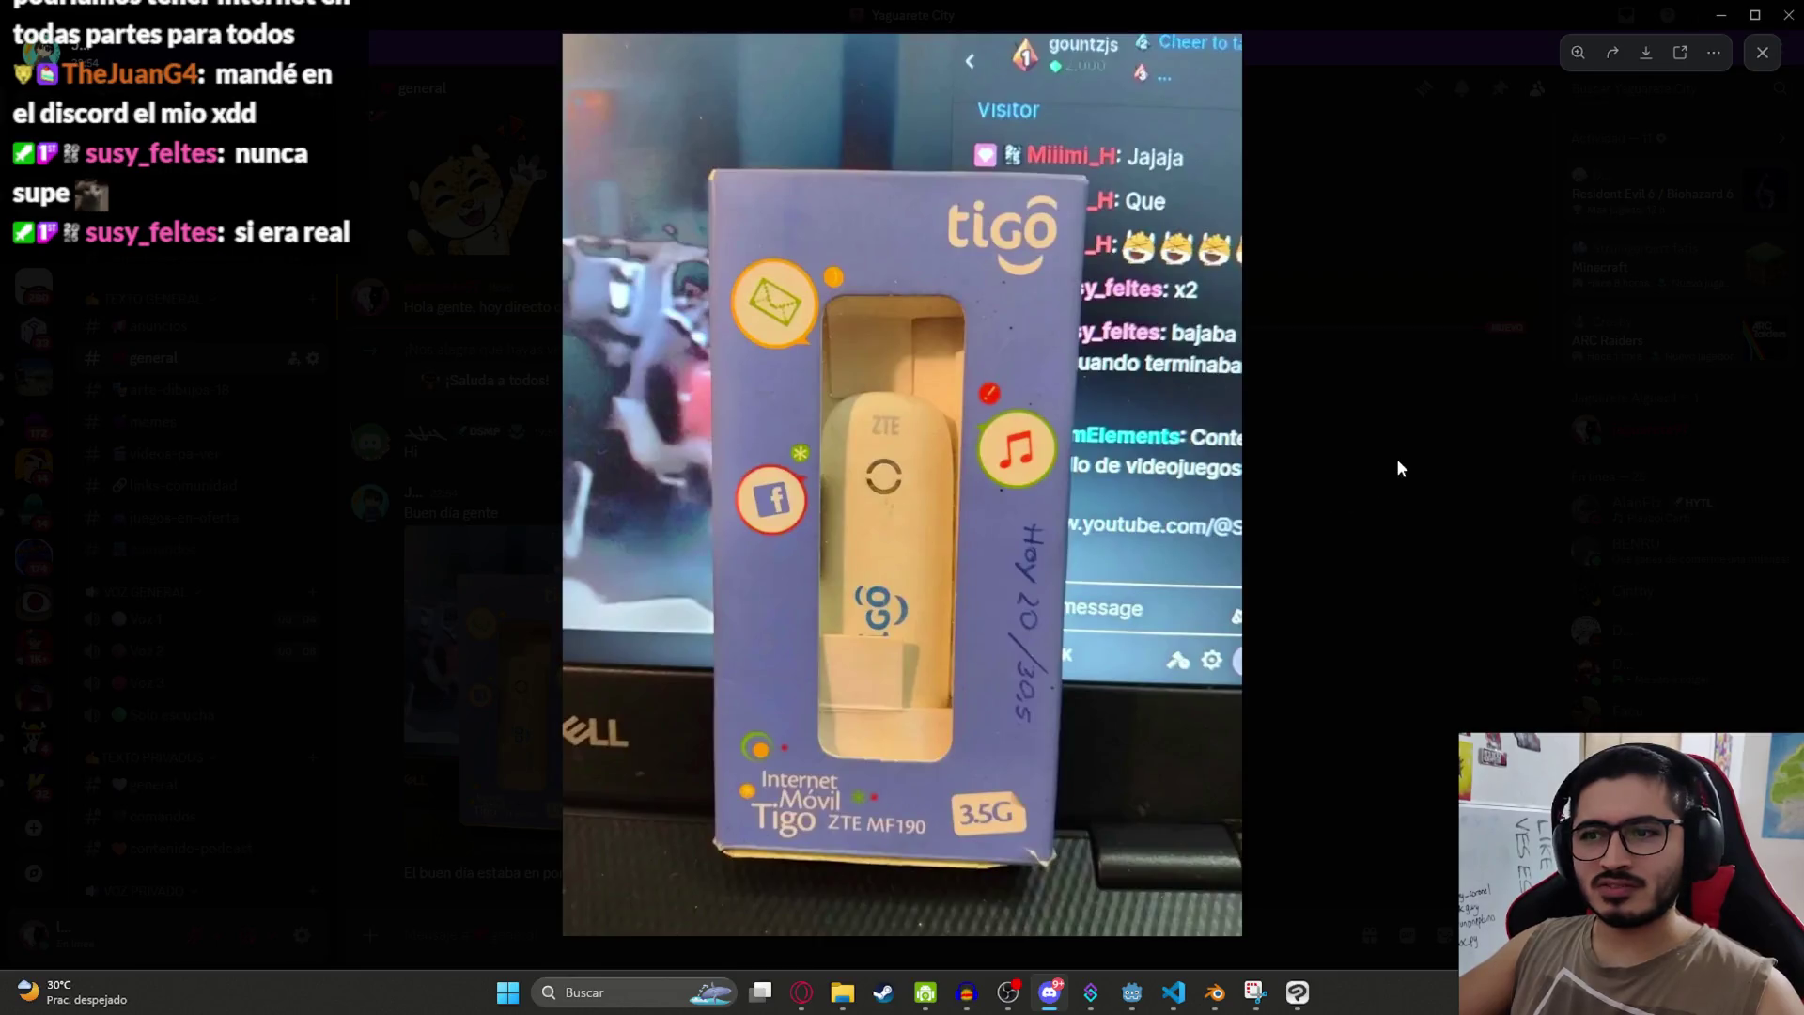
Step: Close the enlarged chat photo, minimize Discord and bring up the Godot editor
click(1413, 453)
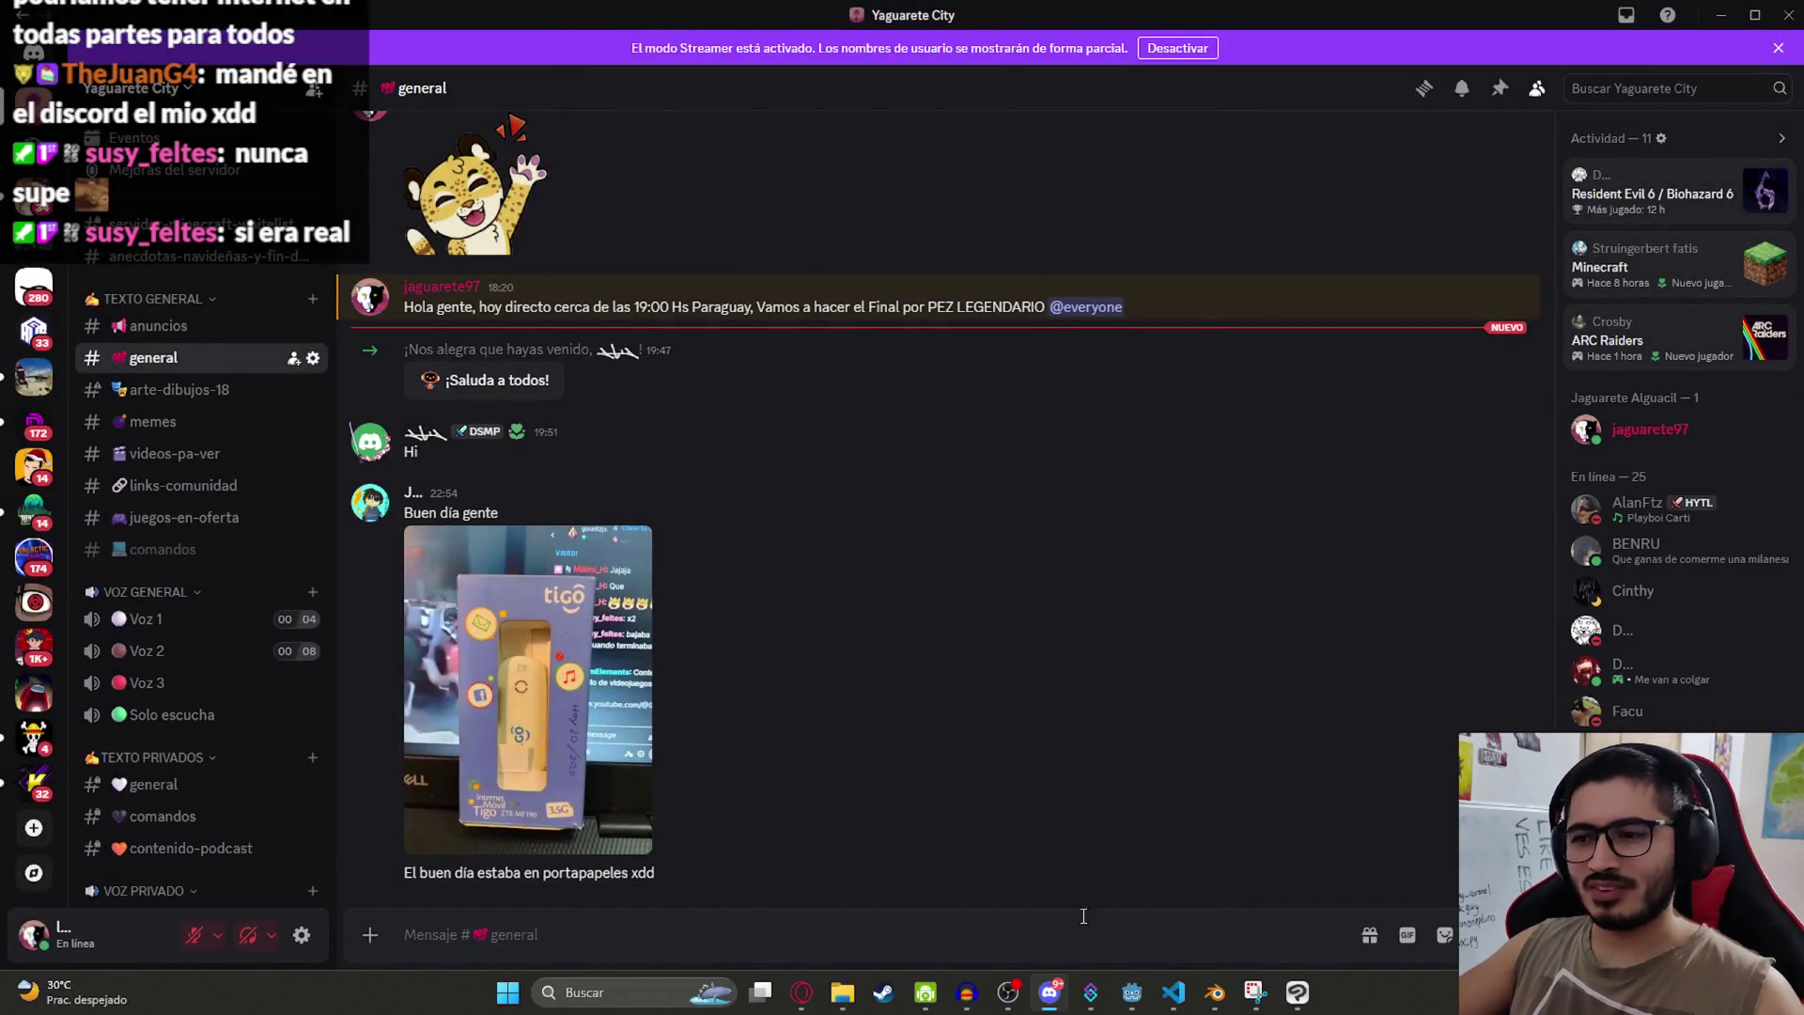
click(1051, 993)
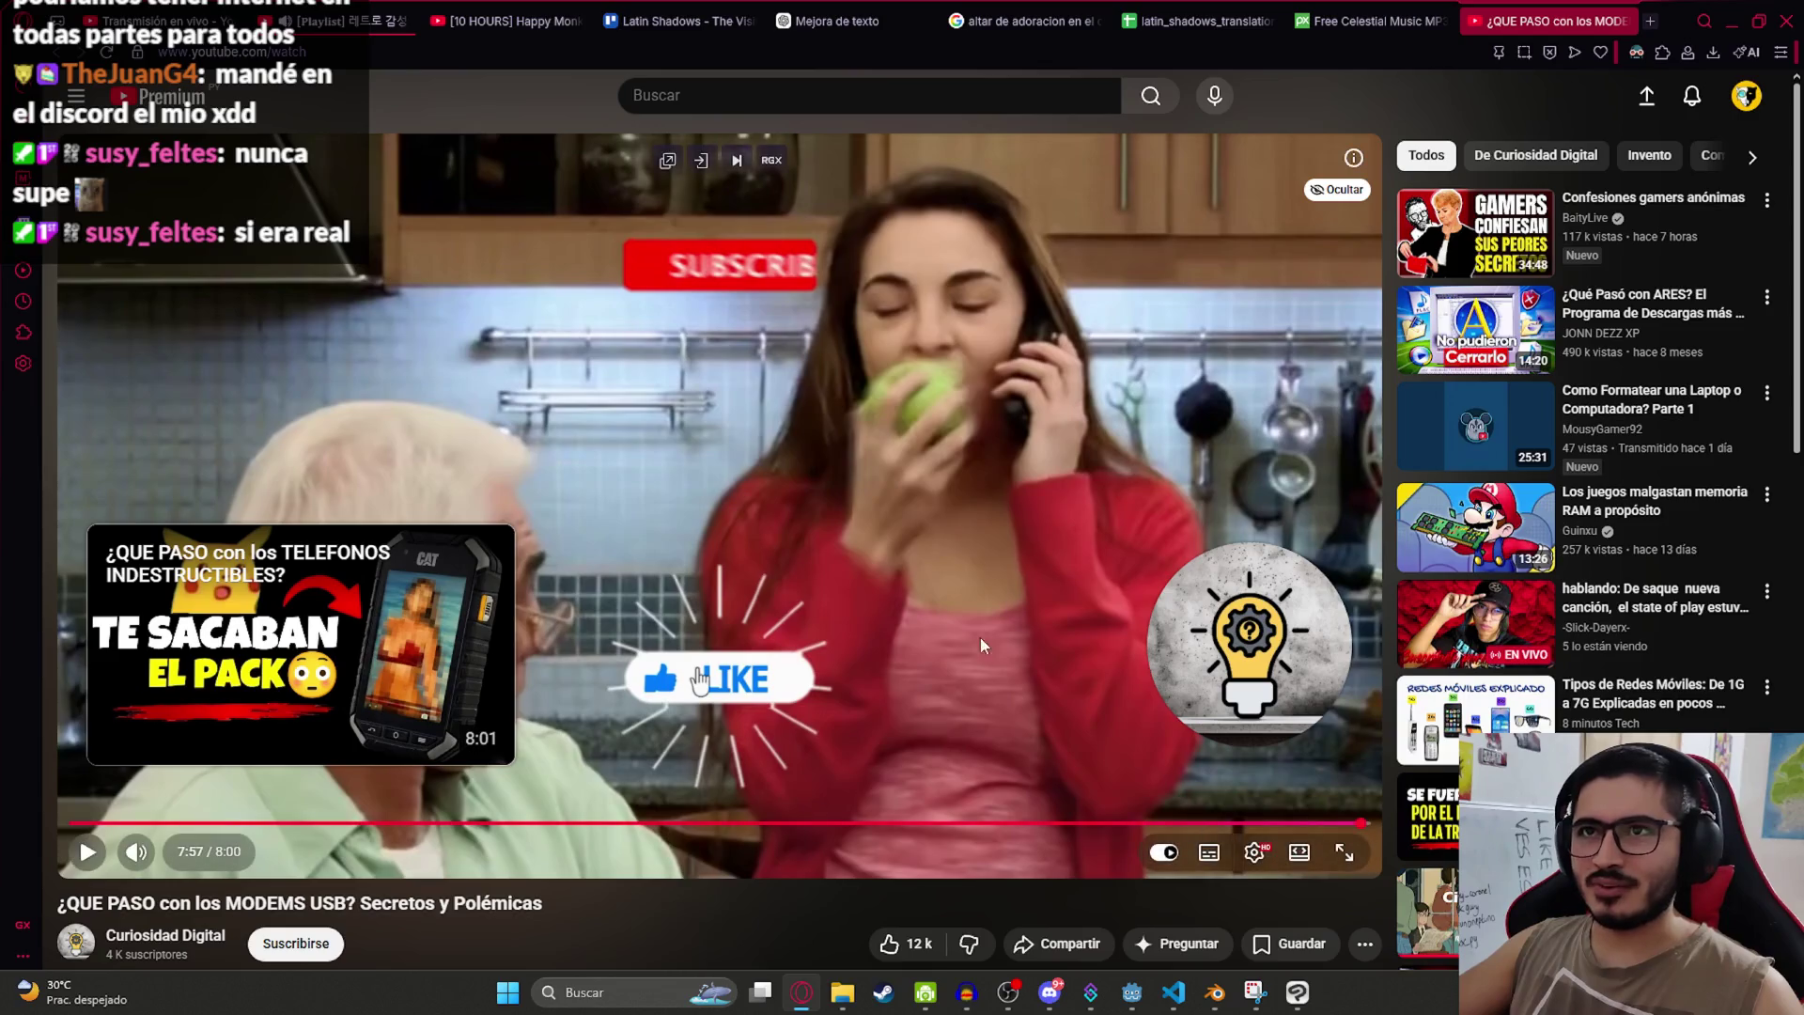
click(1130, 1001)
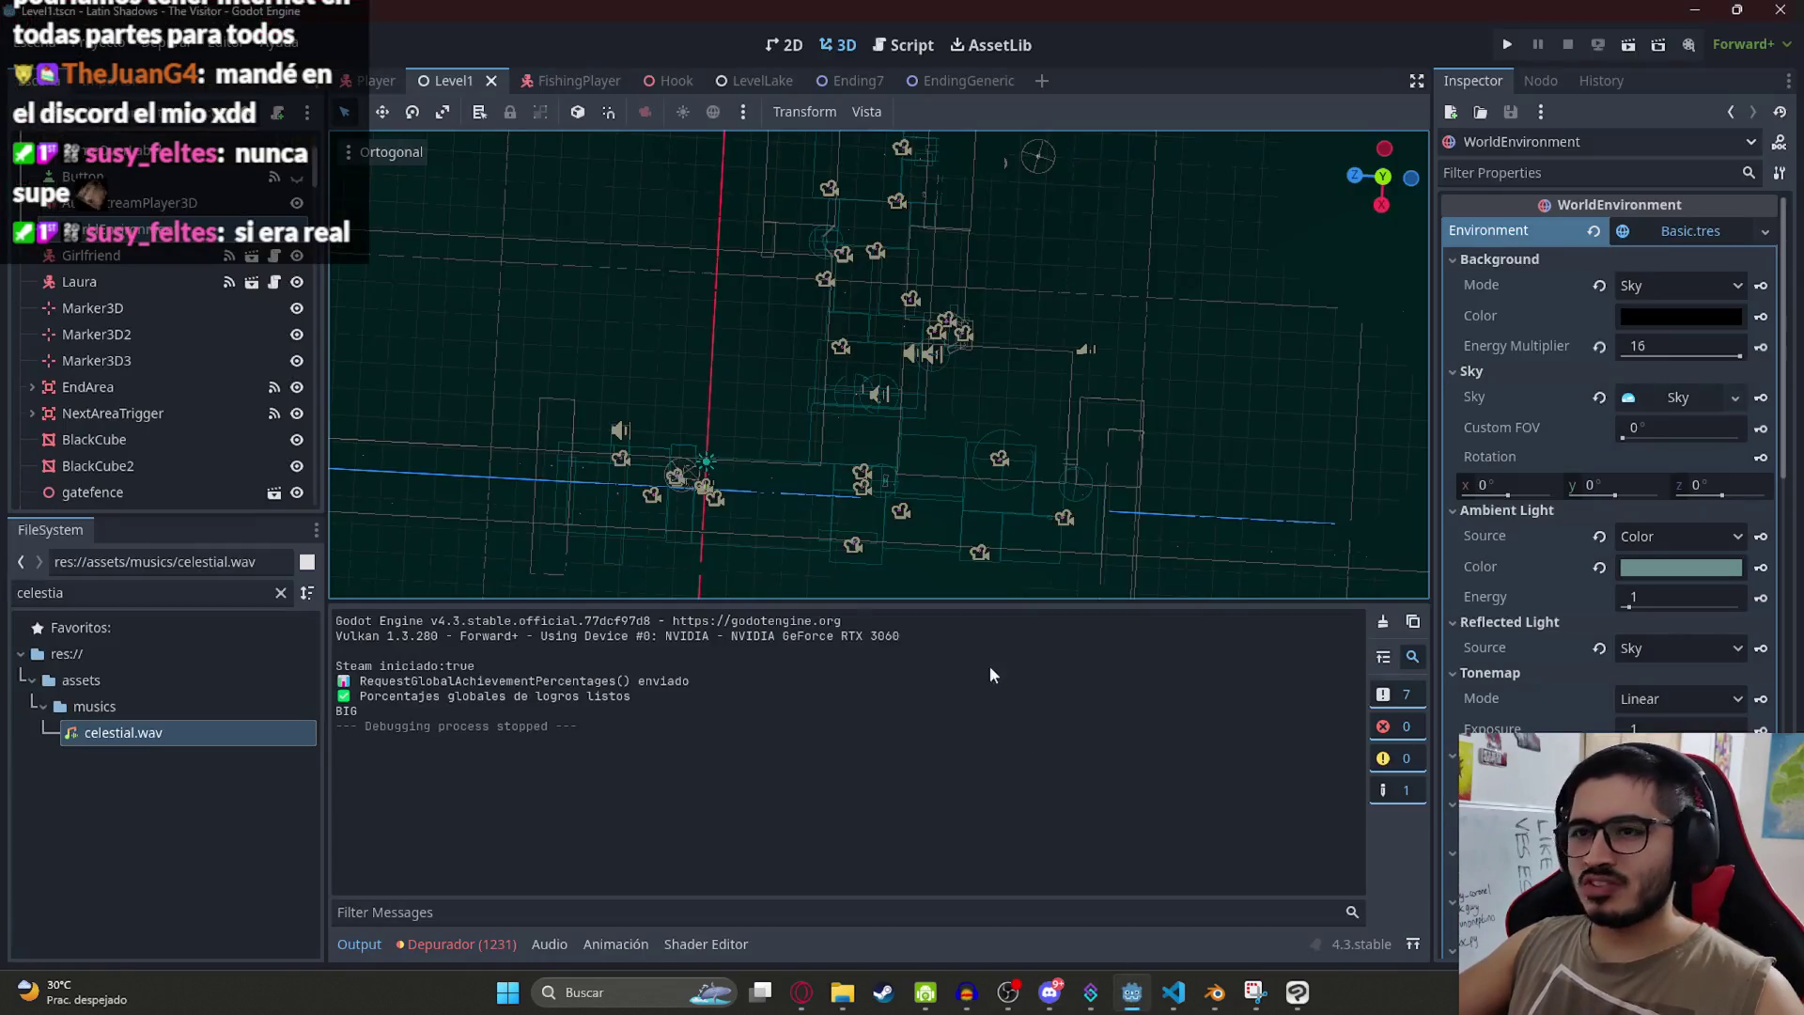
Step: Pull the Level1 view out to a top-down overview, then switch to Visual Studio Code
scroll(793, 366, down, 8)
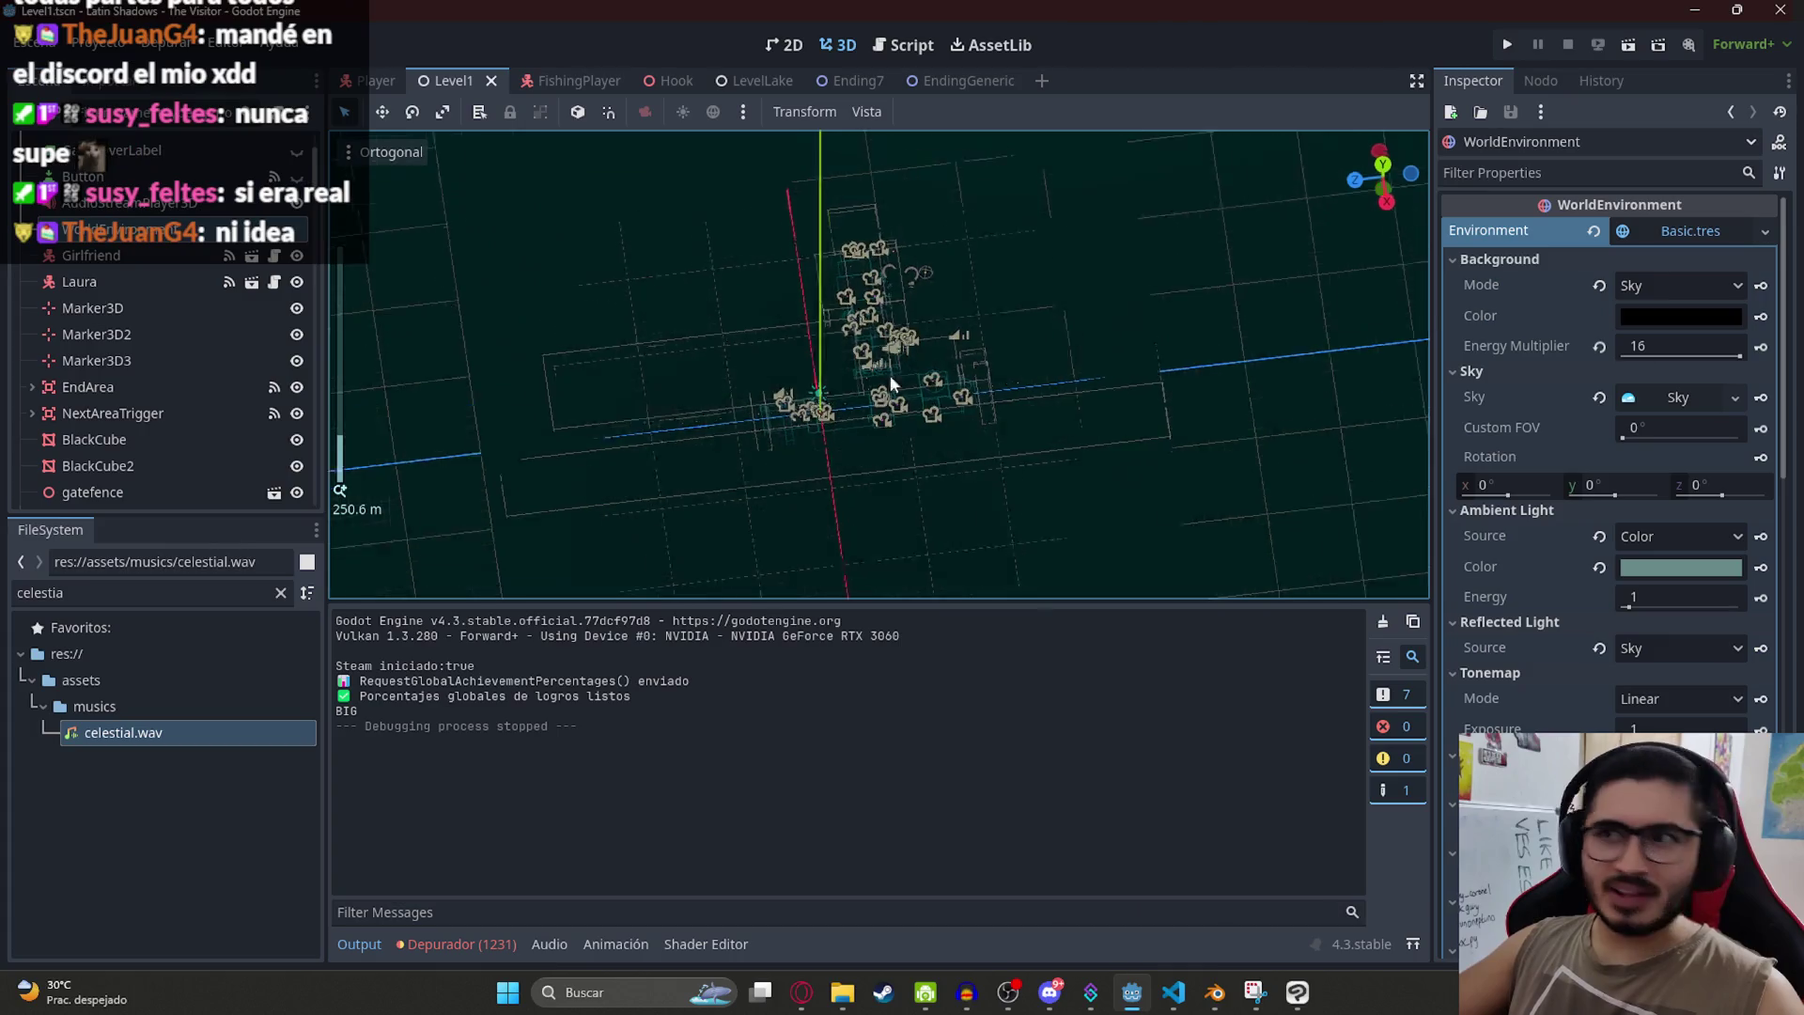
scroll(947, 343, down, 5)
drag(947, 343, 823, 134)
click(1171, 988)
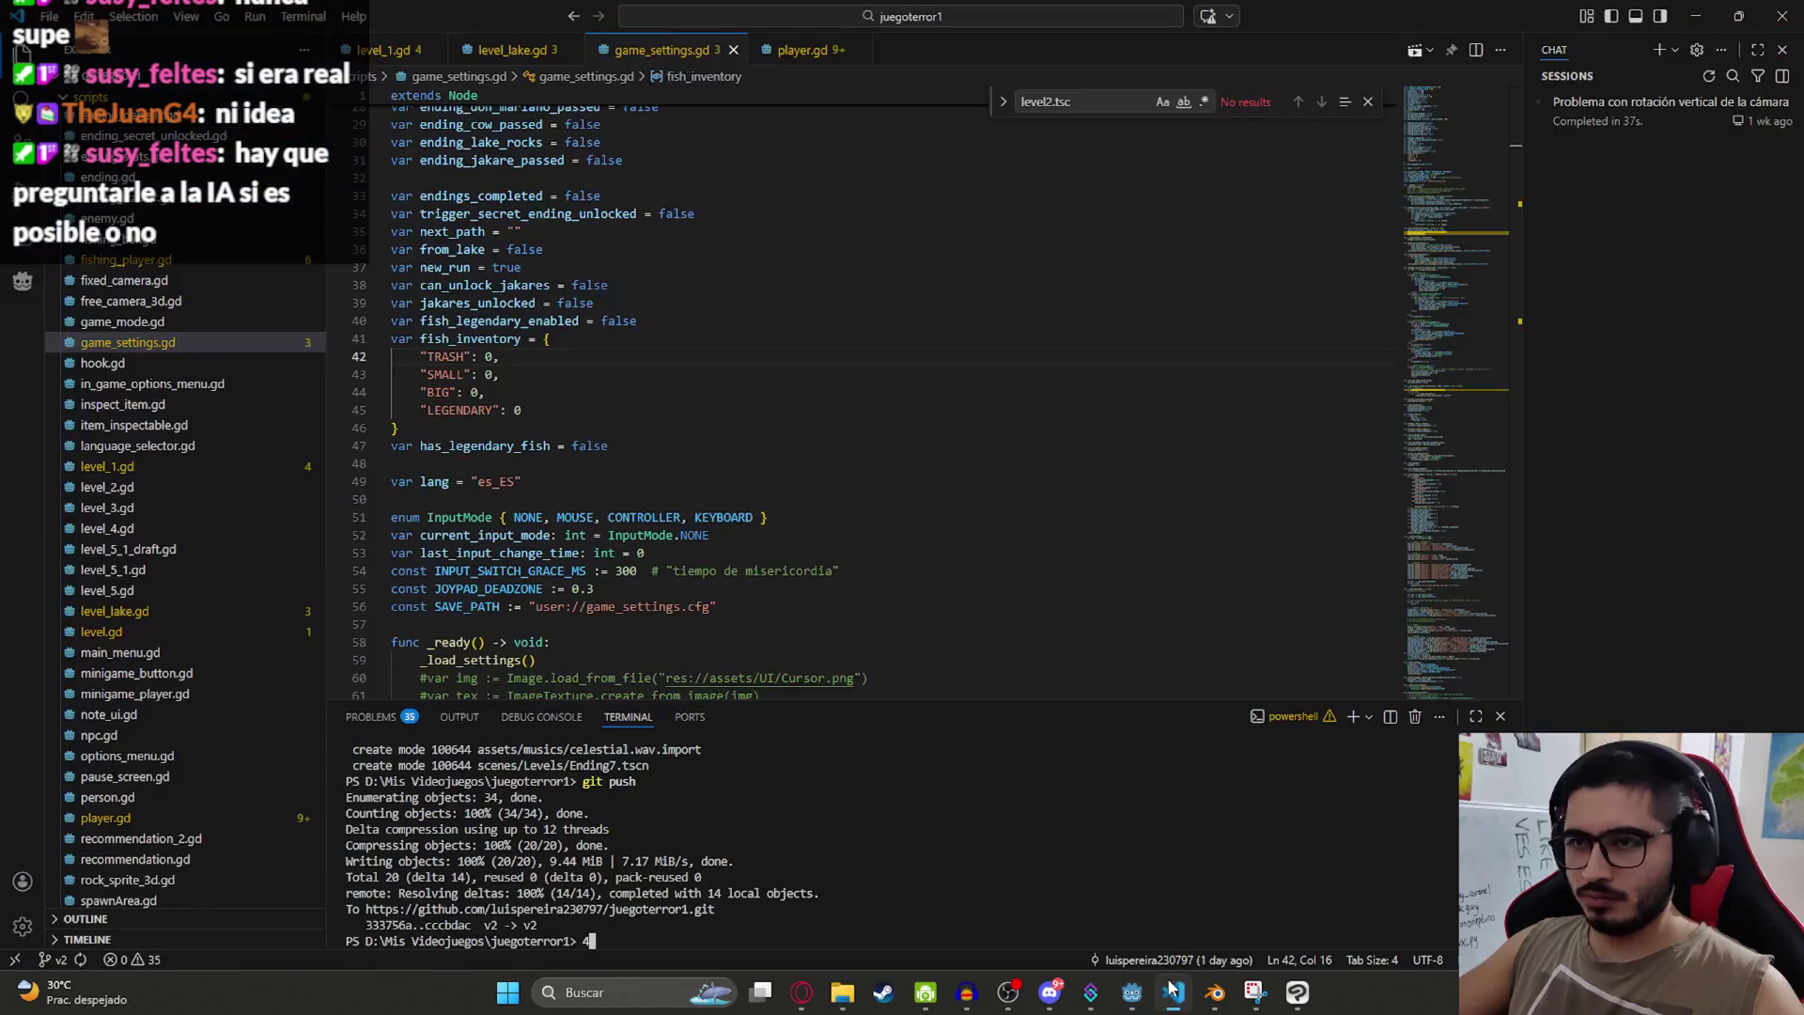
Step: Revert the debug flags in game_settings.gd, including can_unlock_jakares, back to false
click(728, 304)
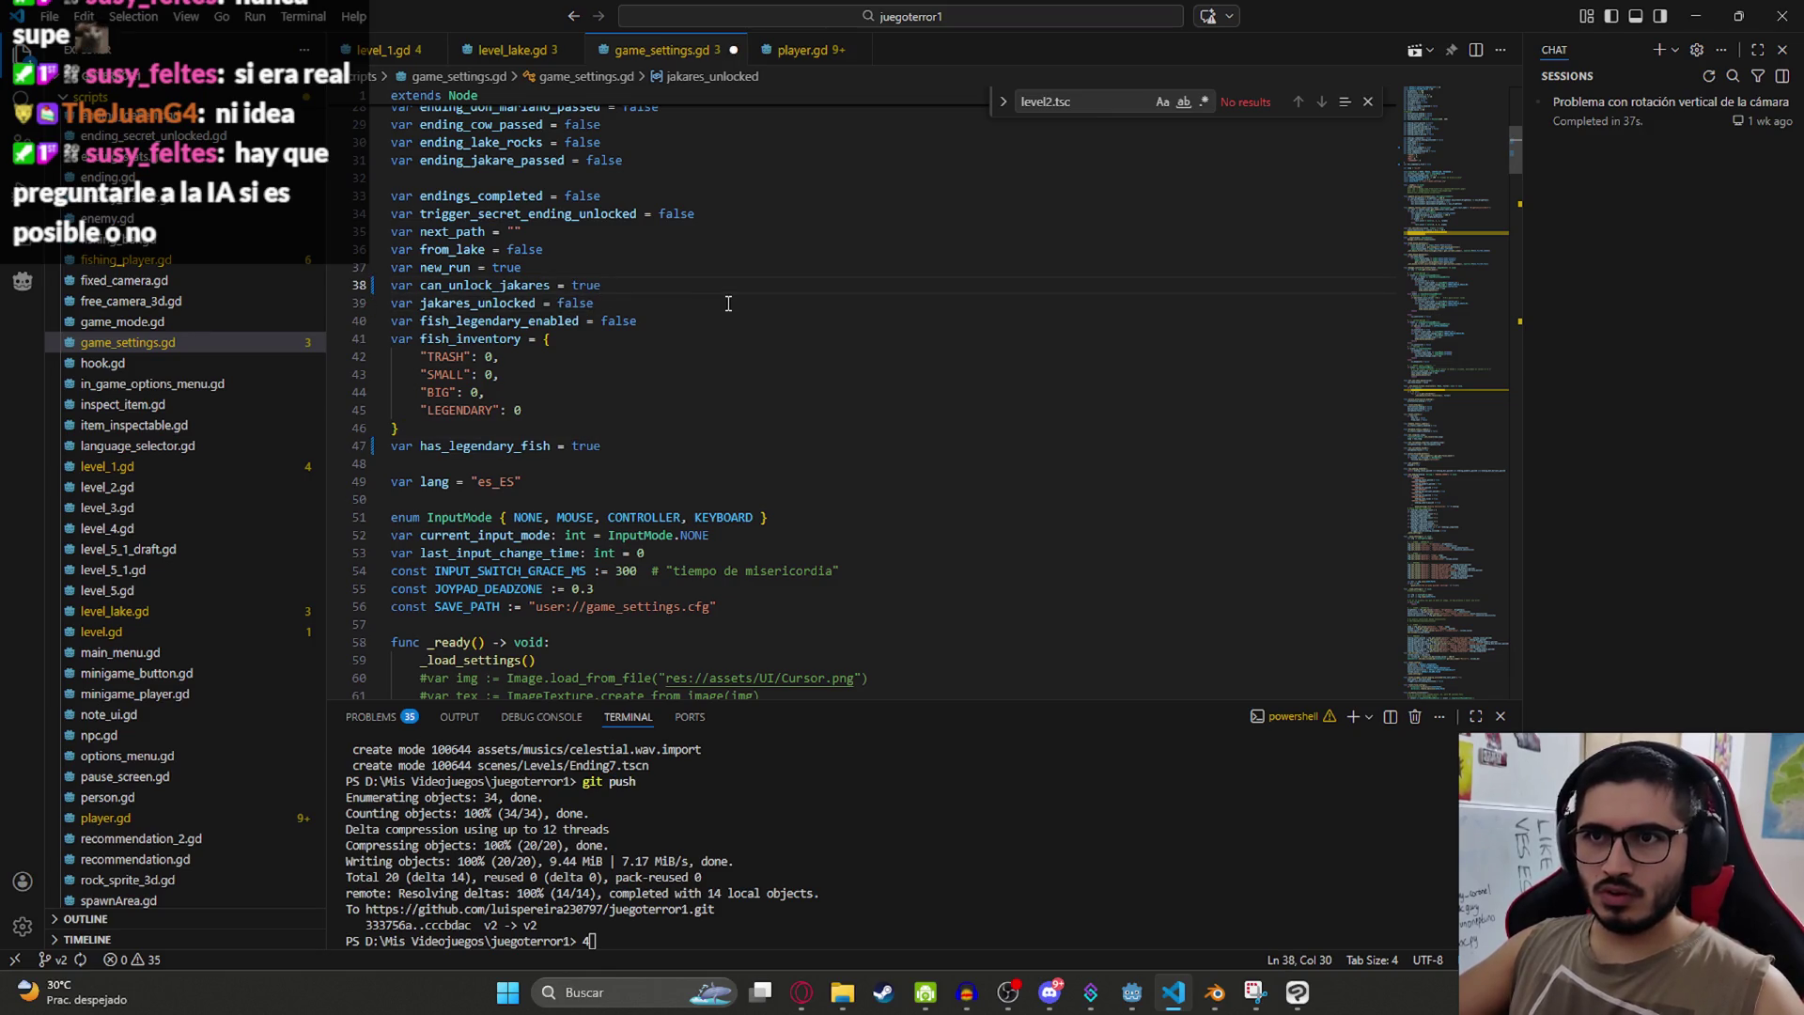
key(ctrl+z)
key(ctrl+z)
key(ctrl+z)
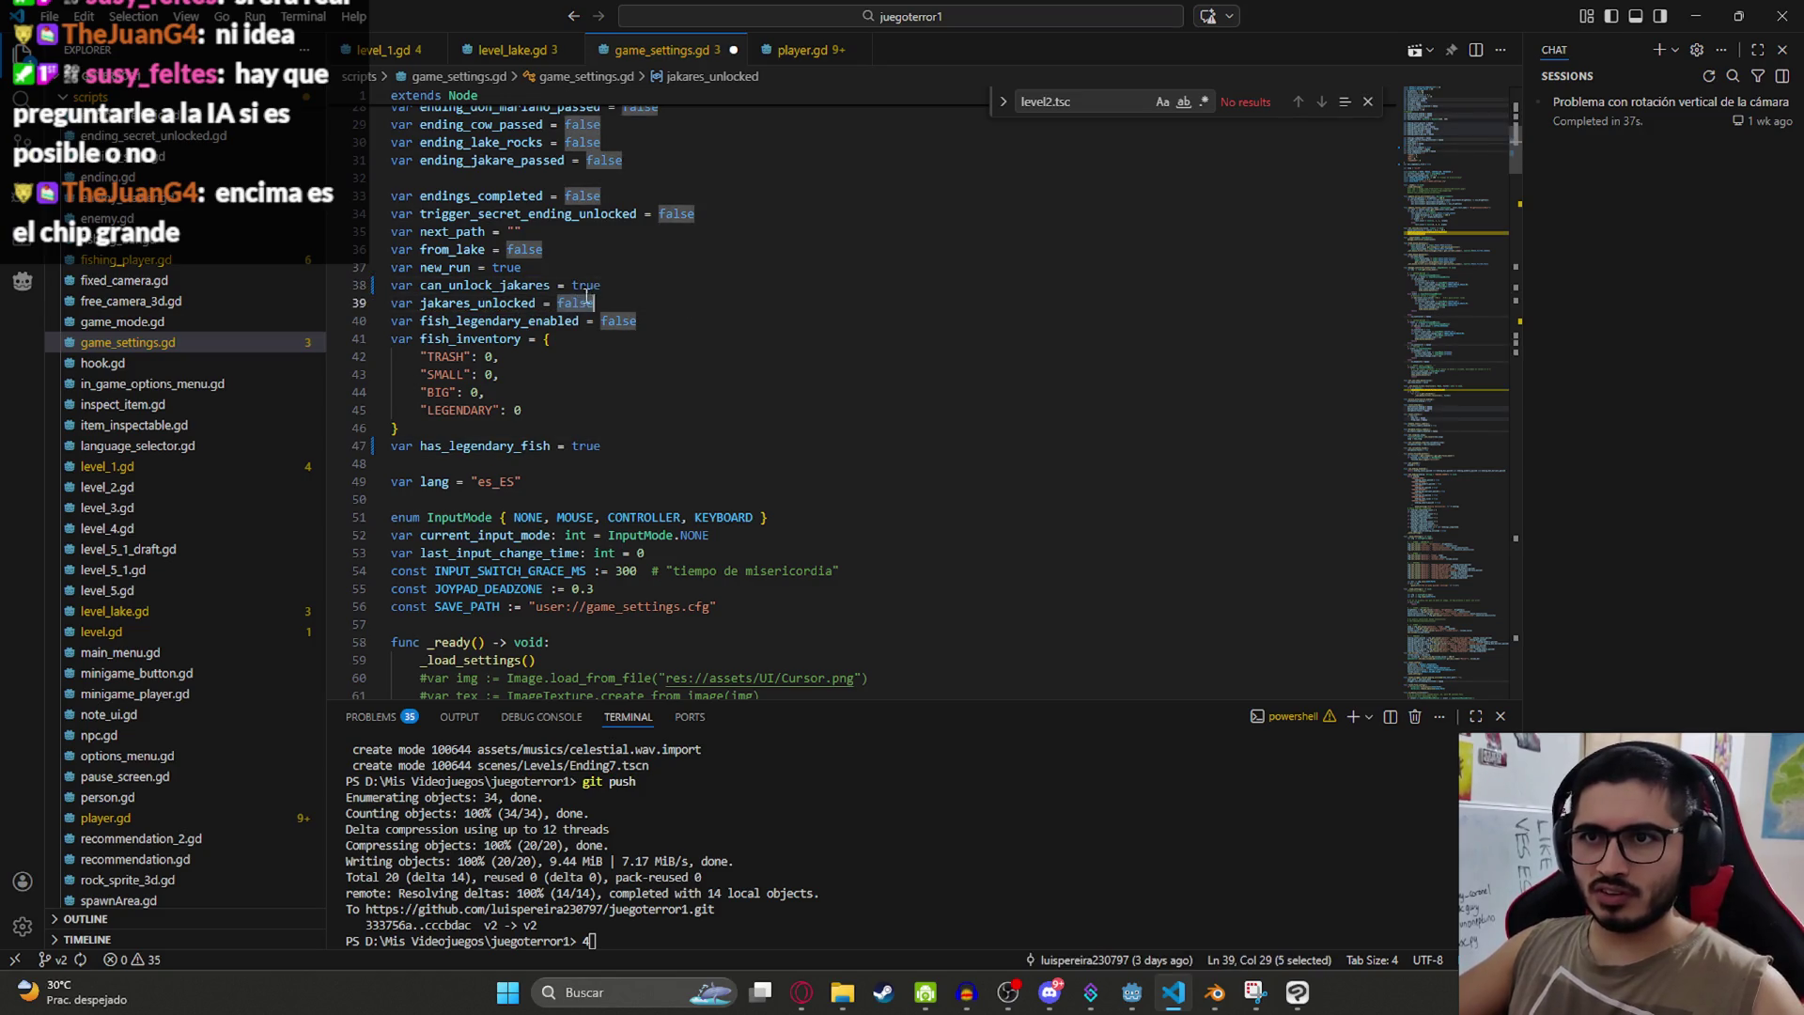
key(ctrl+z)
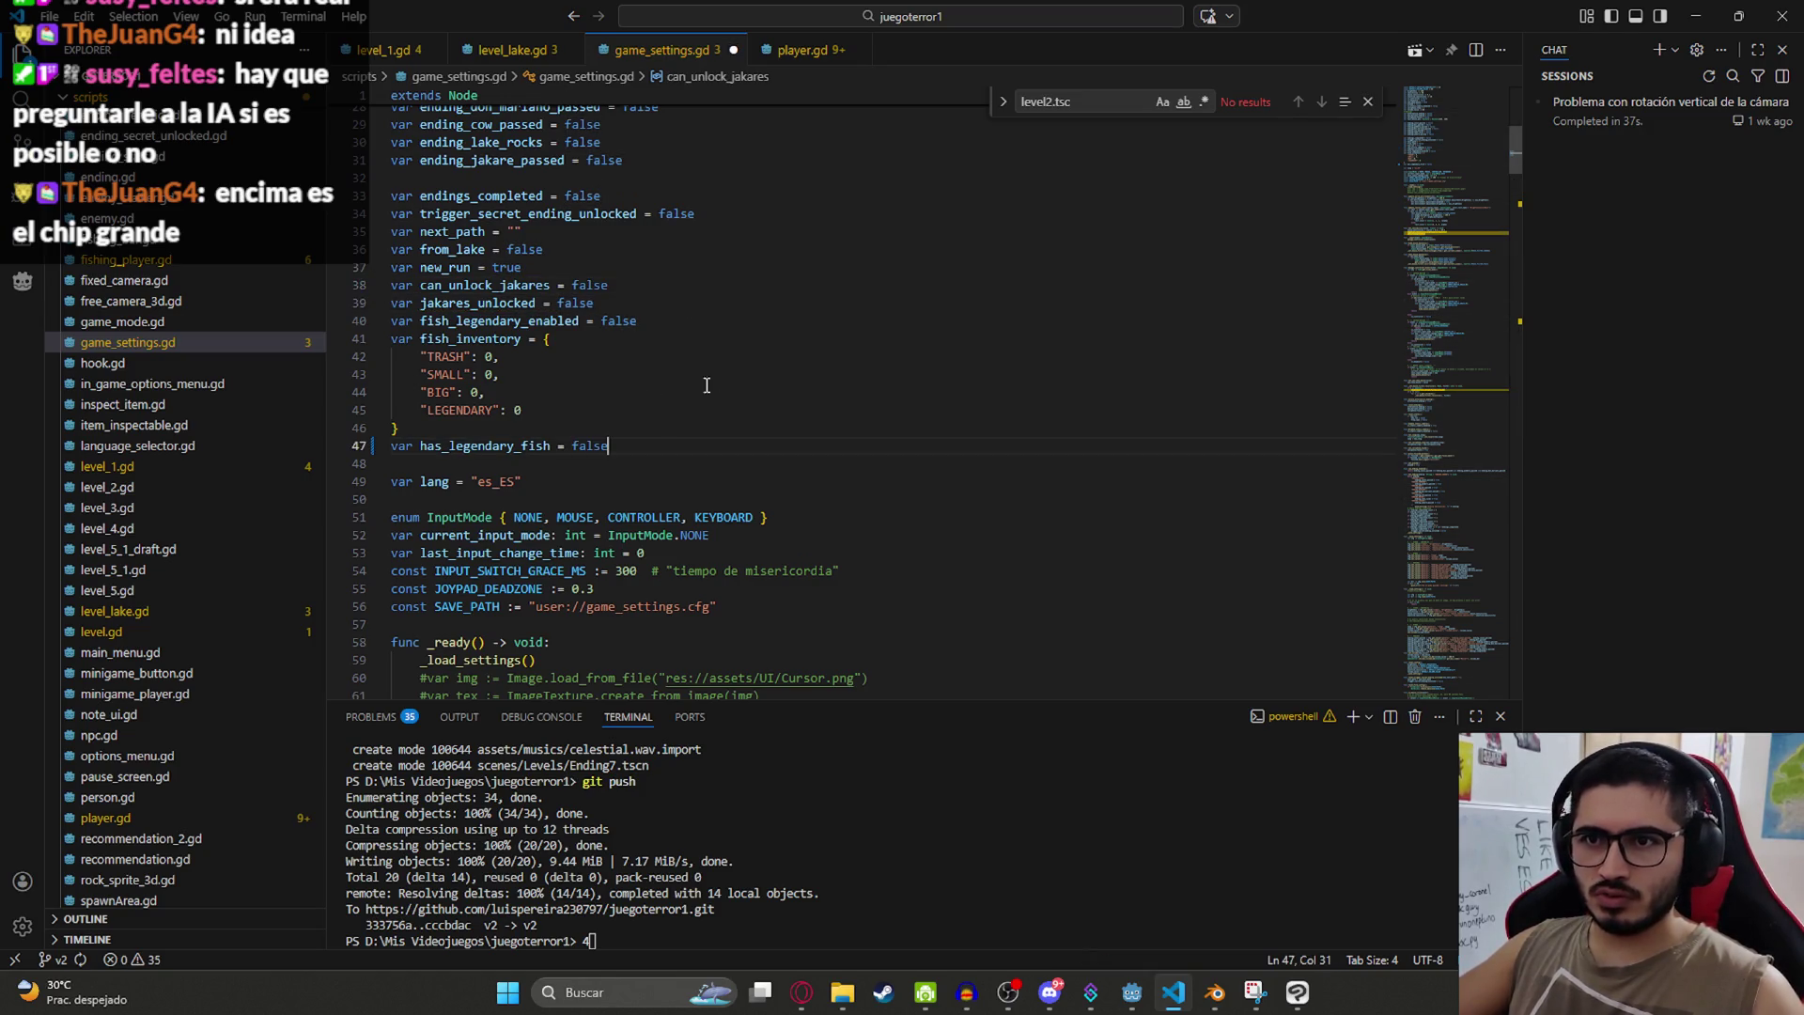
Step: Run git status to confirm branch v2 is clean, then clear the terminal with cls
click(1180, 996)
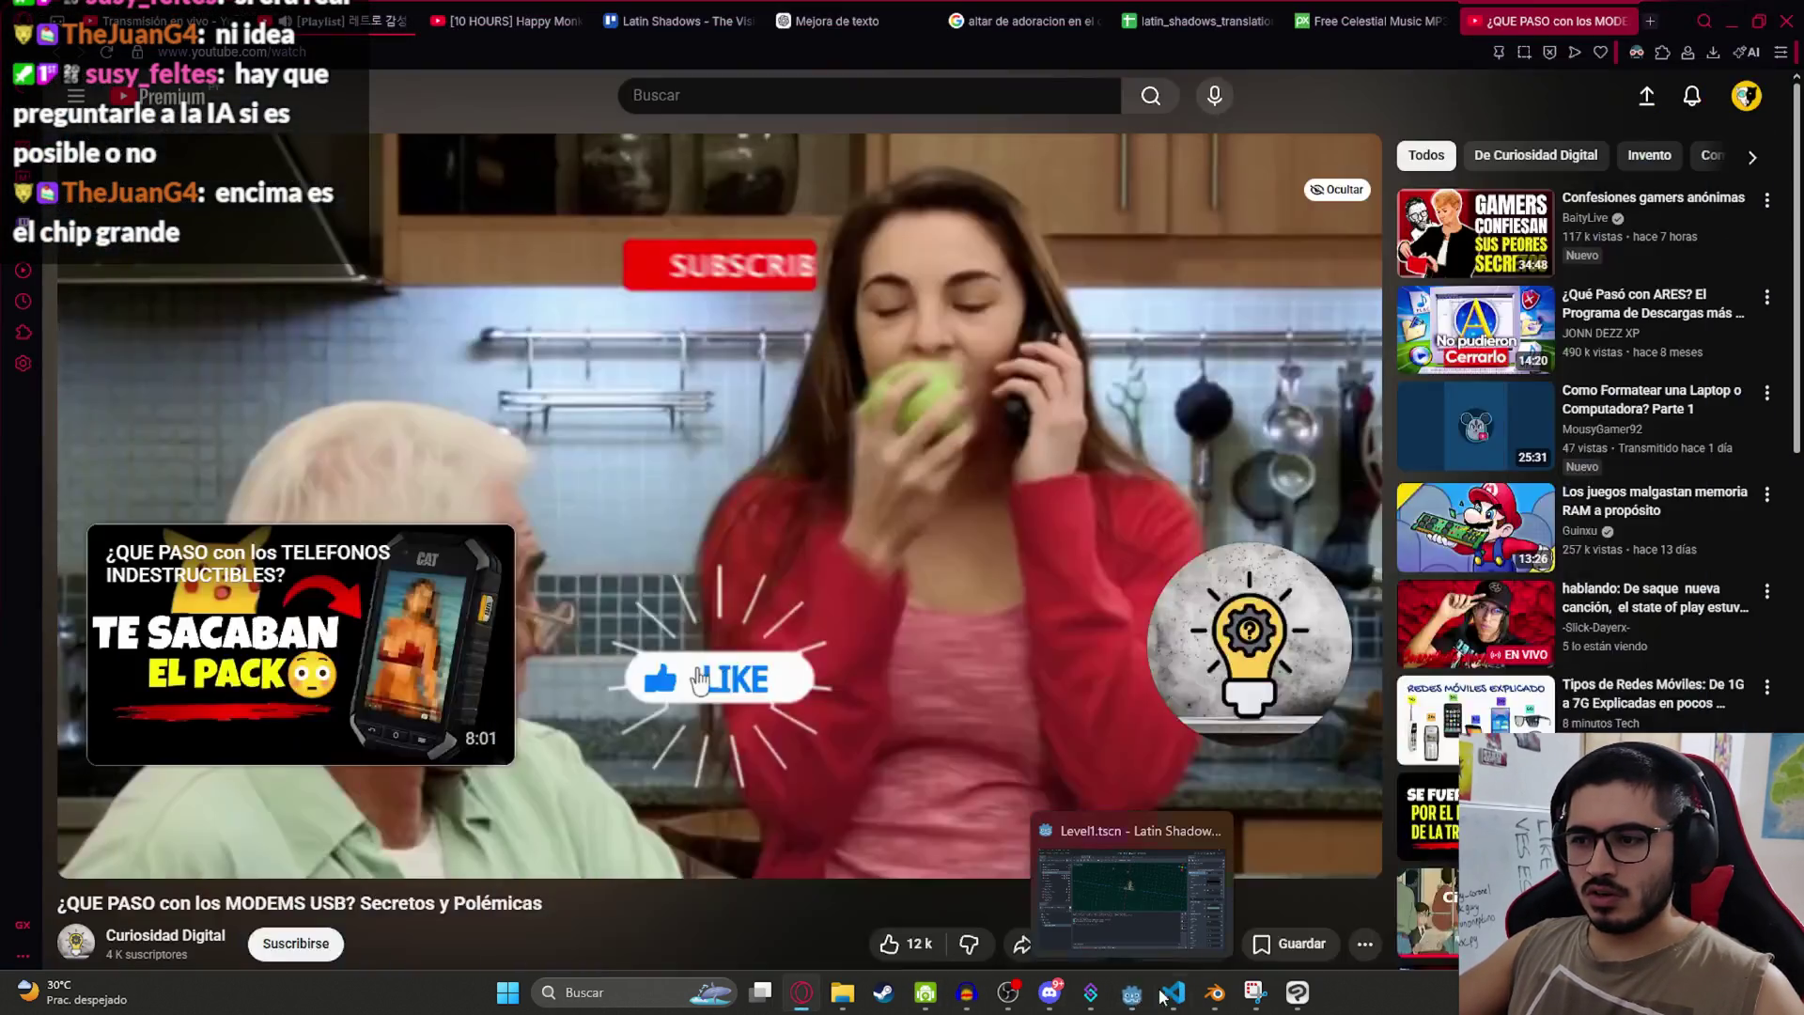
click(1173, 993)
text(git stat)
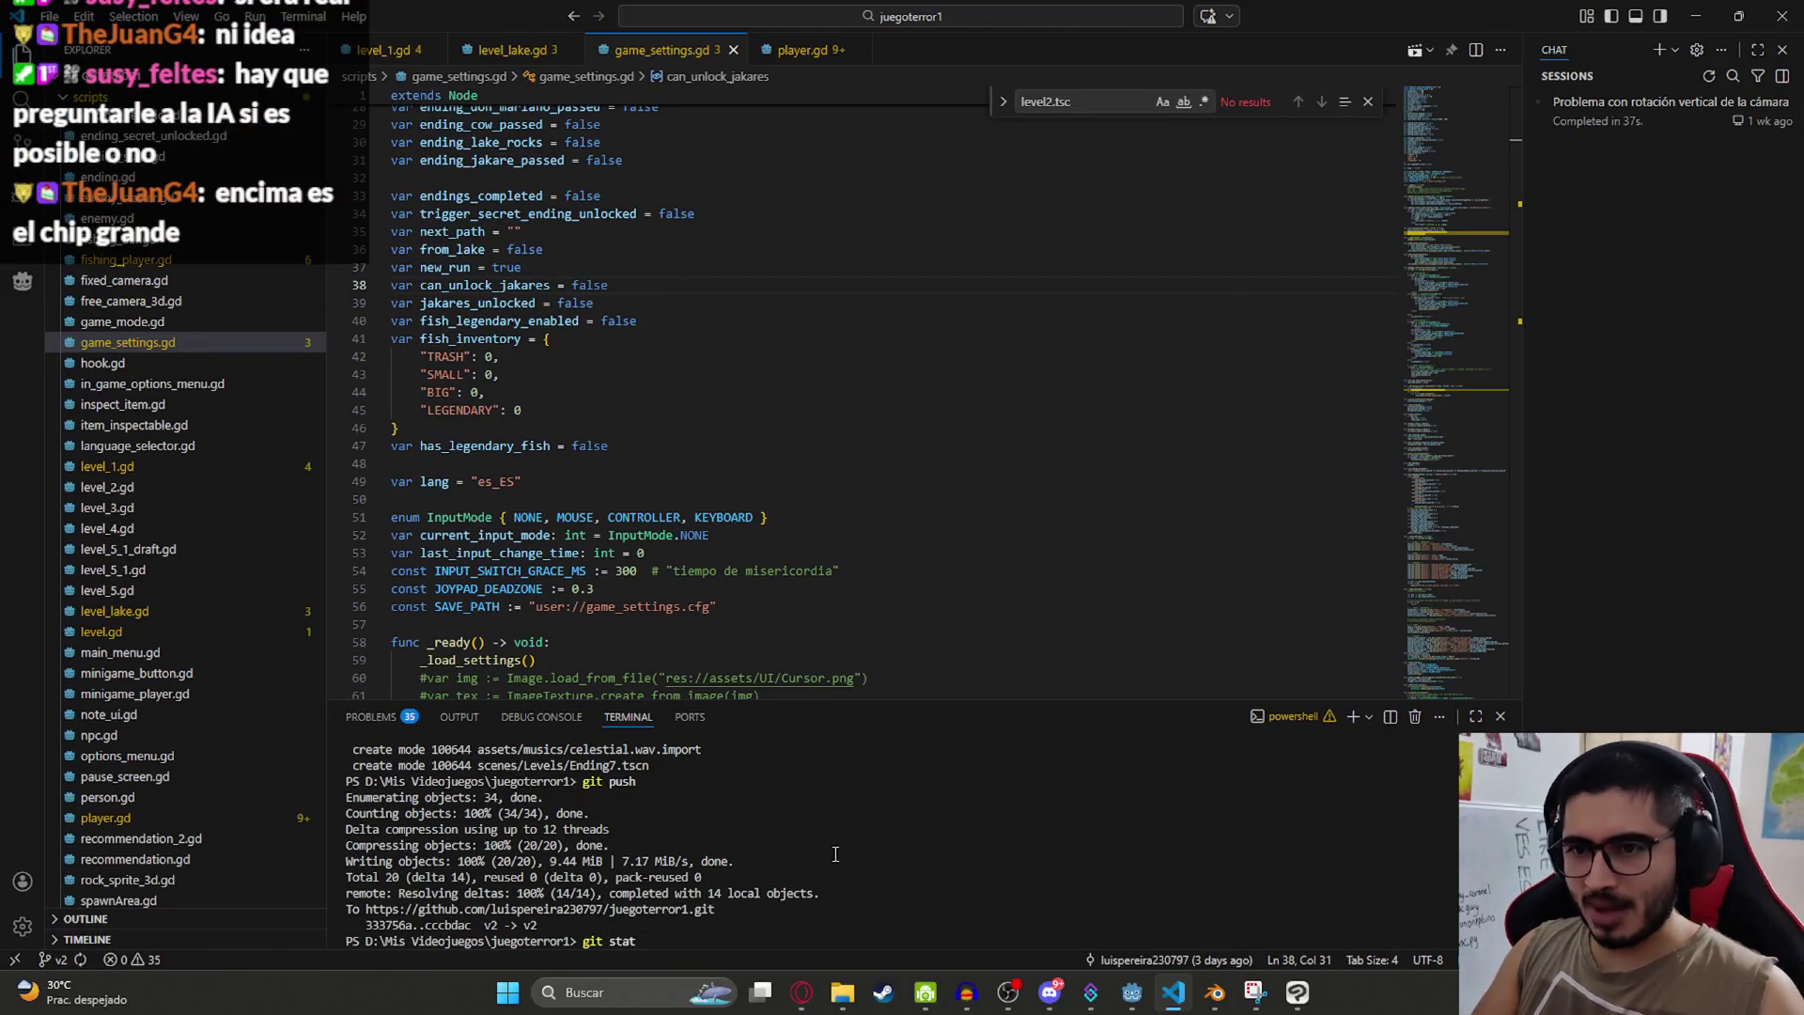
text(us)
key(Return)
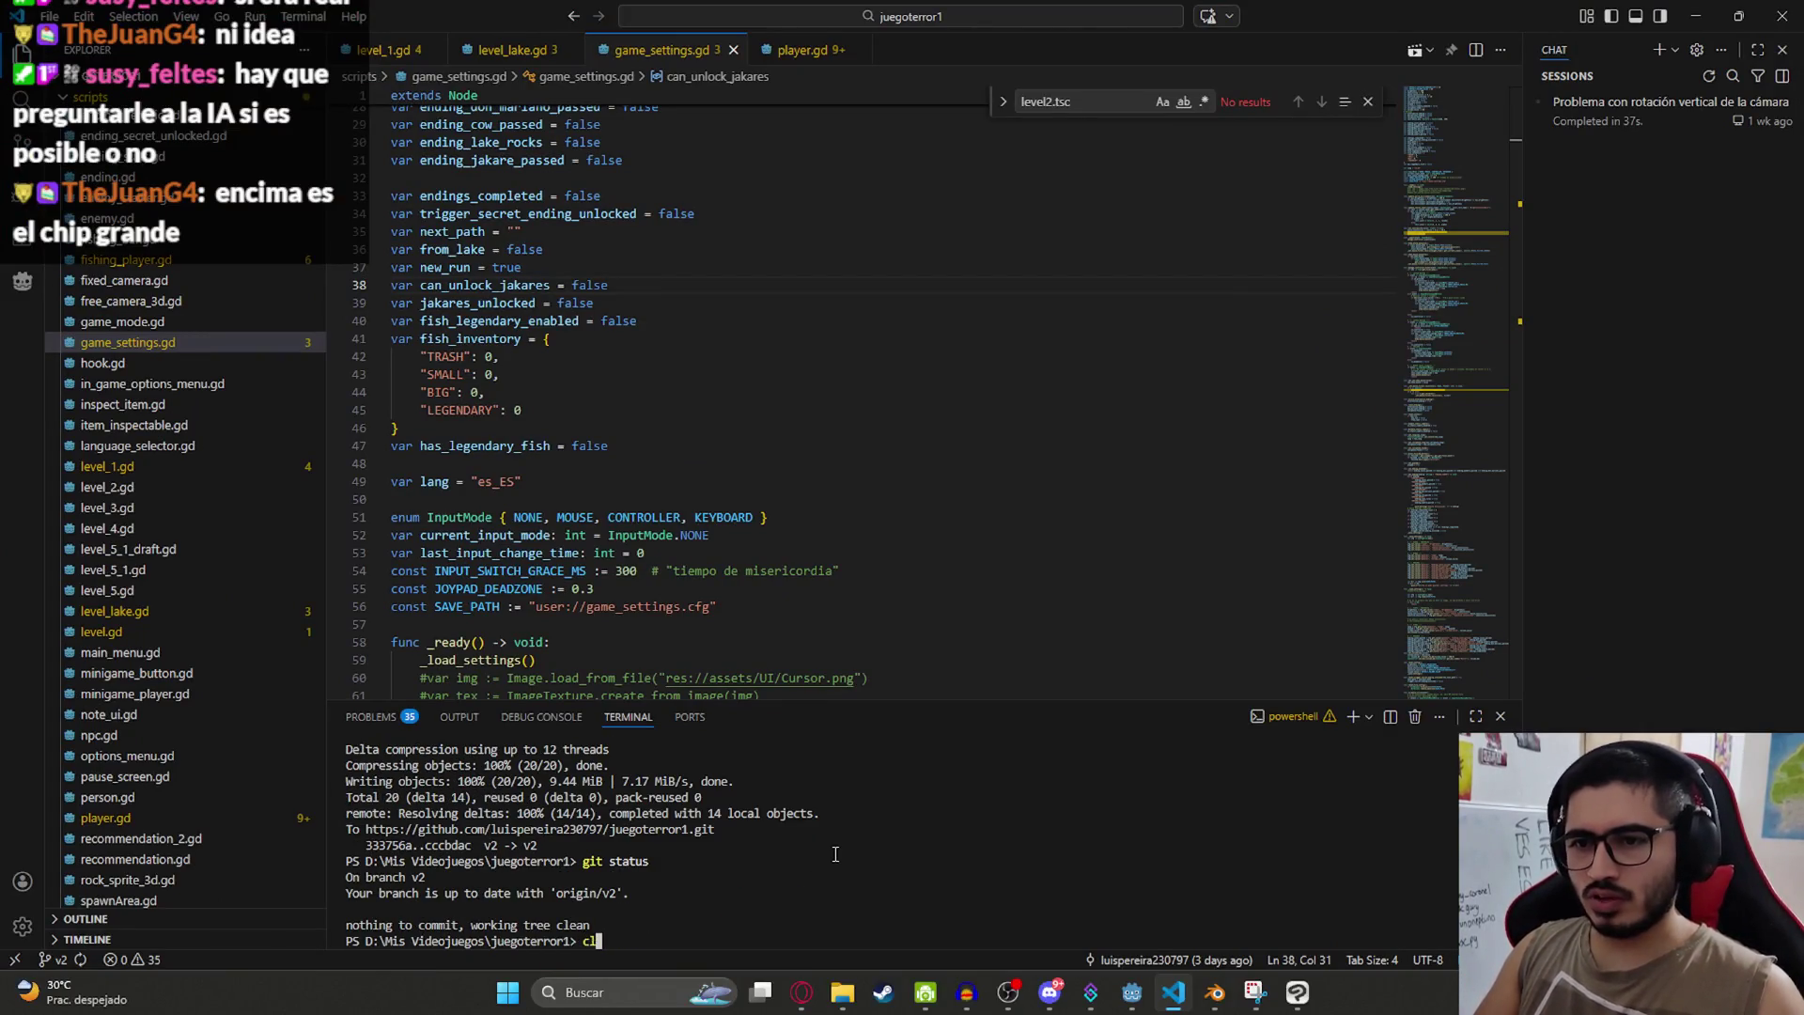
text(s)
key(Return)
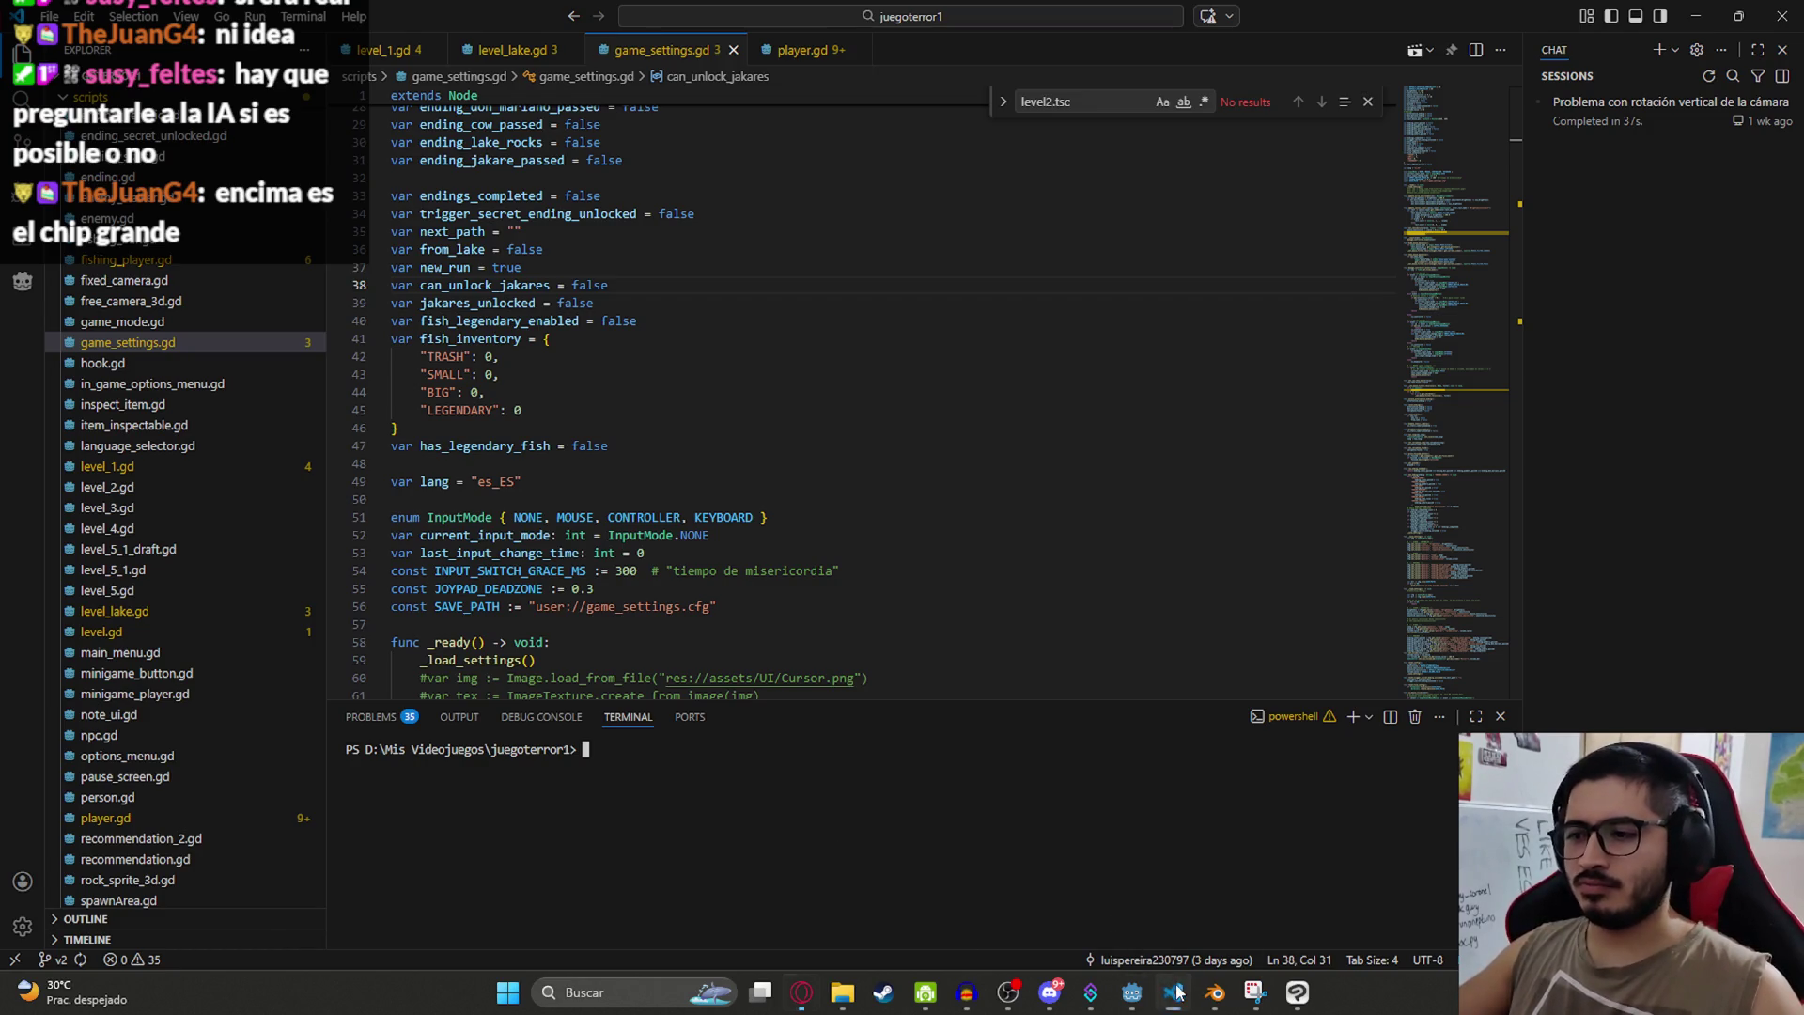
Step: Return to the Godot editor on the Level1 scene tab
click(1175, 992)
click(1132, 992)
right_click(461, 81)
click(637, 53)
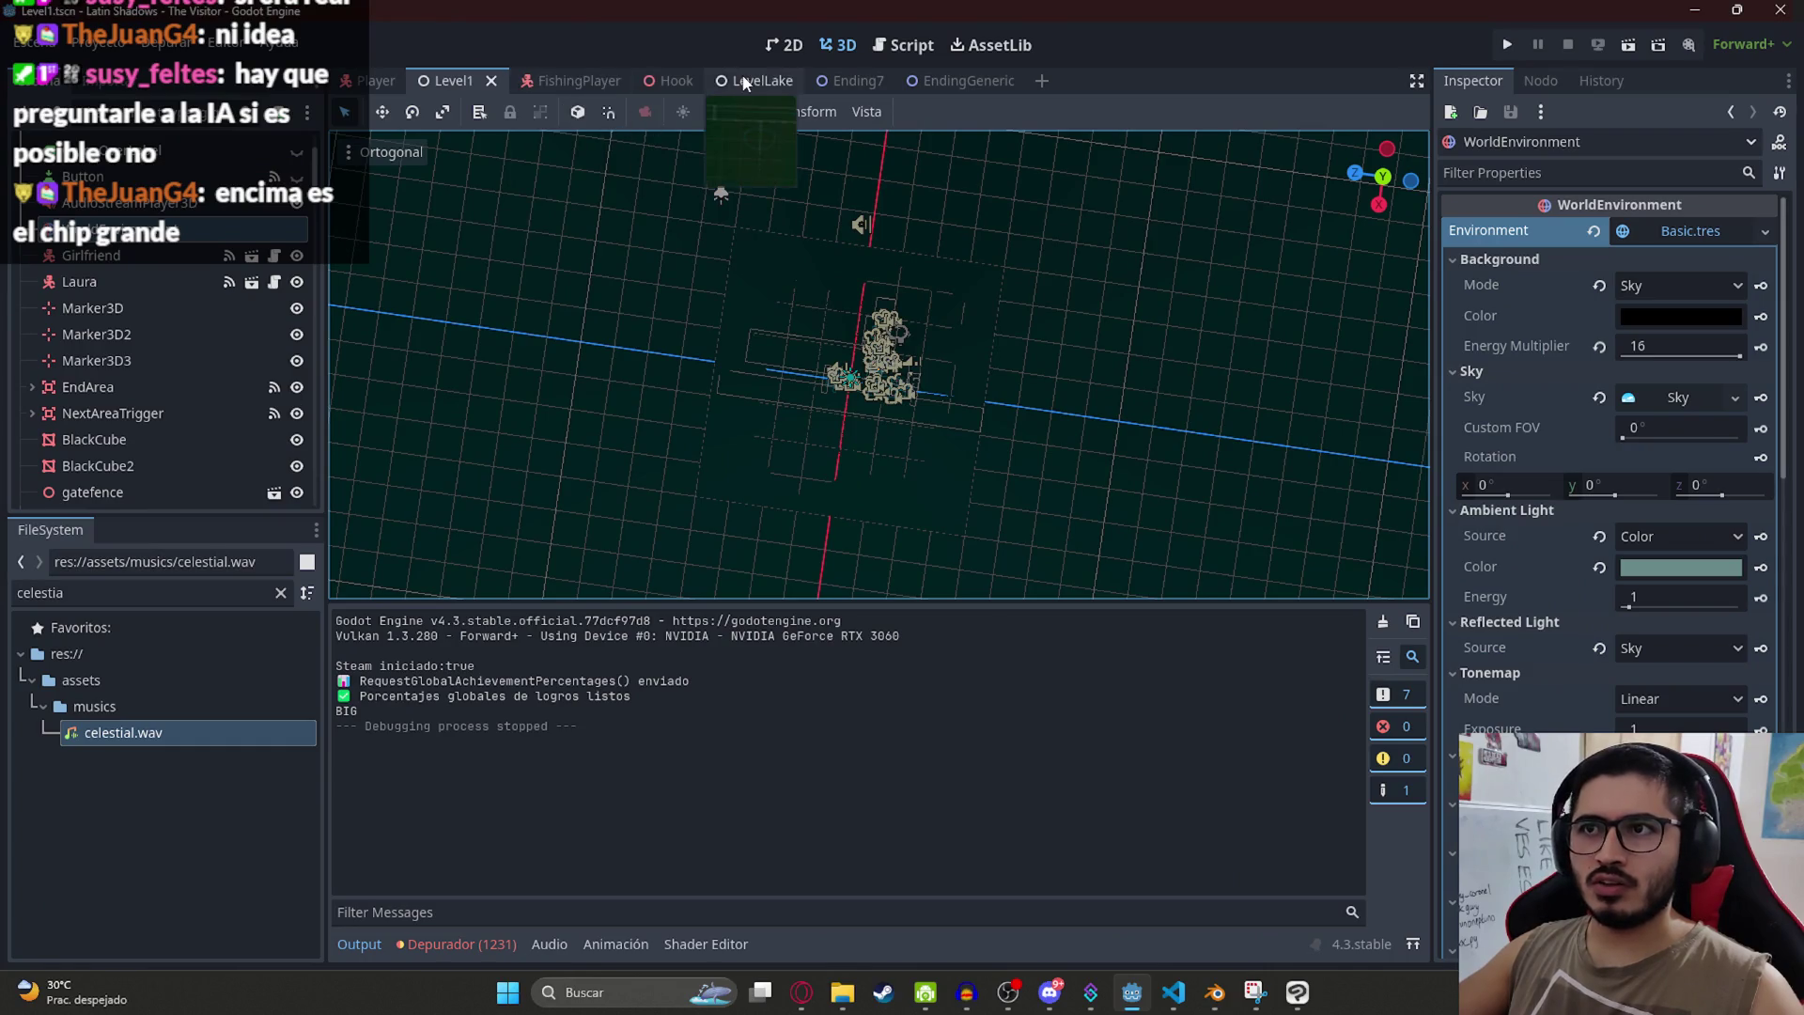
Step: Switch to the LevelLake scene and run it on its own
click(743, 83)
right_click(761, 83)
click(853, 233)
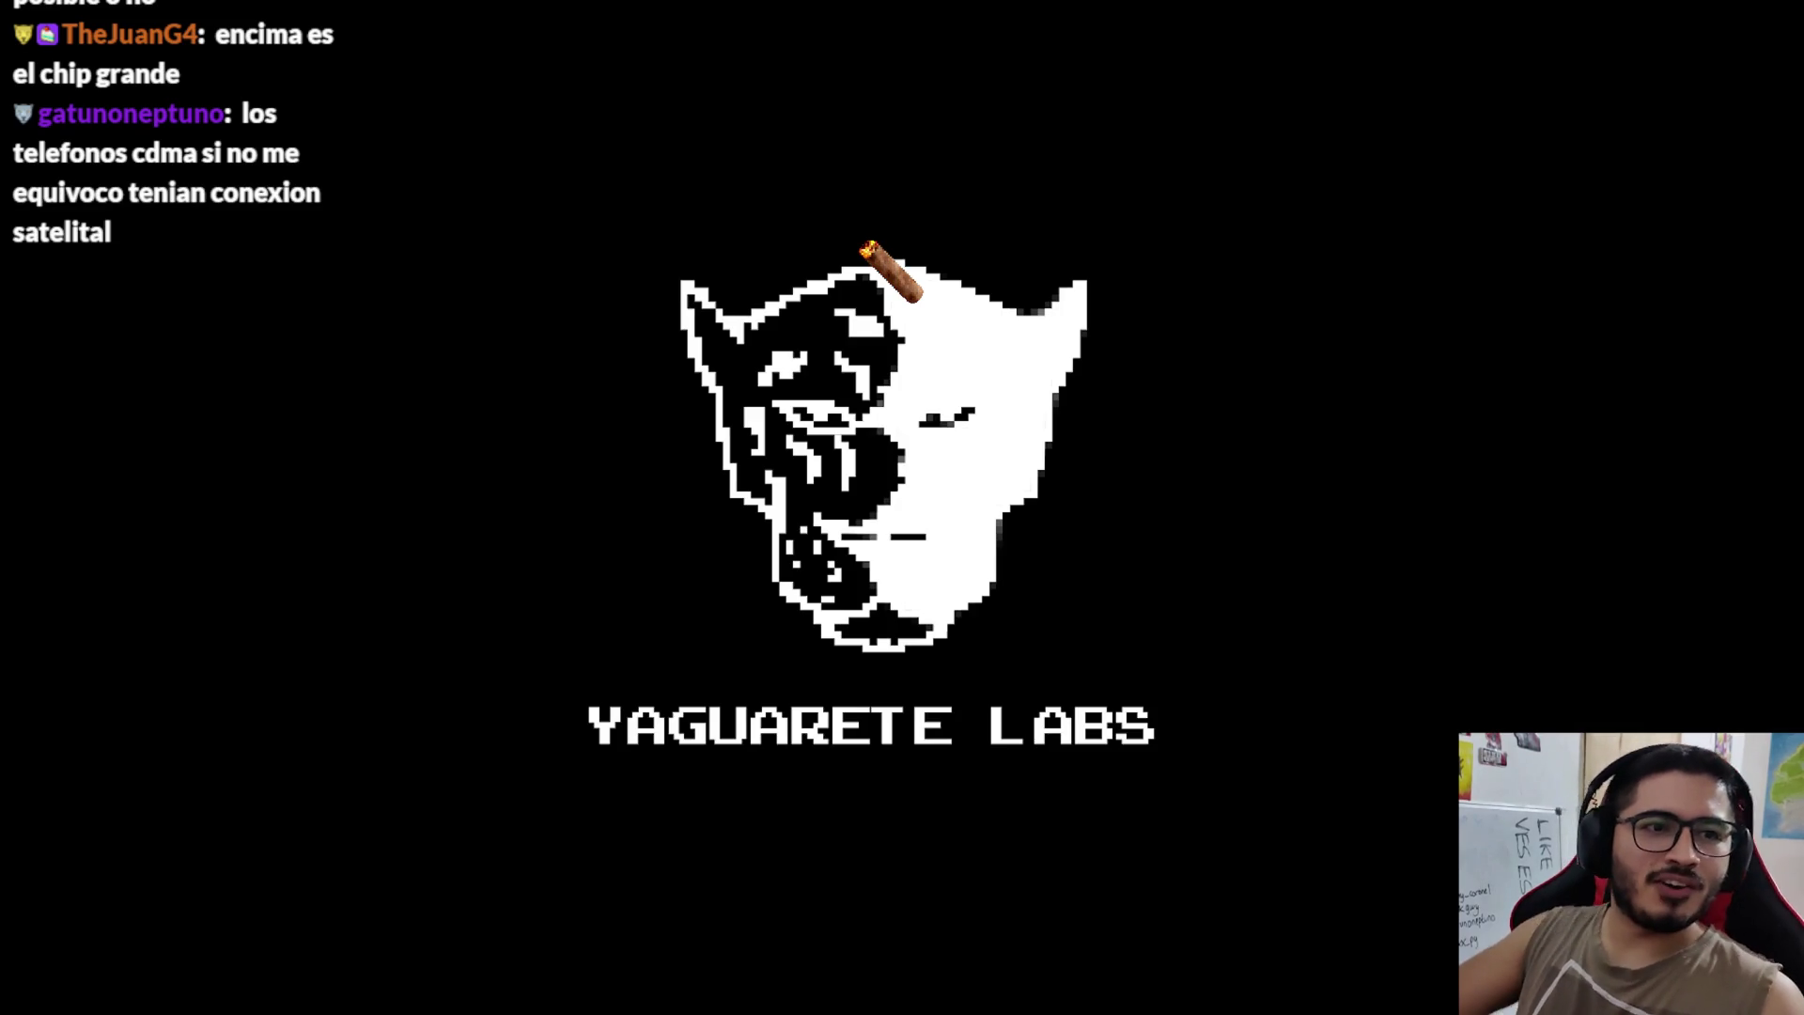
Step: Walk along the forest path onto the pier and choose to fish with the rod
key(w)
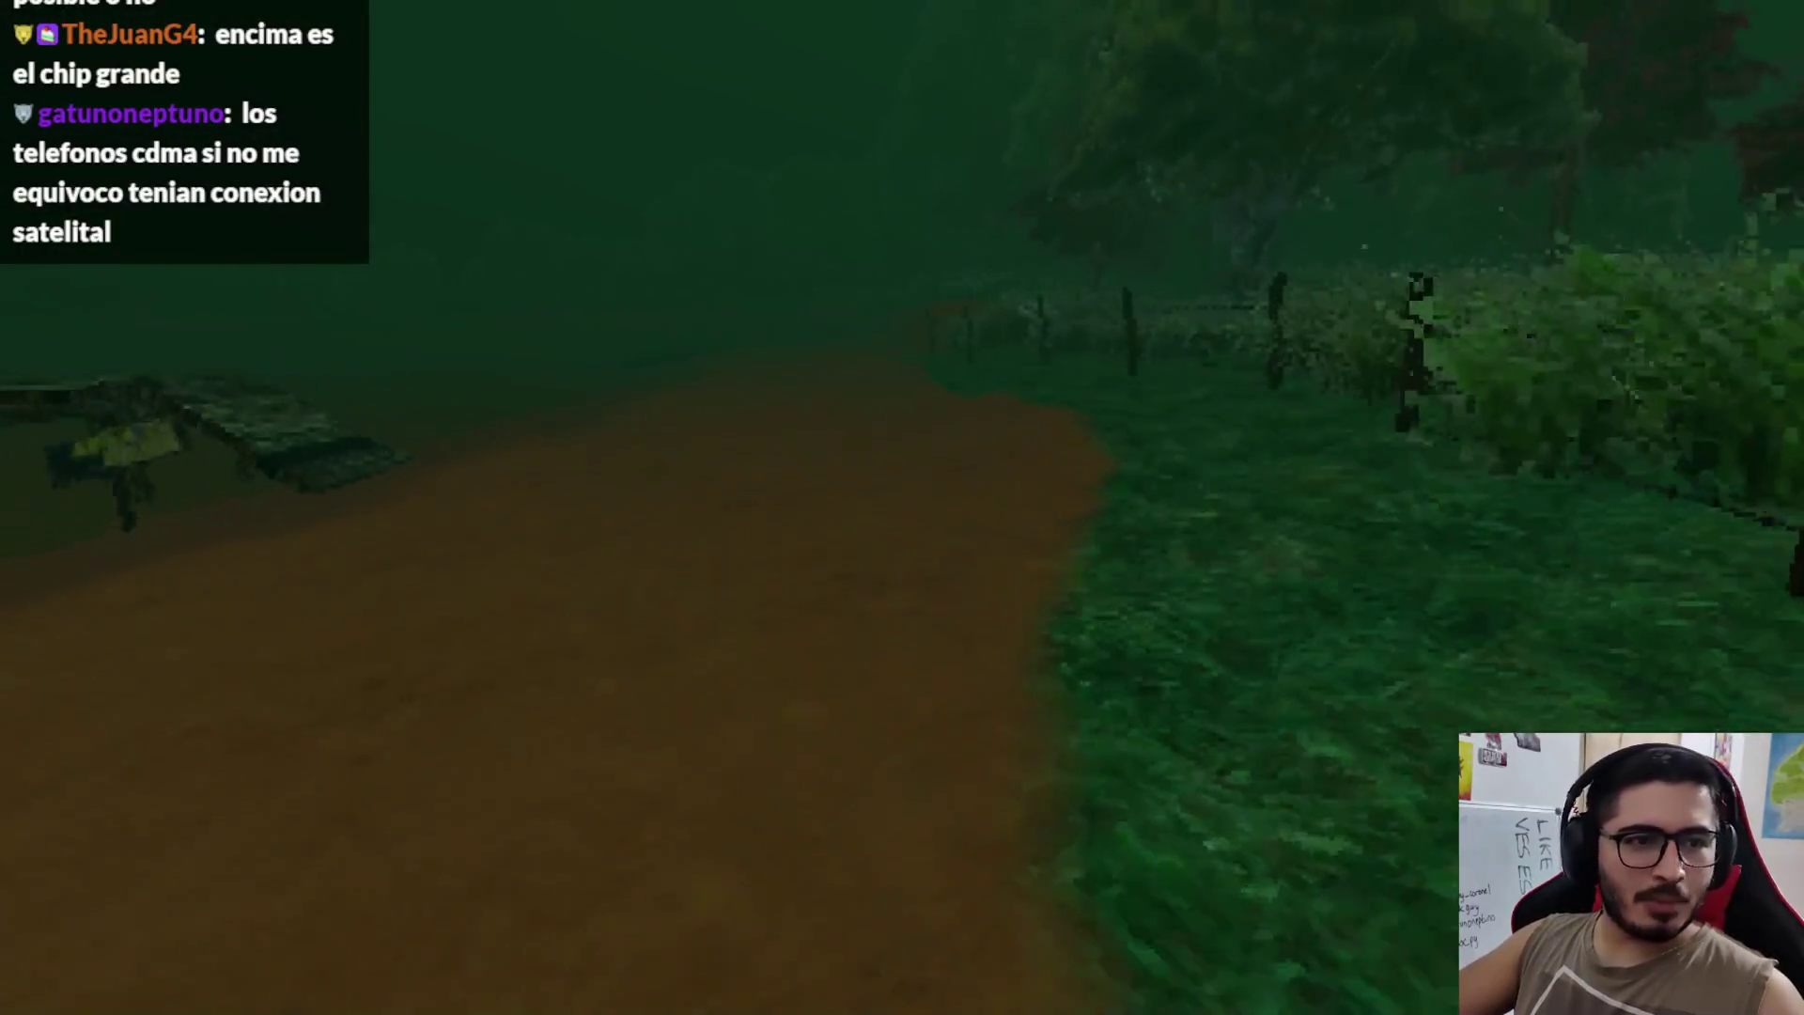
key(w)
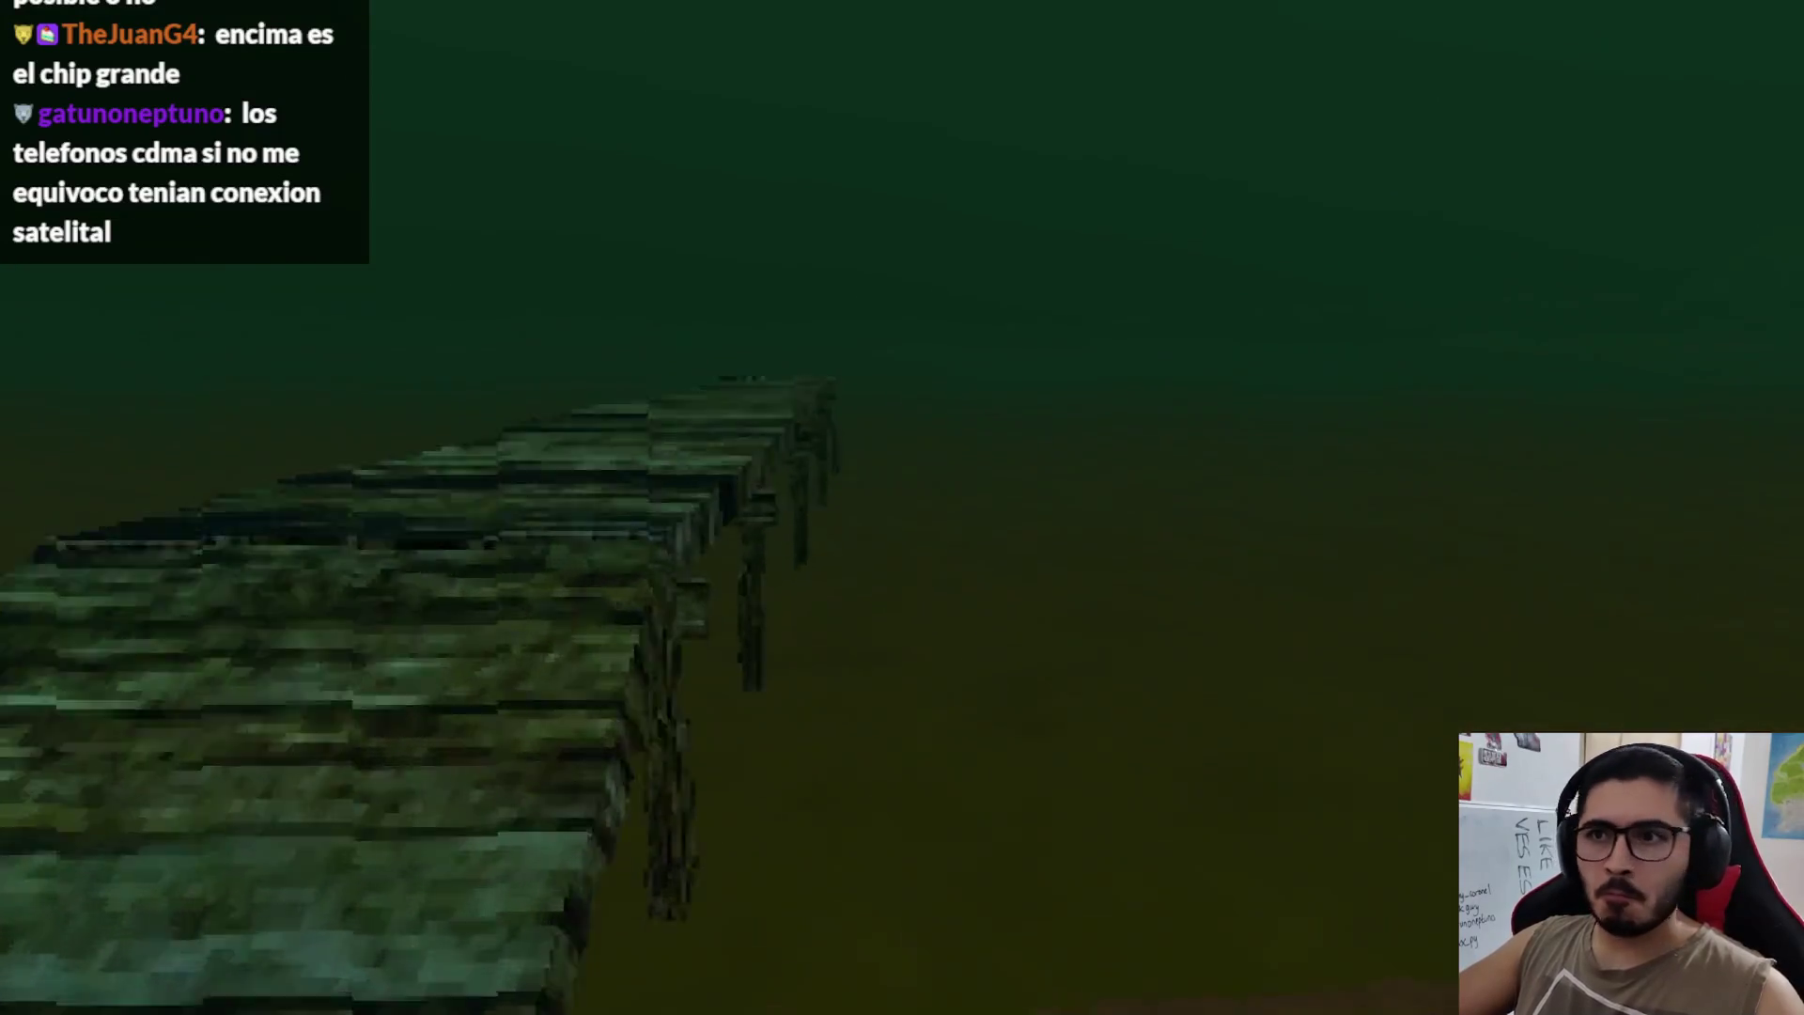
key(w)
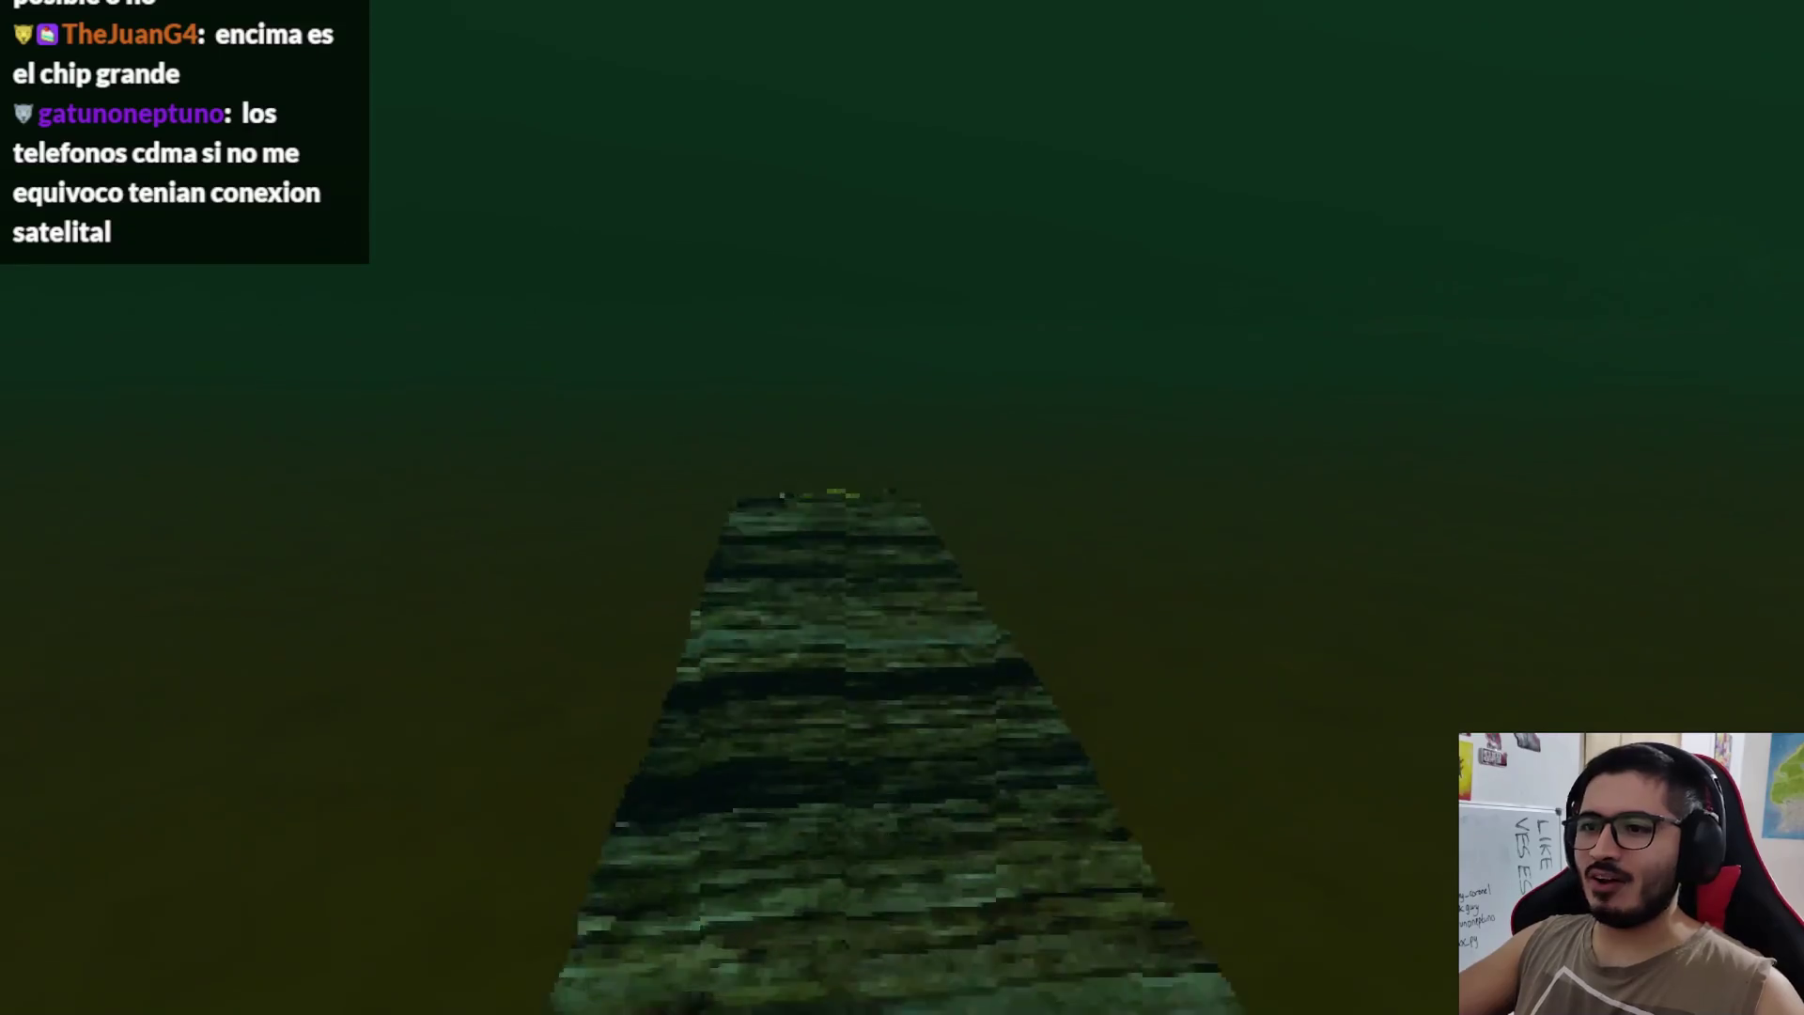
key(e)
click(564, 880)
Step: Cast the line, reel in a fish, cast again, then stop the game with F8
click(902, 508)
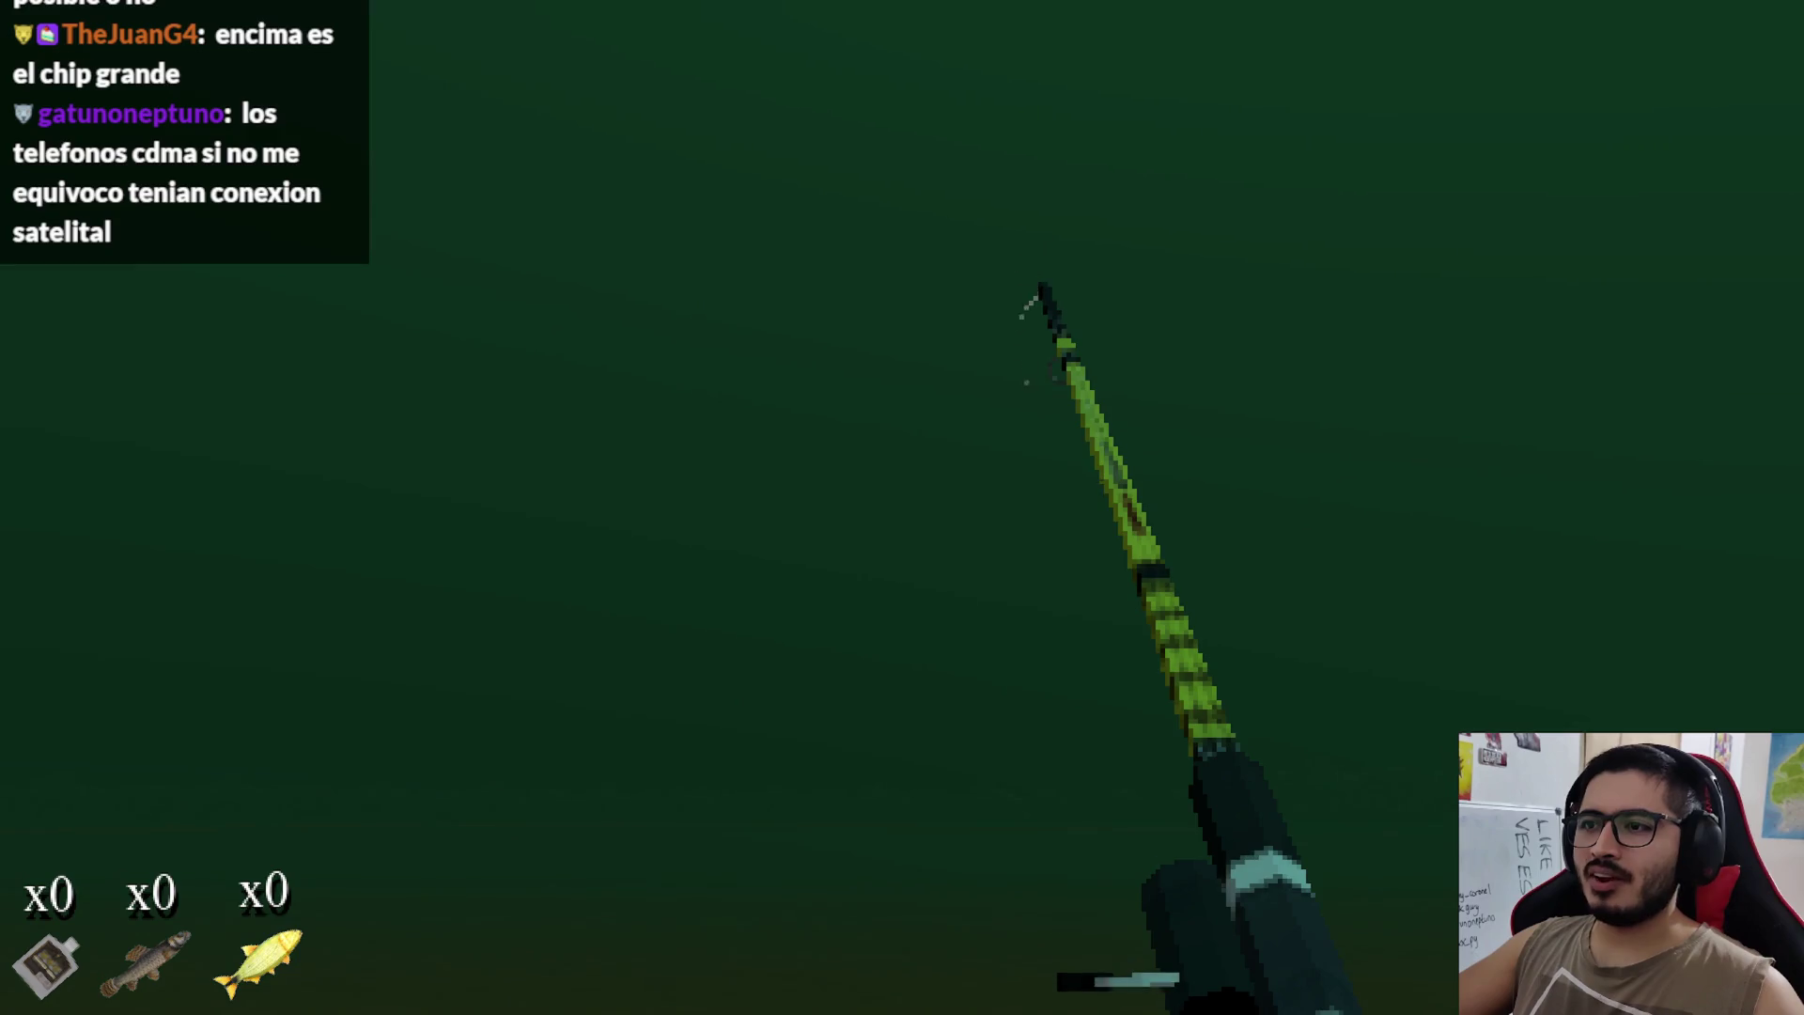
click(901, 507)
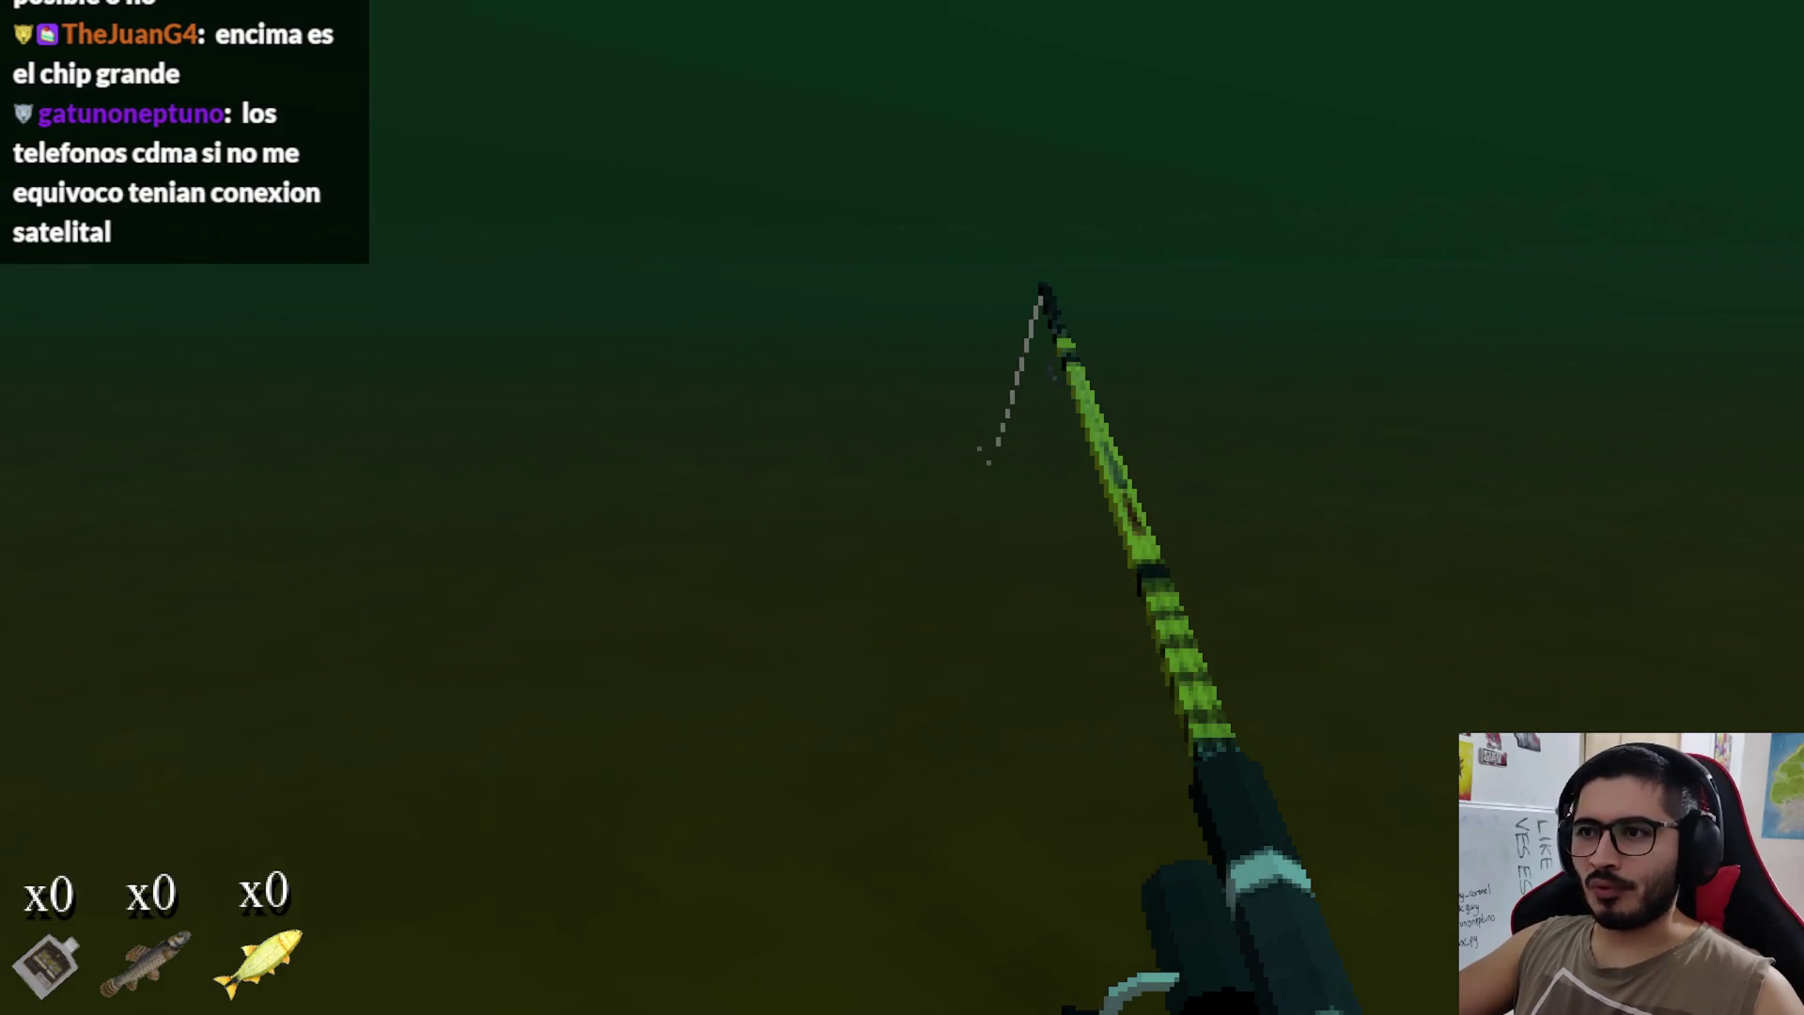
click(902, 507)
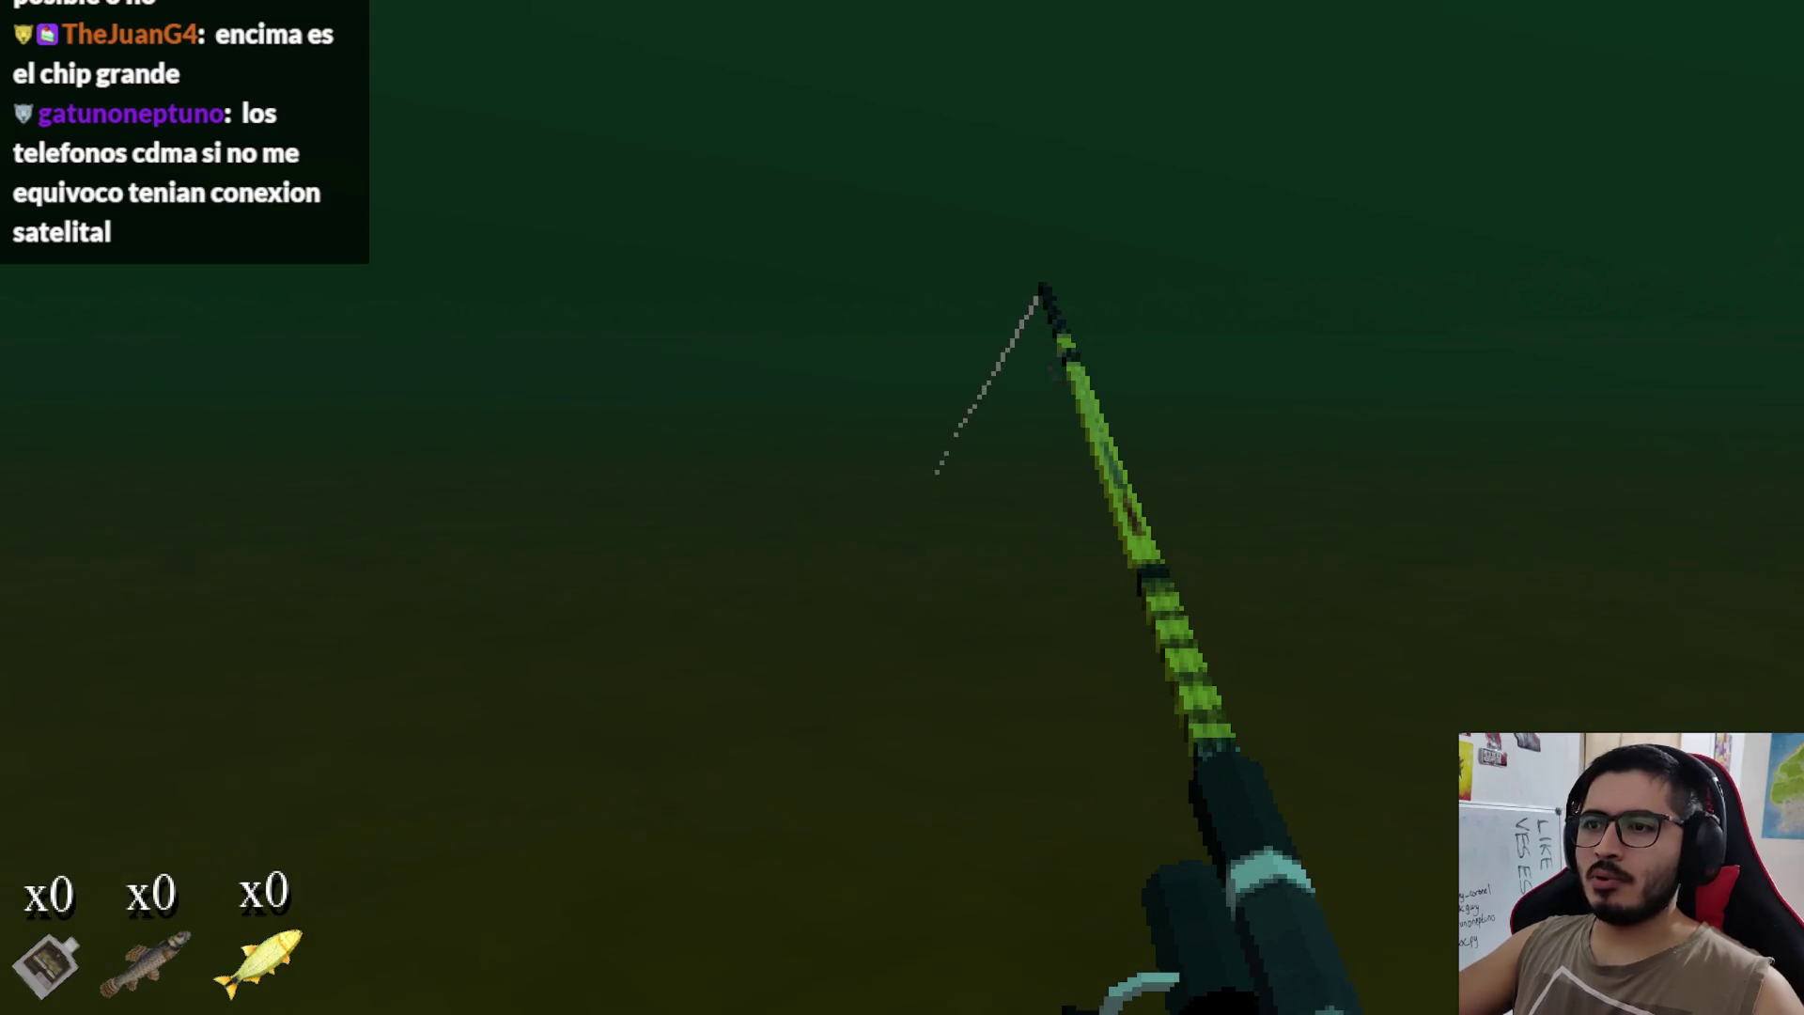
key(F8)
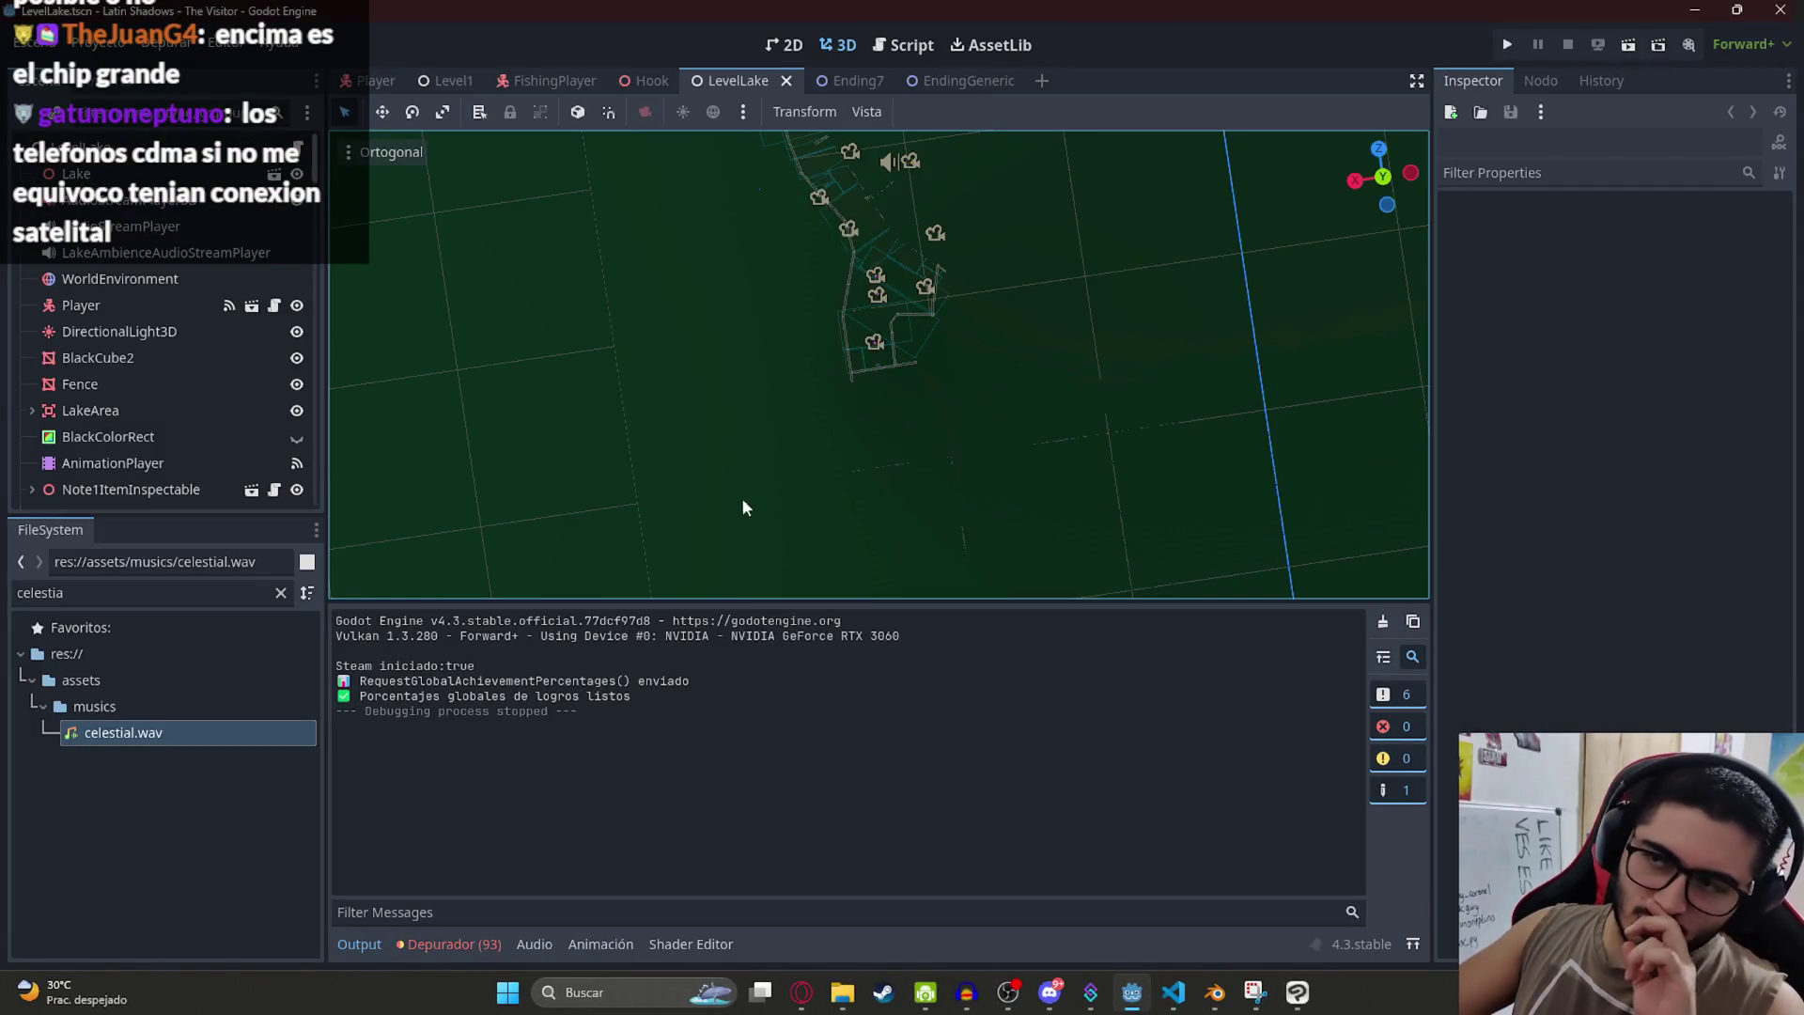
Step: Glance at the code editor, then run the LevelLake scene again from its tab
click(1176, 994)
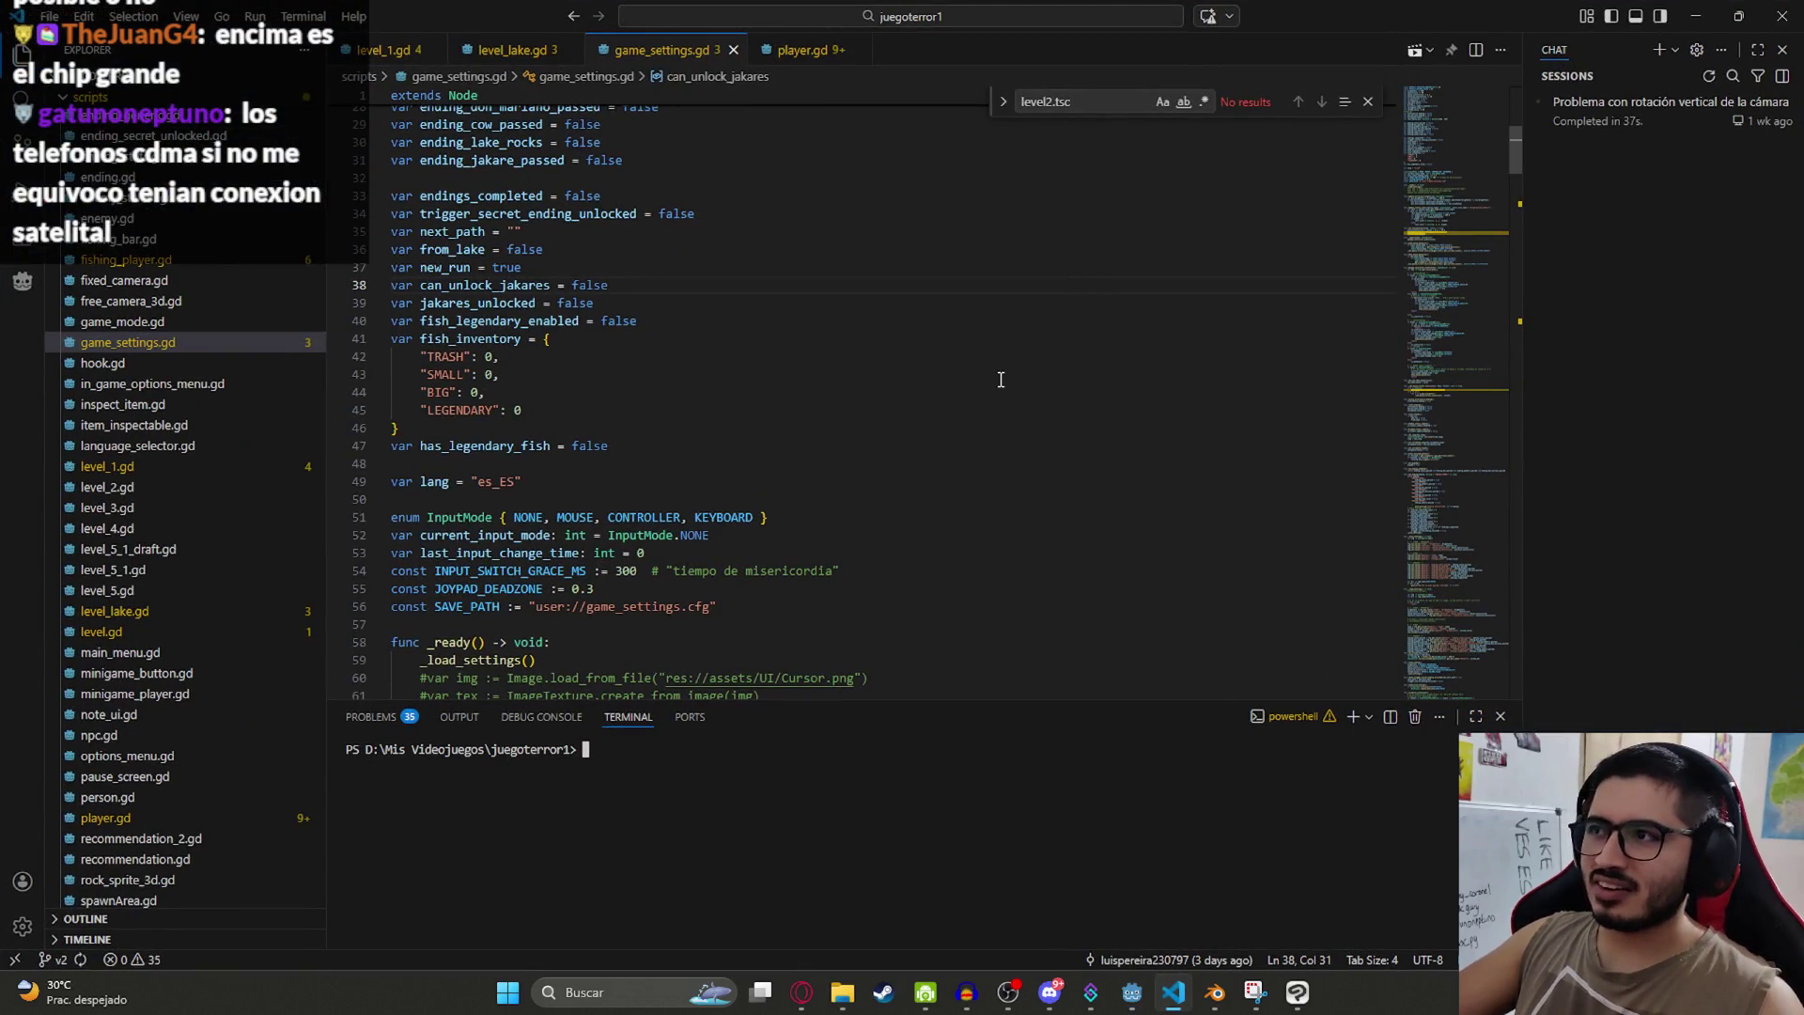
click(1123, 1005)
right_click(714, 82)
click(832, 239)
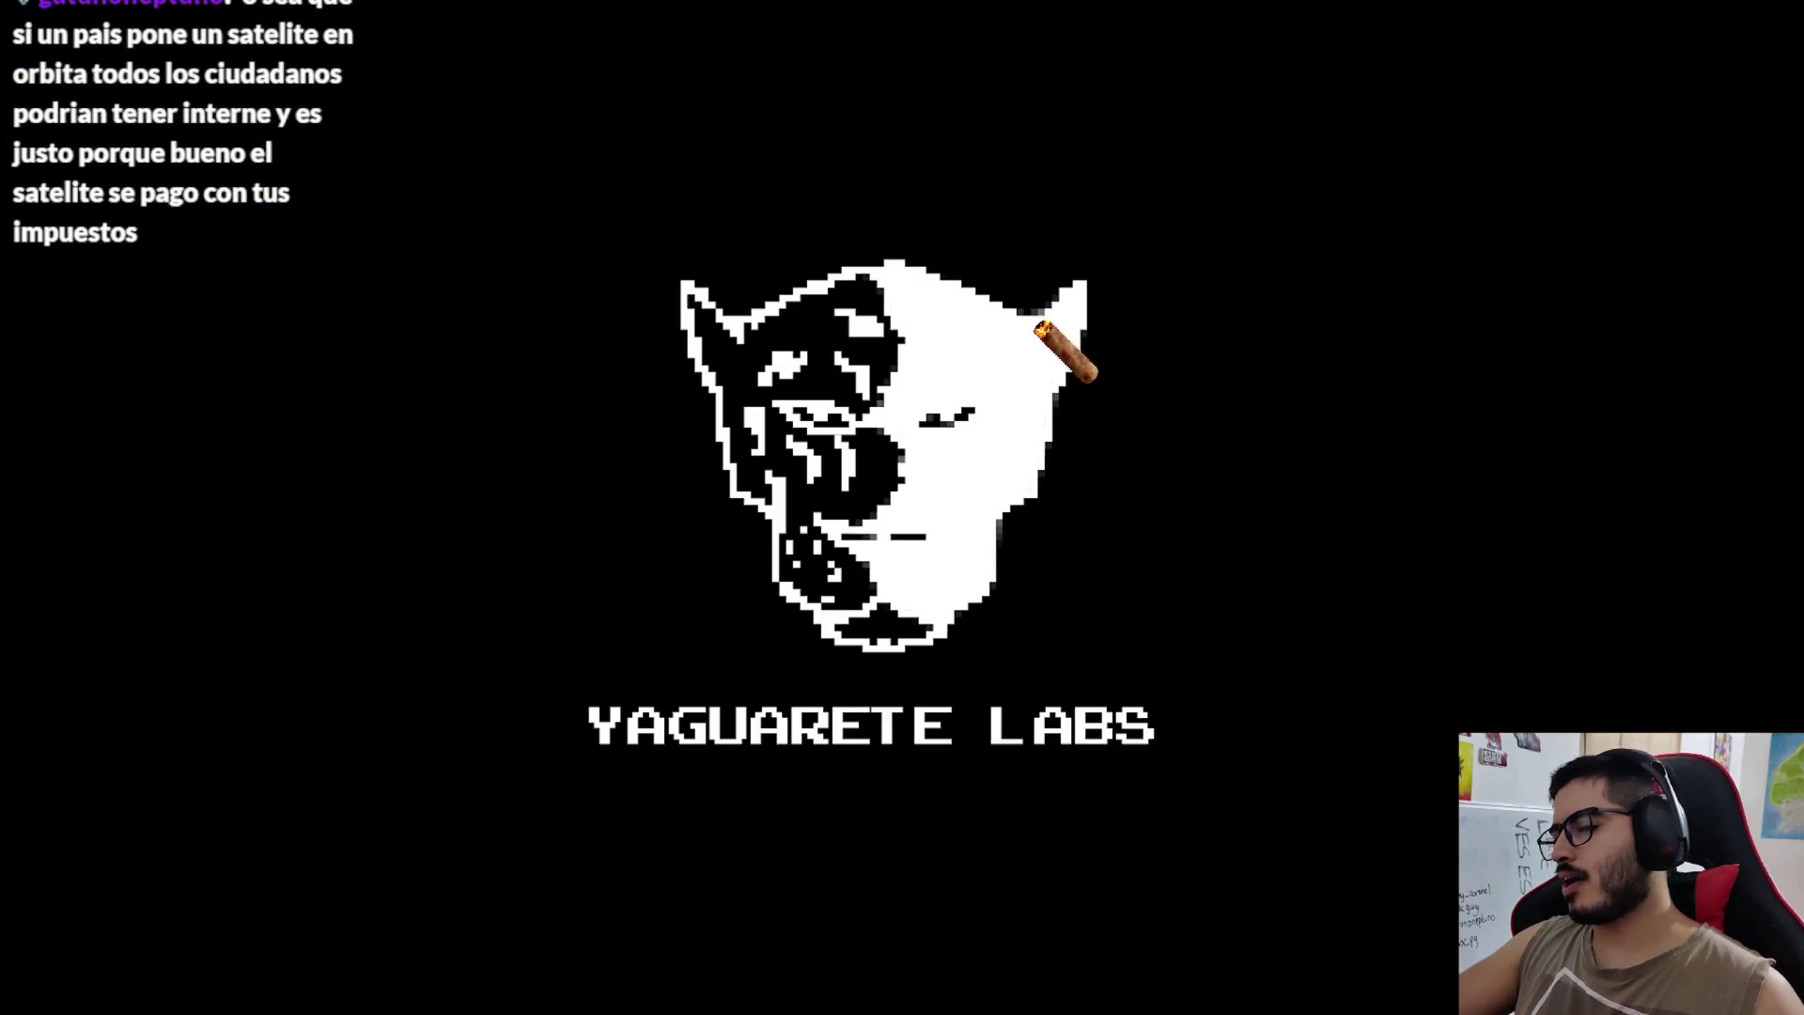
Step: Walk through the clearing onto the pier, pick Pescar at the rod, and cast until a fish bites
key(w)
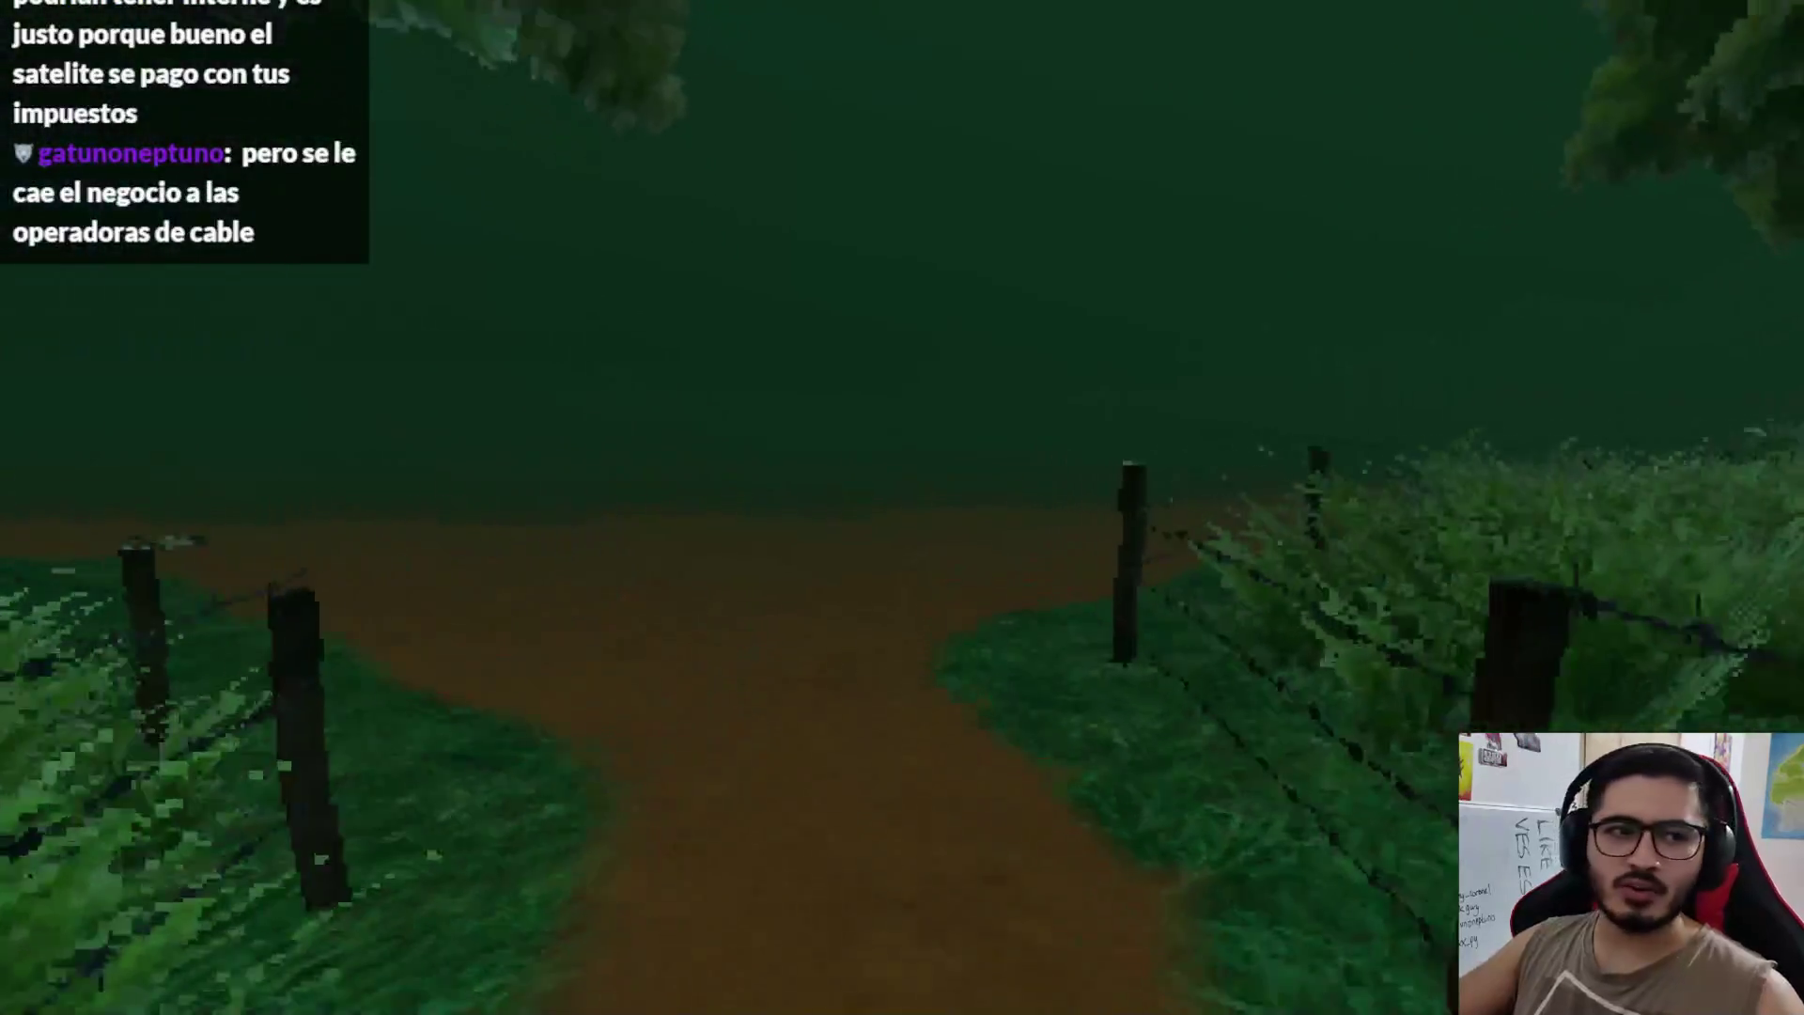
key(w)
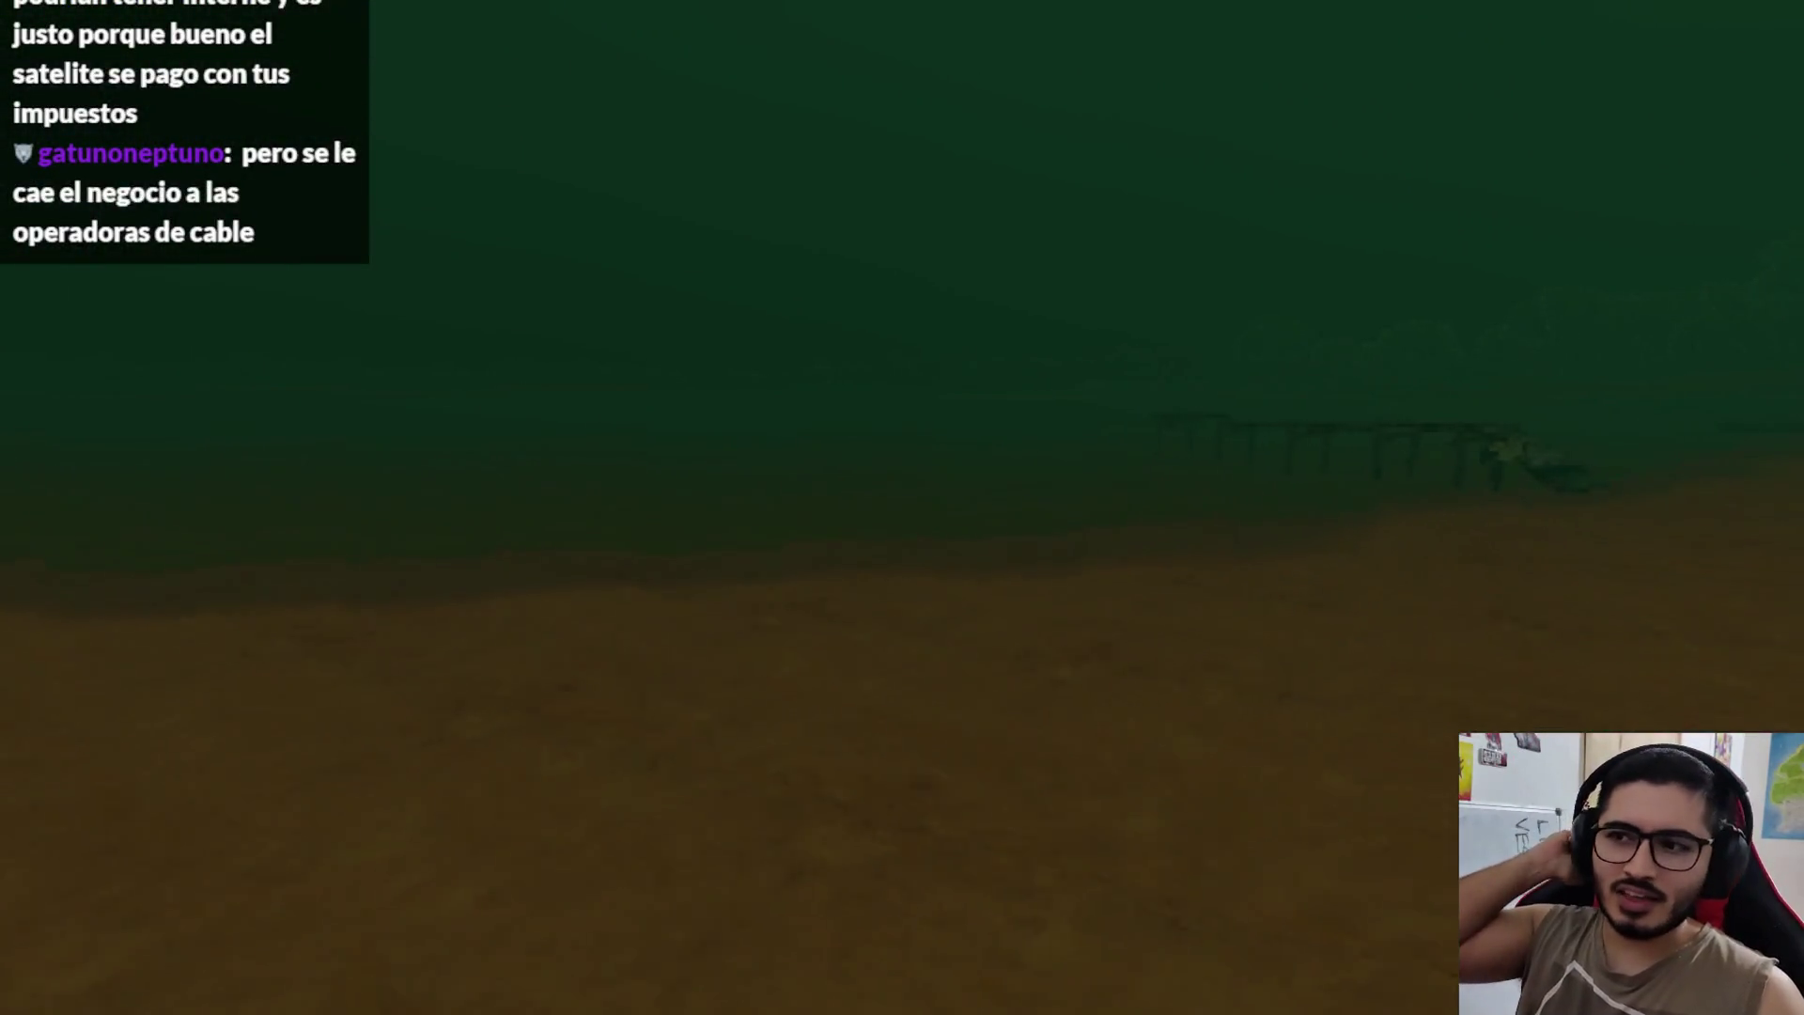
key(w)
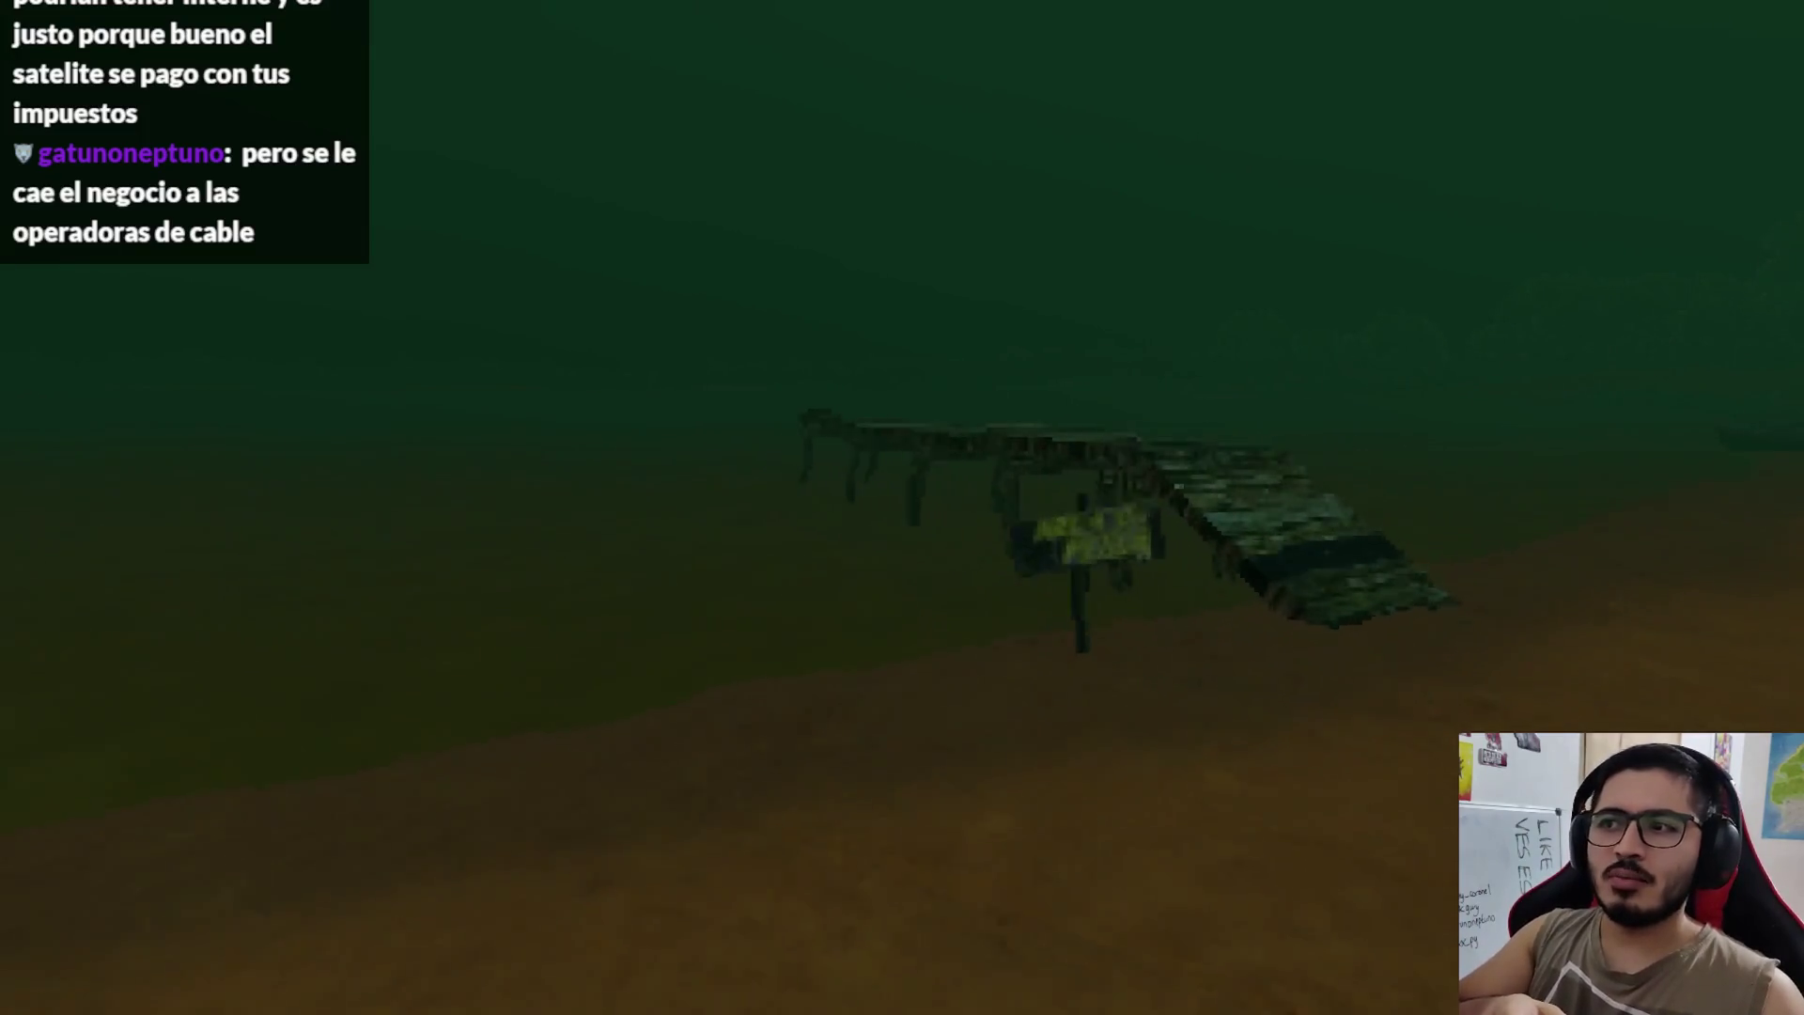
key(w)
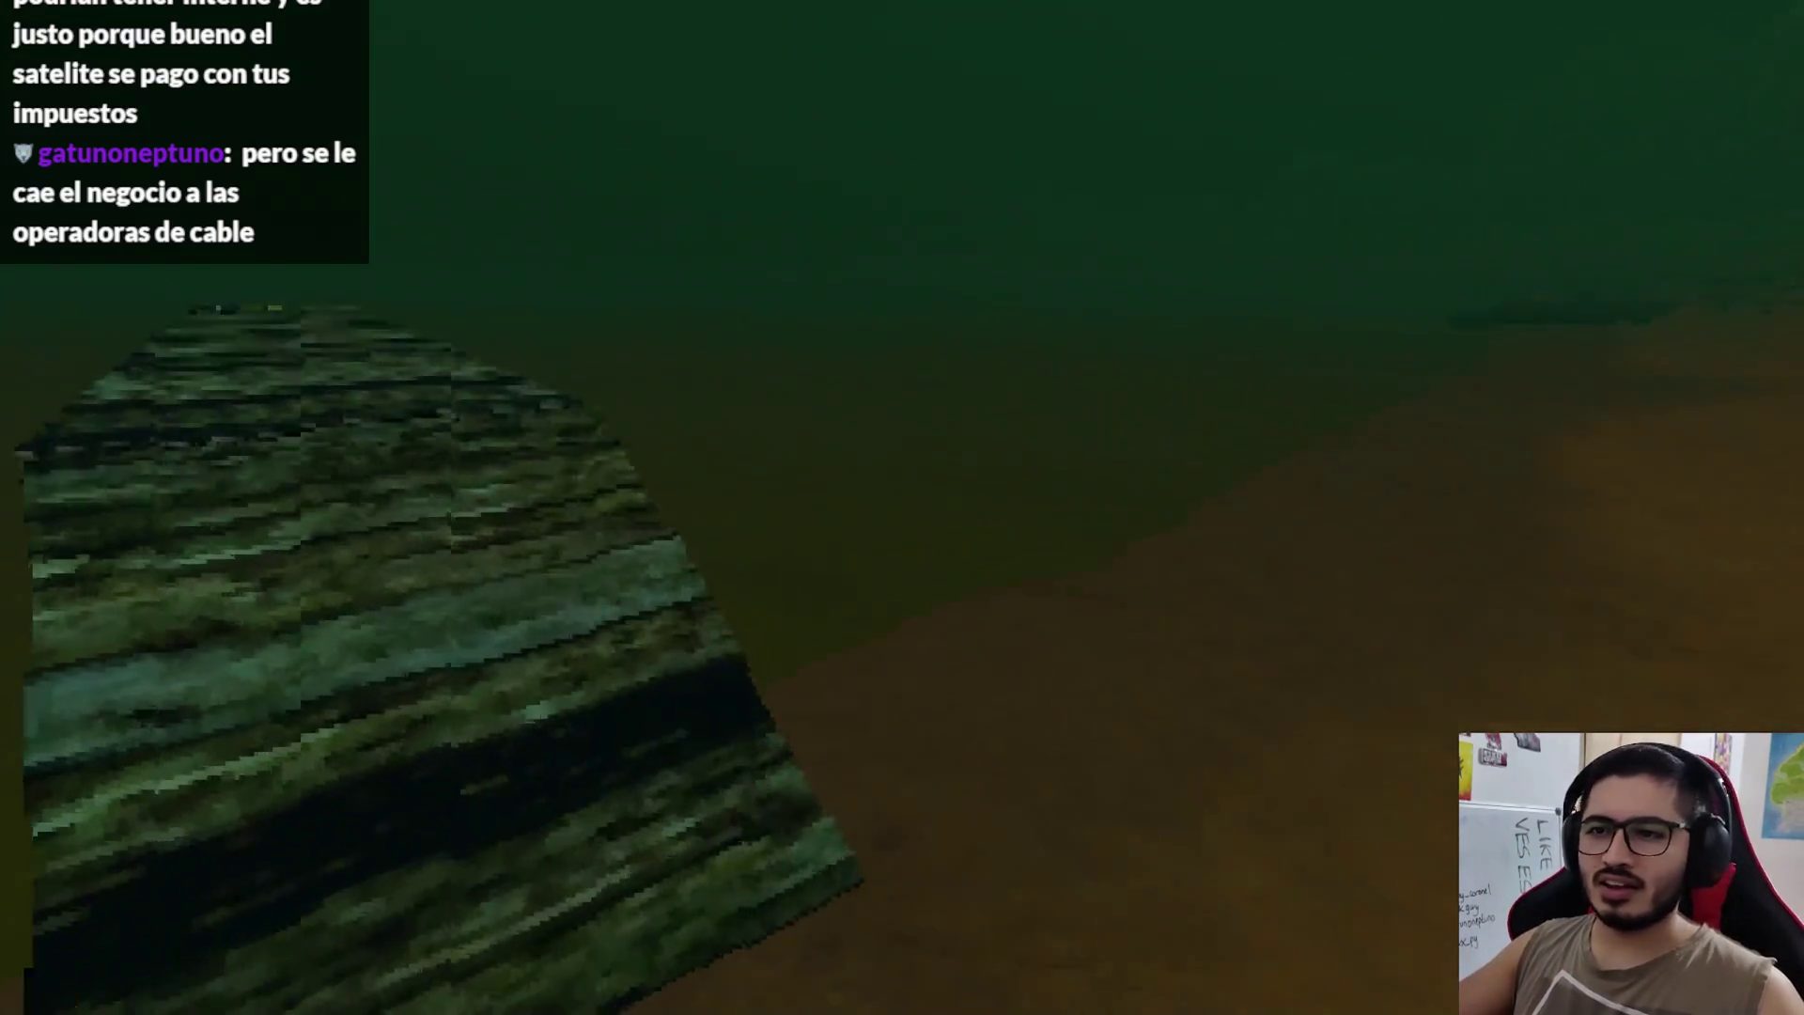
key(w)
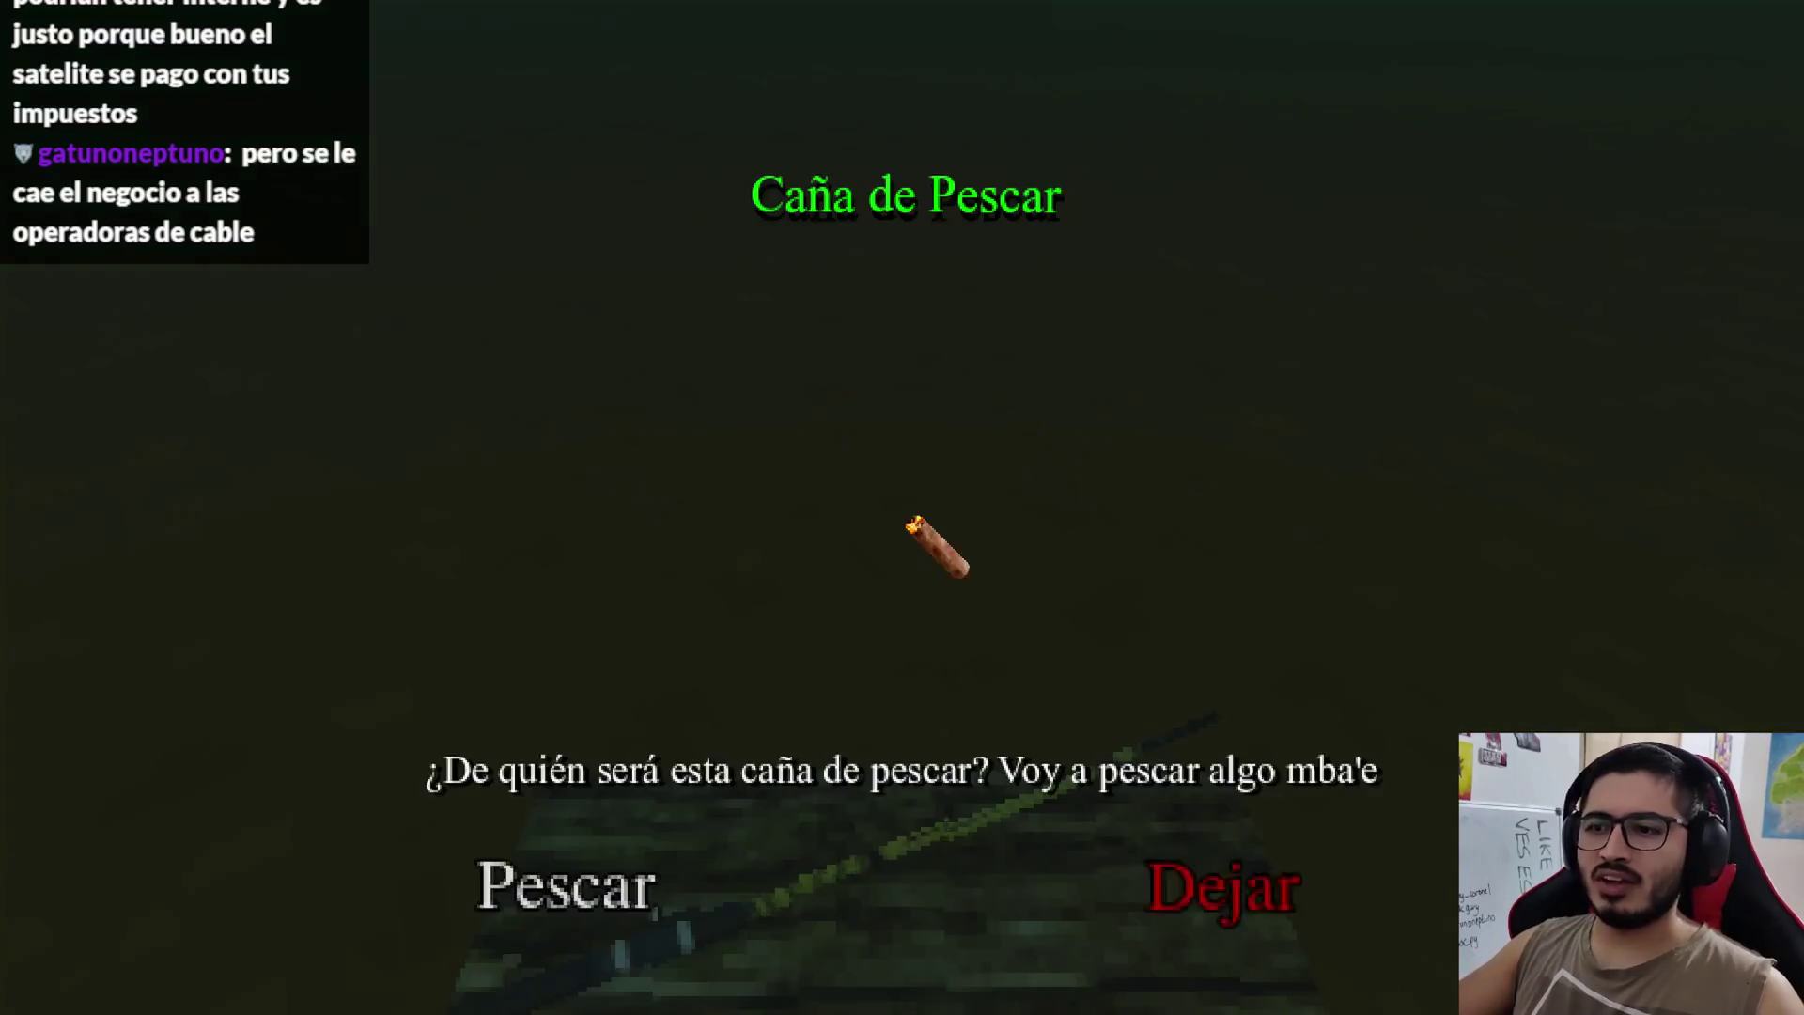
click(678, 893)
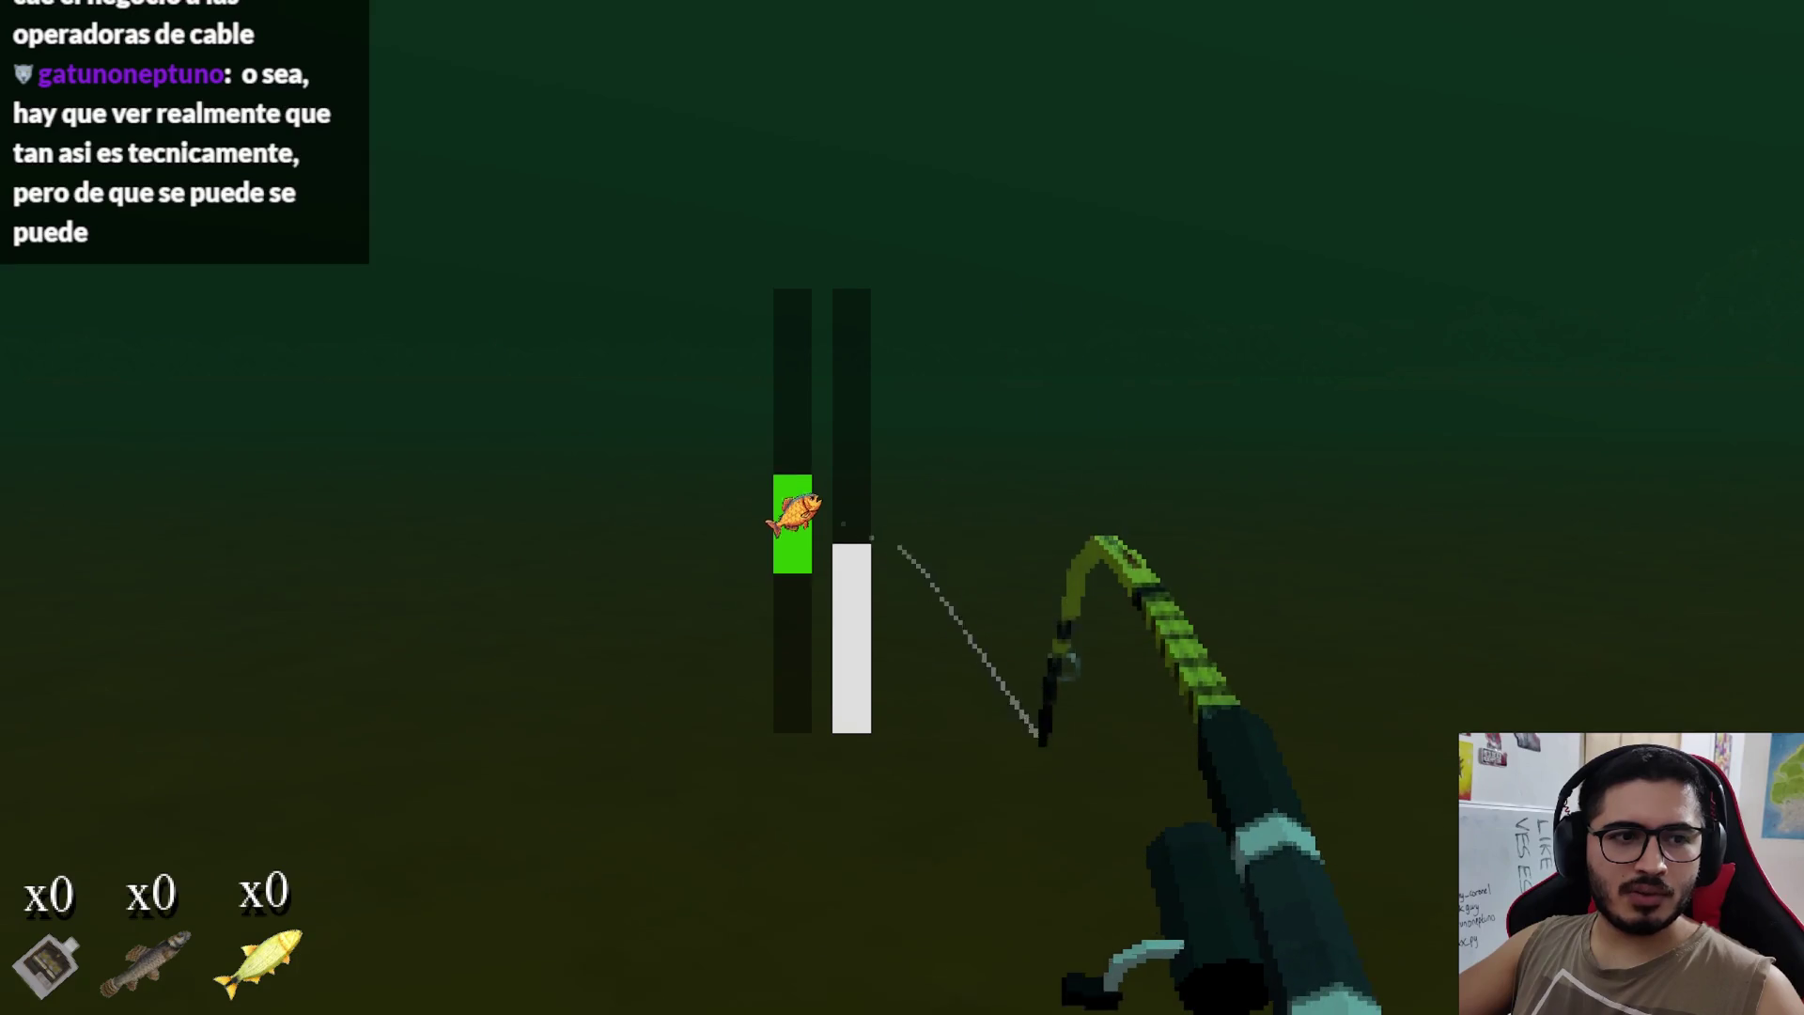
click(902, 507)
Step: Hold the green catch bar over the hooked fish until it is reeled in
drag(902, 507, 902, 507)
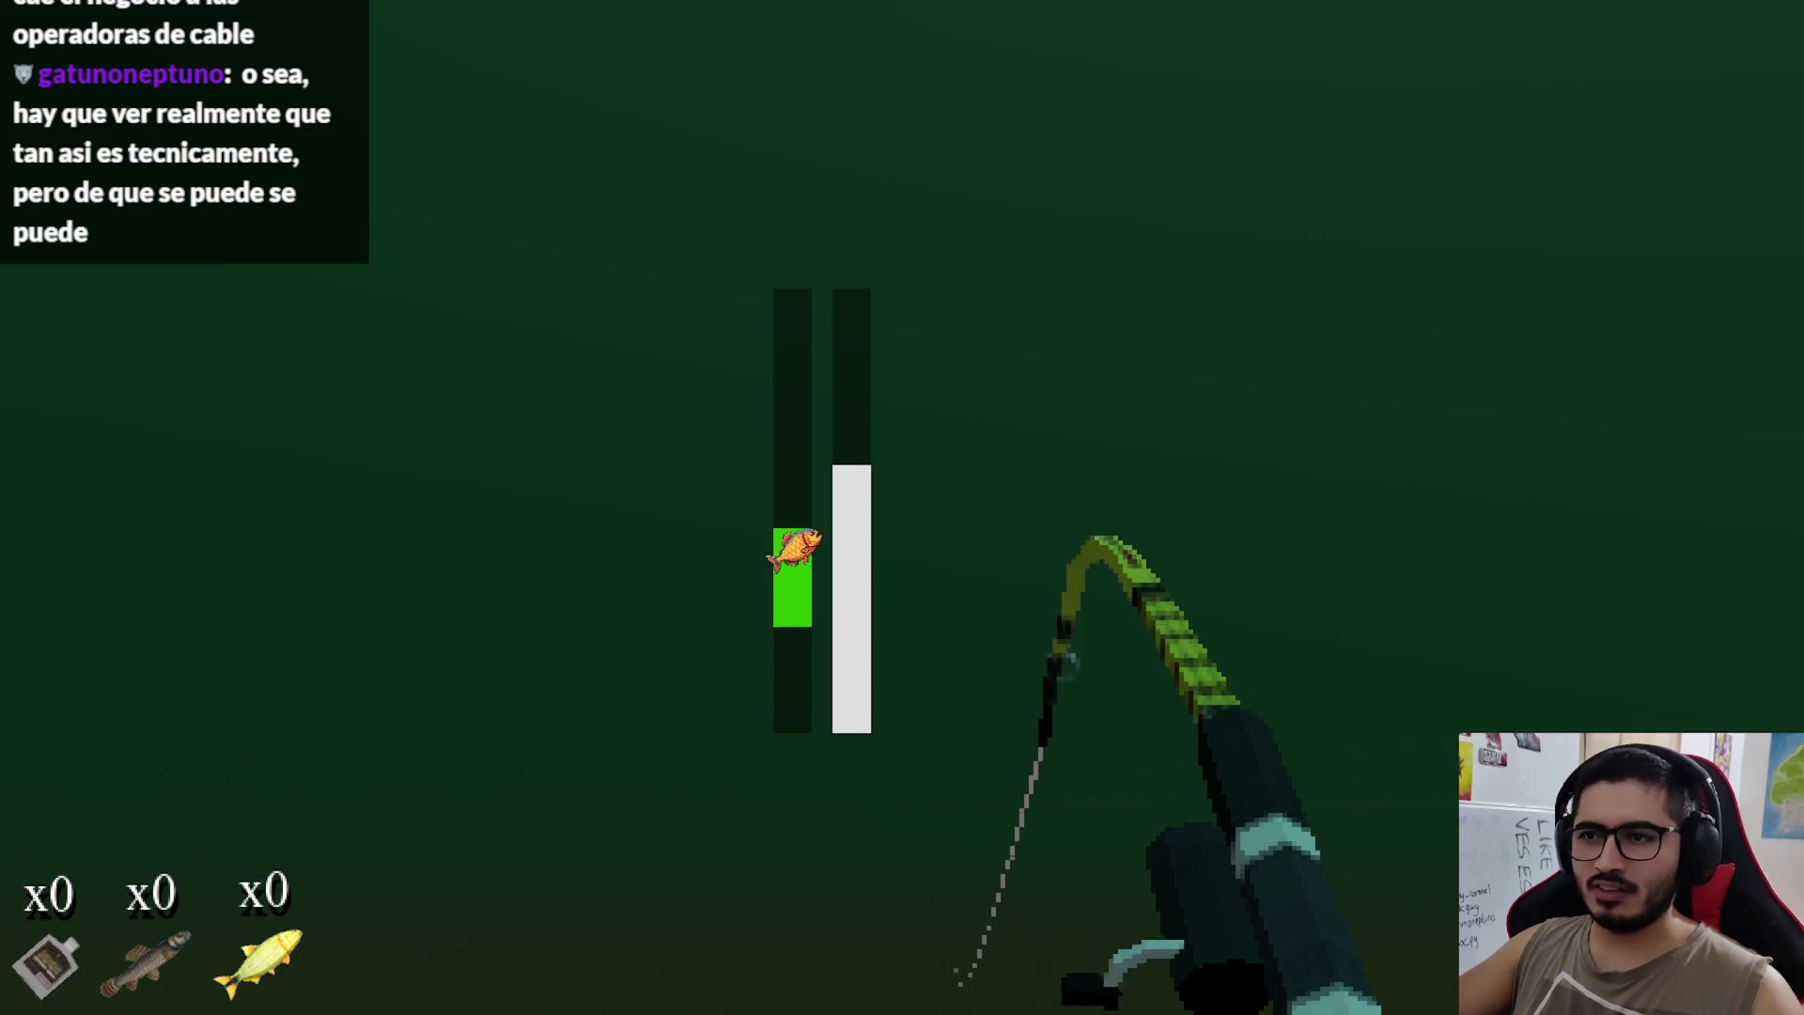
drag(902, 507, 902, 507)
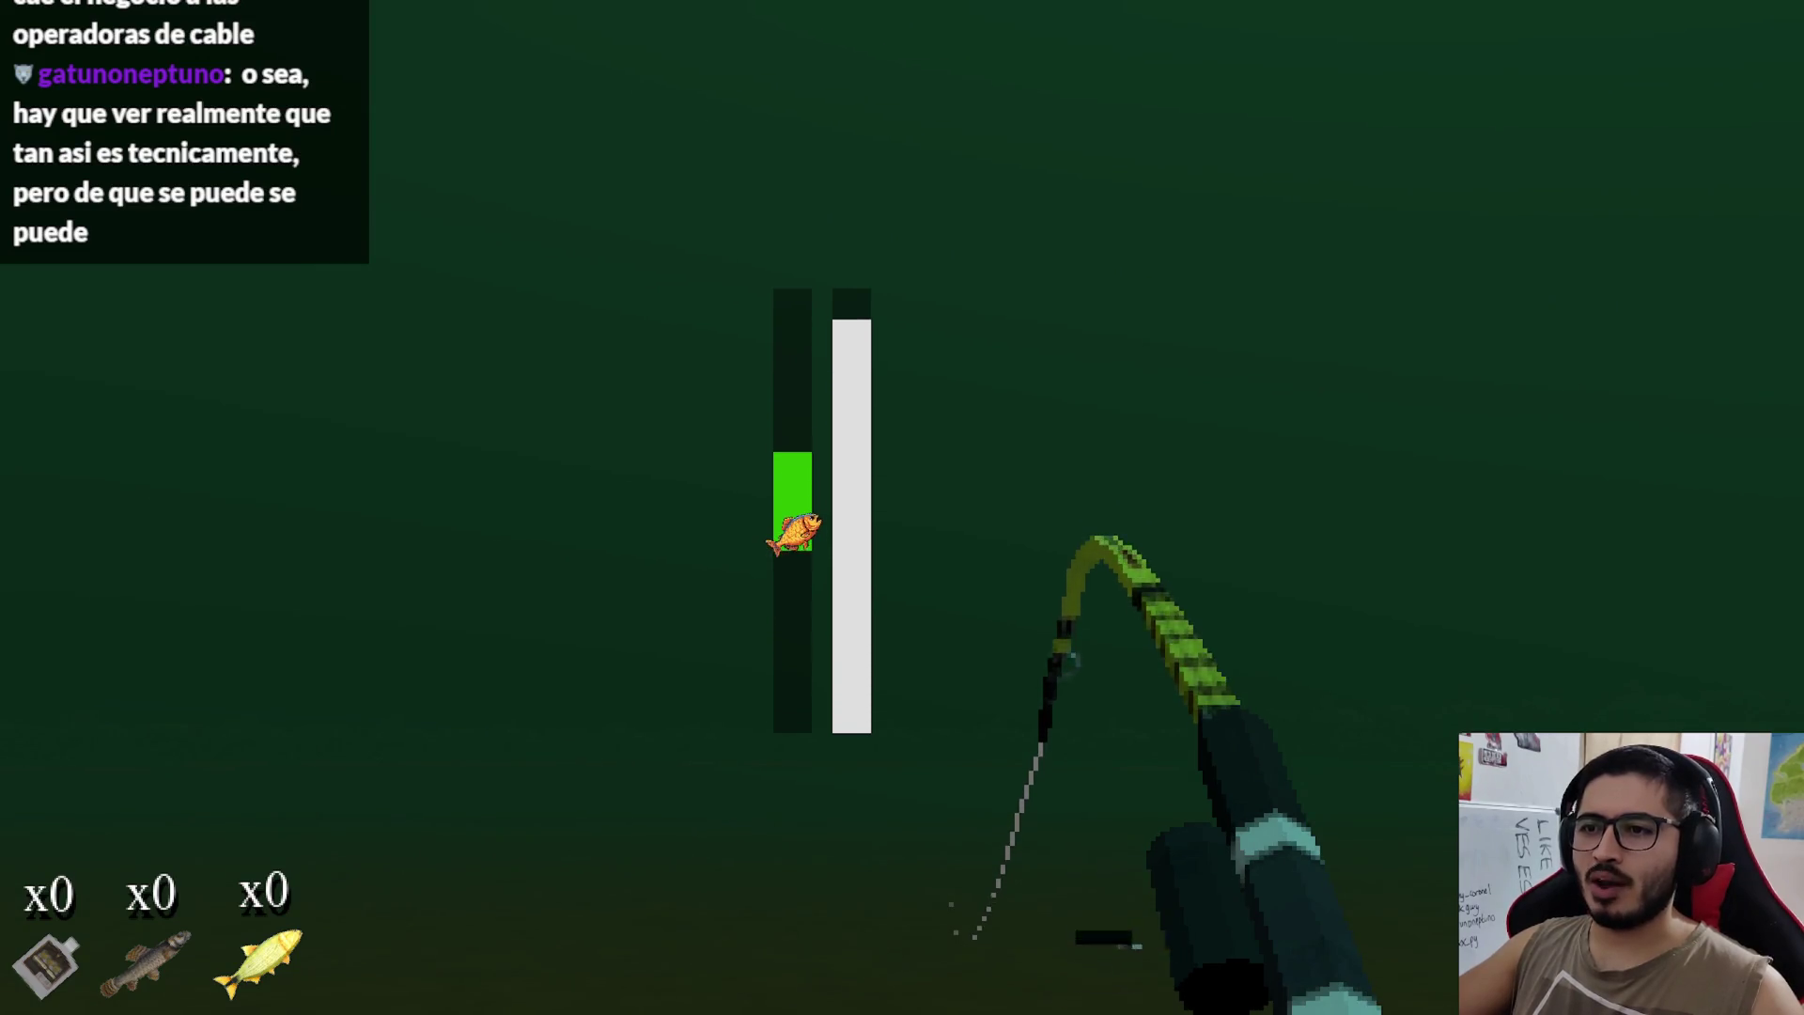
click(902, 507)
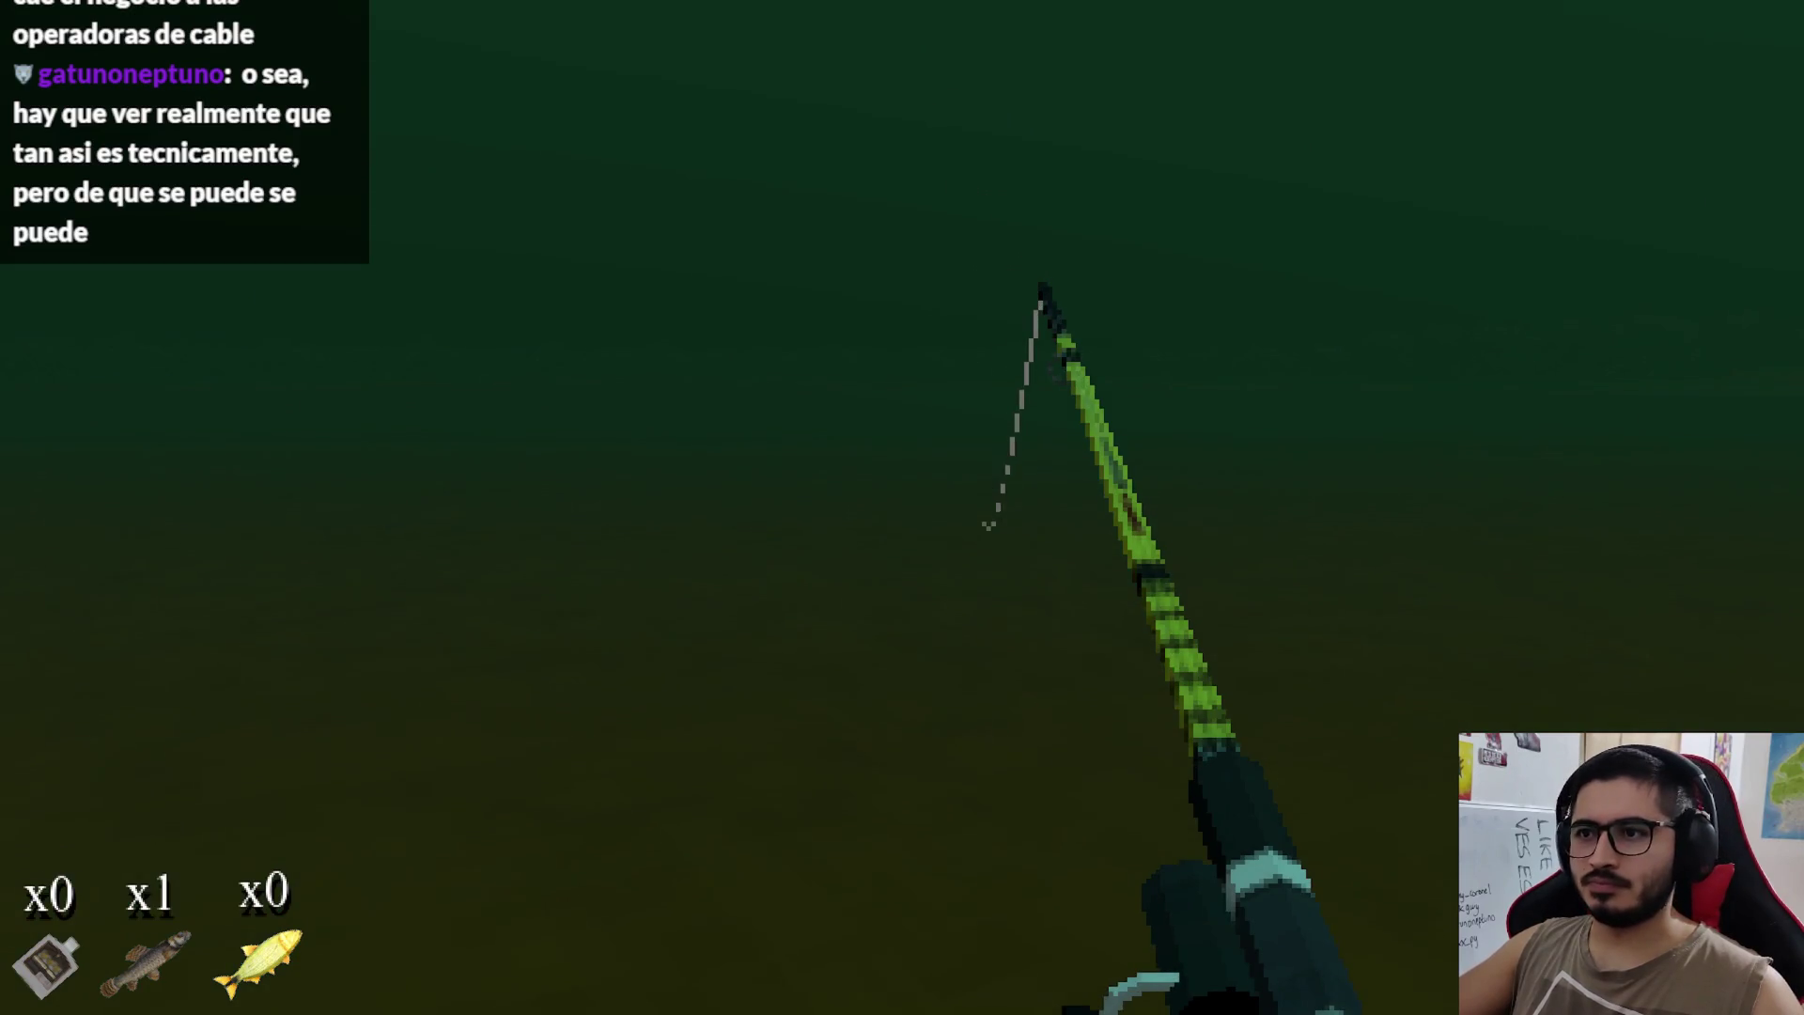
Step: Cast again, hook the biting fish and keep the catch bar on it until landed
click(902, 507)
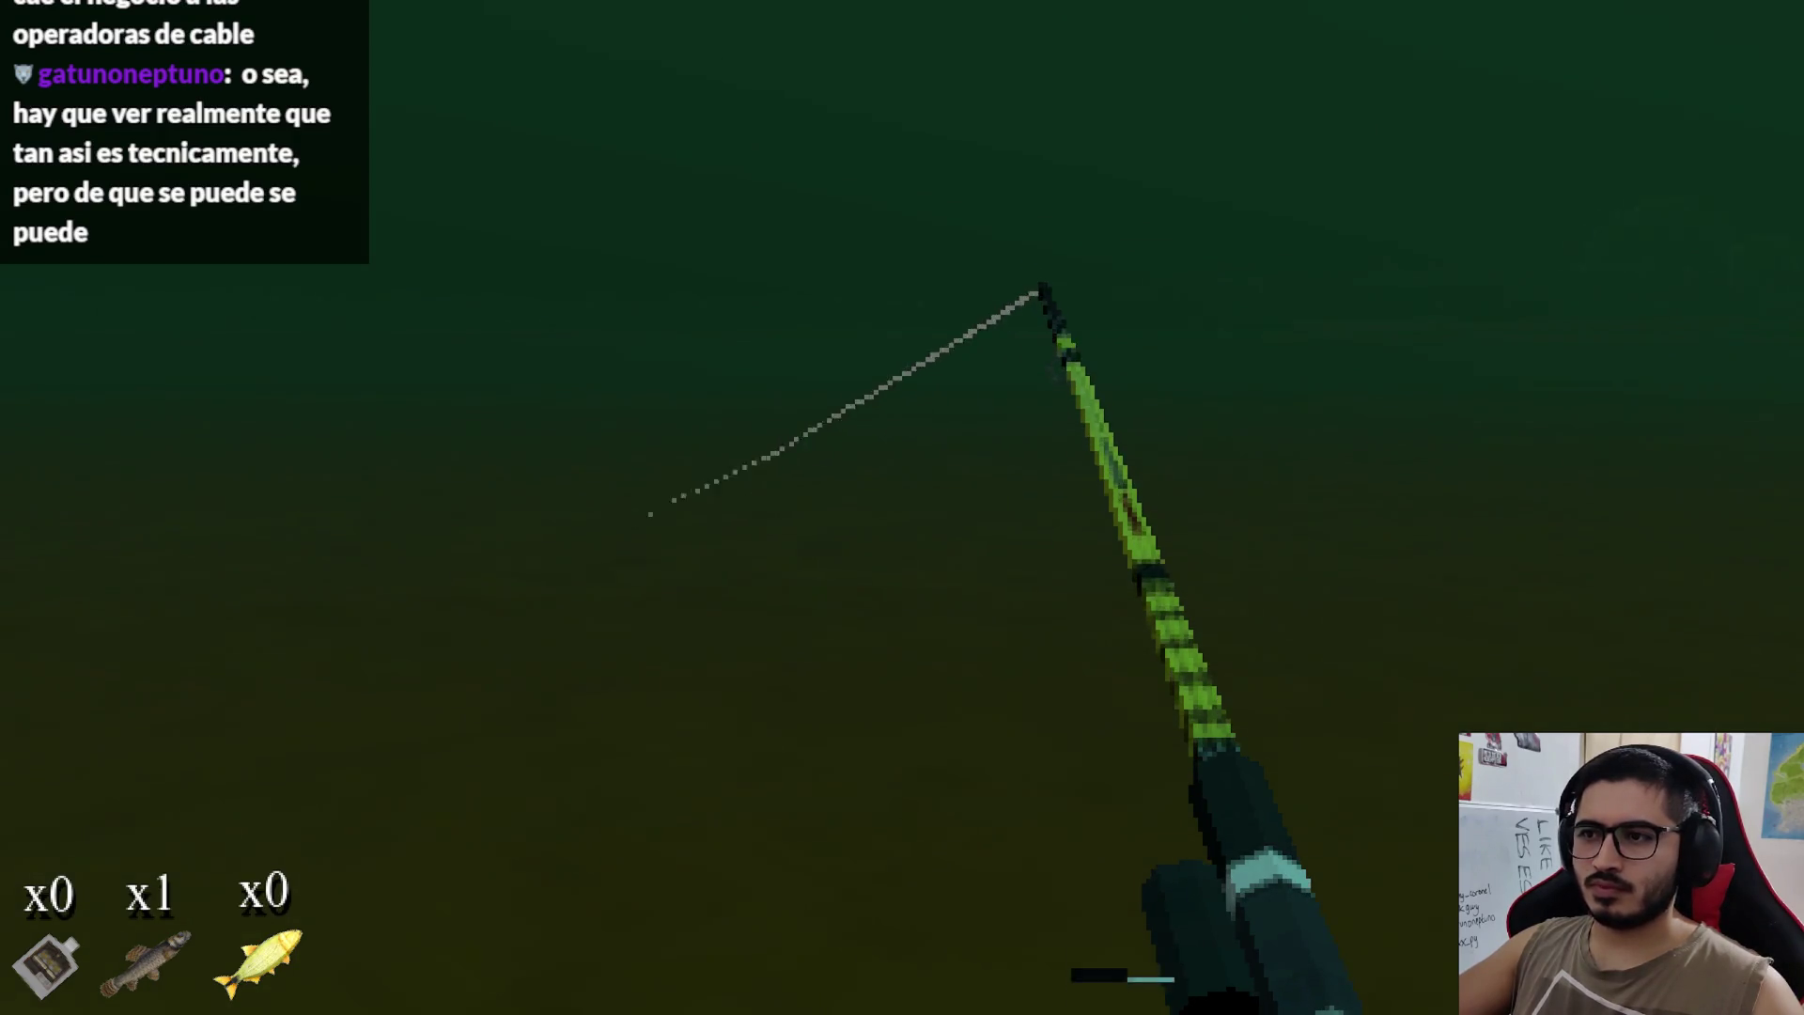
click(902, 507)
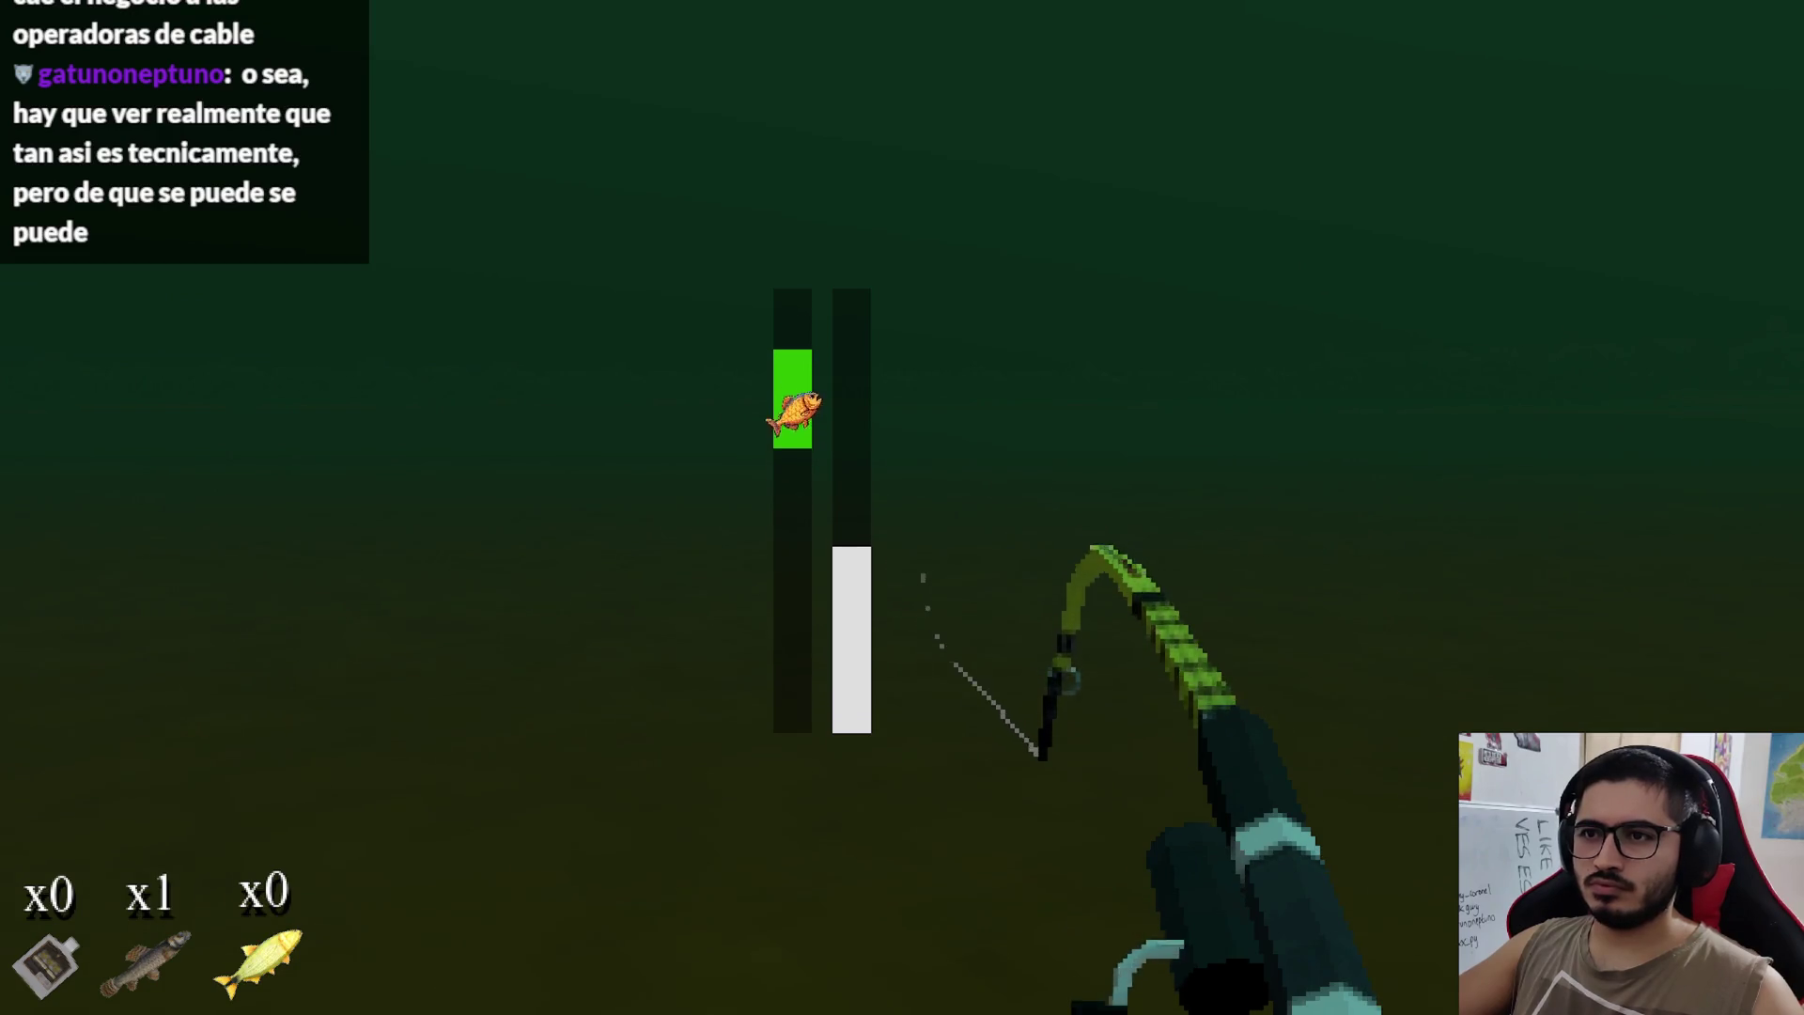
click(902, 507)
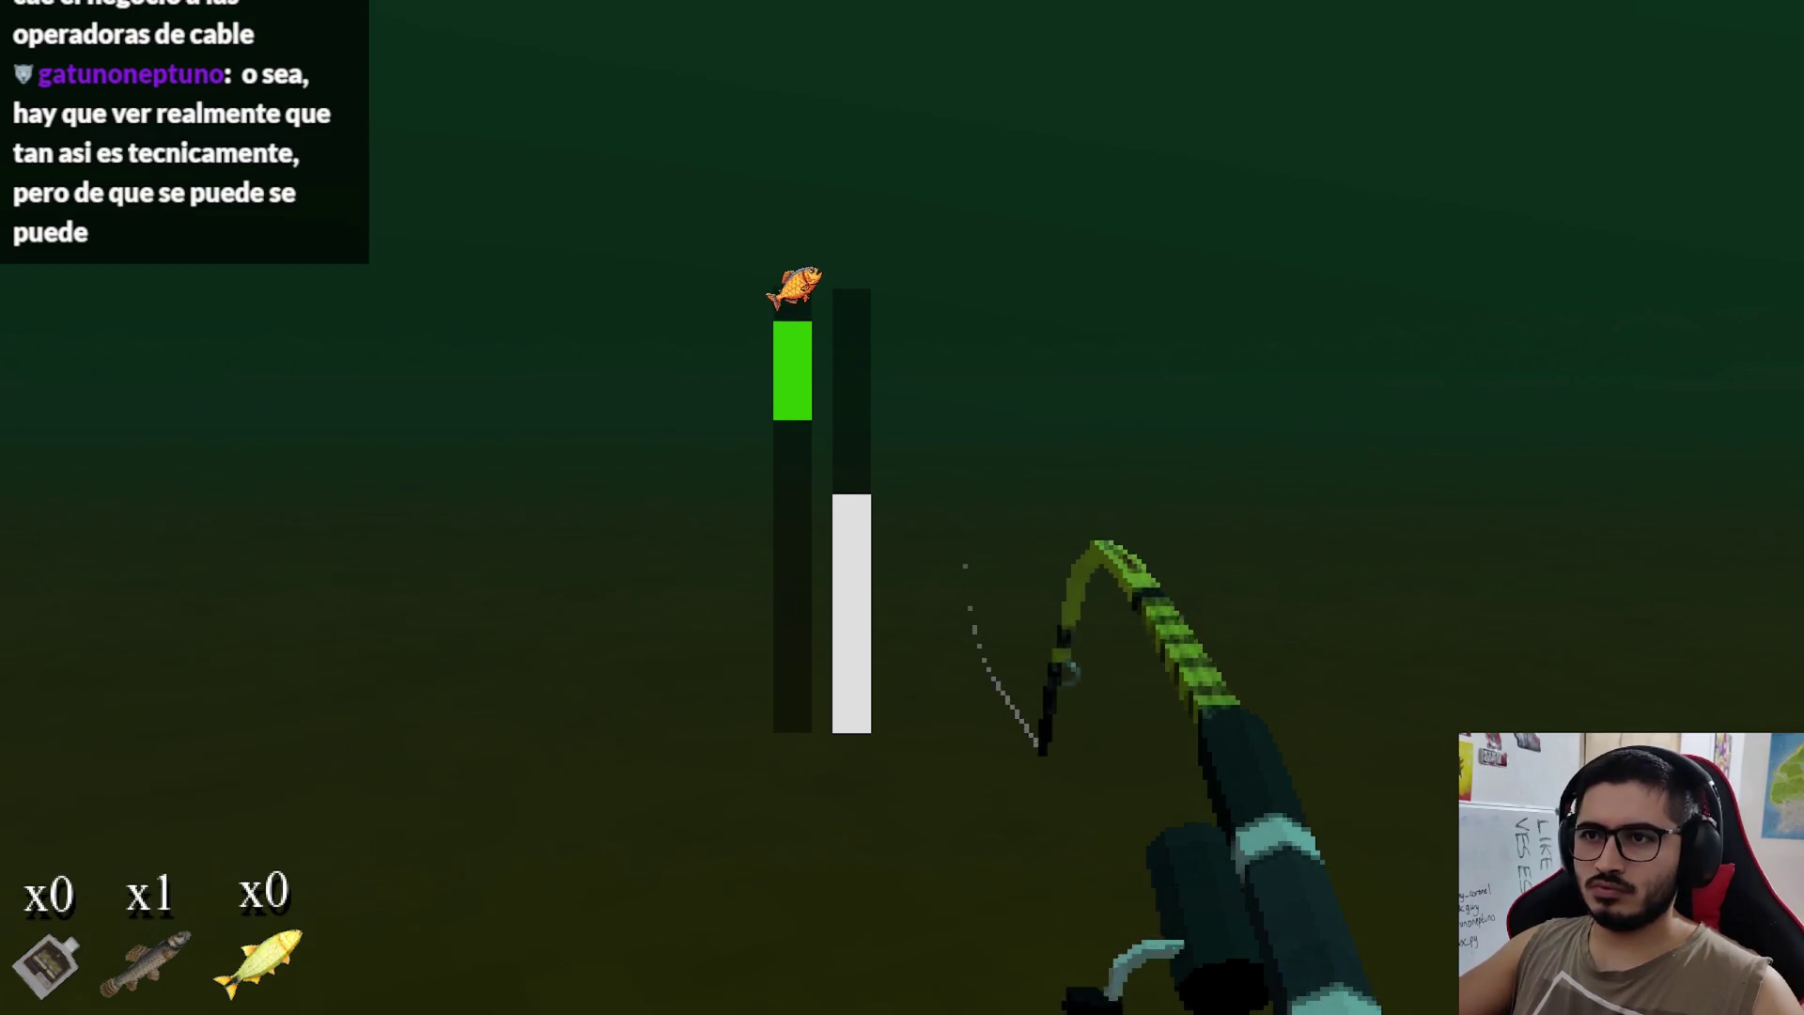
click(902, 507)
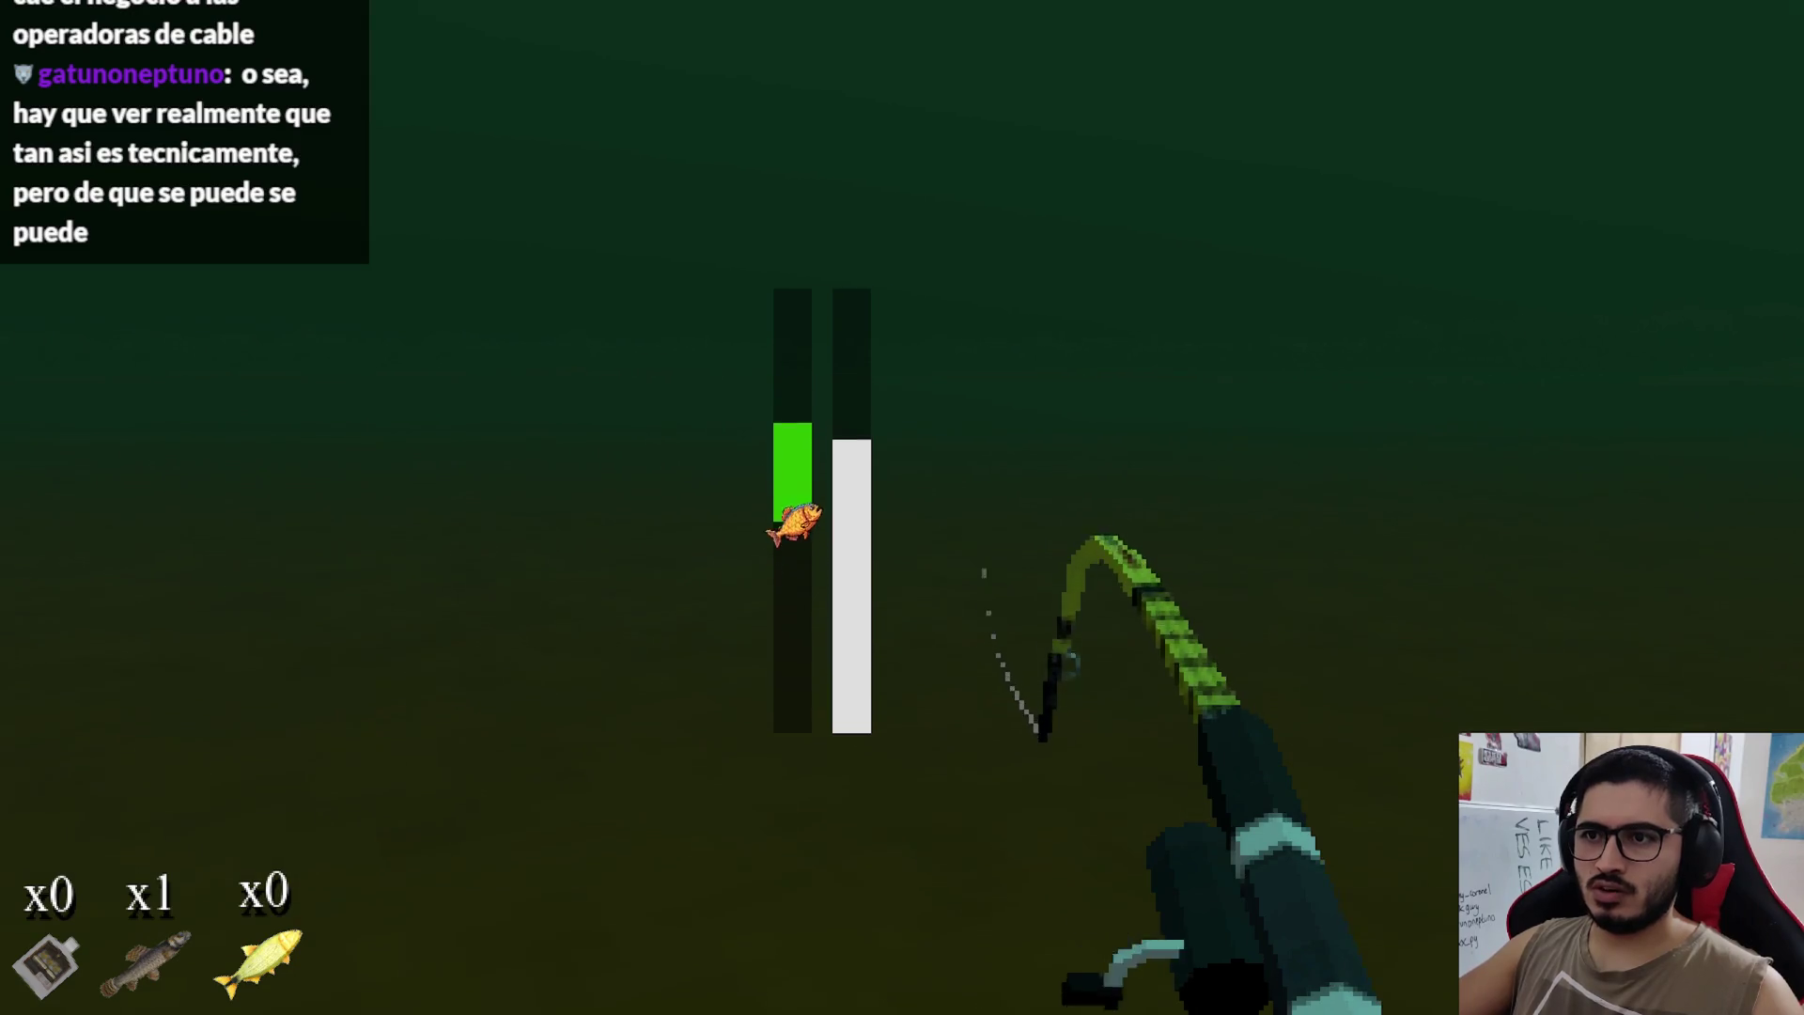
click(902, 507)
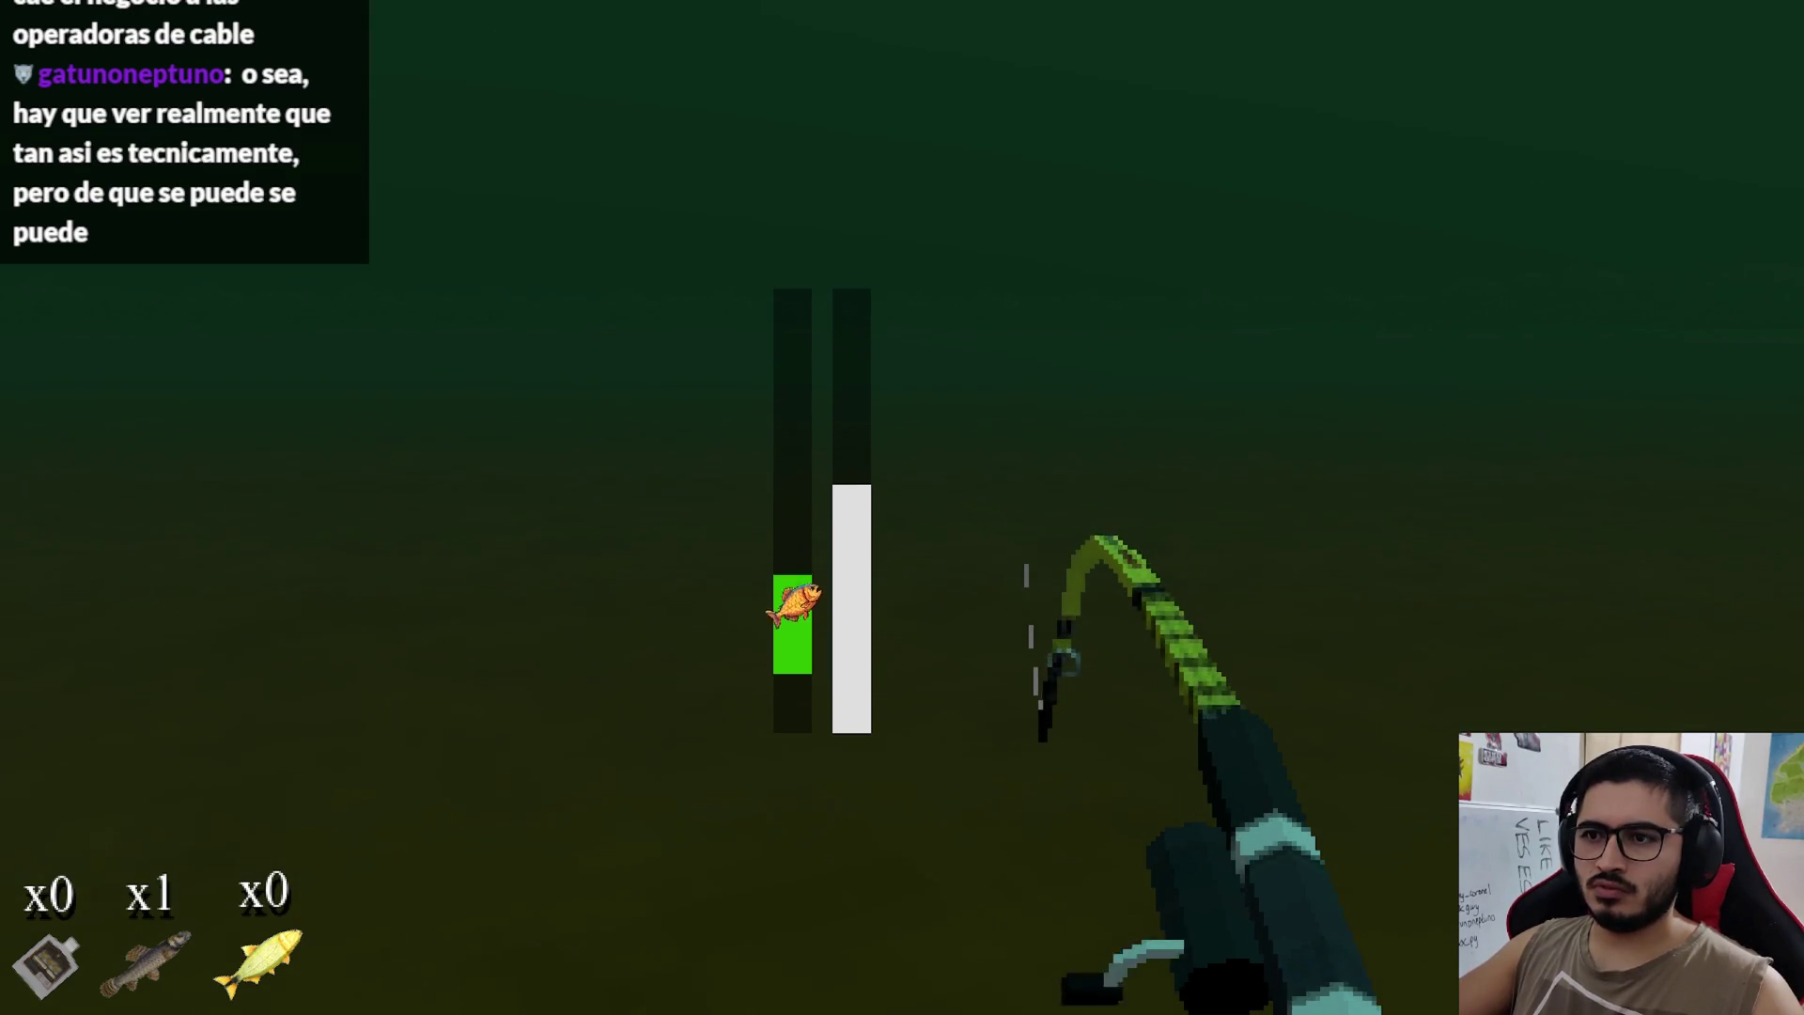
click(902, 508)
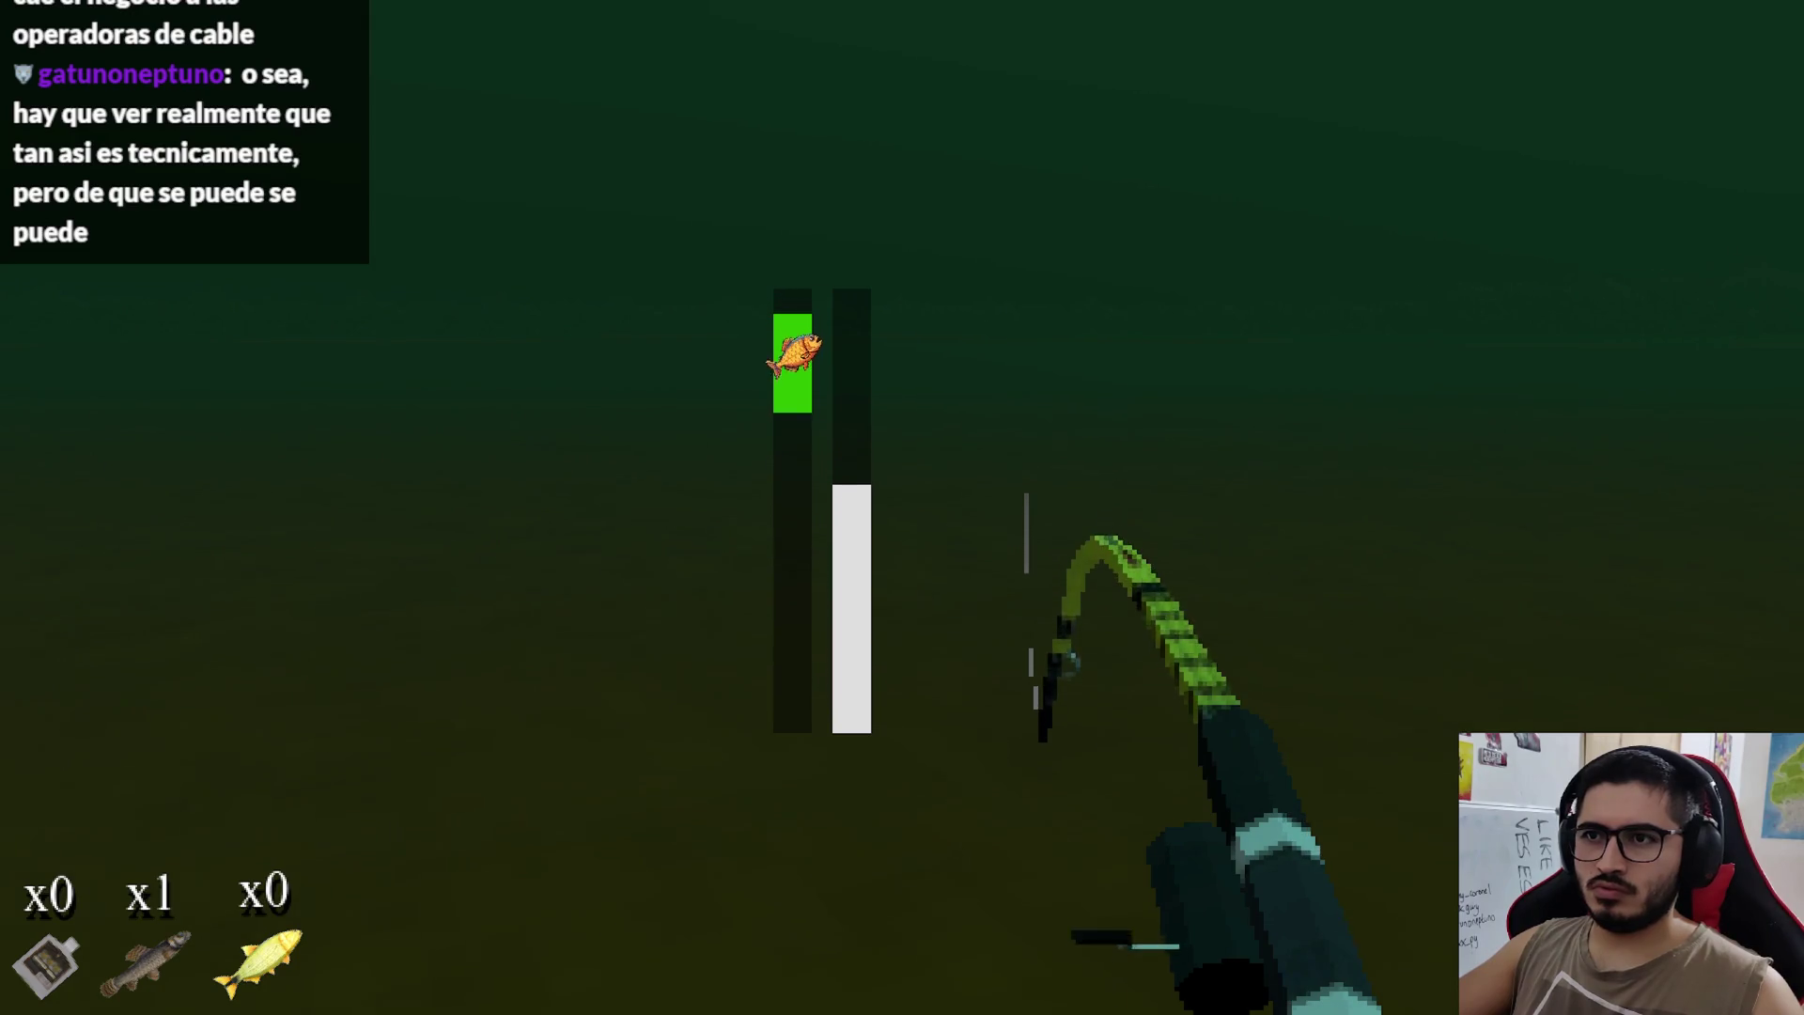
click(902, 507)
click(902, 508)
click(902, 508)
click(902, 508)
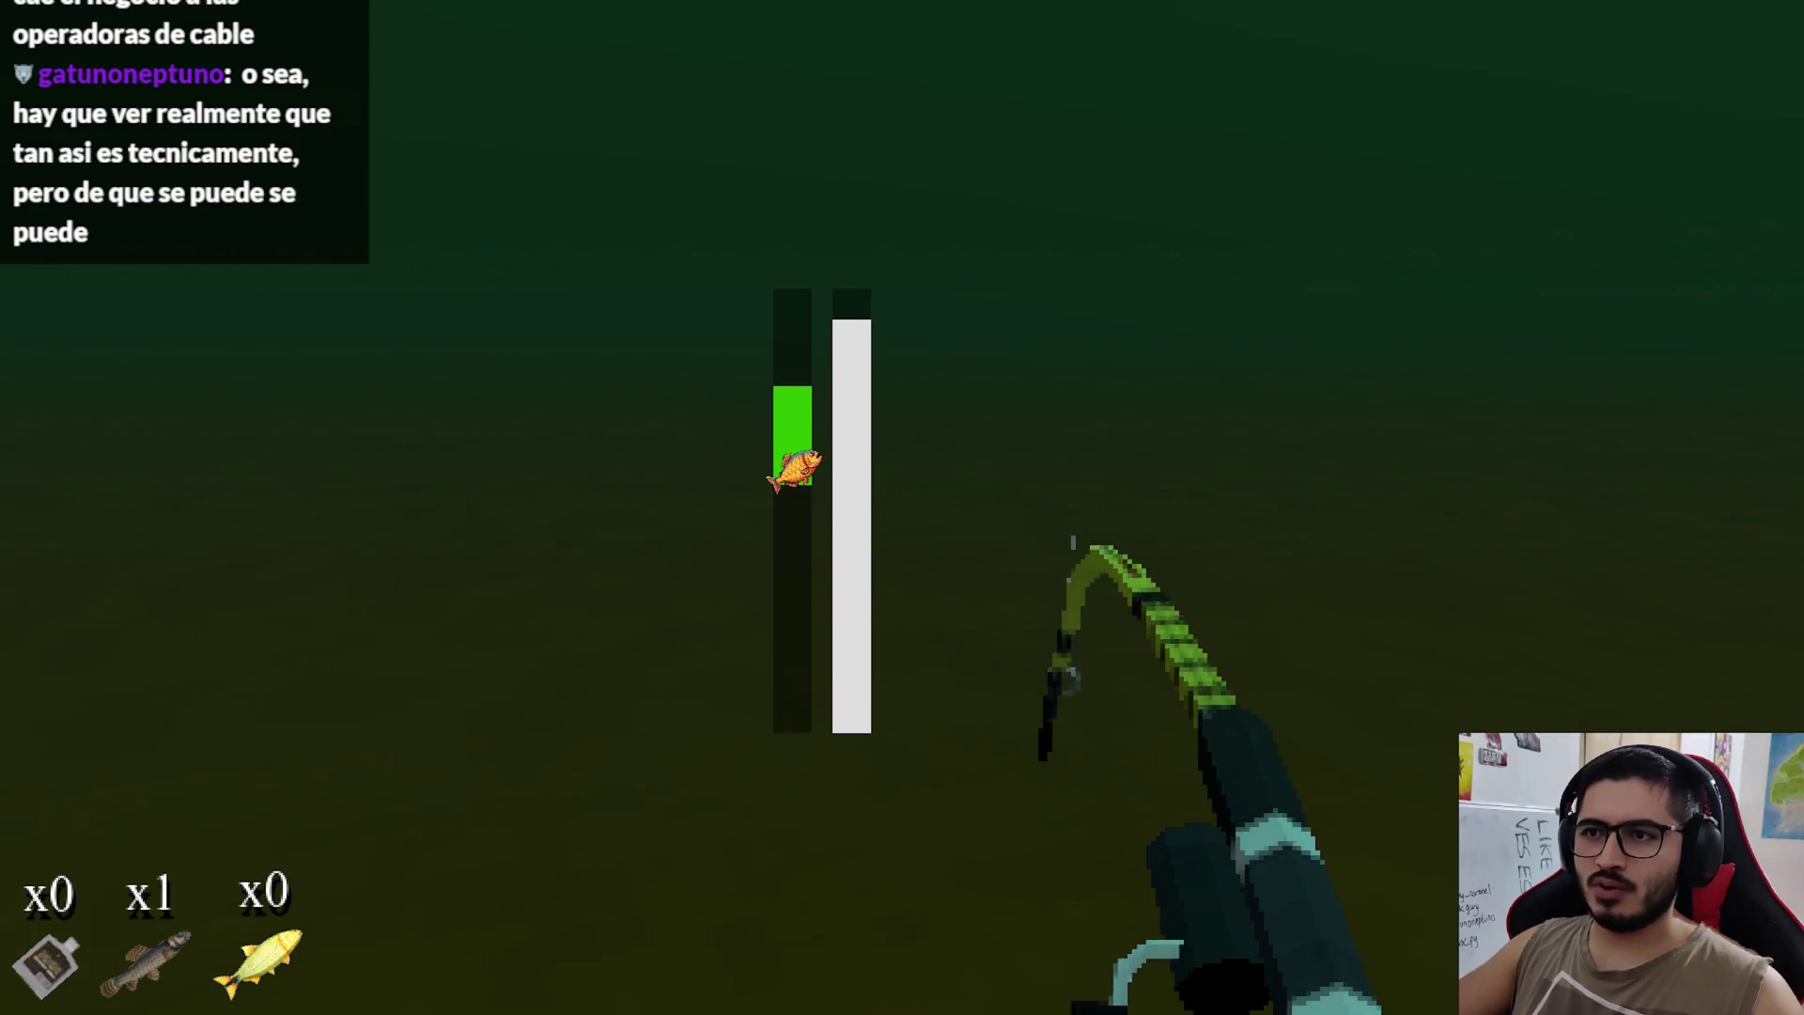
click(901, 507)
click(902, 508)
click(902, 507)
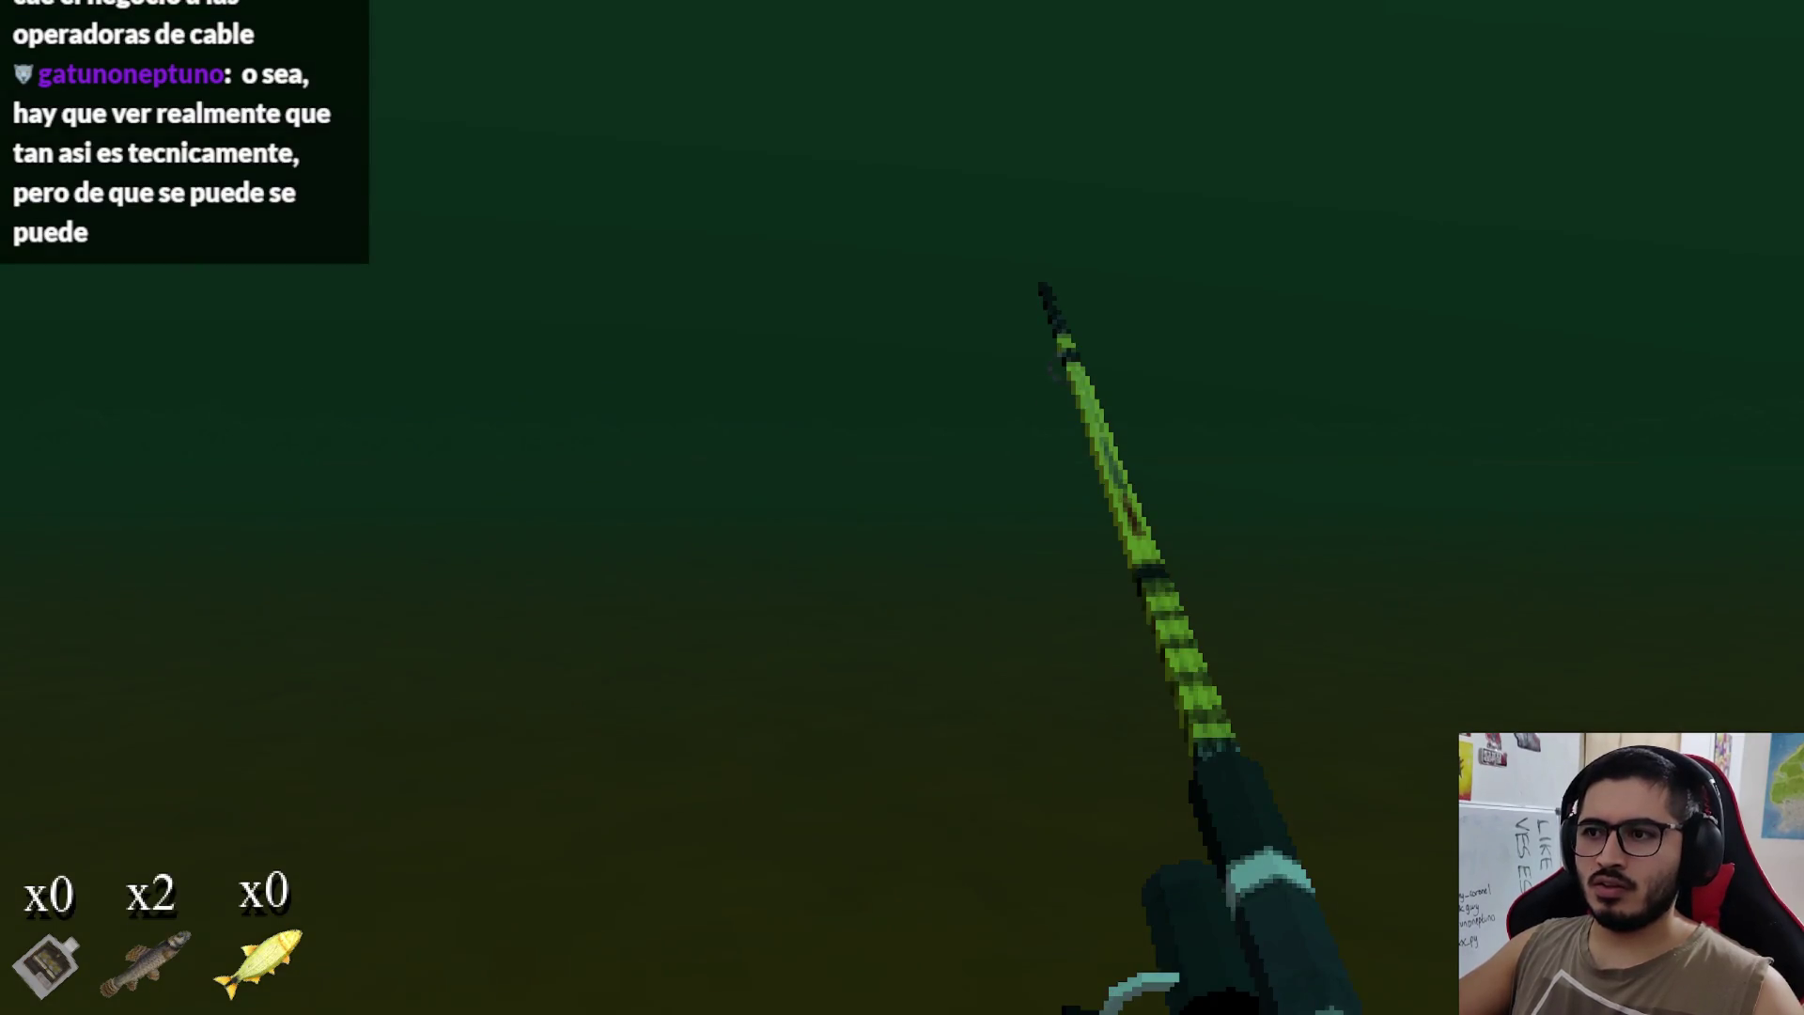
Step: Cast once more, chase the fish with right-clicks, then close the game with Alt+F4
click(901, 508)
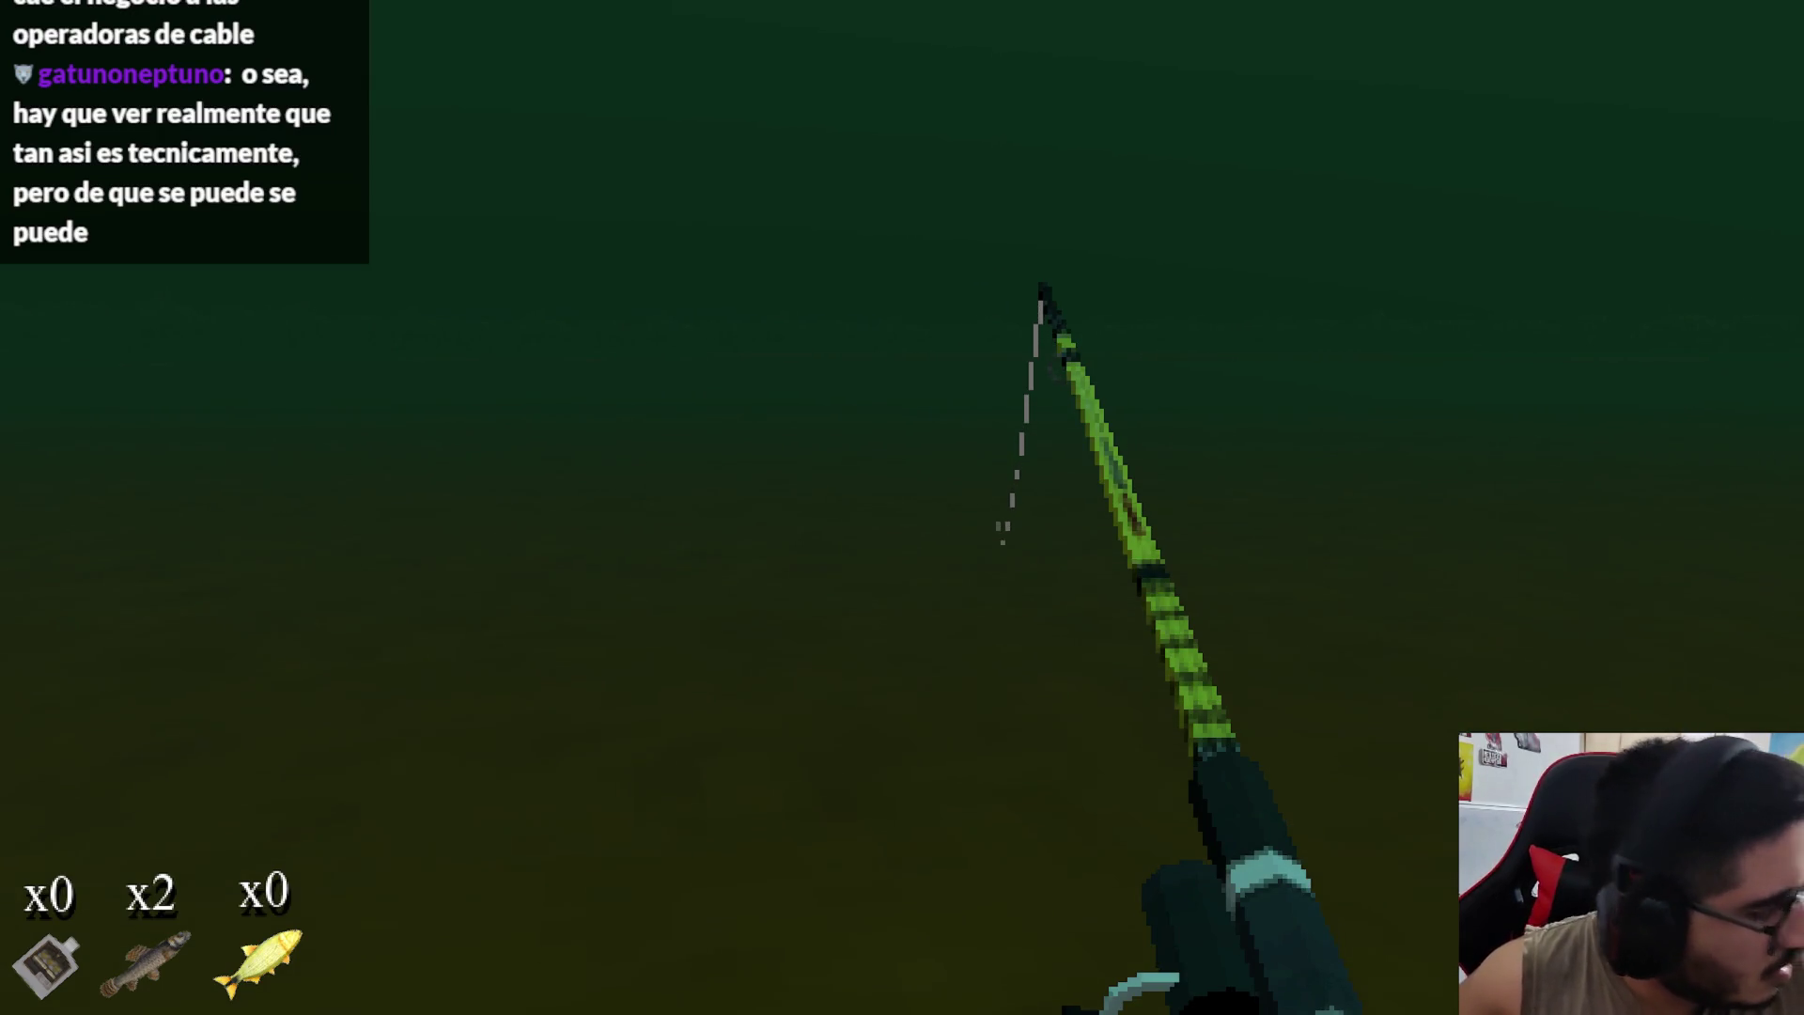
right_click(901, 508)
right_click(902, 508)
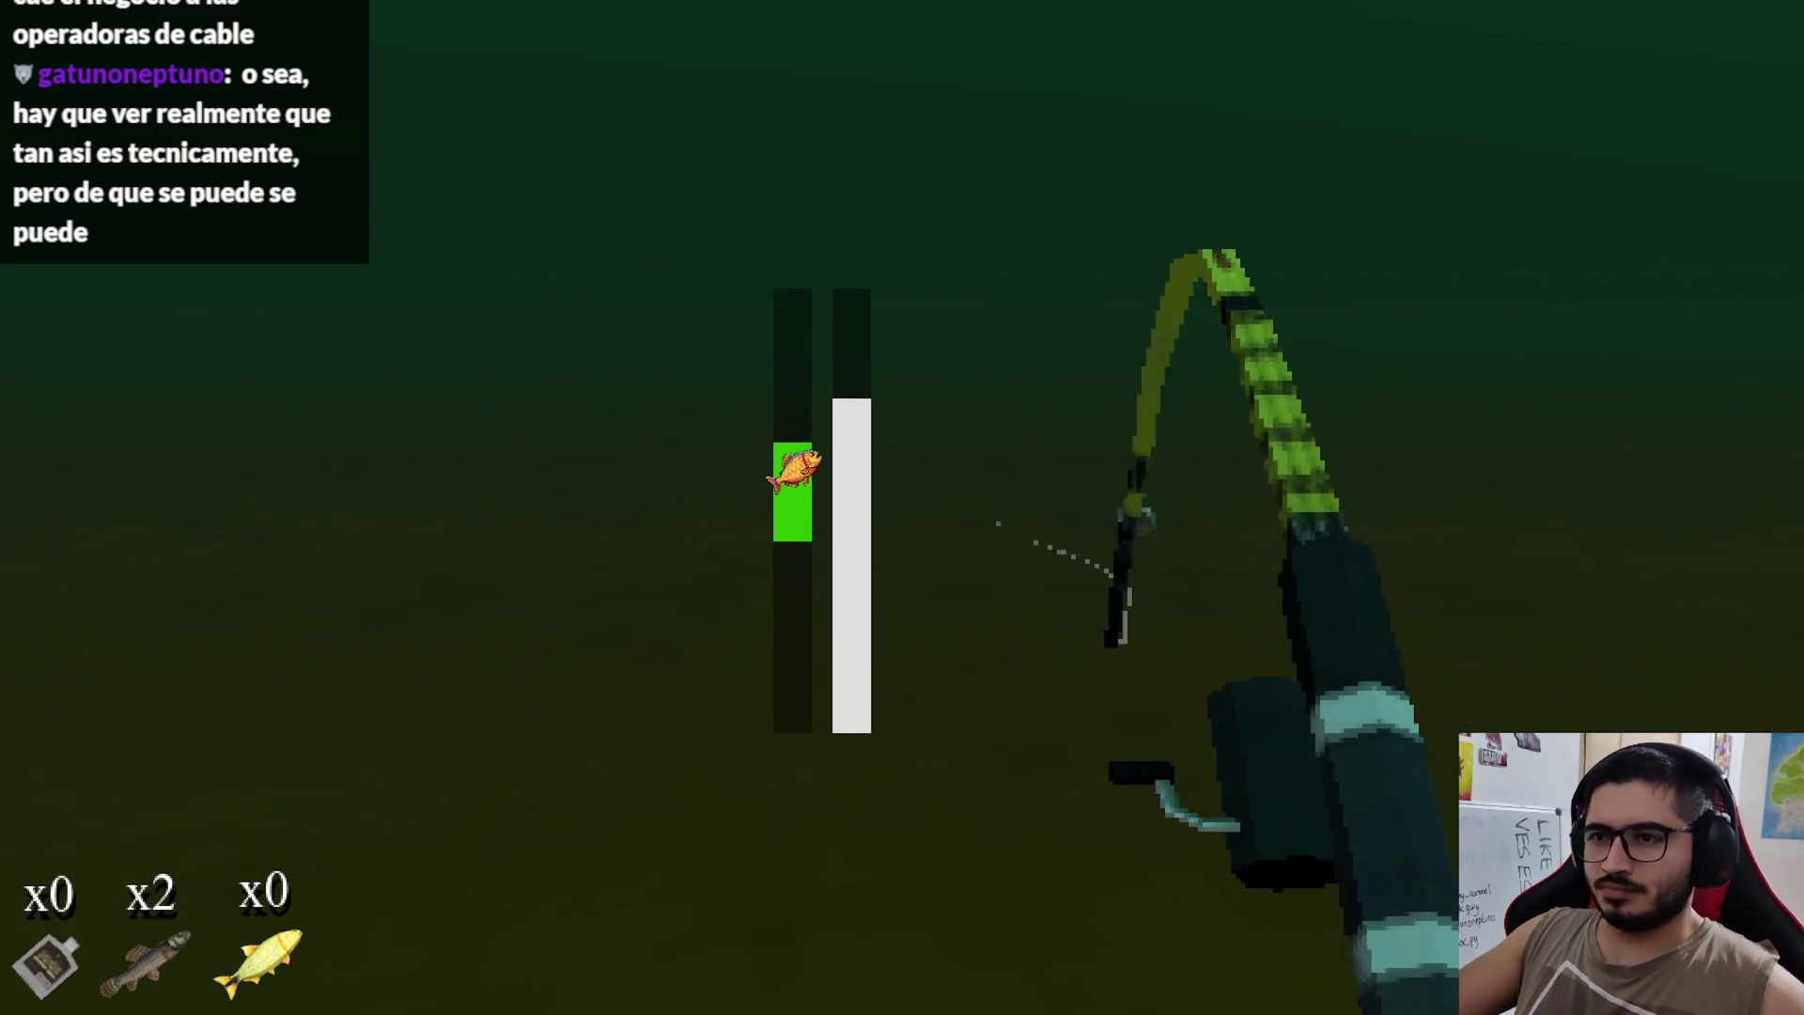
right_click(902, 507)
right_click(902, 507)
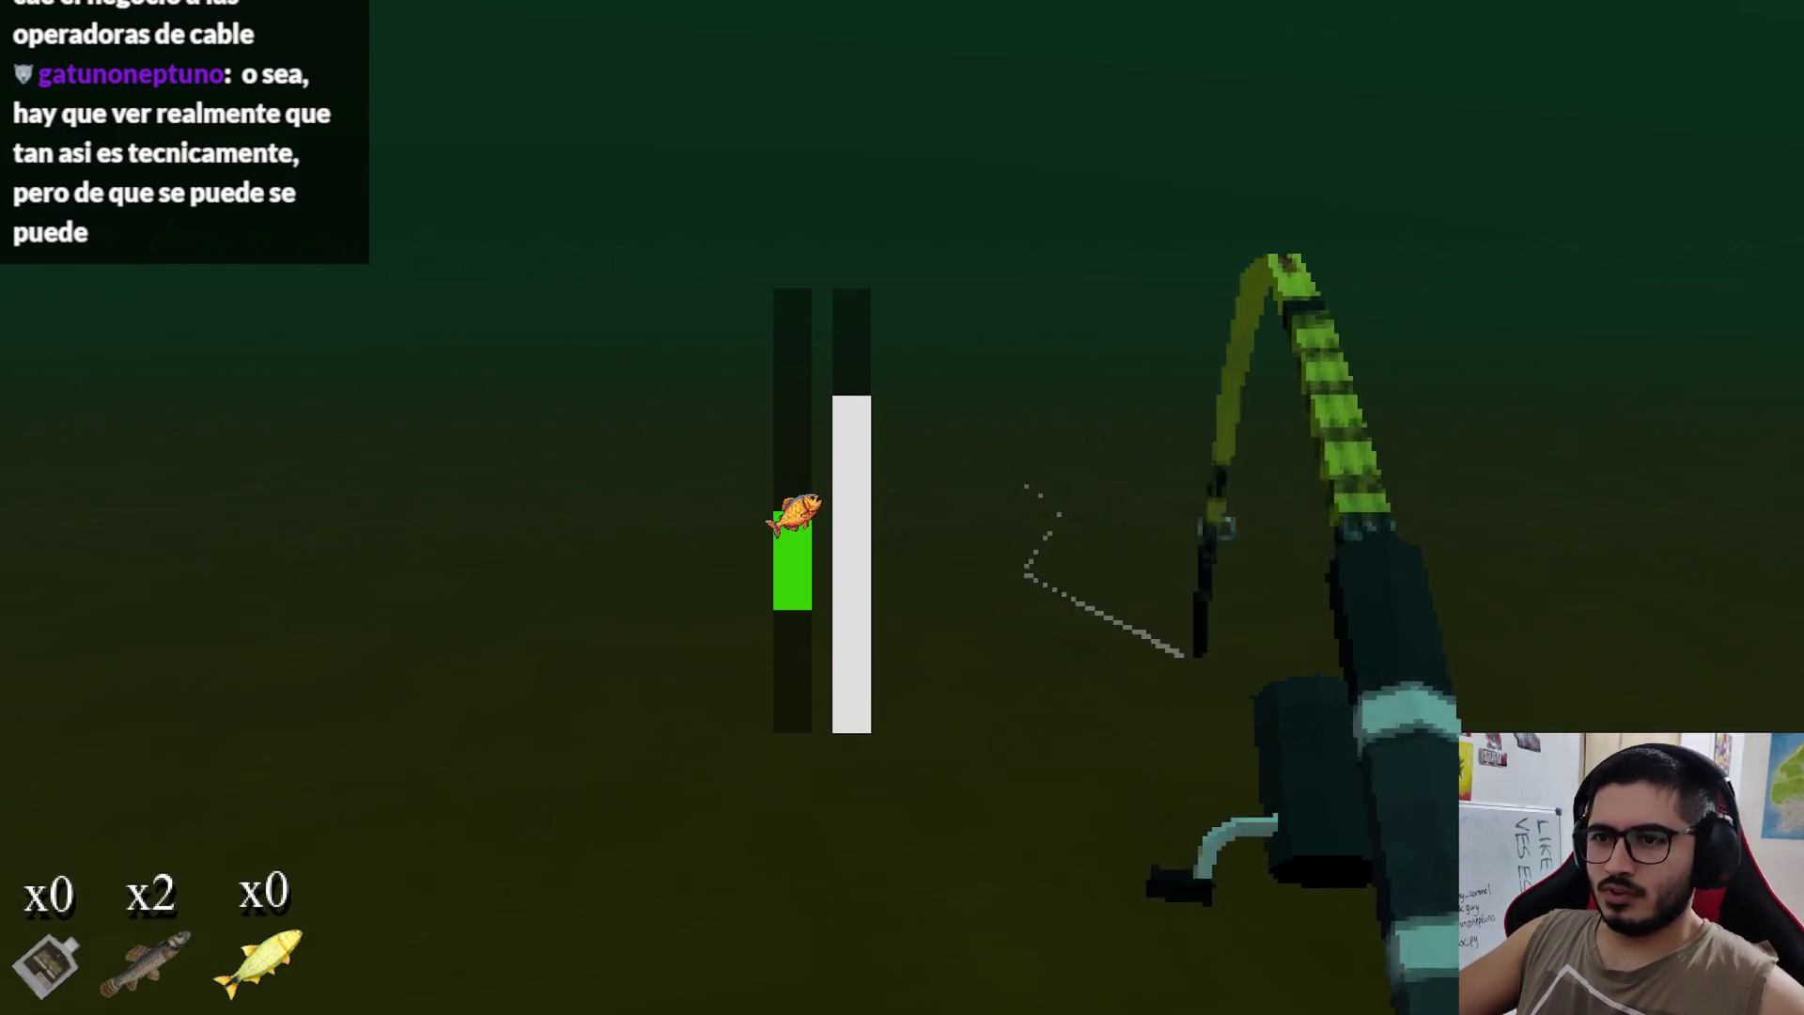
right_click(902, 507)
right_click(902, 508)
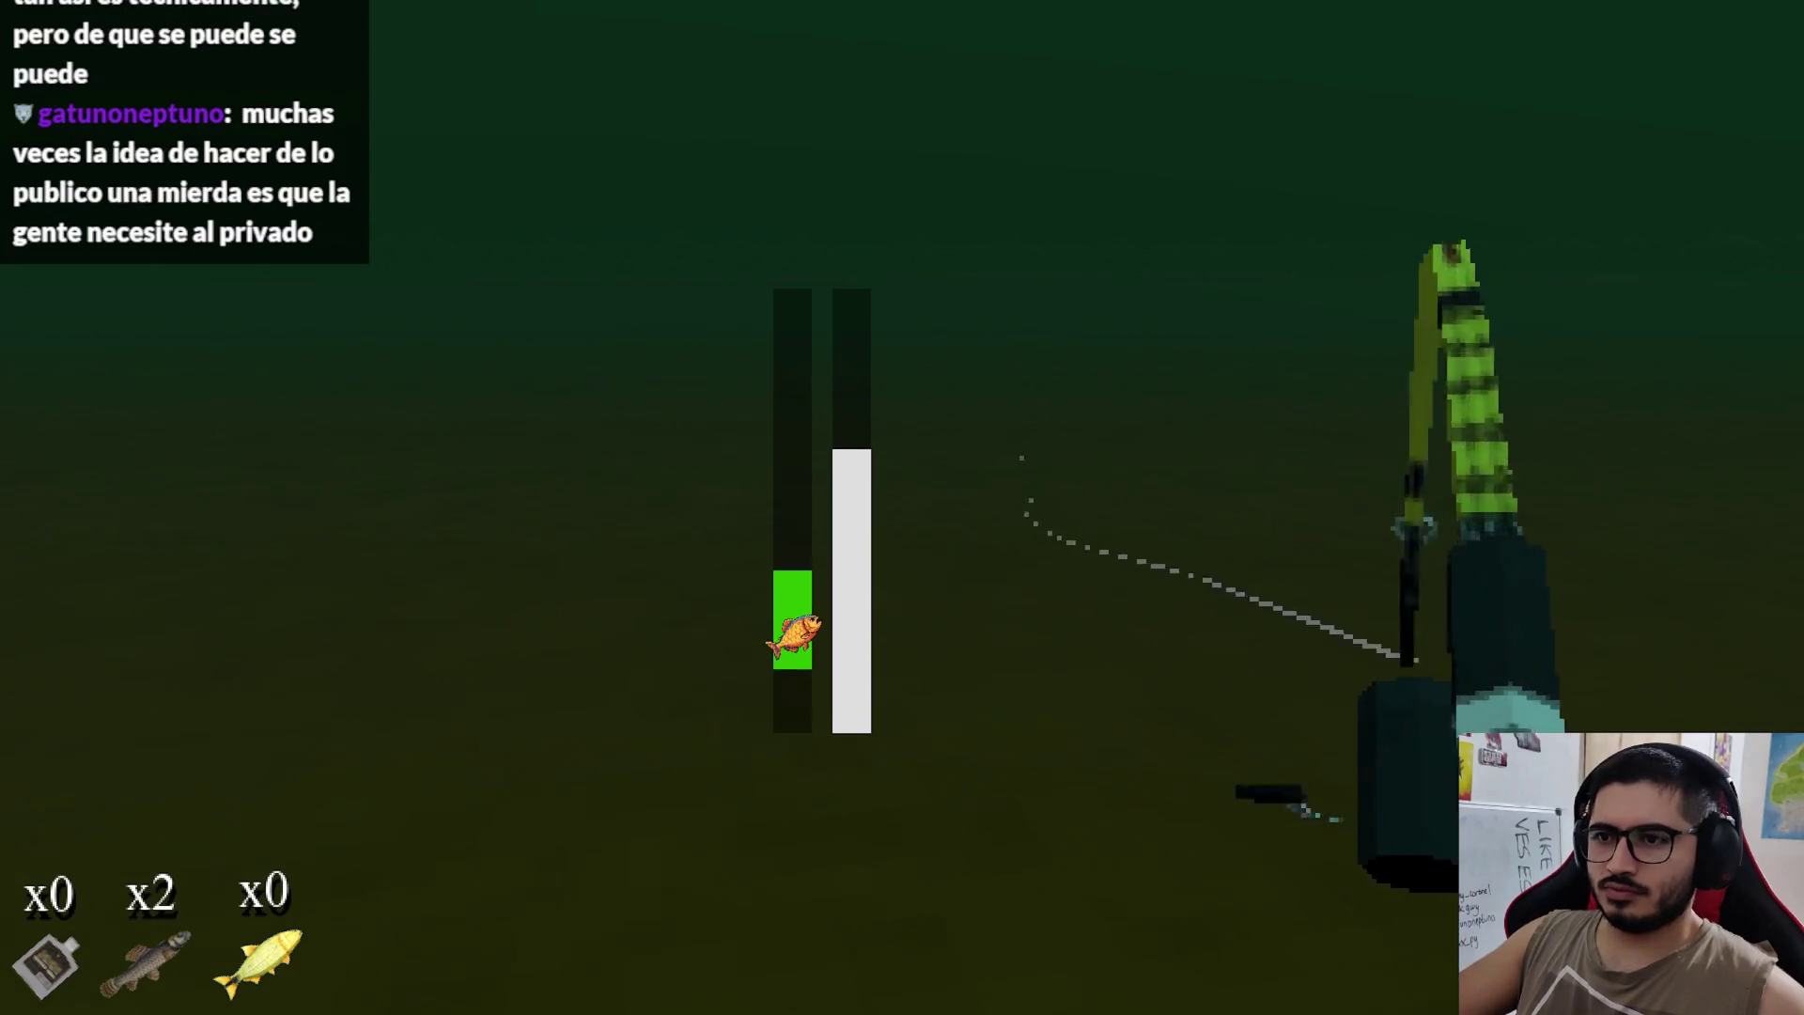
right_click(902, 507)
right_click(902, 508)
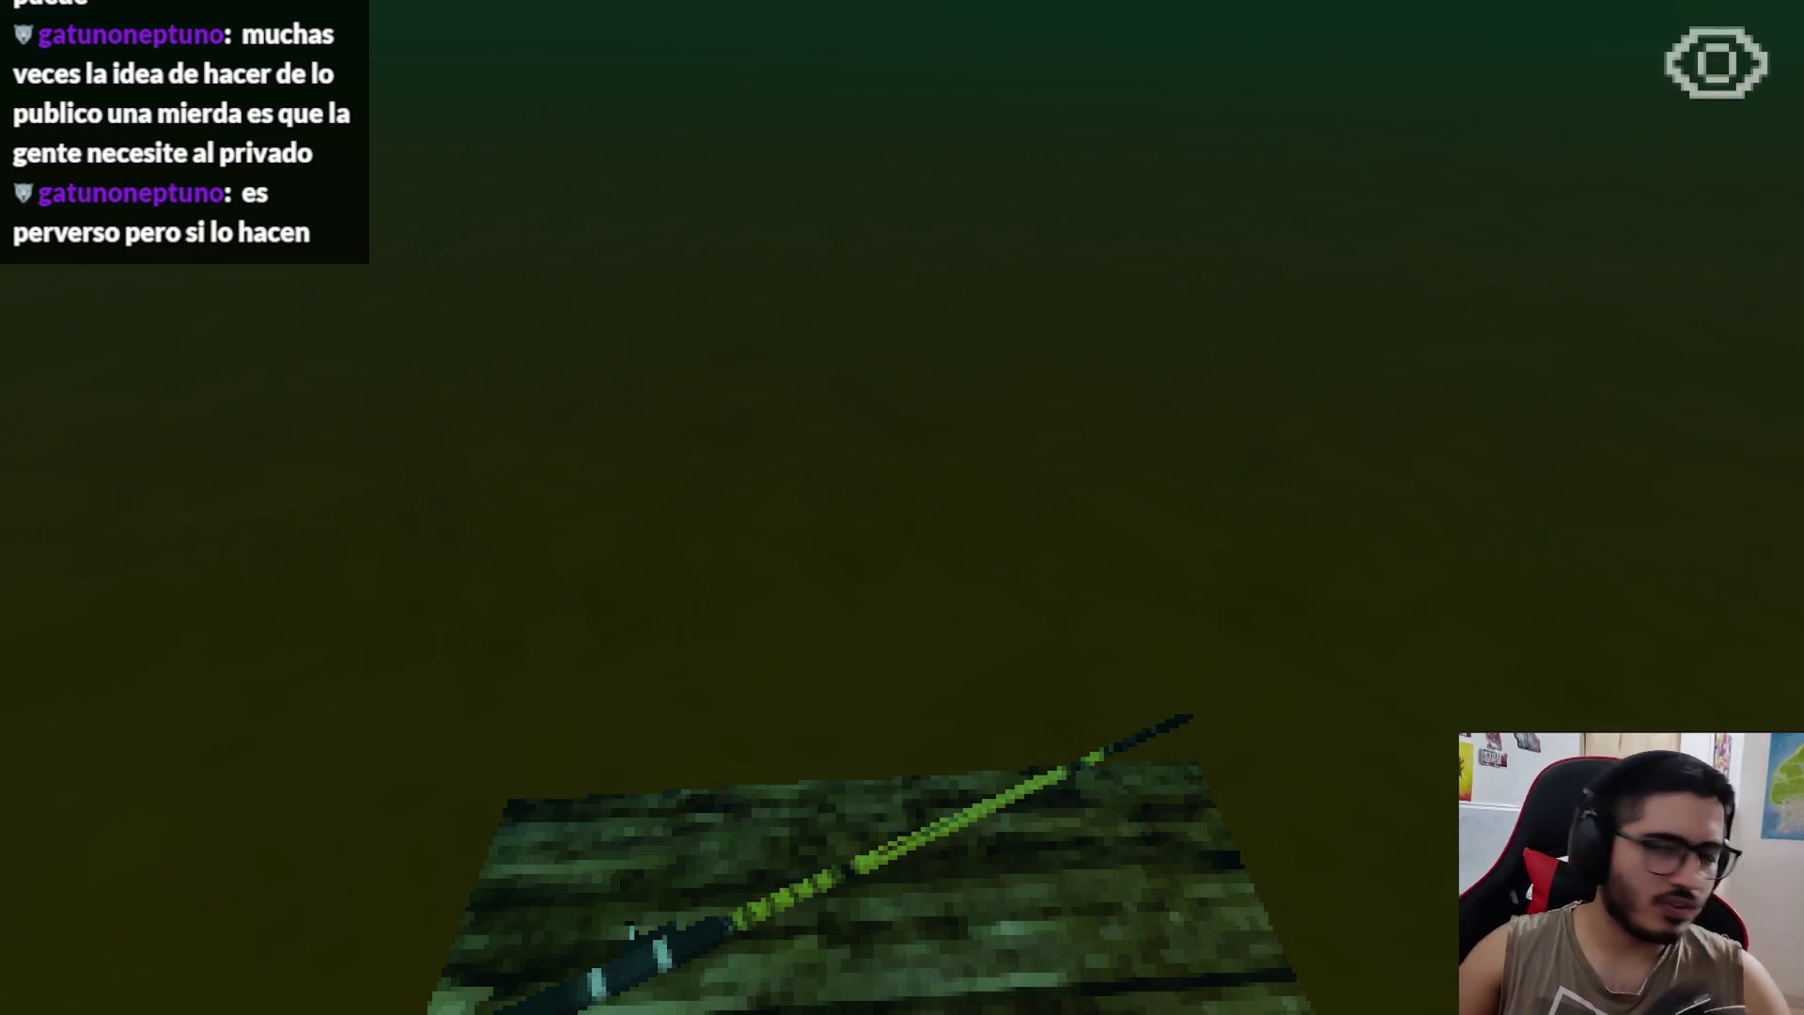
key(alt+F4)
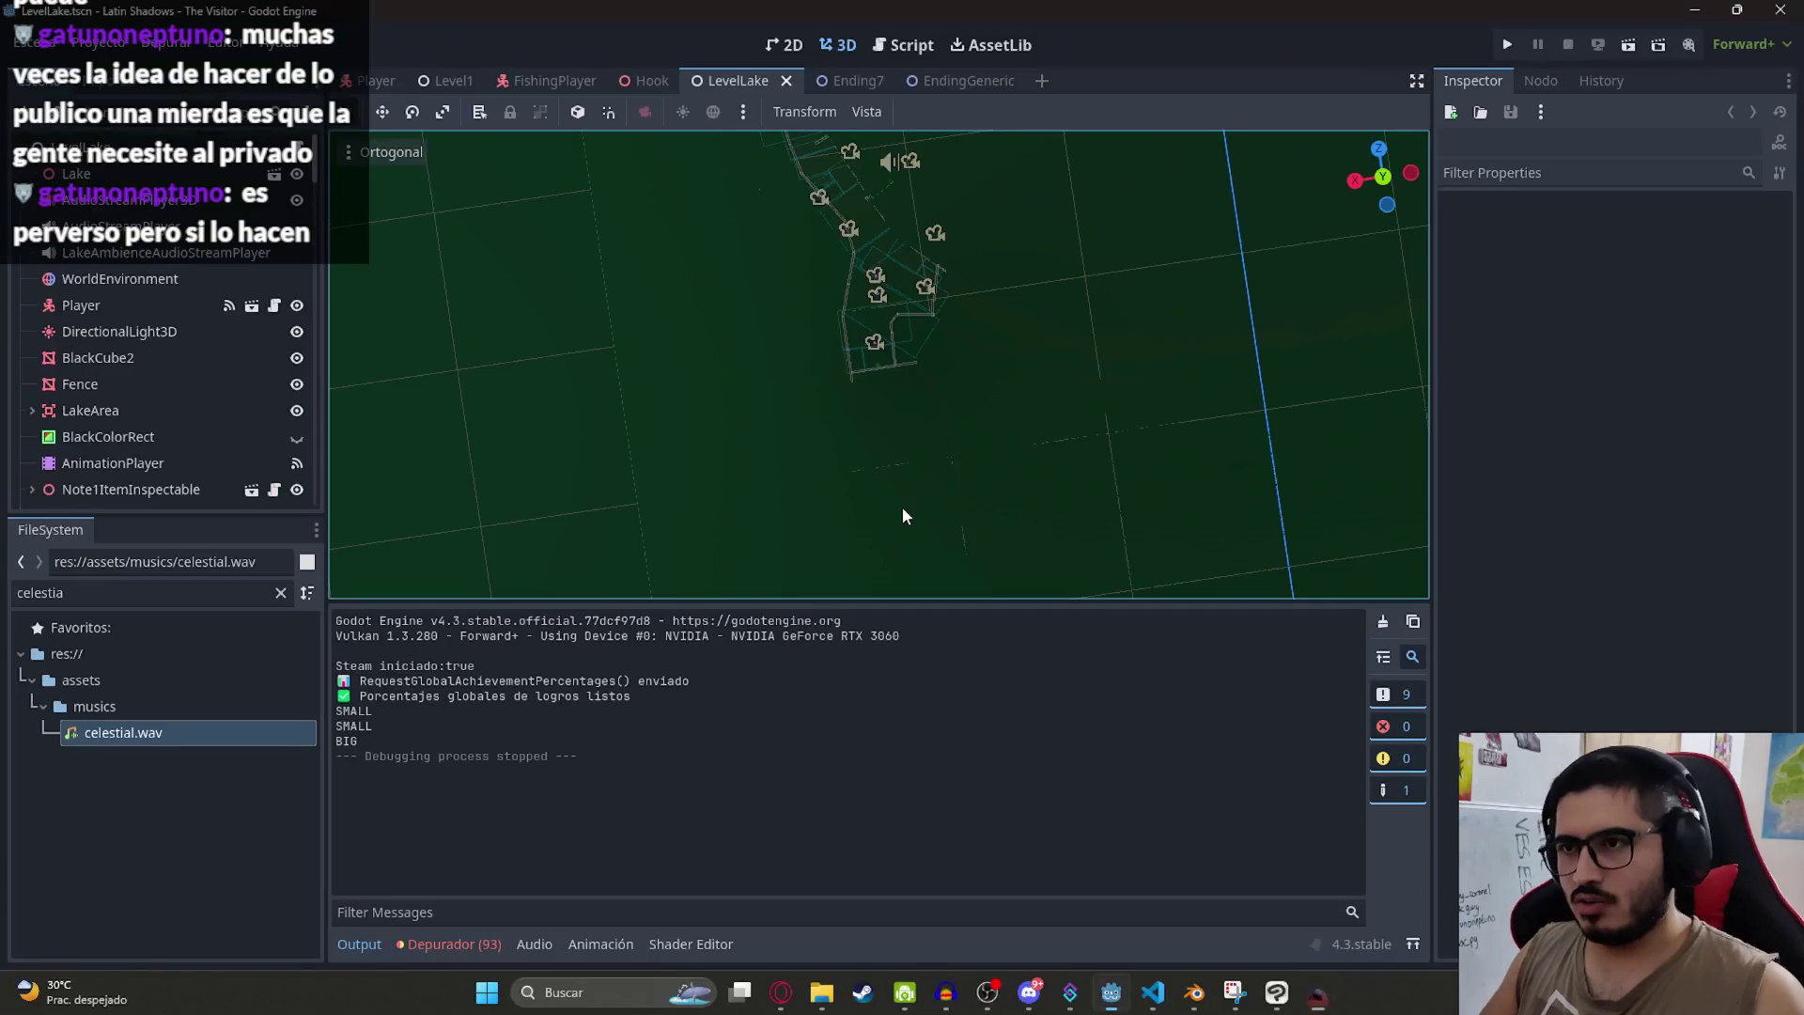
mouse_move(971, 306)
mouse_down()
mouse_move(902, 352)
mouse_move(888, 284)
mouse_move(897, 422)
mouse_up()
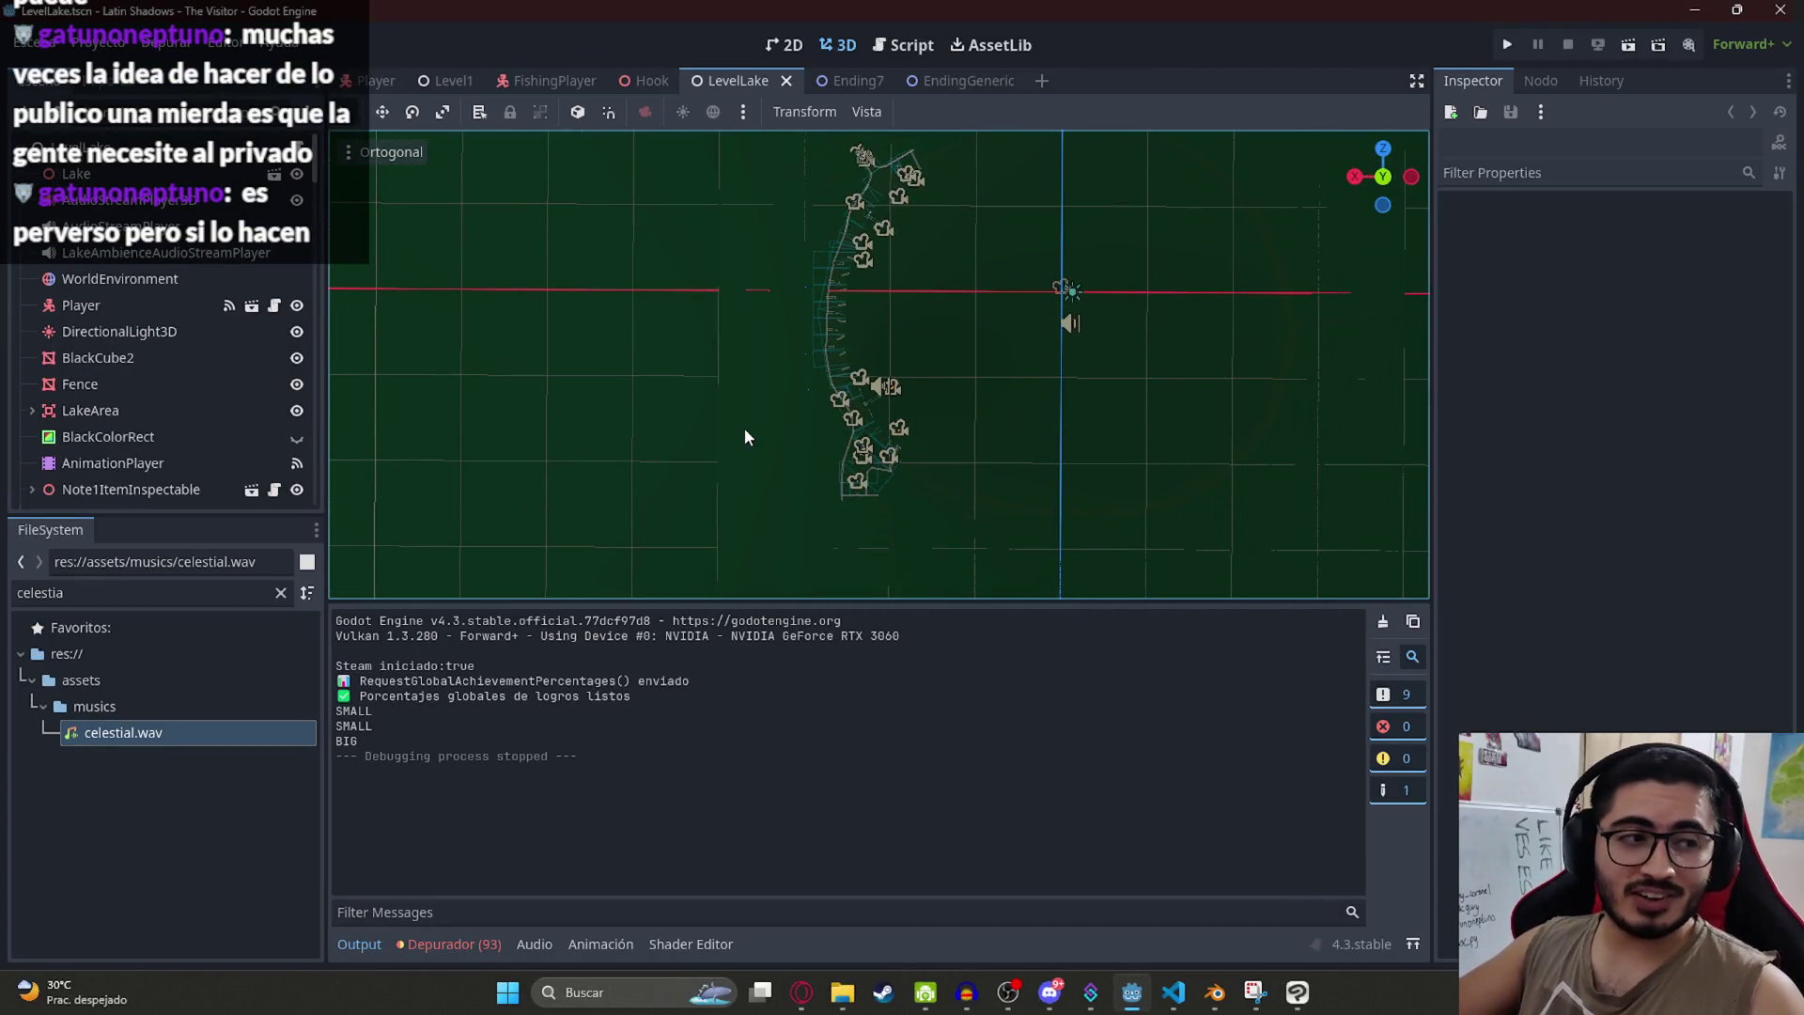
scroll(766, 256, down, 5)
scroll(781, 325, up, 6)
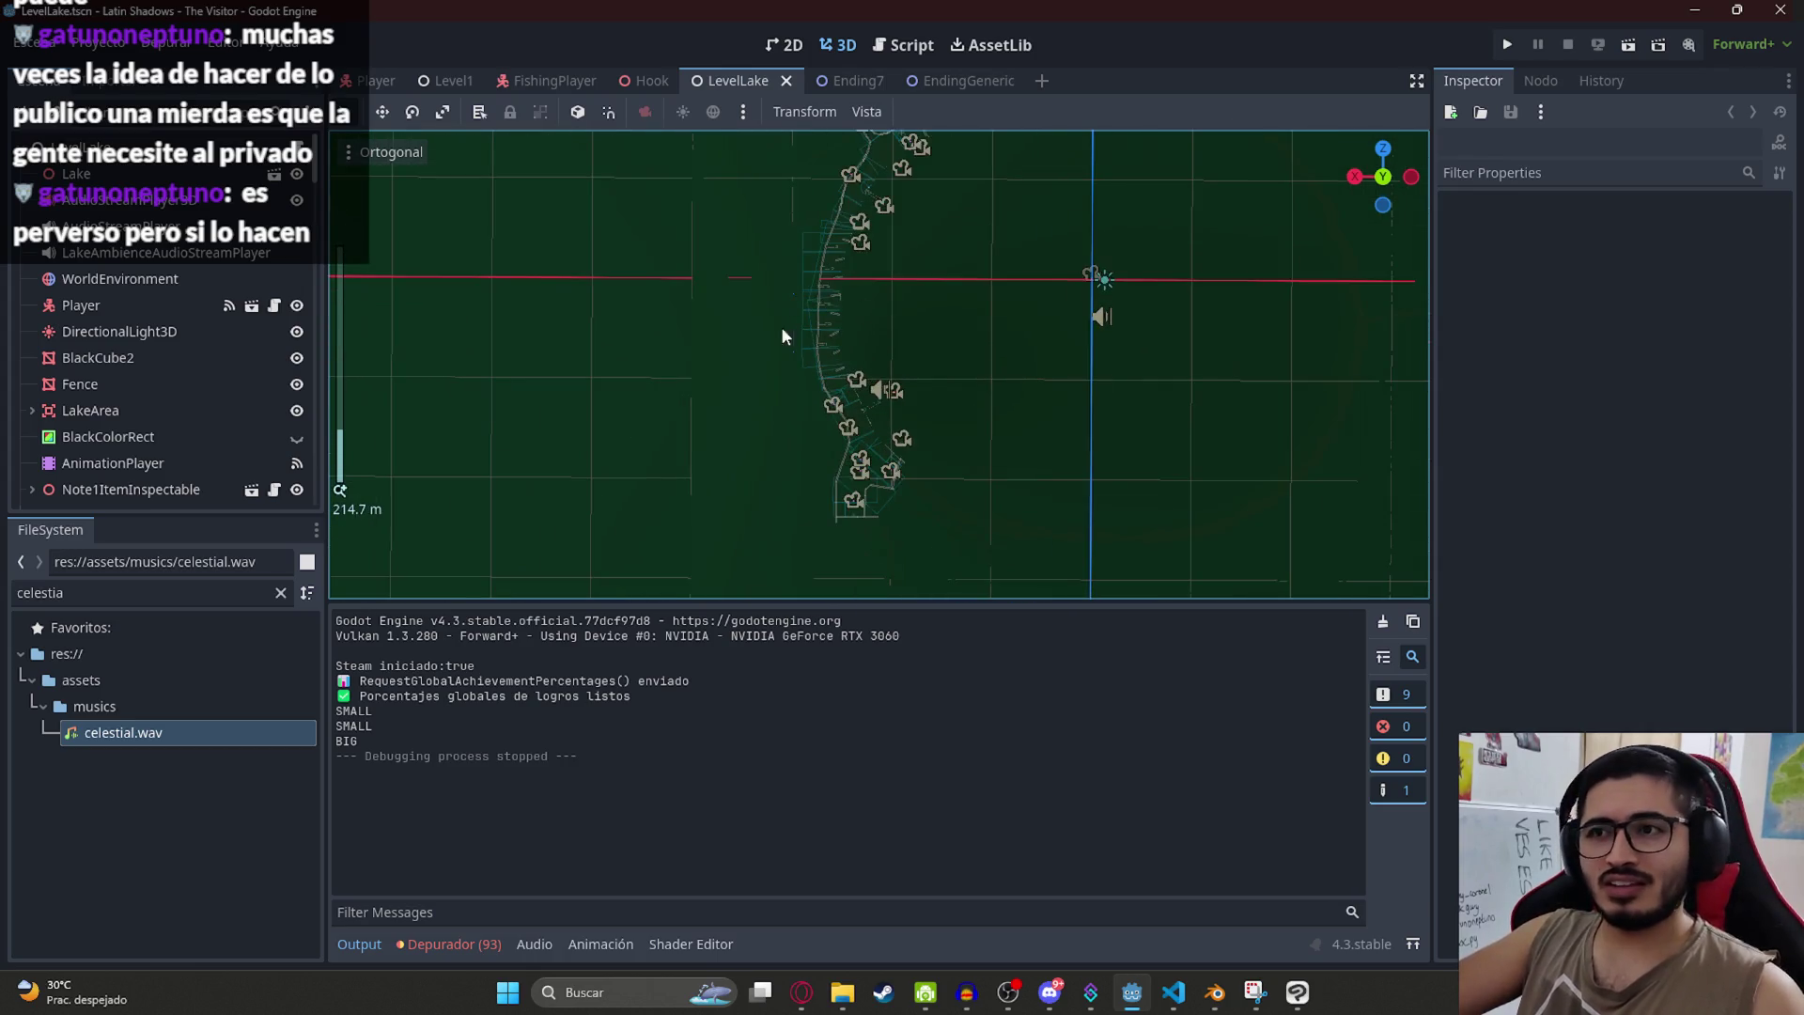
click(108, 44)
click(150, 71)
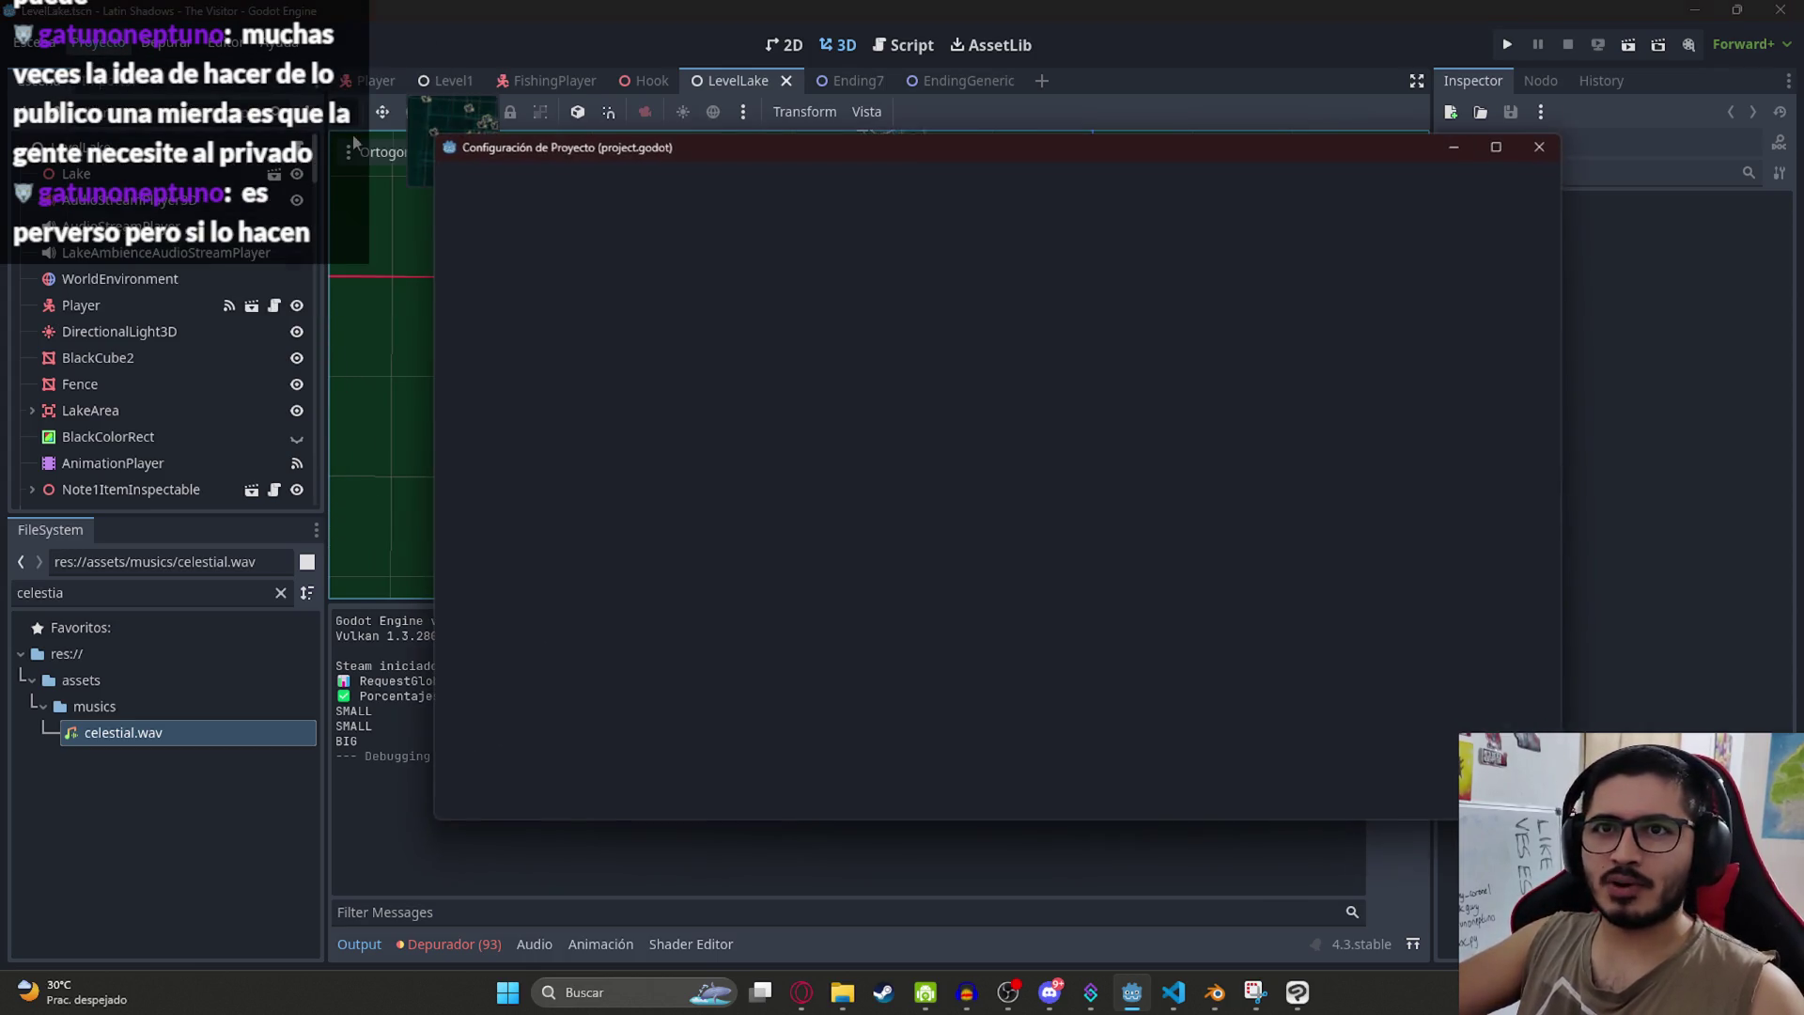
click(578, 182)
click(694, 182)
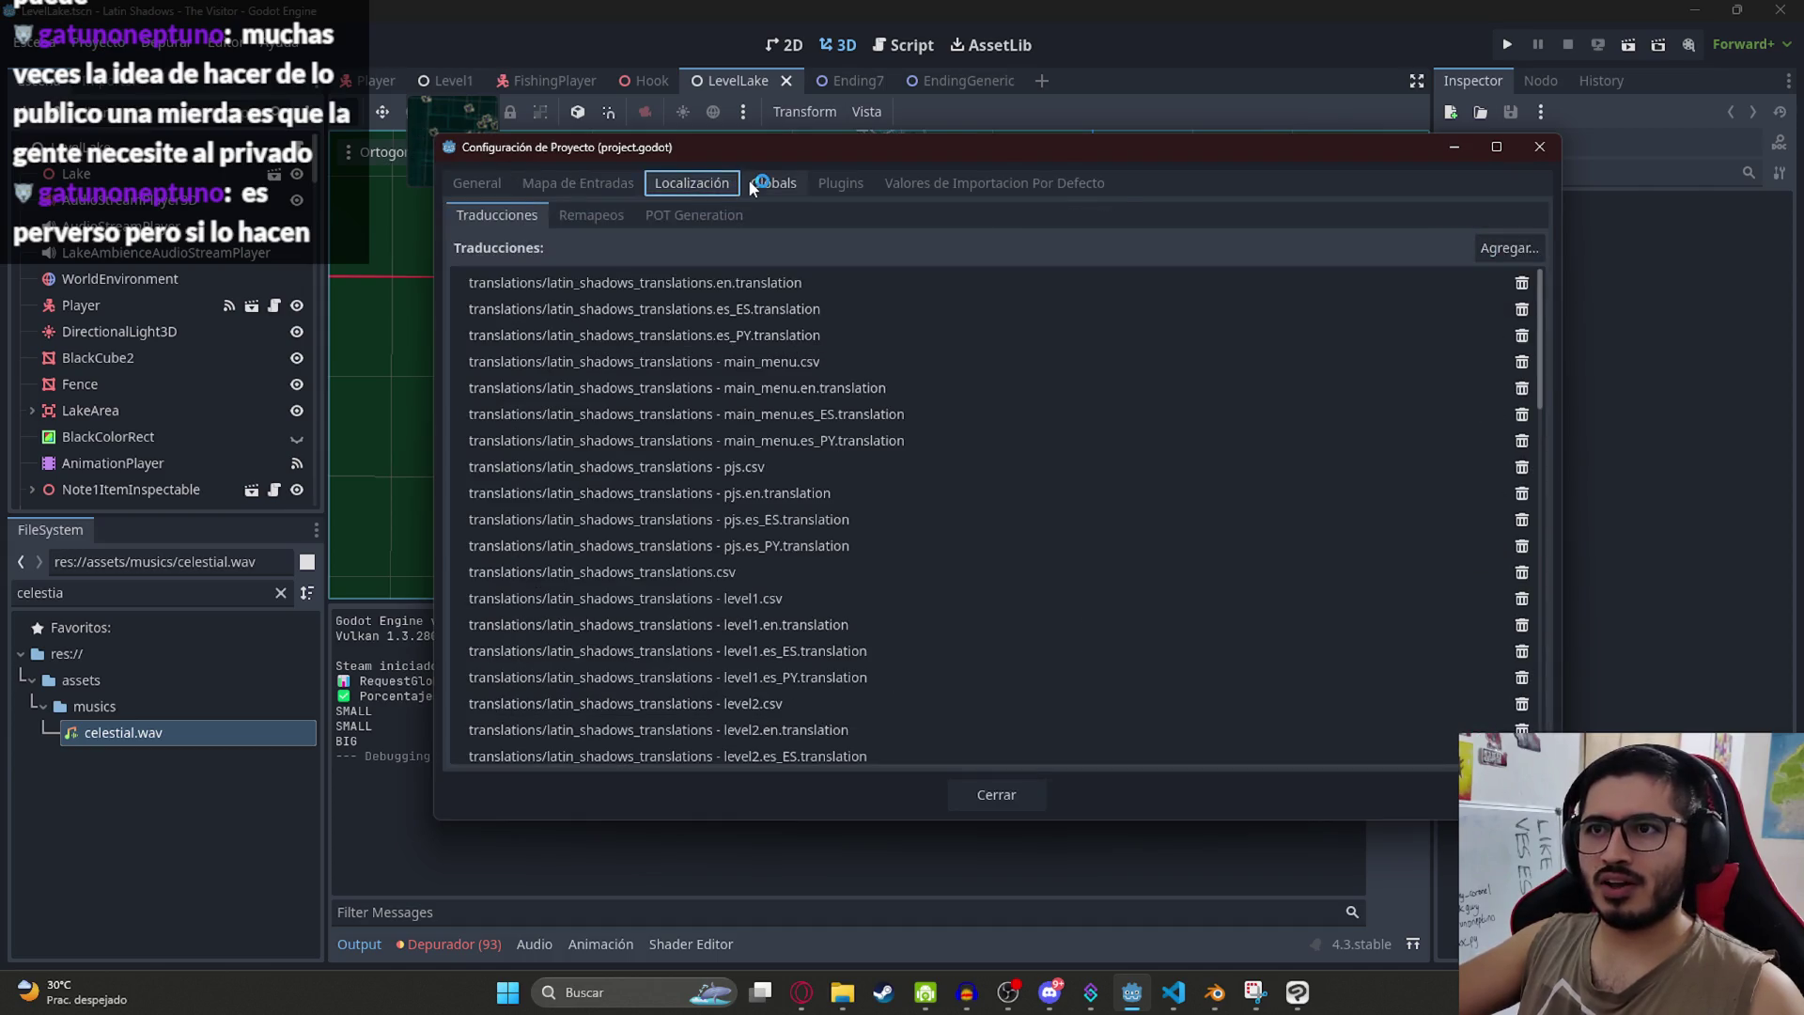
click(778, 180)
click(840, 182)
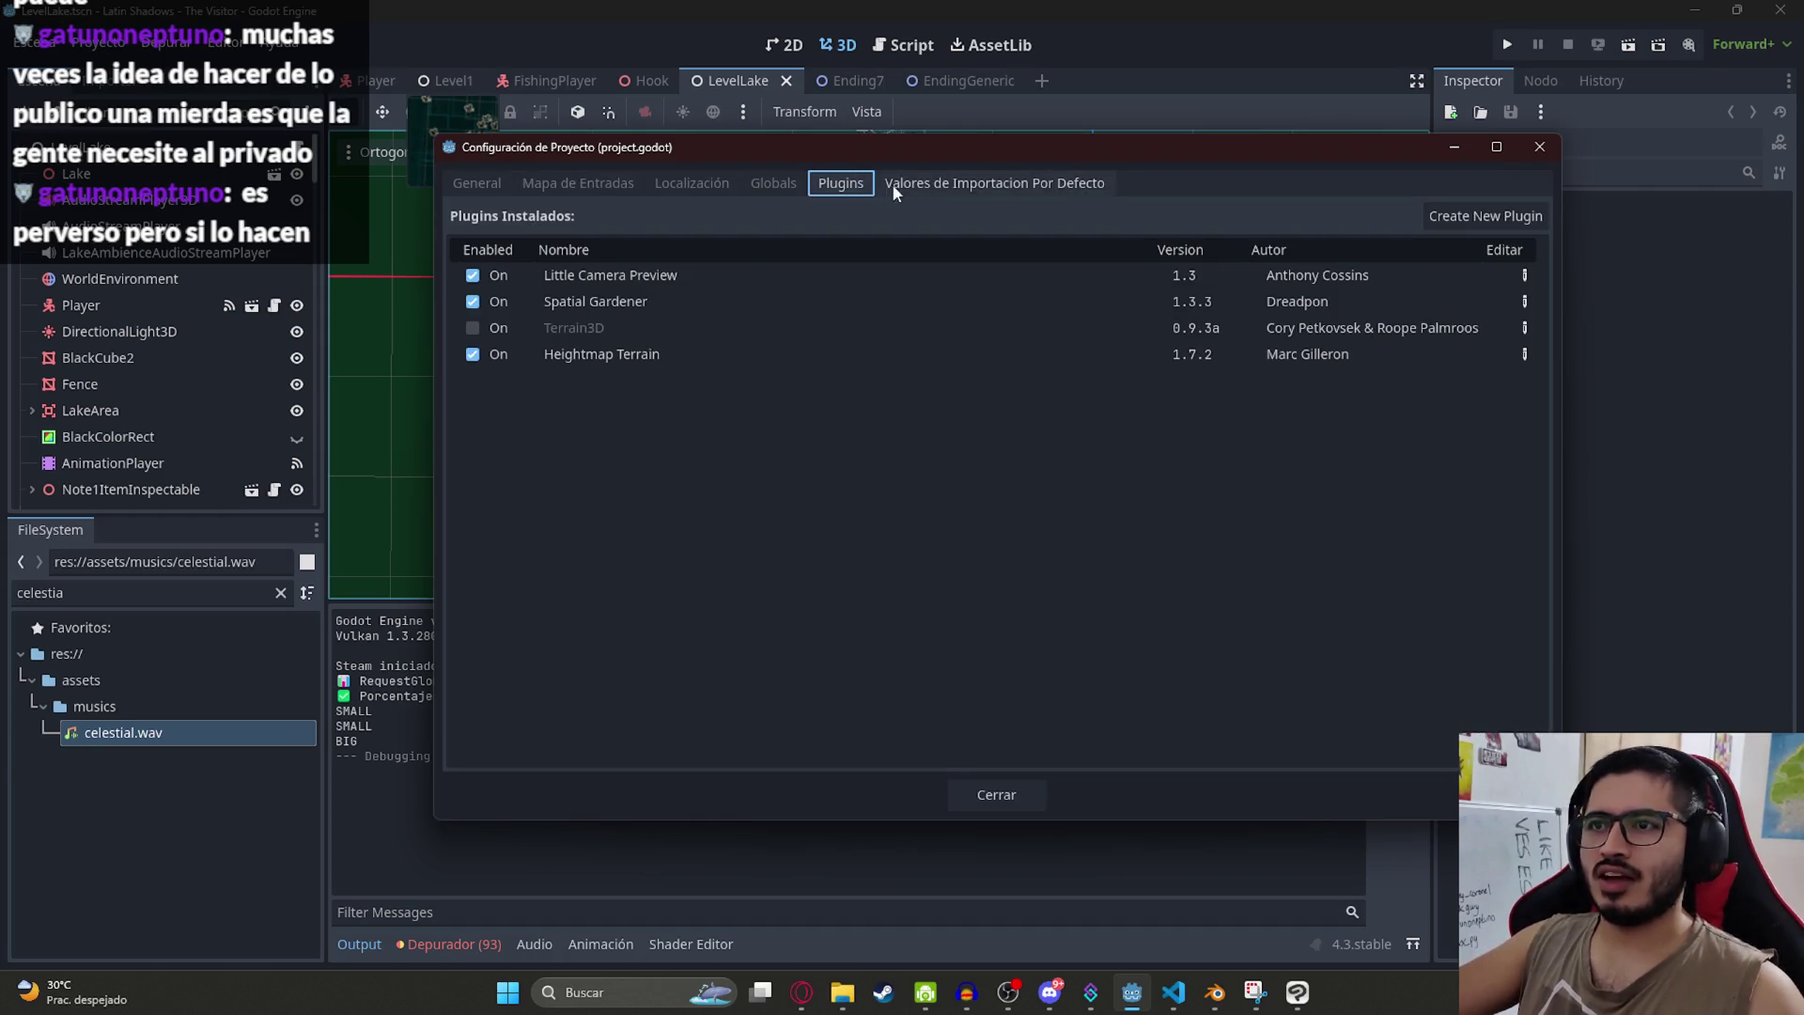
click(719, 188)
click(569, 183)
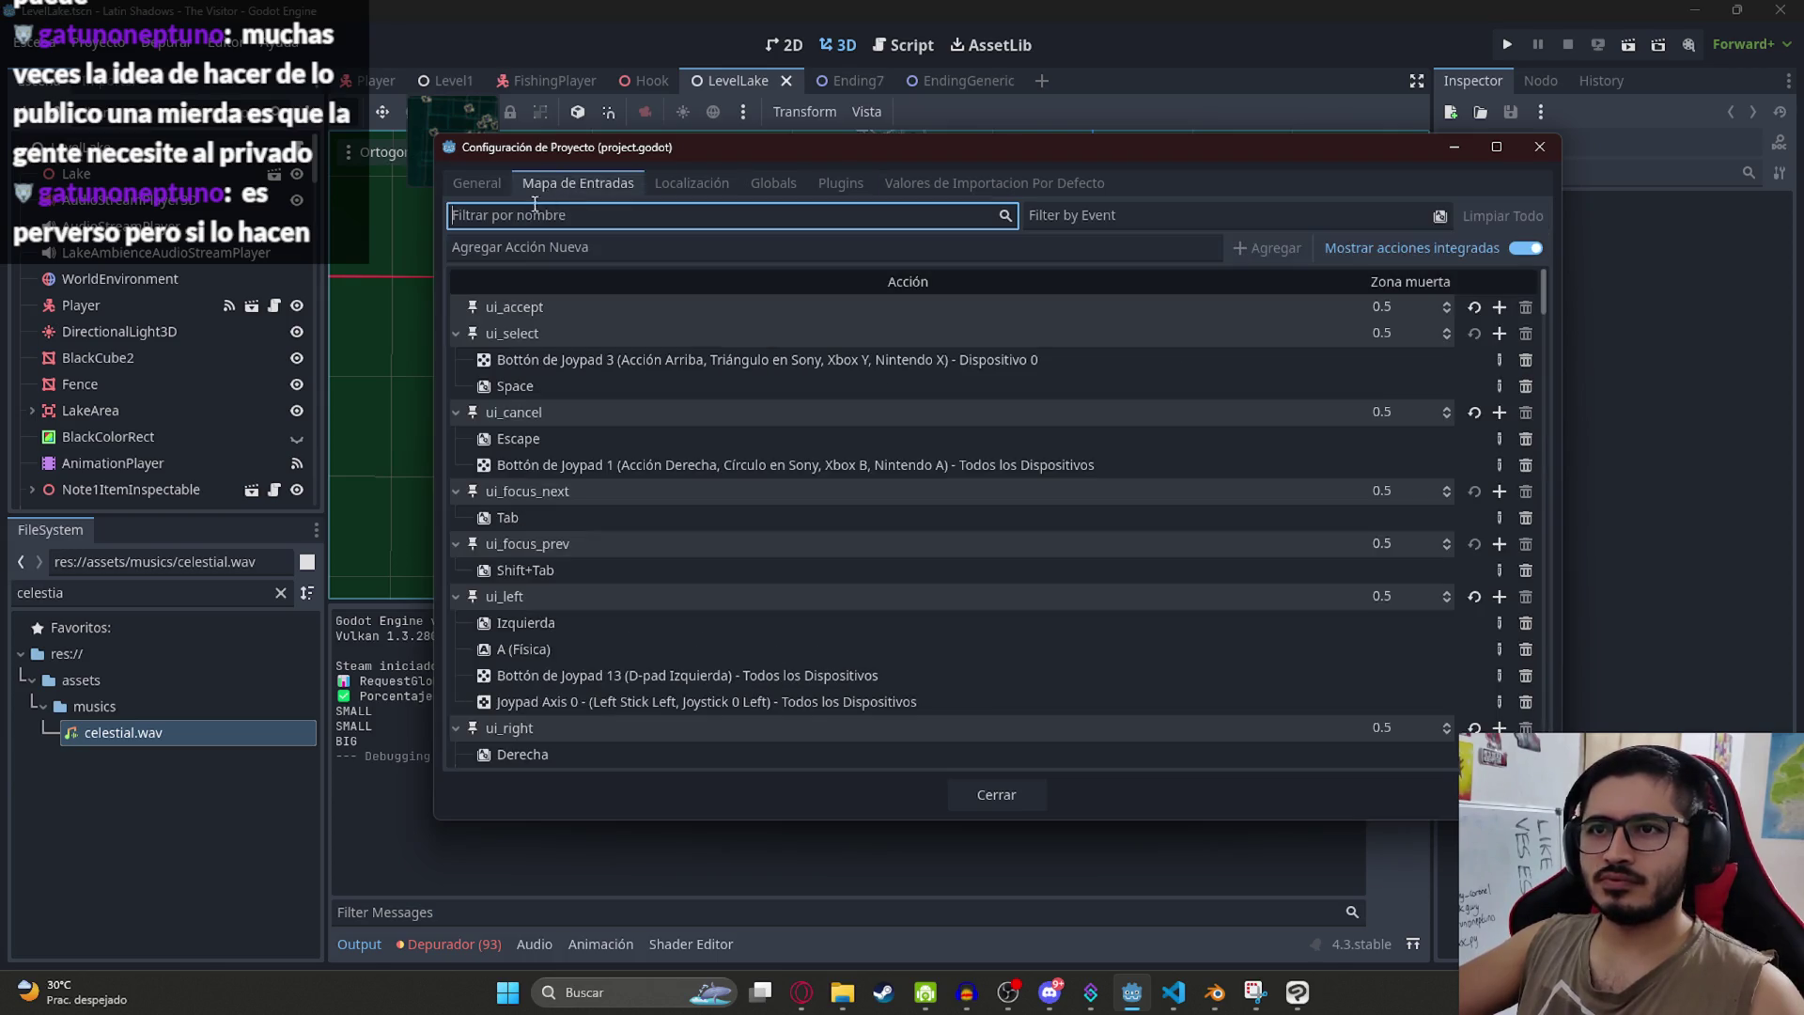
click(1539, 147)
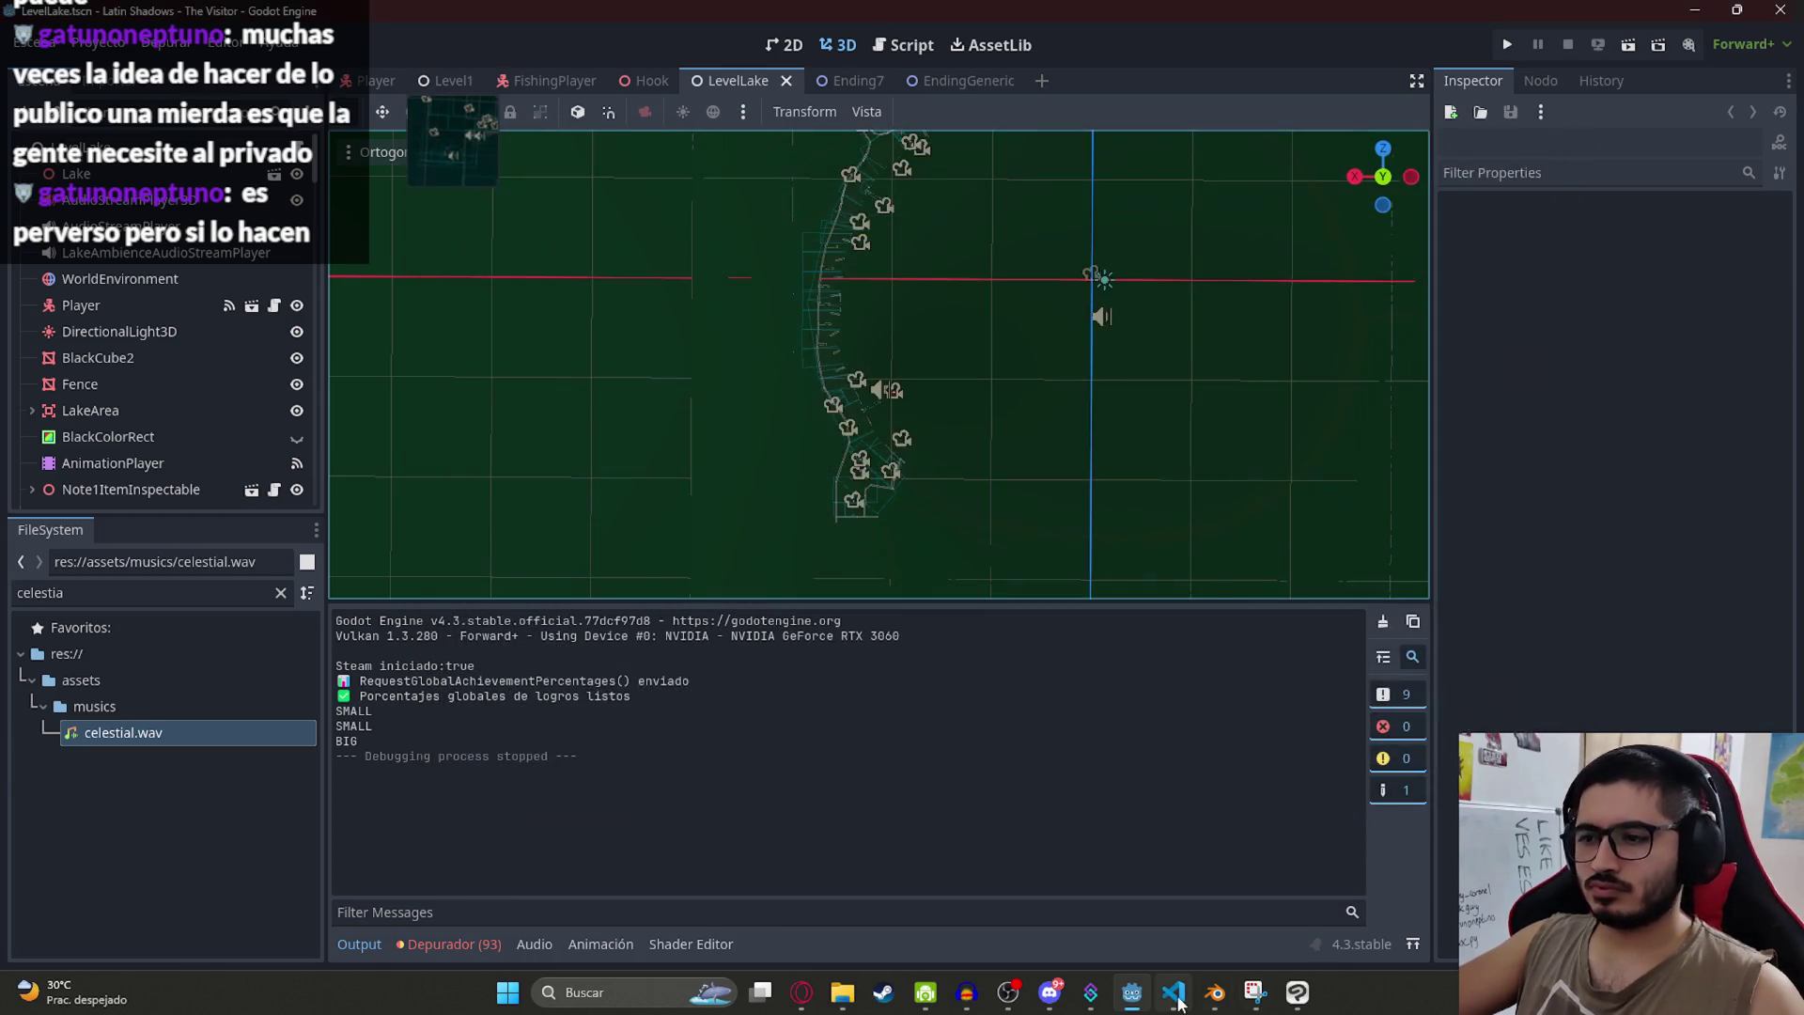
click(1174, 992)
double_click(583, 196)
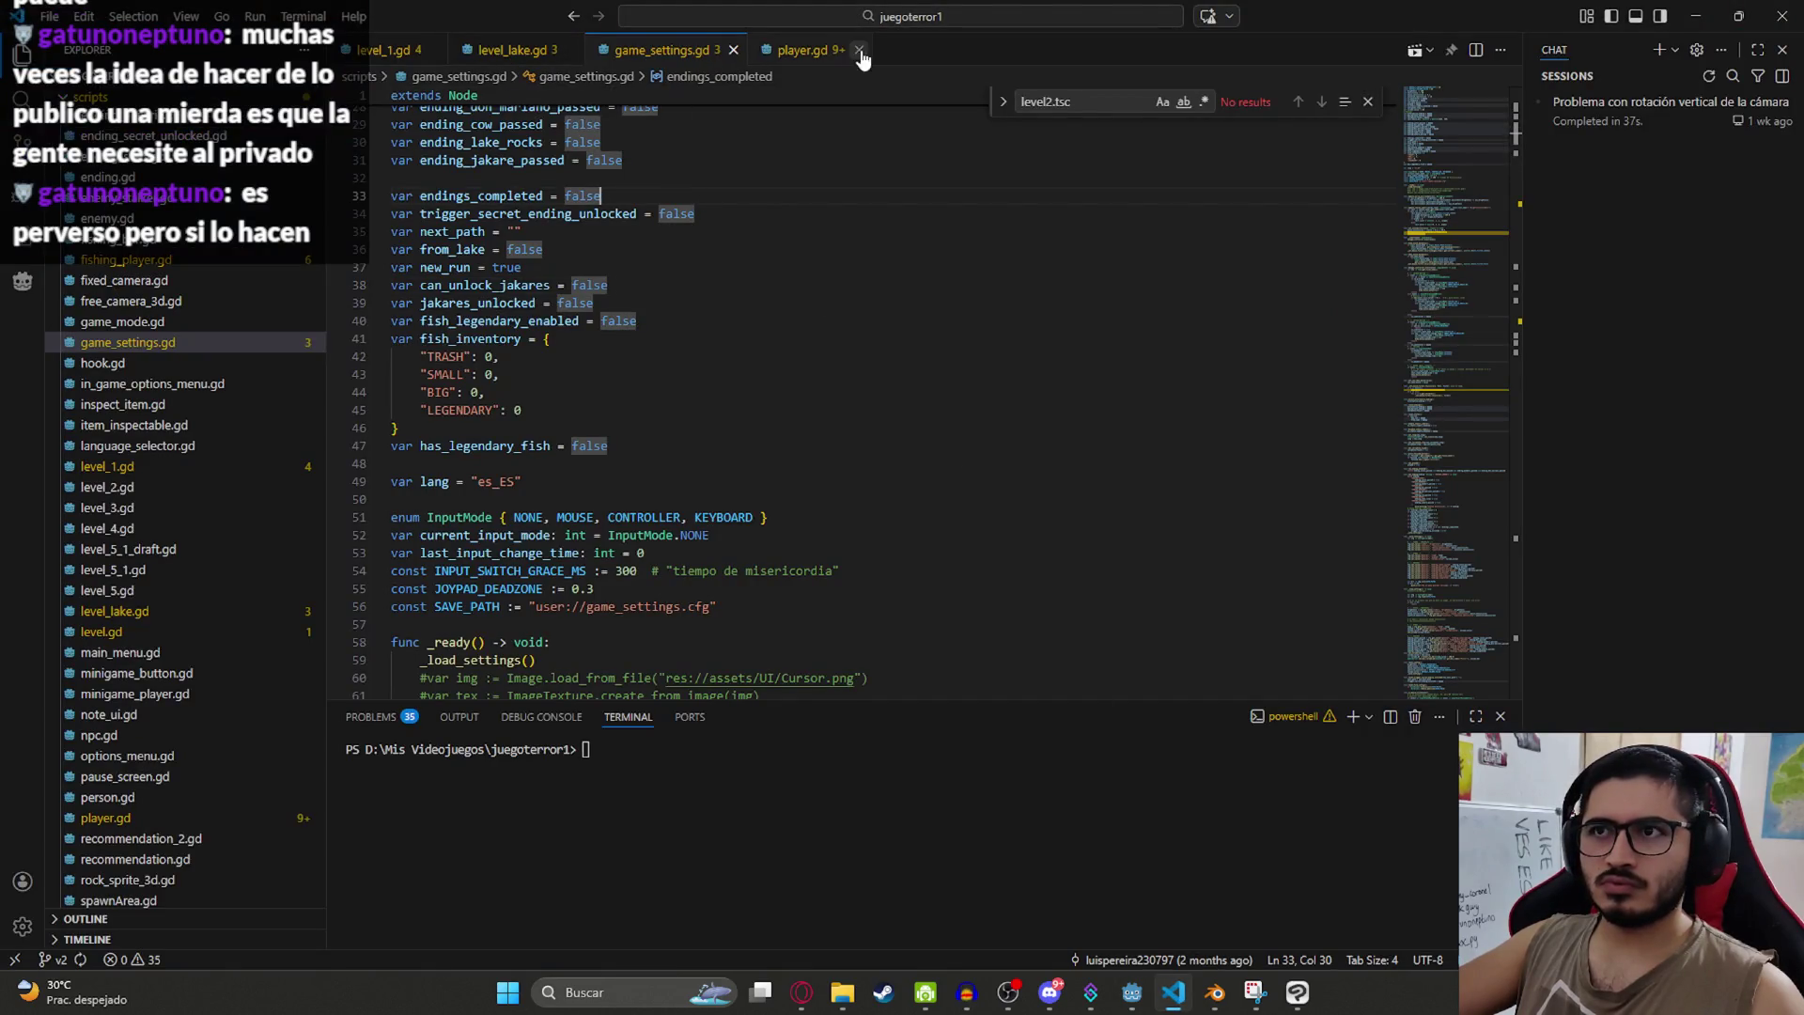
Step: Open fishing_player.gd via quick file search and search it for '23'
click(806, 20)
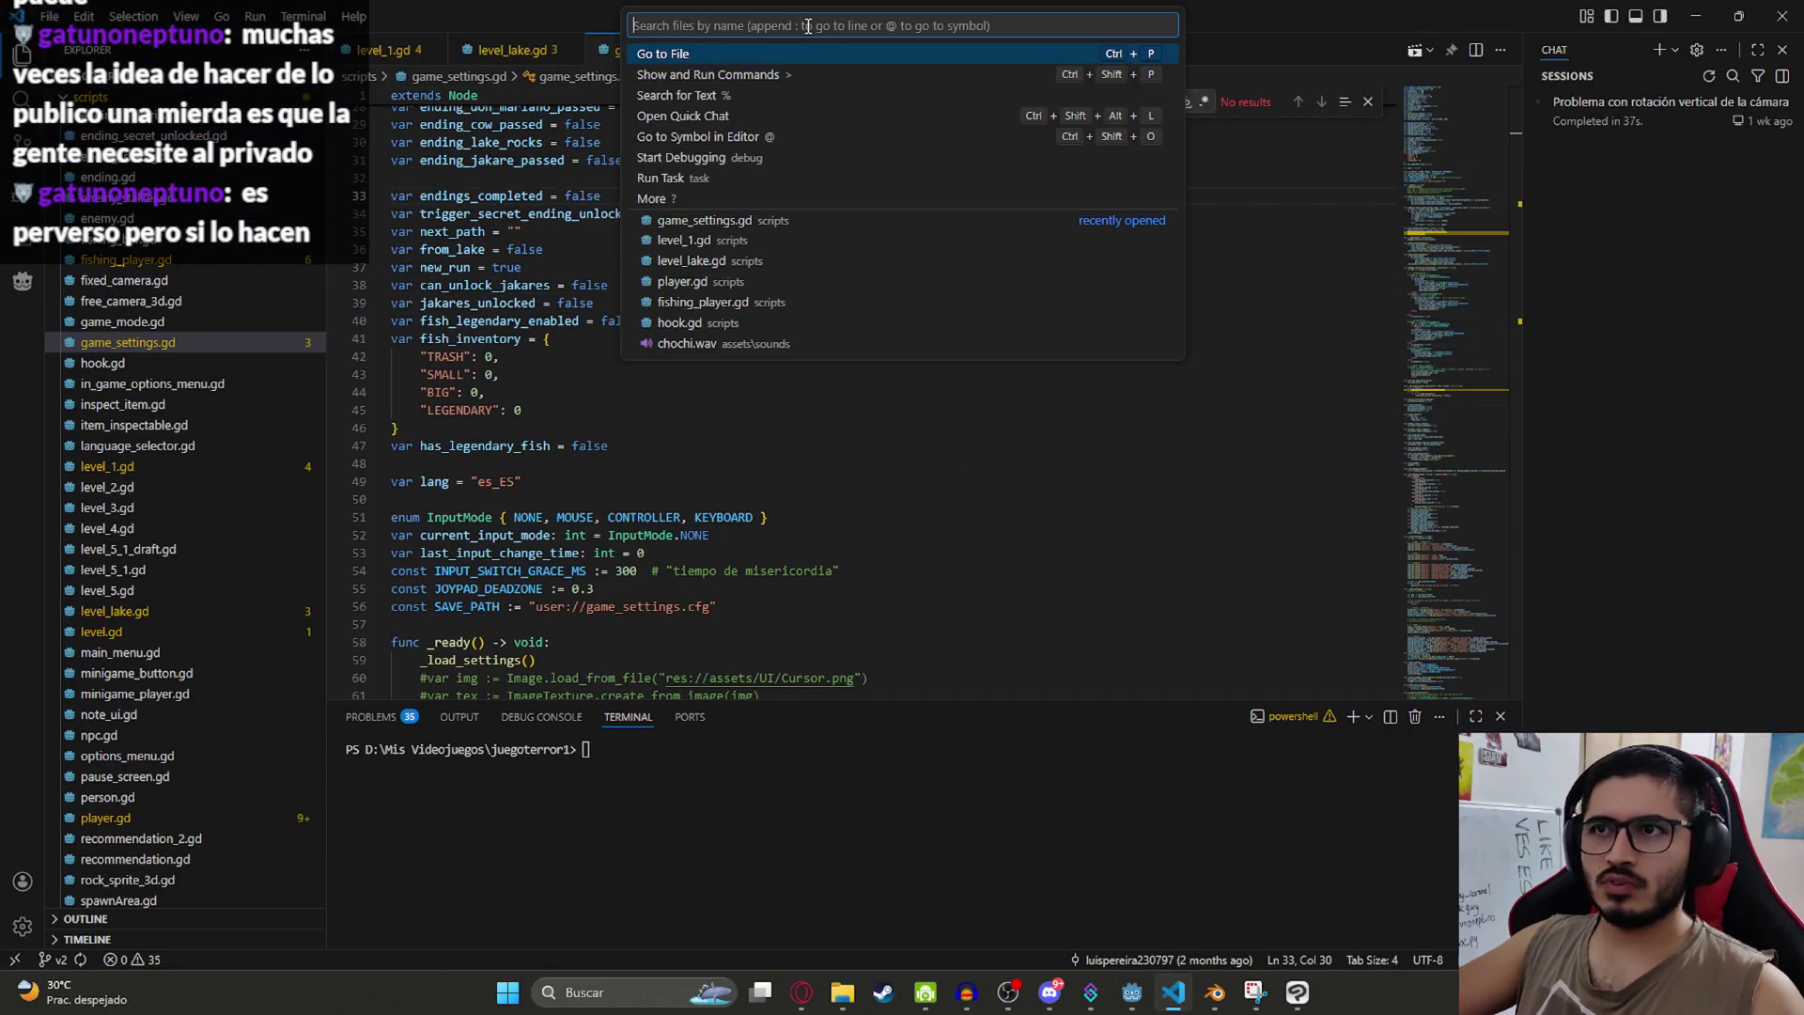
text(fish_)
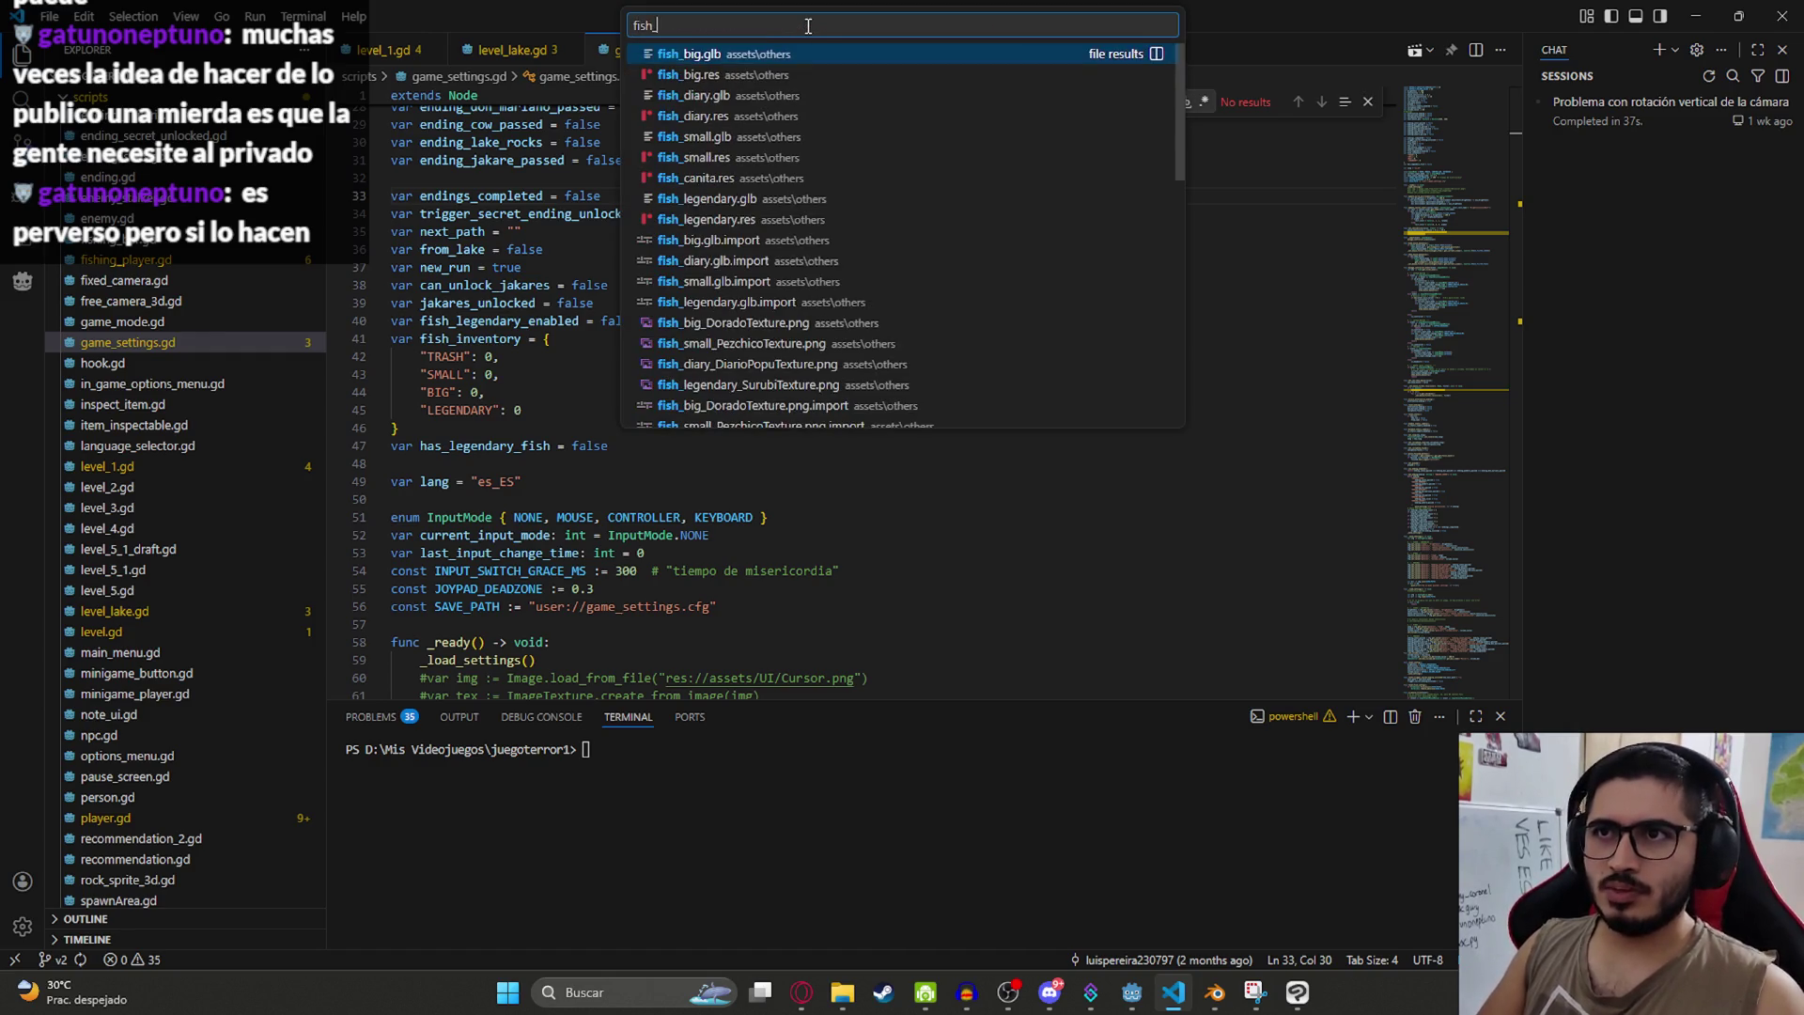
text(pla)
key(Return)
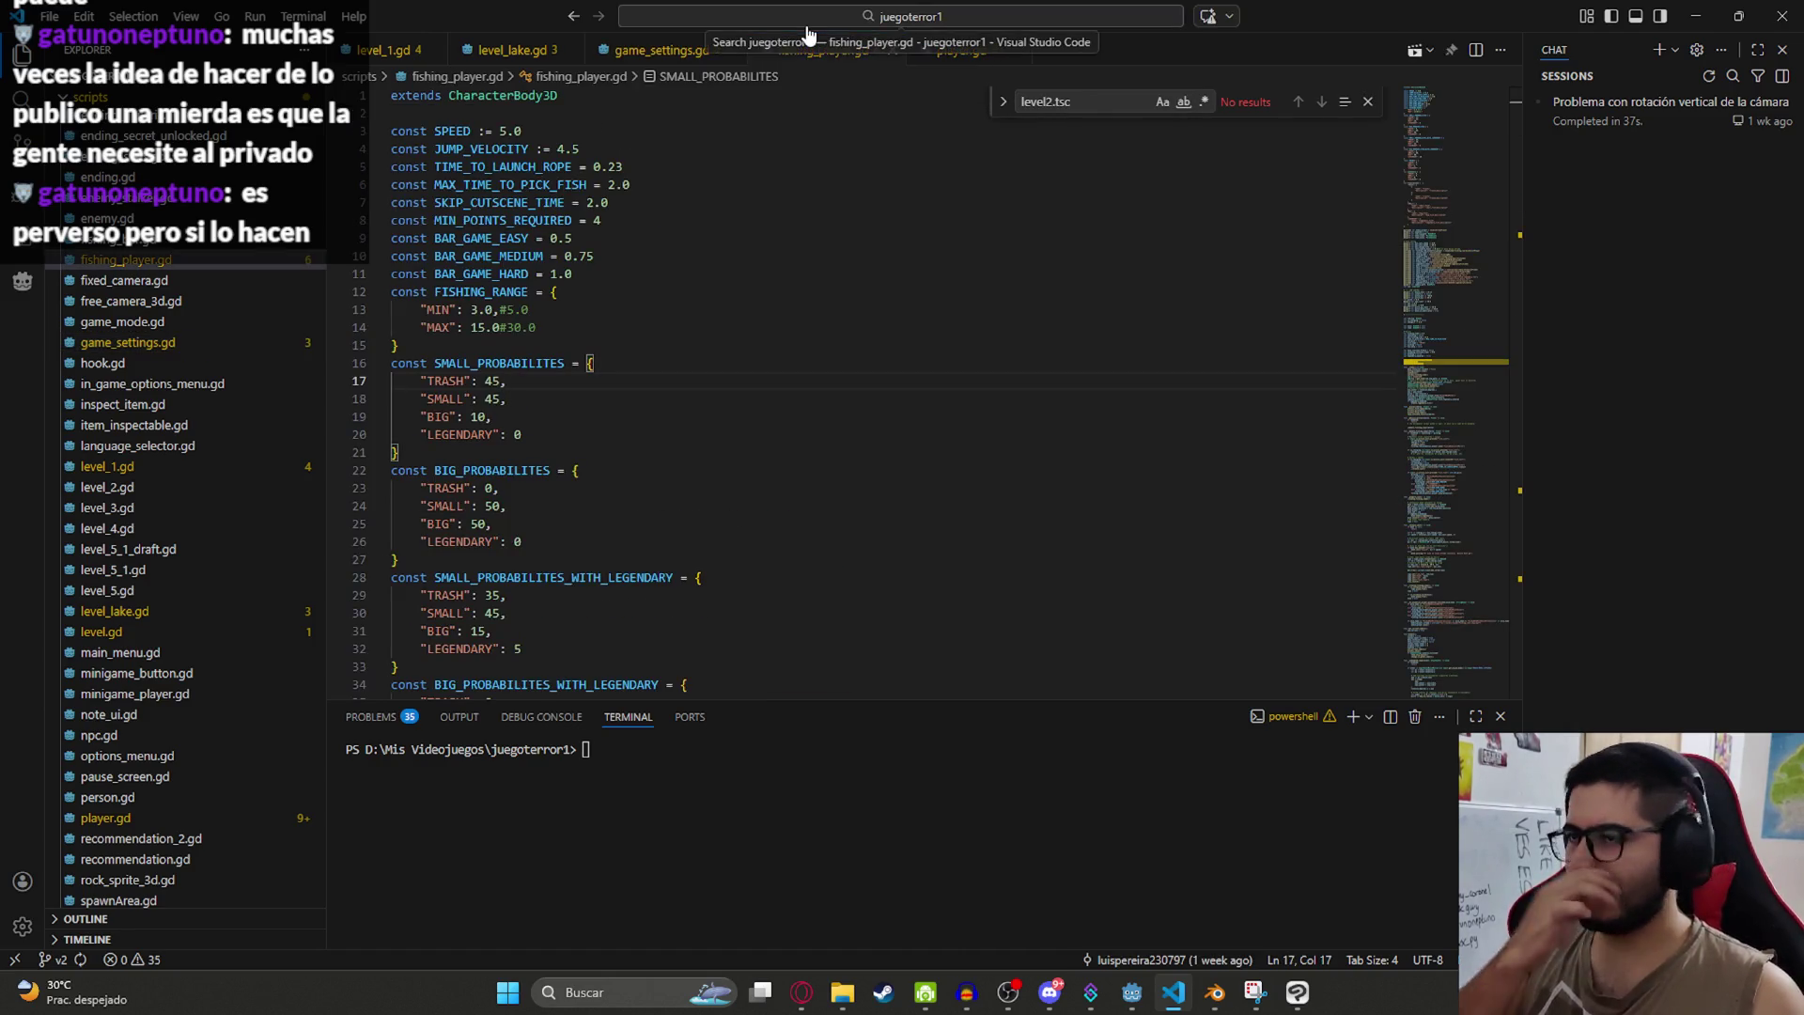
key(ctrl+f)
text(23)
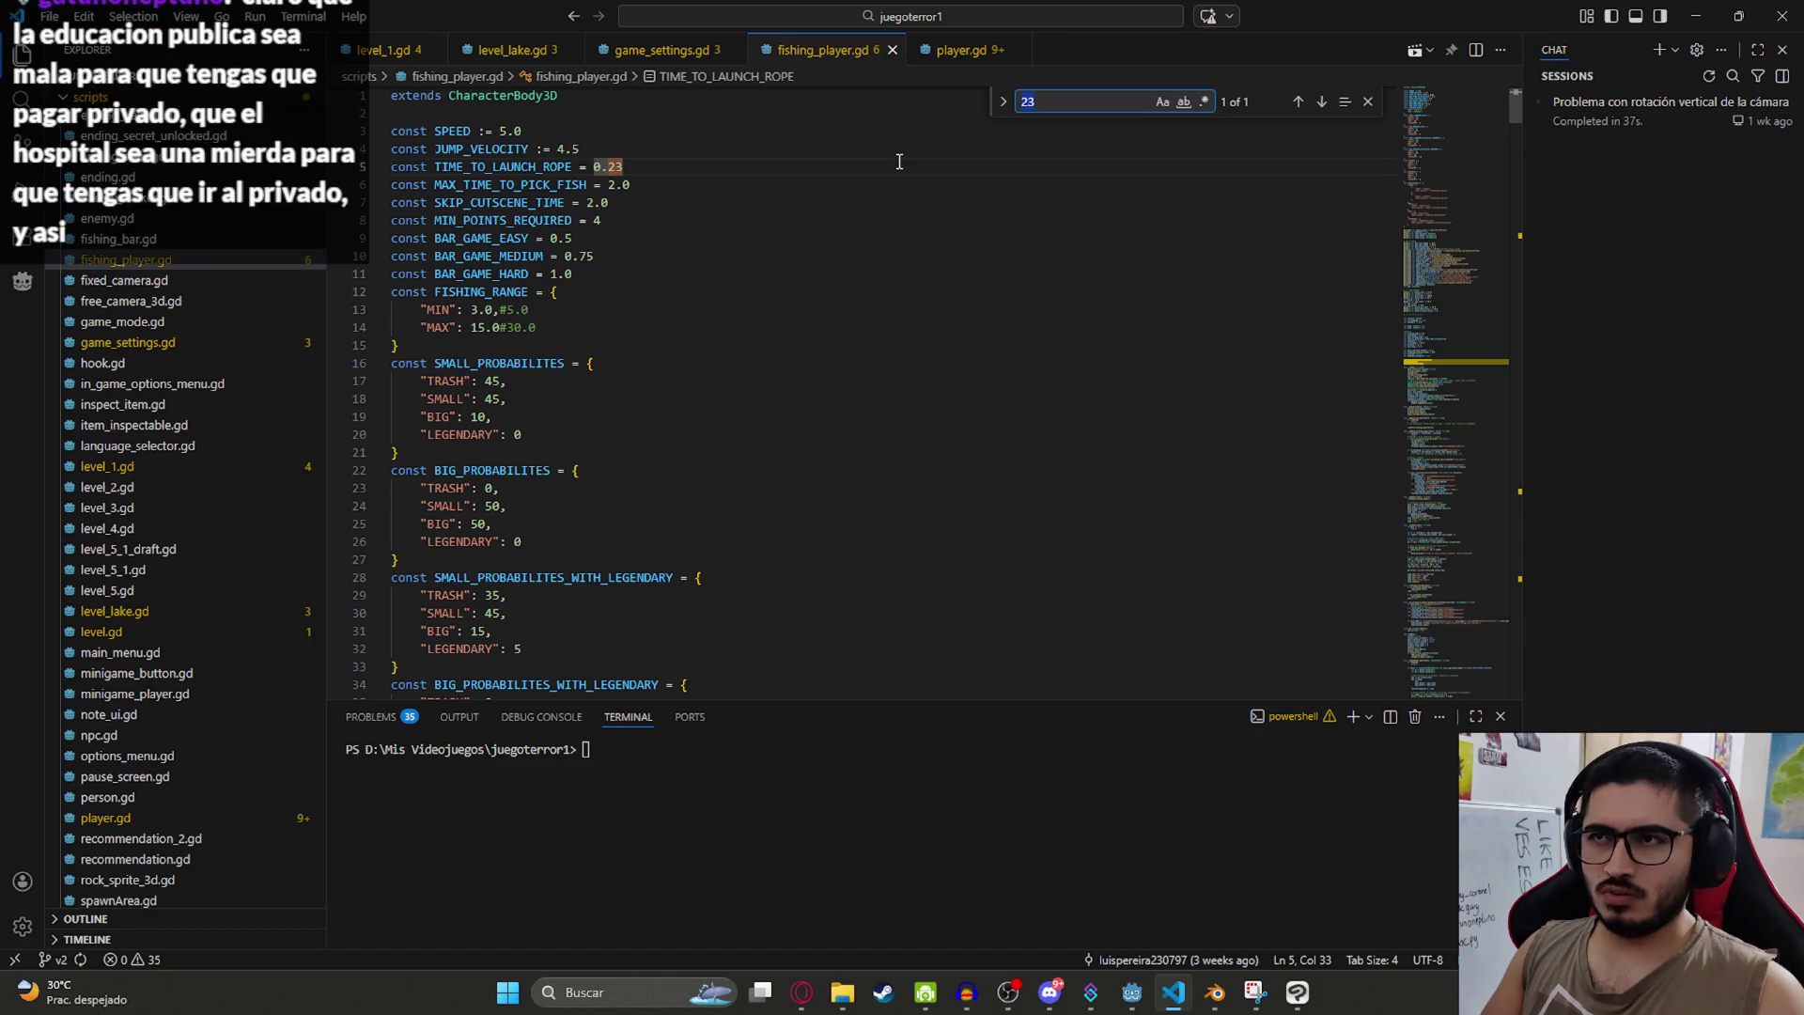
key(alt+Tab)
key(alt+Tab)
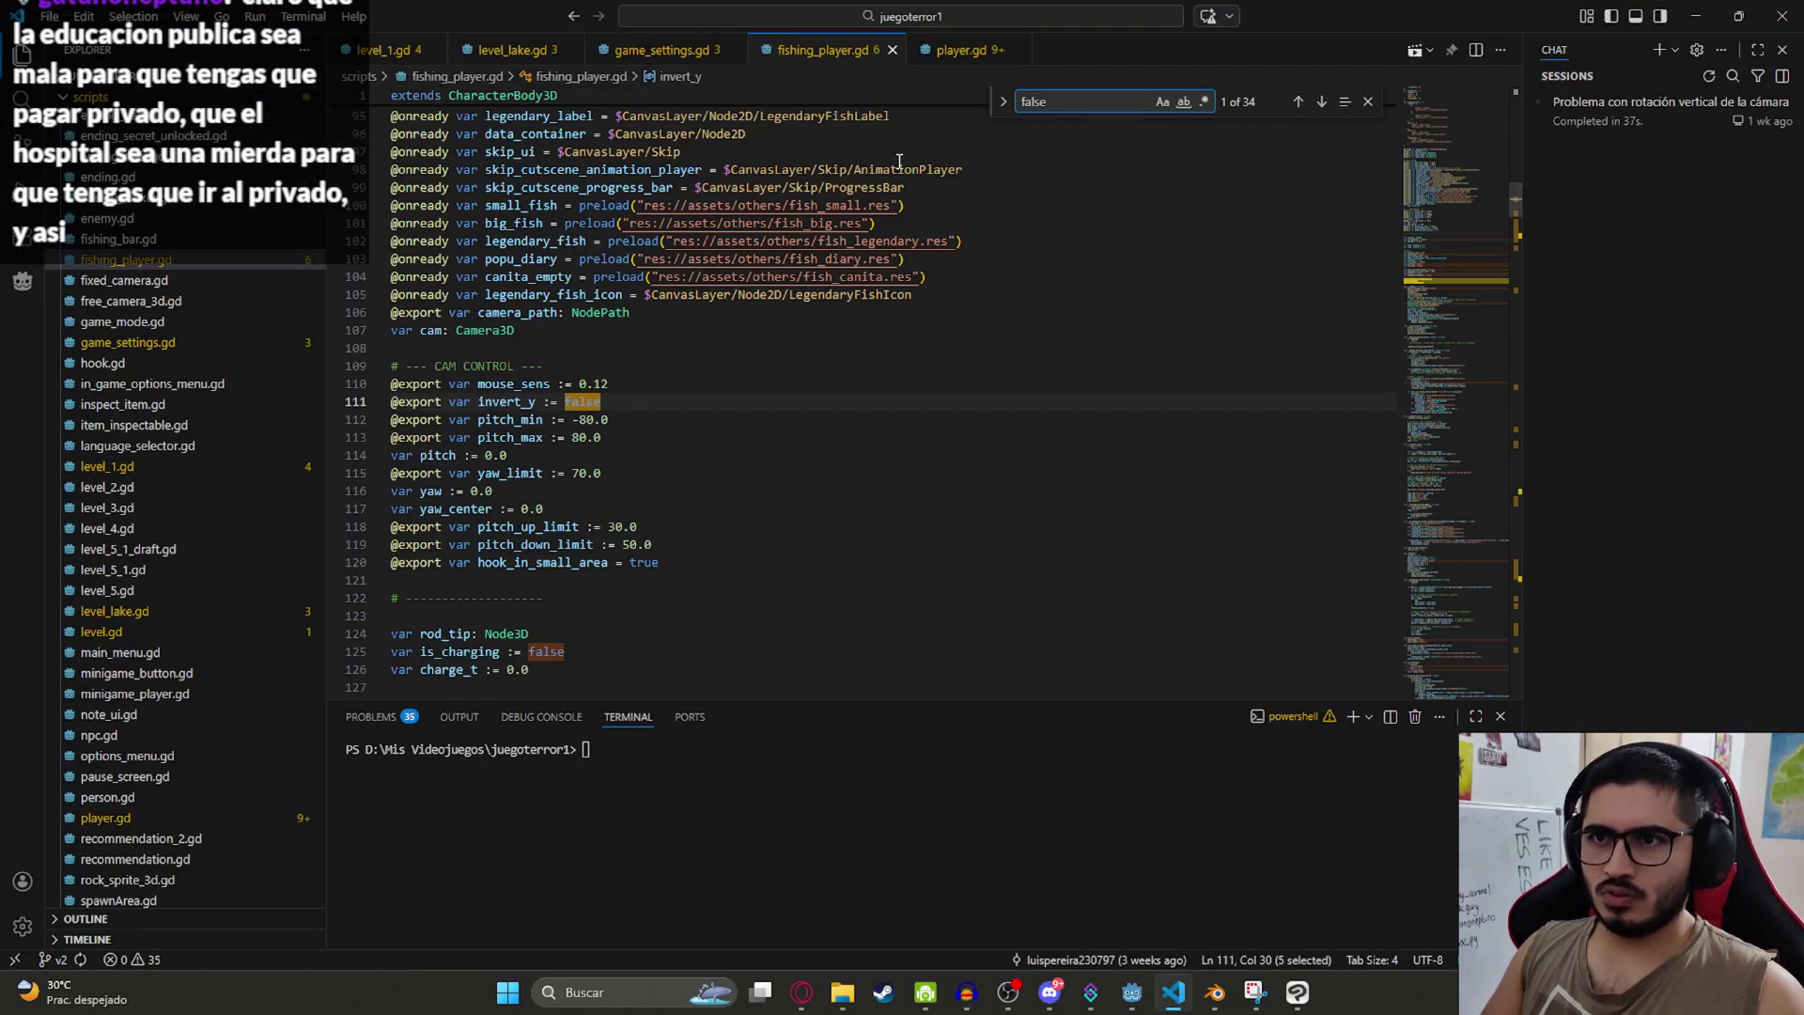
Step: Search for 'ui_' and read the ui_action code around skip_cutscene_function
key(BackSpace)
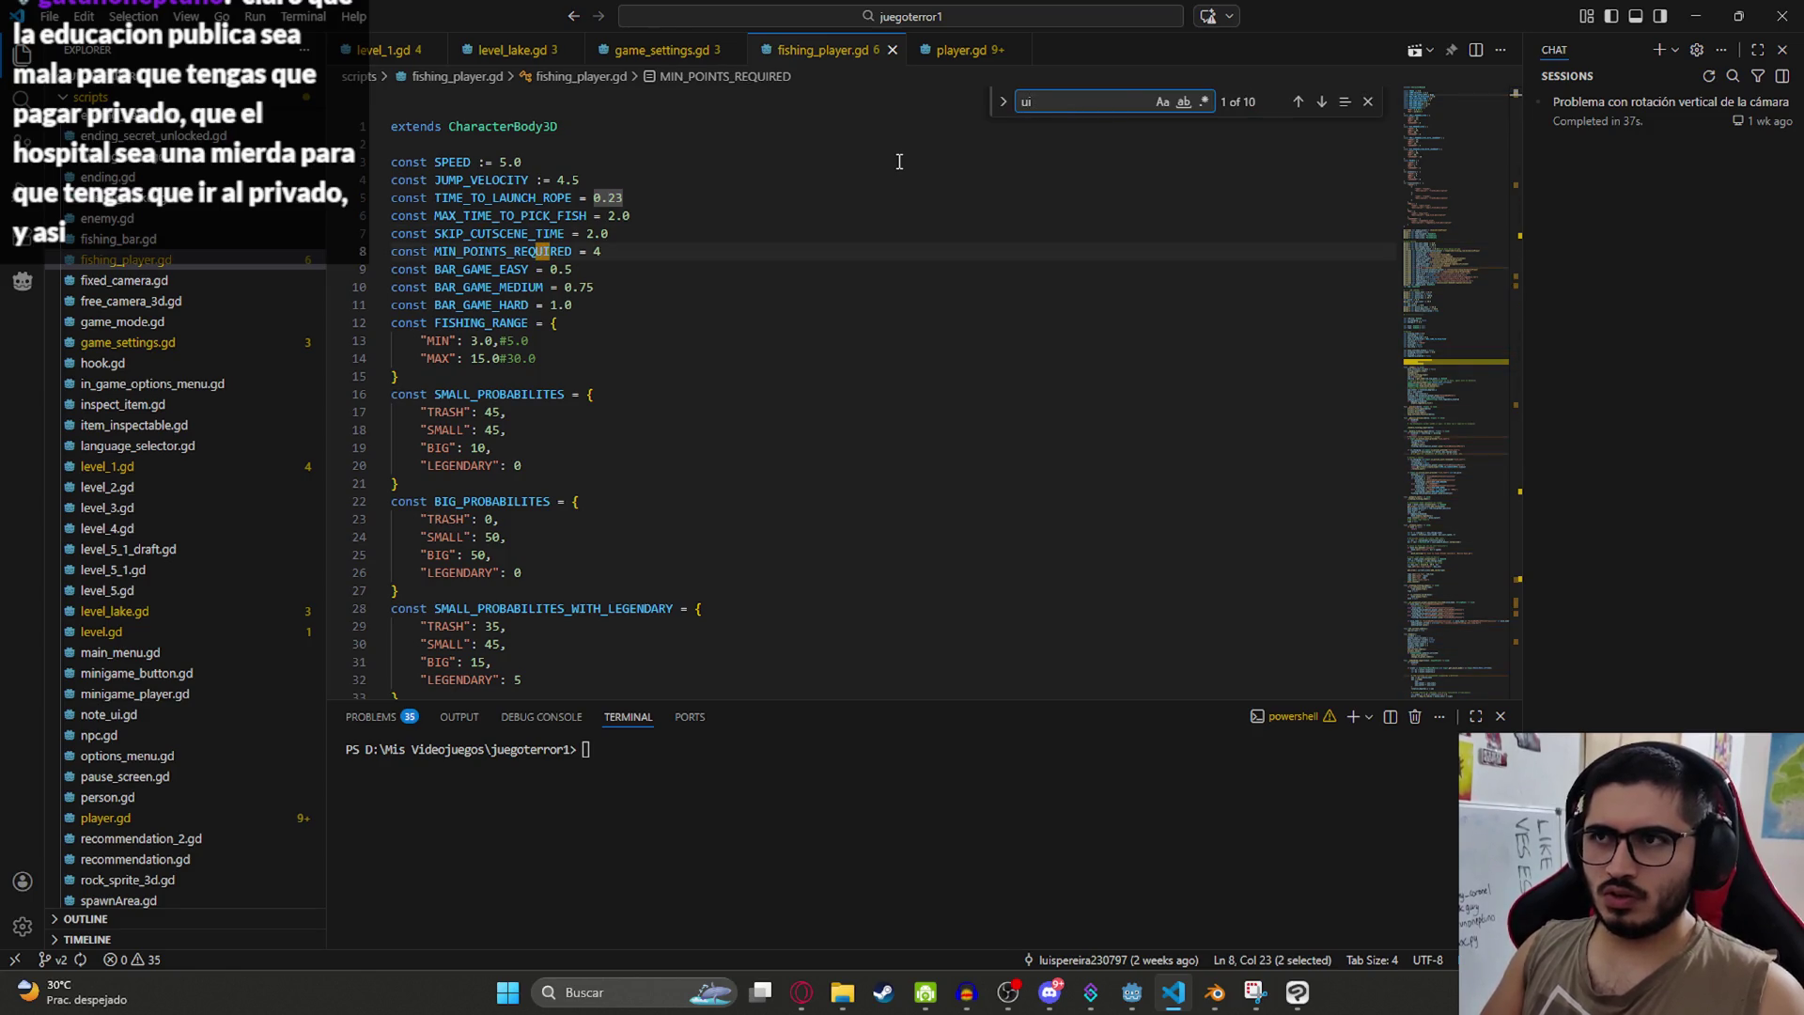
text(ui)
scroll(1034, 151, down, 2)
text(_)
click(1367, 102)
scroll(1418, 366, down, 5)
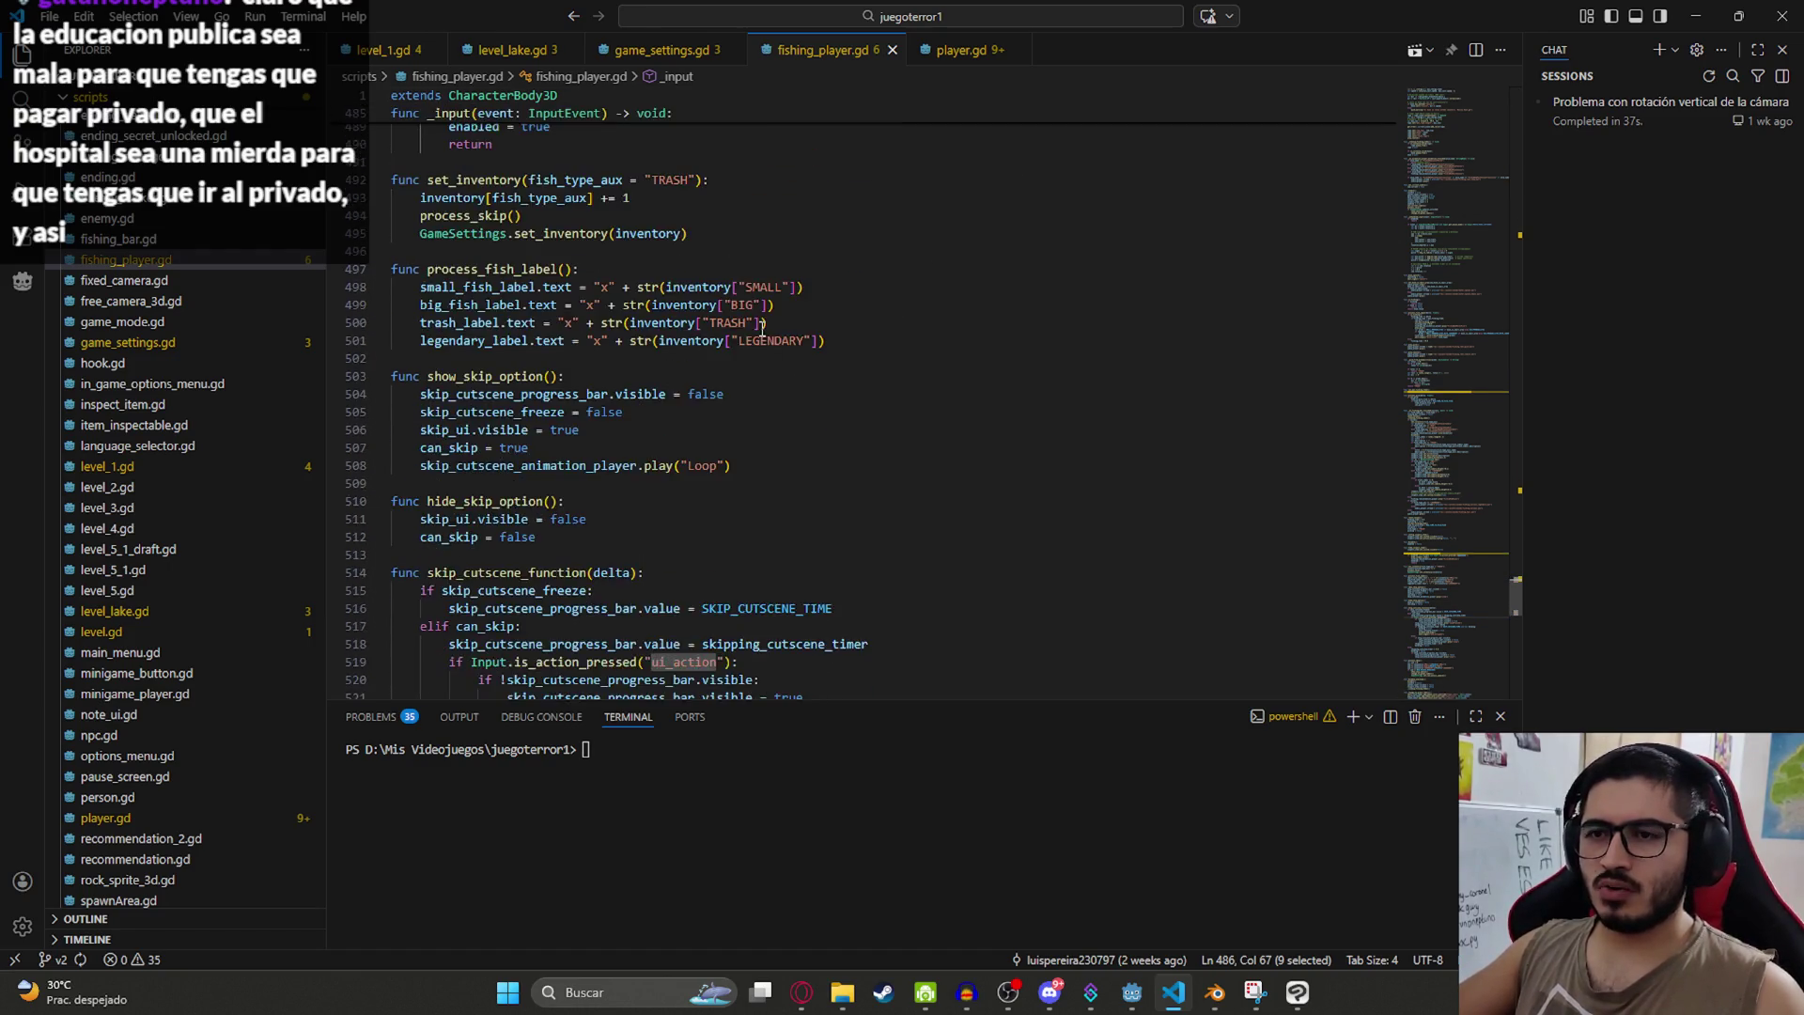
click(728, 398)
click(774, 433)
scroll(799, 413, down, 4)
click(841, 397)
scroll(841, 398, down, 6)
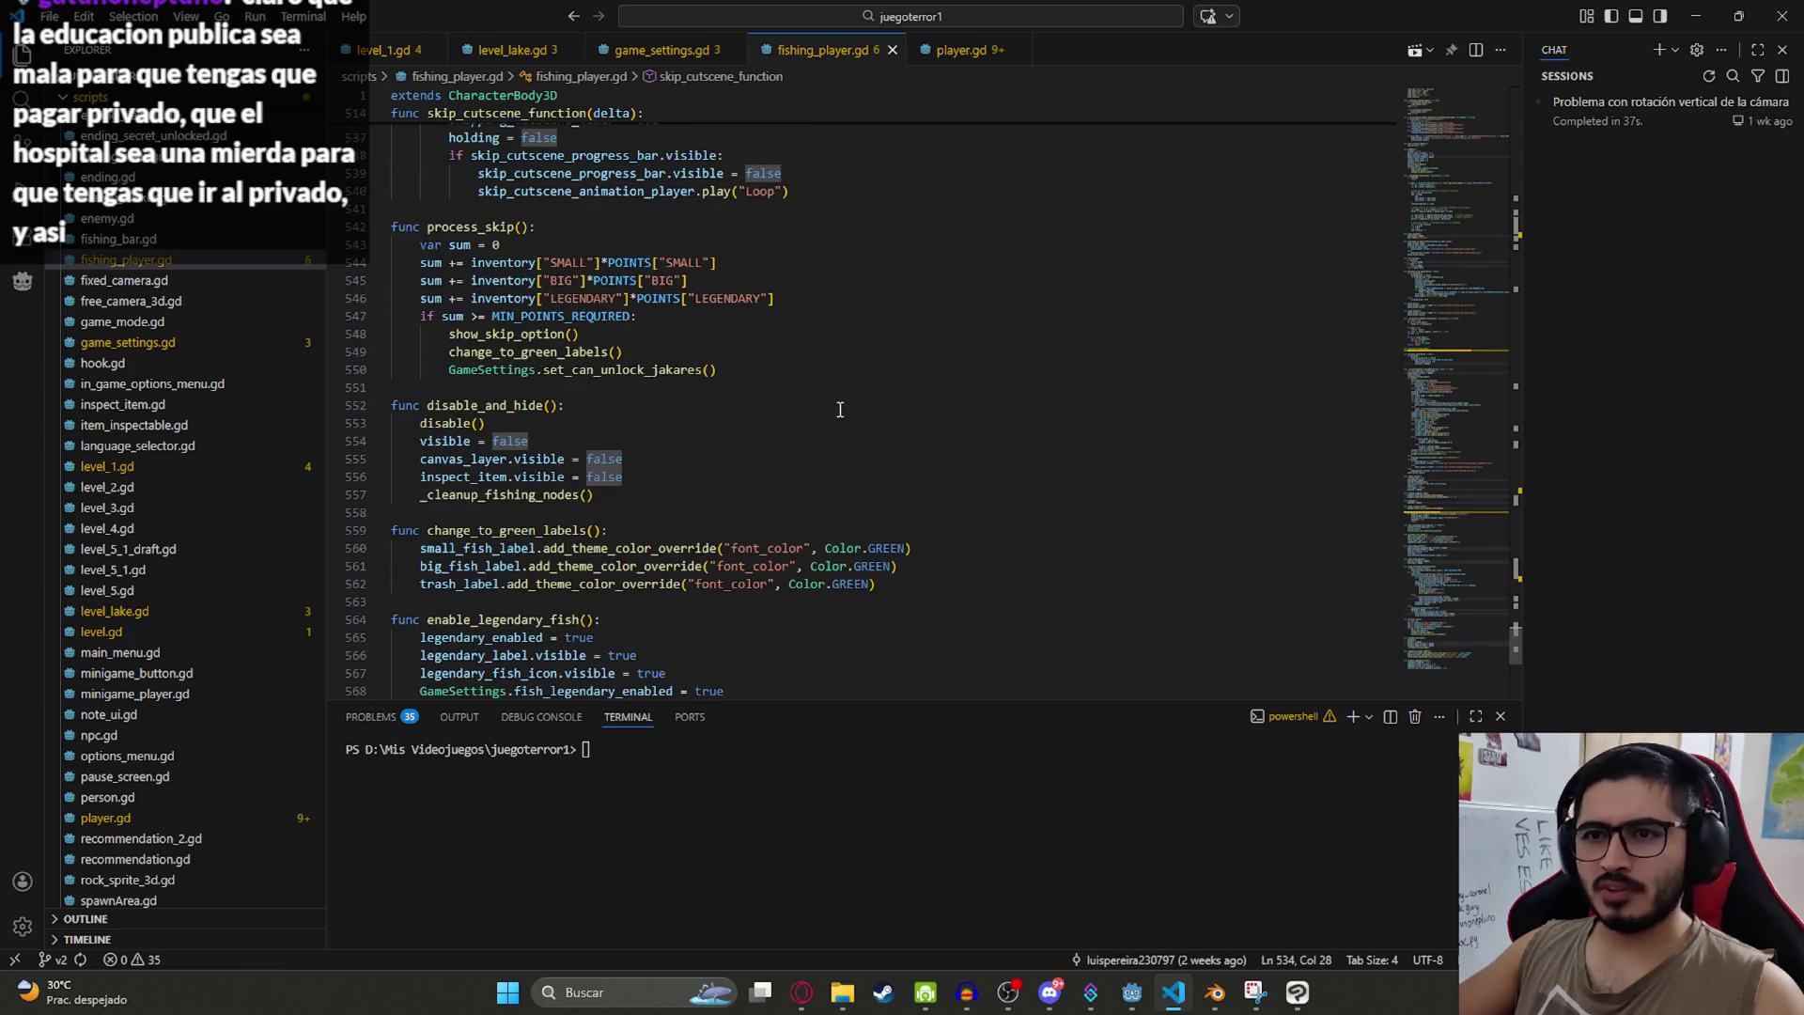
Step: Search 'input' to reach _handle_fishing_input and highlight fish_cast (line 188) and fish_take (line 206)
key(ctrl+f)
text(input)
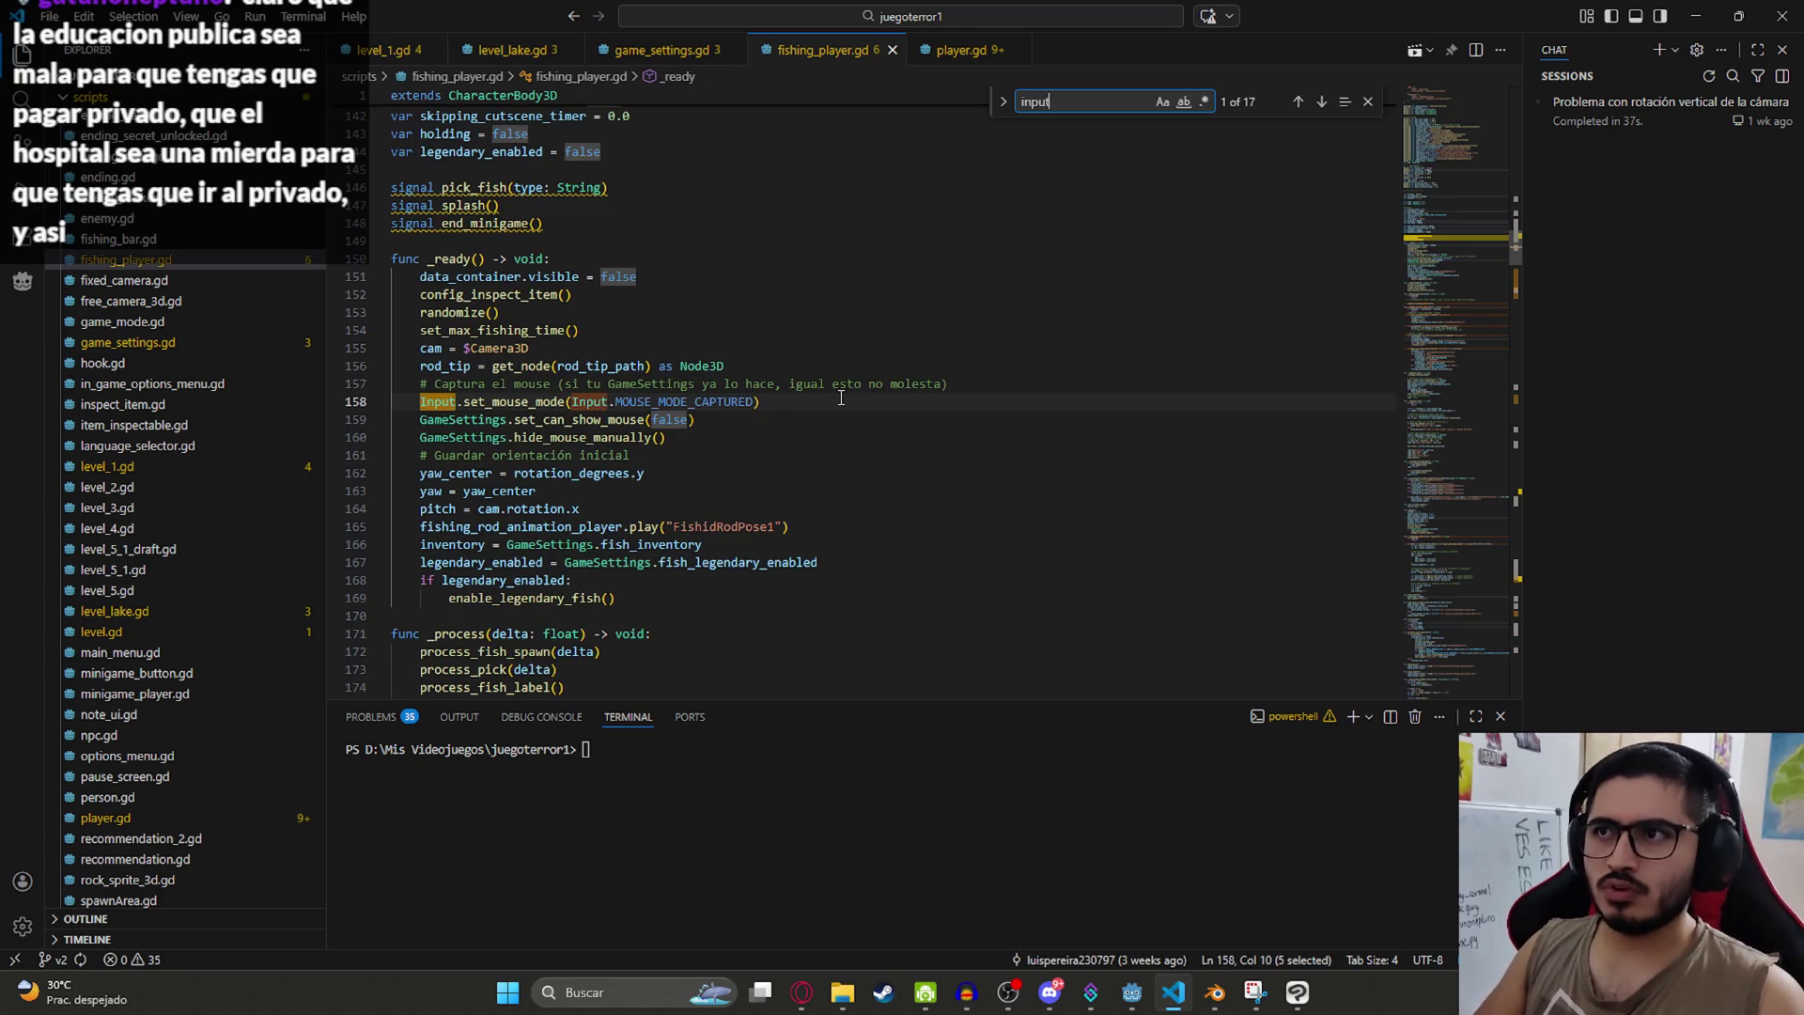
key(Return)
key(Return)
key(Return)
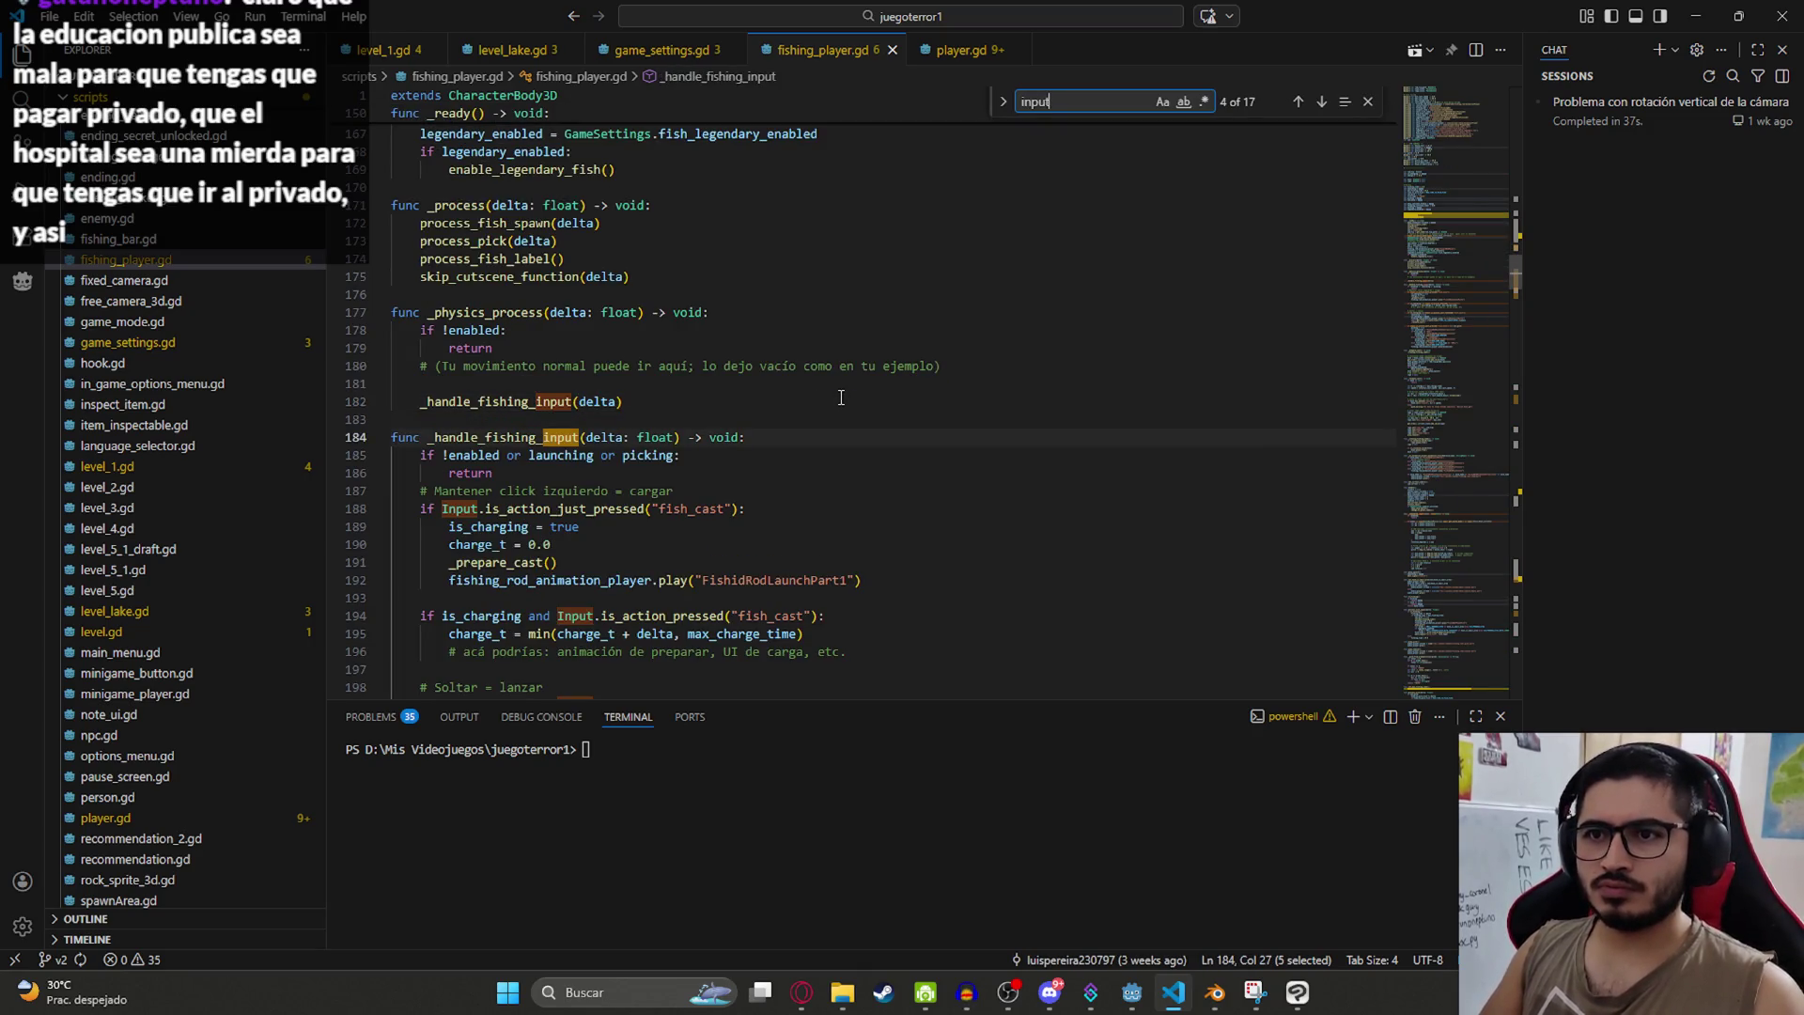
scroll(840, 397, down, 3)
scroll(841, 398, up, 1)
double_click(712, 274)
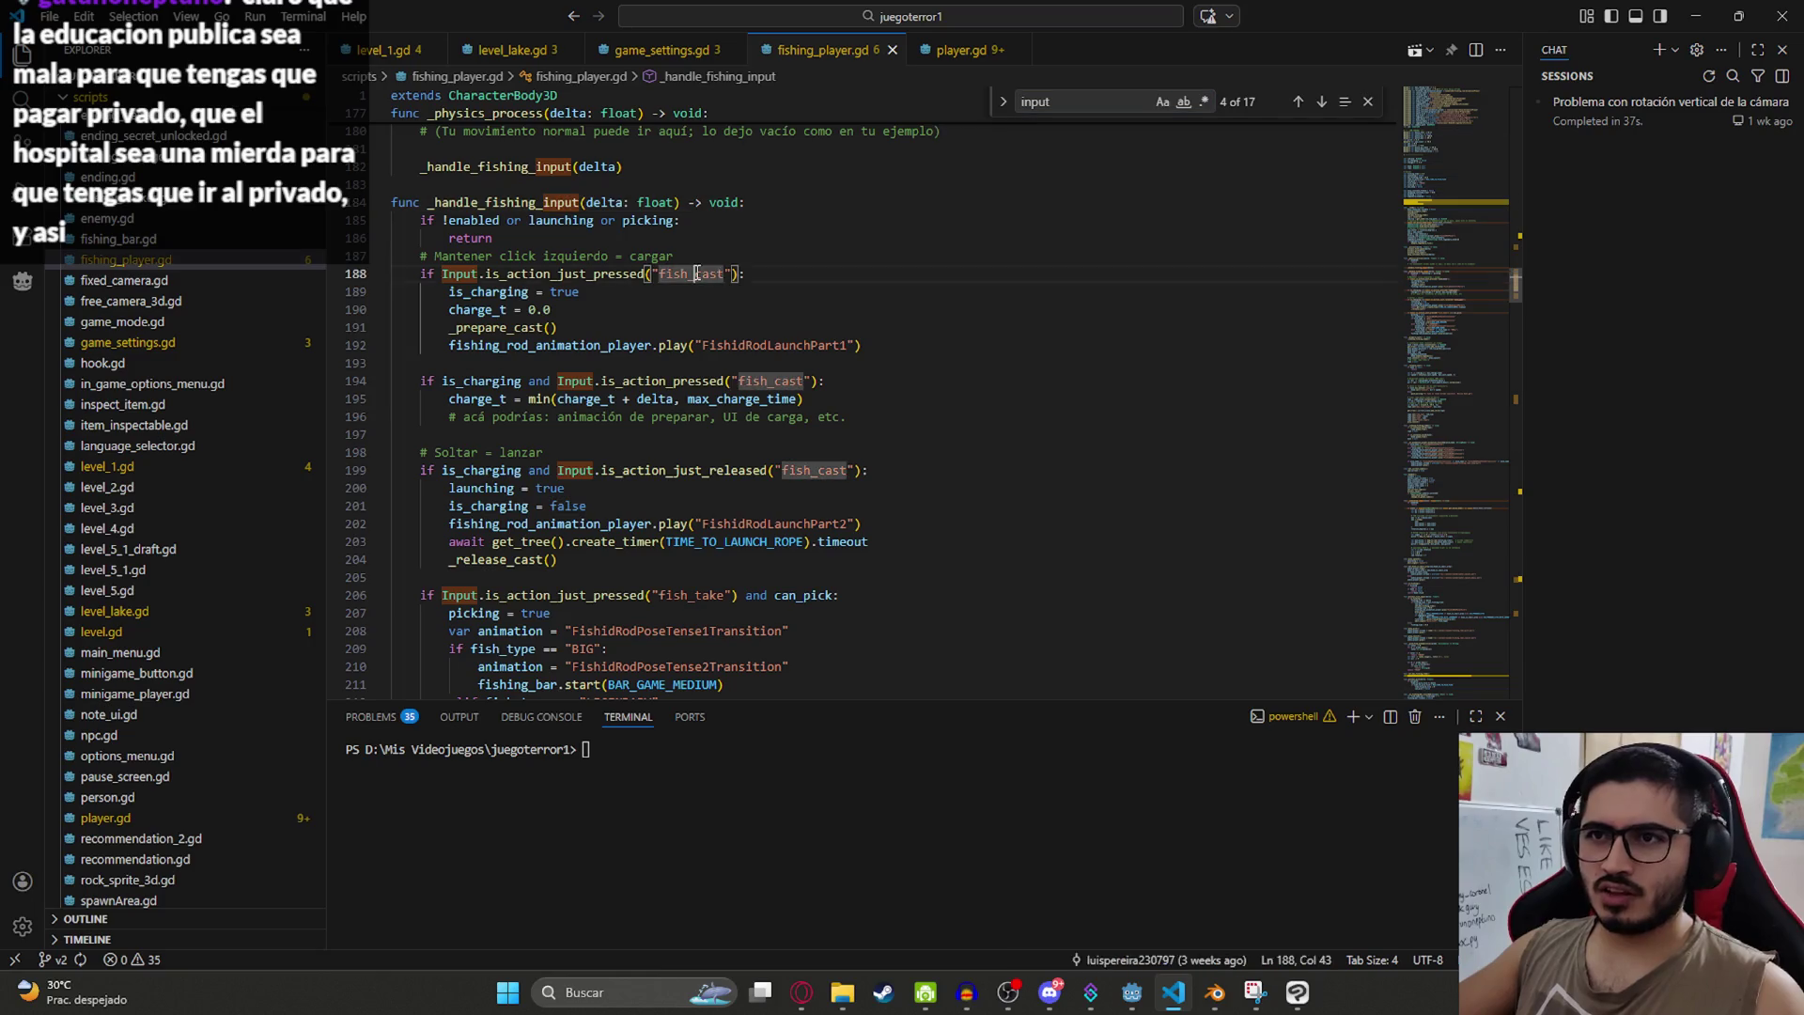
scroll(696, 291, down, 5)
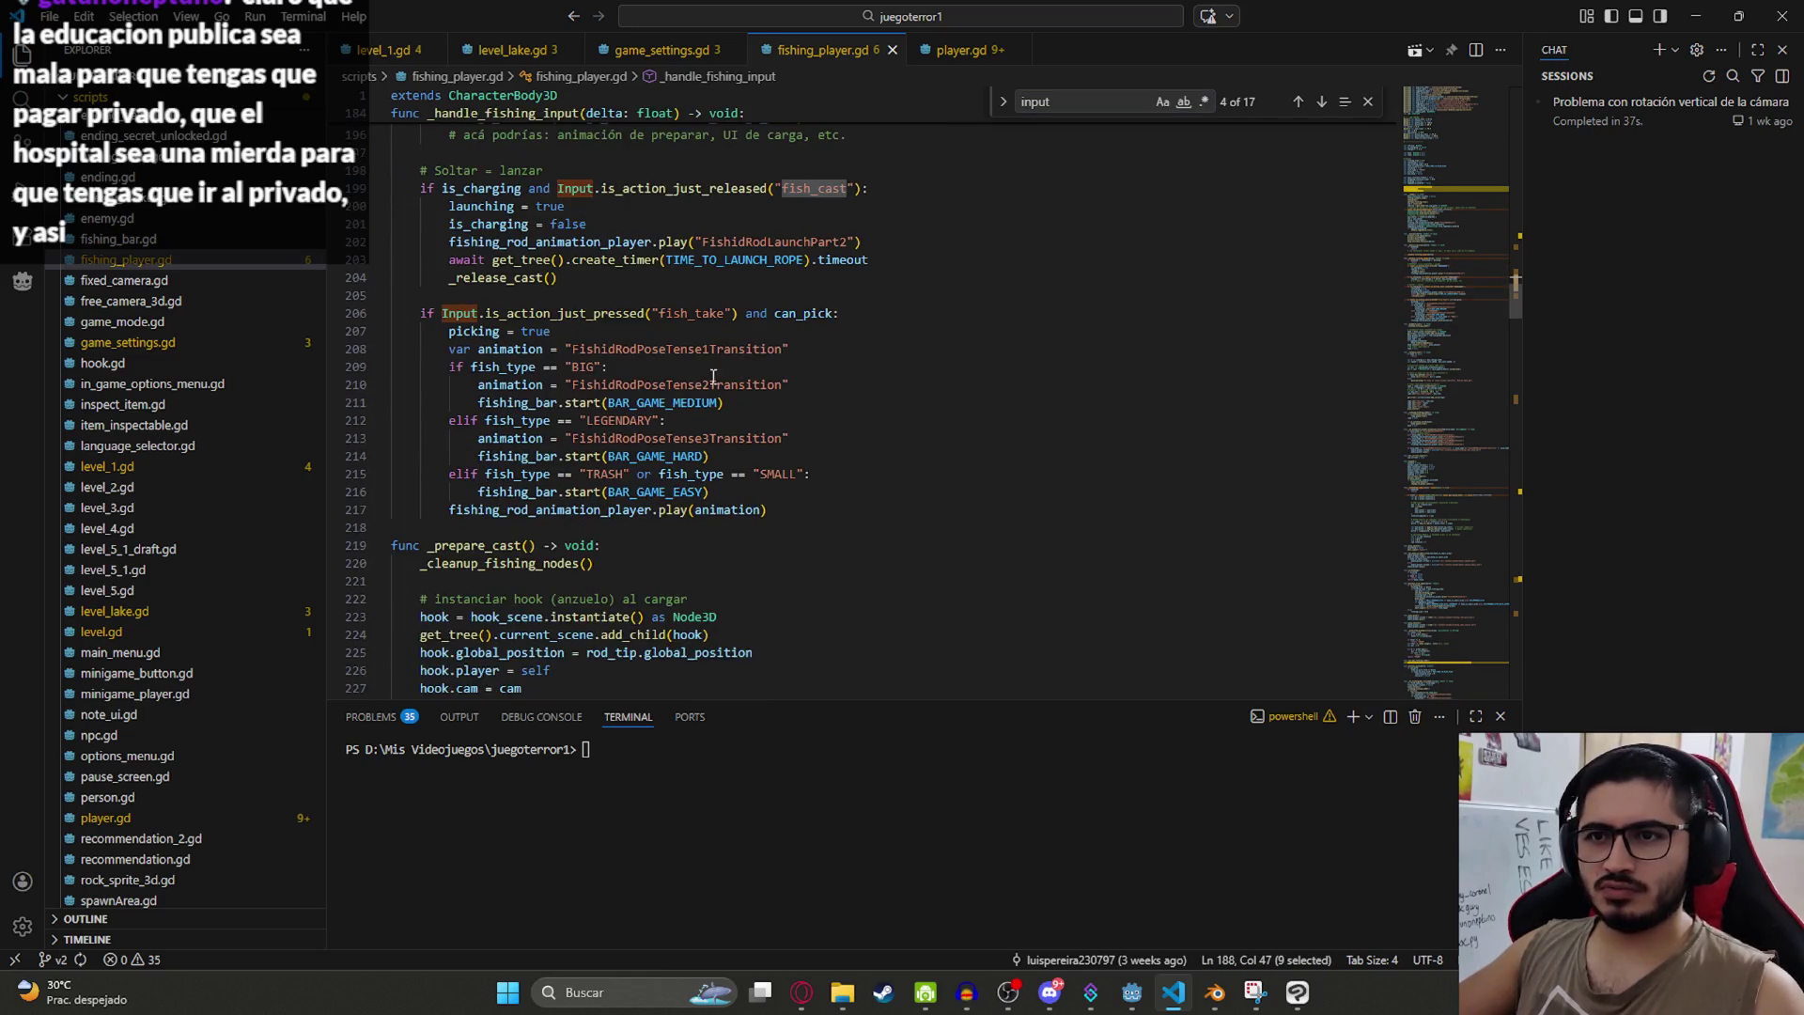
double_click(681, 312)
key(ctrl+c)
scroll(680, 312, up, 3)
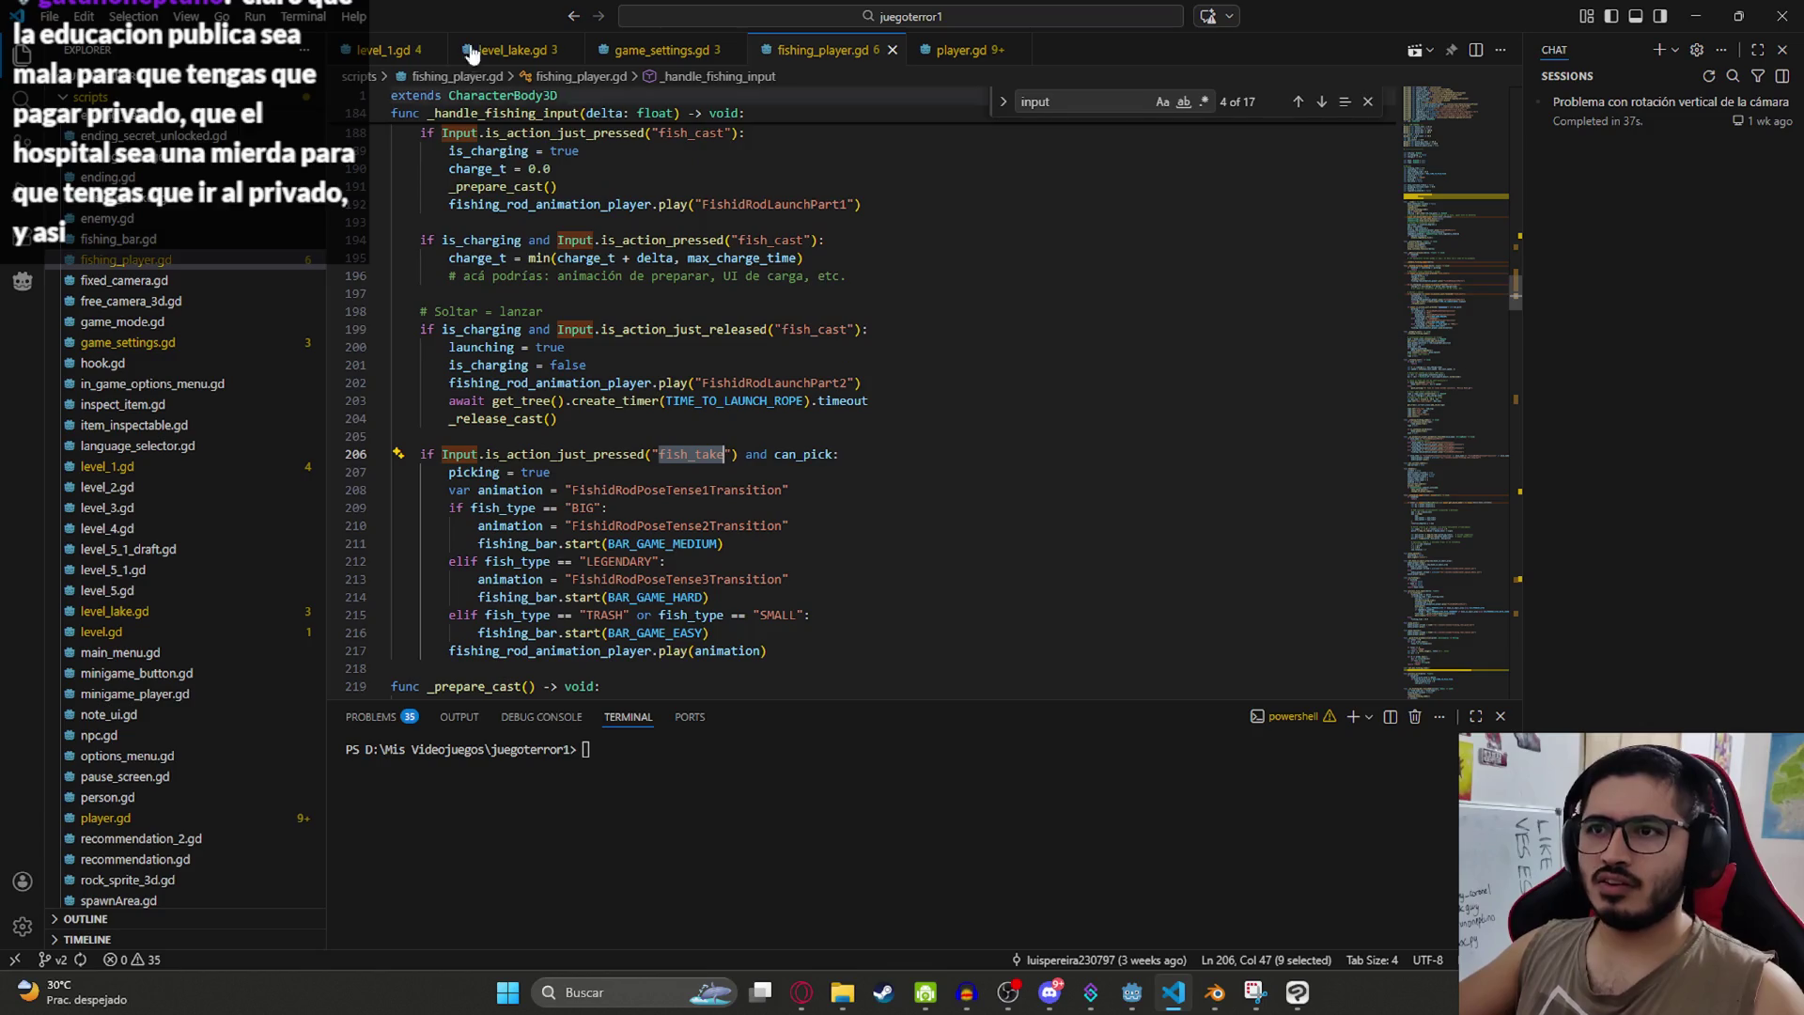
Step: Switch to Godot and open the project settings' input map
click(1131, 992)
click(98, 42)
click(141, 70)
Step: Filter the input map to fish_take, inspect its mouse double-click binding, and start adding an event
click(599, 218)
key(ctrl+v)
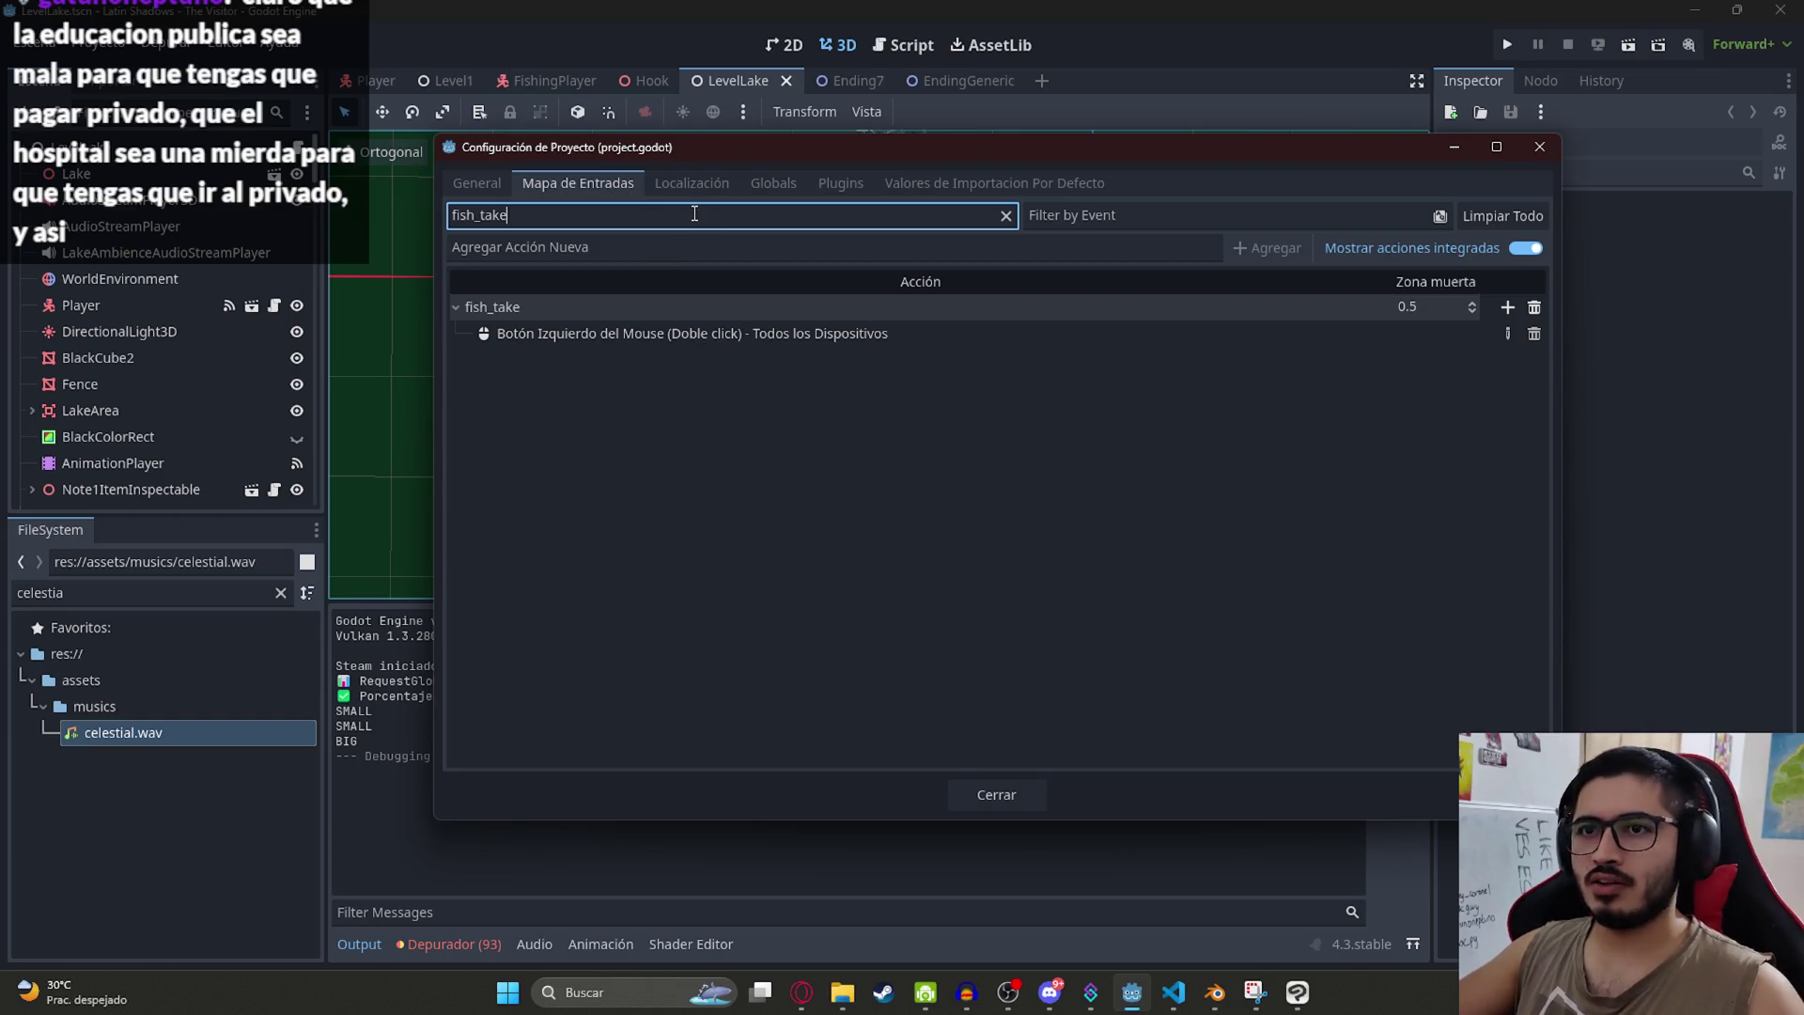
click(925, 338)
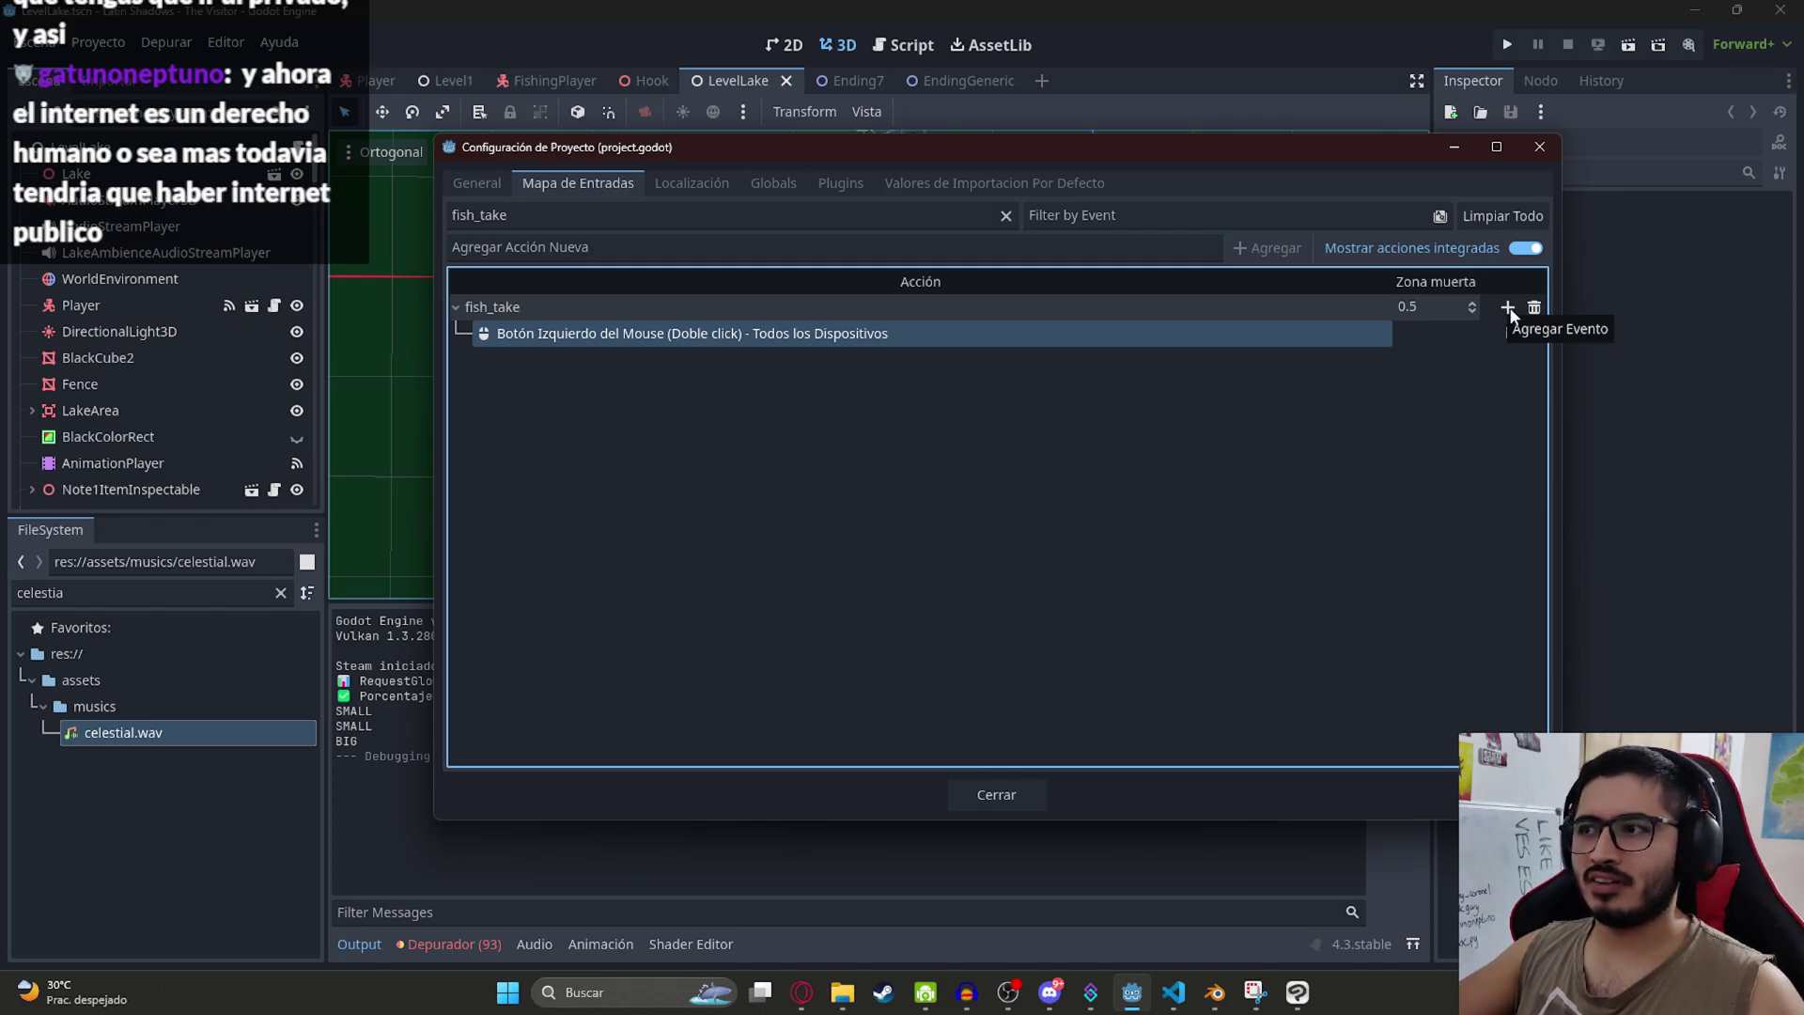
click(1508, 308)
Step: Bind the E key to fish_take, cancelling an extra event dialog afterwards
key(e)
click(810, 674)
click(1508, 308)
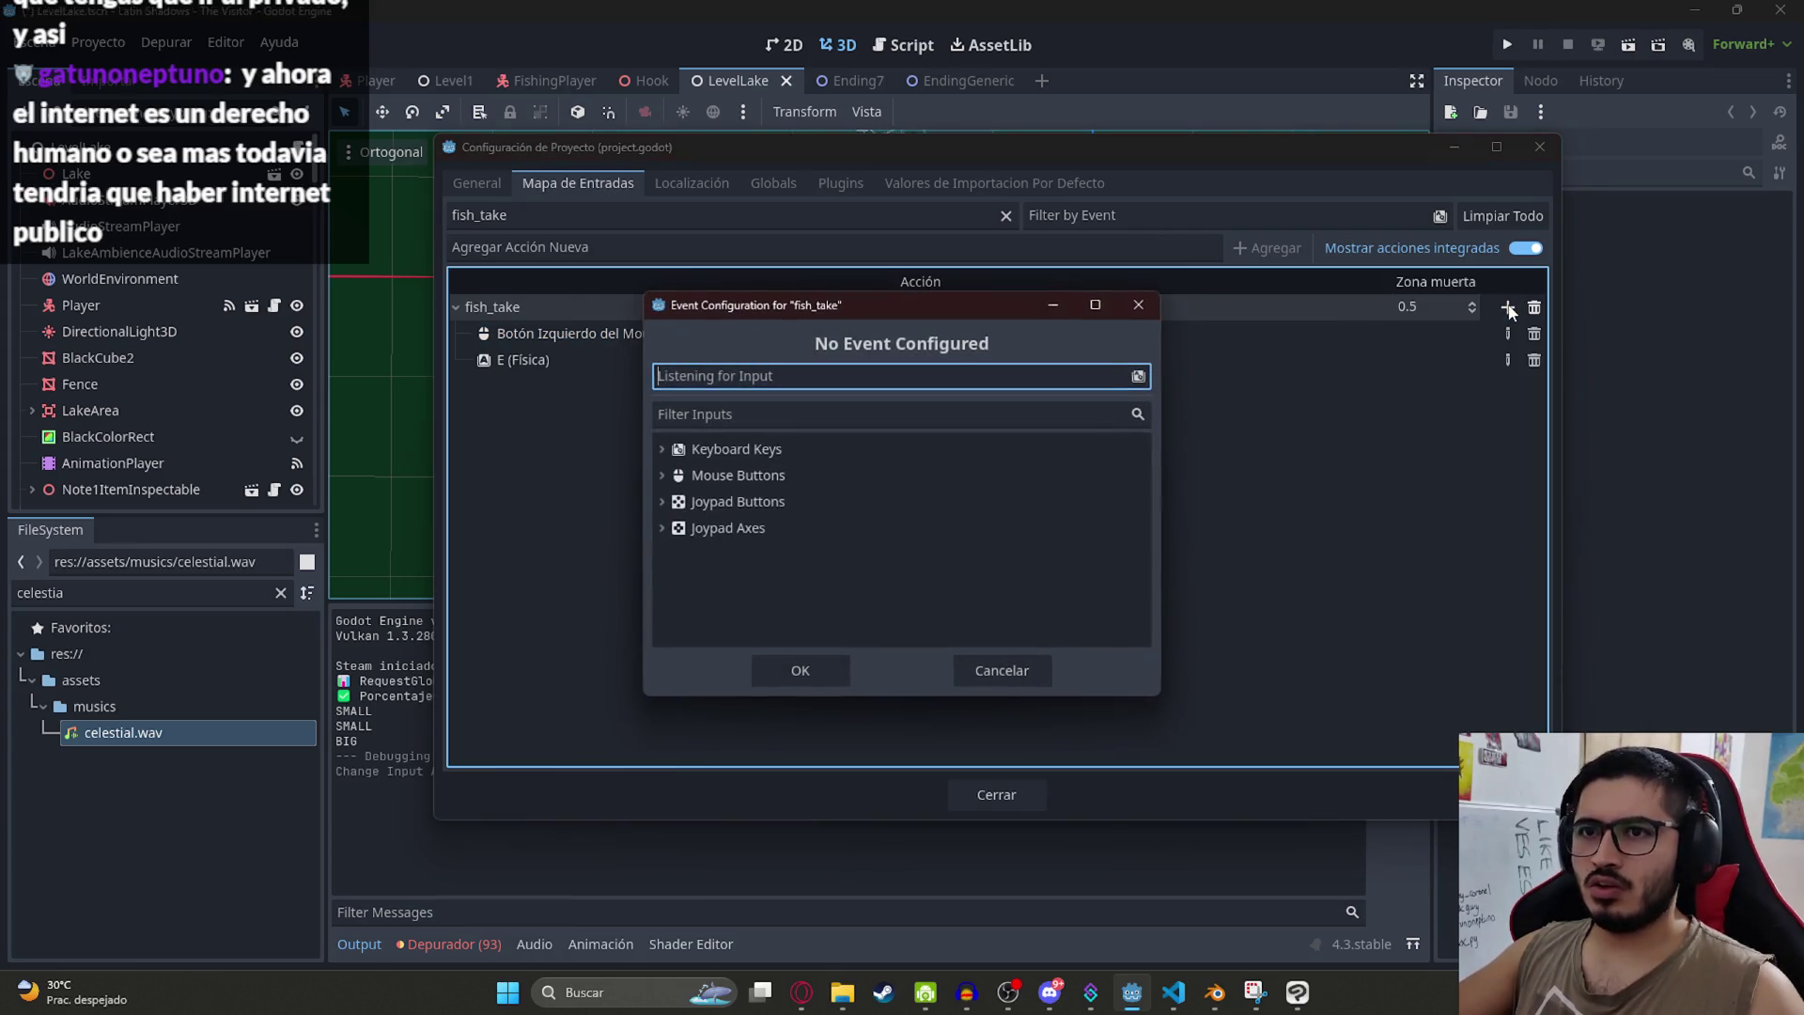
click(1001, 669)
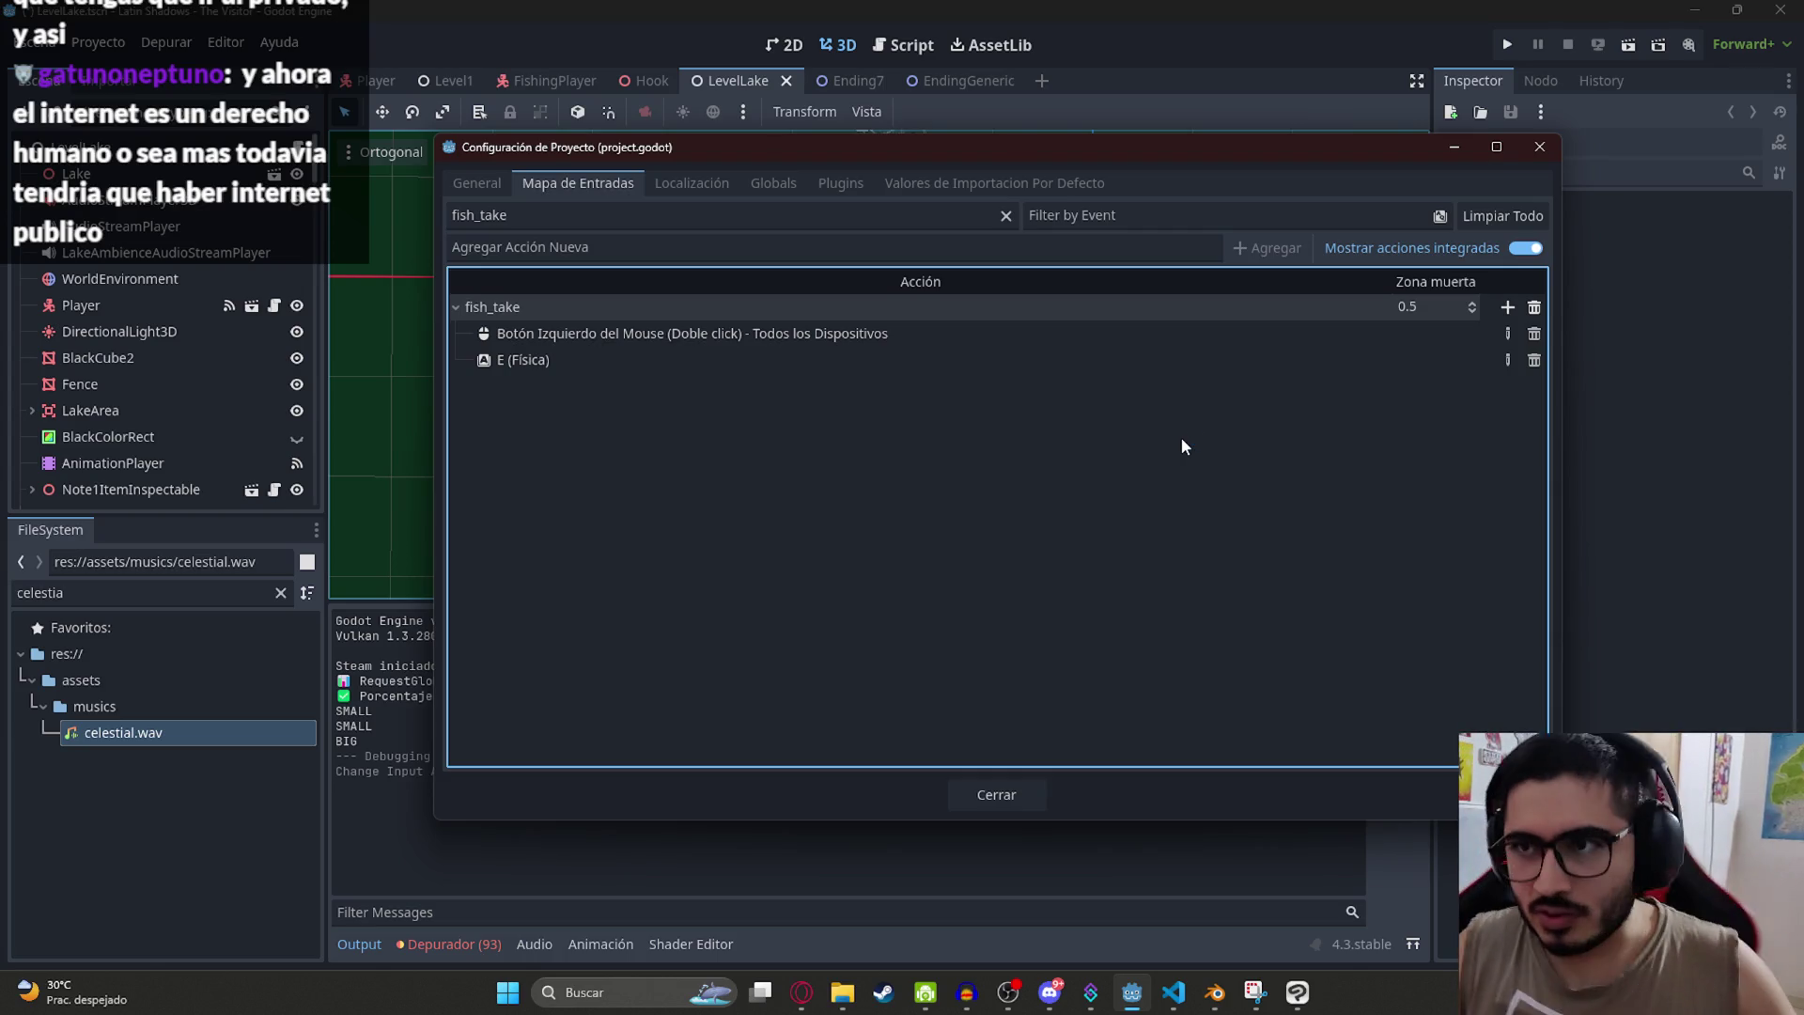
Step: Bind Joypad Button 0 to fish_take and widen the filter to fish_
click(1506, 307)
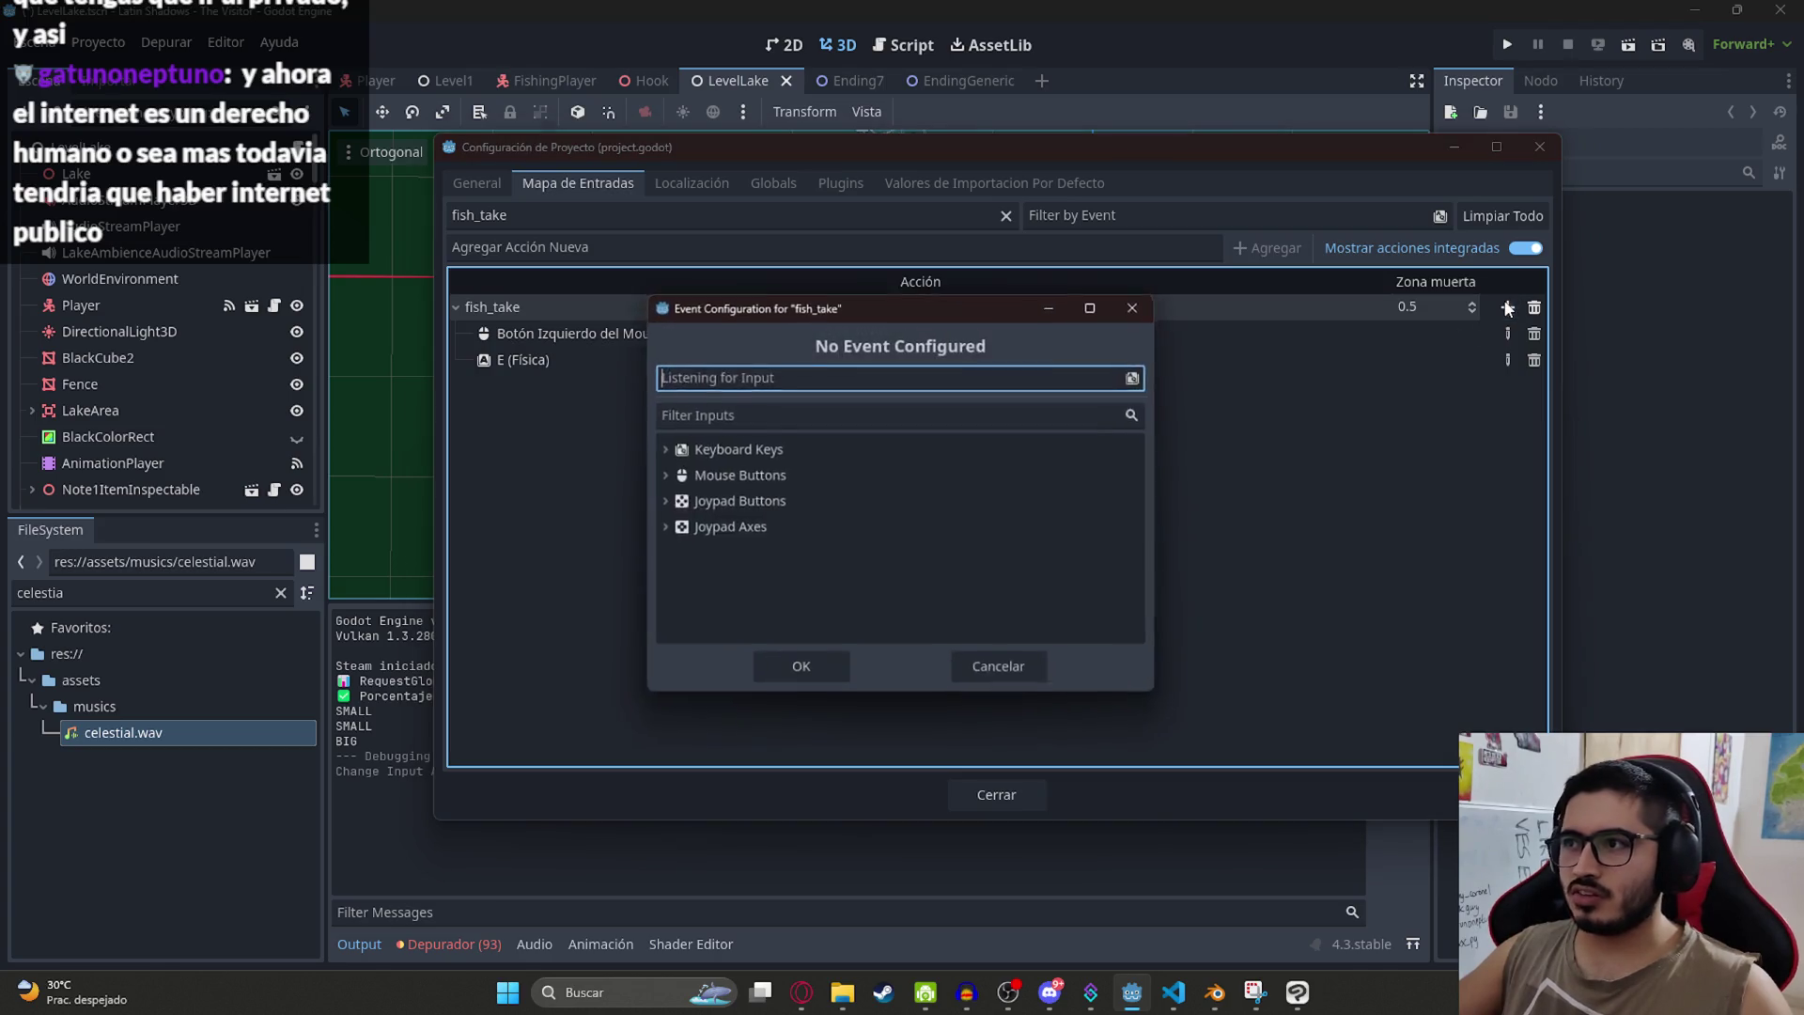
click(805, 672)
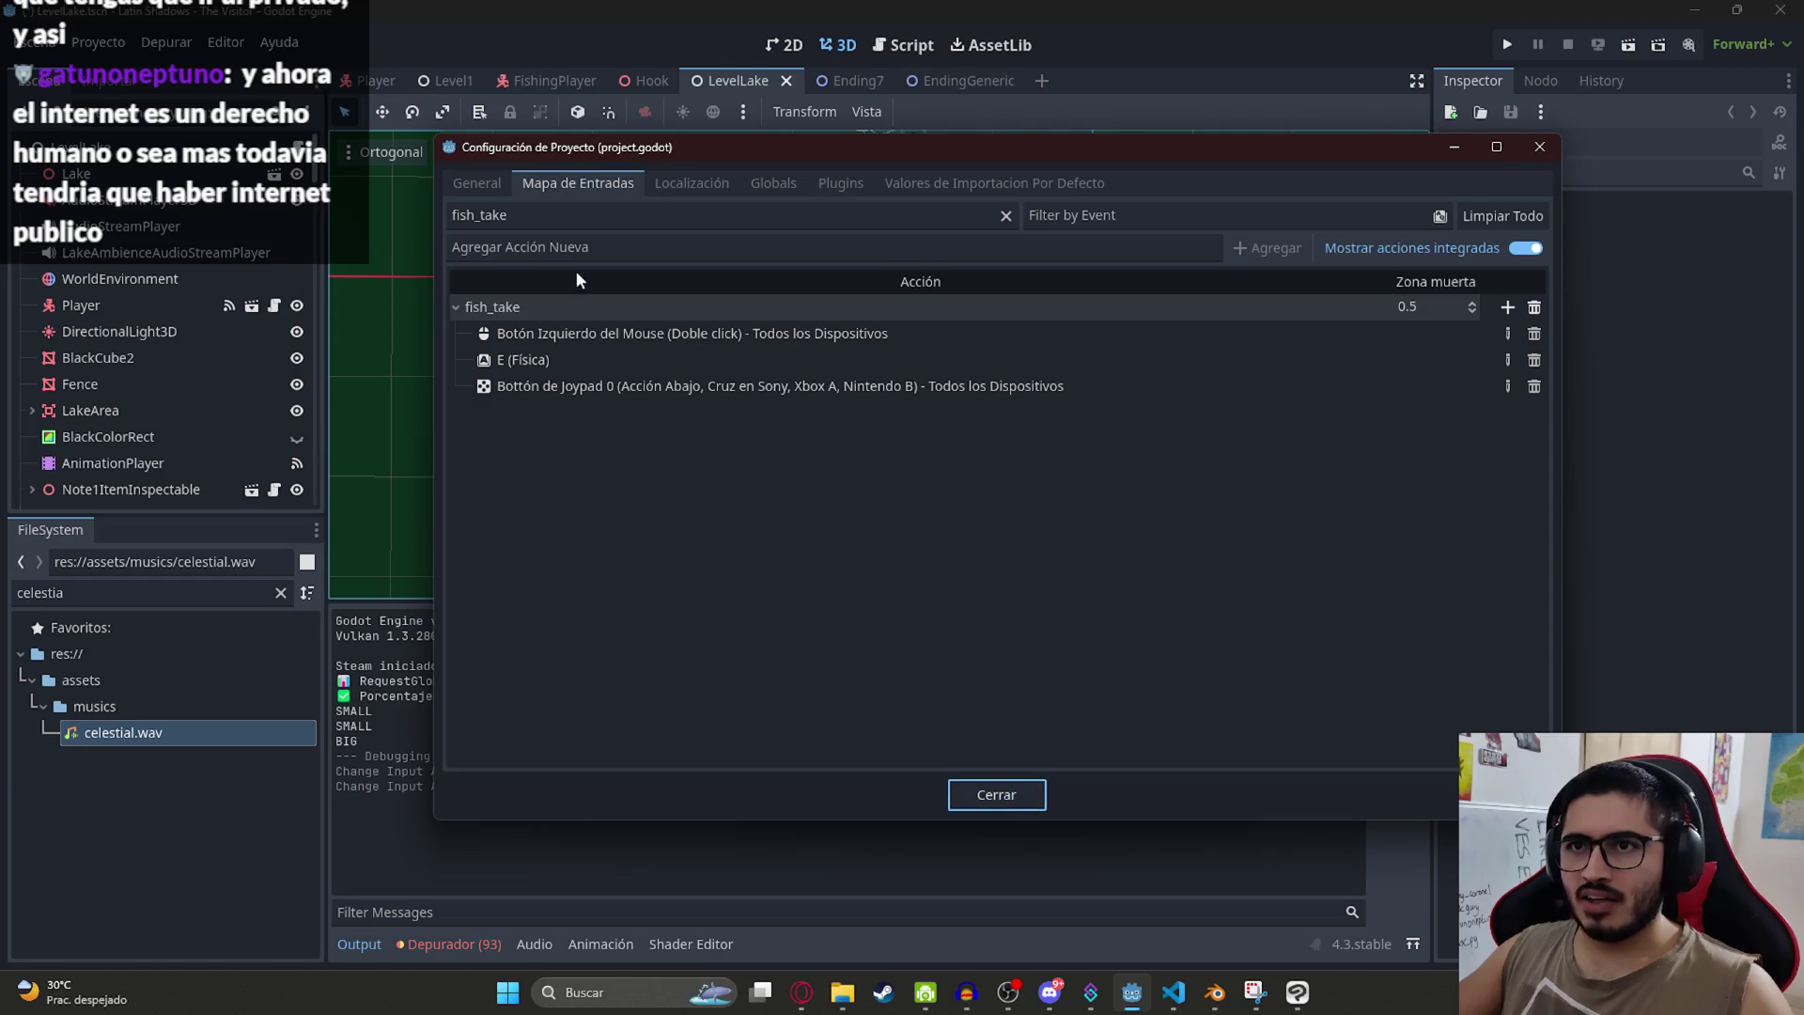
click(555, 215)
key(BackSpace)
key(BackSpace)
key(BackSpace)
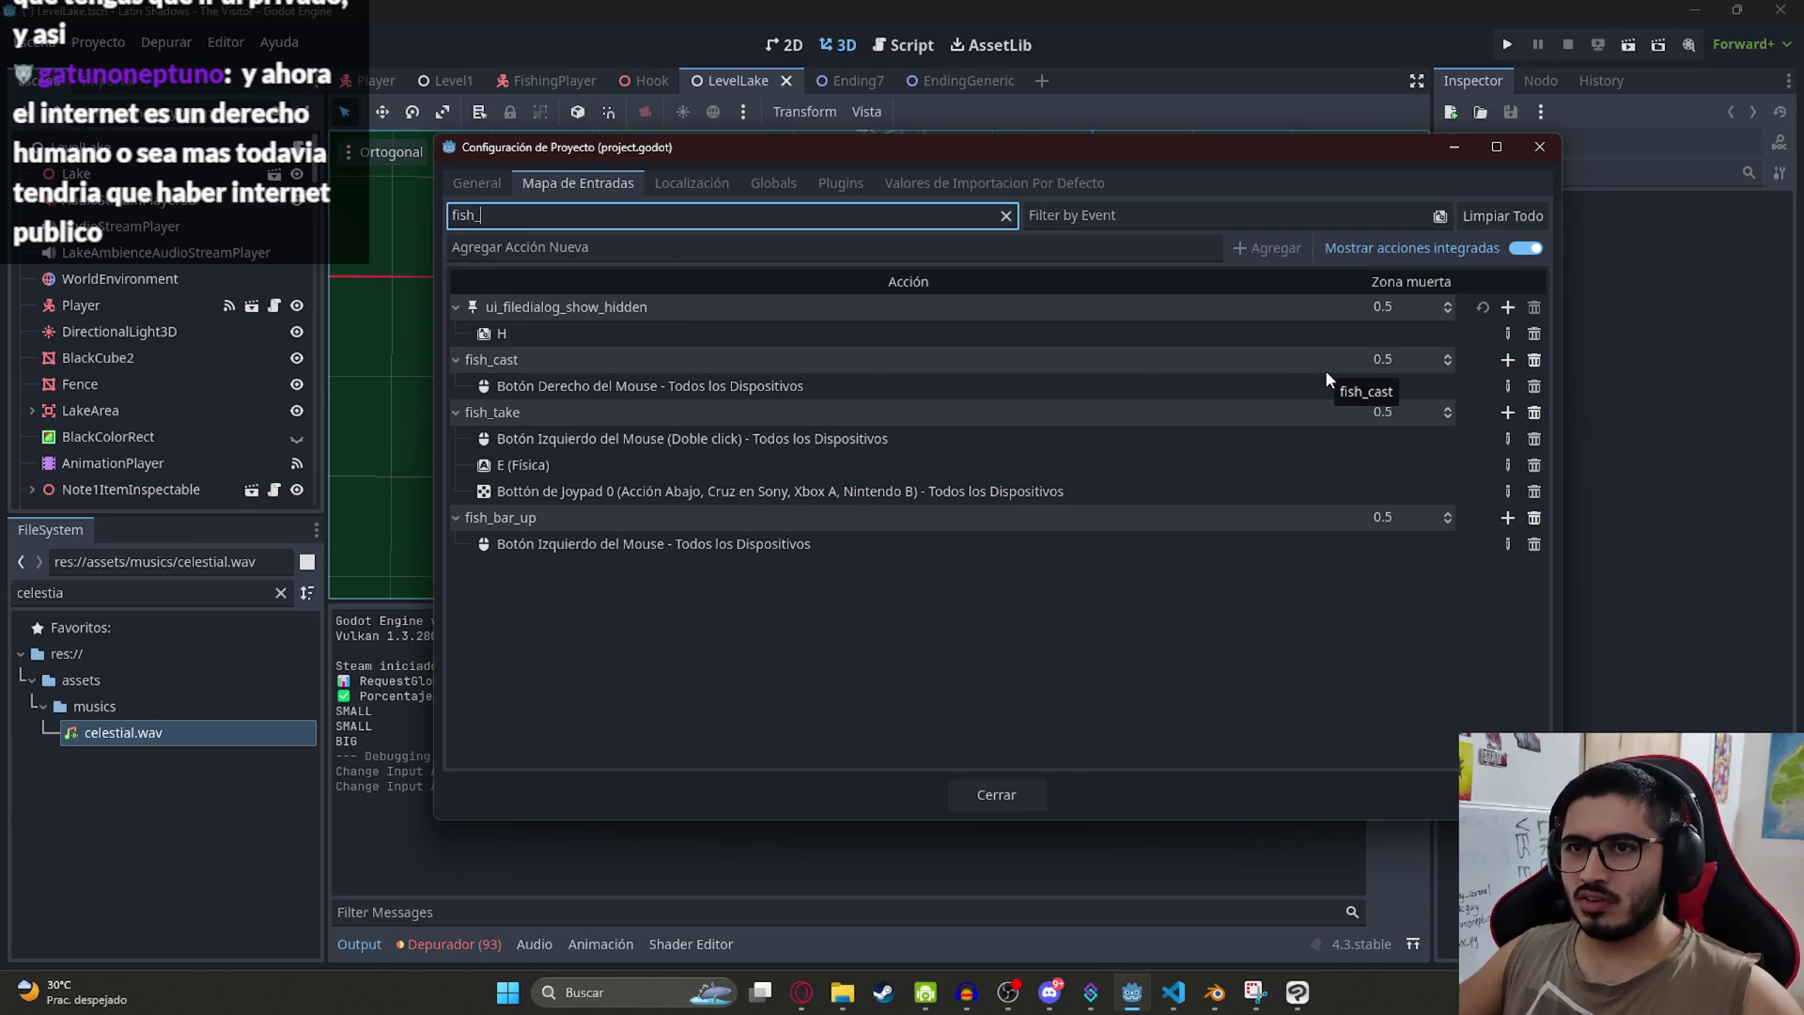
Step: Add Joypad Button 2 to fish_cast and close the project settings
click(1508, 361)
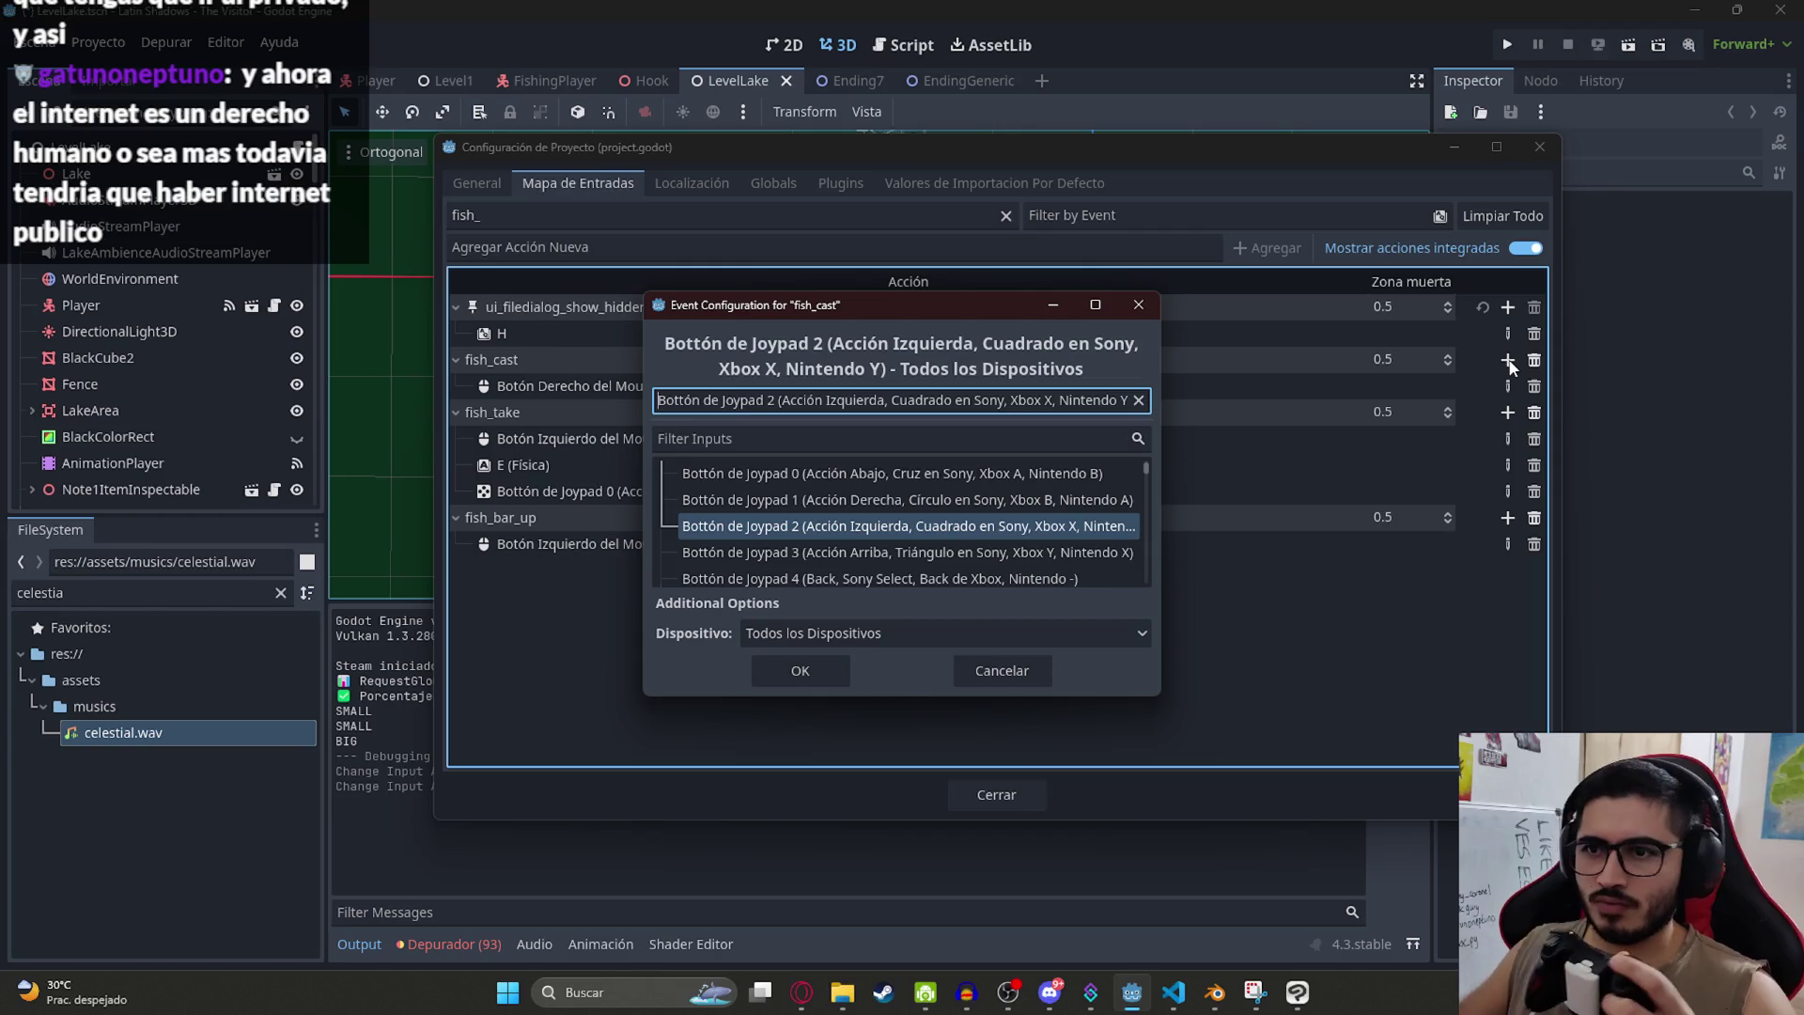
click(794, 664)
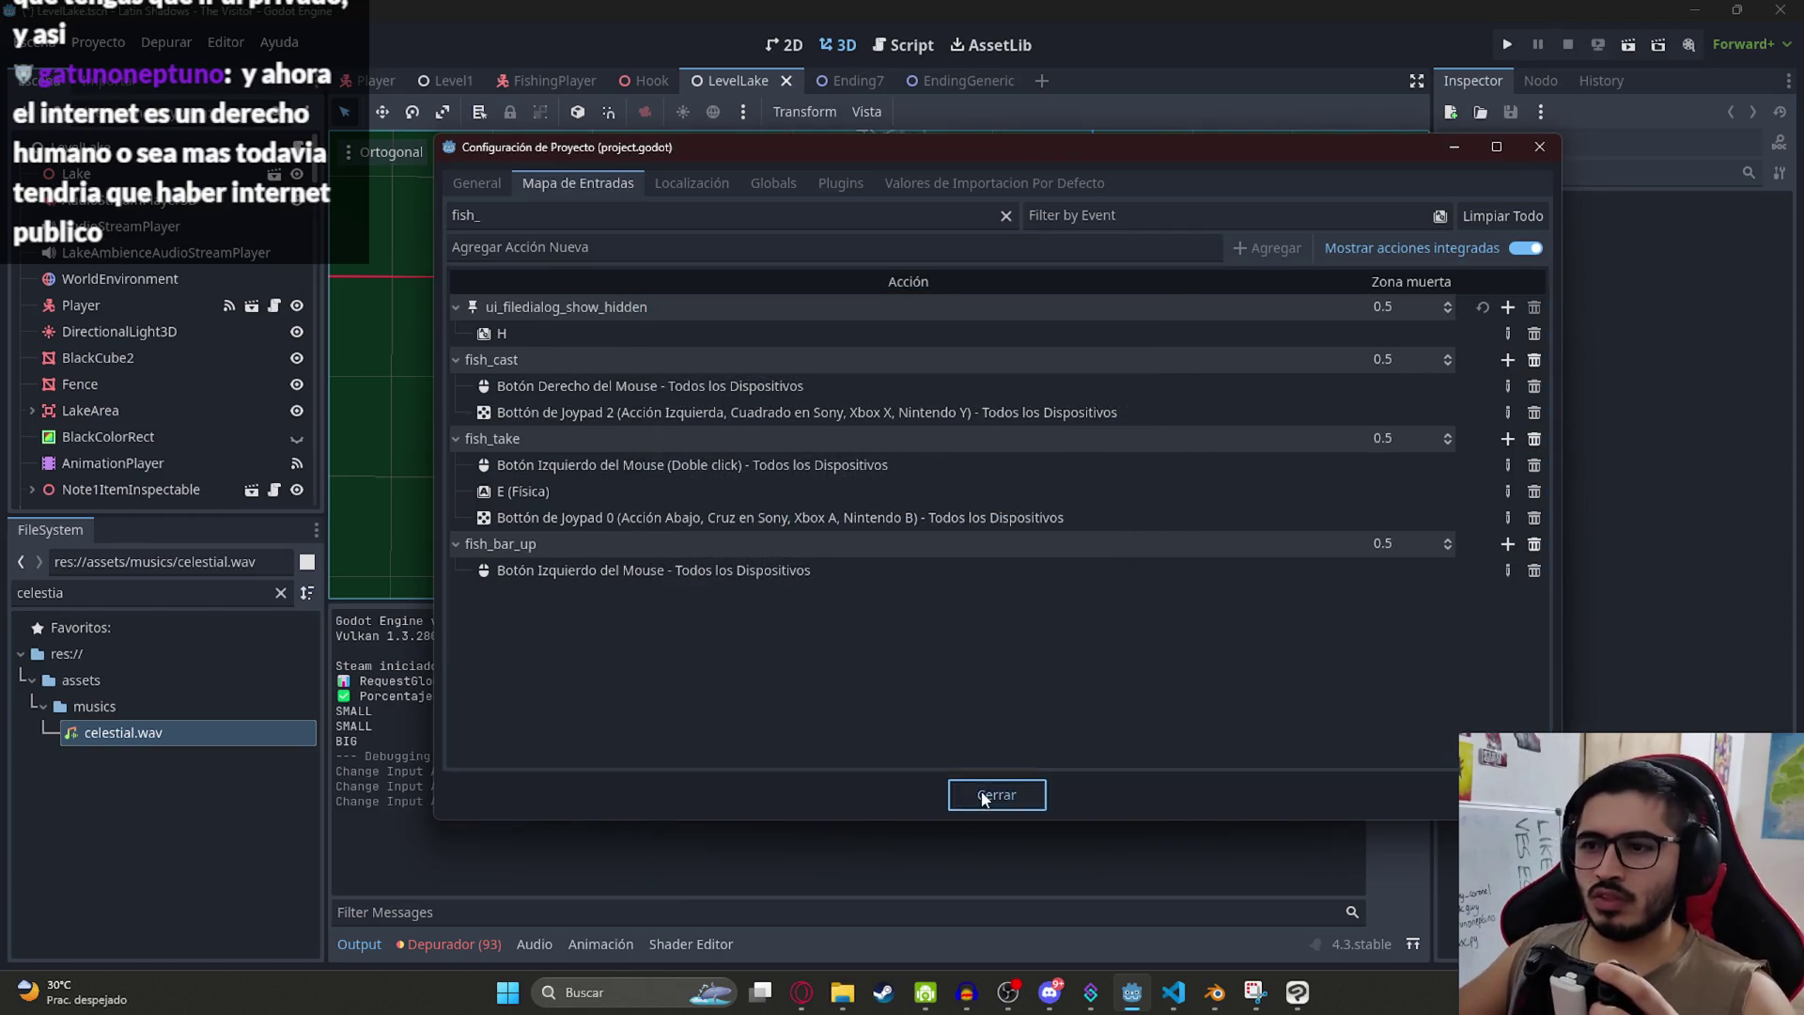
click(984, 797)
right_click(728, 83)
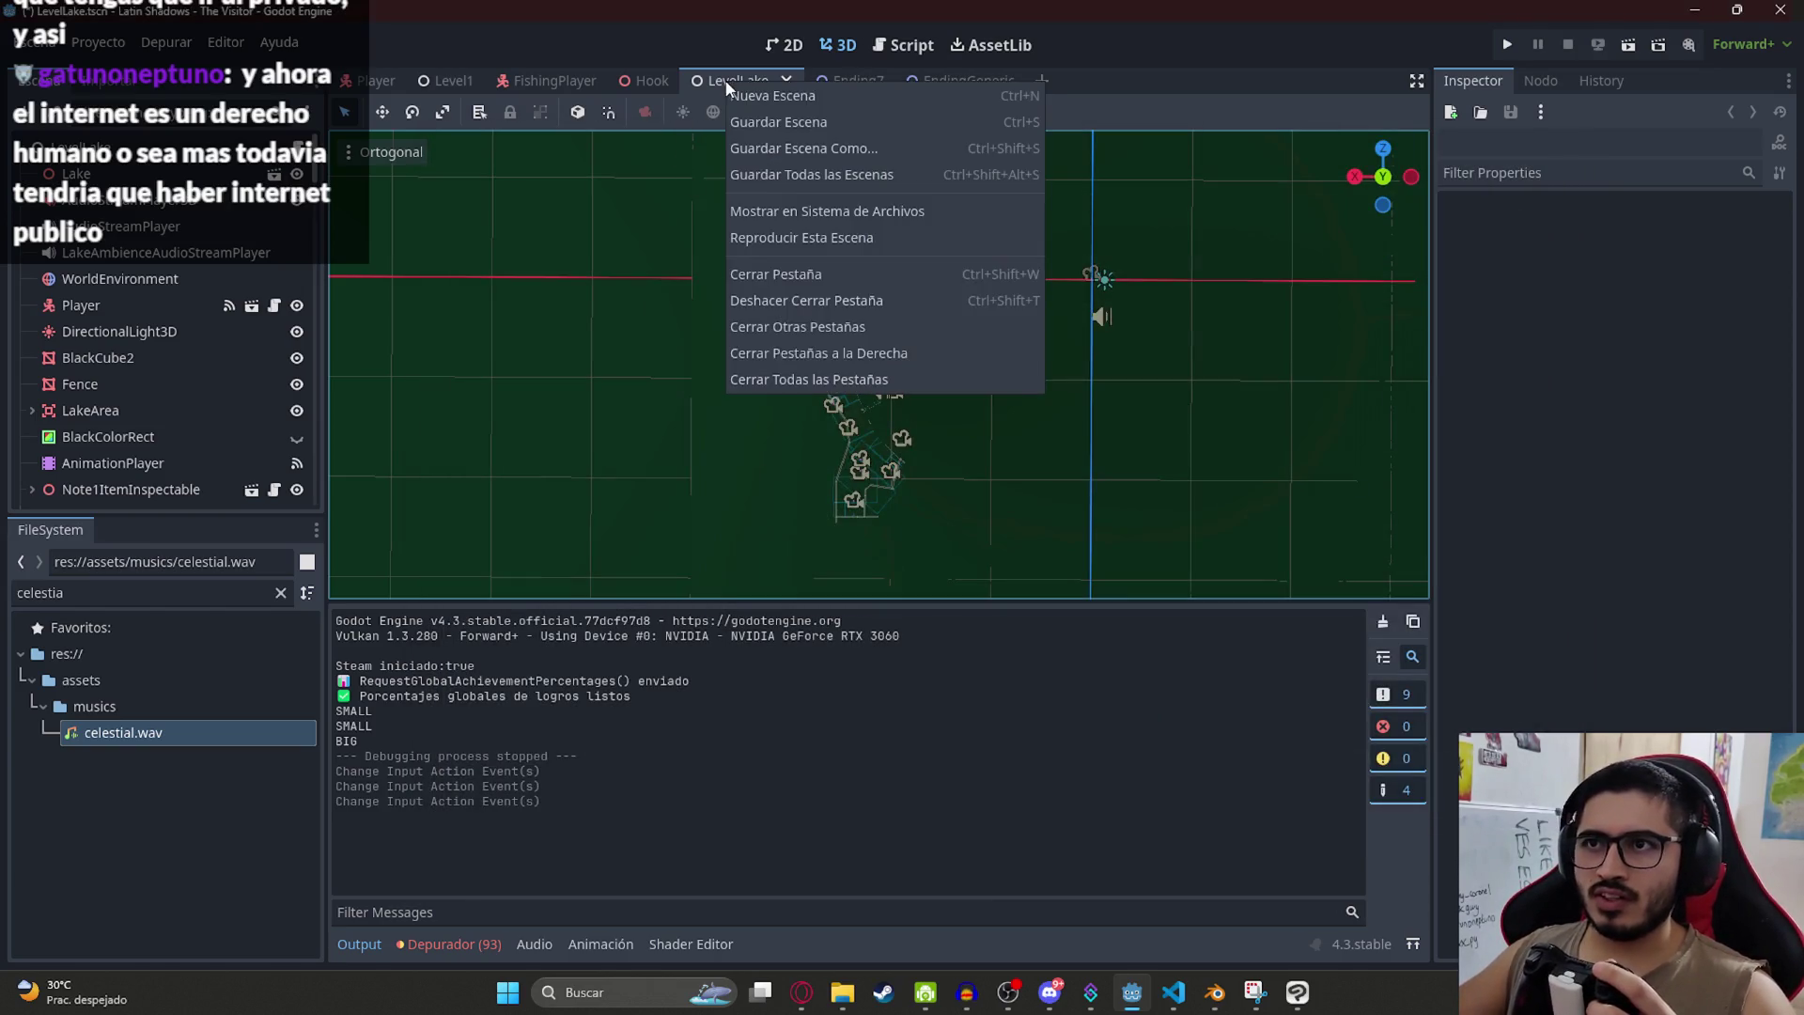
Step: Run LevelLake, select Pescar at the rod prompt with arrow keys and Enter, then close the game
click(814, 241)
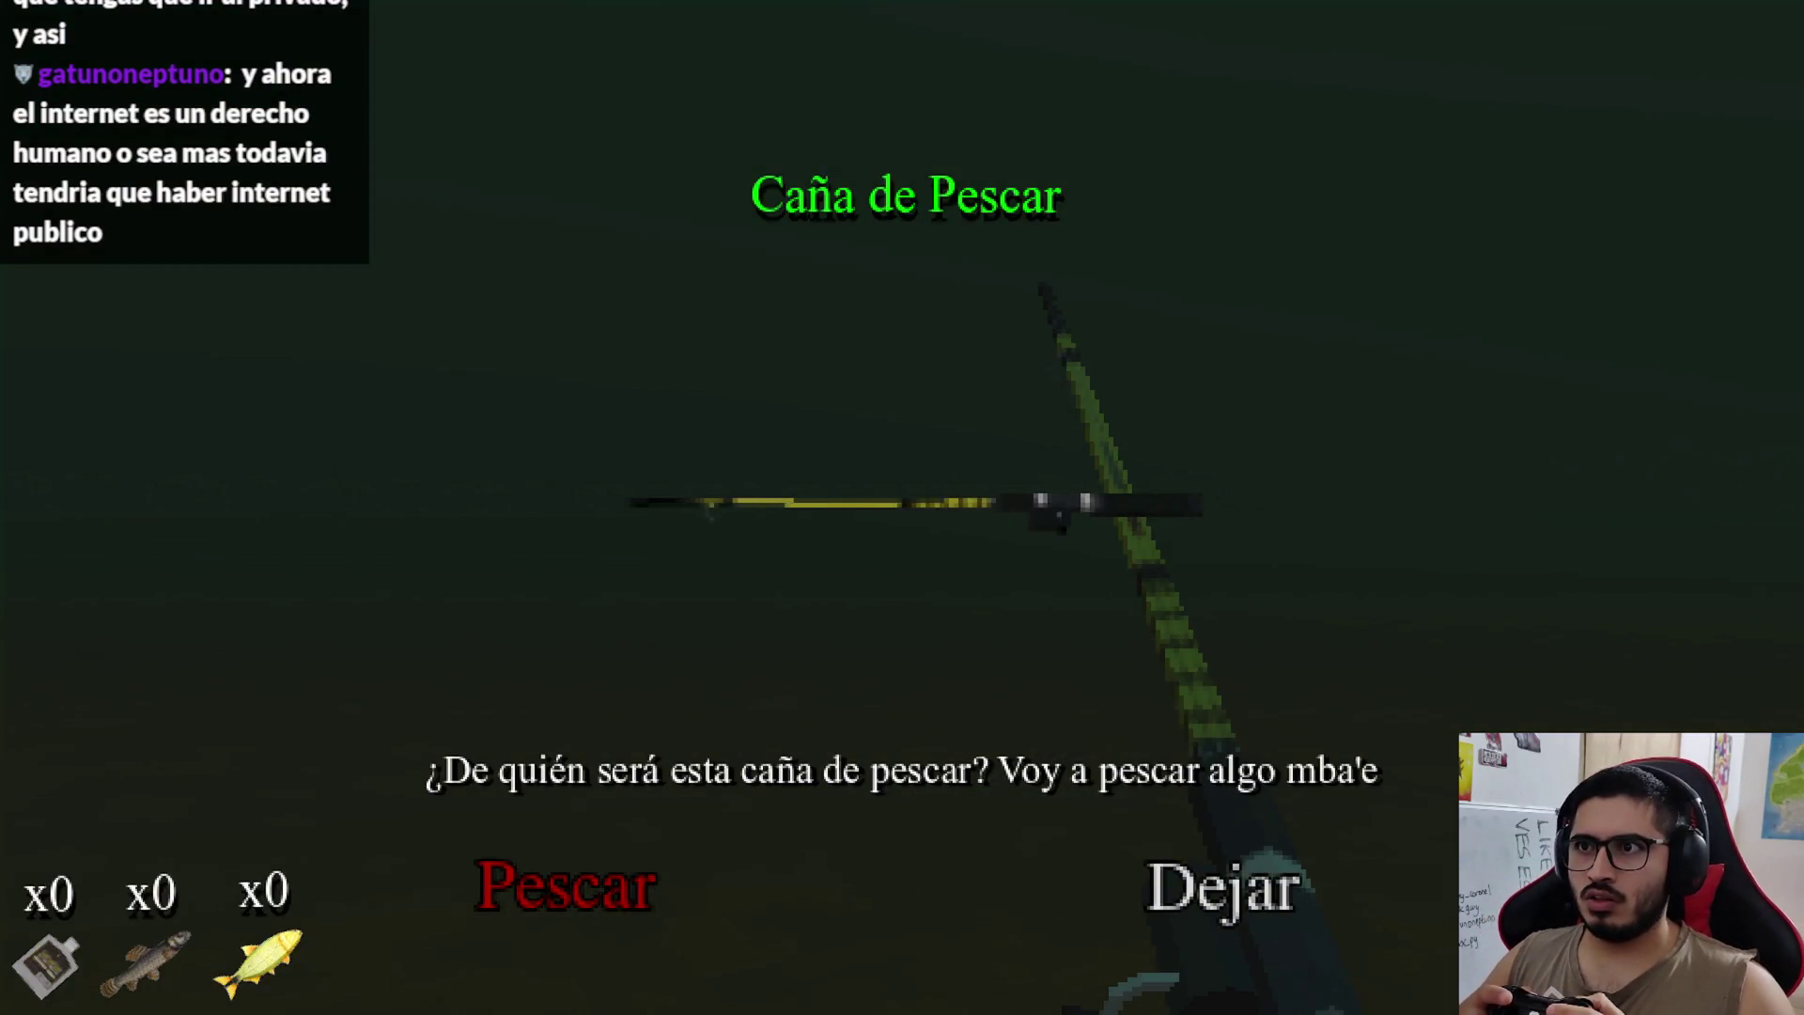
key(Right)
key(Left)
key(Right)
key(Left)
key(Right)
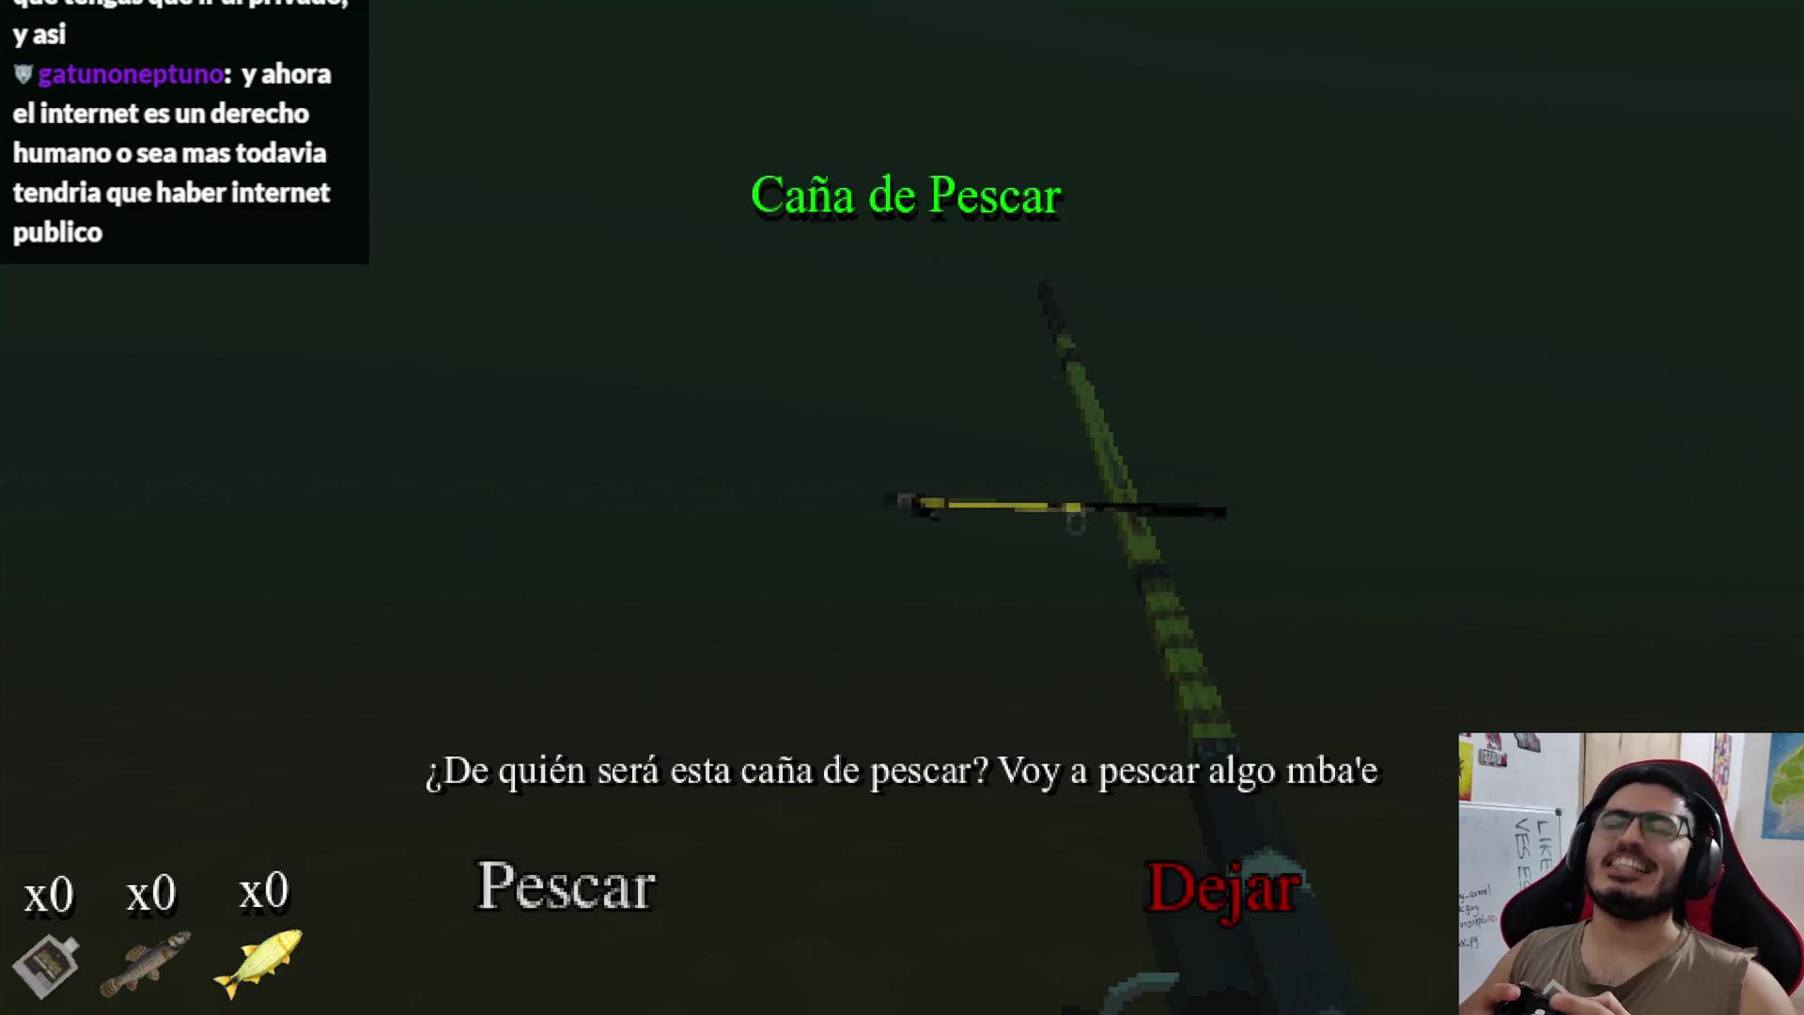
key(Left)
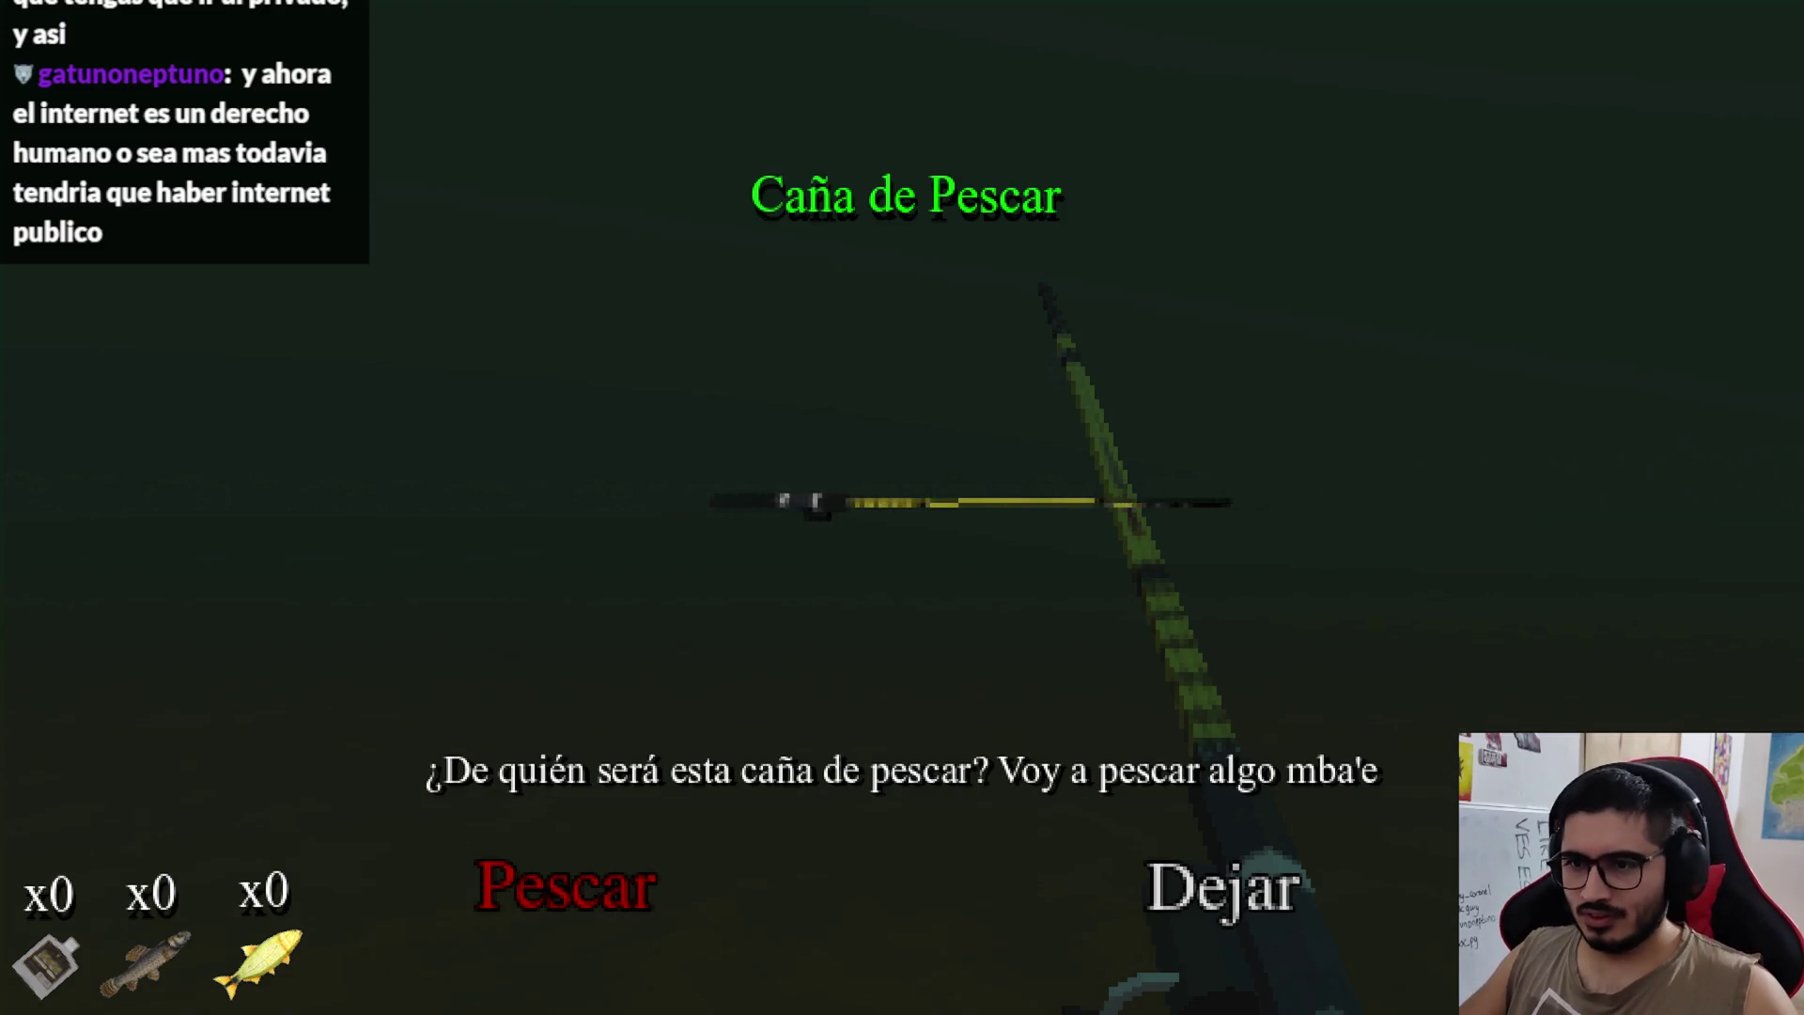
key(Return)
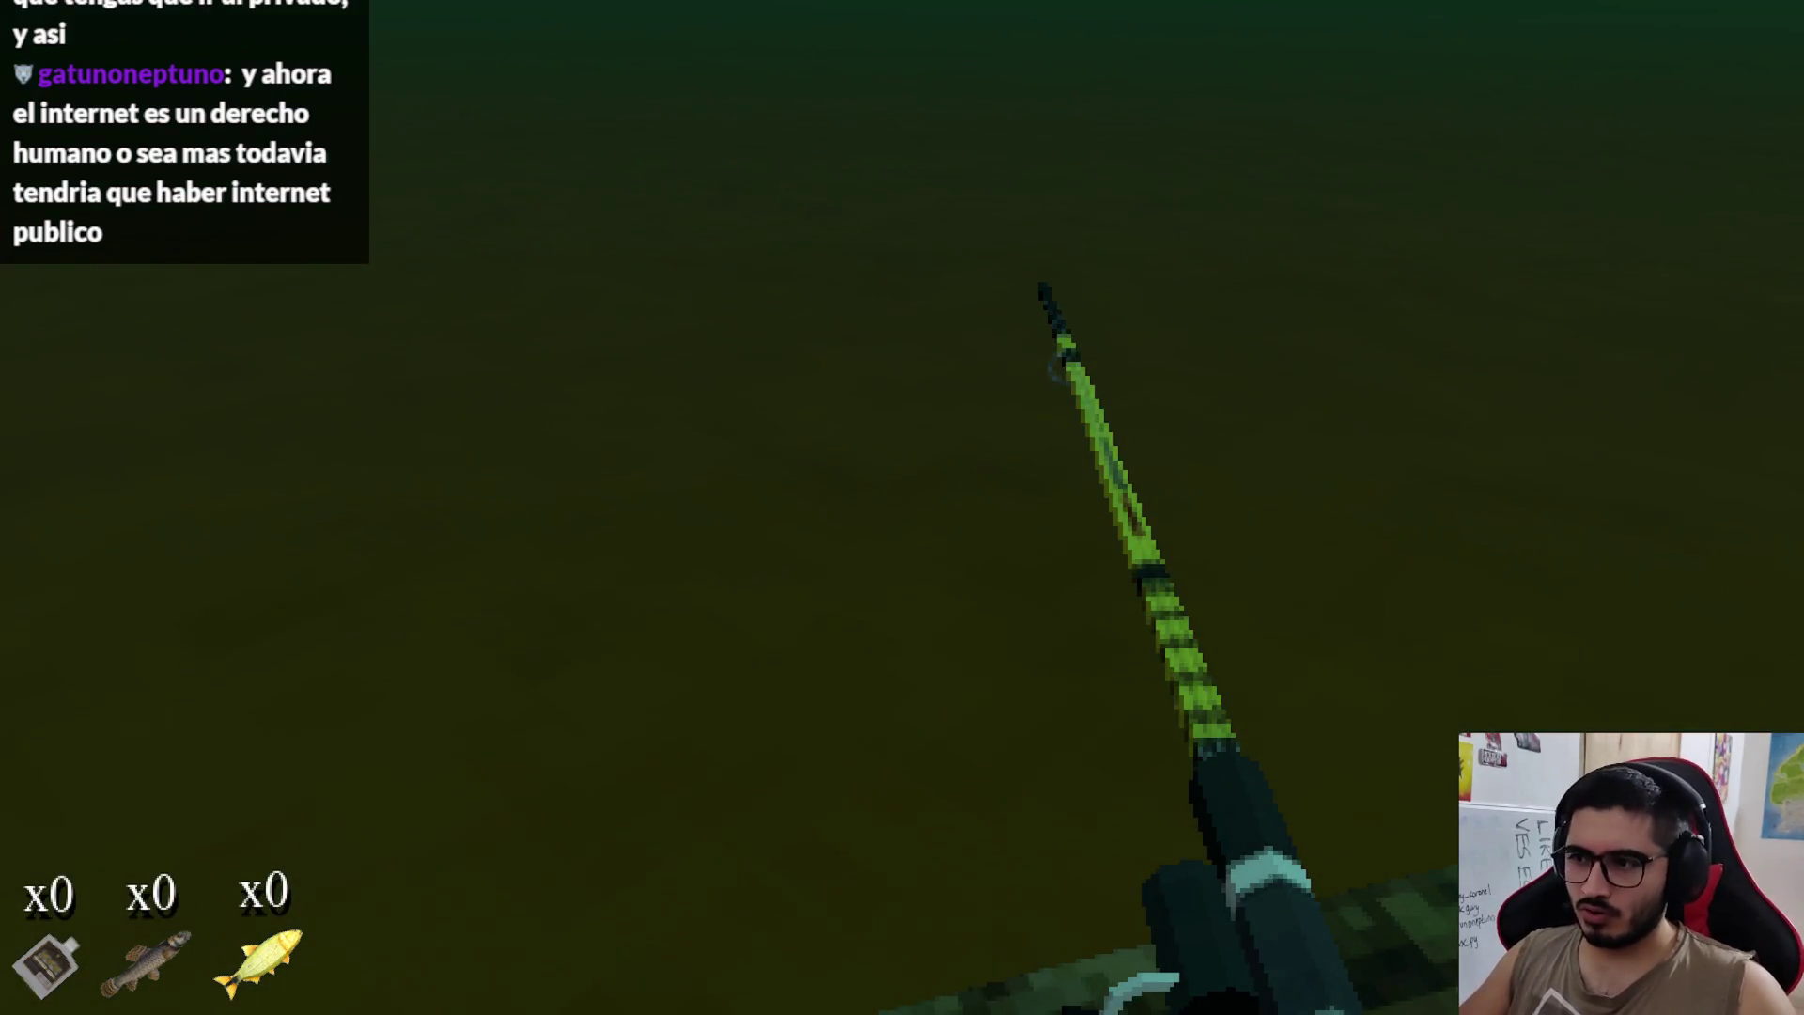
key(alt+F4)
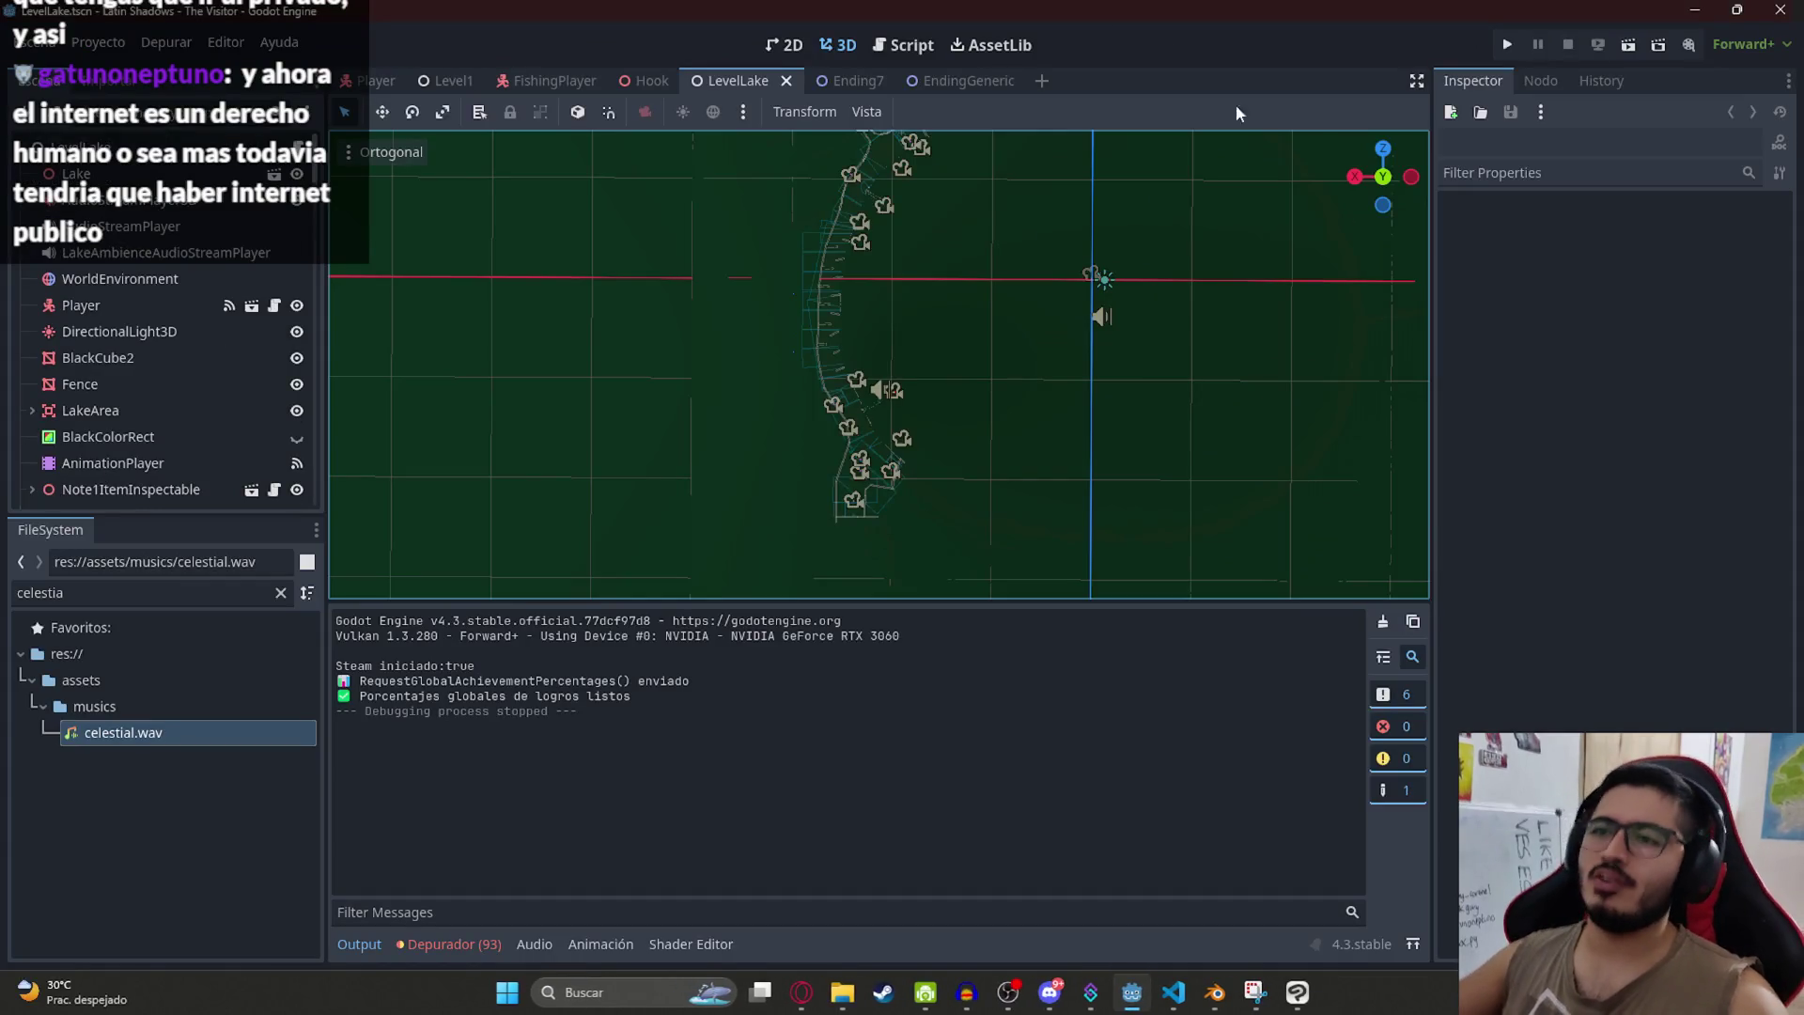
Step: Find the mouse-look code with a 'mouse' search and select lines 310–335 of _unhandled_input
click(1186, 999)
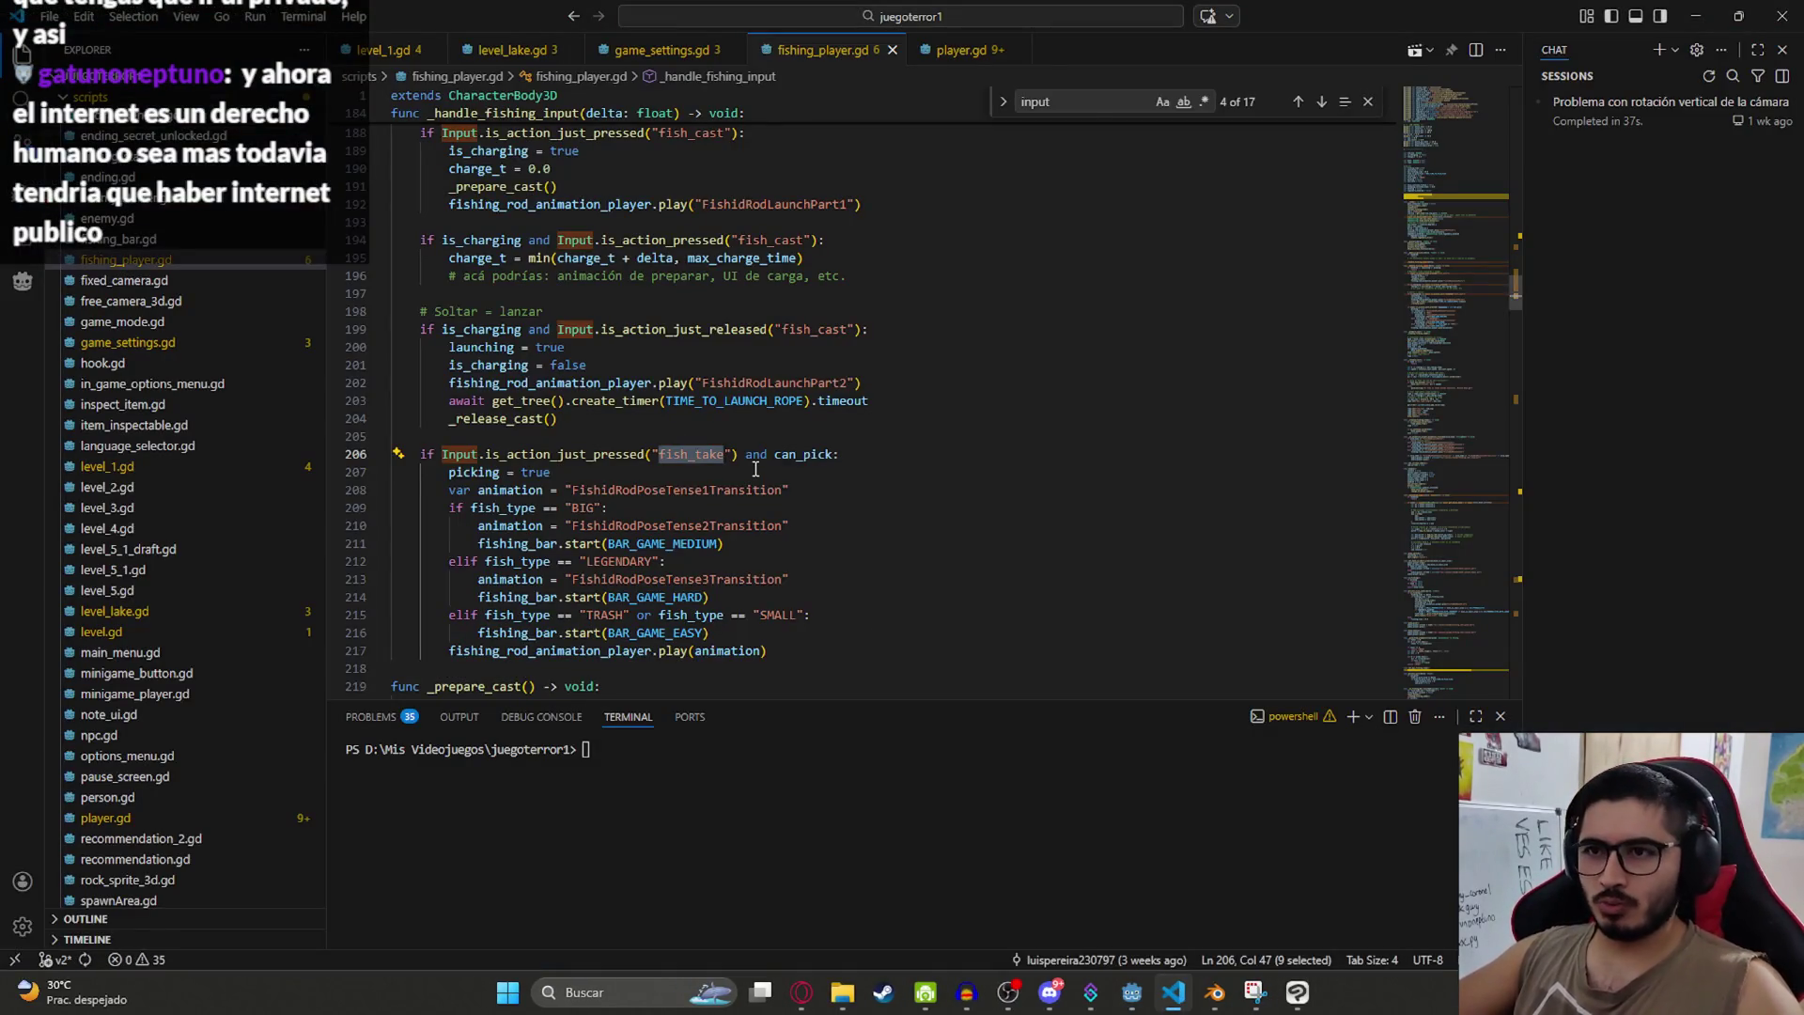
scroll(845, 342, up, 2)
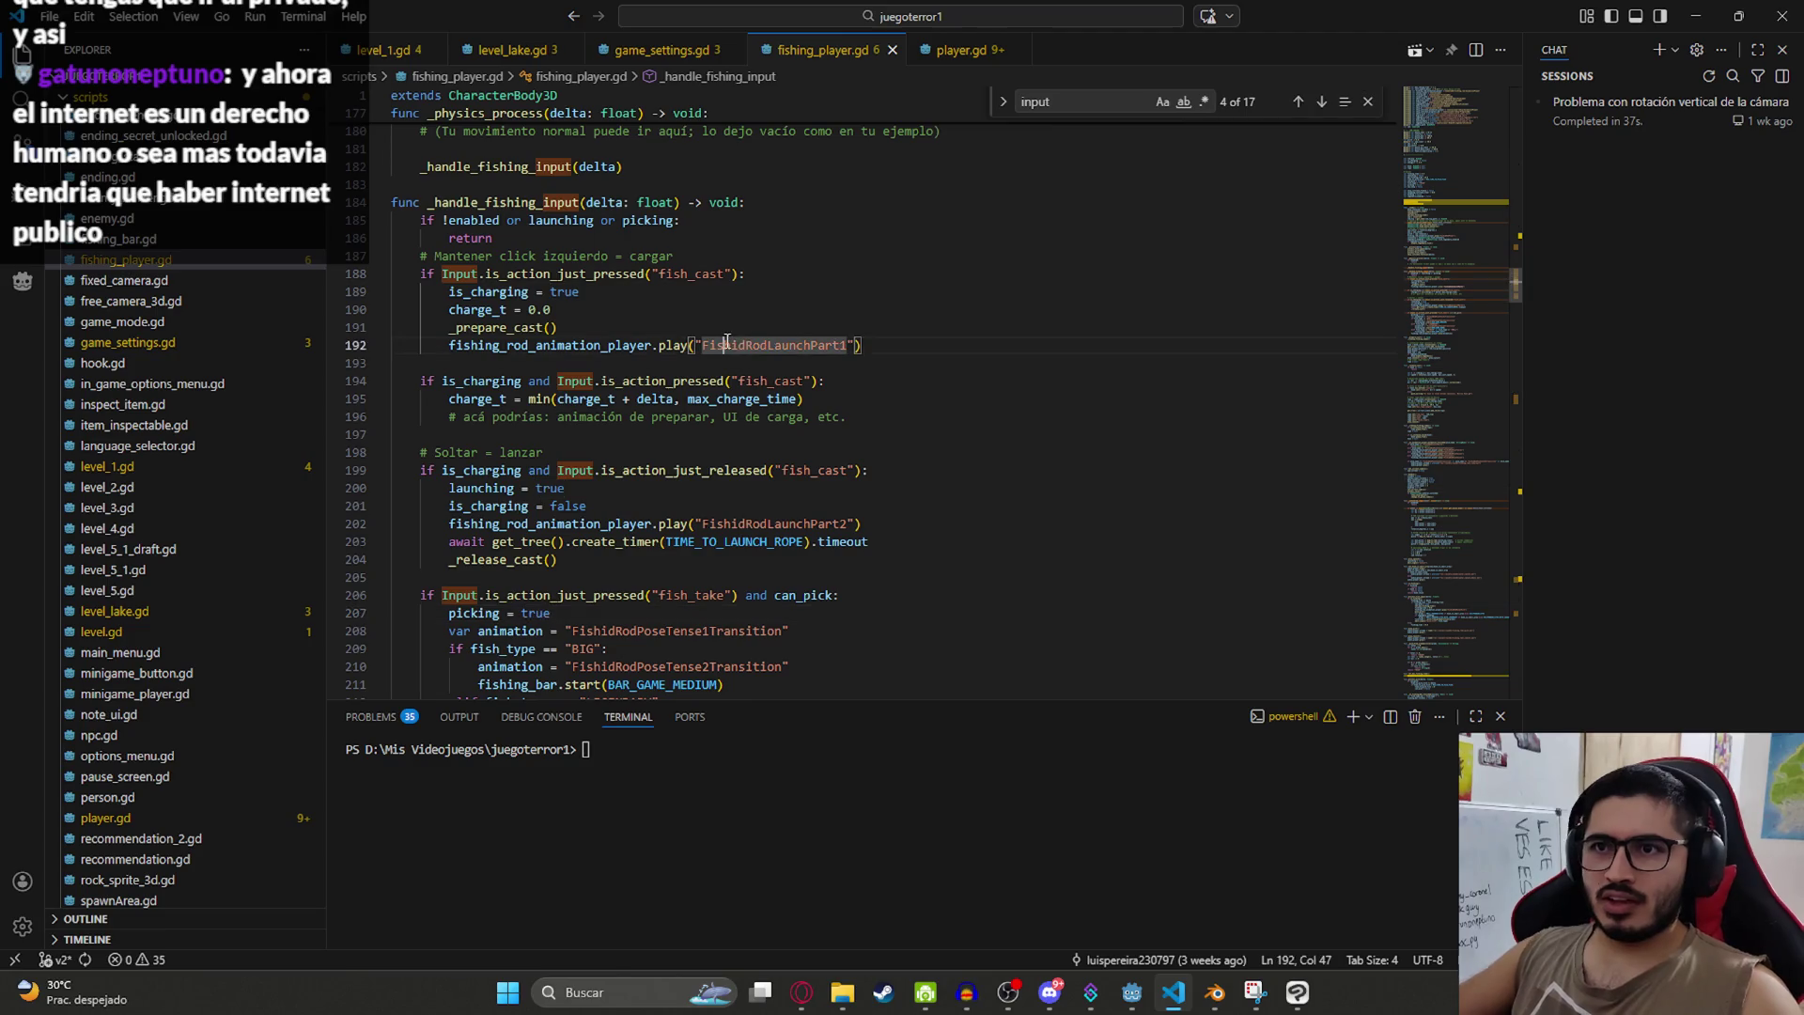
key(ctrl+f)
text(mouse)
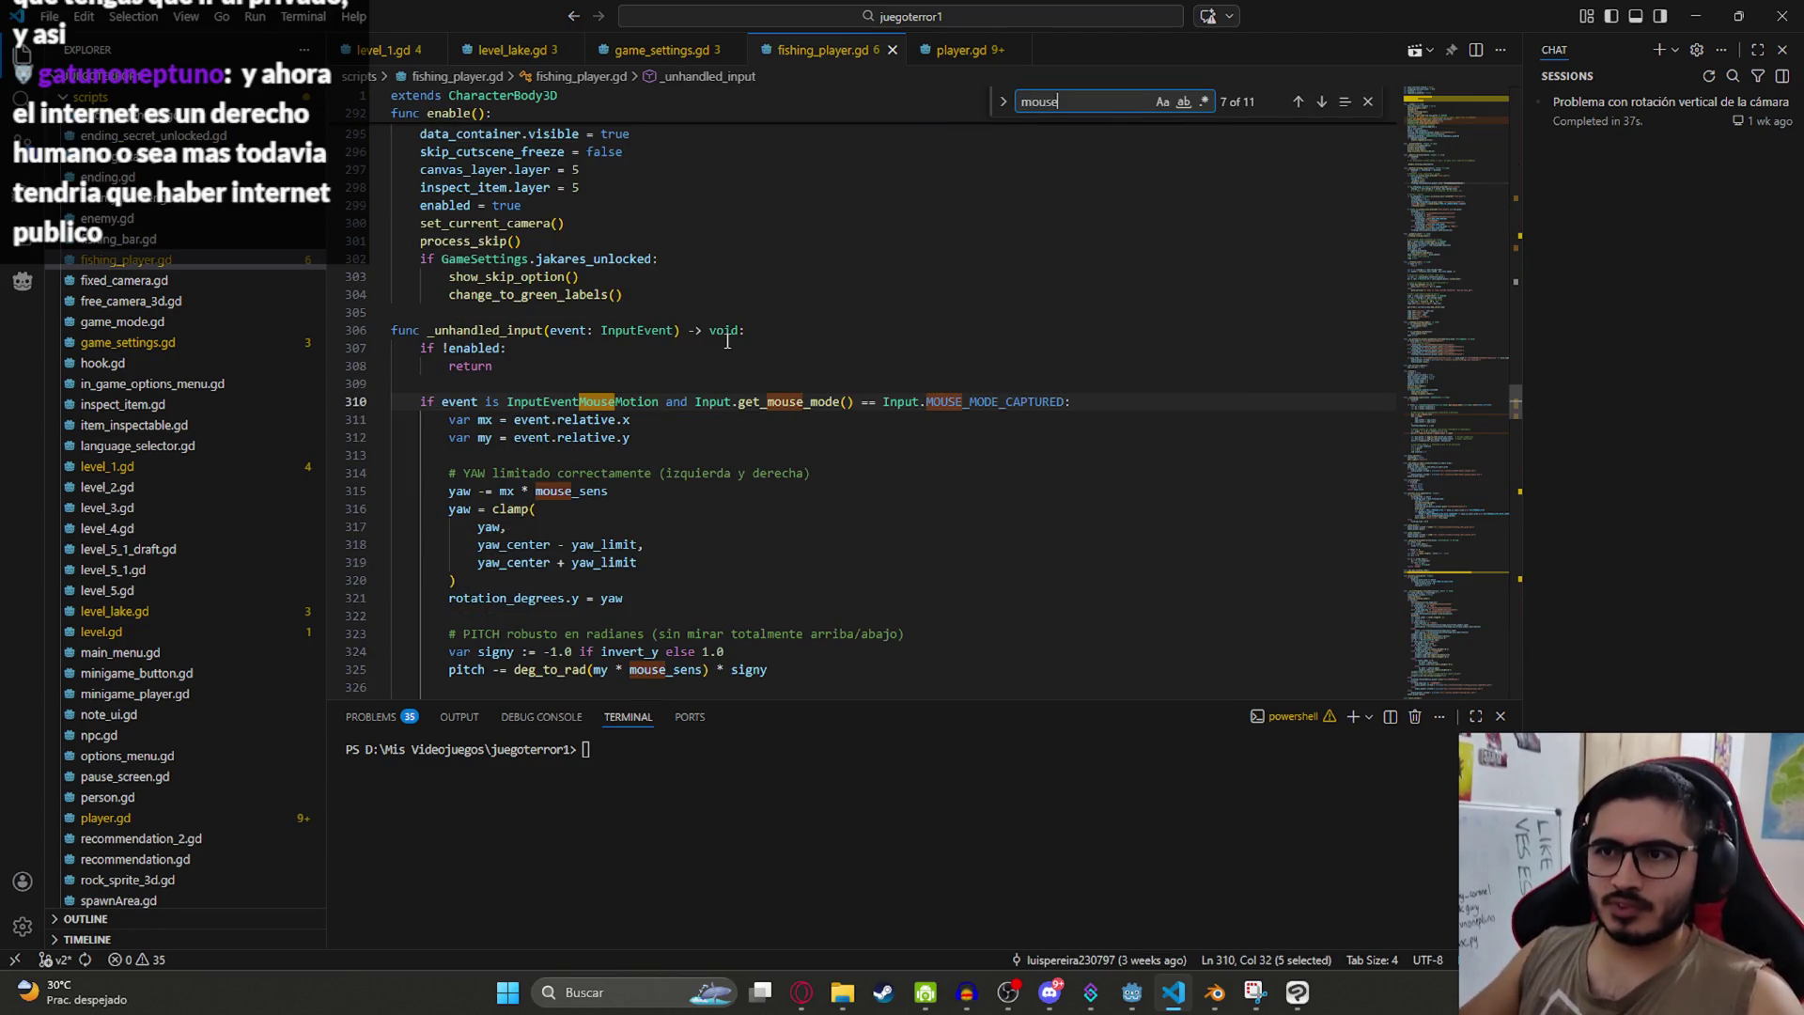
click(630, 438)
scroll(467, 373, down, 2)
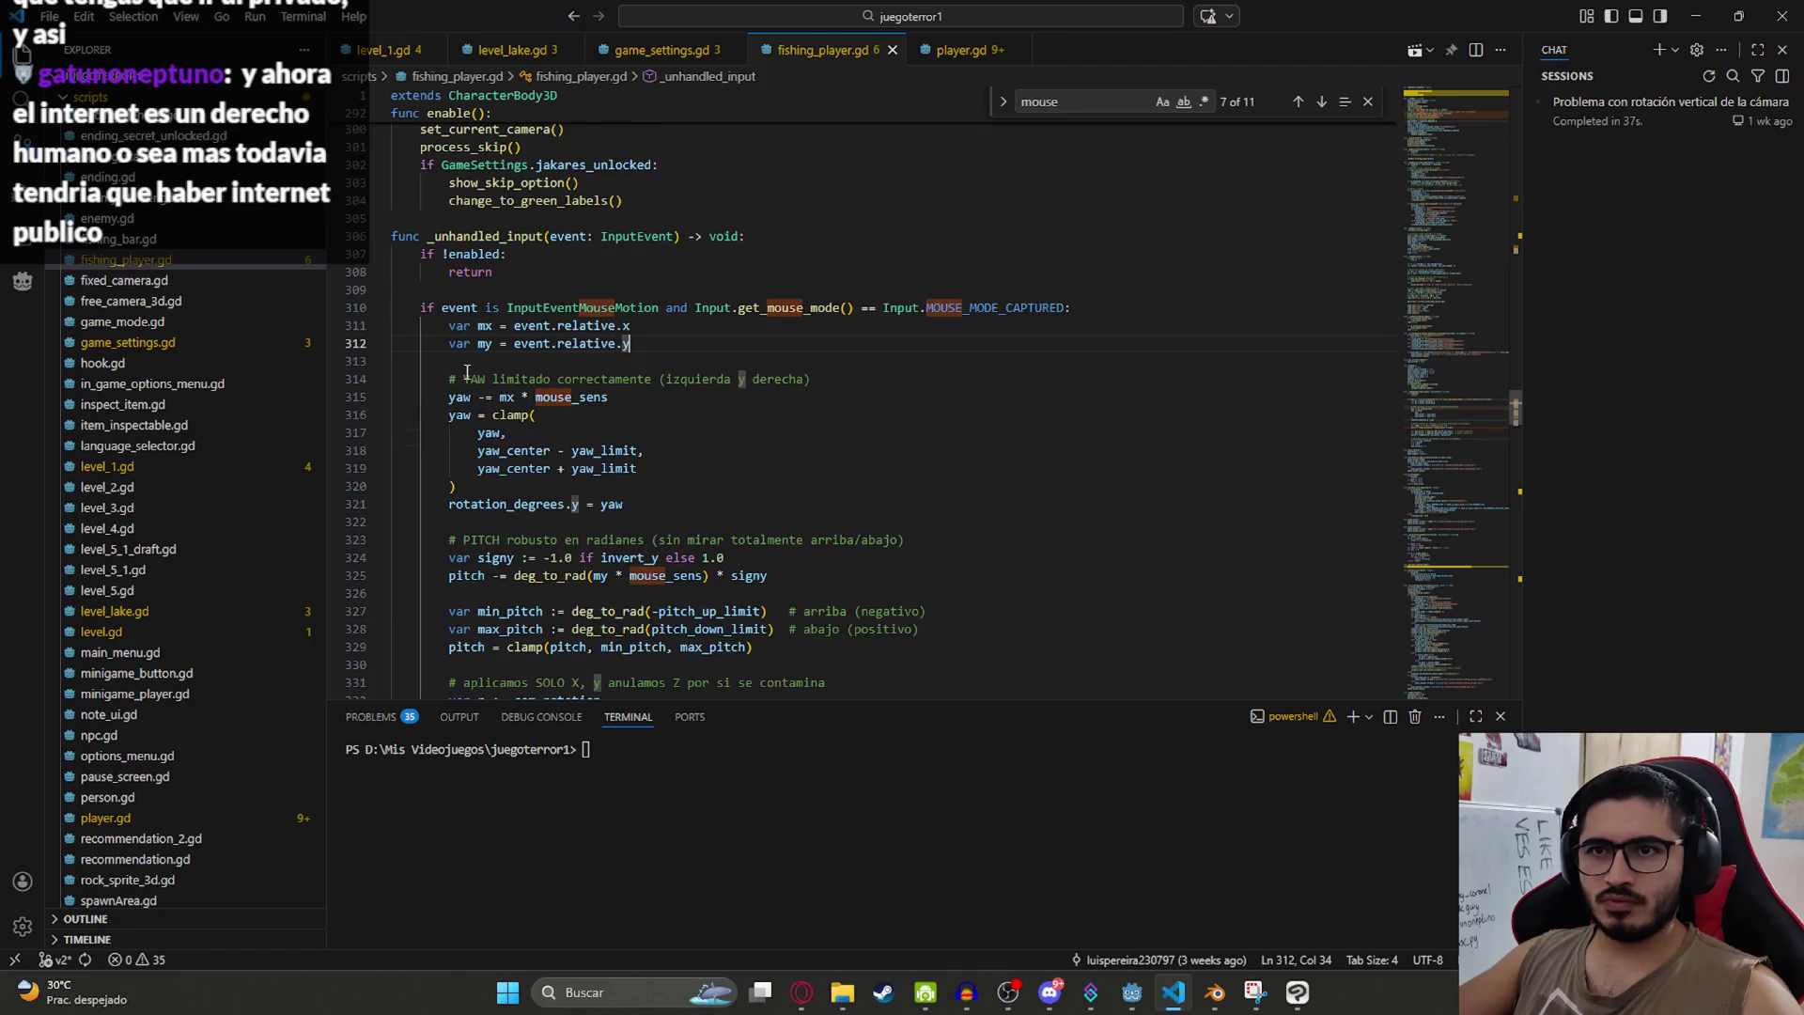
click(665, 312)
click(1367, 101)
scroll(575, 286, down, 2)
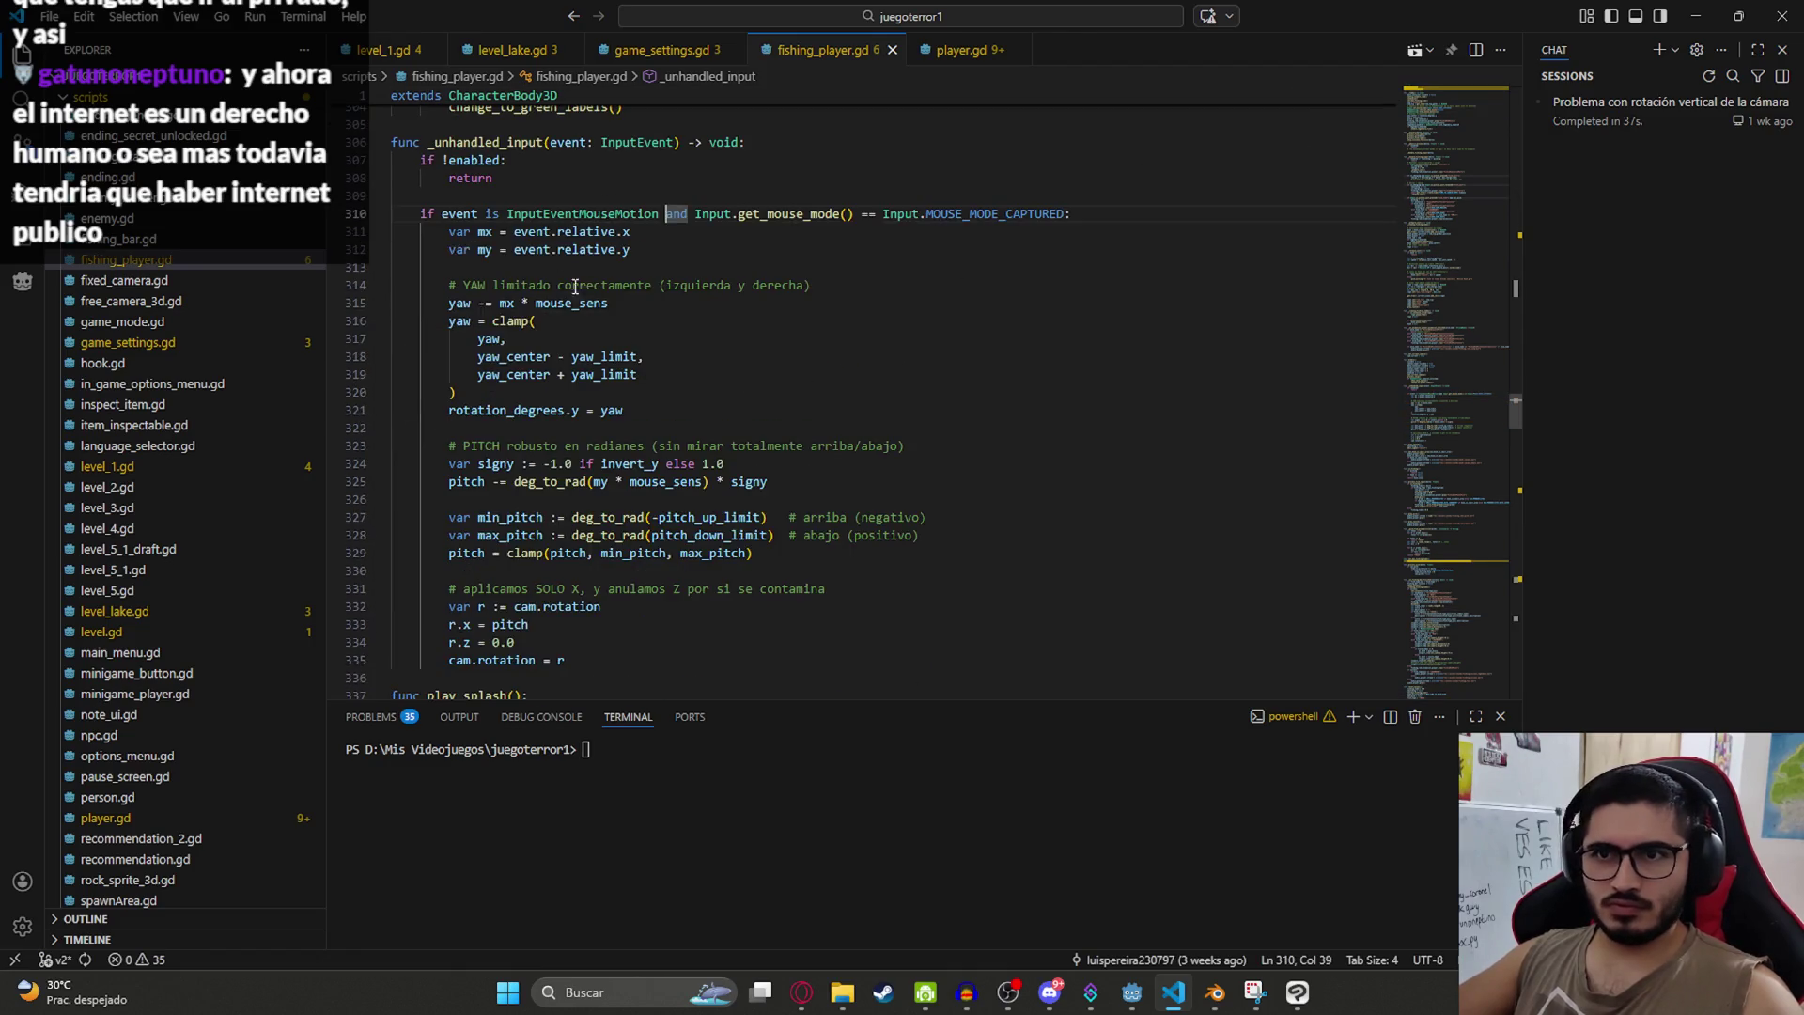
mouse_move(423, 223)
mouse_down()
mouse_move(639, 267)
mouse_move(752, 418)
mouse_move(617, 522)
mouse_up()
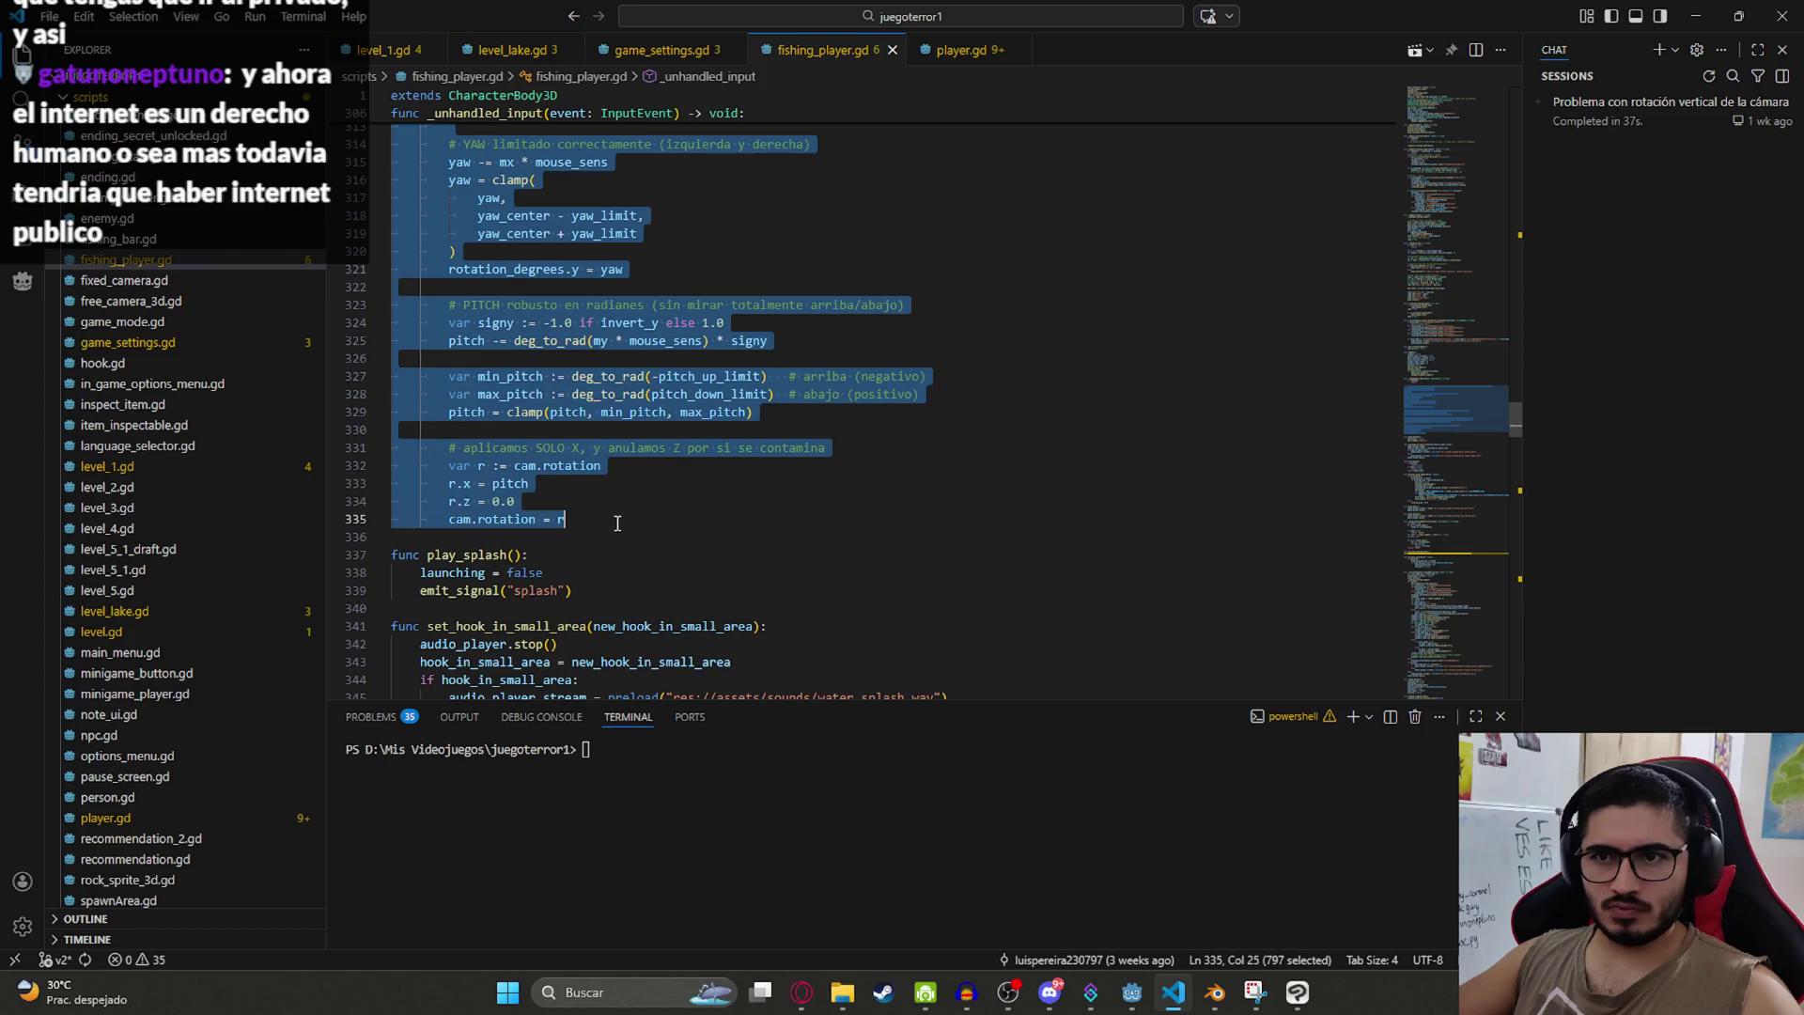
Step: Send ChatGPT the pasted camera code, asking for ui_up, ui_down, ui_left, ui_right gamepad support
click(802, 992)
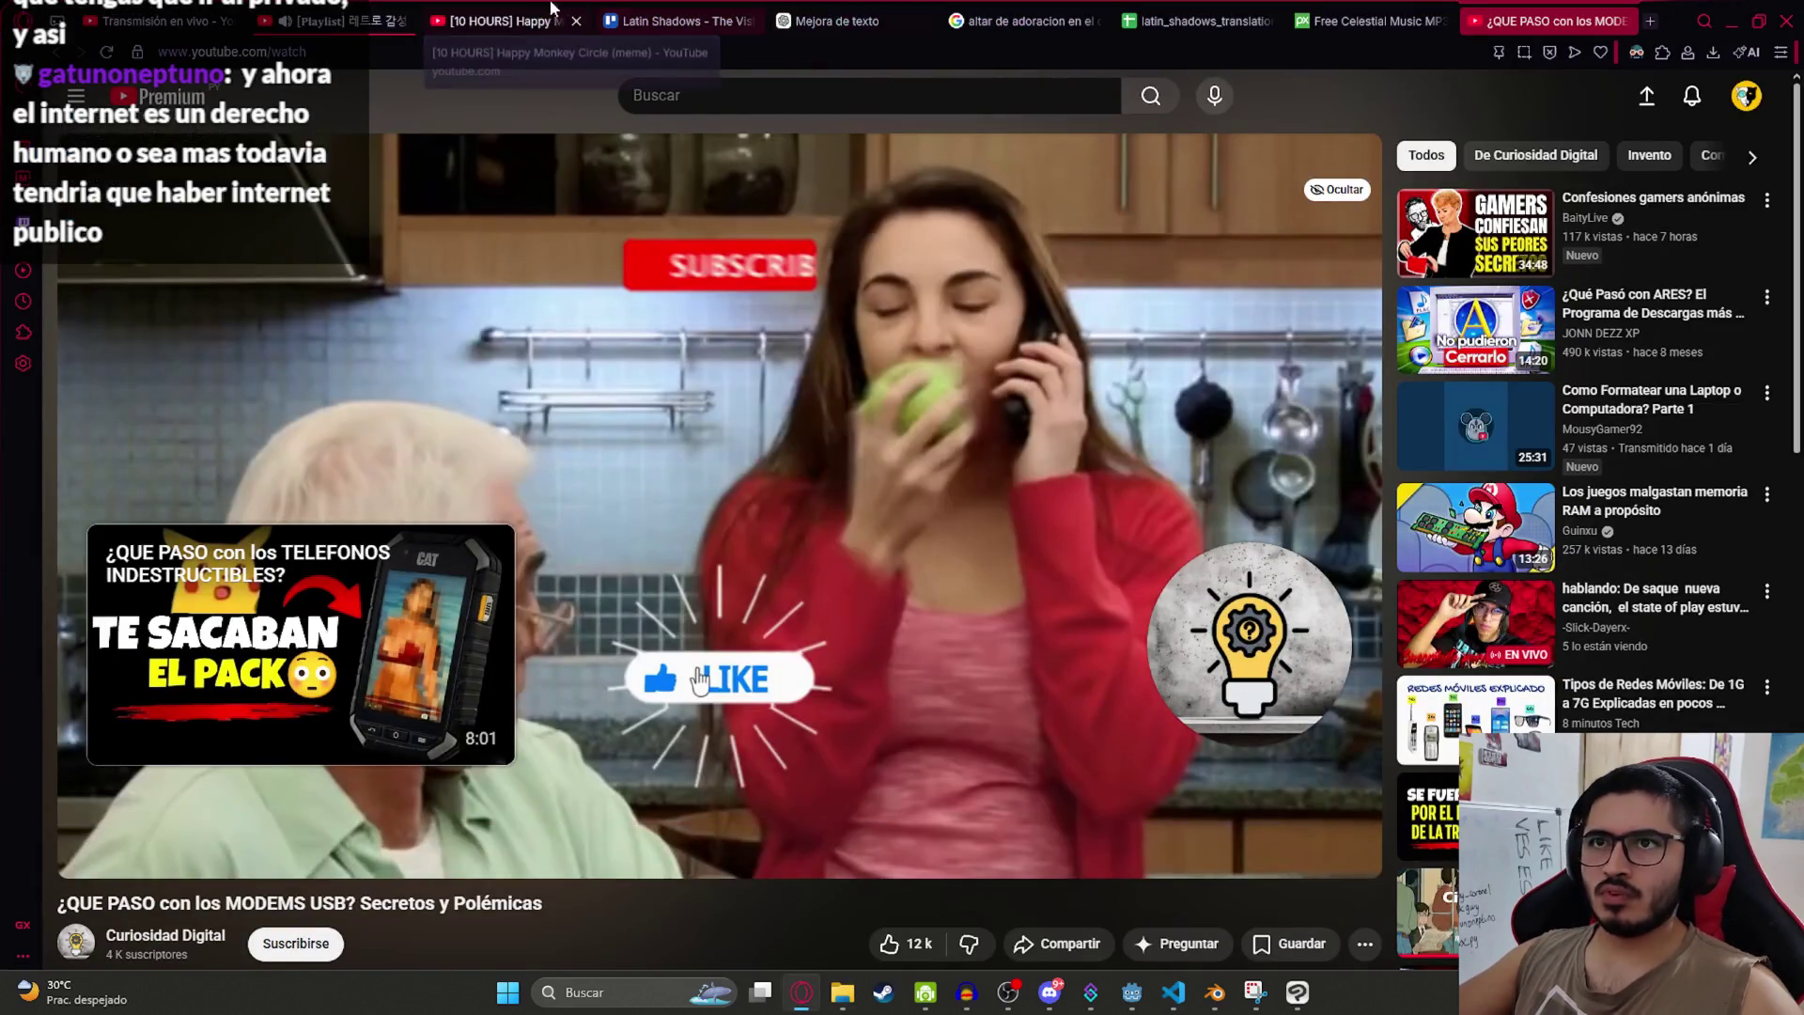
click(827, 21)
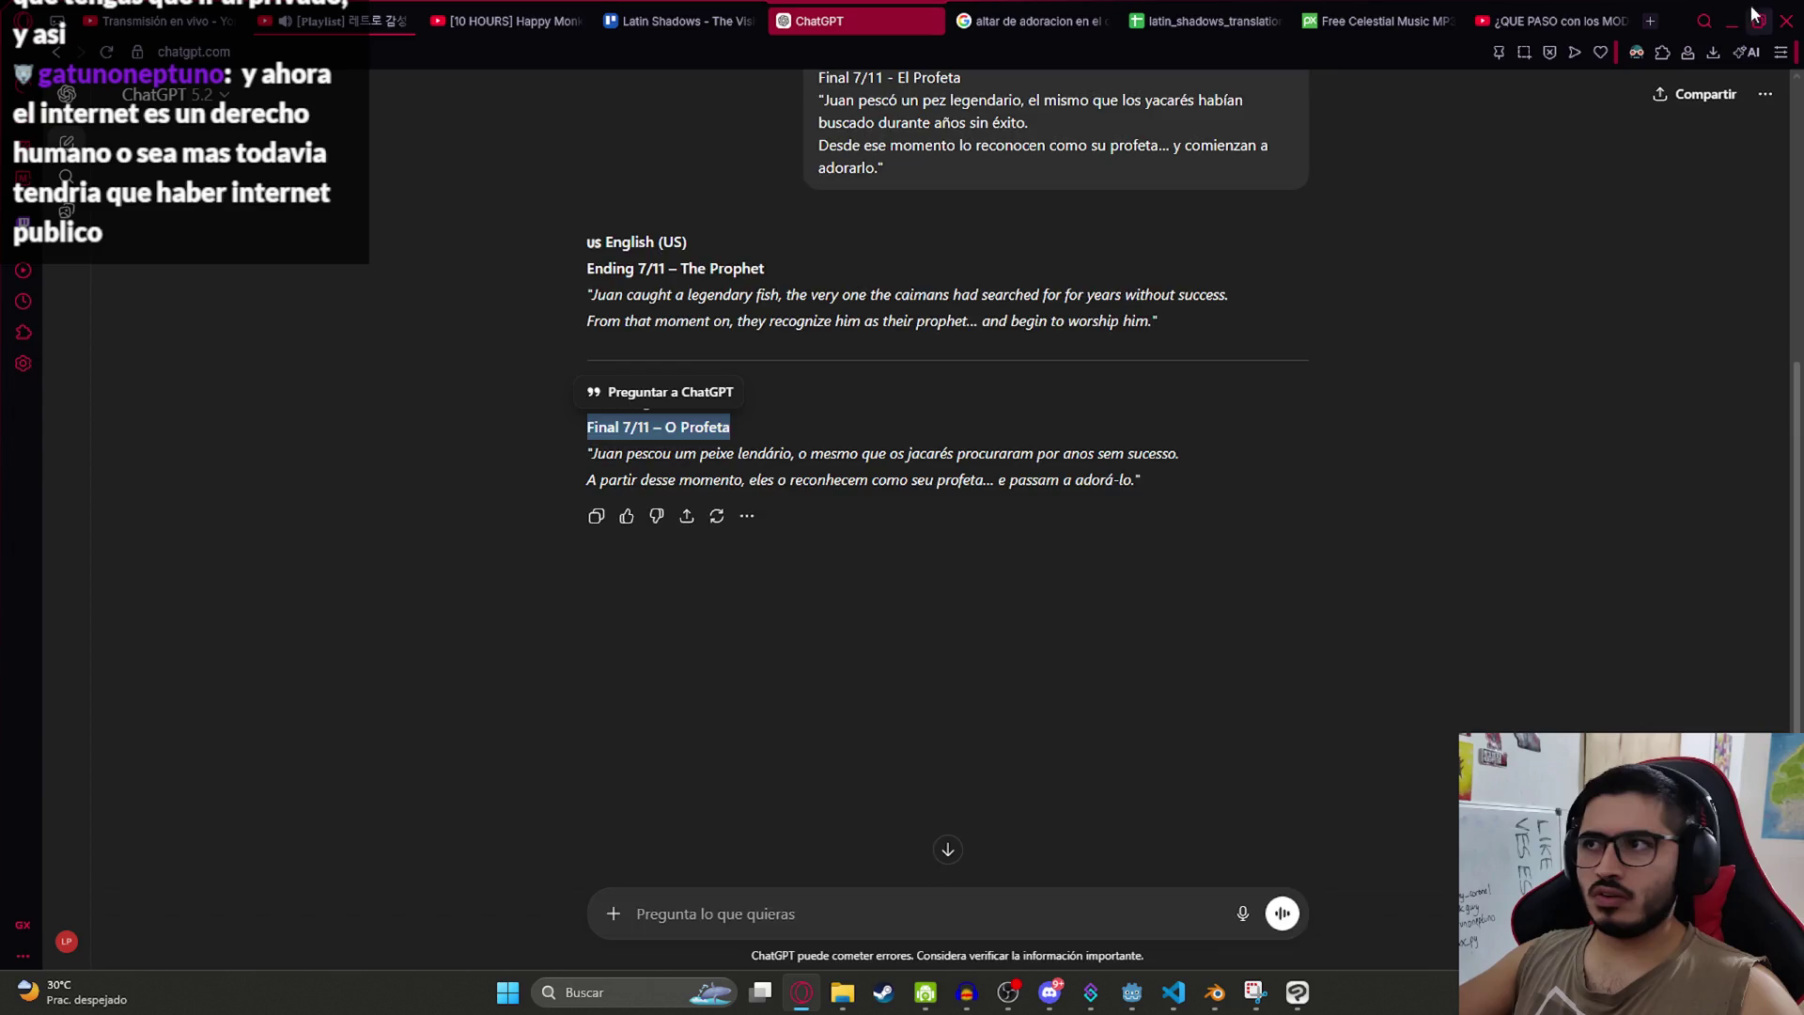
text(Hacer que funcione con mando tambien, e)
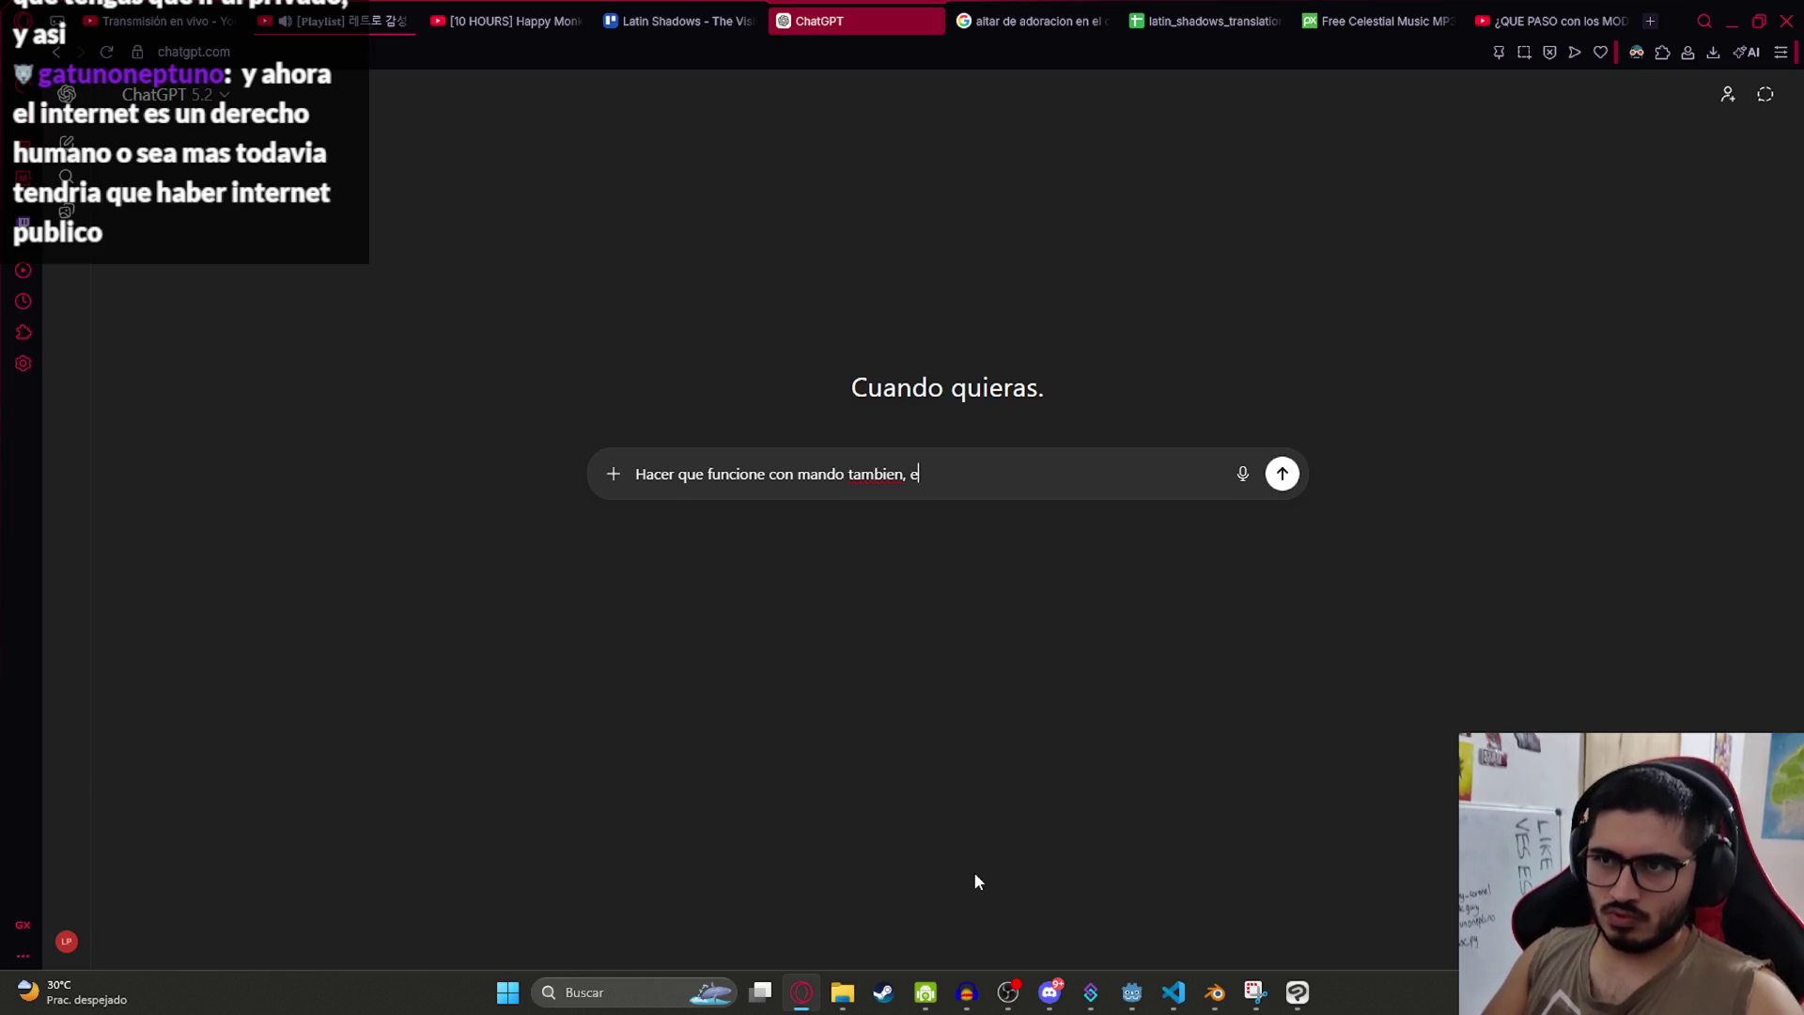
key(shift+Return)
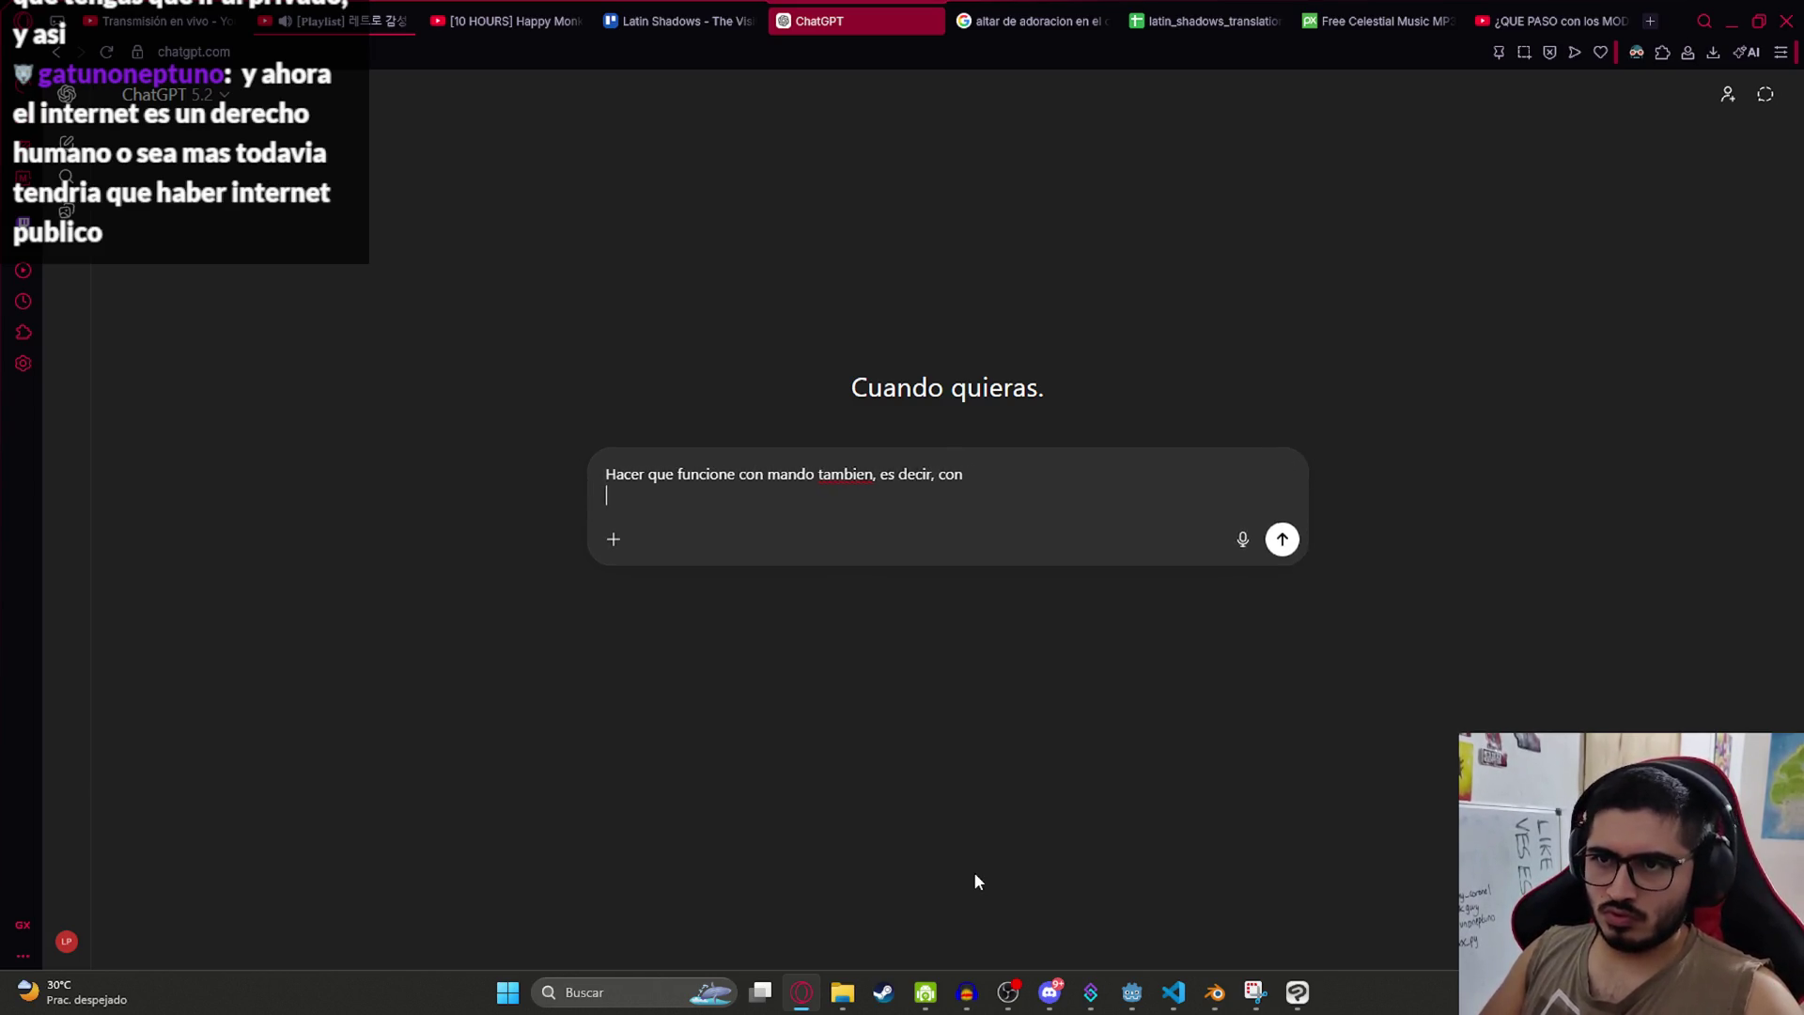
key(ctrl+v)
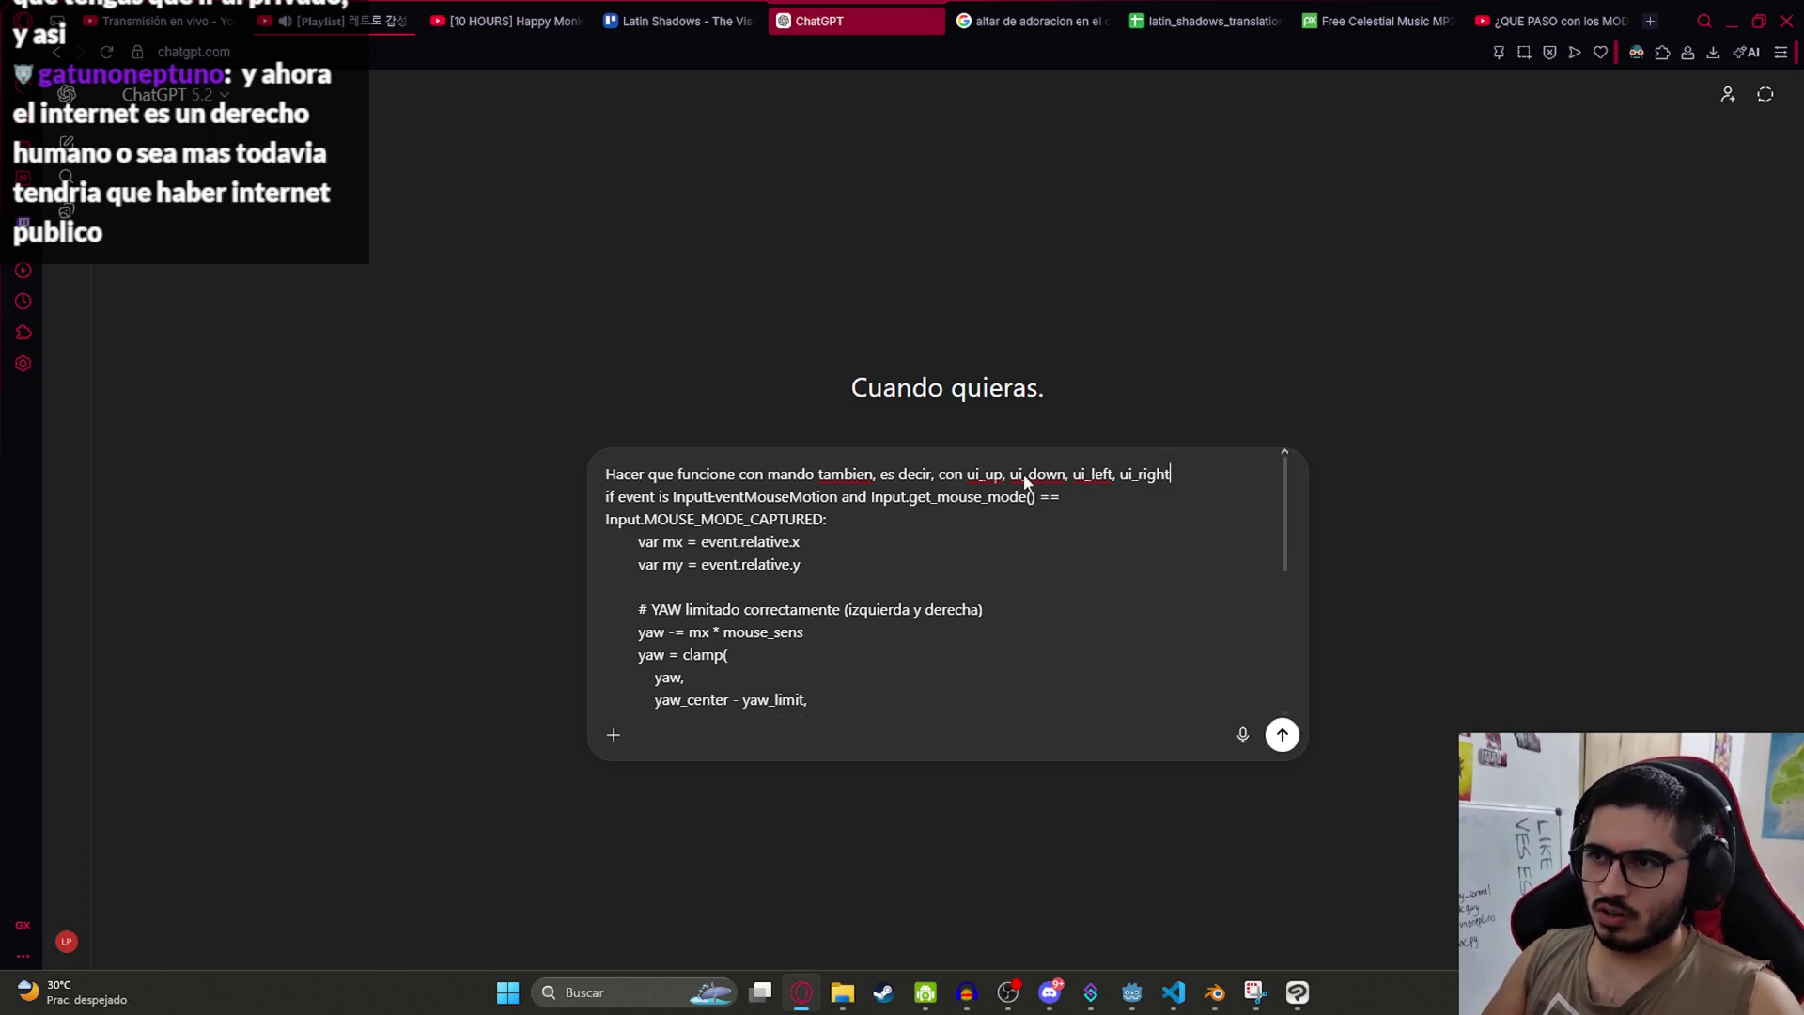
key(Return)
right_click(1180, 498)
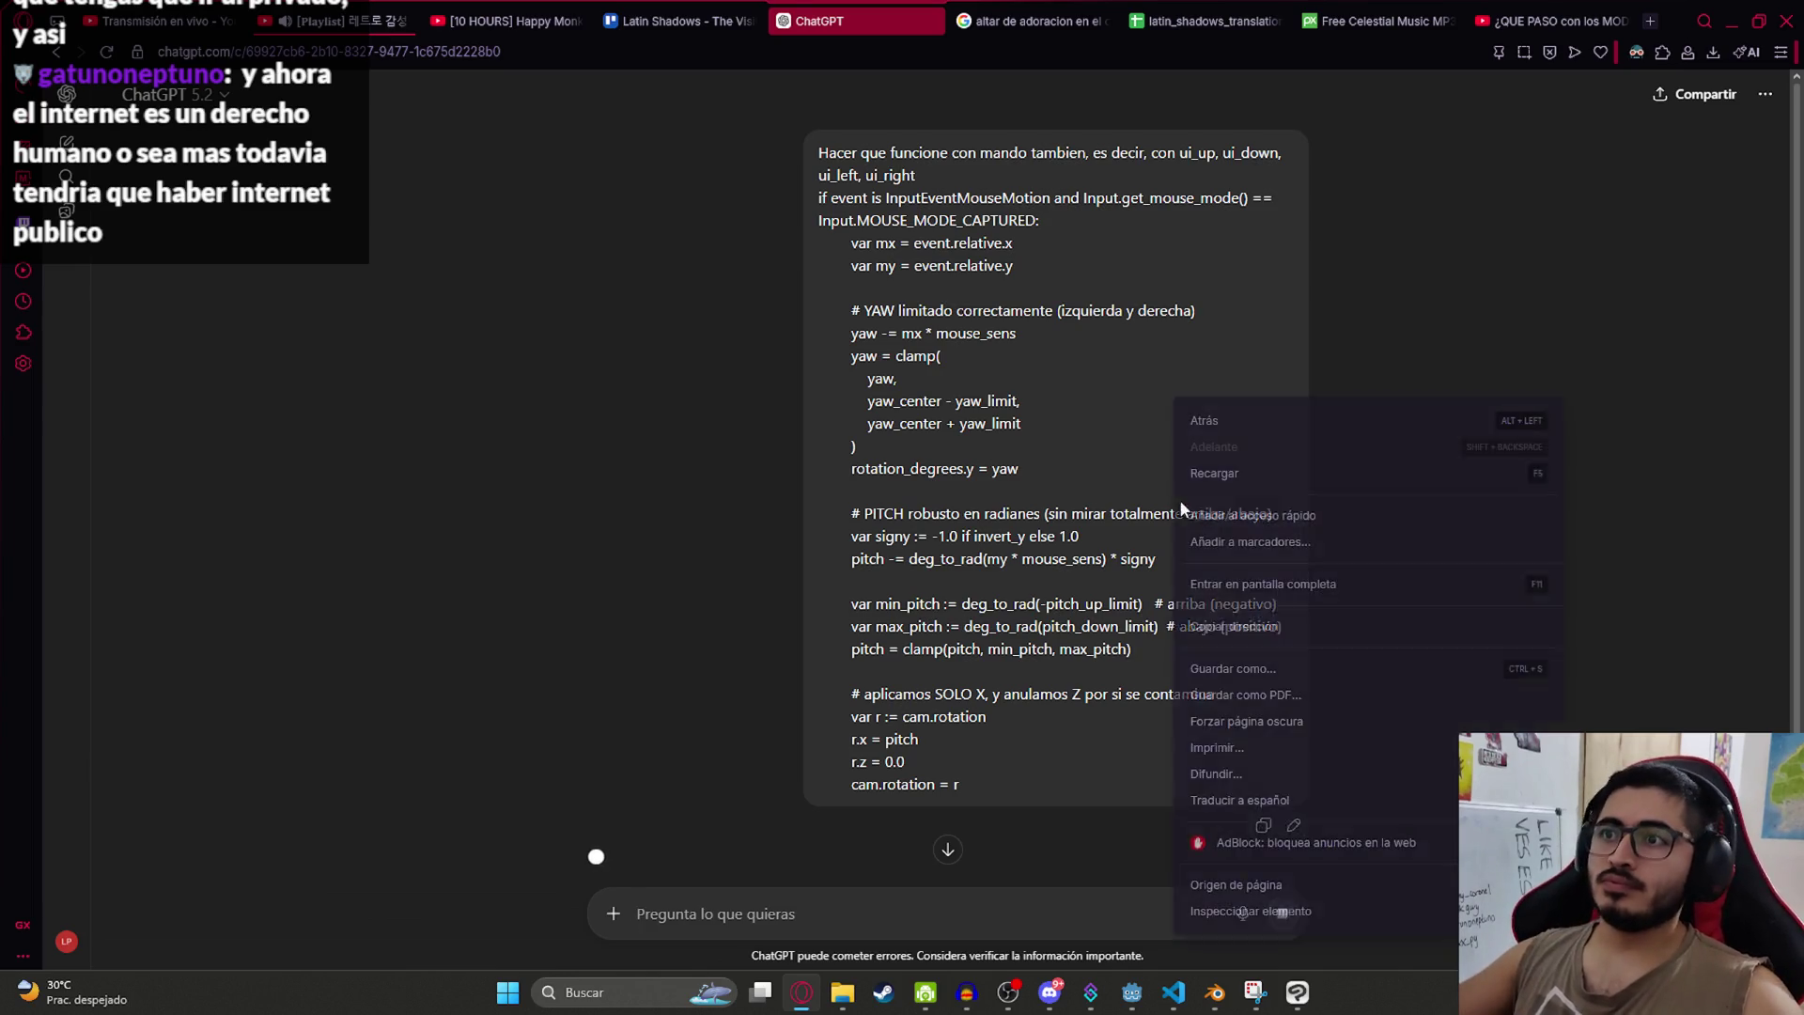
middle_click(1029, 523)
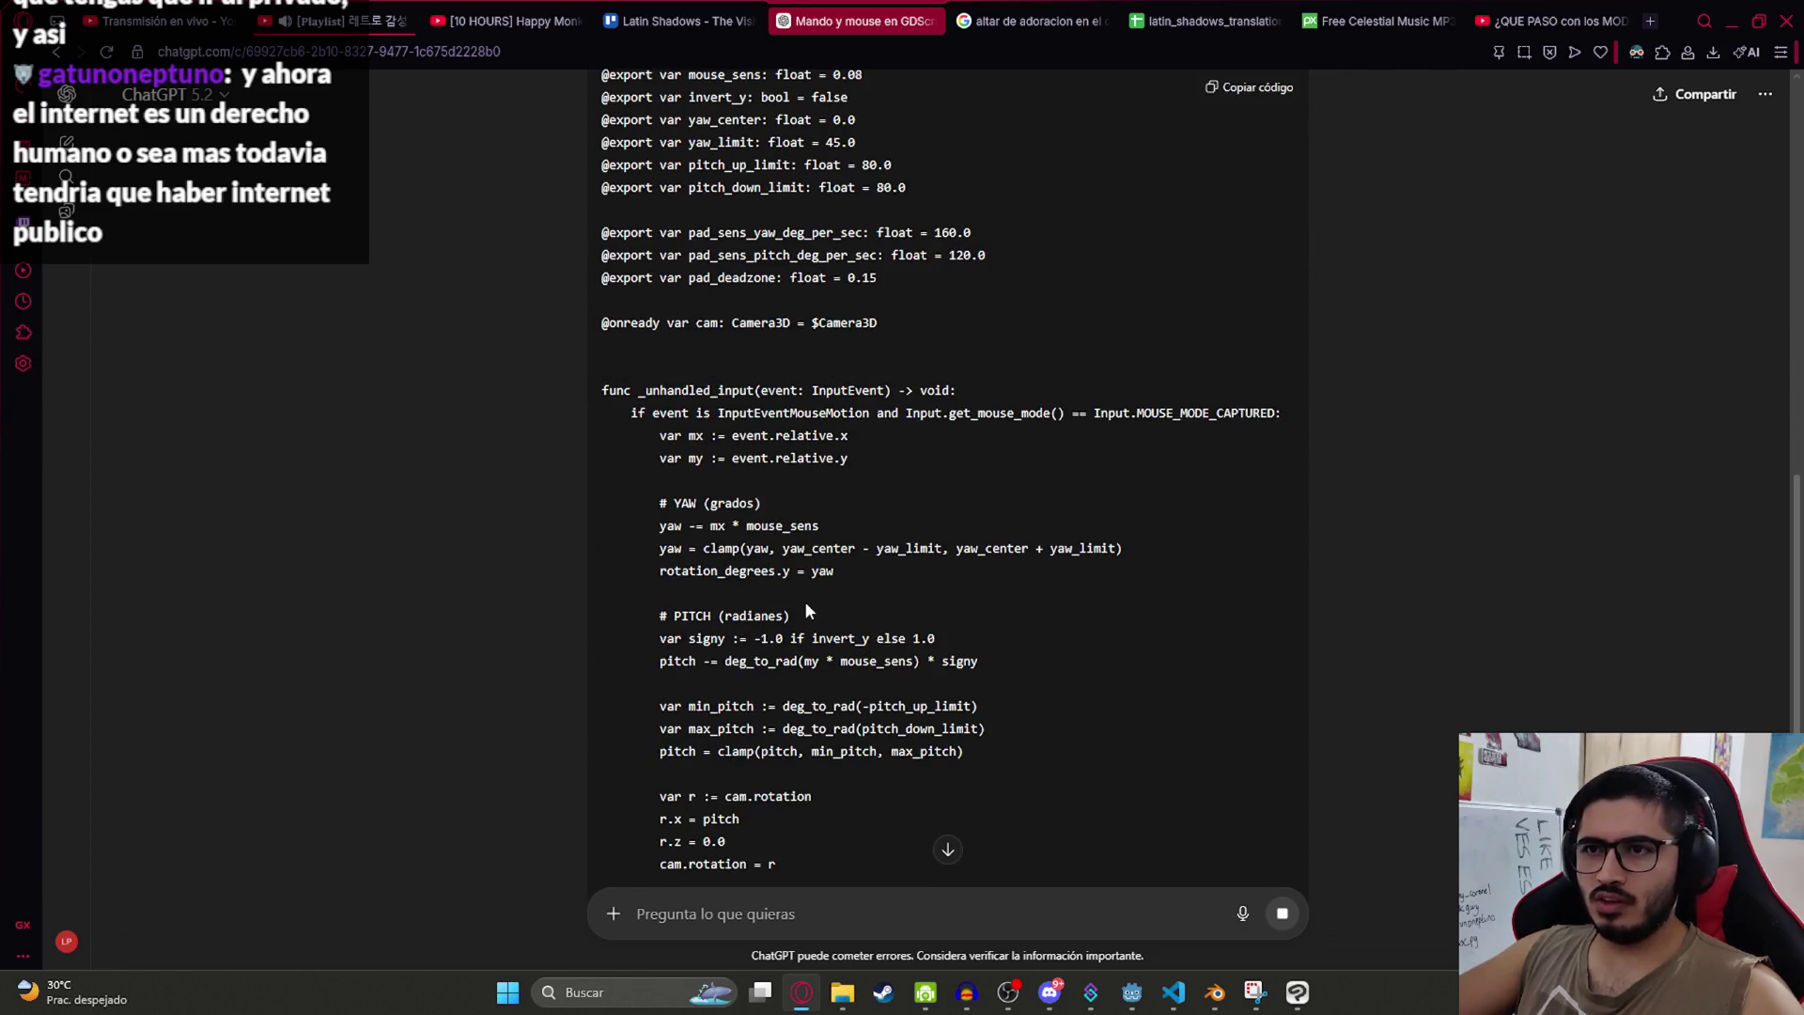
Step: Review ChatGPT's reply, highlighting its _unhandled_input and _process functions
scroll(792, 425, up, 3)
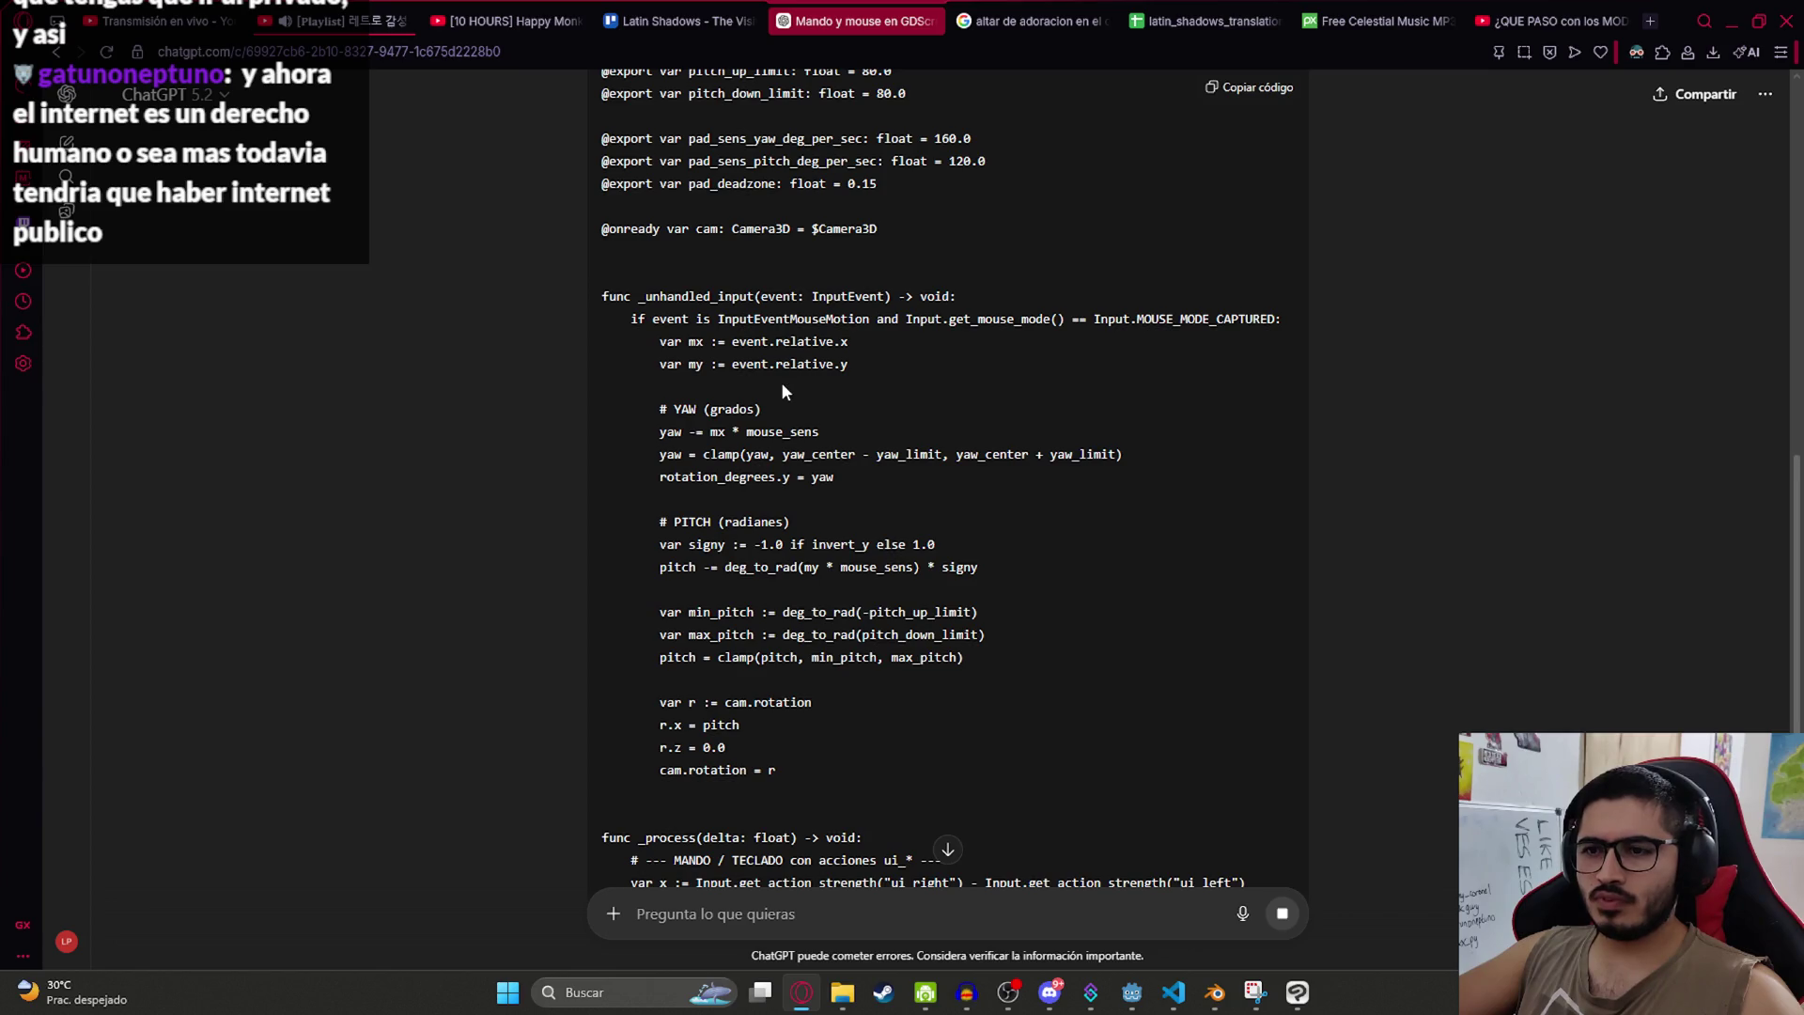
scroll(781, 395, down, 7)
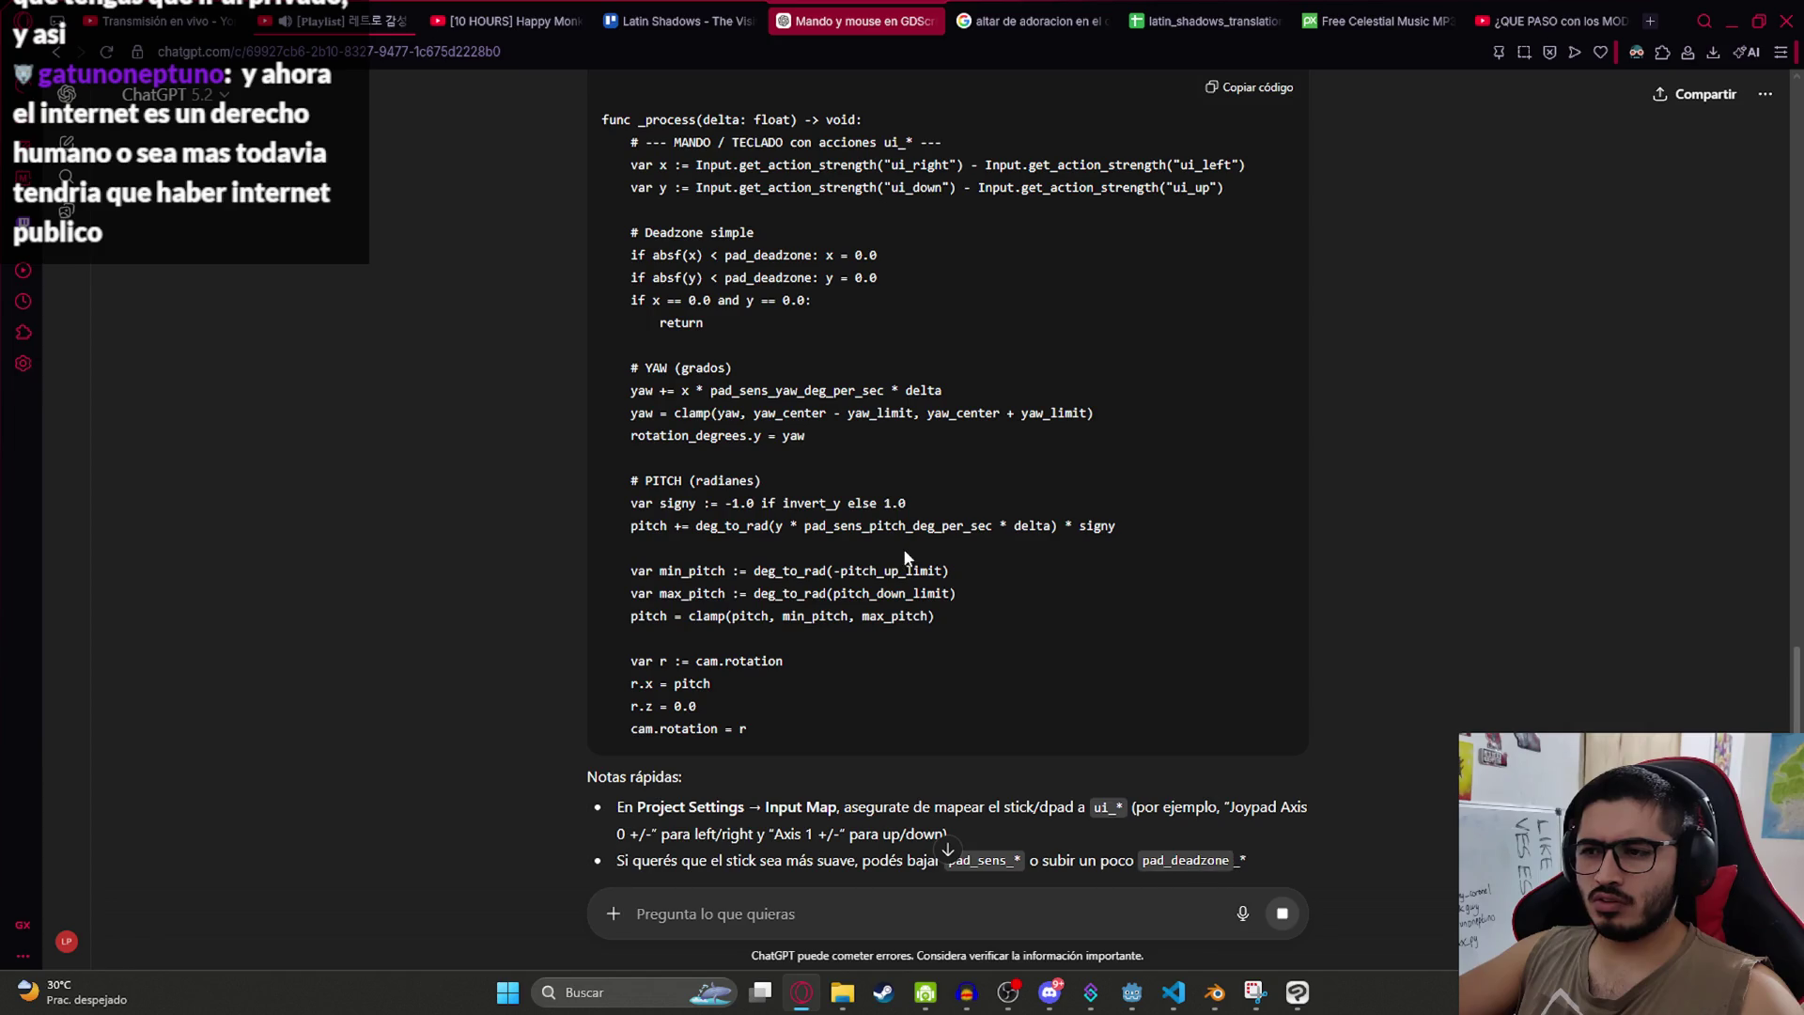
scroll(909, 554, up, 7)
scroll(873, 538, up, 4)
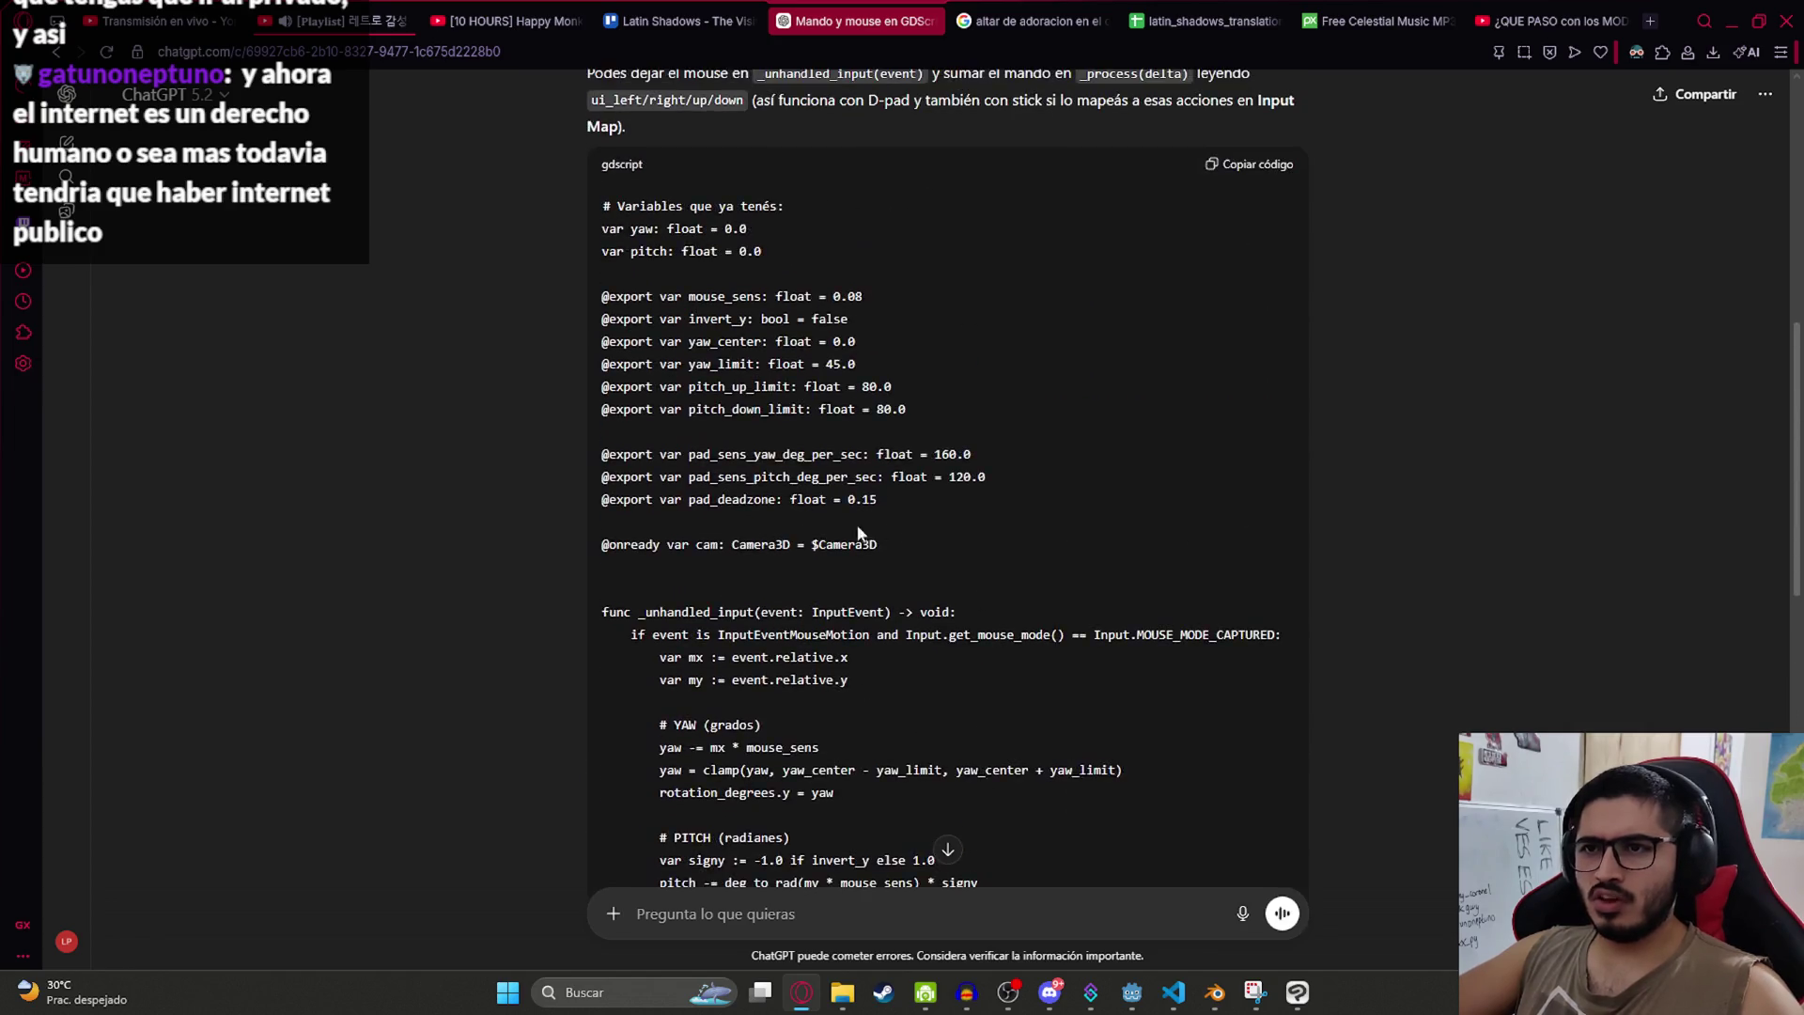
scroll(827, 519, down, 5)
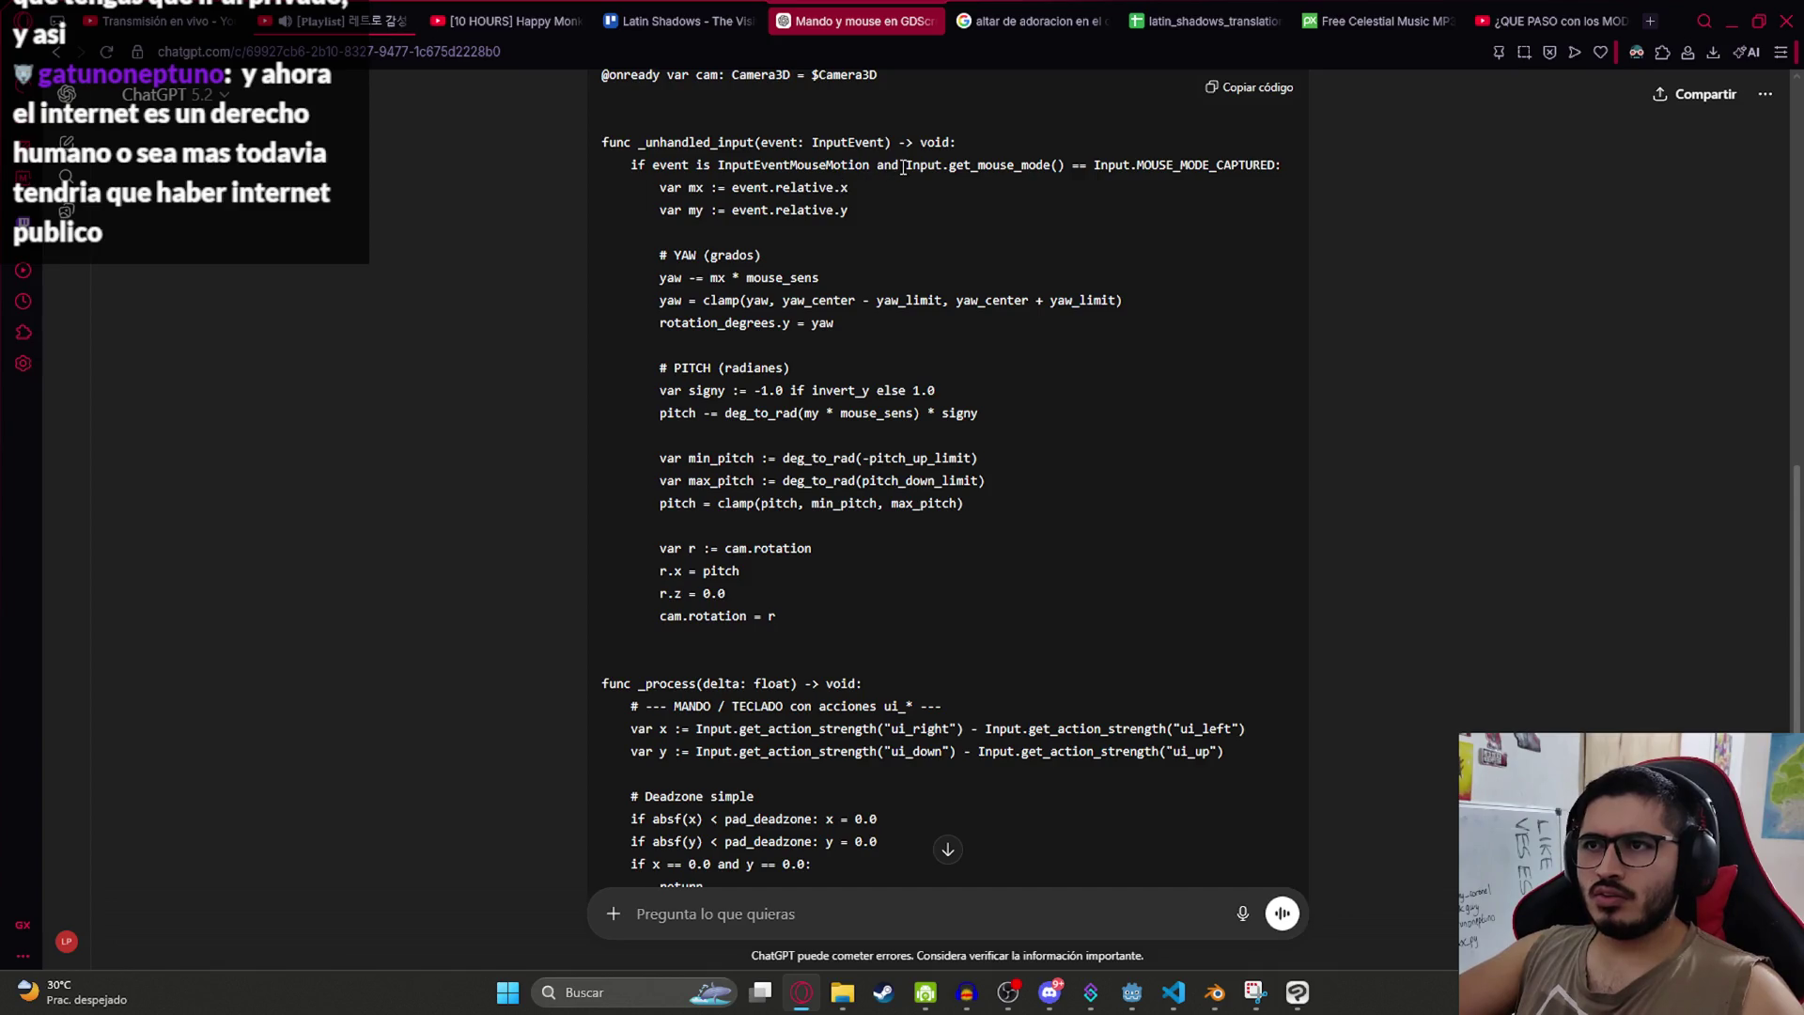
double_click(718, 142)
scroll(776, 512, down, 3)
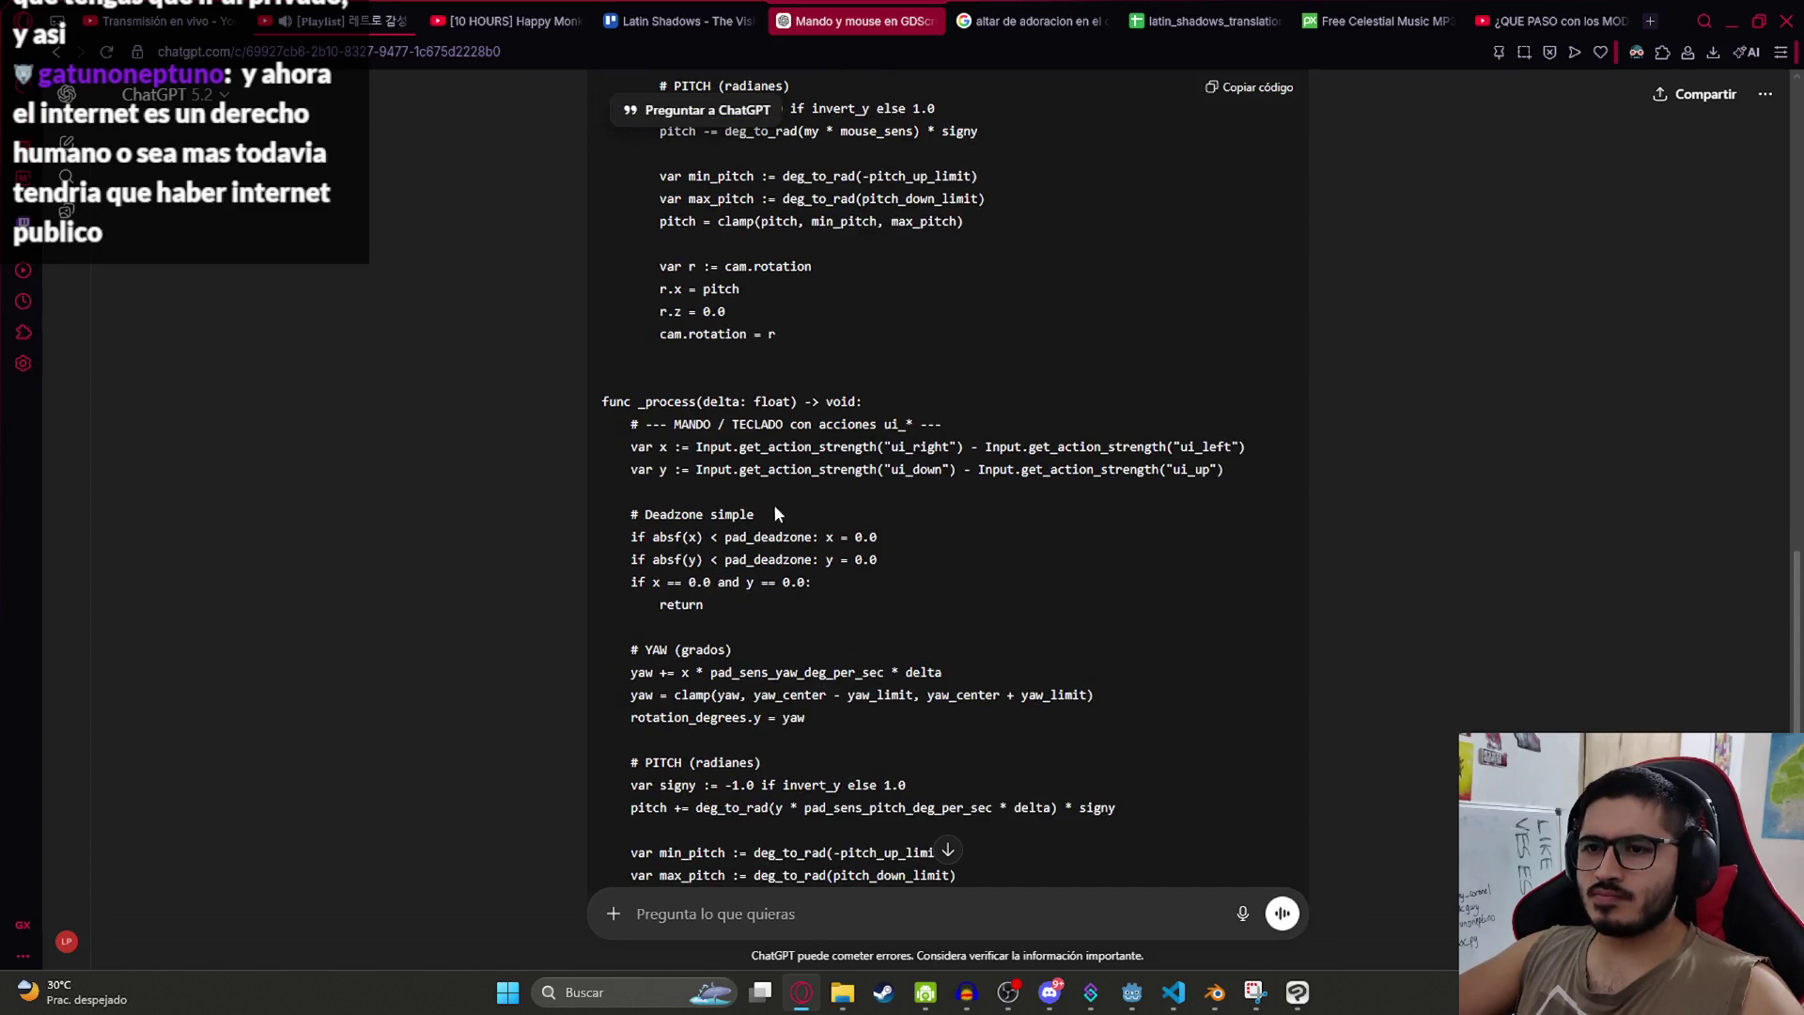
double_click(659, 405)
scroll(787, 550, down, 4)
Step: Paste the fishing_player.gd script code into ChatGPT and send it
key(alt+Tab)
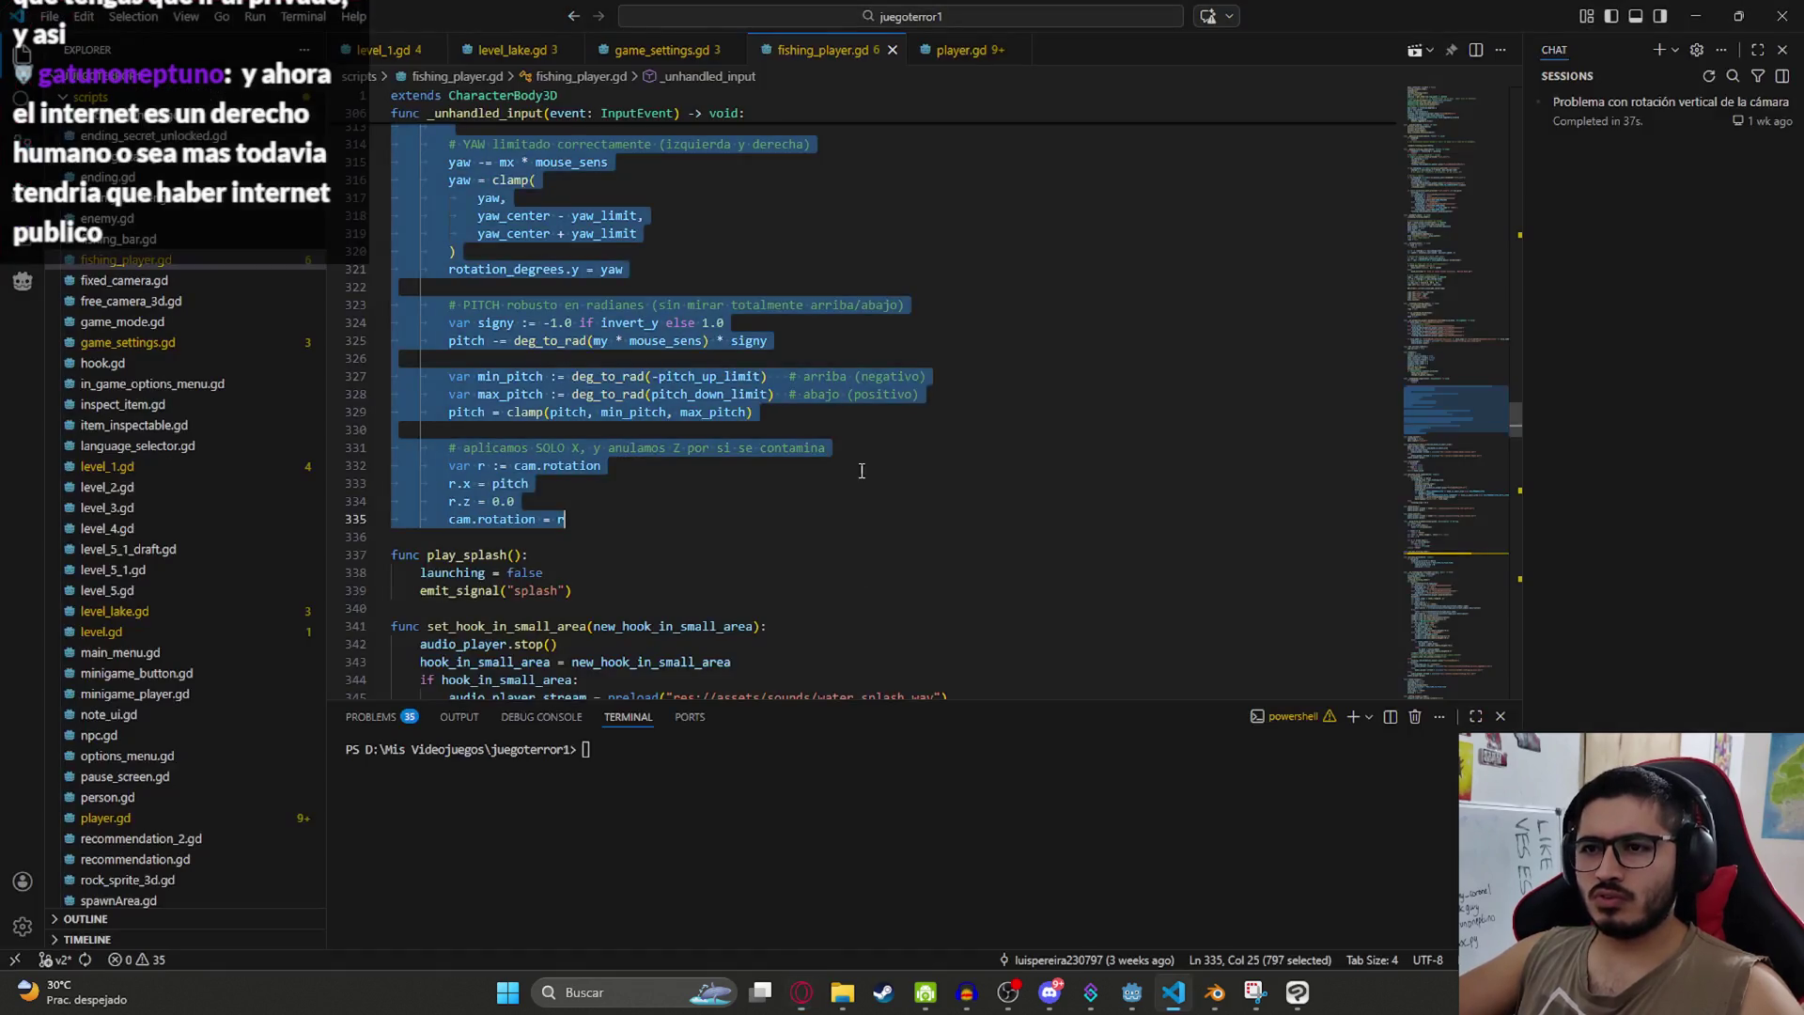
key(alt+Tab)
click(808, 913)
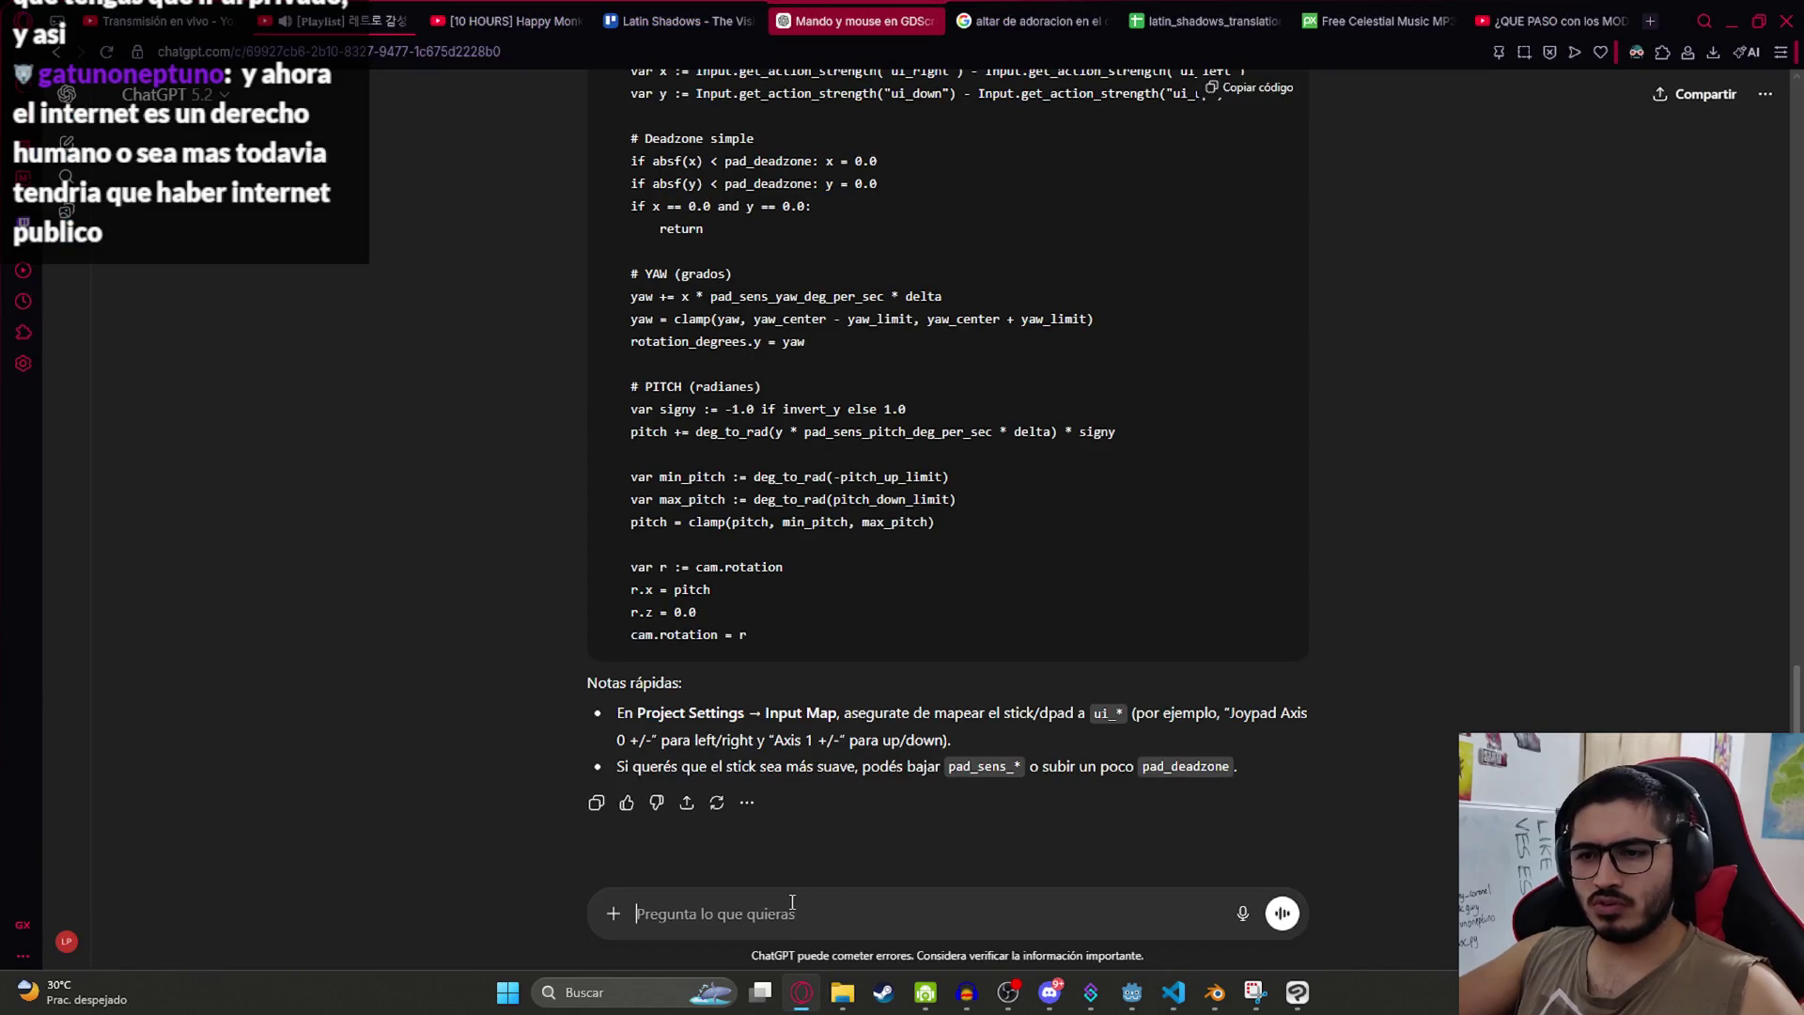
key(ctrl+v)
key(Return)
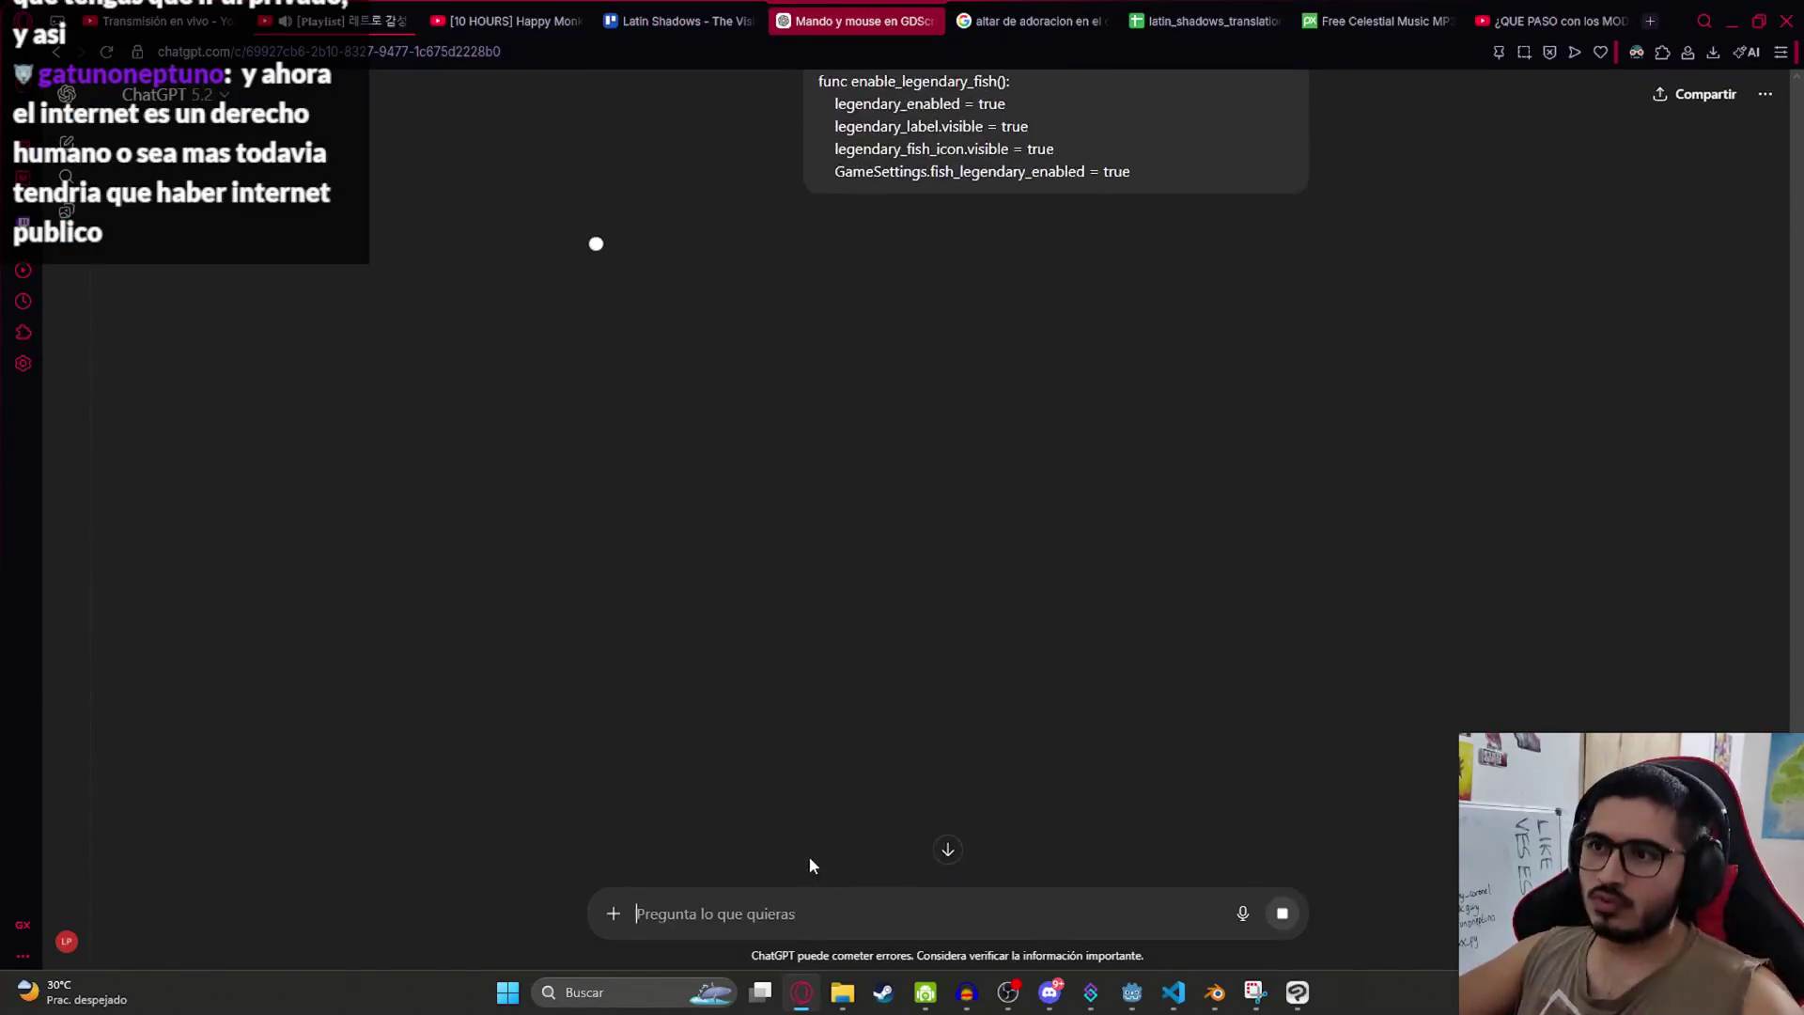
Step: Inspect the pitch and yaw clamp code in the script's mouse-motion handler
key(alt+Tab)
click(974, 475)
click(659, 376)
scroll(846, 467, down, 6)
click(874, 451)
scroll(873, 442, up, 10)
click(877, 434)
click(608, 308)
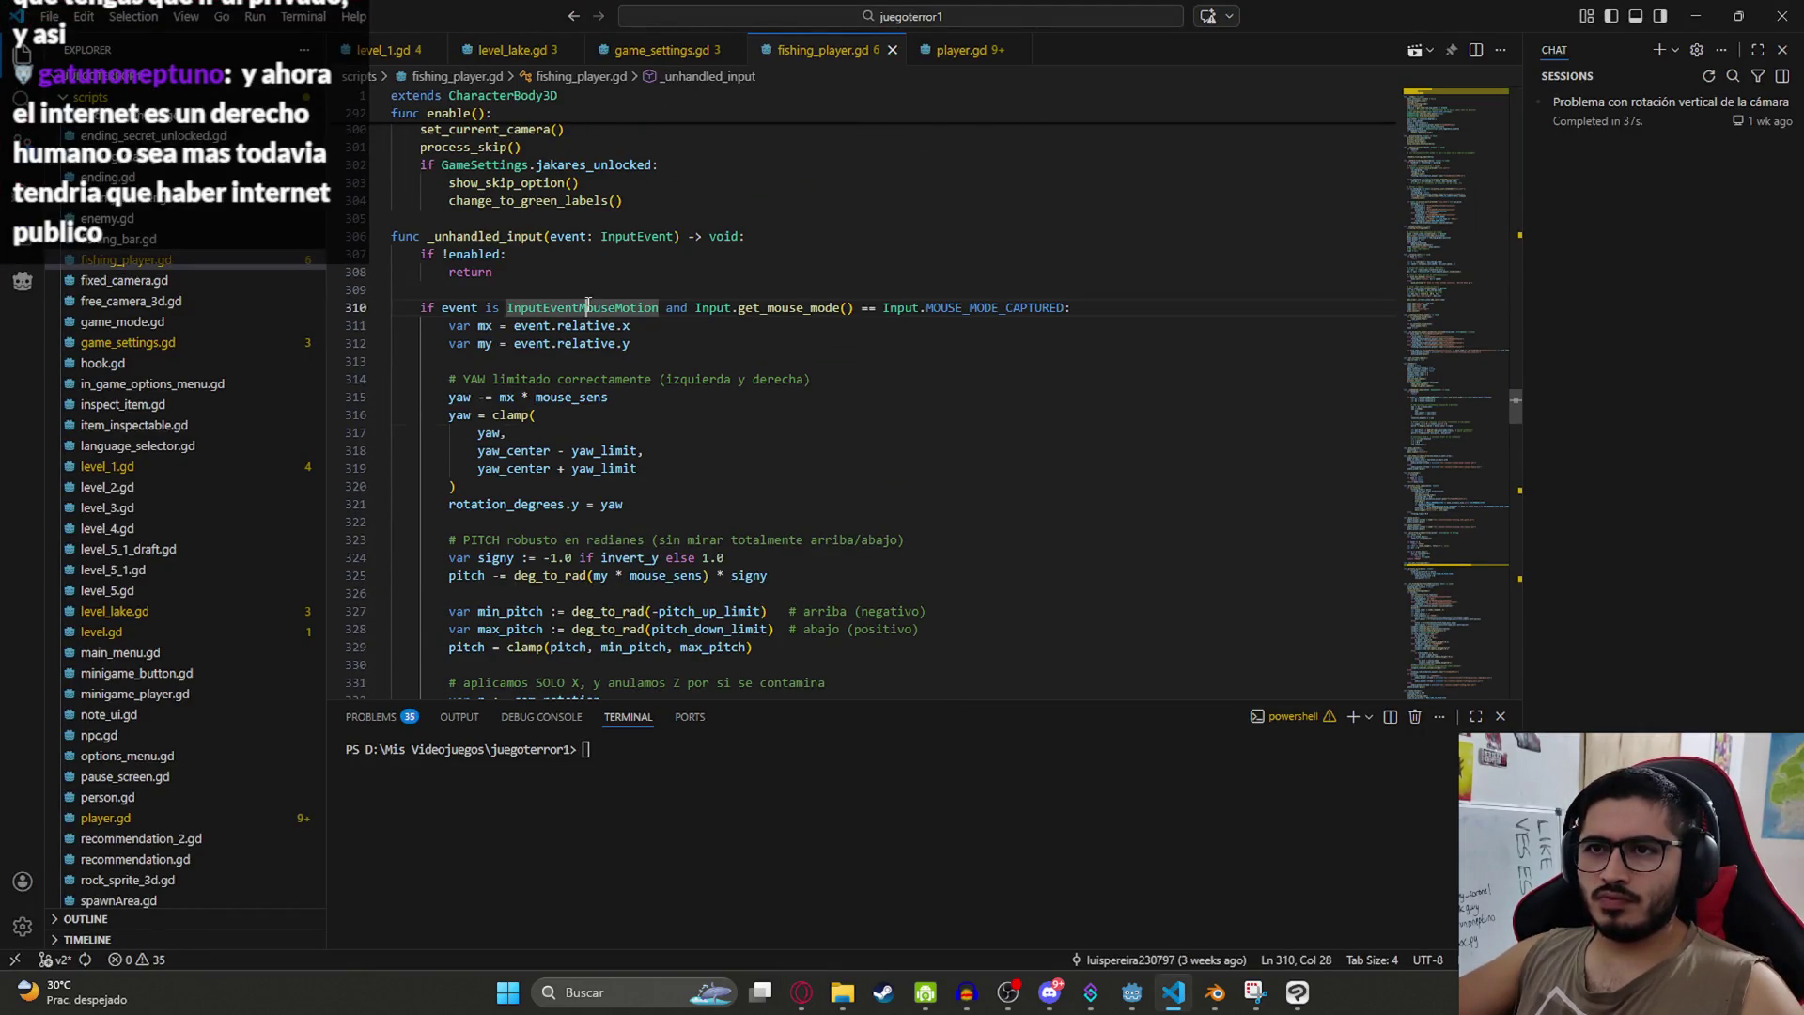
Step: Highlight the mx, yaw and mouse_sens variables to trace where the script uses them
mouse_move(449, 325)
mouse_down()
mouse_move(665, 350)
mouse_move(699, 326)
mouse_up()
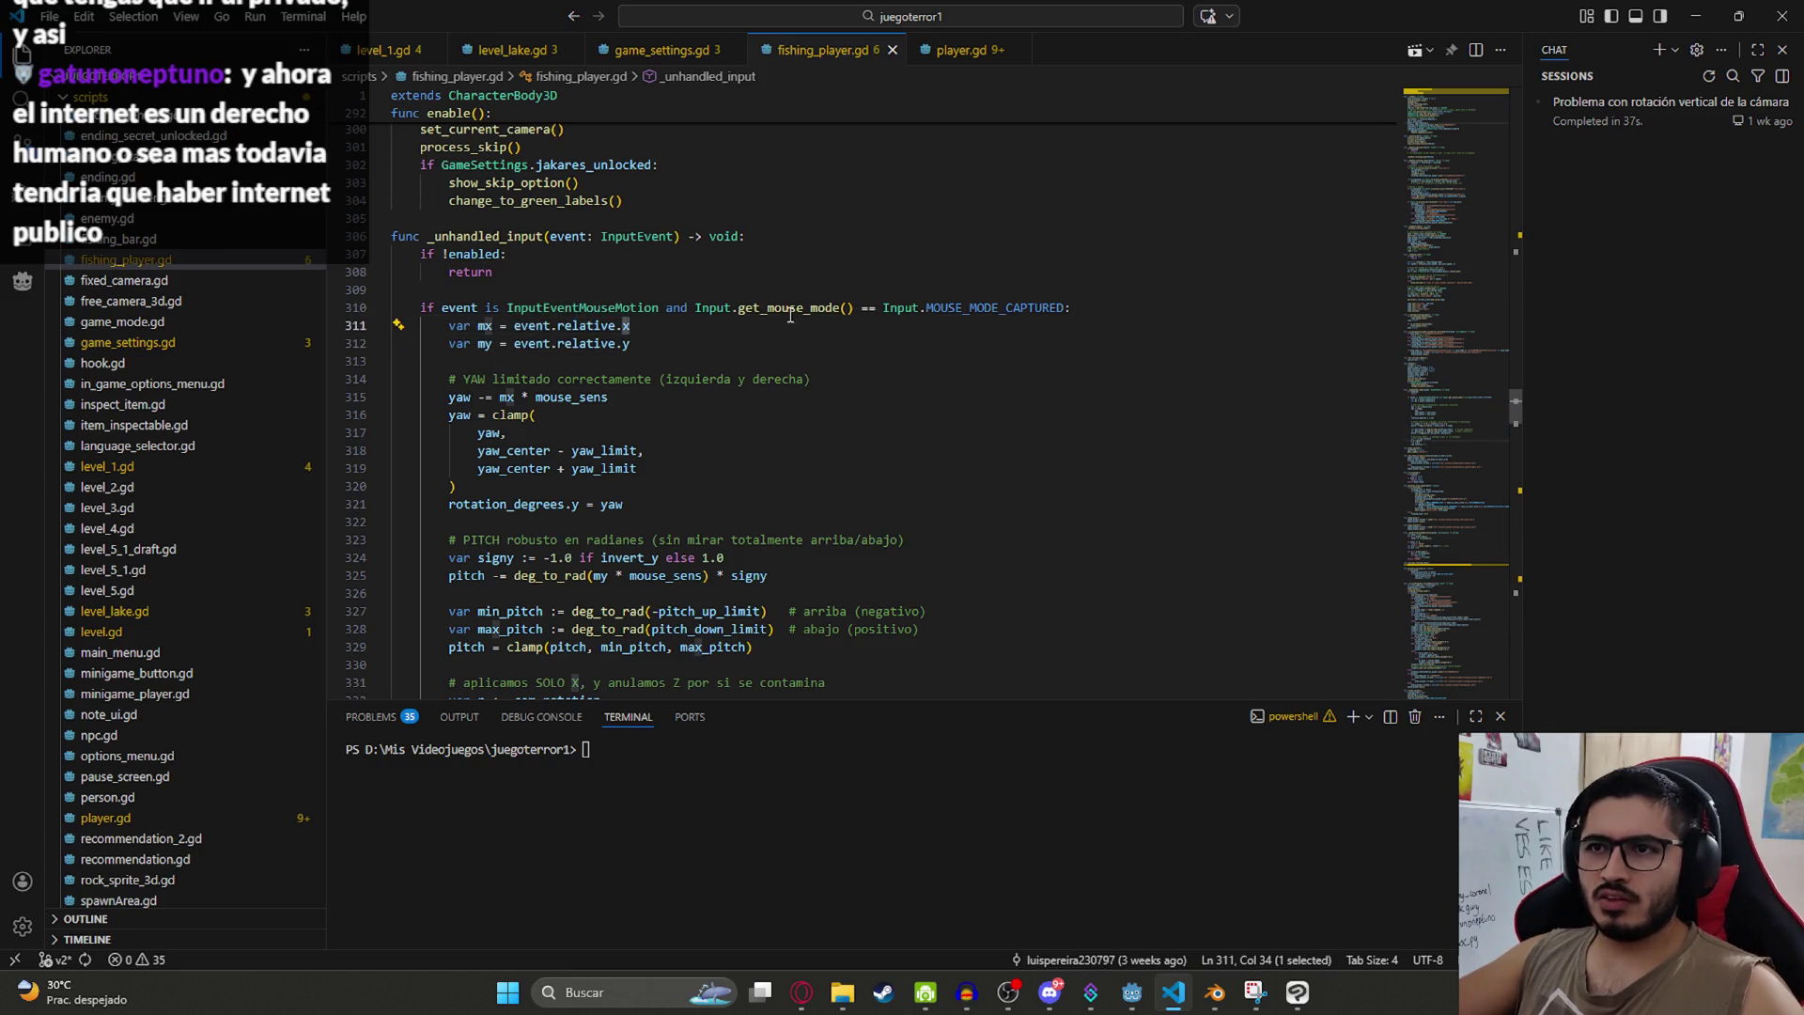
double_click(486, 326)
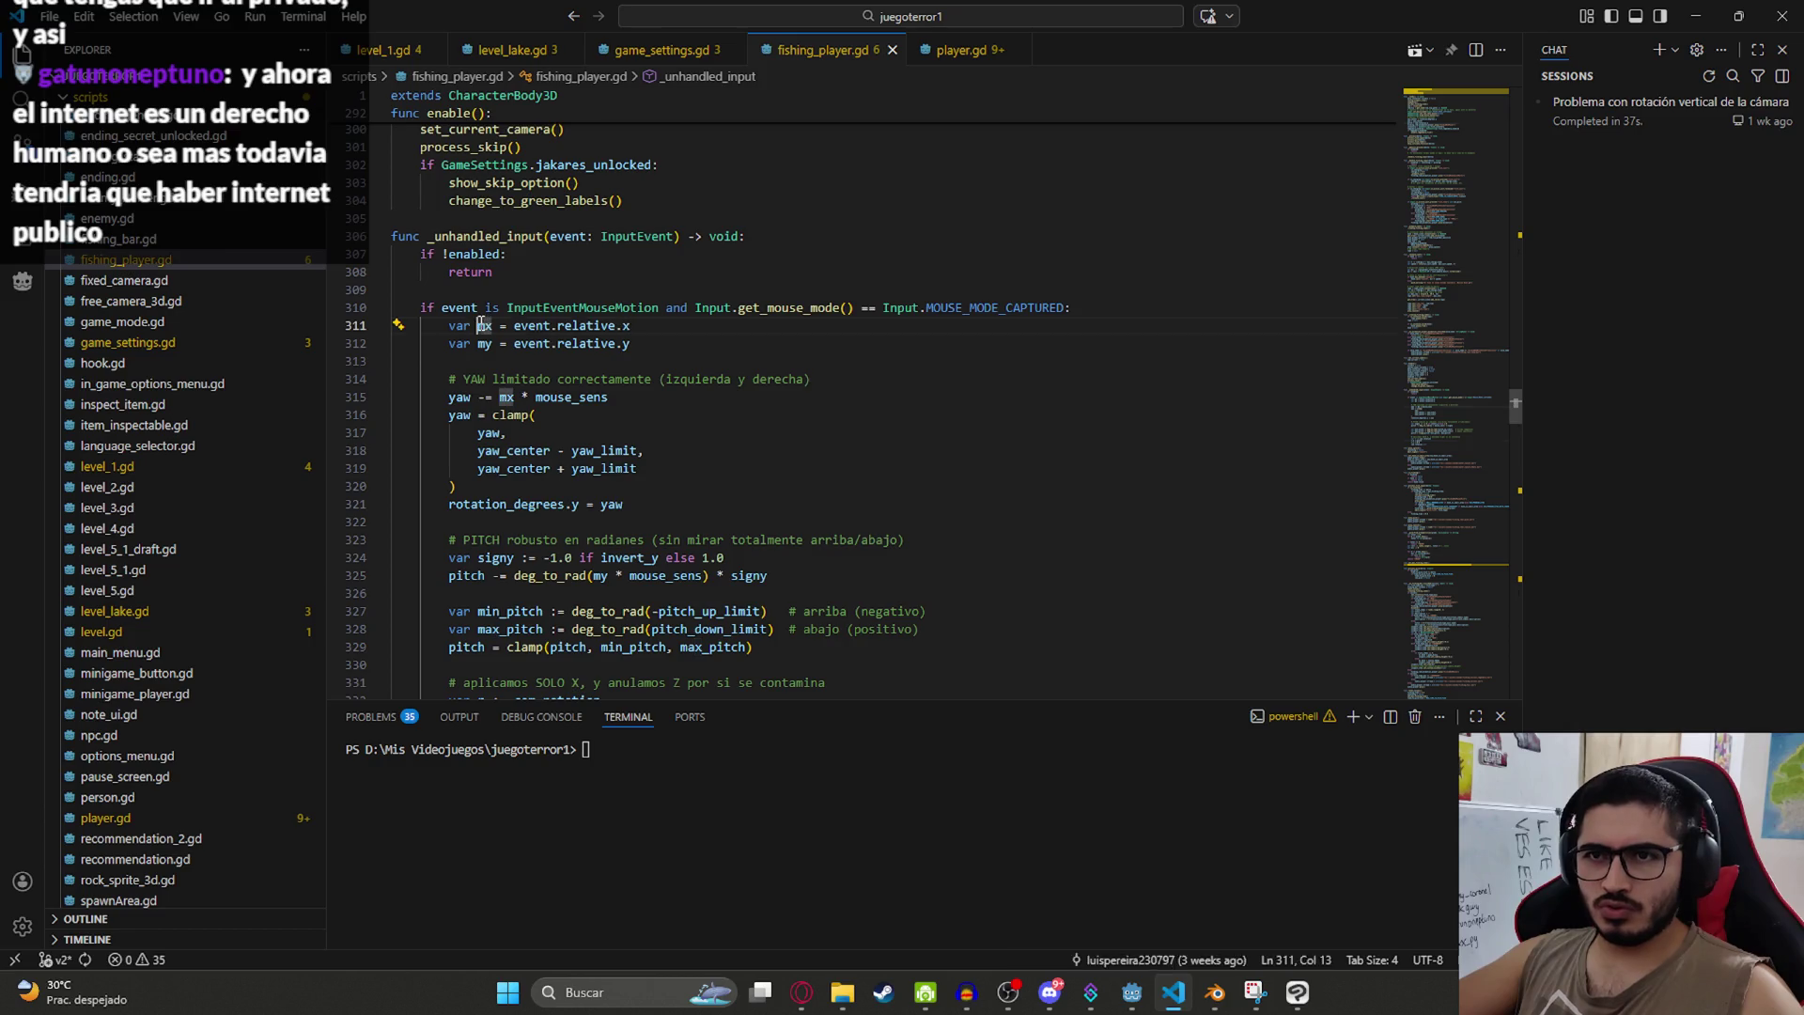
double_click(459, 398)
double_click(572, 397)
click(827, 432)
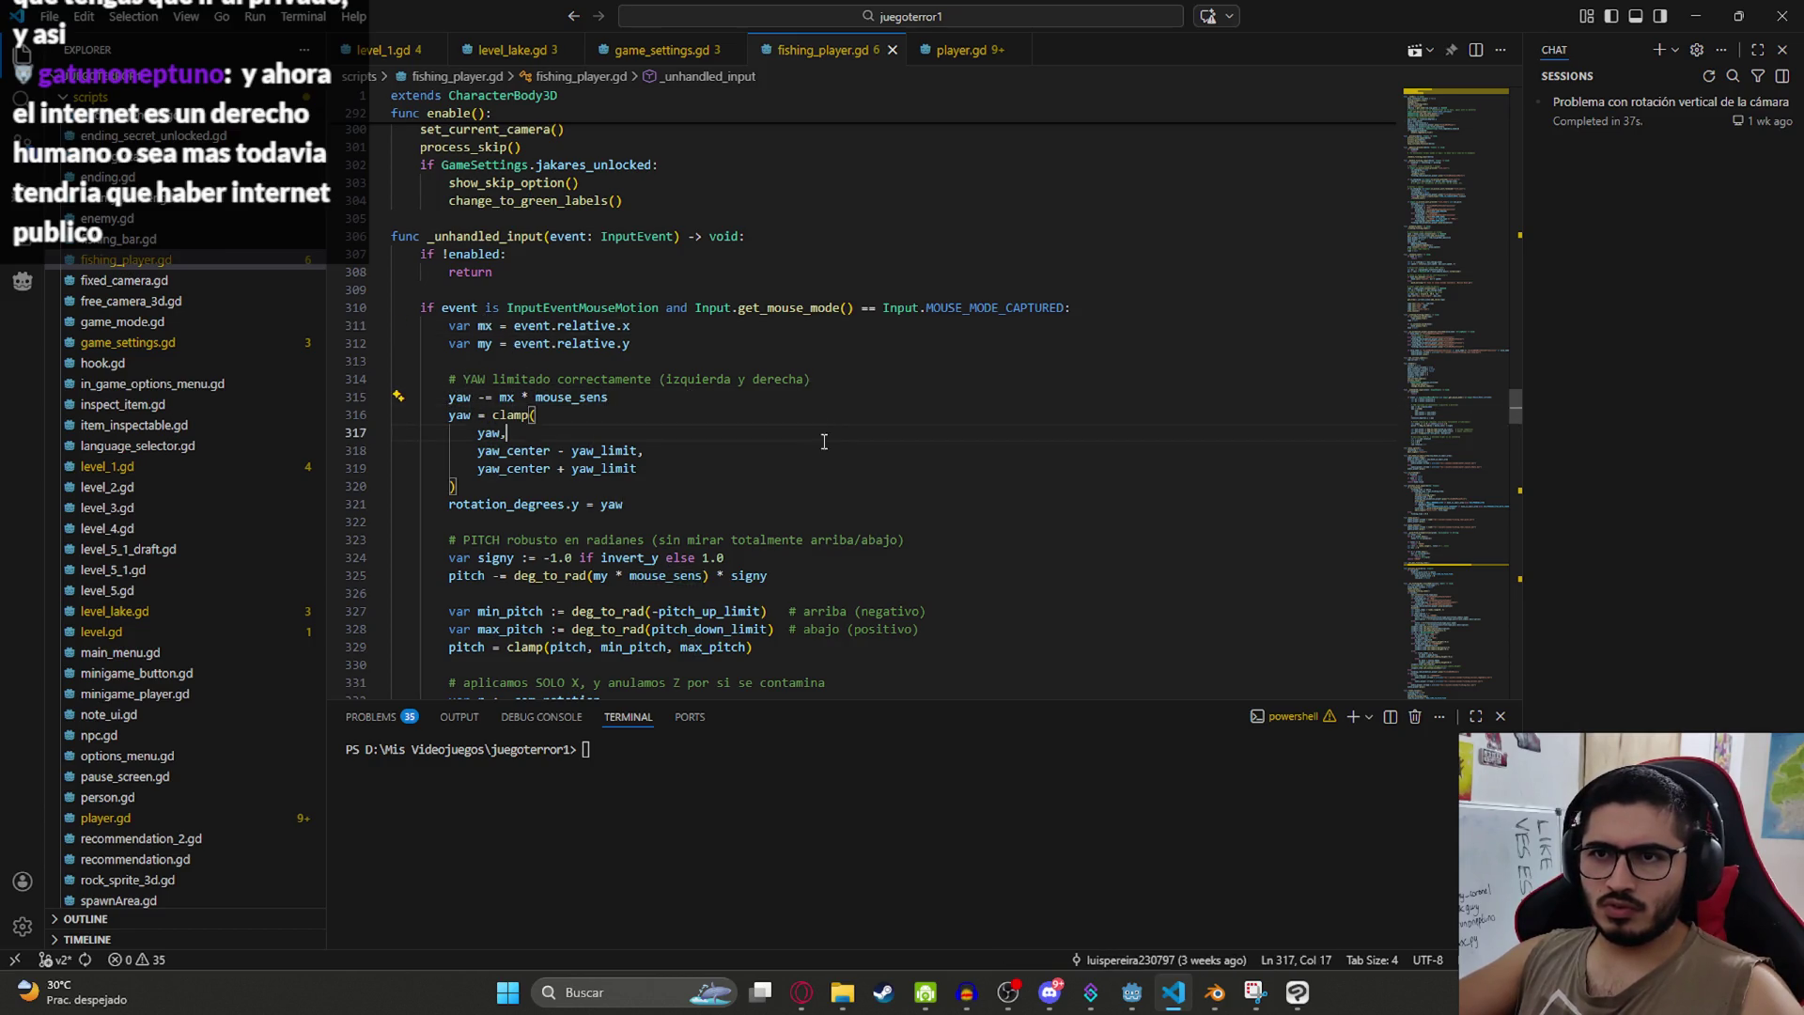
scroll(827, 432, down, 2)
key(alt+Tab)
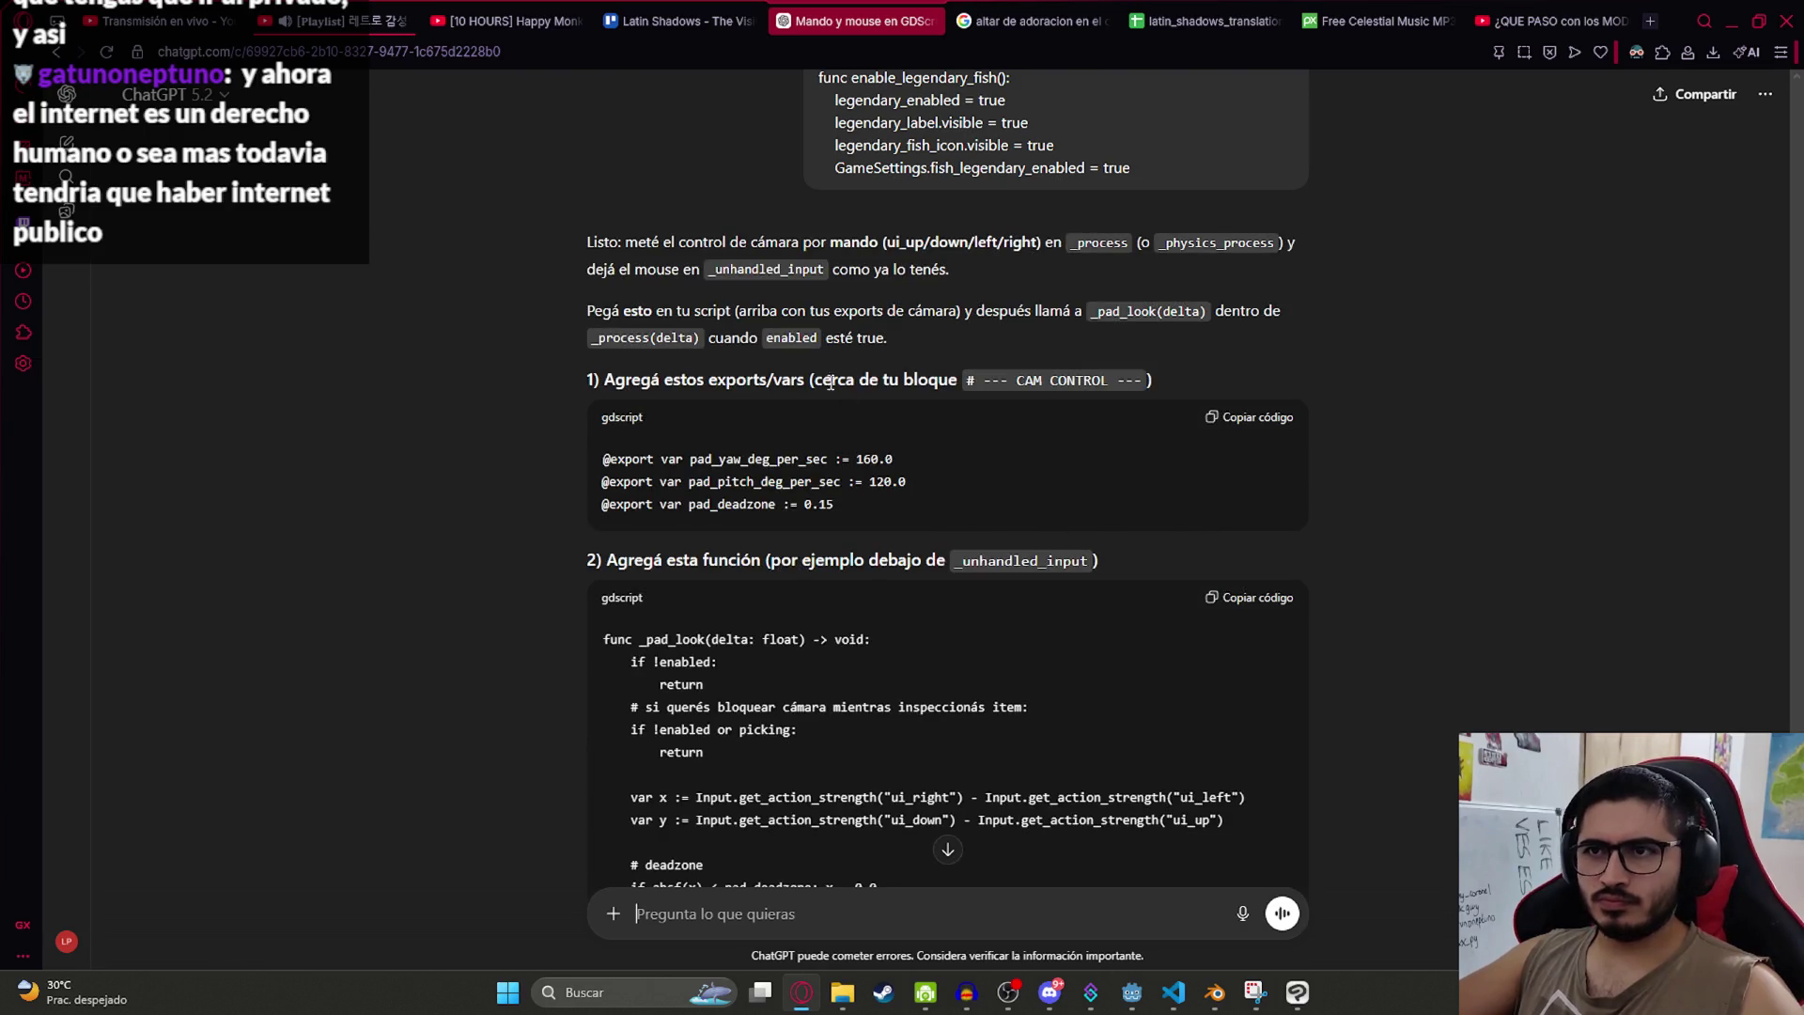
Step: Read through ChatGPT's answer, highlighting the _pad_look function
mouse_move(711, 459)
mouse_down()
mouse_move(827, 459)
mouse_move(826, 481)
mouse_up()
drag(711, 504, 769, 504)
scroll(731, 510, down, 3)
click(816, 598)
double_click(655, 357)
click(767, 276)
scroll(794, 501, down, 7)
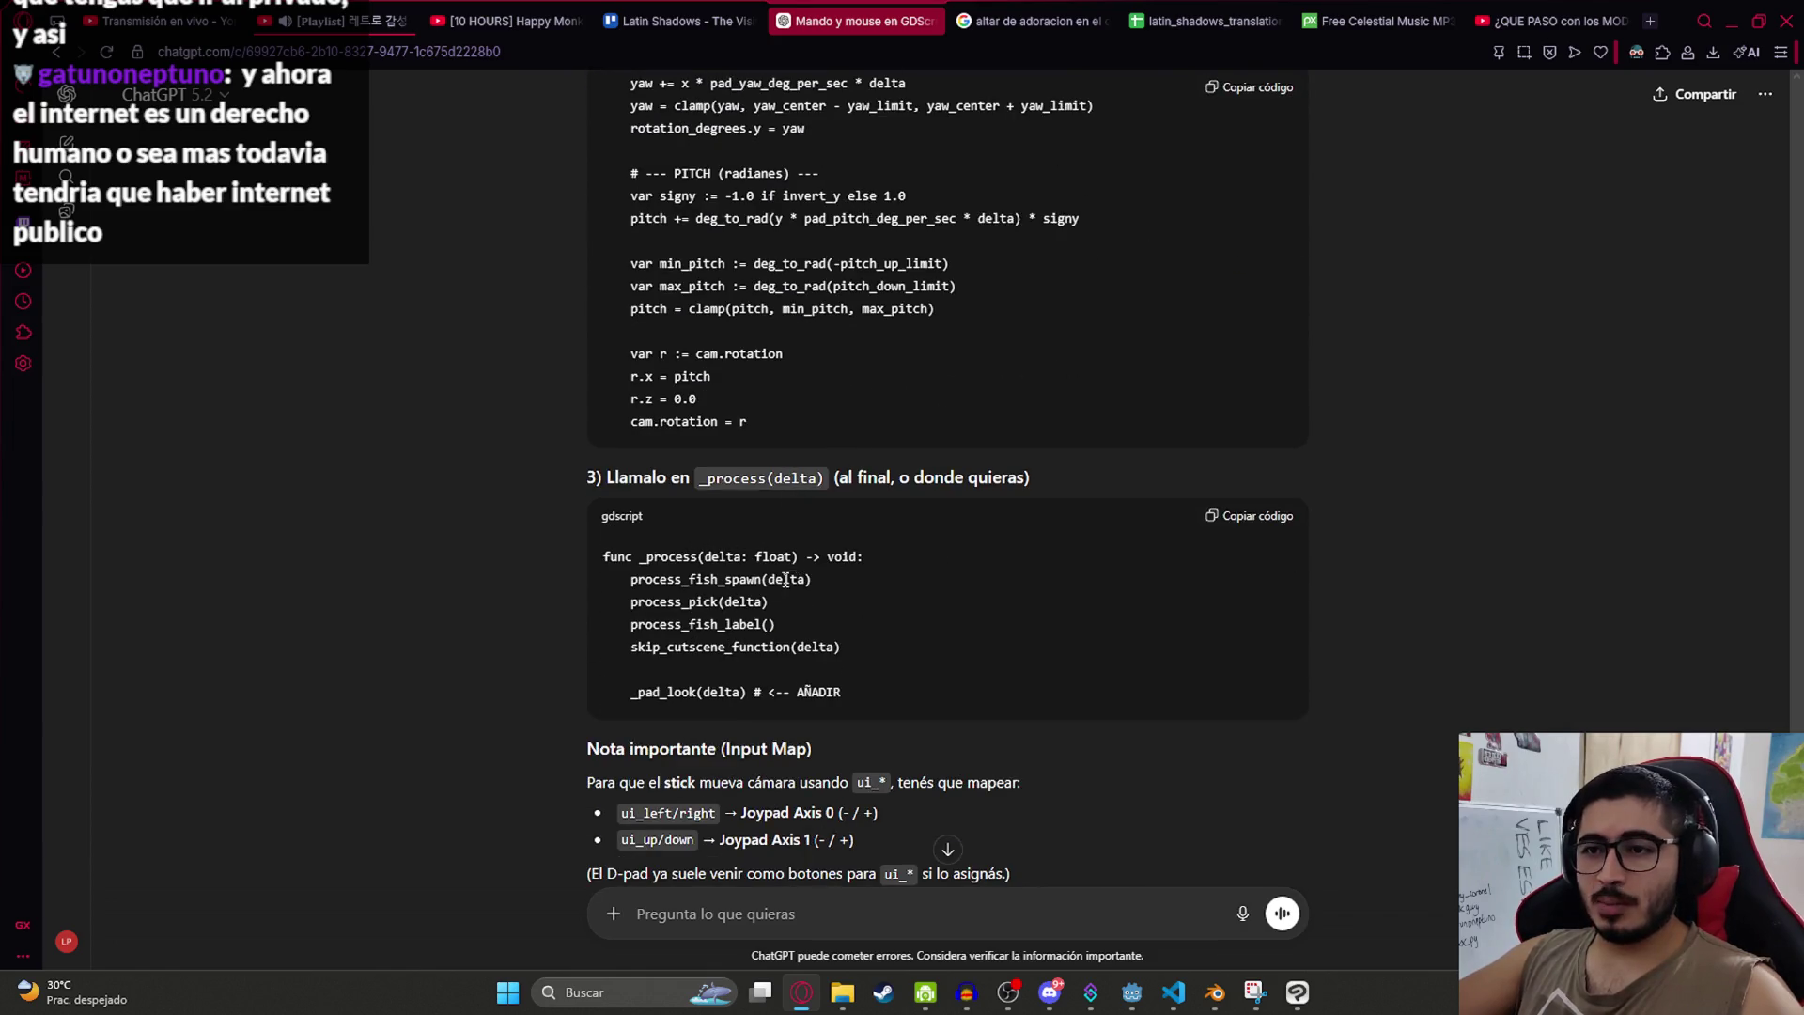
scroll(786, 580, down, 3)
scroll(796, 561, up, 7)
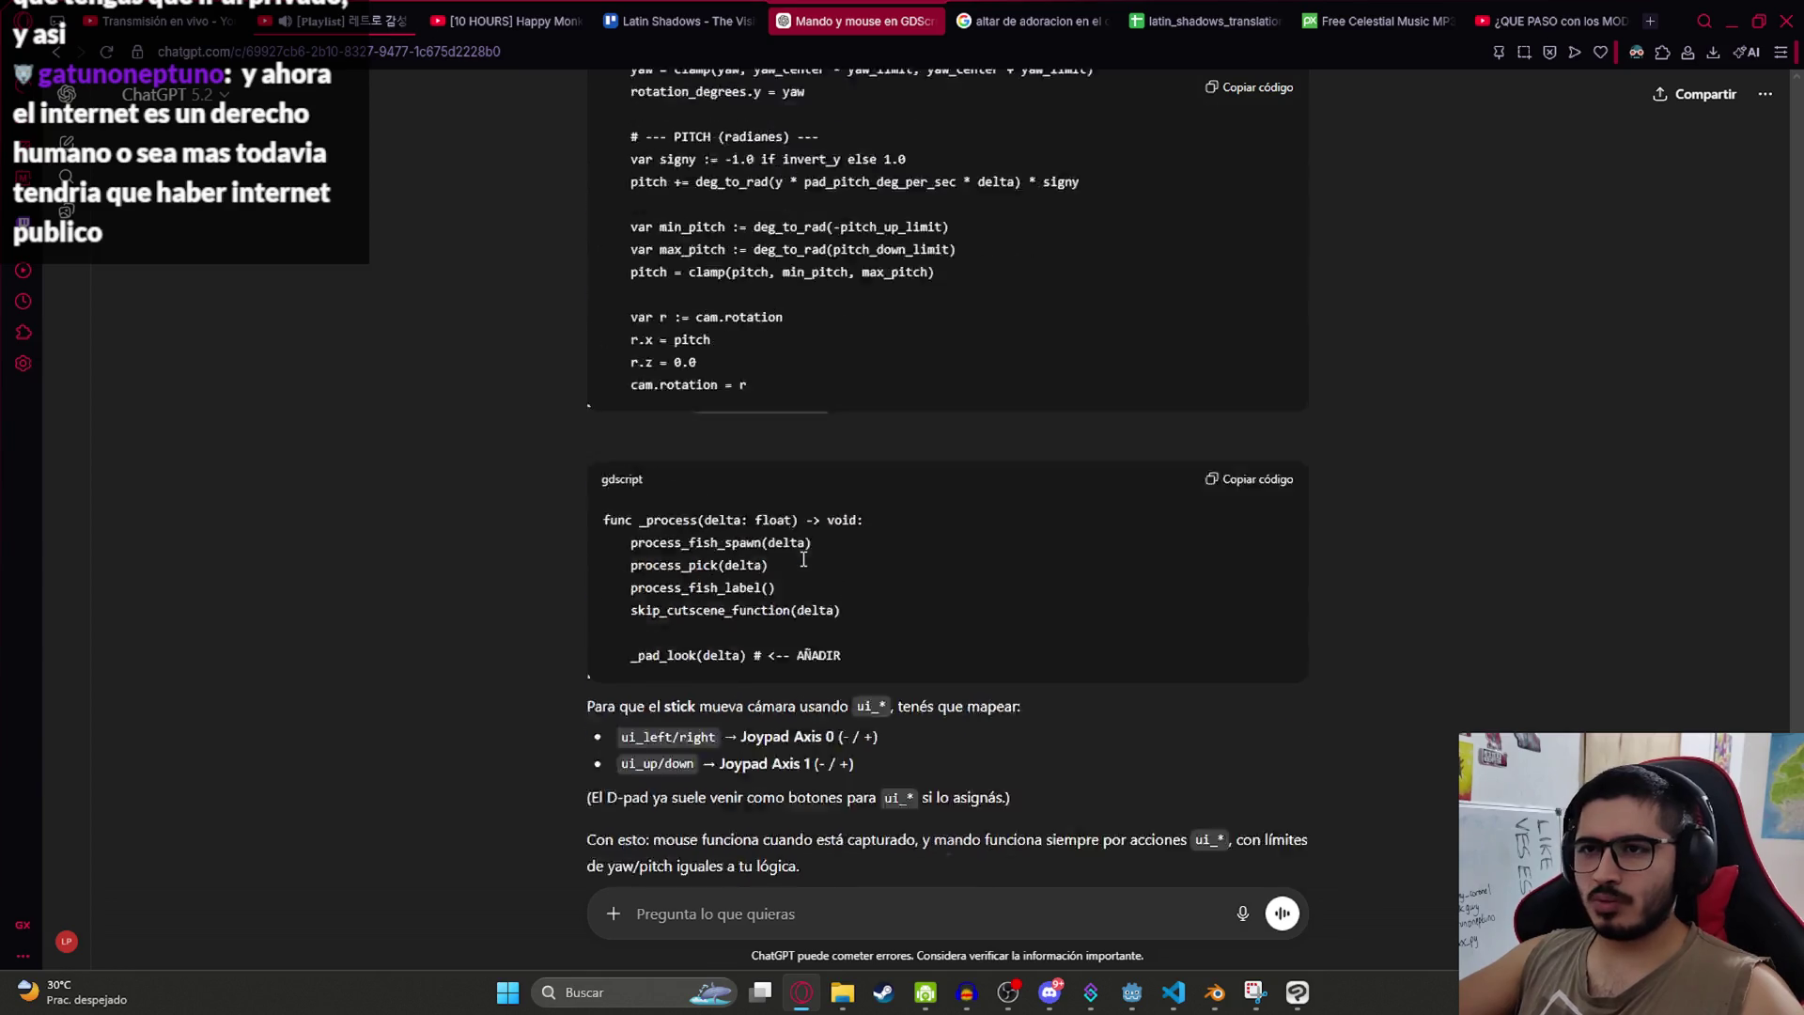
scroll(768, 802, down, 7)
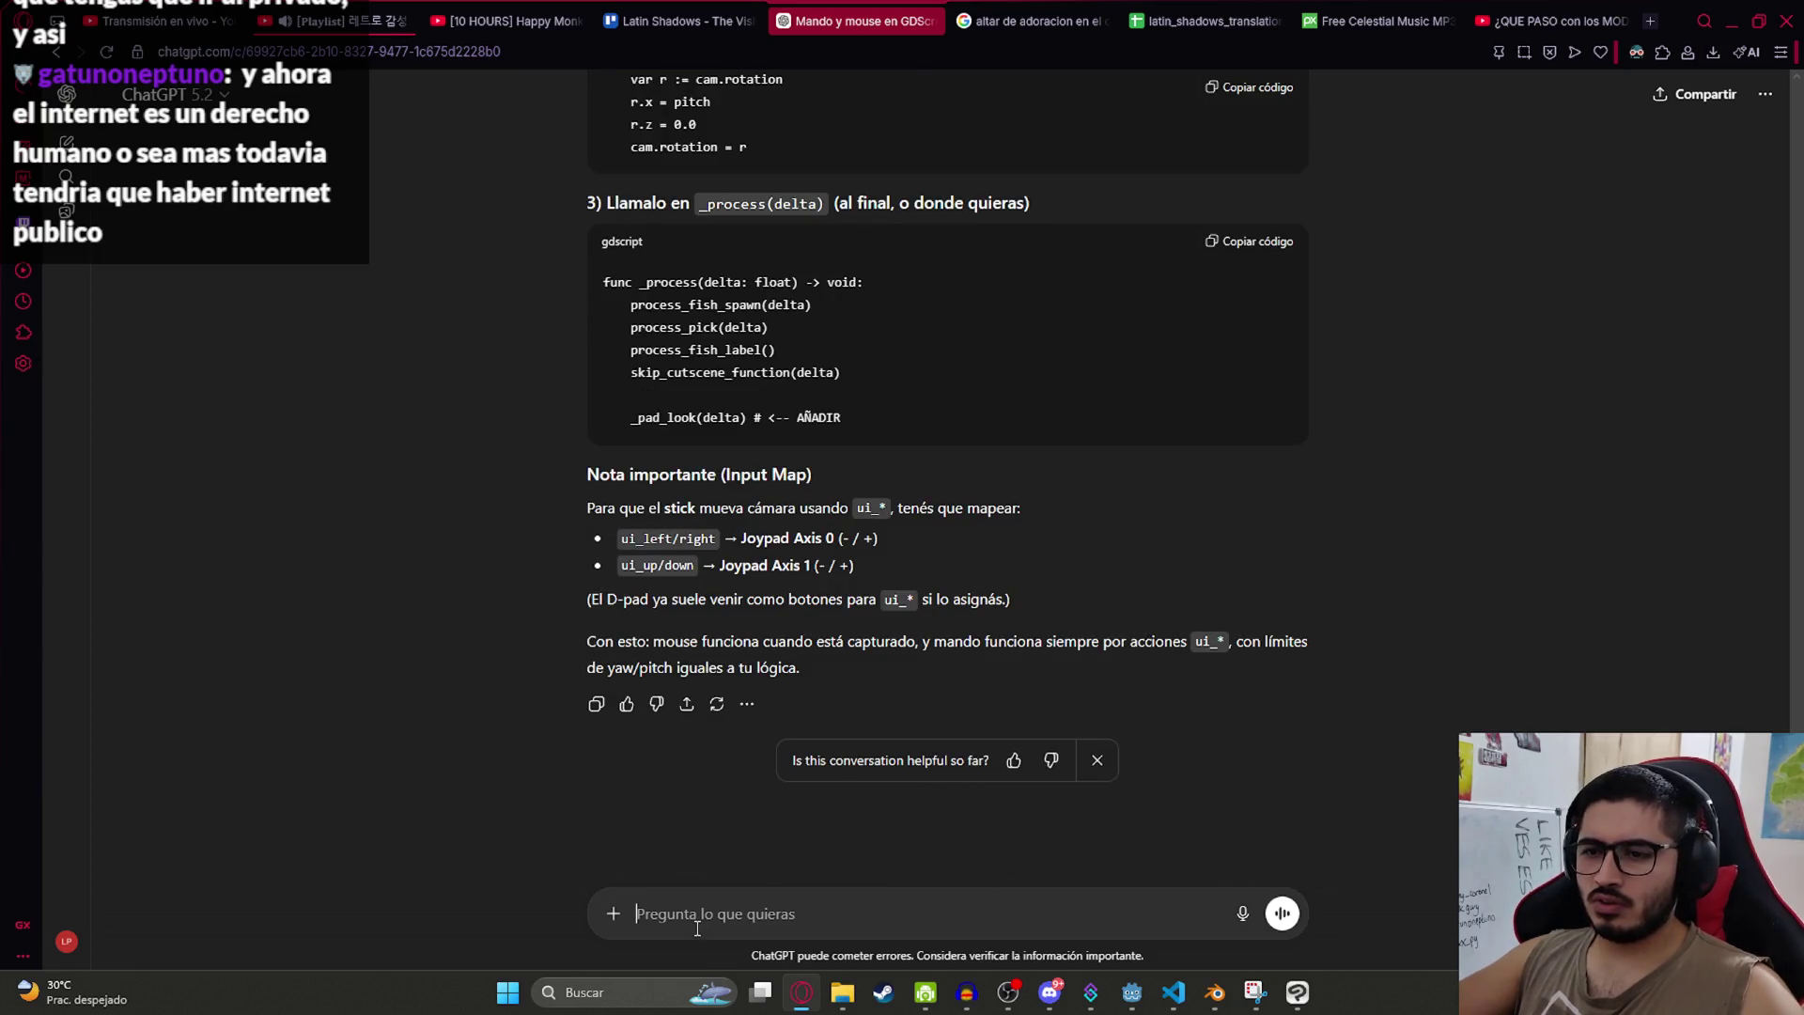
Step: Ask ChatGPT 'no es mejor usar en _input?' and scroll back through the conversation
text(no es mejor usar en _input?)
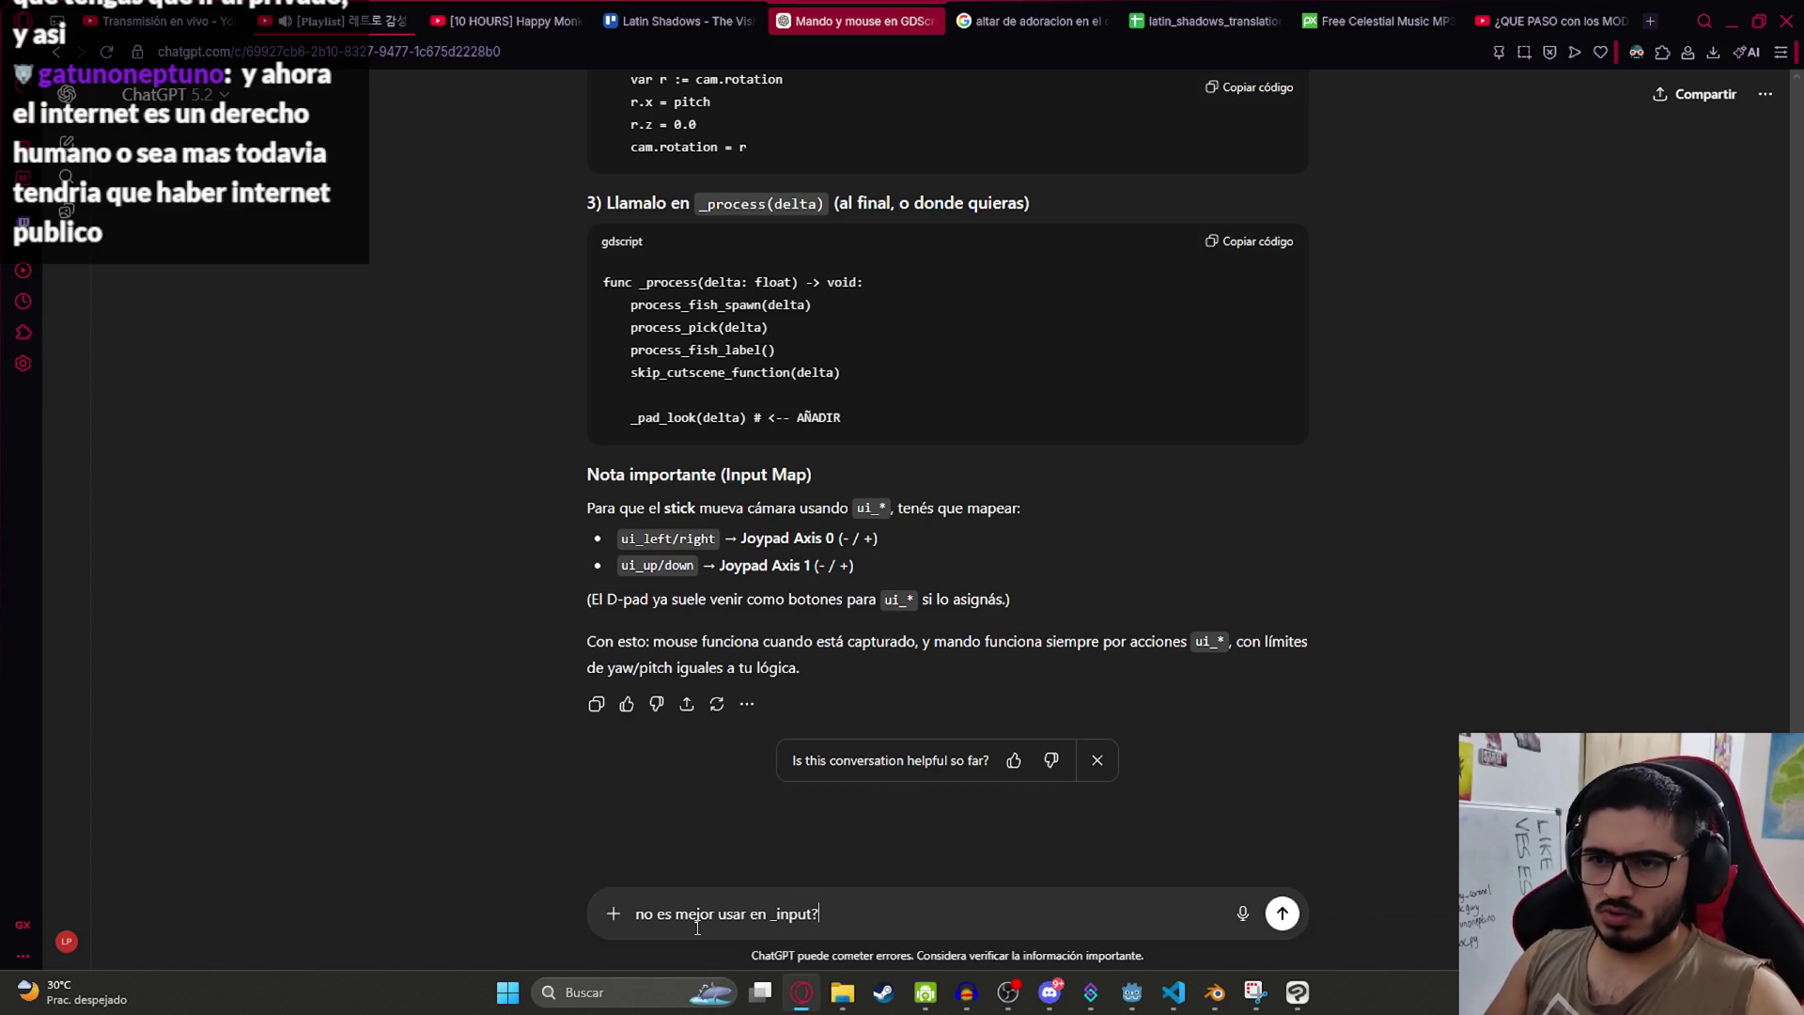
key(Return)
scroll(592, 724, up, 8)
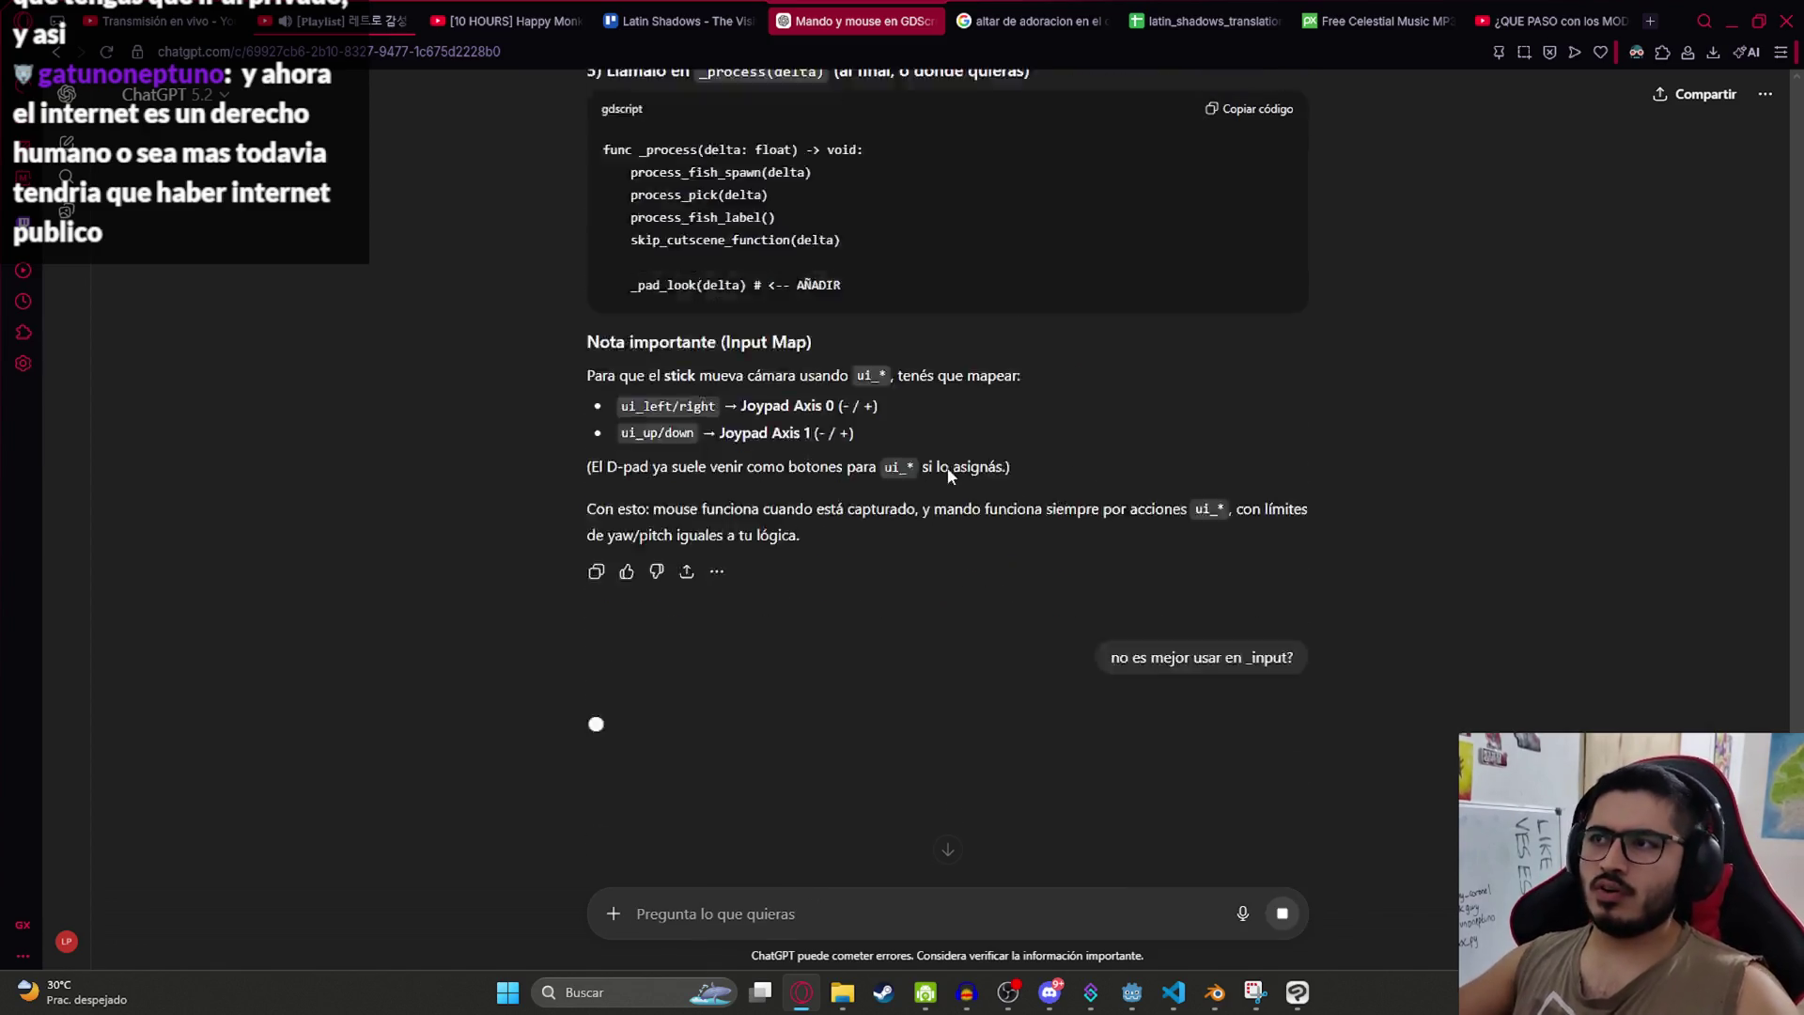
scroll(891, 564, up, 8)
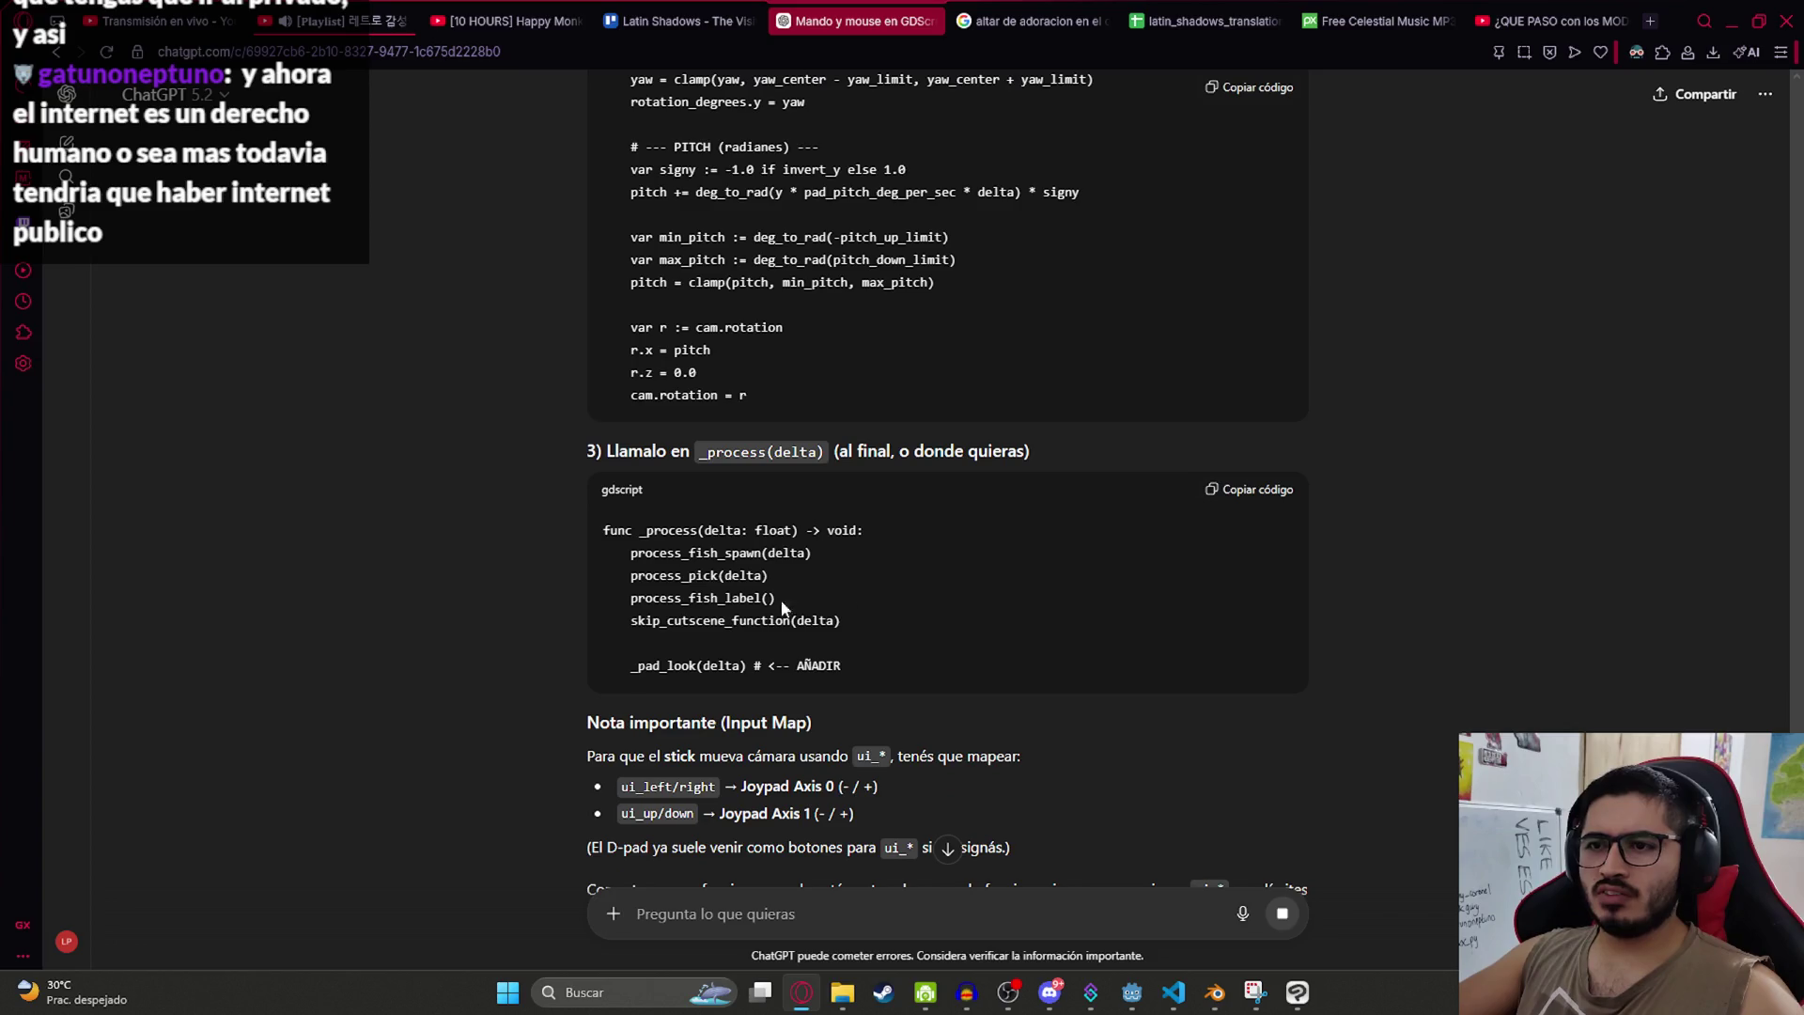
scroll(922, 251, up, 1)
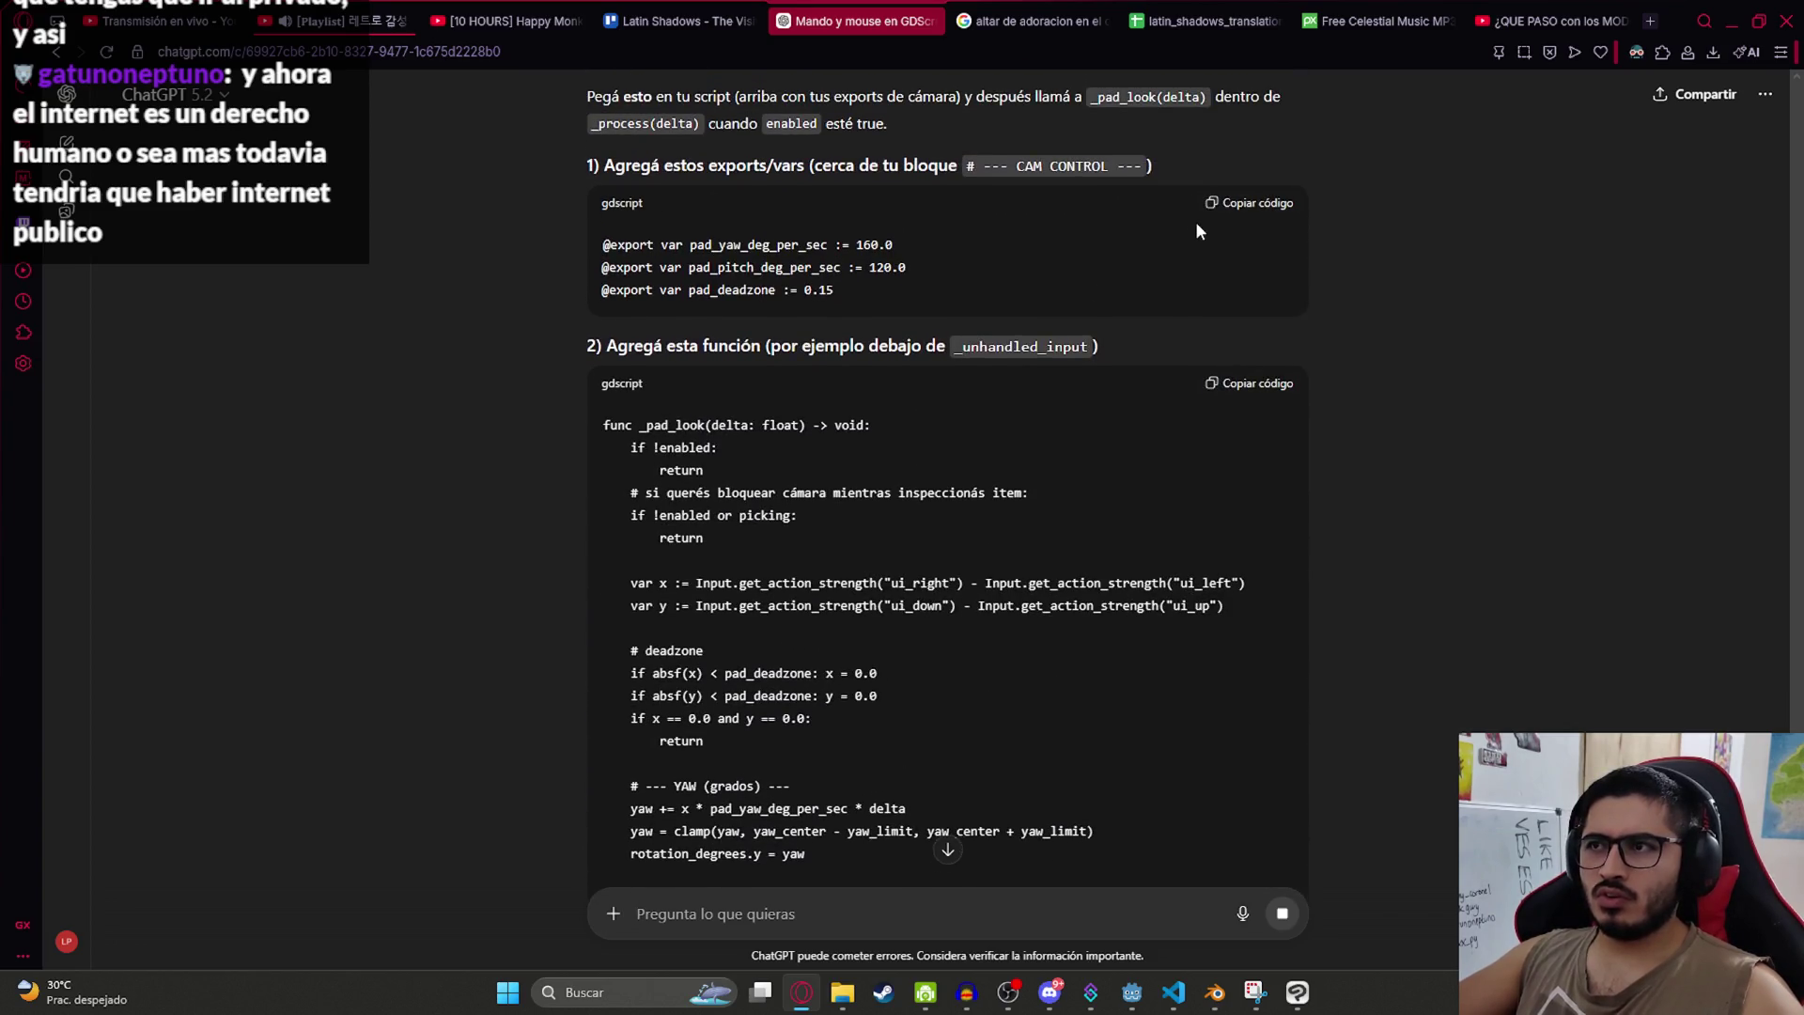
key(alt+Tab)
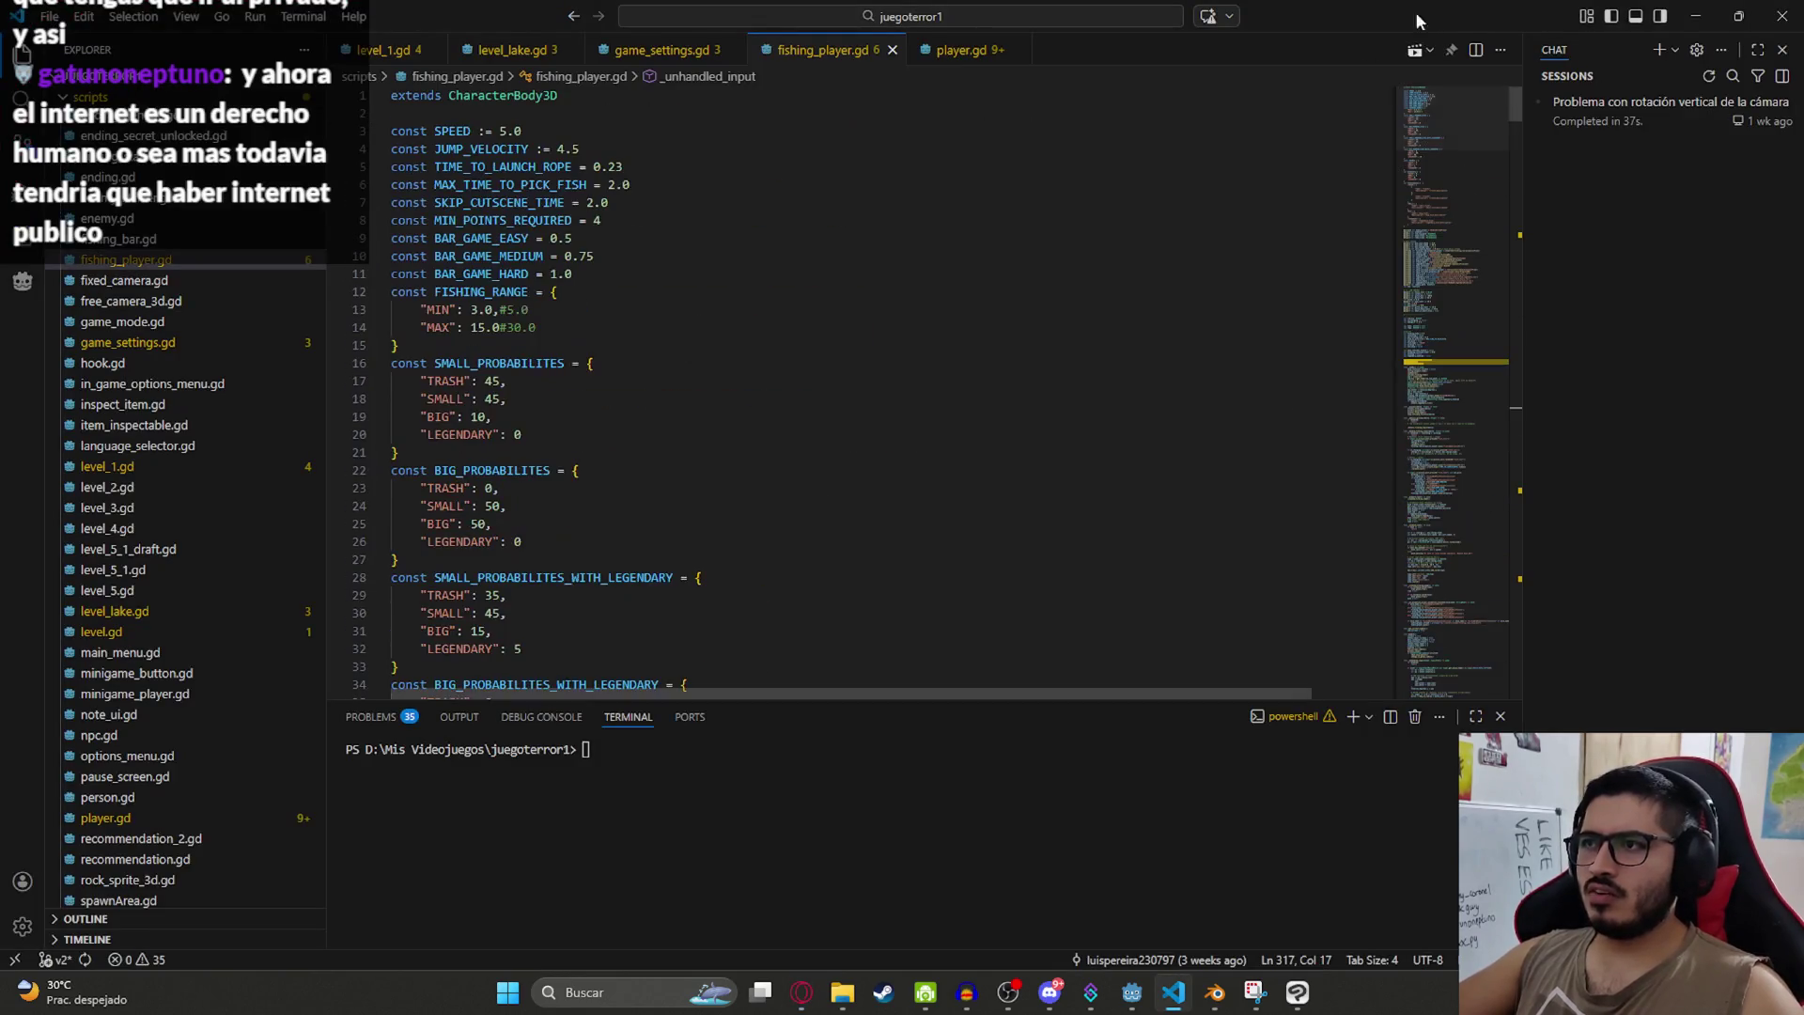
Step: Paste the three gamepad look exports on a new line below the rope_scene export
click(601, 113)
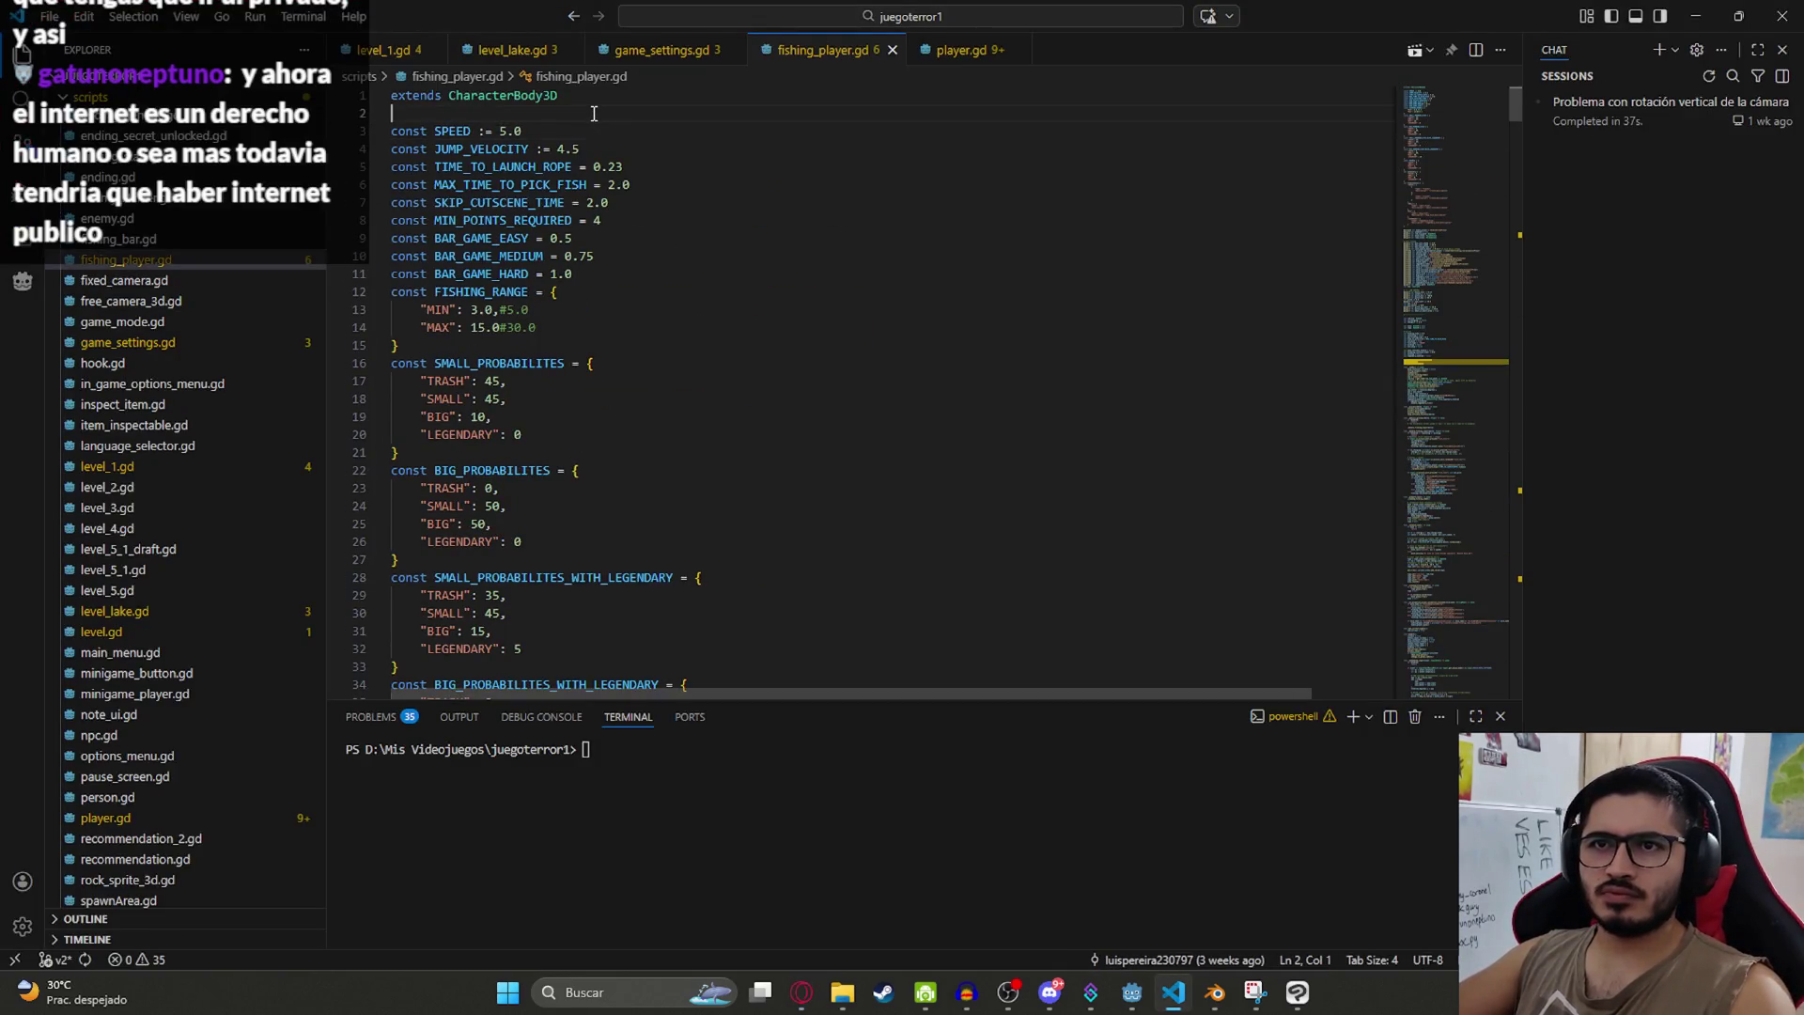
scroll(653, 379, down, 10)
scroll(653, 379, down, 5)
click(645, 346)
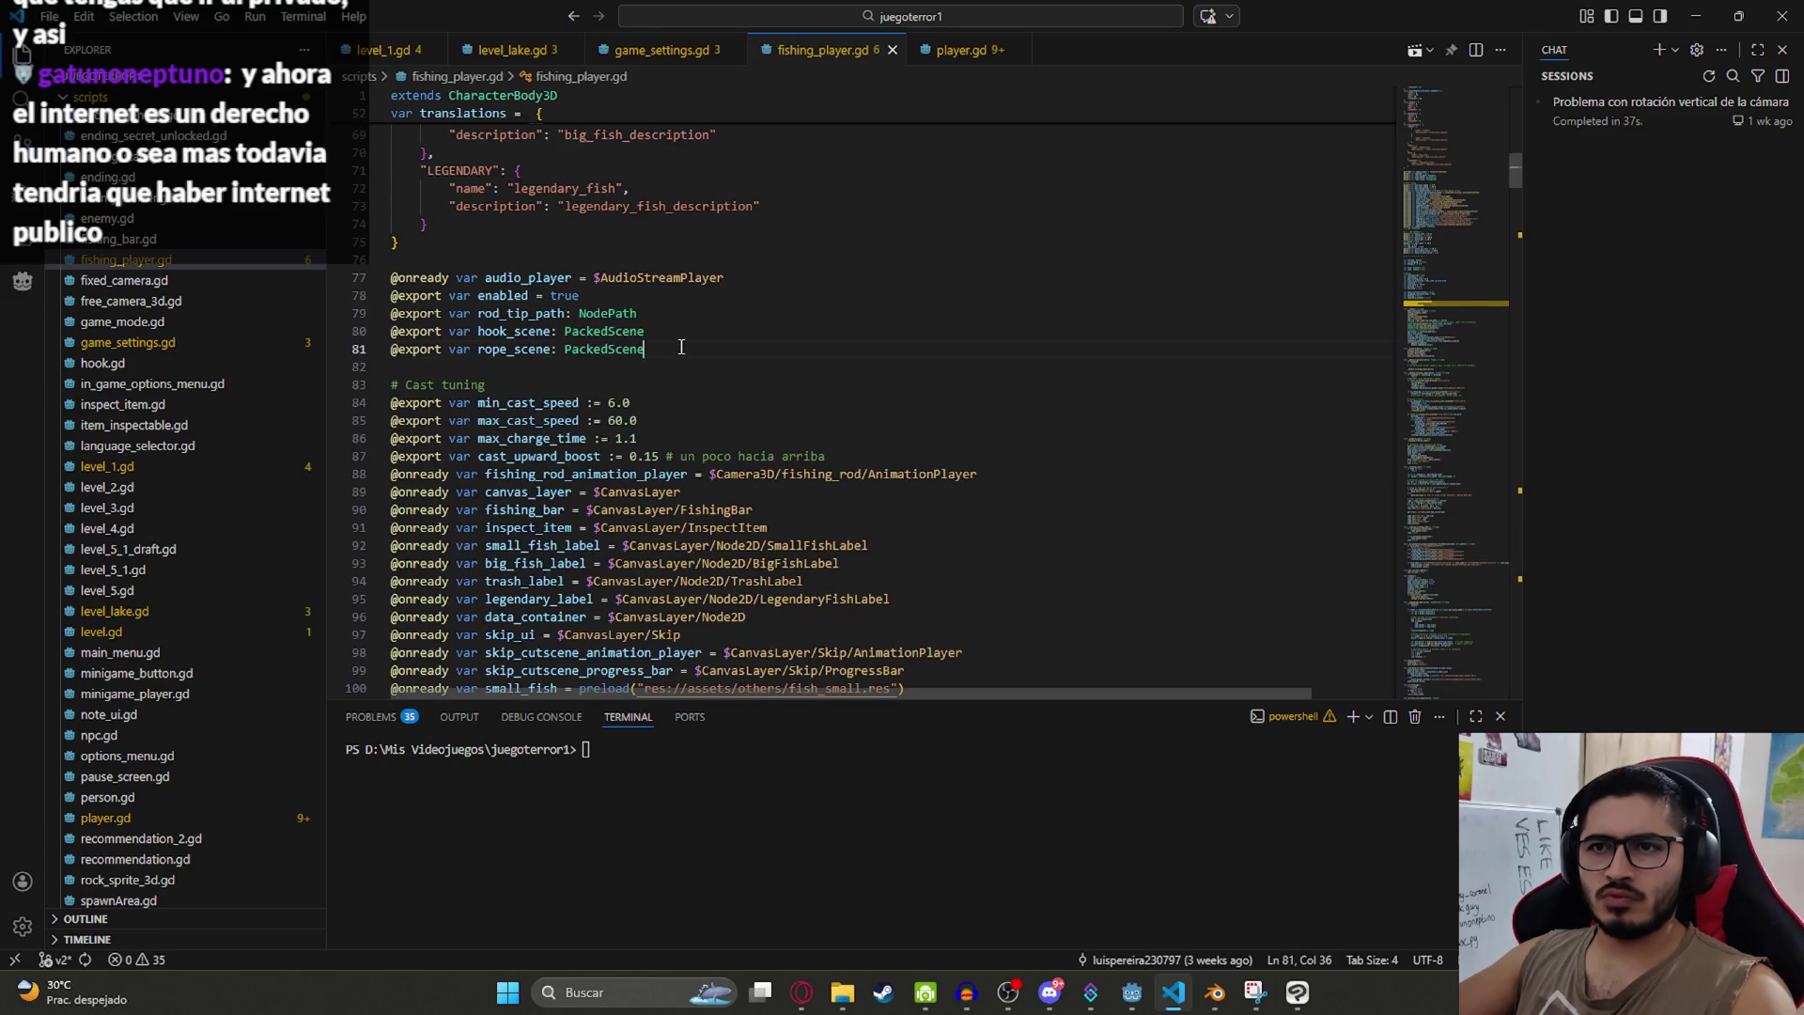
key(Return)
text(@export var pad_yaw_deg_per_sec := 160.0 @export var pad_pitch_deg_per_sec := 120.0 @export var pad_deadzone := 0.15)
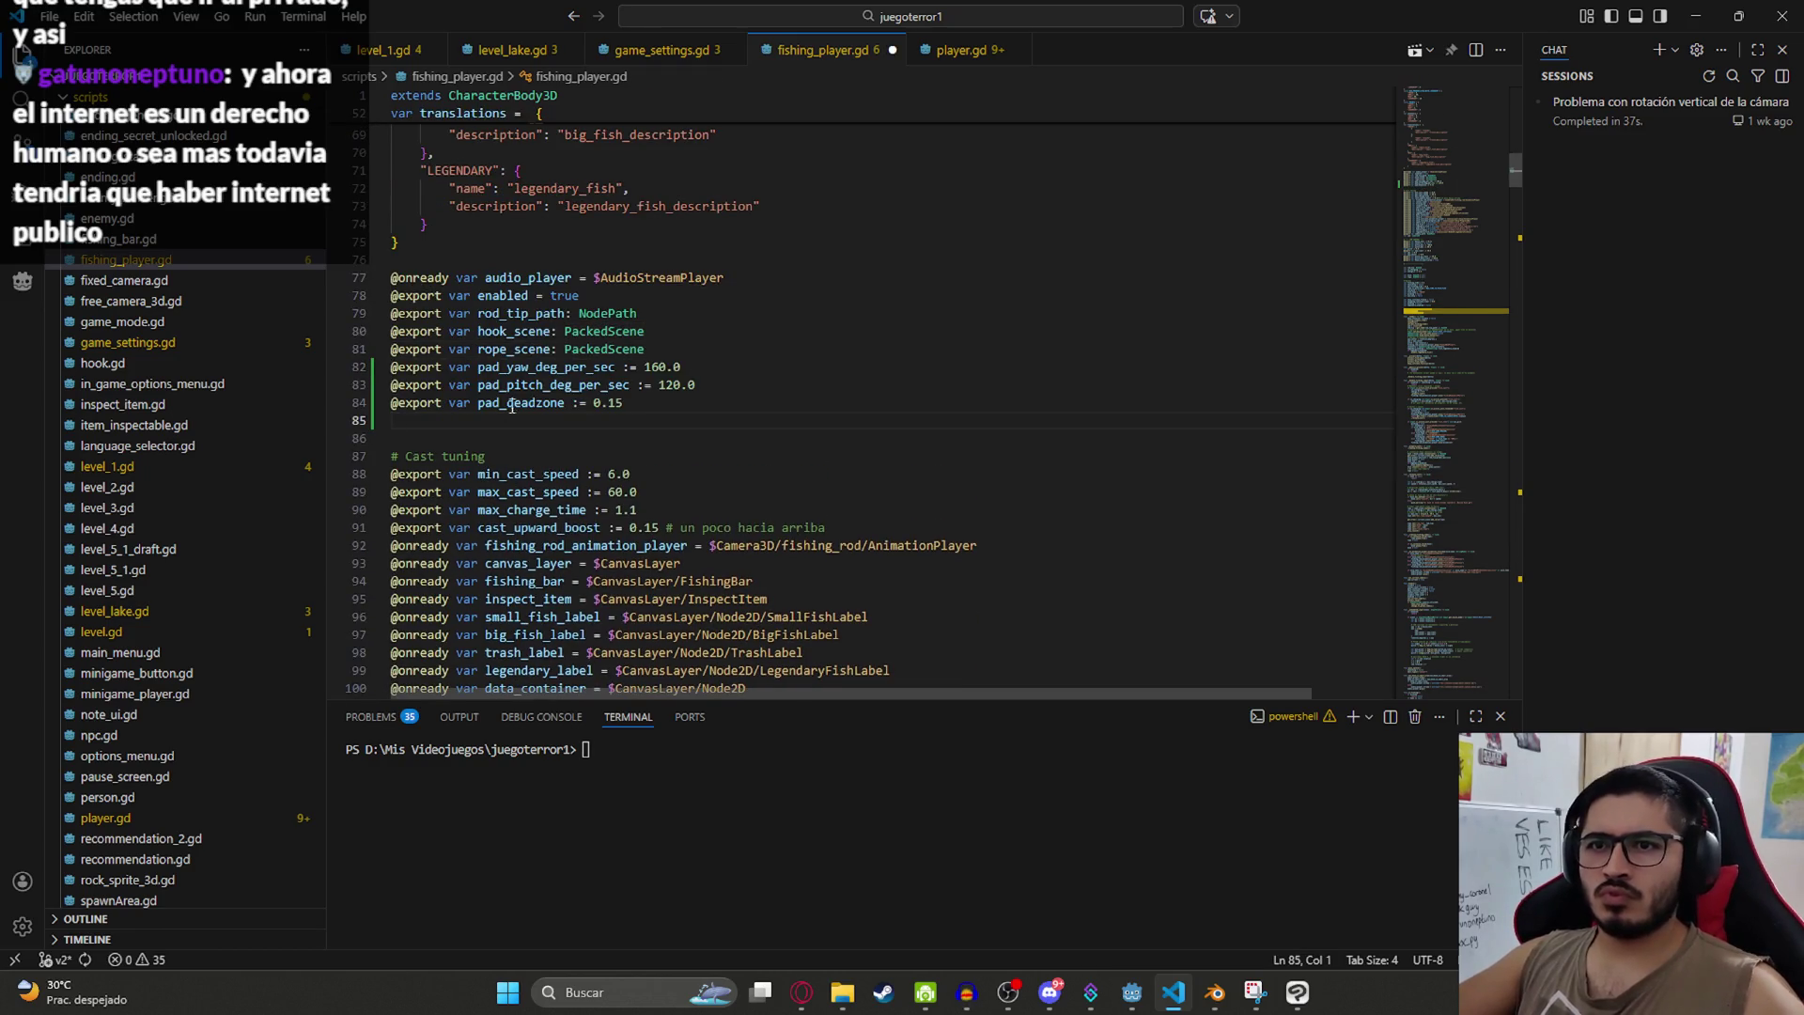
Step: Append ChatGPT's _pad_look function at the end of the script
key(alt+Tab)
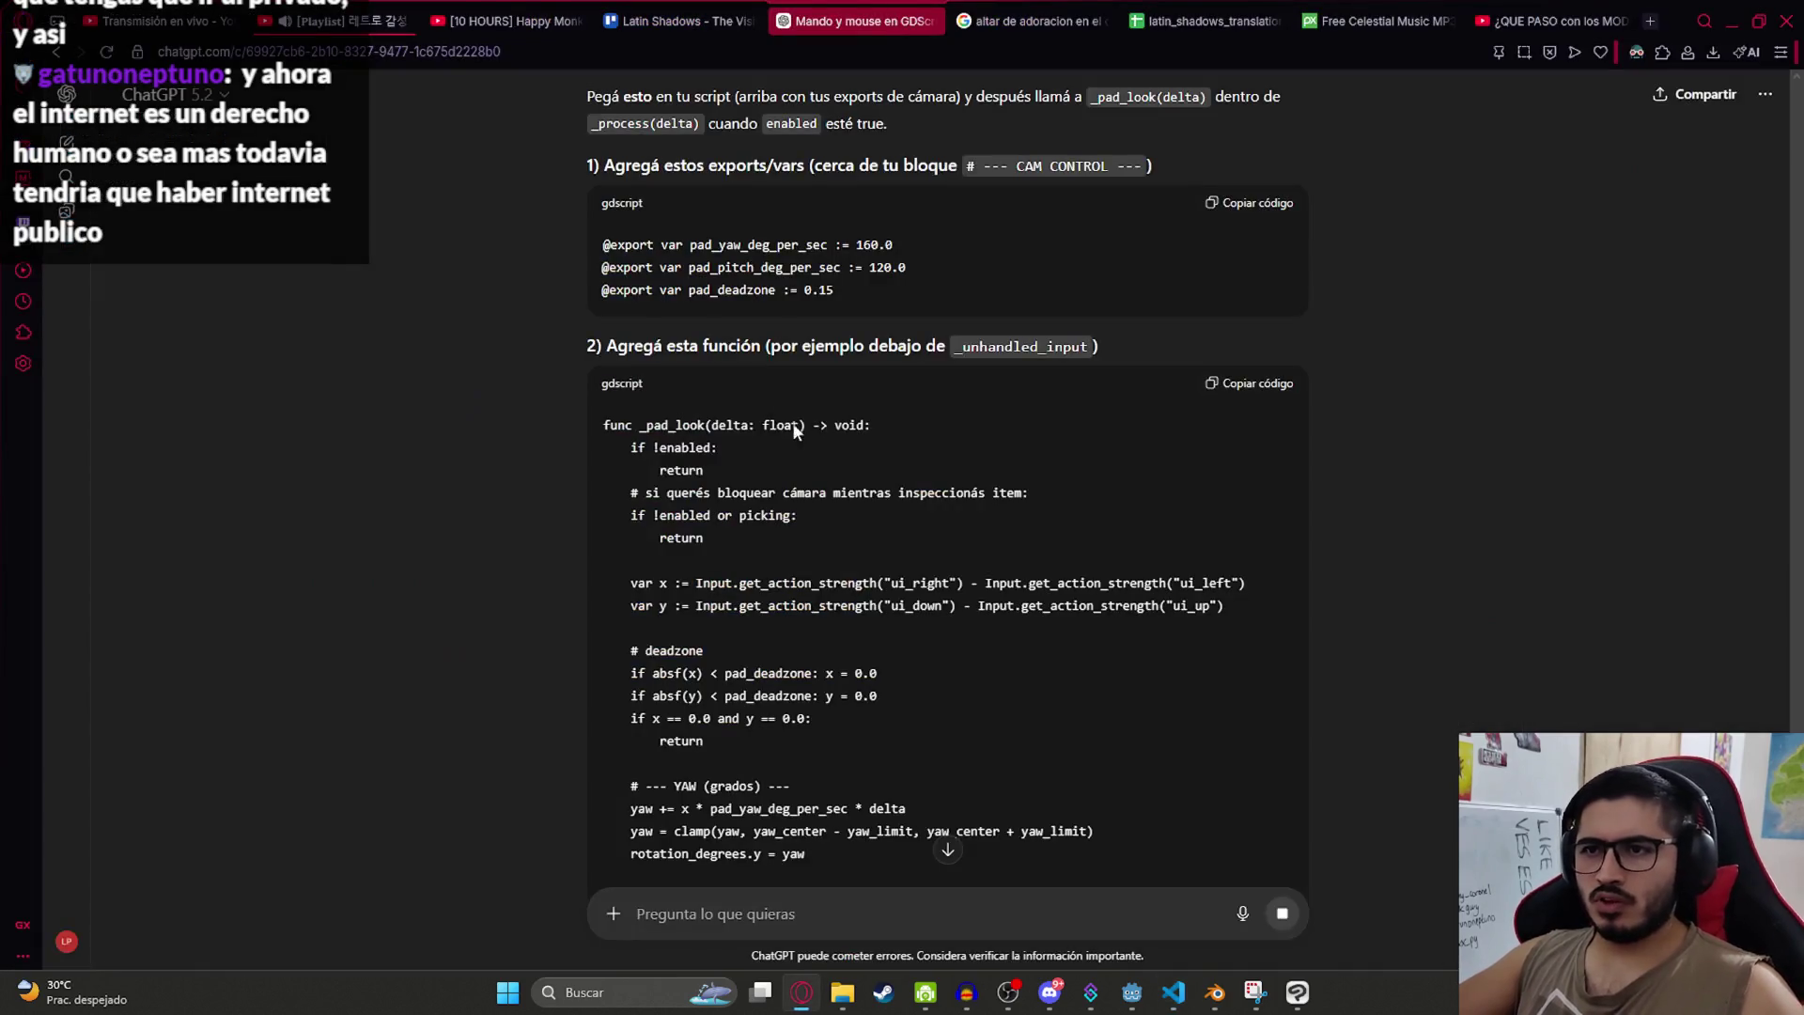
click(1249, 382)
key(alt+Tab)
scroll(1457, 242, down, 15)
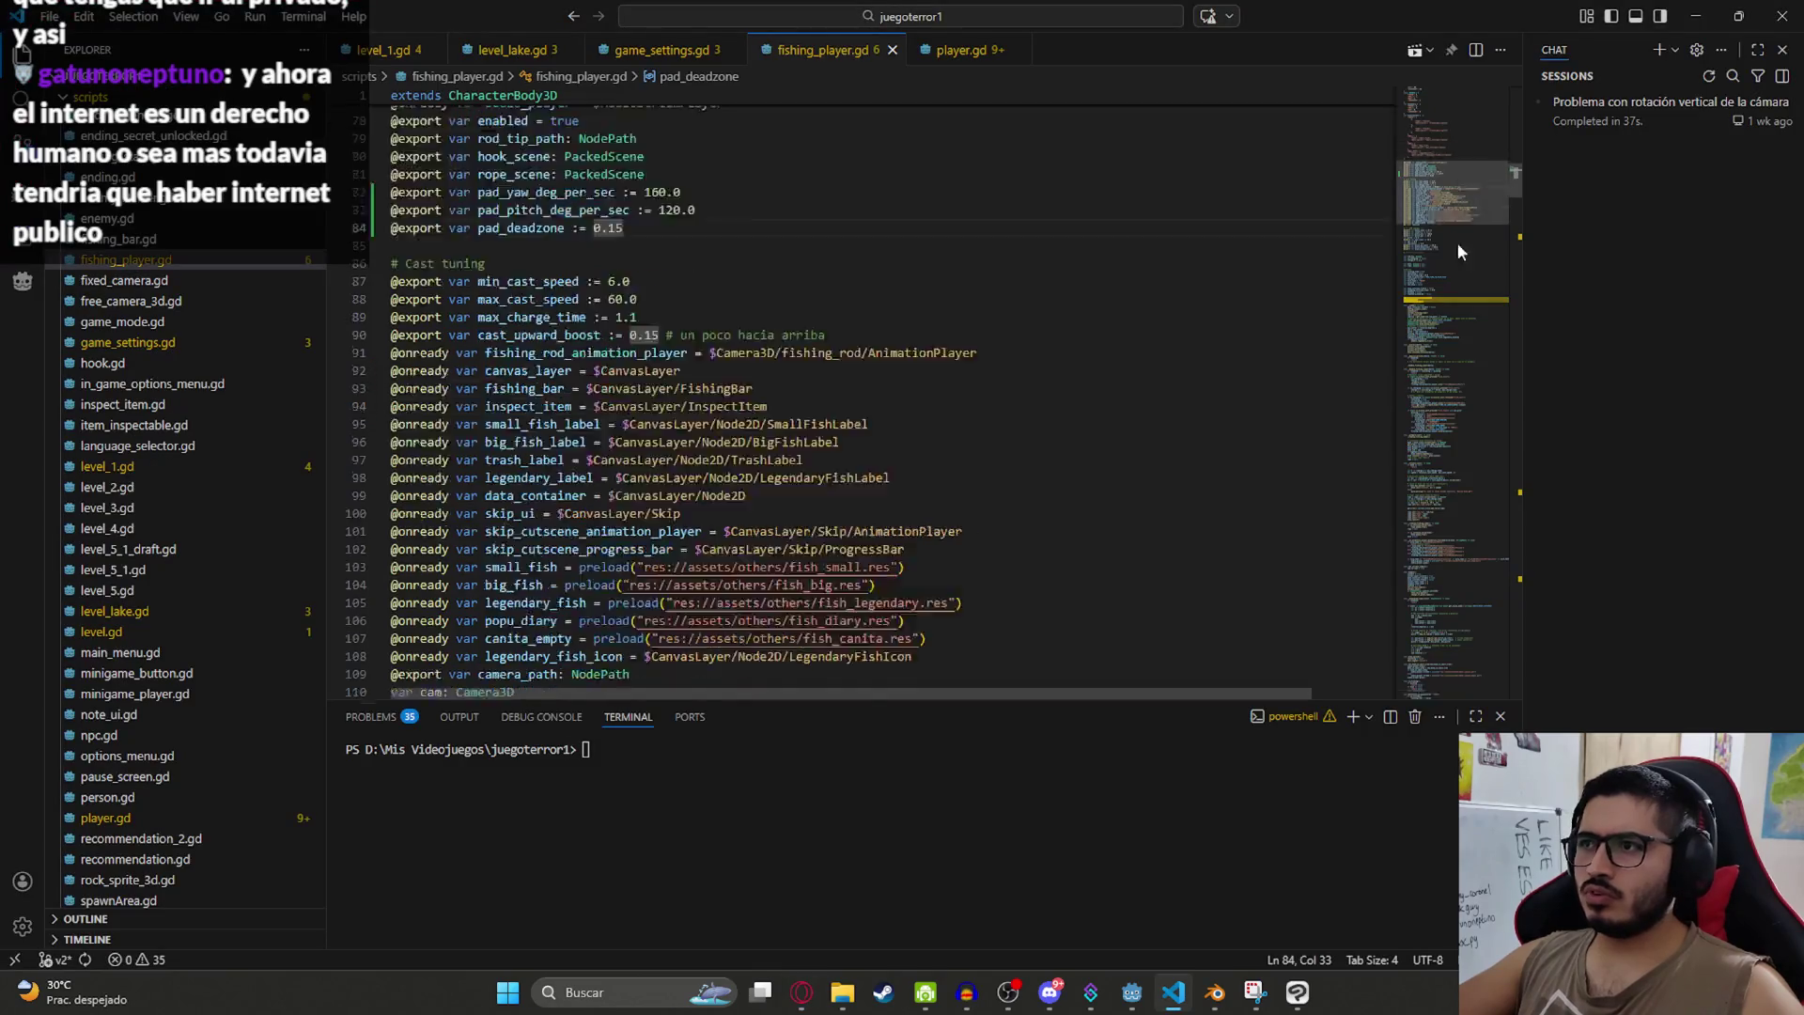
scroll(1033, 516, up, 2)
click(955, 475)
key(Return)
key(ctrl+v)
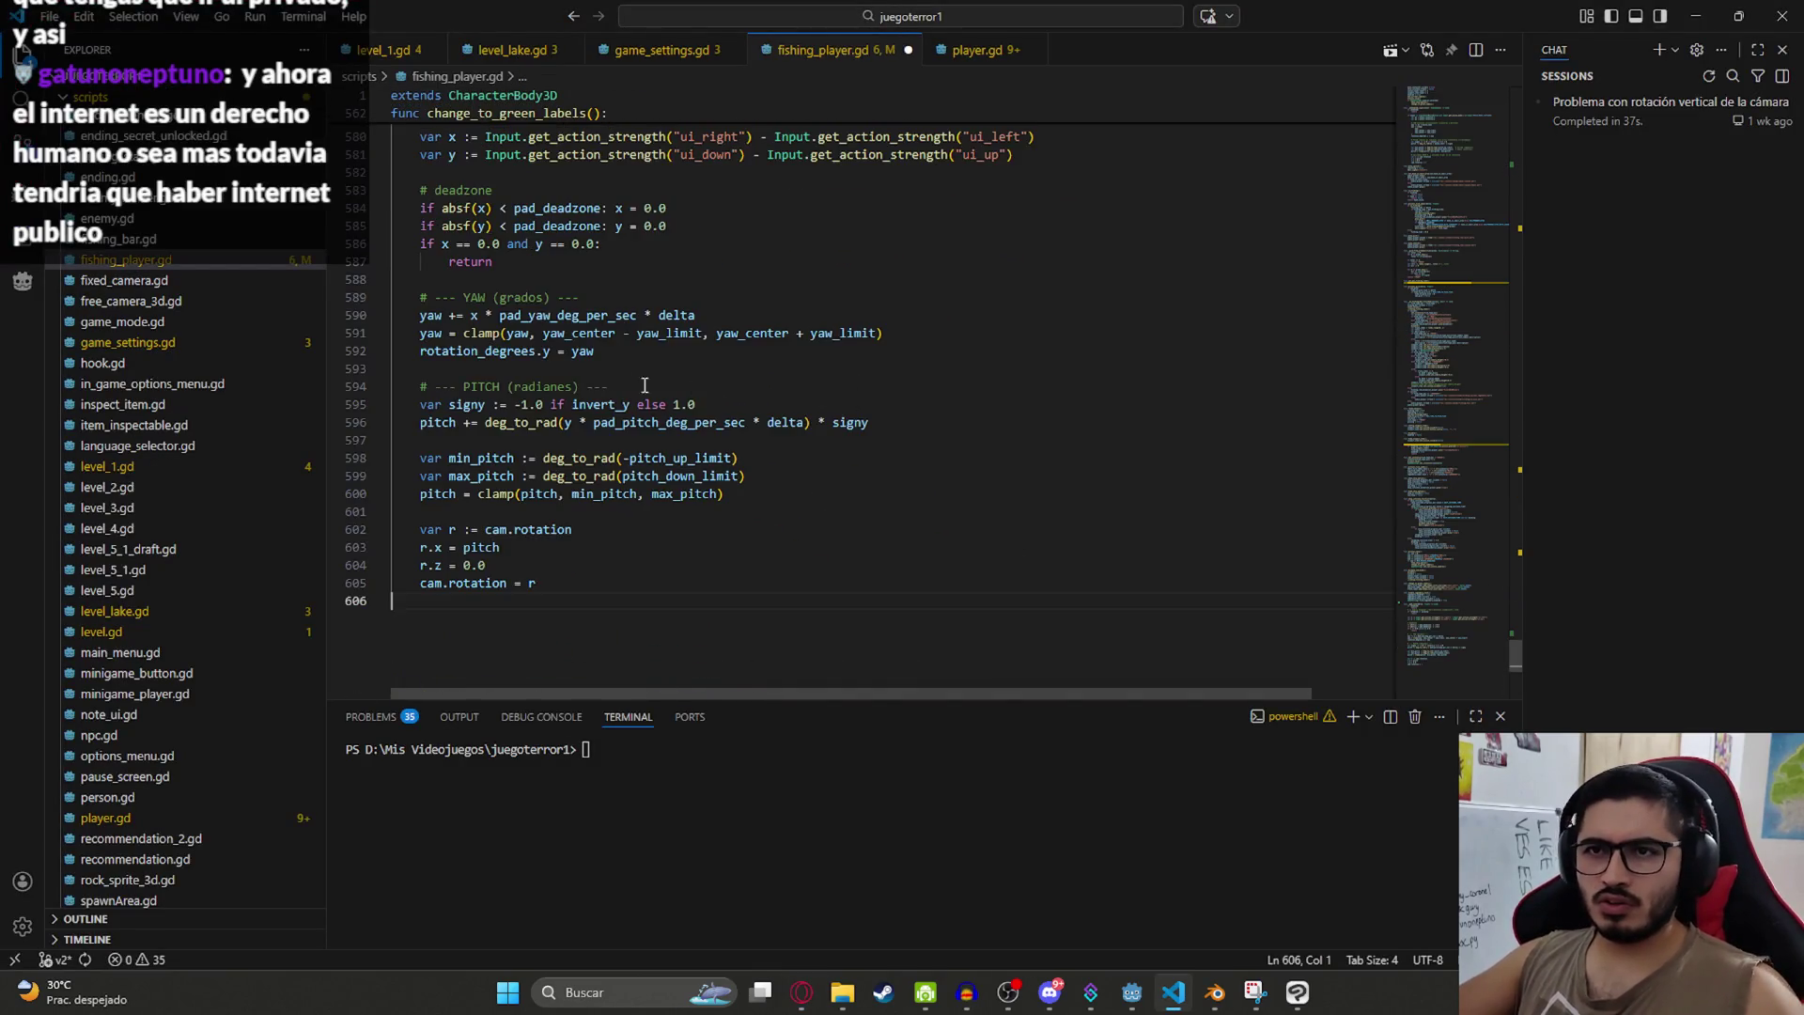
scroll(604, 388, up, 5)
double_click(453, 244)
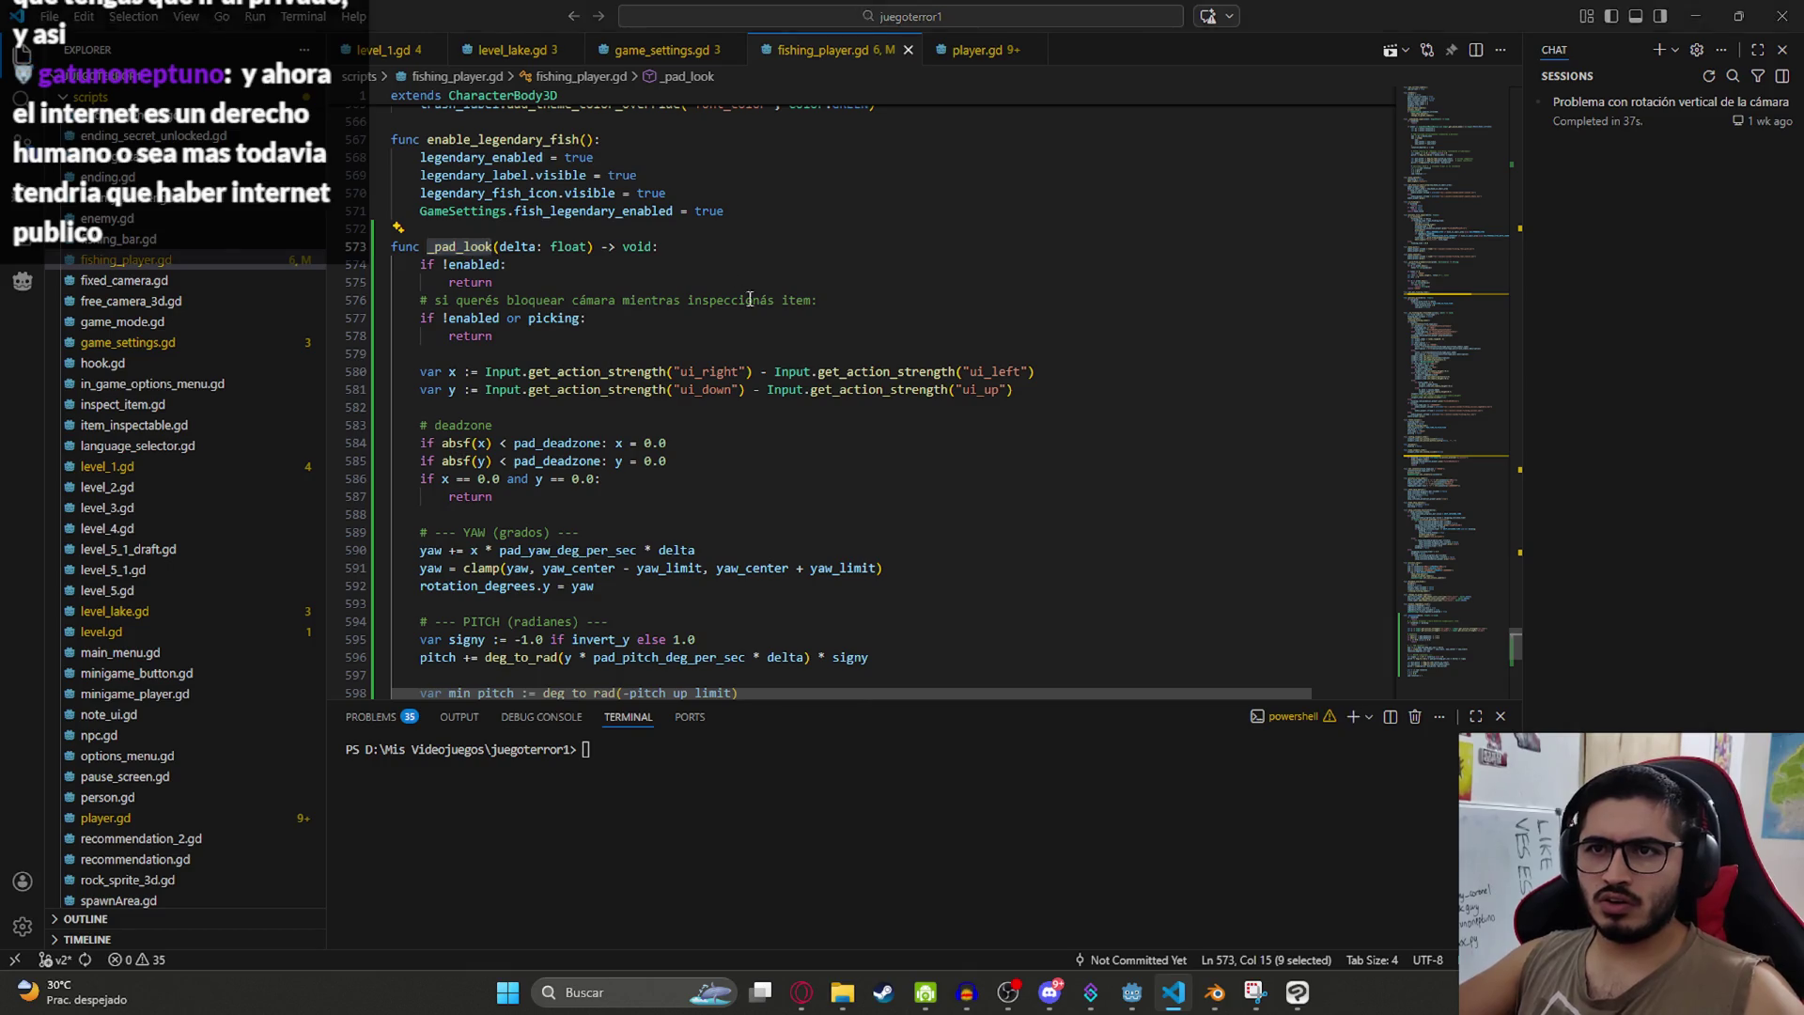
Step: Copy the _pad_look(delta) call from ChatGPT's answer
key(alt+Tab)
scroll(794, 560, down, 4)
scroll(795, 560, down, 2)
scroll(796, 539, up, 5)
scroll(797, 539, down, 8)
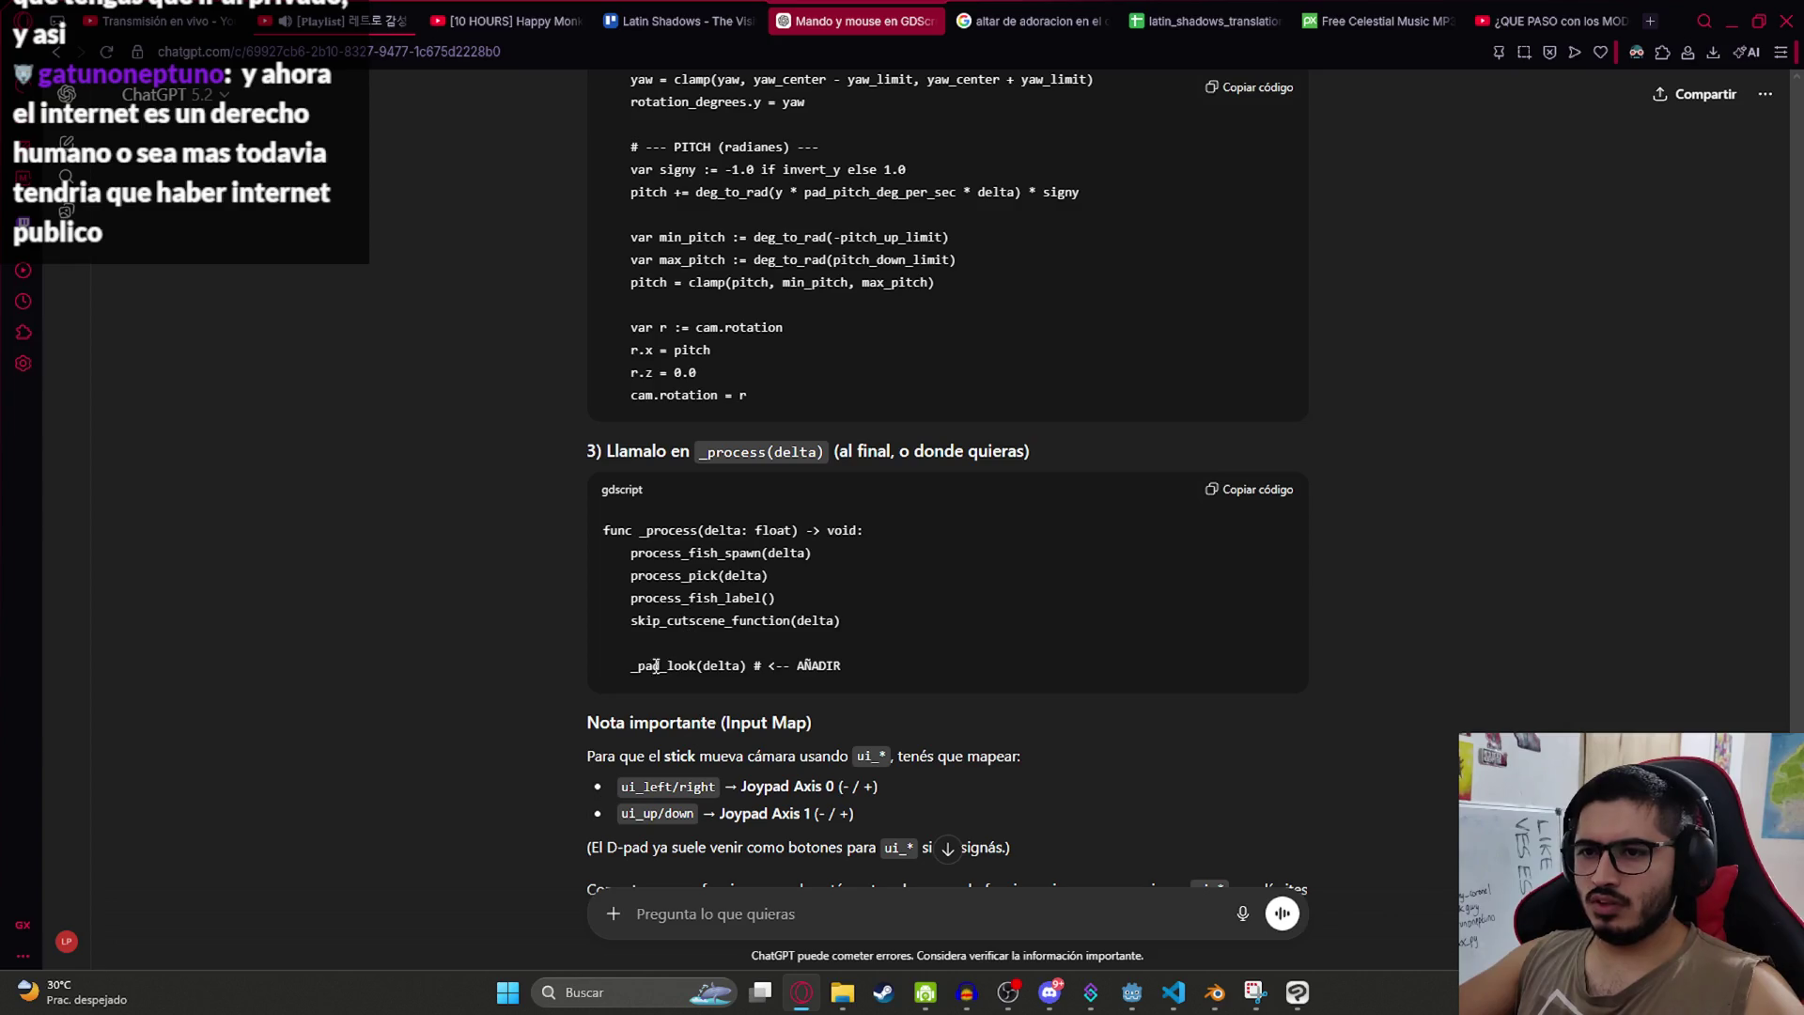
drag(757, 665, 630, 665)
key(ctrl+c)
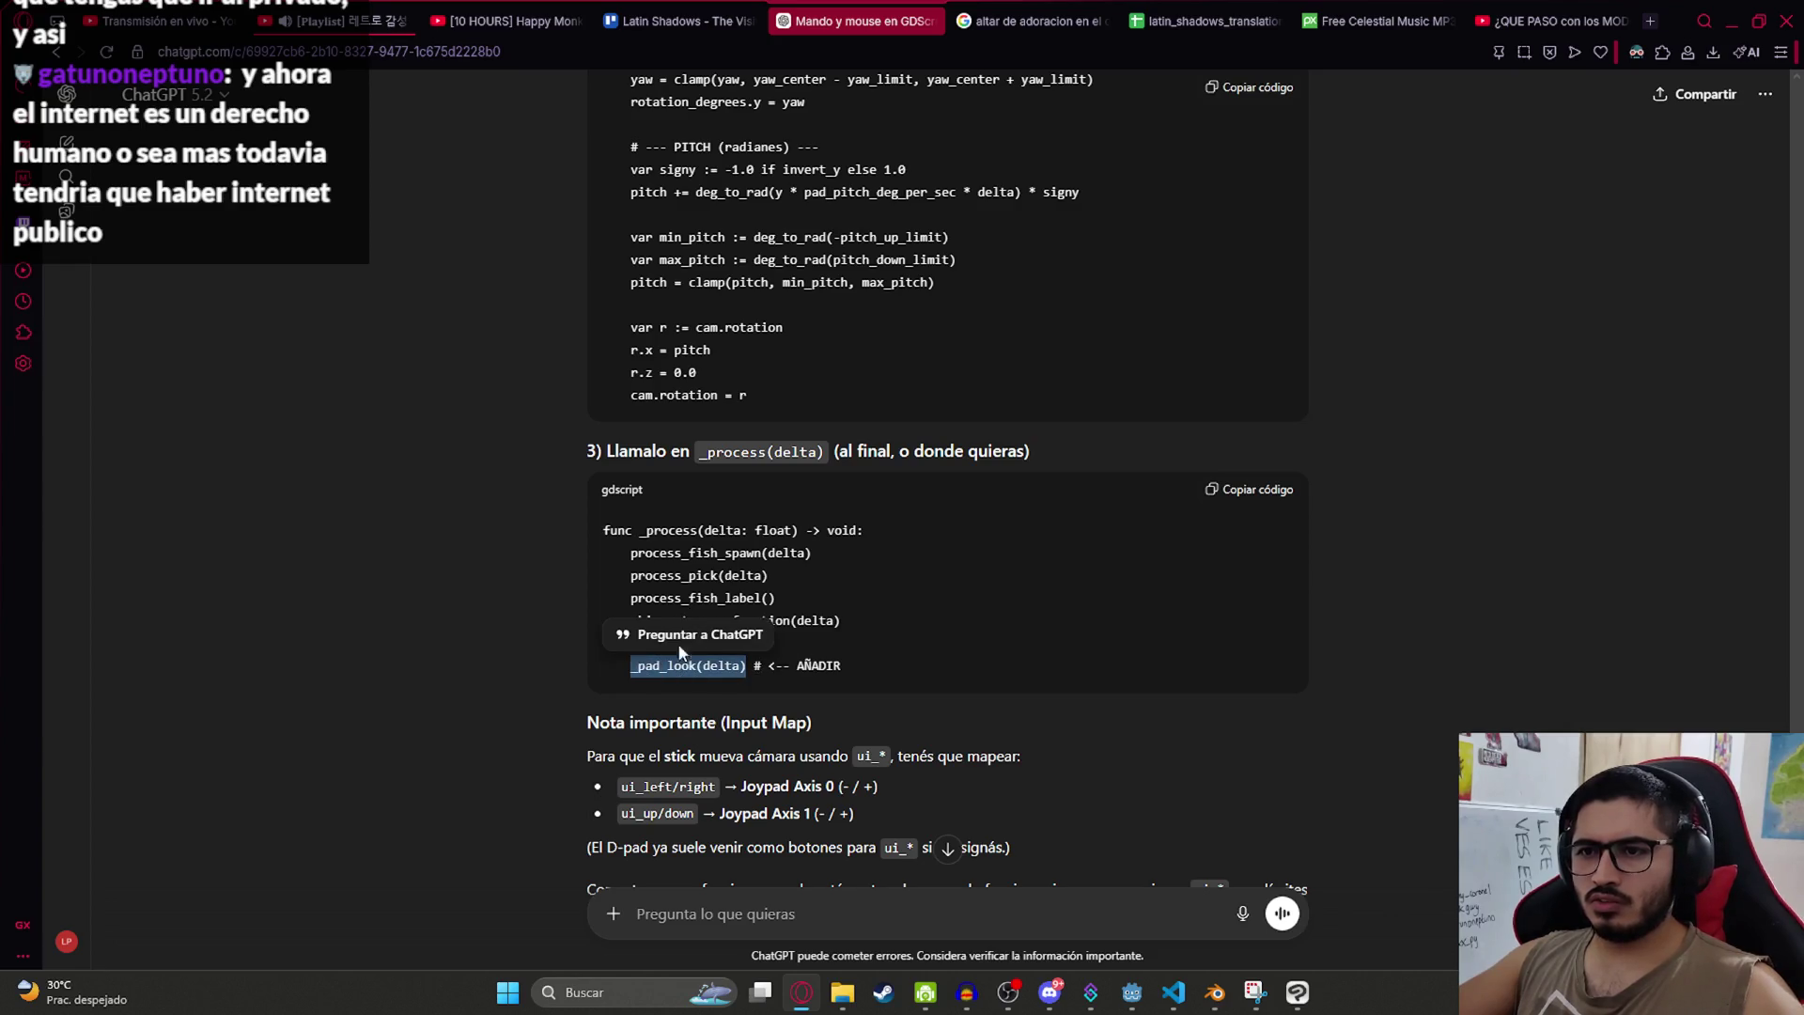
key(alt+Tab)
Step: Insert the _pad_look(delta) call as the last line of _process
click(890, 293)
key(ctrl+f)
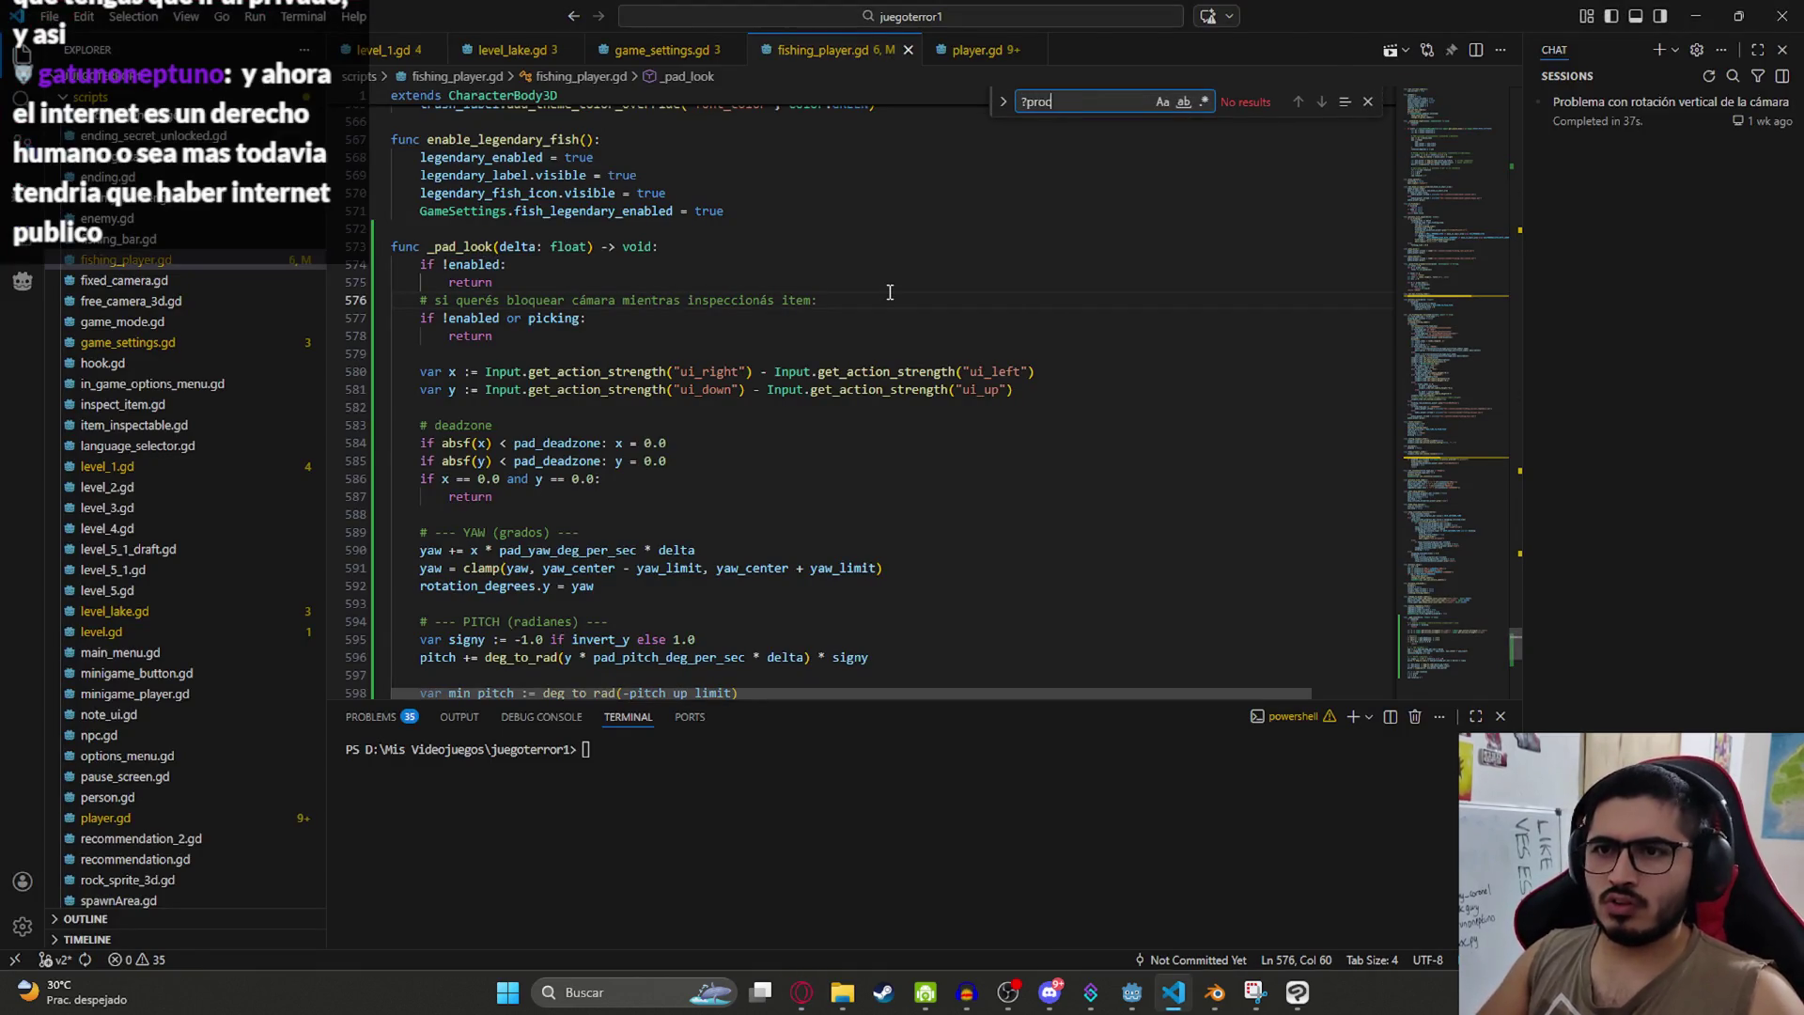
key(Home)
key(Delete)
text(_)
key(Return)
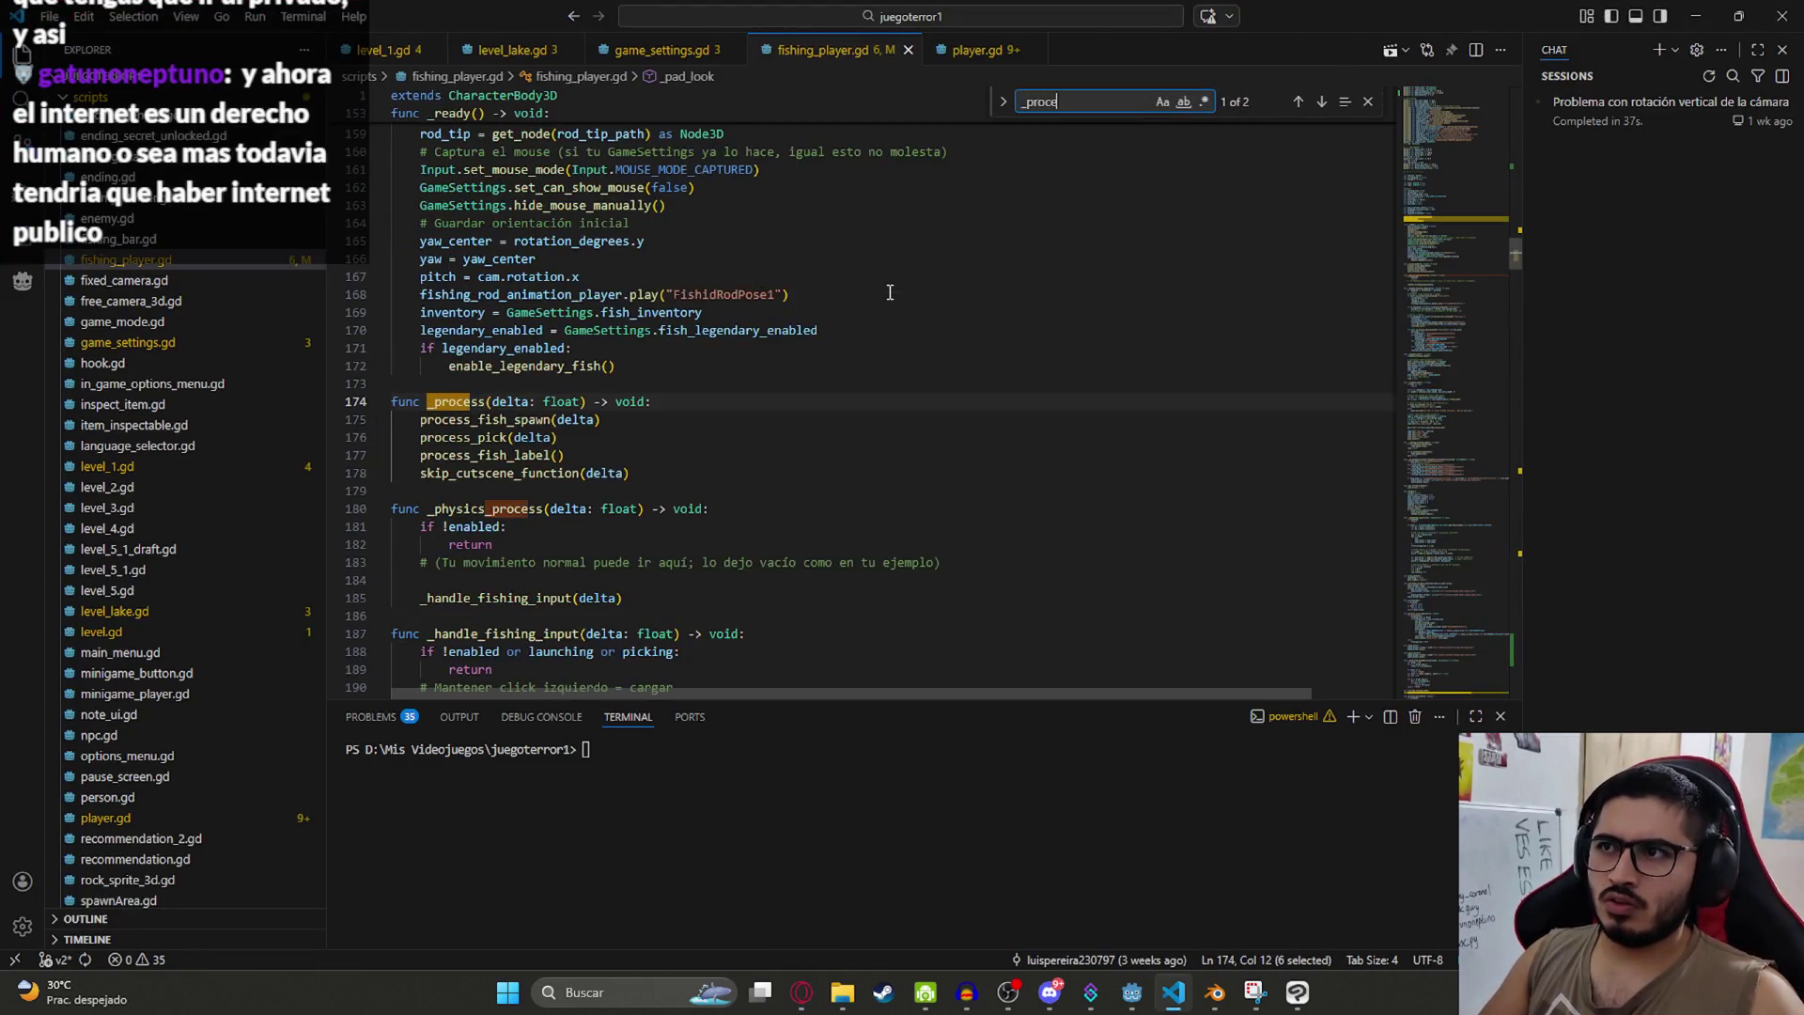
click(658, 482)
key(Return)
key(ctrl+v)
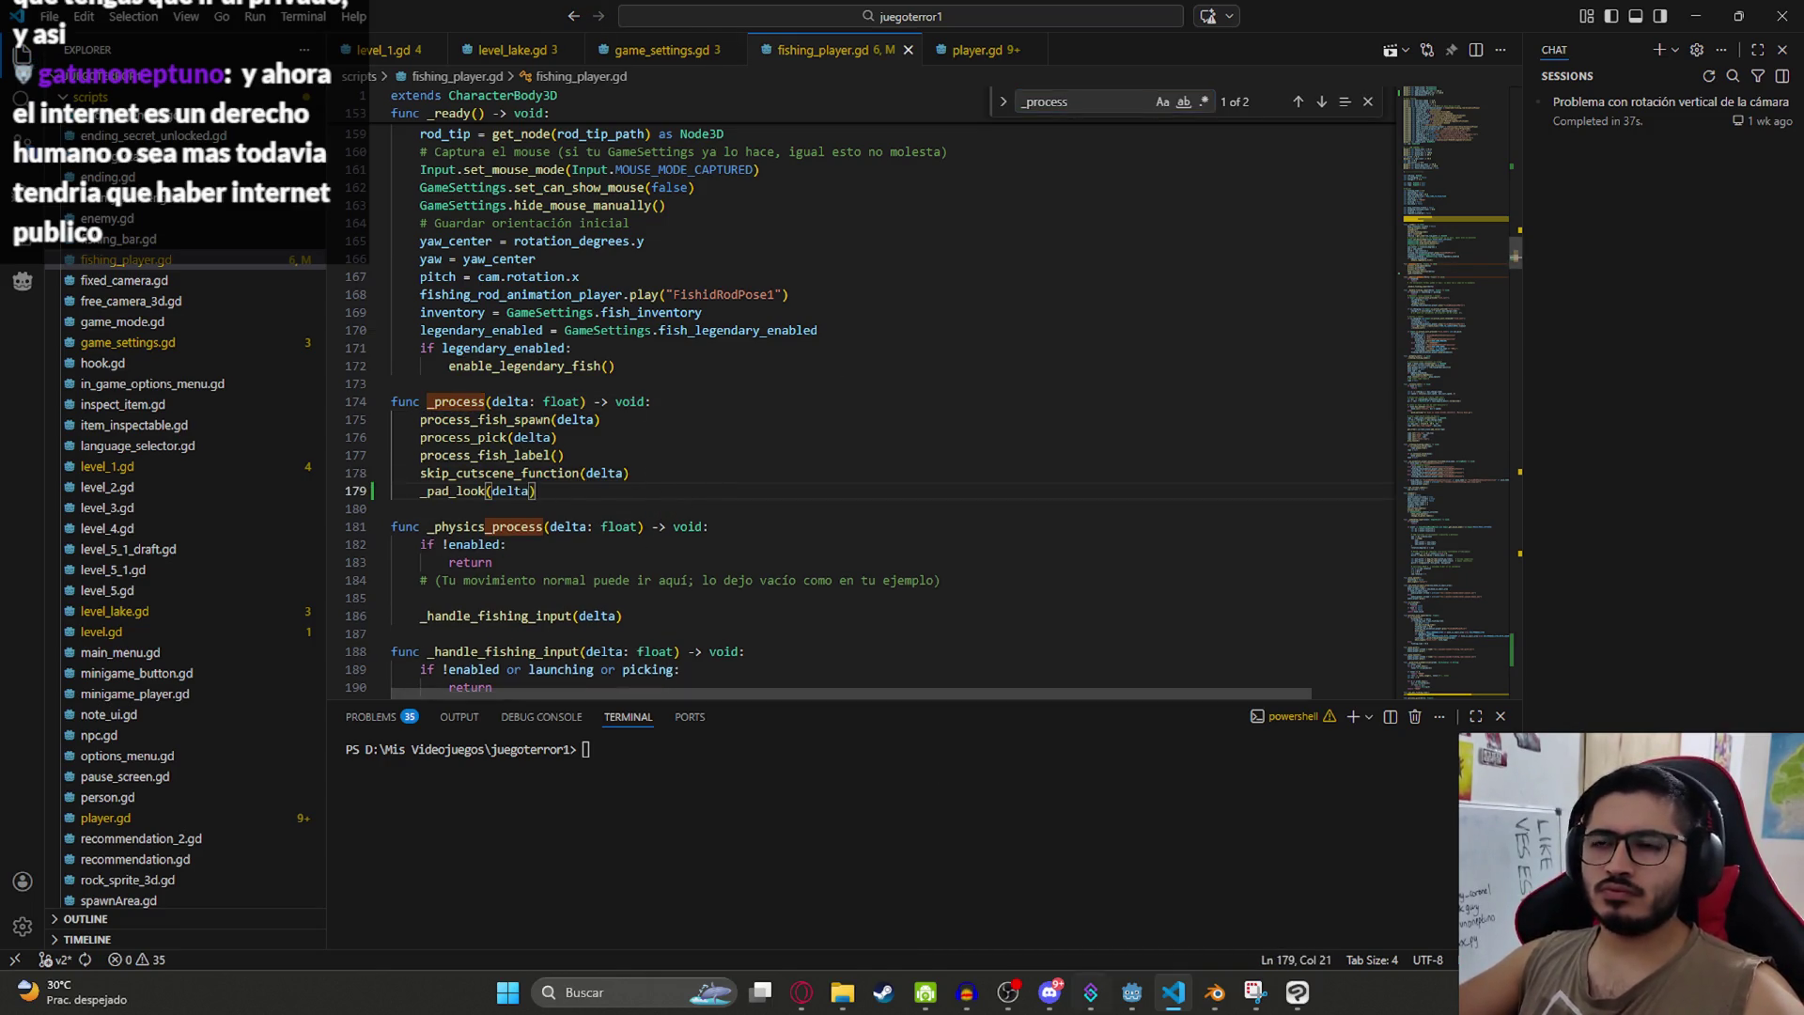
key(alt+Tab)
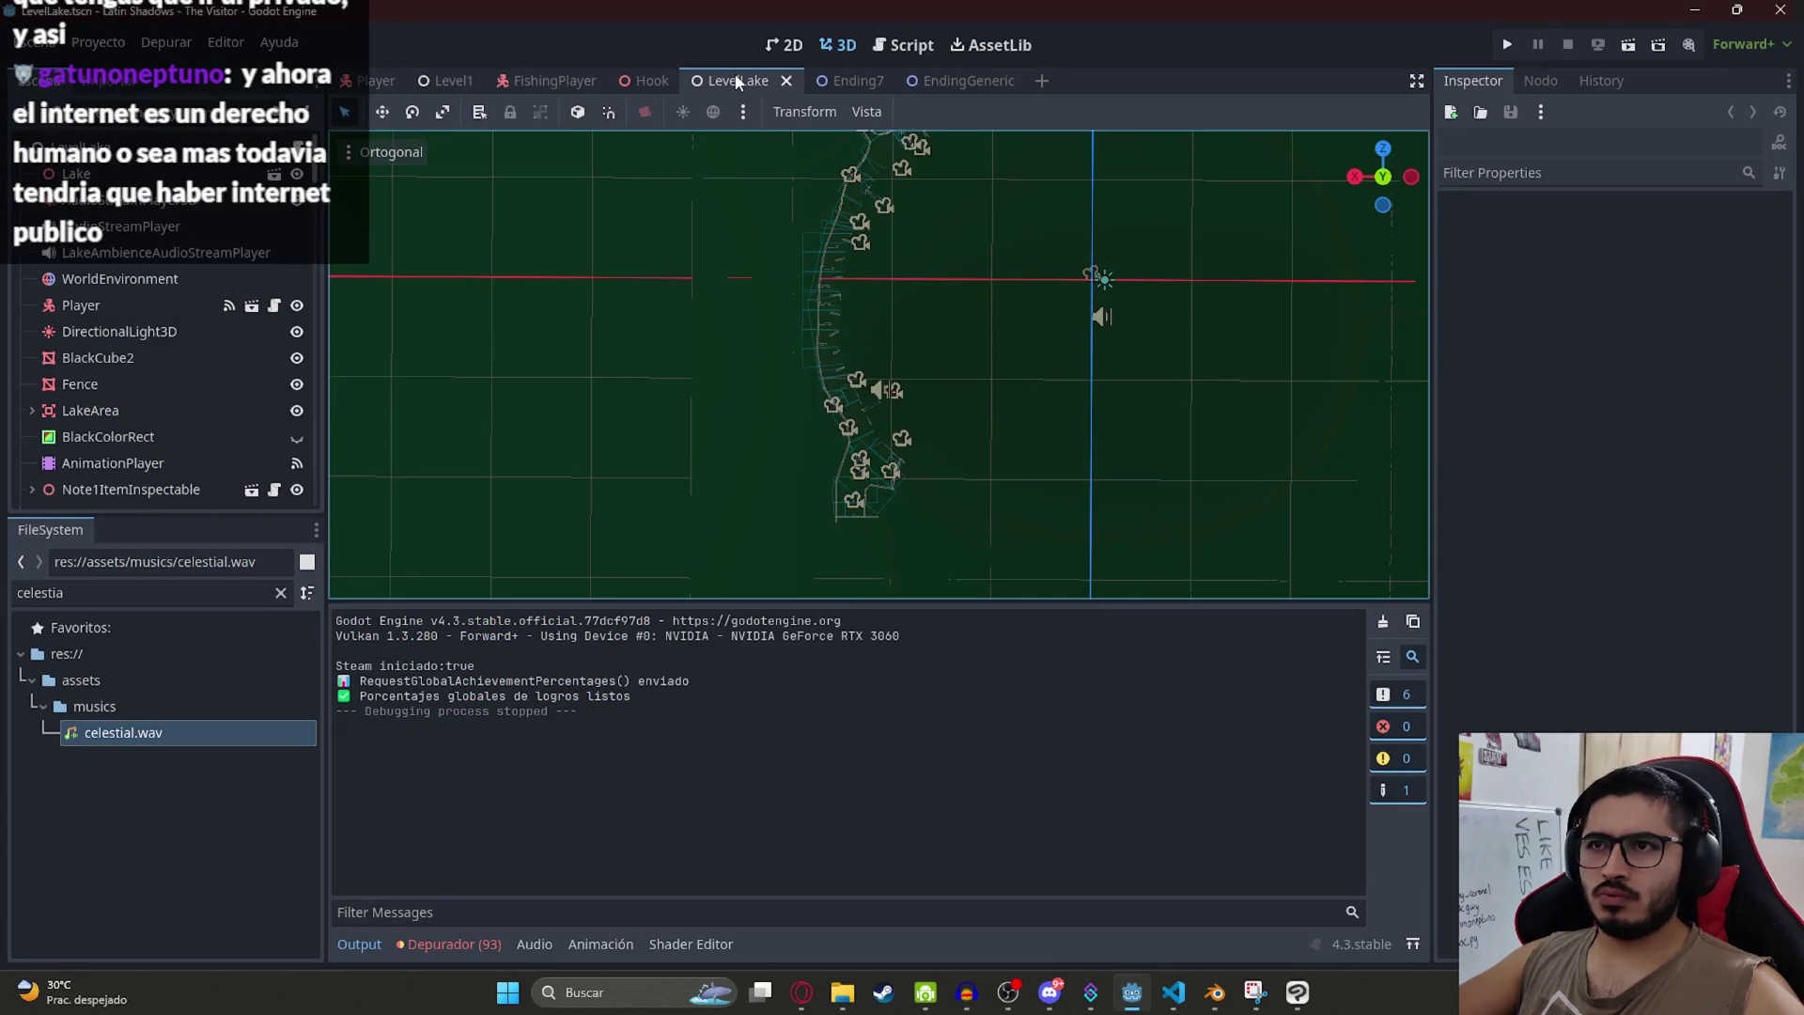
Step: Play the LevelLake scene on its own with Reproducir Esta Escena, then stop it with F8
right_click(737, 82)
click(811, 225)
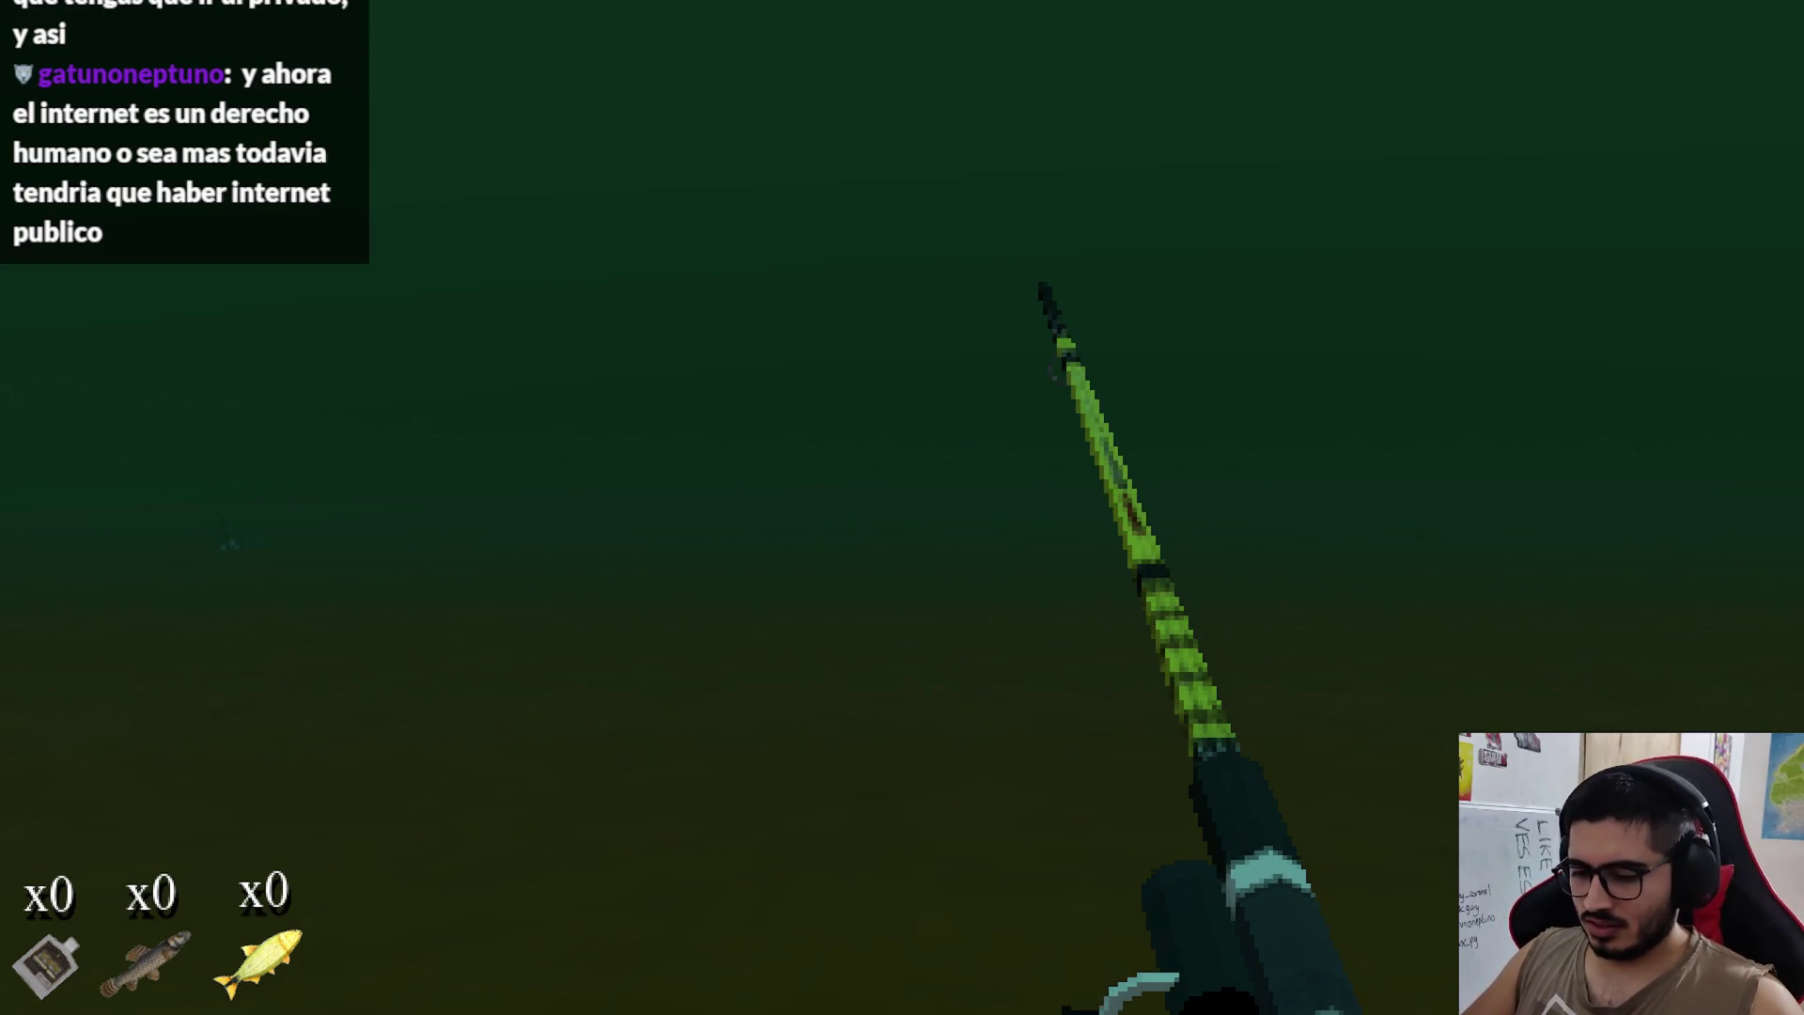
key(F8)
Step: Filter the project Input Map by Joypad Axis 3 to find its look_up action
click(96, 40)
click(141, 66)
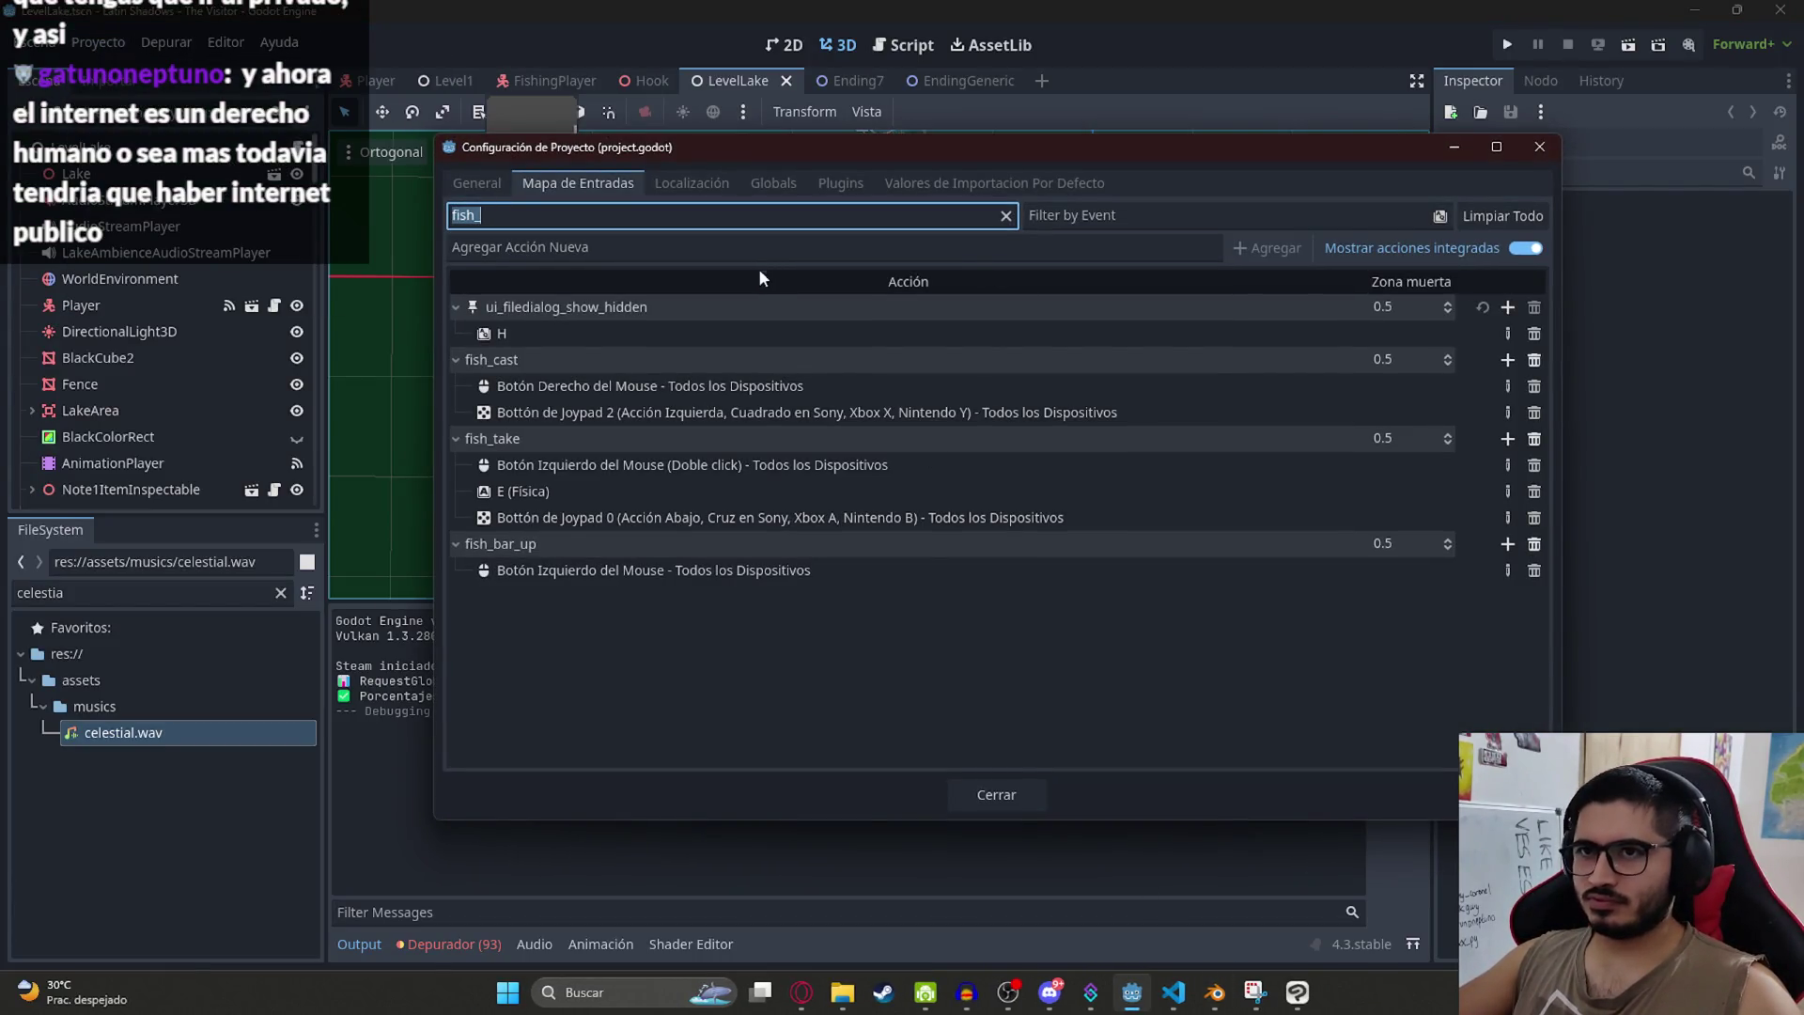
text(ui?)
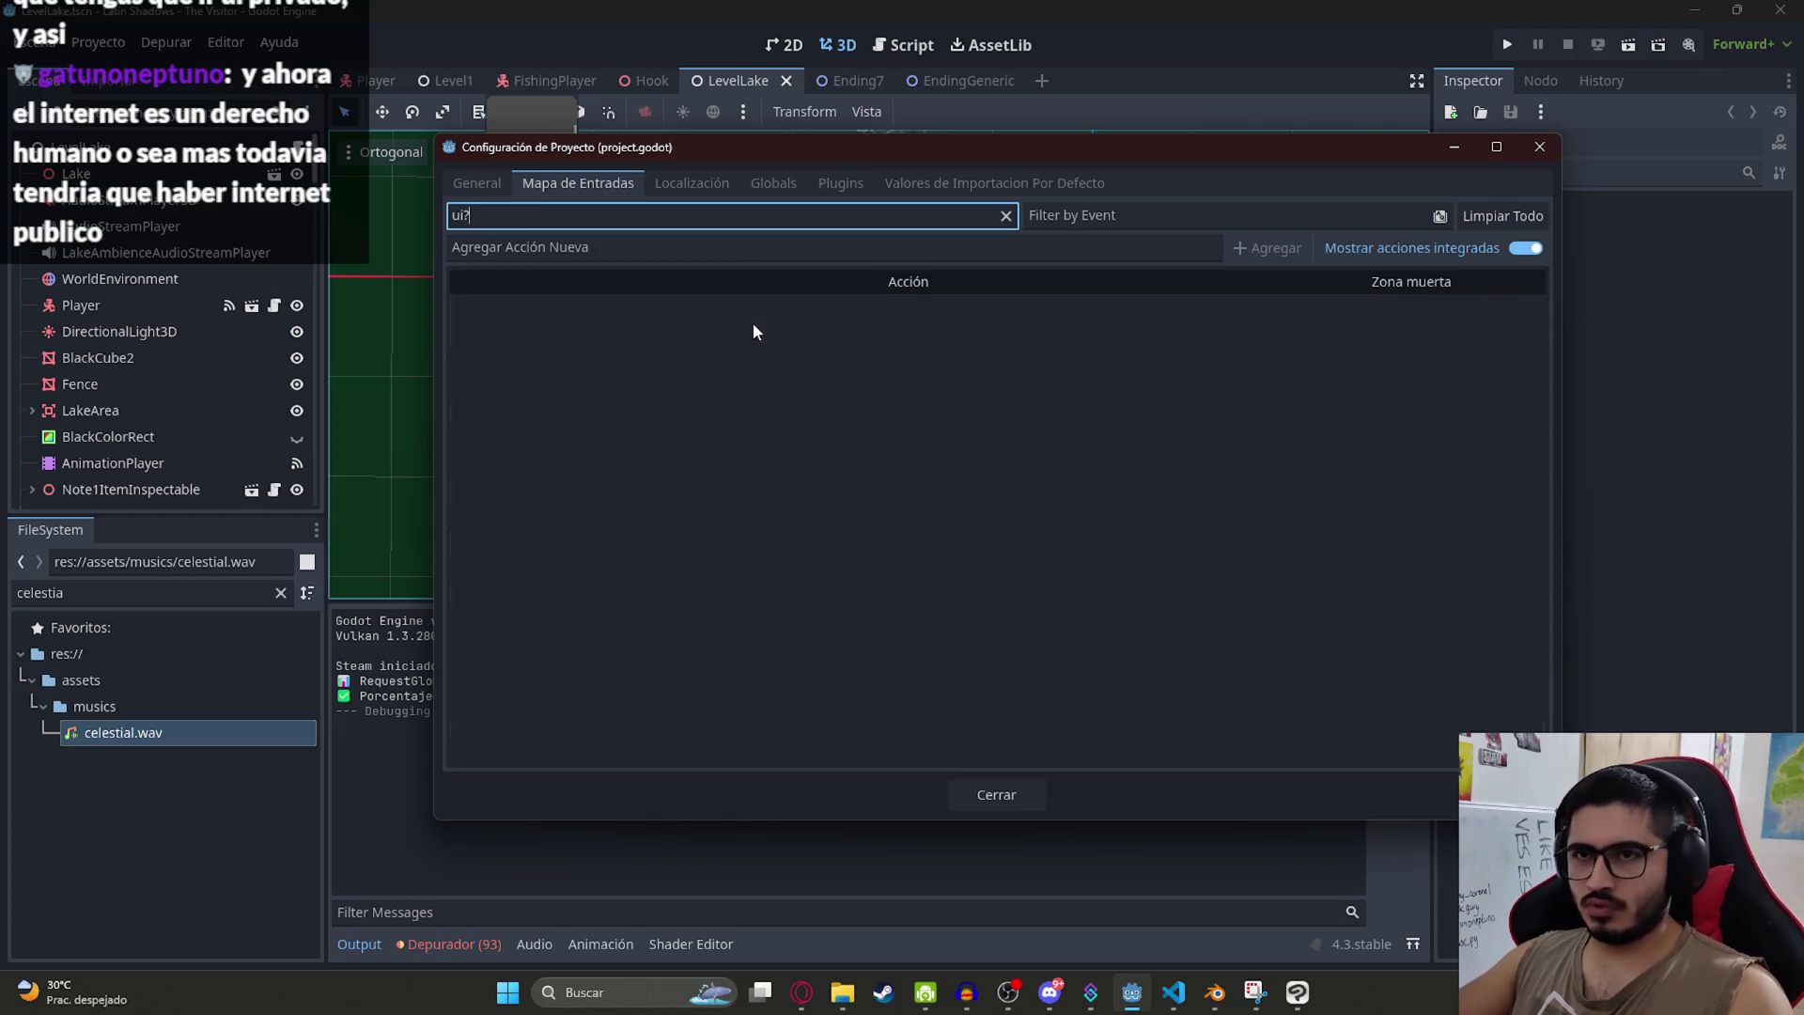
key(BackSpace)
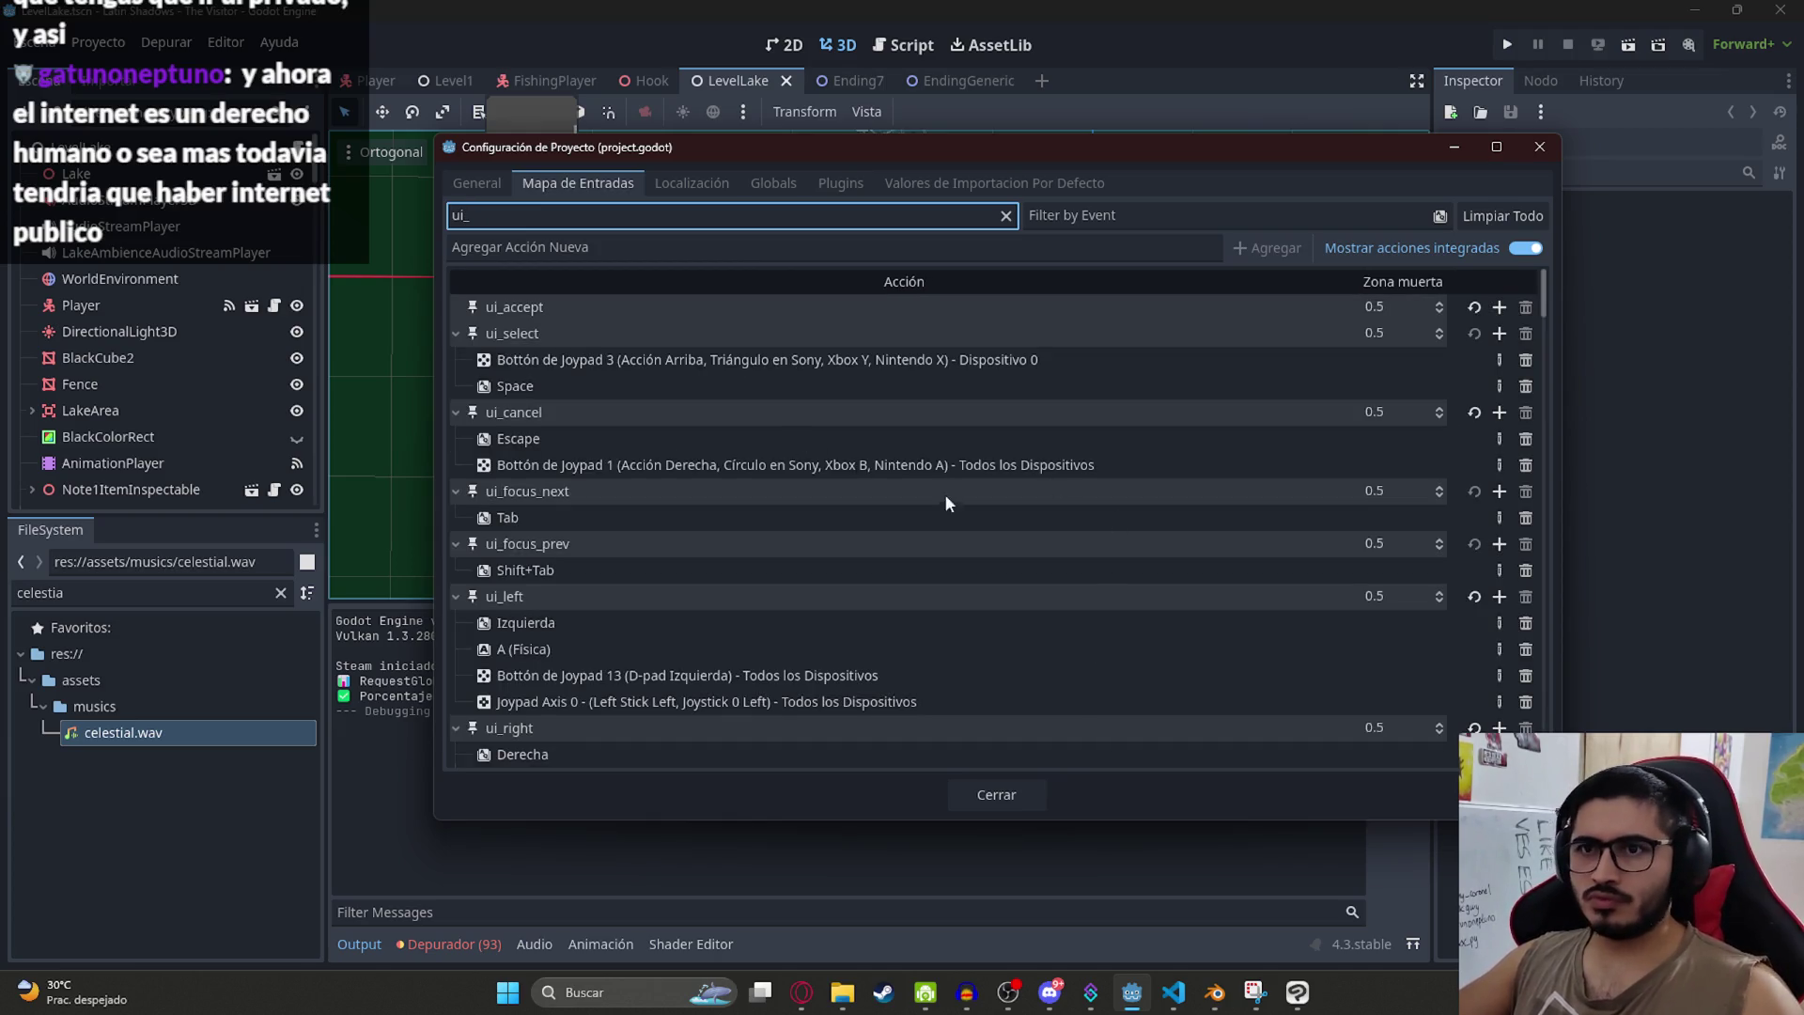
key(BackSpace)
key(BackSpace)
key(BackSpace)
click(1085, 213)
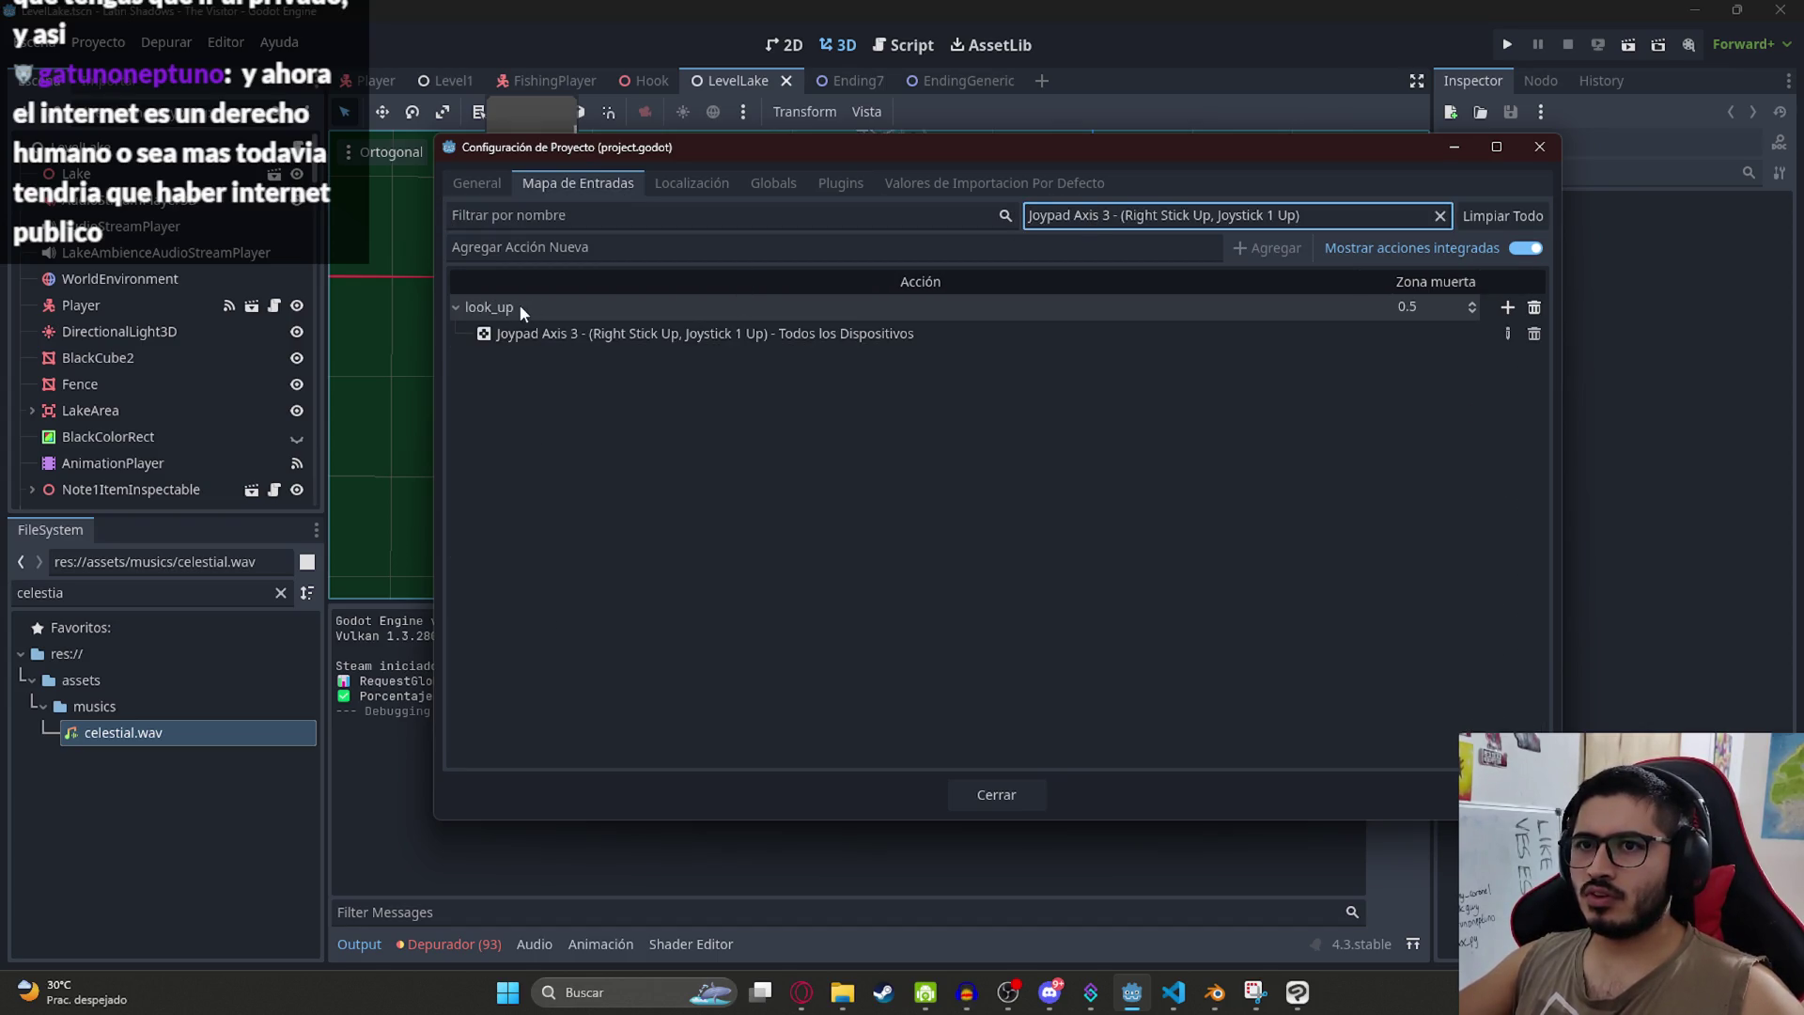
click(1439, 215)
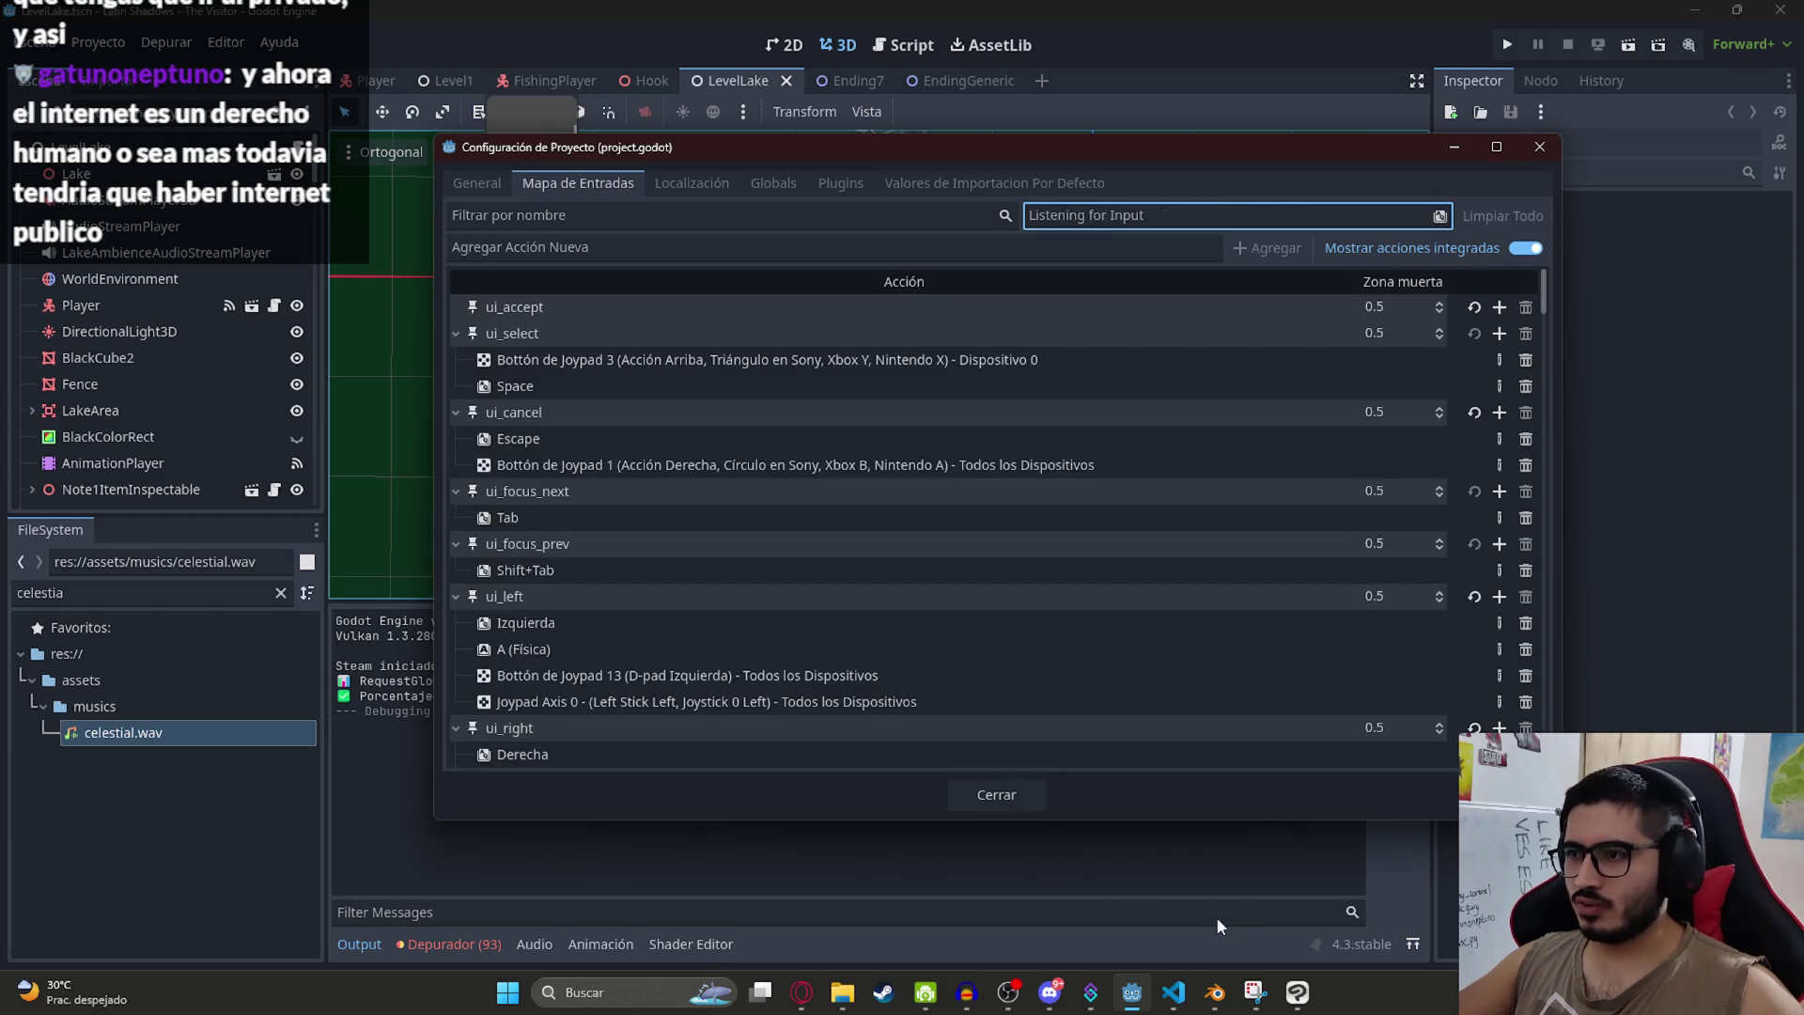
click(1174, 992)
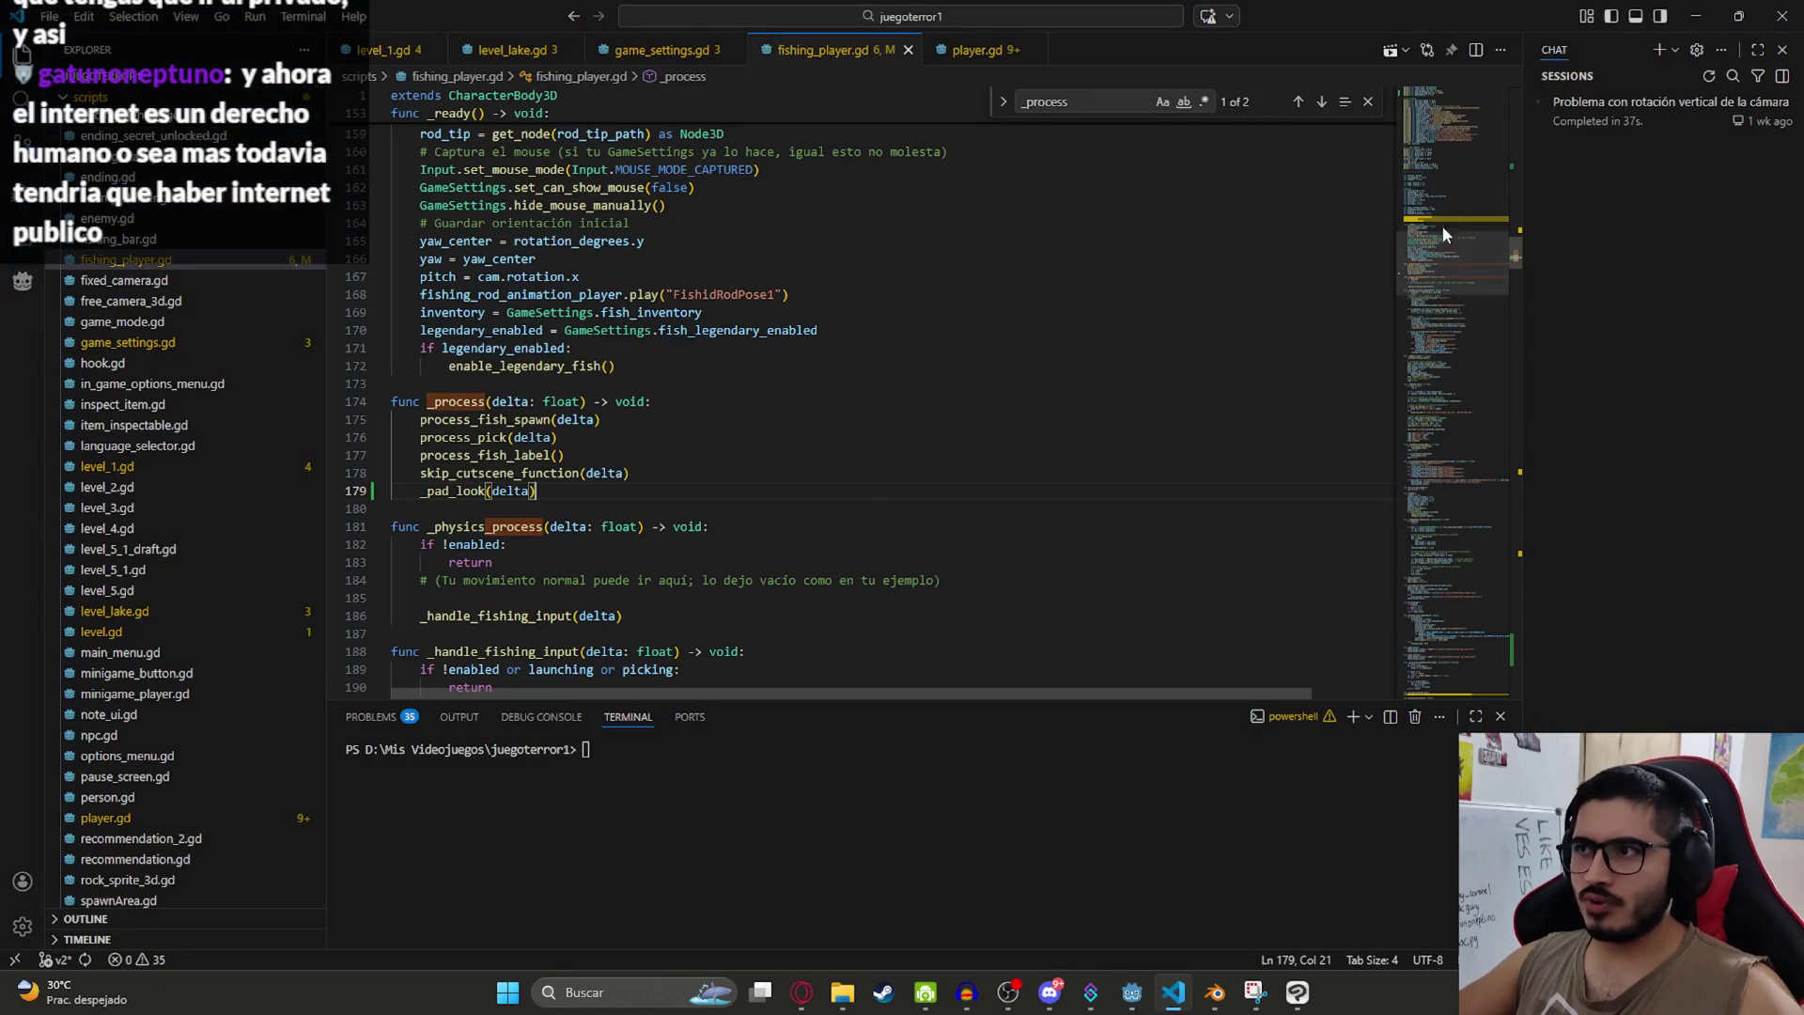
Step: Locate ui_right in _pad_look and try renaming it, undoing the attempt
click(1487, 474)
click(906, 455)
scroll(905, 455, up, 5)
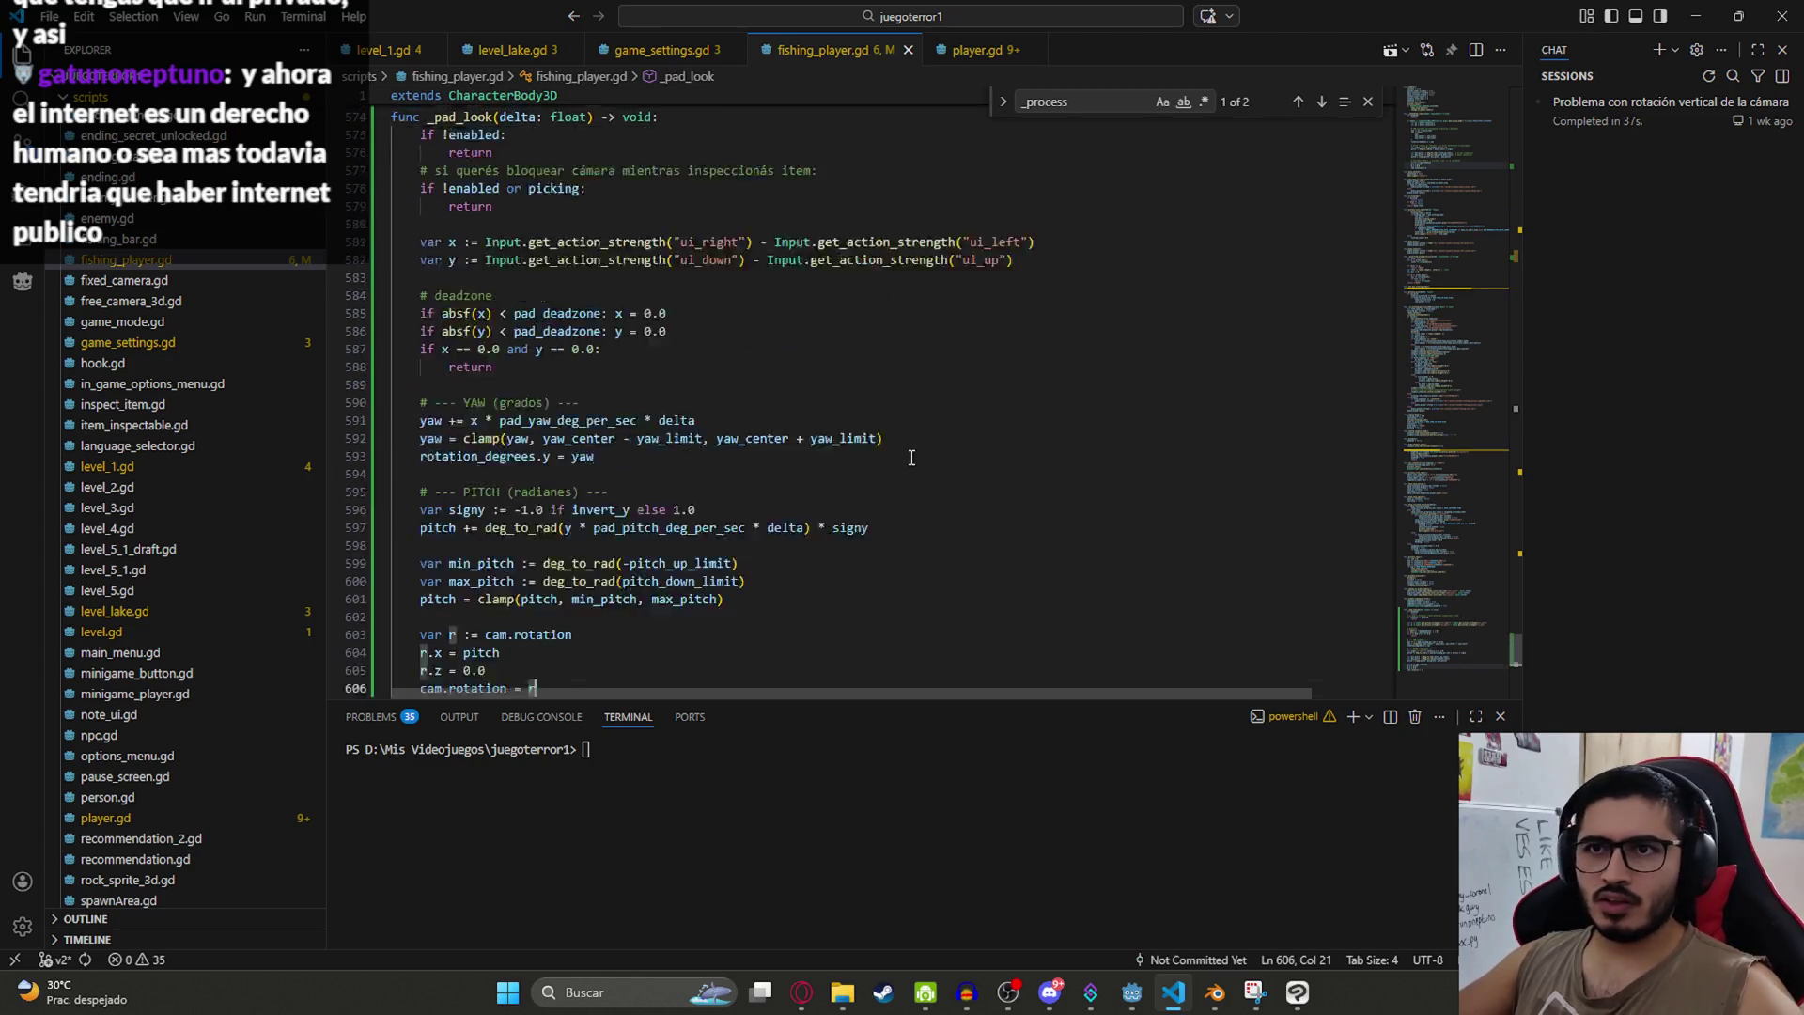
double_click(736, 429)
key(ctrl+f)
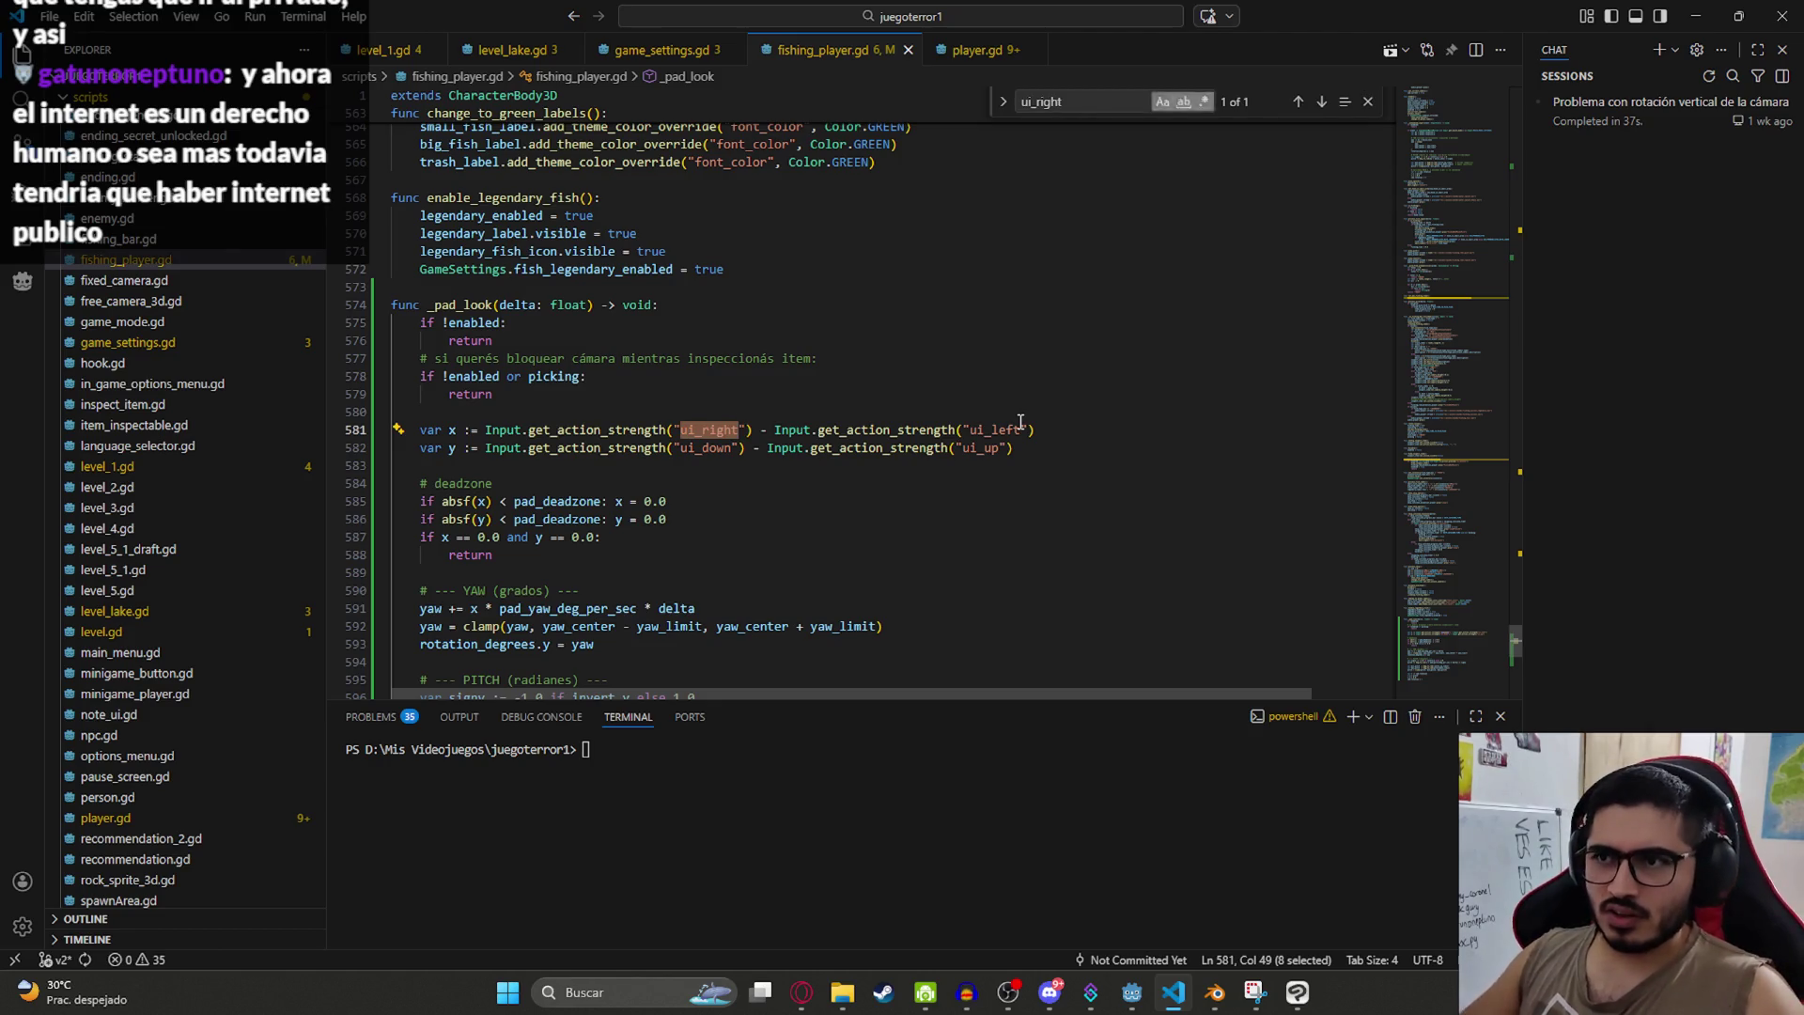
click(675, 448)
double_click(695, 432)
text(look_)
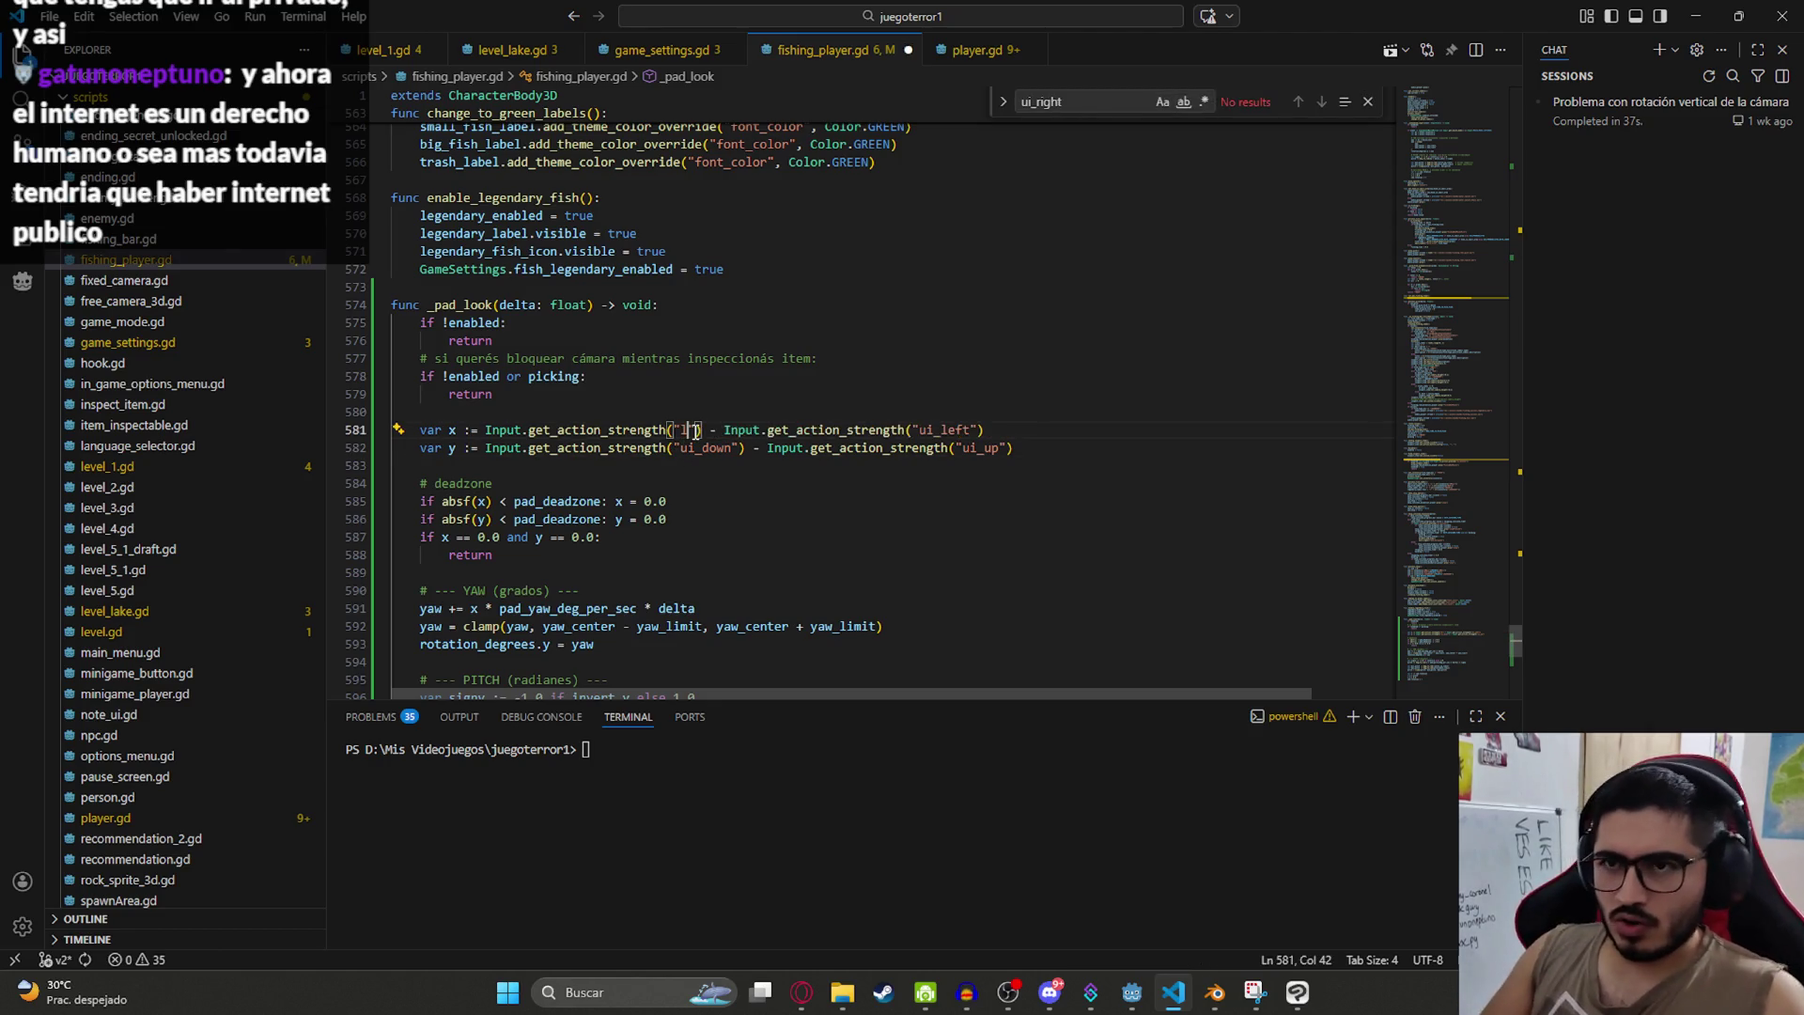
key(ctrl+z)
key(ctrl+z)
key(ctrl+z)
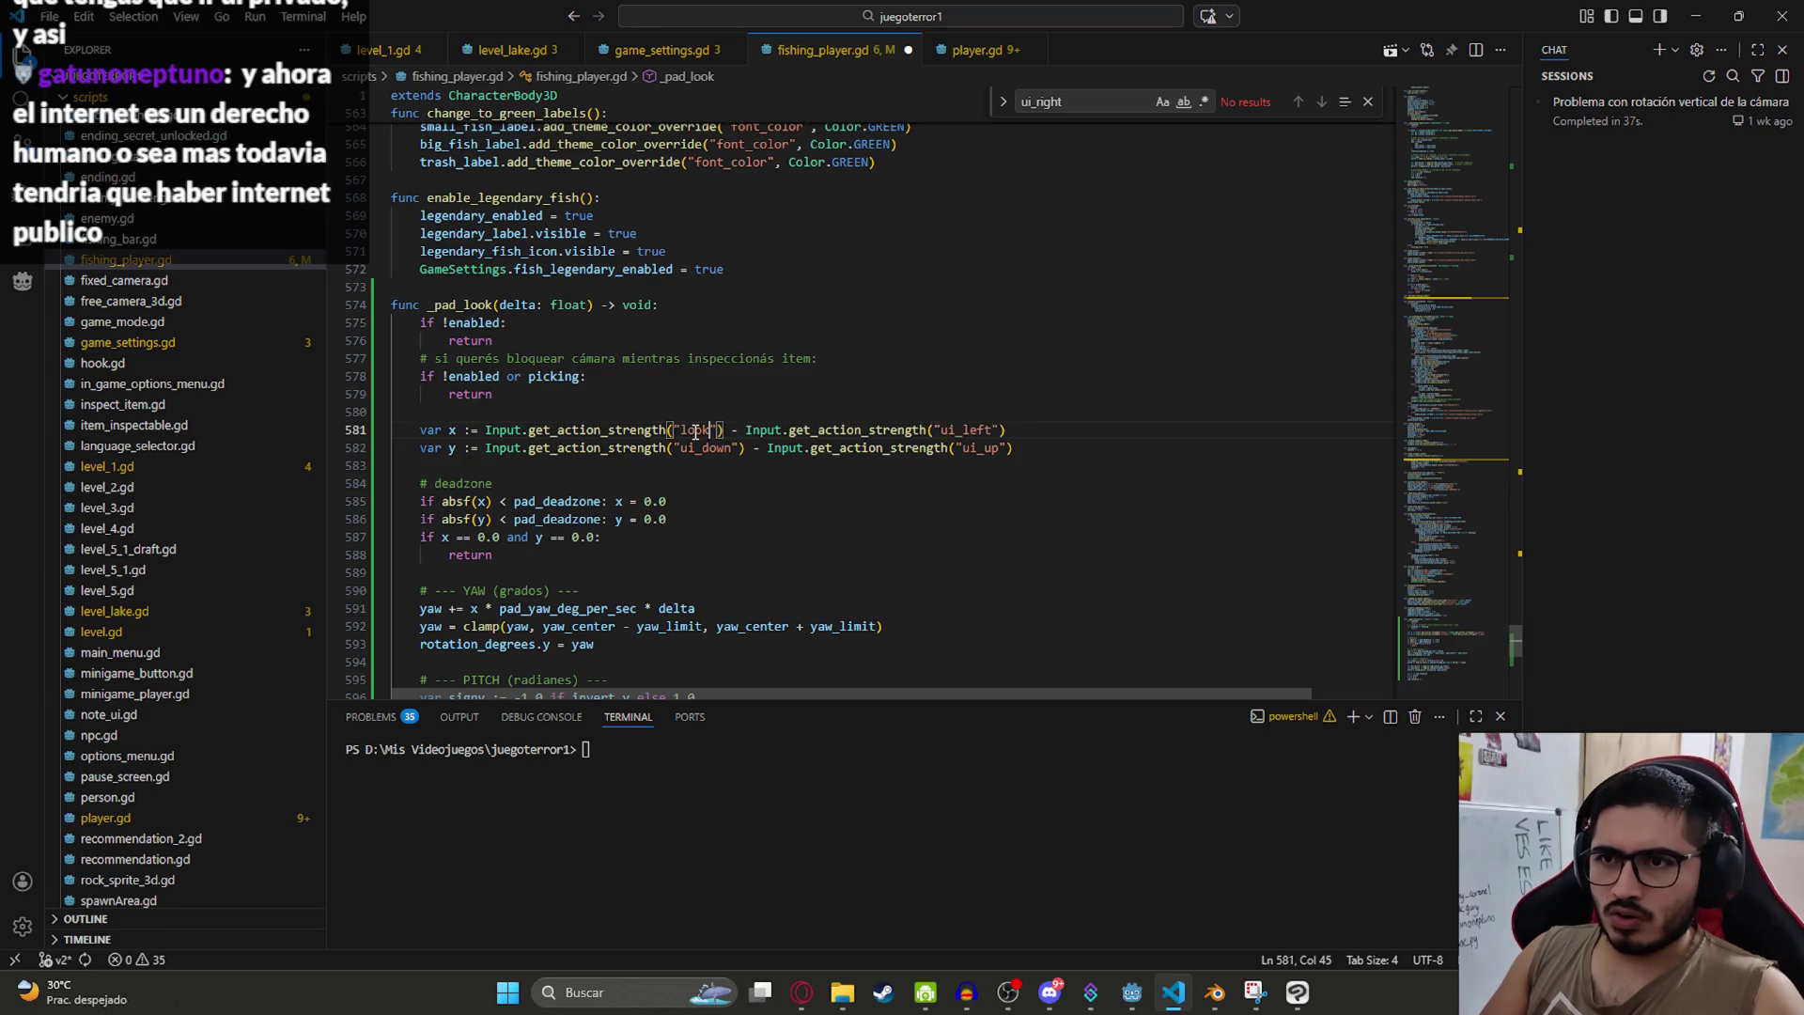
Step: Replace the four ui_ prefixes with look_ using multi-cursor selection
key(shift+Left)
key(shift+Left)
key(shift+Left)
key(ctrl+d)
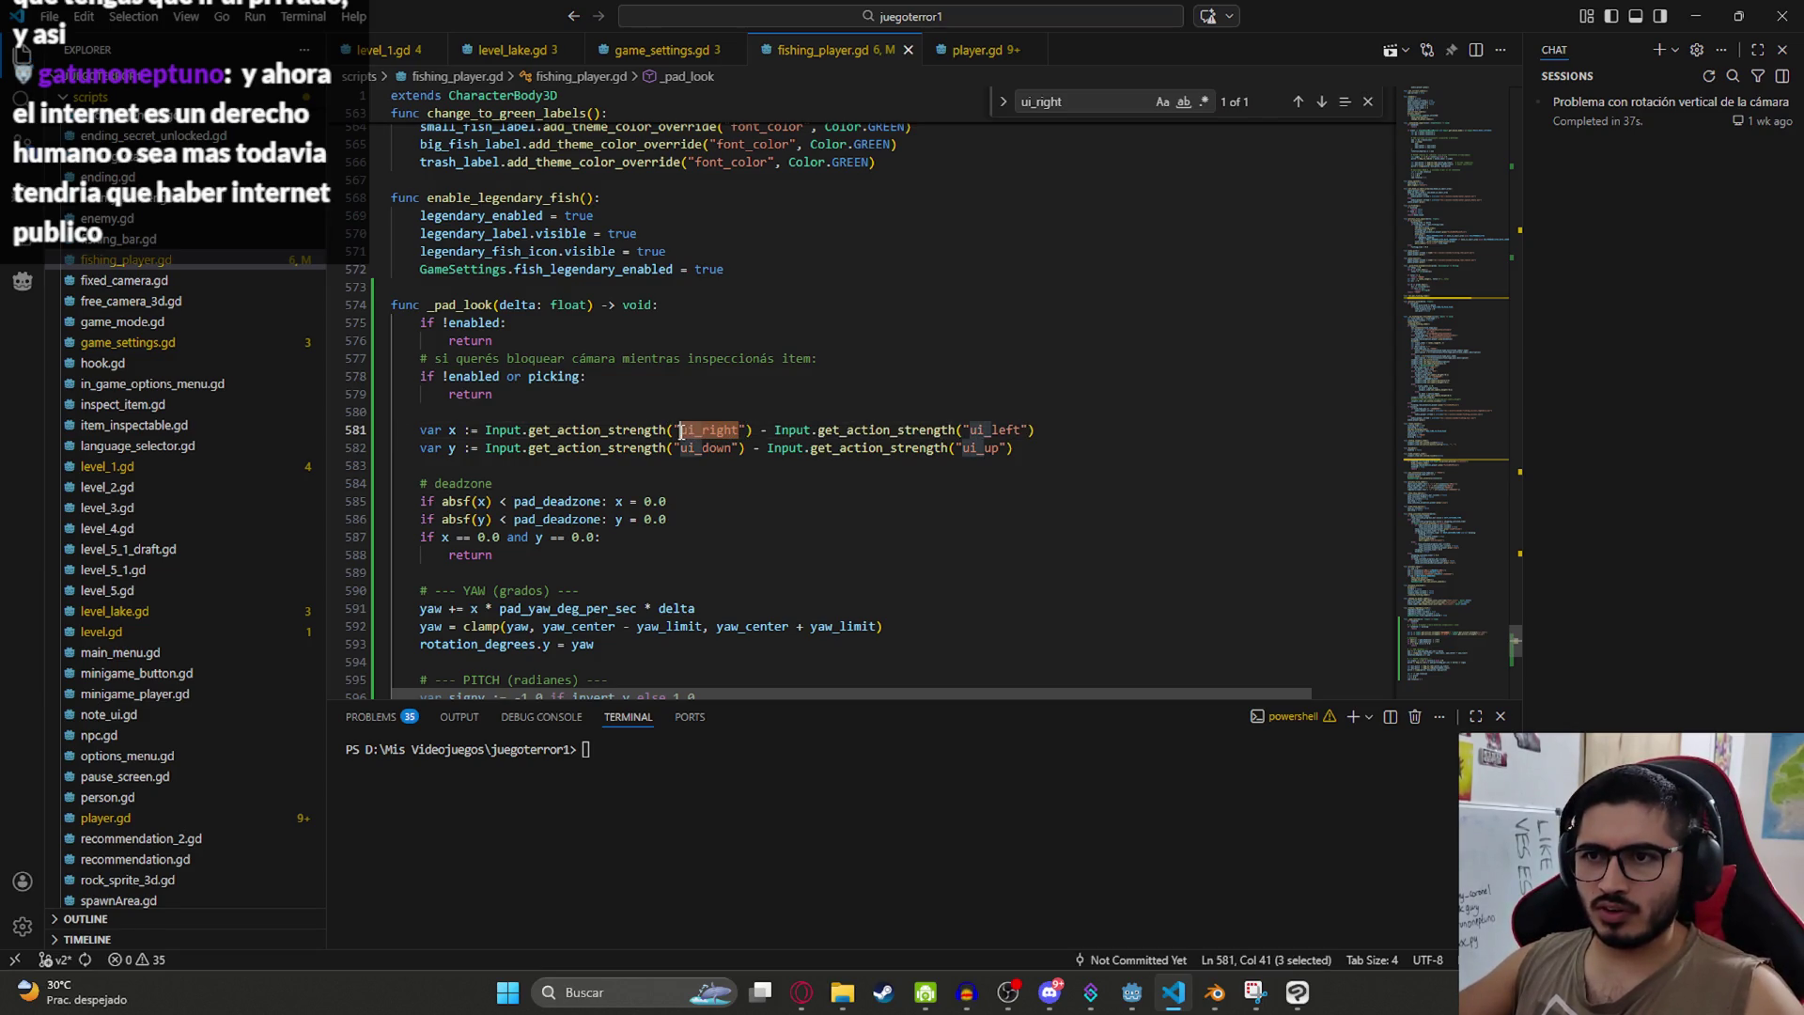
key(ctrl+d)
text(look_)
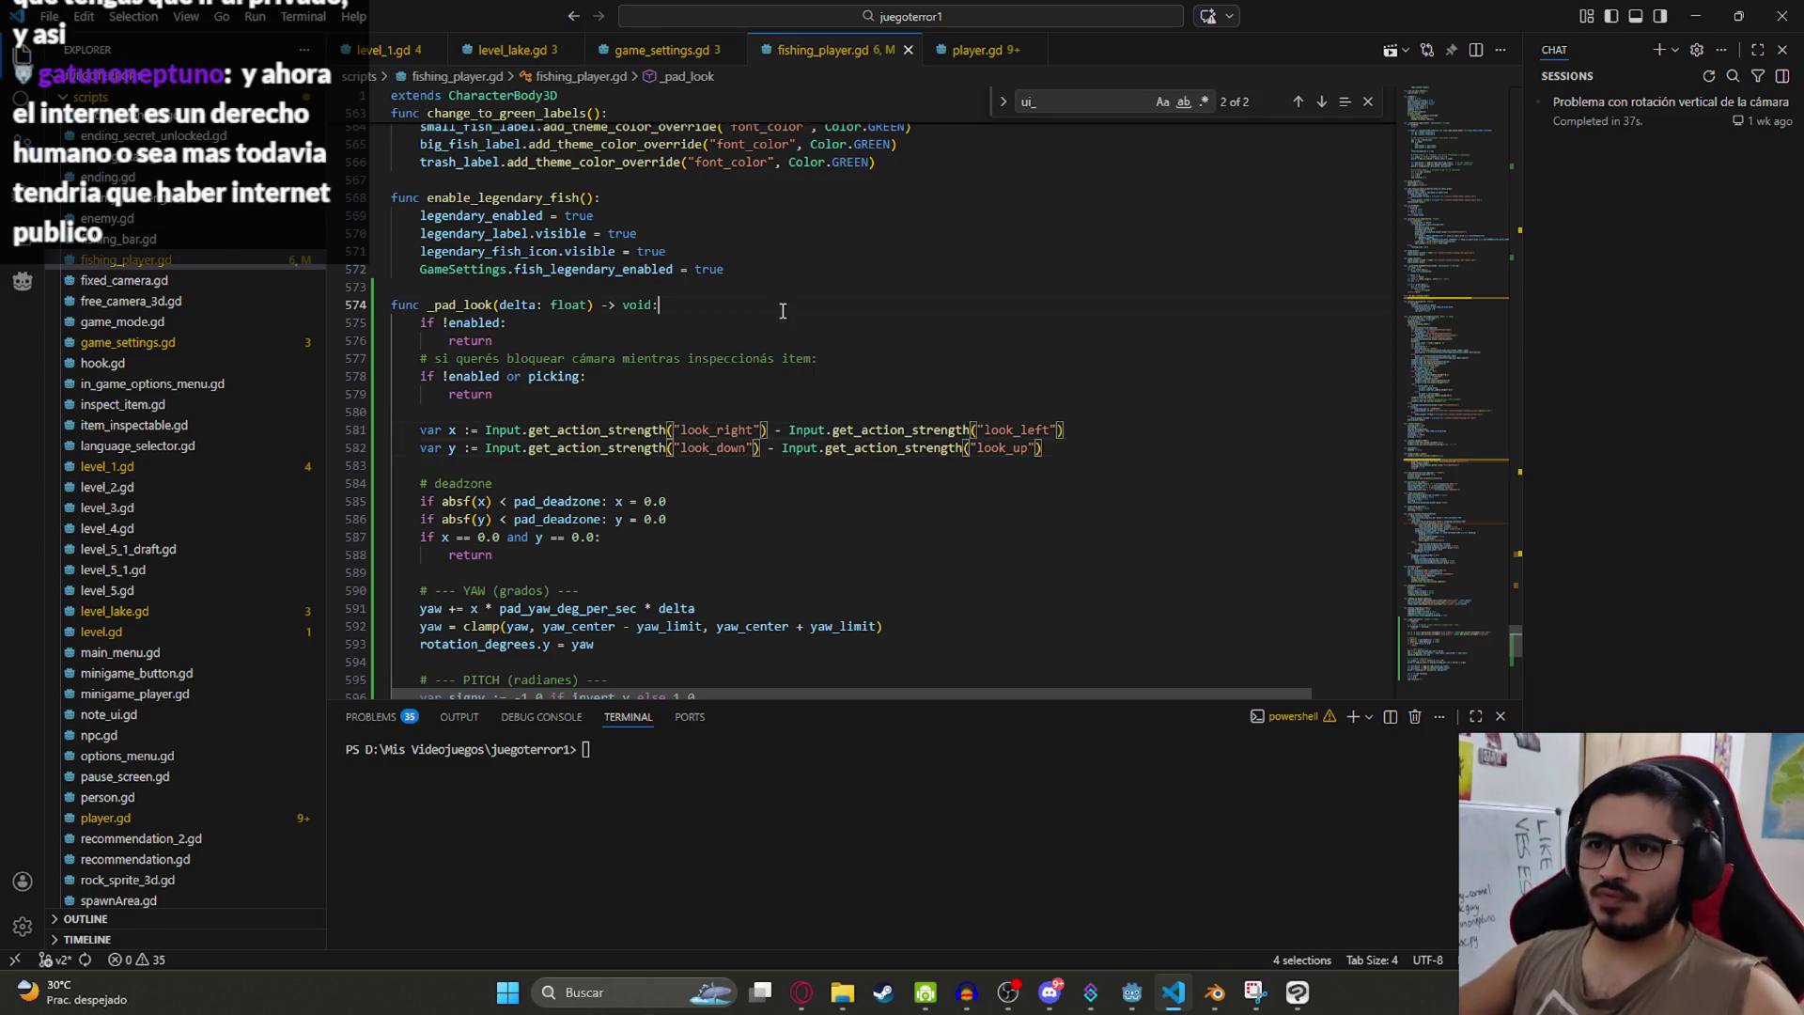
scroll(827, 376, down, 5)
key(alt+Tab)
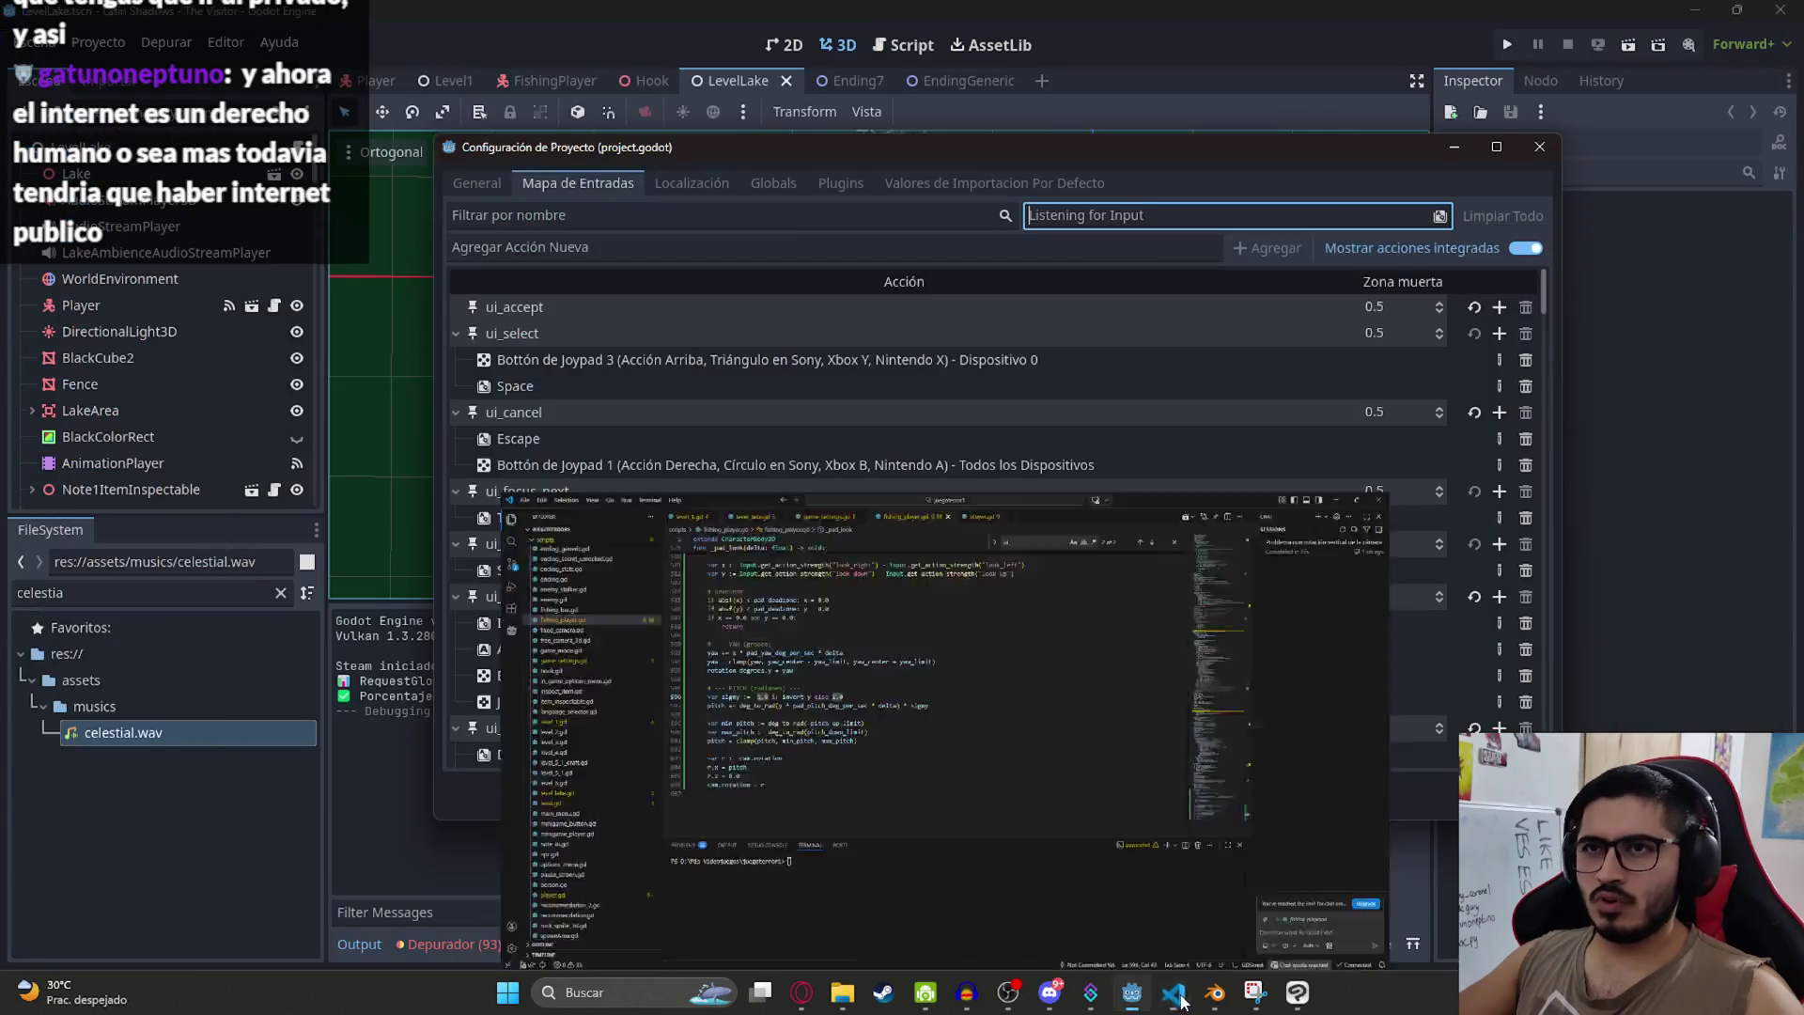
Step: Close Project Settings and replay LevelLake alone to test stick look, stopping with F8
click(1552, 149)
right_click(759, 71)
click(876, 229)
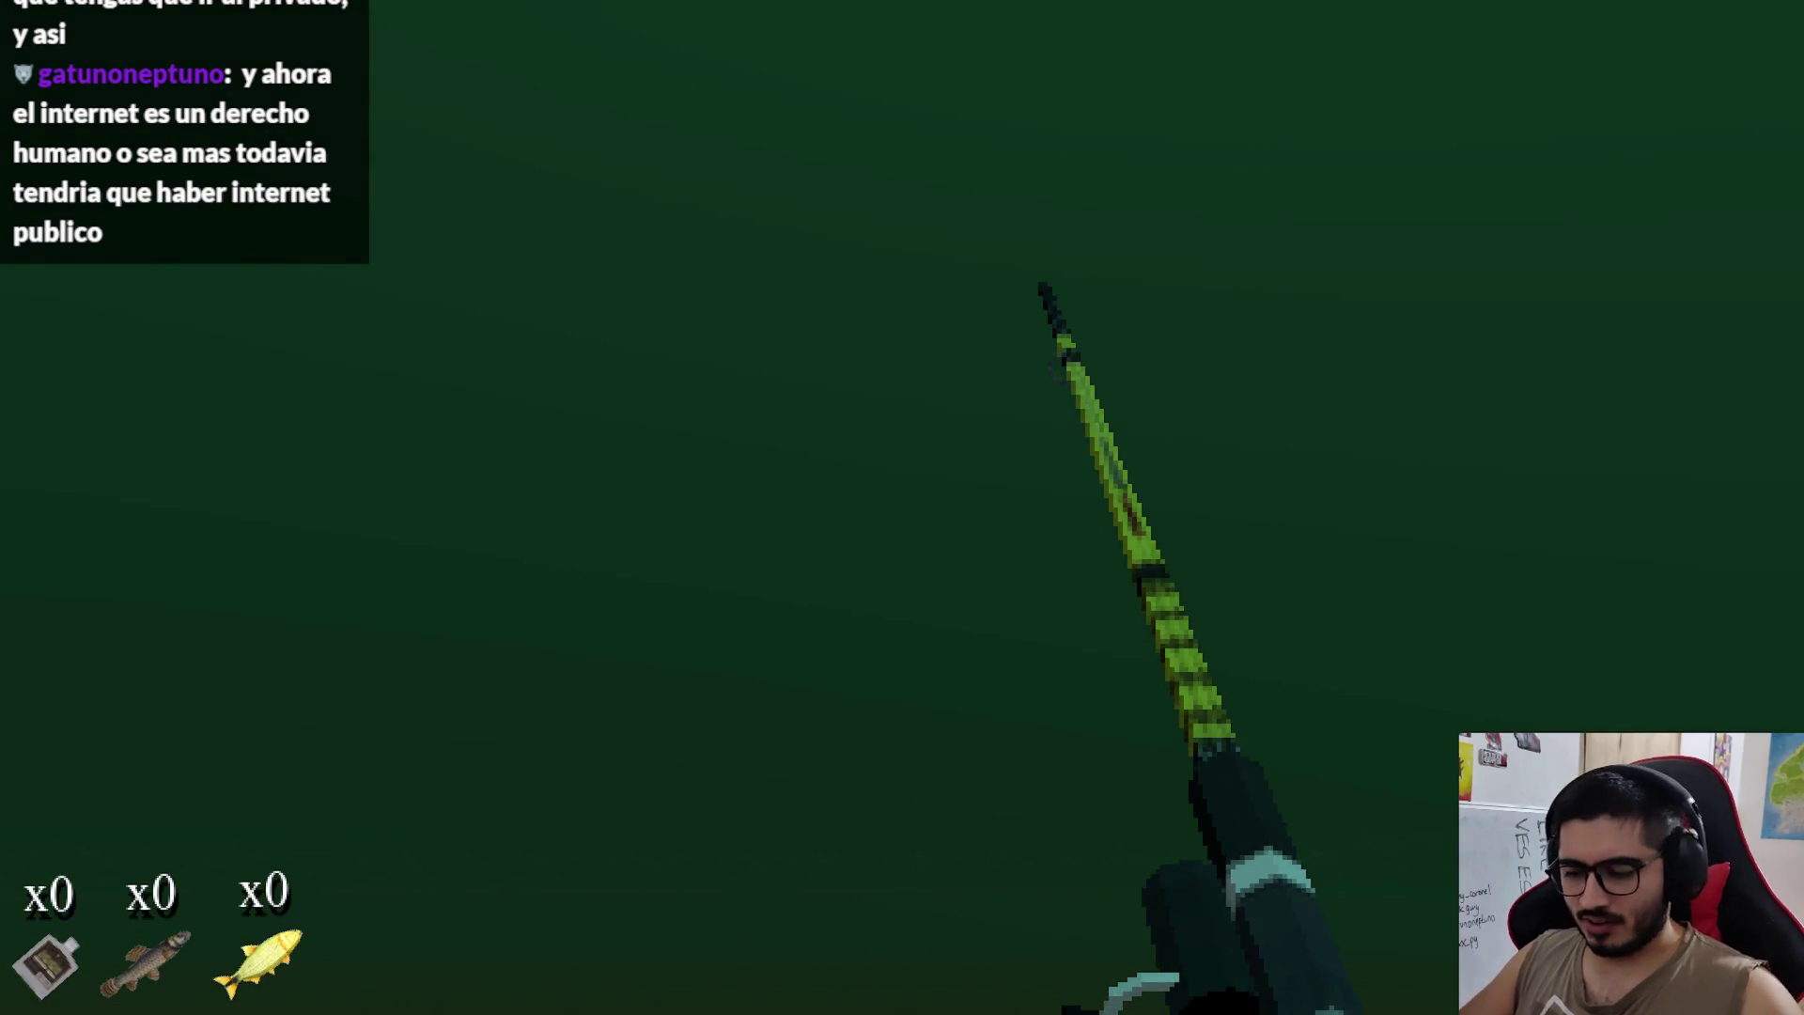
key(F8)
Step: Rewrite the y line as look_up strength minus look_down strength via the inline suggestion
click(1173, 992)
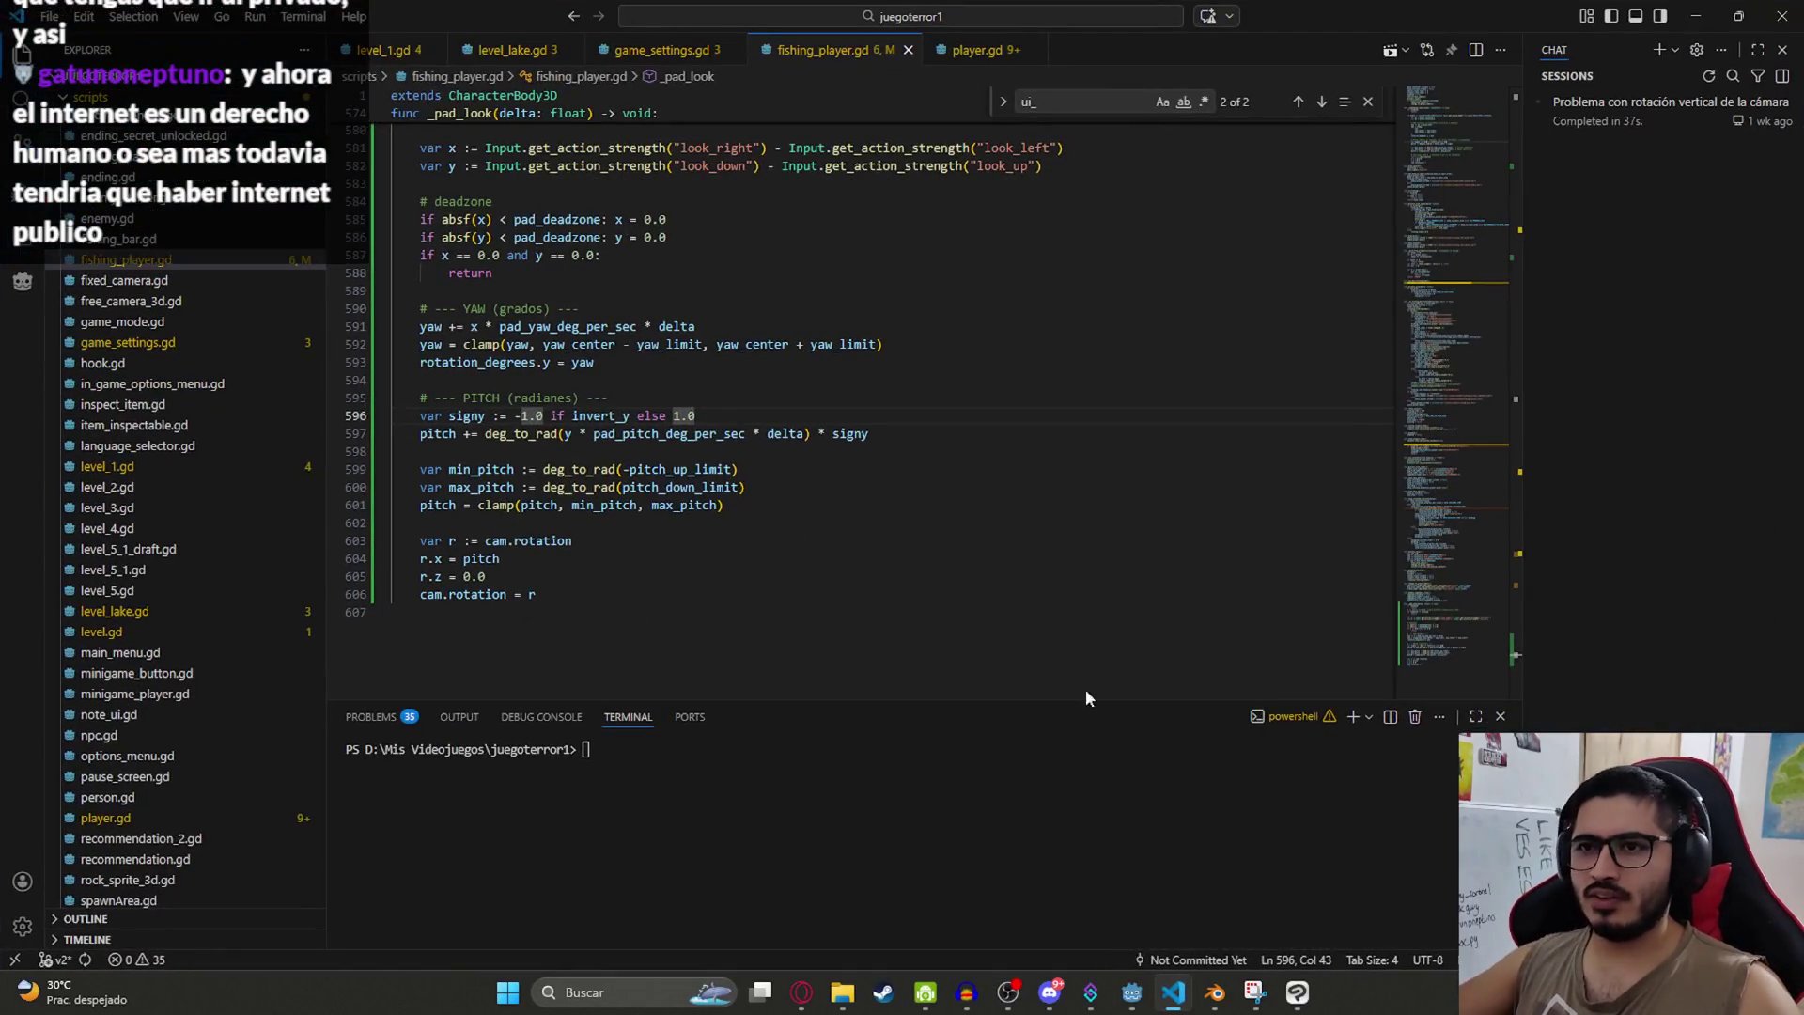
scroll(1085, 610, up, 4)
double_click(1005, 383)
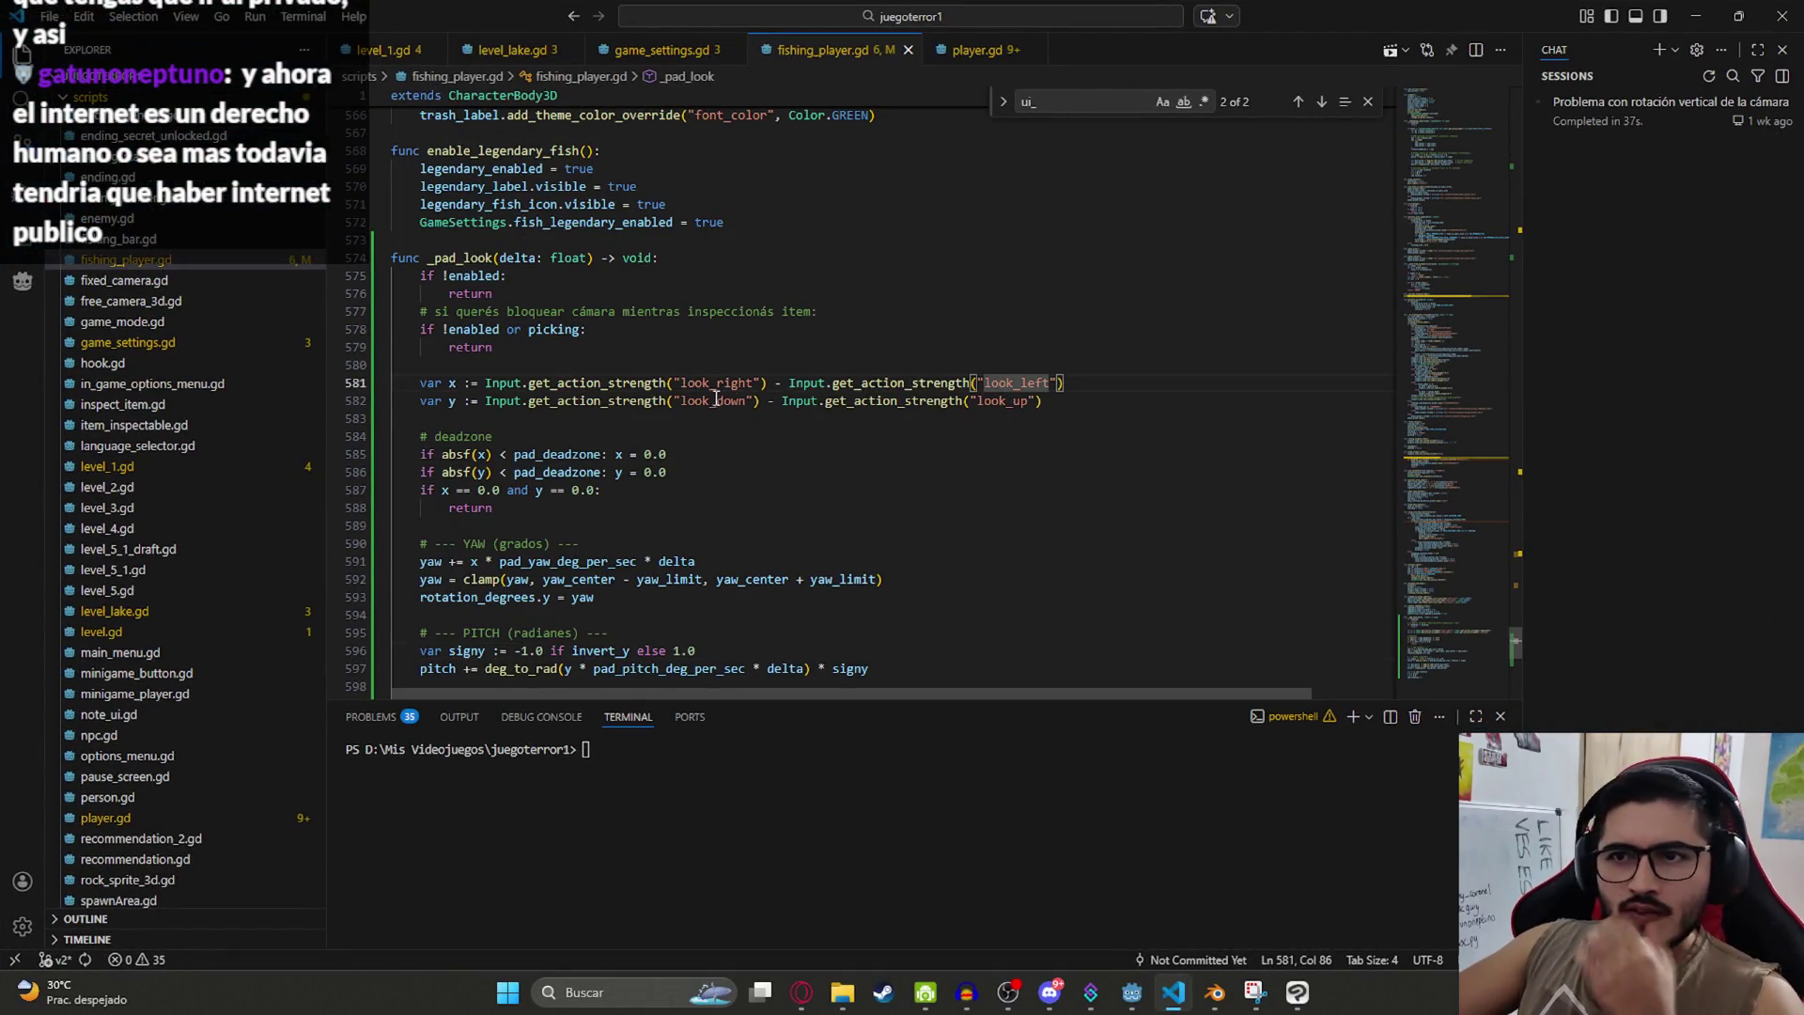
key(shift+End)
key(BackSpace)
key(BackSpace)
key(BackSpace)
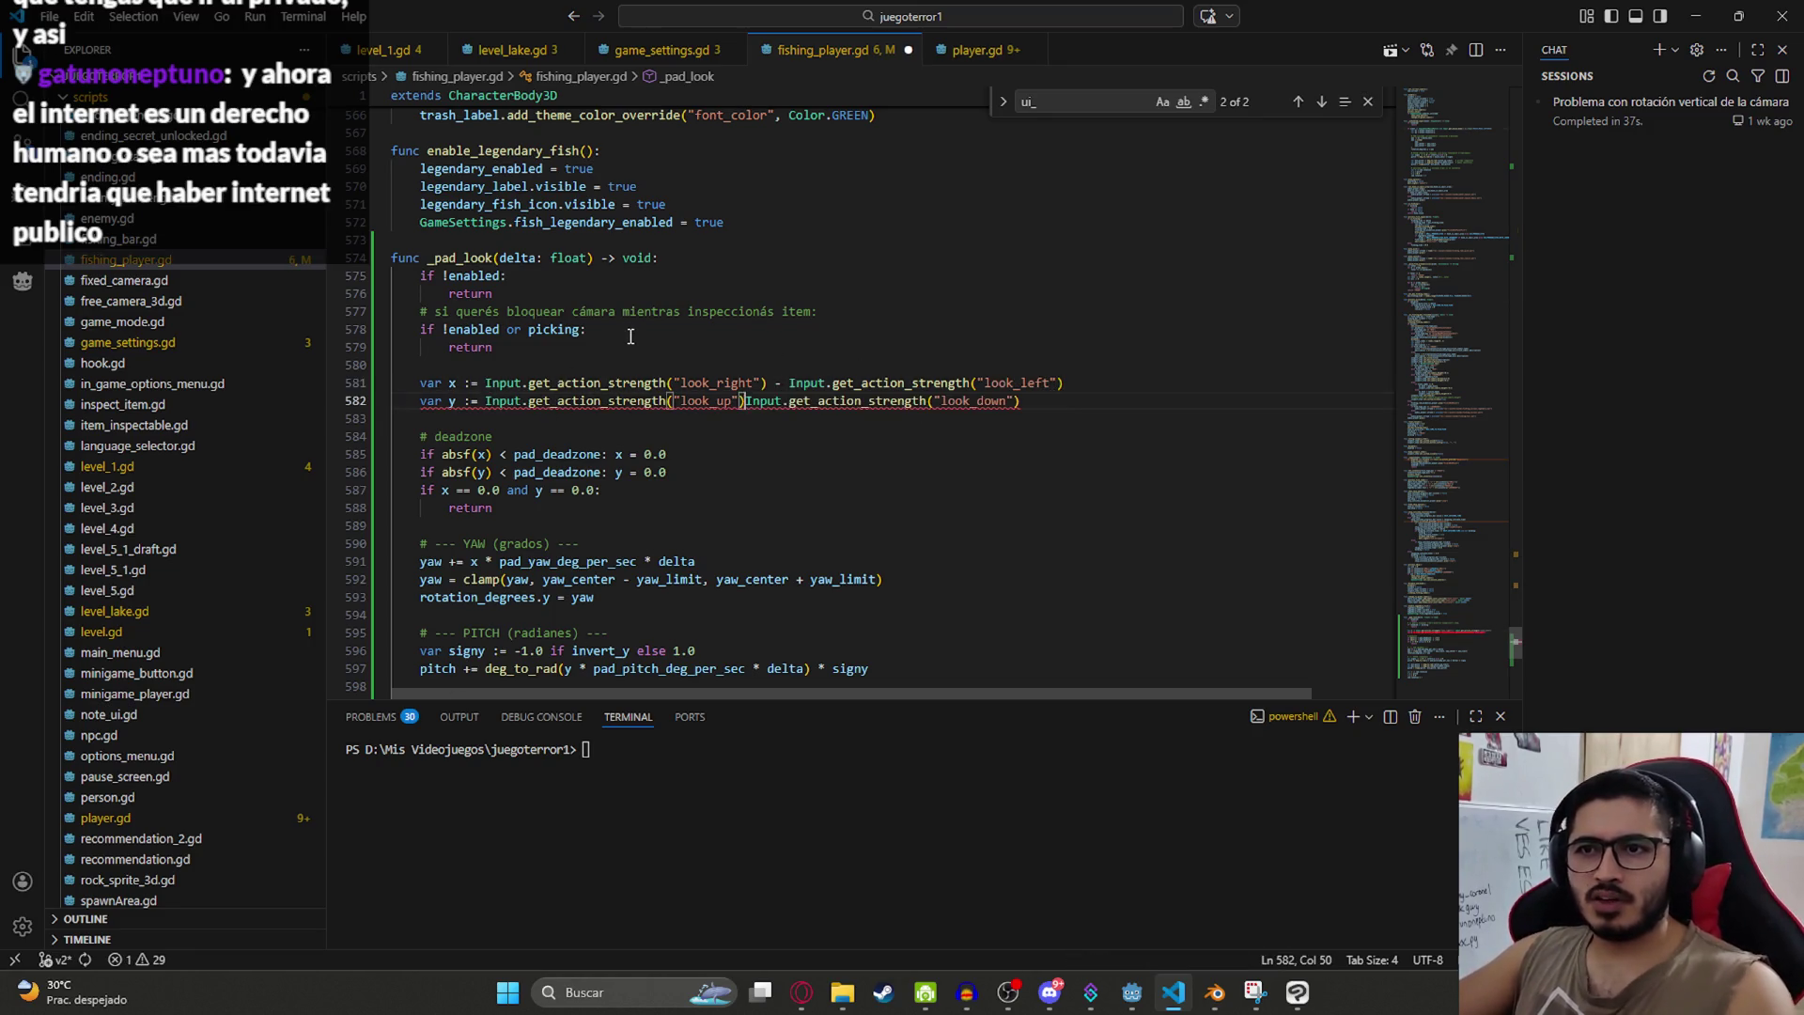
key(Tab)
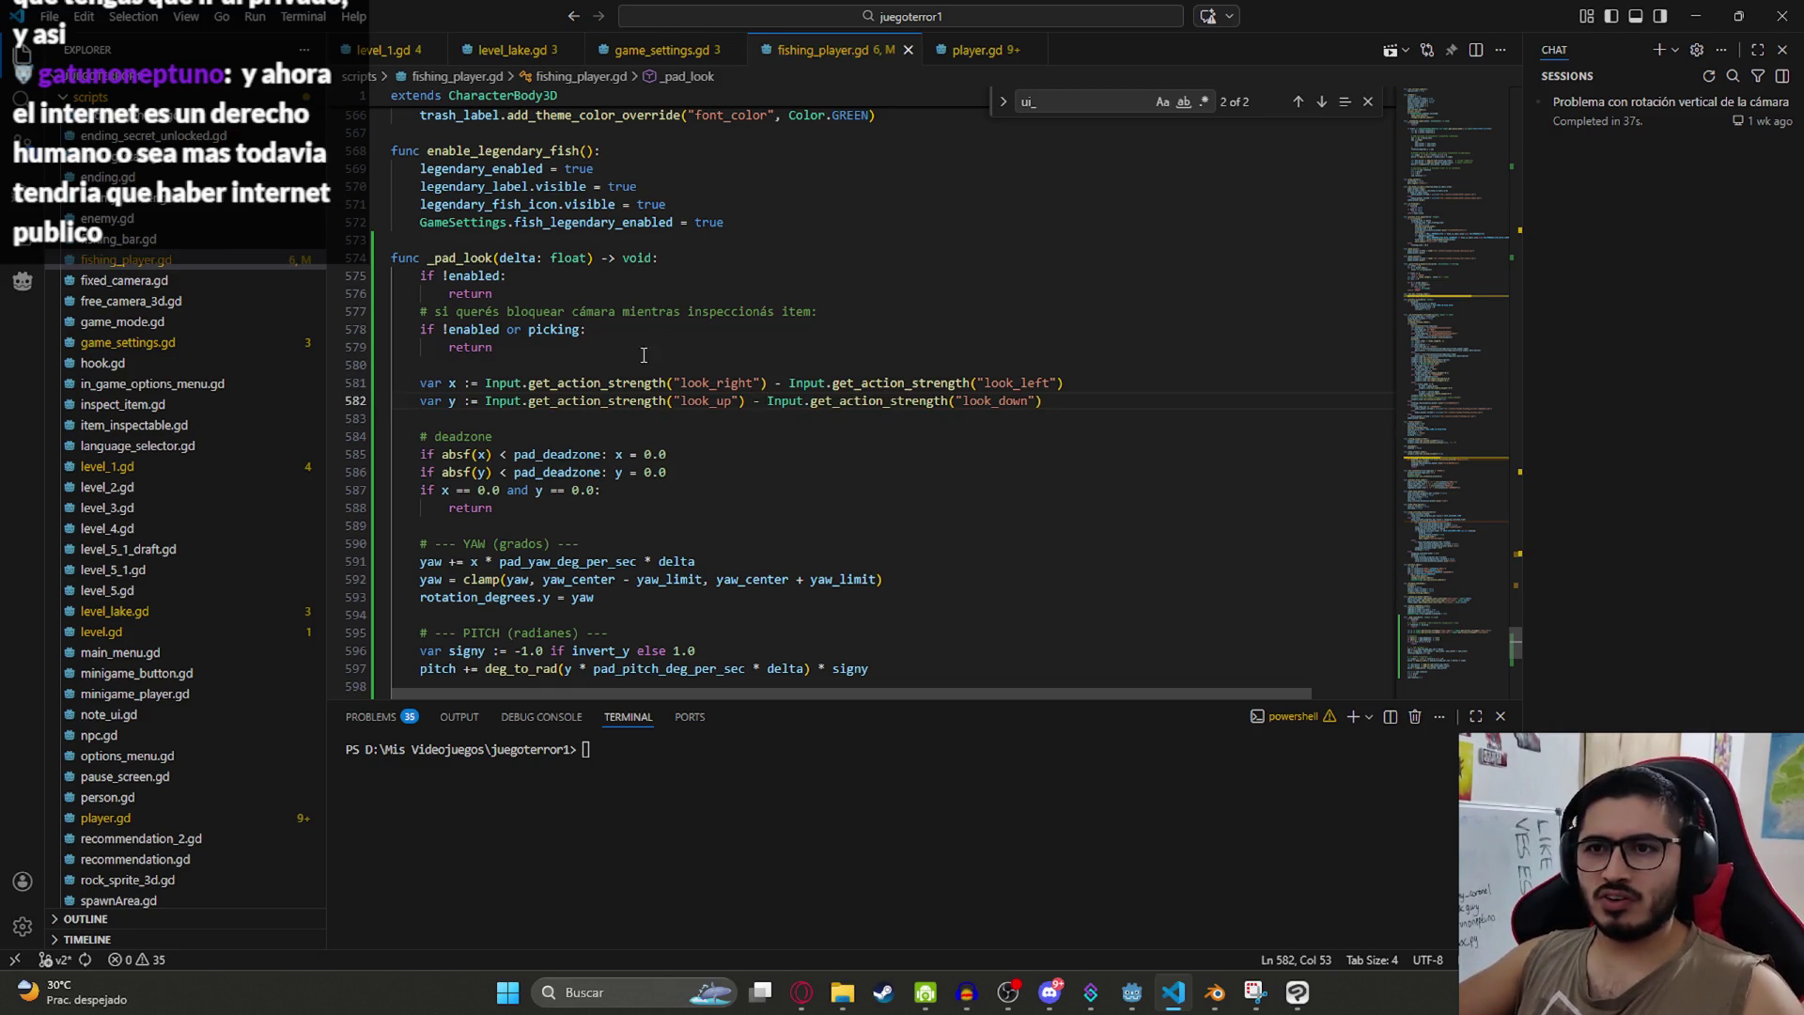
Step: Replay the LevelLake scene on its own to test the inverted look
key(alt+Tab)
right_click(733, 80)
click(820, 228)
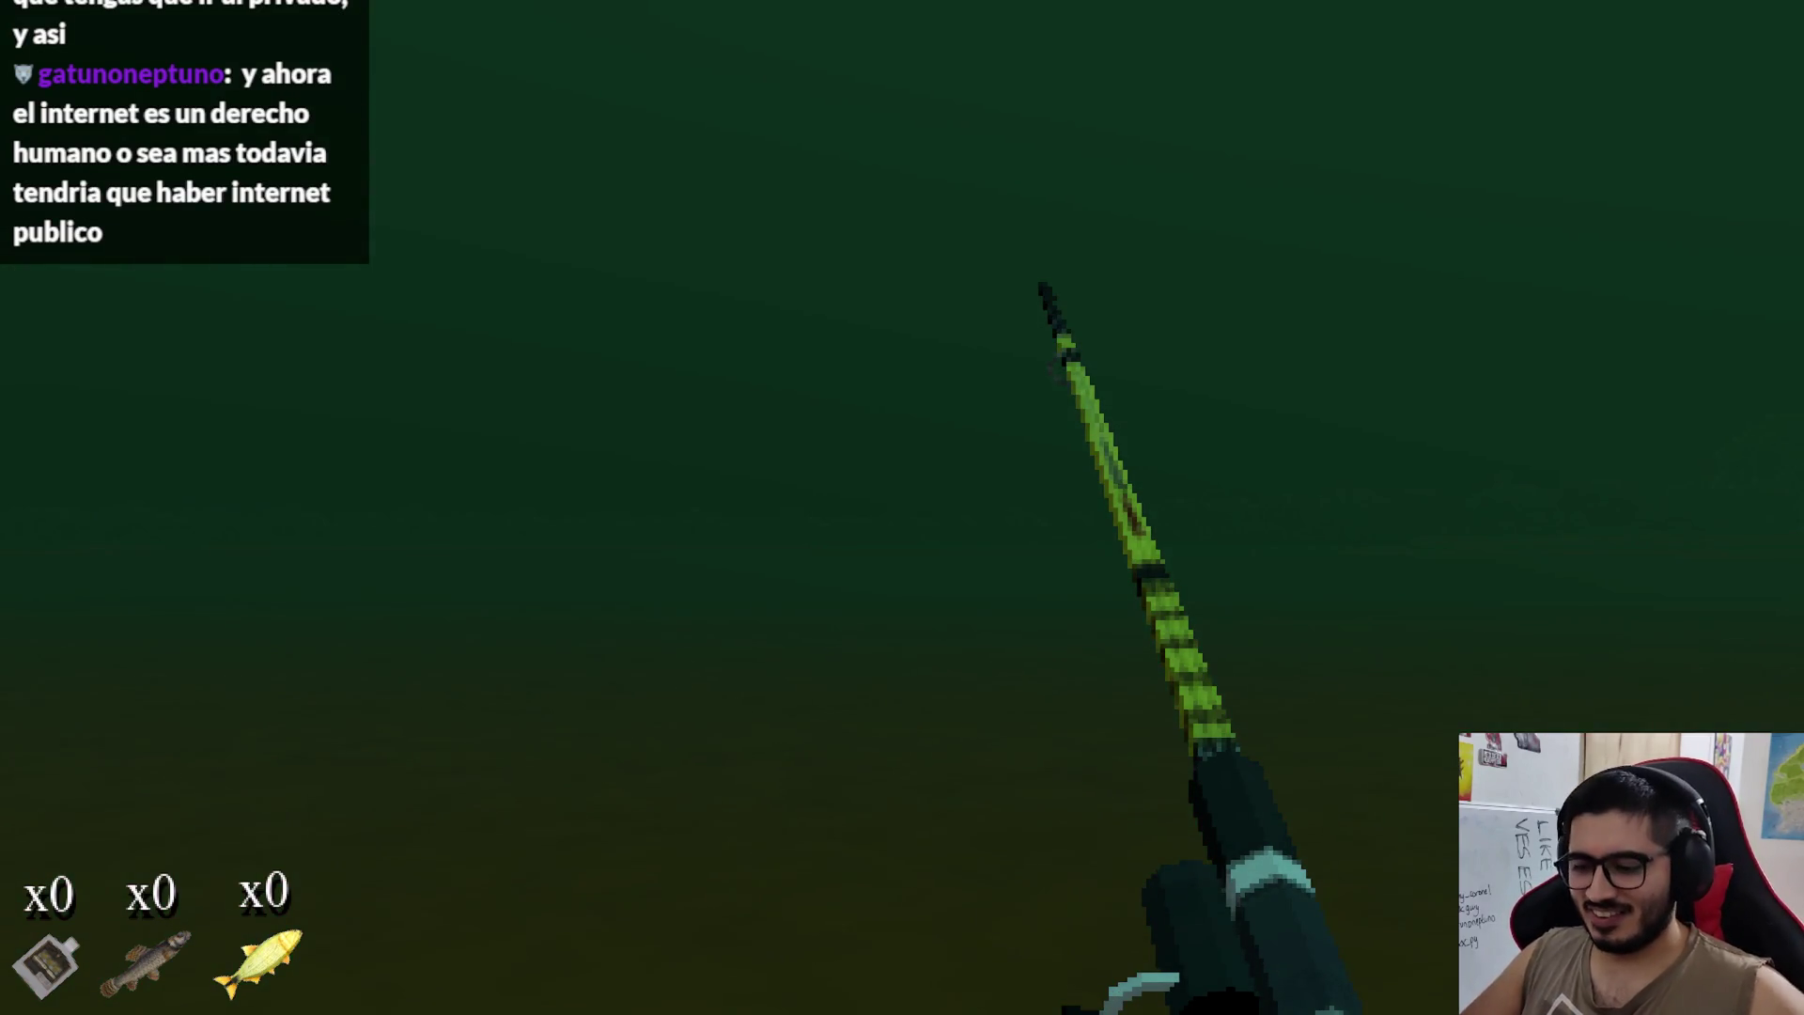
Step: Stop the LevelLake test run after checking the inverted vertical camera look
key(F8)
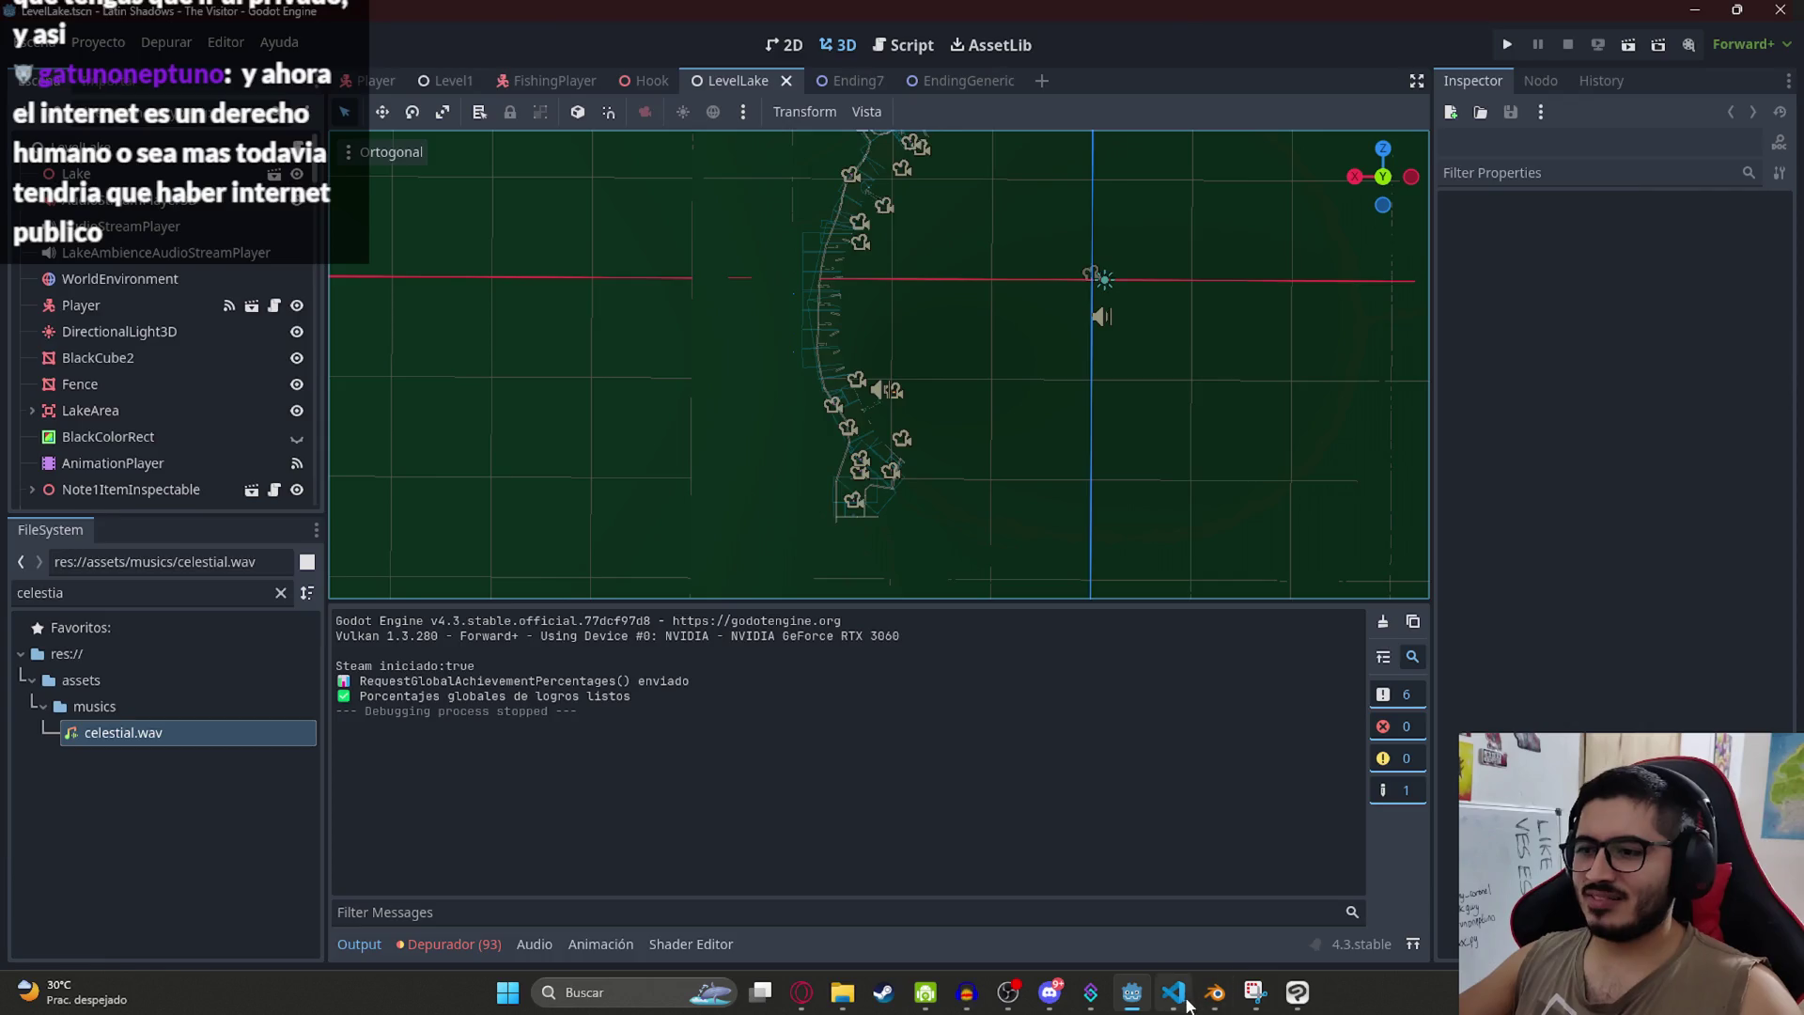
Step: Change line 581 to look_left minus look_right and save fishing_player.gd
key(alt+Tab)
drag(1065, 382, 796, 385)
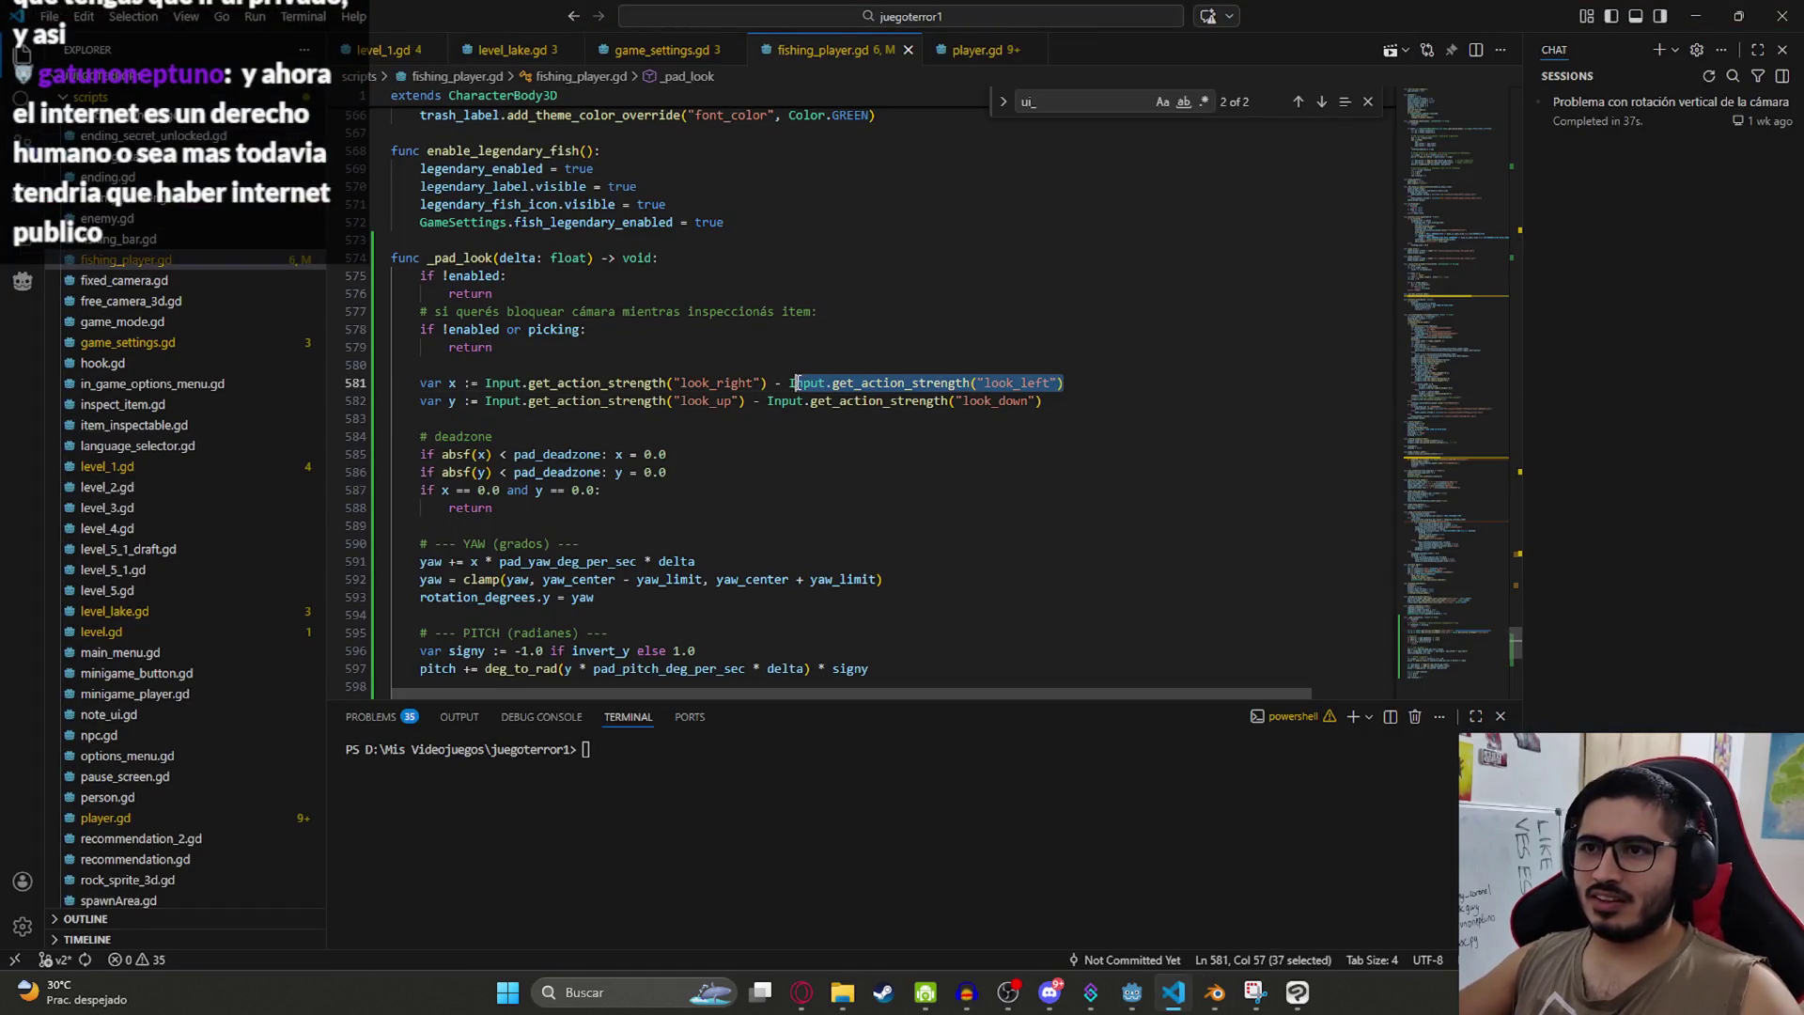
key(BackSpace)
key(BackSpace)
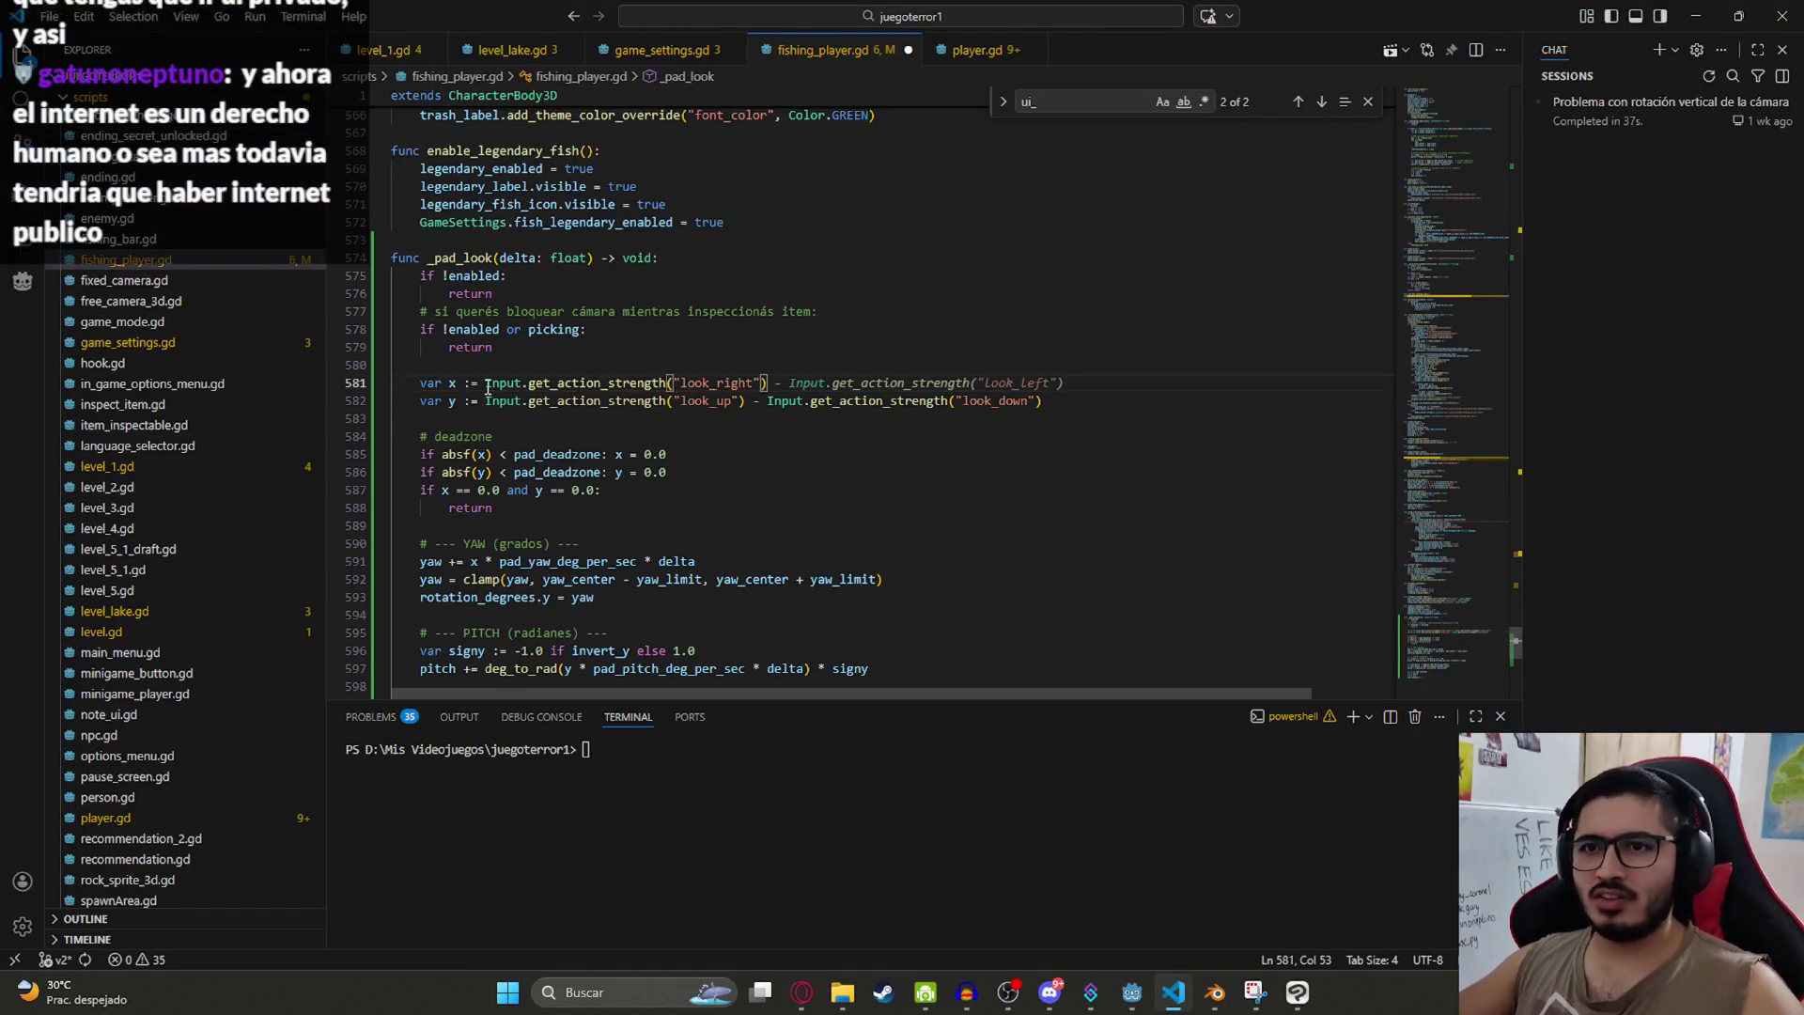
key(Tab)
key(ctrl+s)
click(1053, 345)
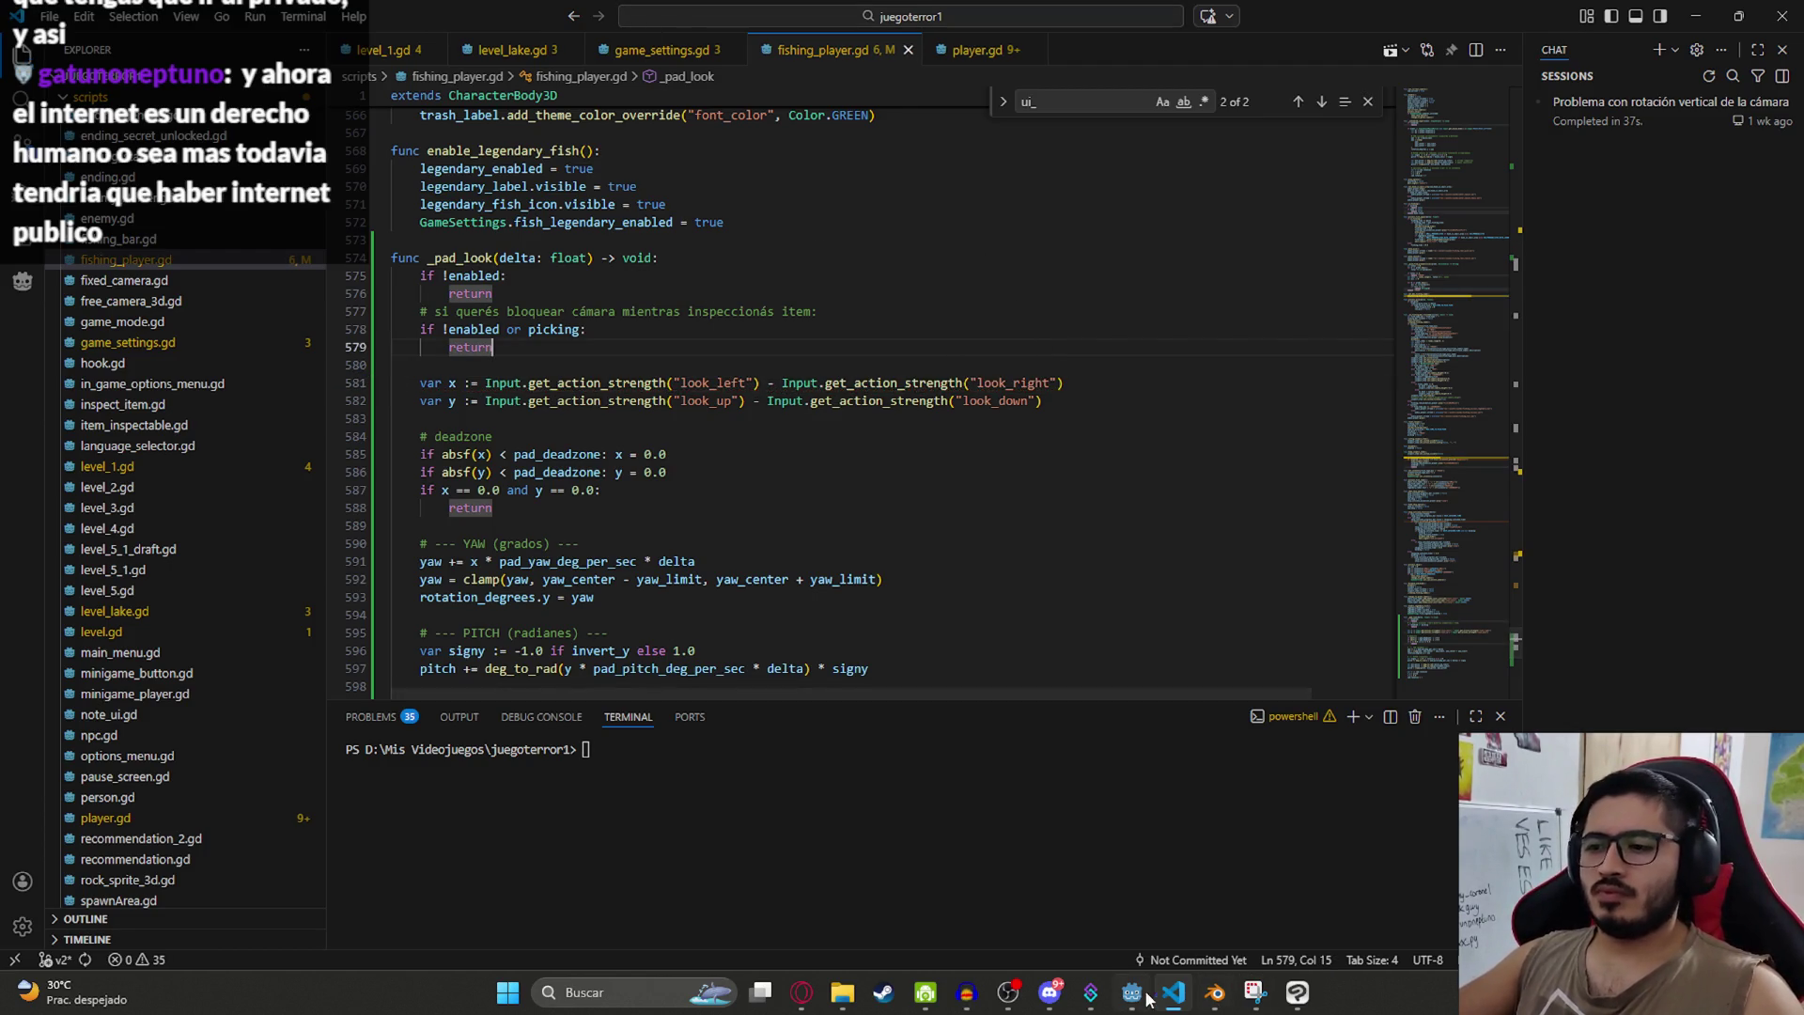
Step: Play the LevelLake scene again from its scene tab in Godot
click(1132, 994)
right_click(752, 85)
click(867, 246)
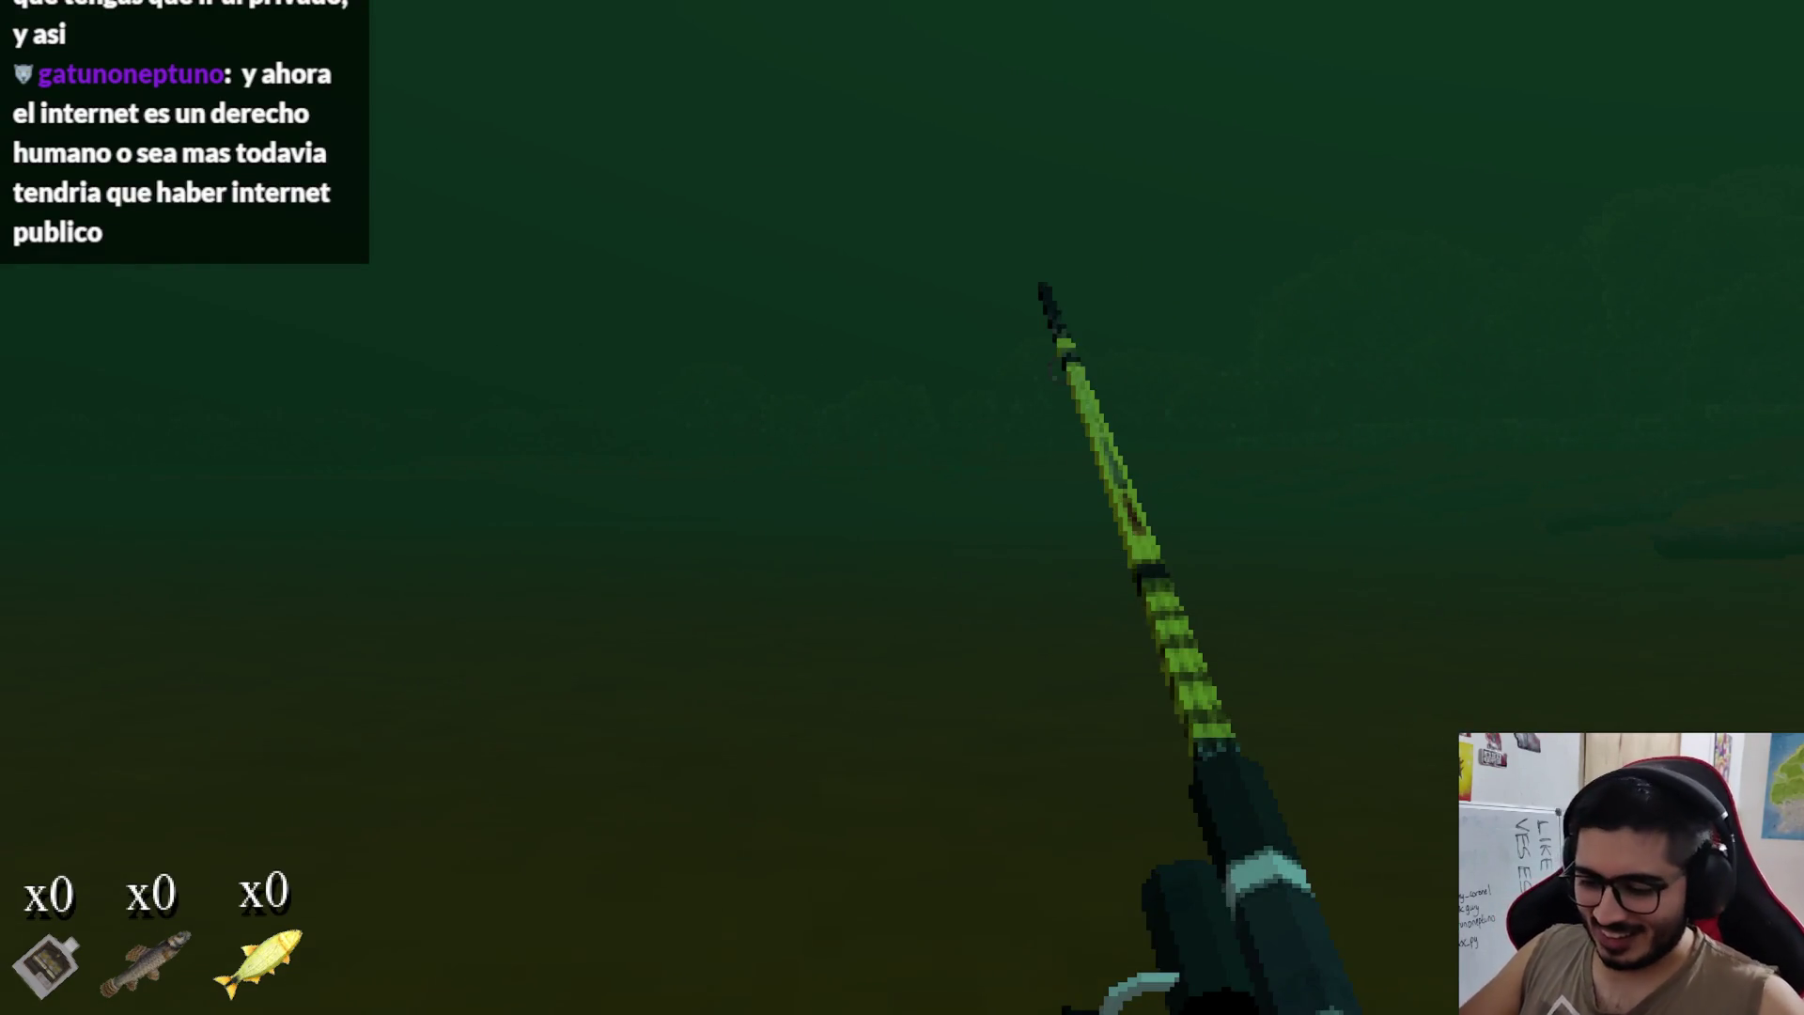
Step: Stop the LevelLake test run after trying the rod, with every catch counter still x0
key(F8)
Step: Open fishing_bar.gd through Quick Open by searching 'ba'
click(1173, 994)
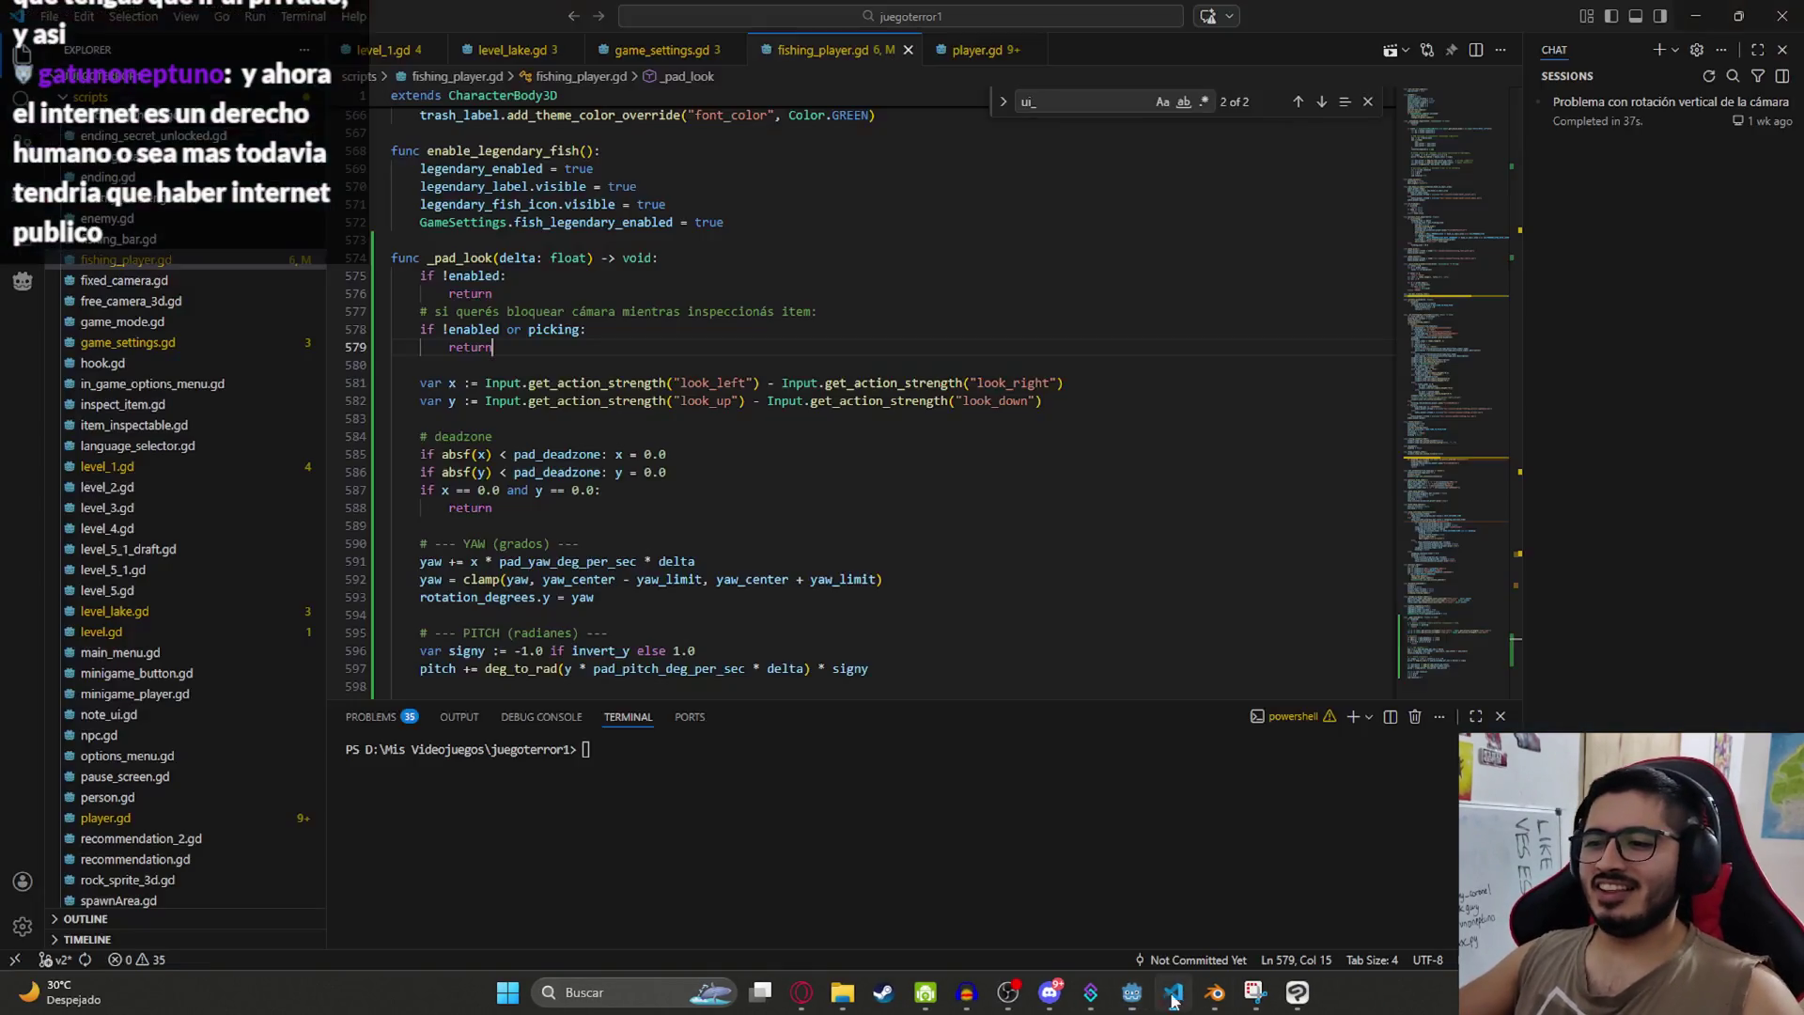
click(1367, 101)
key(Down)
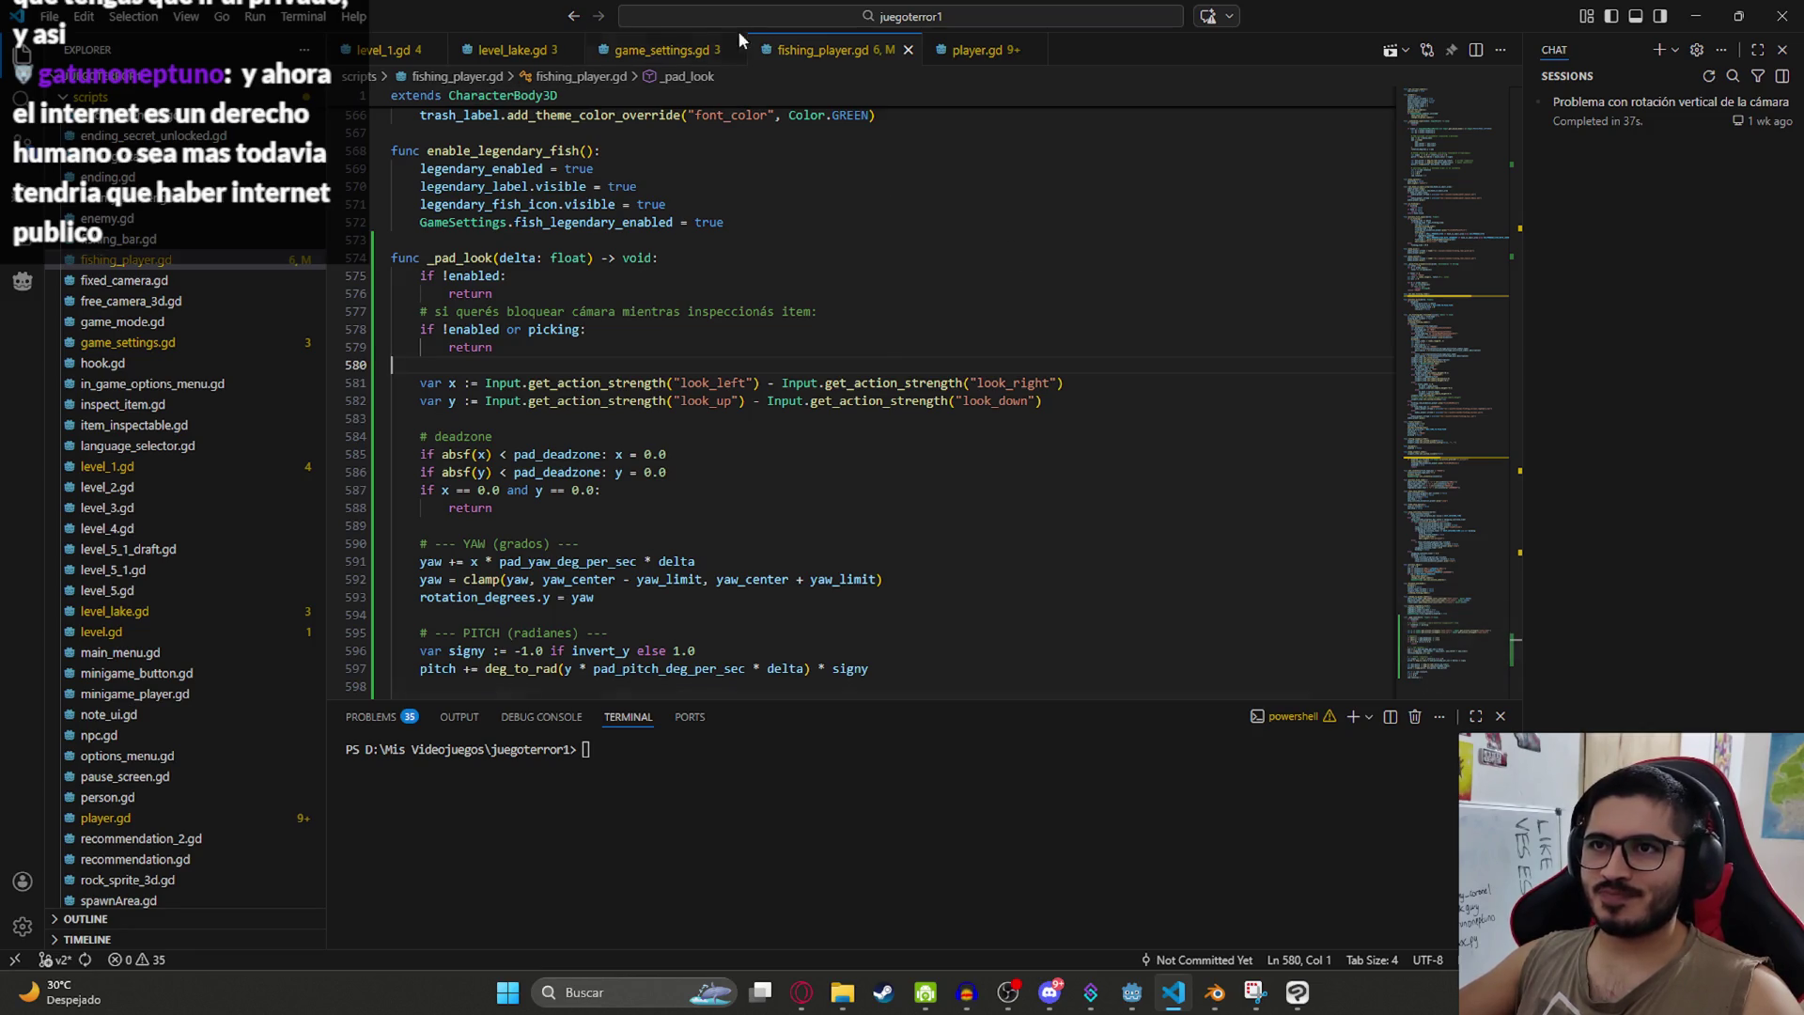
click(776, 16)
text(ba)
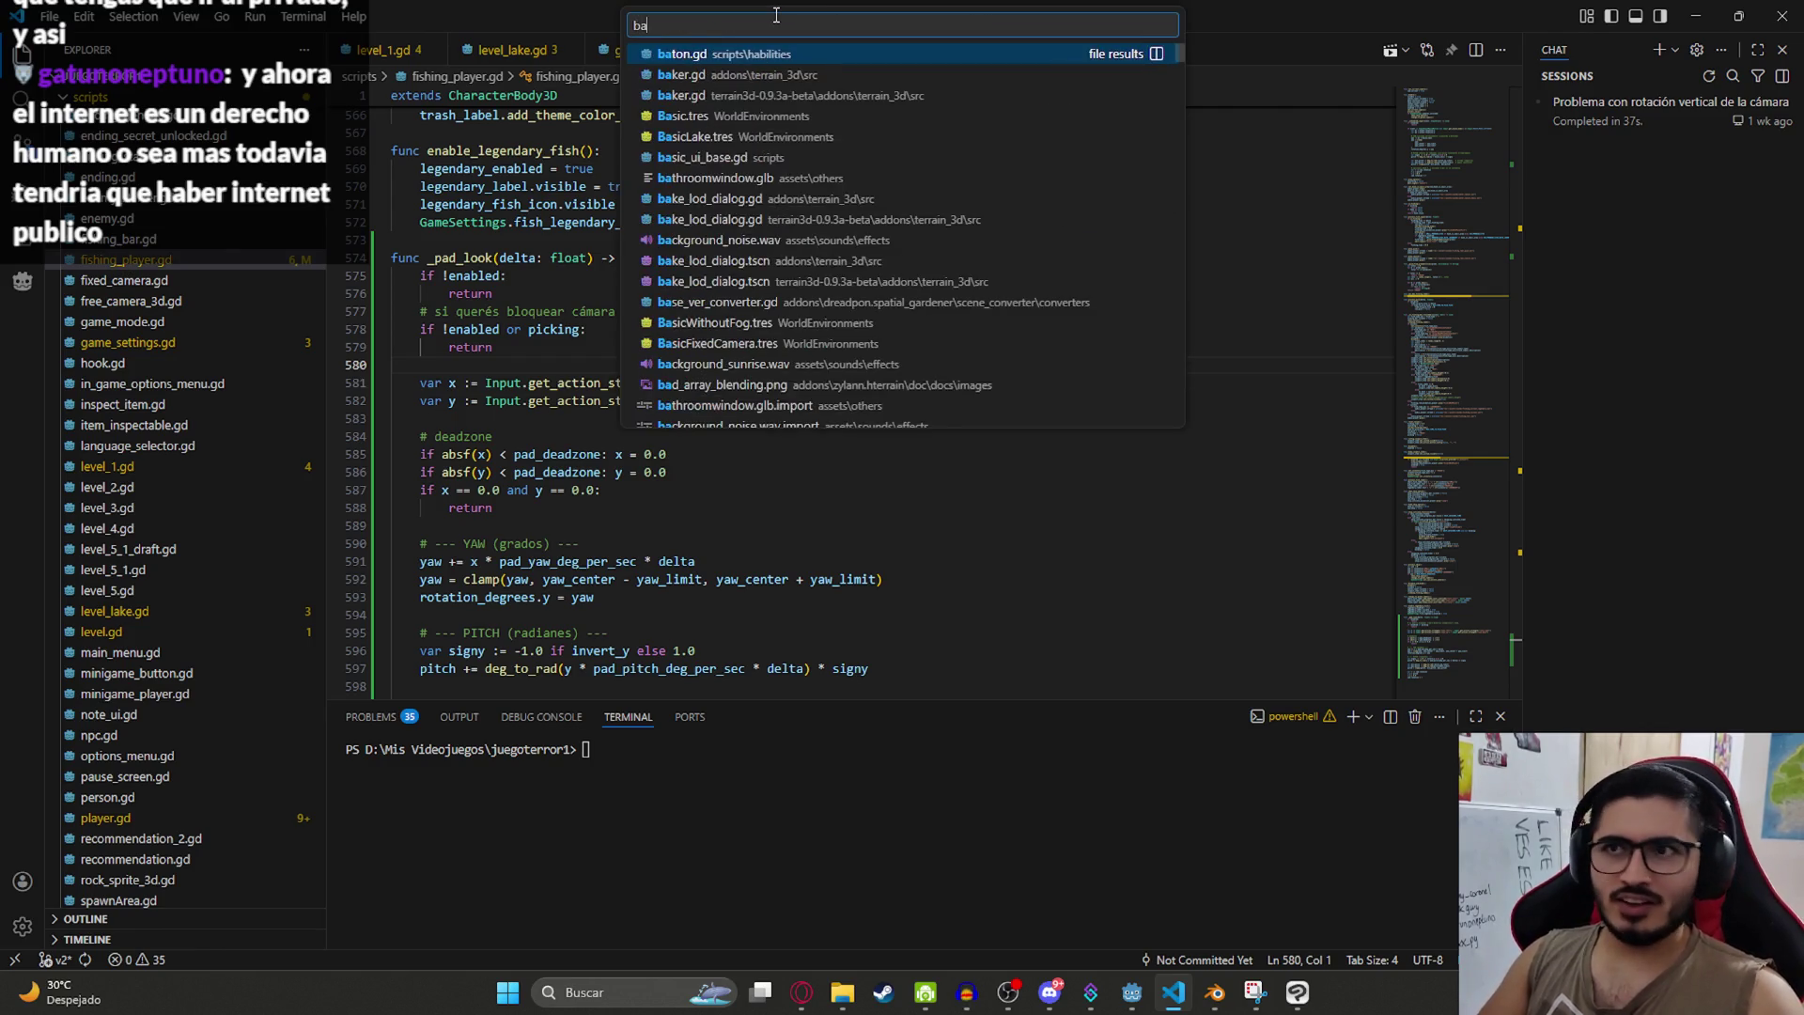
click(713, 61)
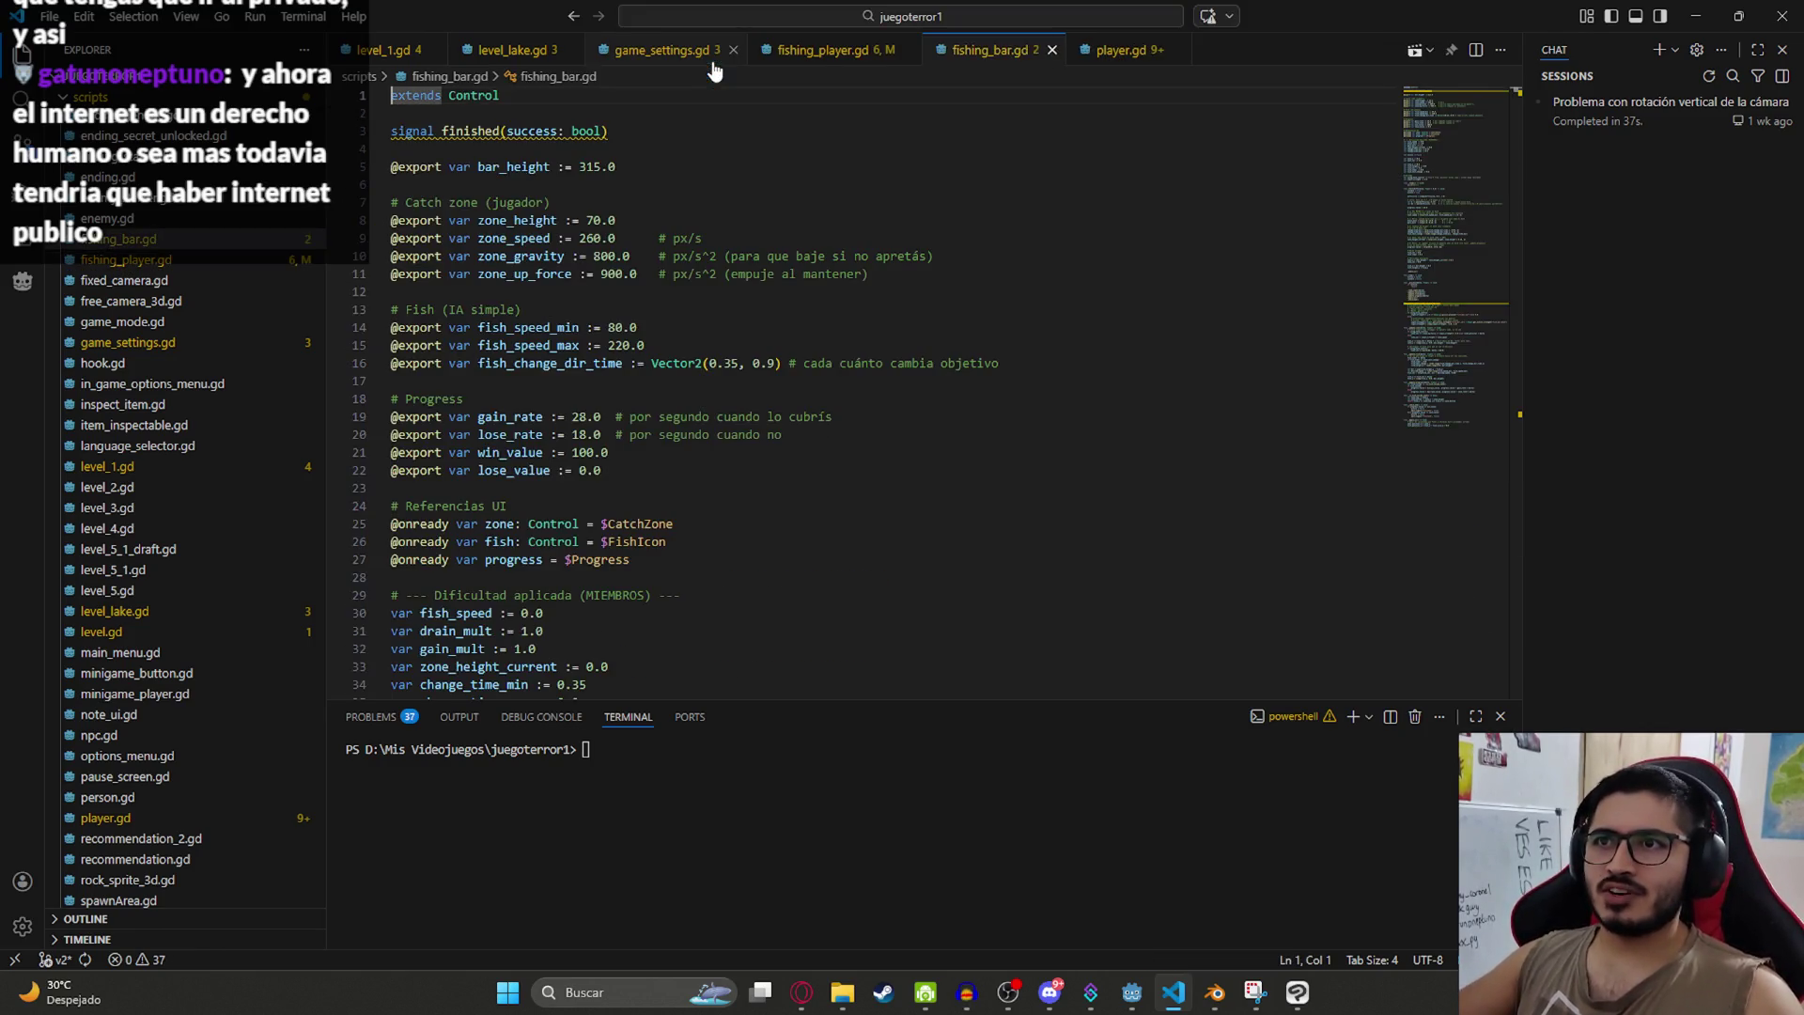
Step: Locate the fish_bar_up and fish_bar_down action names in _read_input and copy fish_bar_down
double_click(734, 274)
key(ctrl+f)
text(clic)
key(BackSpace)
key(BackSpace)
key(BackSpace)
key(BackSpace)
key(BackSpace)
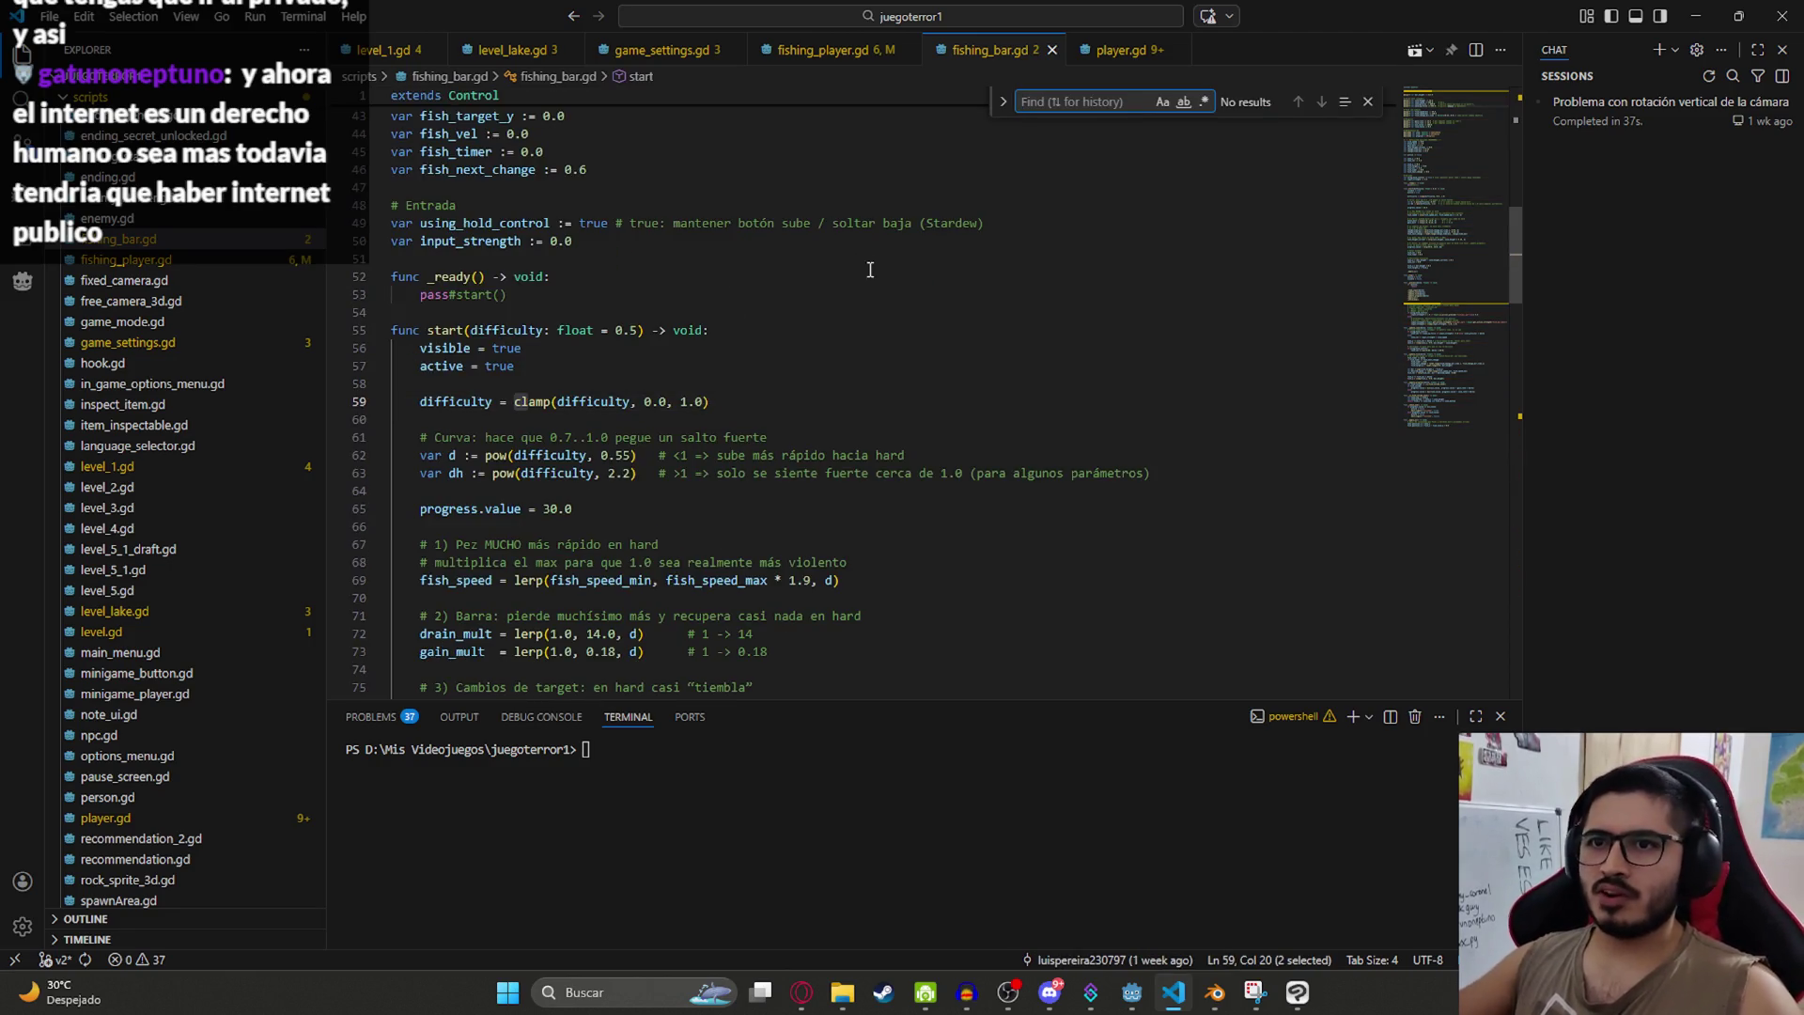
scroll(890, 321, down, 12)
scroll(906, 379, down, 10)
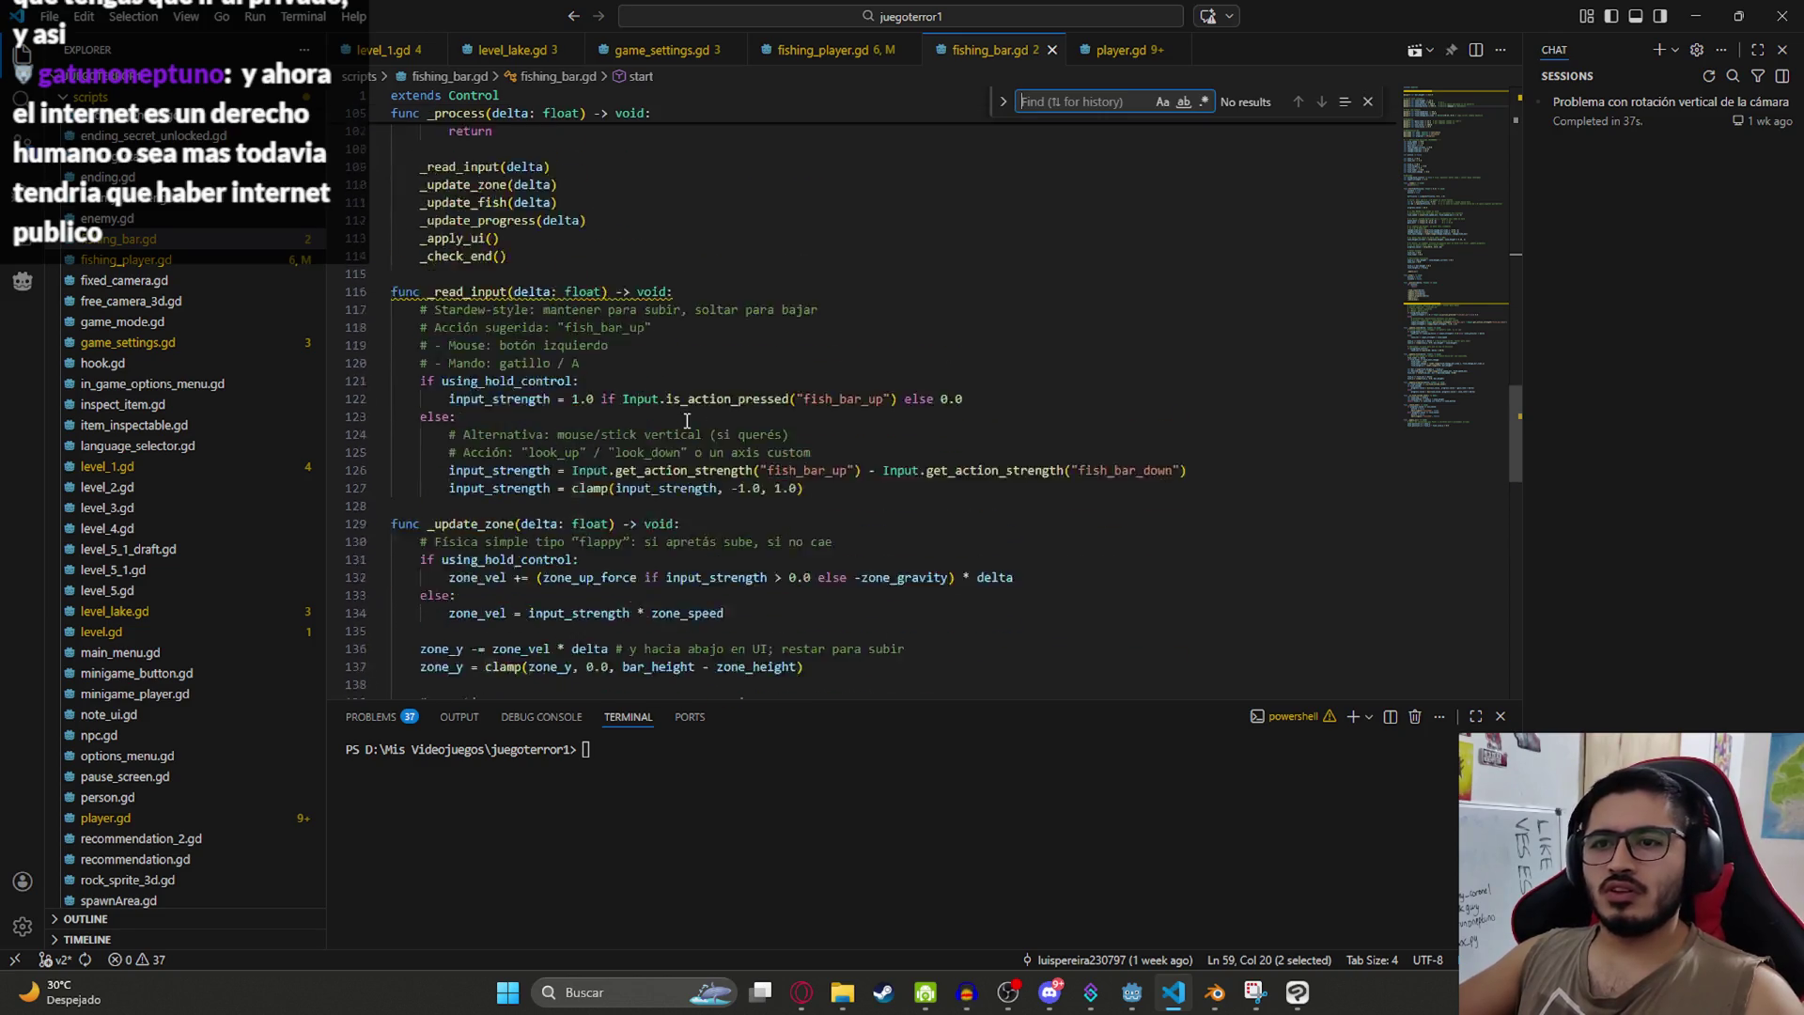
double_click(842, 305)
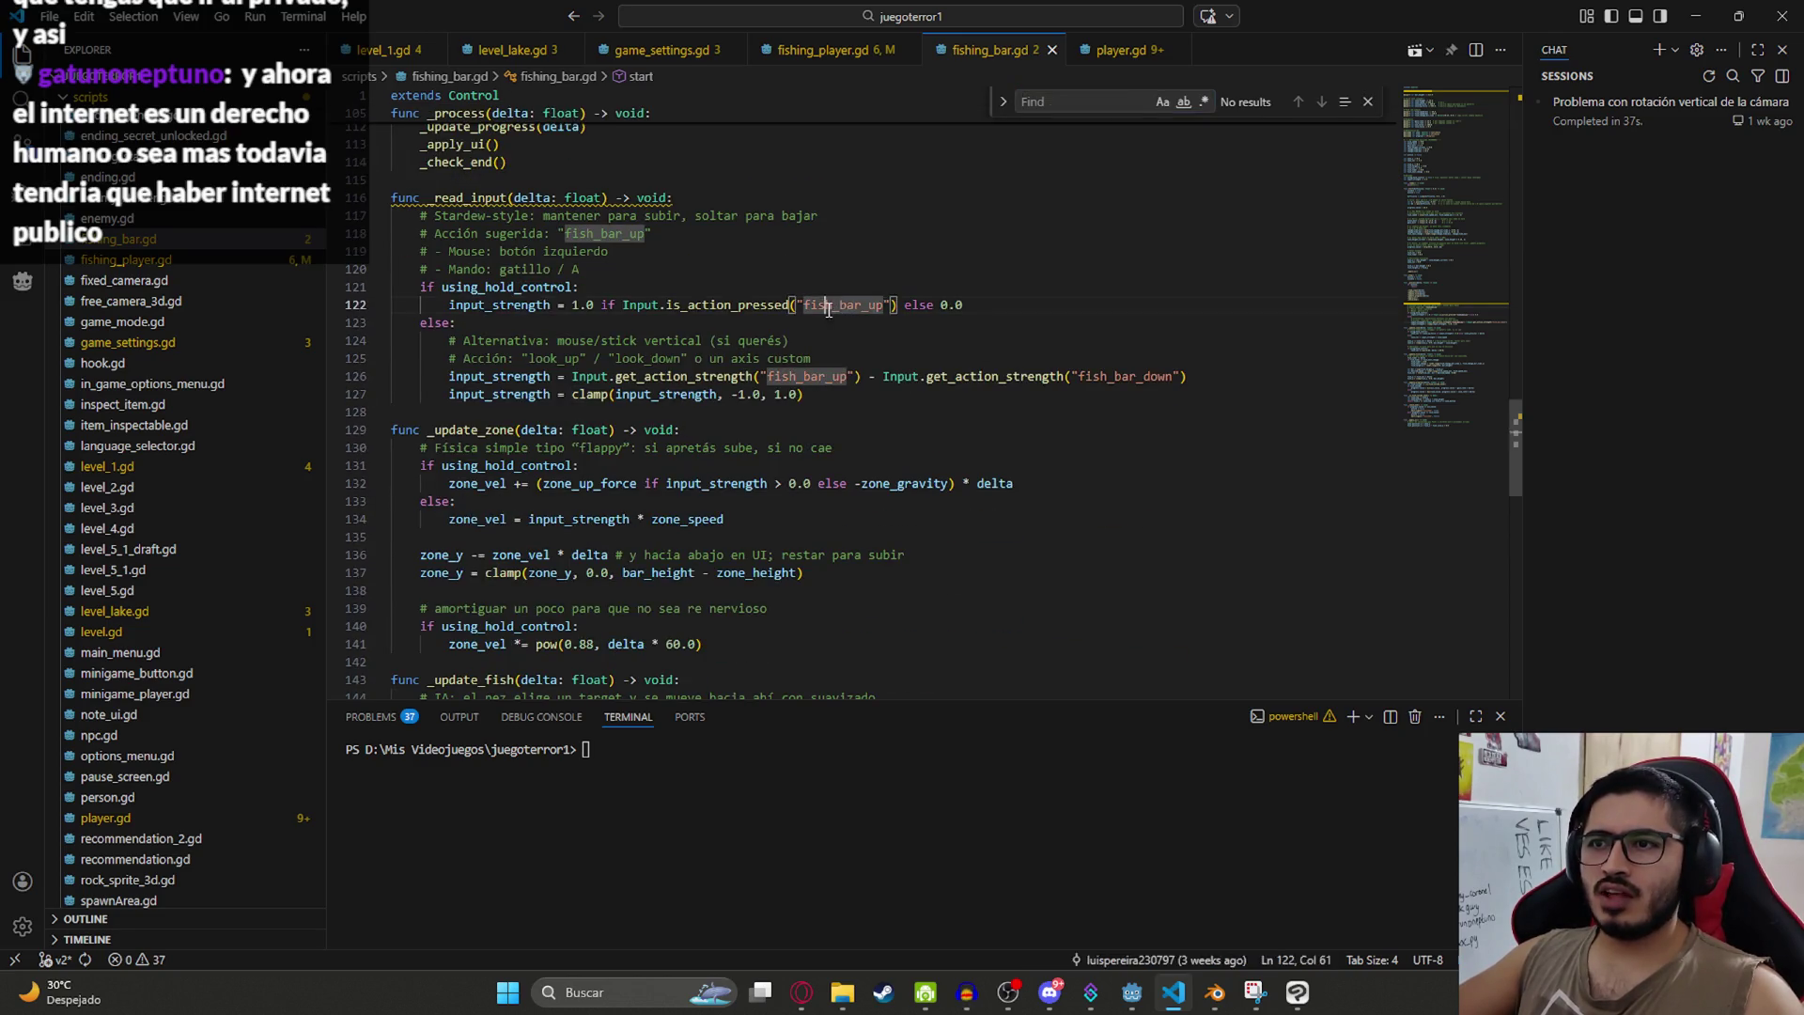
double_click(1156, 376)
key(ctrl+c)
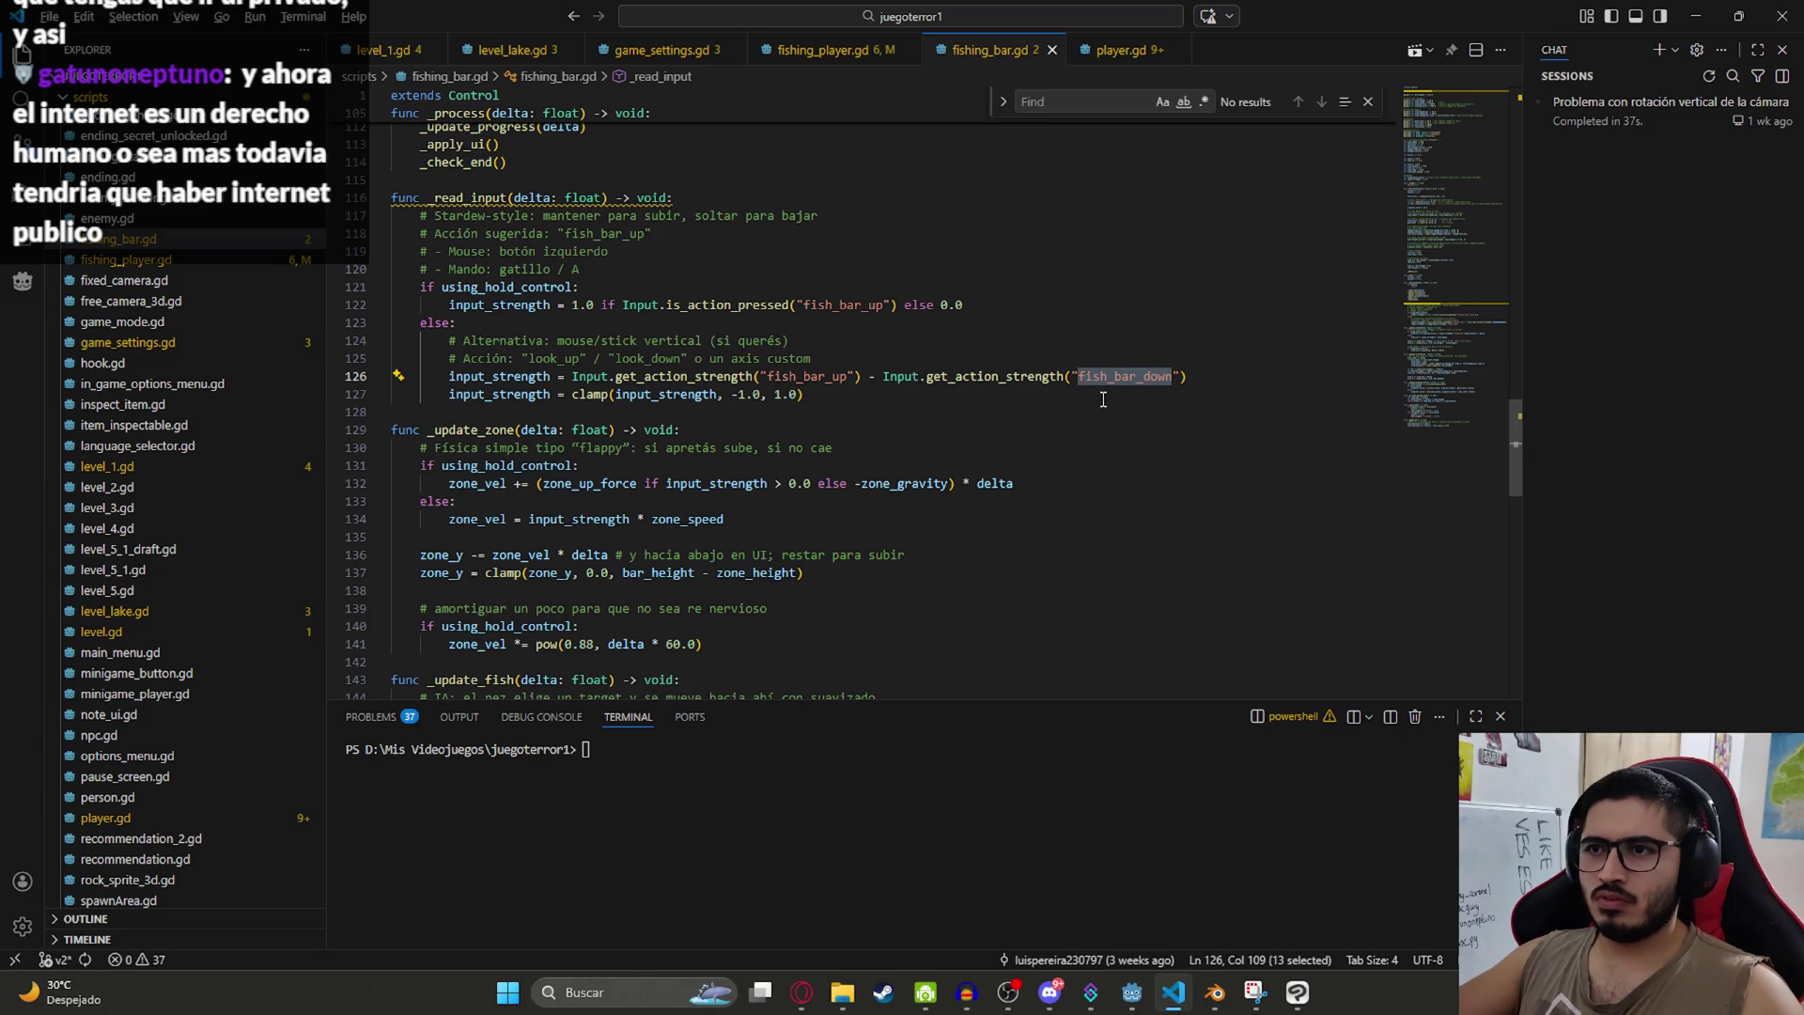
key(alt+Tab)
Step: Bind Joypad Button 0 to fish_bar_up beside its left-mouse binding in the input map
click(97, 41)
click(141, 66)
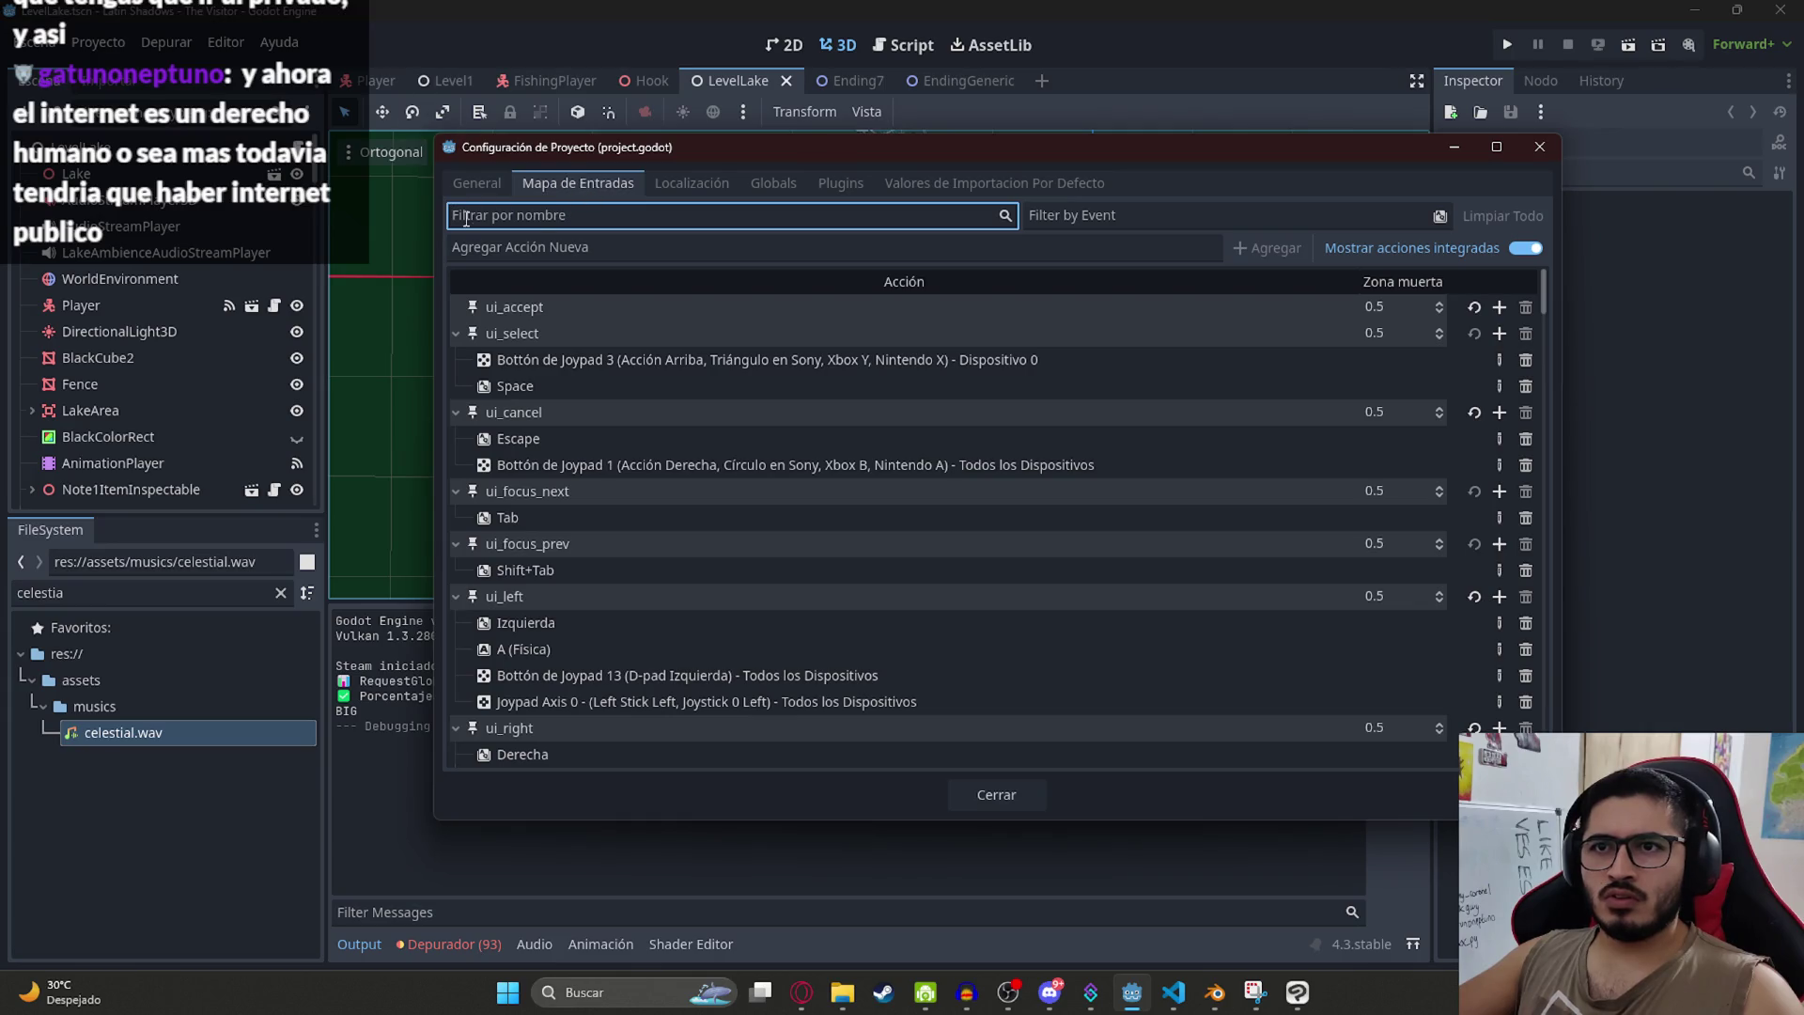
key(ctrl+v)
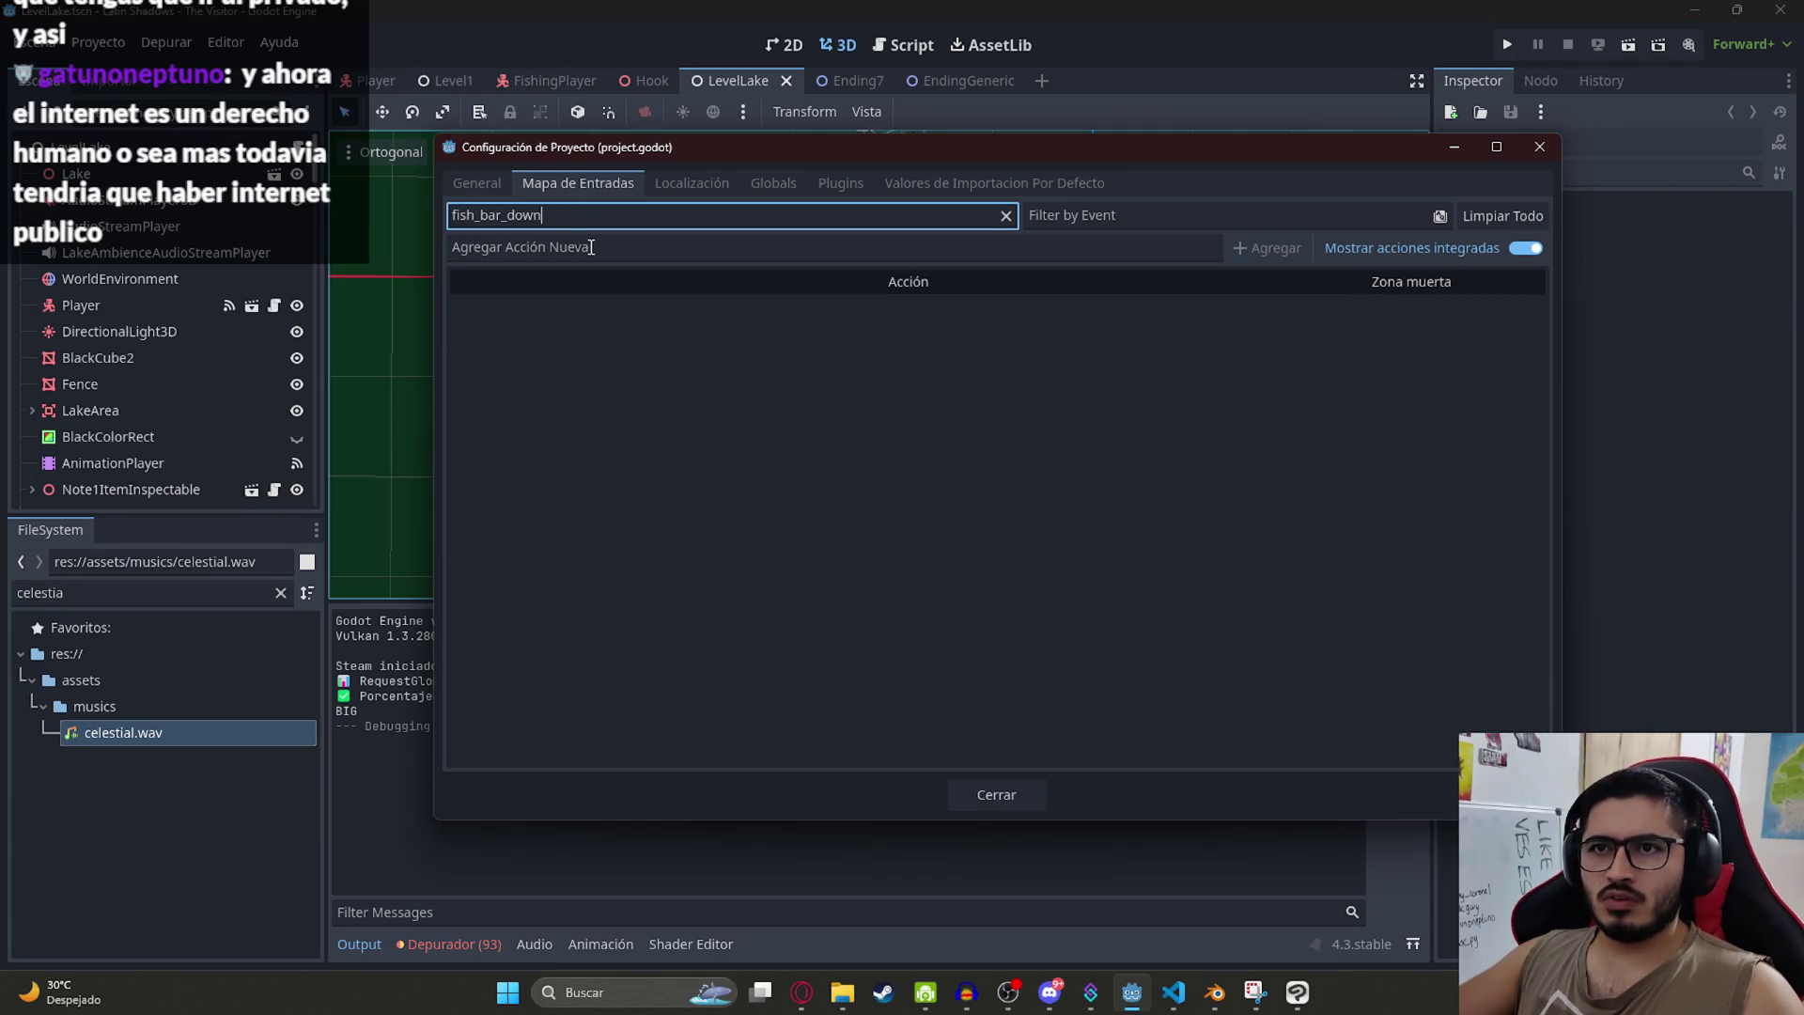
key(BackSpace)
key(BackSpace)
key(BackSpace)
click(736, 325)
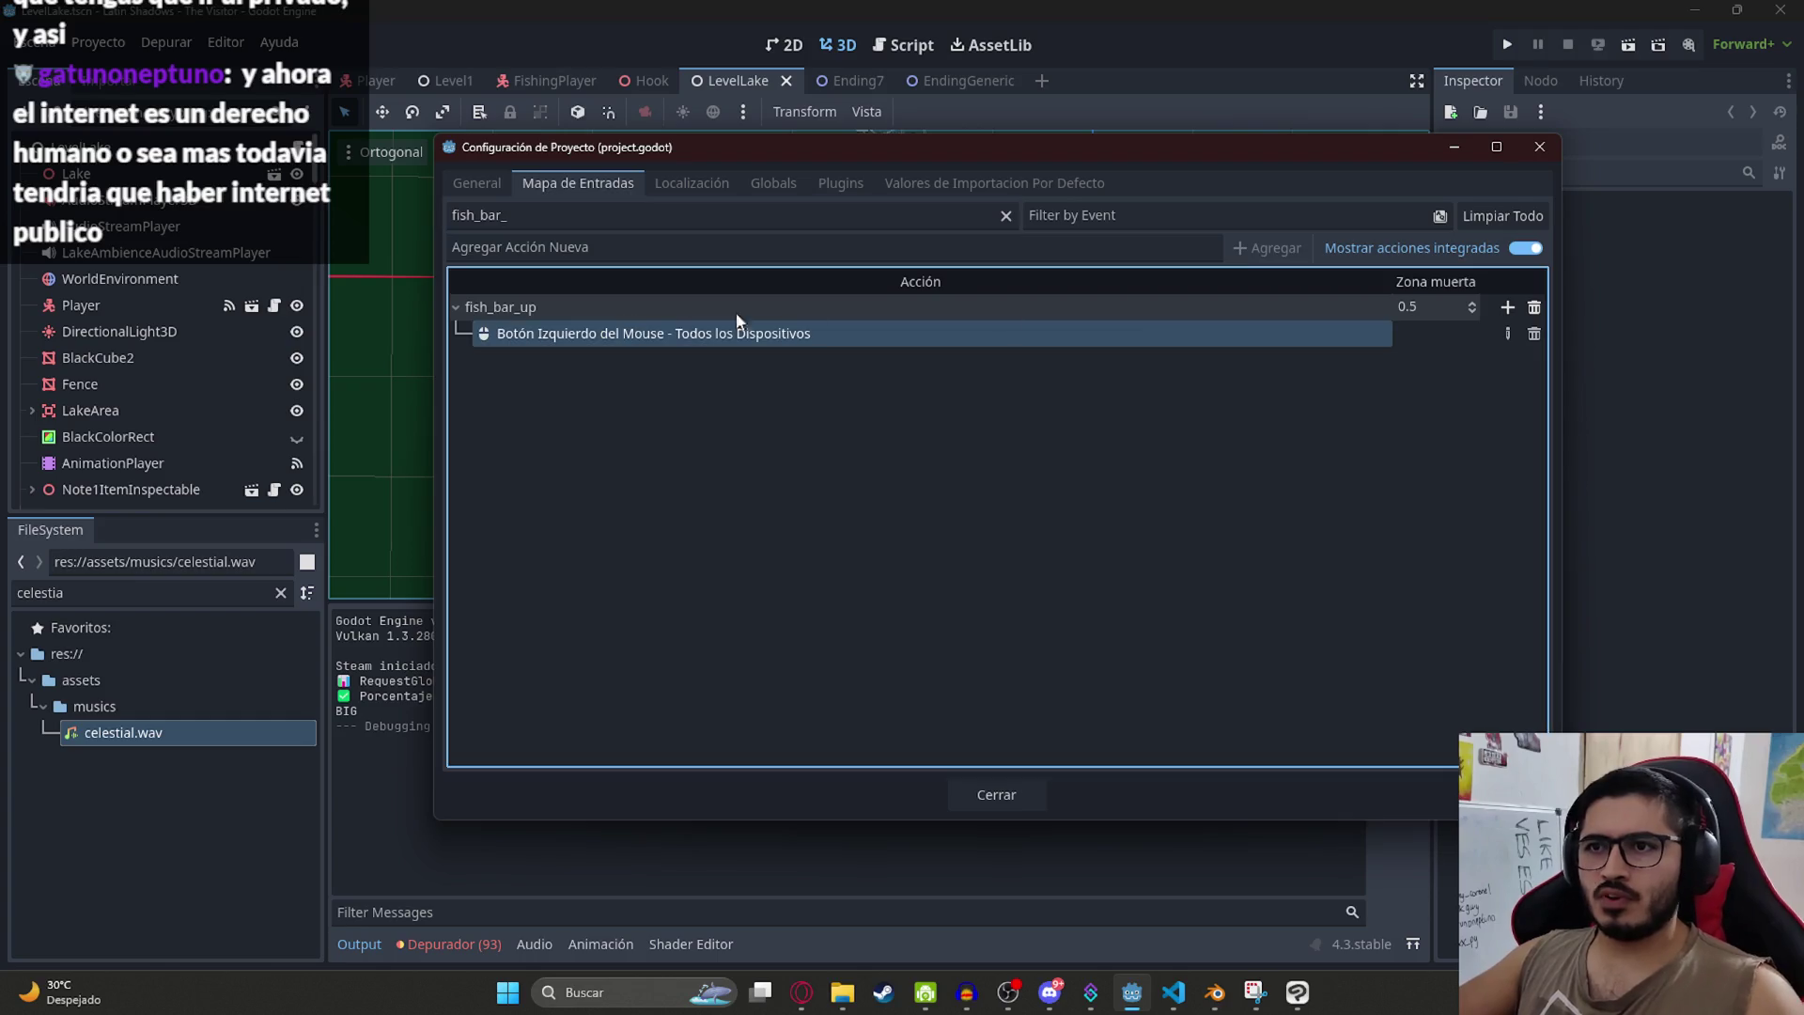
click(1506, 308)
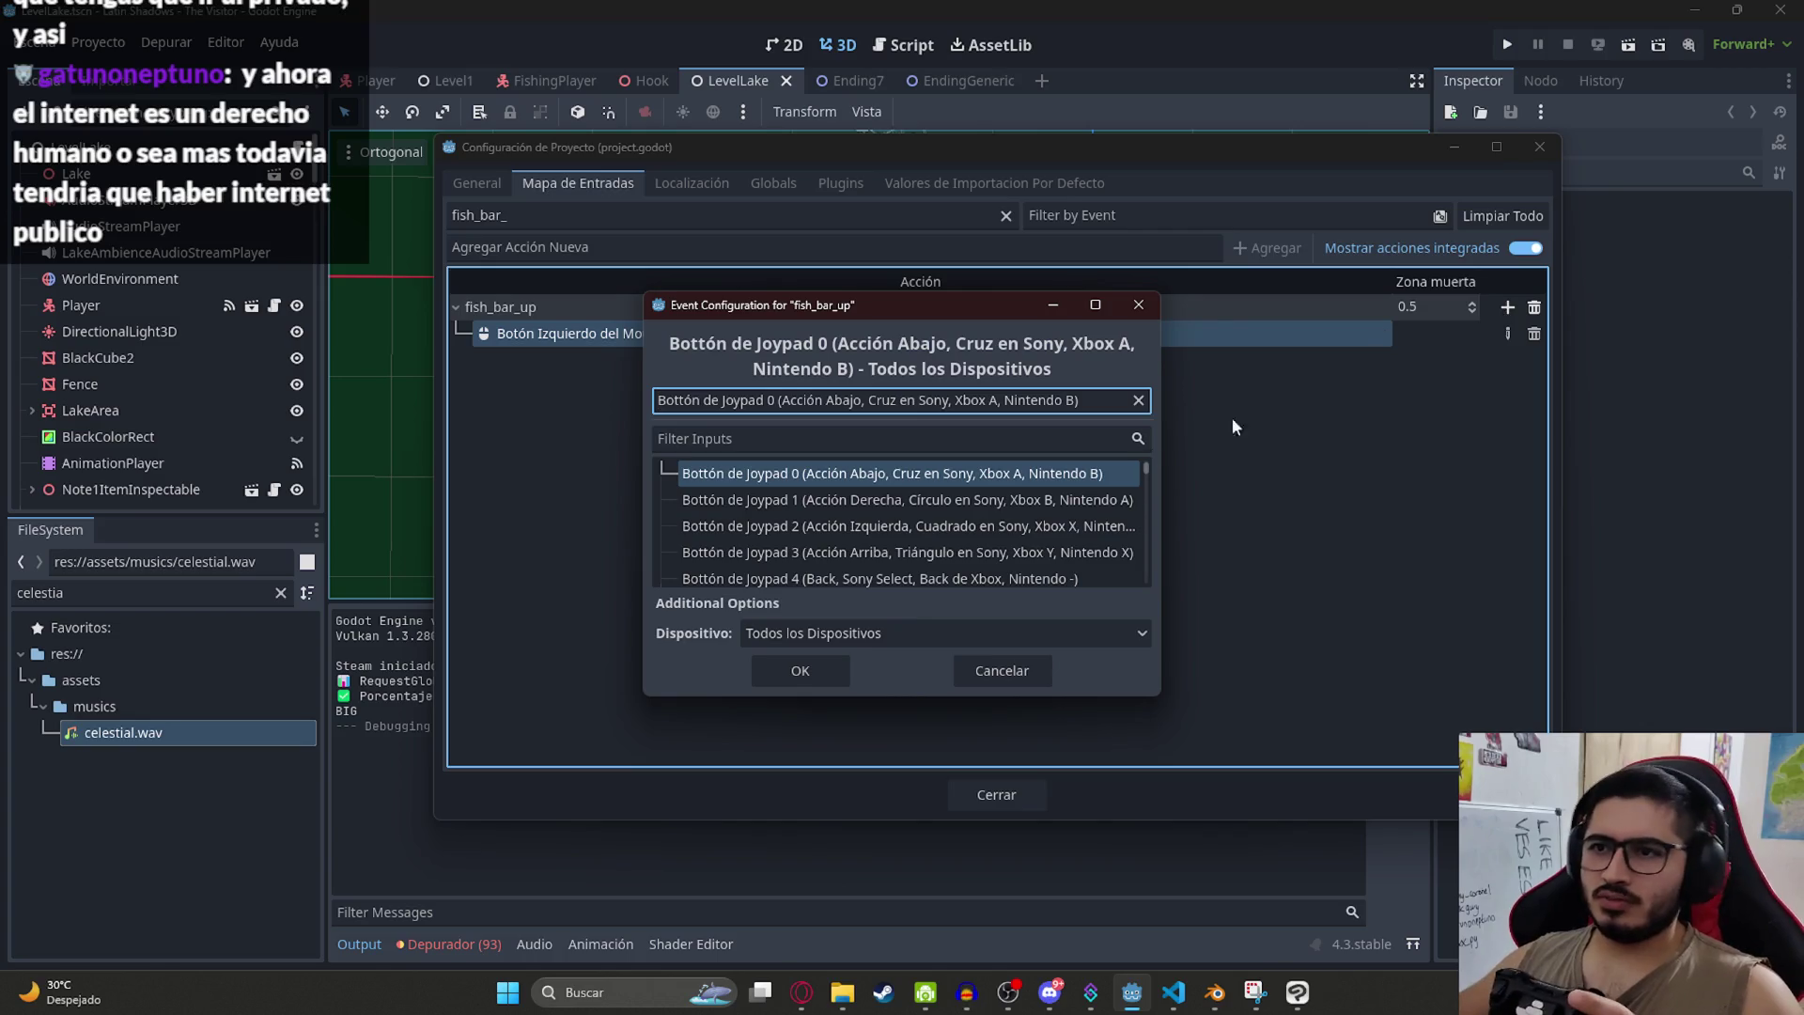
click(820, 667)
click(995, 794)
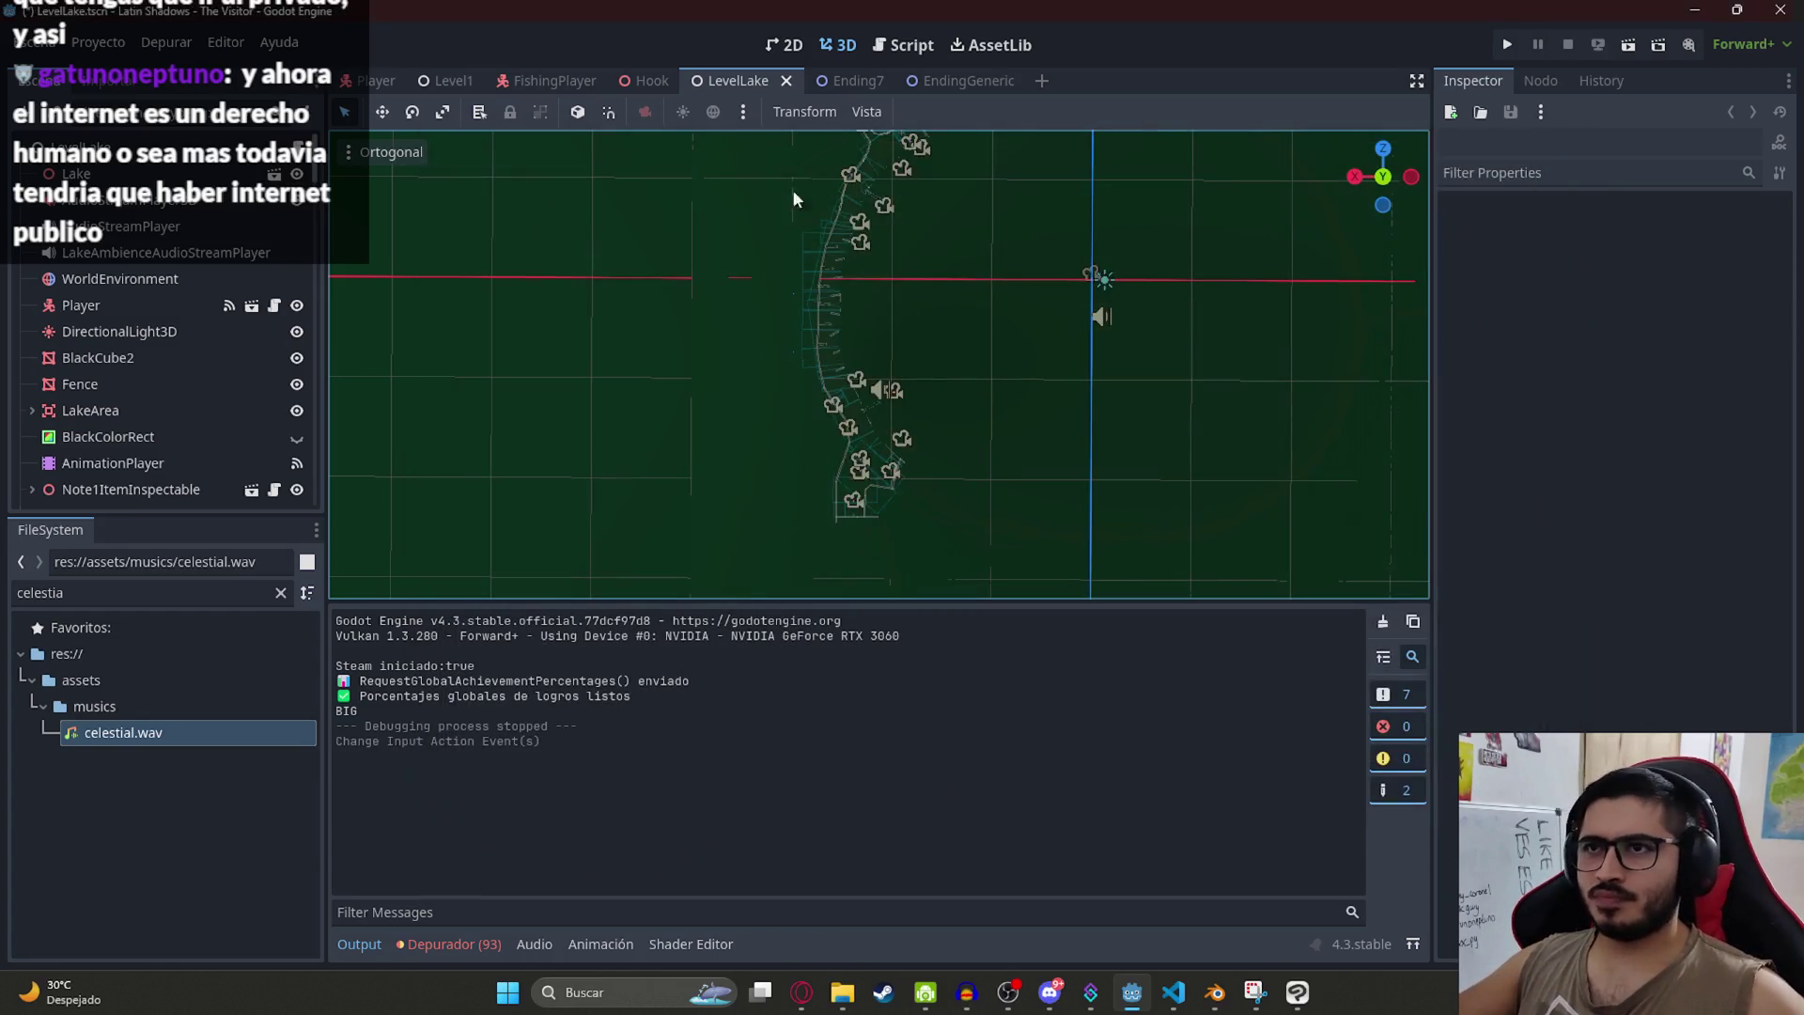
right_click(741, 89)
Step: Play LevelLake and catch a fish with the gamepad, raising the yellow fish counter to x1
click(865, 227)
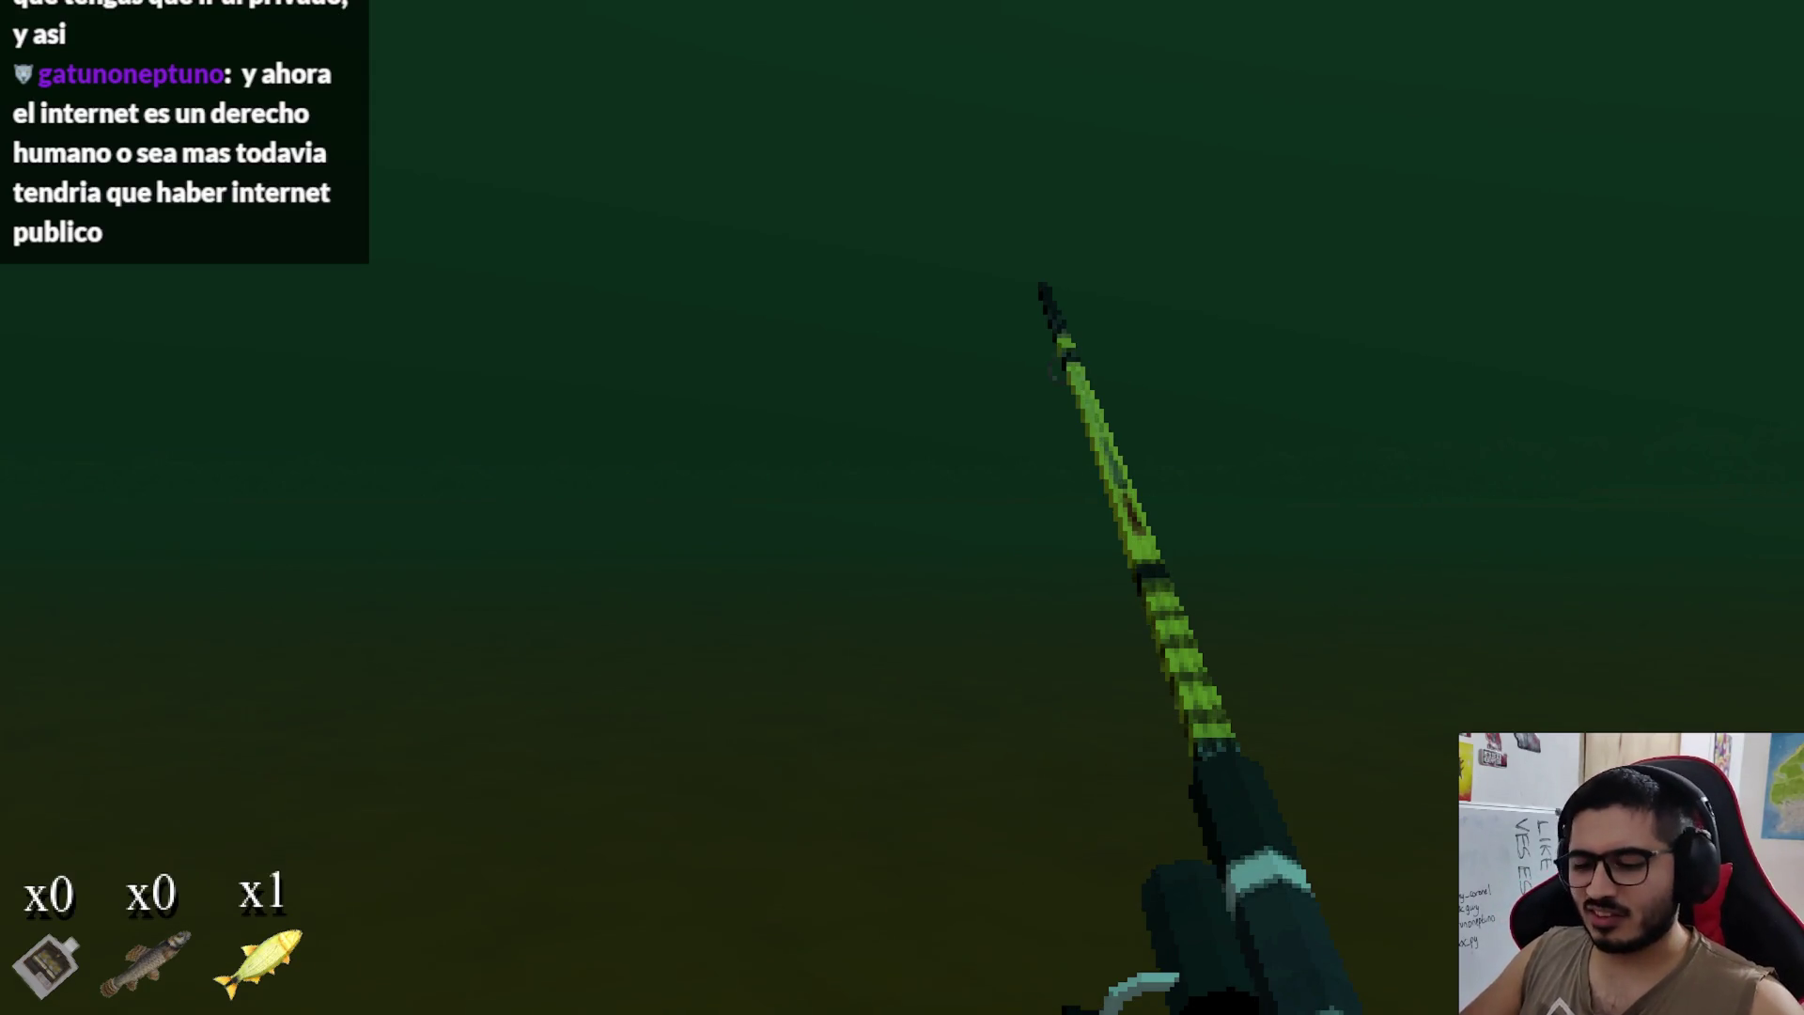
key(F8)
Step: Find fish_cast in fishing_player.gd and select _handle_fishing_input, lines 188–221
click(1171, 1002)
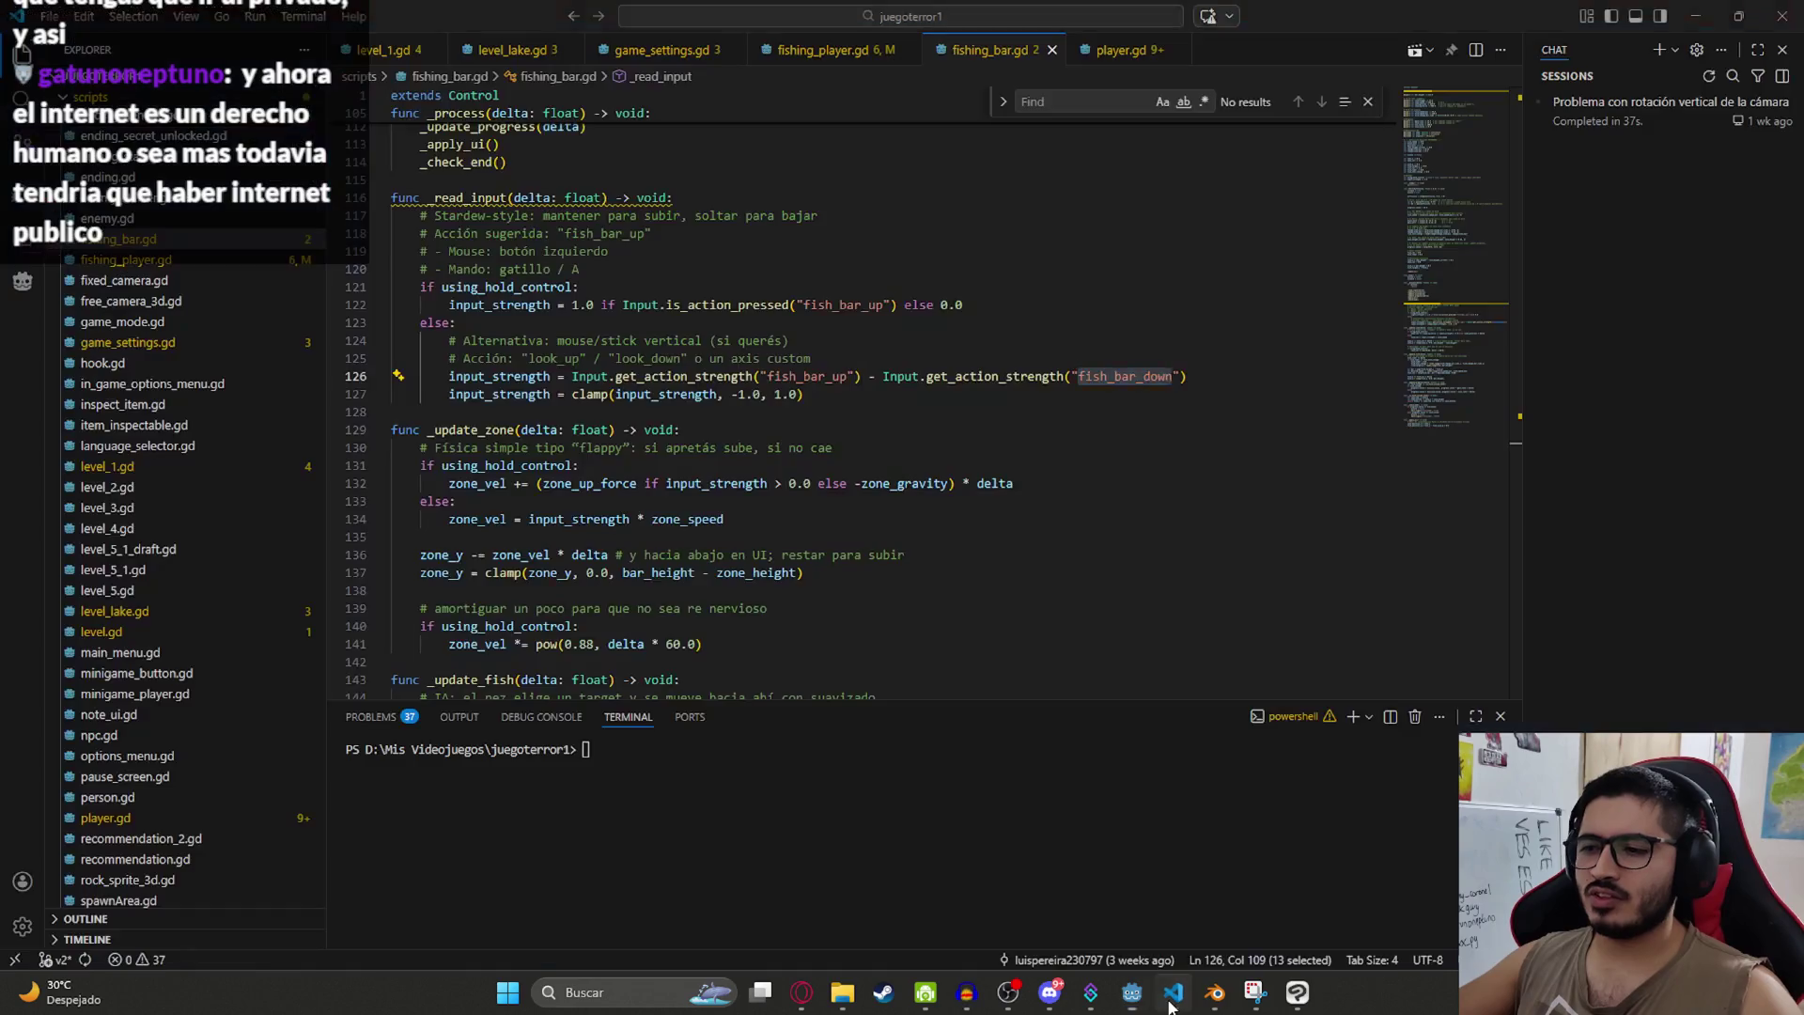
key(ctrl+Tab)
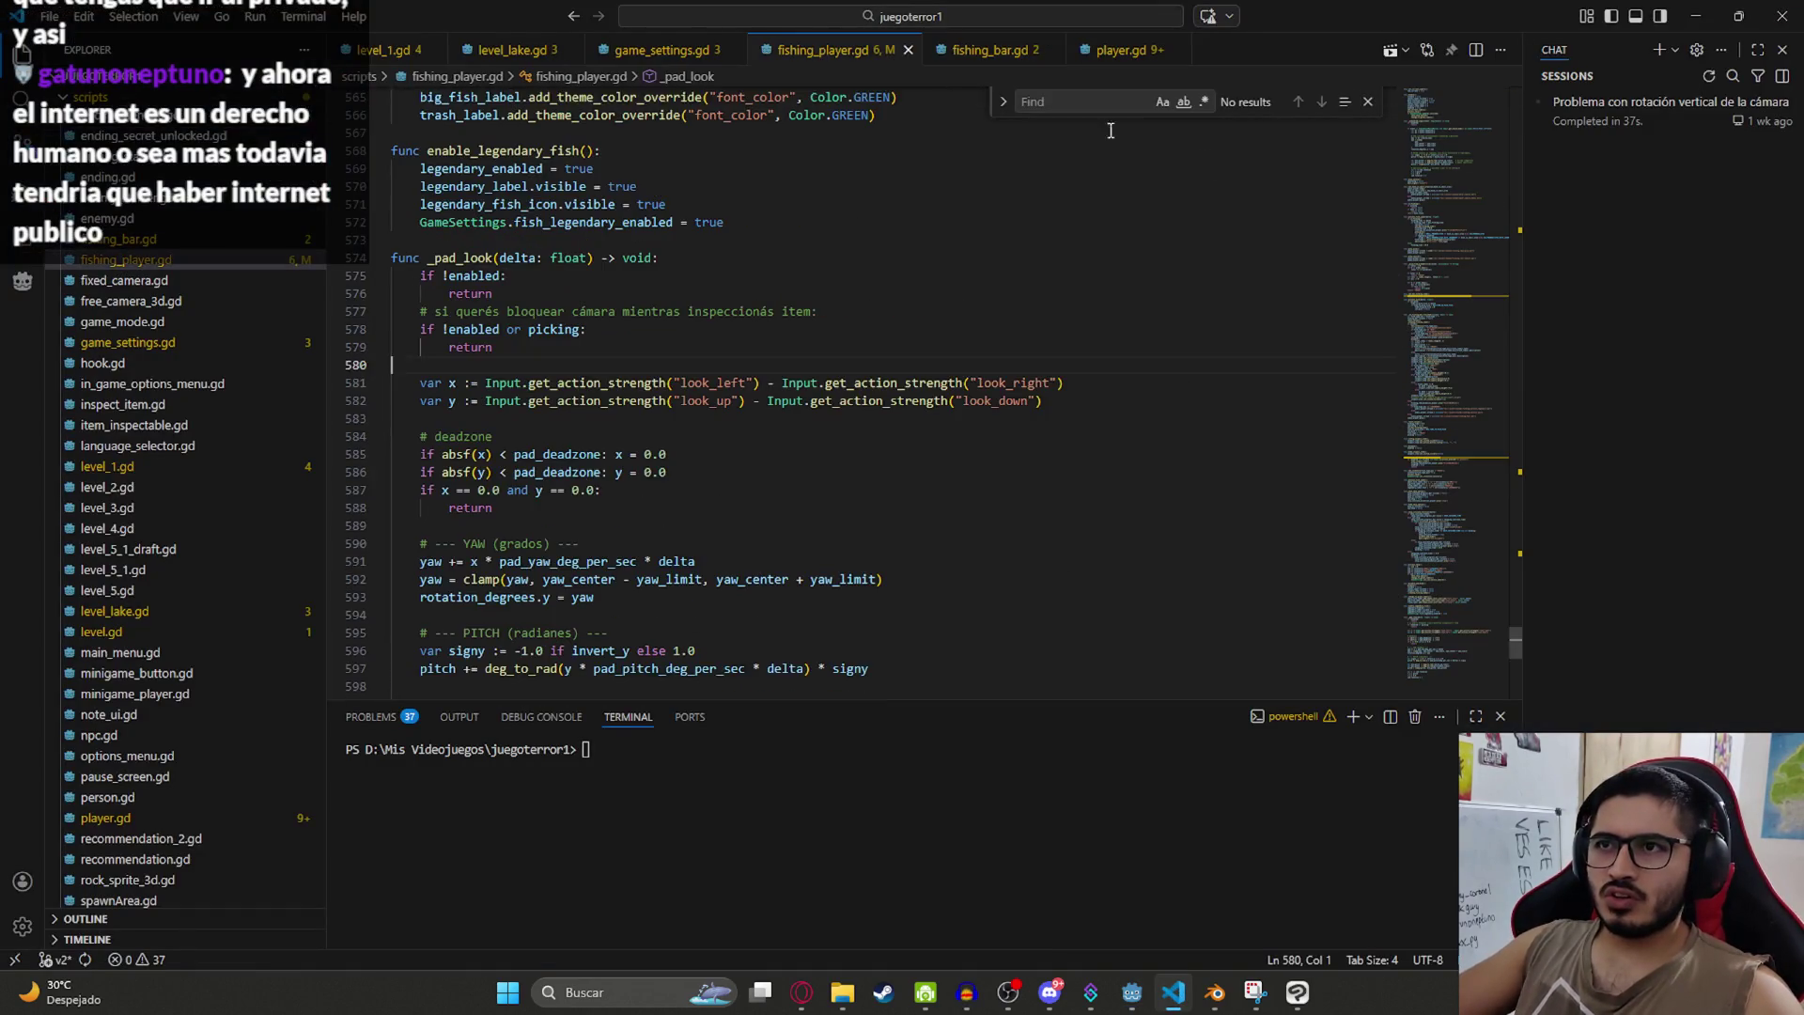
click(1366, 101)
click(1269, 400)
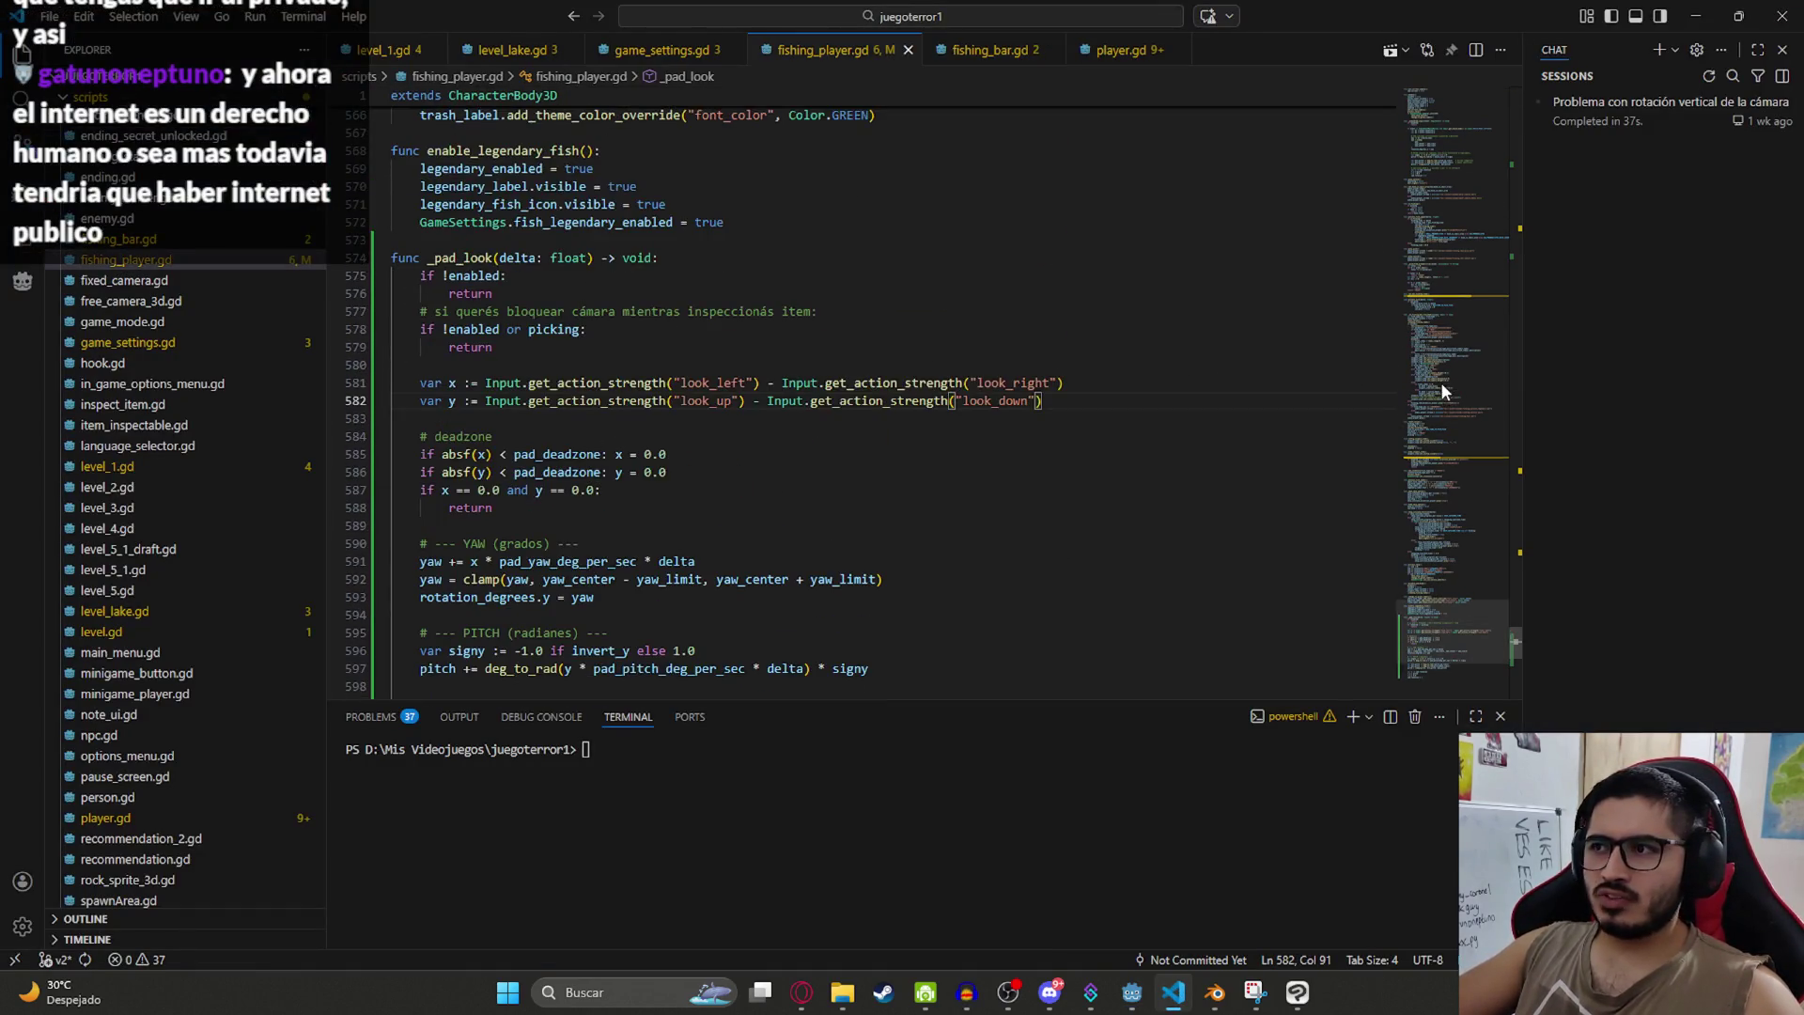
scroll(1443, 649, up, 2)
click(1054, 458)
key(ctrl+f)
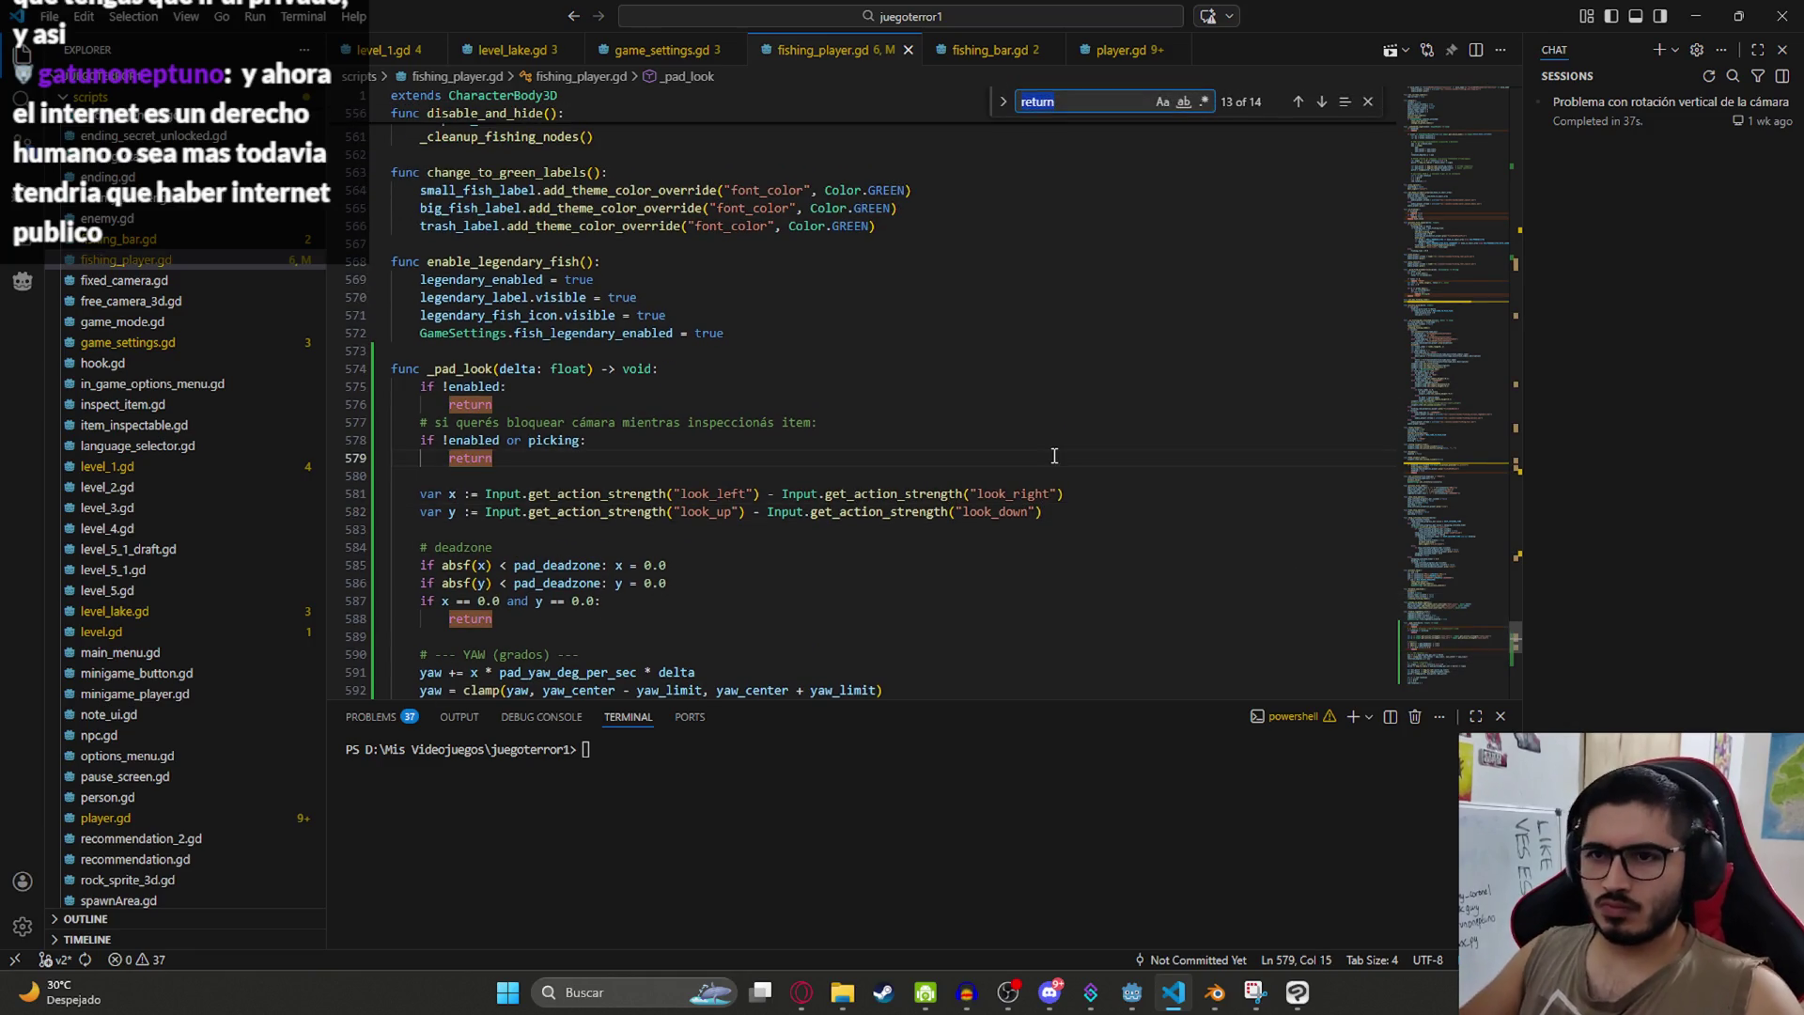
text(fish?)
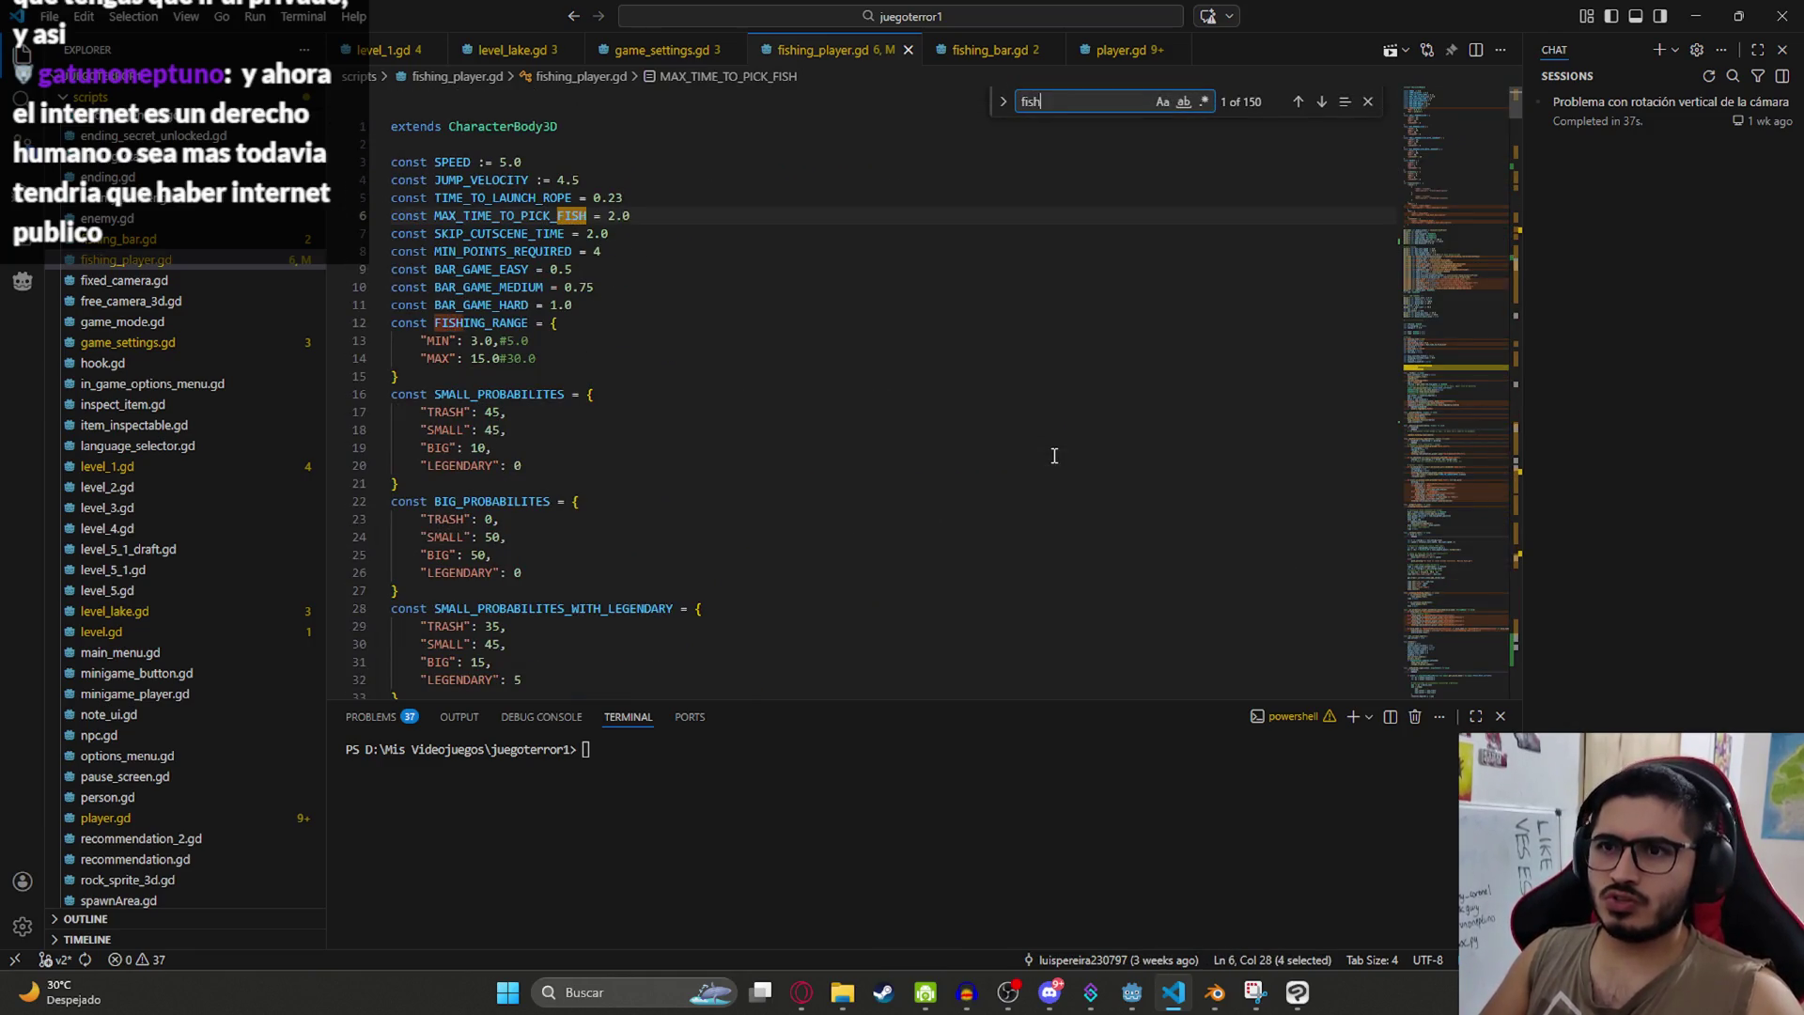
key(BackSpace)
text(_cast)
key(Return)
key(Return)
key(Return)
key(Return)
scroll(1068, 376, down, 6)
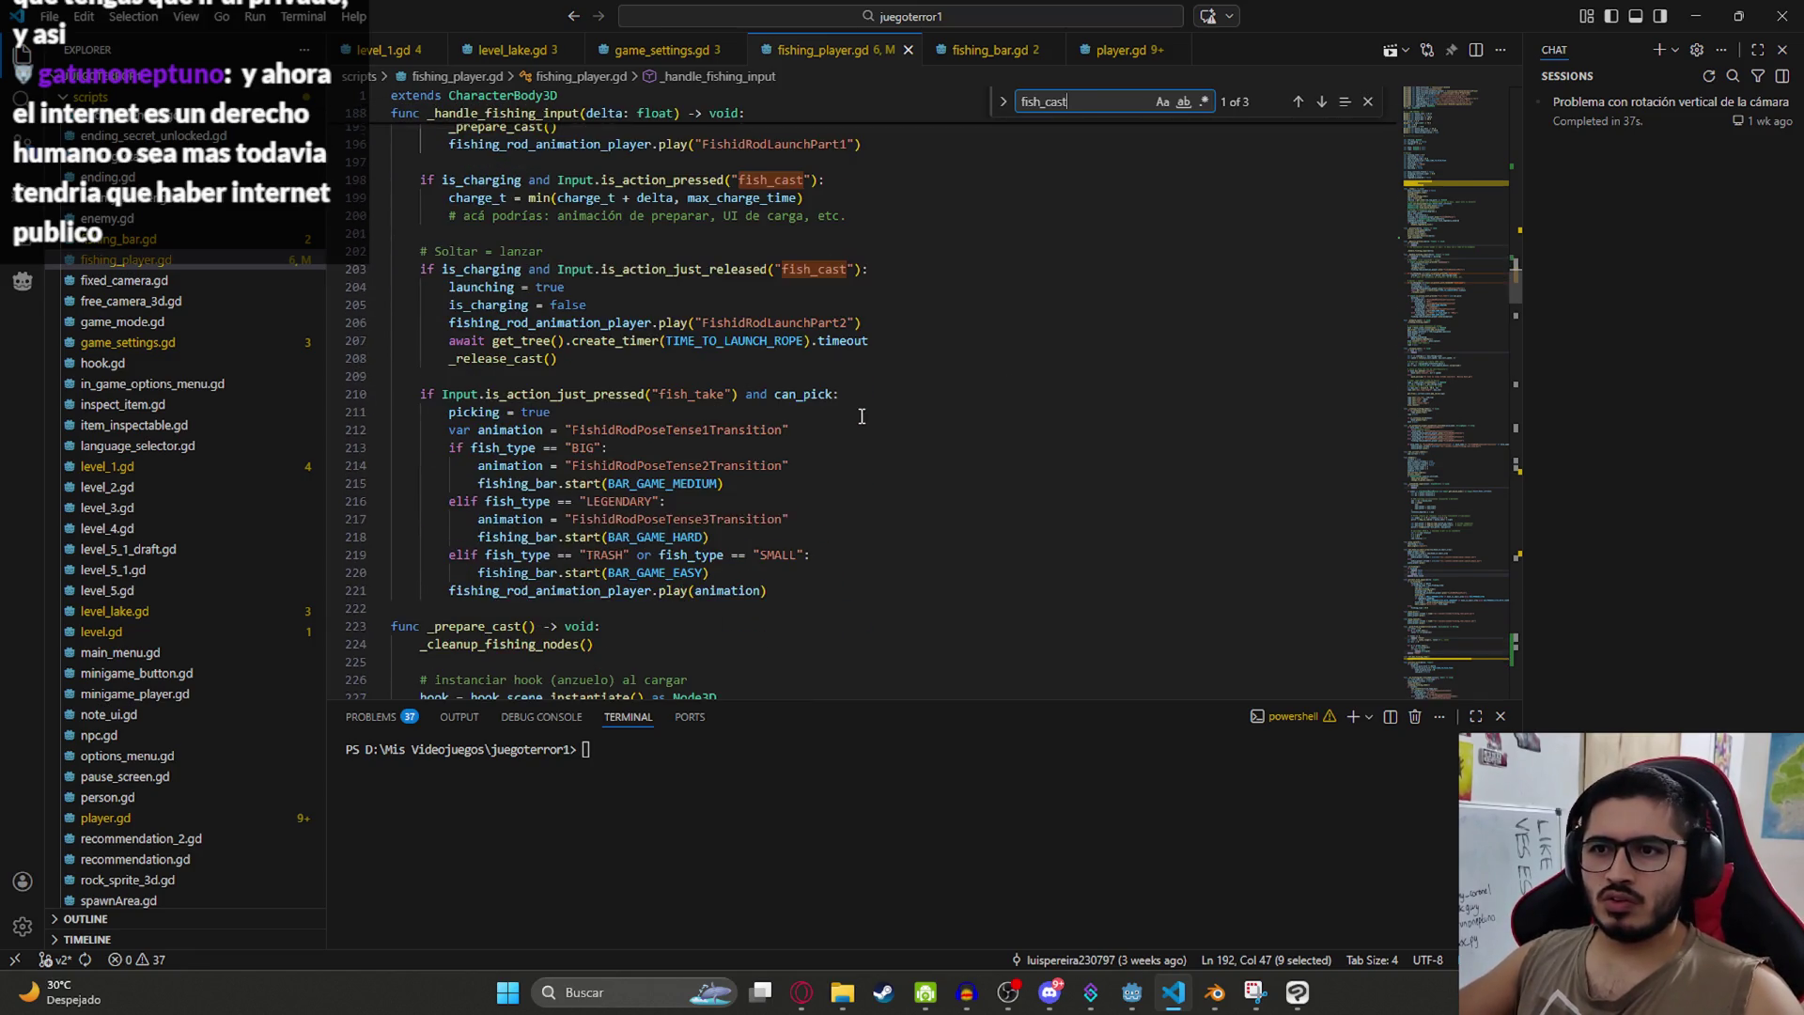
mouse_move(809, 586)
mouse_down()
mouse_move(601, 503)
mouse_move(423, 254)
mouse_move(377, 244)
mouse_up()
Step: Start a new empty chat in ChatGPT
click(802, 981)
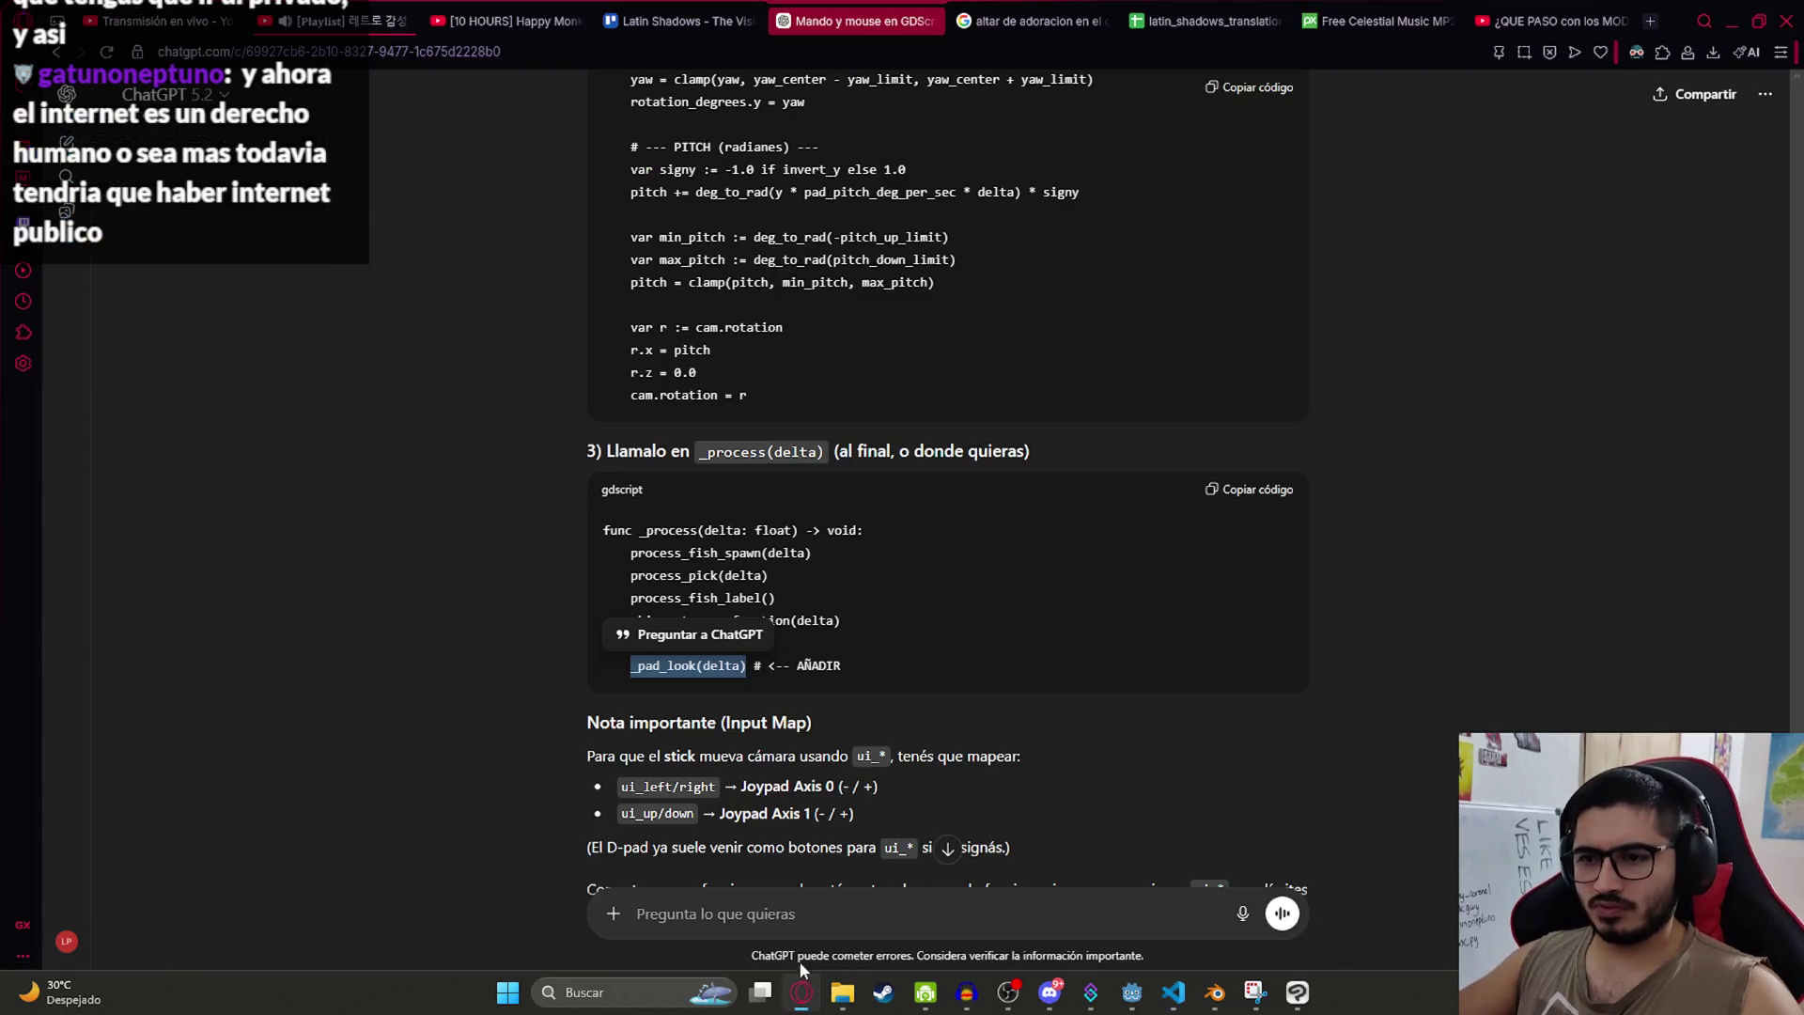
click(770, 917)
click(66, 143)
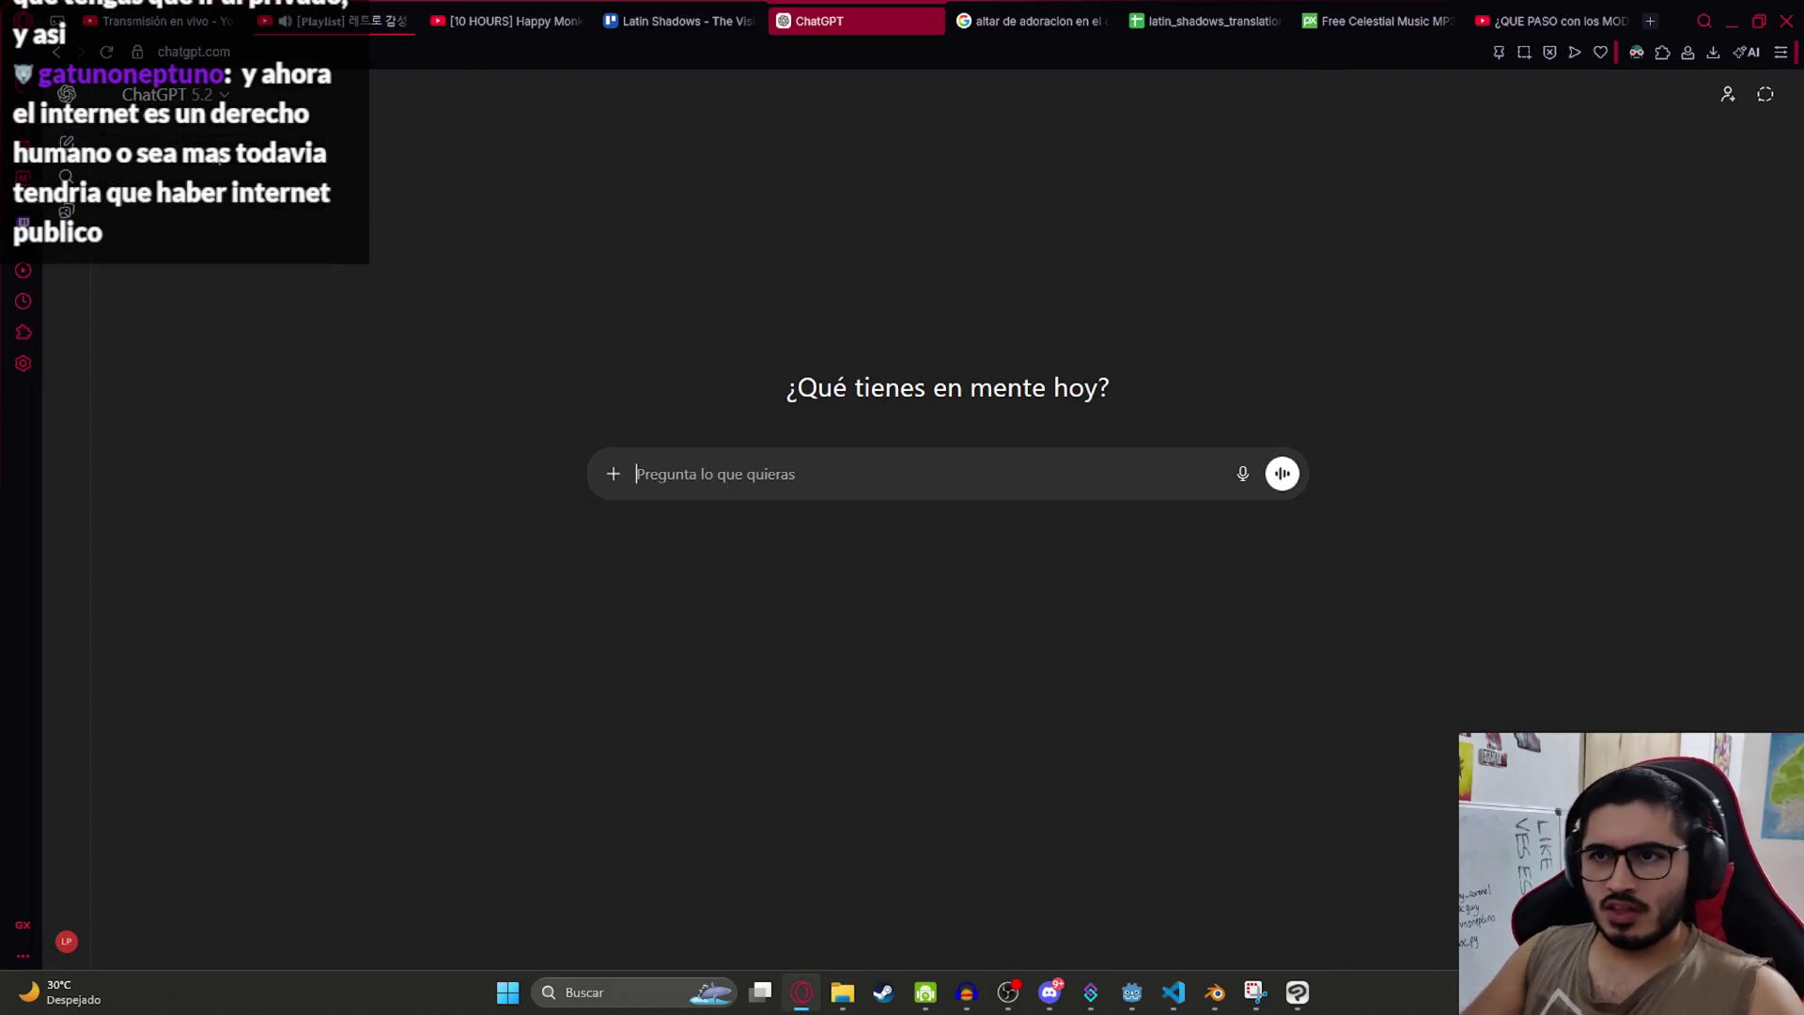
Step: Paste the input code, ask that fish_take 'haga ambas acciones sin superponerse', and send it
key(ctrl+v)
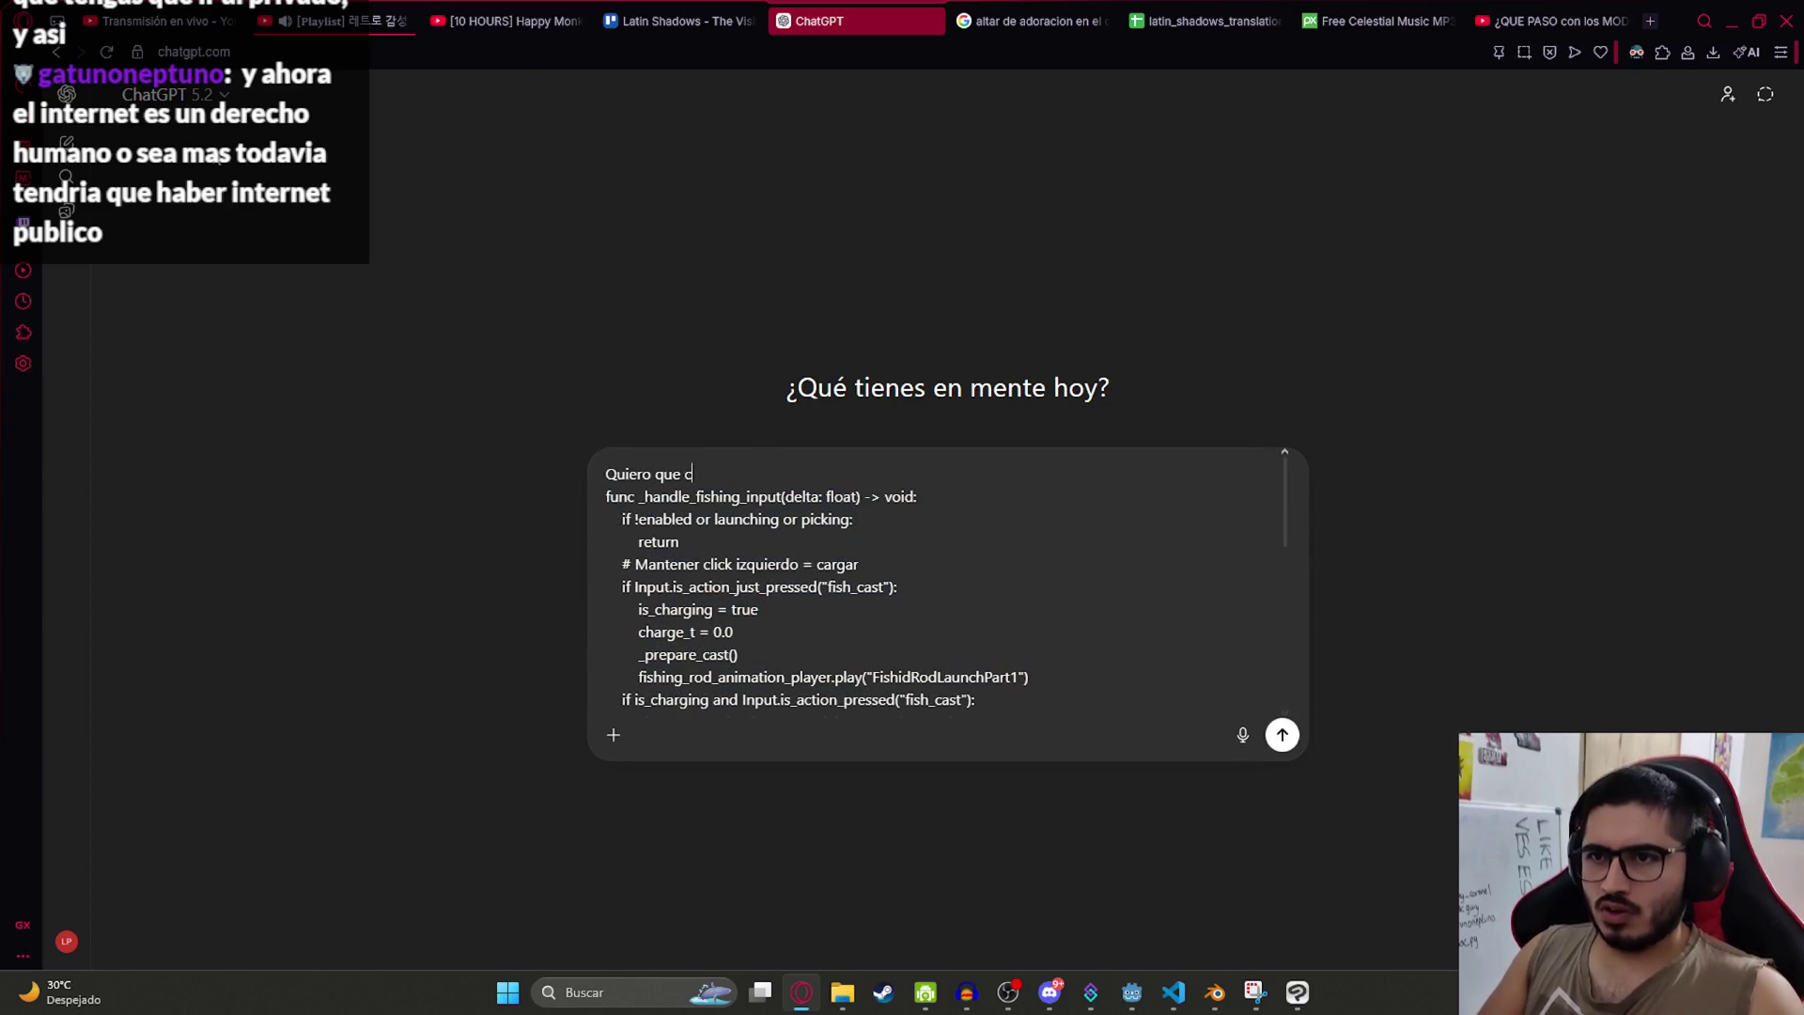
scroll(1023, 632, down, 10)
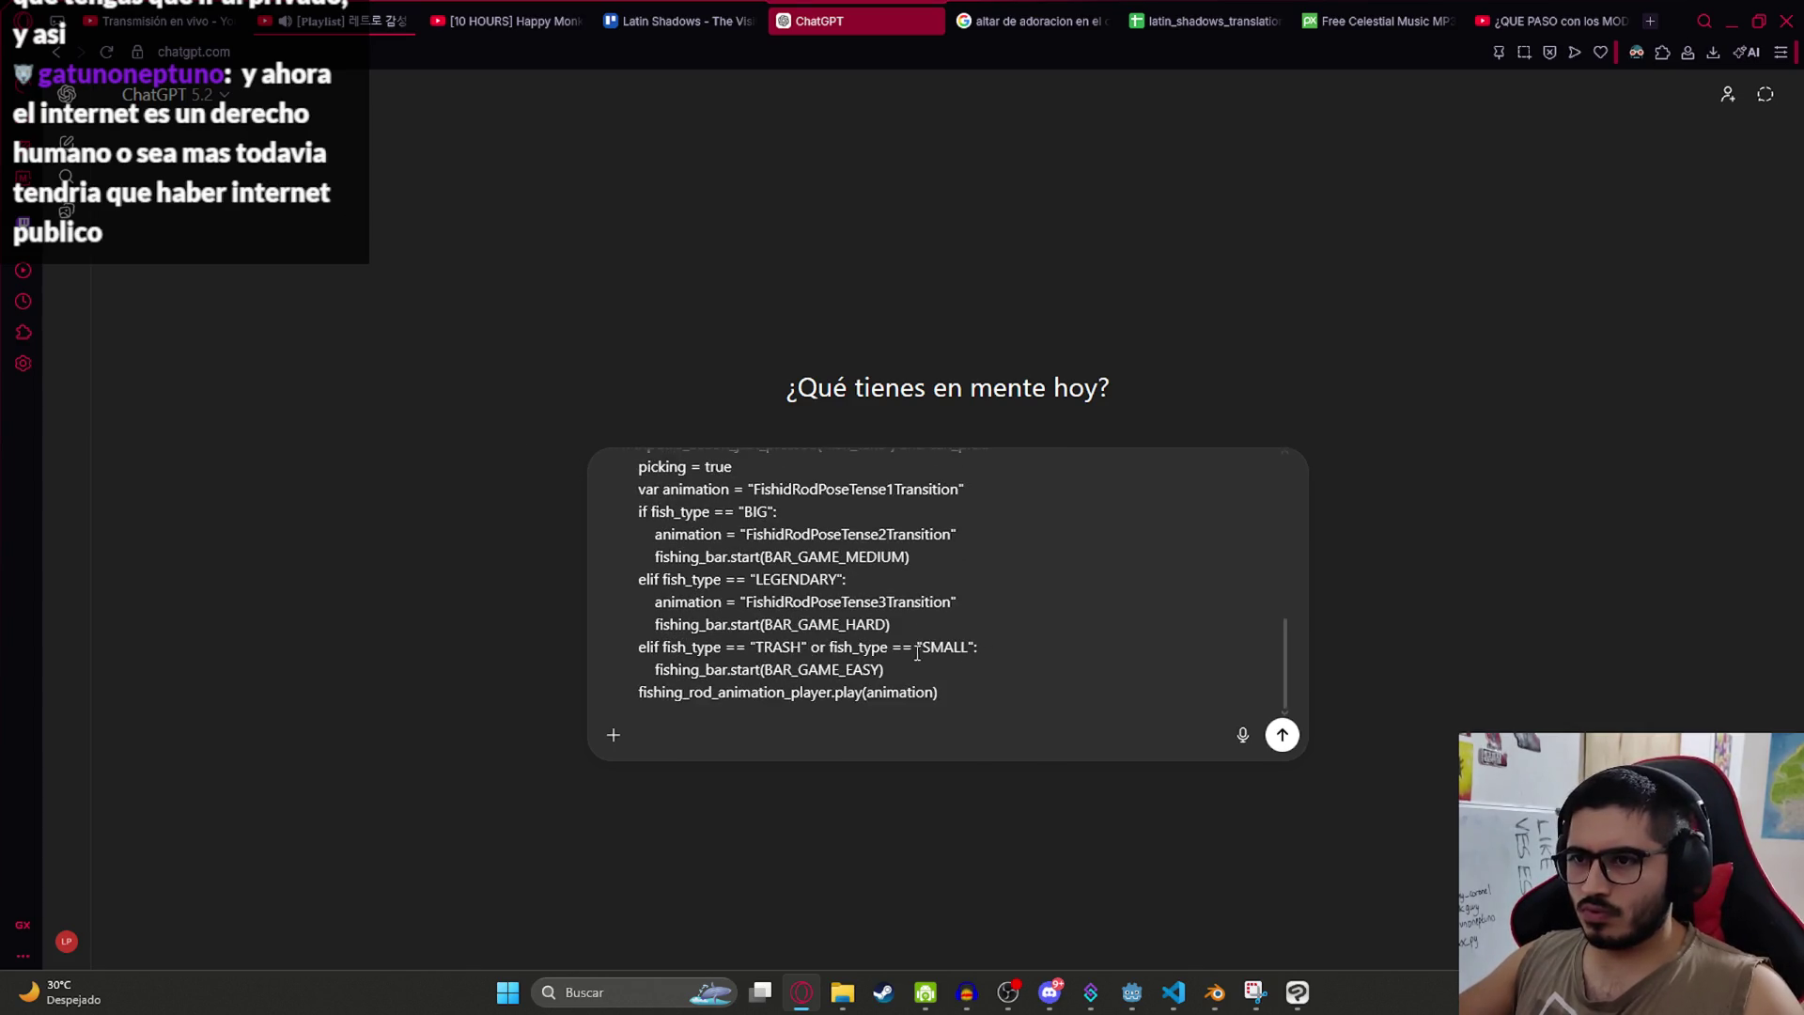
scroll(805, 628, up, 2)
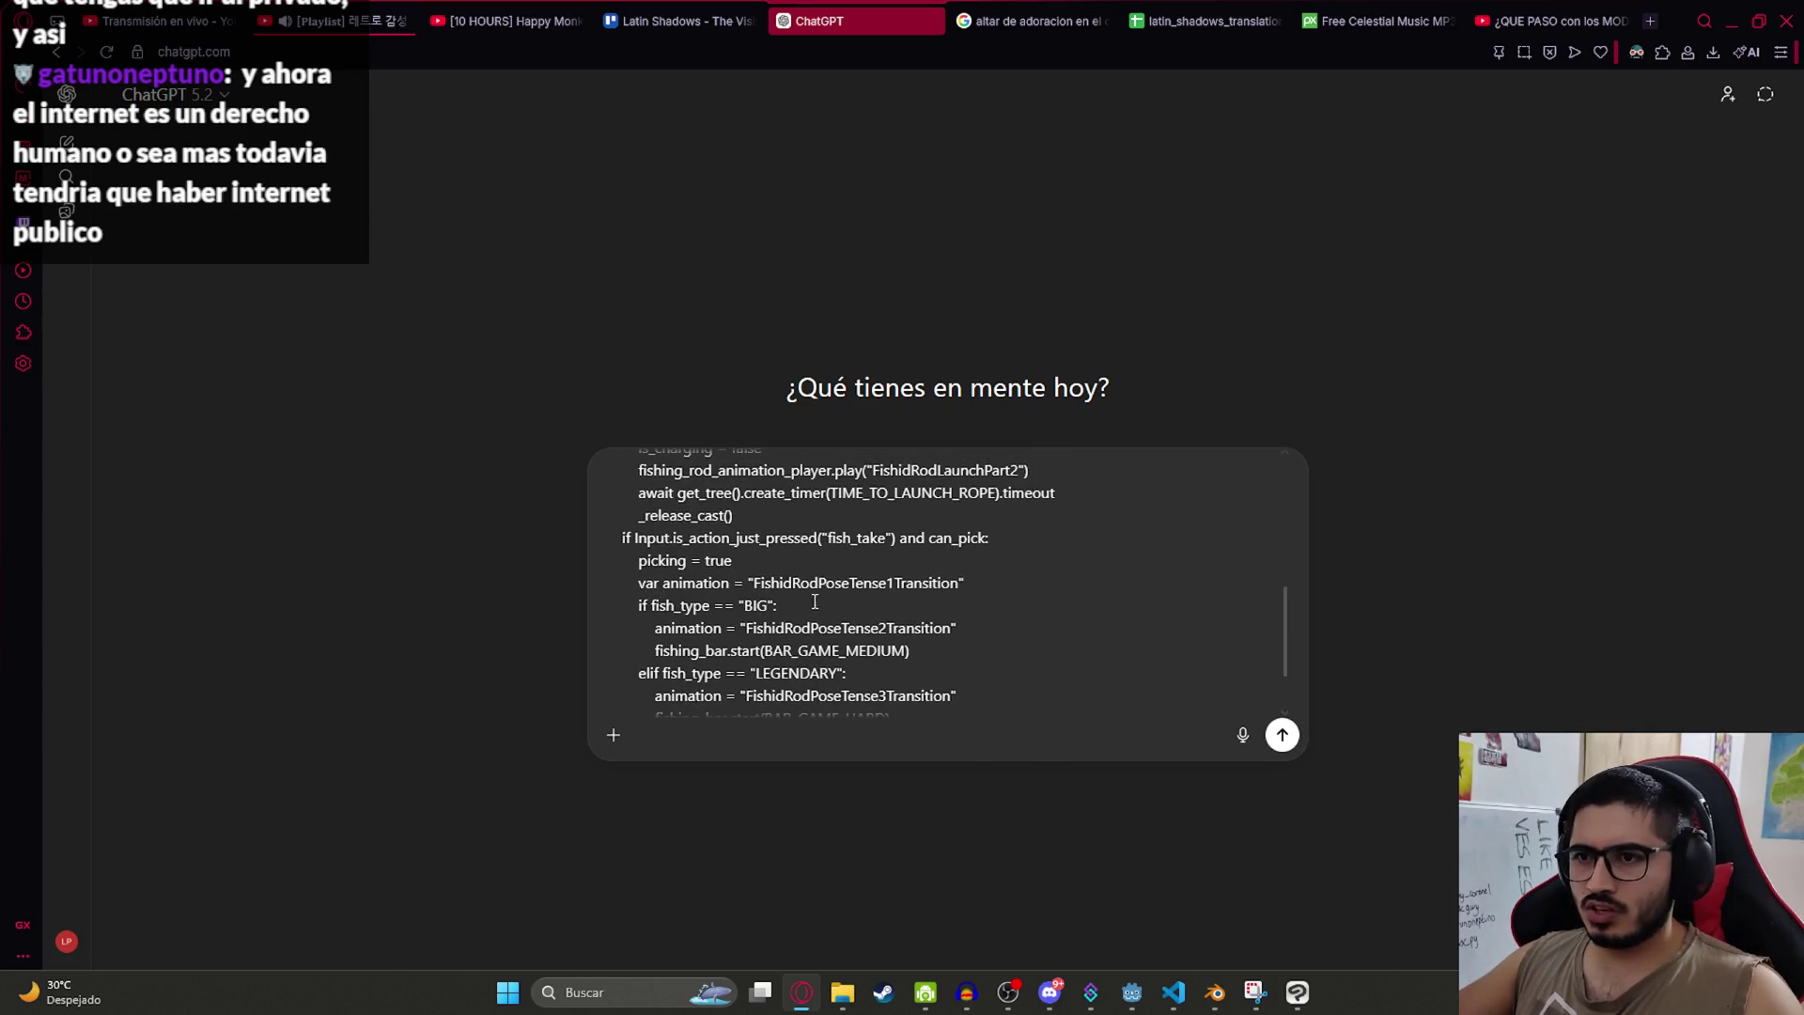
double_click(892, 537)
key(ctrl+c)
scroll(846, 582, up, 8)
click(759, 475)
key(ctrl+v)
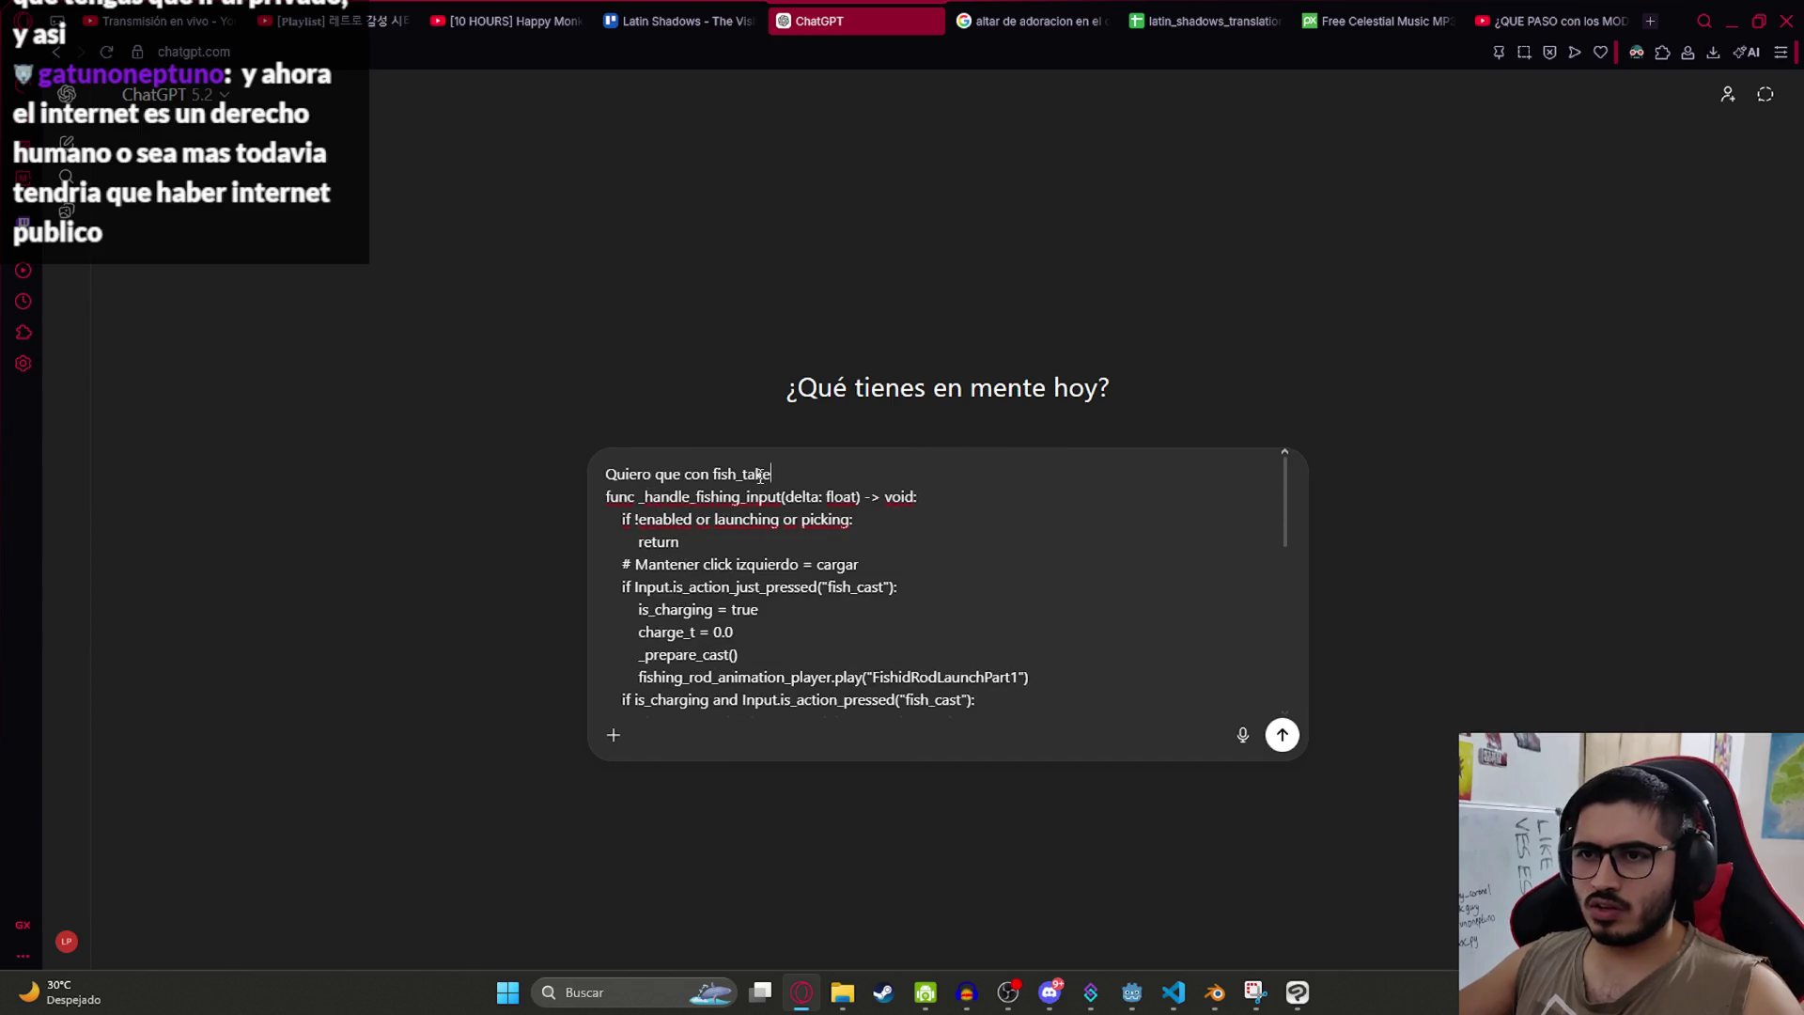
key(BackSpace)
text(ambas acciones sin superponerse)
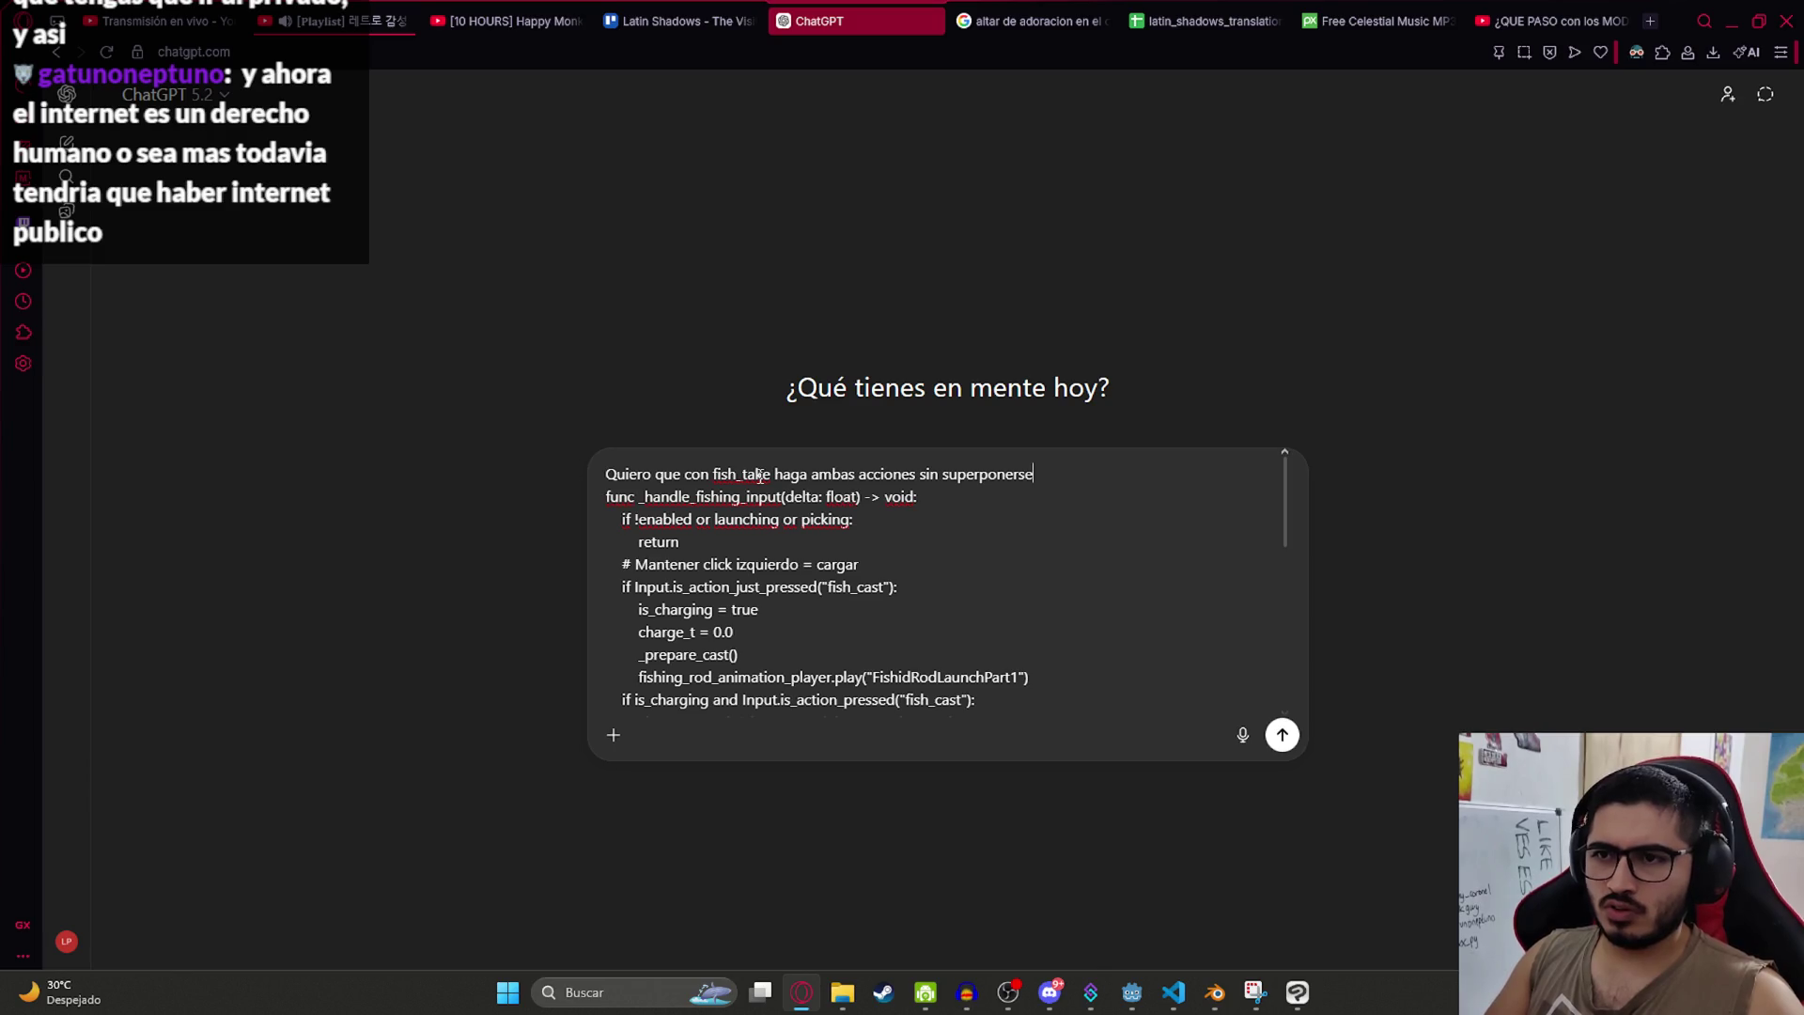
key(Return)
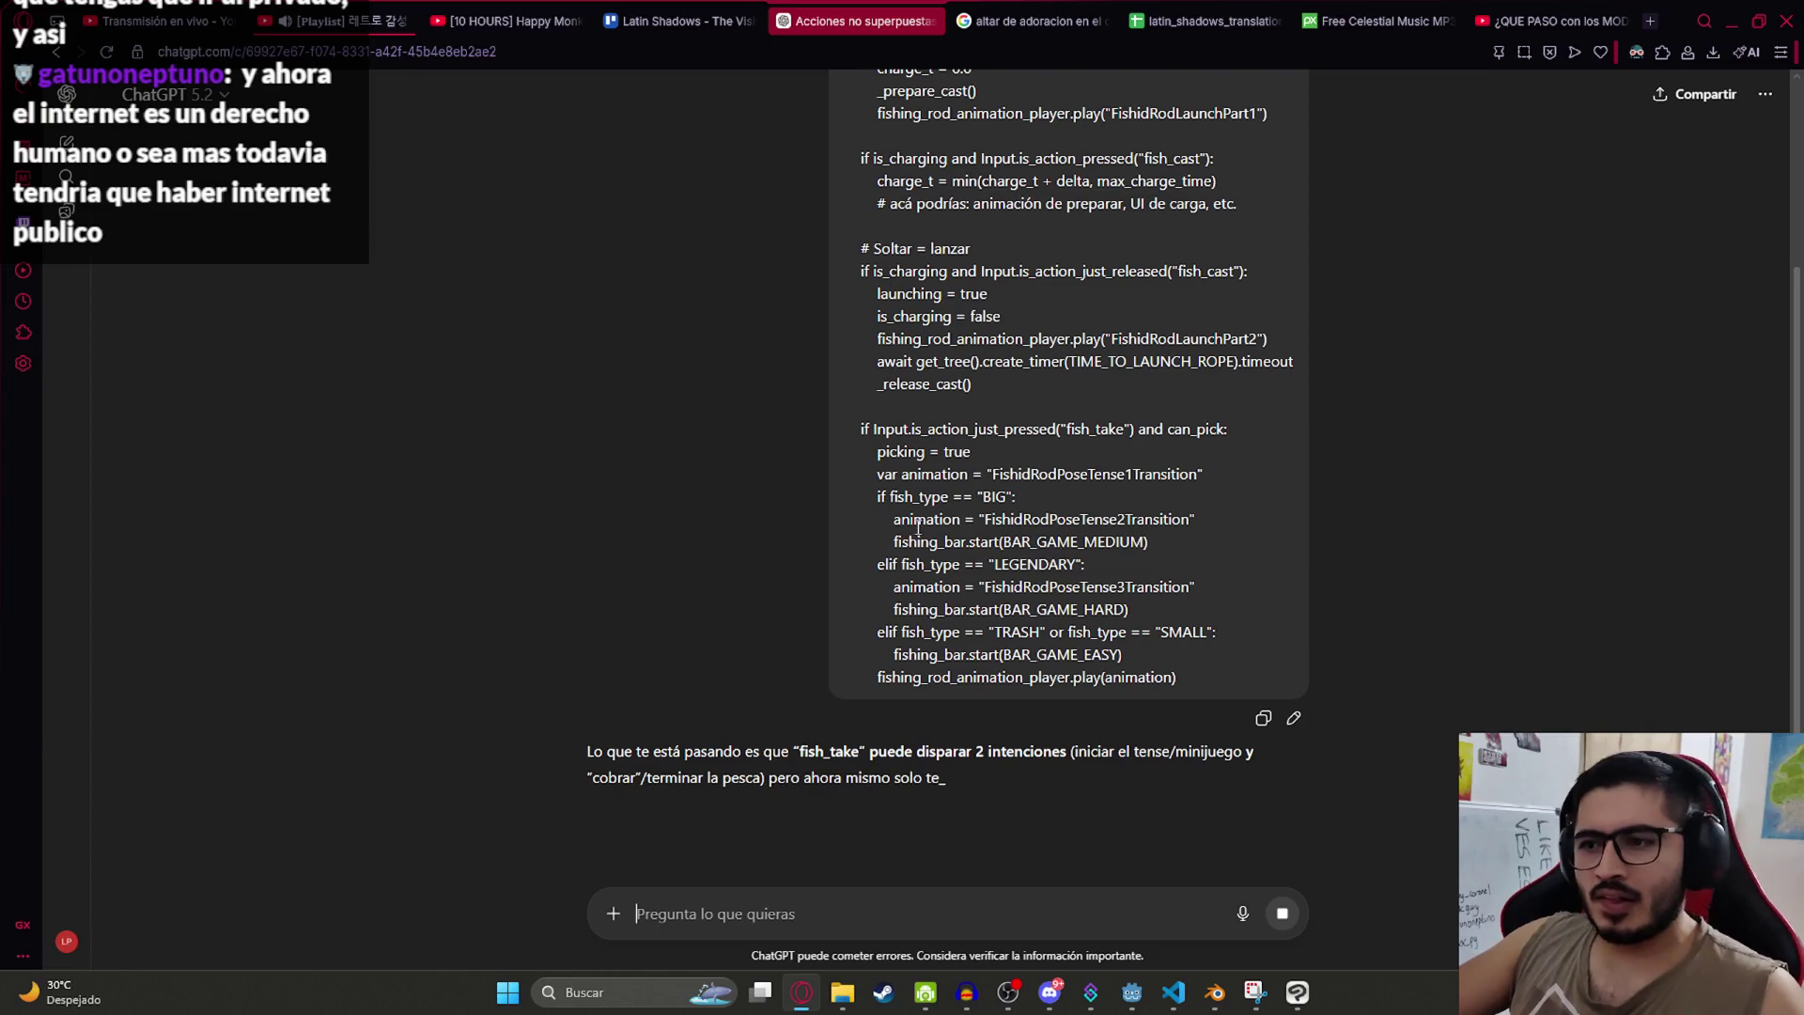
Step: Search the script for the fish_cast and fish_take occurrences
key(alt+Tab)
double_click(770, 414)
key(ctrl+f)
key(Return)
key(Return)
double_click(692, 629)
key(ctrl+f)
key(Return)
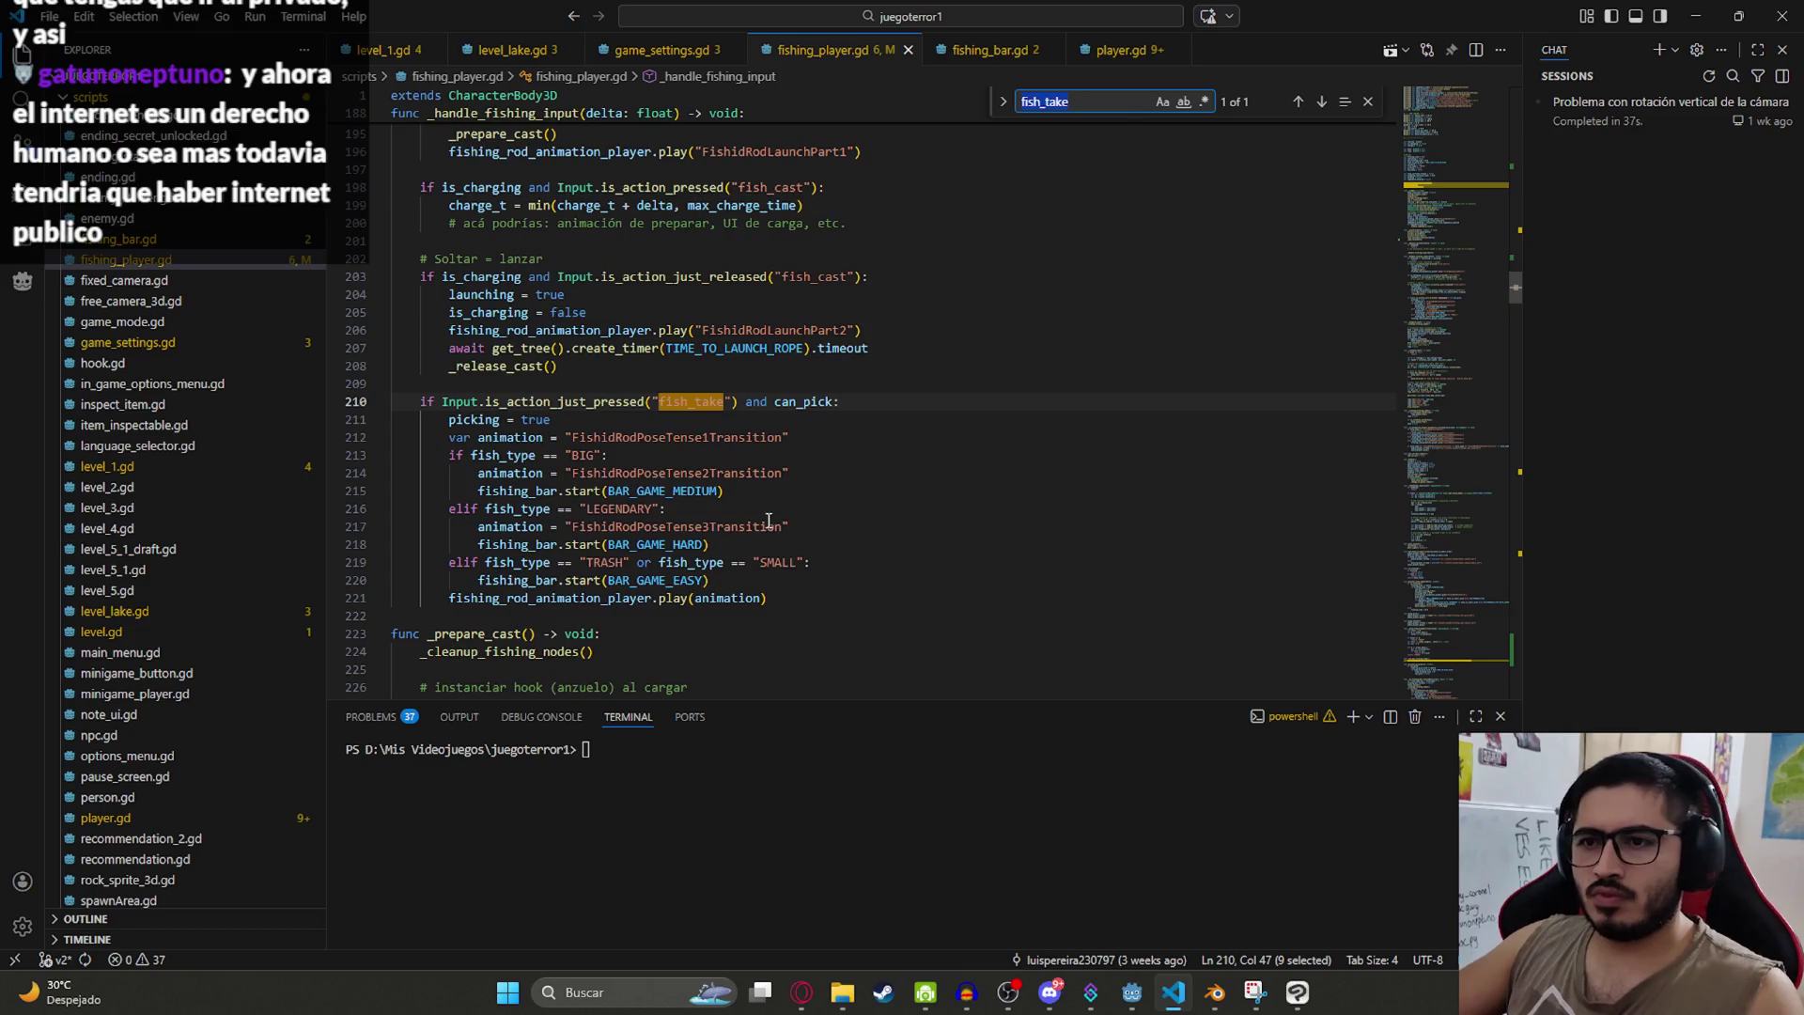
Step: Read ChatGPT's state-machine answer, selecting the FishState enum and state variable lines
key(alt+Tab)
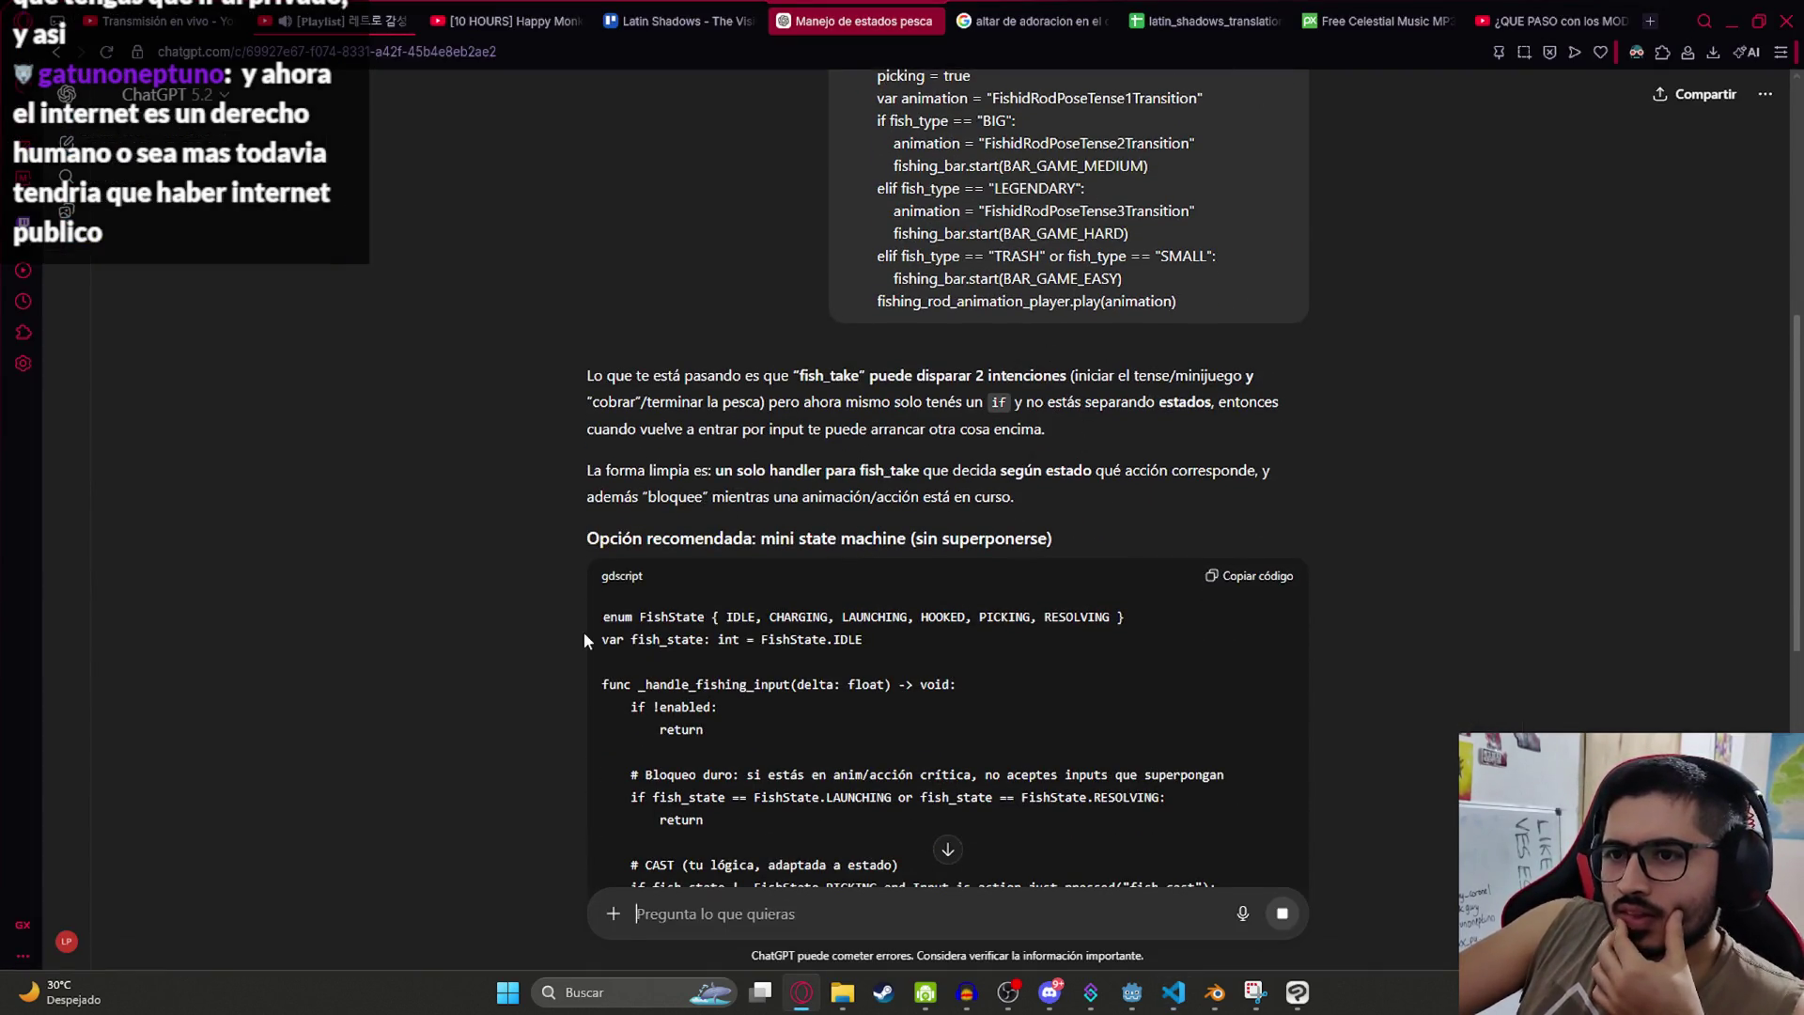
drag(875, 543, 996, 541)
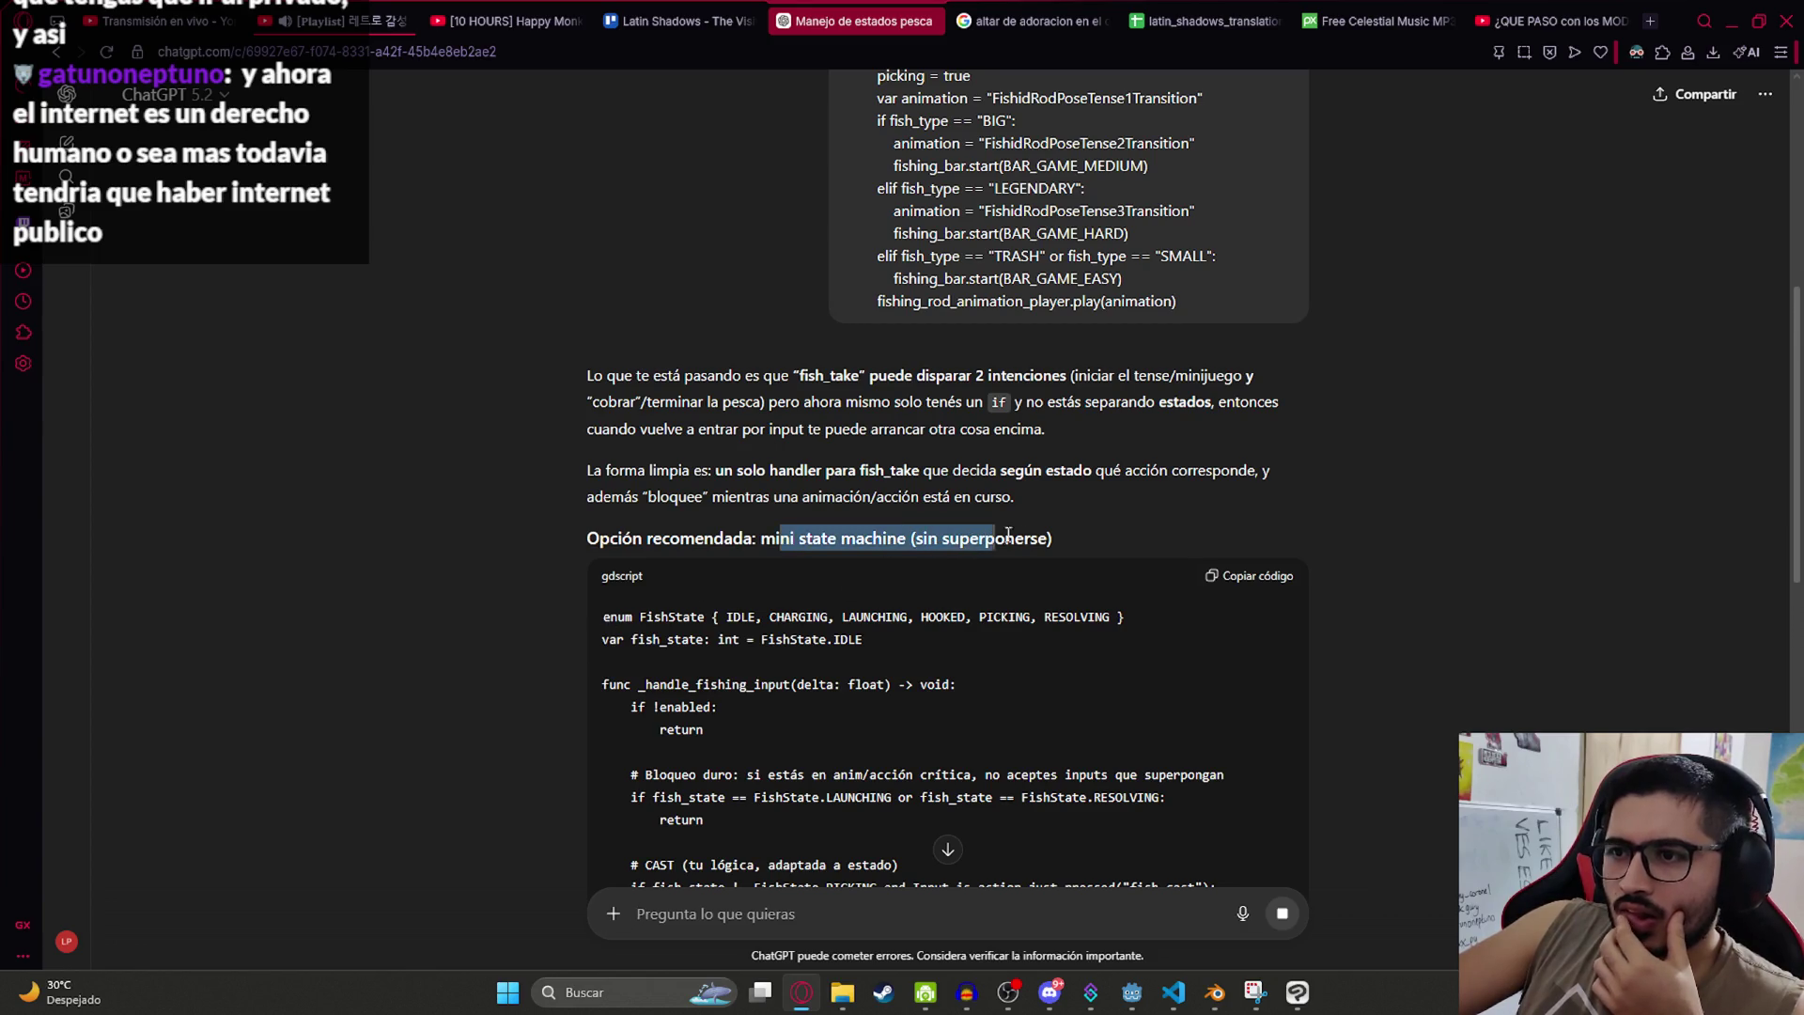
scroll(1043, 653, down, 3)
scroll(737, 493, down, 2)
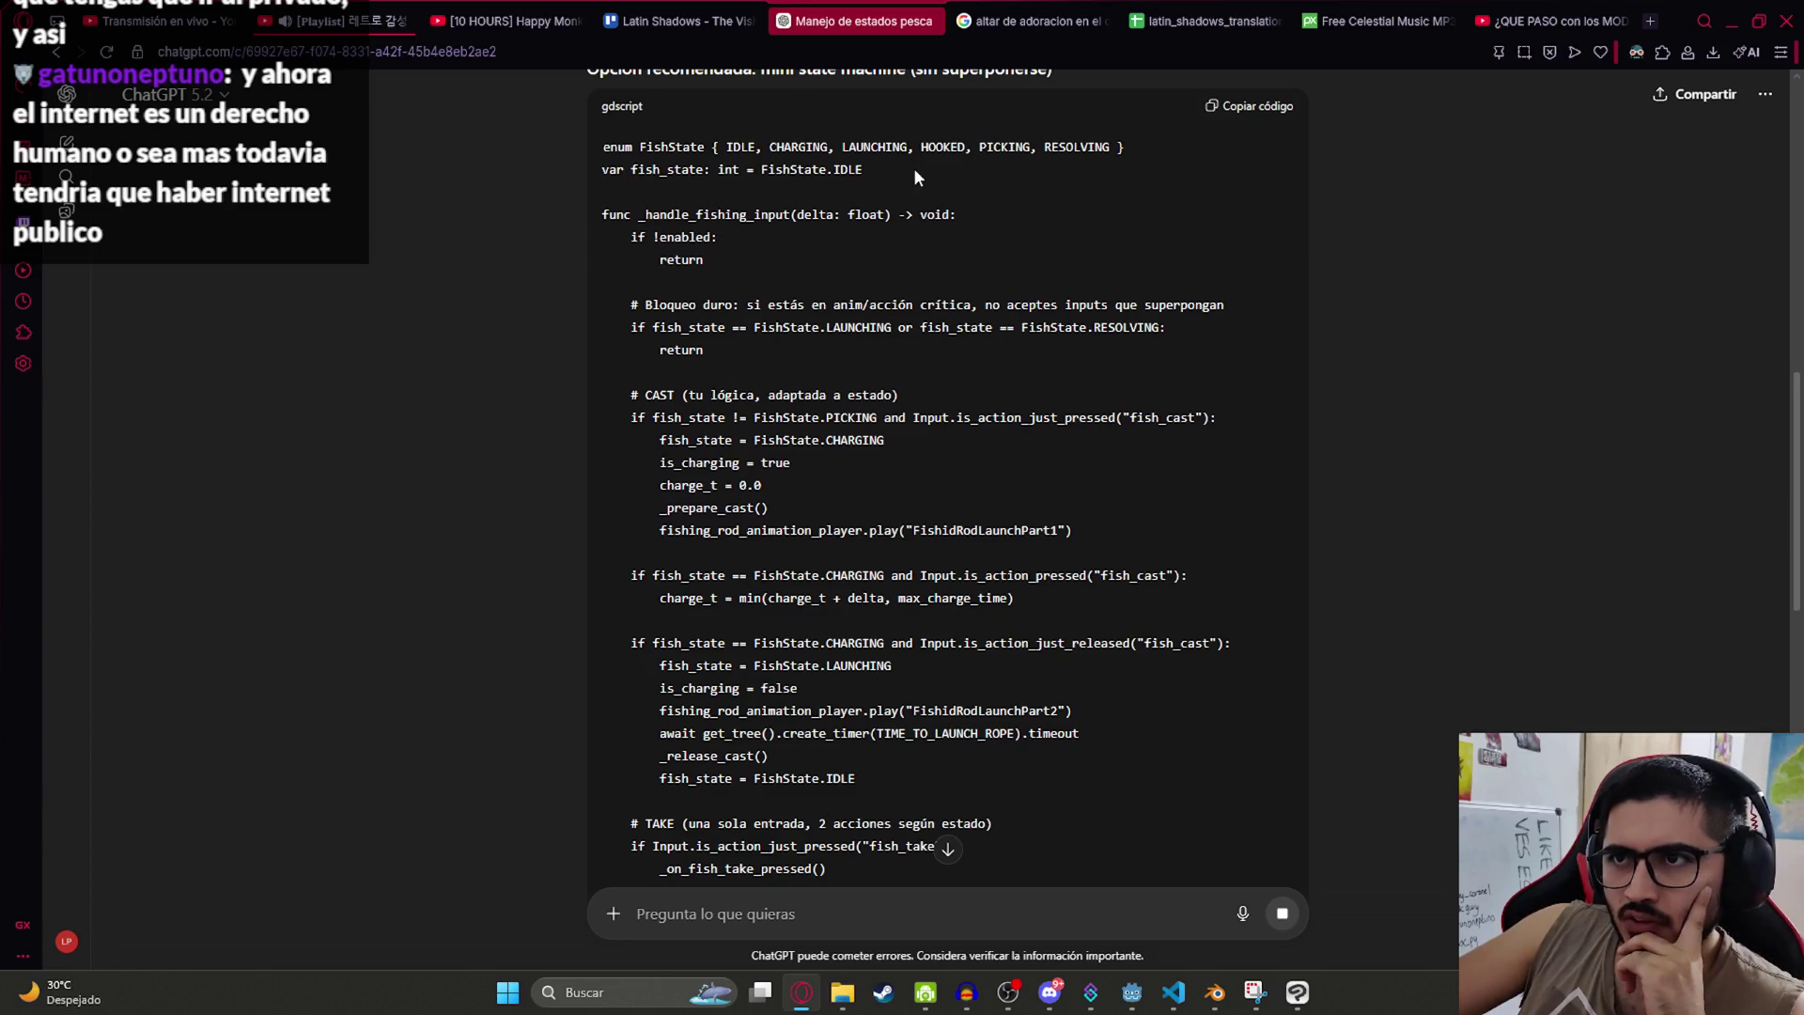
drag(915, 171, 618, 158)
scroll(790, 433, down, 7)
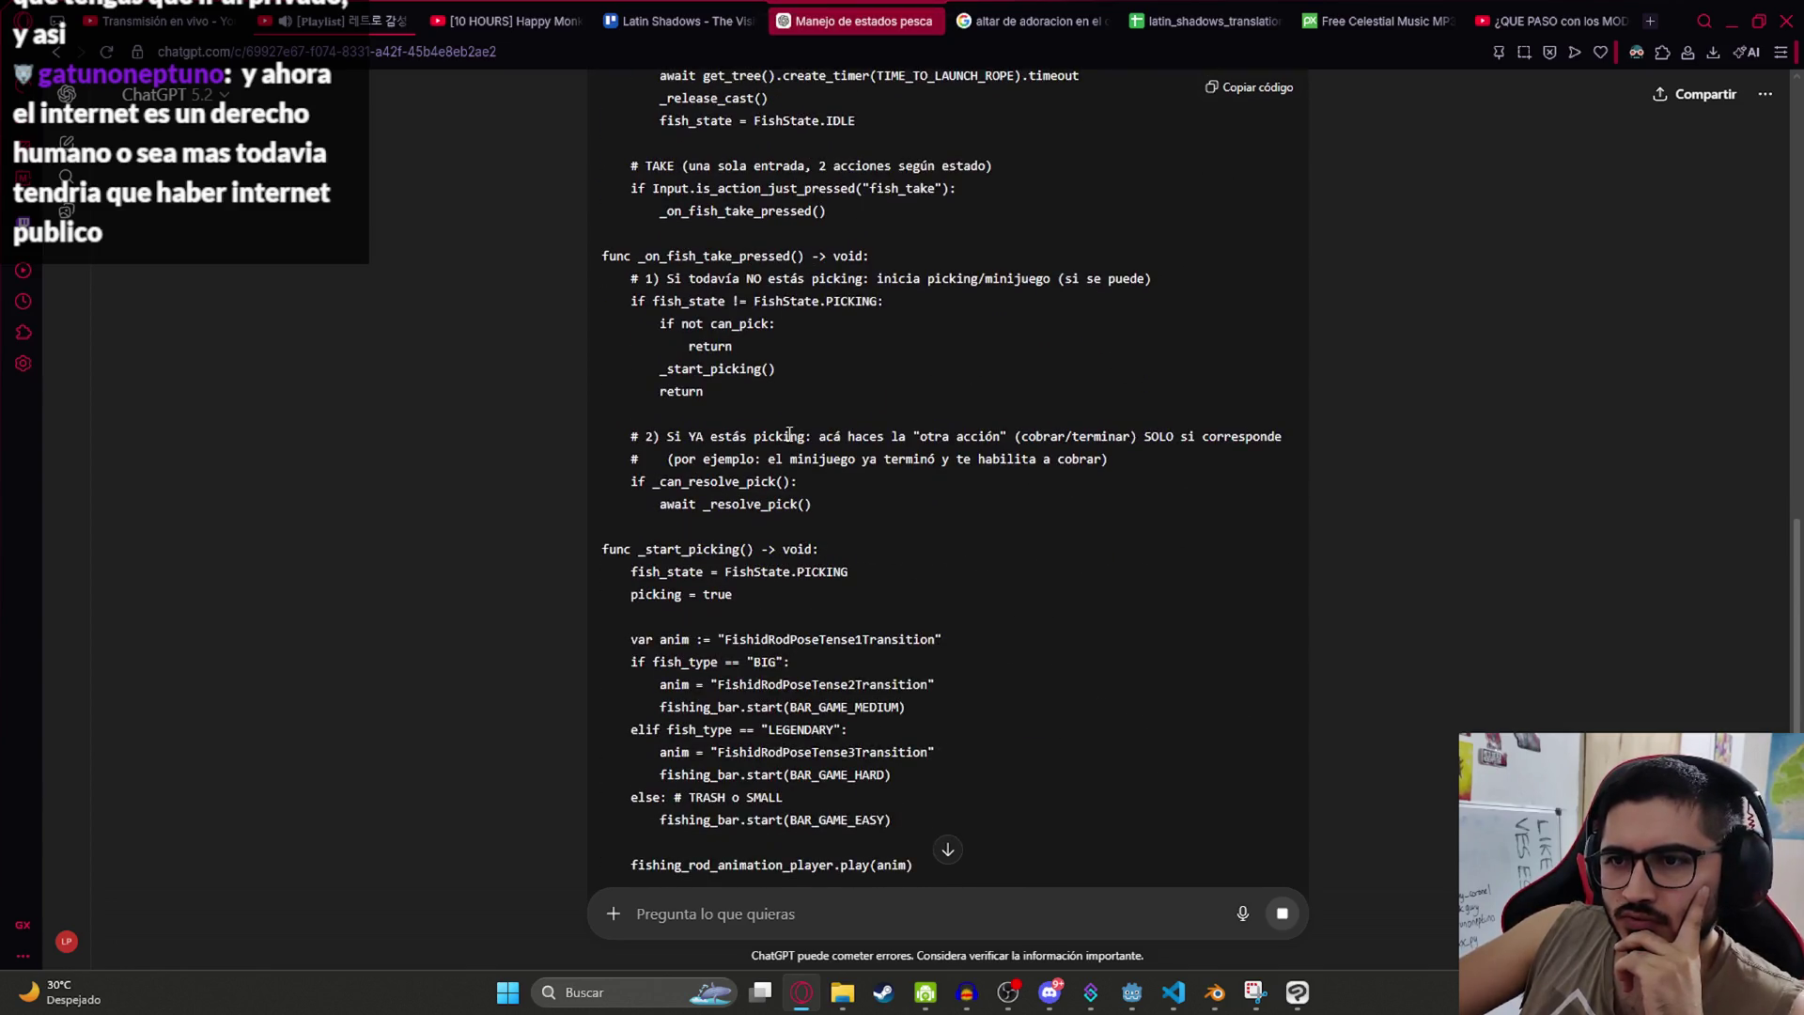
scroll(790, 433, down, 3)
scroll(853, 479, down, 4)
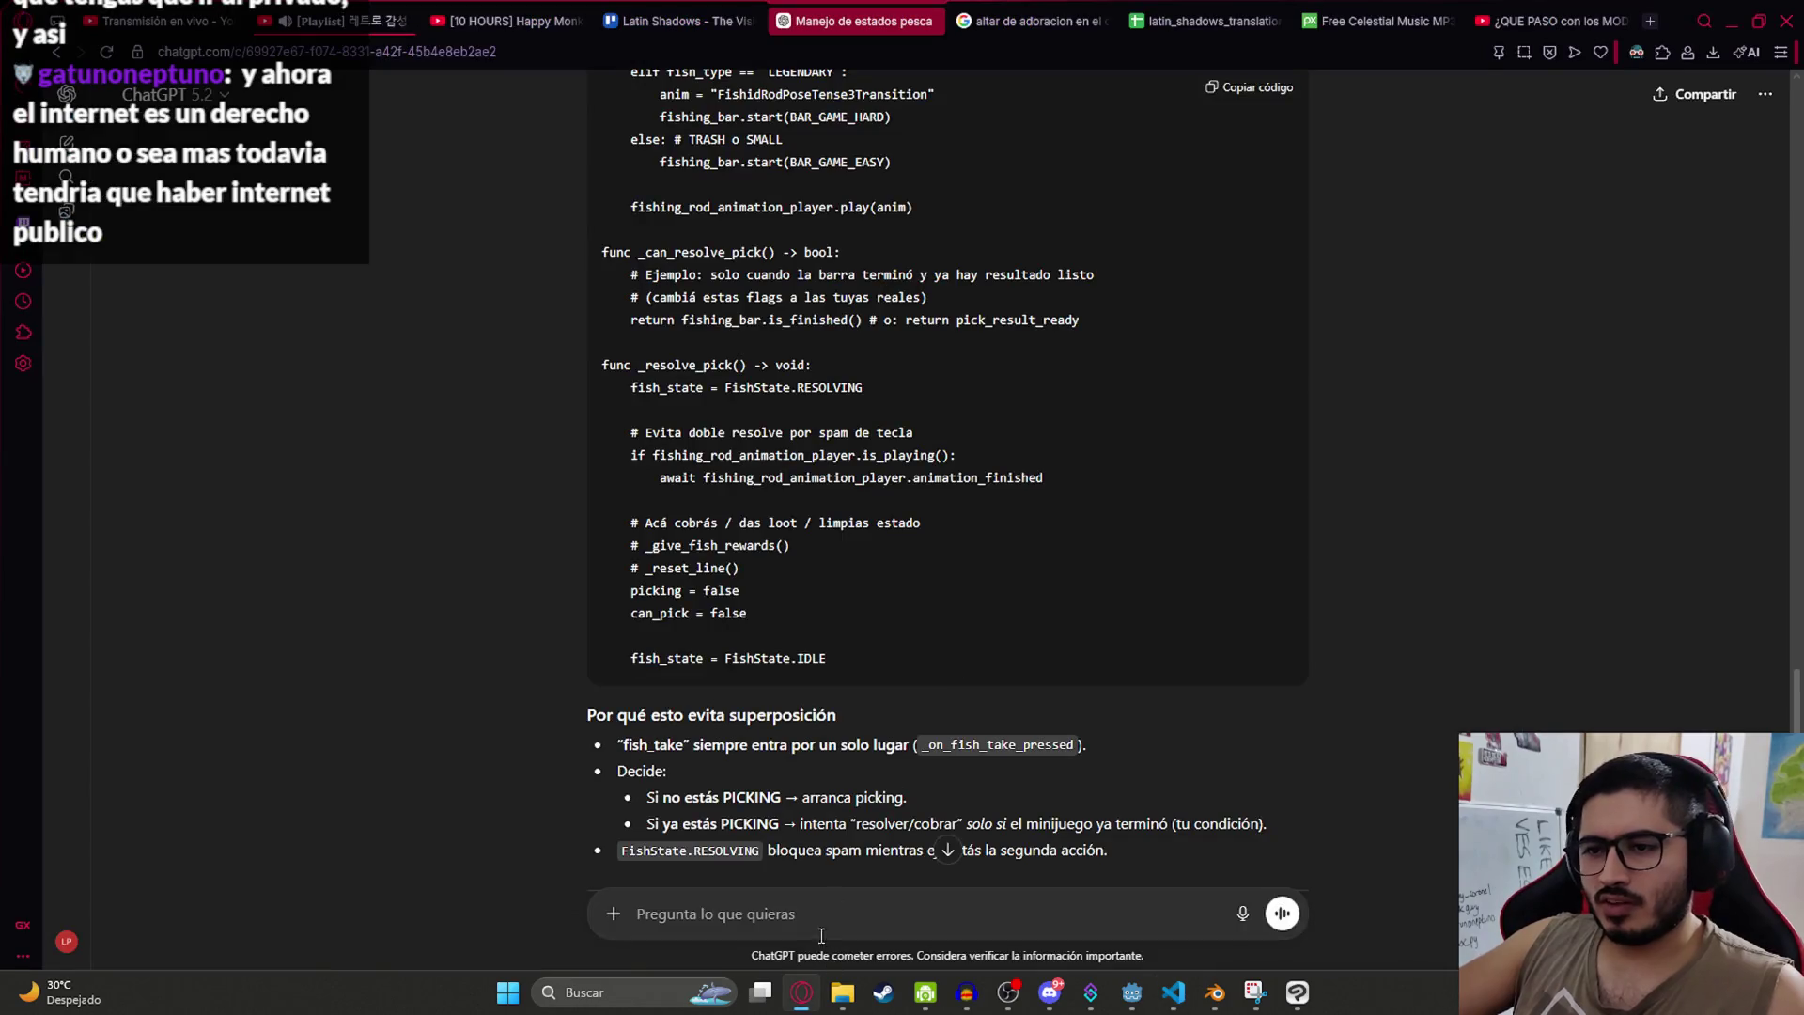
Step: Send the full fishing script, then select the suggested take_lock and inspect_open var lines
key(ctrl+v)
key(Return)
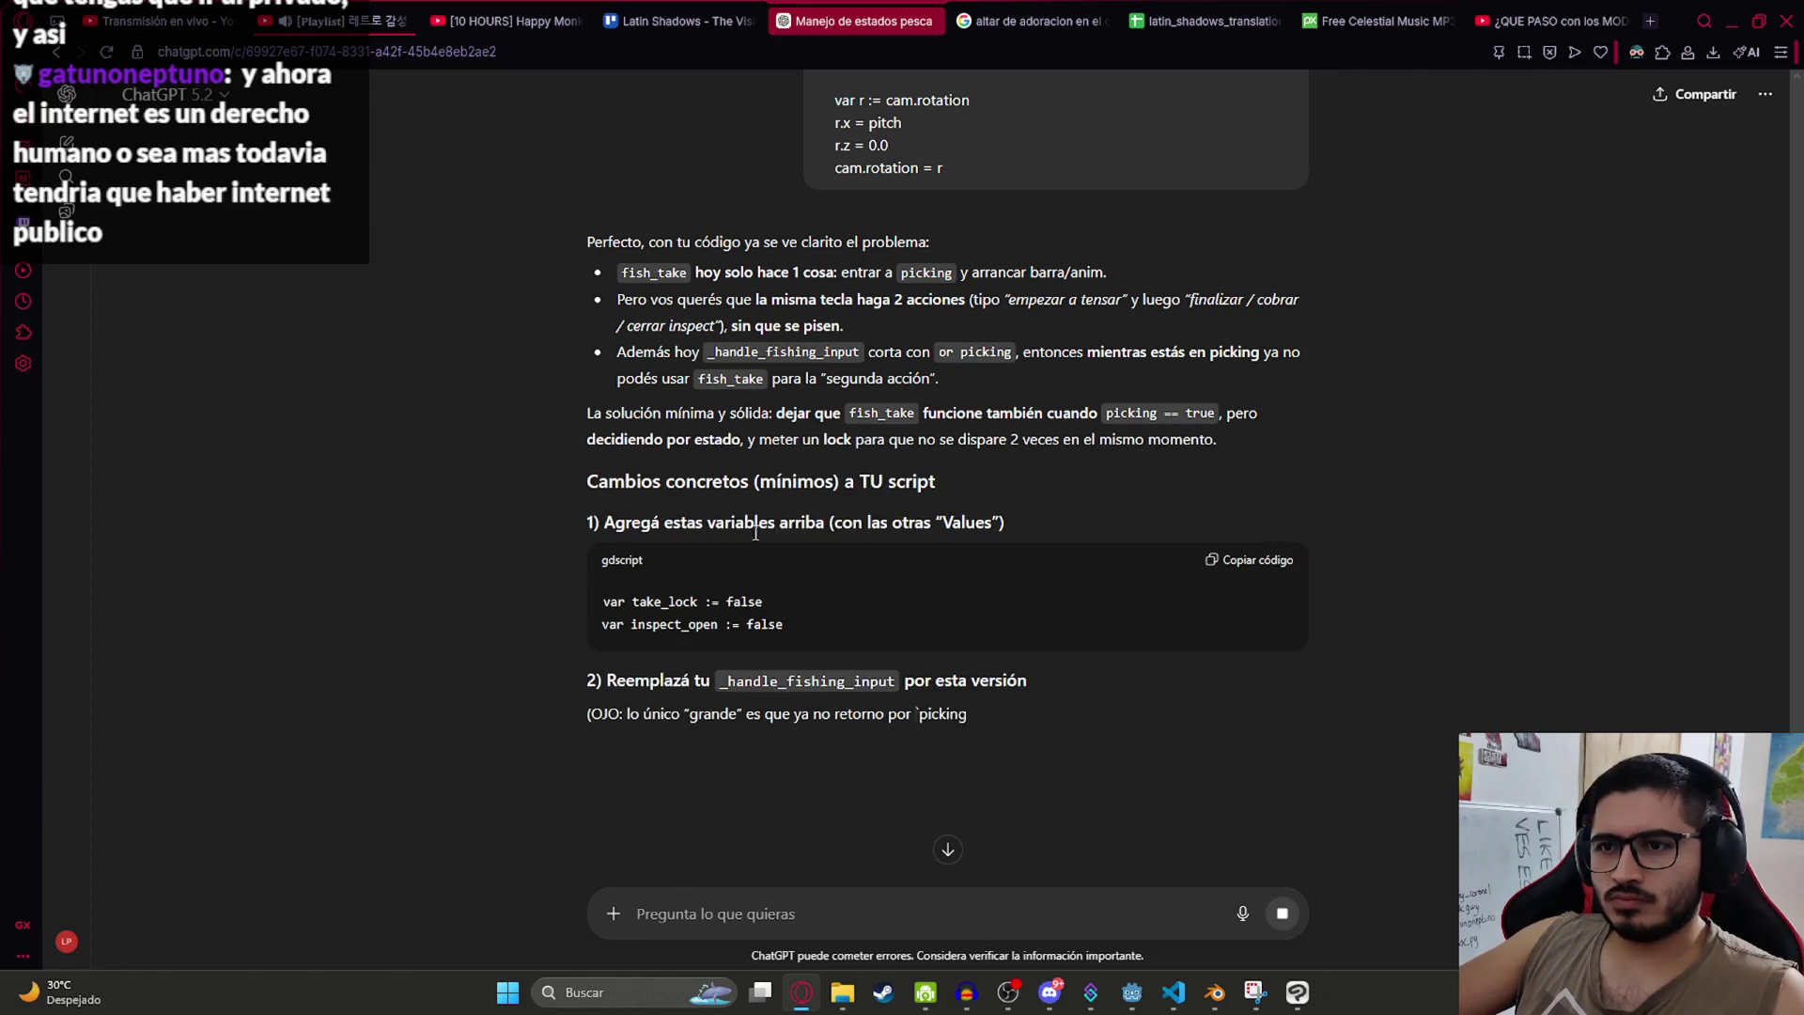
drag(814, 643, 590, 605)
Step: Paste 'take_lock' and 'inspect_open' (both false) below legendary_enabled in the Values section
click(1247, 562)
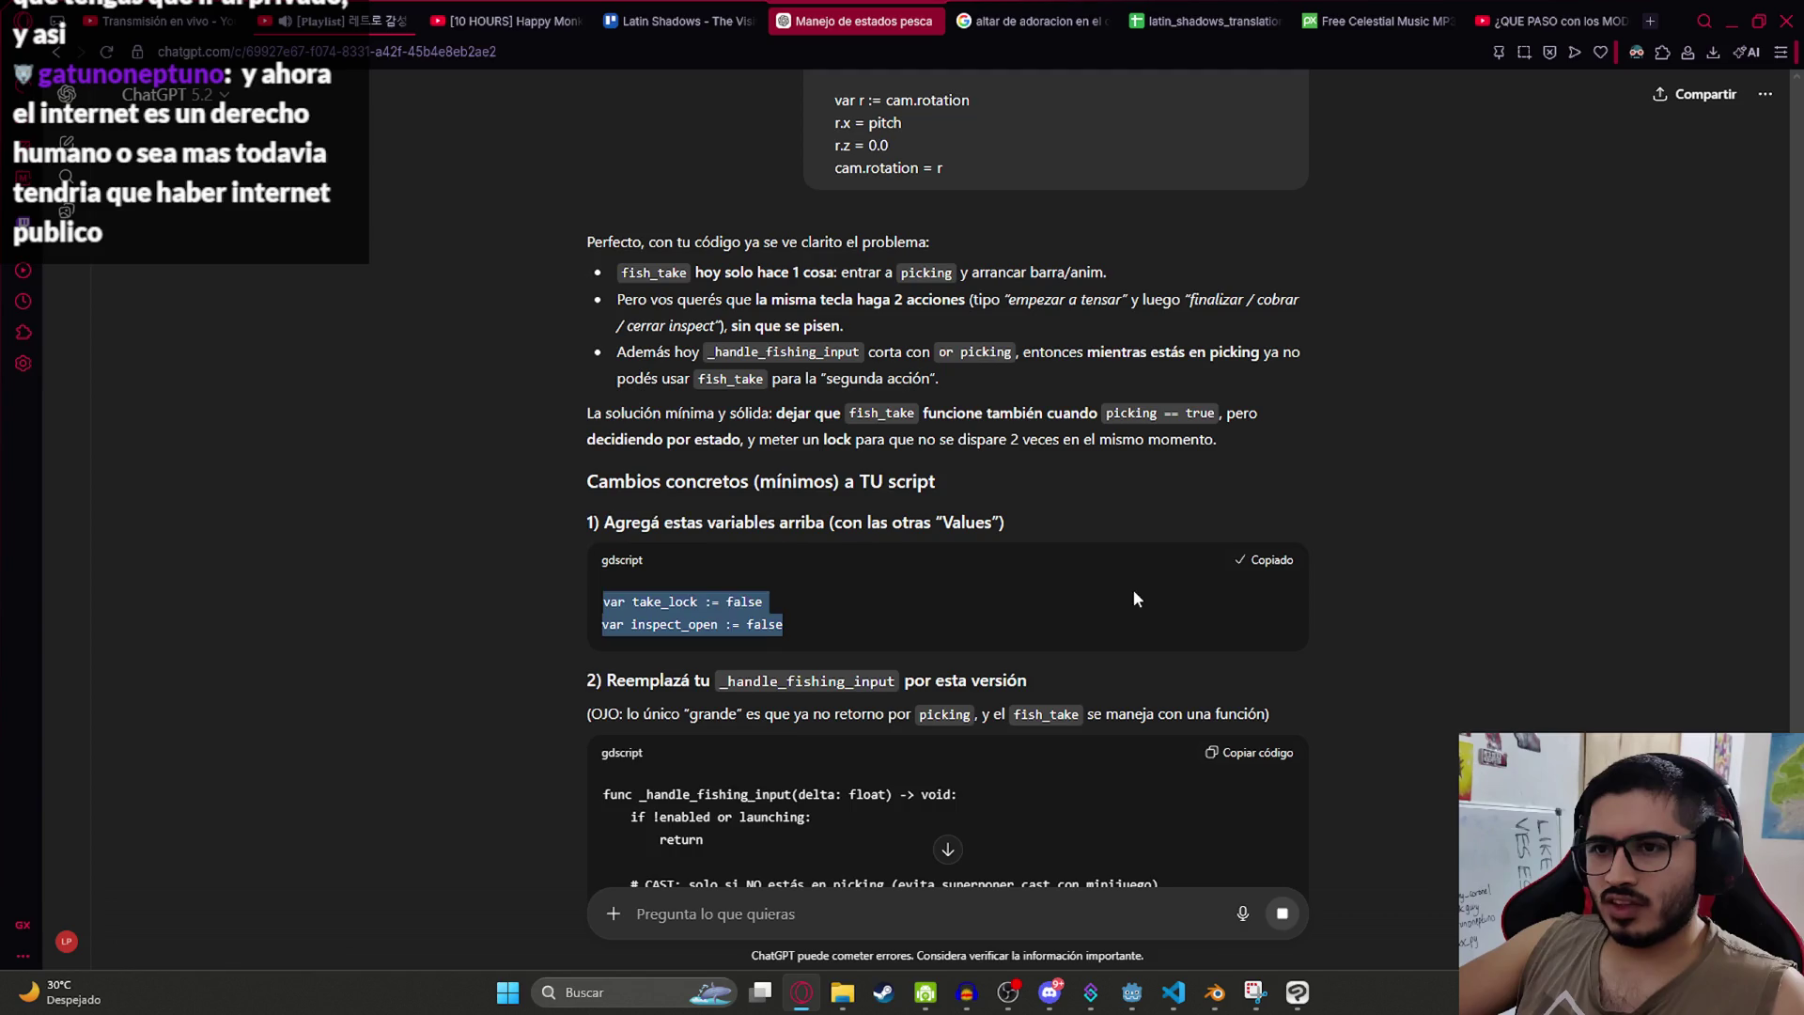
key(alt+Tab)
drag(1469, 307, 1379, 88)
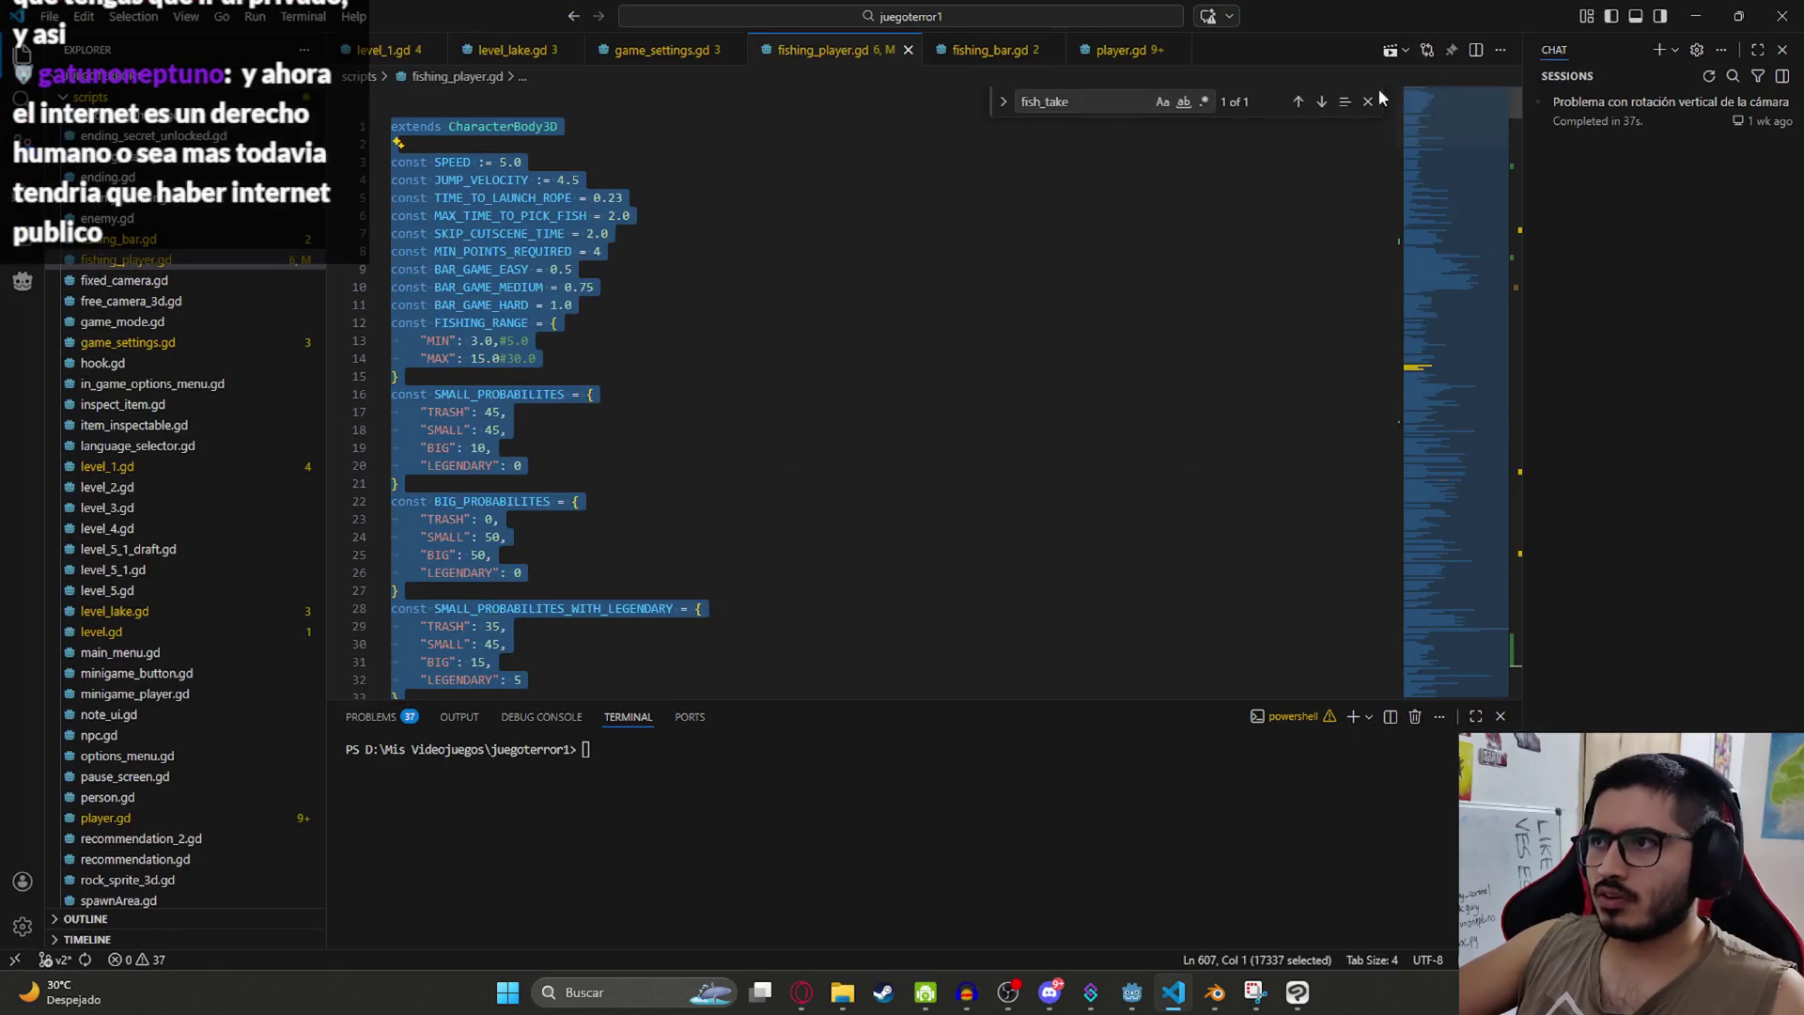
scroll(665, 484, down, 10)
scroll(665, 483, down, 5)
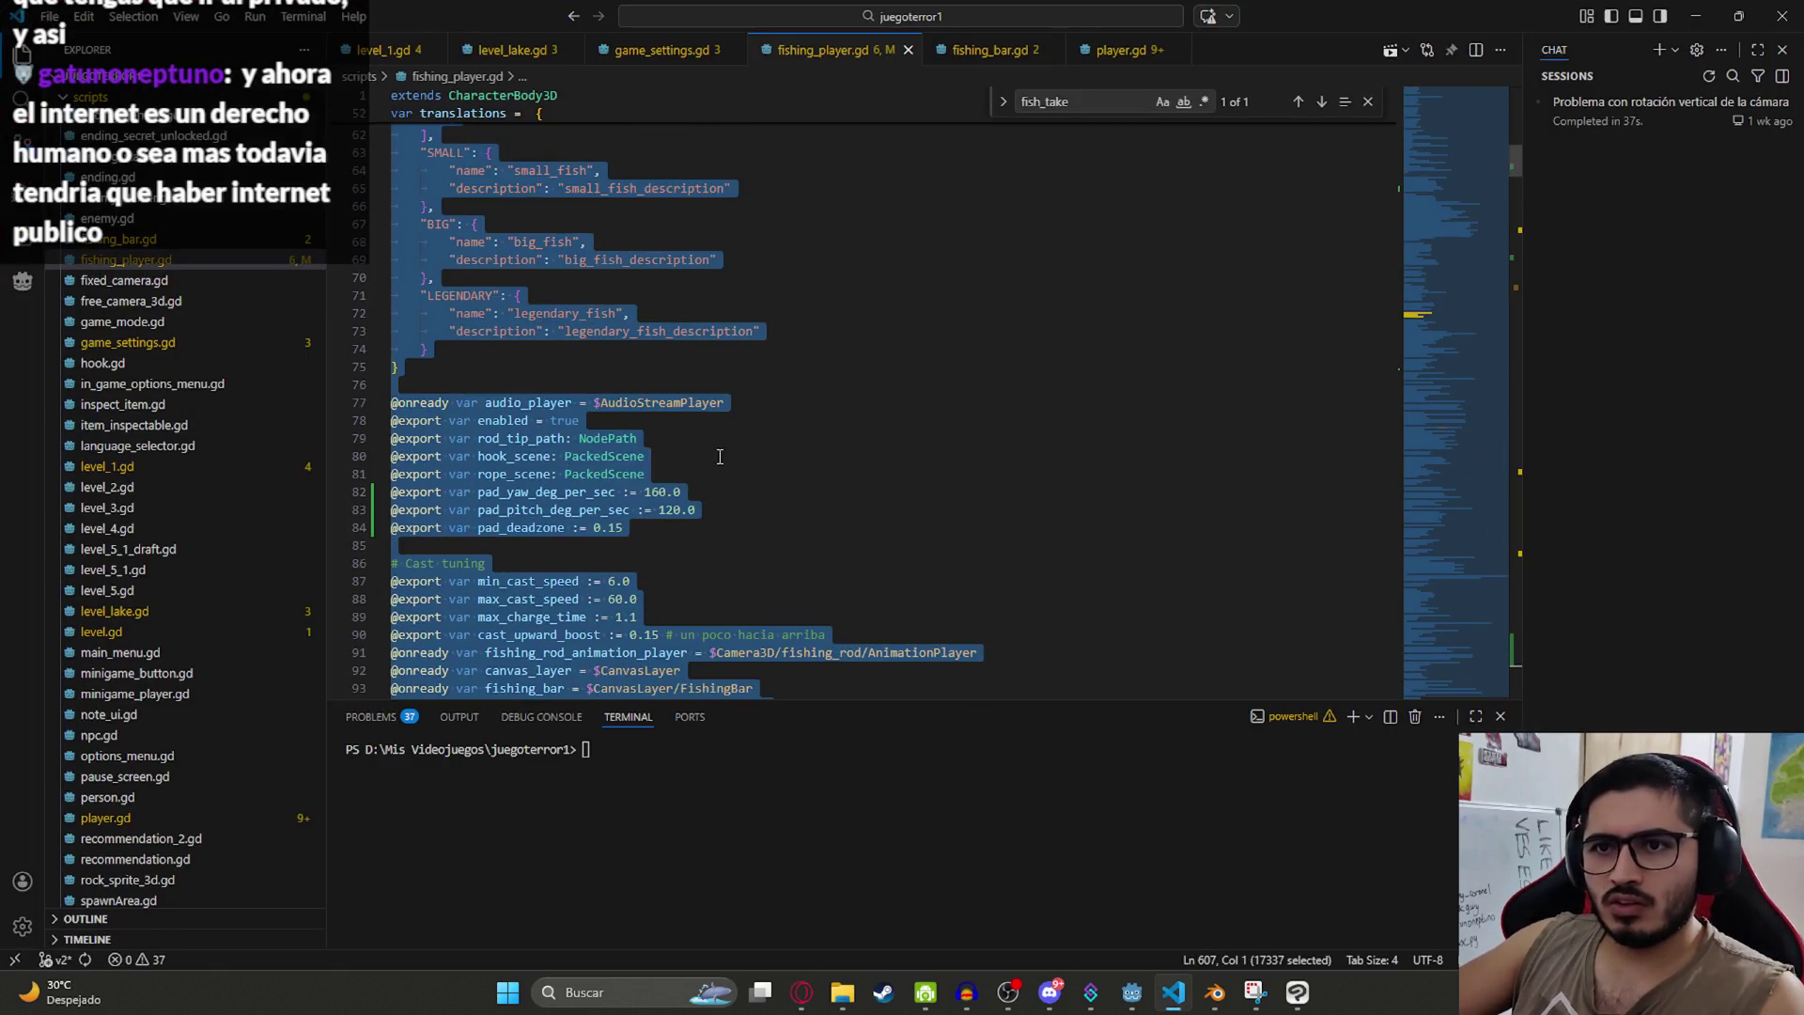
click(629, 424)
scroll(630, 424, down, 3)
click(655, 385)
scroll(681, 423, down, 12)
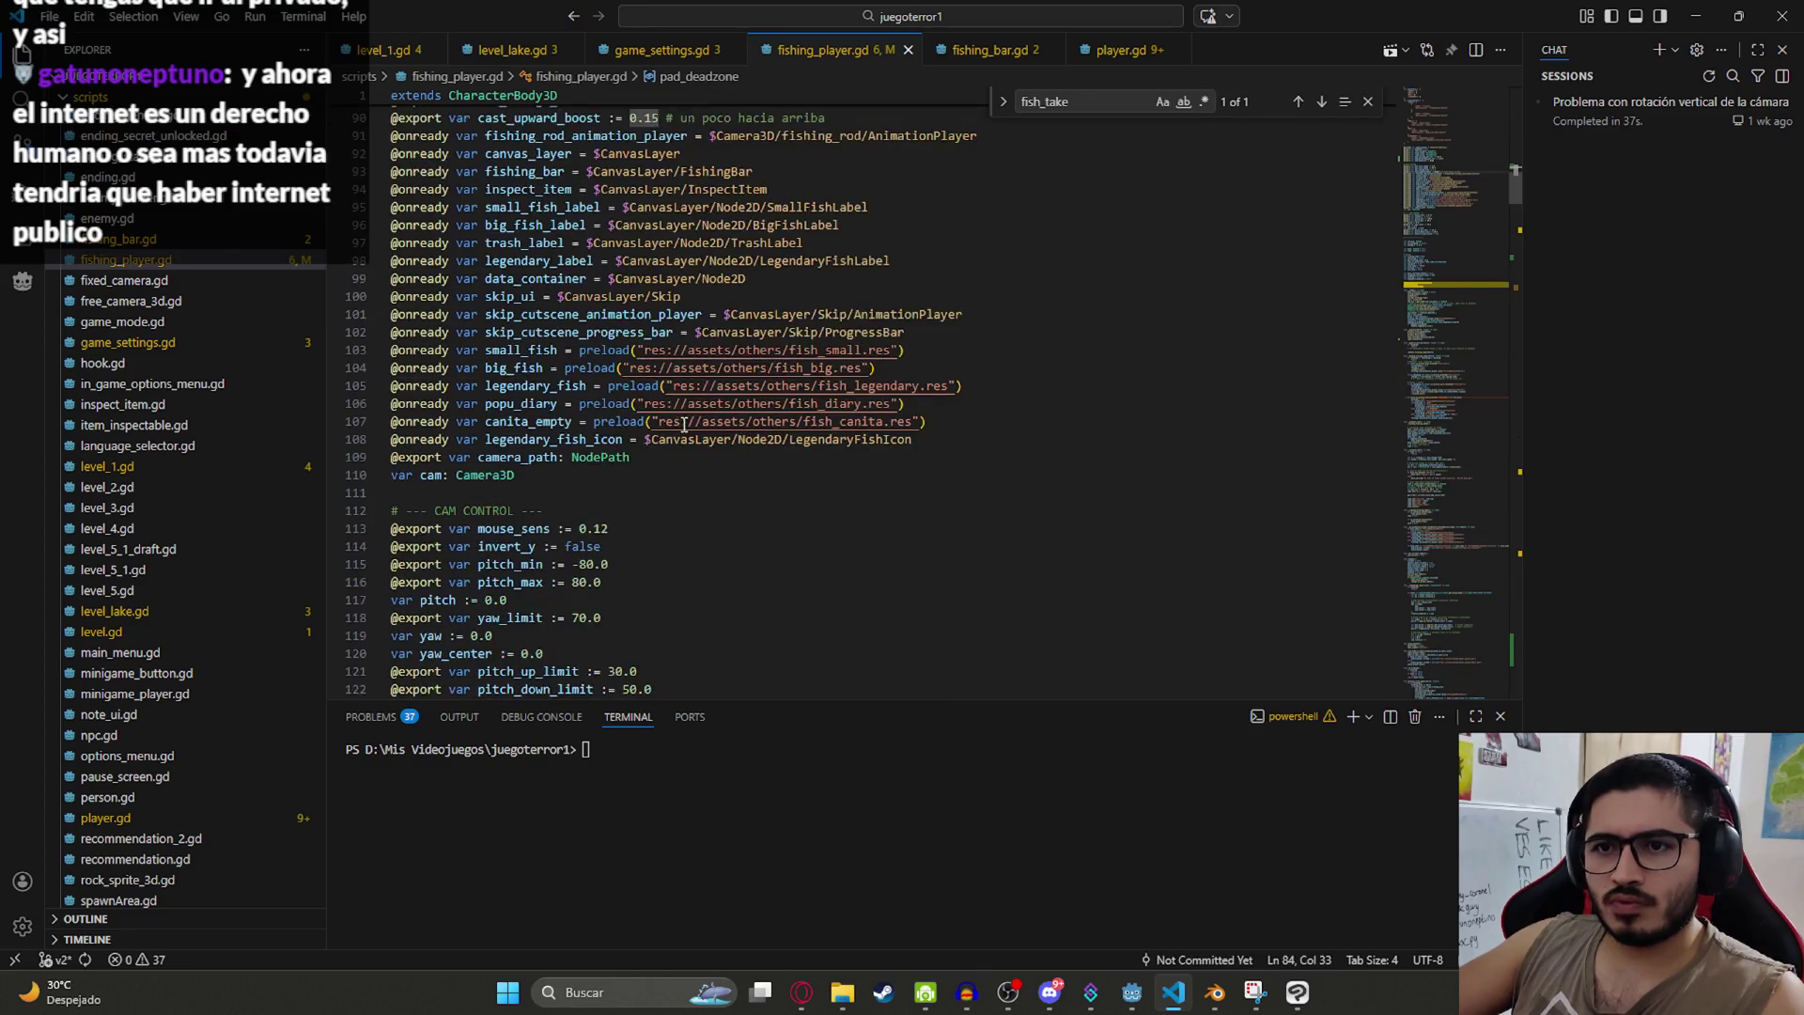
scroll(604, 512, down, 1)
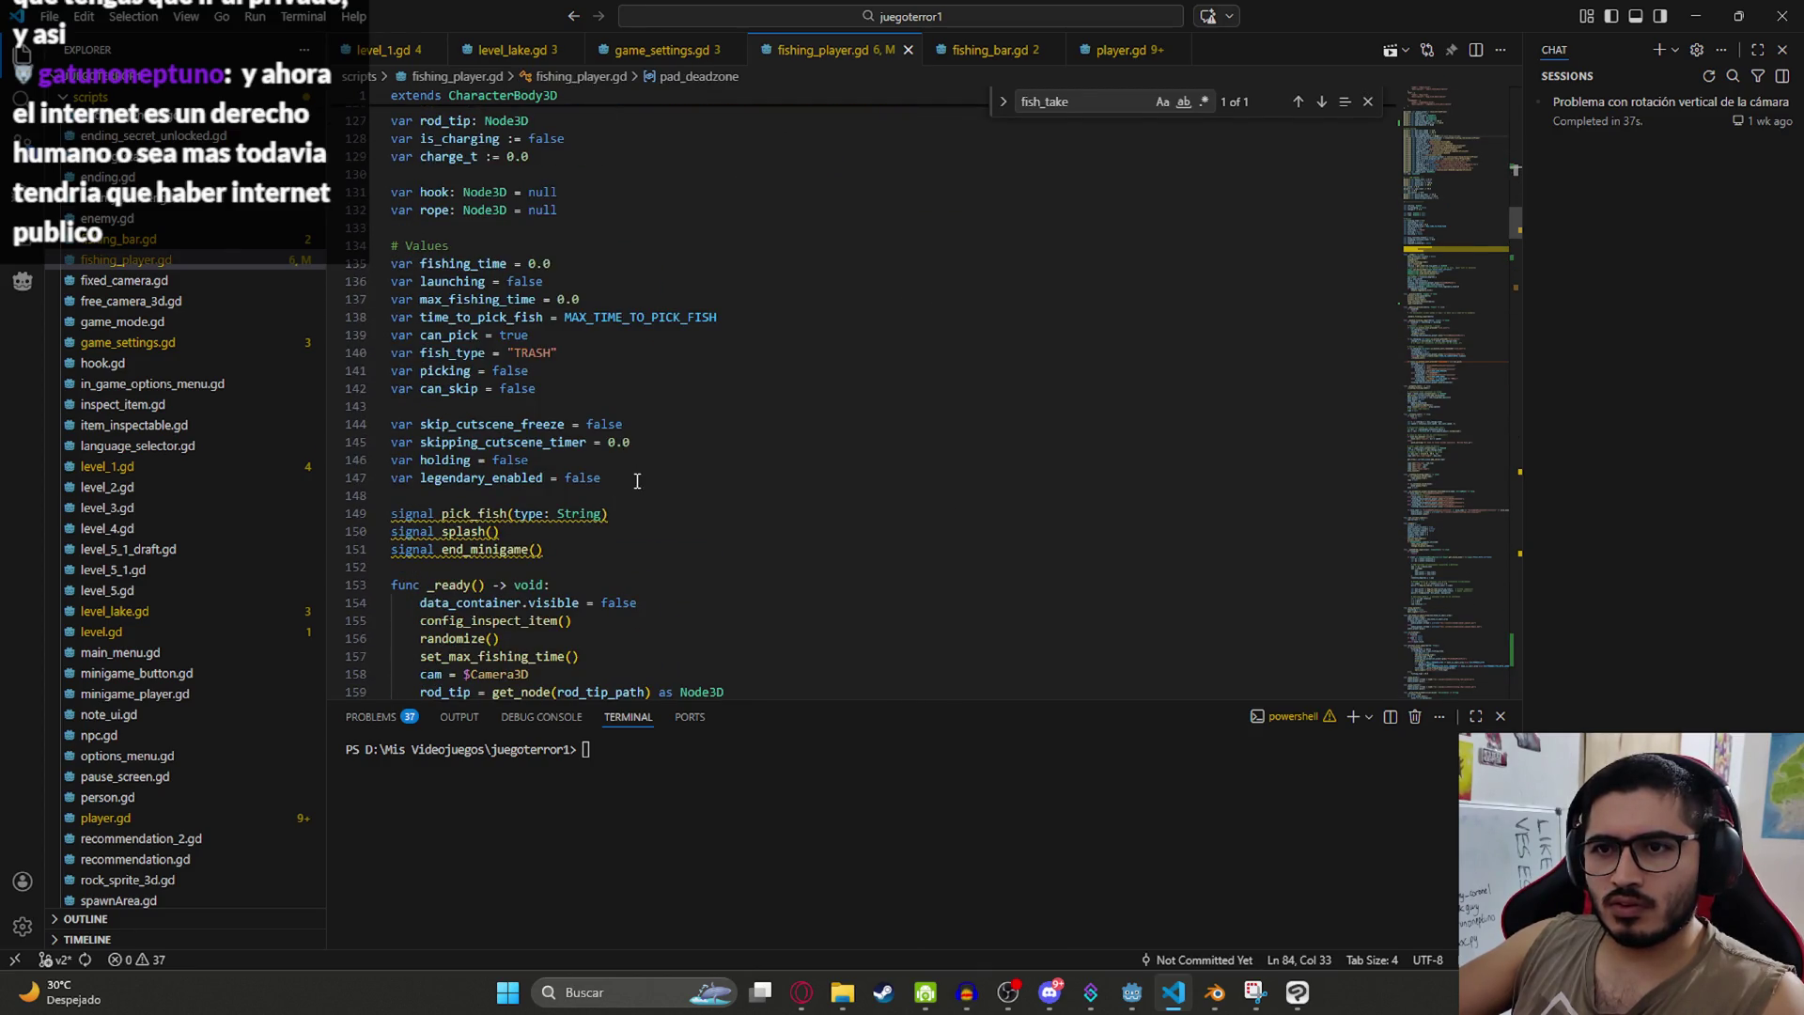
click(637, 480)
text(var take_lock := false var inspect_open := false)
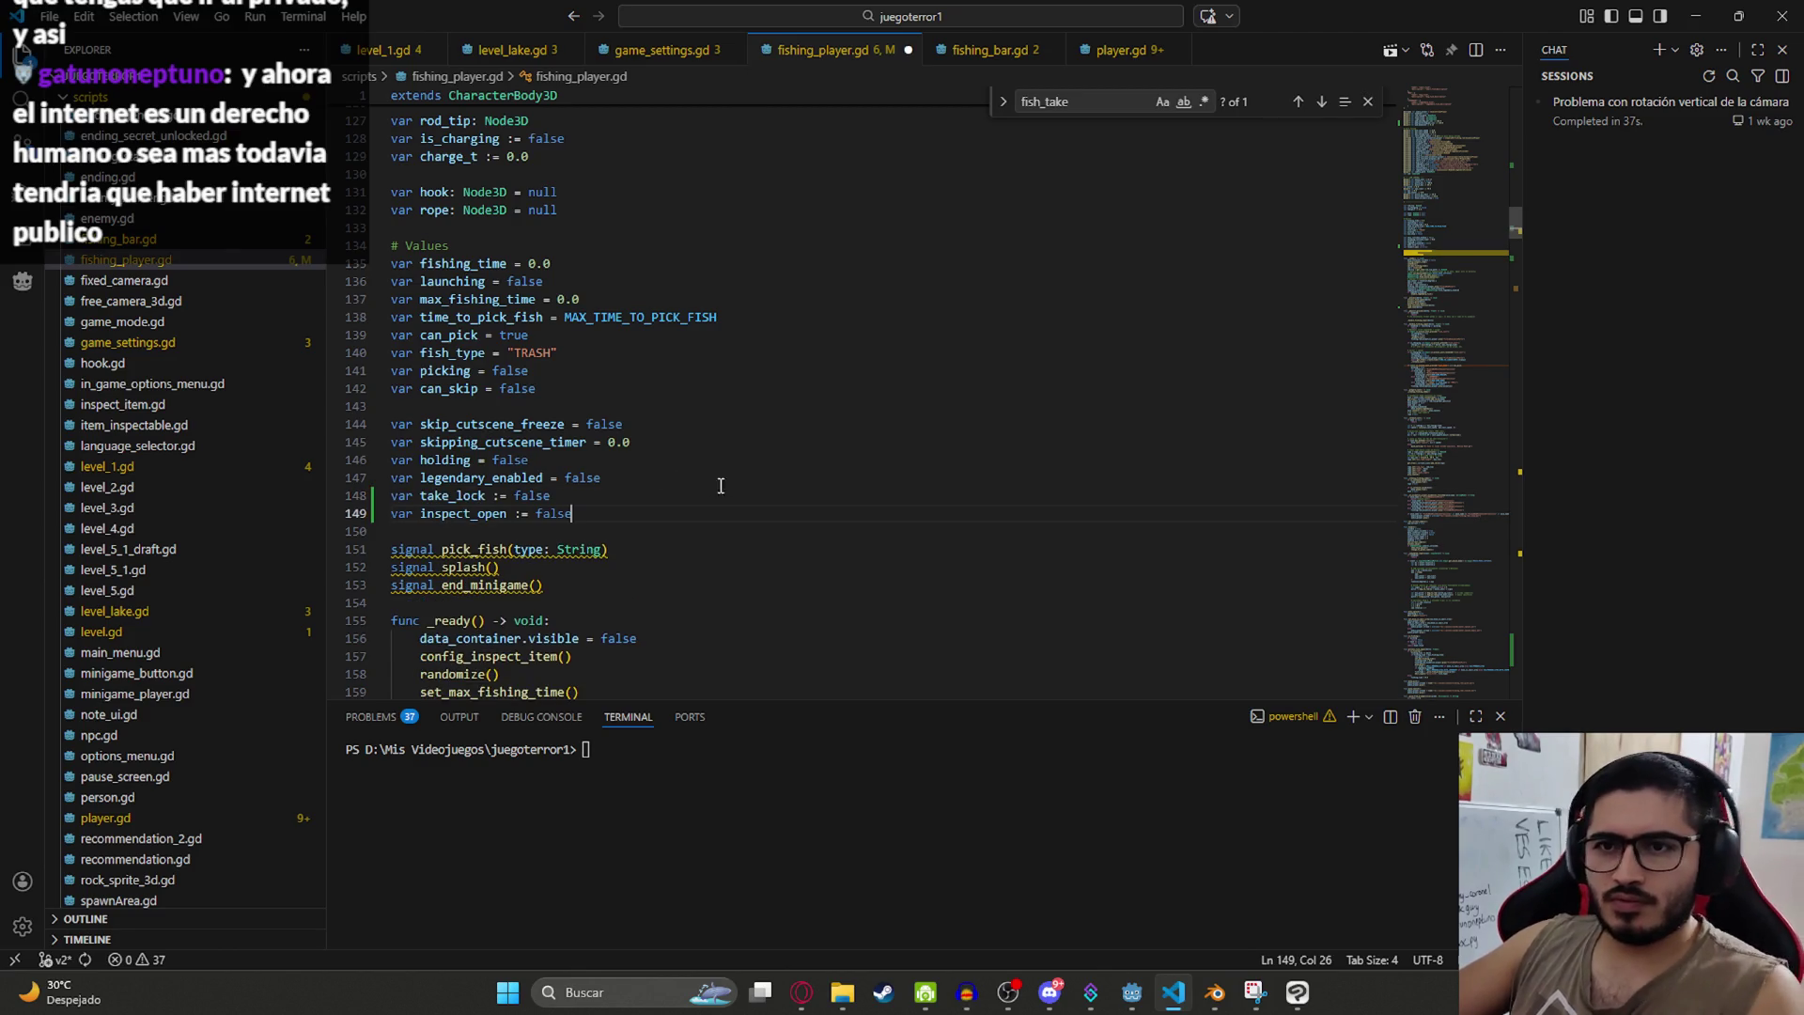
key(alt+Tab)
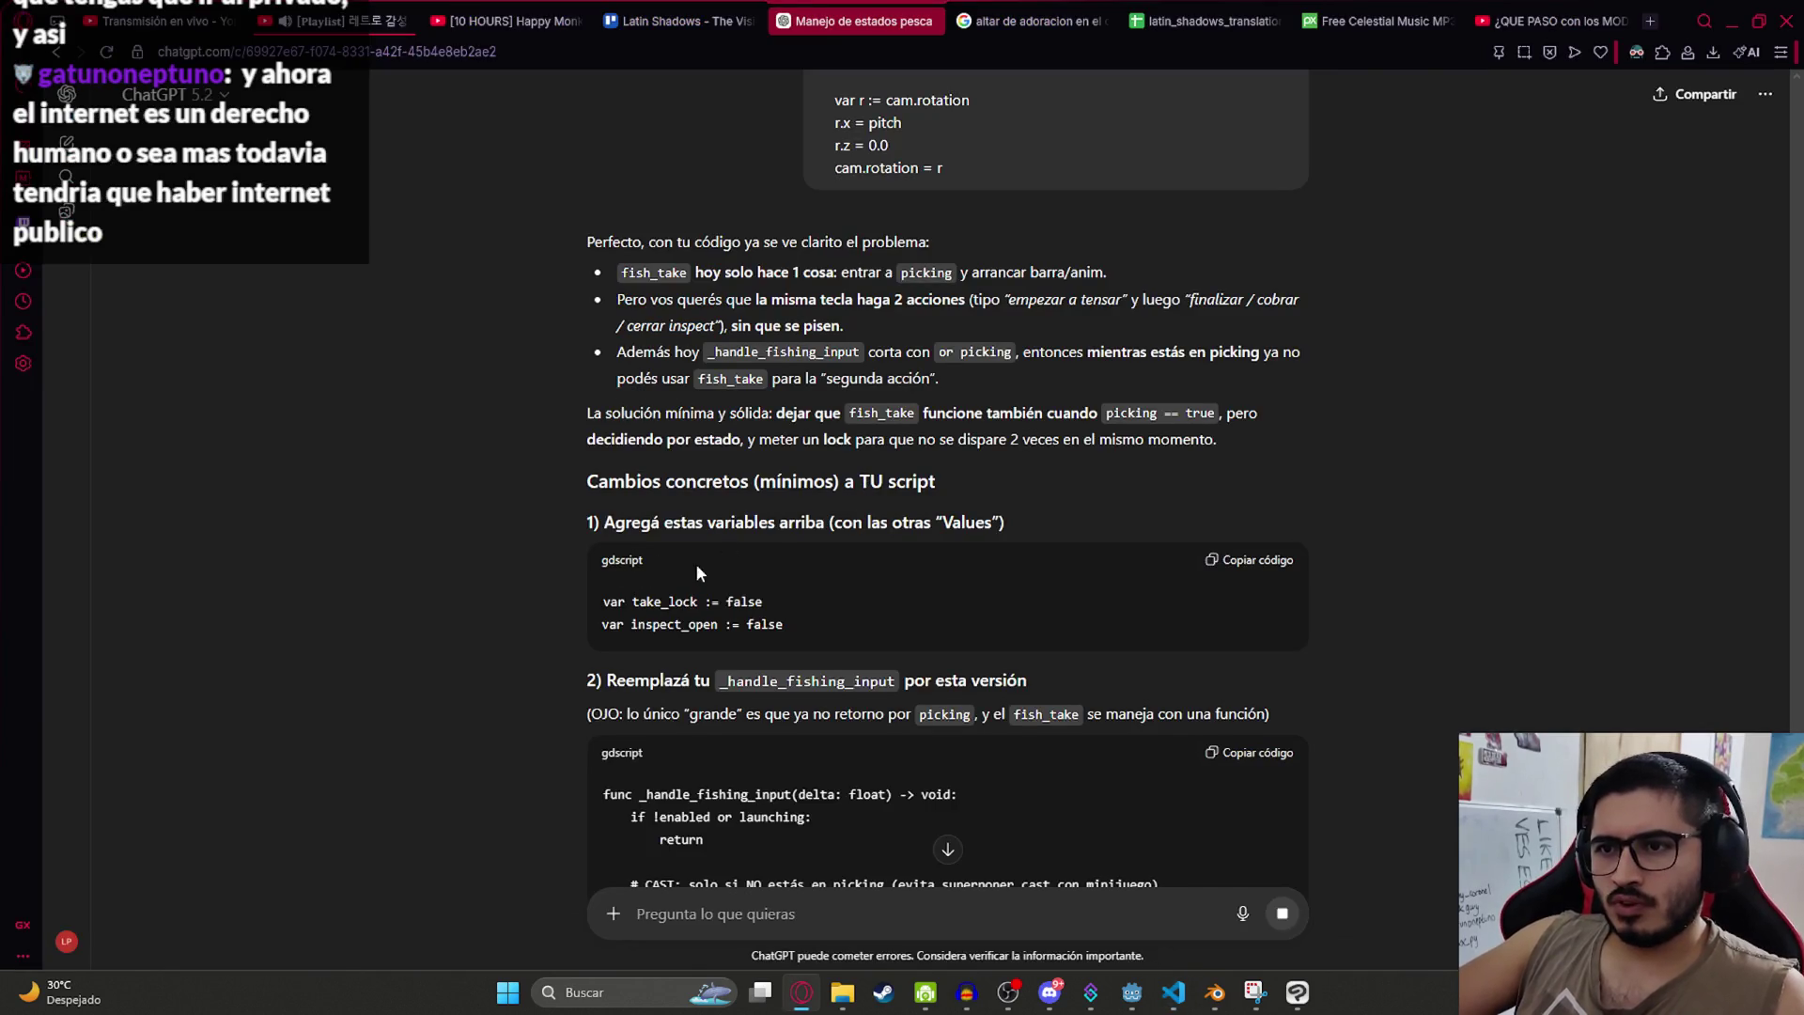
scroll(800, 340, down, 4)
double_click(814, 306)
key(ctrl+c)
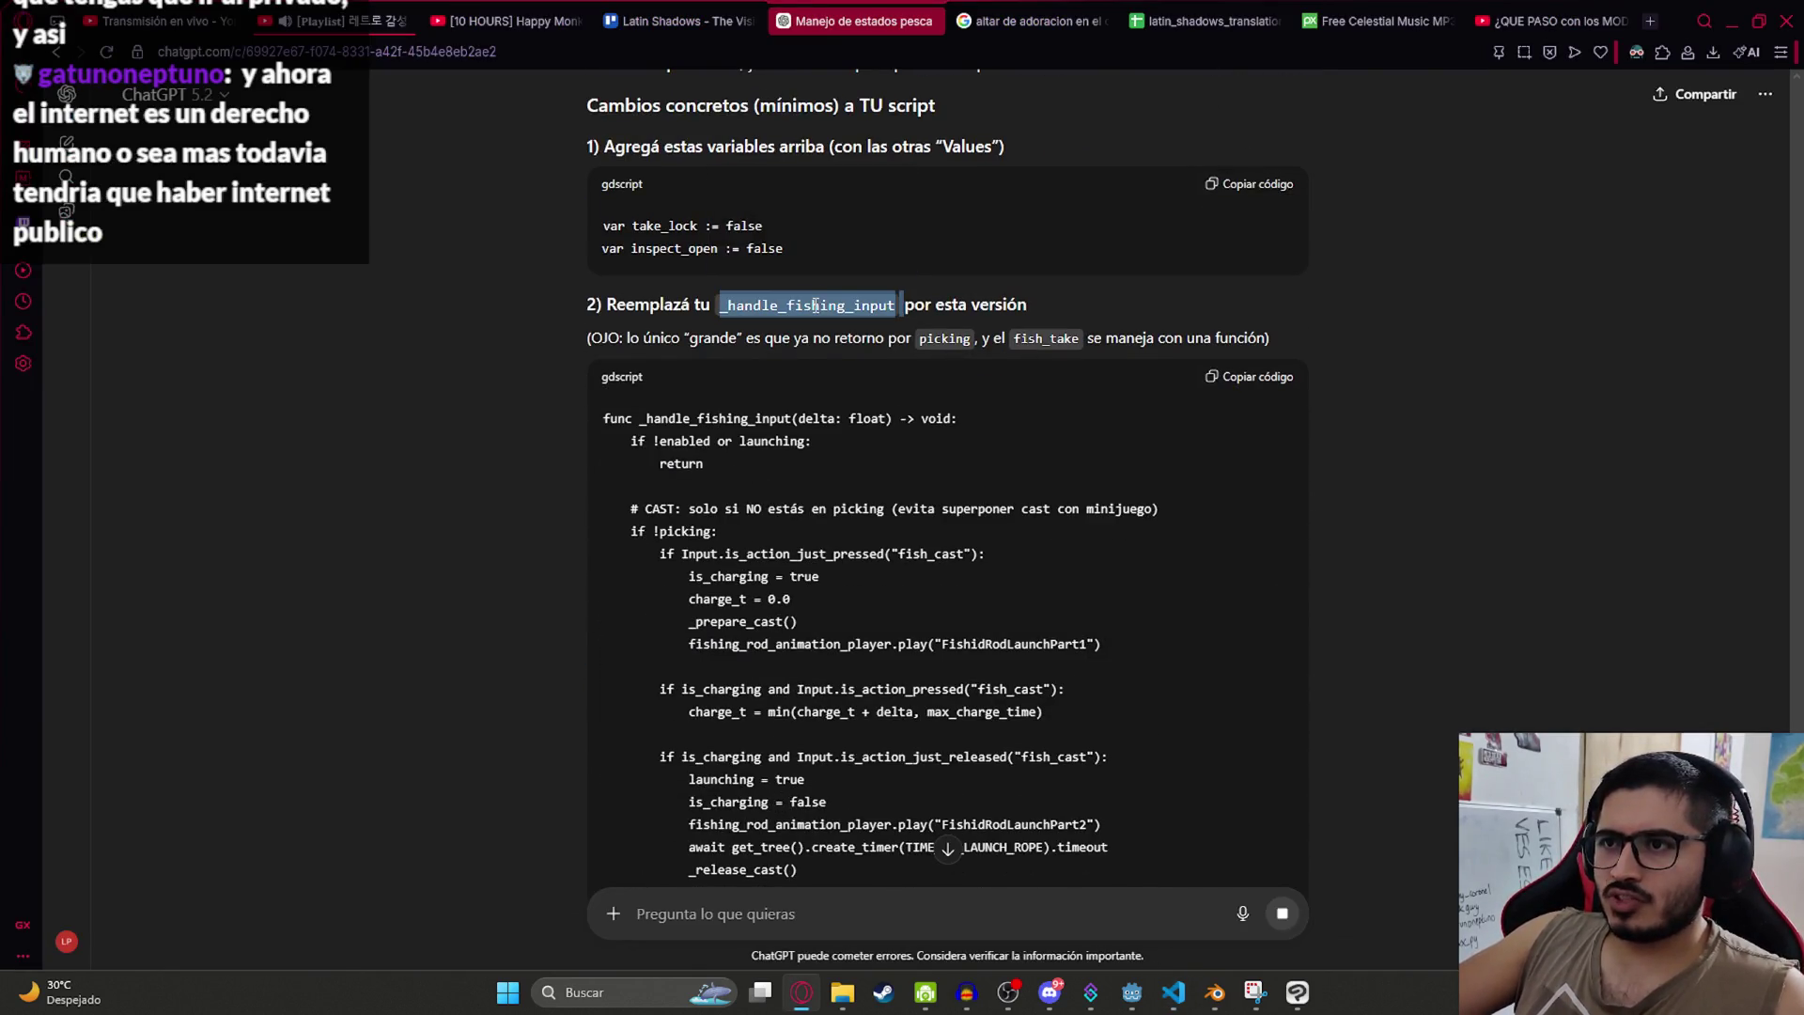
key(alt+Tab)
key(ctrl+f)
key(ctrl+v)
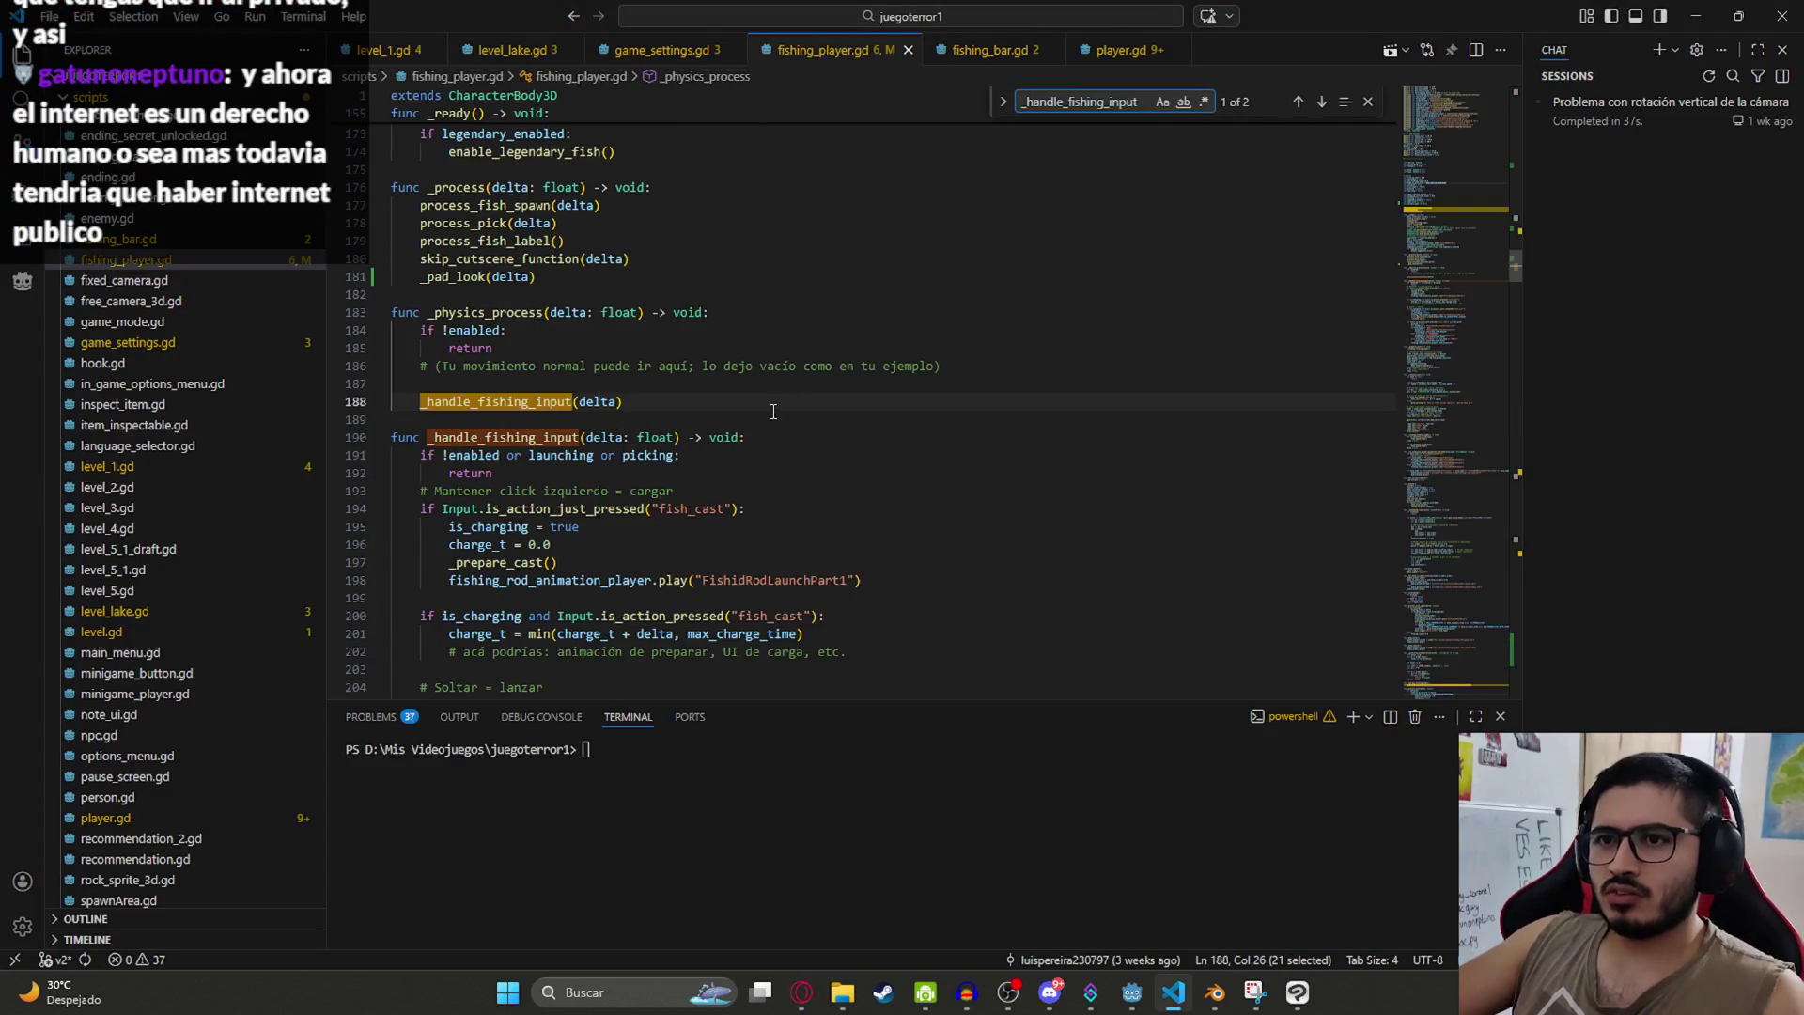
key(Return)
scroll(764, 385, down, 3)
key(alt+Tab)
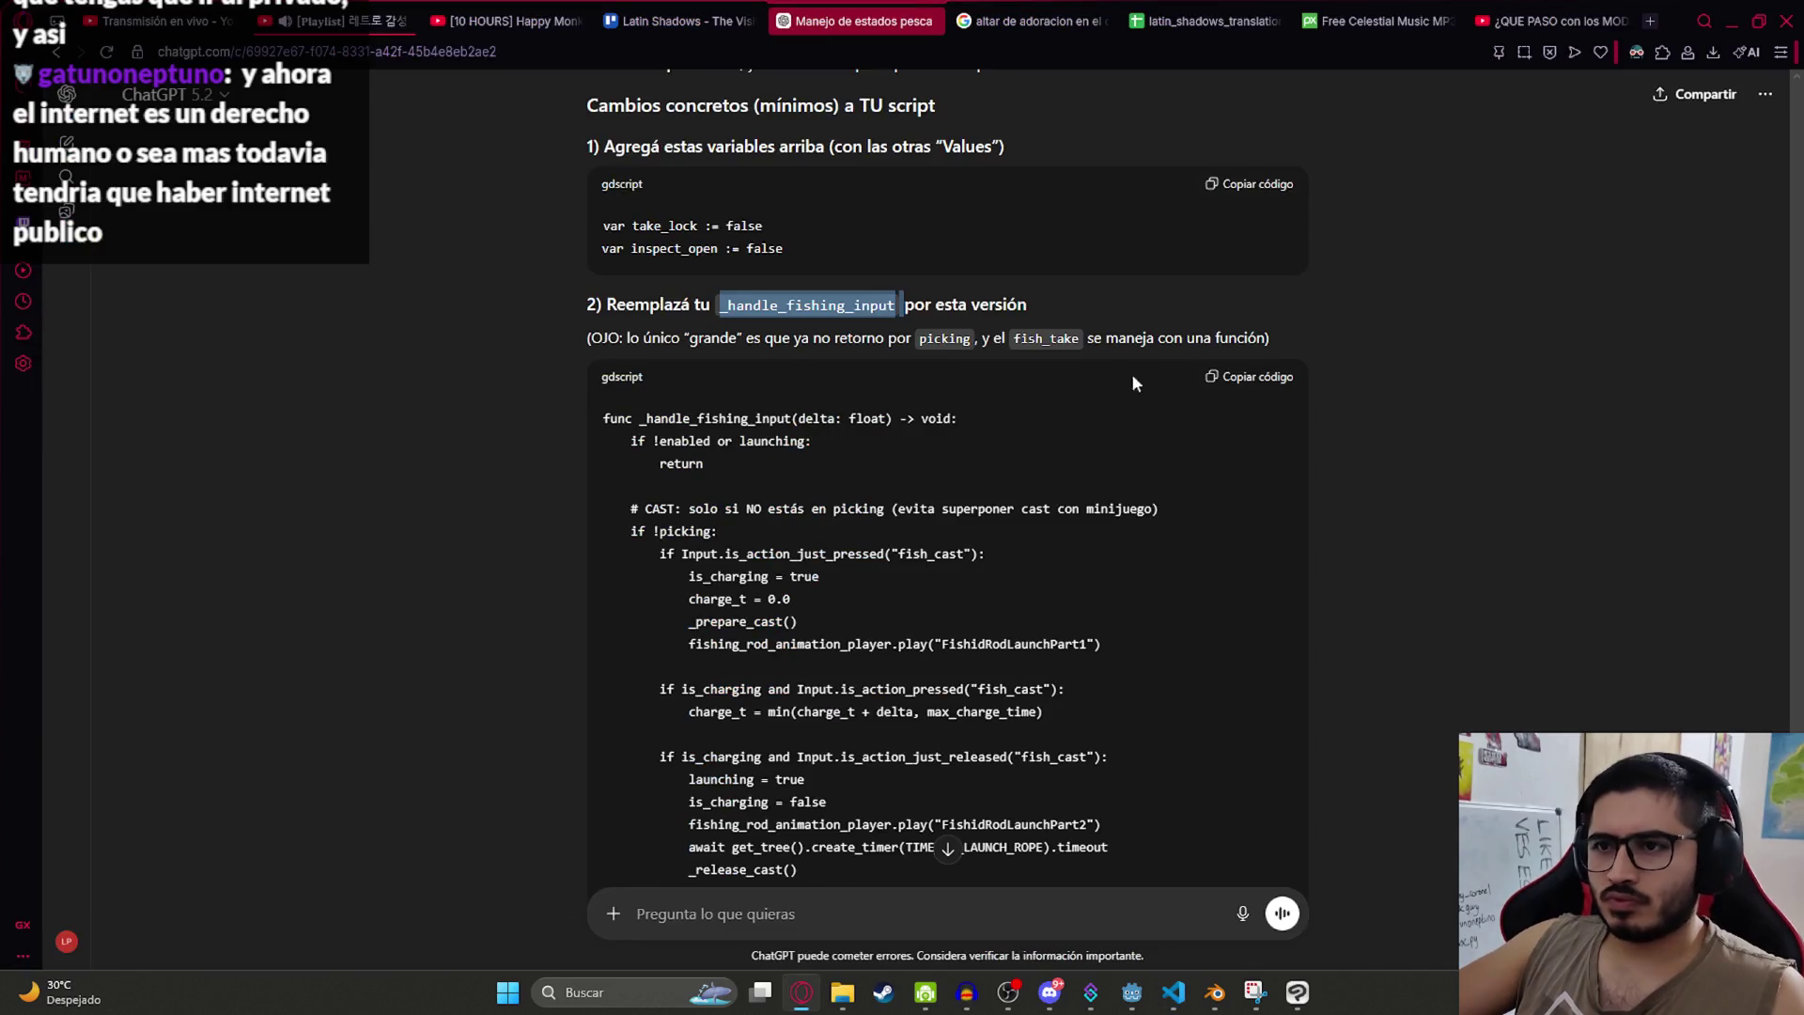
click(1274, 377)
scroll(1182, 420, down, 4)
scroll(1165, 469, up, 2)
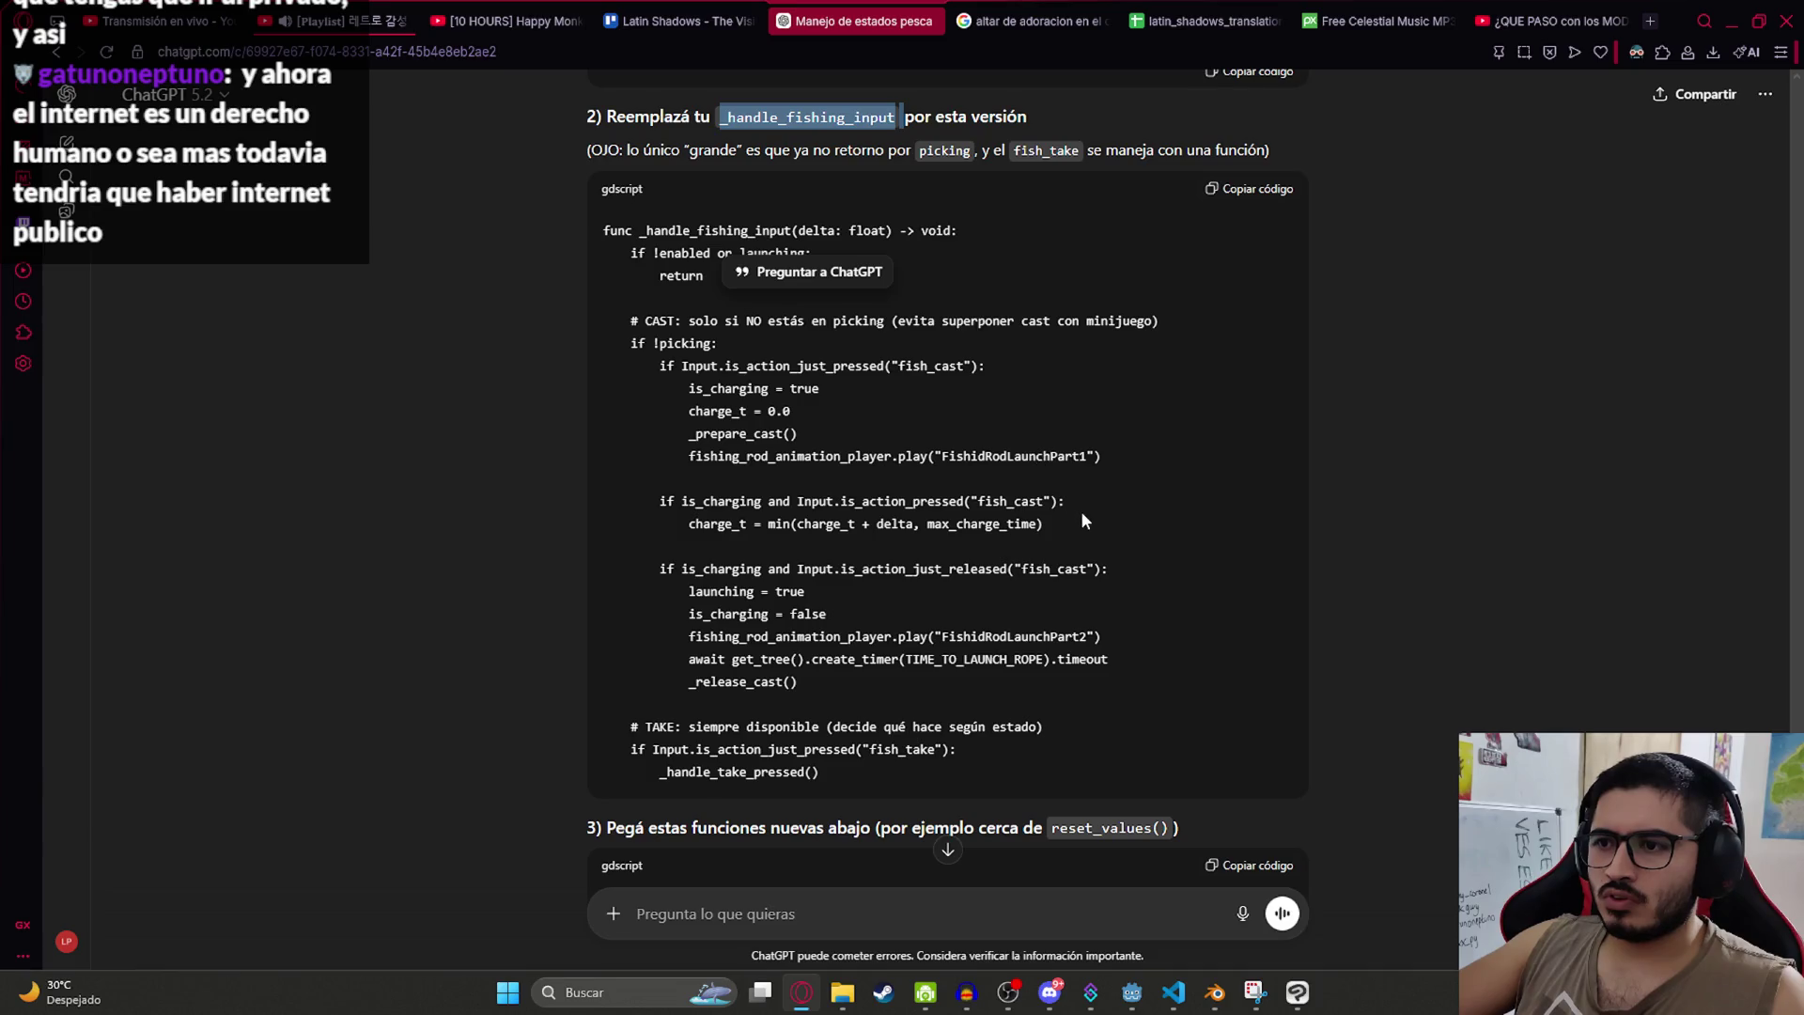
click(1049, 404)
scroll(1005, 437, down, 3)
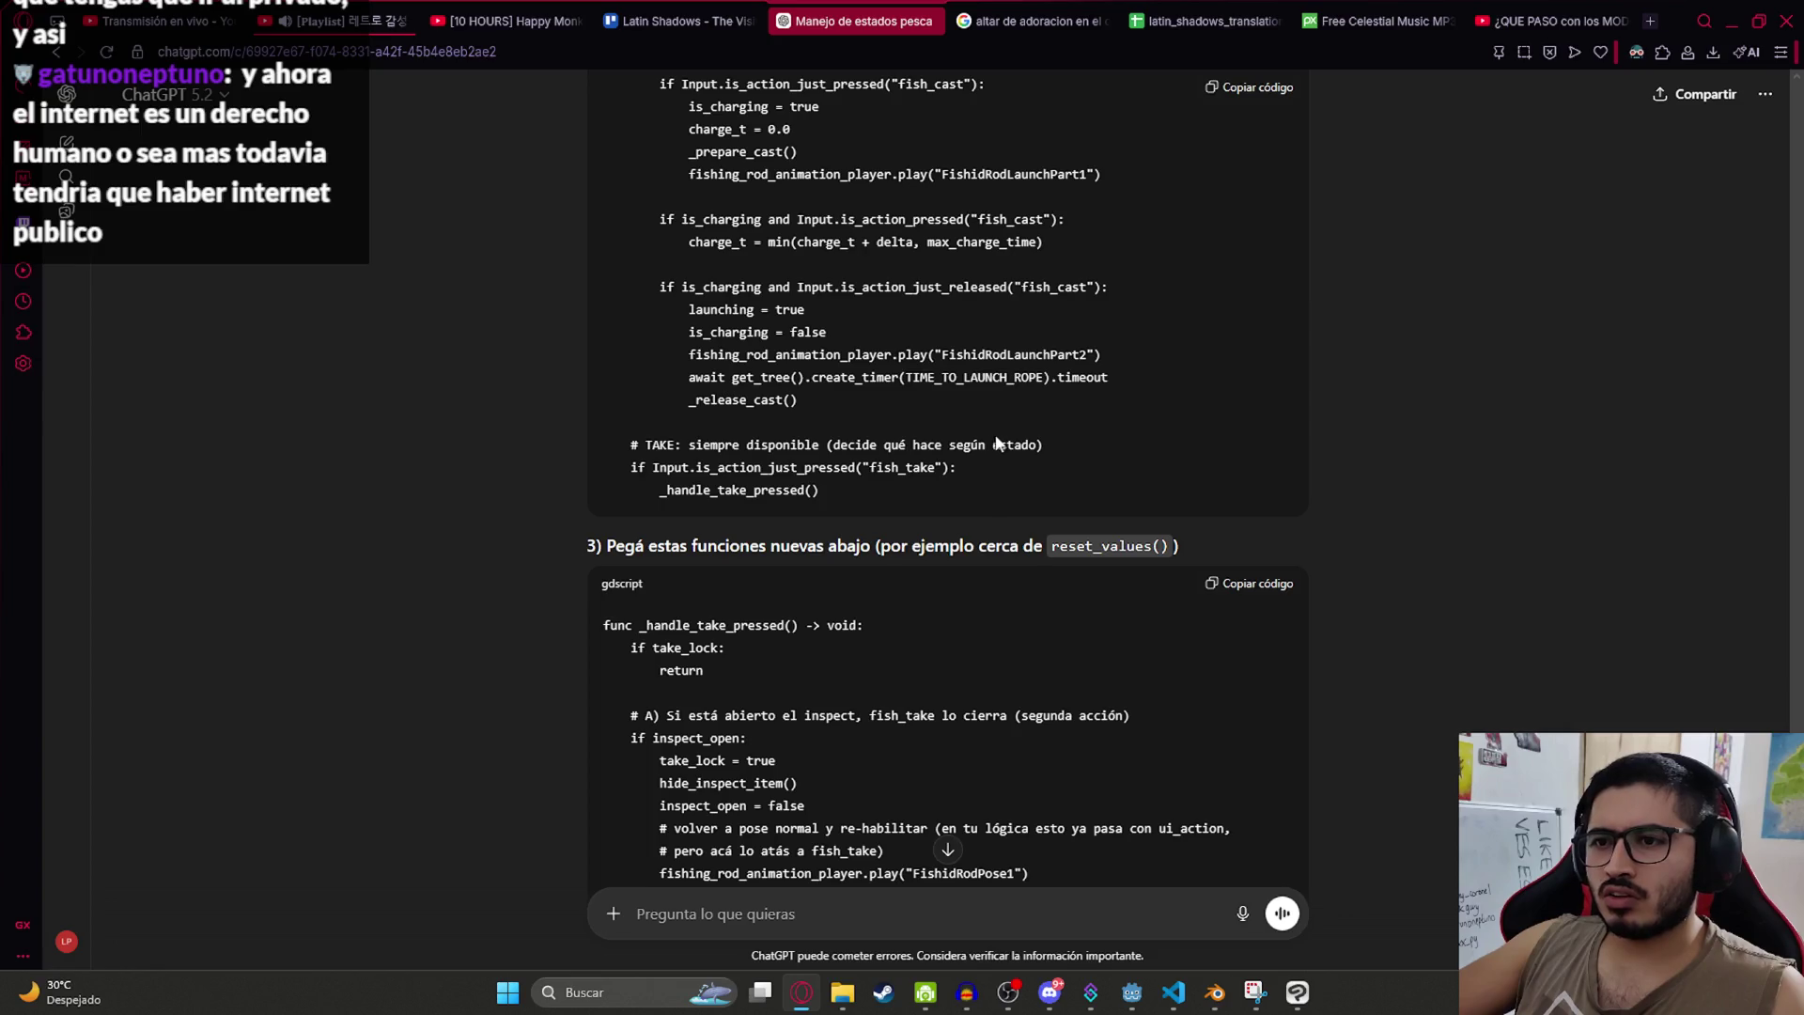
scroll(986, 490, up, 3)
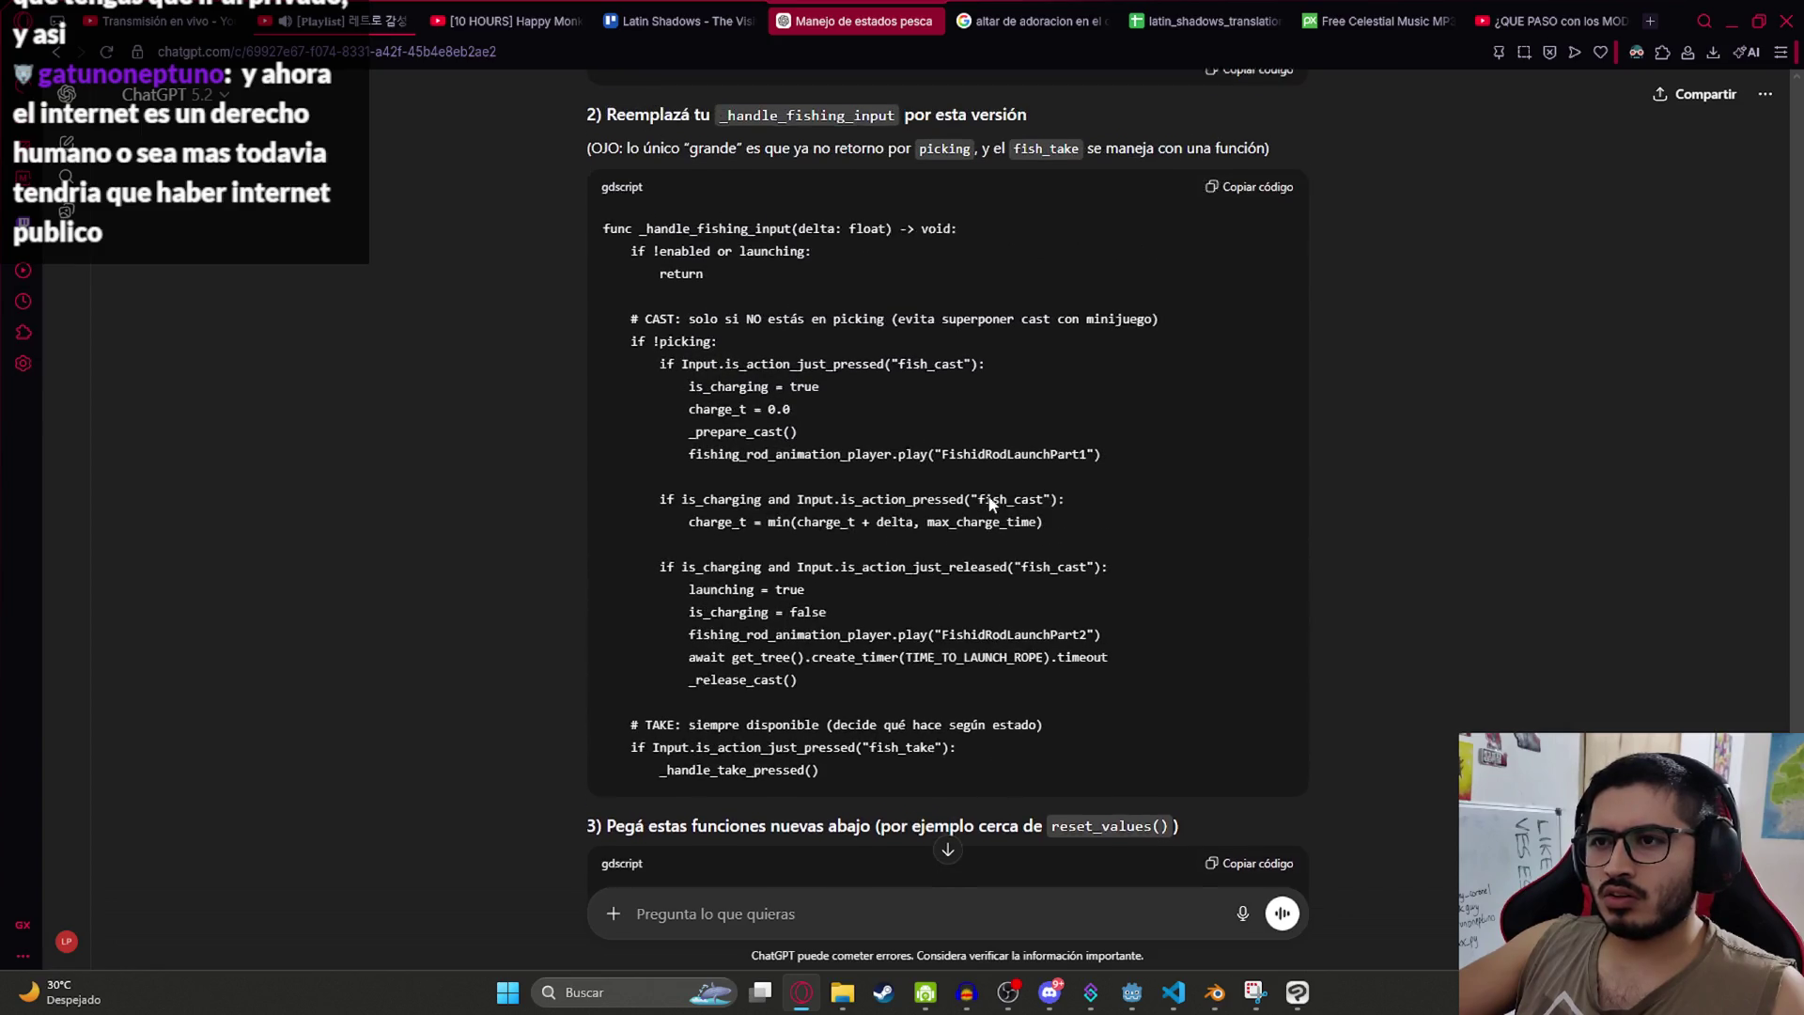
double_click(913, 367)
scroll(914, 368, up, 2)
click(704, 414)
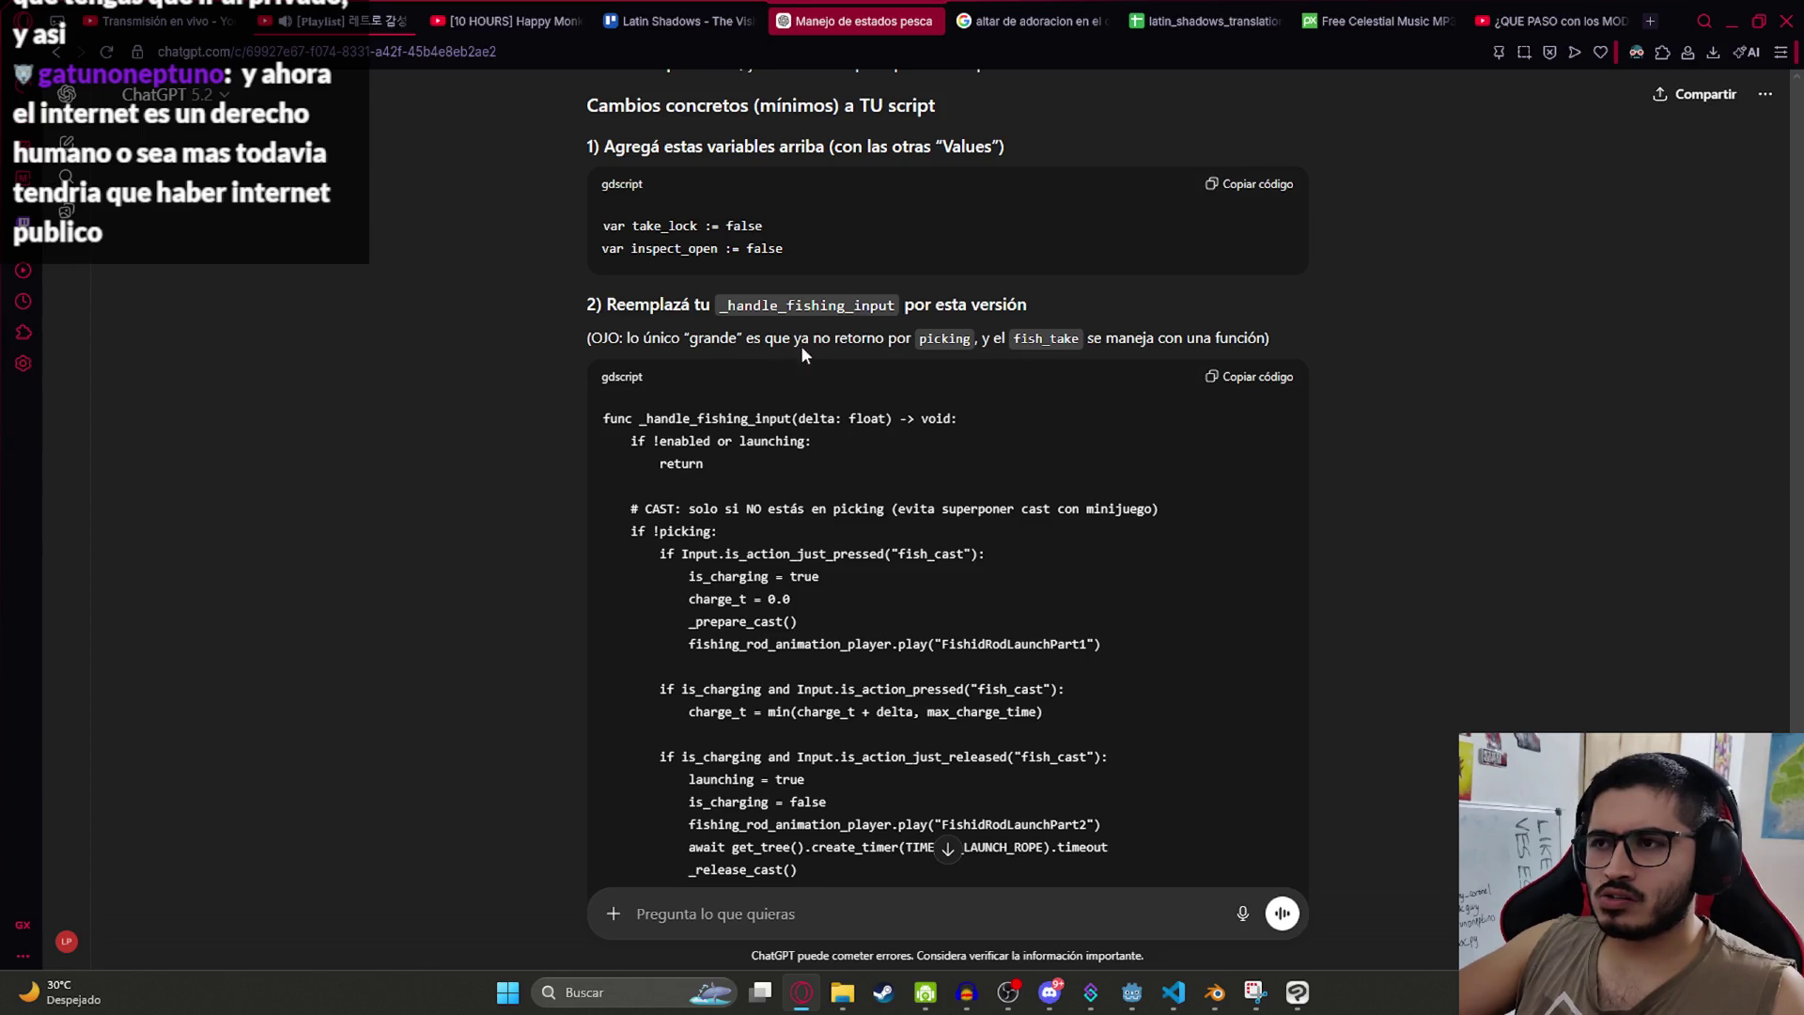
scroll(983, 460, down, 3)
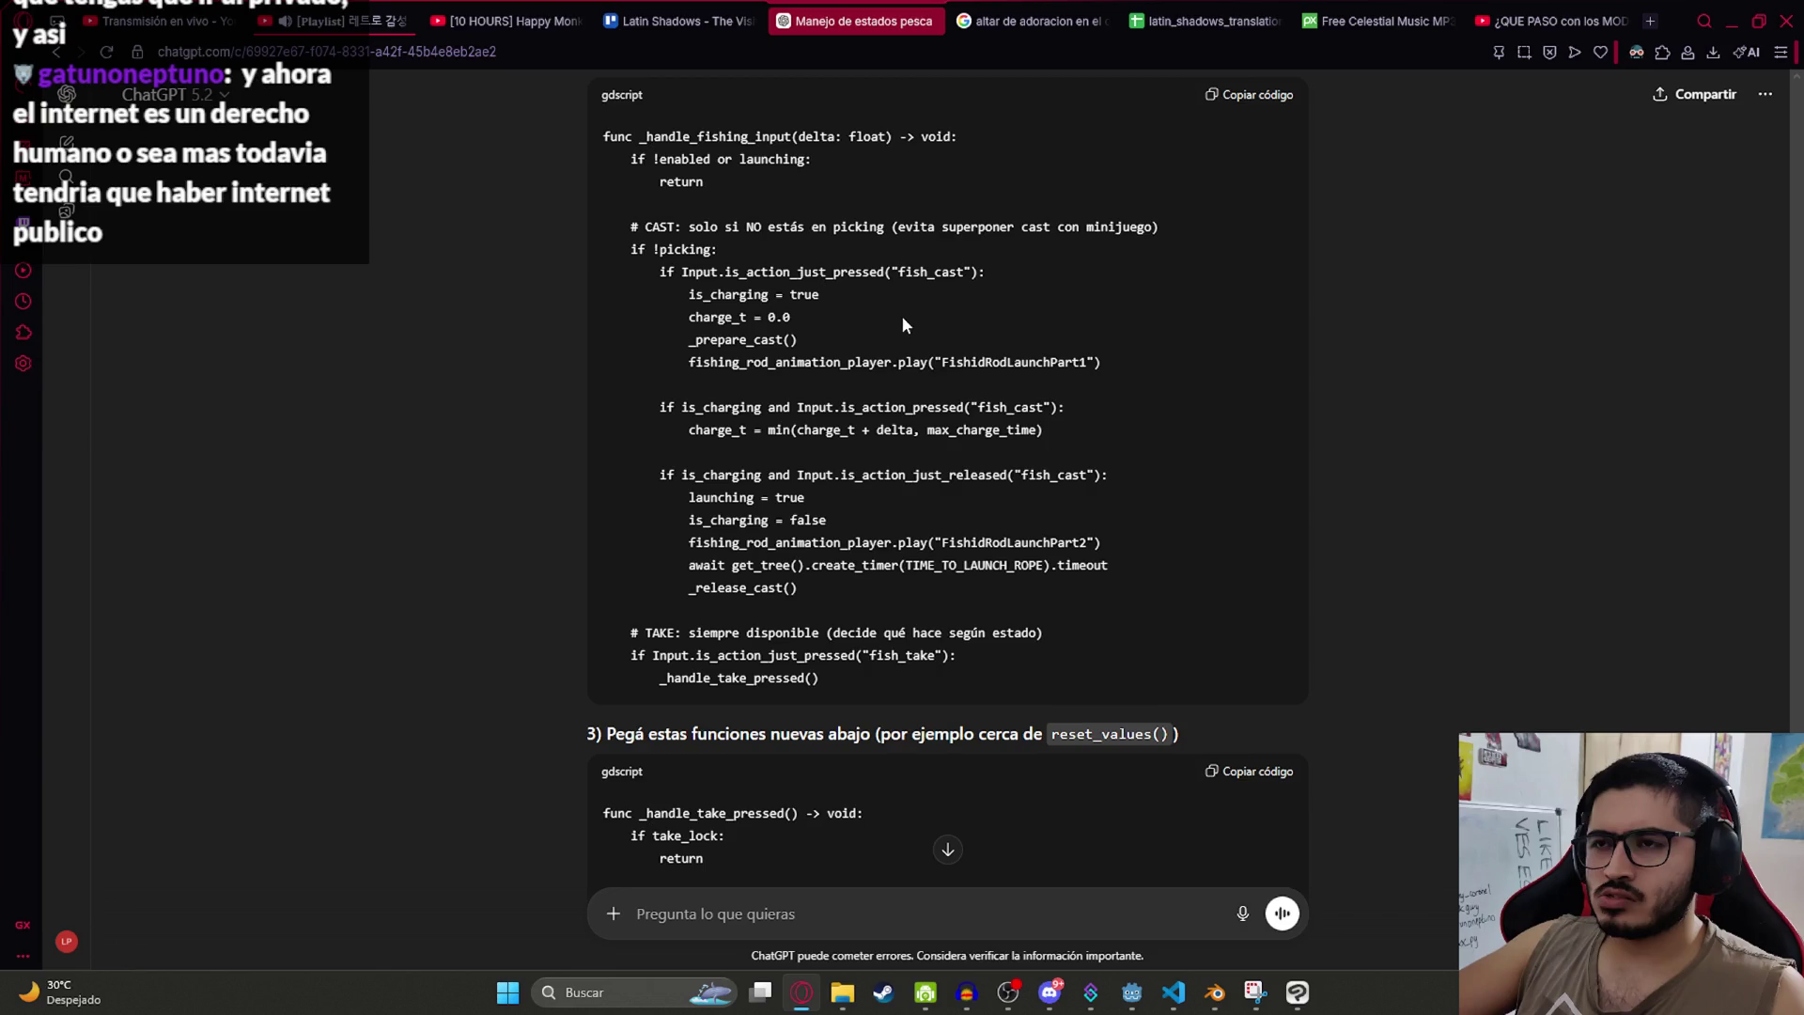
double_click(930, 272)
click(995, 436)
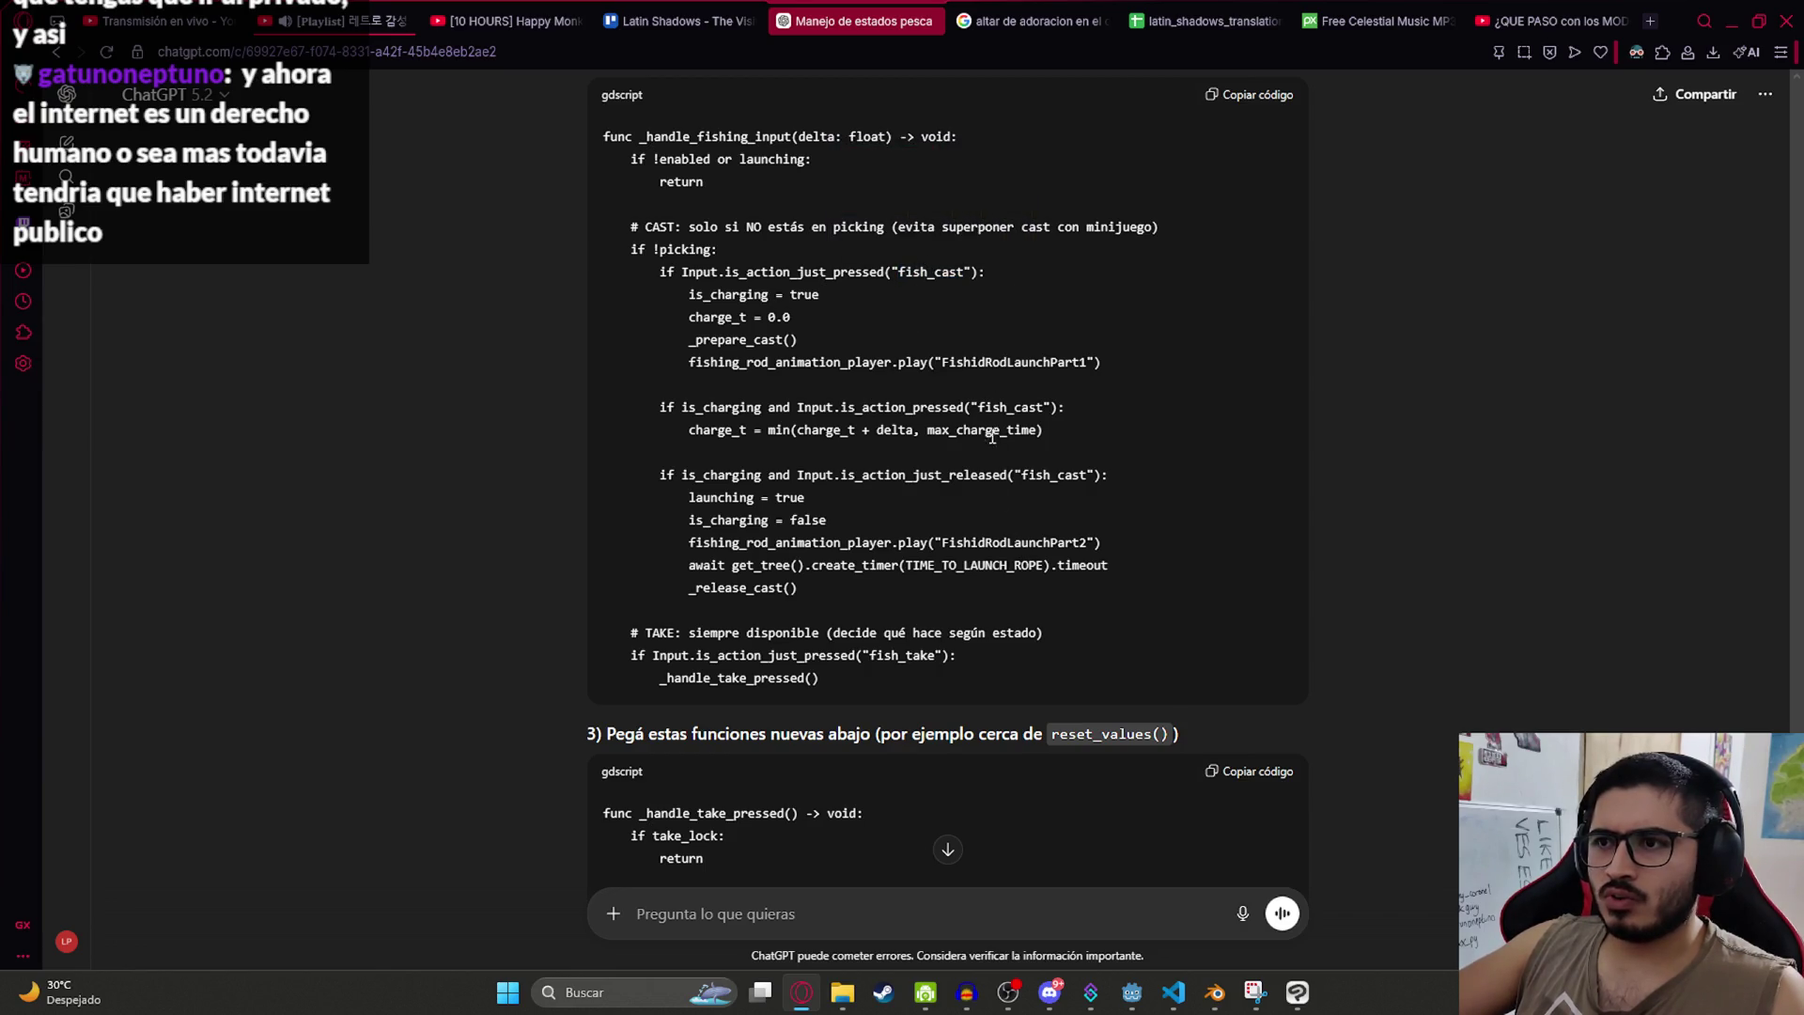
double_click(1010, 408)
click(895, 912)
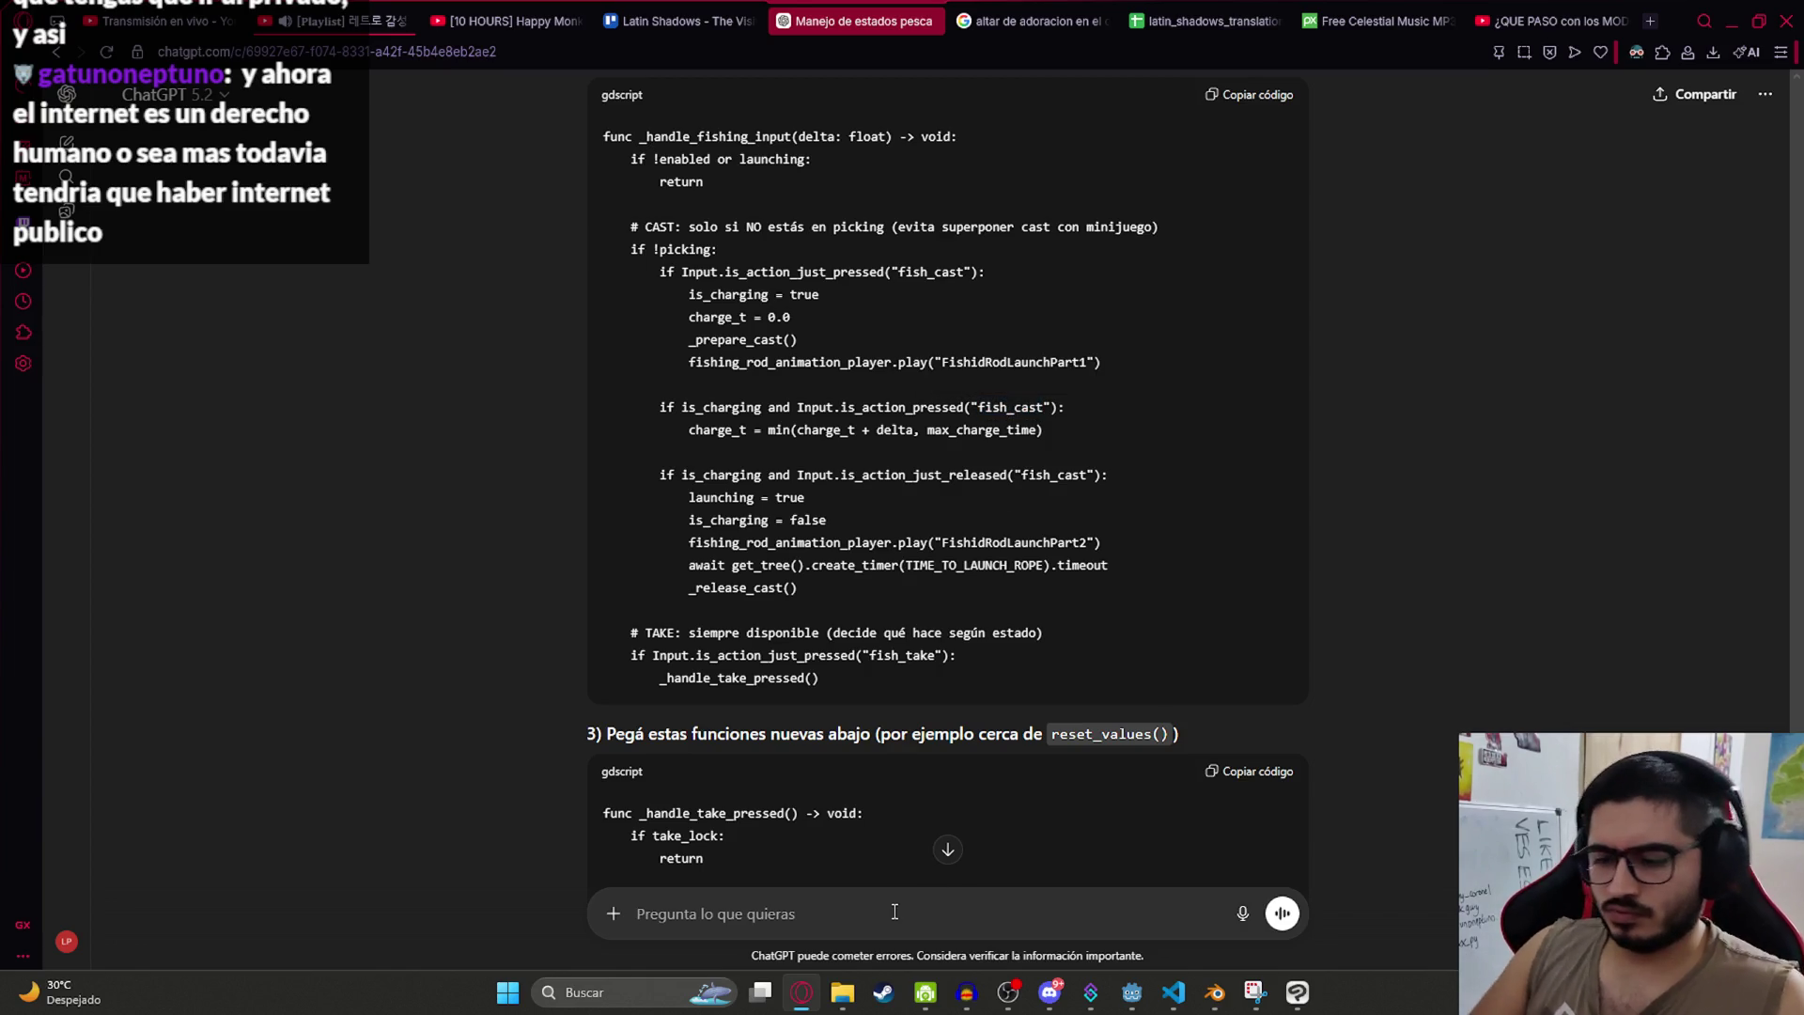
text(quiero usar solo fish_take, no)
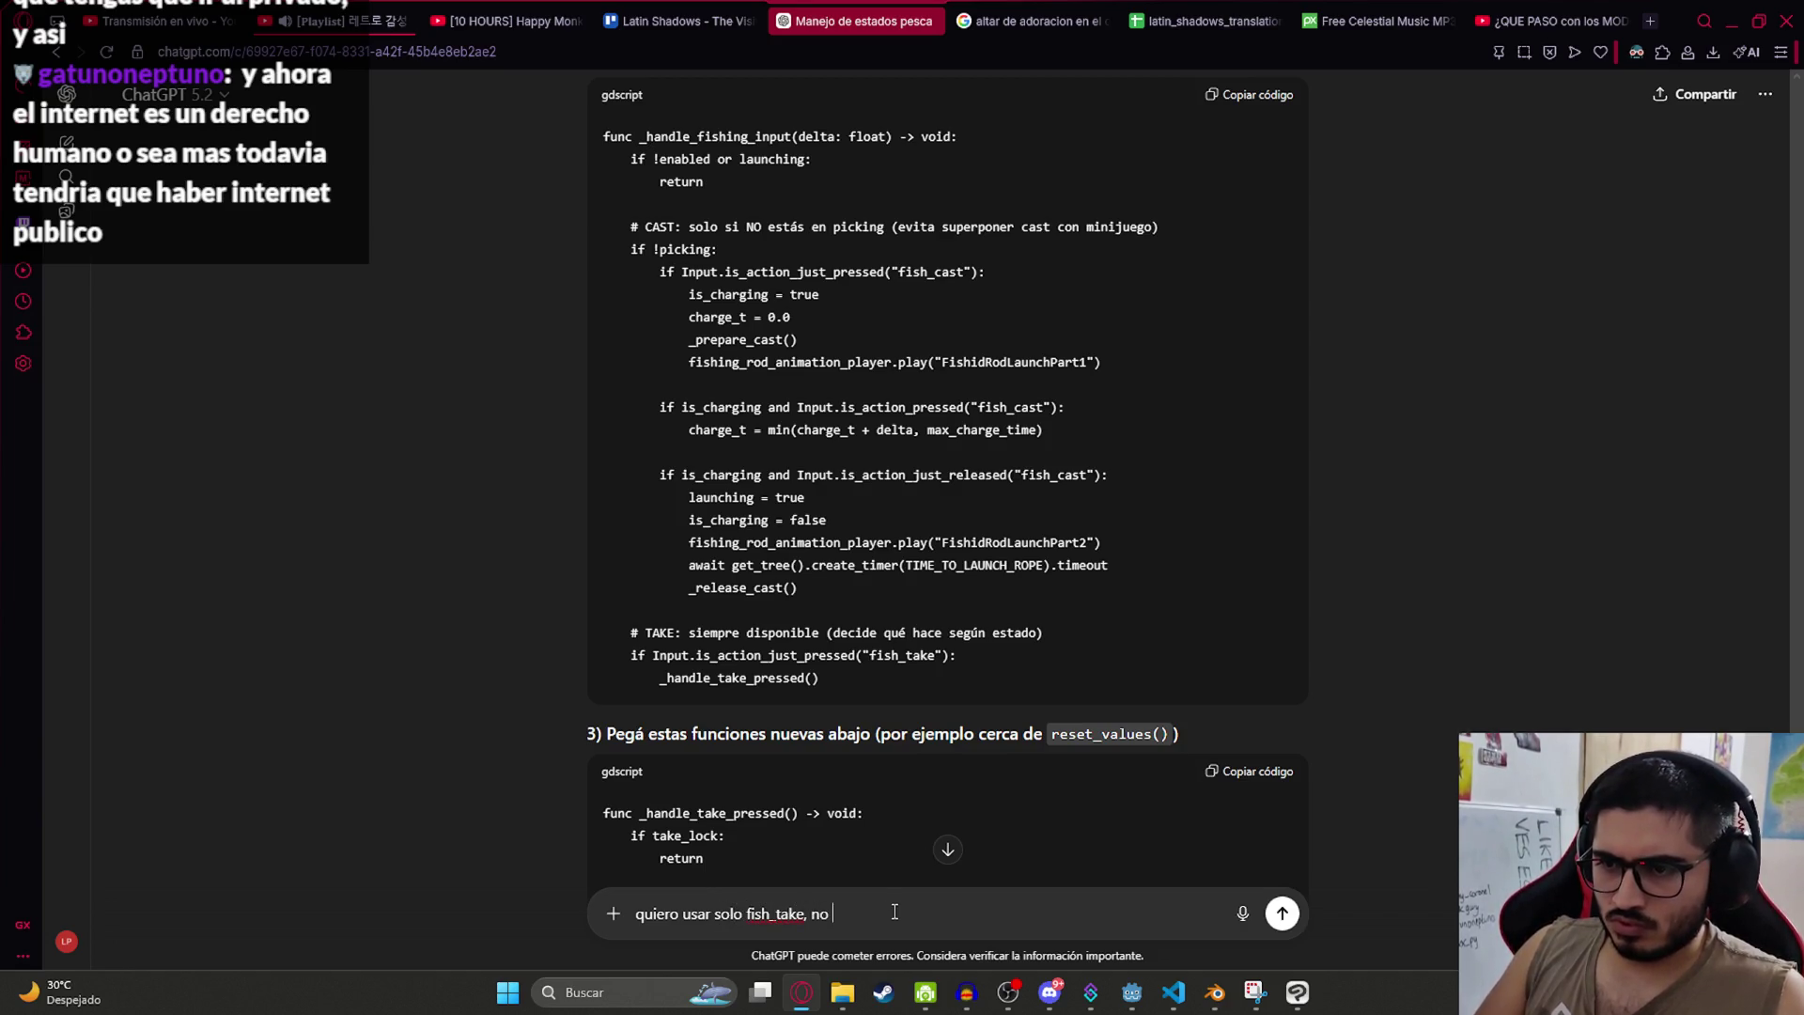
text(fish_cast)
Step: Send 'quiero usar solo fish_take, no fish_cast', select the FishState setup, then undo the take_lock/inspect_open lines
key(Return)
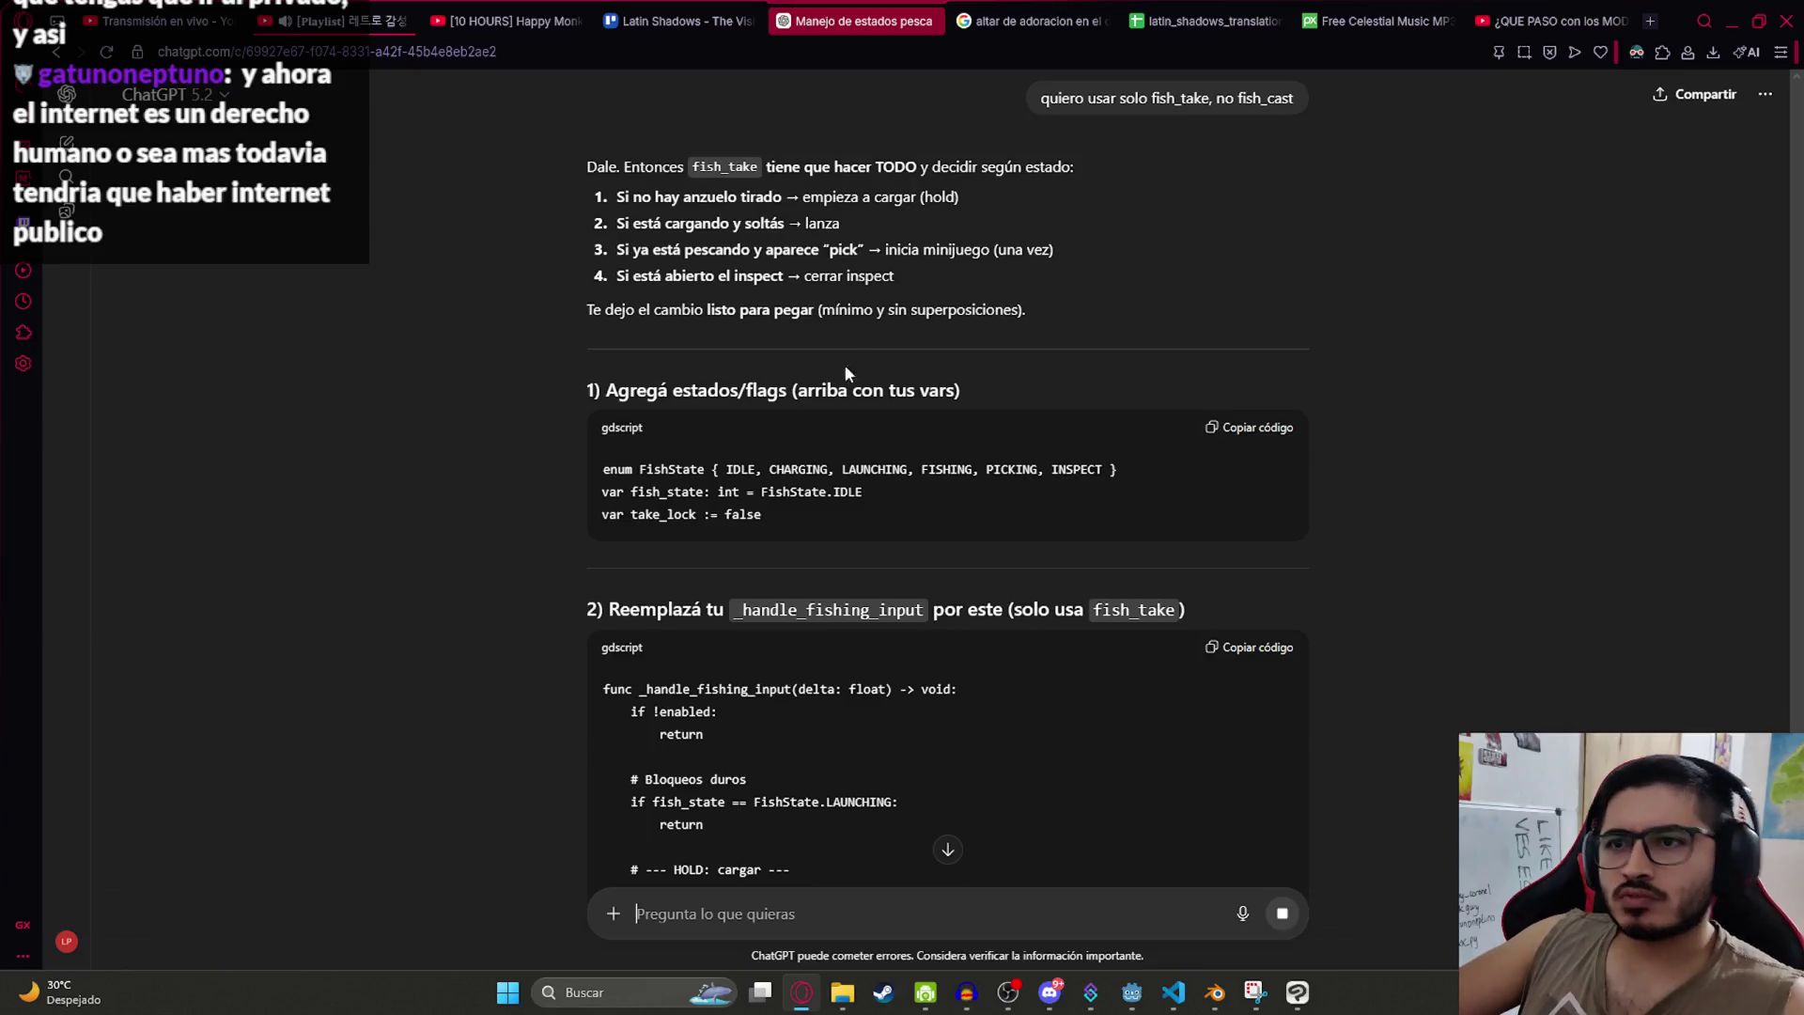
drag(781, 531, 603, 469)
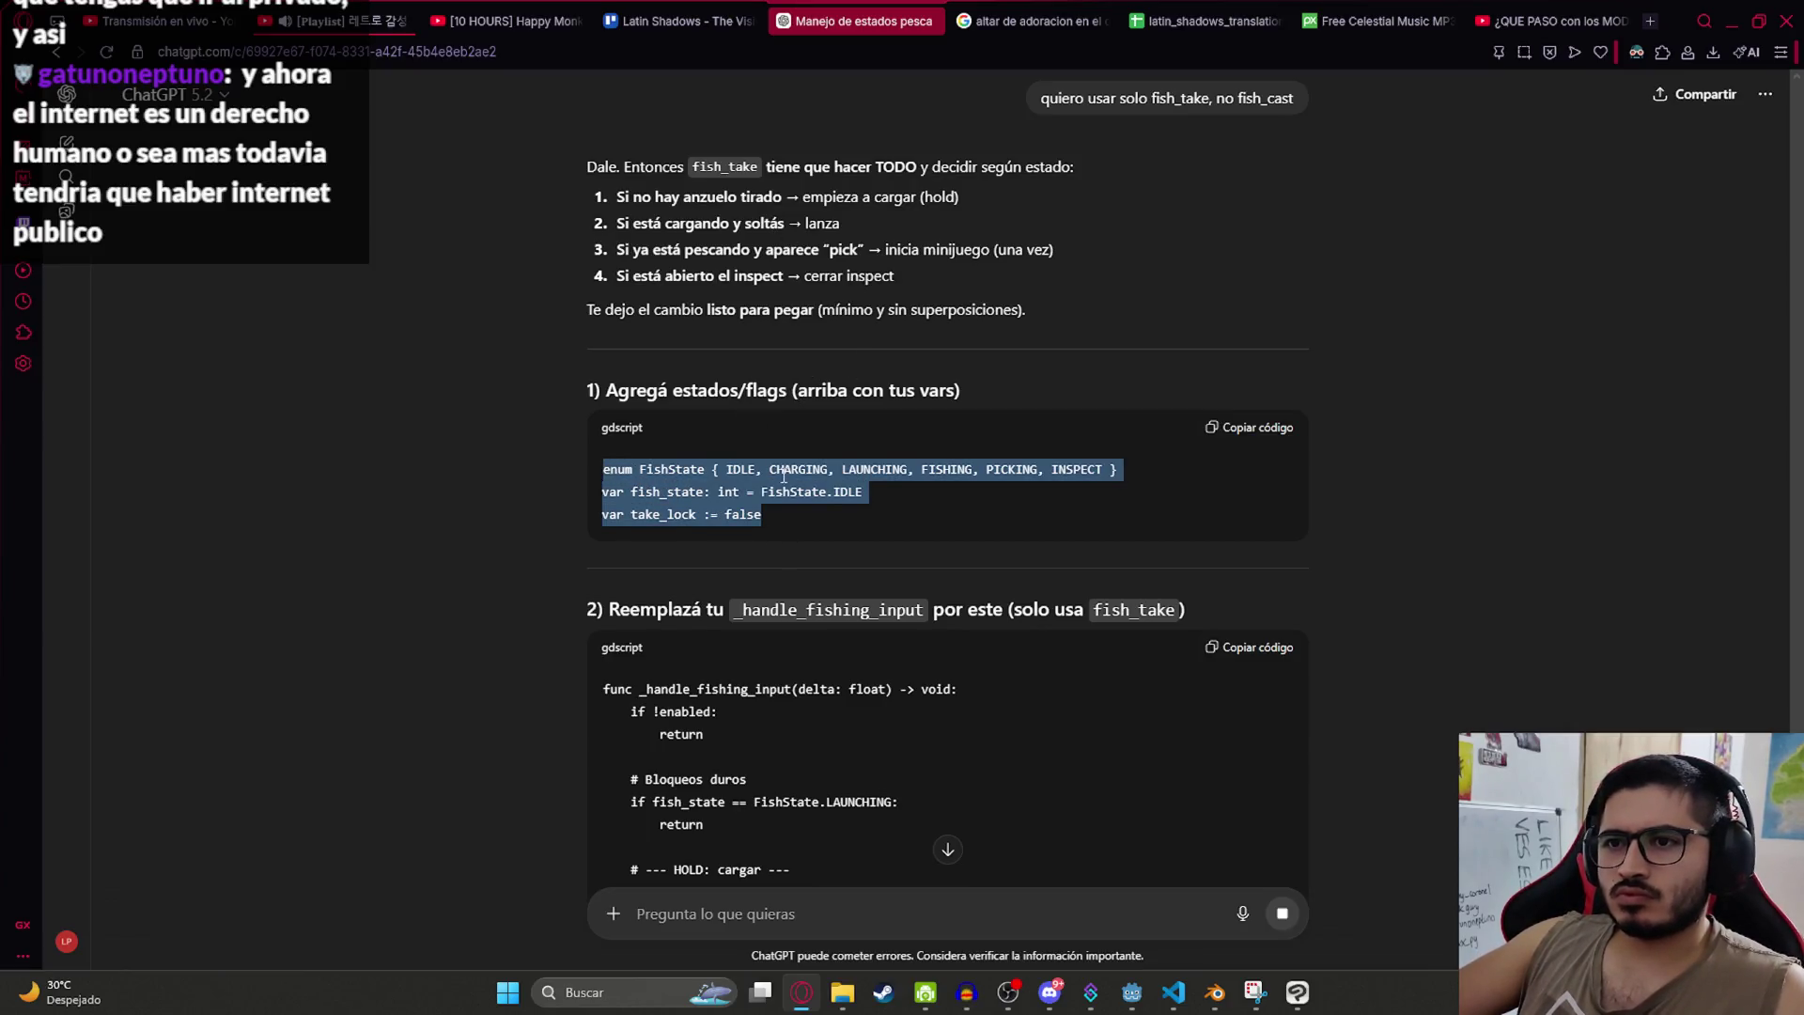
key(alt+Tab)
scroll(626, 229, up, 15)
key(ctrl+z)
key(ctrl+z)
key(ctrl+z)
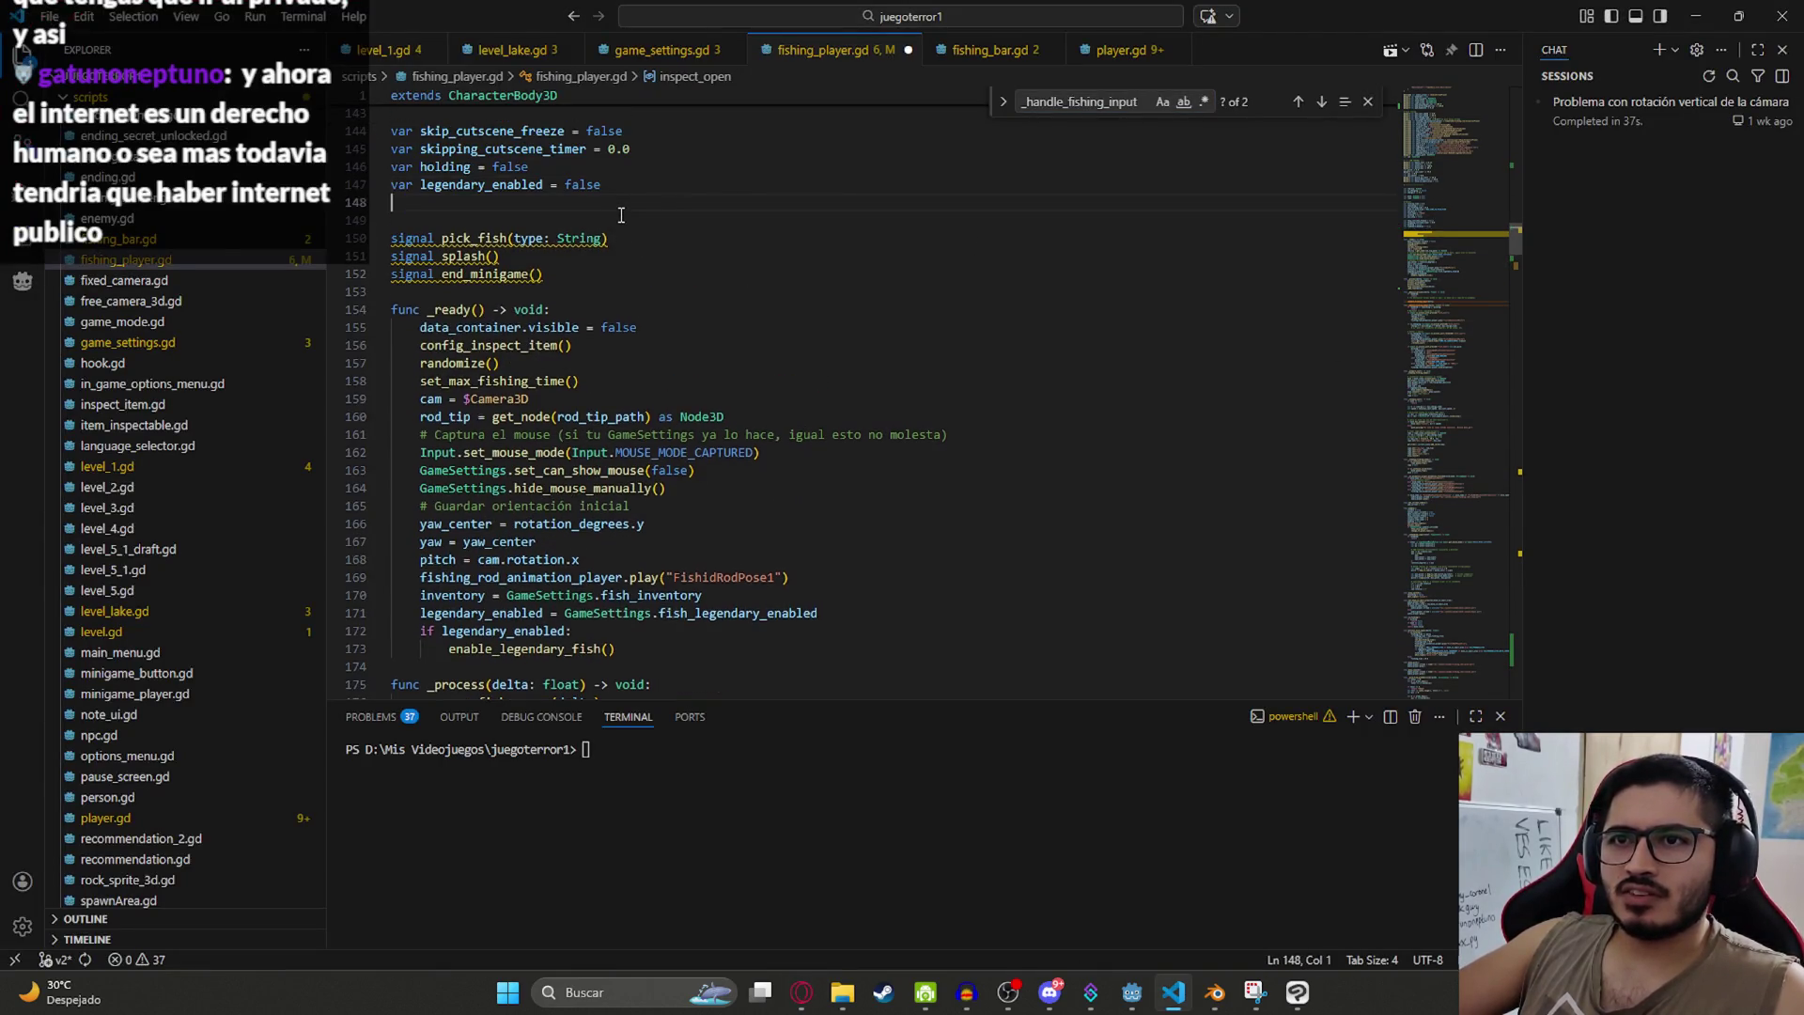
Step: Replace the take_lock and inspect_open declarations with the FishState enum and state variables
key(ctrl+y)
drag(620, 220, 395, 206)
key(ctrl+z)
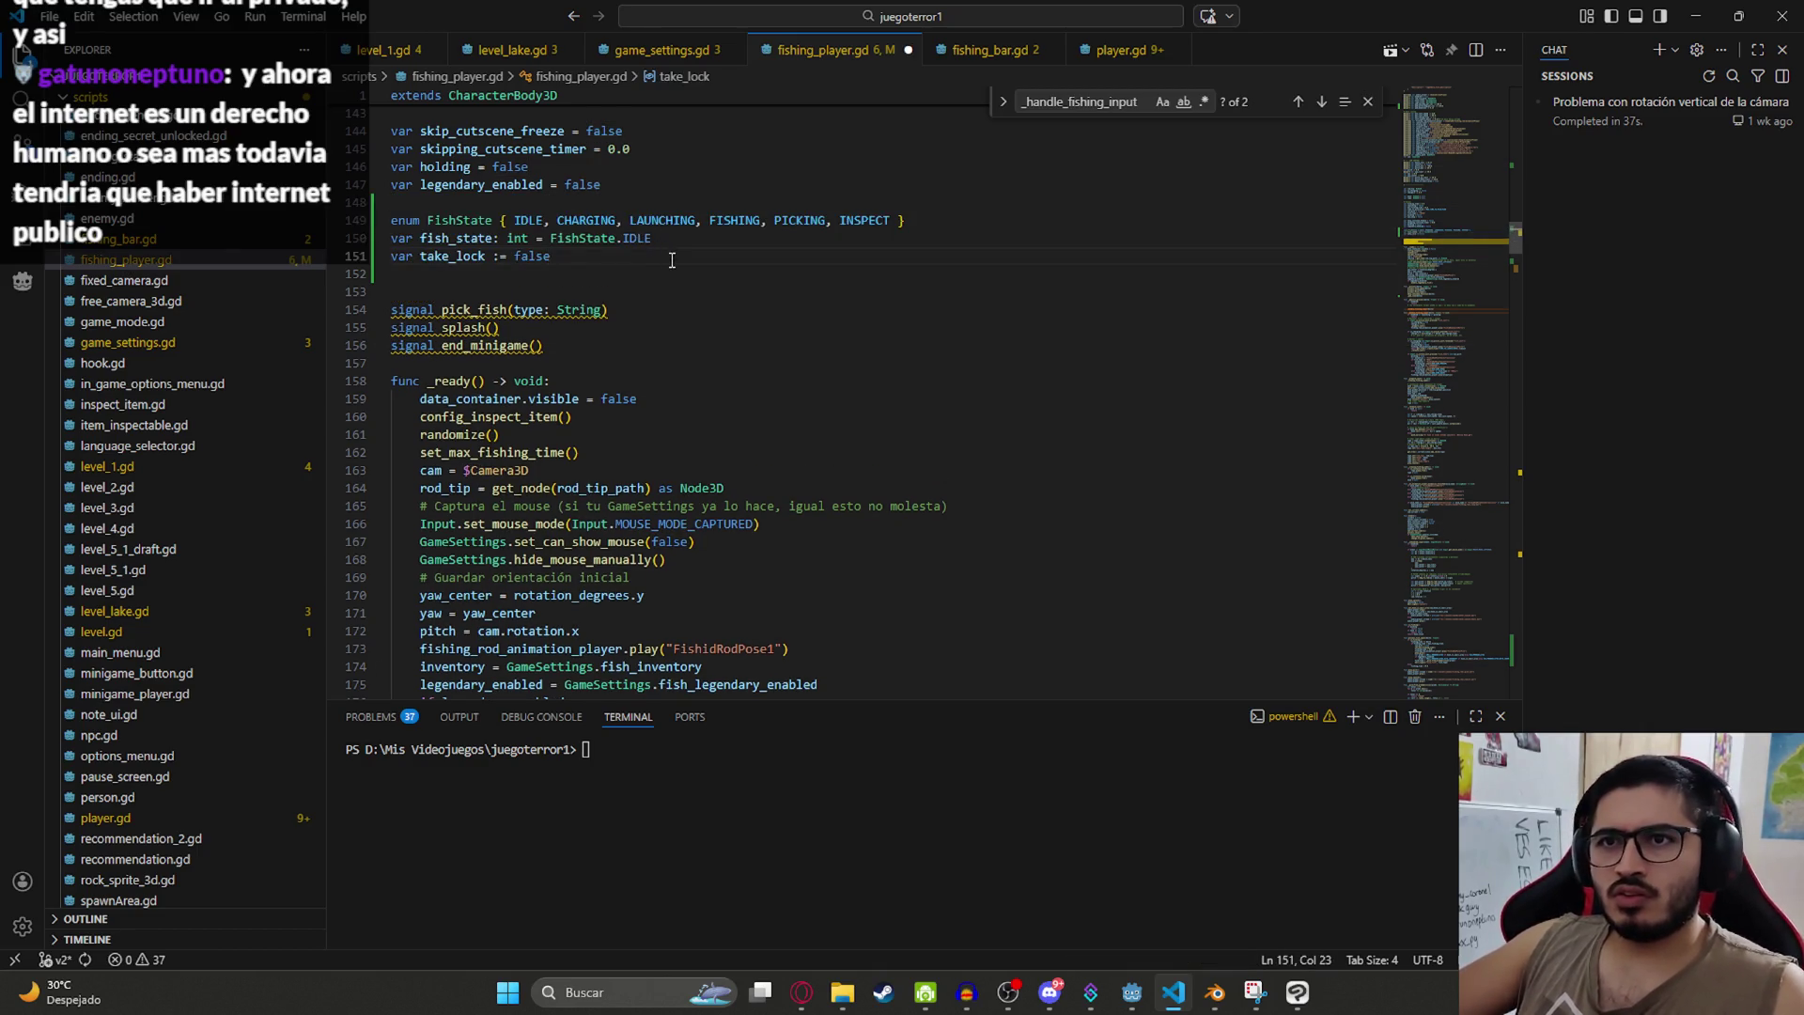
key(alt+Tab)
scroll(862, 487, down, 3)
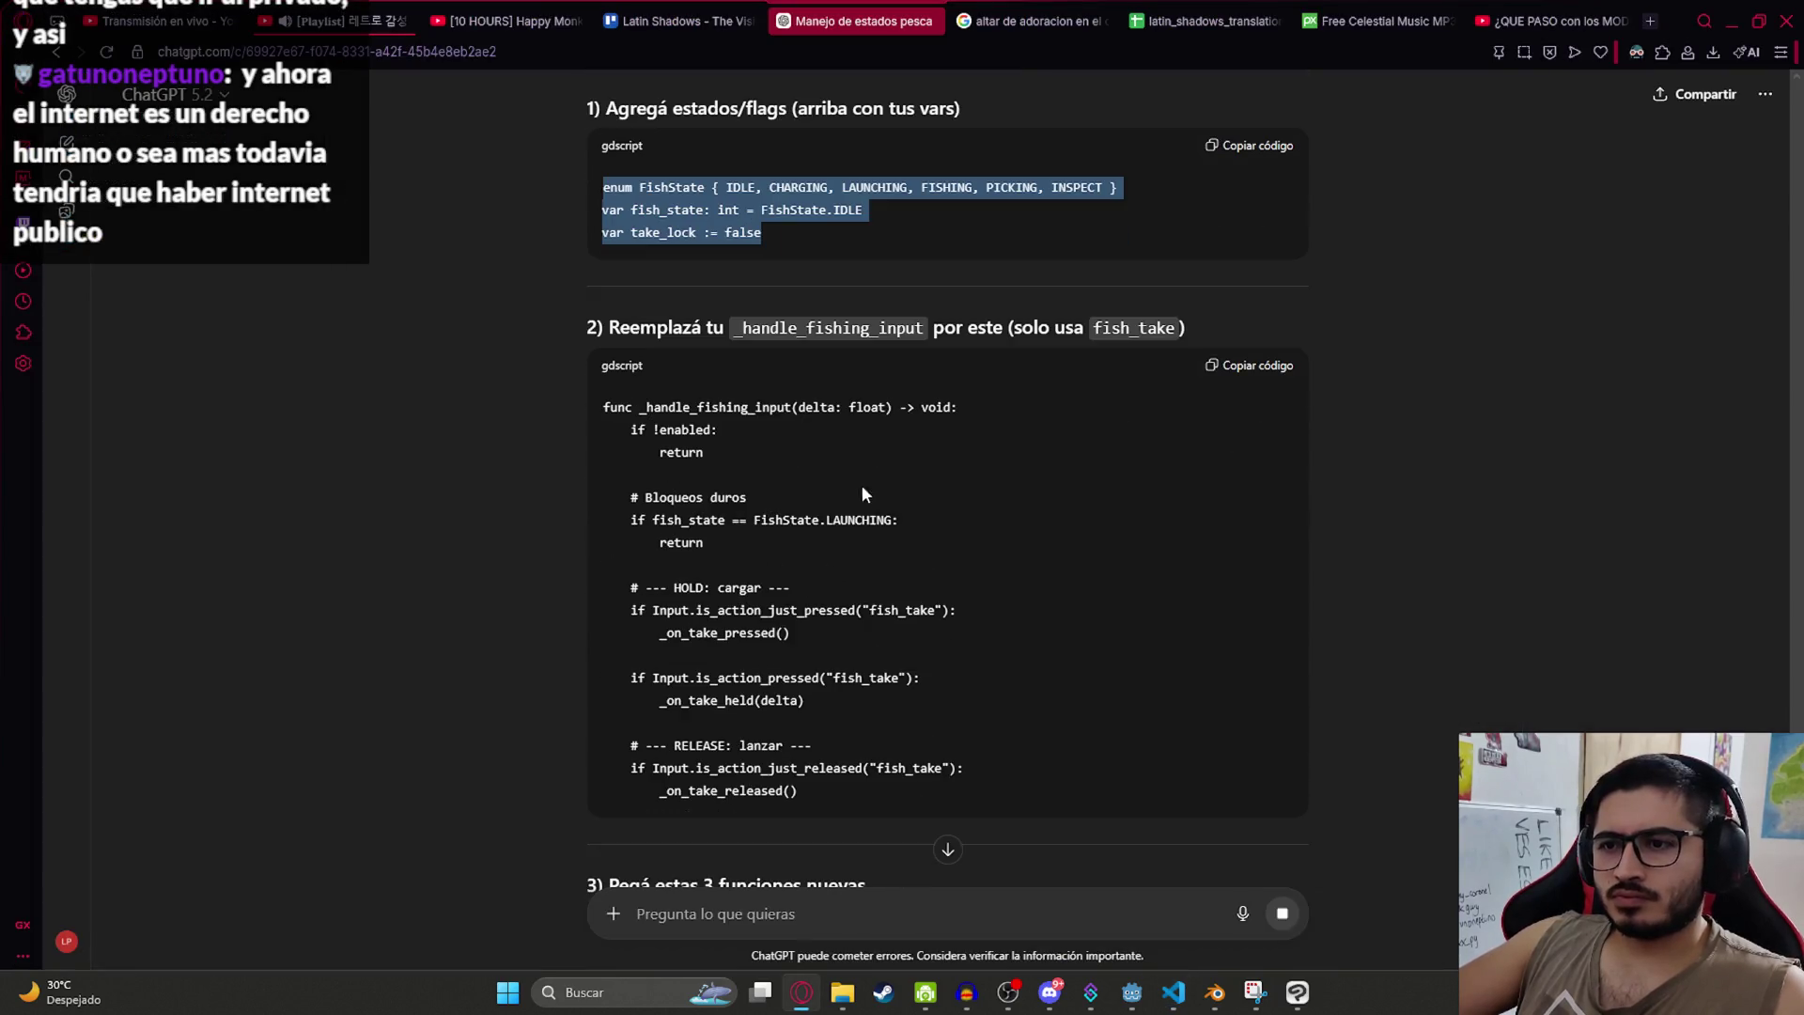
scroll(880, 491, down, 2)
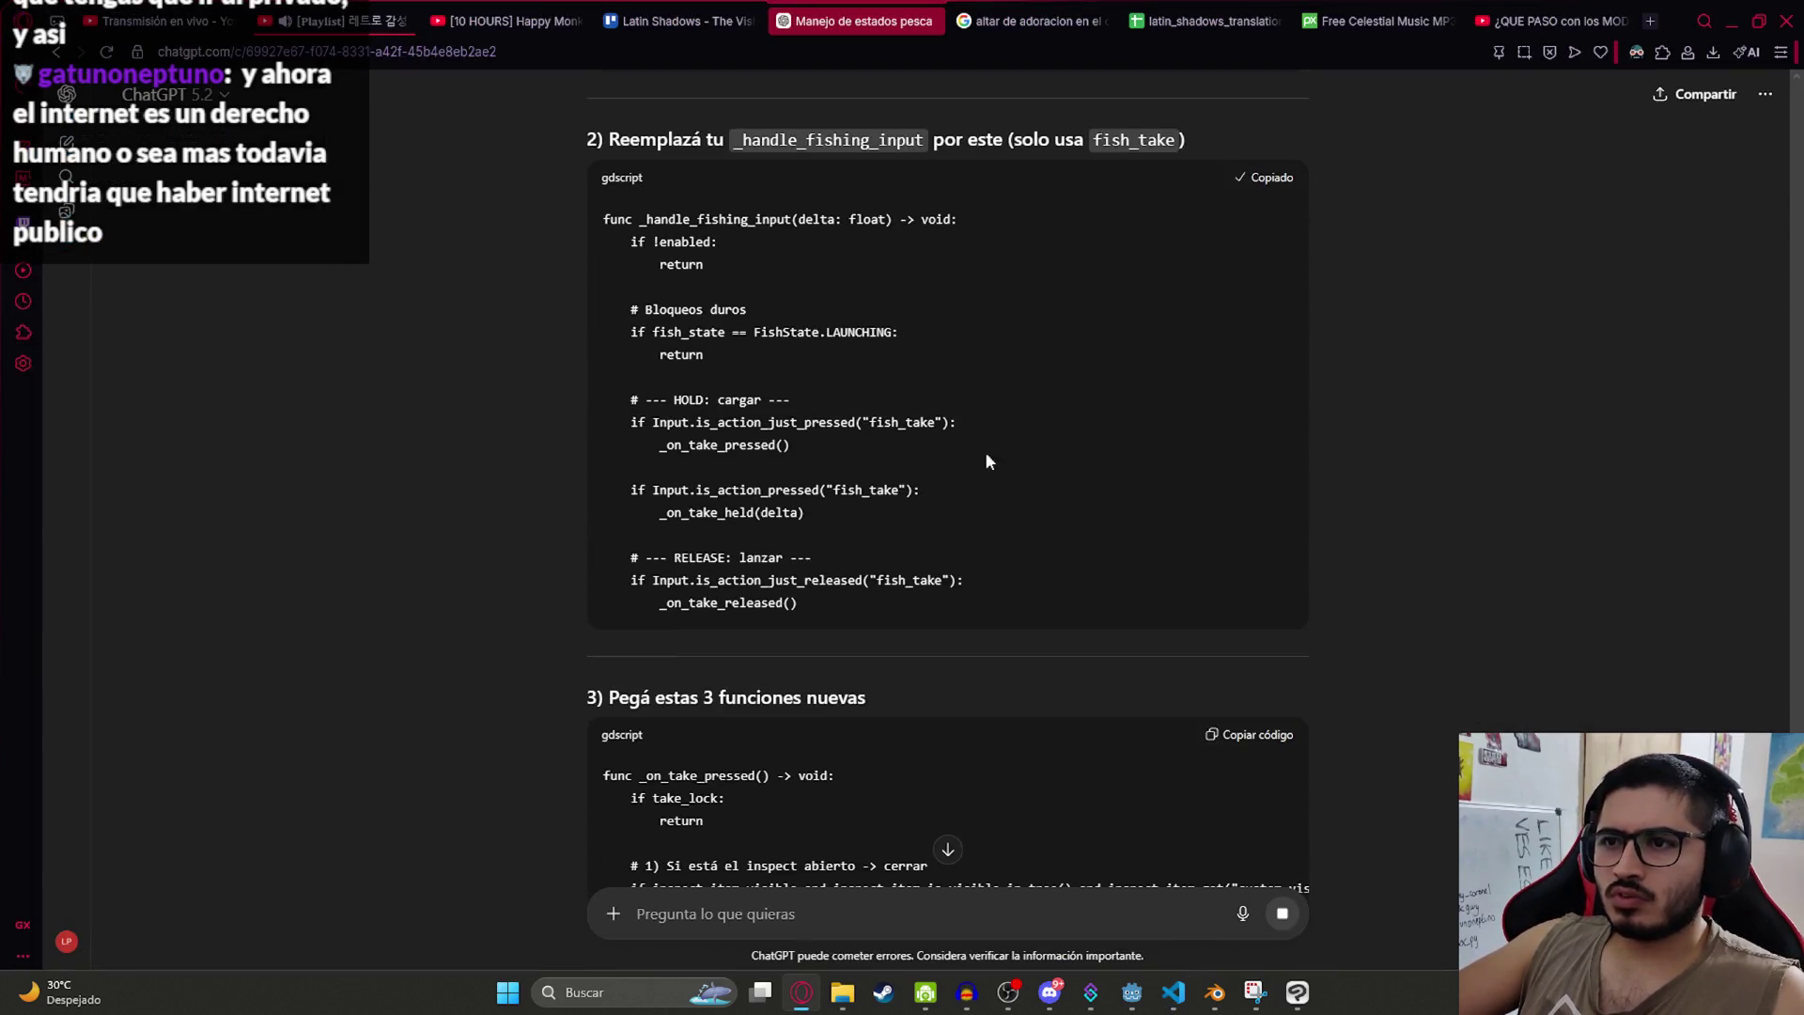
key(alt+Tab)
Step: Find _handle_fishing_input and paste ChatGPT's fish_take-only handler over its old body
key(ctrl+f)
text(handle)
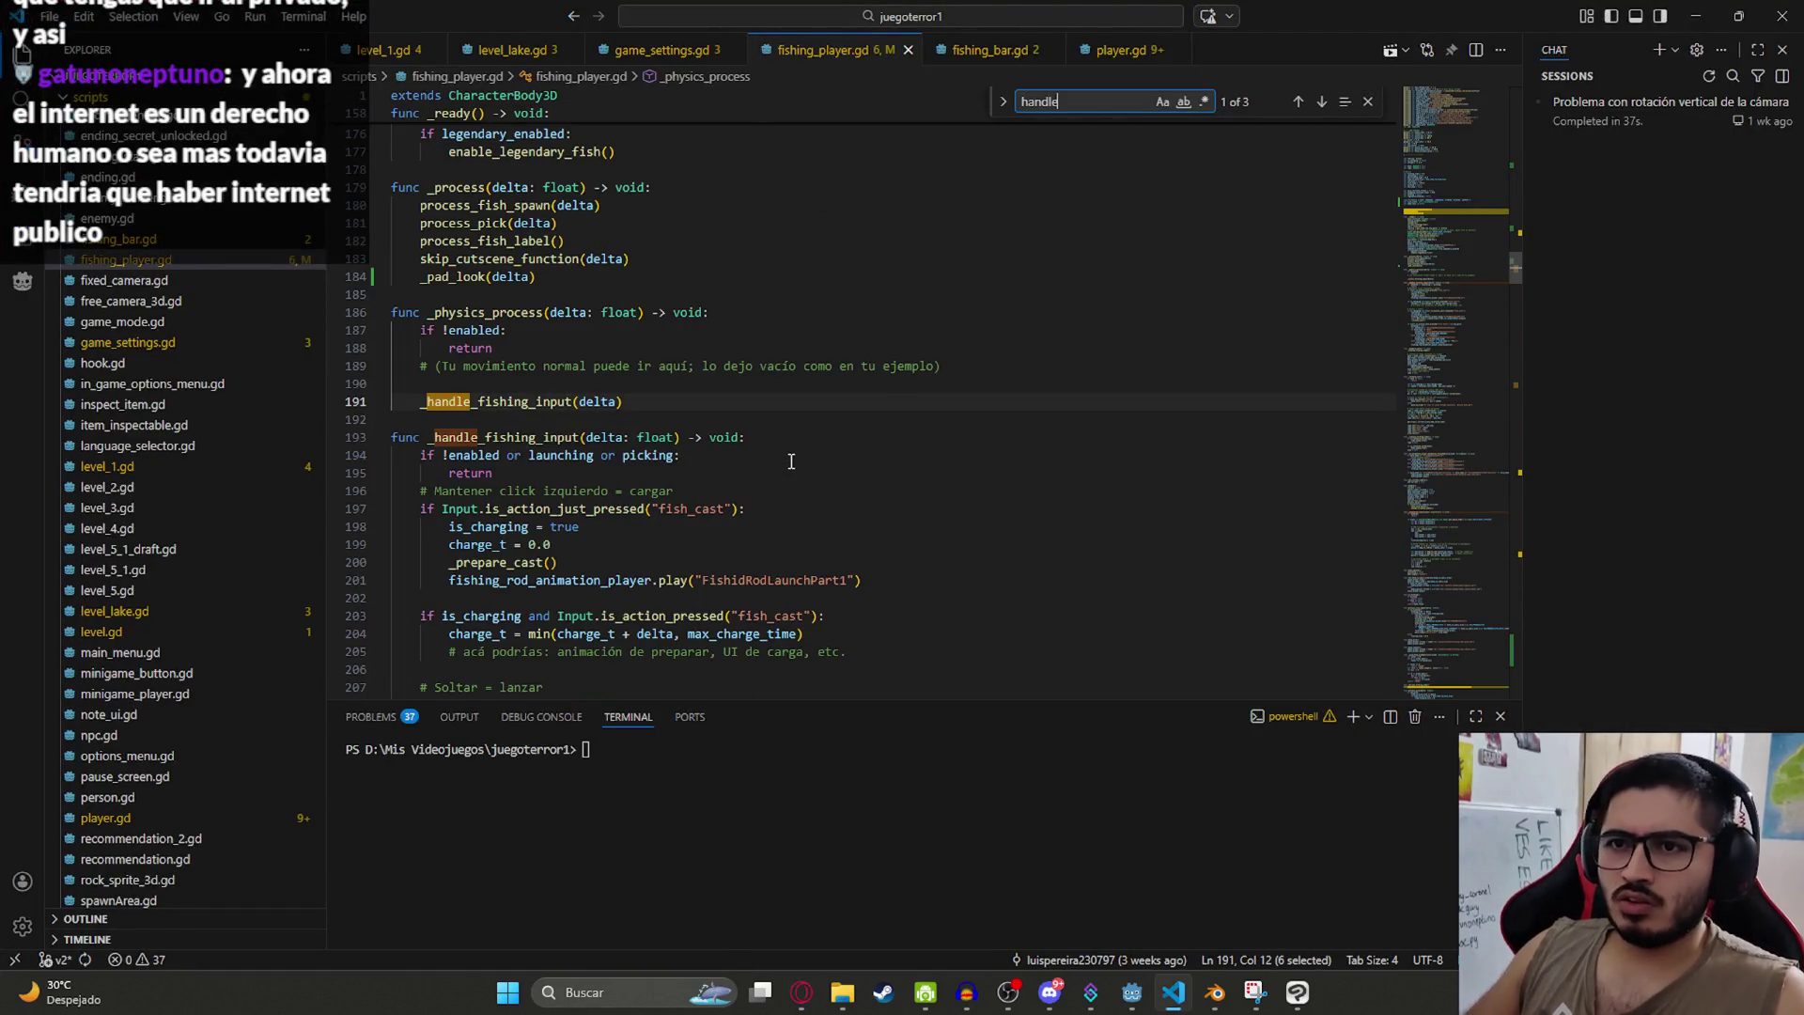
scroll(791, 462, down, 3)
key(alt+Tab)
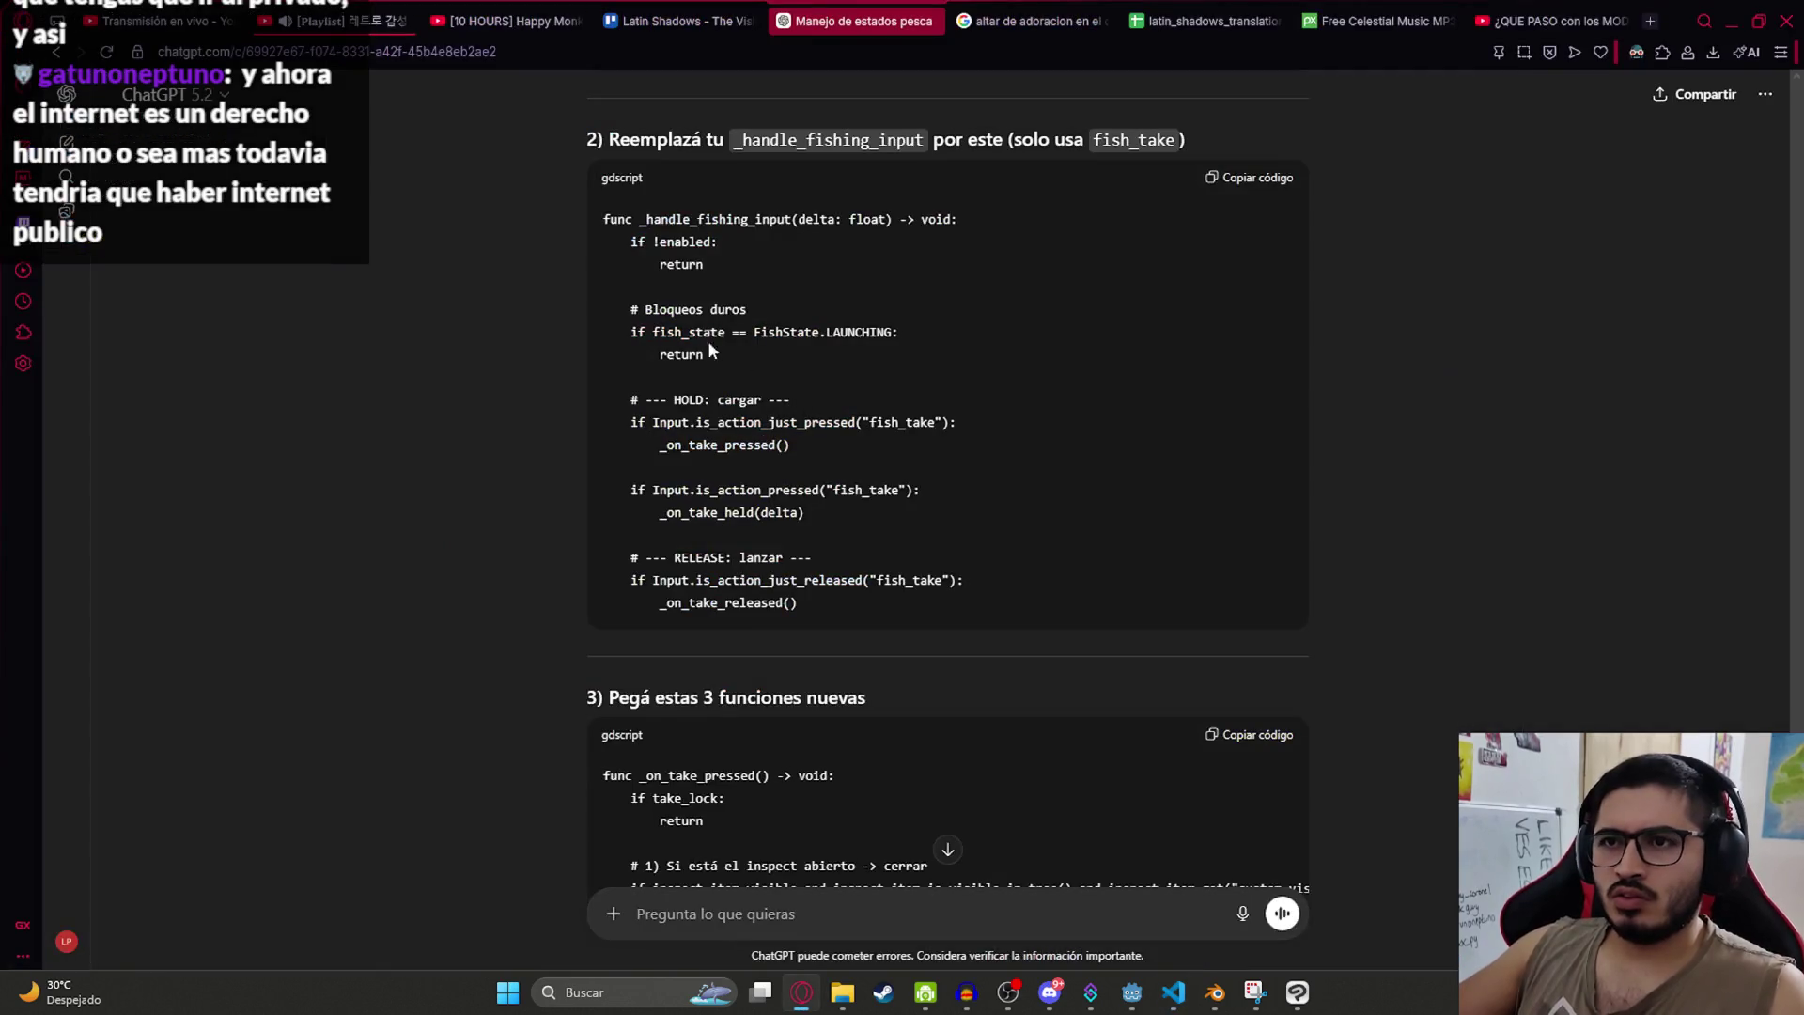
key(alt+Tab)
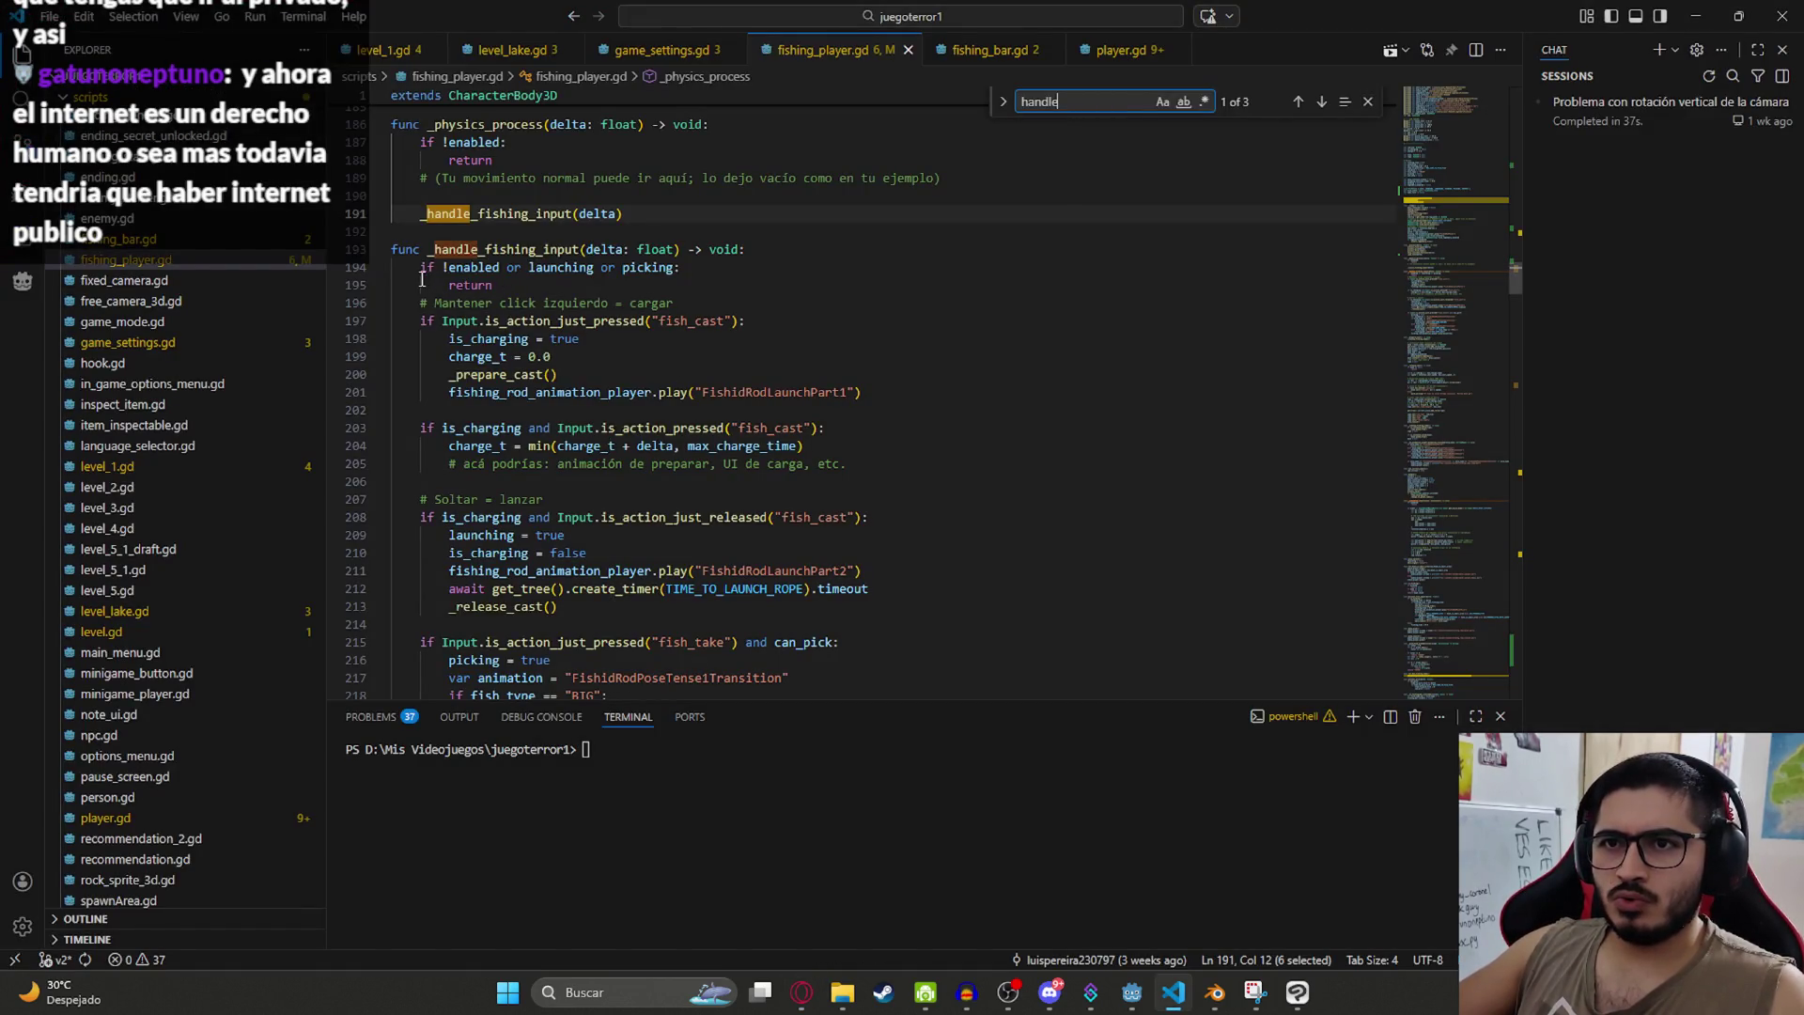
mouse_move(420, 271)
mouse_down()
mouse_move(818, 394)
mouse_move(841, 502)
mouse_up()
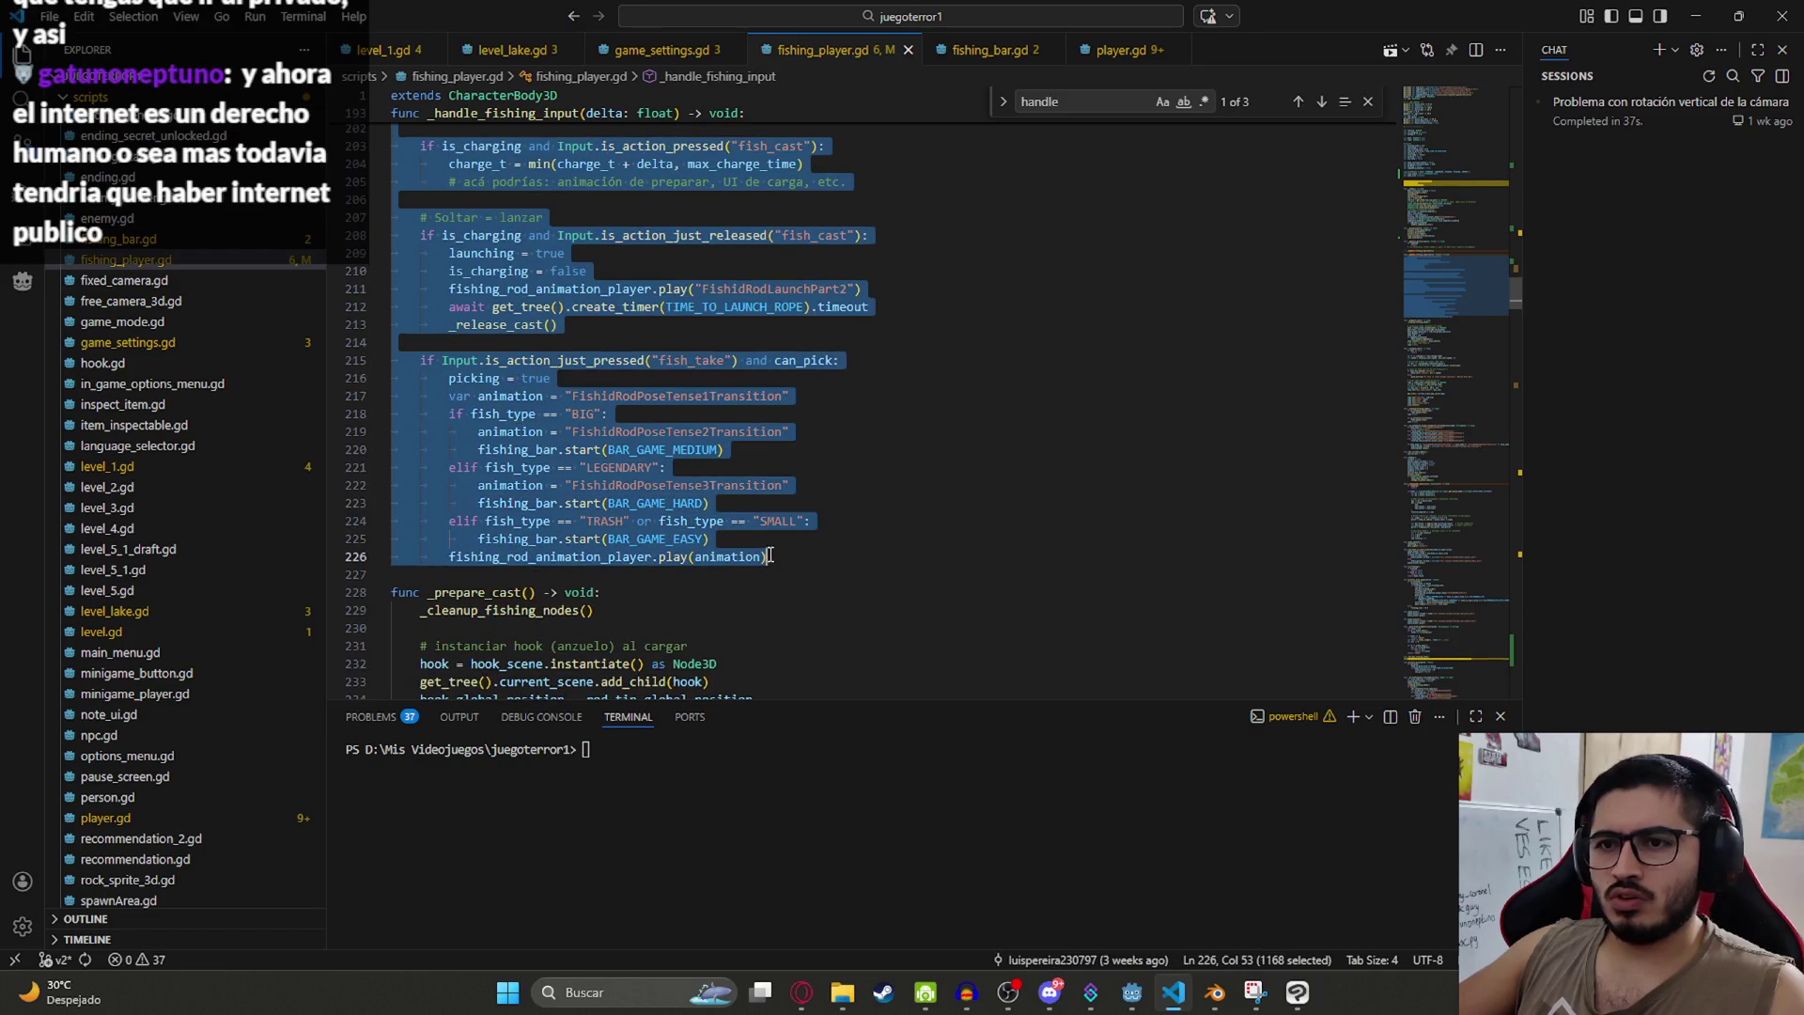
text(func _handle_fishing_input(delta: float) -> void: 	if !enabled: 		return  	# Bloqueos duros 	if fish_state == FishState.LAUNCHING: 		return  	# --- HOLD: cargar --- 	if Input.is_action_just_pressed("fish_take"): 		_on_take_pressed()  	if Input.is_action_pressed("fish_take"): 		_on_take_held(delta)  	# --- RELEASE: lanzar --- 	if Input.is_action_just_released("fish_take"): 		_on_take_released())
scroll(840, 503, up, 4)
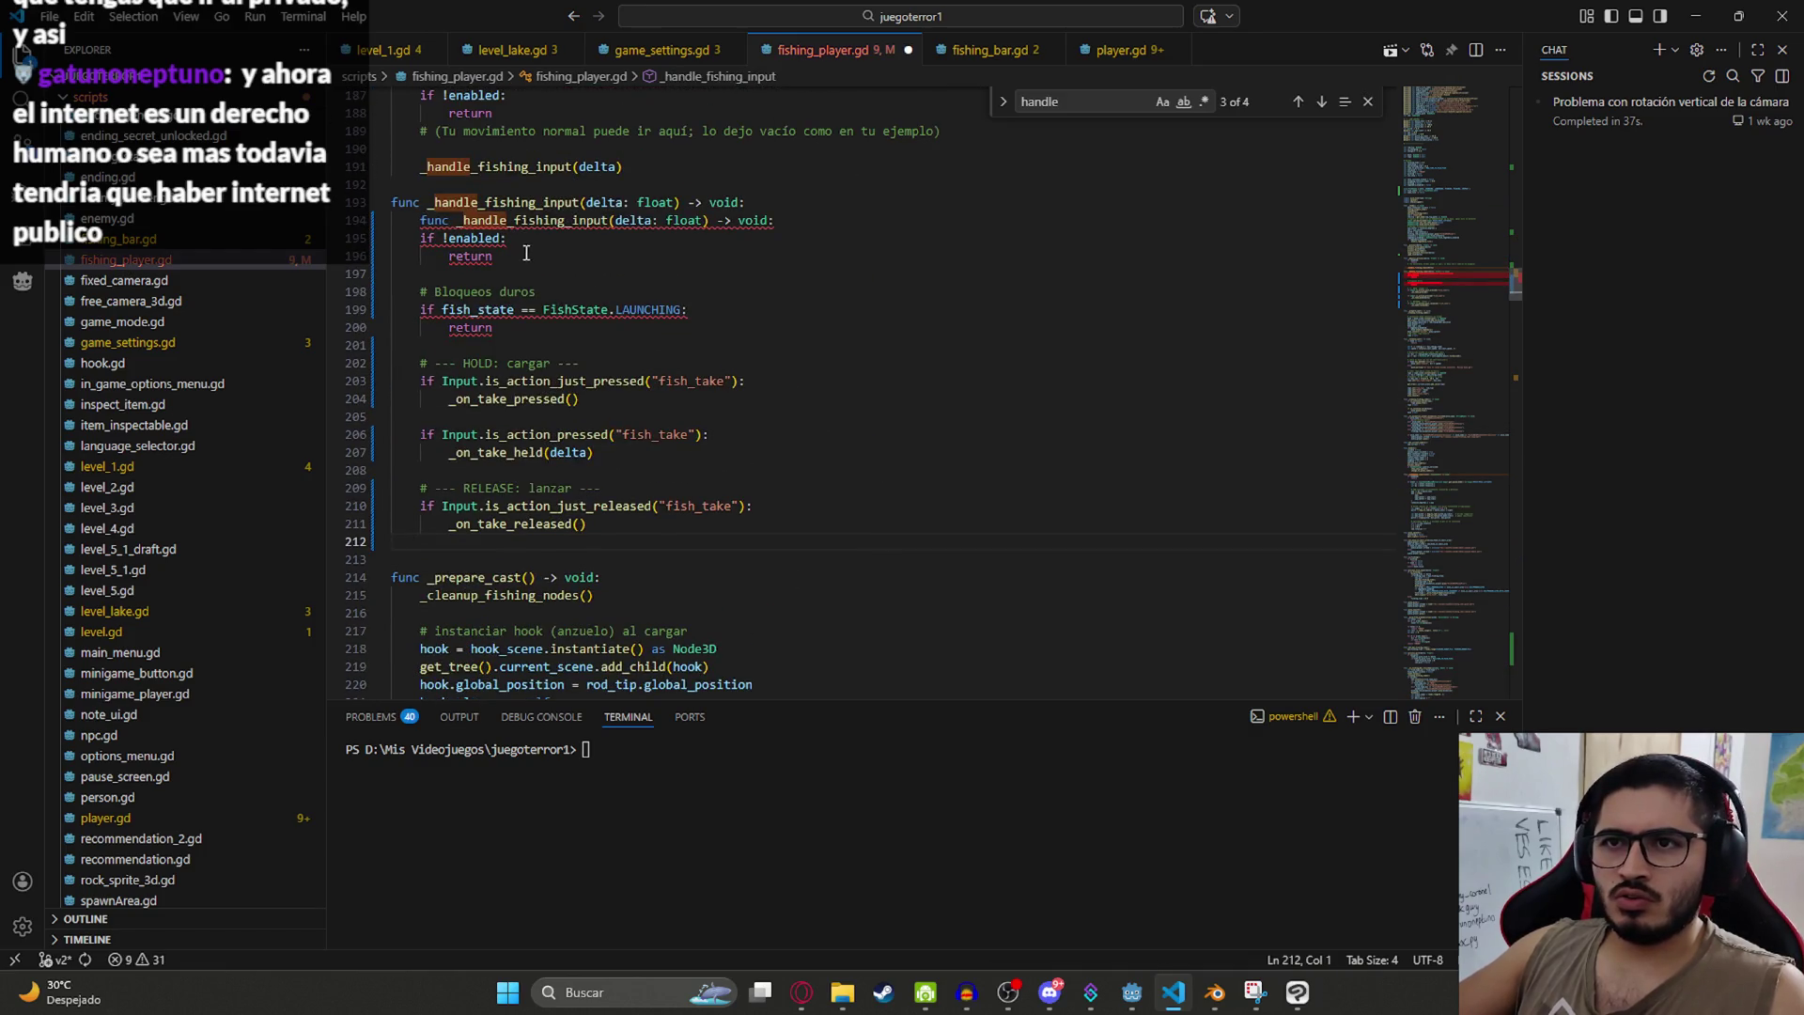
key(alt+Tab)
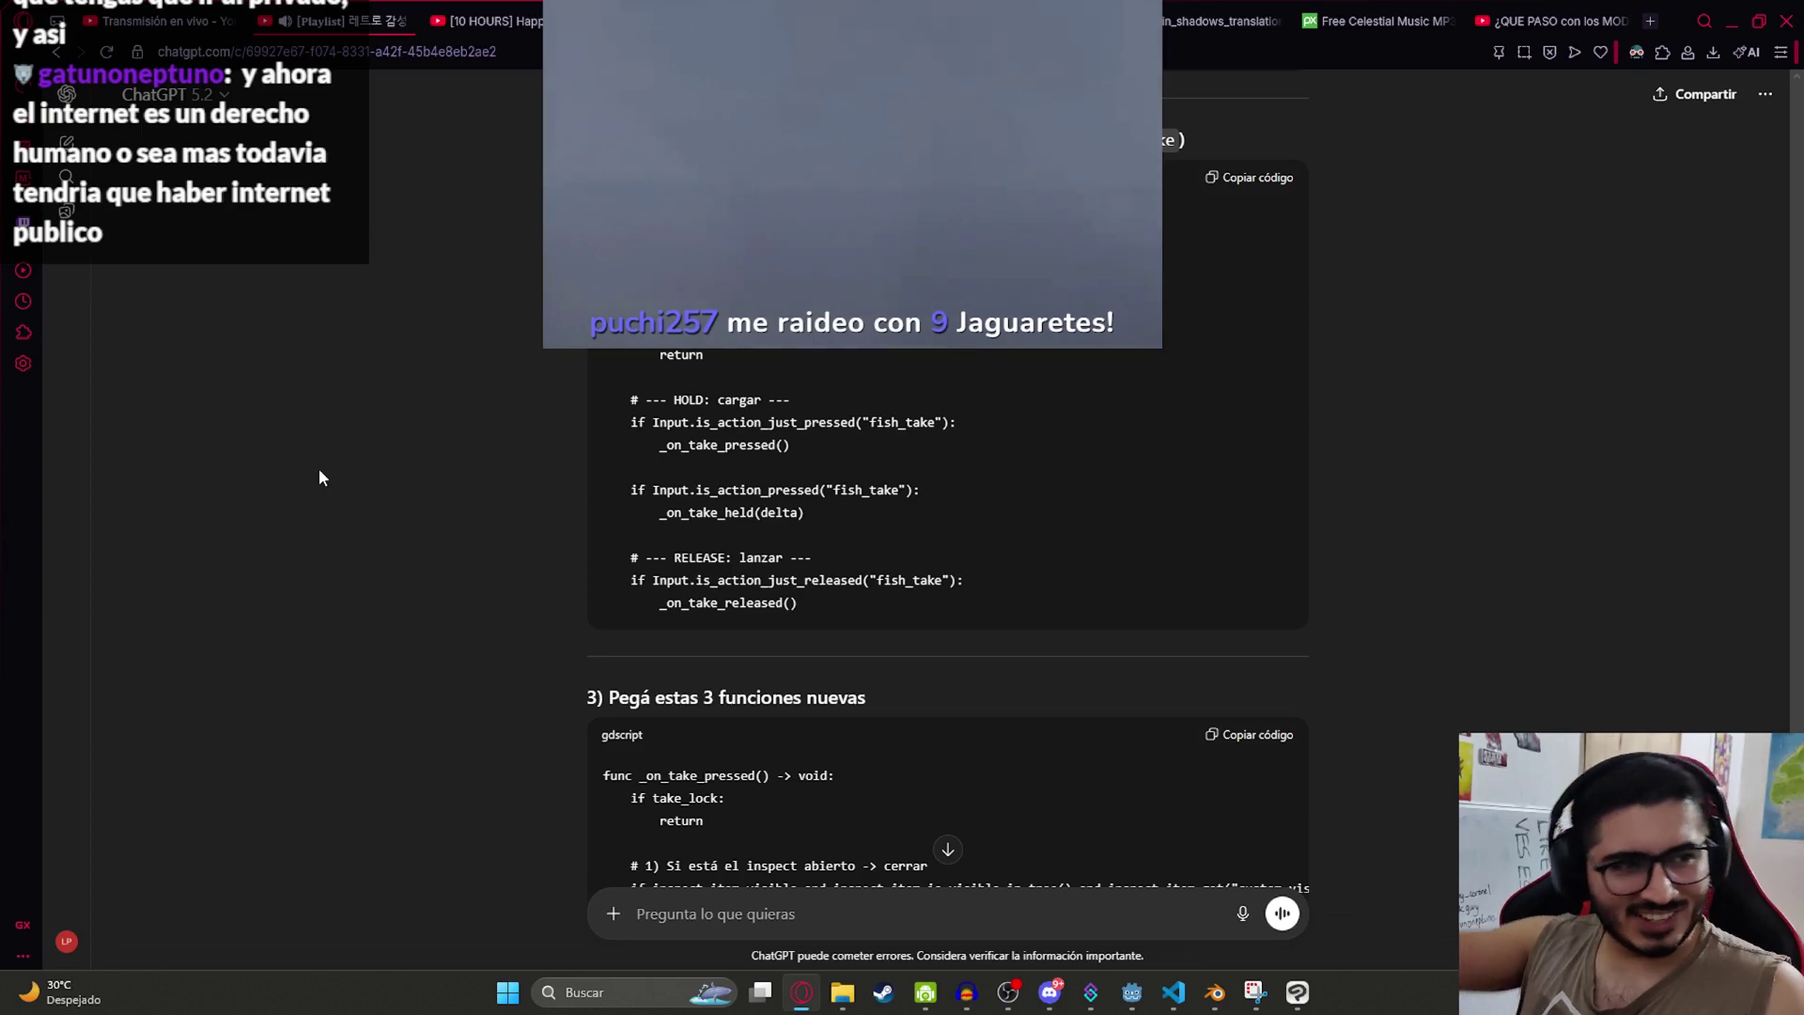
scroll(933, 458, down, 1)
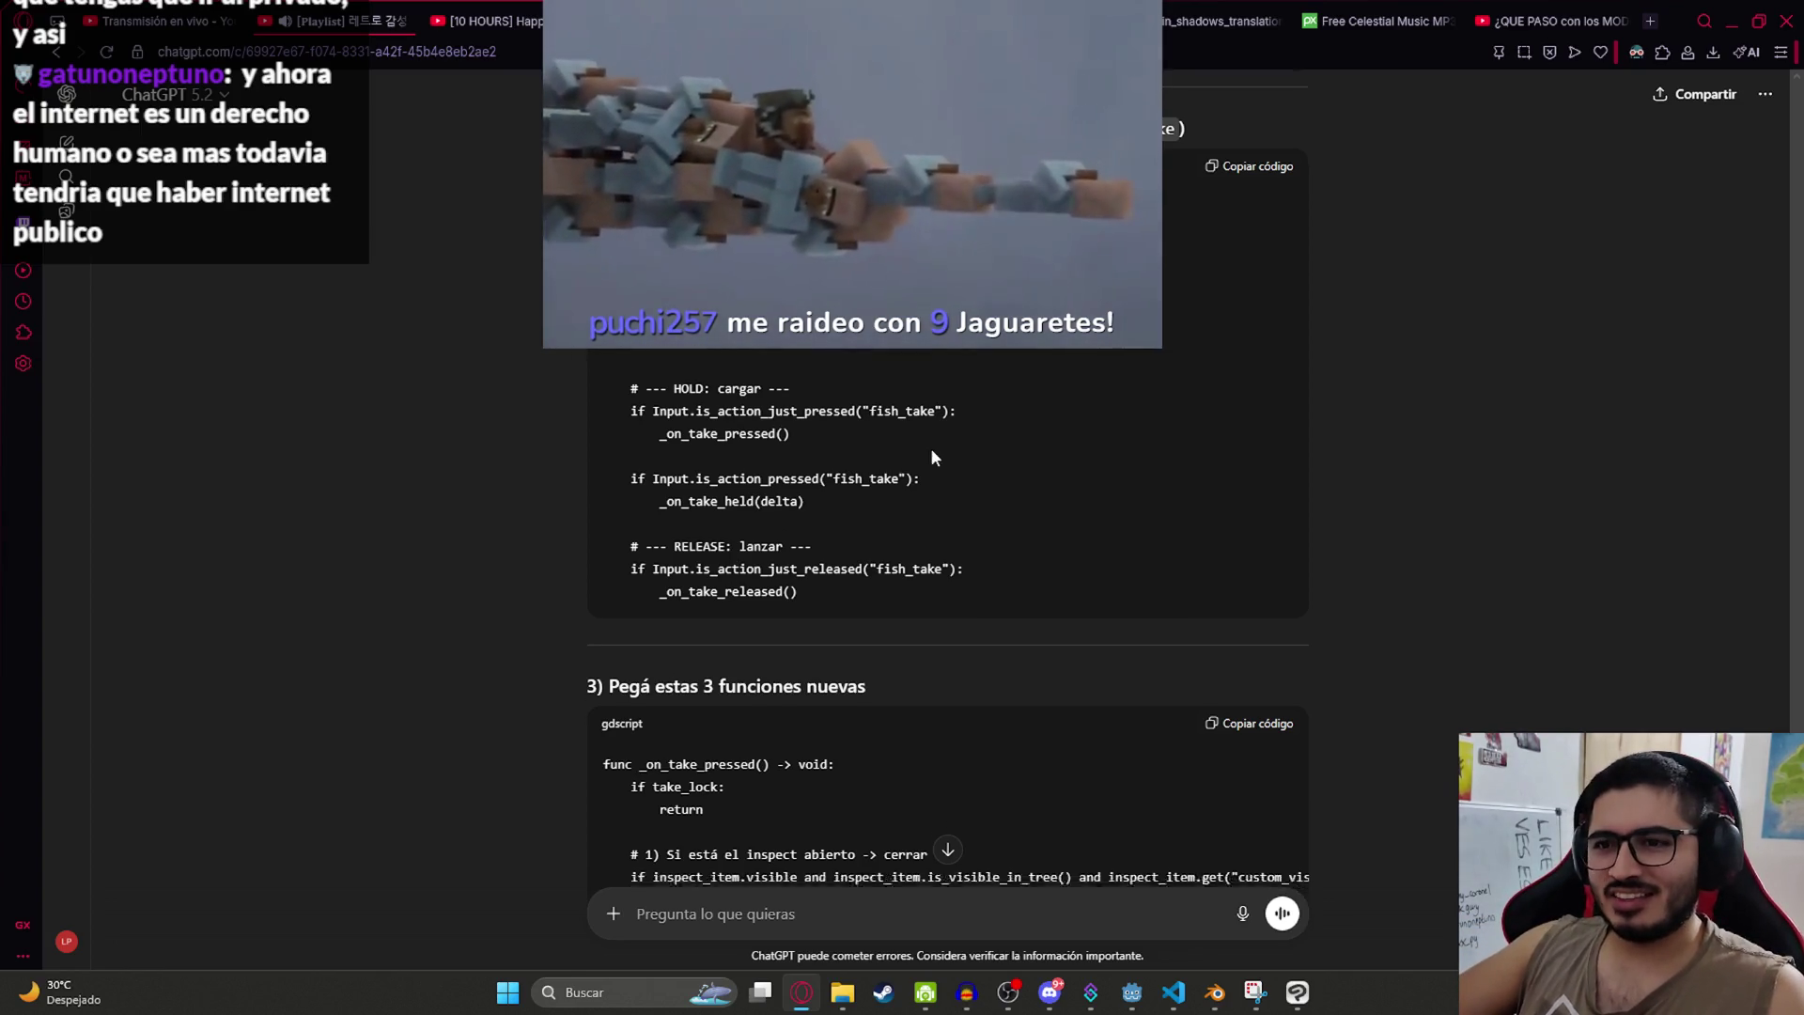
scroll(996, 526, down, 2)
scroll(961, 482, up, 3)
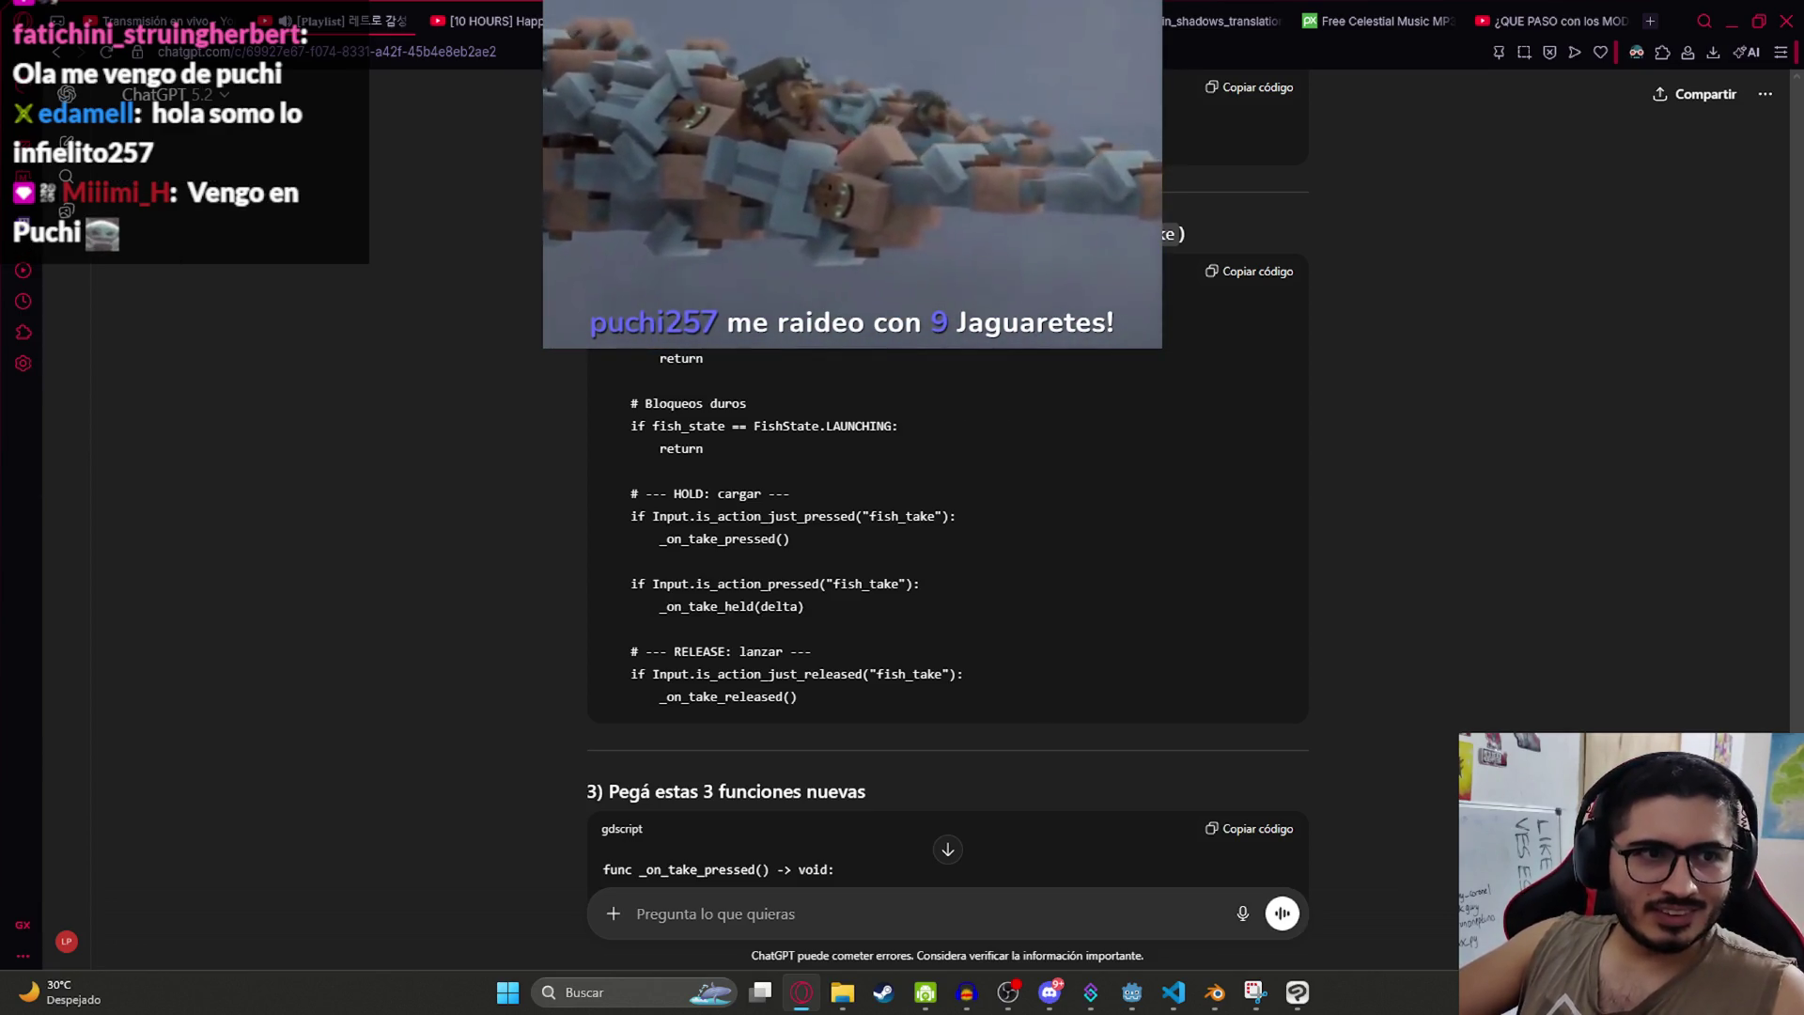
click(439, 30)
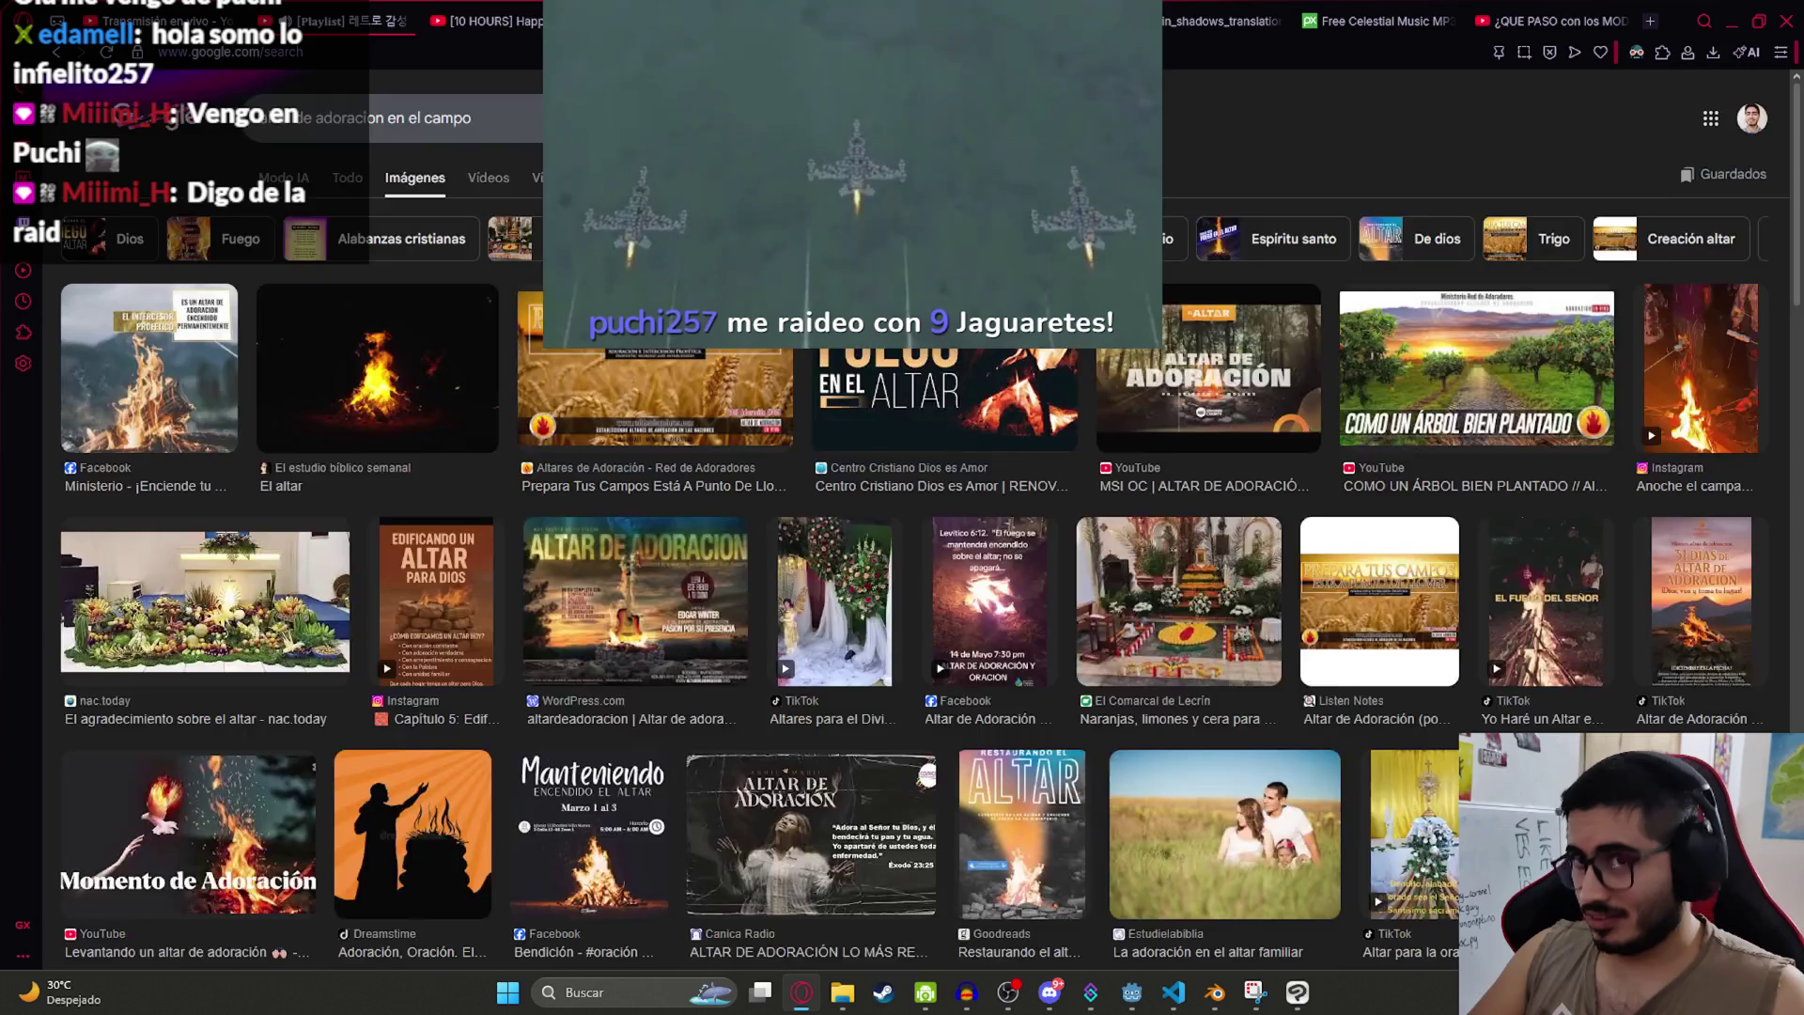
click(583, 21)
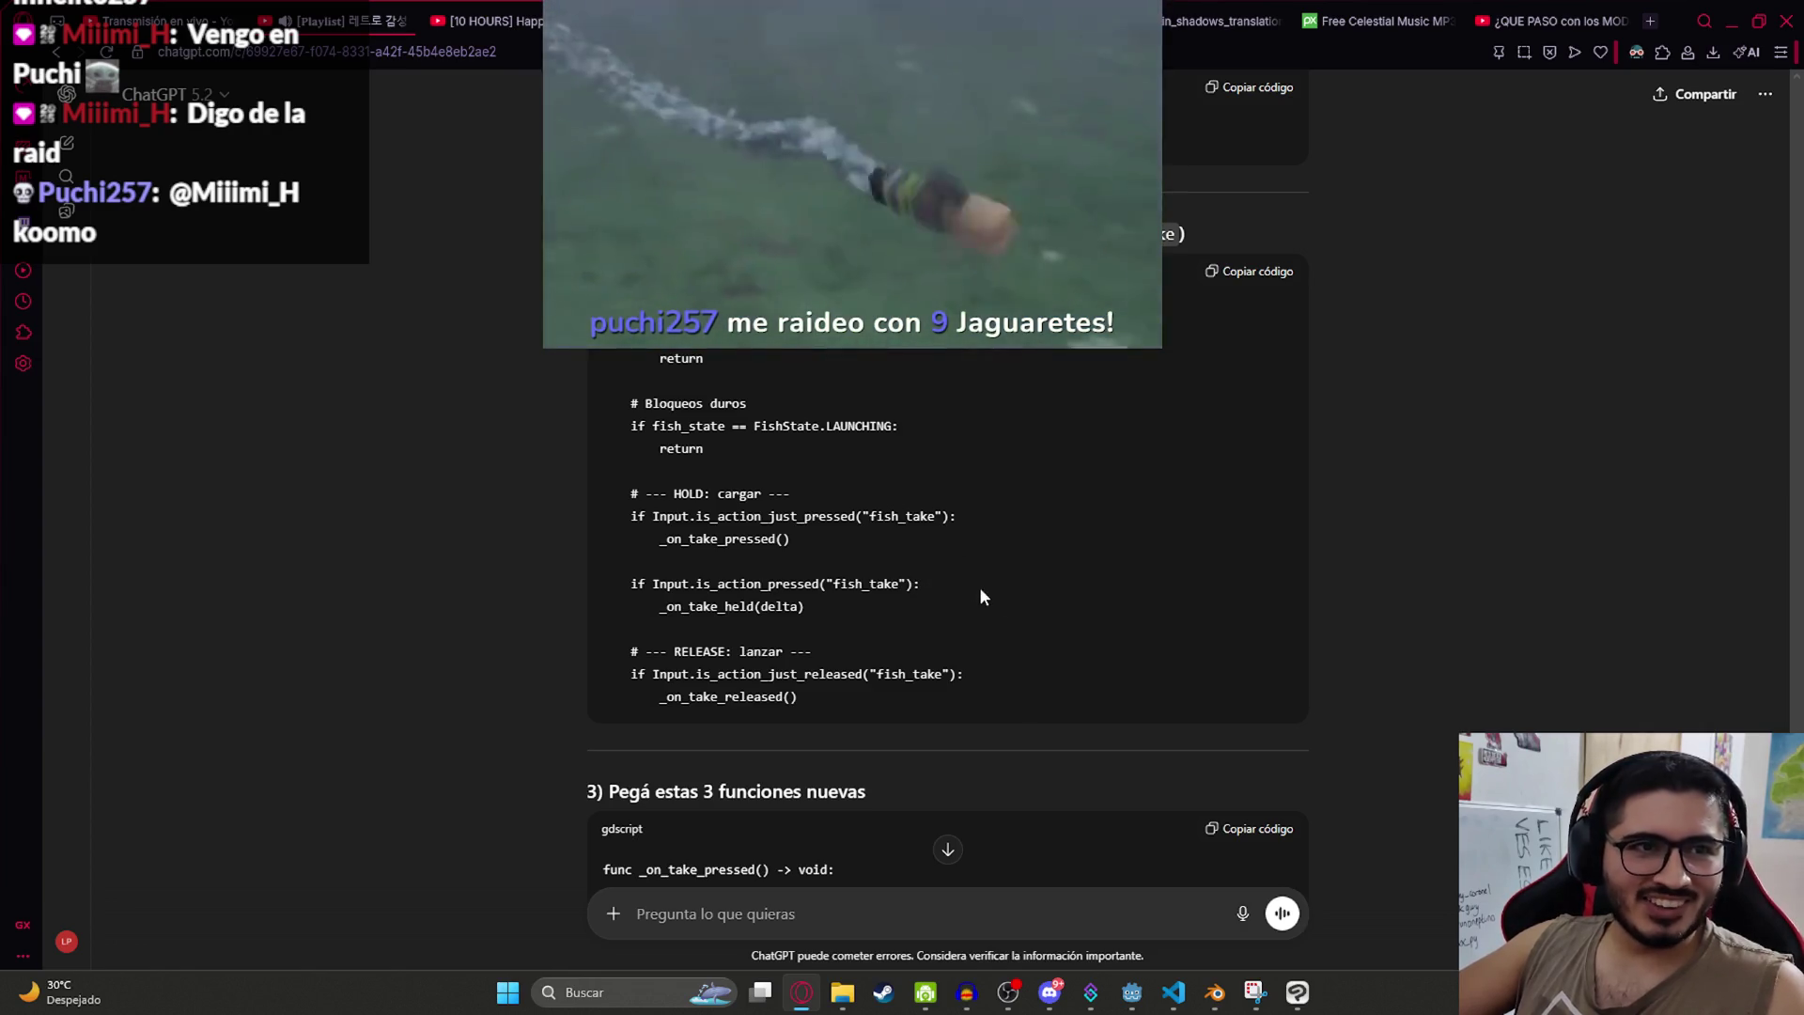
scroll(945, 479, down, 2)
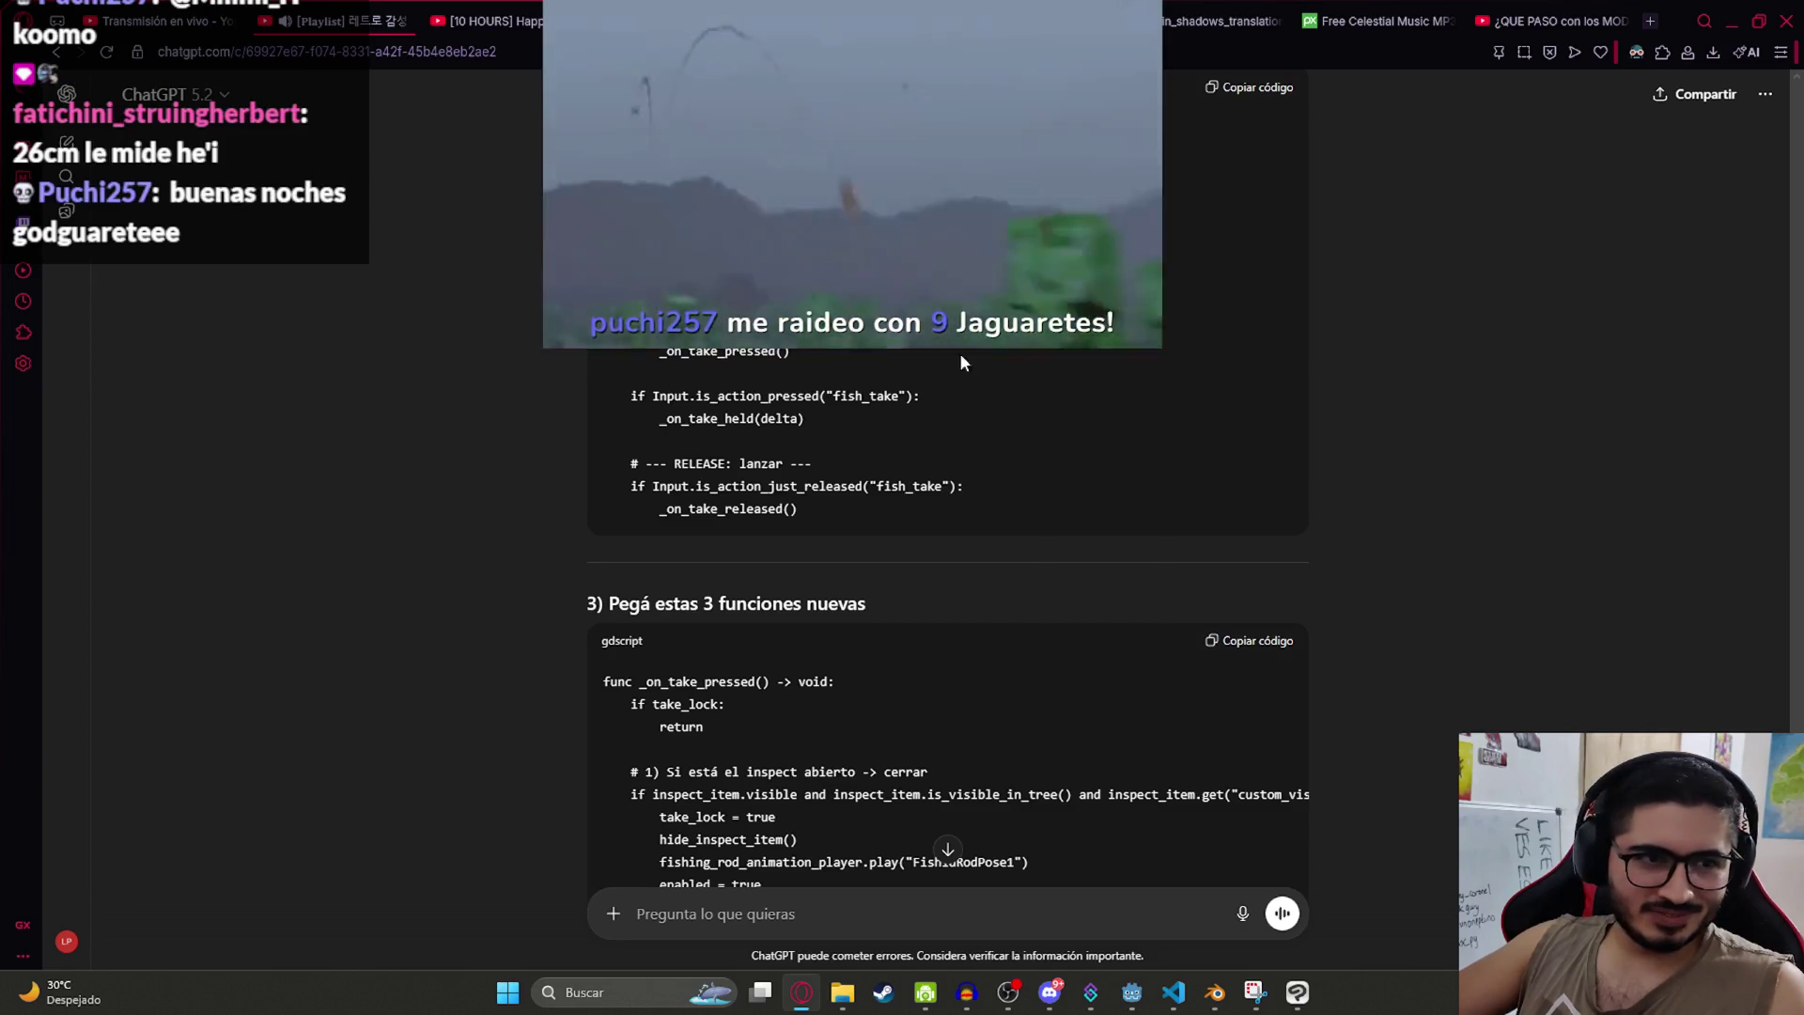
scroll(856, 386, down, 4)
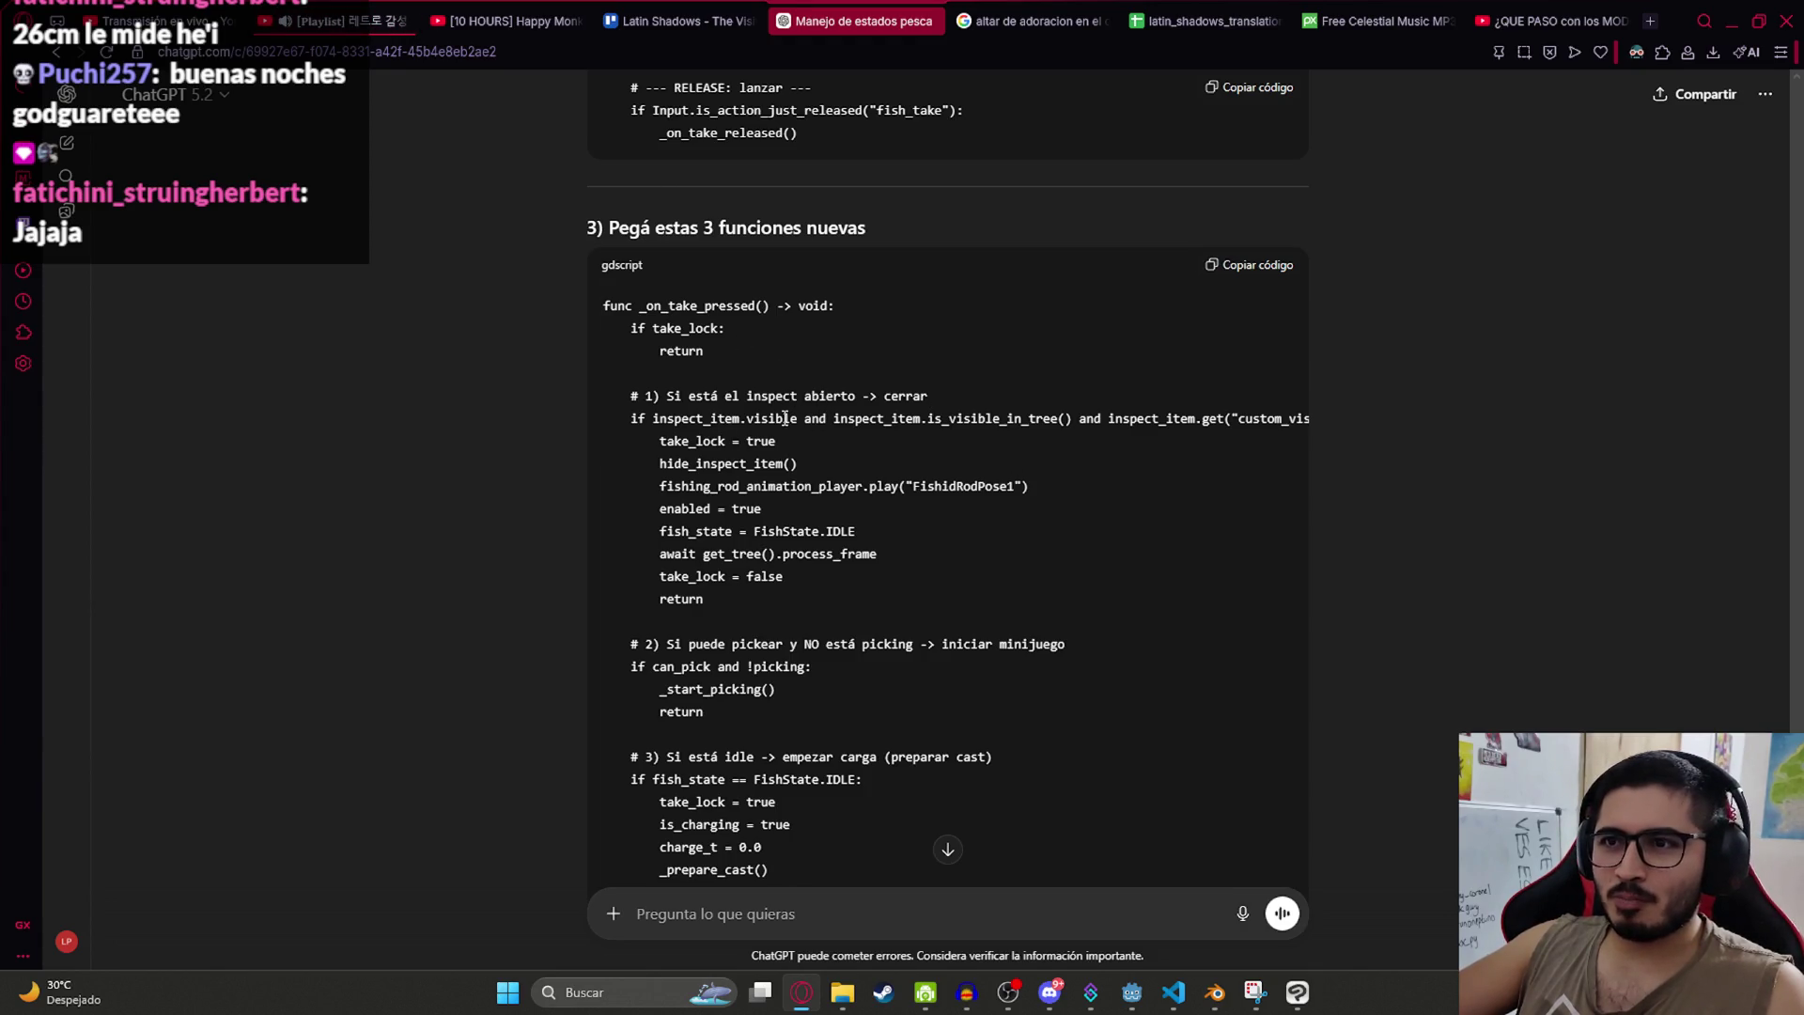
scroll(980, 294, down, 12)
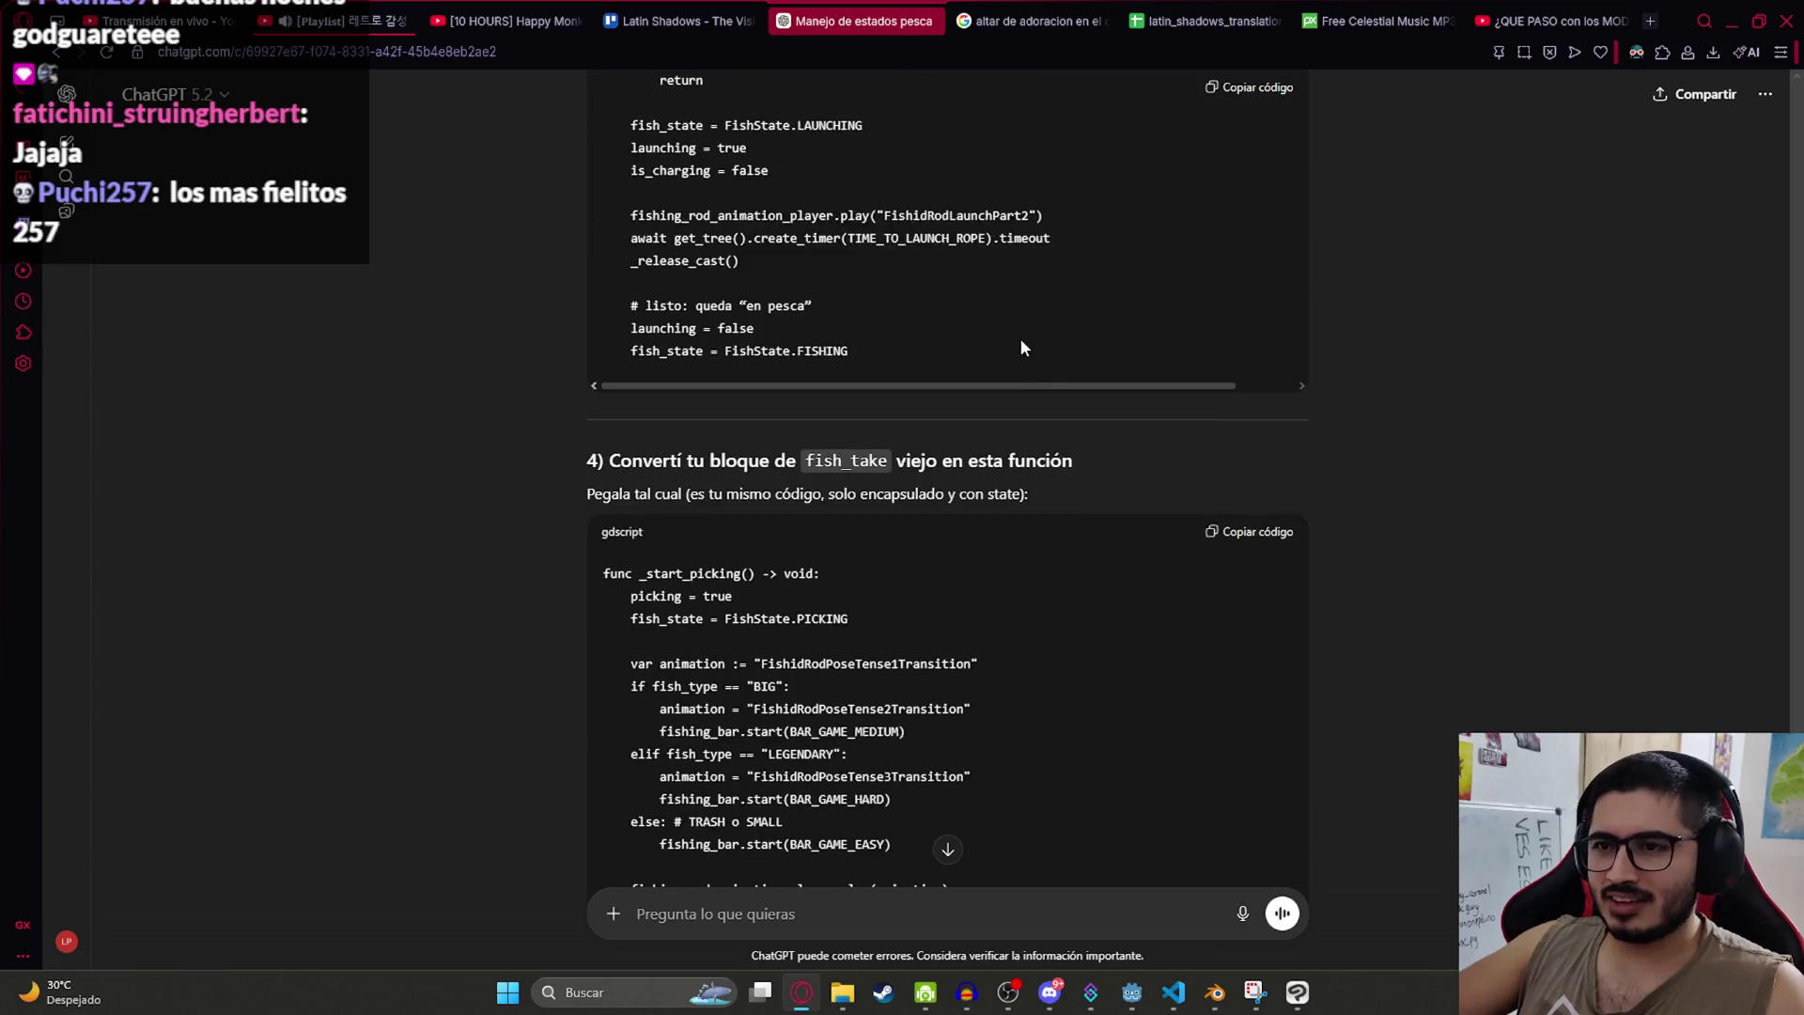
scroll(1018, 351, up, 8)
scroll(1036, 399, up, 4)
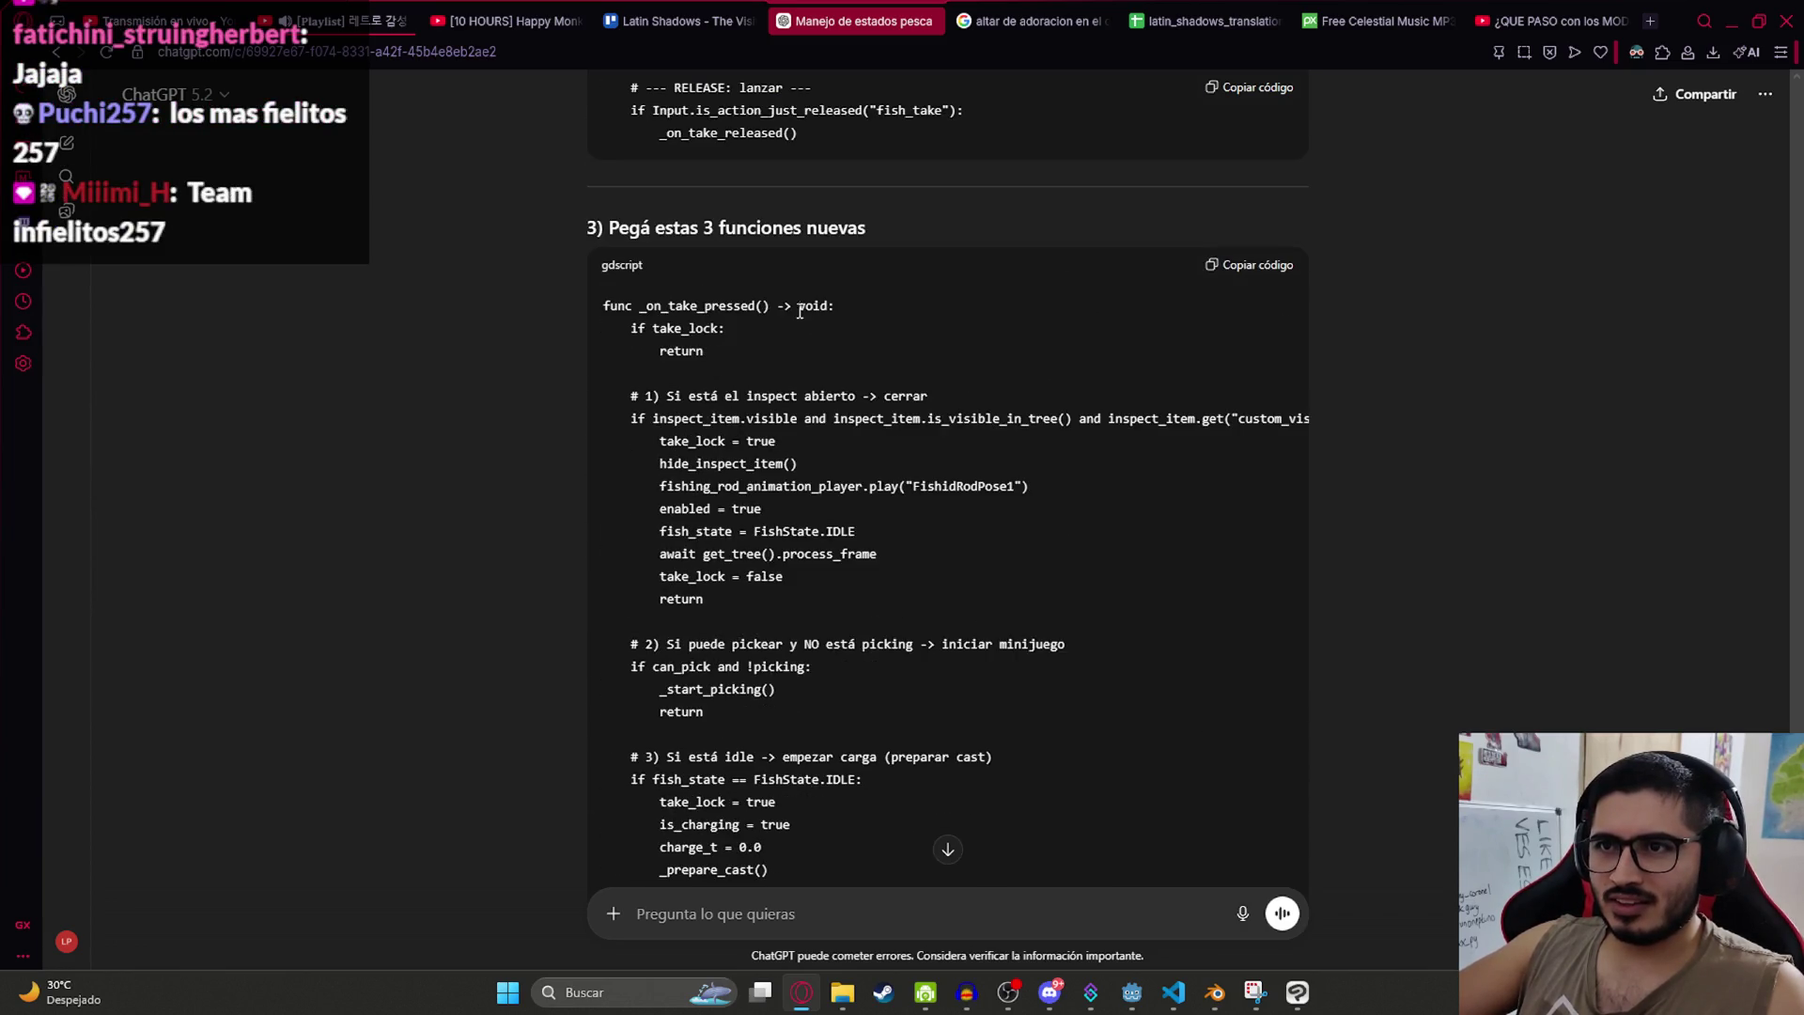
key(alt+Tab)
Step: Undo the state-machine edits, select the whole script, and start a new ChatGPT chat
key(ctrl+z)
key(ctrl+z)
key(ctrl+z)
key(ctrl+z)
key(ctrl+z)
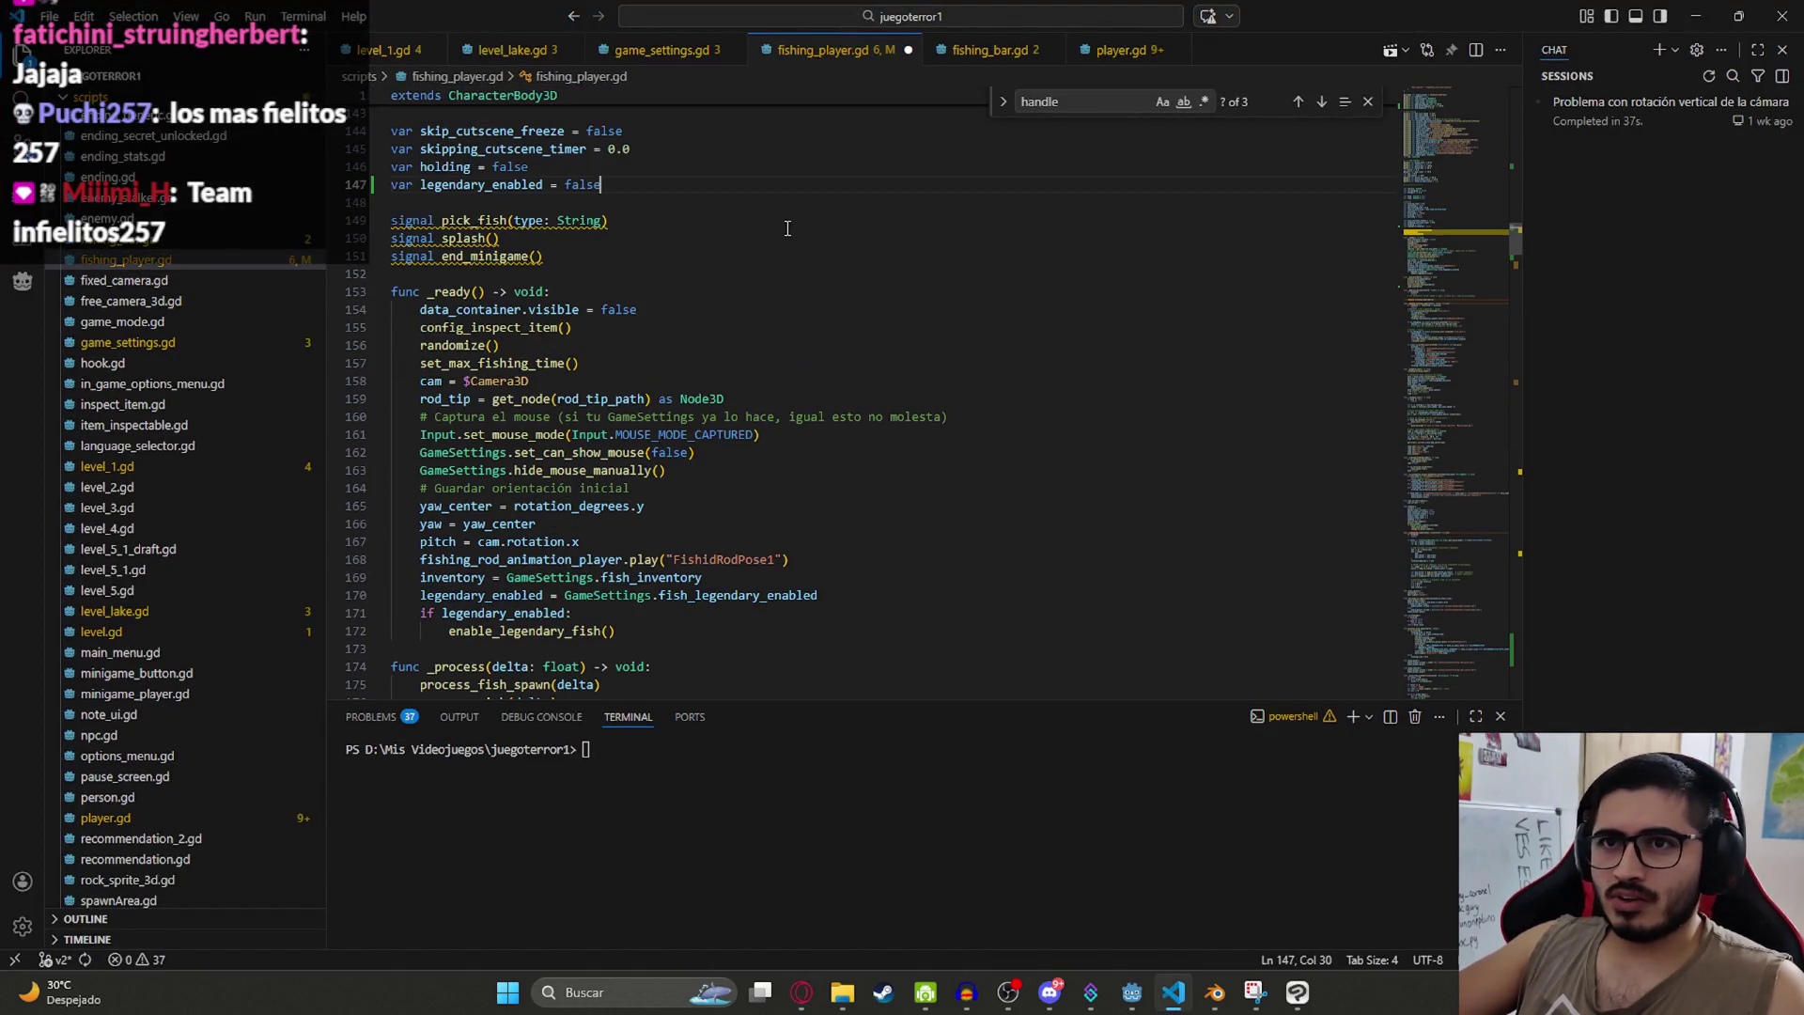
key(ctrl+z)
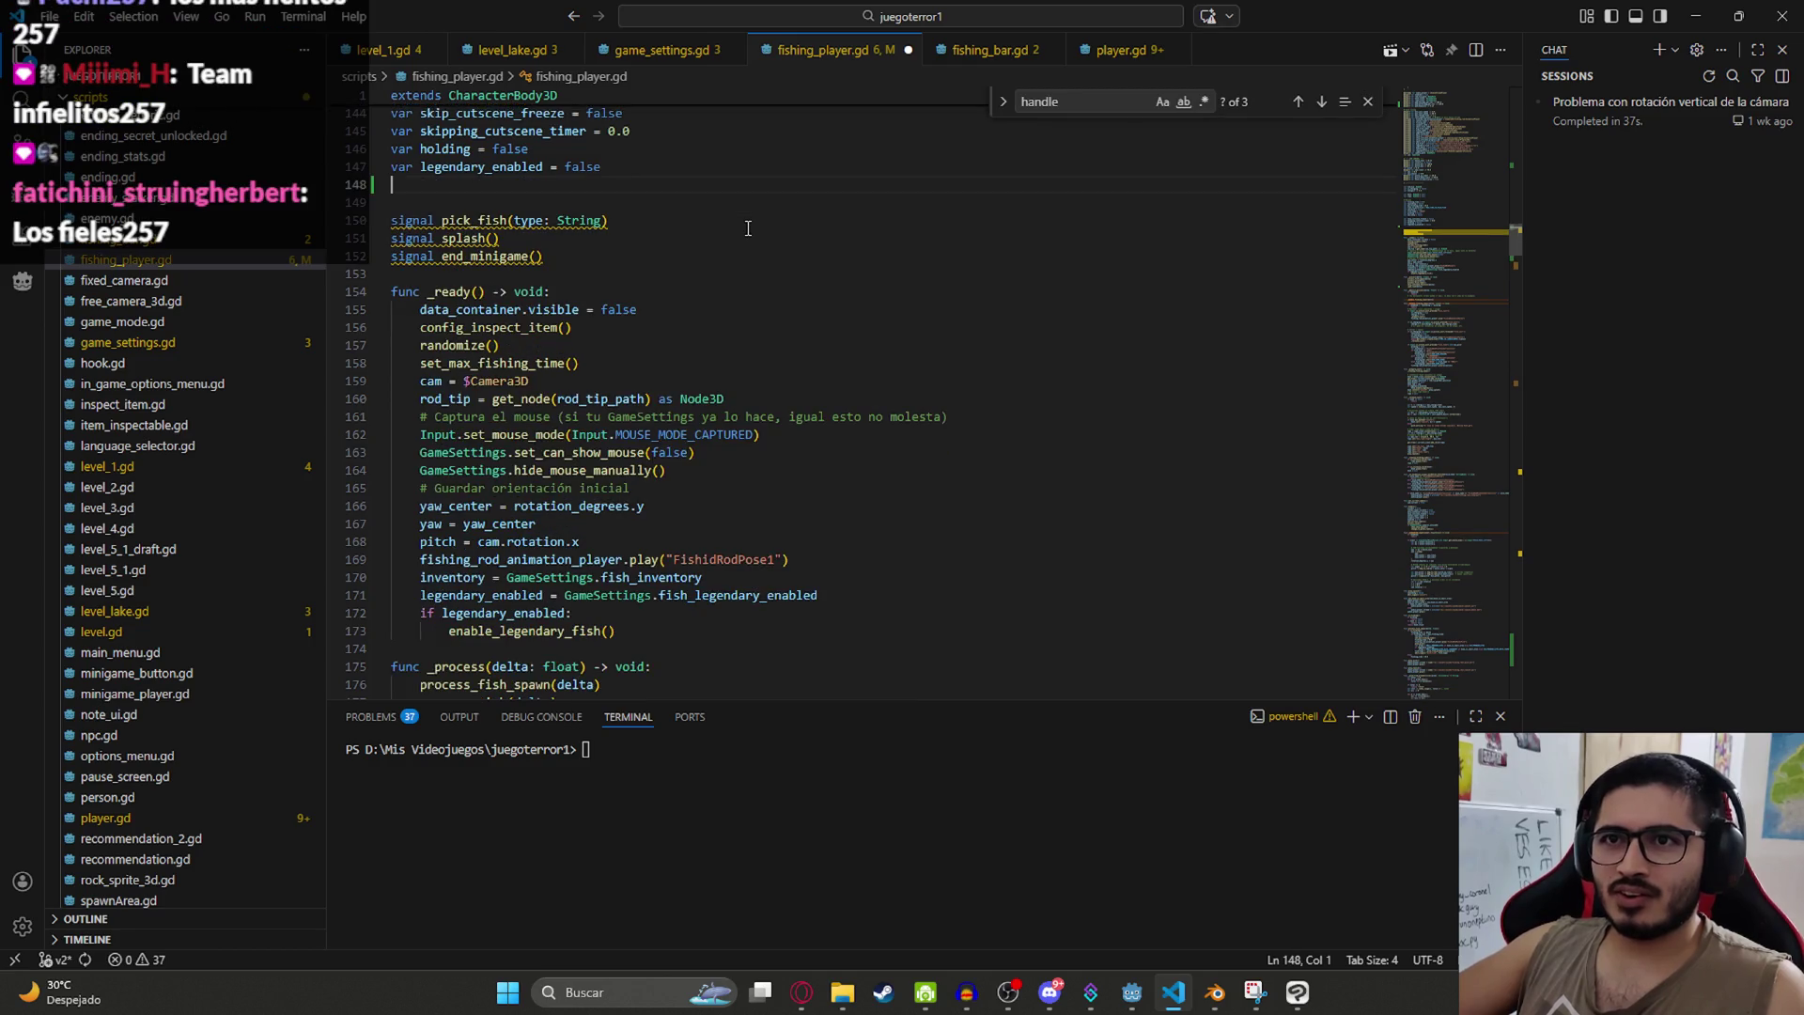
key(ctrl+a)
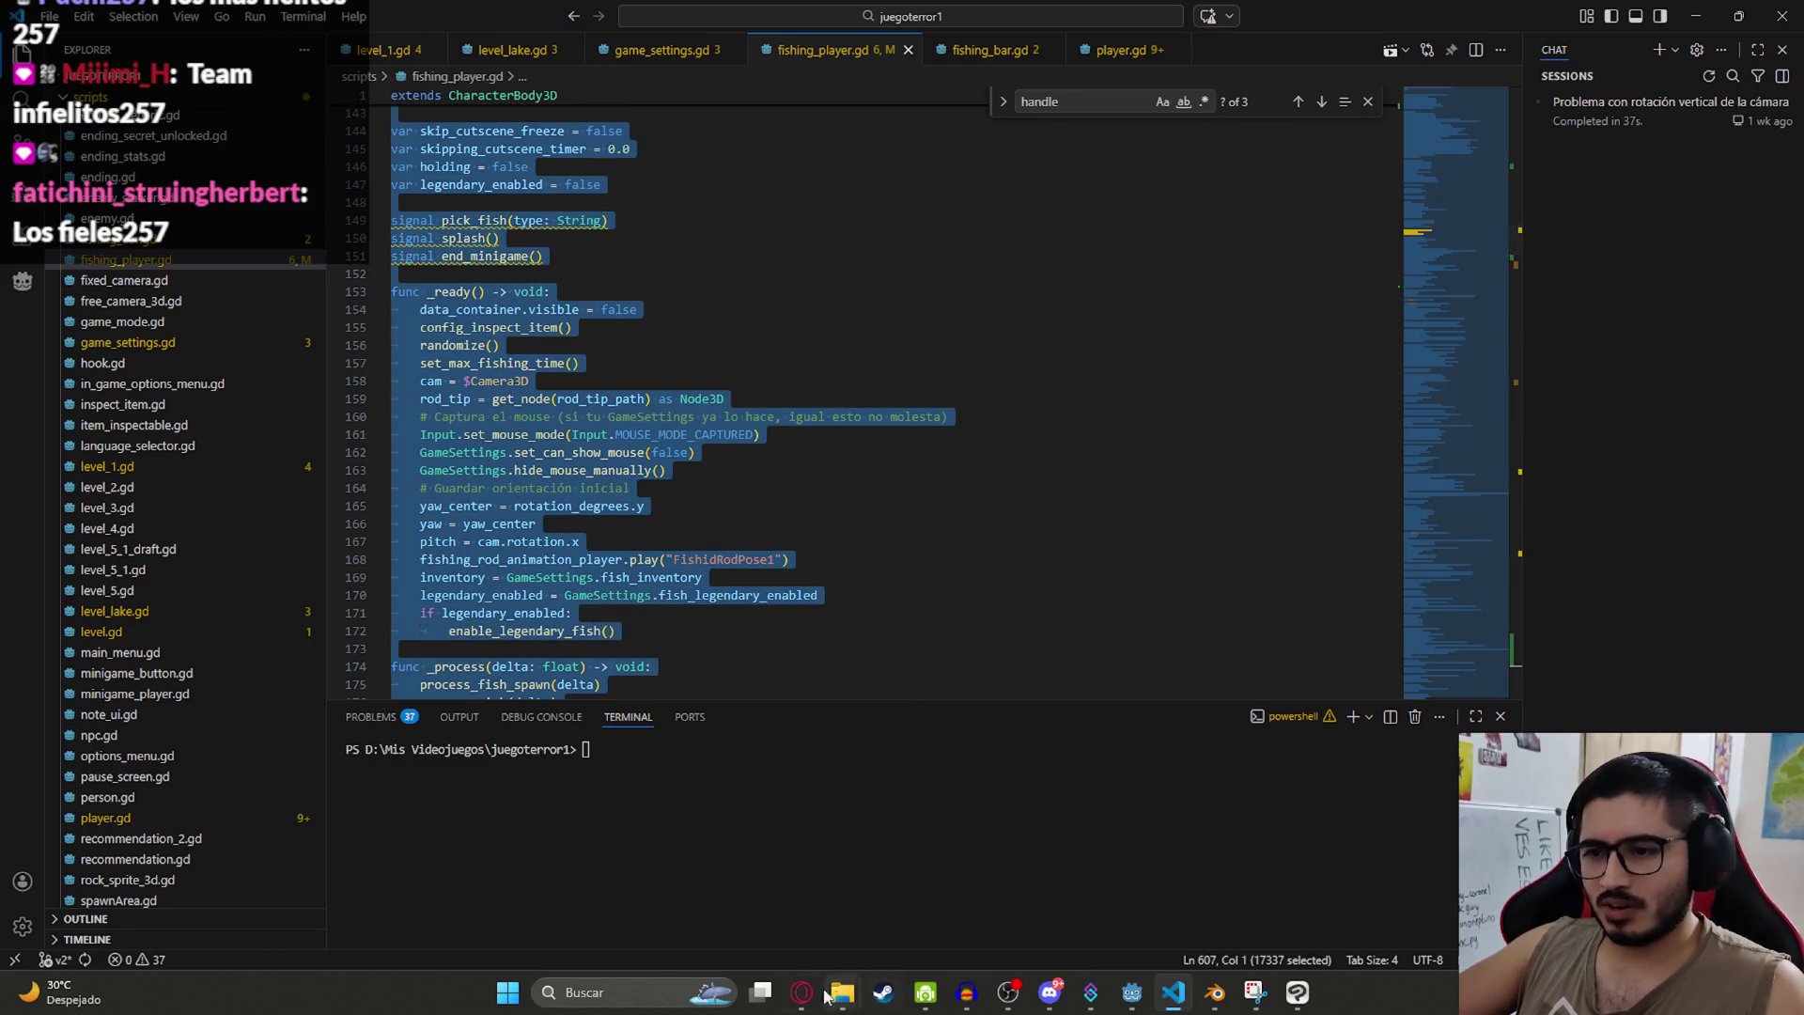
click(803, 992)
click(66, 143)
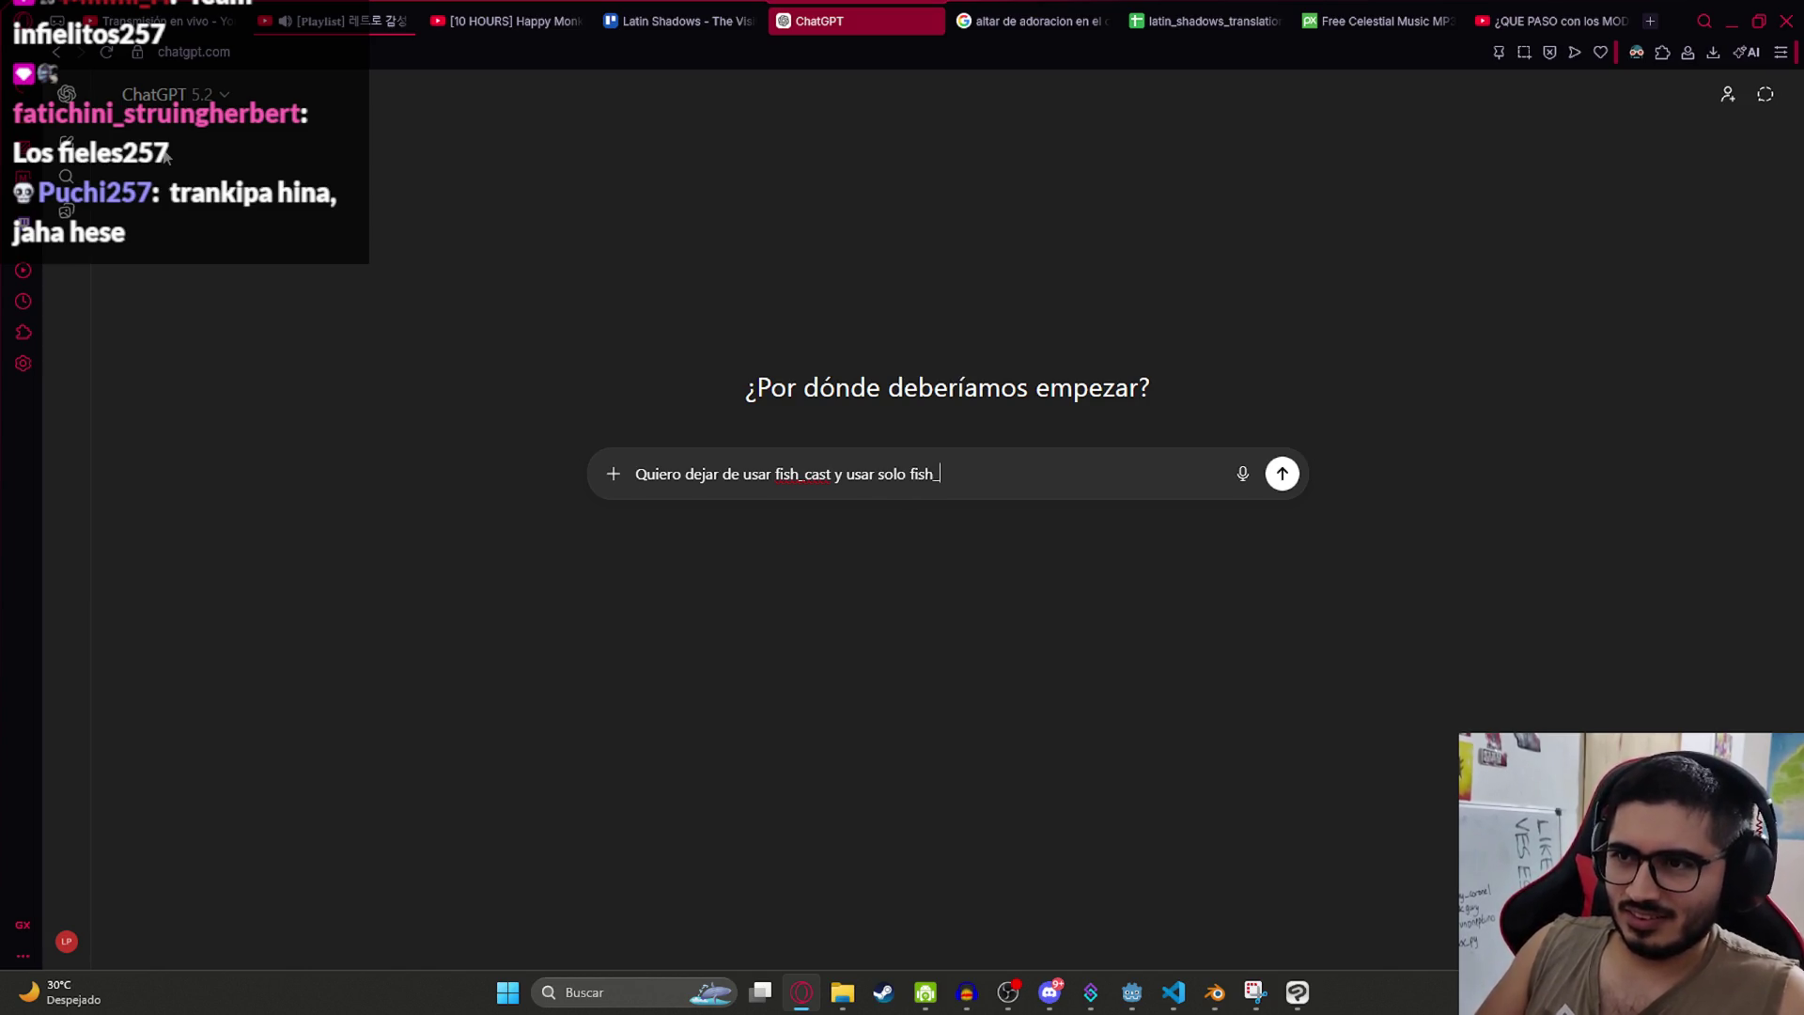
Step: Paste the full fishing_player.gd script under the prompt and send it to ChatGPT
key(shift+Return)
key(ctrl+v)
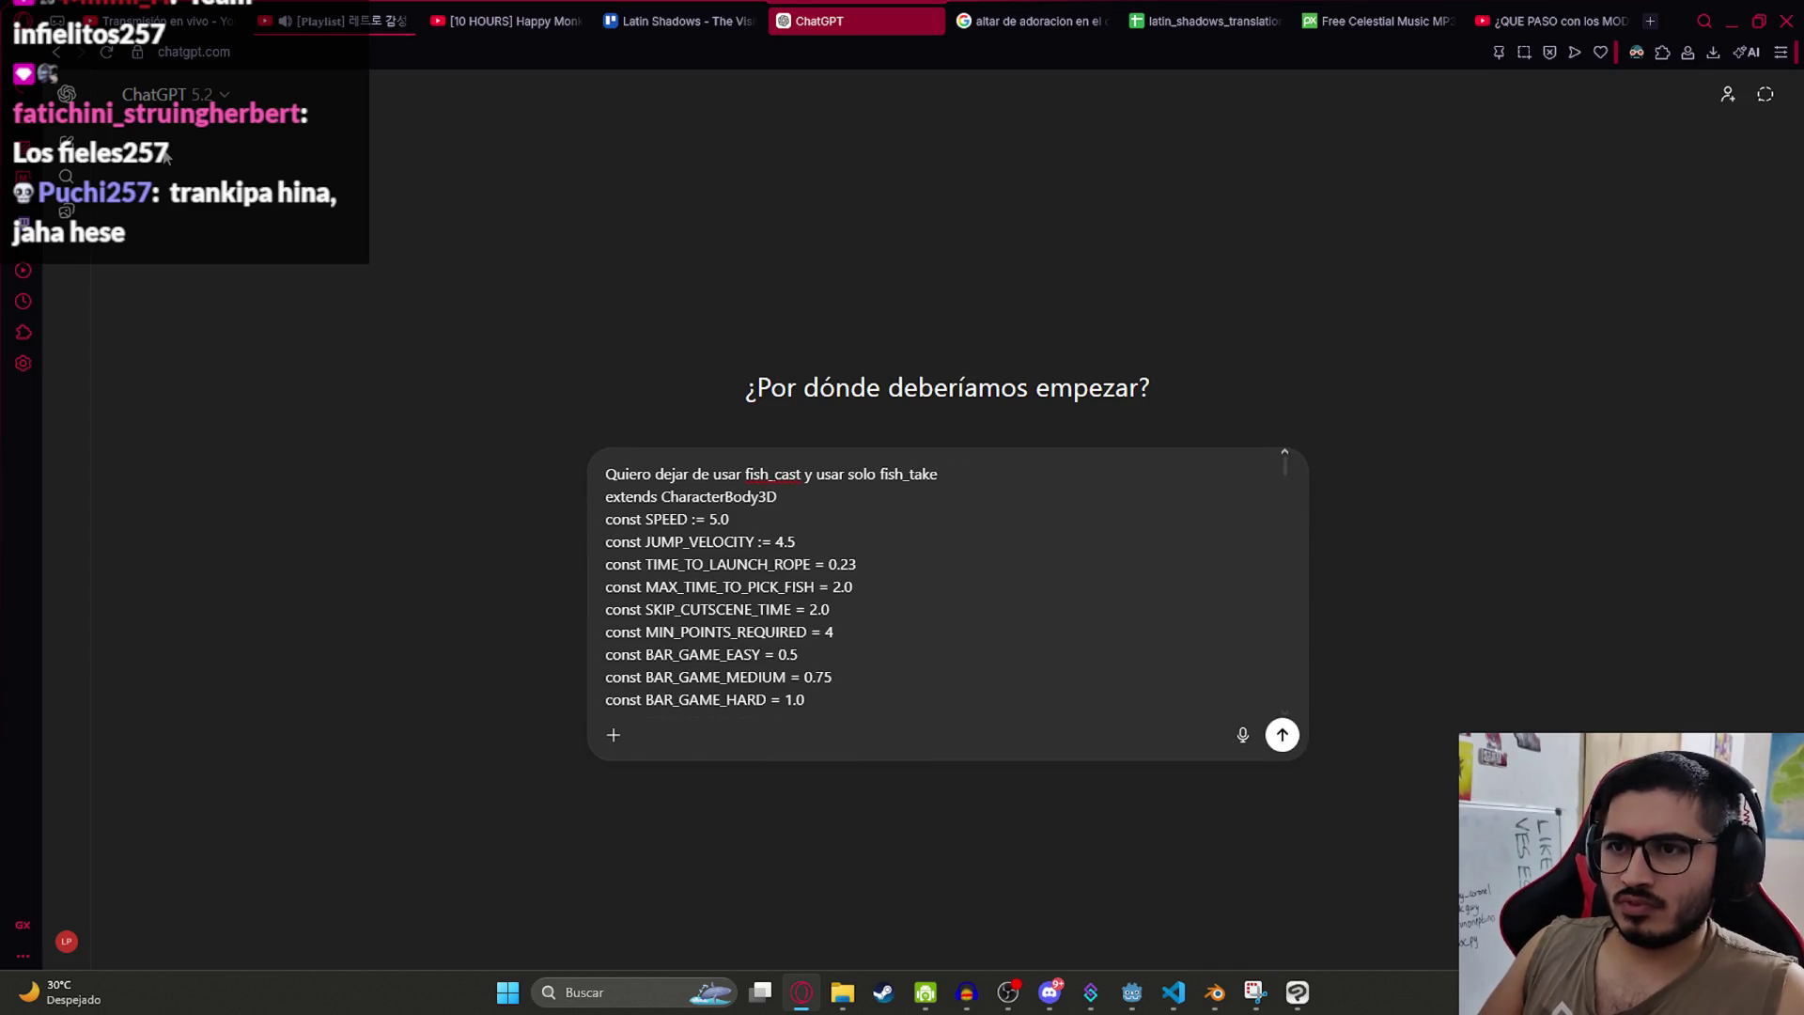
key(Return)
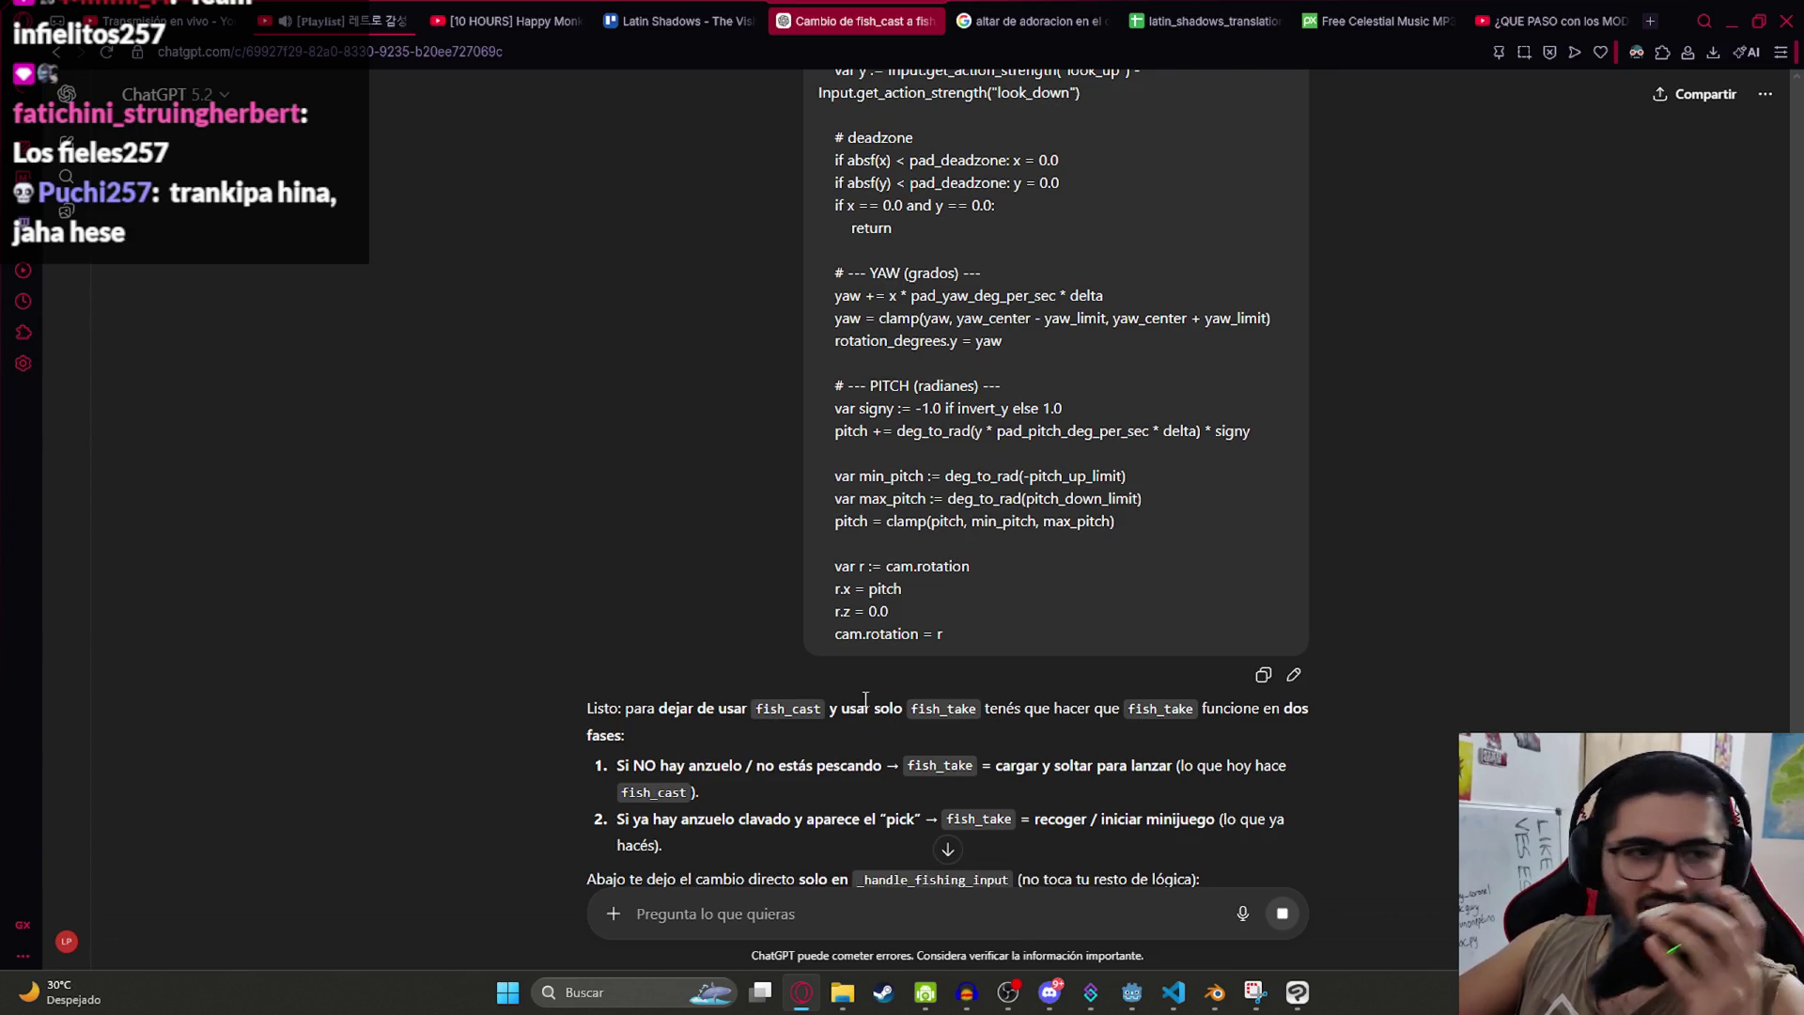
Step: Review the reply for any fish_cast use and copy the new _handle_fishing_input code
scroll(865, 701, down, 5)
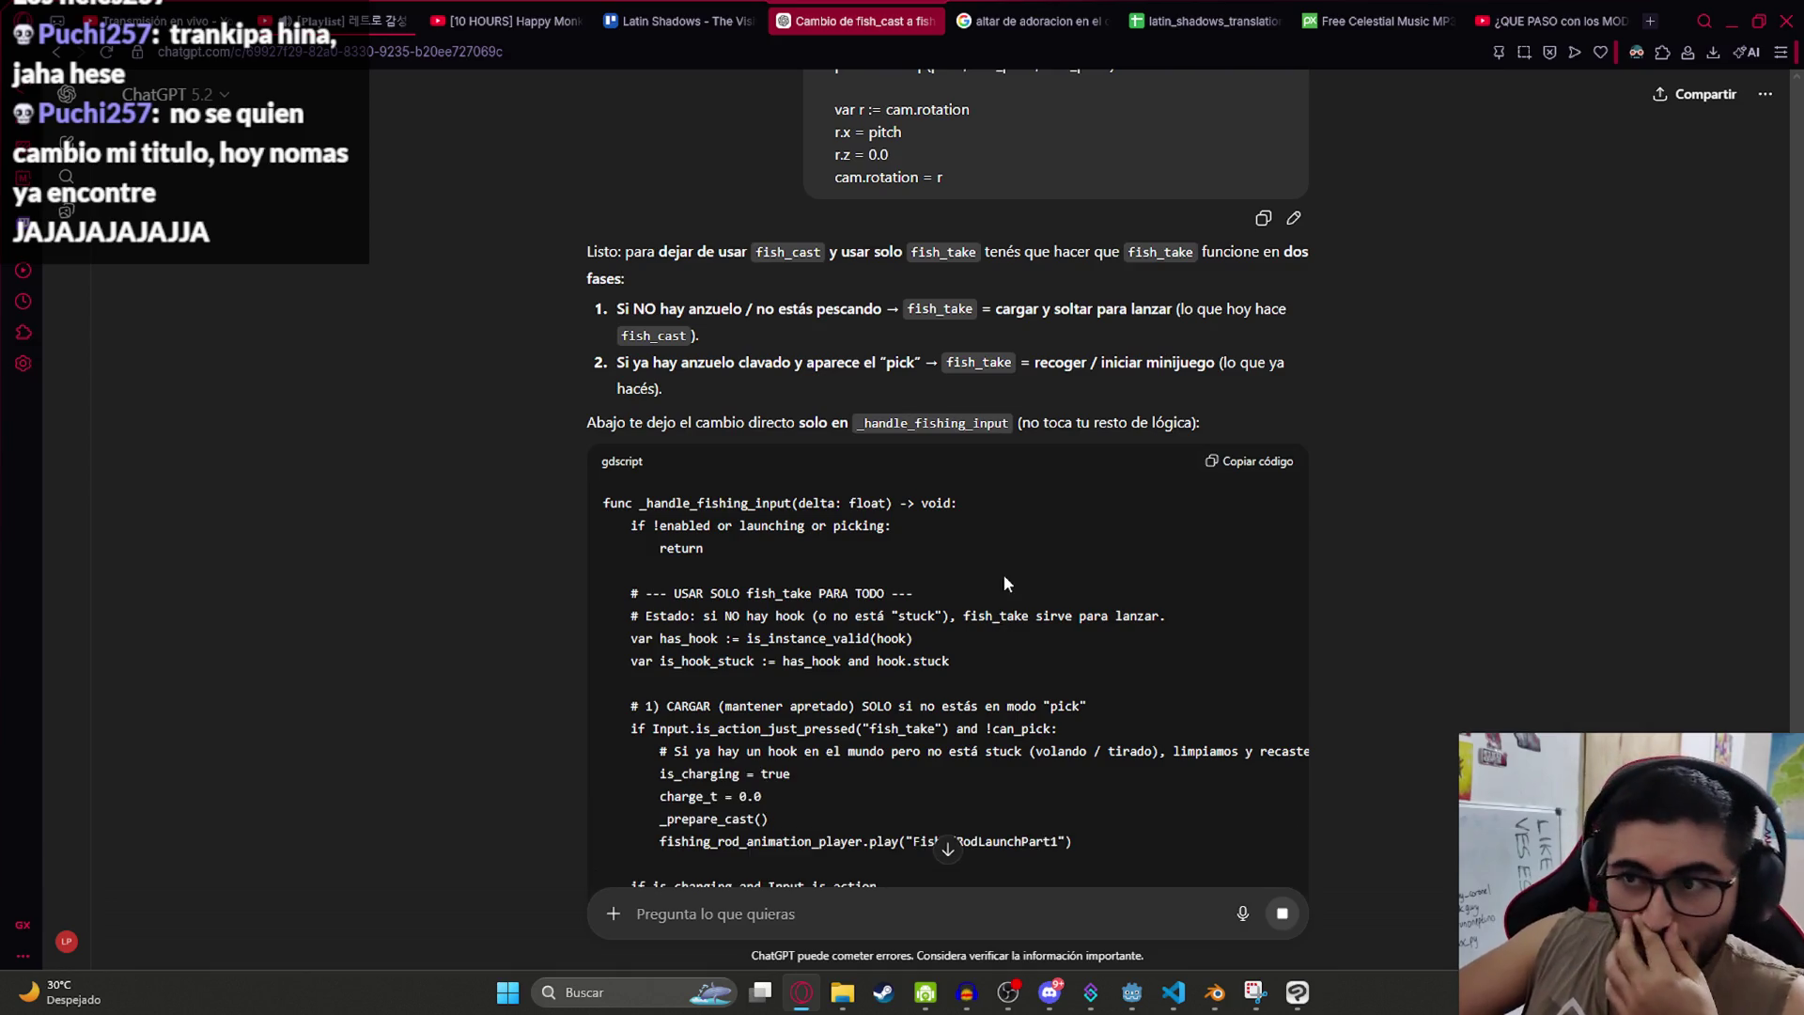
scroll(808, 601, down, 4)
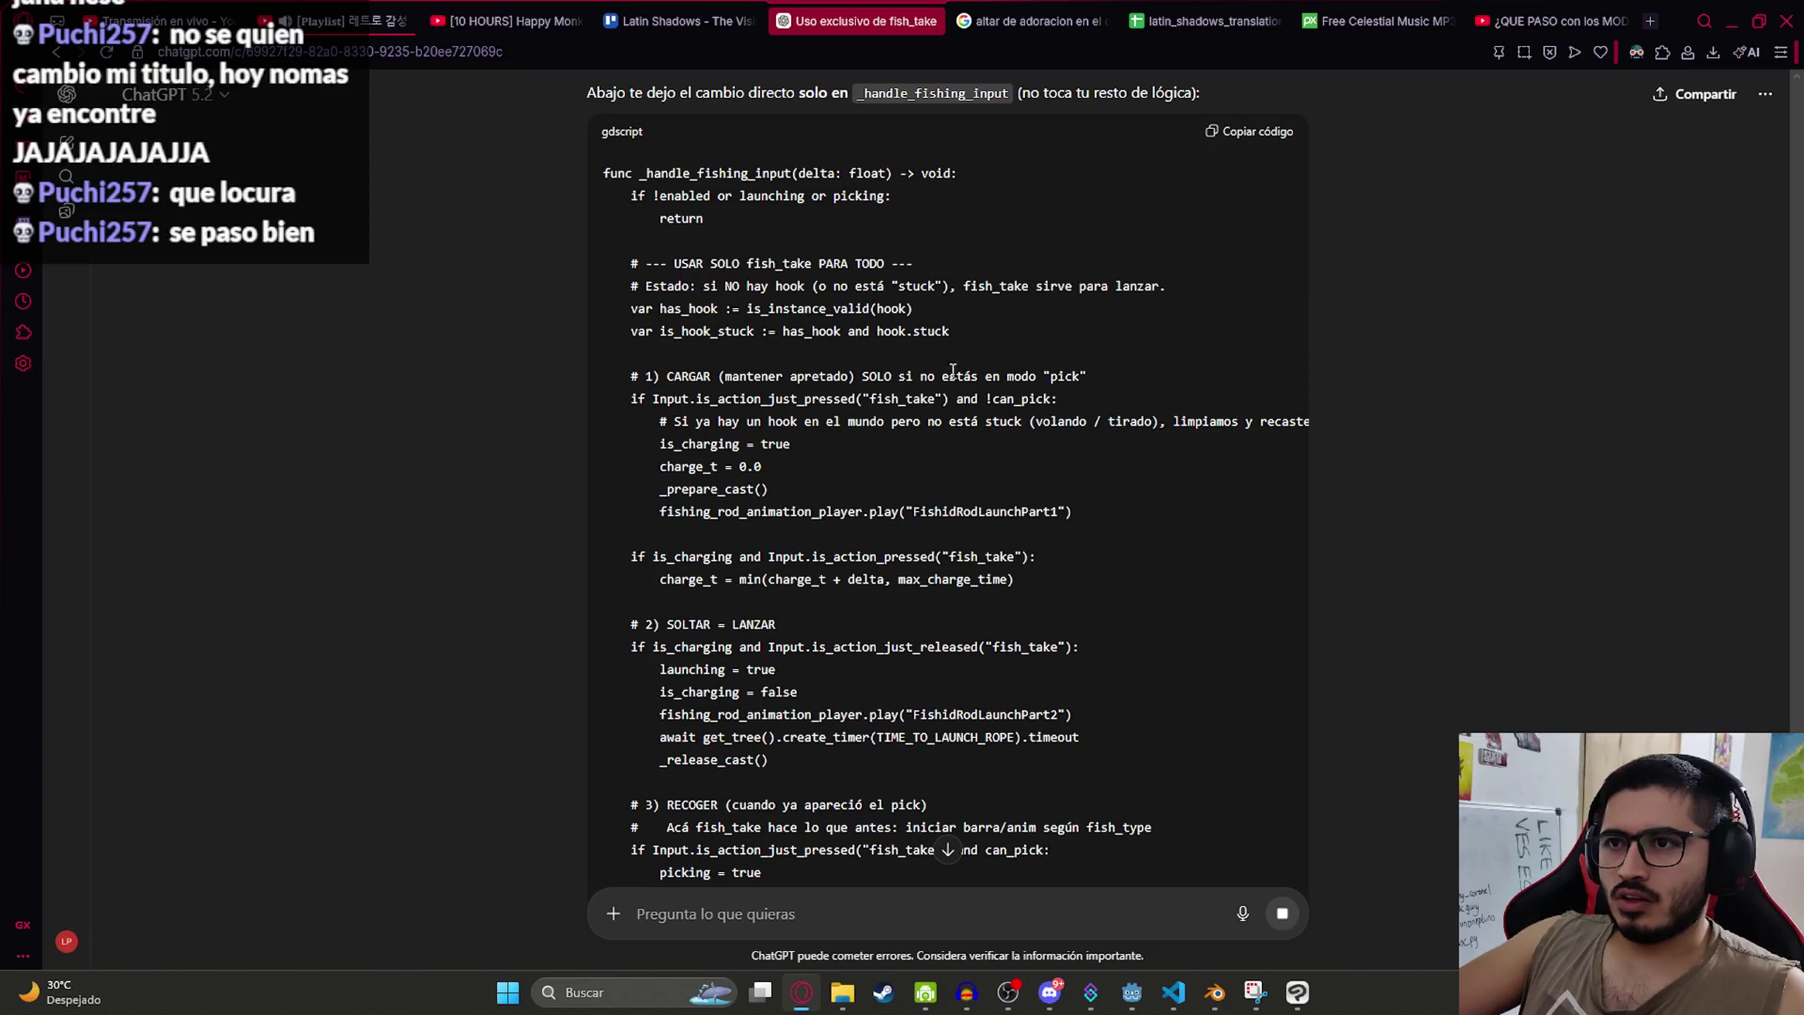
scroll(952, 369, down, 7)
scroll(995, 479, down, 1)
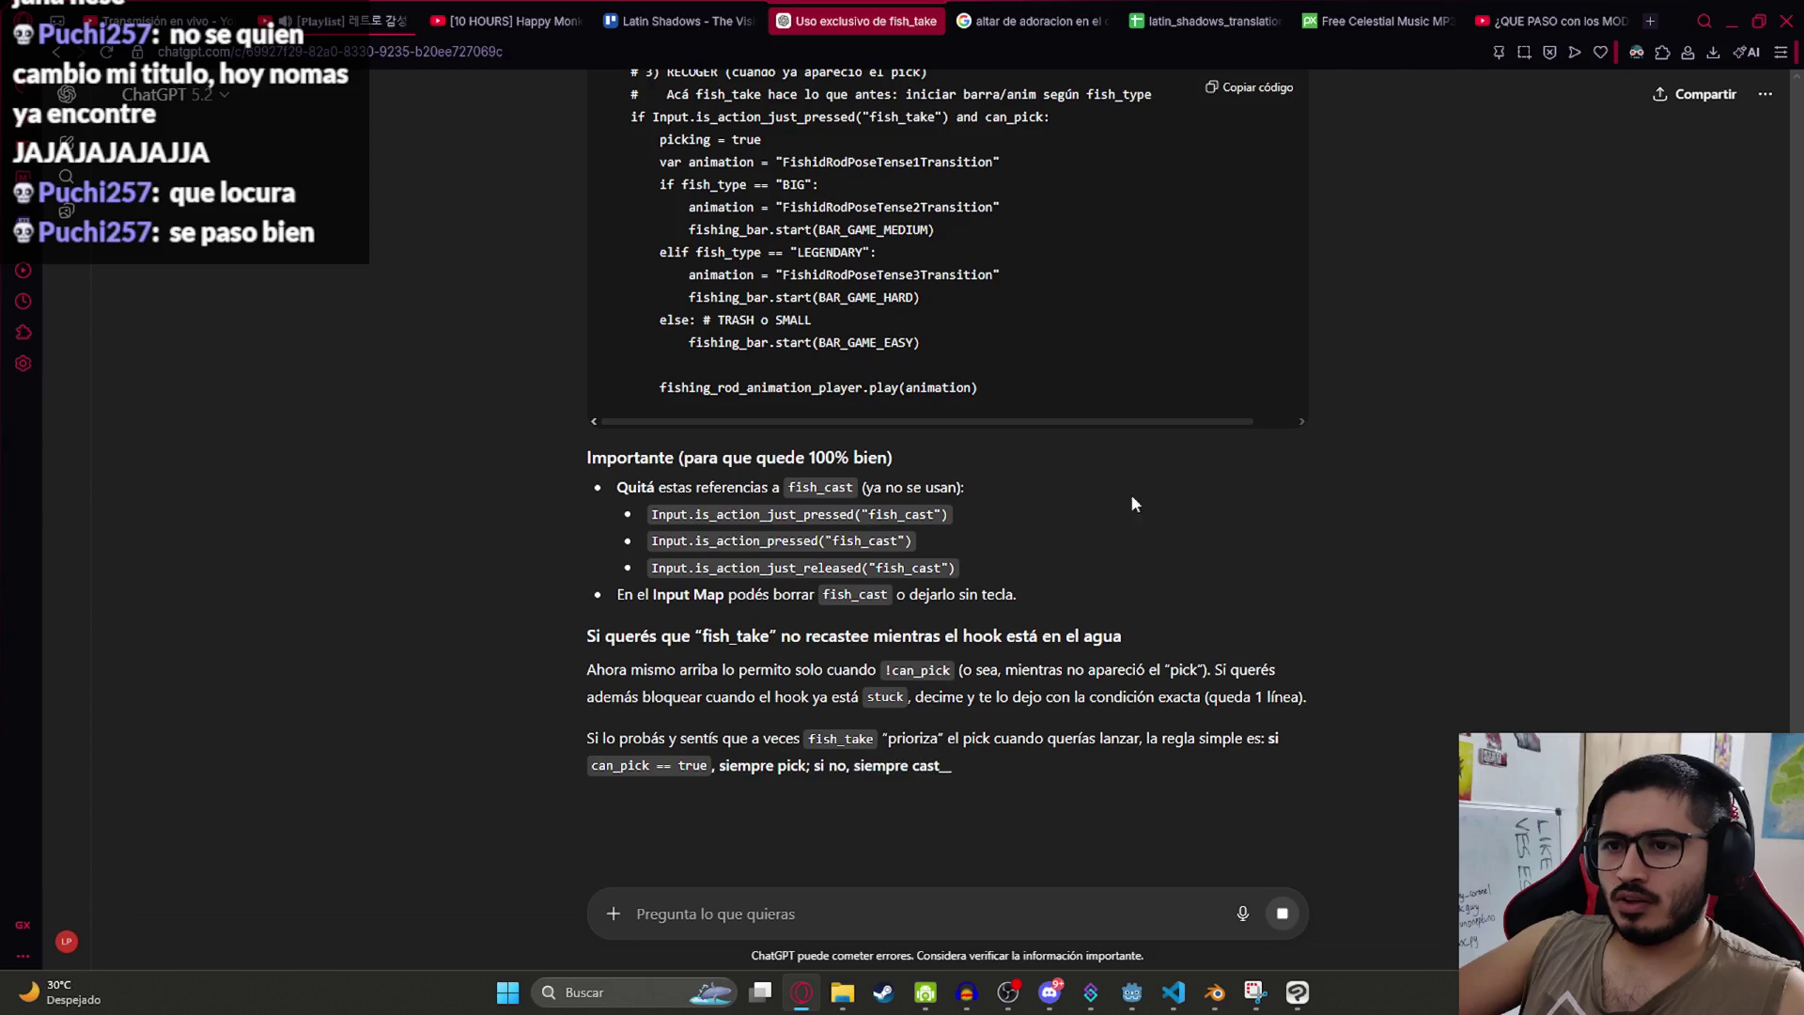
scroll(1390, 489, up, 4)
scroll(1390, 489, down, 4)
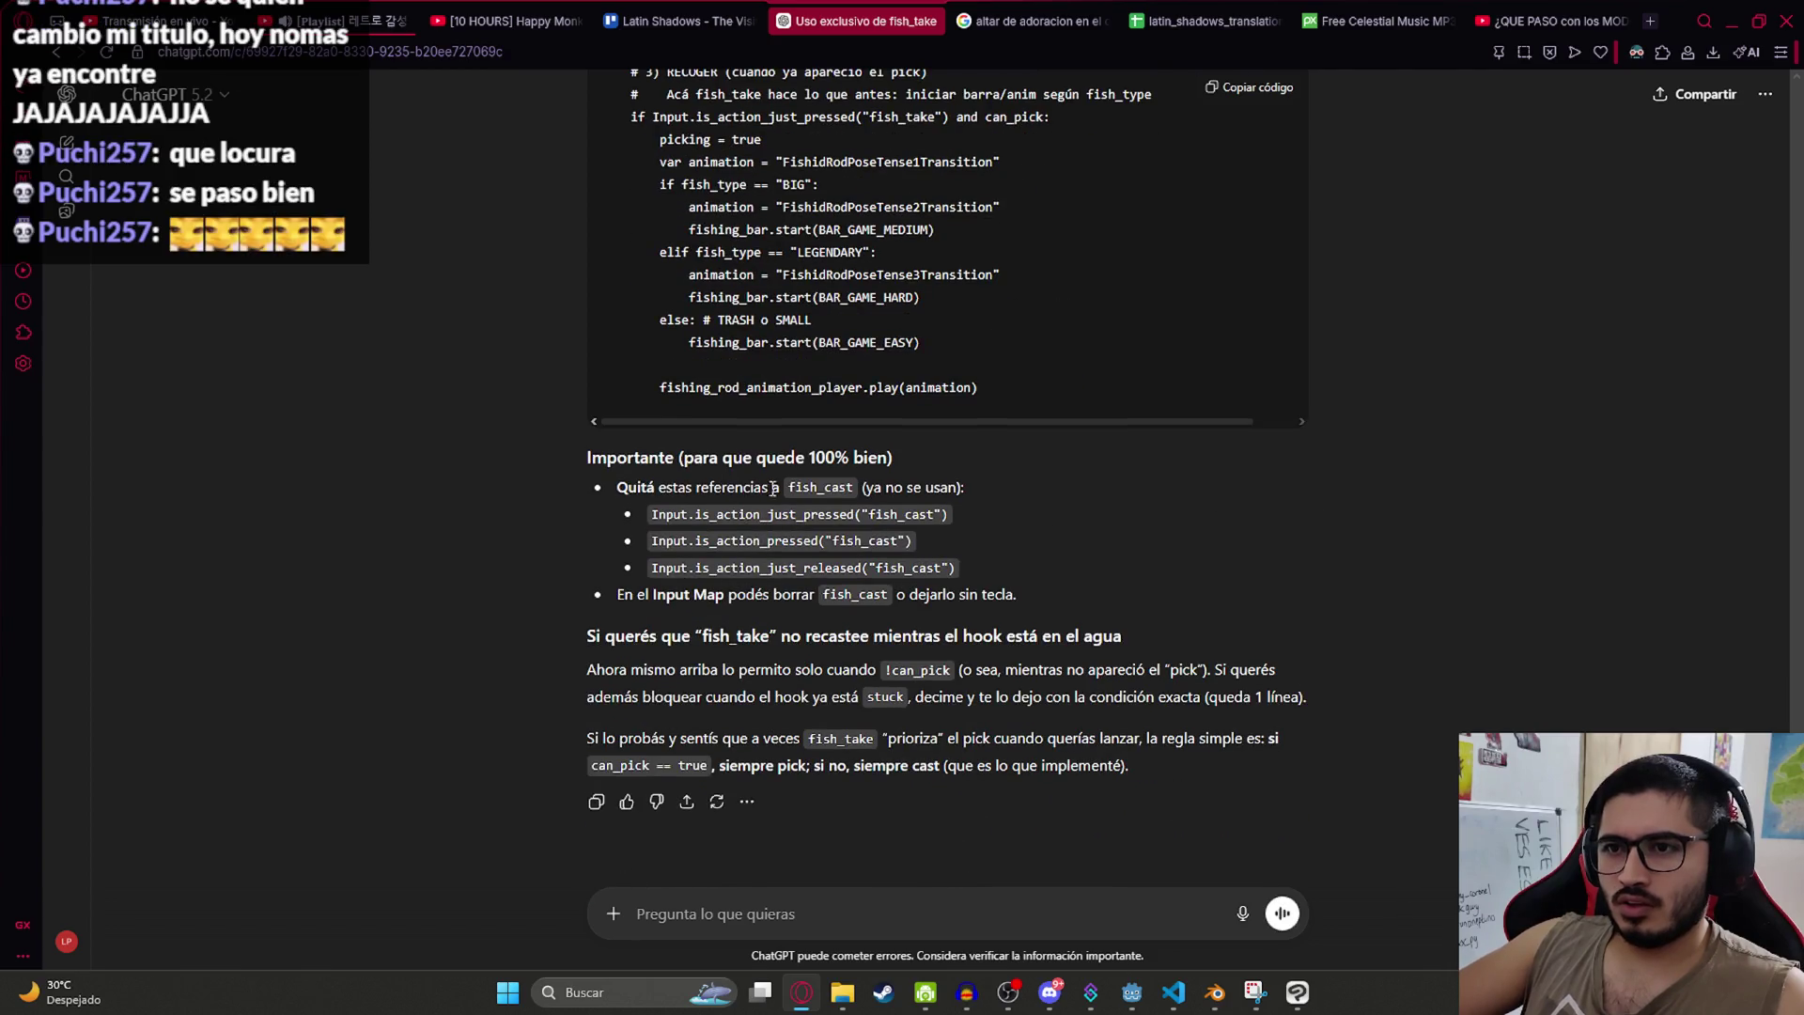
double_click(833, 485)
key(ctrl+f)
scroll(1170, 419, up, 15)
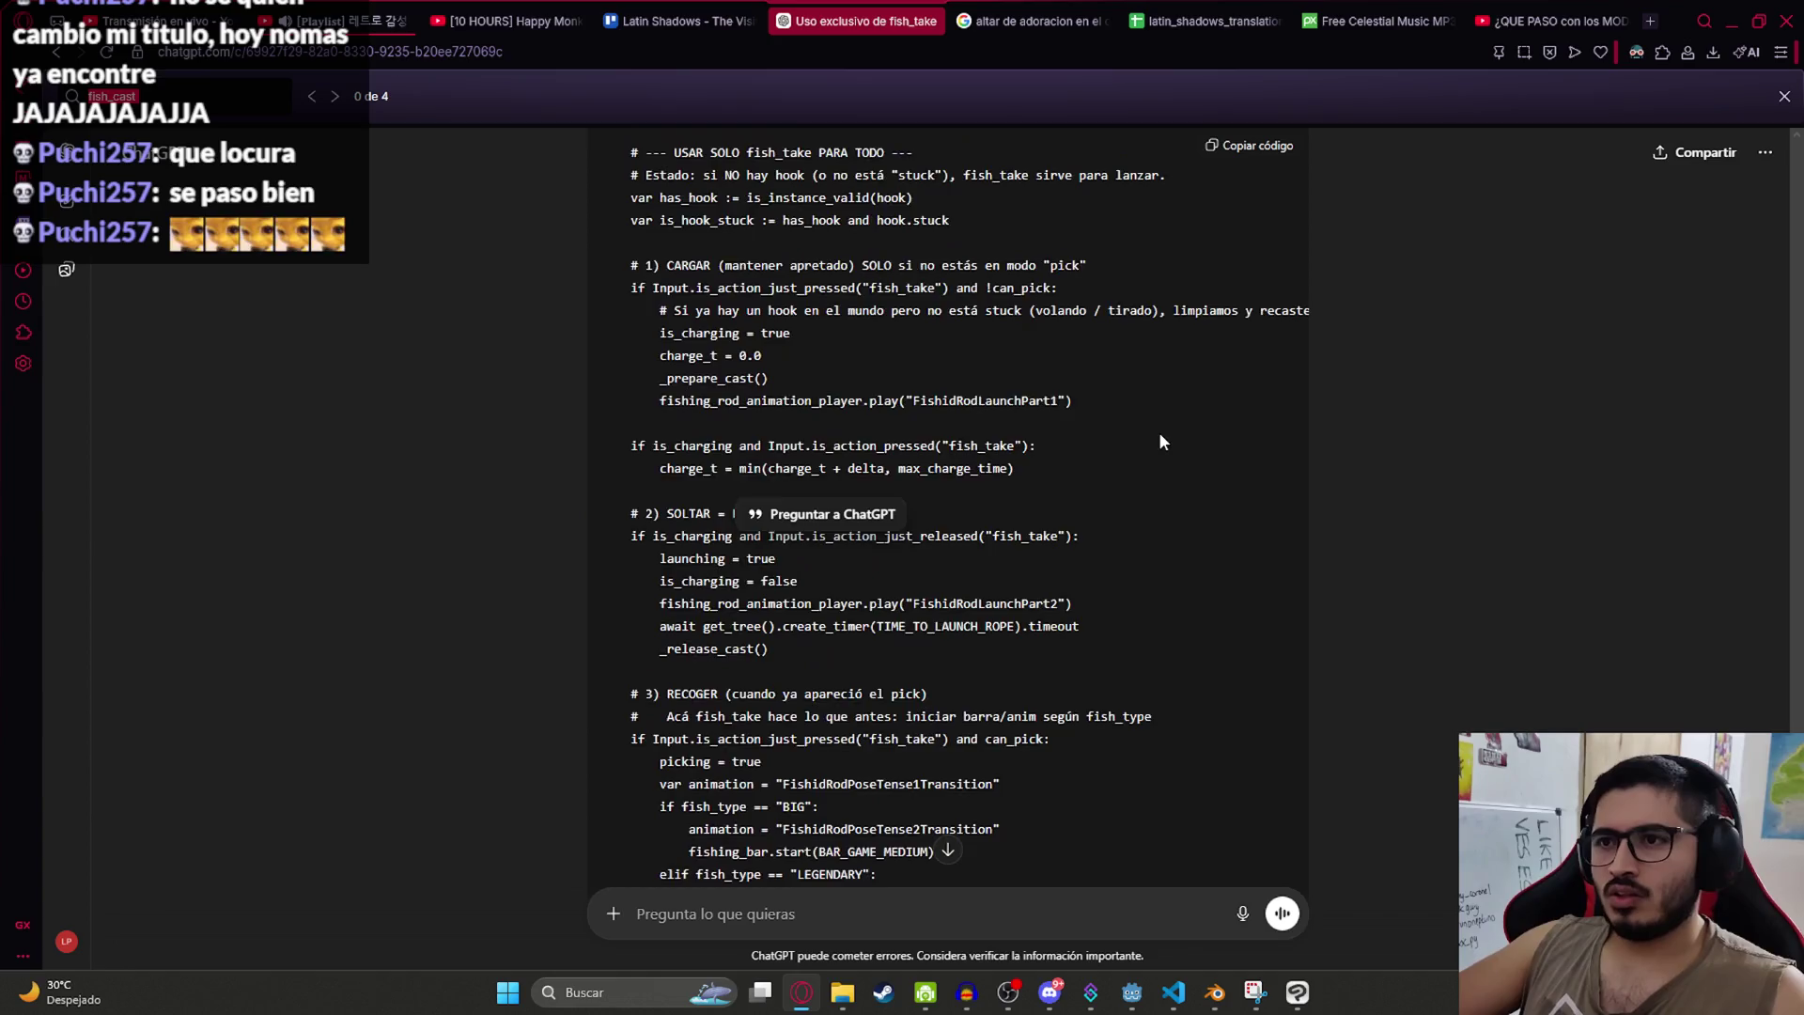
click(1250, 395)
key(alt+Tab)
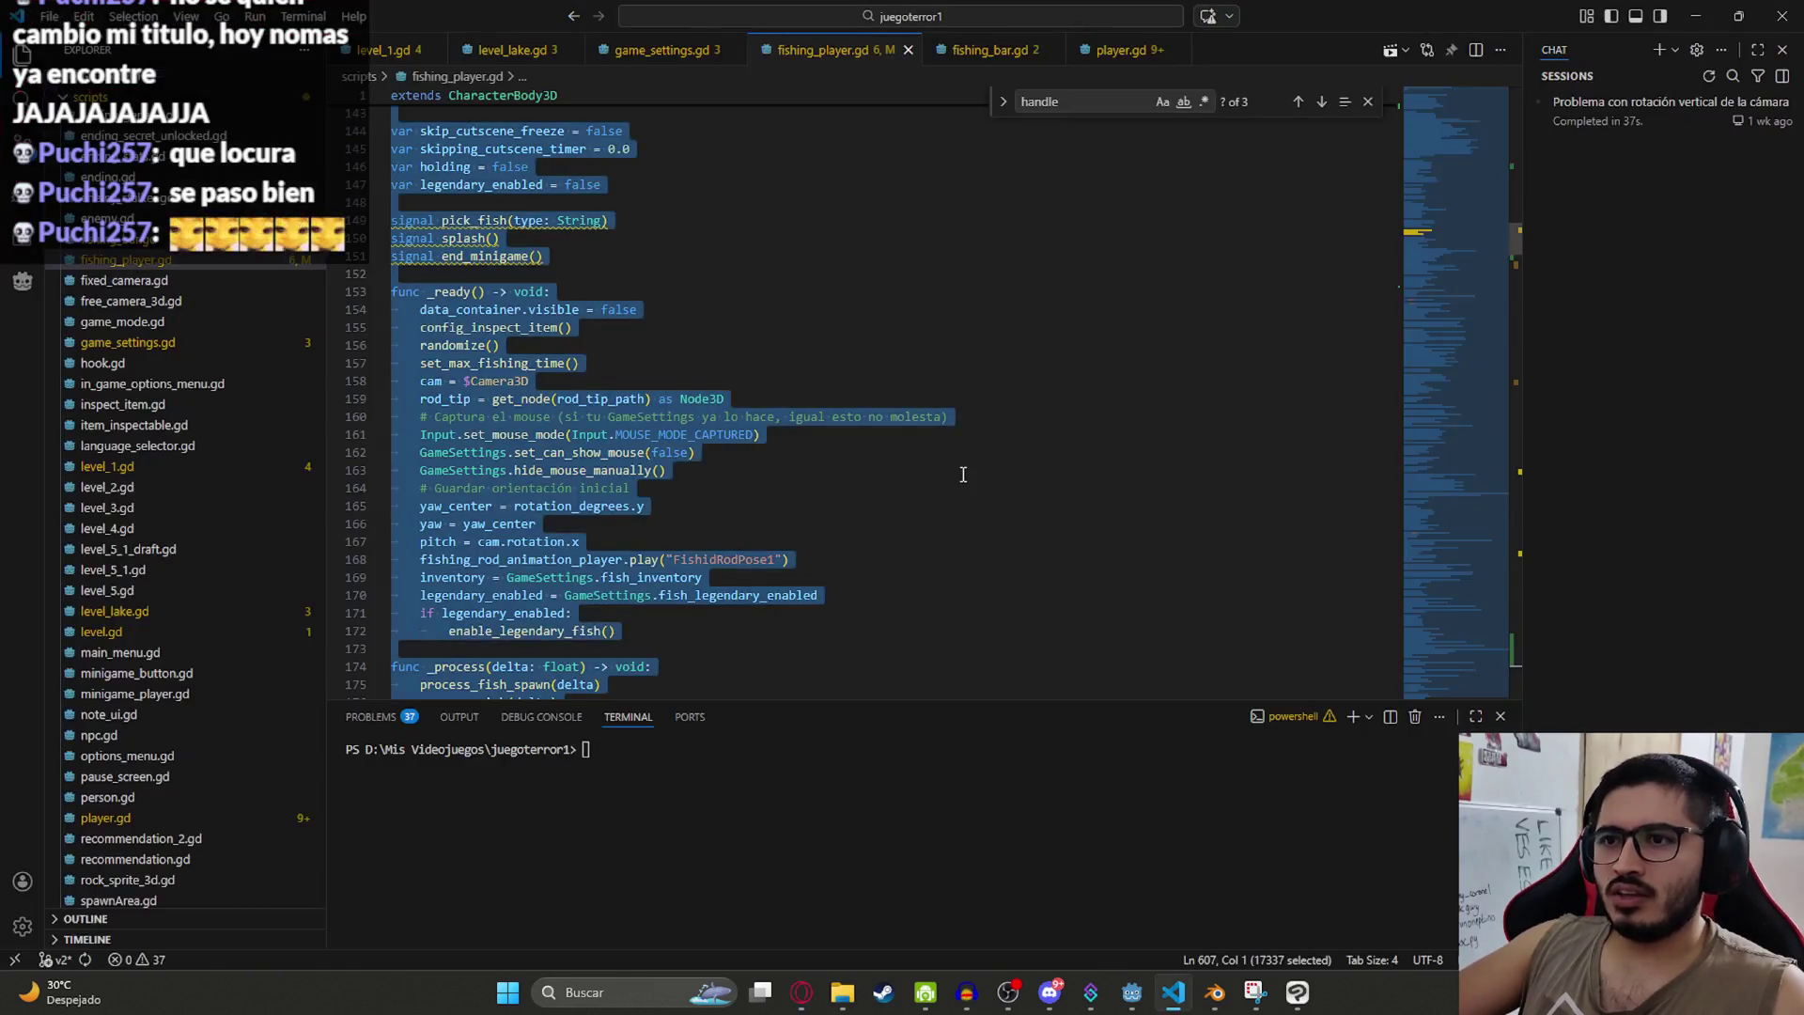
Step: Replace the old _handle_fishing_input code with ChatGPT's fish_take-only version
drag(1454, 262, 1450, 289)
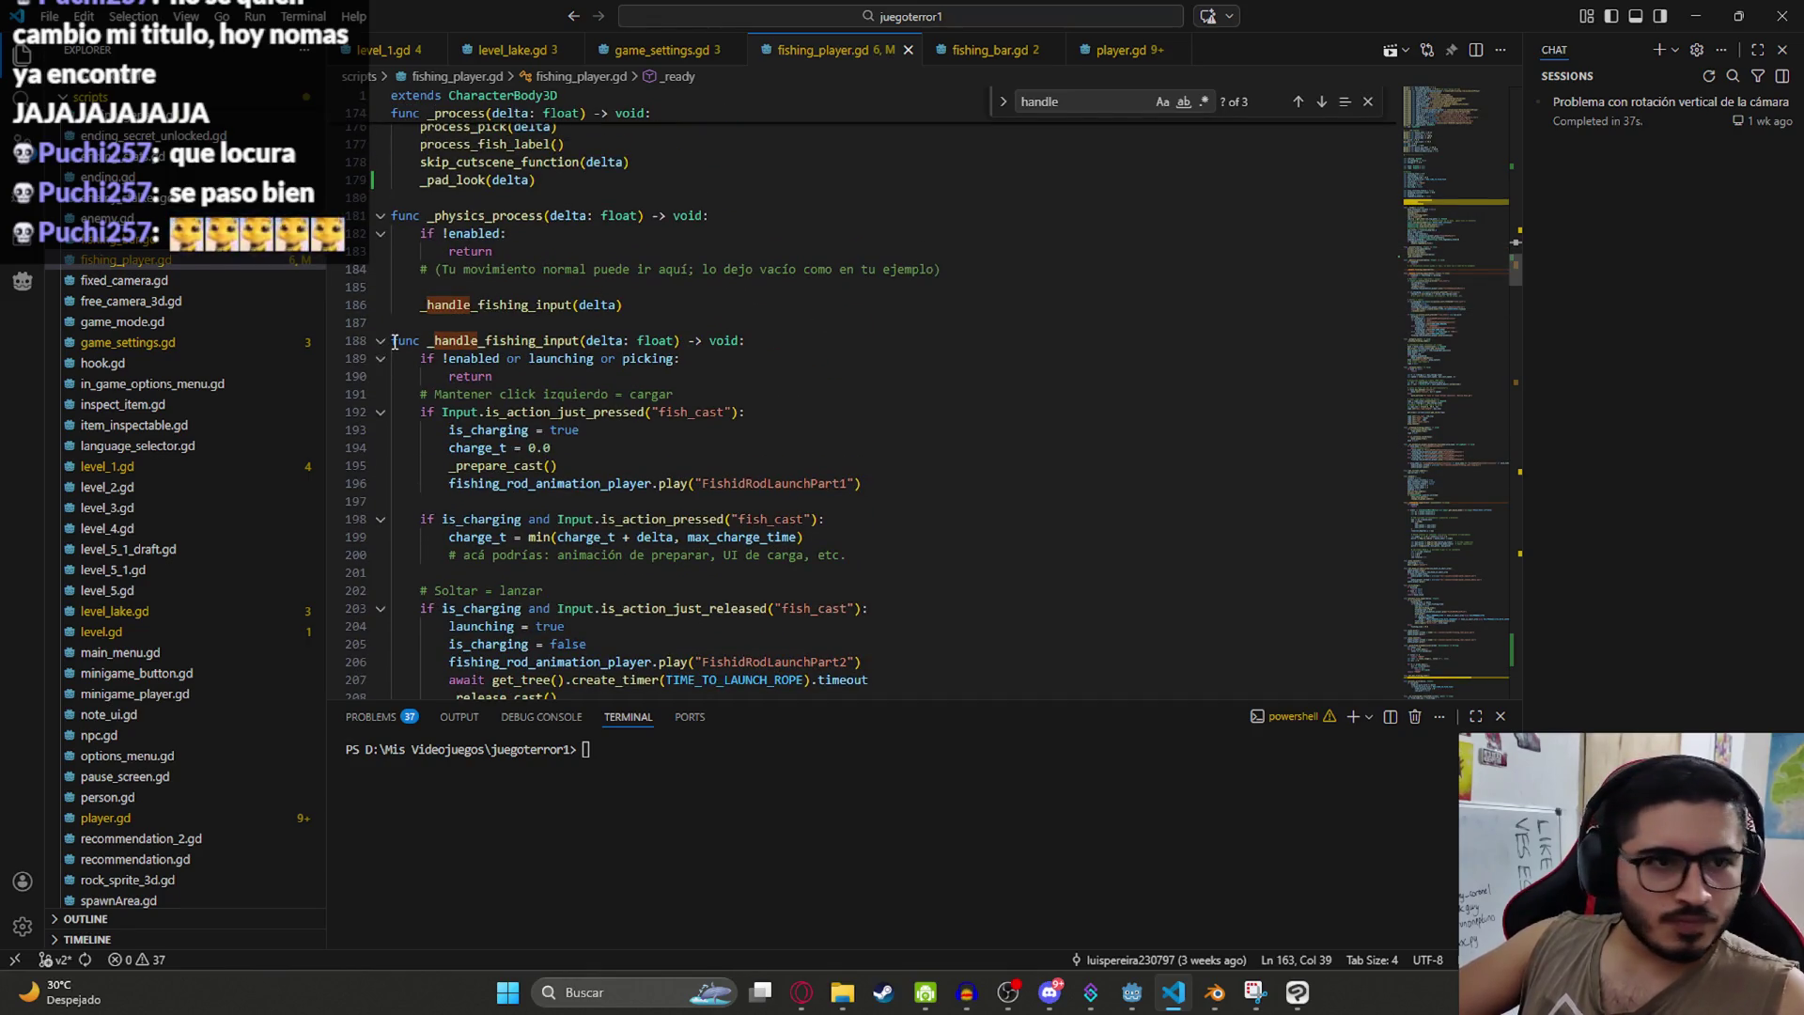
mouse_move(393, 340)
mouse_down()
mouse_move(676, 395)
mouse_move(554, 449)
mouse_move(640, 483)
mouse_move(622, 413)
mouse_move(564, 399)
mouse_move(555, 439)
mouse_move(708, 417)
mouse_move(808, 507)
mouse_up()
scroll(742, 437, down, 3)
scroll(780, 483, down, 5)
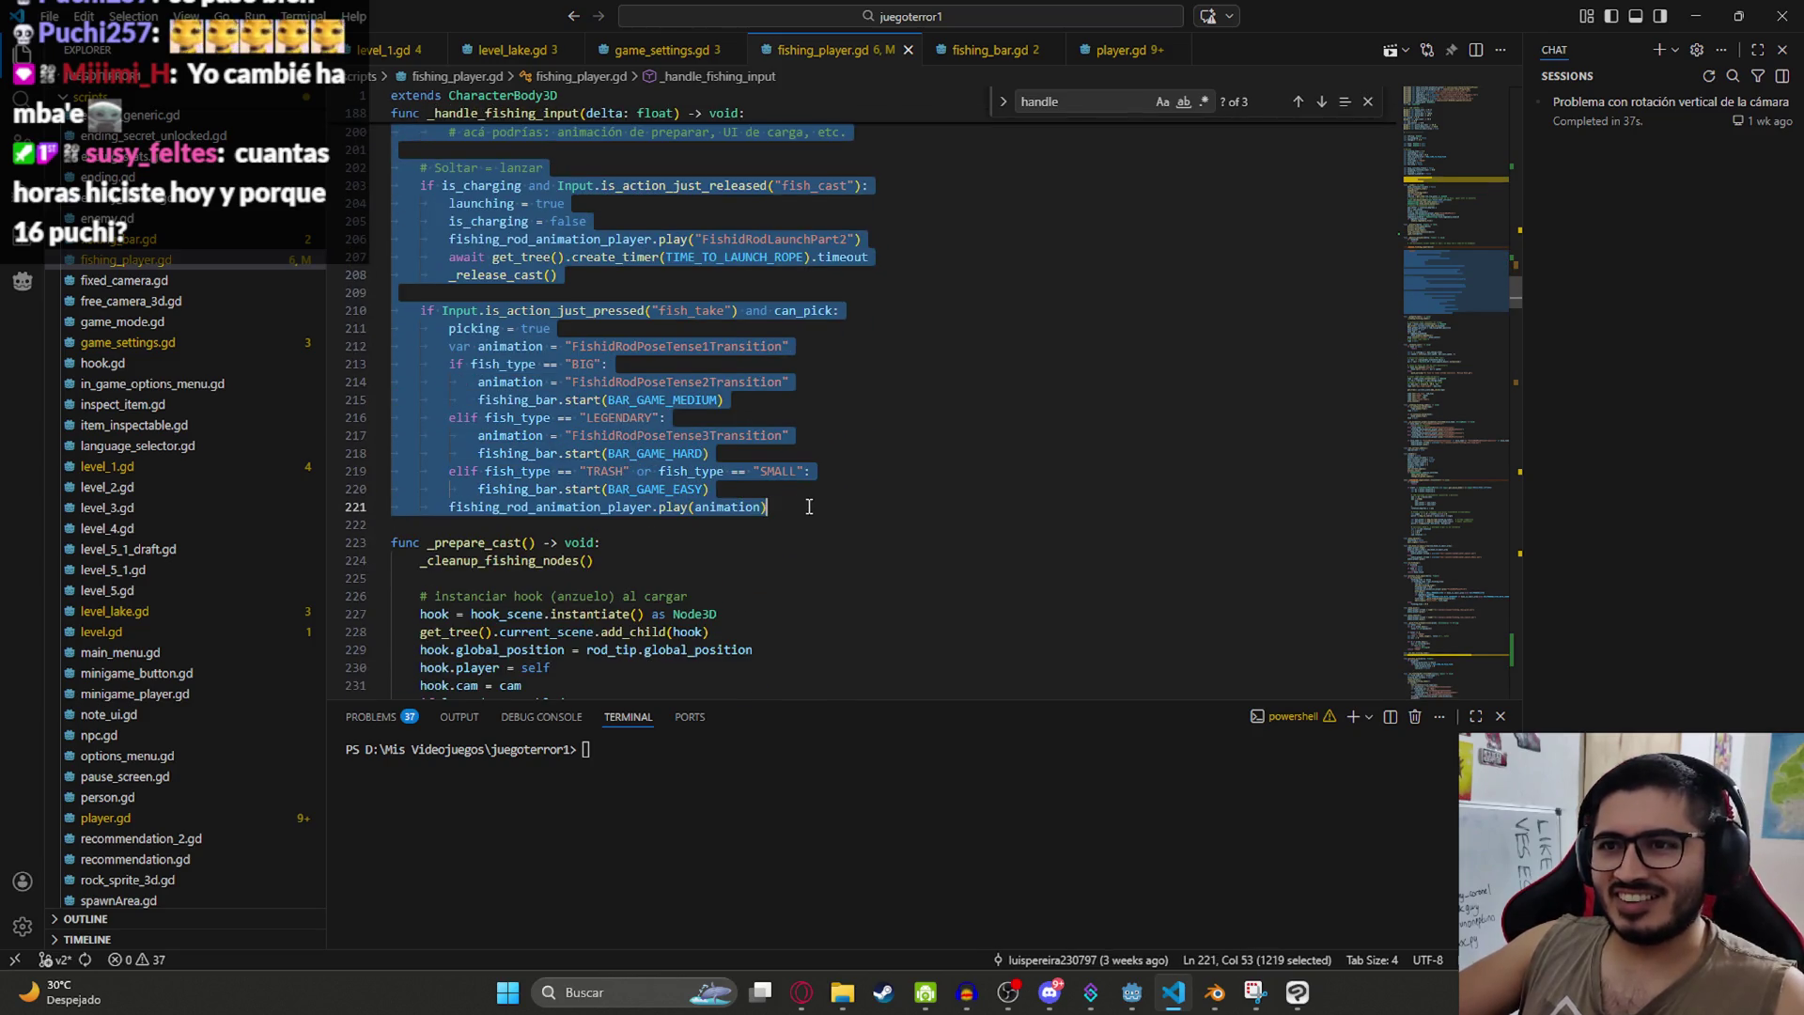
scroll(808, 470, up, 3)
key(ctrl+v)
Step: Change := to = in the is_hook_stuck line 195 and save fishing_player.gd
scroll(826, 464, up, 10)
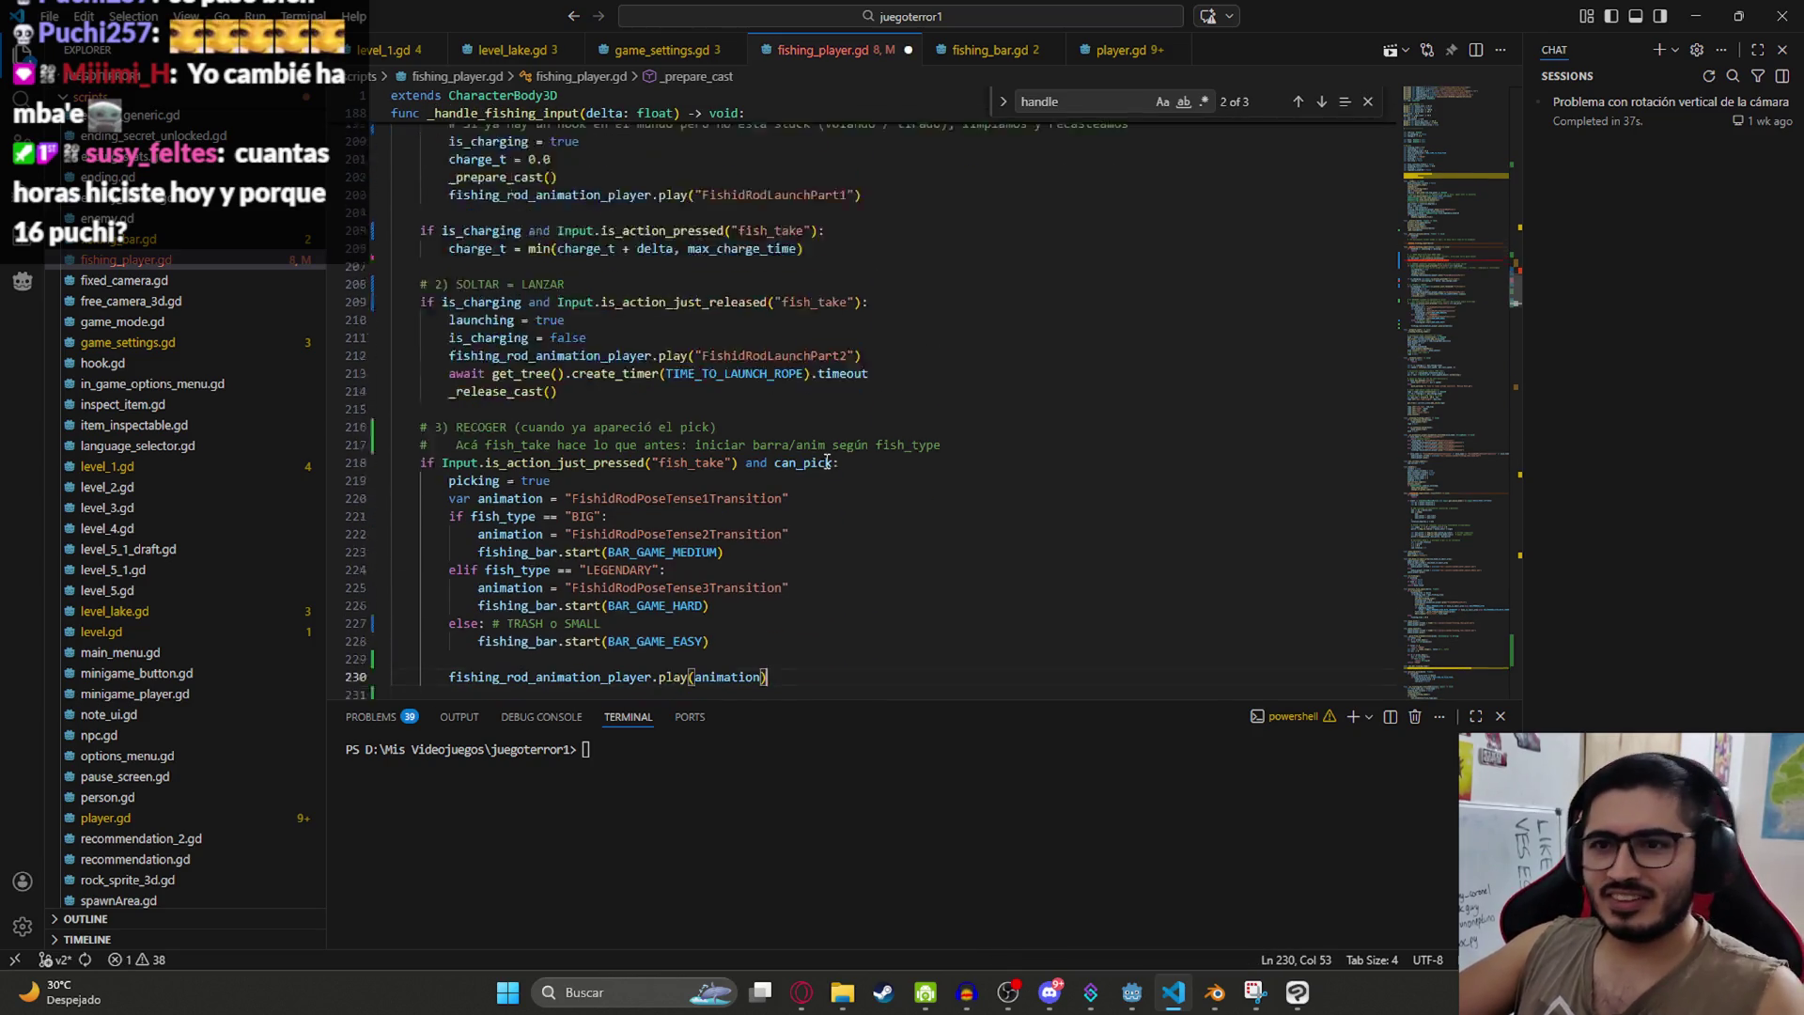
click(598, 521)
click(559, 524)
key(BackSpace)
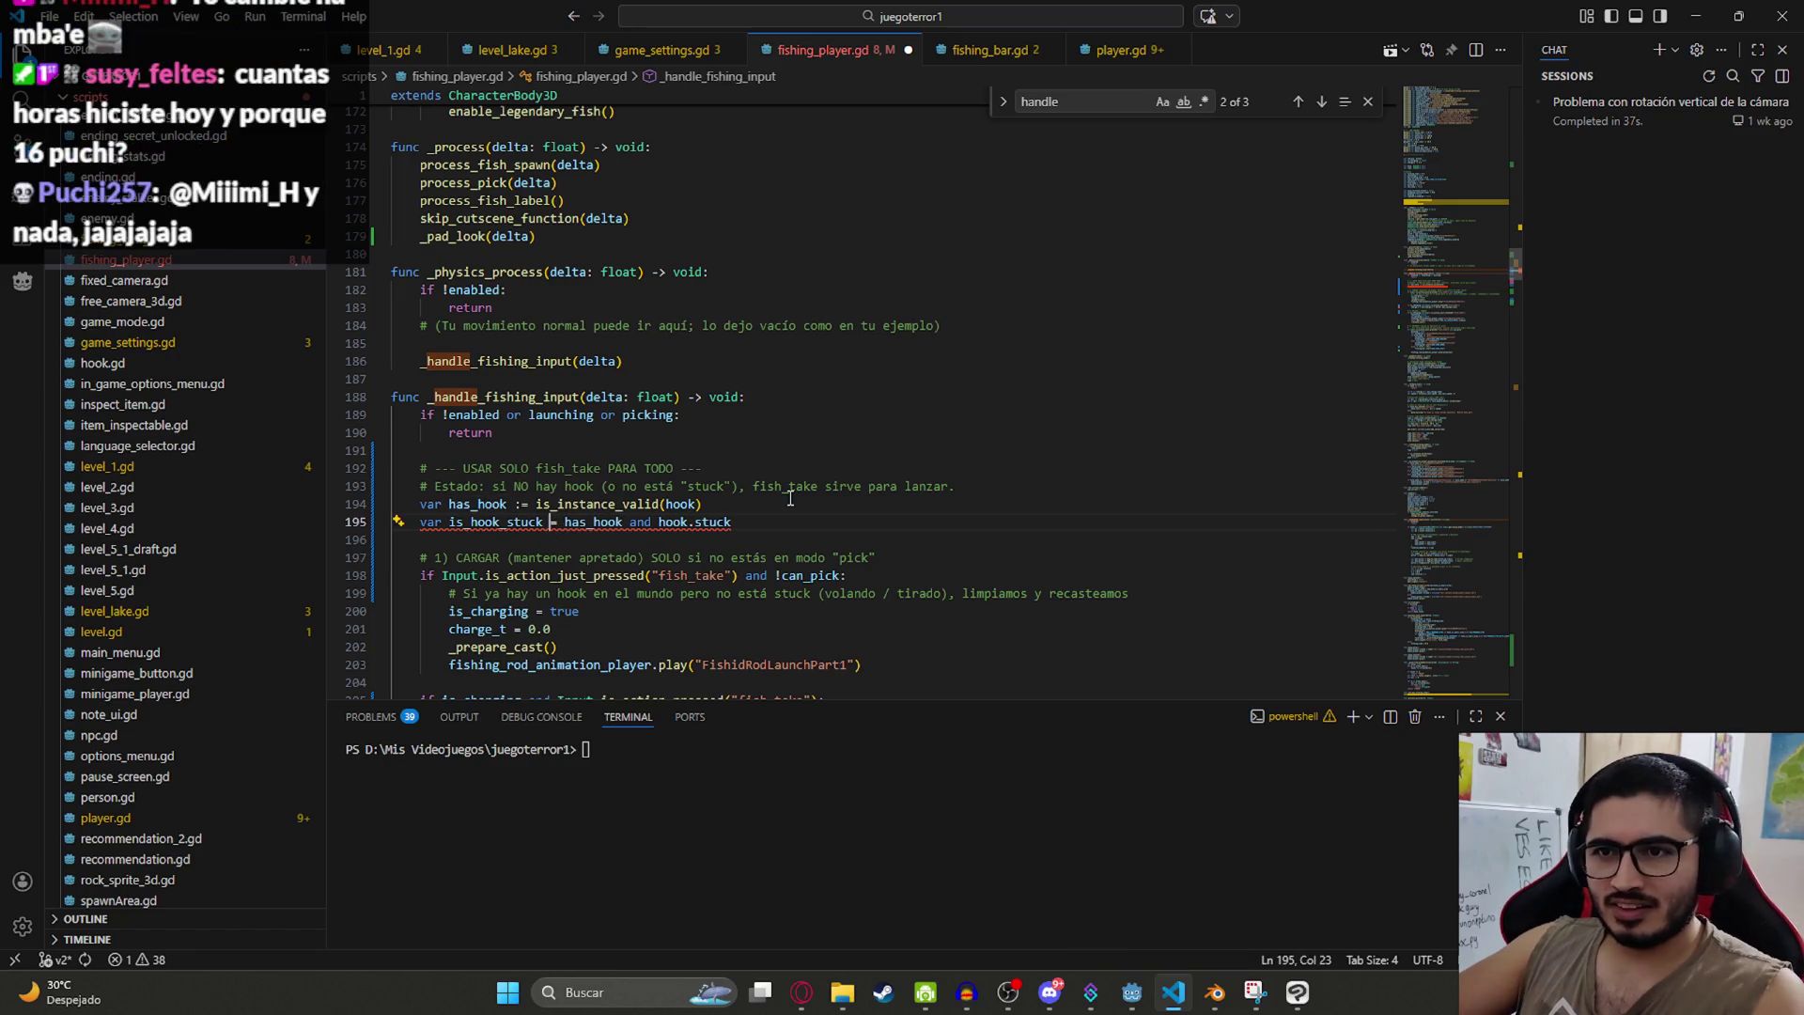
click(777, 520)
key(ctrl+s)
scroll(727, 514, down, 3)
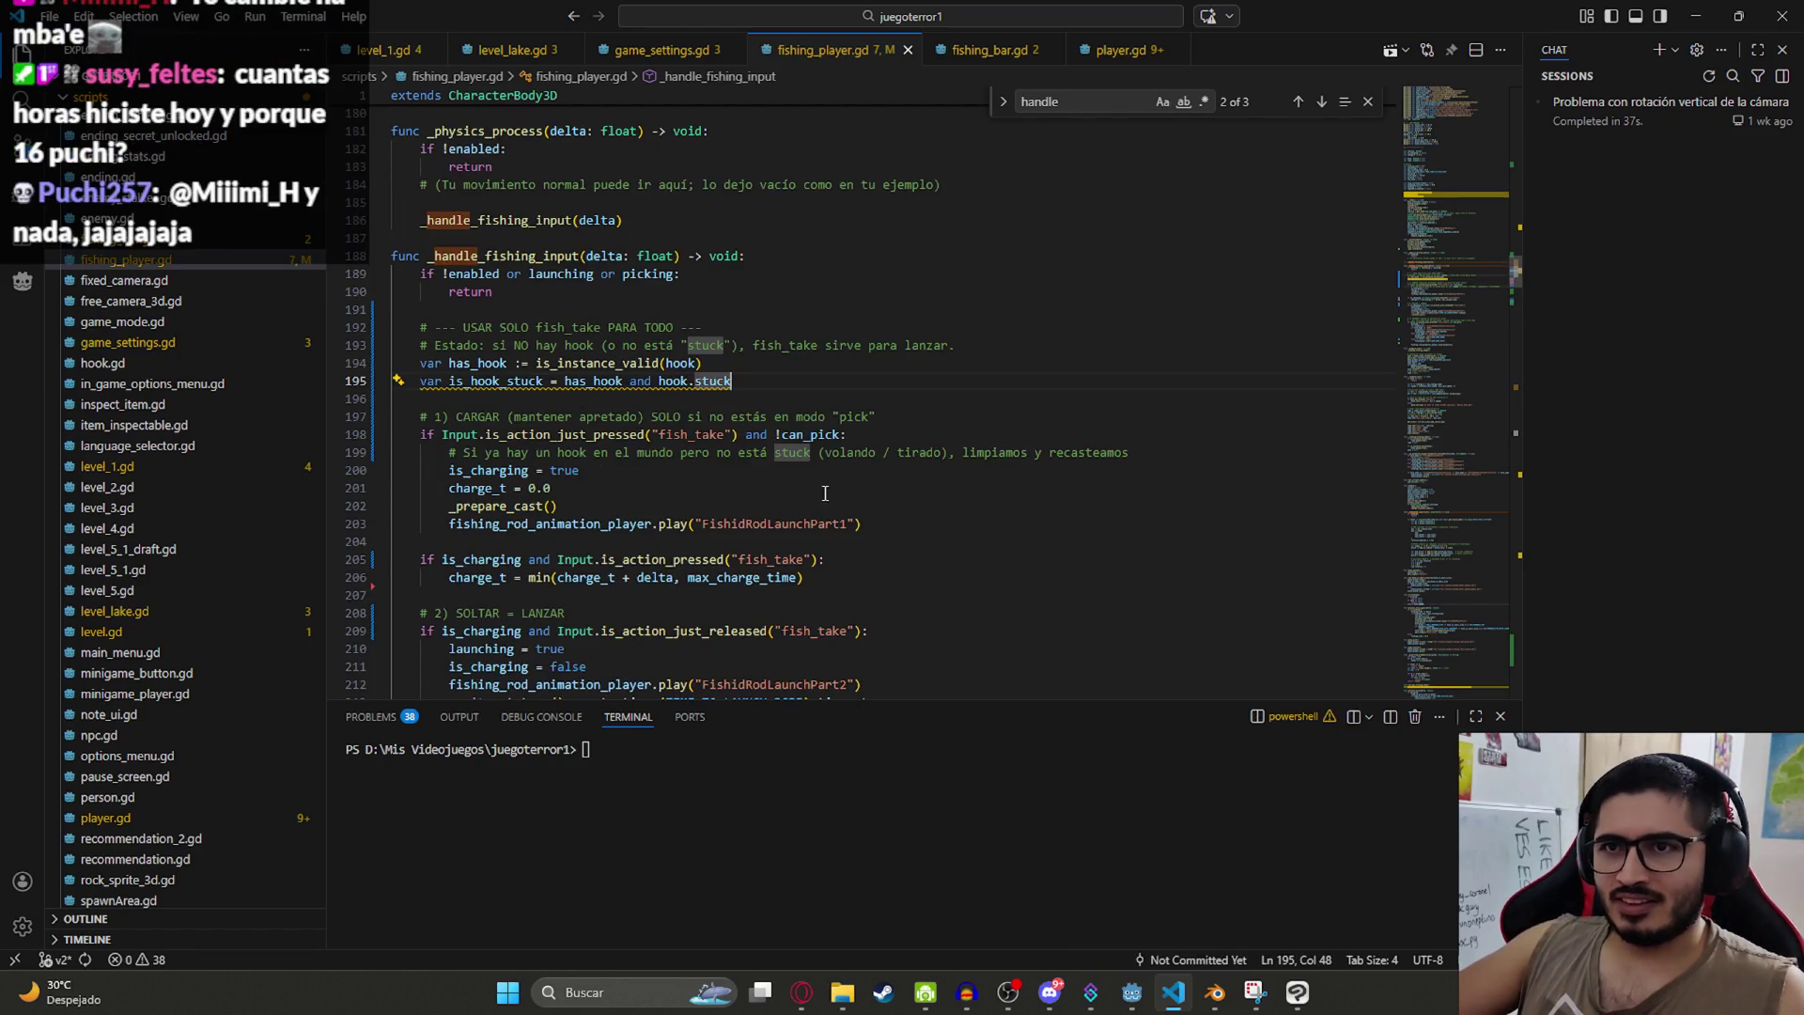
Step: Check ChatGPT's notes, then in Godot reveal the LevelLake scene in the project files
key(alt+Tab)
scroll(925, 488, down, 10)
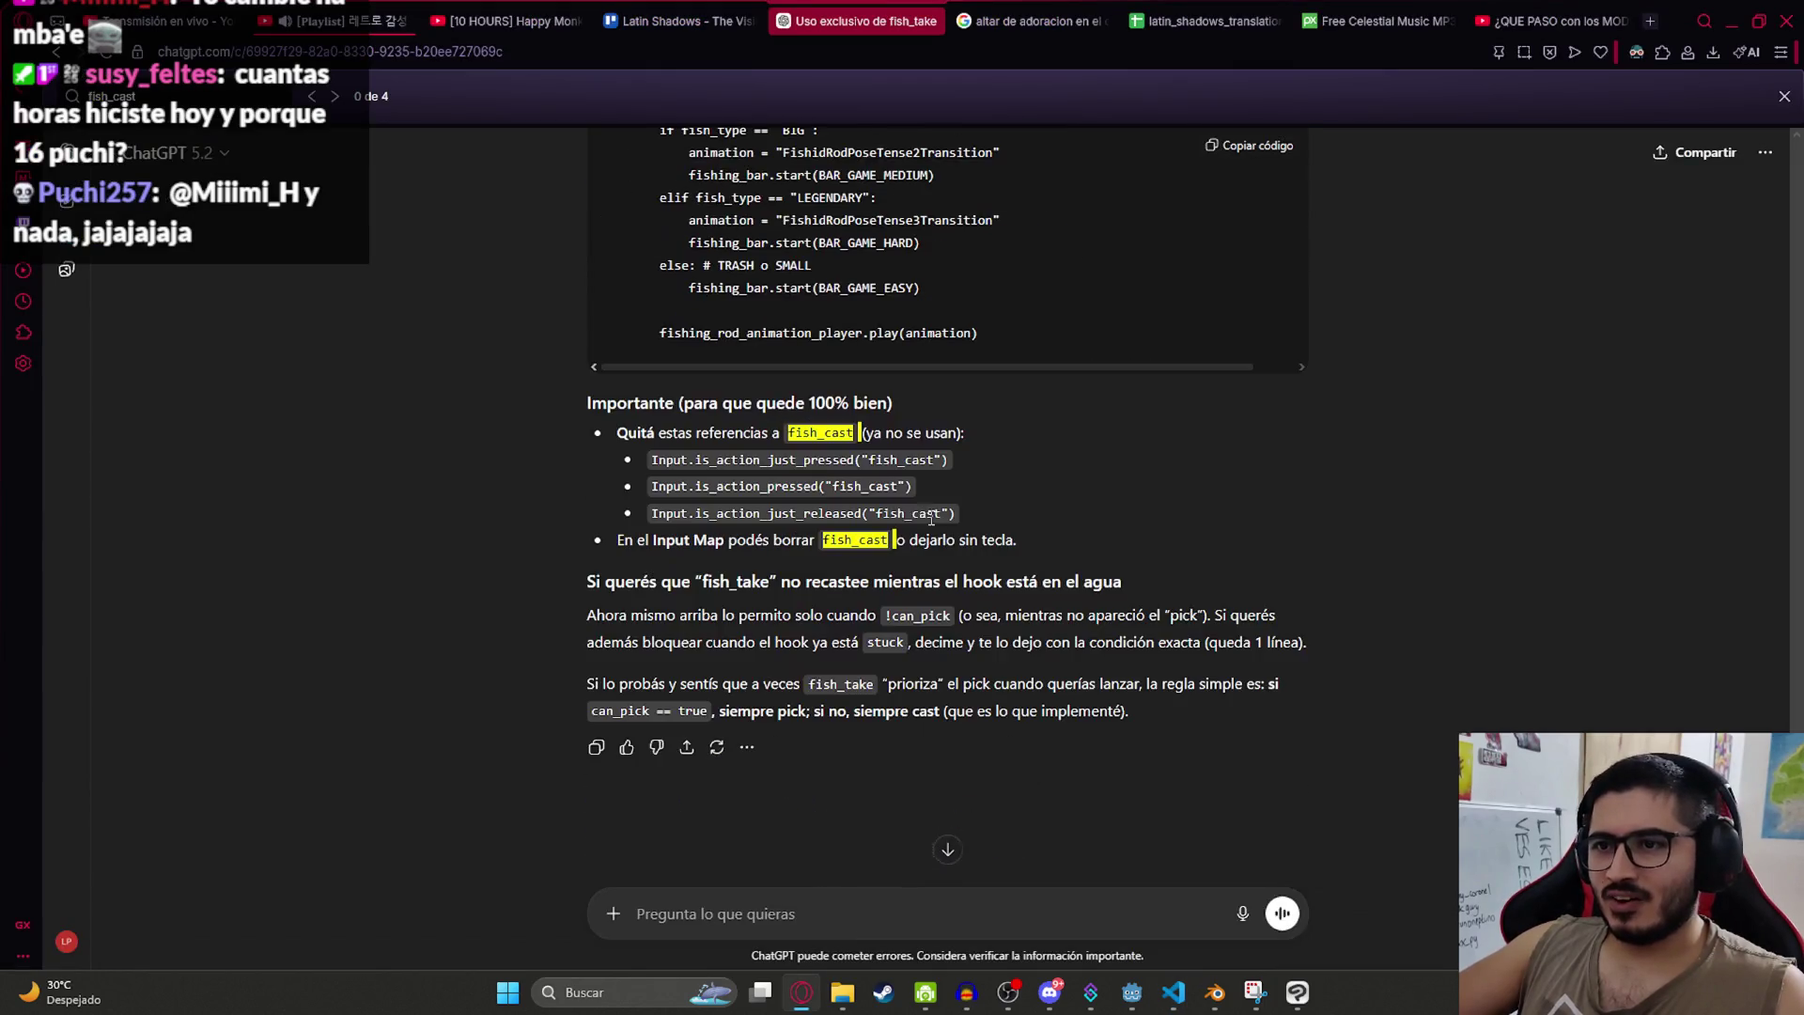
key(alt+Tab)
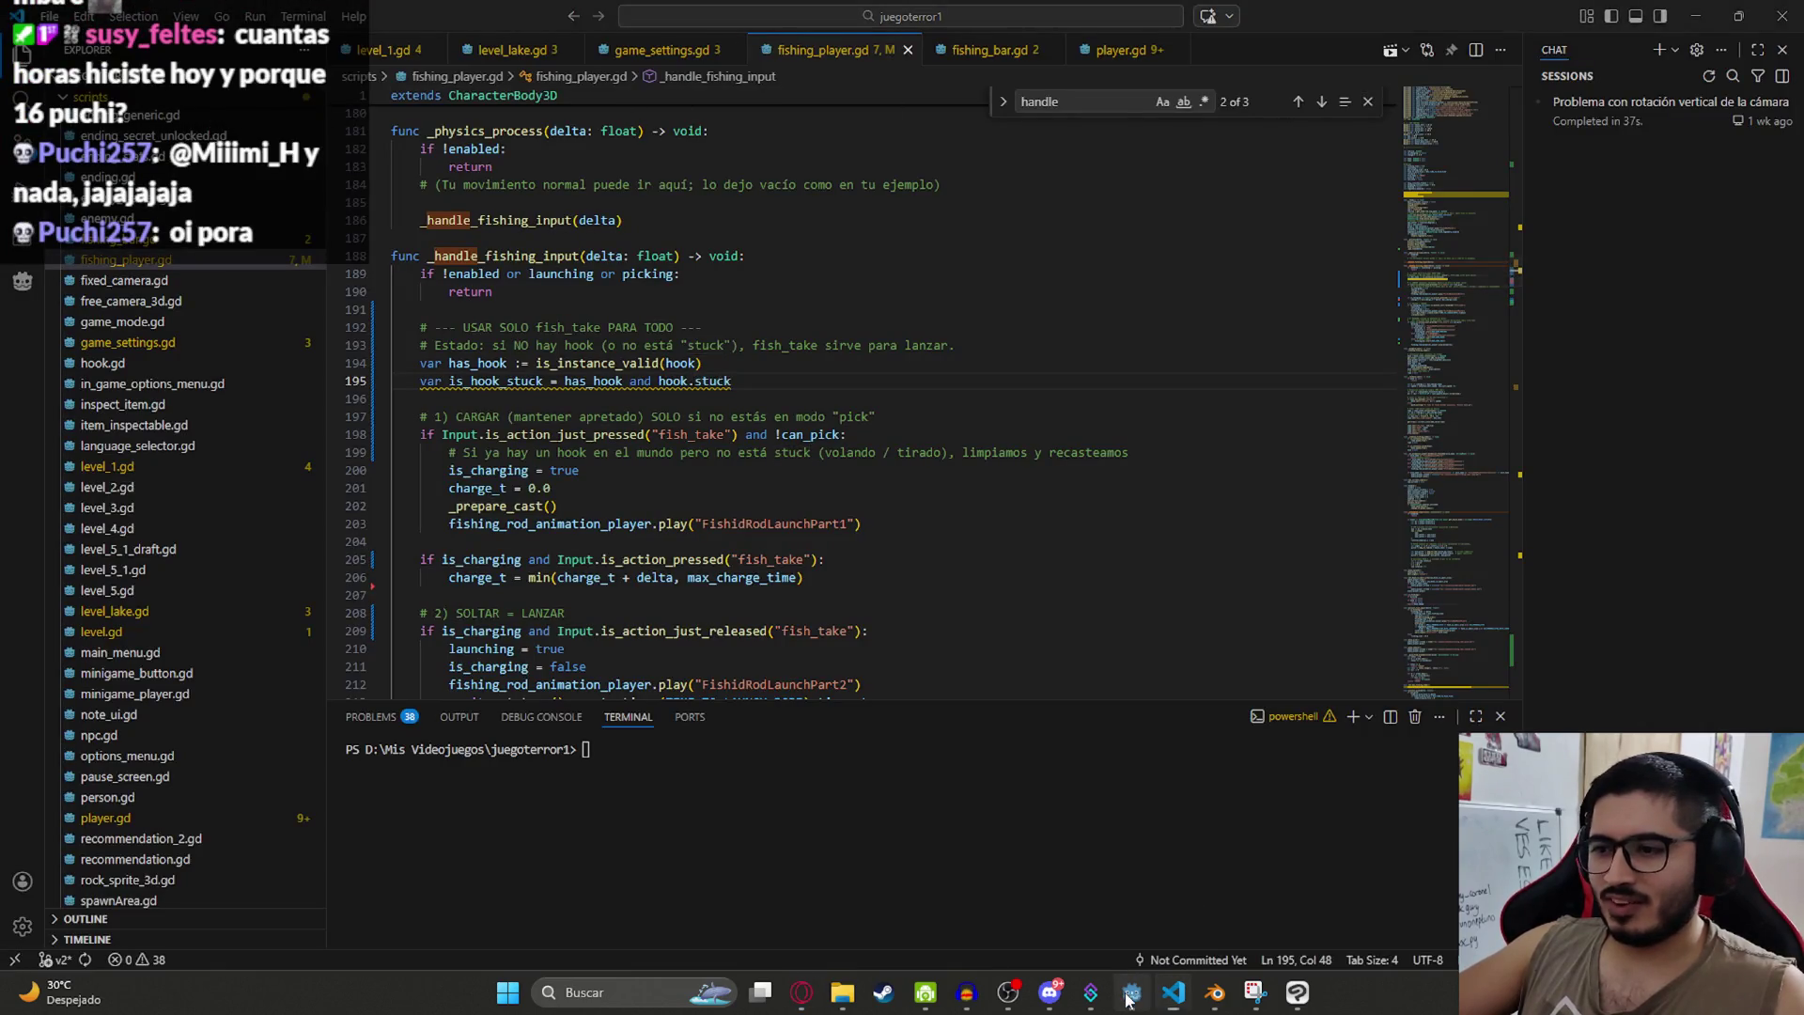
key(alt+Tab)
right_click(736, 79)
click(821, 234)
Step: Run the game, pick Pescar on the rod, cast, reel and recast until a fish is hooked
key(F5)
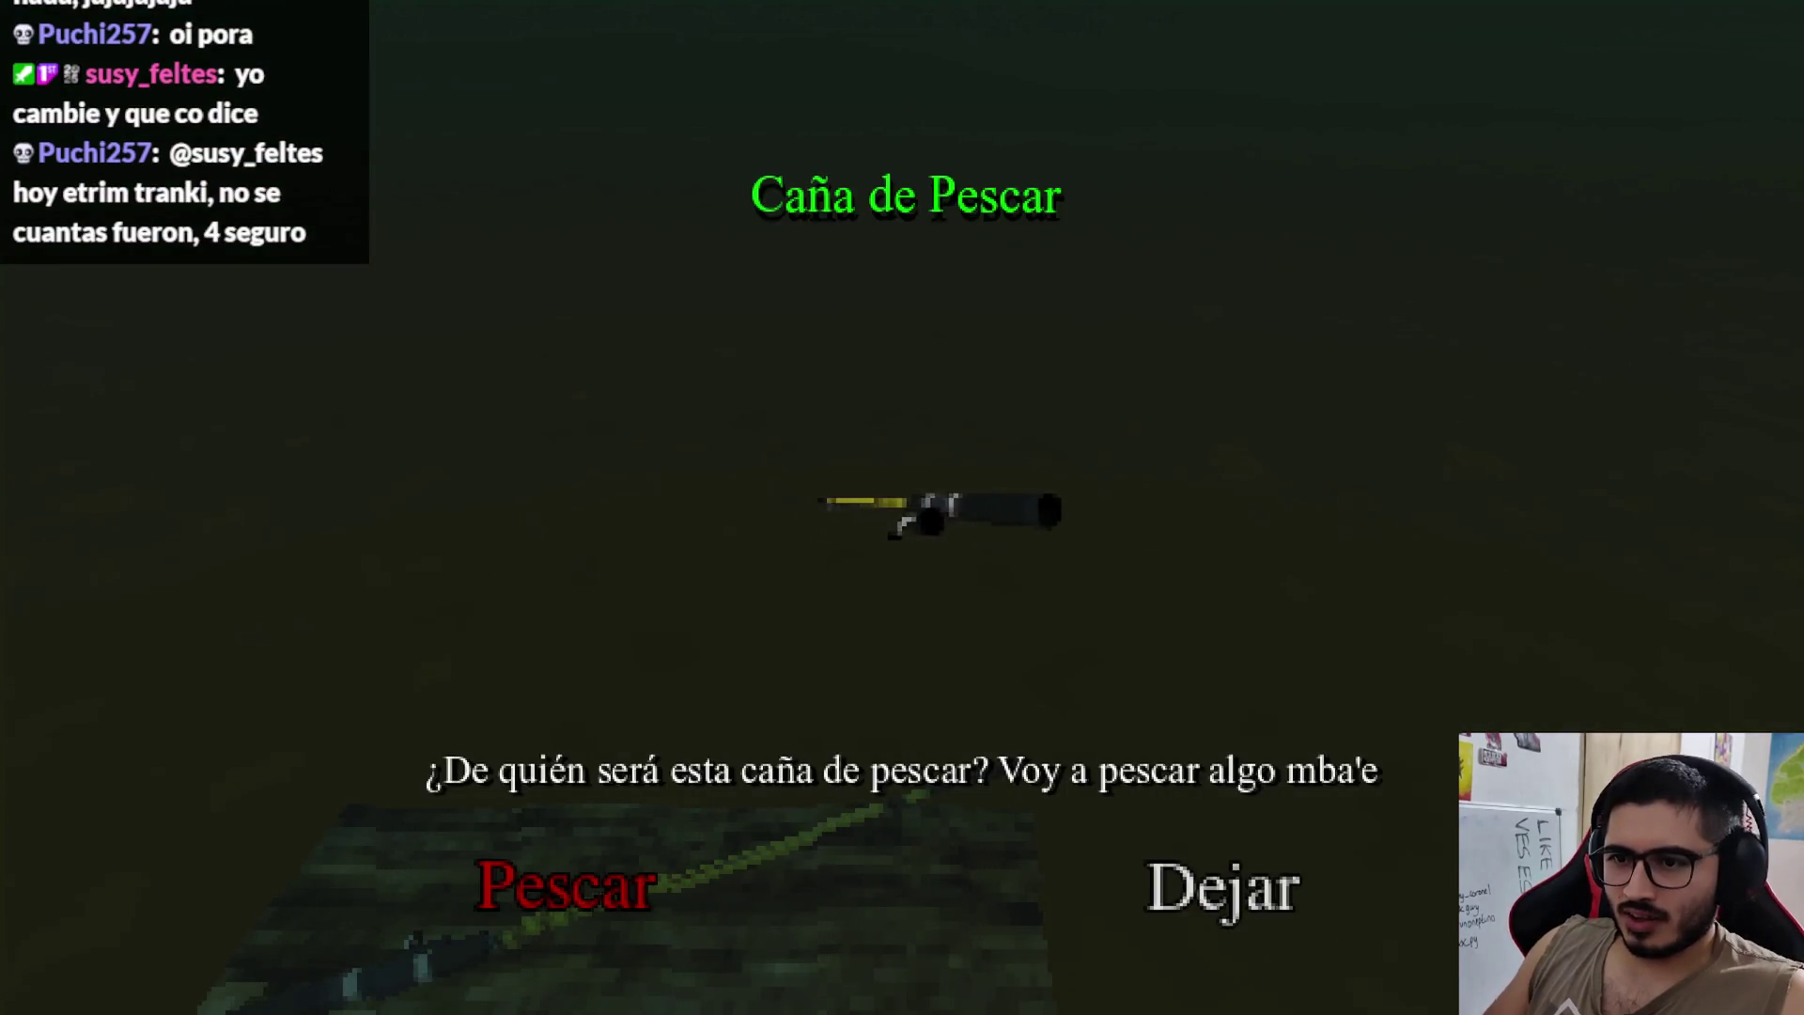
click(583, 878)
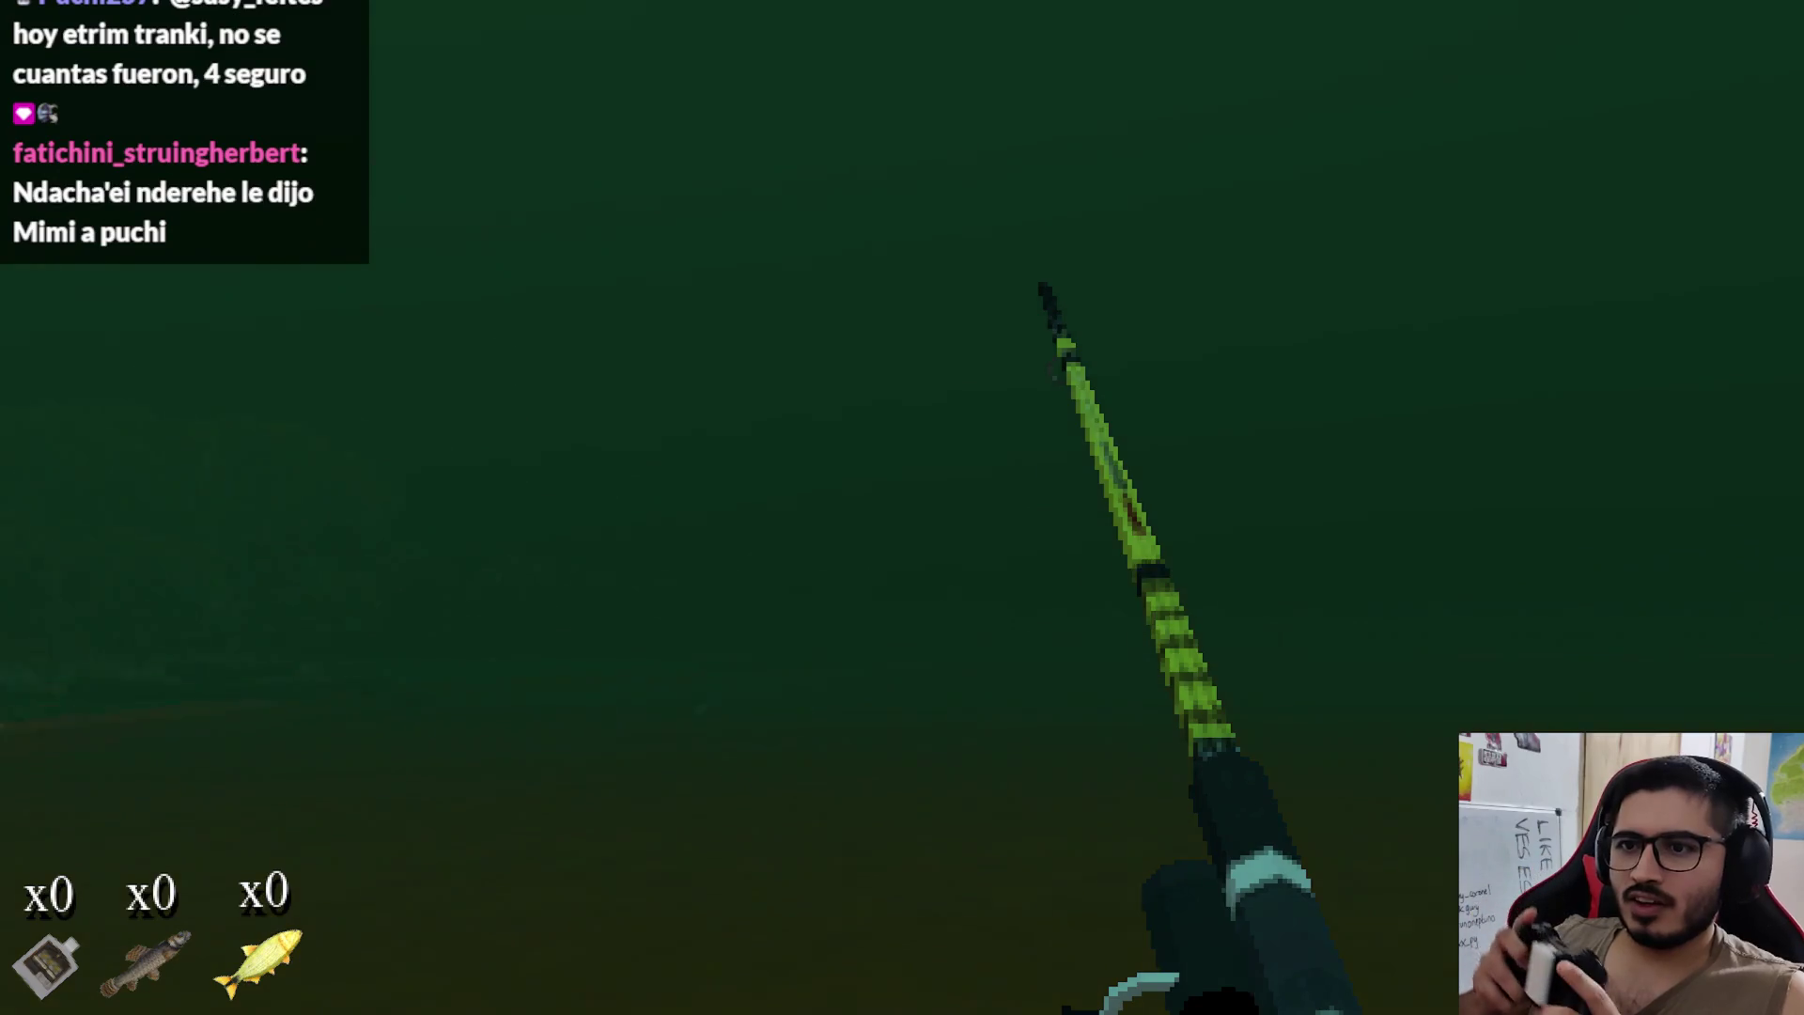
click(902, 508)
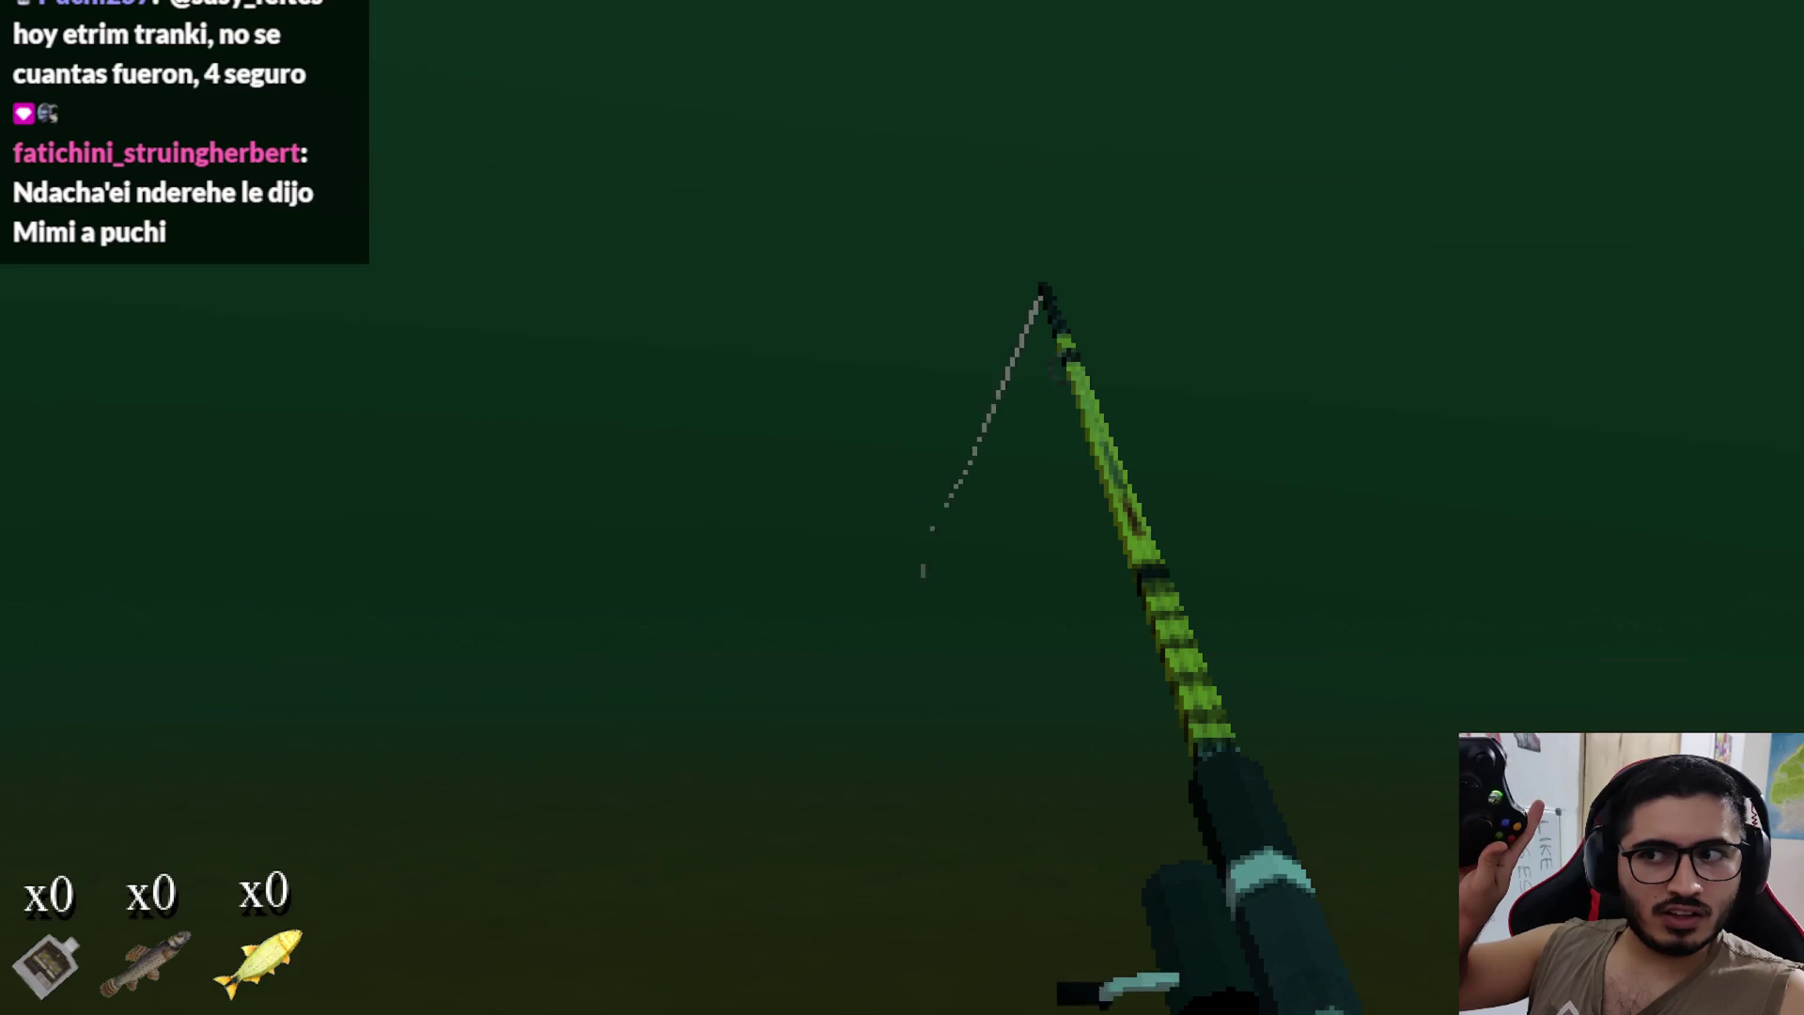
click(902, 507)
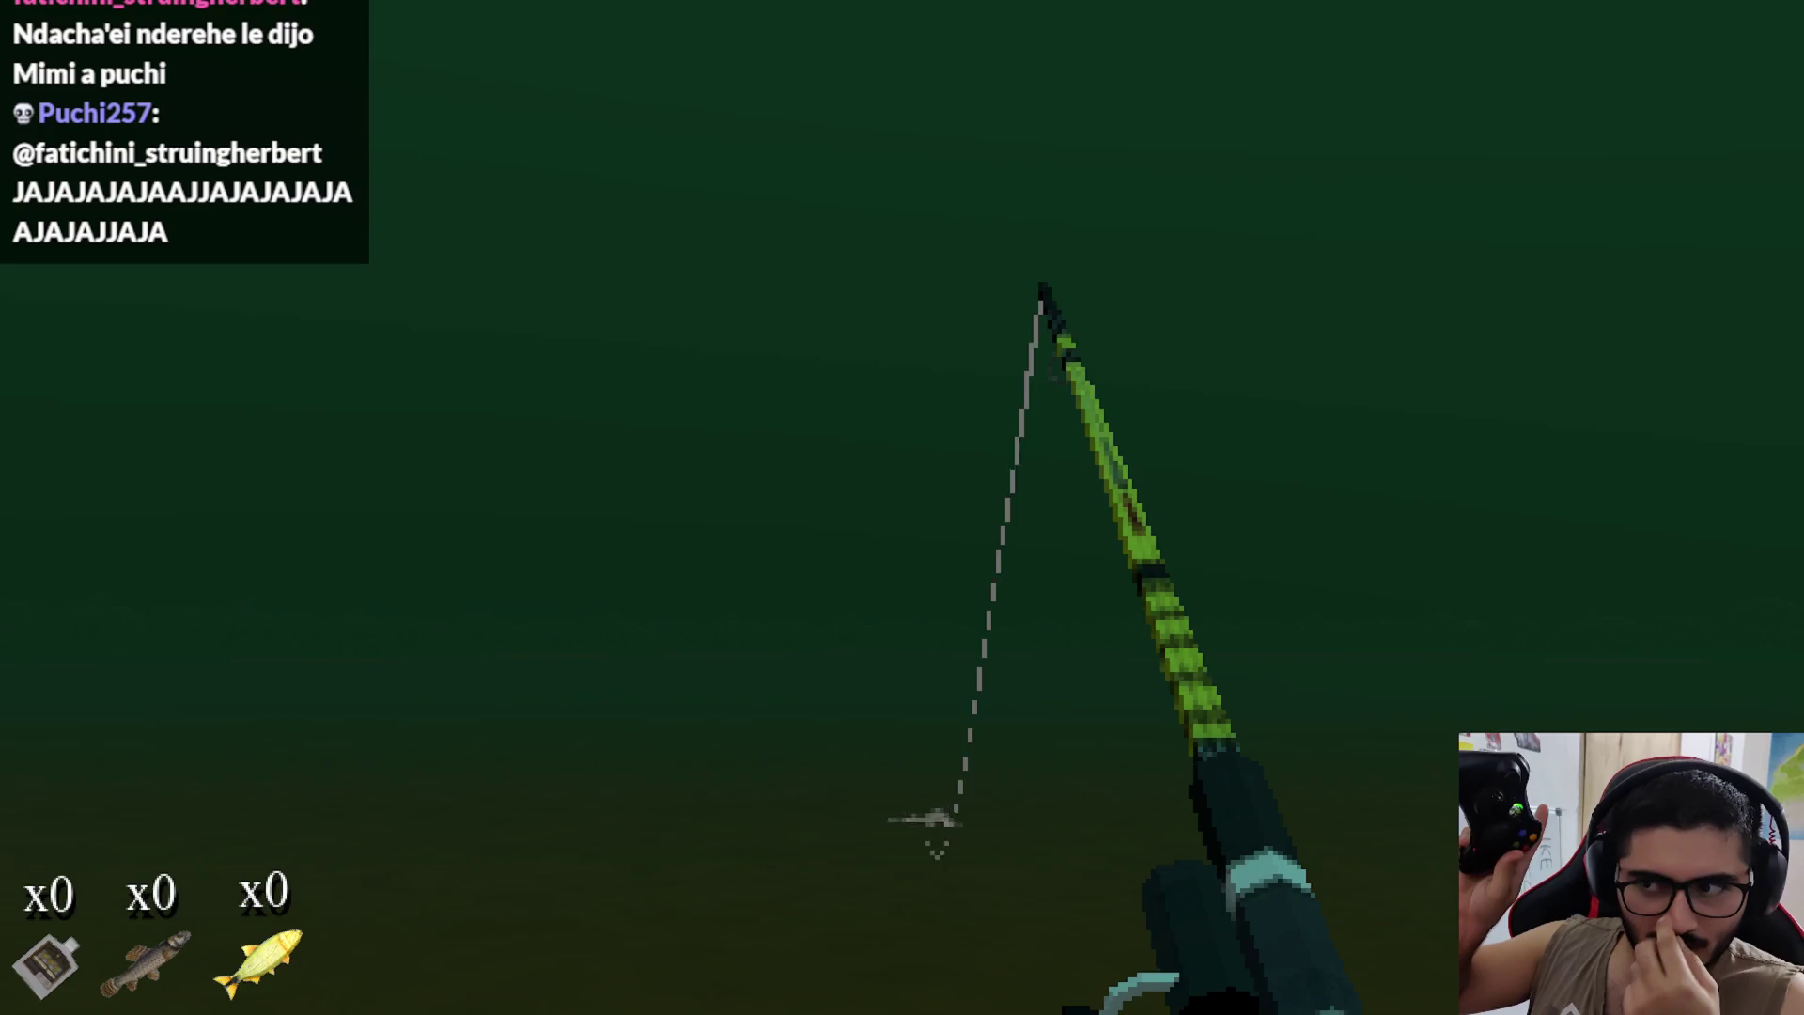
click(902, 507)
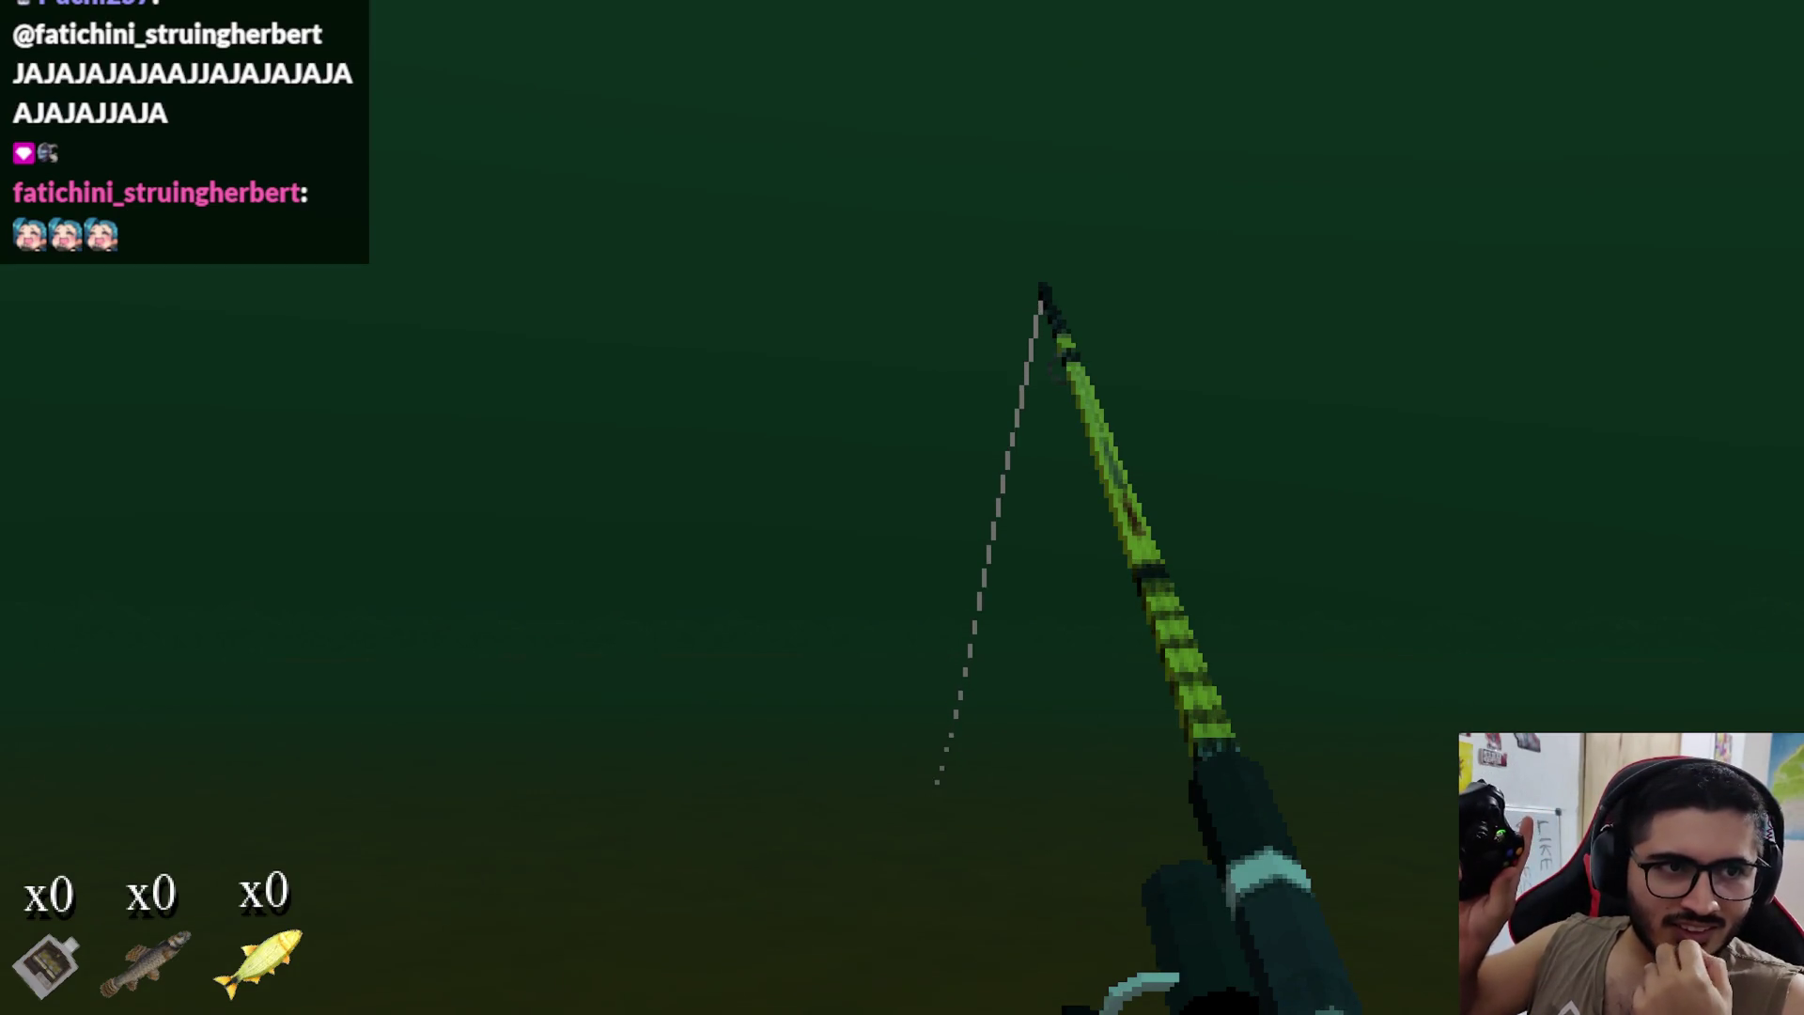
click(902, 508)
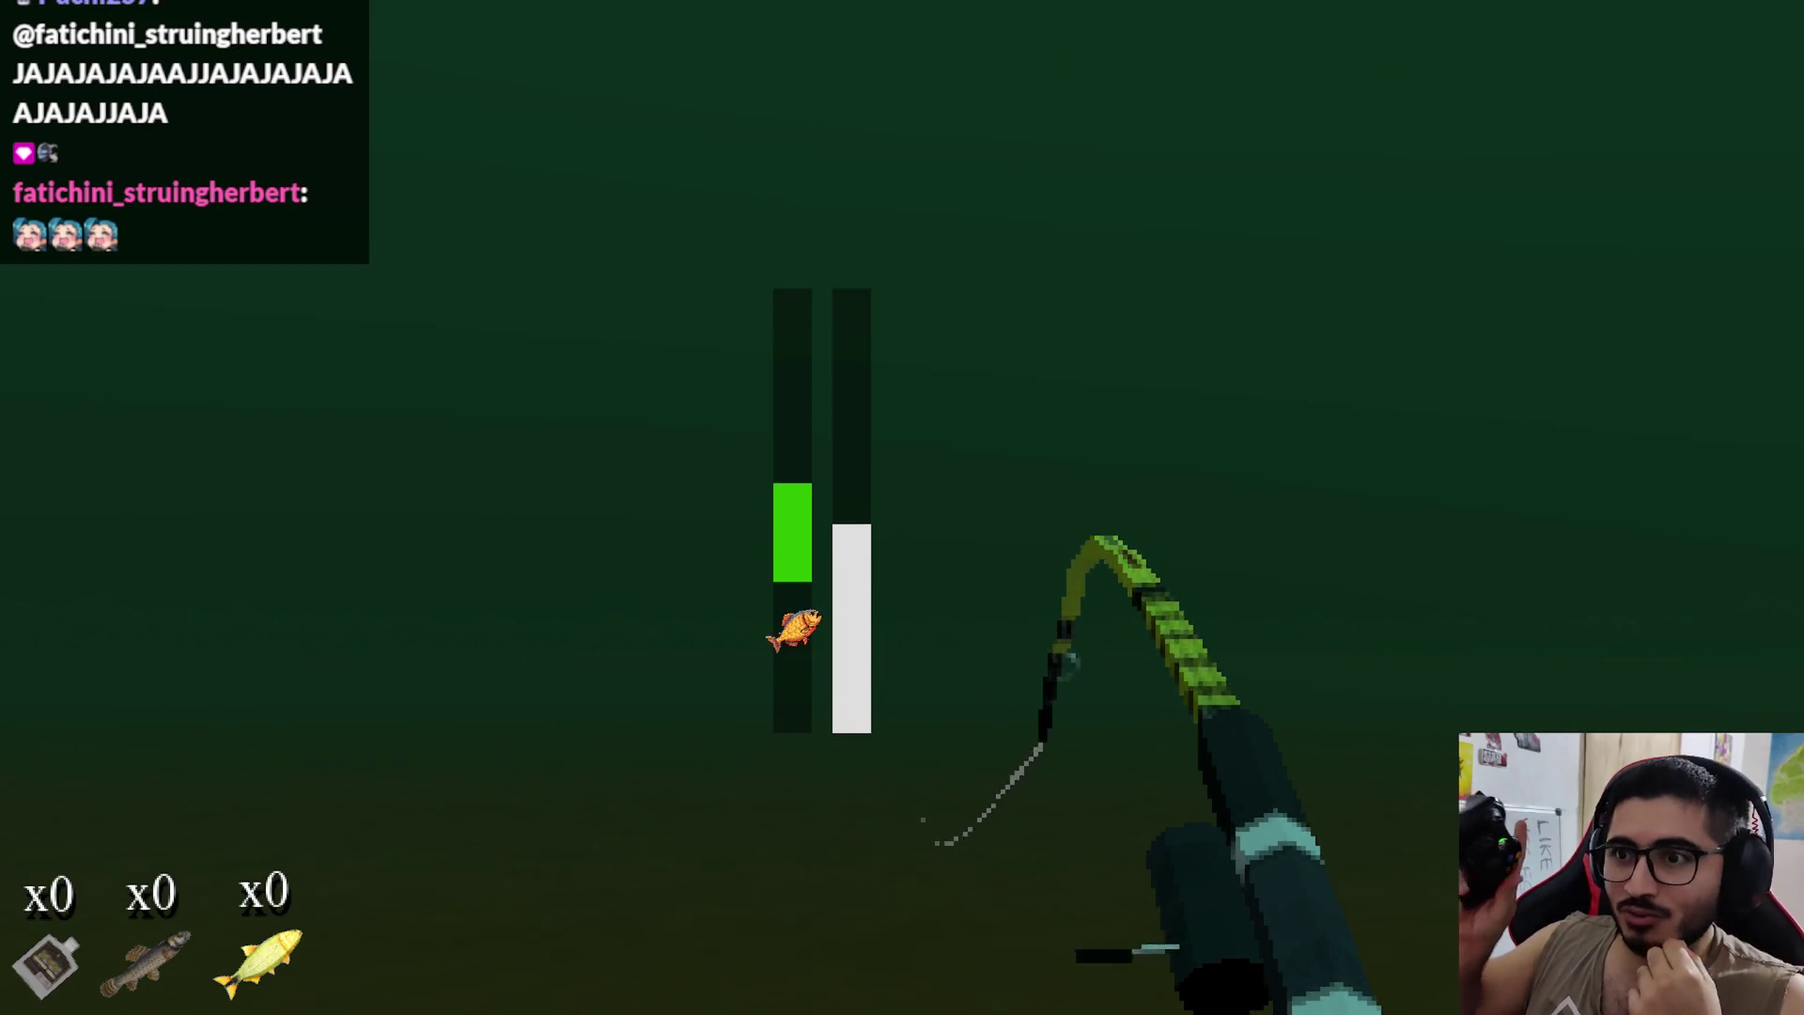
Step: Keep the catch bar on the fish to land a Tare'yi, then hook the next bite
drag(902, 507, 902, 507)
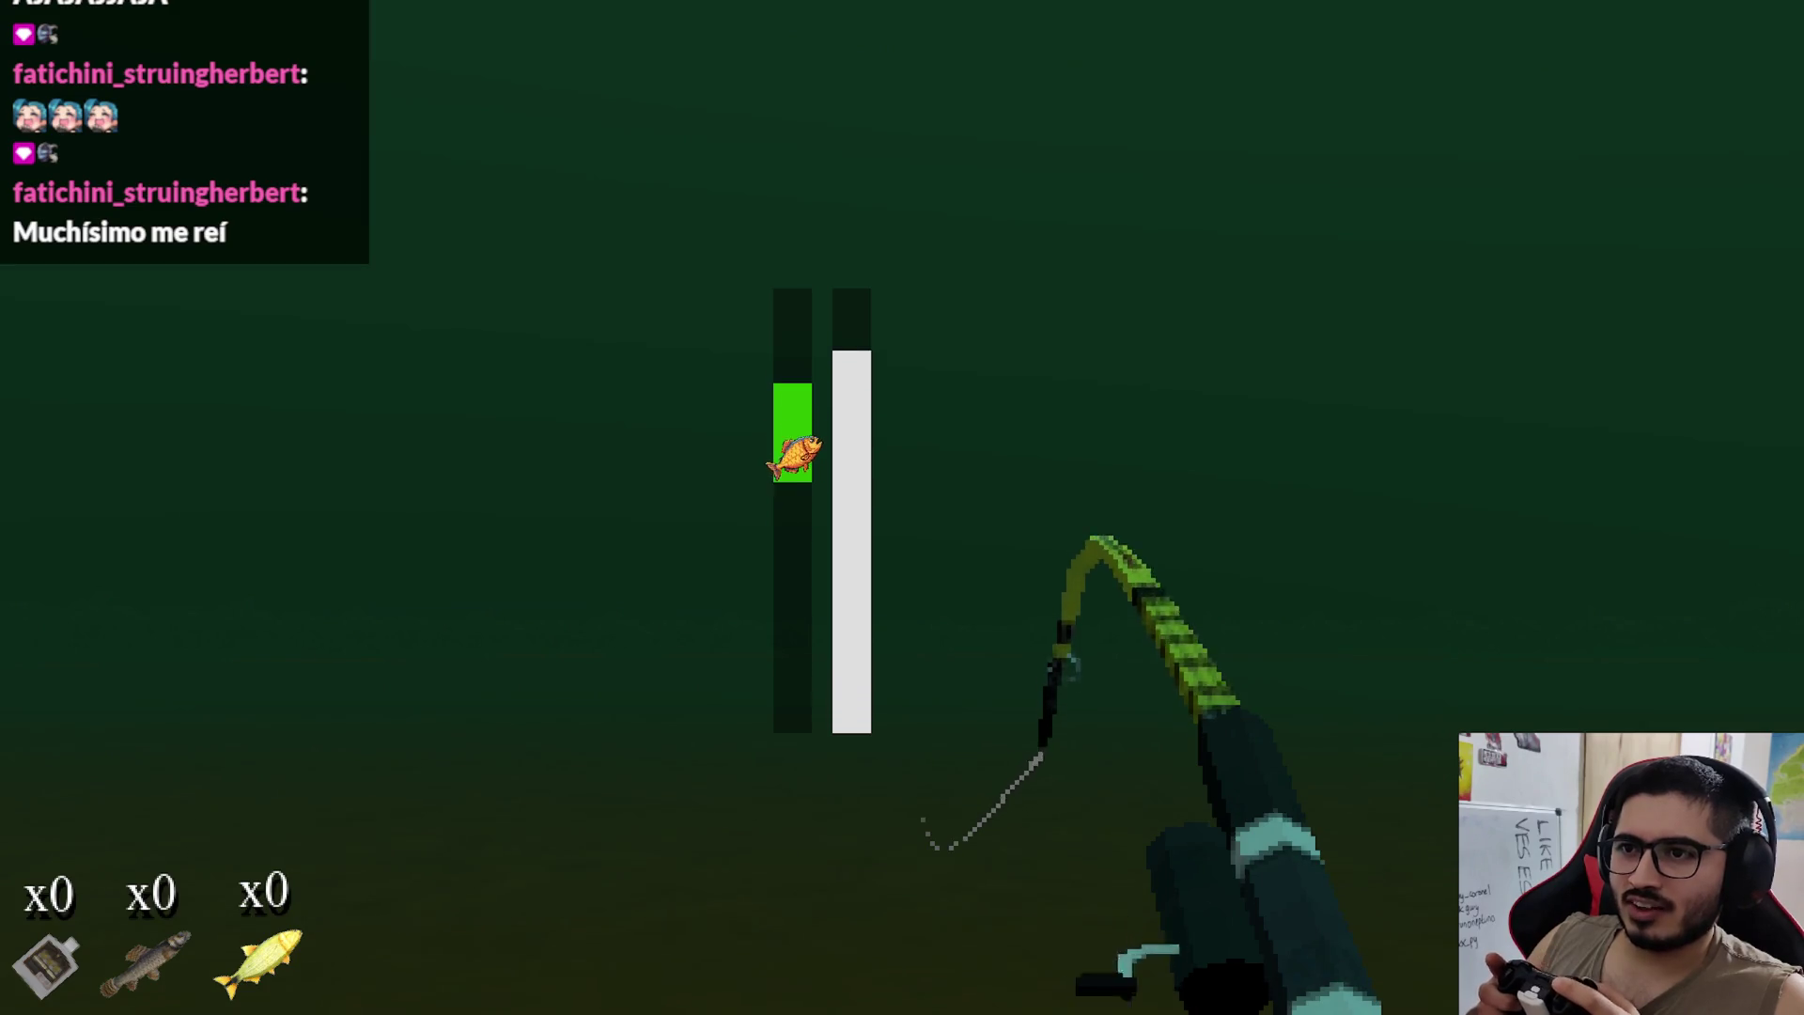
drag(902, 507, 902, 507)
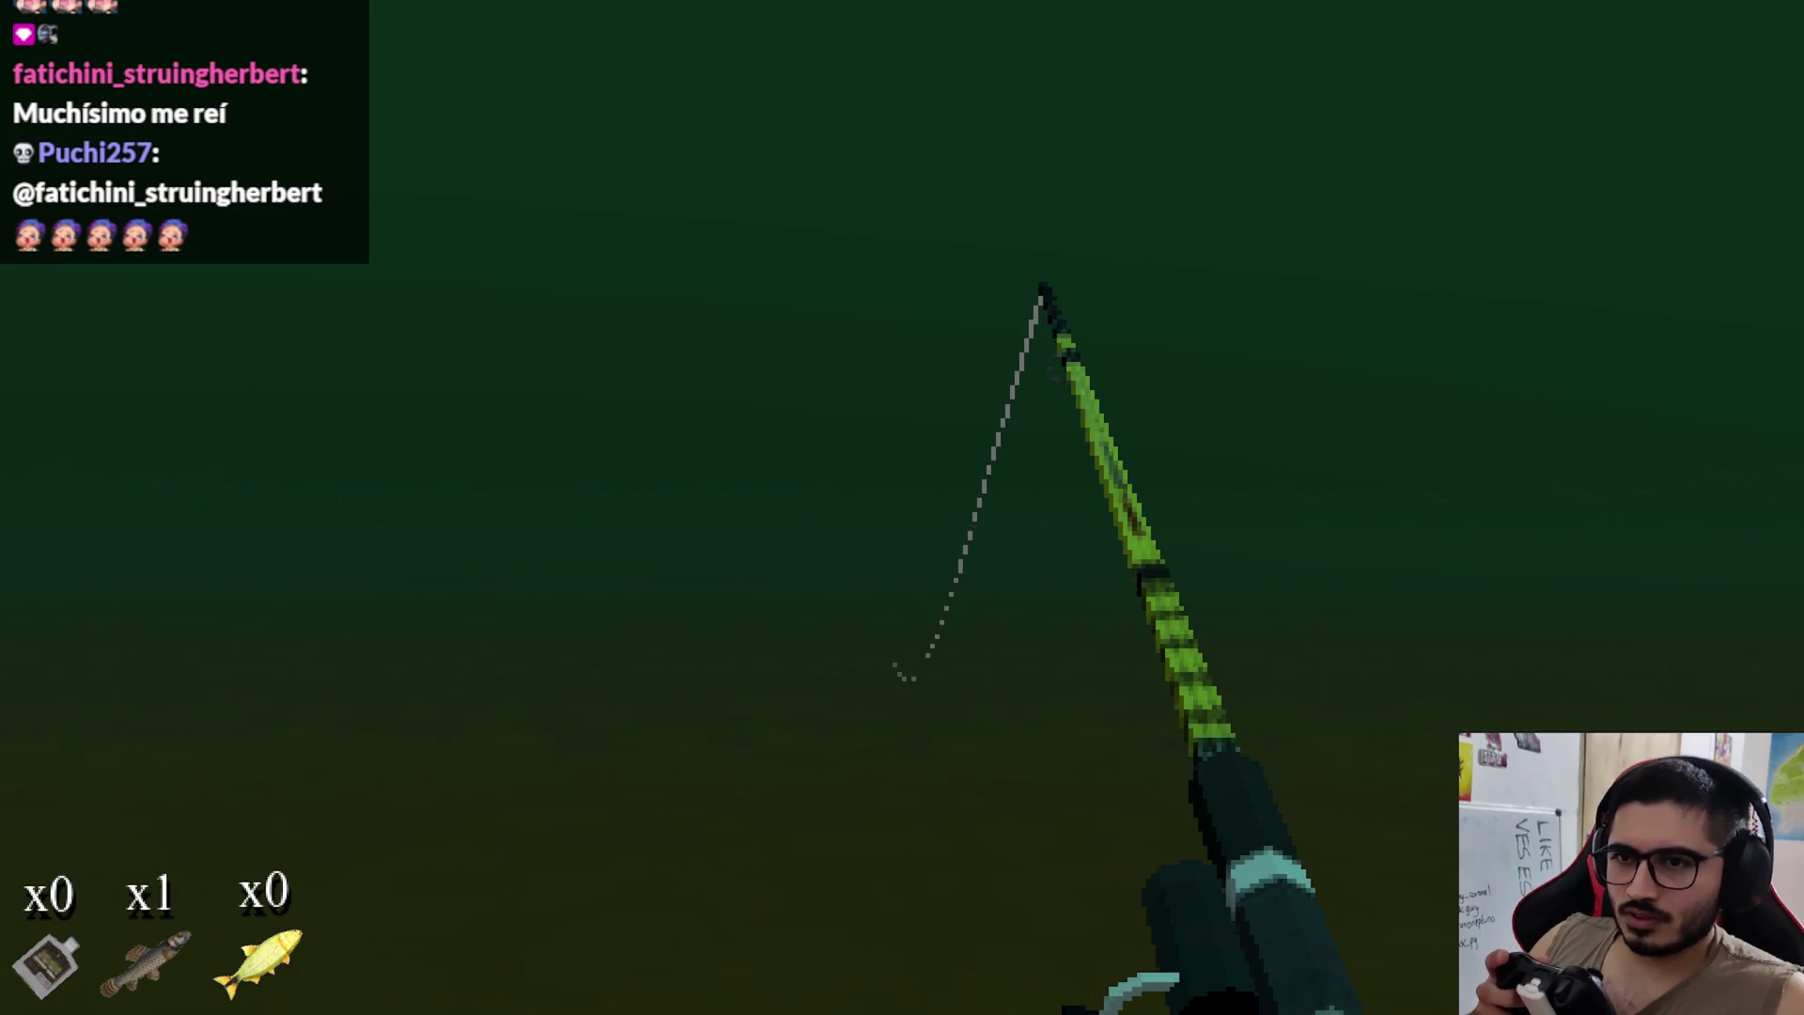
key(space)
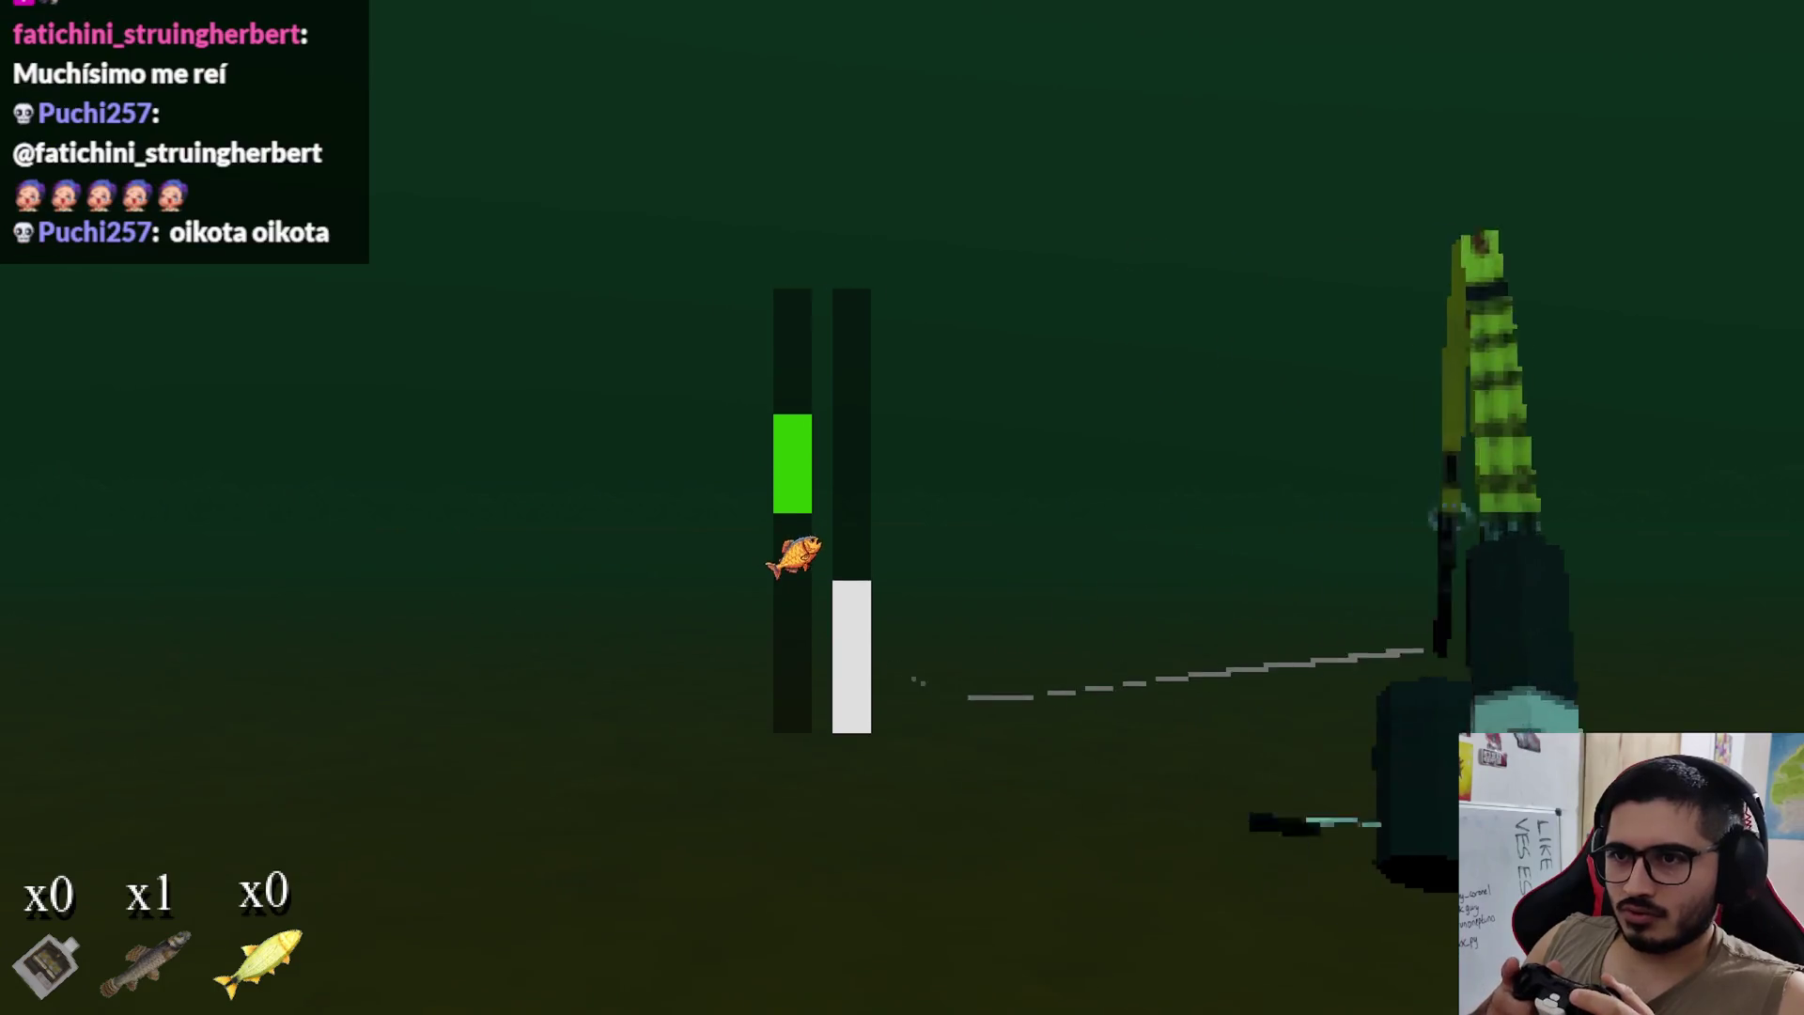
Step: Track the Dorado Grande with the catch bar until it is landed
key(space)
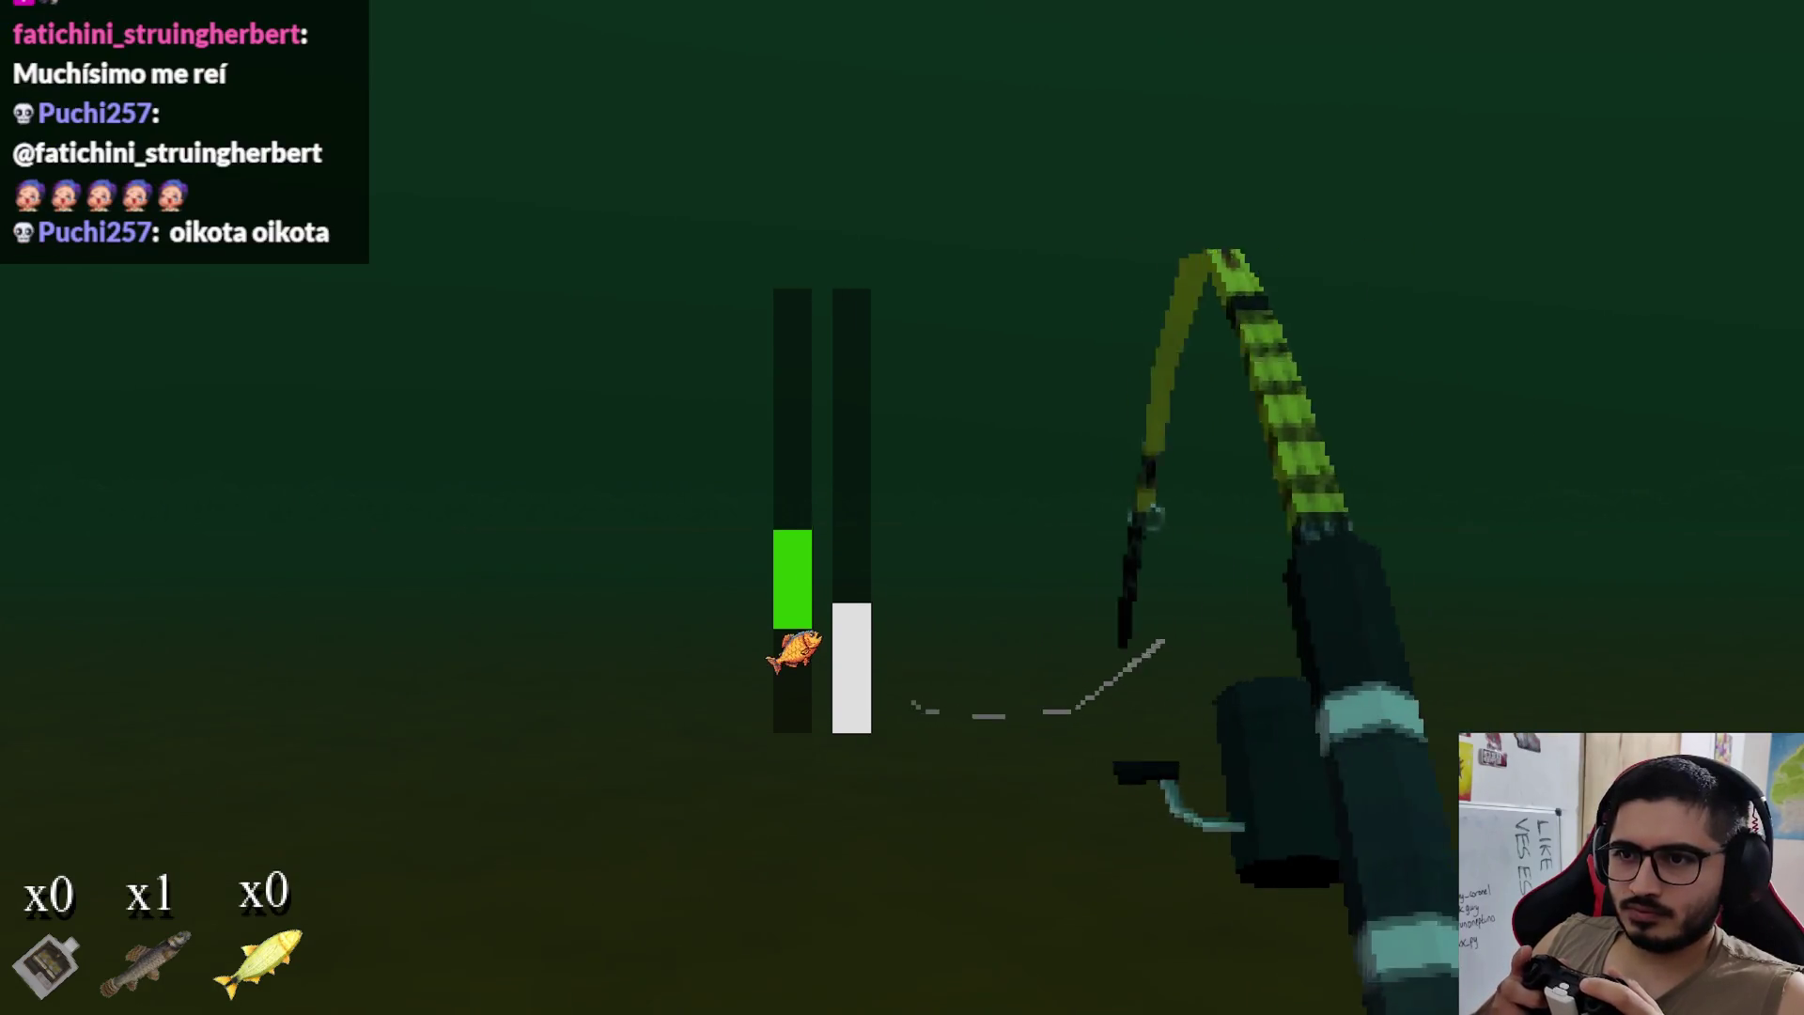
key(space)
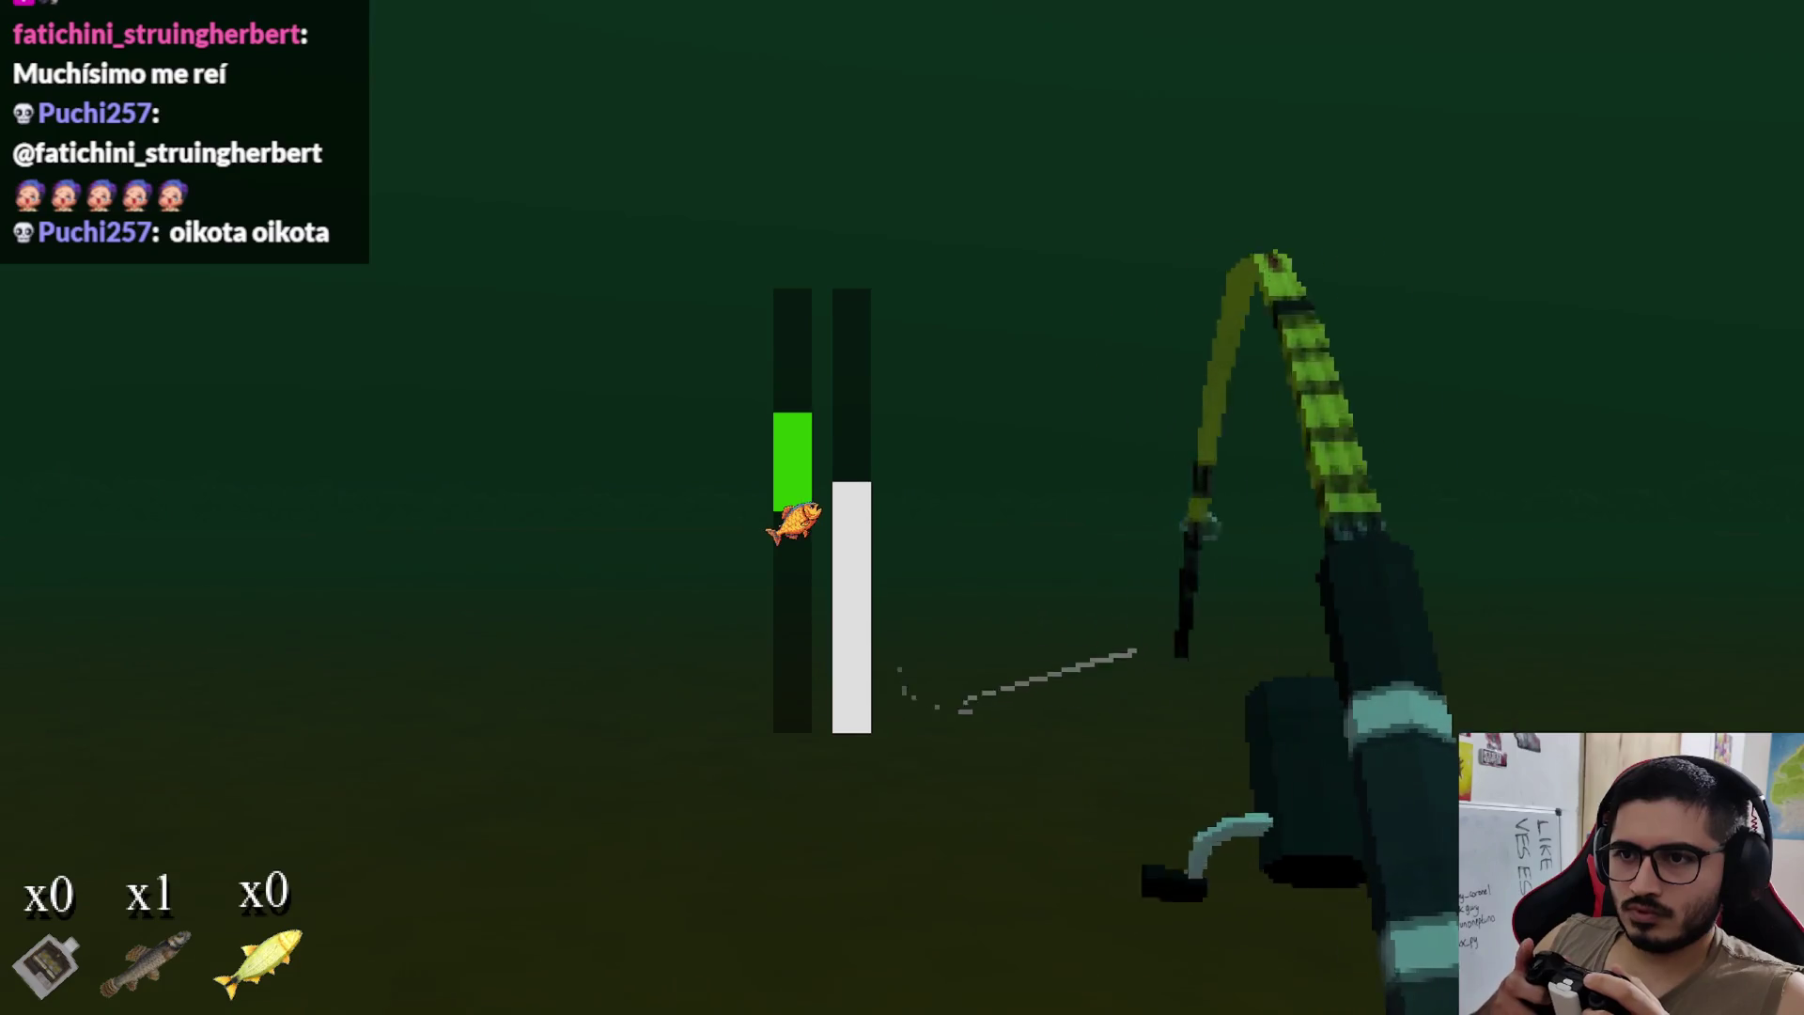
key(space)
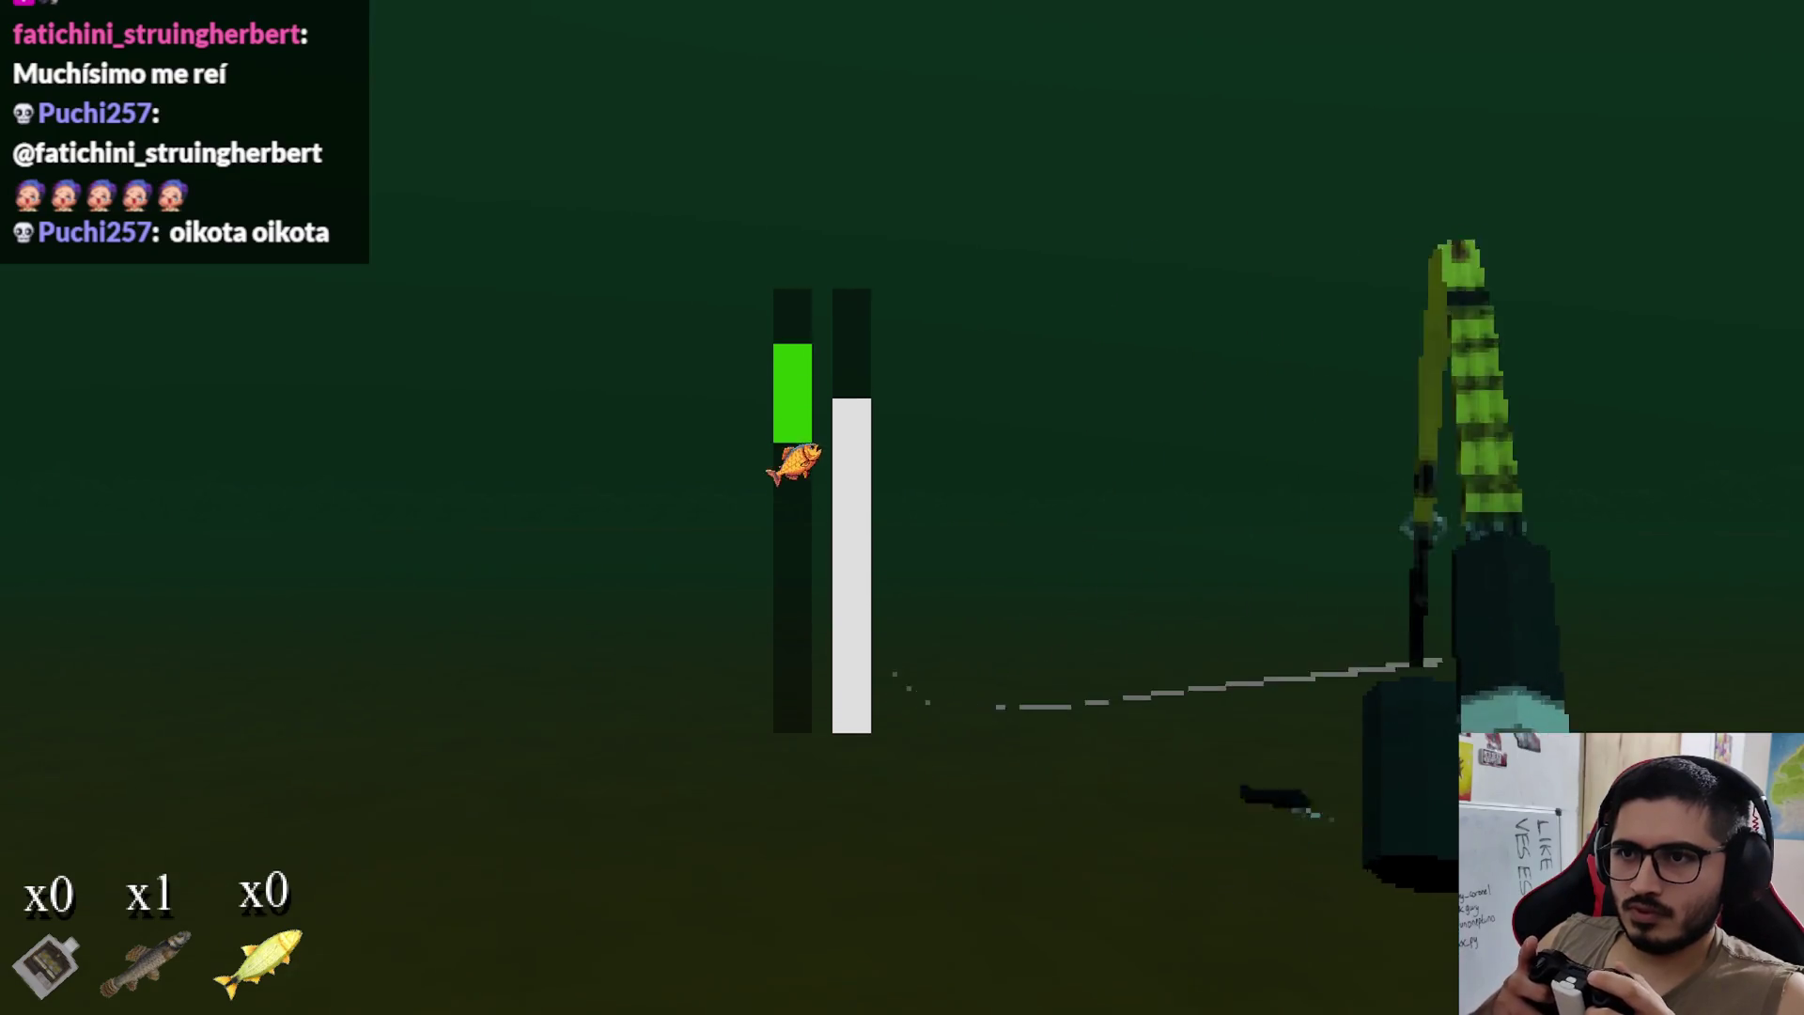
key(space)
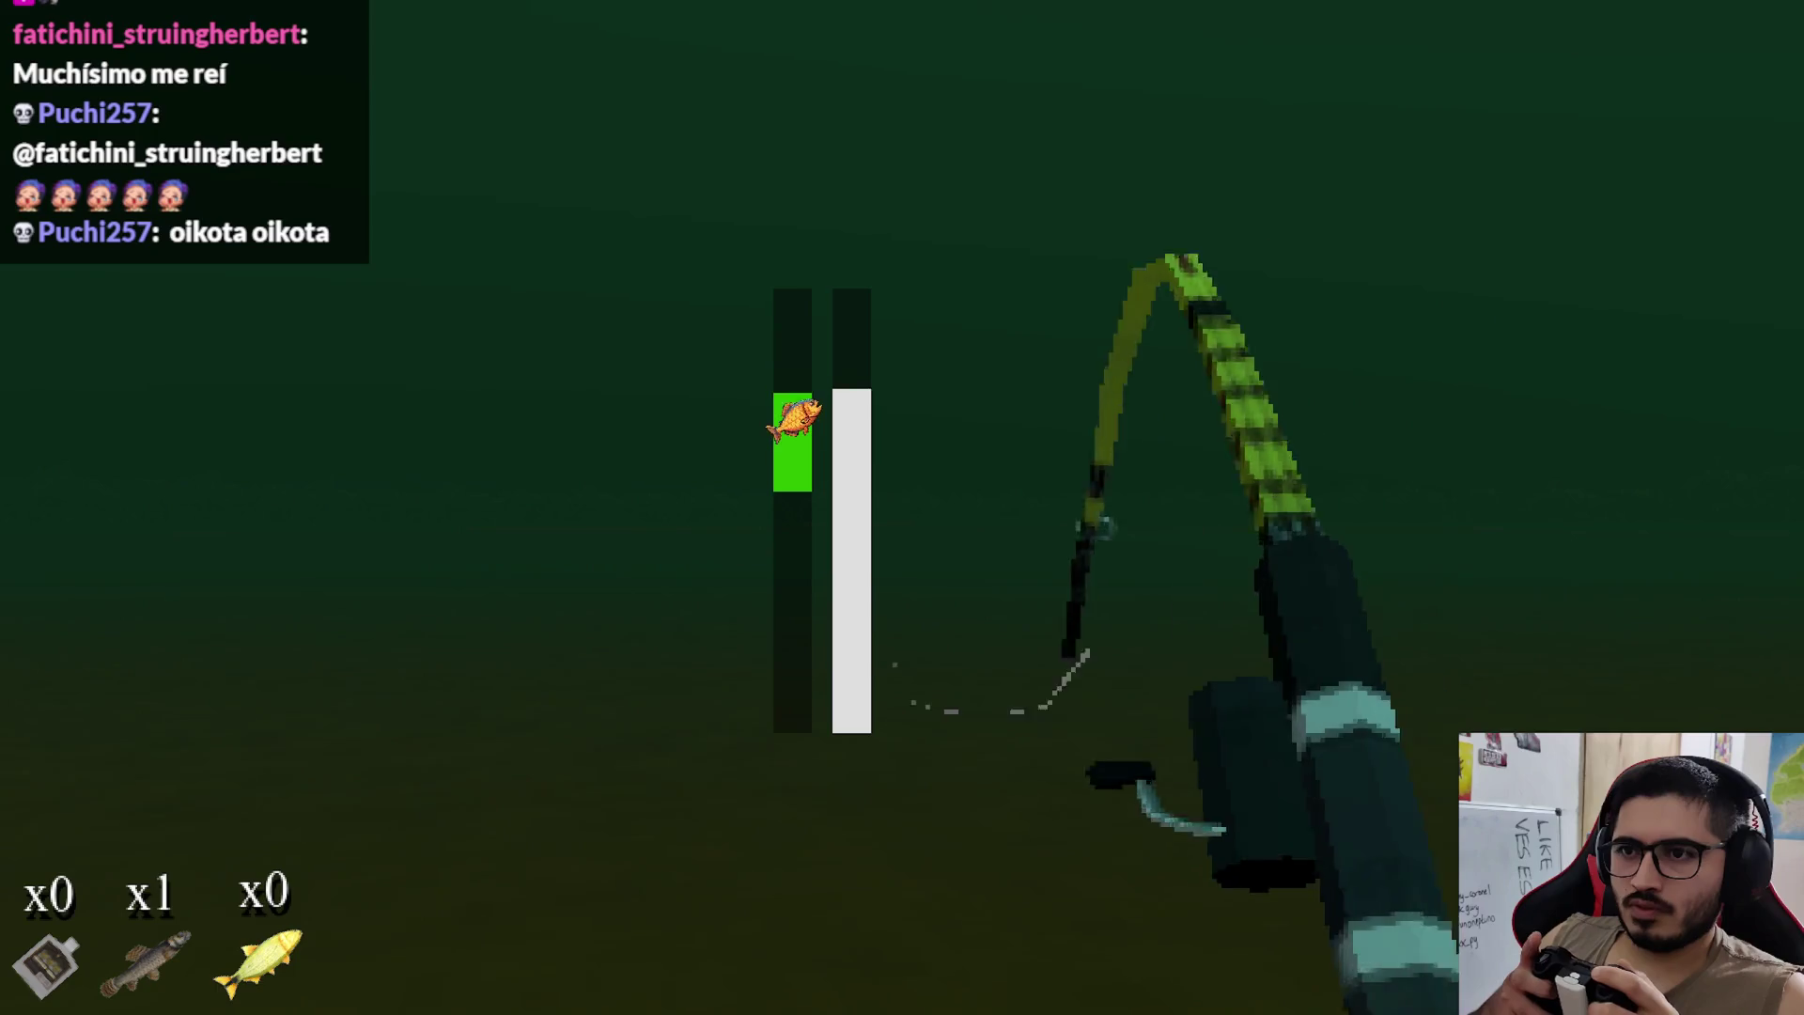
key(space)
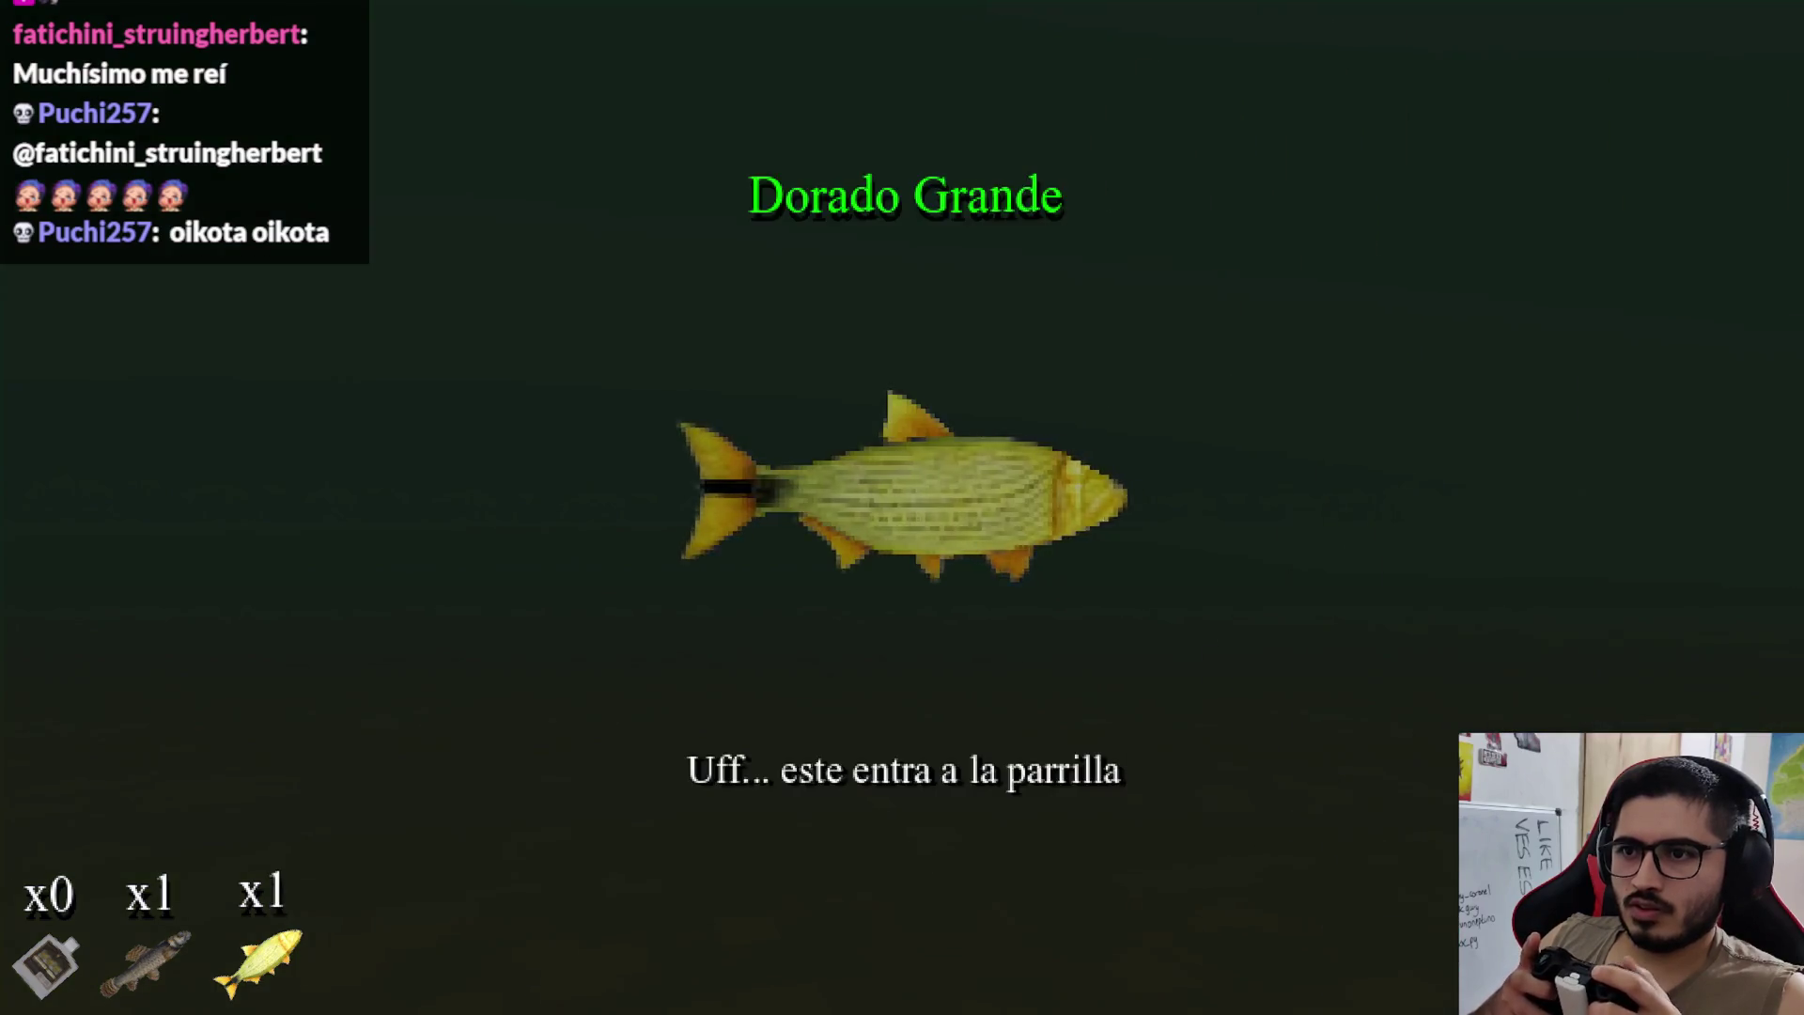
Step: Close the Dorado Grande catch screen and cast the line out again
key(space)
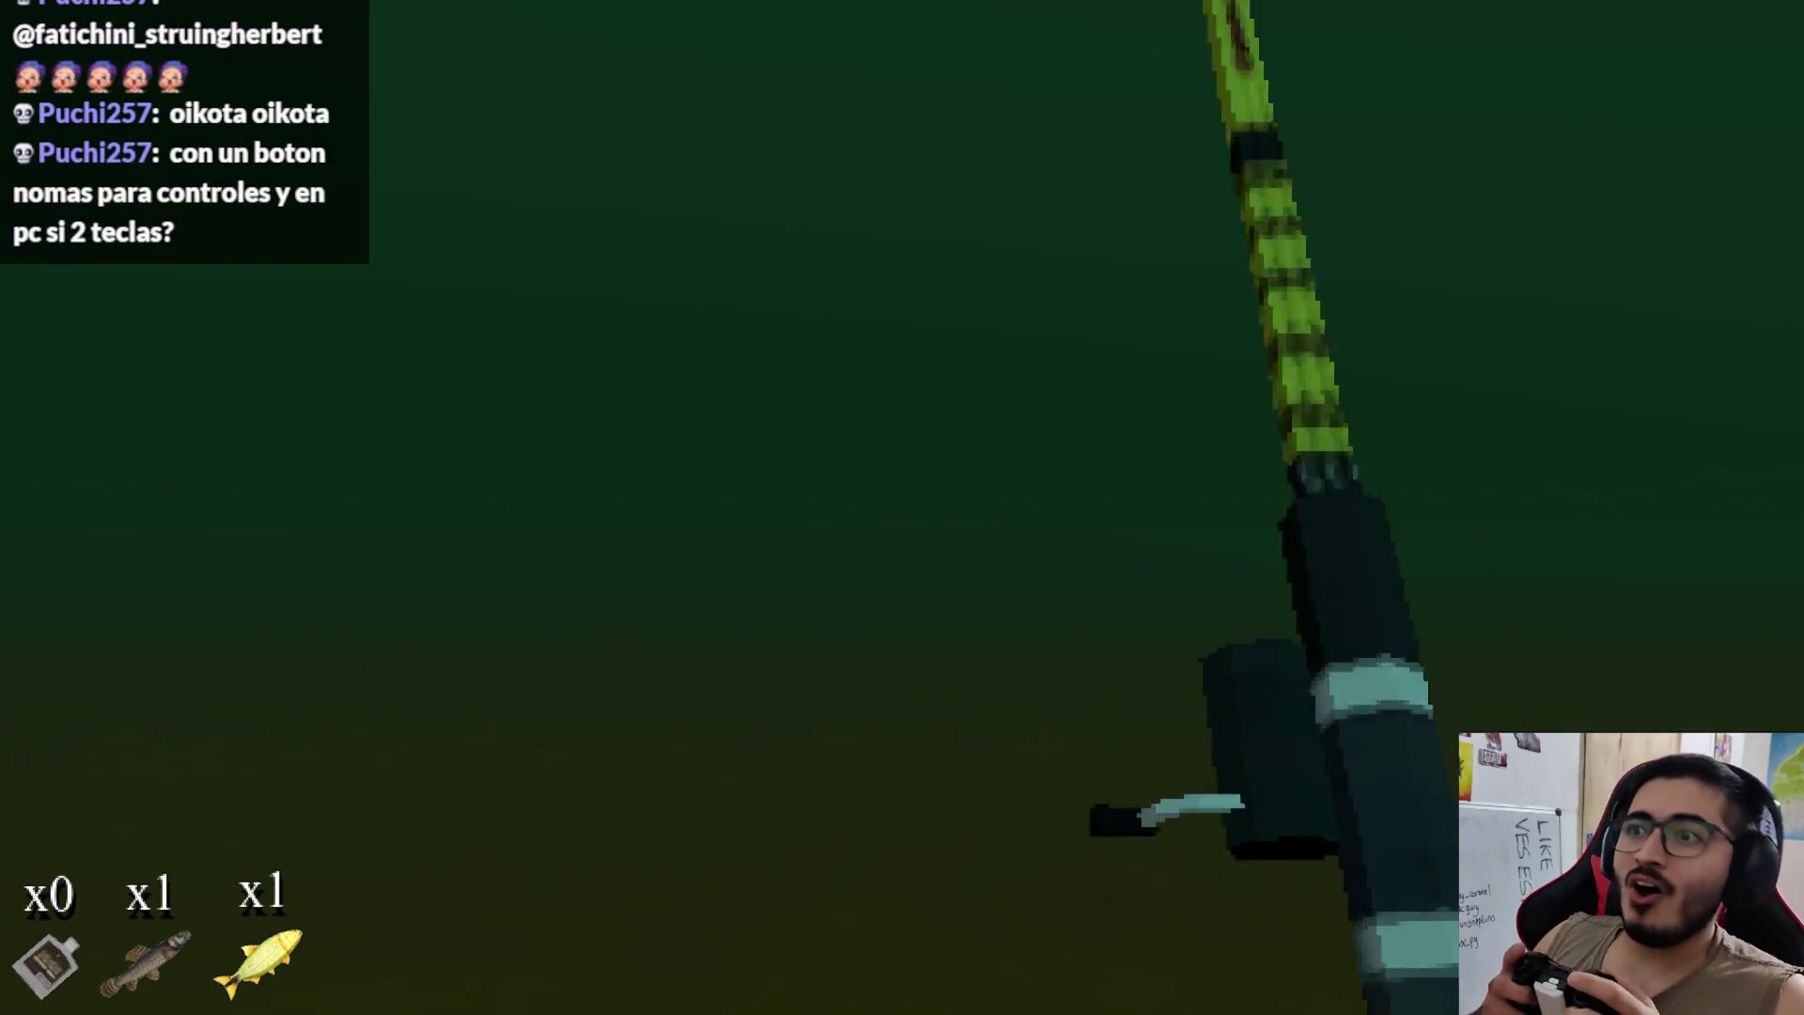
key(space)
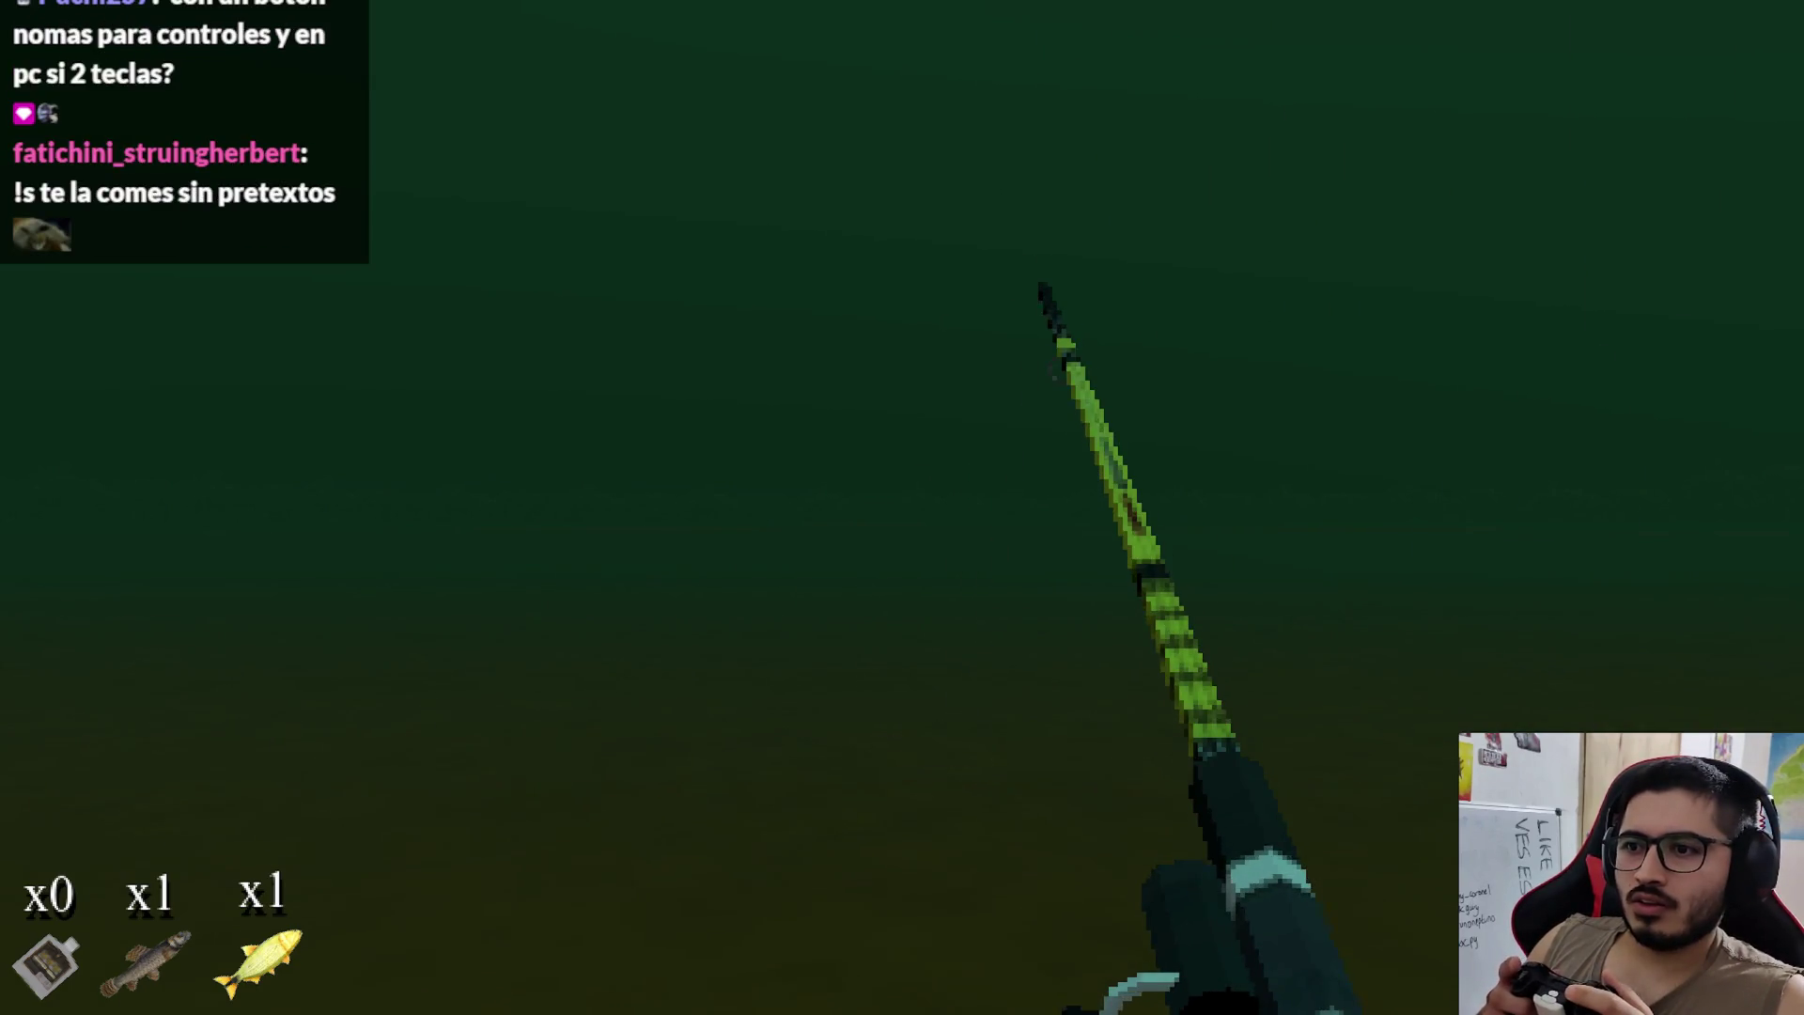
key(space)
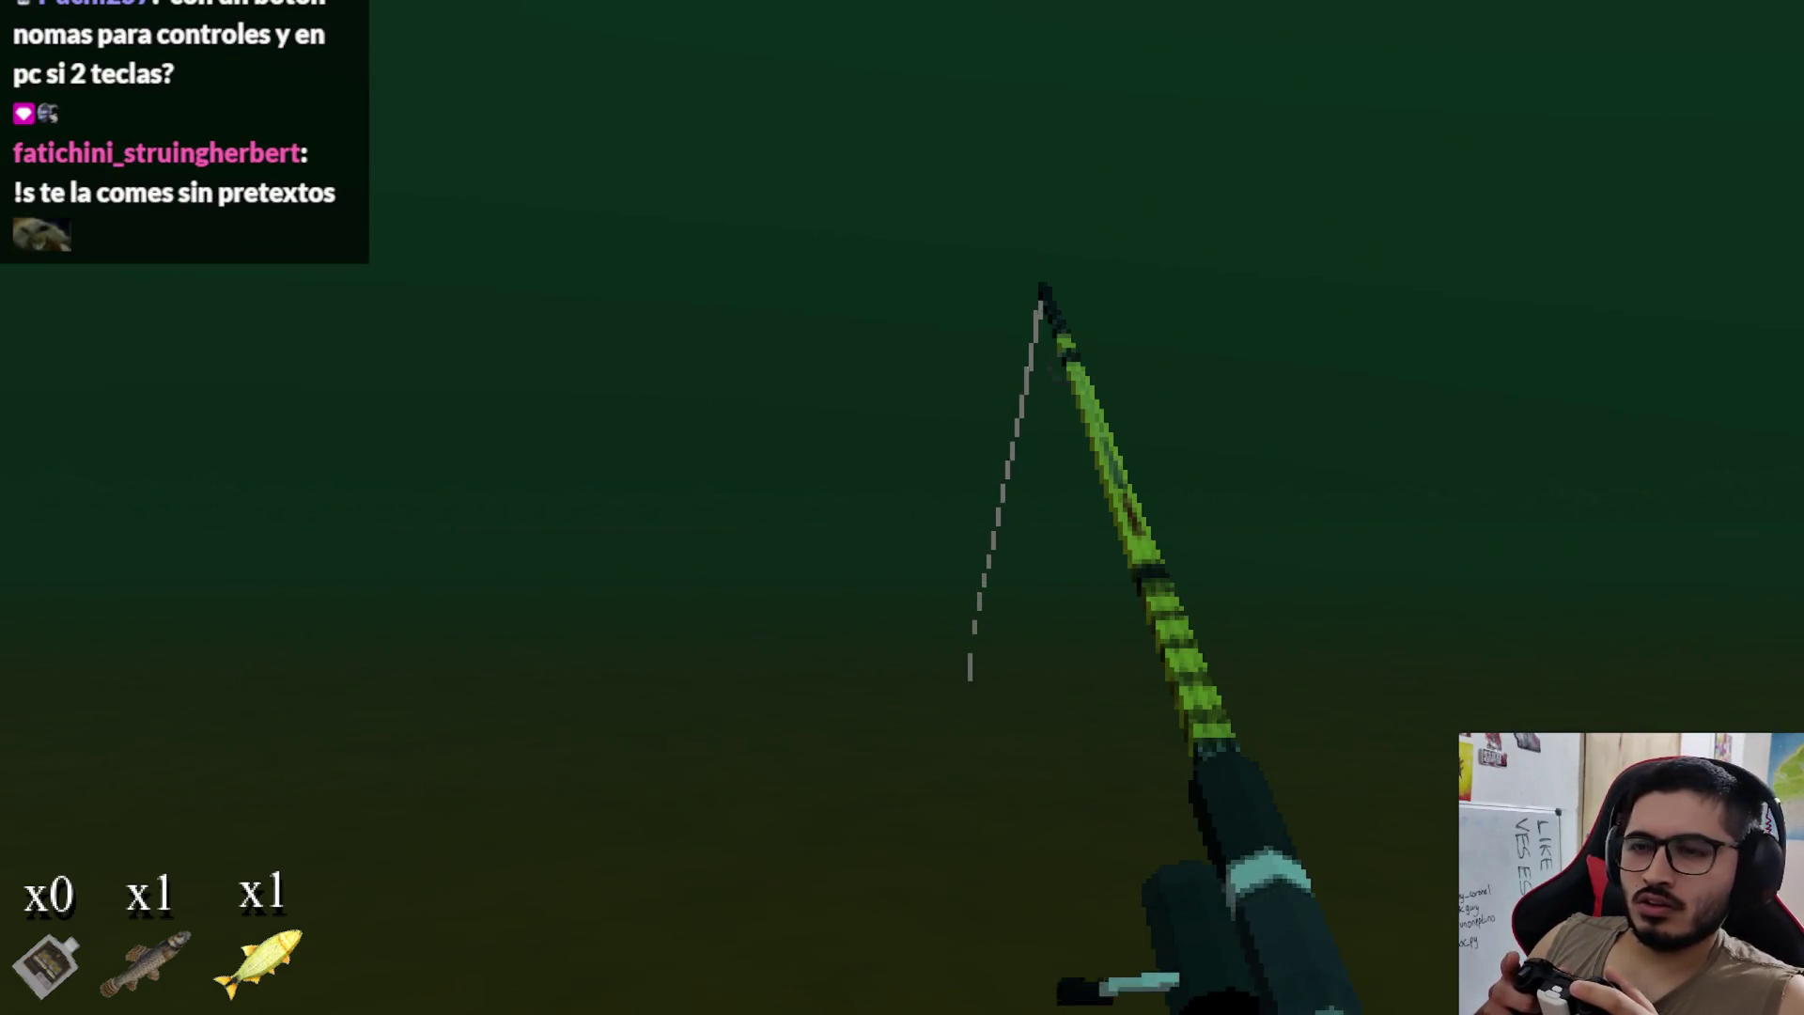
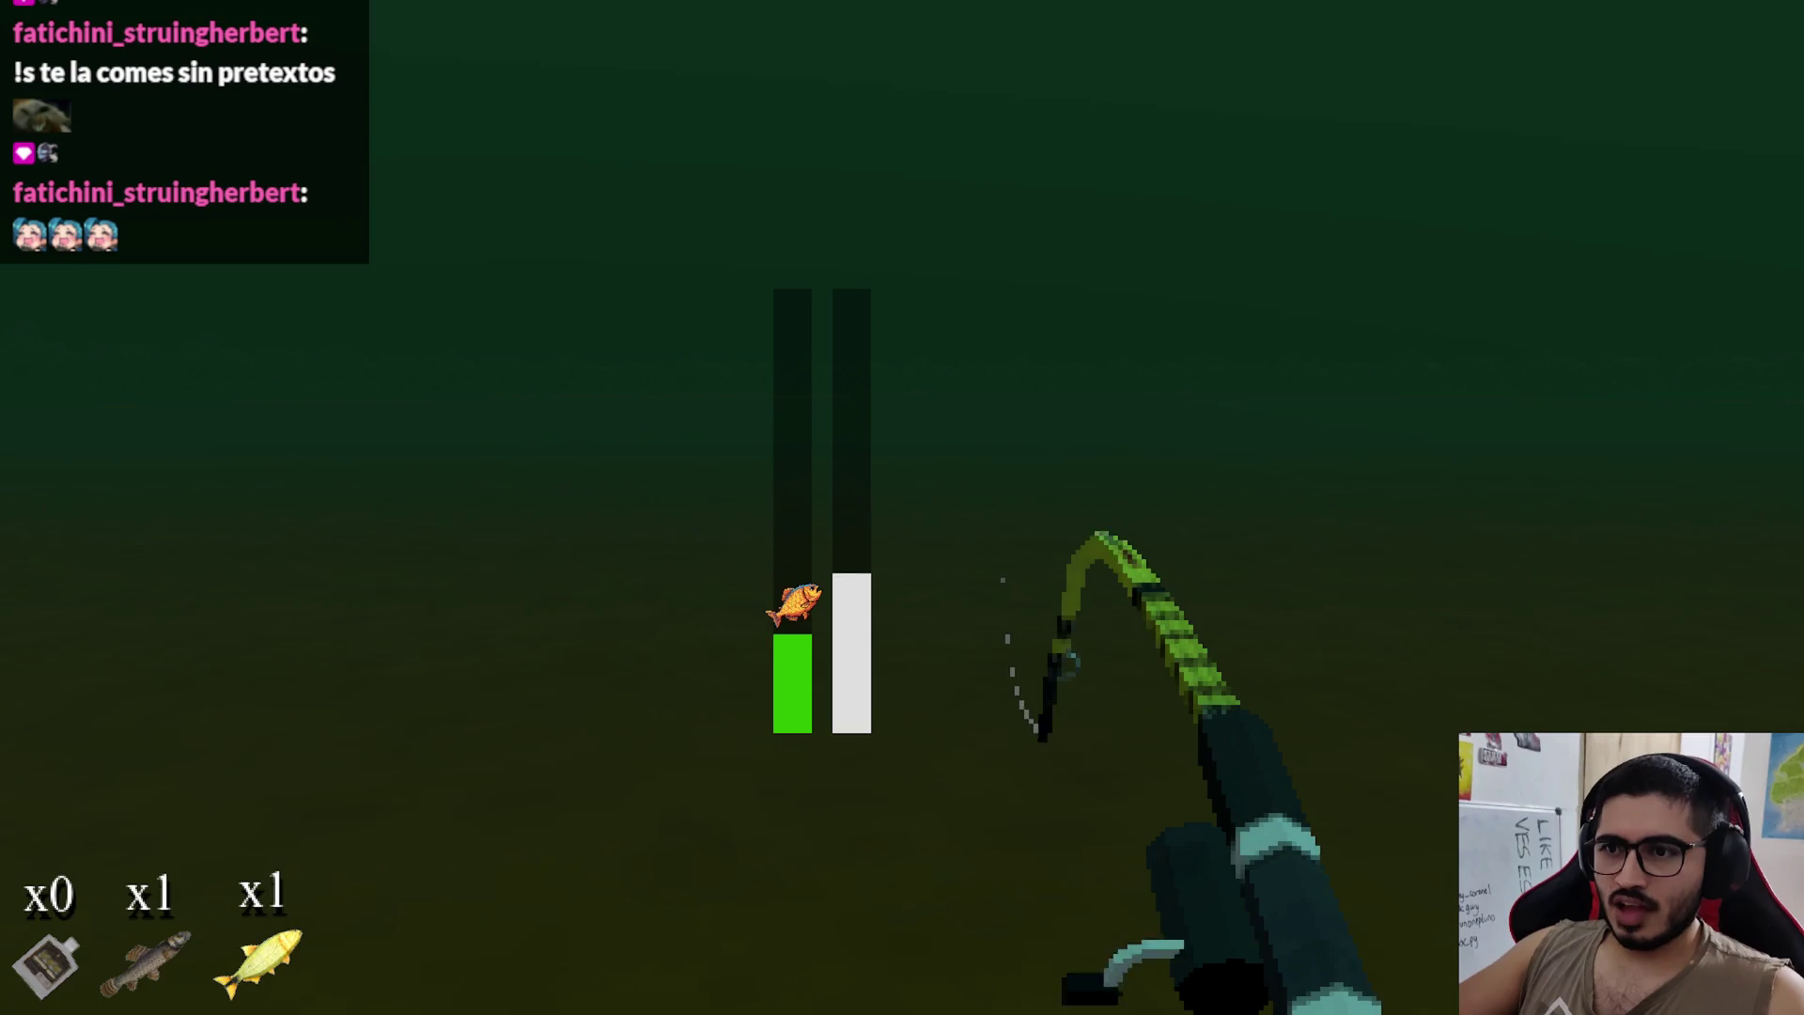
Step: Keep the catch bar on the fish until the second small fish is caught, then stop the game
drag(901, 507, 902, 508)
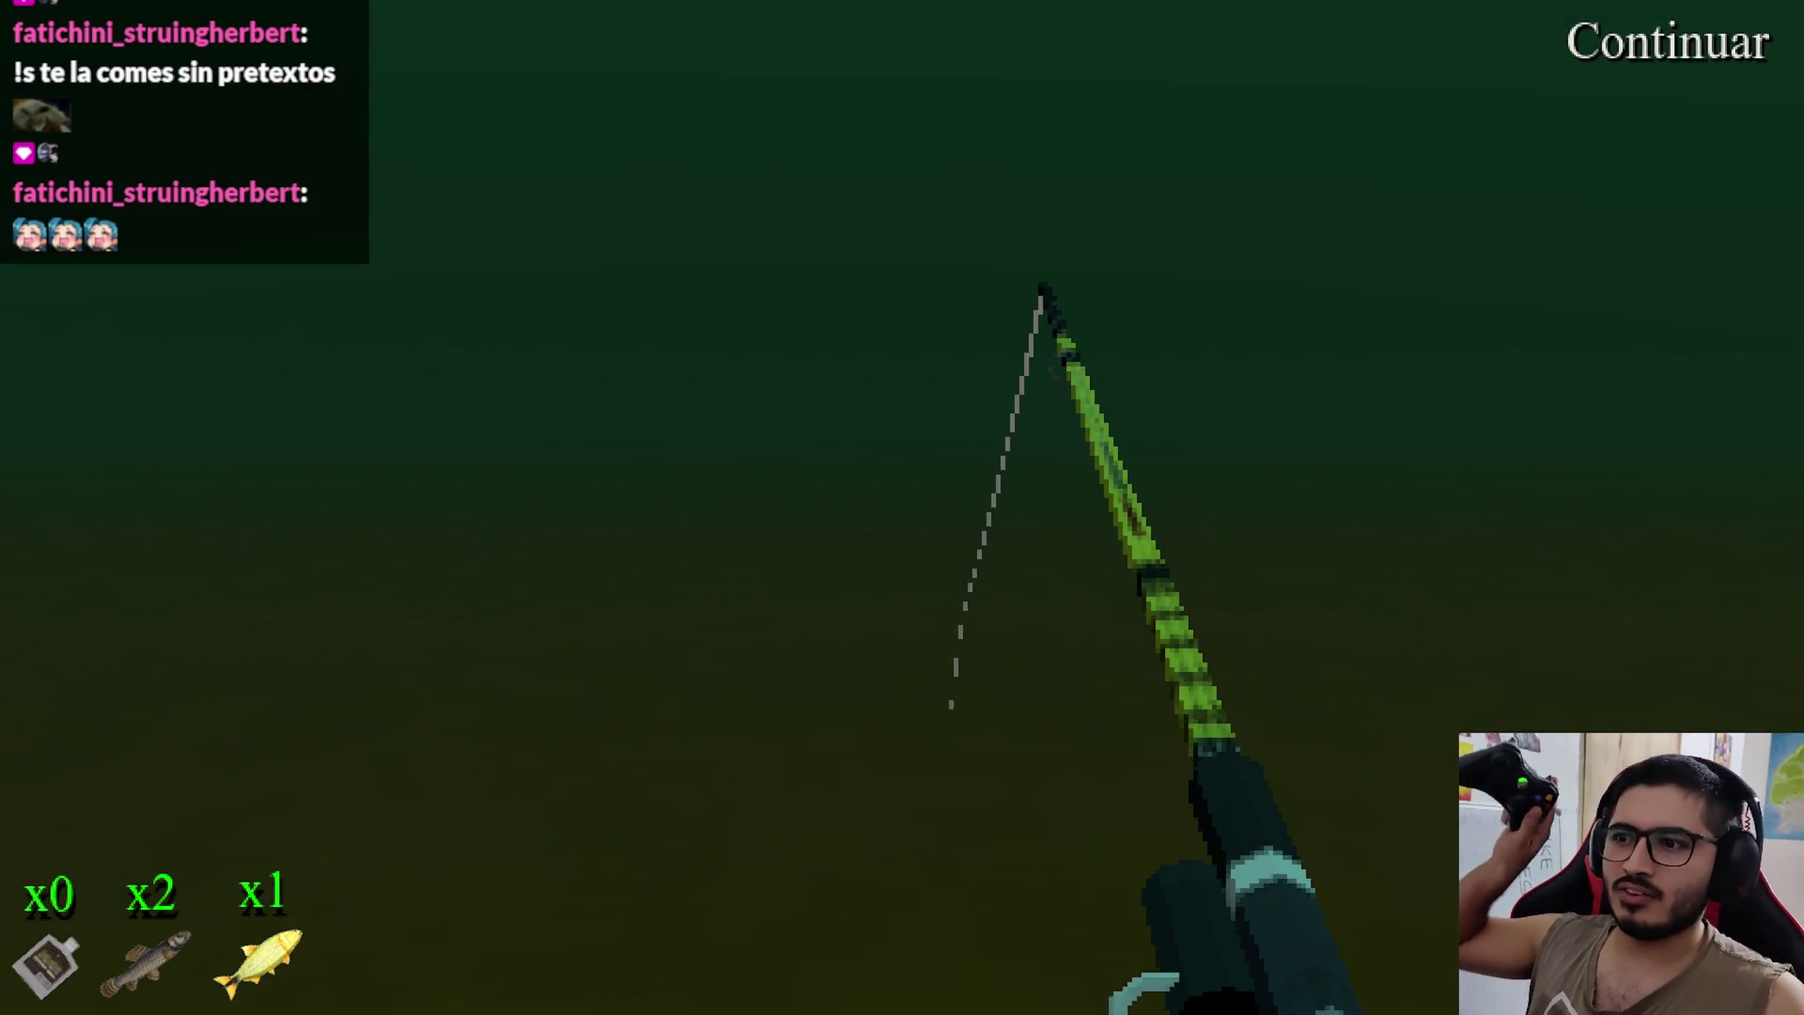
key(F8)
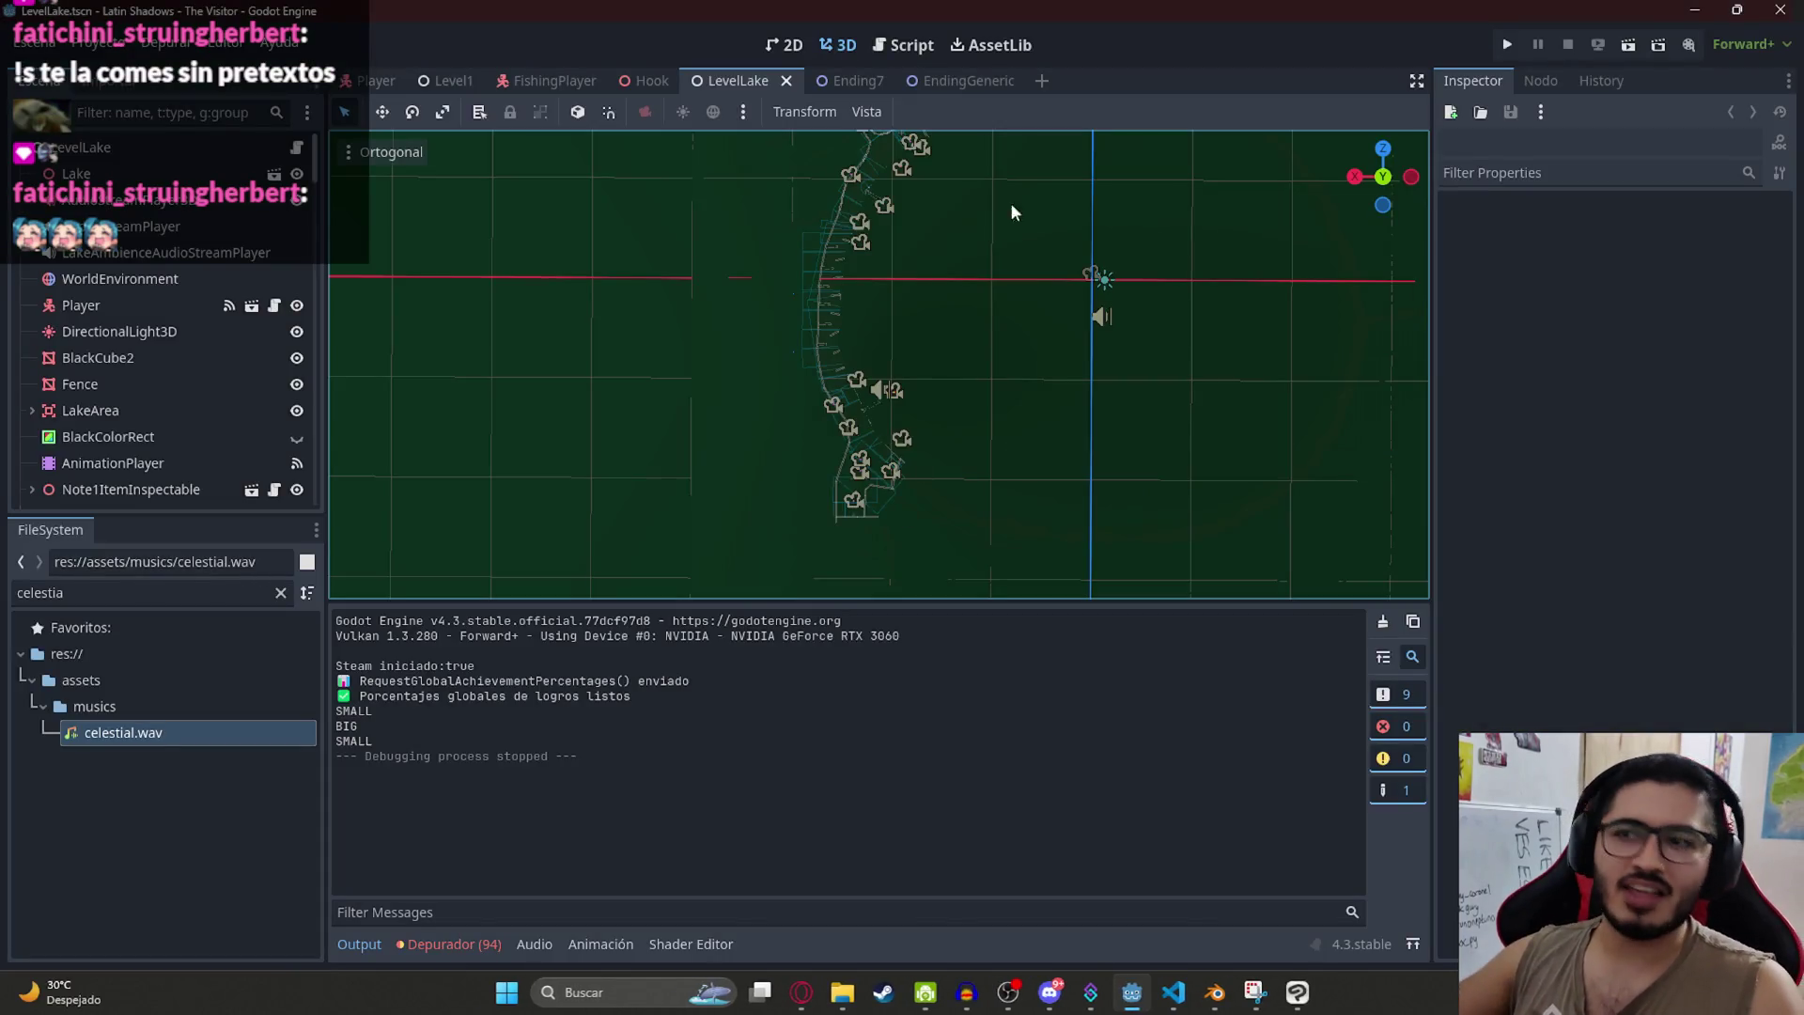
Step: Add the E key as an extra binding for the fish_bar_up input action
click(94, 42)
click(131, 68)
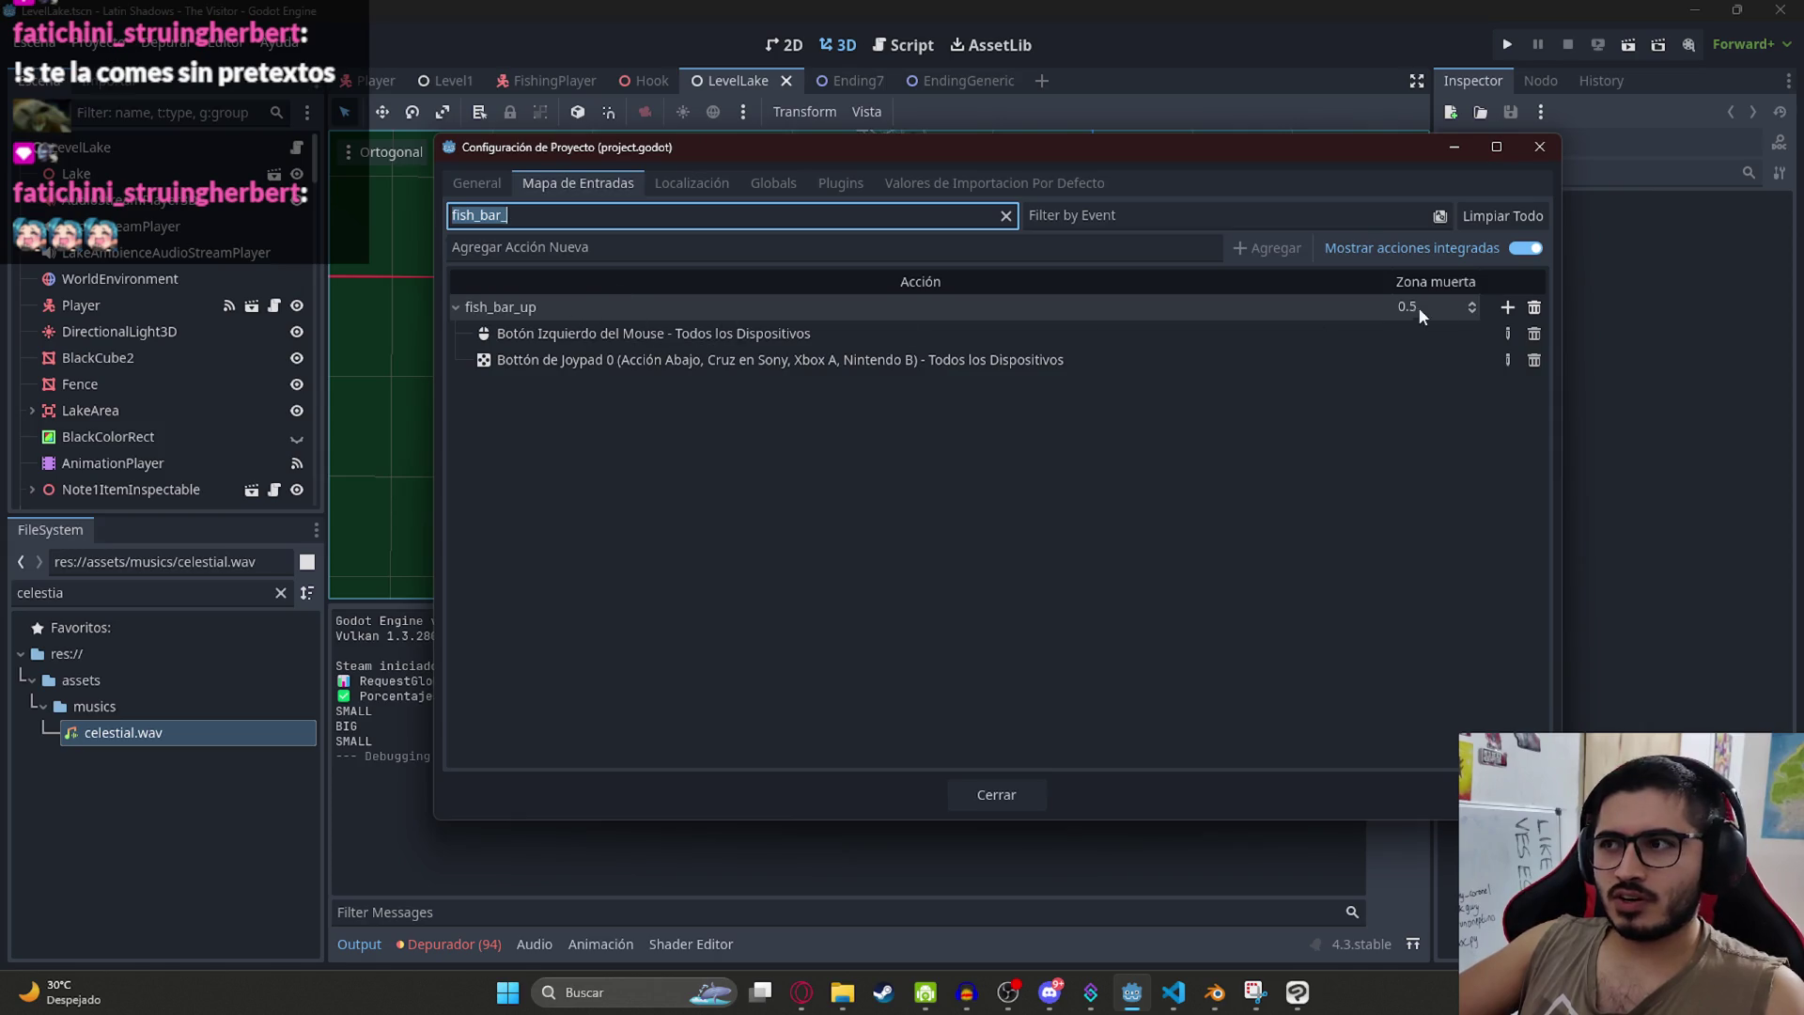
click(1508, 308)
key(e)
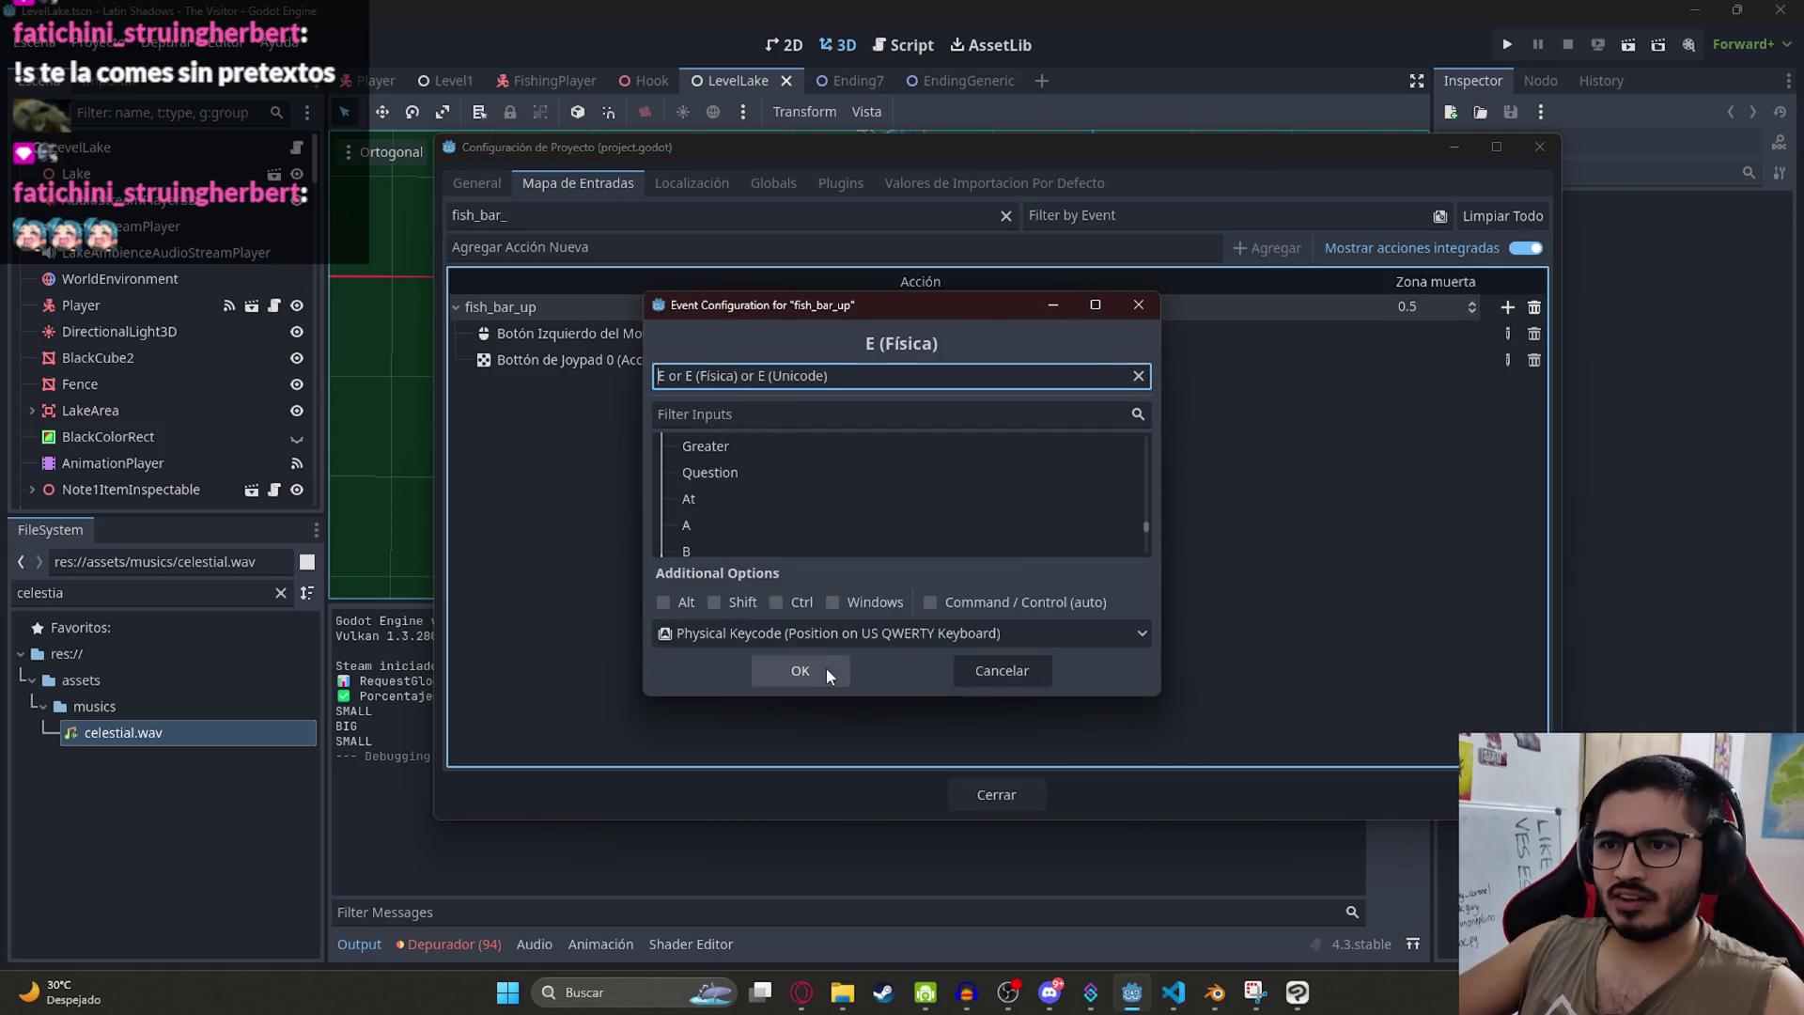
click(817, 669)
click(982, 794)
Step: Save the LevelLake scene
drag(768, 312, 882, 310)
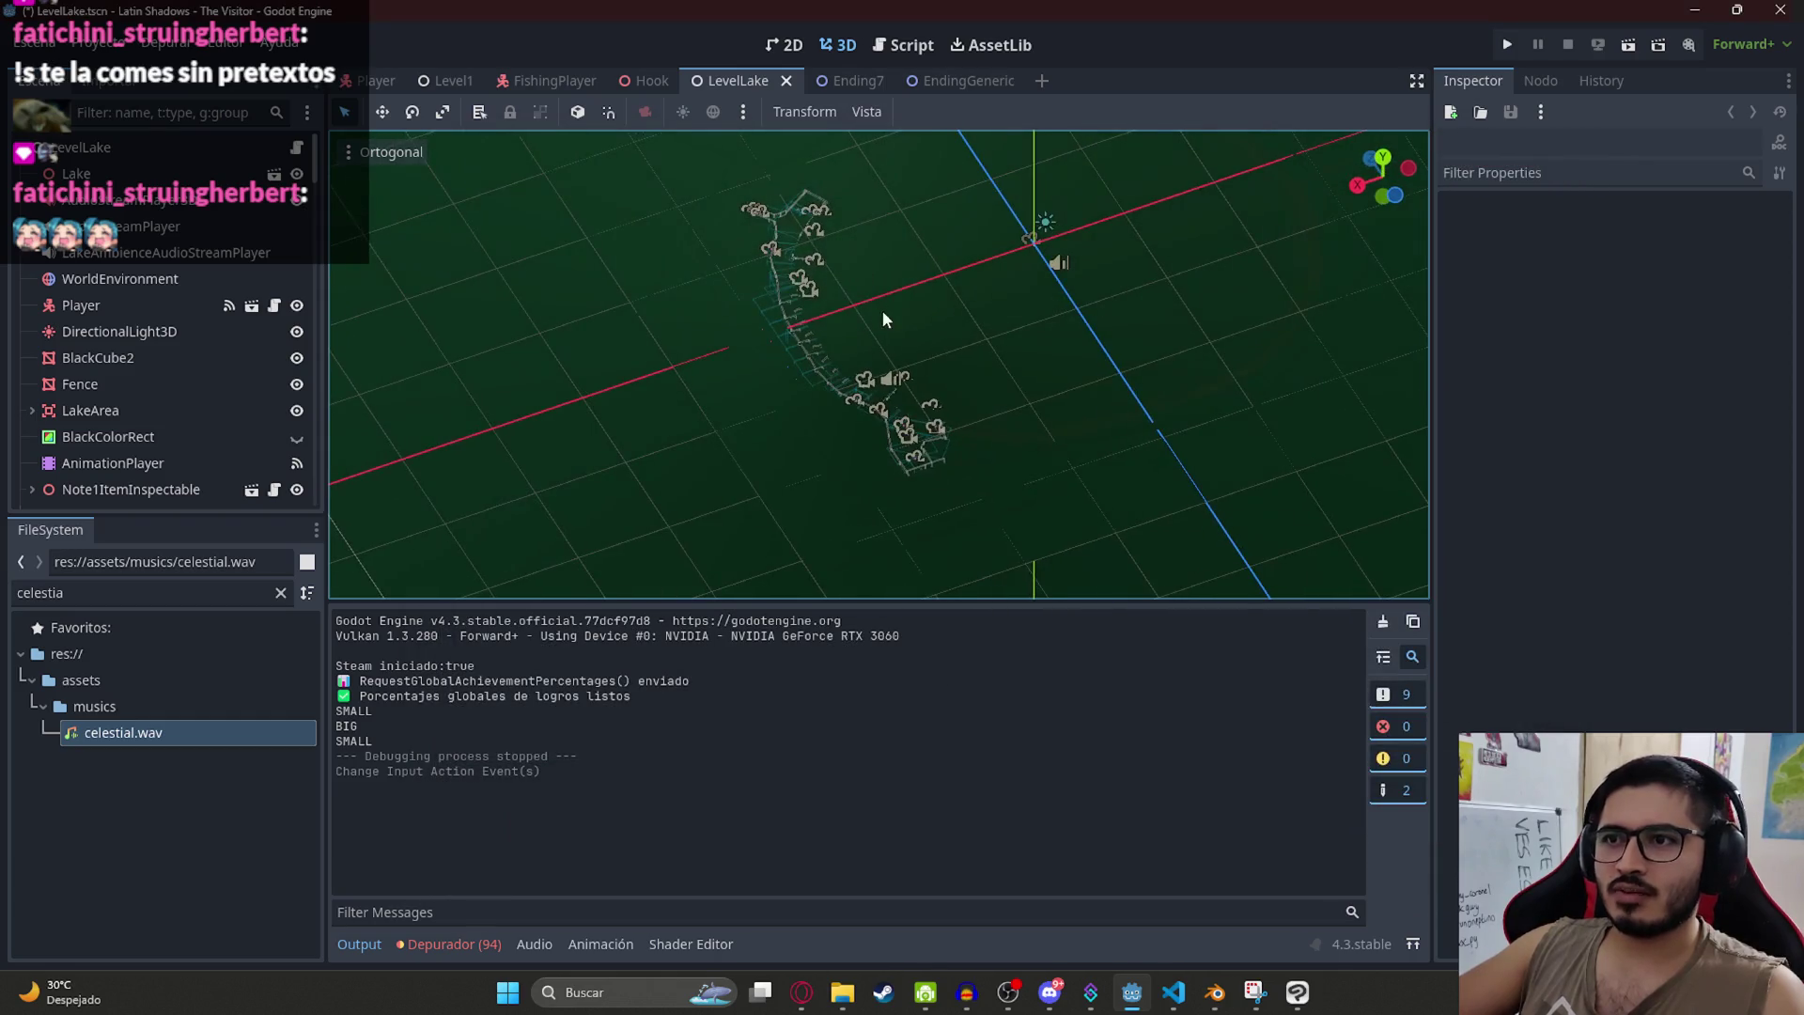
scroll(859, 317, up, 4)
right_click(731, 81)
click(789, 111)
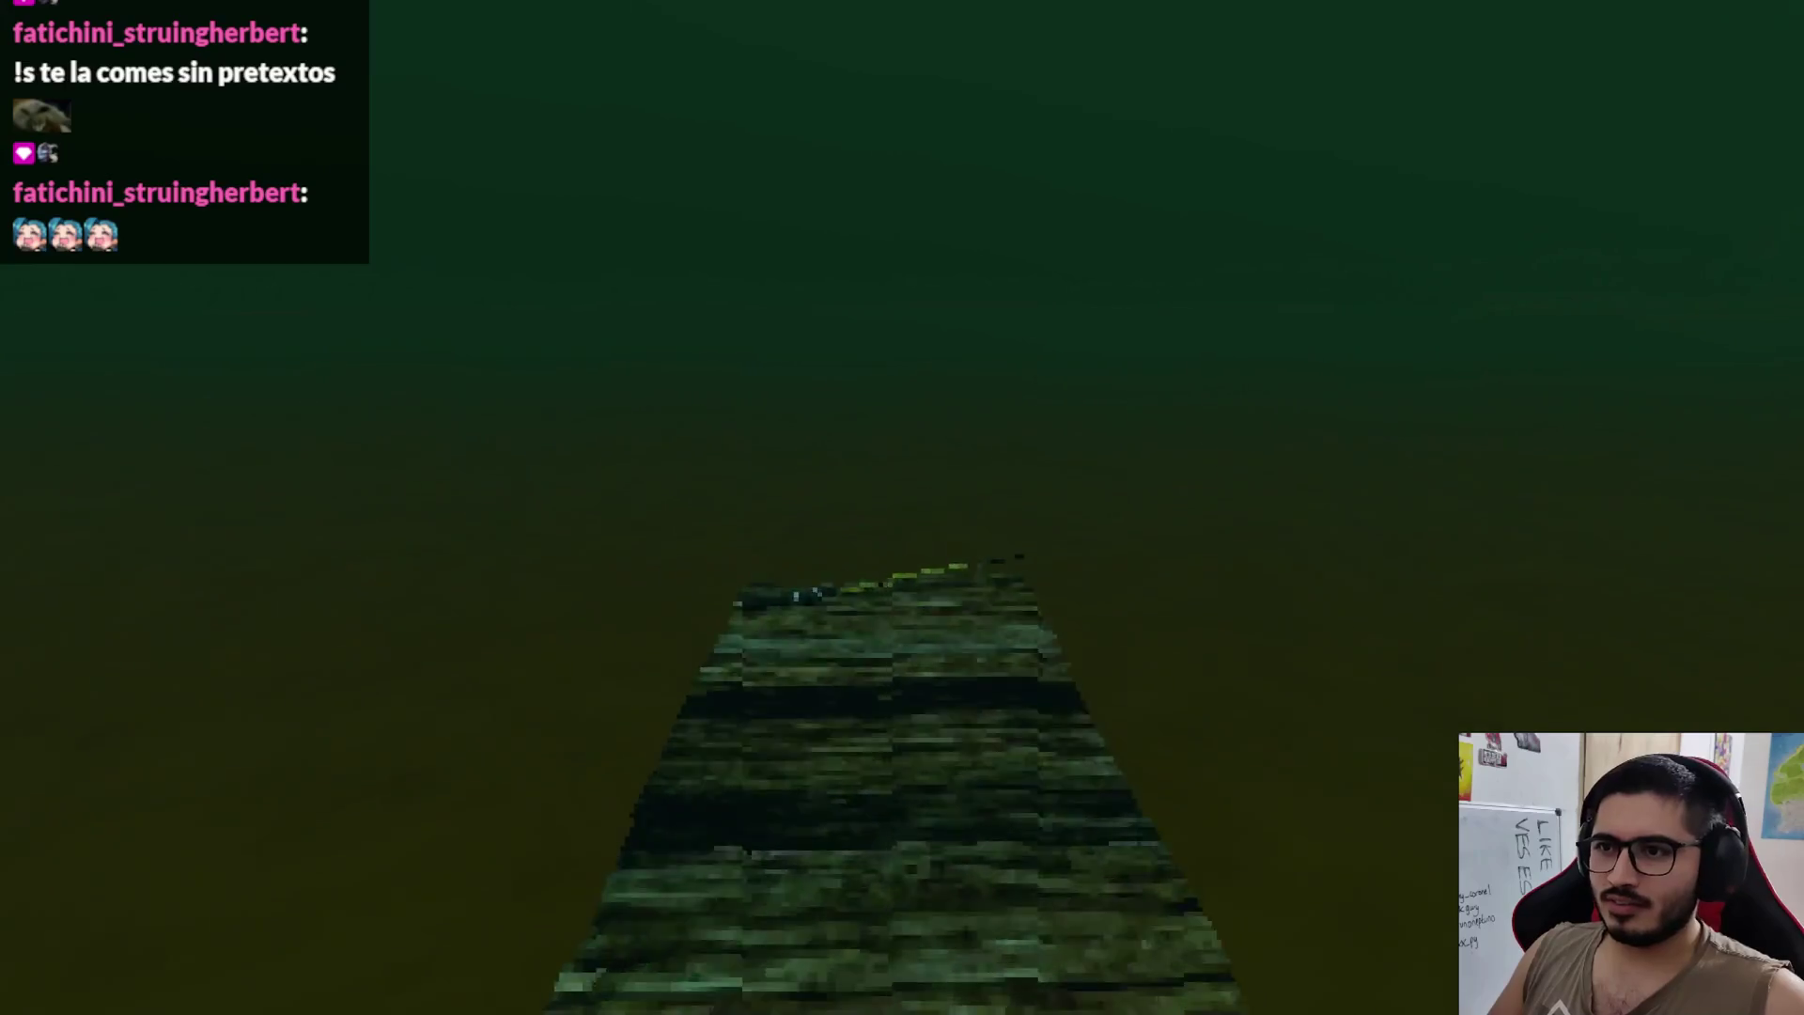
Step: Pick up the fishing rod, choose Pescar to cast the line, then stop the game with F8
key(e)
key(Left)
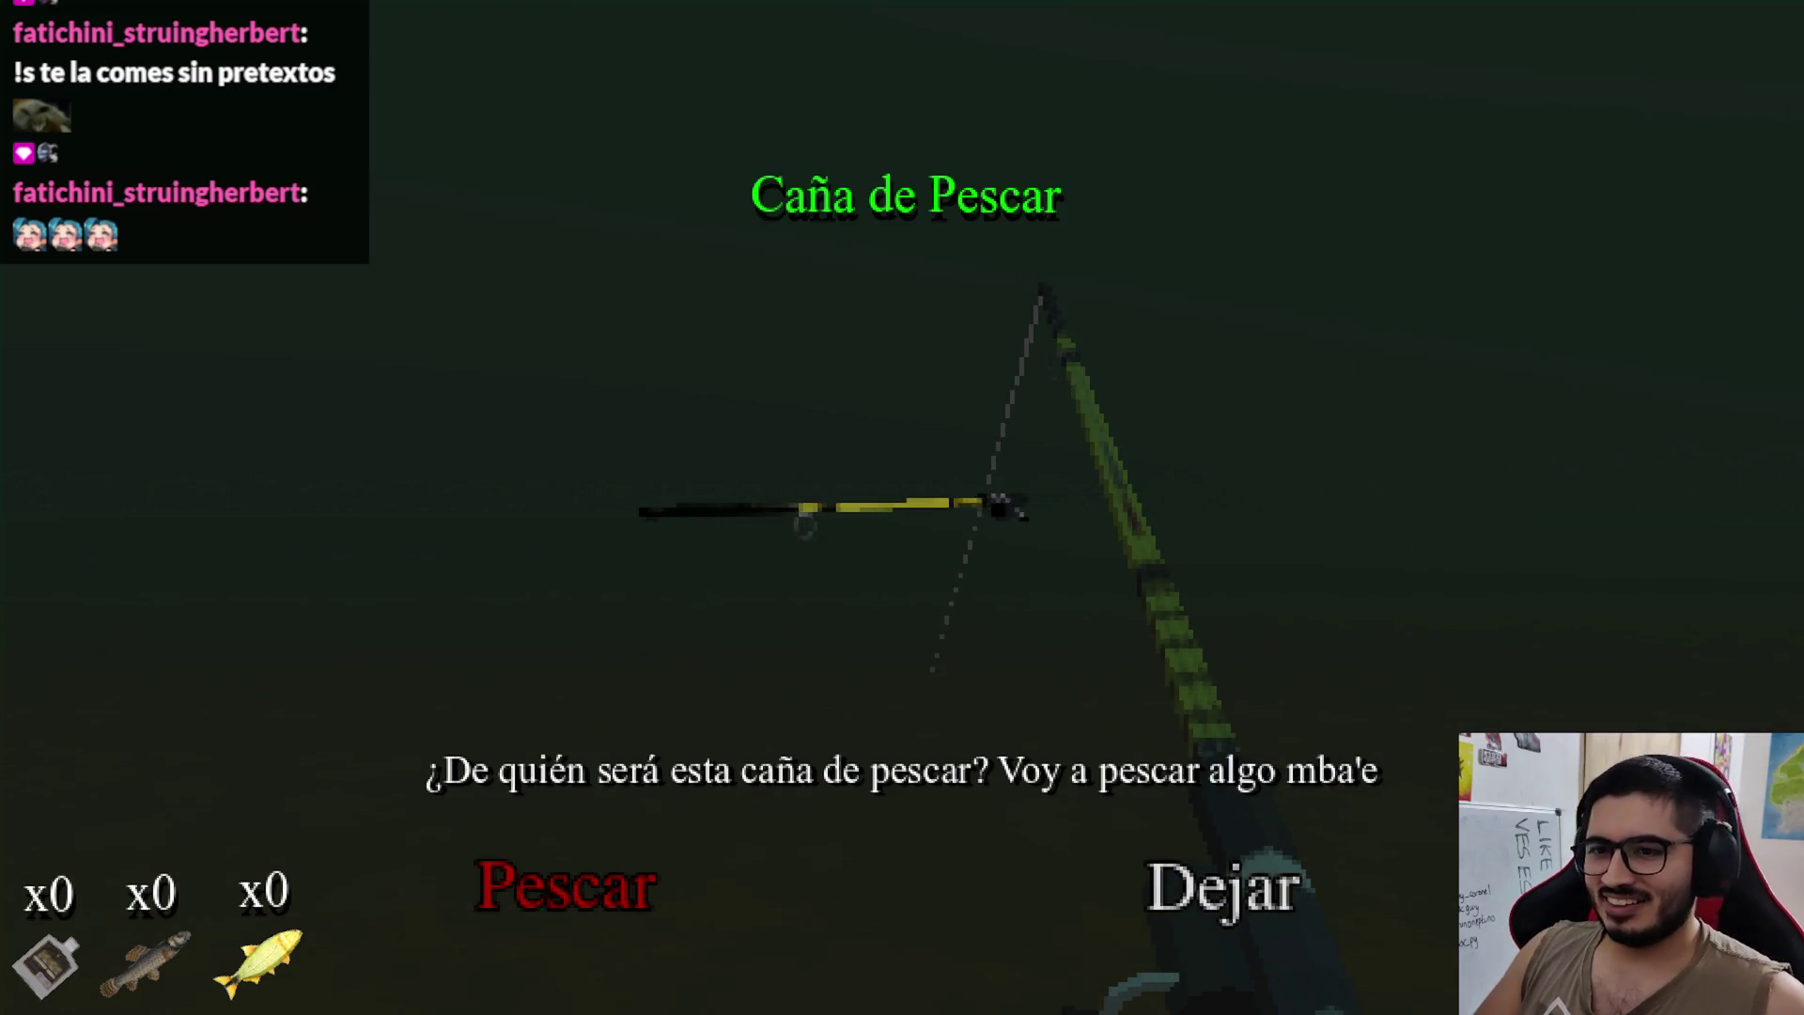
click(537, 893)
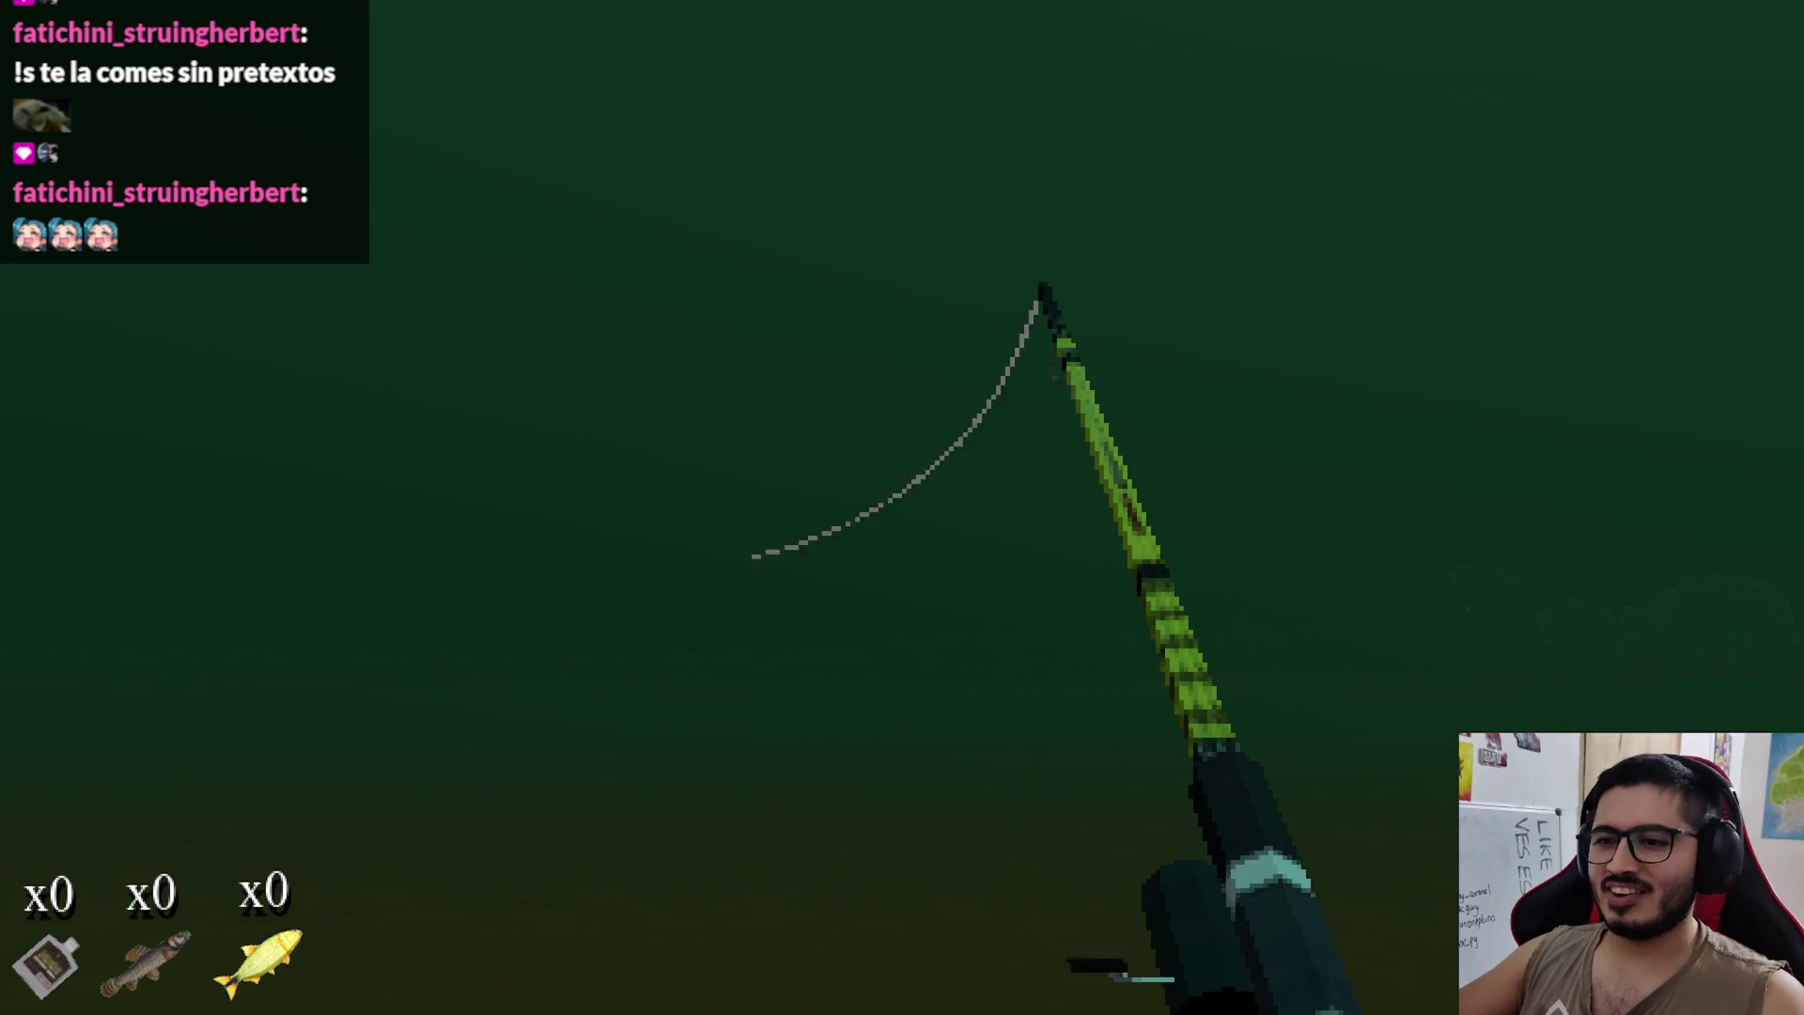
key(F8)
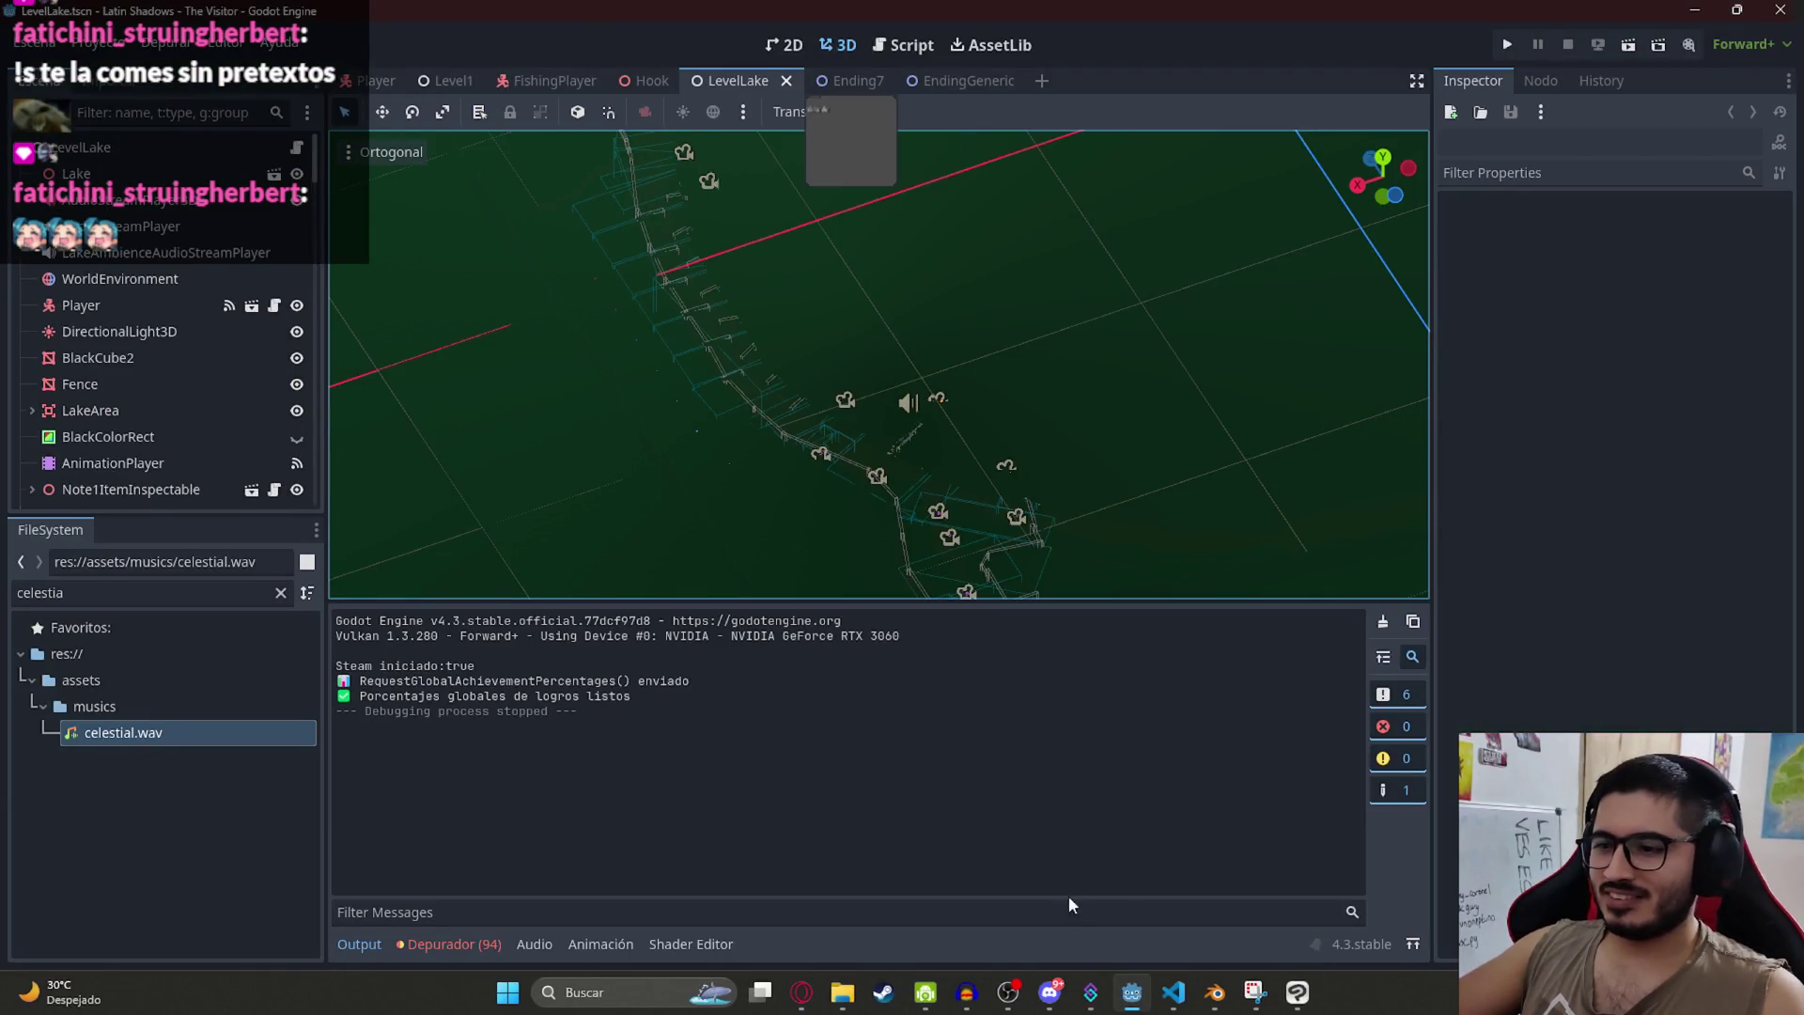
Step: Bring fishing_player.gd forward in VS Code and select the _handle_fishing_input function name
mouse_move(1154, 998)
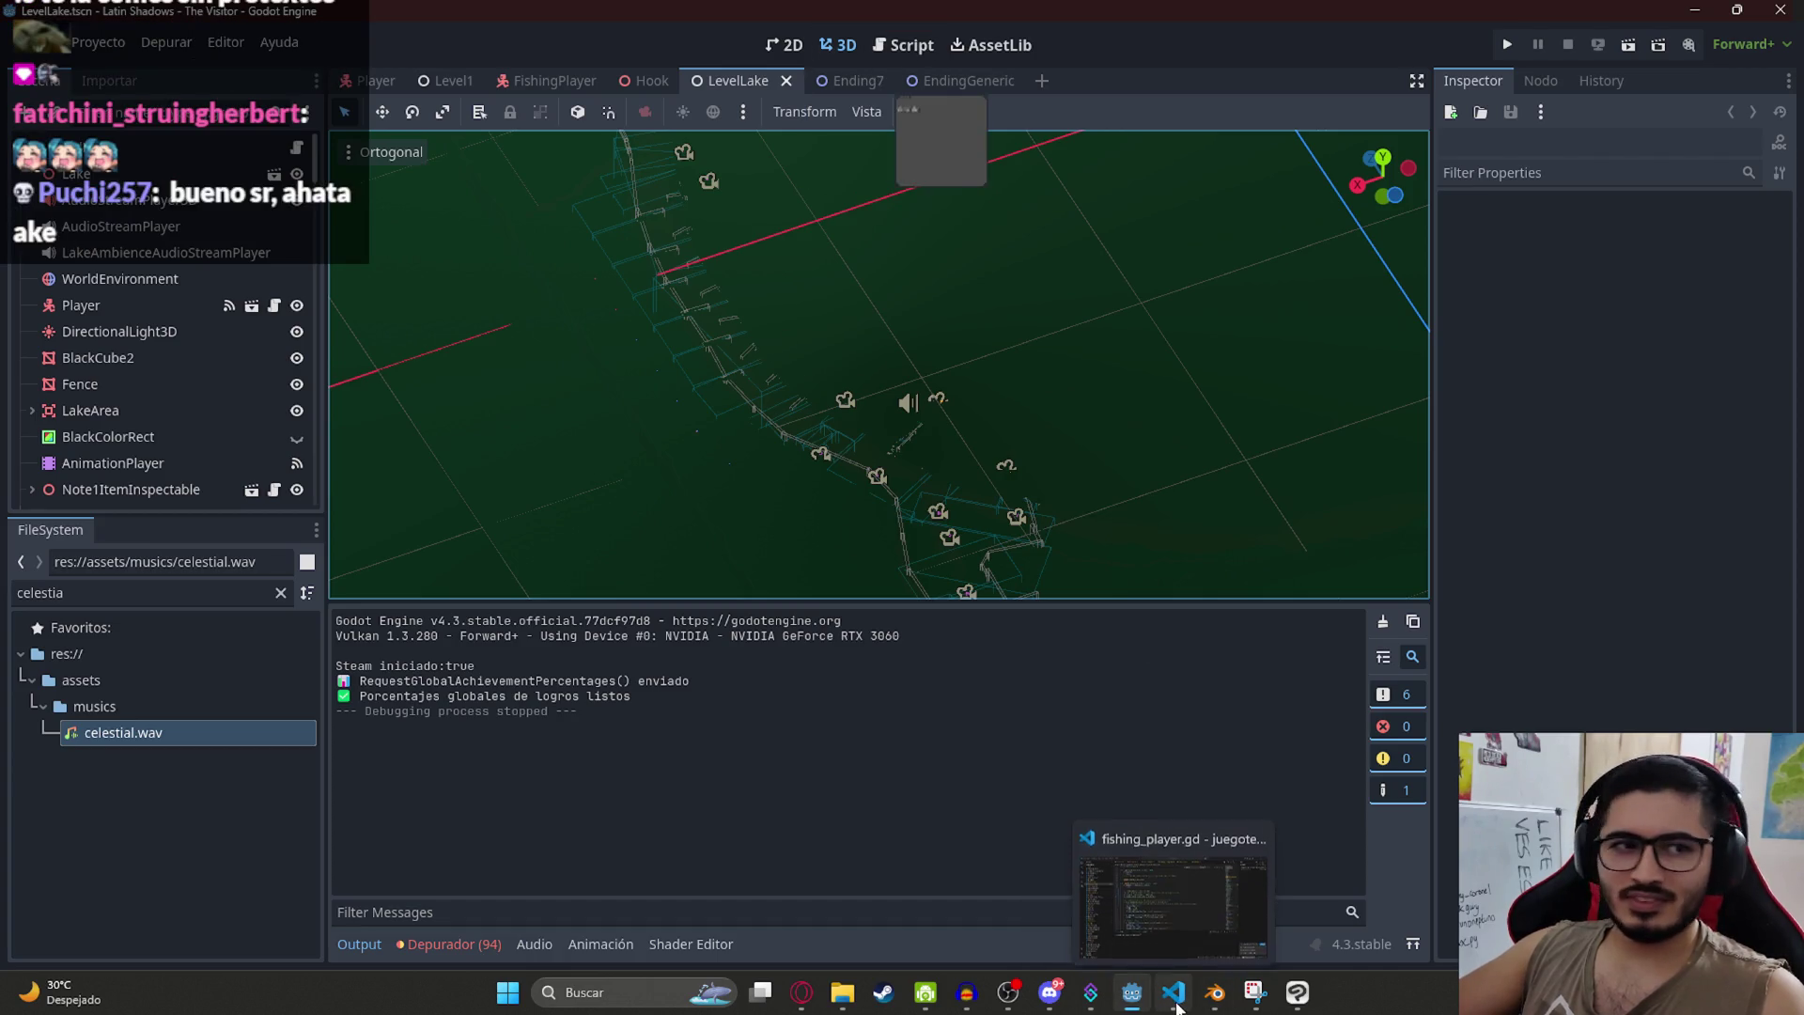
click(1175, 996)
scroll(891, 407, down, 4)
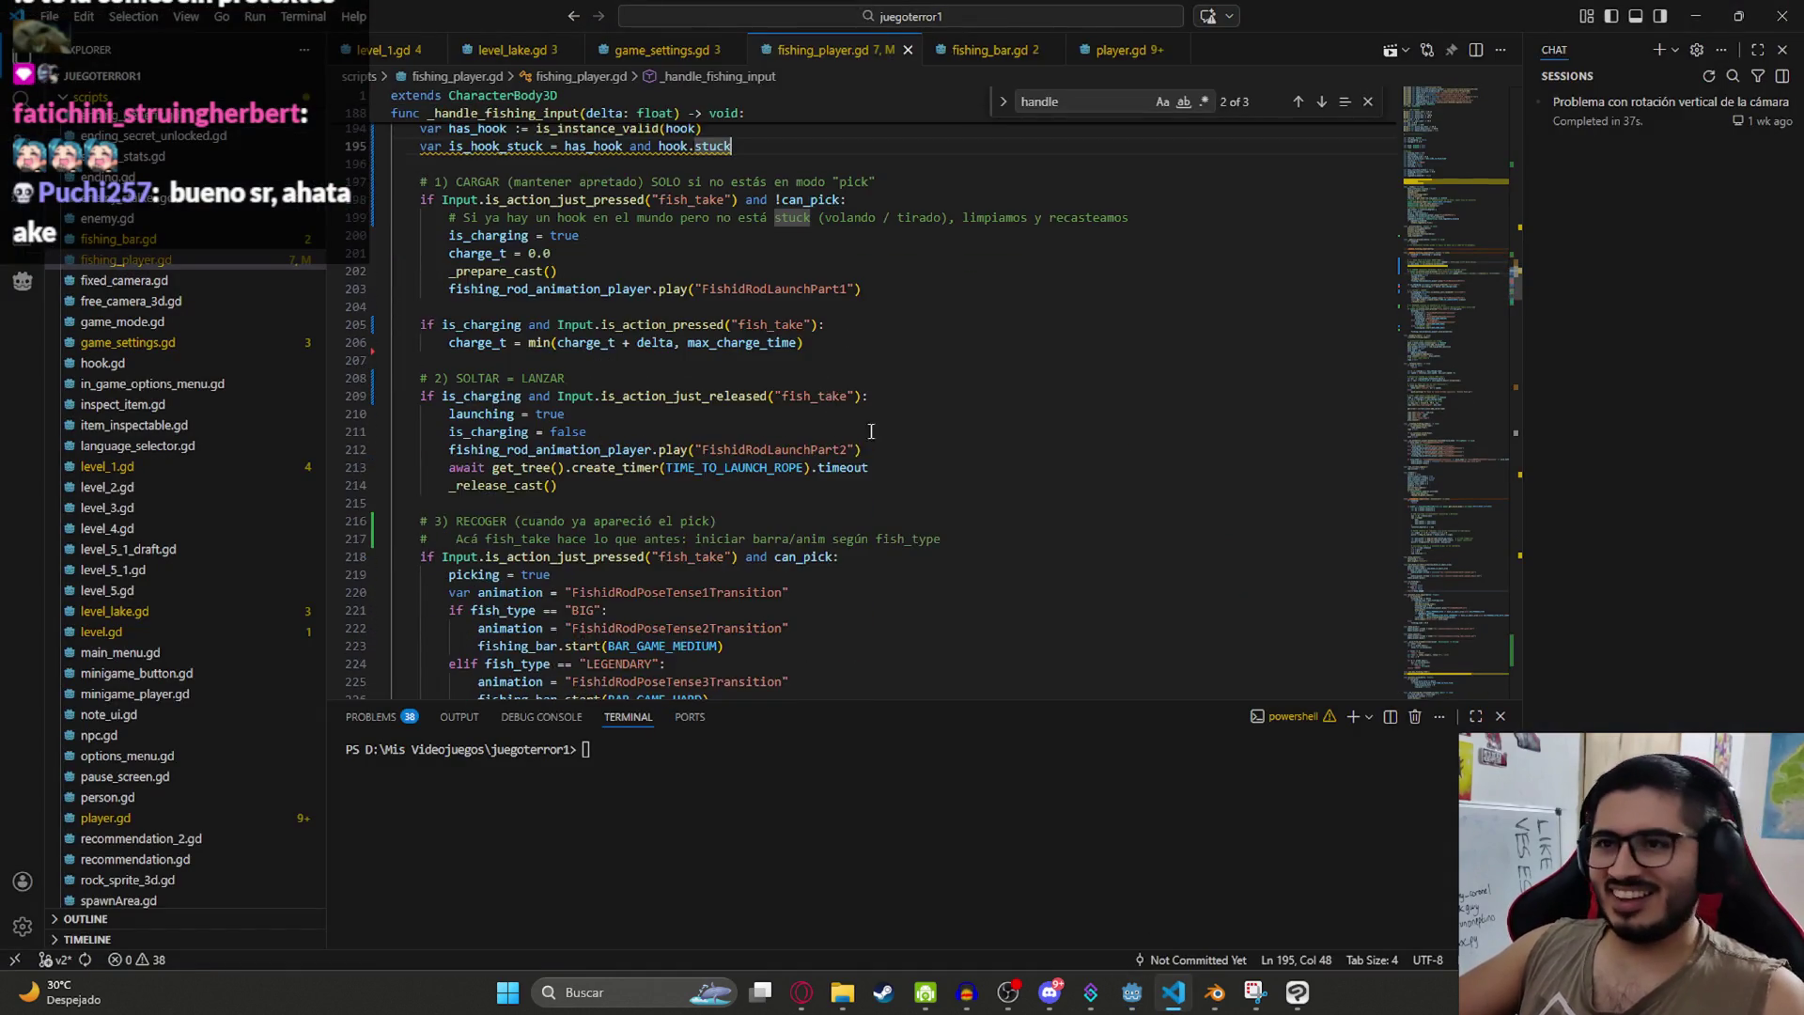
scroll(1128, 282, up, 6)
click(1368, 102)
click(736, 406)
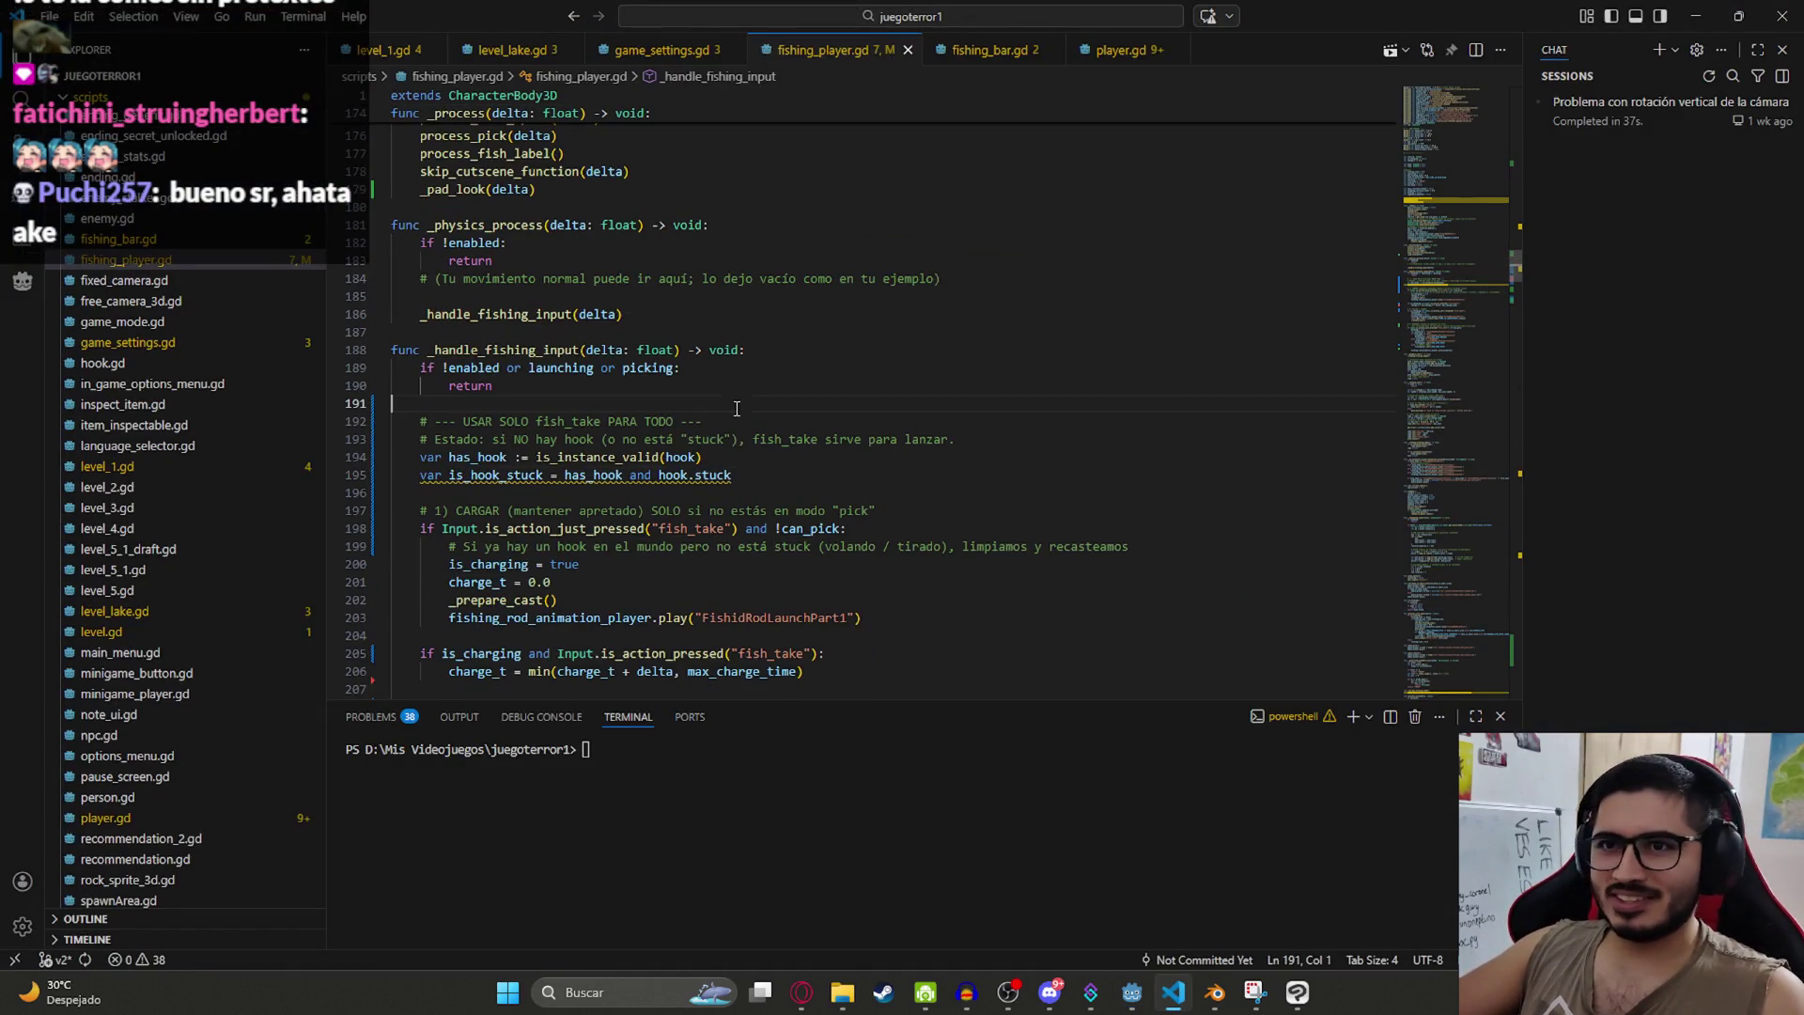
double_click(561, 355)
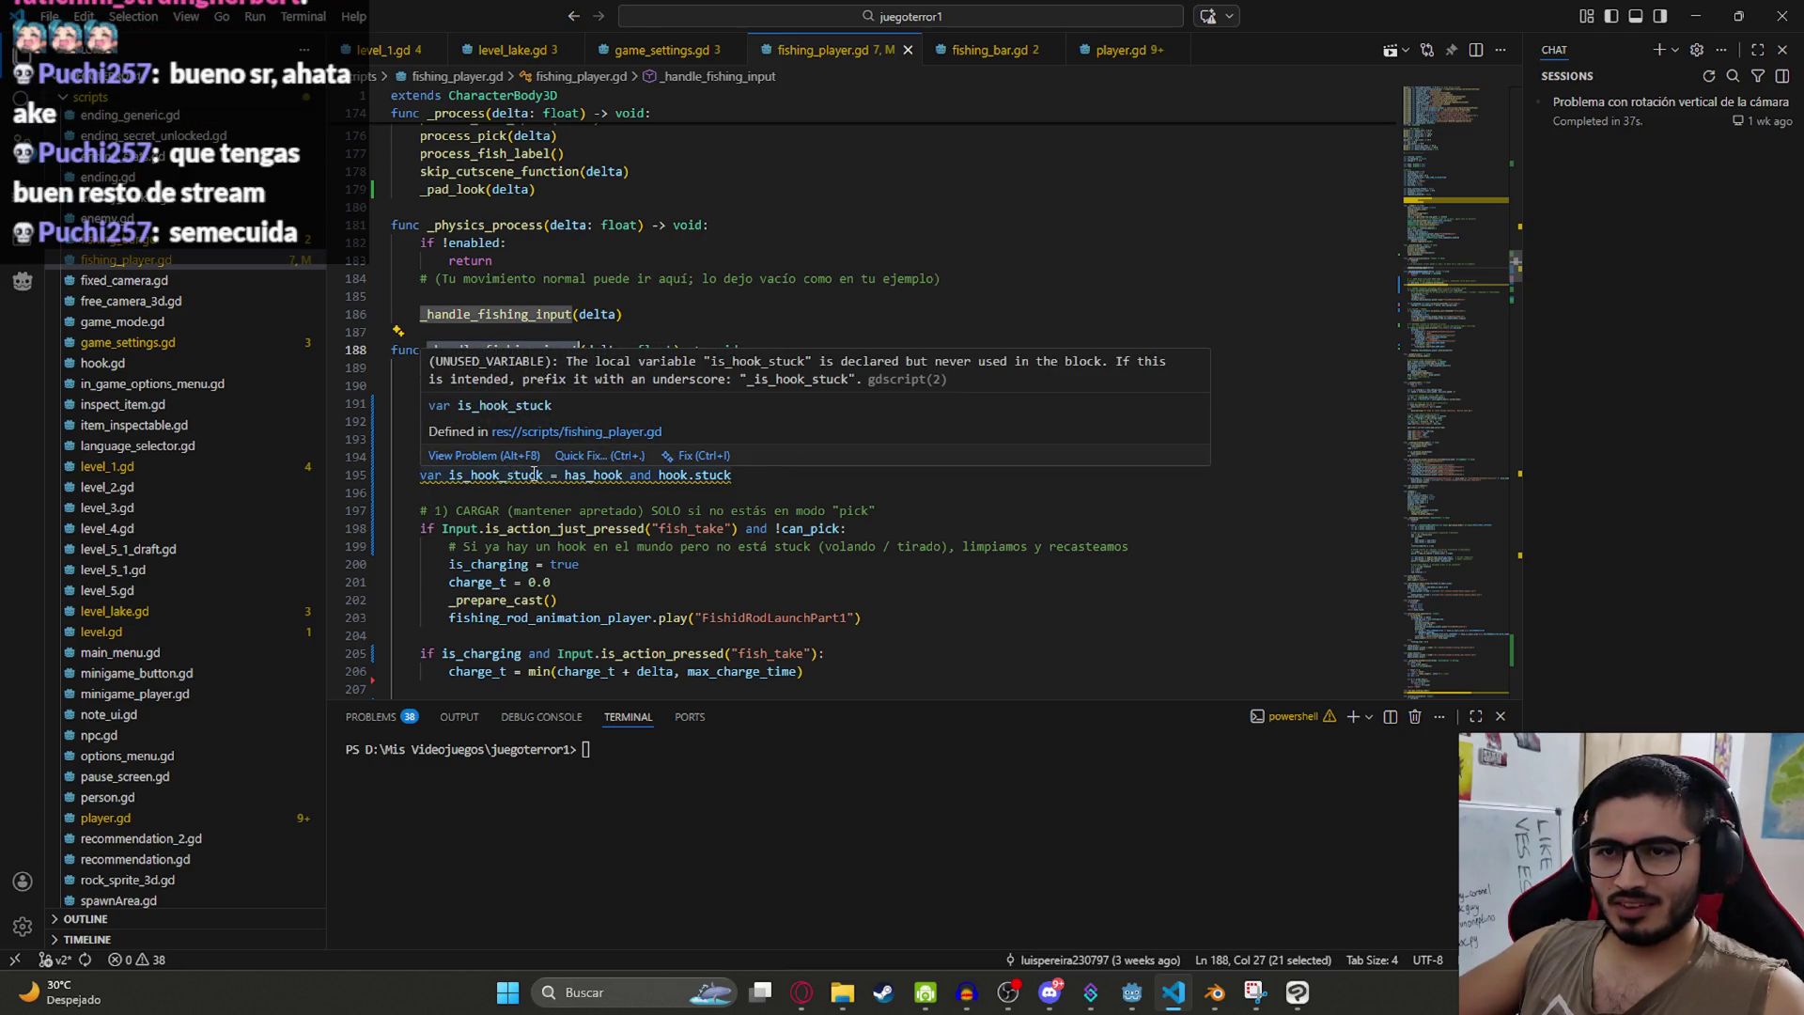
Step: Search fishing_player.gd for is_hook_stuck, then switch to the ChatGPT conversation
scroll(588, 458, down, 3)
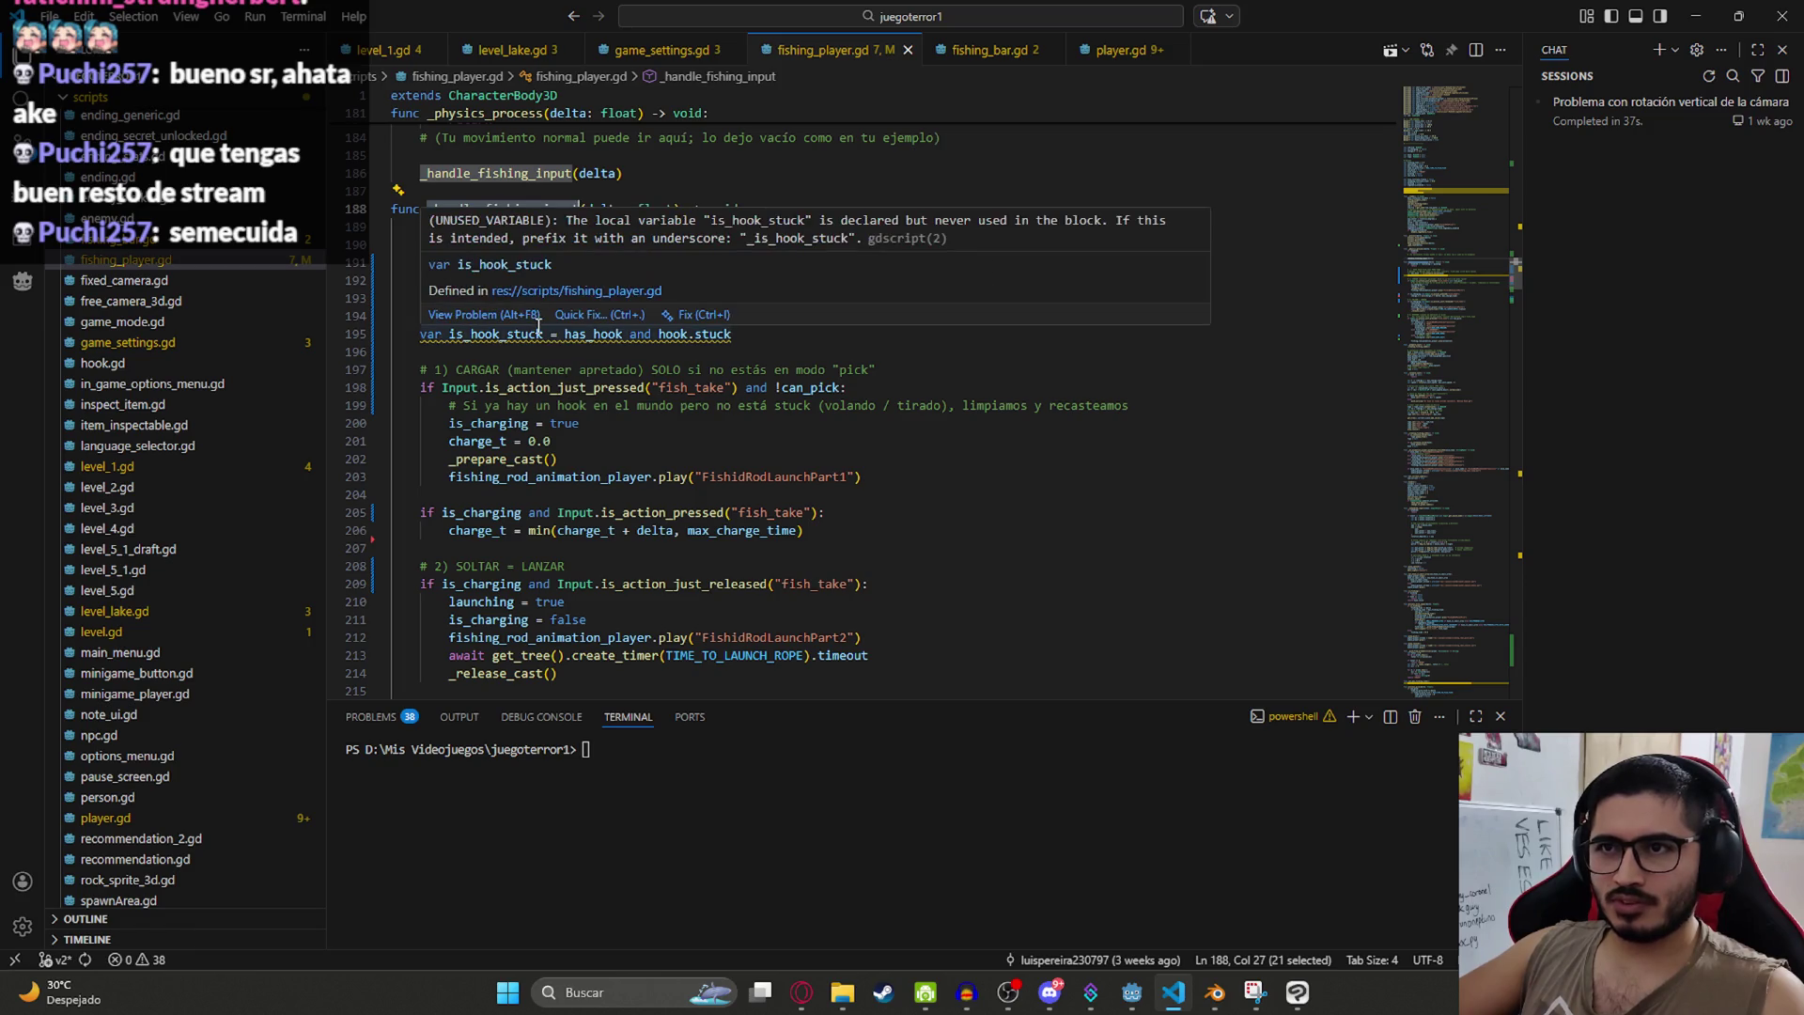
double_click(507, 334)
key(ctrl+f)
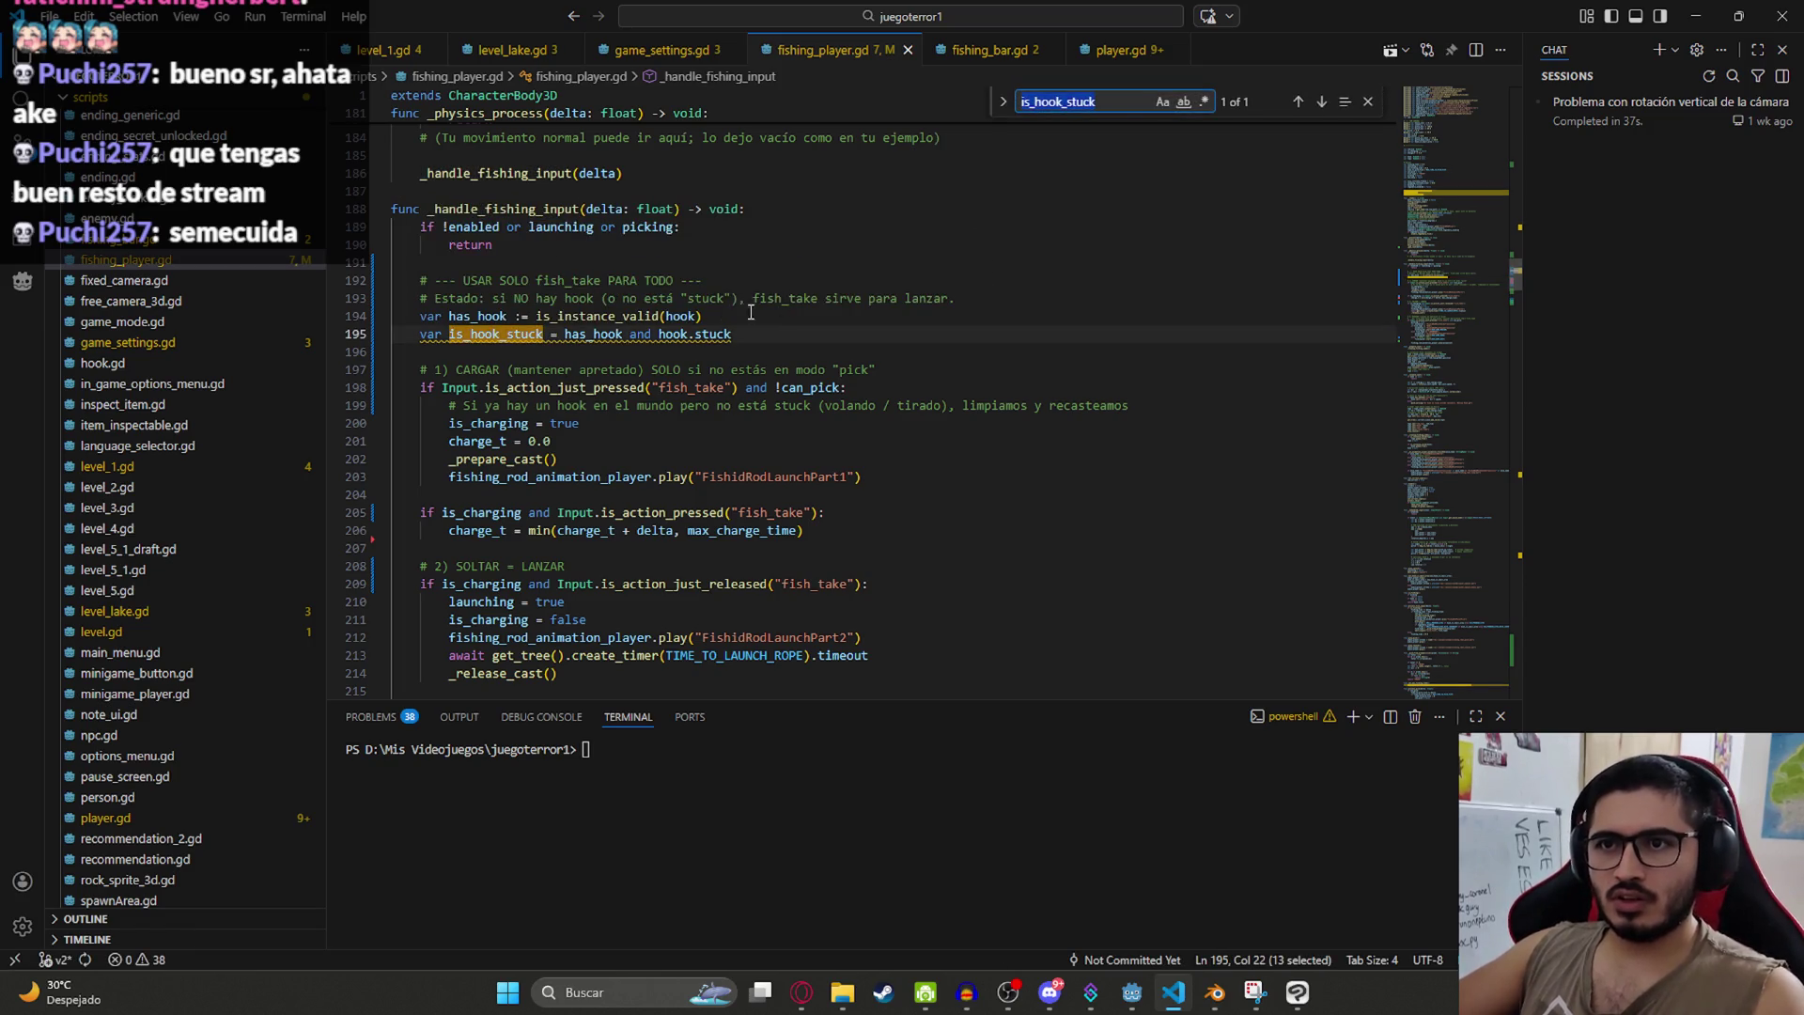
key(alt+Tab)
key(alt+Tab)
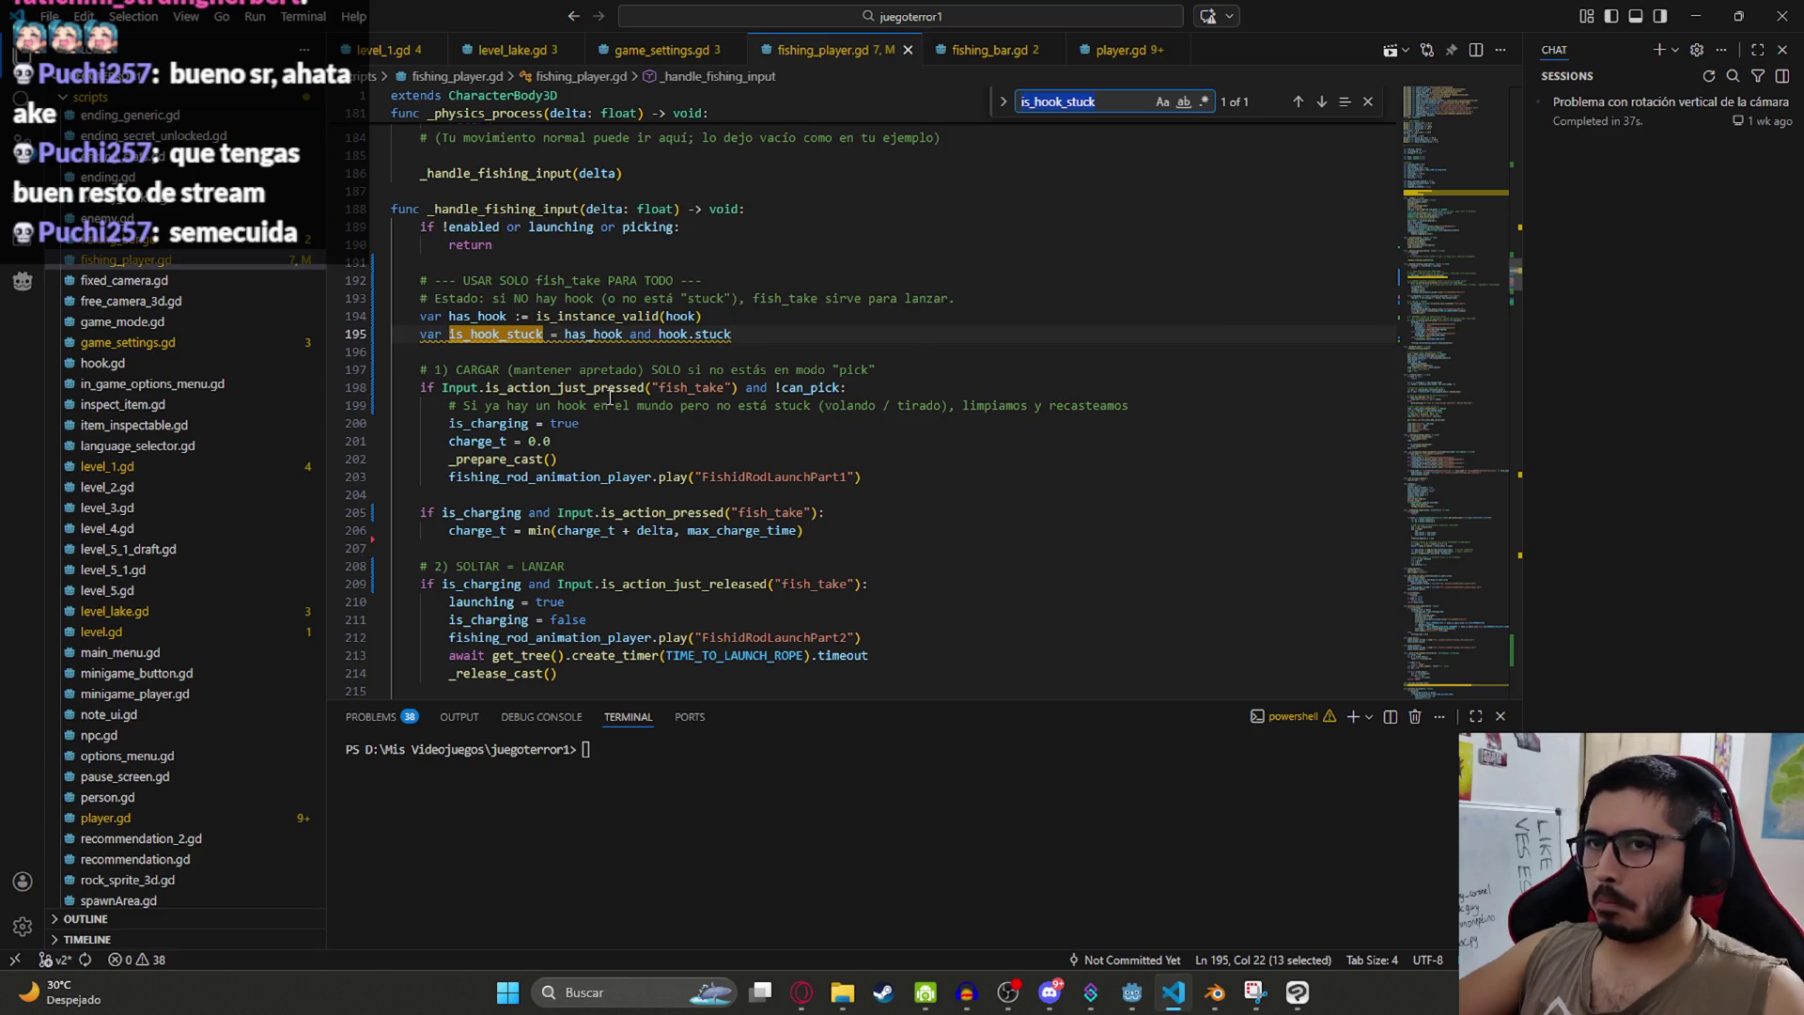
click(801, 991)
scroll(797, 478, up, 5)
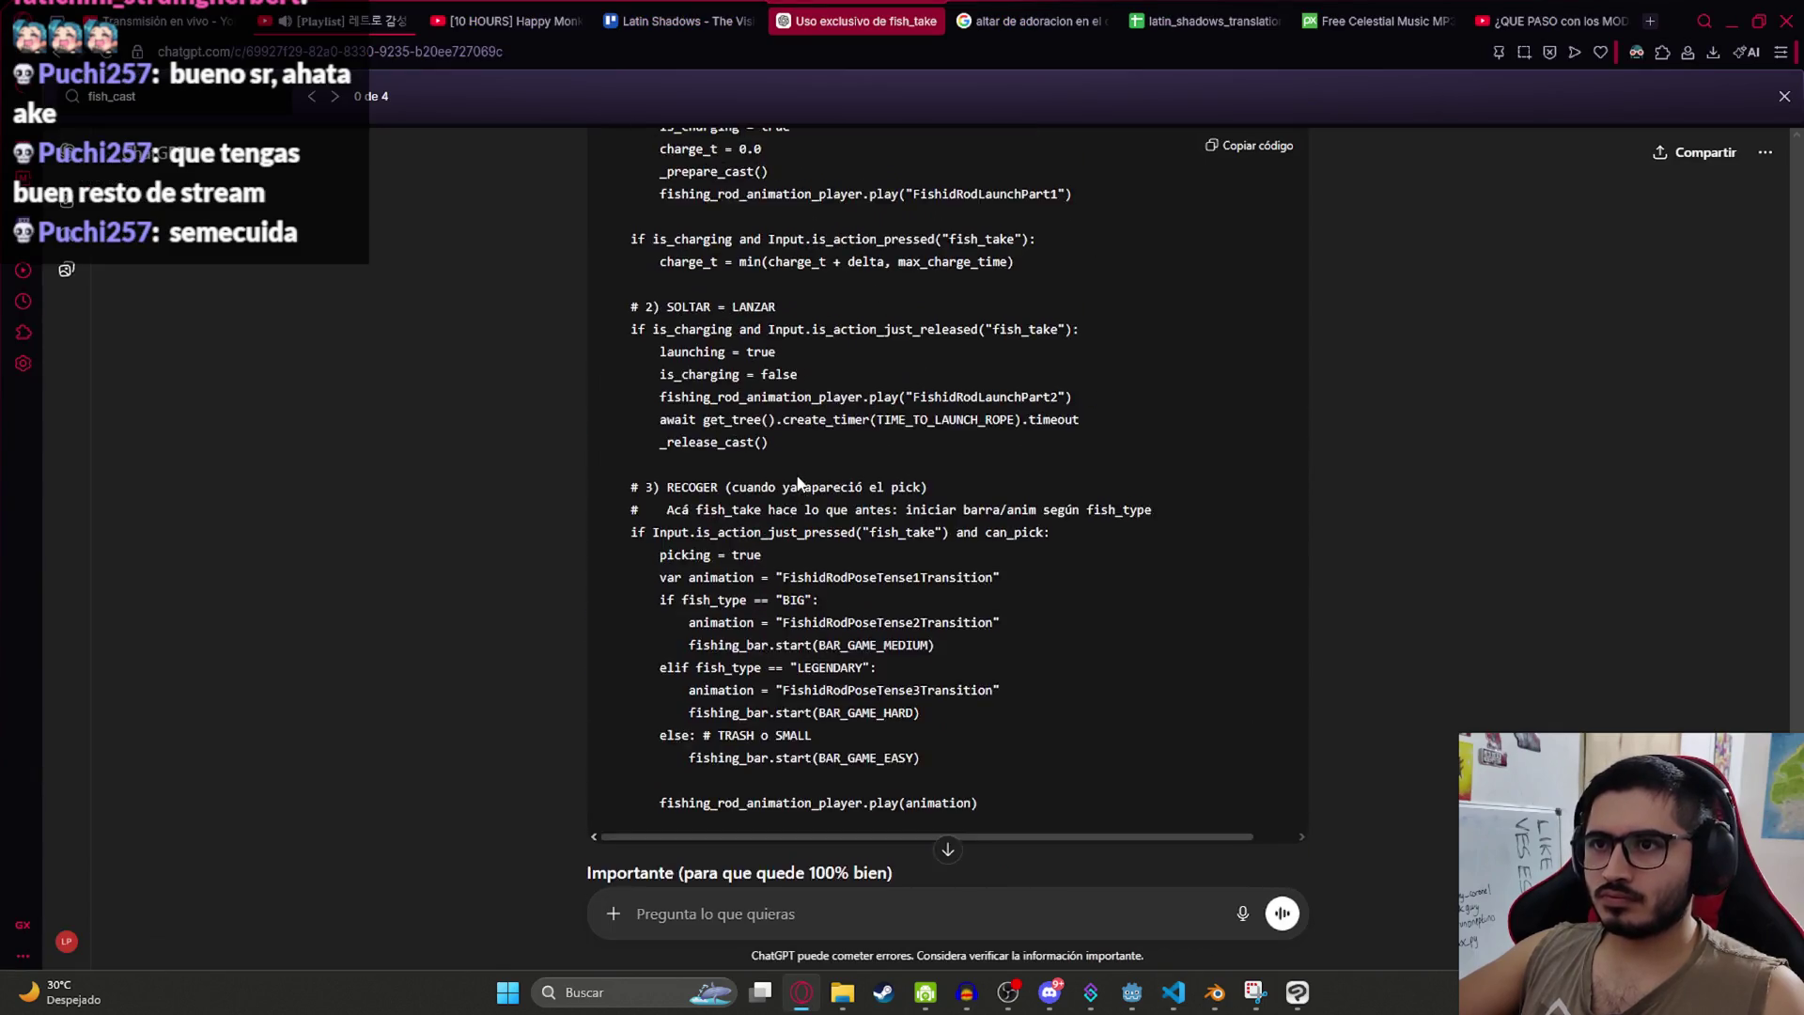
Step: Ask ChatGPT why the is_hook_stuck variable goes unused in the fishing input code
scroll(797, 479, down, 10)
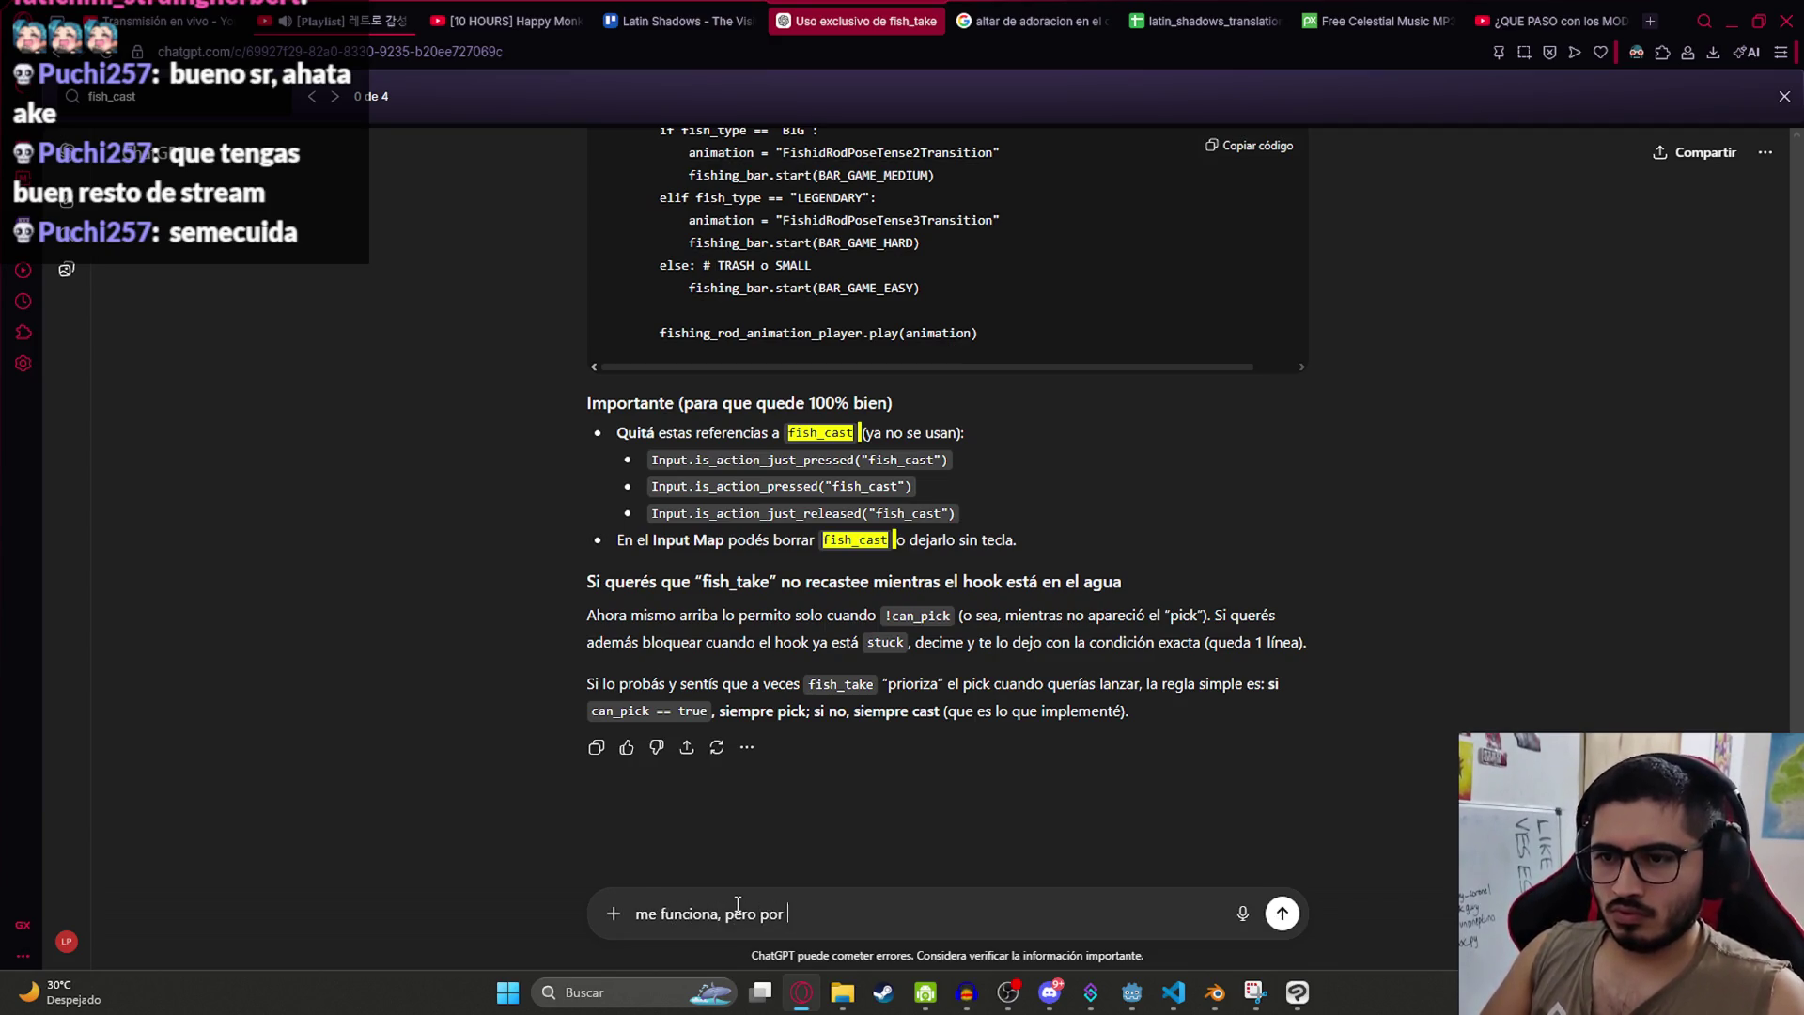
key(ctrl+v)
key(Return)
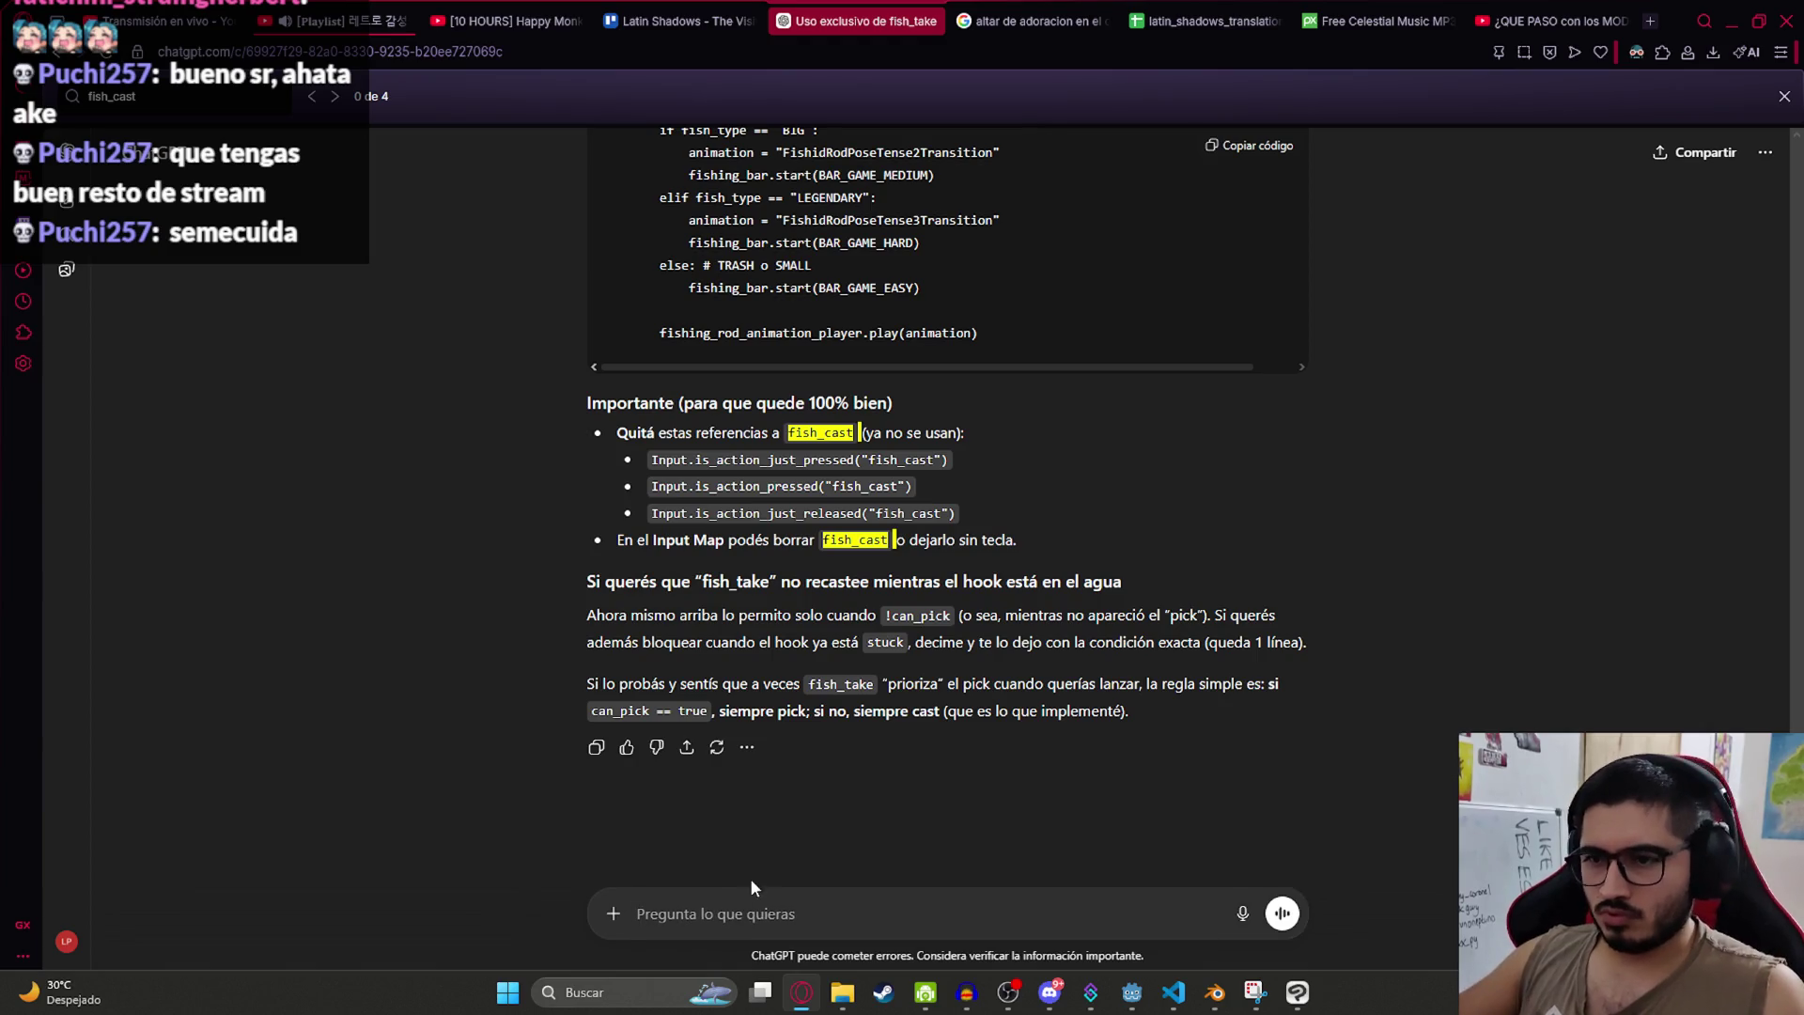
key(ctrl+z)
key(ctrl+a)
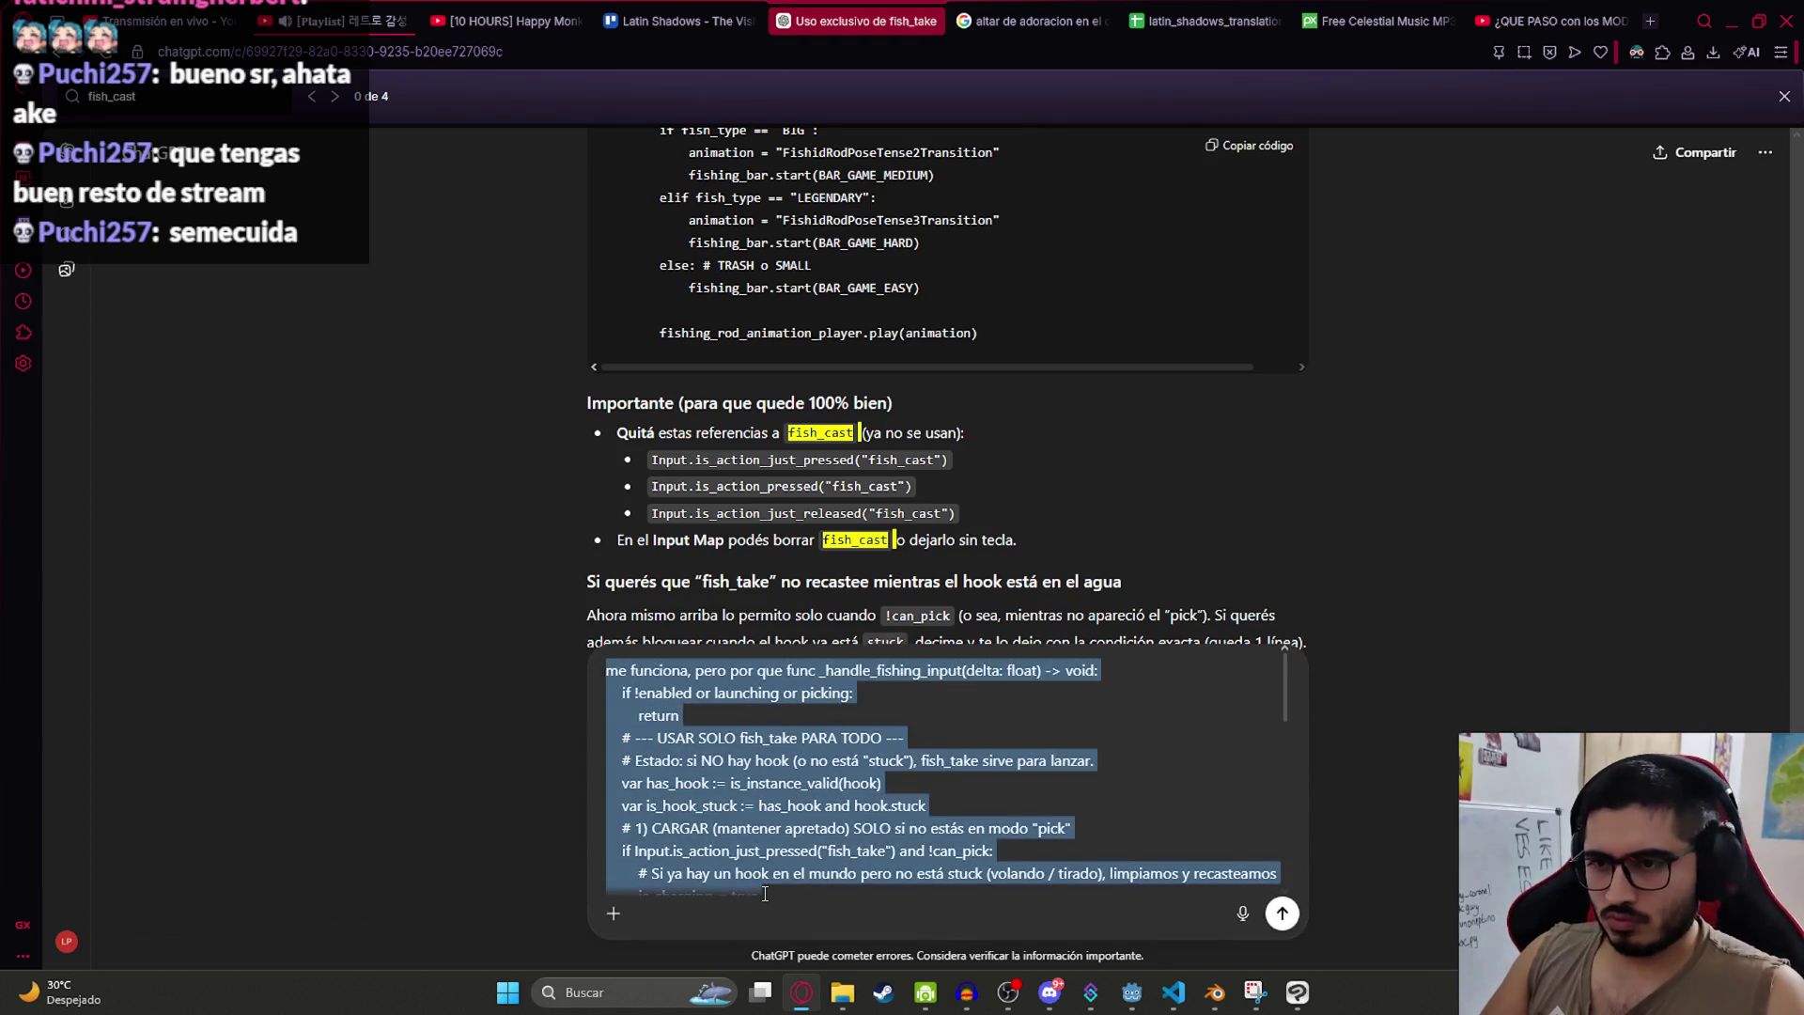
text(me funciona pero por que)
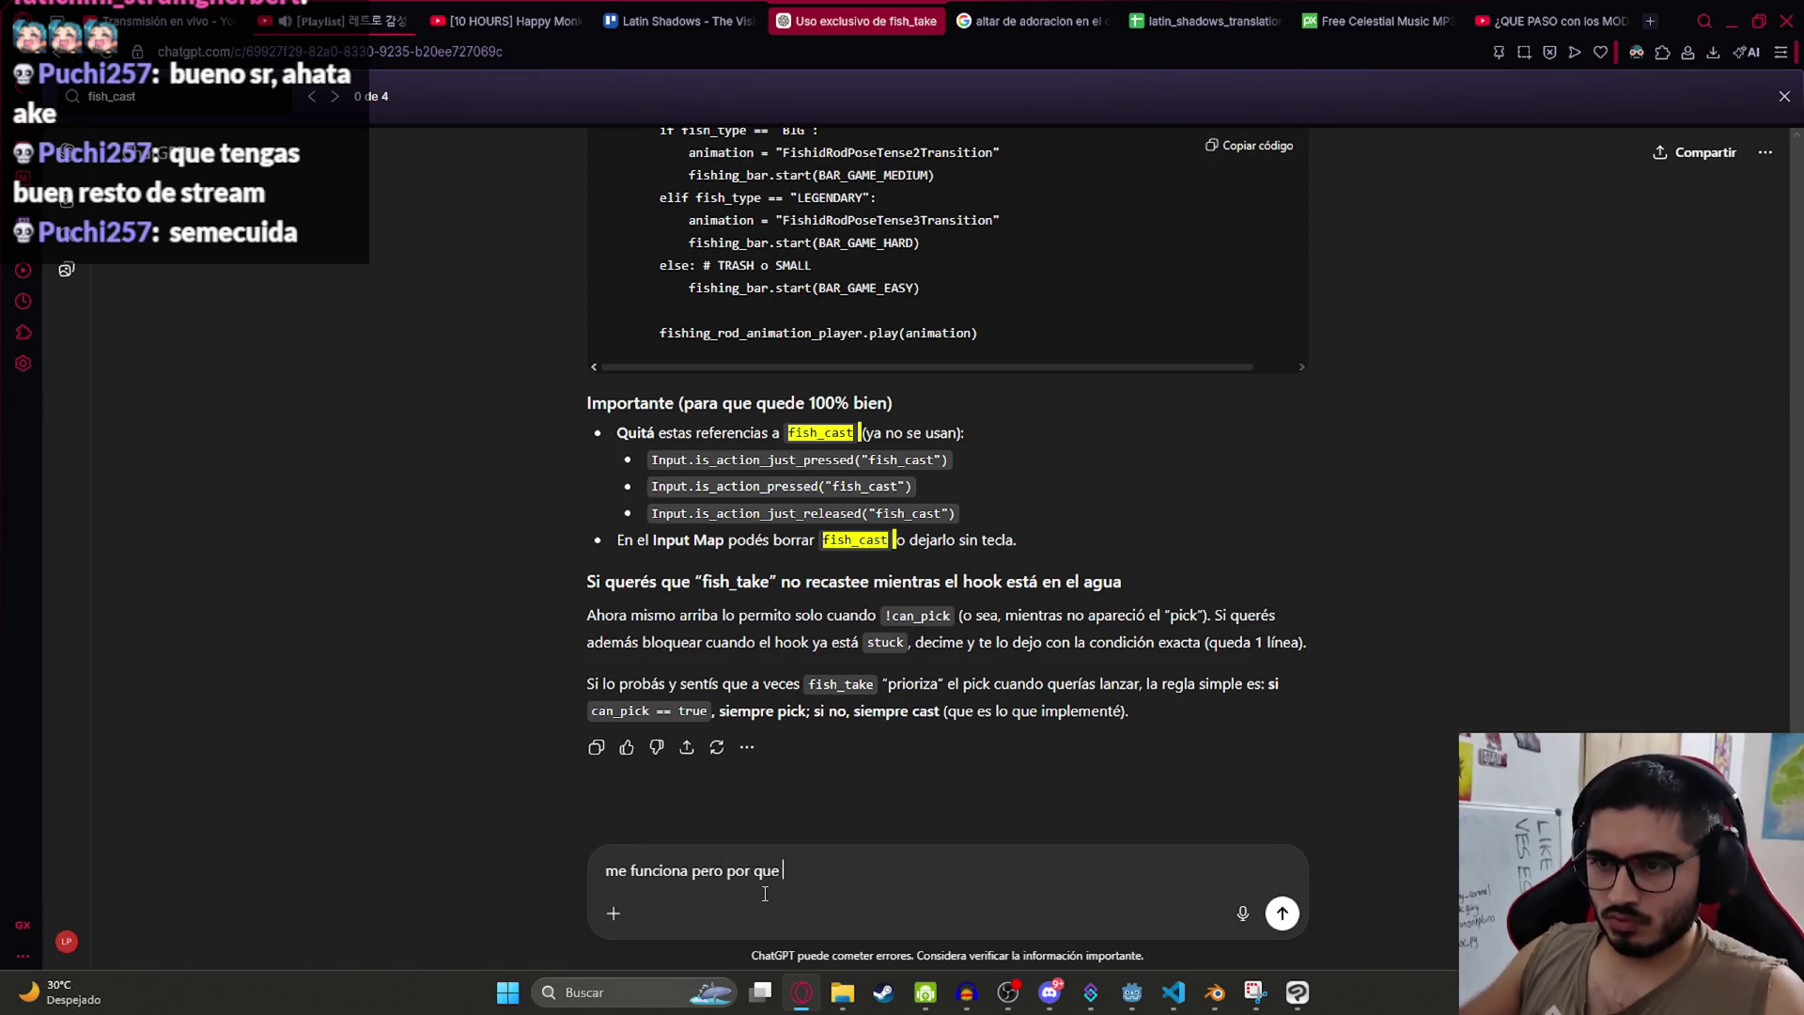
key(alt+Tab)
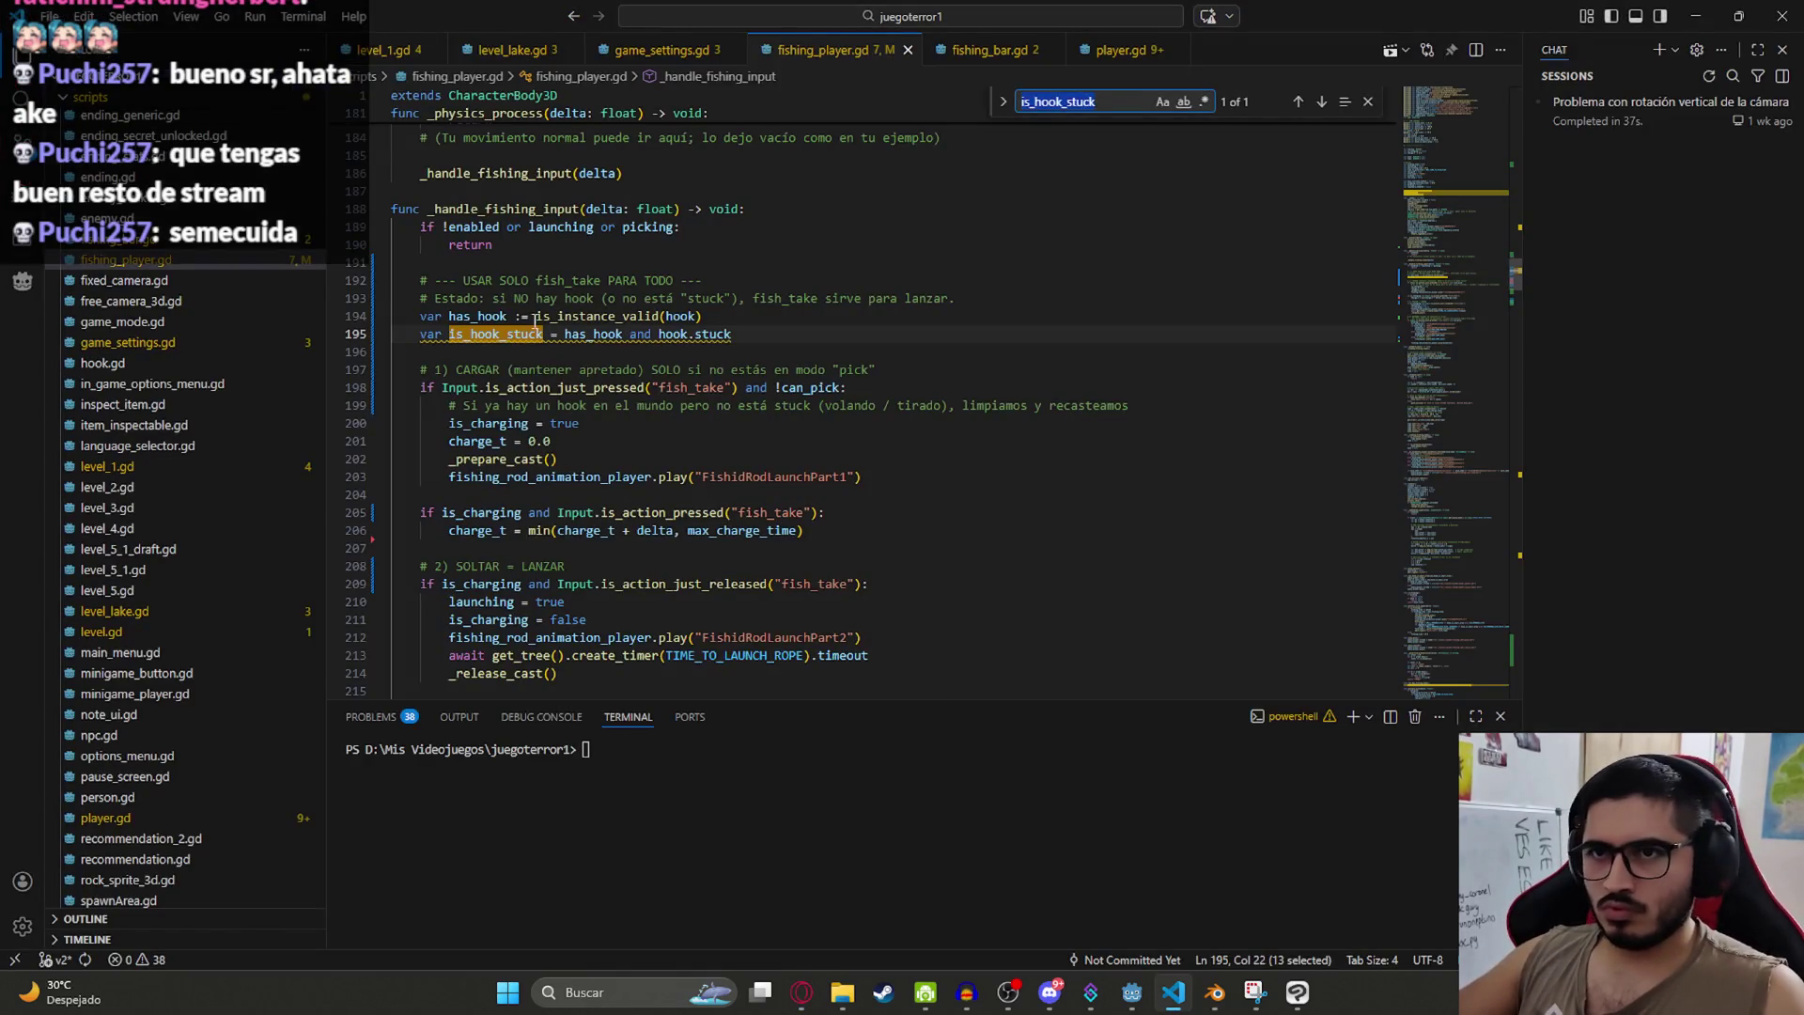
key(alt+Tab)
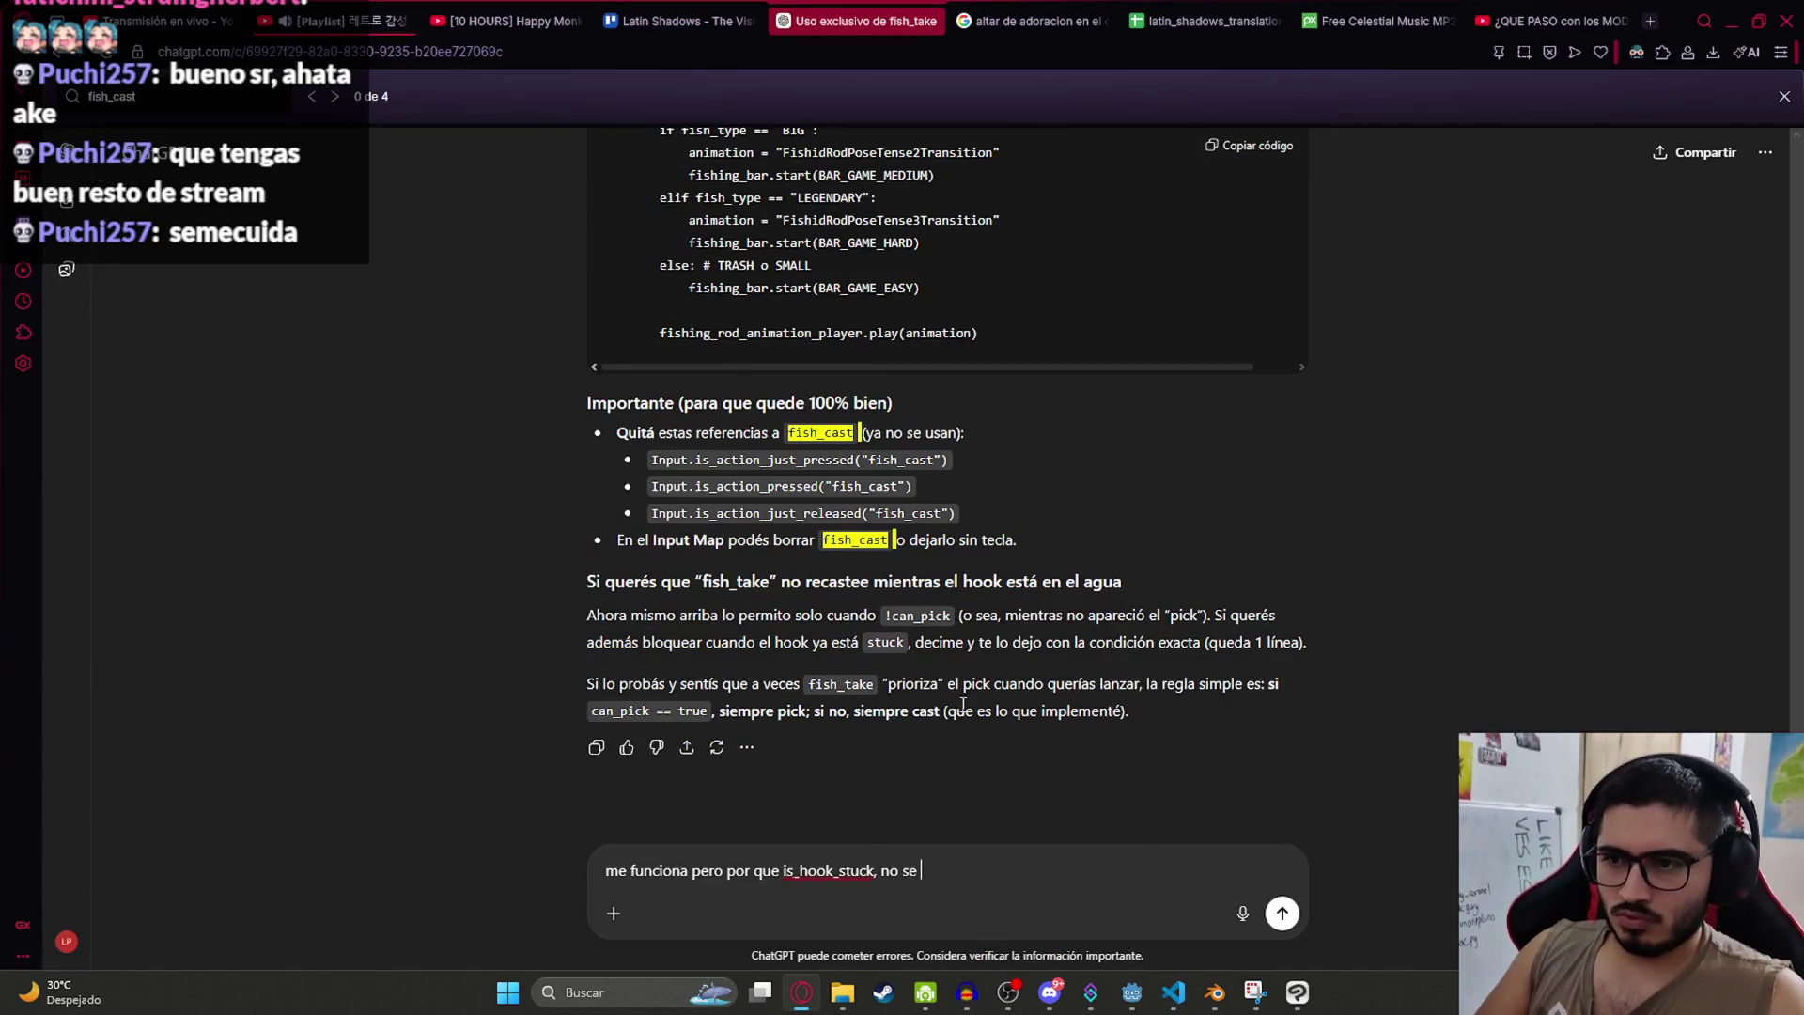
text(go)
key(Return)
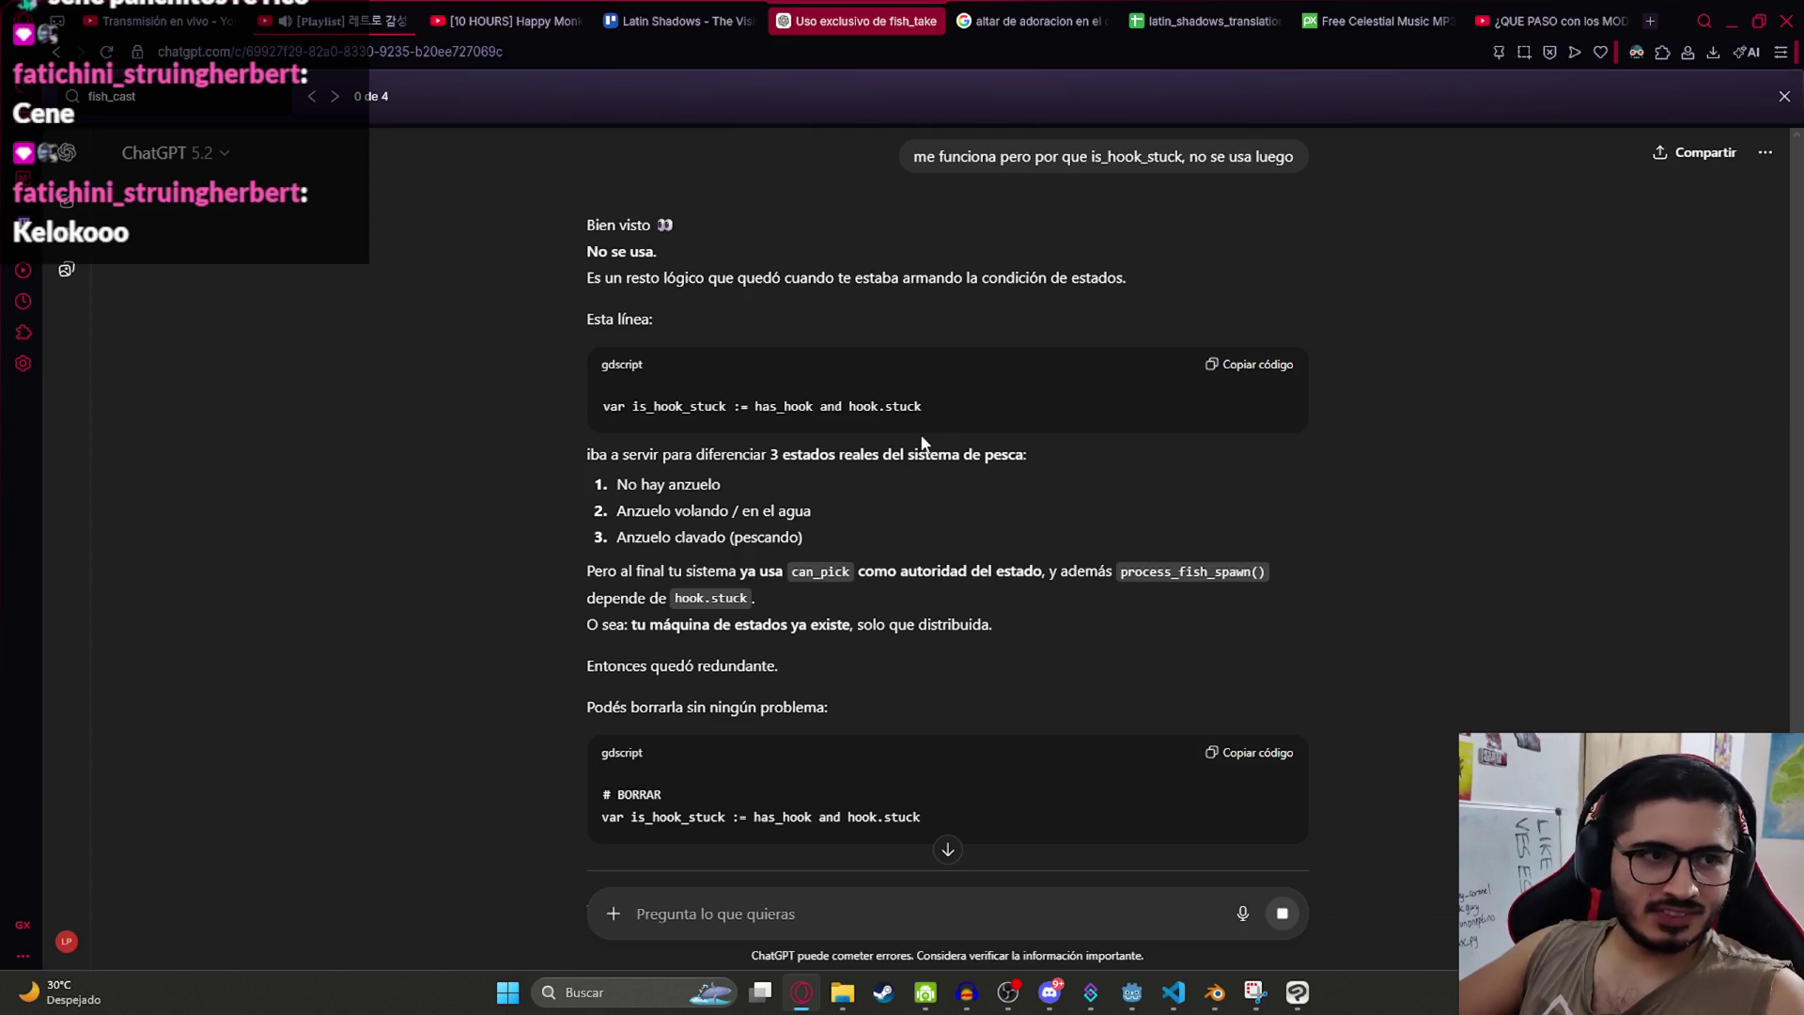
Step: Read the reply calling the is_hook_stuck line redundant, then return to VS Code
scroll(936, 445, up, 3)
scroll(928, 425, down, 3)
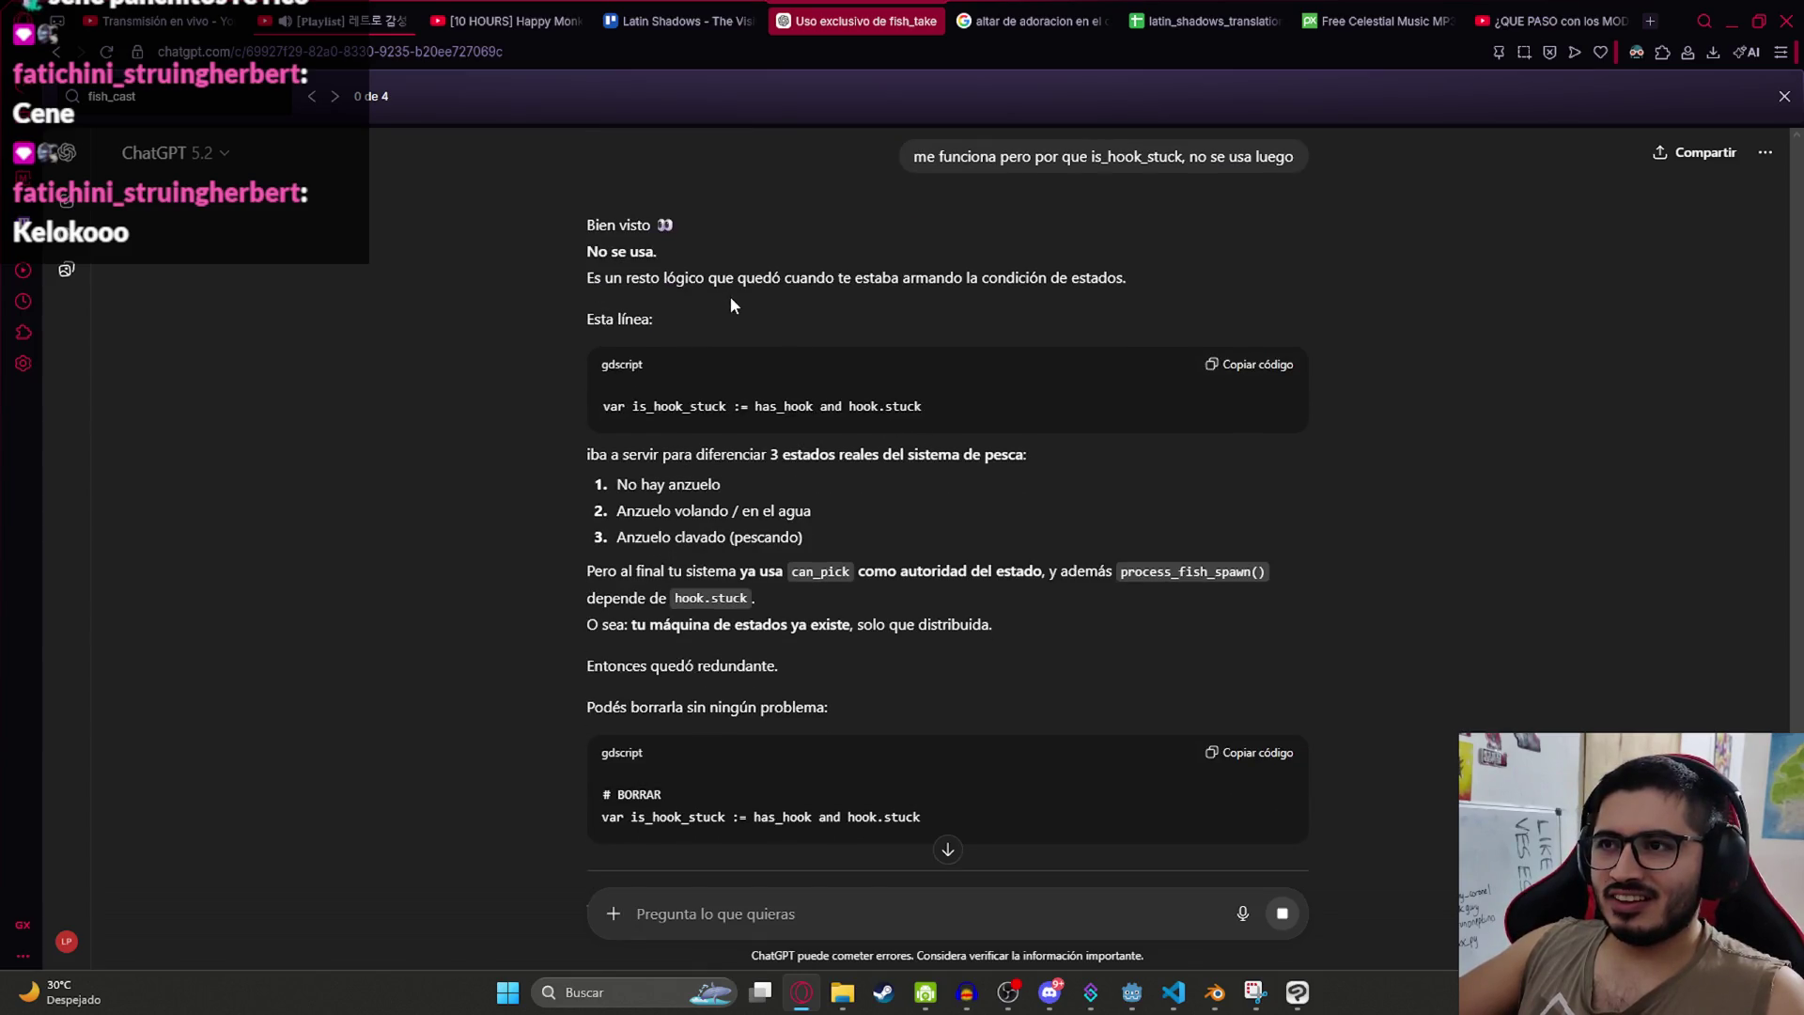
scroll(686, 366, down, 2)
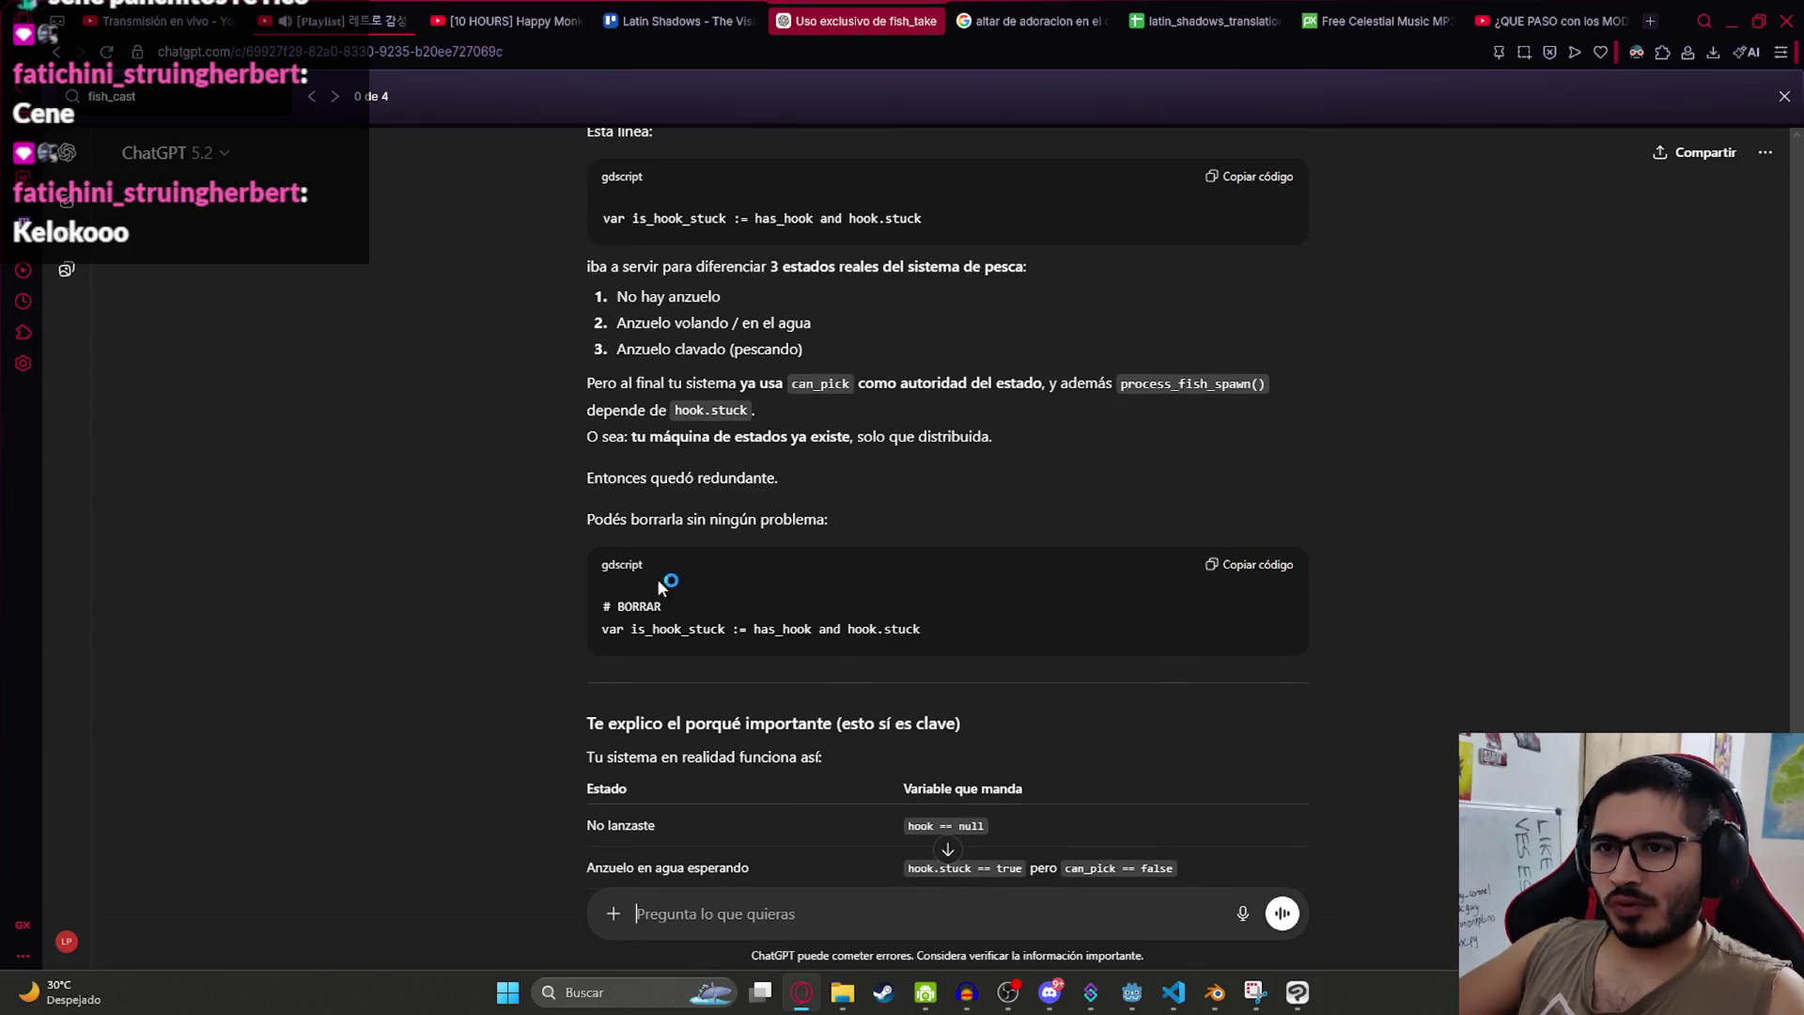
triple_click(996, 632)
click(649, 479)
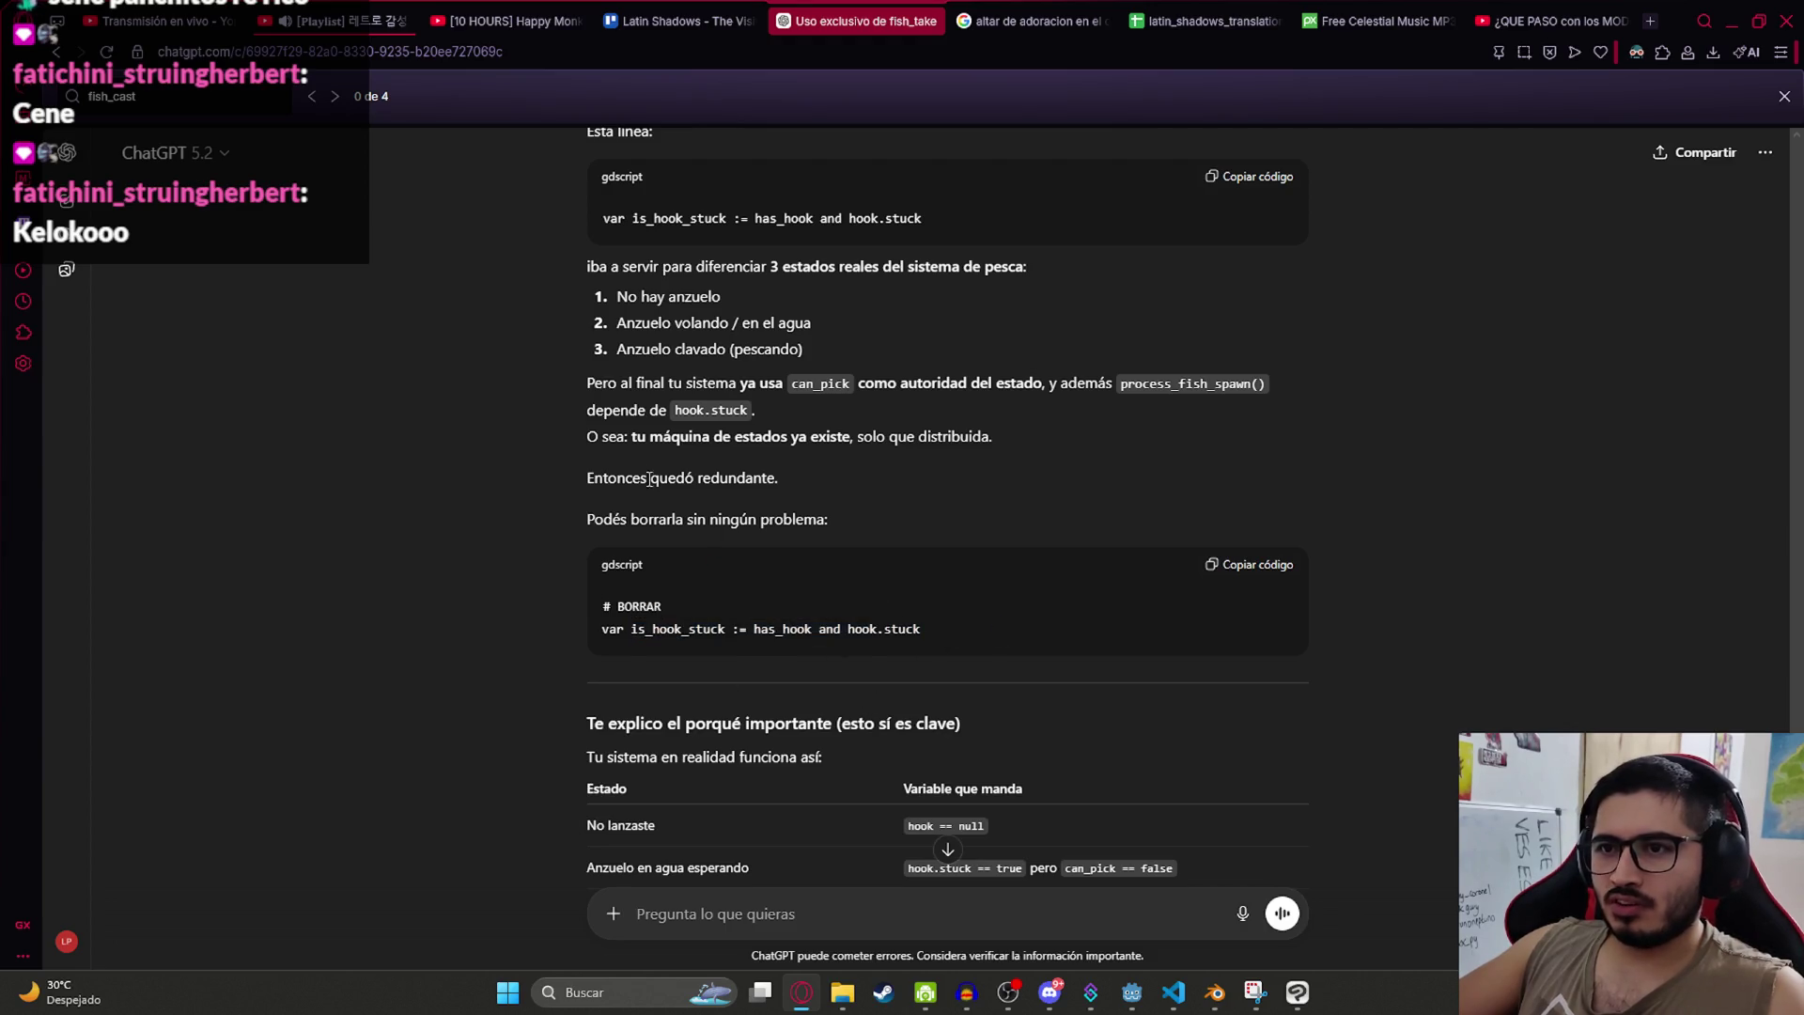
click(1171, 994)
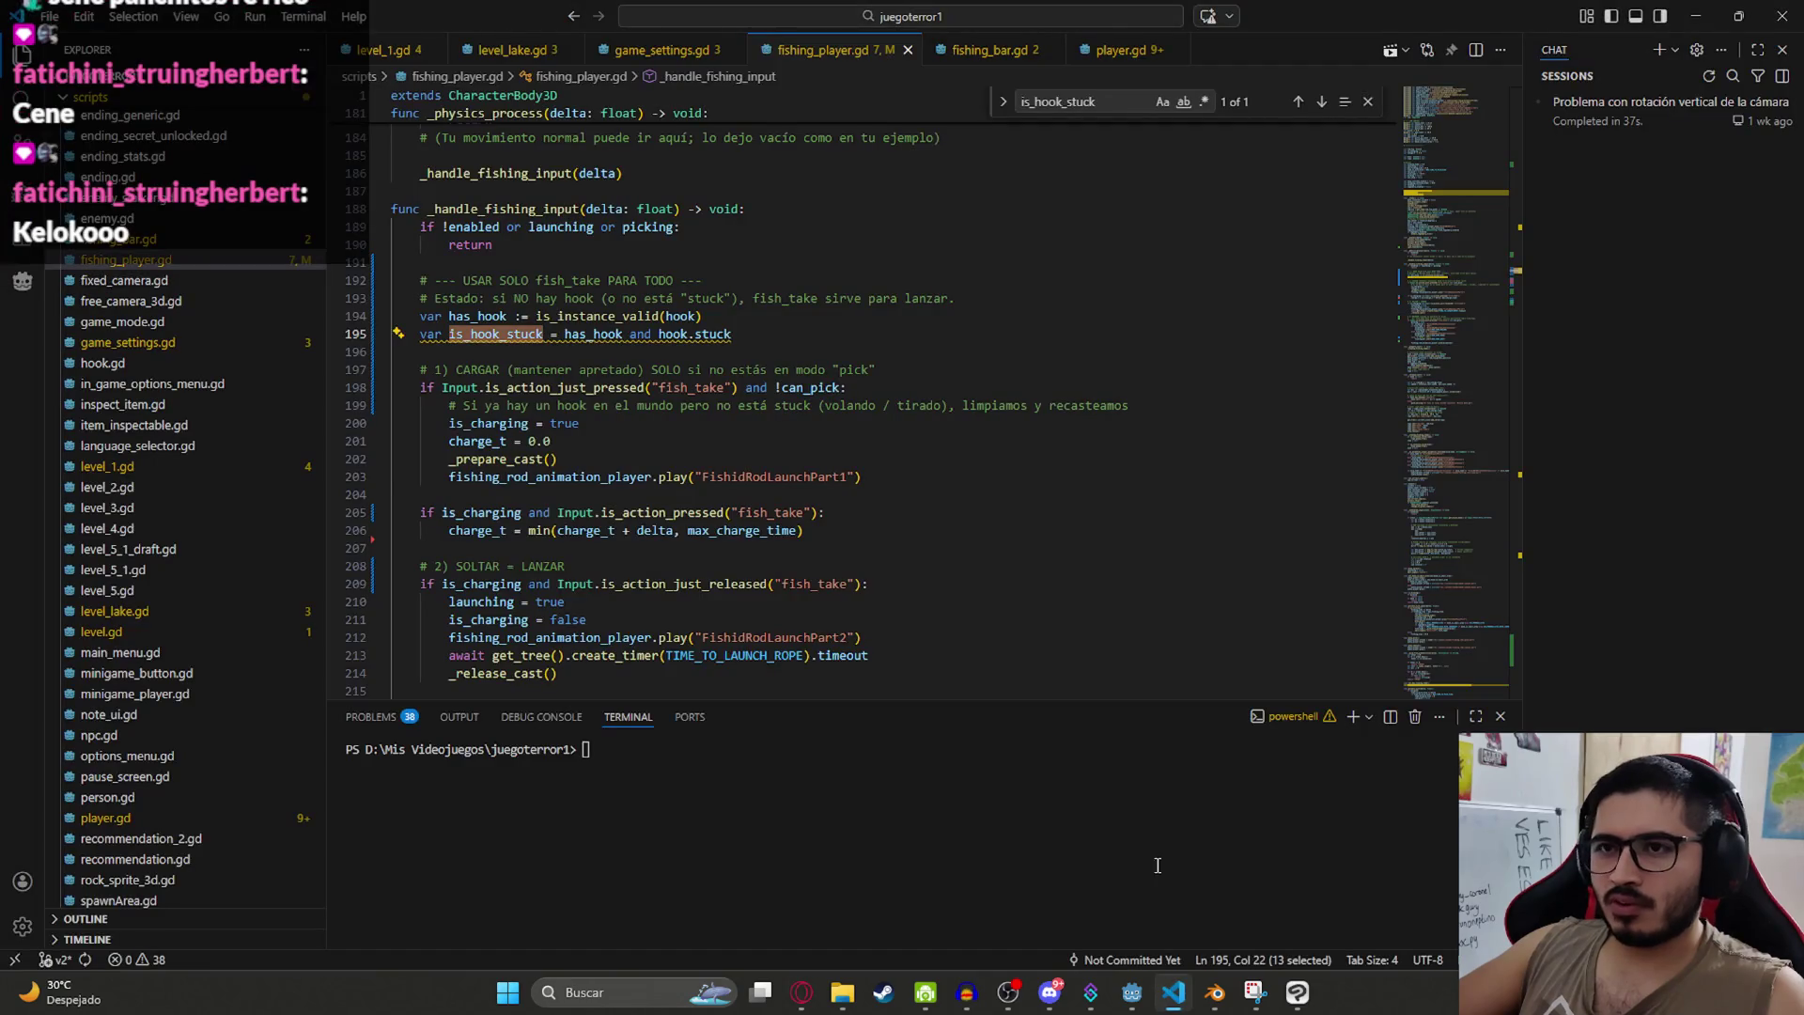
Step: Close the is_hook_stuck search in VS Code and launch the game from Godot with F6
click(1182, 494)
click(1364, 101)
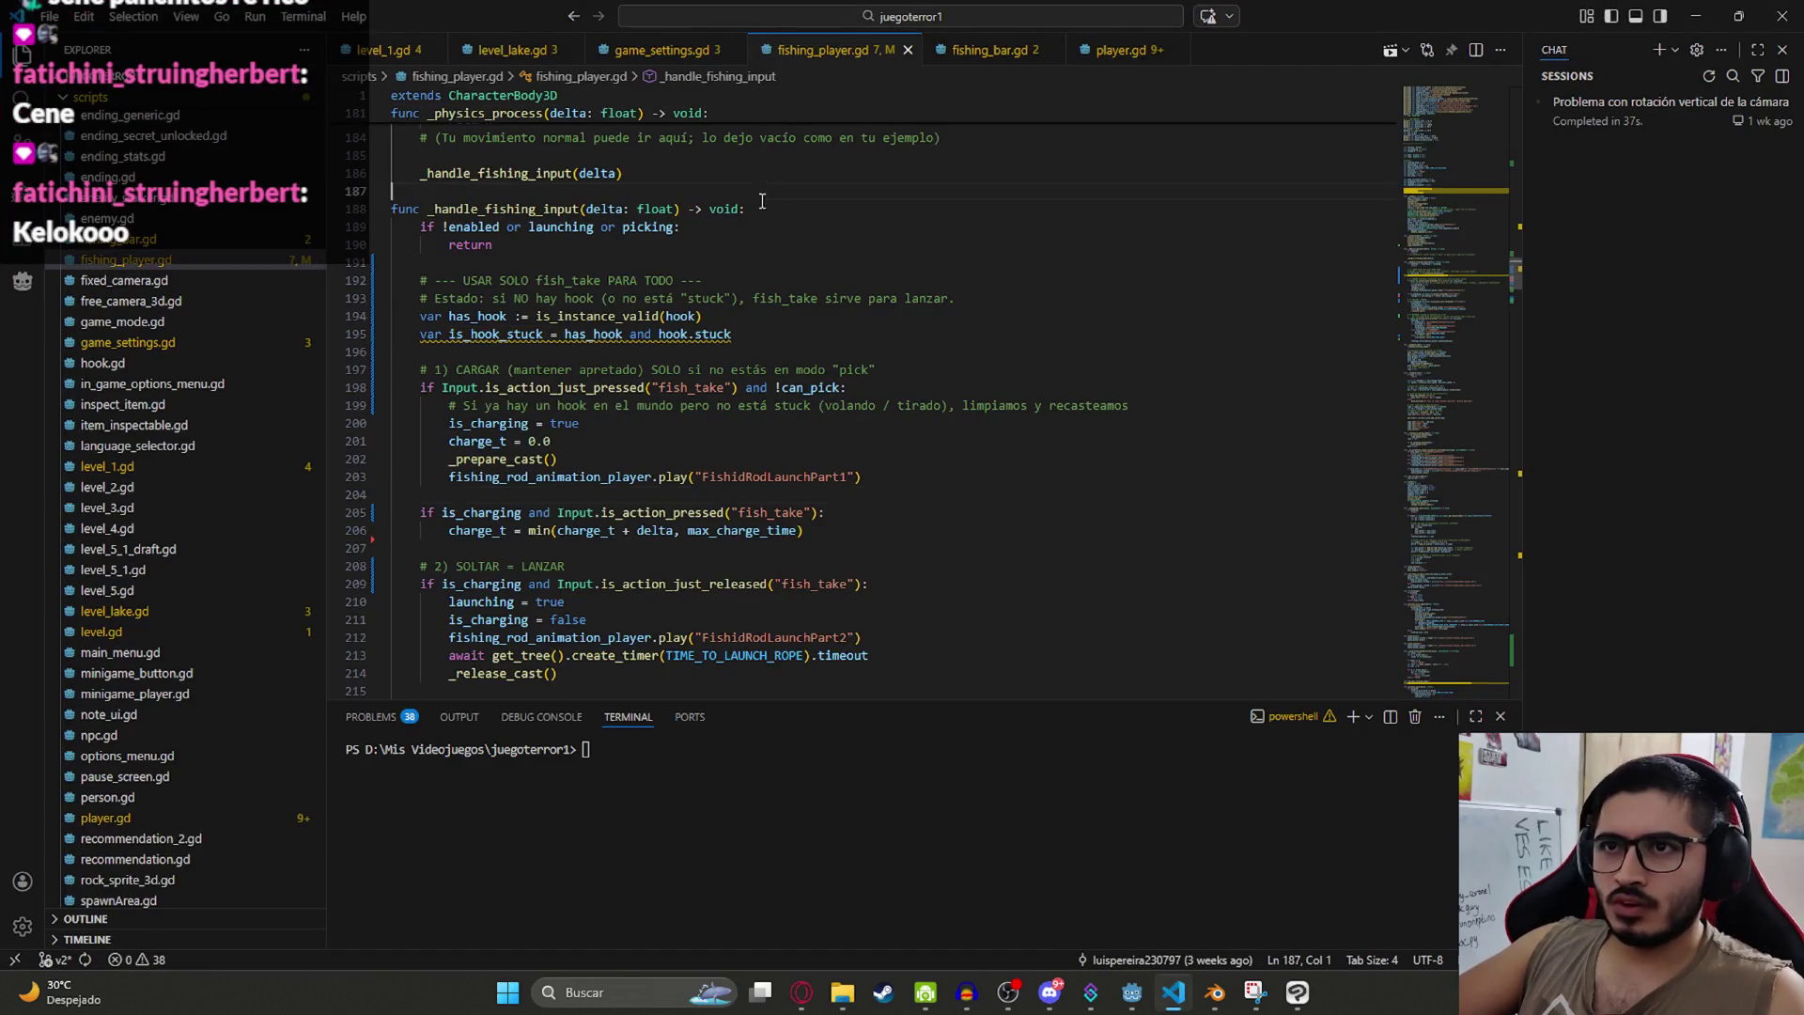
scroll(1040, 627, up, 3)
click(1131, 992)
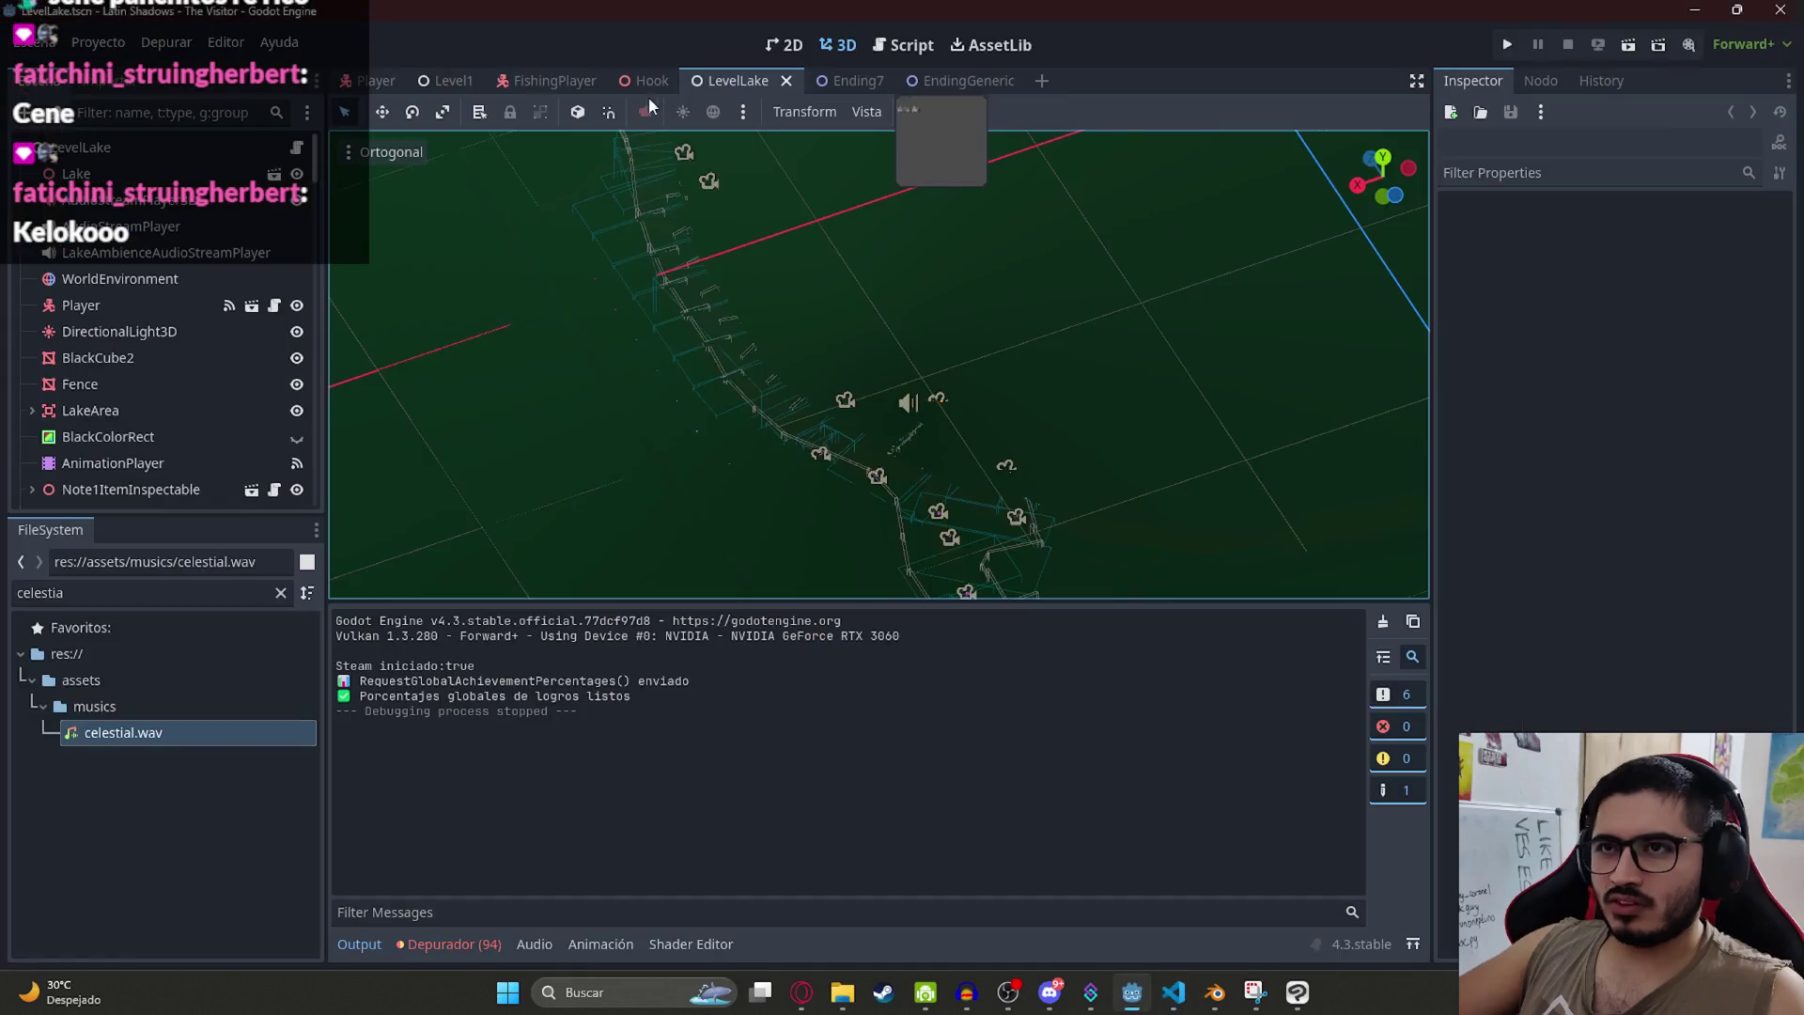
right_click(726, 79)
key(F6)
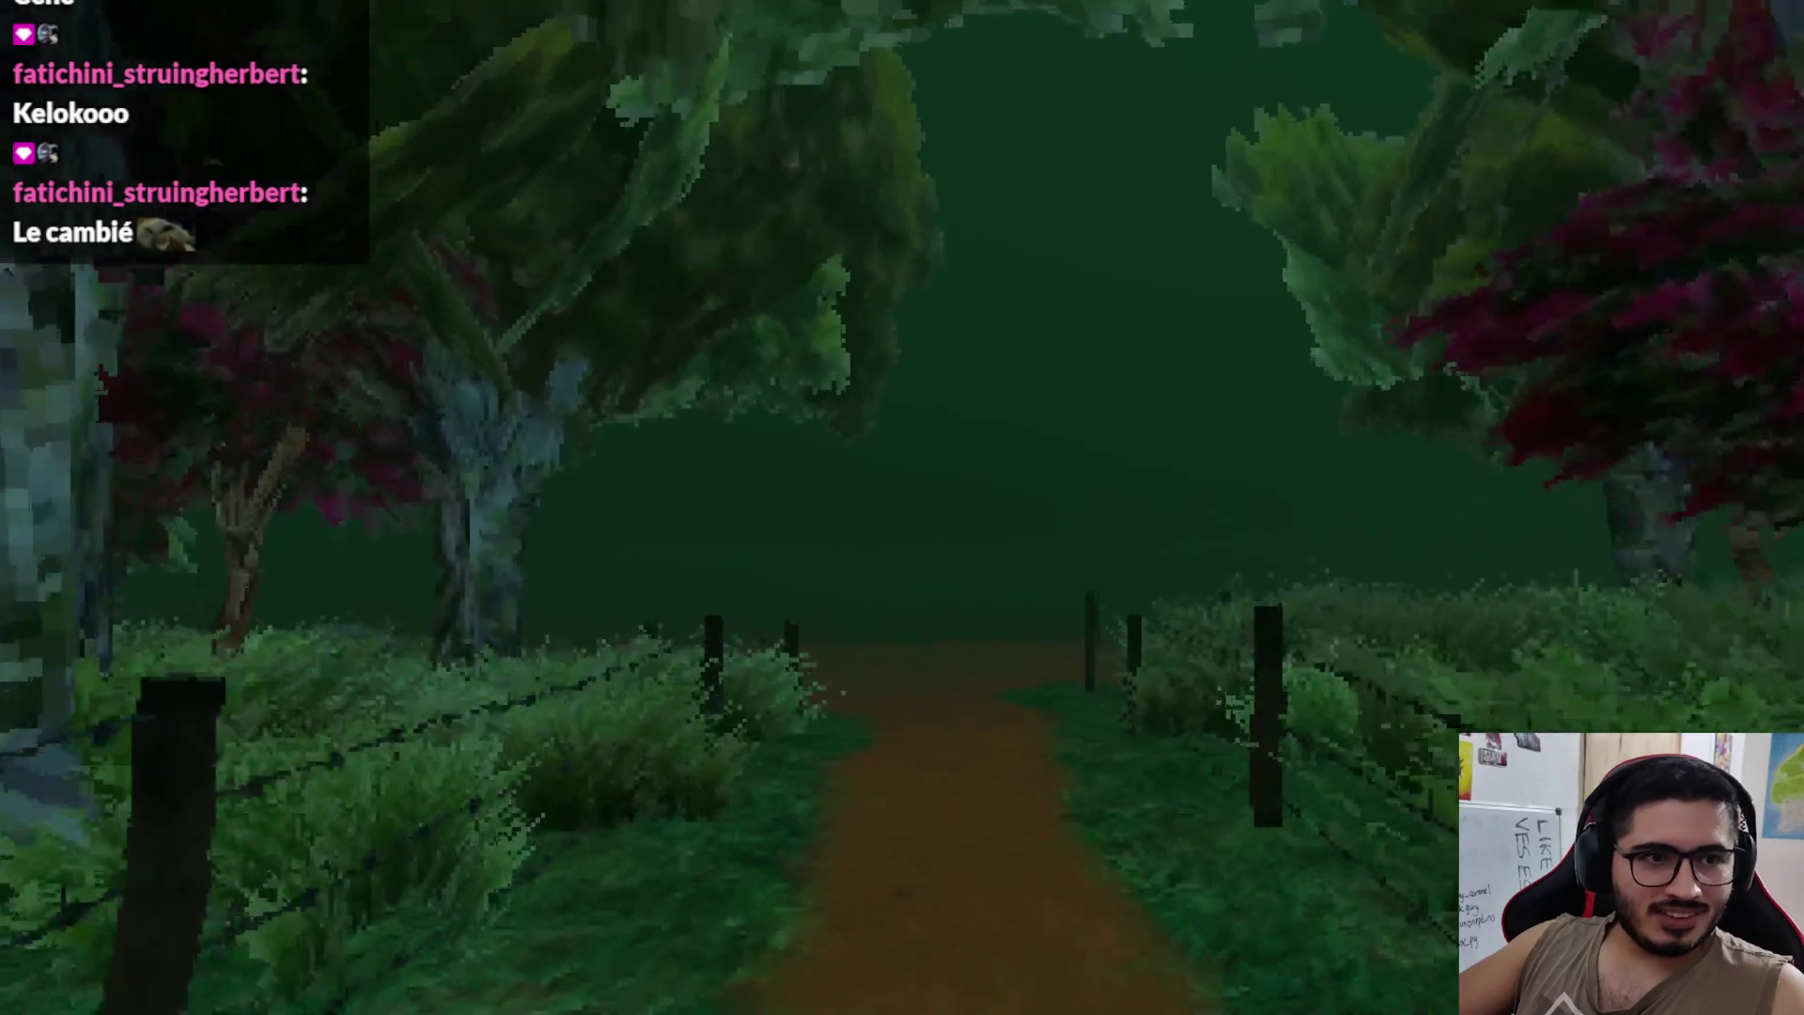
Step: Walk down the path to the fishing rod on the dock, inspect it, then stop the game
key(w)
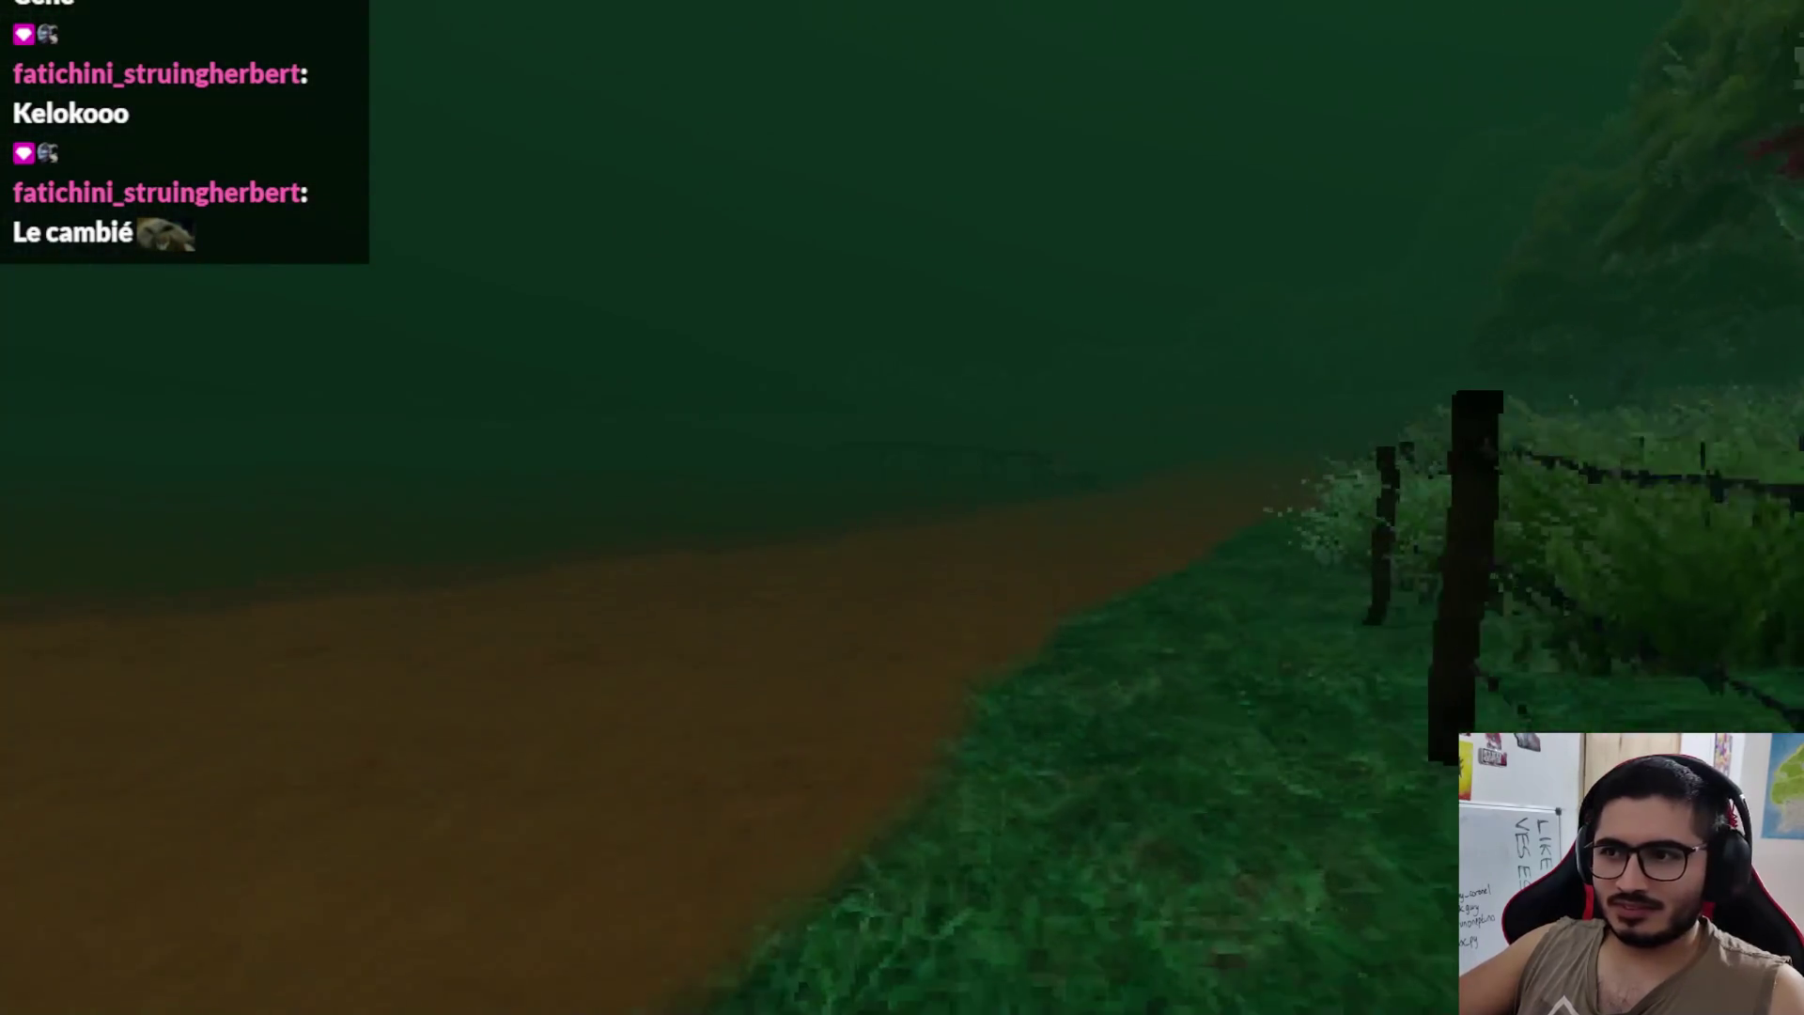
key(w)
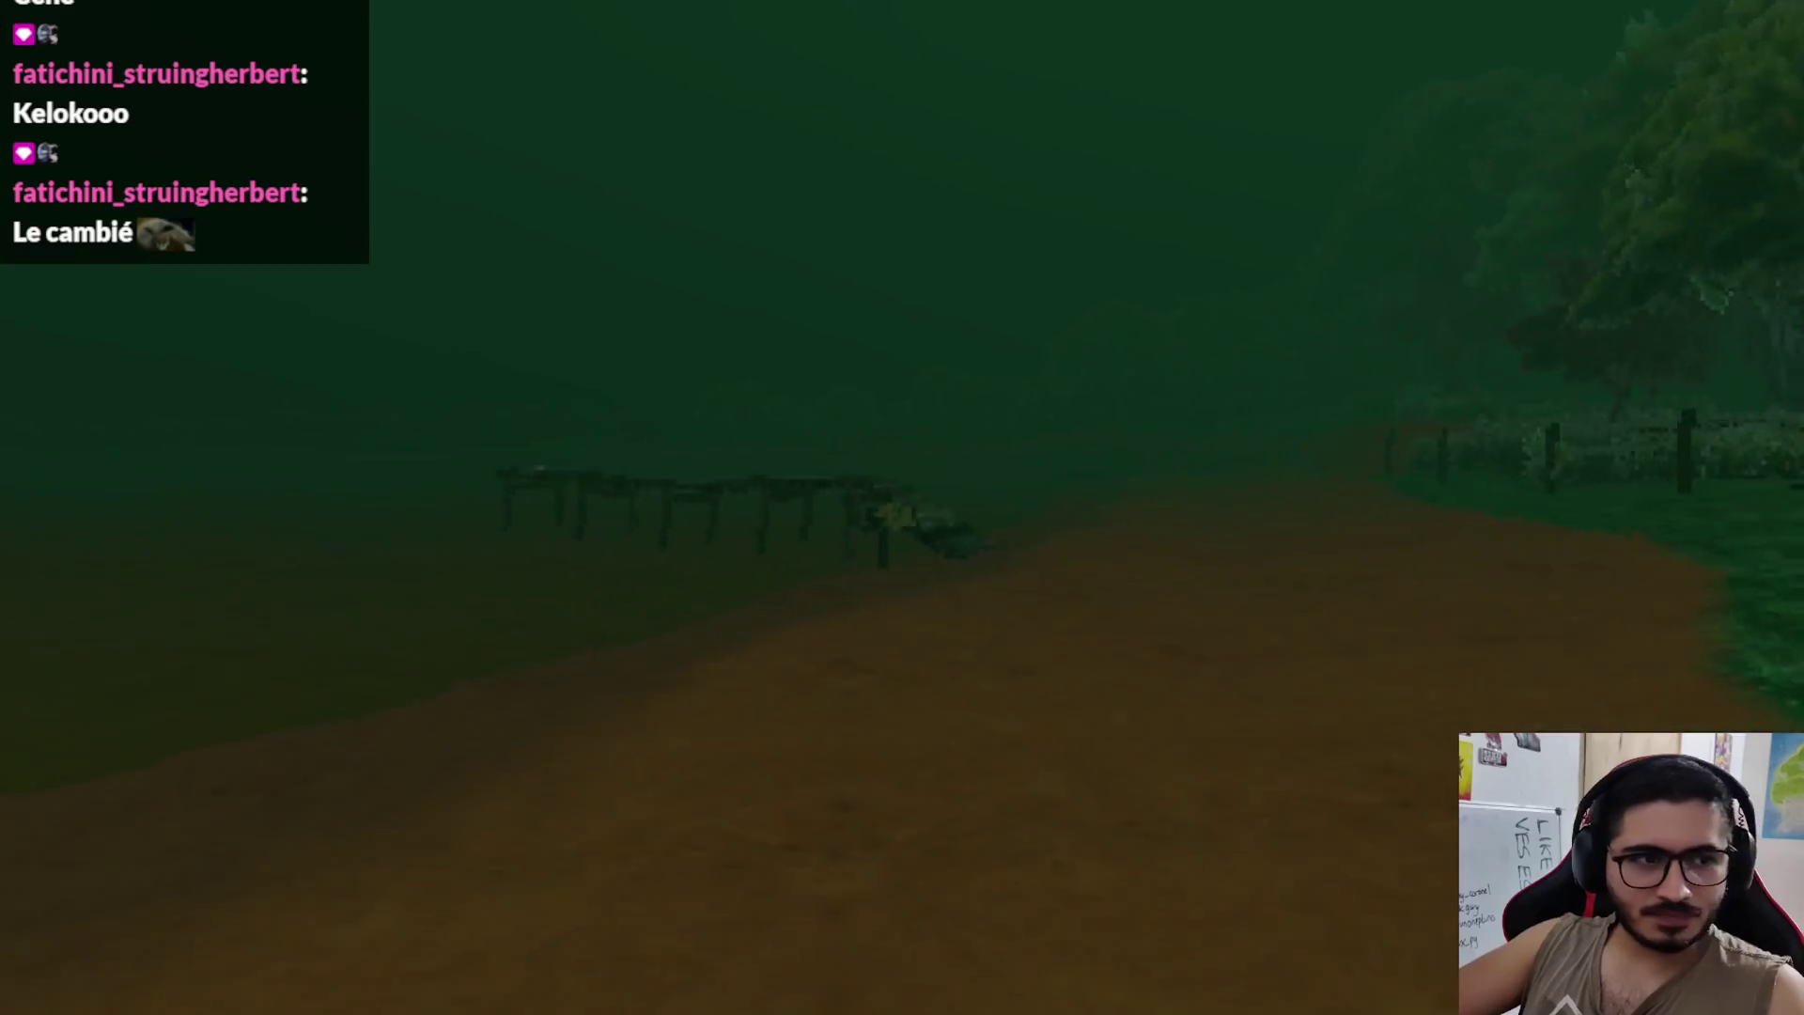
key(w)
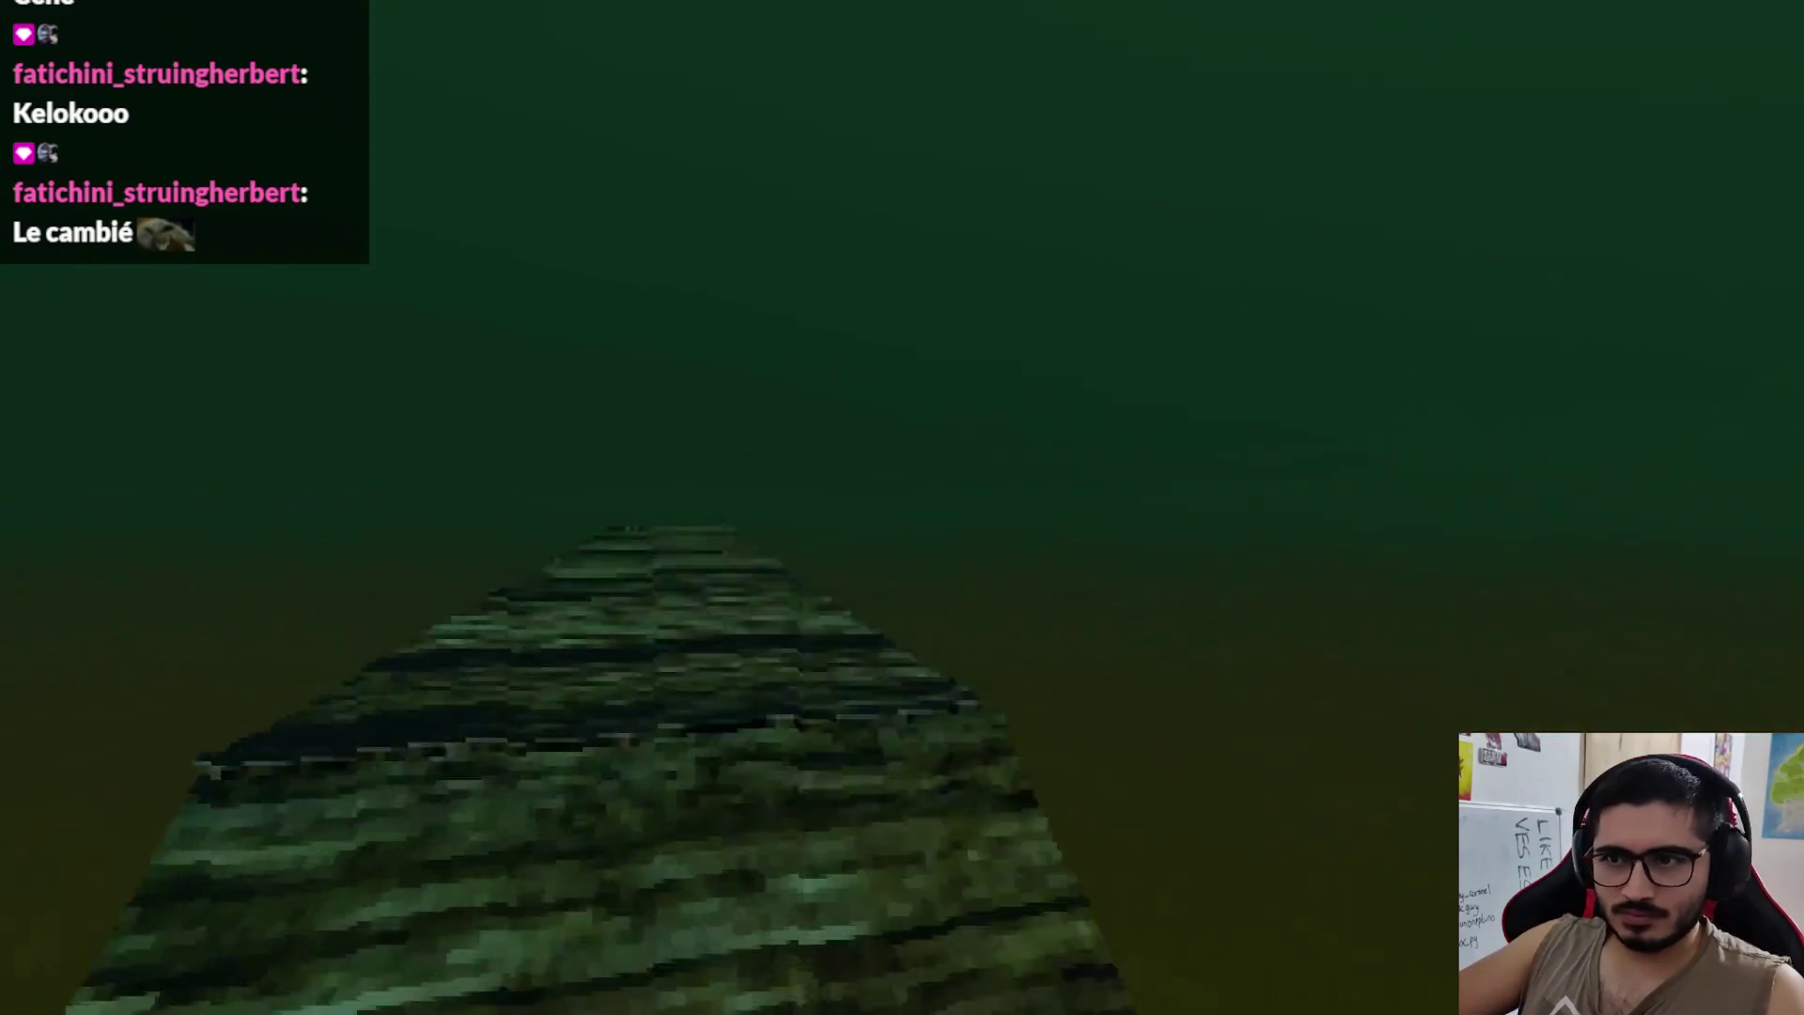
key(w)
key(e)
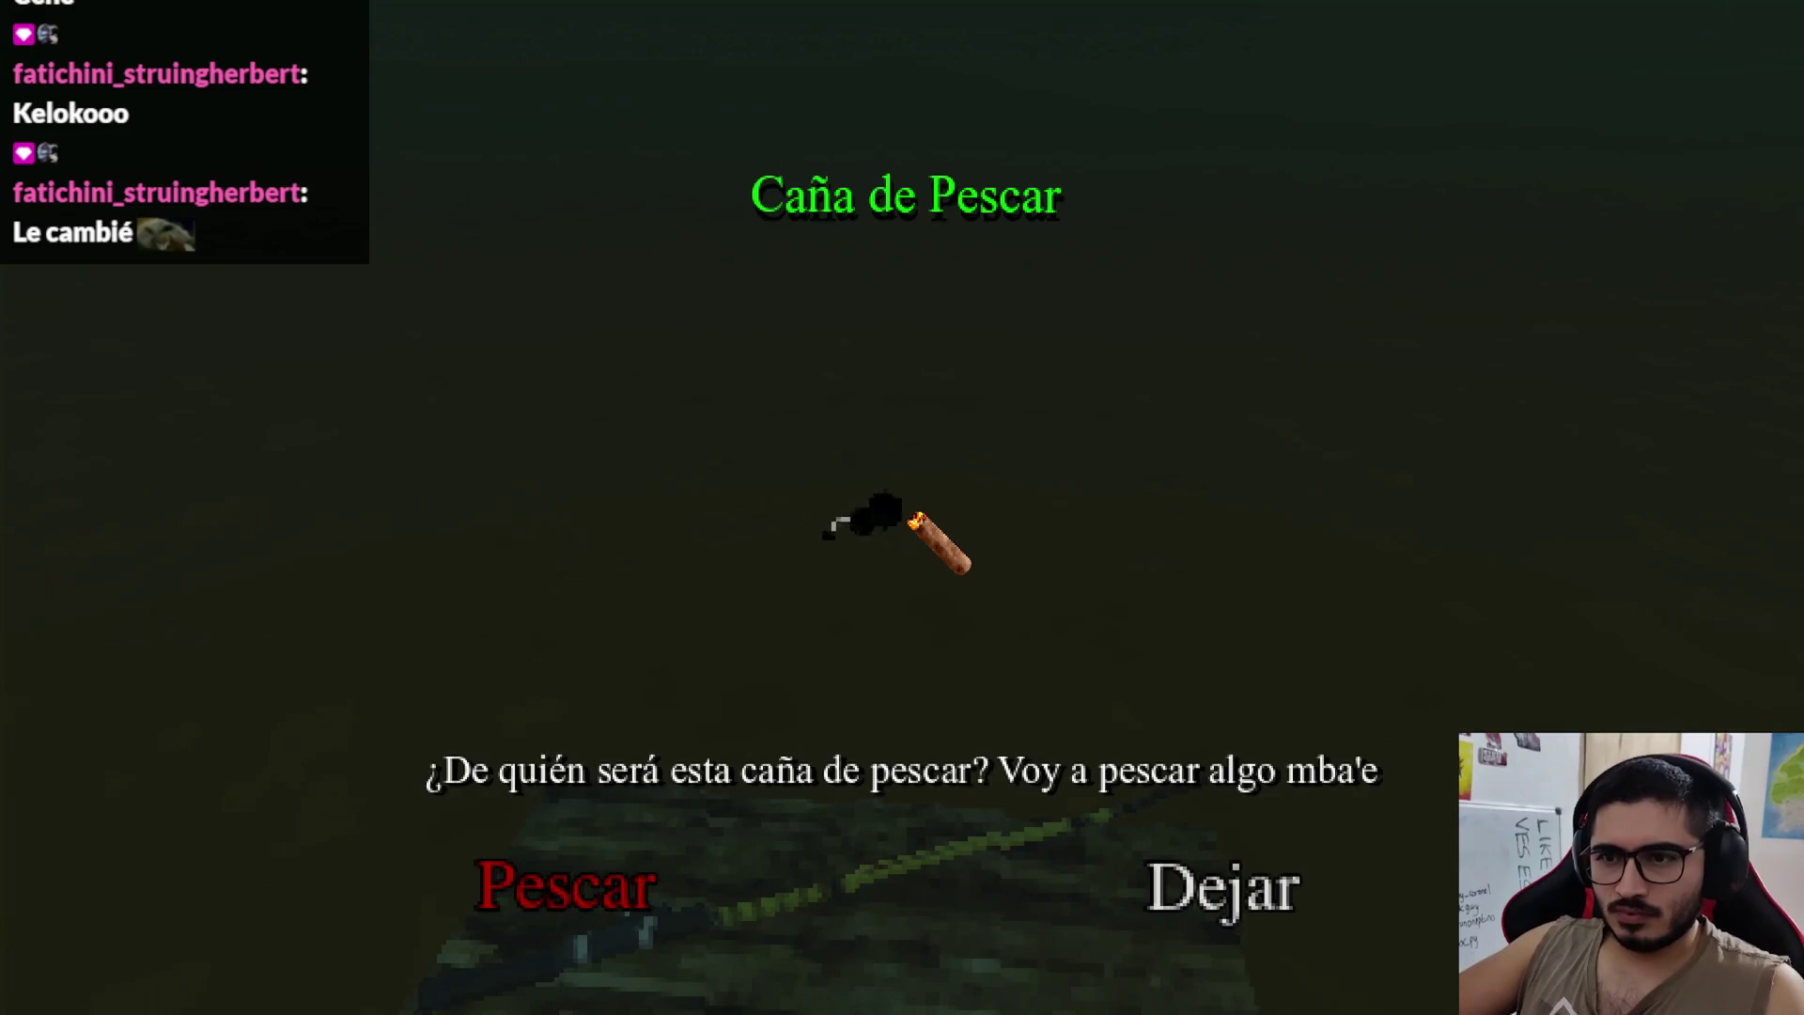
key(F8)
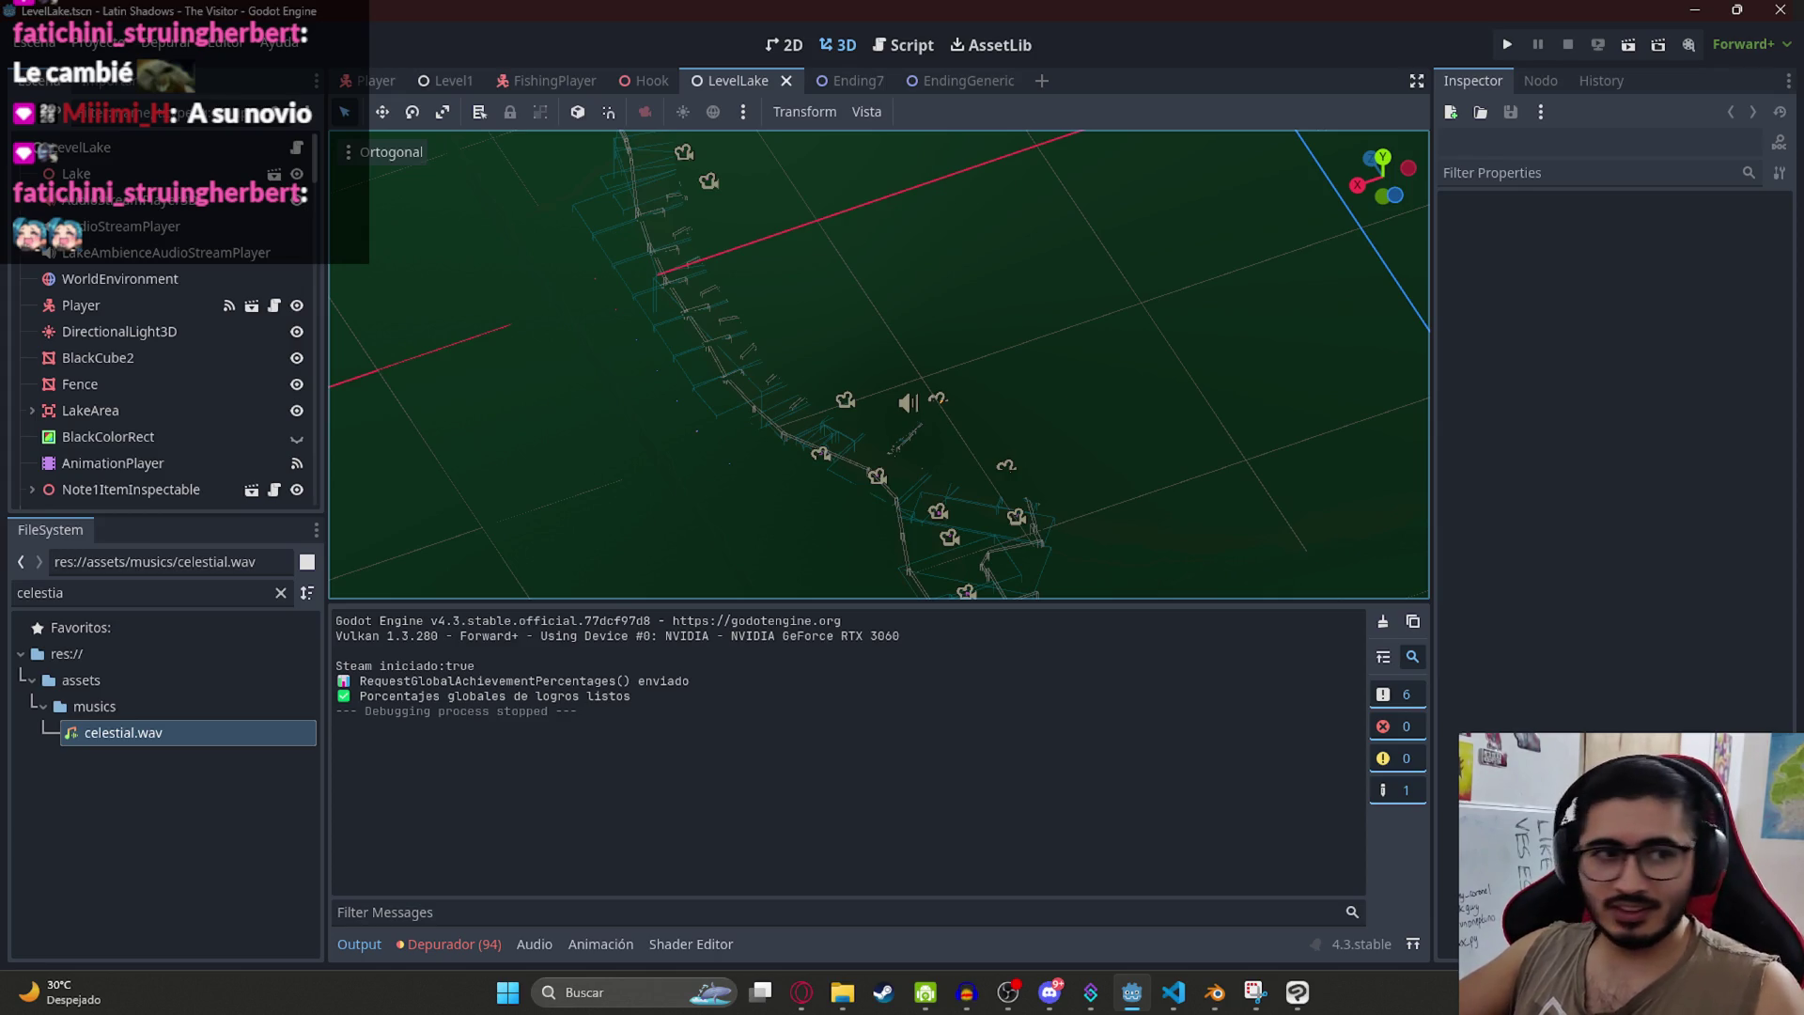
Step: Orbit and zoom the 3D viewport to look over the lake level
scroll(778, 329, down, 3)
scroll(953, 562, up, 3)
mouse_move(975, 332)
mouse_down()
mouse_move(911, 435)
mouse_move(702, 344)
mouse_move(989, 428)
mouse_move(768, 388)
mouse_move(940, 398)
mouse_move(857, 492)
mouse_move(828, 464)
mouse_up()
scroll(910, 436, down, 3)
scroll(764, 379, up, 3)
scroll(819, 454, down, 5)
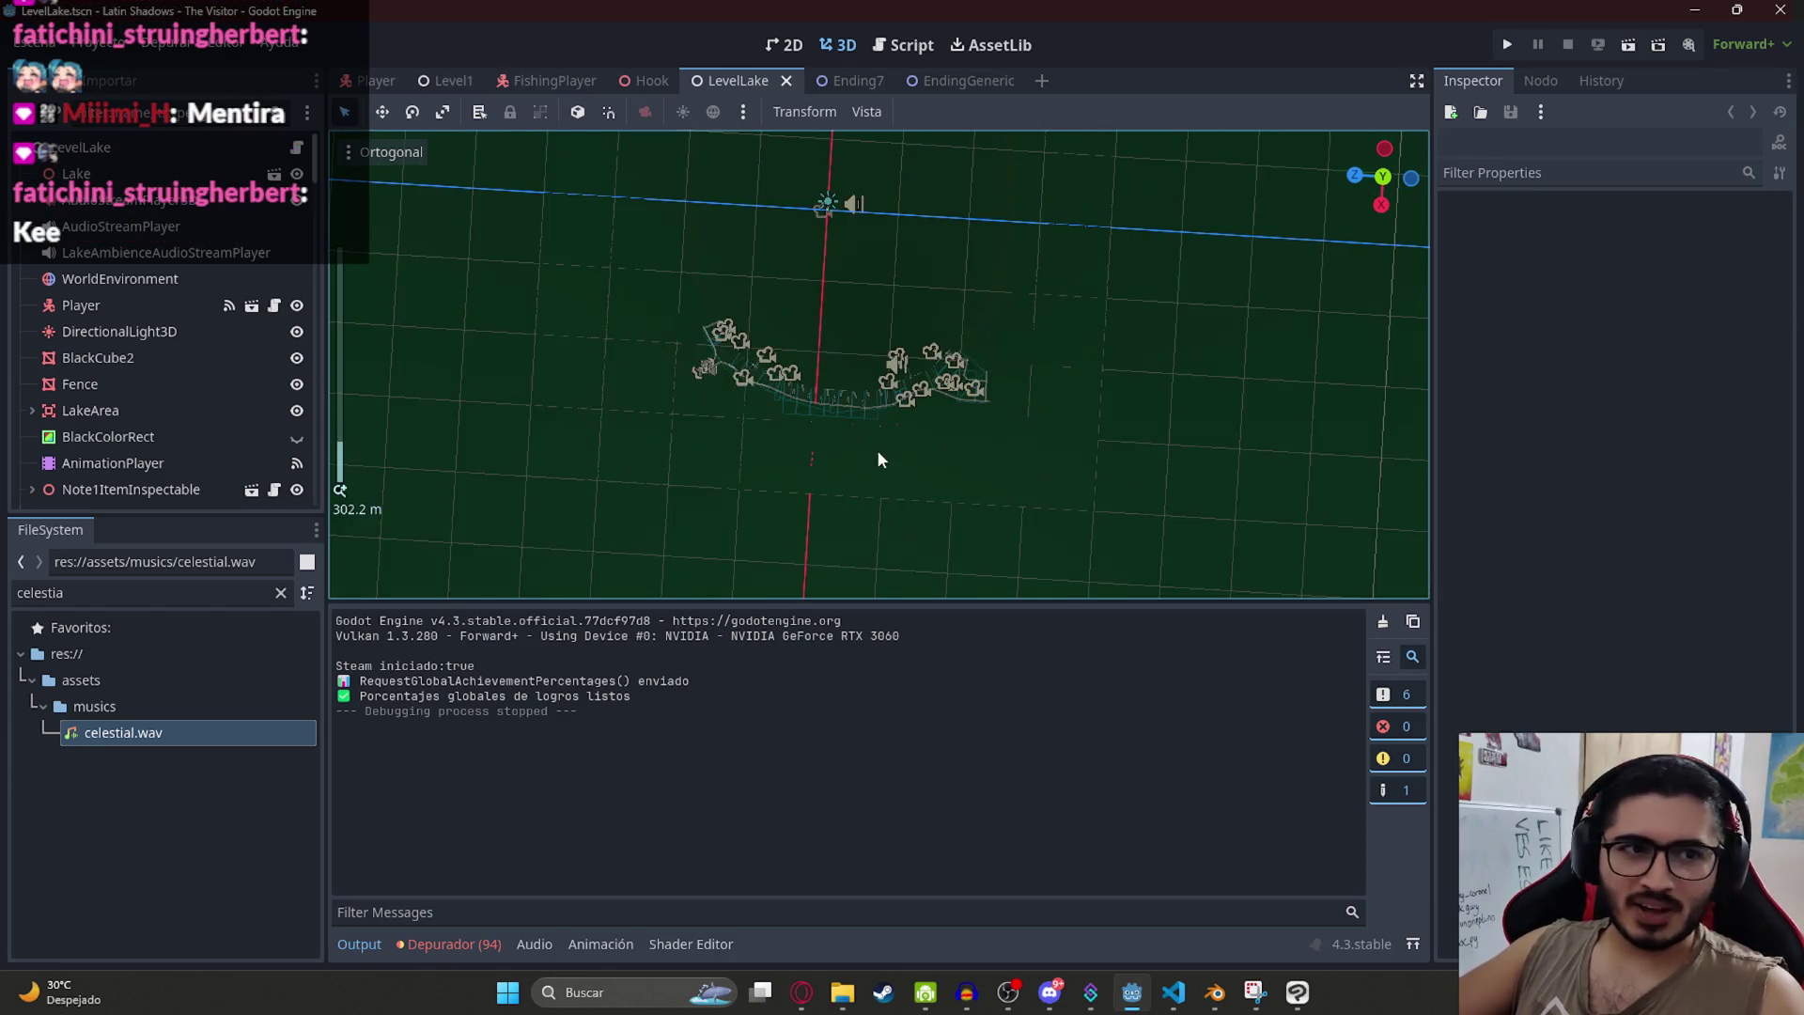
scroll(891, 414, down, 2)
mouse_move(766, 430)
mouse_down()
mouse_move(915, 370)
mouse_move(781, 477)
mouse_move(812, 279)
mouse_move(658, 122)
mouse_up()
scroll(938, 353, up, 4)
scroll(938, 353, up, 2)
scroll(812, 279, down, 3)
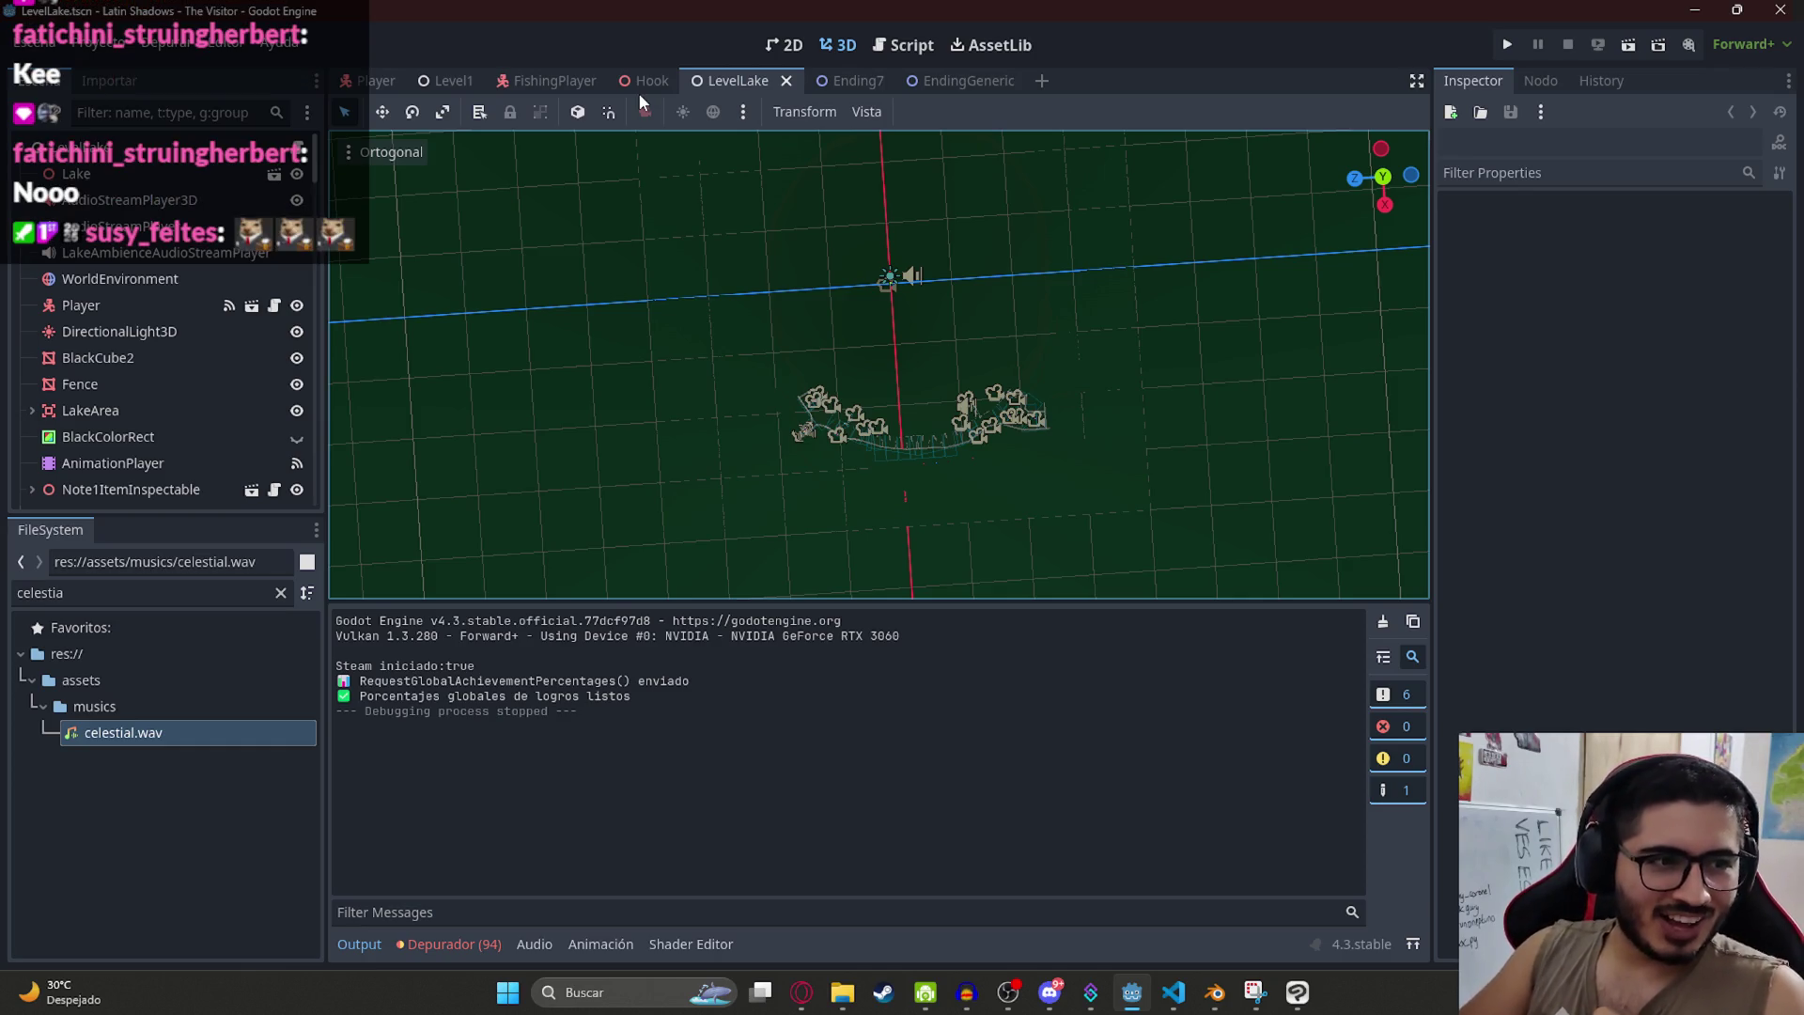
scroll(917, 296, down, 2)
drag(917, 296, 900, 322)
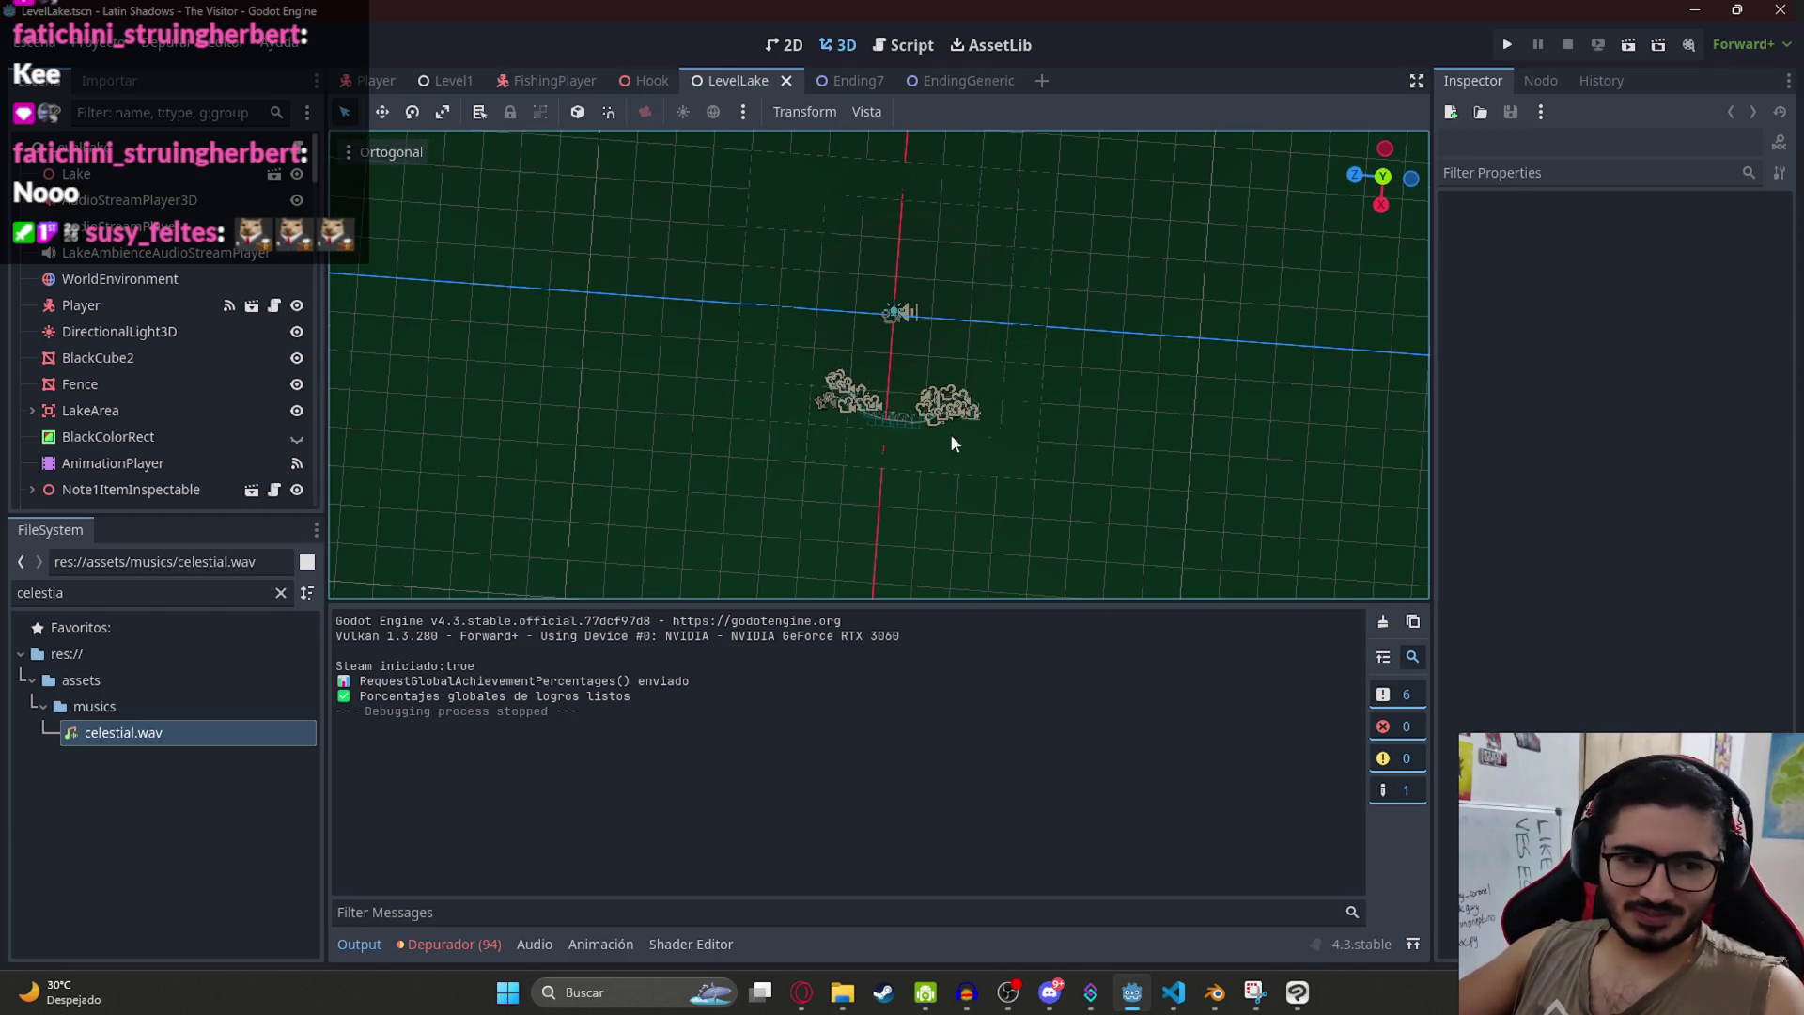
scroll(950, 443, up, 2)
mouse_move(939, 437)
mouse_down()
mouse_move(881, 414)
mouse_move(896, 436)
mouse_up()
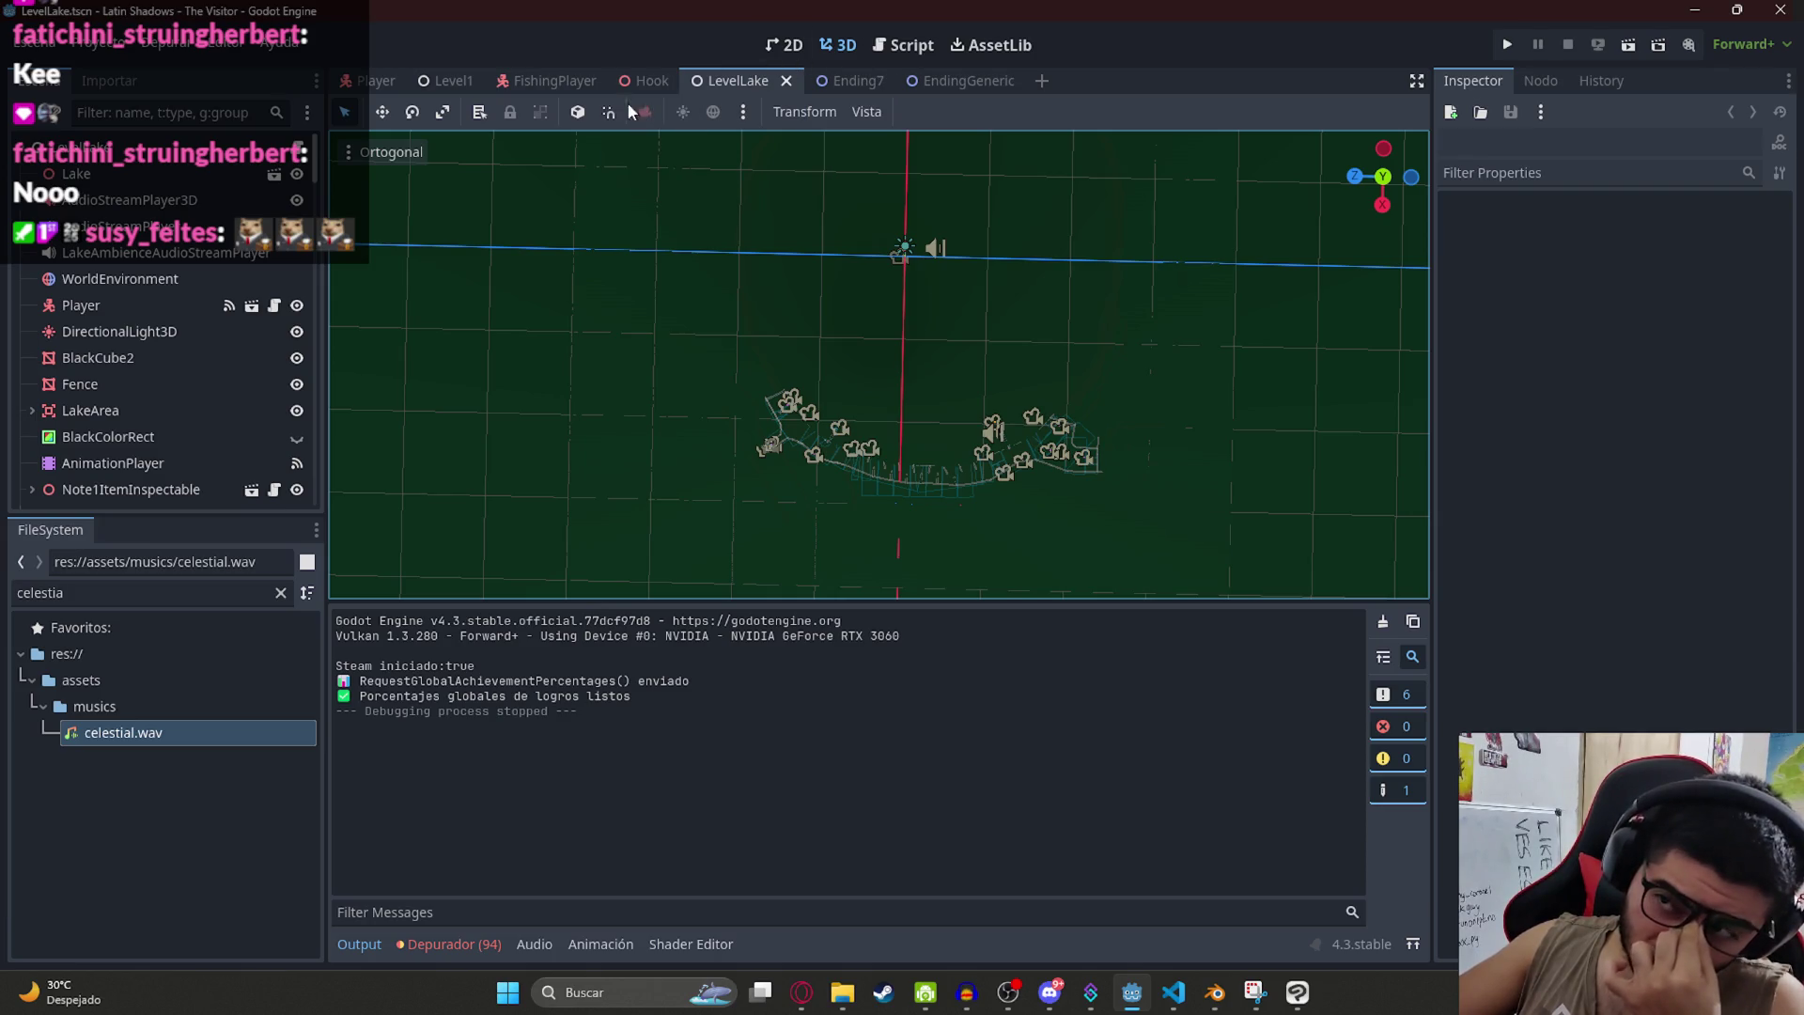
Step: Filter the scene tree for 'fish' to select SmallFishesArea3D, then open the Player scene's player.gd script
click(103, 594)
drag(316, 160, 335, 529)
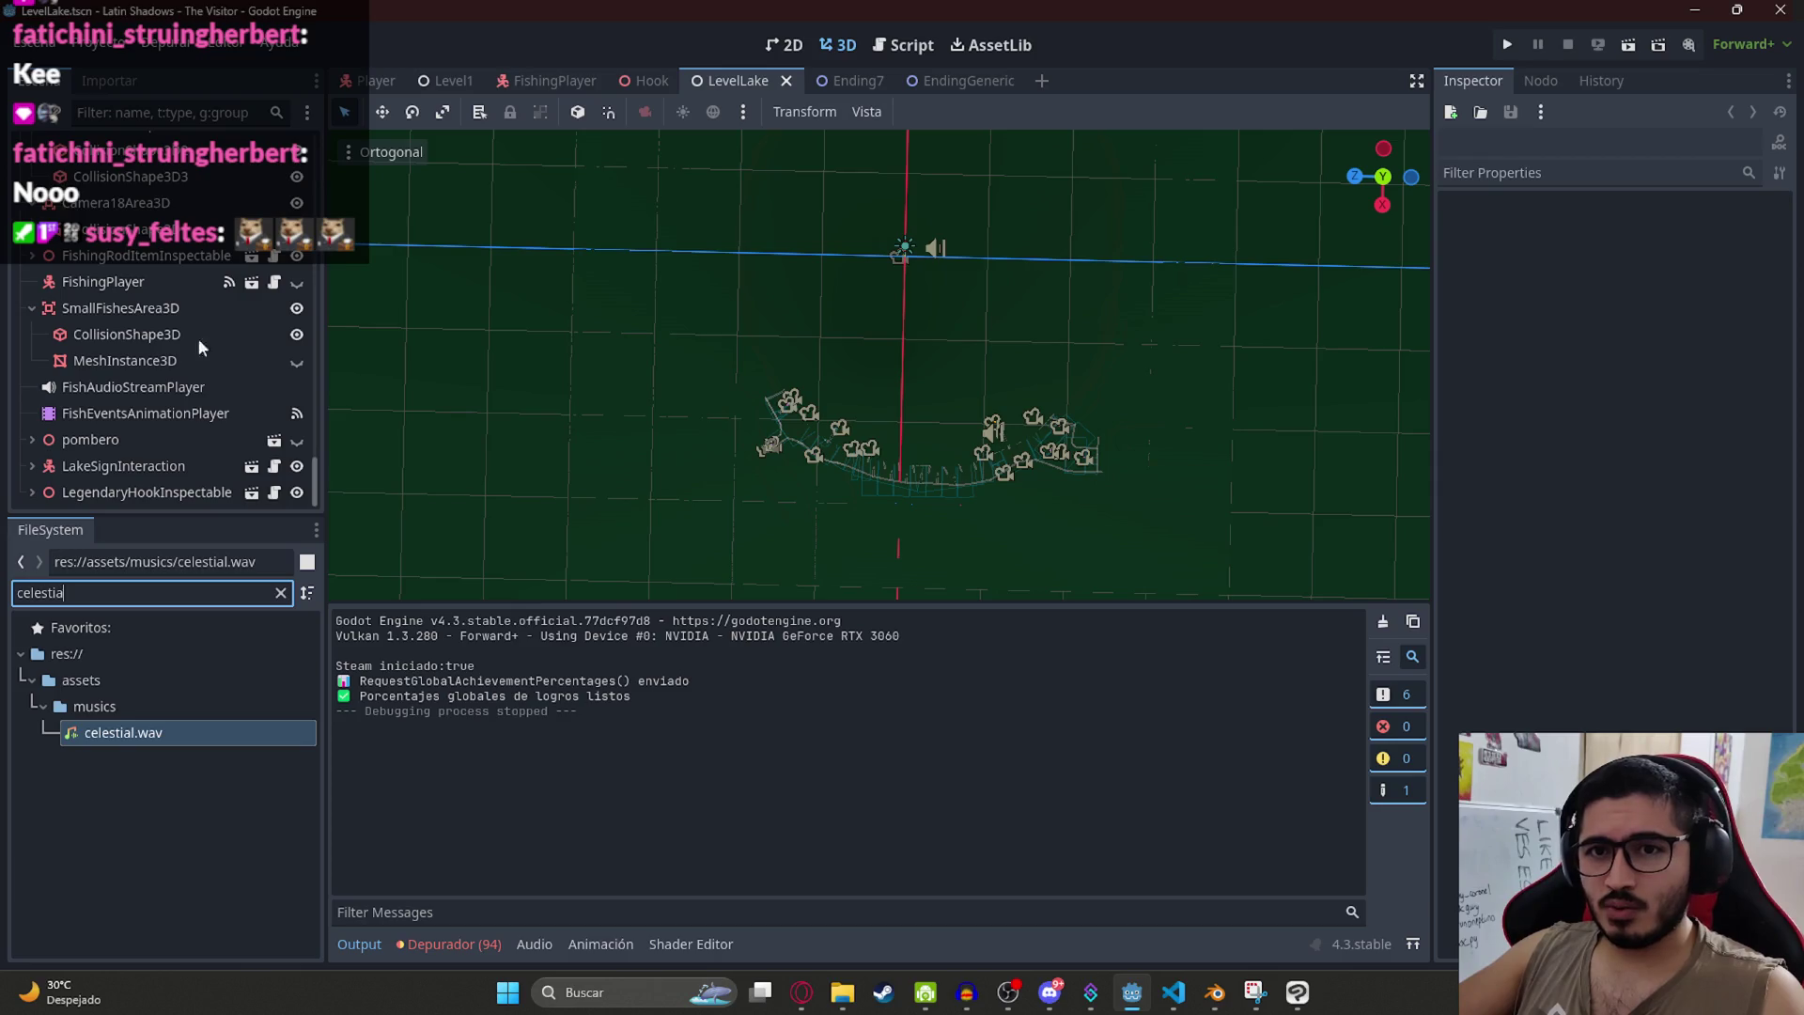
scroll(164, 426, up, 5)
click(172, 115)
text(fish)
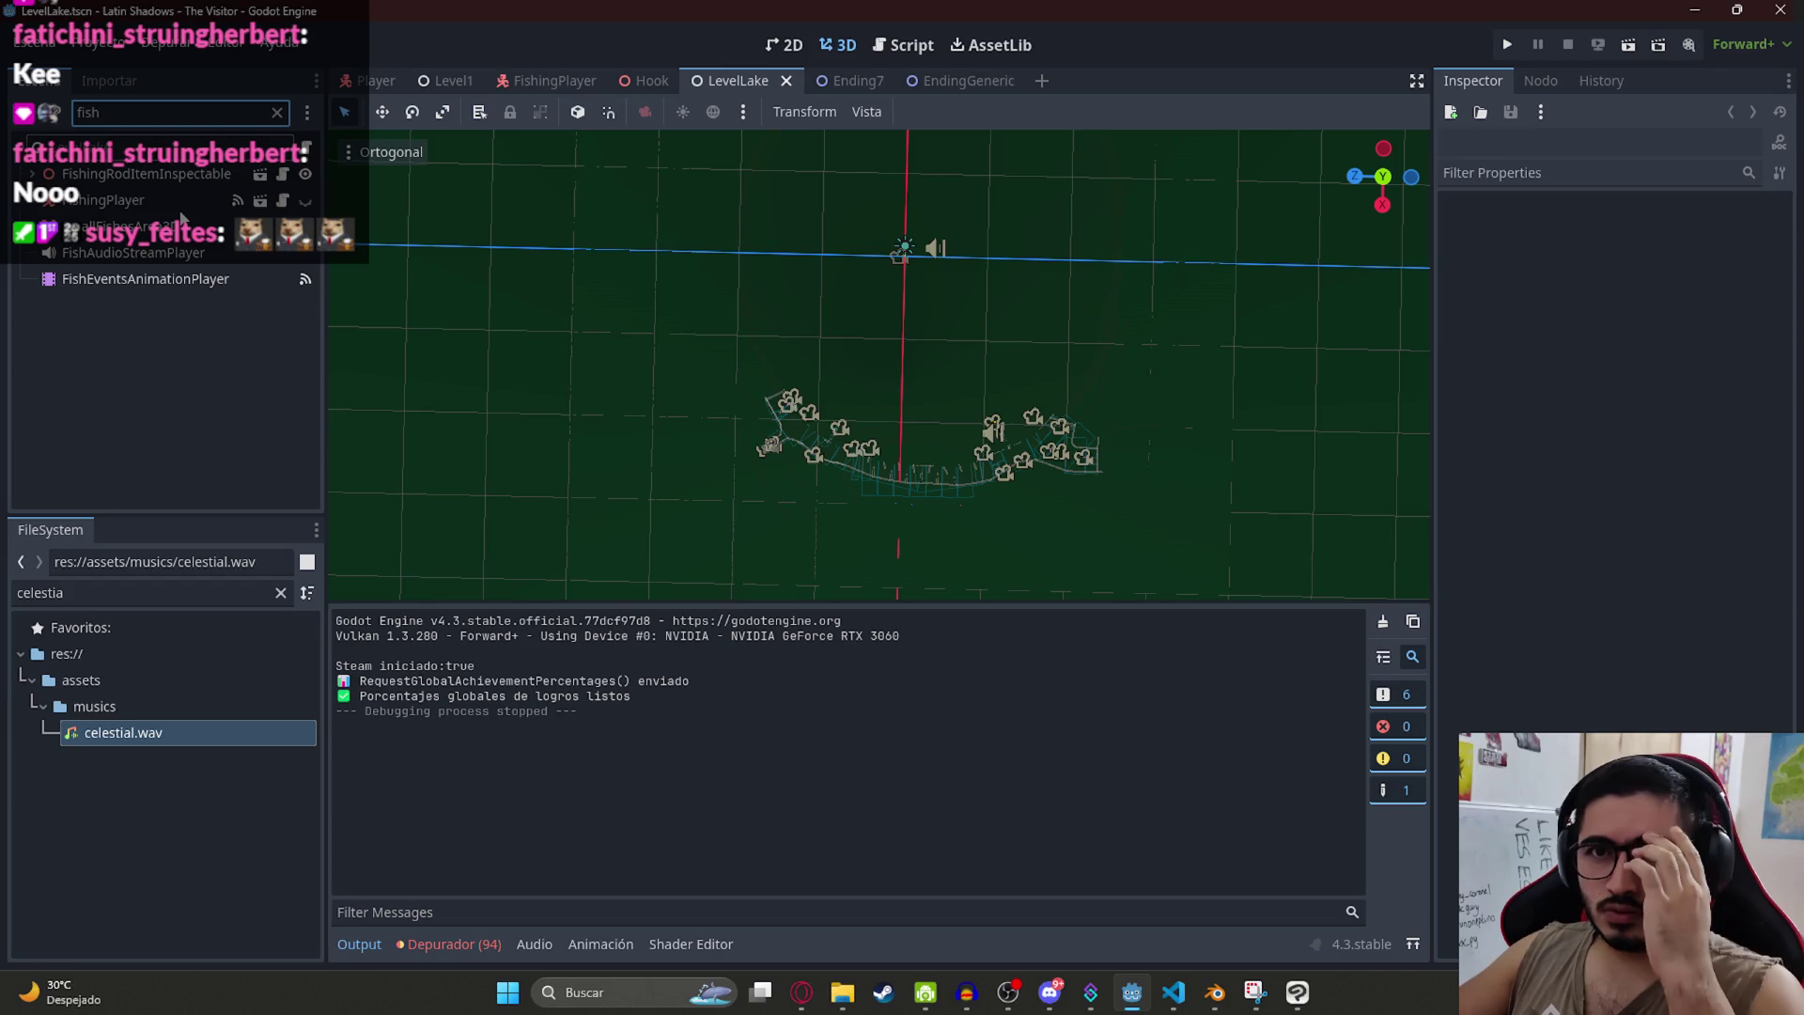
click(185, 244)
click(188, 225)
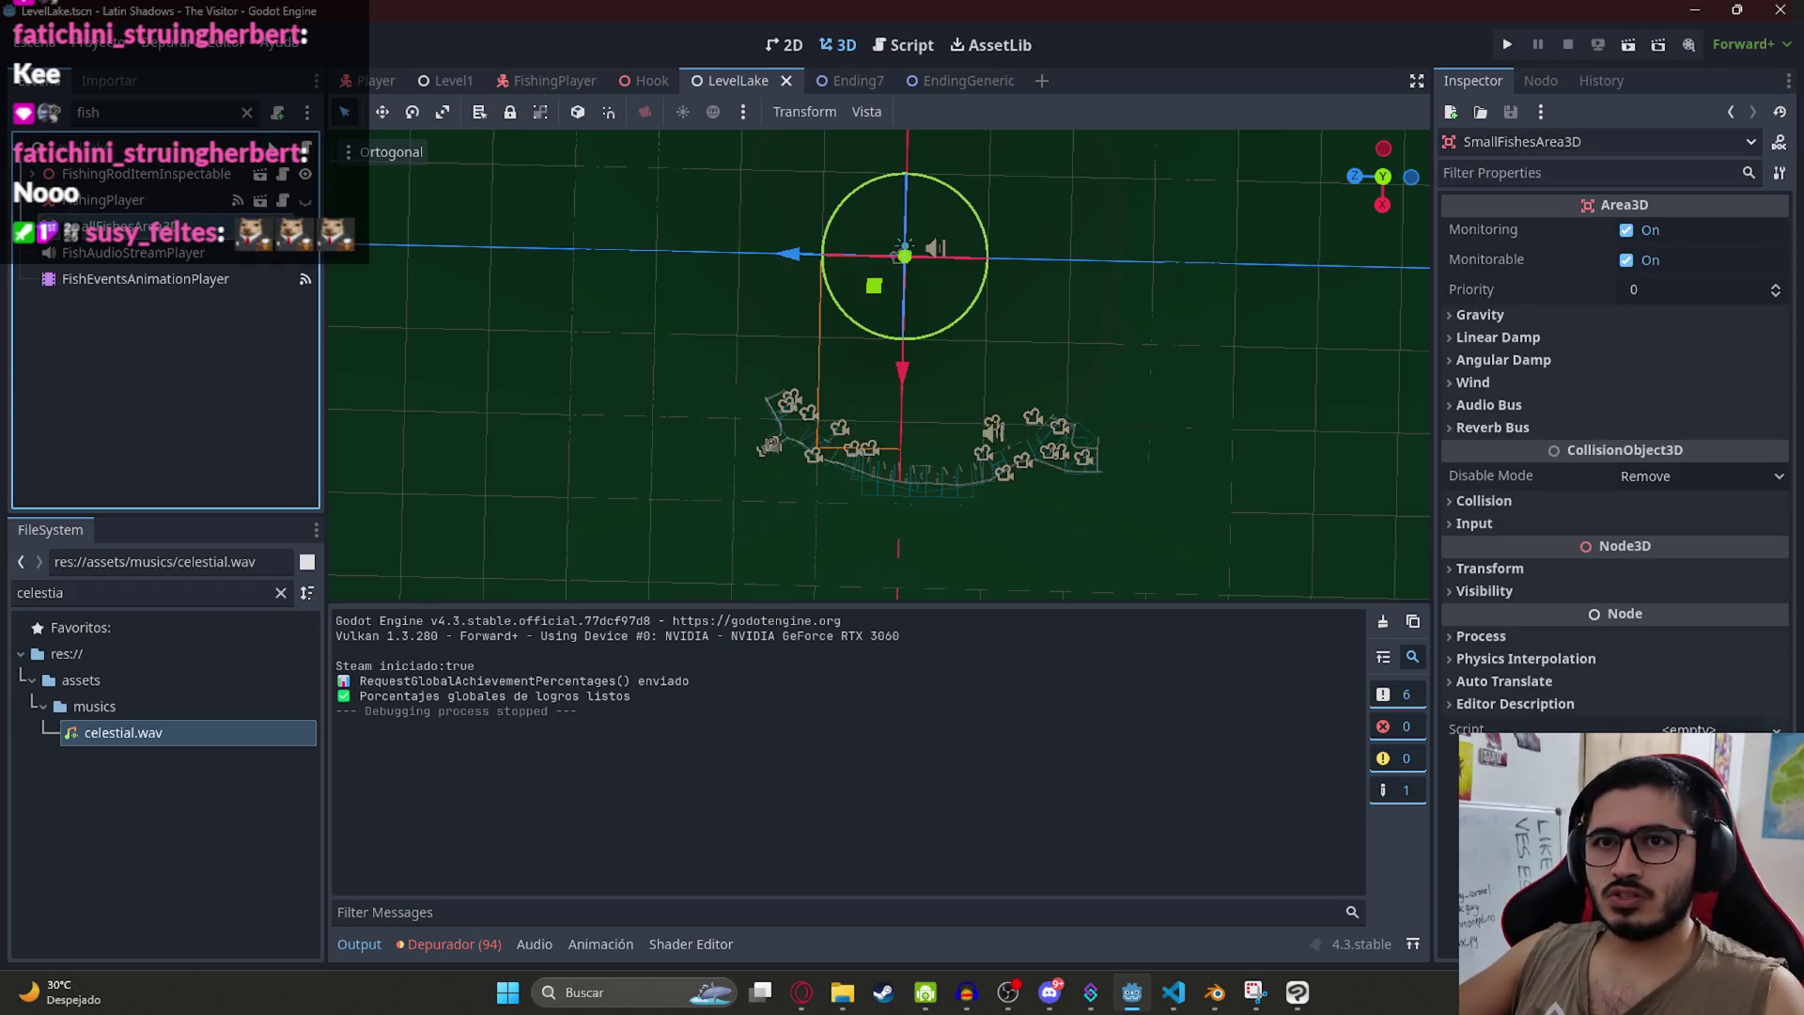
click(247, 113)
click(116, 281)
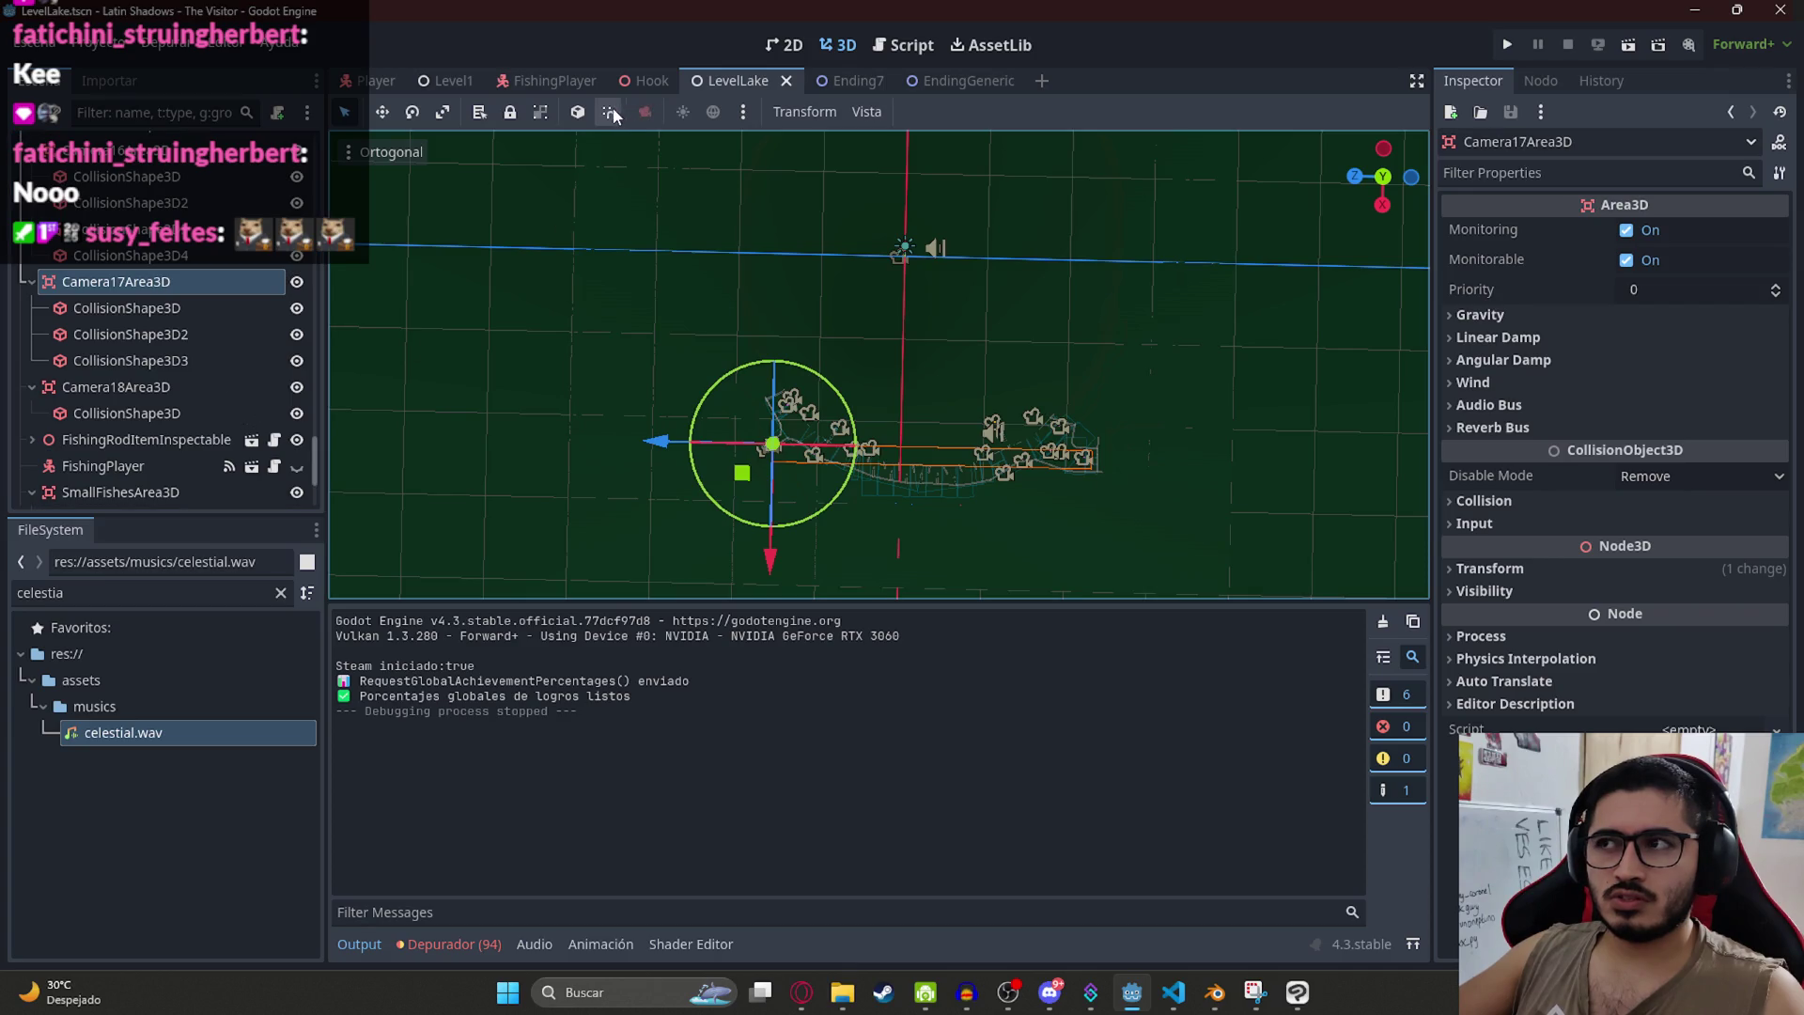
click(371, 83)
key(ctrl+F3)
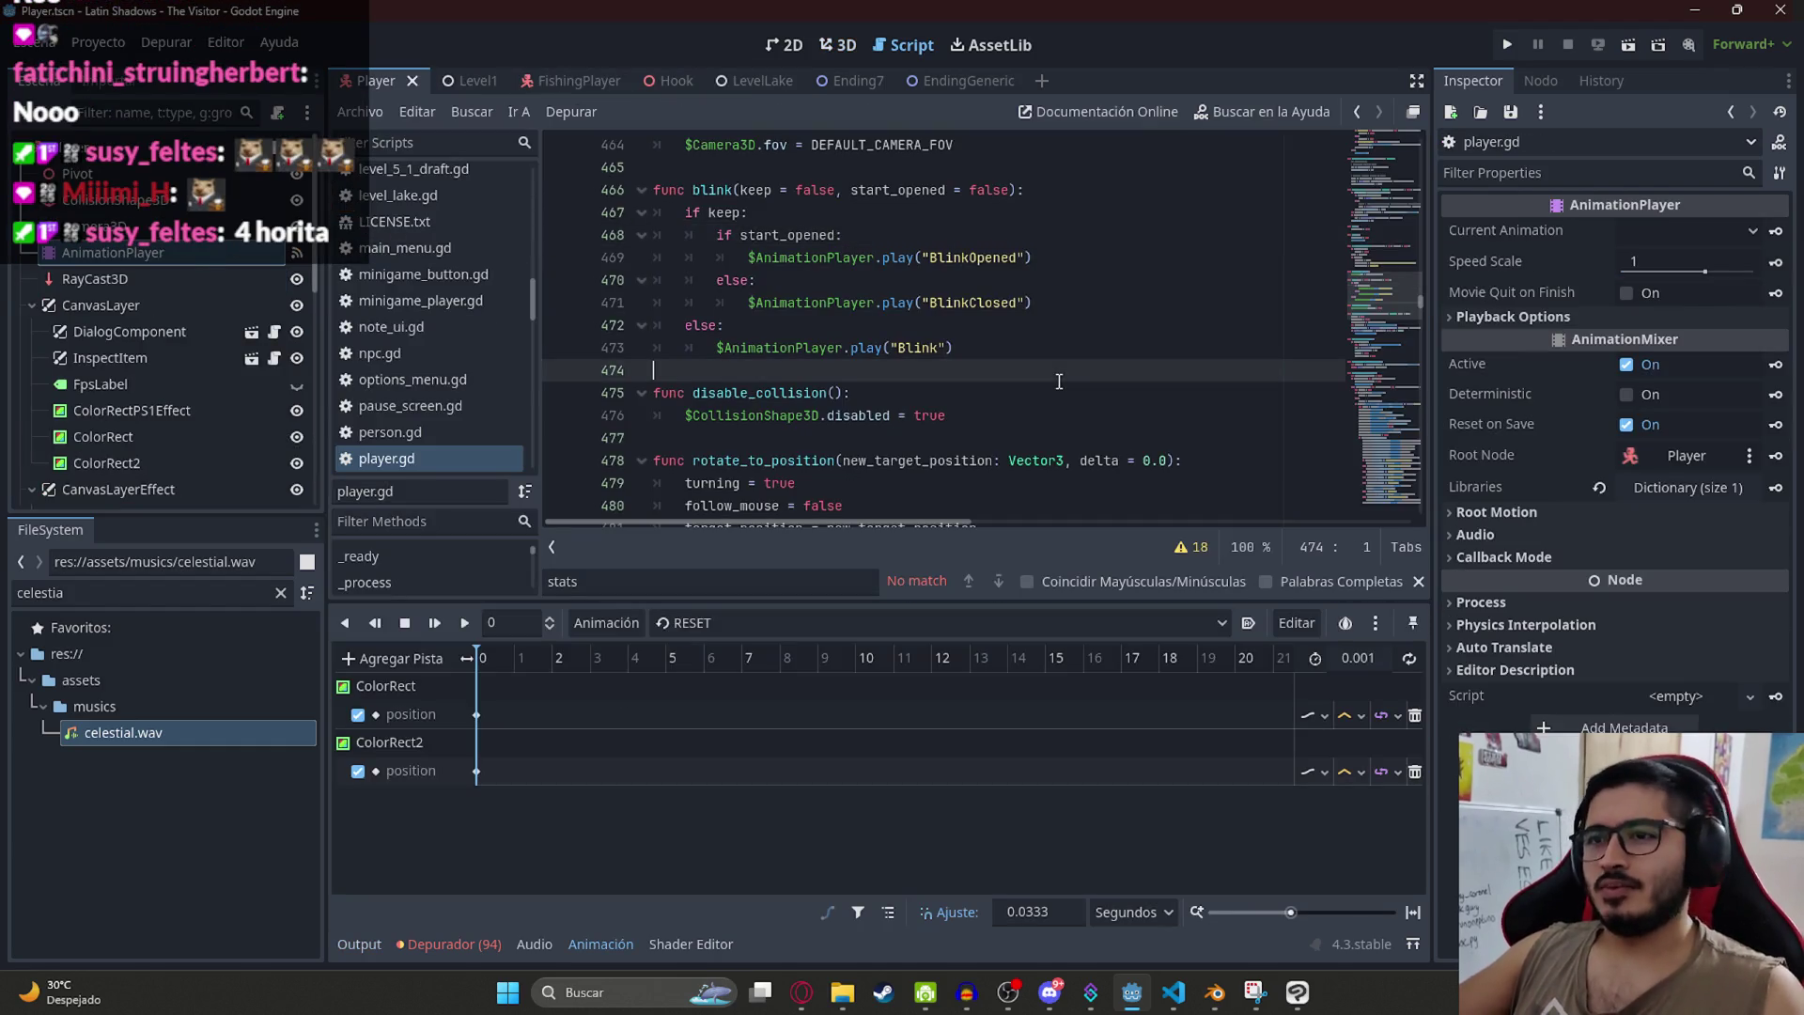
Step: Search player.gd for start_fishing and jump from its call on line 542 to its definition
key(ctrl+f)
text(take)
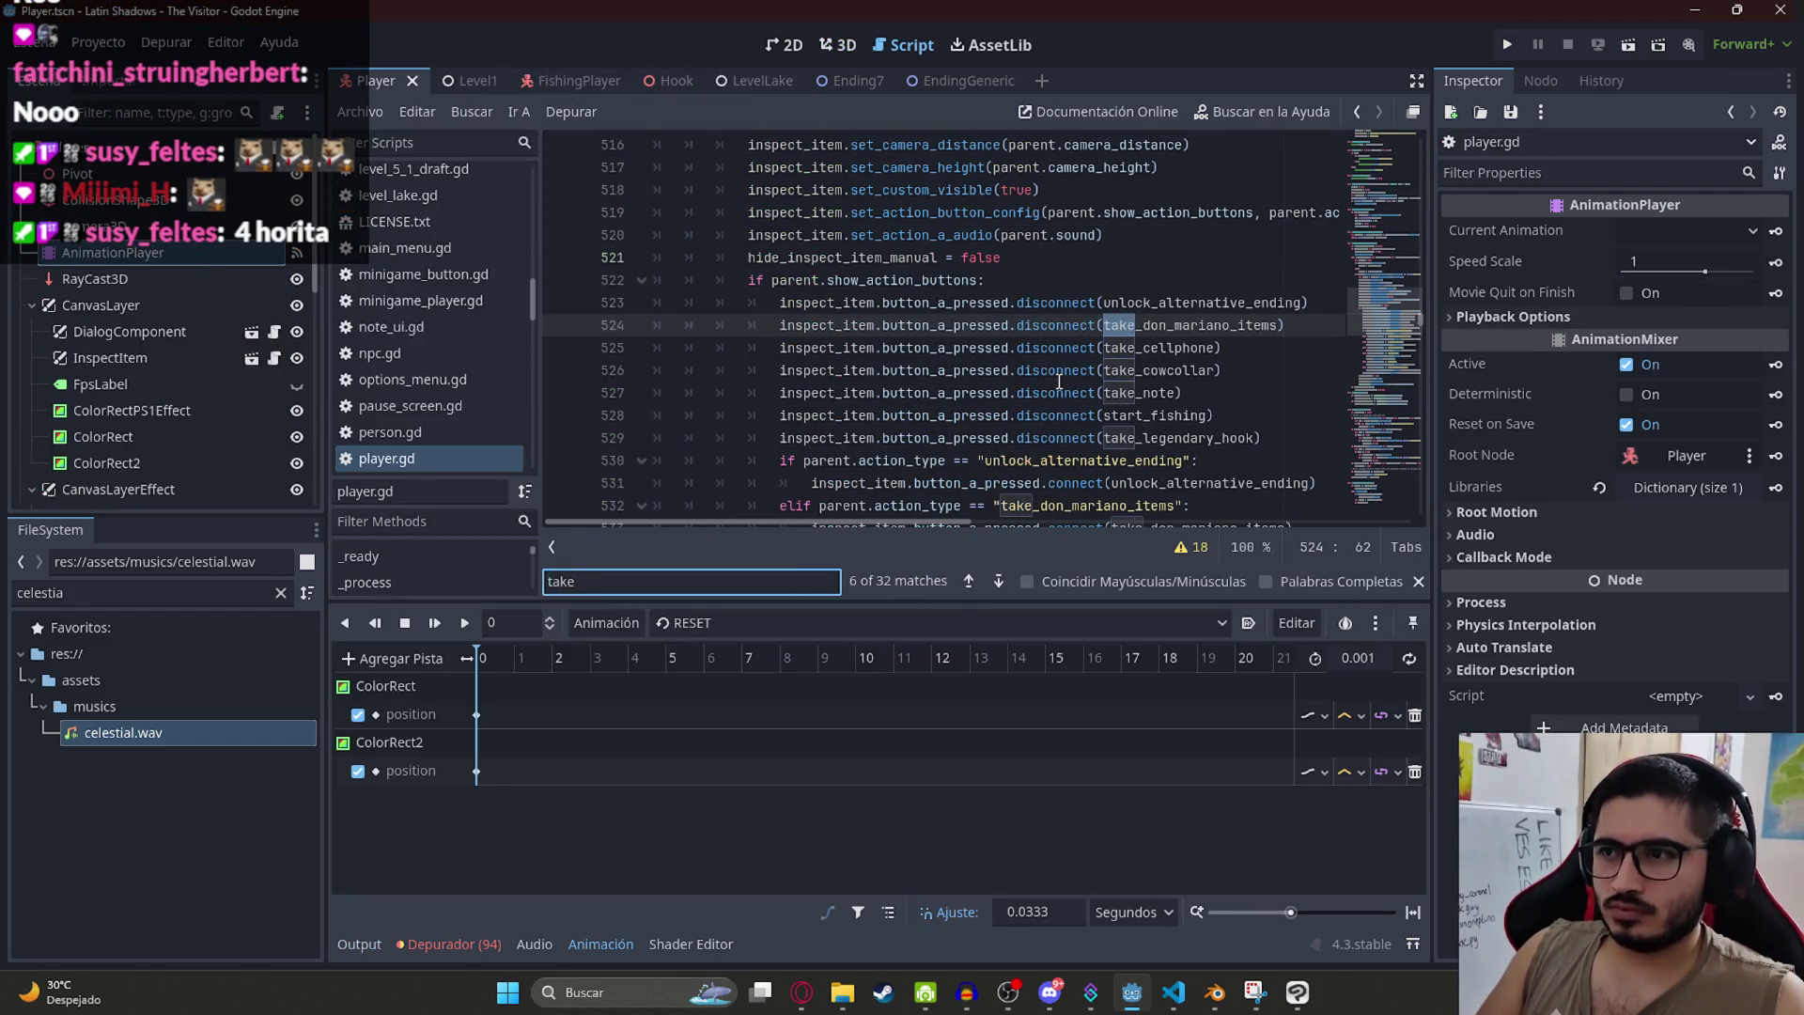
text(_ful)
double_click(1181, 418)
key(ctrl+f)
scroll(1170, 376, down, 5)
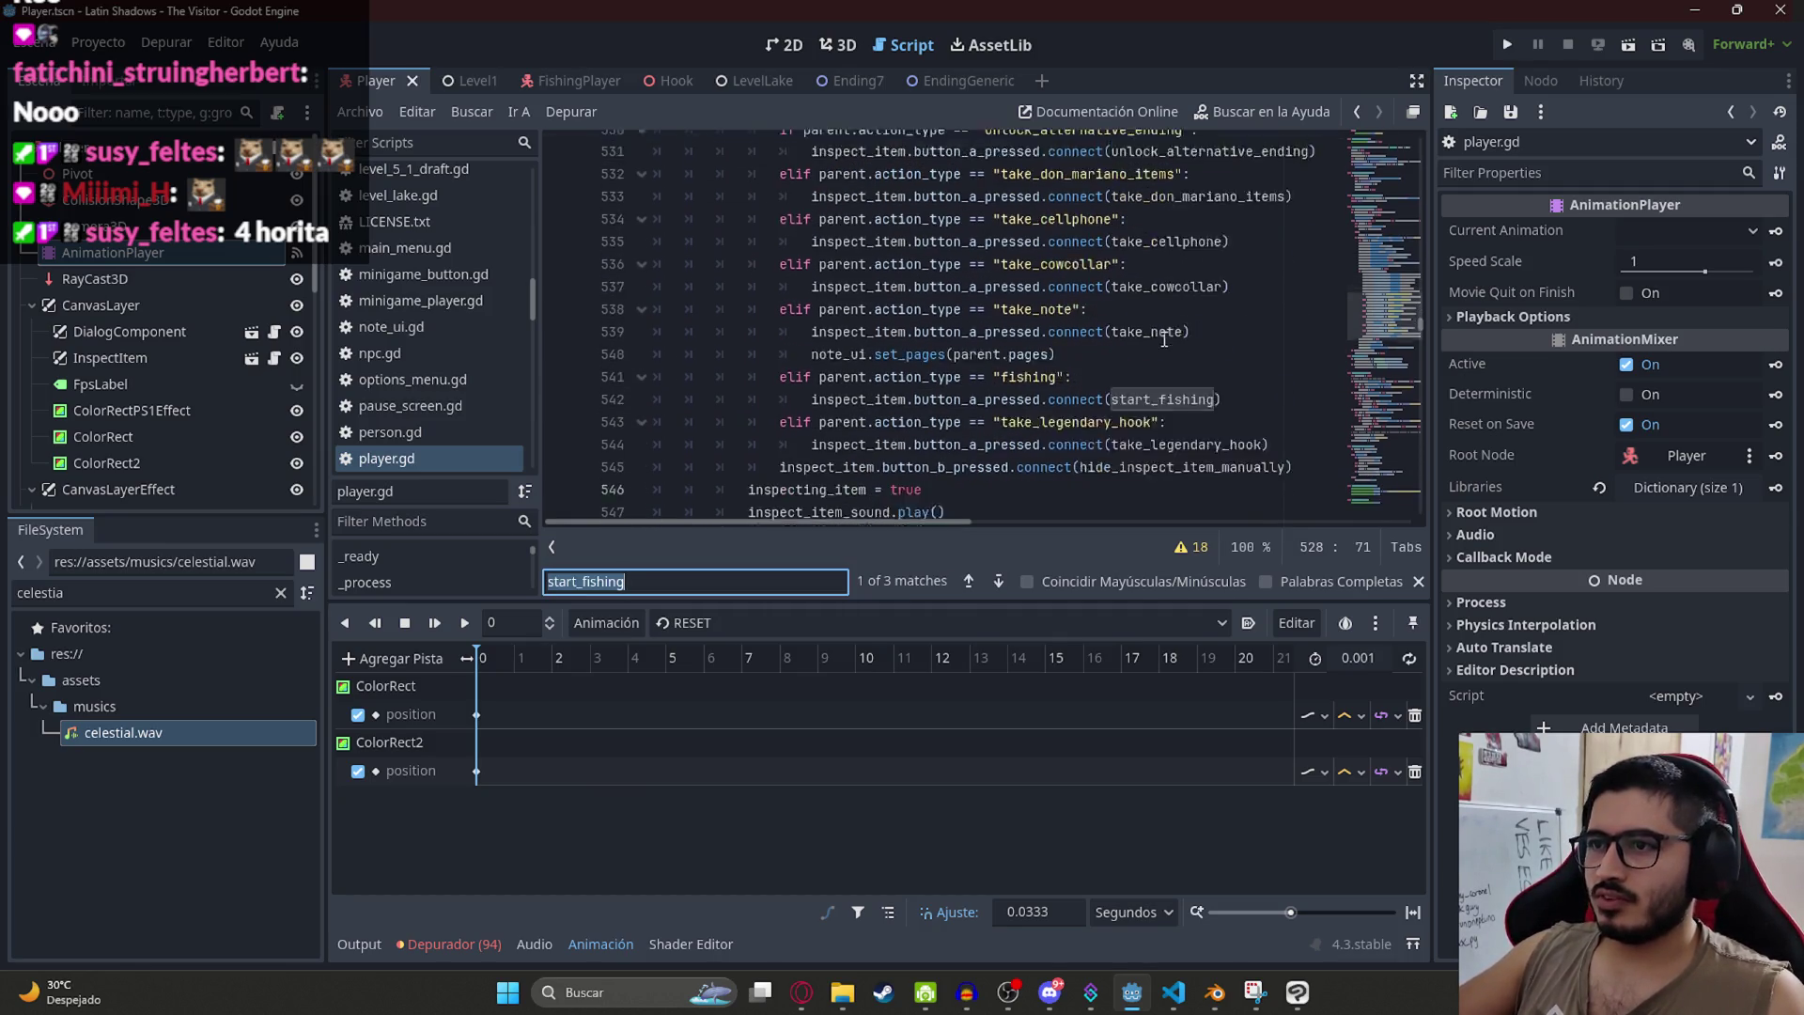
scroll(1164, 340, down, 1)
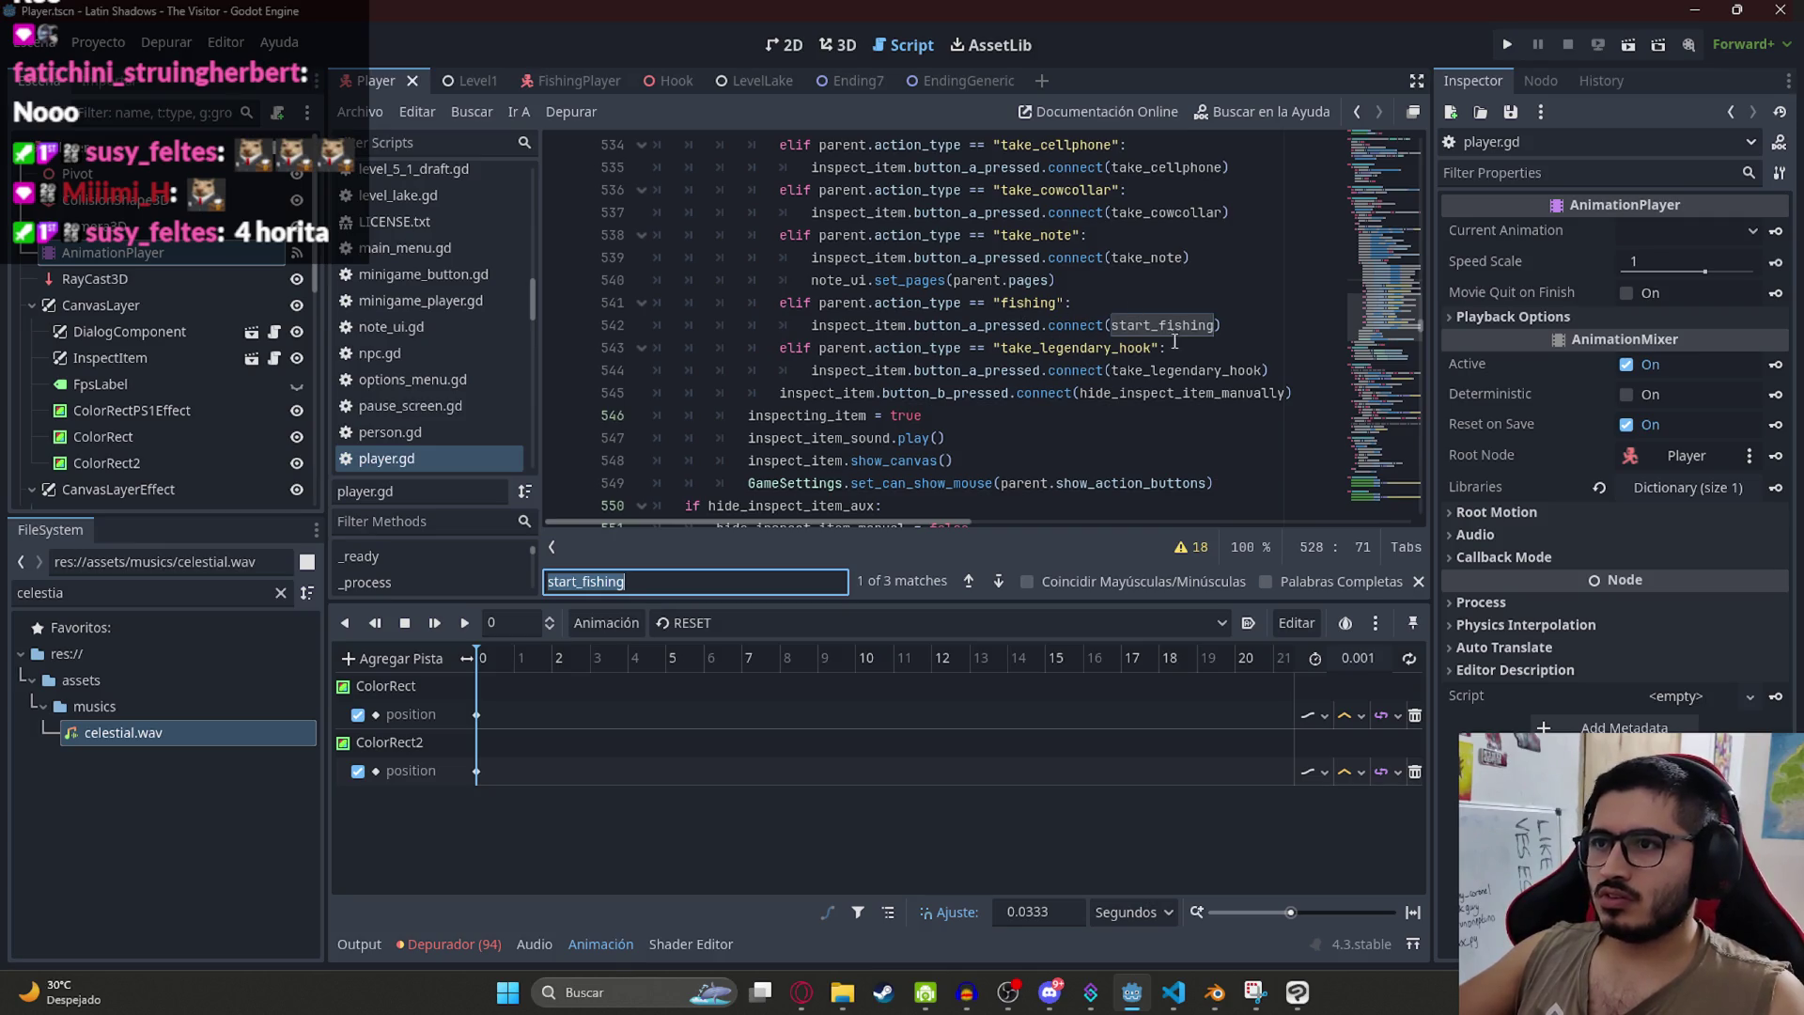
double_click(1163, 324)
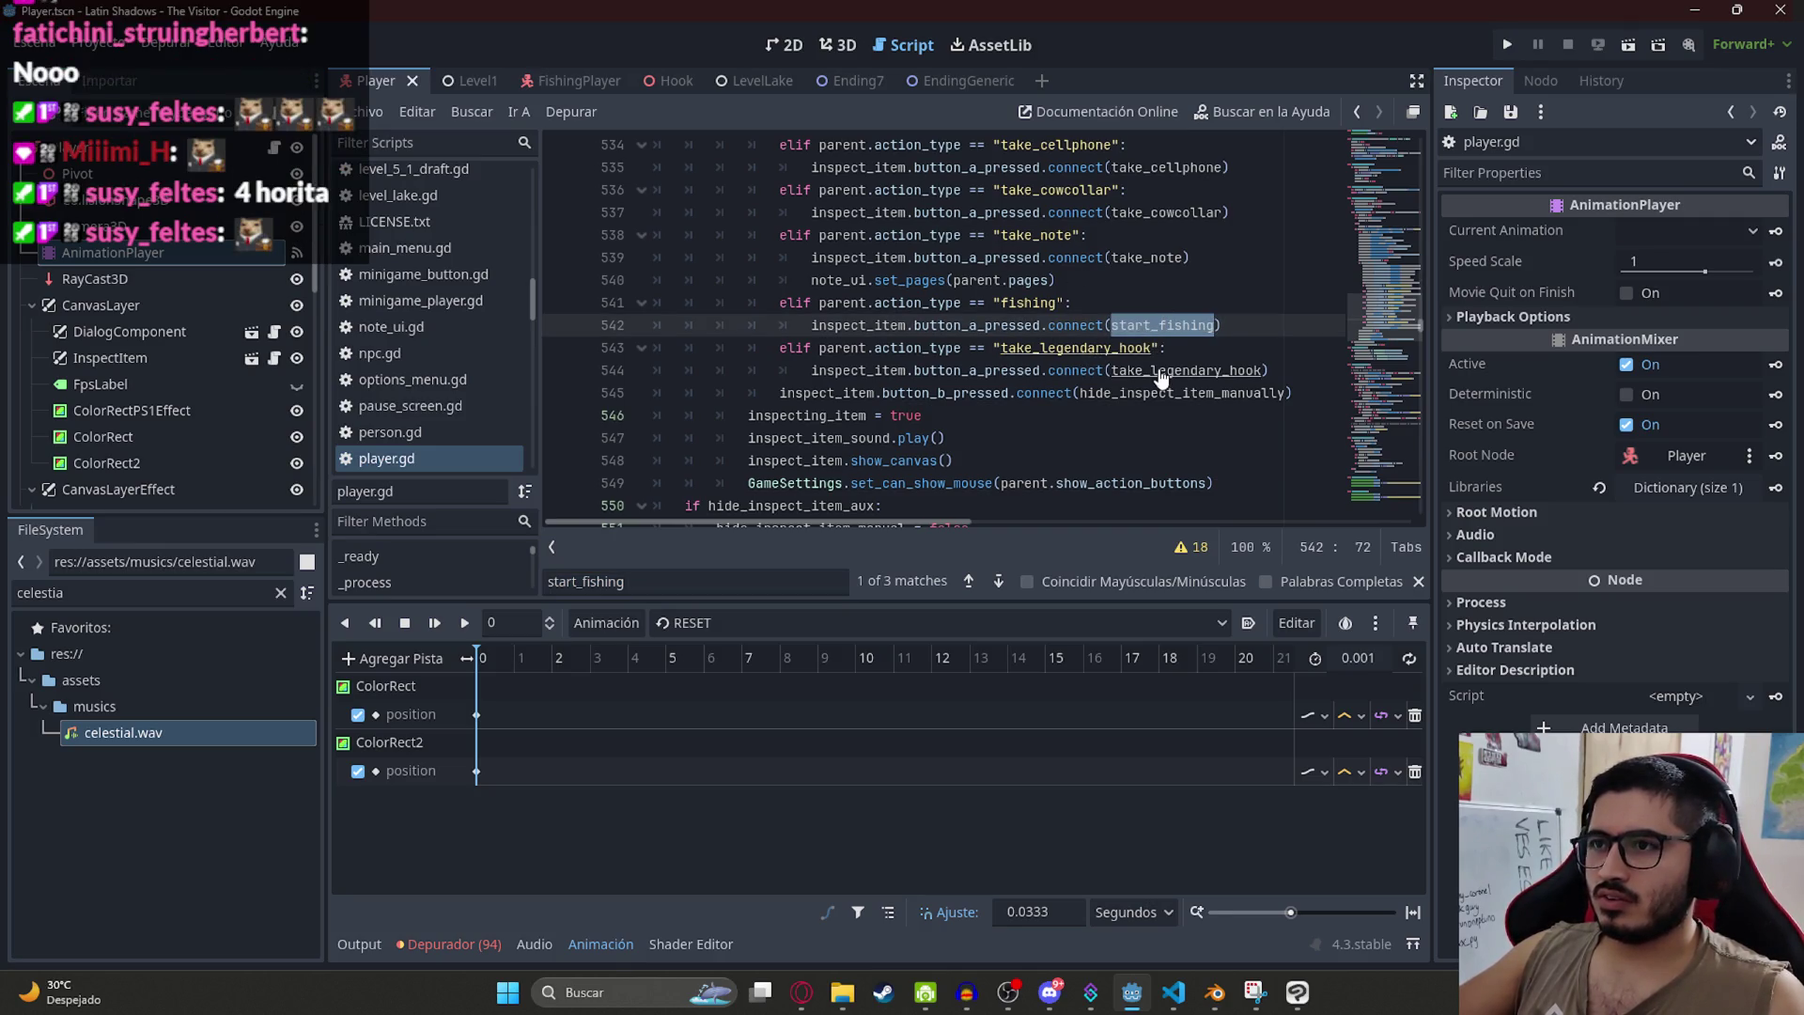
ctrl+click(1162, 327)
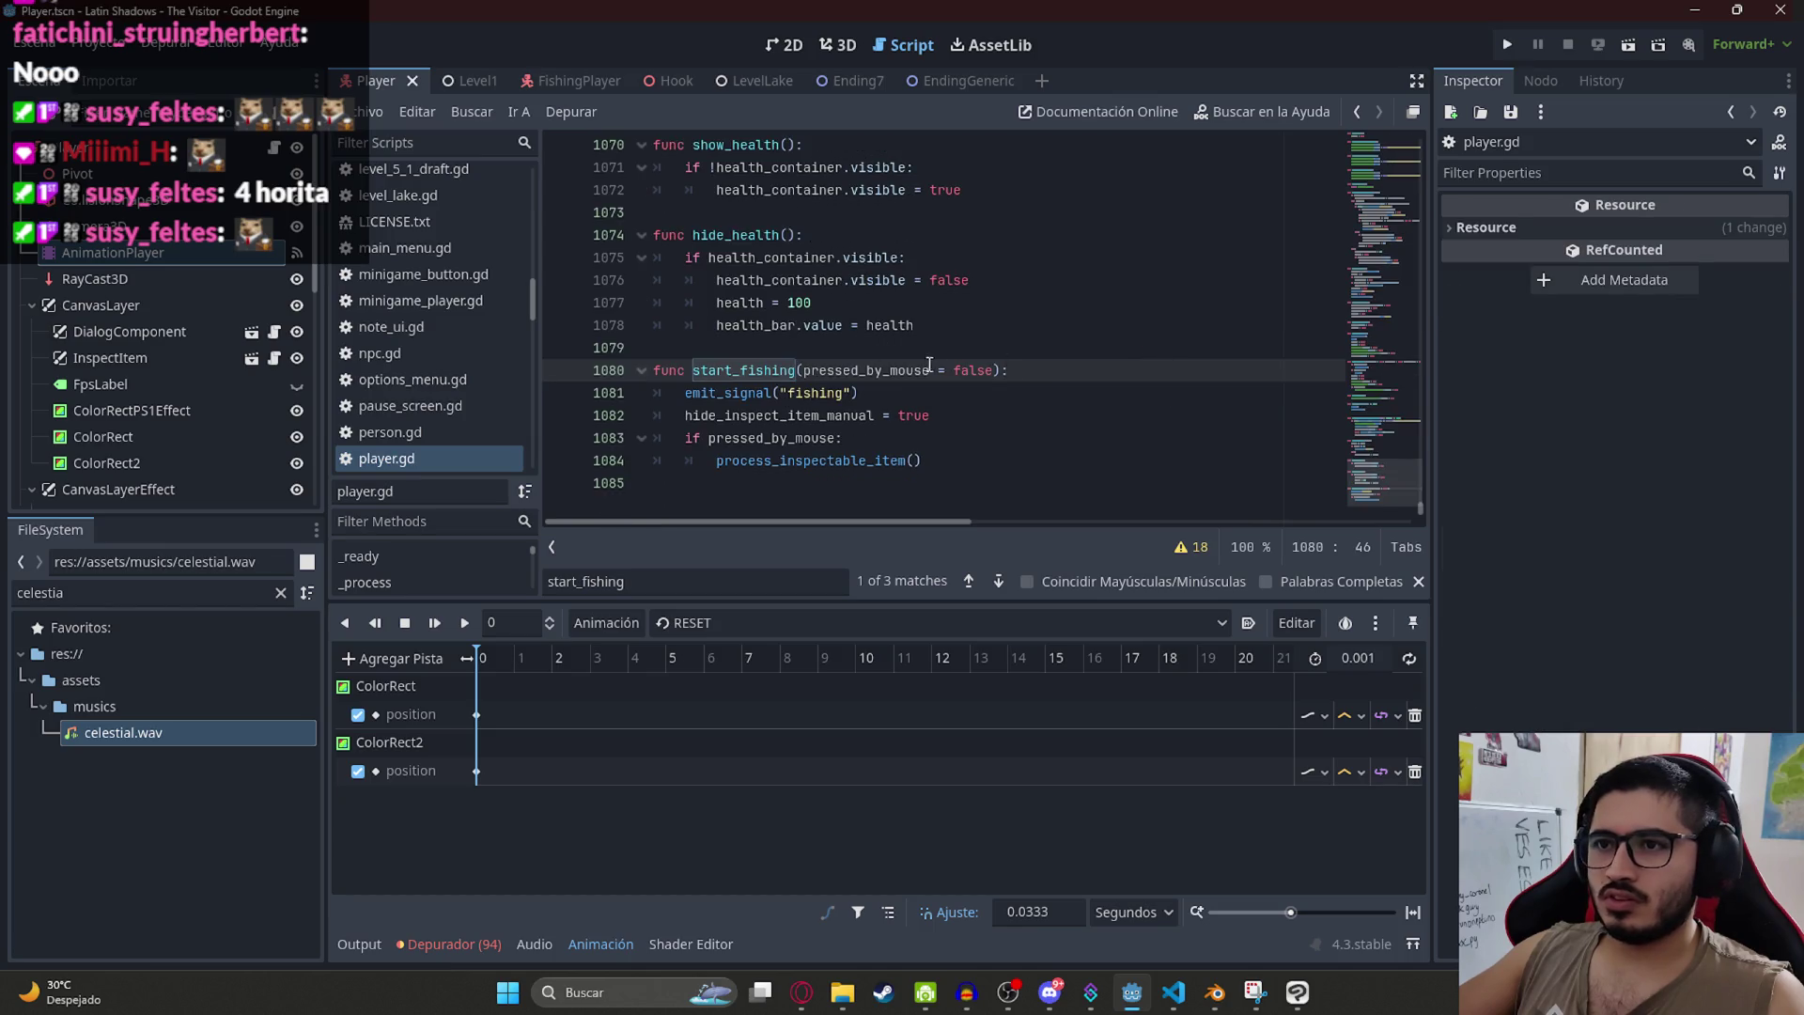
scroll(847, 381, up, 1)
scroll(846, 362, down, 1)
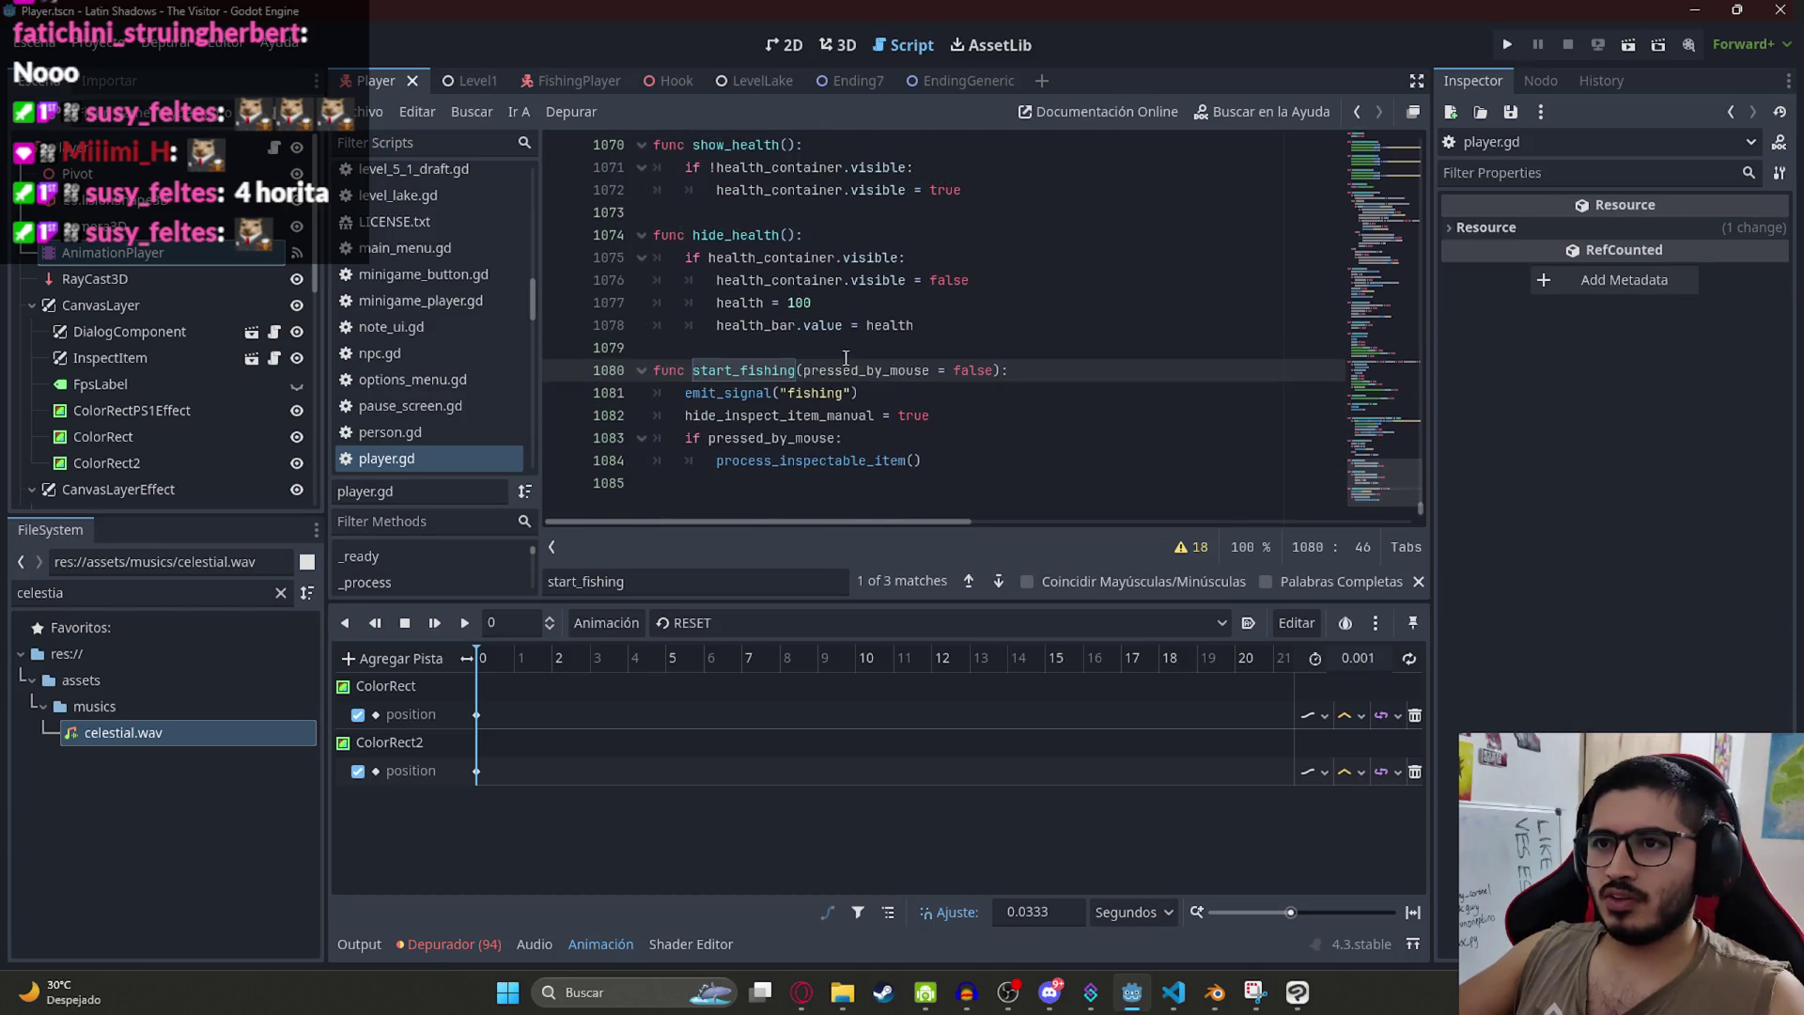
Step: Search for 'take_' functions and go to the take_cowcollar definition
click(960, 406)
key(ctrl+f)
text(take?)
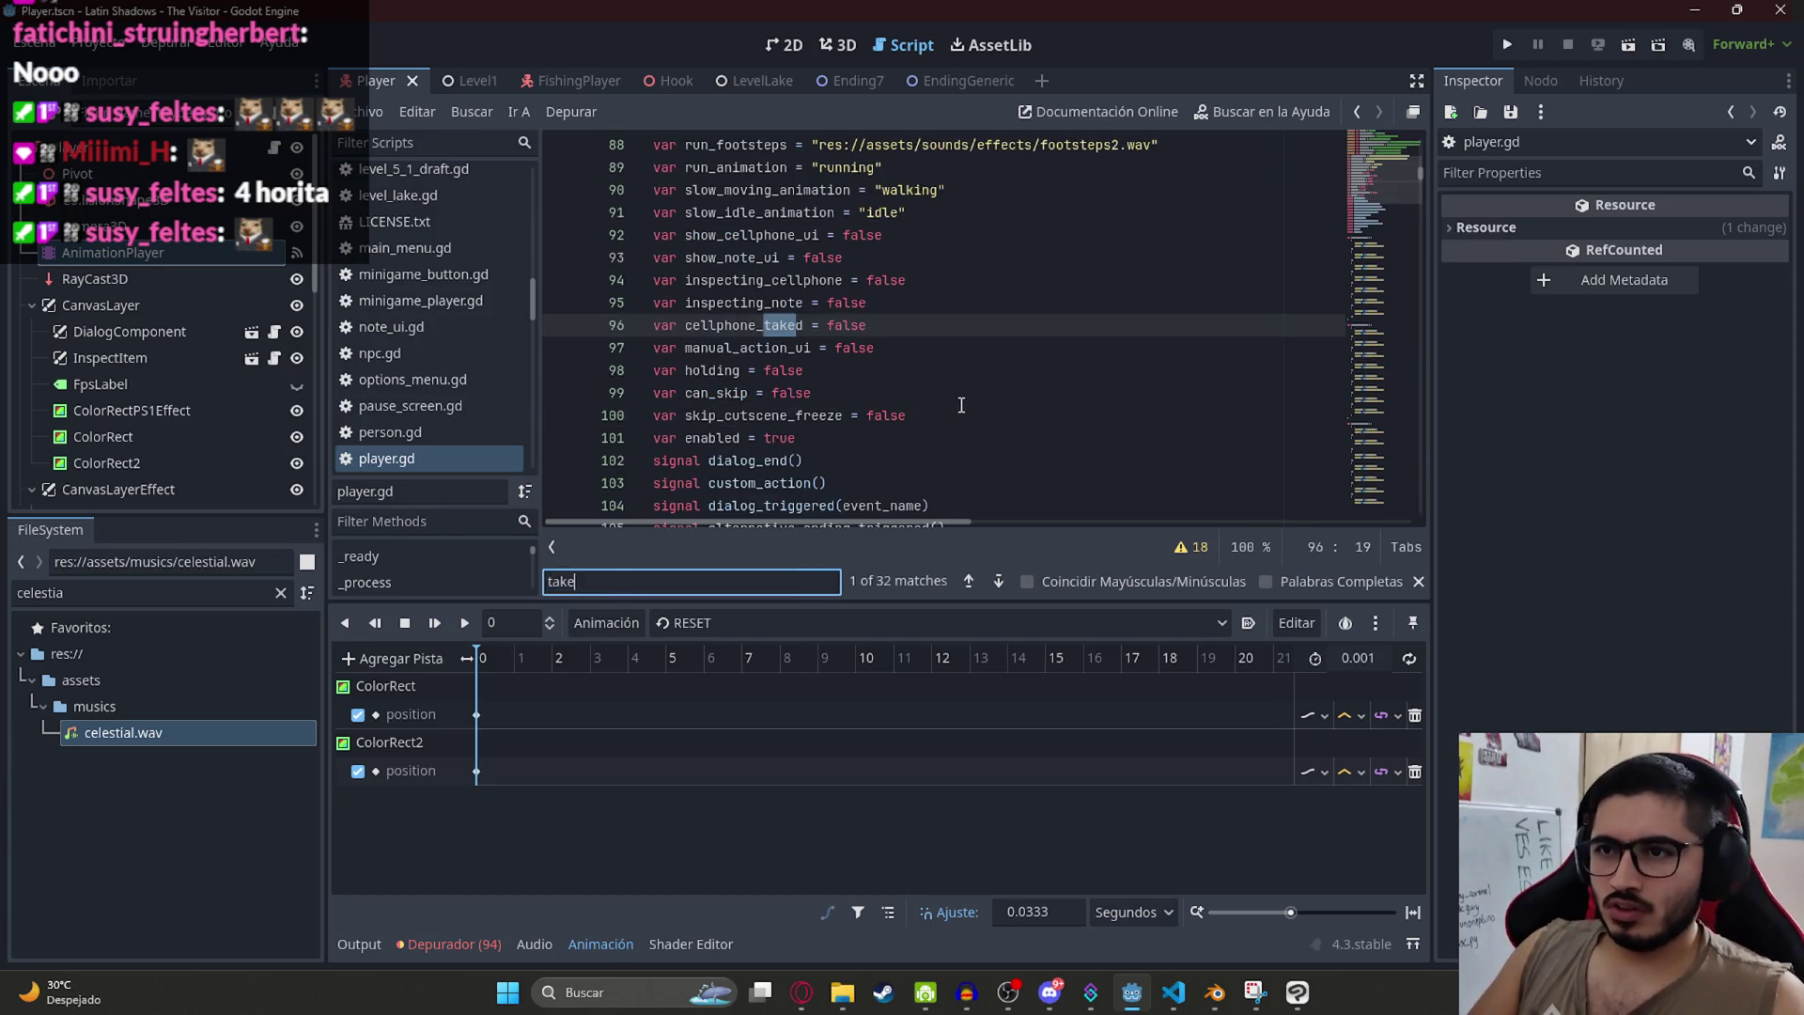
key(BackSpace)
text(_)
key(Return)
key(Return)
key(Return)
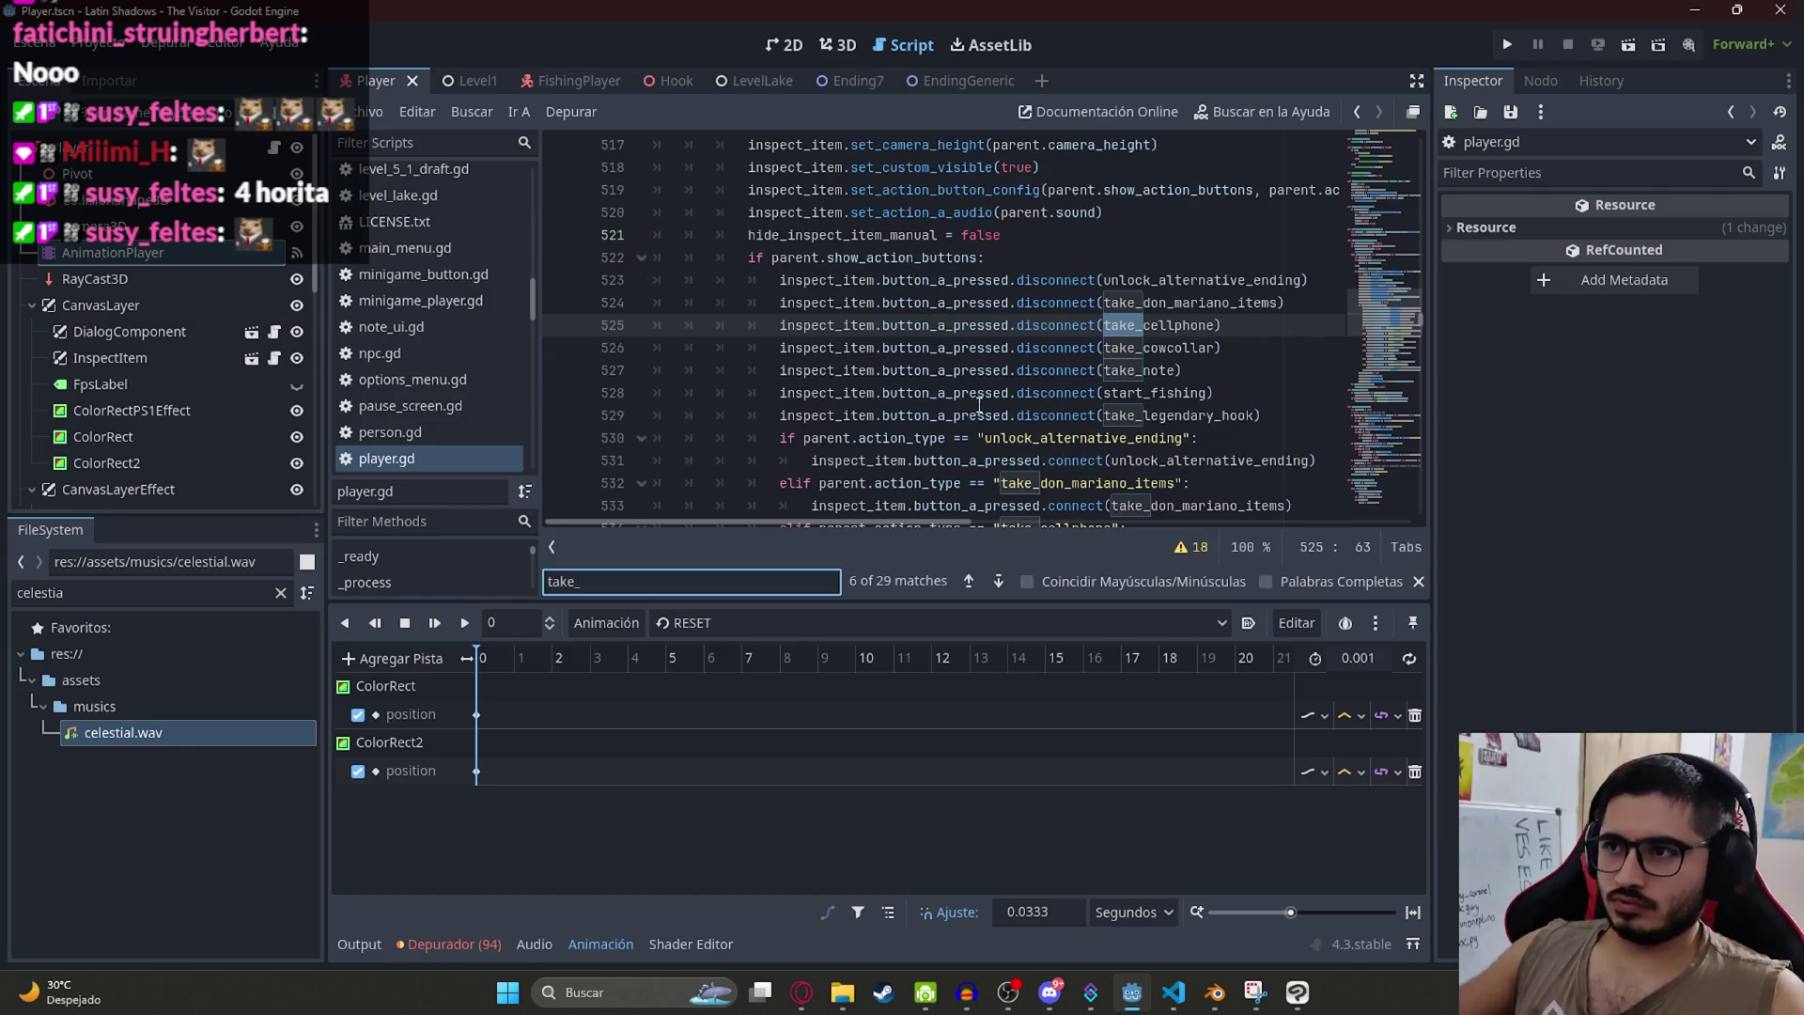
ctrl+click(1158, 348)
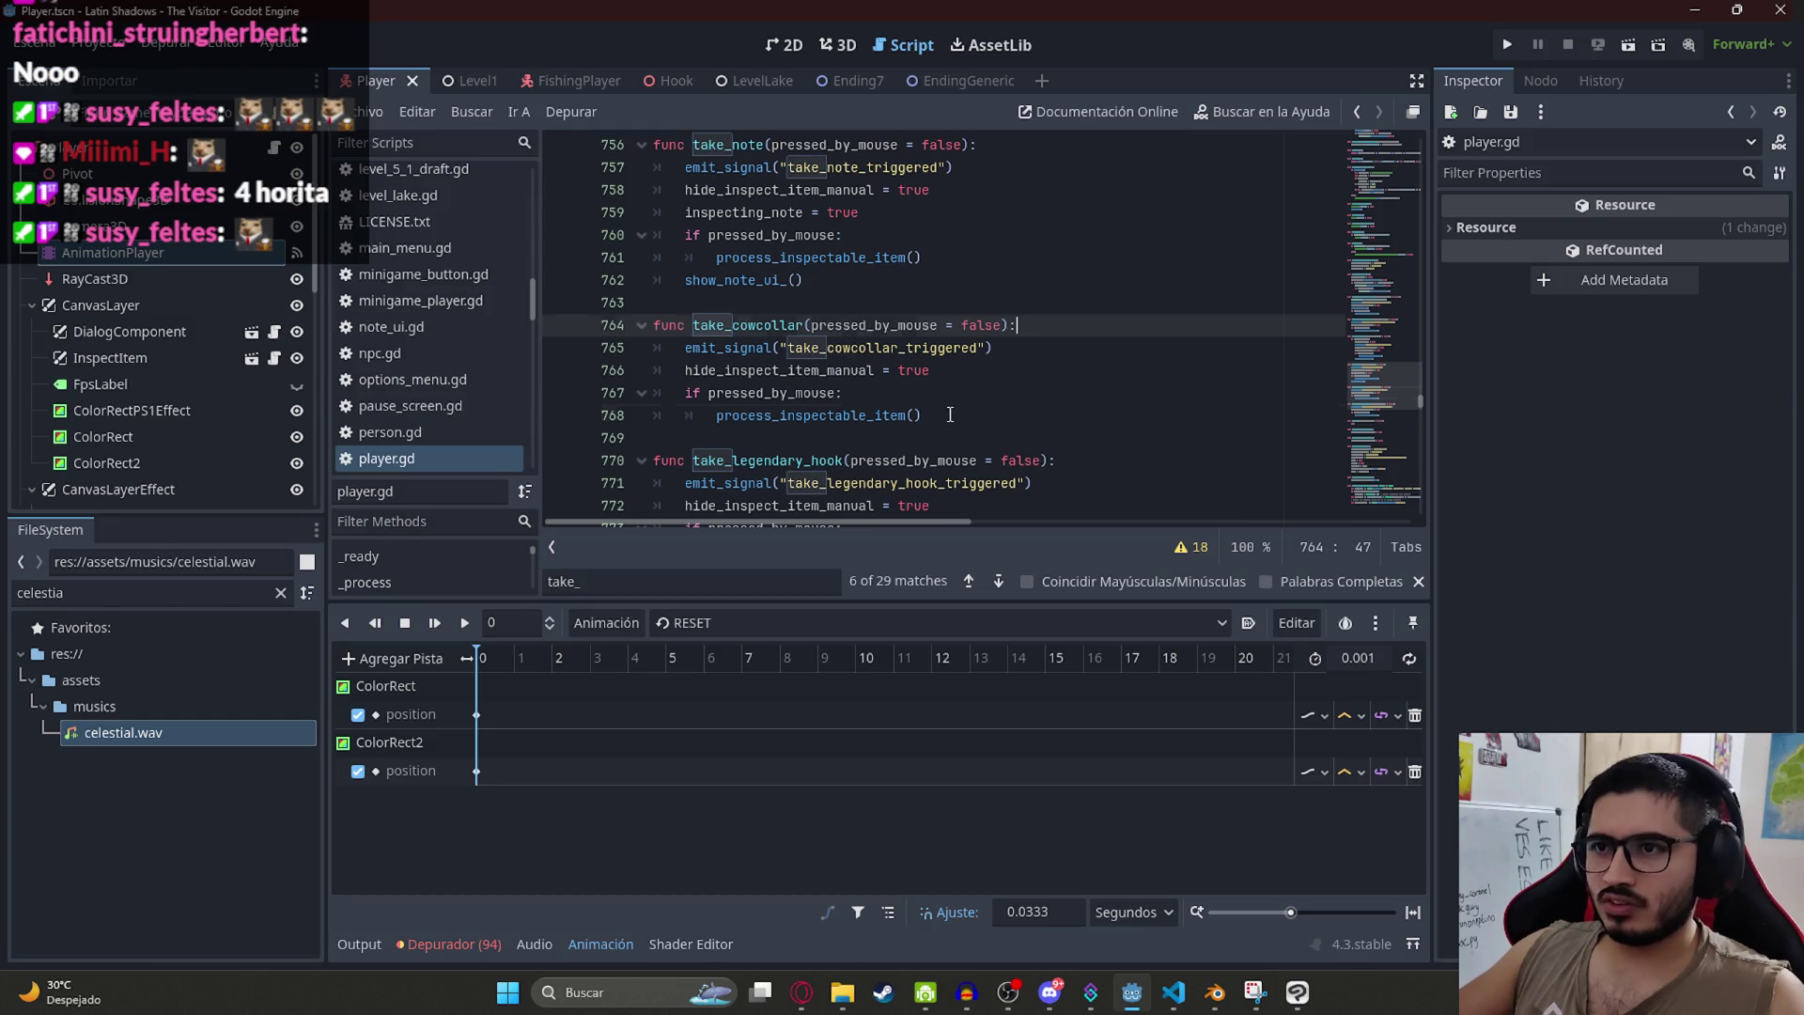
Step: Paste take_cowcollar's body lines on a new line after the start_fishing body
drag(950, 414, 692, 349)
click(1405, 507)
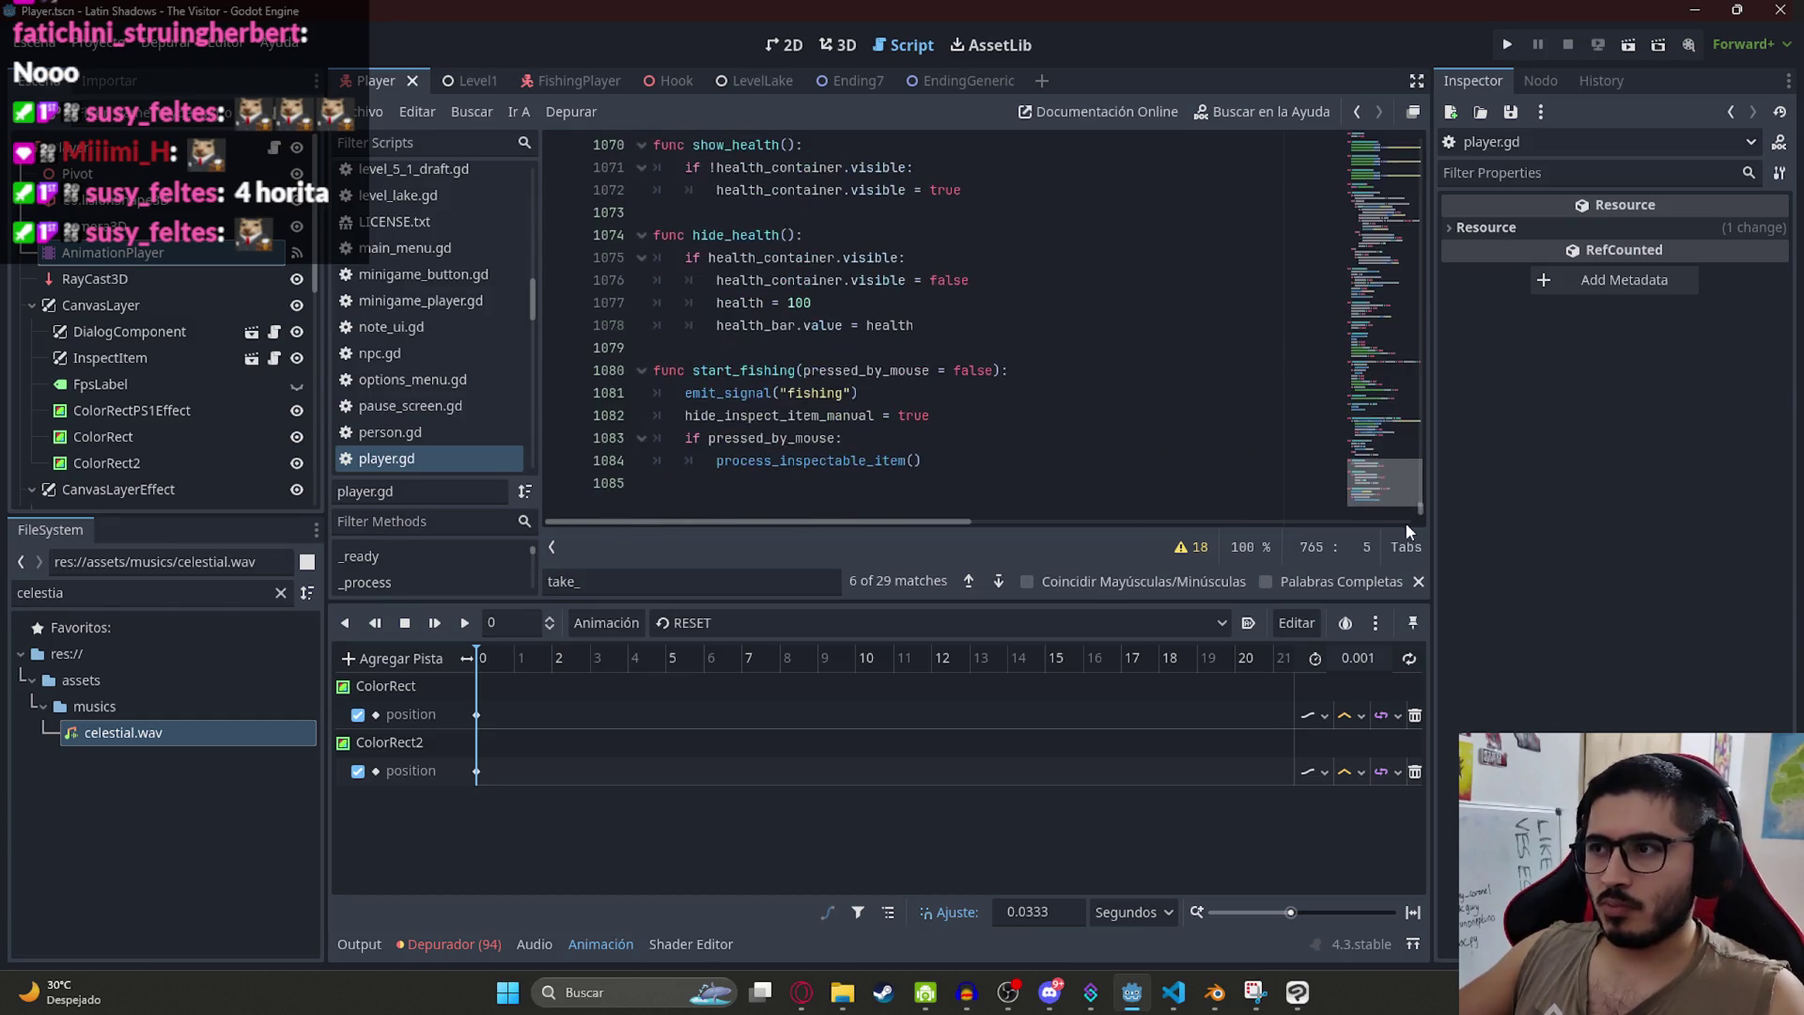
click(1064, 460)
key(Return)
text(emit_signal("take_cowcollar_triggered") 	hide_inspect_item_manual = true 	if pressed_by_mouse: 		process_inspectable_item())
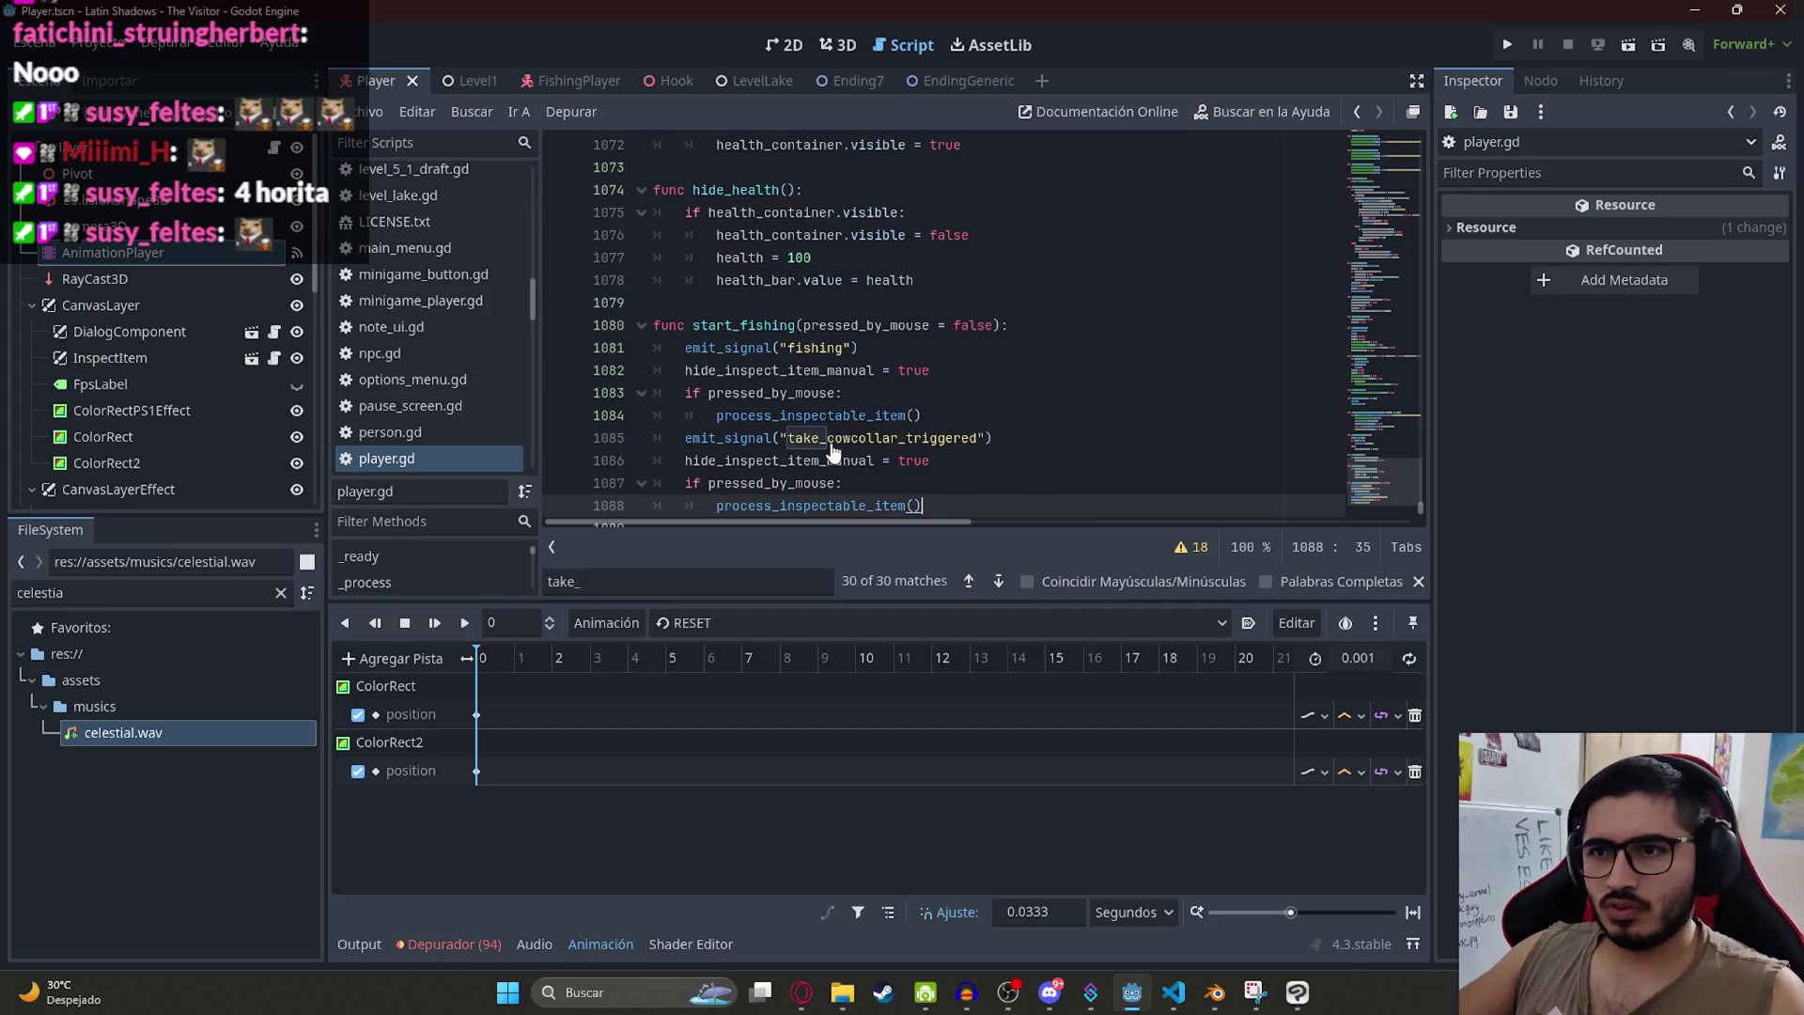
click(942, 419)
Step: Replace take_cowcollar_triggered in the pasted block with the fishing signal name
double_click(815, 347)
key(ctrl+c)
double_click(881, 438)
key(ctrl+v)
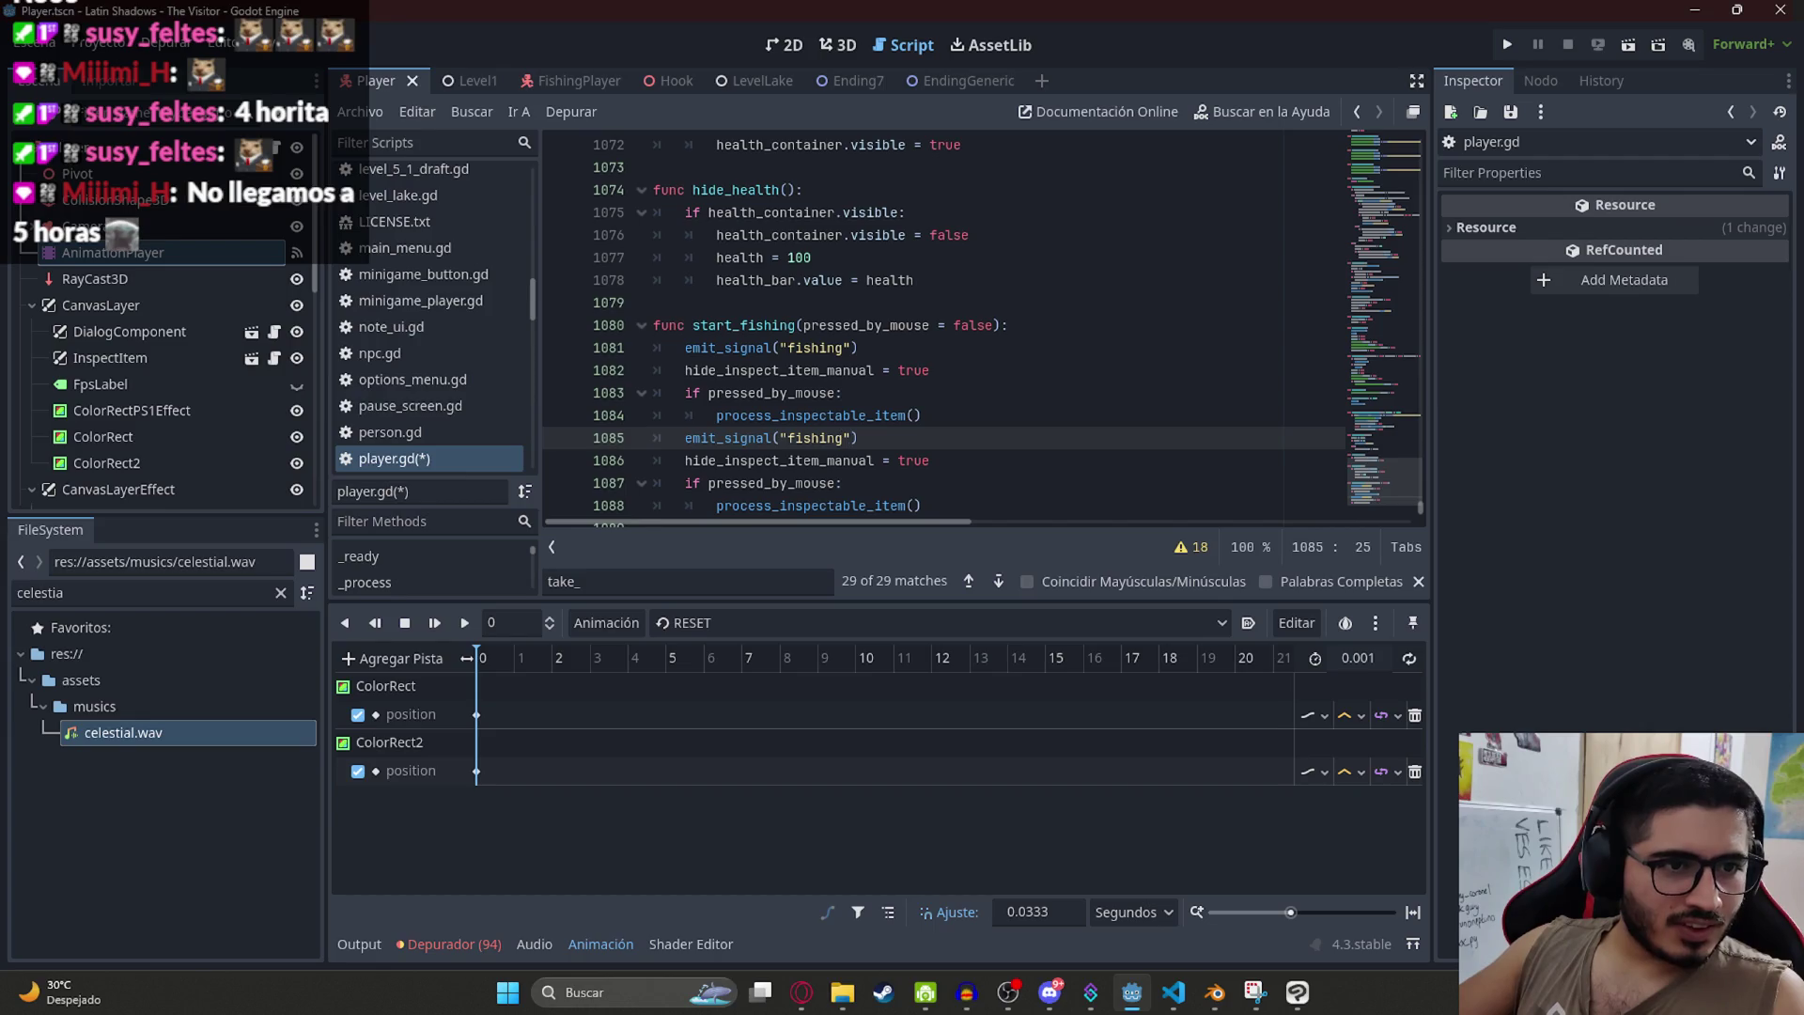
Step: Select the duplicated lines 1081–1084 so start_fishing keeps a single copy of its body
click(873, 395)
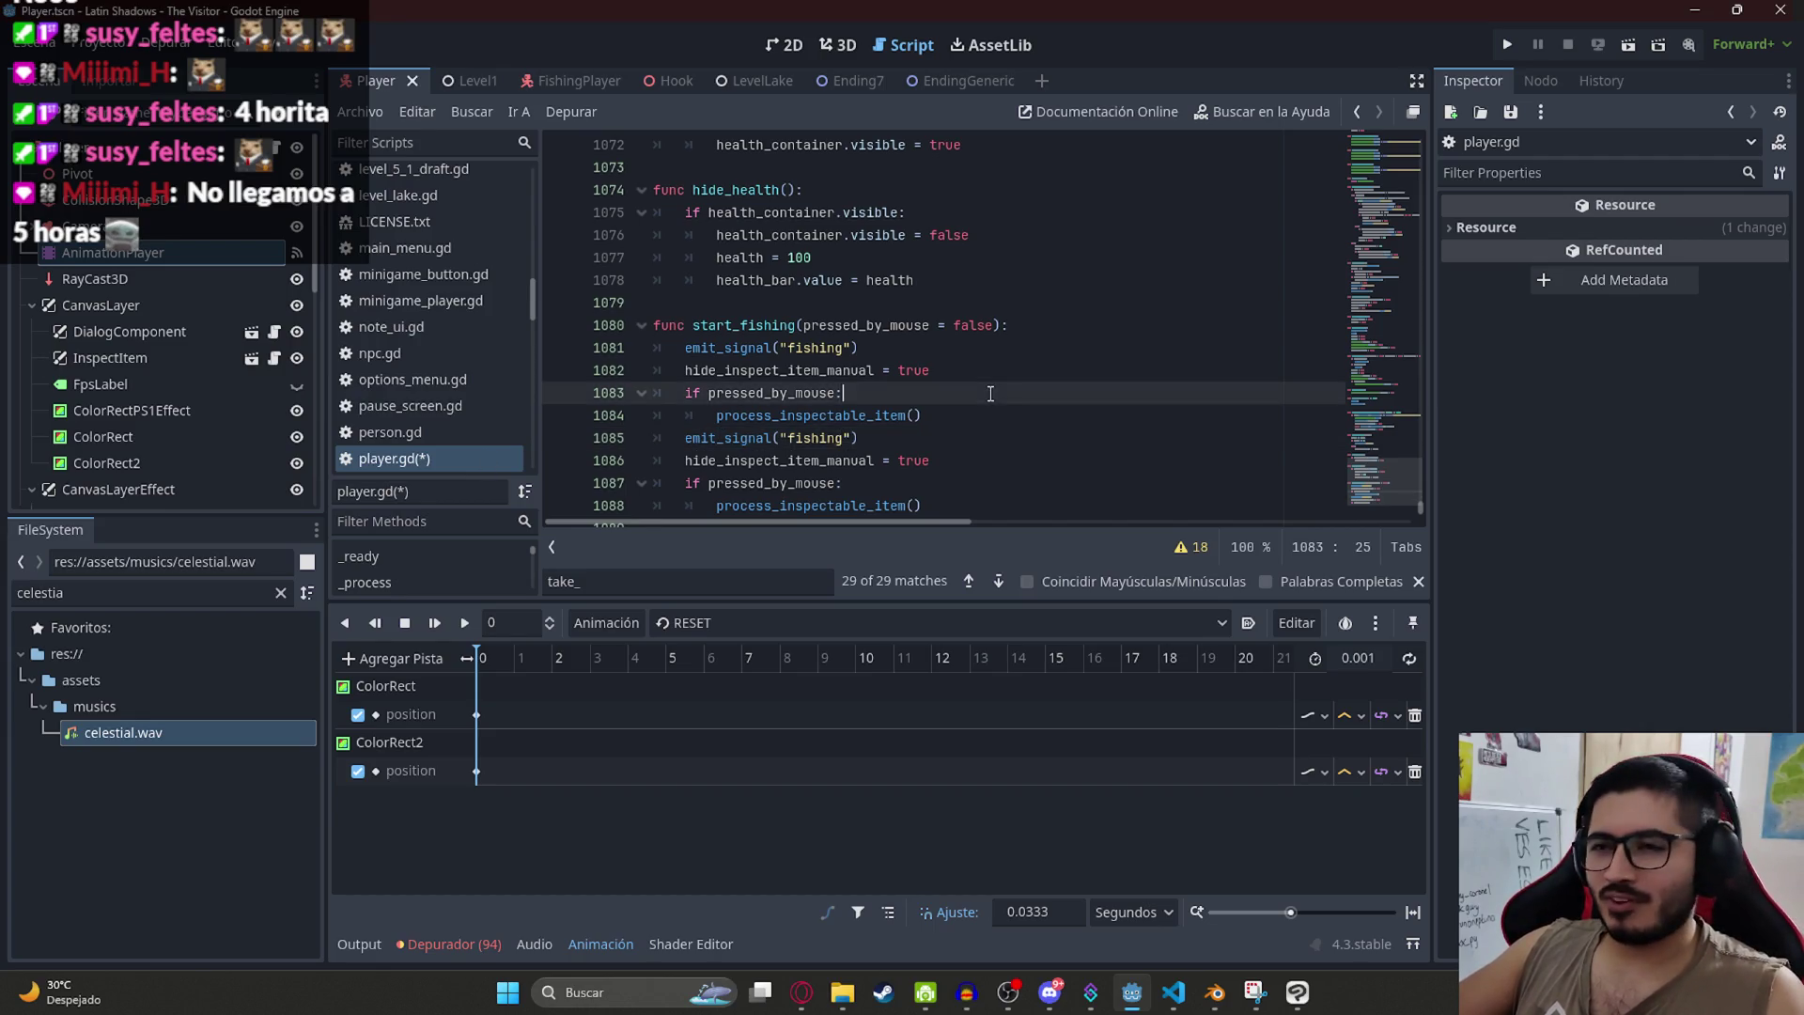
scroll(953, 402, down, 1)
mouse_move(931, 366)
mouse_down()
mouse_move(662, 371)
mouse_move(654, 329)
mouse_up()
key(shift+Up)
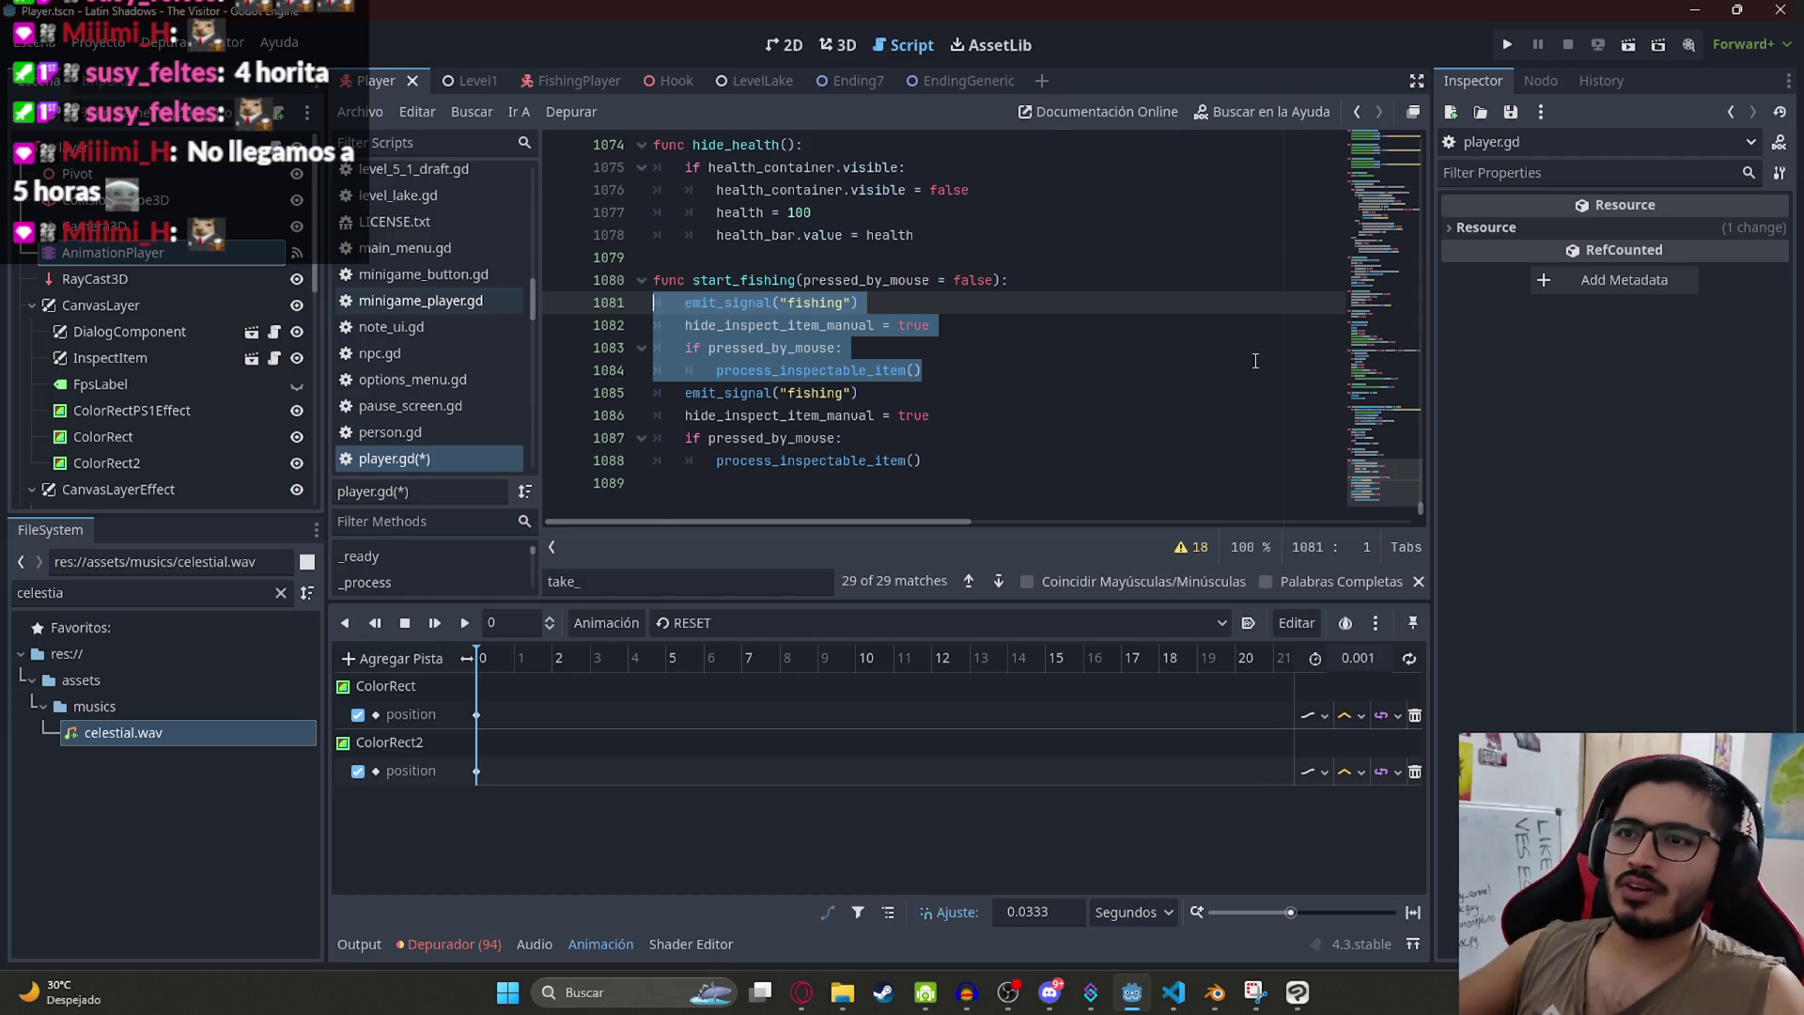
click(993, 418)
click(820, 348)
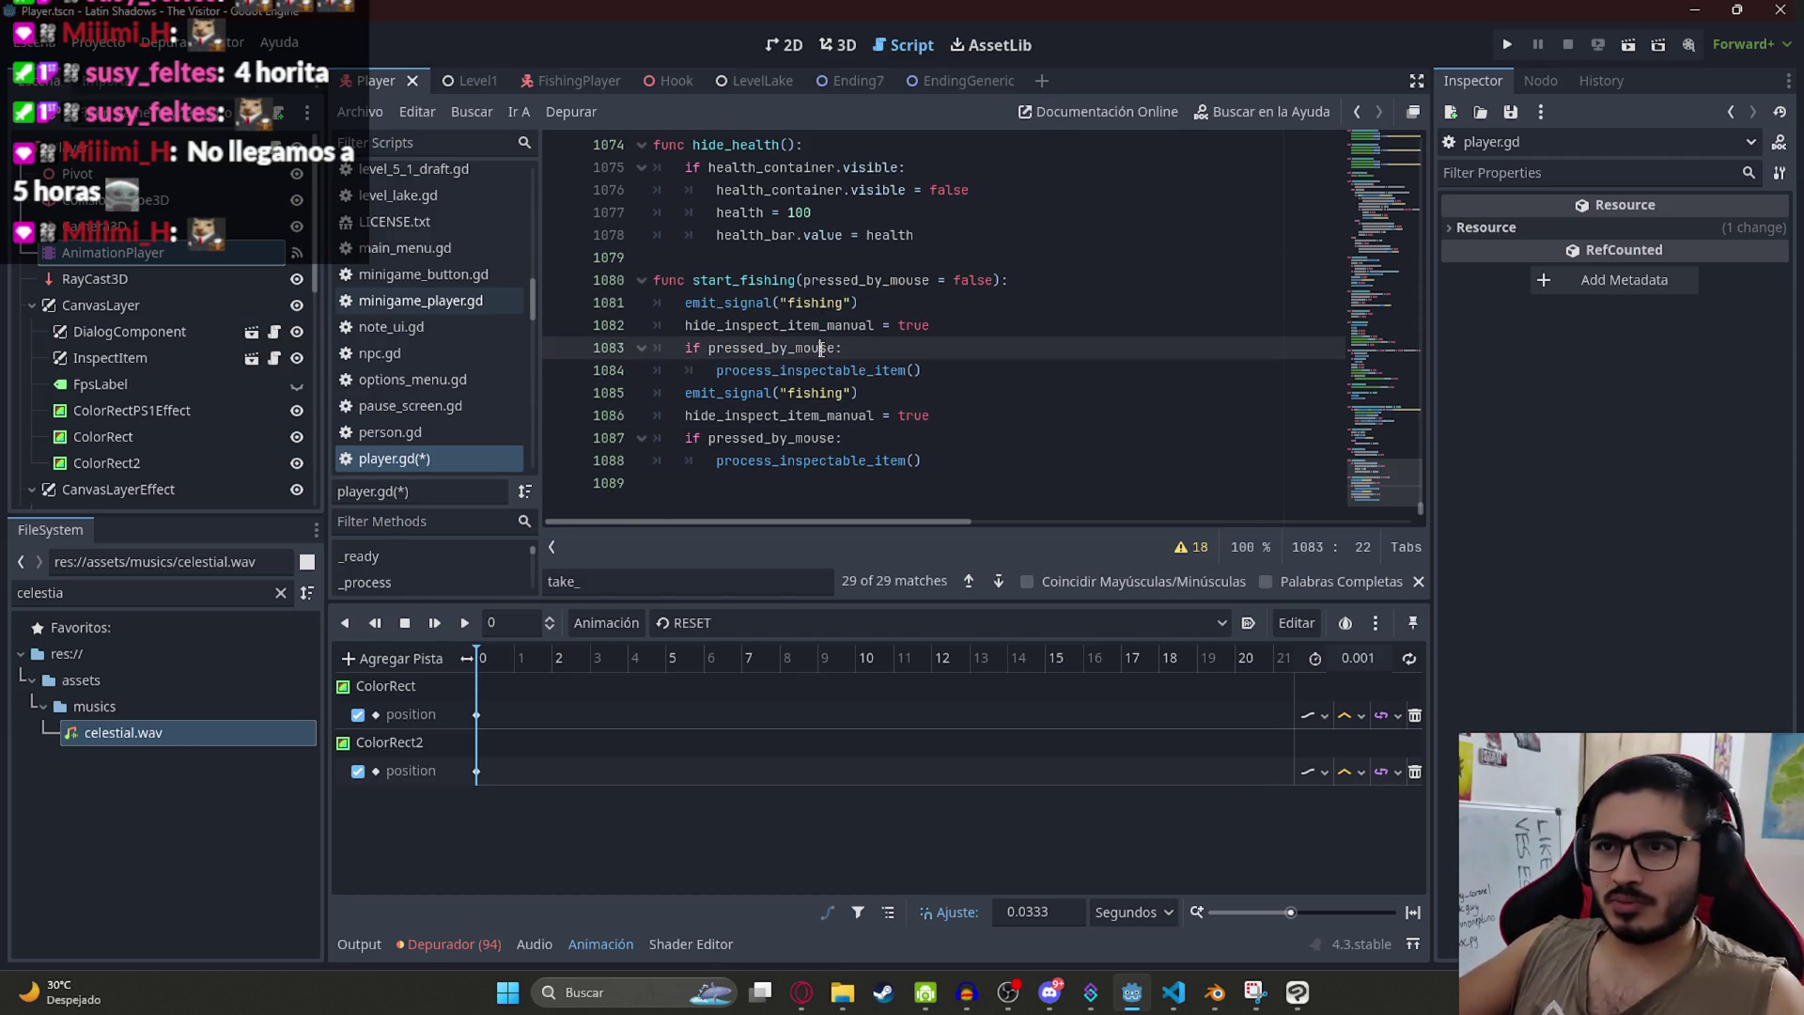
drag(962, 366, 623, 310)
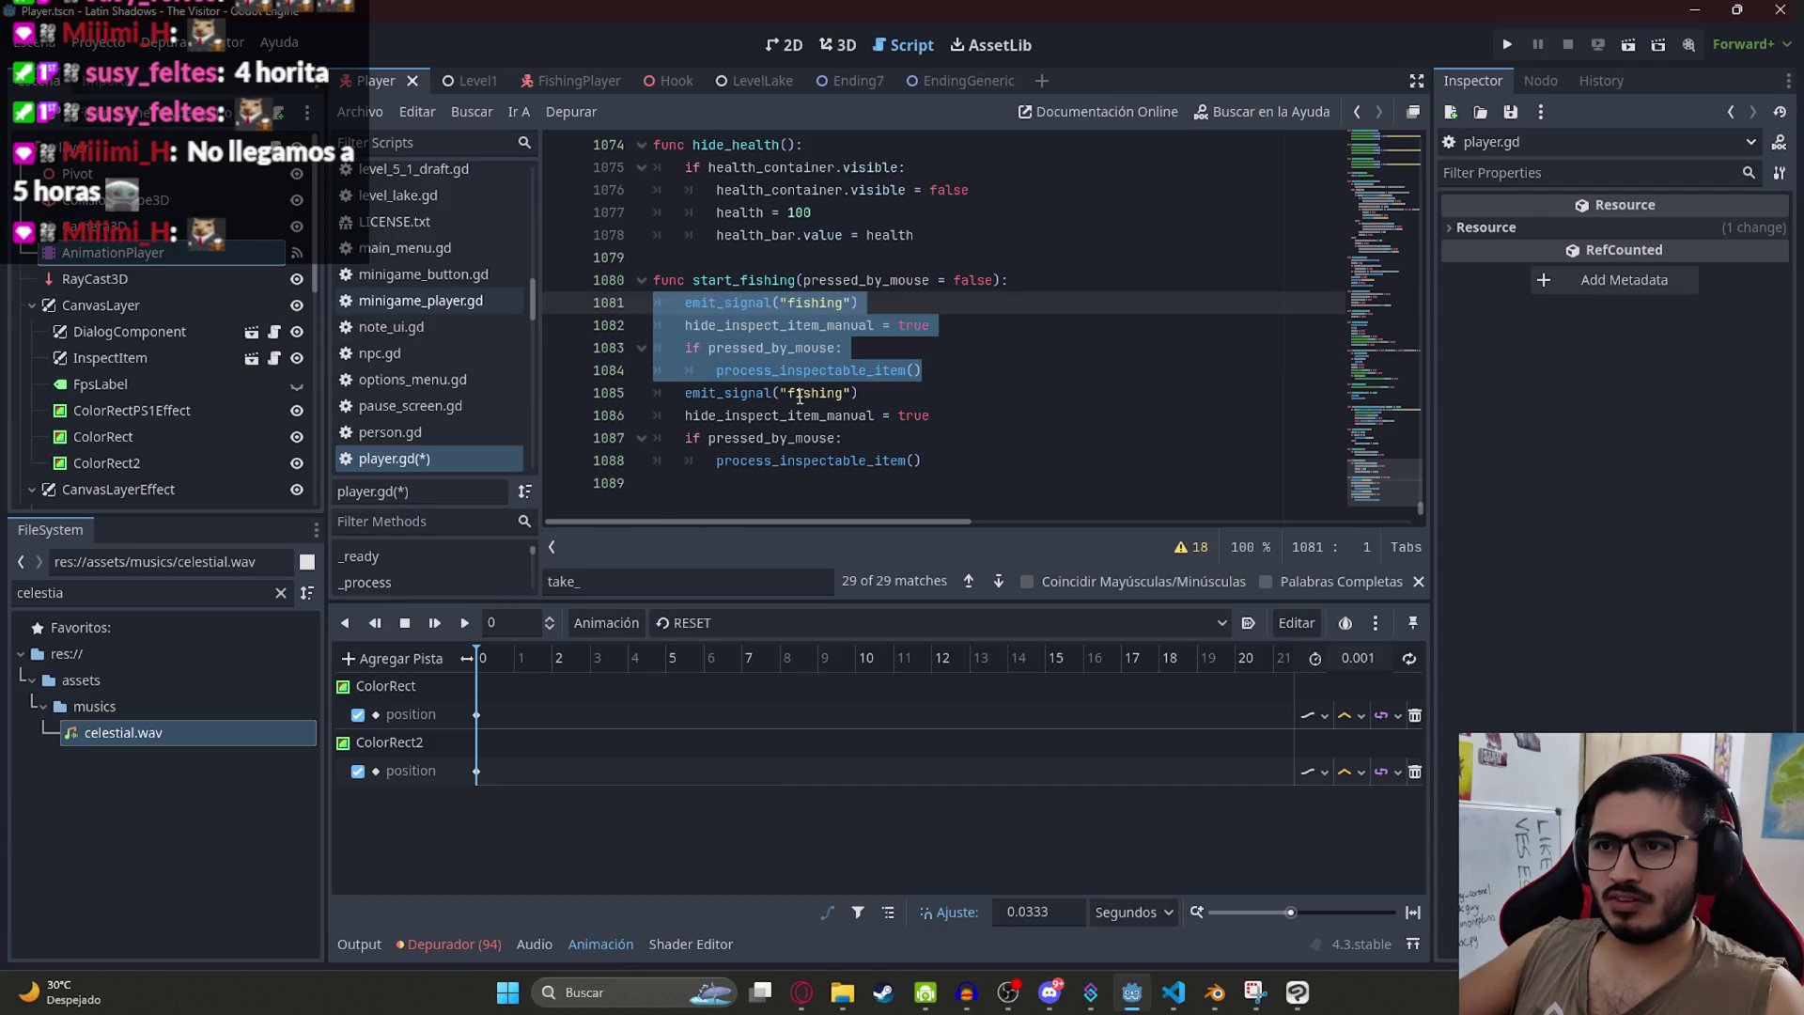
double_click(805, 437)
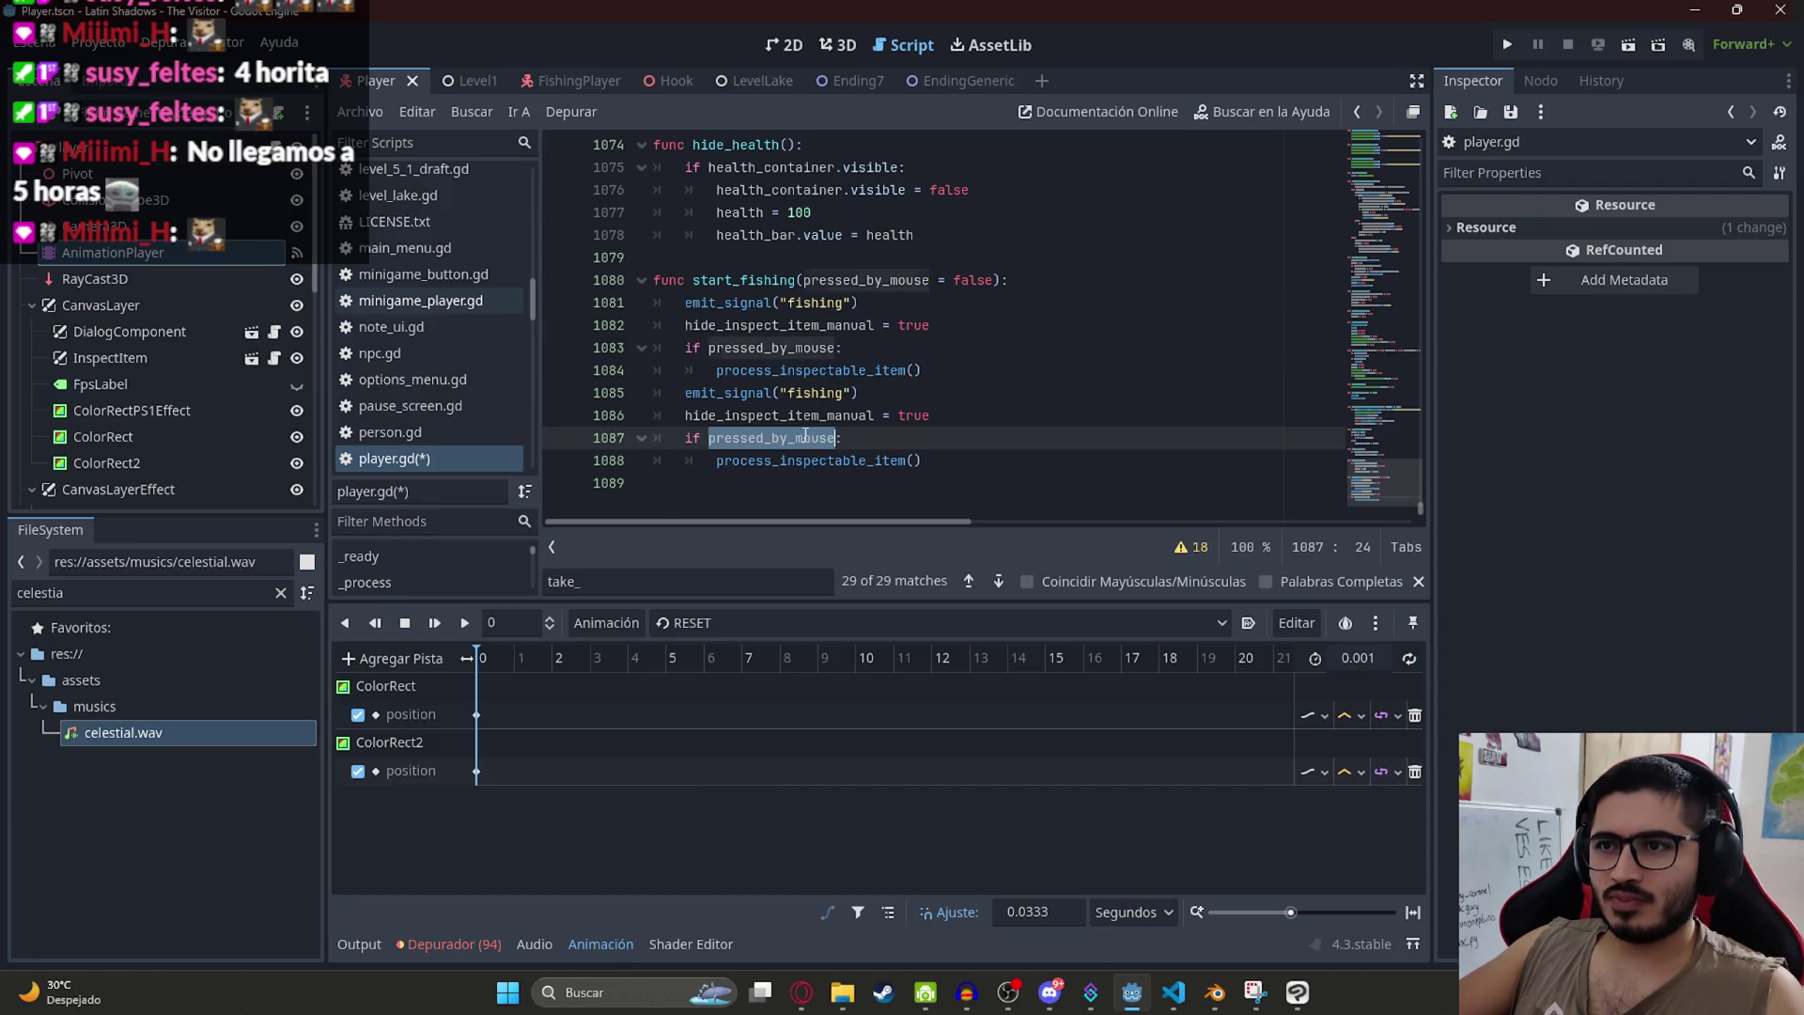
click(776, 385)
mouse_move(921, 370)
mouse_down()
mouse_move(564, 353)
mouse_move(524, 321)
mouse_up()
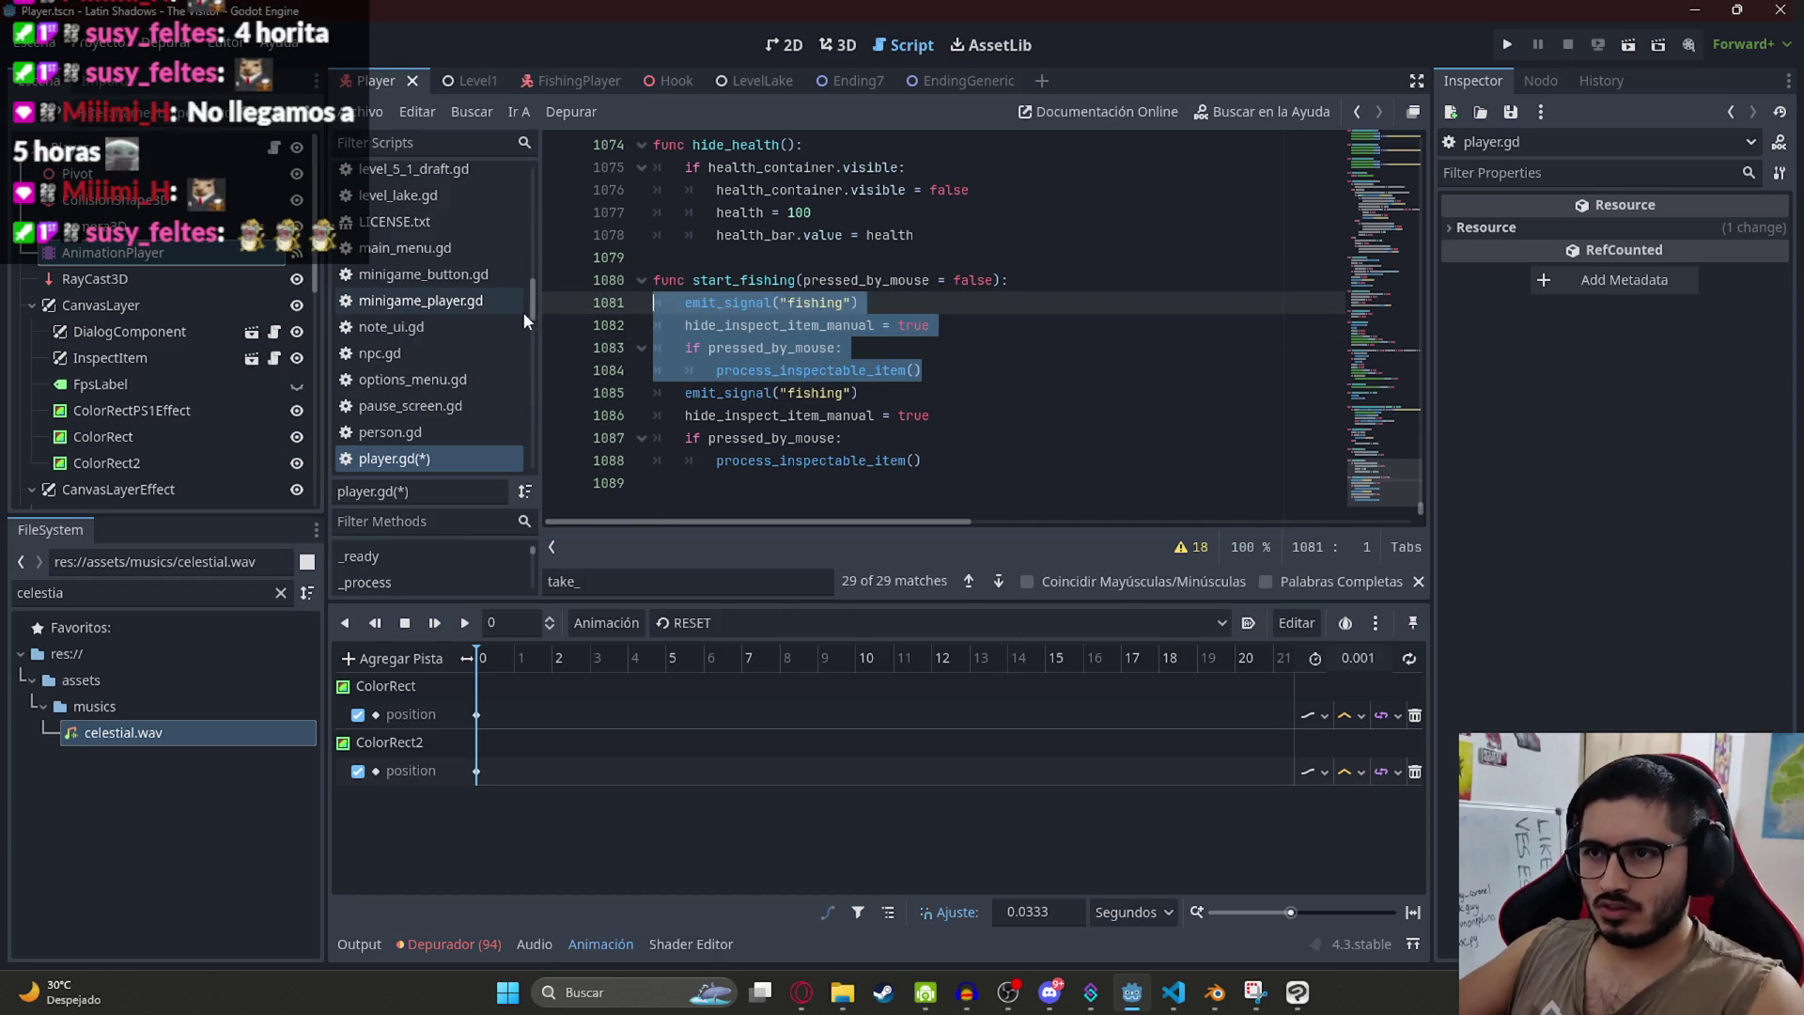
double_click(742, 280)
scroll(1001, 380, up, 4)
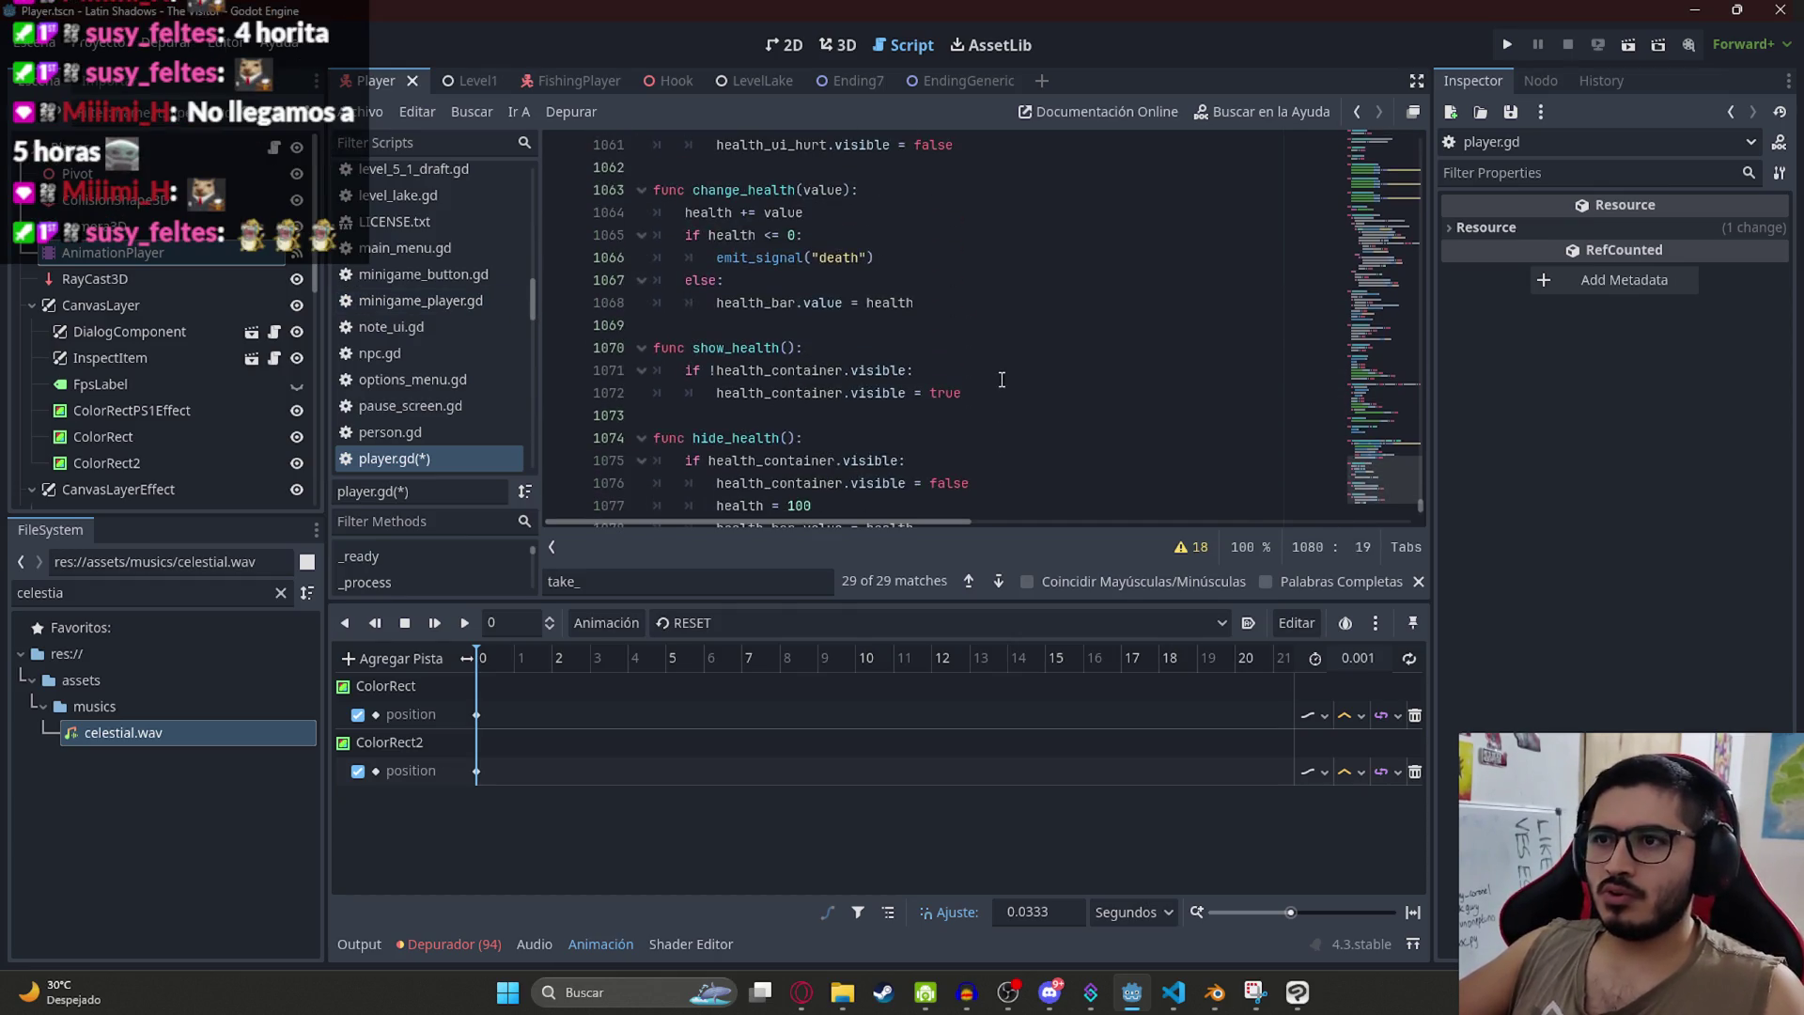
scroll(1002, 380, down, 3)
Step: Search for uses of start_fishing, save player.gd, and jump back to the definition
key(ctrl+f)
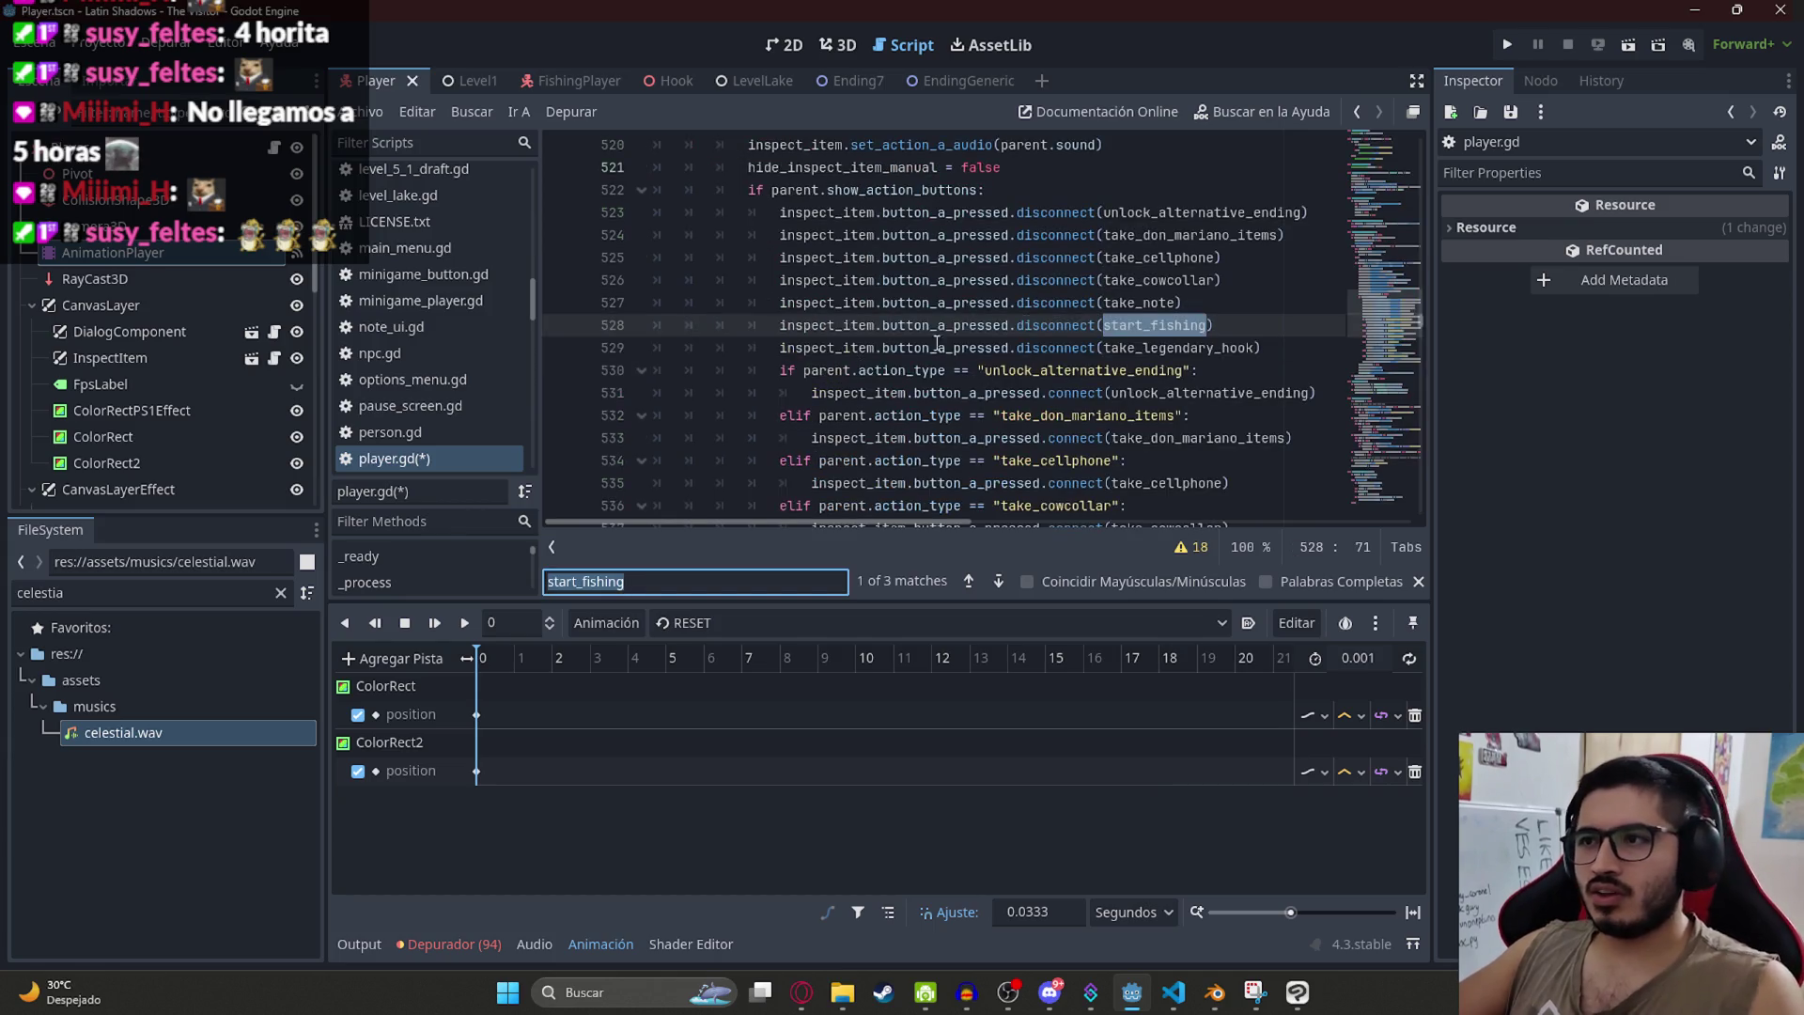
key(ctrl+s)
click(1148, 324)
scroll(1151, 329, down, 4)
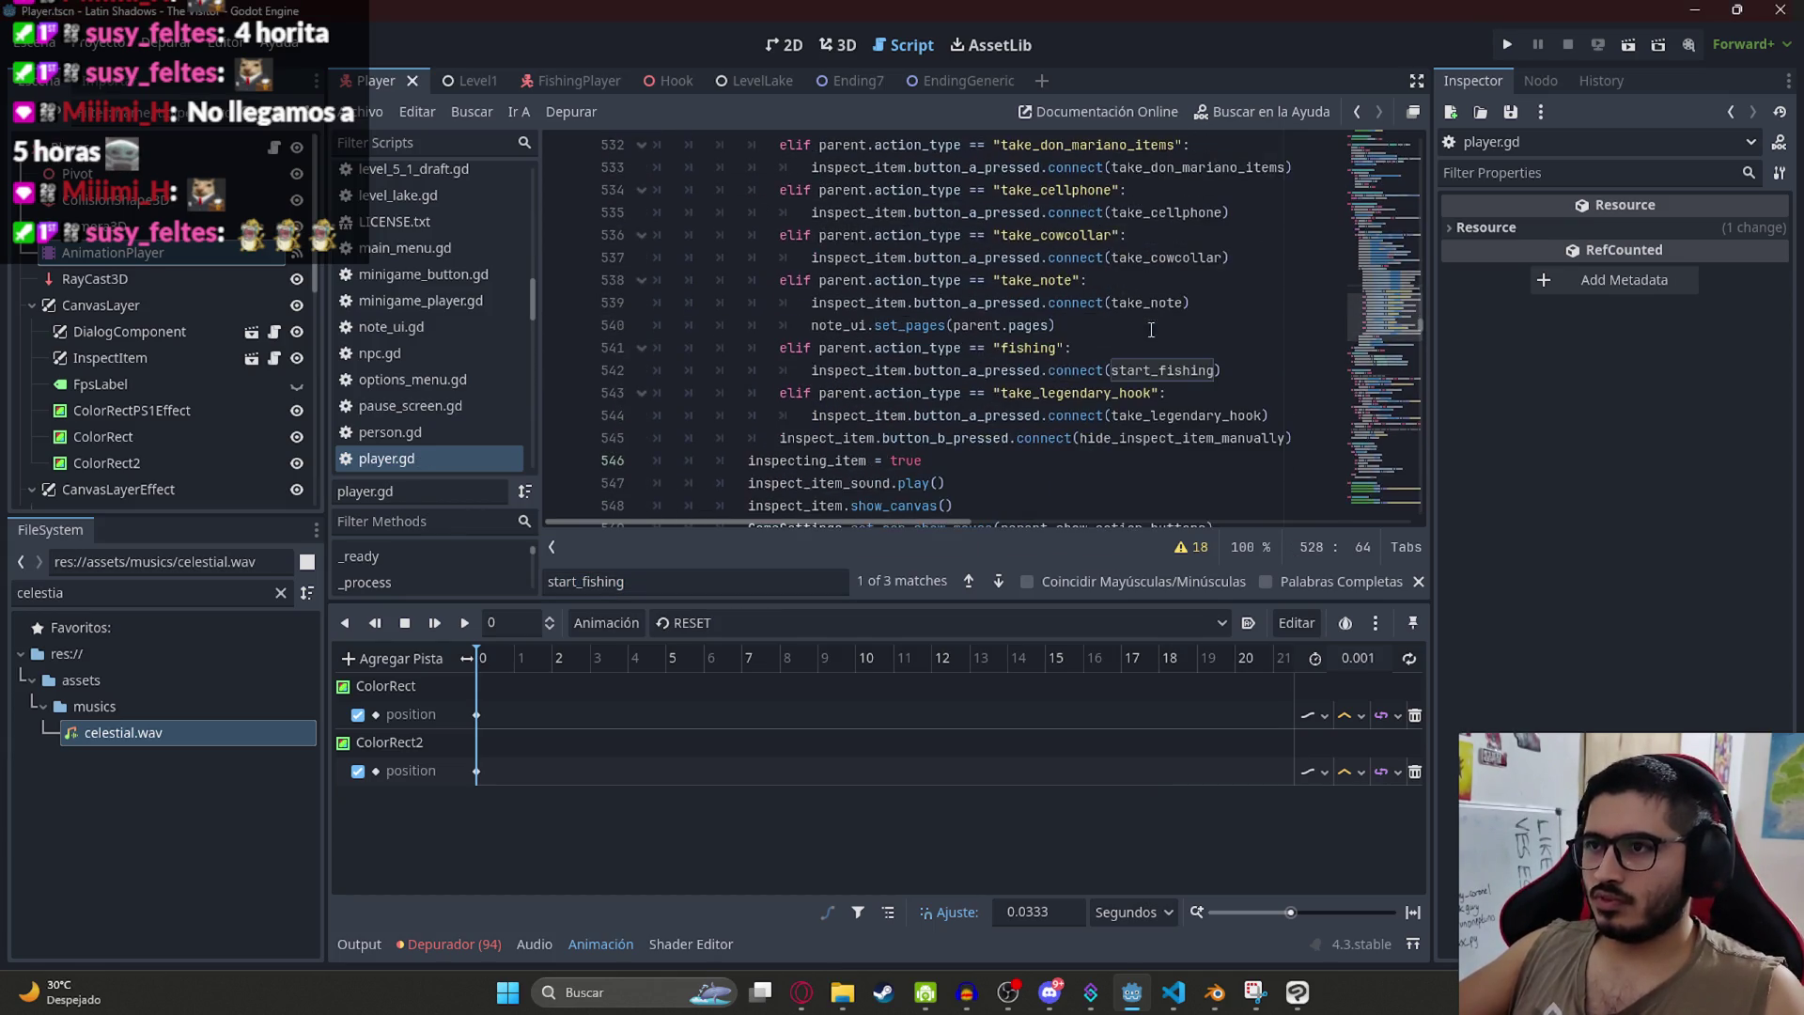
double_click(1142, 369)
click(1020, 349)
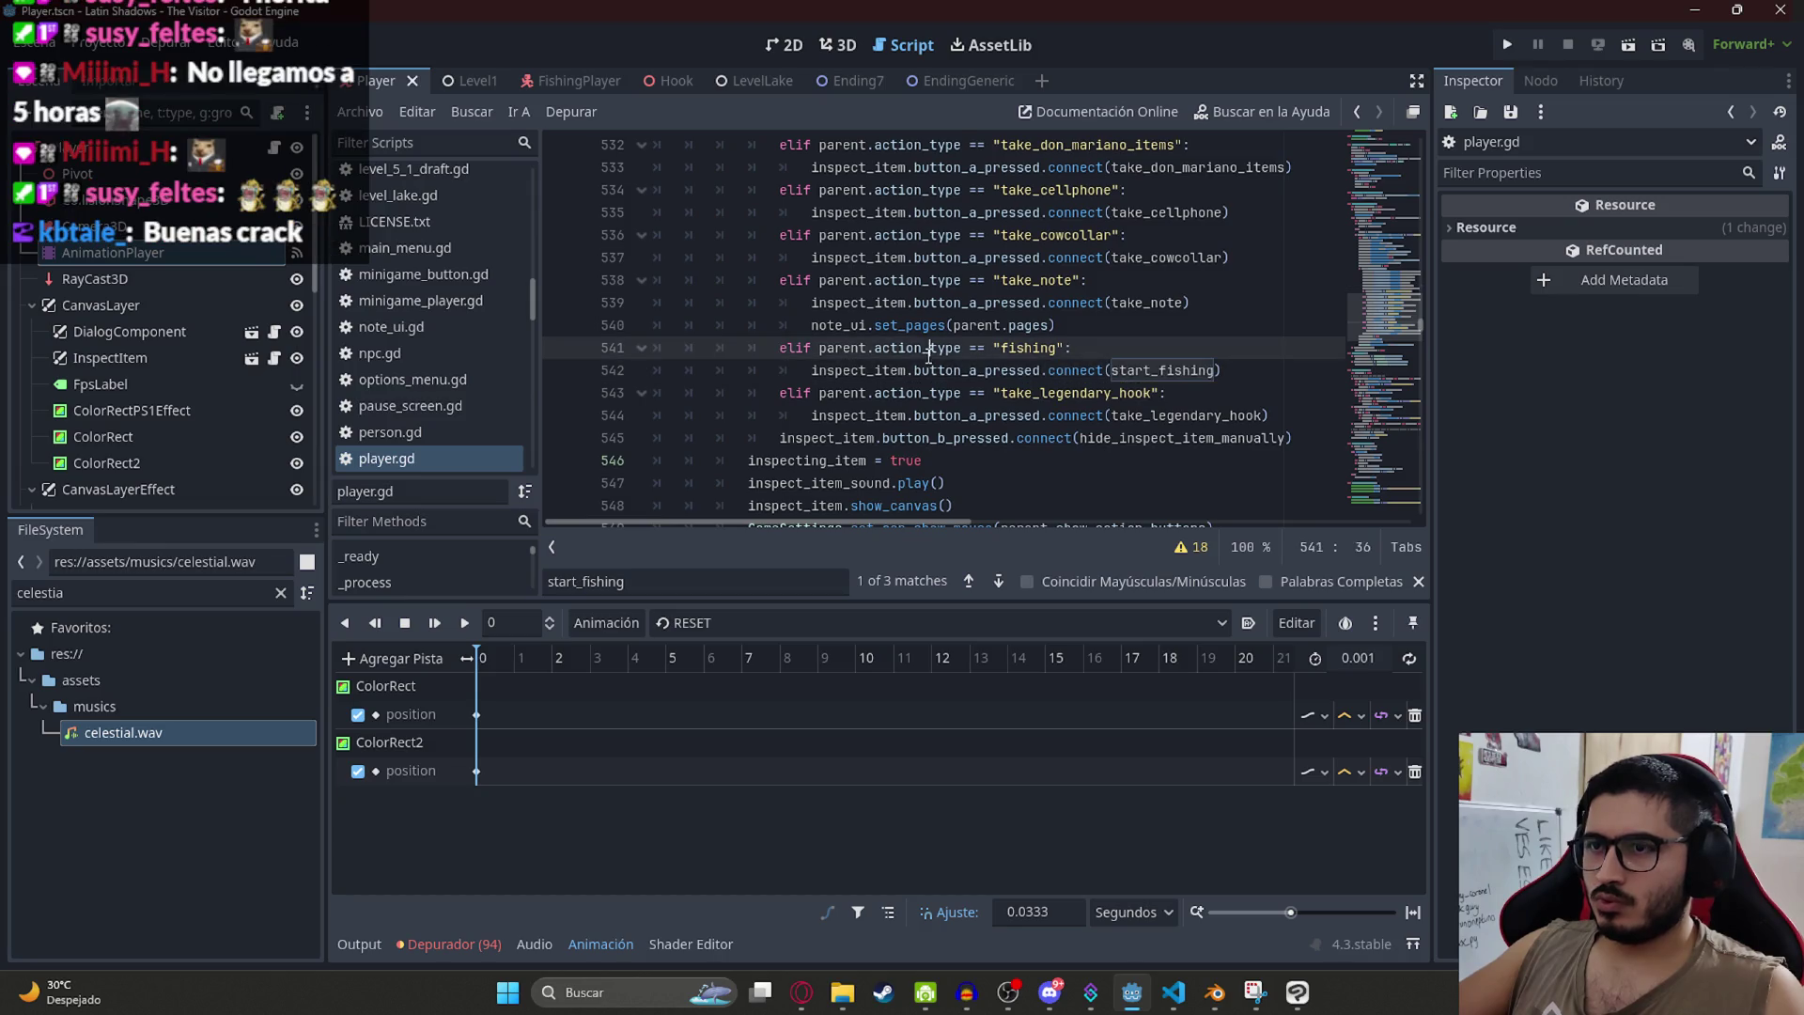
double_click(1025, 347)
double_click(1174, 369)
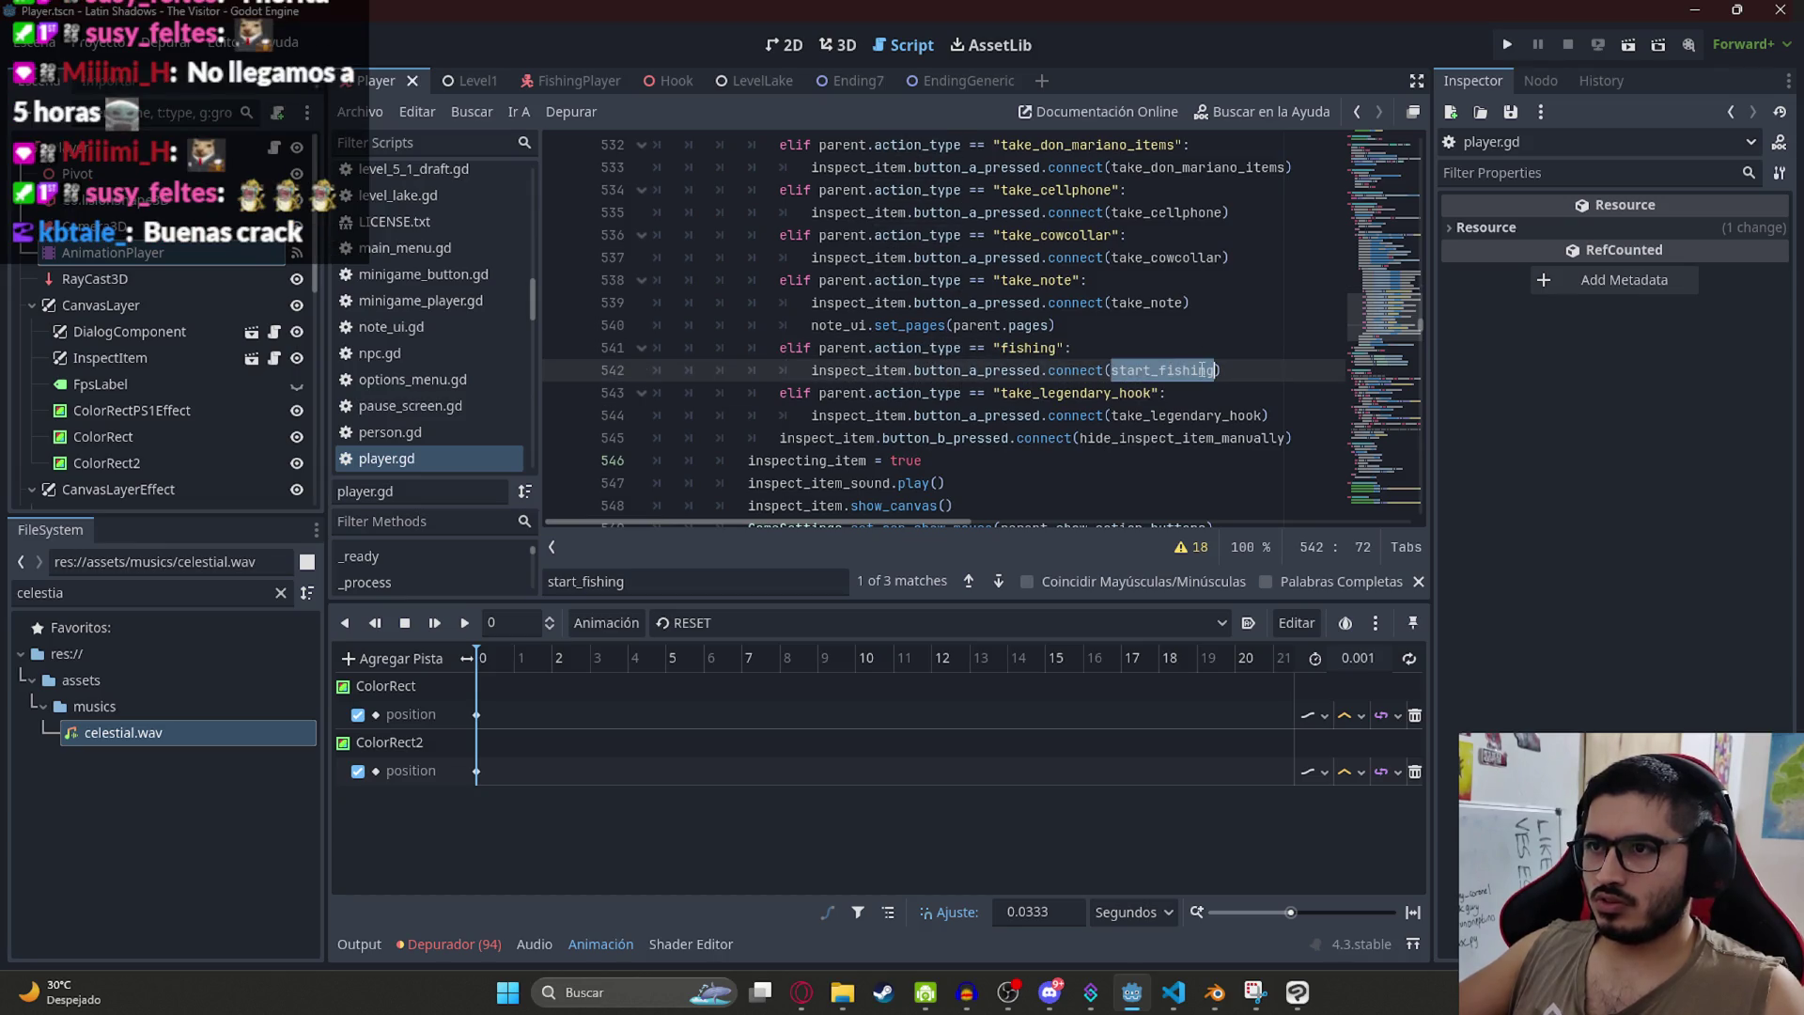
ctrl+click(1177, 376)
Step: Check the hide_inspect_item_manual = true line in start_fishing, then switch to the Level1 scene
double_click(755, 373)
scroll(789, 371, up, 5)
scroll(823, 367, down, 5)
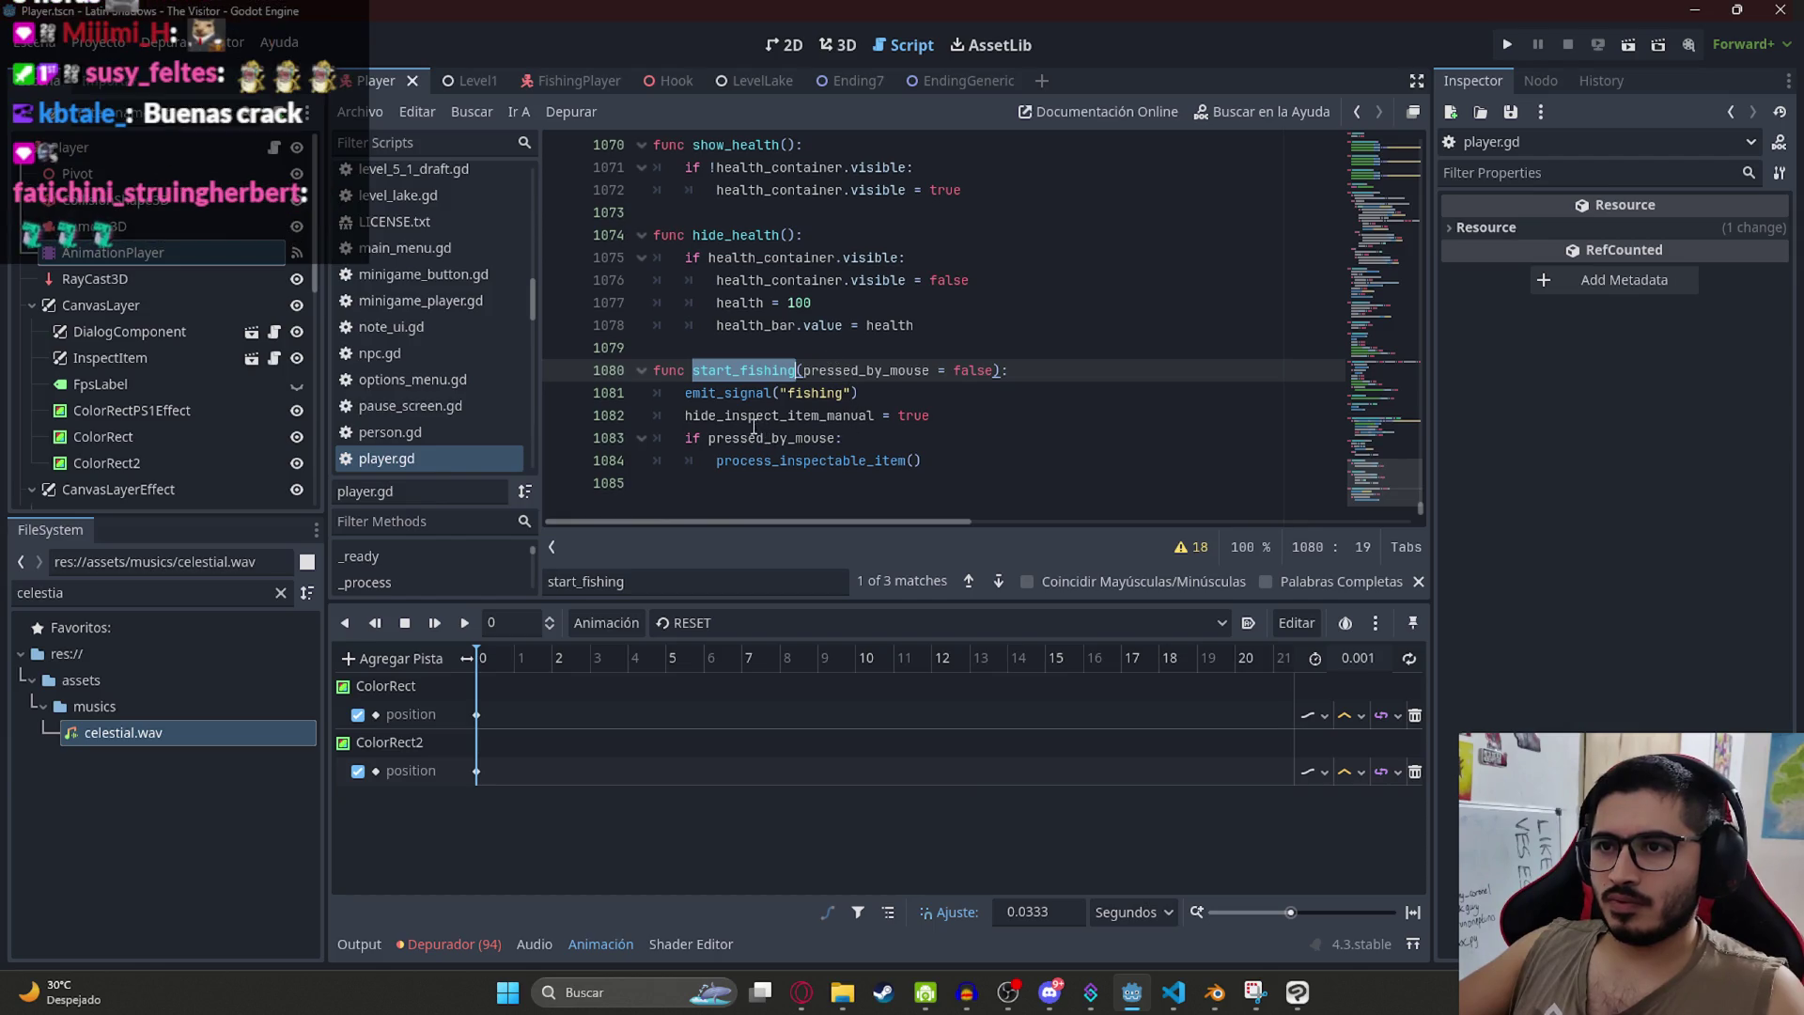
double_click(751, 416)
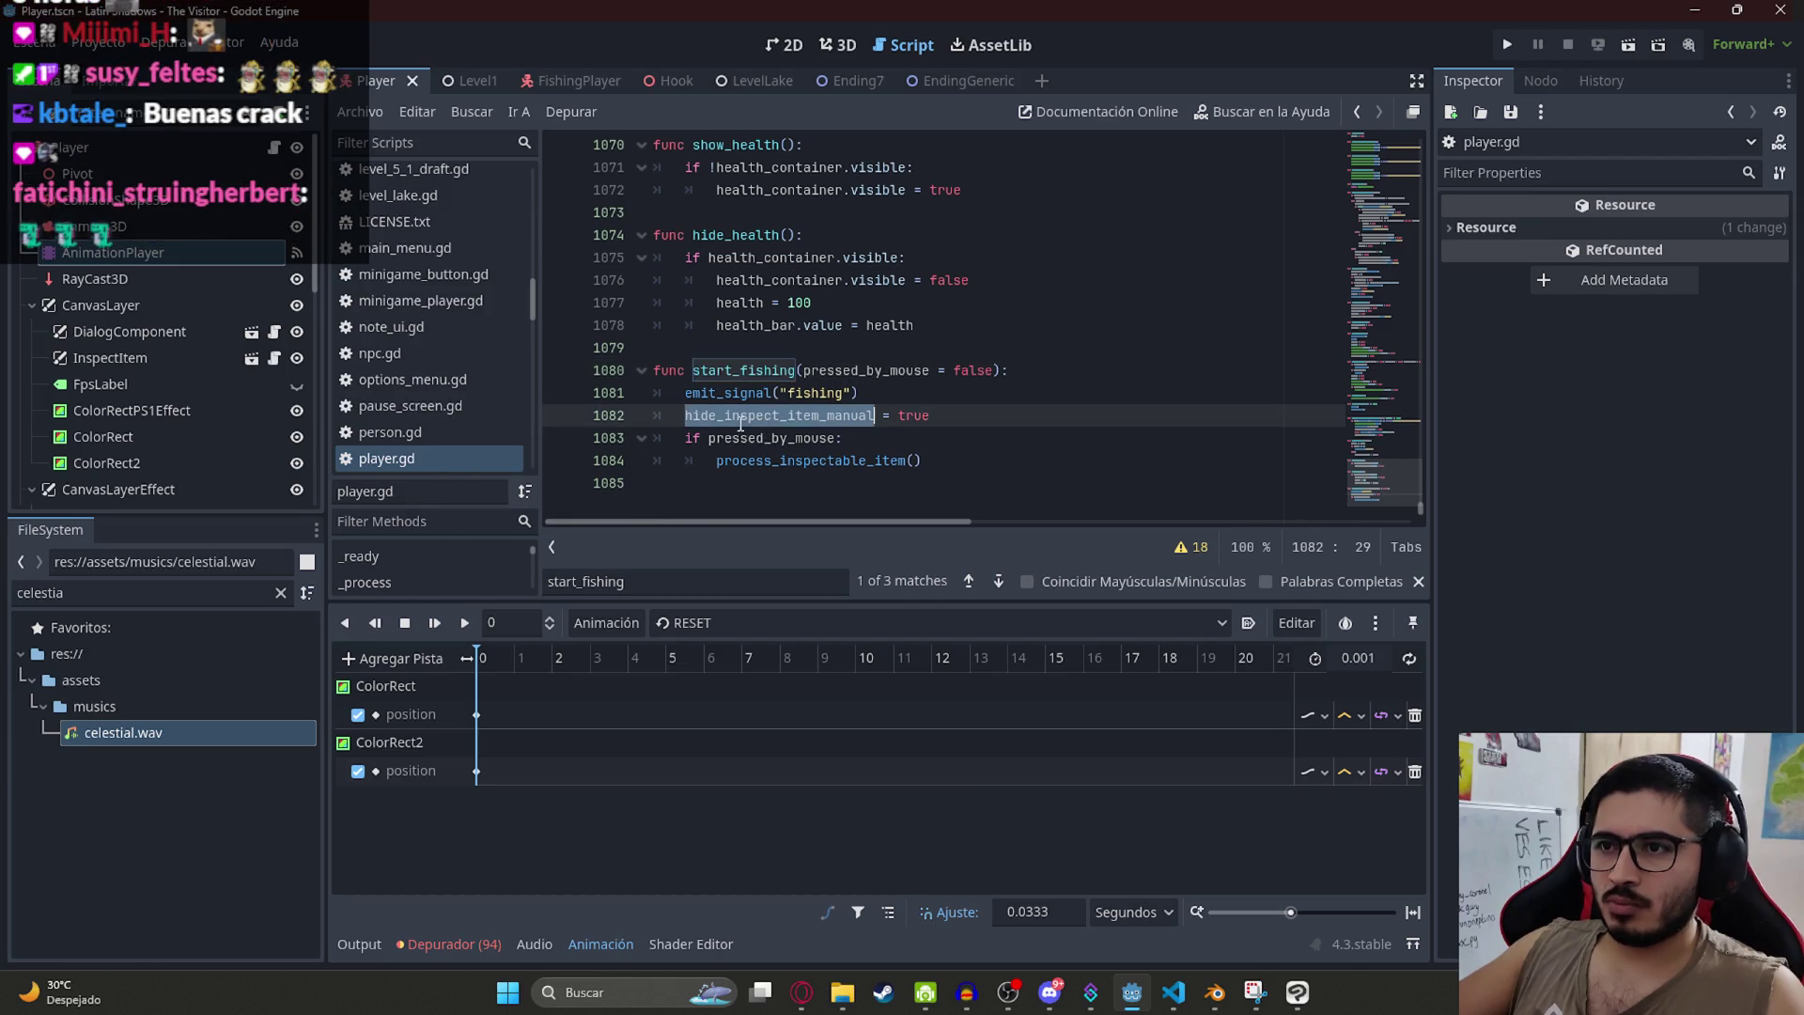
double_click(915, 416)
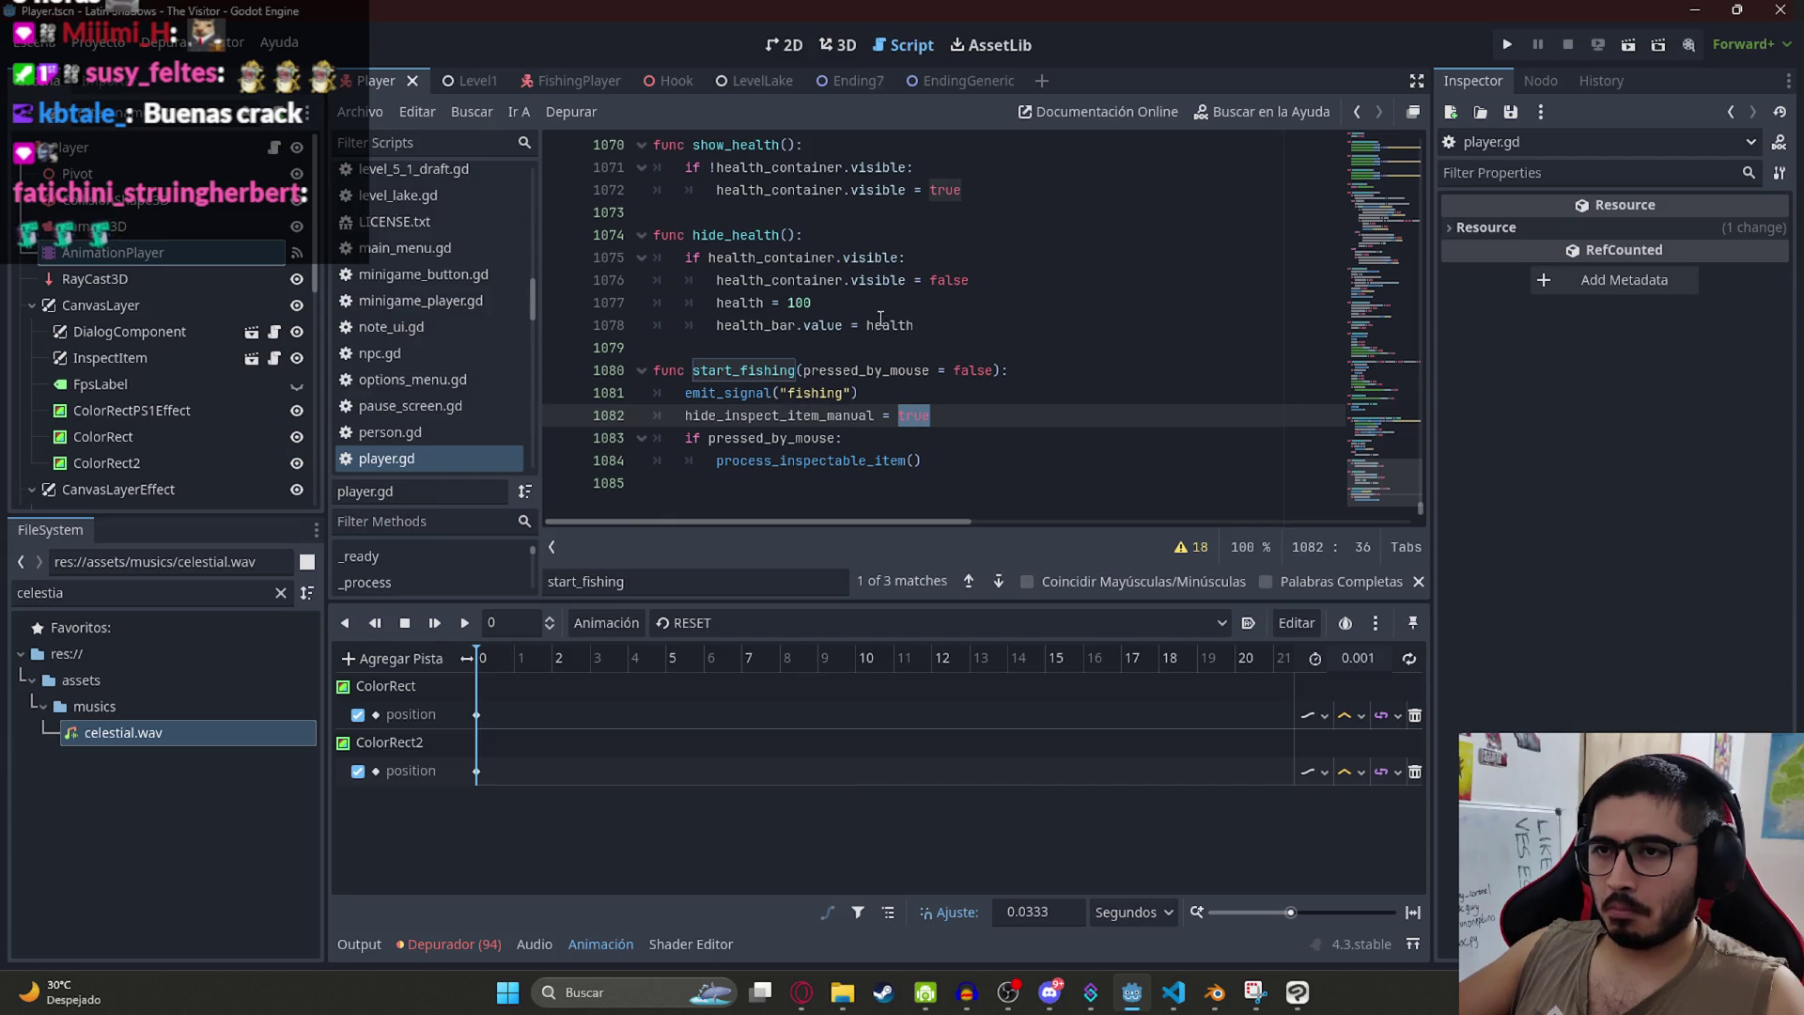
click(478, 83)
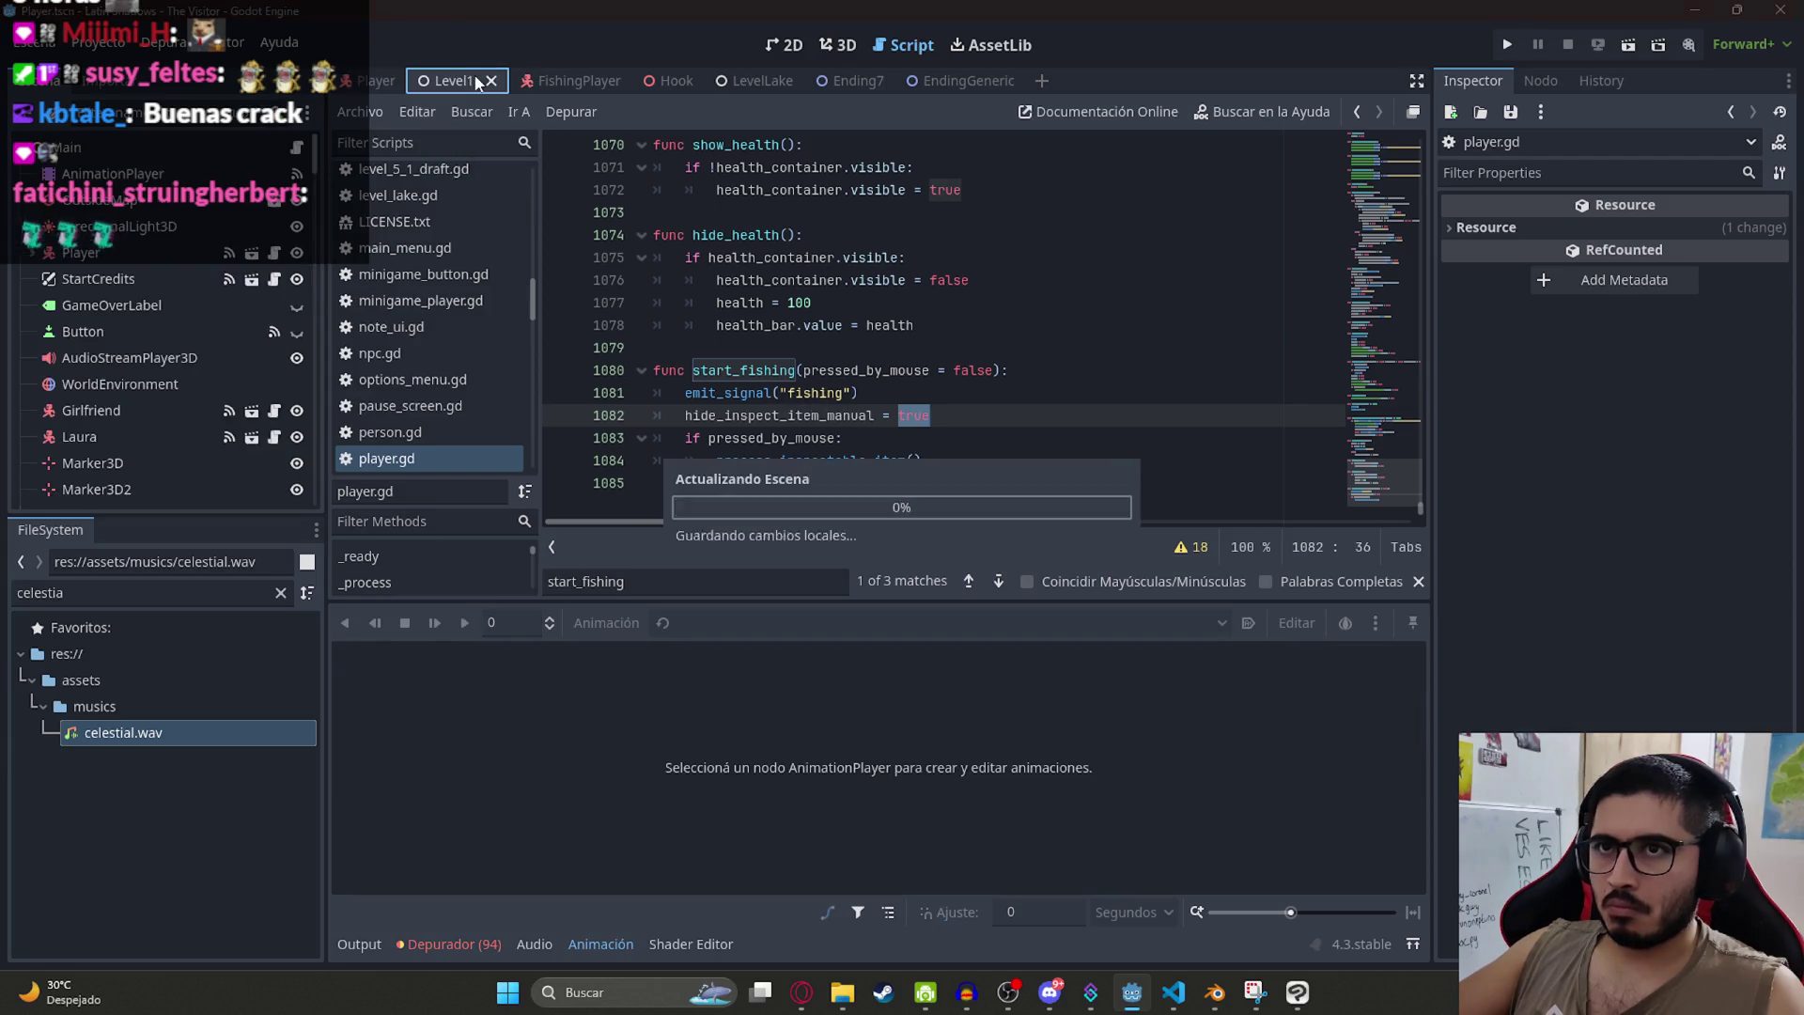
Step: Test-run the Level1 scene, pick up the cow bell in-game, then stop with F8 back at start_fishing
right_click(438, 86)
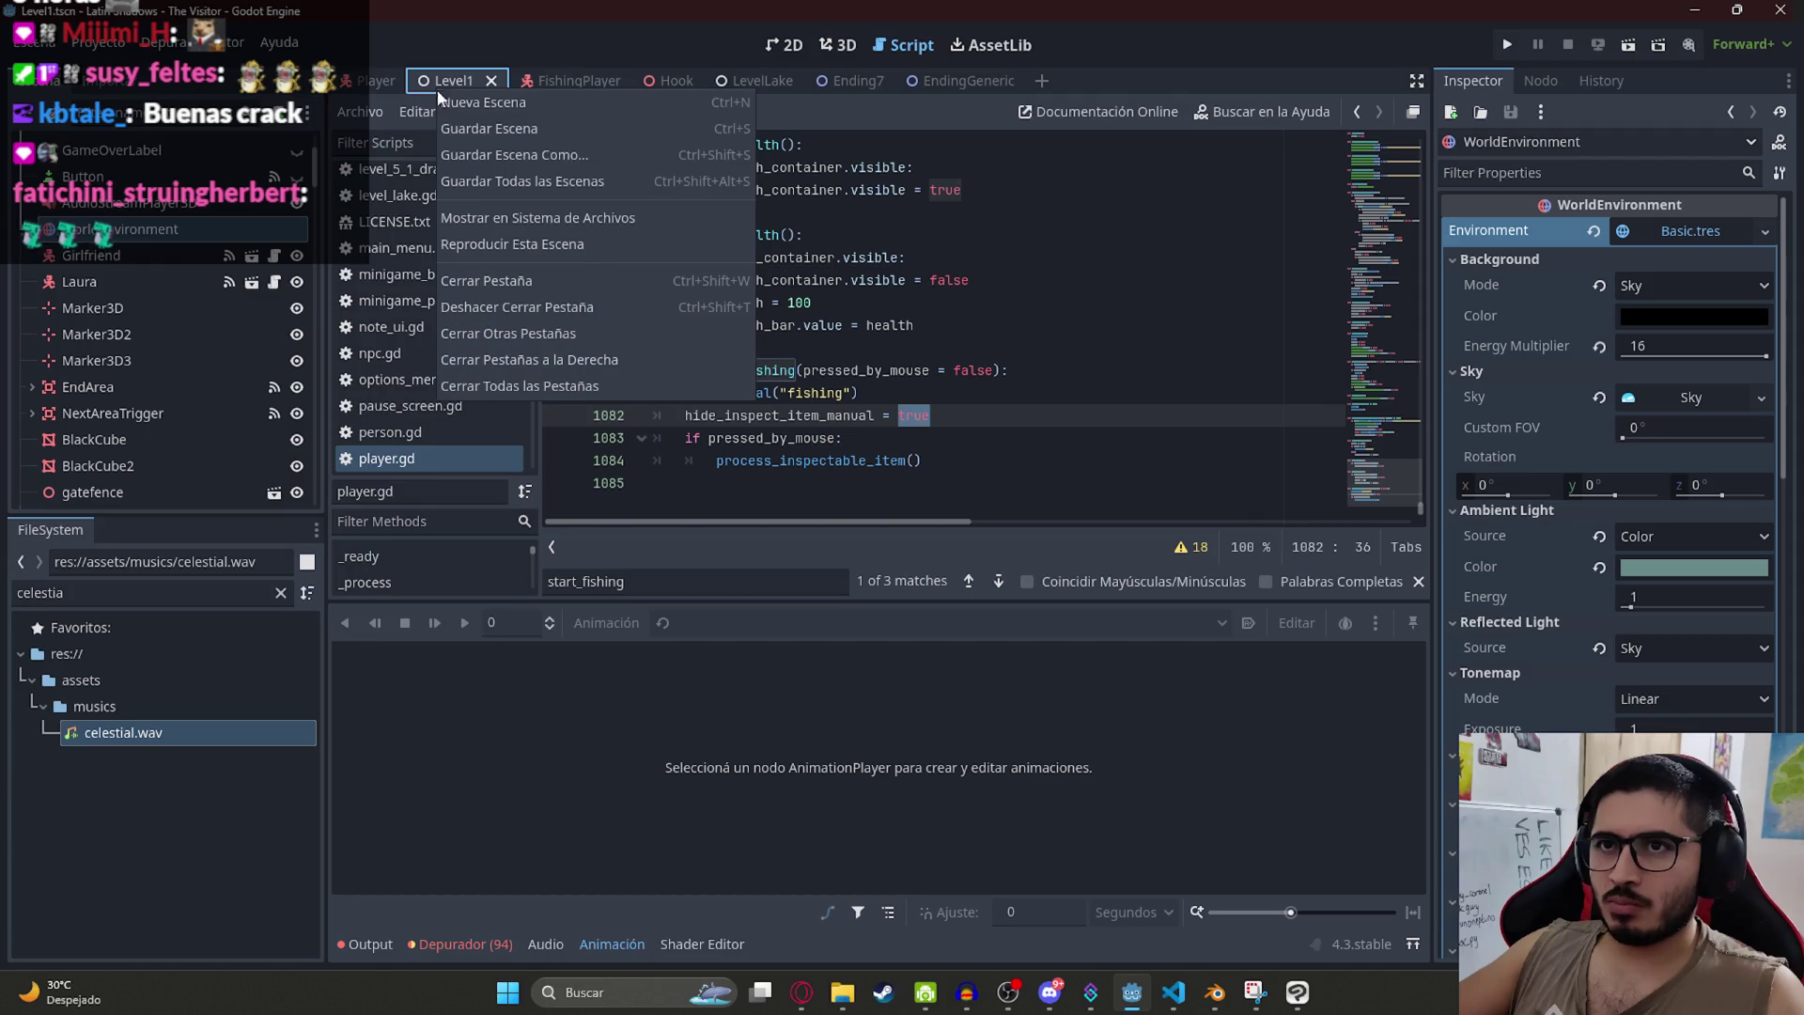
click(567, 246)
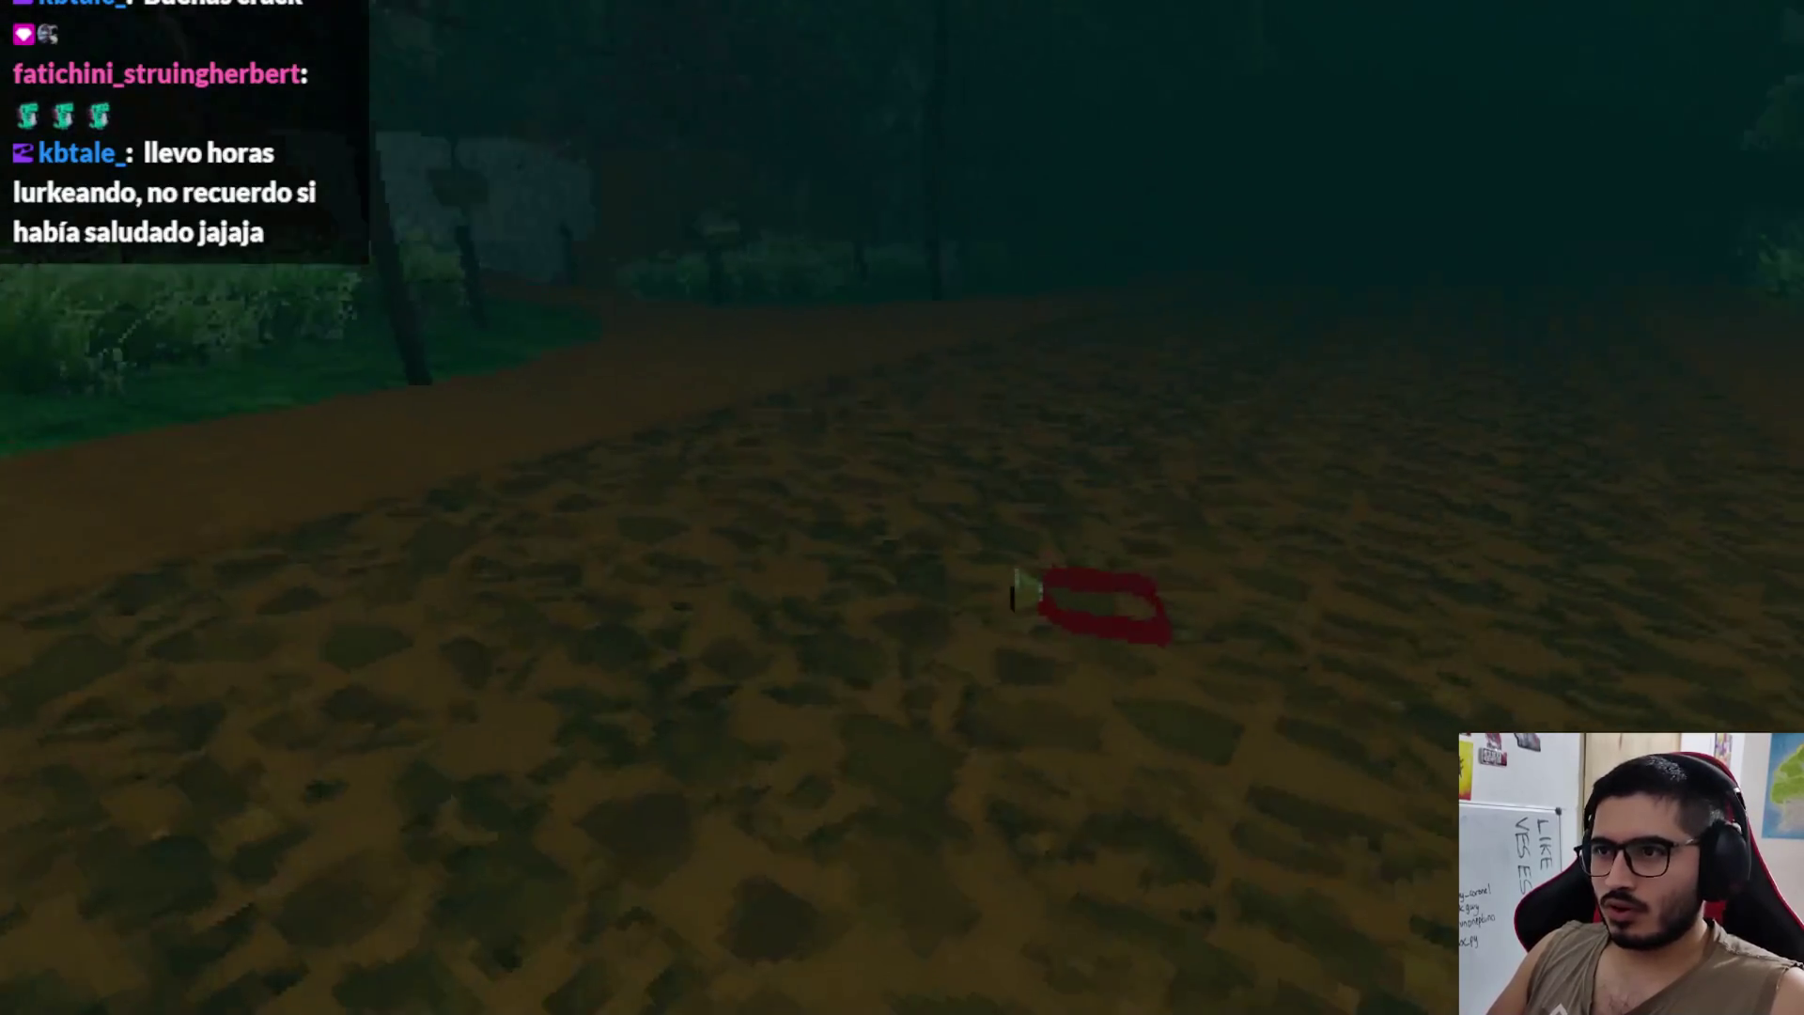
key(e)
key(Left)
key(e)
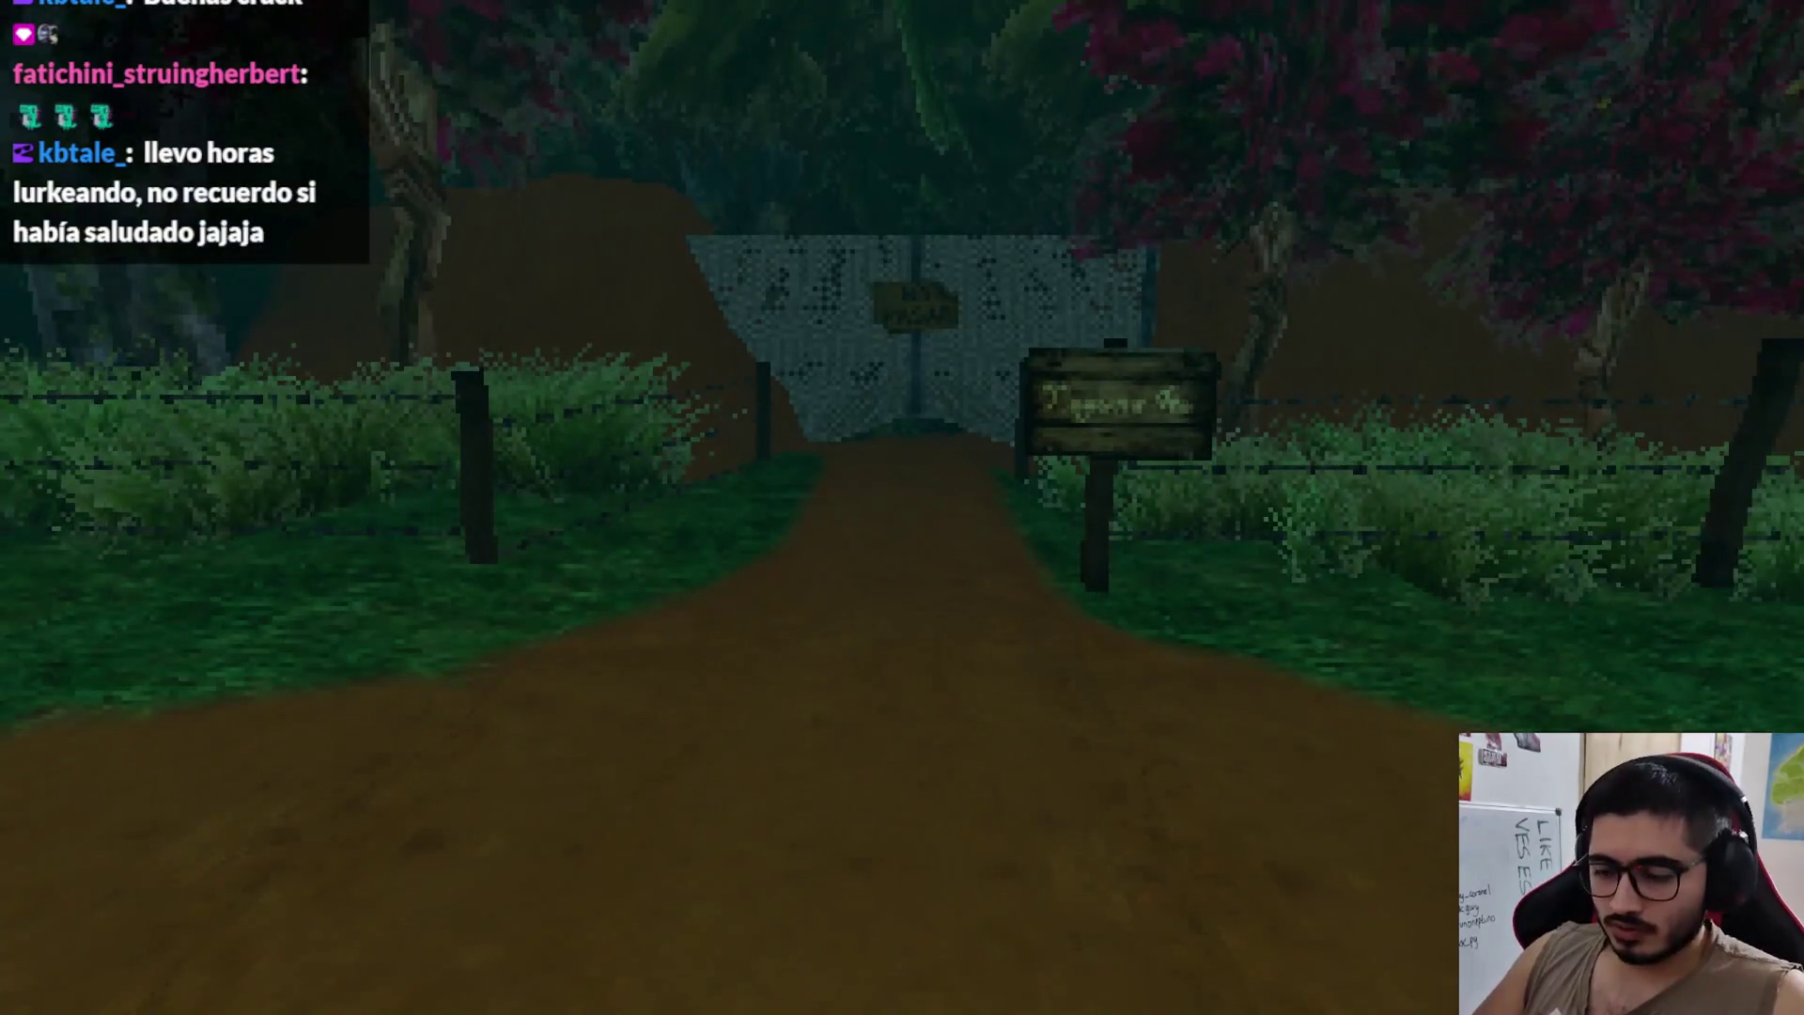
key(F8)
click(810, 375)
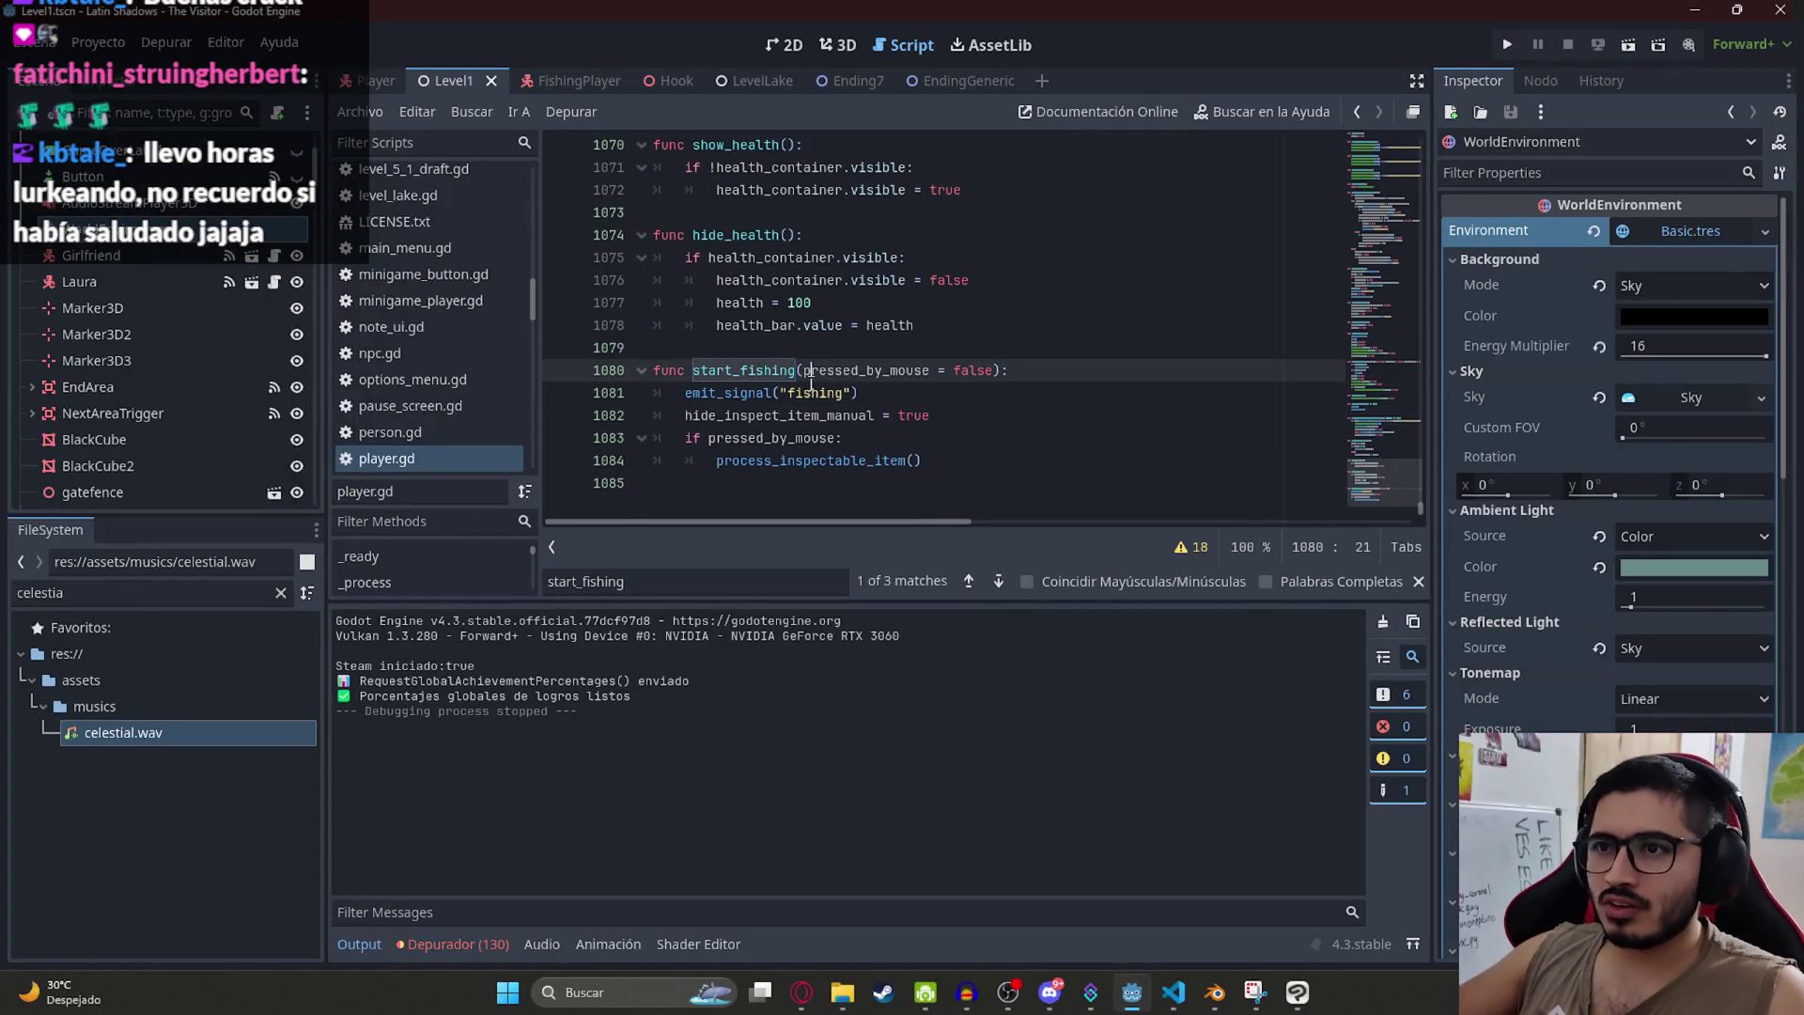
Step: Move the emit_signal("fishing") line to after process_inspectable_item() at the end of start_fishing
double_click(812, 395)
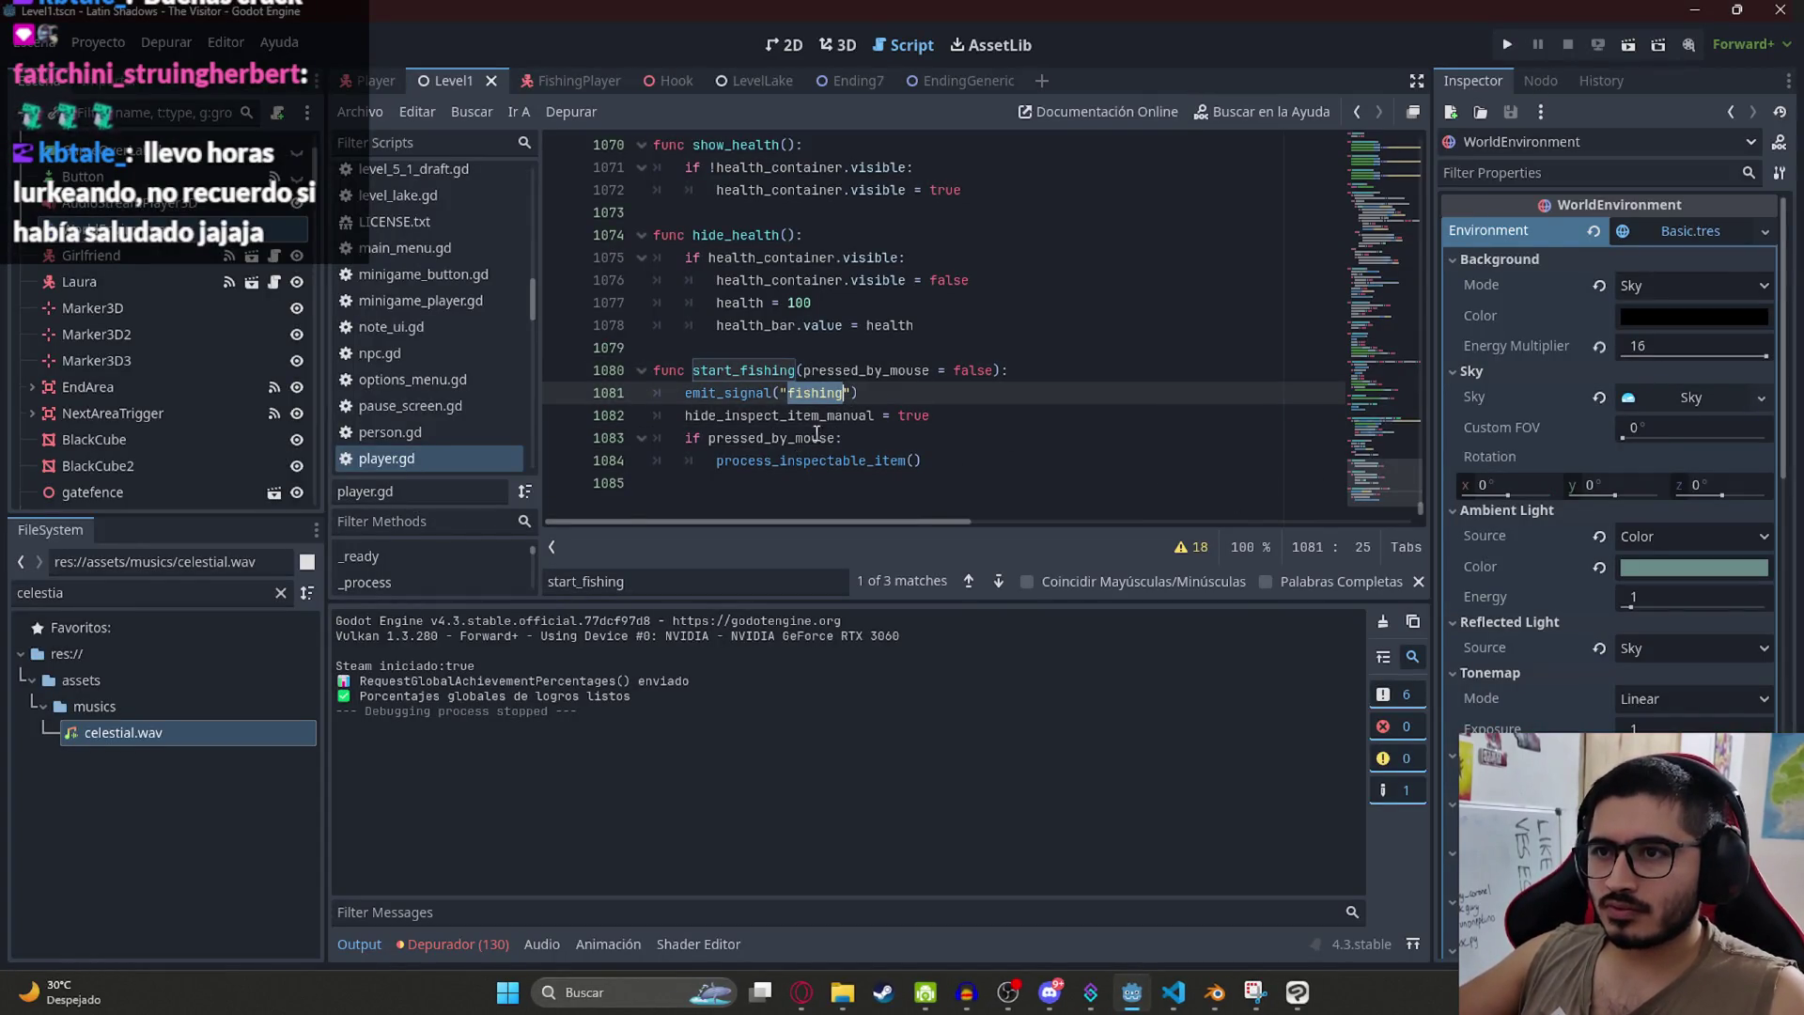
drag(870, 394, 685, 394)
key(ctrl+c)
key(BackSpace)
key(BackSpace)
key(BackSpace)
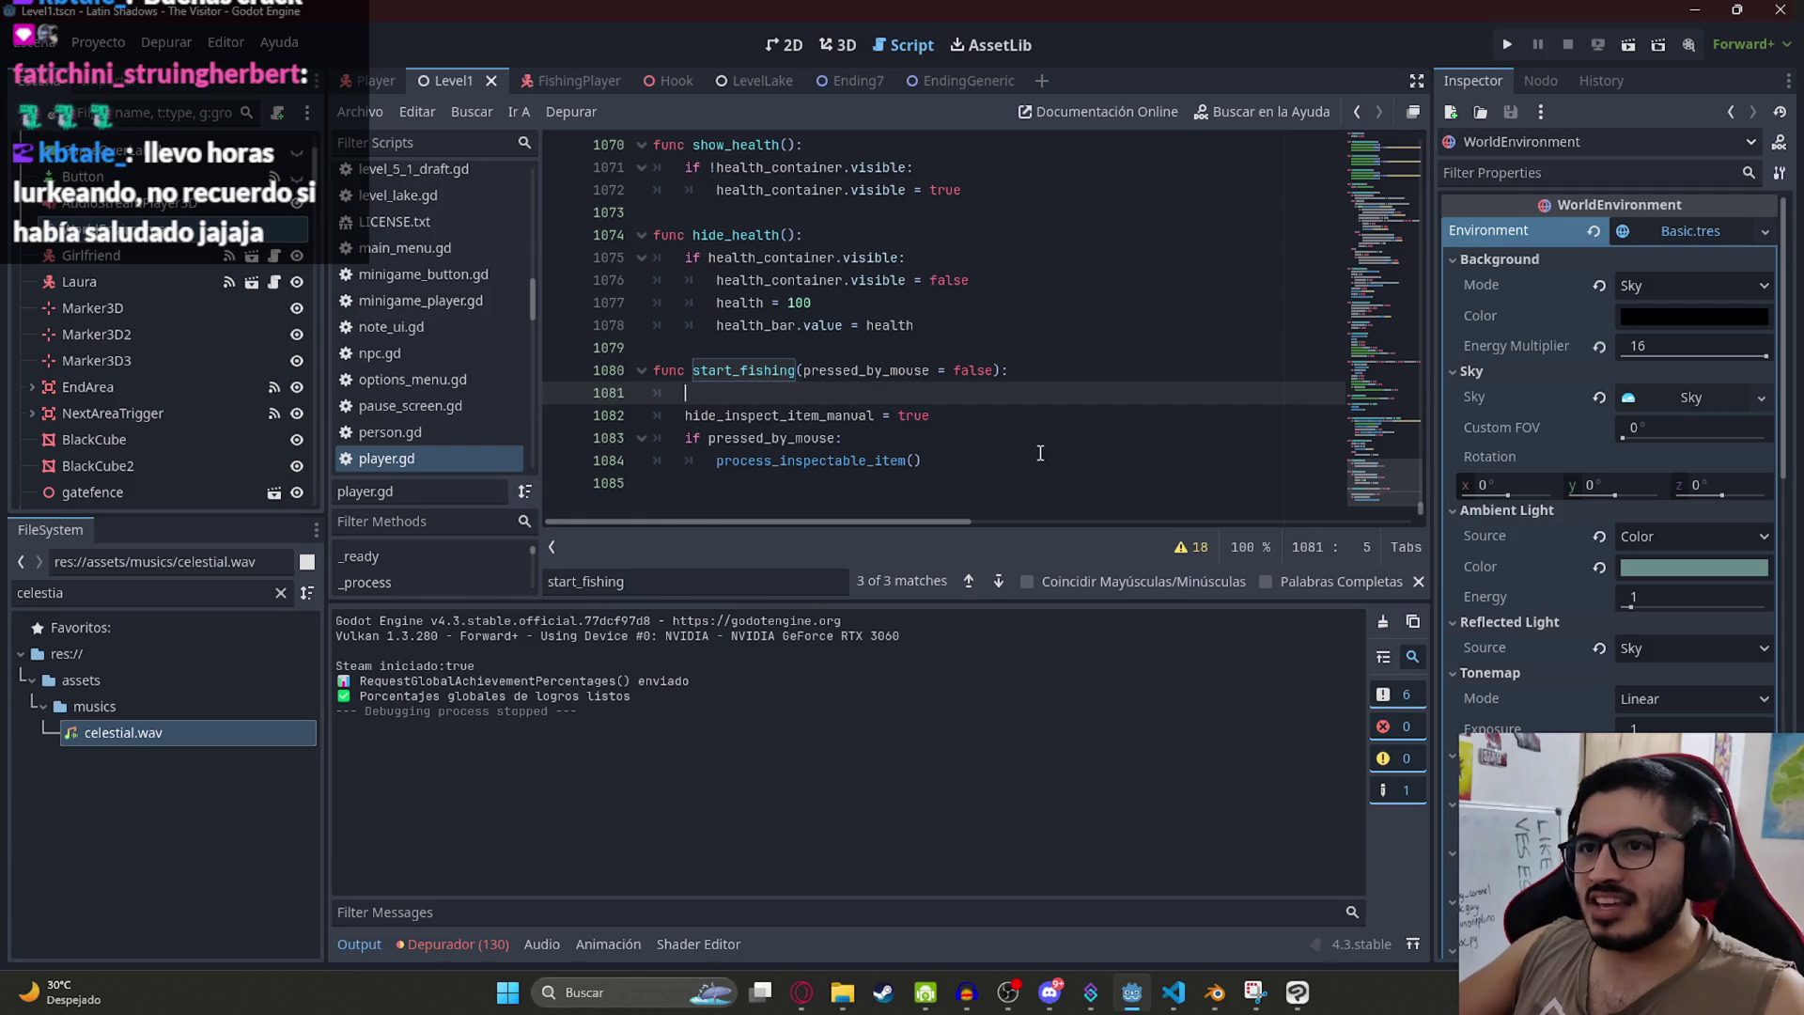
click(964, 432)
key(Return)
key(ctrl+v)
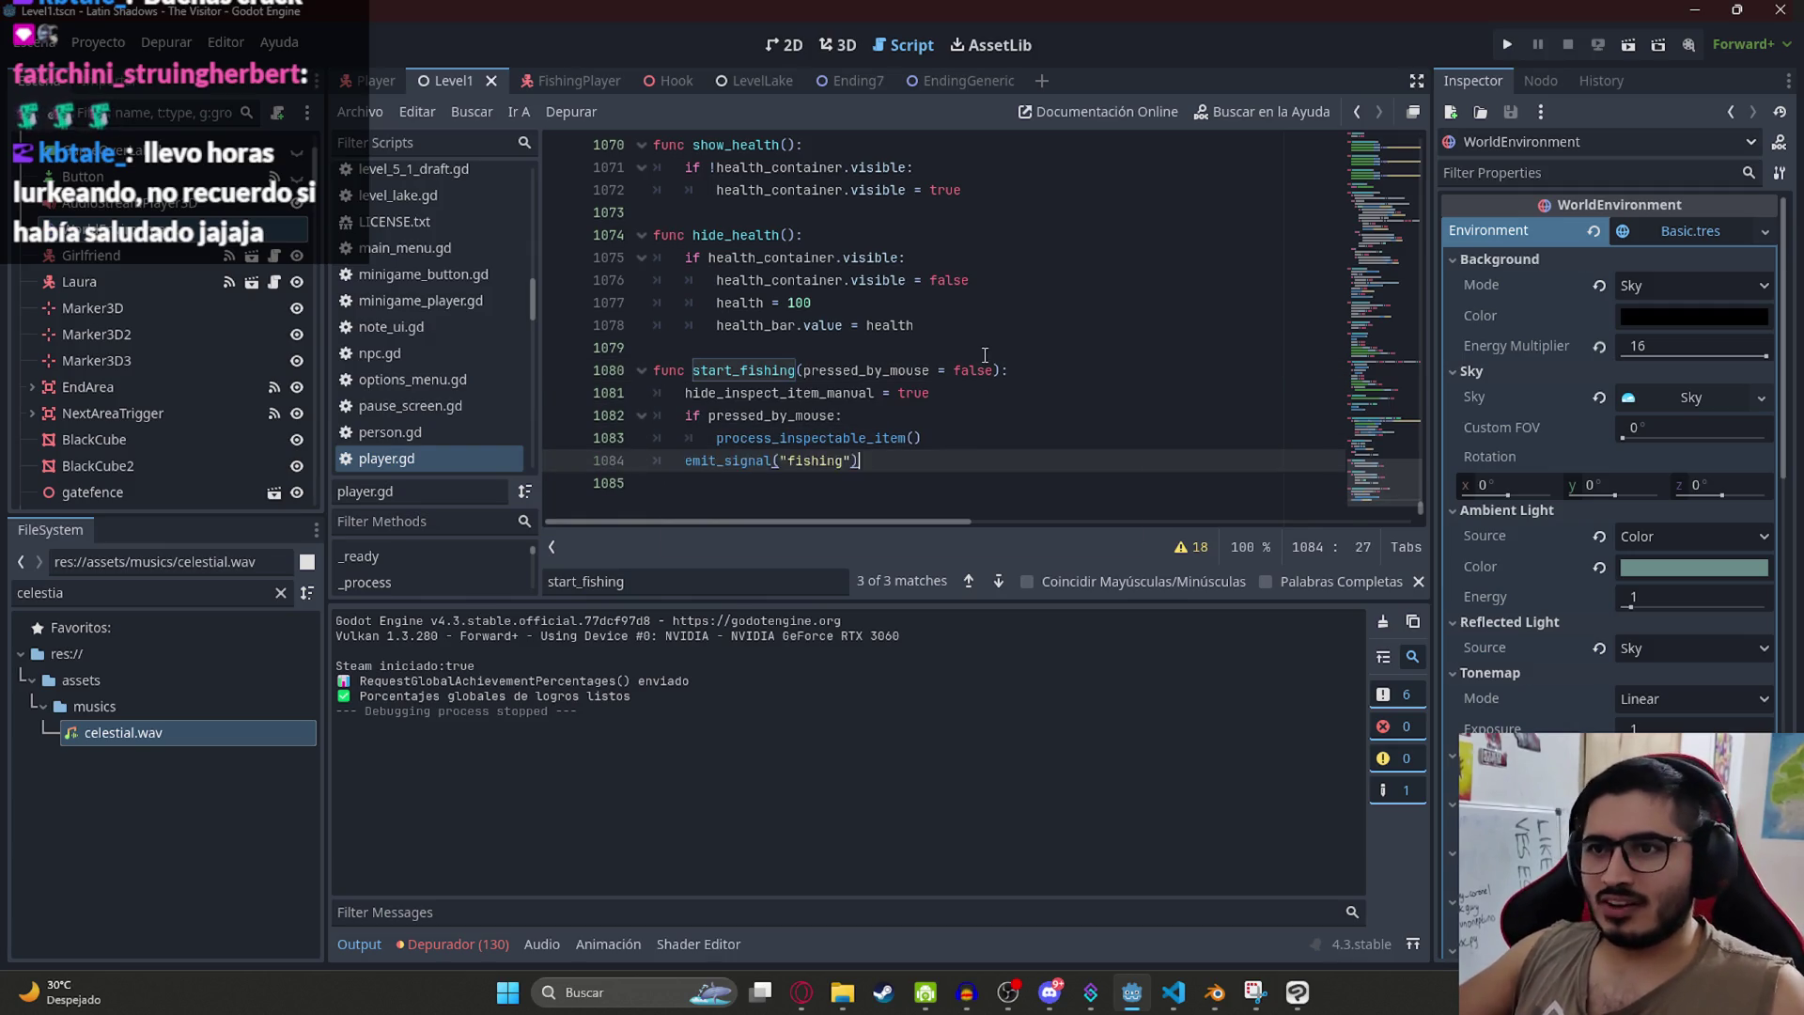
Step: Switch to the LevelLake scene and run the project with F5
right_click(723, 80)
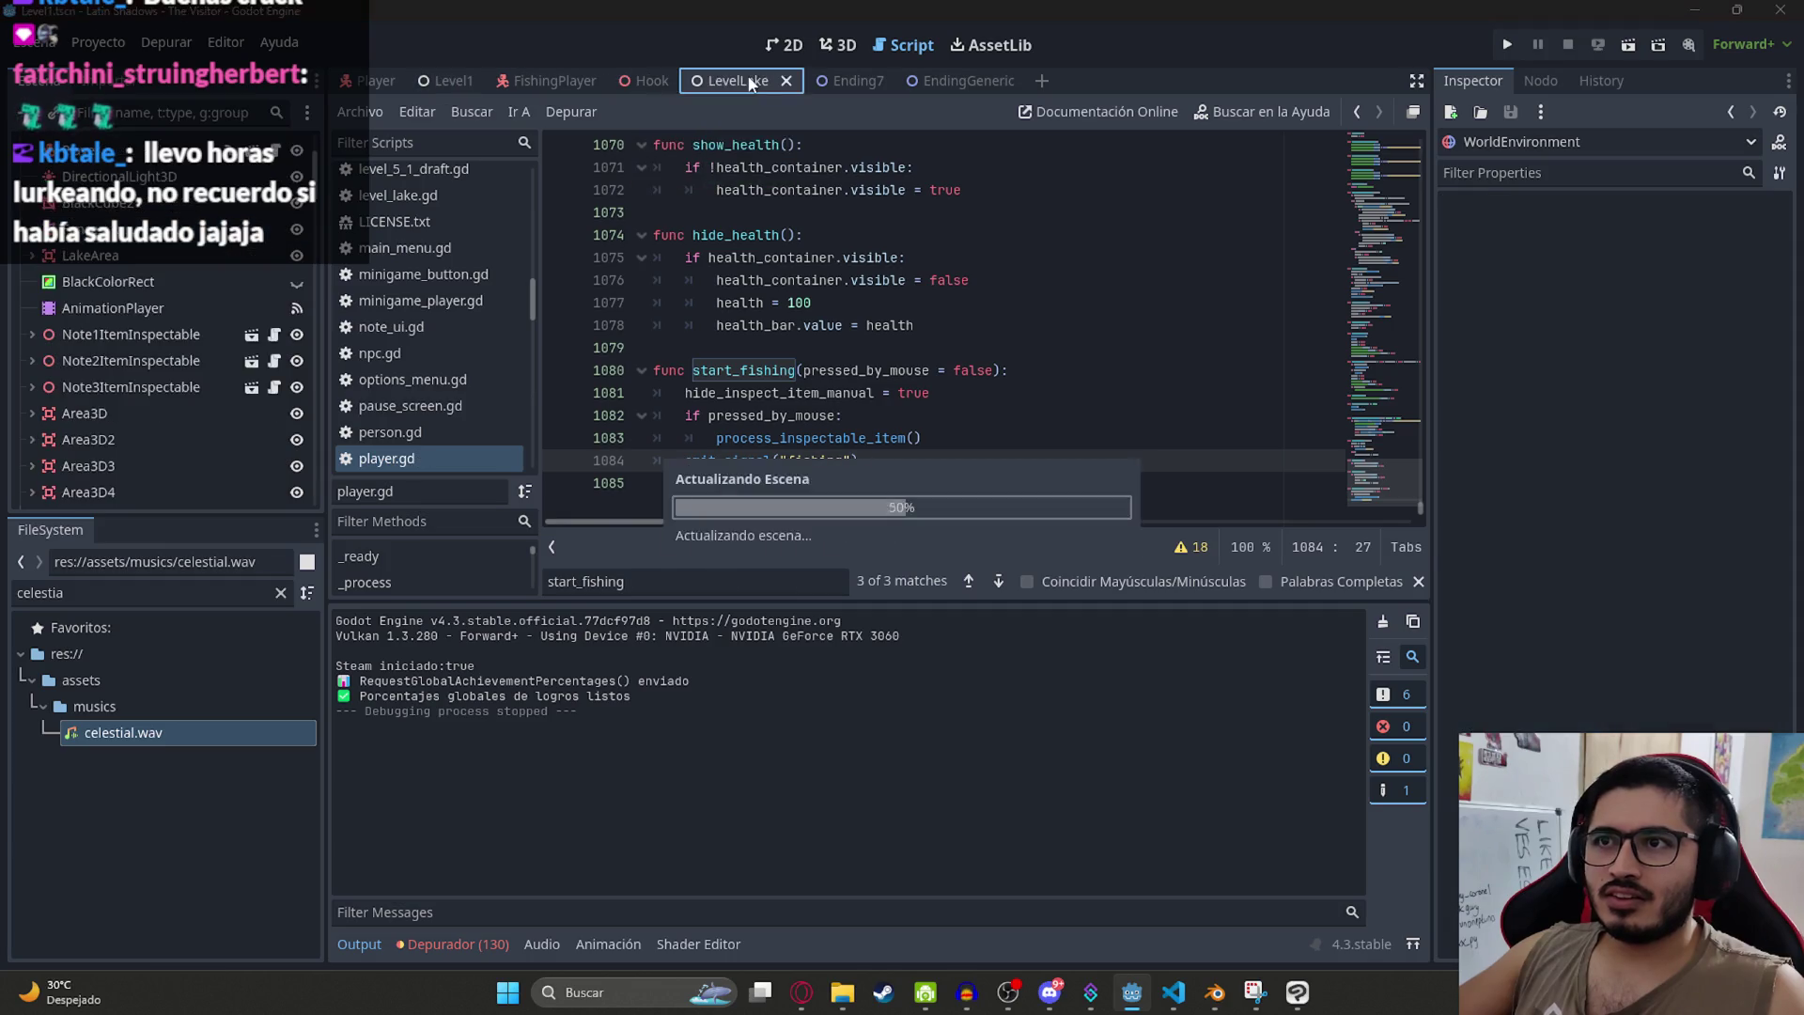
click(1137, 330)
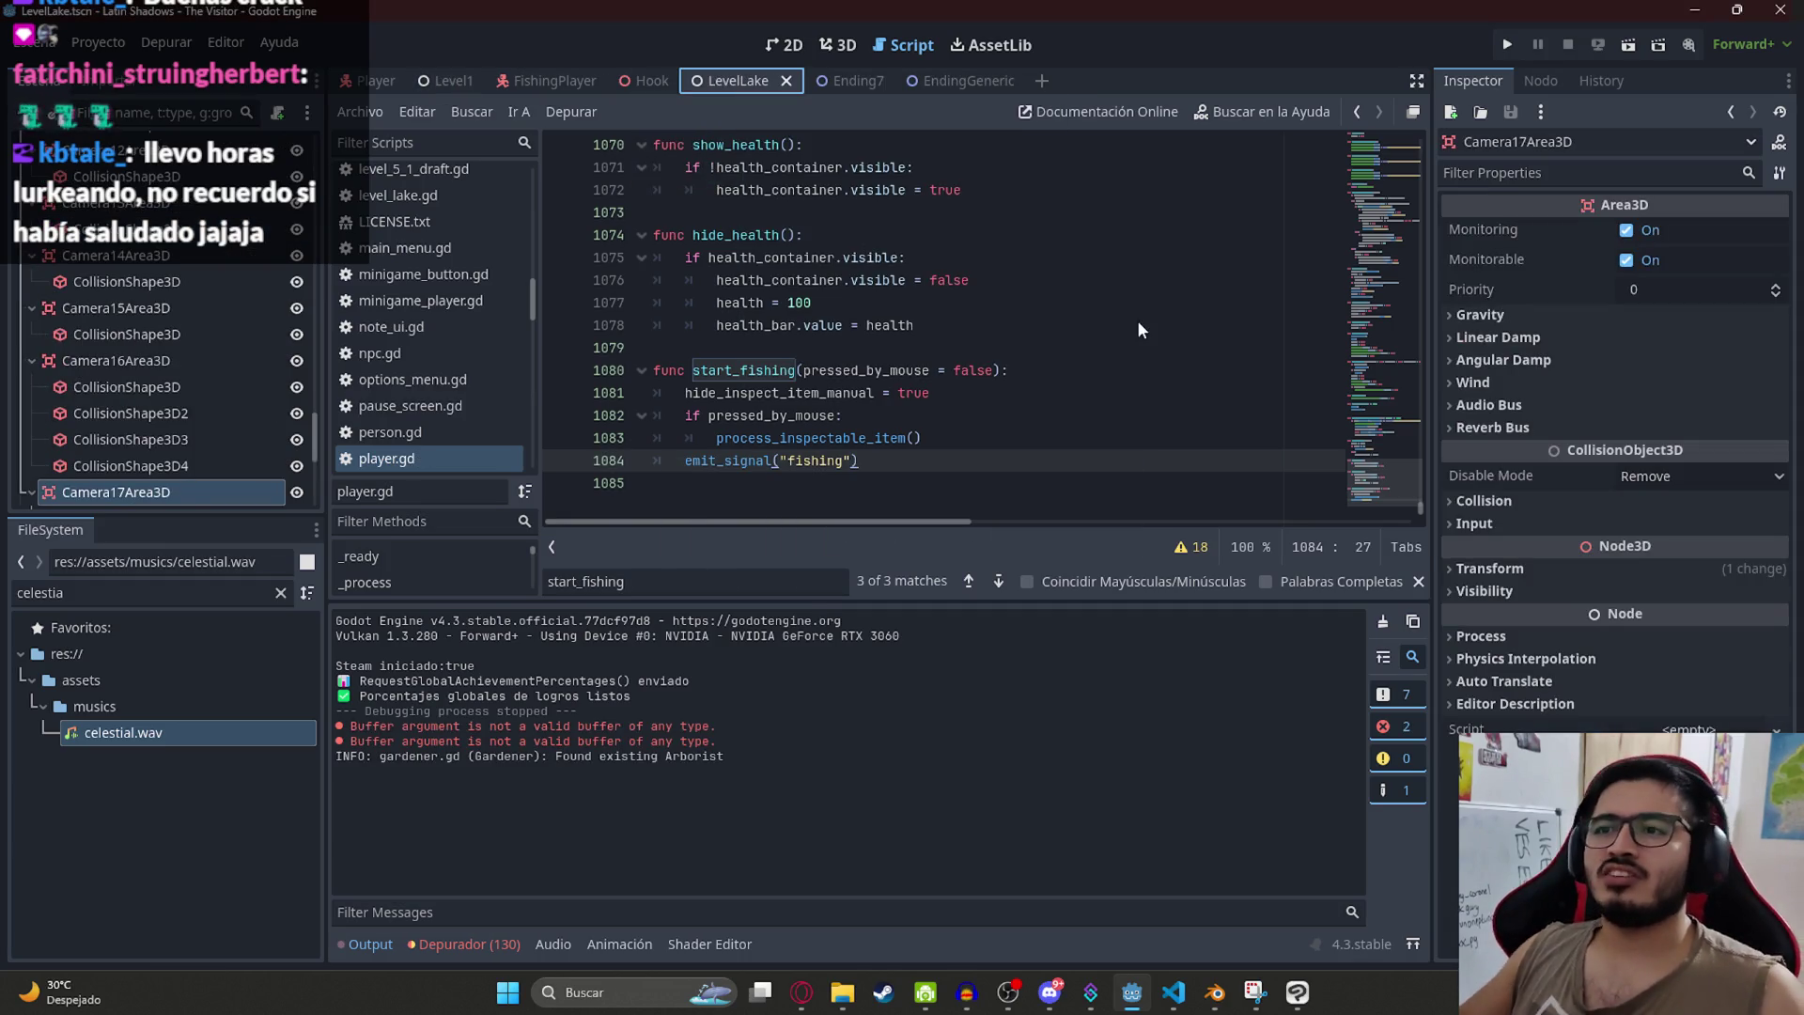
key(F5)
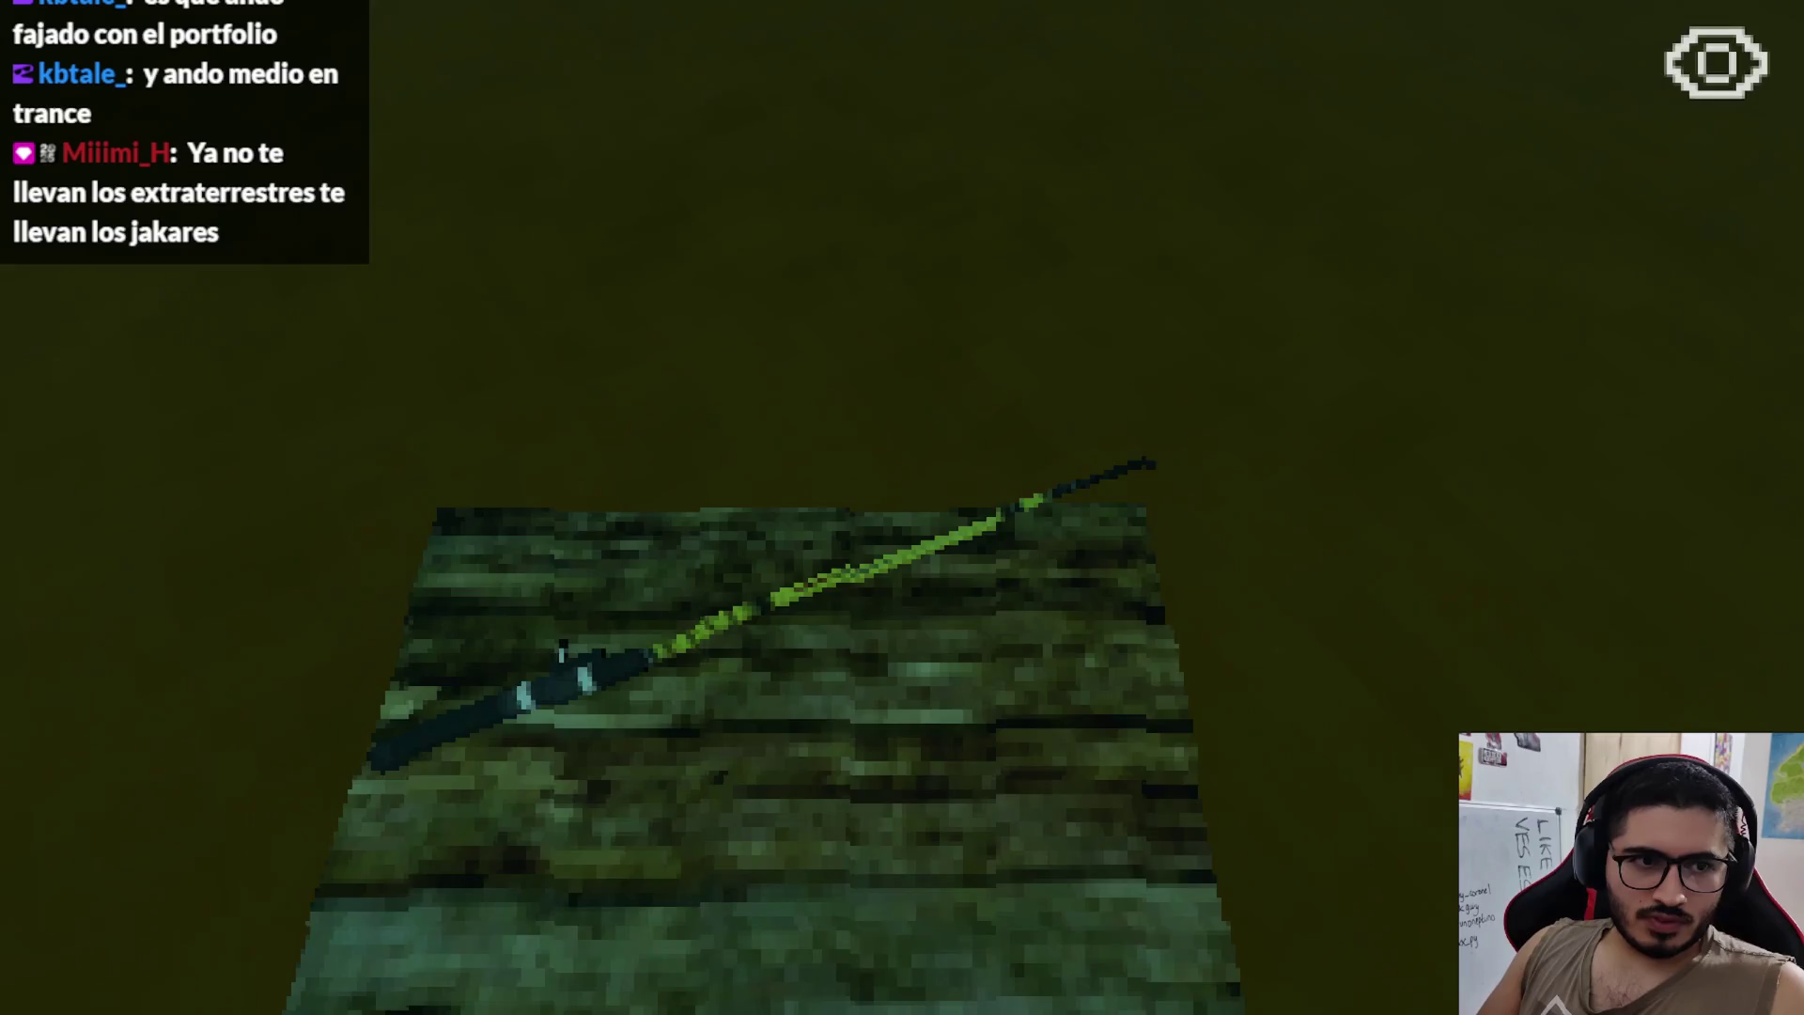
Step: Inspect the fishing rod in-game, close the game, and restore emit_signal("fishing") as start_fishing's first line
key(e)
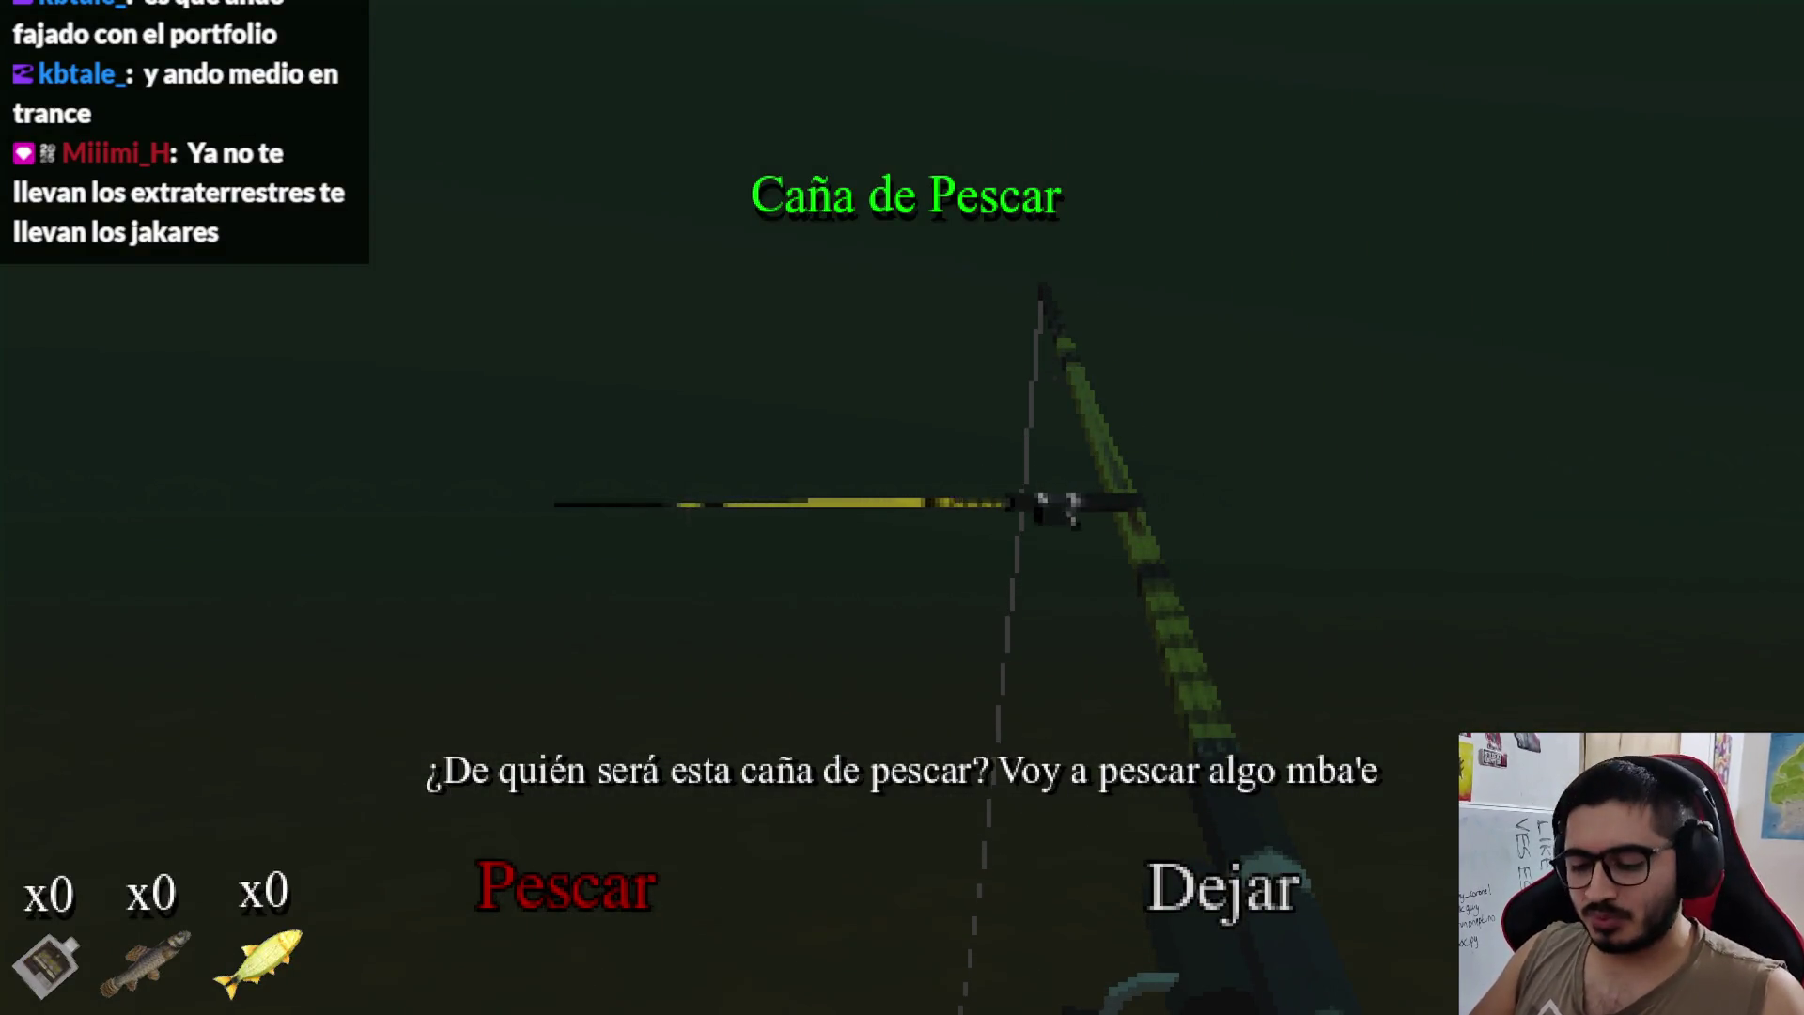
key(alt+F4)
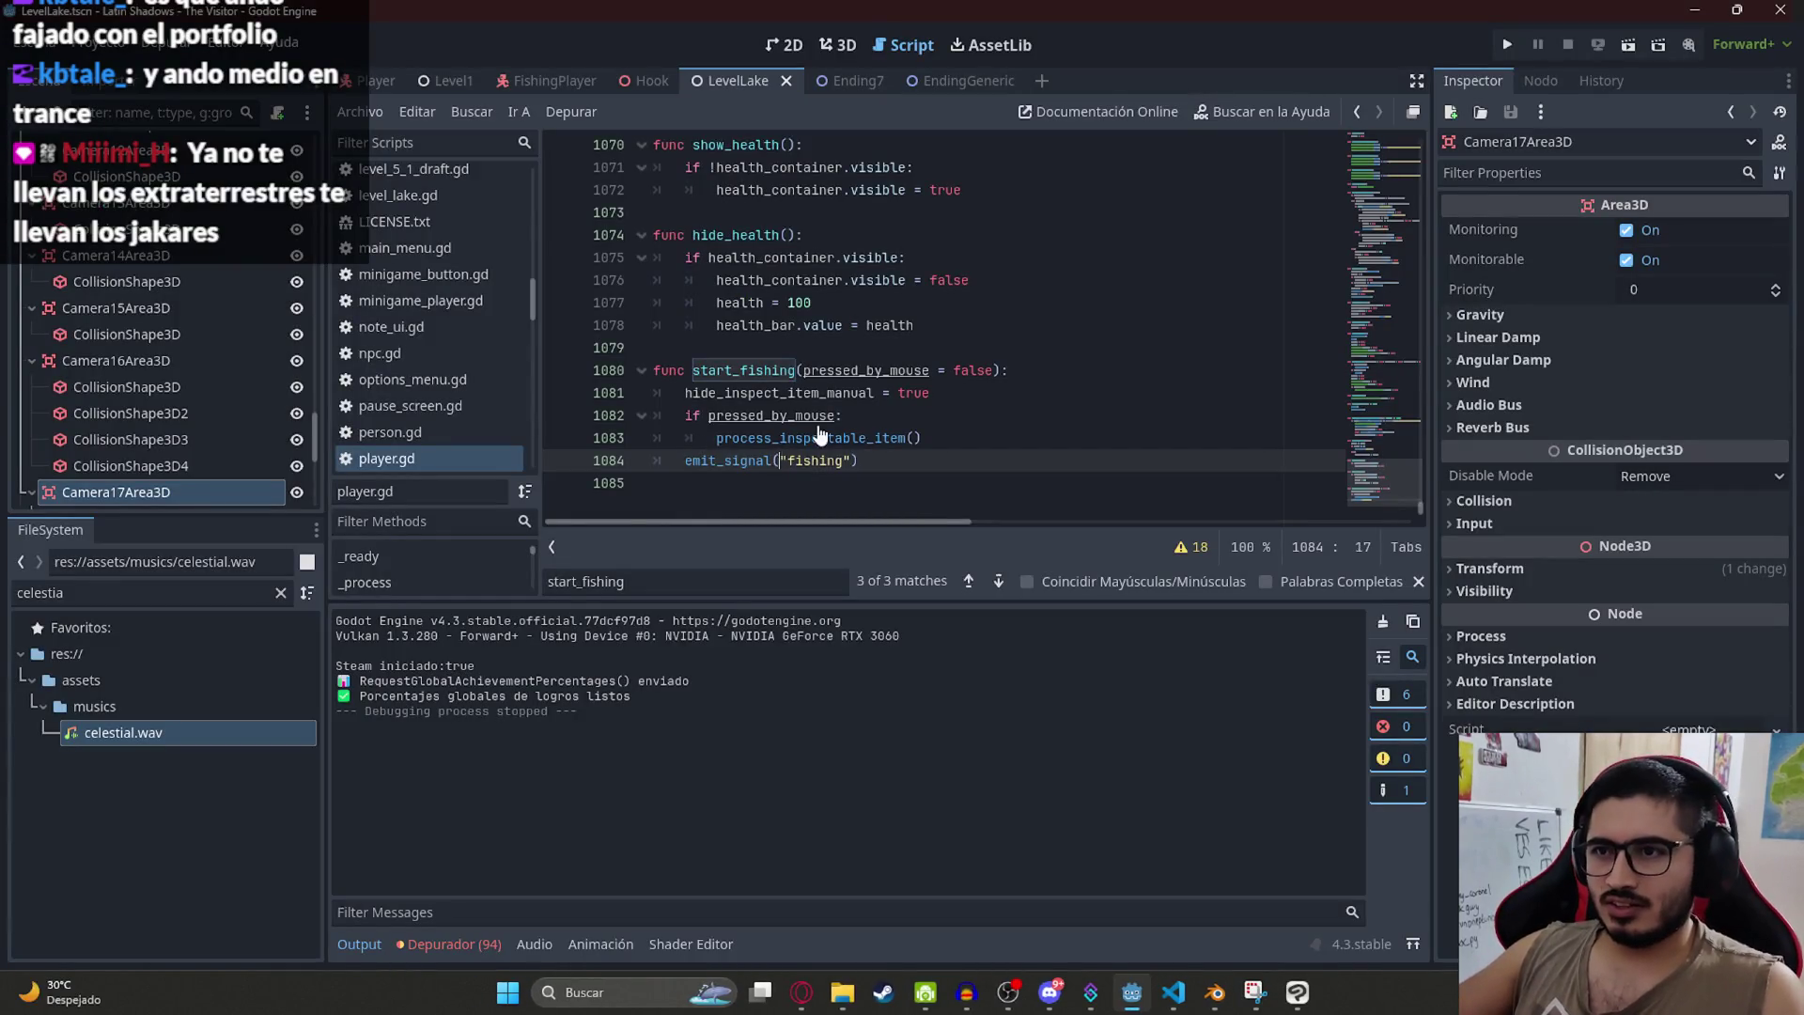
key(alt+Up)
key(alt+Up)
key(alt+Up)
click(838, 371)
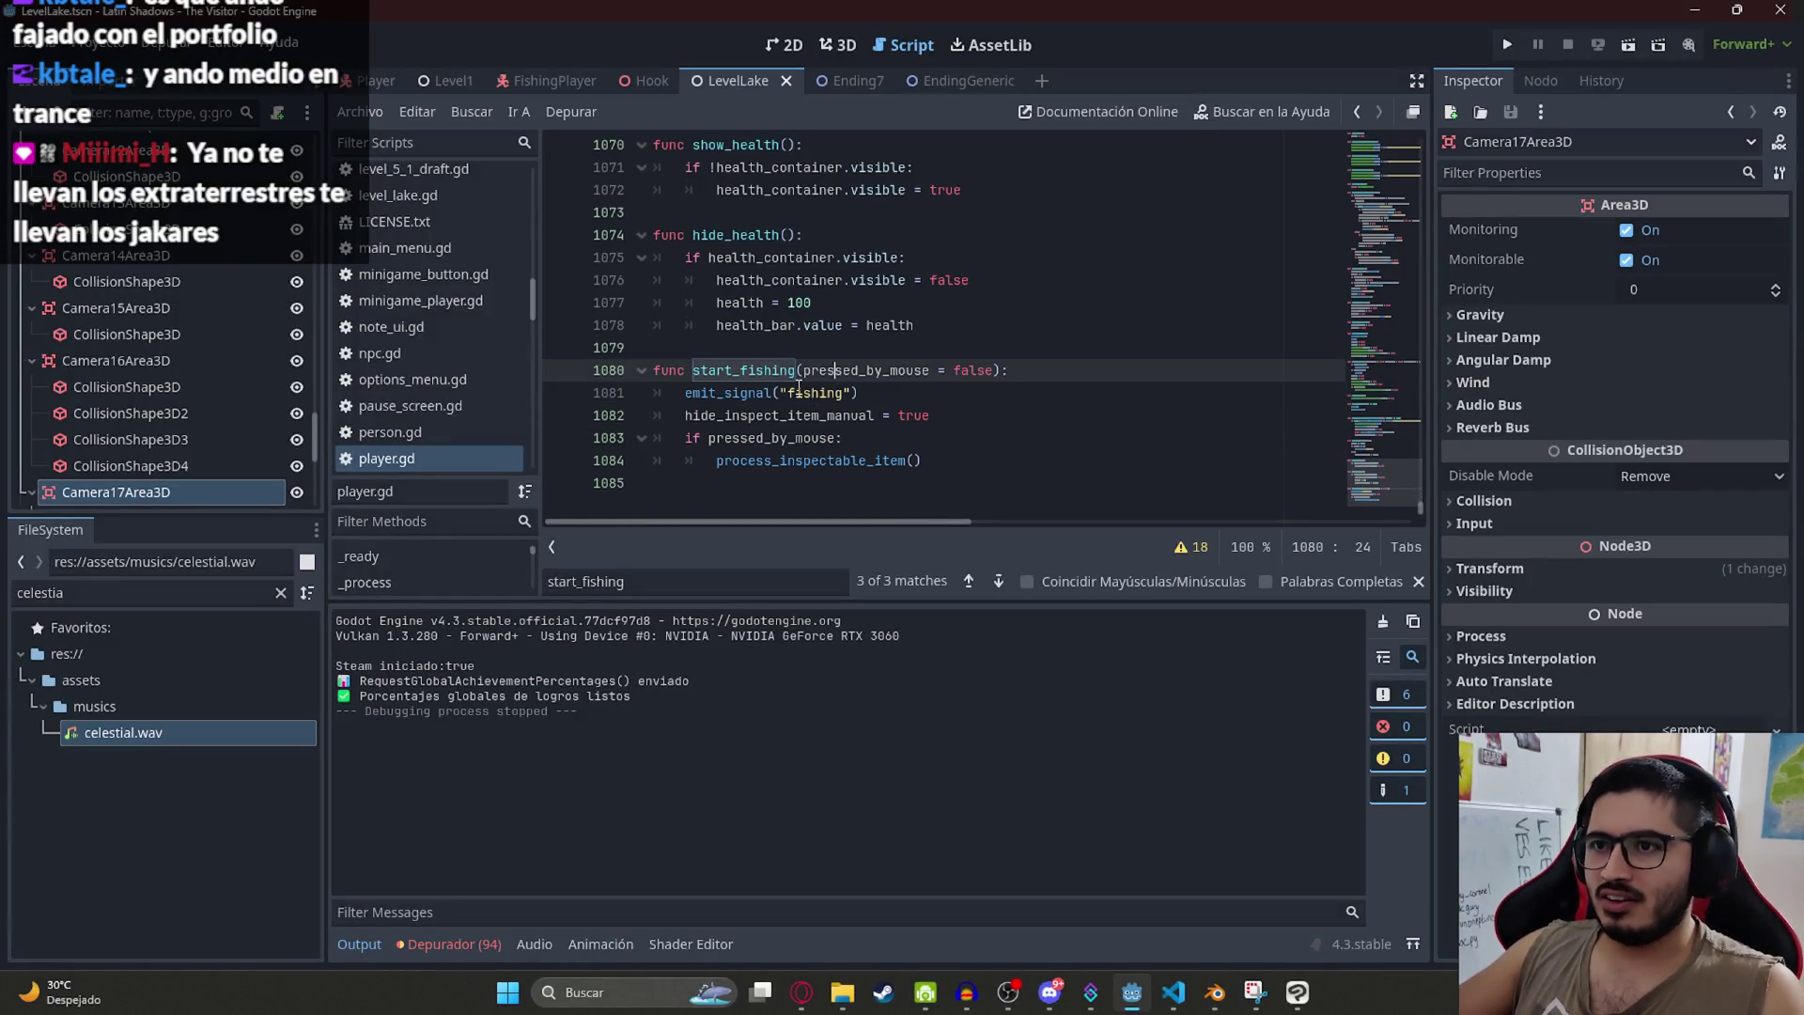
double_click(811, 392)
click(772, 416)
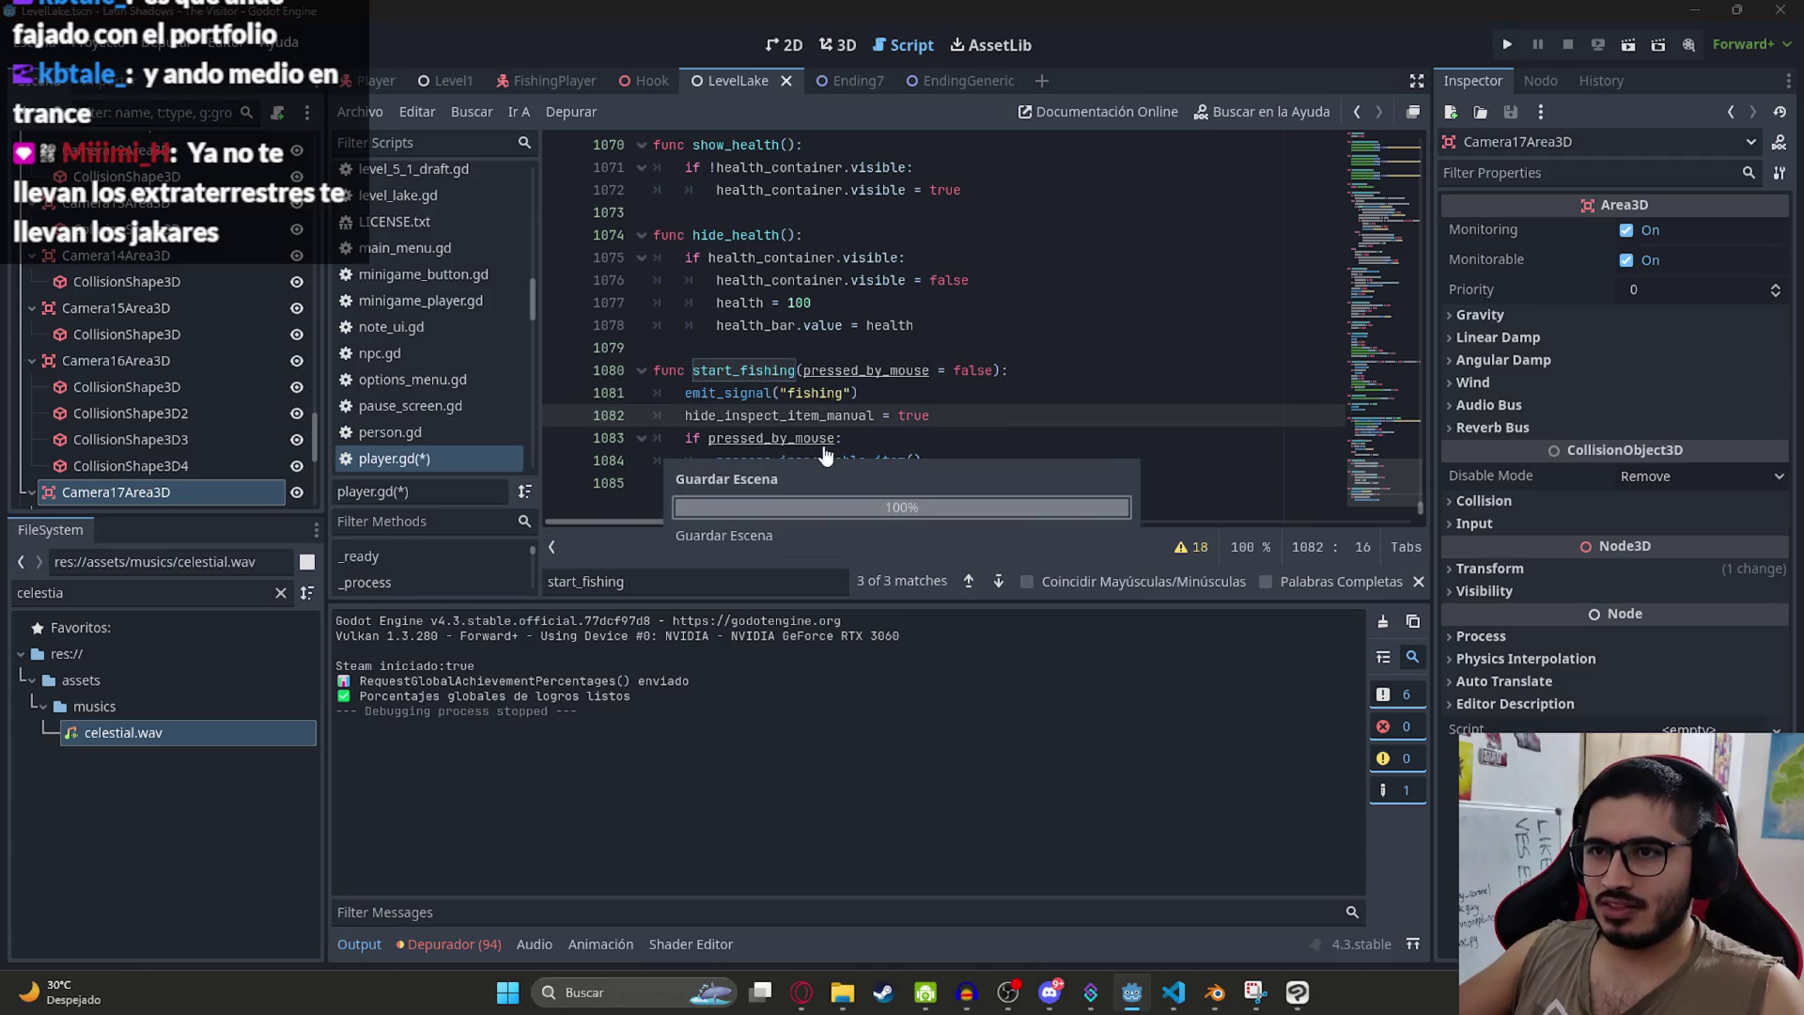
Step: Save player.gd and review the hide_inspect_item_manual check in process_inspectable_item
key(ctrl+s)
ctrl+click(787, 467)
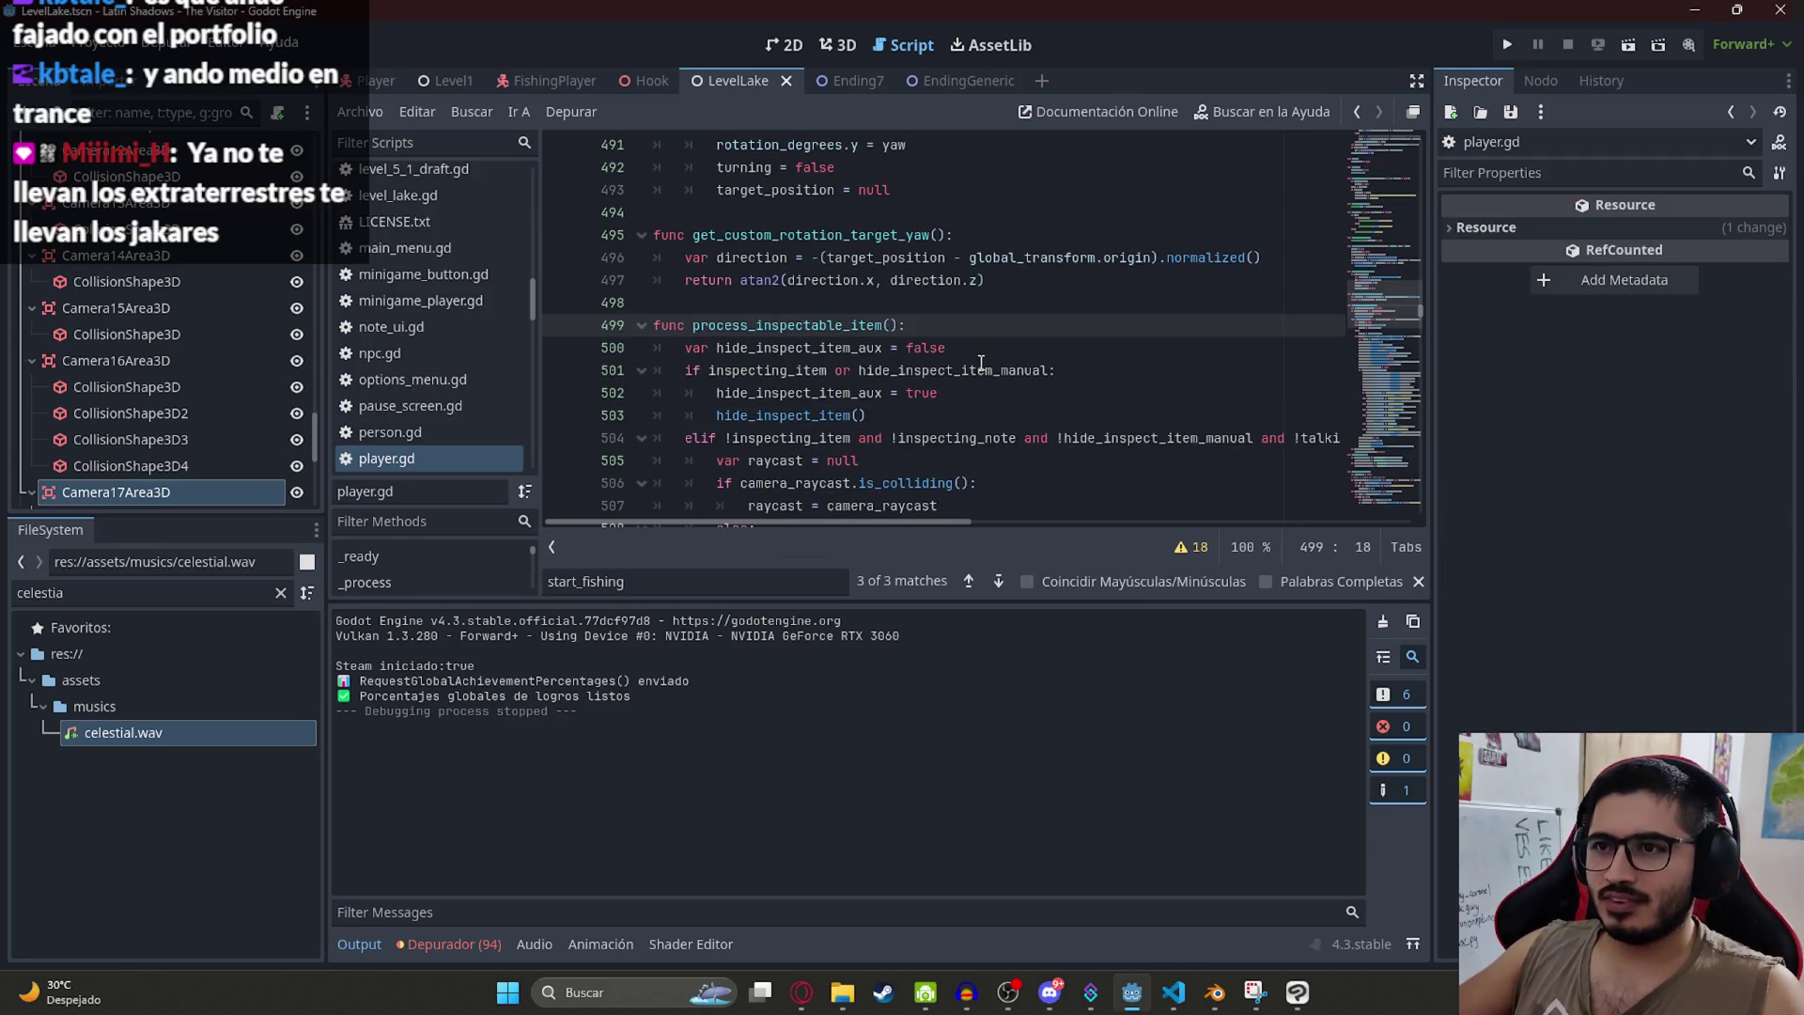
double_click(799, 347)
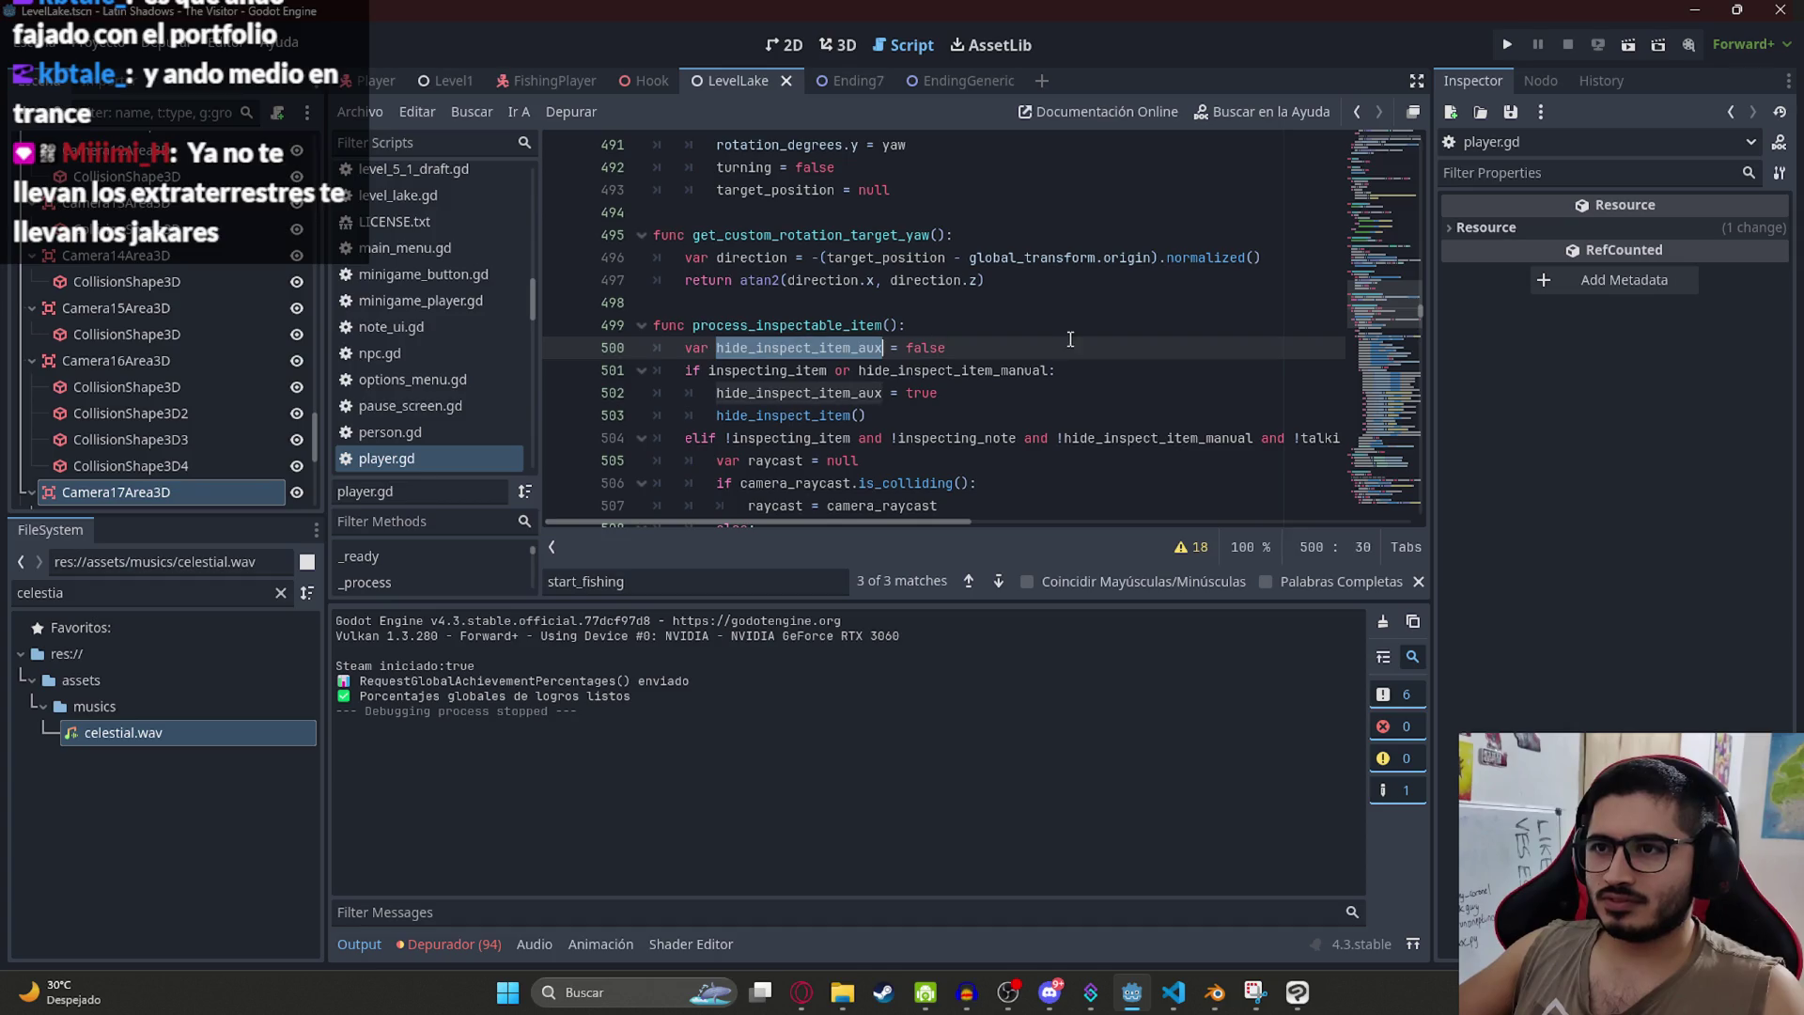
double_click(824, 414)
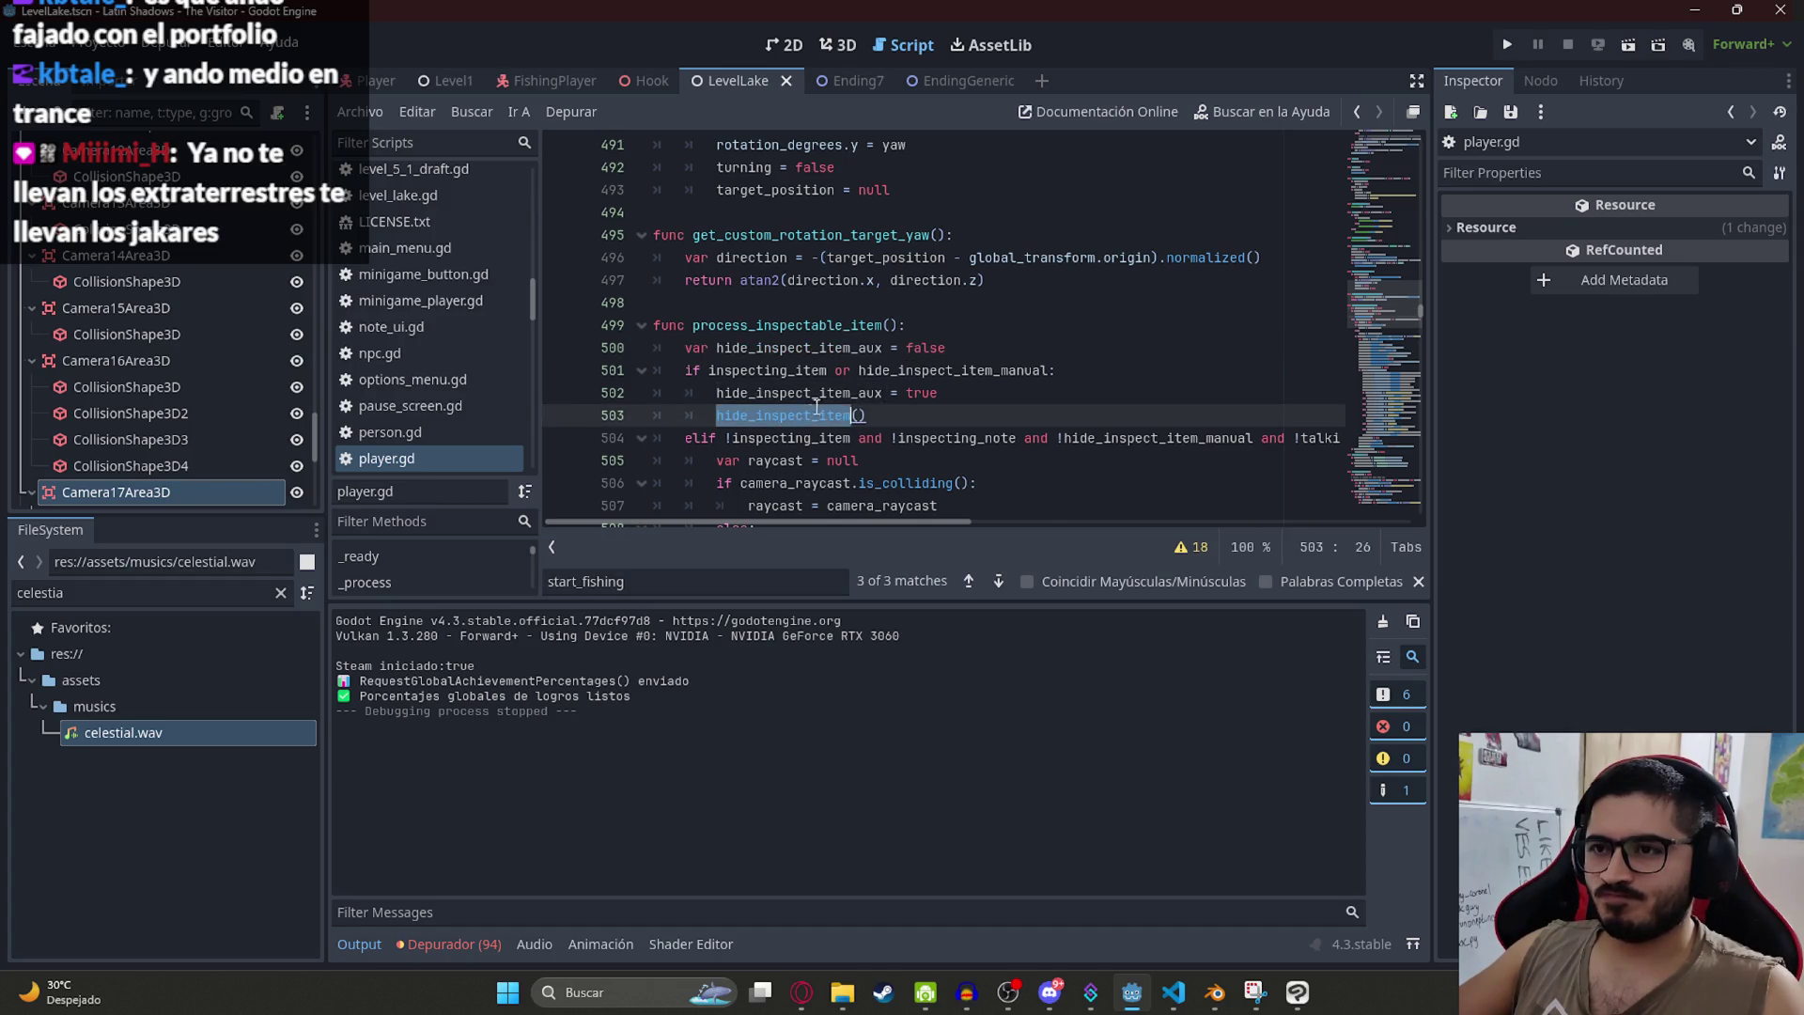
scroll(848, 359, down, 1)
click(796, 303)
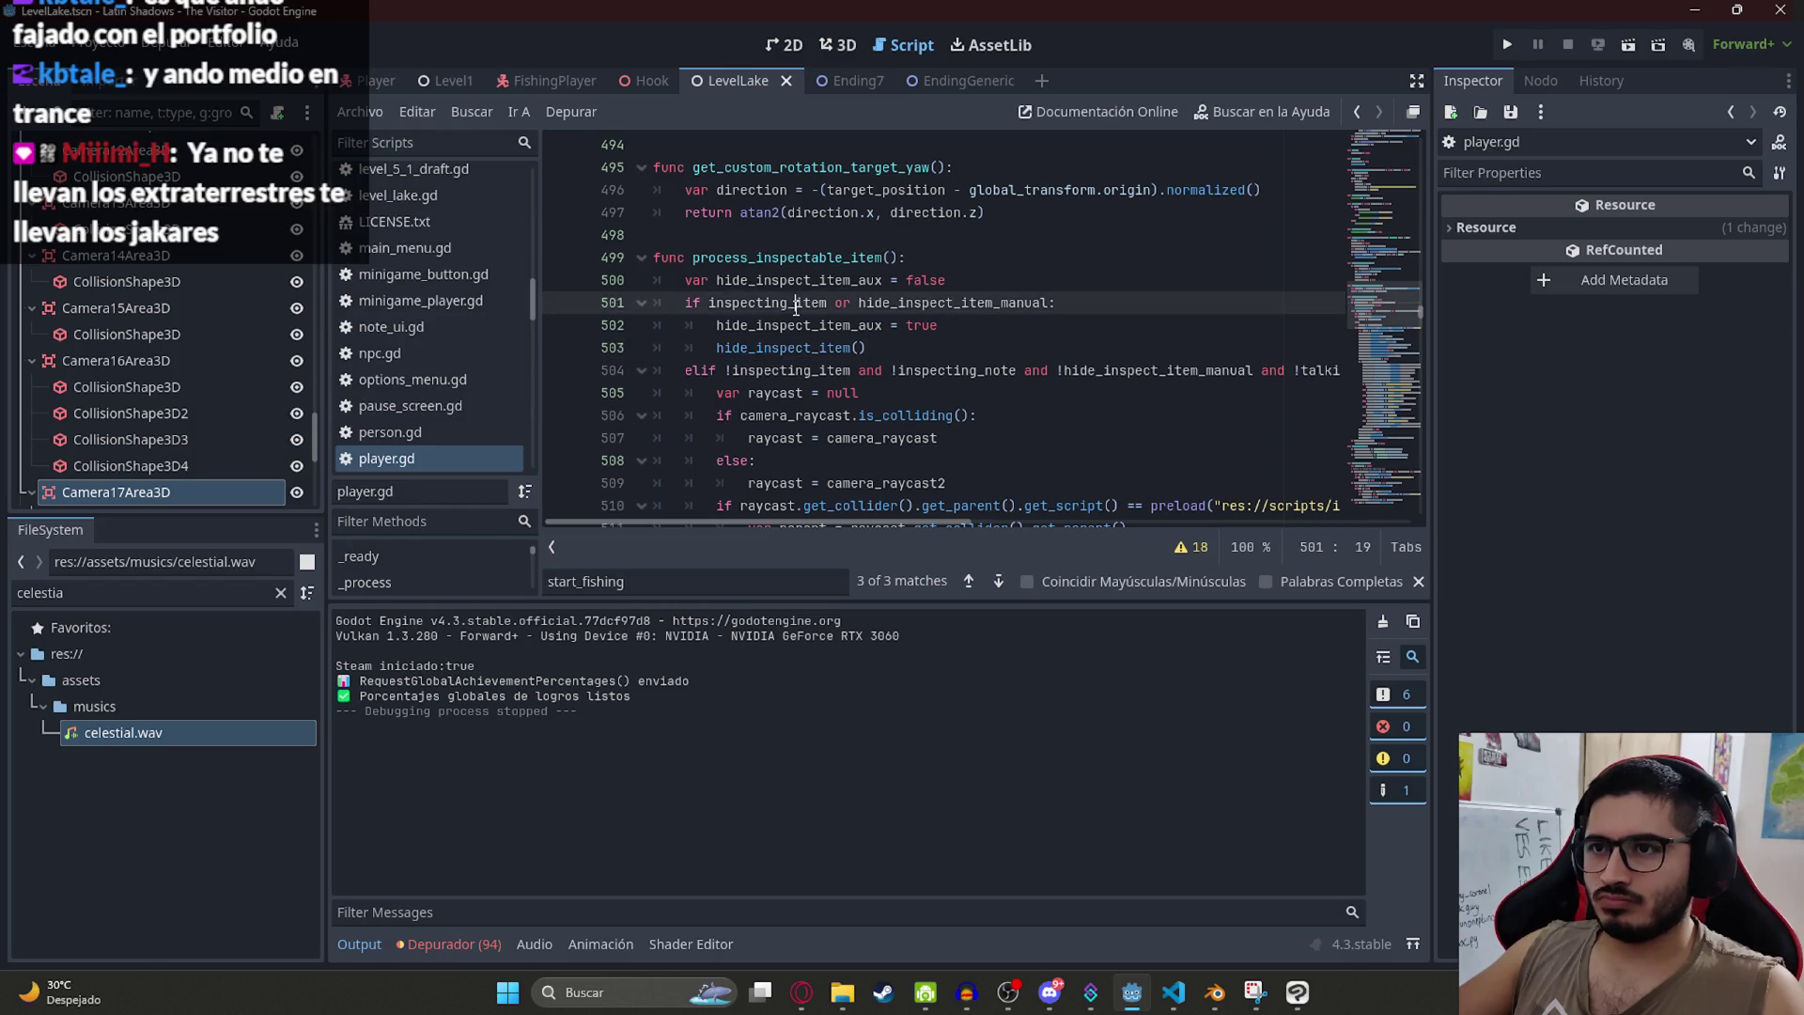
double_click(939, 303)
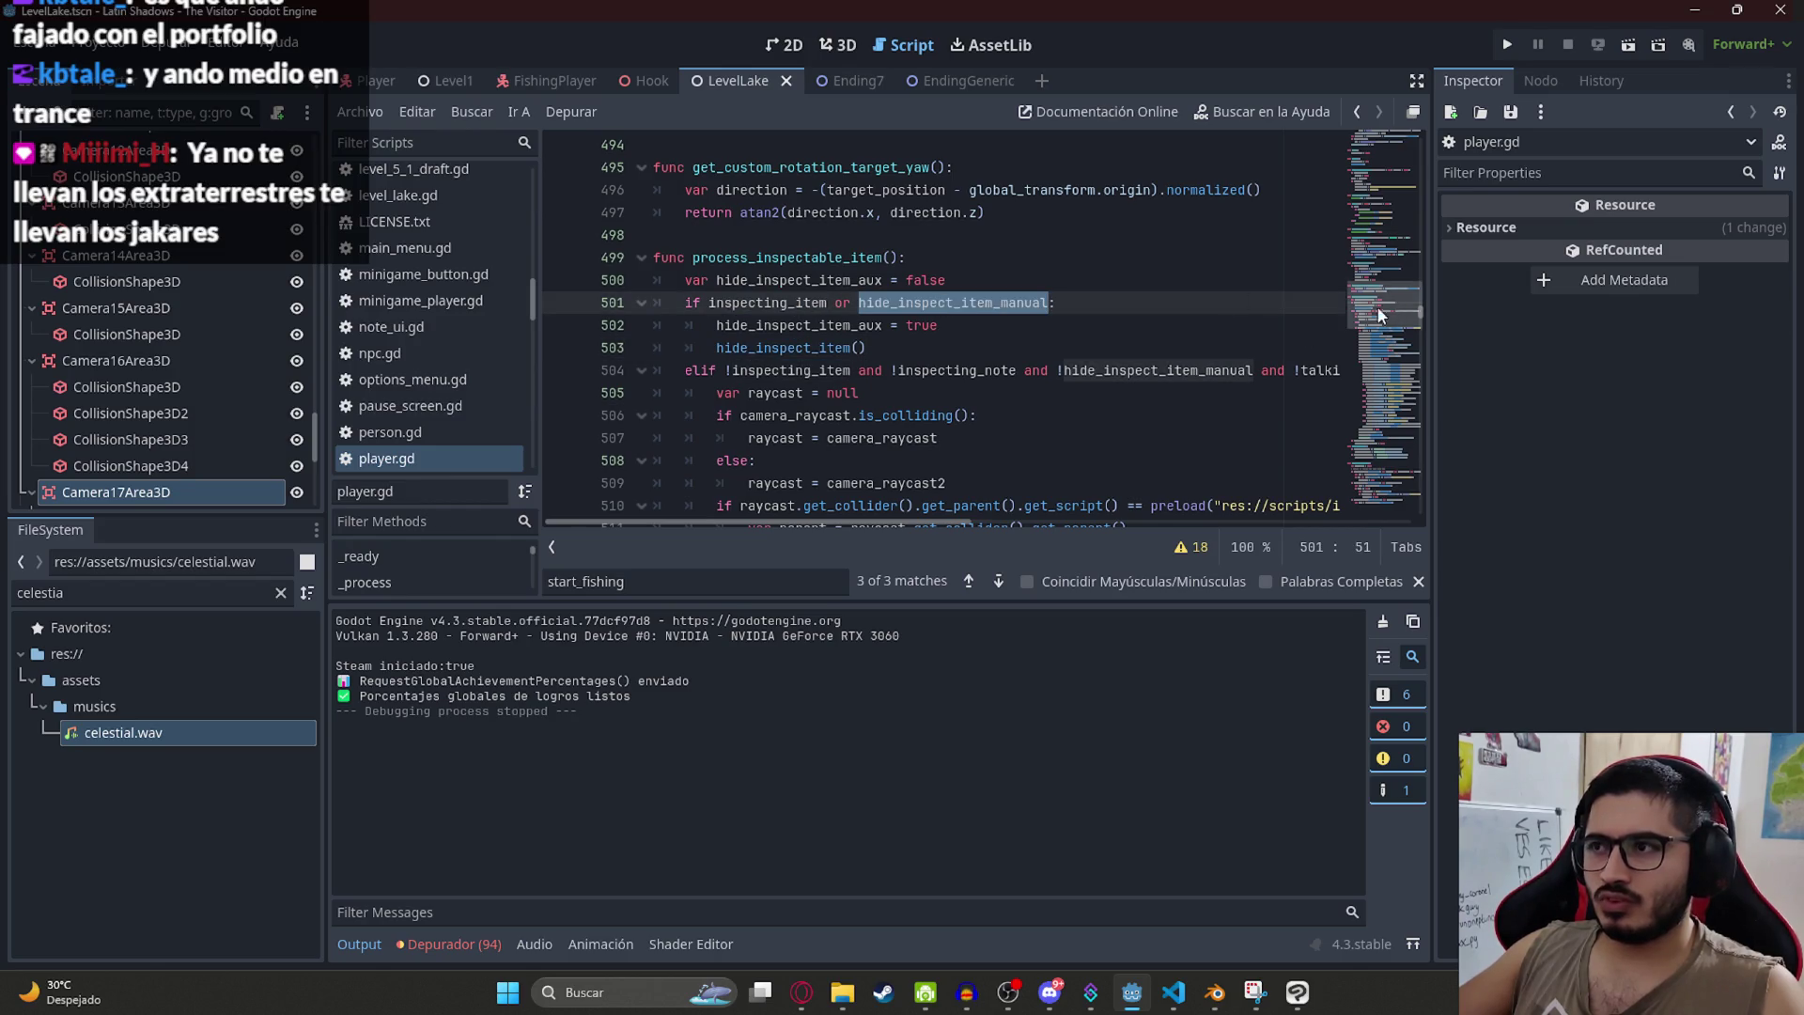
click(1376, 385)
drag(1375, 385, 1384, 498)
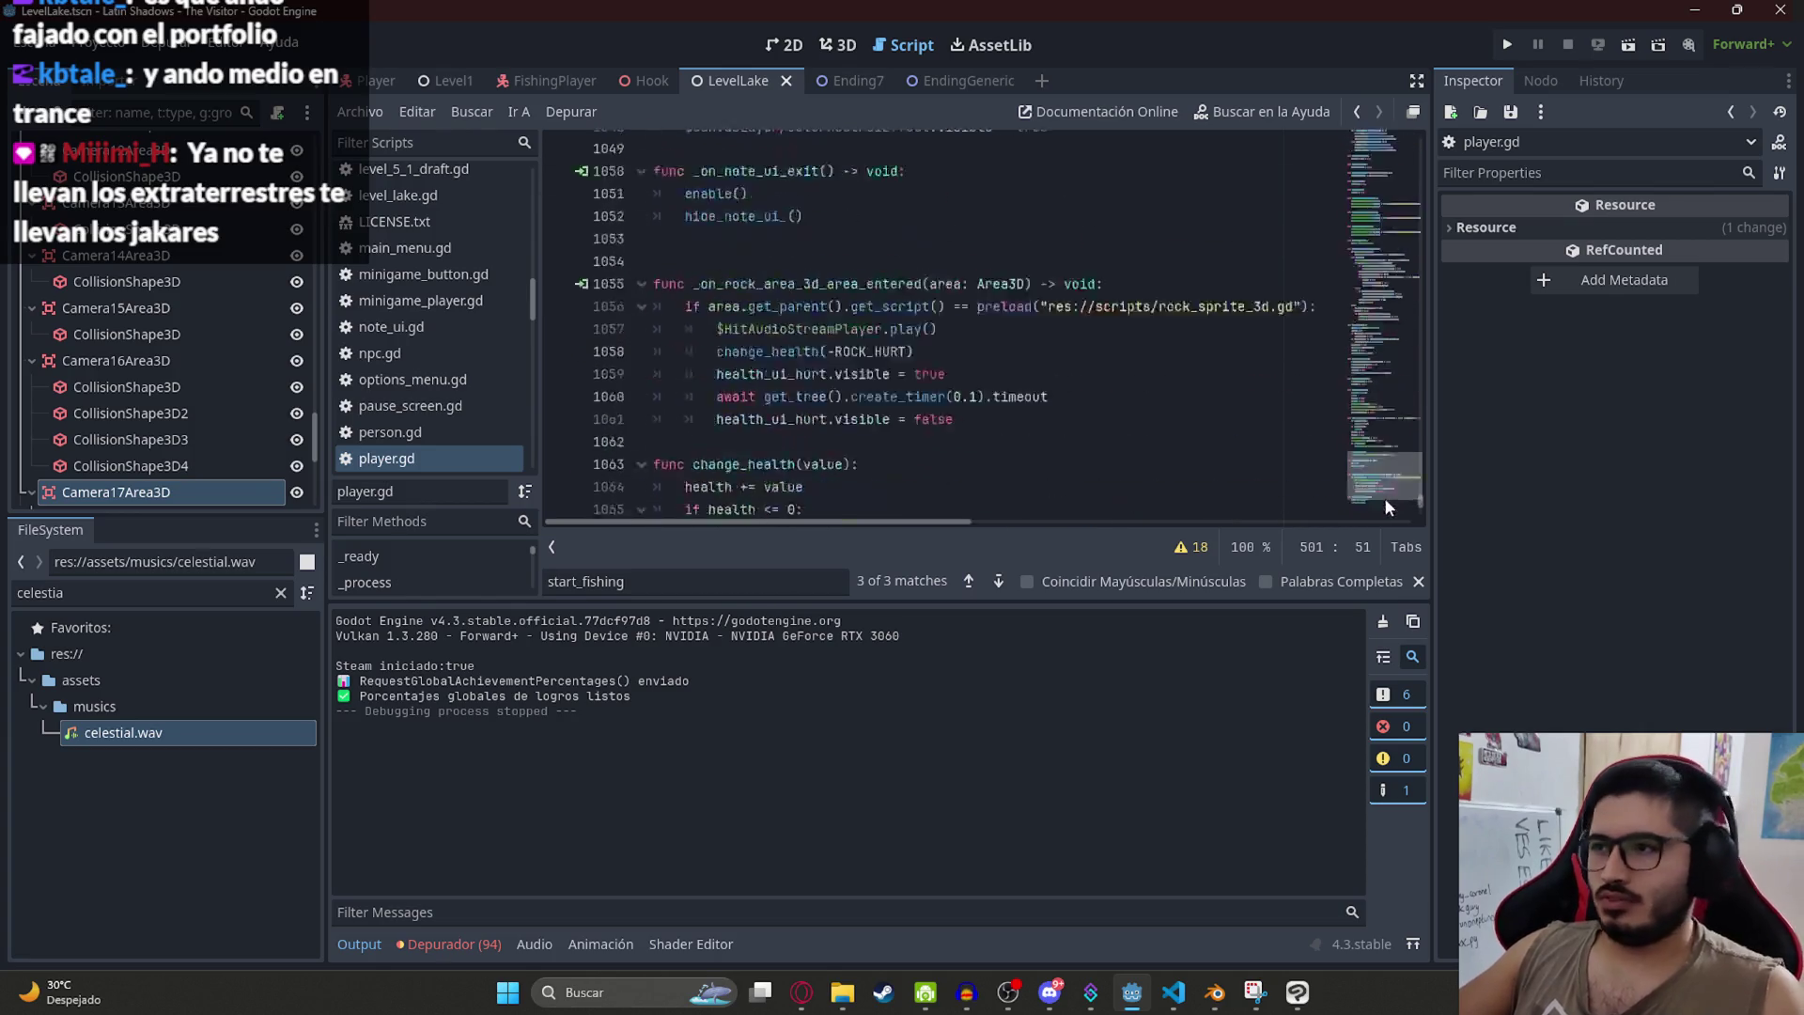
click(850, 437)
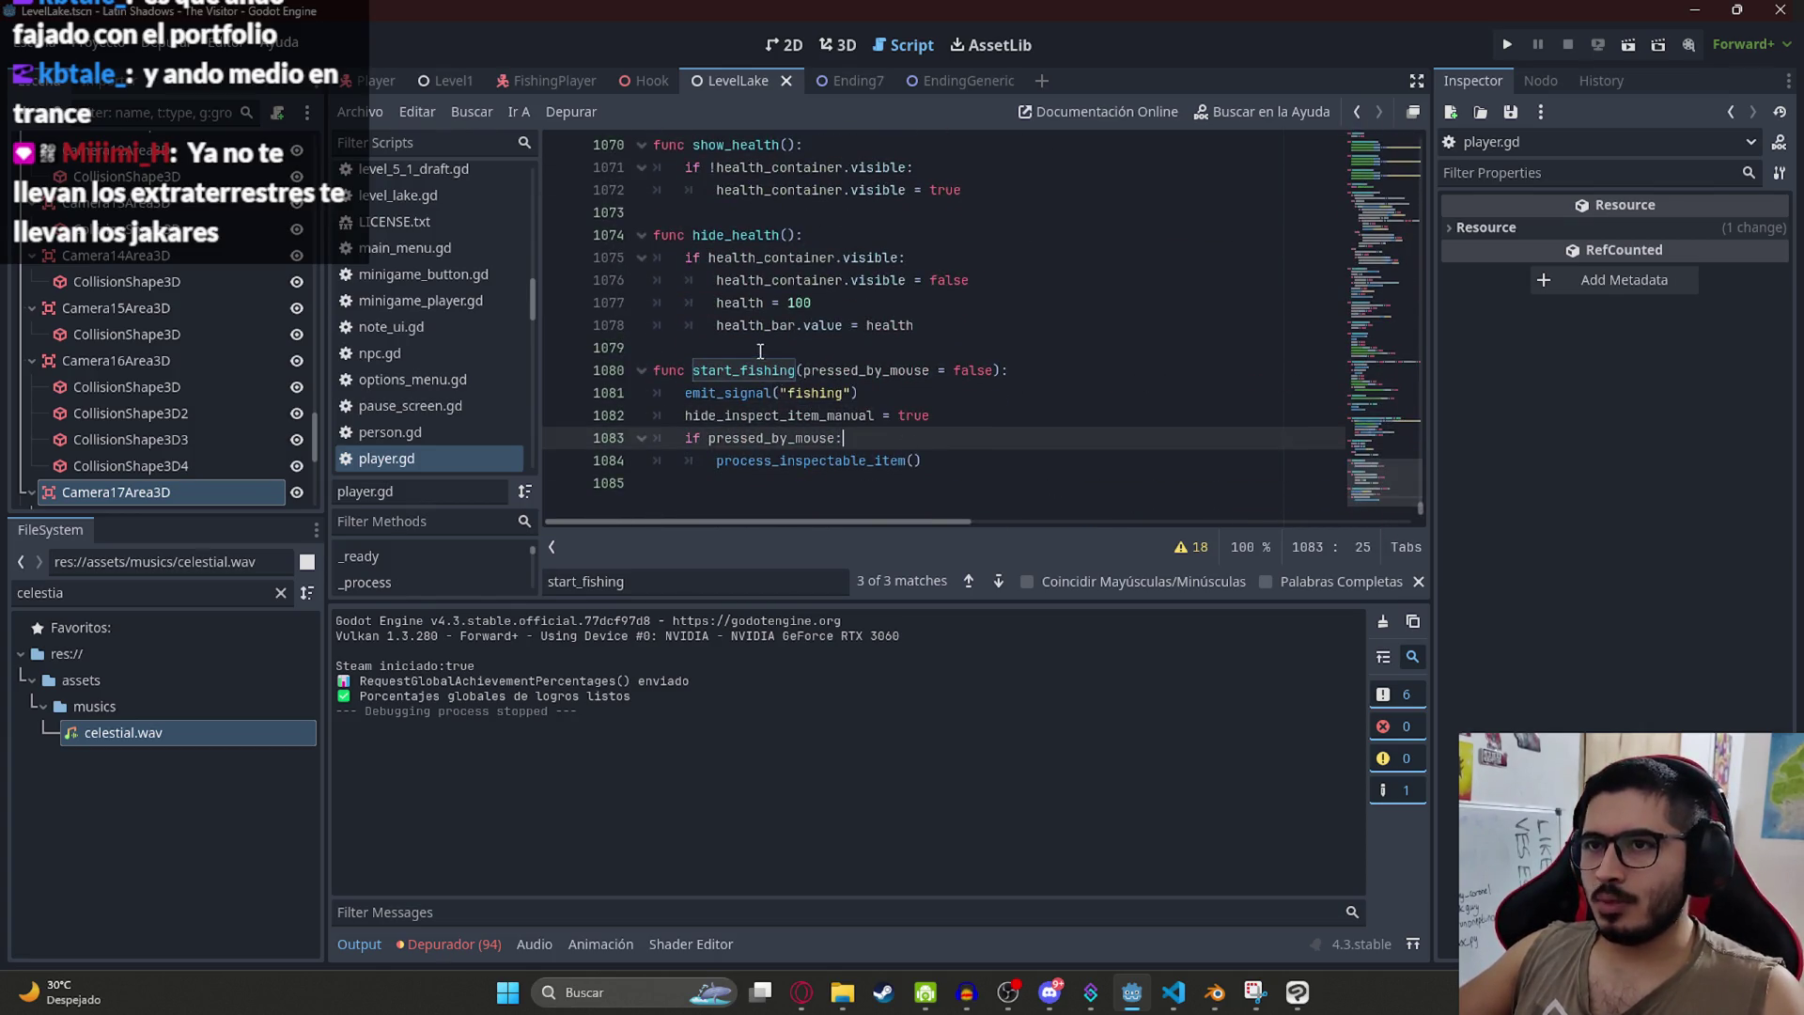
Step: Search player.gd for 'take_col' to locate the take_cowcollar signal
key(ctrl+f)
text(take?)
key(BackSpace)
text(_col)
key(BackSpace)
key(BackSpace)
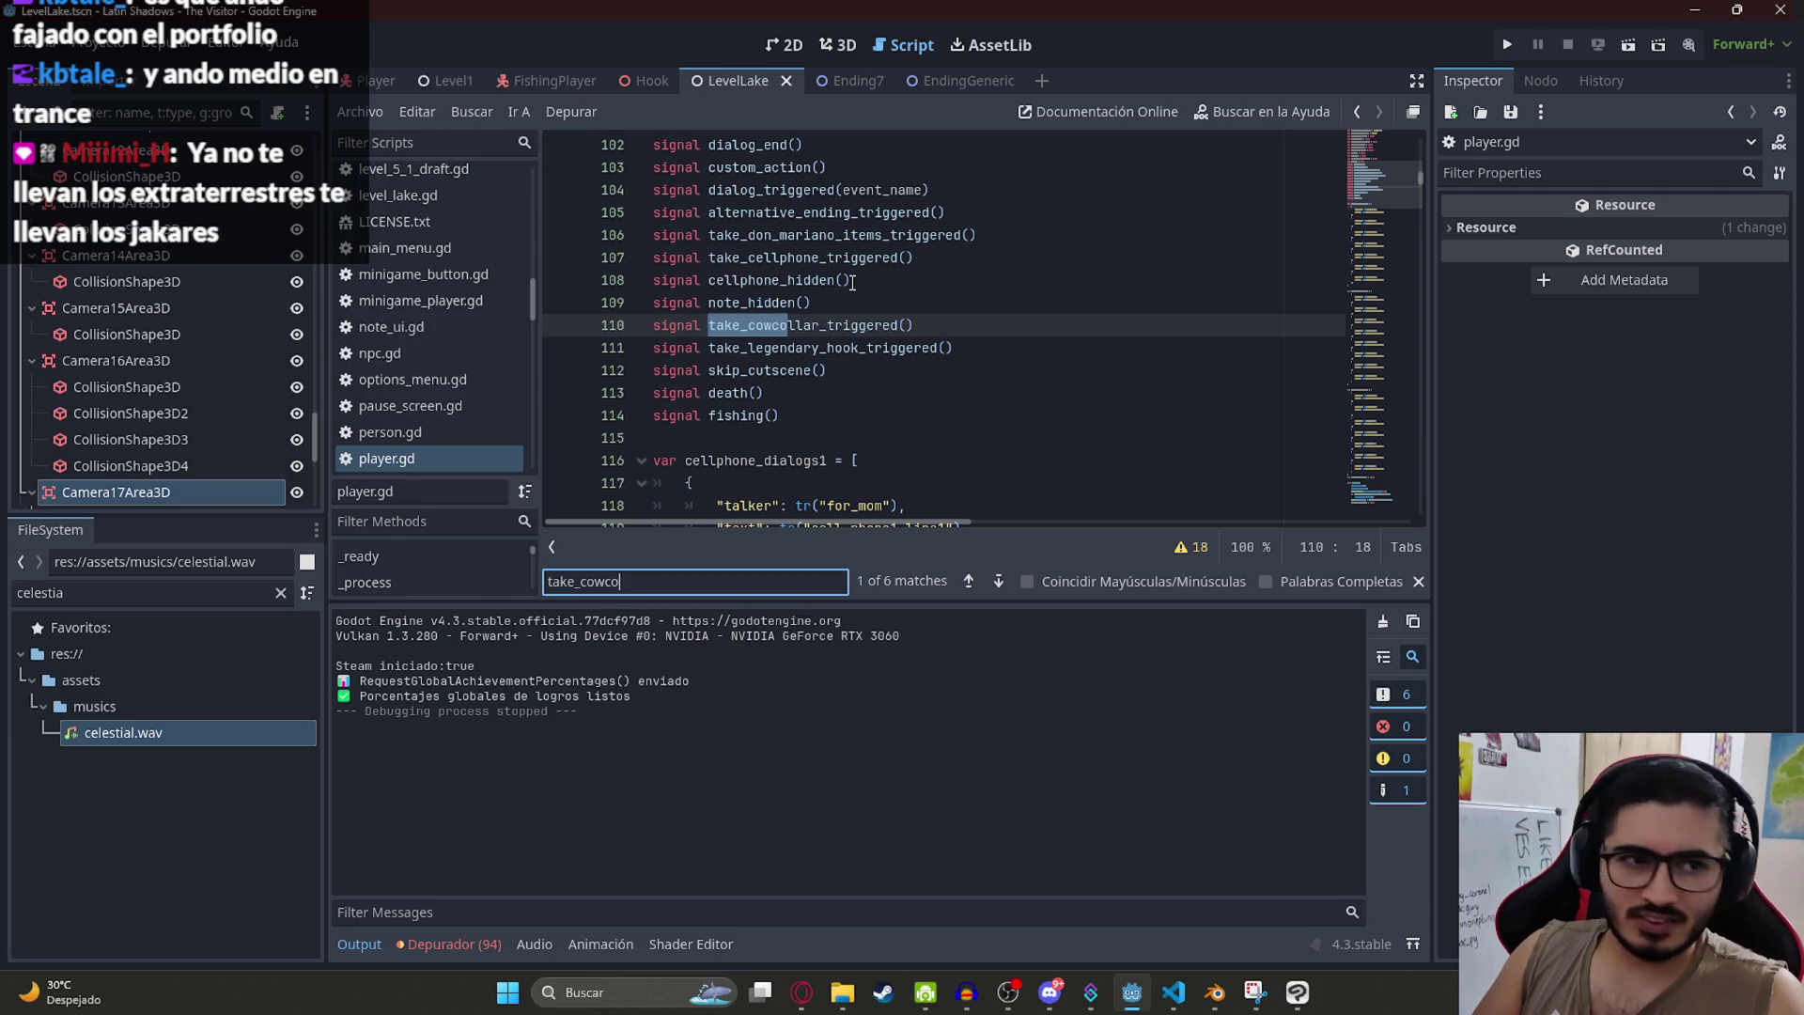
Step: Find the take_cowcollar function and select its take_cowcollar_triggered signal name
text(r)
key(Return)
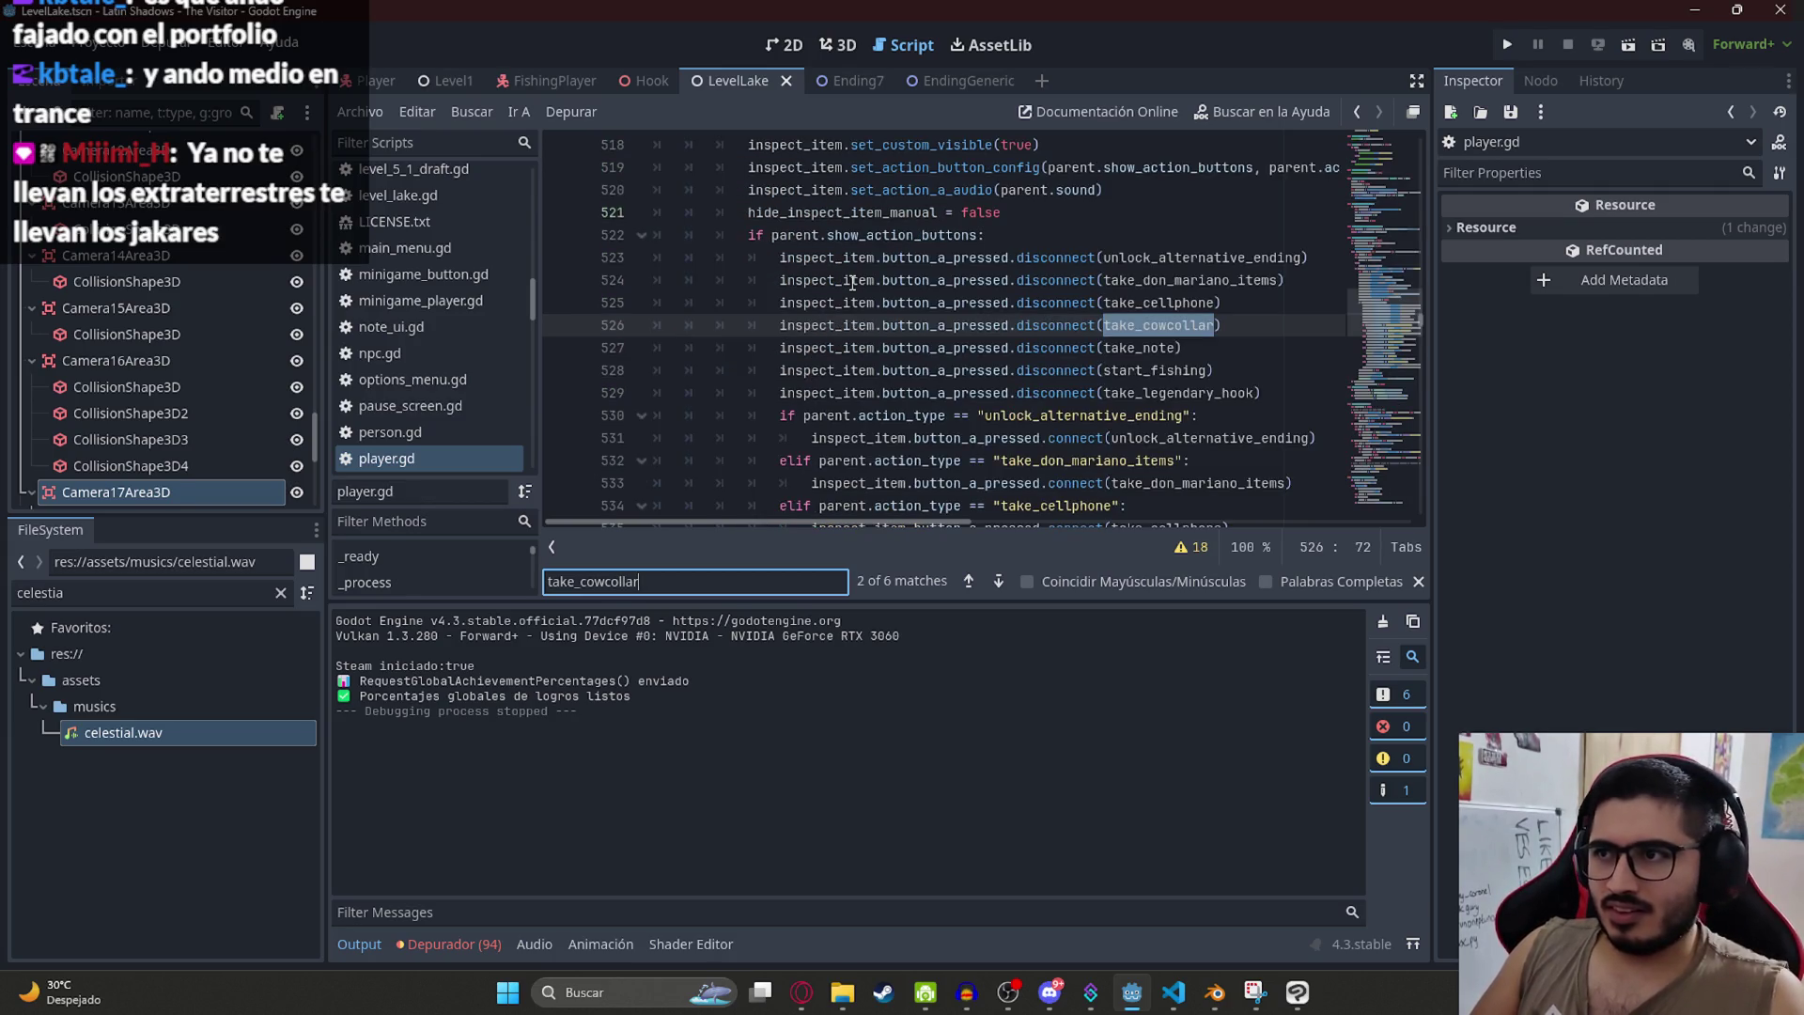
click(1171, 393)
click(1162, 302)
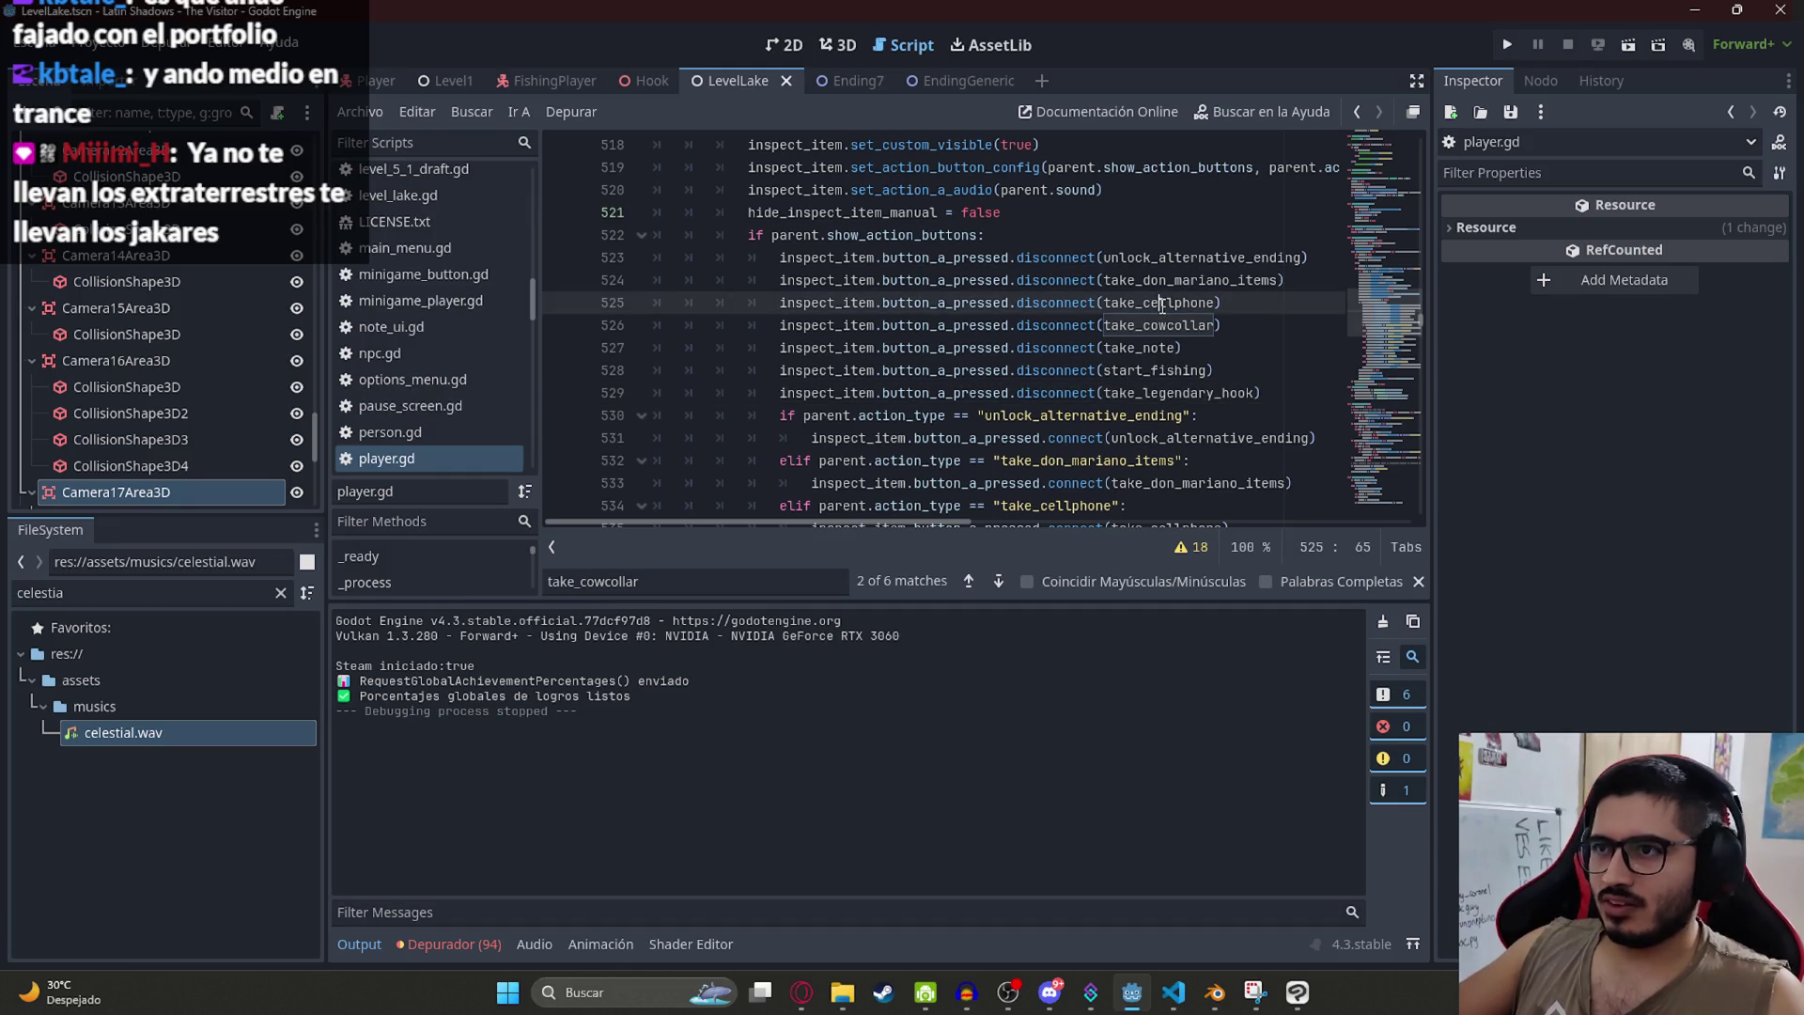
ctrl+click(1185, 327)
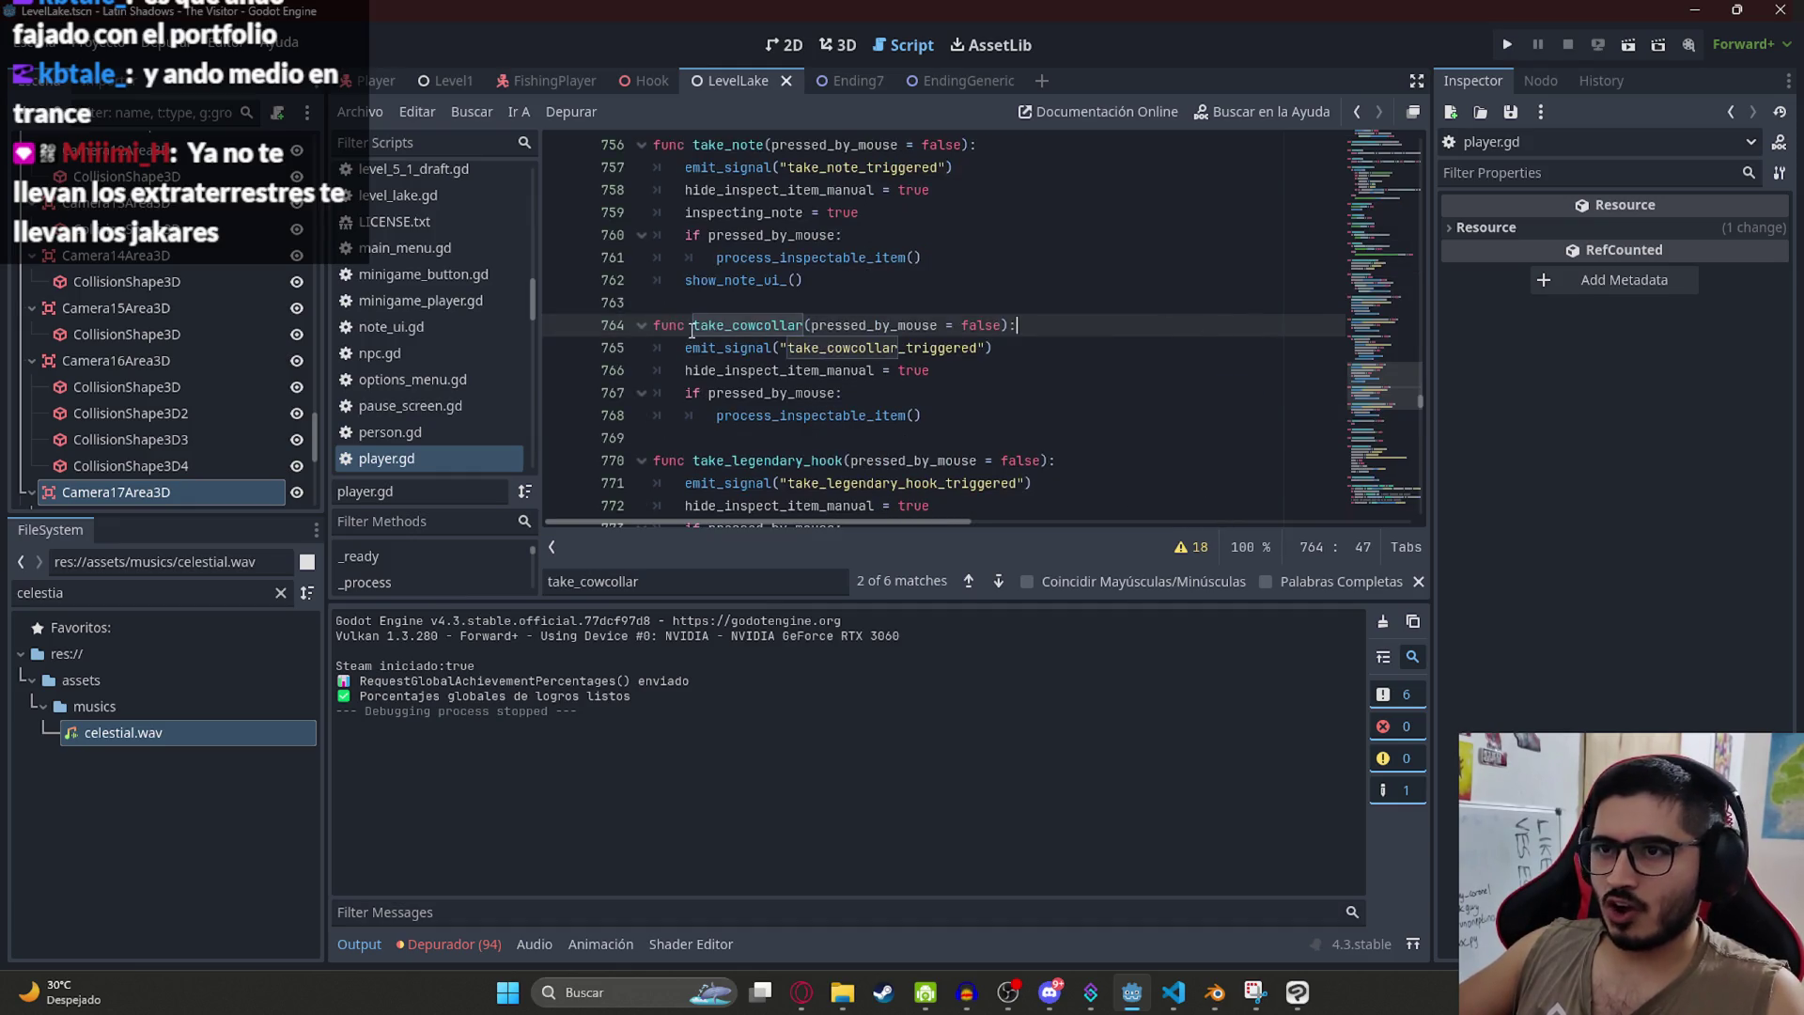
double_click(916, 350)
key(ctrl+c)
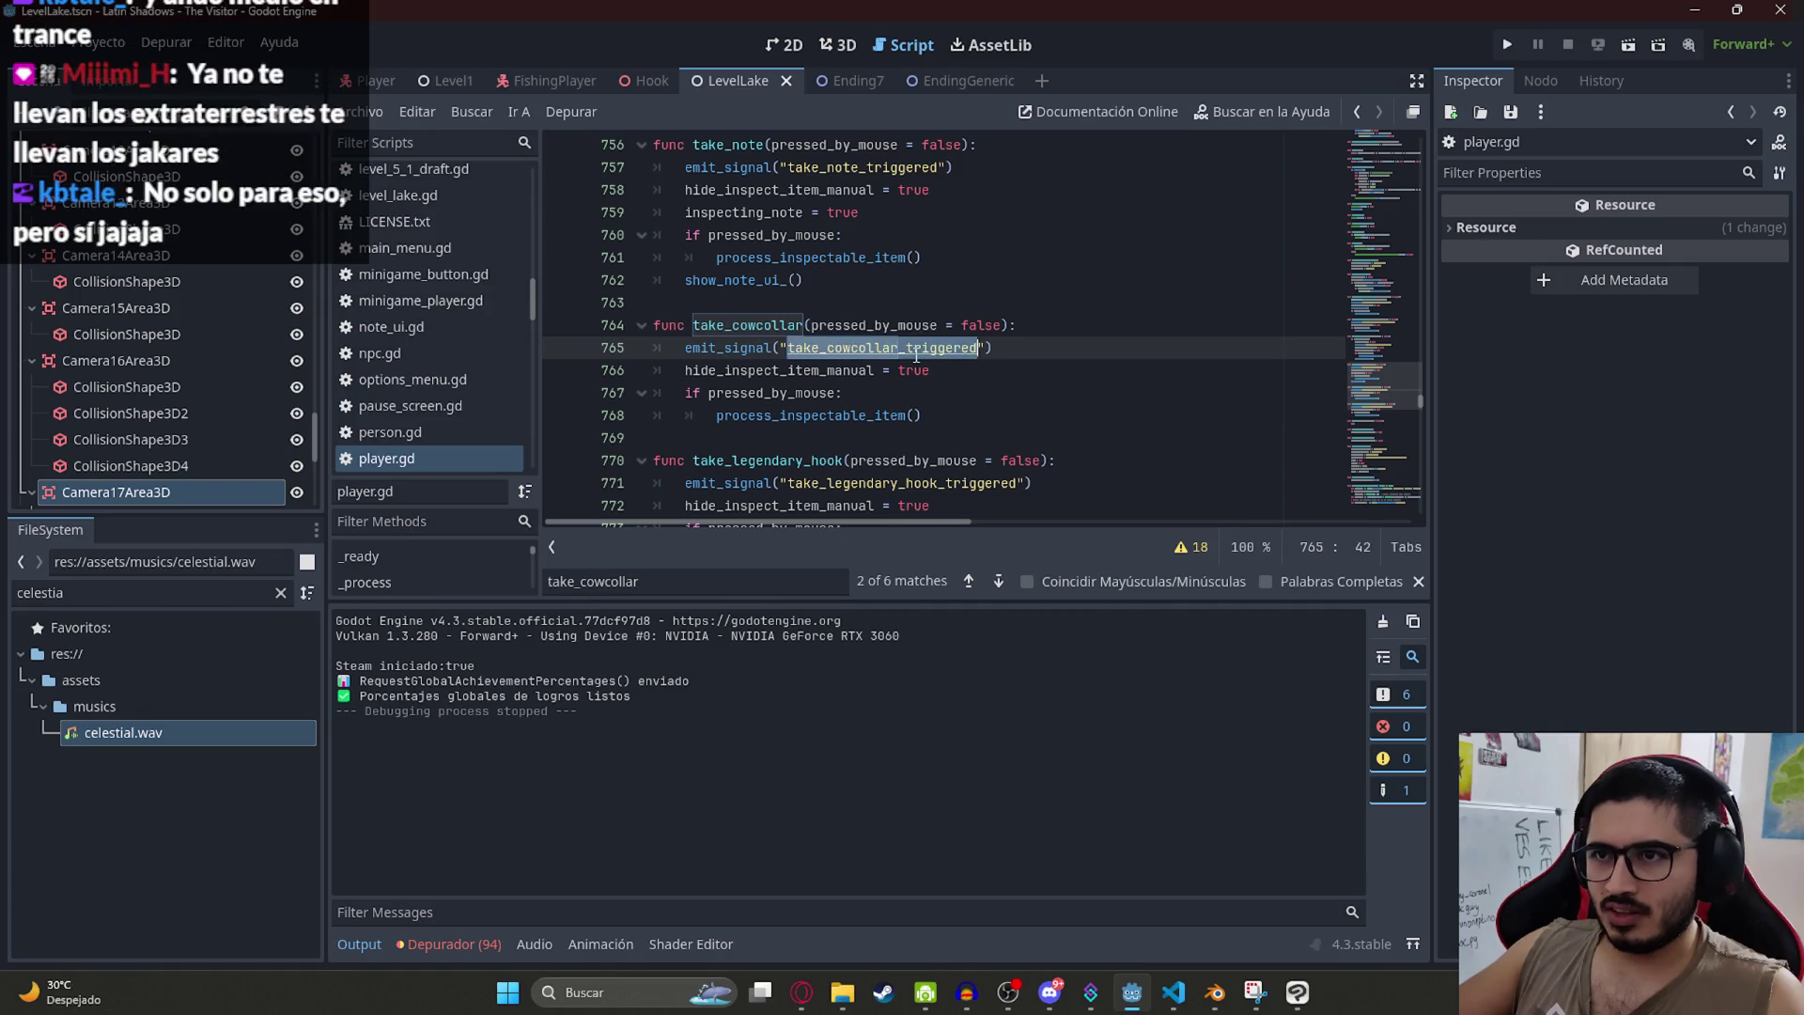
Step: Return to start_fishing at the end of player.gd and select its fishing signal name
click(1386, 484)
click(788, 414)
double_click(814, 392)
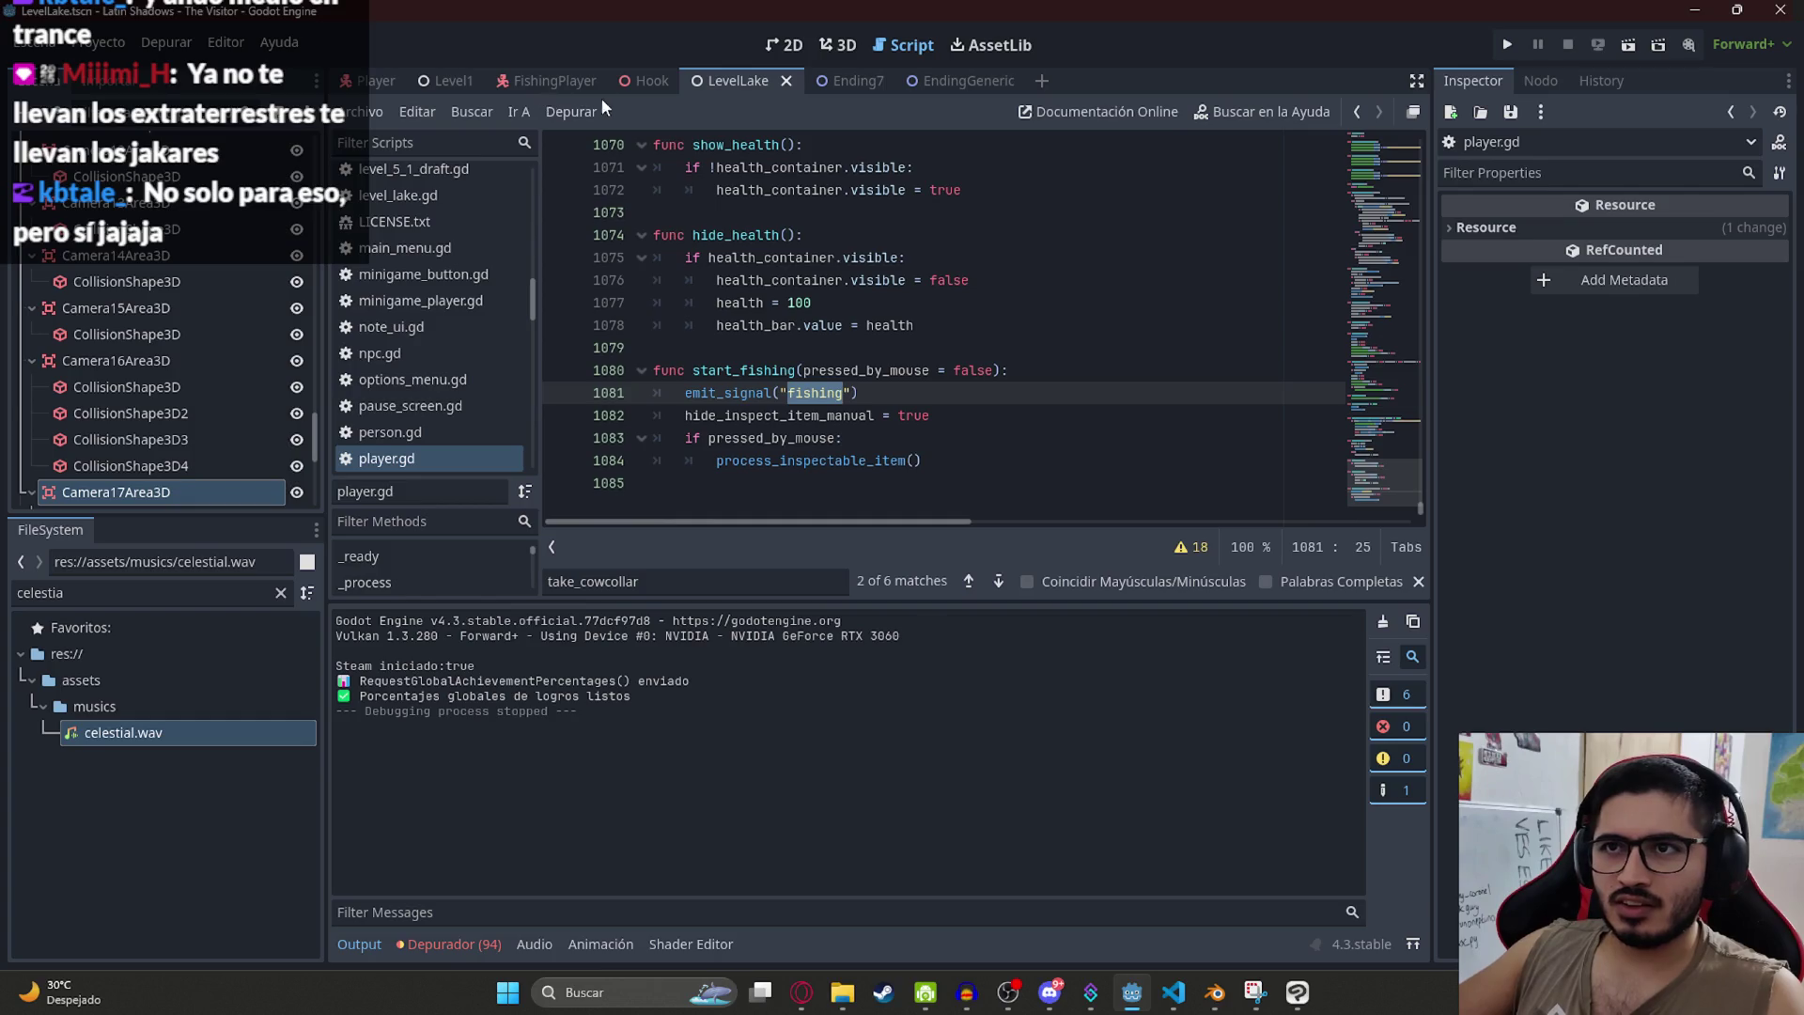
click(442, 81)
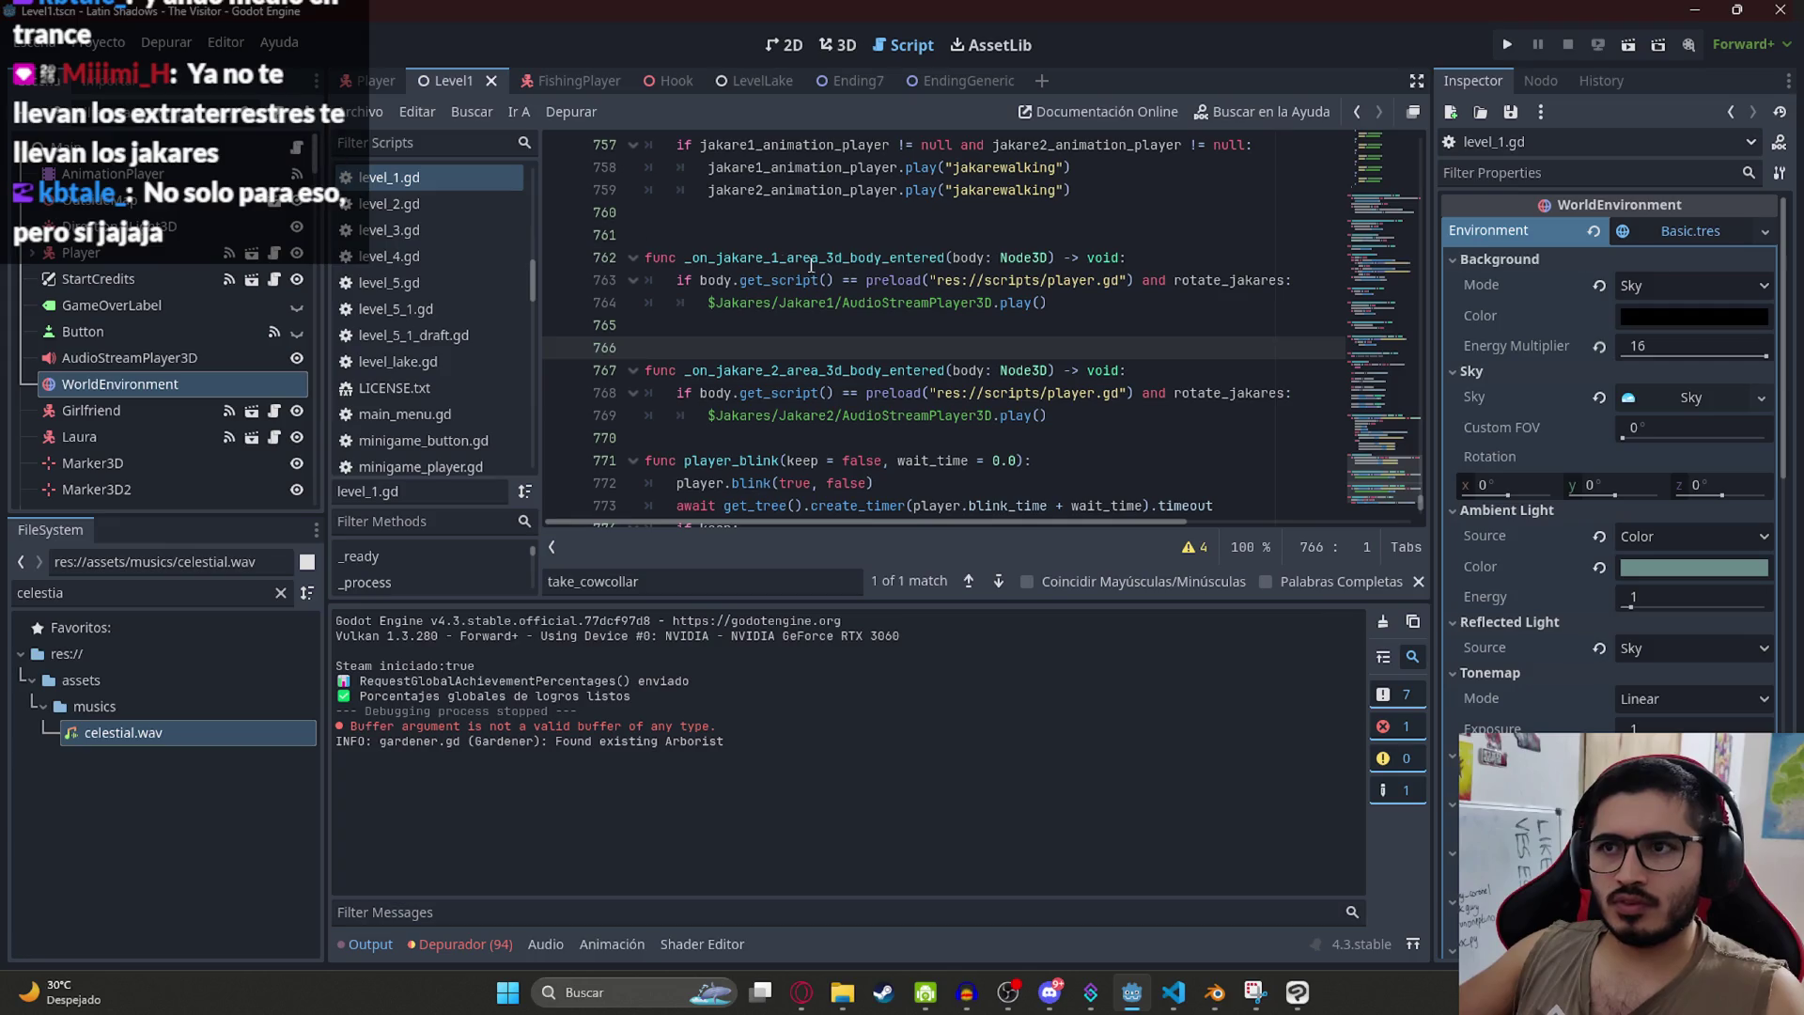
Step: Find _on_player_take_cowcollar_triggered in level_1.gd and read through its handler body
key(ctrl+f)
key(ctrl+v)
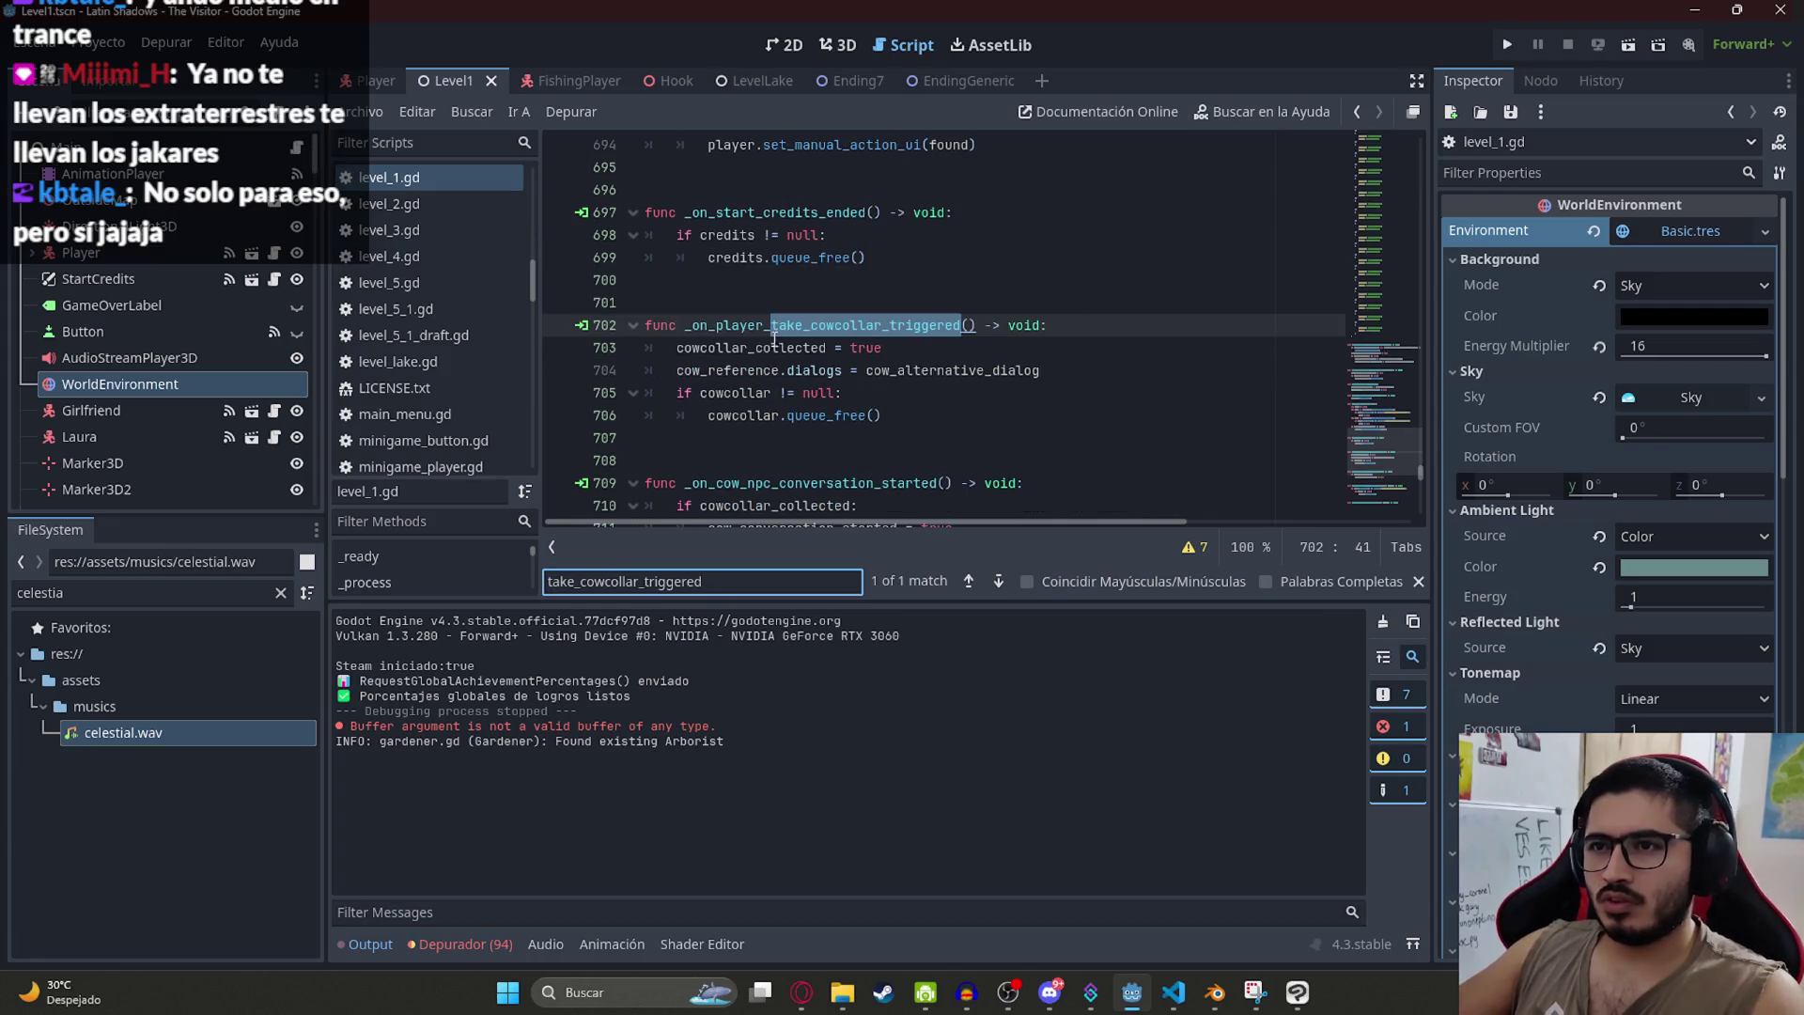
drag(676, 347, 1094, 370)
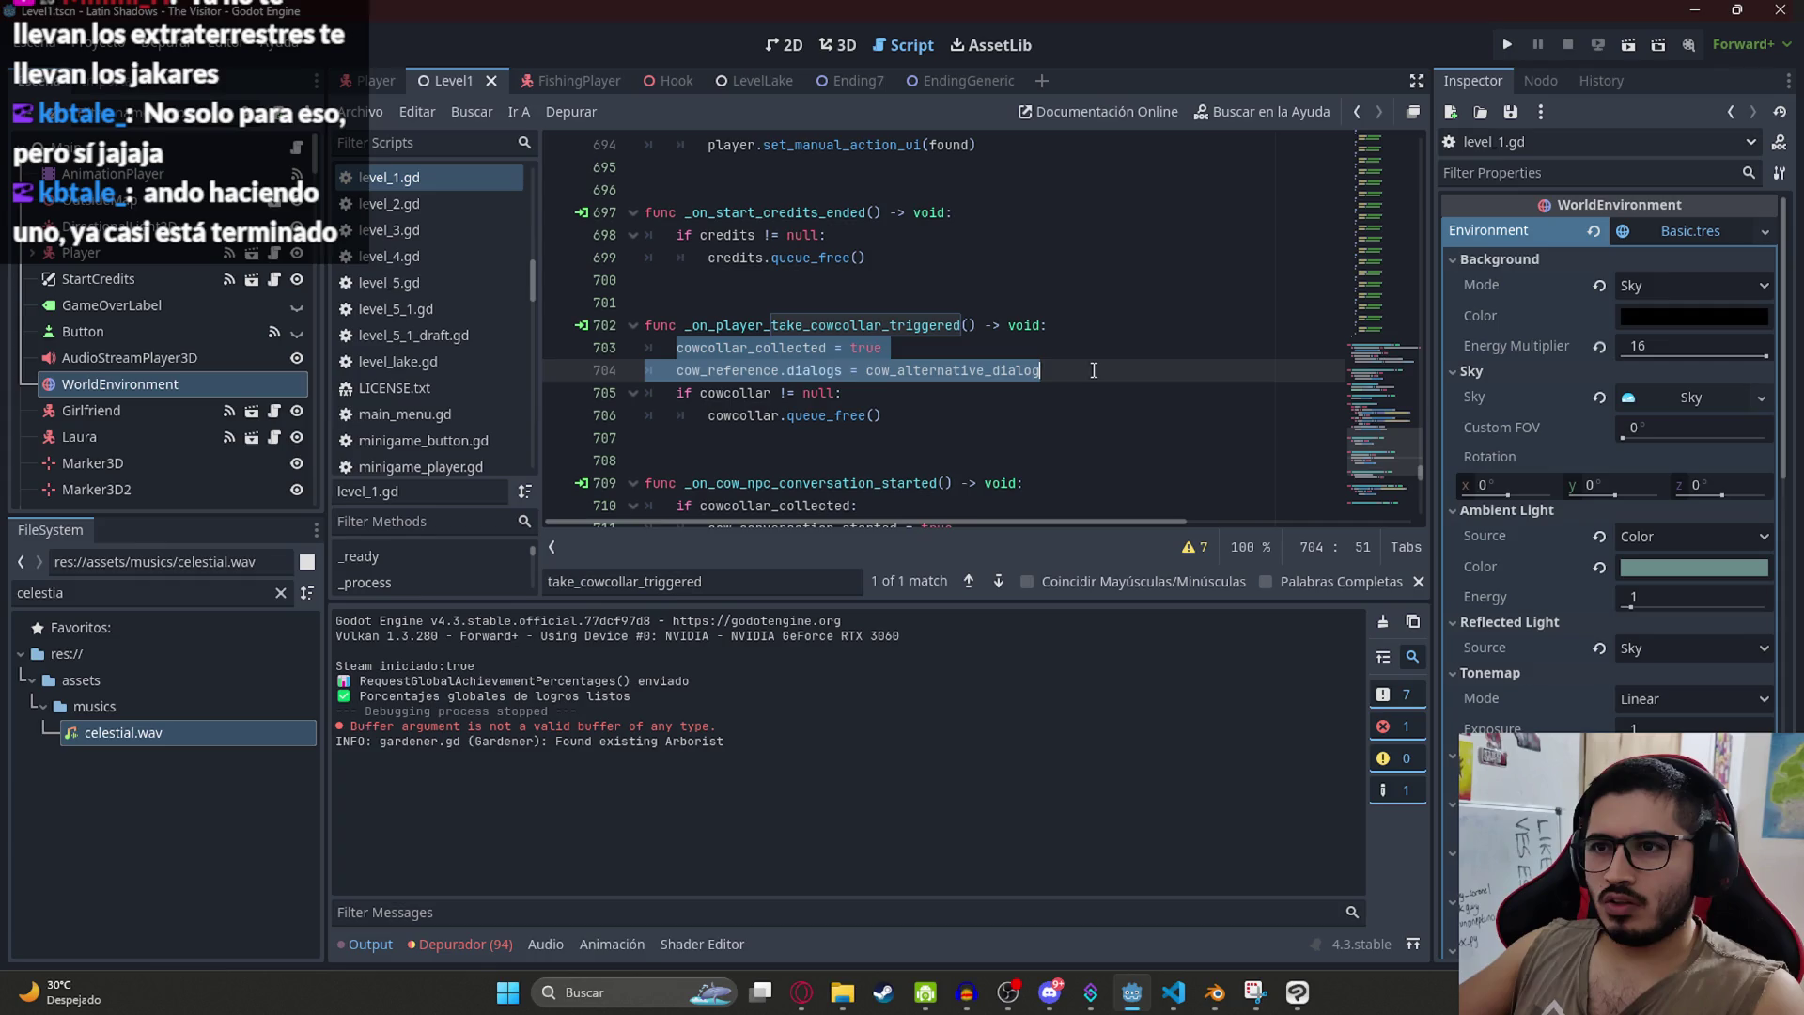
mouse_move(901, 409)
mouse_down()
mouse_move(963, 407)
mouse_move(673, 347)
mouse_up()
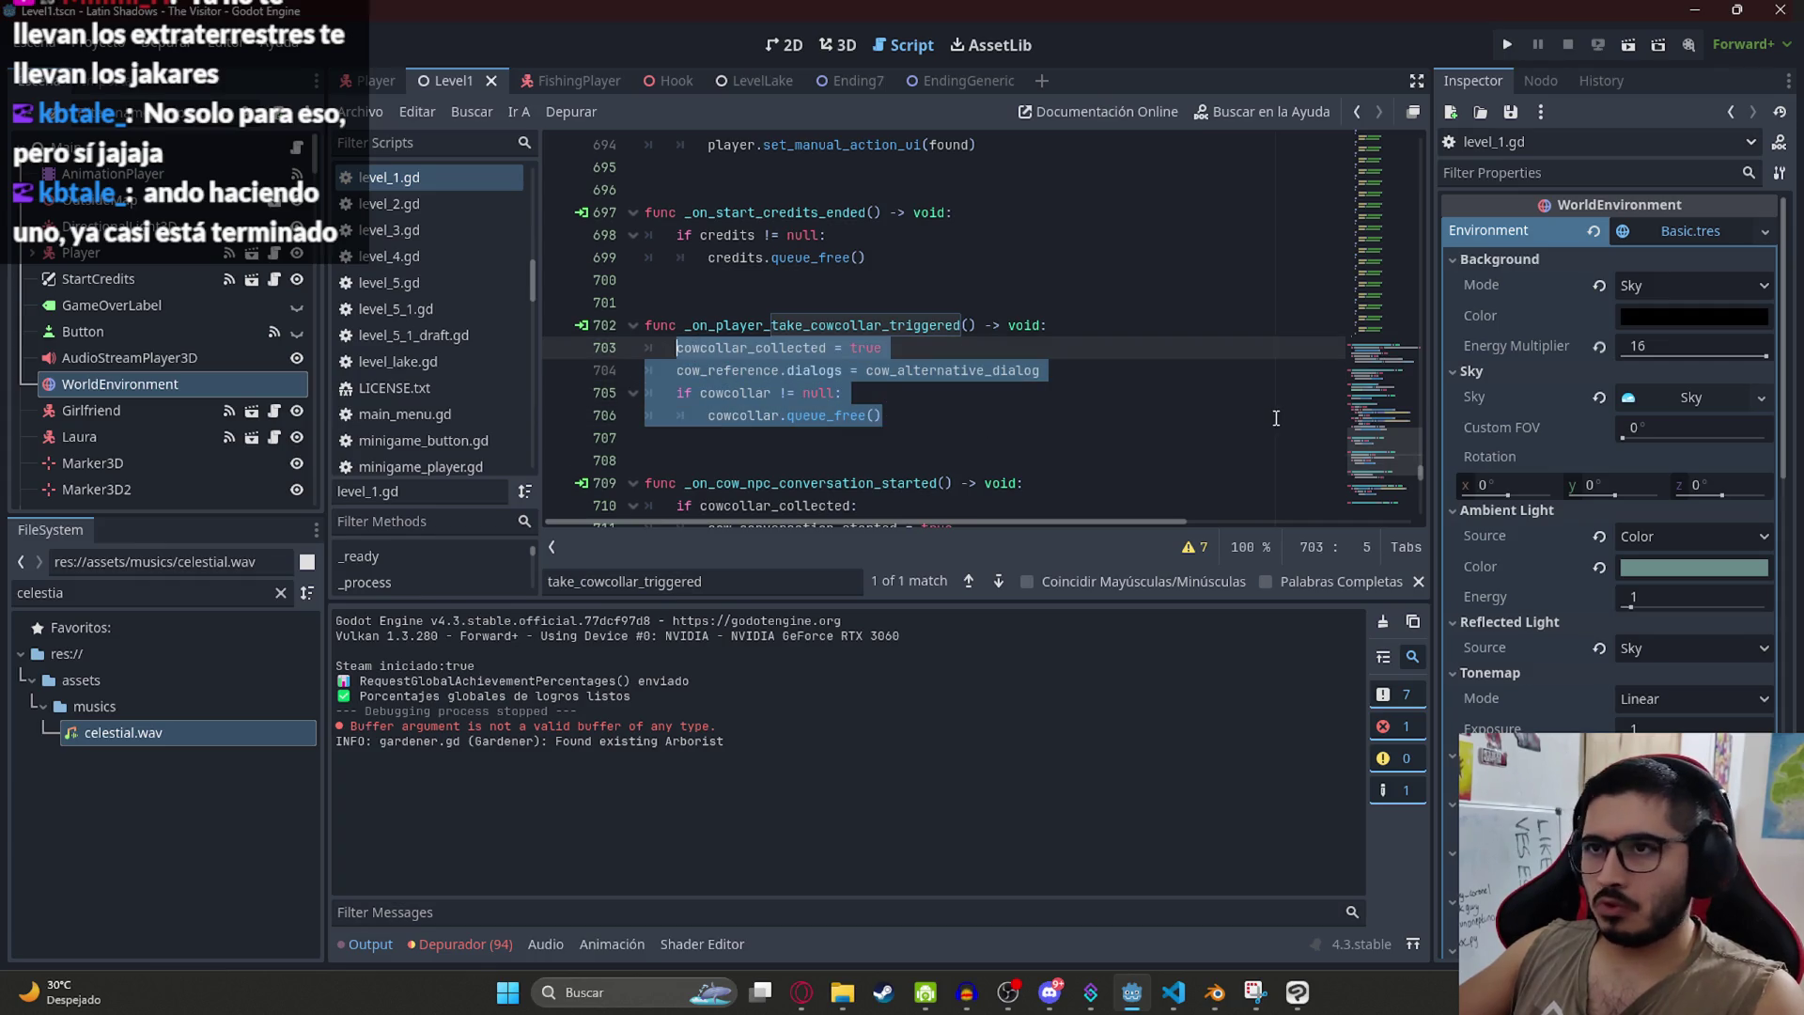
click(1375, 498)
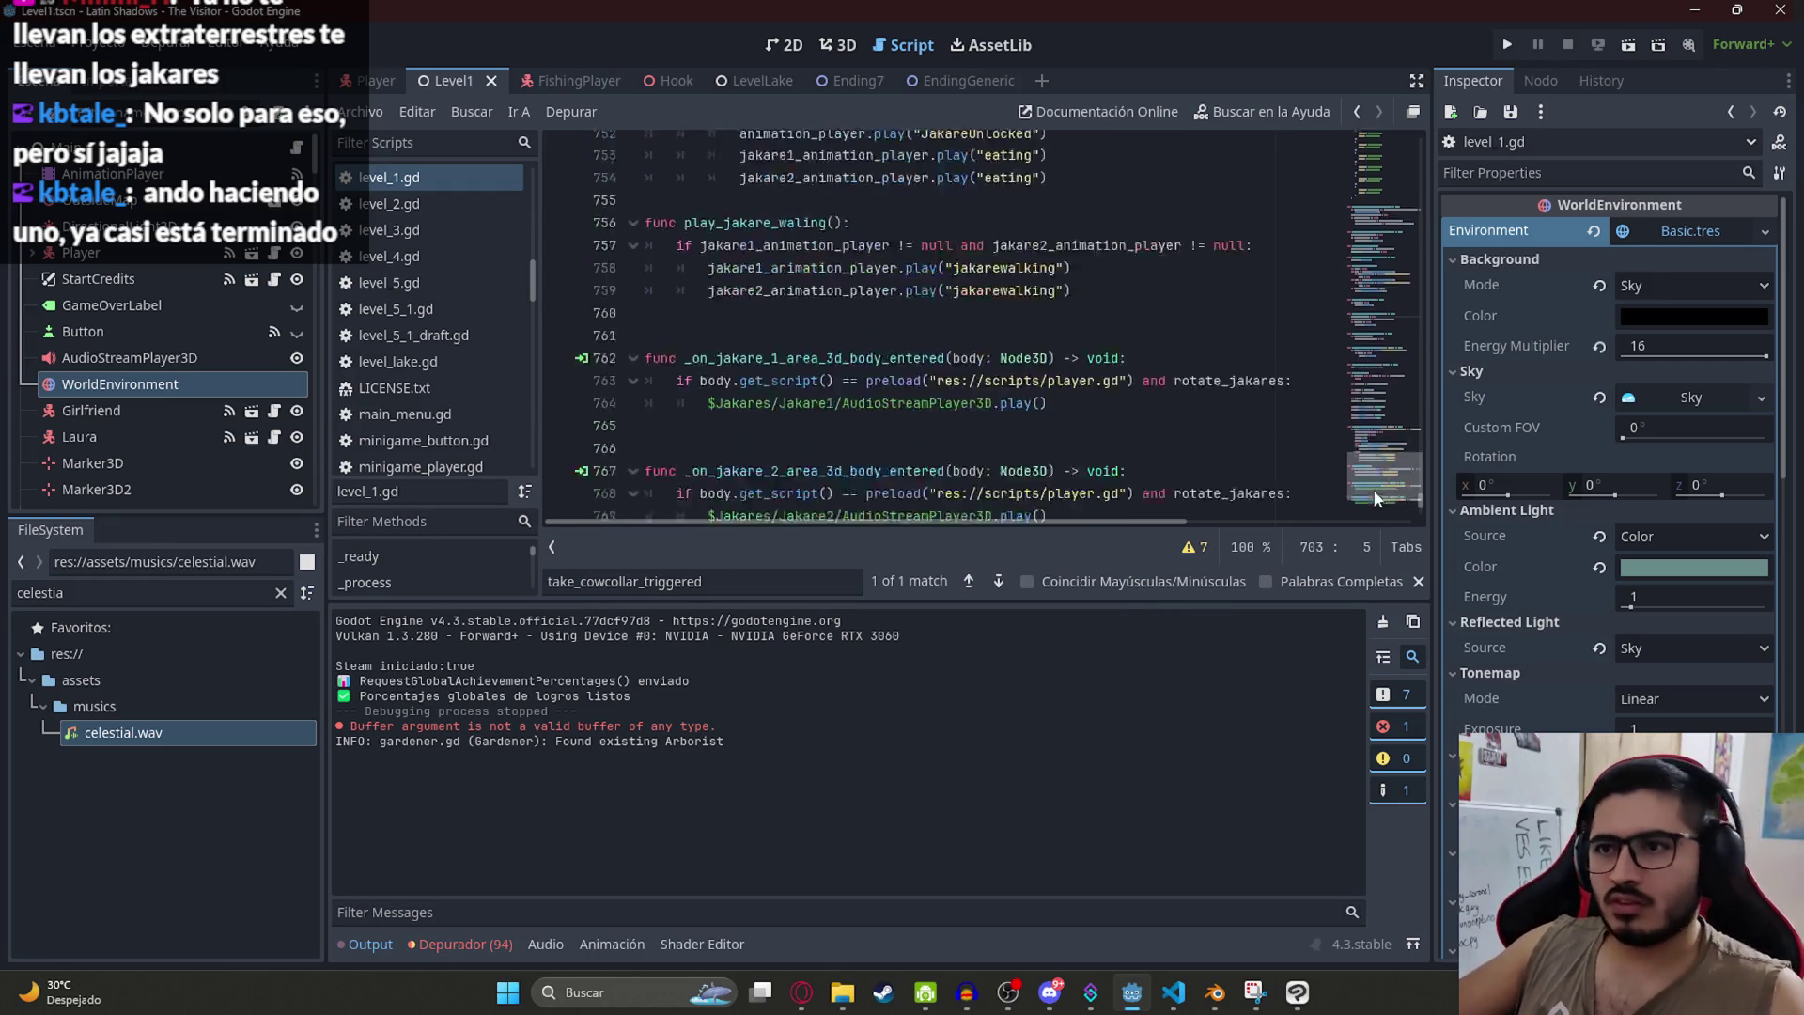
scroll(1374, 498, down, 5)
click(979, 413)
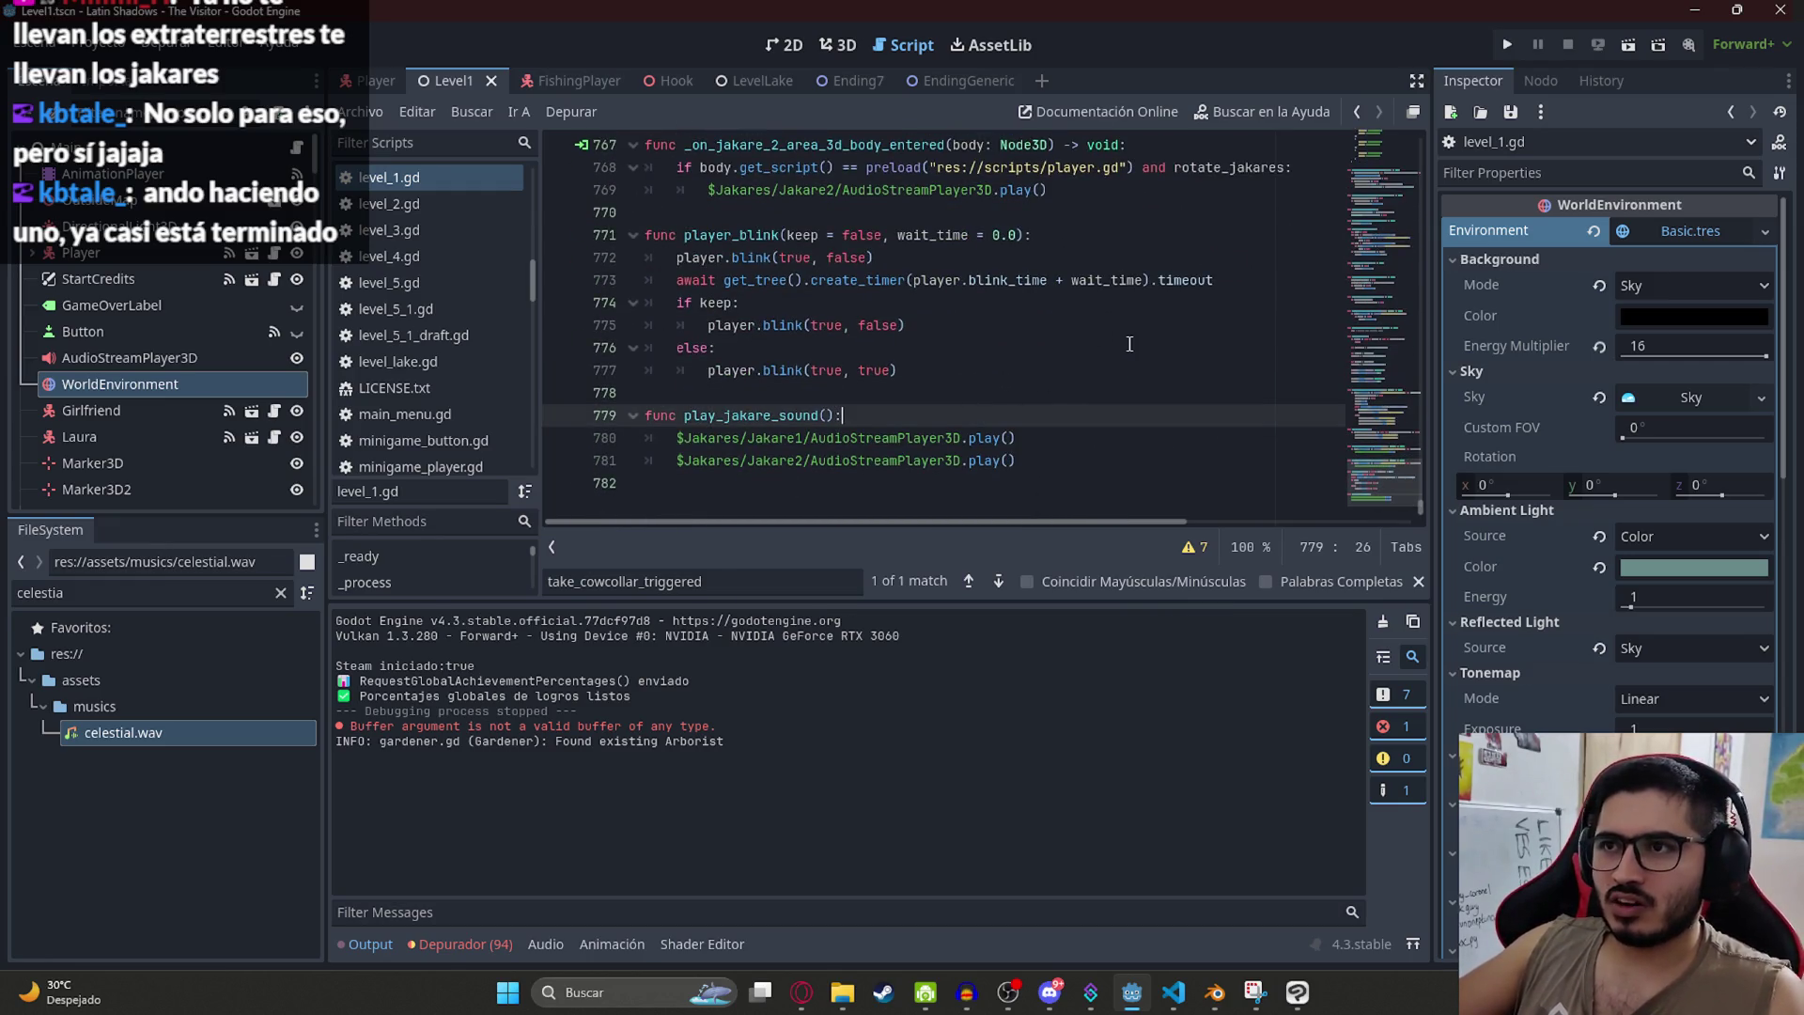
Step: Search level_1.gd for 'fishing' and 'start', finding no match, then clear the search
key(ctrl+f)
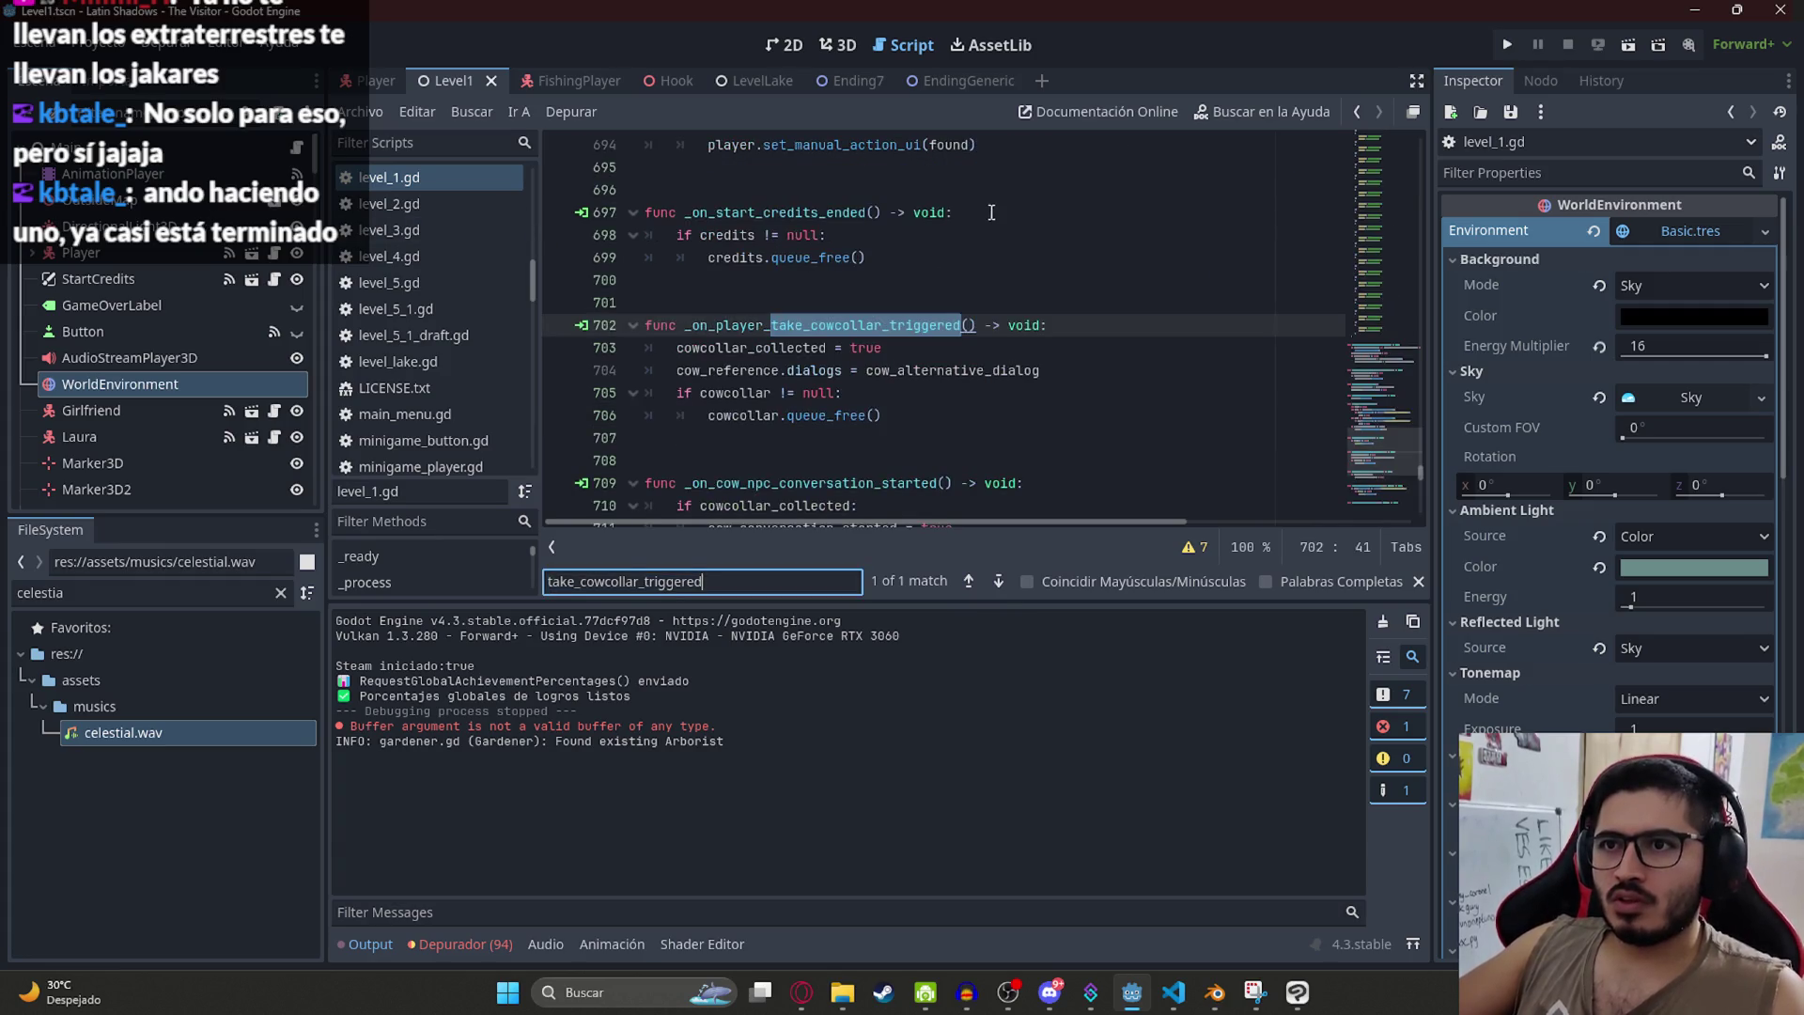
key(ctrl+a)
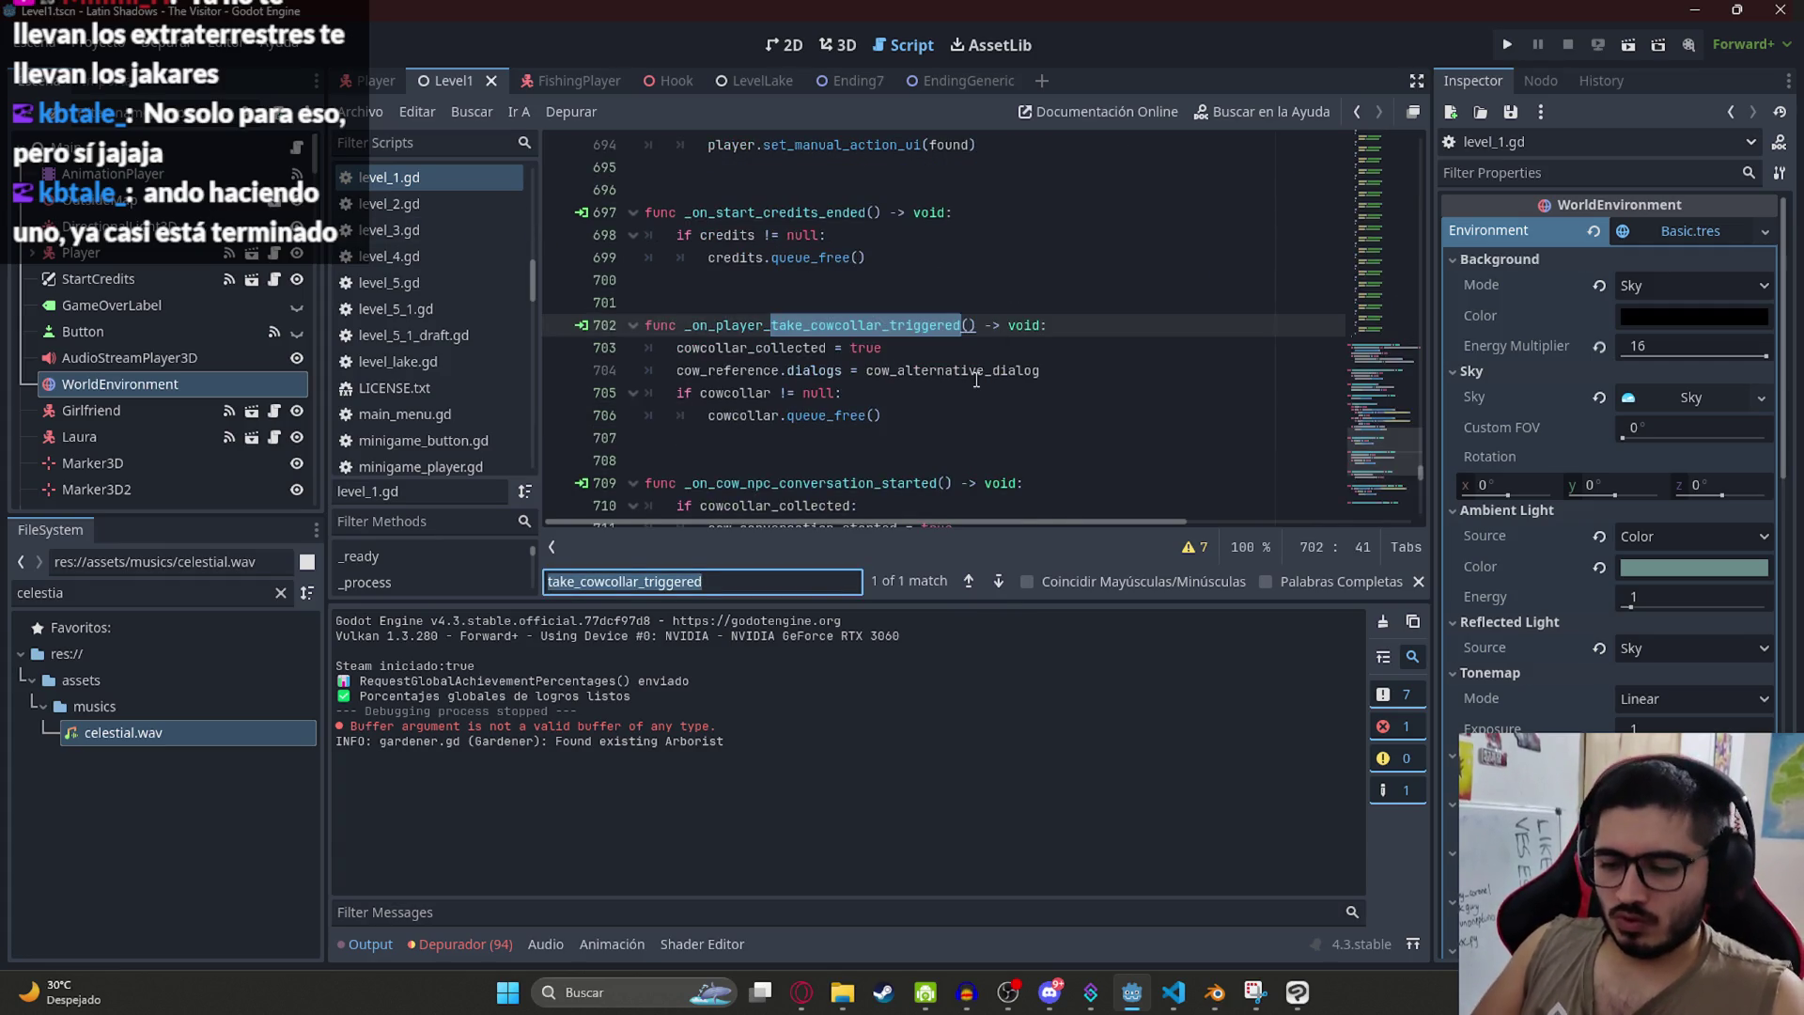
text(fishi)
key(BackSpace)
key(BackSpace)
key(BackSpace)
text(start?f)
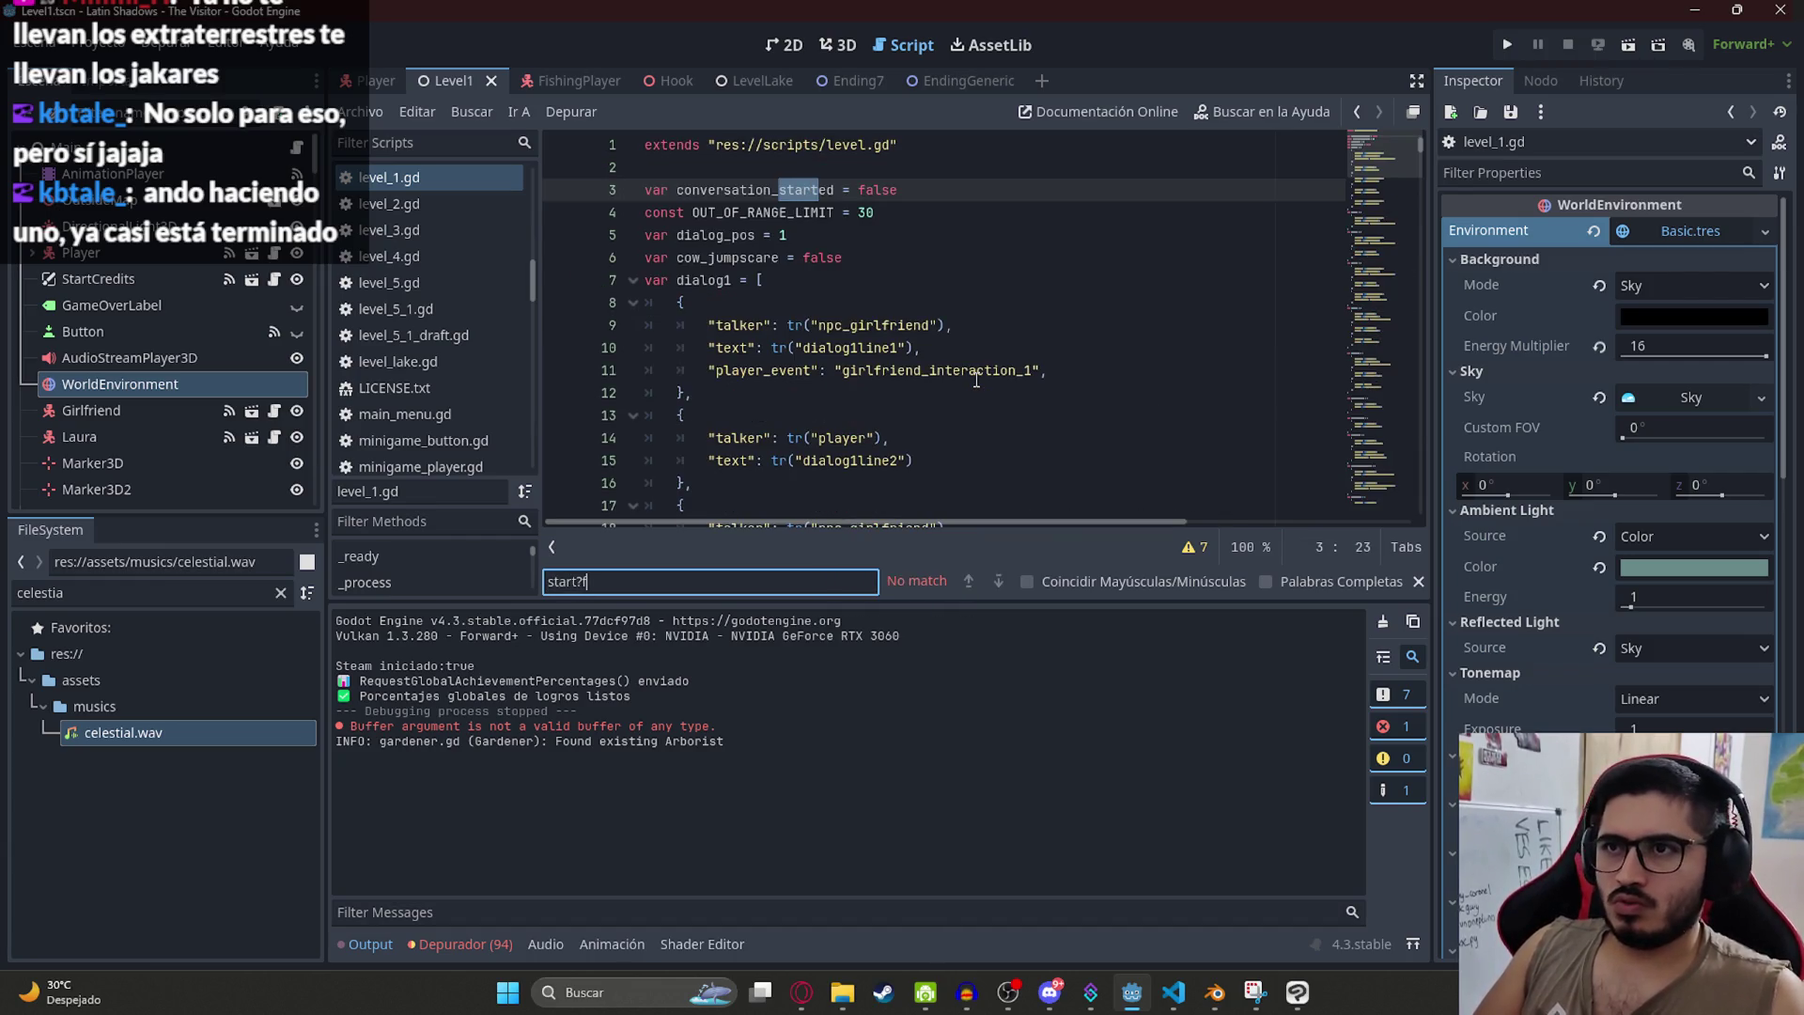
key(BackSpace)
key(BackSpace)
key(BackSpace)
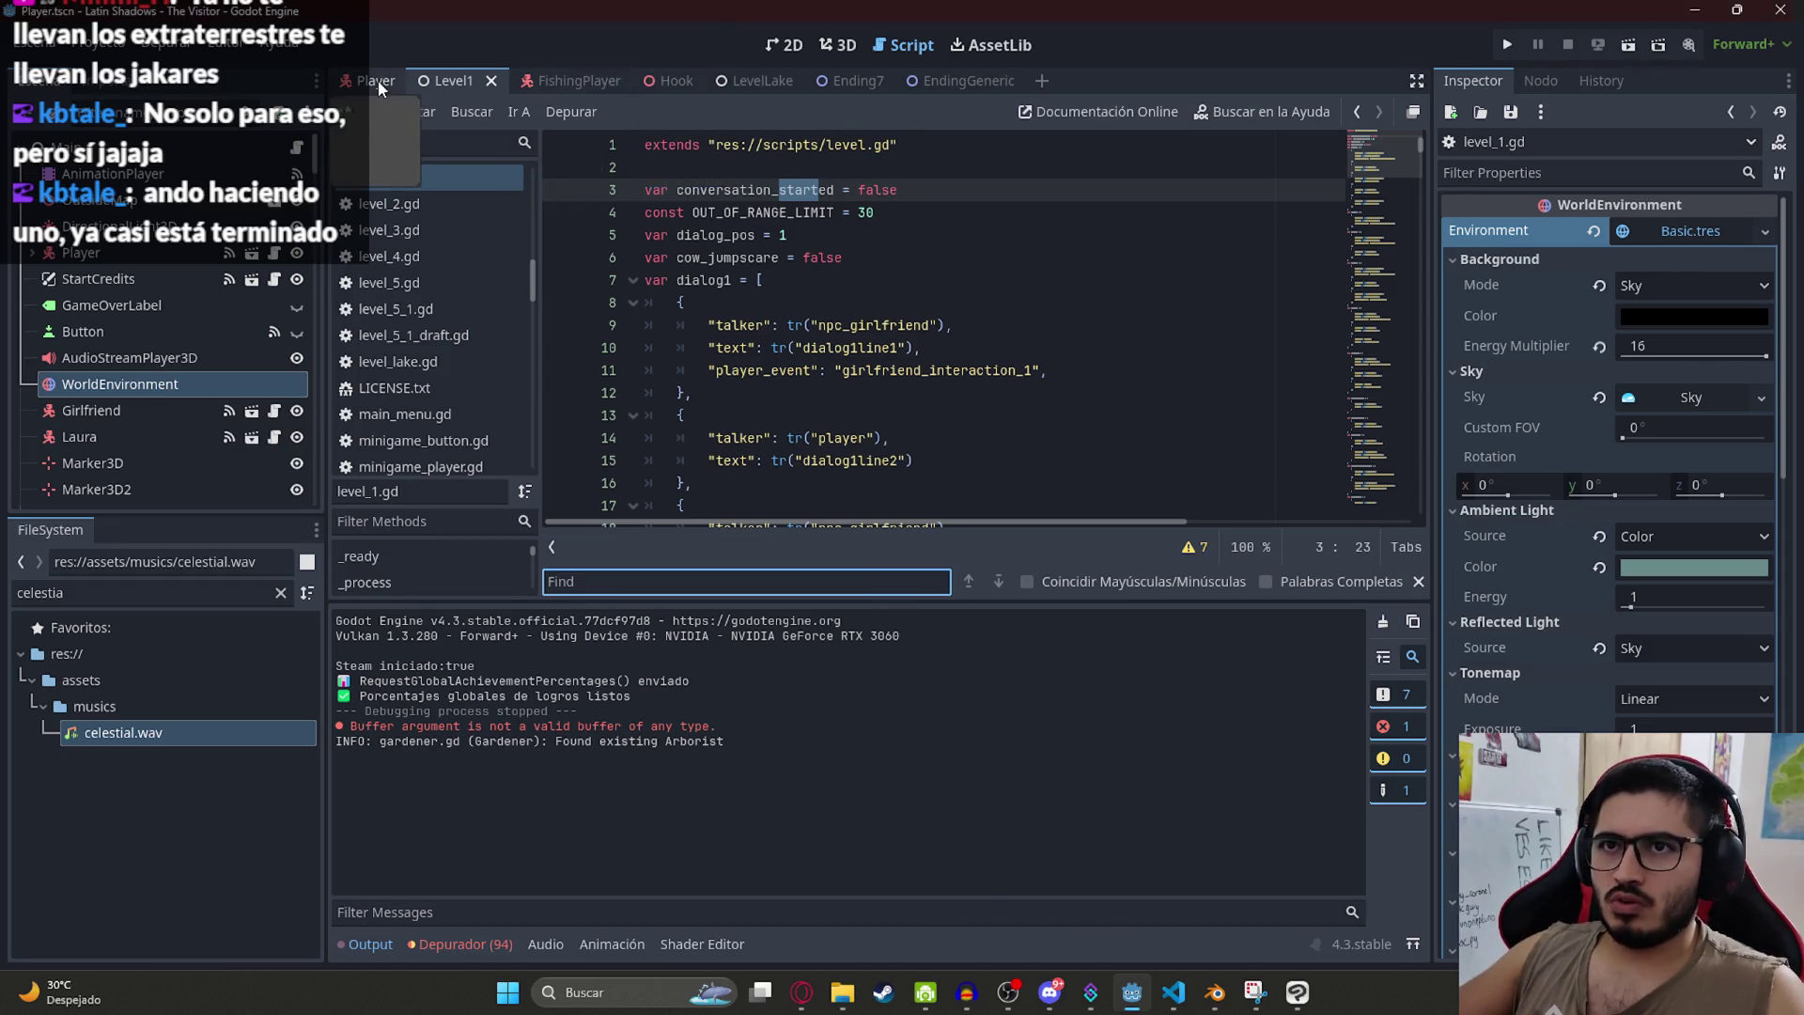
click(378, 80)
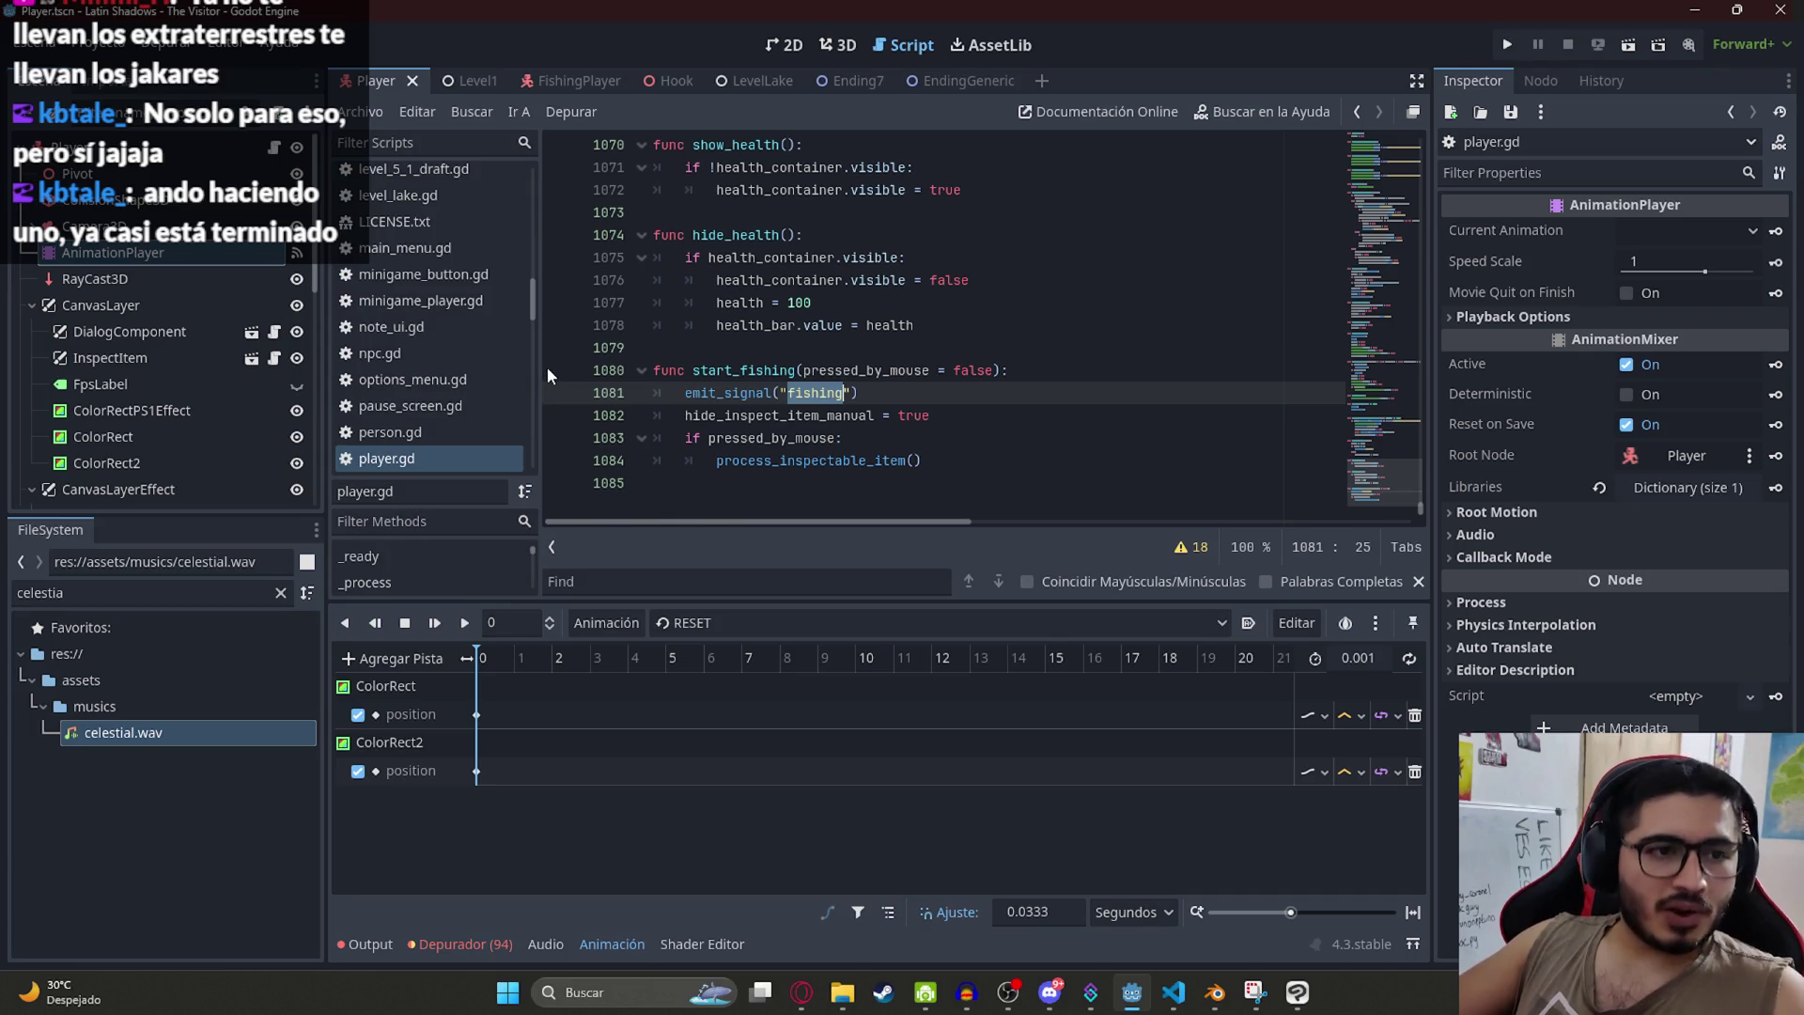
Step: In level_lake.gd, move player.disable_player() above fishing_player.enable() in _on_player_fishing and save
click(976, 424)
double_click(815, 393)
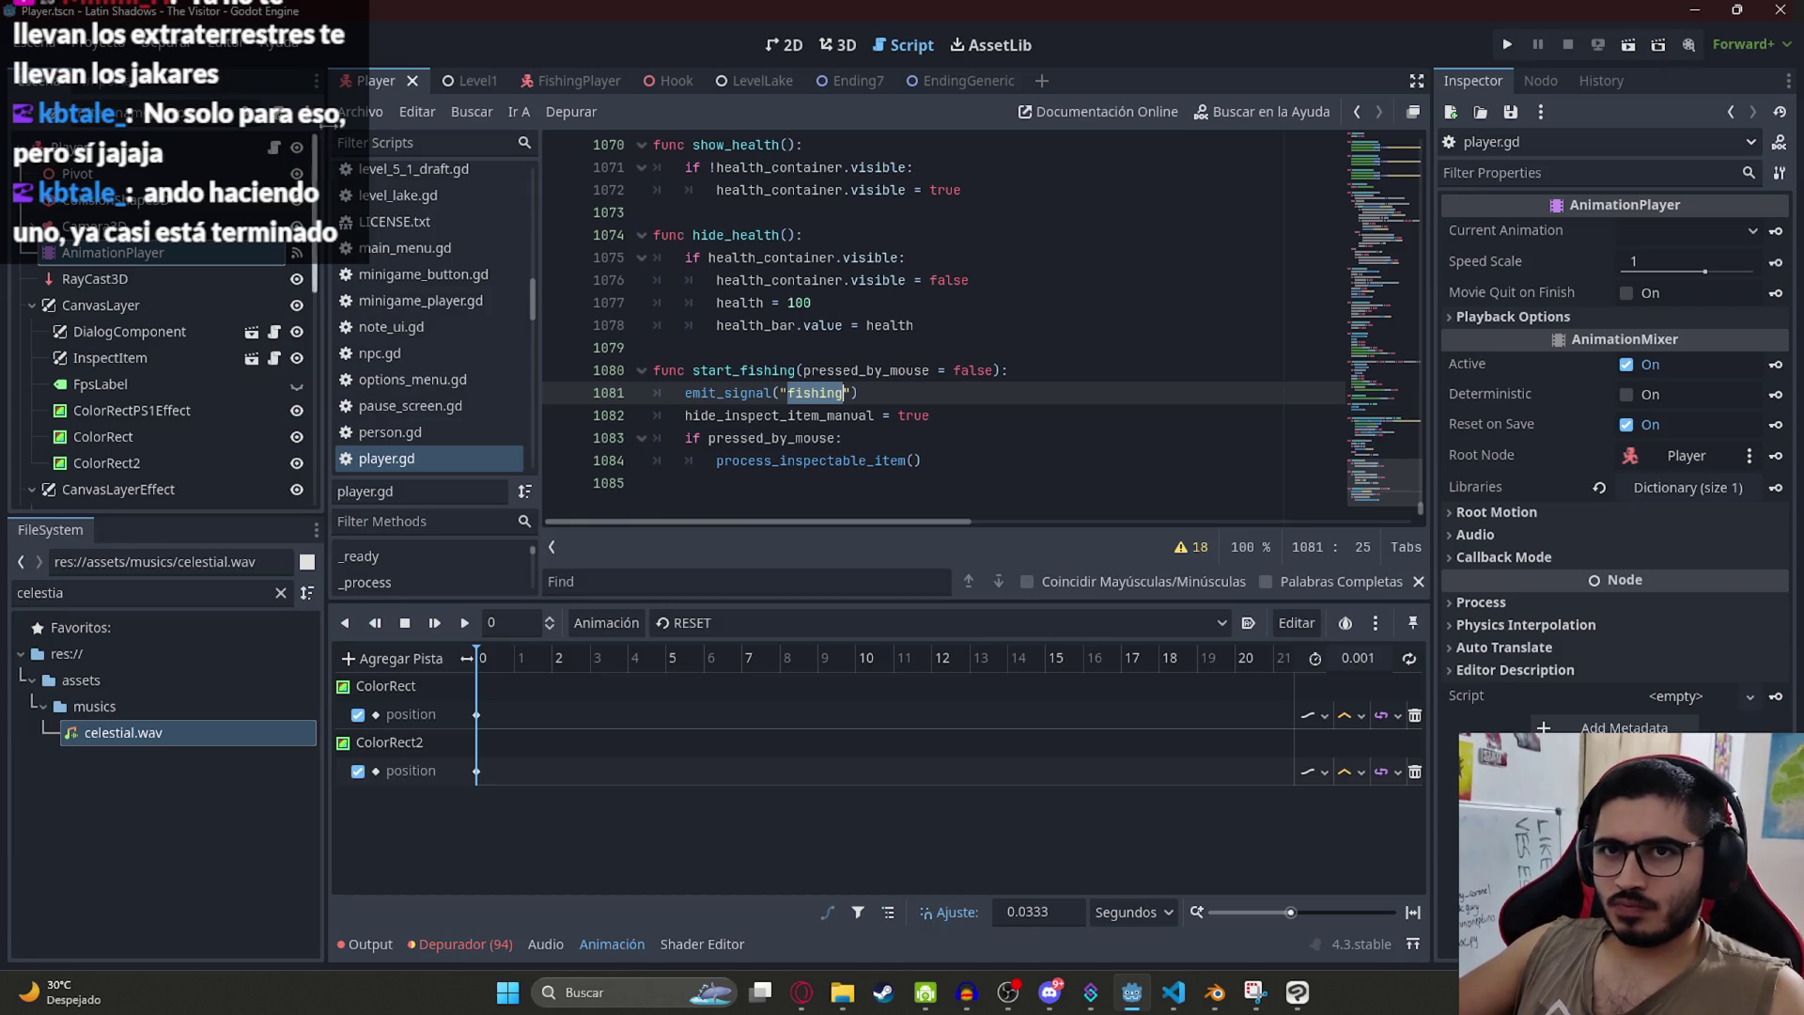
mouse_move(433, 85)
click(739, 81)
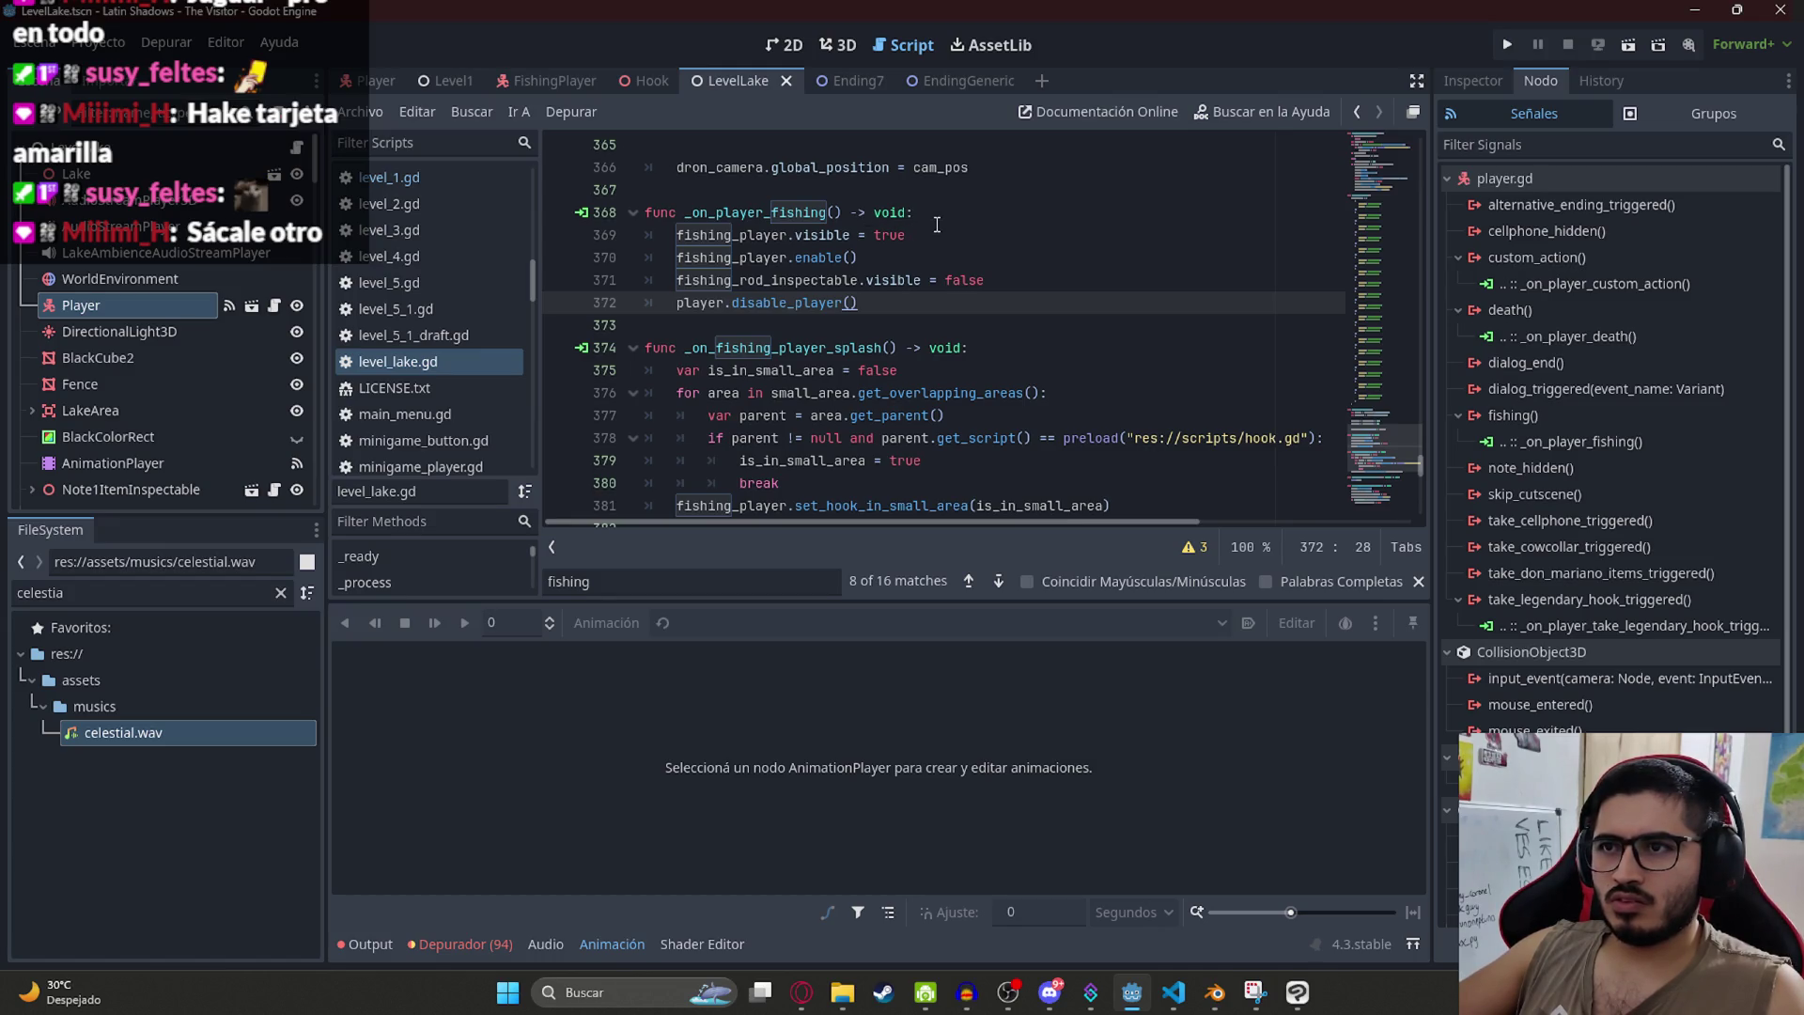
key(shift+Home)
key(alt+Up)
key(alt+Up)
key(ctrl+s)
click(872, 247)
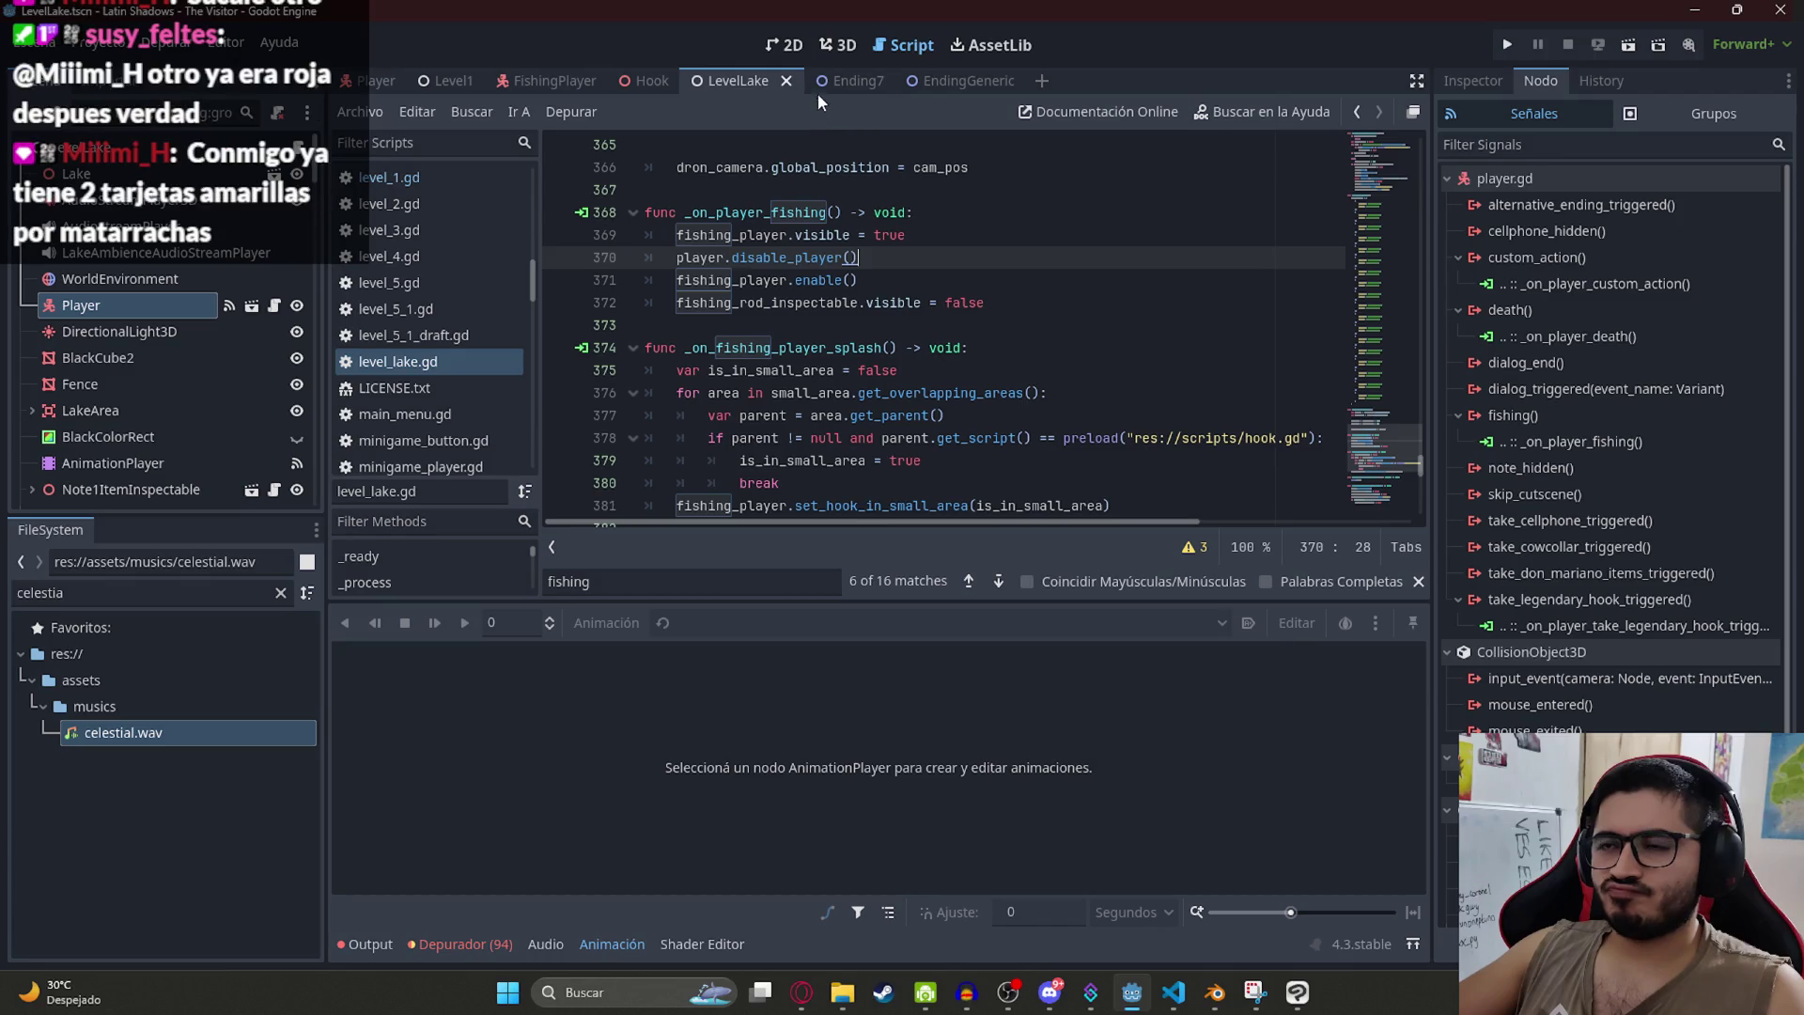
click(375, 80)
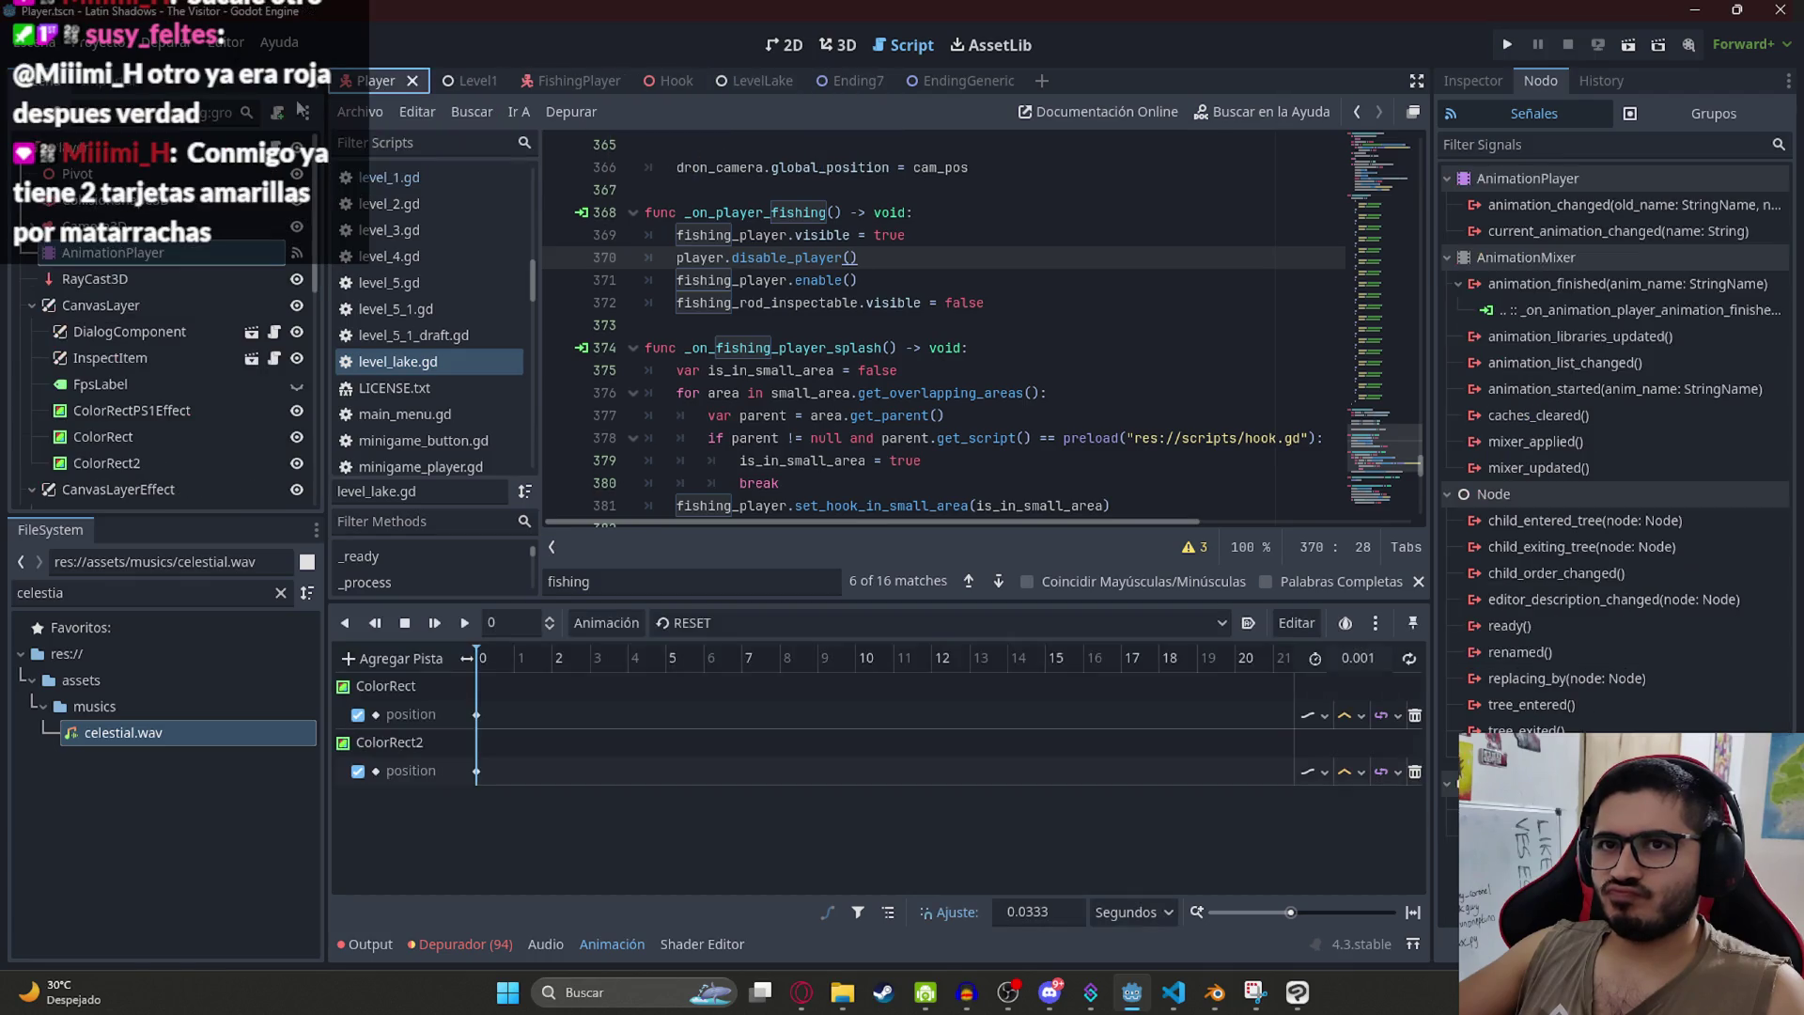
Step: Review the start_fishing function's fishing emit, hide_inspect_item_manual line and process_inspectable_item call
click(826, 325)
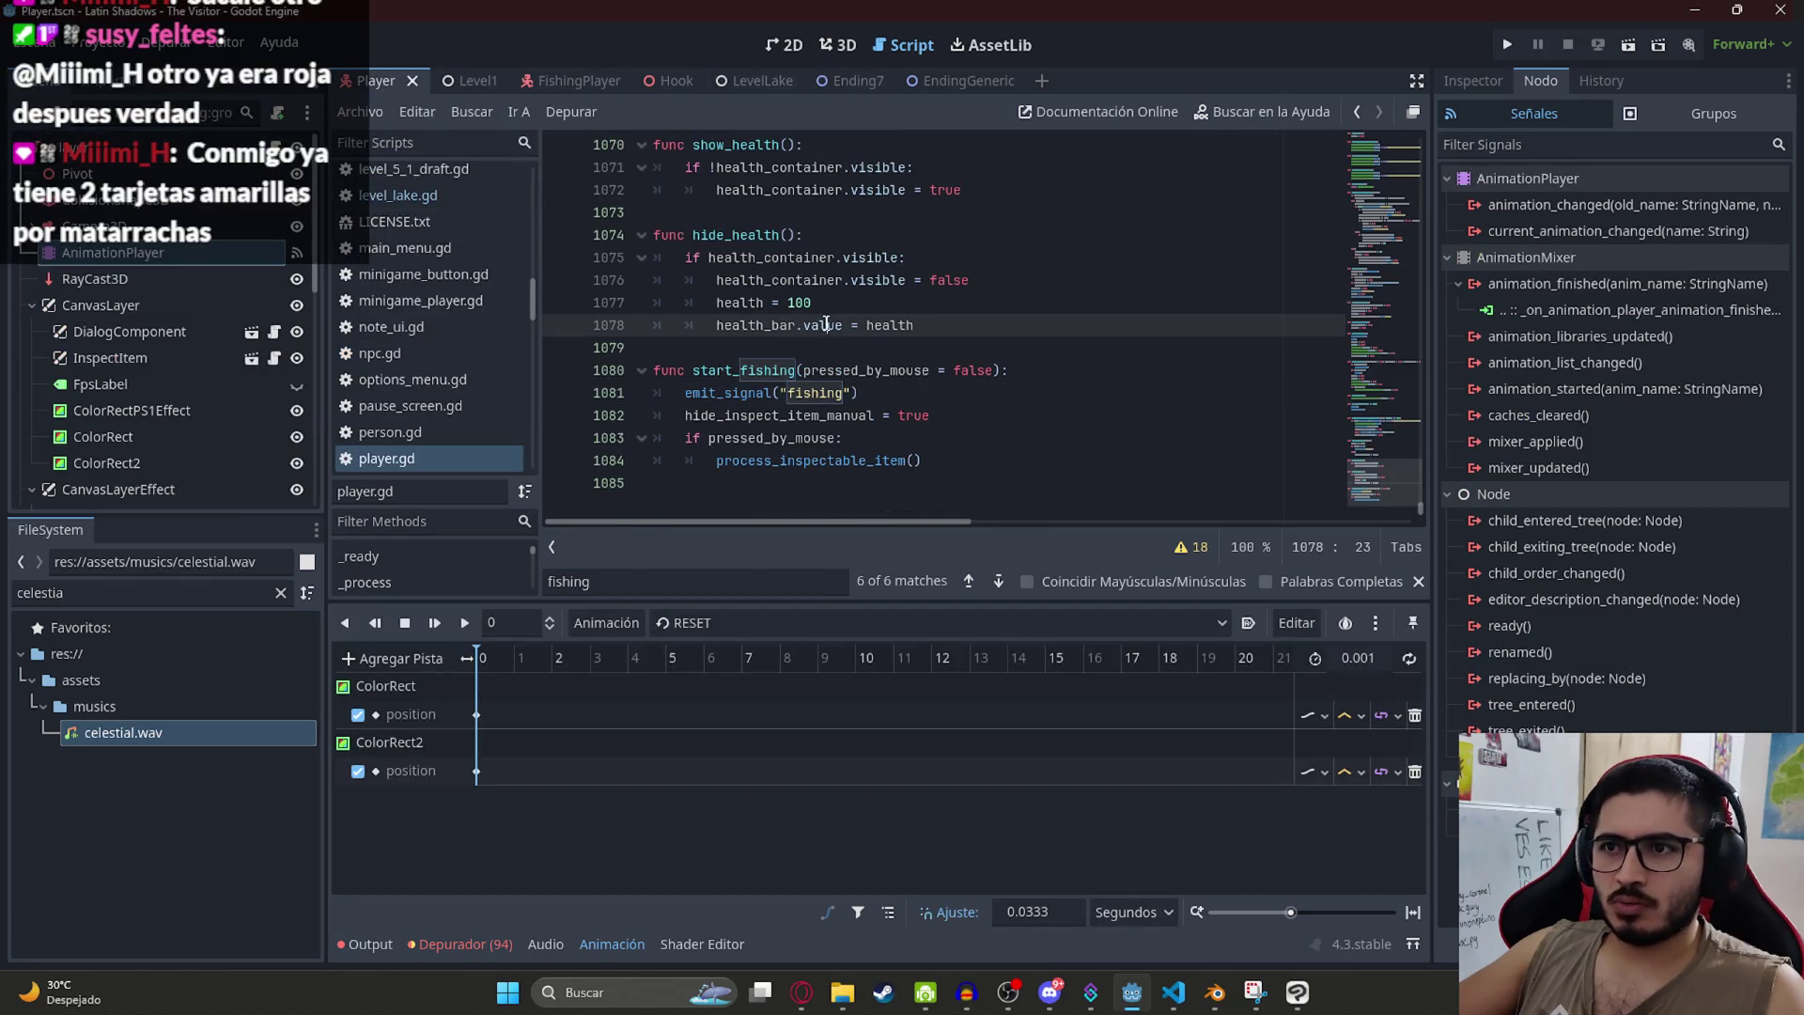
double_click(841, 391)
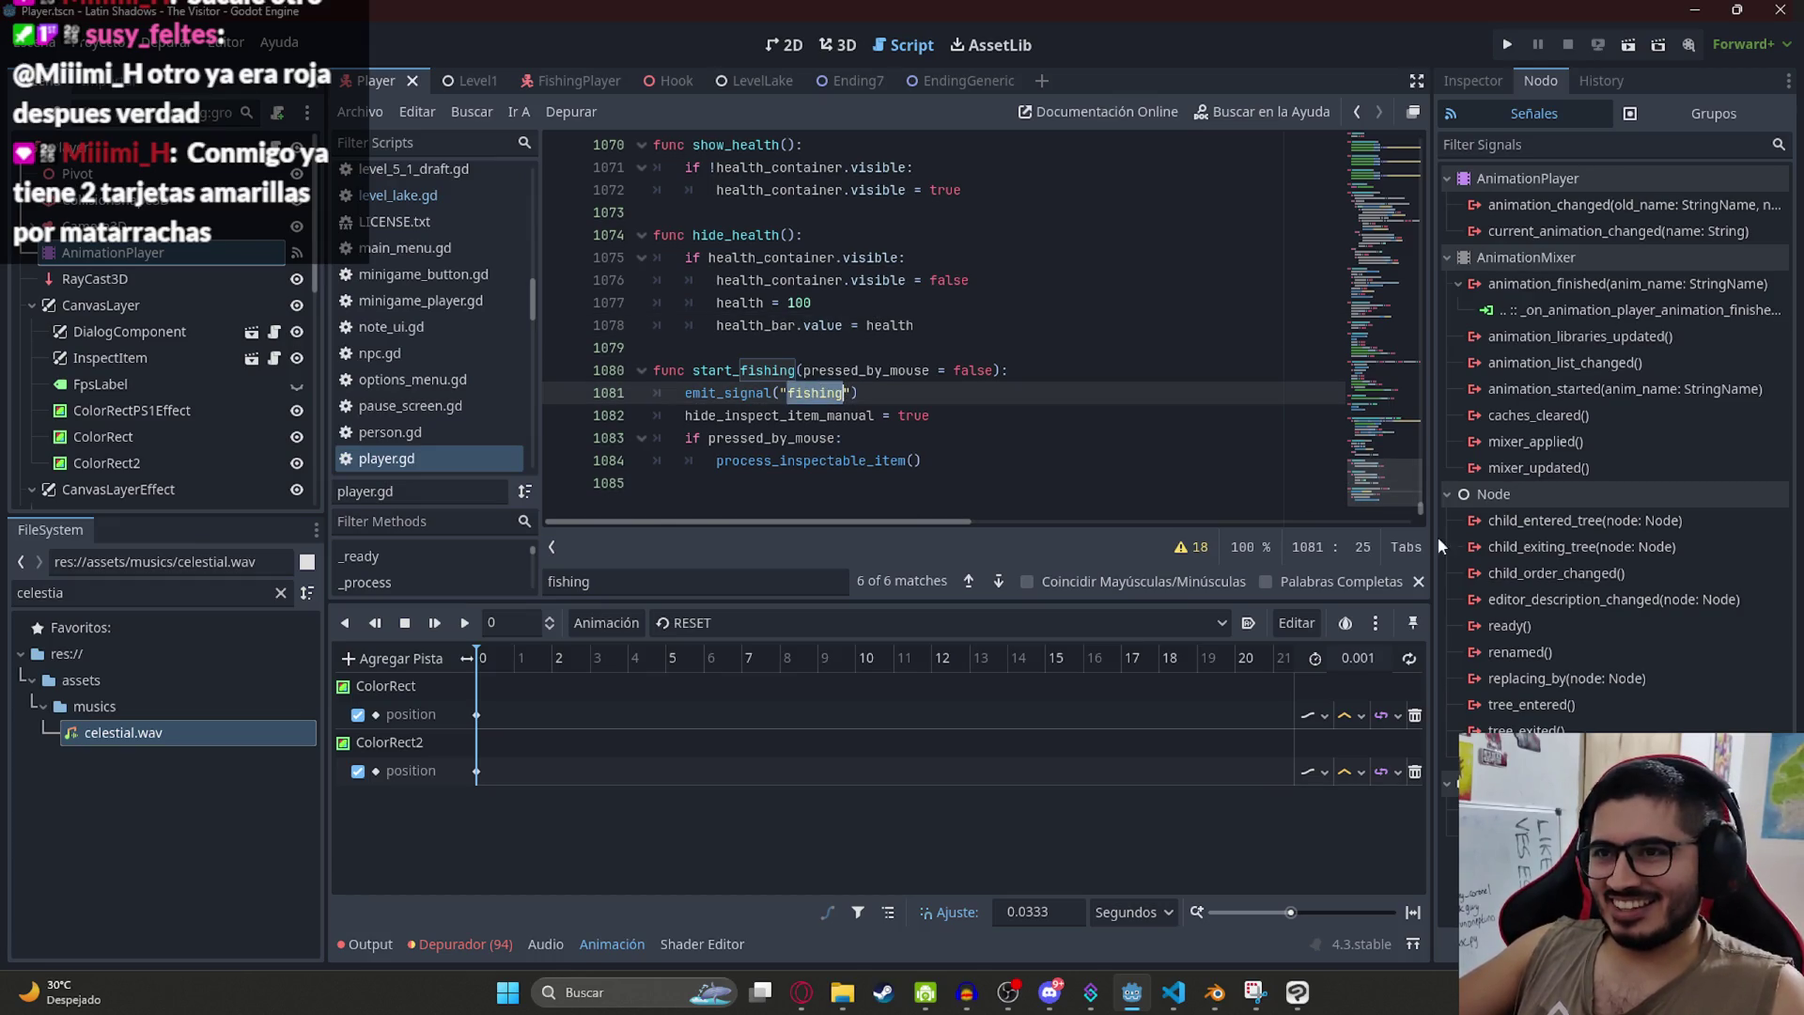
click(1416, 582)
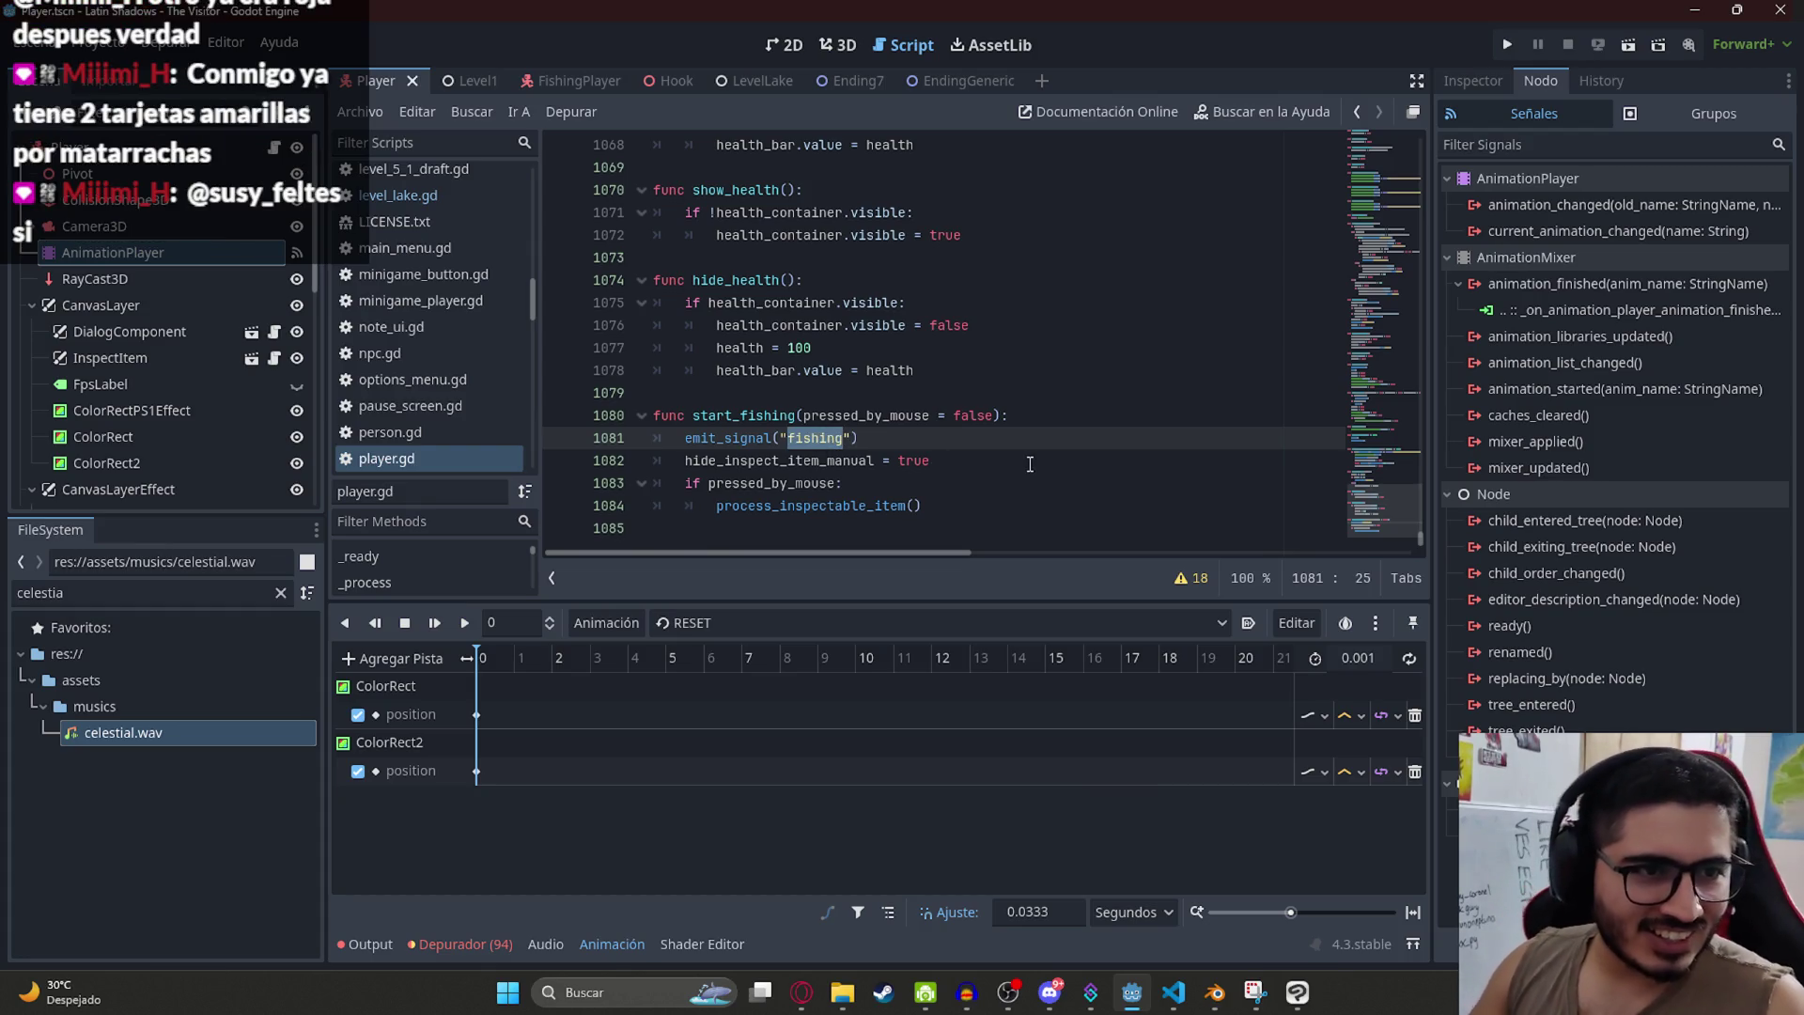
click(865, 439)
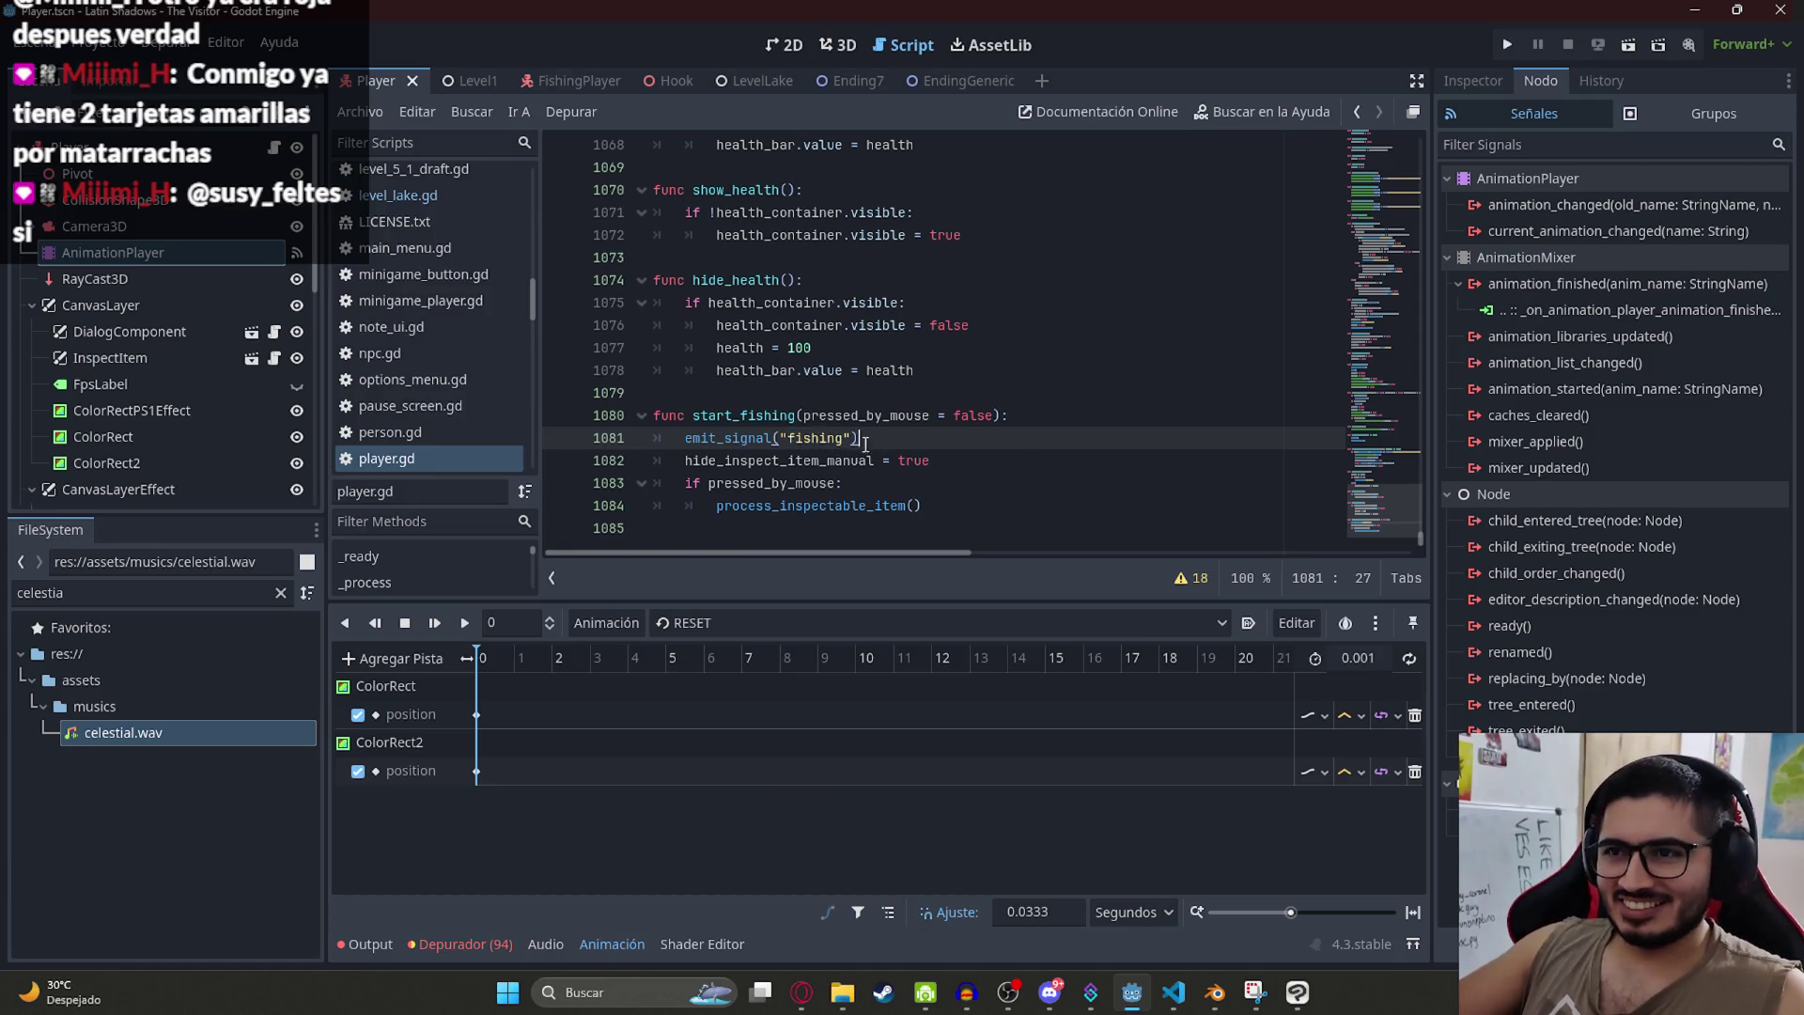
click(990, 461)
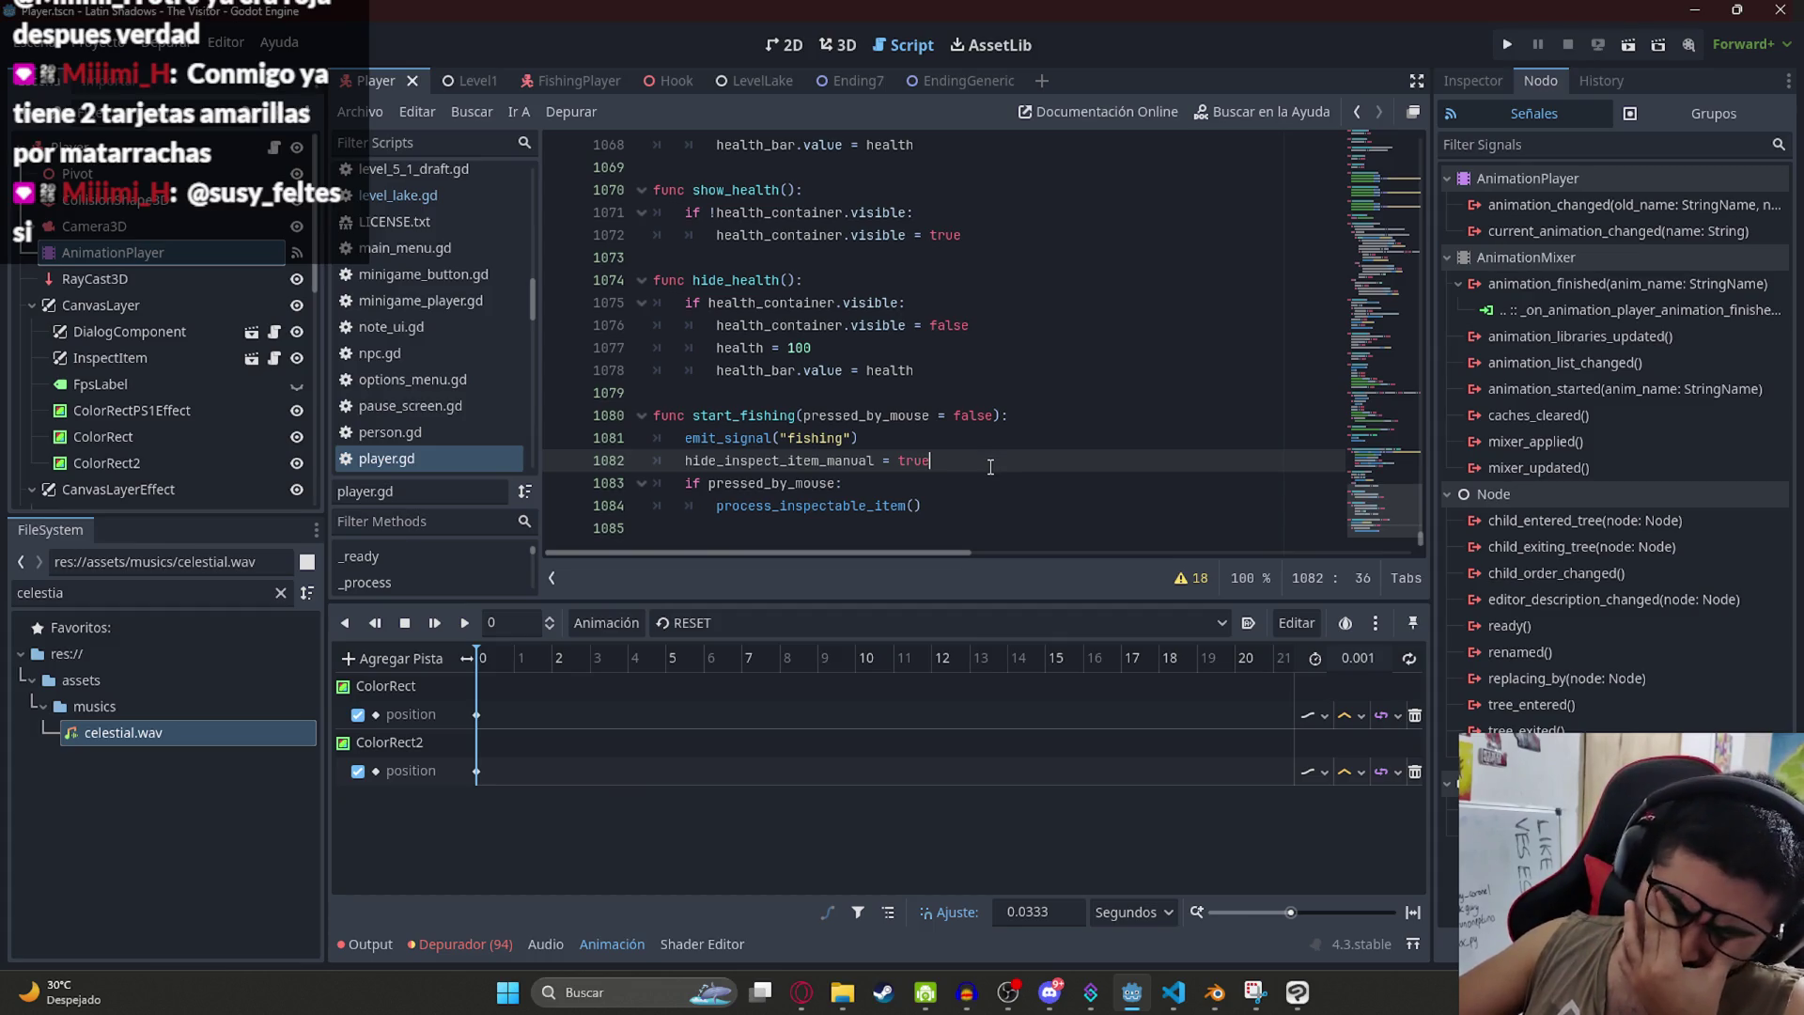
double_click(814, 513)
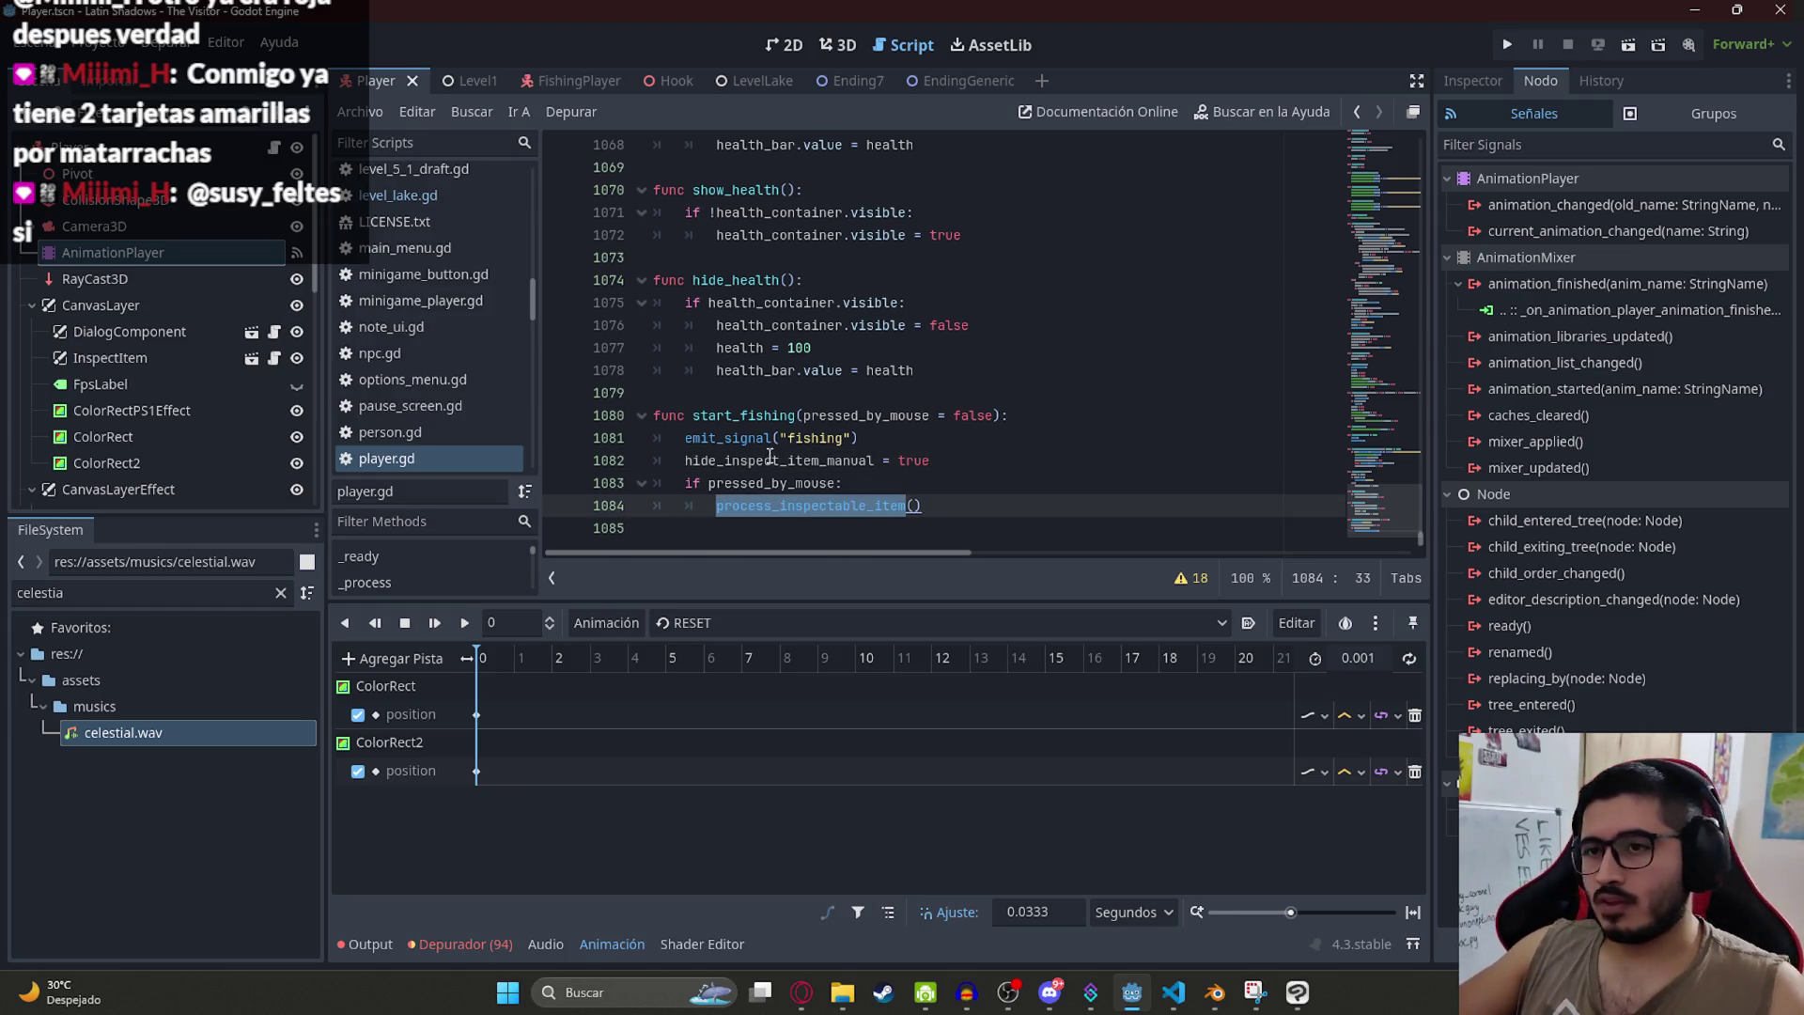
click(749, 438)
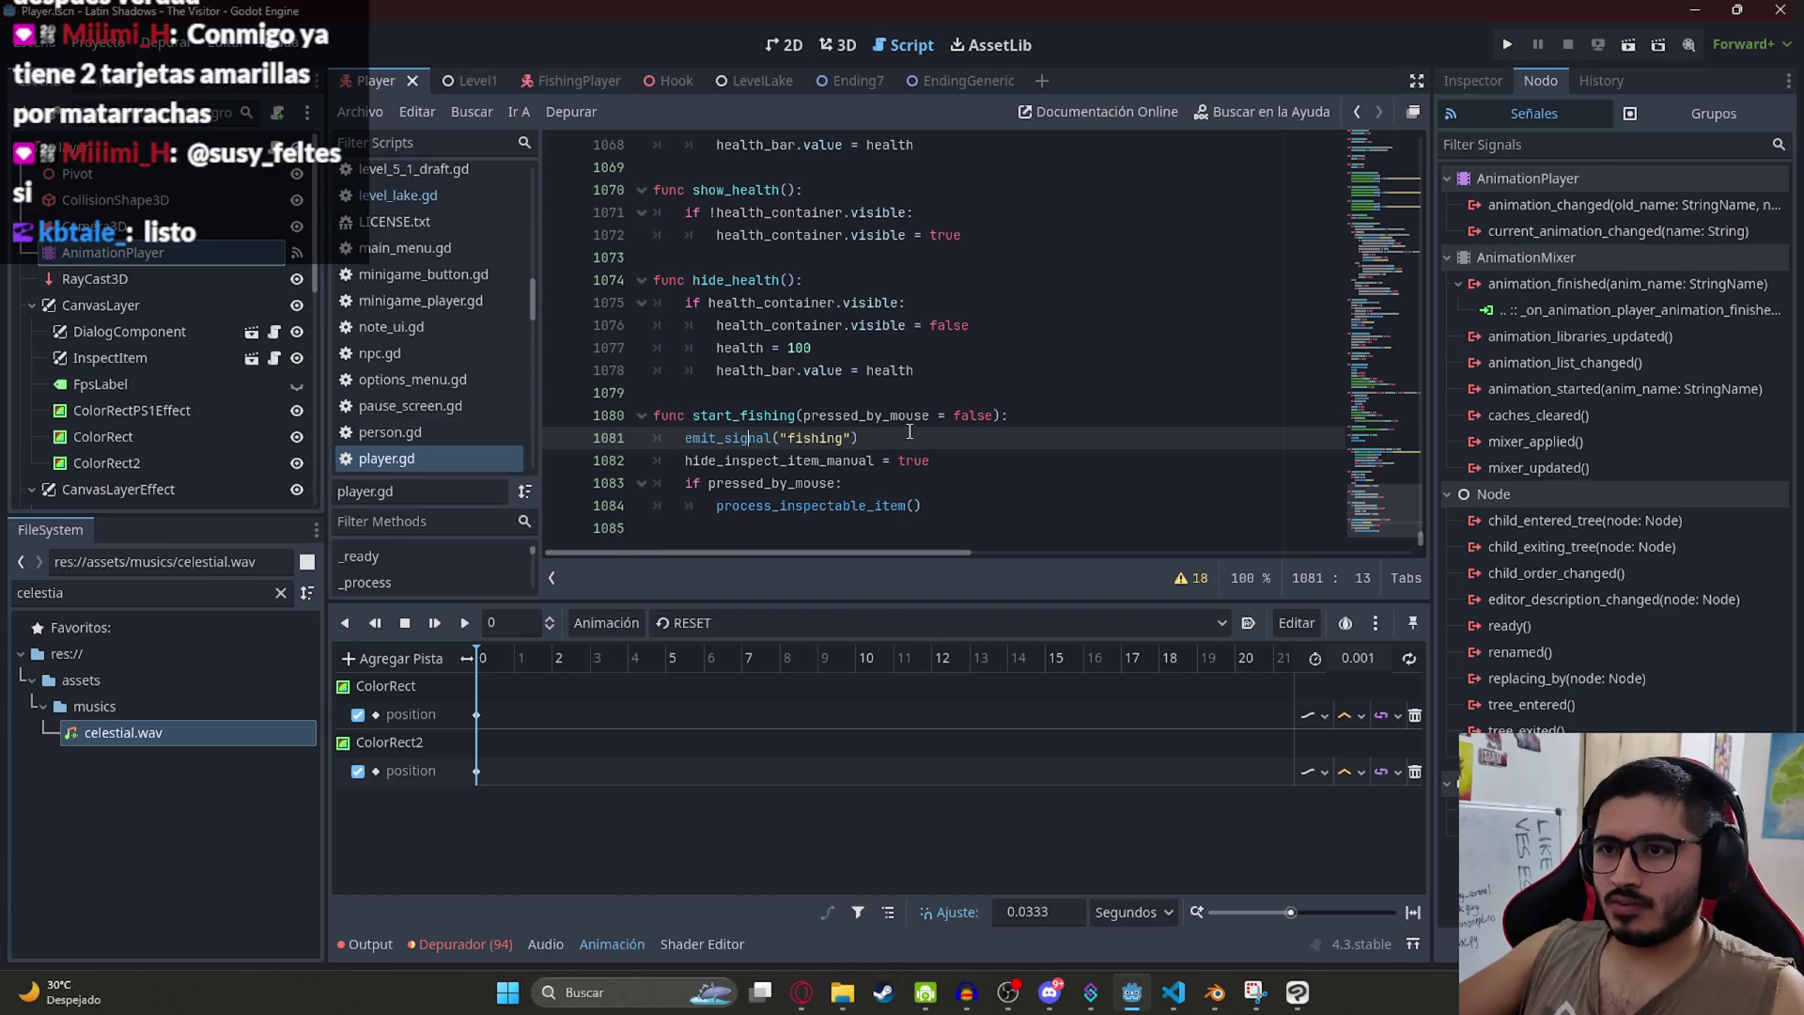
drag(958, 502, 645, 415)
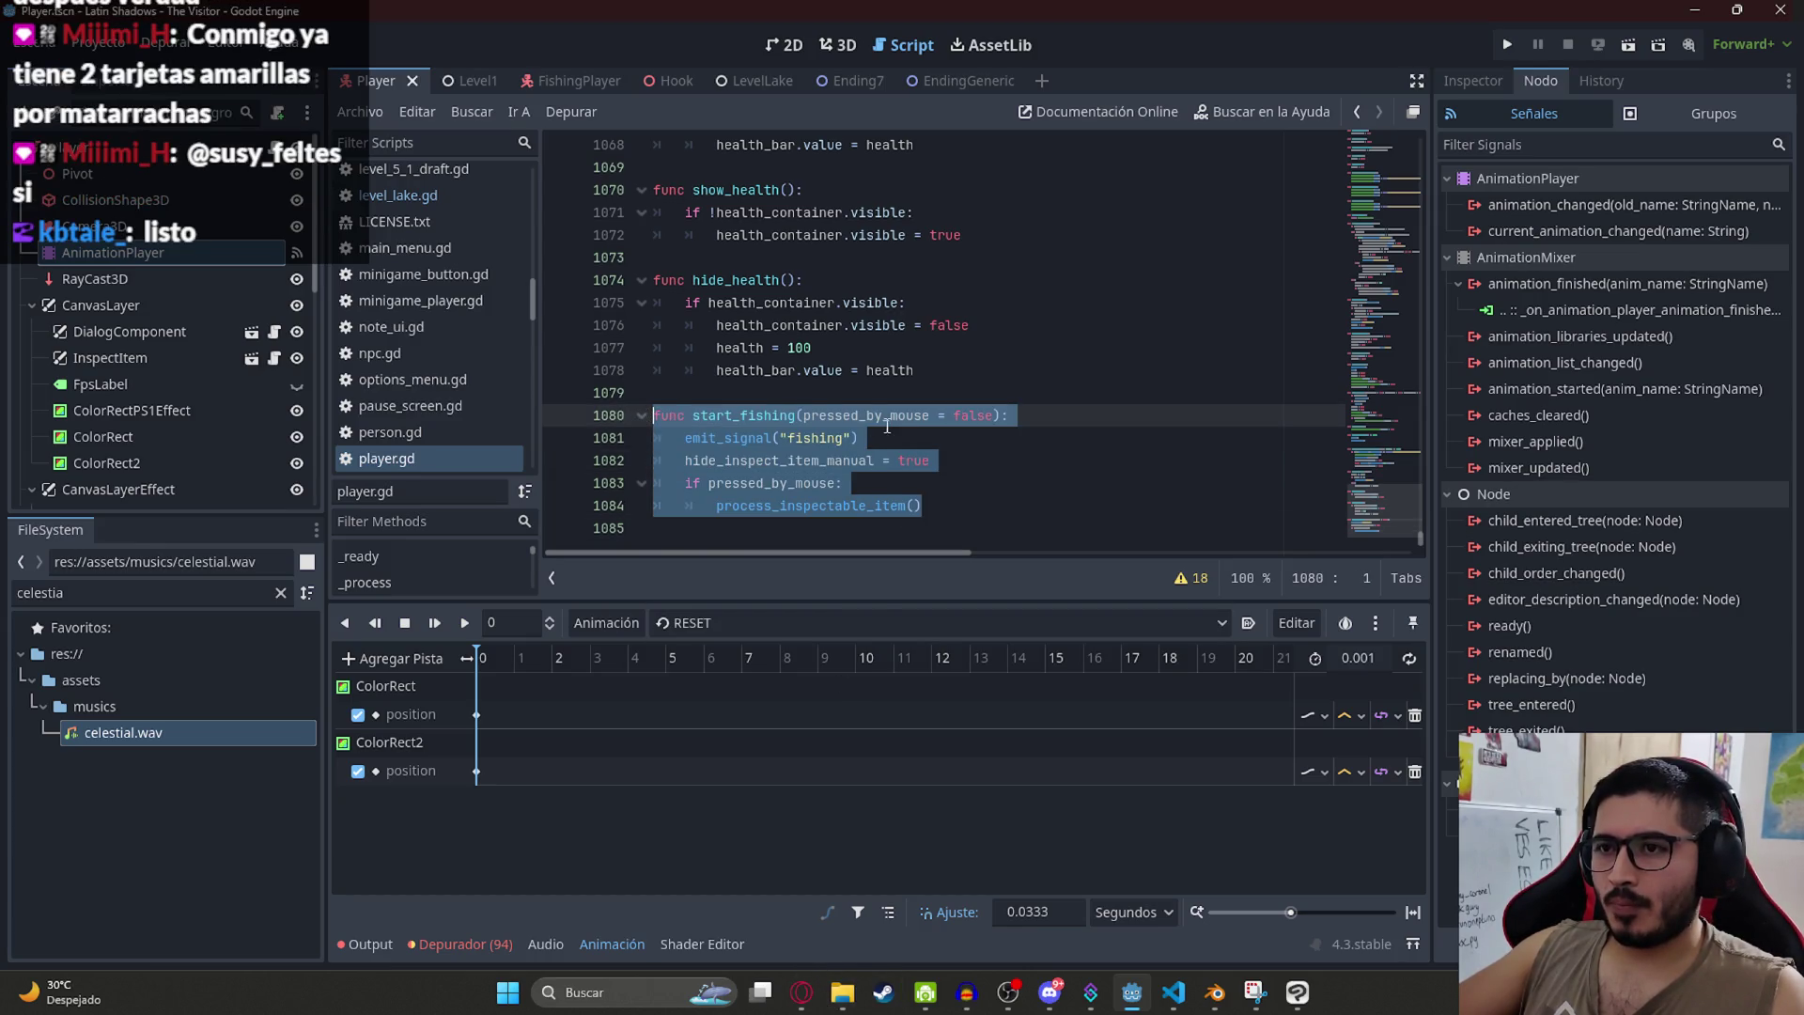
click(887, 427)
click(887, 440)
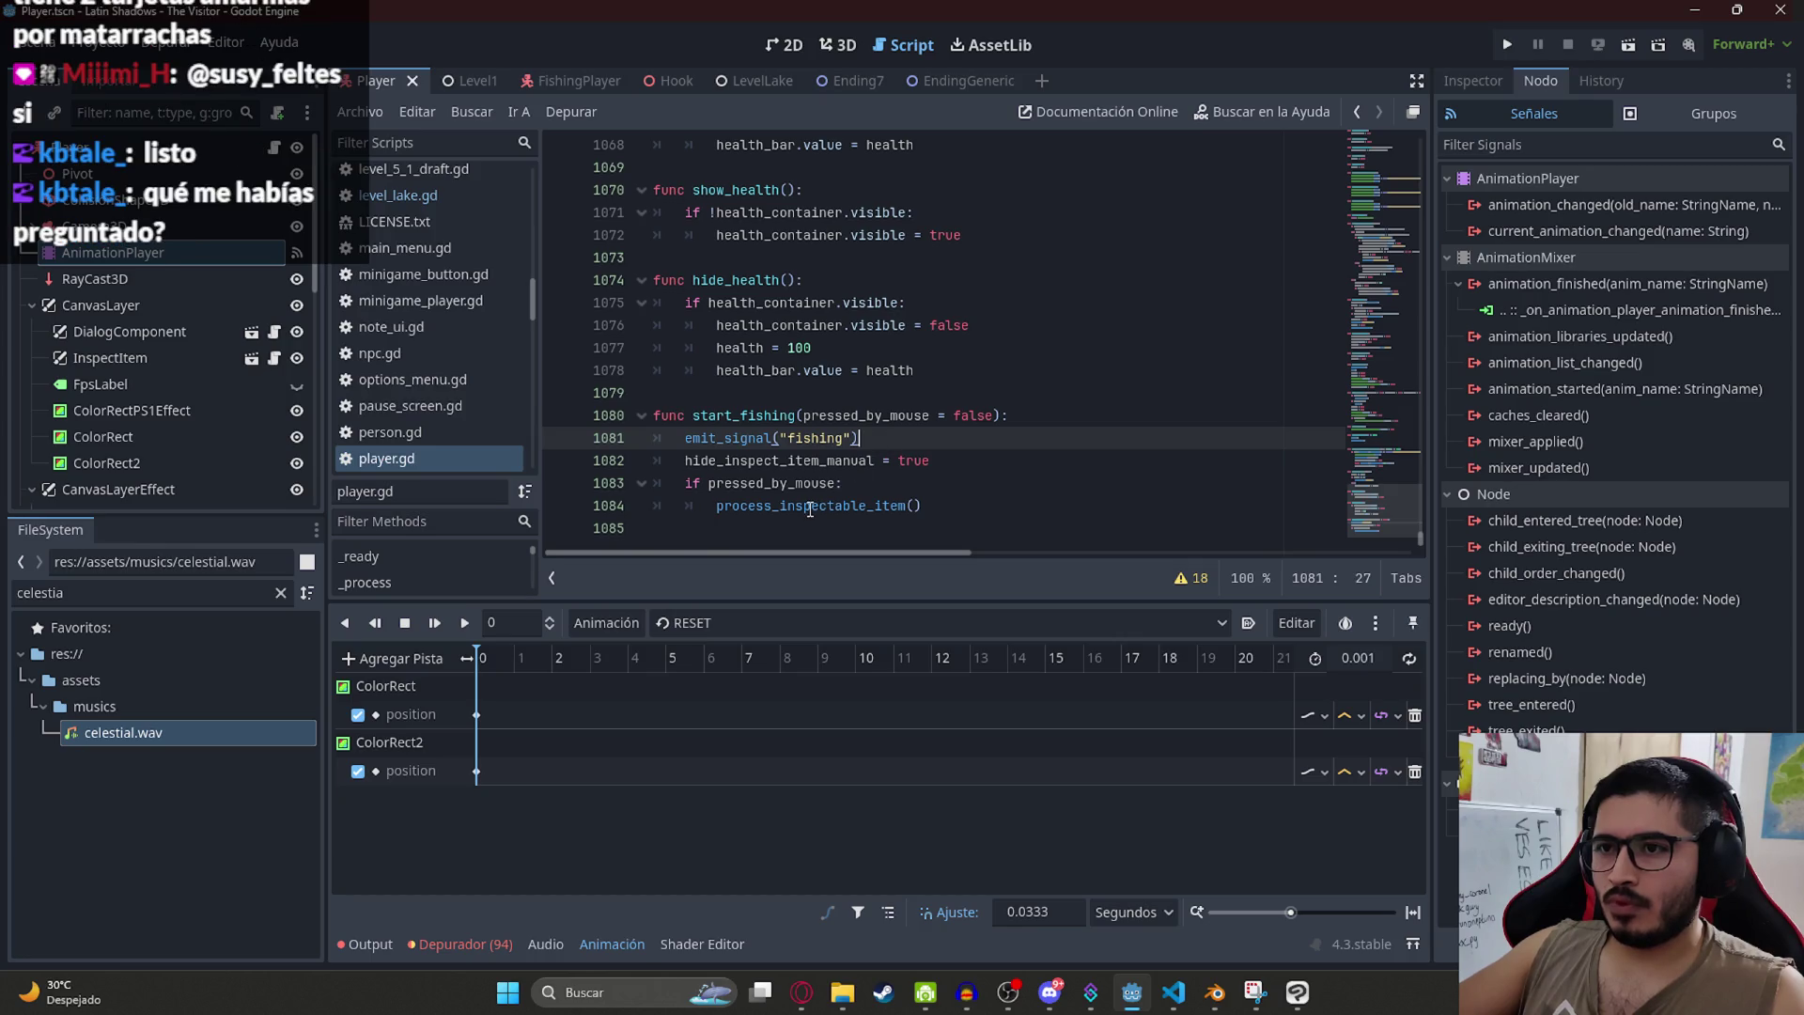
Step: Search player.gd for hide_inspect_item_manual and step to the next match
double_click(838, 460)
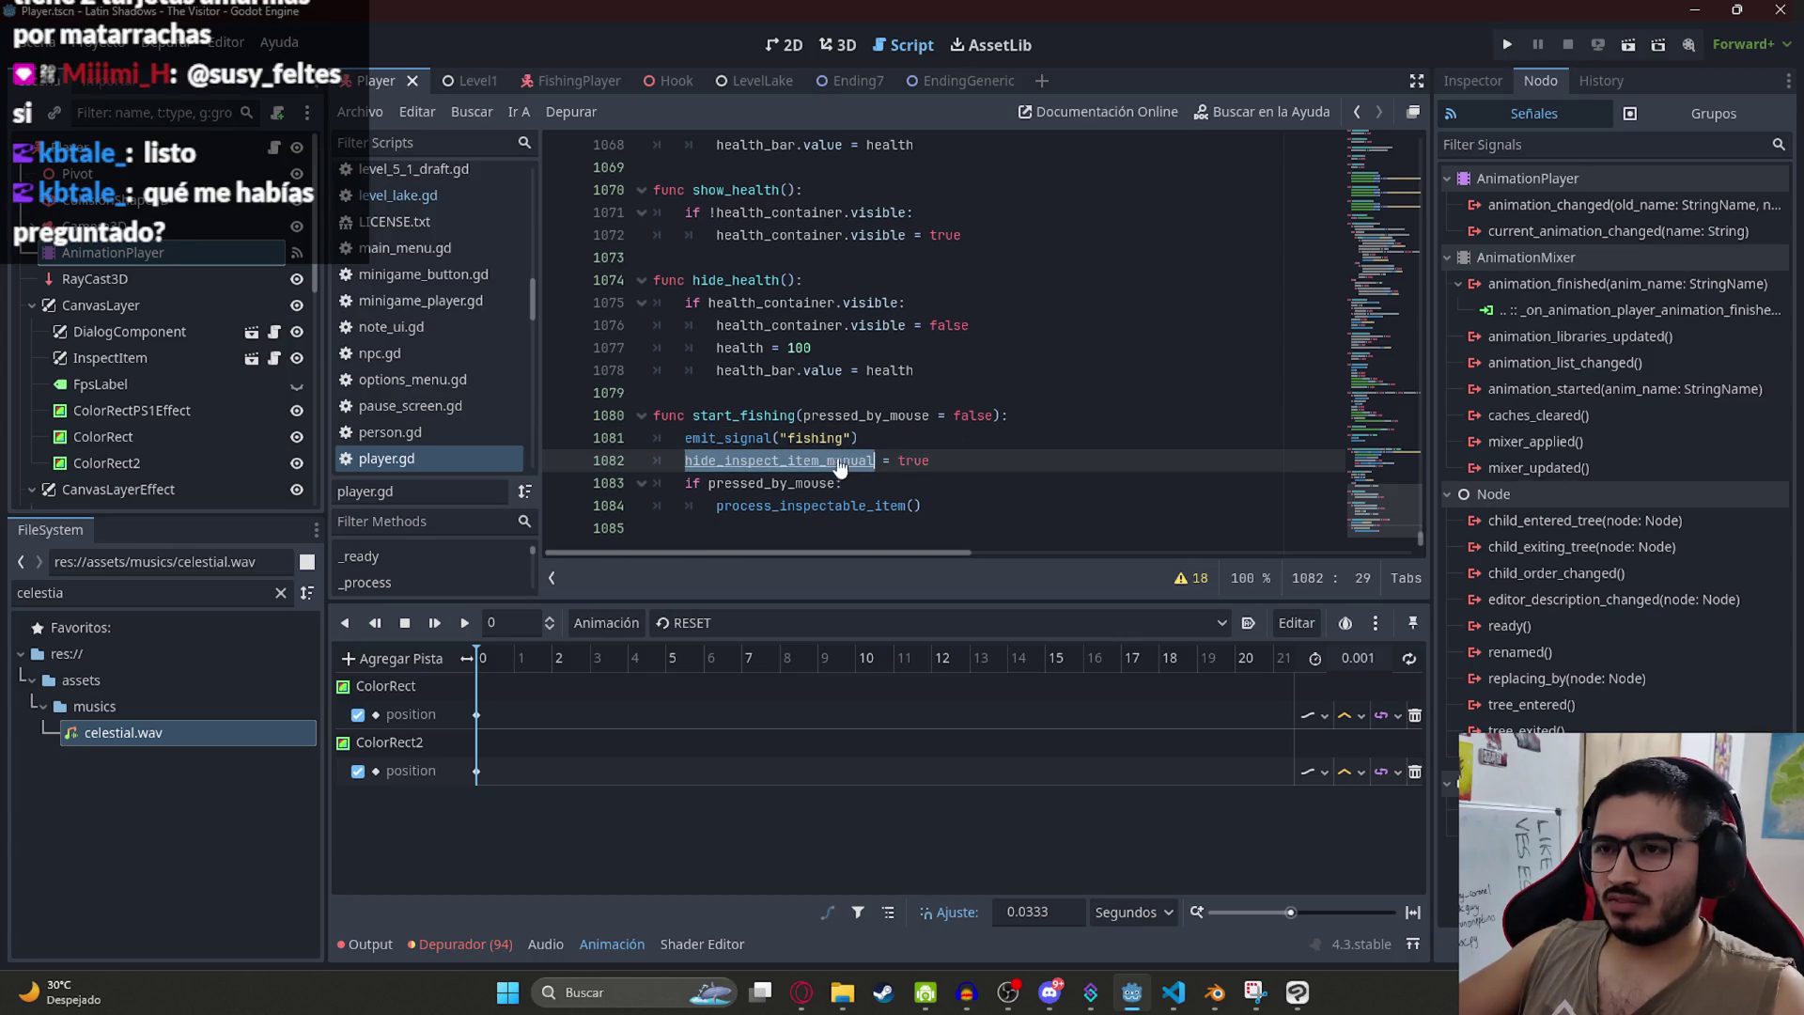
key(ctrl+f)
key(Return)
key(Return)
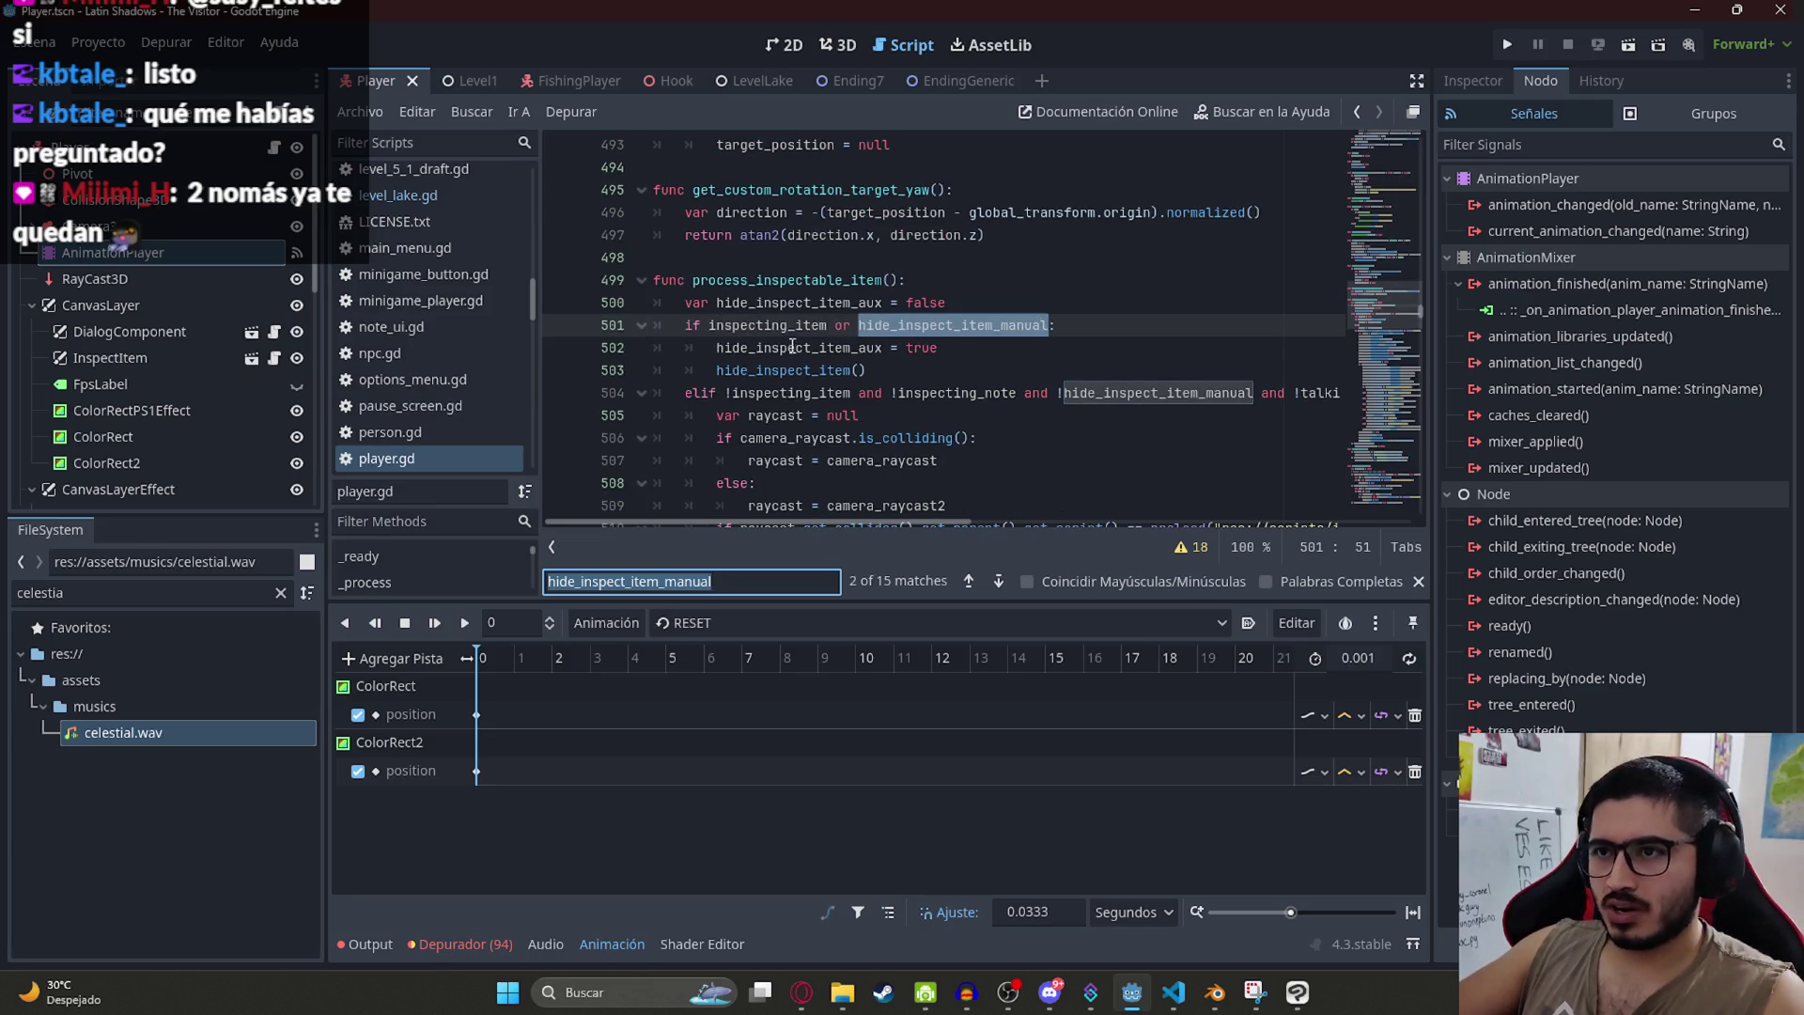
Step: Add a hide_inspect_item() call after process_inspectable_item() at the end of start_fishing and save
drag(865, 370, 716, 370)
key(ctrl+c)
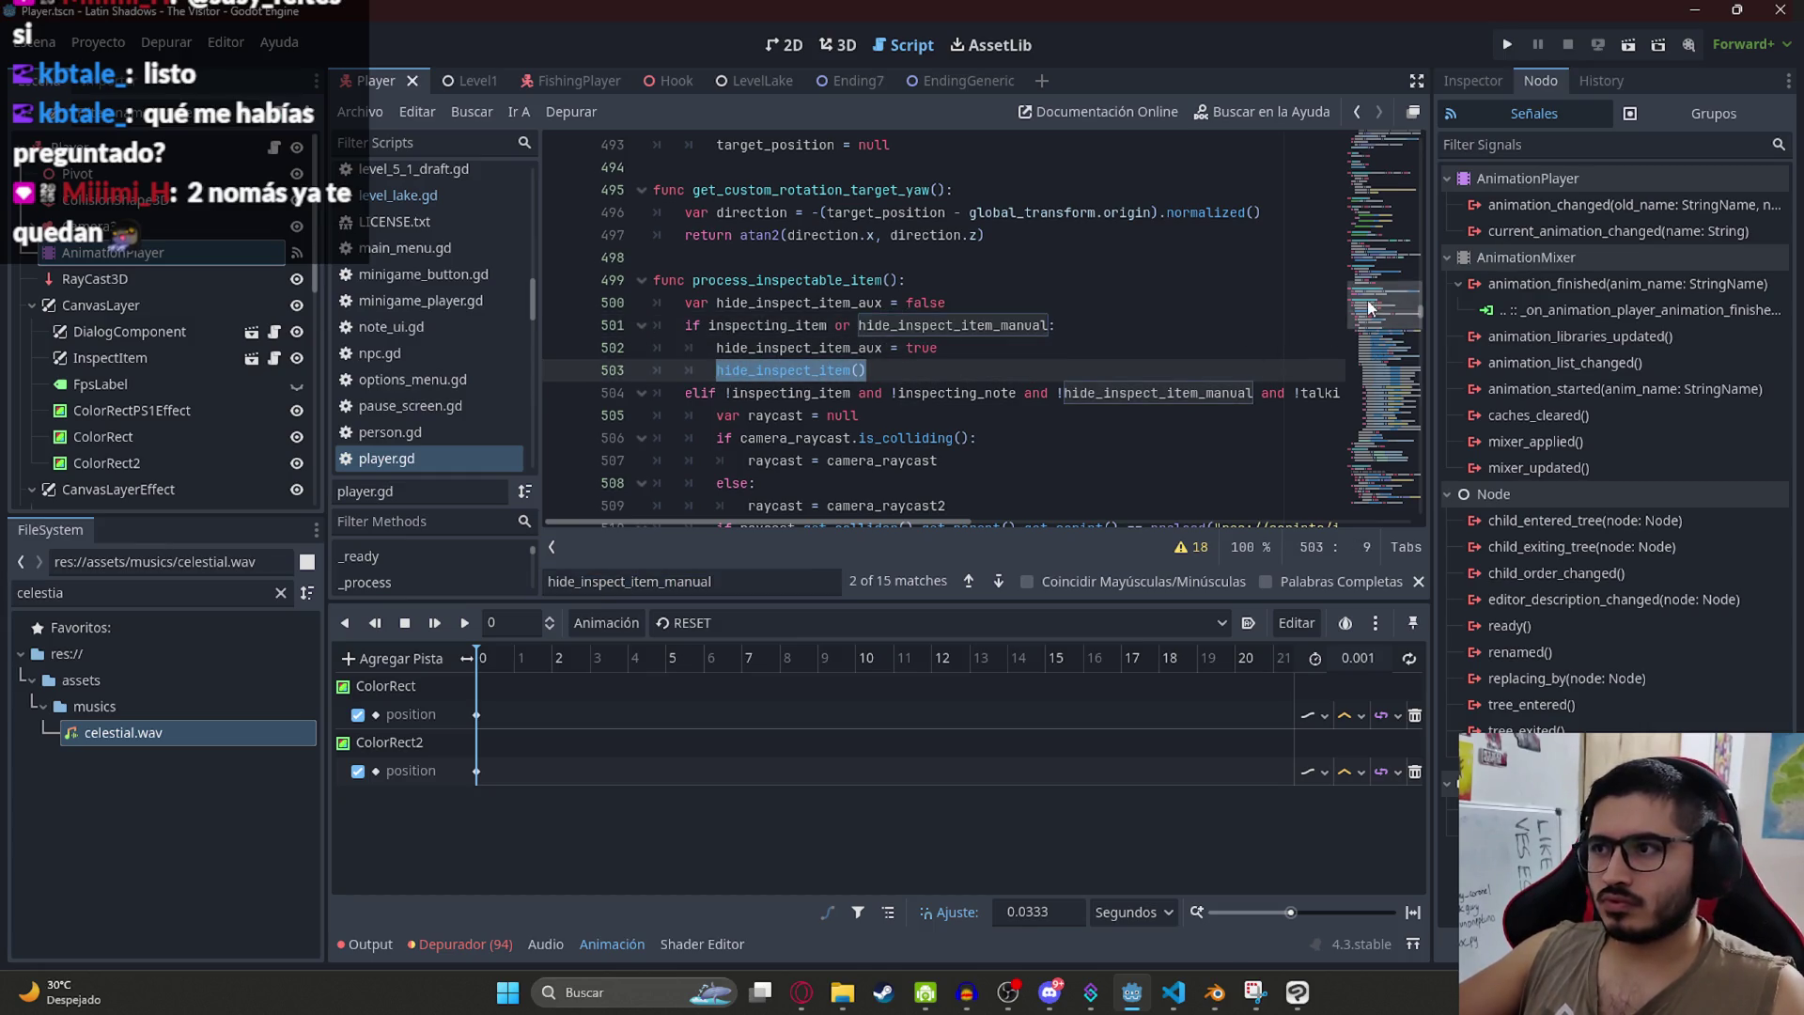
drag(1367, 306, 1376, 498)
click(955, 463)
key(Return)
key(BackSpace)
key(ctrl+v)
key(ctrl+s)
Step: Switch to the LevelLake scene and run it with F5 to test
click(806, 1005)
click(805, 1005)
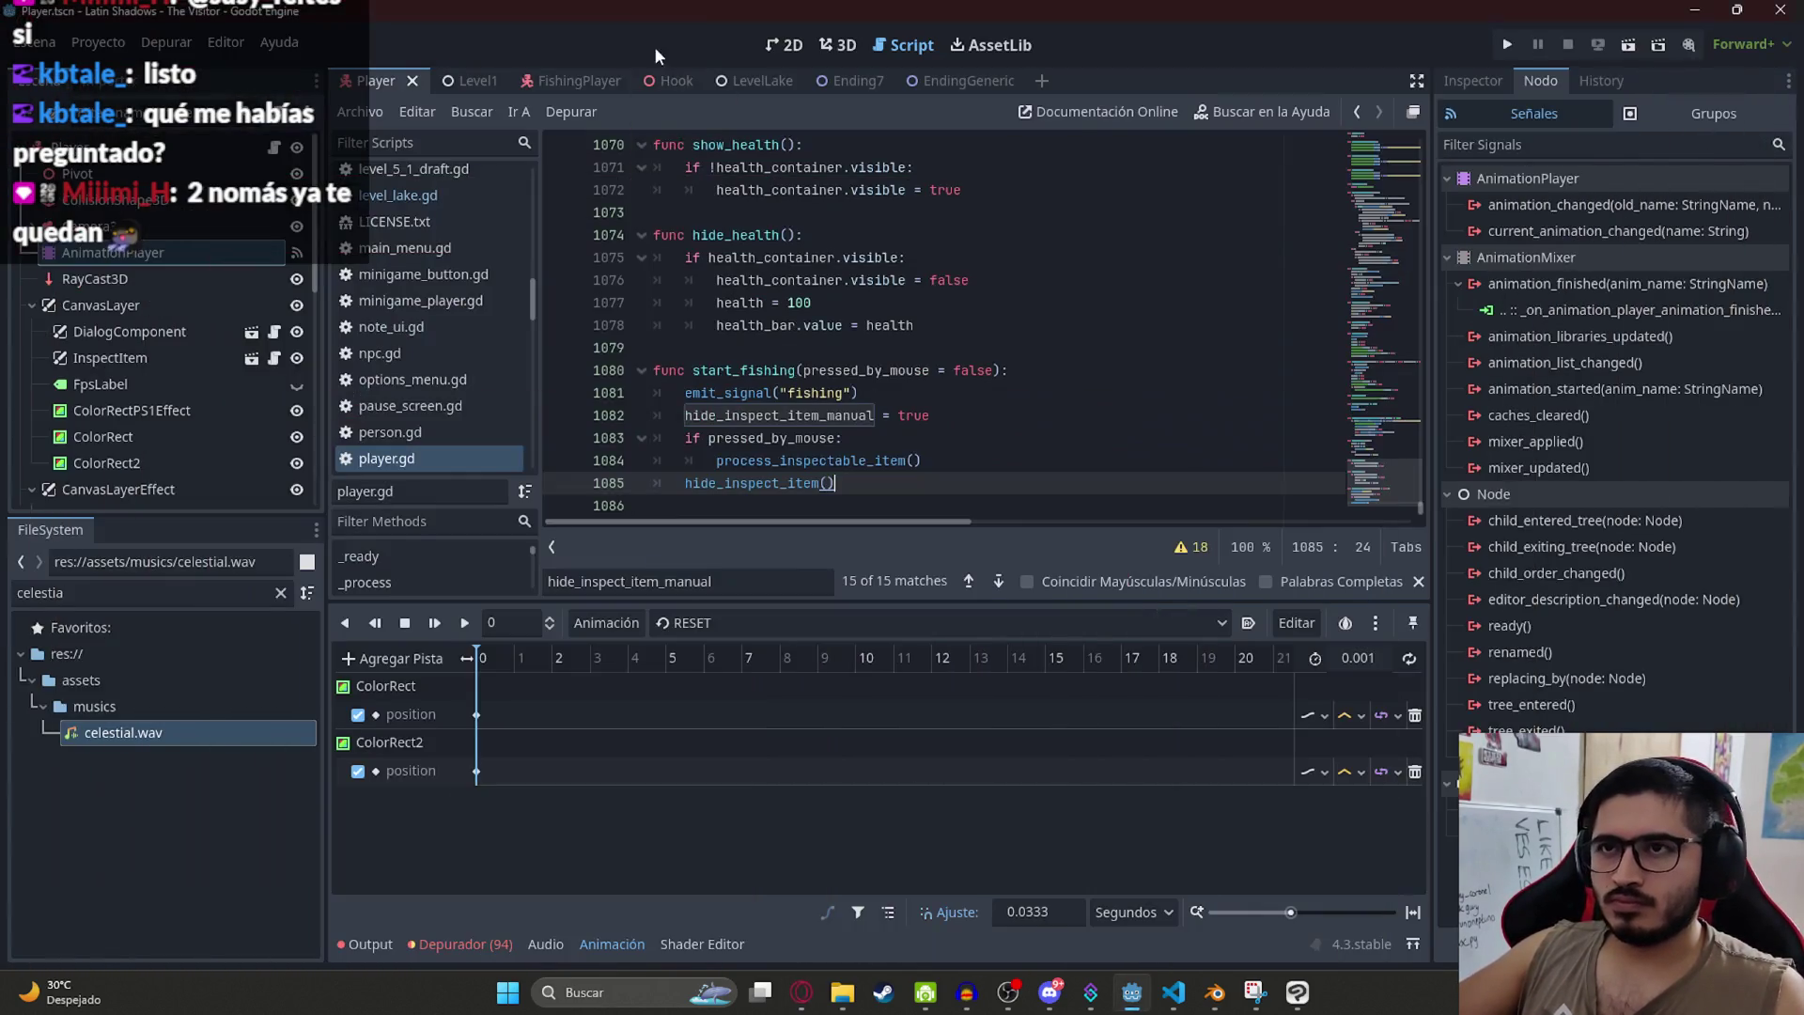
click(725, 80)
right_click(749, 75)
click(866, 239)
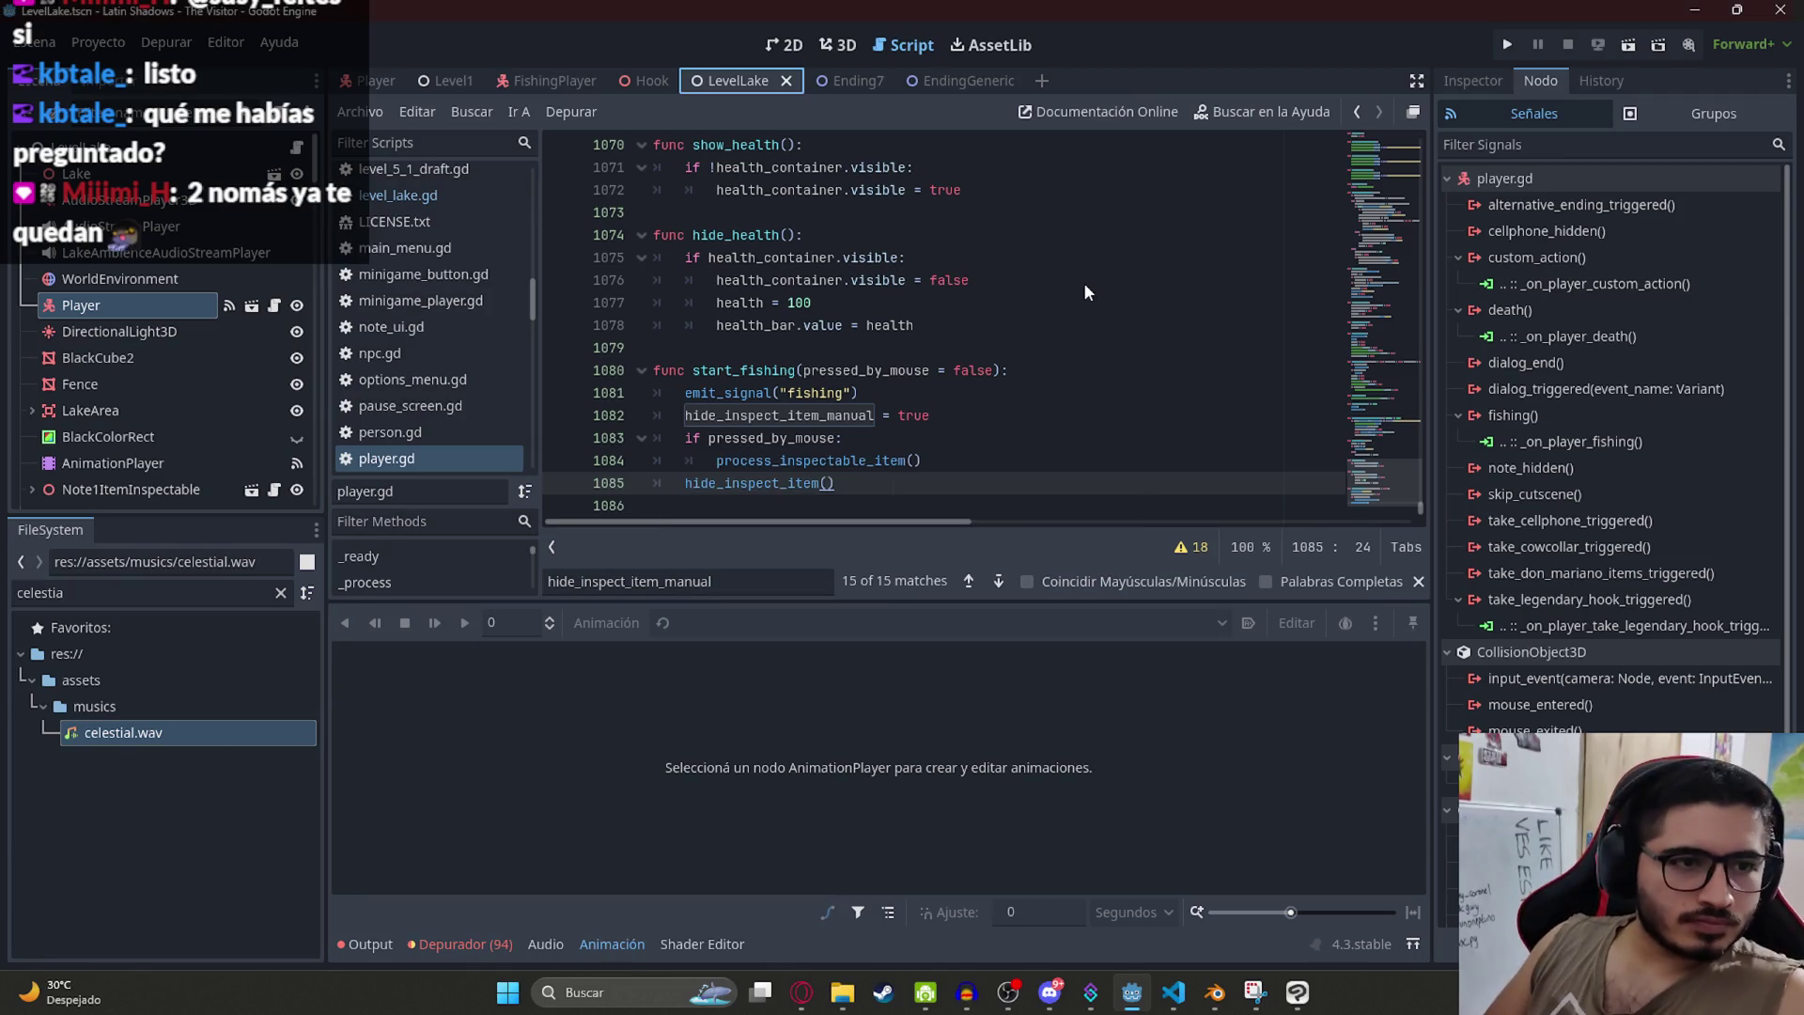
key(F5)
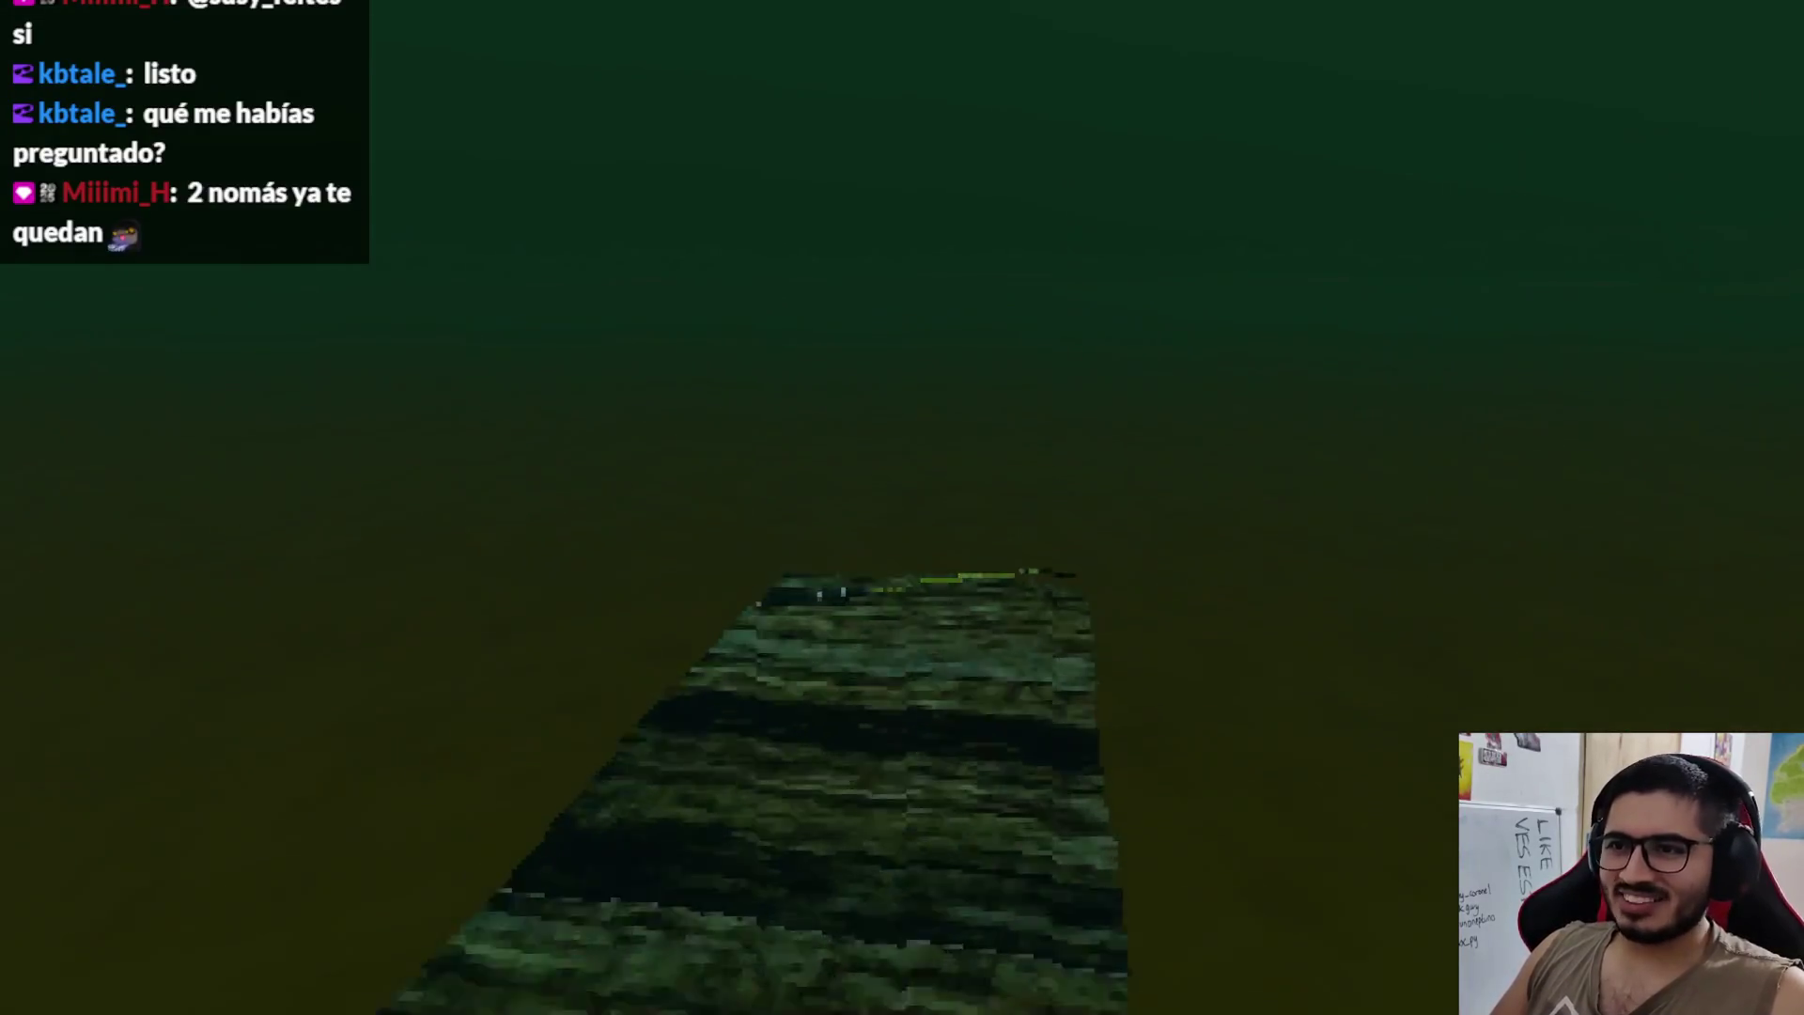
Step: Choose Pescar to cast the fishing rod in-game, then stop the game with F8
click(564, 883)
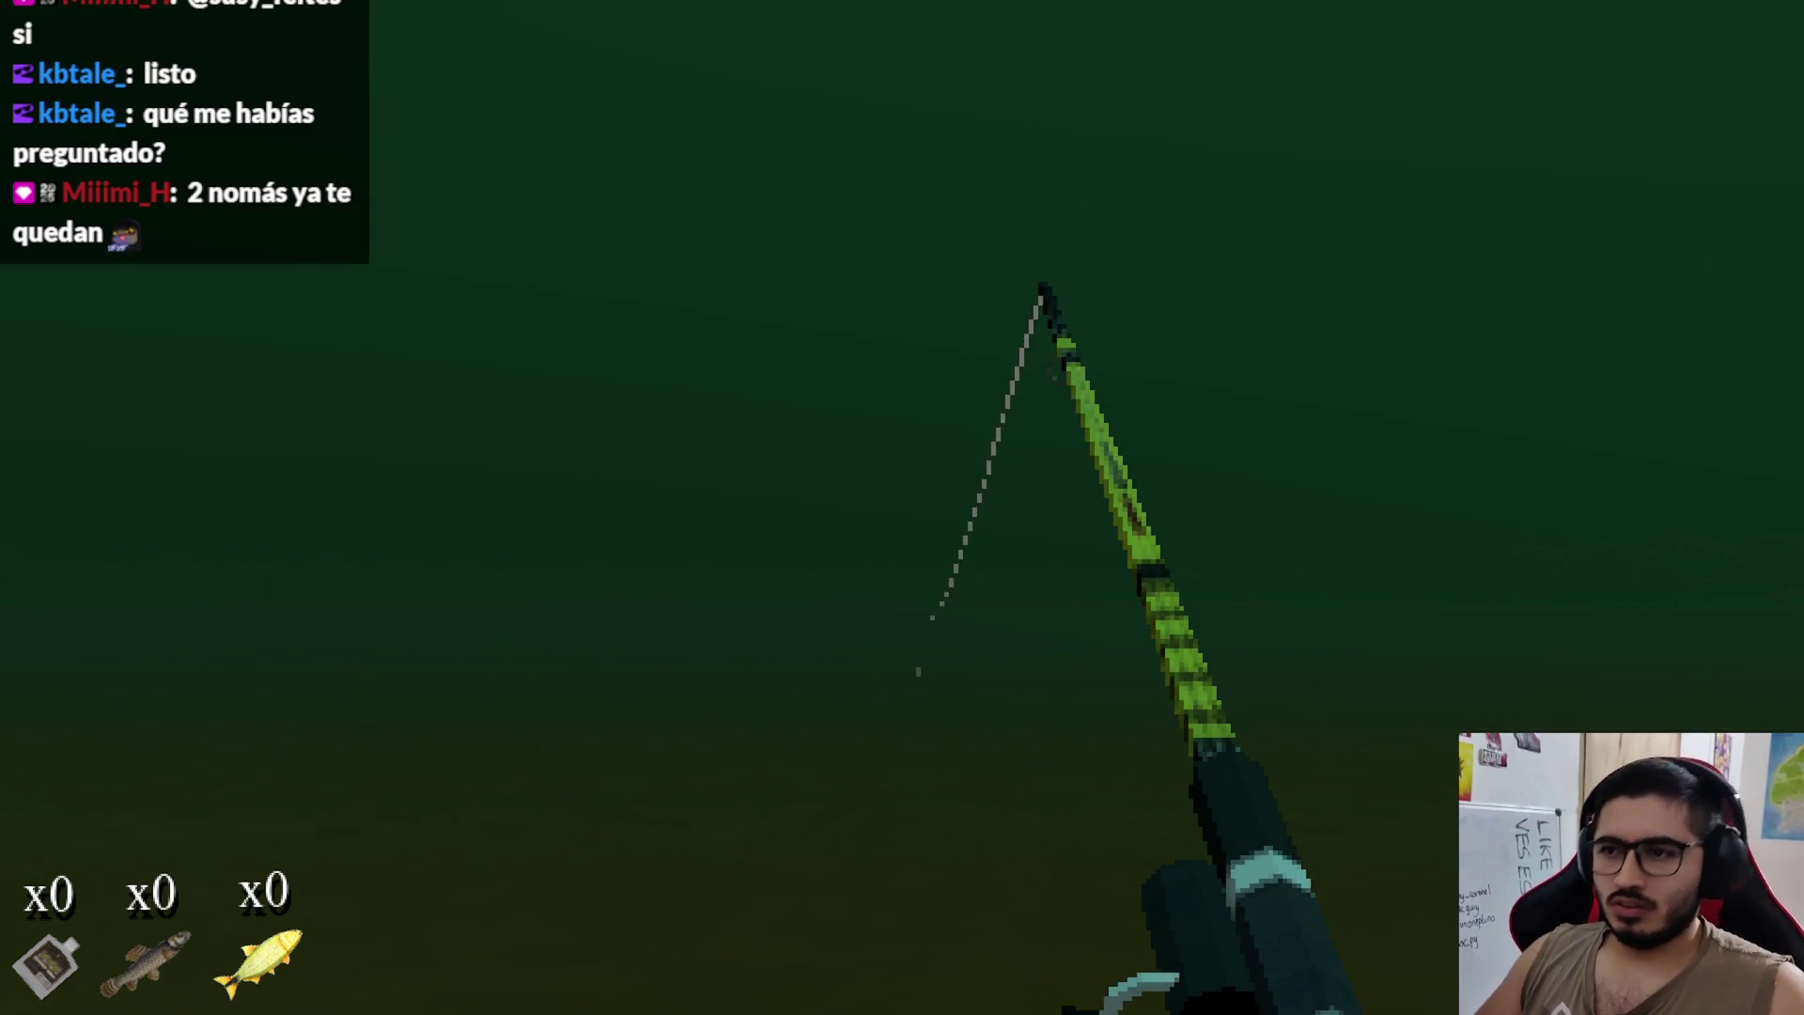
key(F8)
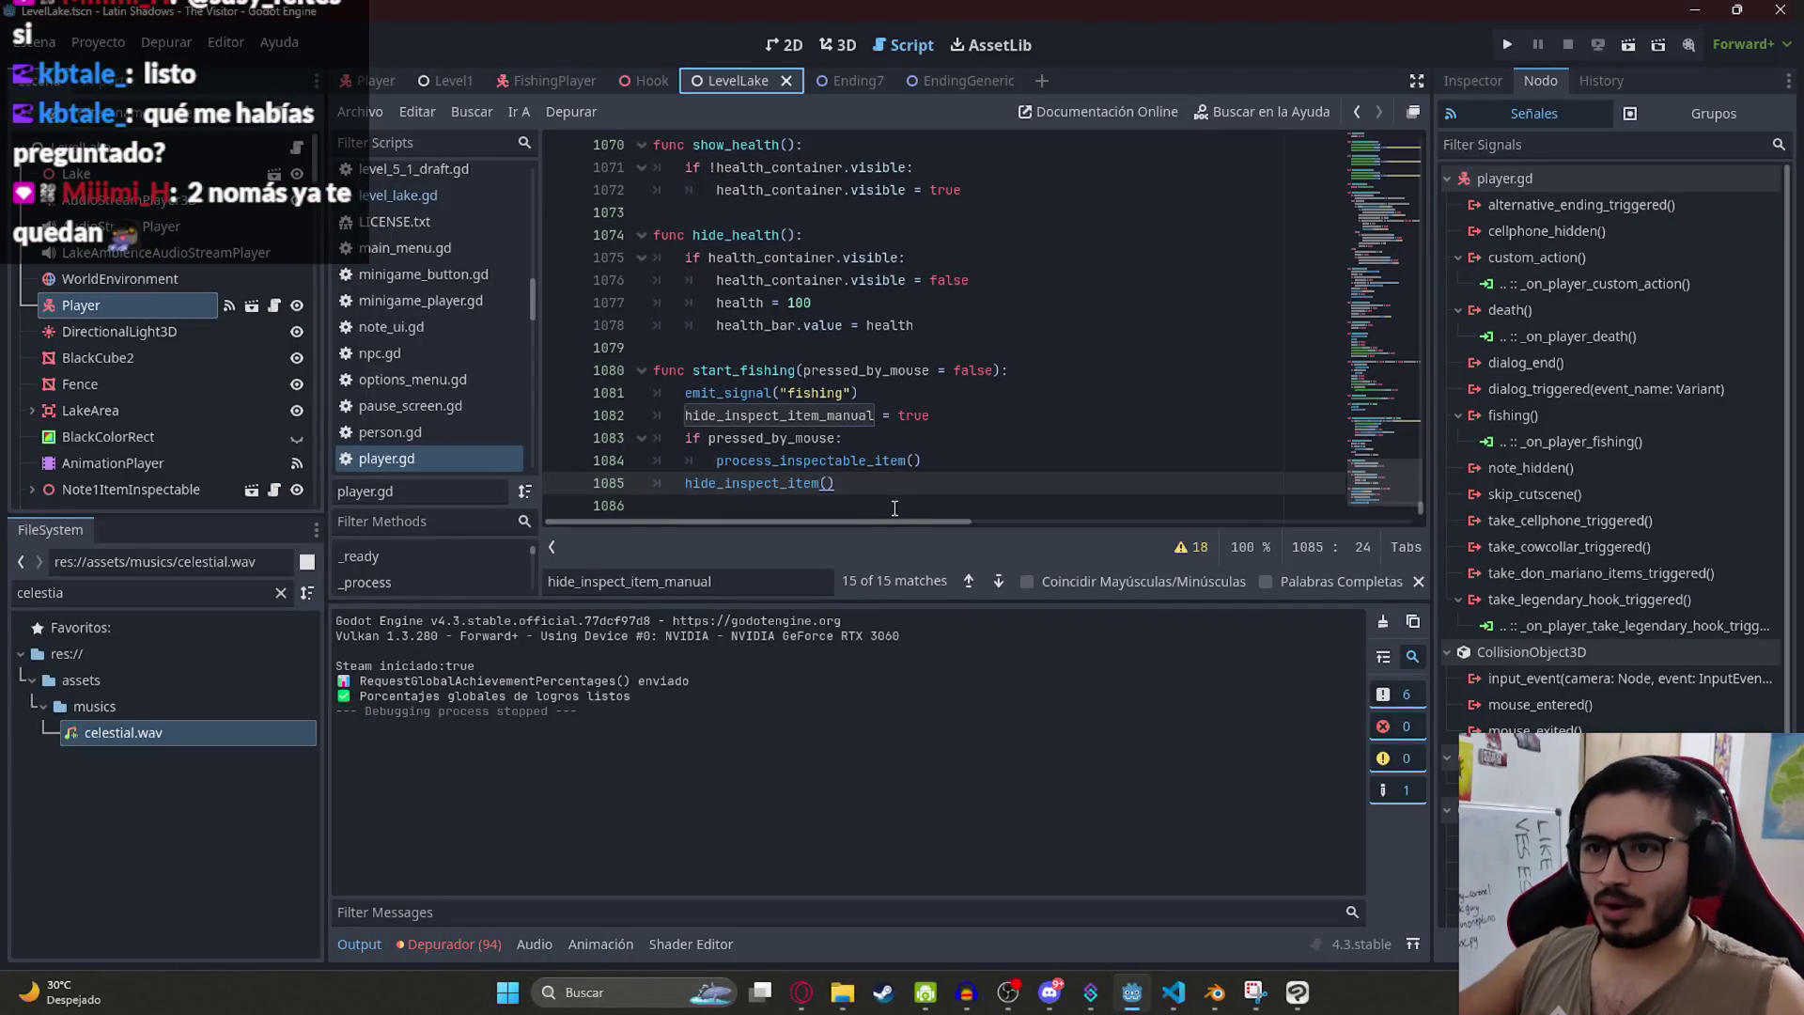
Step: Delete the added hide_inspect_item() line and start an else branch under 'if pressed_by_mouse:'
key(shift+Home)
key(BackSpace)
key(BackSpace)
key(BackSpace)
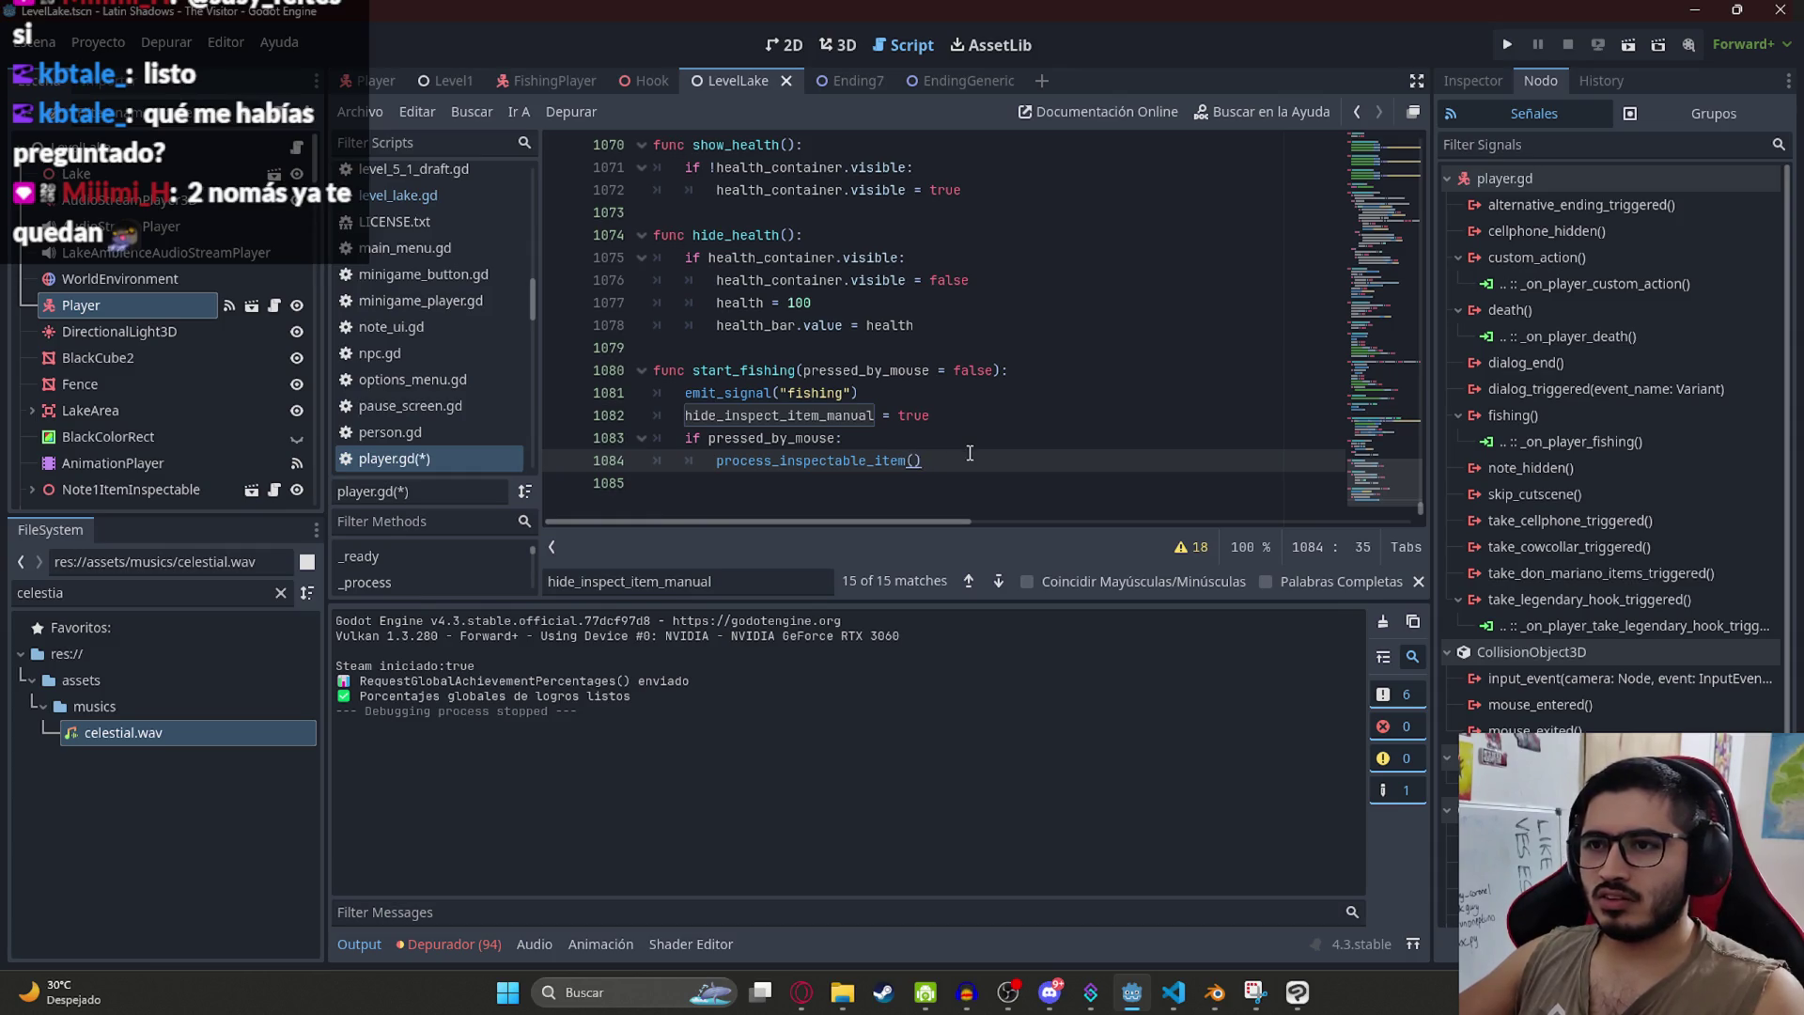
key(Return)
key(BackSpace)
text(elseÑ)
key(Return)
Step: Correct the line to 'else:', put hide_inspect_item() in its body, and relaunch LevelLake
key(Up)
key(End)
key(BackSpace)
text(:)
key(Down)
text(hide_inspect_item())
right_click(727, 83)
click(873, 239)
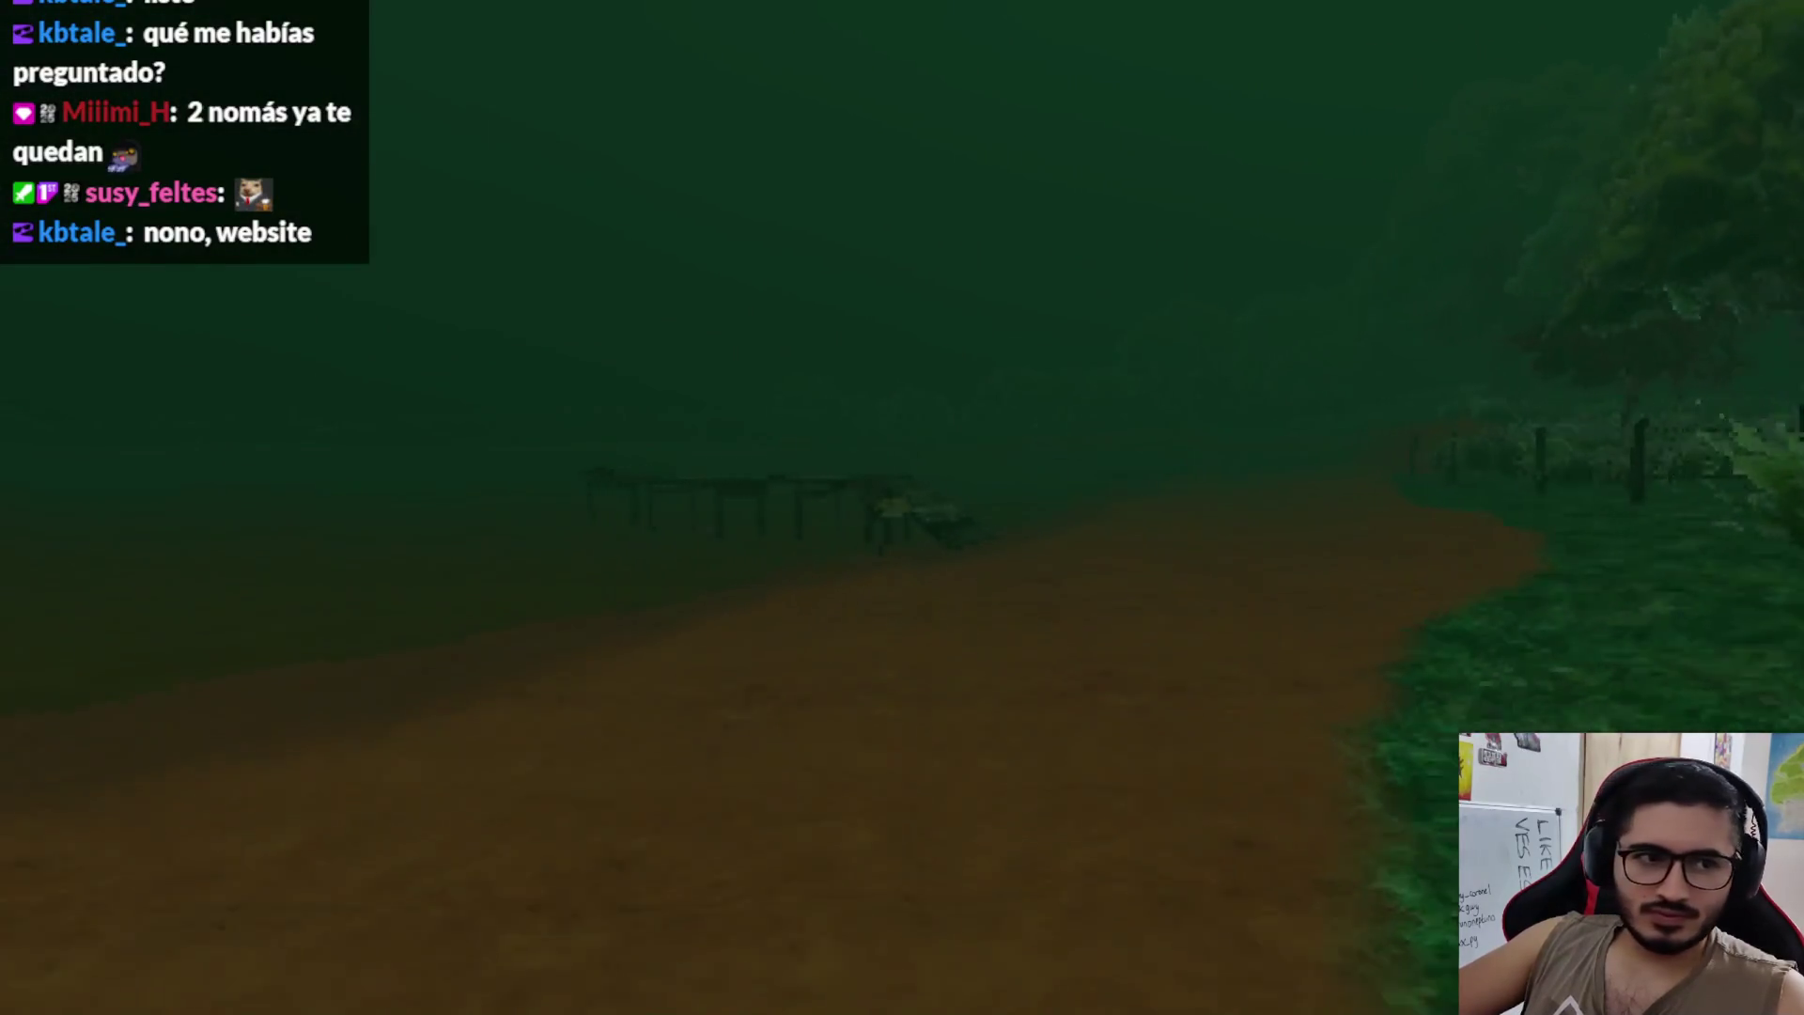
Step: Walk down the pier to the fishing rod and choose Pescar to start fishing
key(w)
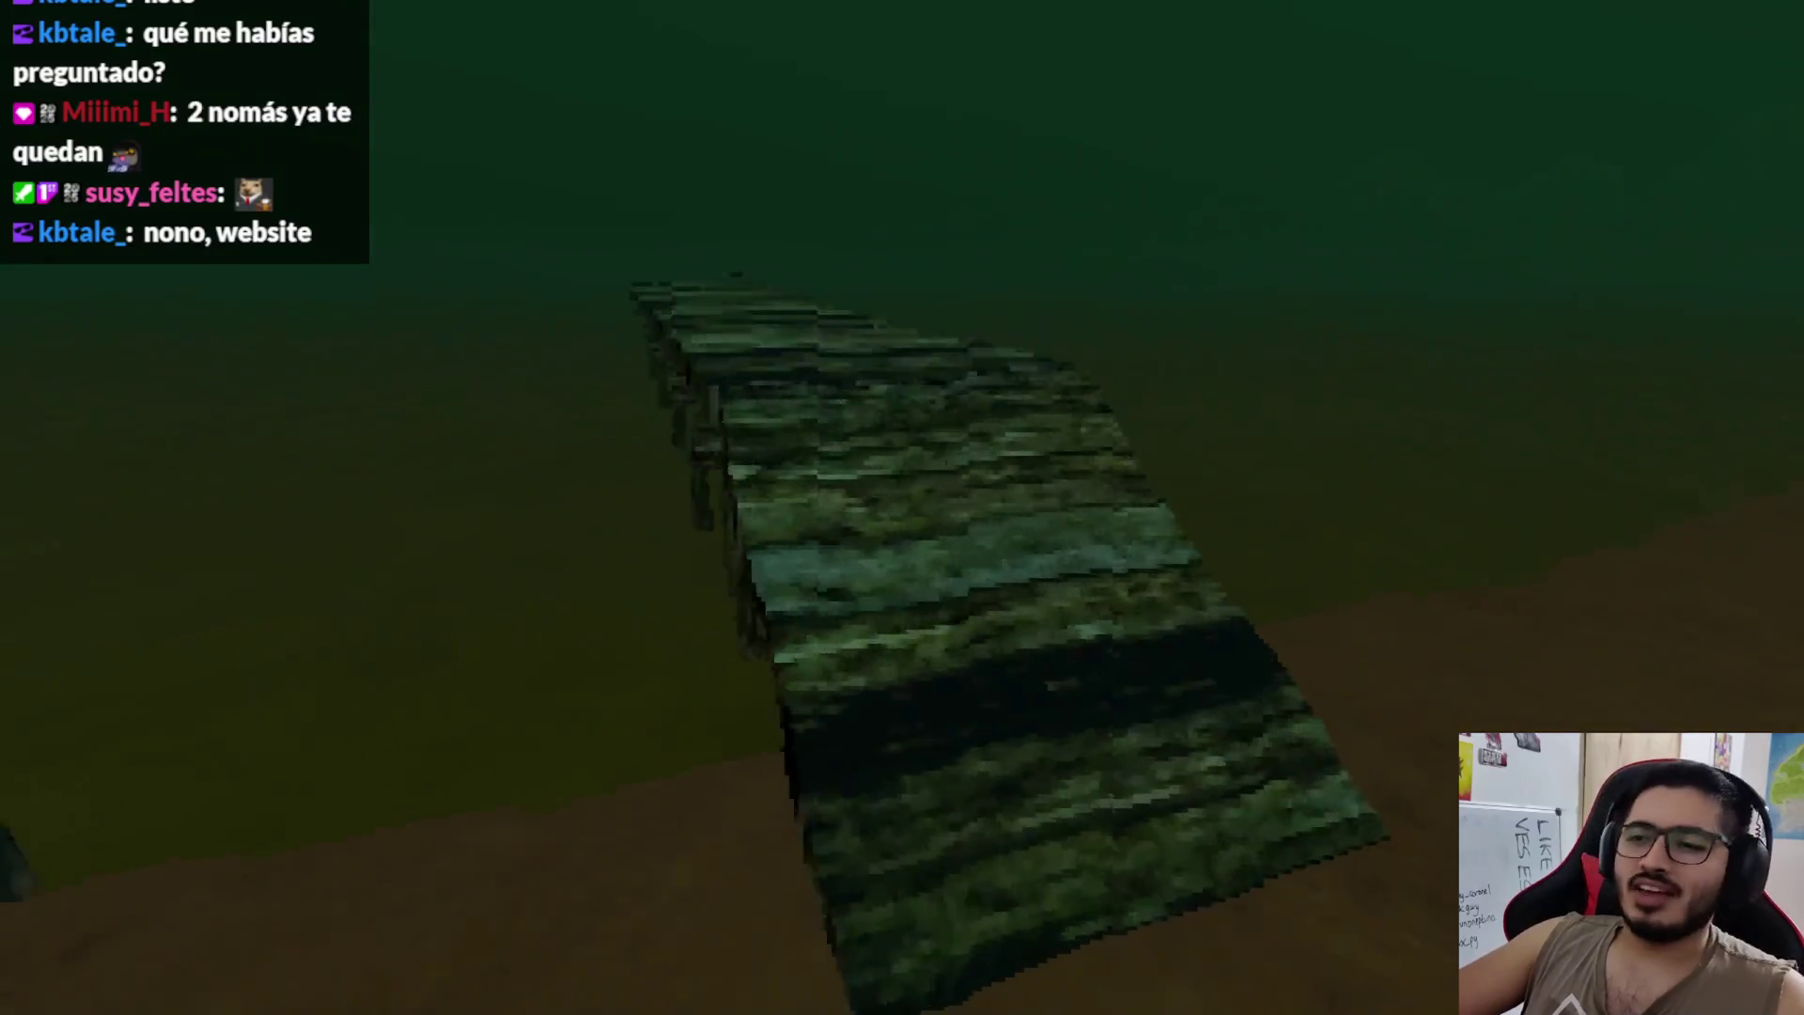
key(w)
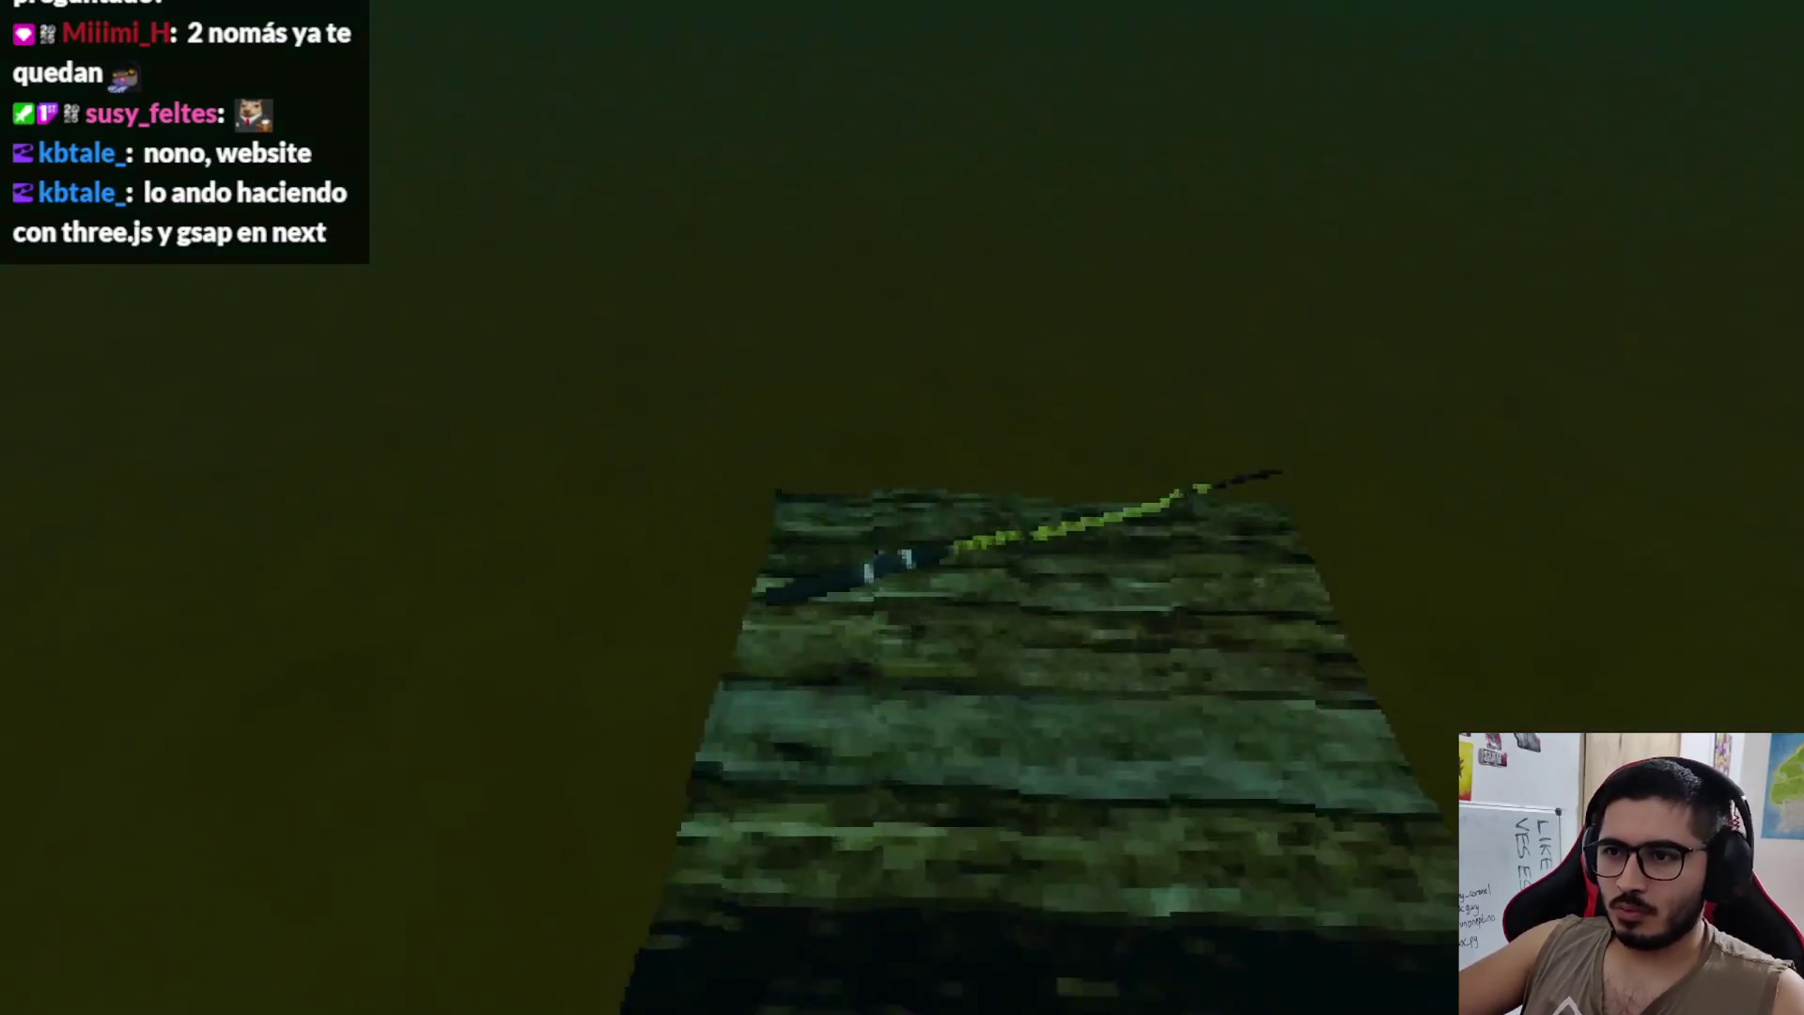
key(e)
click(618, 893)
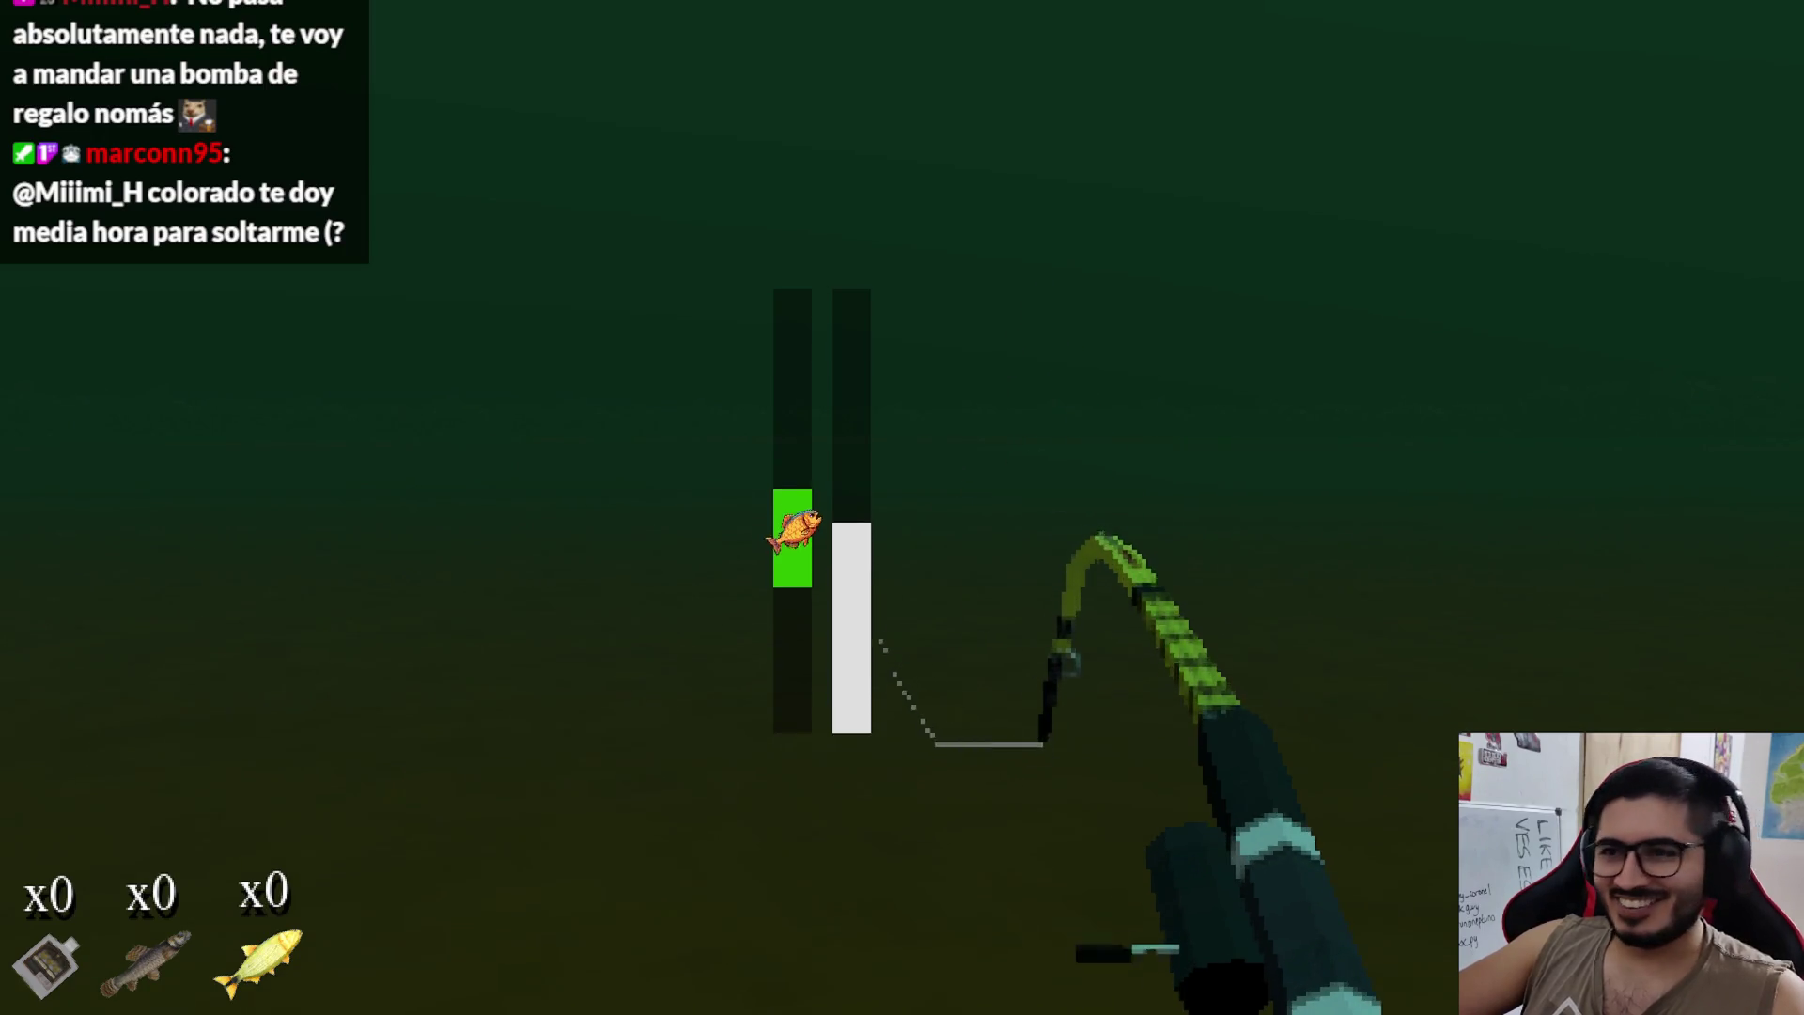
Step: Keep the green catch bar over the fish until it is landed, then dismiss the catch screen
click(902, 507)
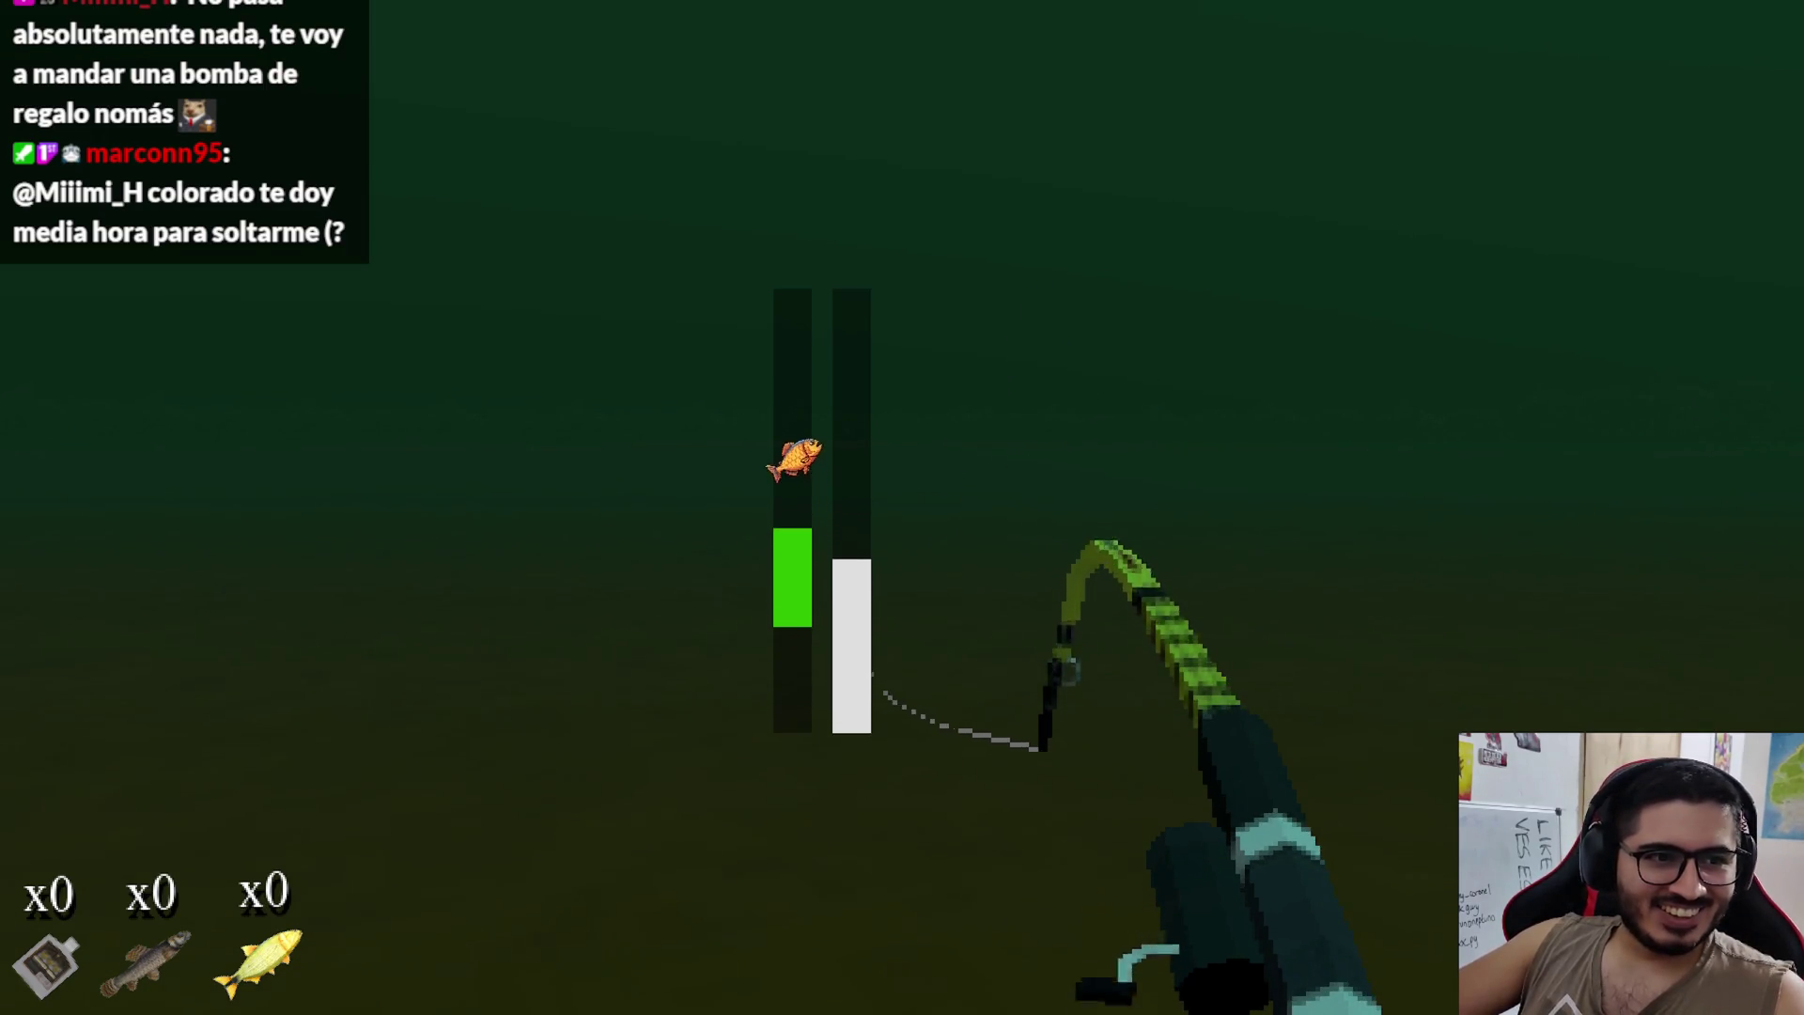
click(902, 507)
click(901, 507)
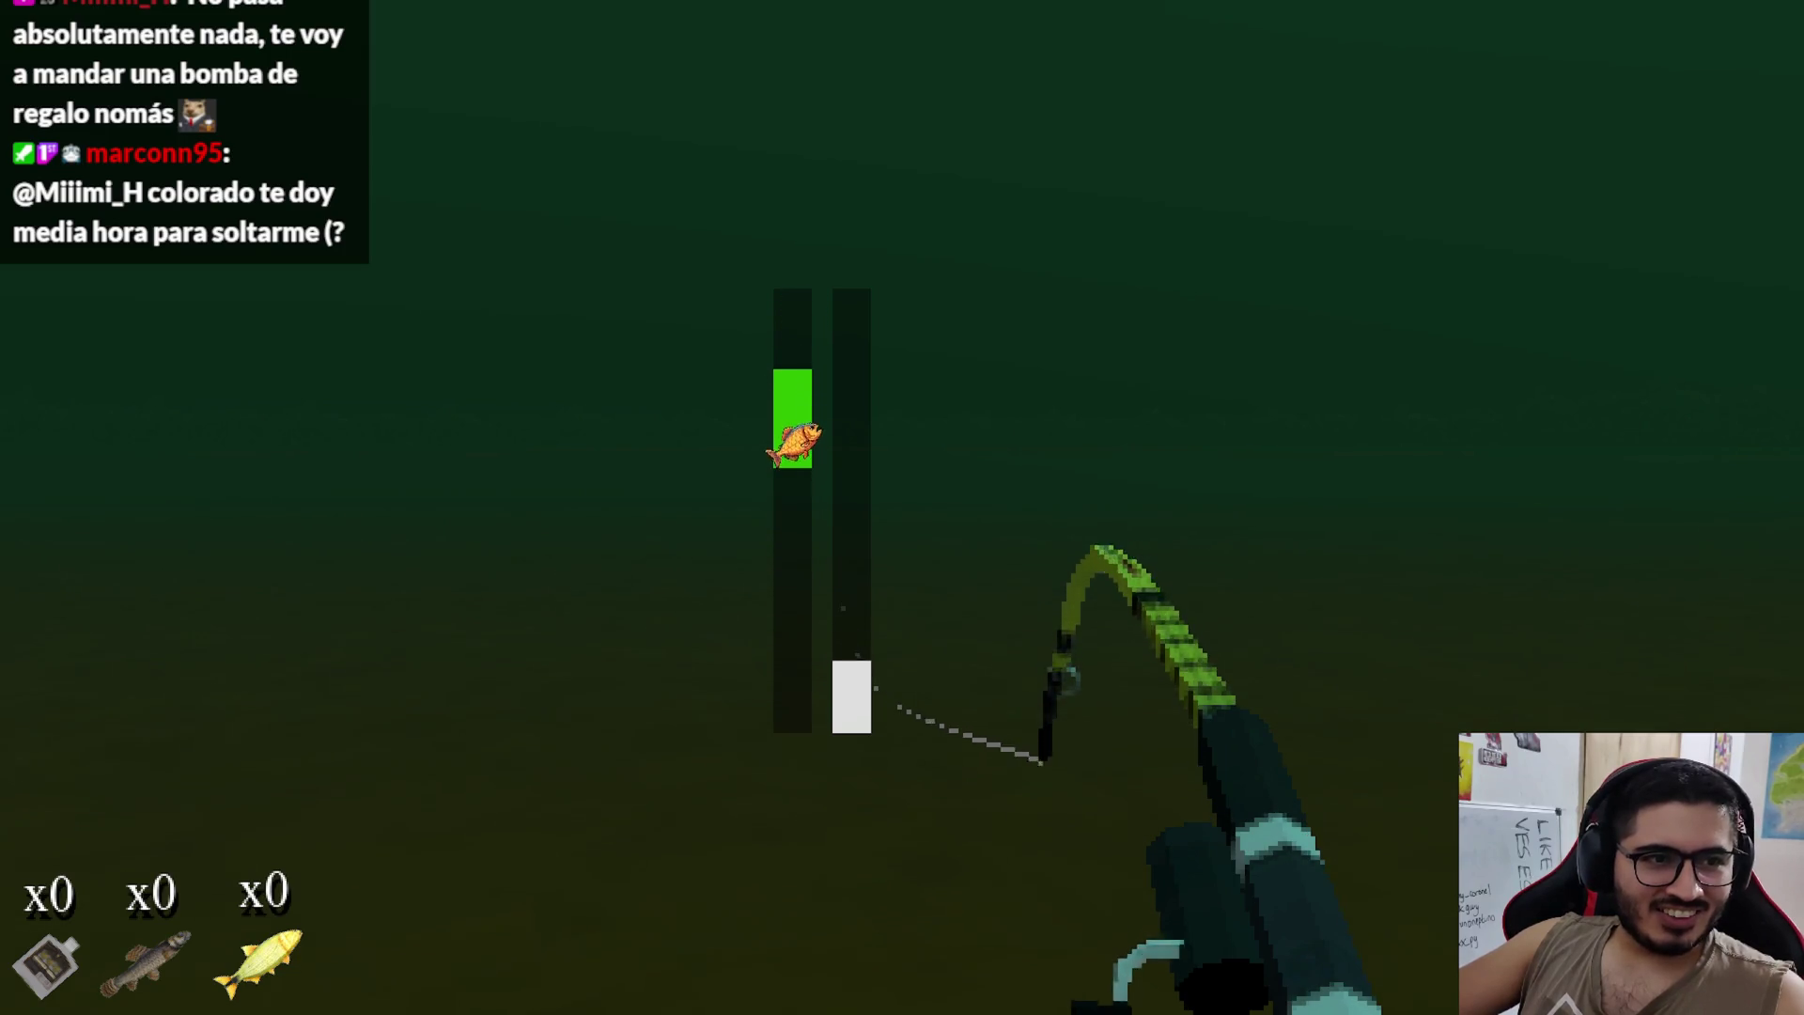
click(902, 508)
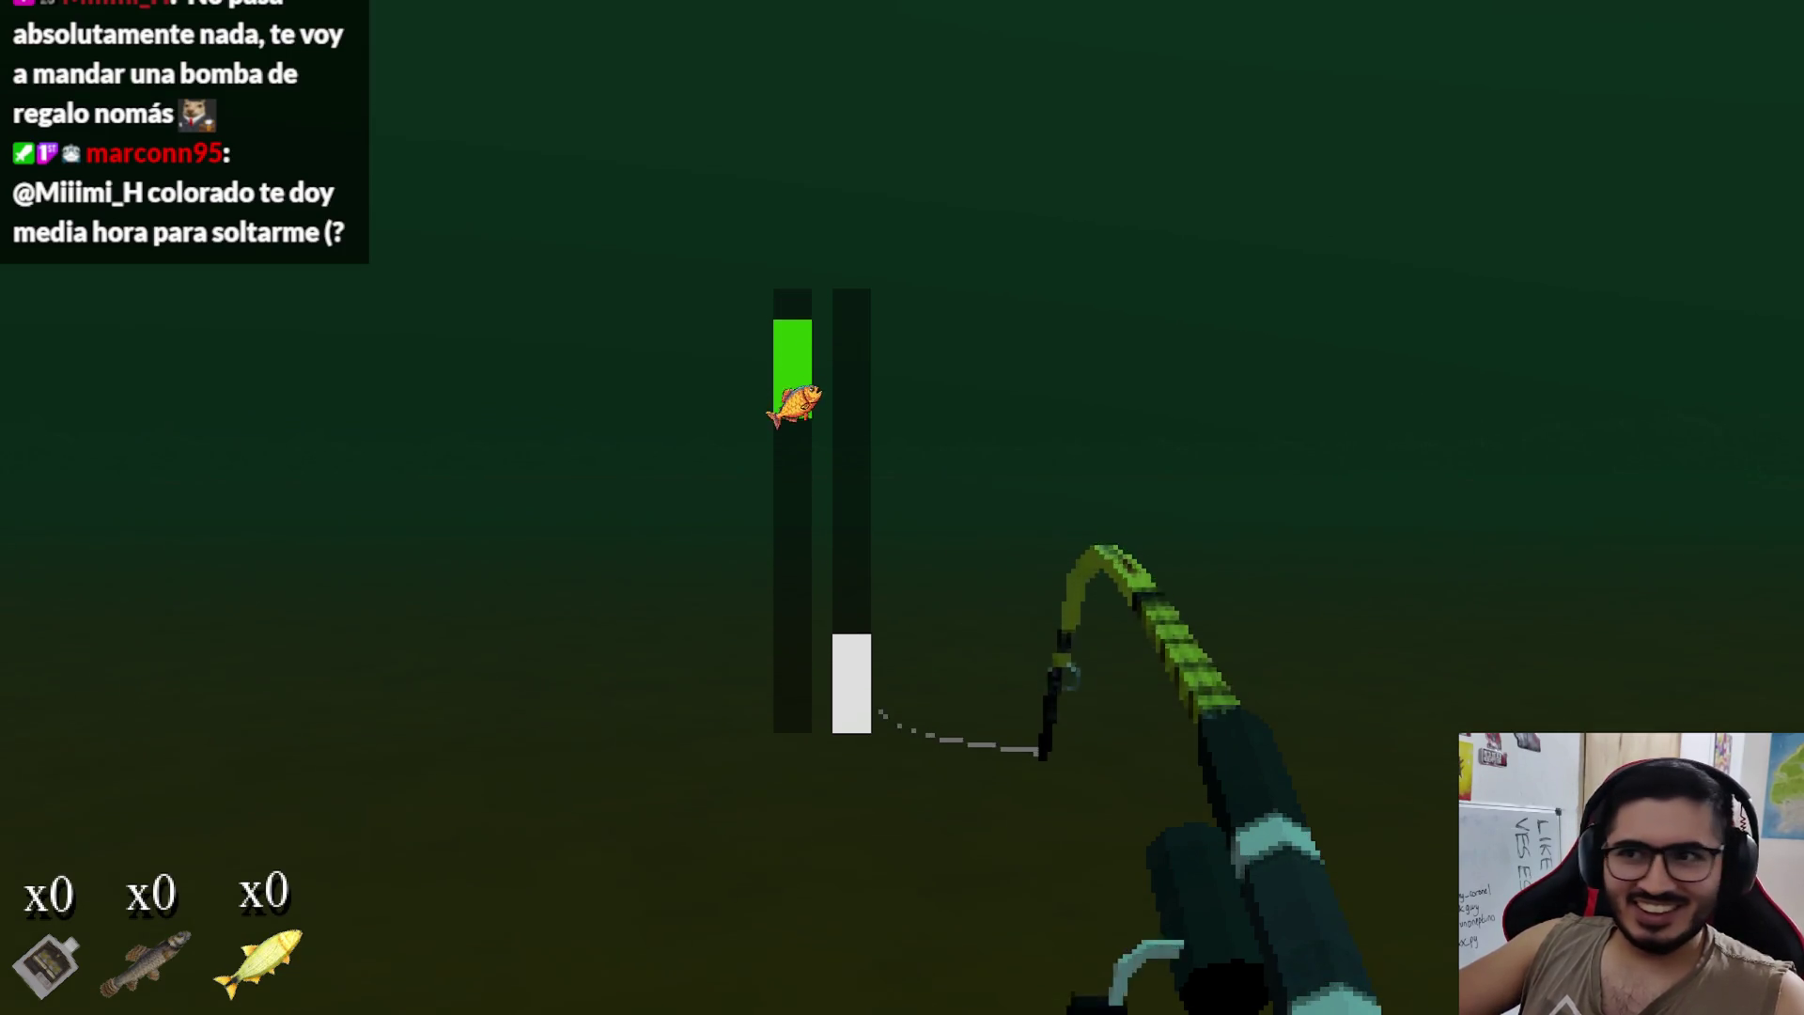
click(902, 507)
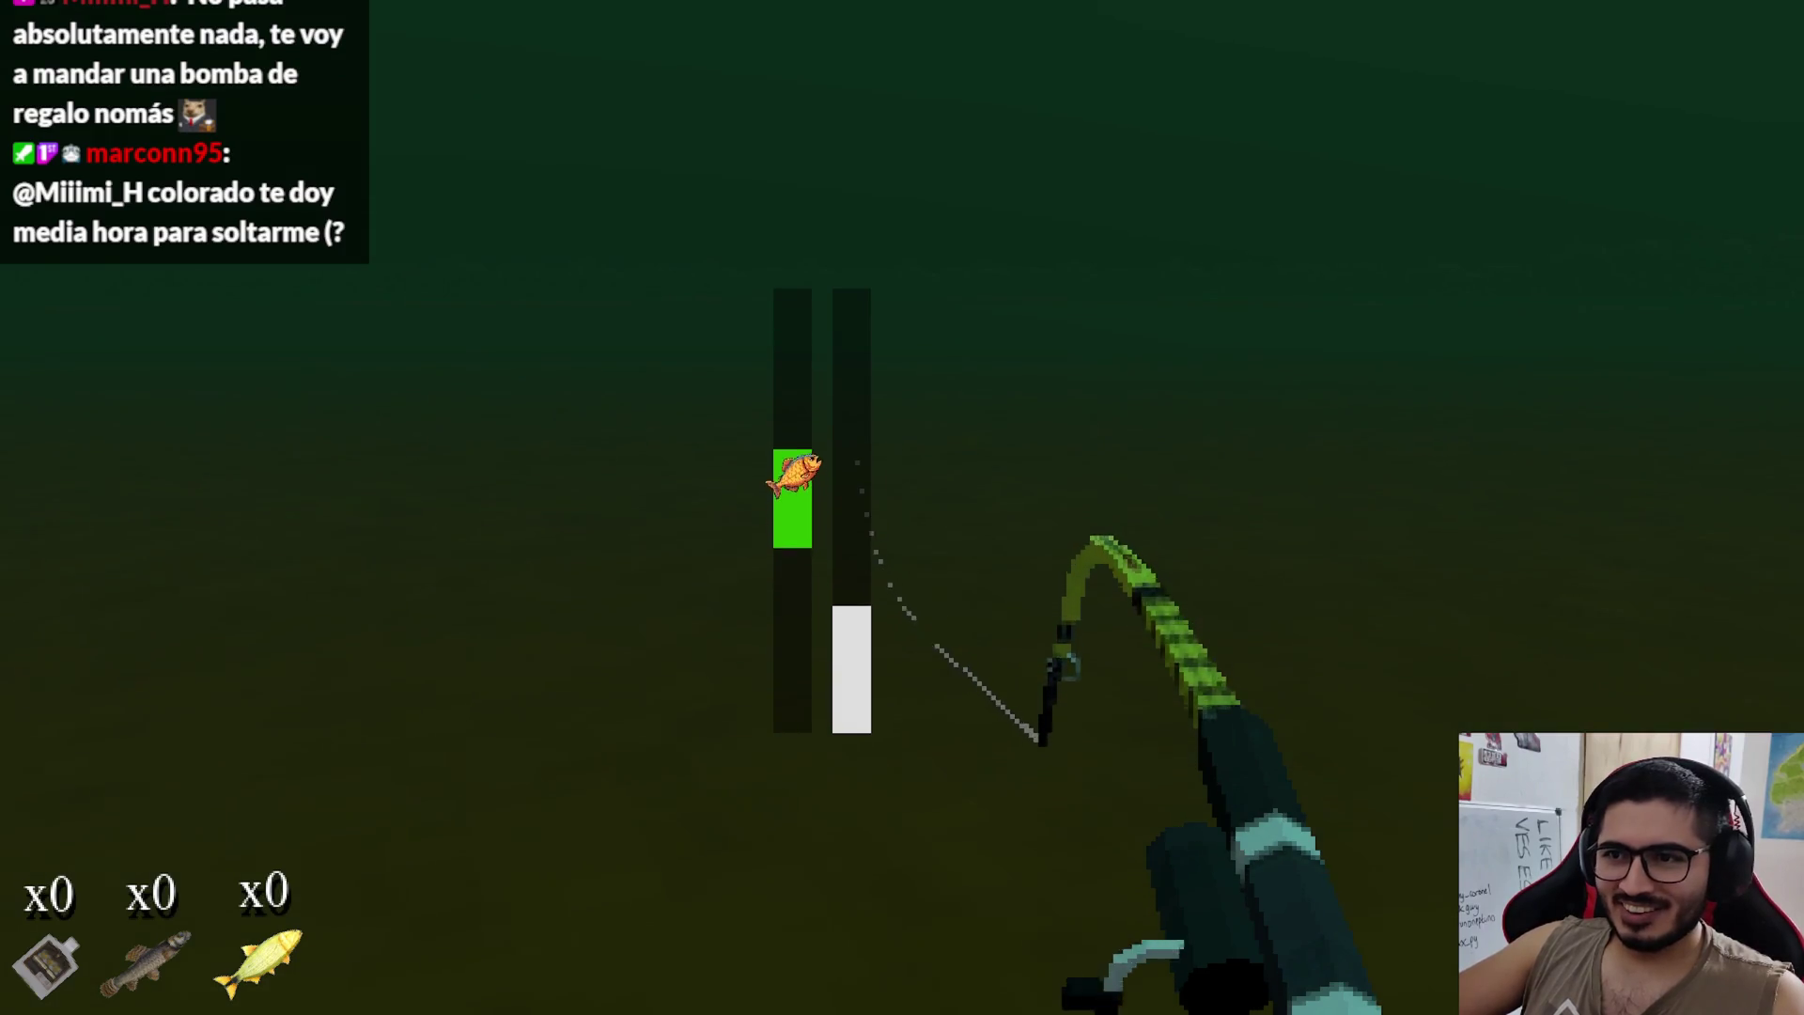
click(901, 507)
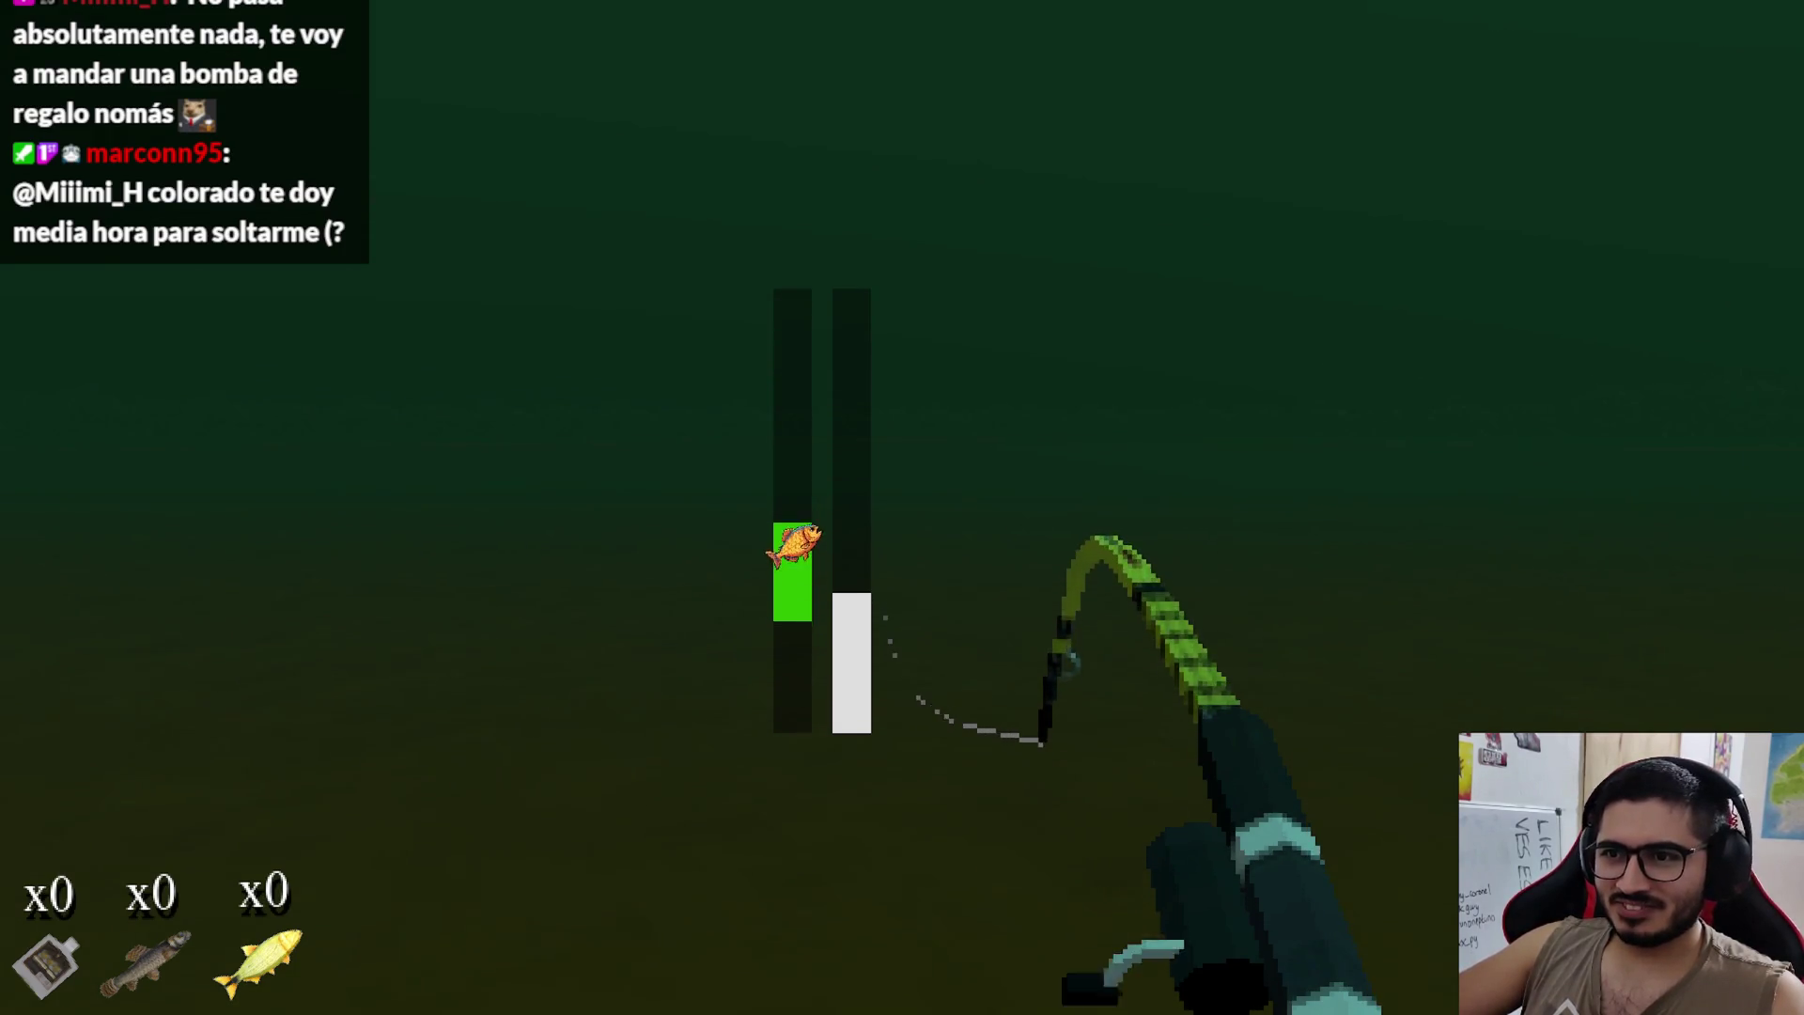
click(902, 507)
click(902, 507)
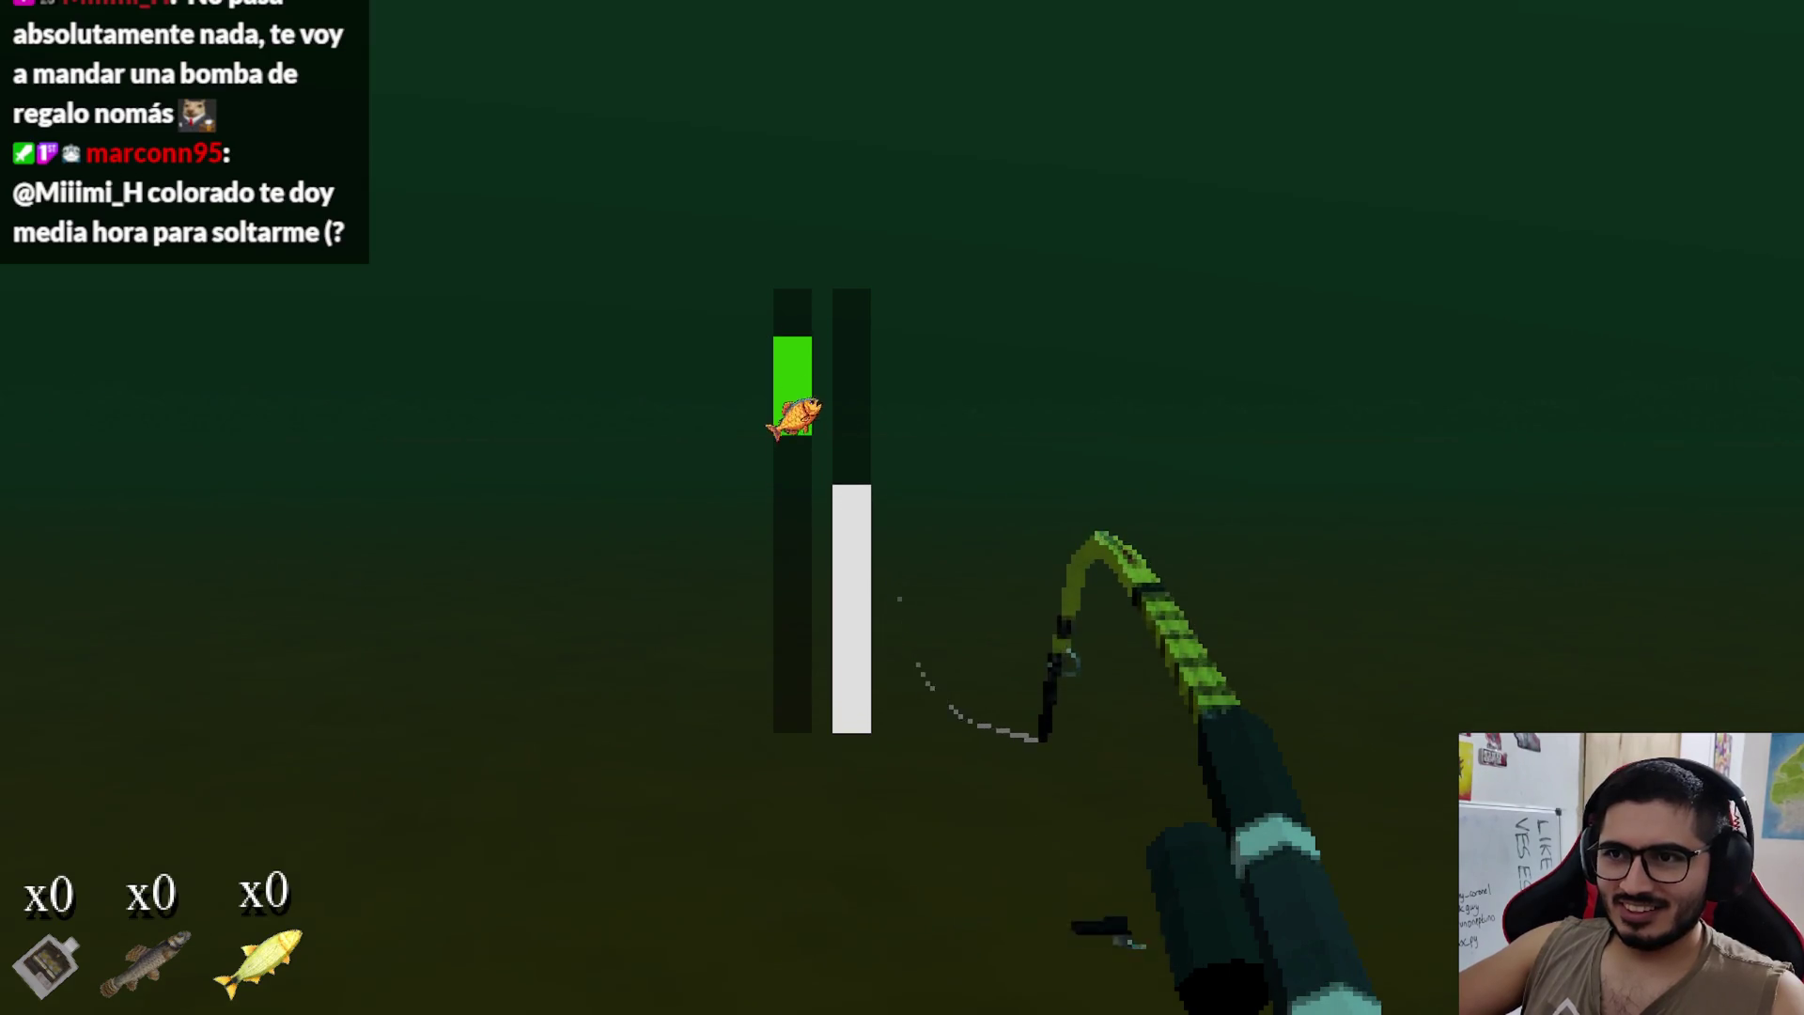
click(902, 507)
click(902, 507)
click(902, 507)
click(902, 507)
click(902, 507)
click(901, 507)
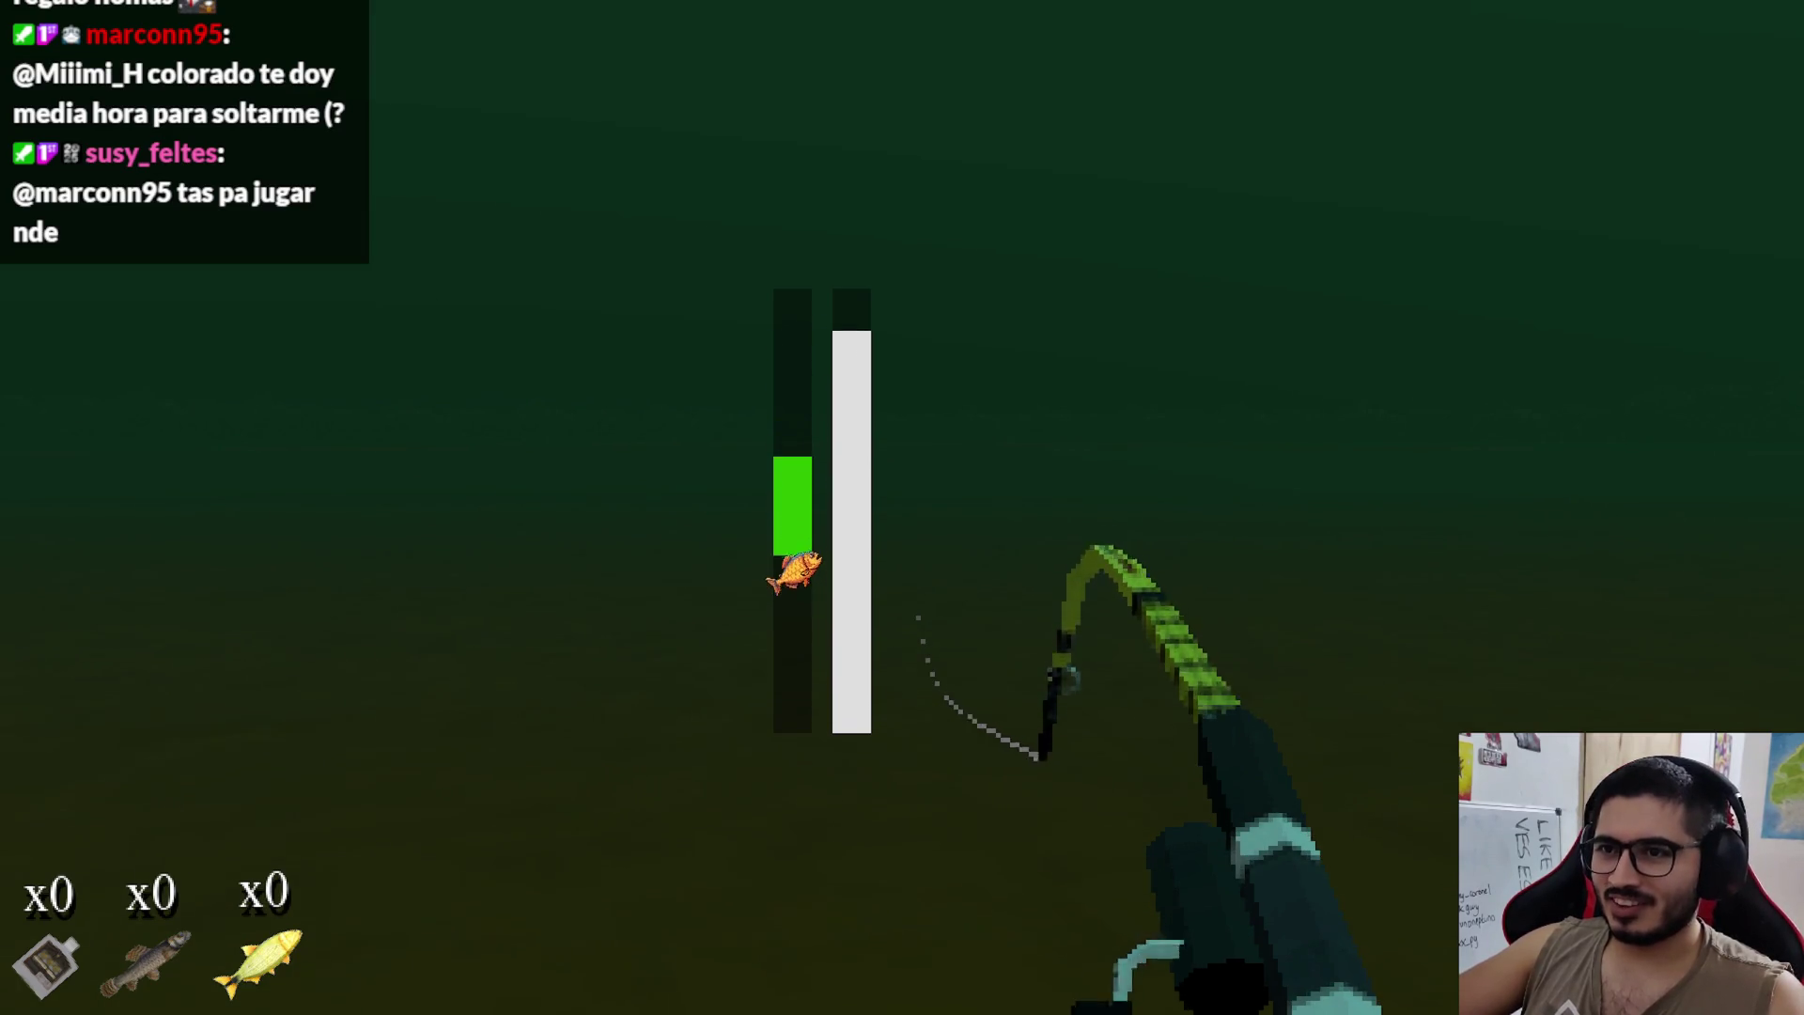
click(902, 508)
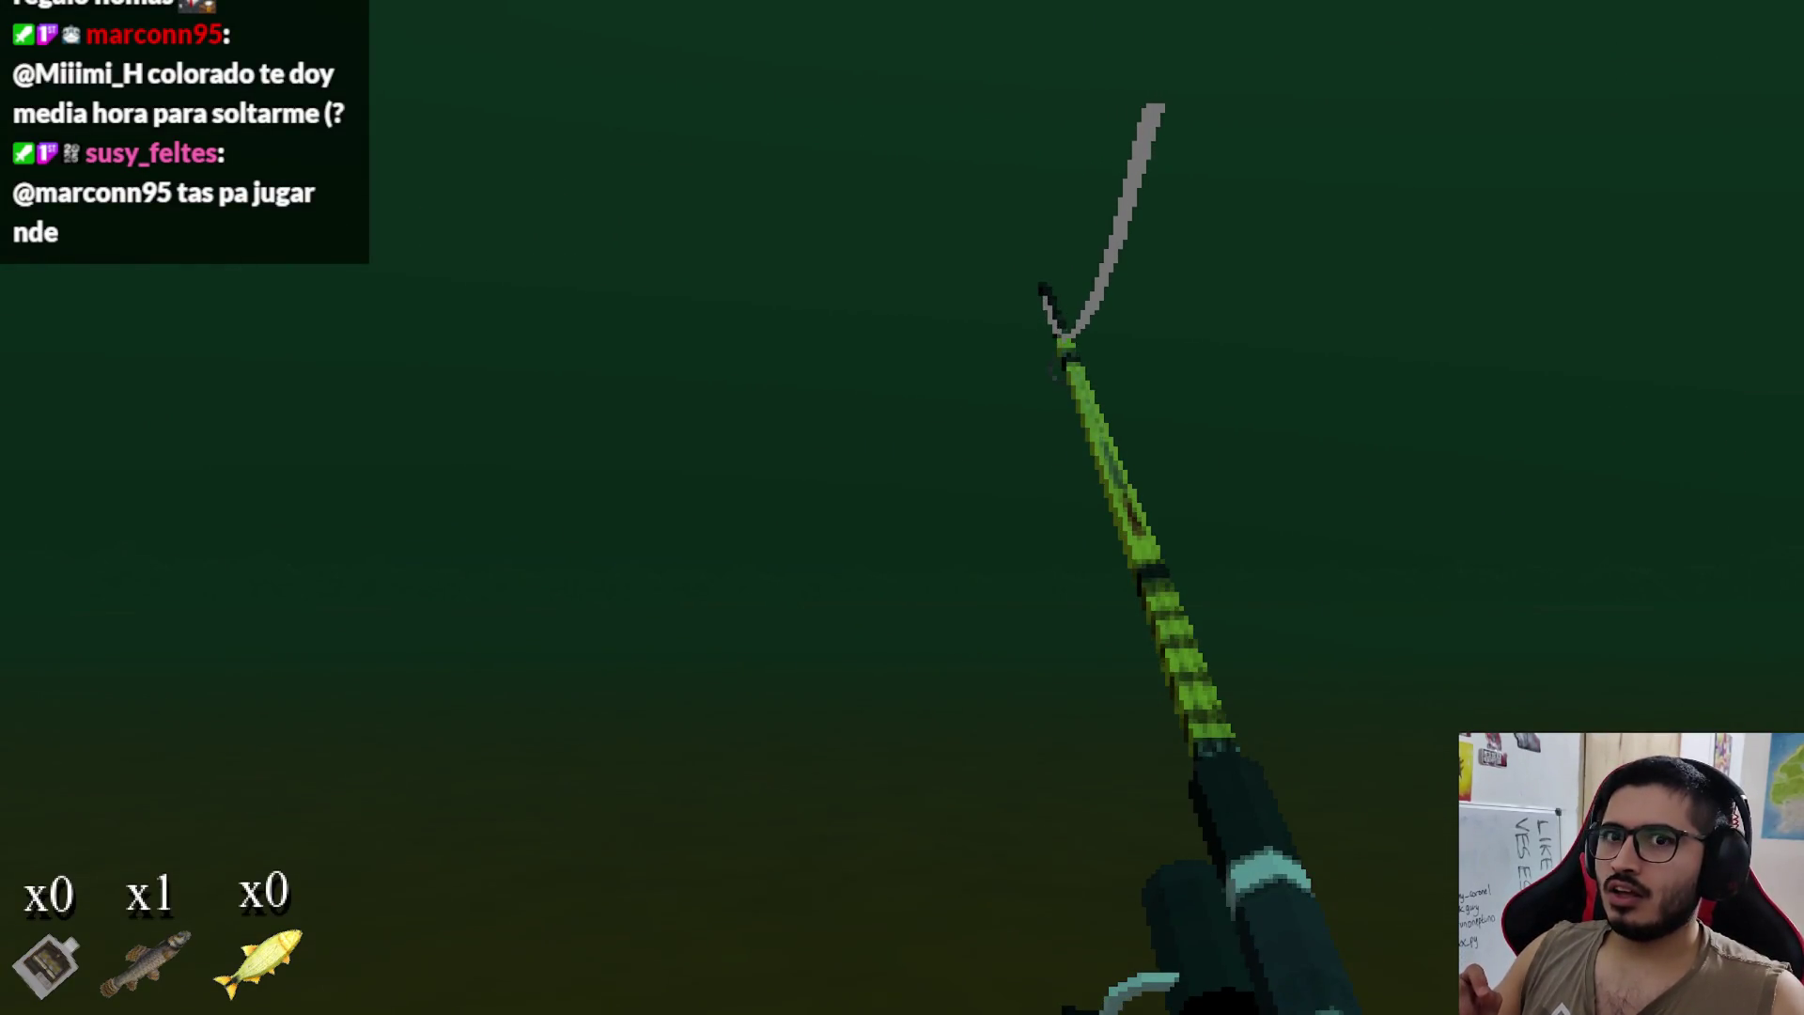
Step: Cast the fishing line back out over the dark water
click(902, 507)
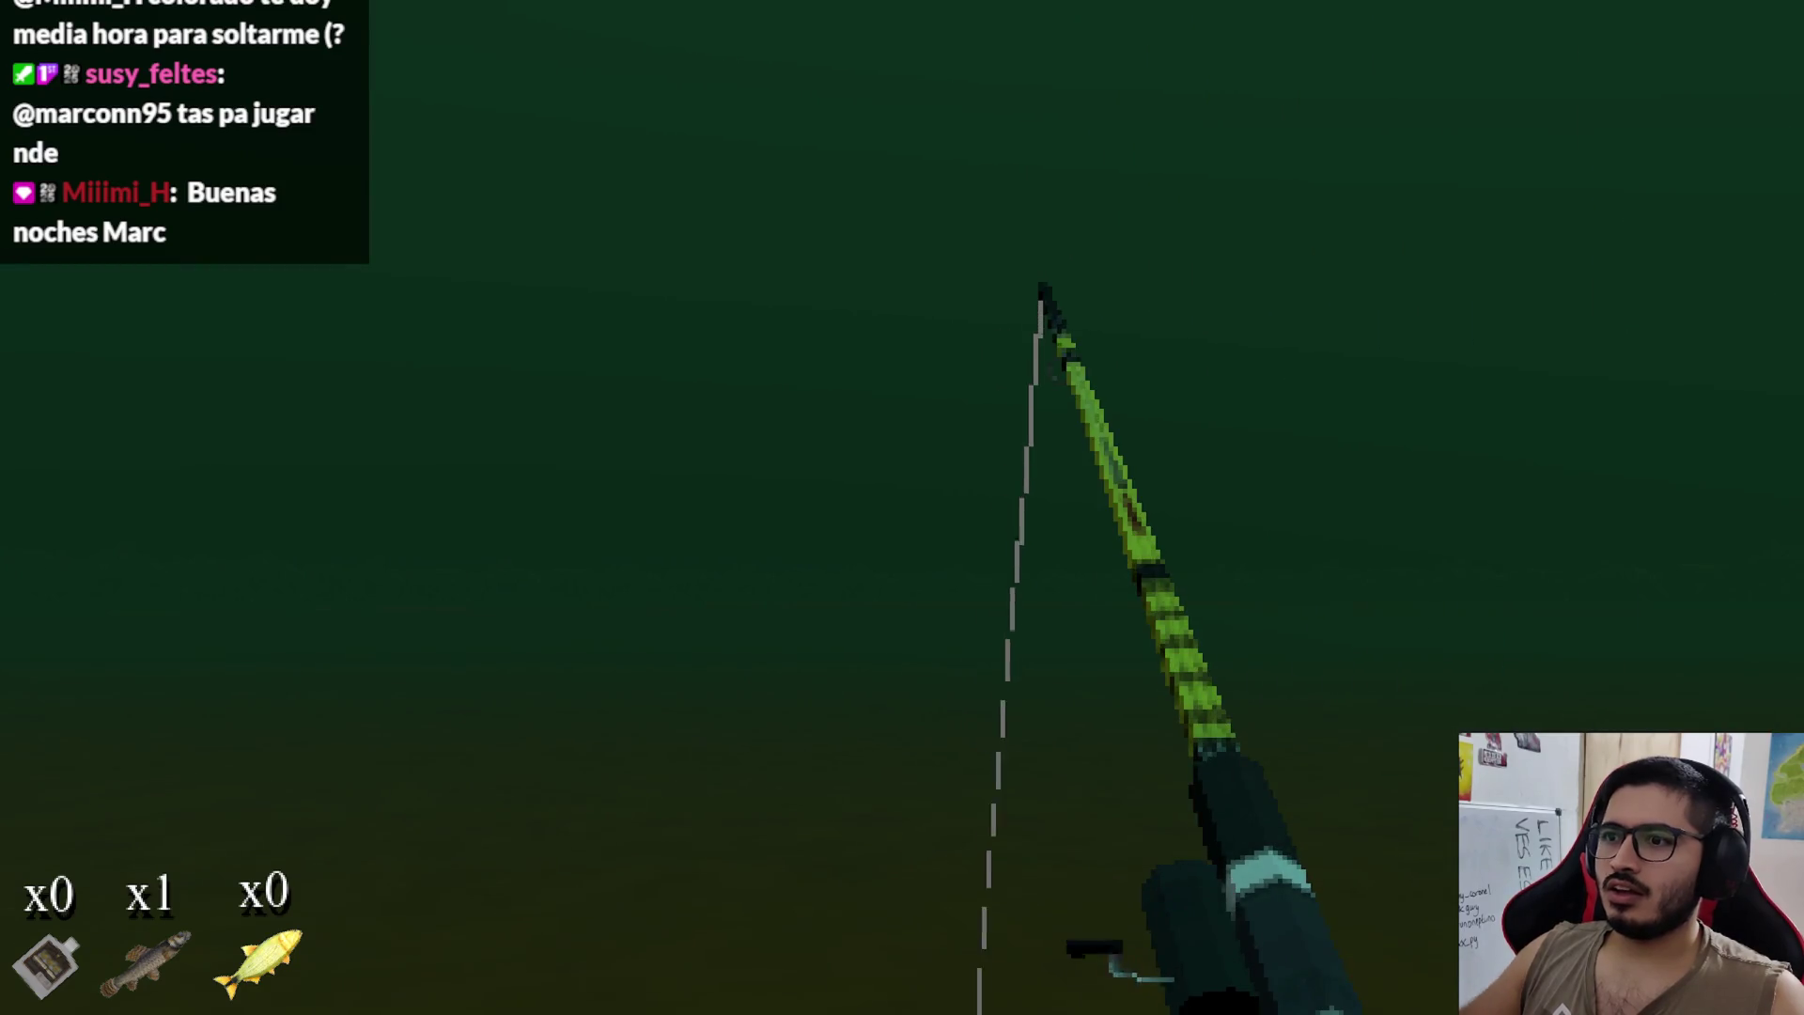
click(902, 508)
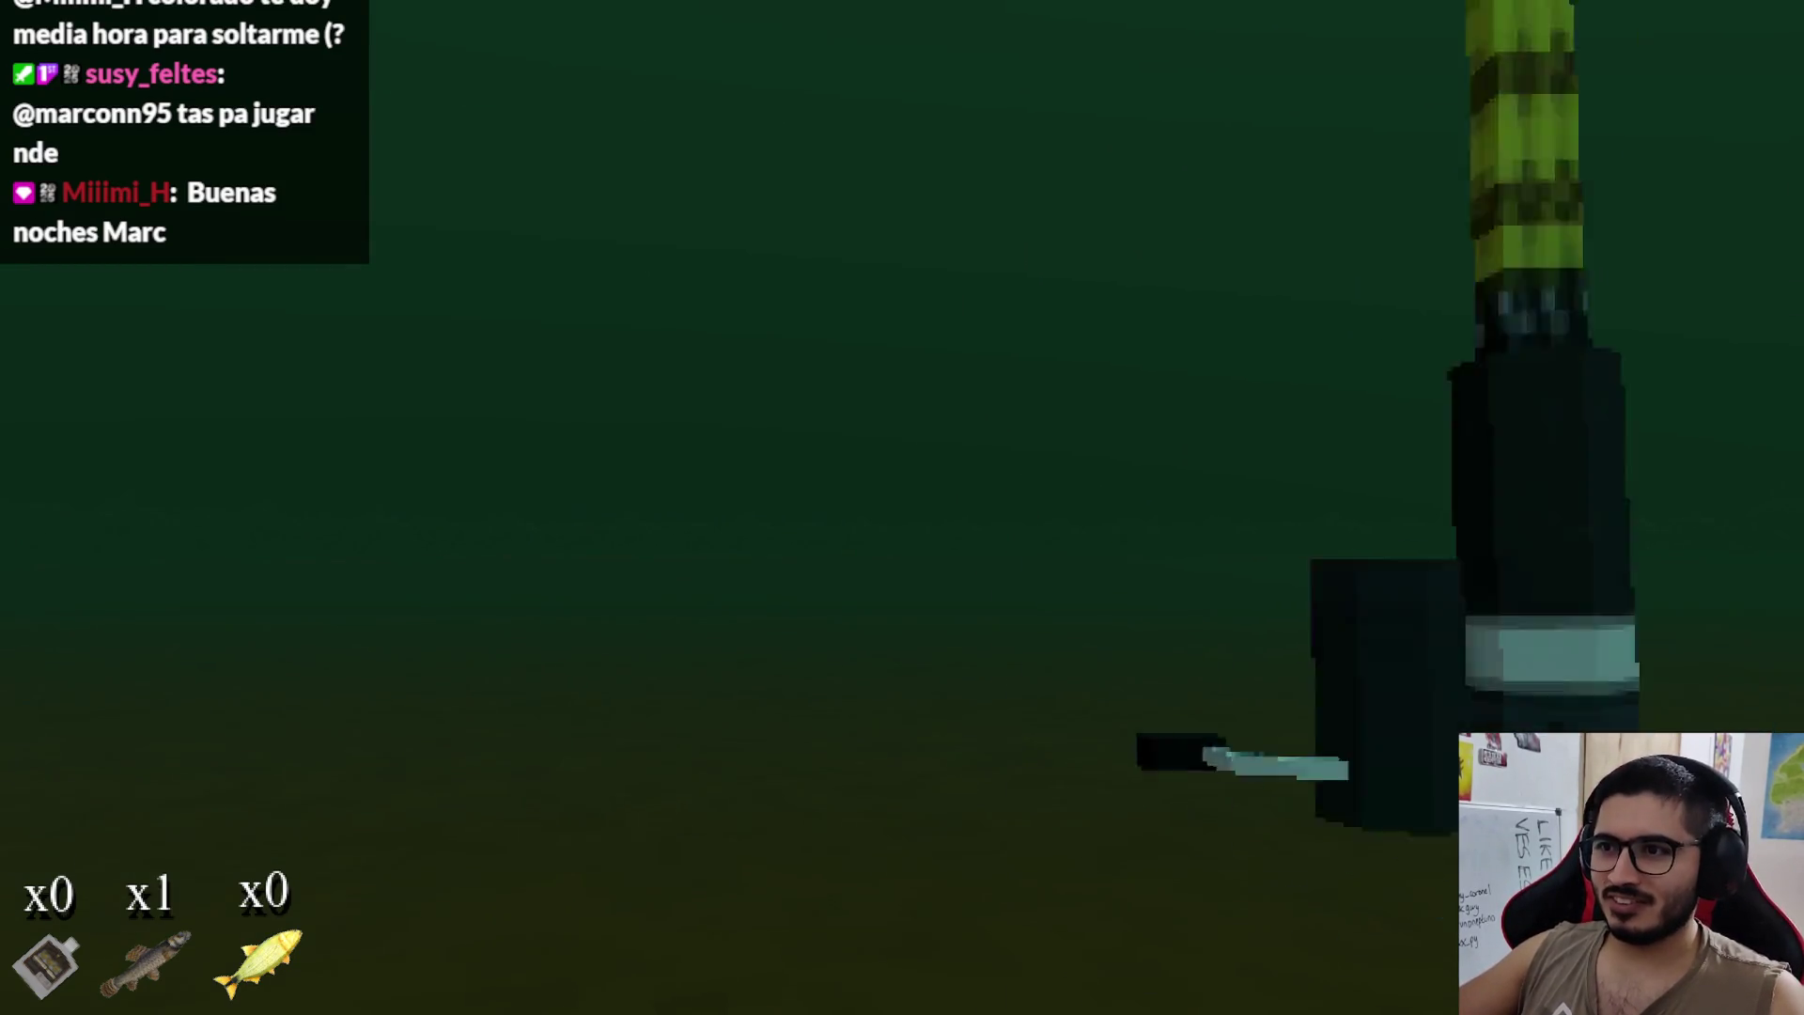
click(902, 508)
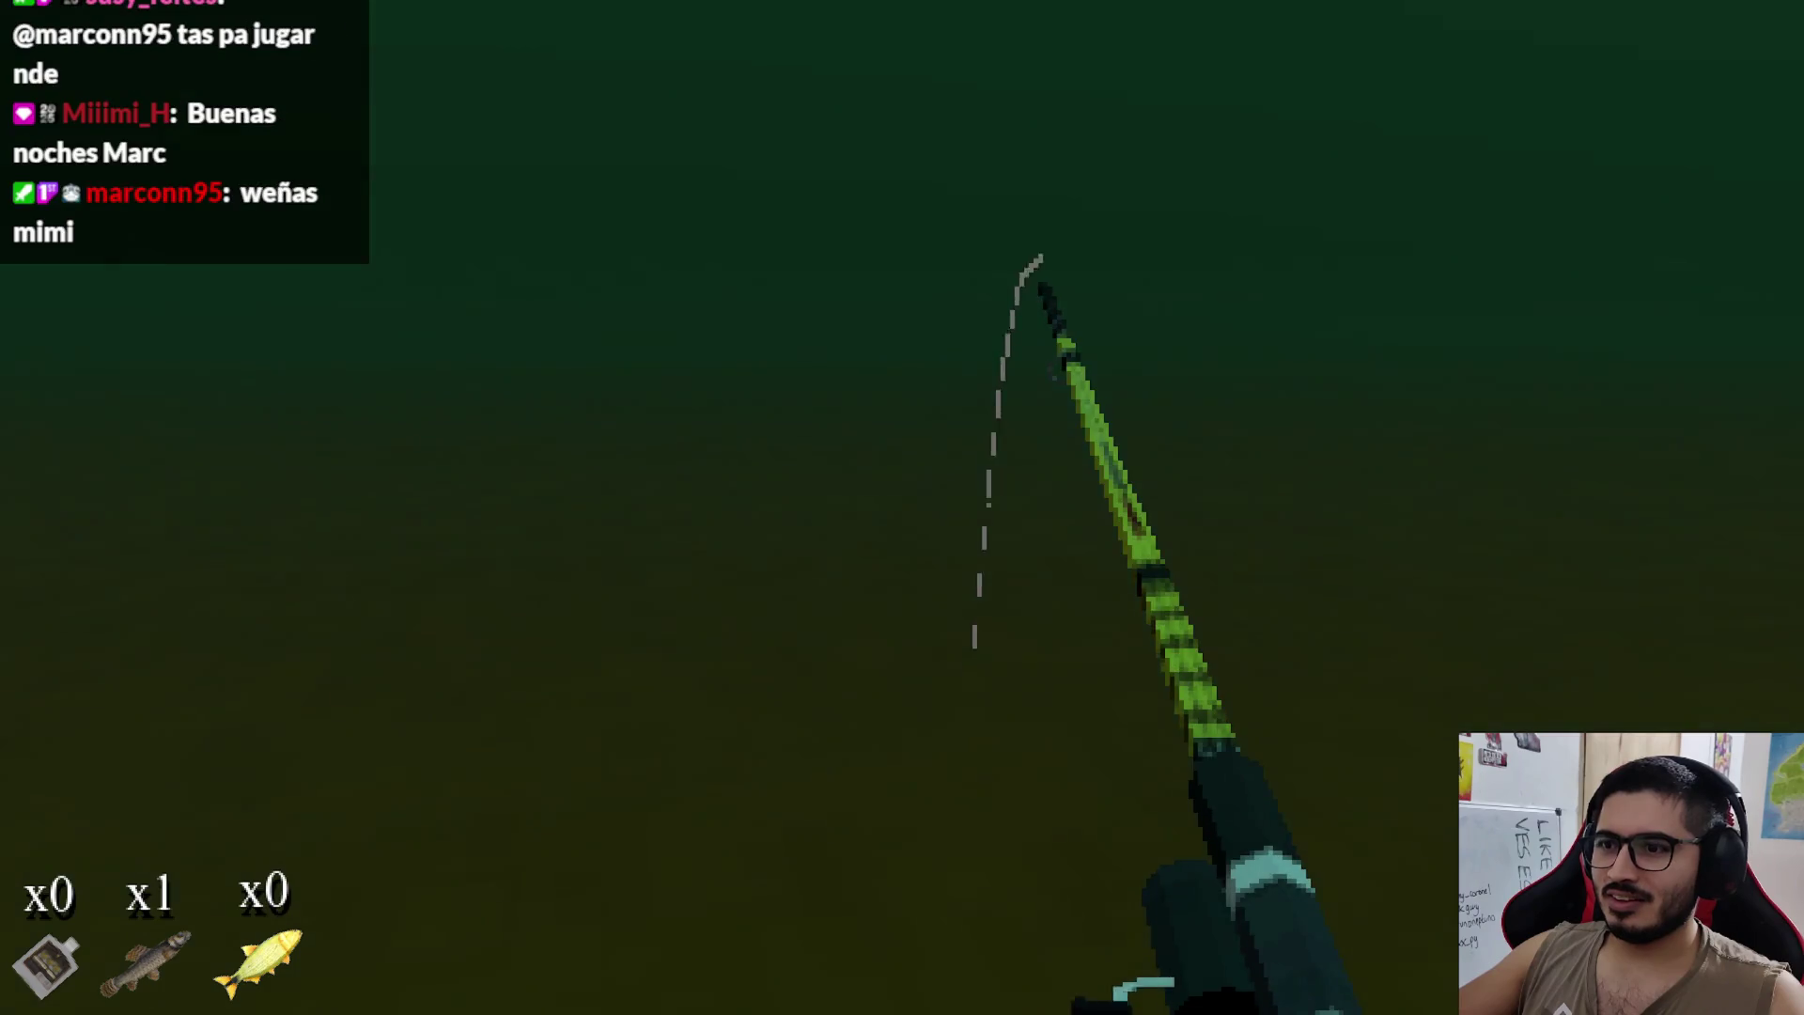
click(902, 507)
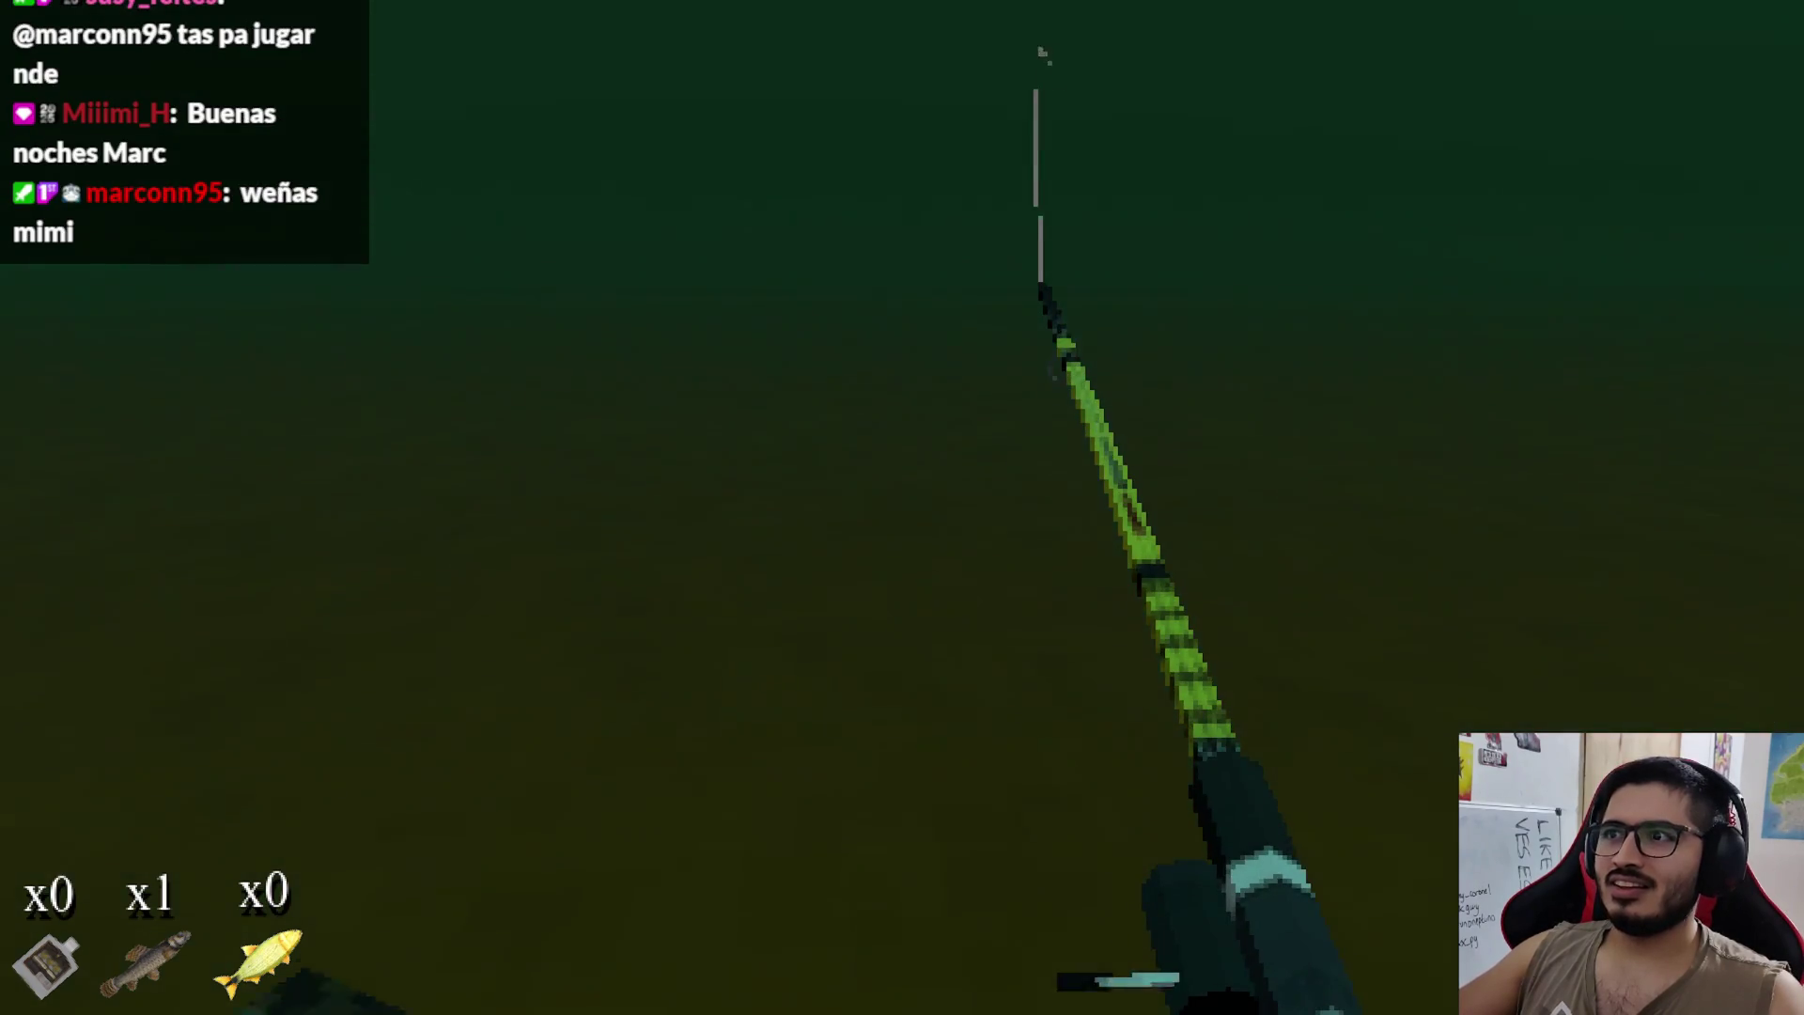
click(902, 508)
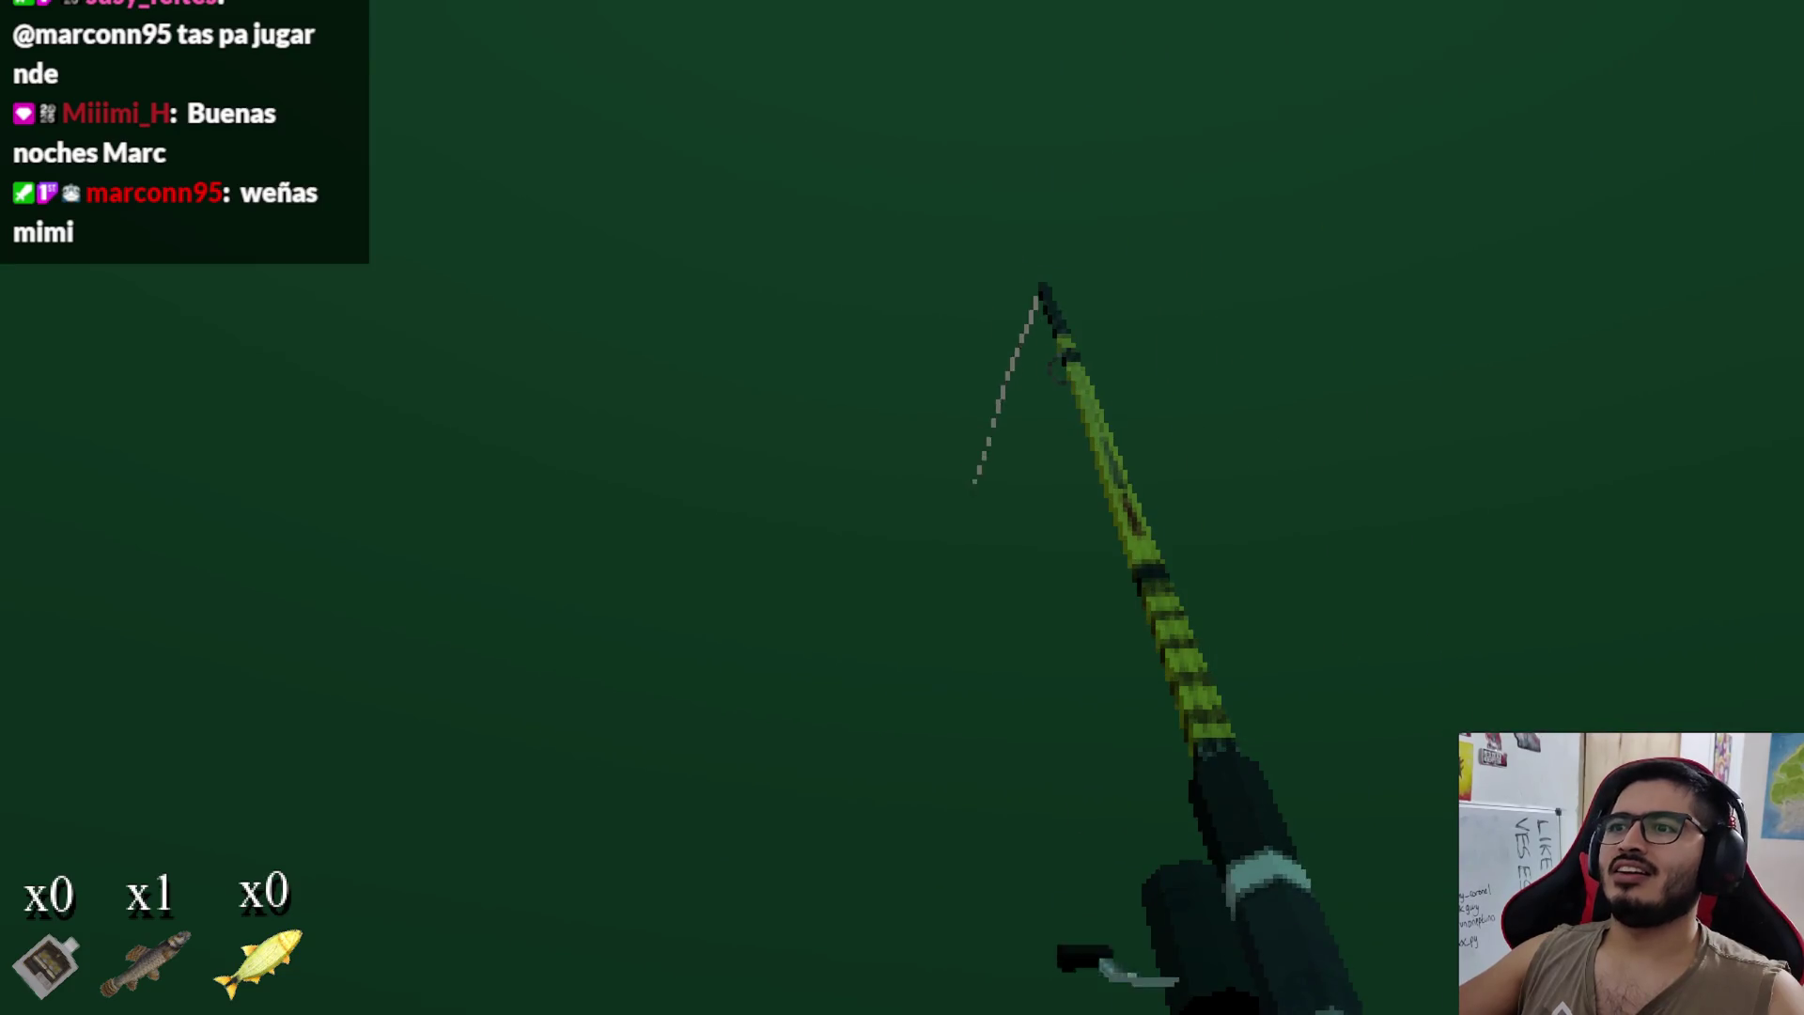
click(902, 507)
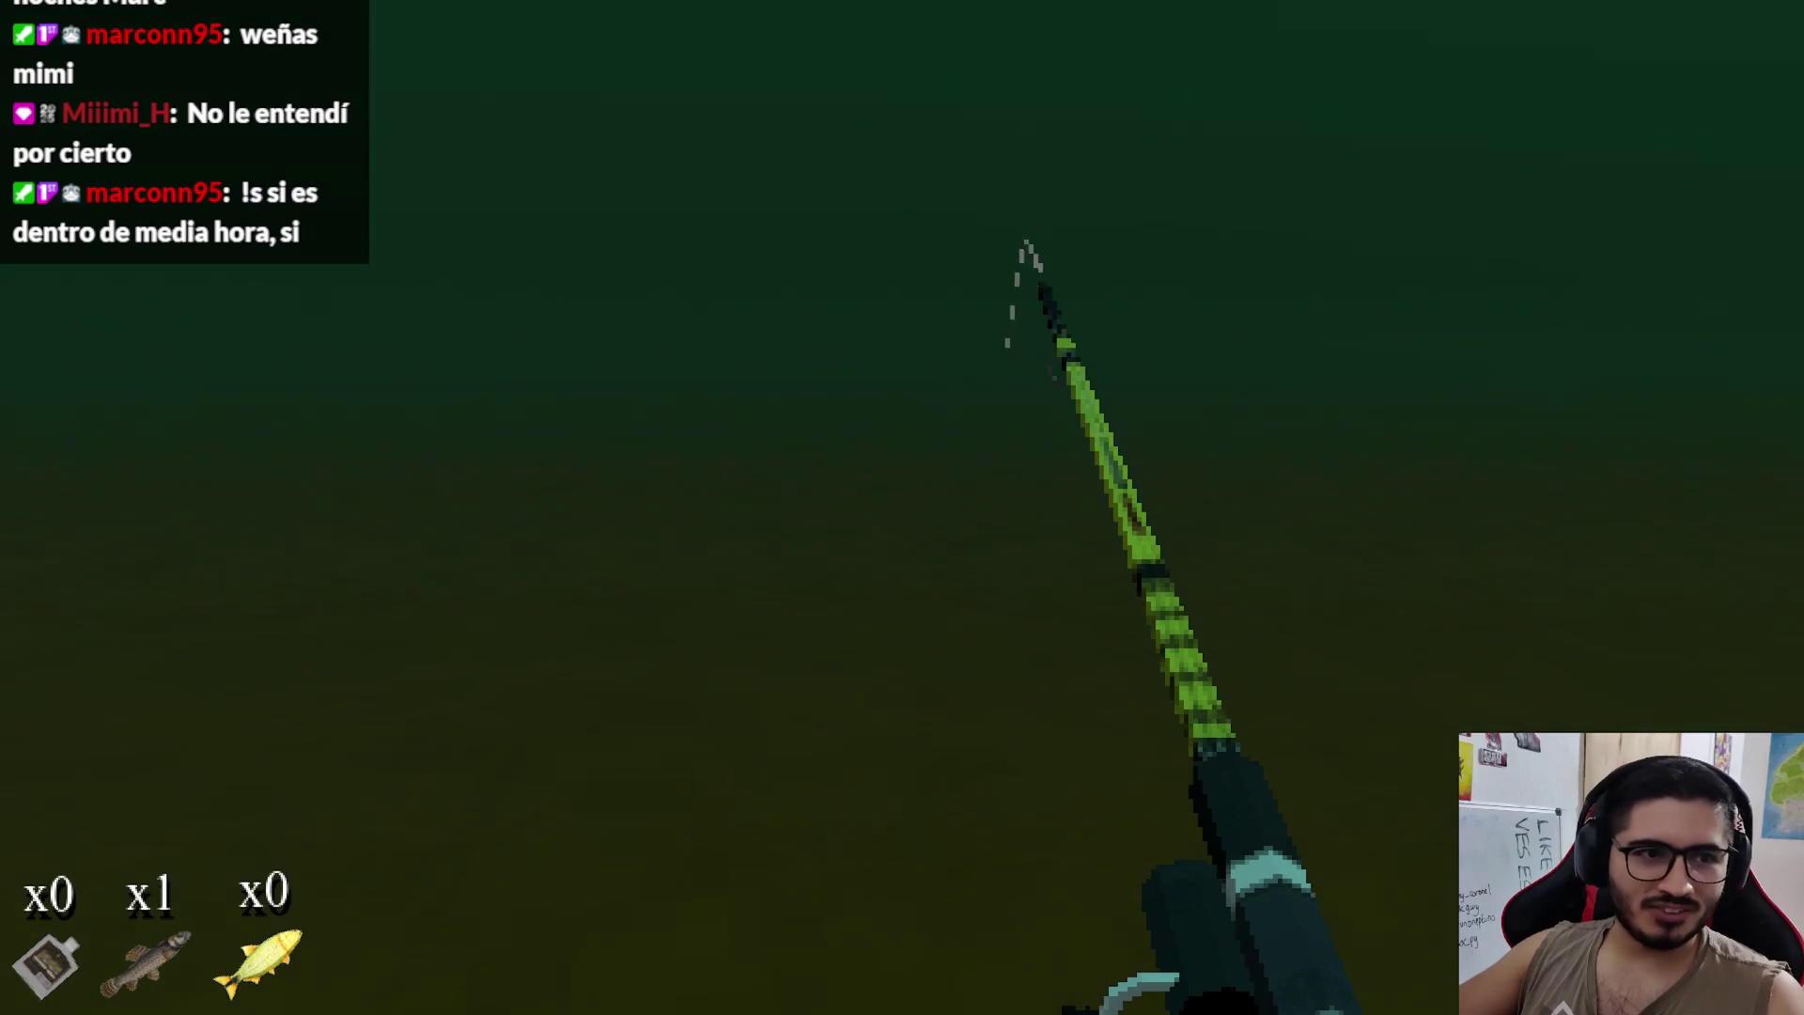
click(902, 507)
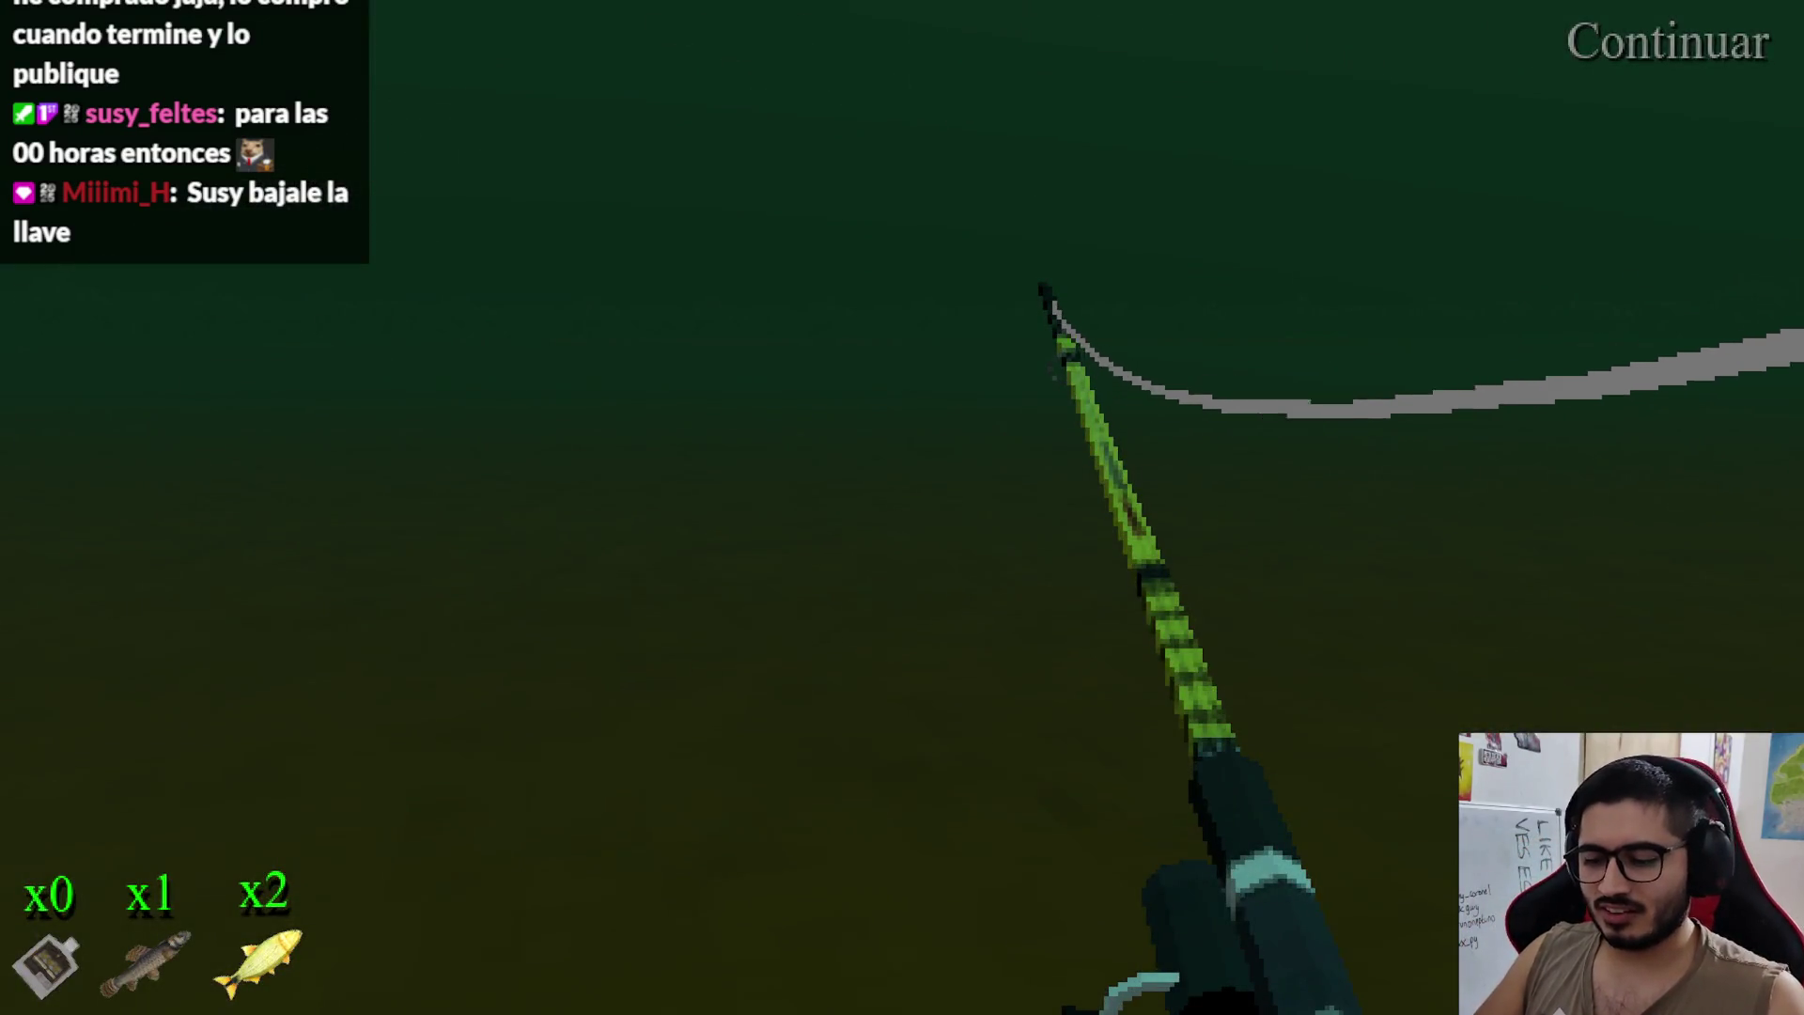
Step: Stop the test run with F8 once the yellow fish tally reads x2
key(F8)
Step: Review start_fishing's else branch and hide_inspect_item_manual line, then switch to fishing_player.gd in VS Code
click(935, 366)
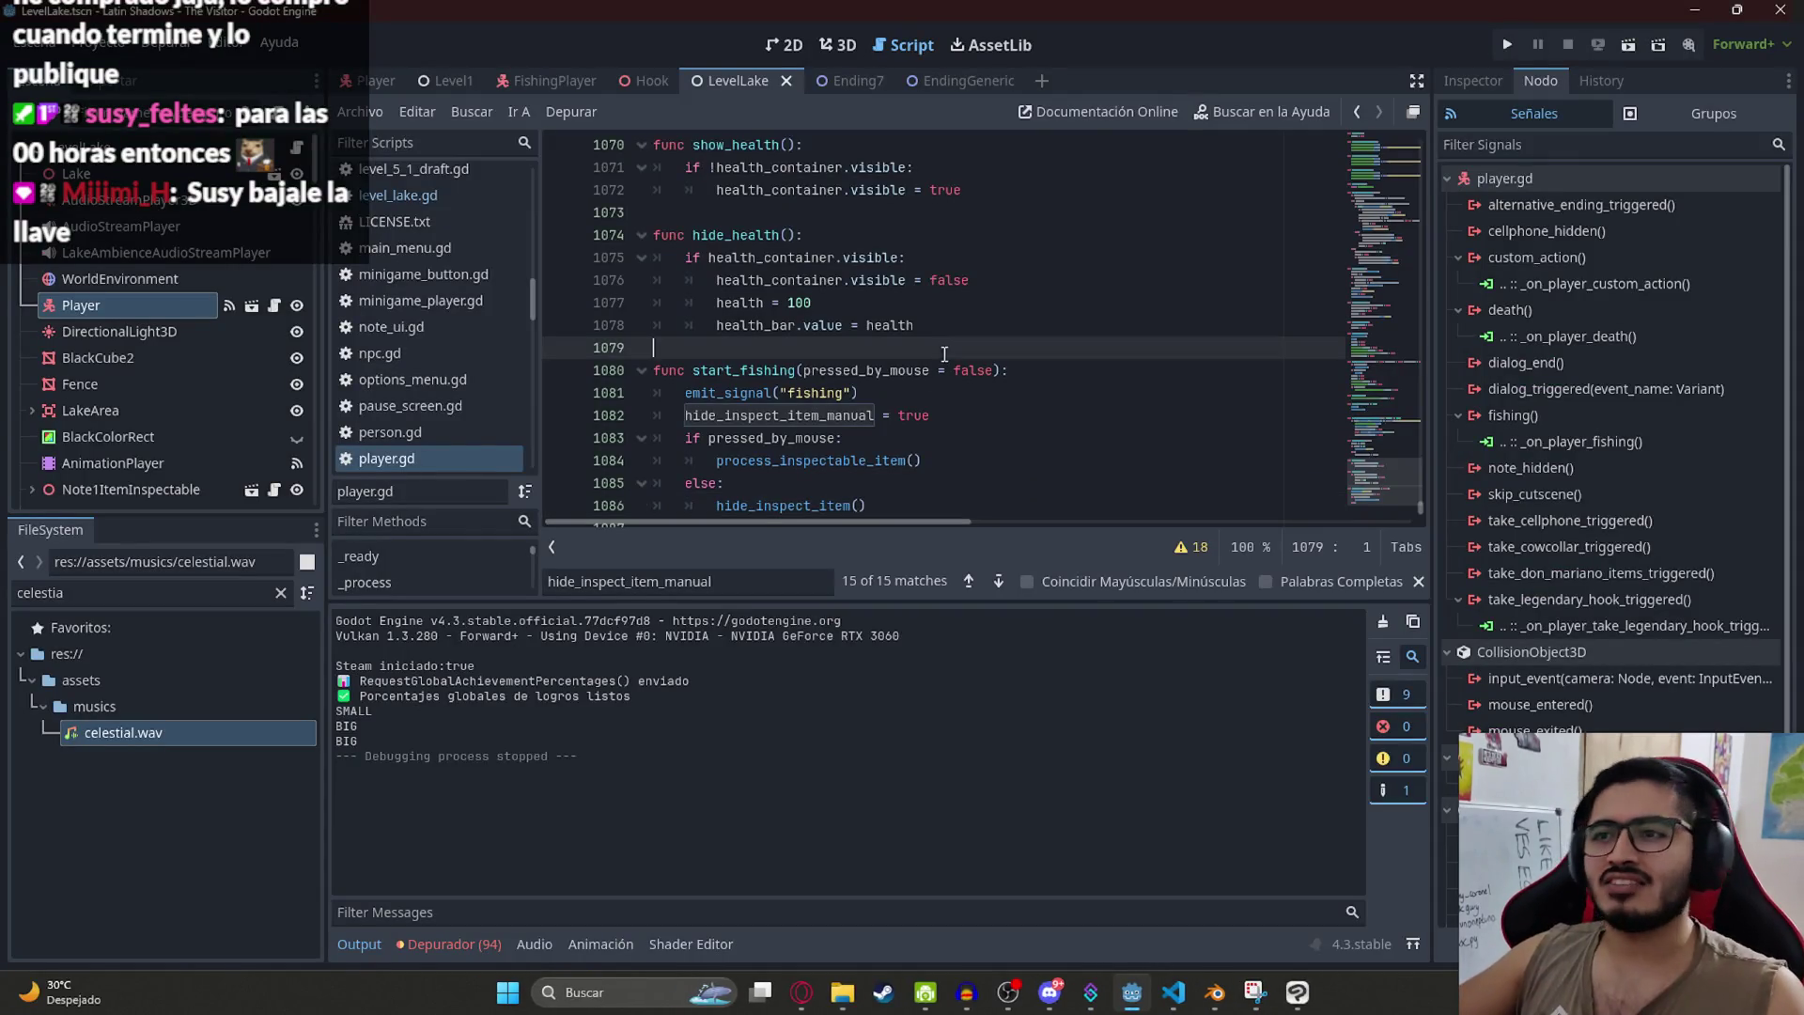
click(924, 494)
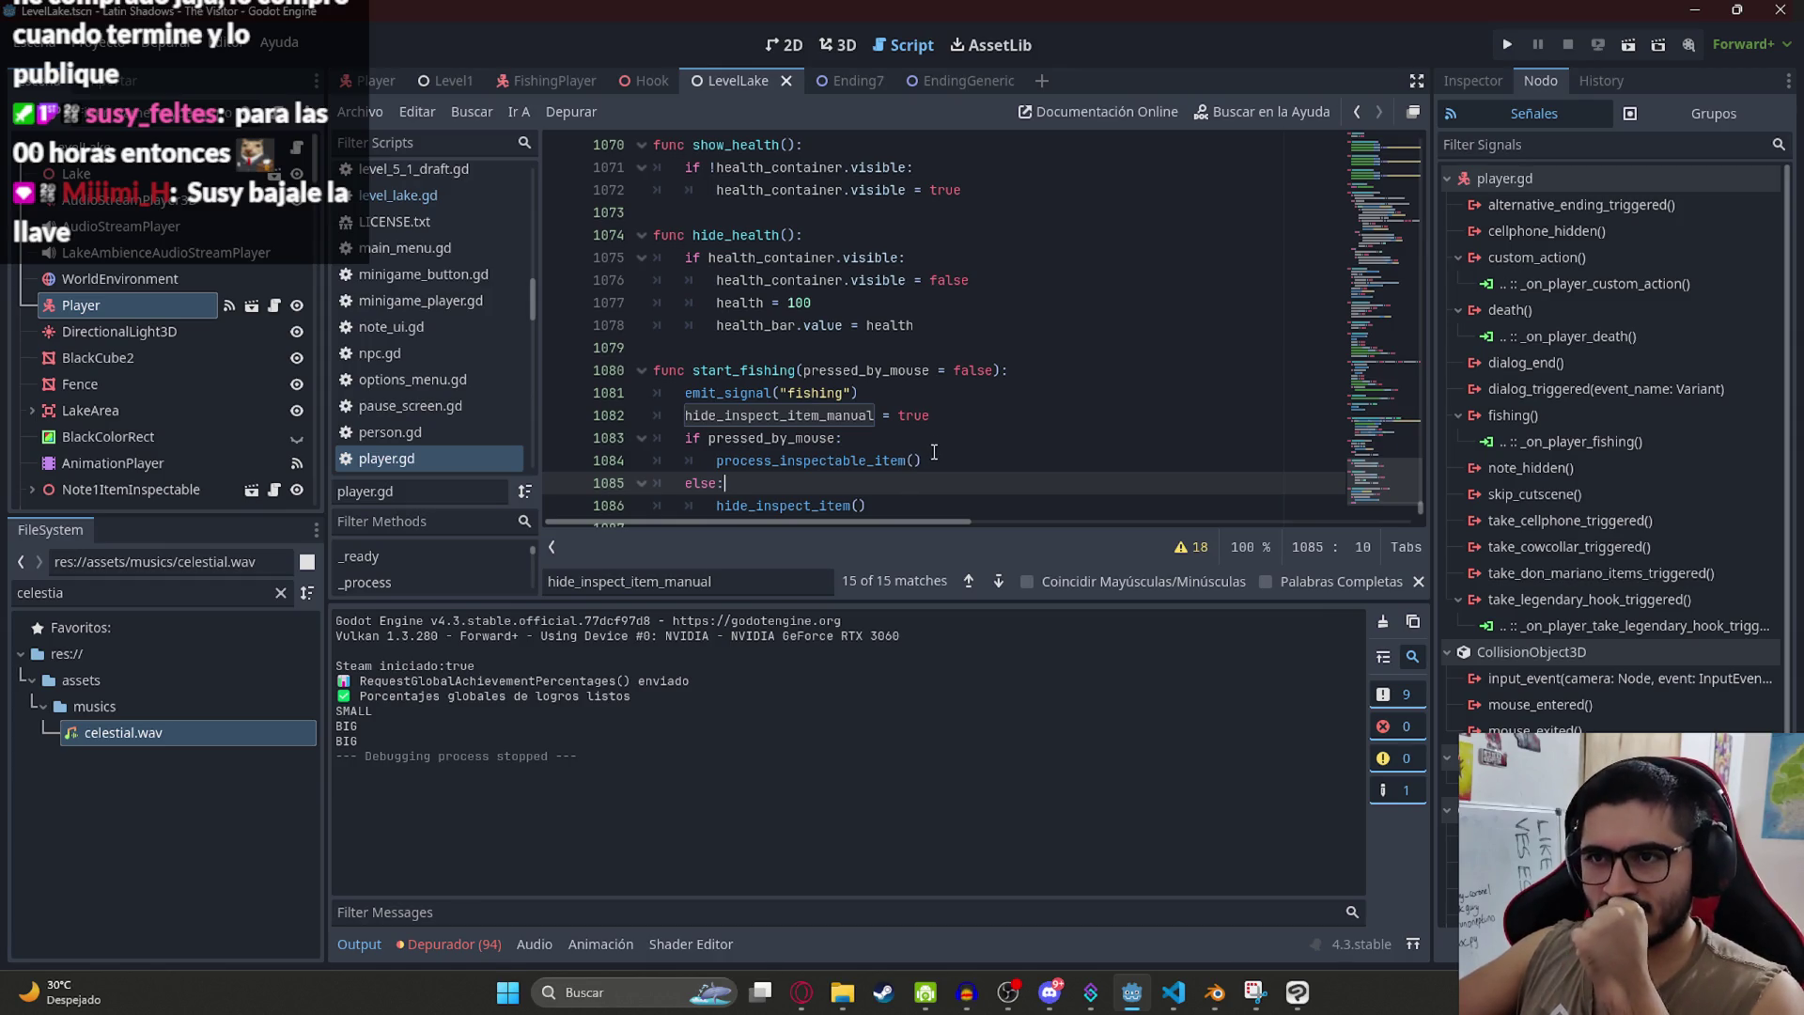
click(935, 413)
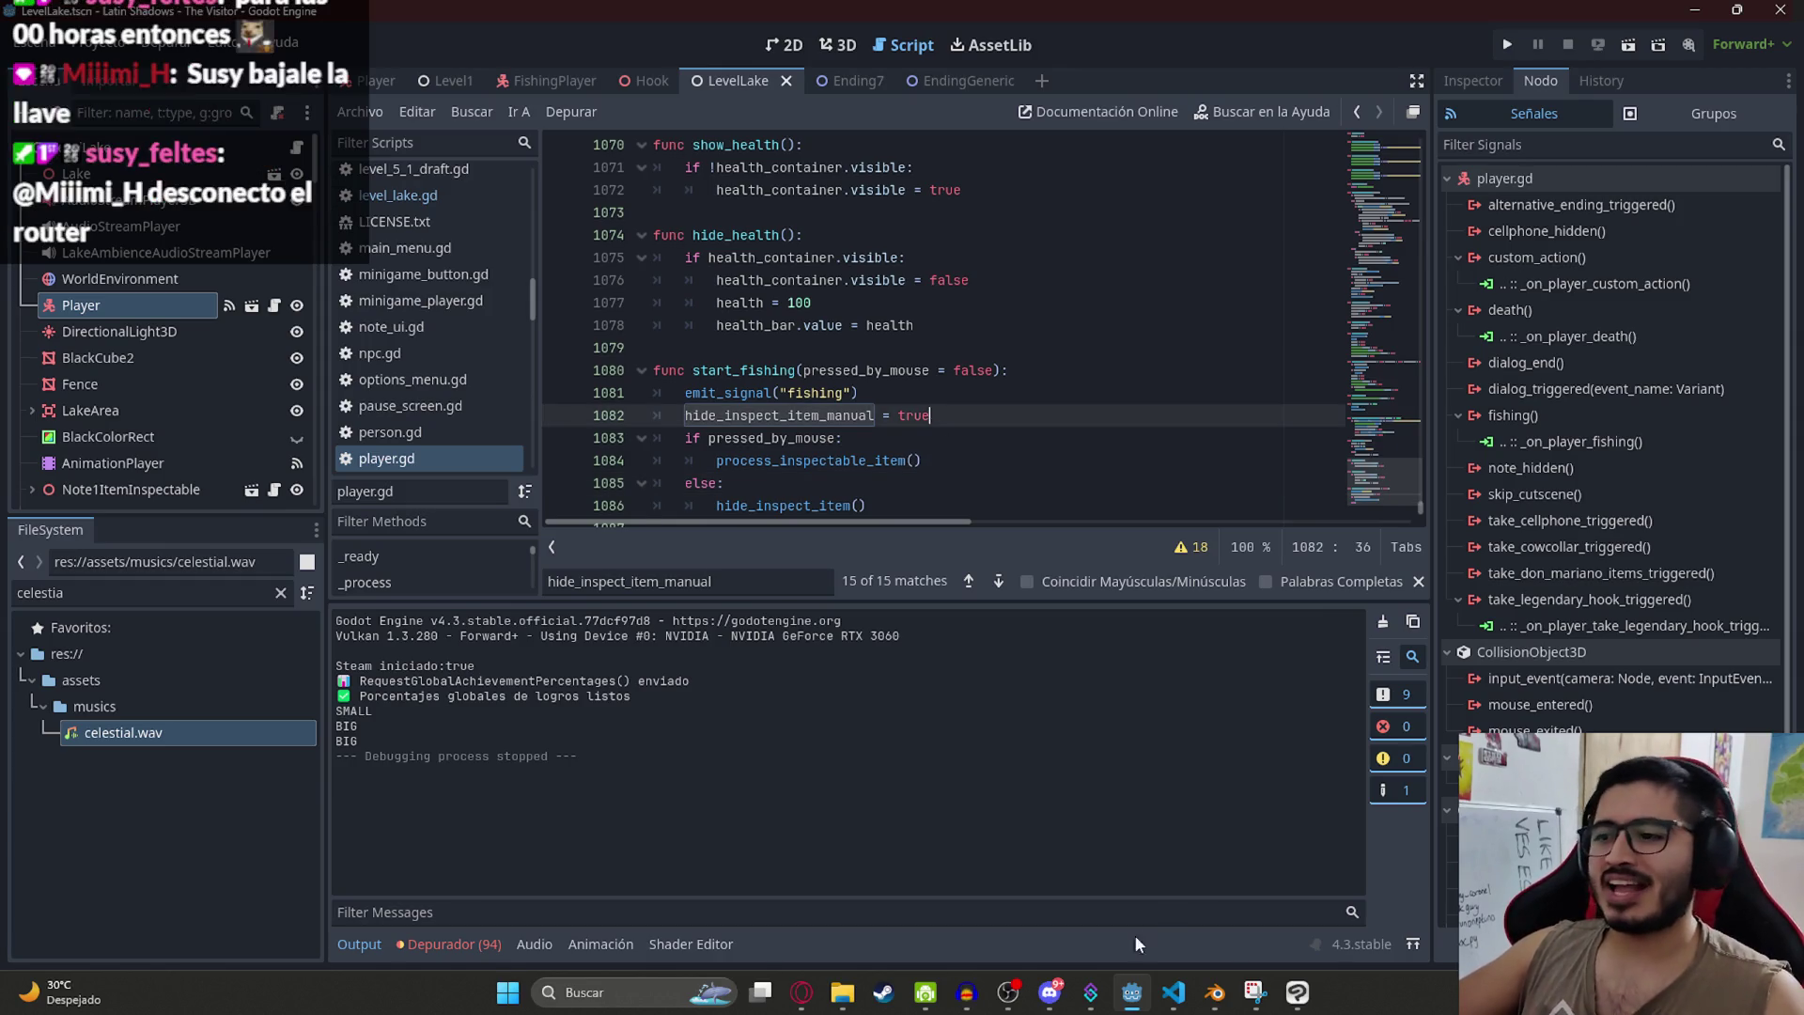
click(1165, 997)
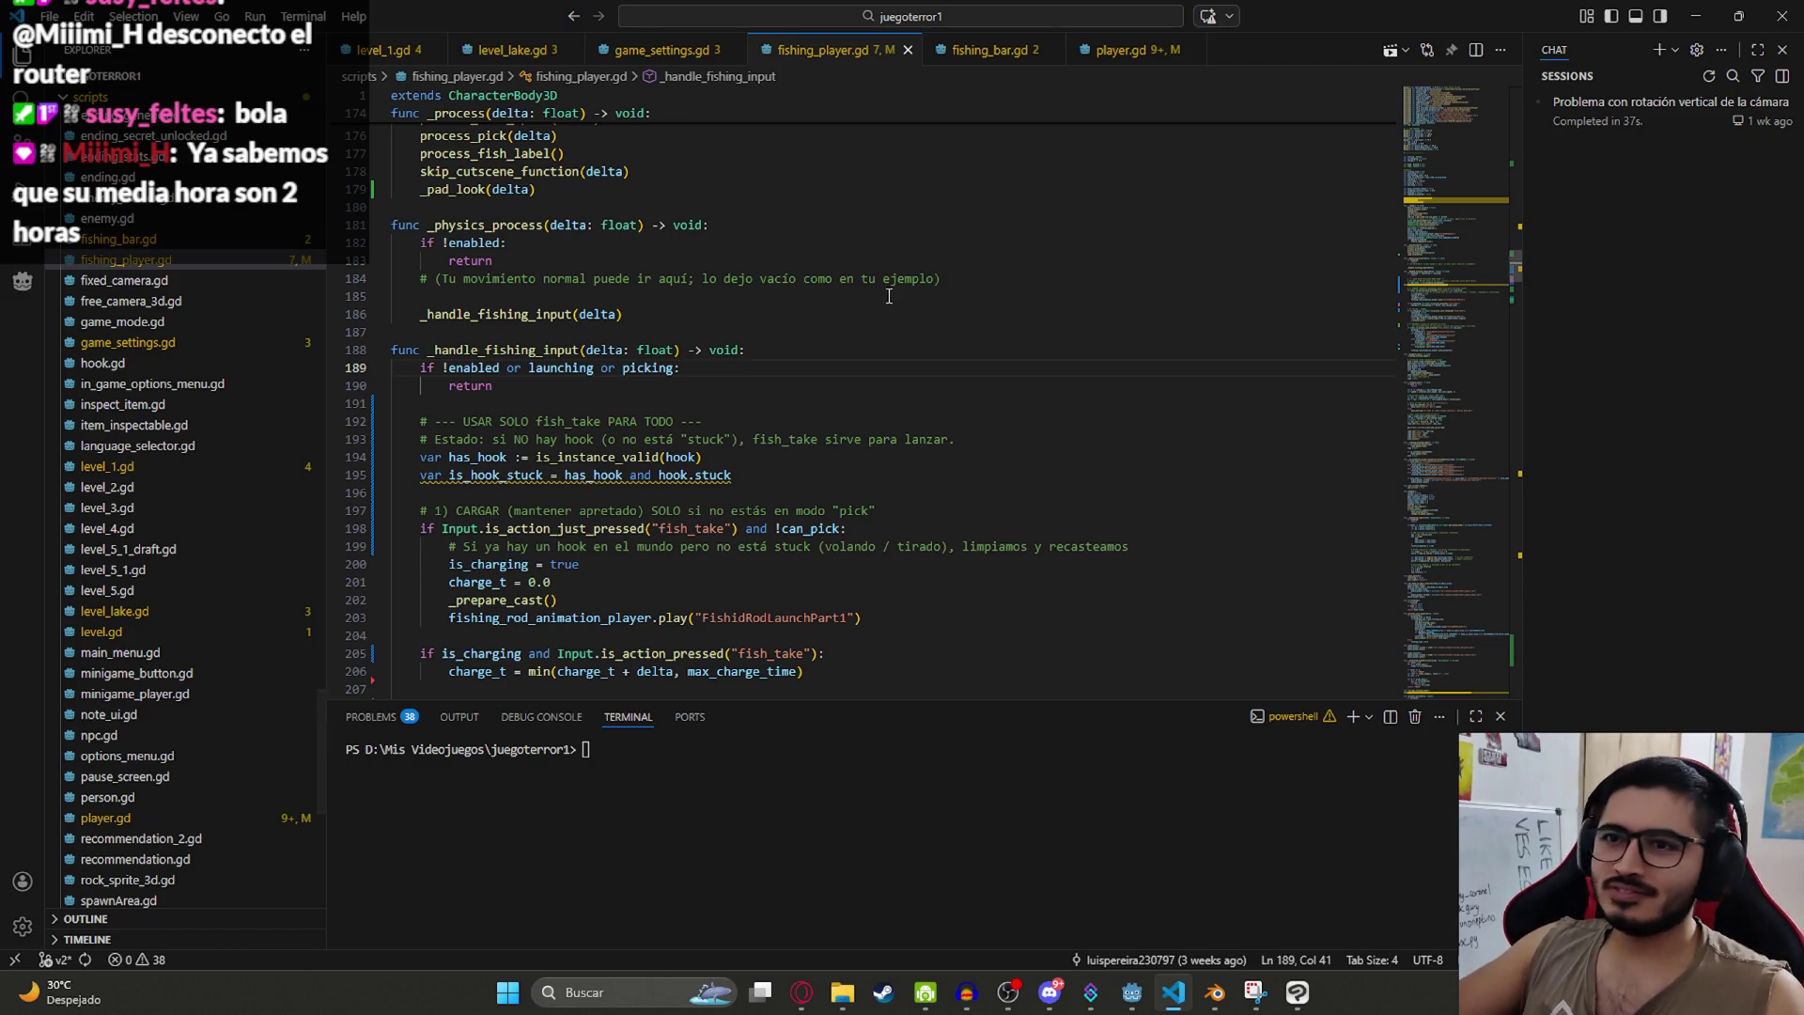
Step: Check the FISHING_RANGE constant atop fishing_player.gd, then open Godot's LevelLake scene options
drag(1450, 241, 1451, 60)
click(1071, 218)
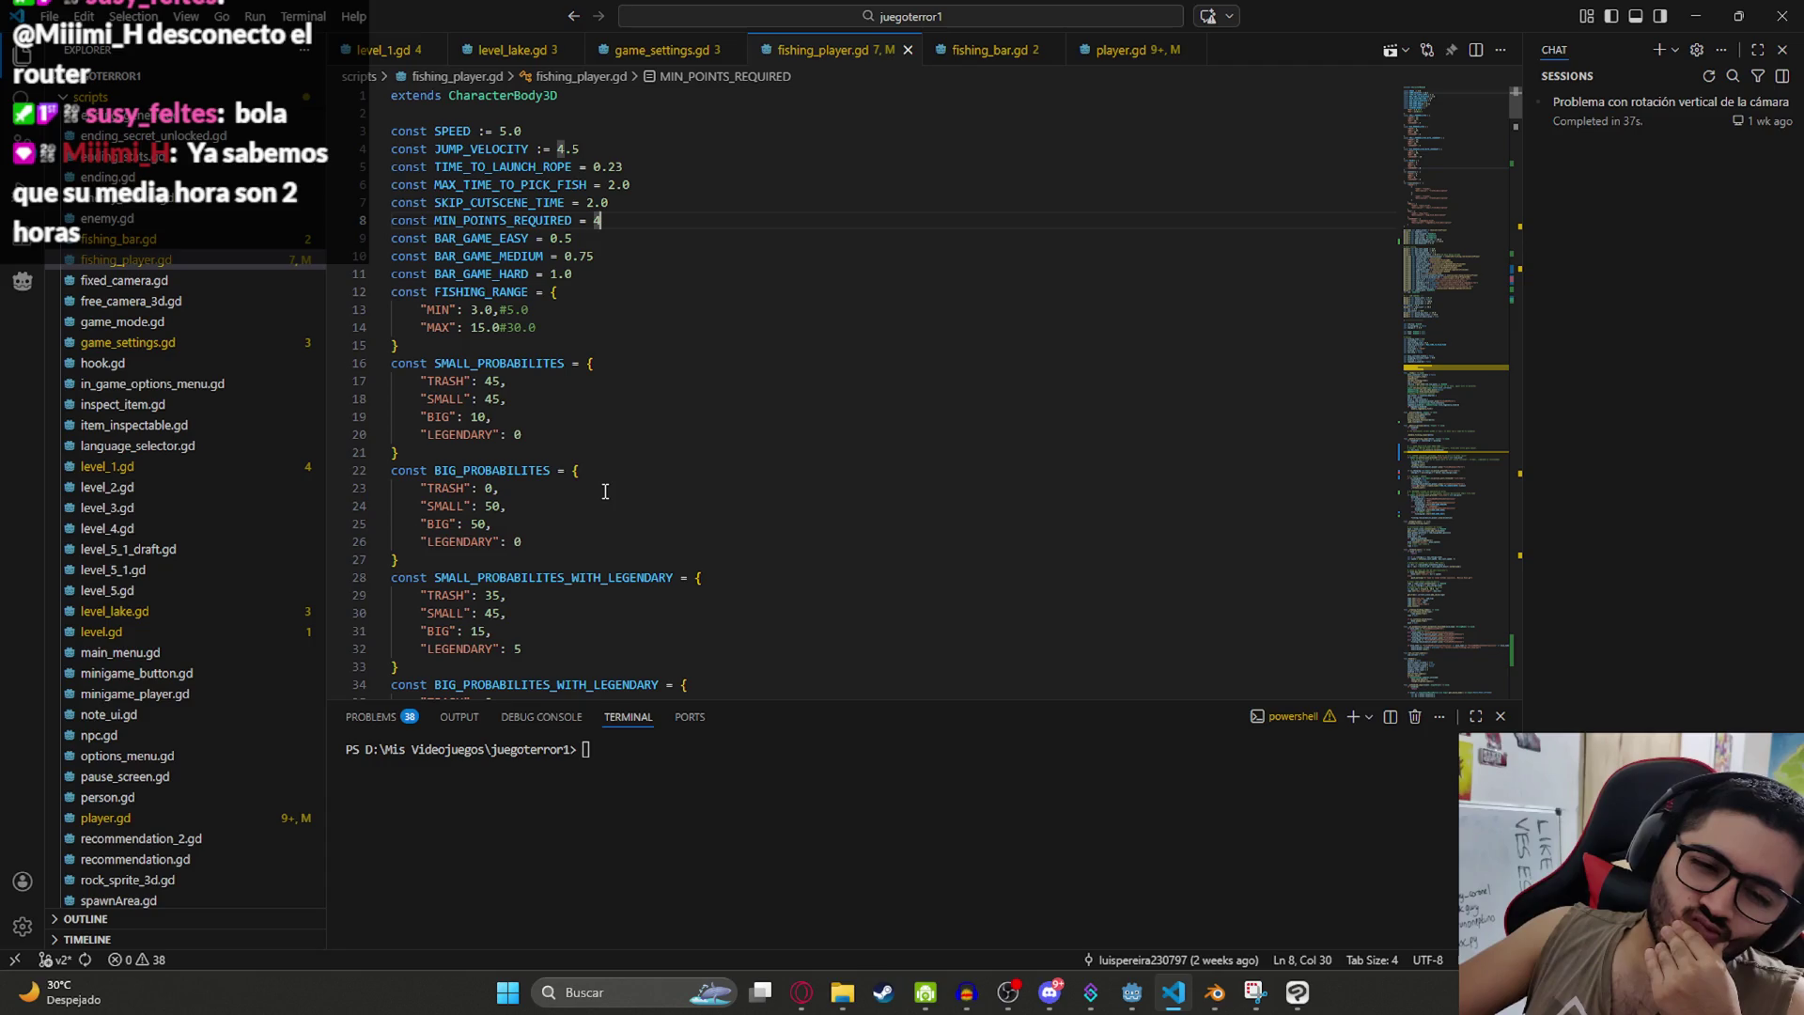
click(923, 298)
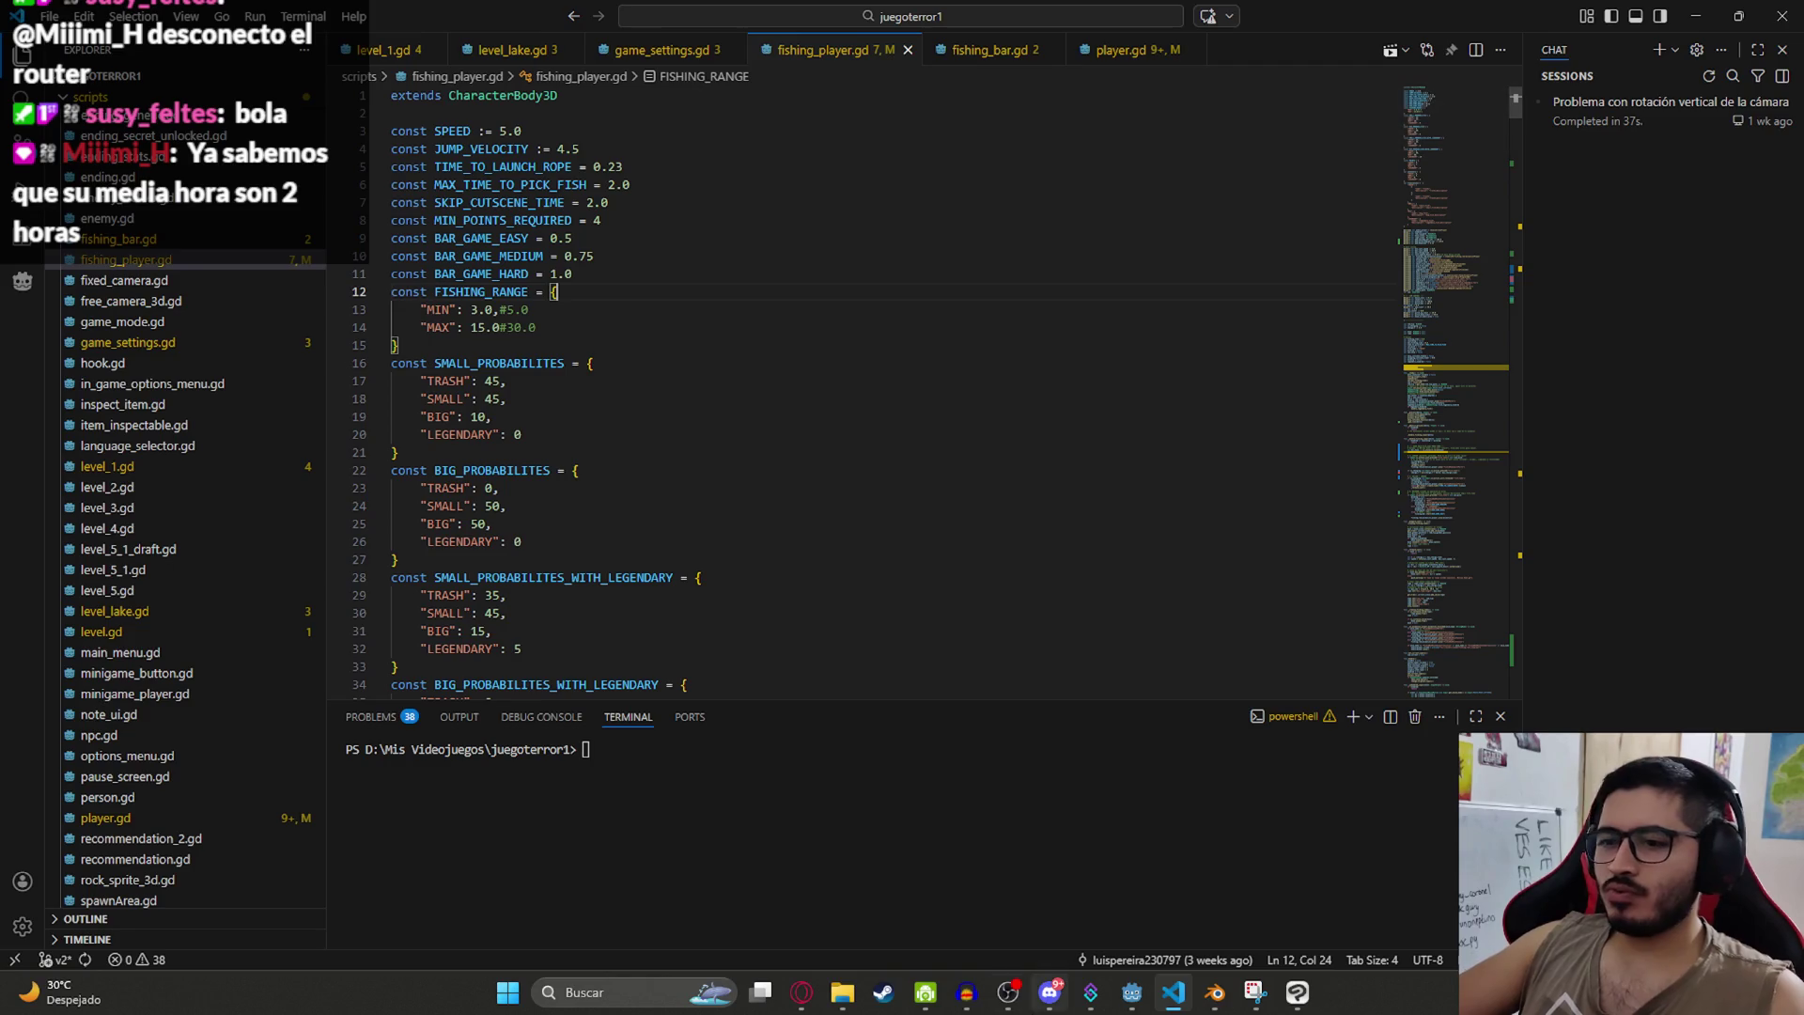
click(1132, 992)
right_click(714, 83)
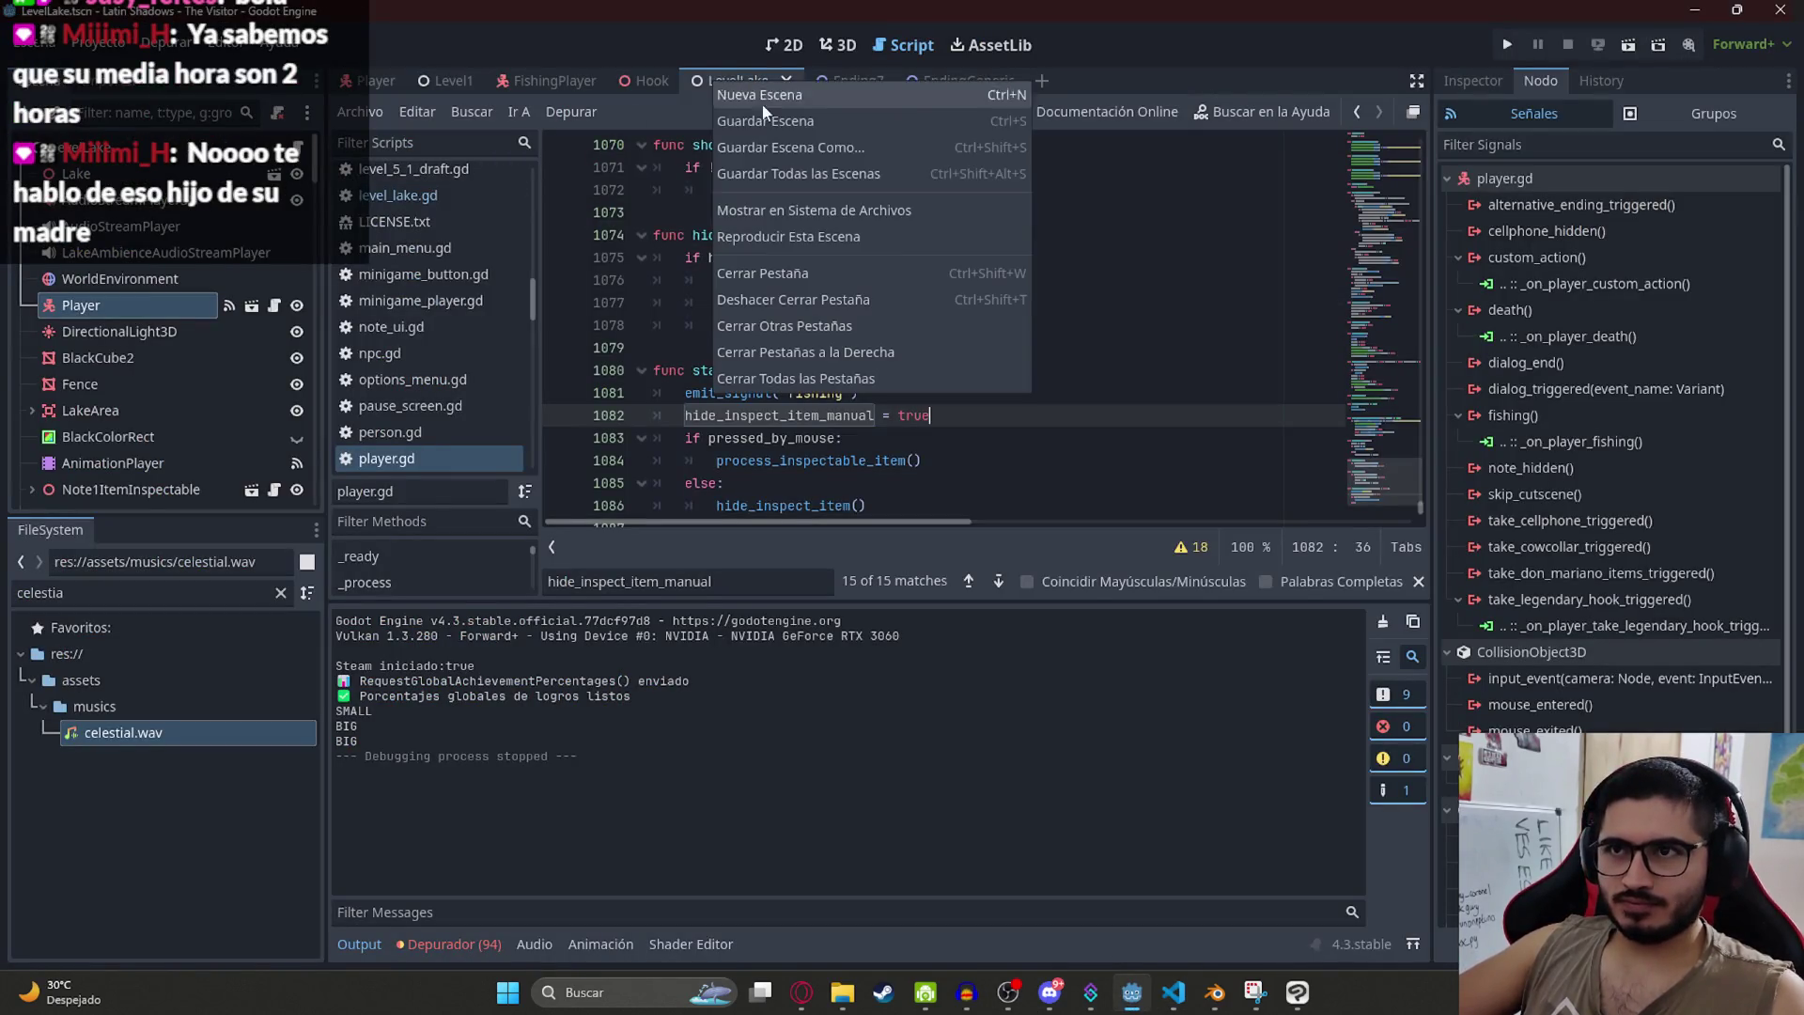
Step: Play the LevelLake scene to test fishing, stop it, and start a new ChatGPT chat
click(843, 236)
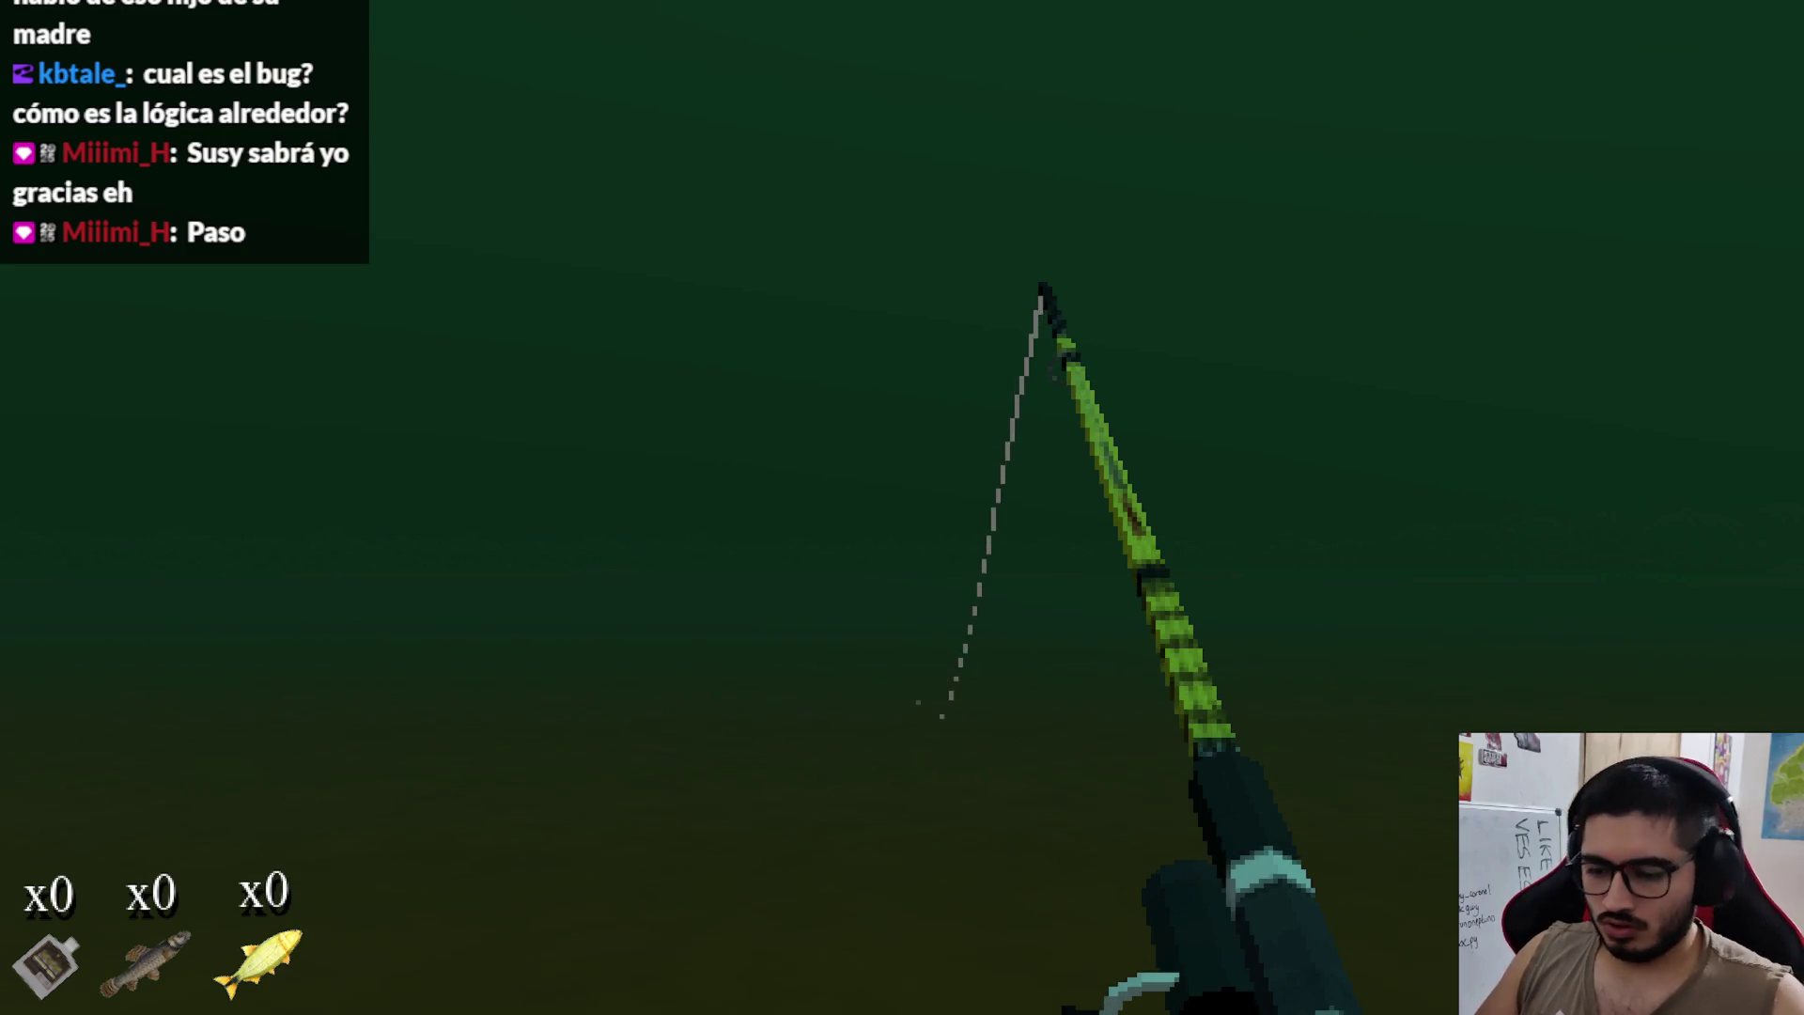
key(F8)
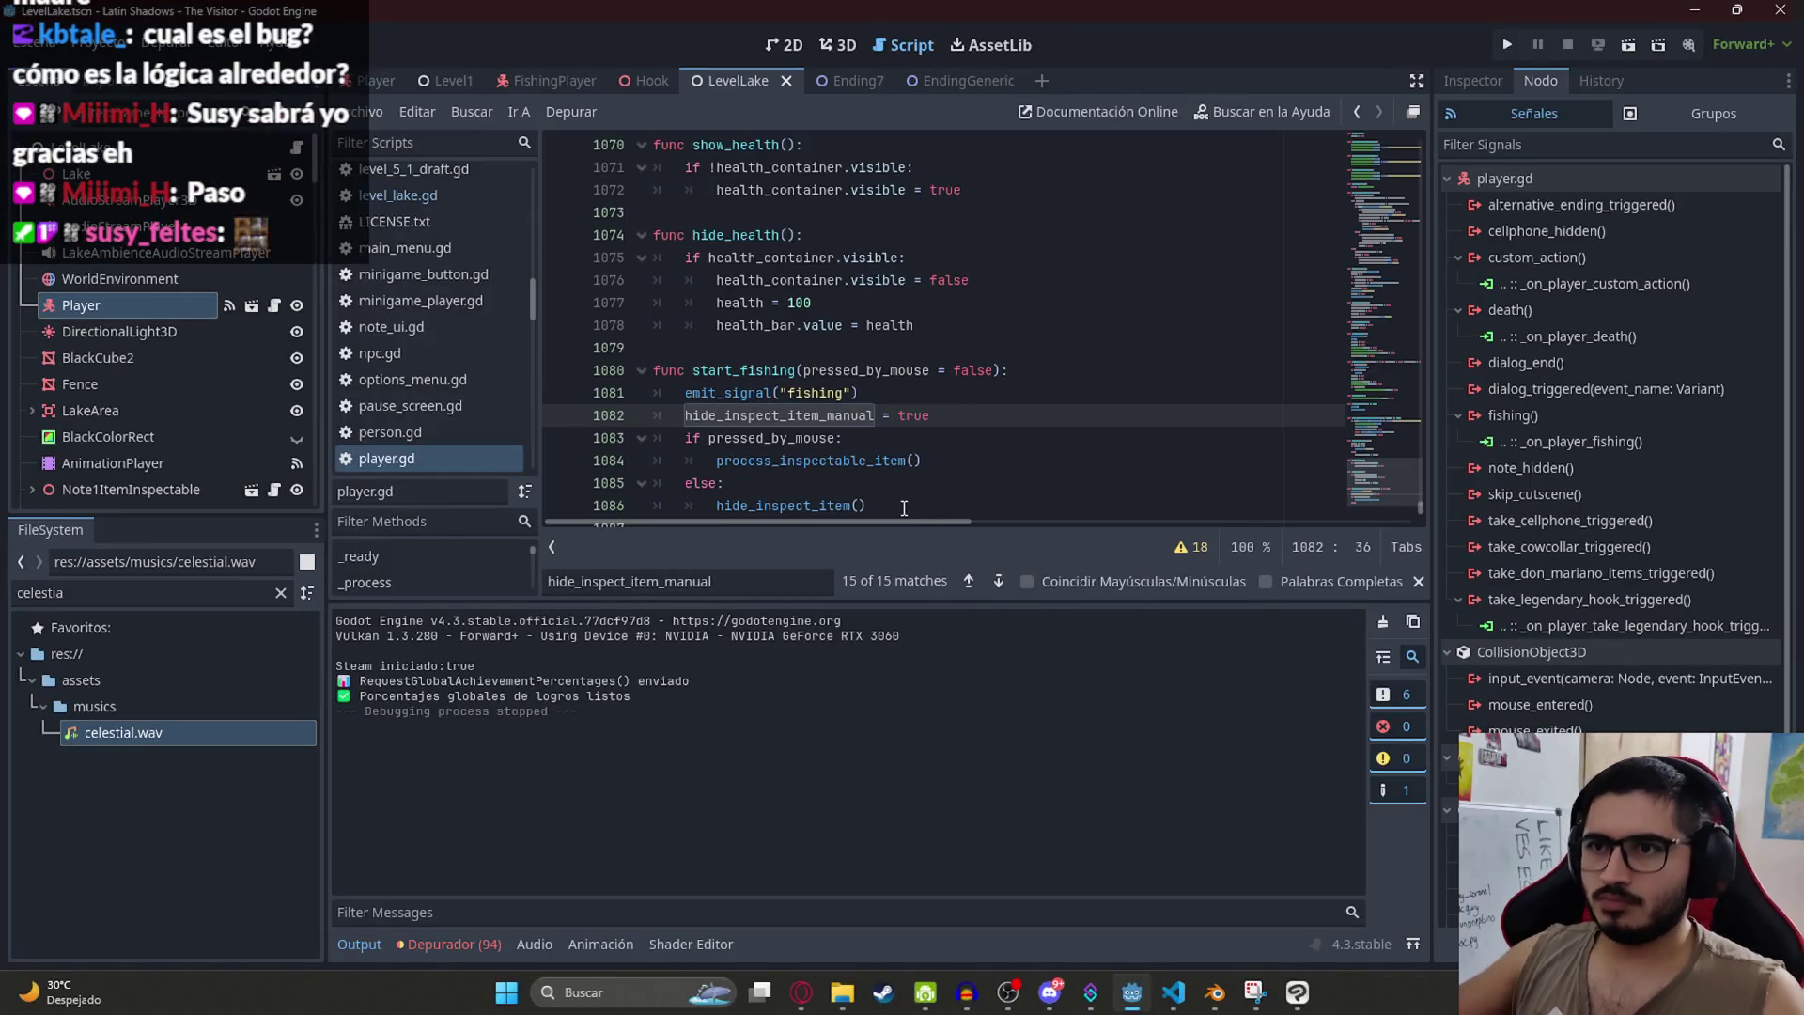
click(953, 467)
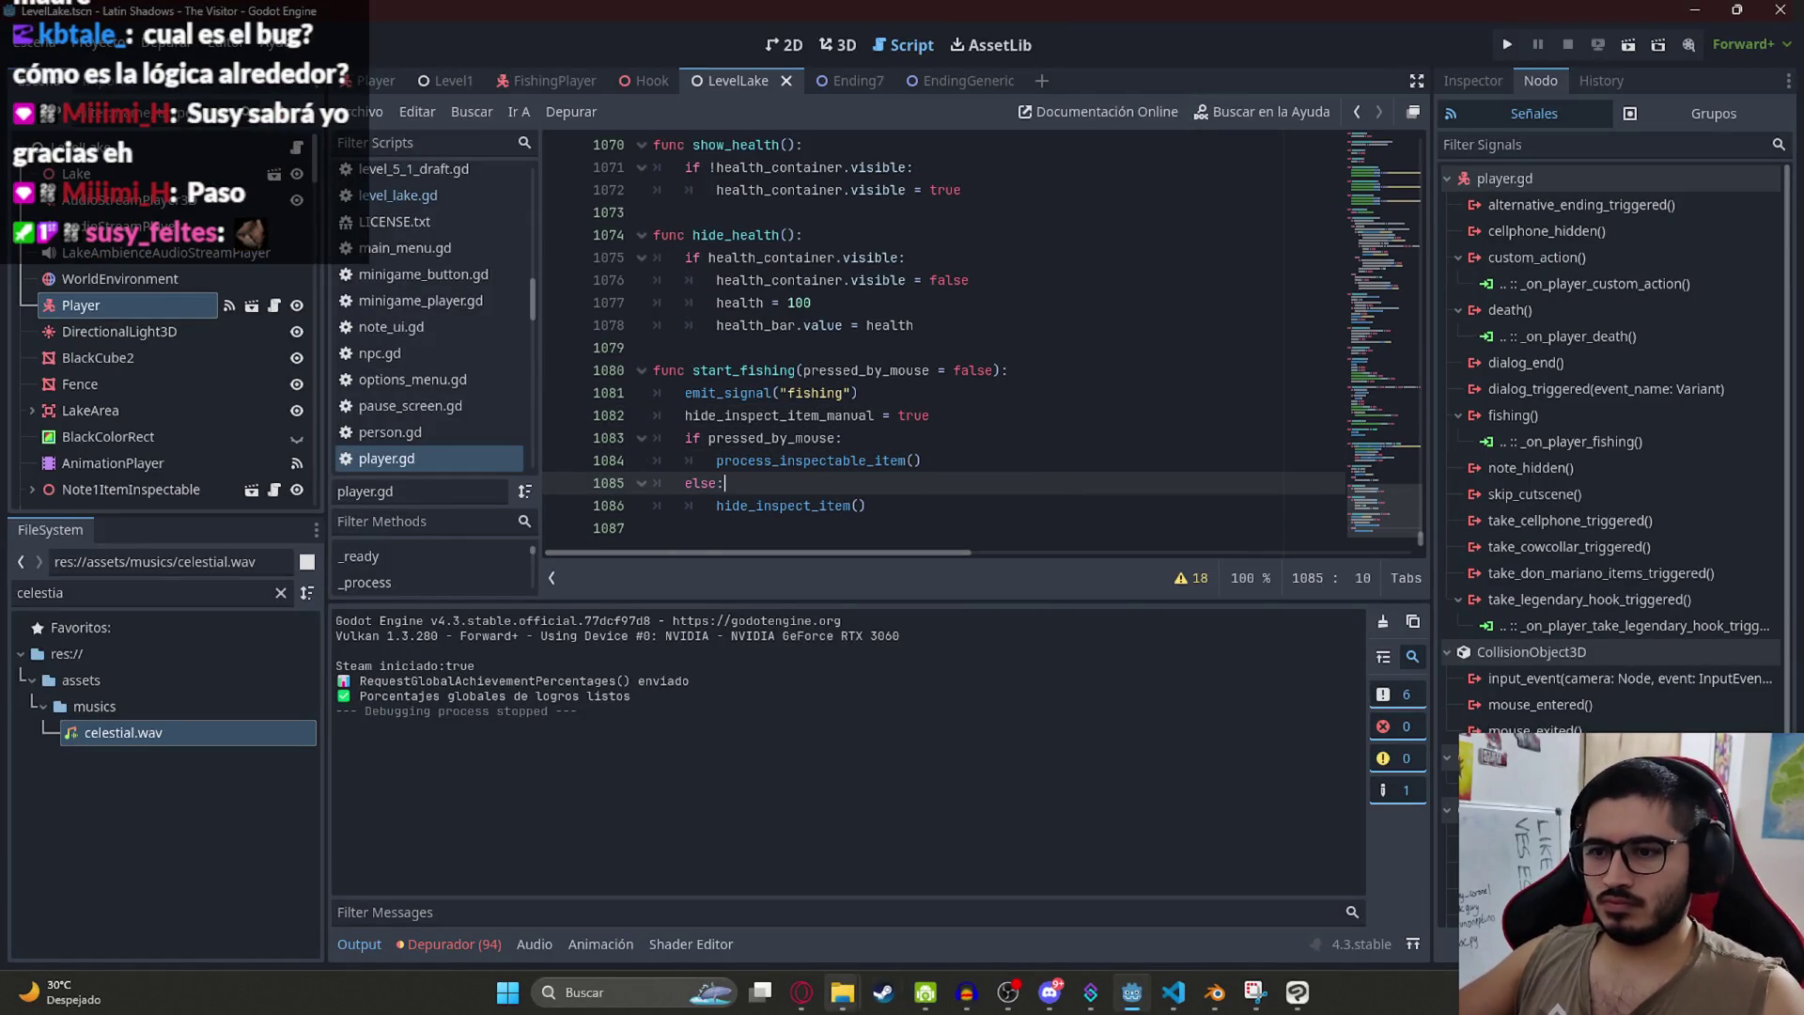
click(801, 992)
click(66, 199)
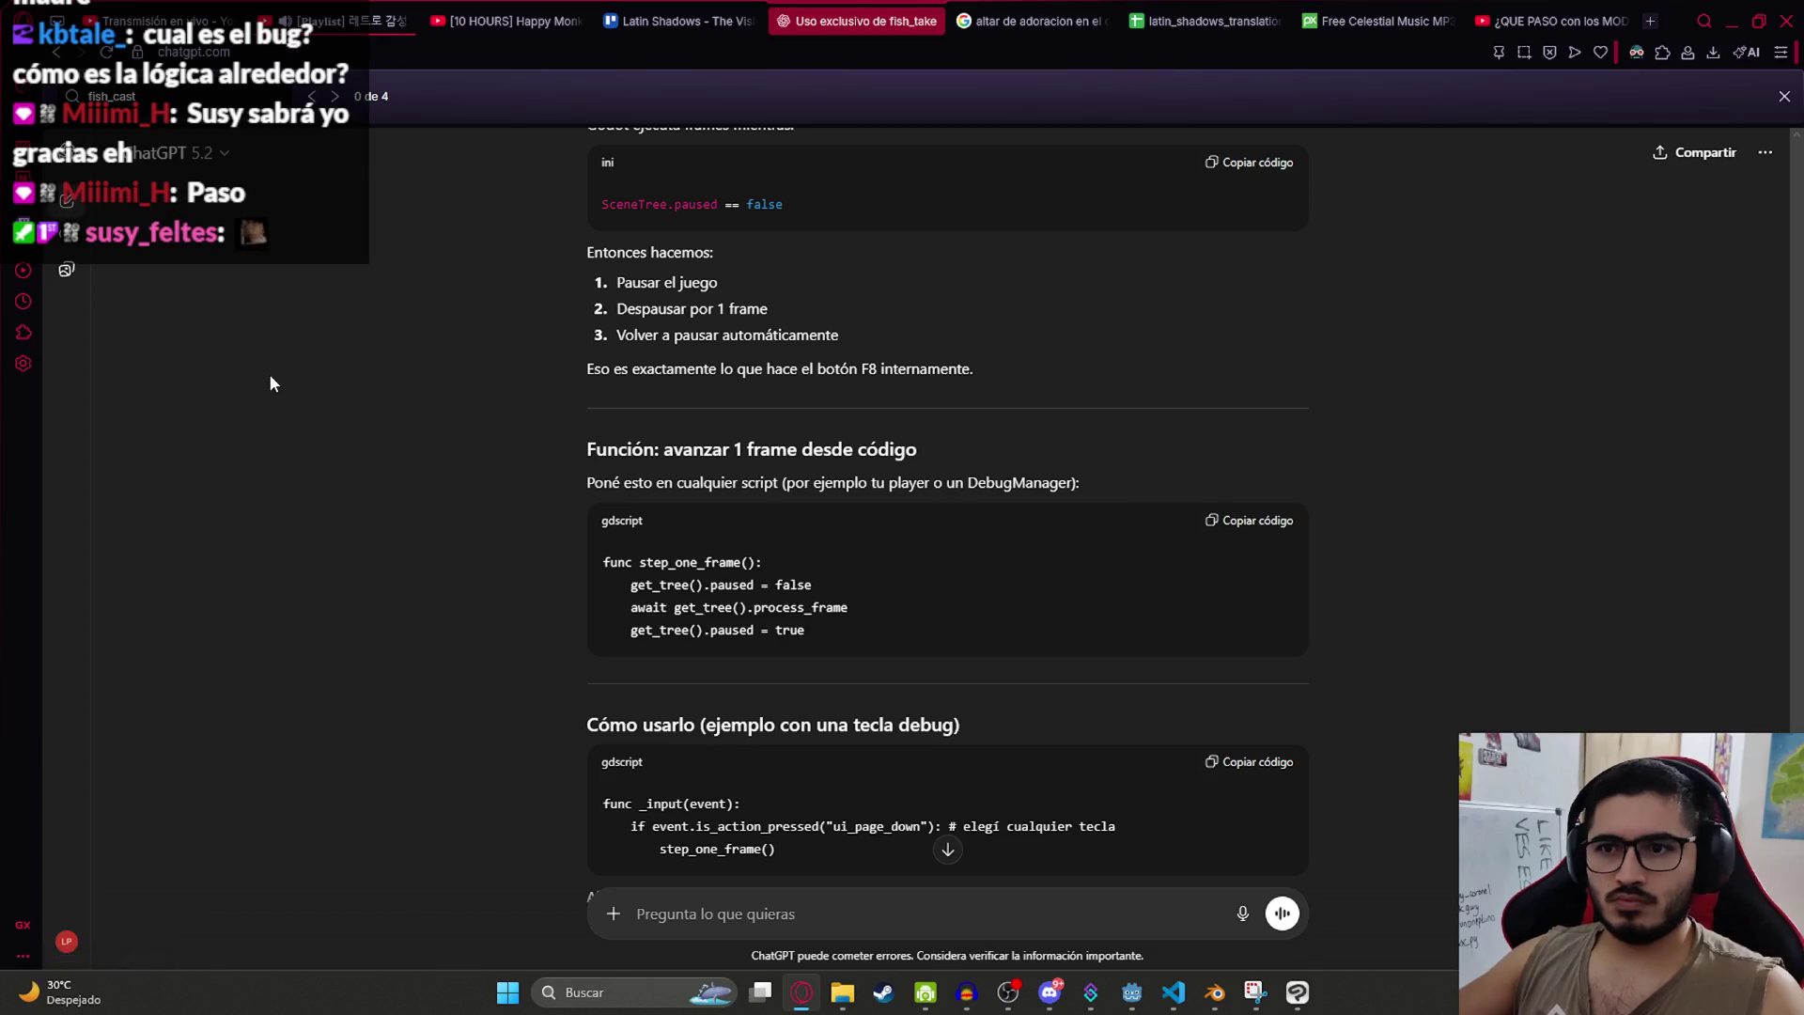
Step: Ask ChatGPT how to interrupt something in a gdscript frame so another function doesn't run
key(BackSpace)
key(BackSpace)
key(BackSpace)
text(n gscript)
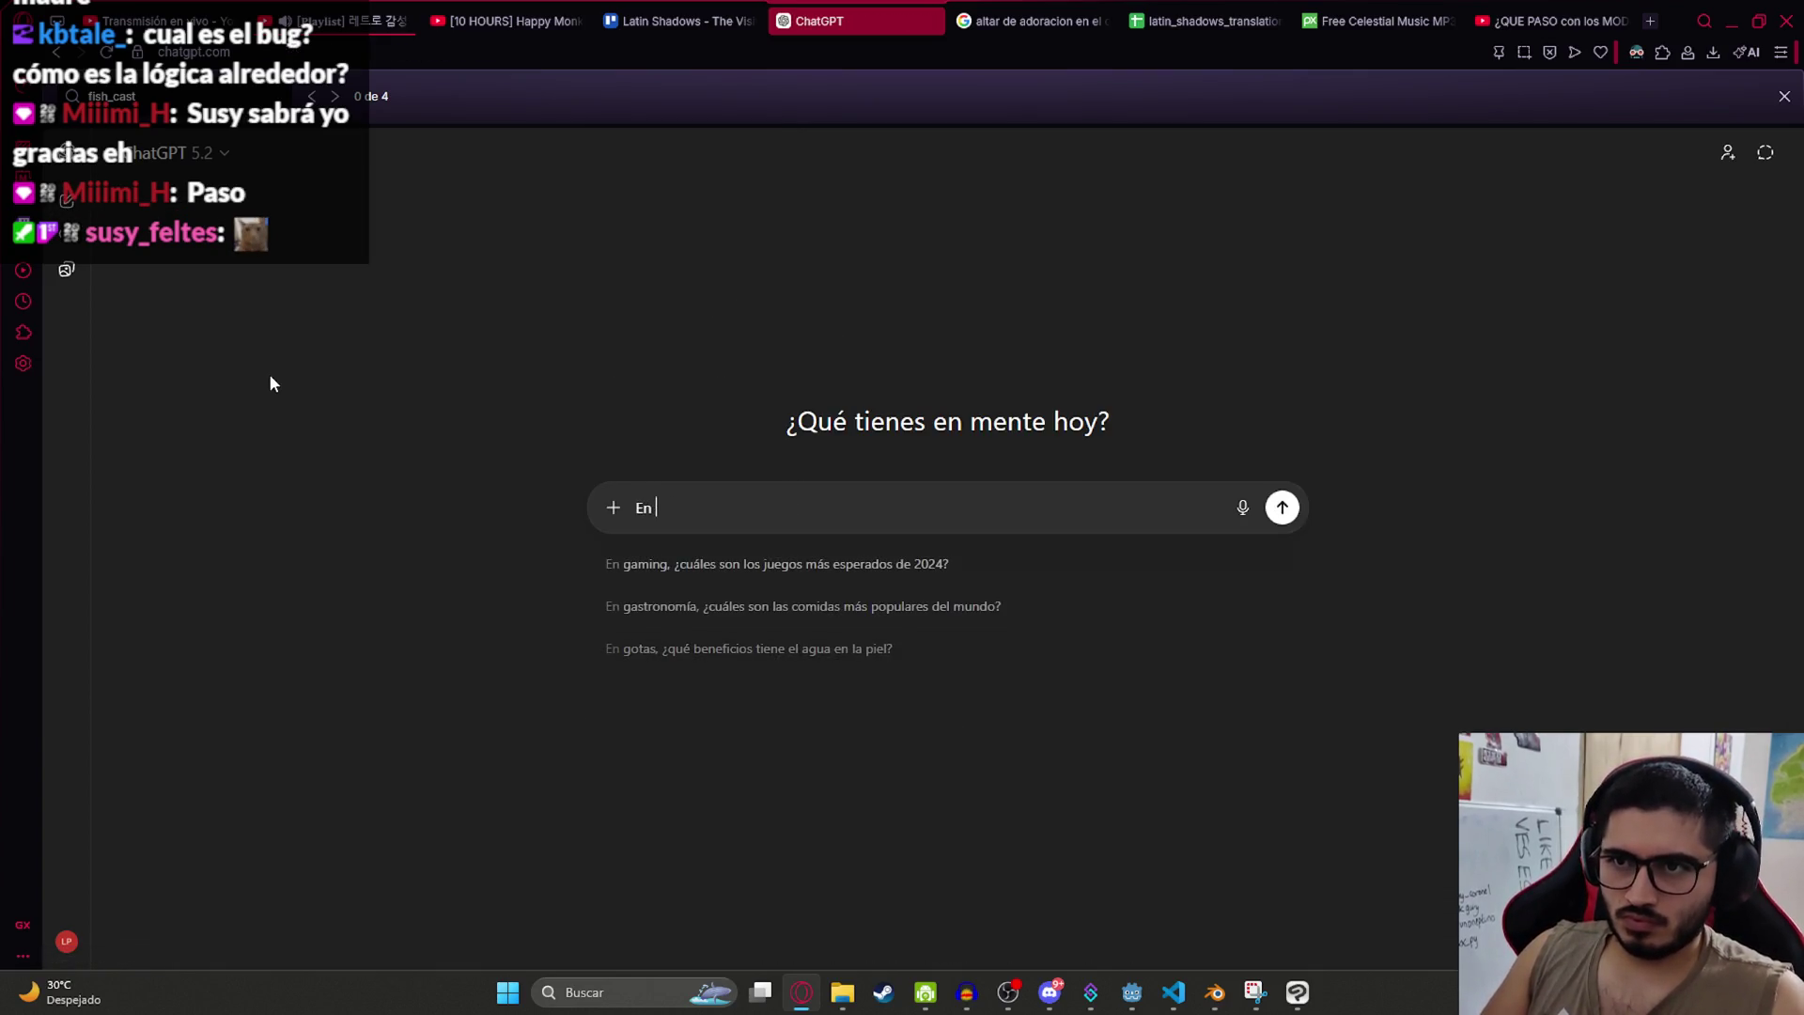
key(BackSpace)
key(BackSpace)
key(BackSpace)
text(d)
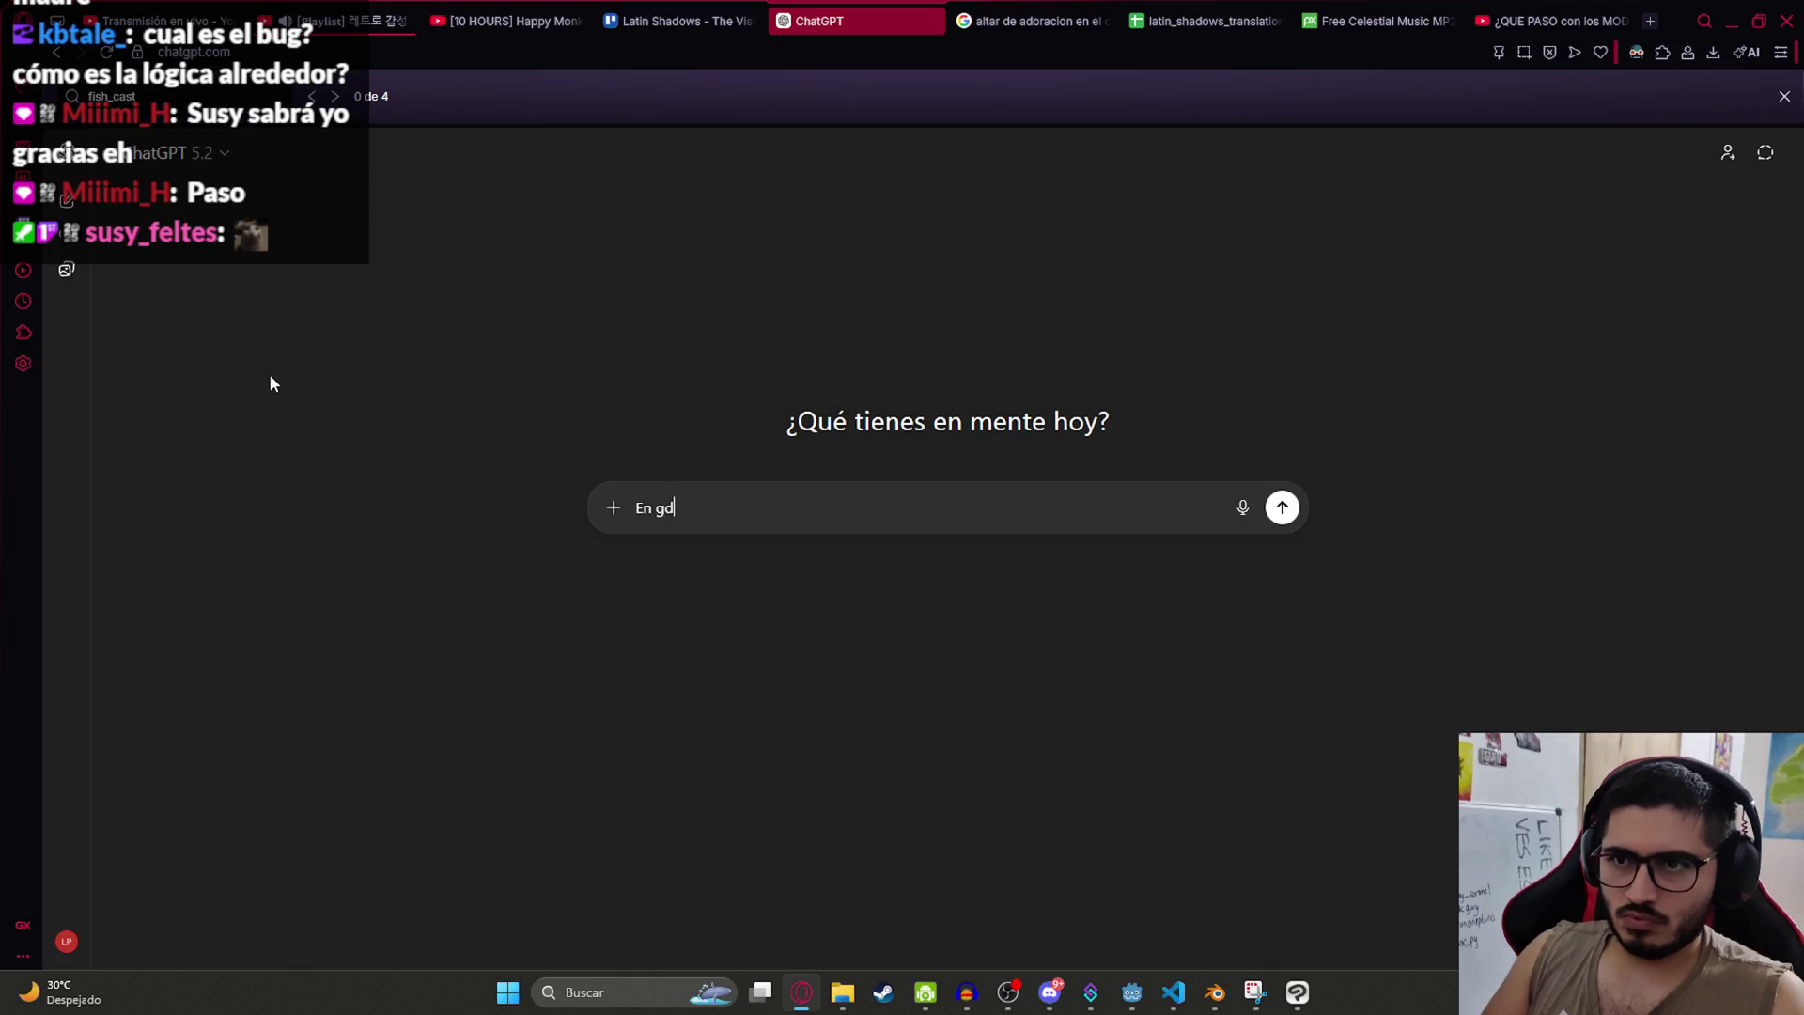
text(script como se inter)
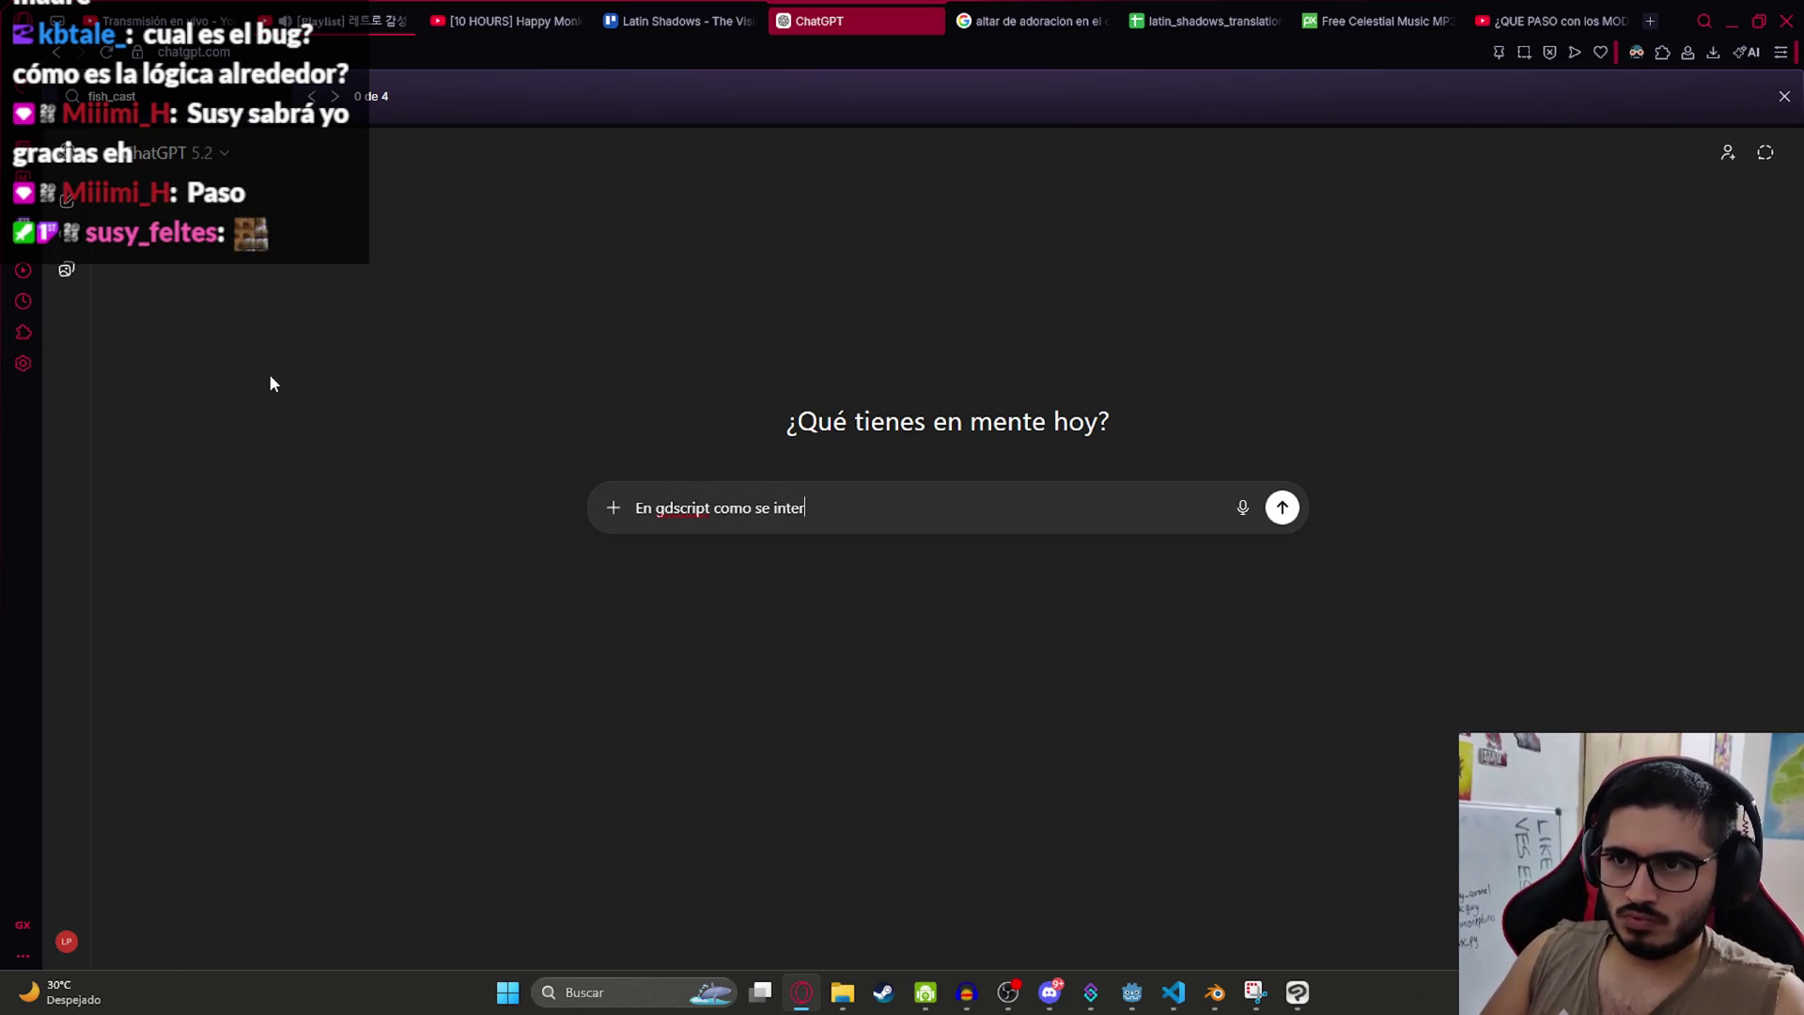
text(rumpe un)
key(BackSpace)
key(BackSpace)
text(algo que)
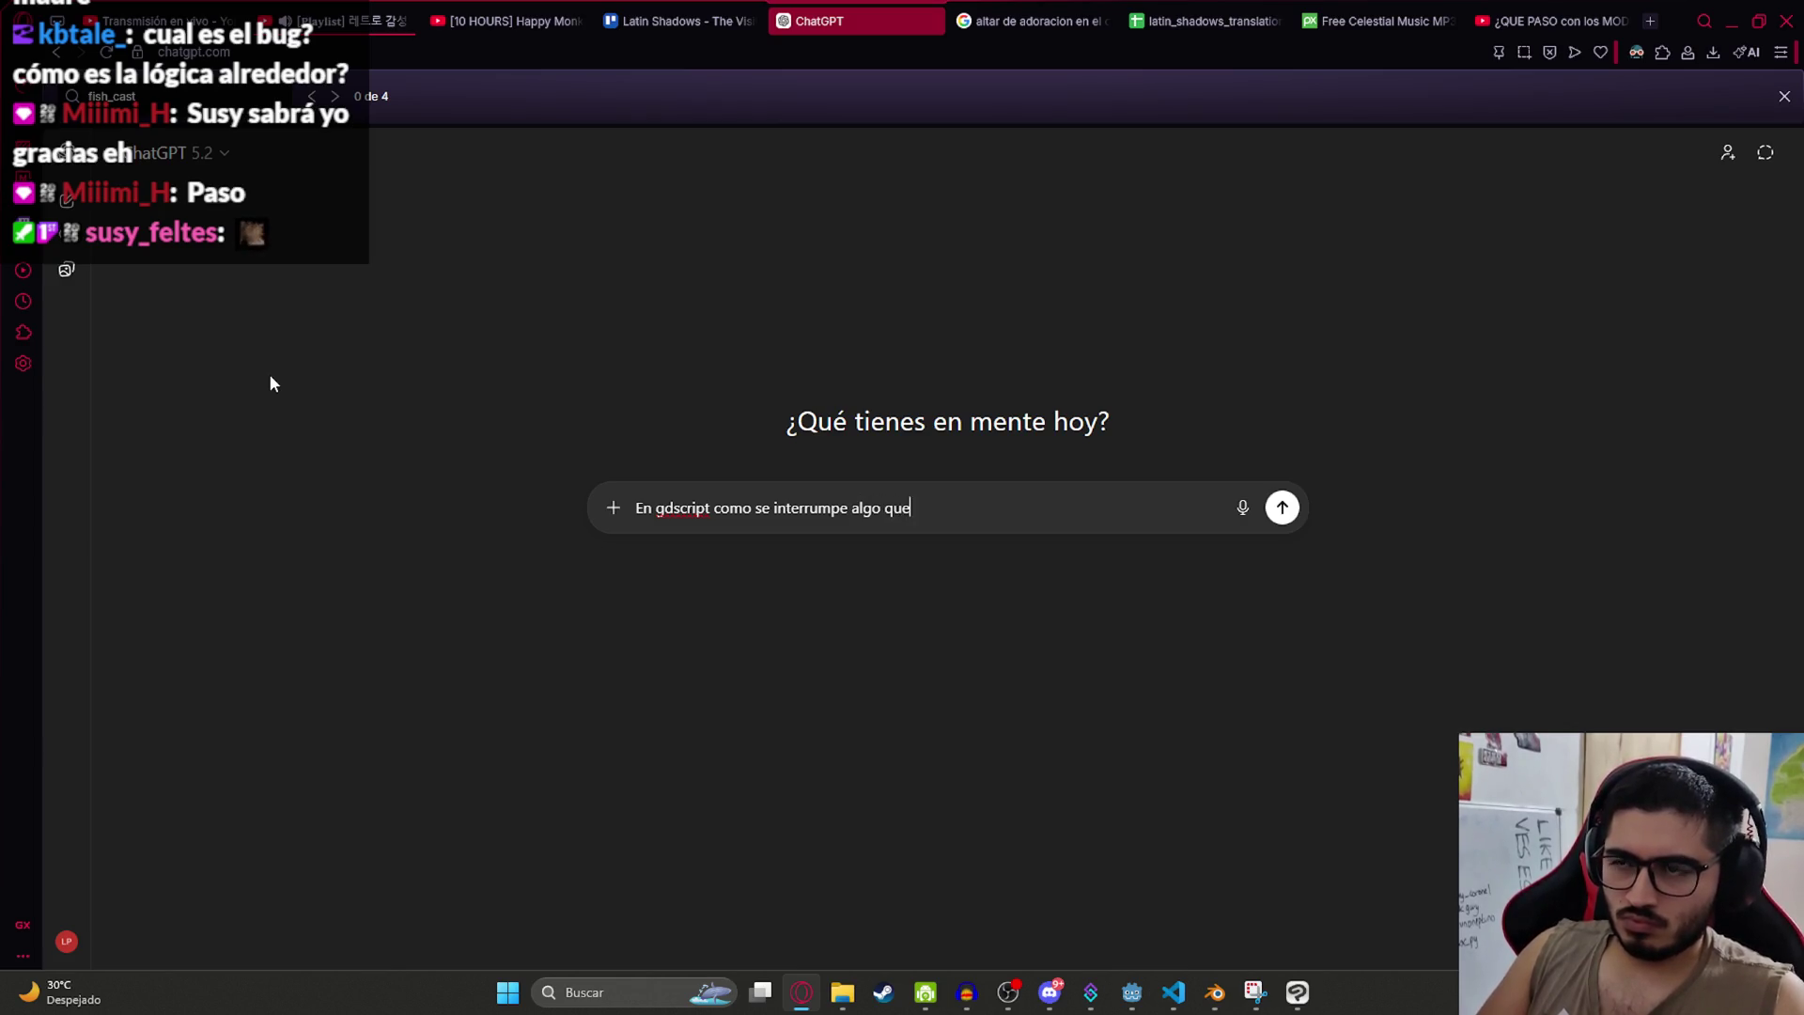
text( ocurre en un fo)
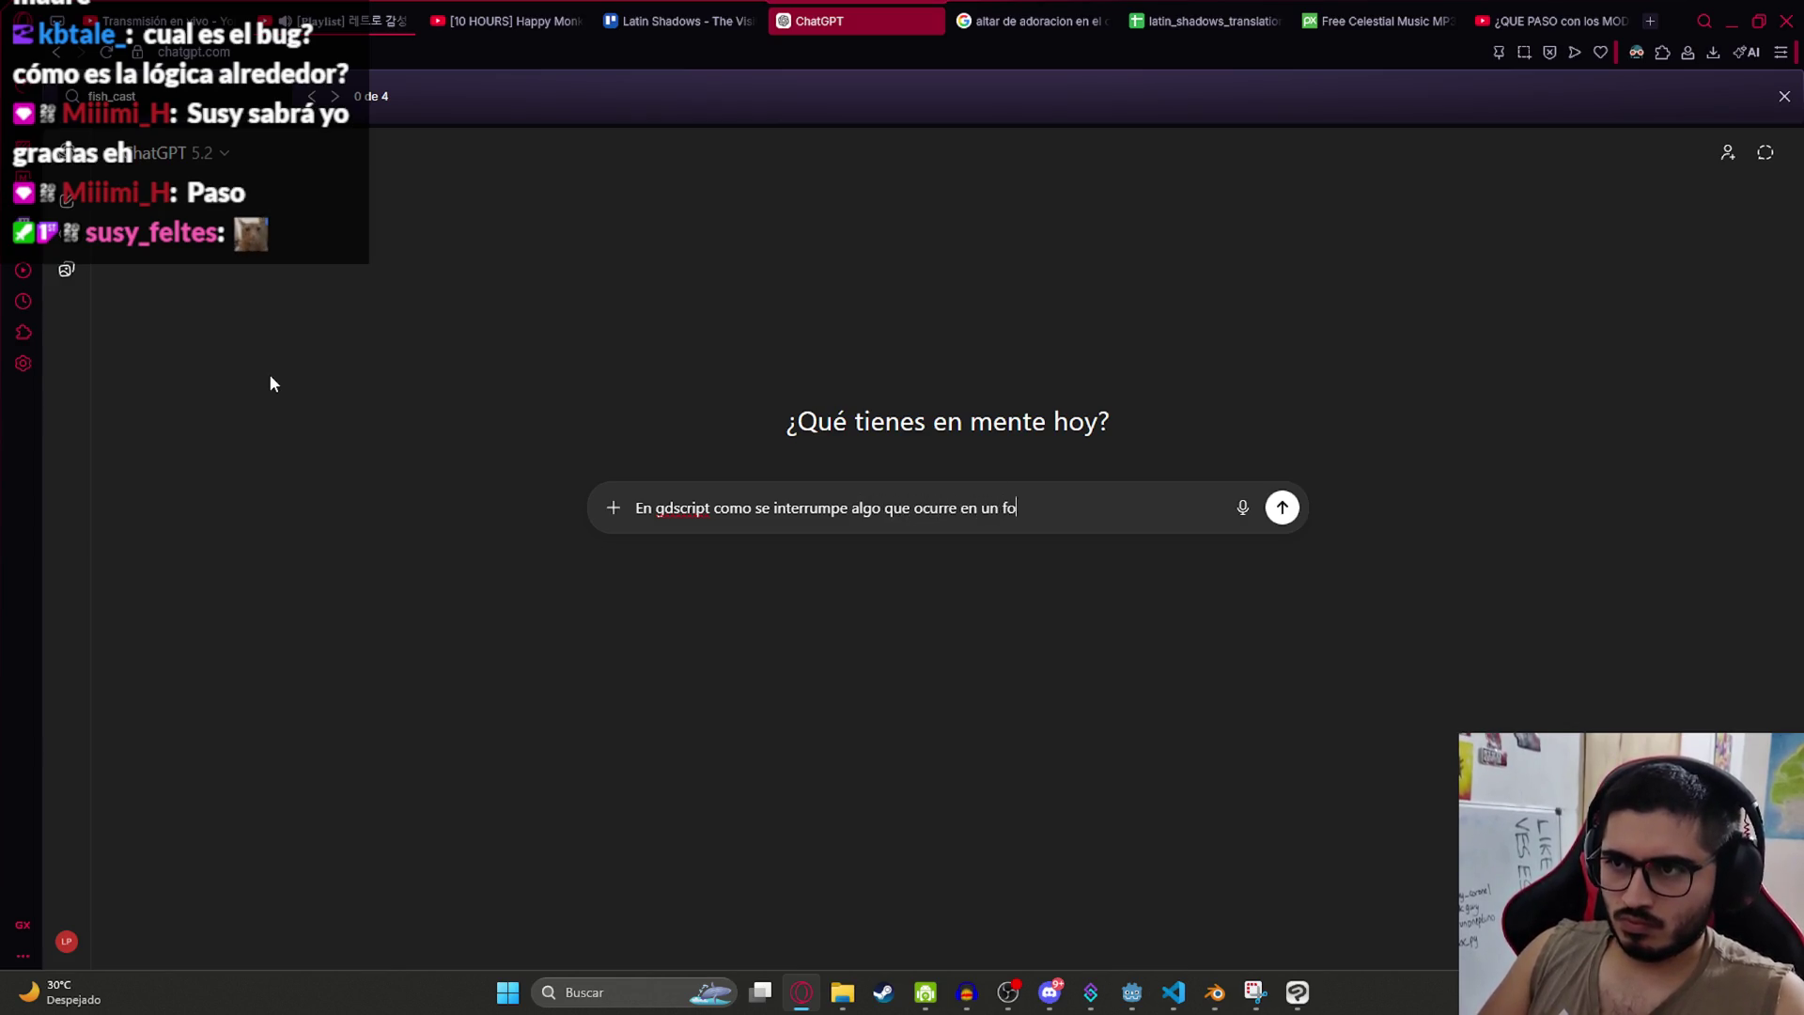
text(tograma para que n)
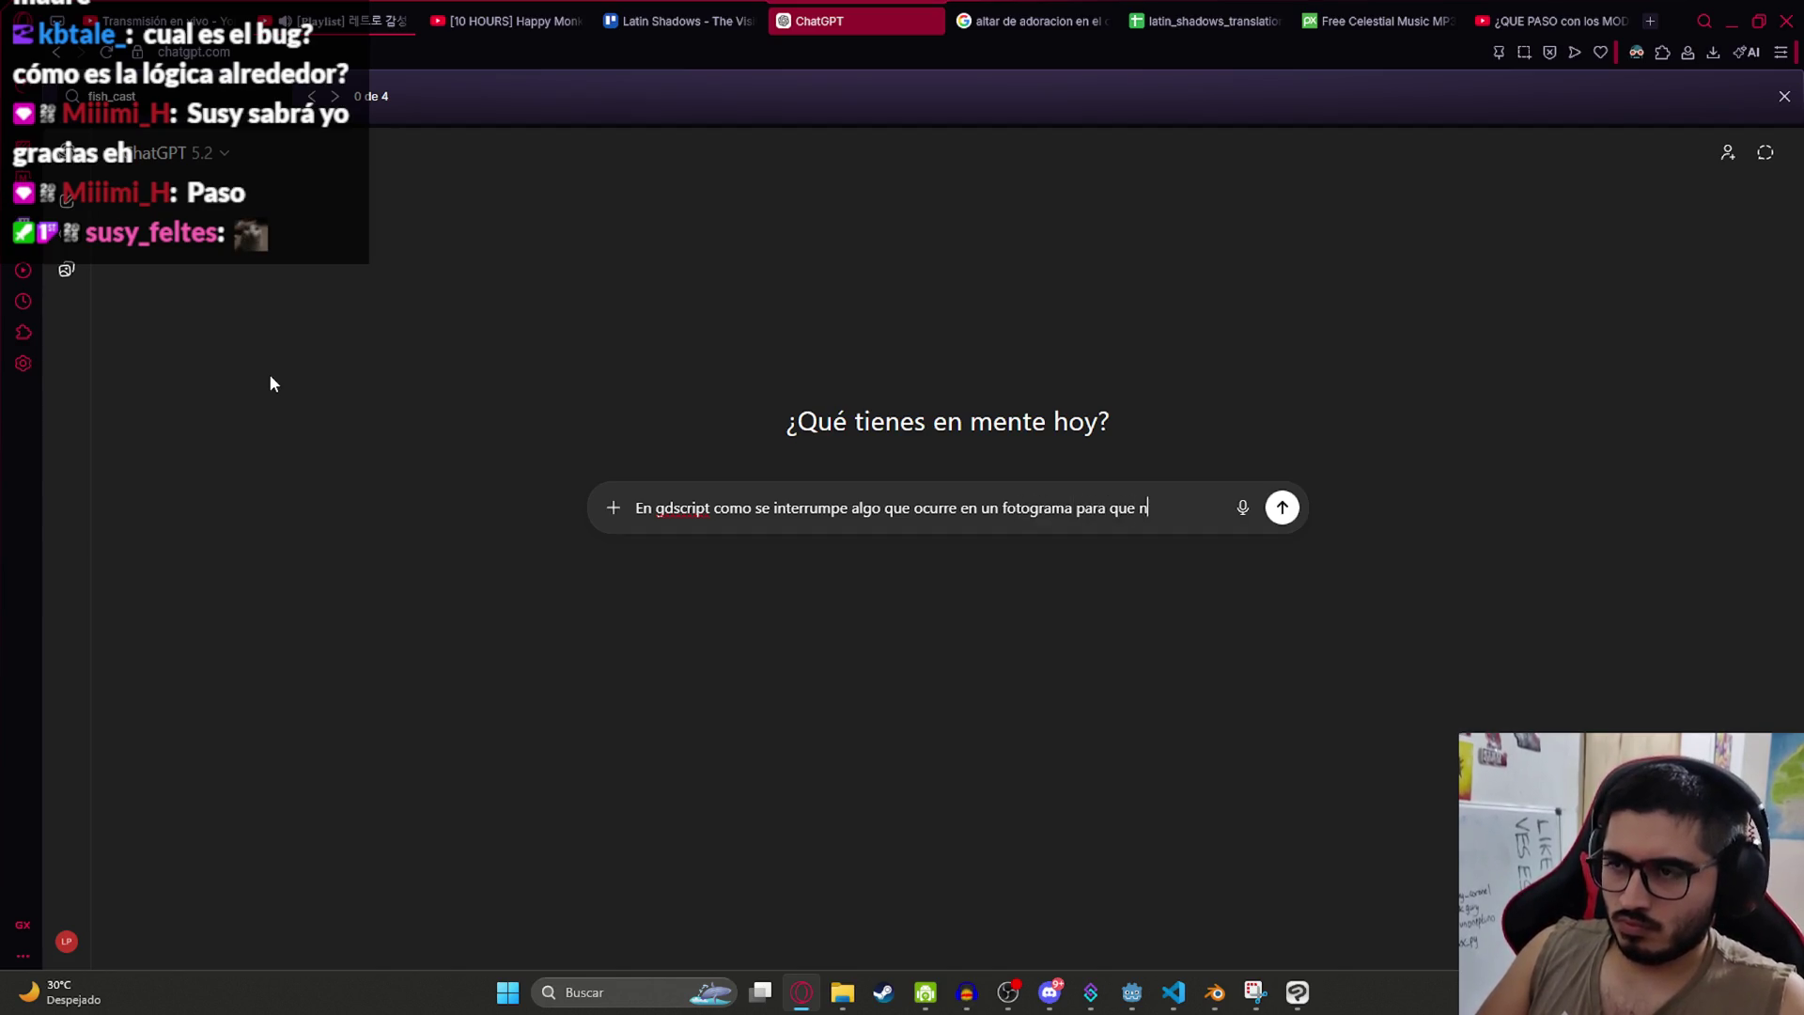
text(o pase)
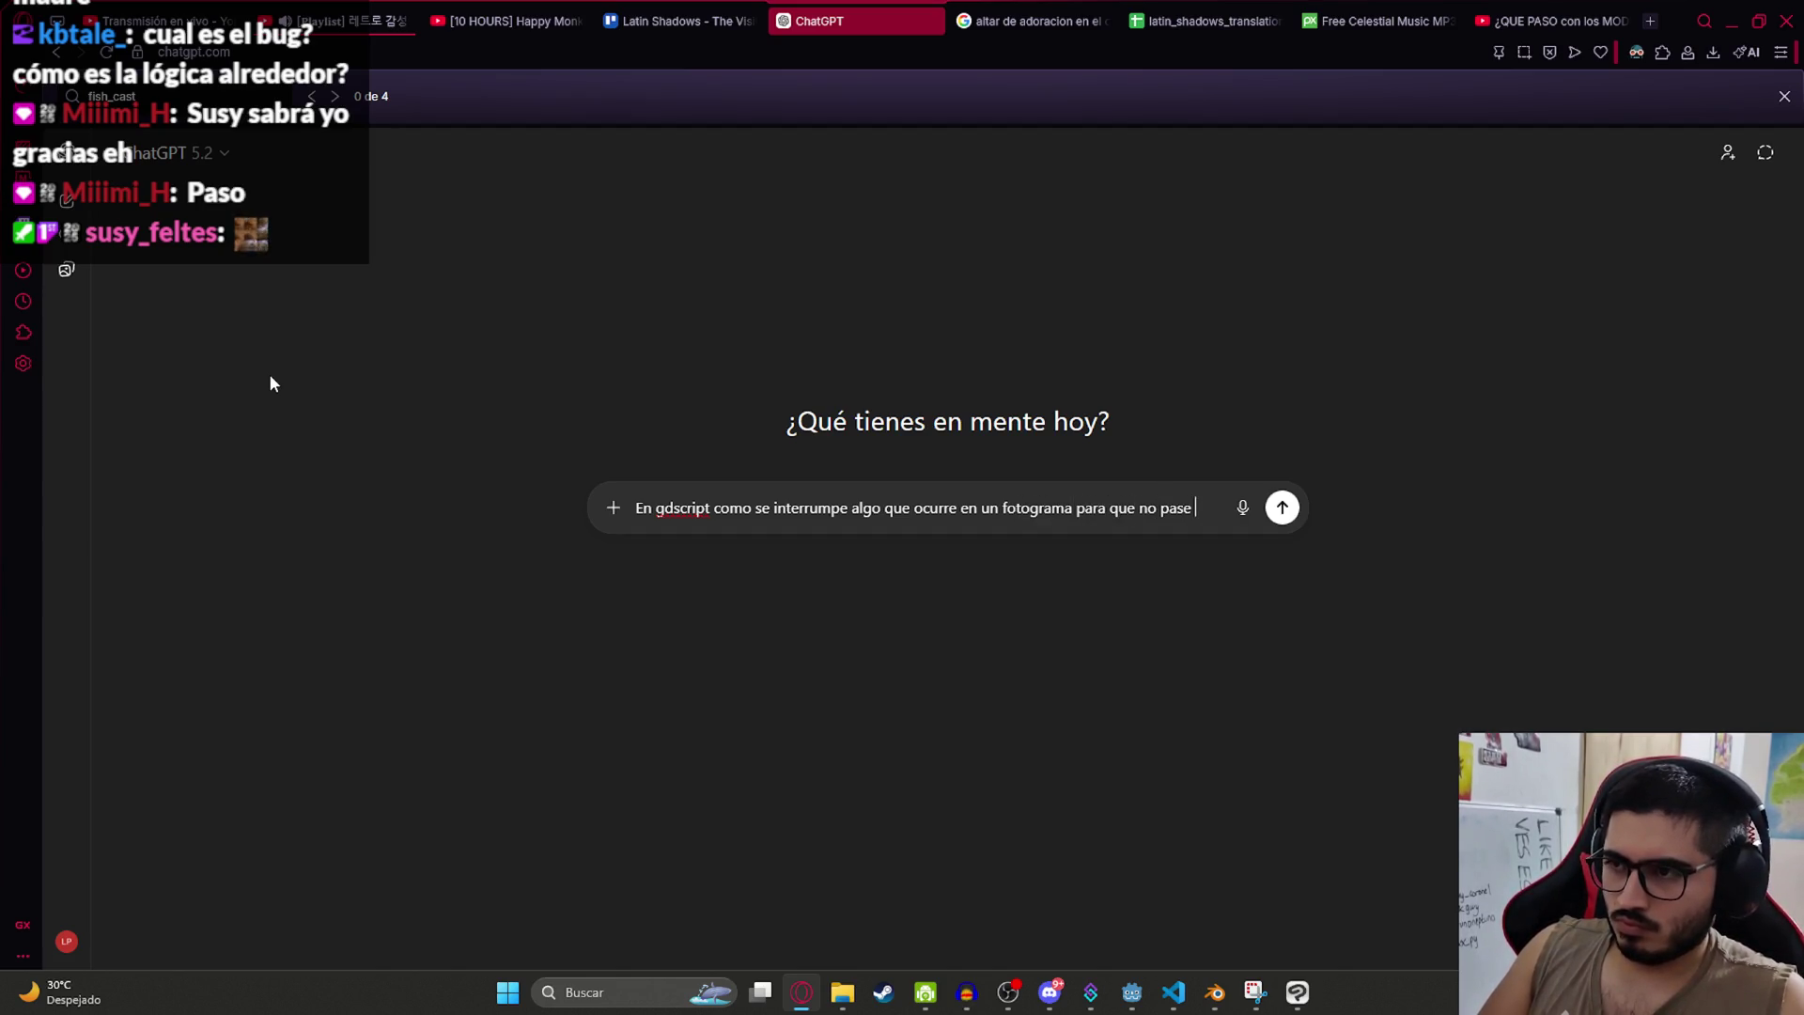
text( otra fu)
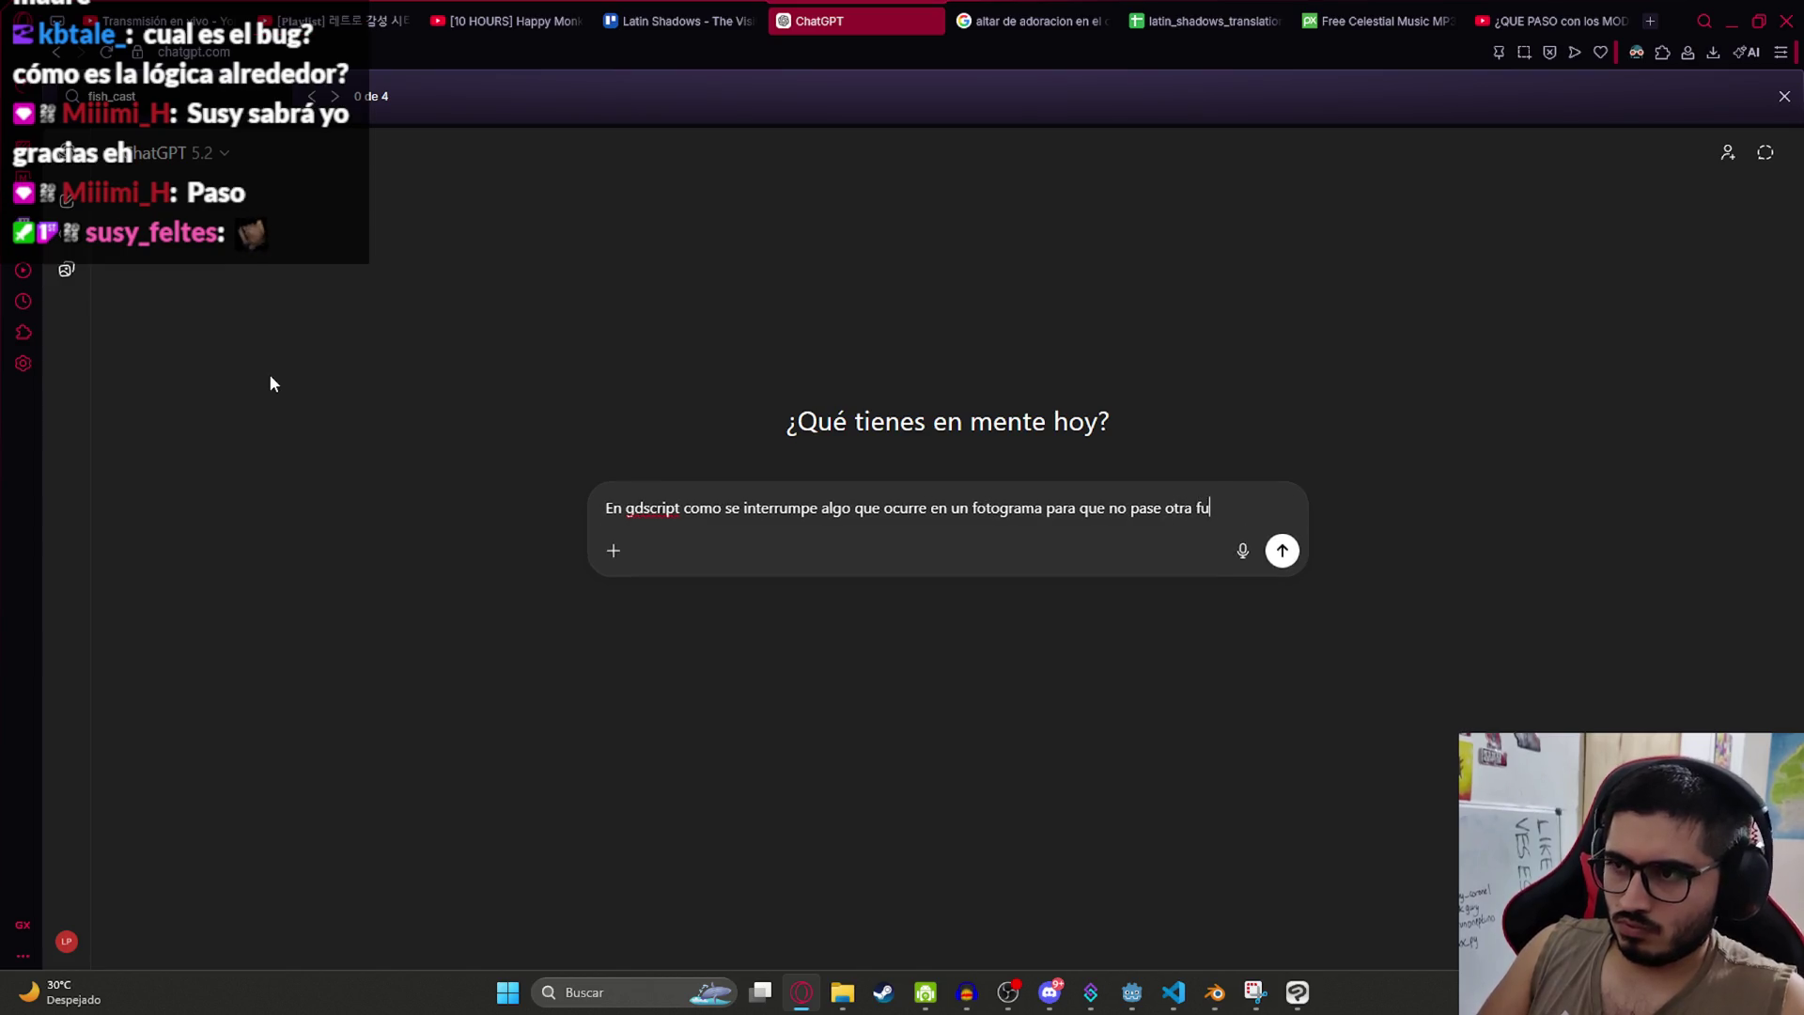
text(ncion)
key(Return)
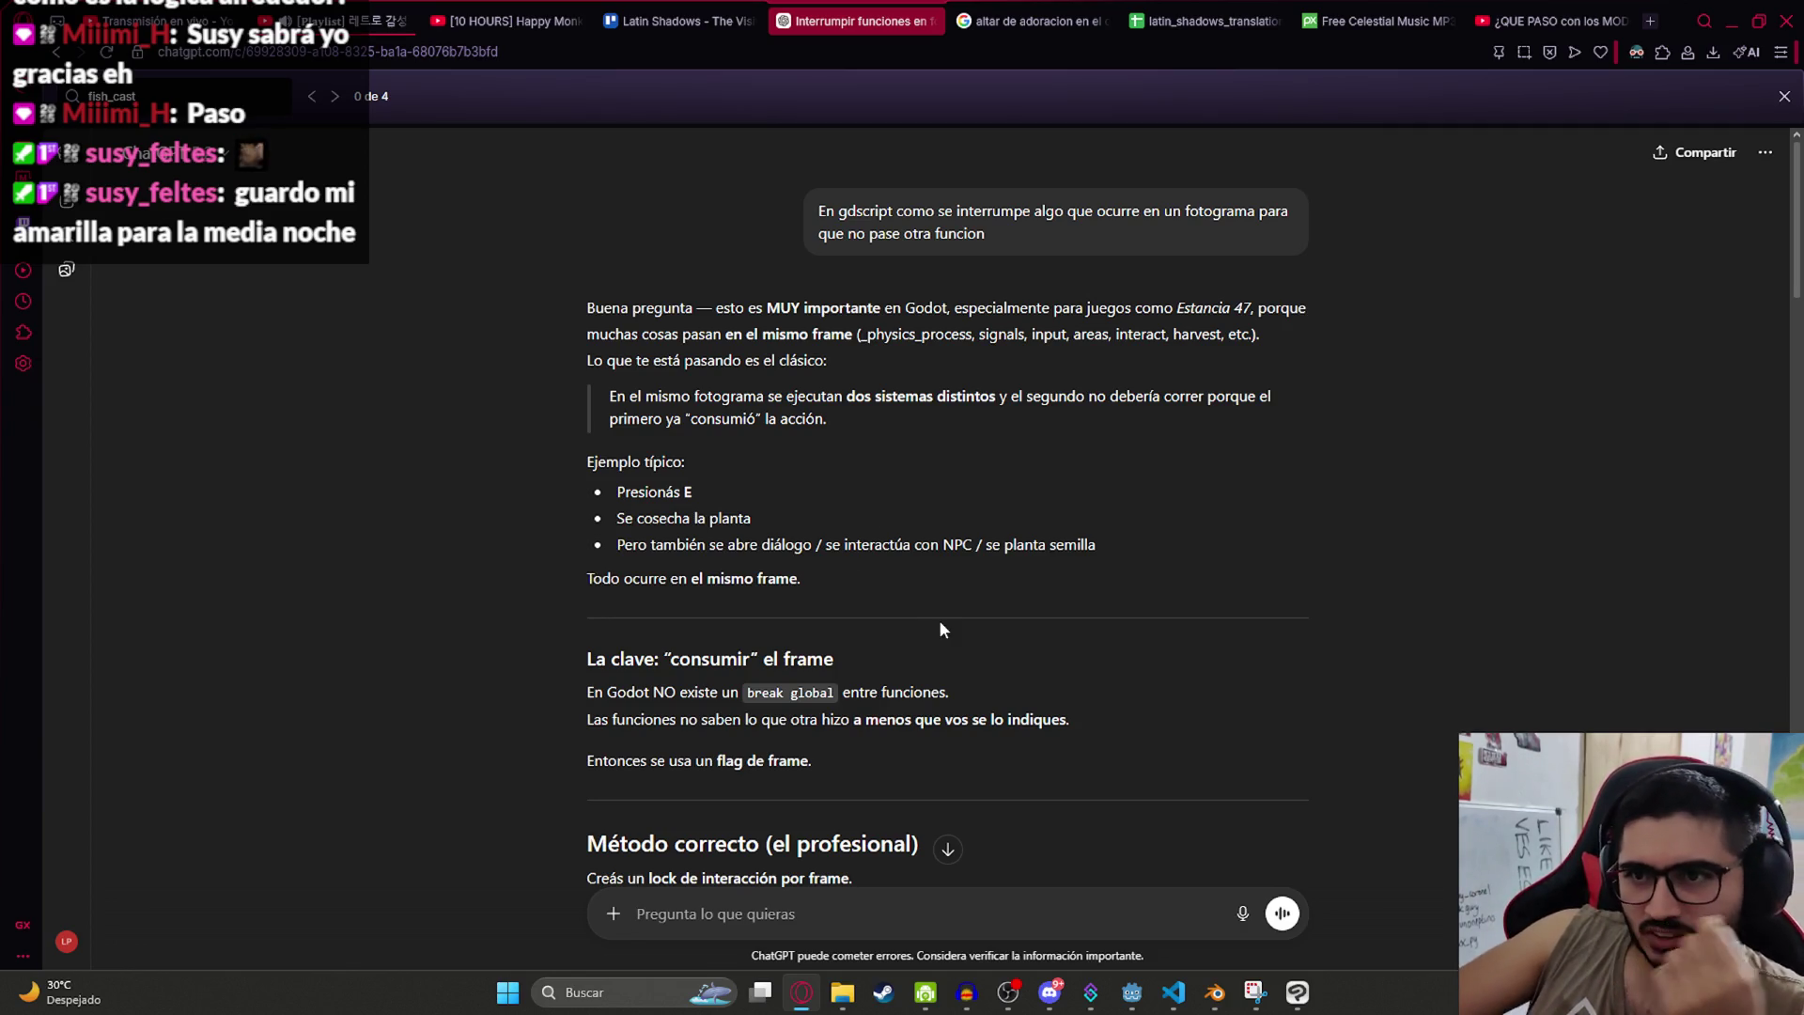
Step: Read the reply and follow up asking for the approach 'en un contexto limpio'
scroll(941, 628, down, 3)
scroll(807, 638, down, 3)
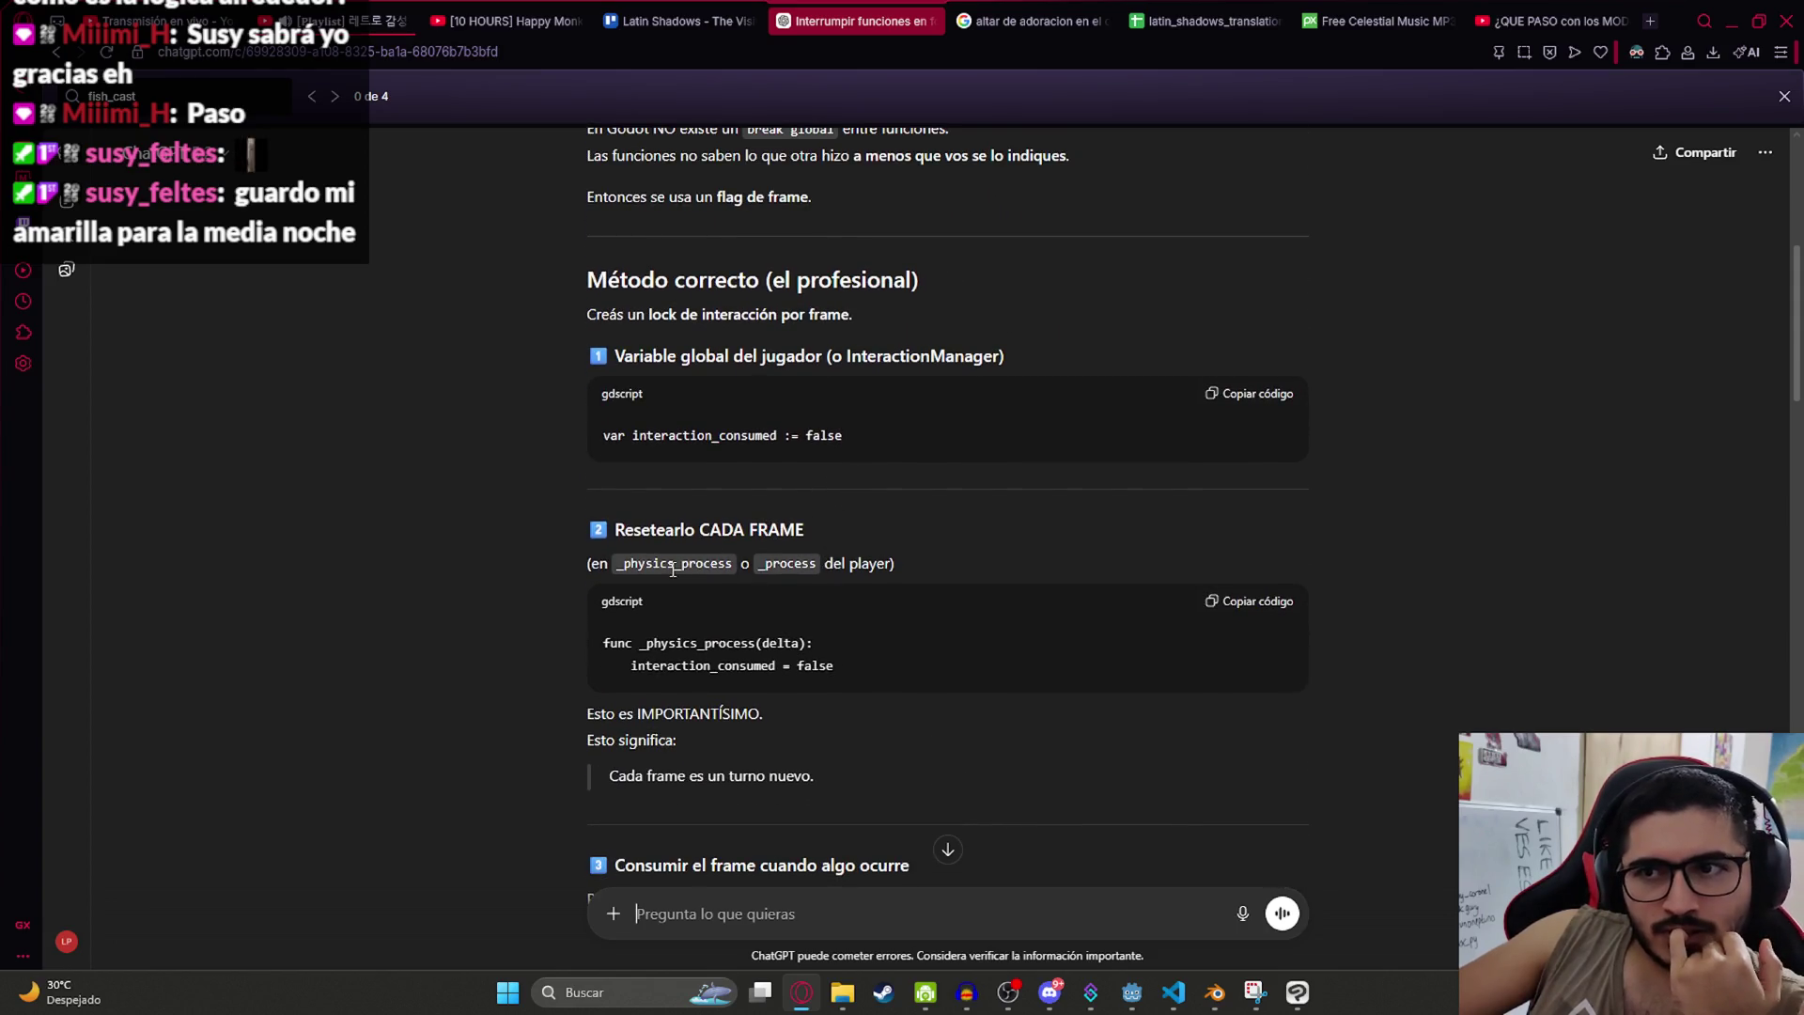
drag(625, 670, 833, 667)
scroll(1058, 691, down, 5)
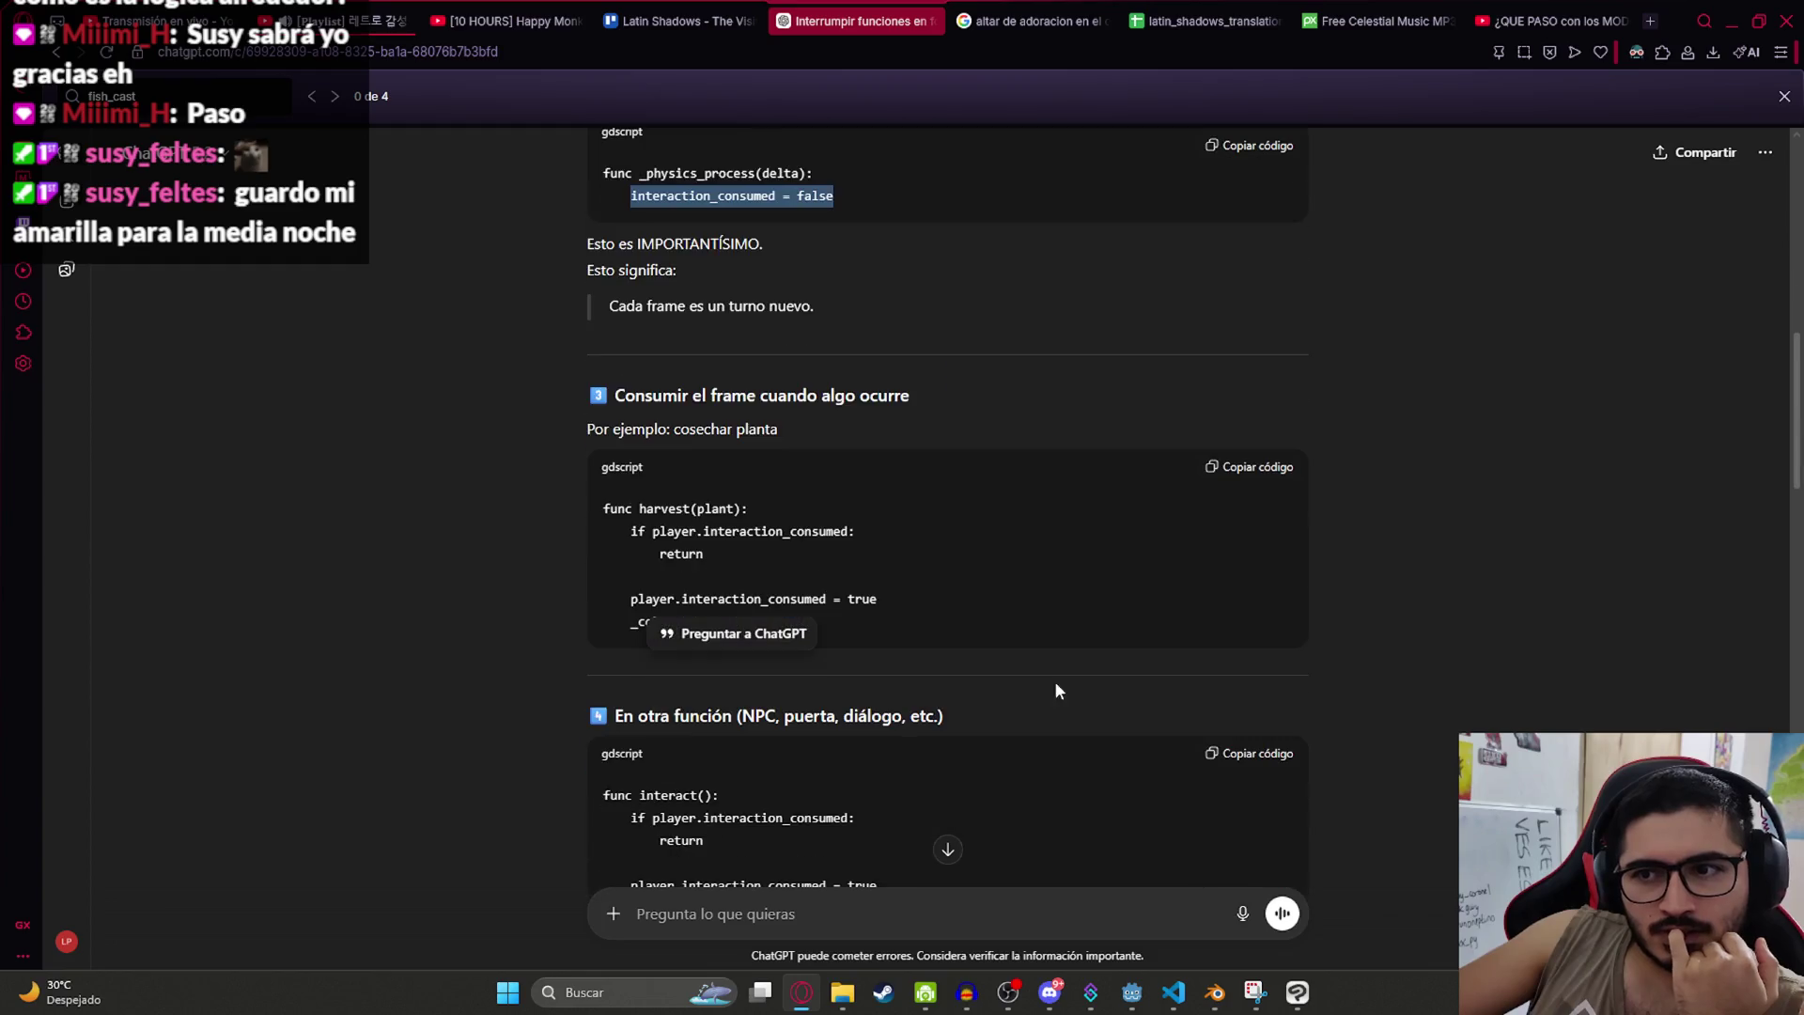
click(1052, 599)
scroll(996, 607, down, 4)
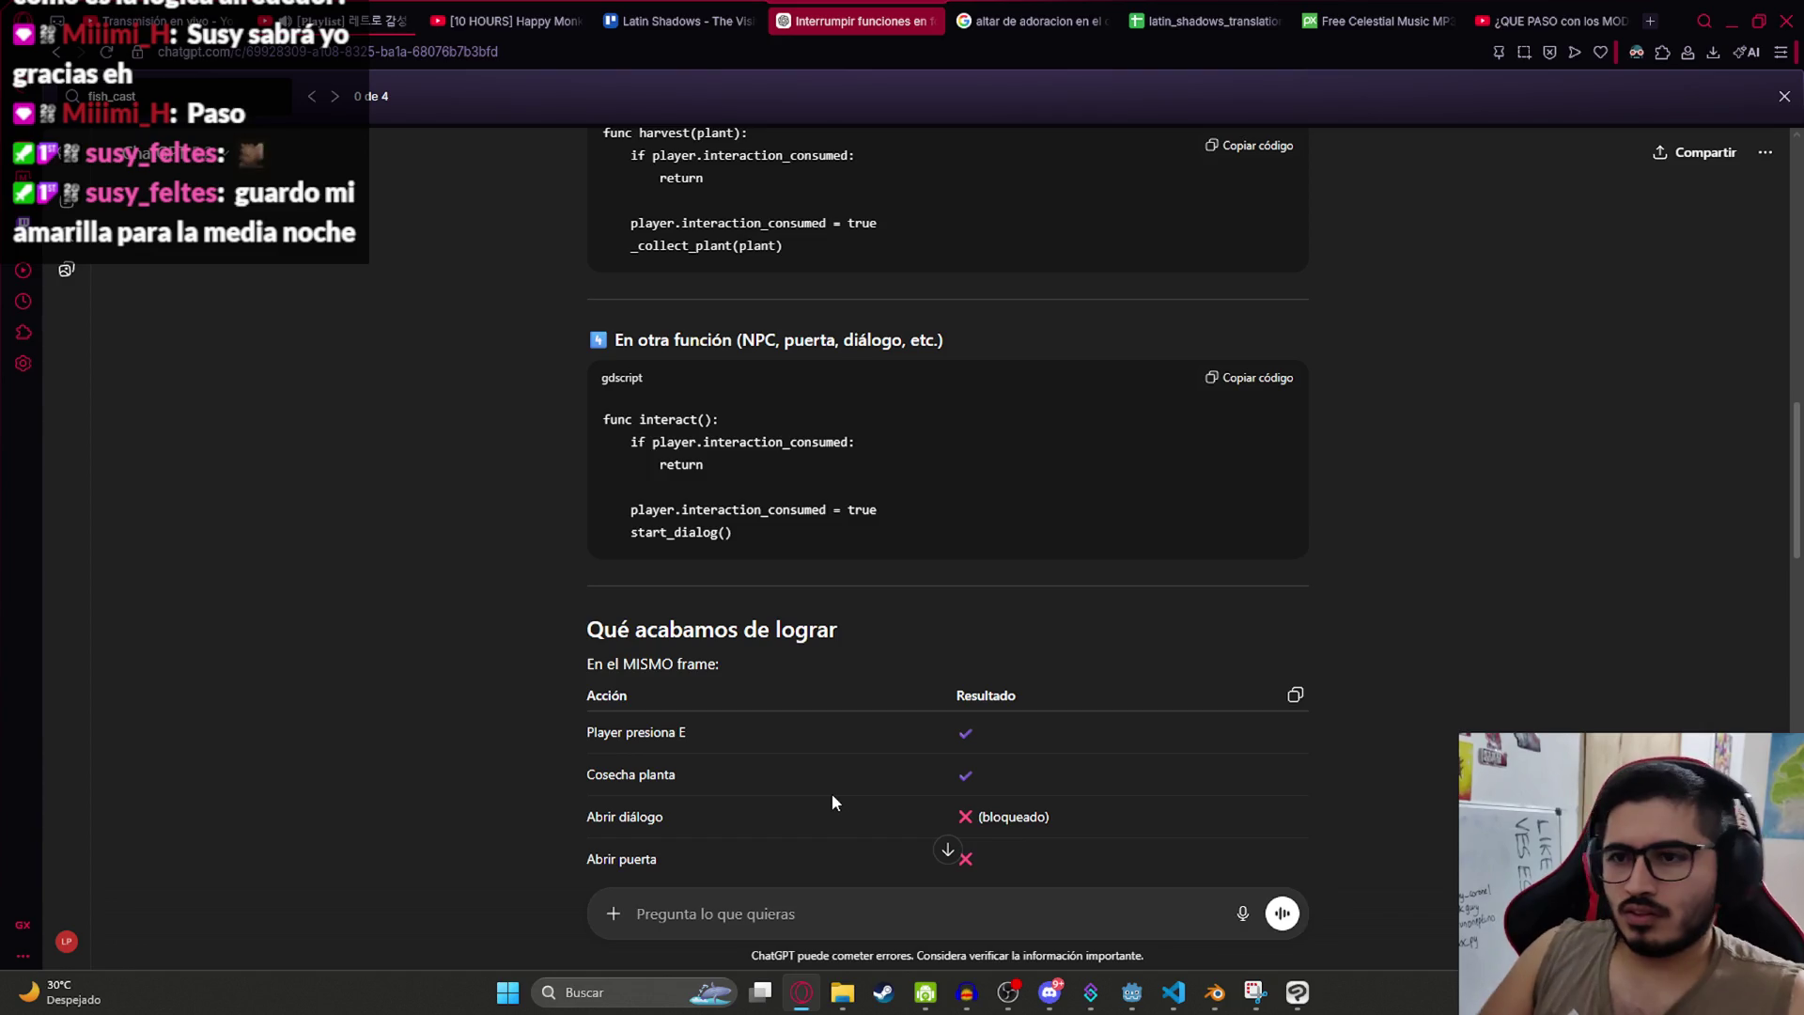
text(en un contexto limpio)
key(Return)
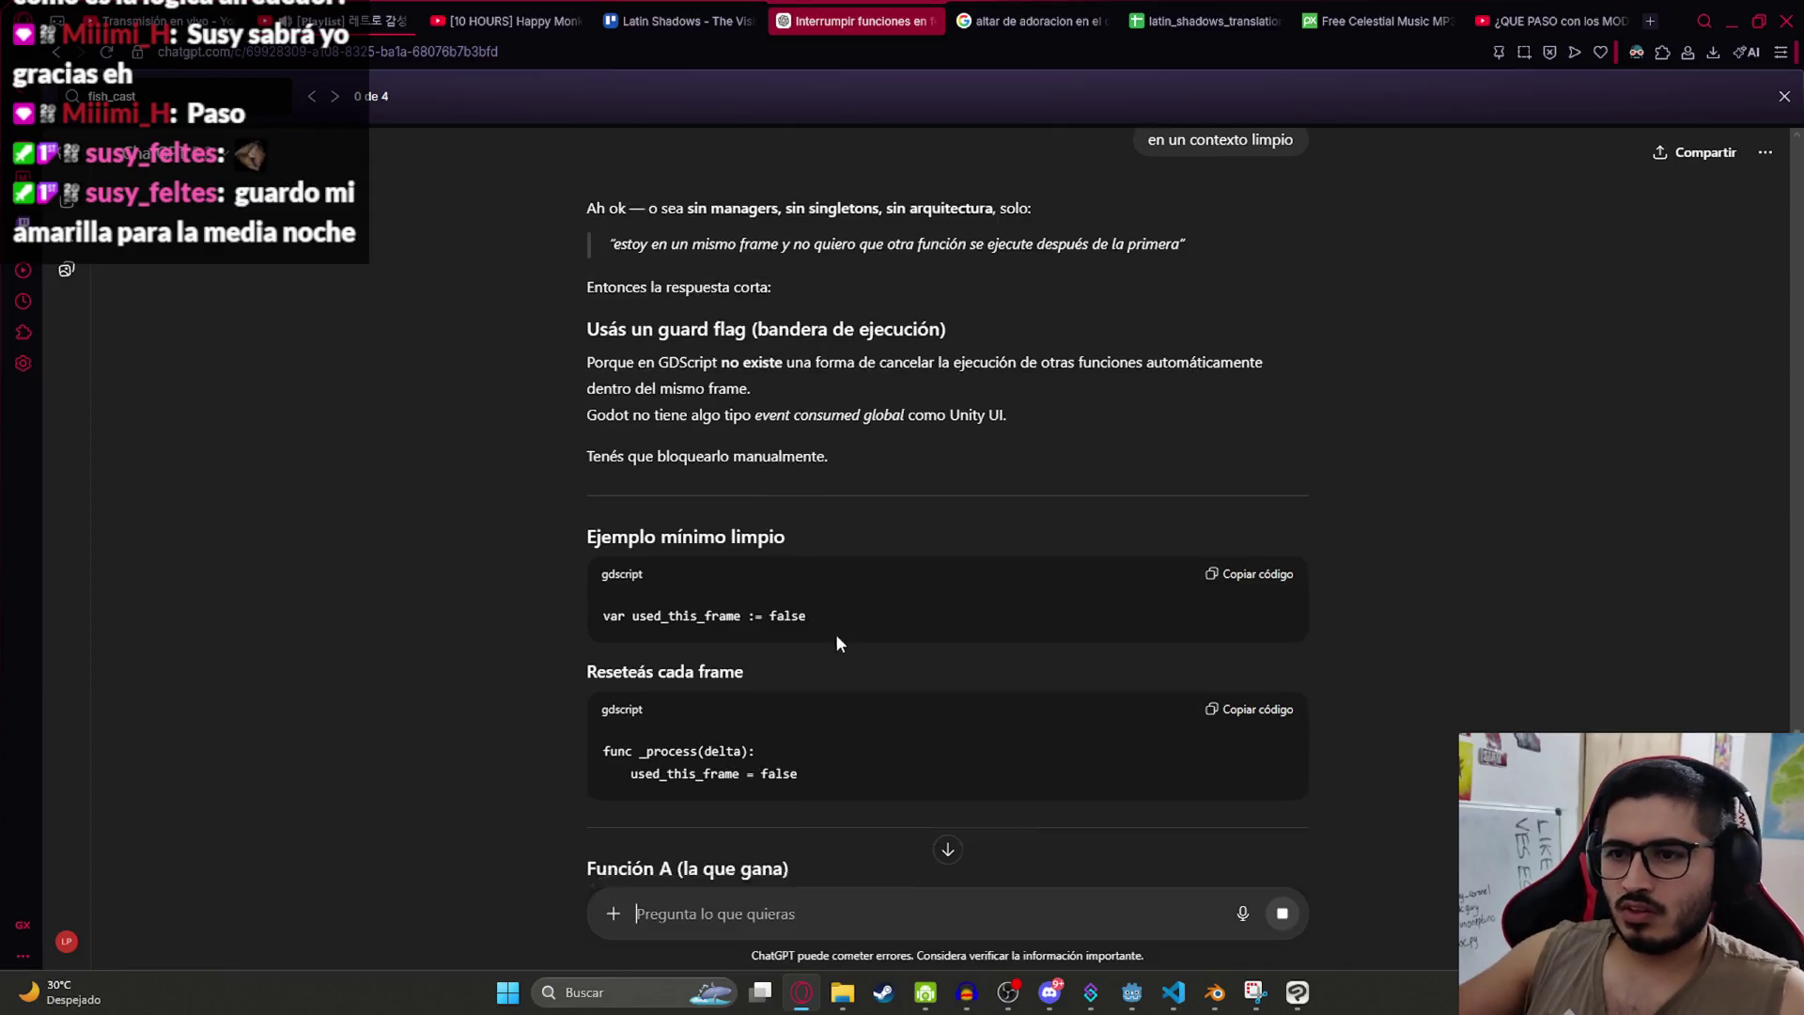
Step: Follow up asking for built-in Godot functions instead ('con funciones godot, en lugar de')
scroll(836, 642, down, 3)
scroll(742, 616, down, 3)
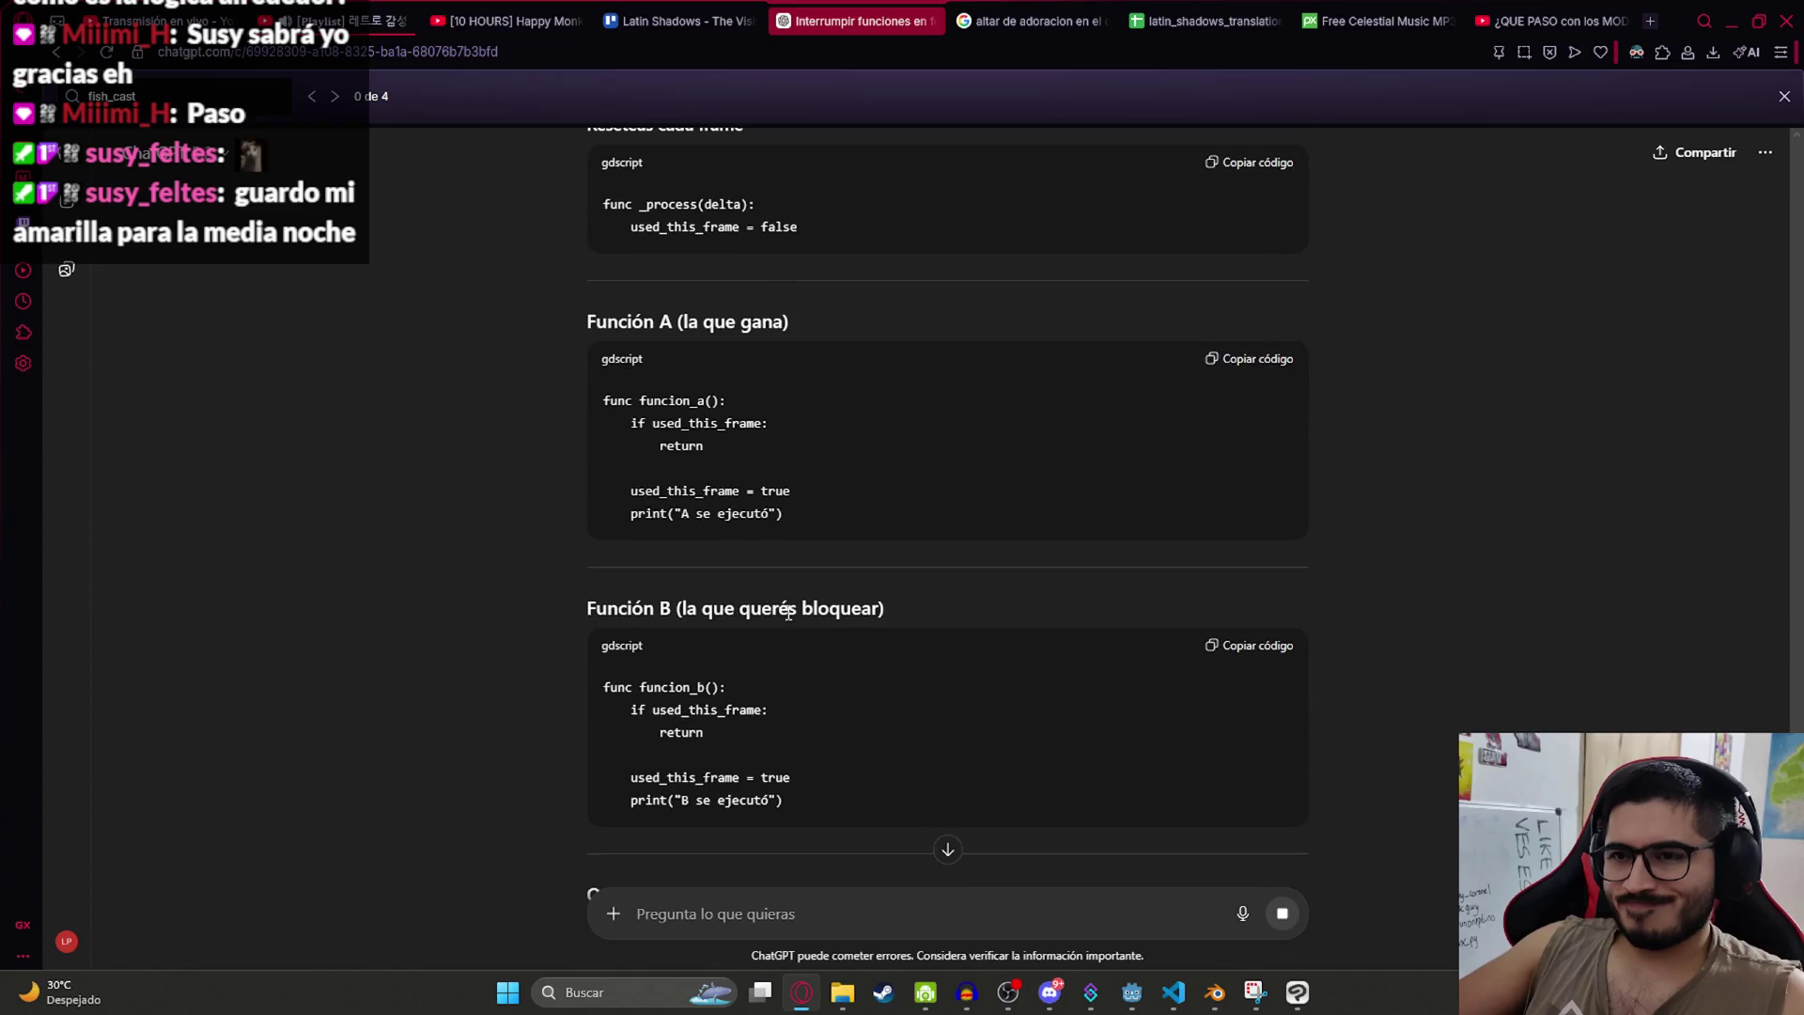
text(con )
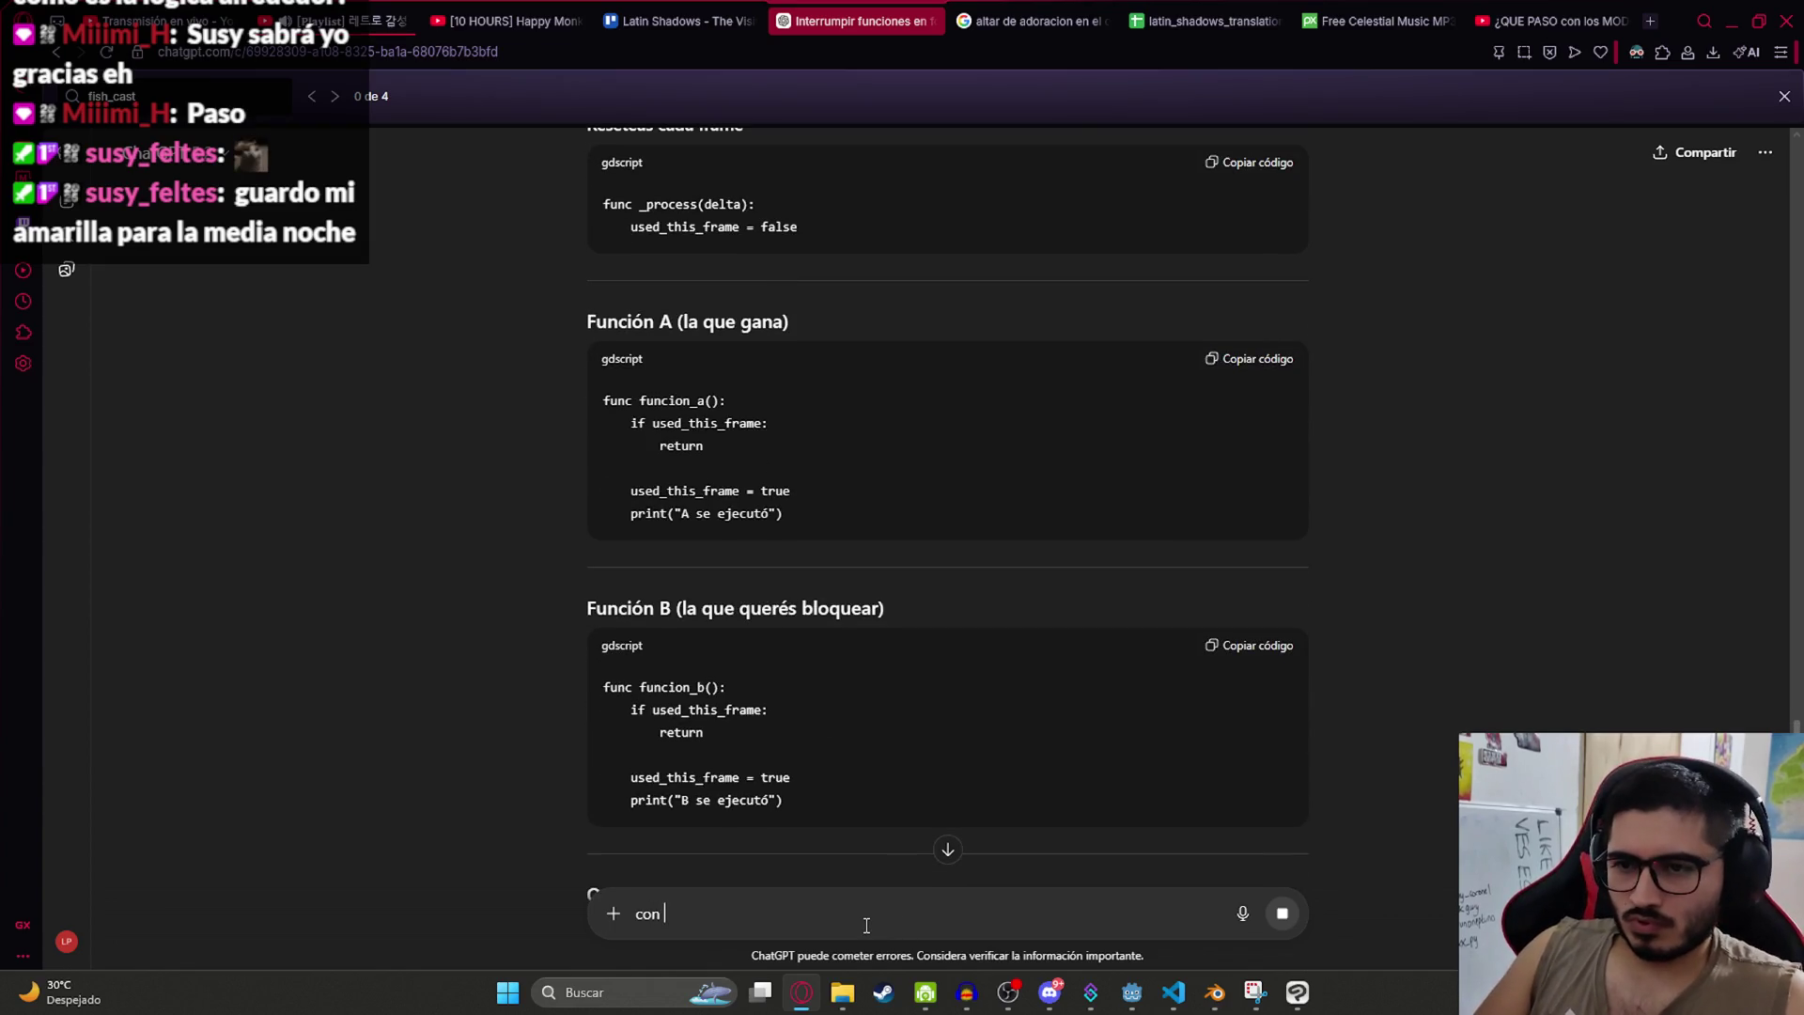
text(funciones )
text(de godot, en lugar de)
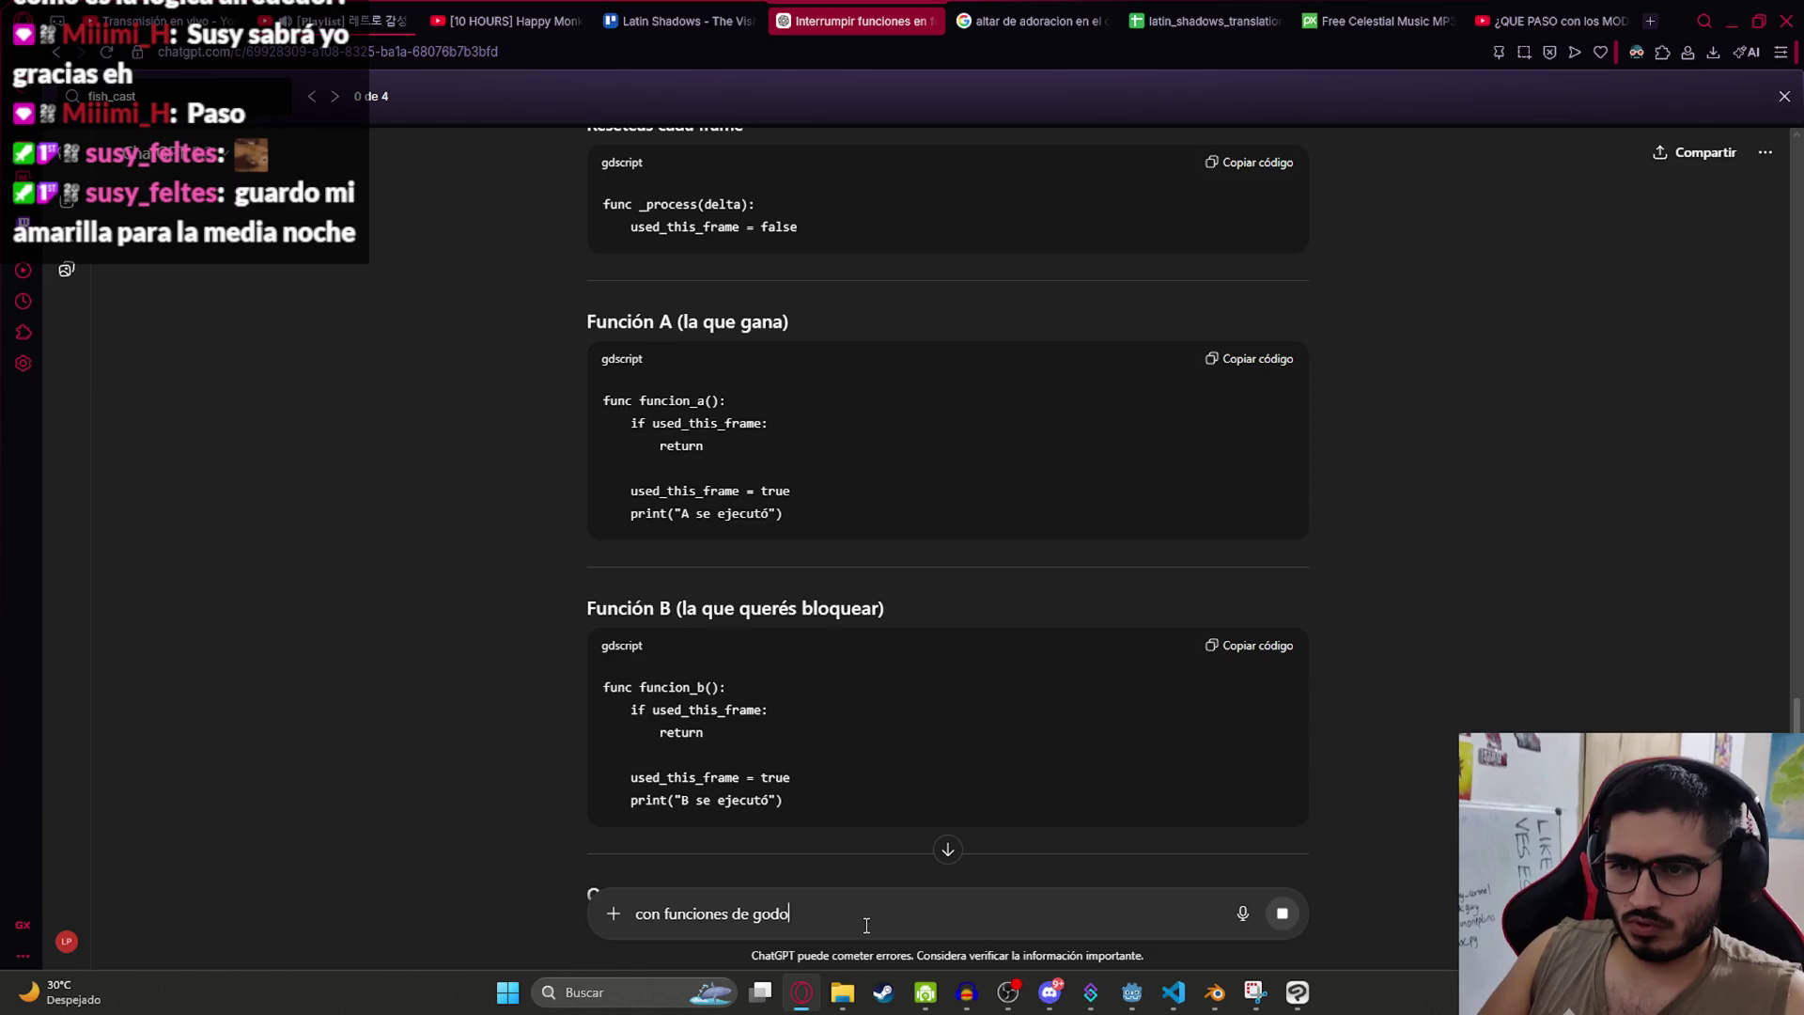
key(Return)
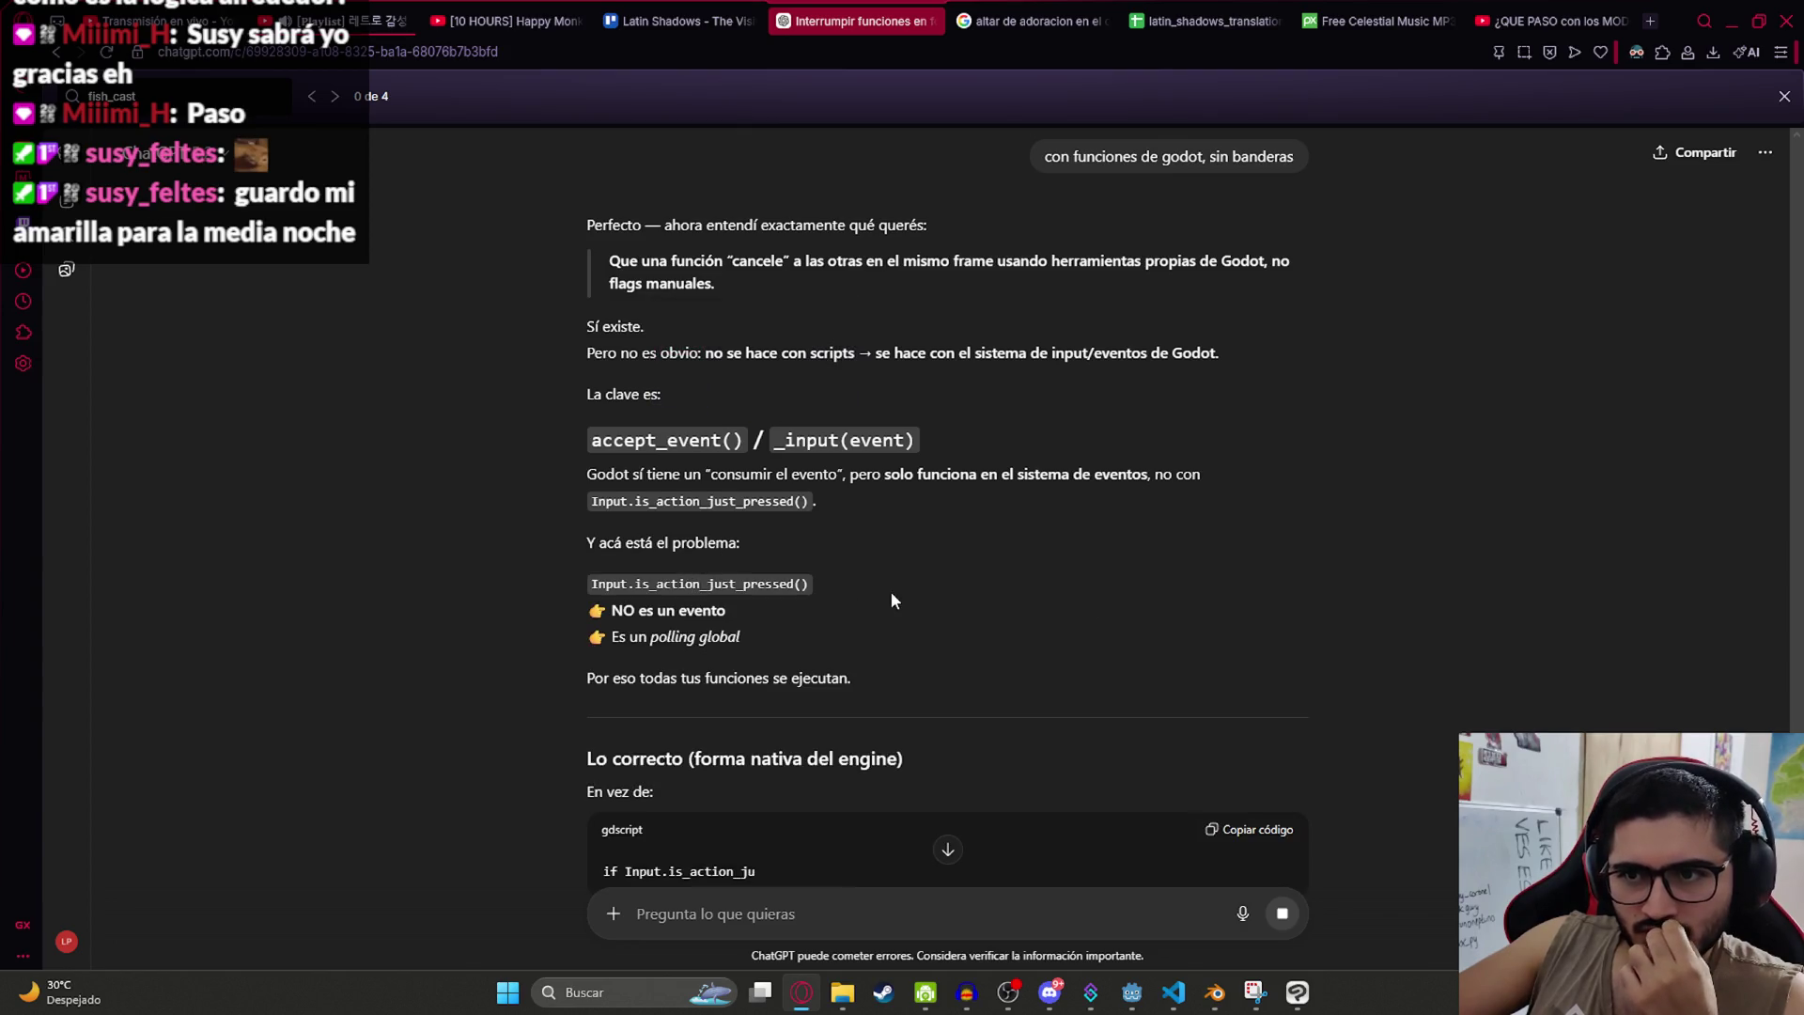
Step: Scroll through ChatGPT's finished reply on _unhandled_input and accept_event(), then return to Godot
scroll(891, 599, down, 3)
scroll(989, 573, down, 3)
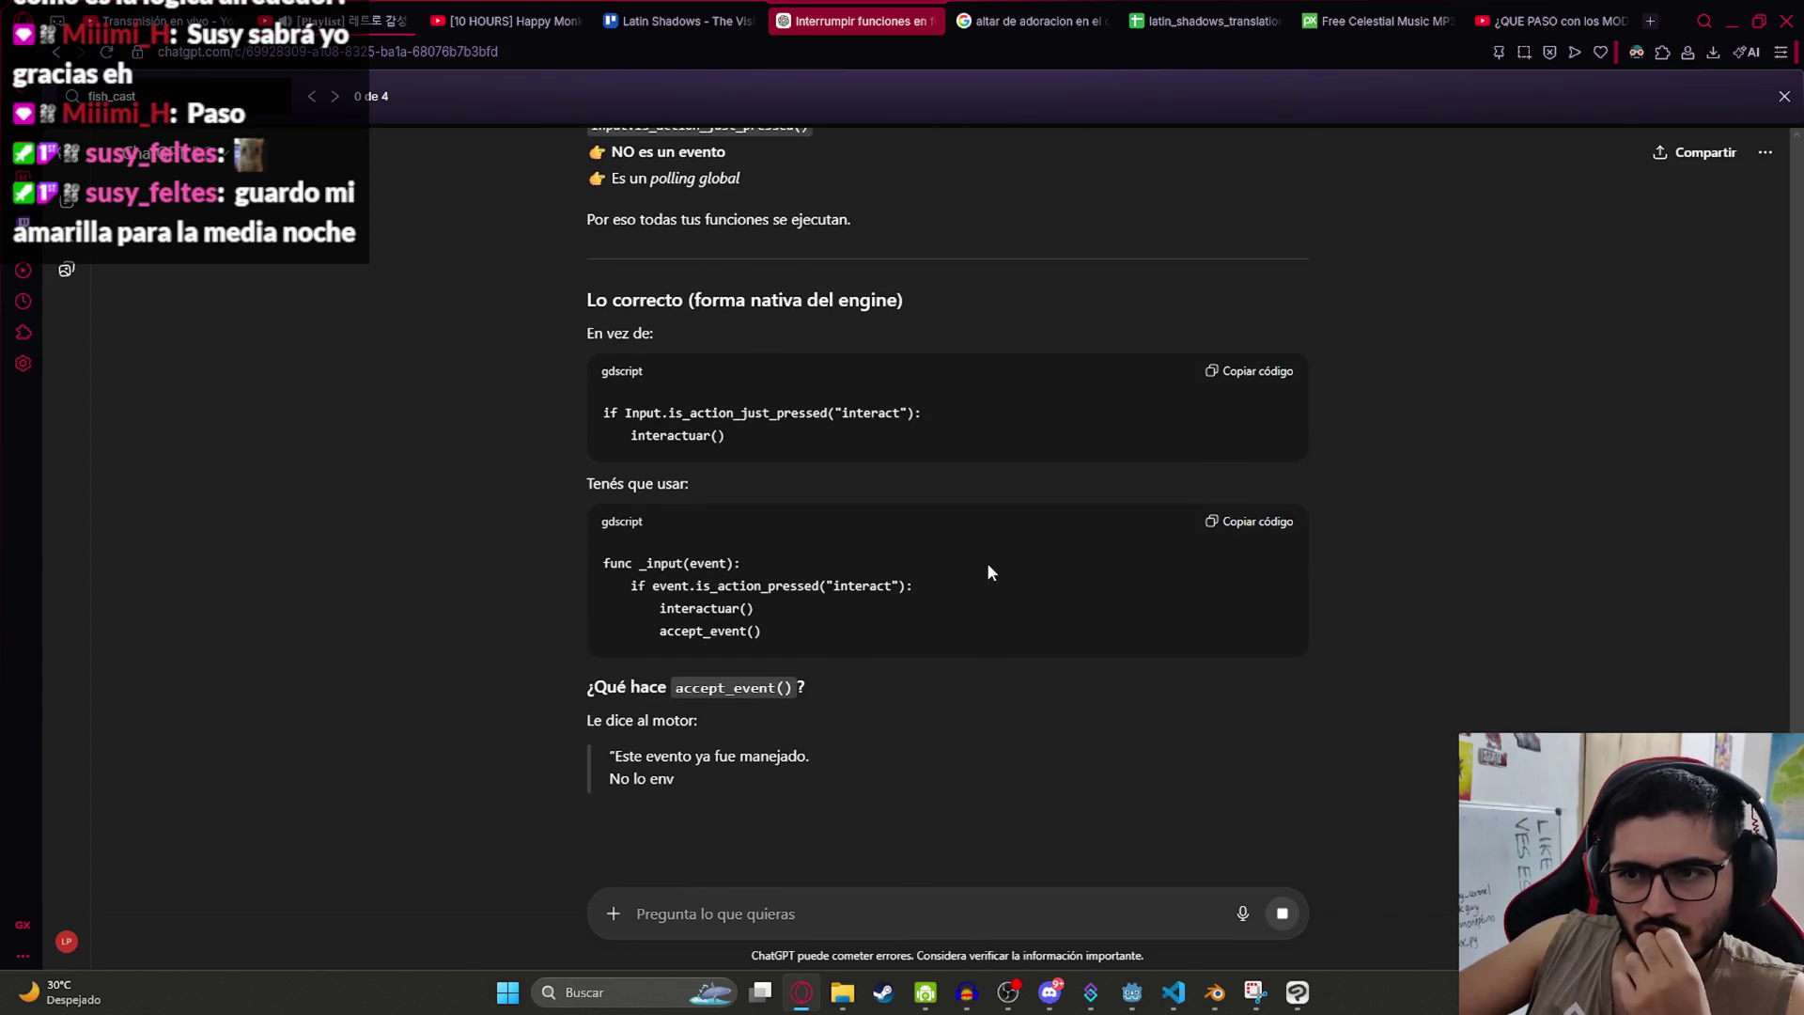
scroll(994, 565, down, 3)
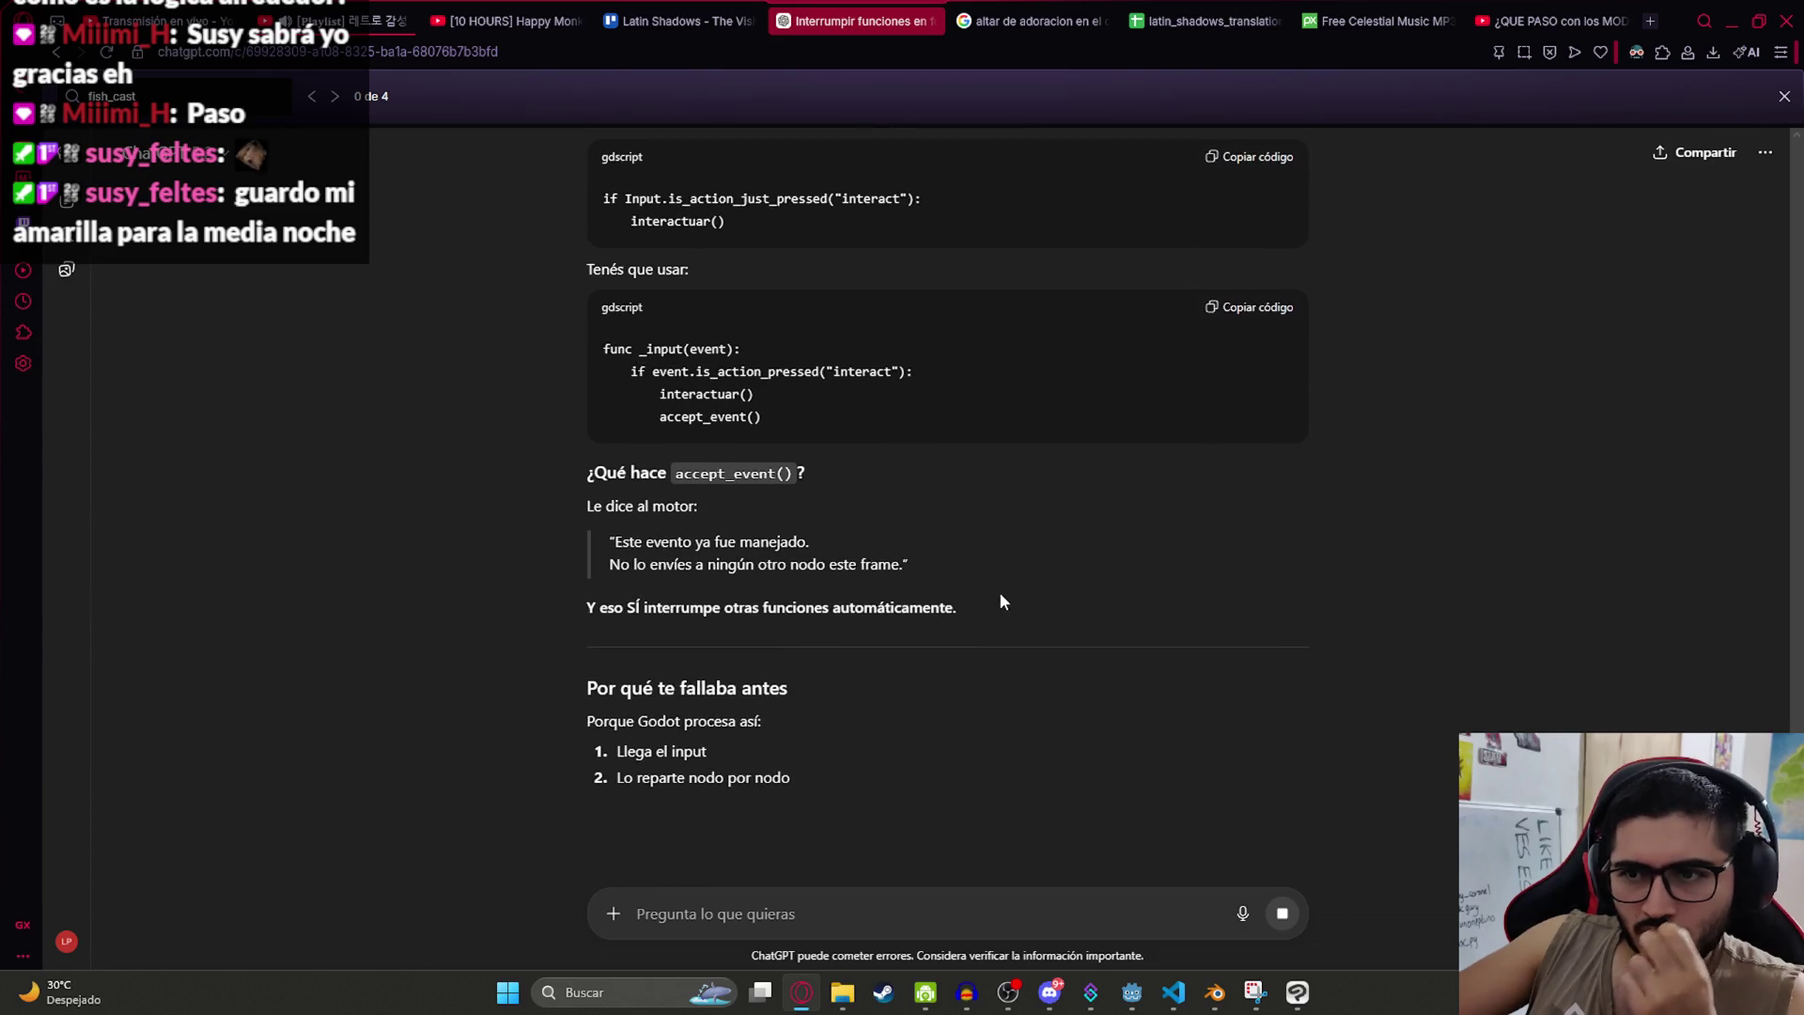
scroll(1020, 600, down, 5)
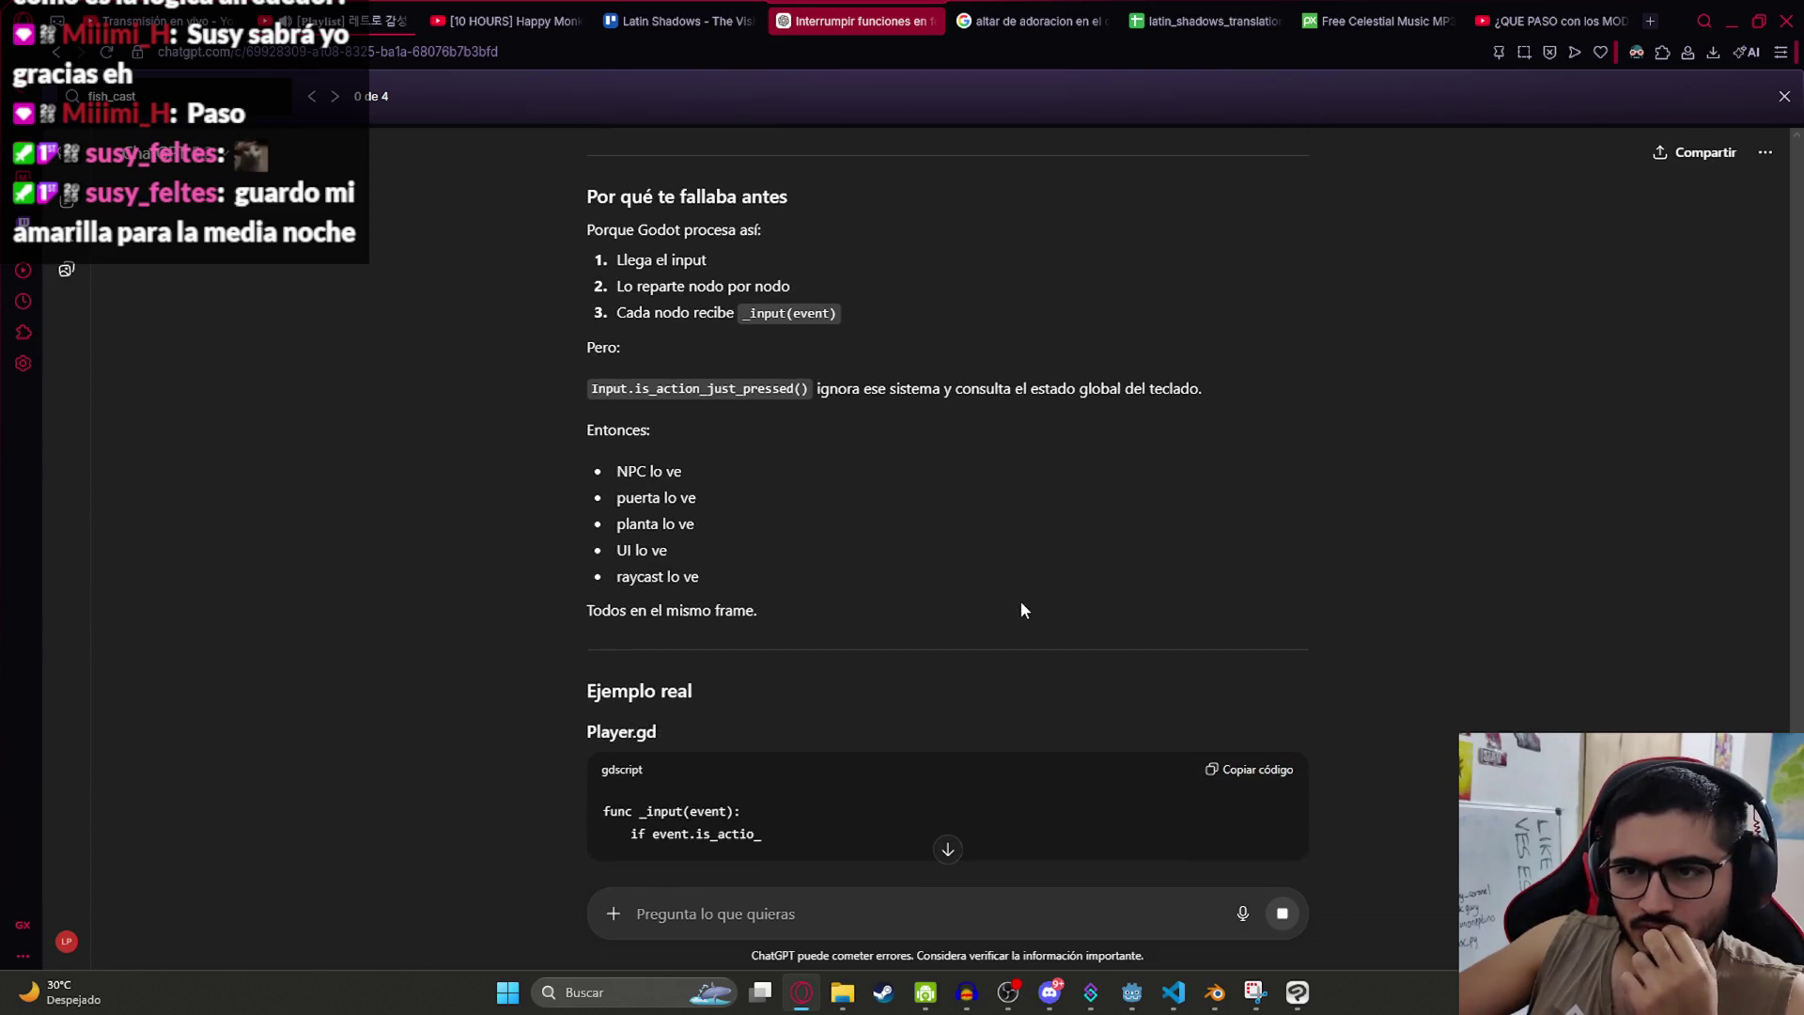
scroll(1022, 595, down, 5)
scroll(812, 592, down, 6)
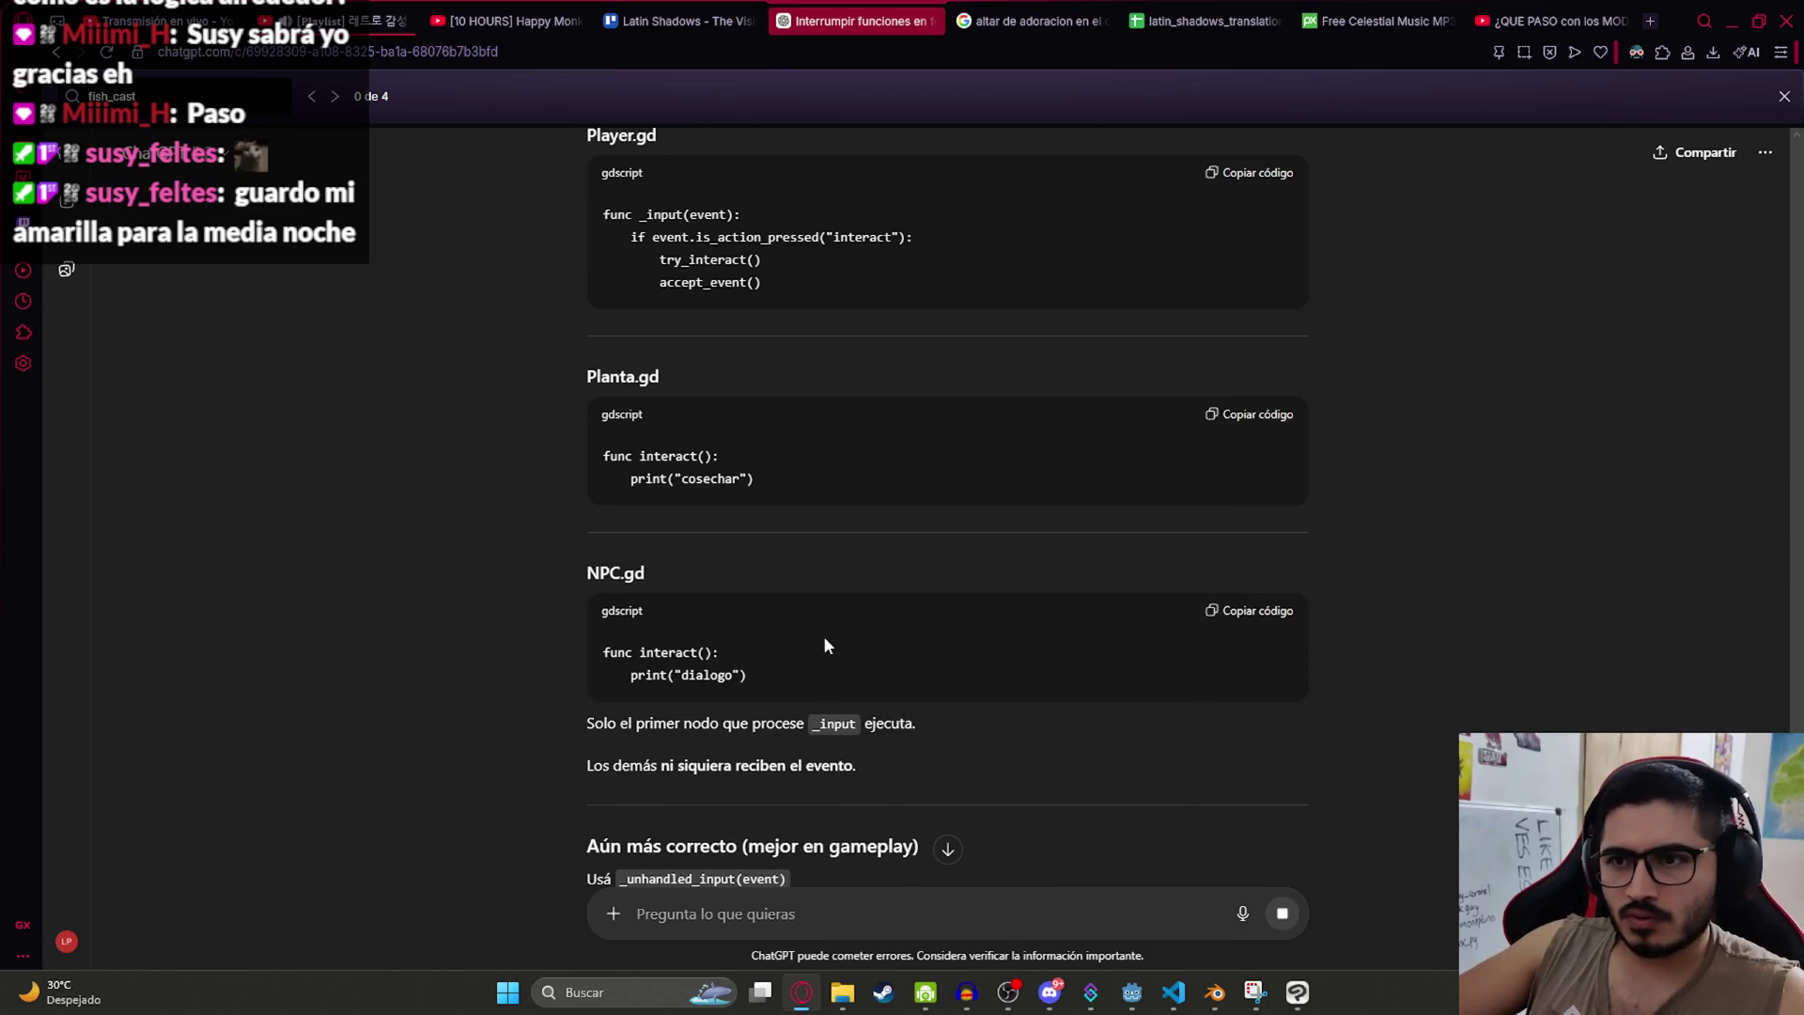
scroll(877, 661, down, 5)
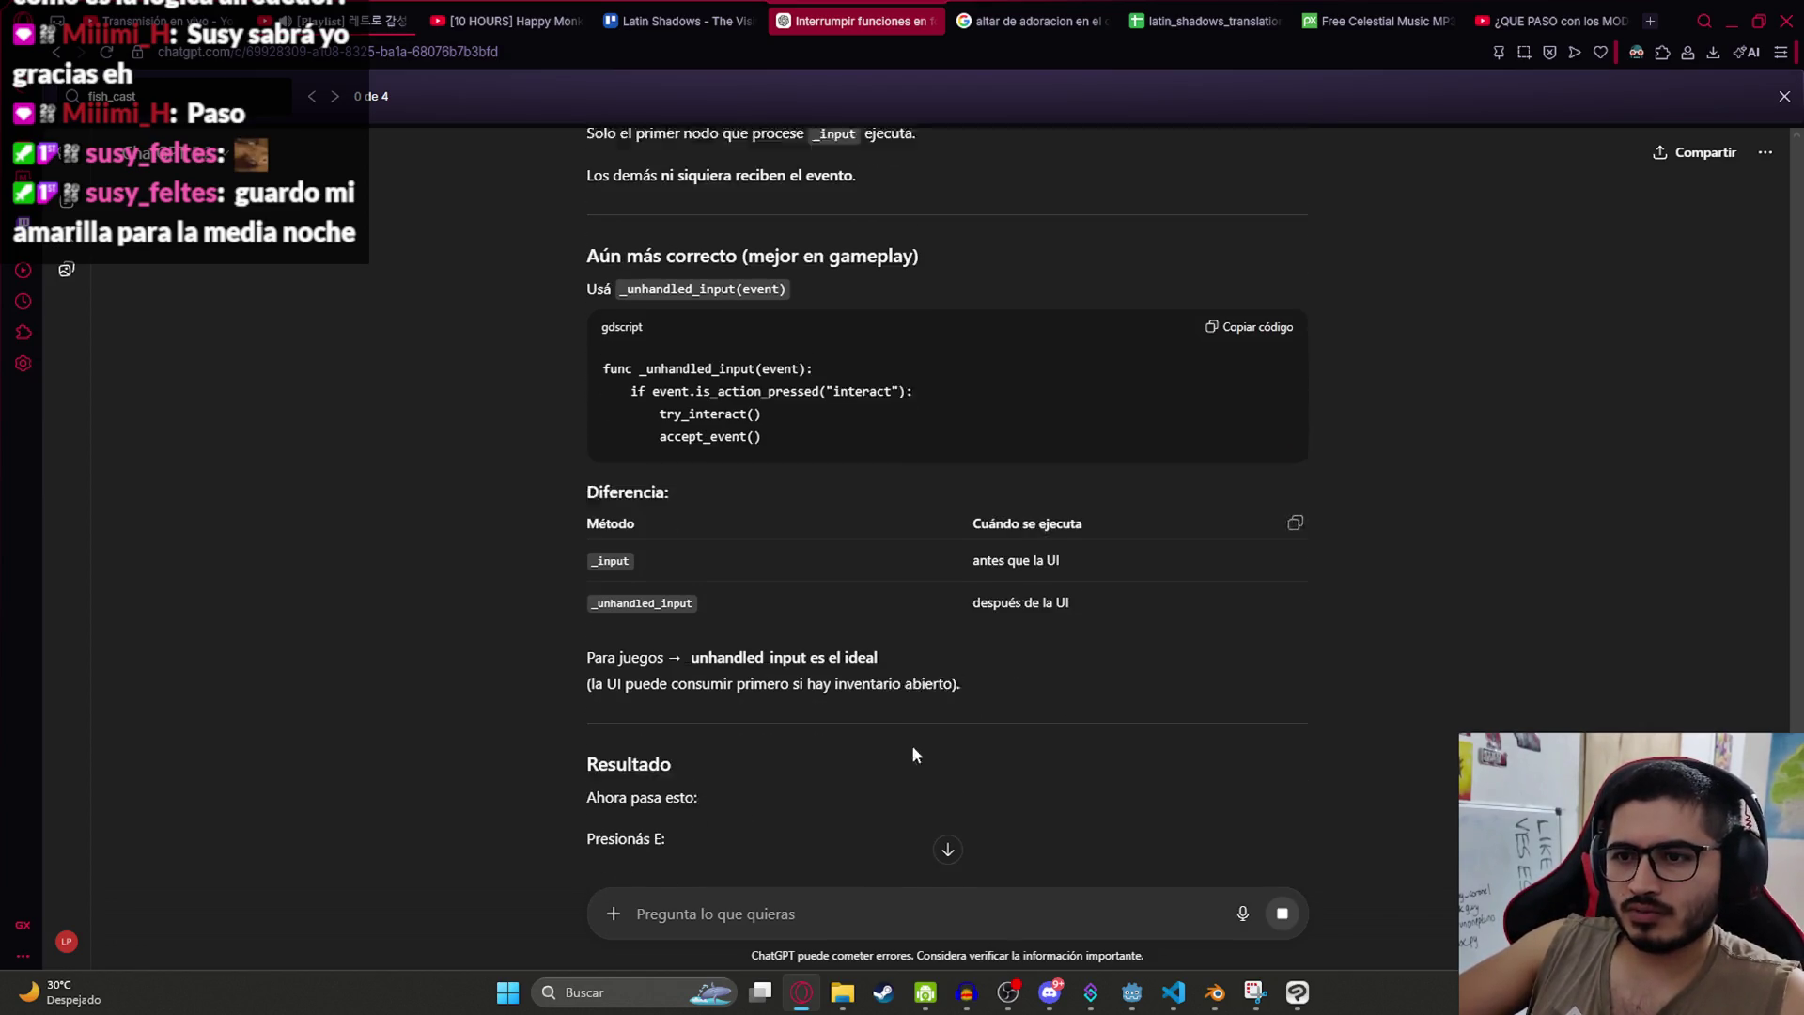
scroll(1302, 715, down, 3)
scroll(1226, 716, down, 3)
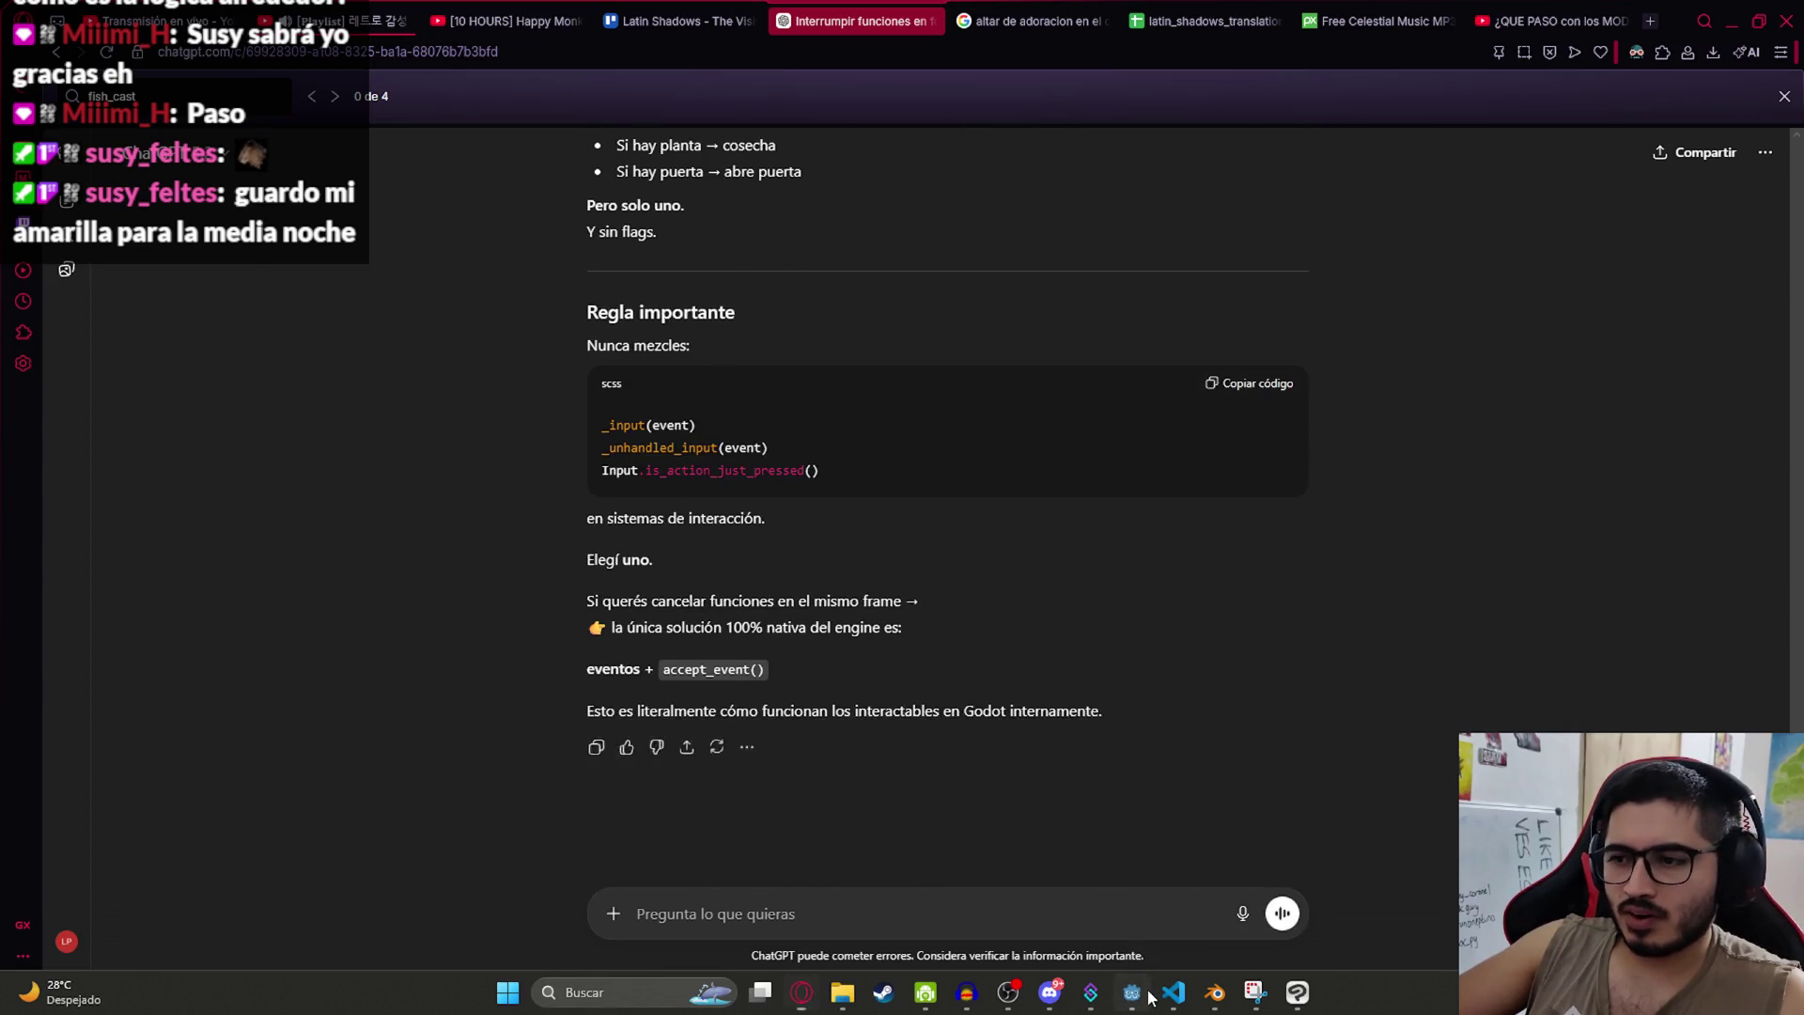
click(1131, 992)
click(849, 461)
double_click(826, 459)
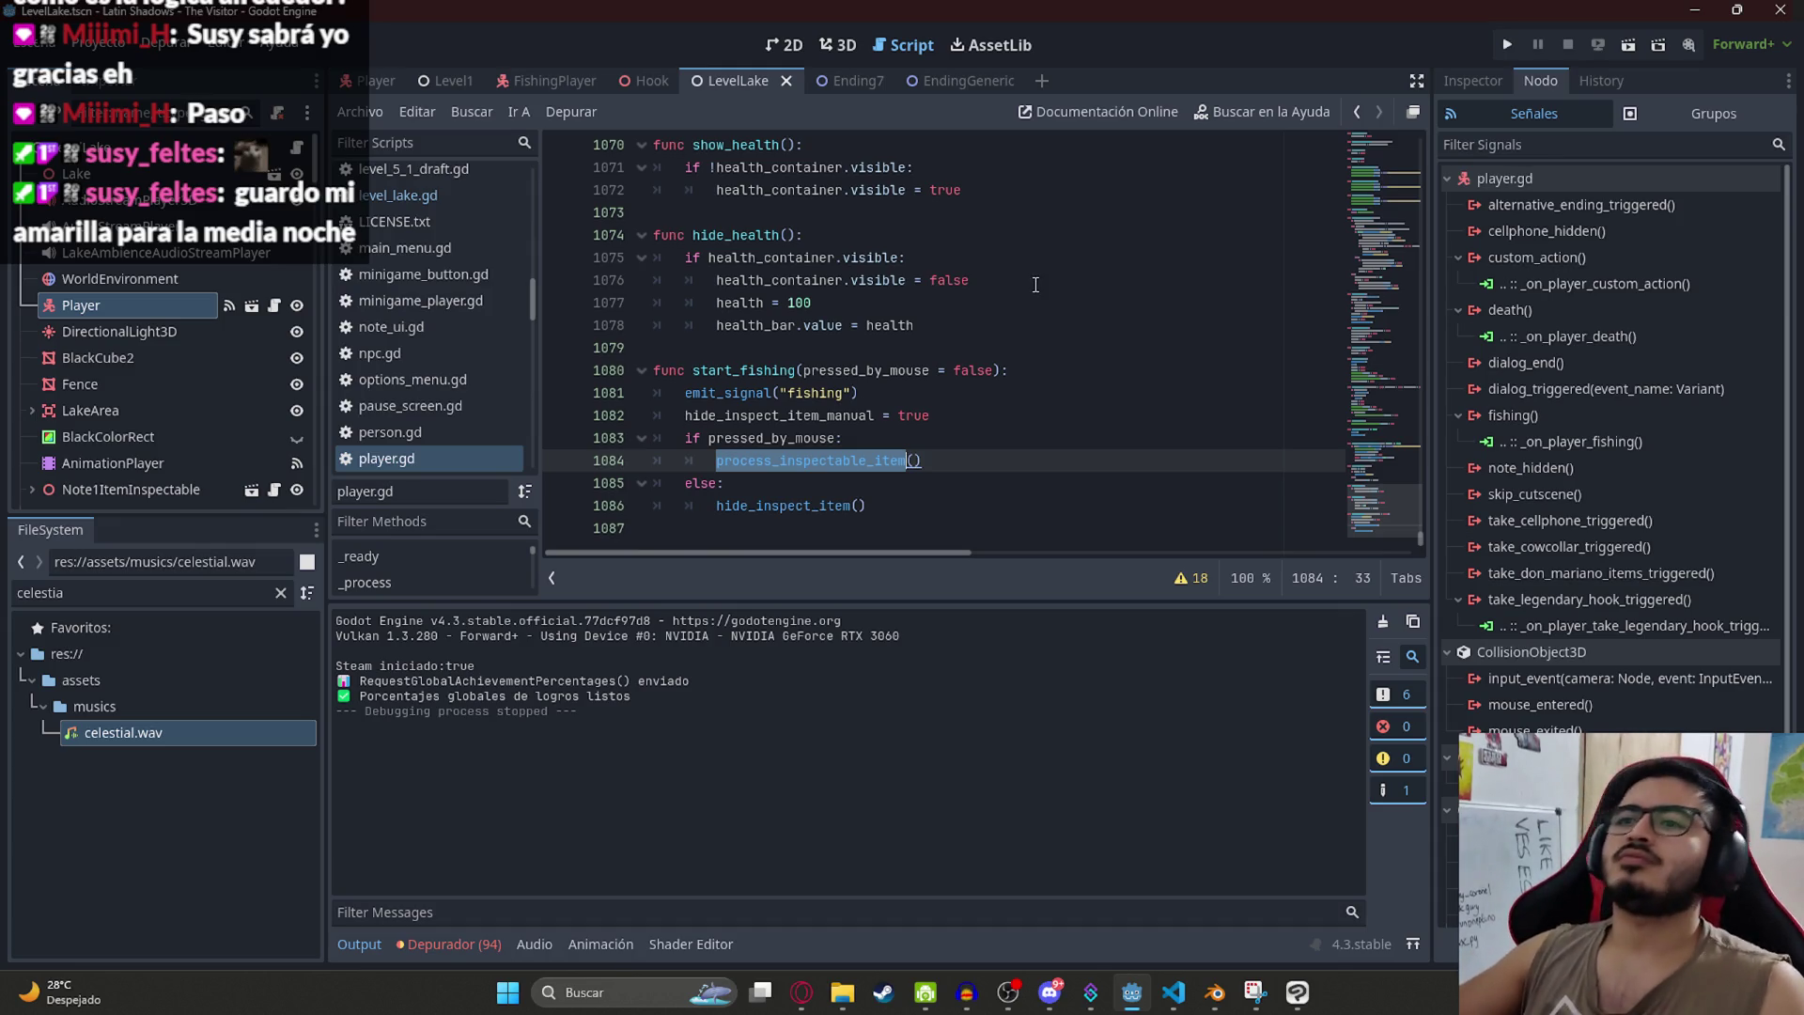
click(1035, 280)
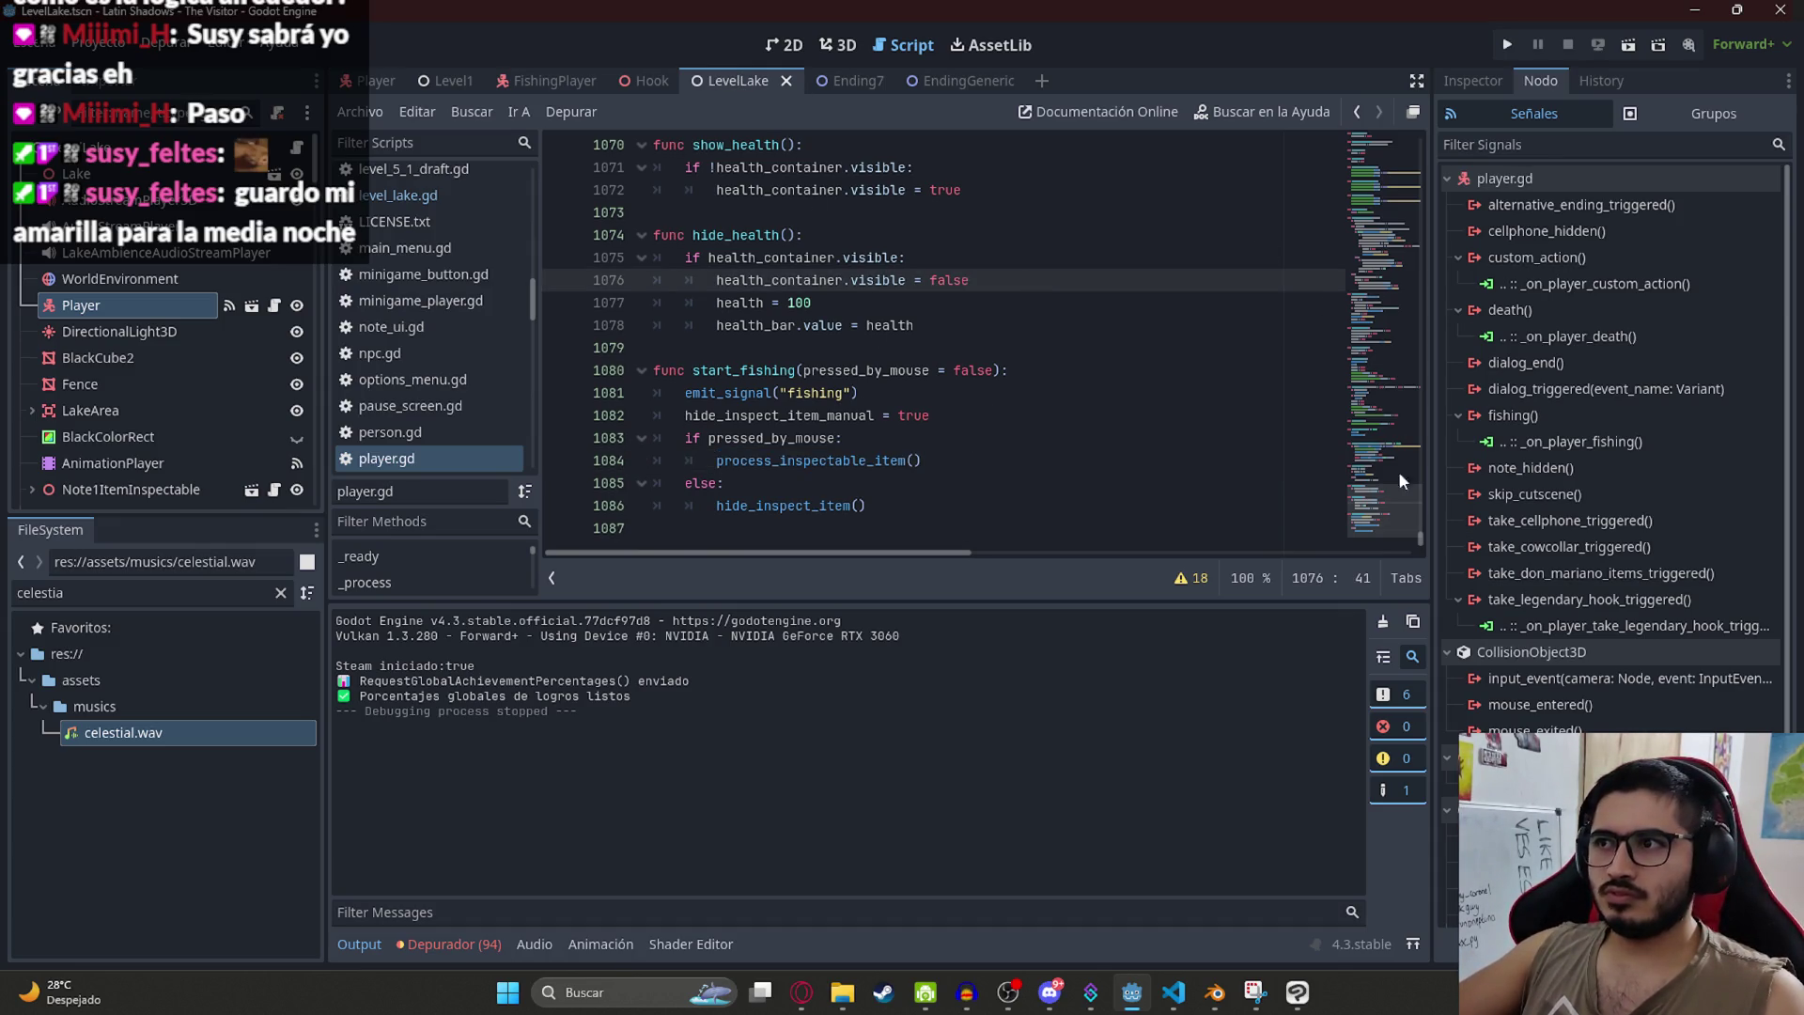
drag(1384, 541, 1353, 150)
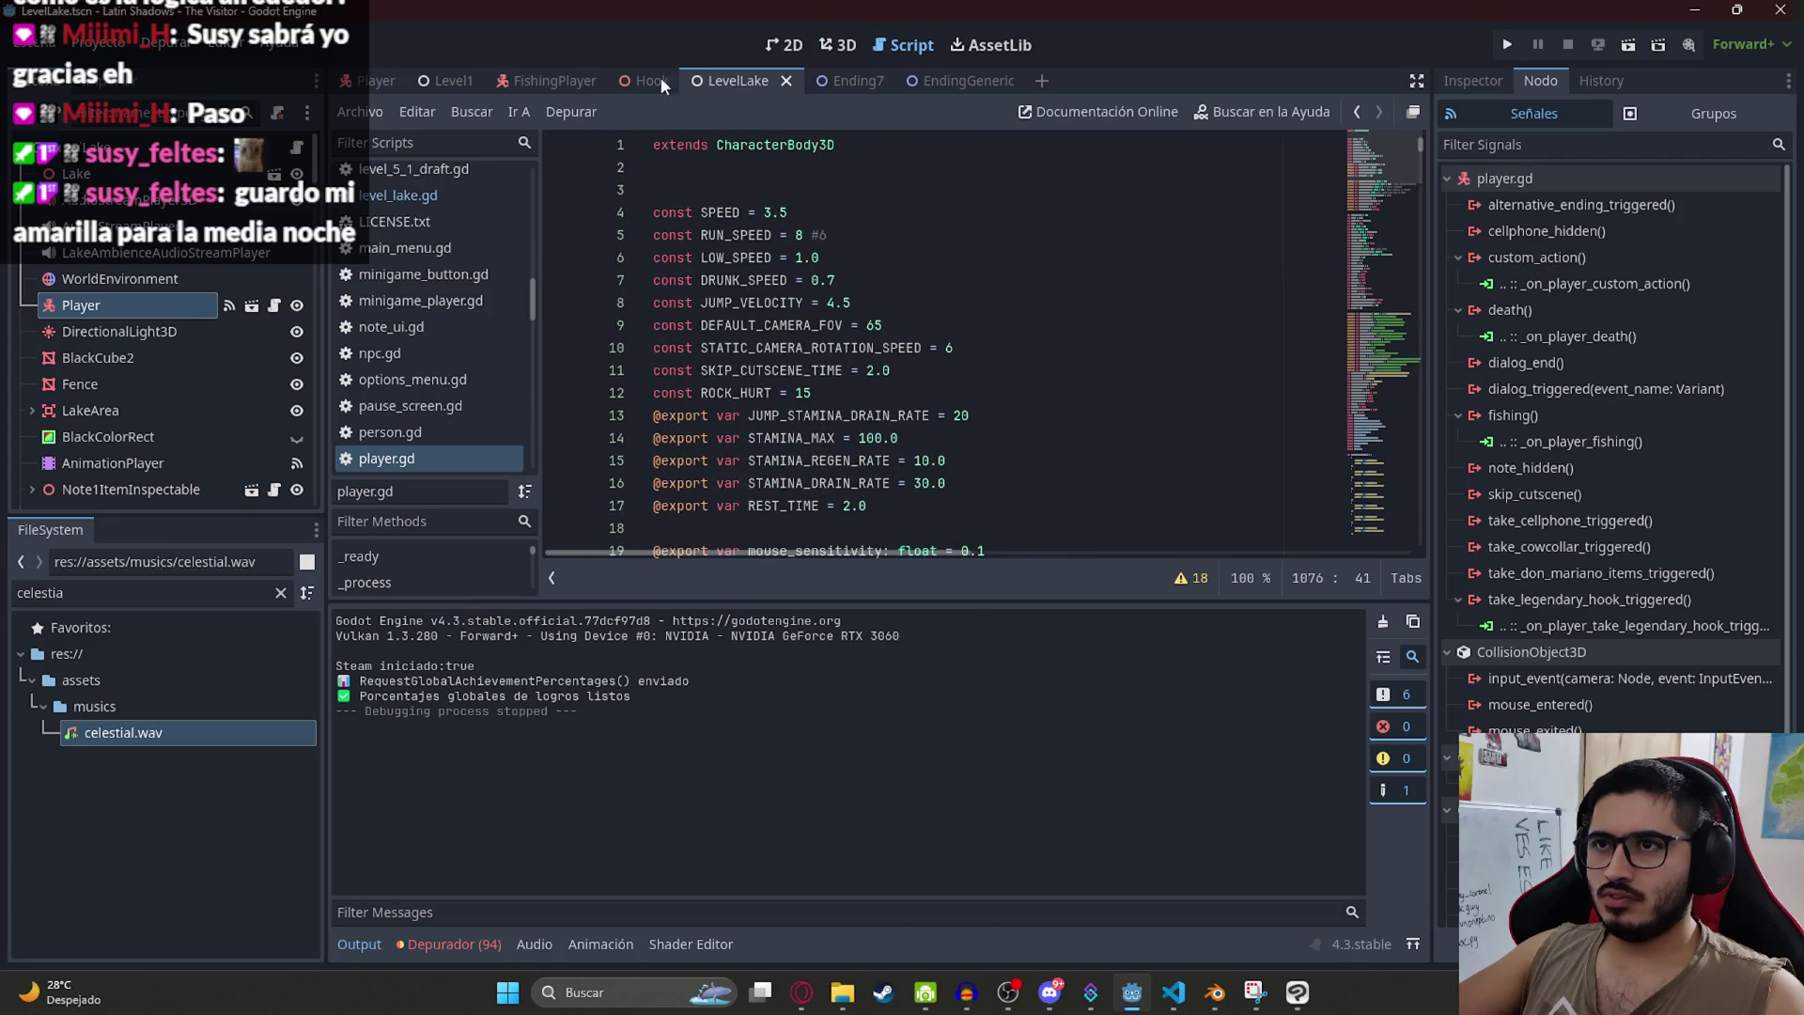
Step: Select the entire fishing_player.gd script in VS Code, then go back to ChatGPT
click(1173, 992)
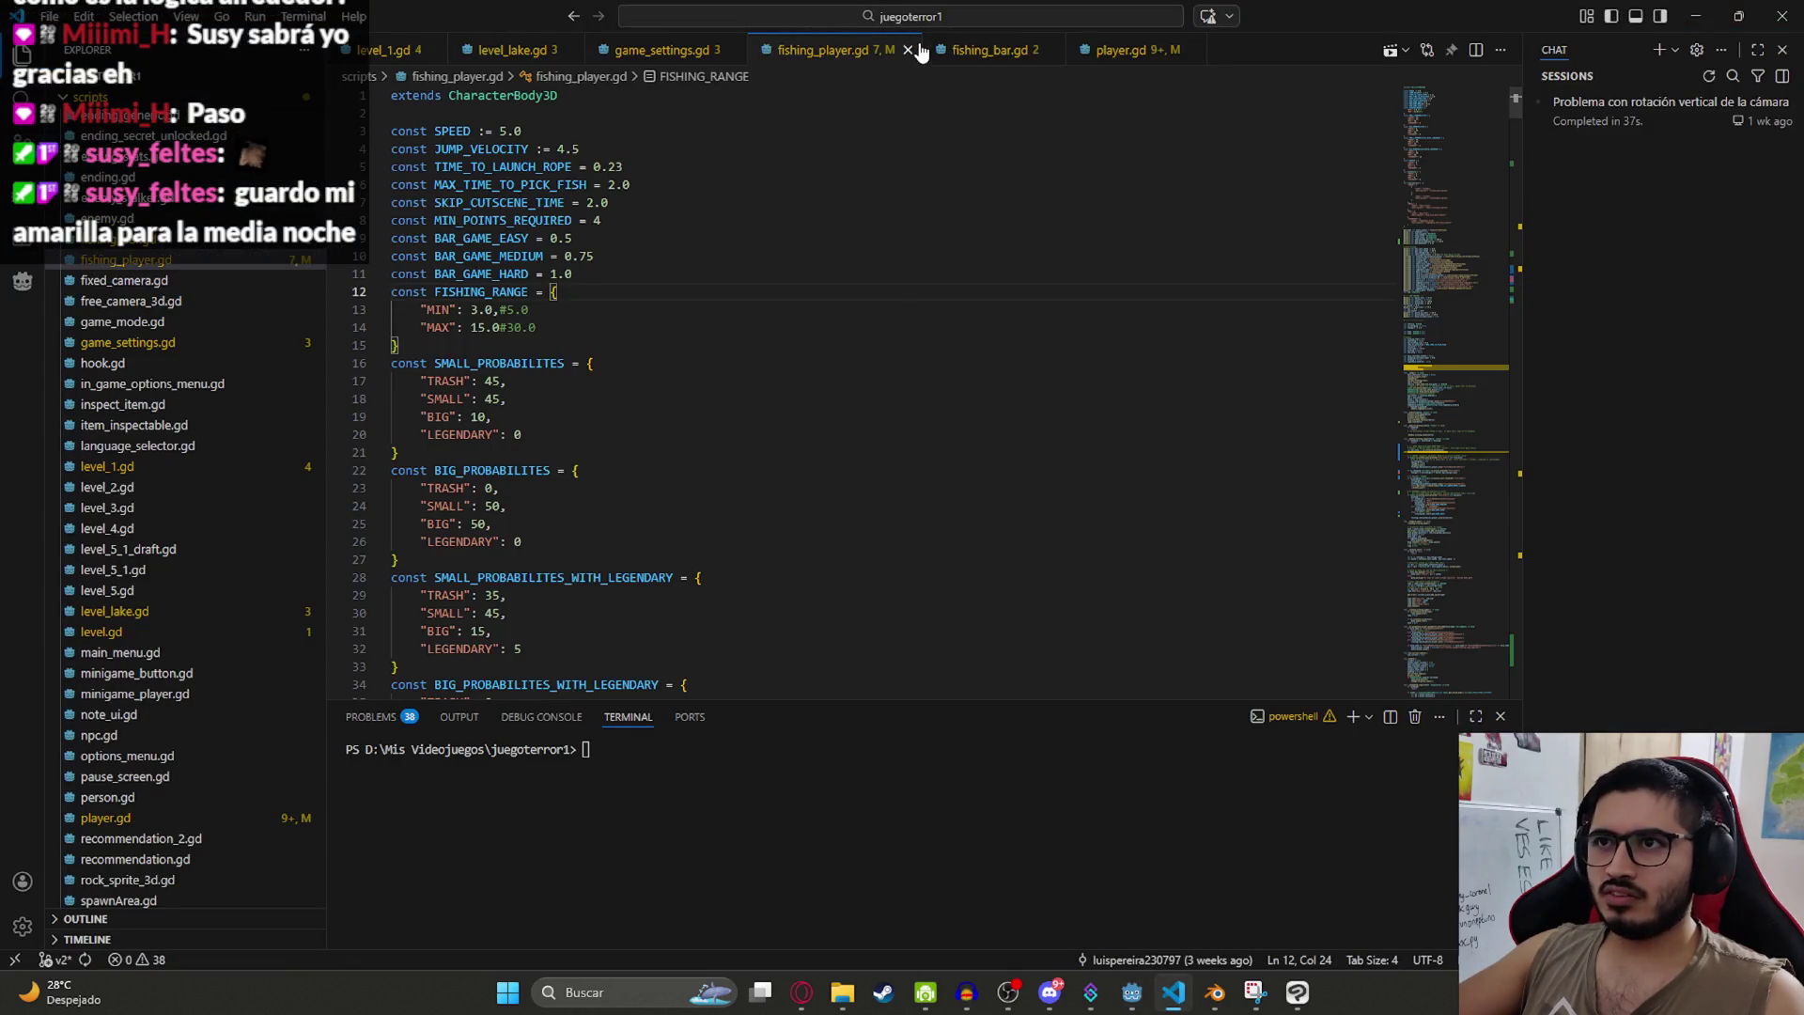
click(742, 219)
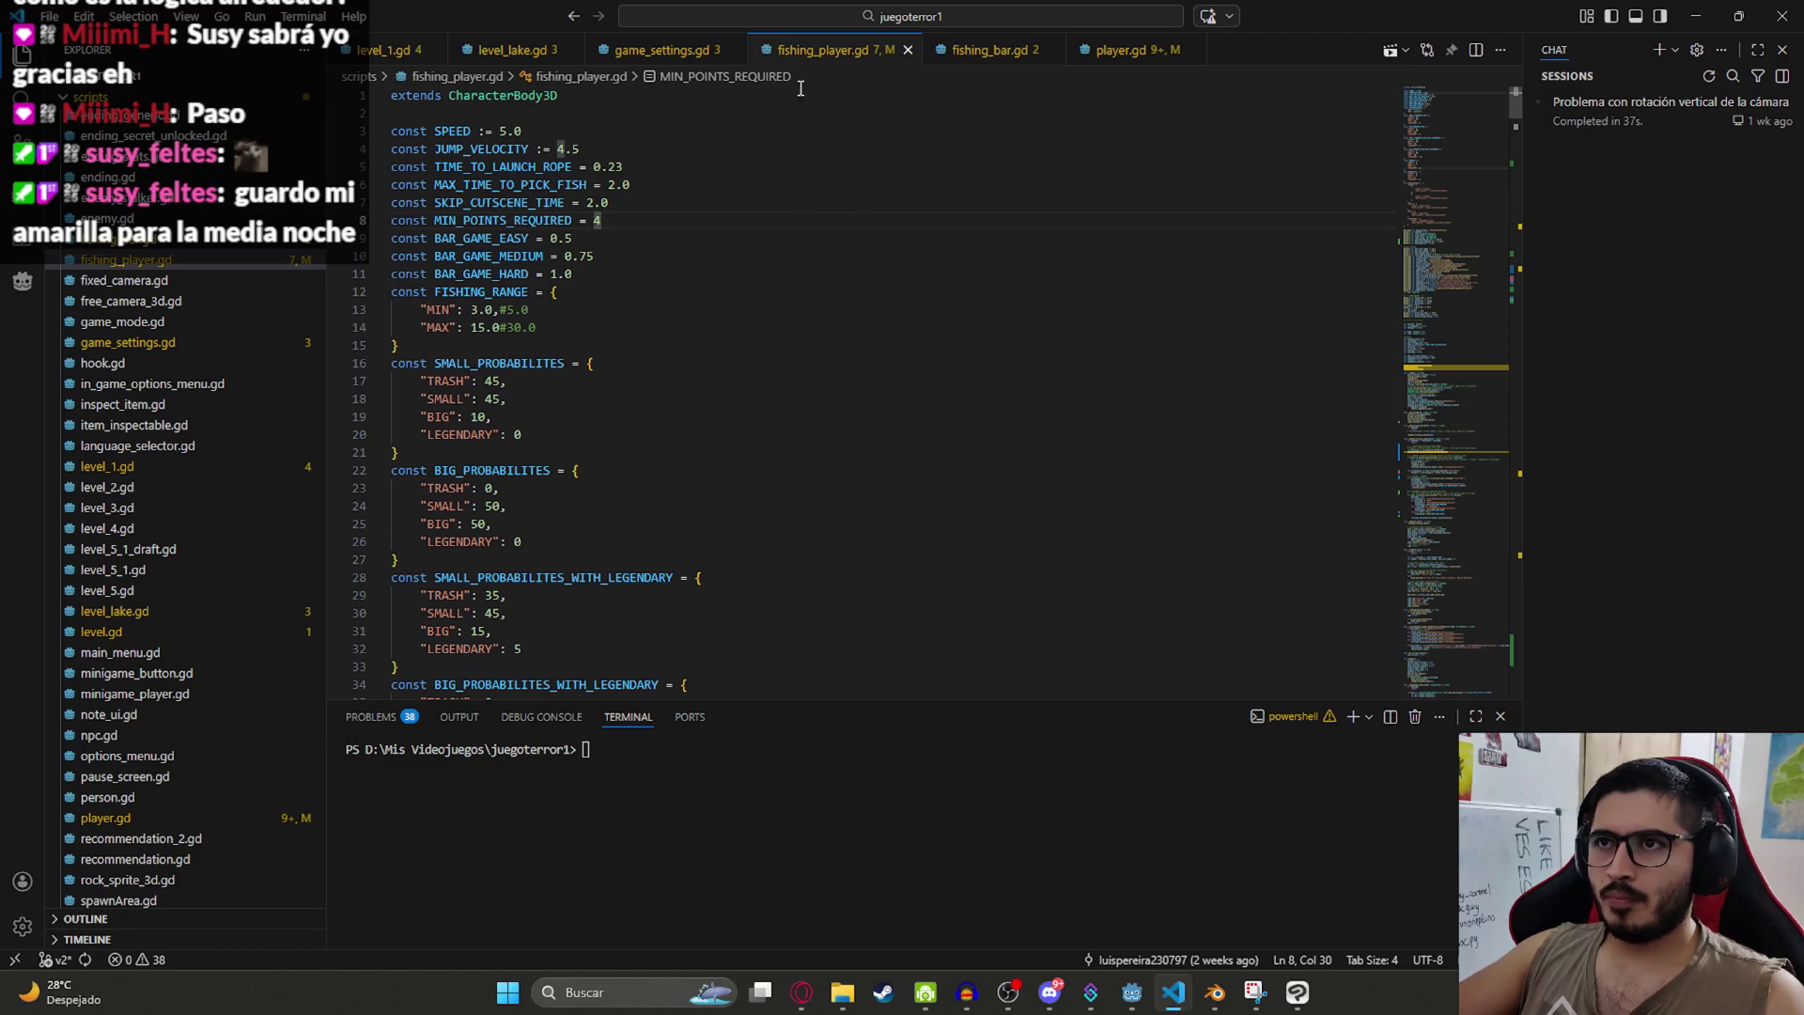
key(ctrl+a)
click(813, 1003)
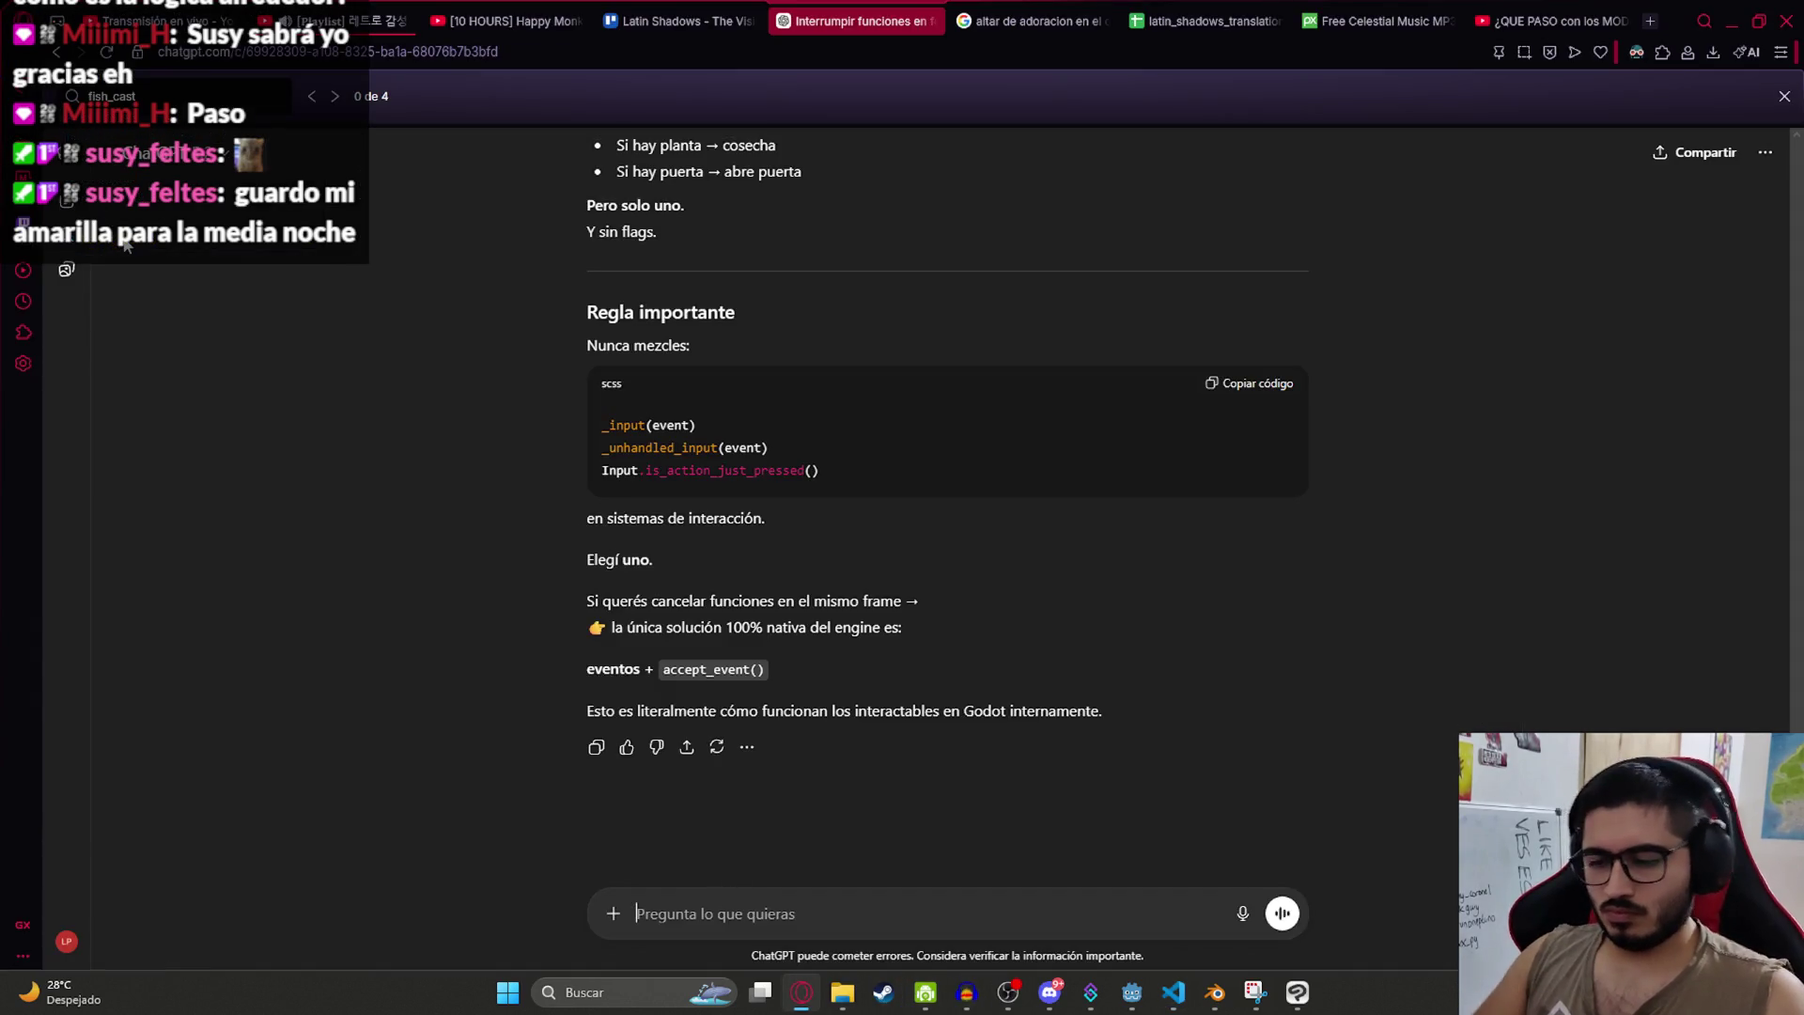
Step: Ask ChatGPT why closing the inspect item with the key shared by ui_action and fish_take also casts the rod
text(Aca cuando)
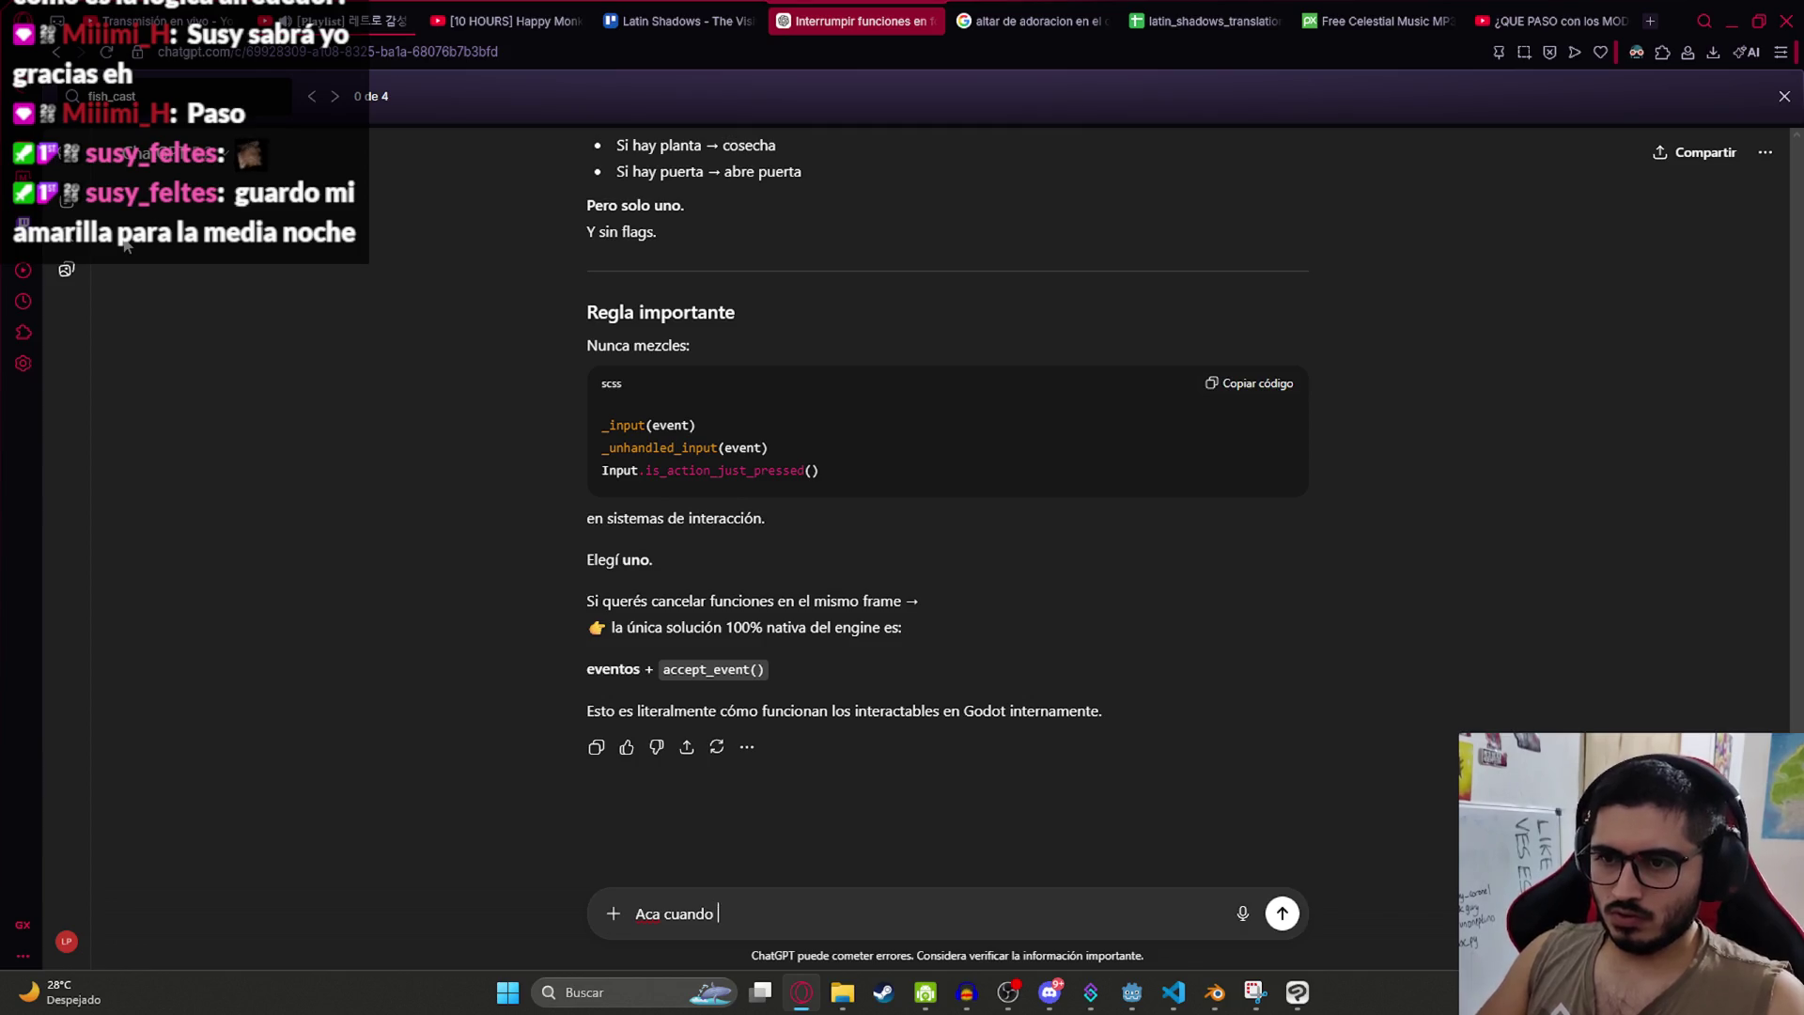
text( le doy la)
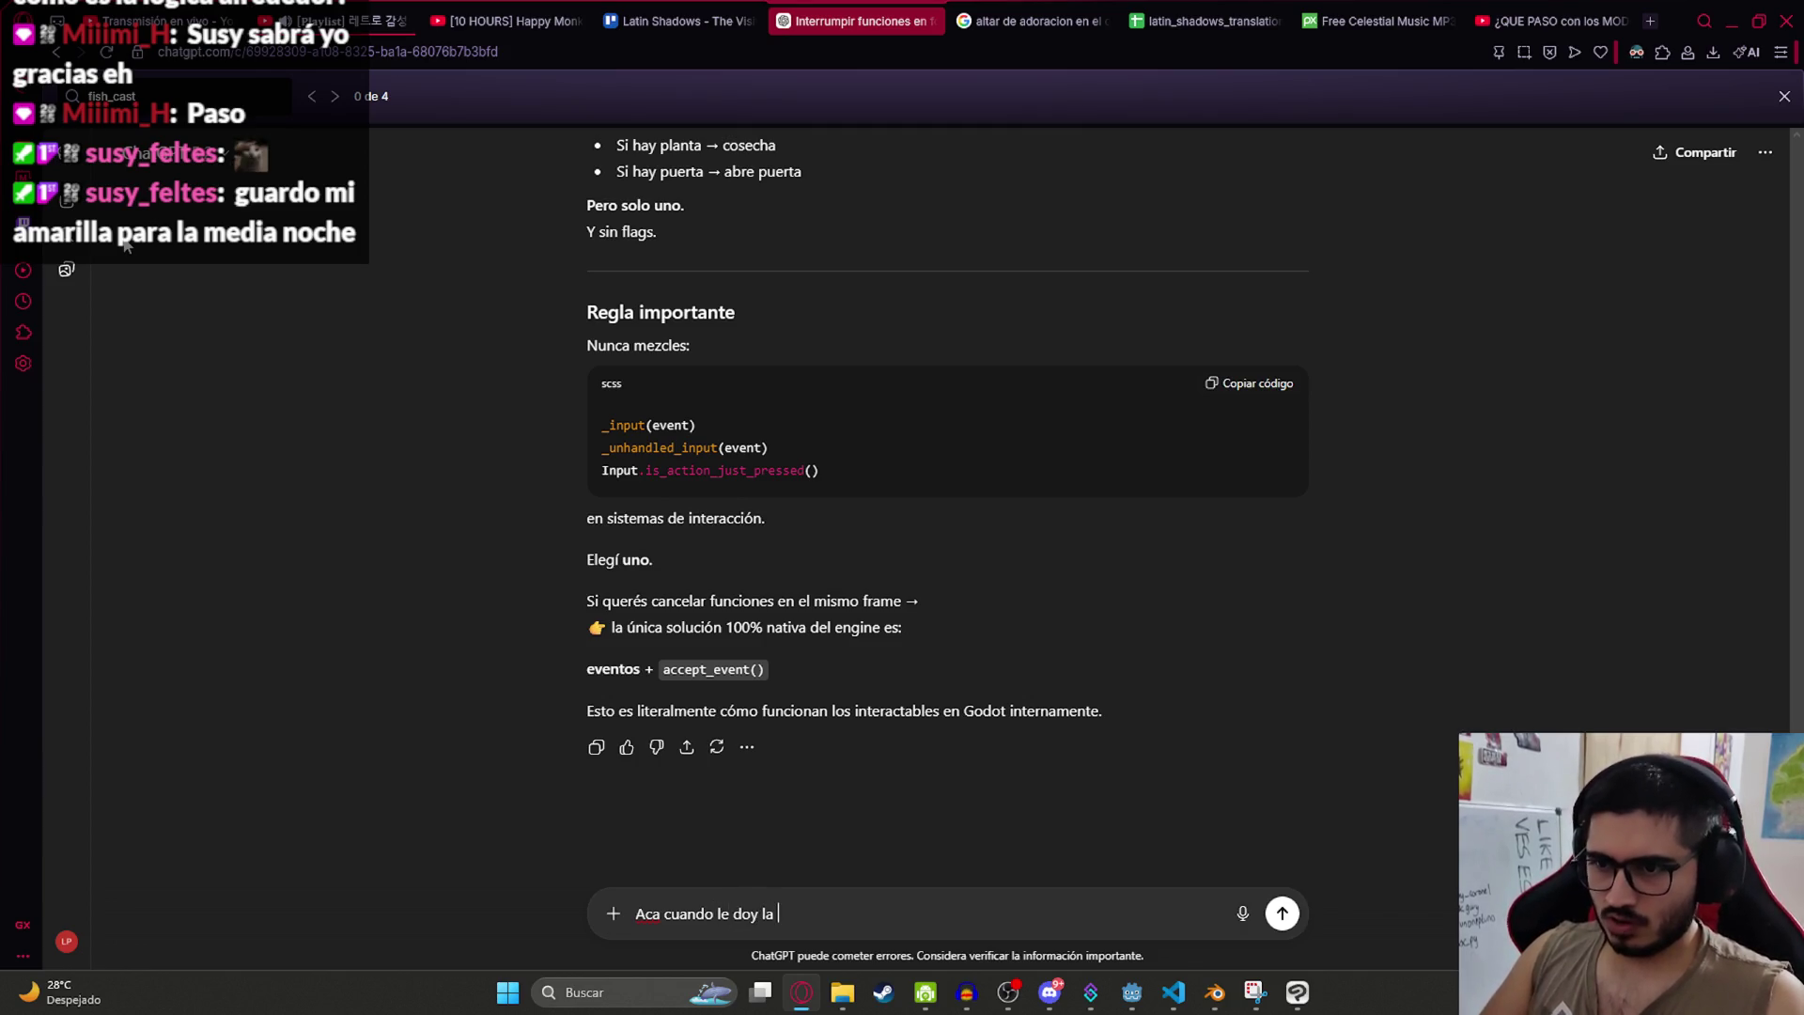
text(?a)
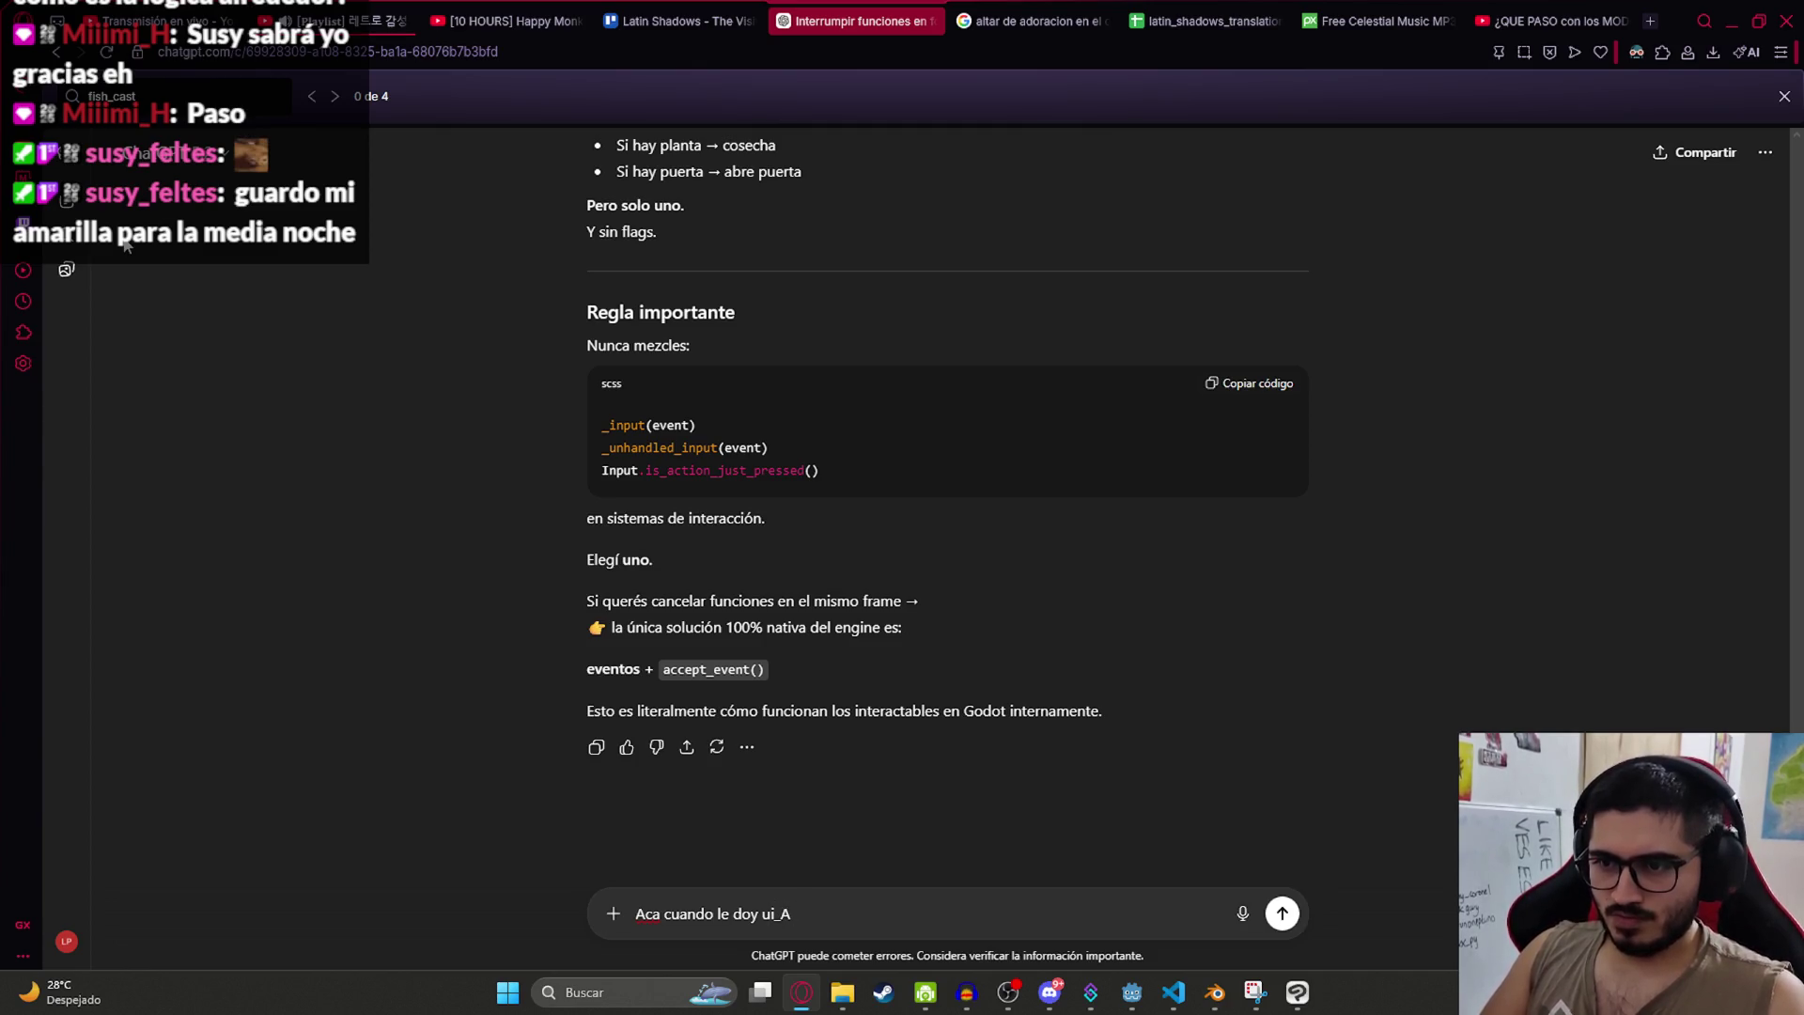
text(action o fish?)
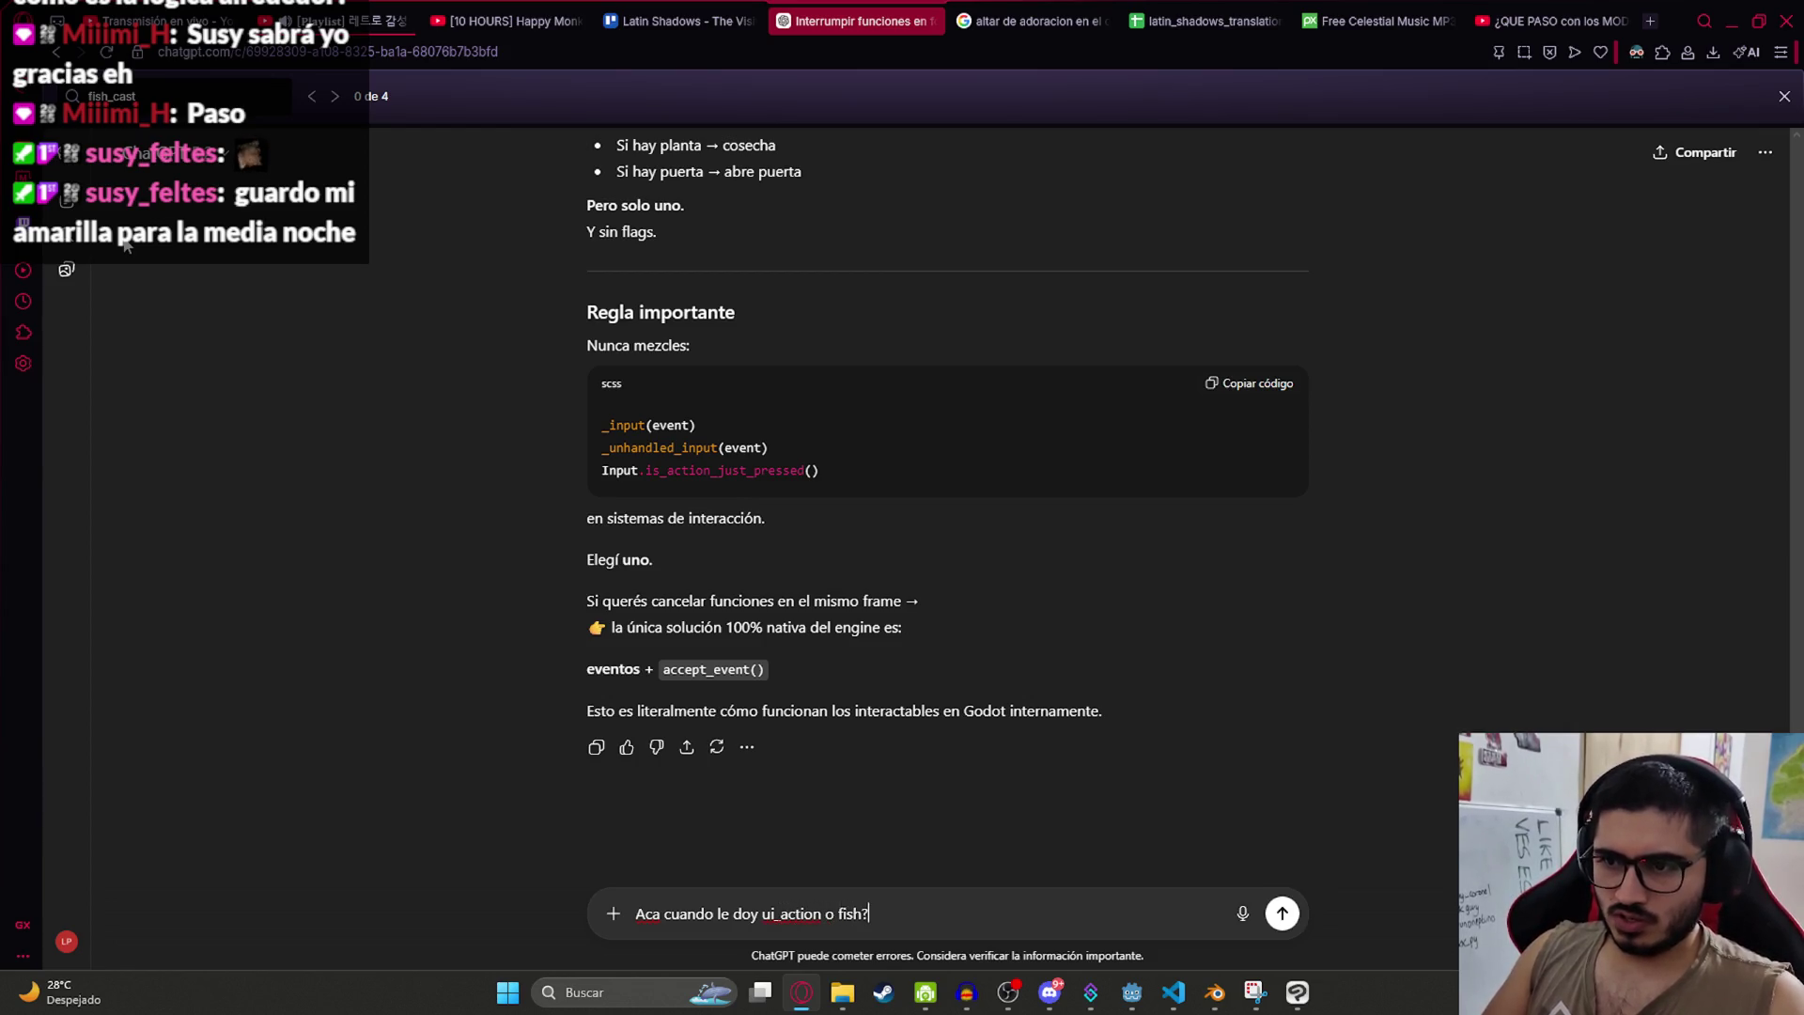
text(_take ()
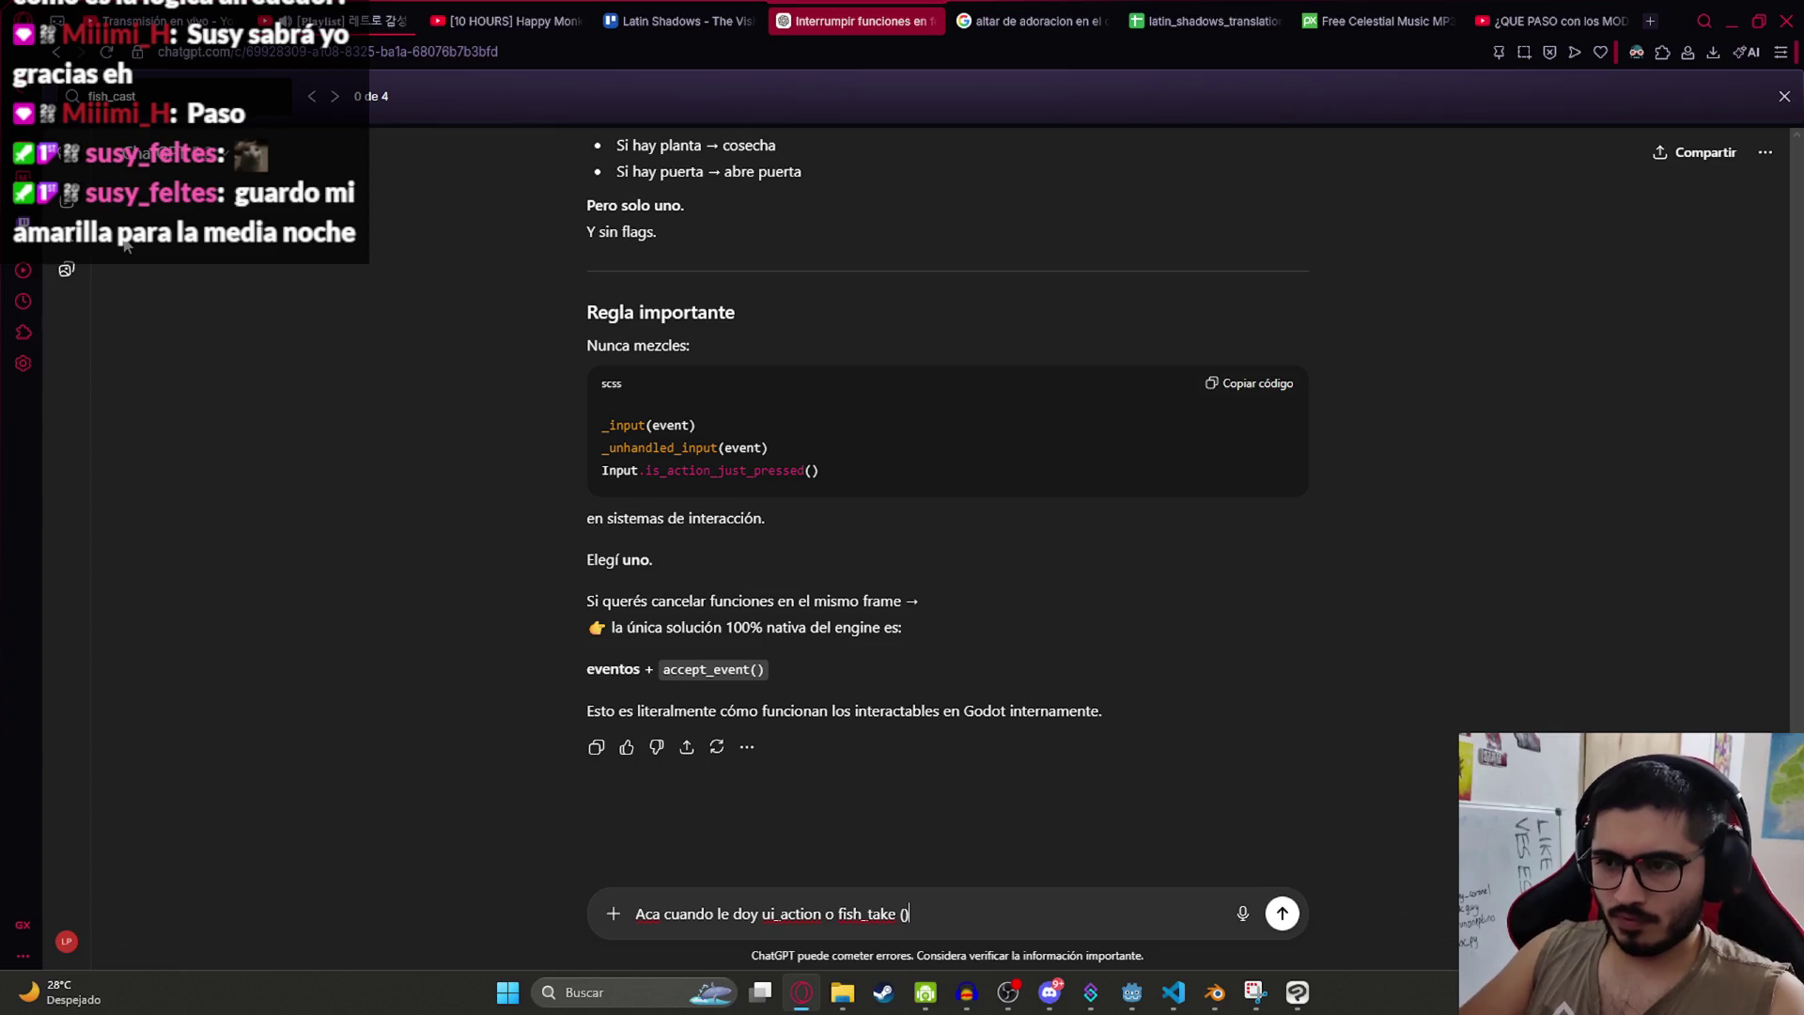
text(ambos comp)
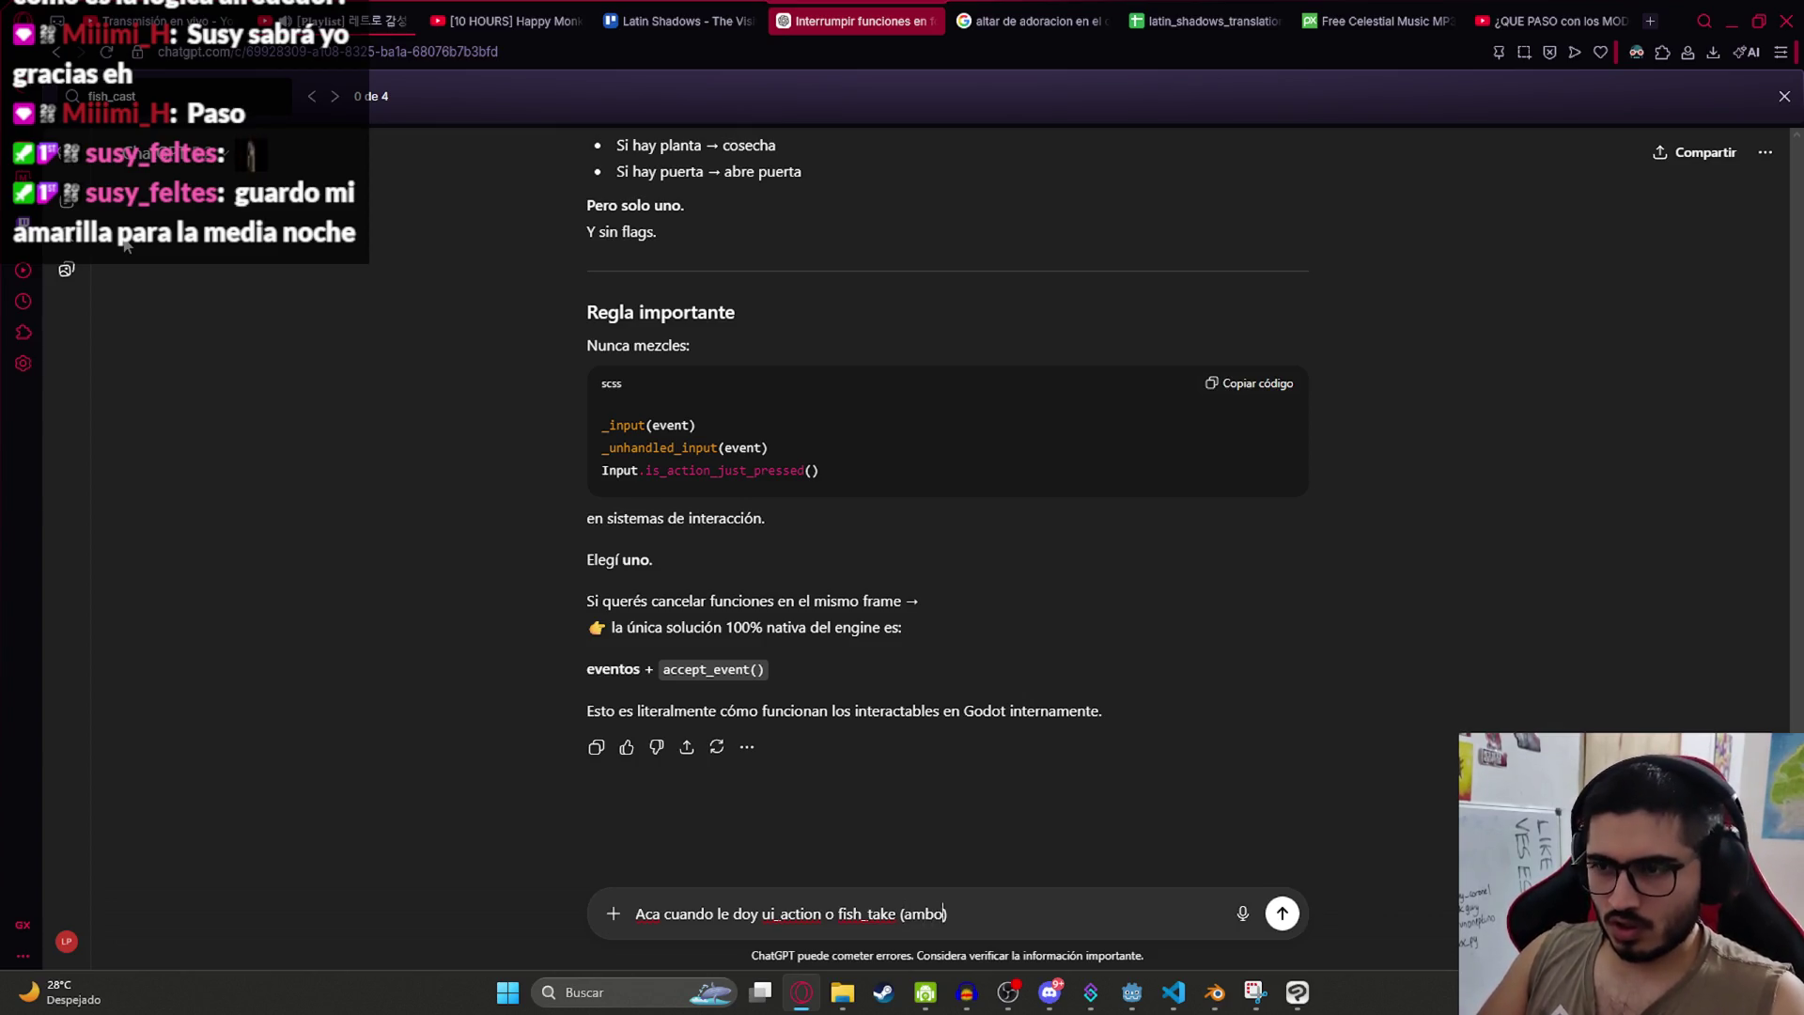
text(en una tecla)
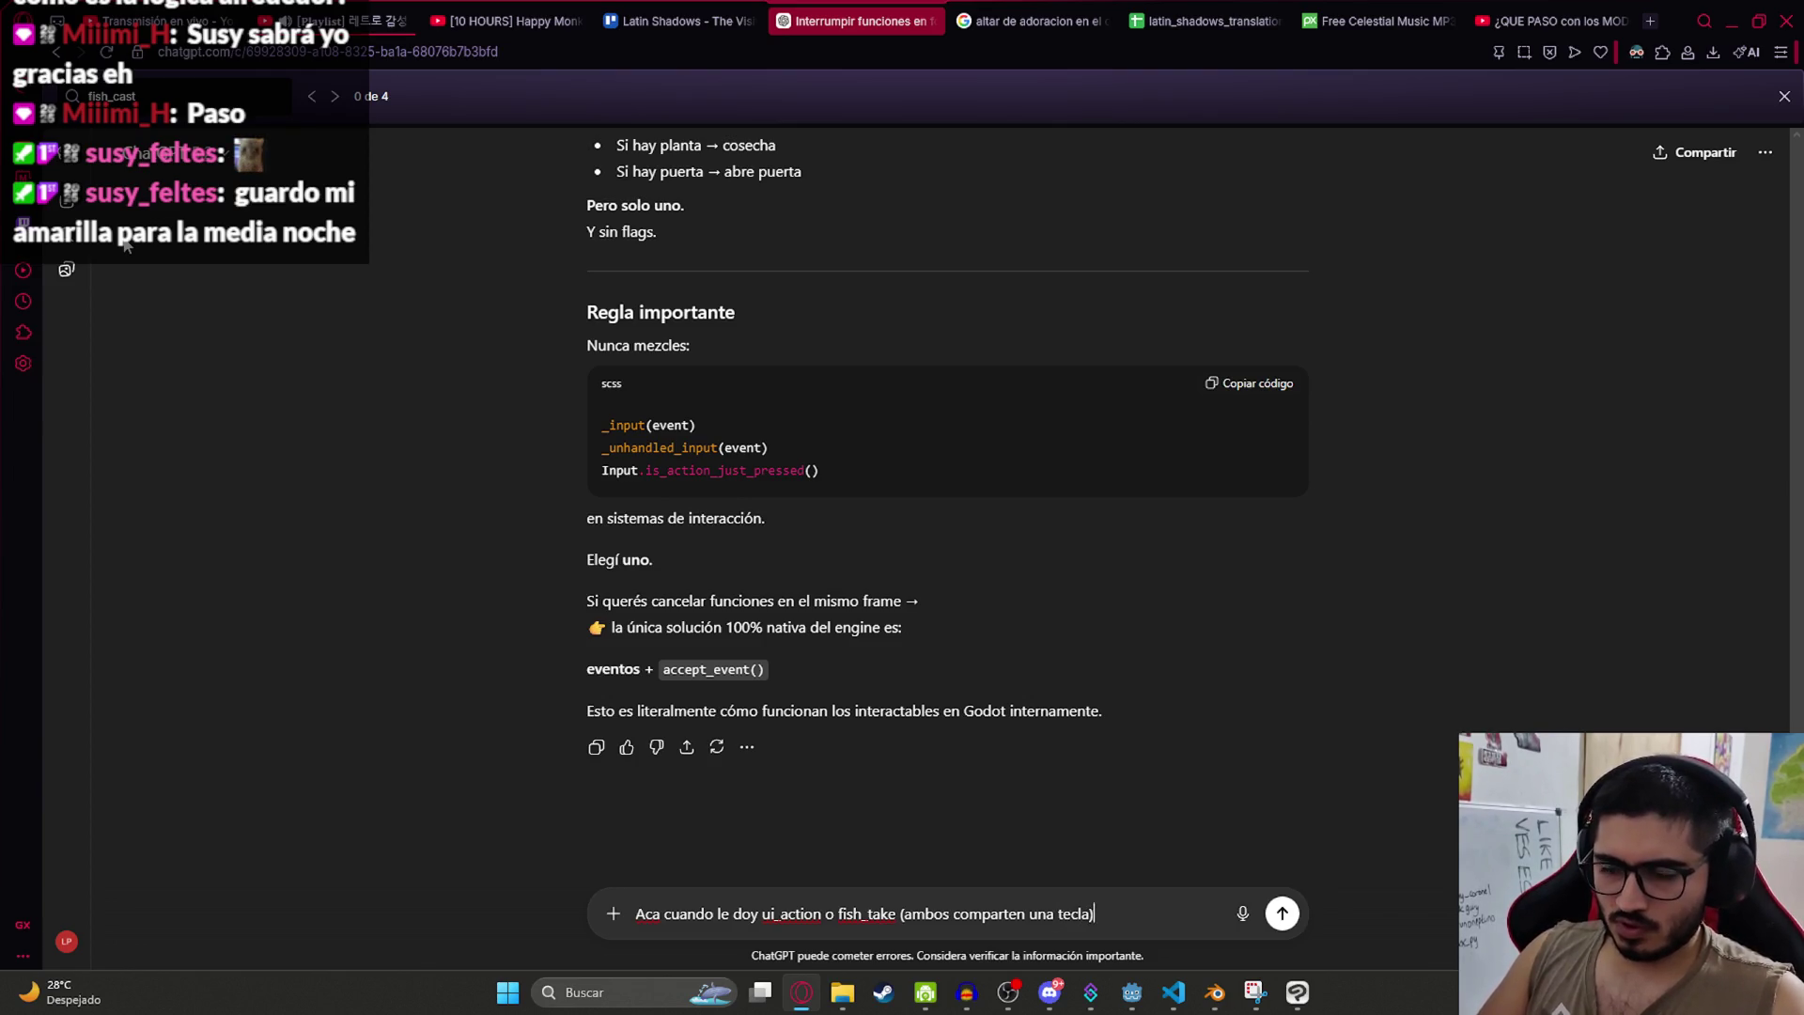
text(erminar deinspeccionar el item )
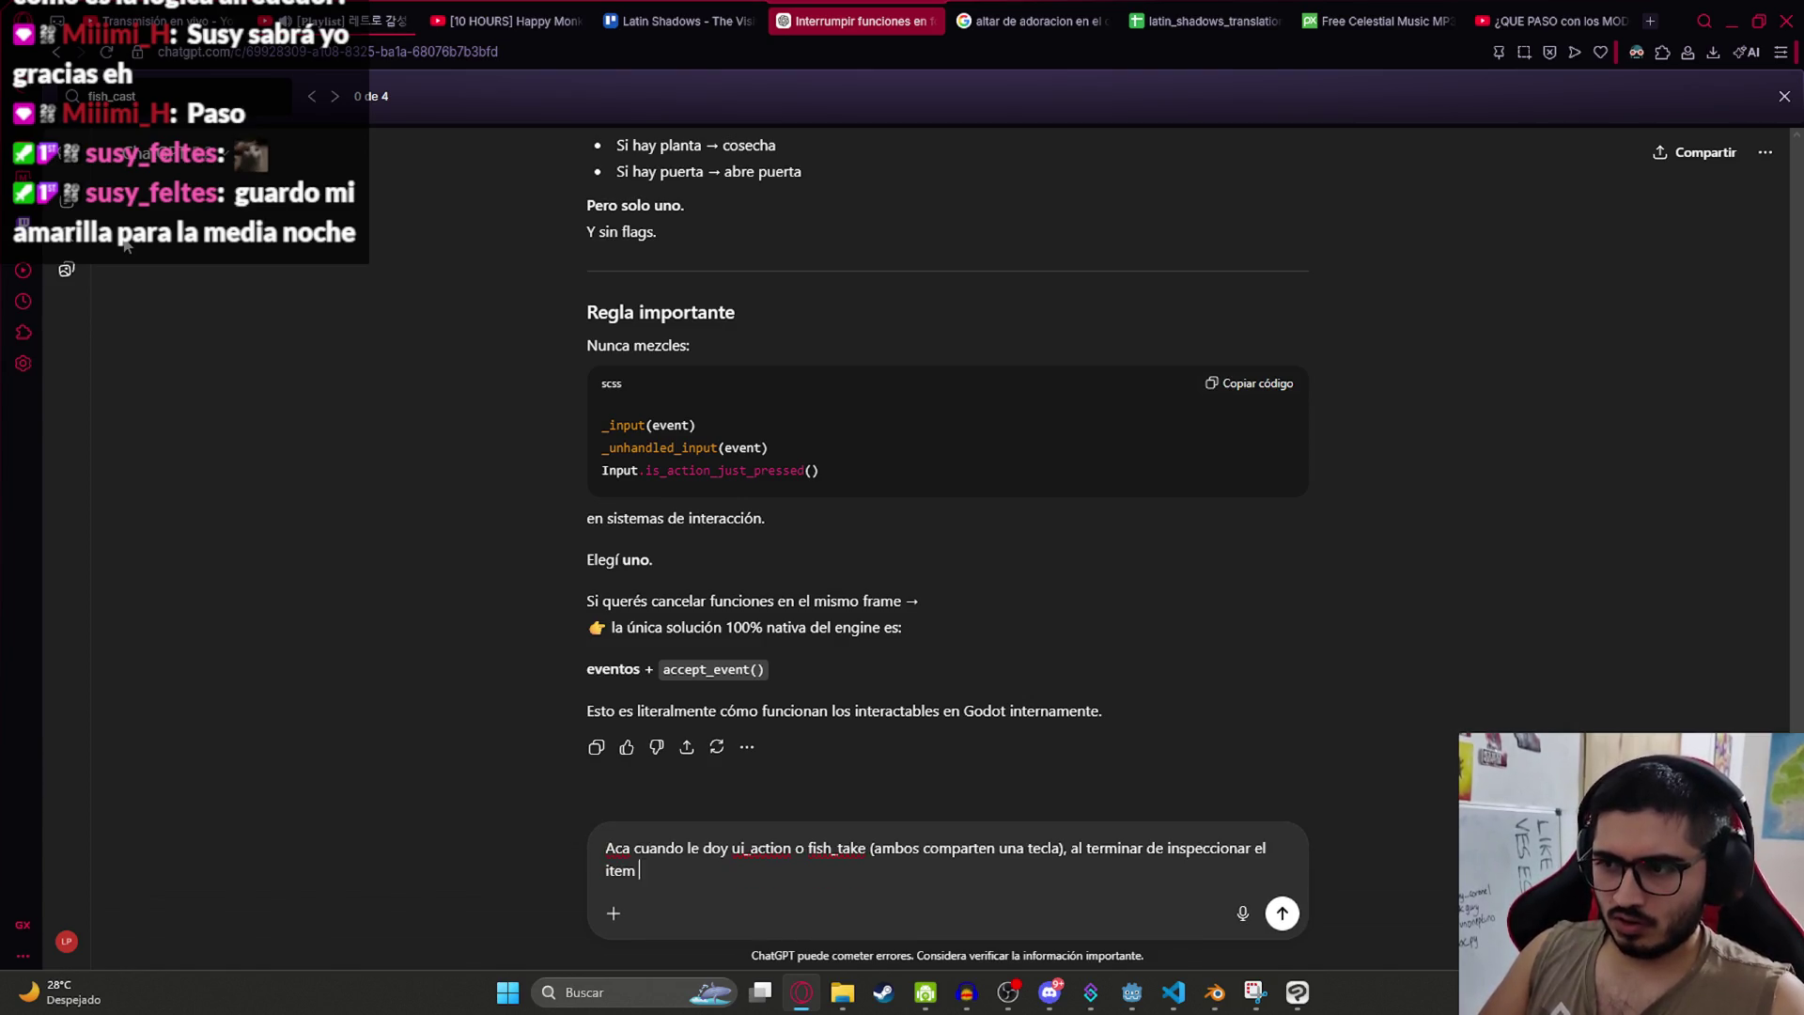
text(a la vez la caña depescar)
key(shift+Return)
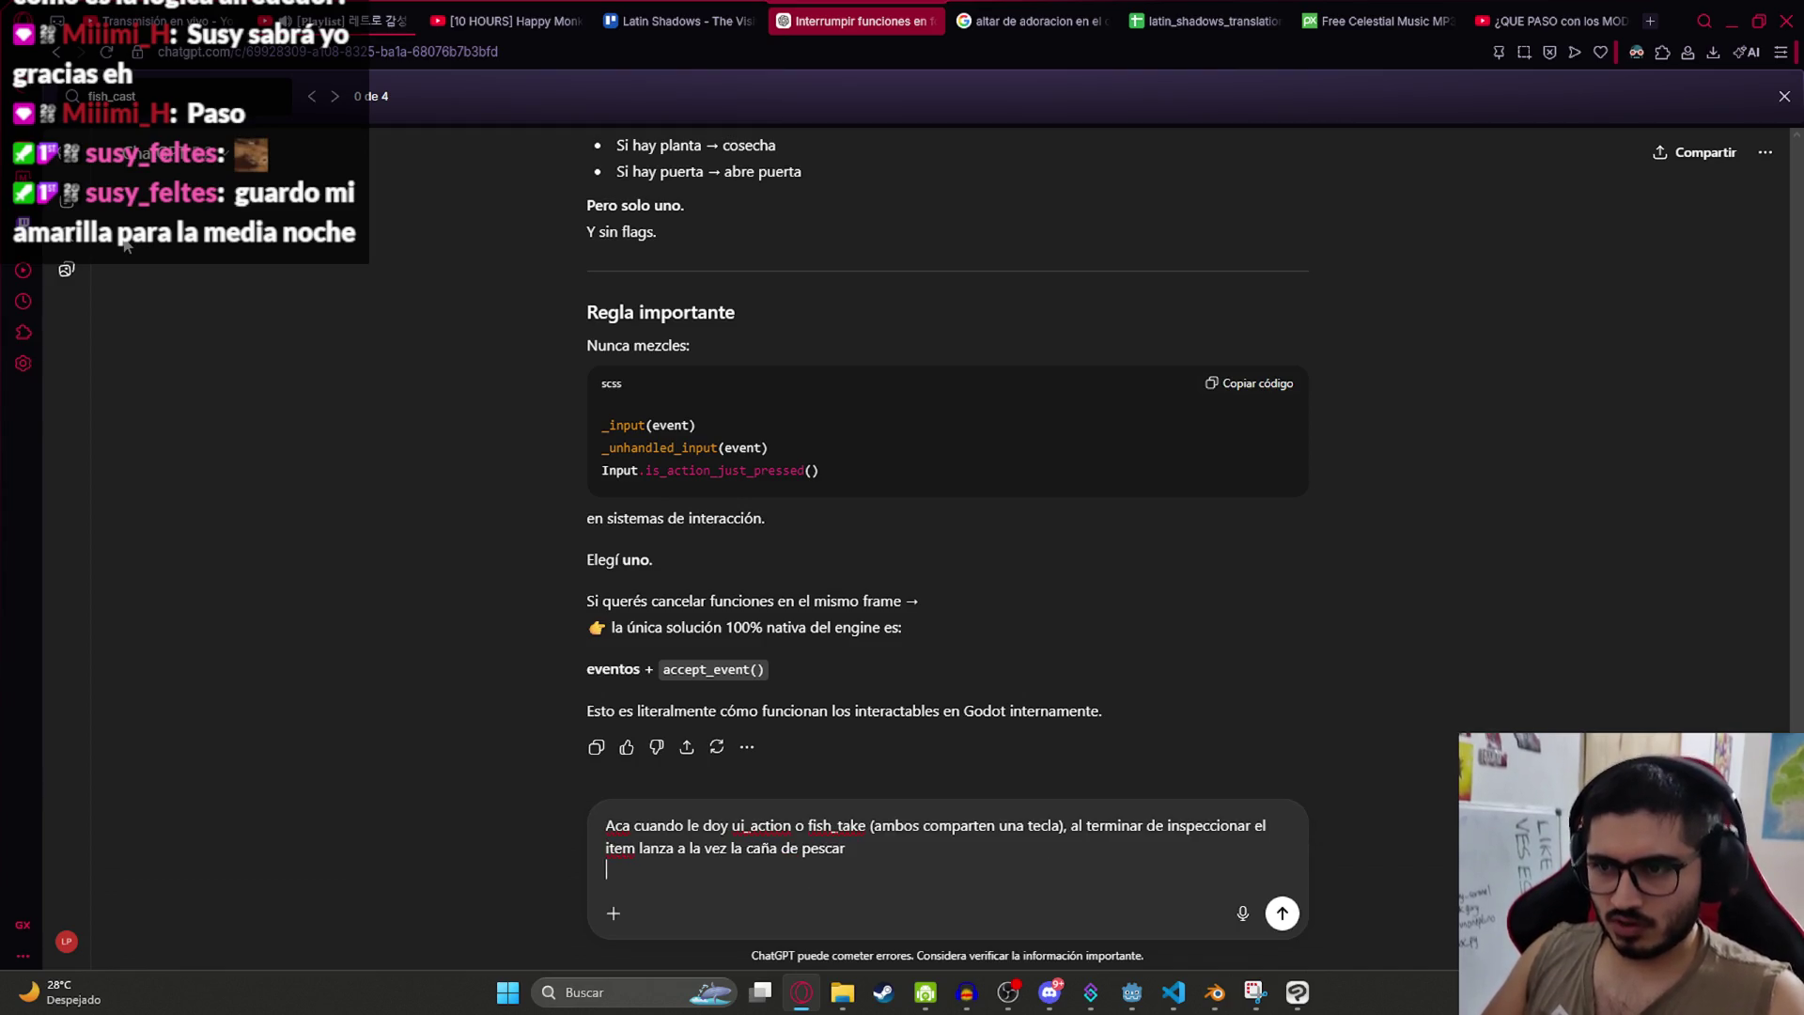
key(Return)
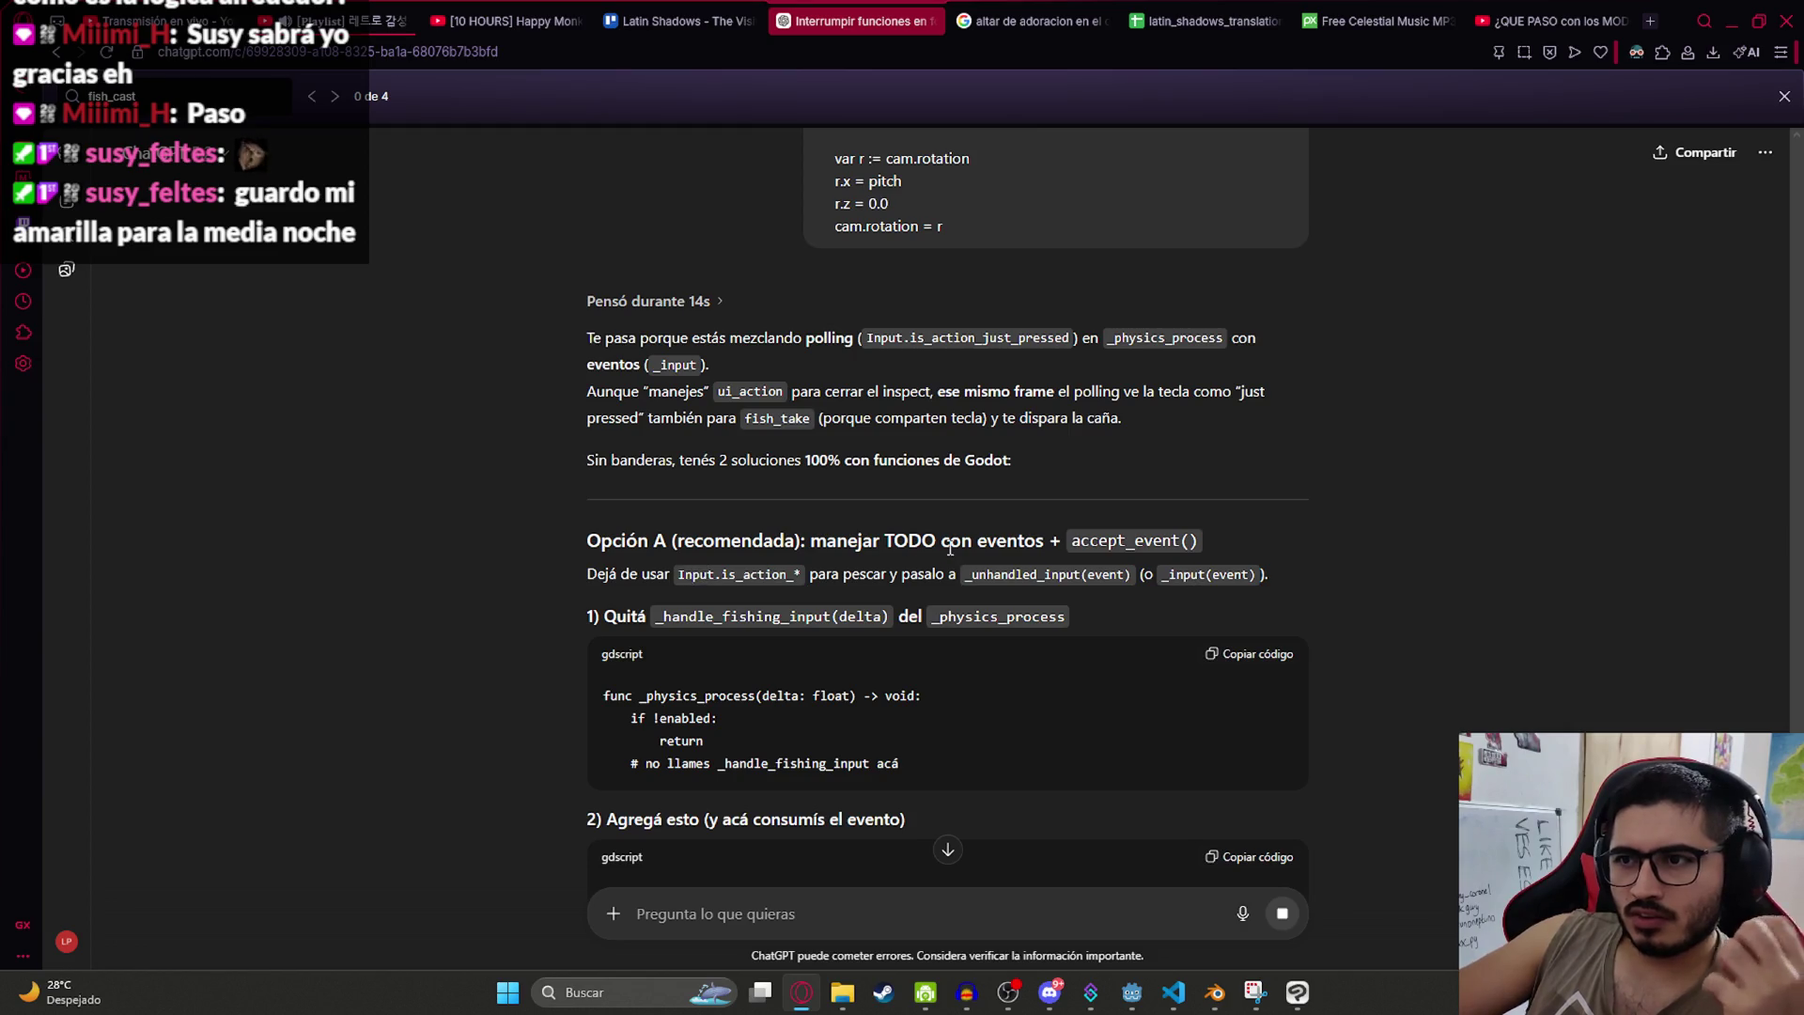
Step: Read through ChatGPT's Option A answer and select its _unhandled_input code with accept_event()
scroll(902, 738, down, 3)
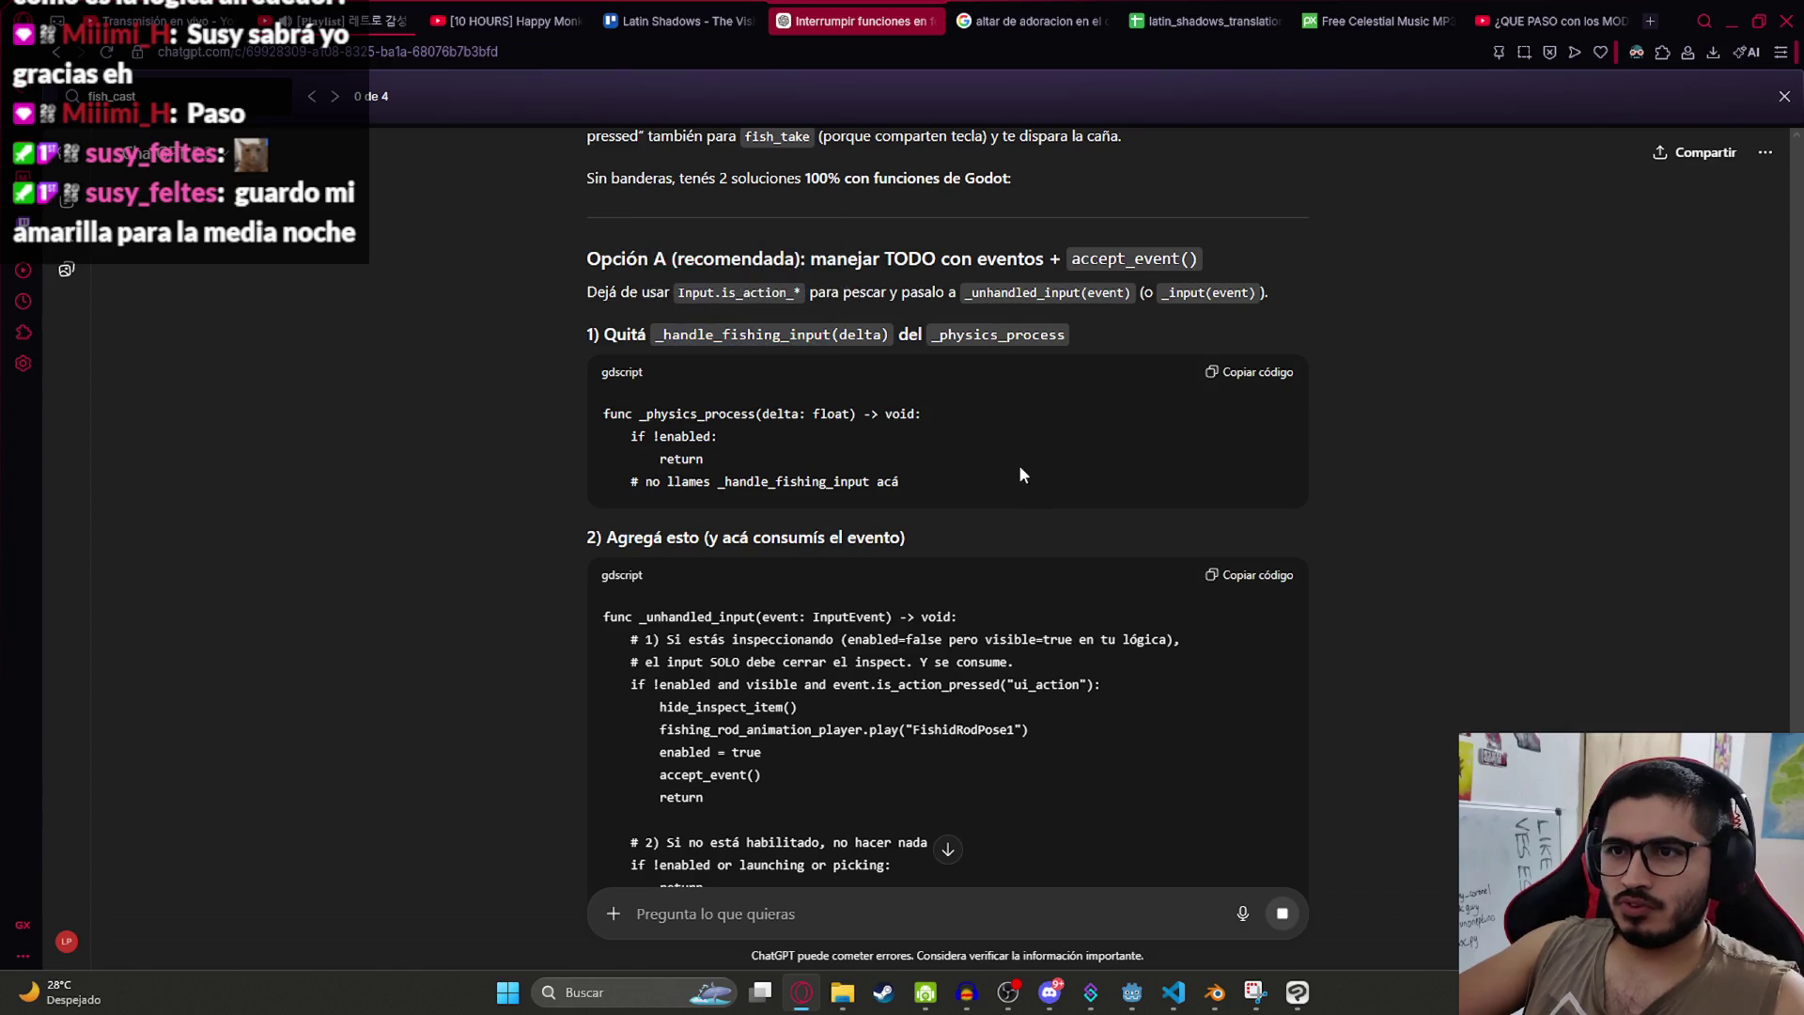
scroll(656, 512, down, 3)
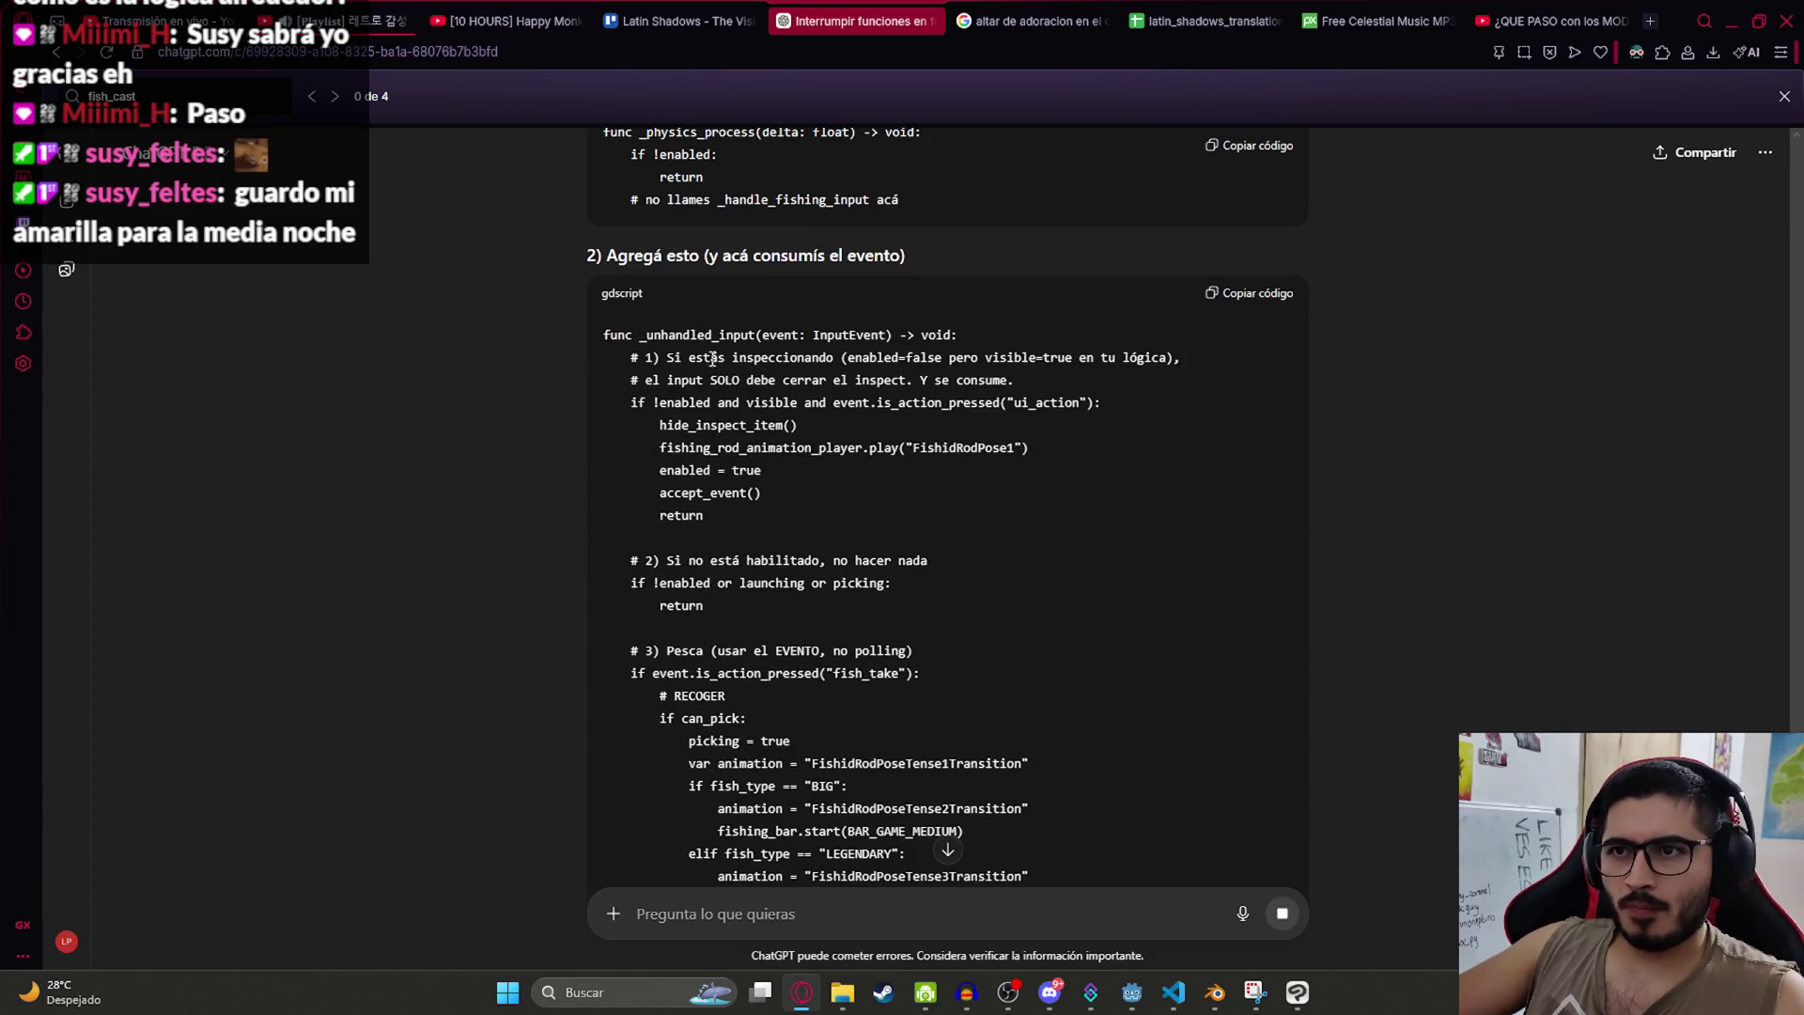
drag(645, 335, 799, 430)
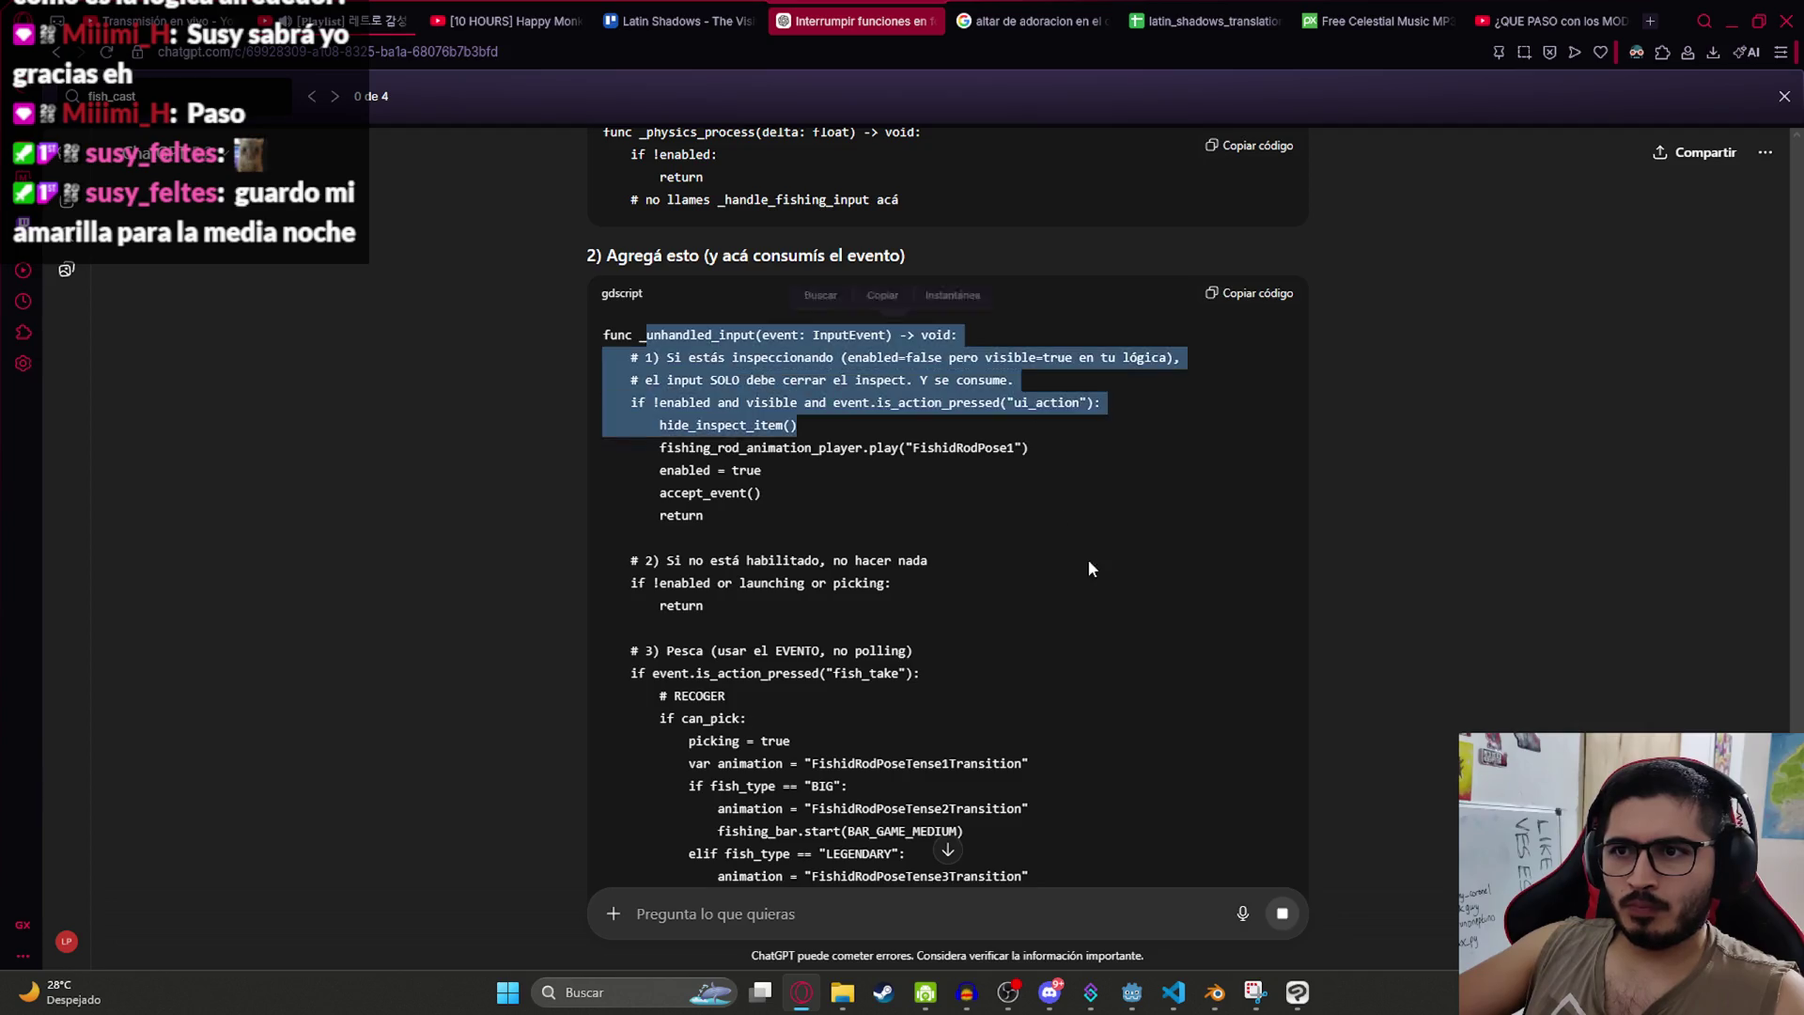
scroll(1083, 575, down, 8)
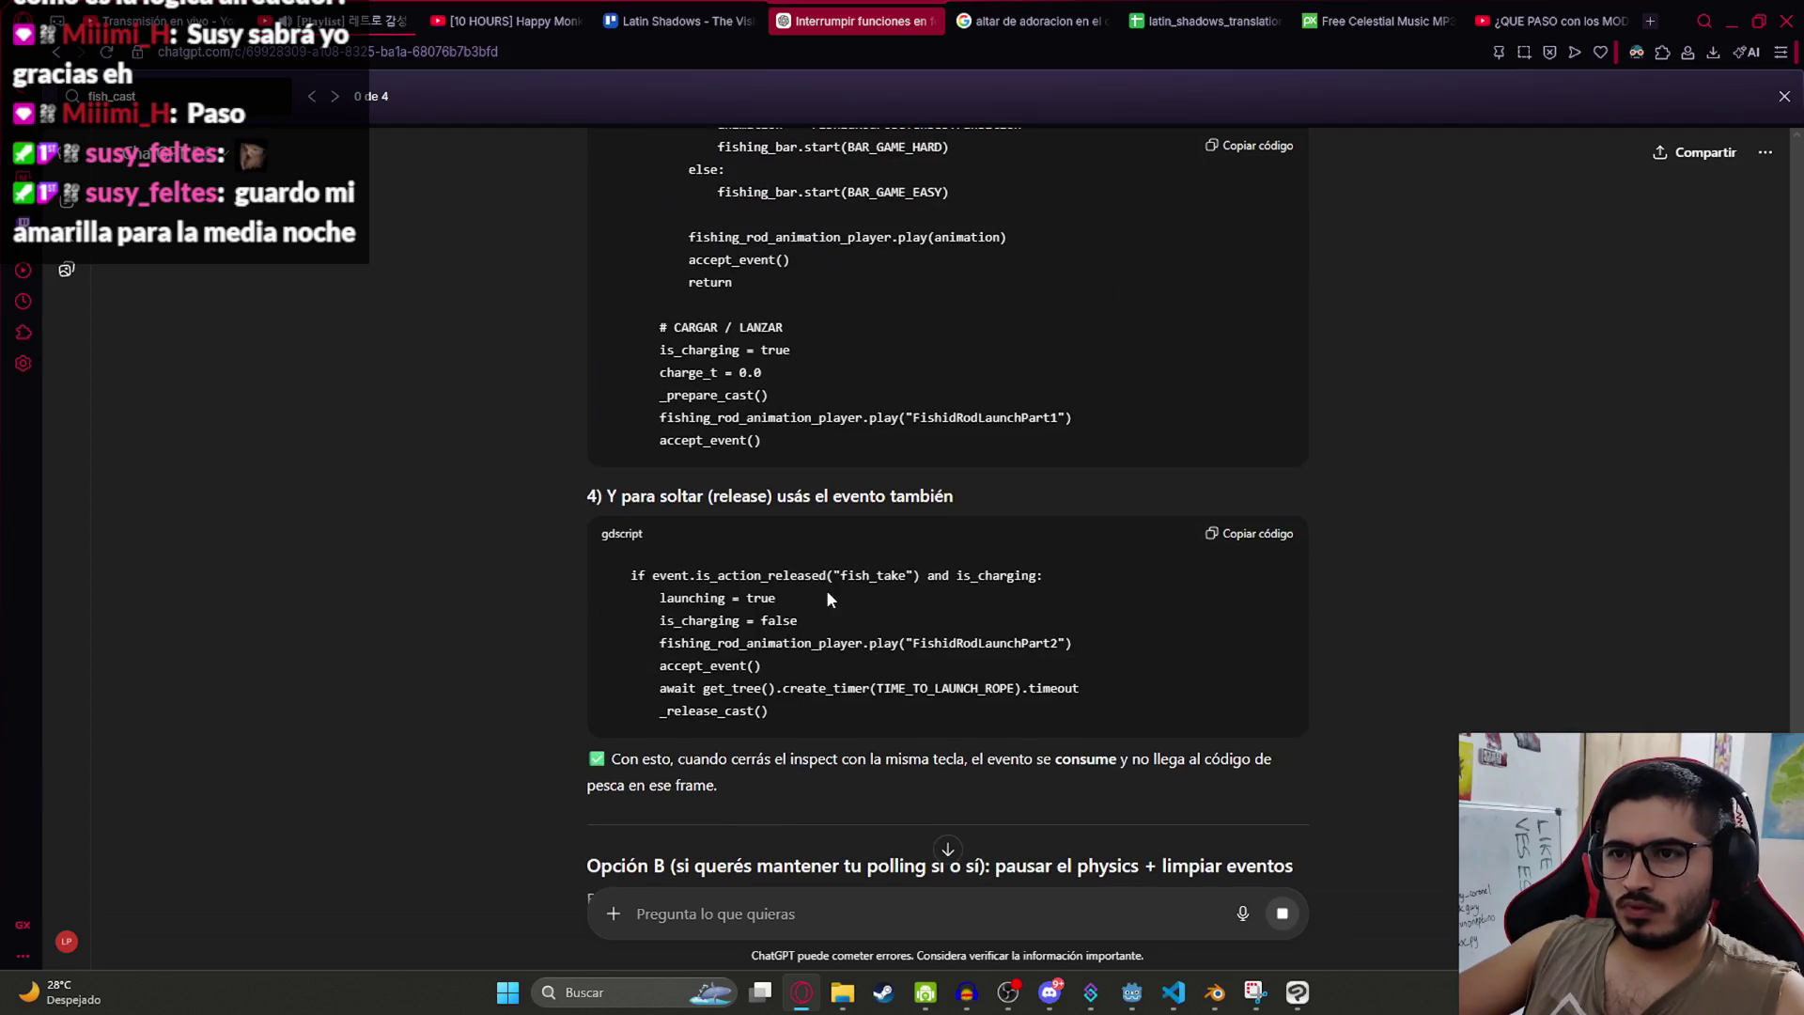
scroll(865, 583, down, 4)
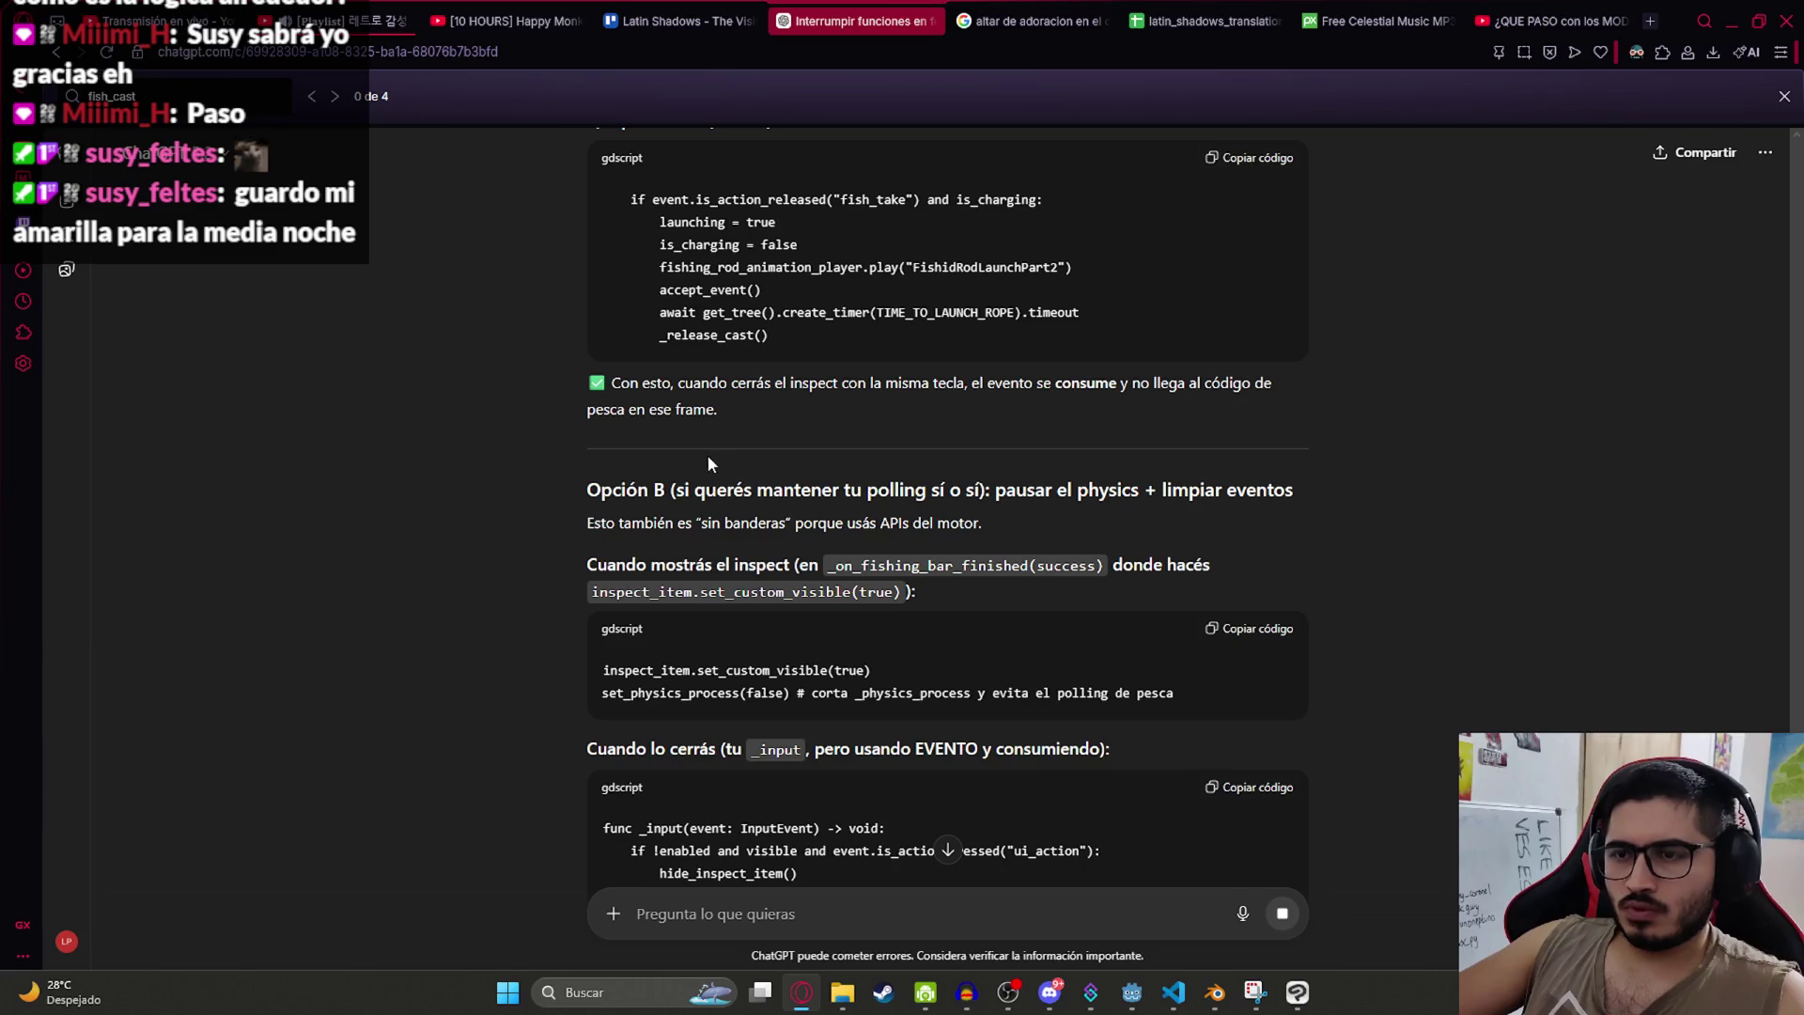
Step: Bring fishing_player.gd back up in Visual Studio Code
click(1173, 991)
click(918, 326)
mouse_move(1434, 128)
mouse_down()
mouse_move(1466, 688)
mouse_move(1452, 515)
mouse_up()
Step: Search ui_action and inspect the _input lines with fishing_rod_animation_player, FishidRodPose1 and enabled = true
click(1126, 455)
key(ctrl+f)
text(ui_ac)
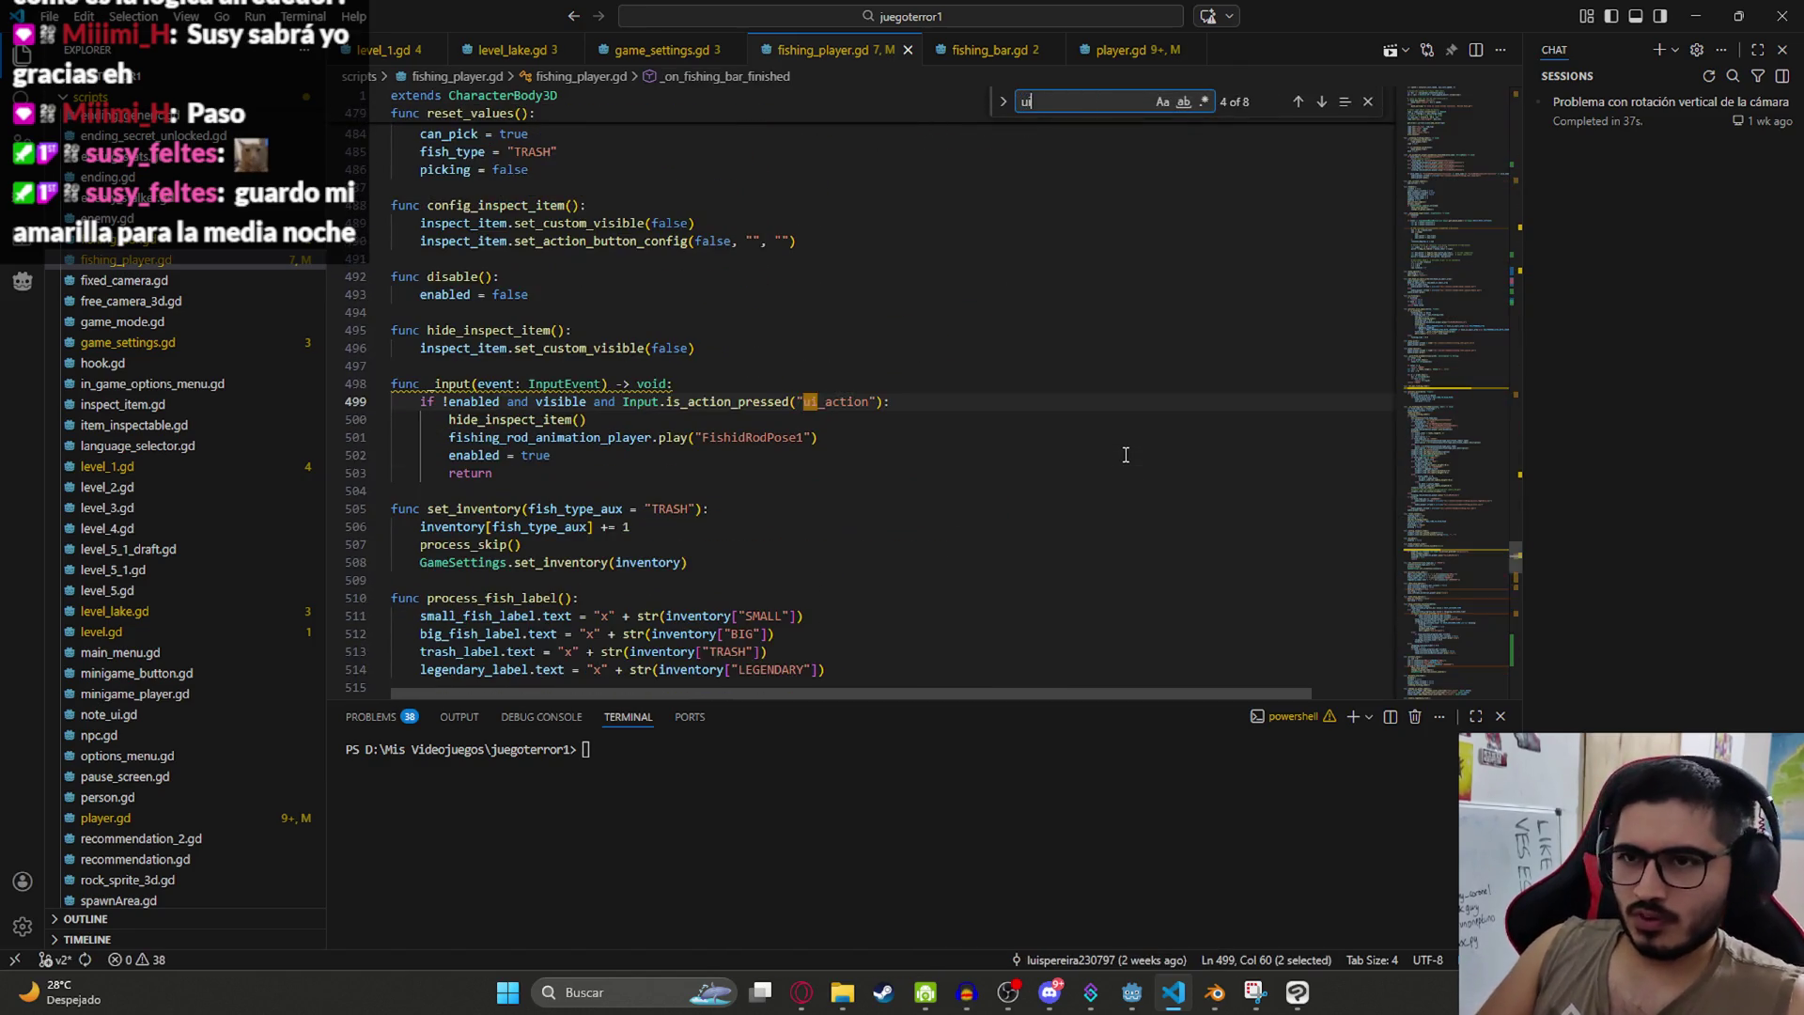
text(tion)
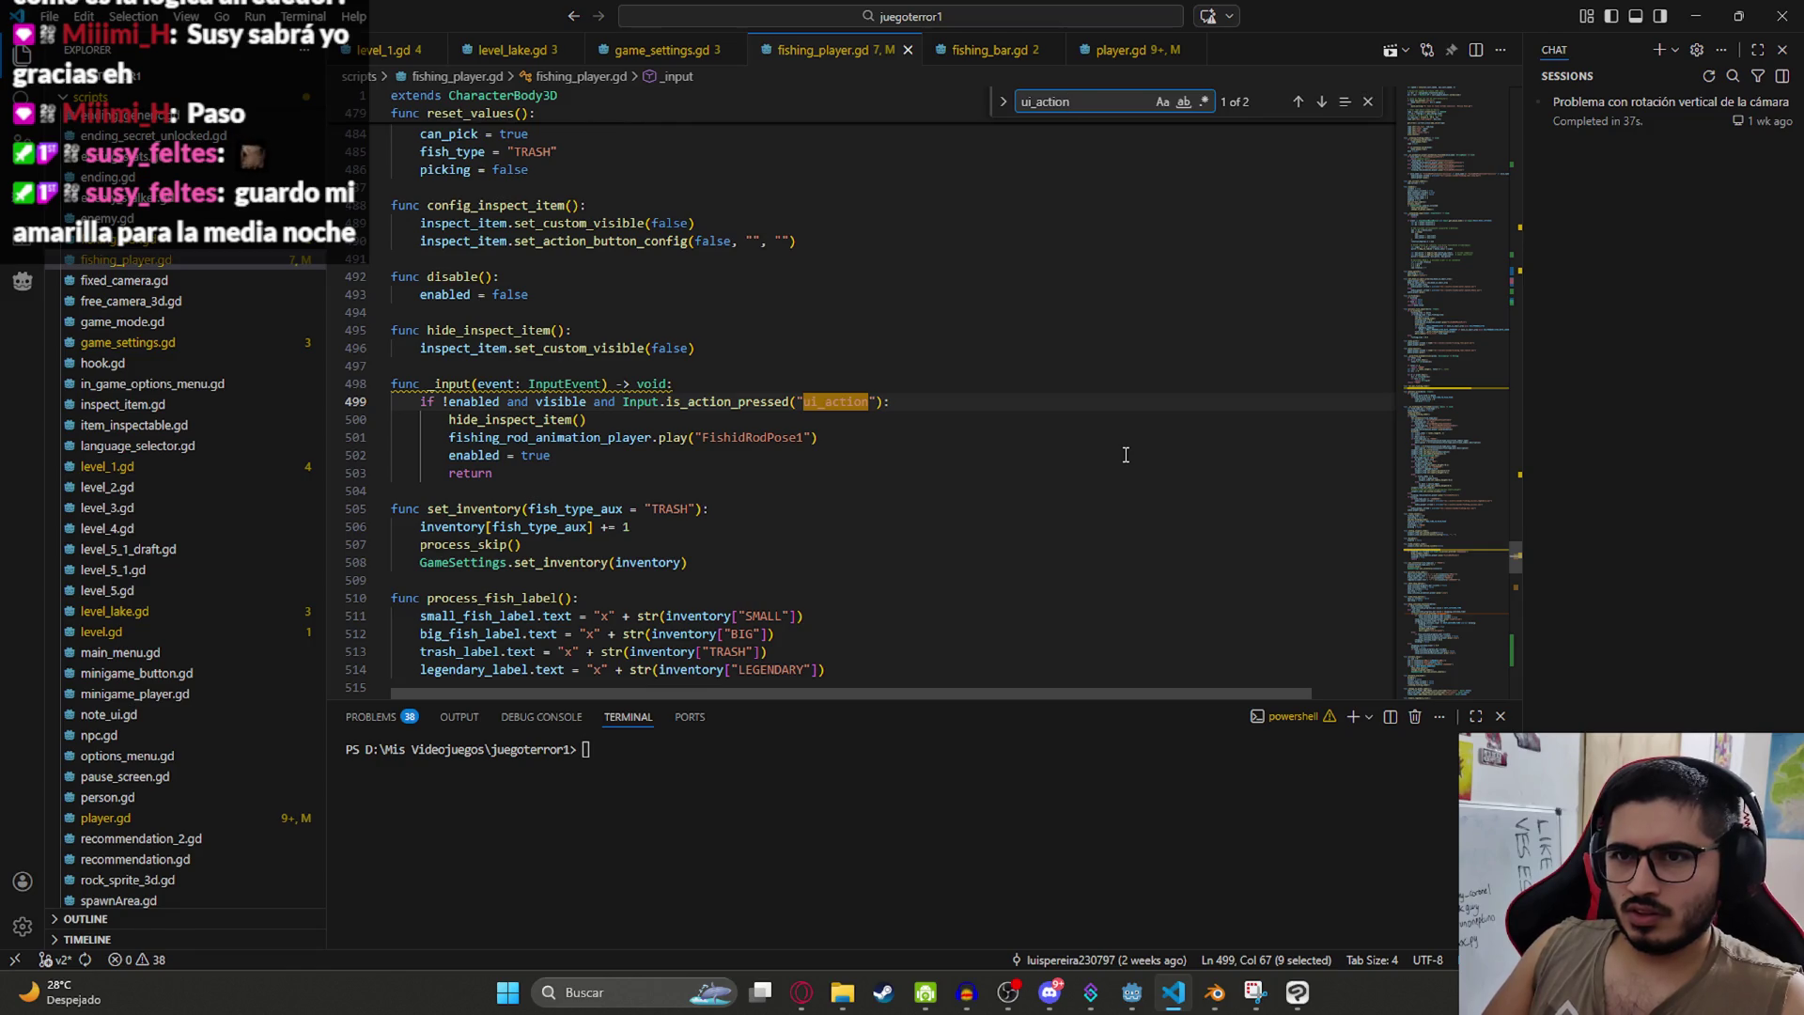
double_click(518, 439)
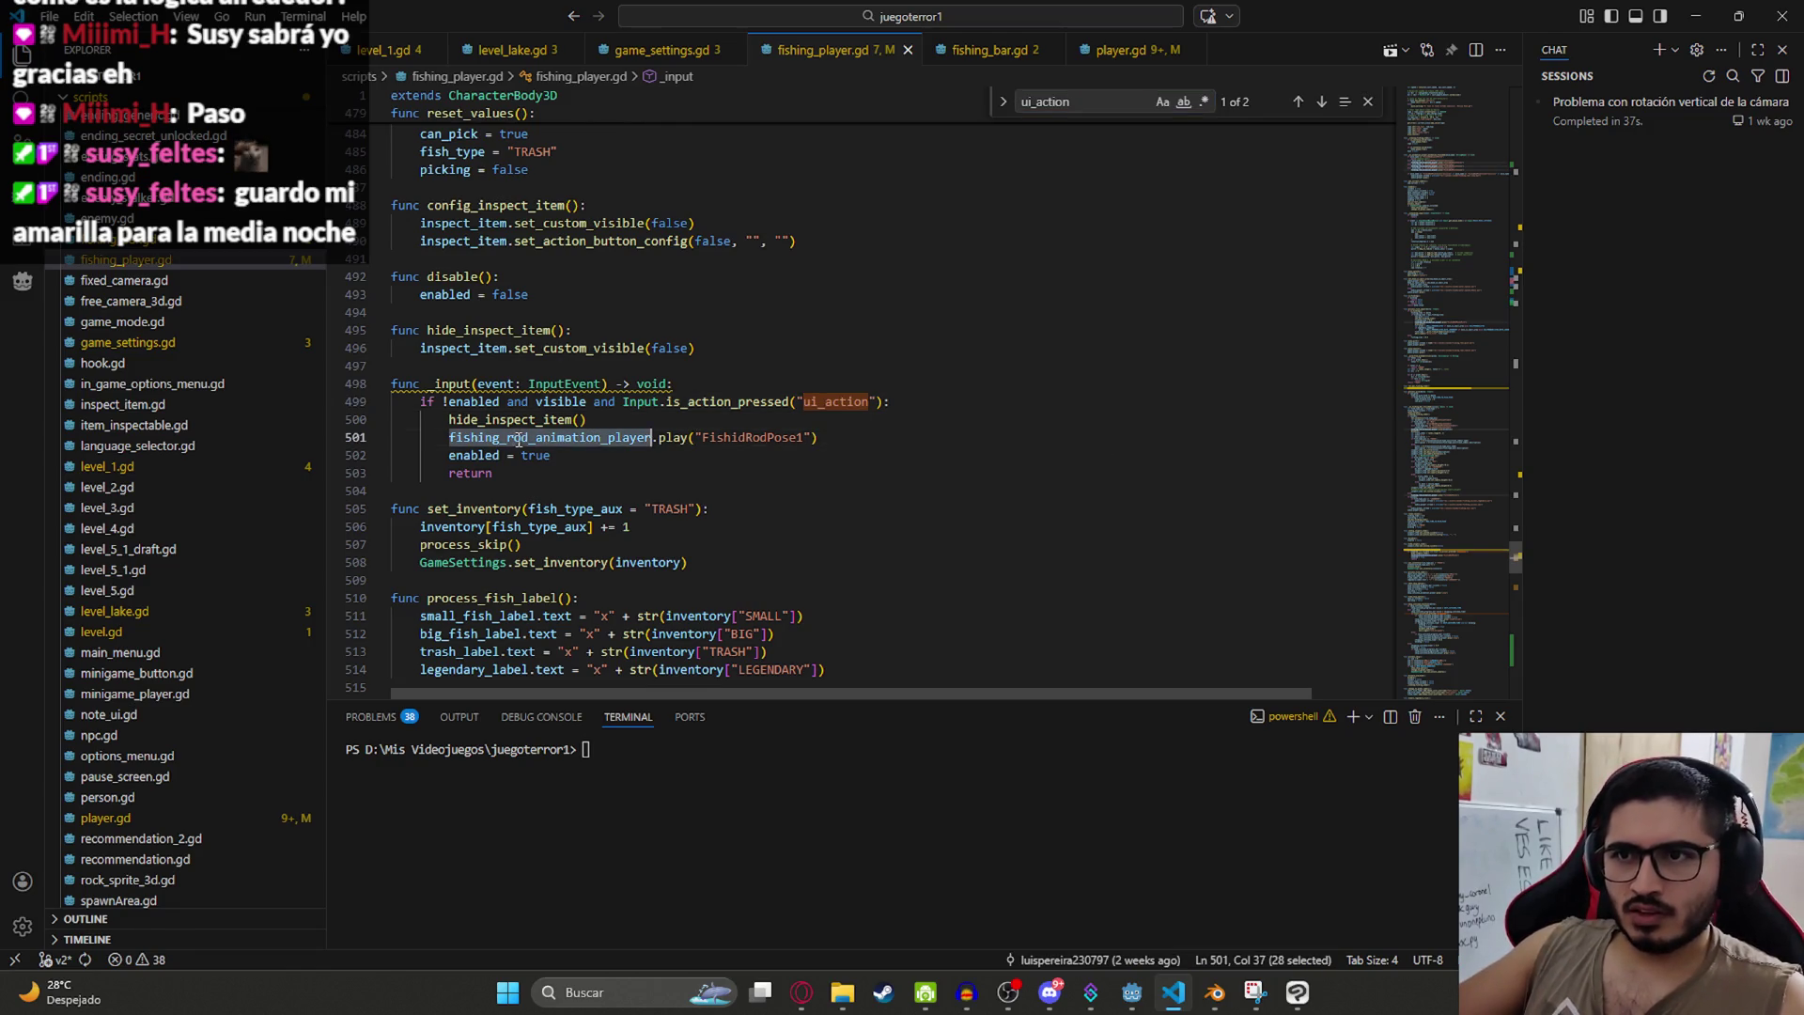
double_click(721, 439)
click(543, 460)
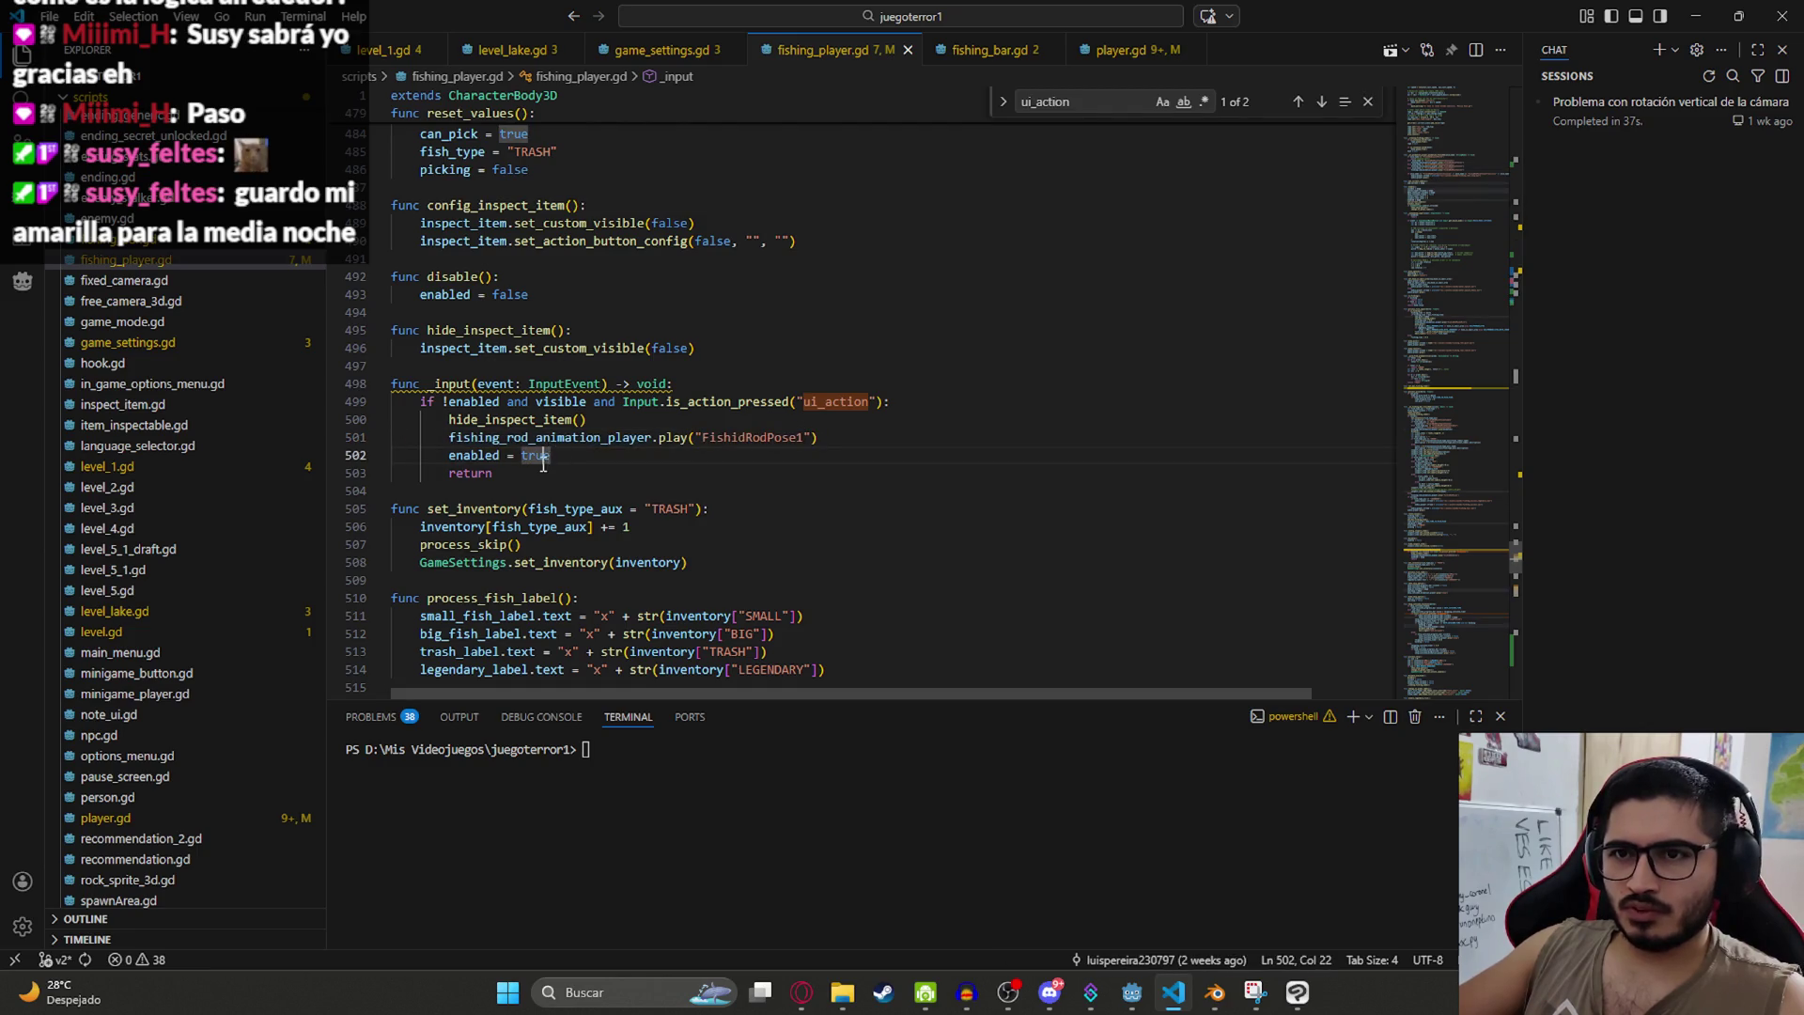
click(487, 457)
click(585, 455)
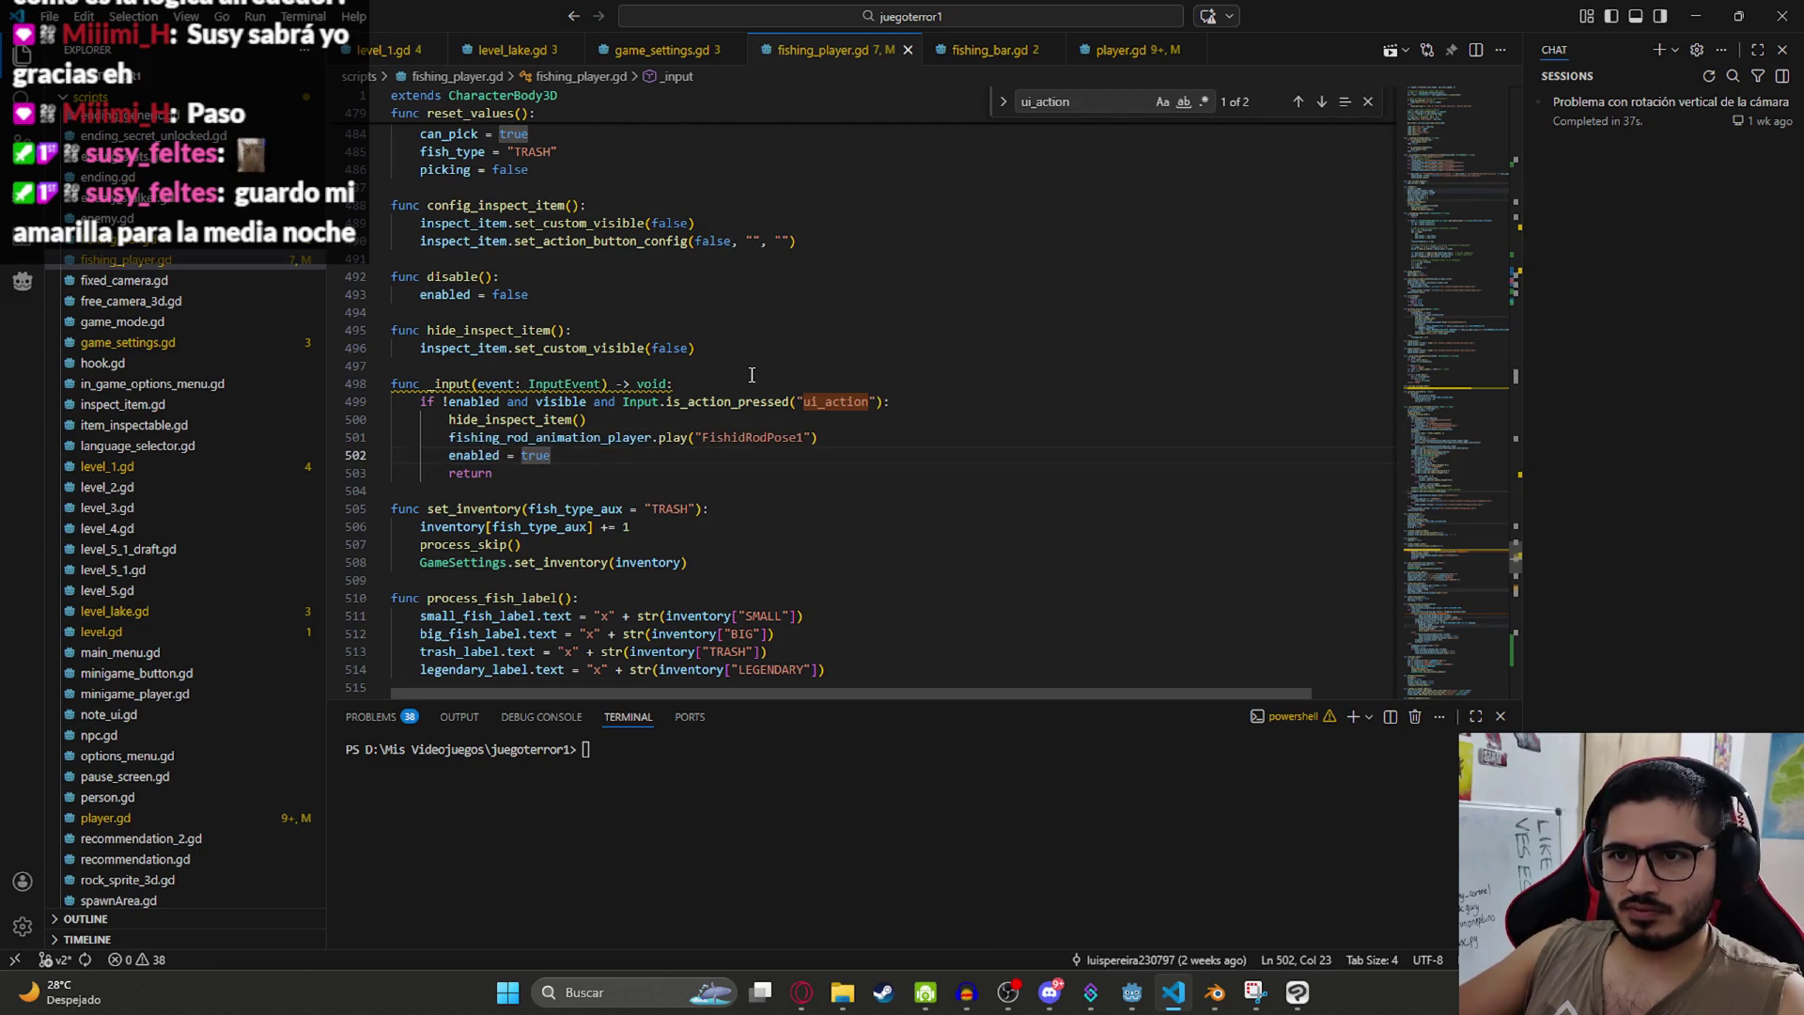
Step: Select the _input function and its ui_action name, then return to ChatGPT's _unhandled_input fix
drag(494, 472, 391, 381)
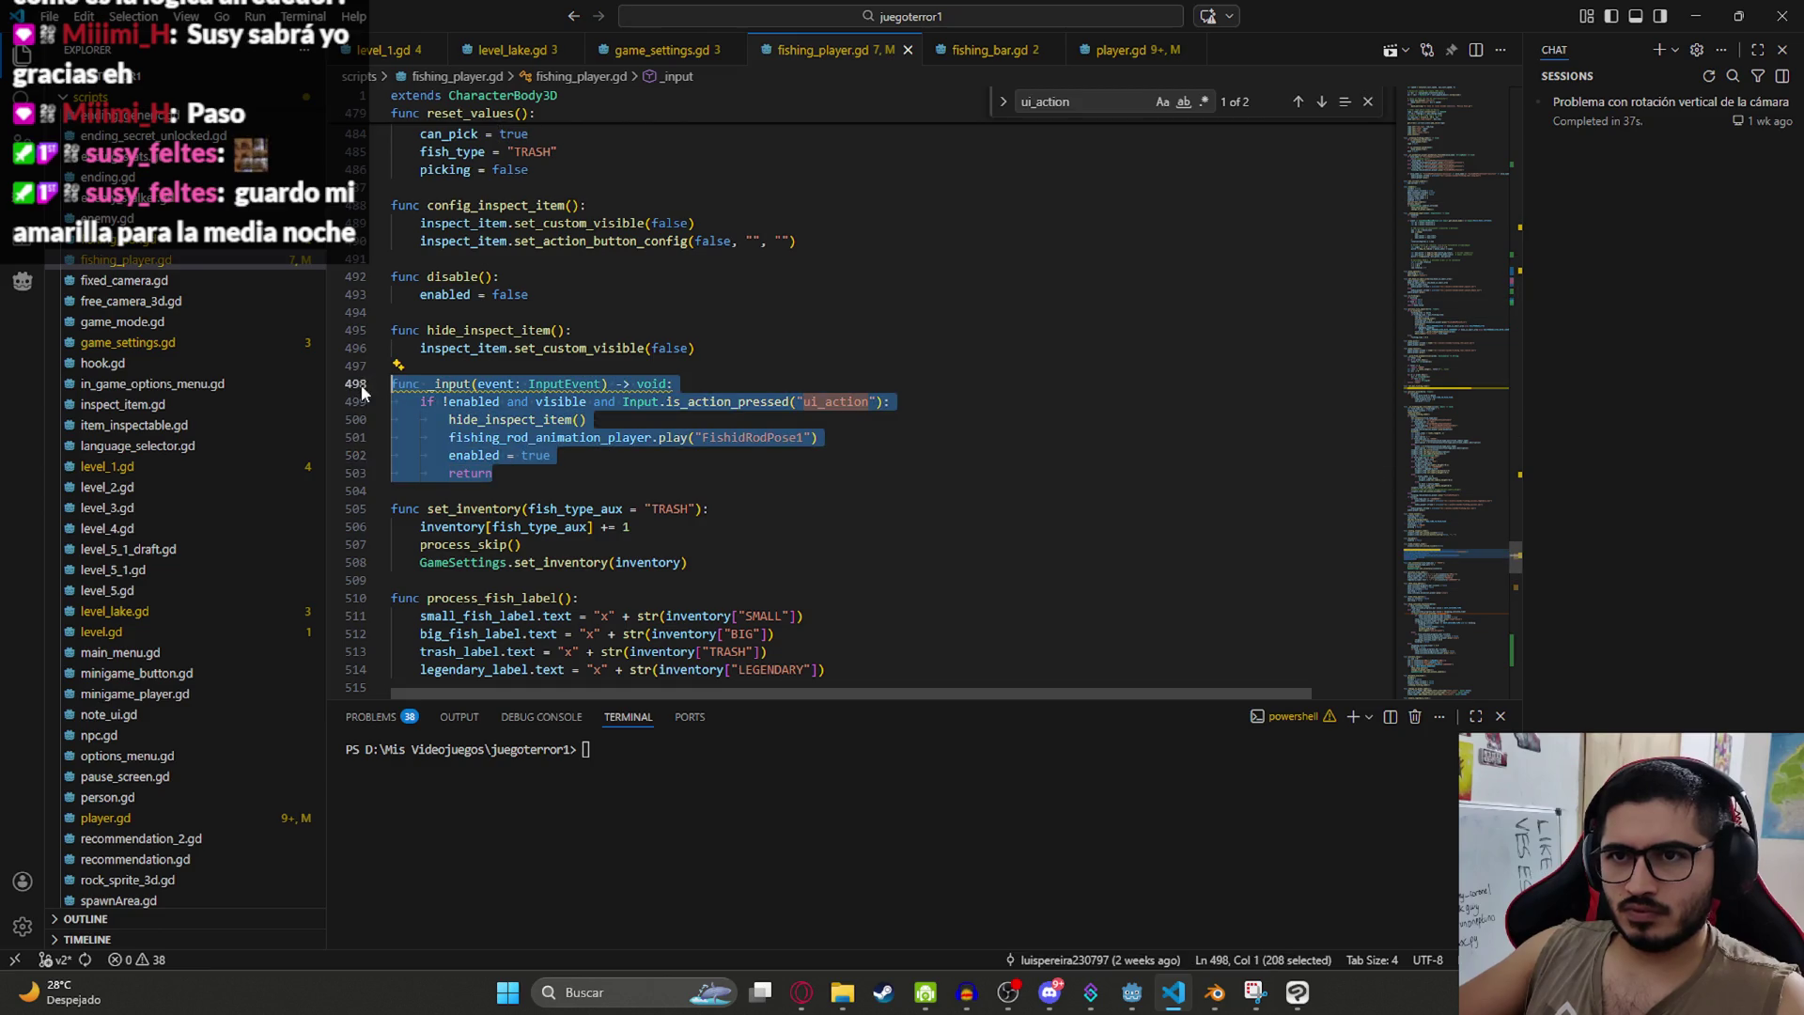
click(918, 419)
double_click(835, 401)
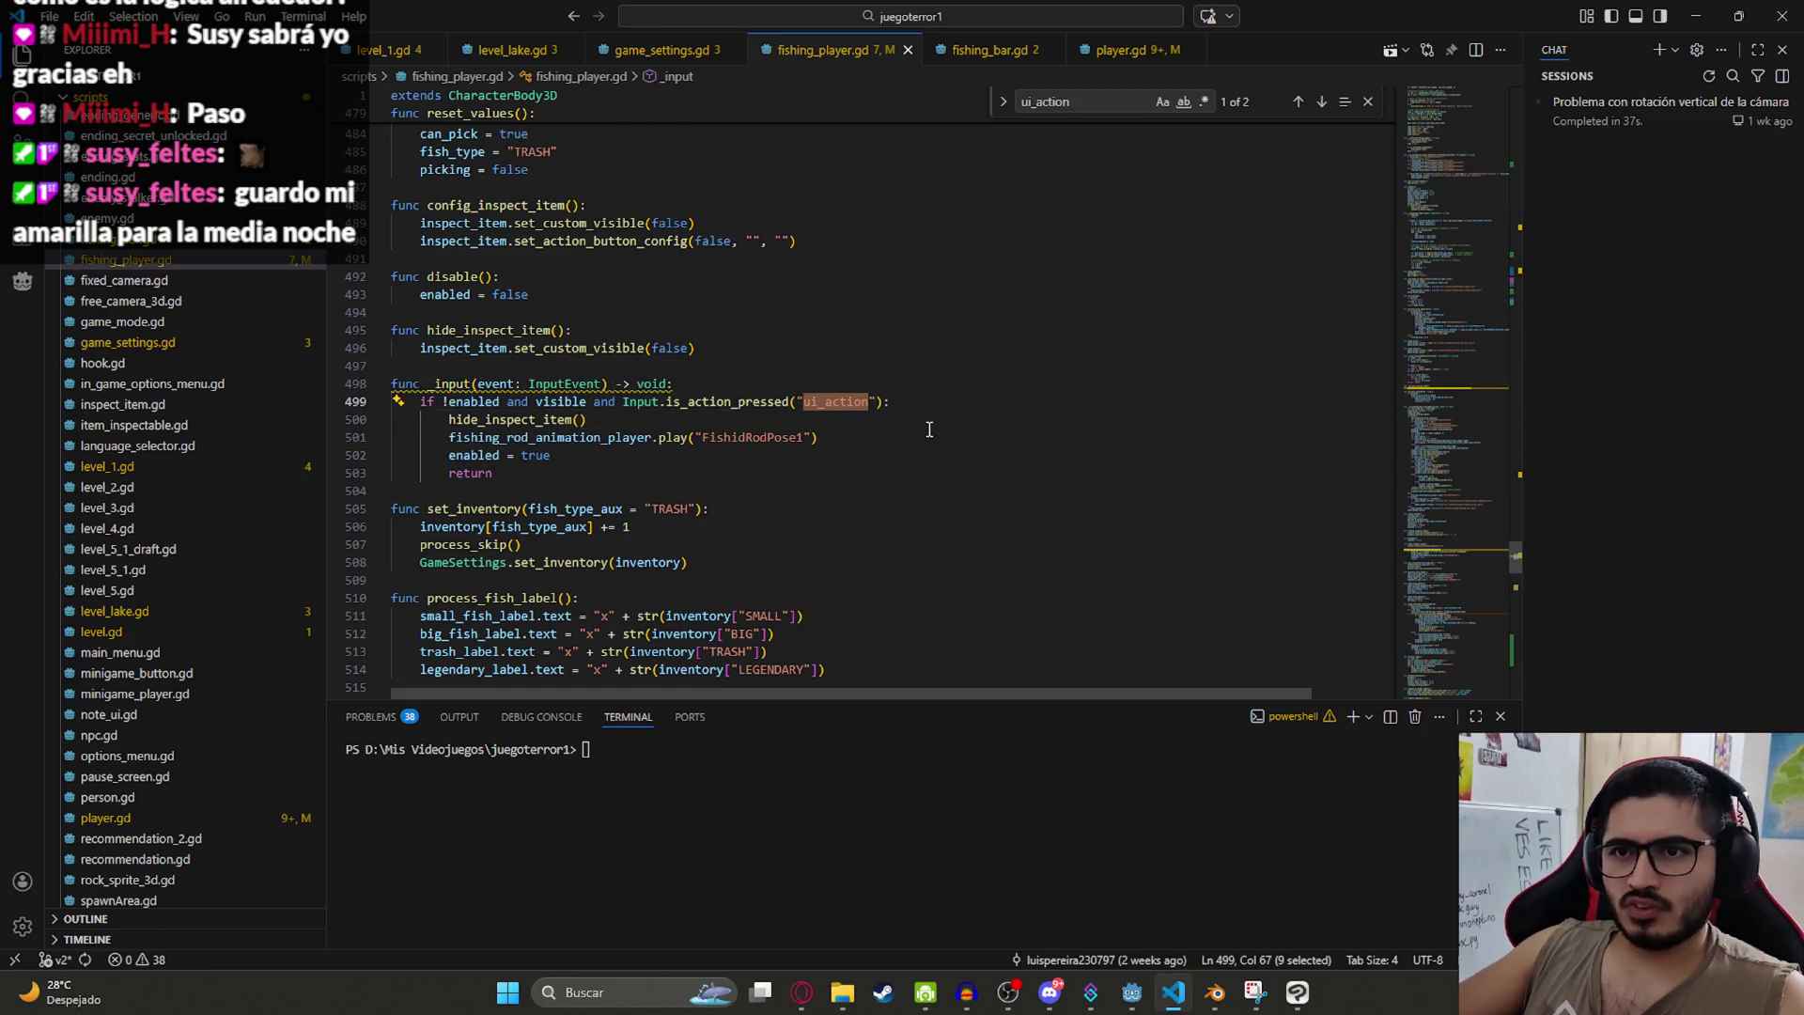
scroll(929, 429, up, 6)
scroll(929, 430, up, 3)
key(alt+Tab)
scroll(975, 506, up, 10)
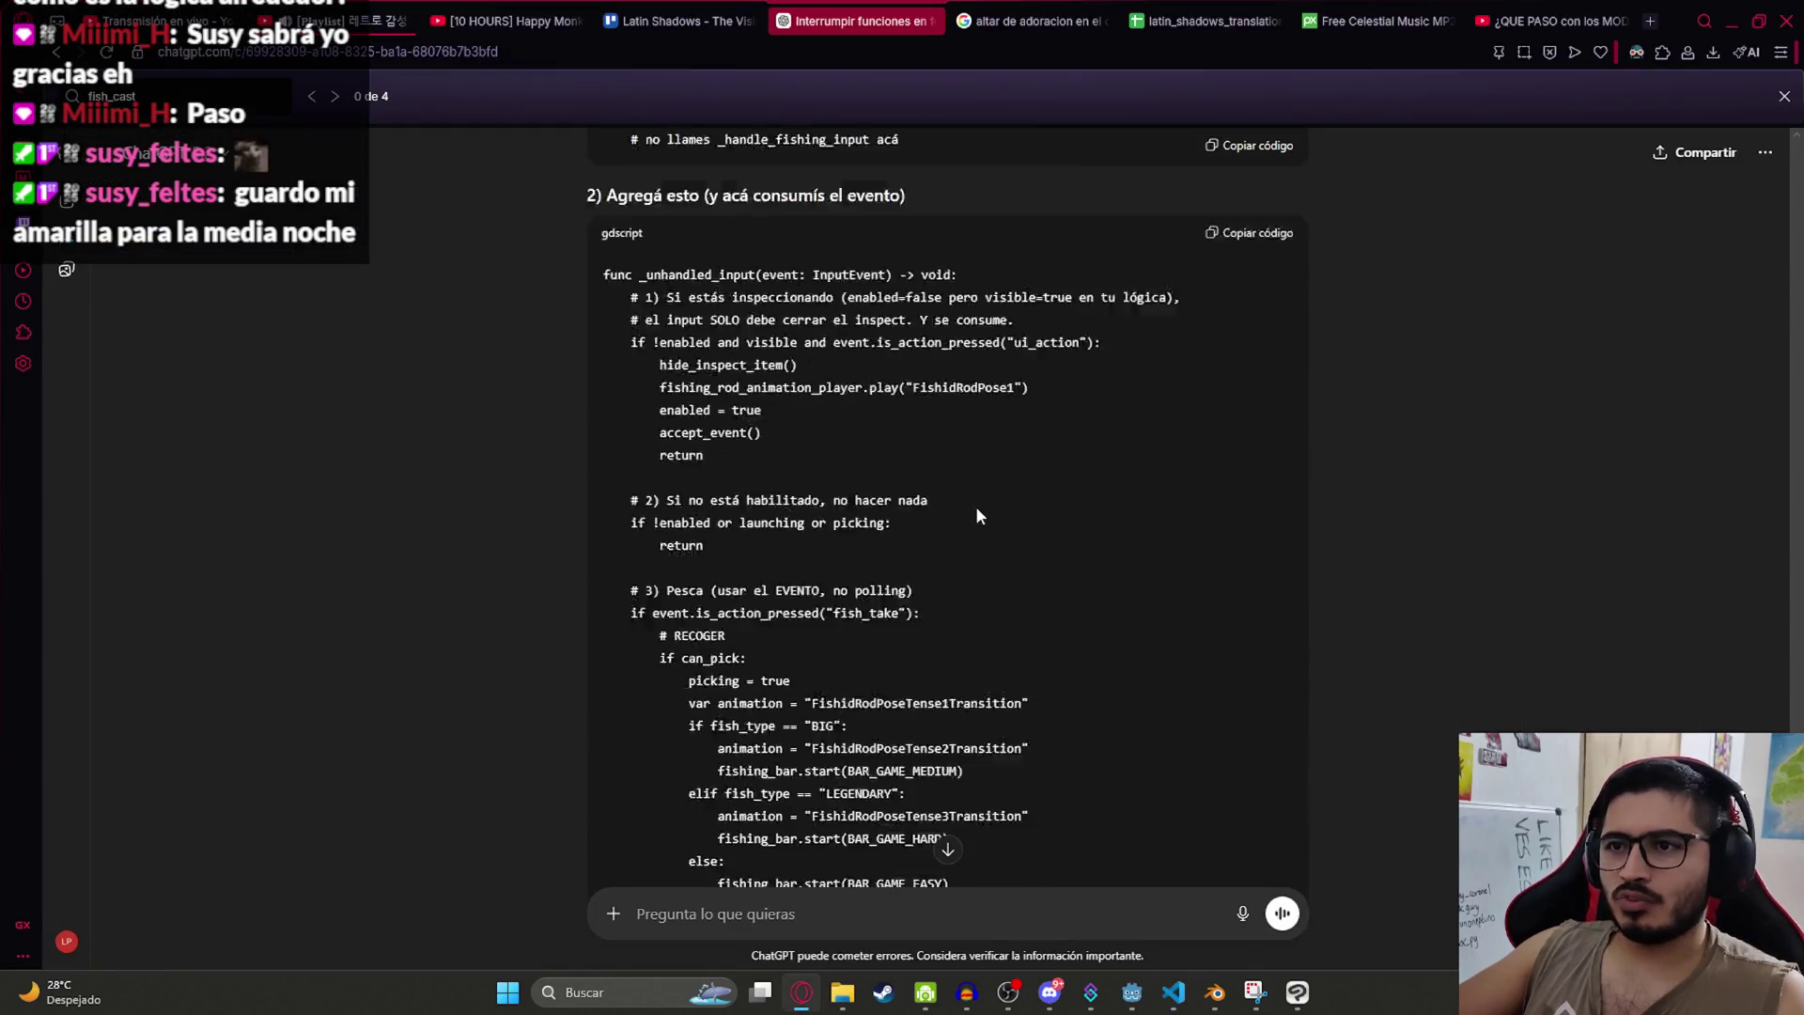
Step: Find _handle_fishing_input in the script and delete its call and comment from _physics_process
scroll(964, 530, down, 5)
double_click(797, 338)
key(ctrl+c)
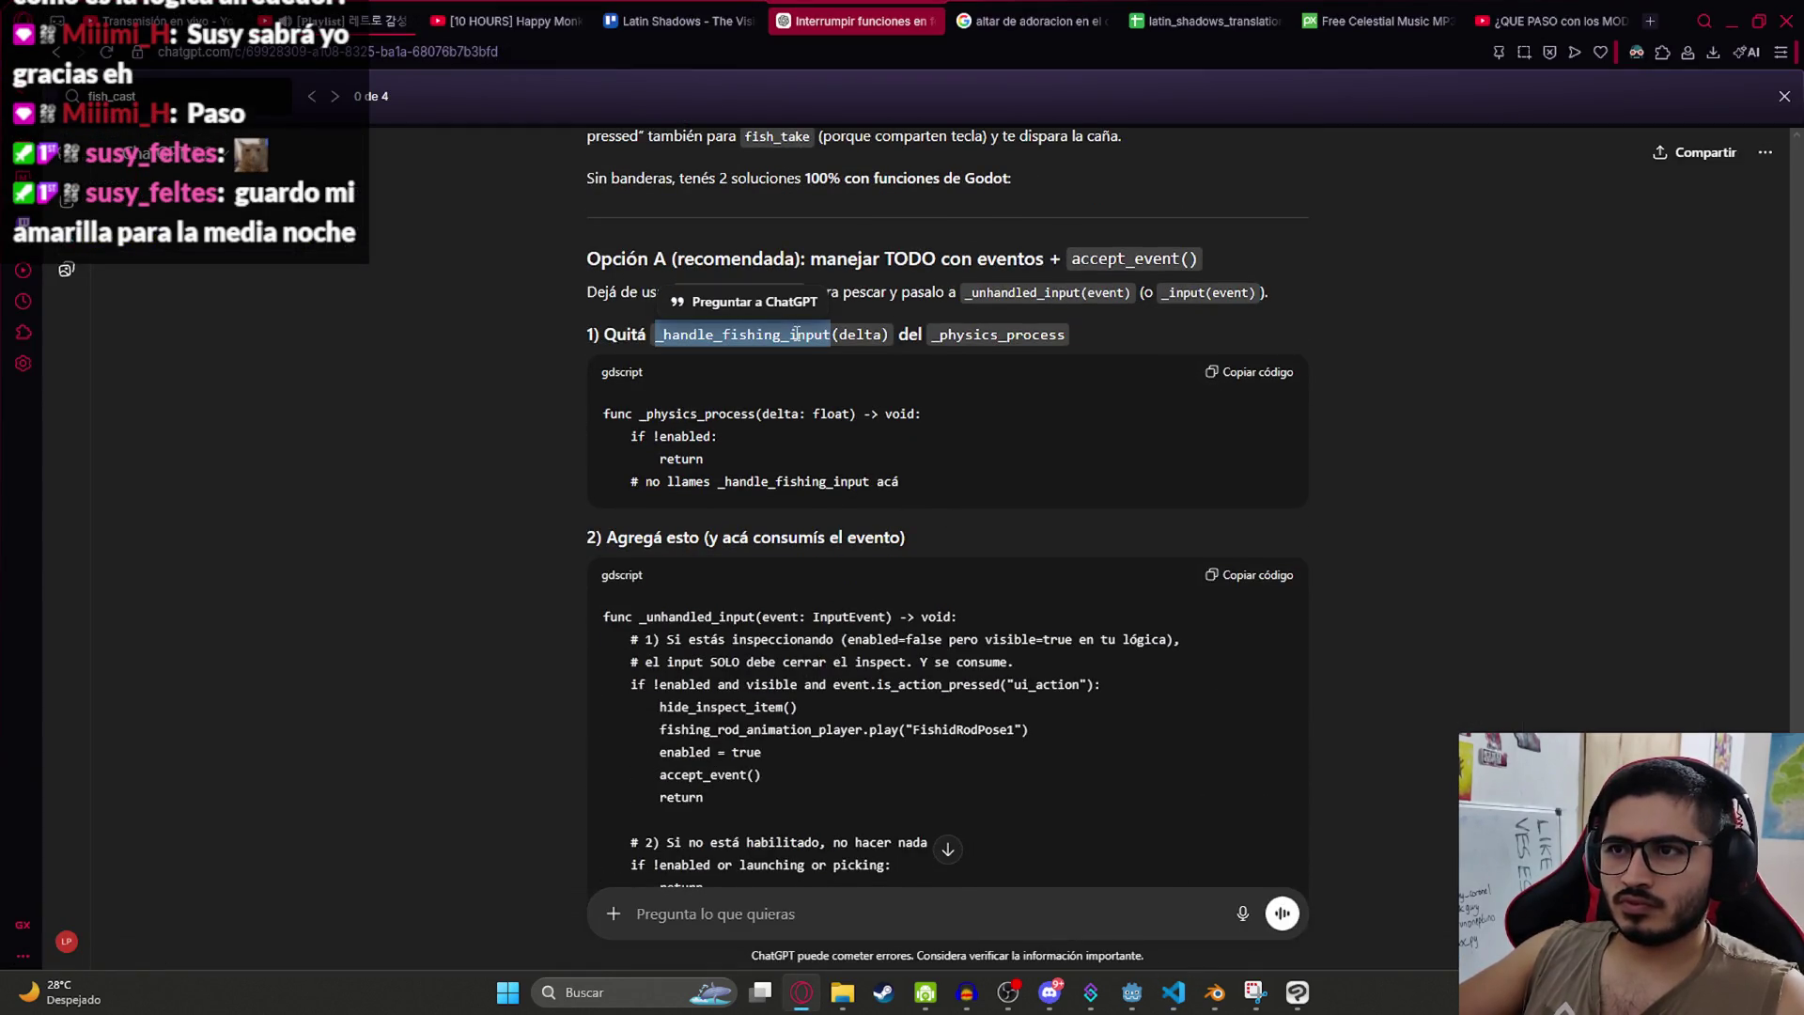
key(alt+Tab)
key(ctrl+f)
key(ctrl+v)
click(942, 365)
key(shift+Down)
key(shift+Down)
key(BackSpace)
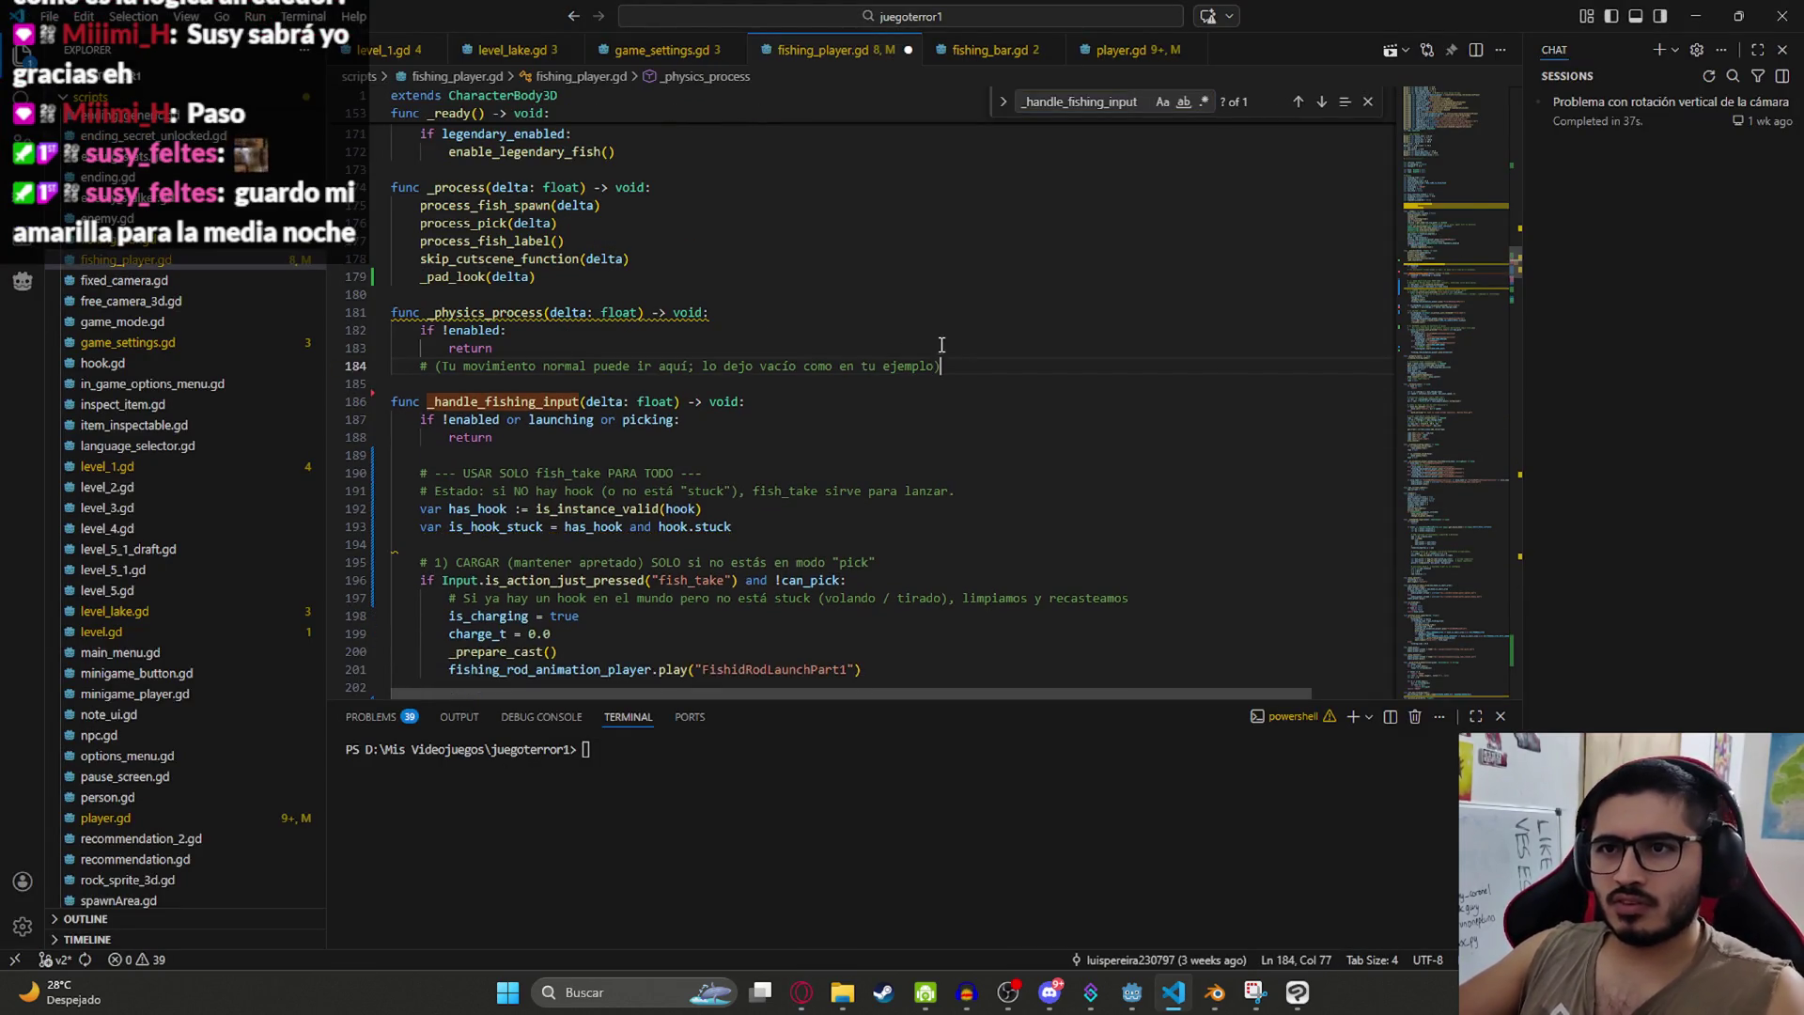
key(shift+Up)
key(BackSpace)
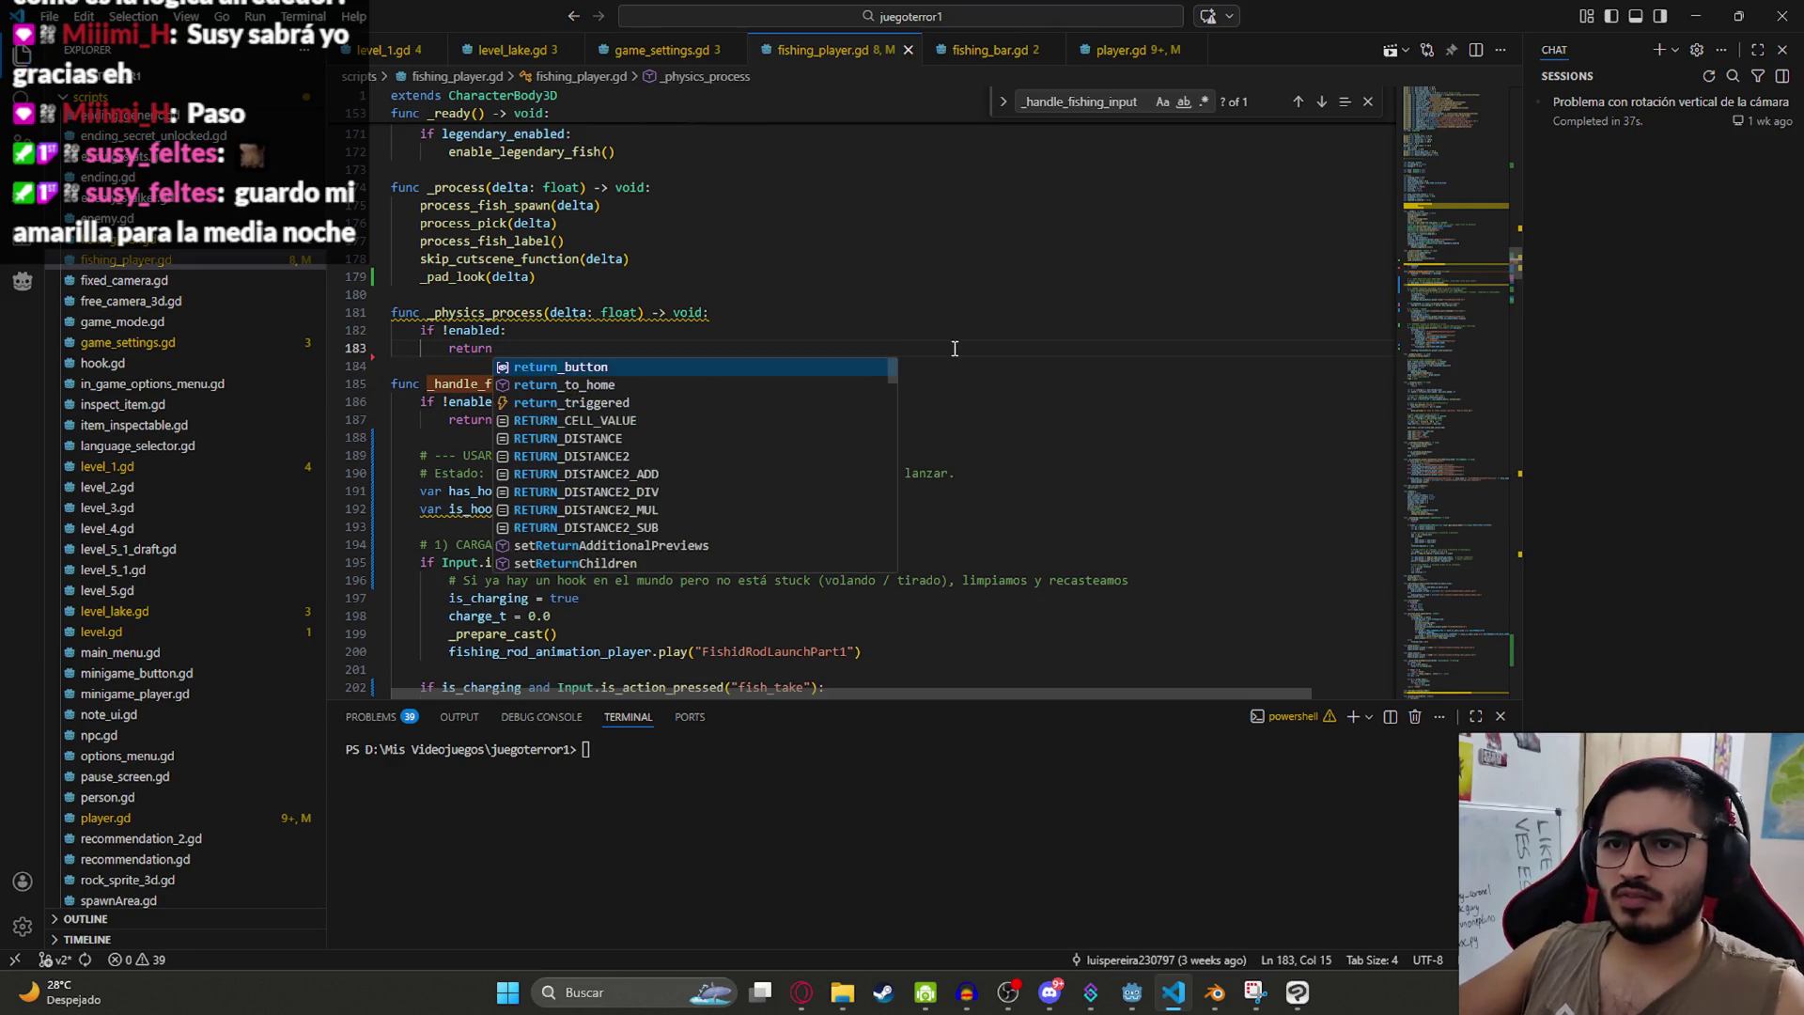
Step: Copy the _unhandled_input name from ChatGPT and locate the existing _unhandled_input function in the script
key(alt+Tab)
scroll(859, 420, down, 3)
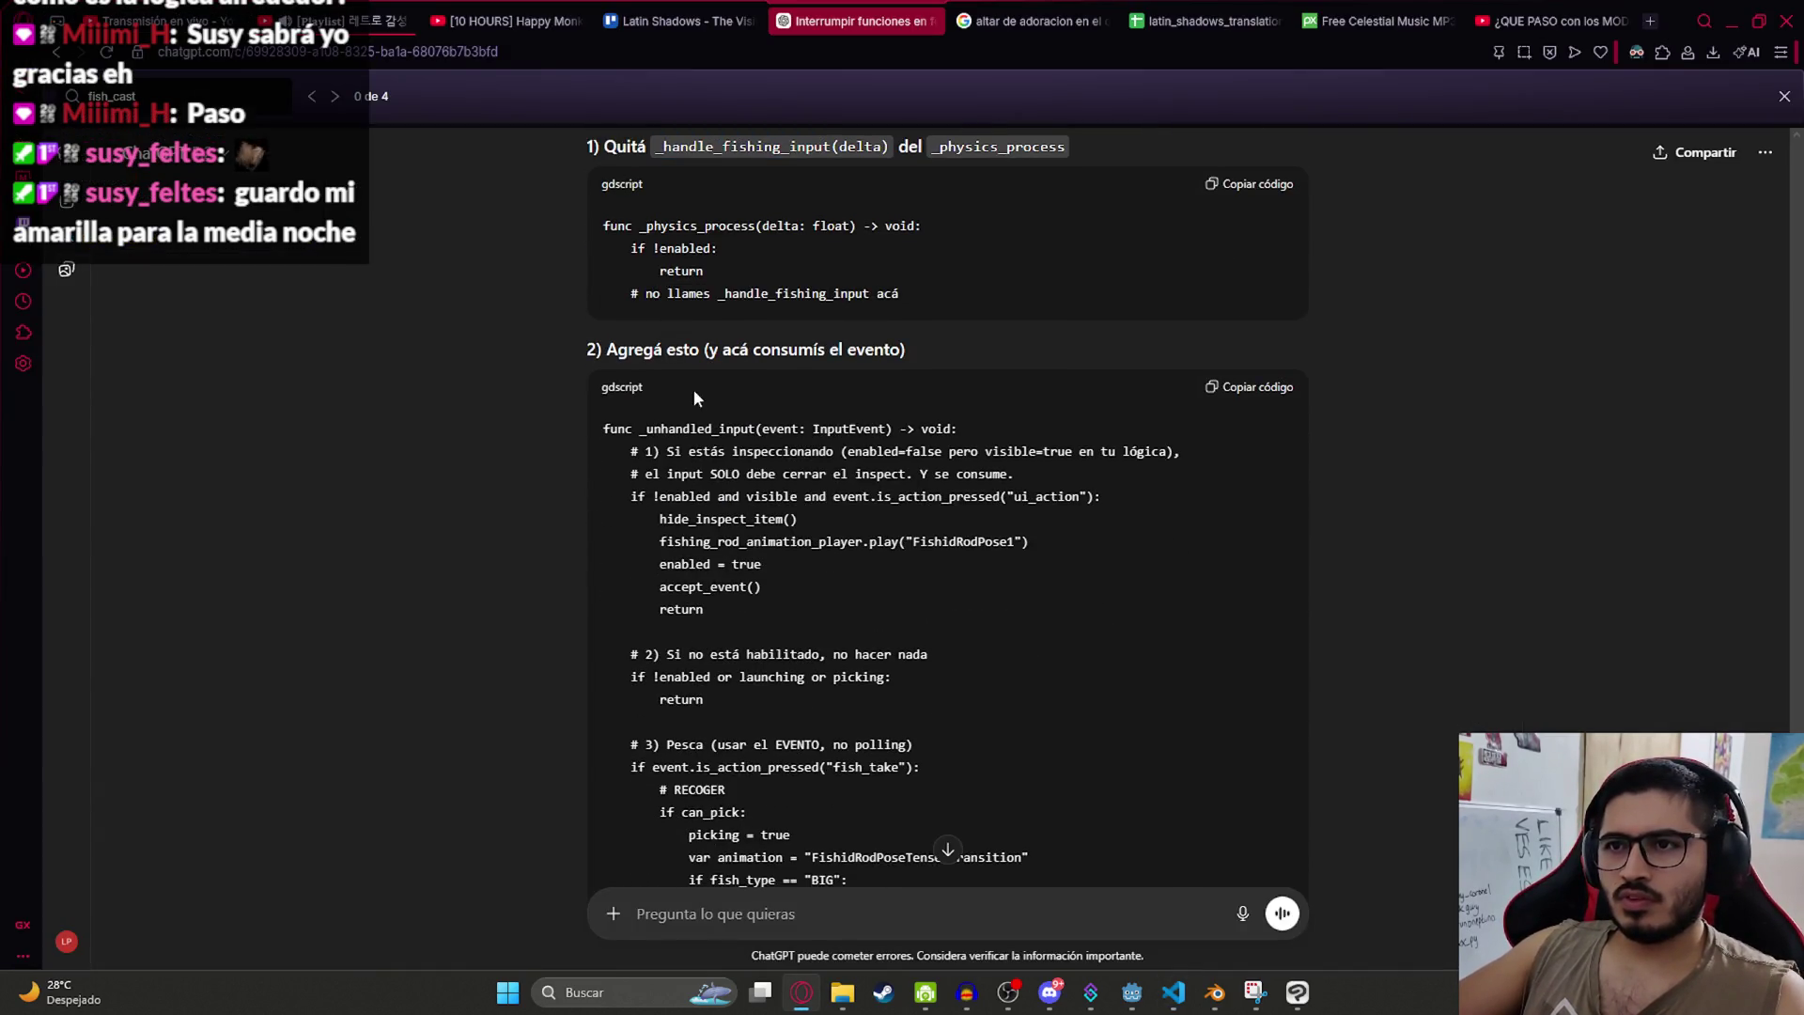
double_click(674, 429)
key(ctrl+c)
key(alt+Tab)
key(ctrl+f)
key(ctrl+v)
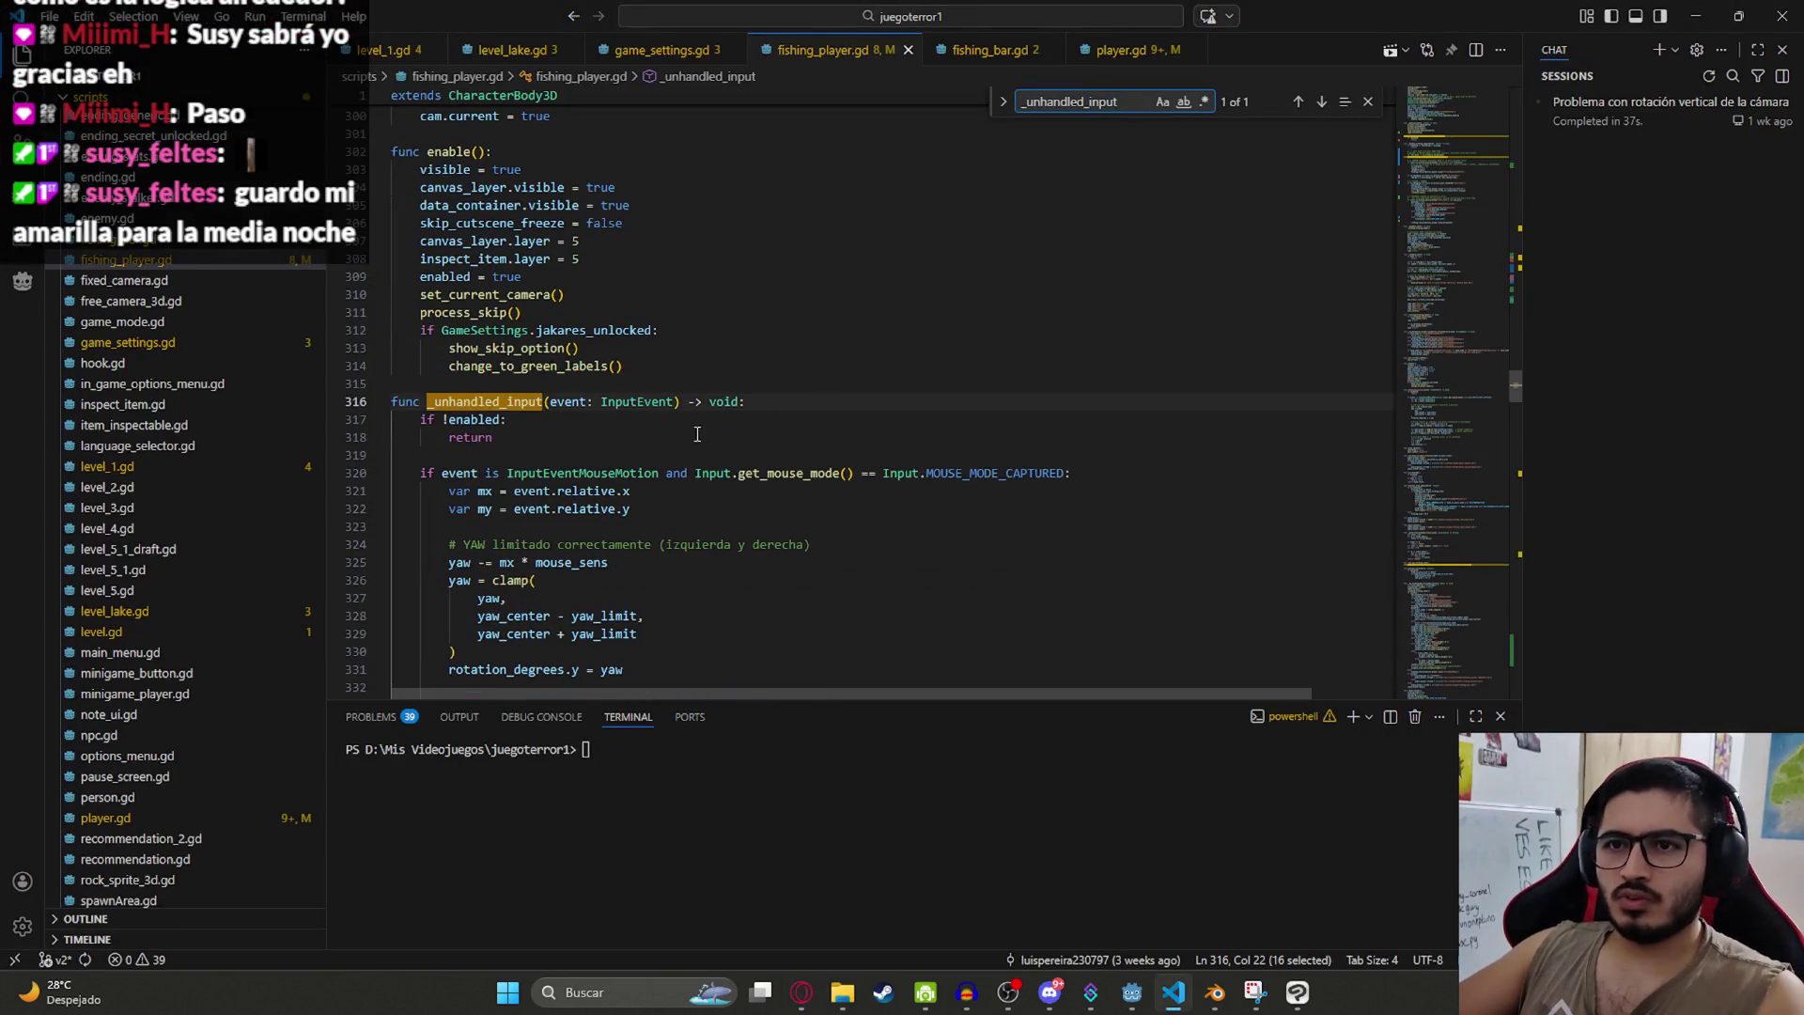
scroll(697, 433, down, 5)
scroll(697, 433, up, 1)
Step: Replace the script's _unhandled_input code with ChatGPT's event-based version using accept_event()
key(alt+Tab)
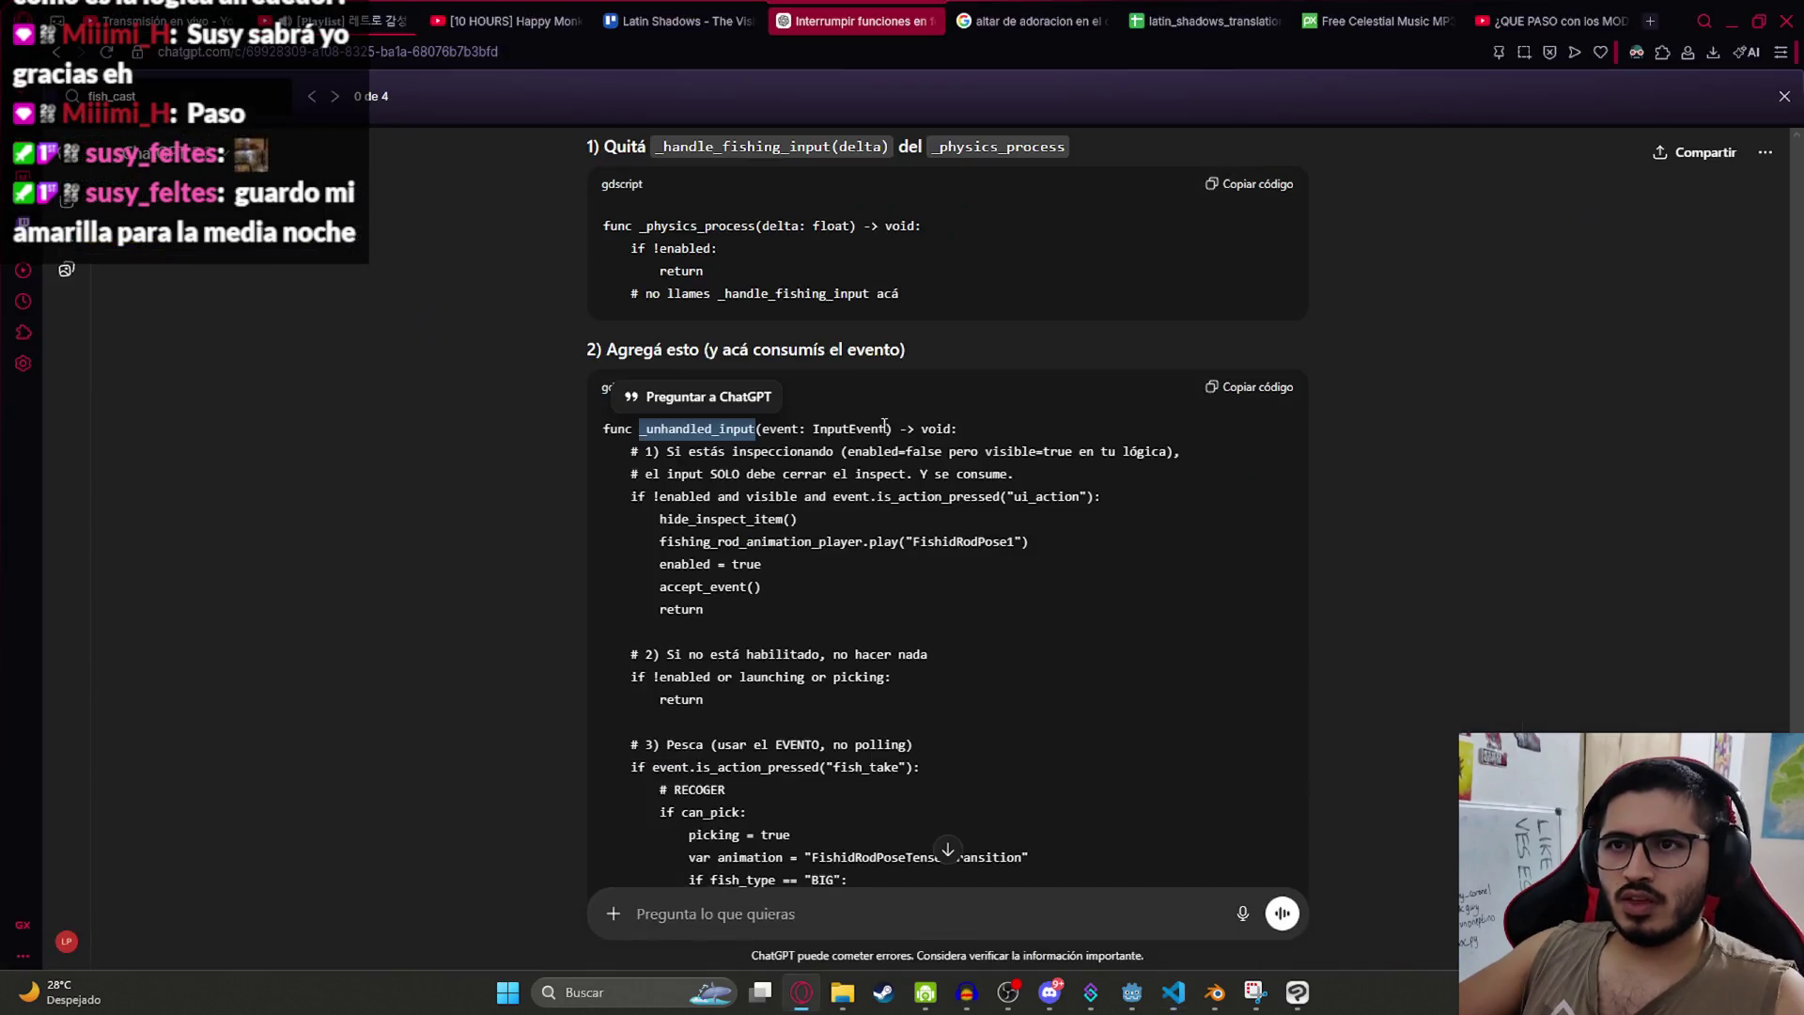
click(1221, 392)
scroll(885, 505, down, 6)
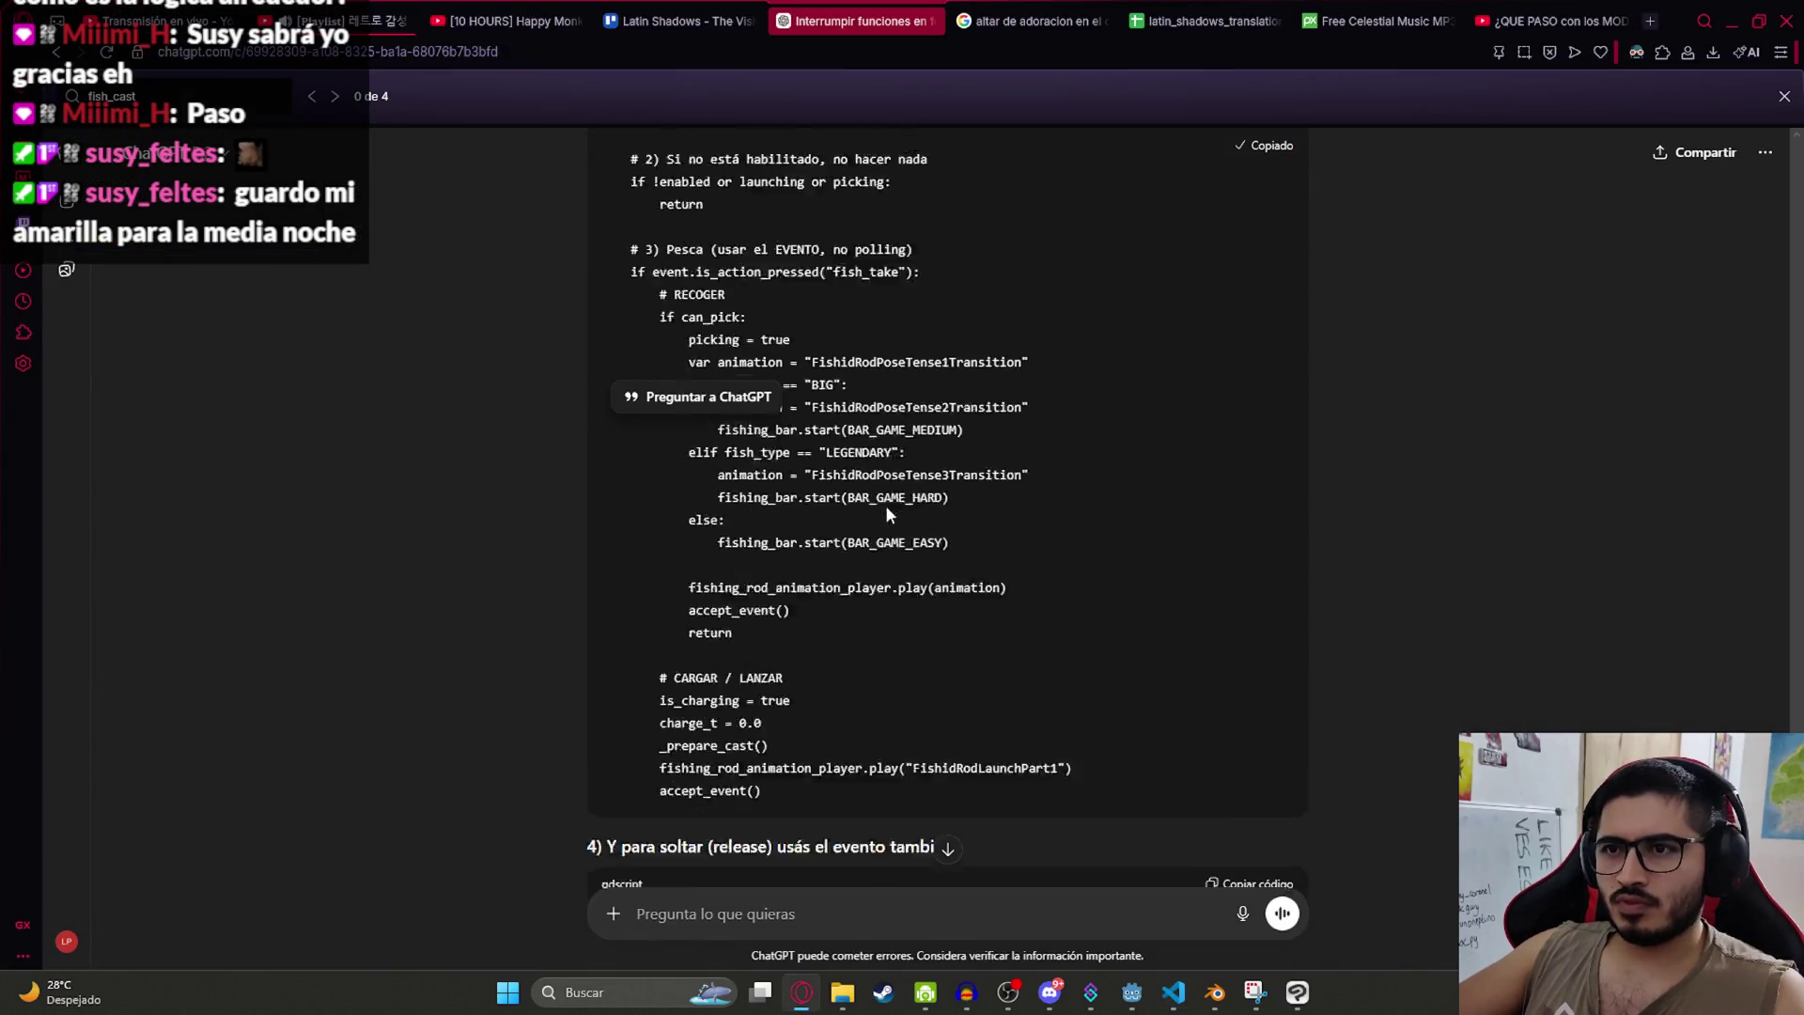
key(alt+Tab)
mouse_move(622, 586)
mouse_down()
mouse_move(451, 507)
mouse_move(414, 282)
mouse_move(394, 267)
mouse_up()
key(ctrl+v)
scroll(676, 347, up, 5)
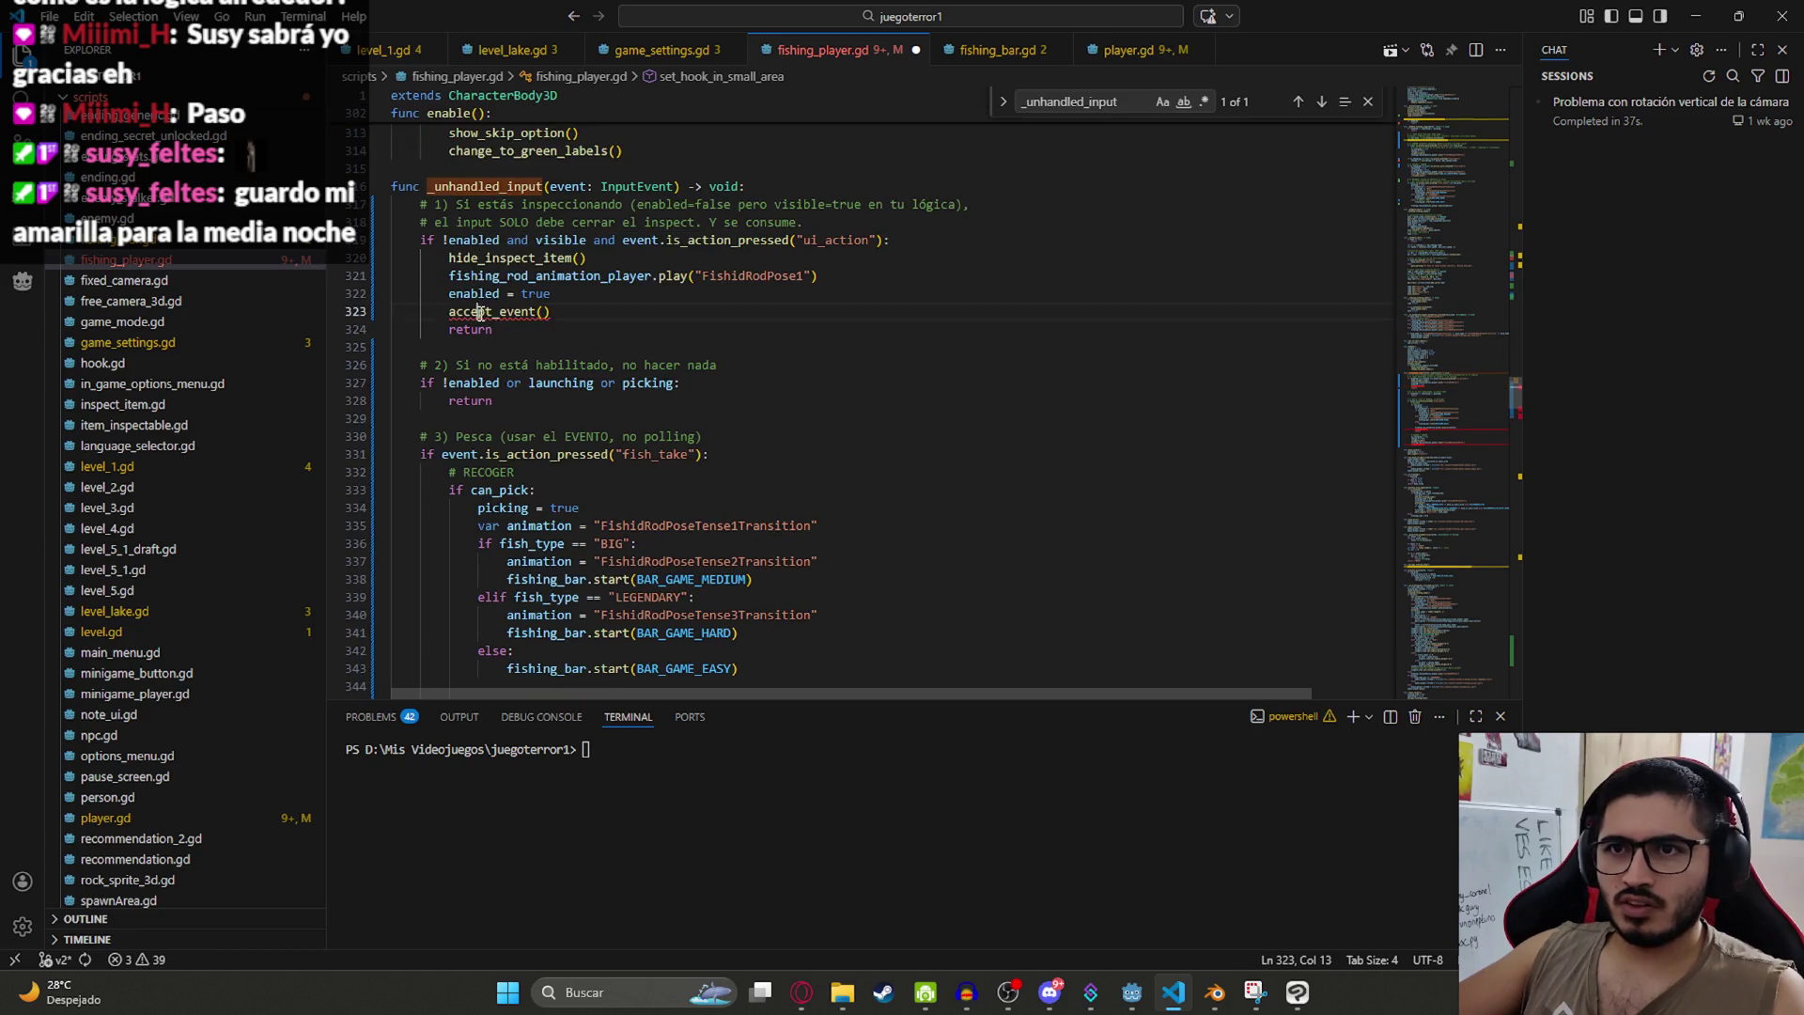
double_click(479, 311)
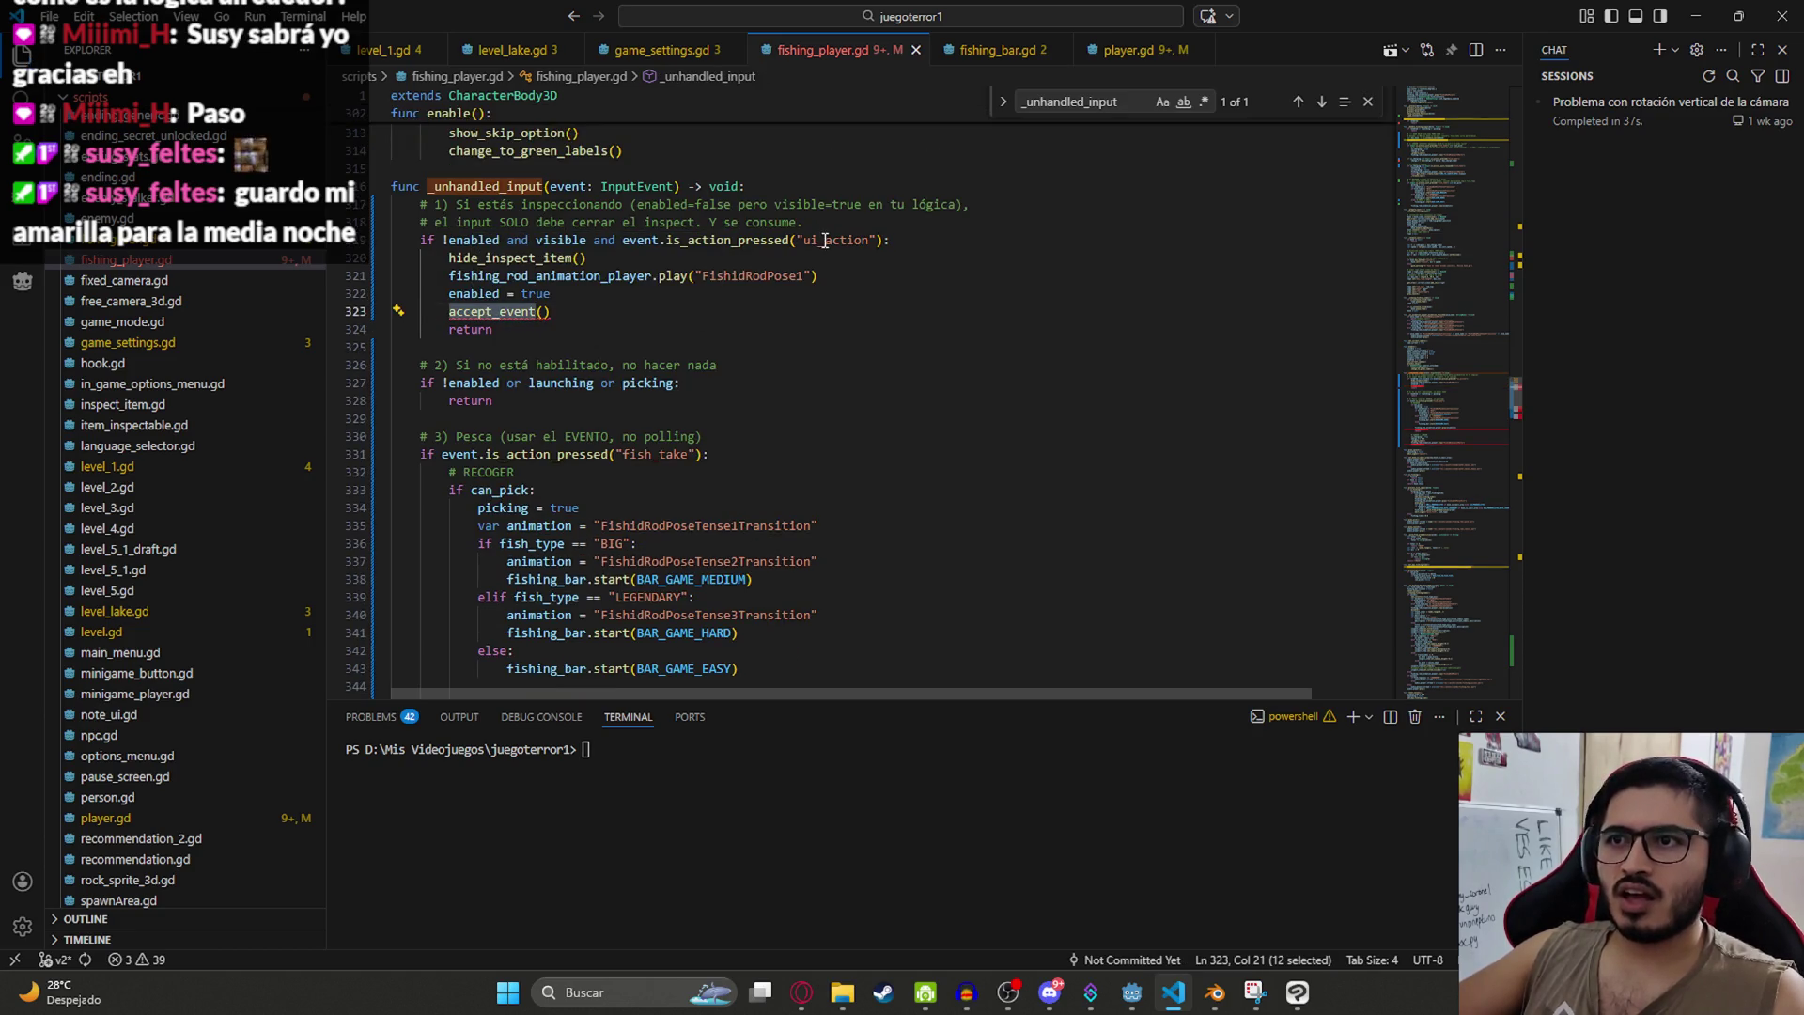
Step: Copy the fish_take release snippet and the fish_take action name from ChatGPT's answer
key(alt+Tab)
scroll(824, 483, down, 4)
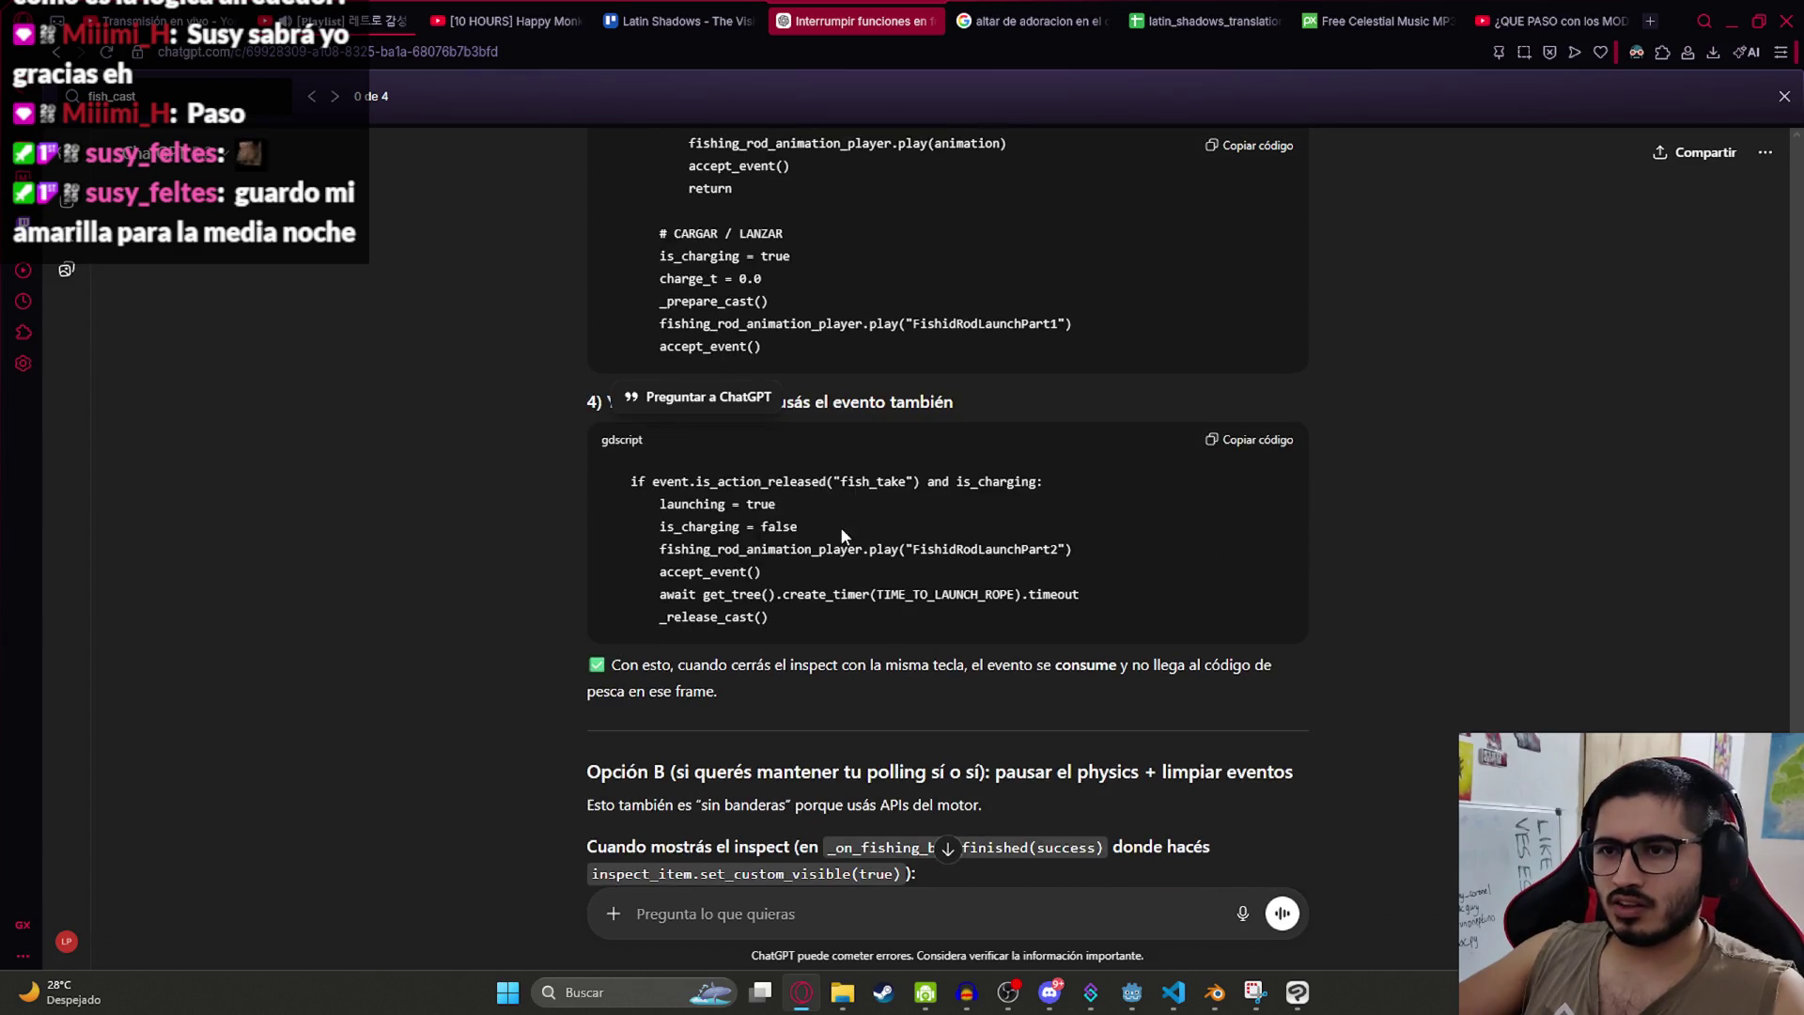
click(1133, 478)
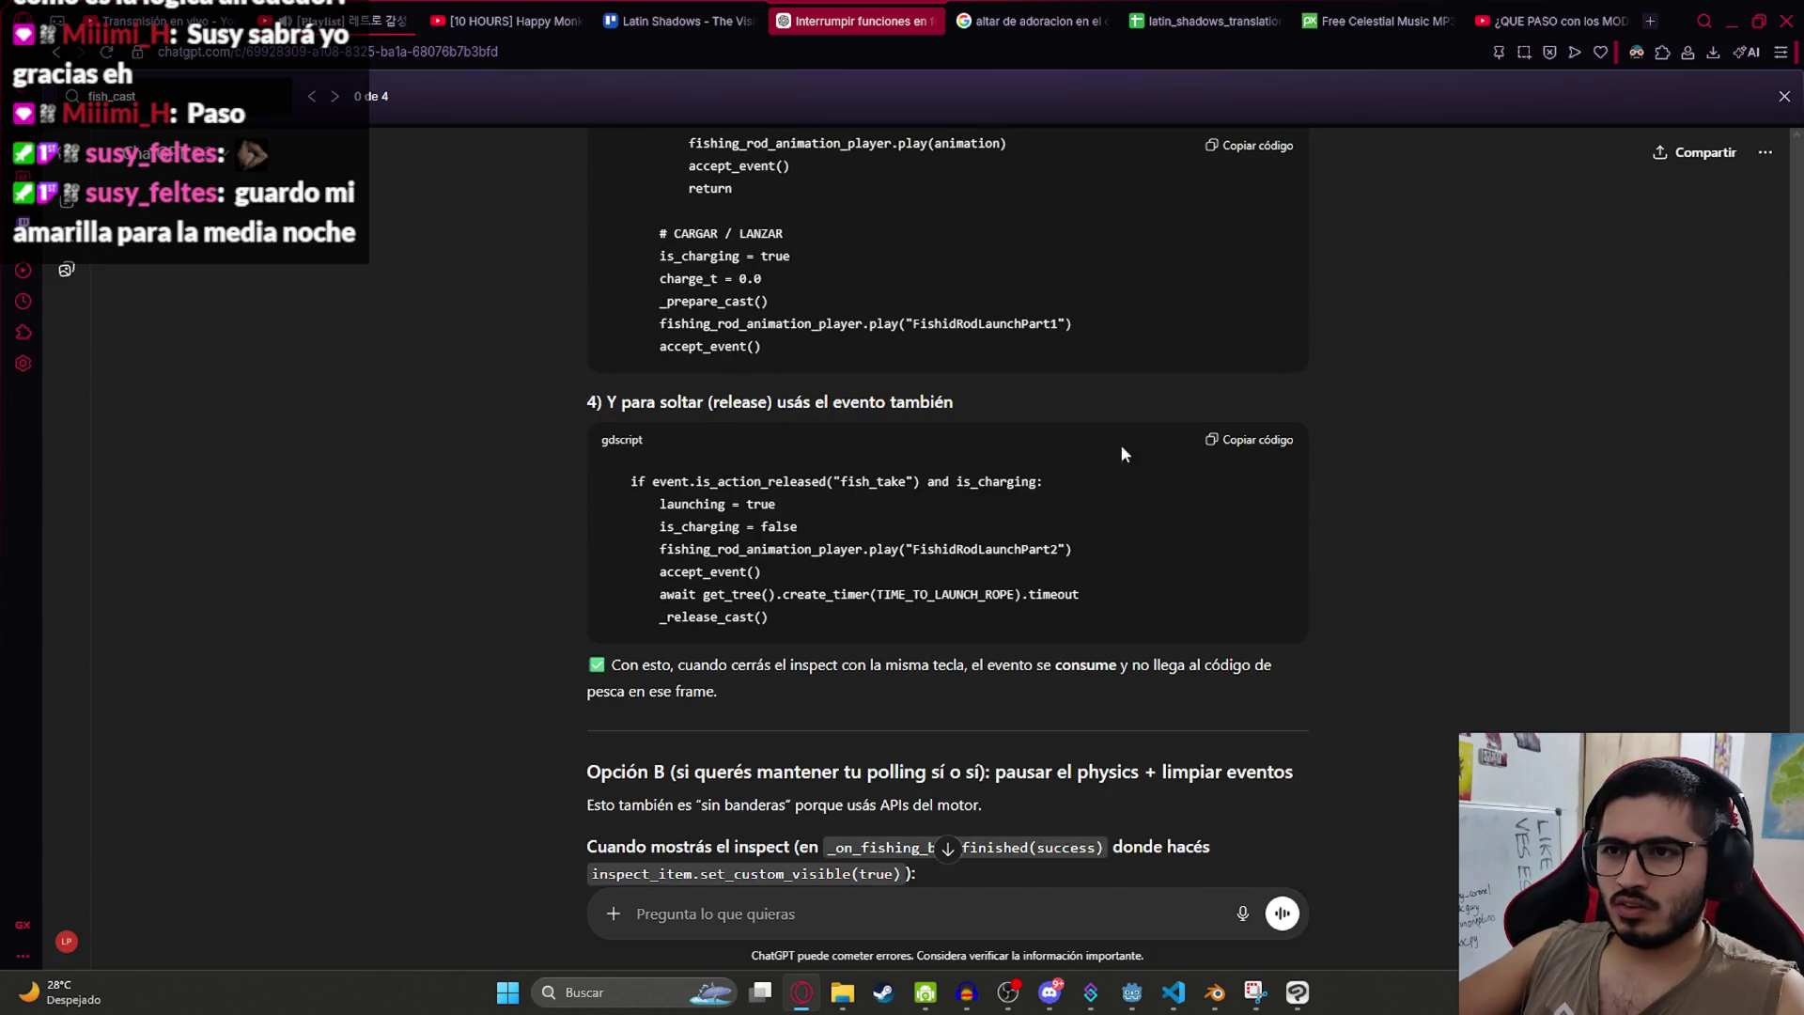
click(1241, 446)
double_click(873, 482)
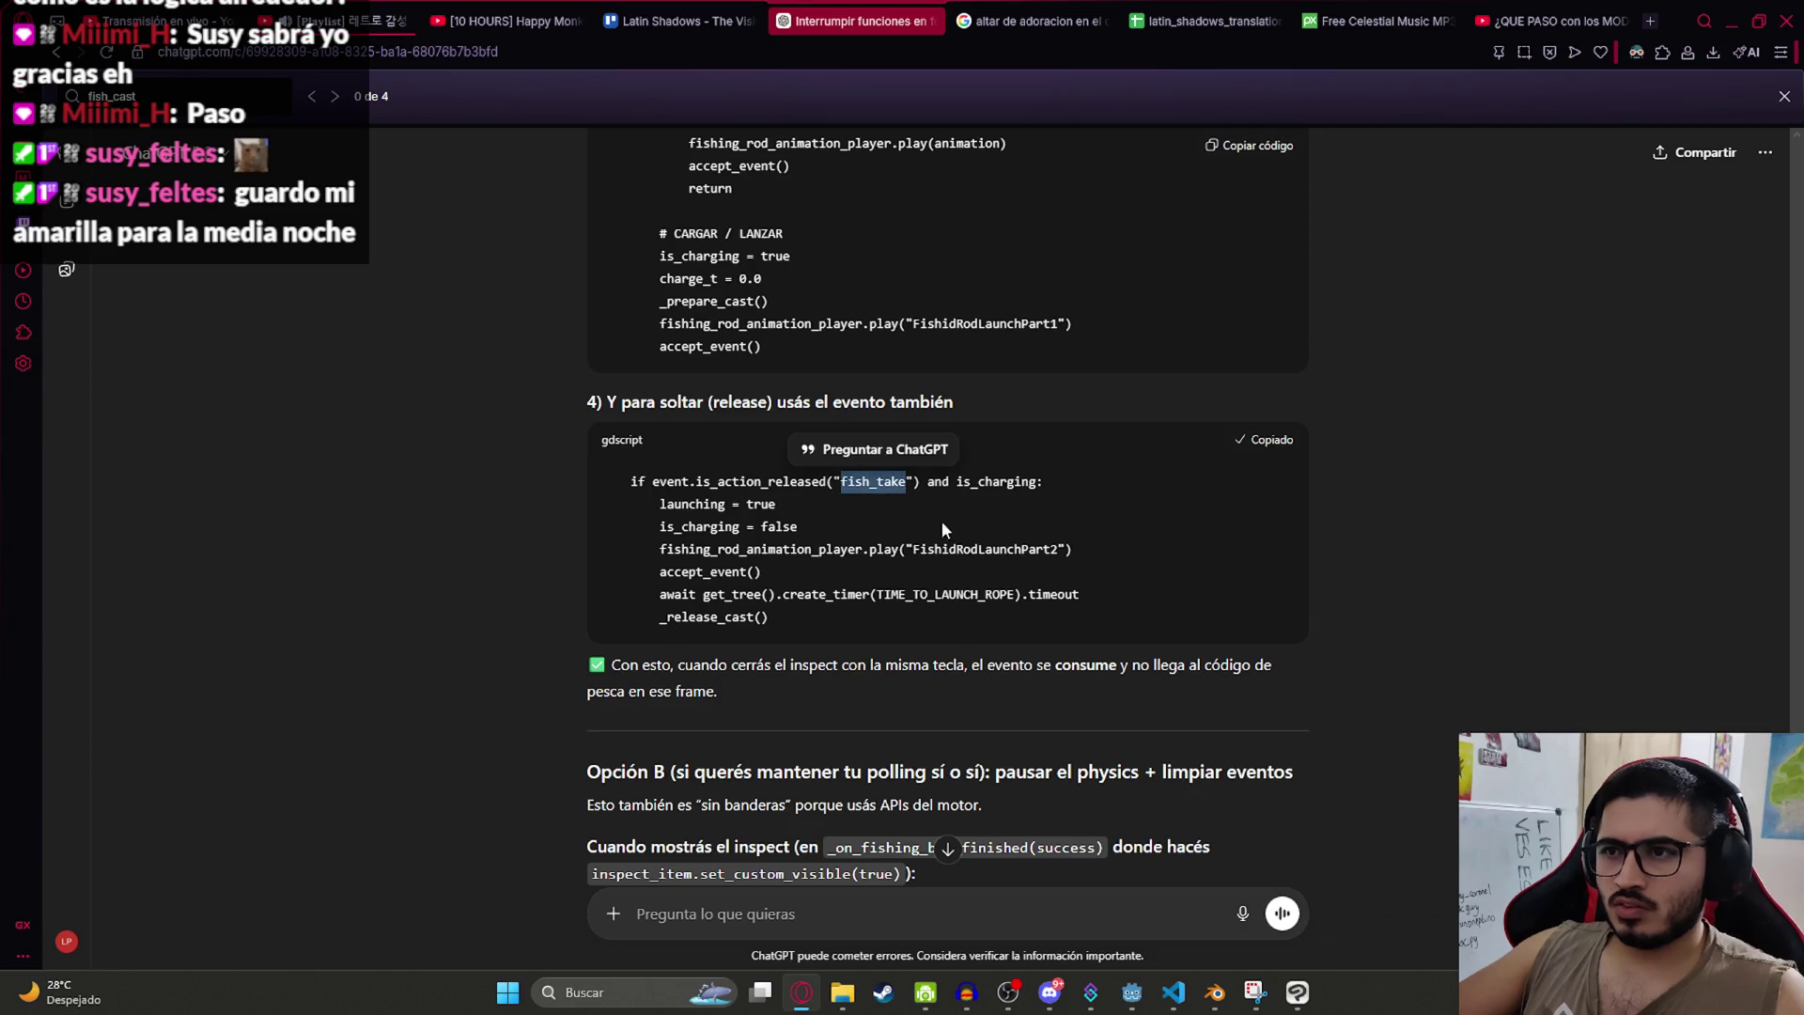
key(ctrl+c)
Step: Search fishing_player.gd for fish_take and step through its occurrences
key(alt+Tab)
key(ctrl+f)
key(ctrl+v)
key(Return)
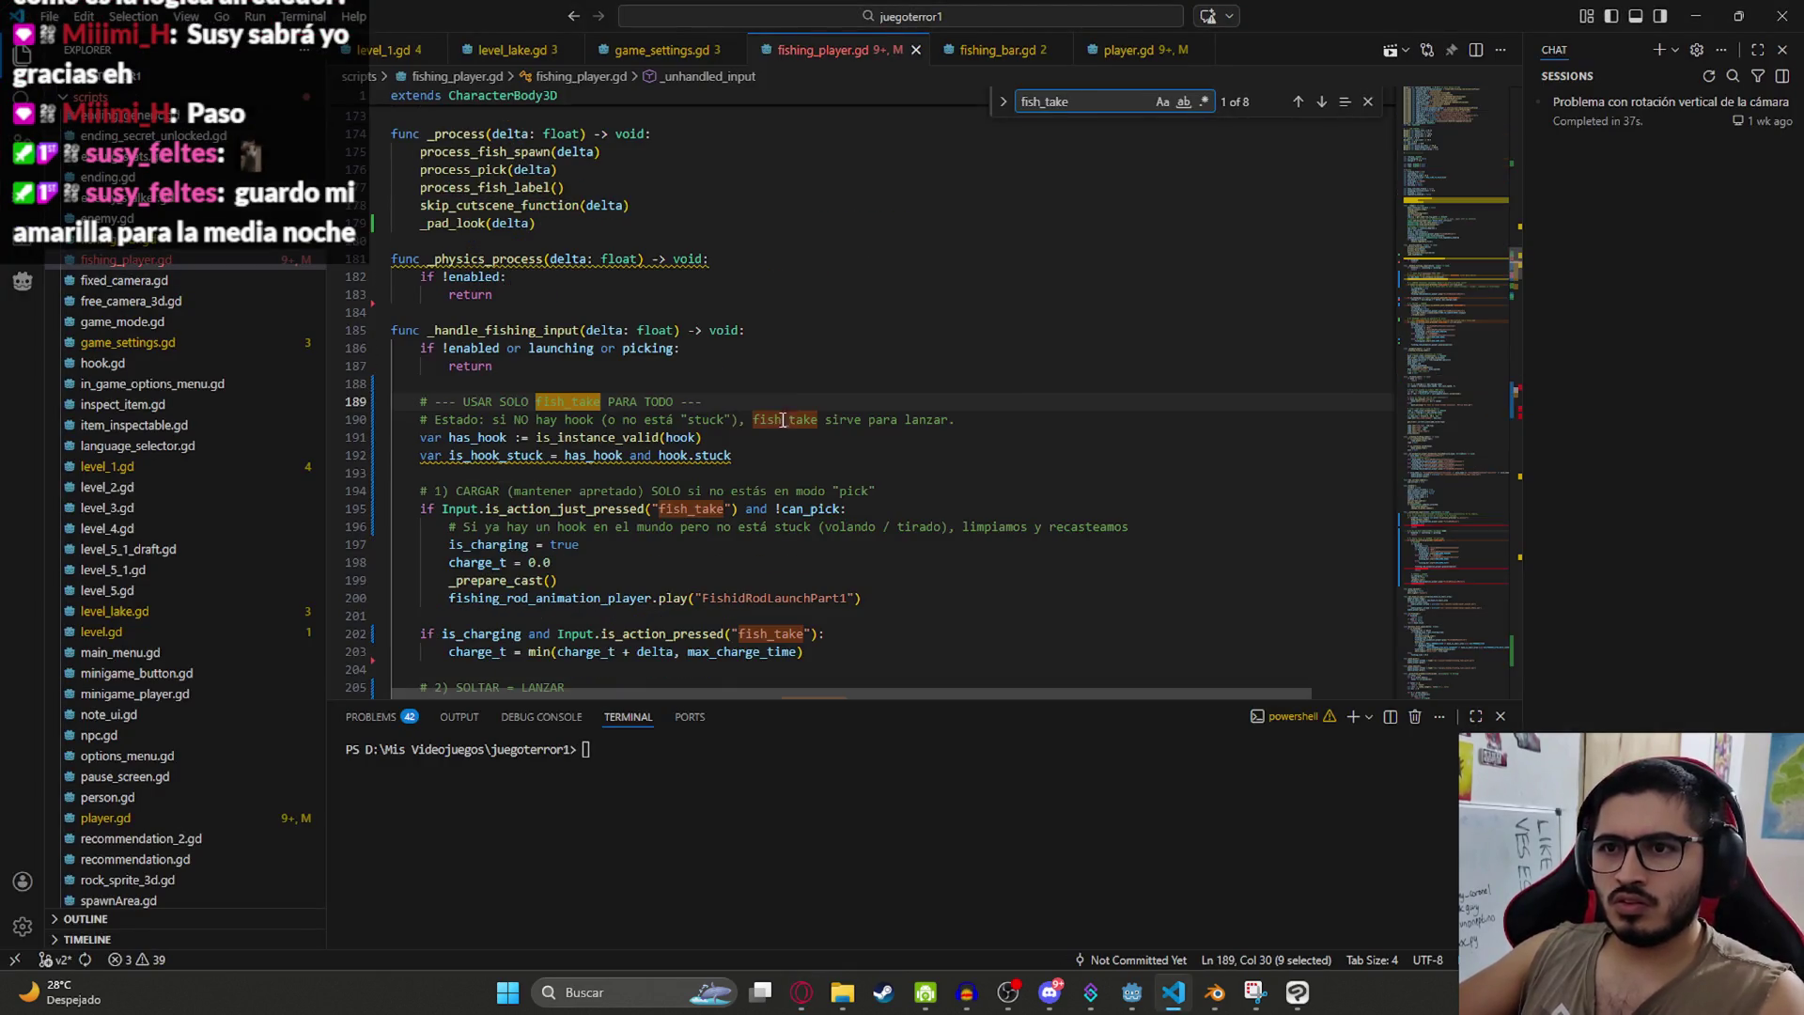
key(Return)
key(Return)
scroll(967, 421, down, 3)
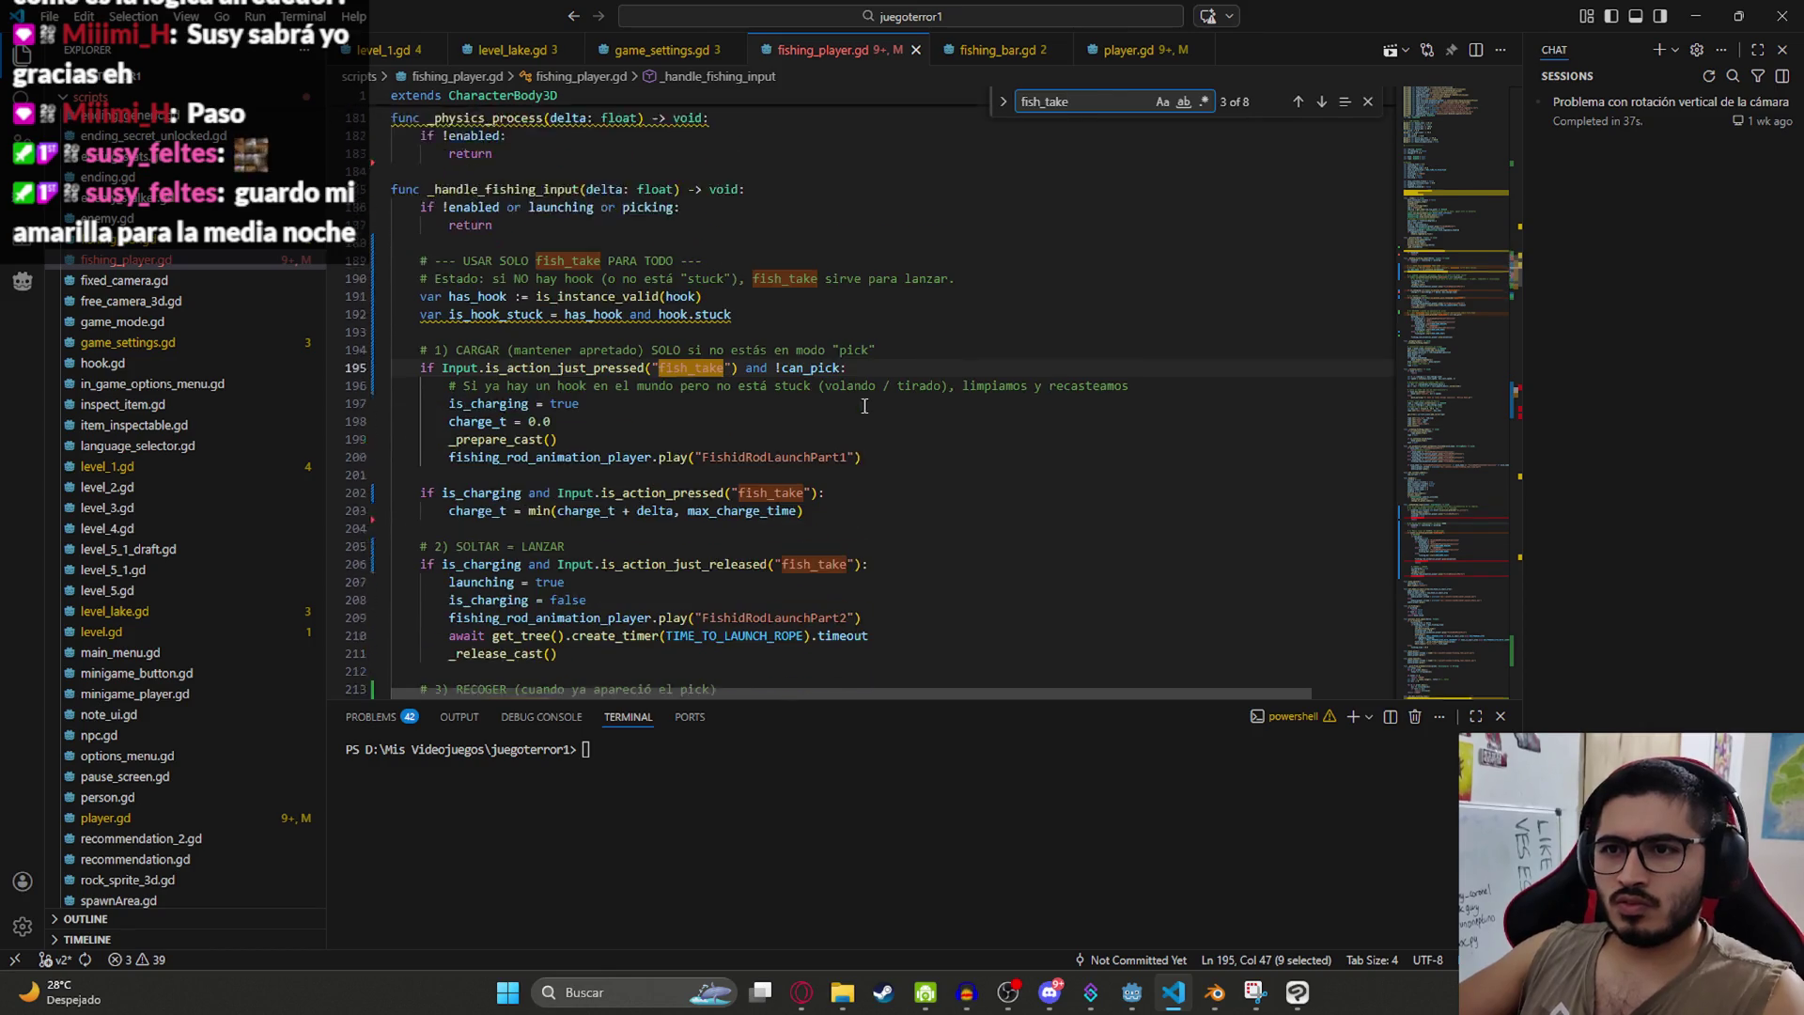
scroll(968, 422, down, 3)
Step: Recheck accept_event in ChatGPT's code, then undo the trial changes to fishing_player.gd
key(alt+Tab)
scroll(862, 563, down, 5)
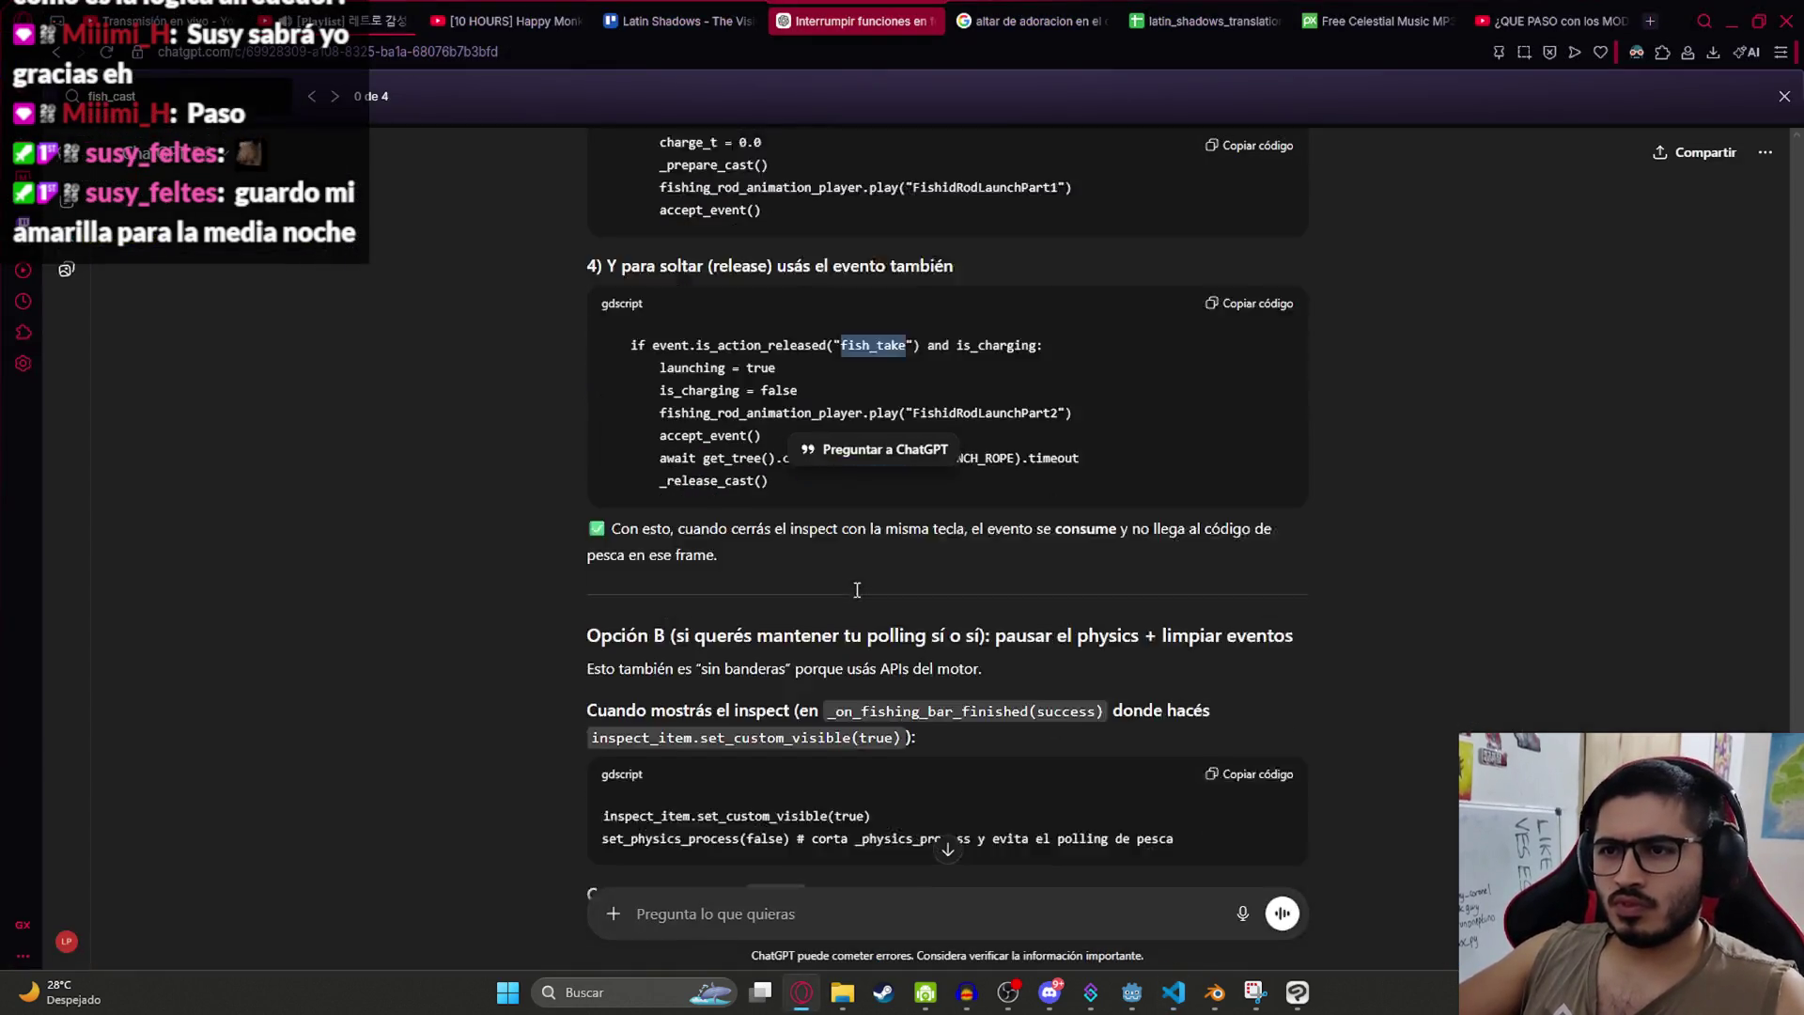
scroll(862, 532, up, 10)
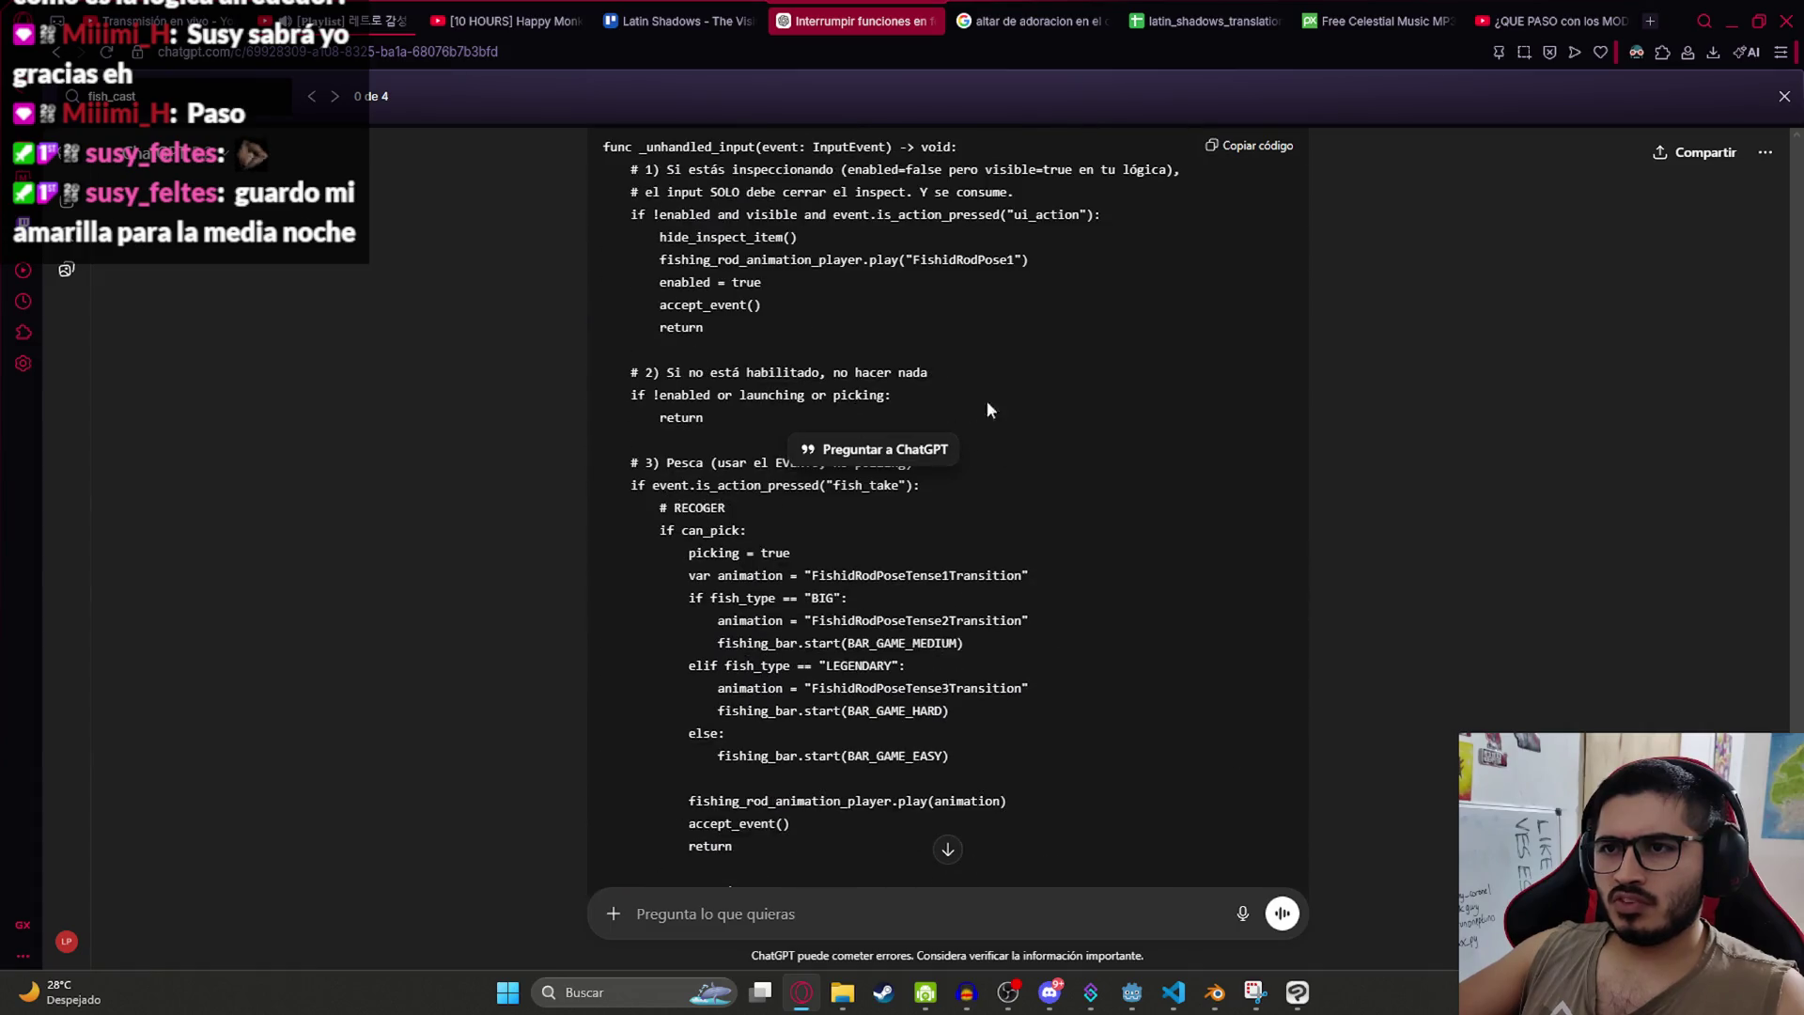
double_click(750, 817)
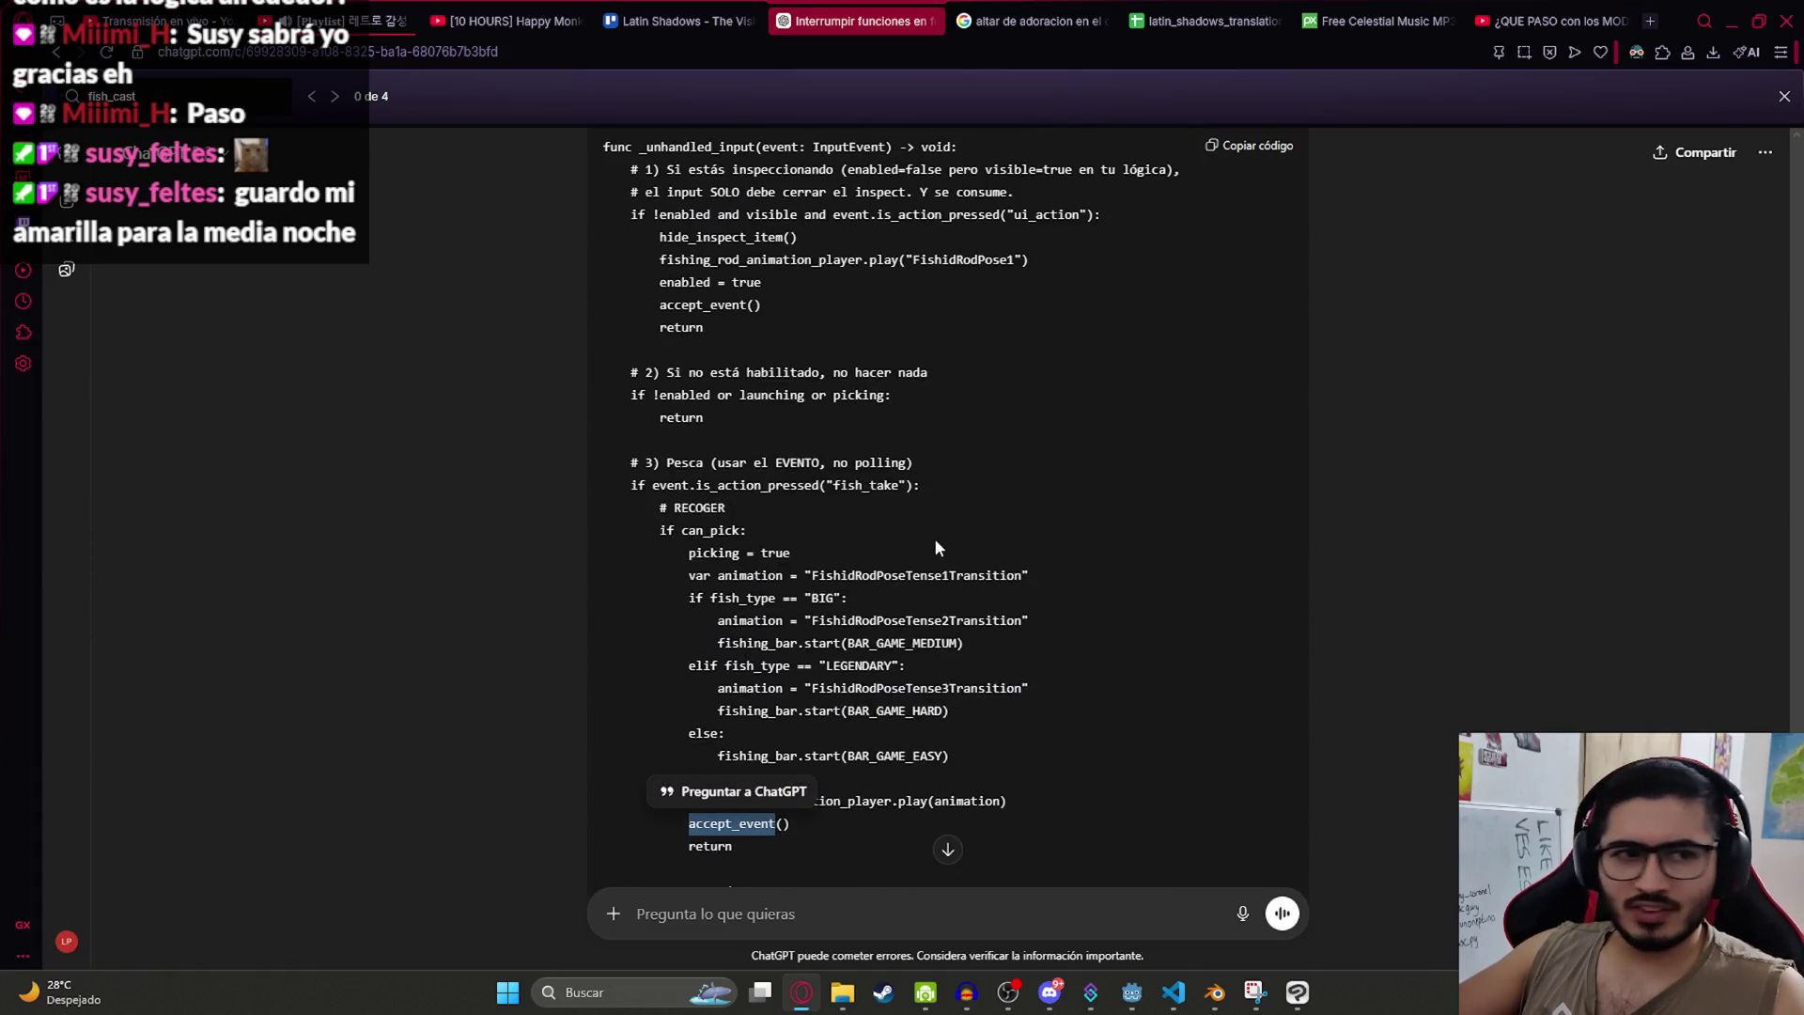
key(alt+Tab)
scroll(932, 494, up, 5)
key(ctrl+z)
key(ctrl+z)
key(ctrl+z)
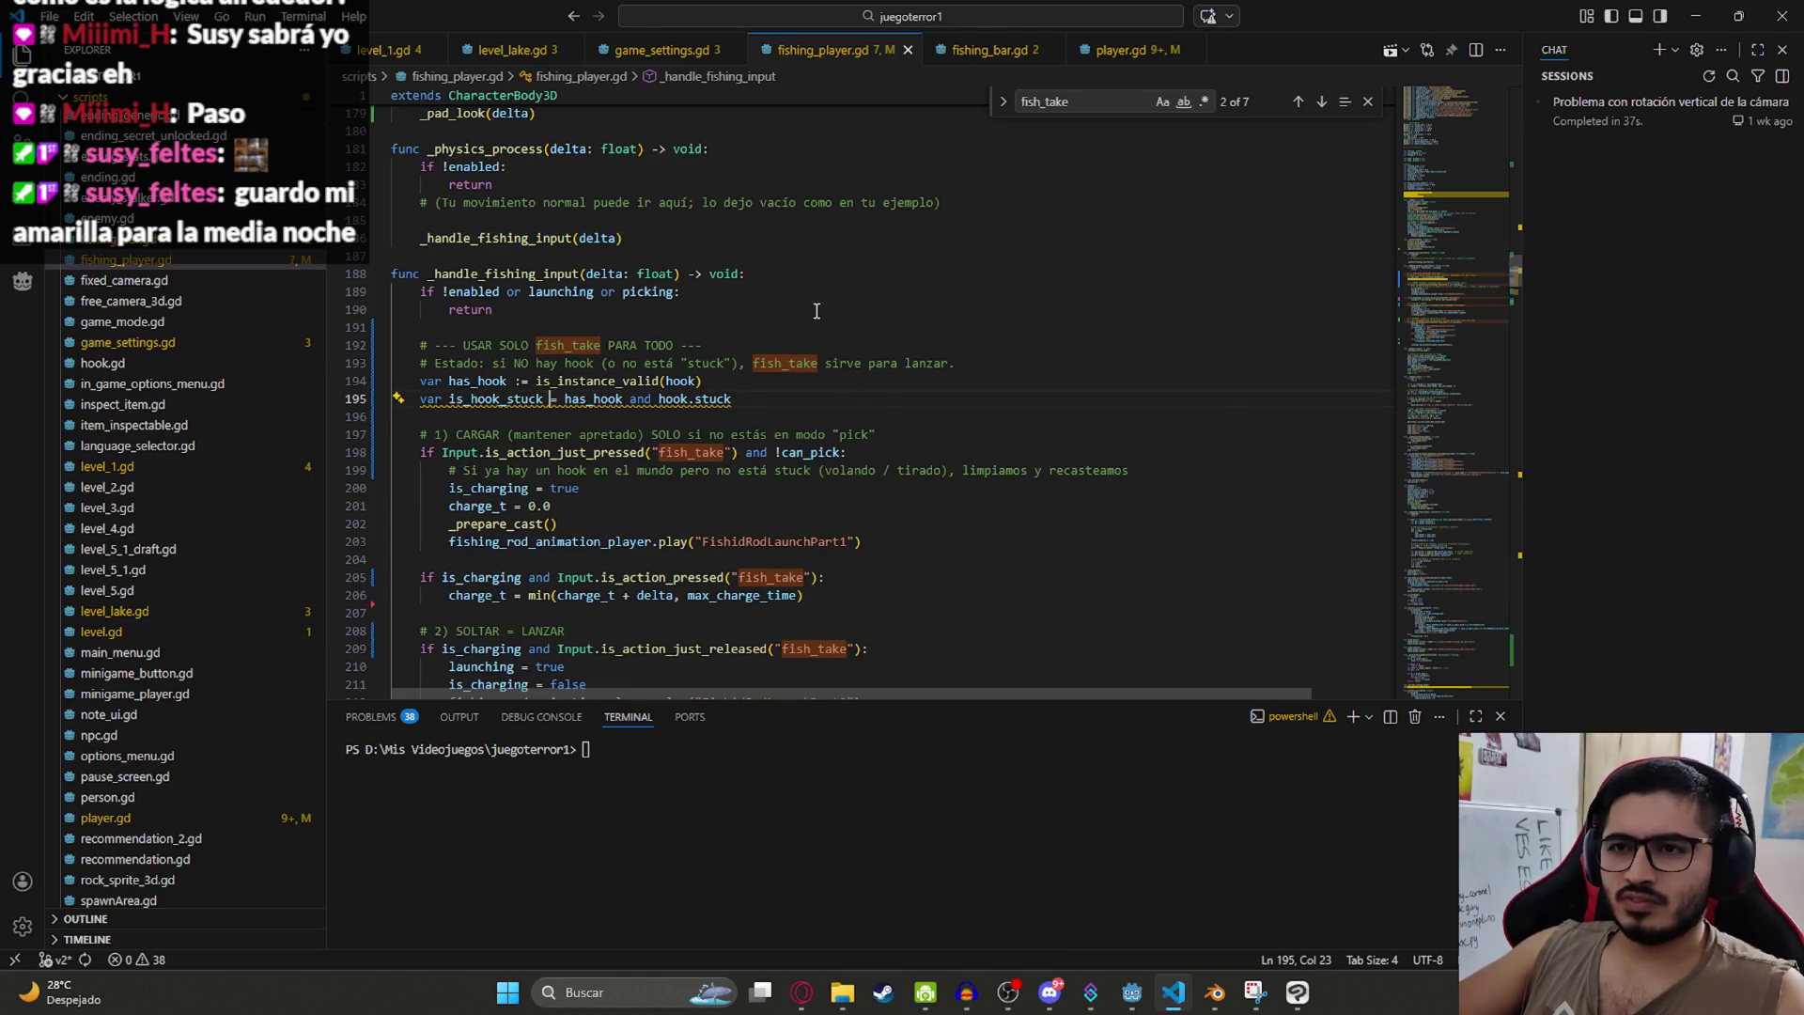
Step: Remove the _handle_fishing_input call and leftover comment lines from _physics_process, and save
scroll(816, 311, up, 3)
click(681, 413)
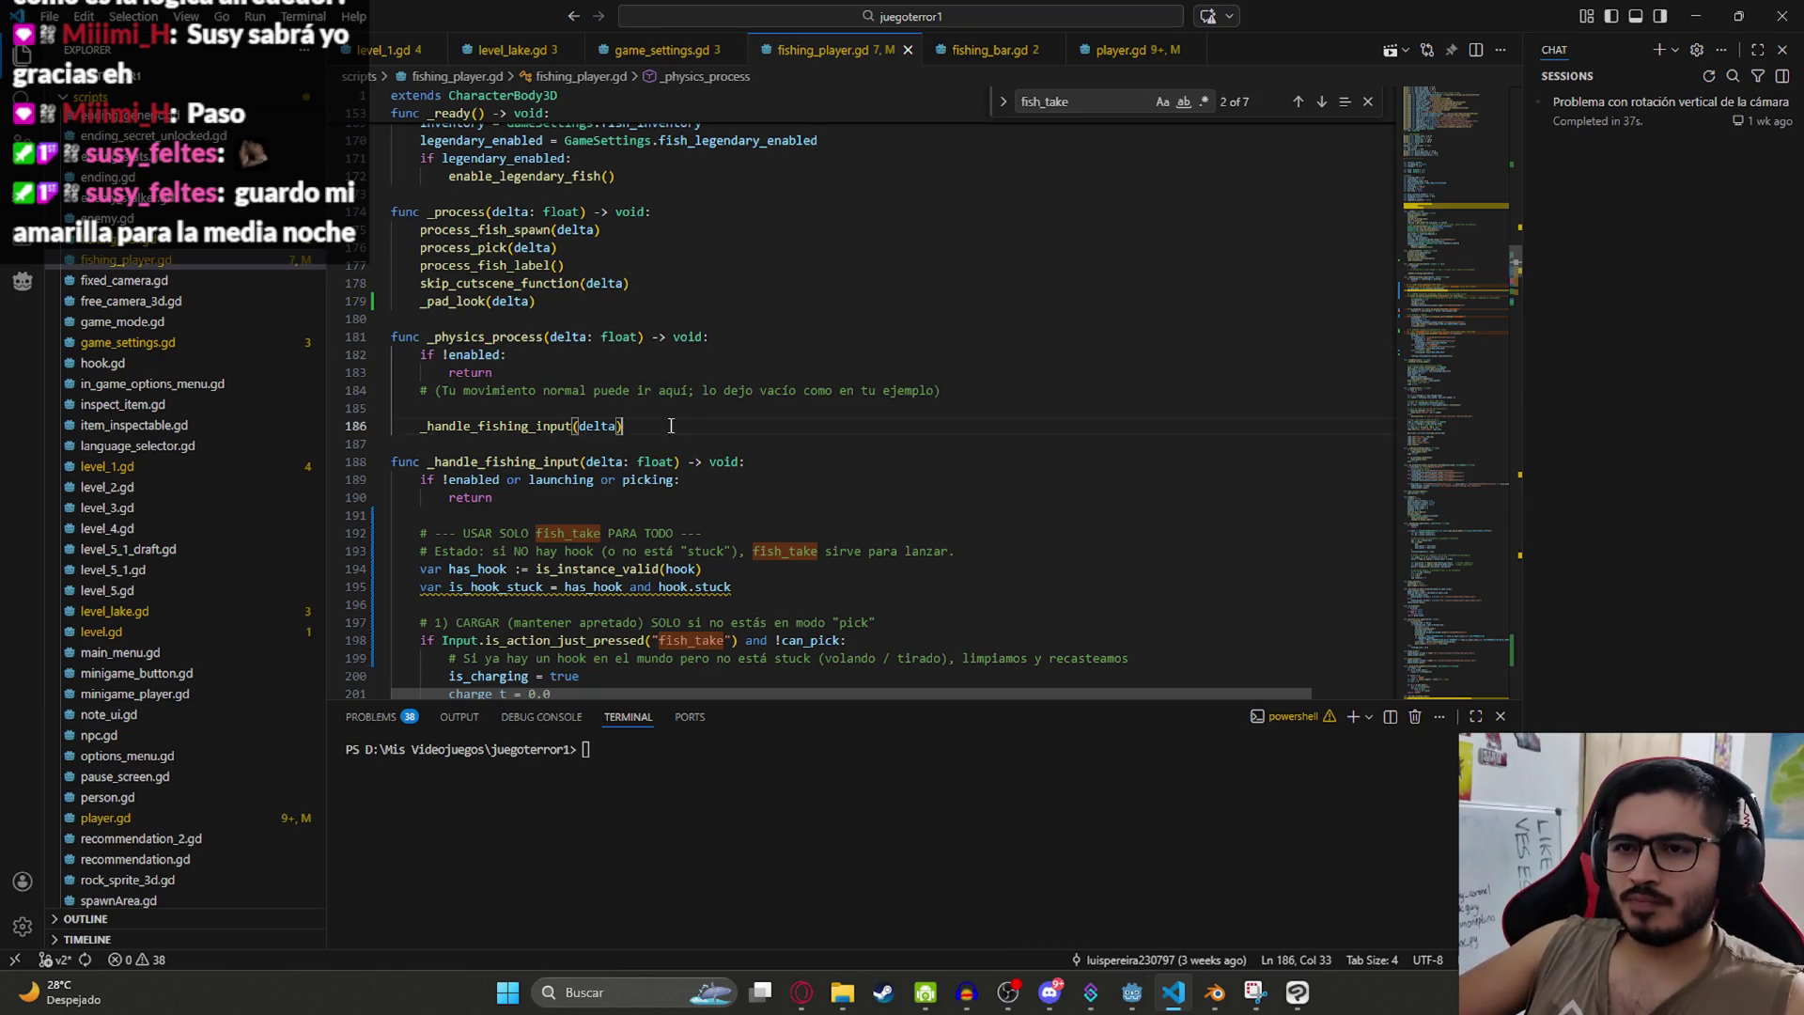
drag(624, 426, 416, 426)
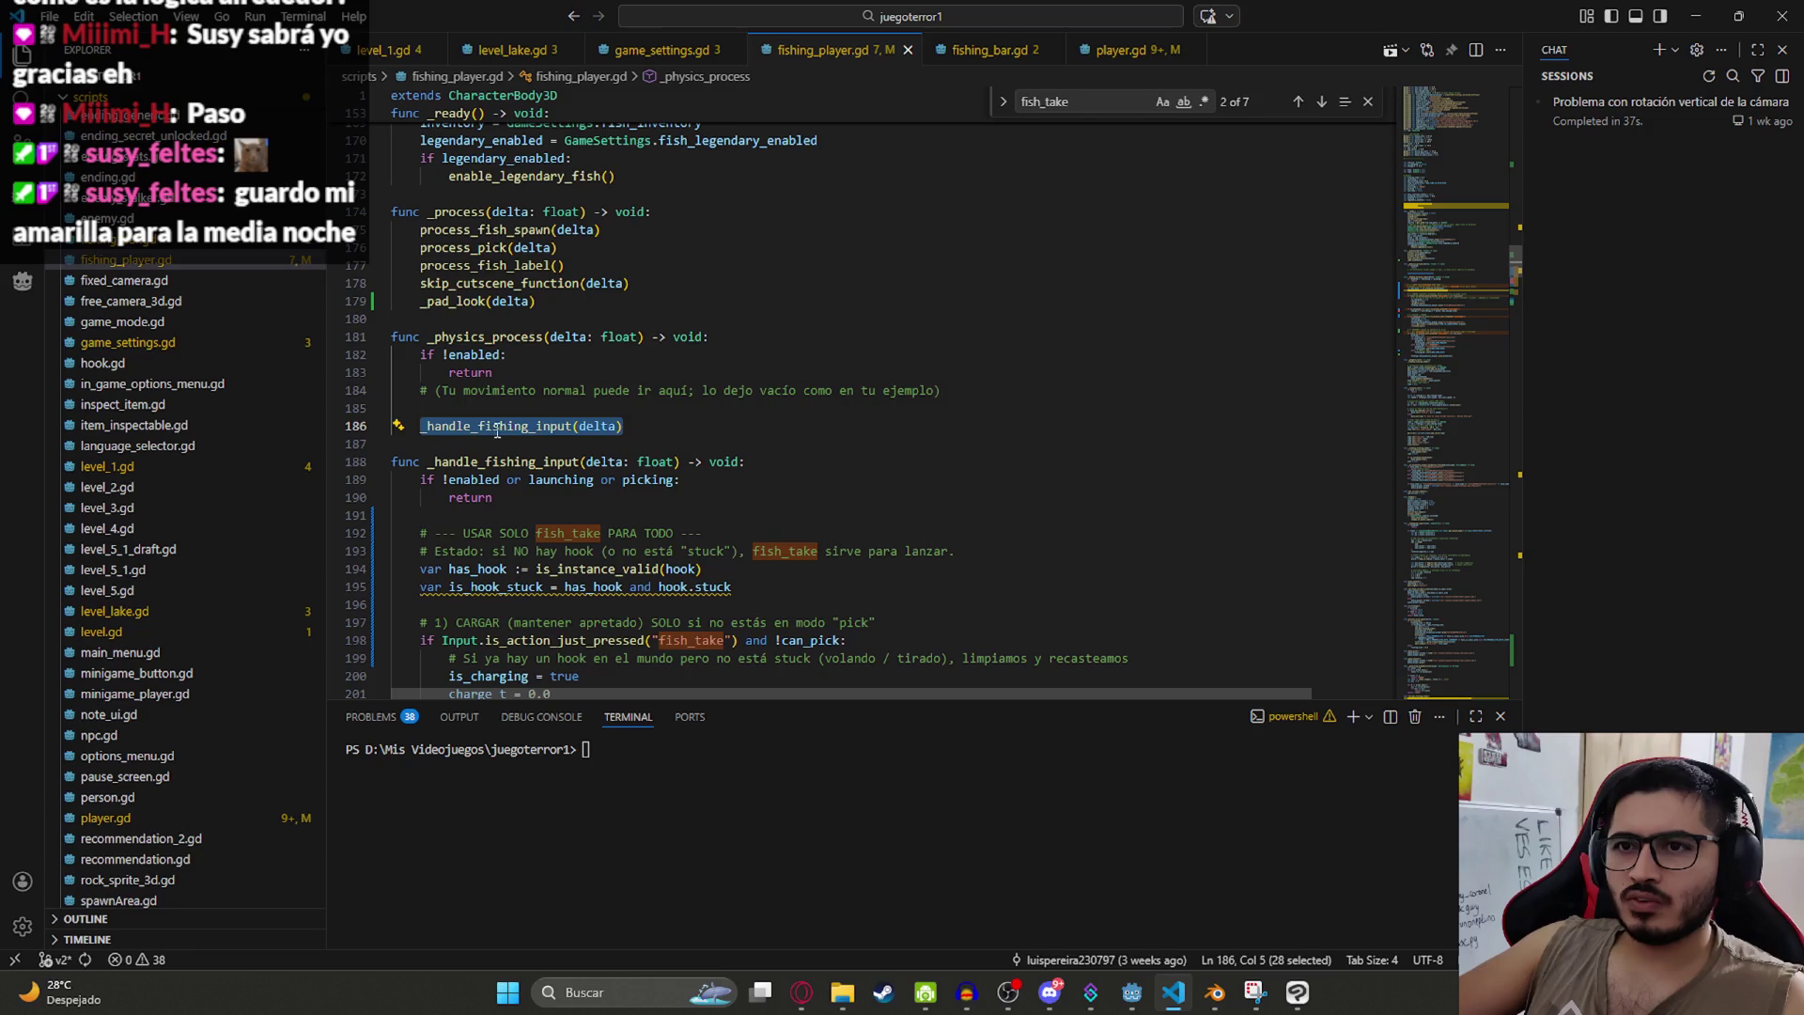
key(BackSpace)
drag(423, 426, 495, 373)
key(BackSpace)
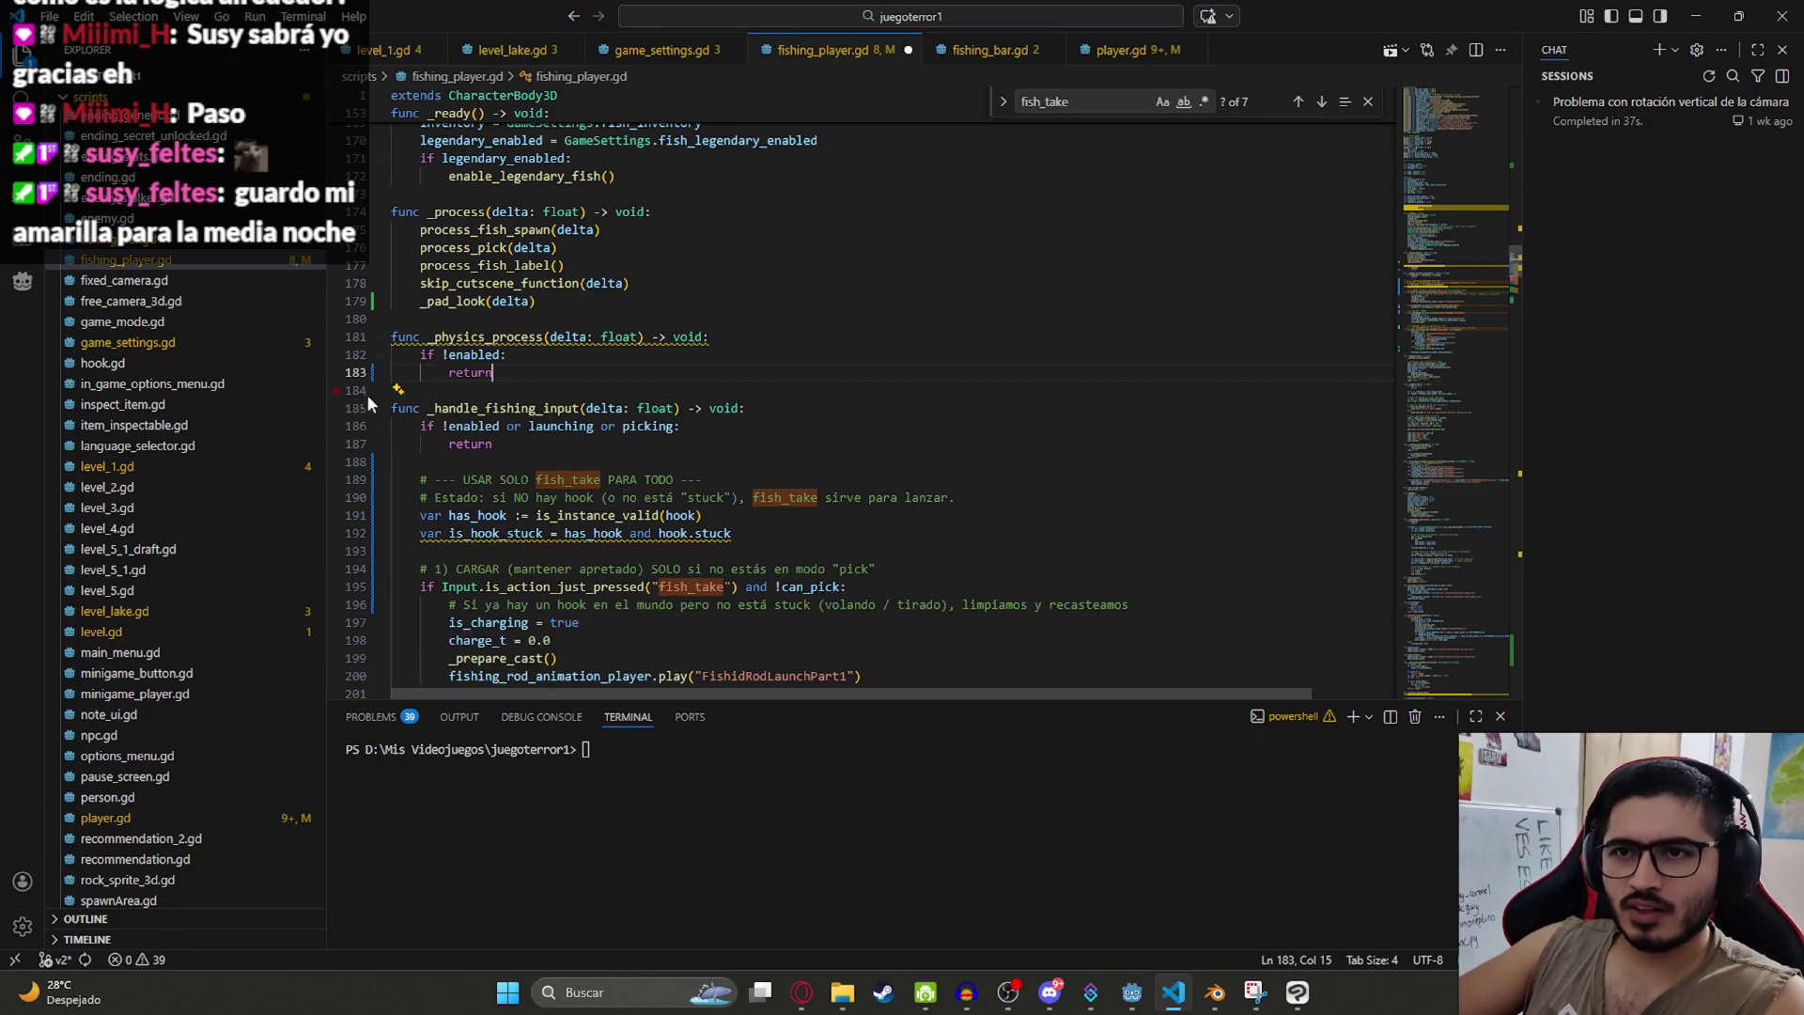
key(ctrl+s)
Step: Locate the _unhandled_input function by searching 'unhan'
double_click(507, 407)
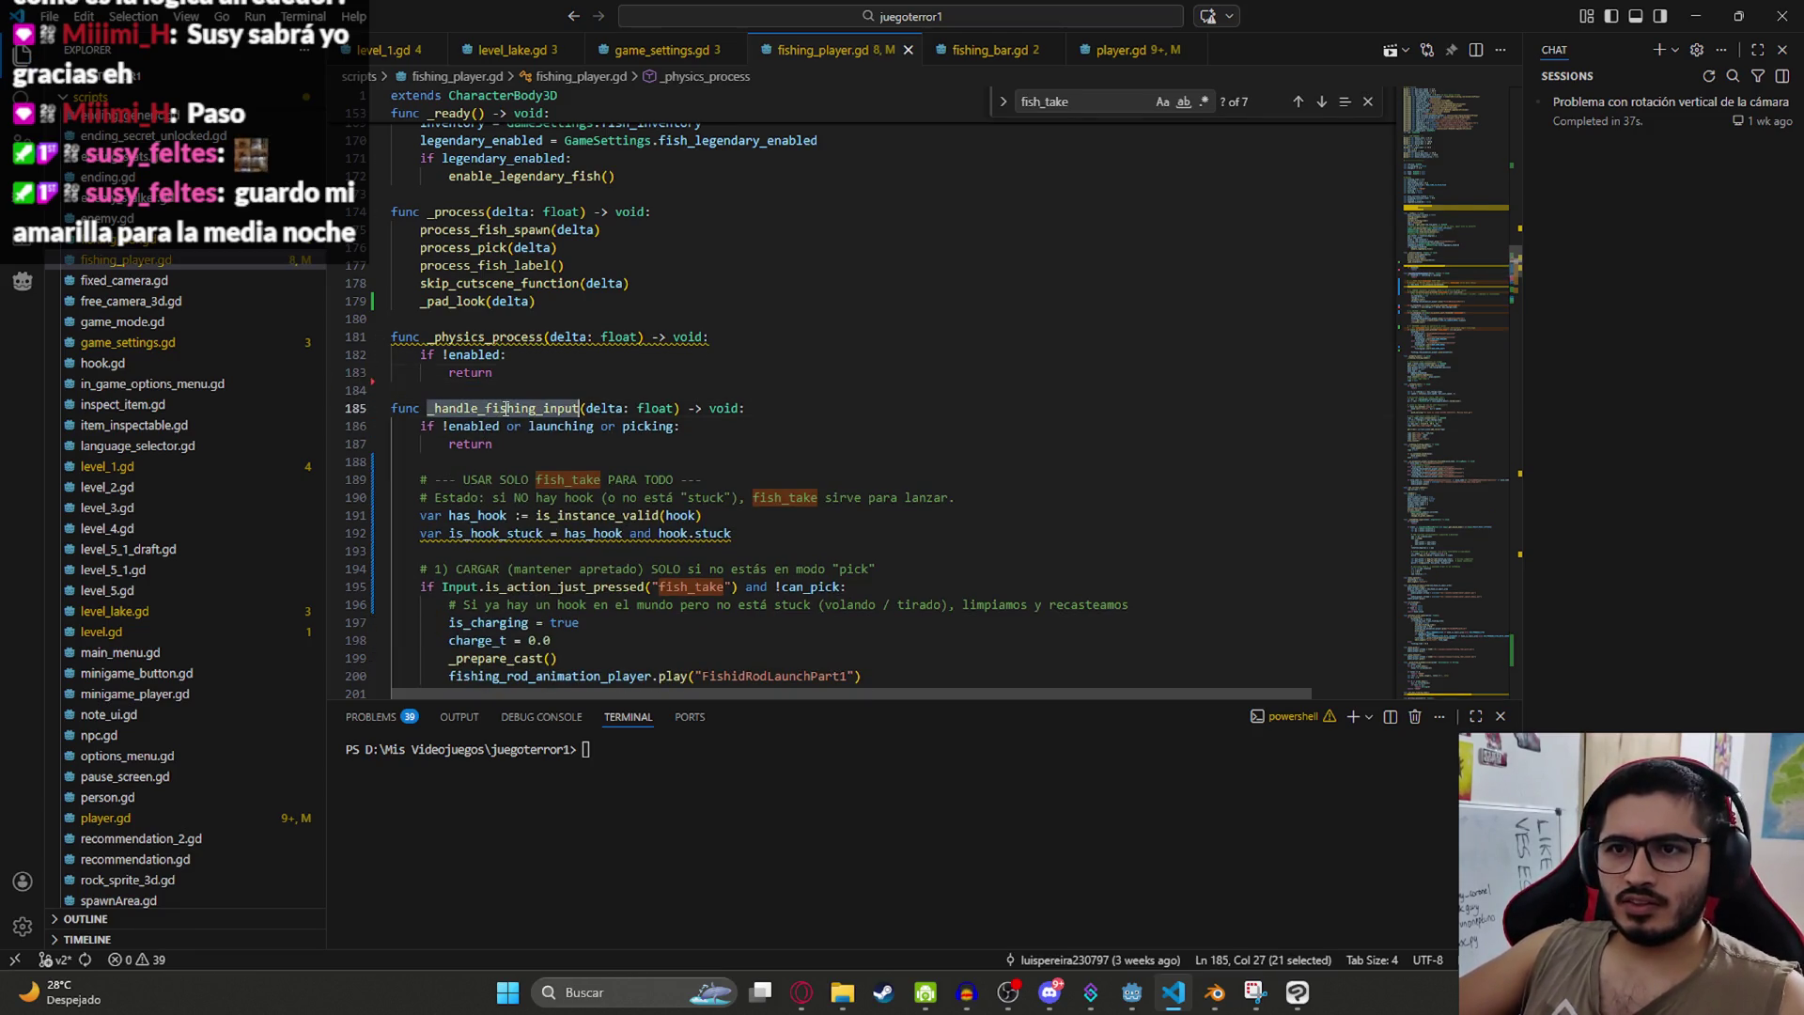
scroll(671, 455, down, 10)
key(ctrl+f)
text(un)
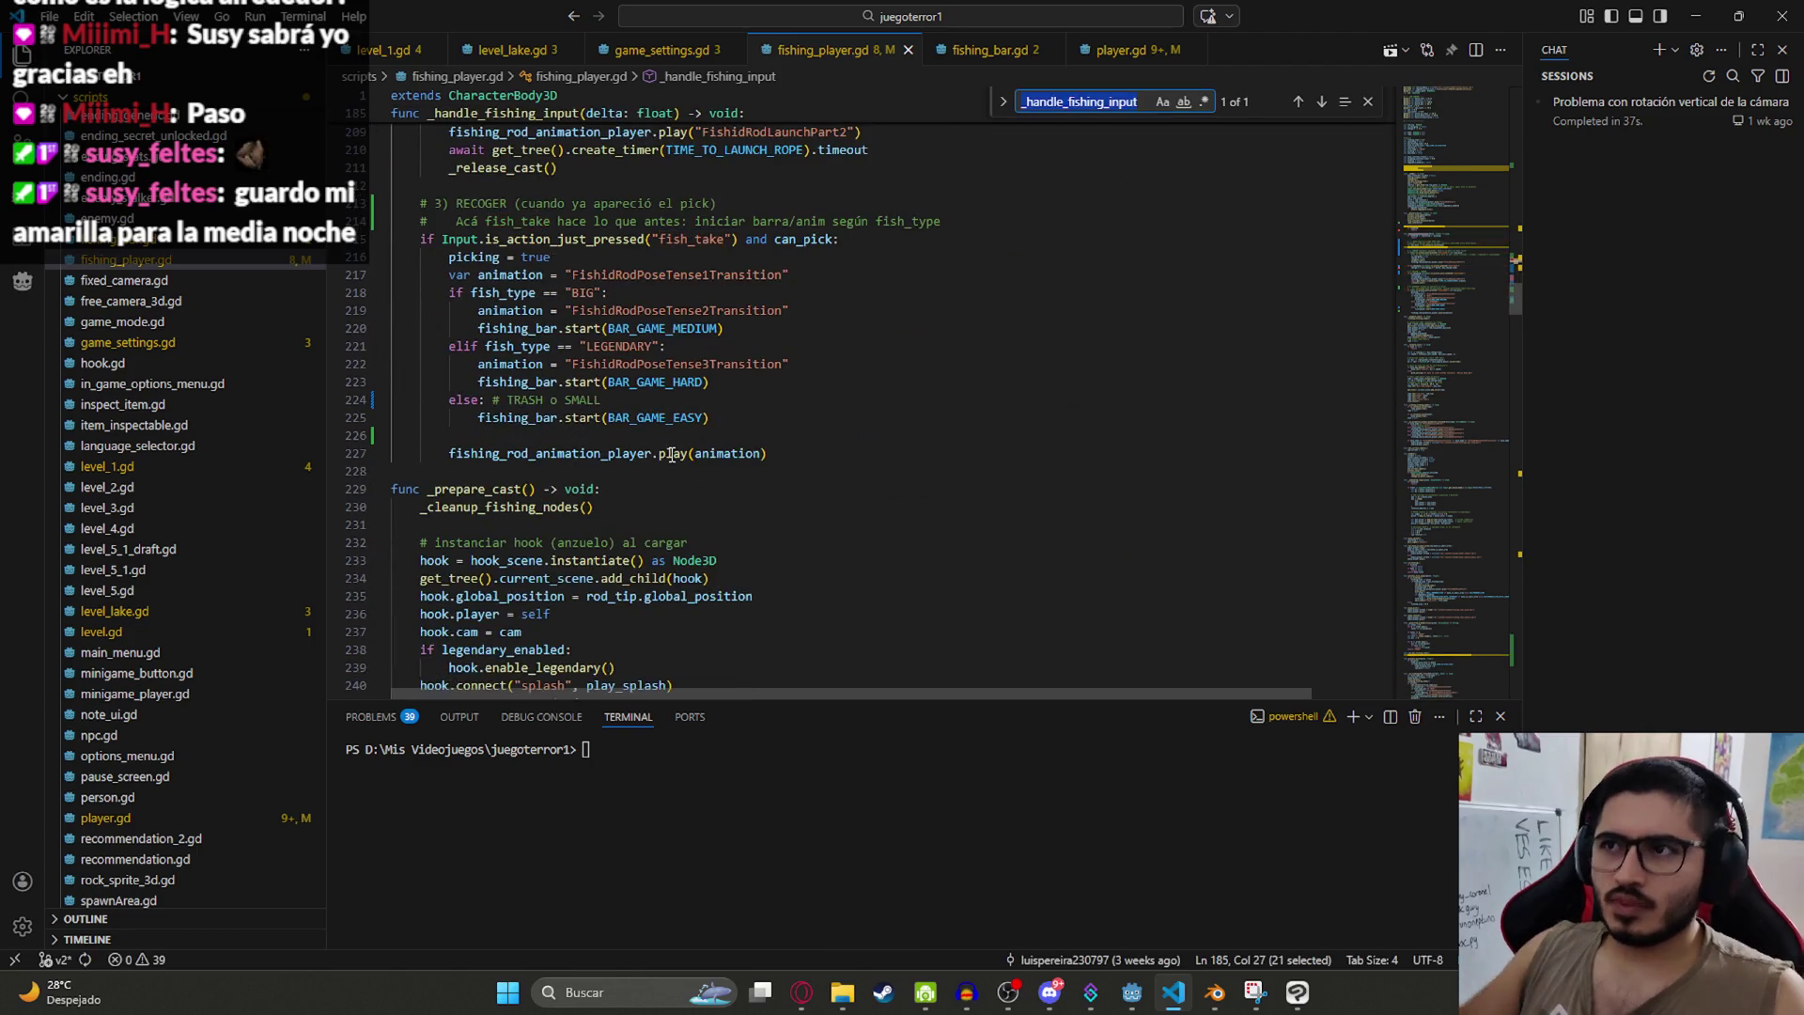
text(han)
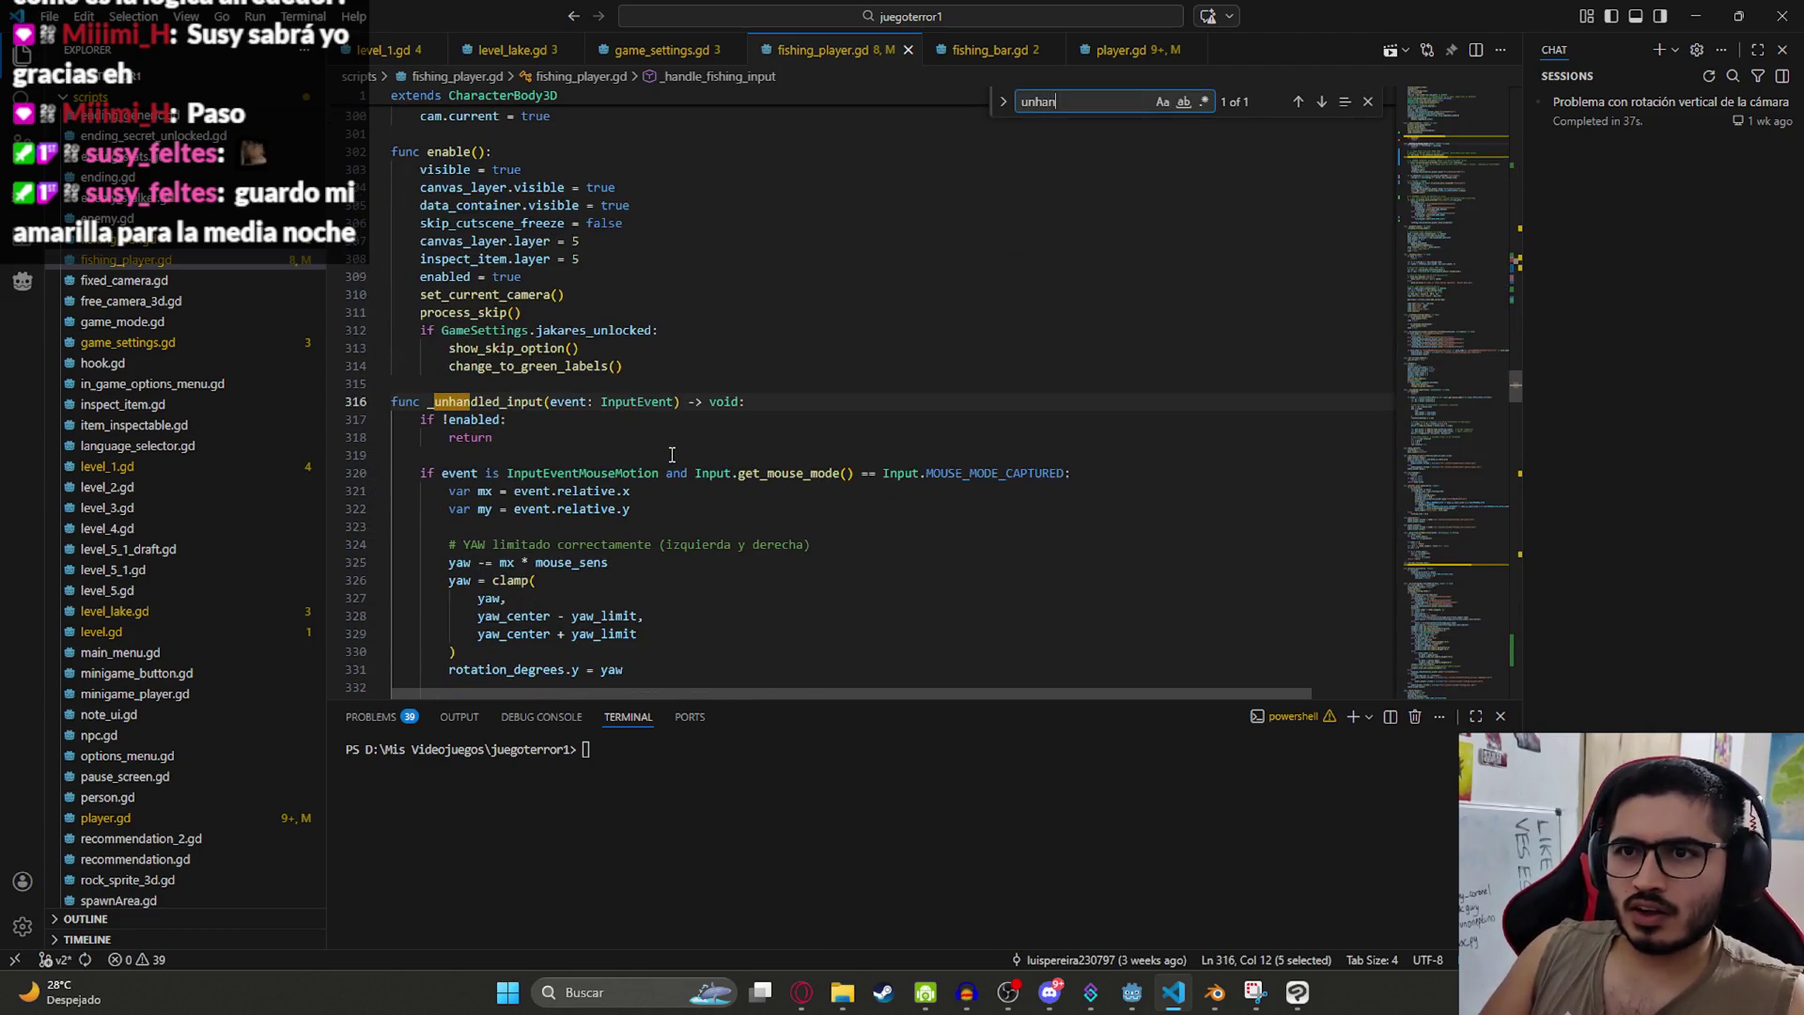
scroll(672, 455, down, 8)
click(596, 496)
key(Return)
key(ctrl+z)
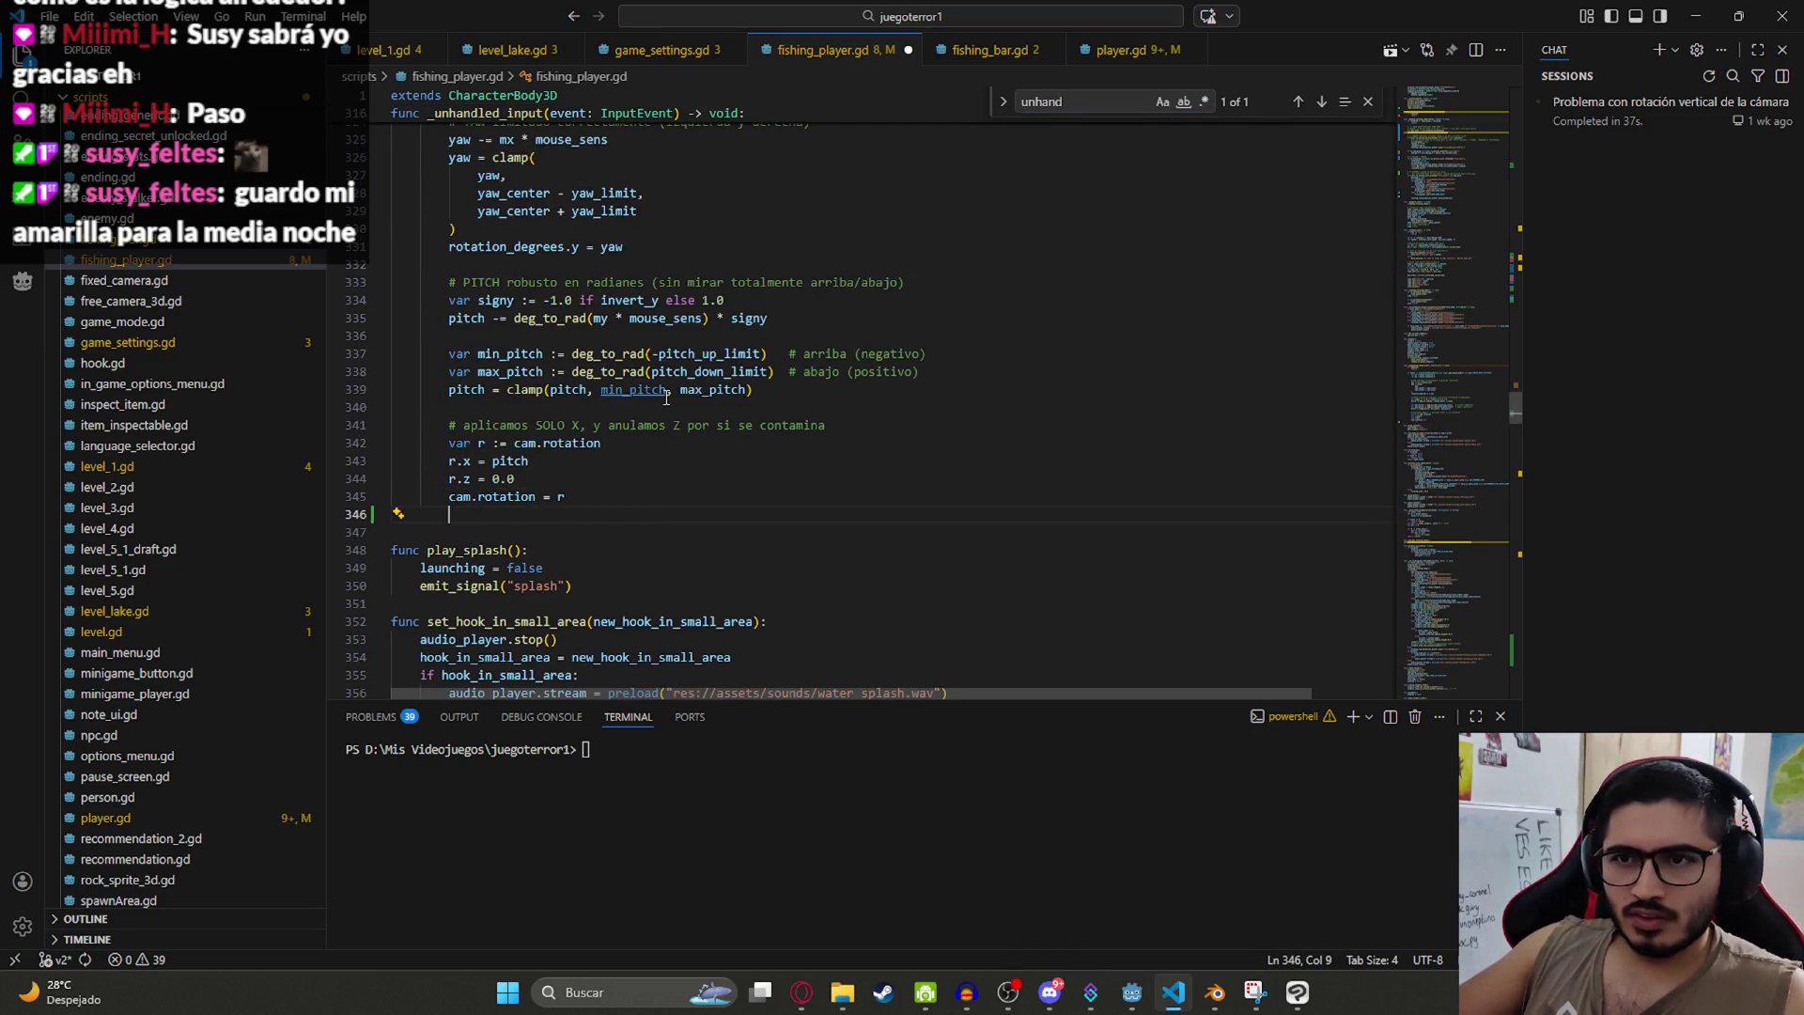
scroll(692, 410, up, 4)
scroll(565, 330, up, 1)
Step: Insert _handle_fishing_input(delta) on empty line 319, right after the !enabled return check
click(525, 309)
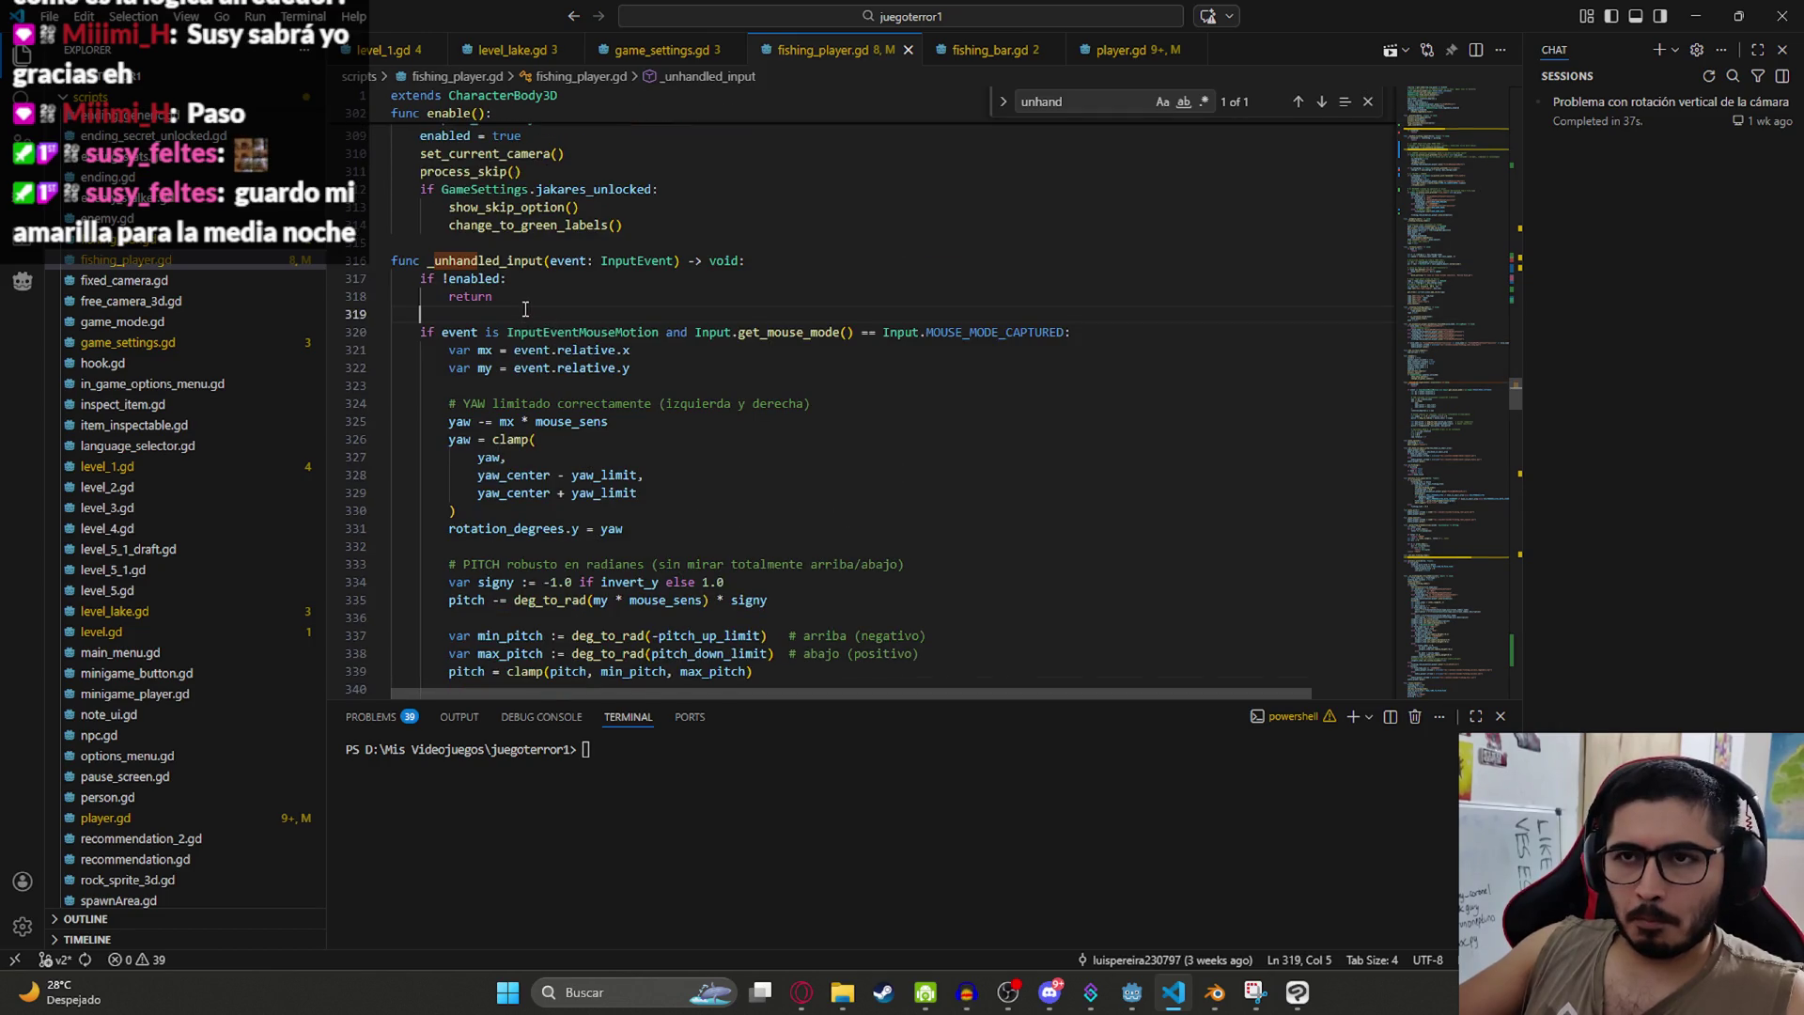
key(Tab)
key(ctrl+z)
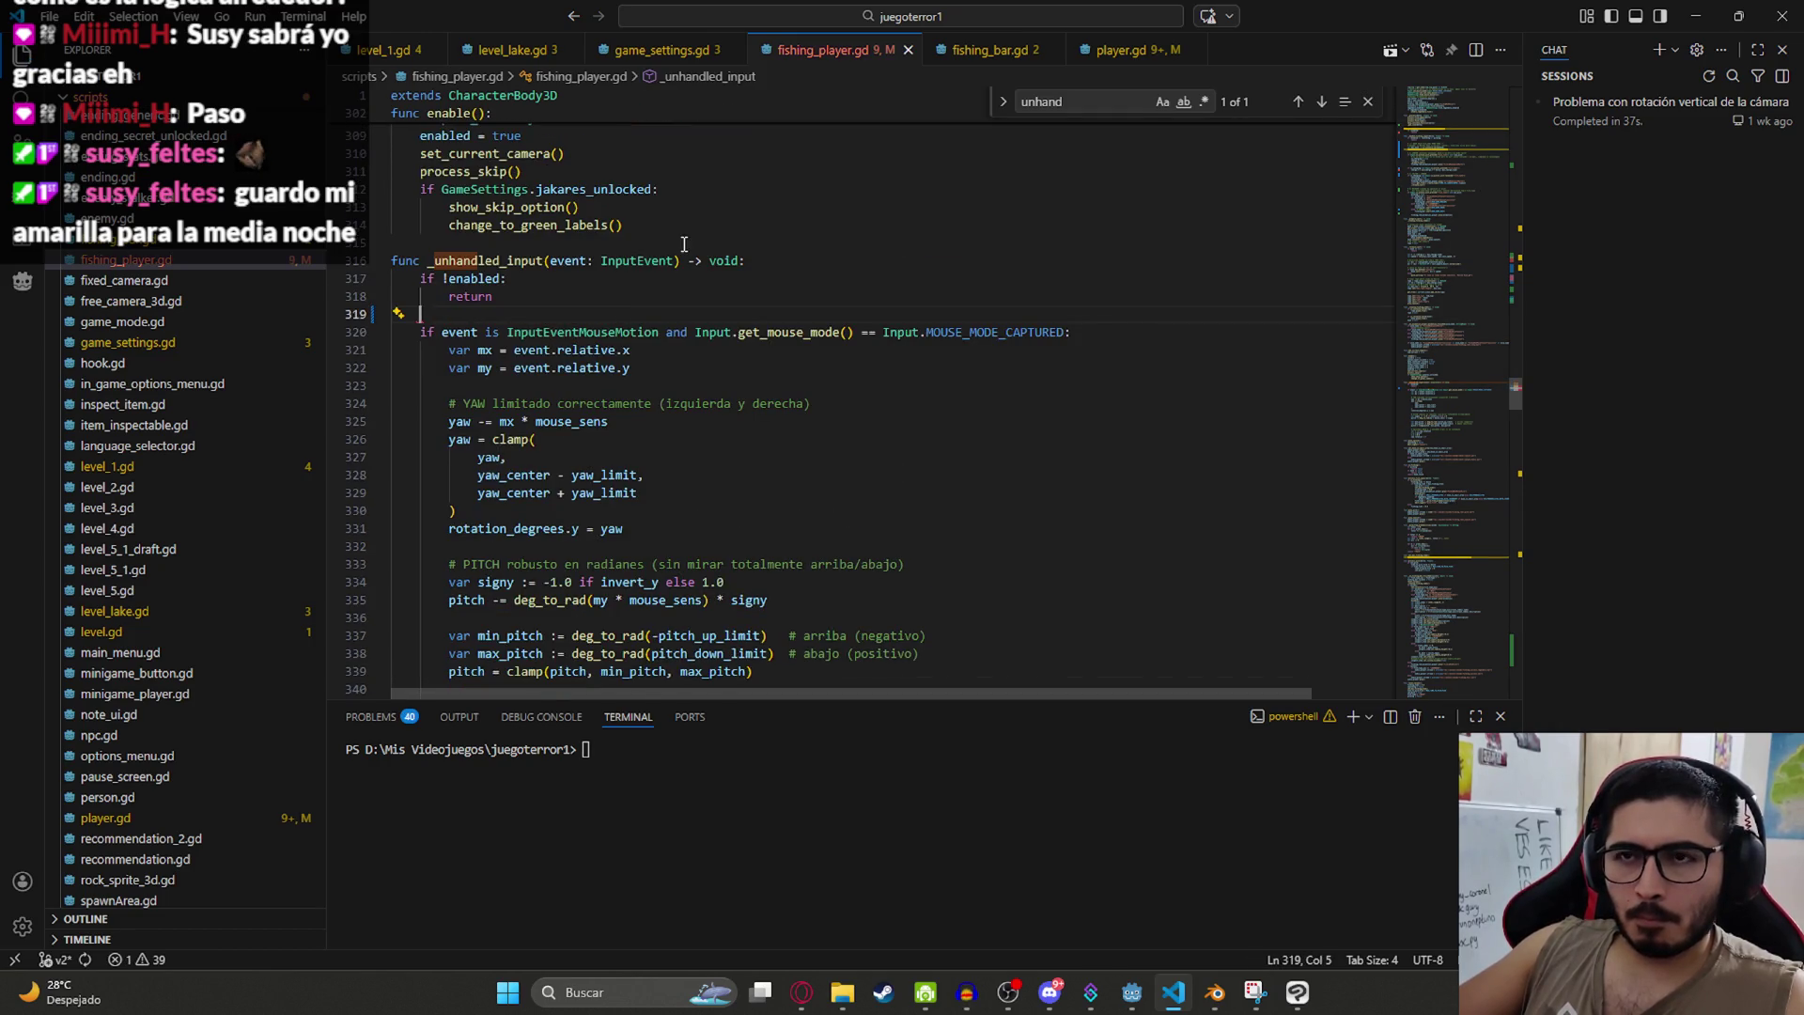
key(ctrl+y)
Step: Search the script for ui_action to find the _input handler
scroll(756, 371, up, 10)
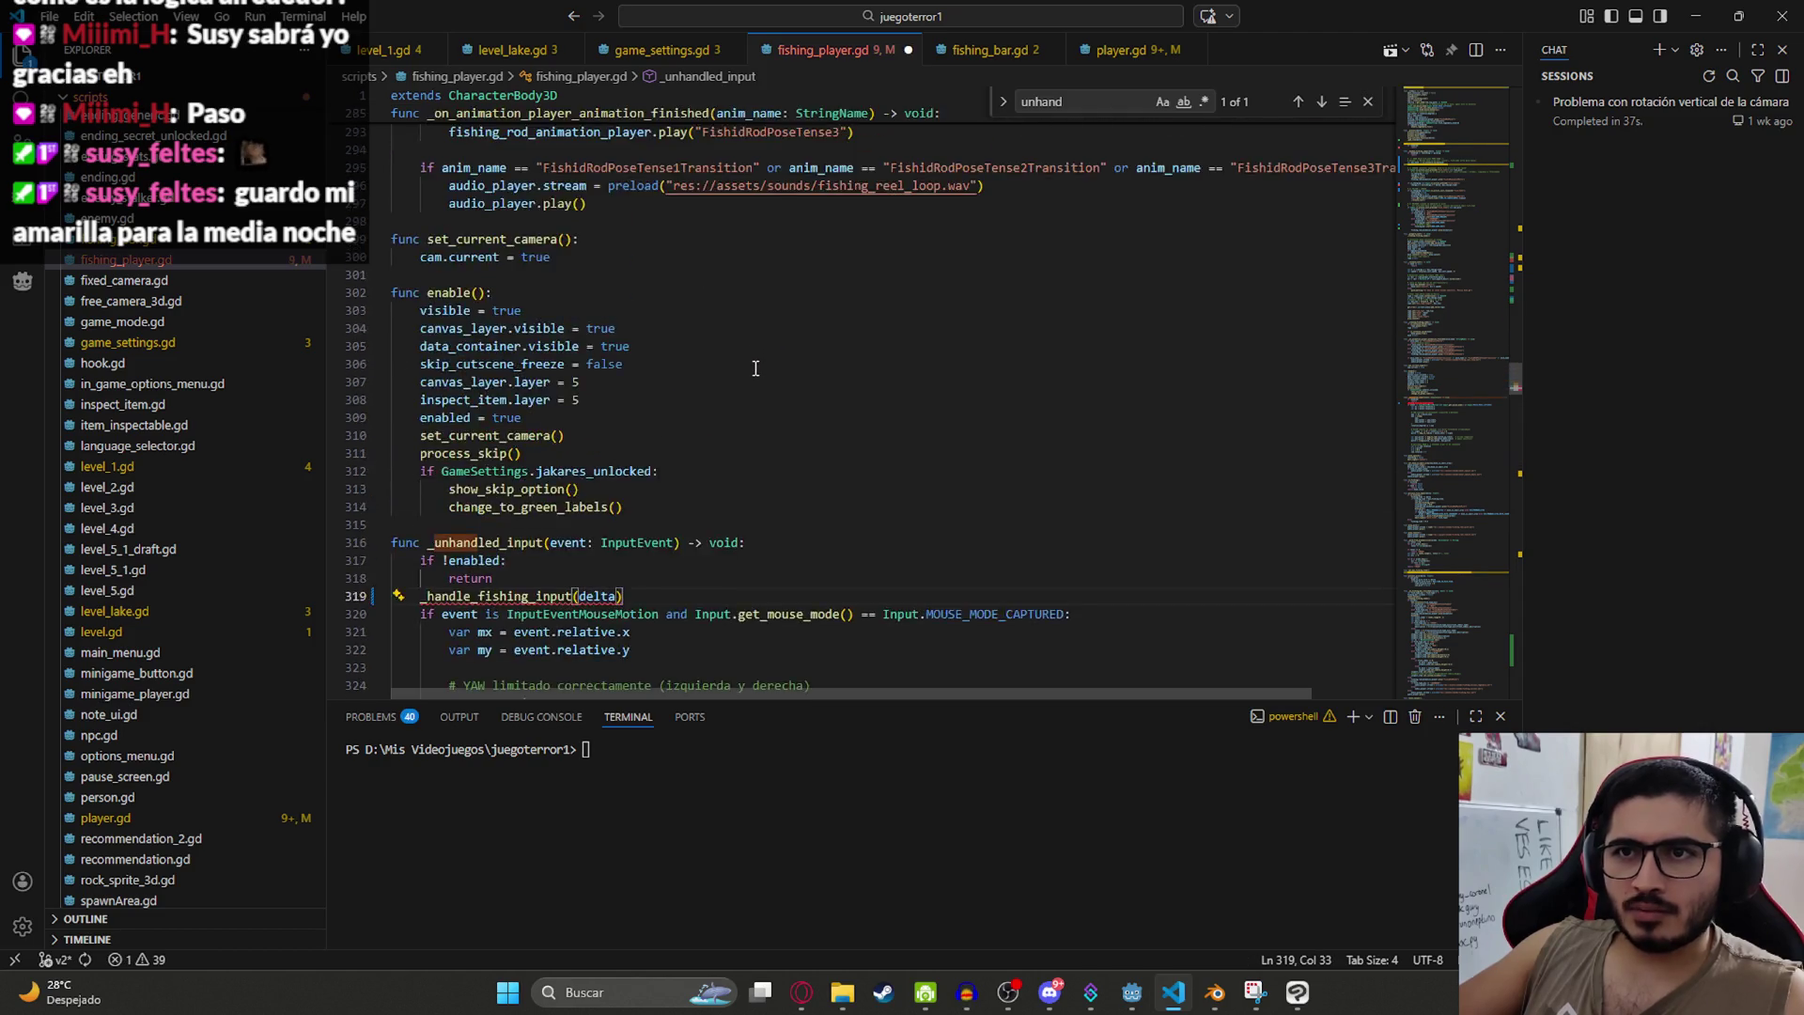
key(ctrl+f)
text(ui)
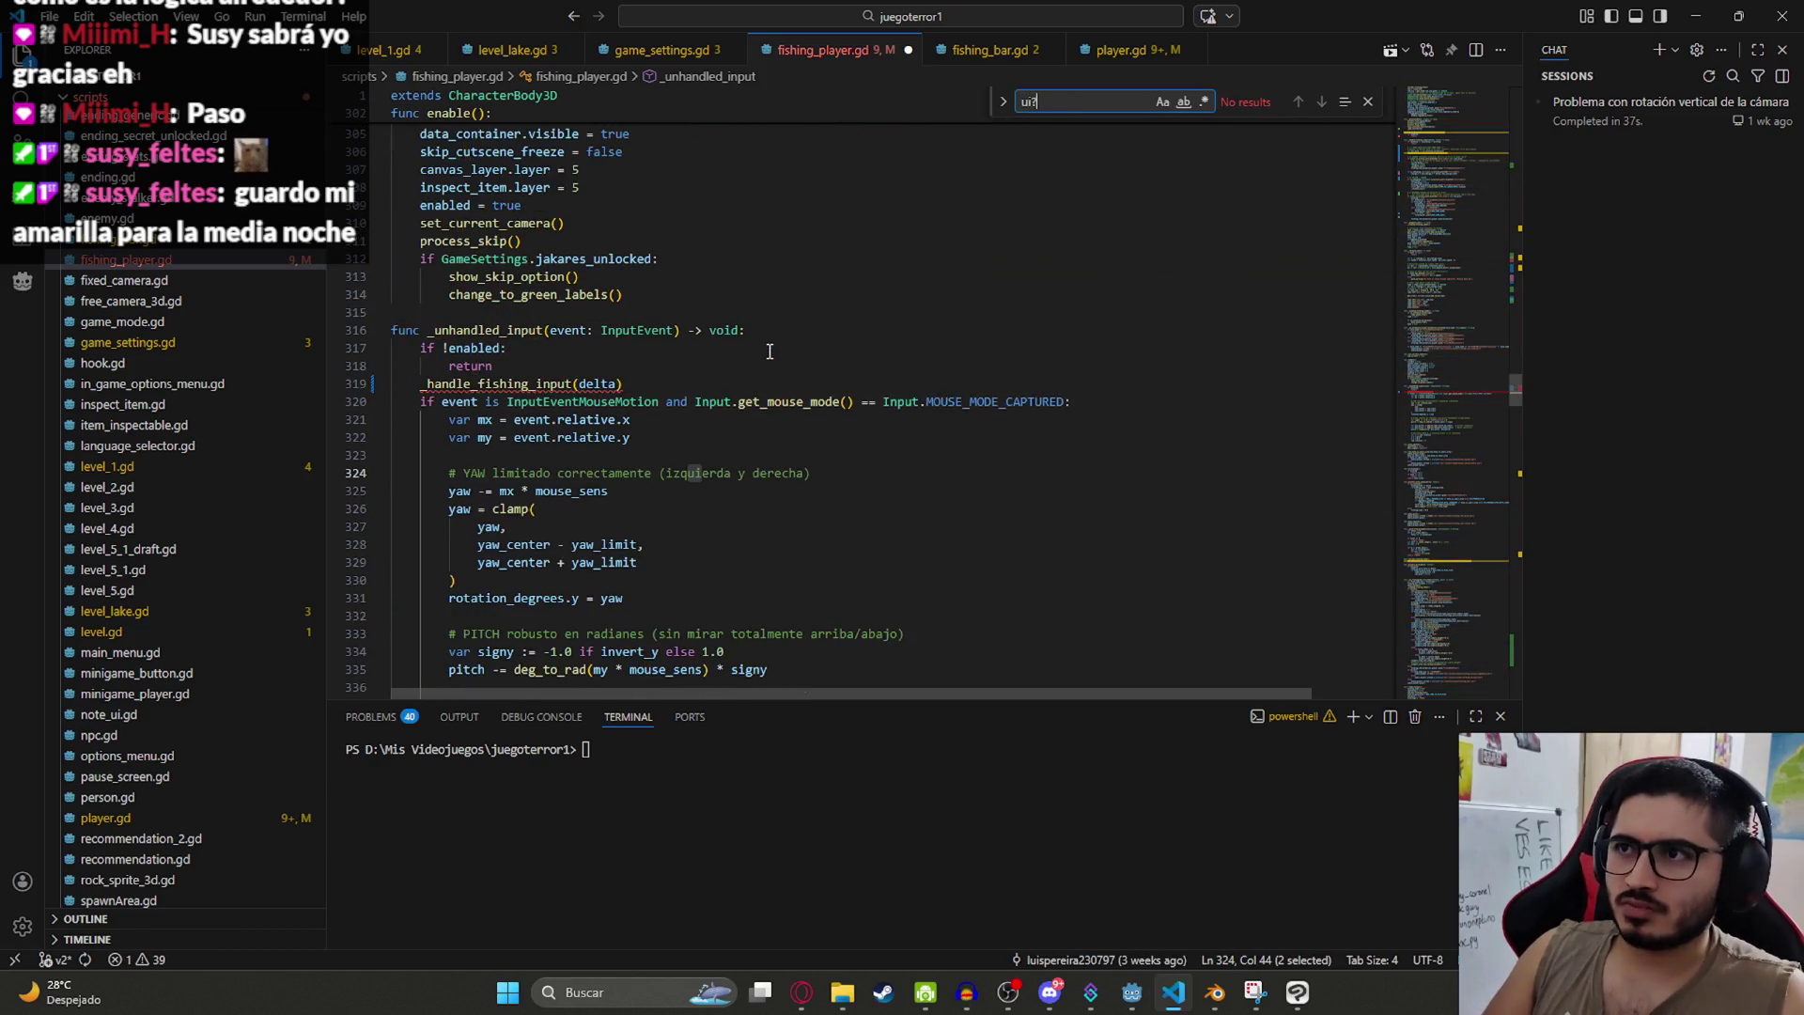
key(BackSpace)
key(BackSpace)
key(BackSpace)
text(_action)
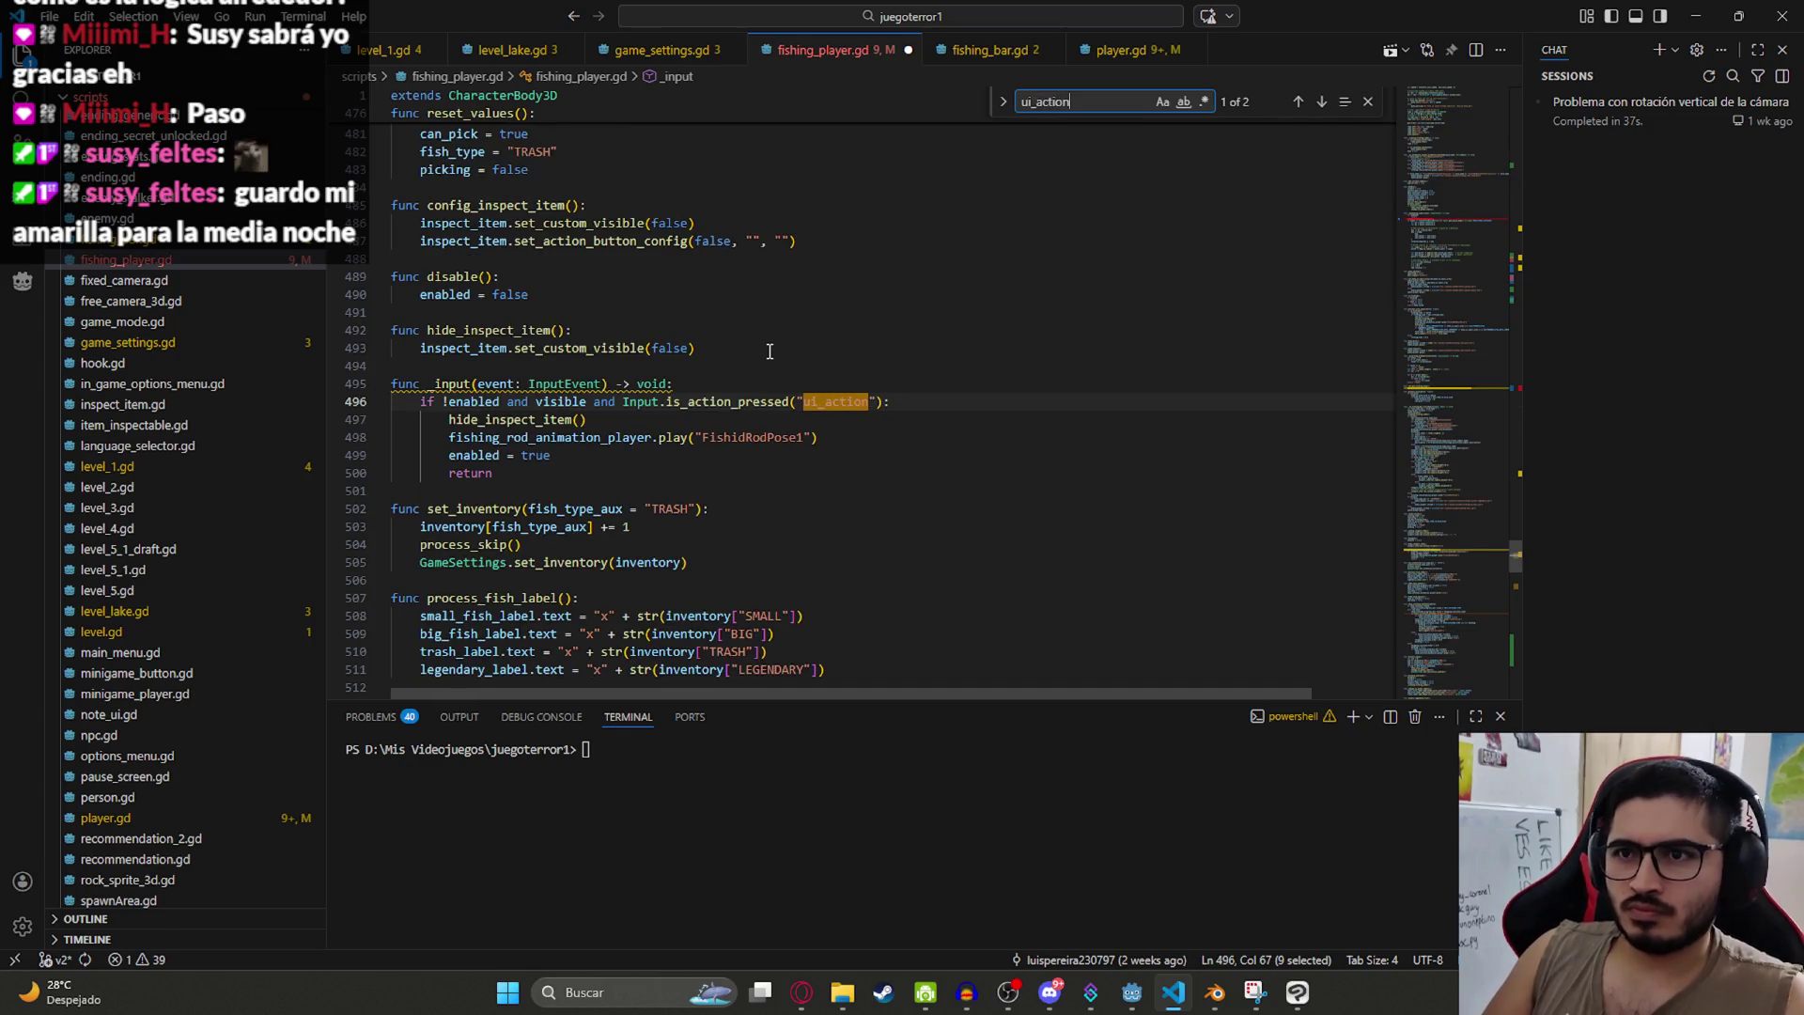
Step: Delete the ui_action block and its _input declaration from fishing_player.gd
mouse_move(520, 472)
mouse_down()
mouse_move(394, 470)
mouse_move(419, 401)
mouse_up()
key(ctrl+c)
key(Delete)
key(ctrl+shift+k)
key(ctrl+shift+k)
key(ctrl+shift+k)
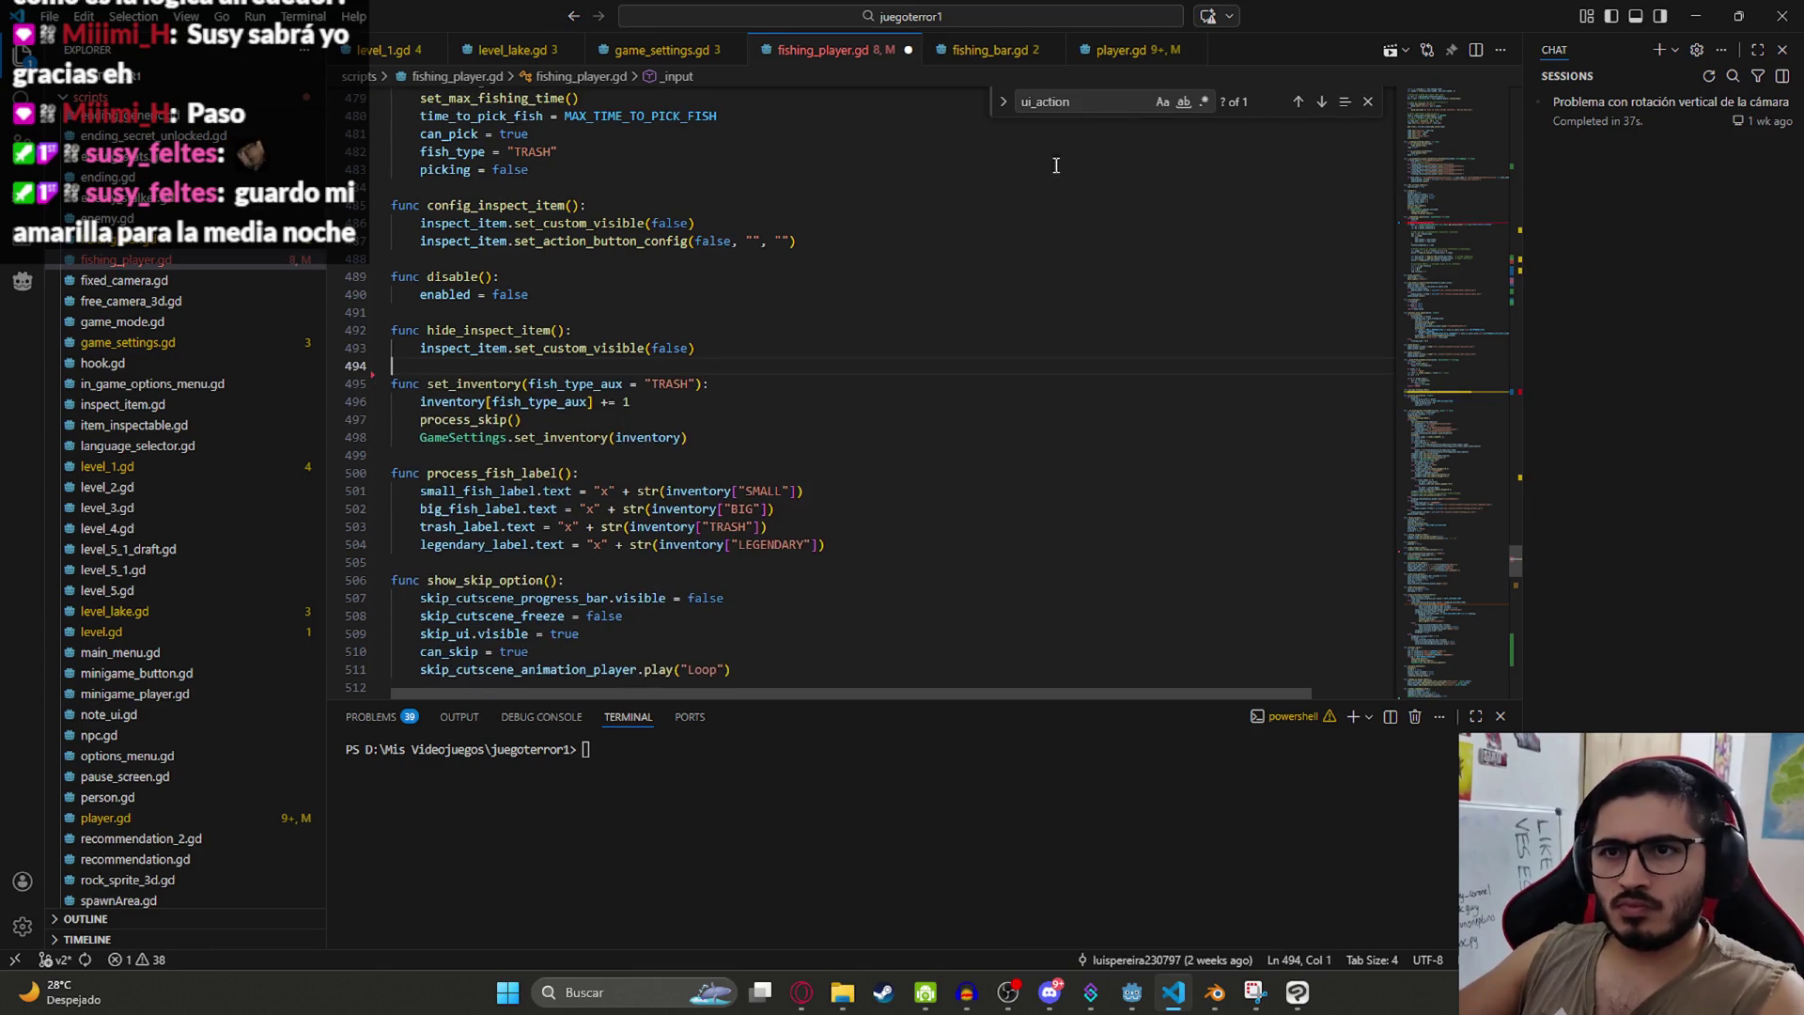
click(1101, 106)
key(Return)
click(1041, 330)
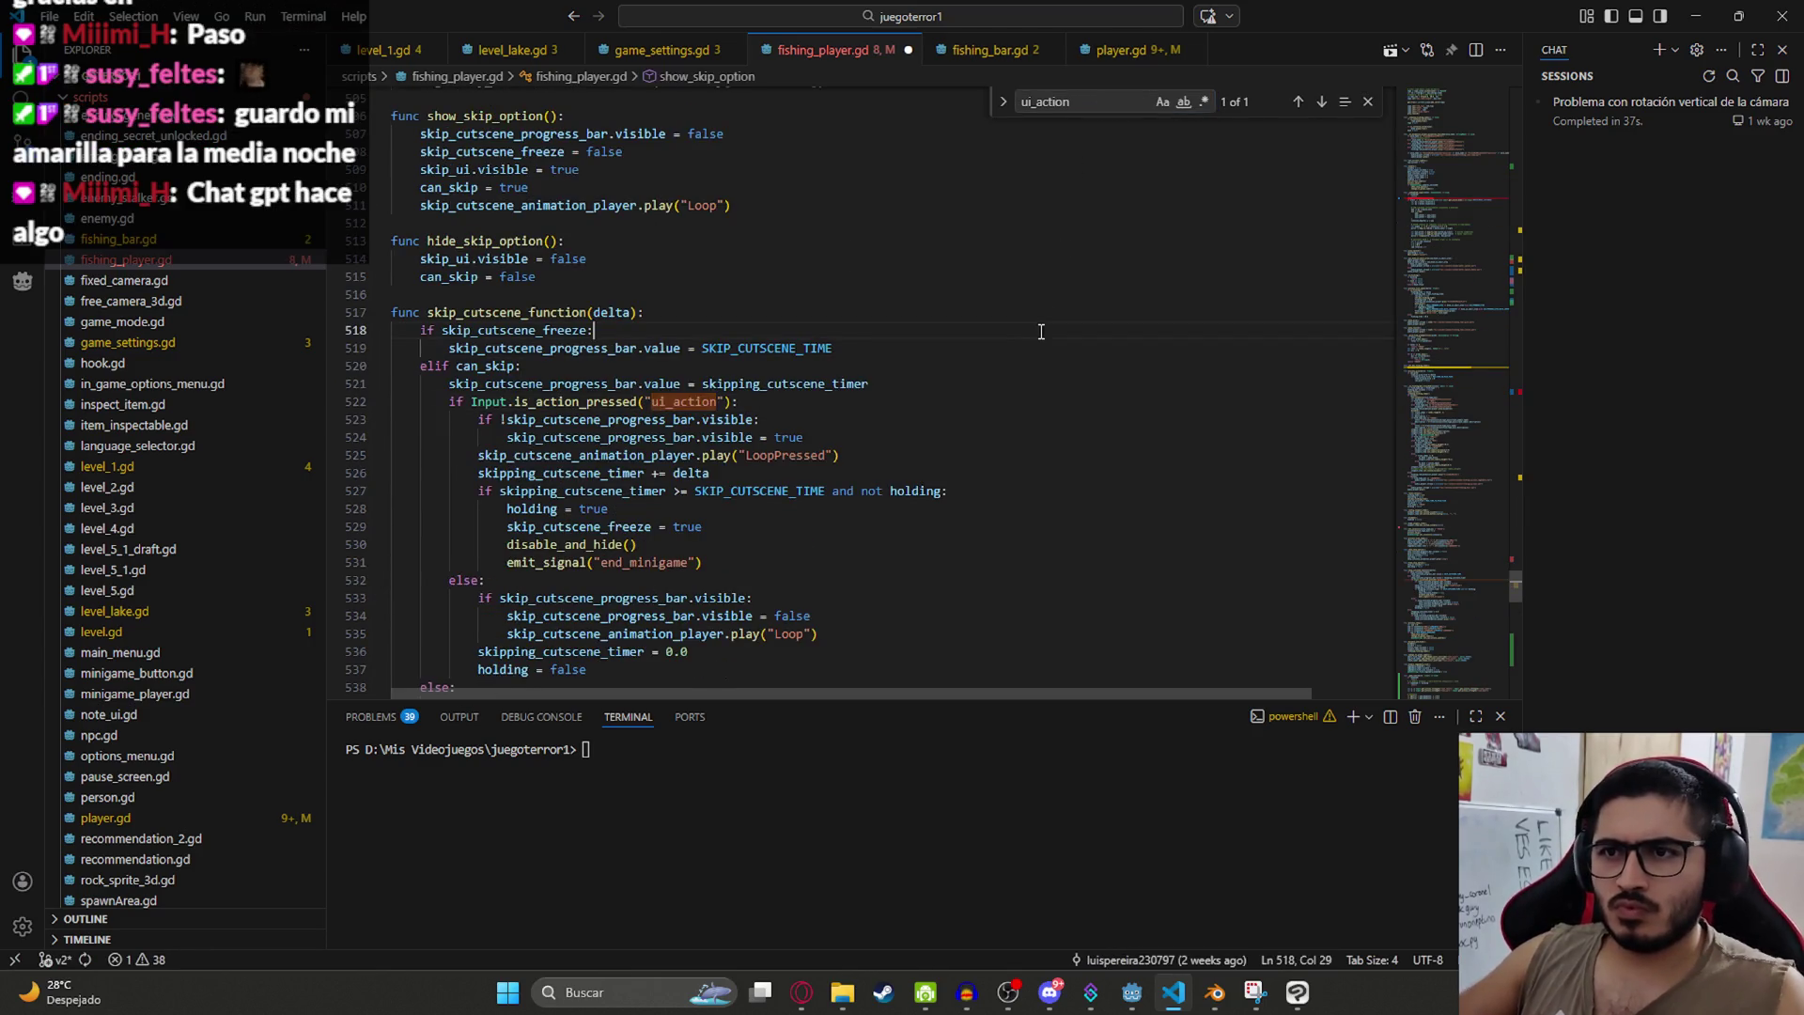
Step: Paste the inspect-closing ui_action block into _unhandled_input after the enabled check
key(ctrl+f)
text(unhandle)
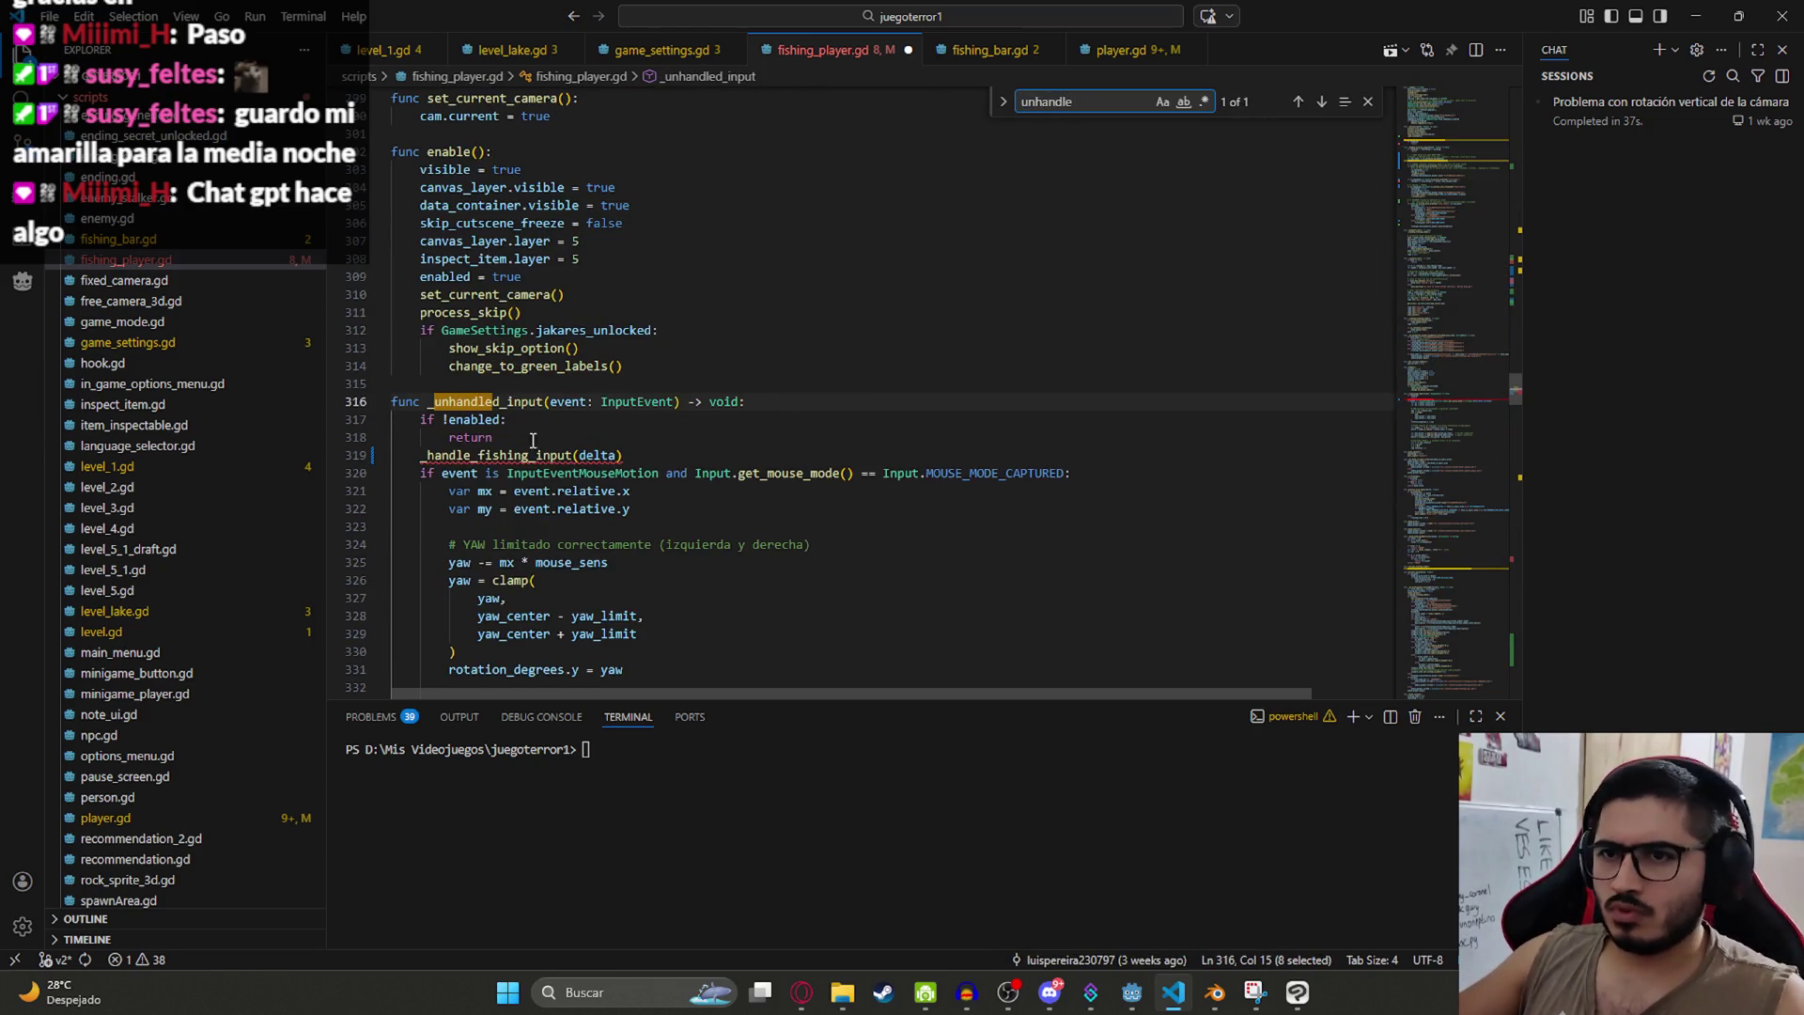
click(532, 437)
key(Return)
key(ctrl+v)
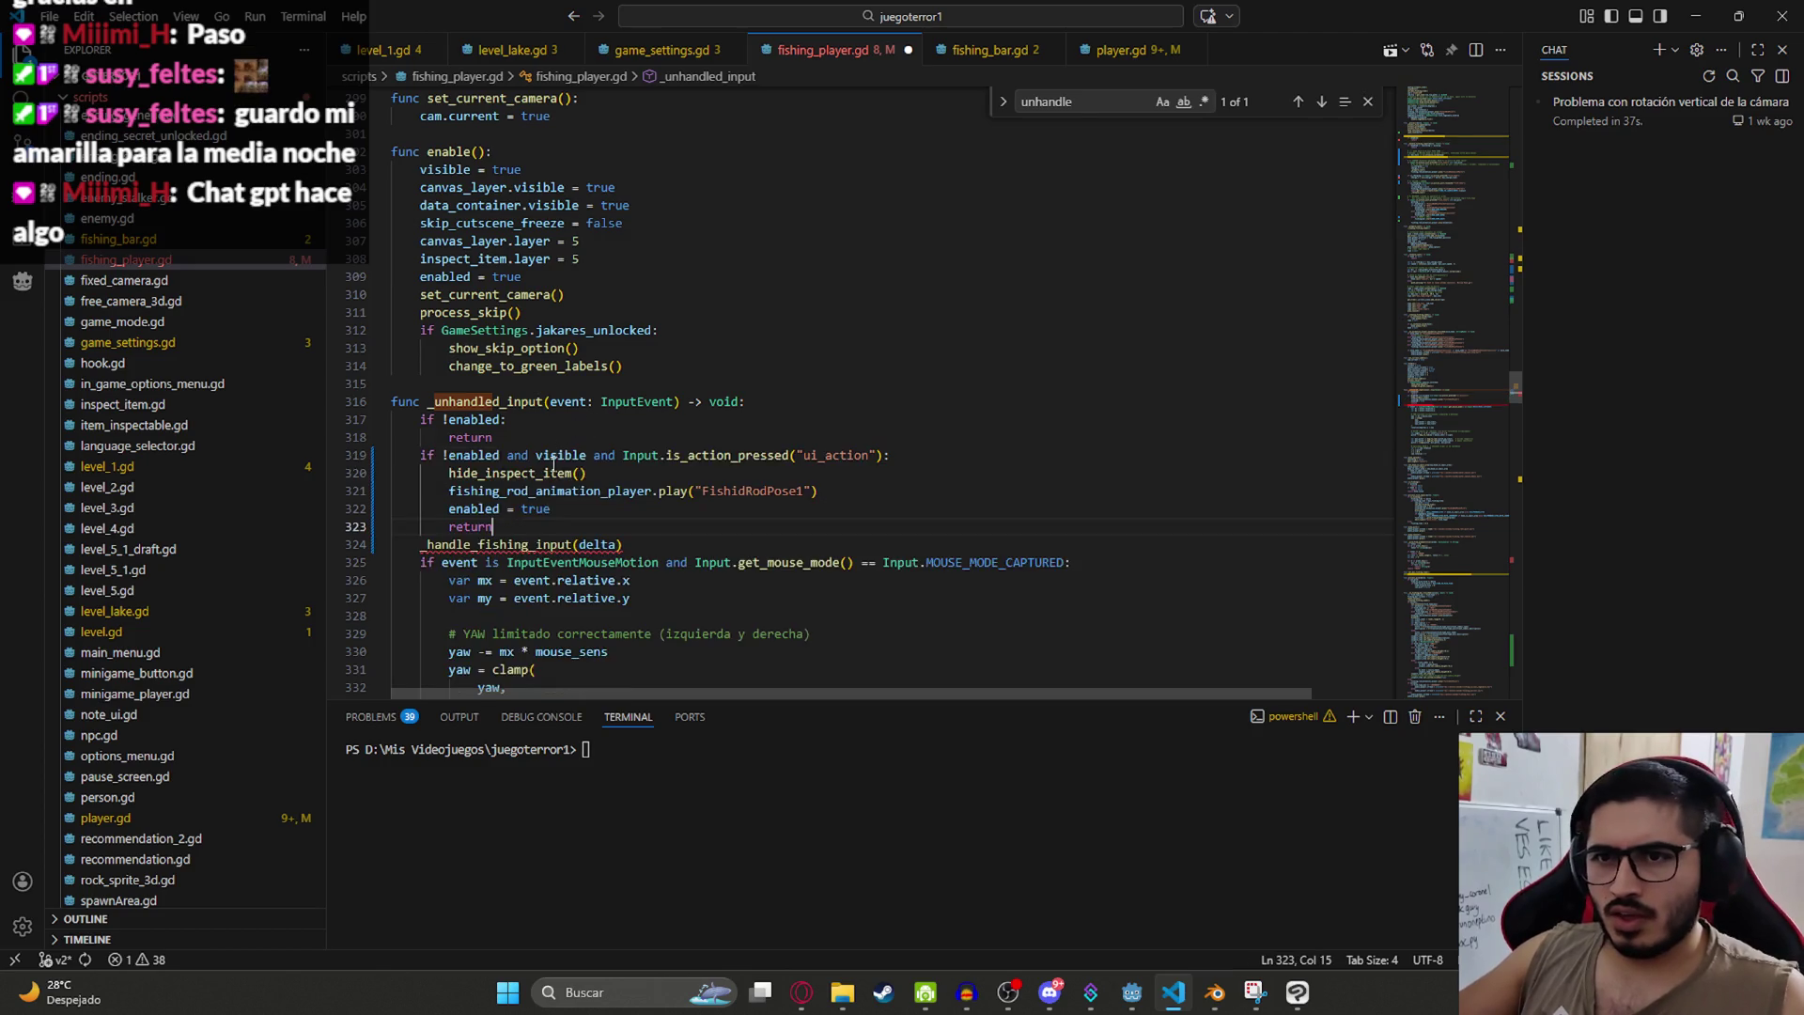
click(656, 547)
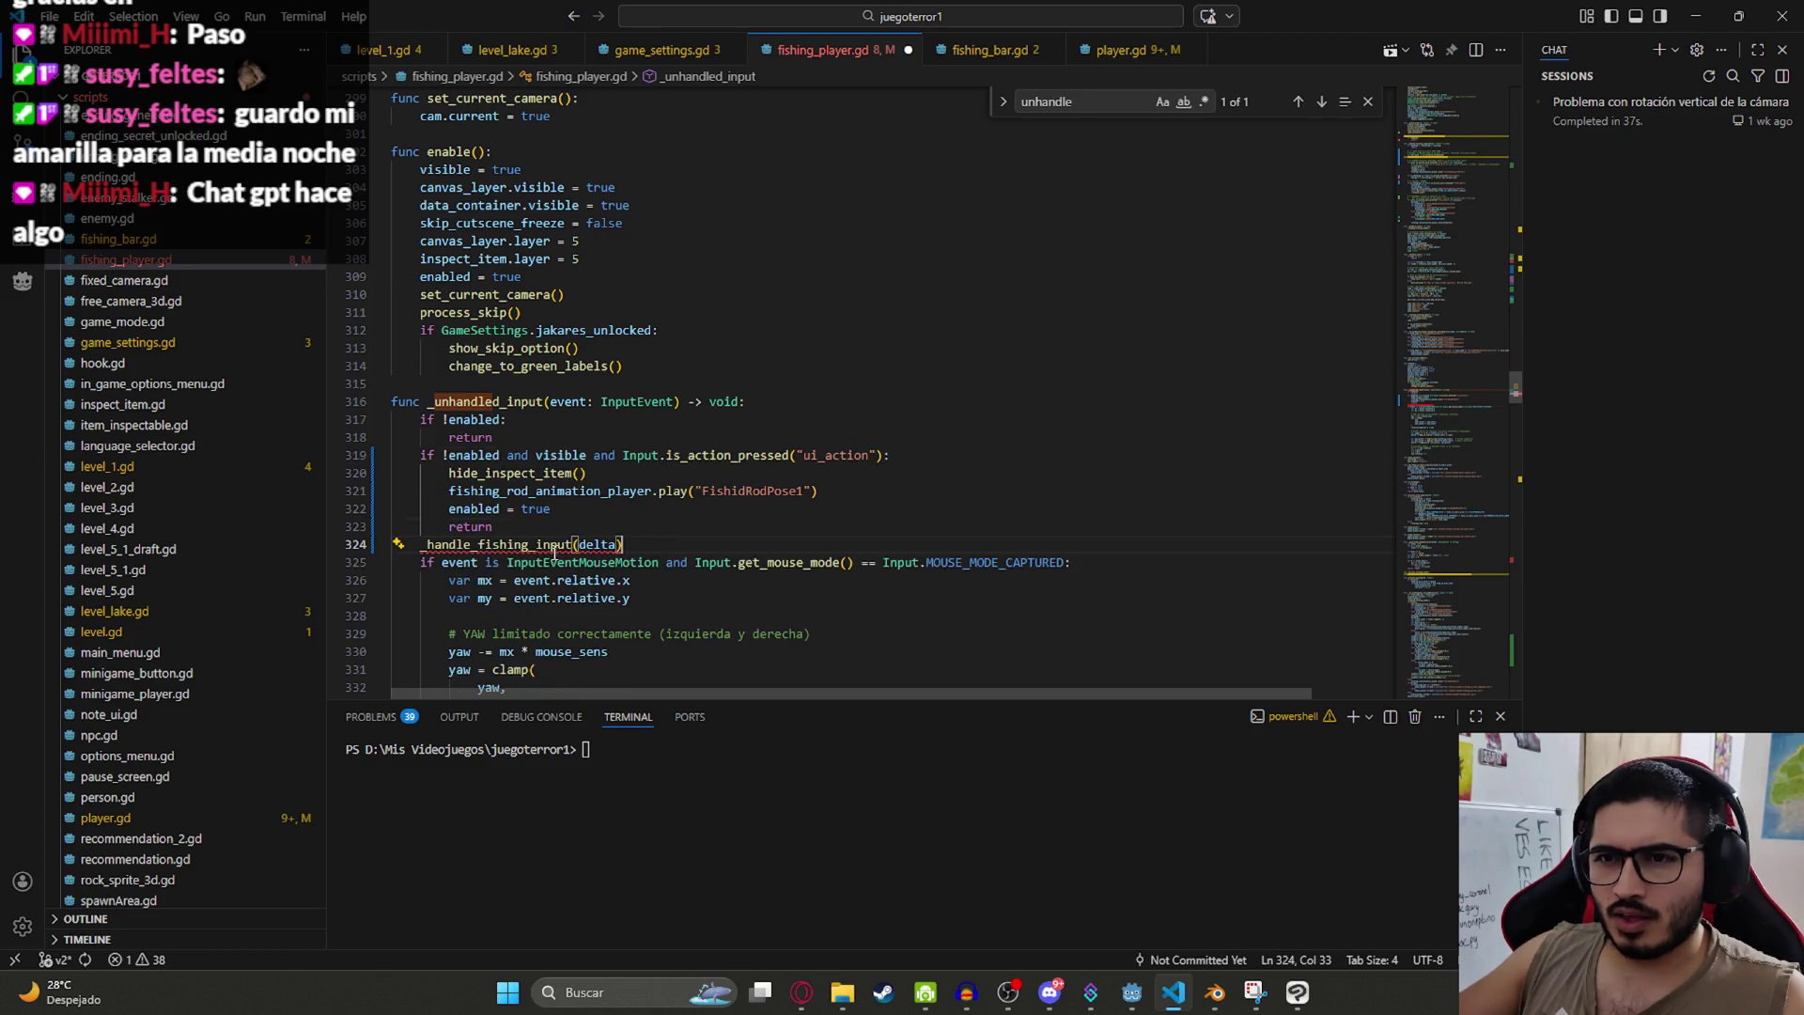
double_click(620, 527)
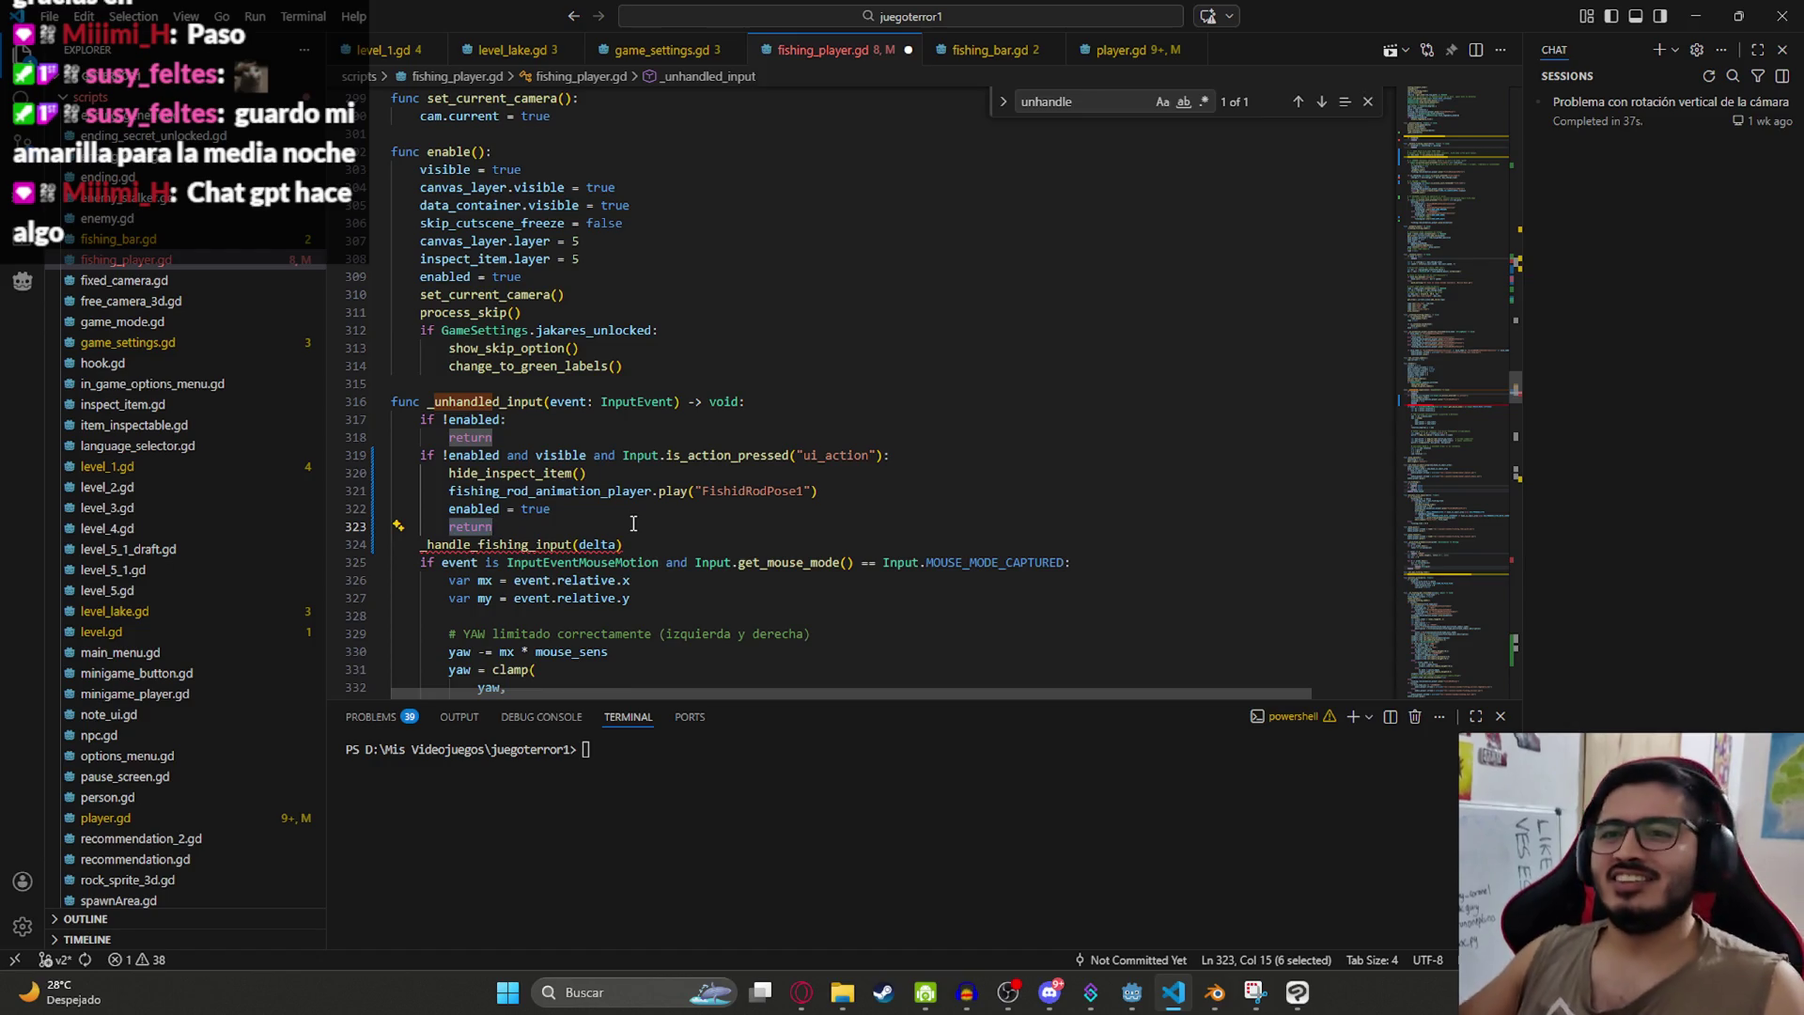
Step: Undo the _unhandled_input and is_hook_stuck edits, keeping the original has_hook lines
key(ctrl+z)
key(ctrl+z)
key(ctrl+z)
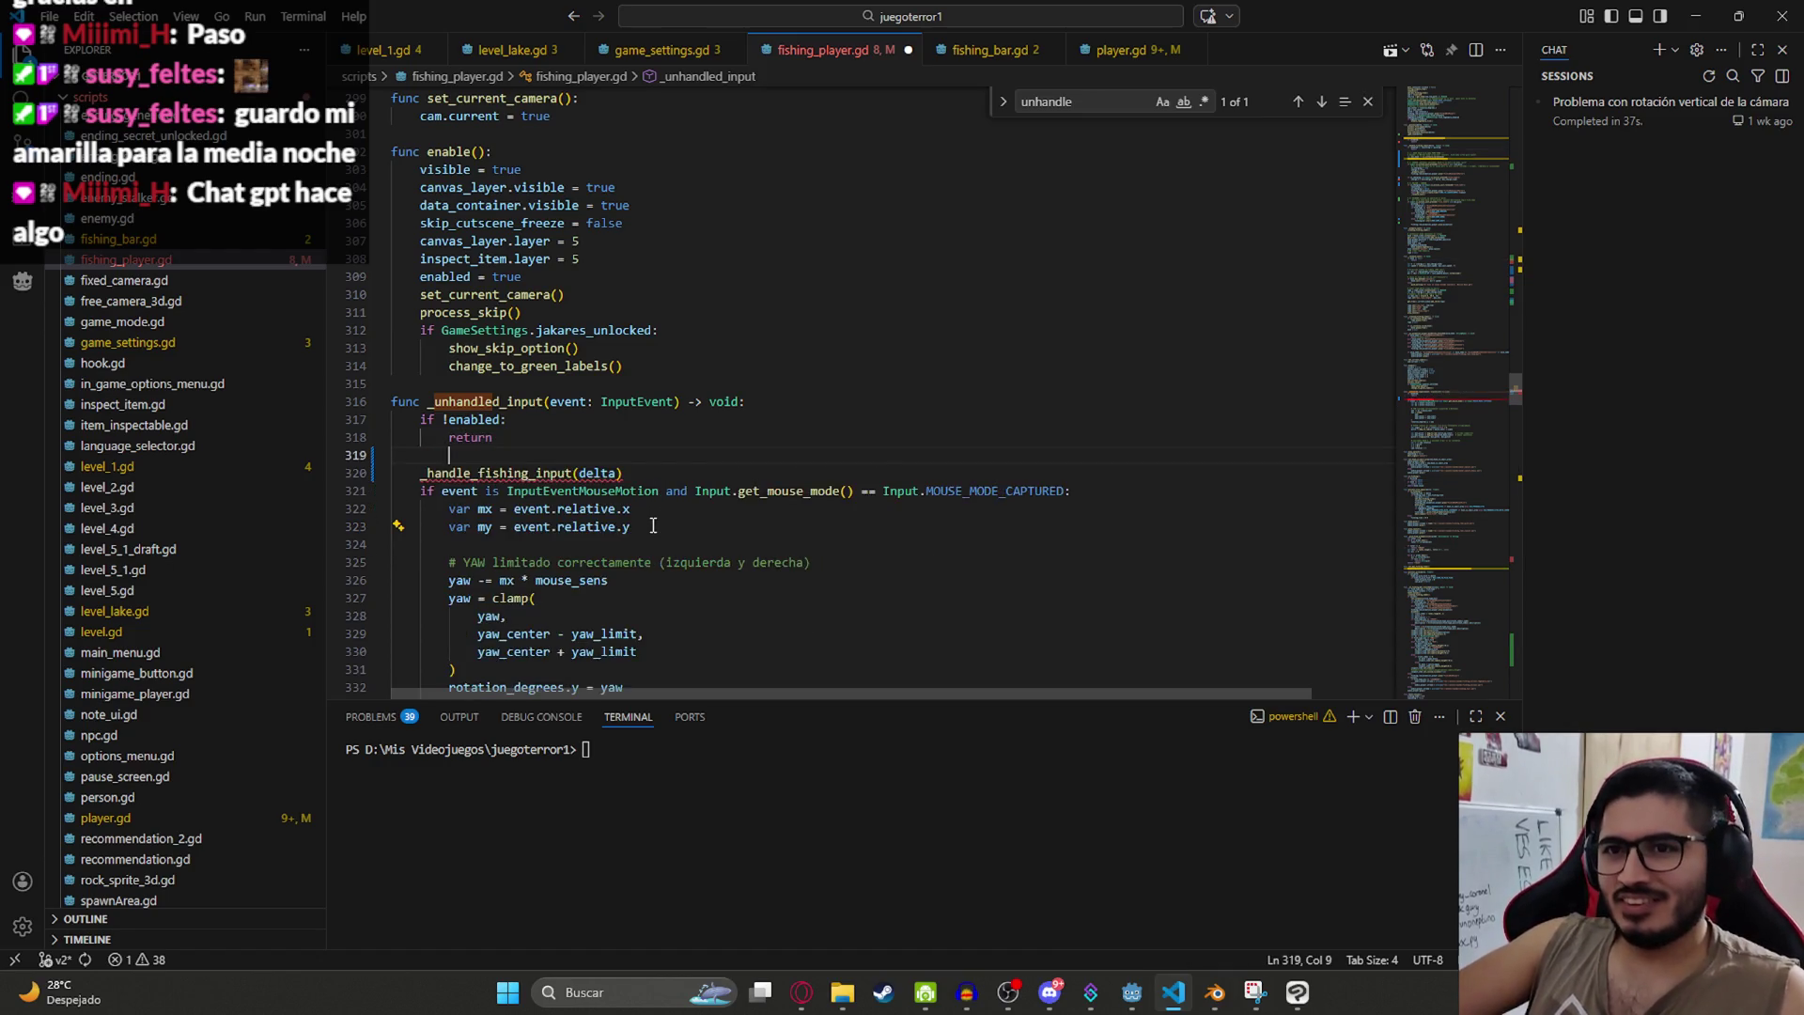
key(ctrl+z)
key(ctrl+z)
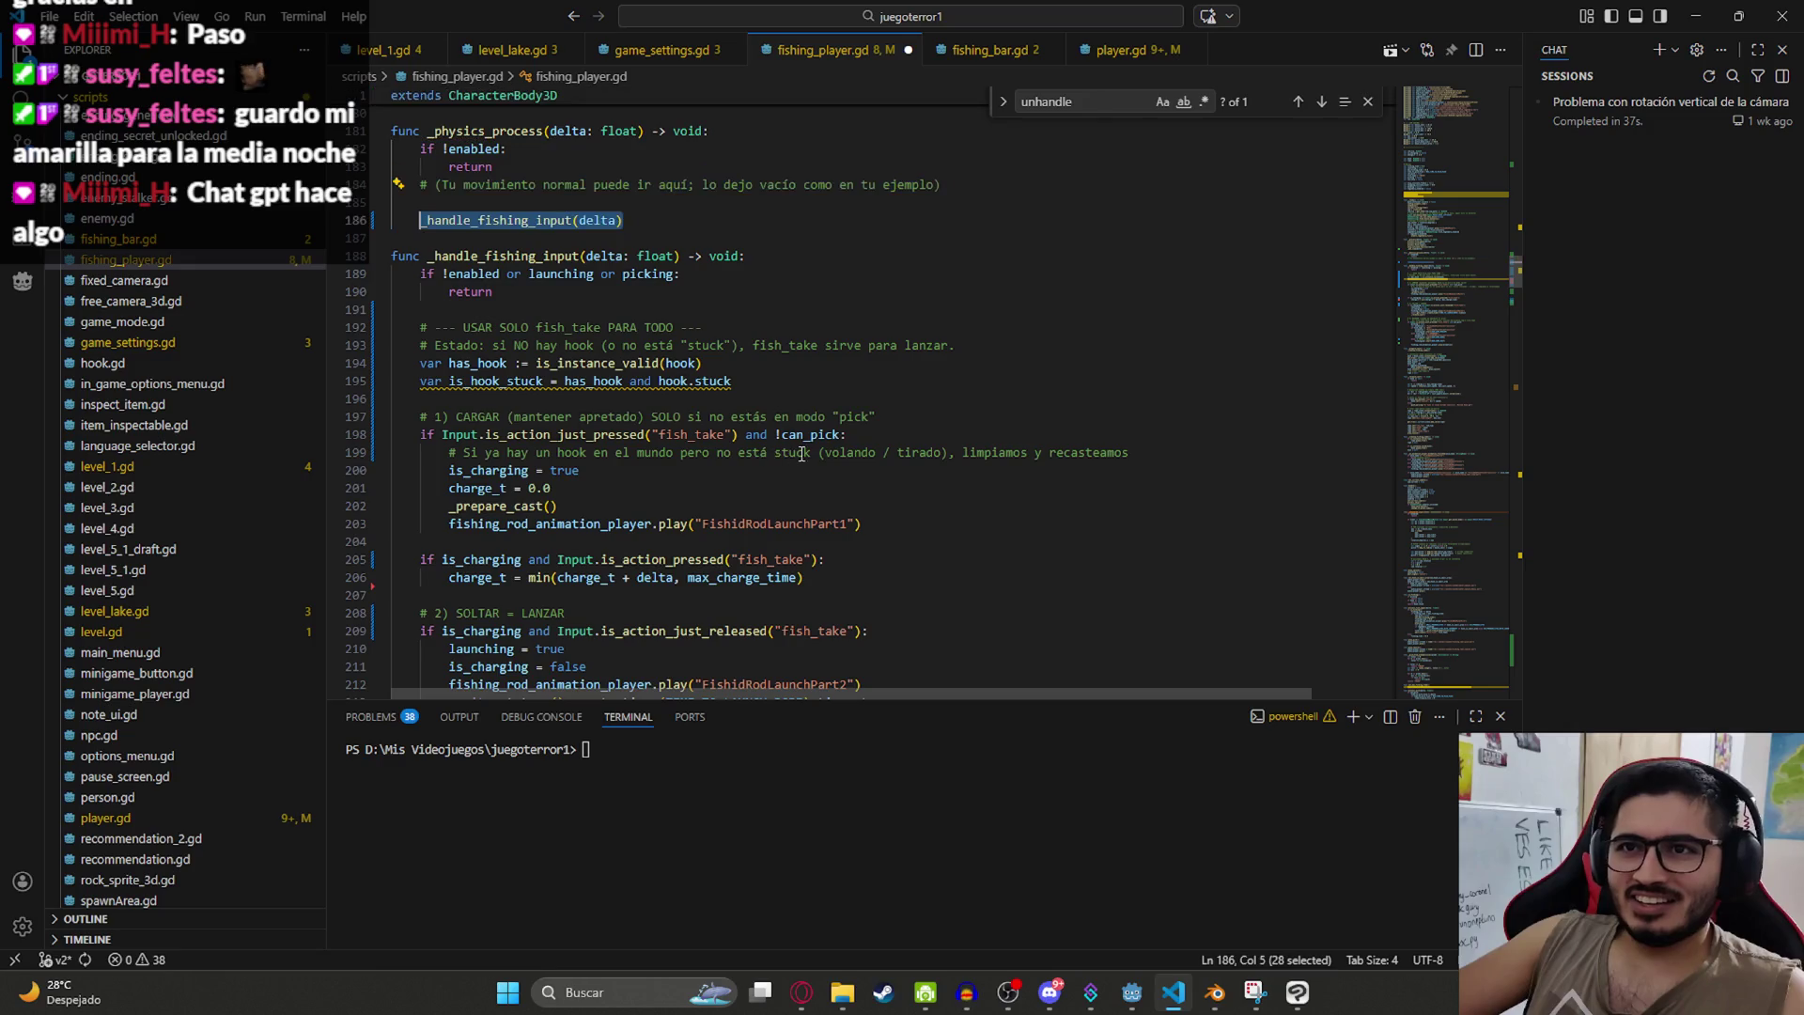
key(ctrl+z)
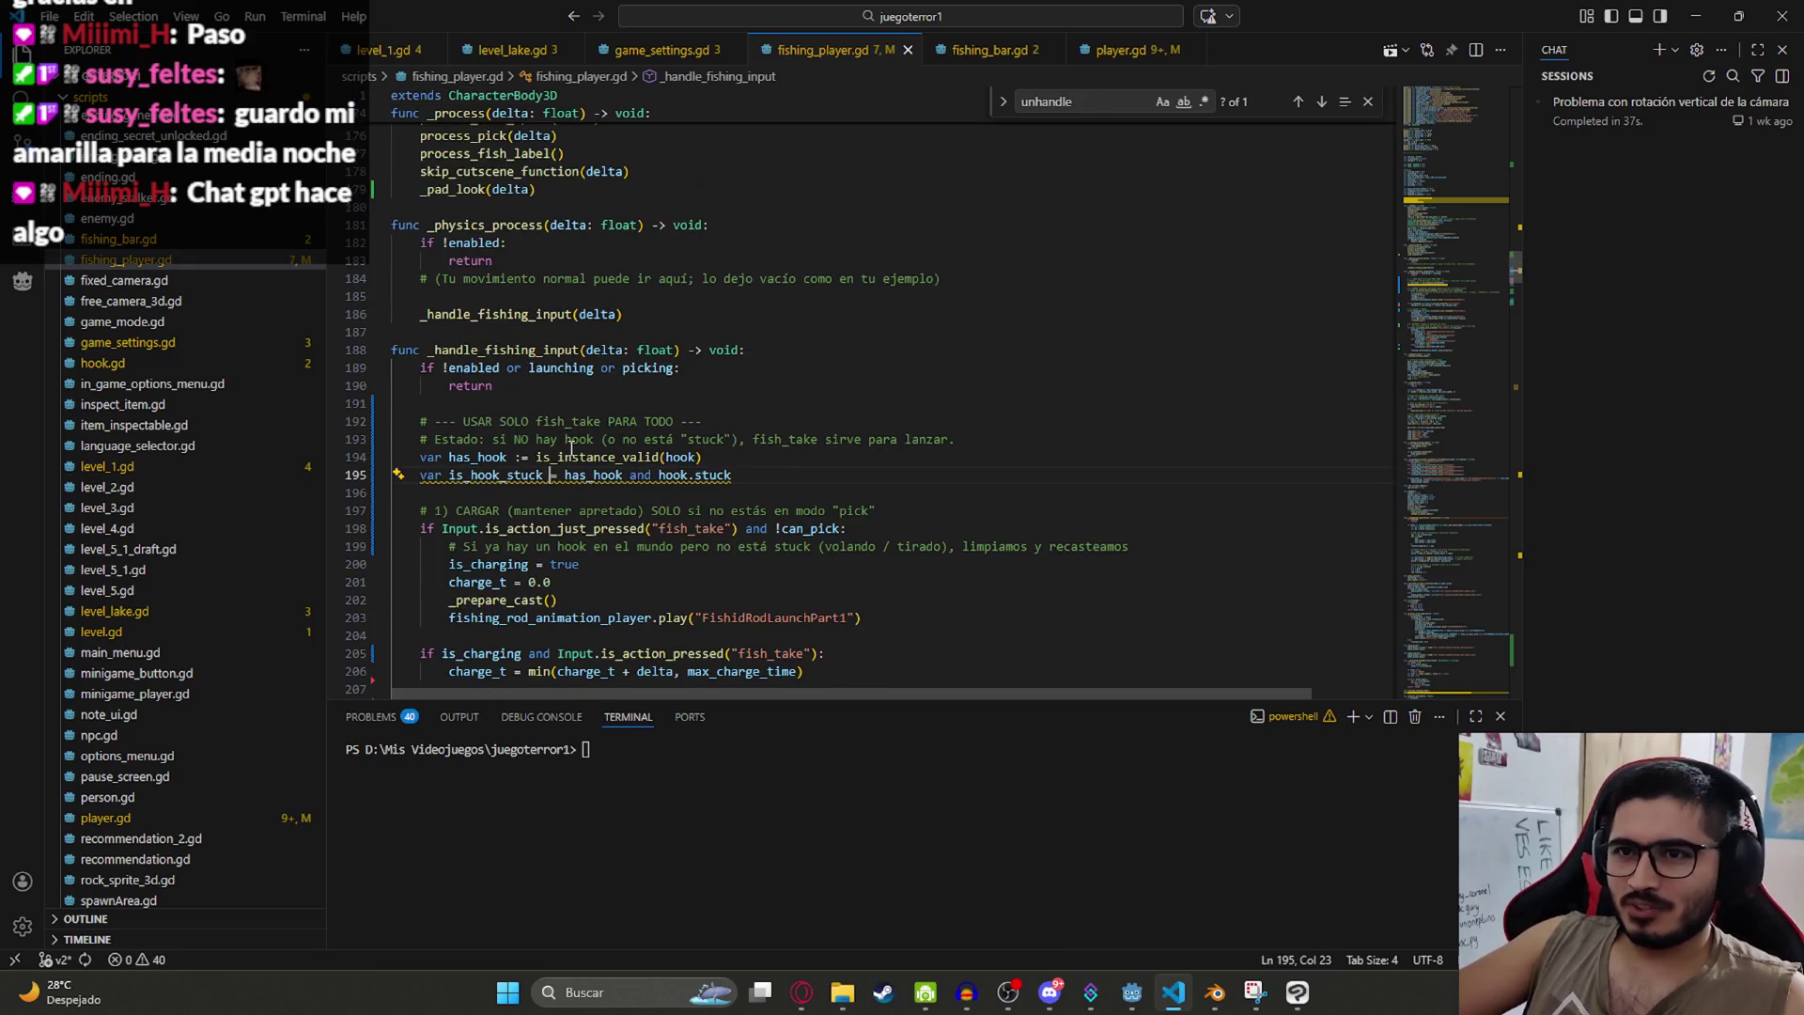
key(ctrl+z)
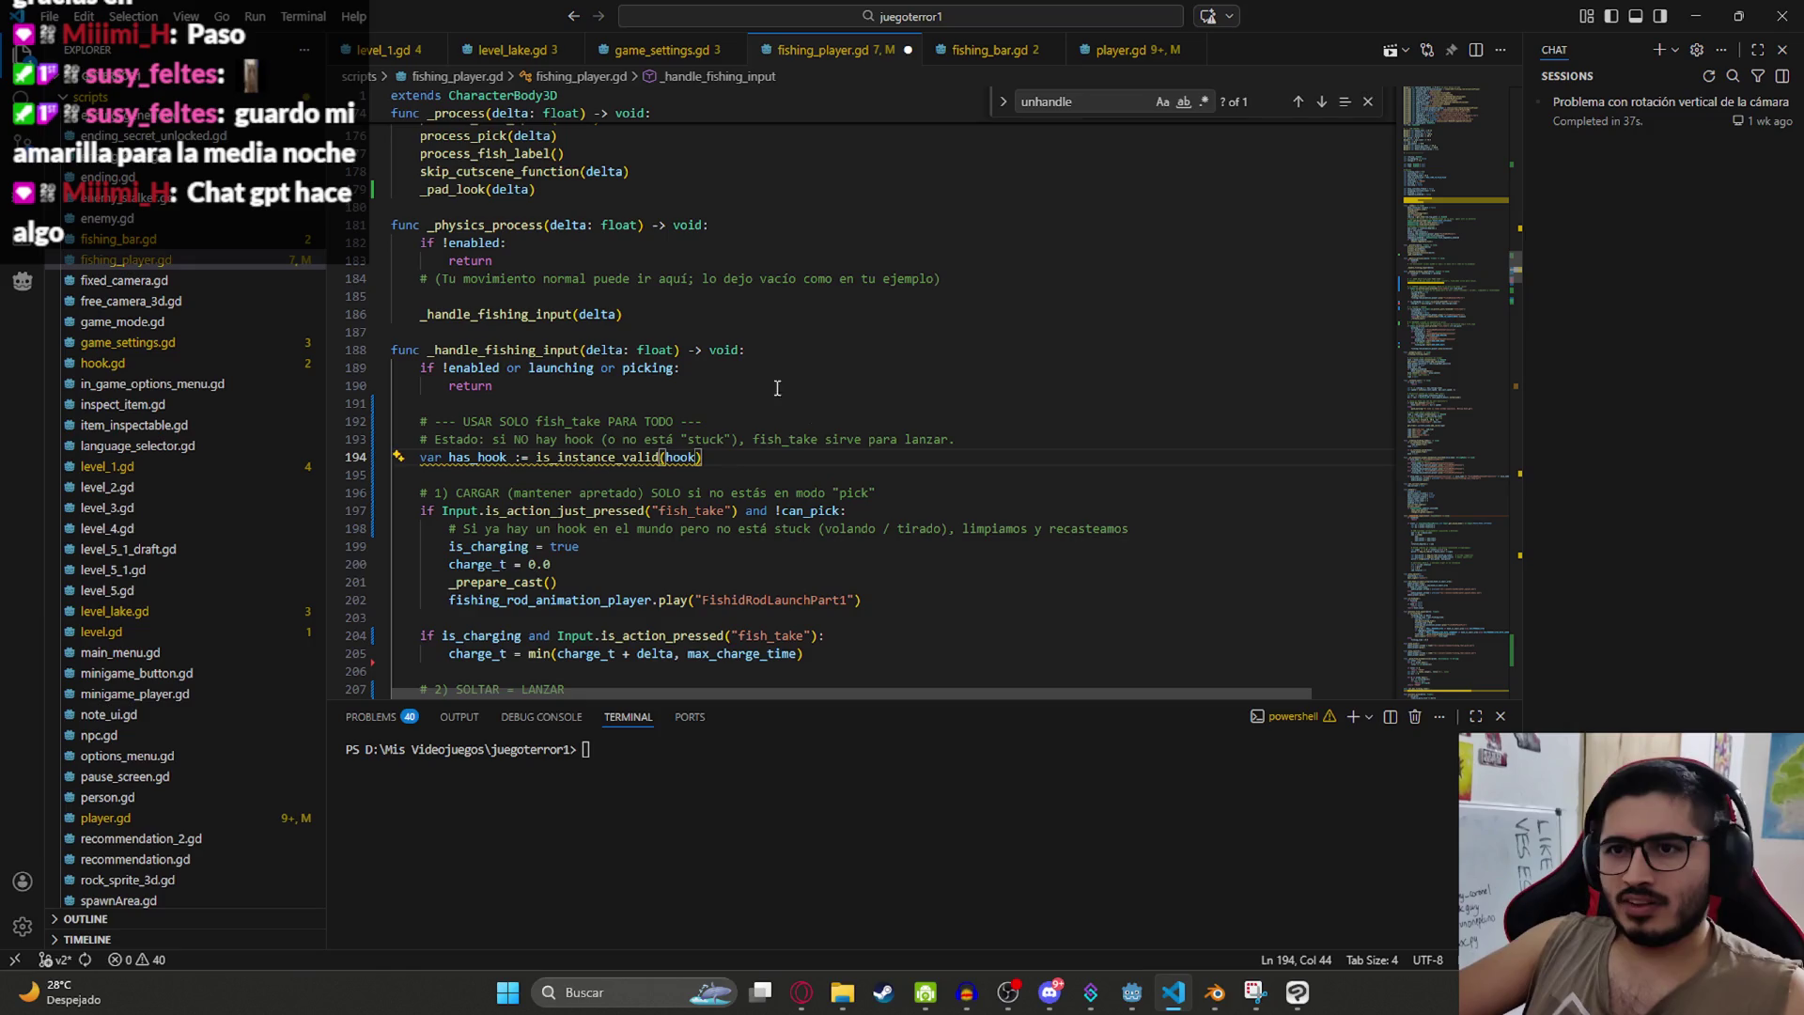
key(shift+Home)
key(shift+Home)
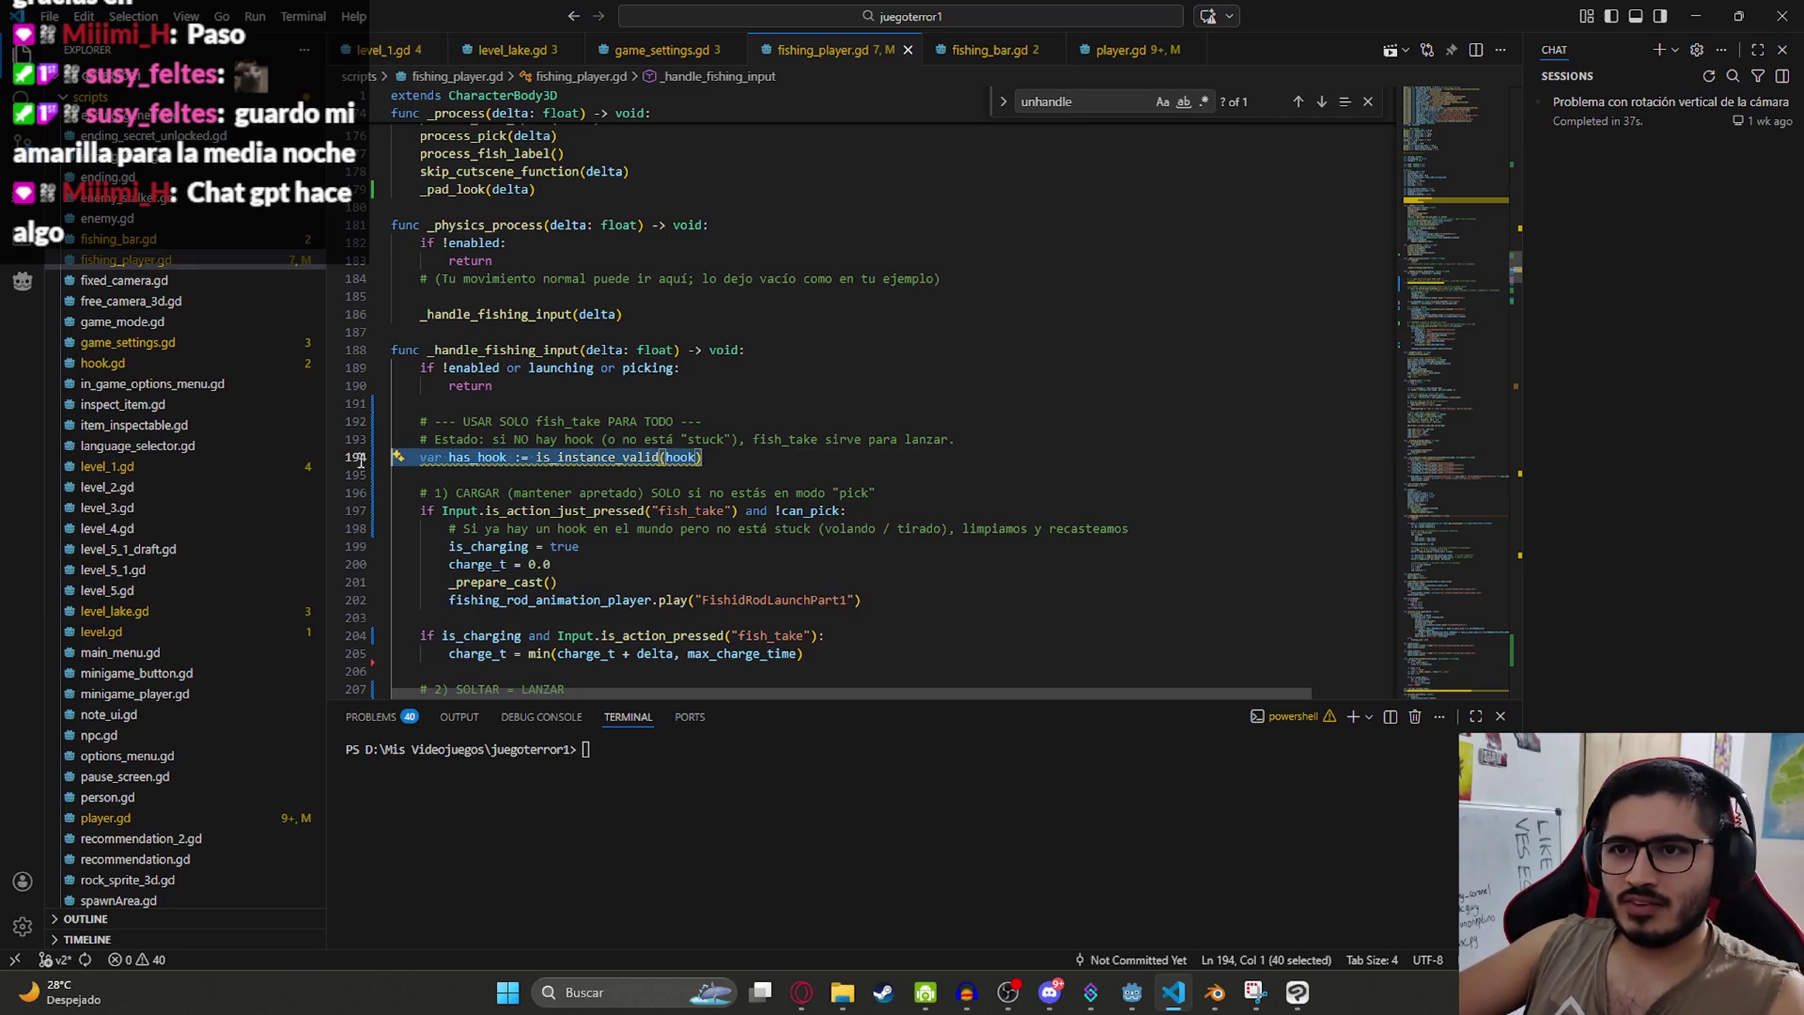
key(shift+Up)
key(BackSpace)
key(ctrl+z)
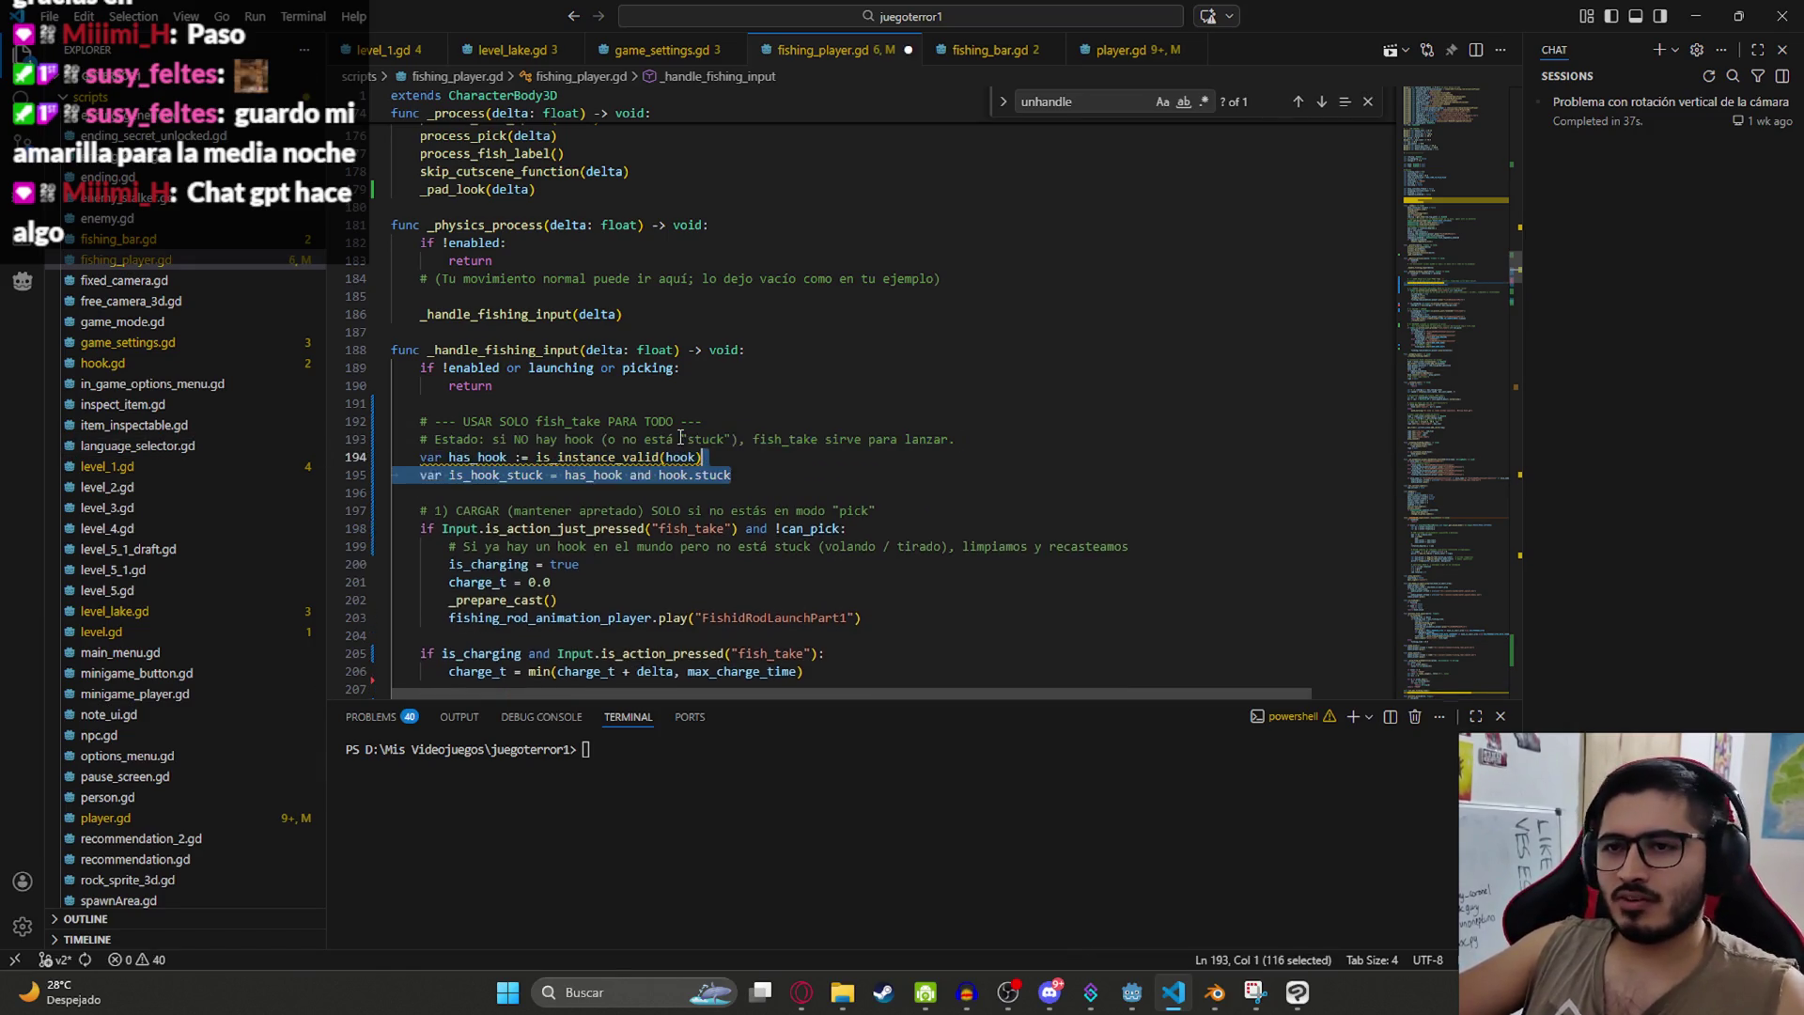
click(838, 475)
Step: Review the _process function and check Discord and Godot for errors
scroll(658, 423, up, 4)
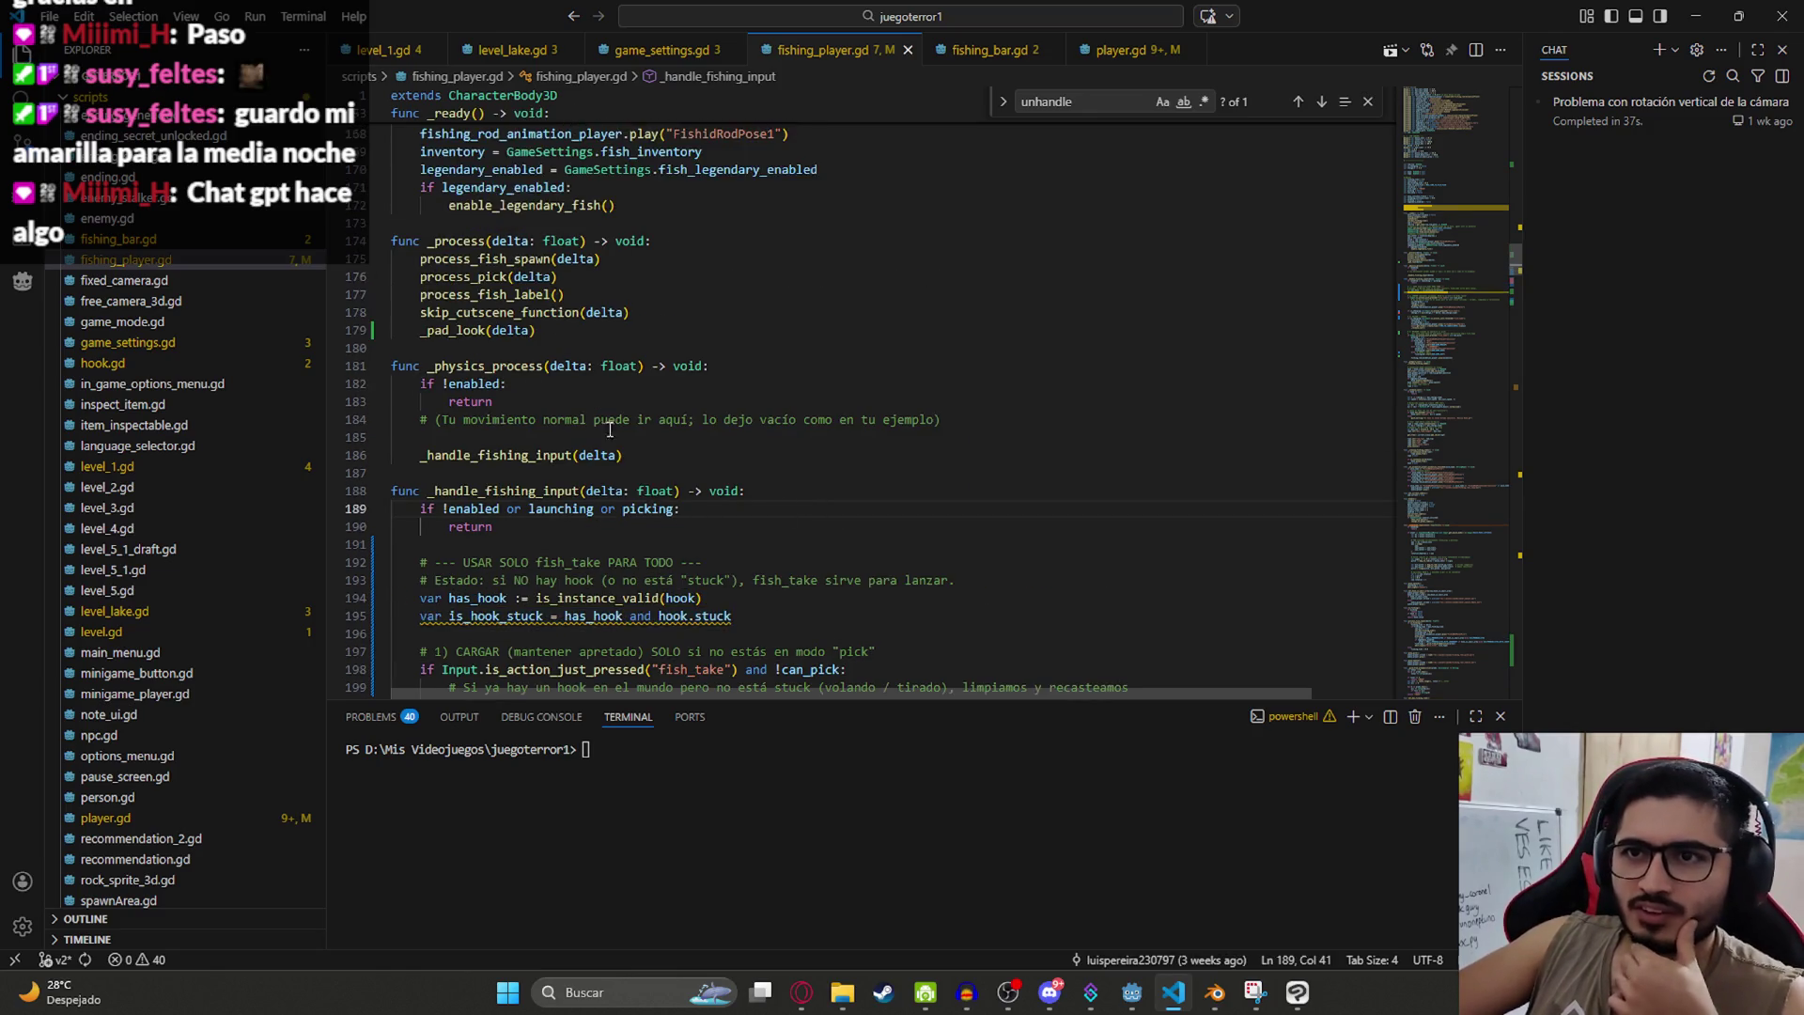
click(485, 371)
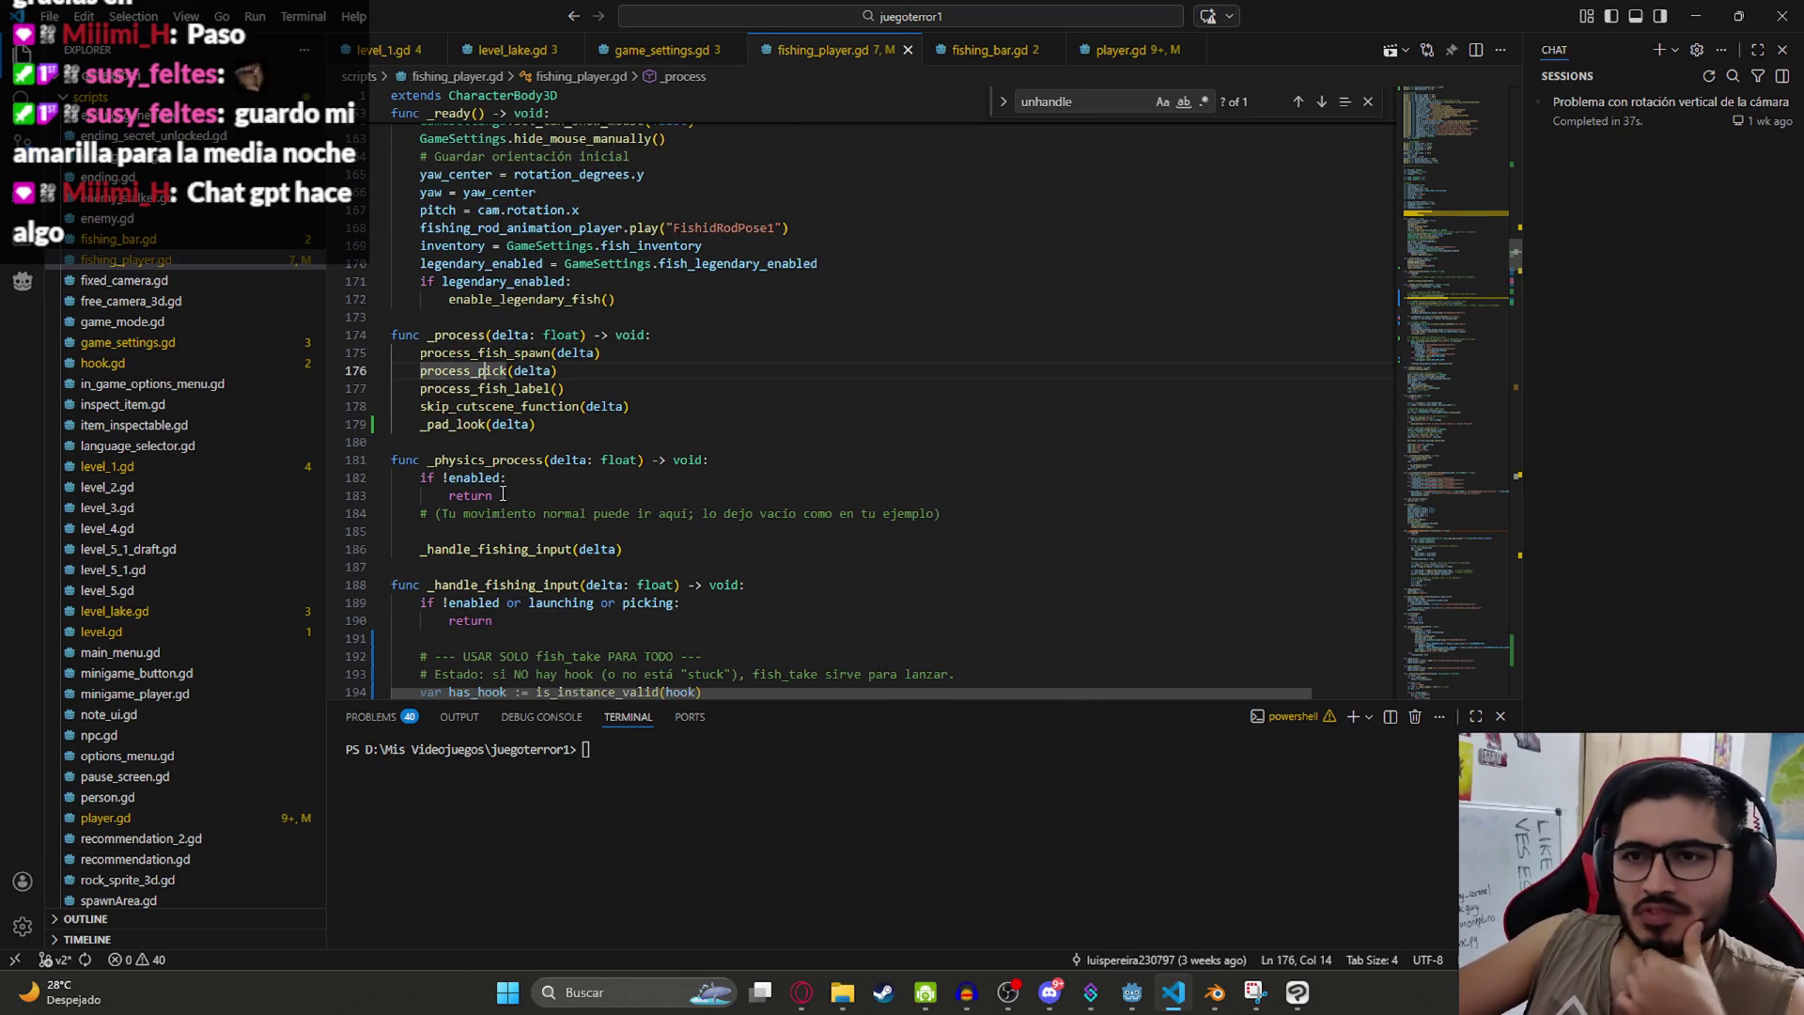
scroll(769, 459, up, 3)
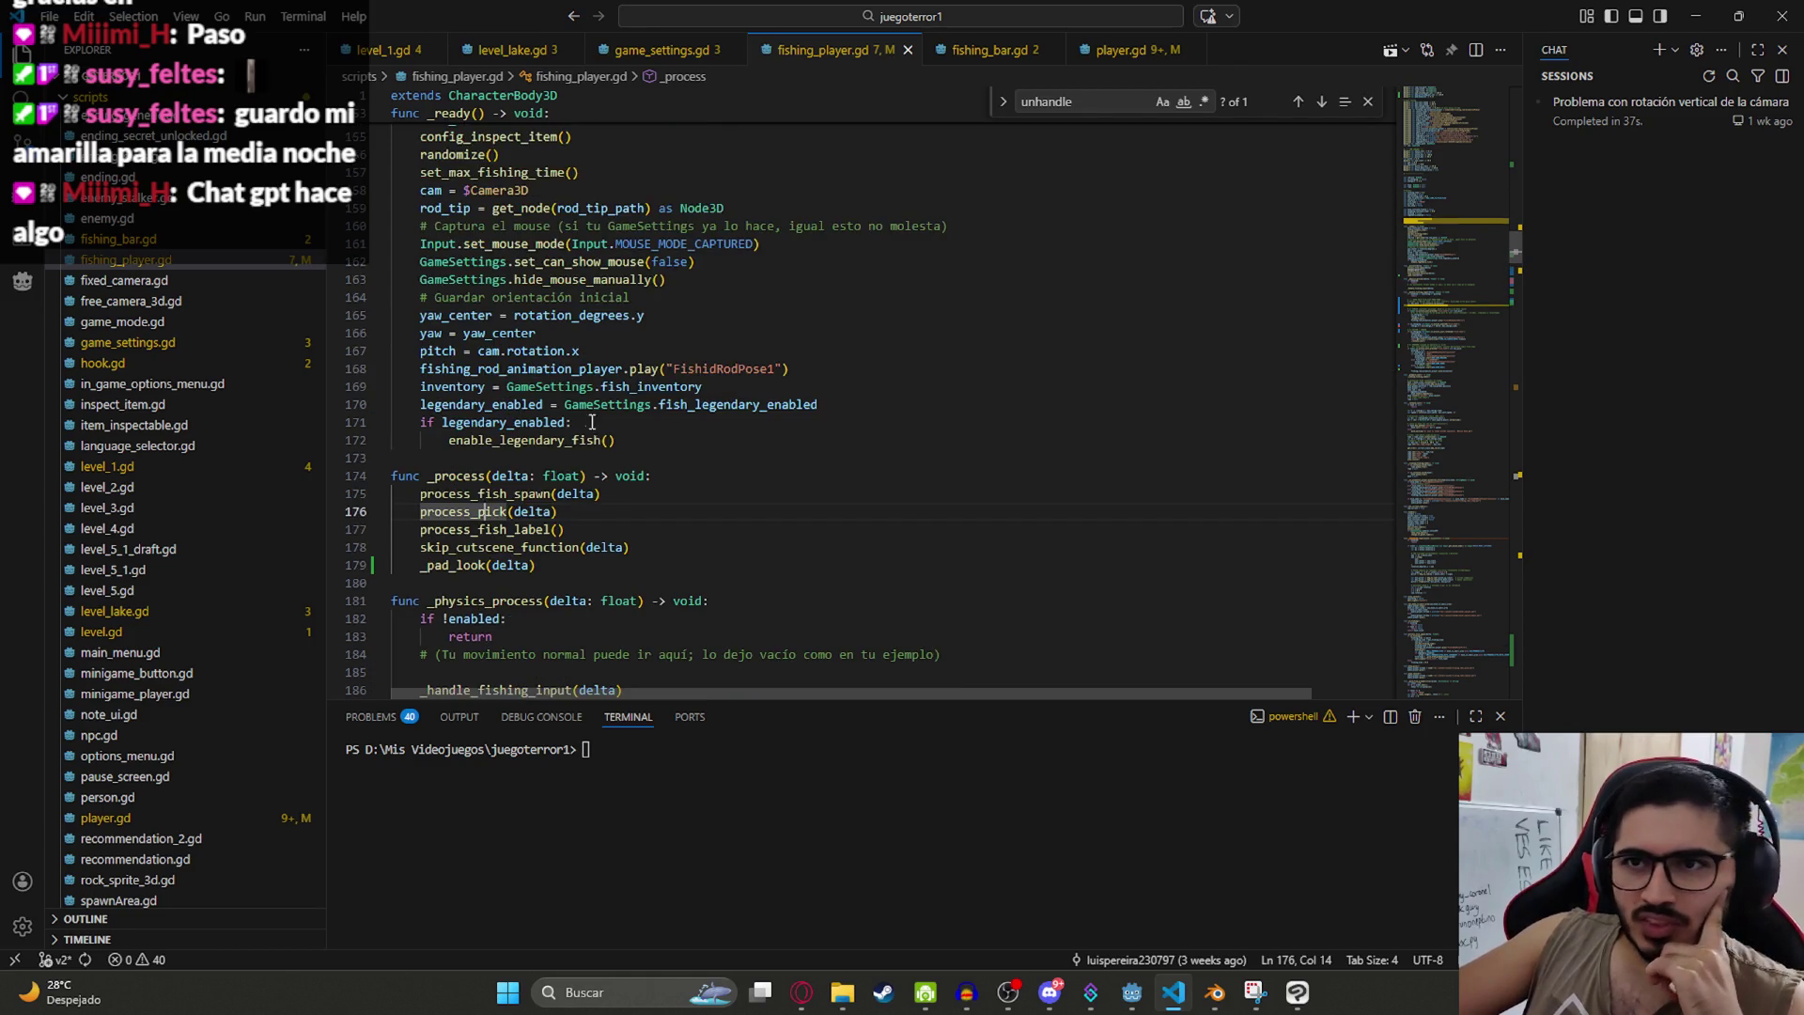
scroll(620, 404, up, 4)
scroll(585, 413, down, 6)
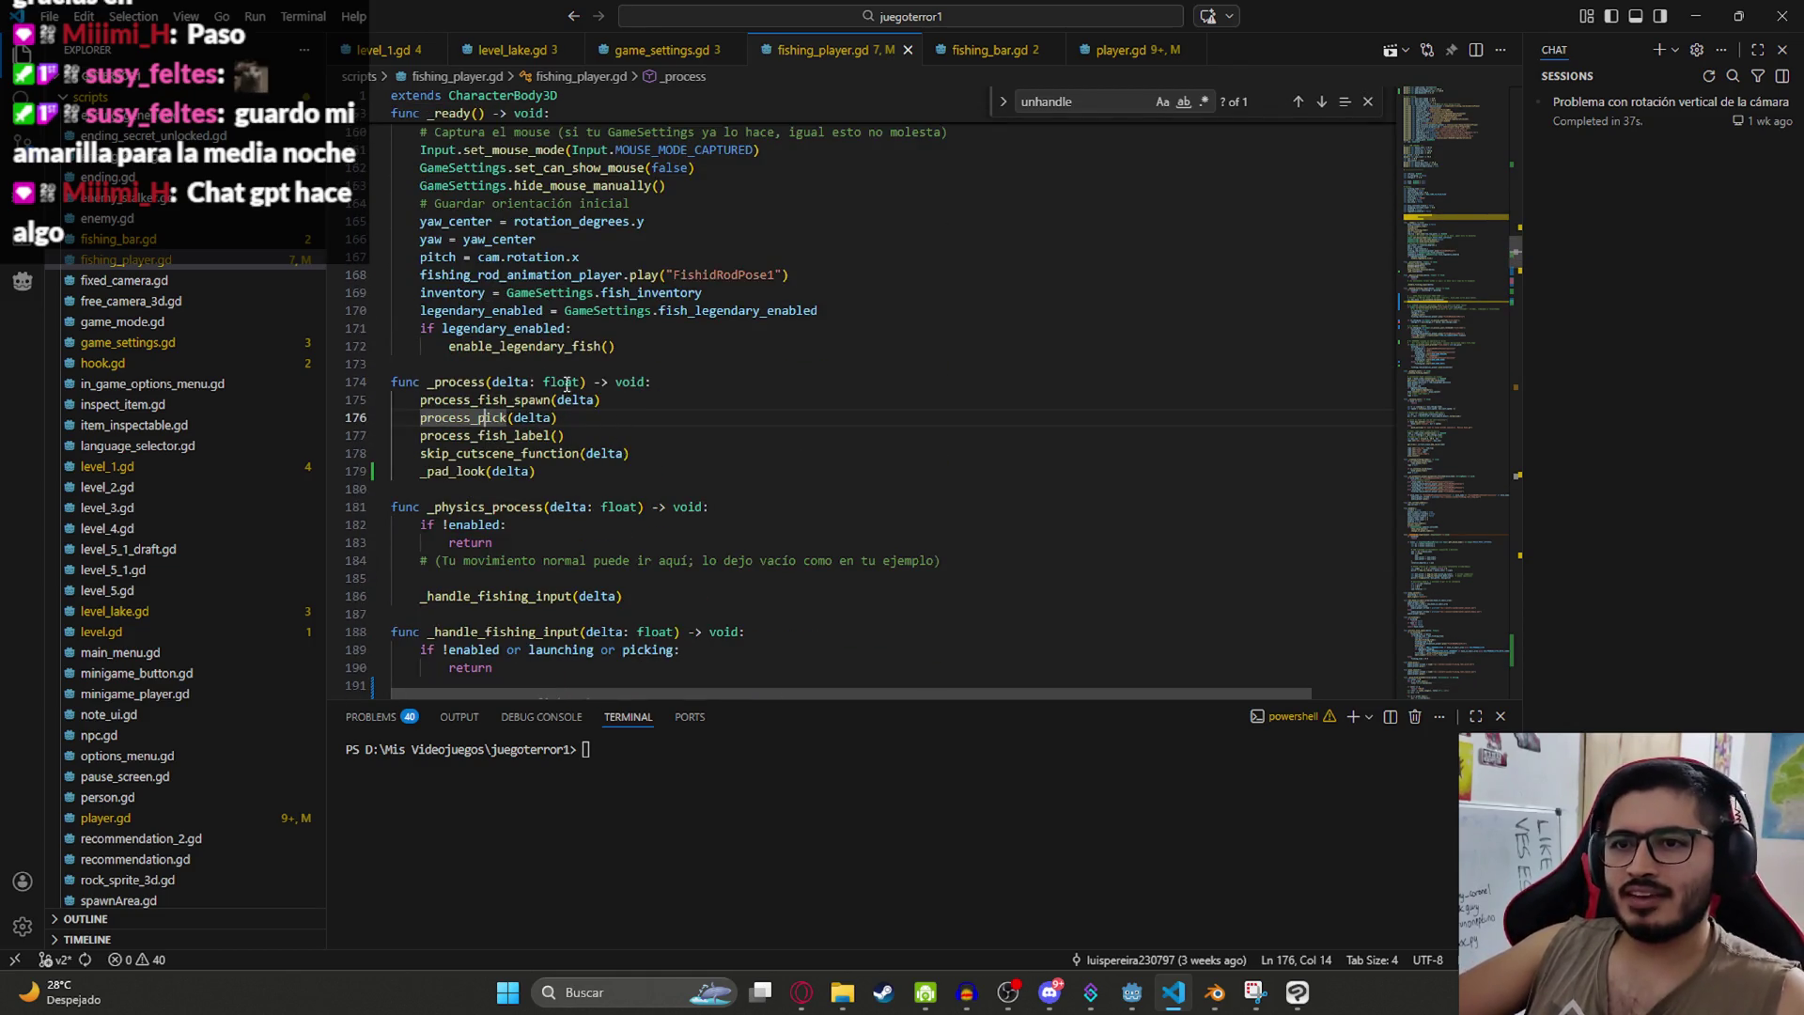
click(566, 385)
double_click(458, 381)
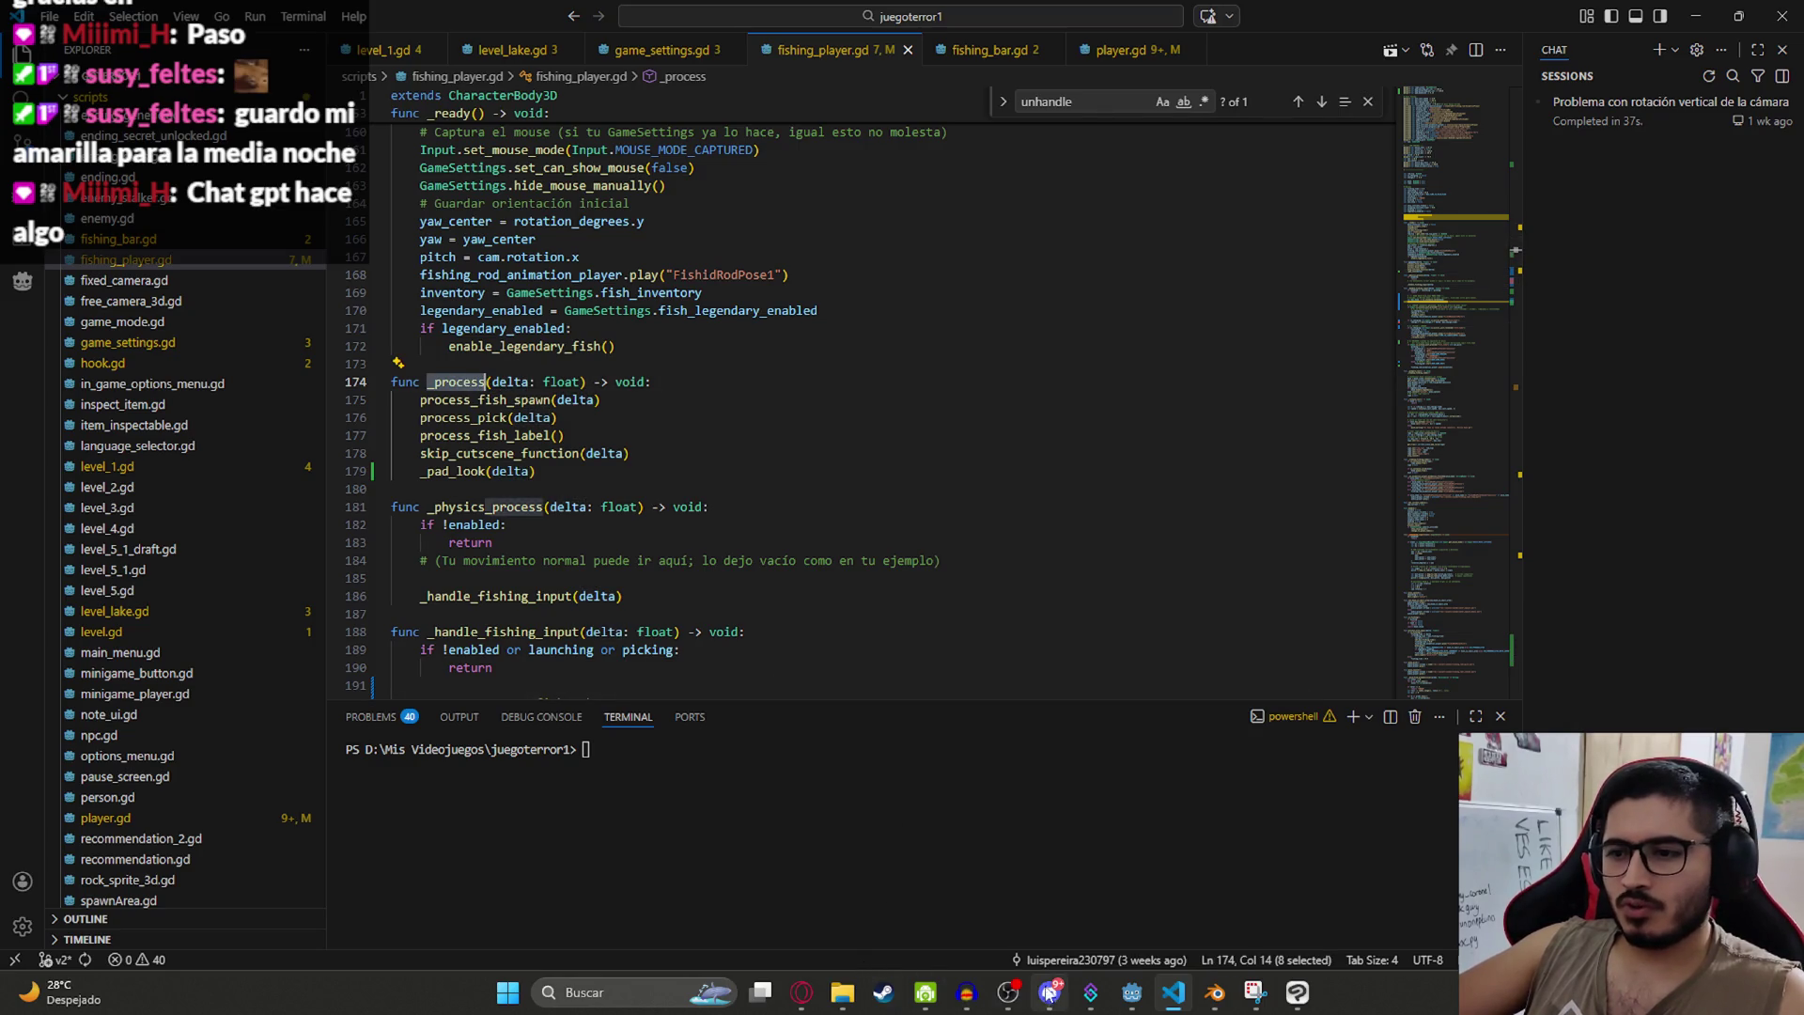
click(1049, 991)
click(1049, 992)
click(752, 381)
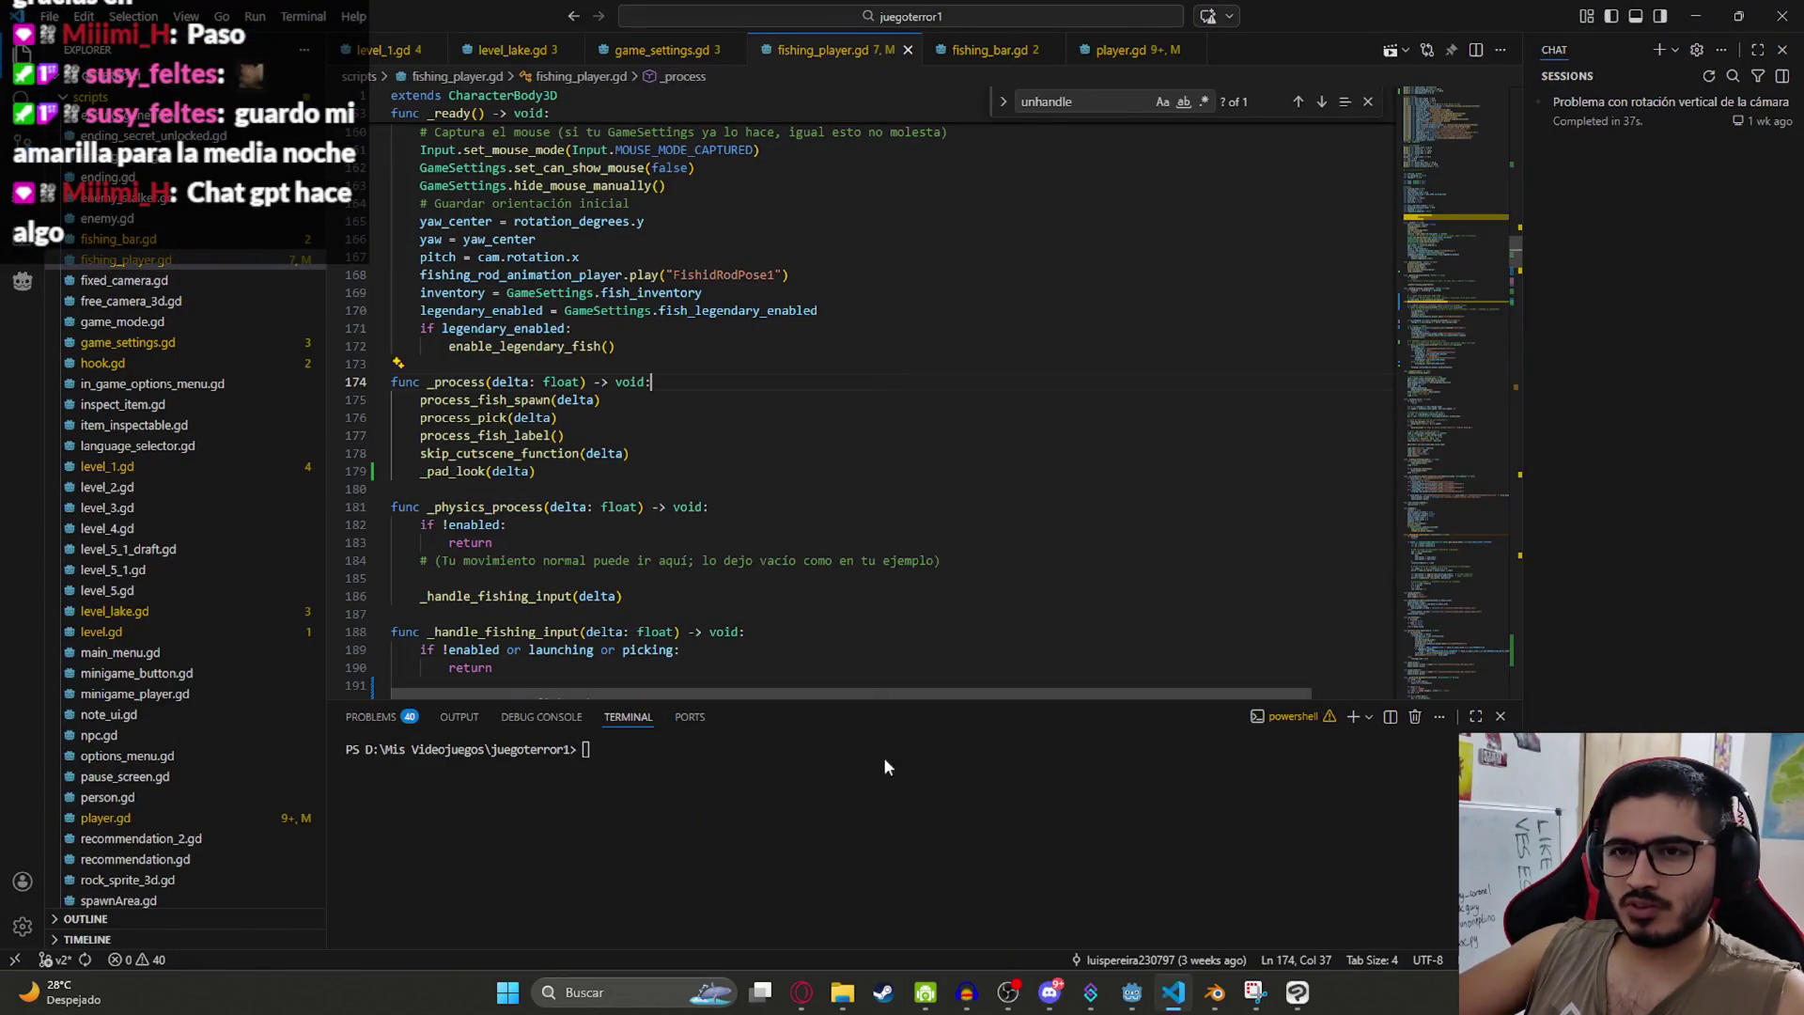
click(1132, 991)
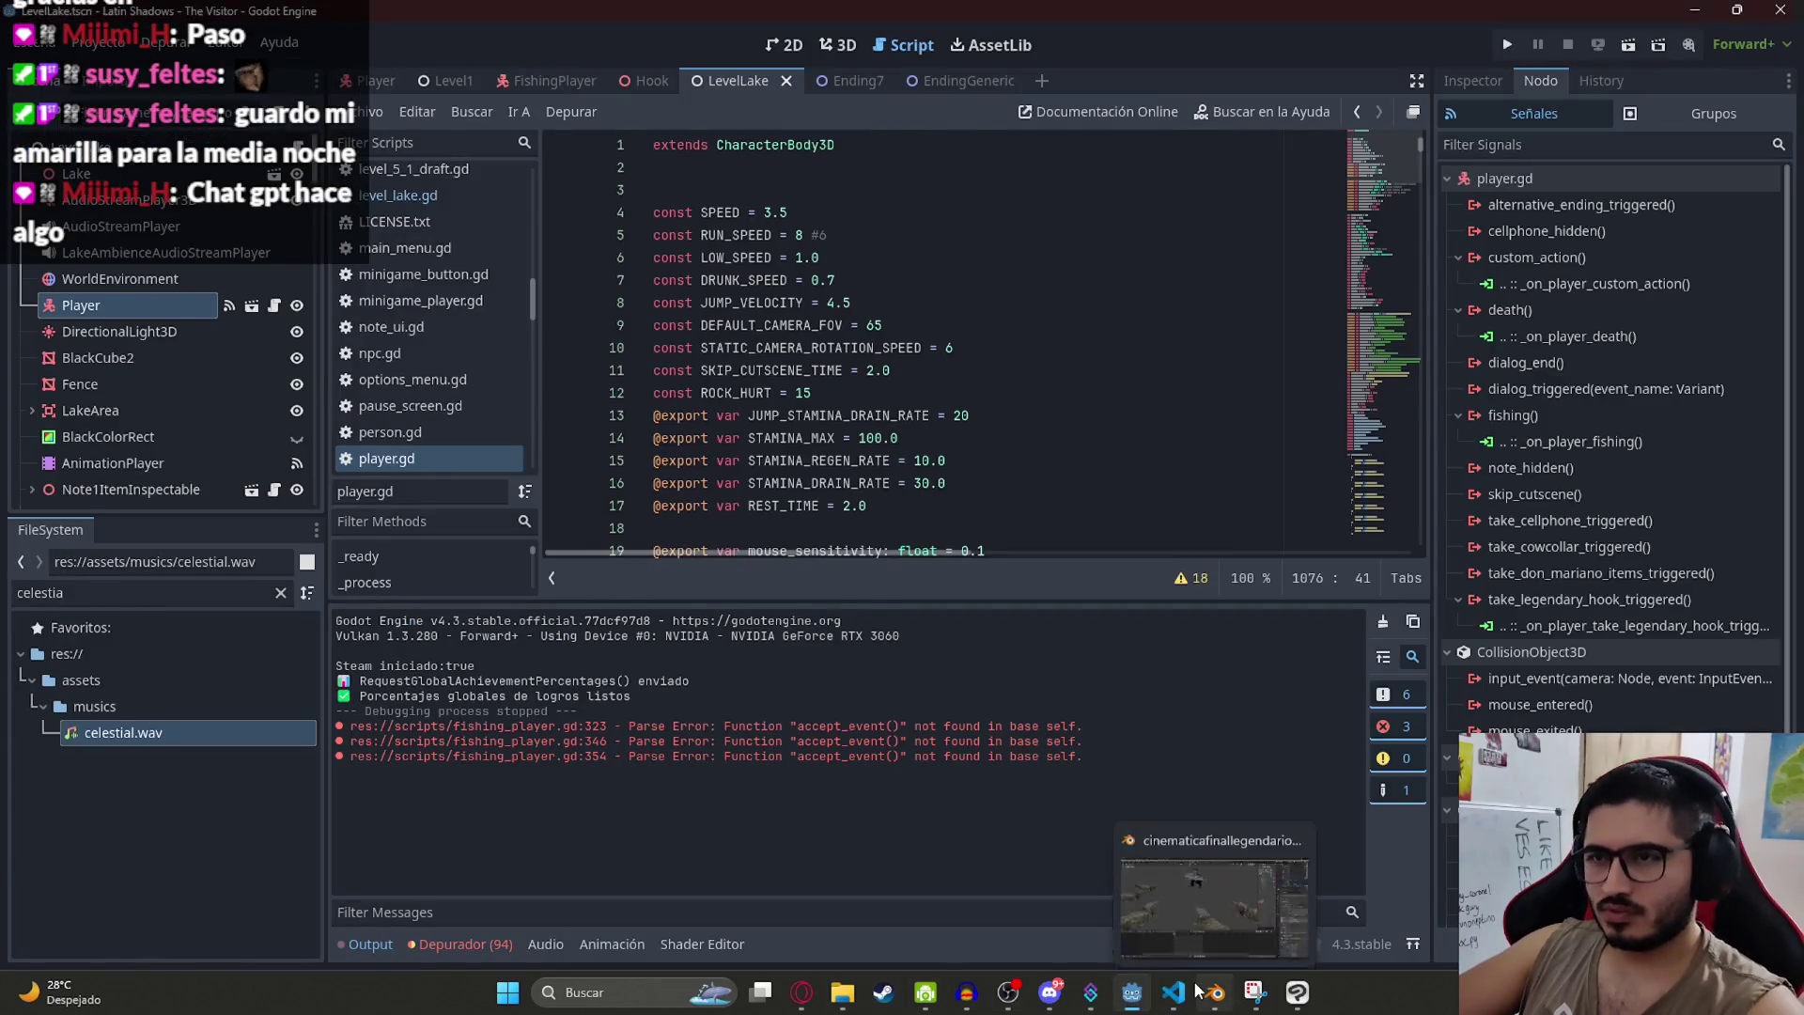
click(1173, 991)
Step: Find the ui_action block in _input, trial-delete it, then restore it
key(ctrl+f)
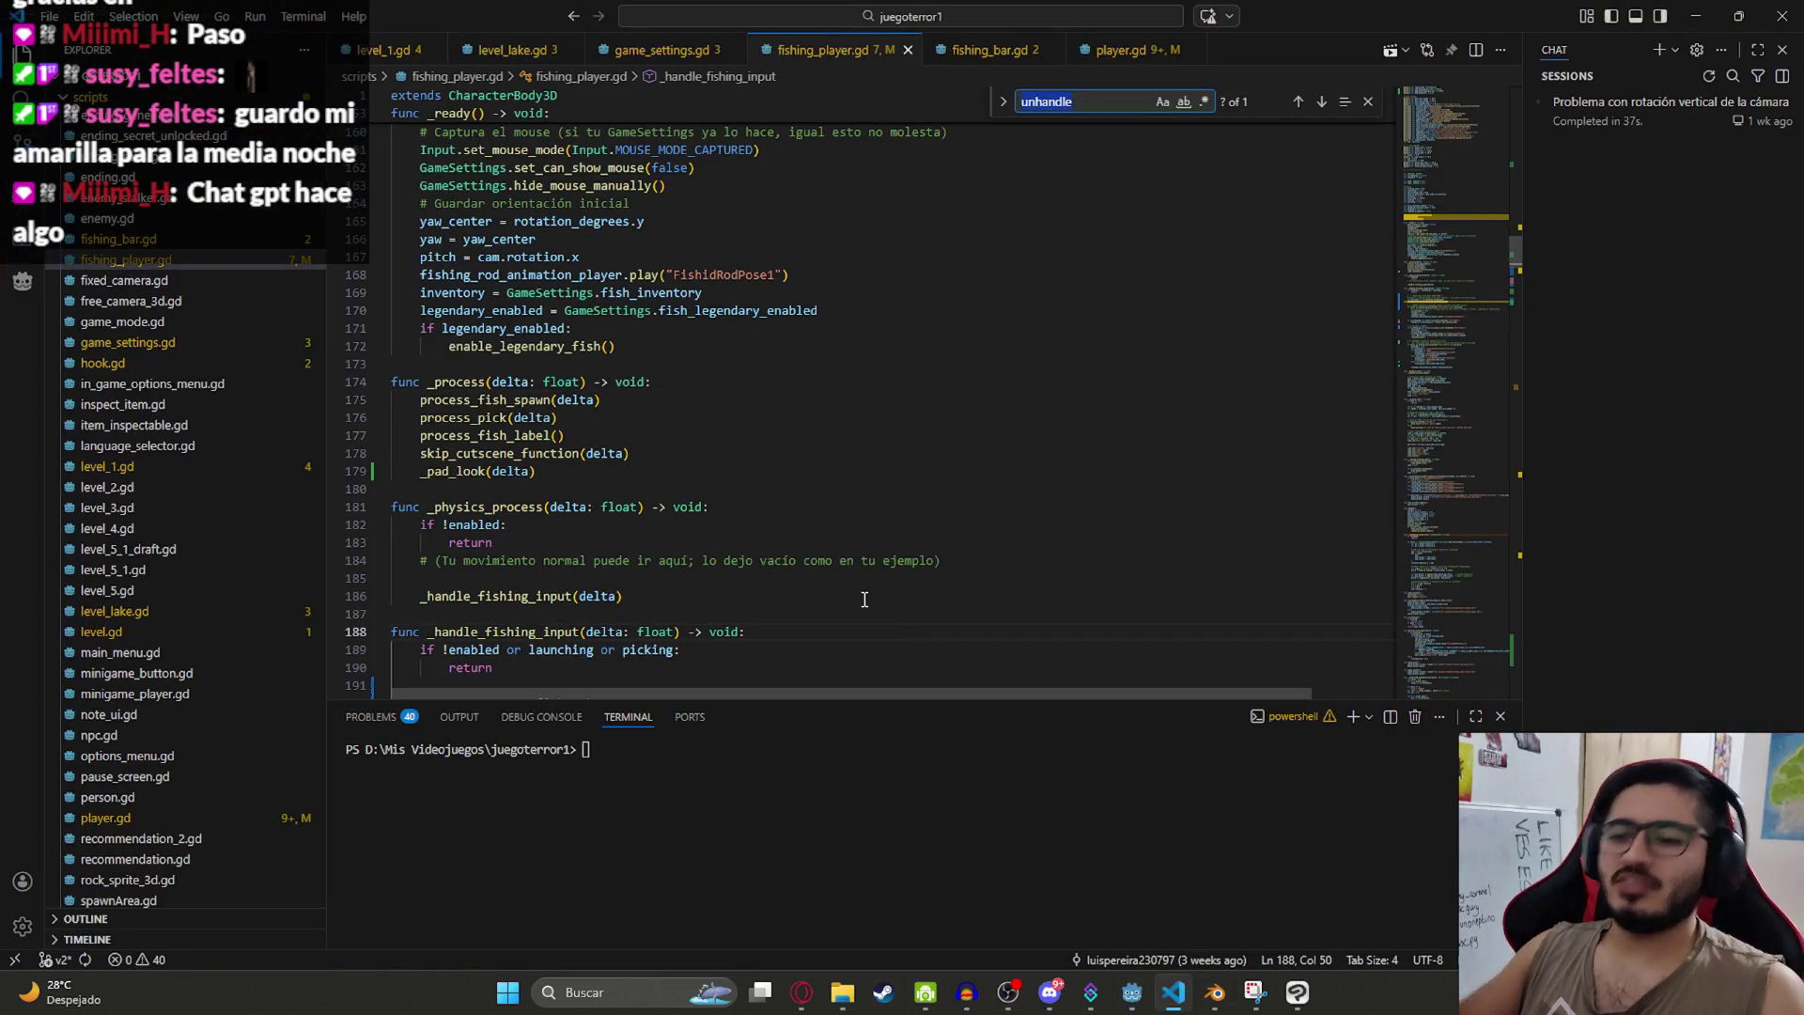
text(ui_action)
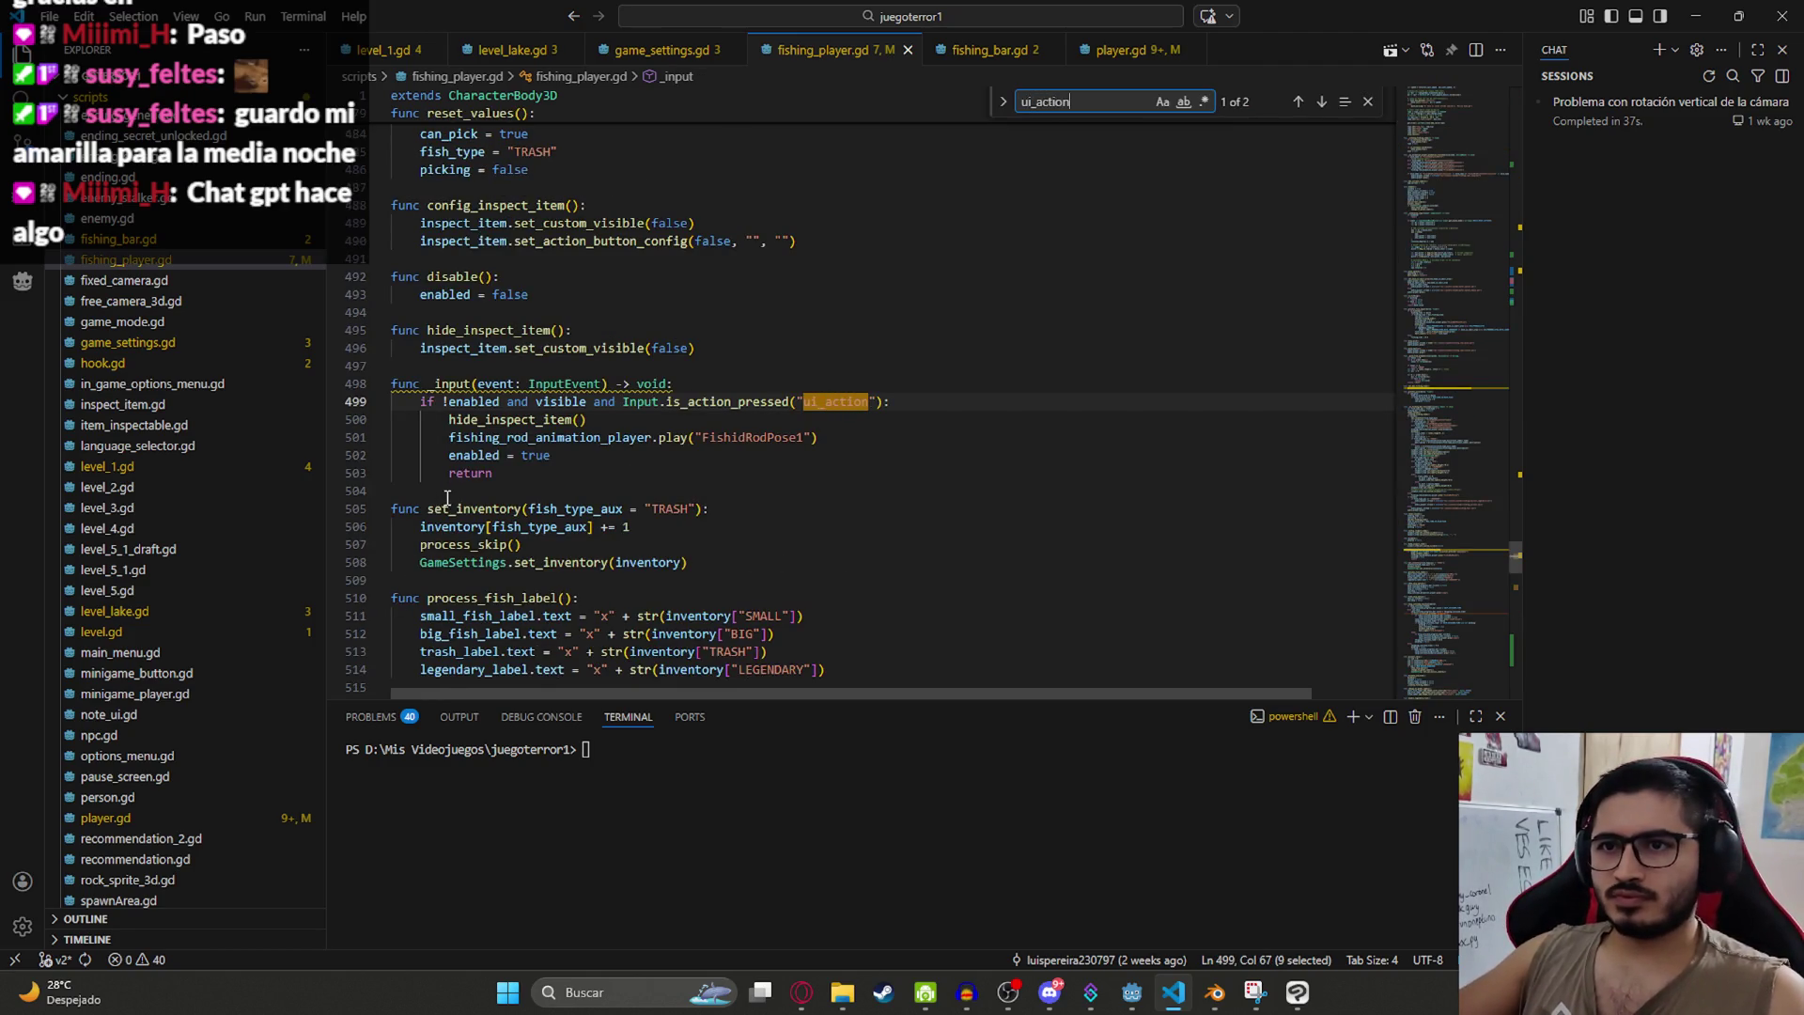
drag(508, 474, 369, 370)
key(BackSpace)
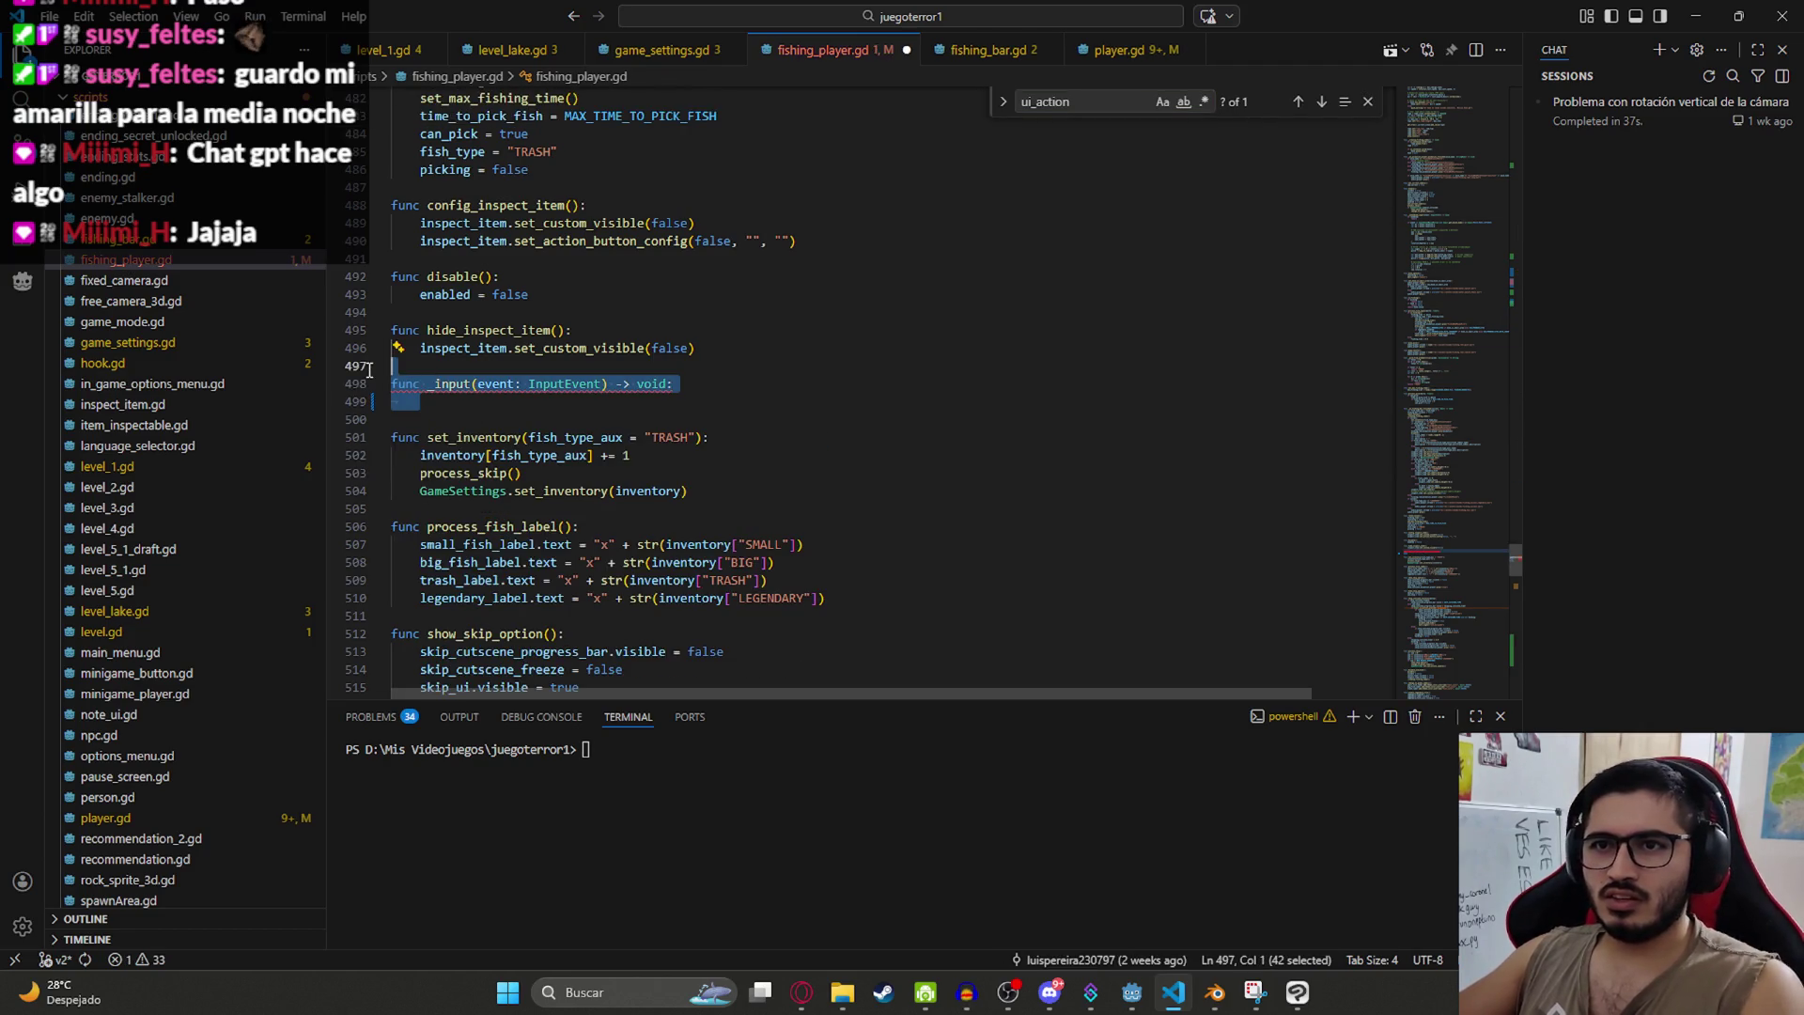
key(ctrl+z)
click(709, 401)
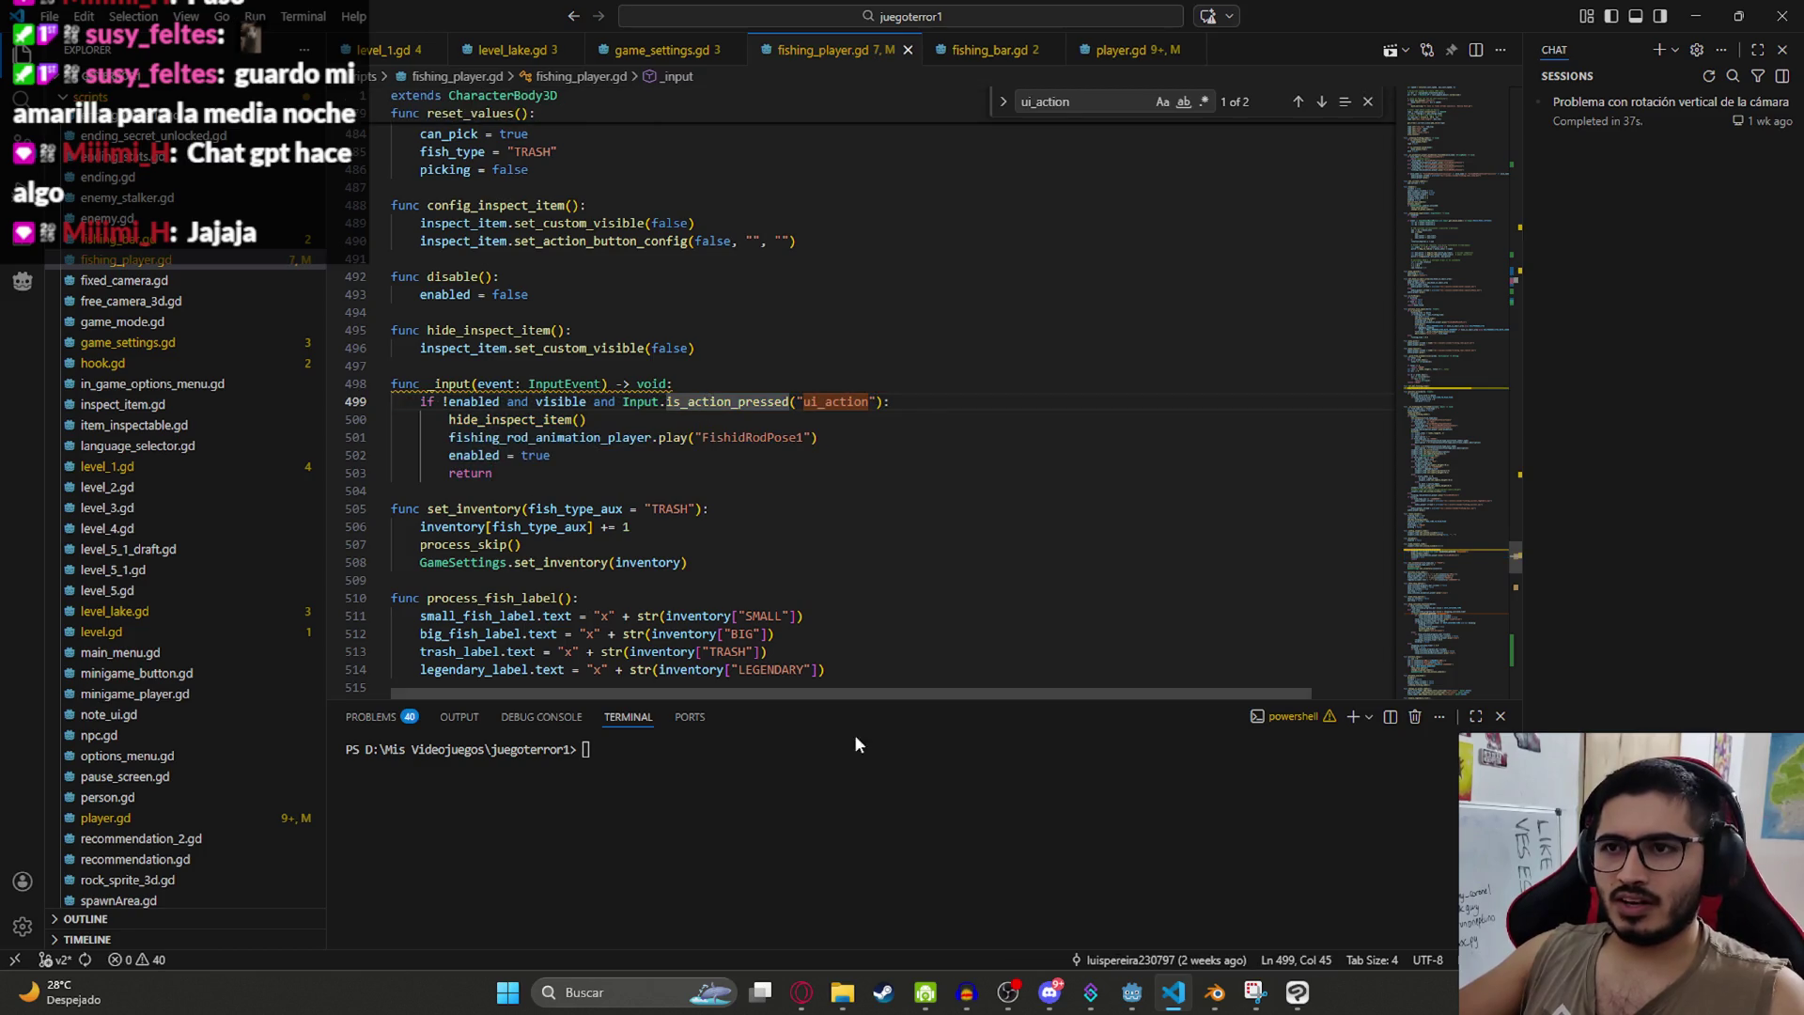
Step: Select the whole script and focus the ChatGPT message box
key(ctrl+a)
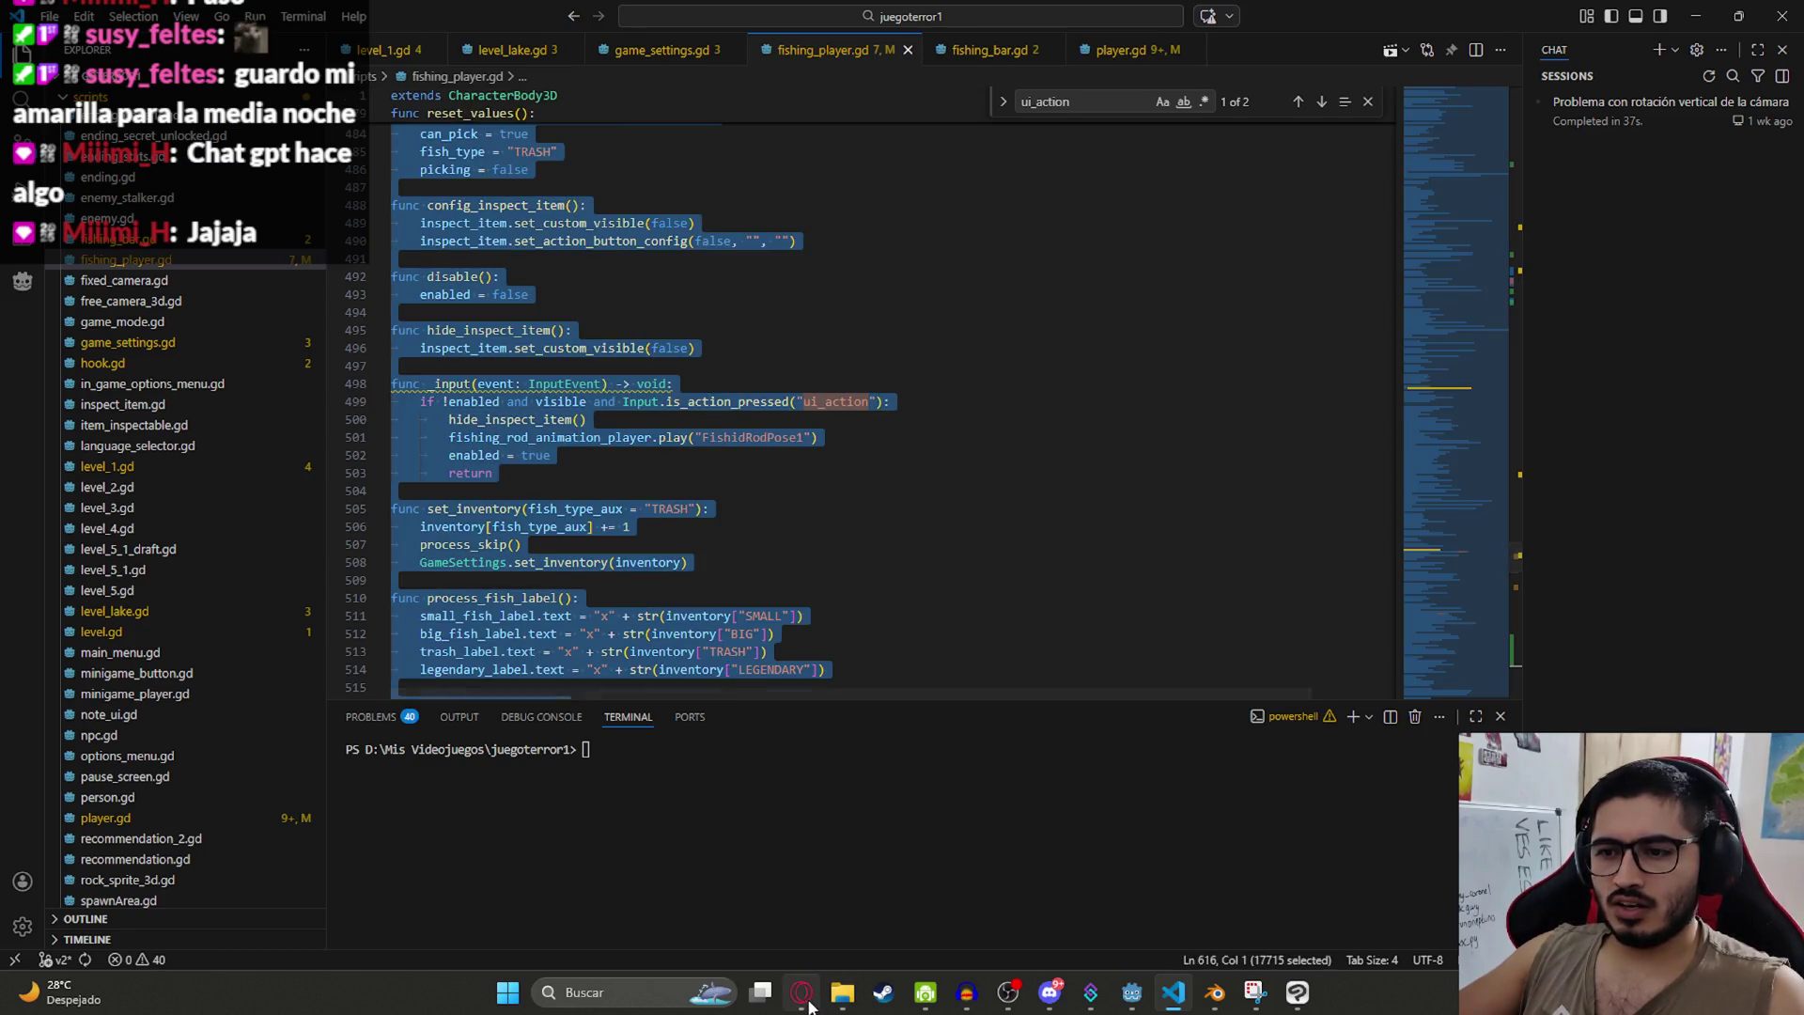
click(802, 992)
click(738, 914)
Step: Send ChatGPT 'Revisa el codigo actual y dime que cambiar' with the current script pasted
text(Revisa el codigo actual y dime)
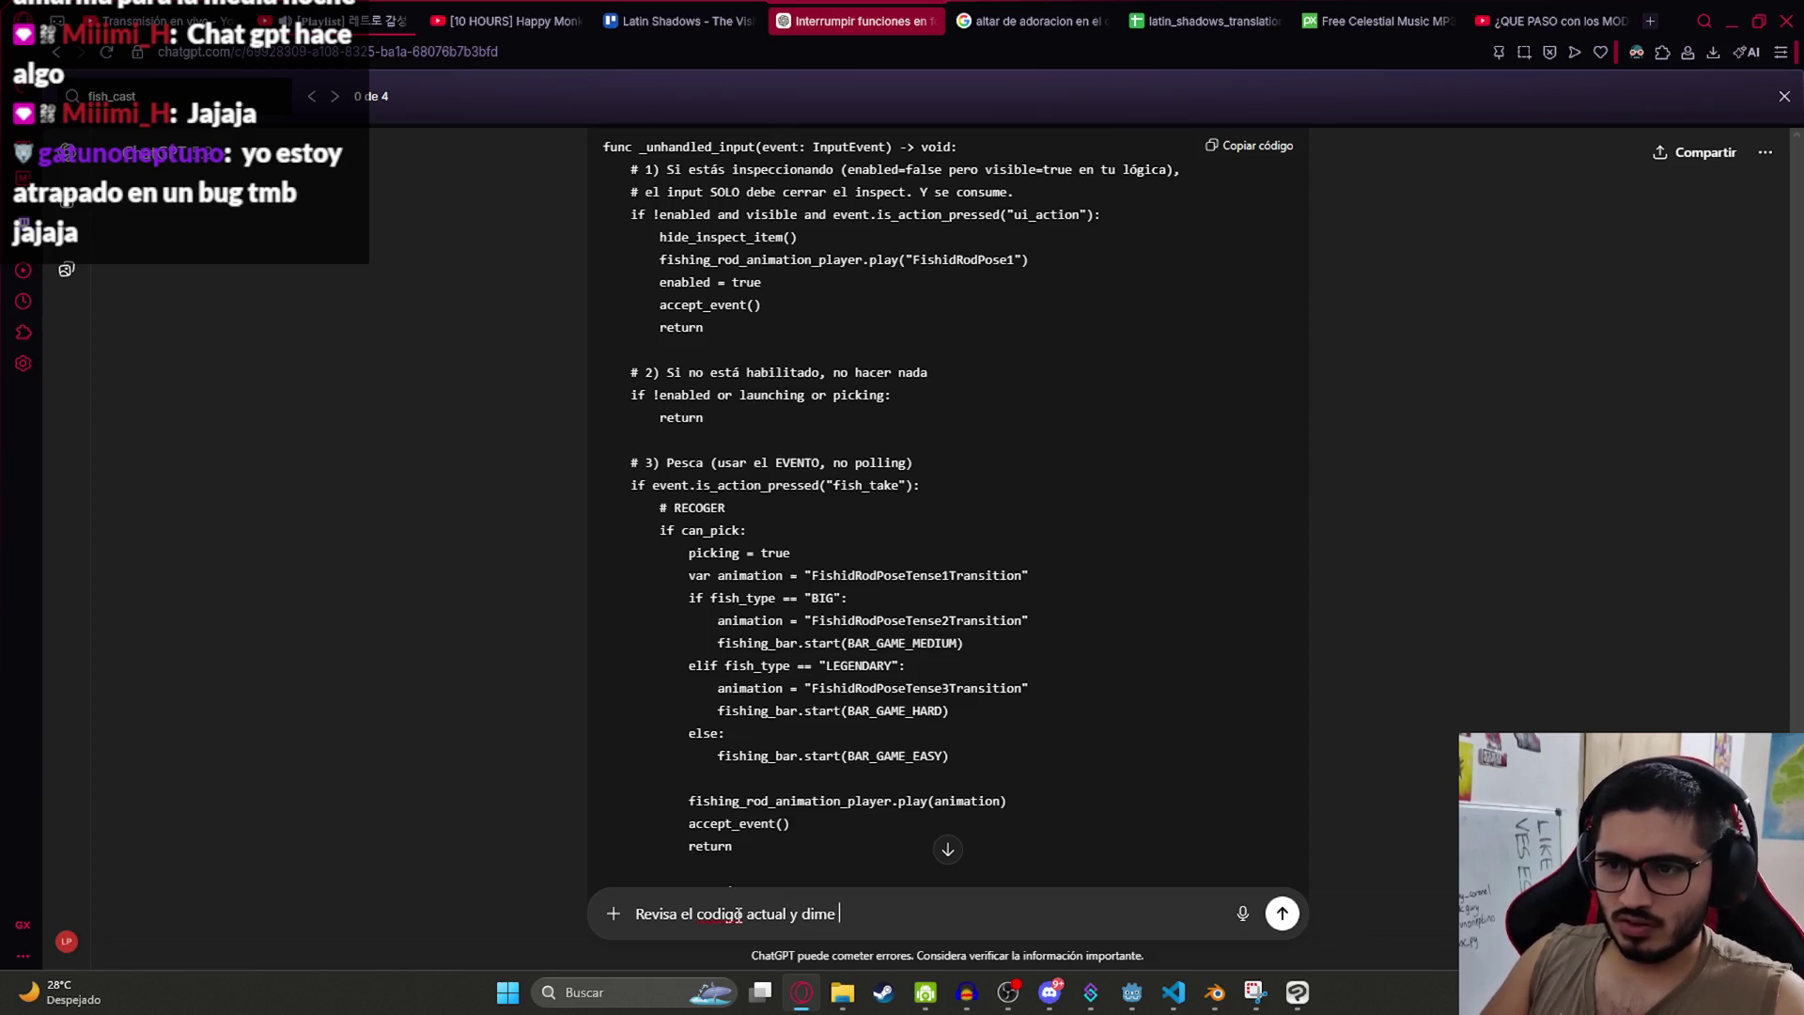
key(shift+Return)
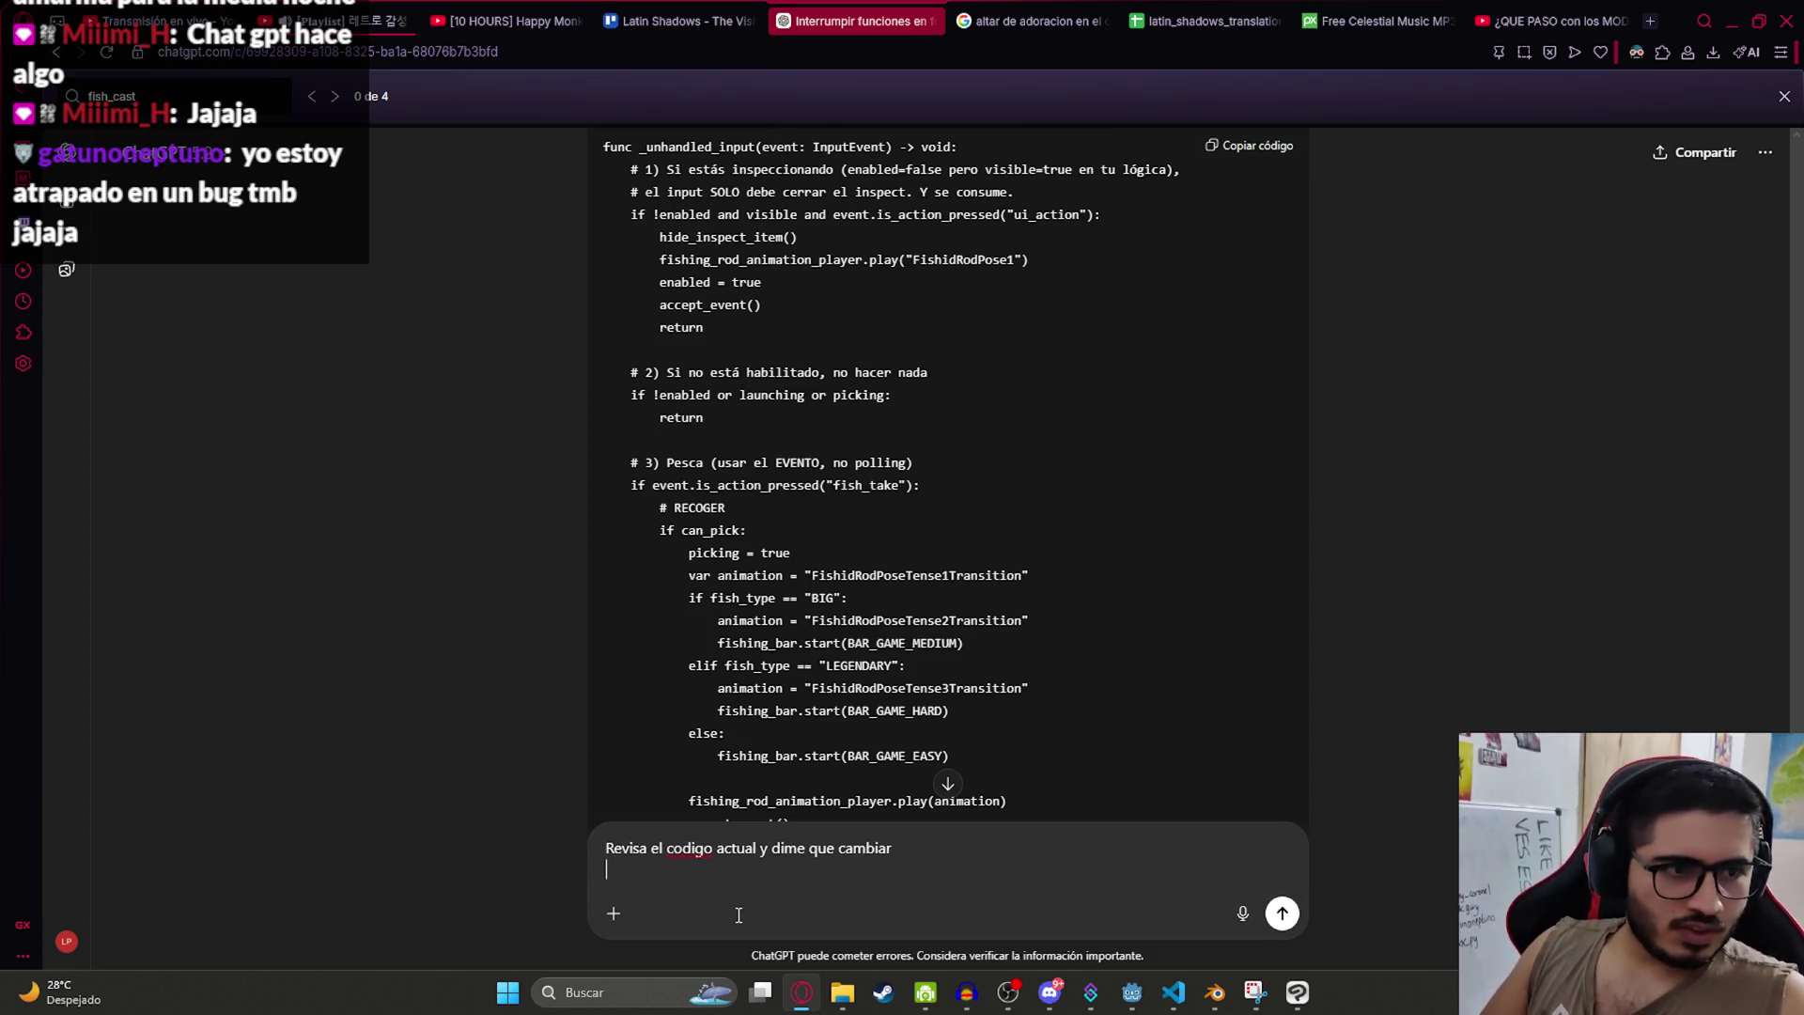
key(ctrl+v)
key(Return)
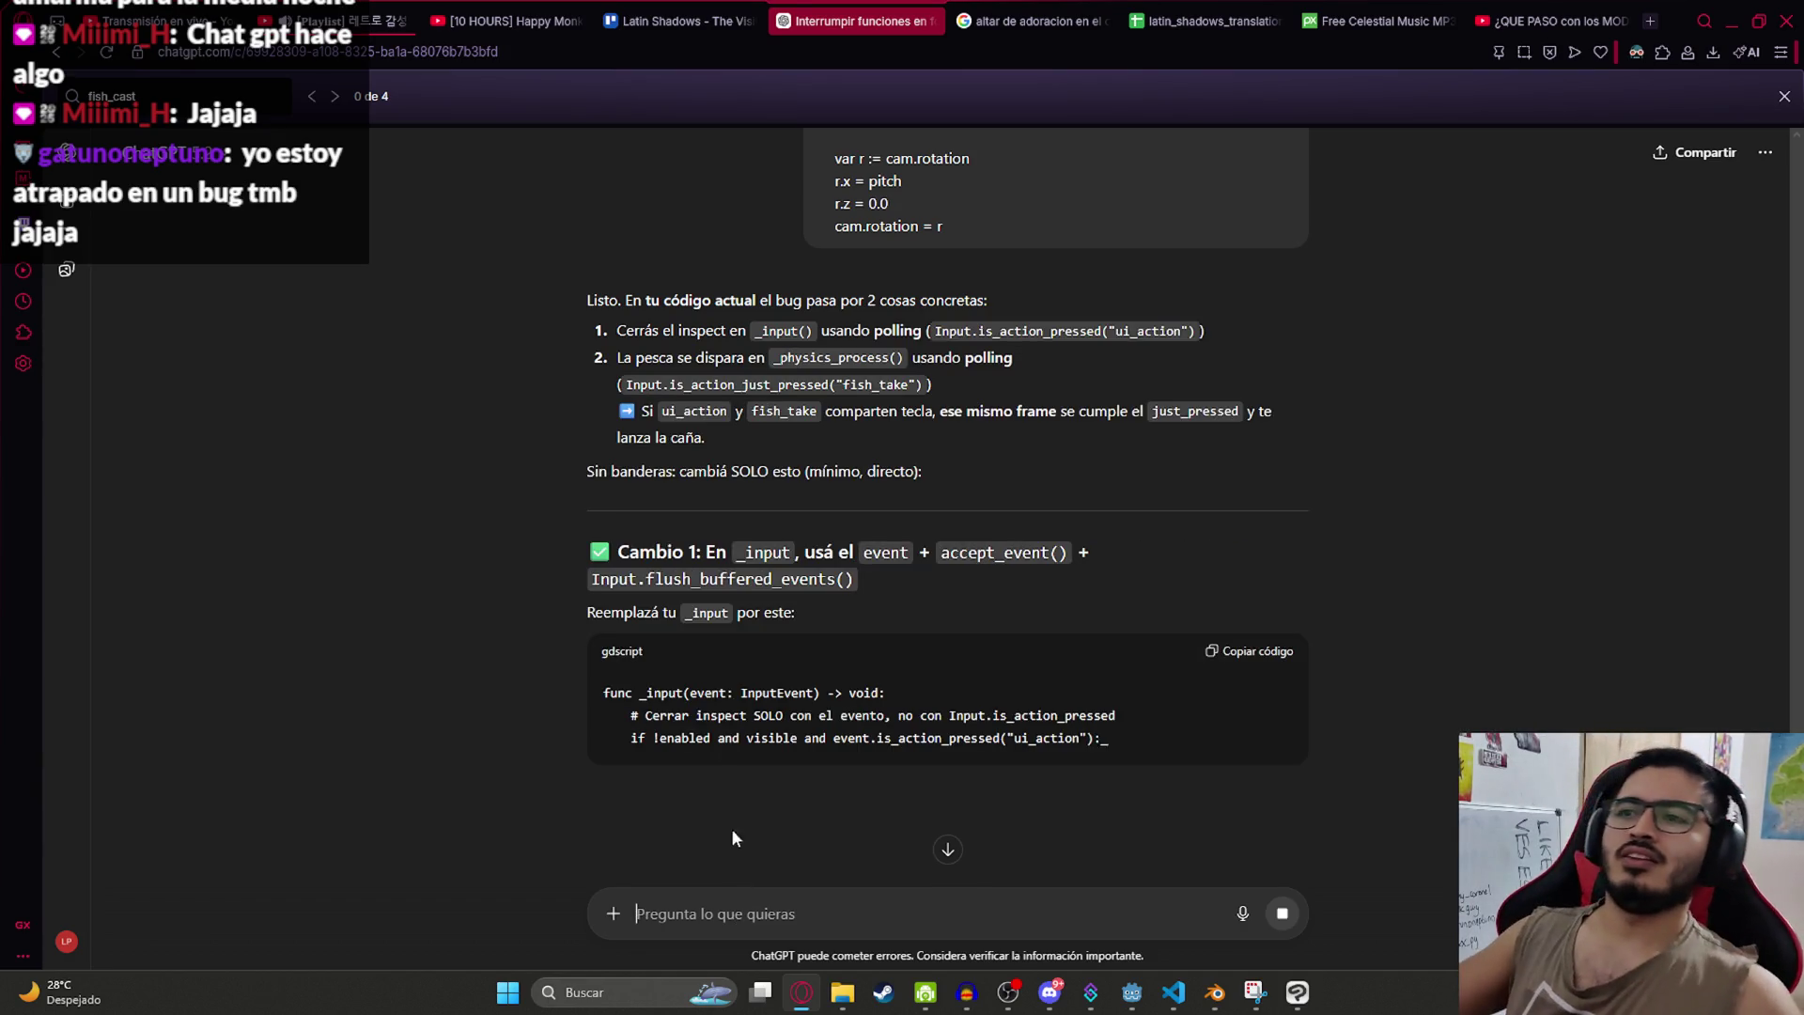
Step: Replace the old _input in VS Code with ChatGPT's Cambio 1 rewrite
scroll(699, 431, down, 3)
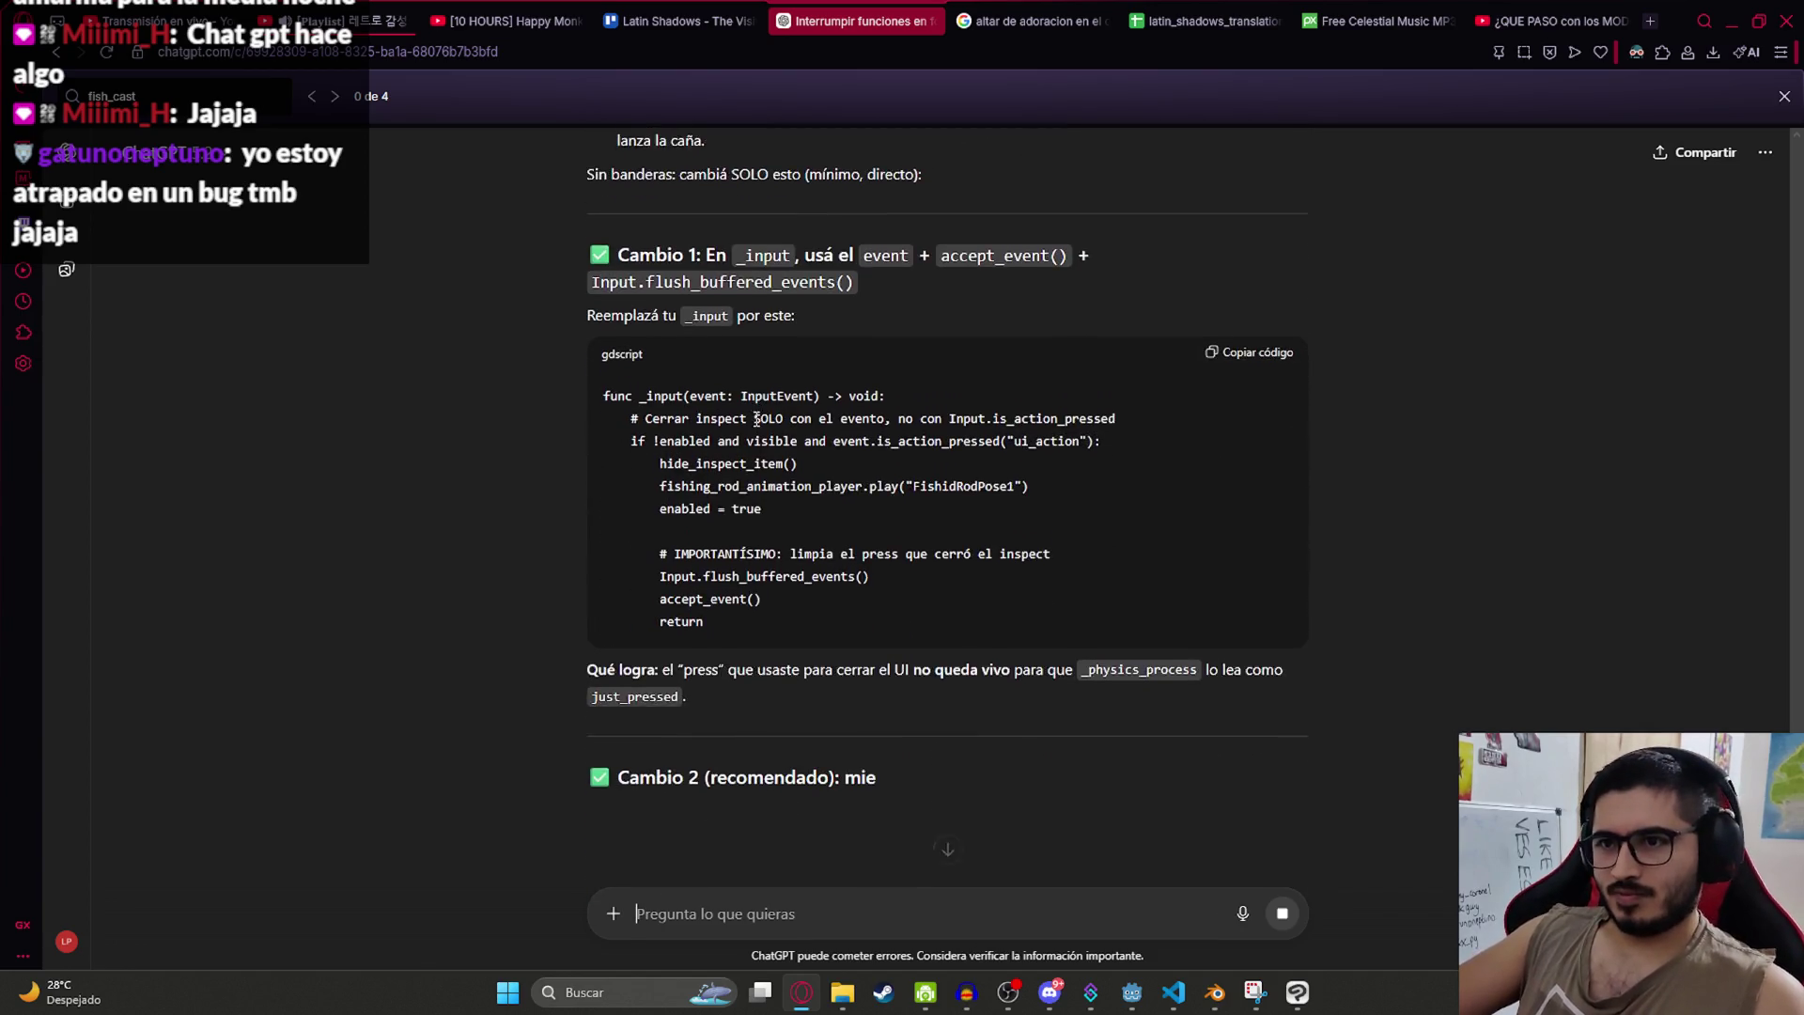
click(1250, 344)
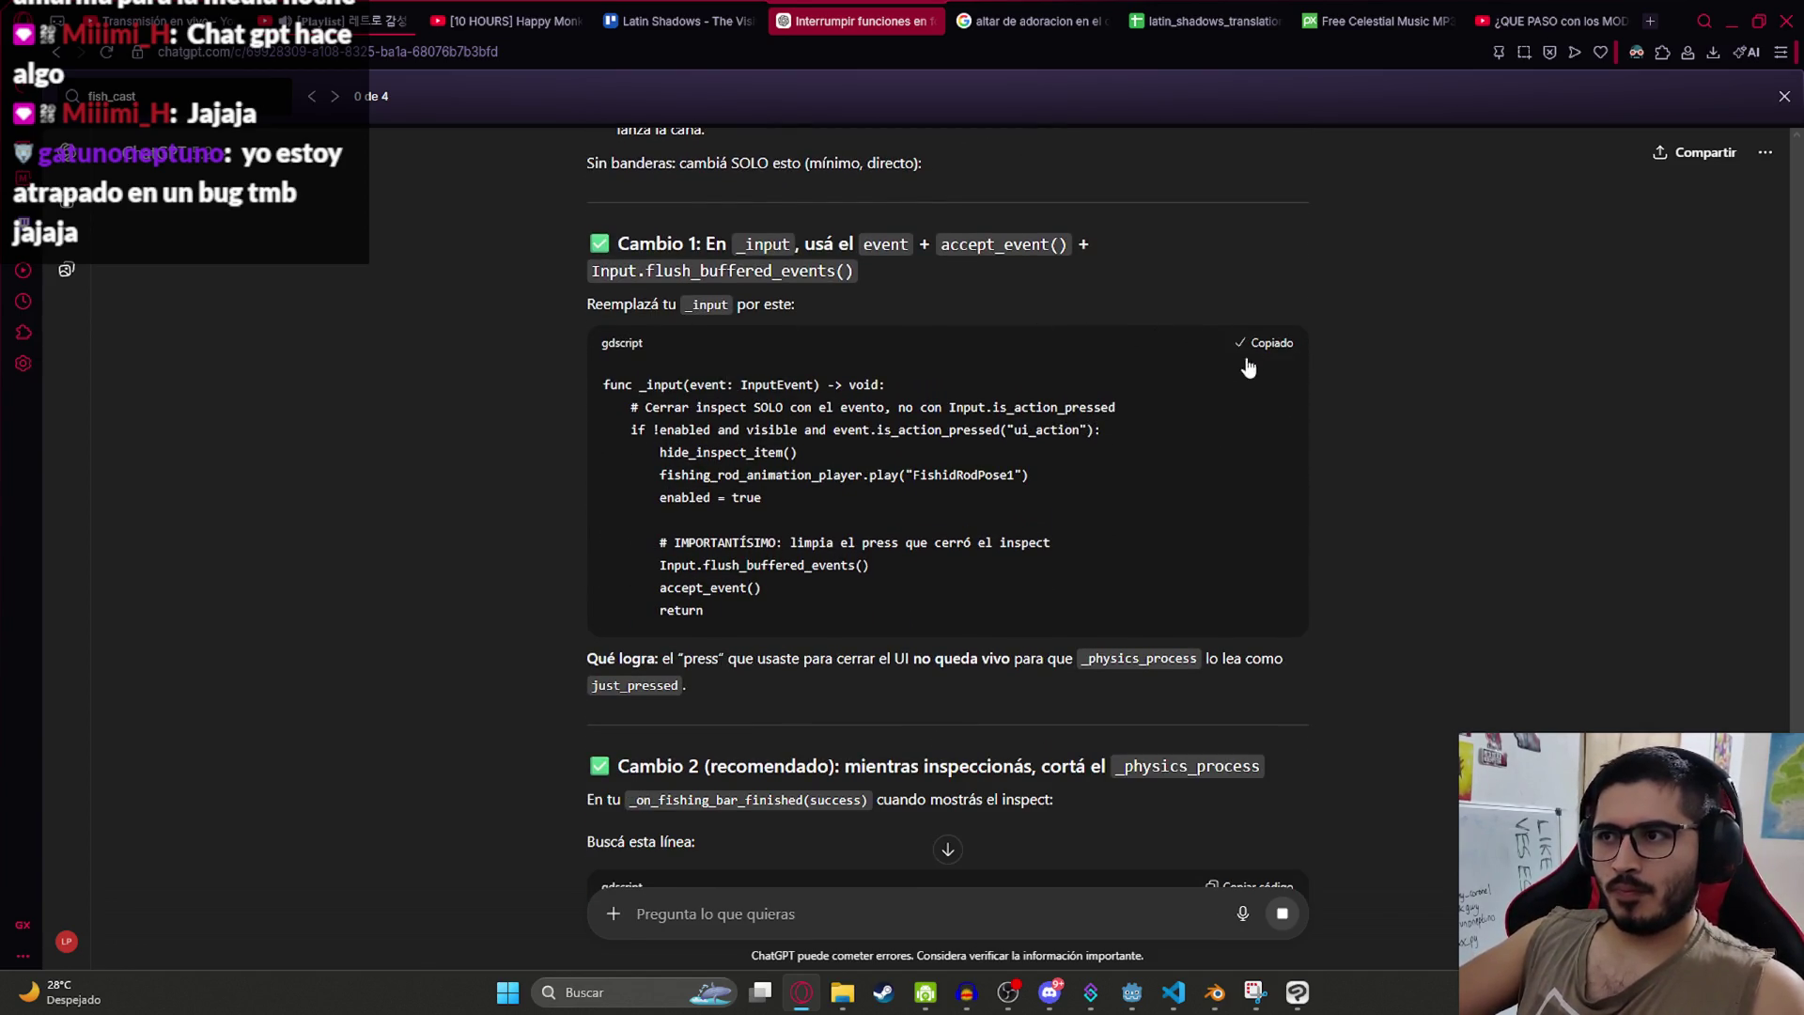
key(alt+Tab)
drag(498, 473, 391, 383)
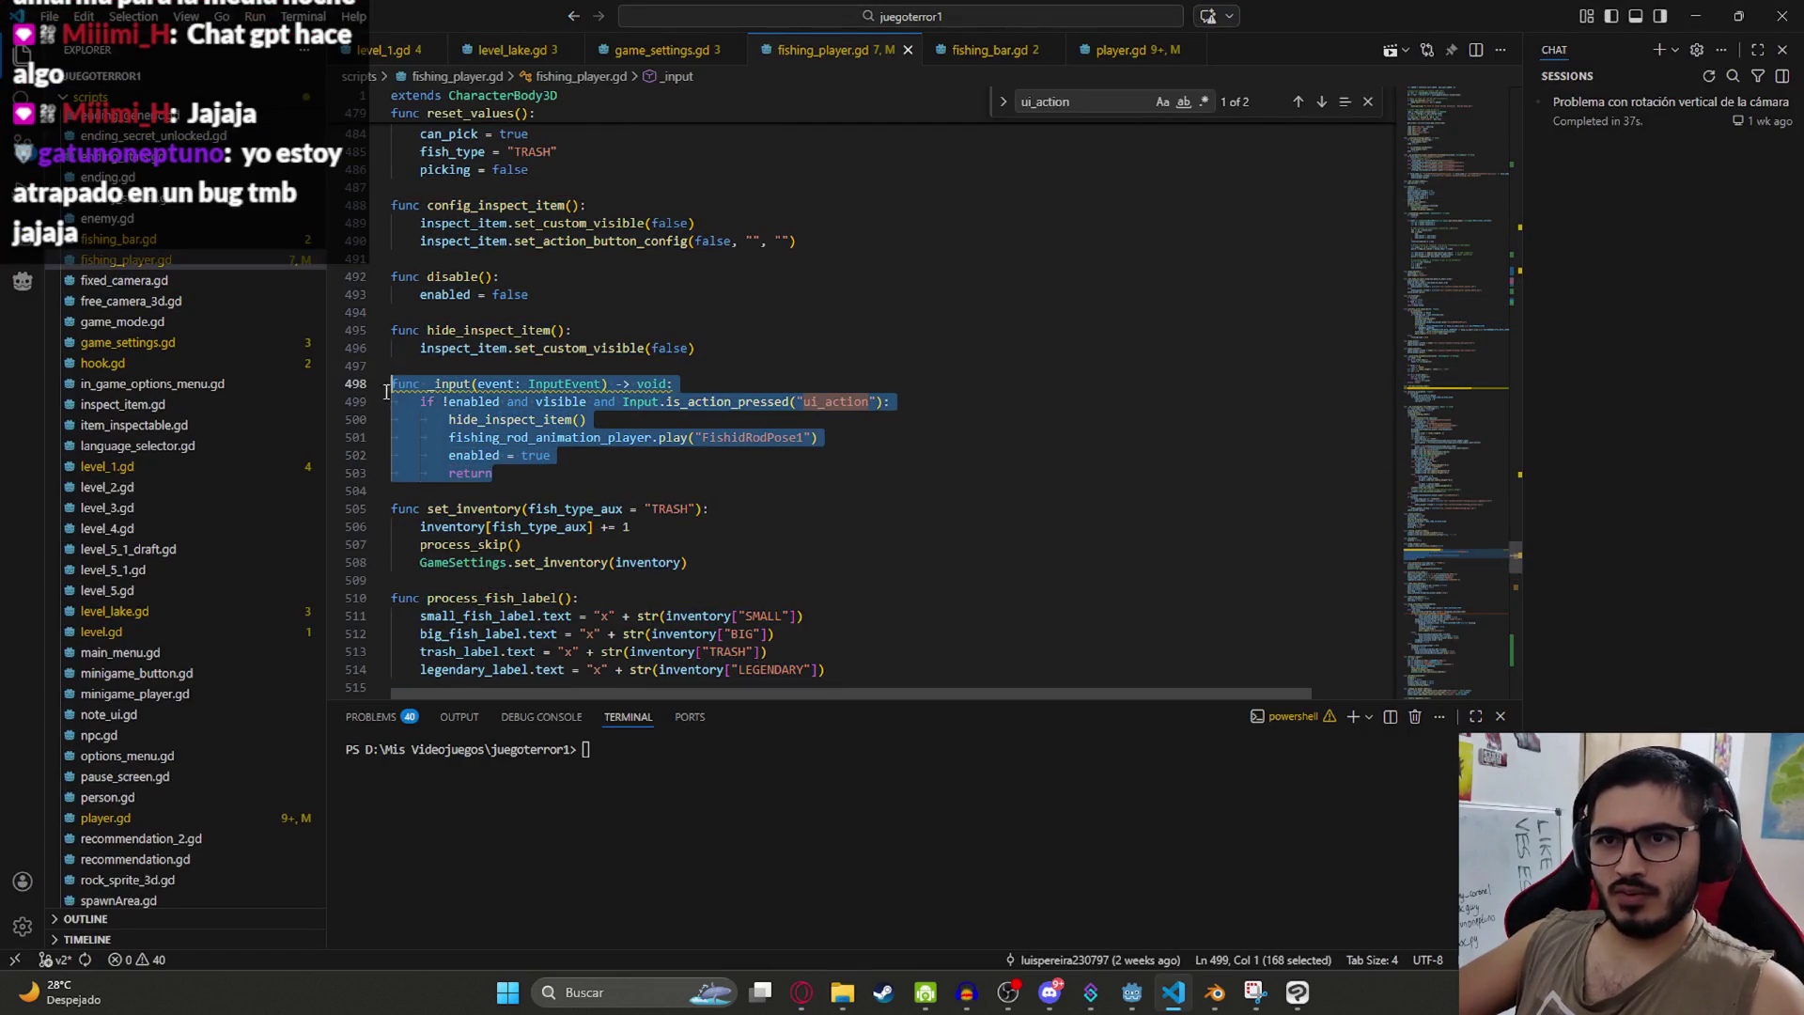
text(func _input(event: InputEvent) -> void: 	# Cerrar inspect SOLO con el evento, no con Input.is_action_pressed 	if !enabled and visible and event.is_action_pressed("ui_action"): 		hide_inspect_item() 		fishing_rod_animation_player.play("FishidRodPose1") 		enabled = true  		# IMPORTANTÍSIMO: limpia el press que cerró el inspect 		Input.flush_buffered_events() 		accept_event() 		return)
double_click(537, 542)
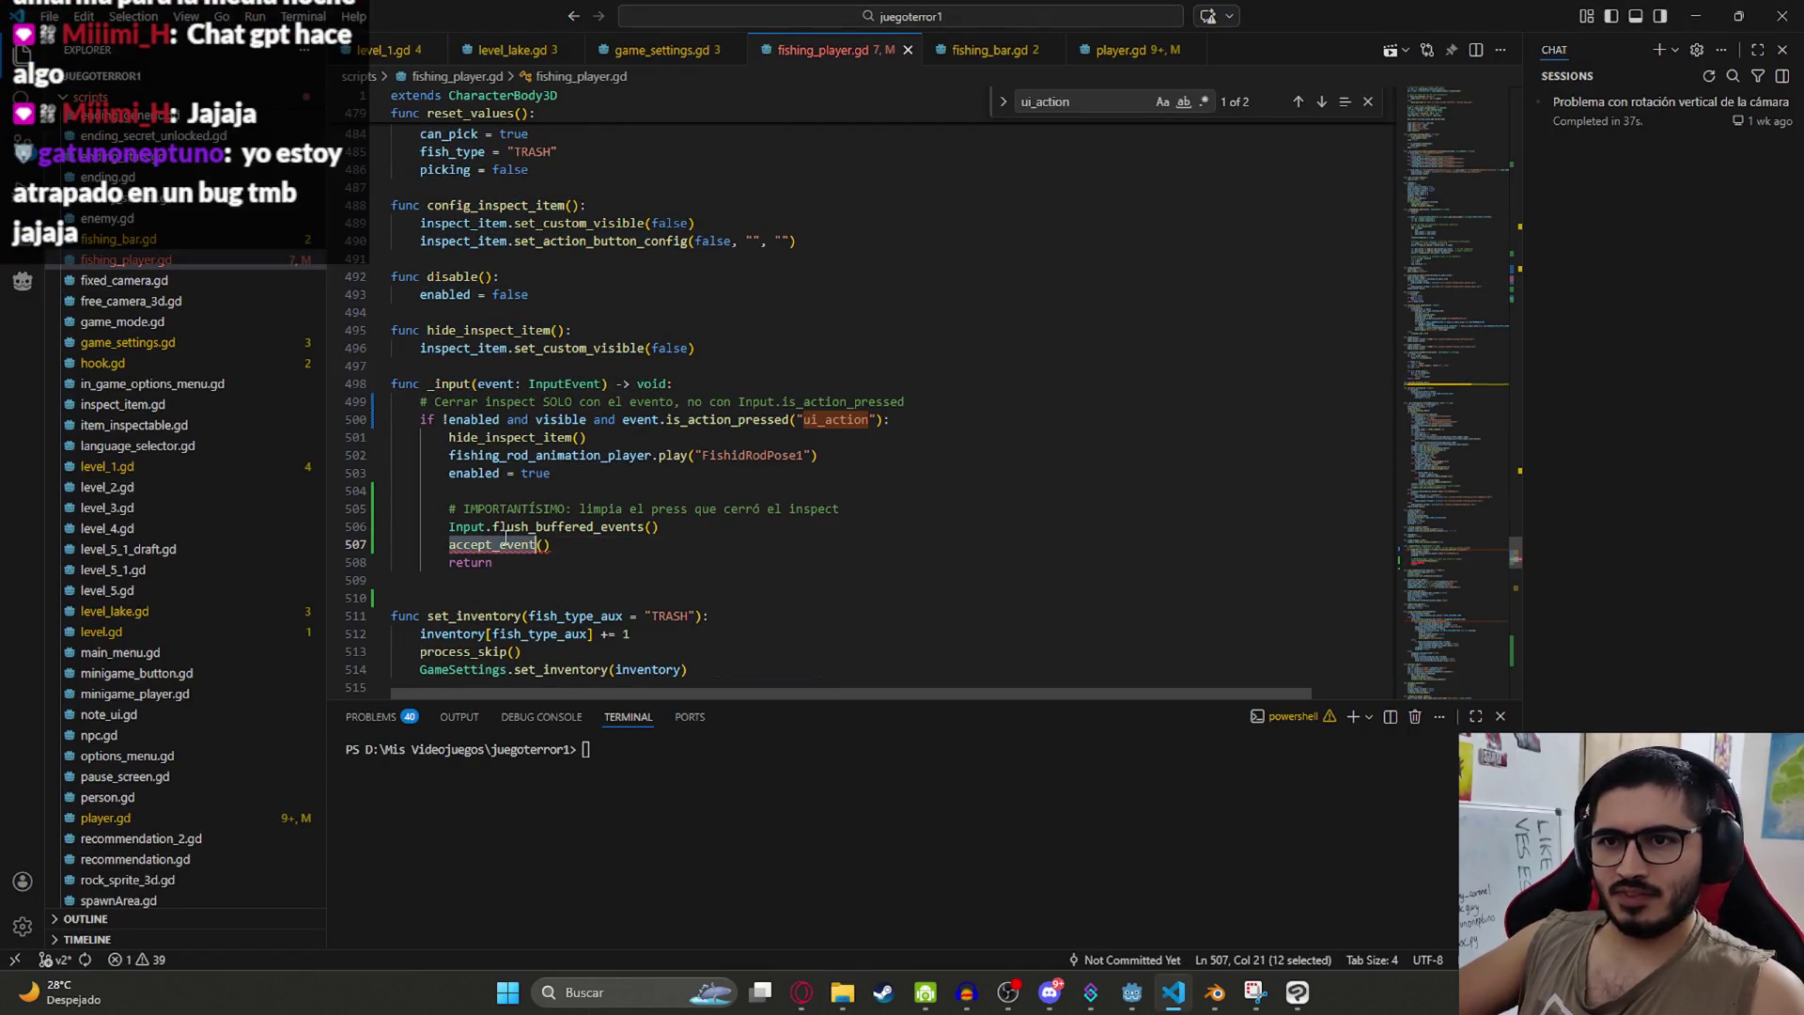
key(alt+Tab)
scroll(749, 487, down, 5)
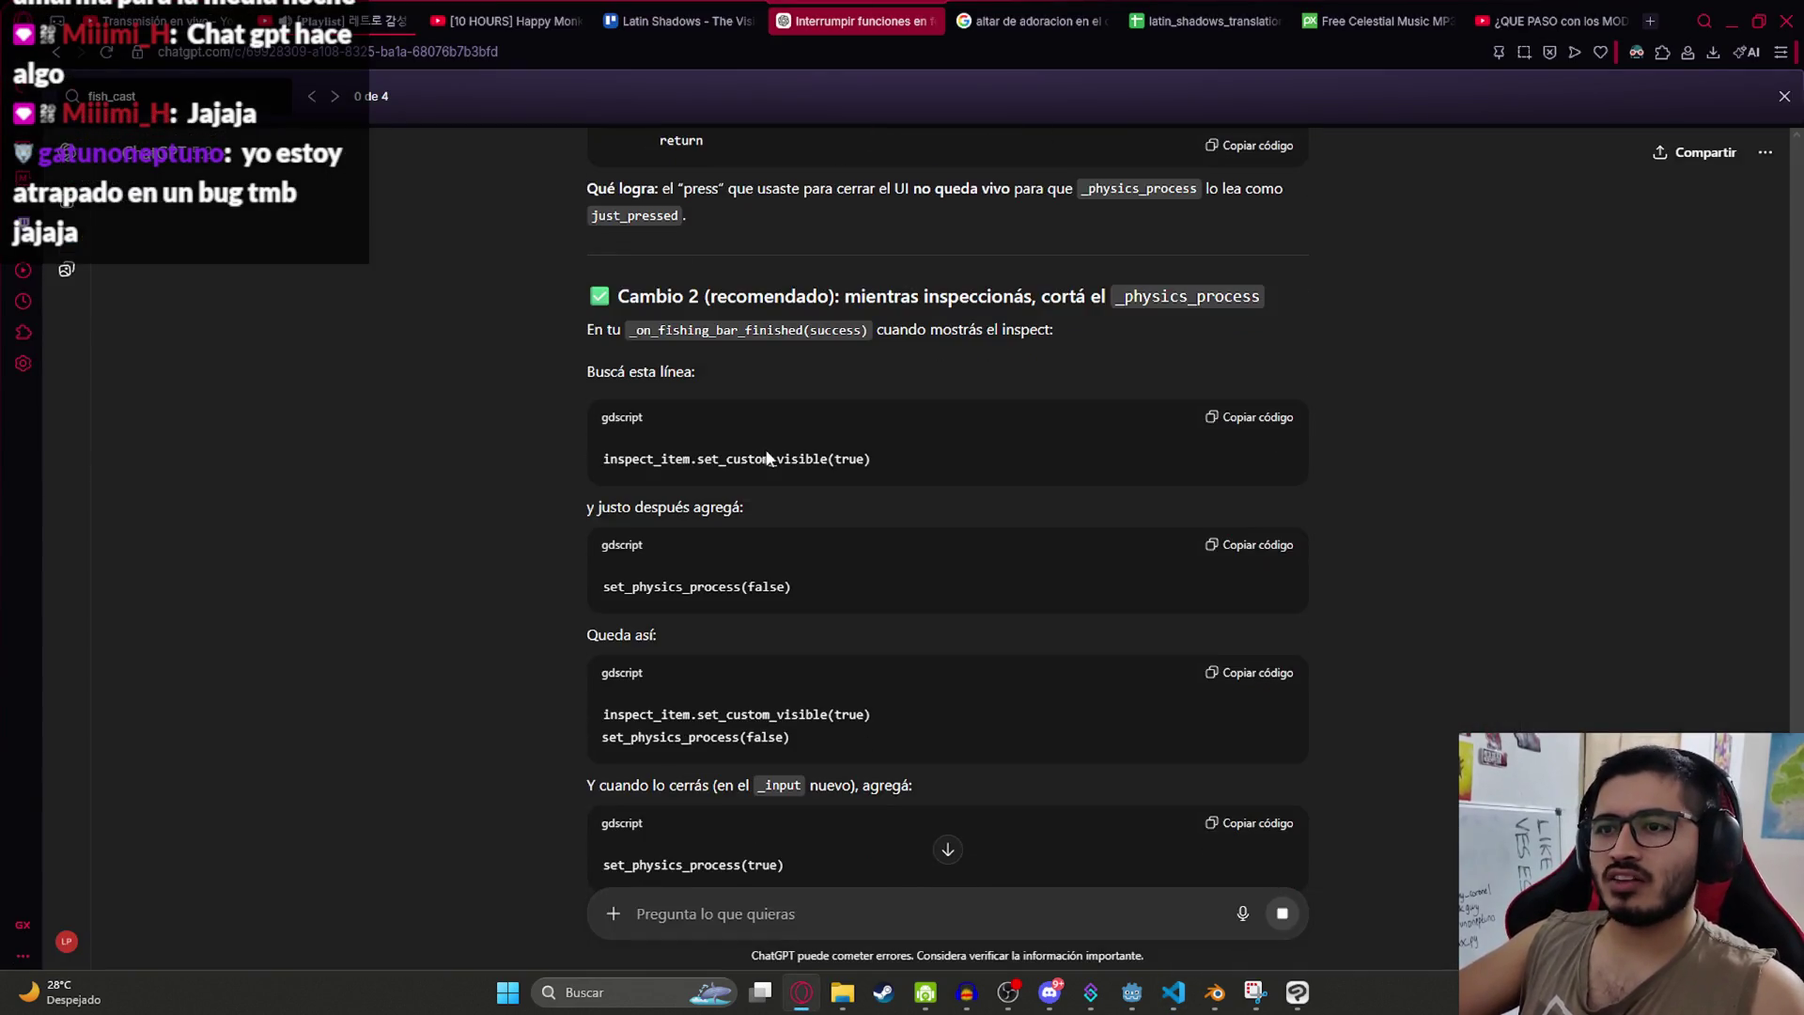
scroll(784, 565, down, 7)
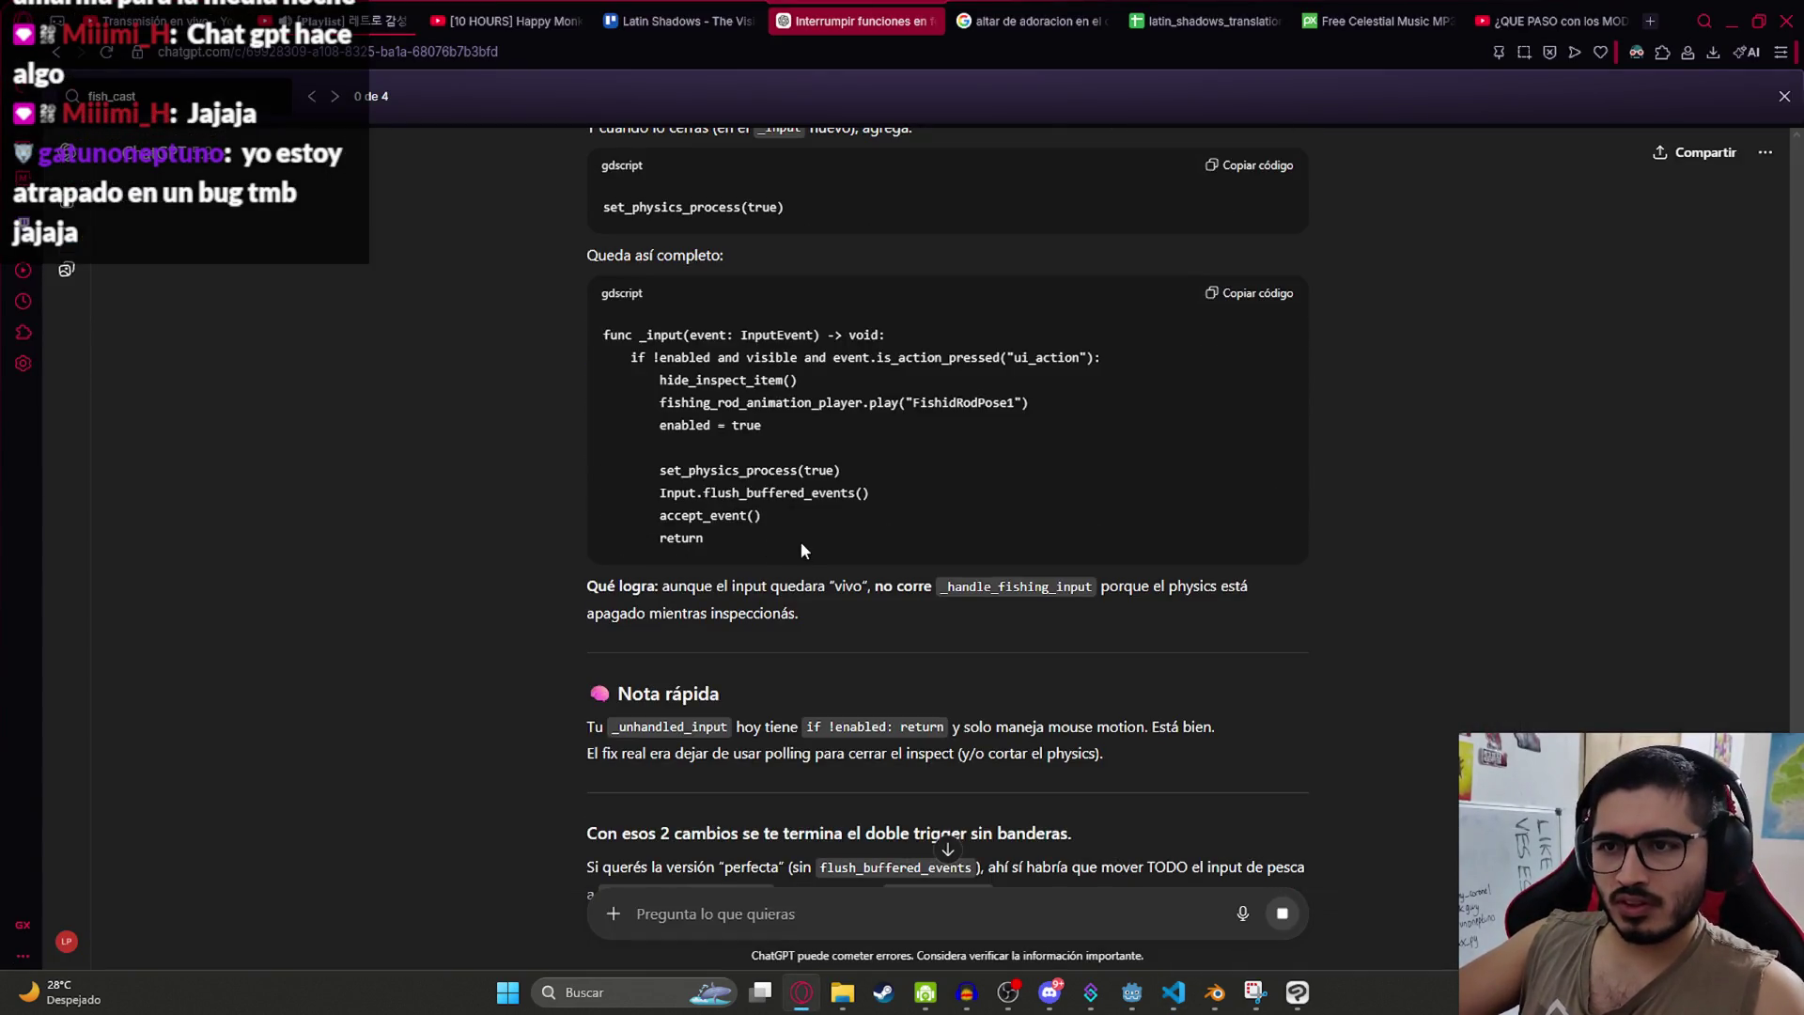
Step: Tell ChatGPT 'no existe accept_event()' and read its corrected answer
text(no existe accept_event())
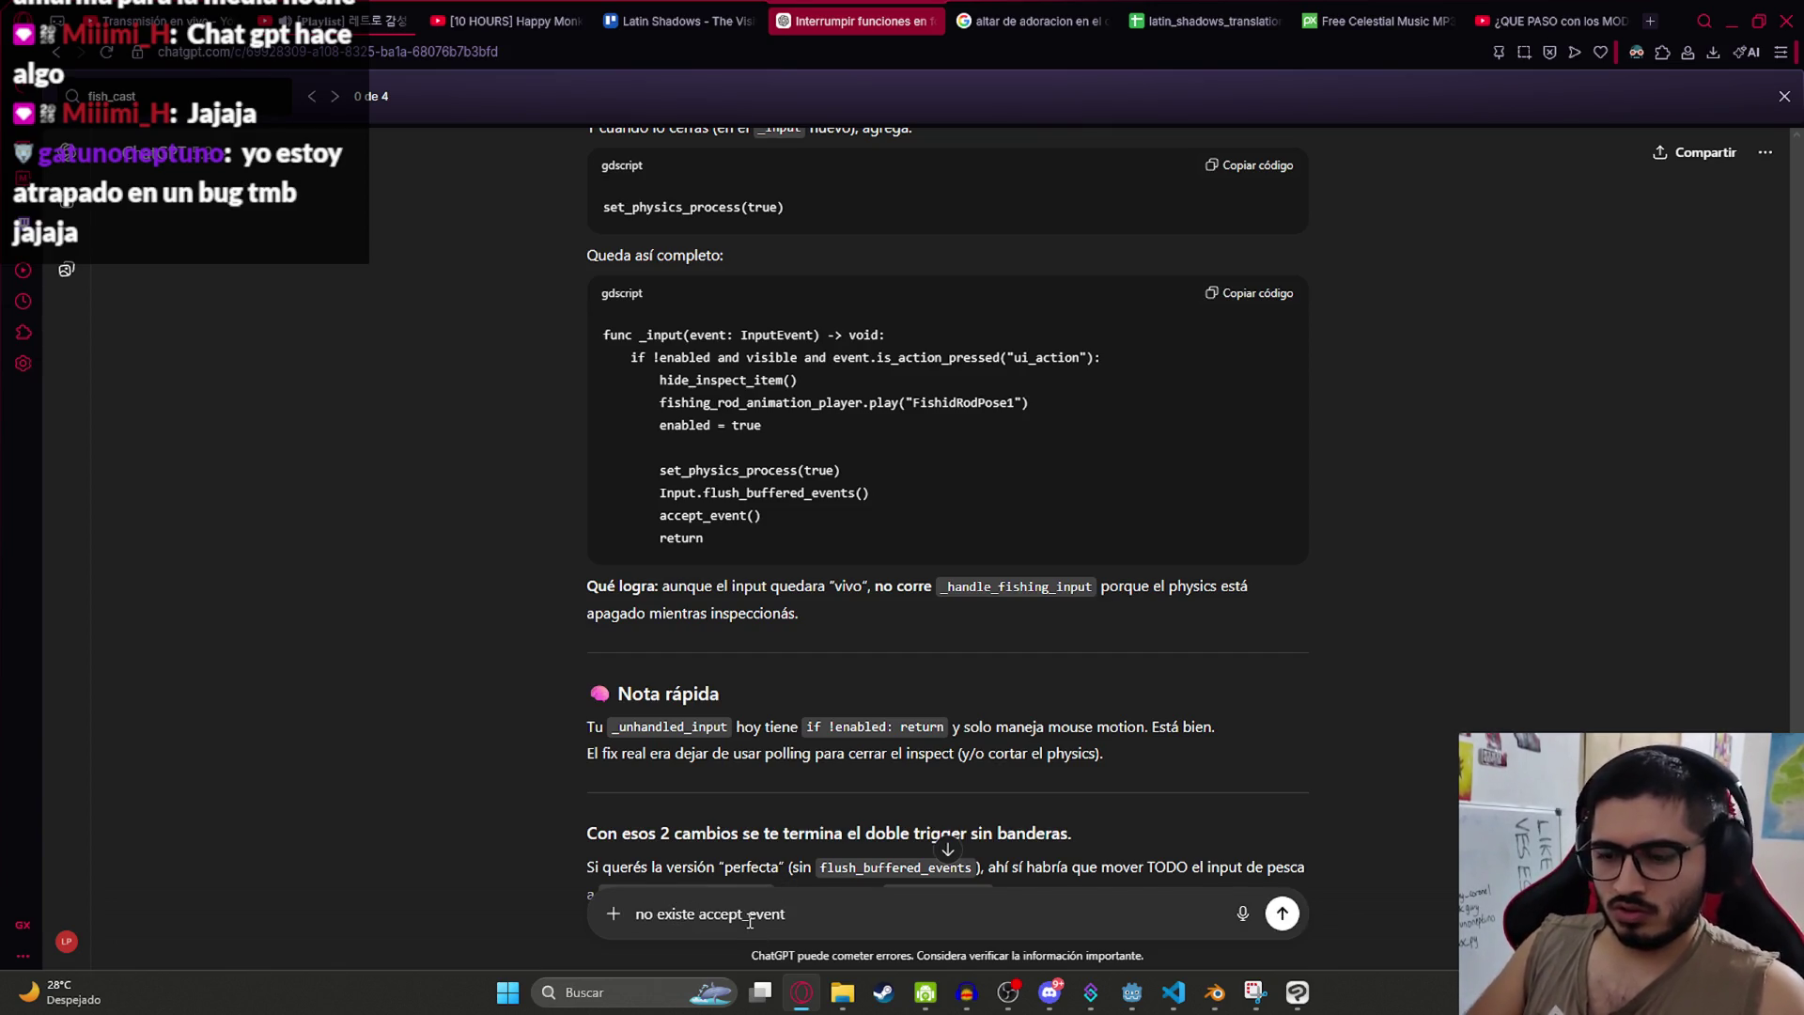
key(Return)
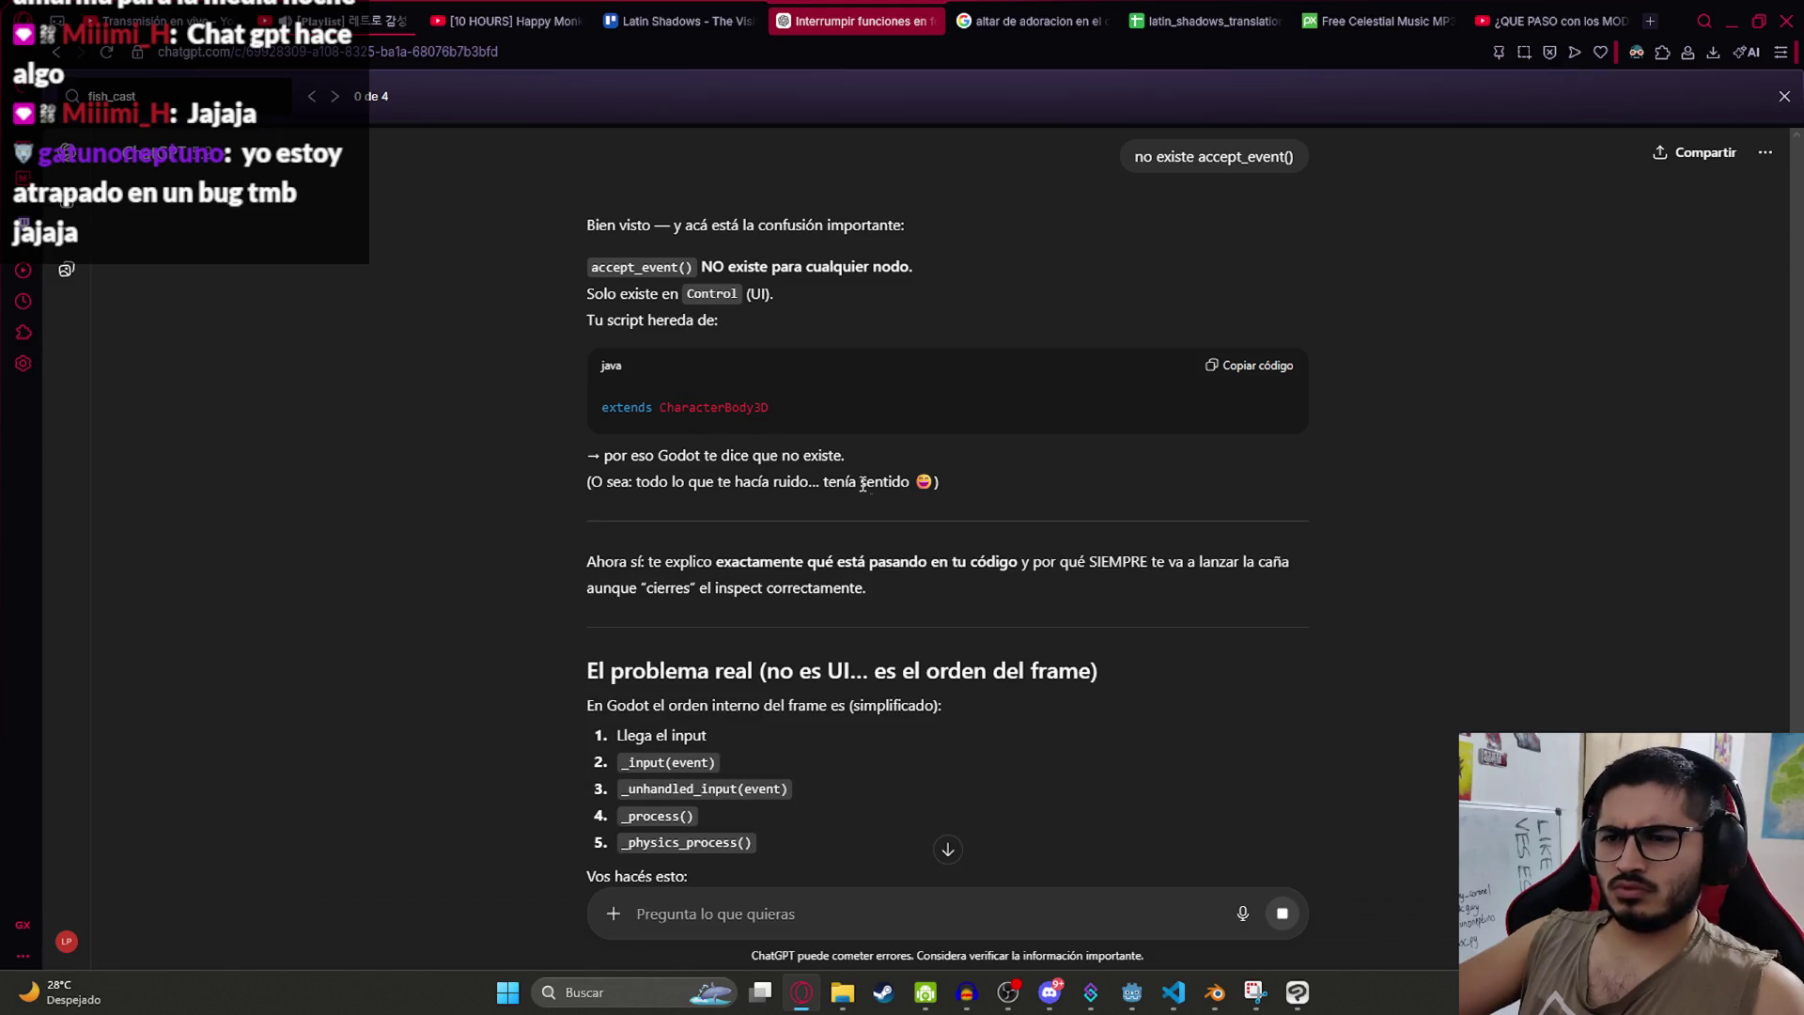
scroll(902, 515, down, 5)
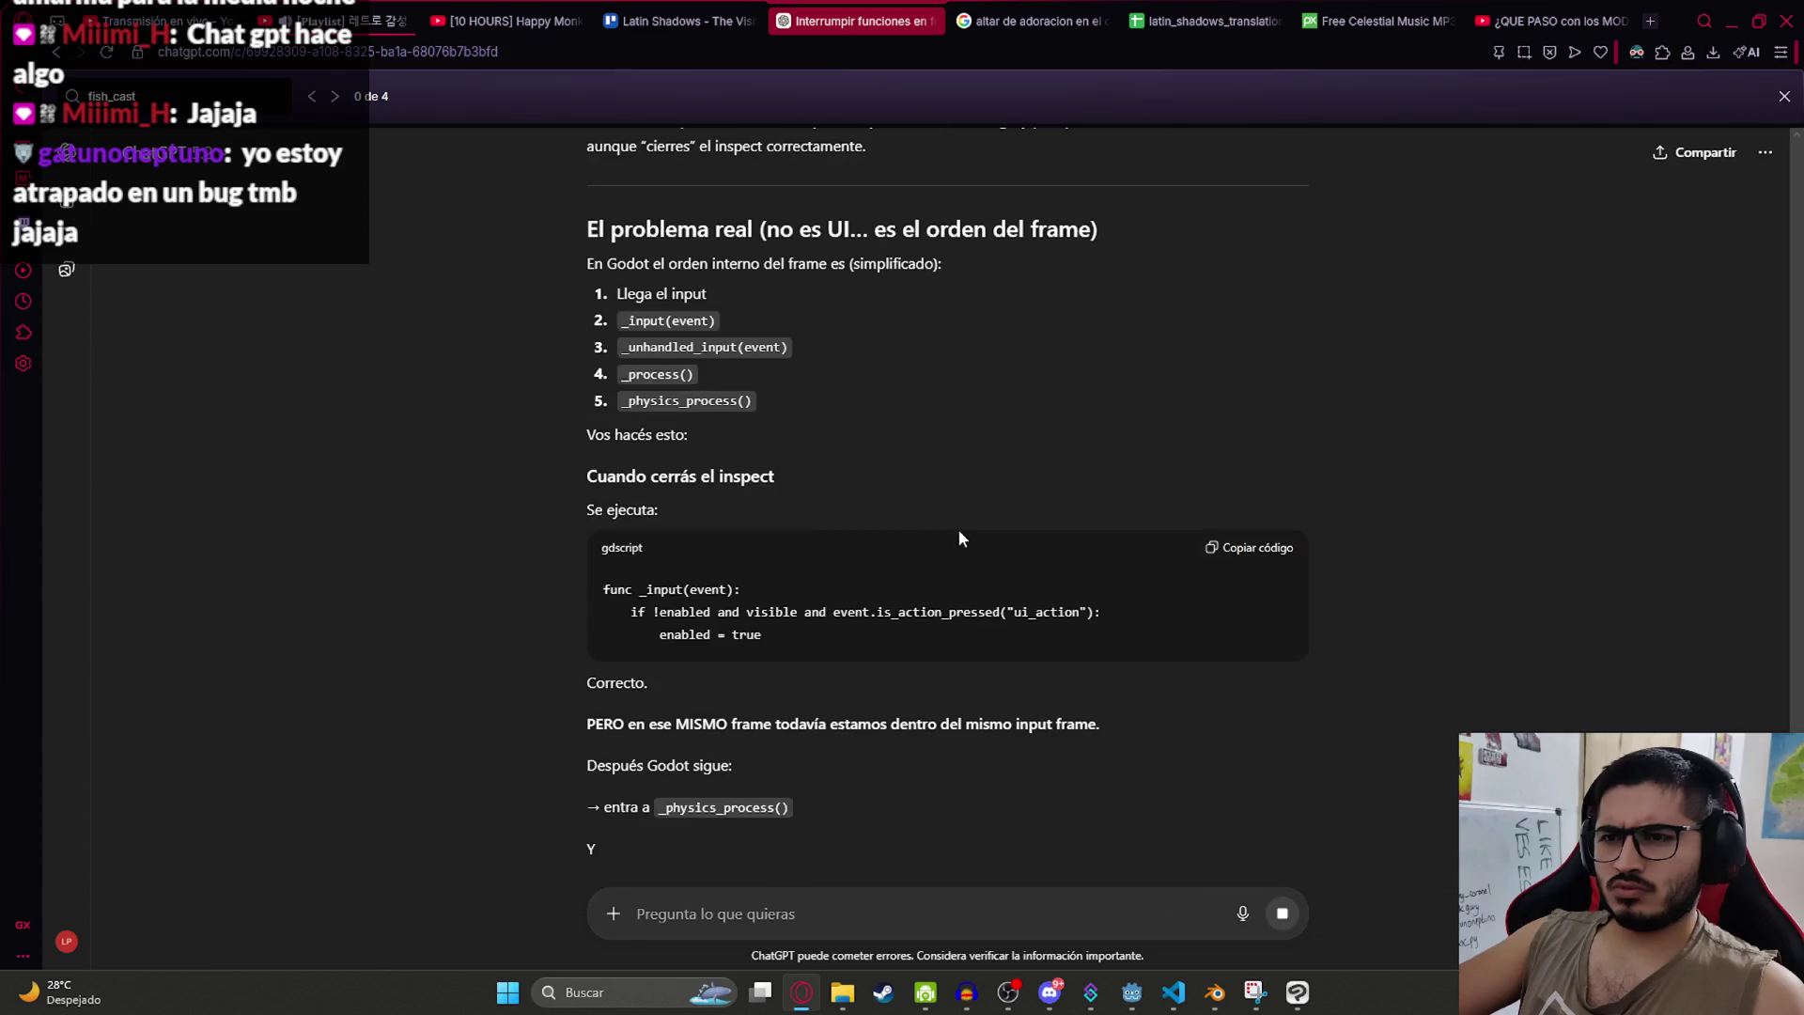
scroll(962, 527, down, 3)
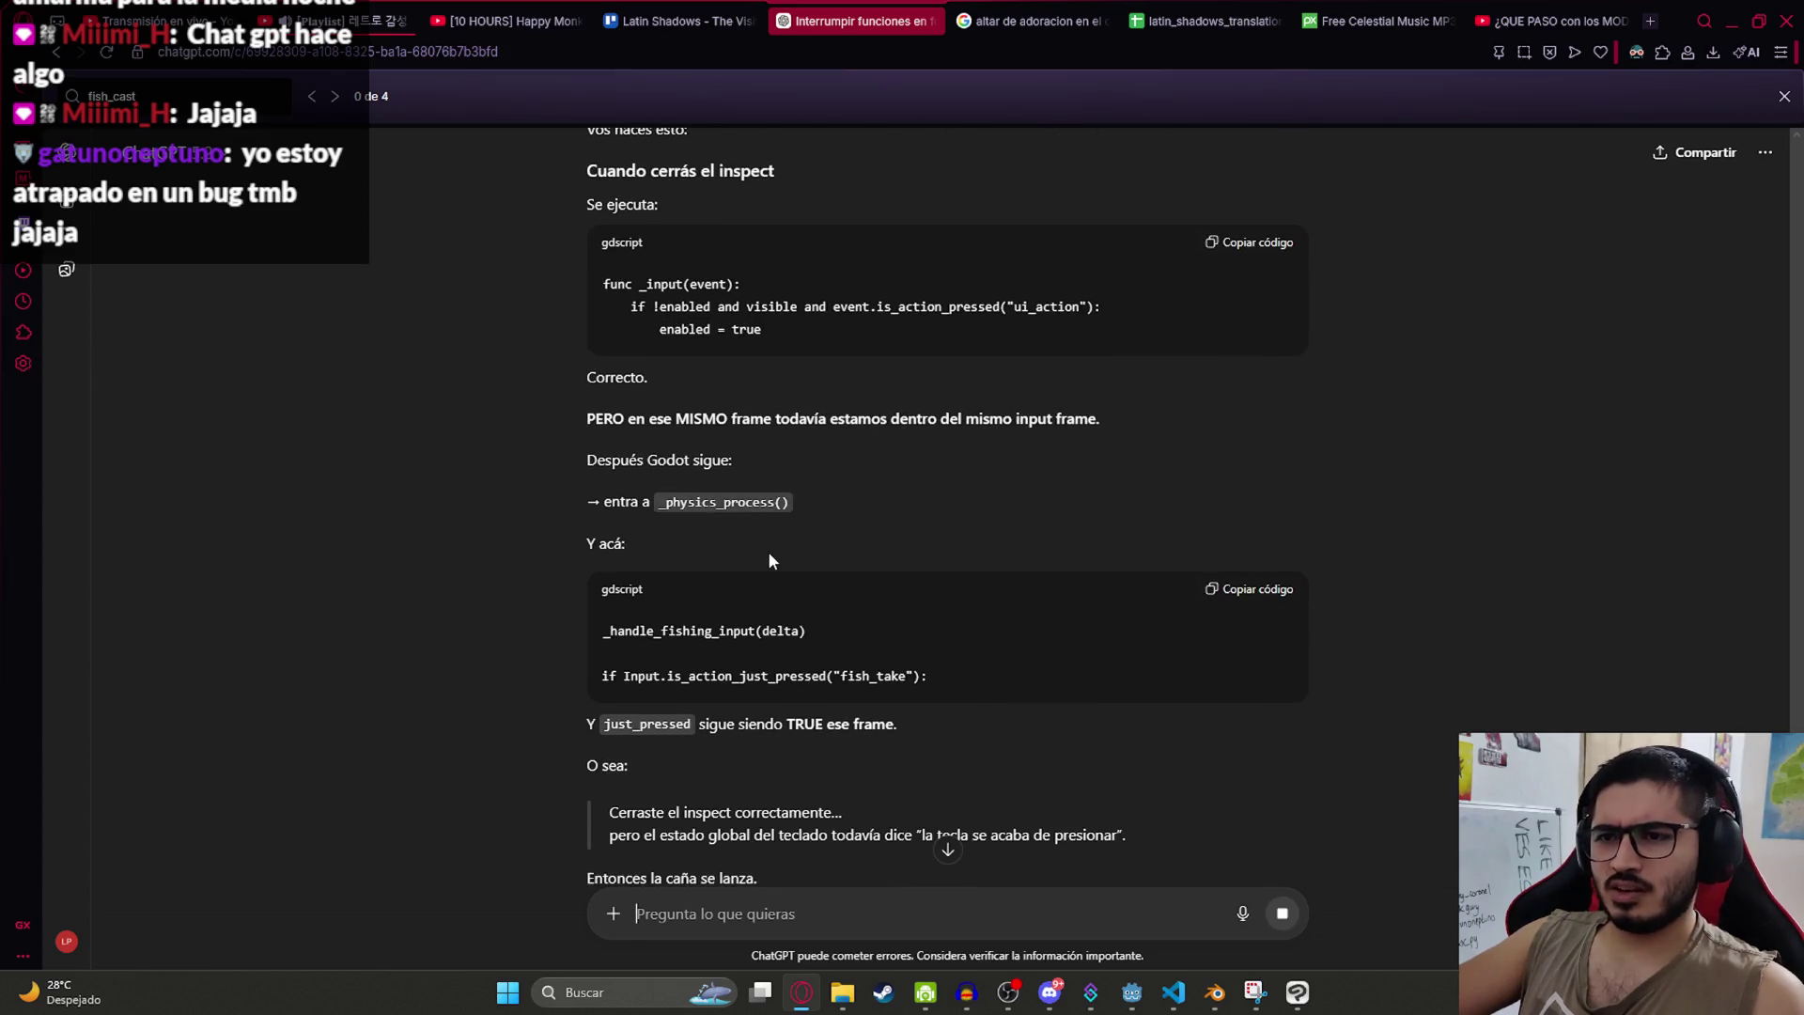
scroll(769, 554, down, 1)
scroll(768, 567, down, 3)
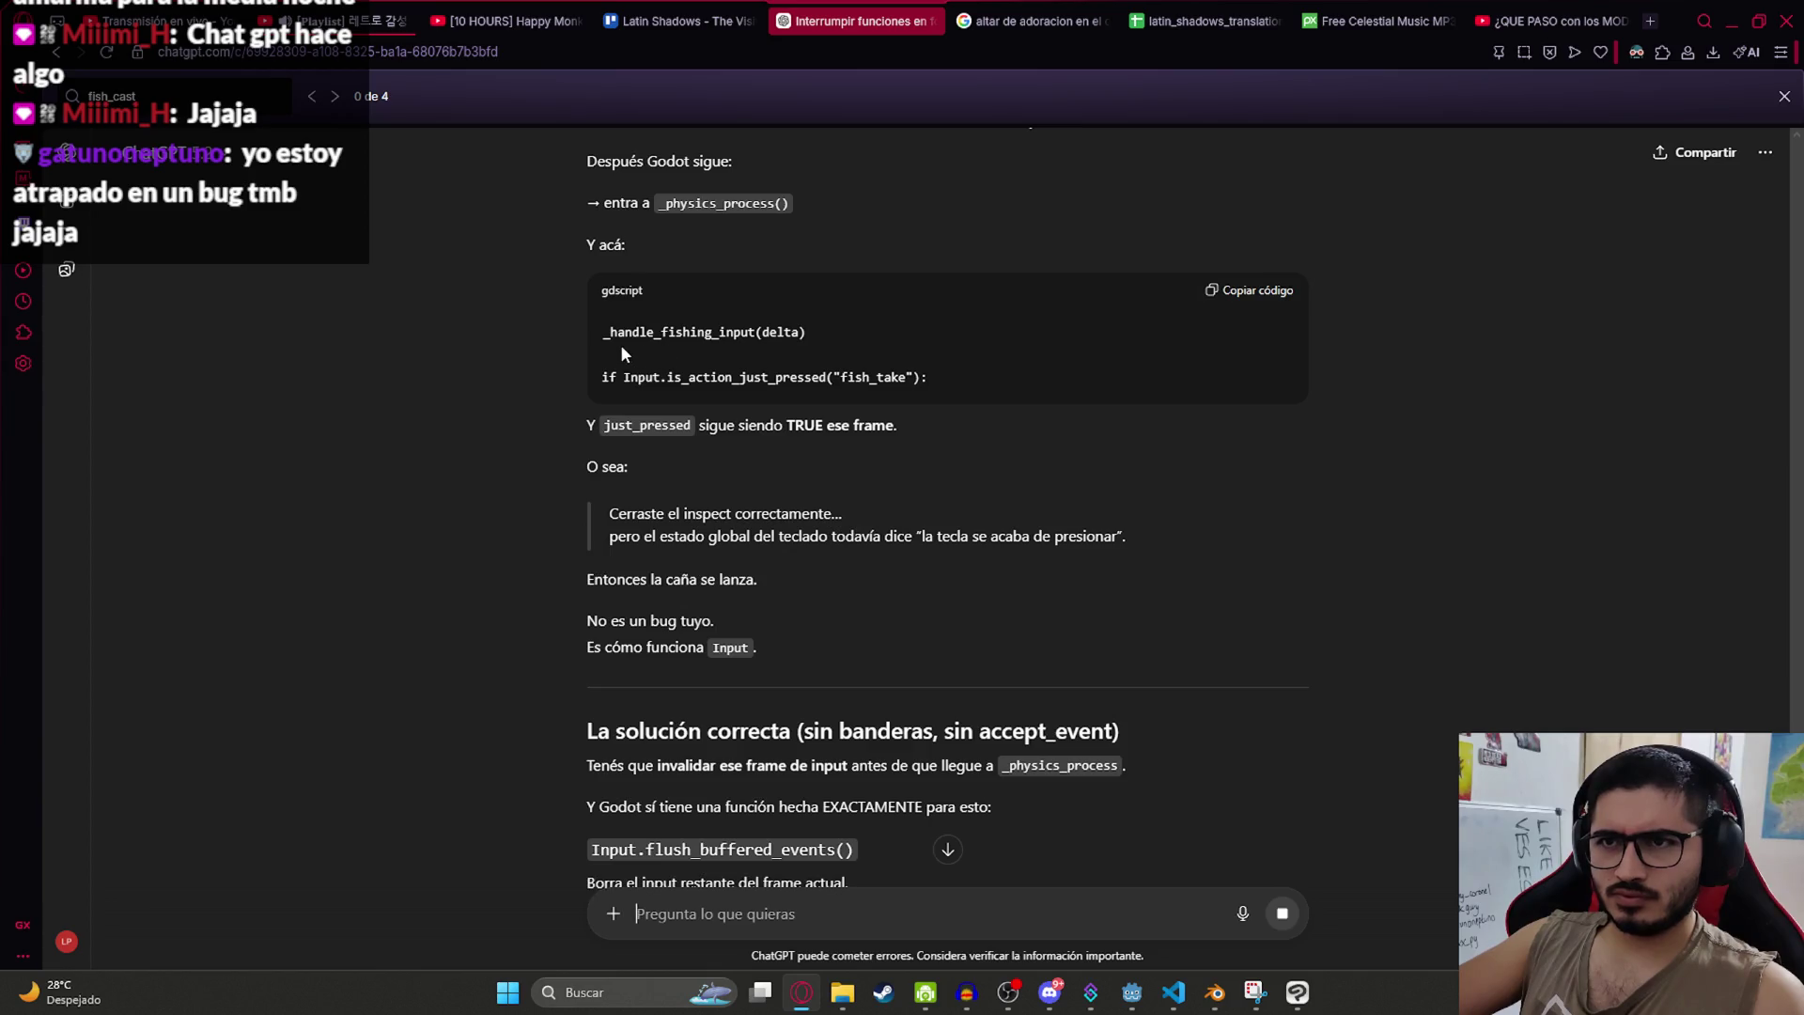
scroll(658, 395, down, 5)
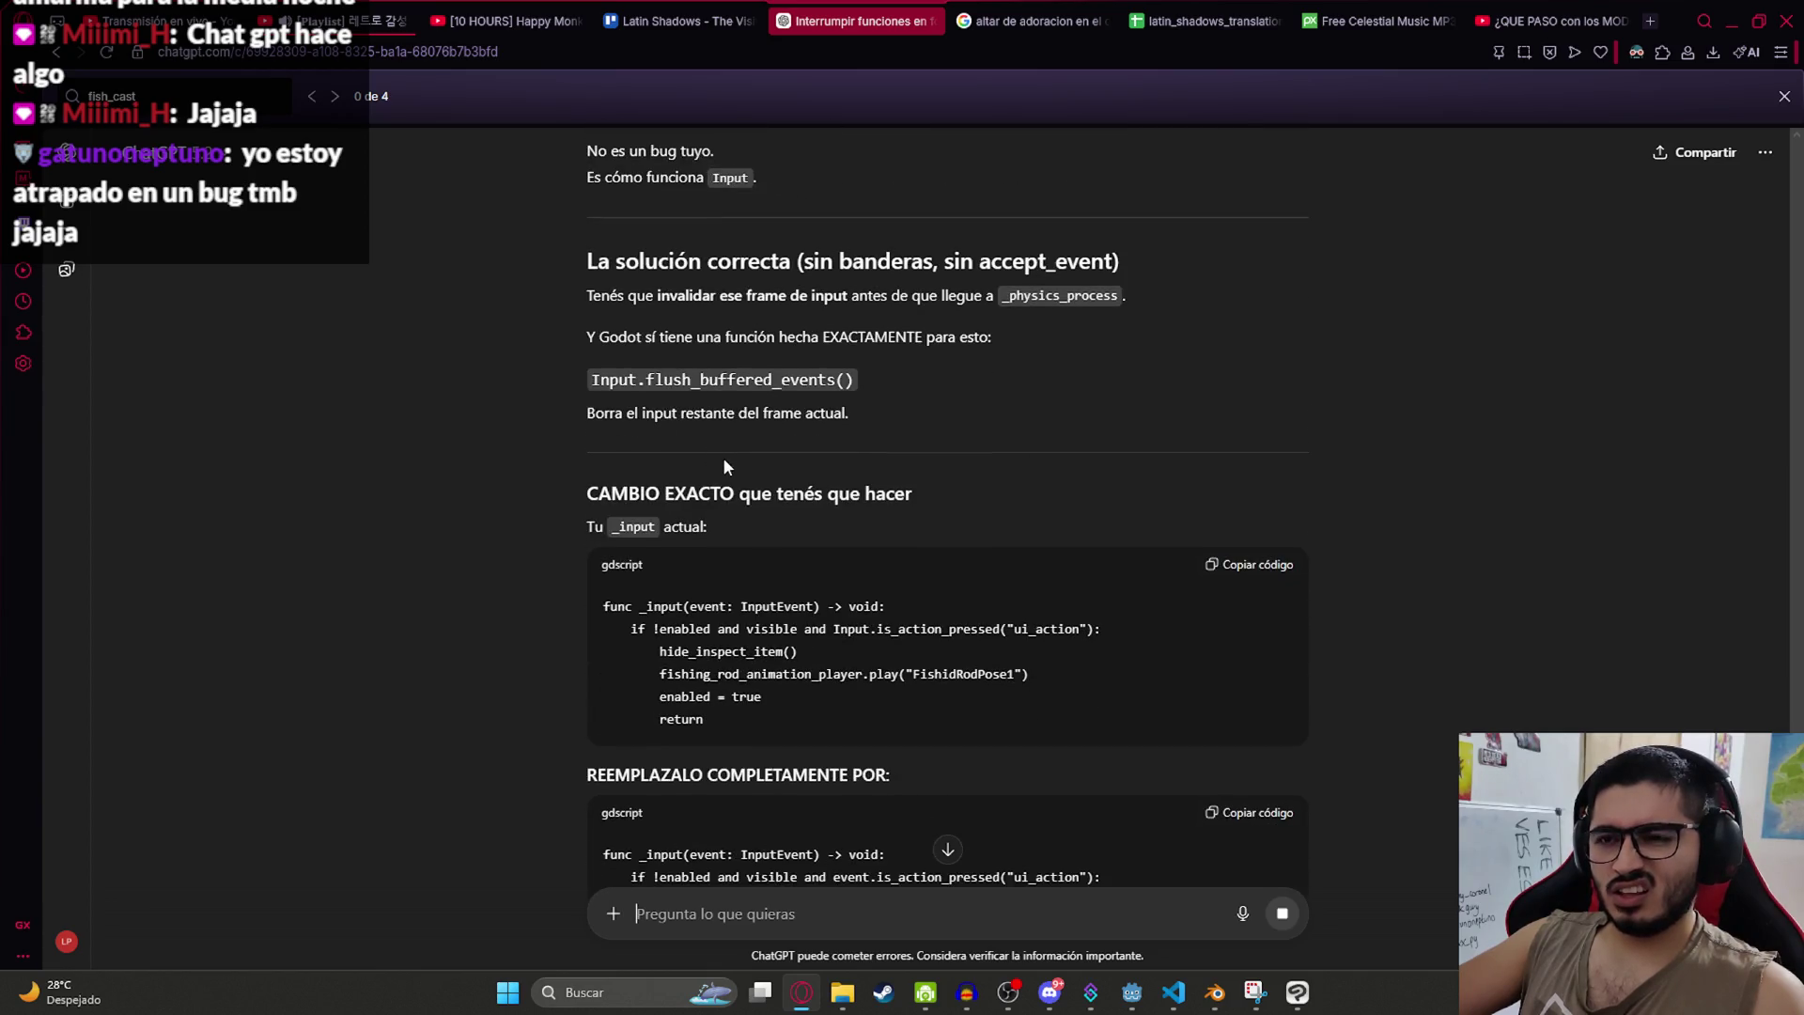
scroll(733, 461, down, 3)
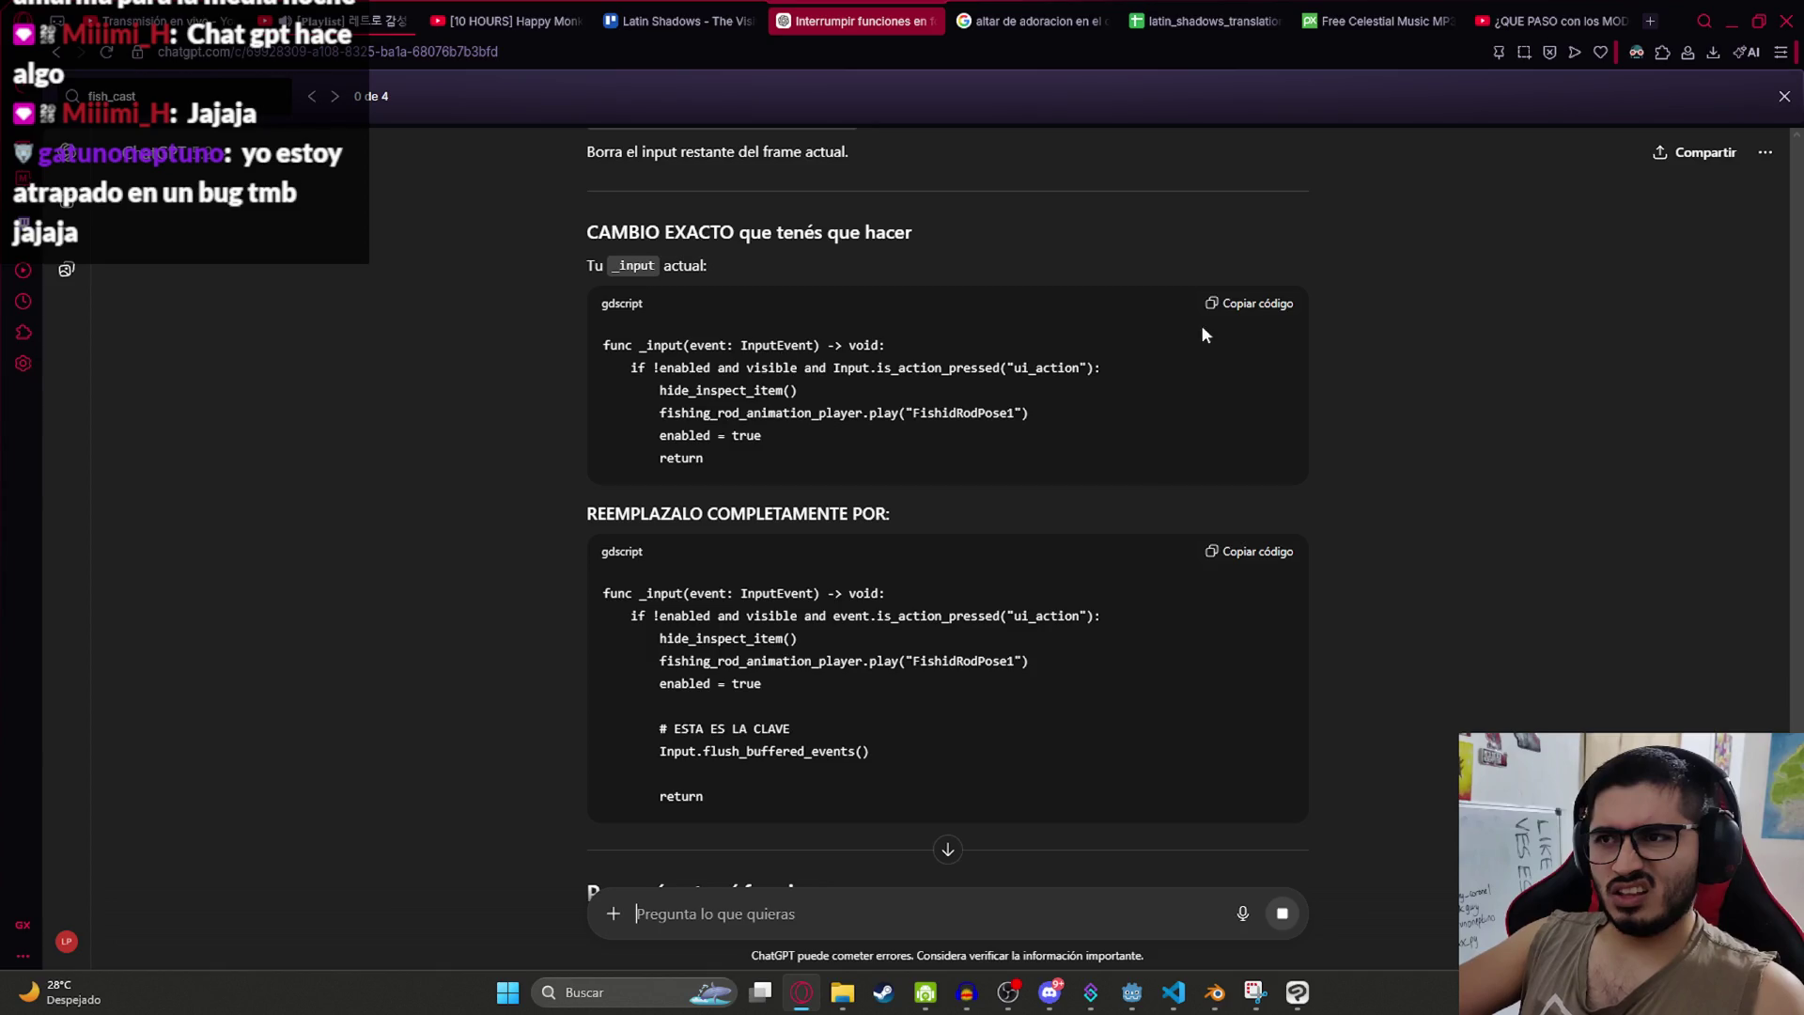
scroll(1049, 378, down, 2)
Step: Paste the corrected REEMPLAZALO code over _input on lines 498–503
click(1221, 366)
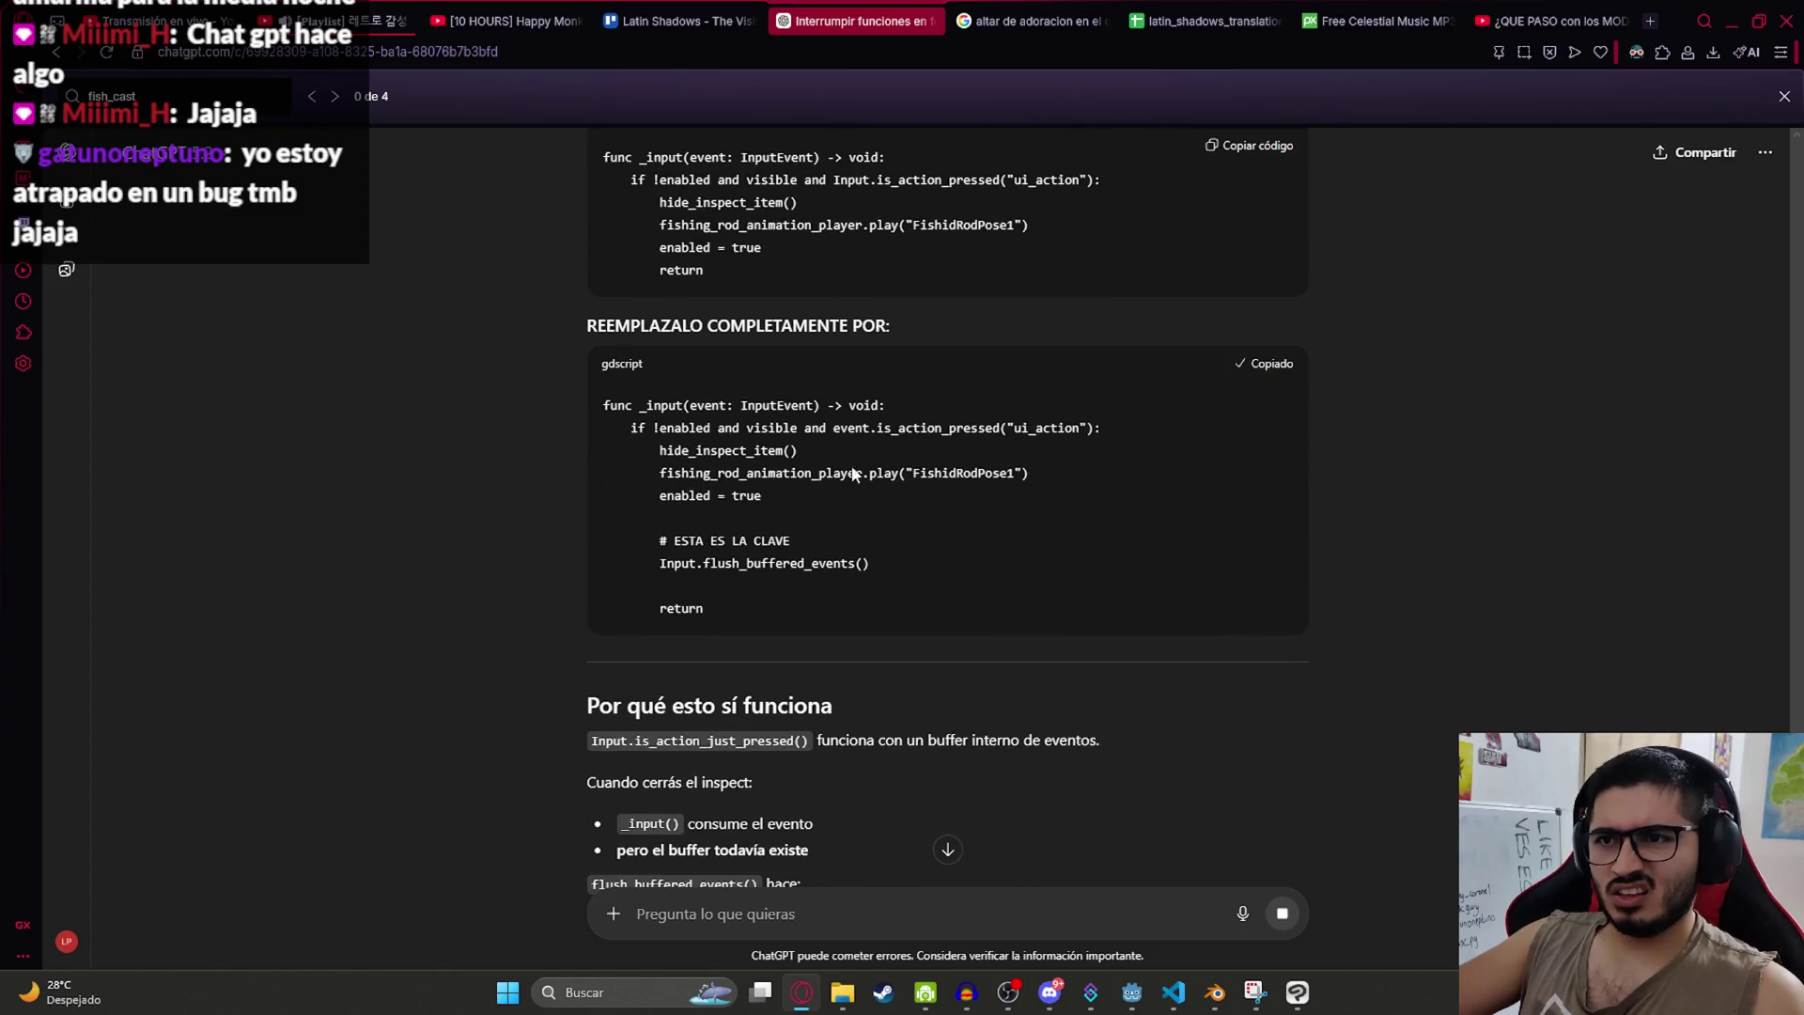
key(alt+Tab)
drag(526, 475, 391, 383)
text(func _input(event: InputEvent) -> void: 	if !enabled and visible and event.is_action_pressed("ui_action"): 		hide_inspect_item() 		fishing_rod_animation_player.play("FishidRodPose1") 		enabled = true  		# ESTA ES LA CLAVE 		Input.flush_buffered_events()  		return)
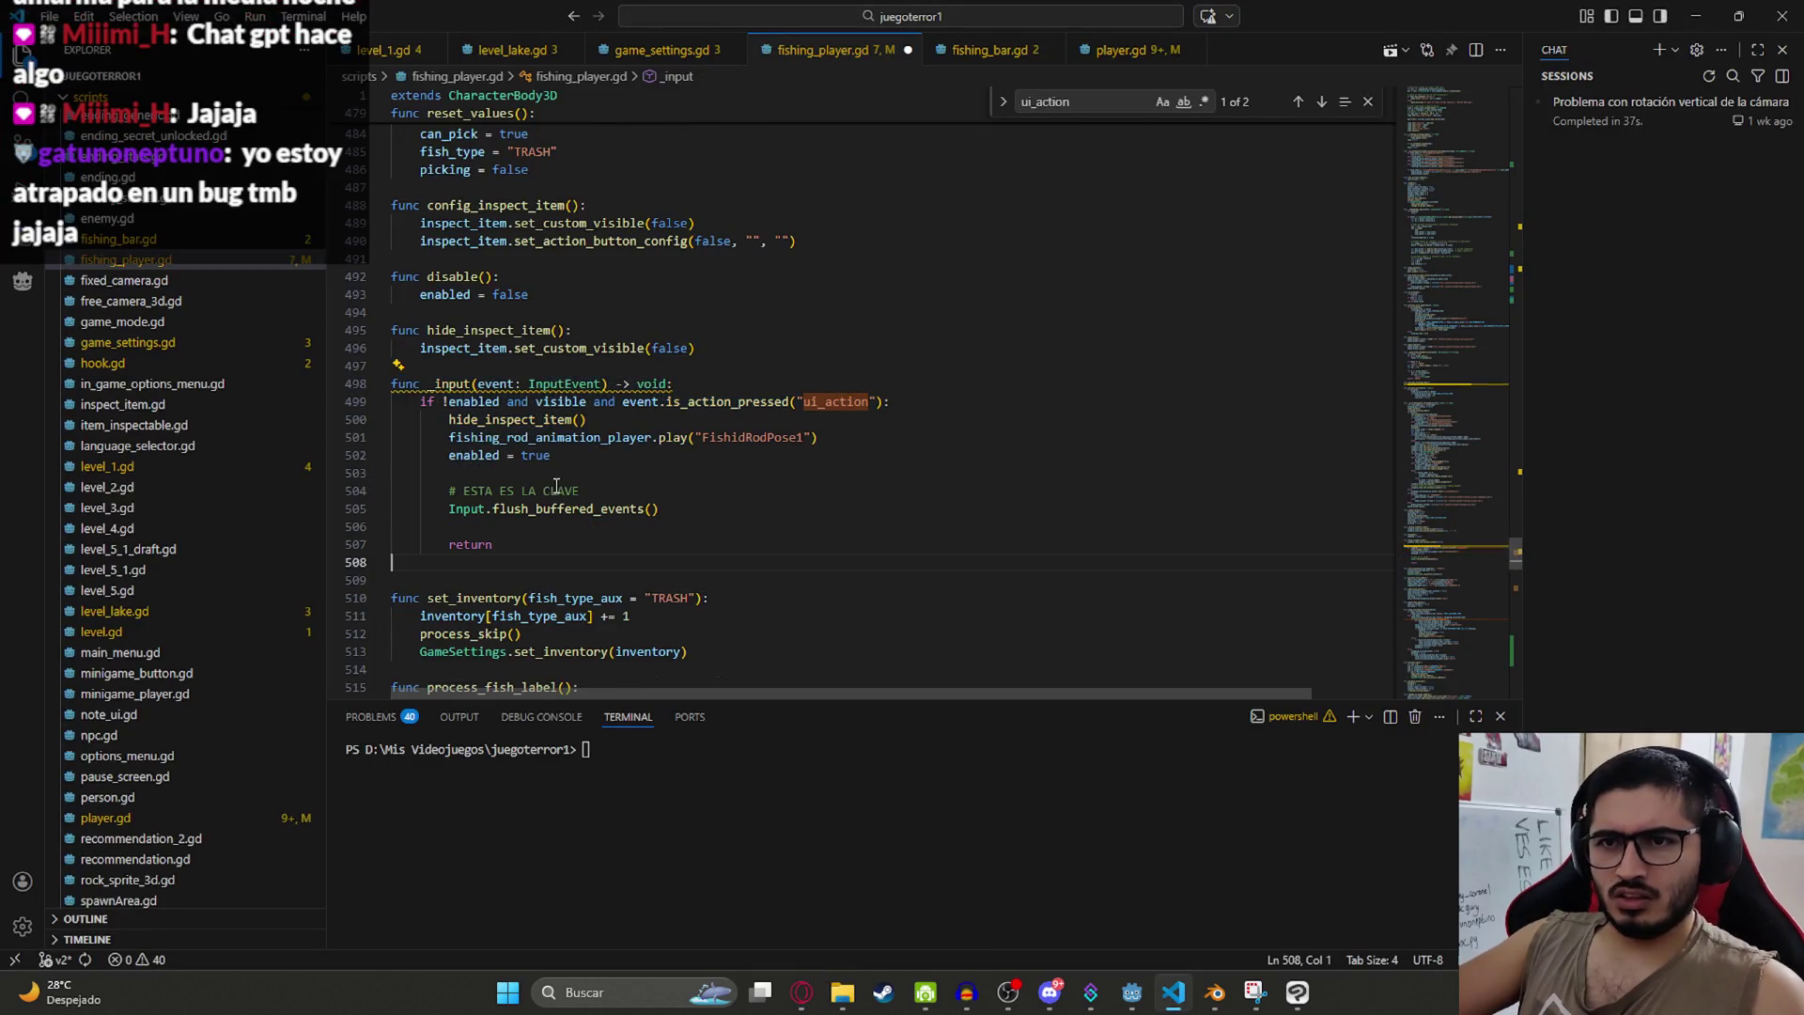
Step: Save fishing_player.gd, recheck ChatGPT's explanation, and undo the stray edit
key(ctrl+s)
key(alt+Tab)
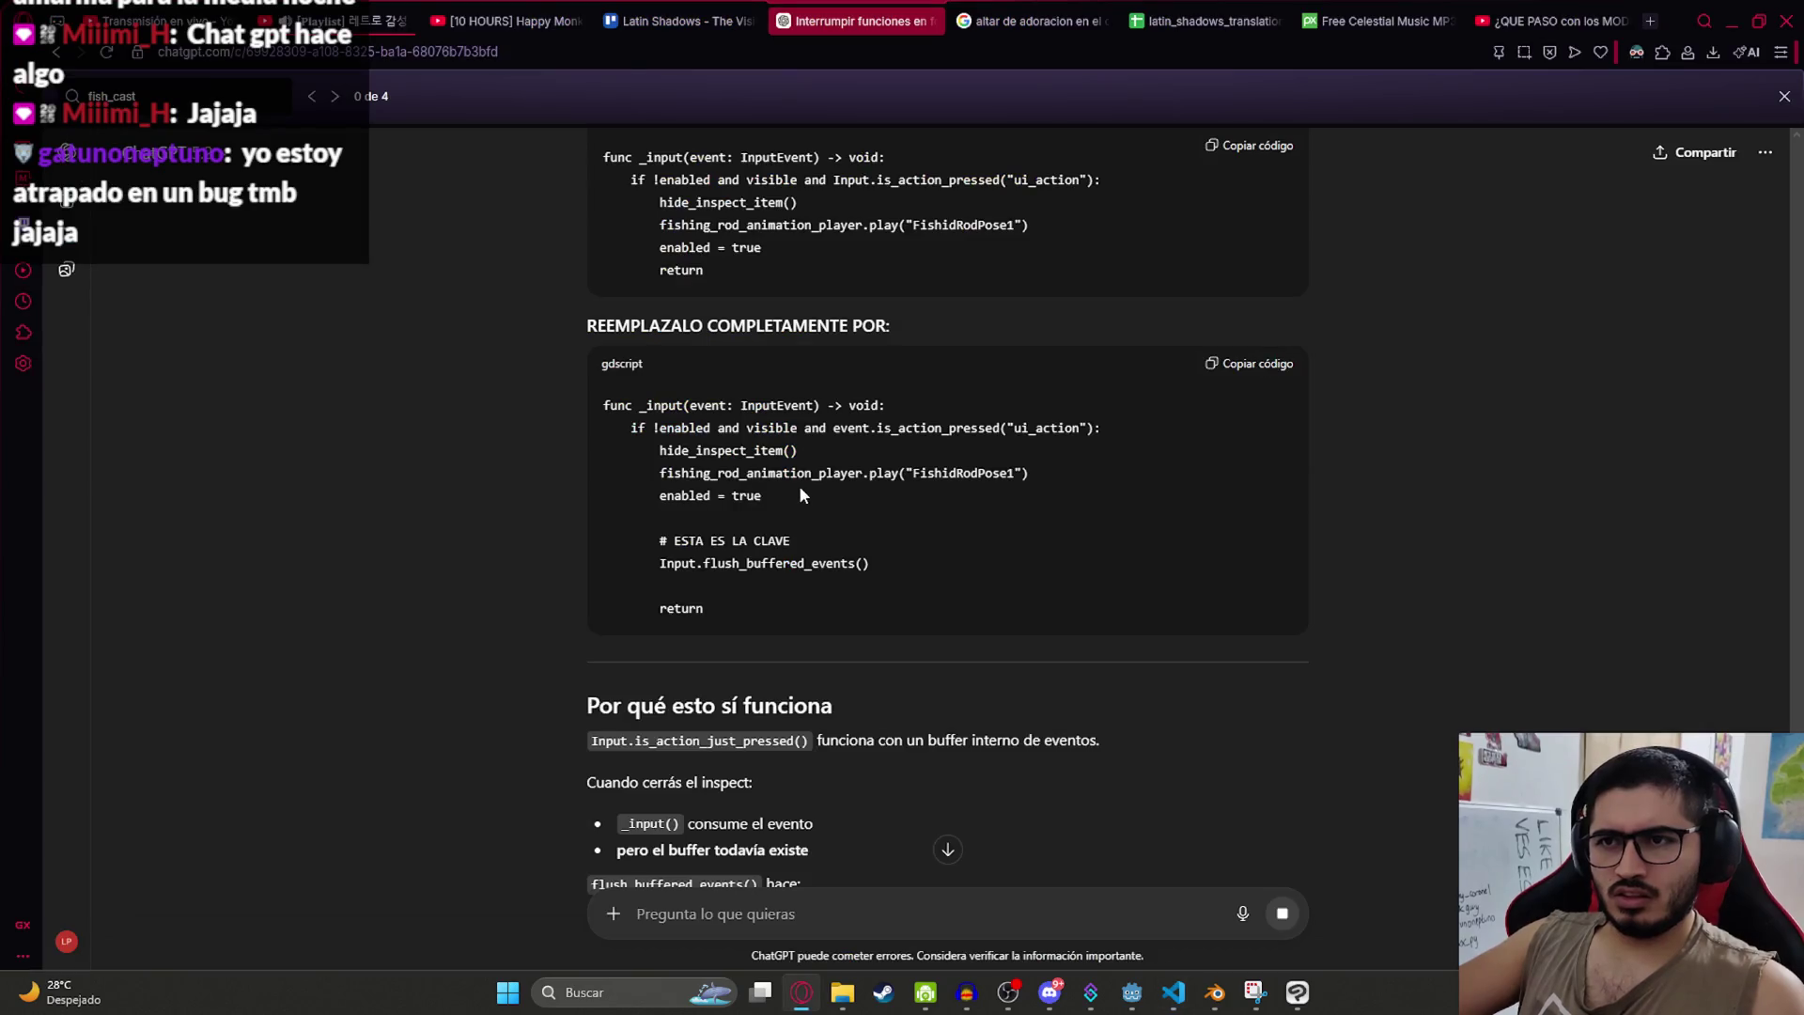
scroll(778, 455, down, 4)
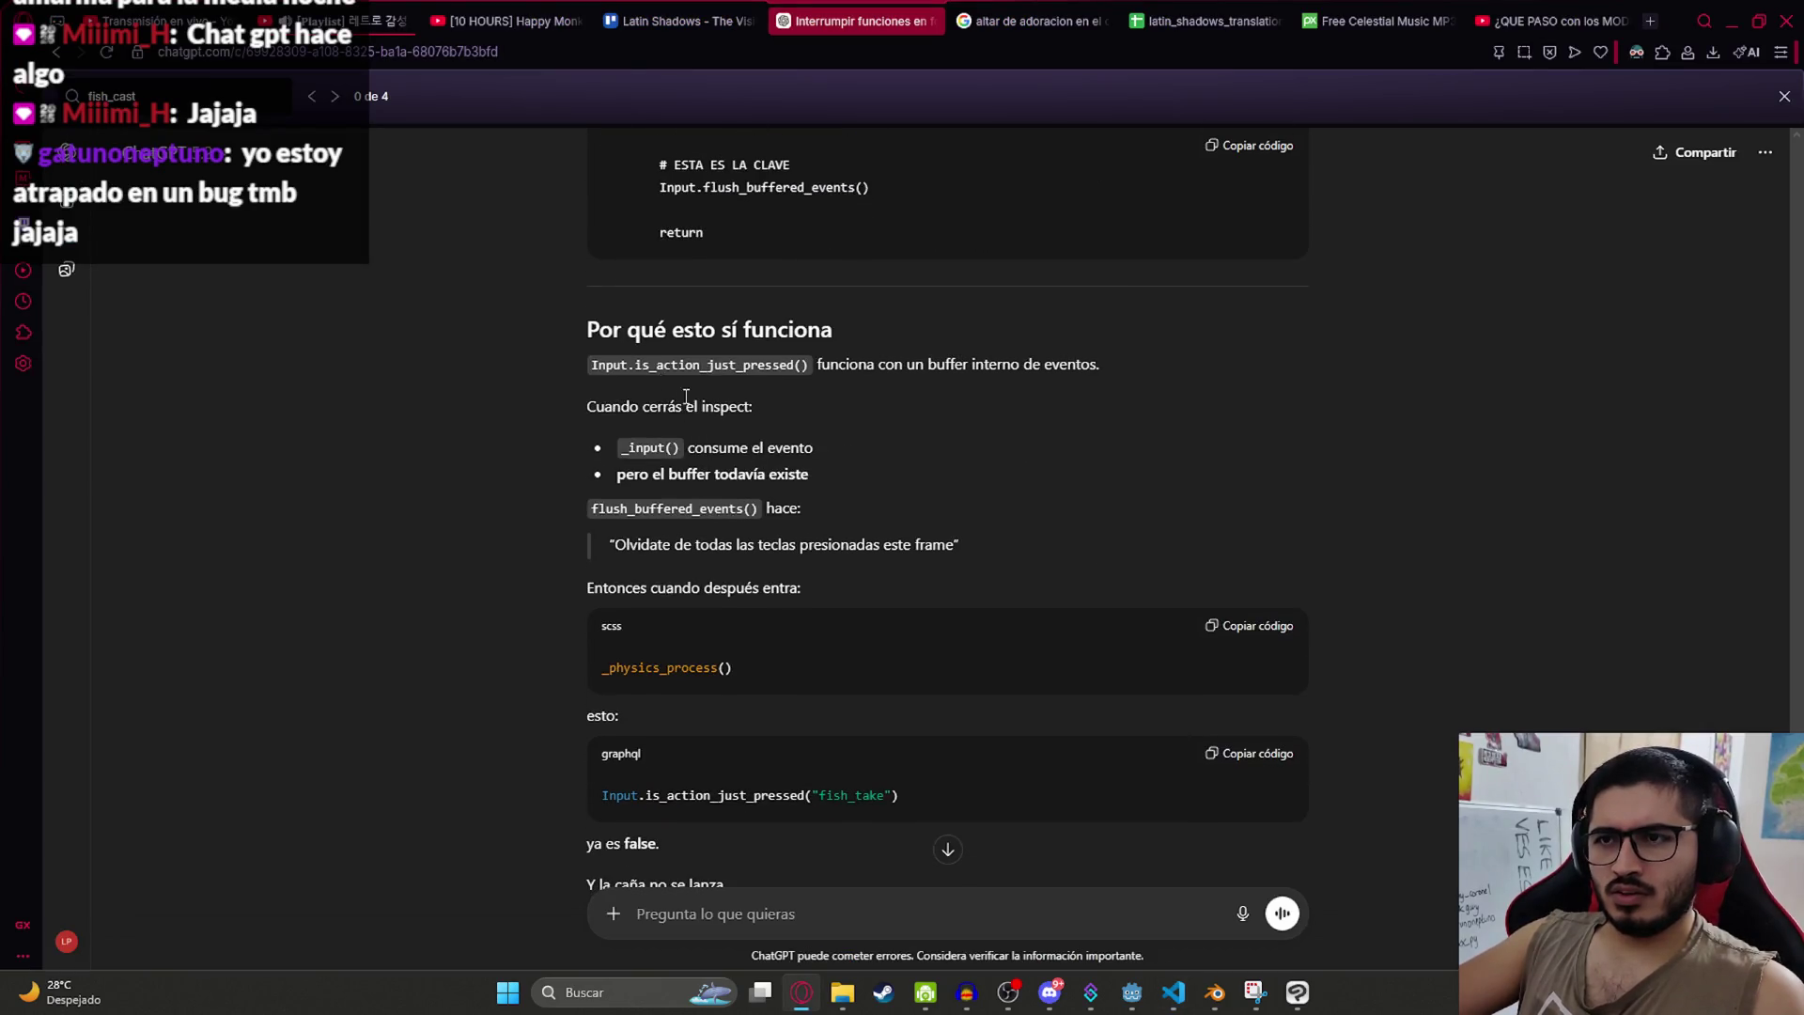
key(alt+Tab)
key(ctrl+z)
key(BackSpace)
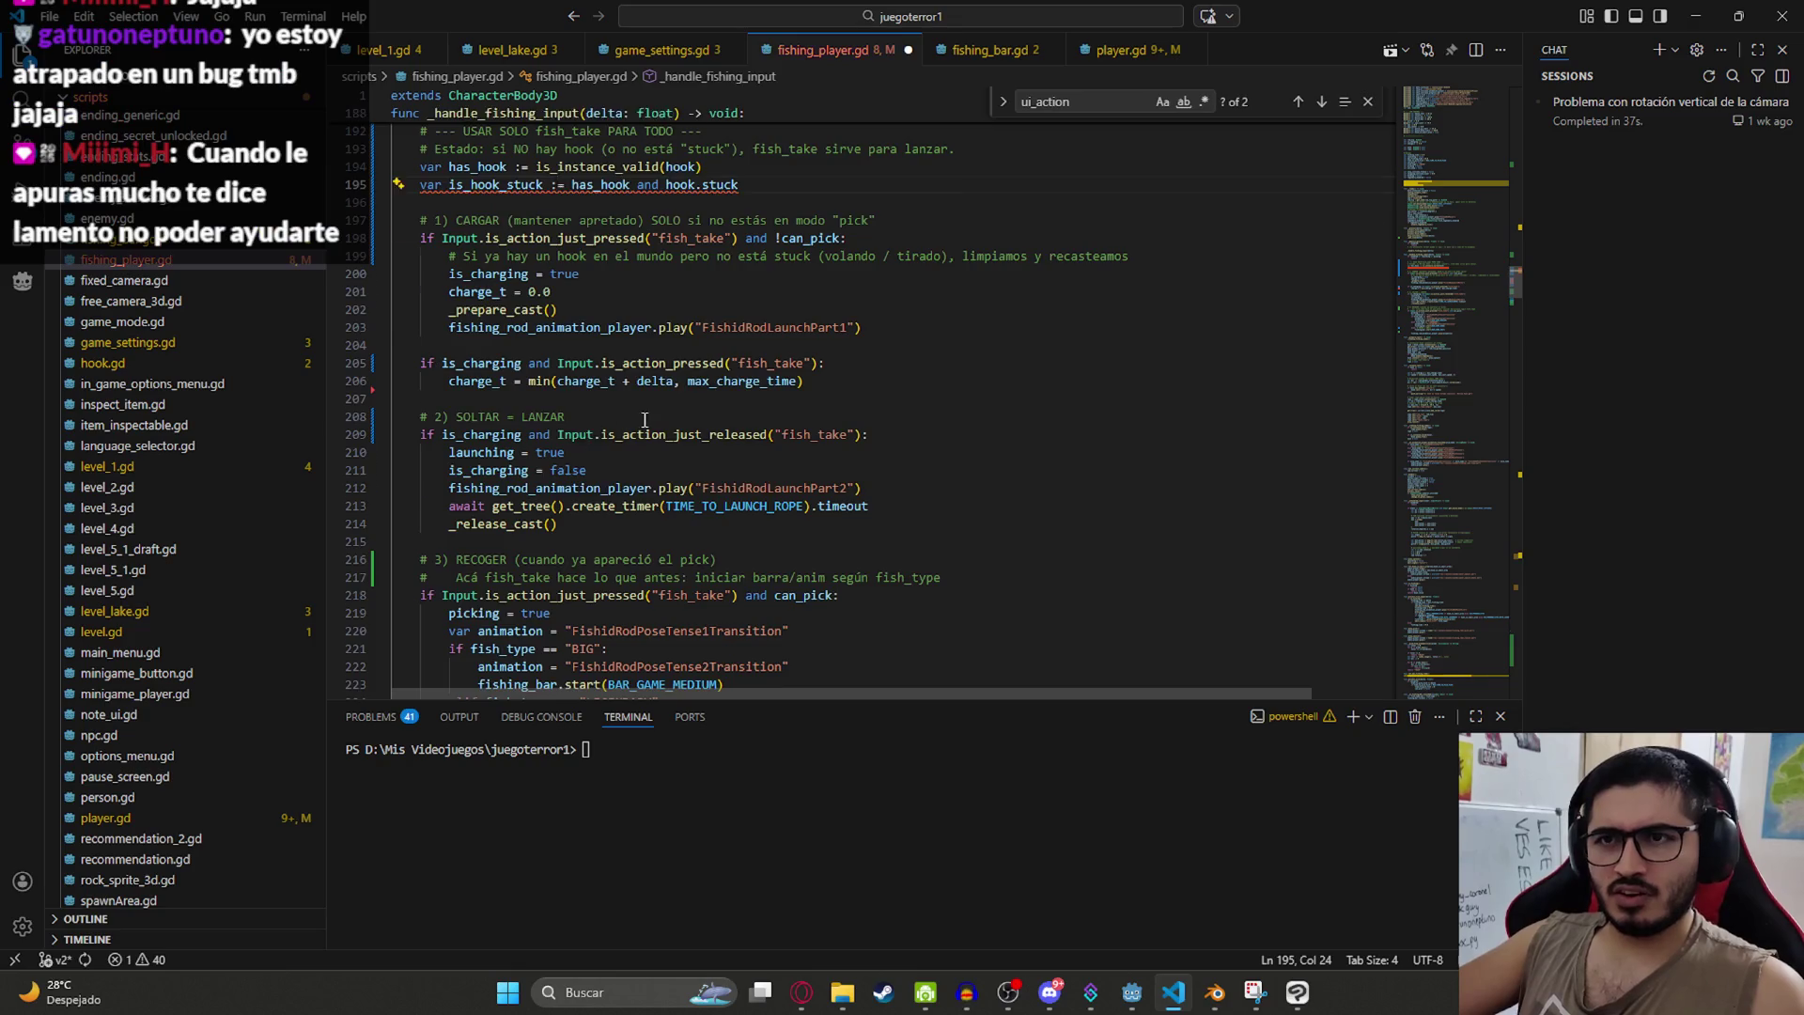
scroll(573, 442, up, 5)
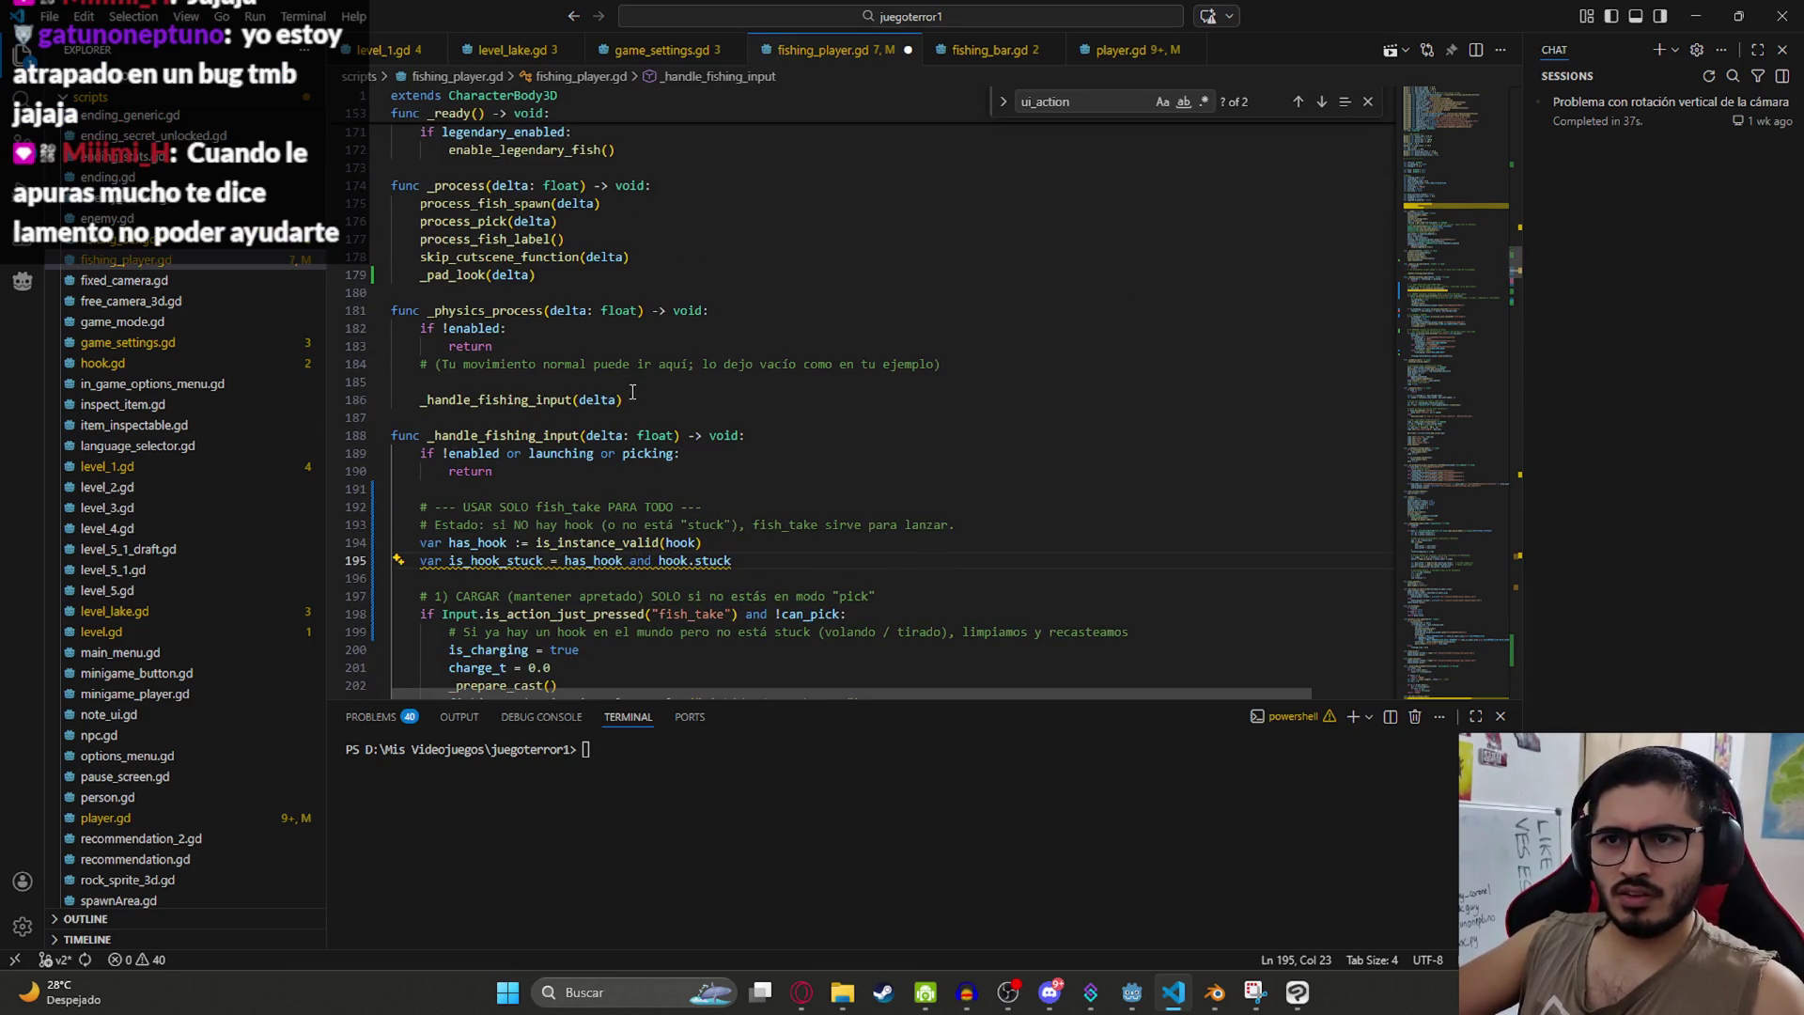
scroll(559, 385, up, 10)
scroll(653, 385, down, 10)
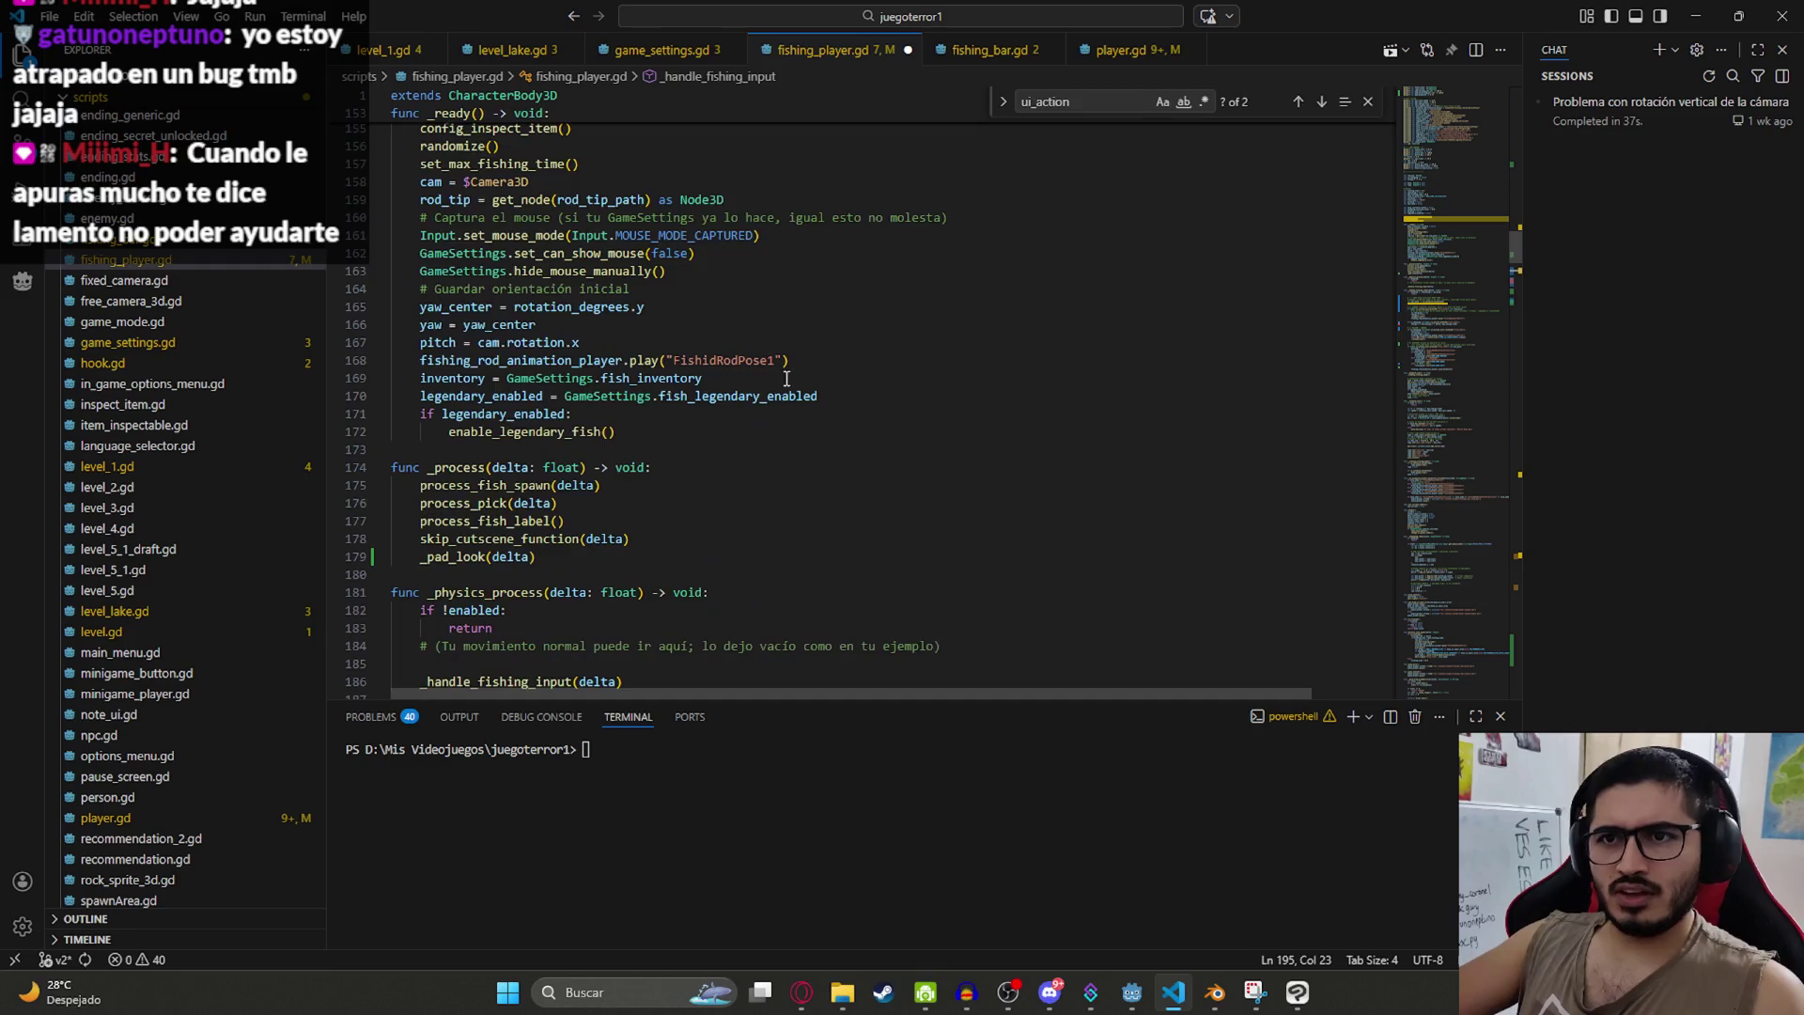
Step: Replace _input with the event.is_action_pressed("ui_action") and Input.flush_buffered_events() version
key(ctrl+f)
key(Return)
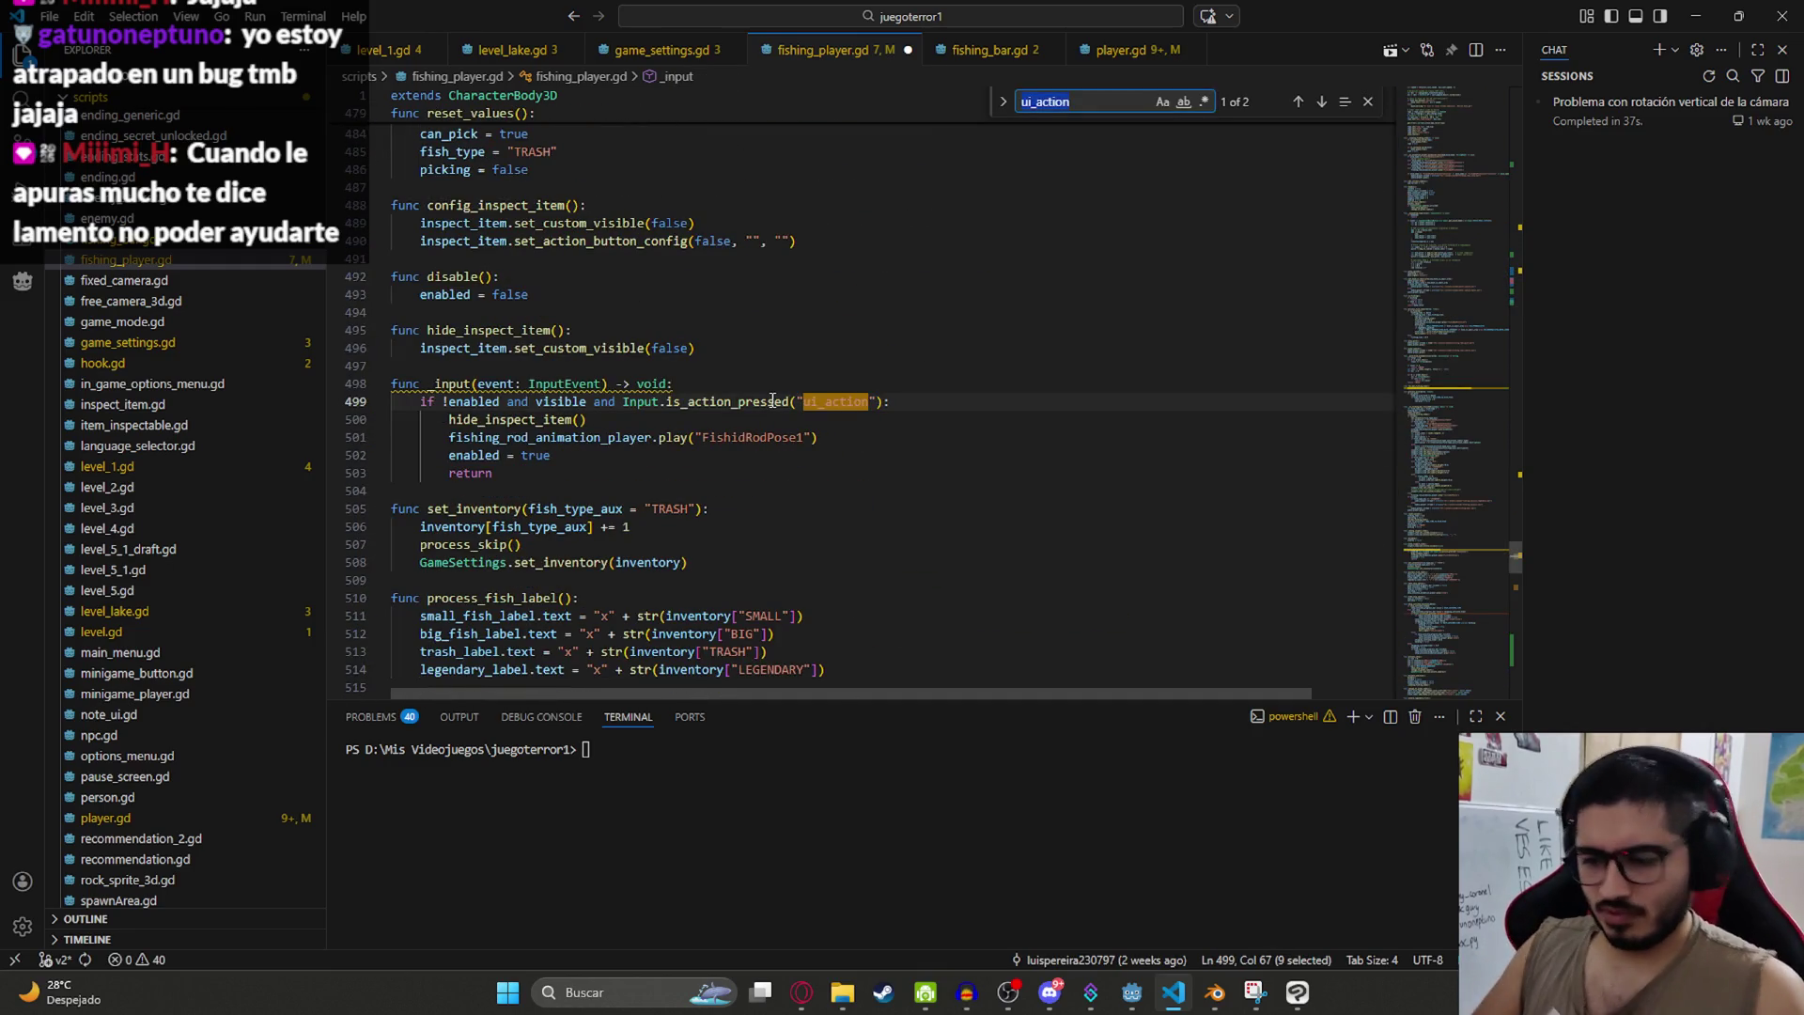
drag(549, 467, 391, 384)
text(func _input(event: InputEvent) -> void: 	if !enabled and visible and event.is_action_pressed("ui_action"): 		hide_inspect_item() 		fishing_rod_animation_player.play("FishidRodPose1") 		enabled = true  		# ESTA ES LA CLAVE 		Input.flush_buffered_events()  		return)
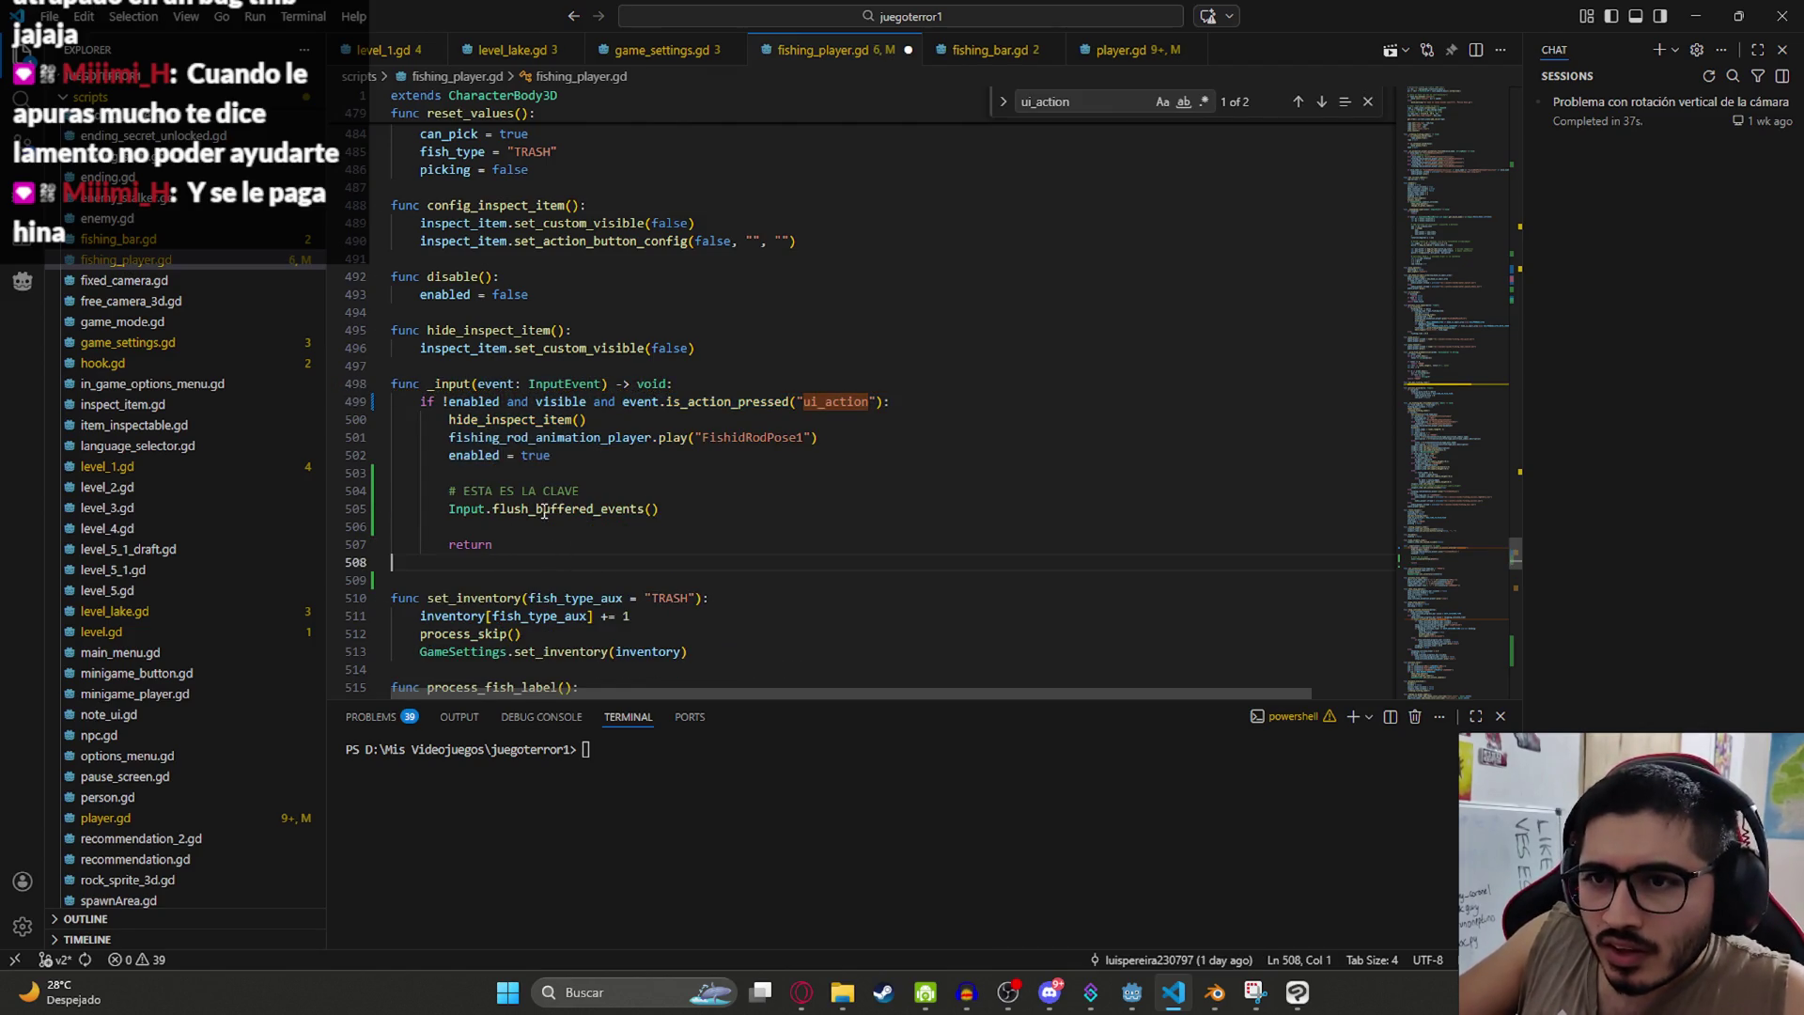
double_click(544, 512)
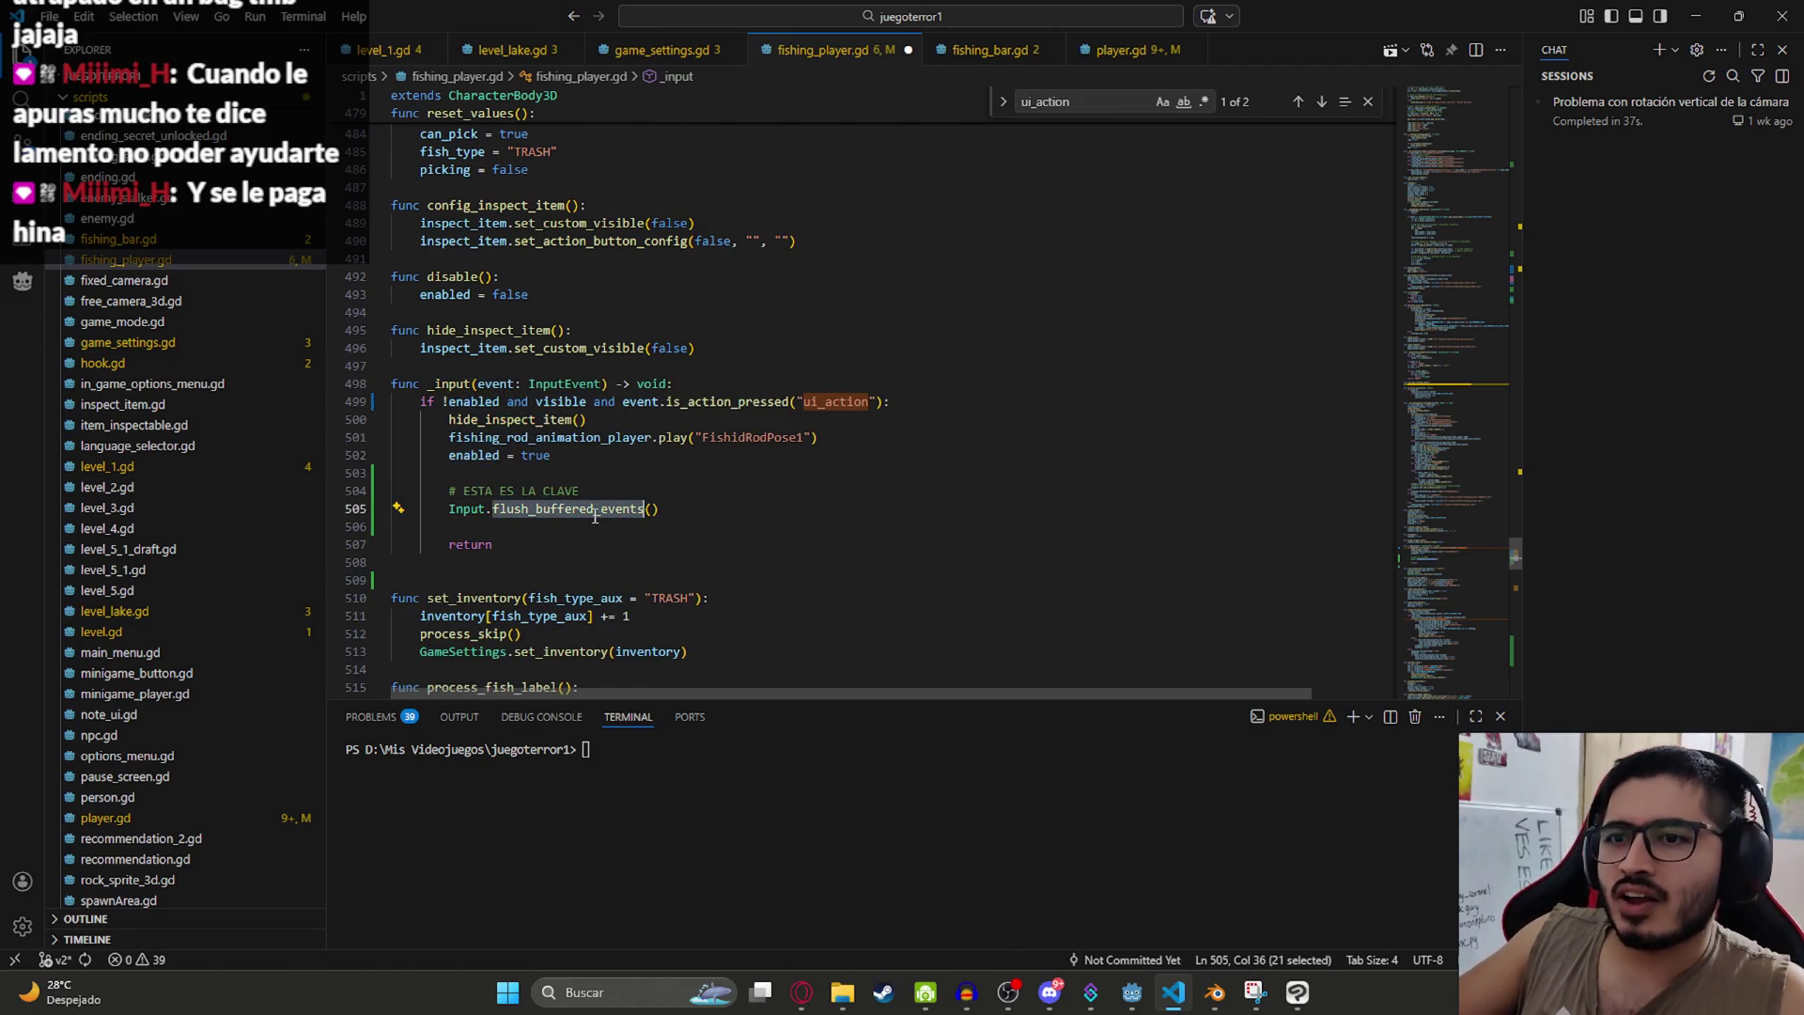
click(630, 544)
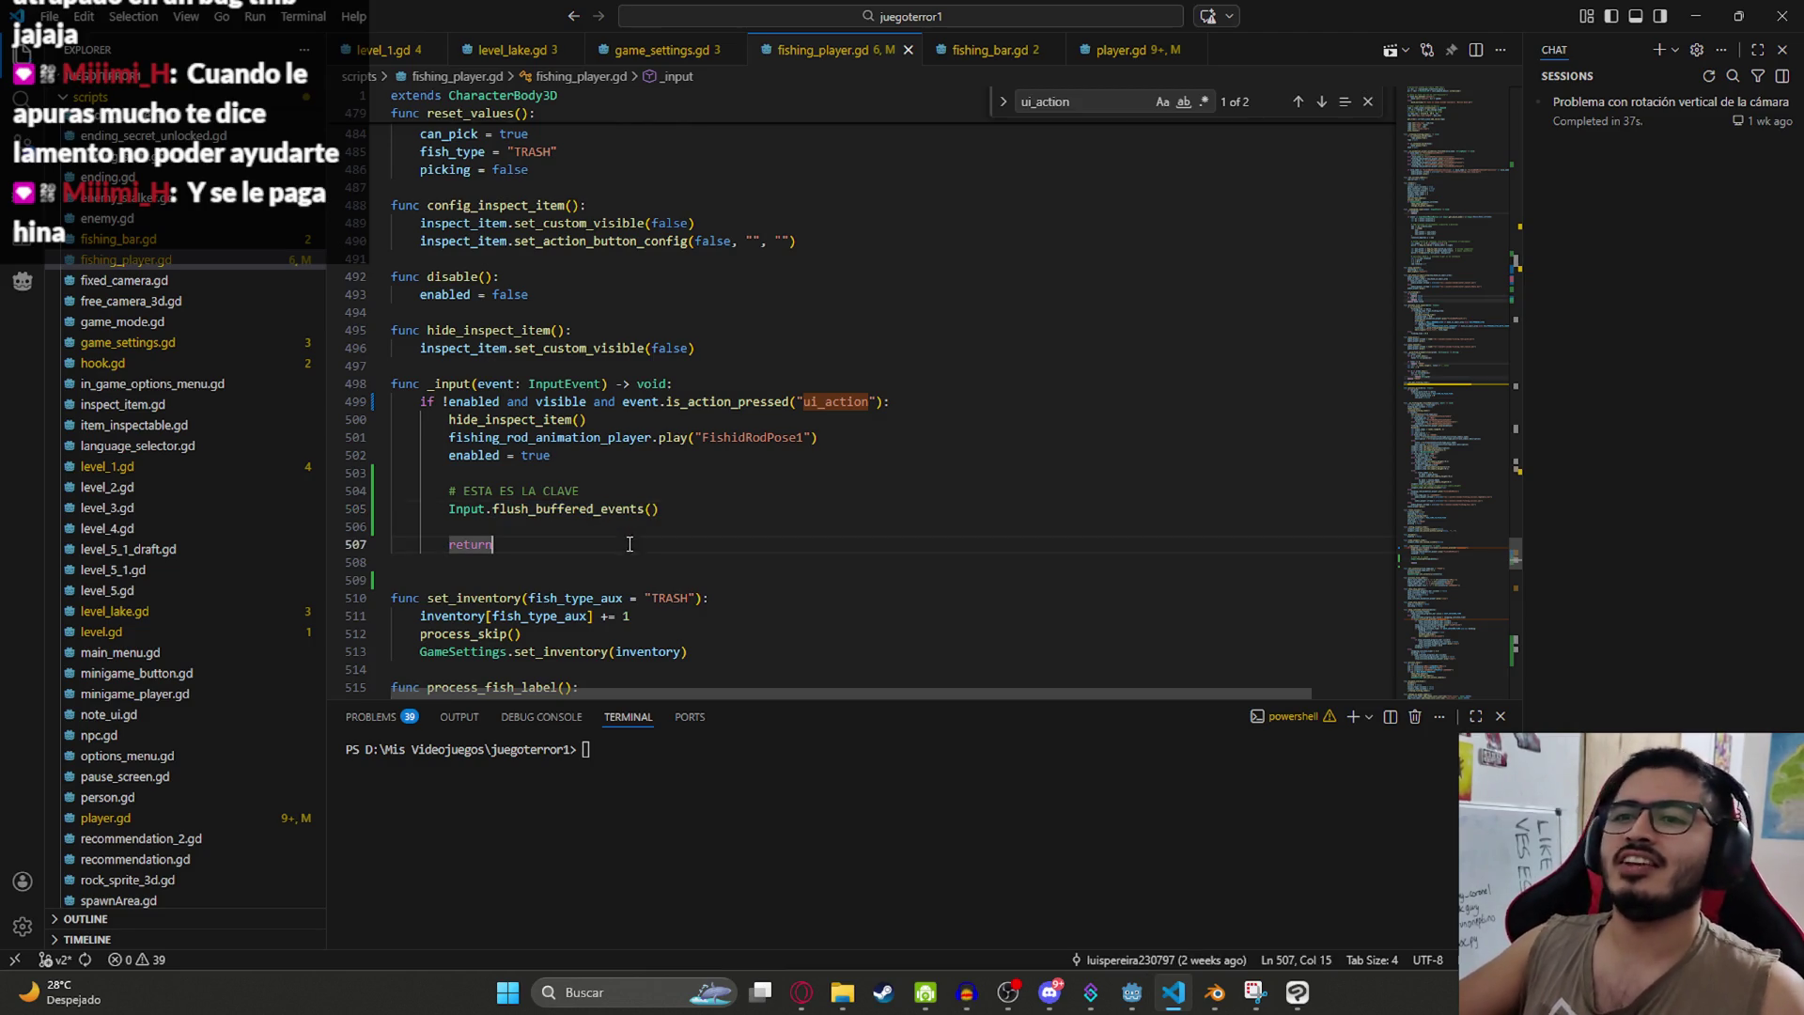
mouse_move(1176, 996)
click(1176, 997)
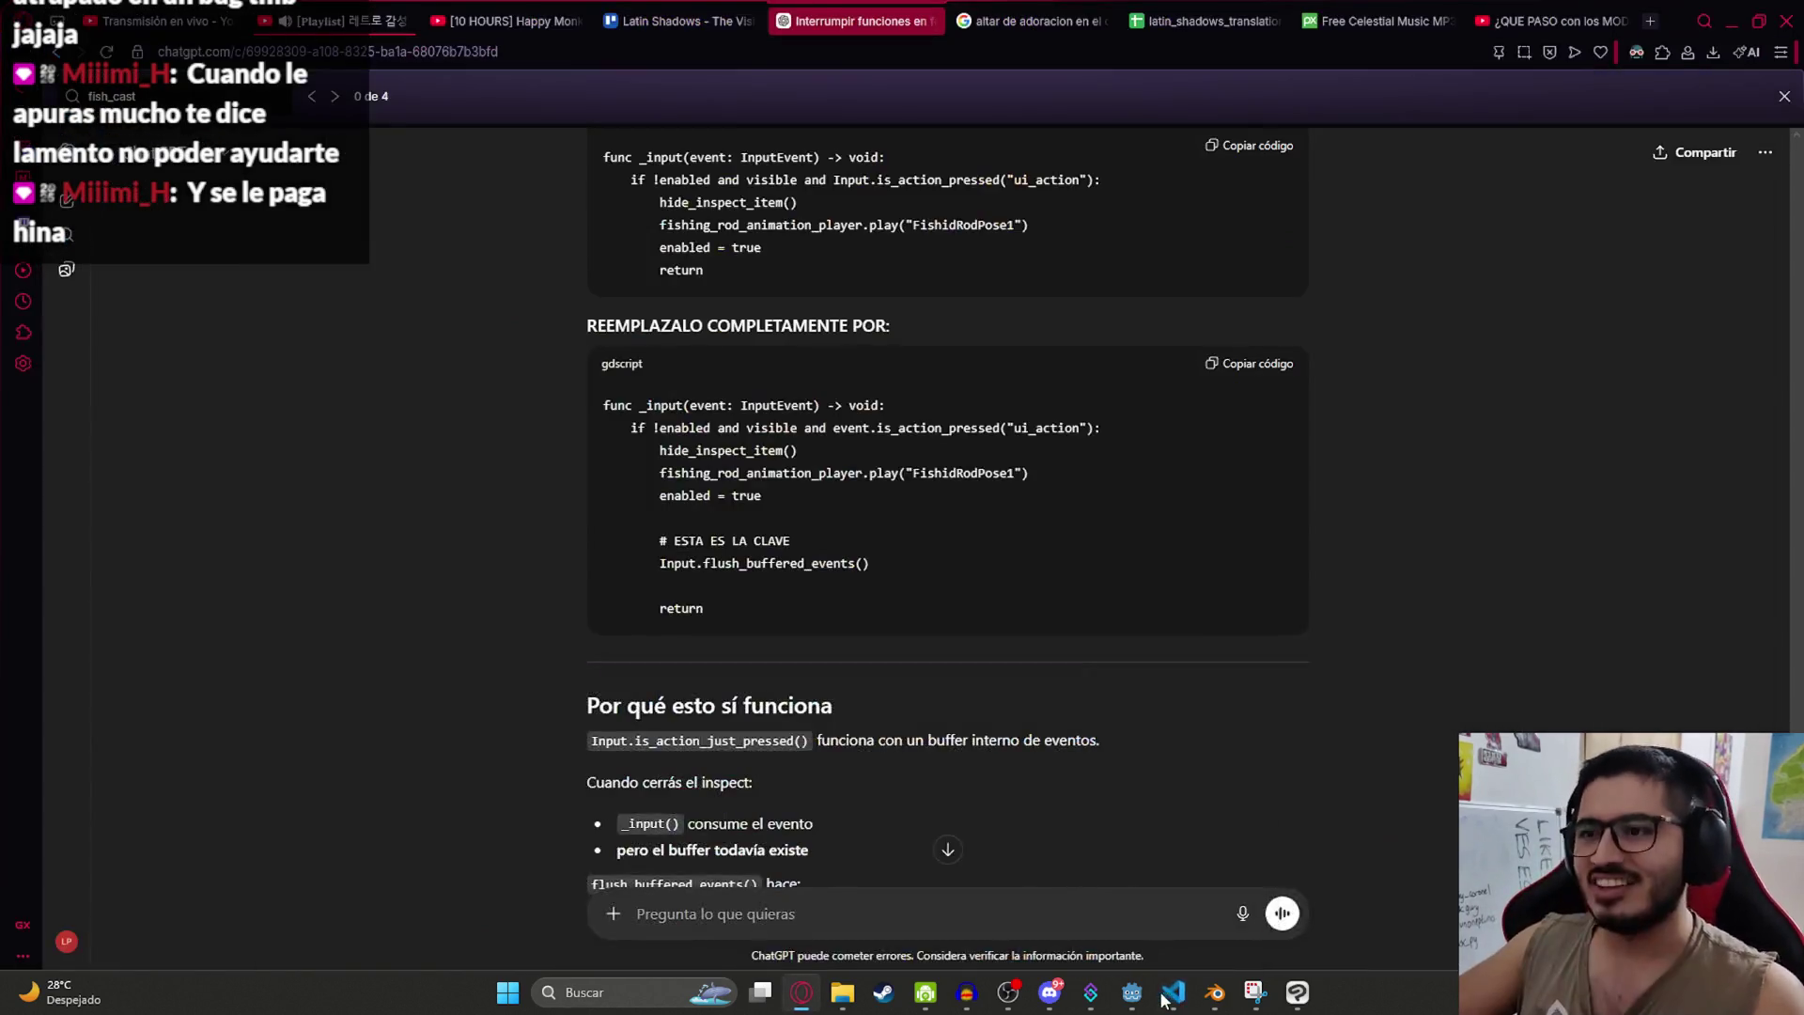
Step: Run the LevelLake scene with Reproducir Esta Escena from its scene tab
click(1132, 992)
right_click(707, 80)
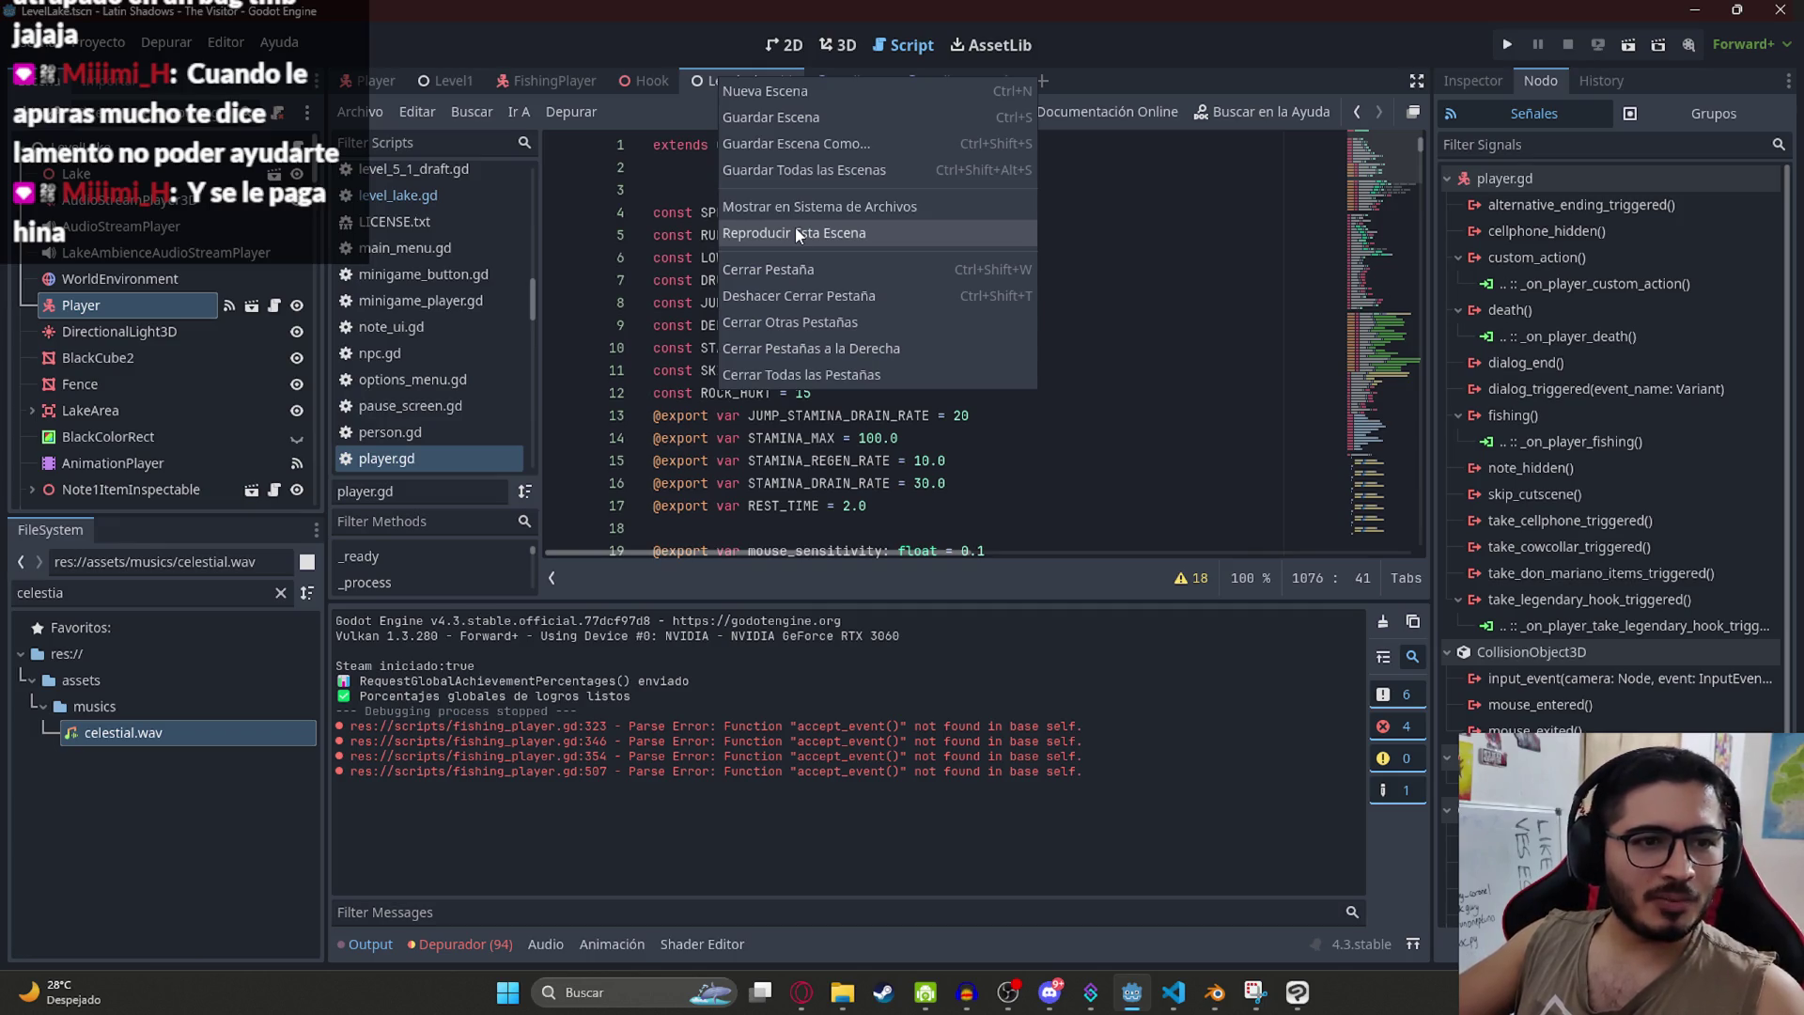
click(797, 234)
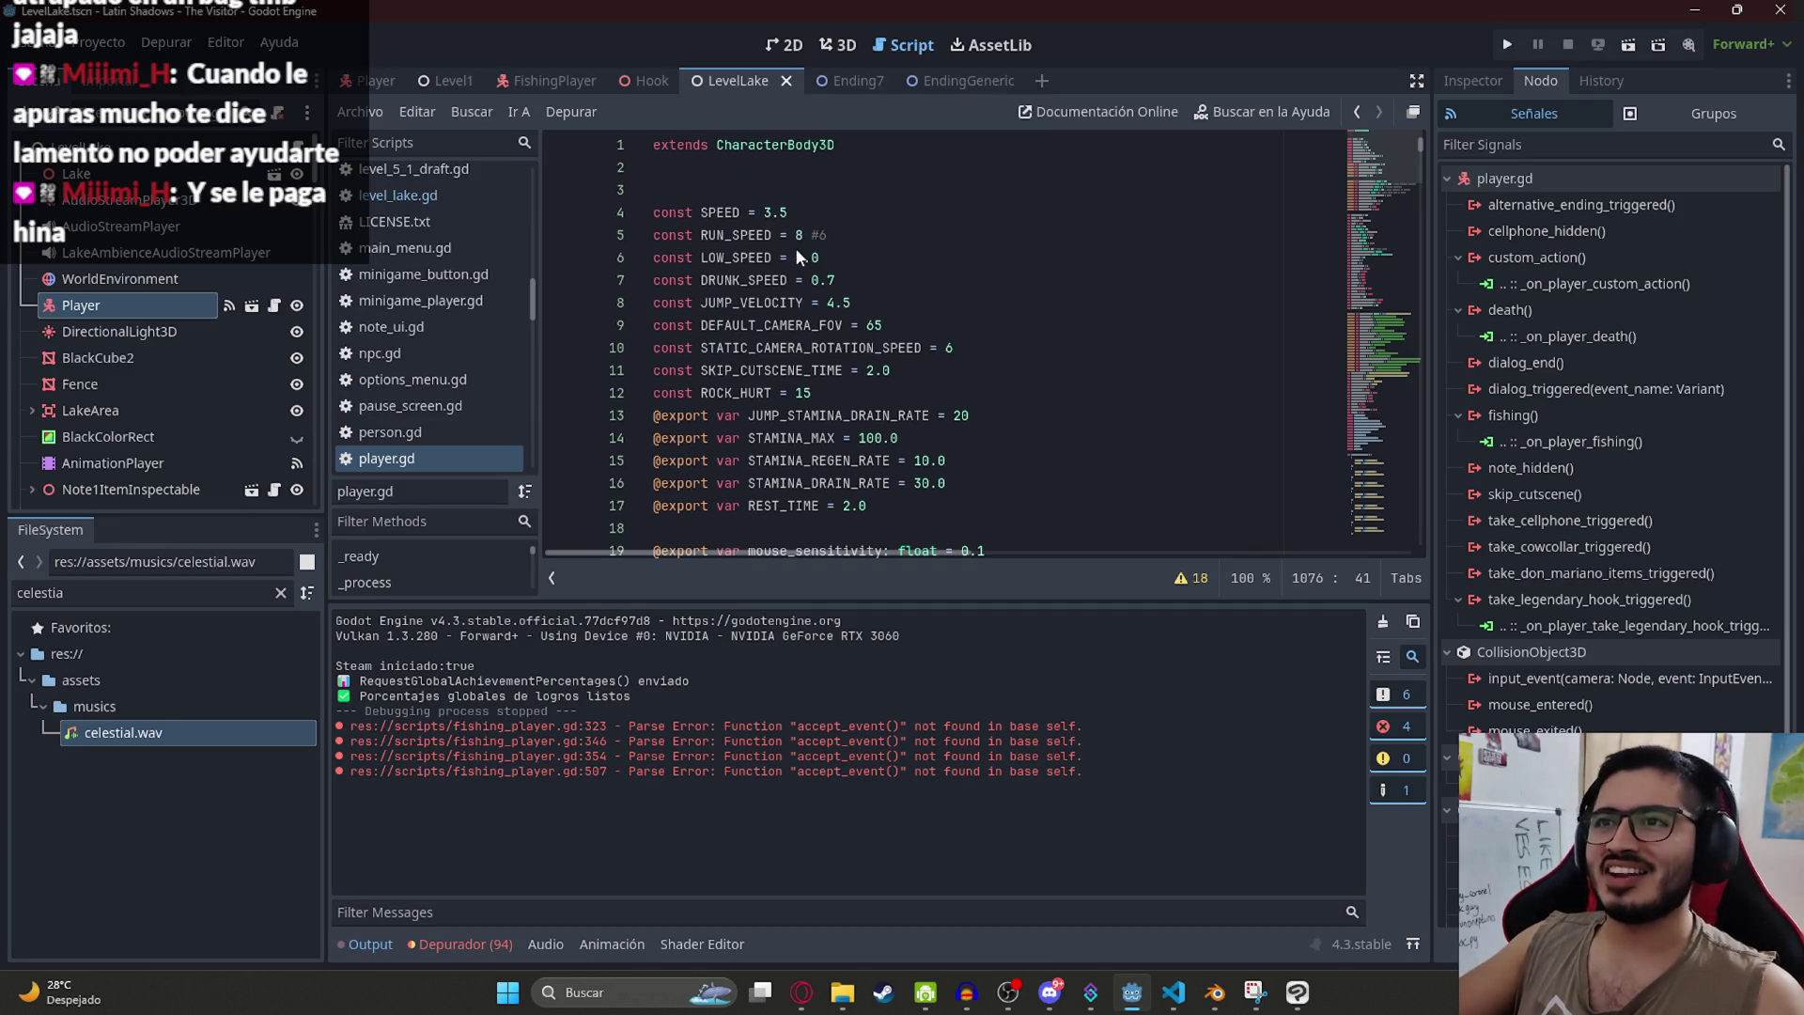
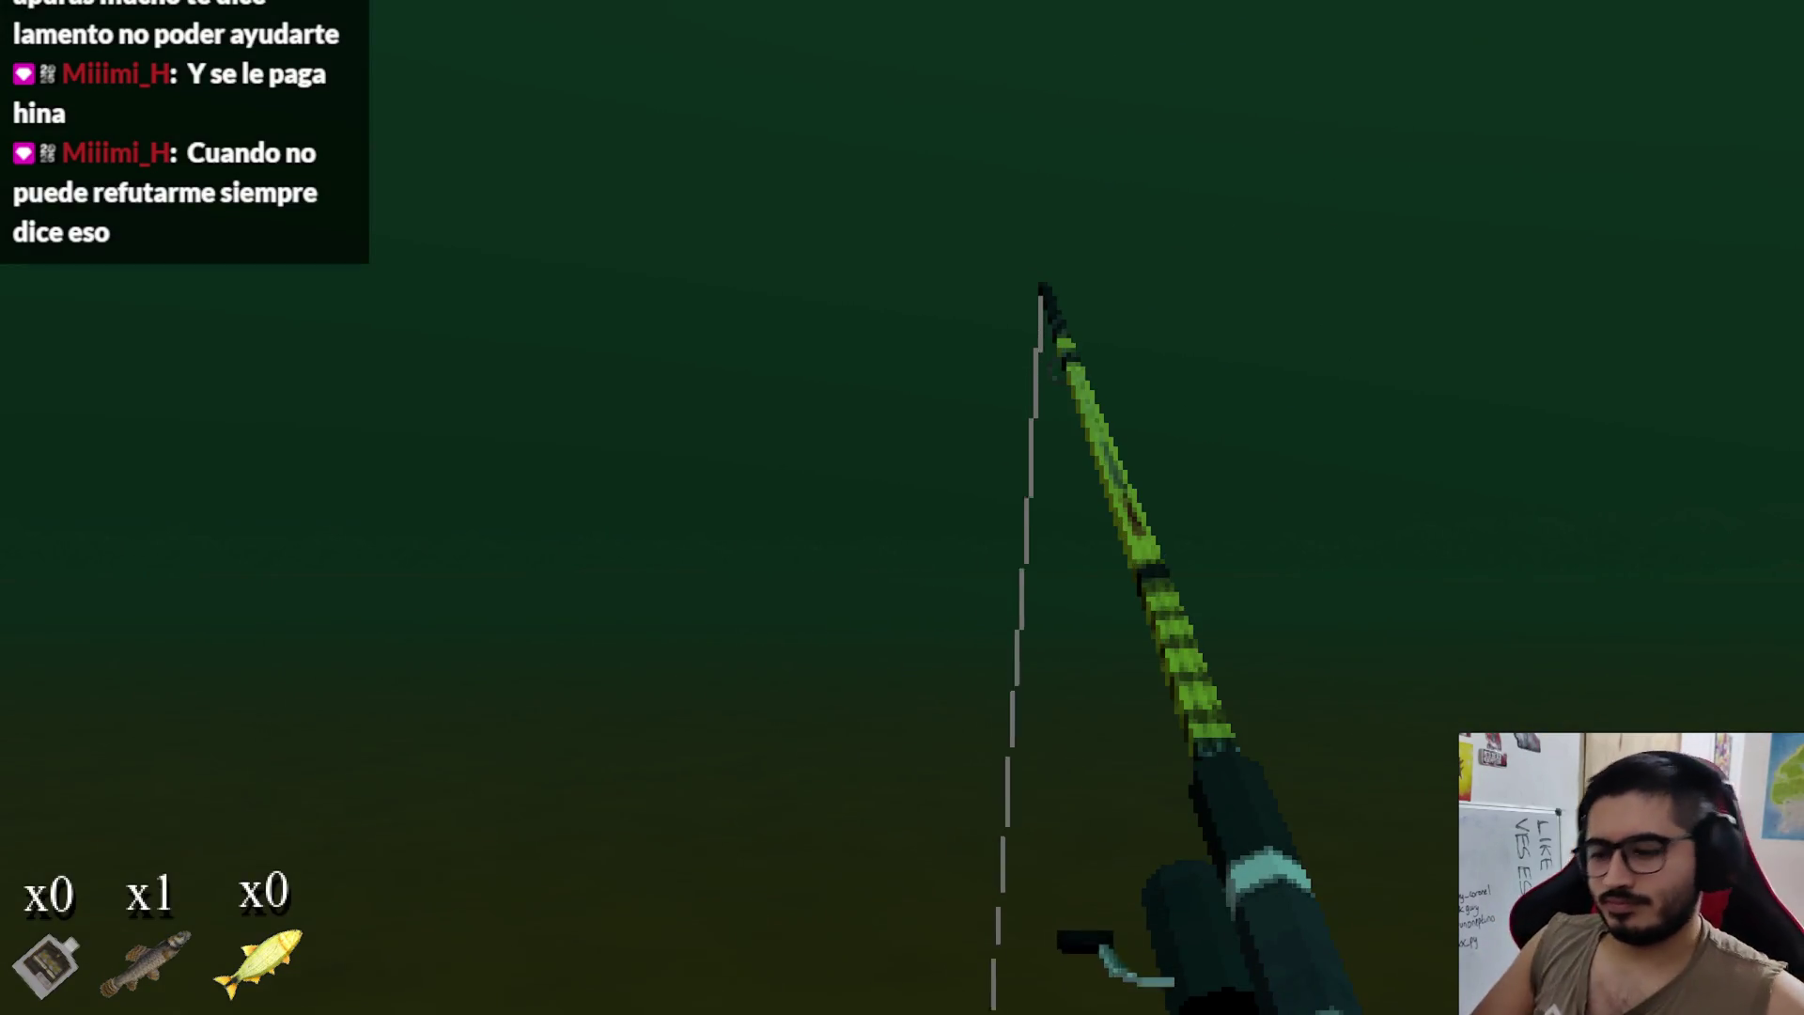
Step: Stop the running game with F8 and bring up fishing_player.gd's _input function in VS Code
key(F8)
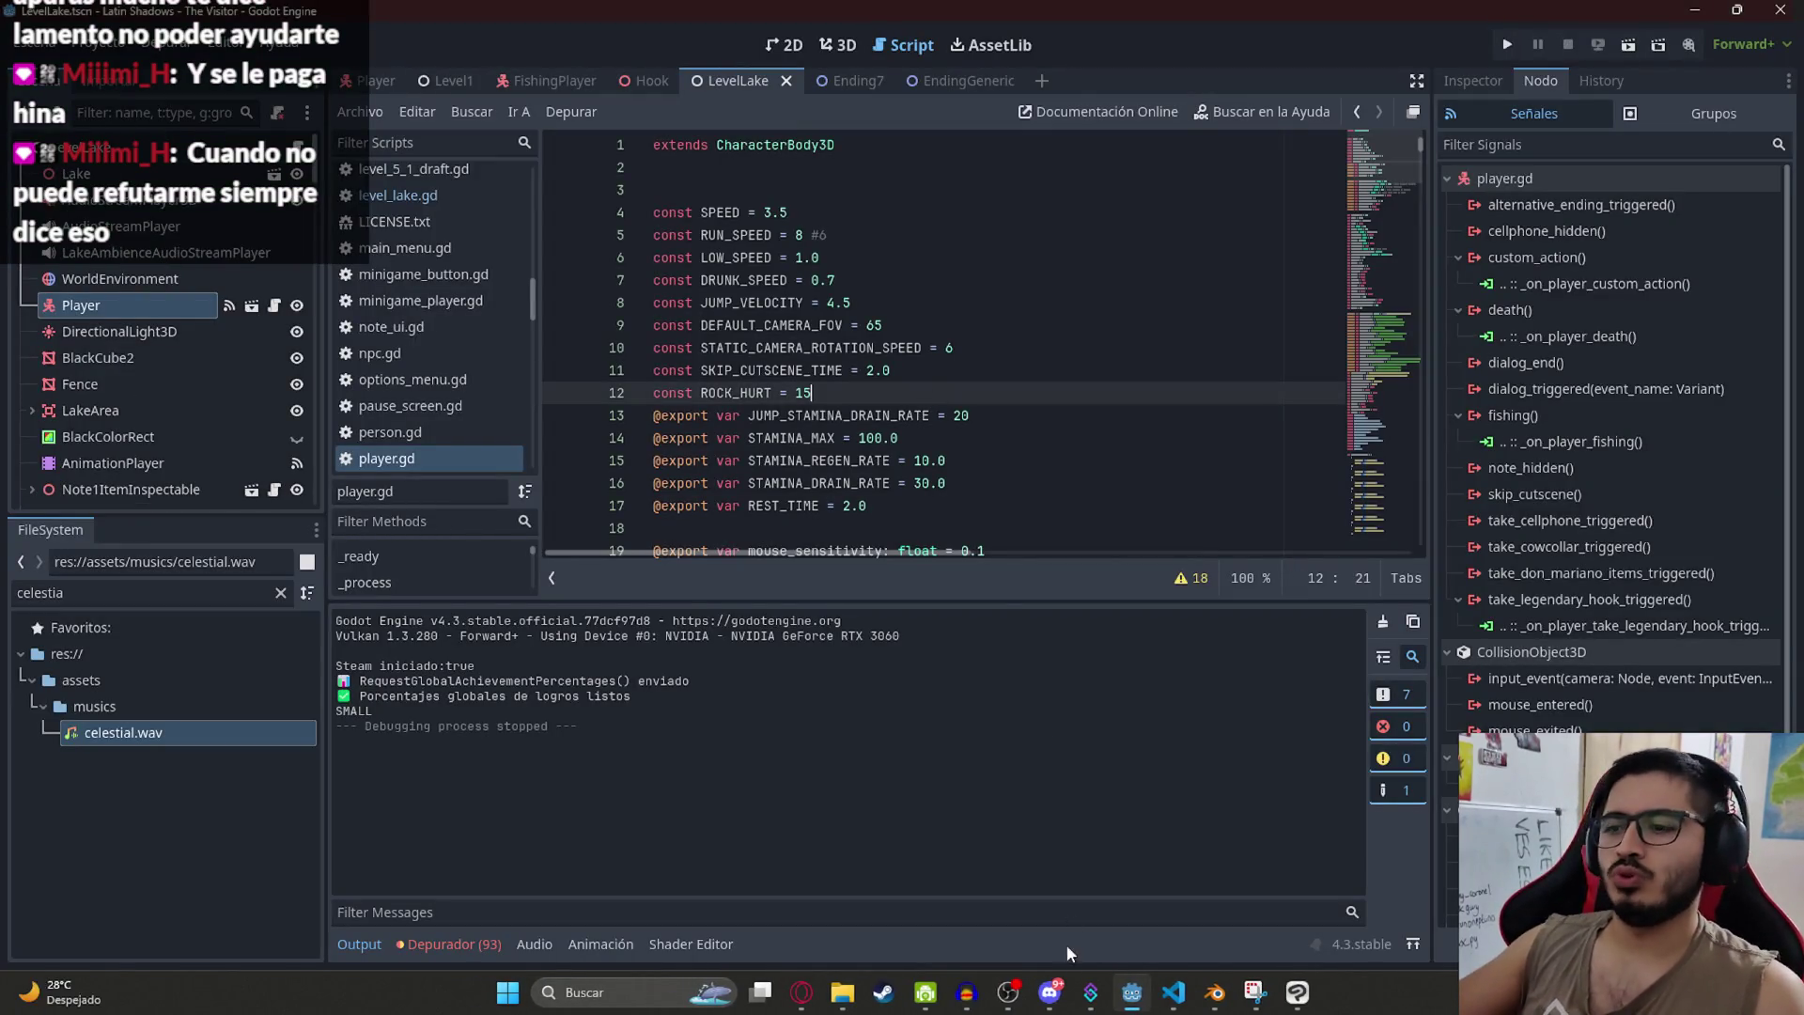
click(1172, 992)
click(658, 509)
Step: Delete the # ESTA ES LA CLAVE comment and extra spacing in _input, then save fishing_player.gd
key(Delete)
click(637, 461)
key(Delete)
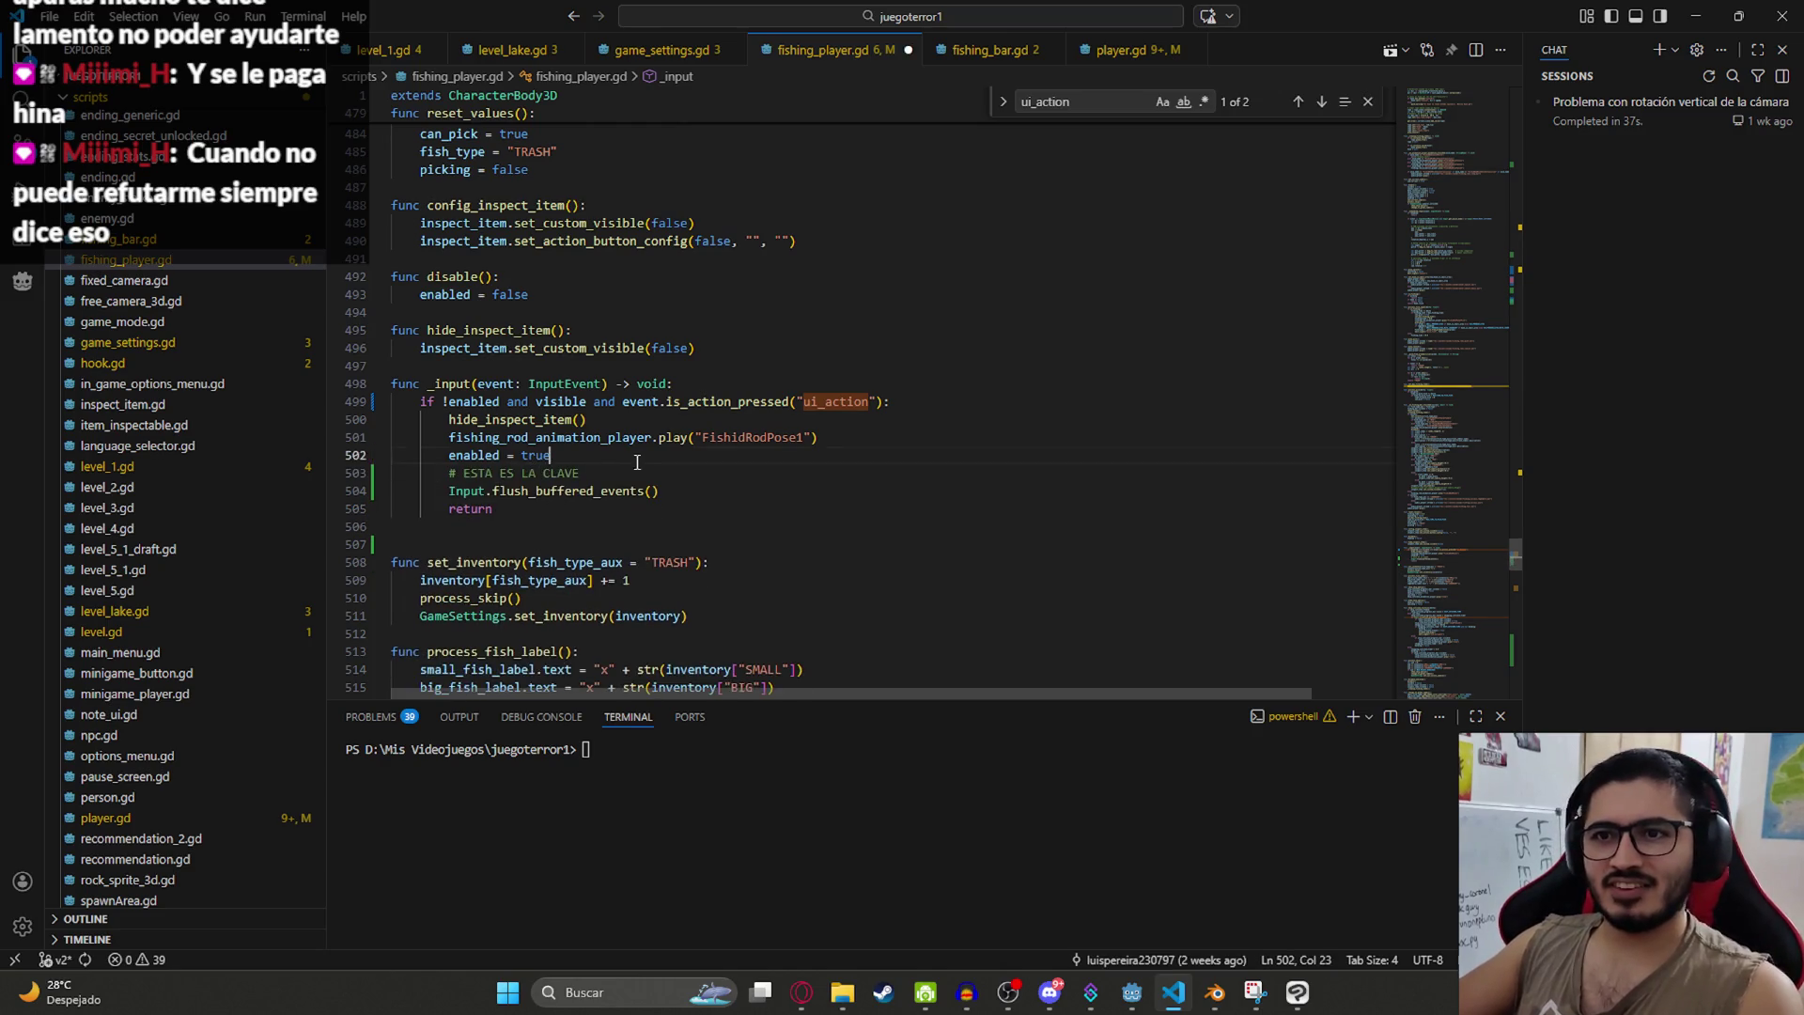
triple_click(619, 470)
key(Delete)
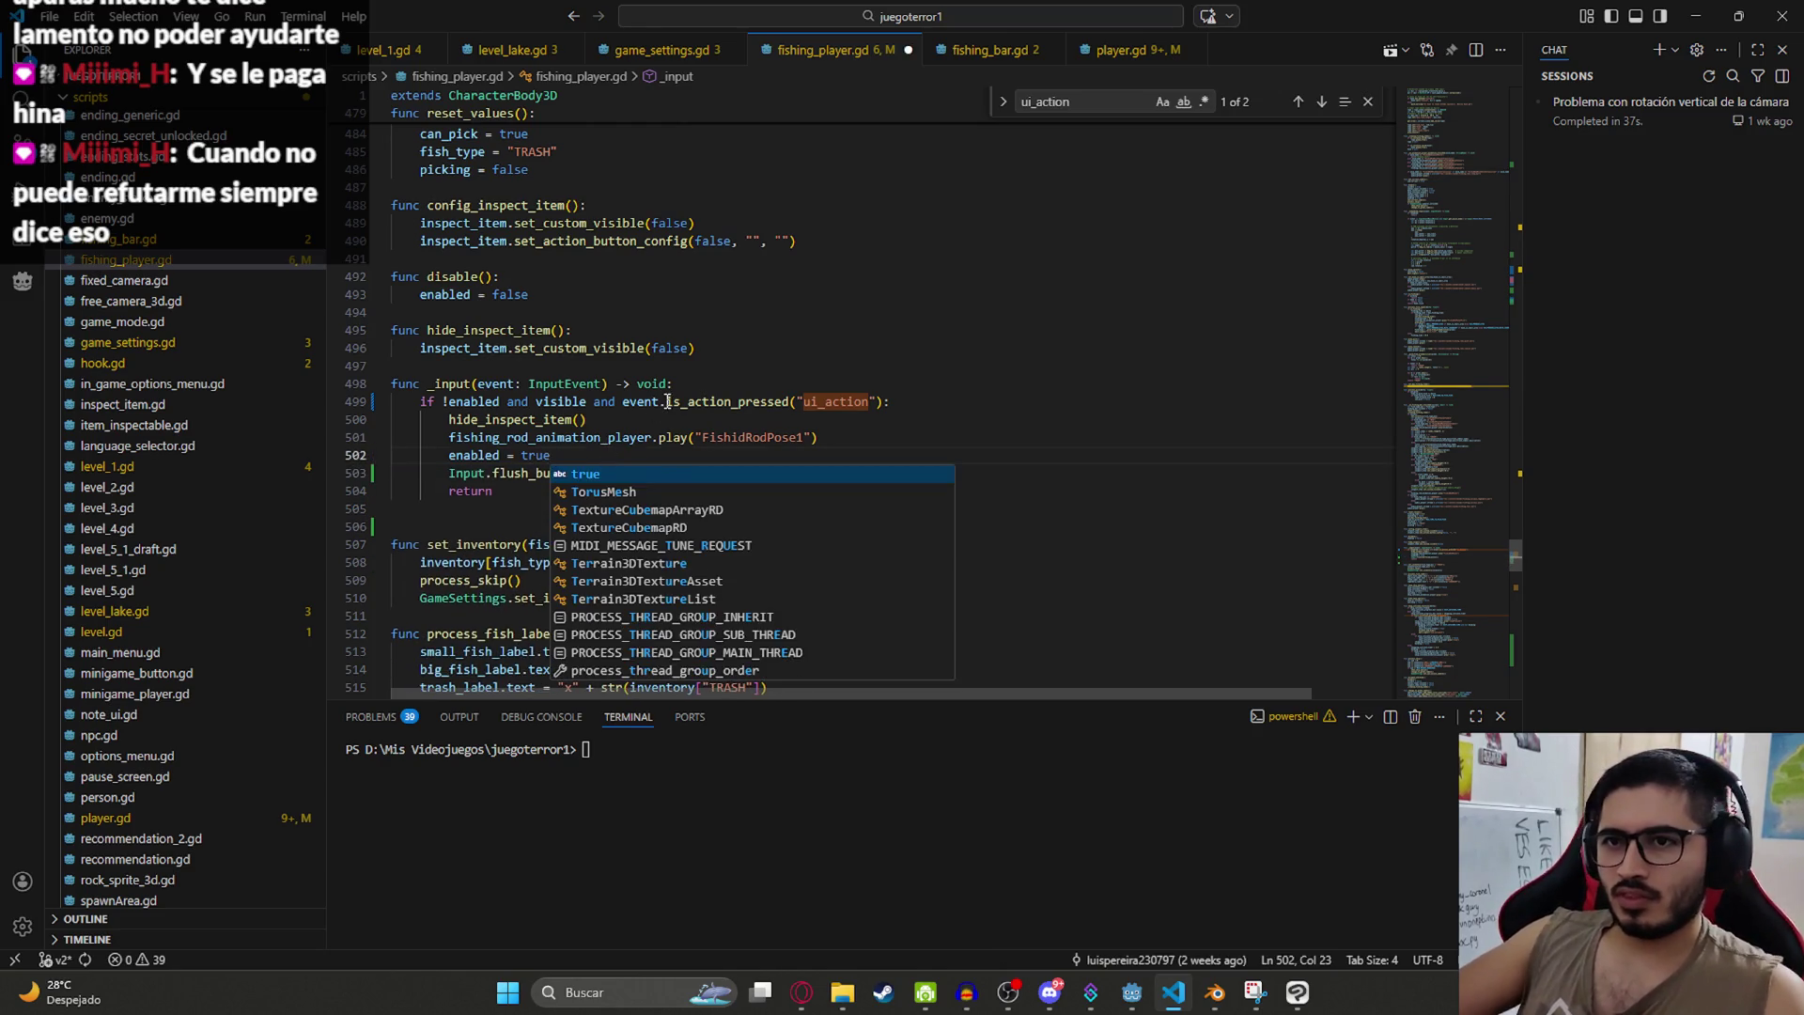
key(ctrl+s)
Step: Select the Input.flush_buffered_events() call and return to the ChatGPT conversation
double_click(611, 472)
drag(701, 482, 449, 473)
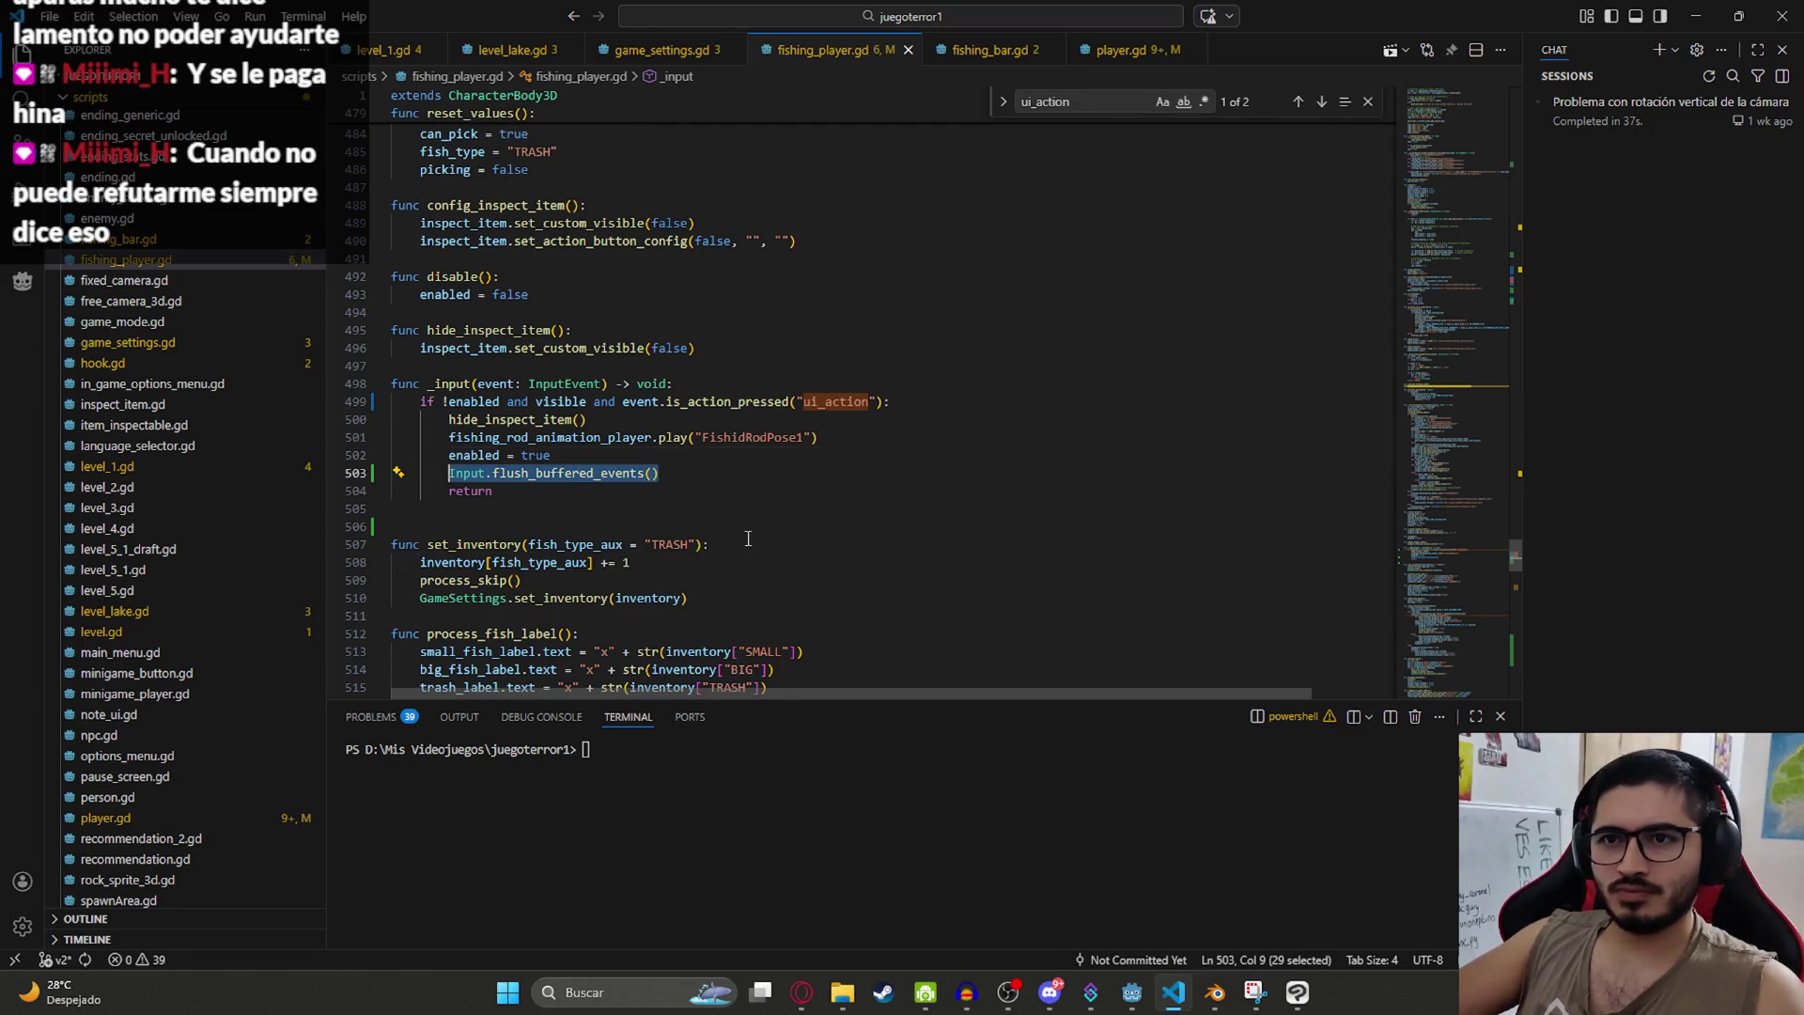
click(1131, 992)
click(802, 992)
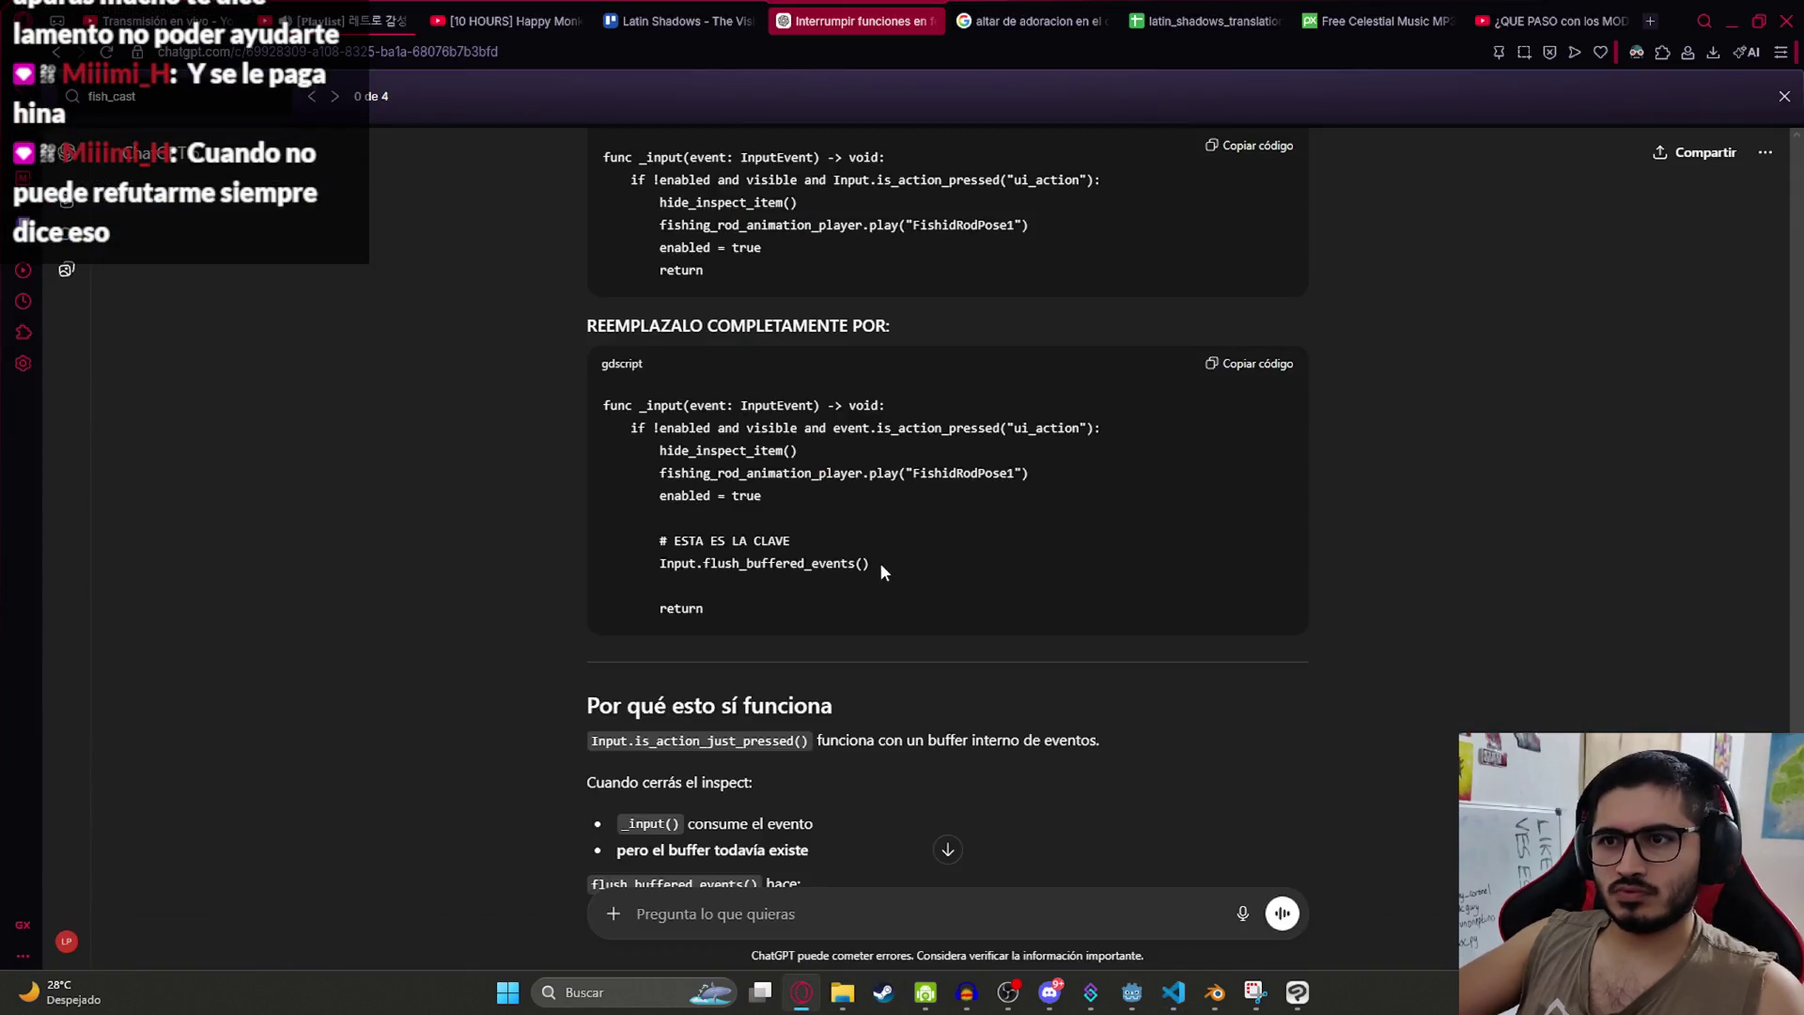
Step: Scroll through ChatGPT's reply to the 'Resumen corto' section, then return to the Godot editor
scroll(737, 543, up, 1)
scroll(779, 548, down, 4)
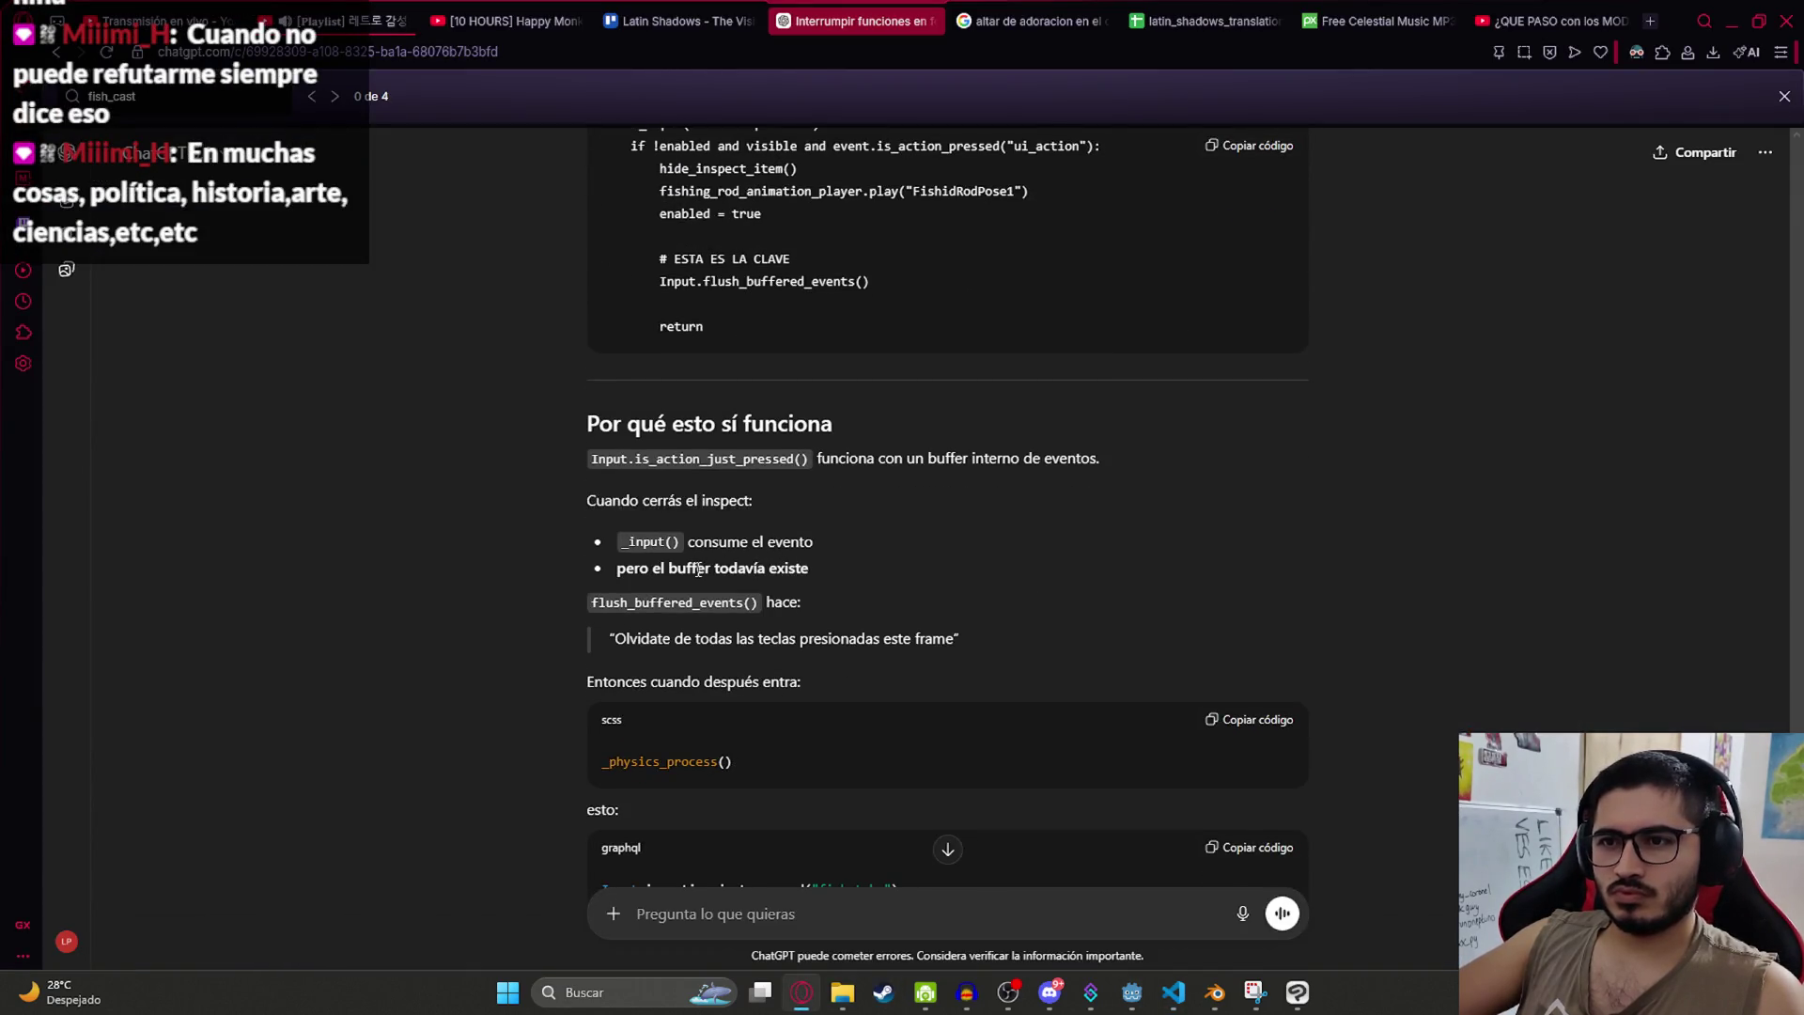
scroll(700, 555, down, 4)
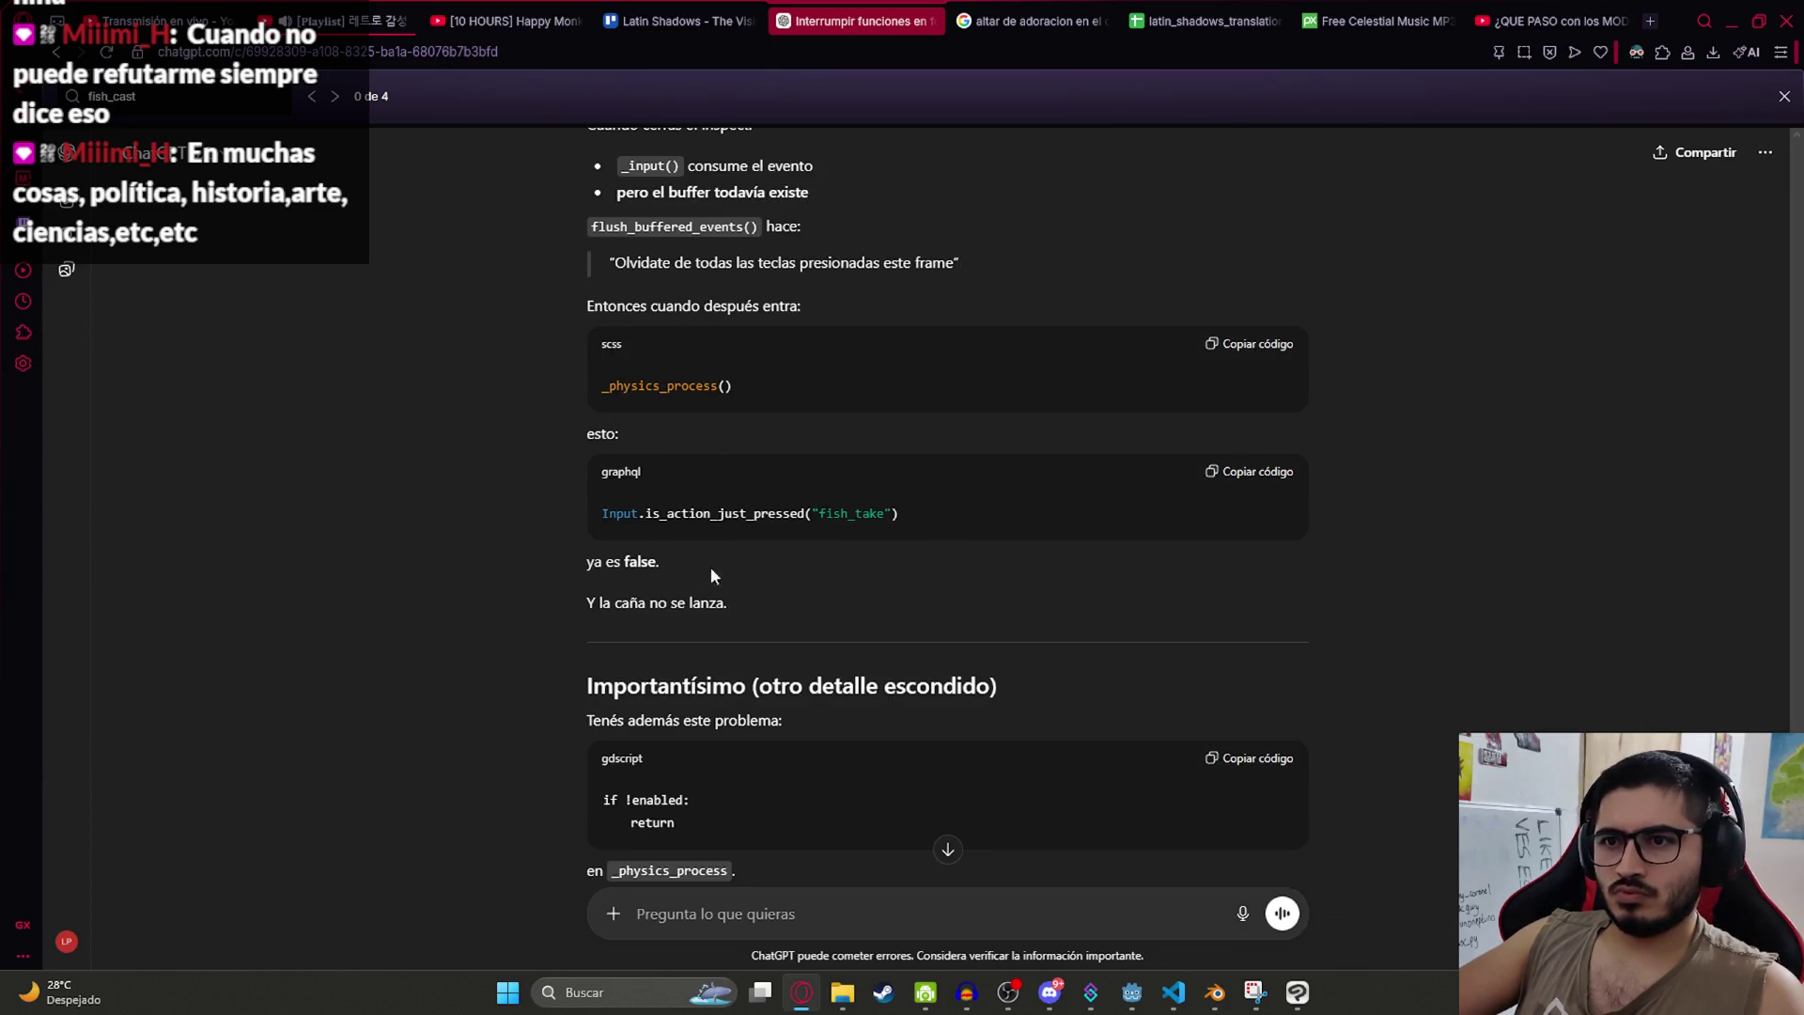
scroll(783, 567, down, 3)
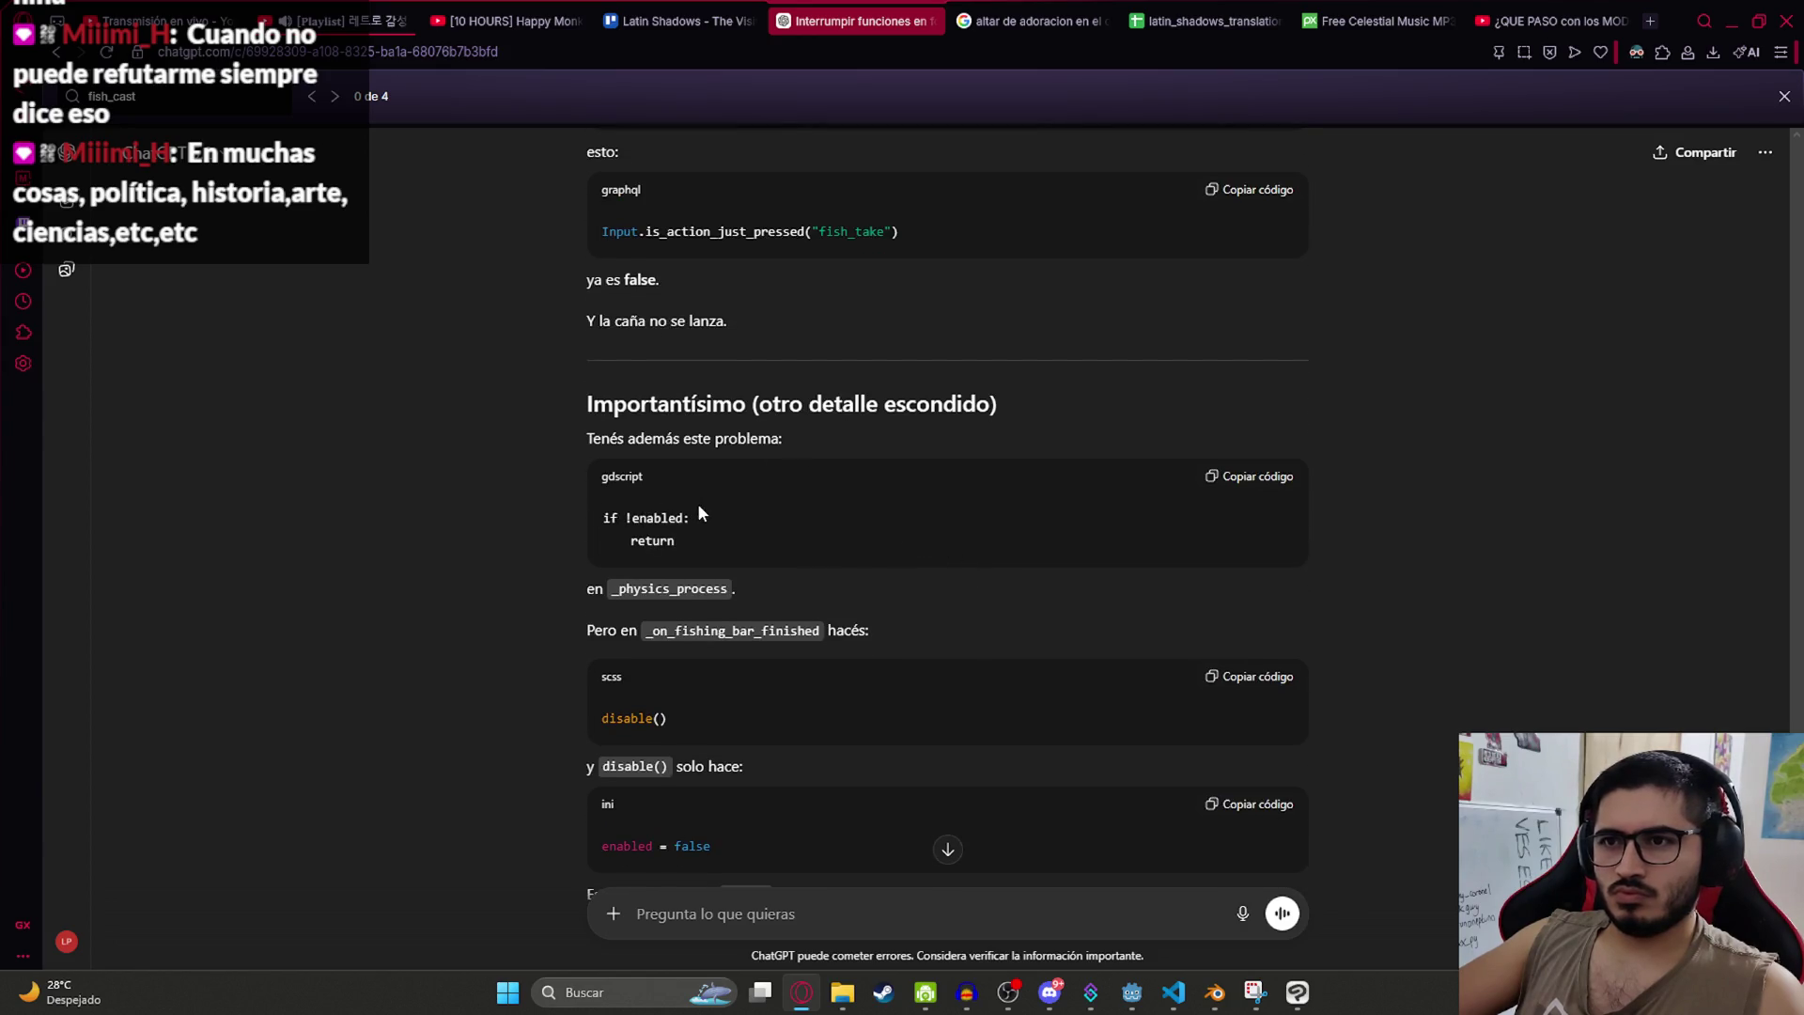
scroll(697, 504, down, 2)
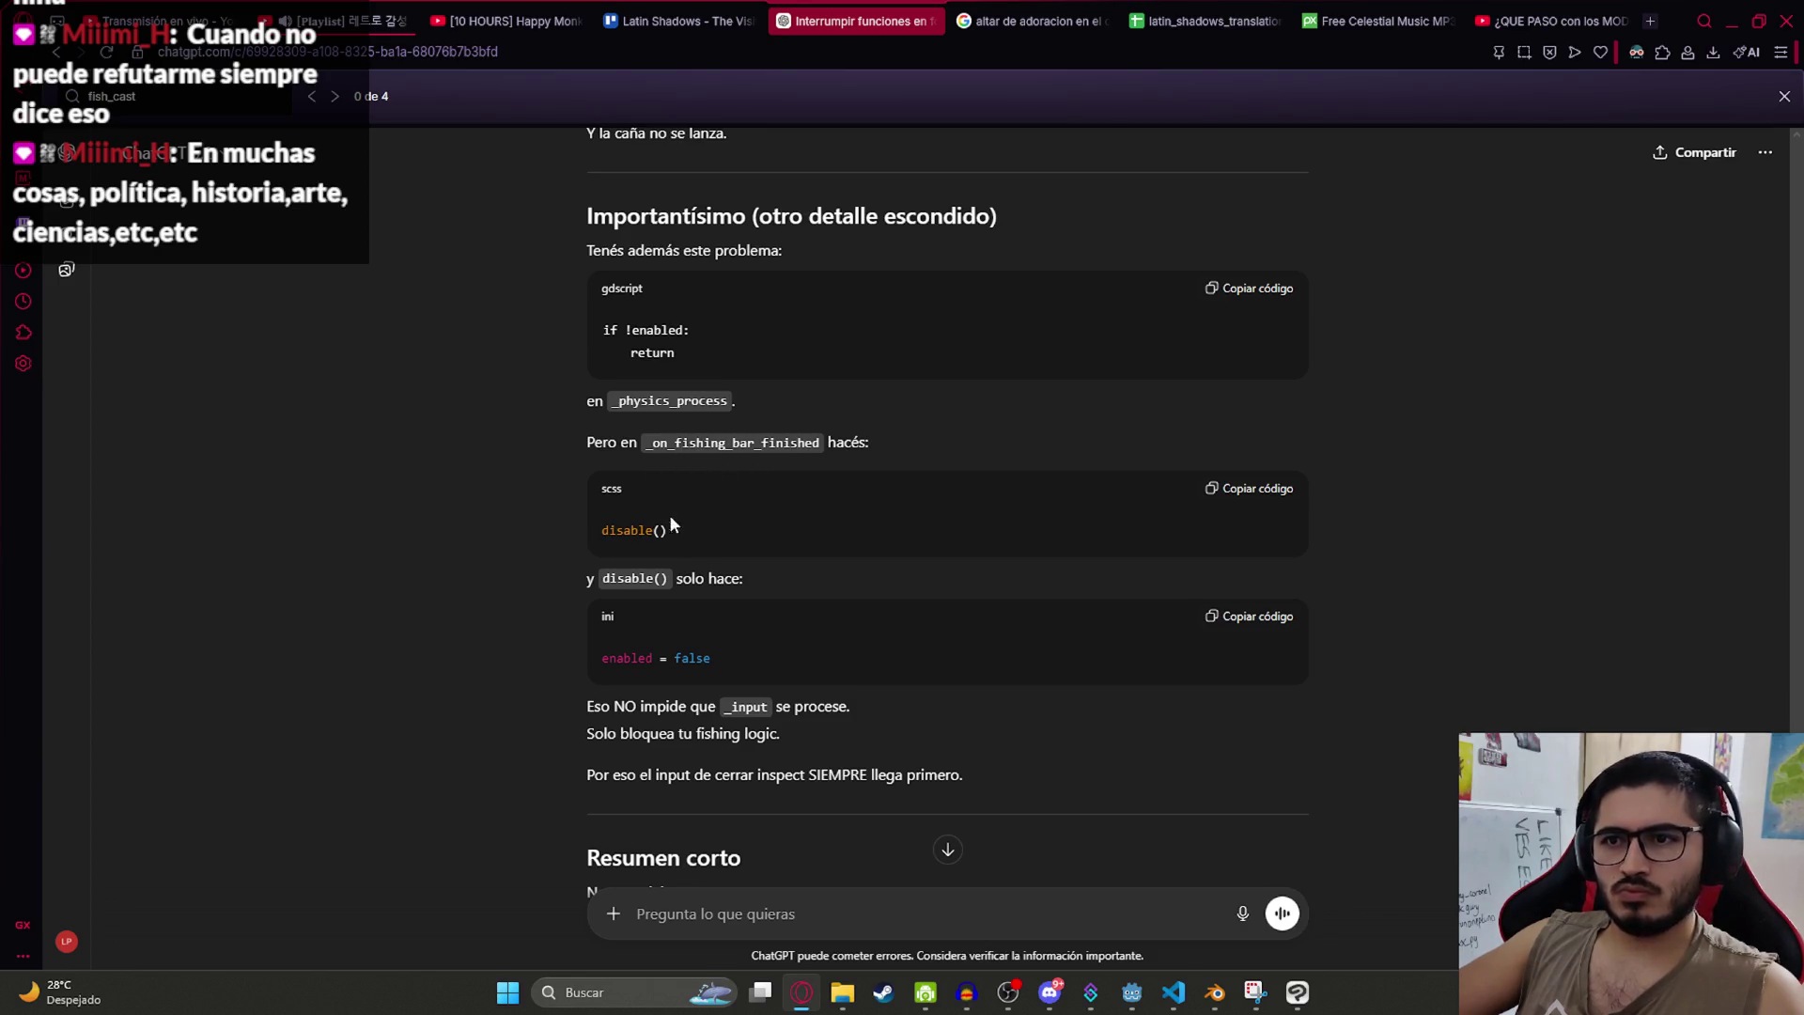
scroll(670, 518, down, 4)
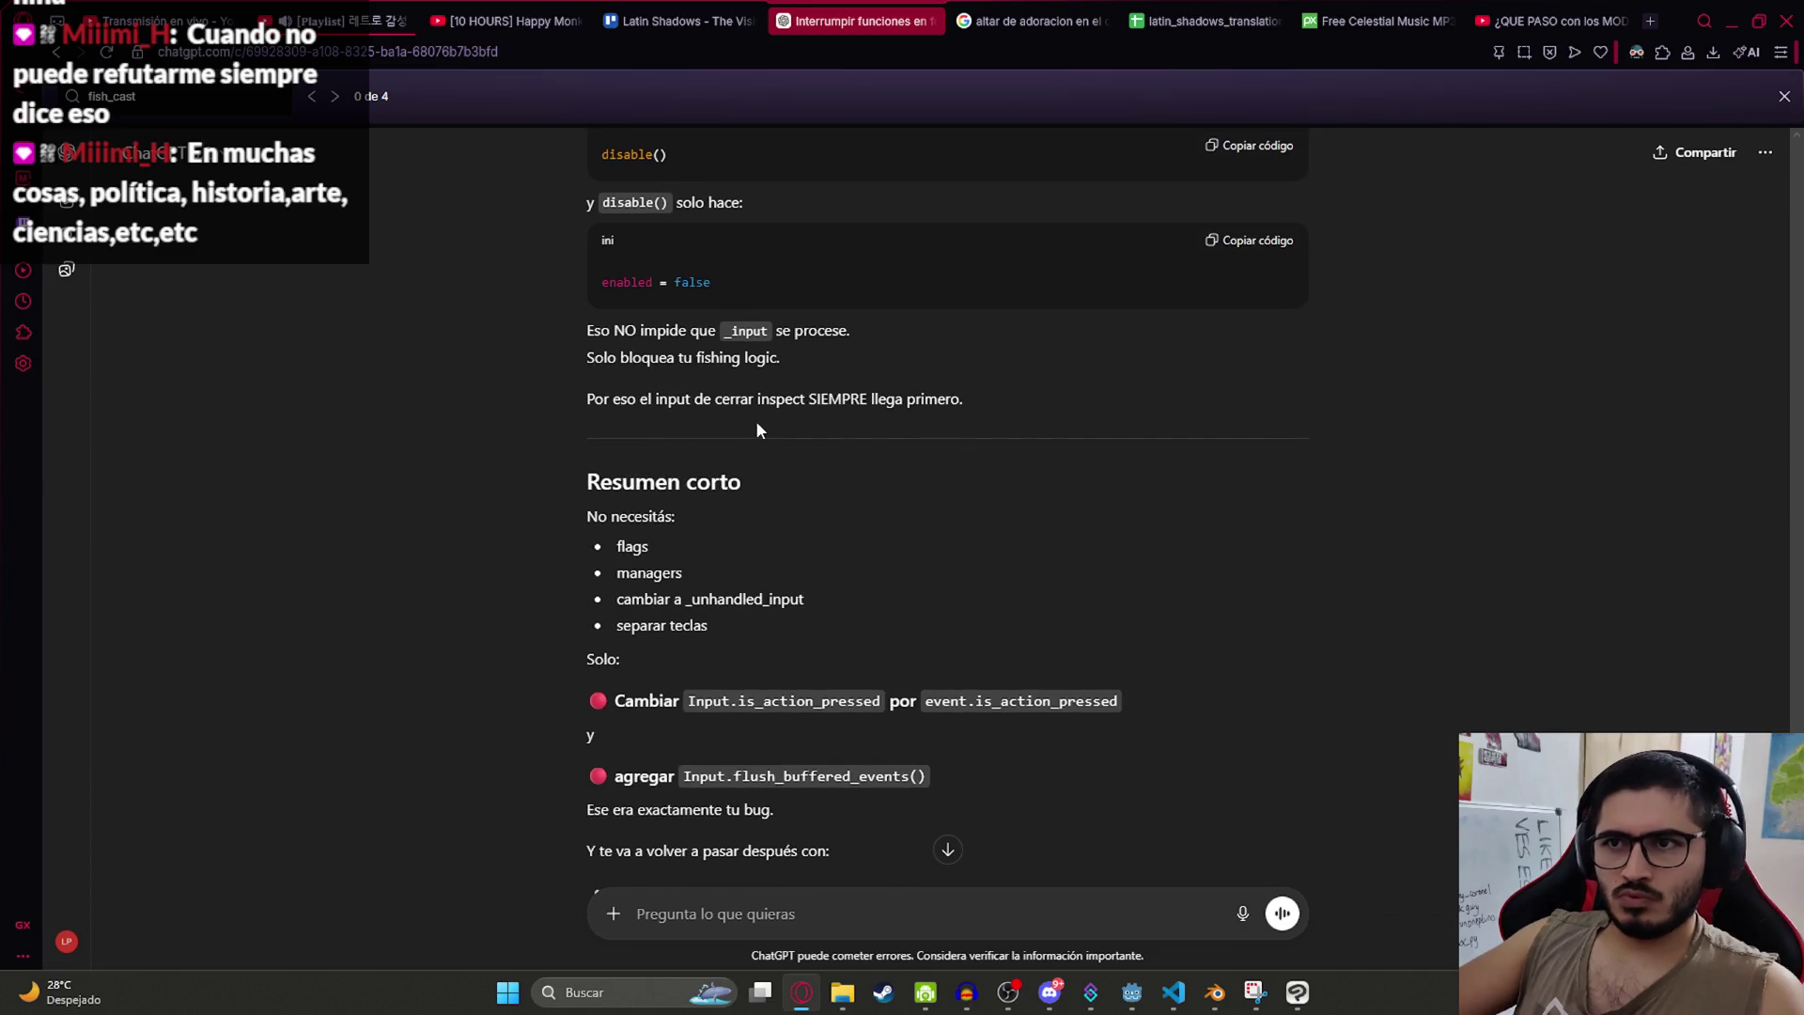
scroll(841, 418, down, 4)
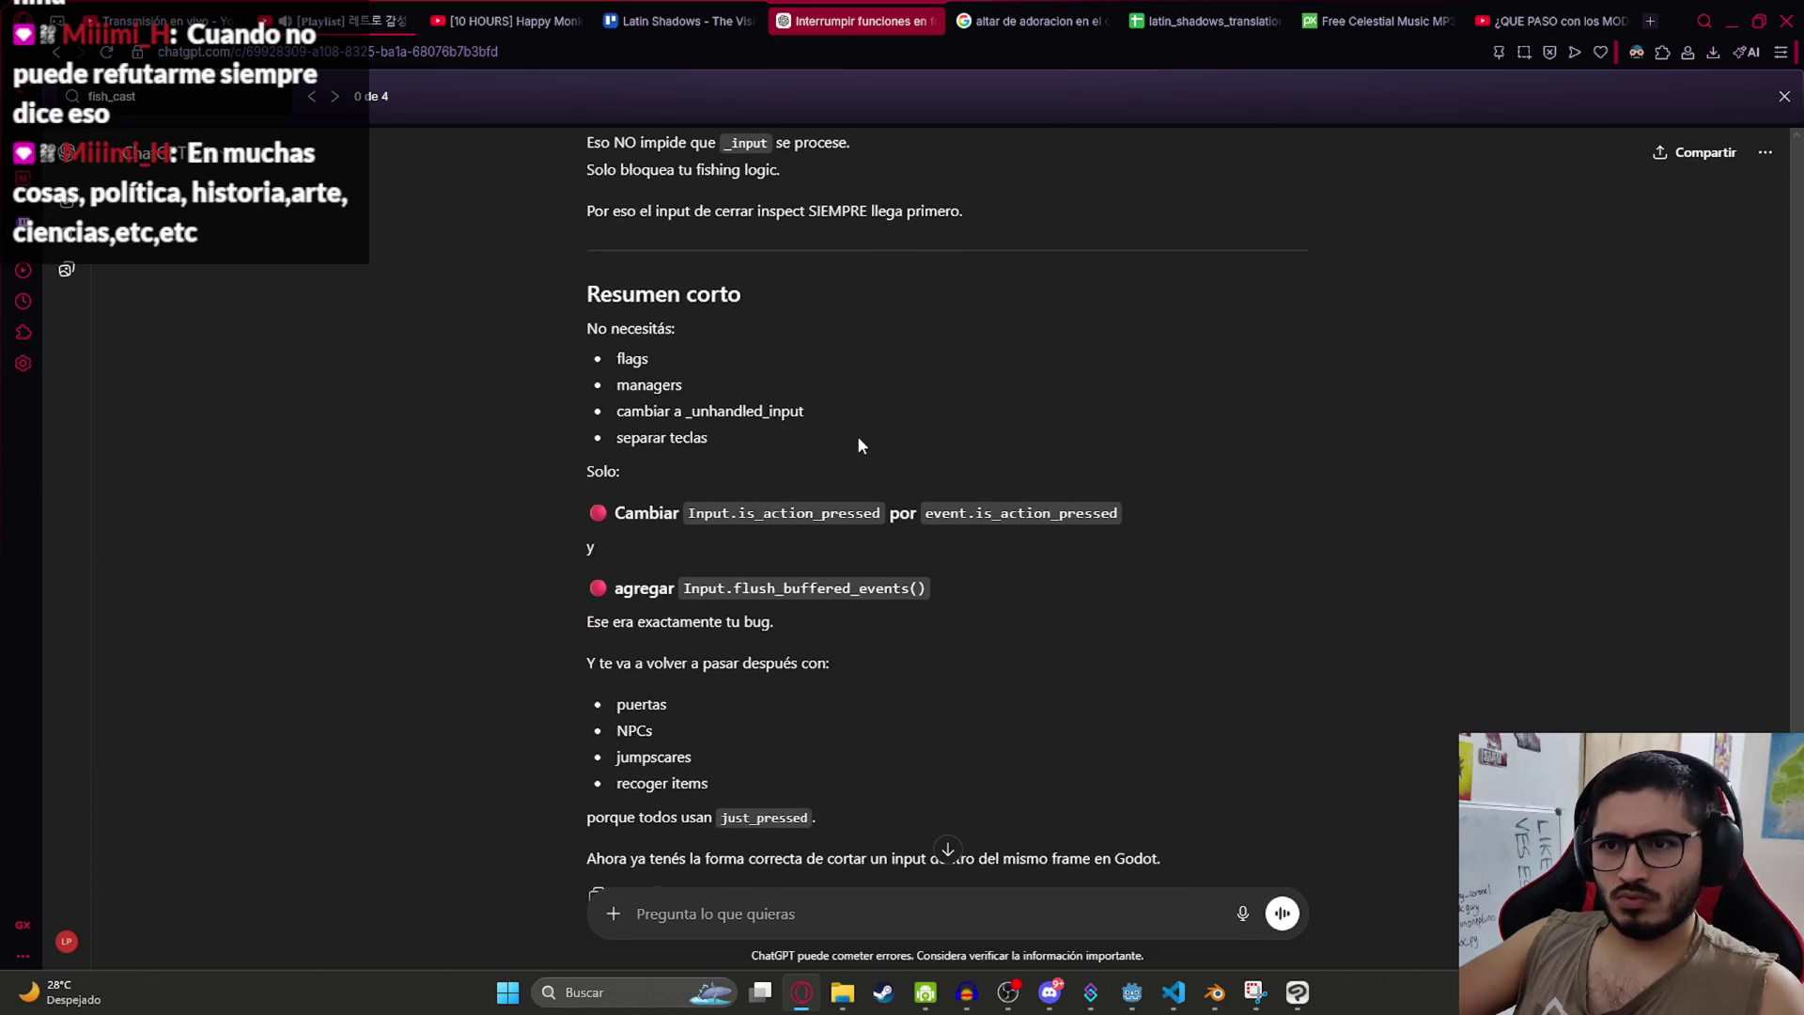
key(alt+Tab)
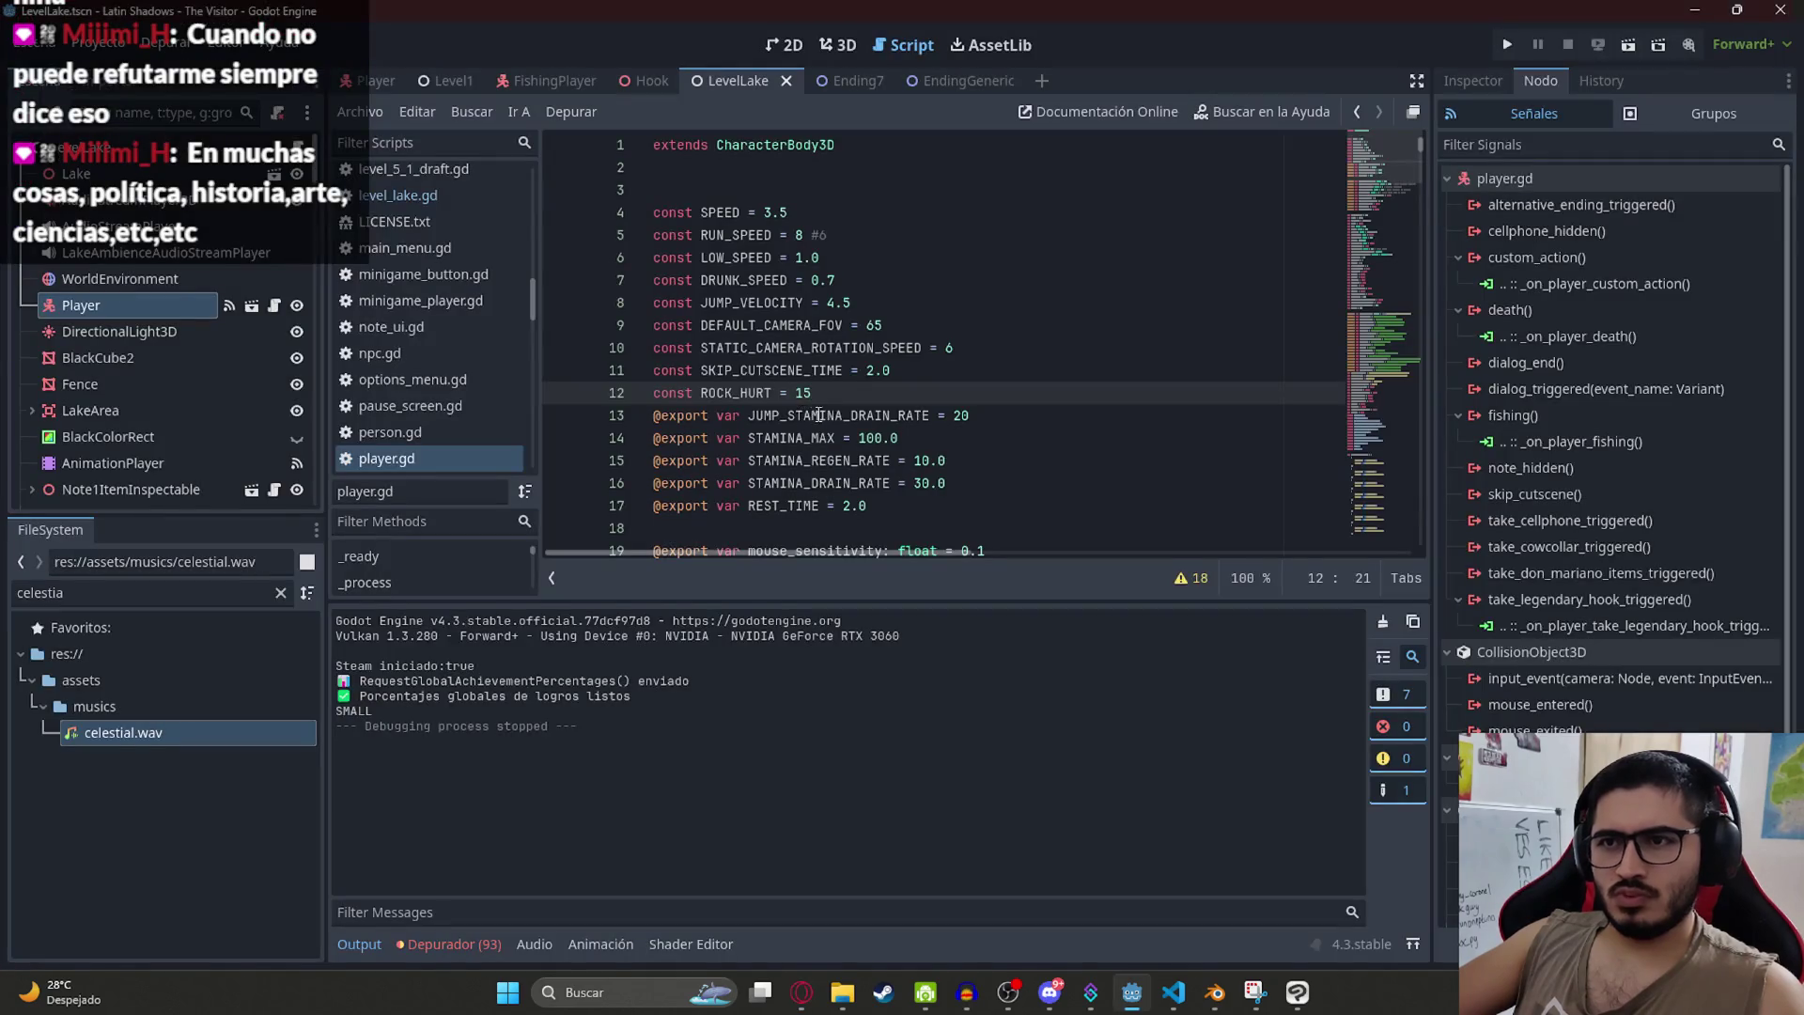
Step: Bring fishing_player.gd forward and inspect the _input lines around the flush call
key(alt+Tab)
click(921, 461)
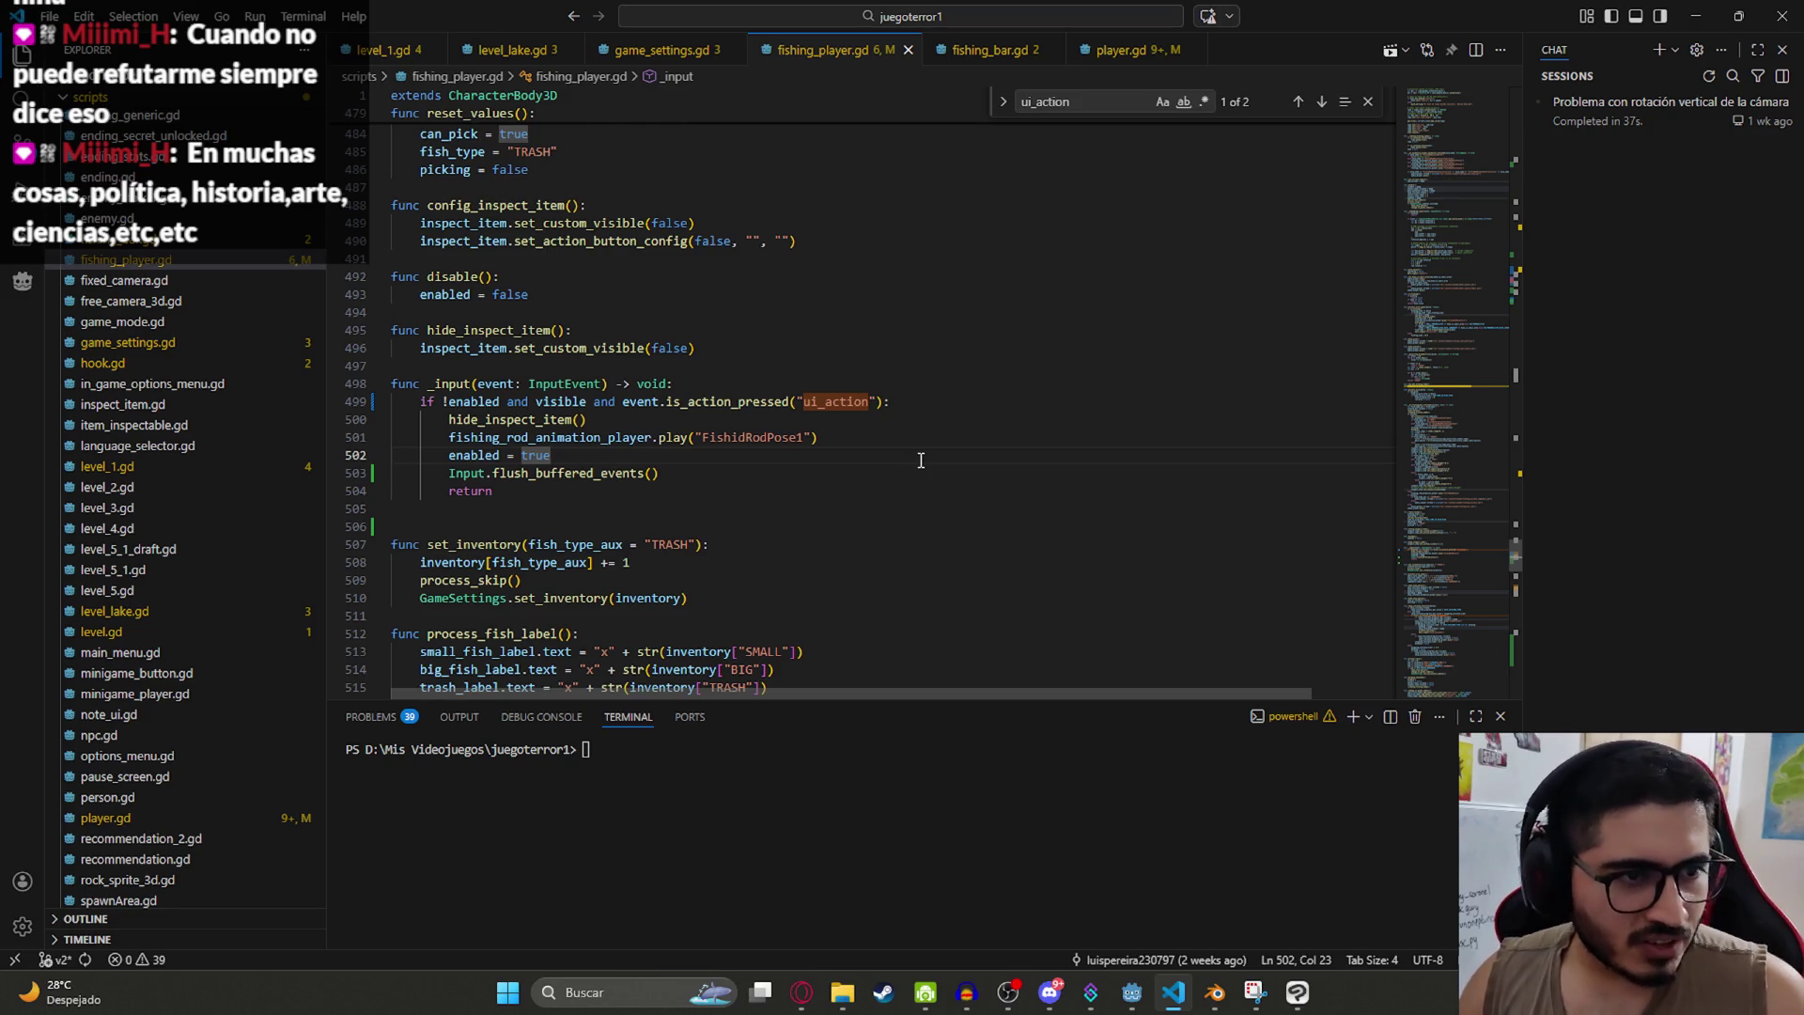
click(755, 471)
click(1367, 101)
click(694, 420)
triple_click(488, 472)
click(488, 473)
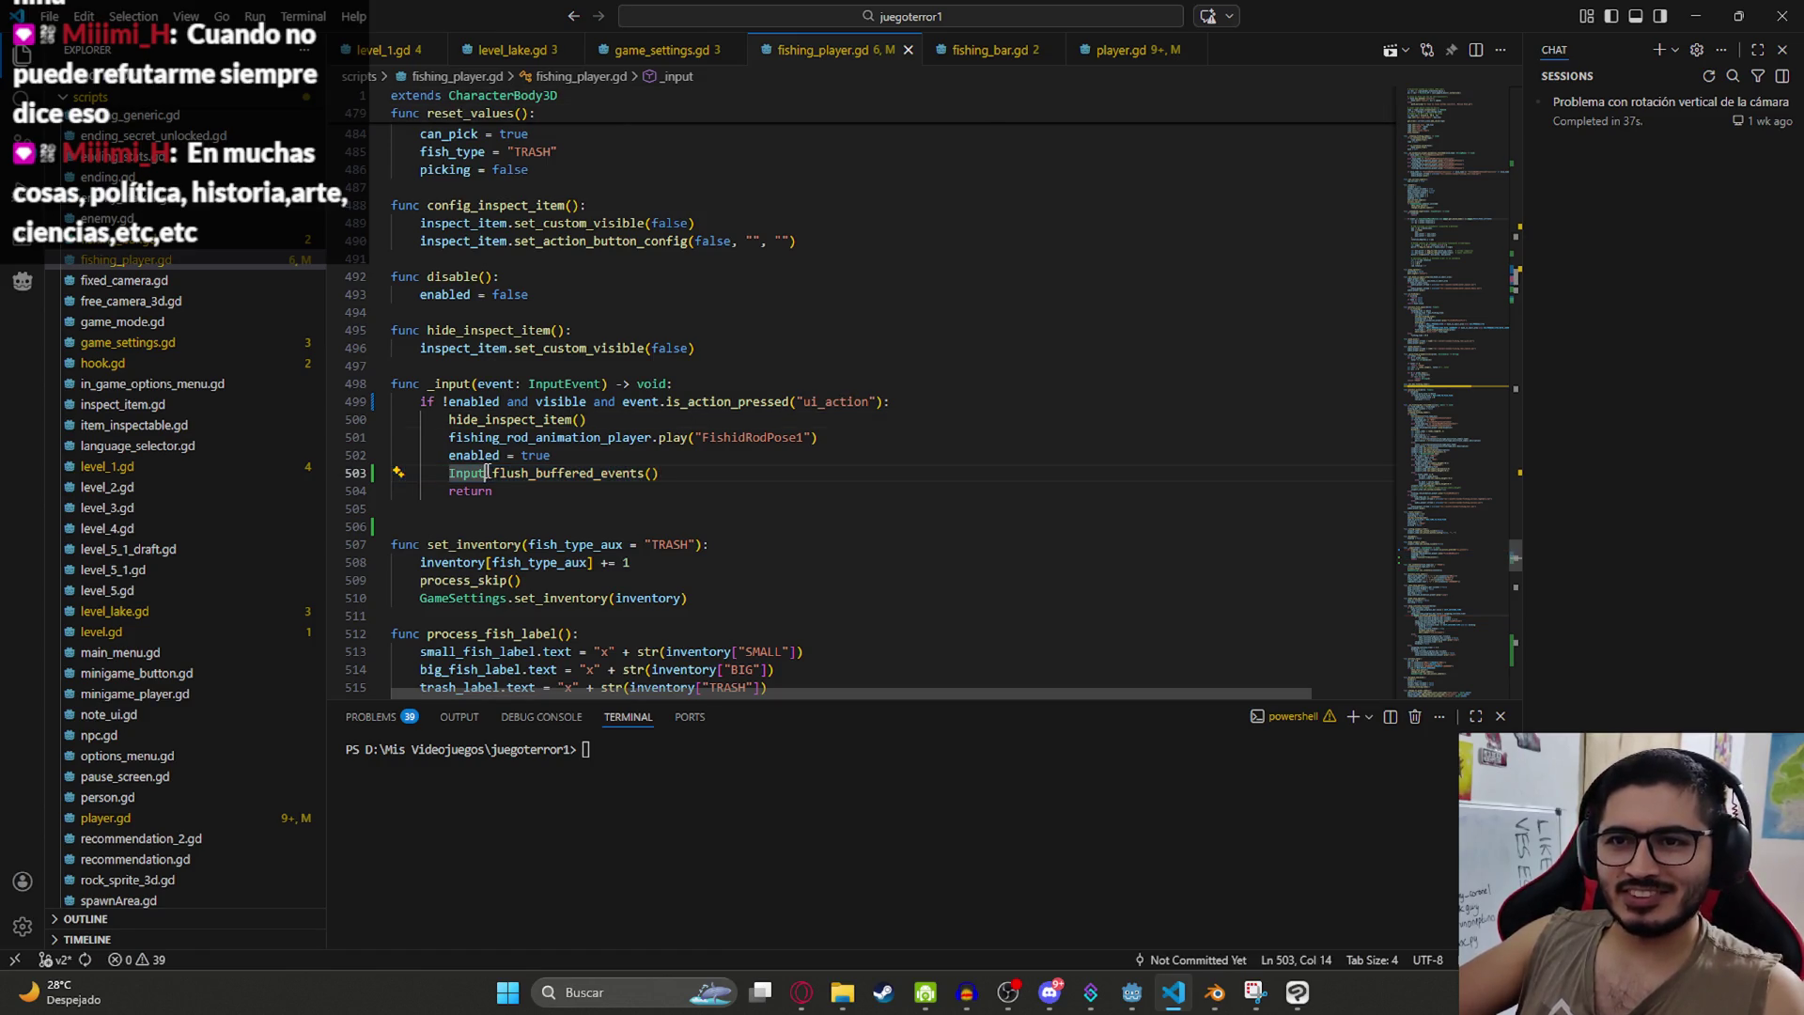
click(676, 487)
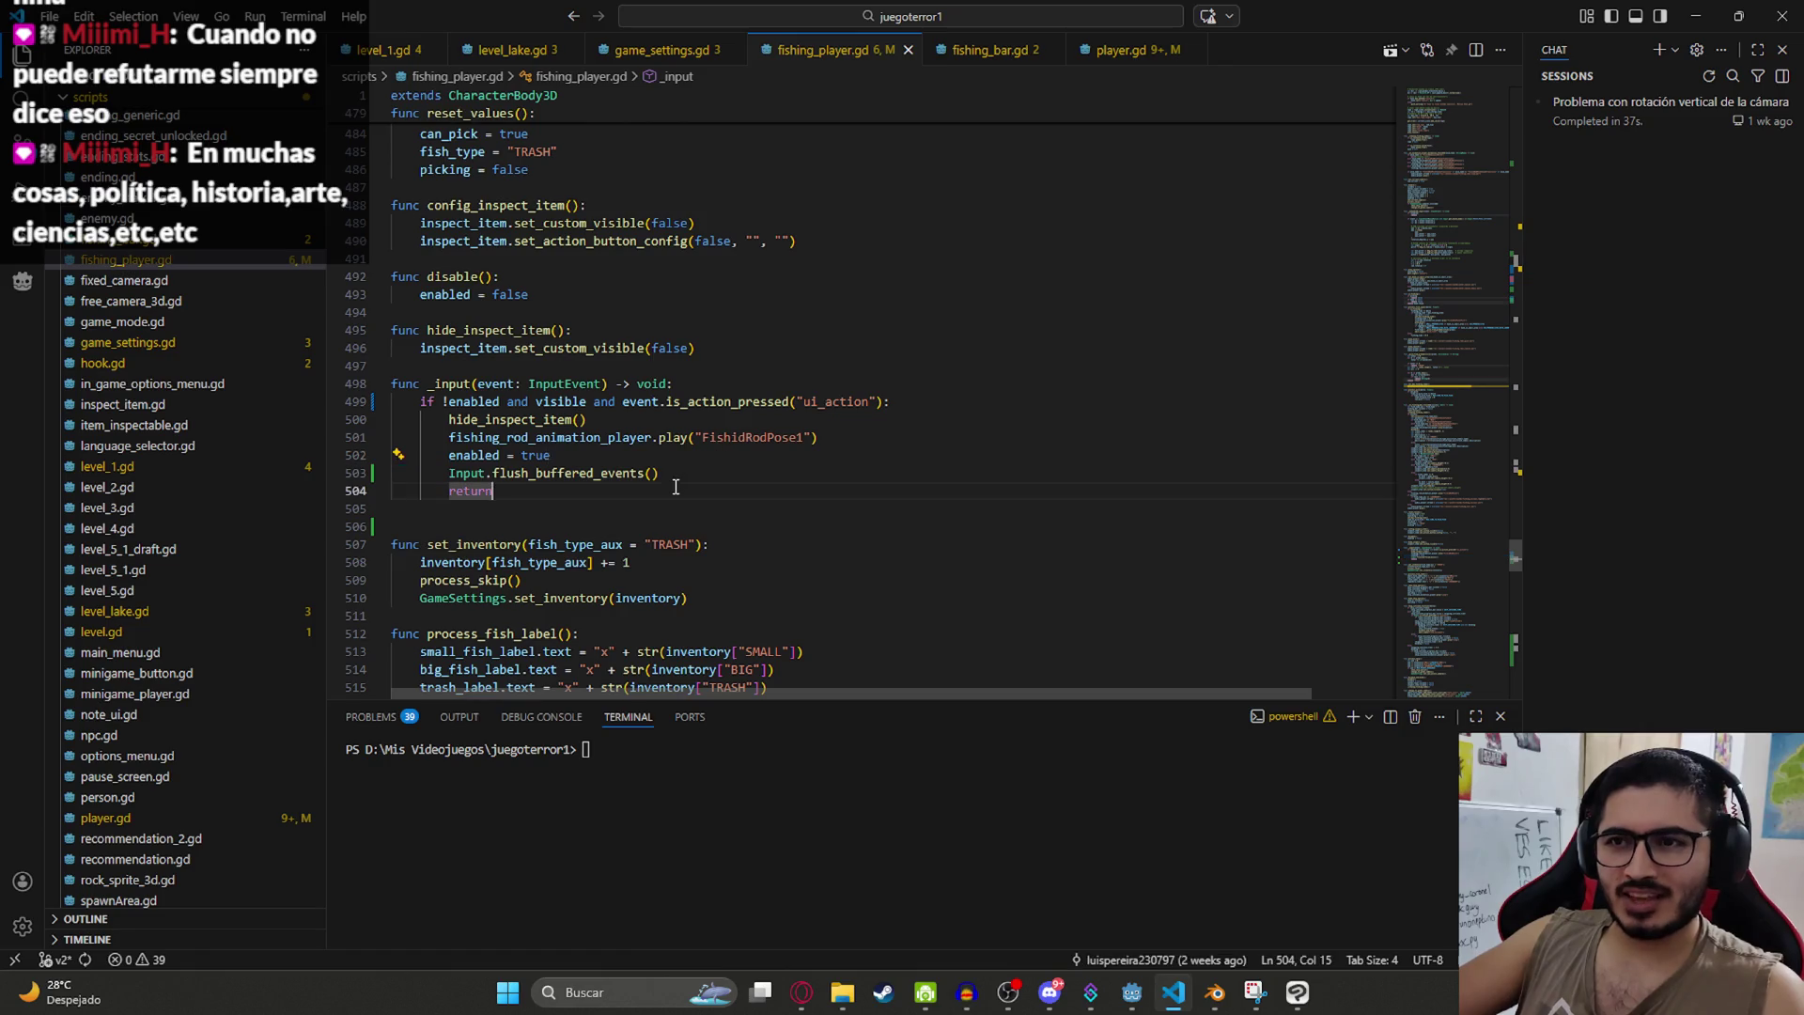
Step: Undo and redo to restore the comment and flush call, then read flush_buffered_events' documentation
key(ctrl+z)
key(ctrl+z)
key(ctrl+z)
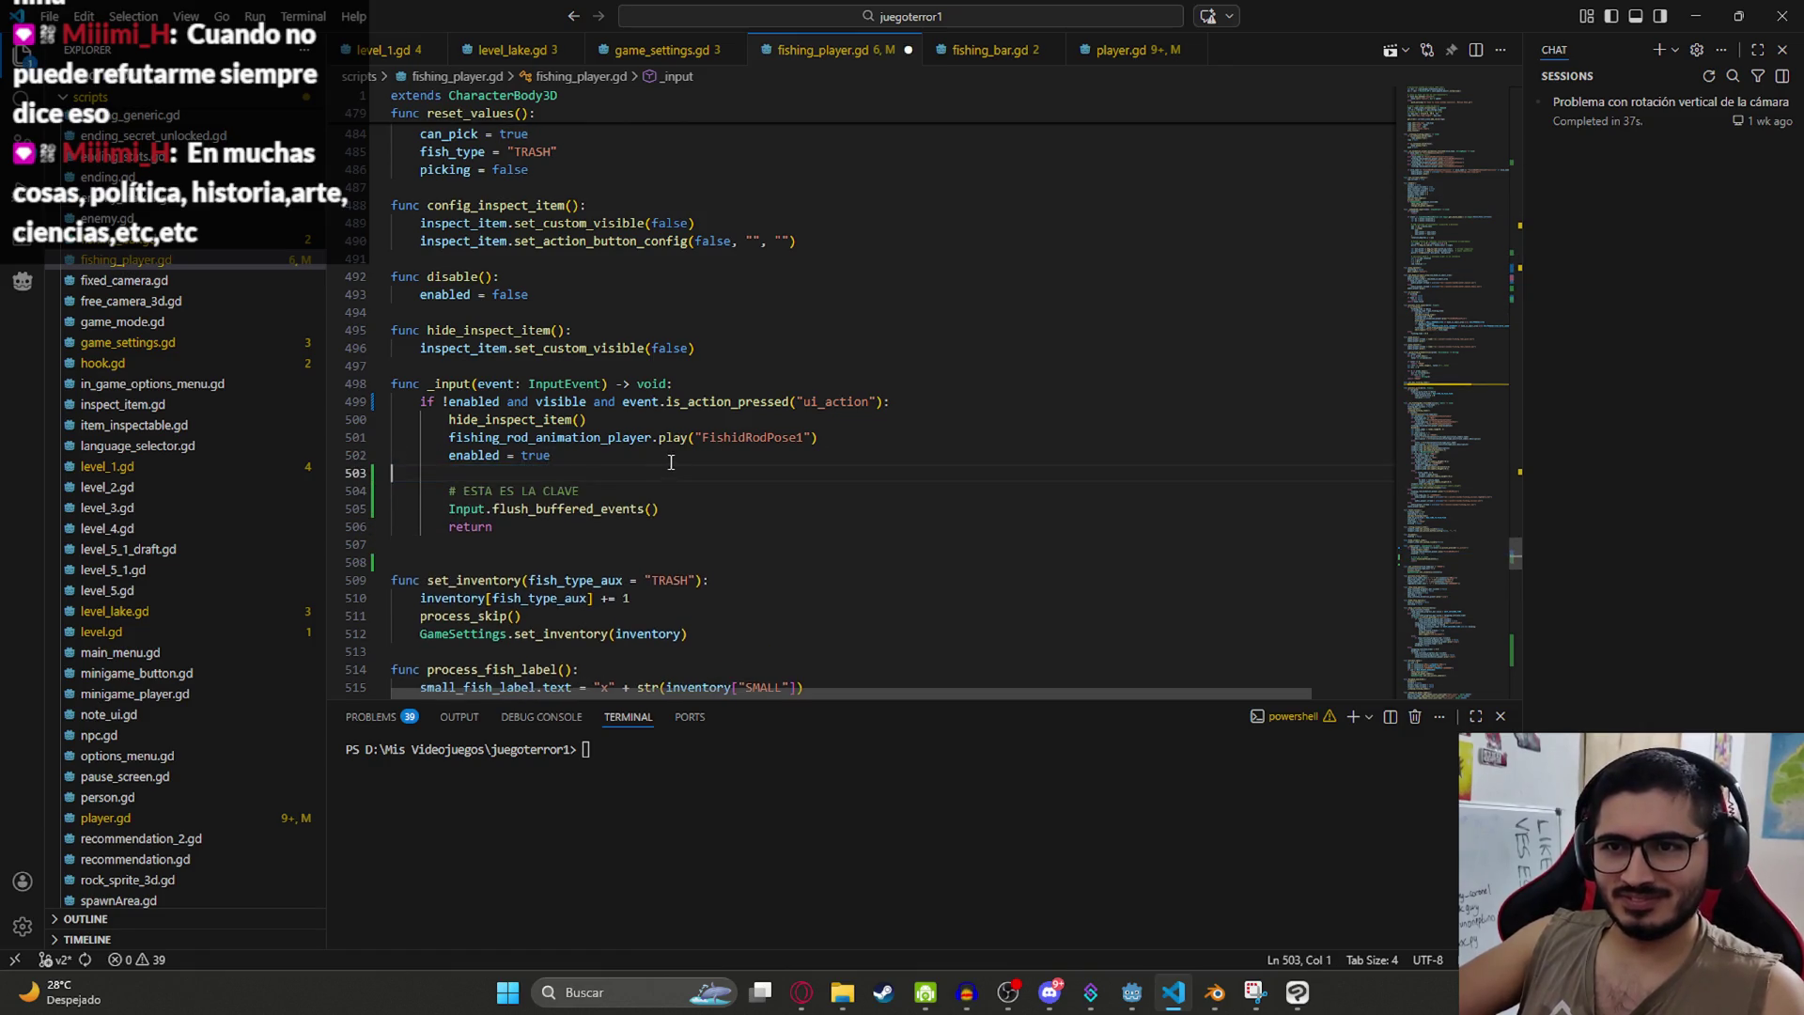
key(ctrl+y)
key(ctrl+y)
key(ctrl+y)
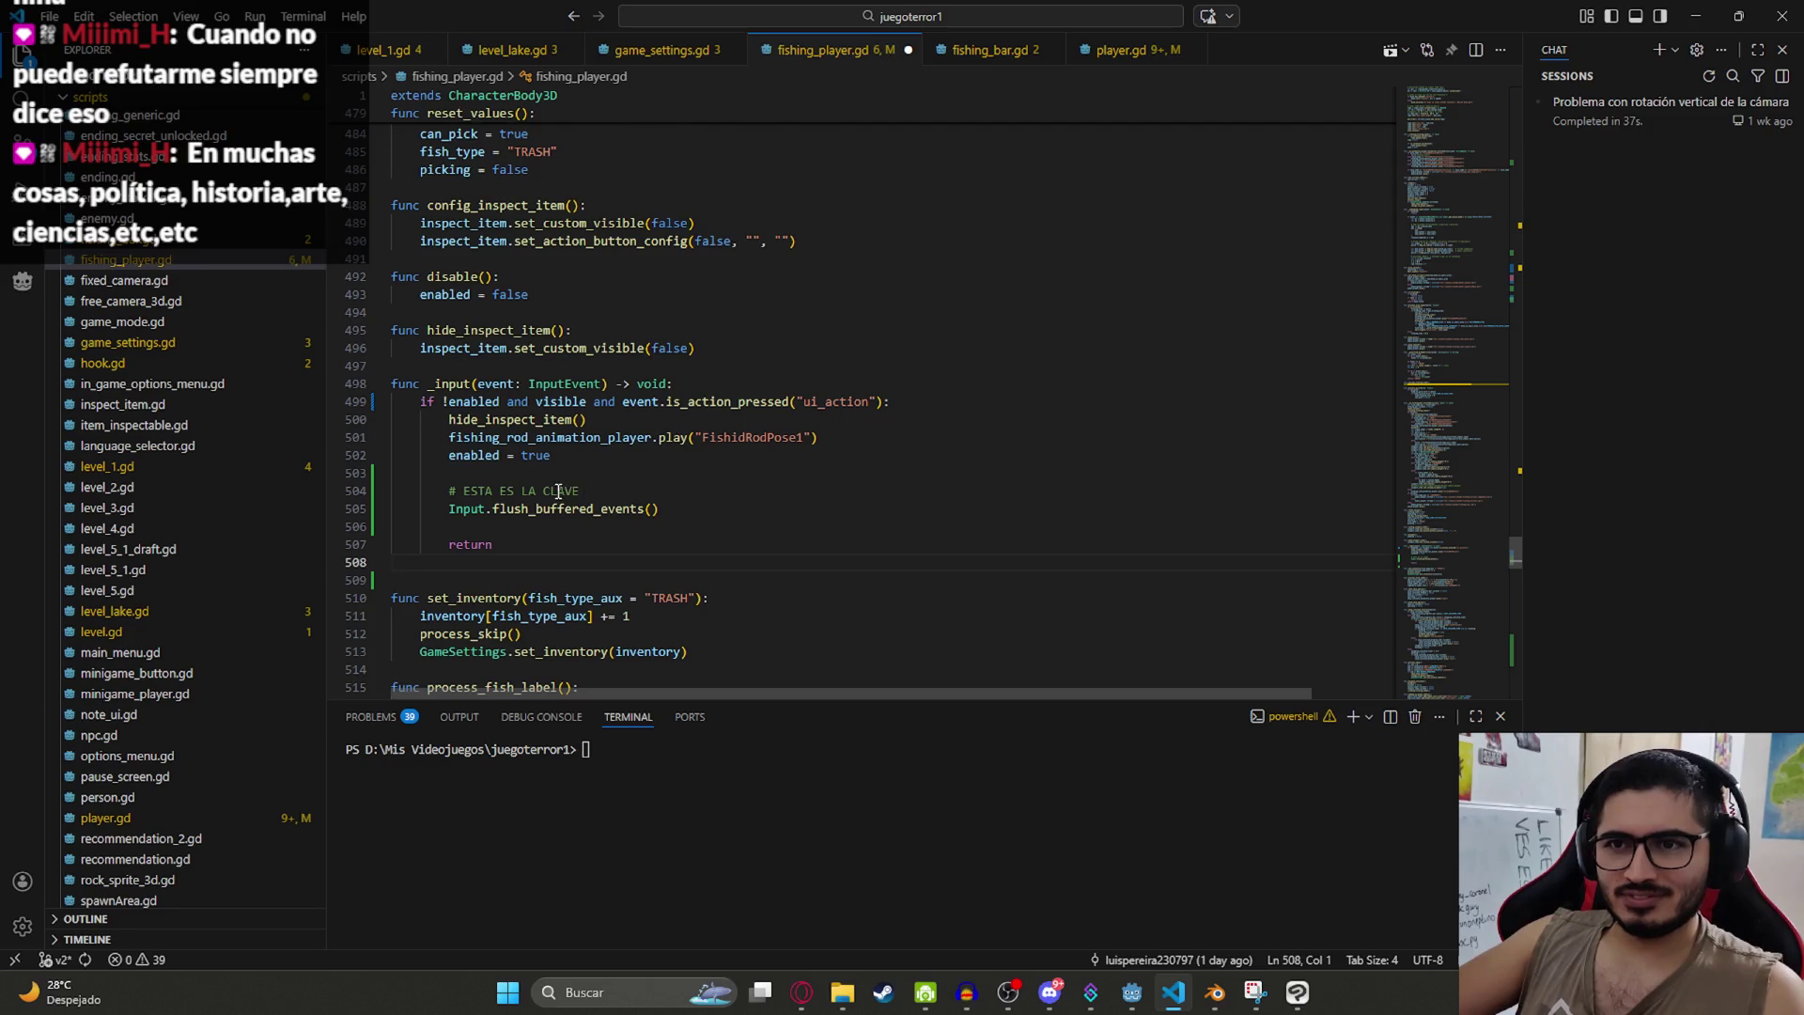
double_click(601, 508)
key(ctrl+f)
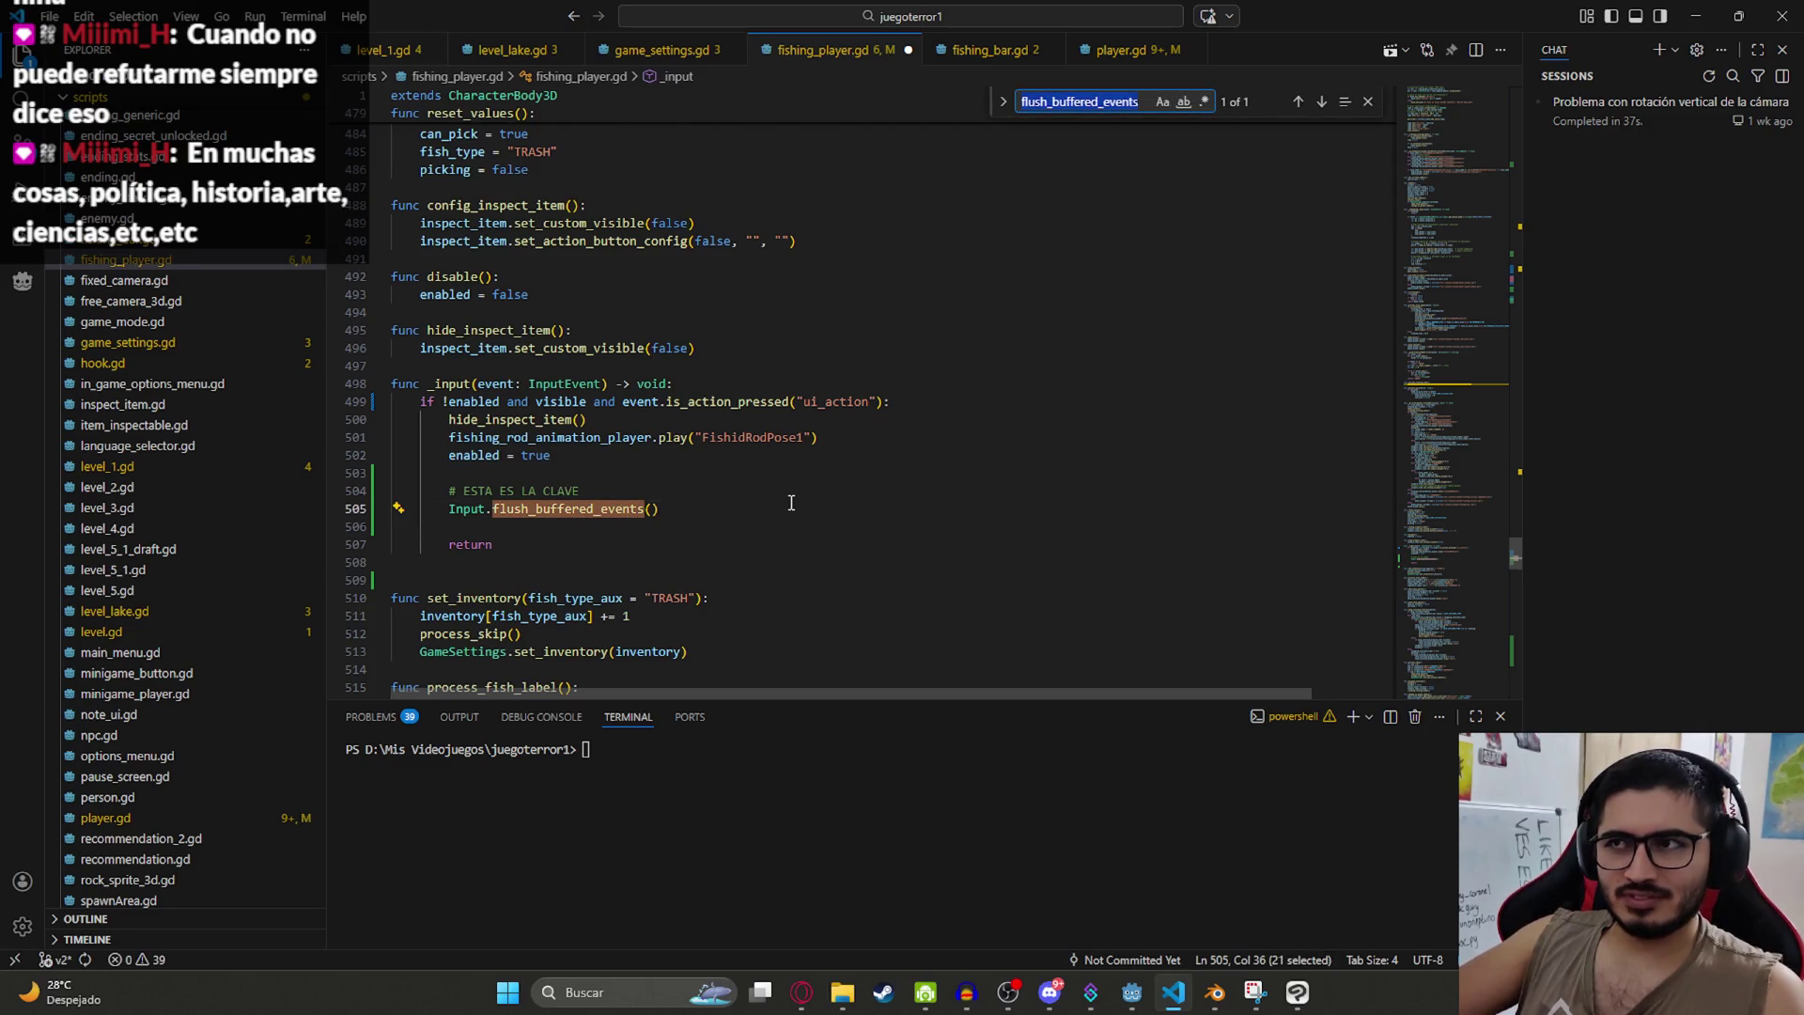
click(789, 502)
mouse_move(533, 508)
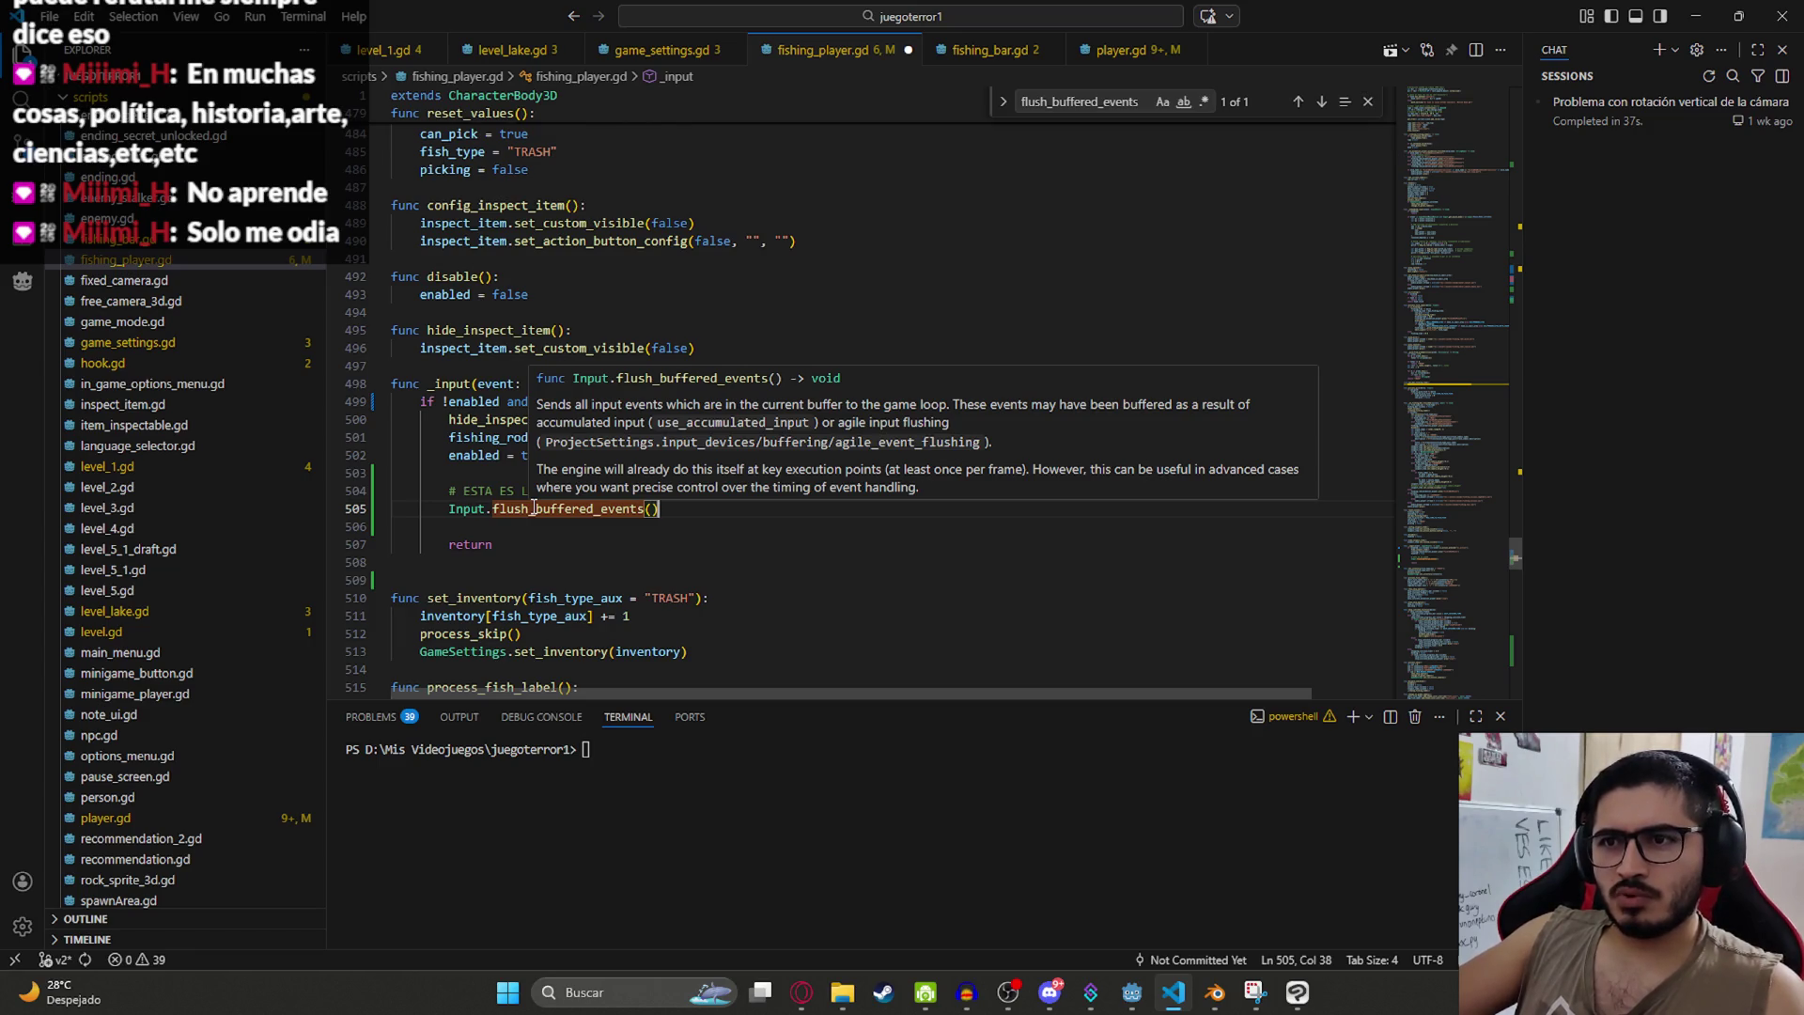
scroll(533, 508, down, 10)
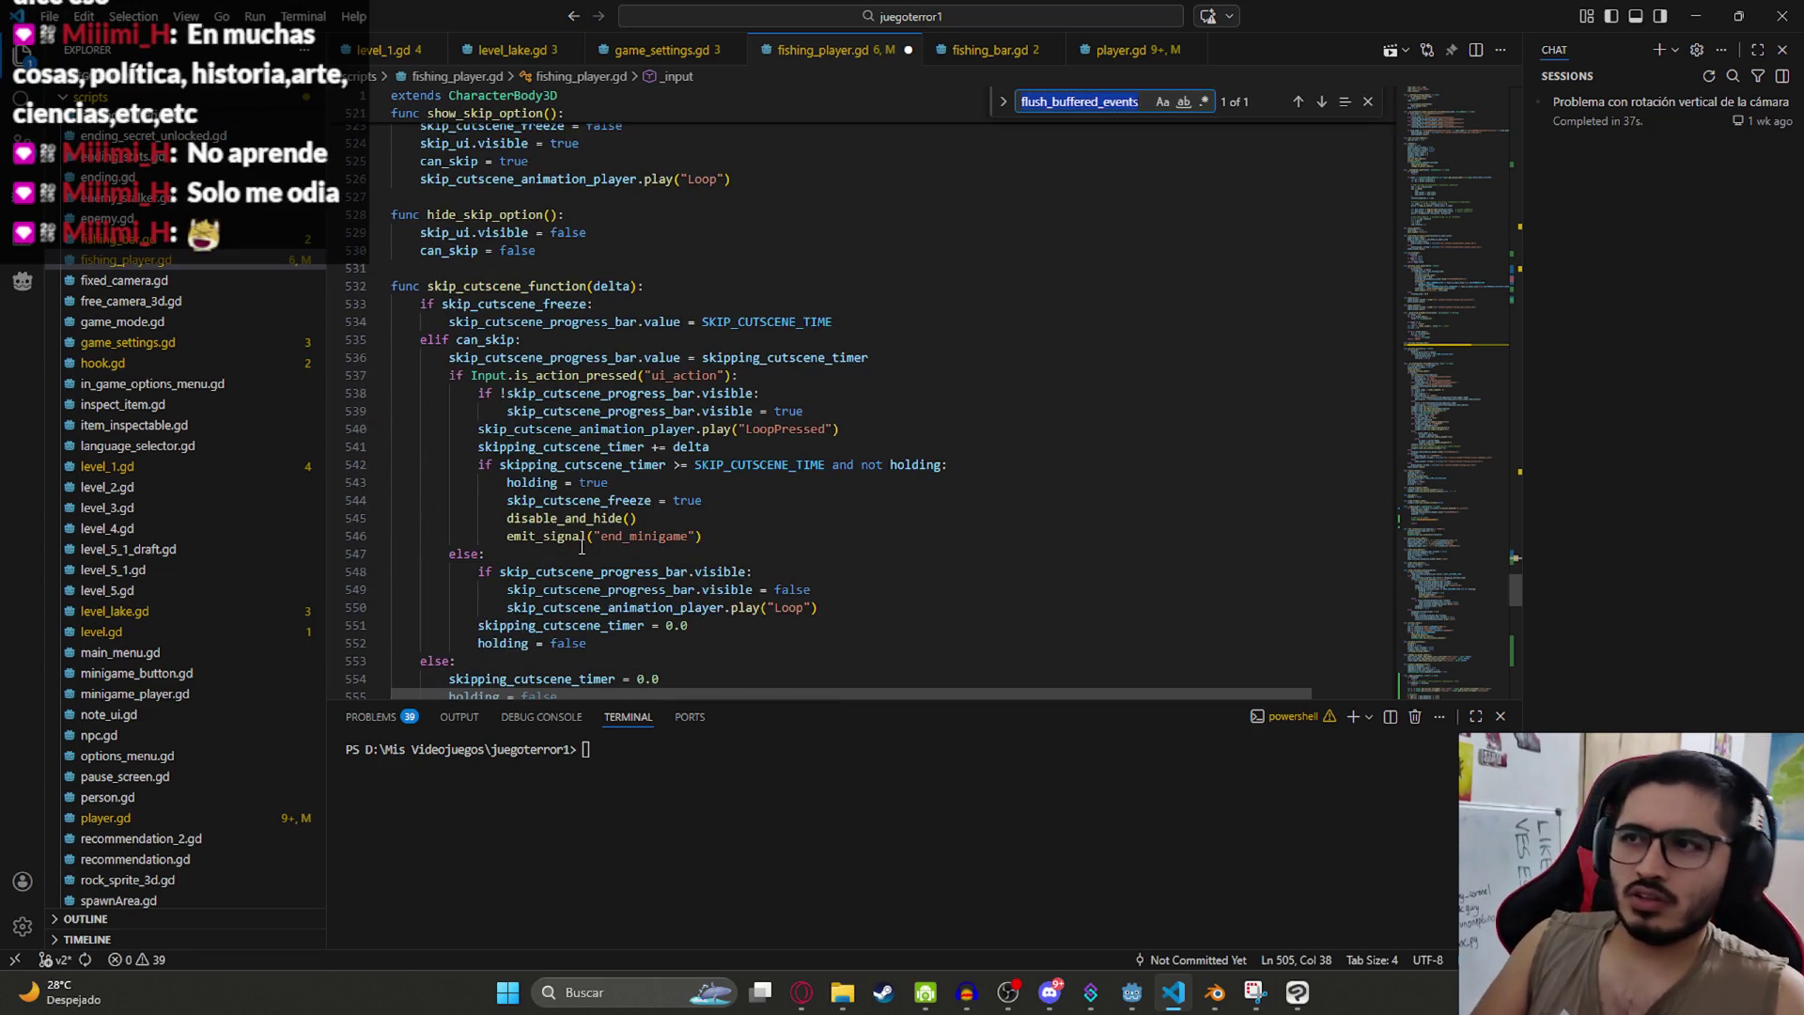
text(unhande)
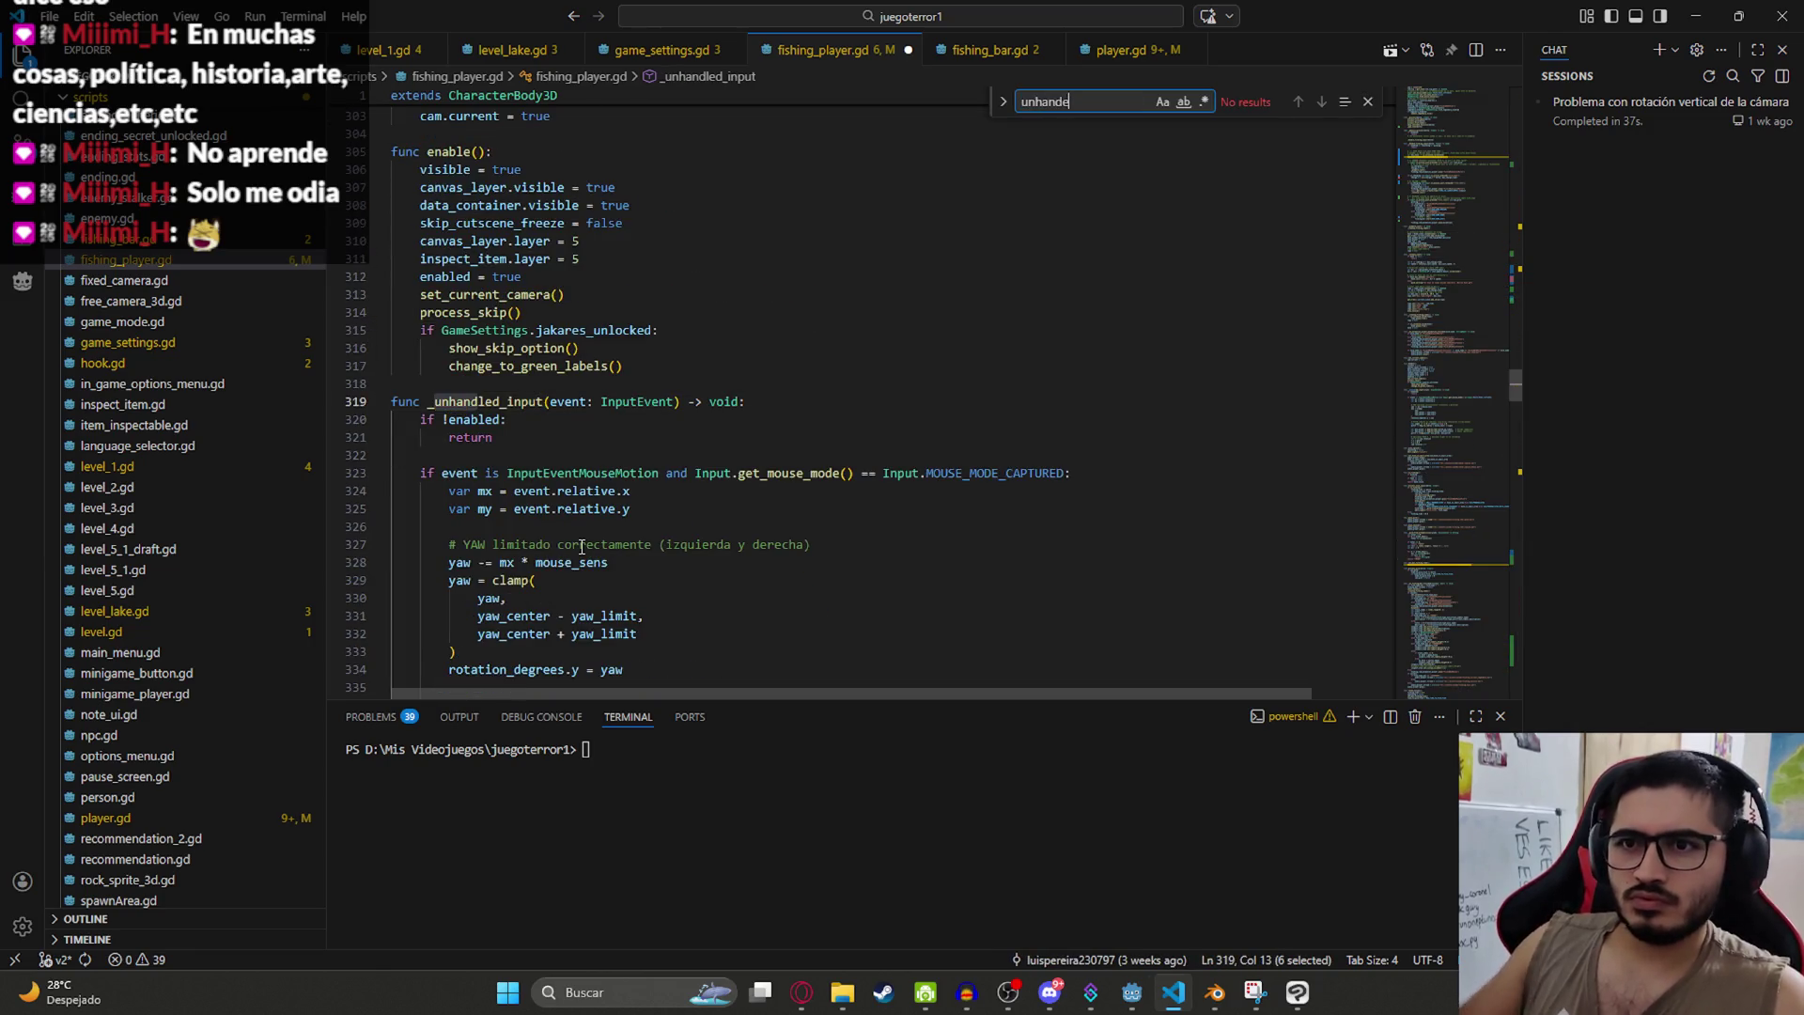
key(BackSpace)
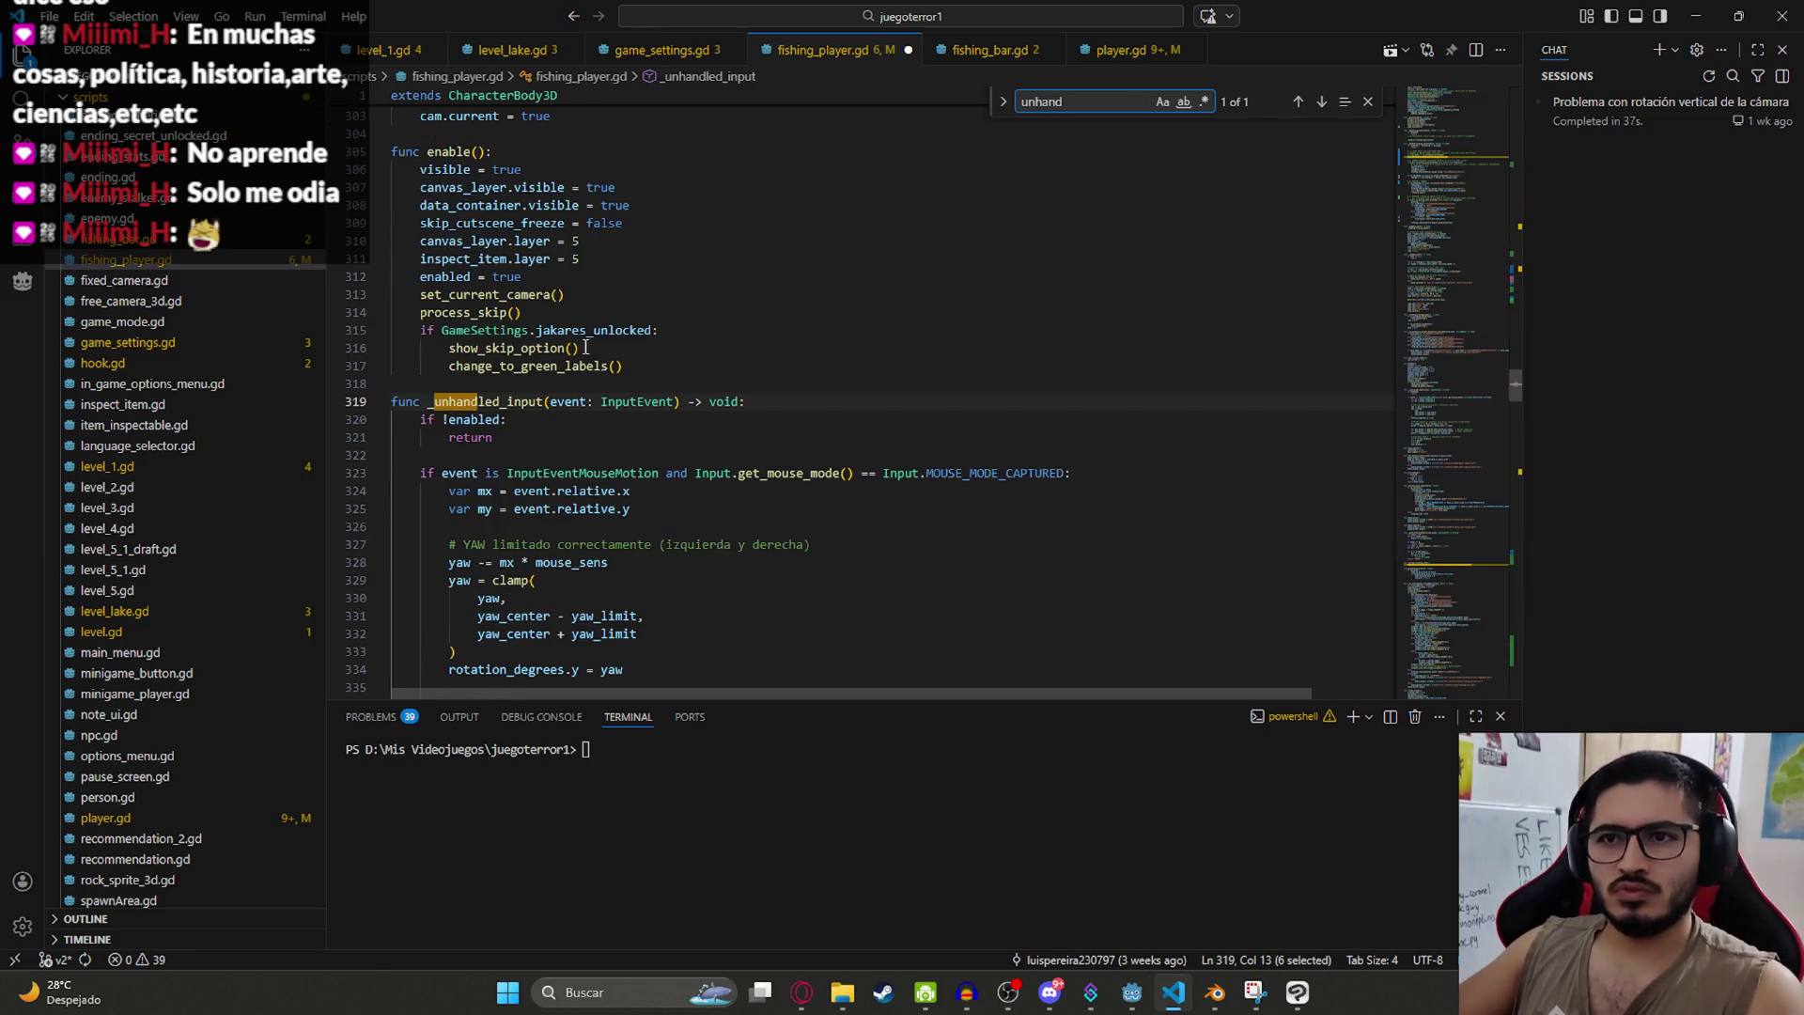
text(fishin)
key(Return)
key(Return)
key(Return)
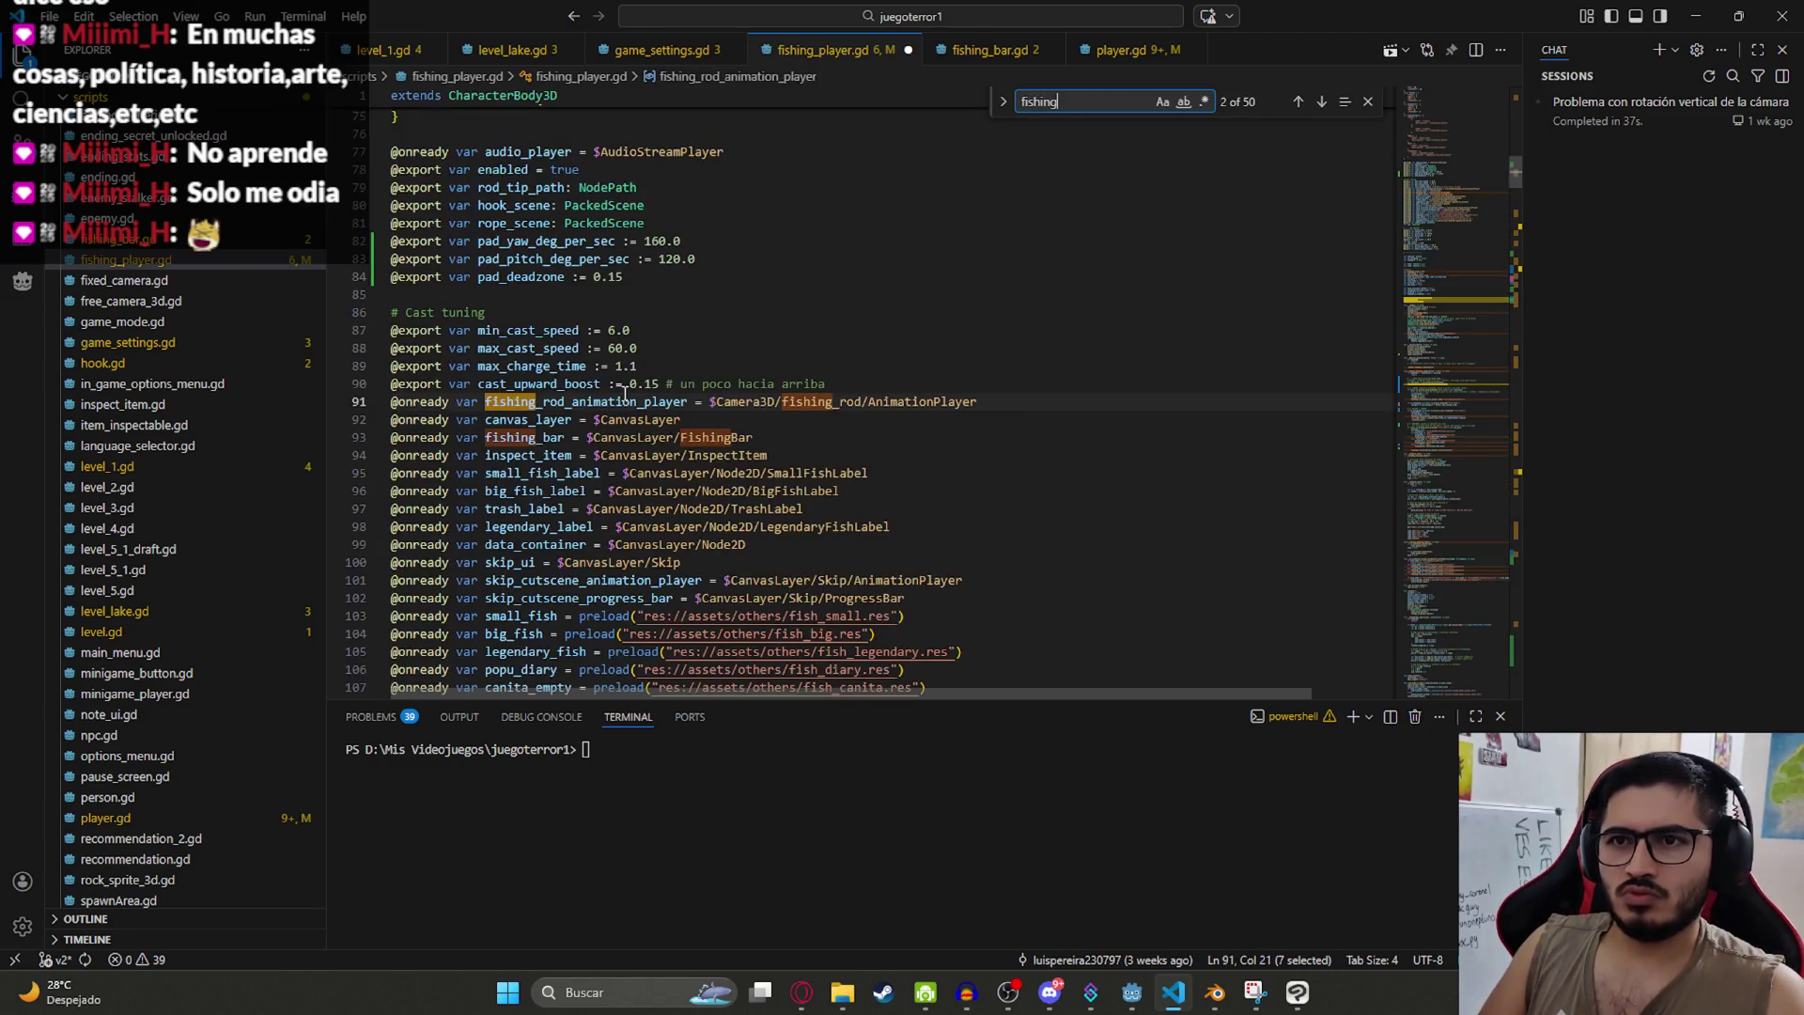
key(Return)
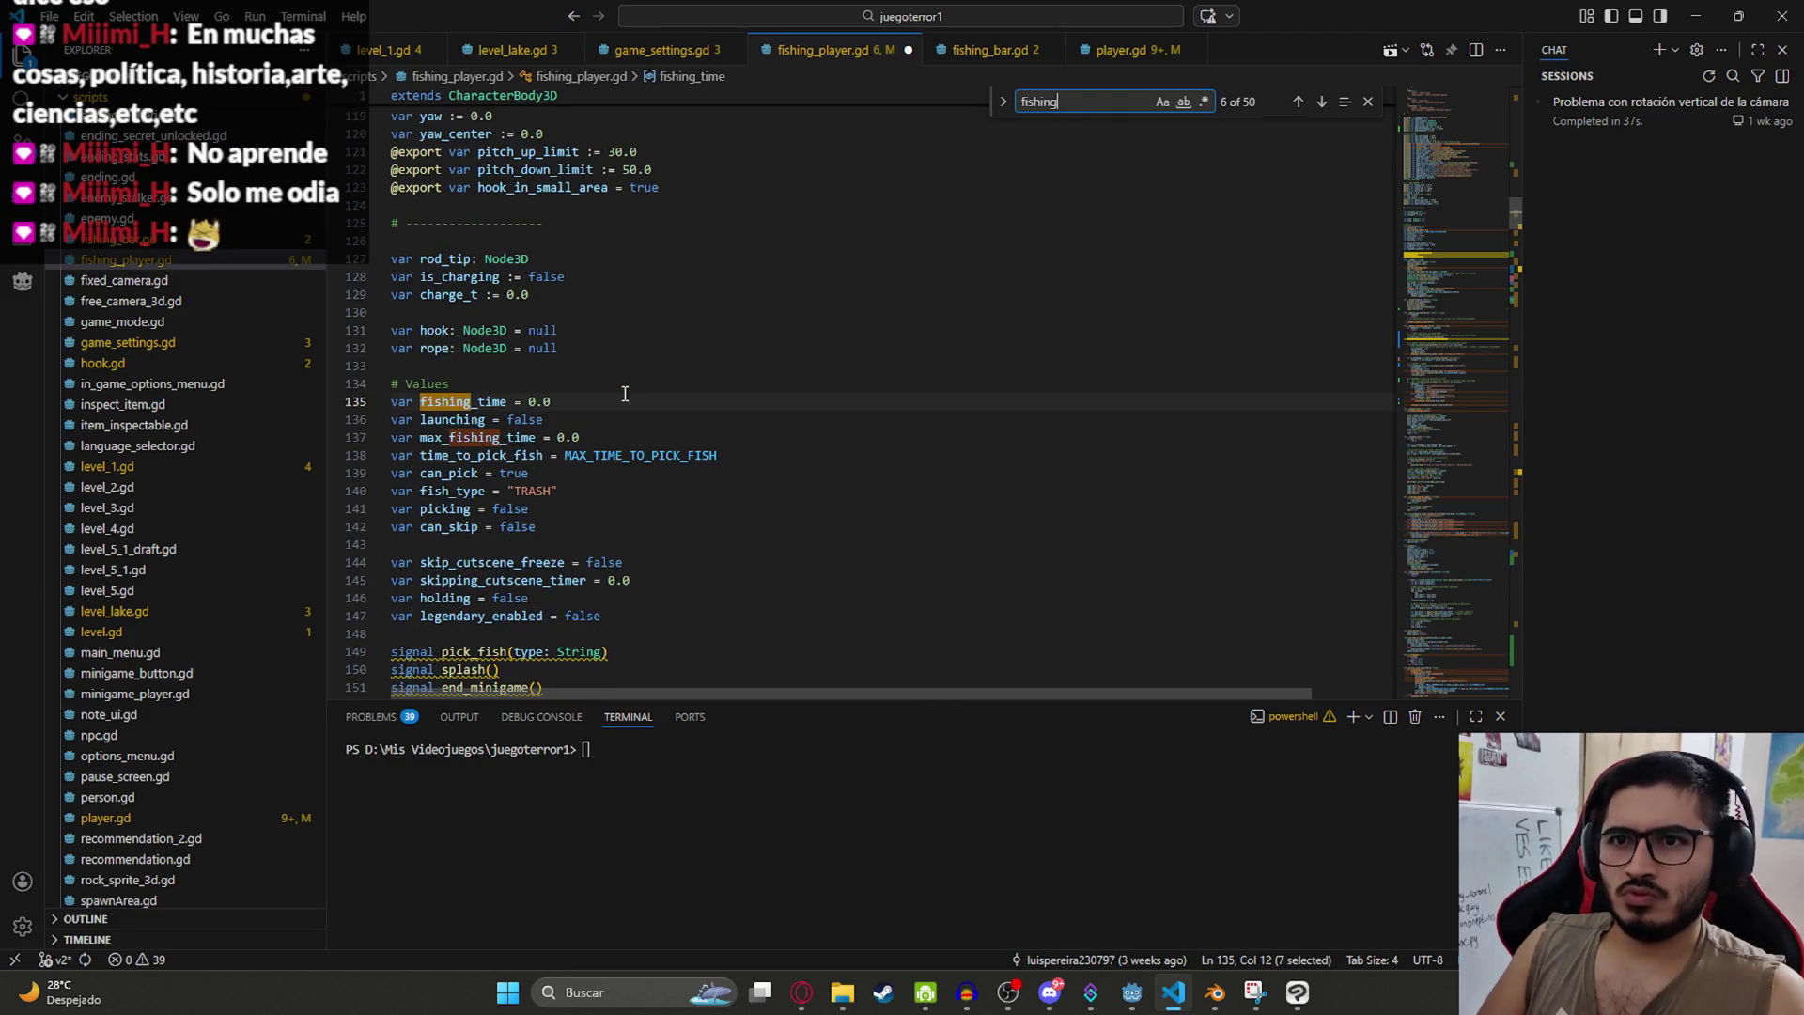
key(Return)
key(Return)
key(Return)
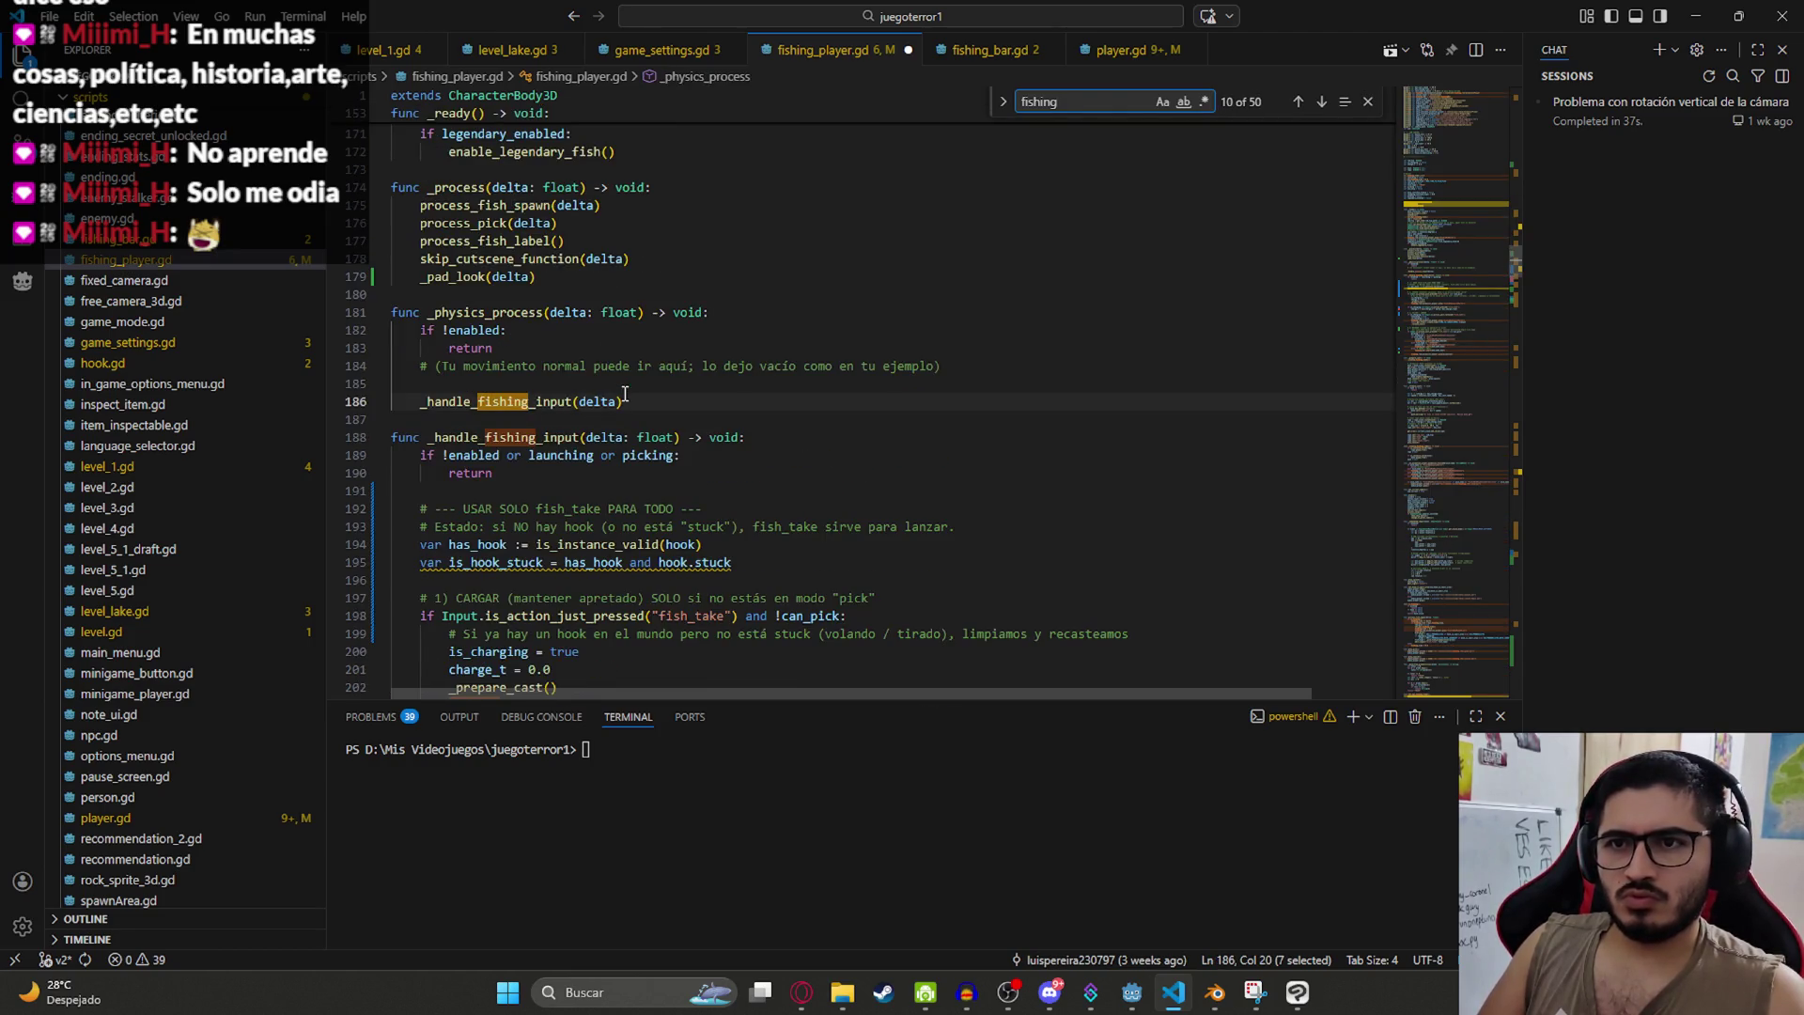
double_click(610, 435)
key(ctrl+f)
scroll(772, 423, down, 5)
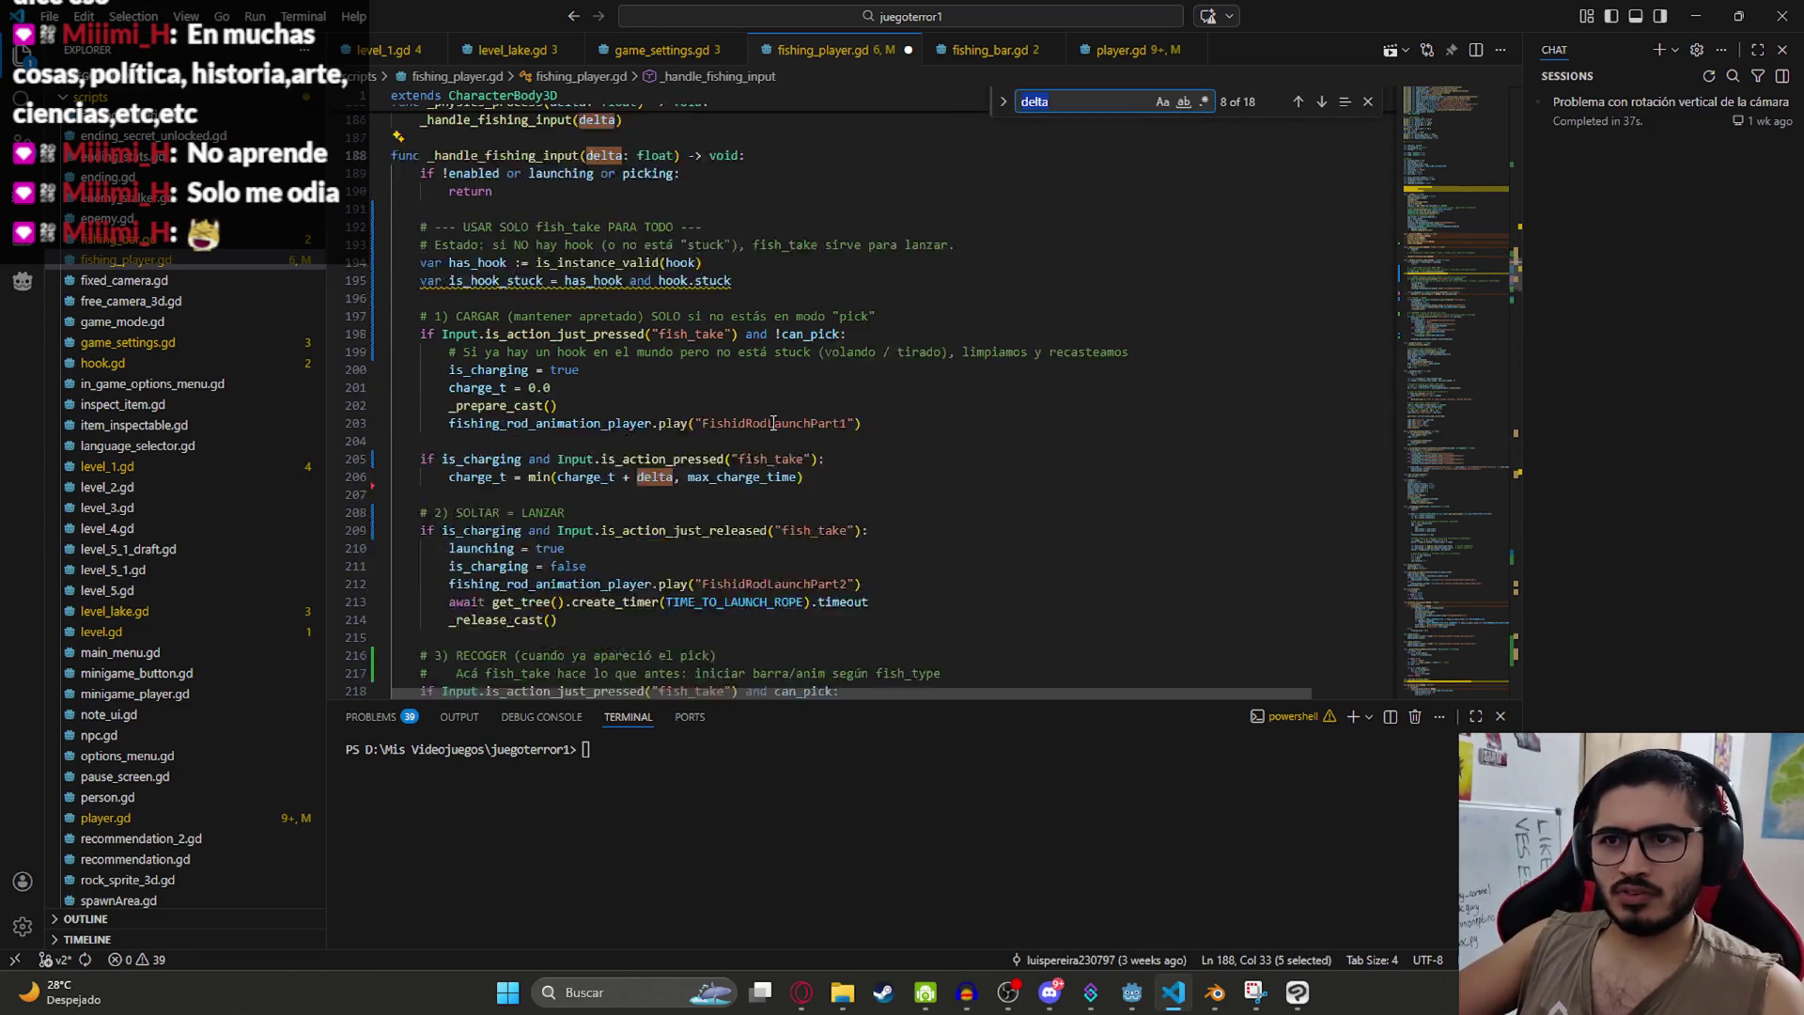
scroll(733, 414, down, 1)
scroll(660, 451, down, 7)
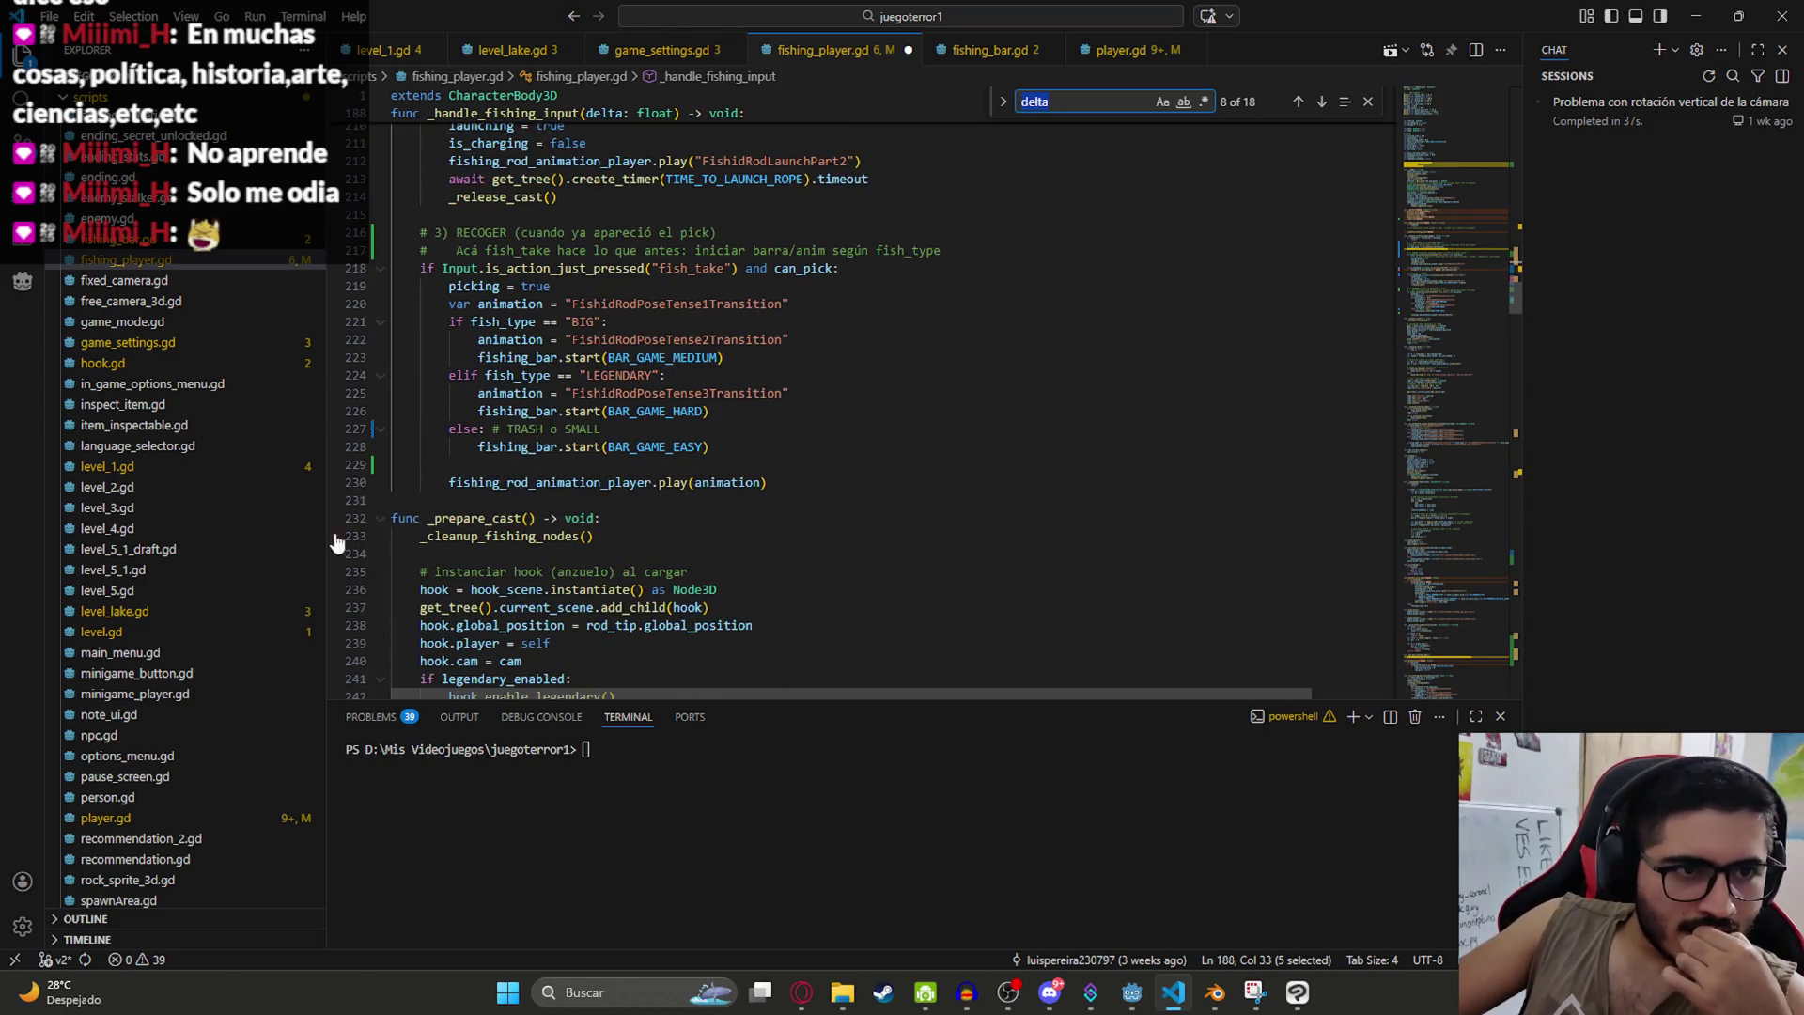
Step: Return to _input and adjust the blank line after the flush call
click(911, 359)
key(ctrl+z)
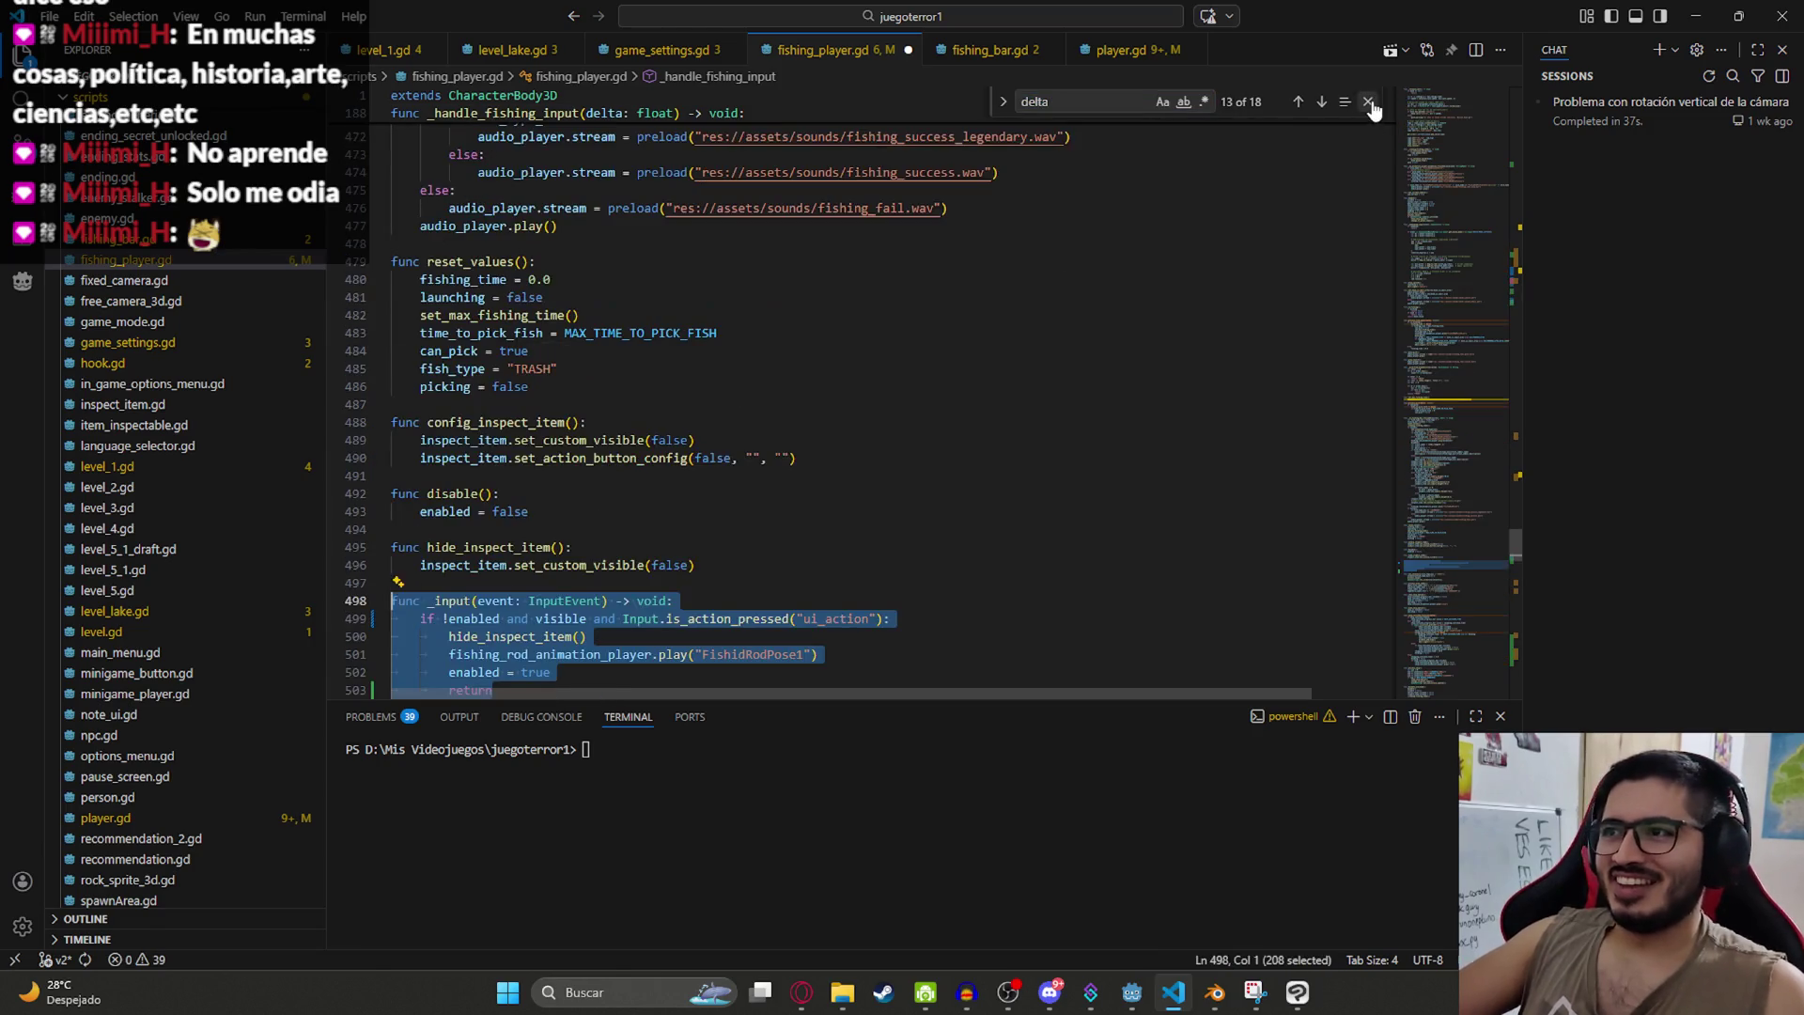
key(ctrl+y)
key(Escape)
click(662, 547)
key(Delete)
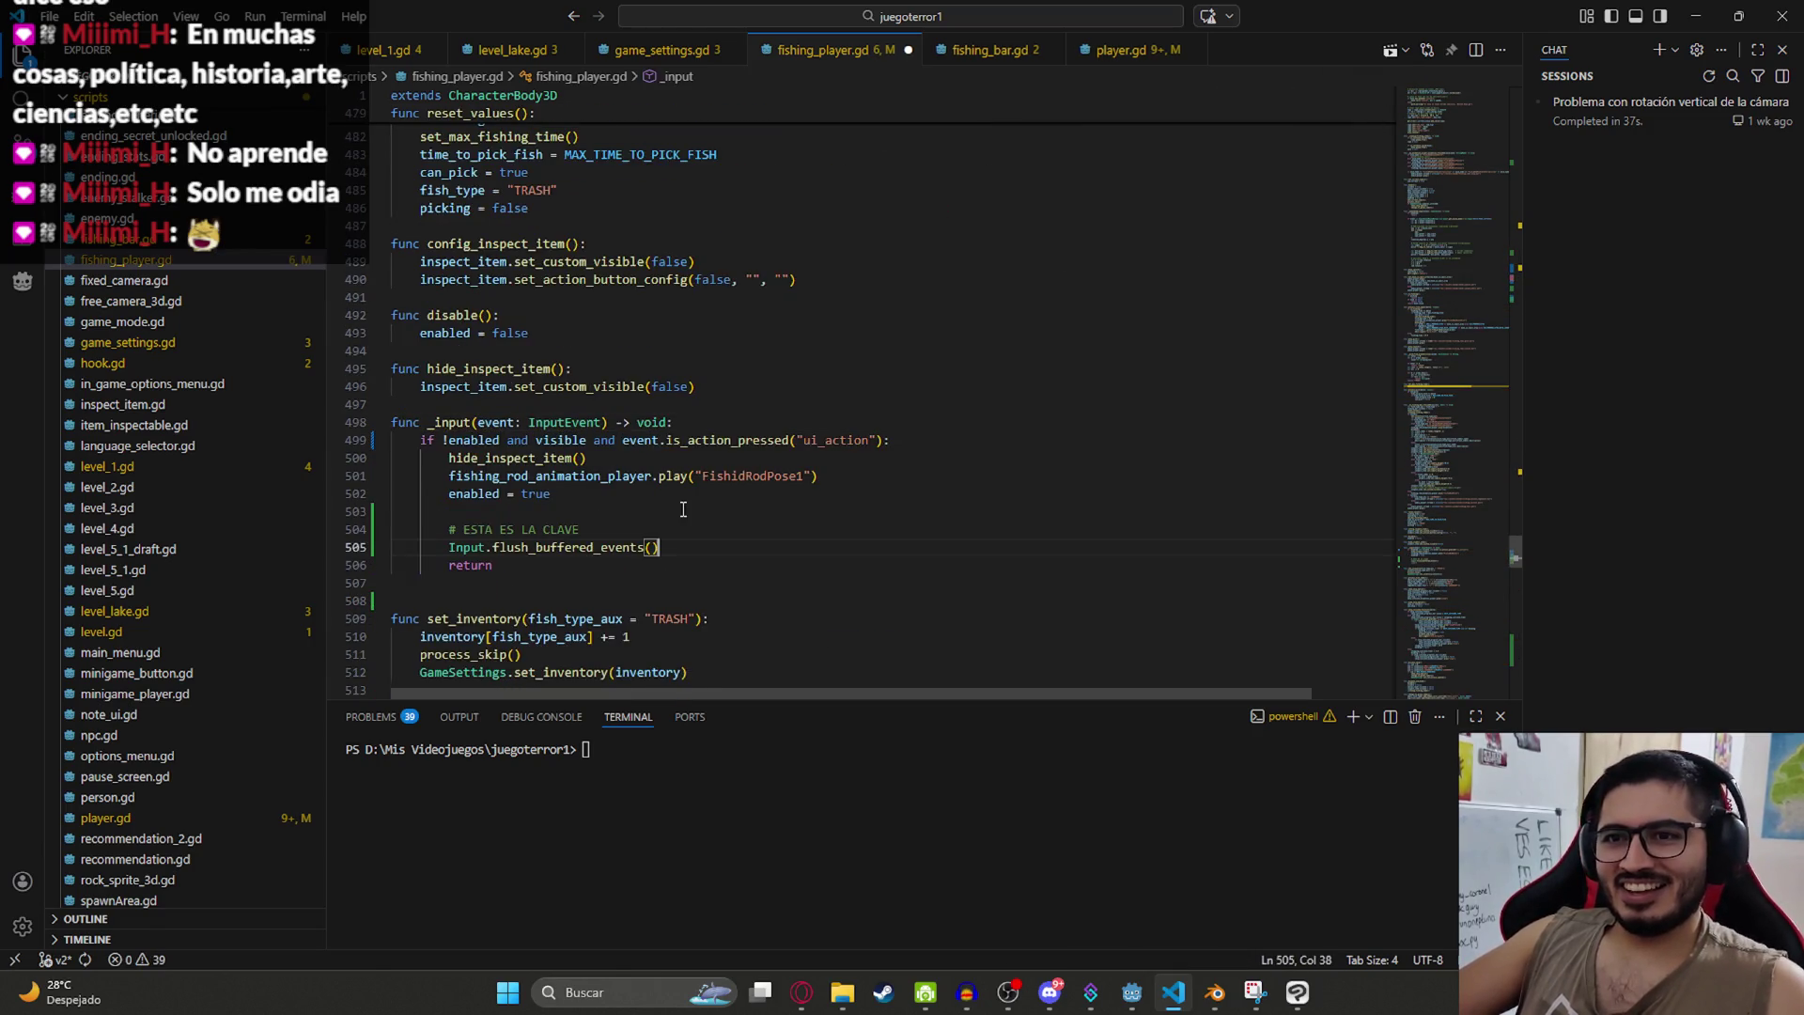
key(Return)
Step: Delete the # ESTA ES LA CLAVE comment and leftover blank lines, then save
click(523, 530)
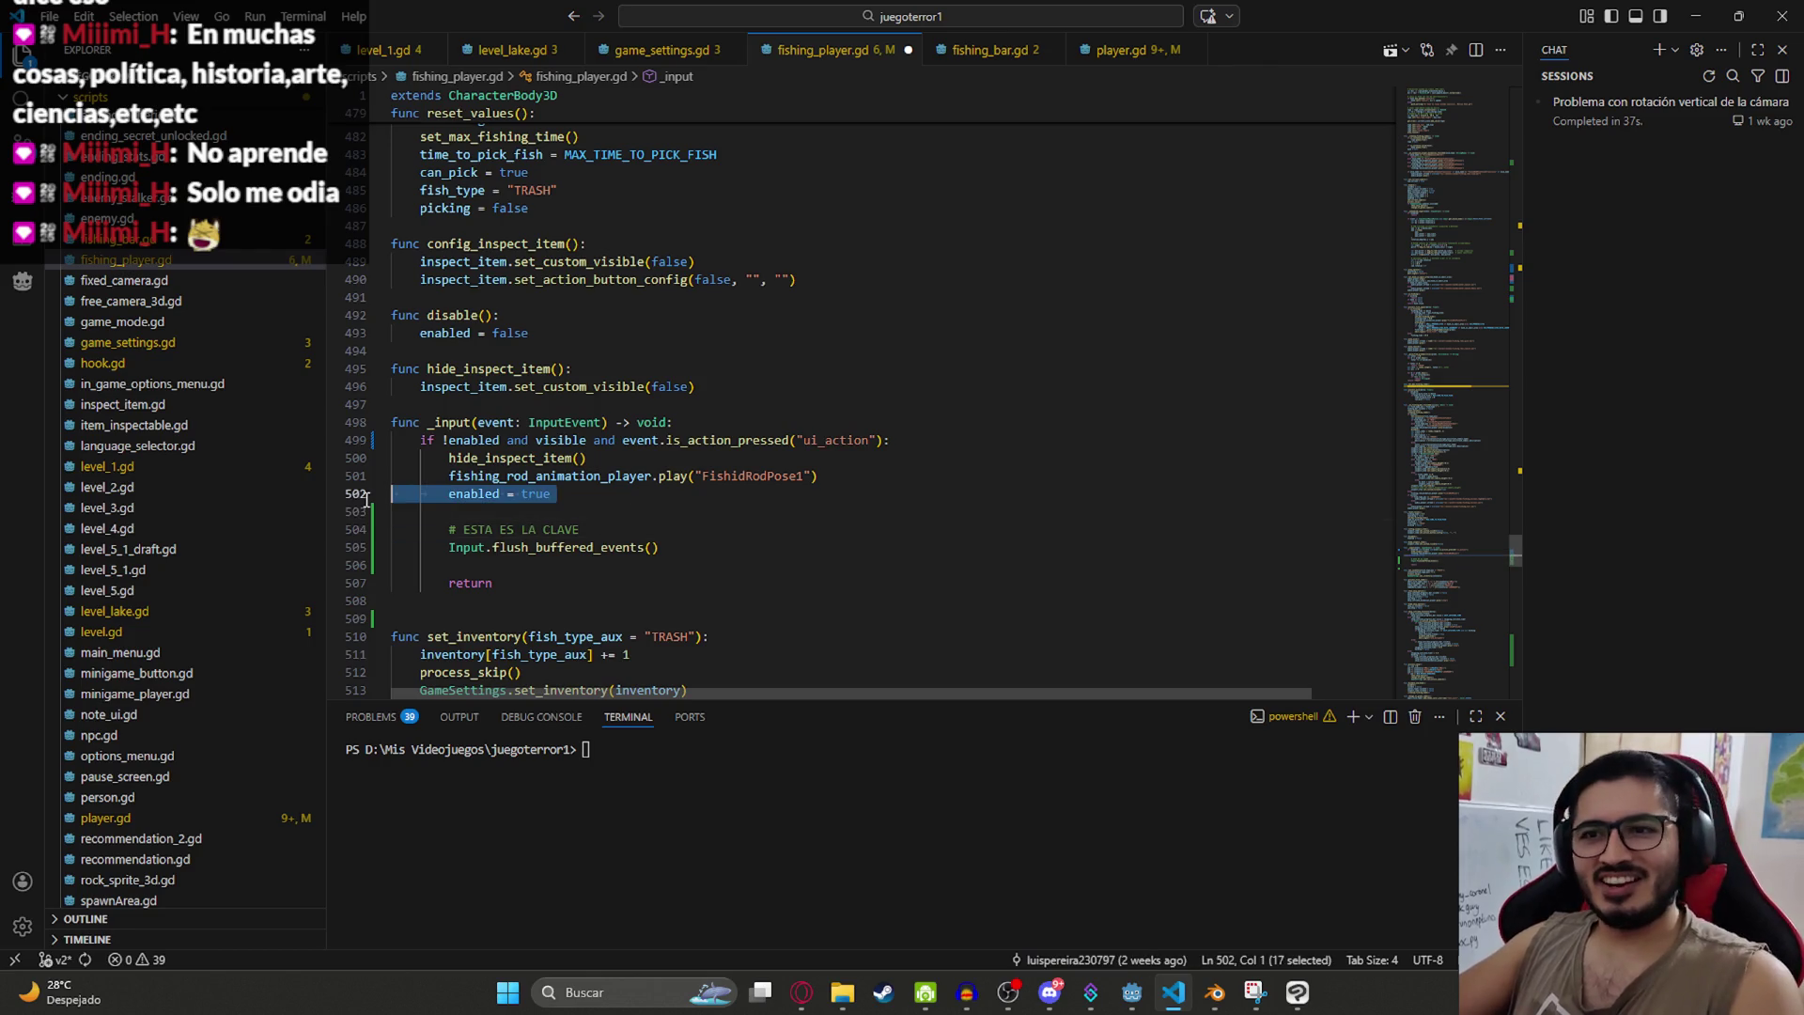
drag(614, 523, 411, 512)
key(BackSpace)
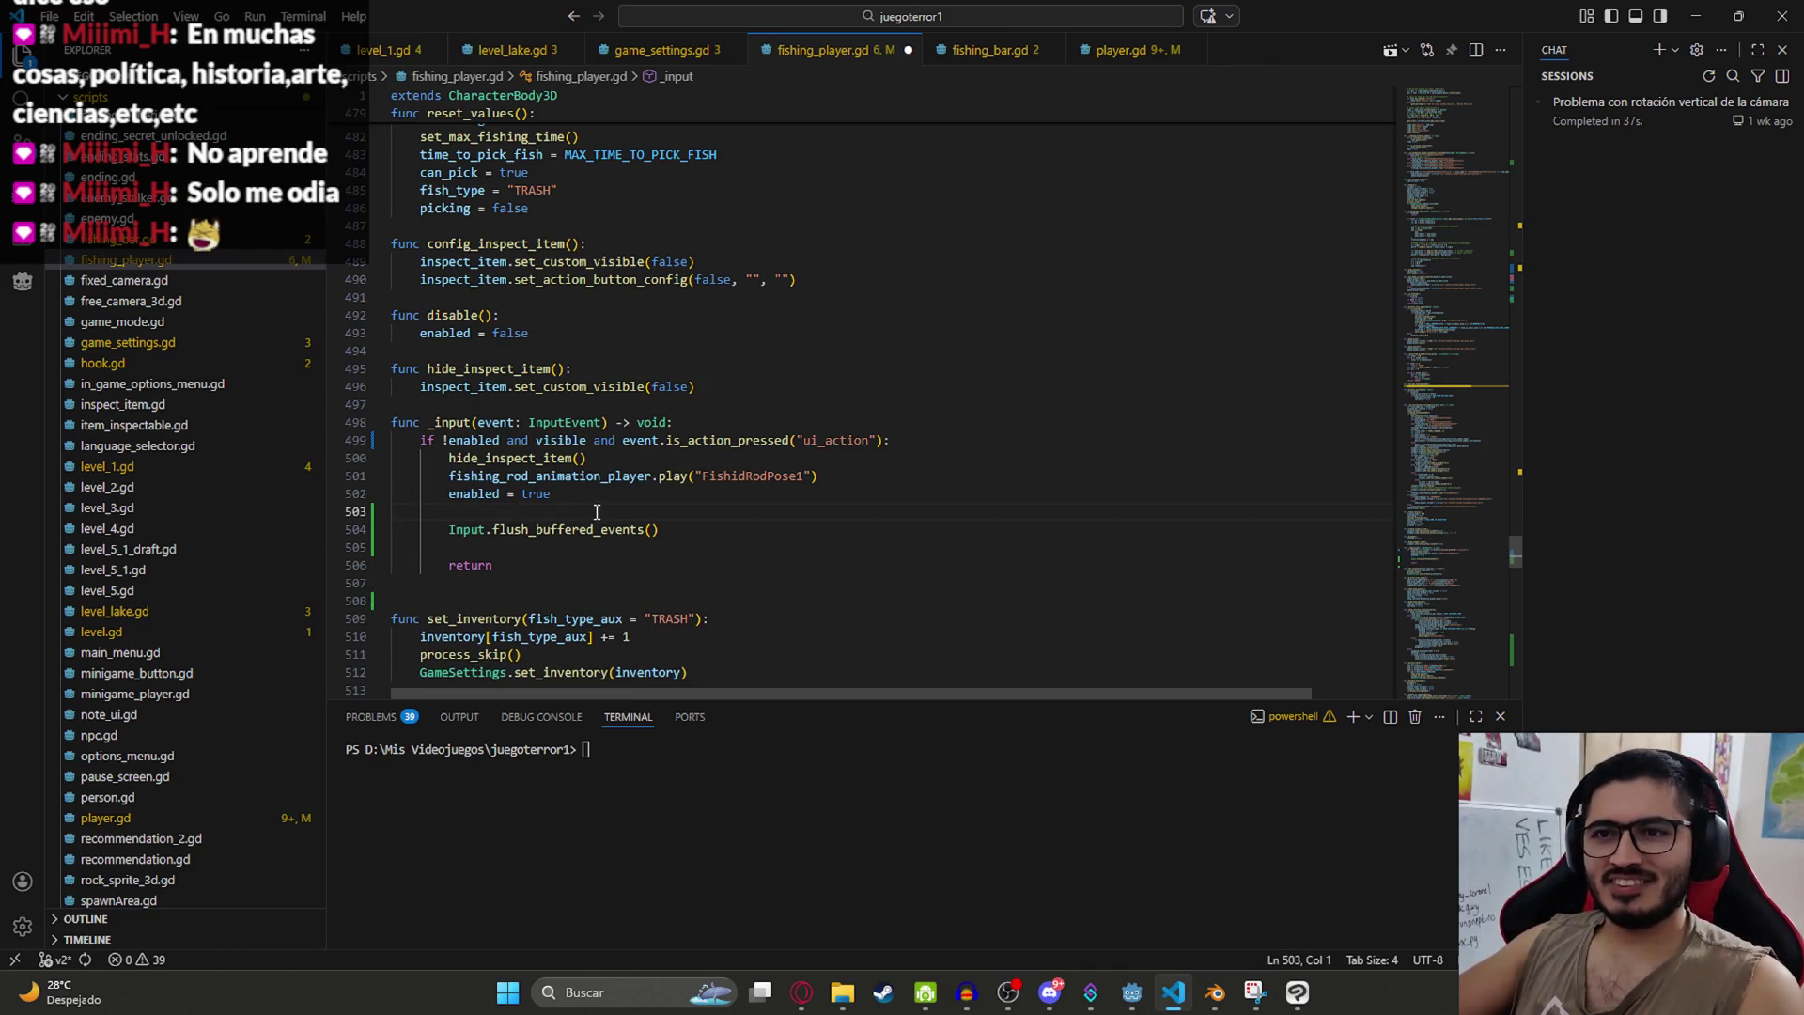
key(Delete)
key(End)
key(Delete)
key(ctrl+s)
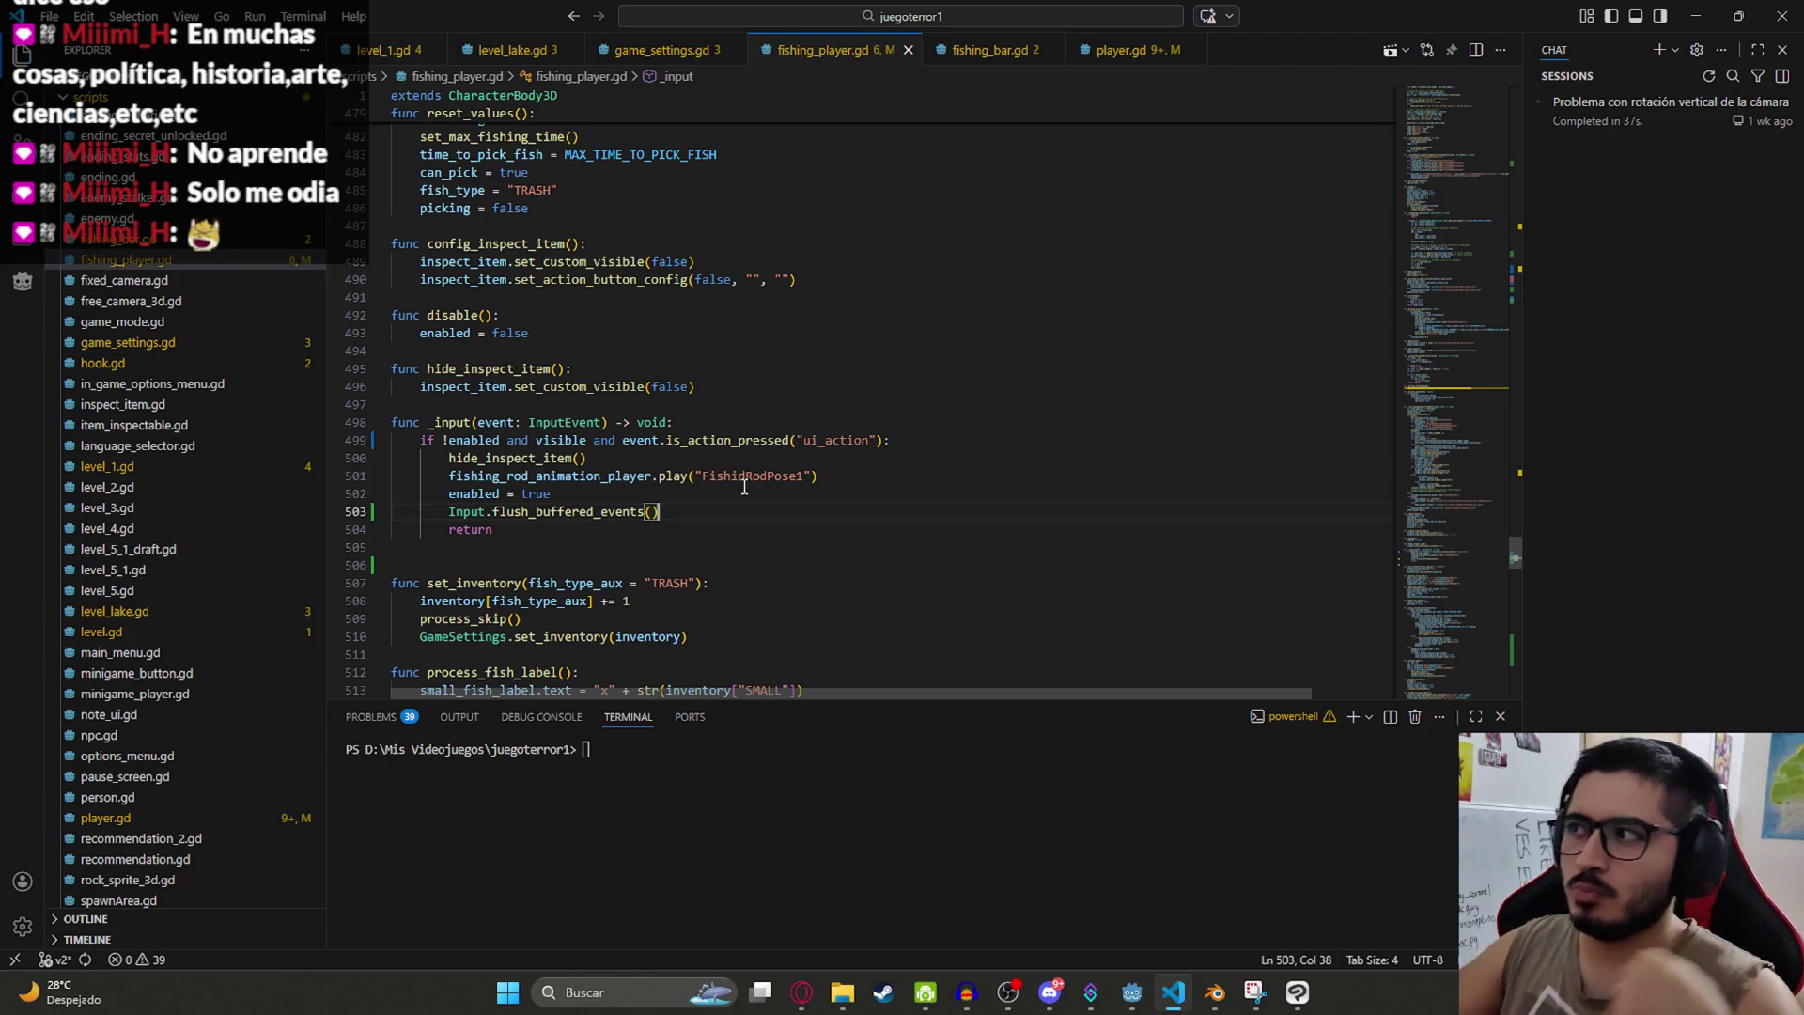
Step: Look up uses of enabled and the flush_buffered_events documentation in the file
click(795, 459)
double_click(480, 493)
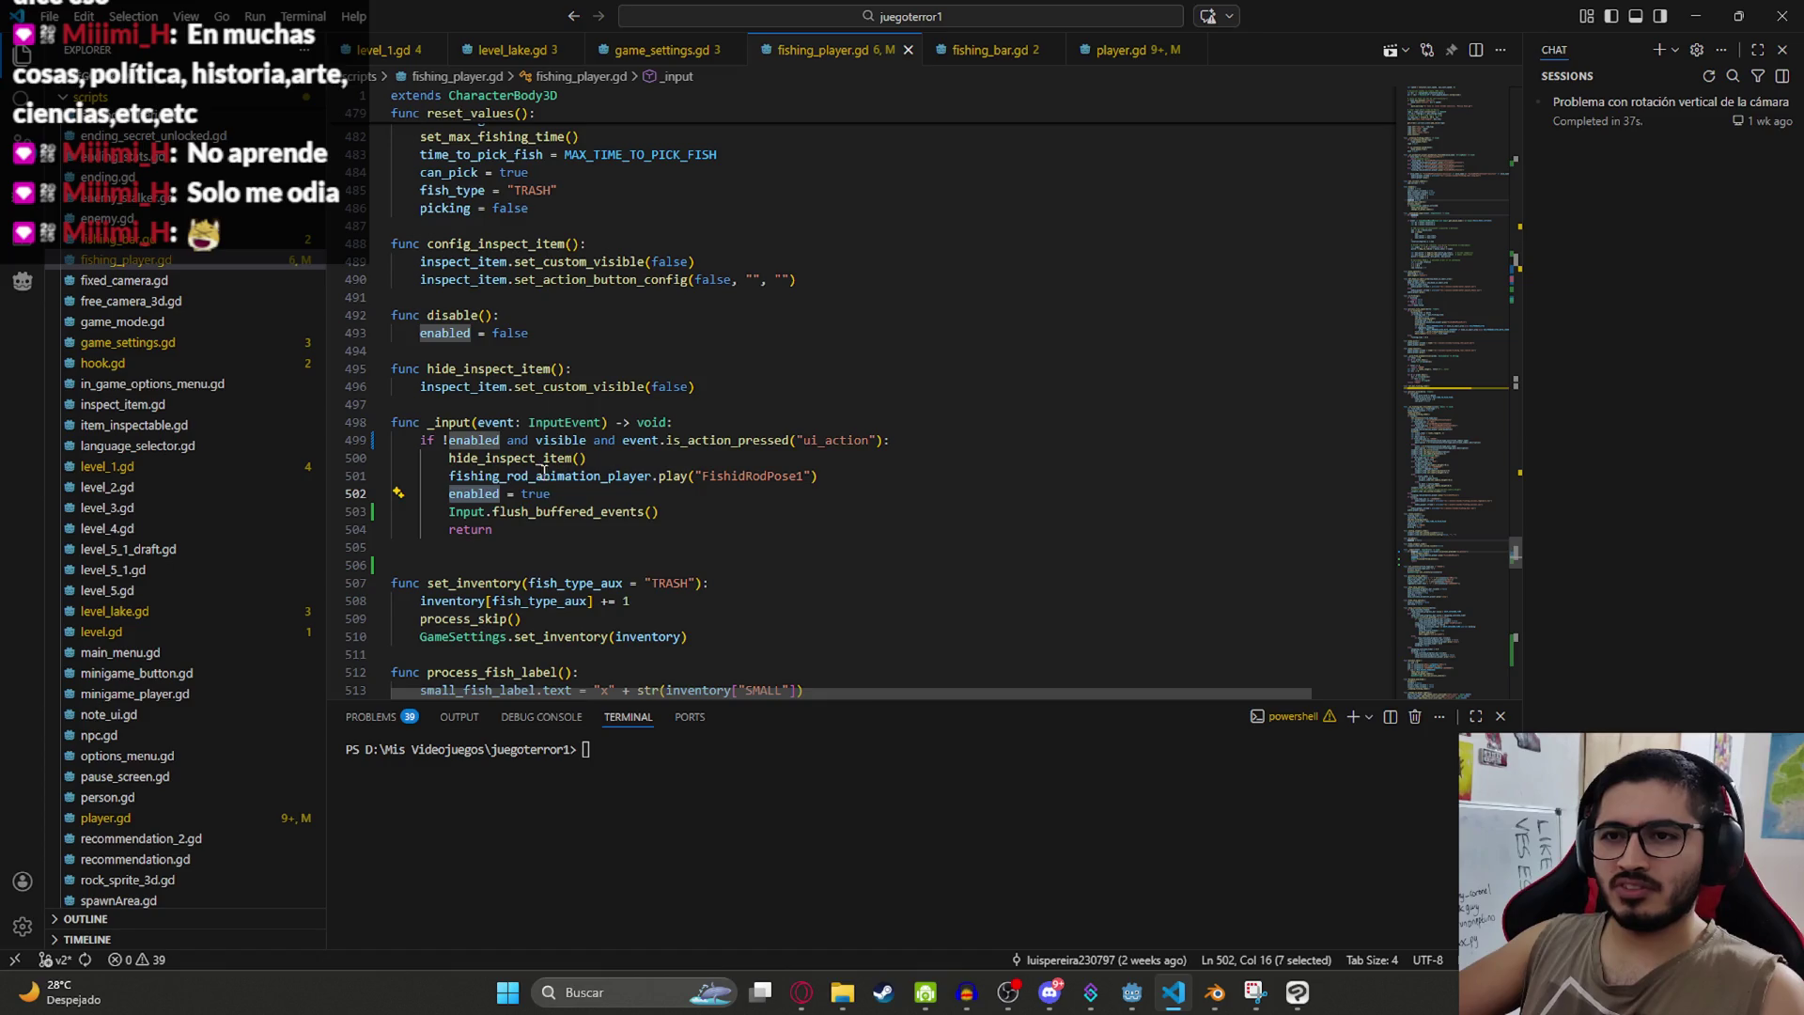
key(ctrl+f)
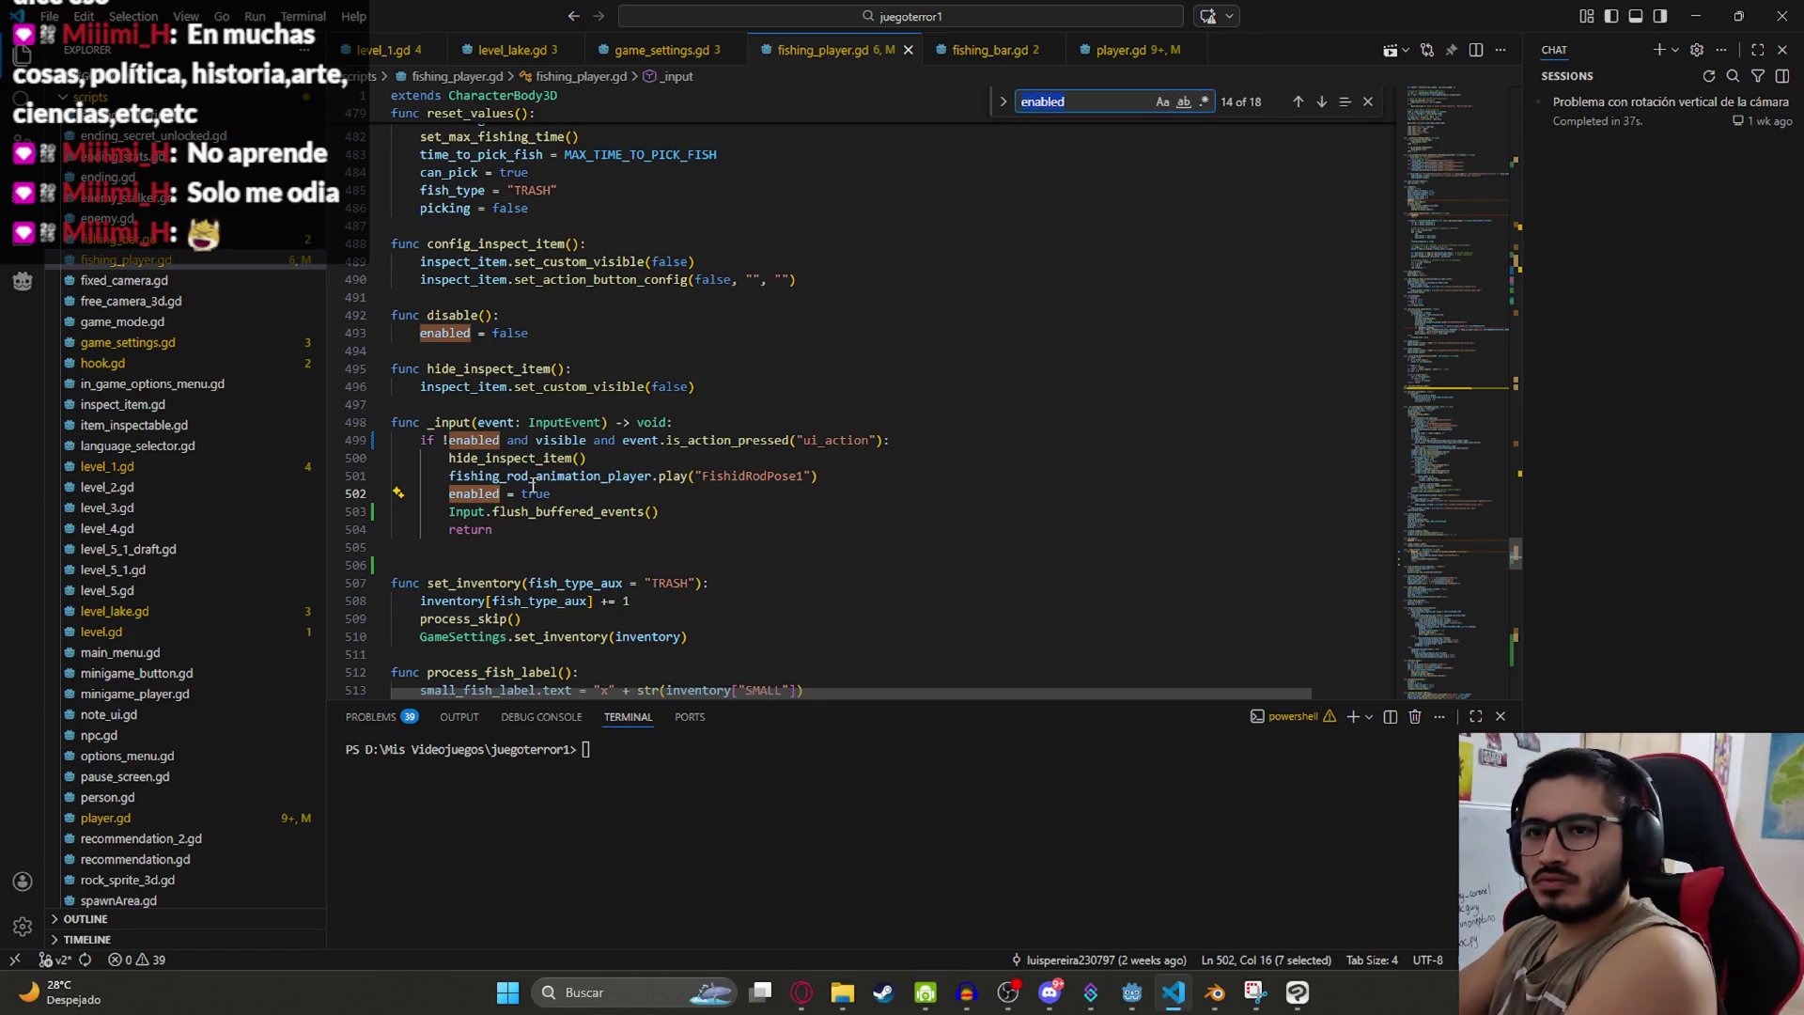
double_click(543, 513)
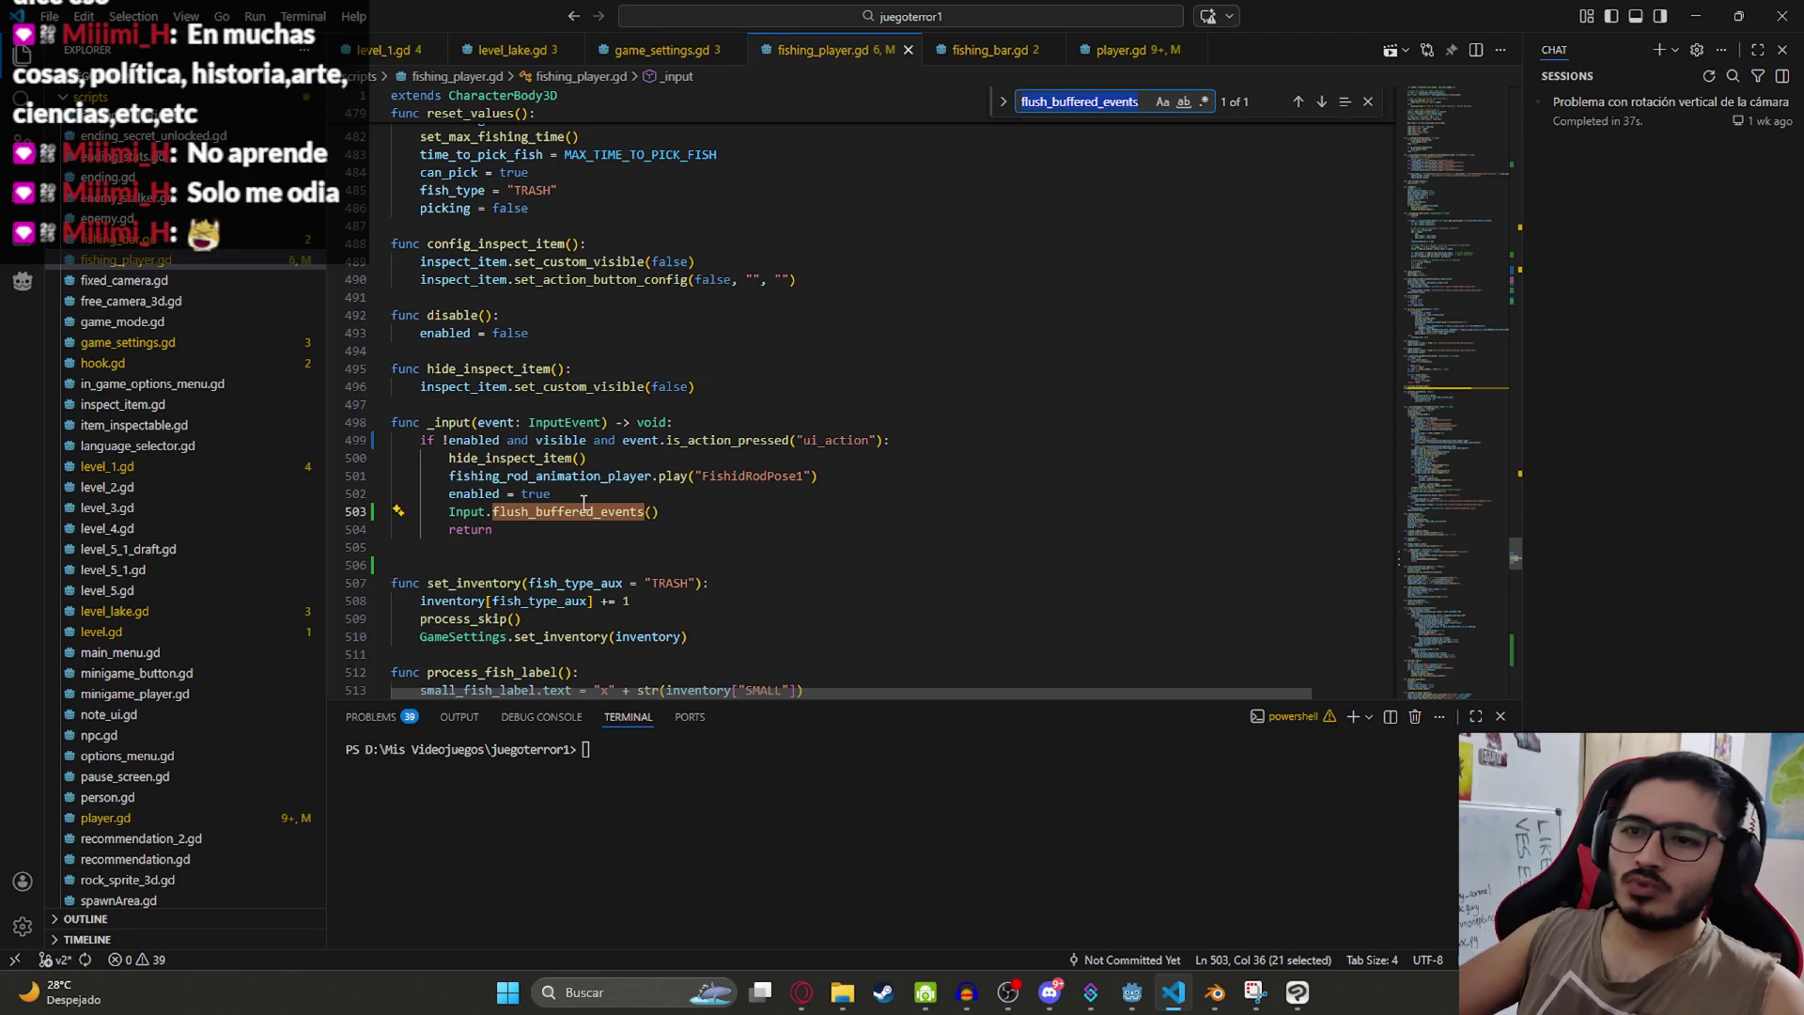
mouse_move(601, 519)
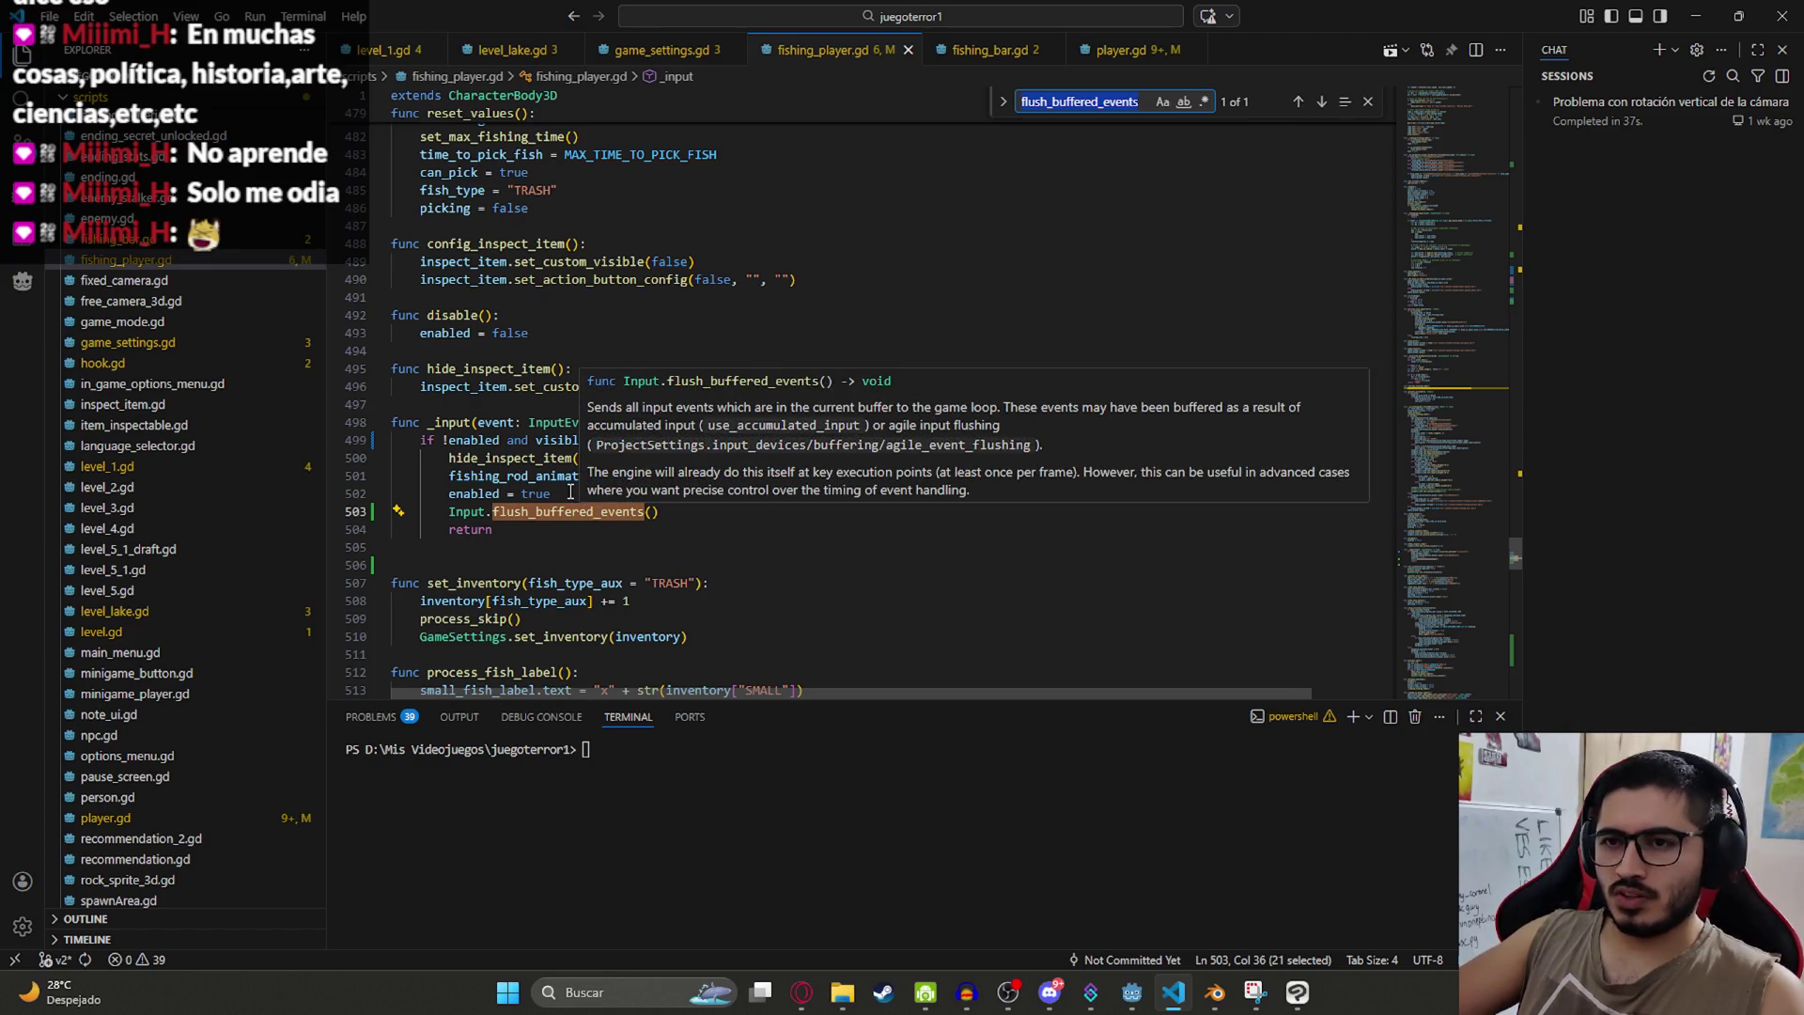
click(695, 513)
Step: Delete the return line after the flush call and save, then undo to bring return back
double_click(457, 532)
shift+click(346, 535)
key(BackSpace)
key(BackSpace)
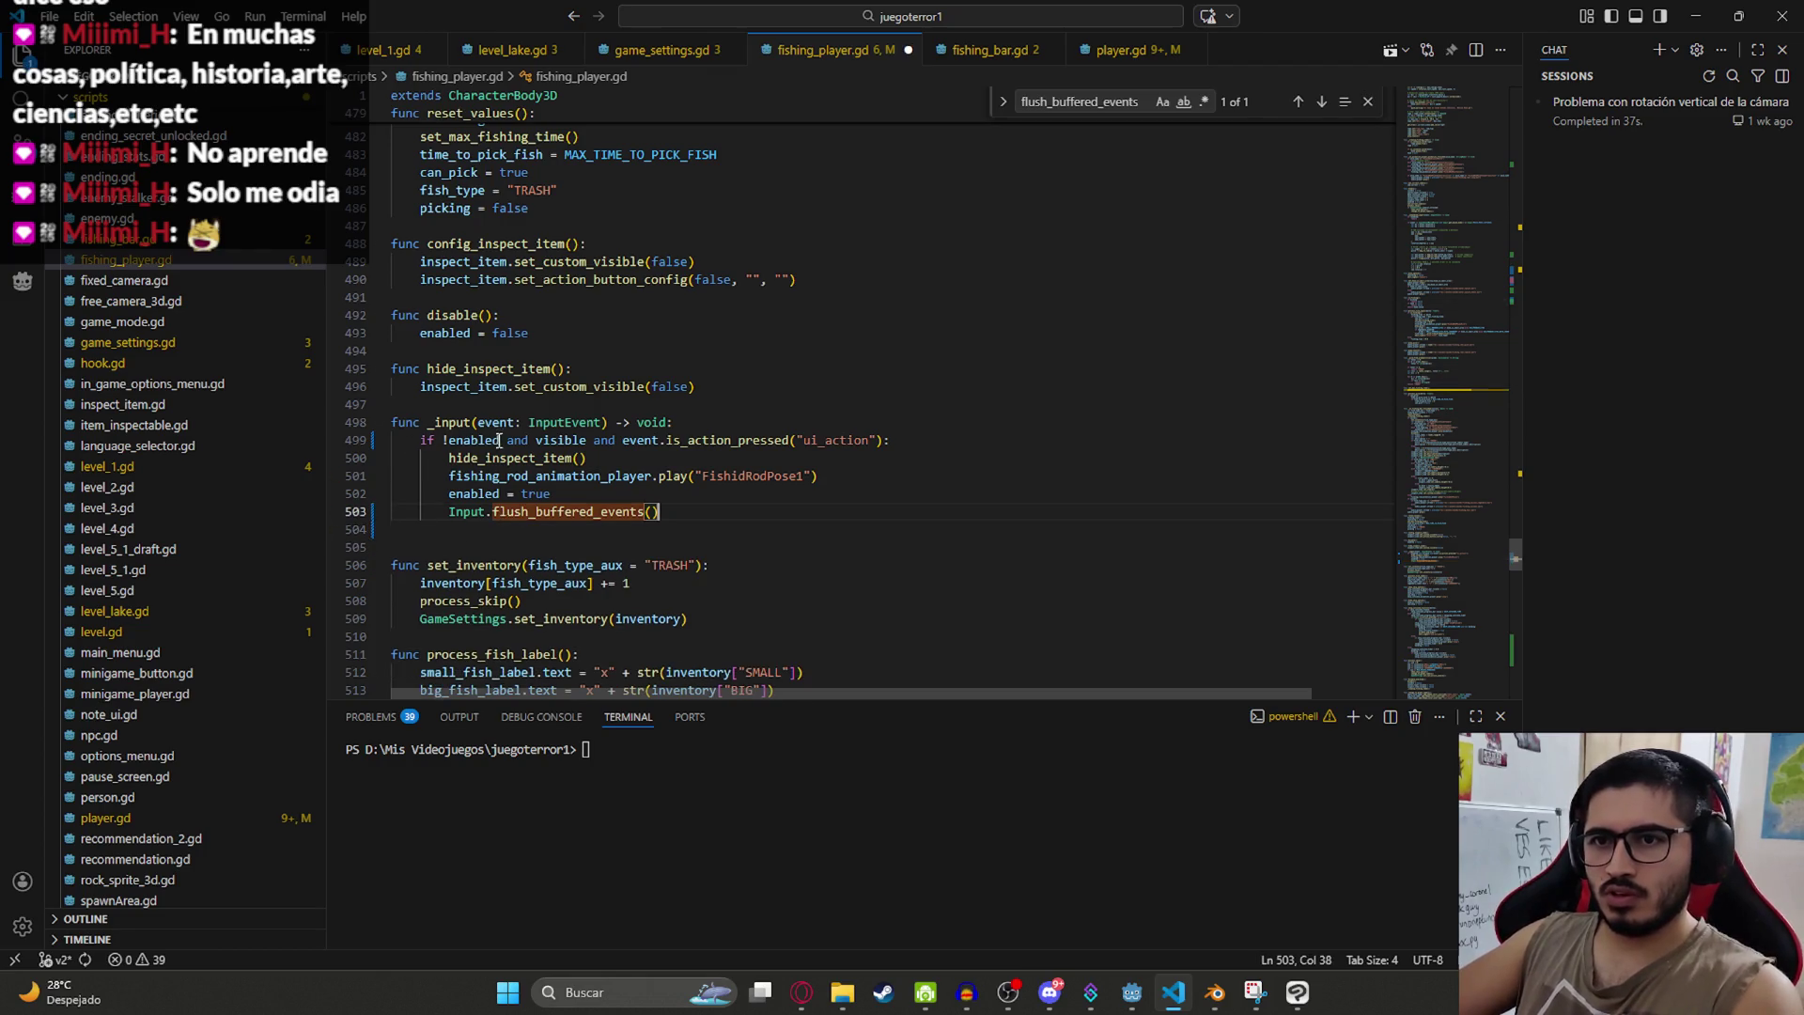
key(ctrl+s)
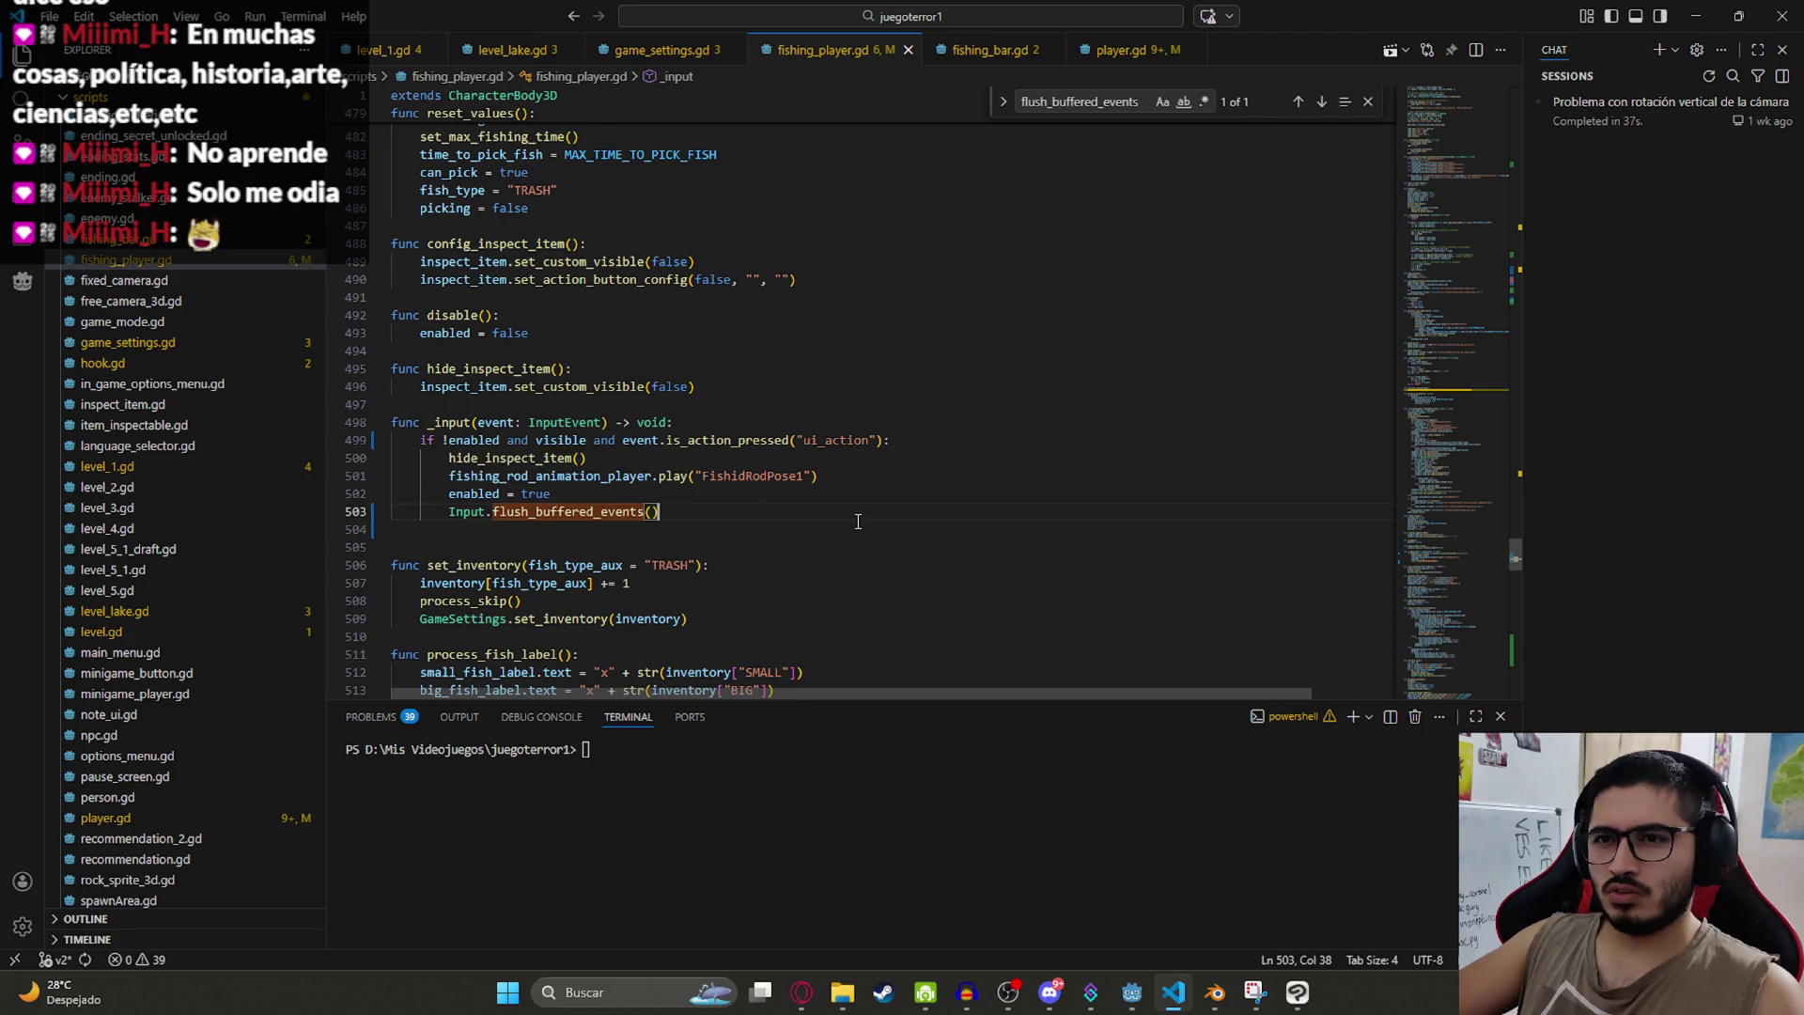
key(ctrl+z)
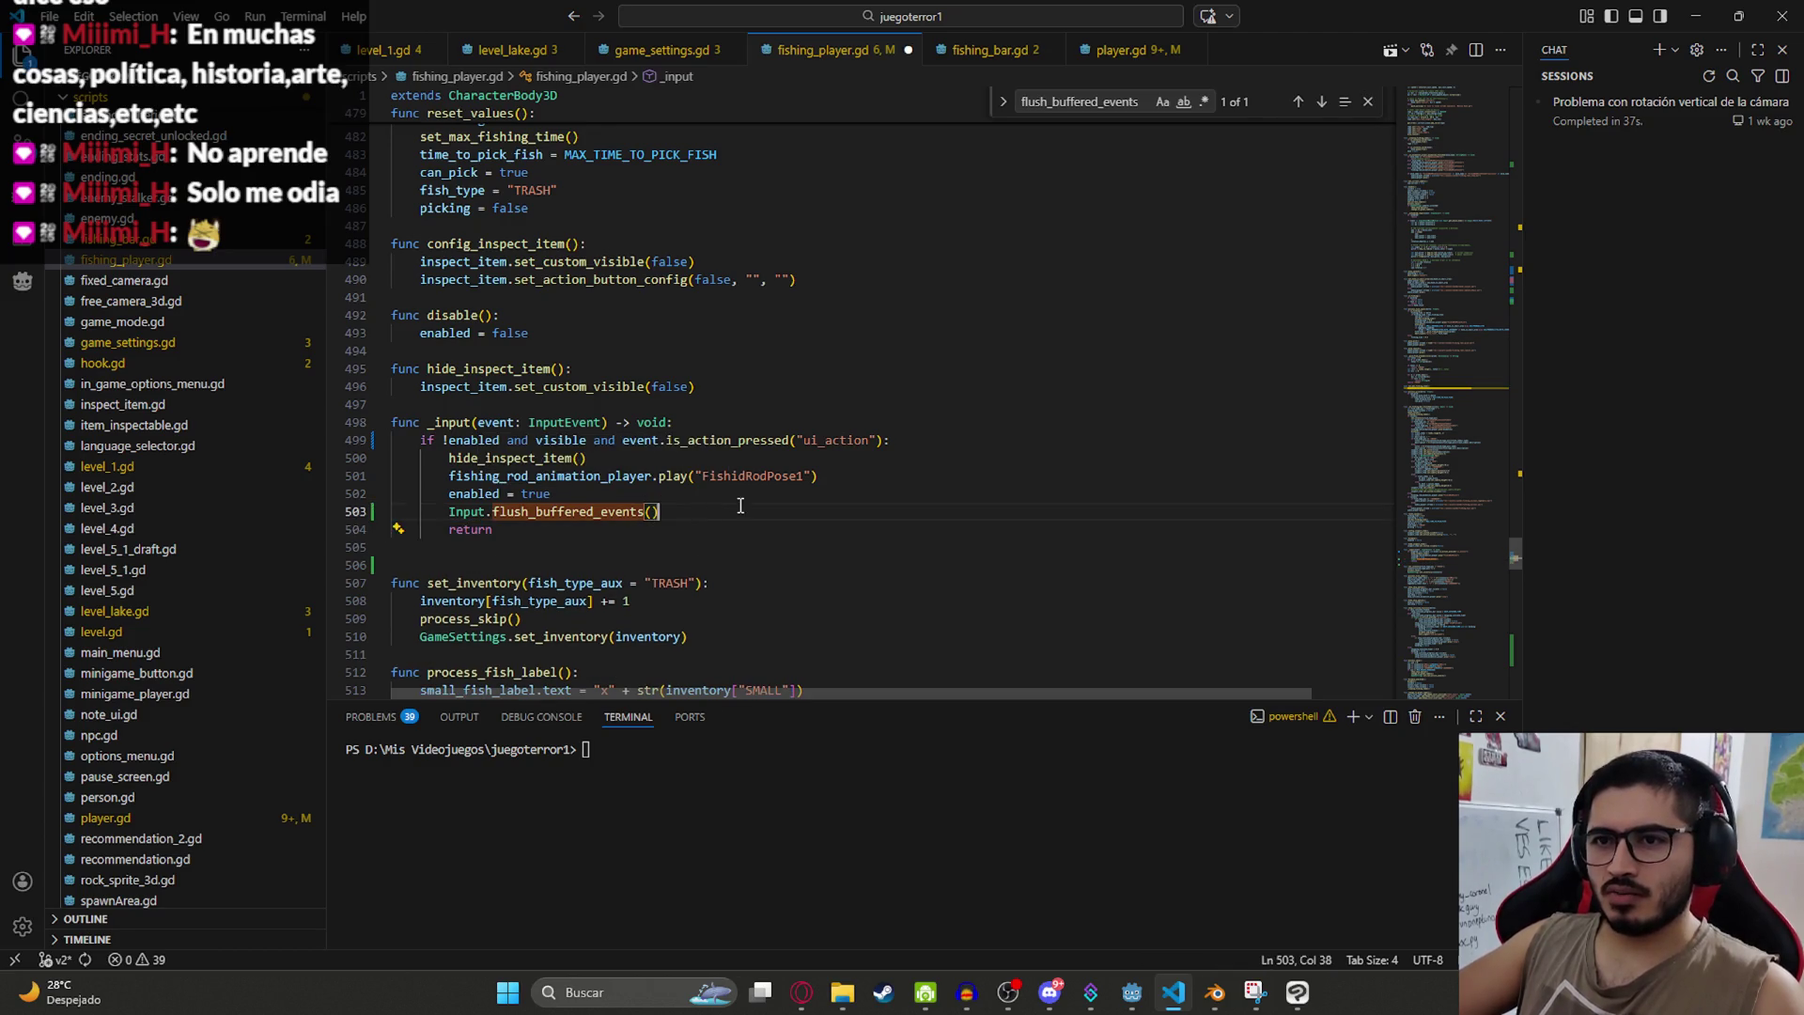
shift+click(445, 513)
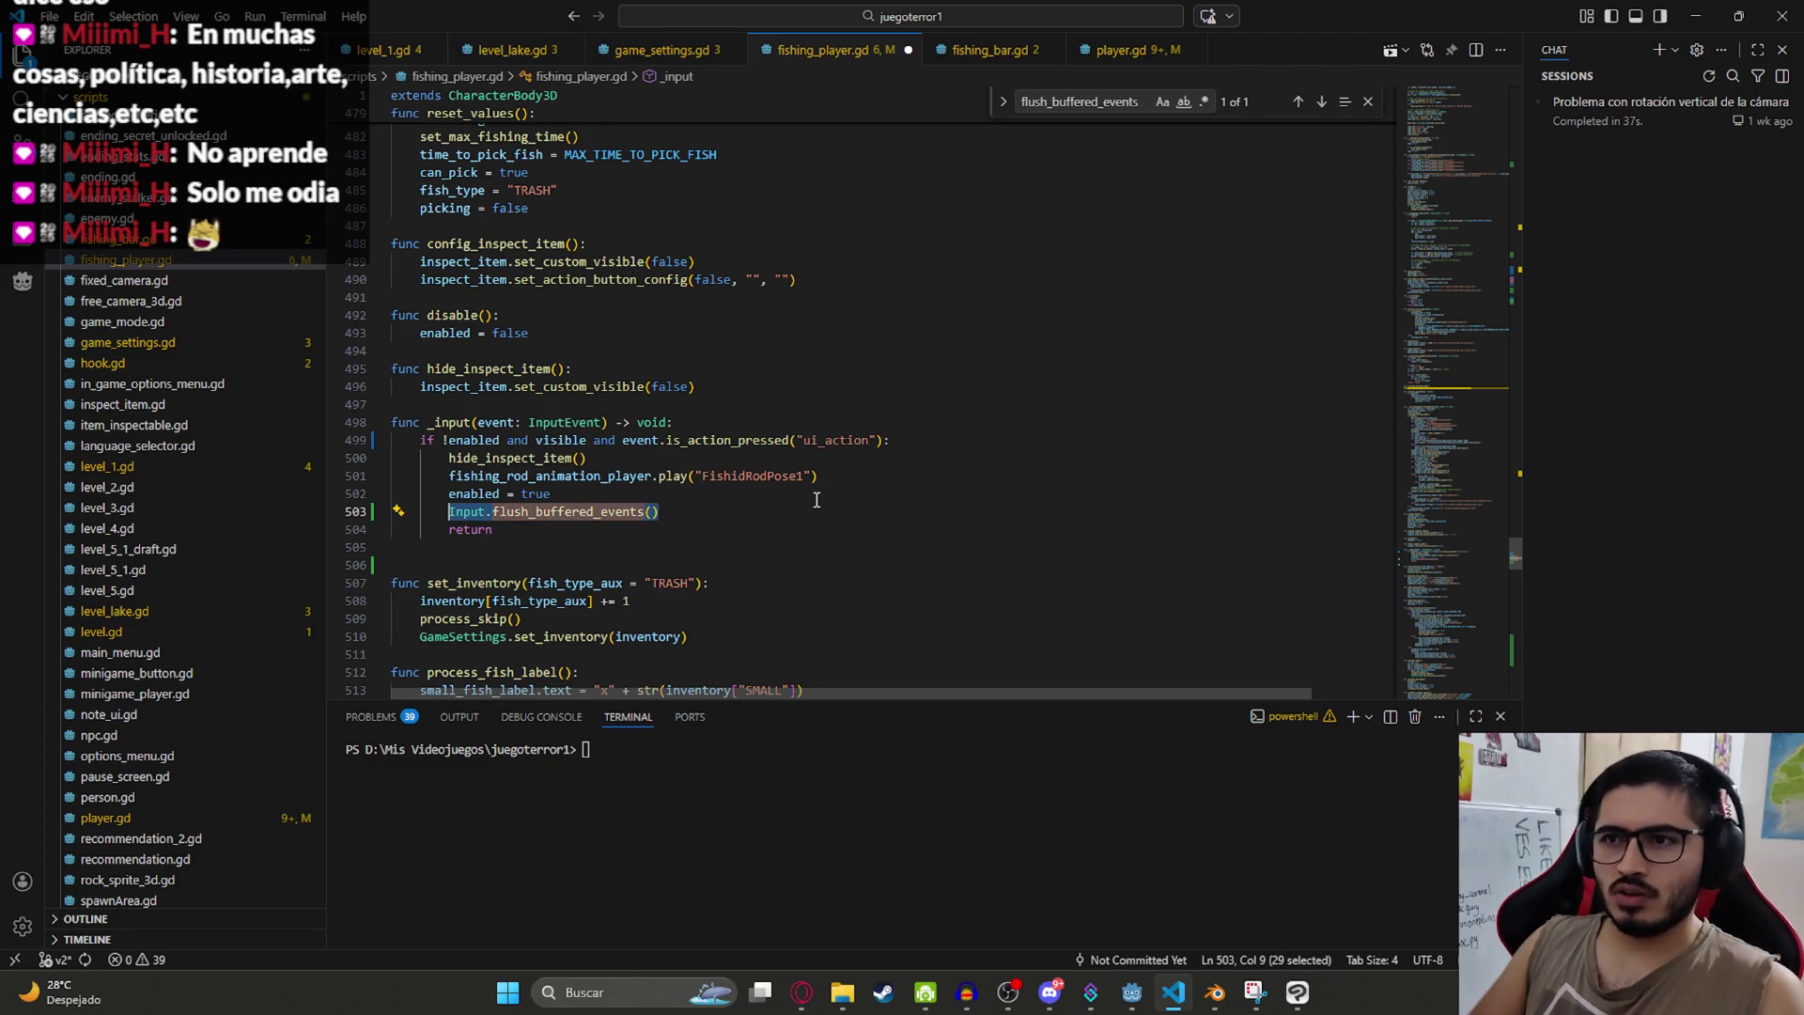
Step: Search for ui_action to find the check in _input and select the flush call
key(ctrl+f)
text(ui)
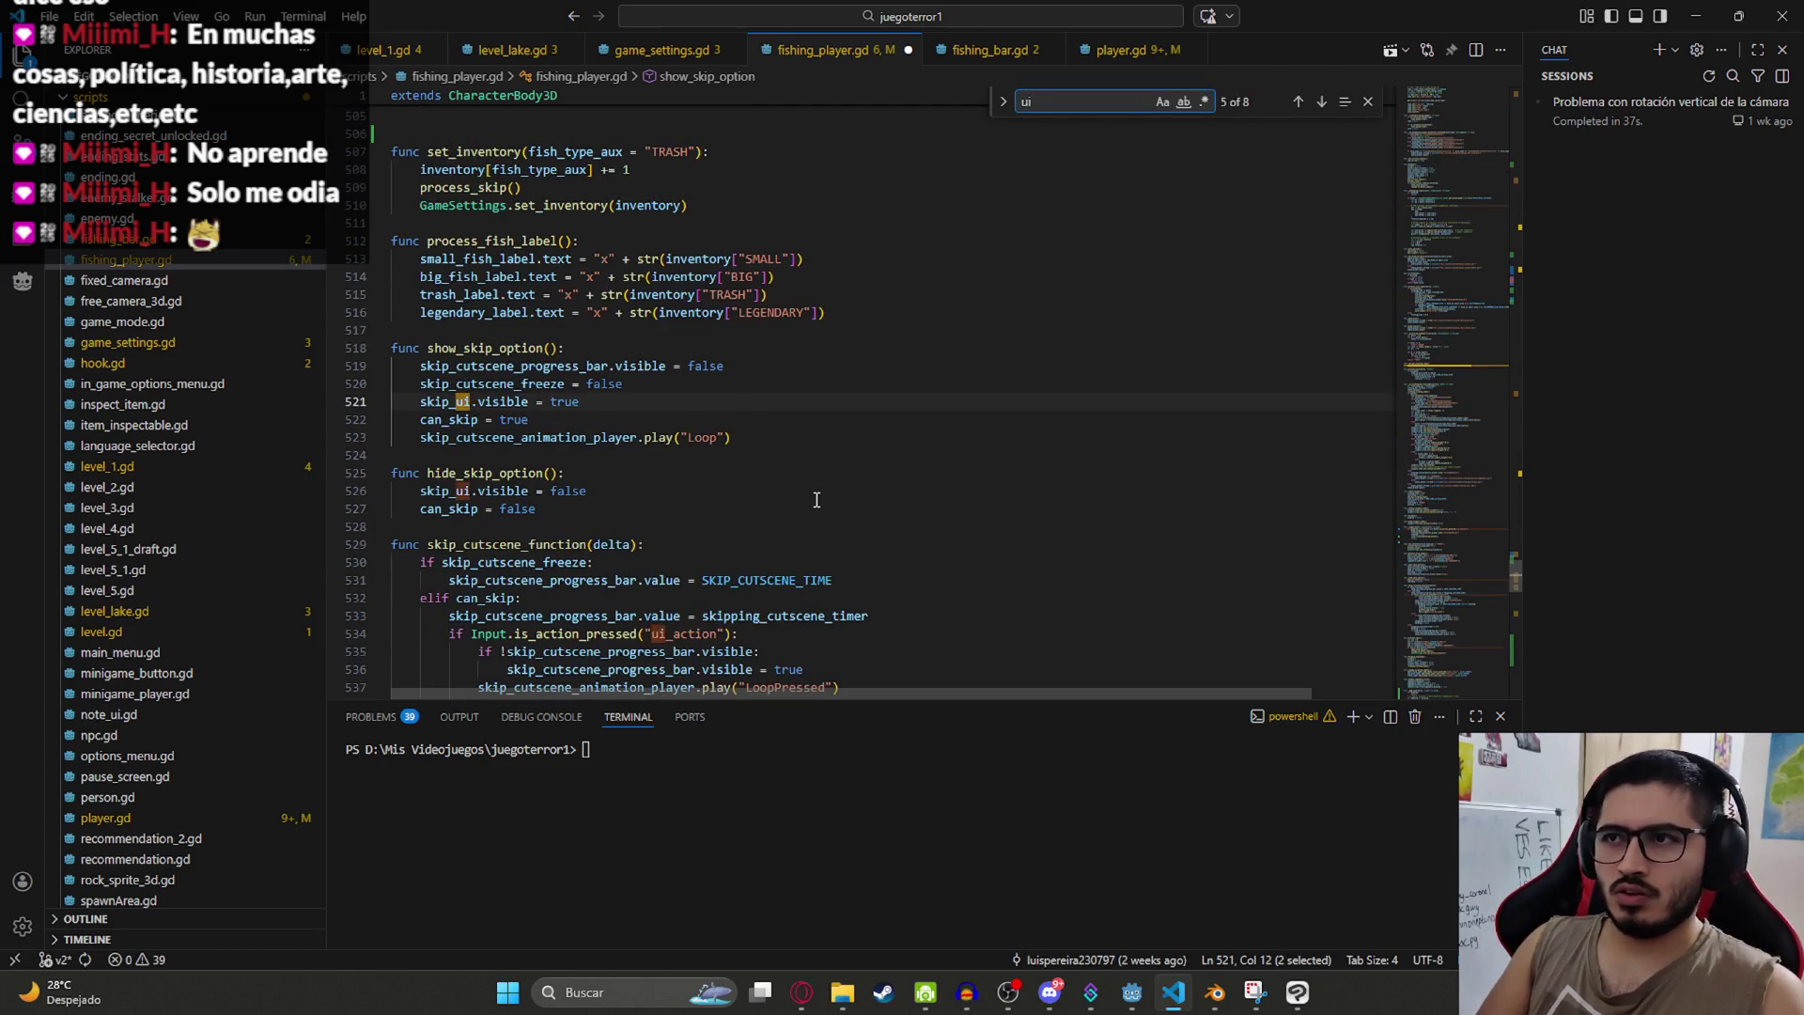
text(_action)
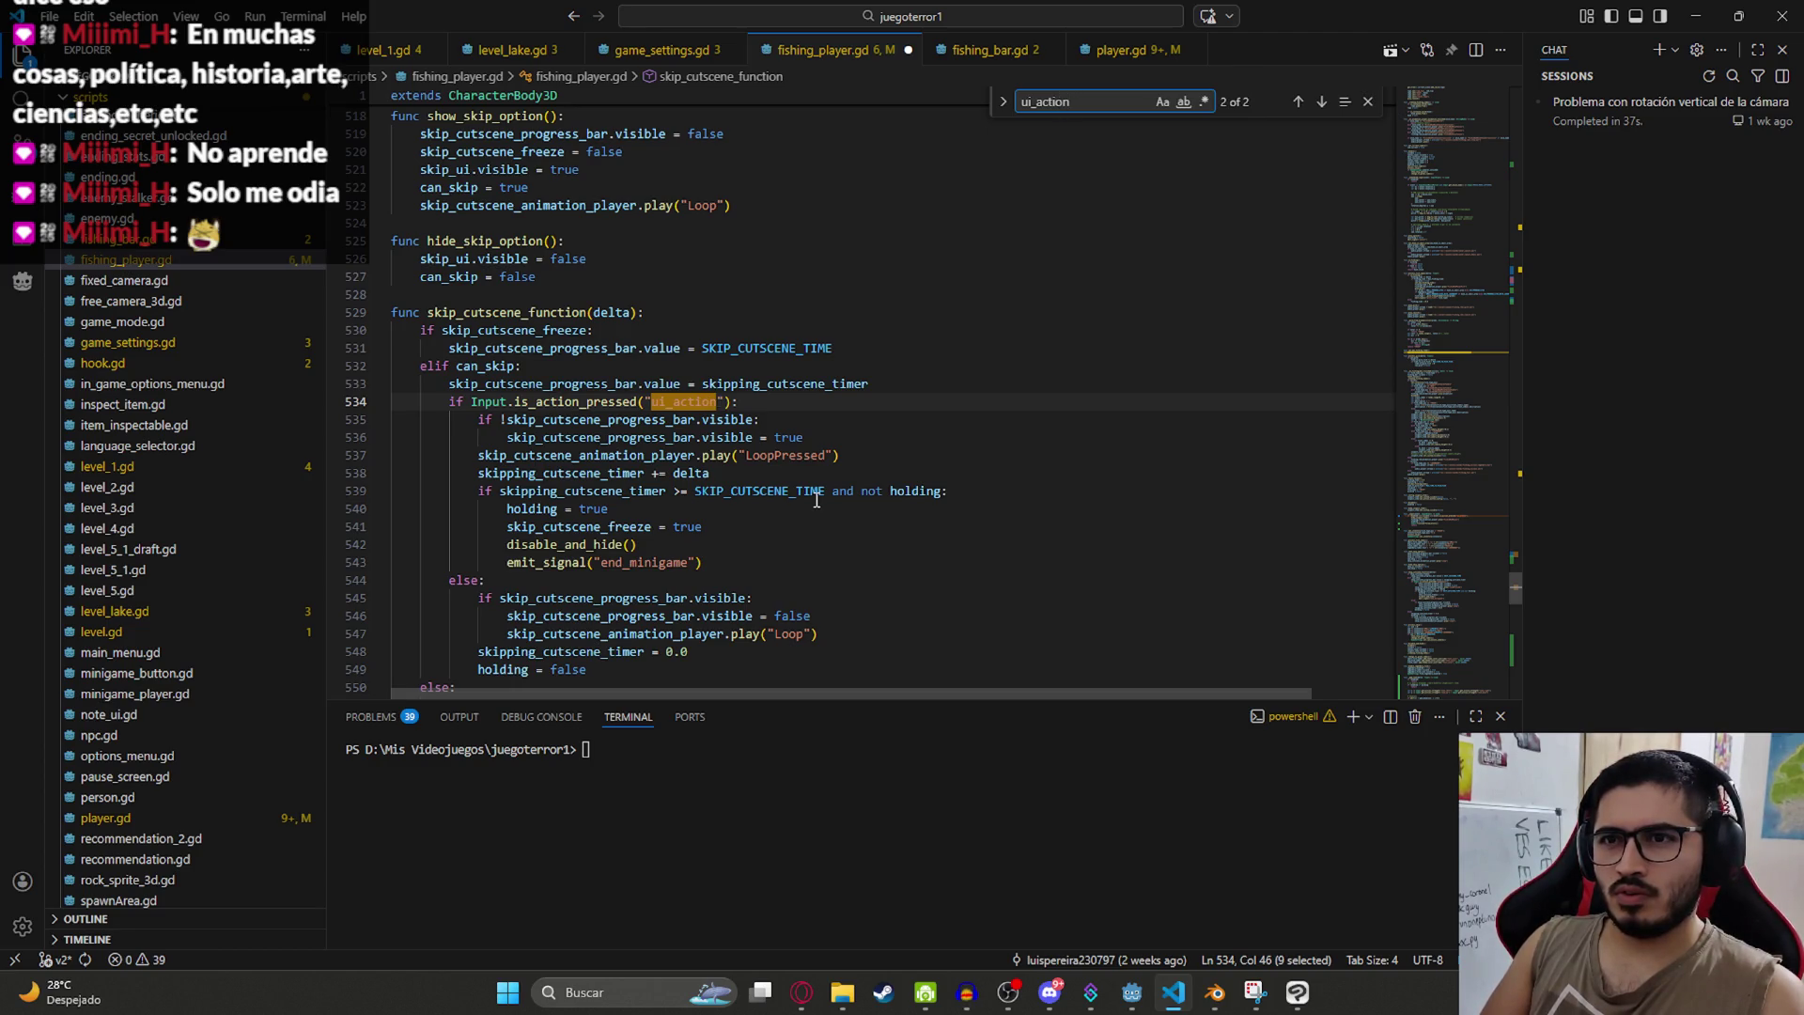
key(Return)
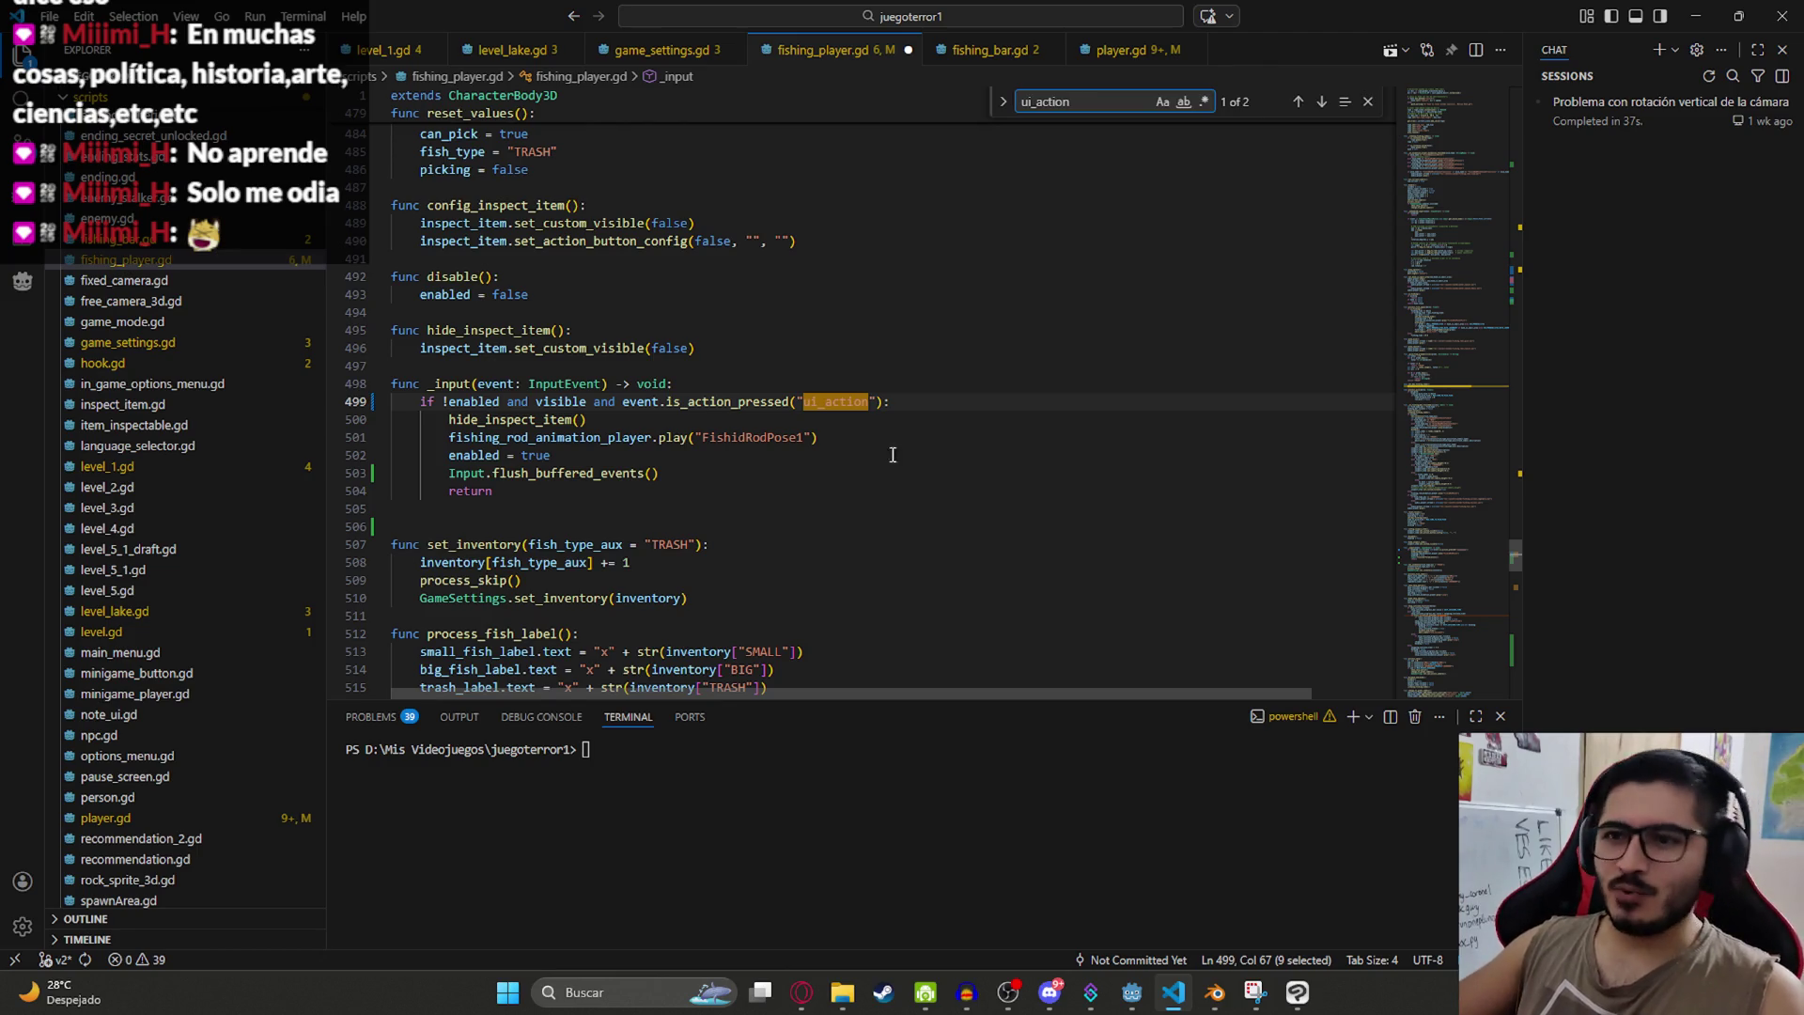
double_click(585, 475)
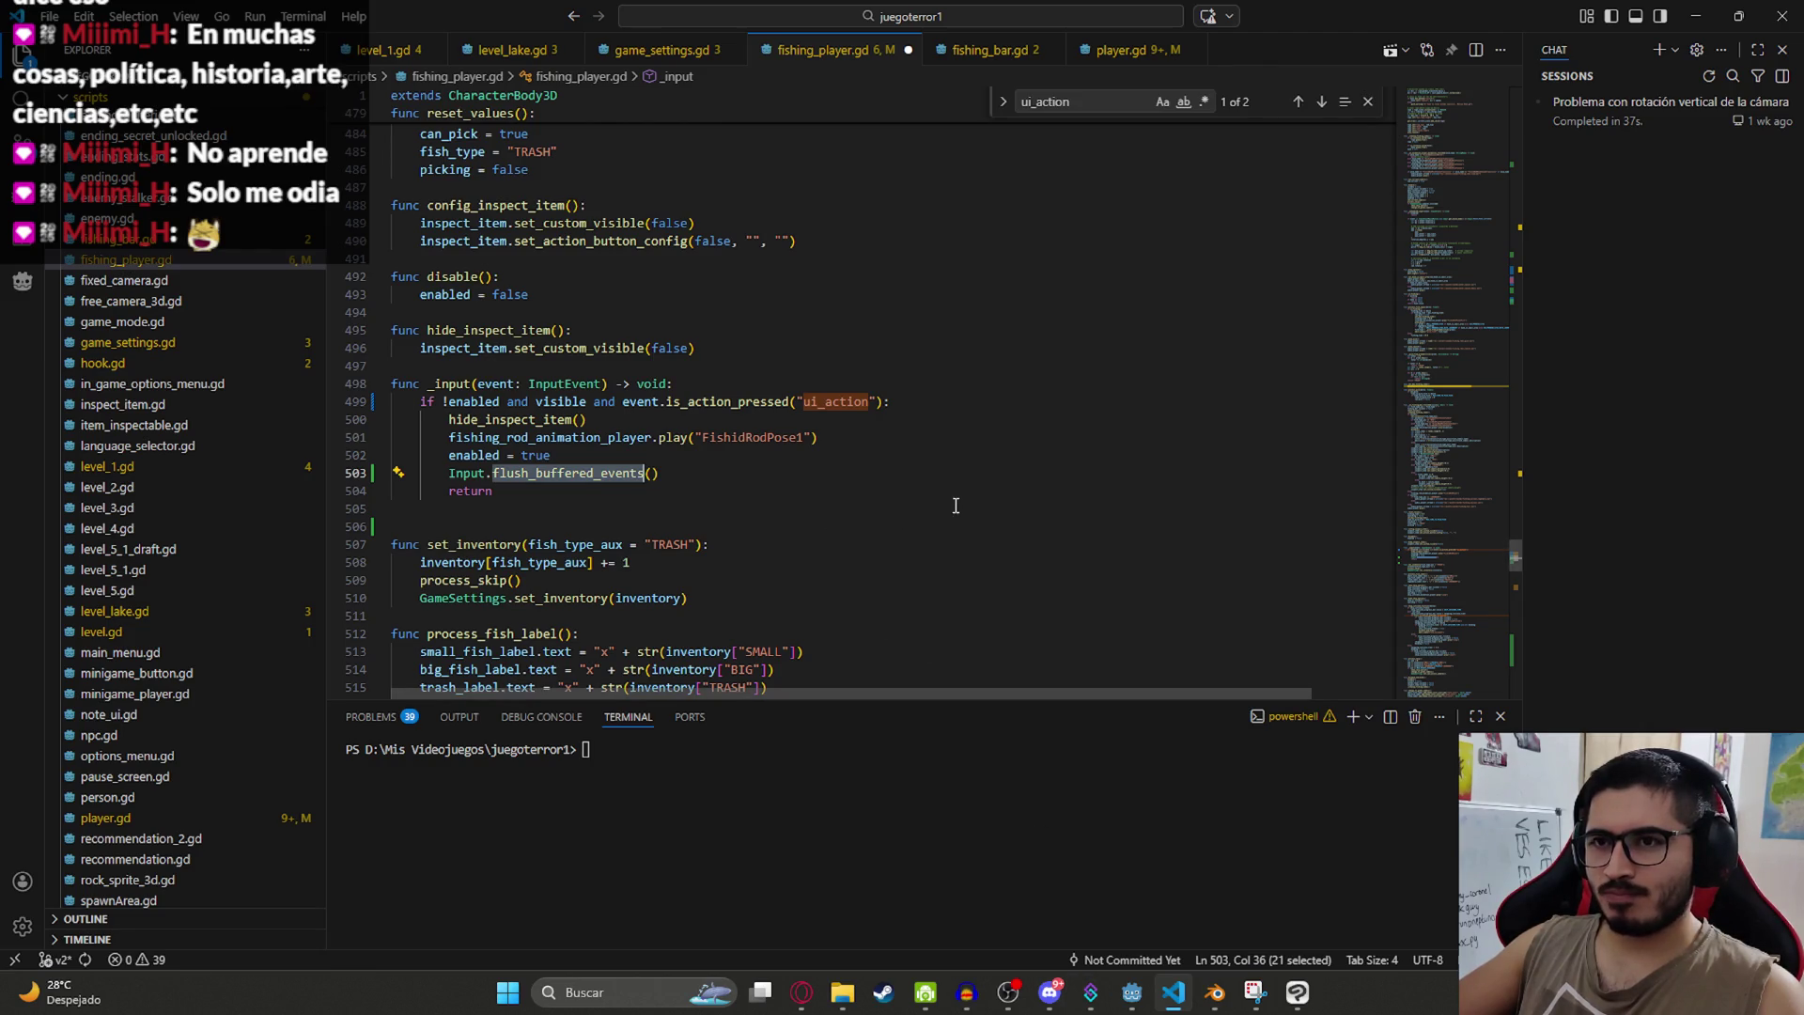
Step: Search for 'handle' to locate _handle_fishing_input and select the _physics_process function
key(ctrl+f)
text(hand)
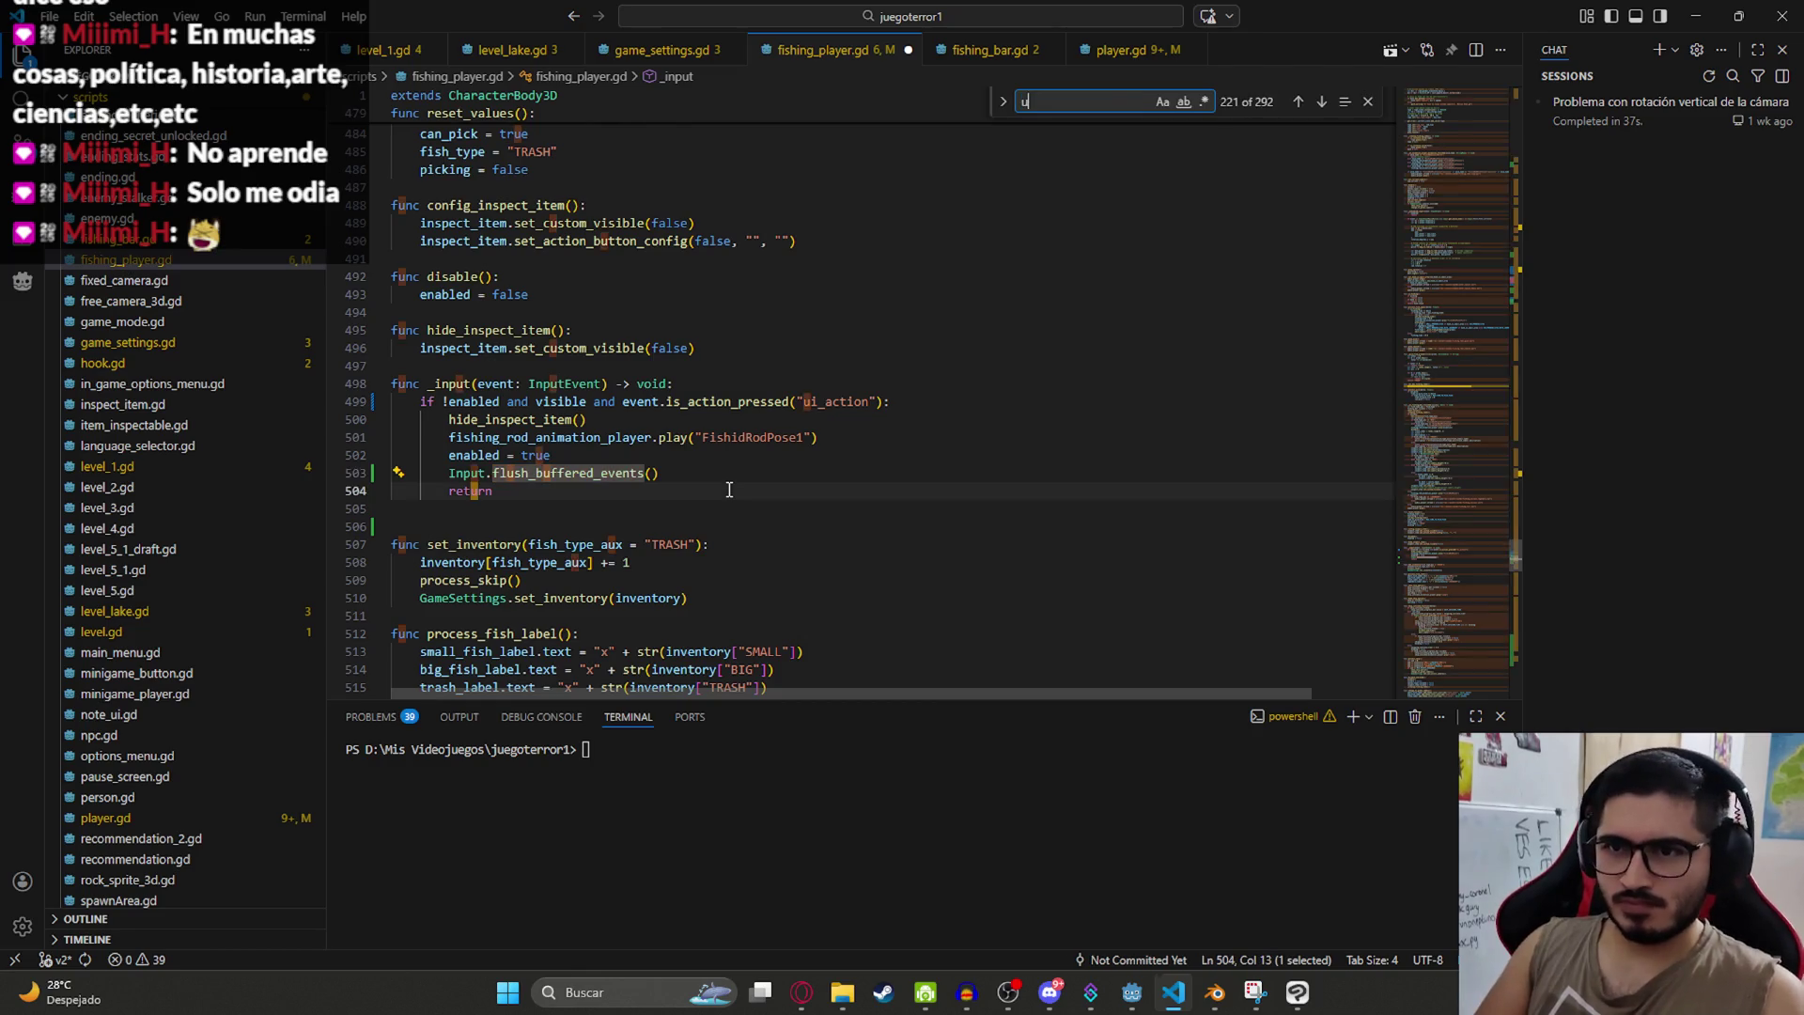
text(le)
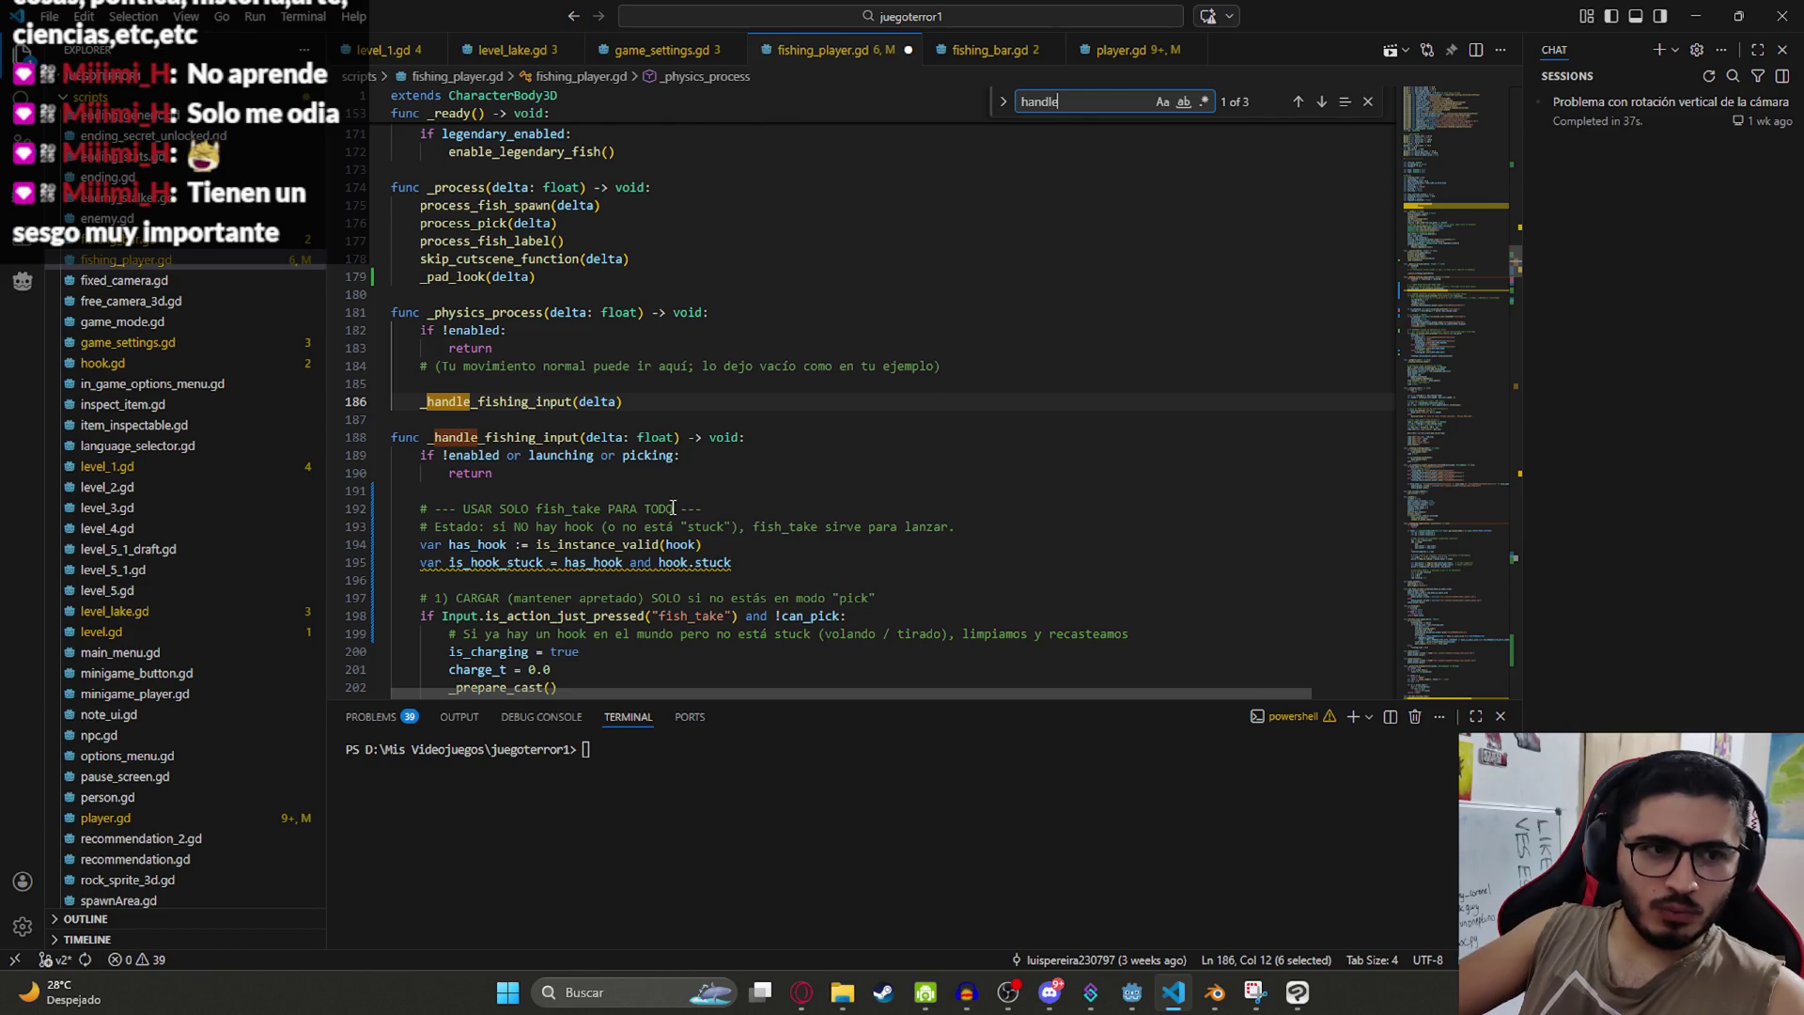
click(685, 409)
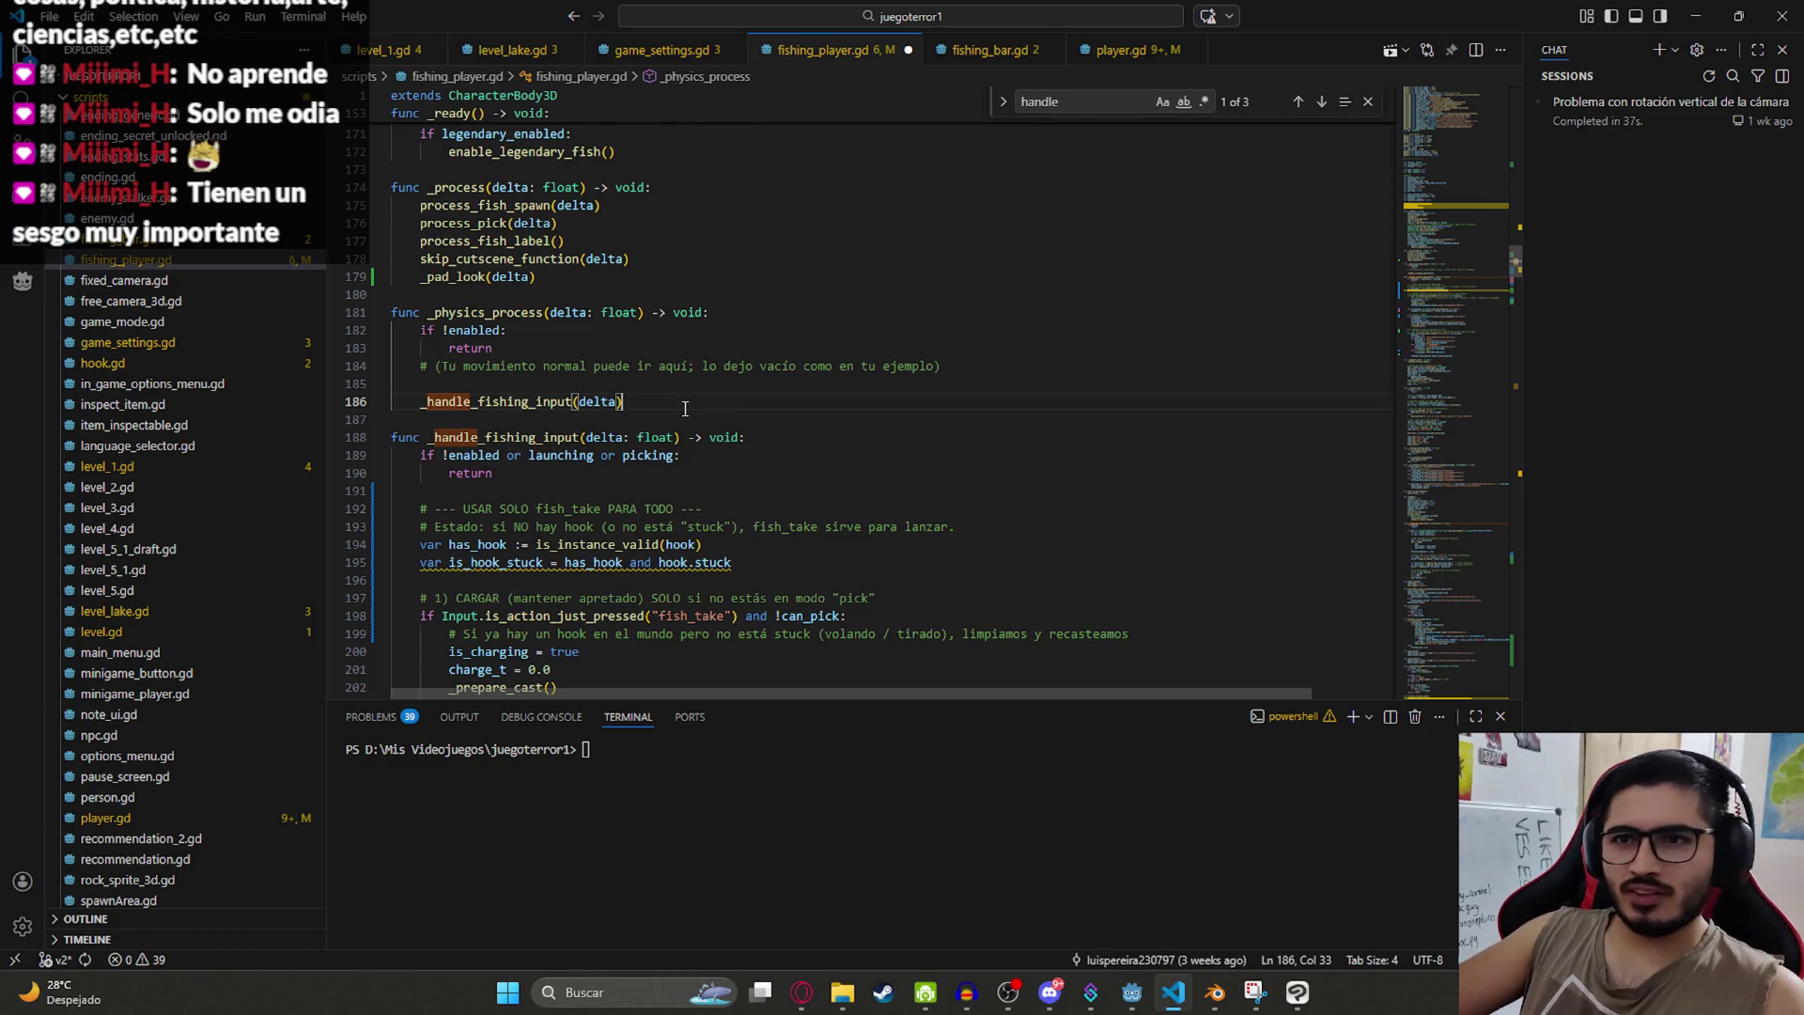
double_click(523, 437)
key(ctrl+f)
scroll(644, 475, down, 3)
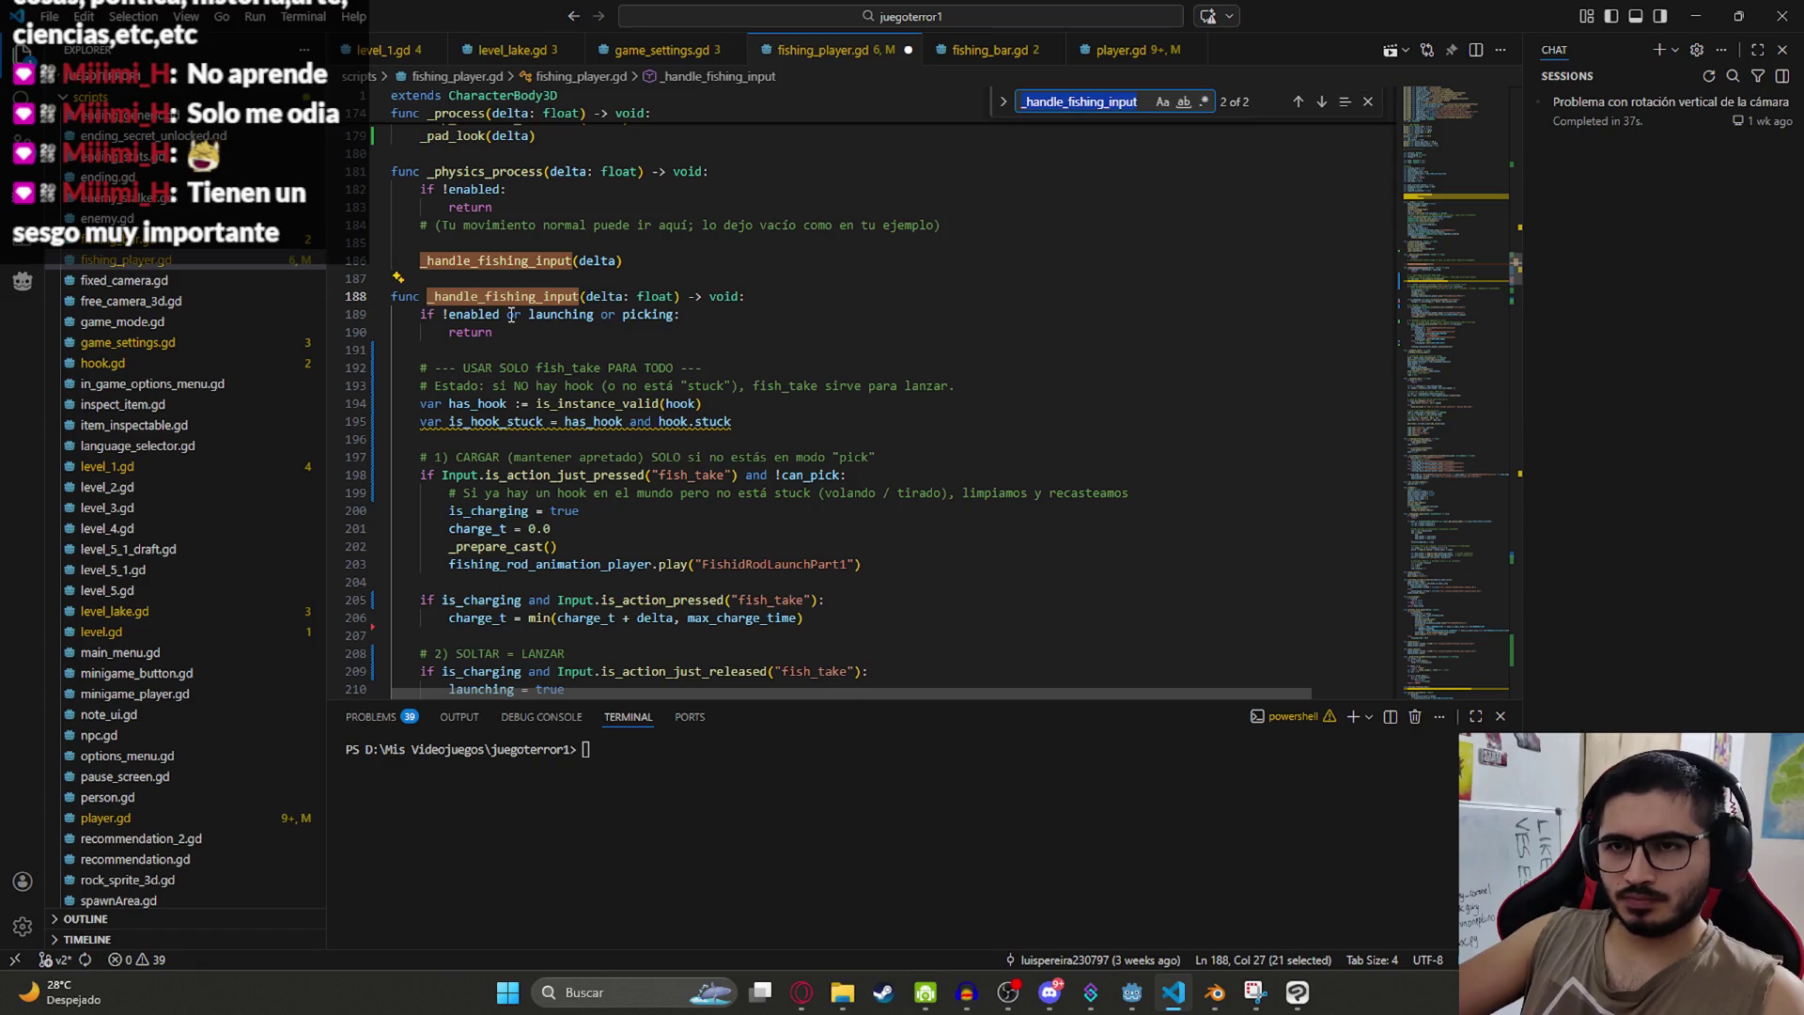
scroll(631, 324, up, 2)
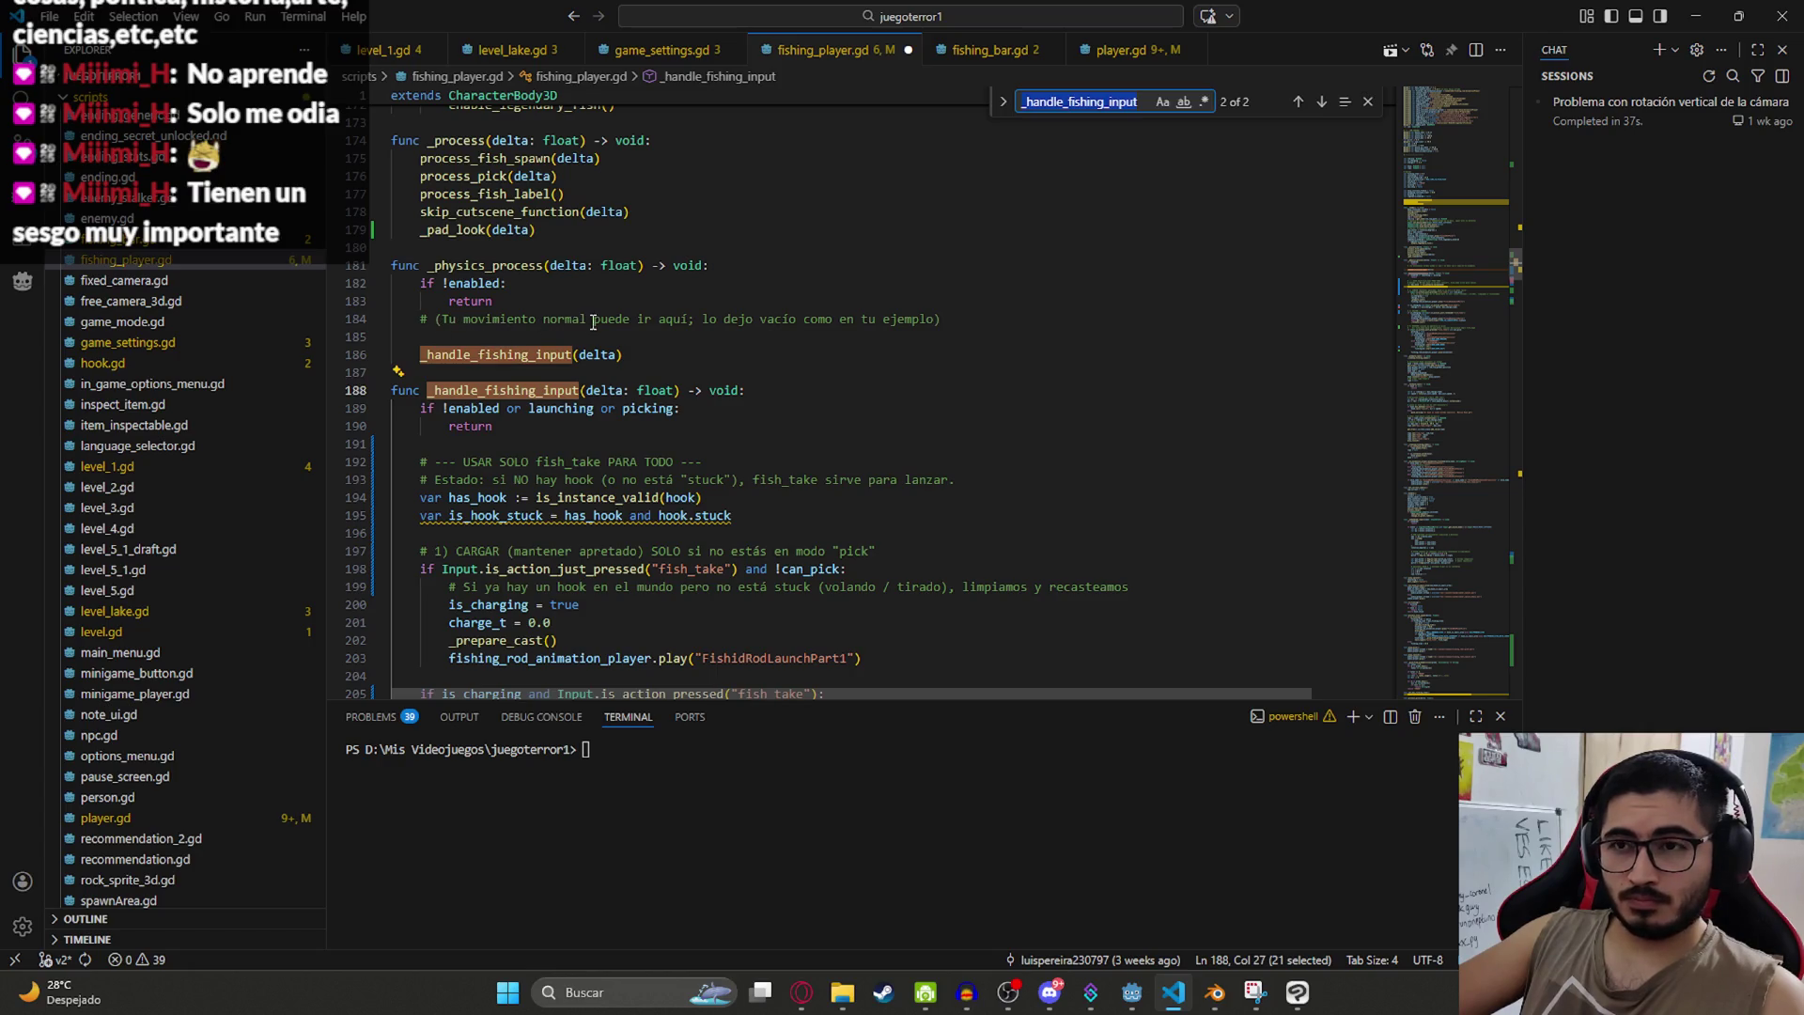
drag(645, 355, 393, 247)
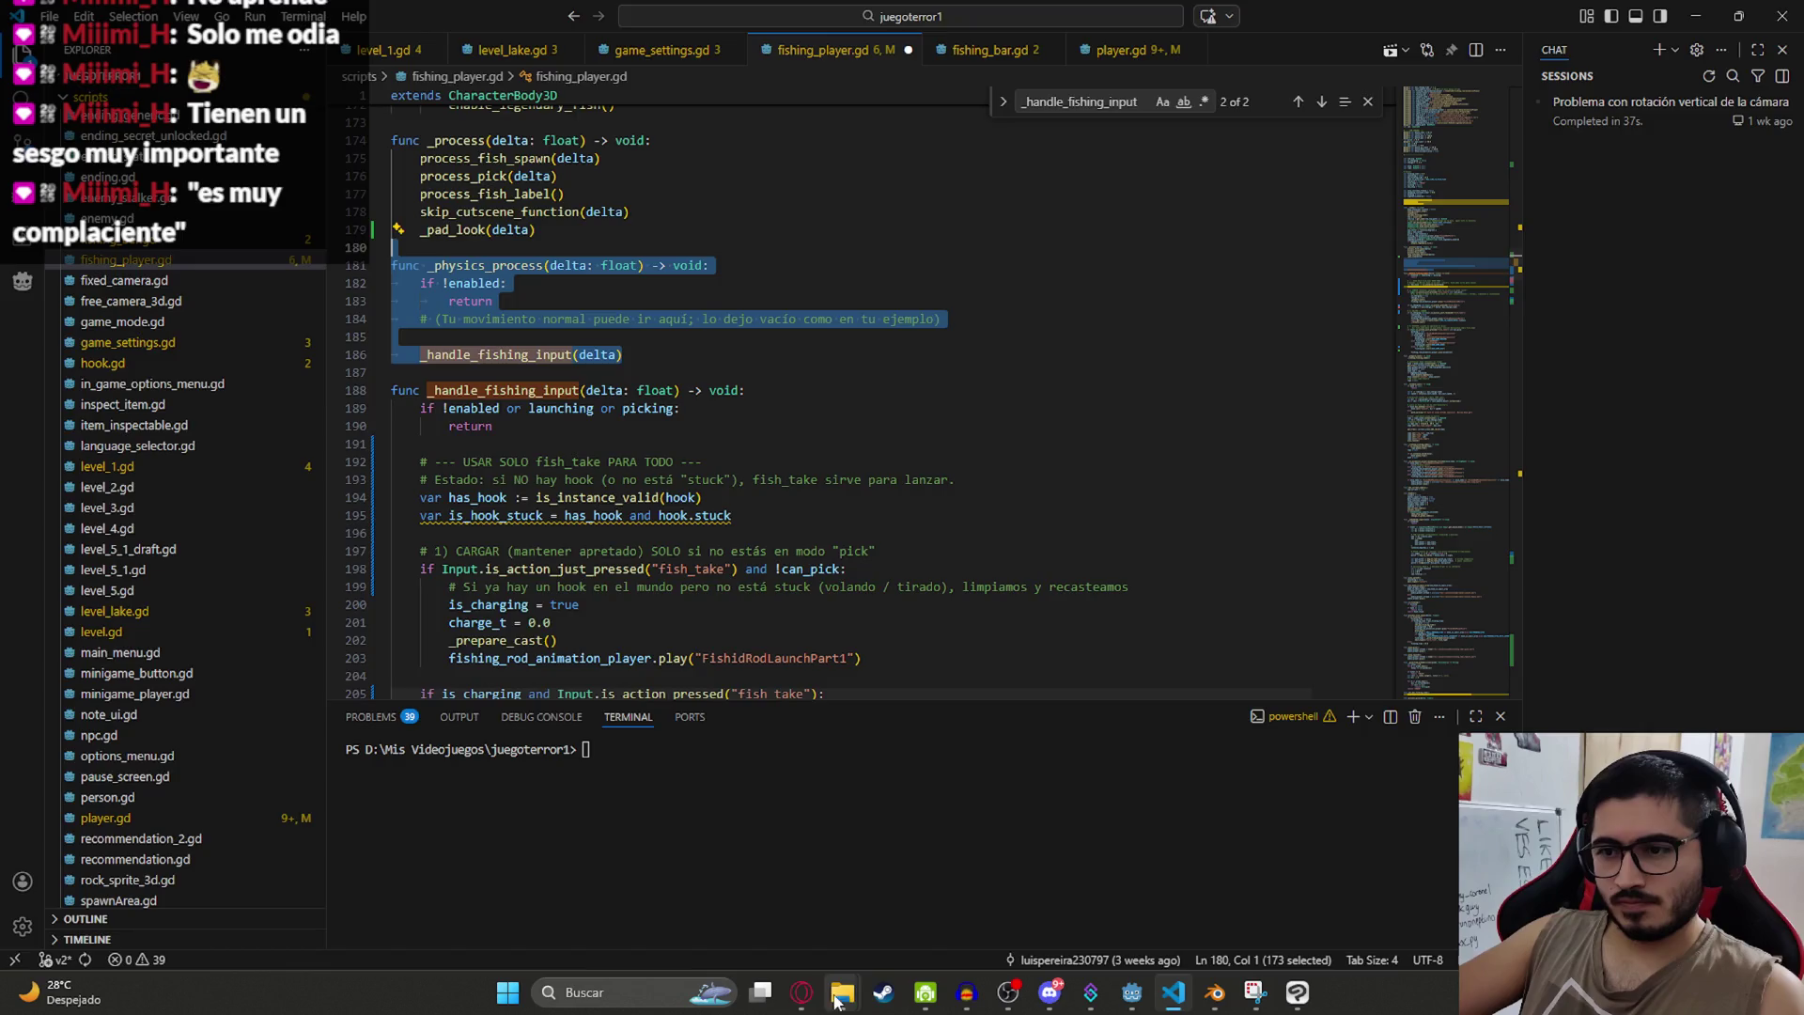
Step: Draft an unsent ChatGPT reply 'no funciono con flush_', then return to fishing_player.gd
click(801, 988)
text(no fu)
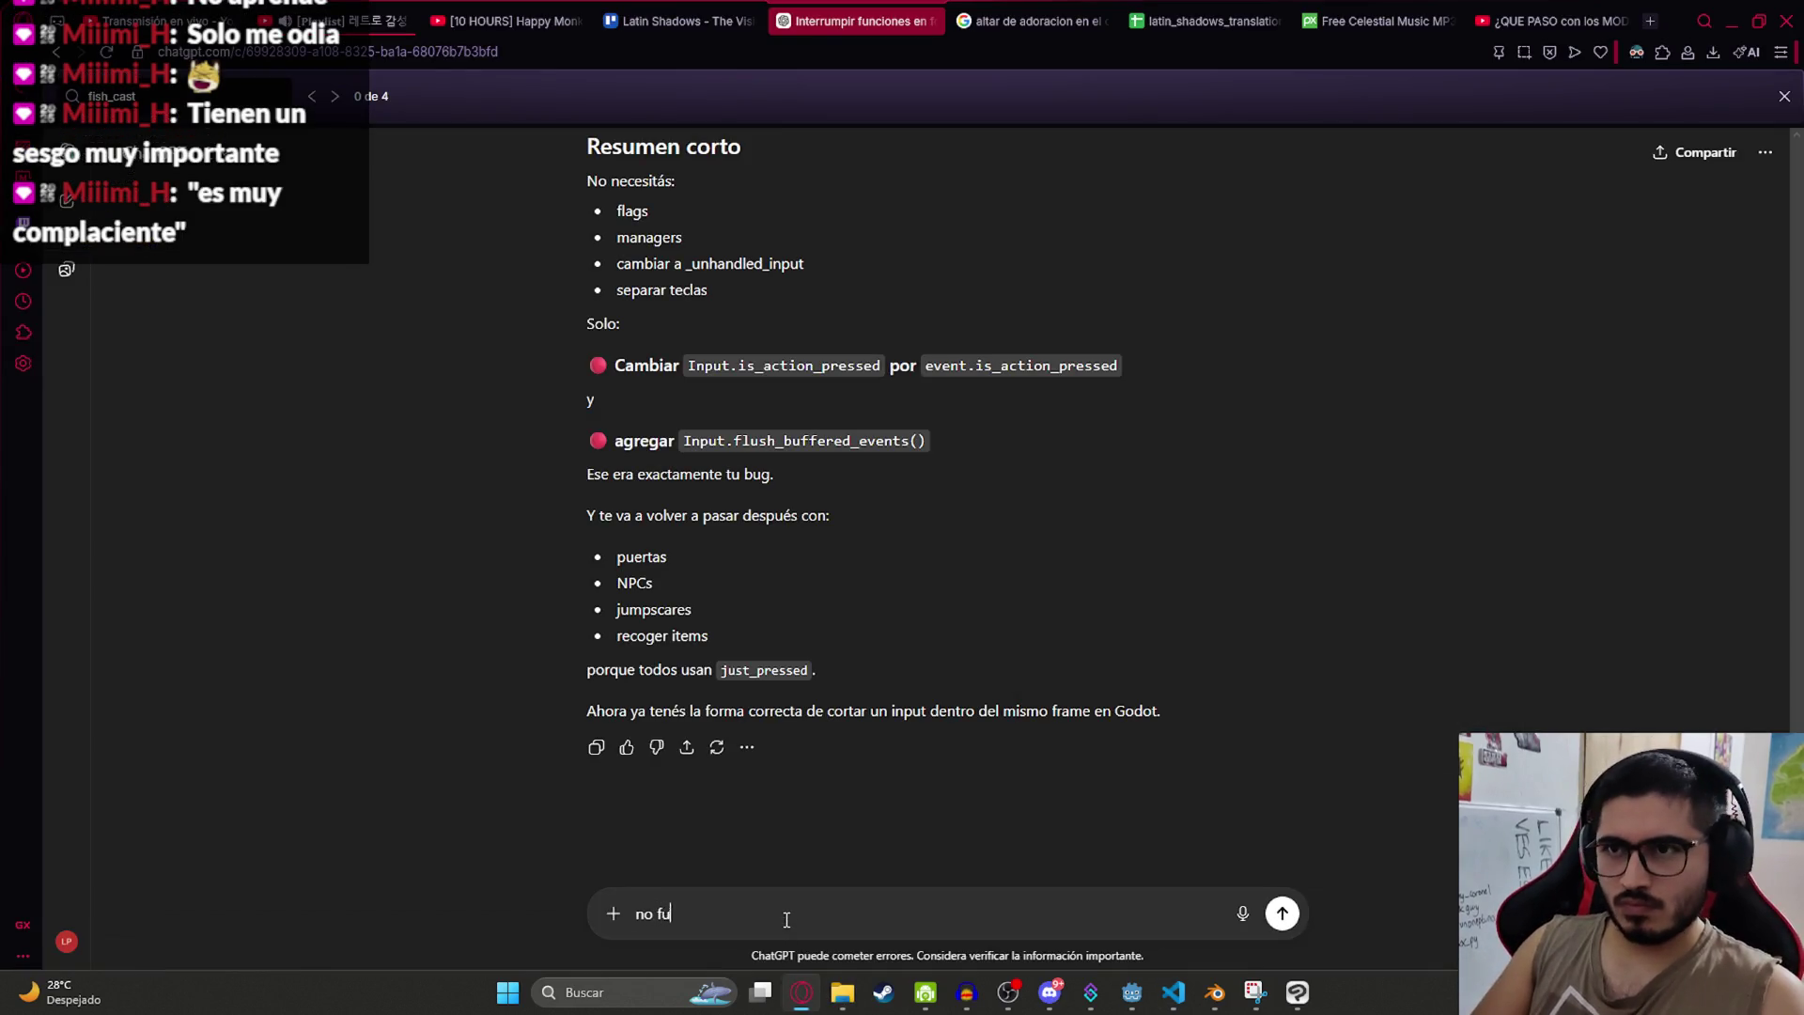
text(nciono con flush_)
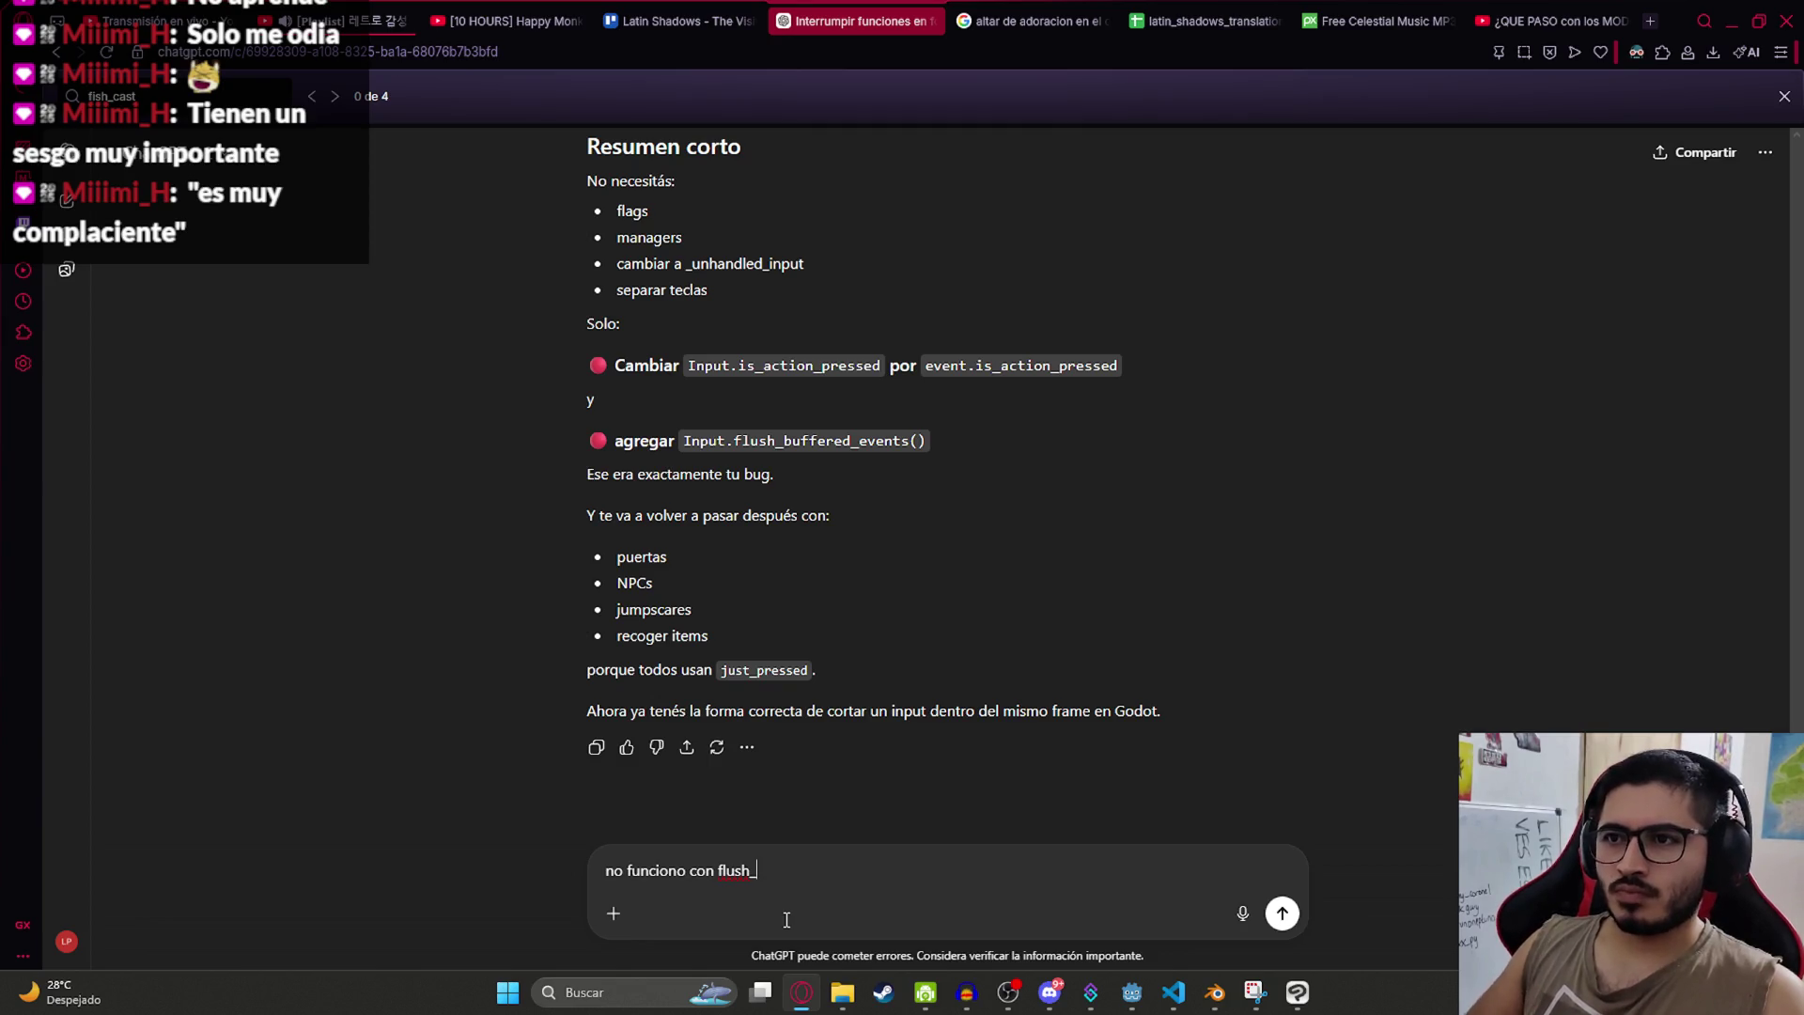
drag(929, 369, 1118, 363)
click(866, 430)
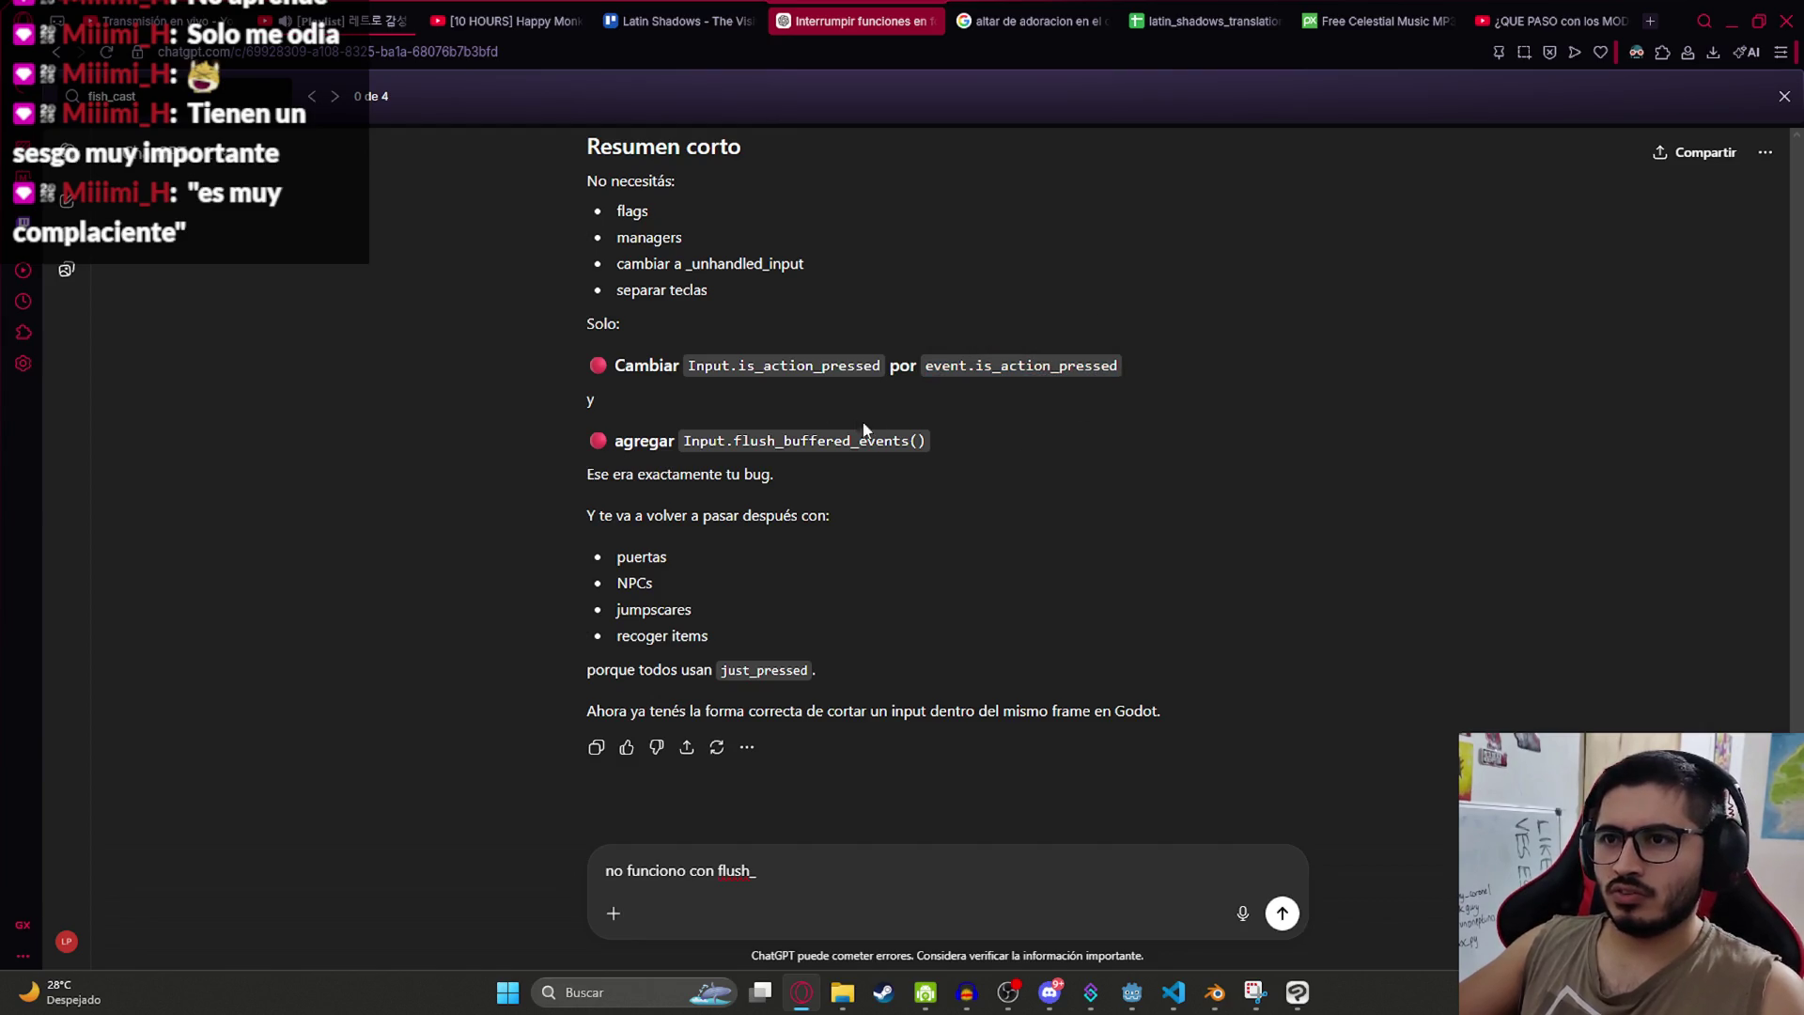
key(alt+Tab)
scroll(660, 413, up, 3)
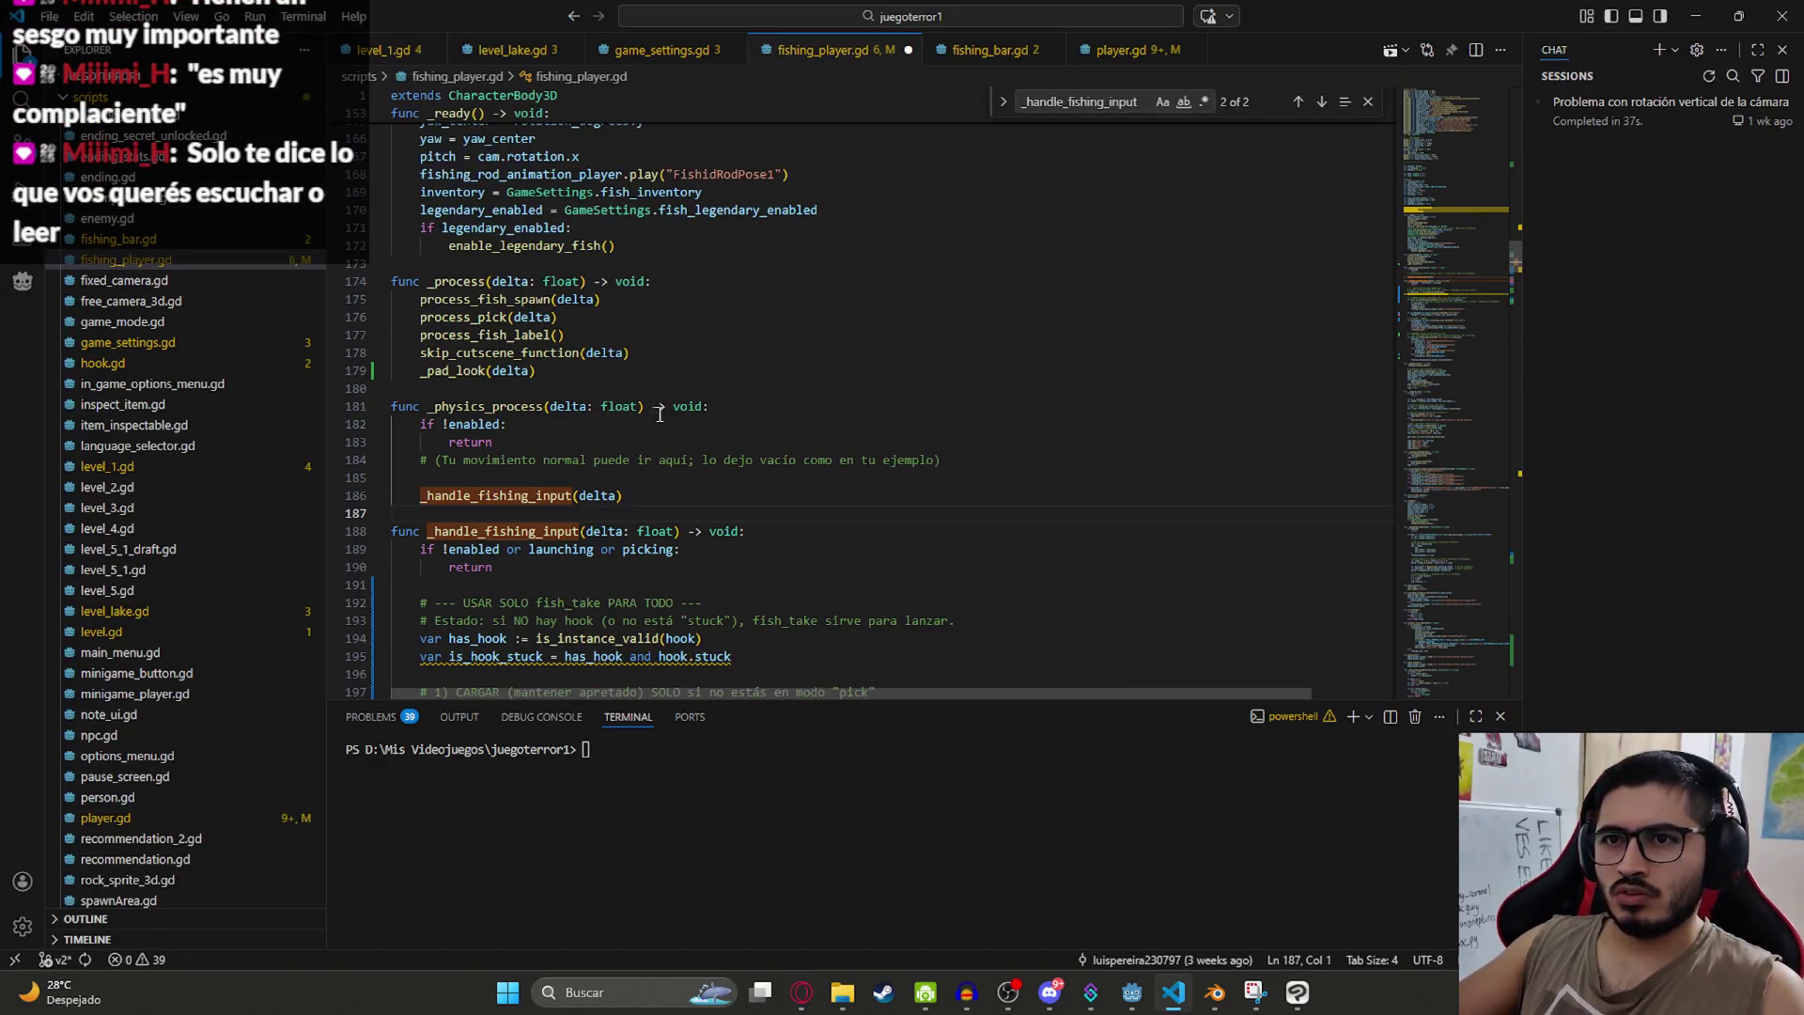
Step: Search for '_inp(' to jump to func _input on line 498
scroll(649, 394, up, 5)
scroll(662, 423, down, 10)
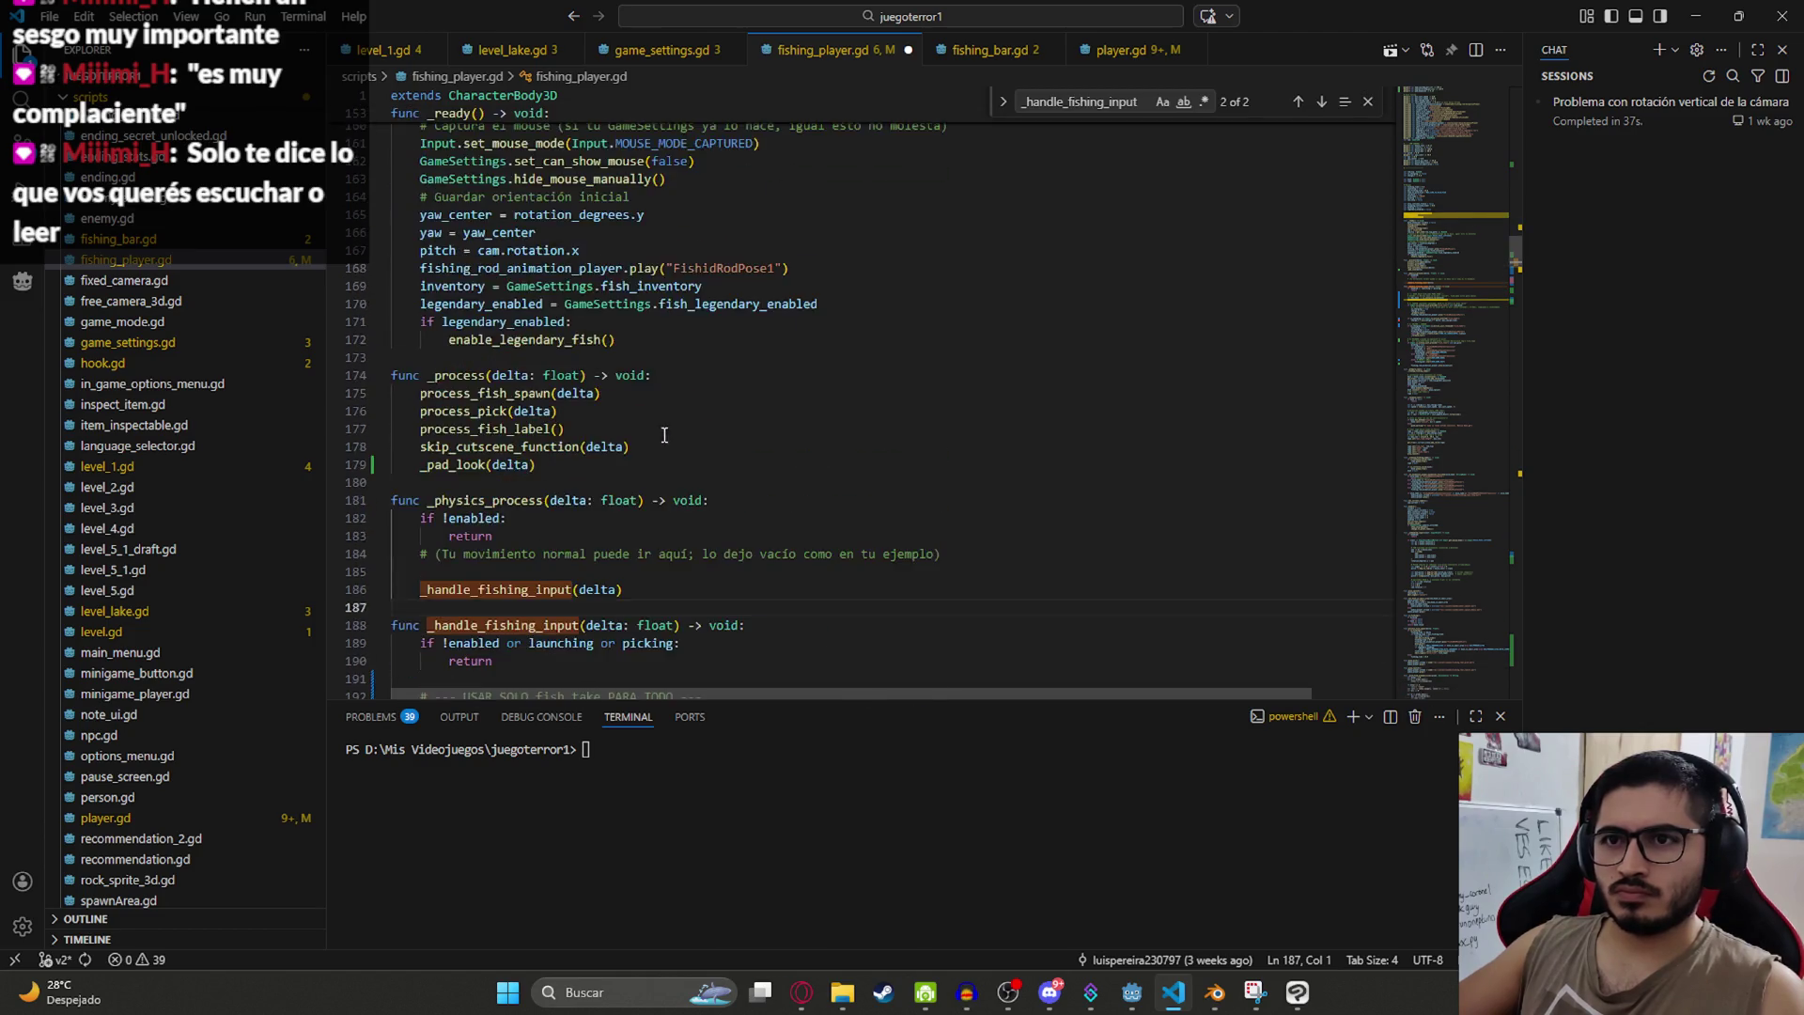
scroll(608, 419, down, 11)
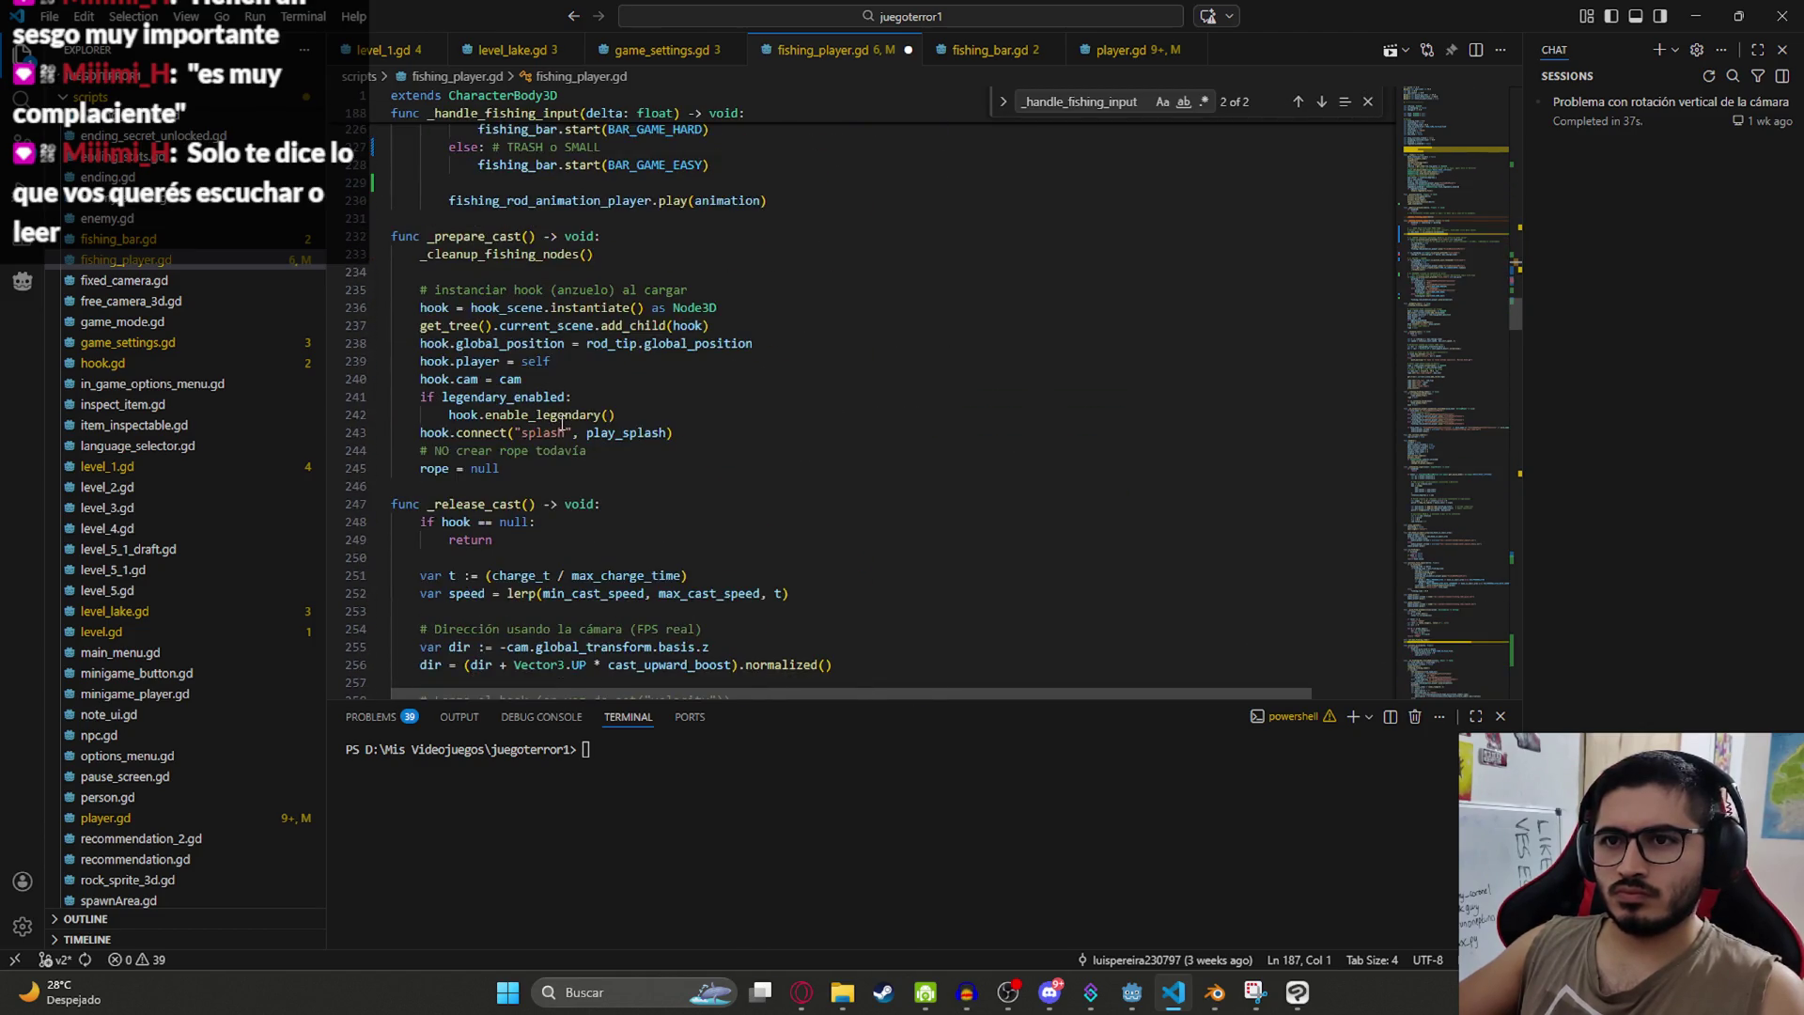
key(ctrl+f)
text(_inp)
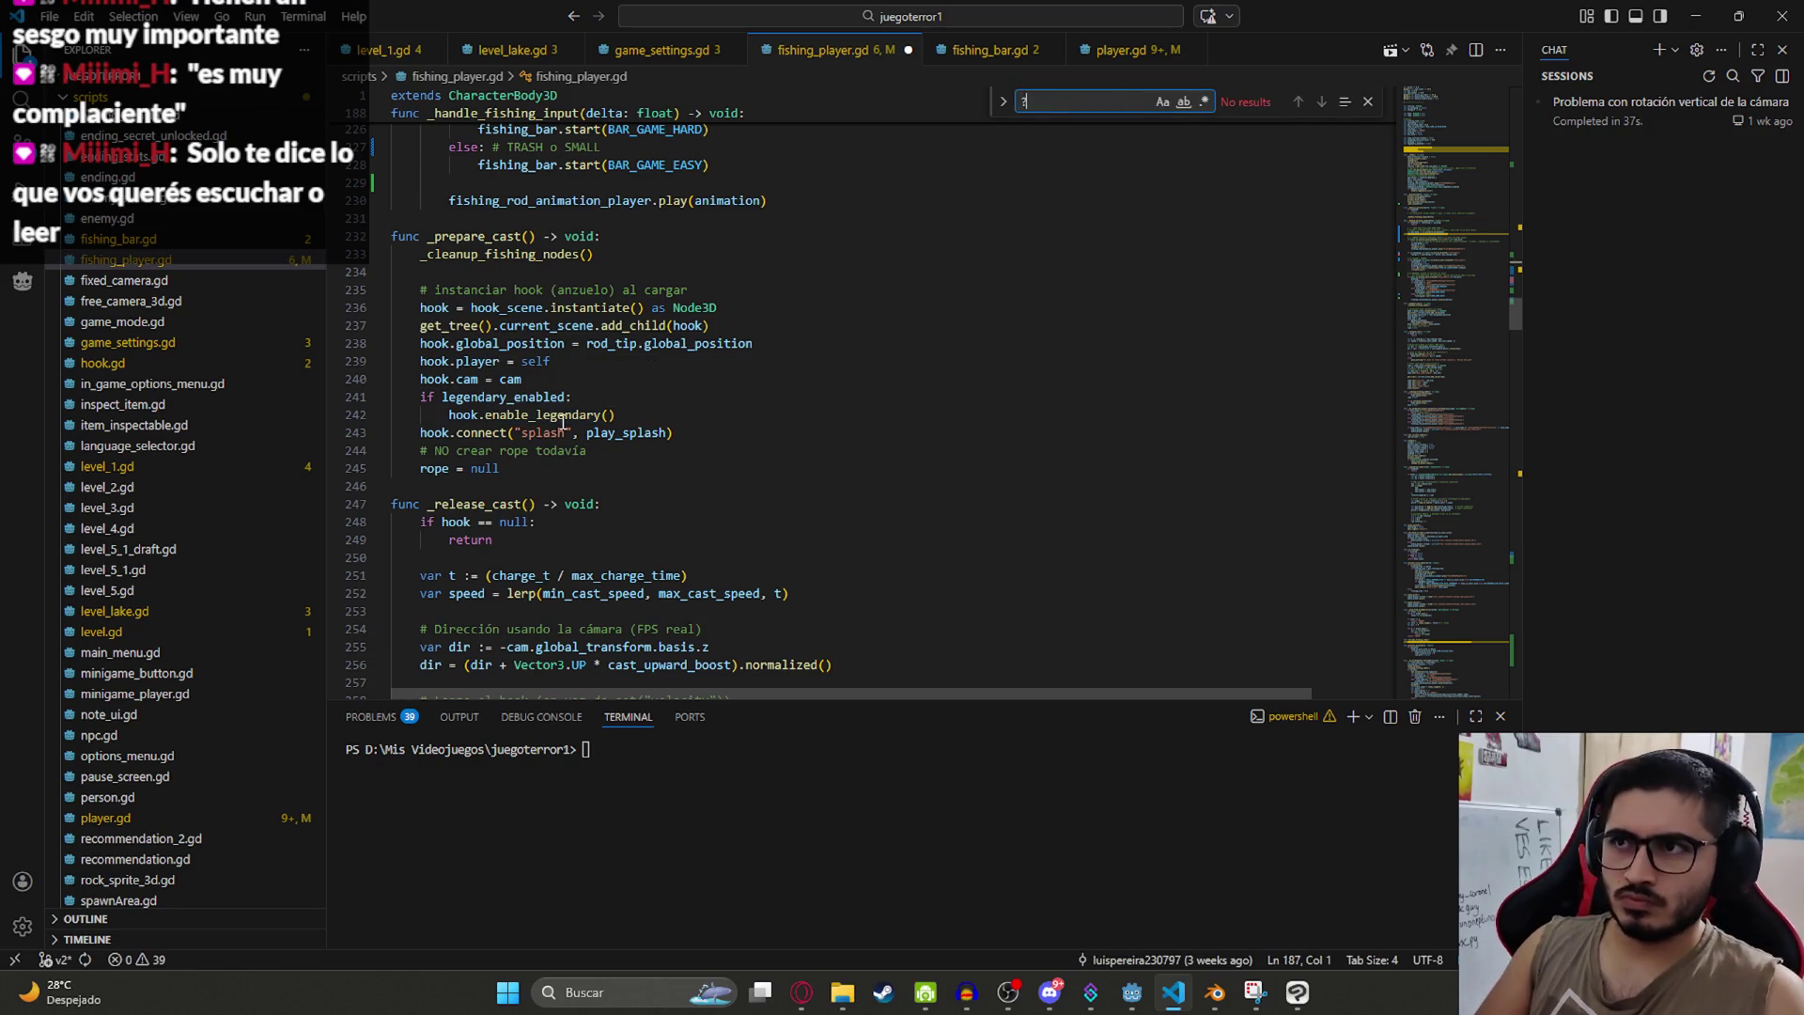
key(Return)
text(()
key(Return)
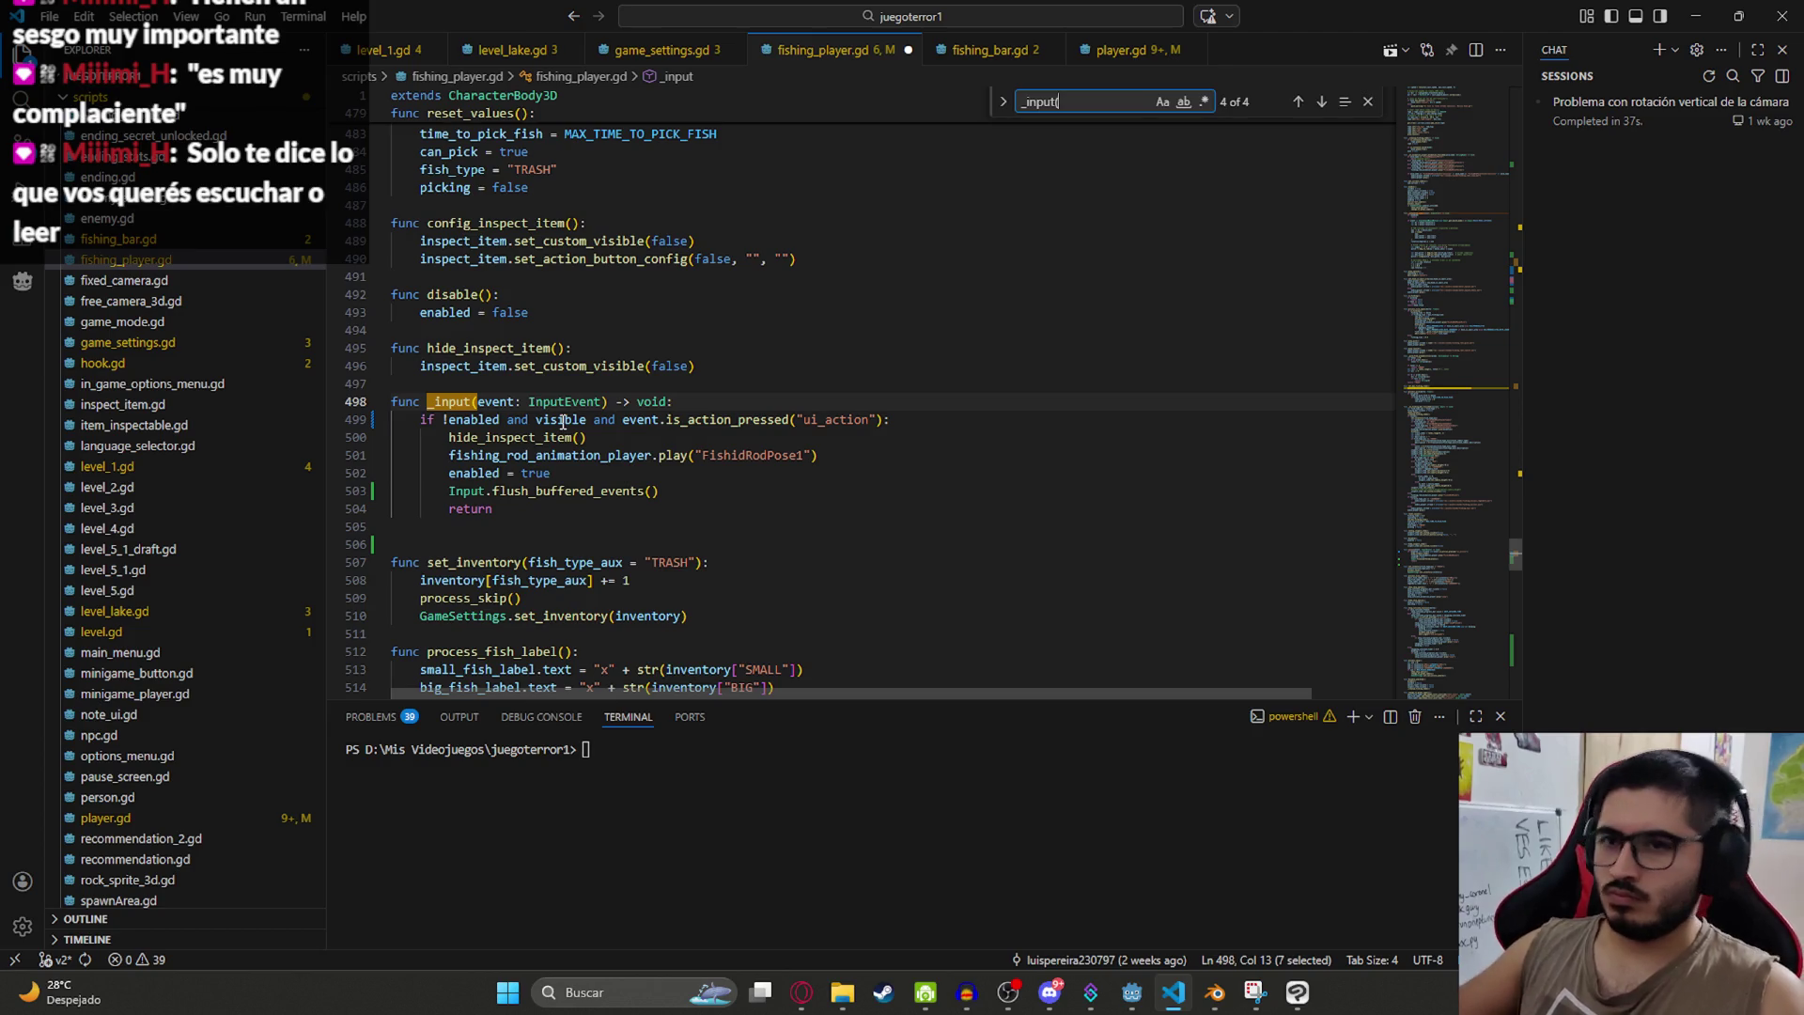
Step: Replace Input with event in the flush call on line 503 and save
double_click(507, 402)
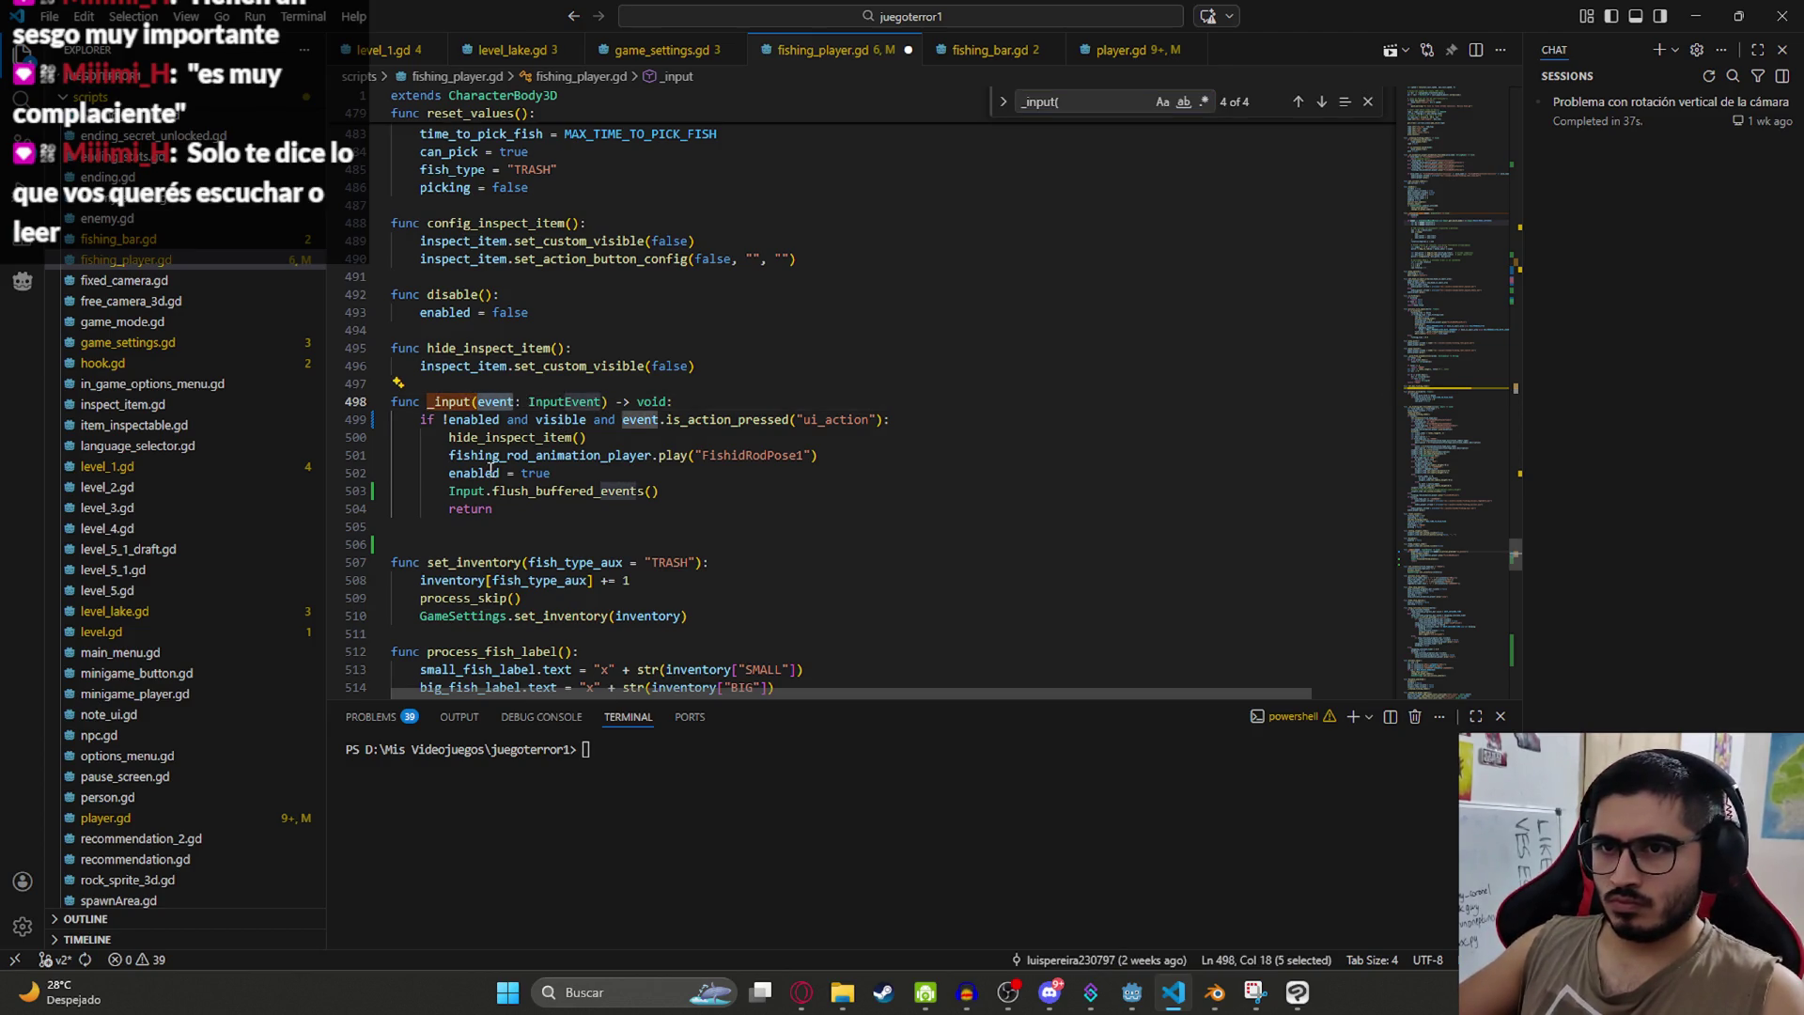
double_click(459, 492)
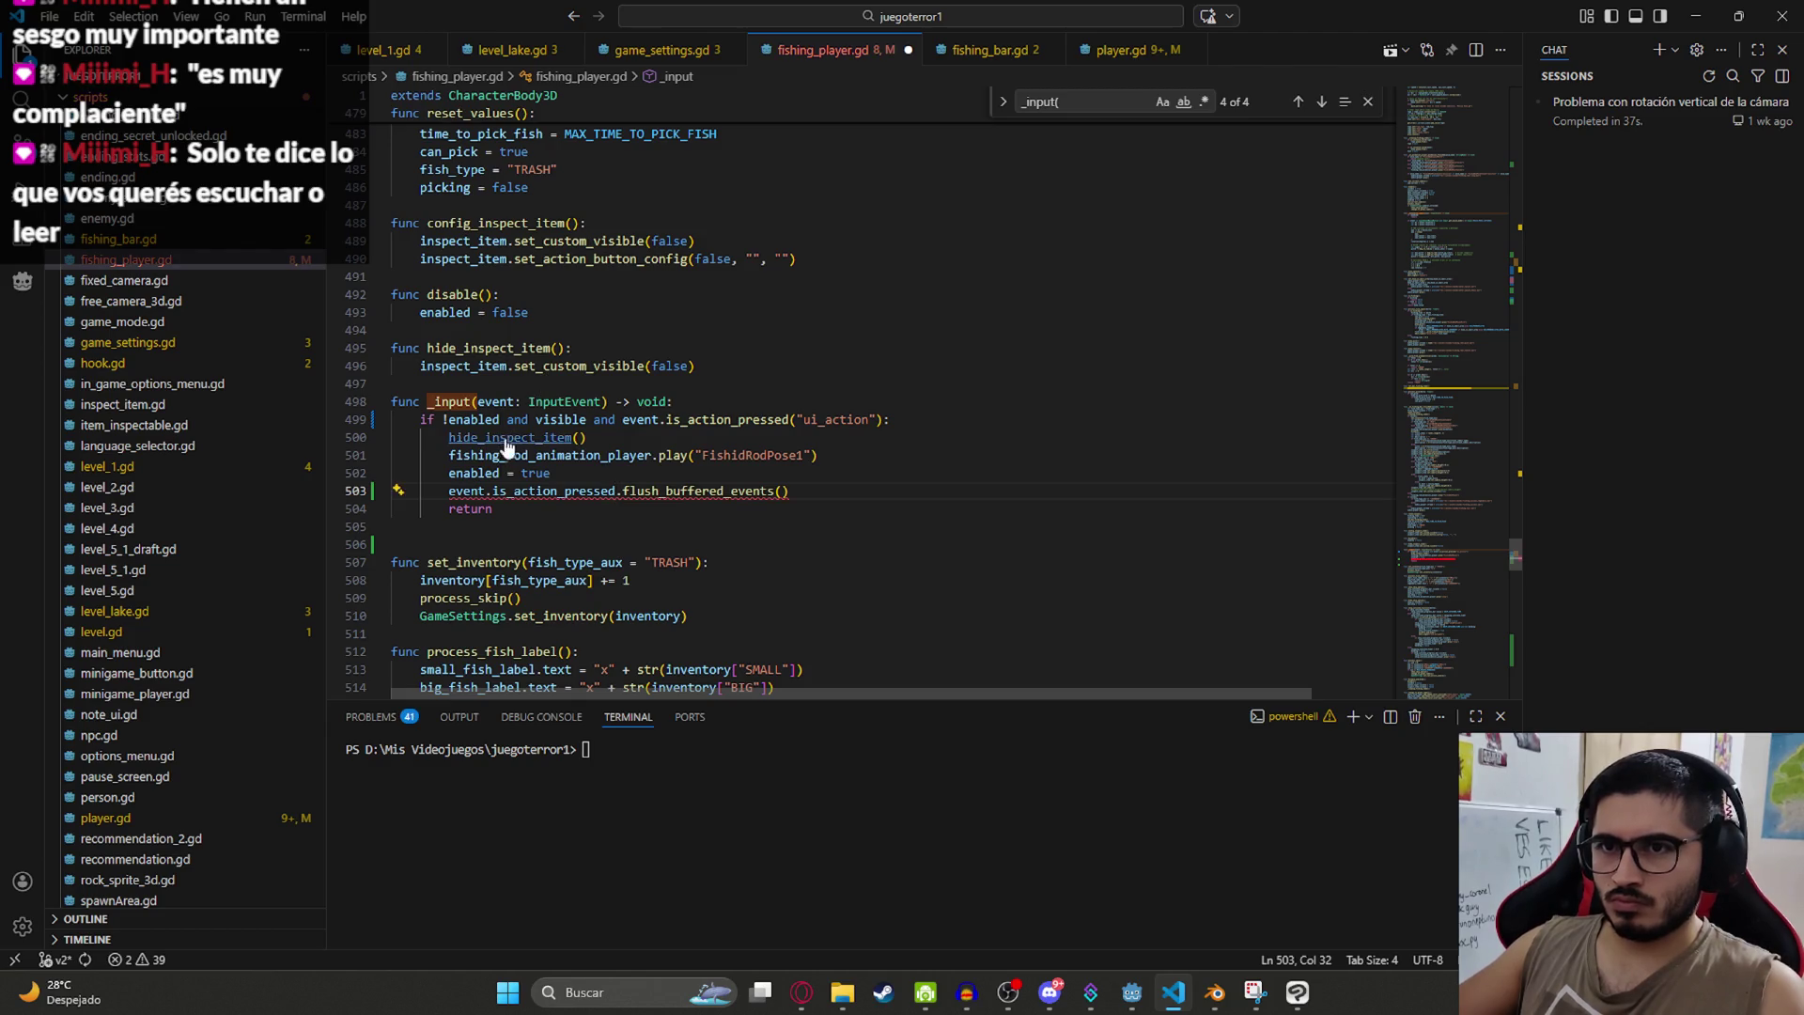
text(enabled)
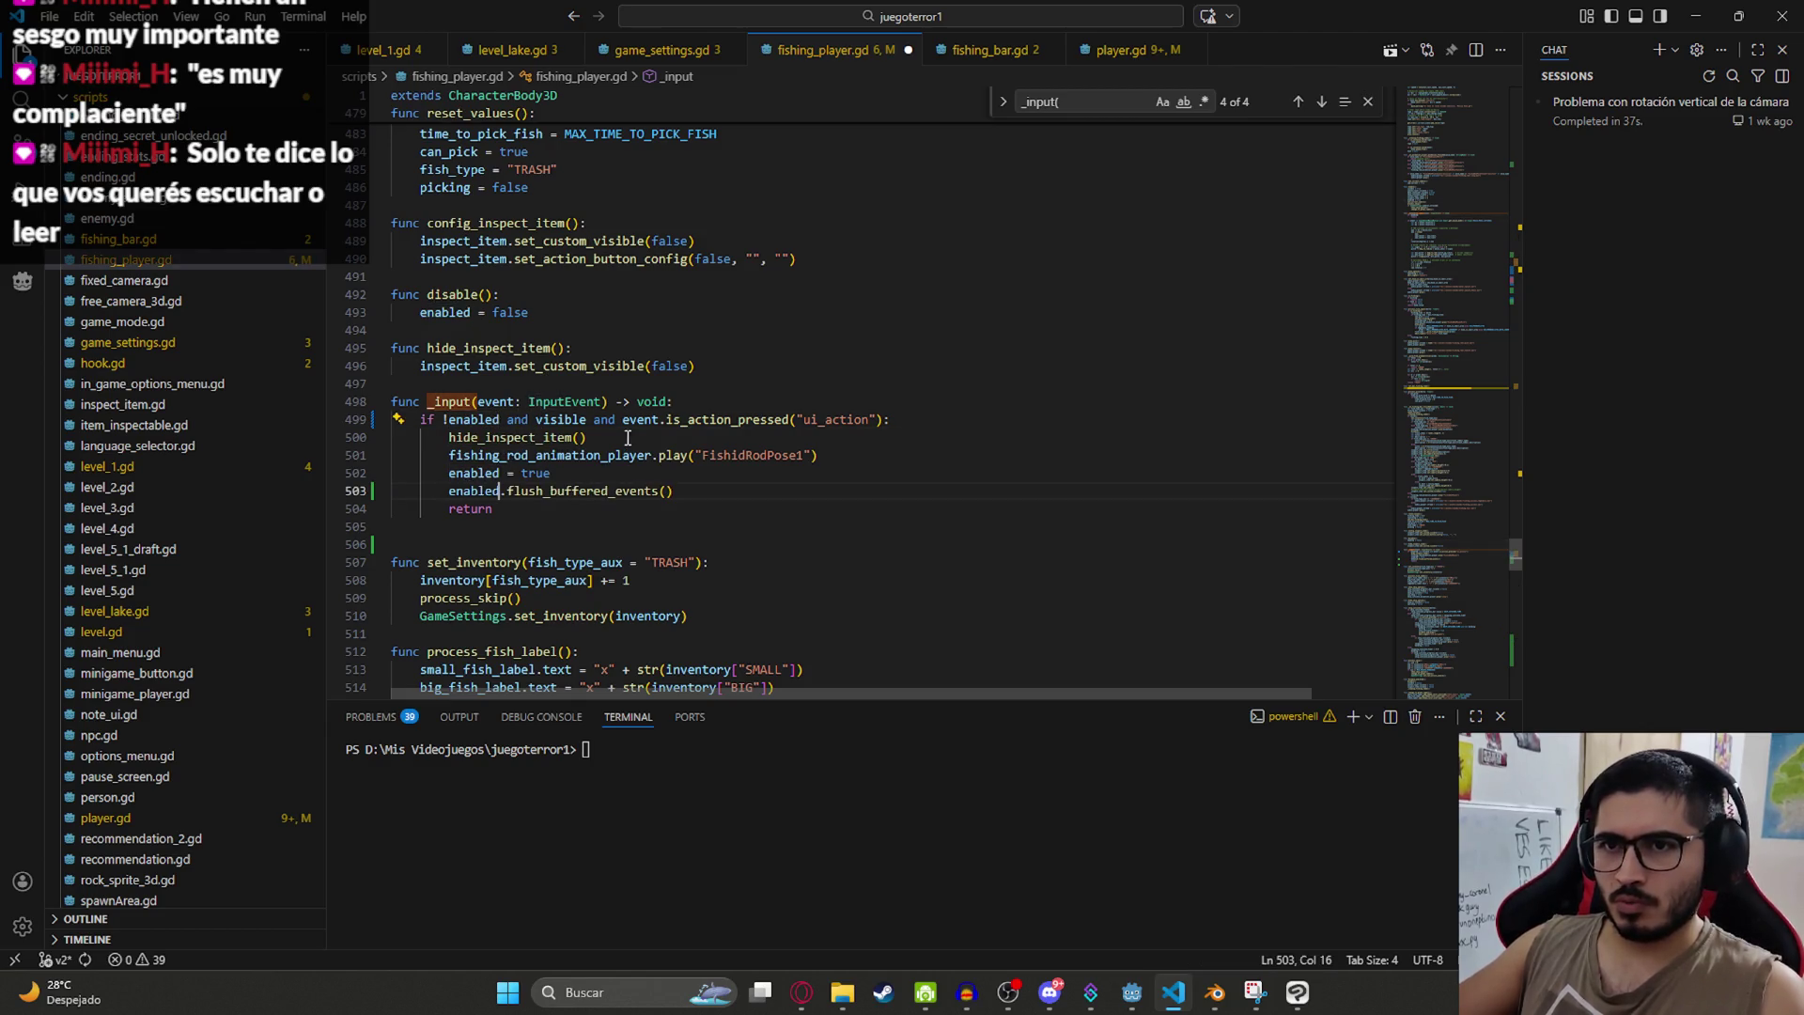
key(ctrl+z)
click(469, 493)
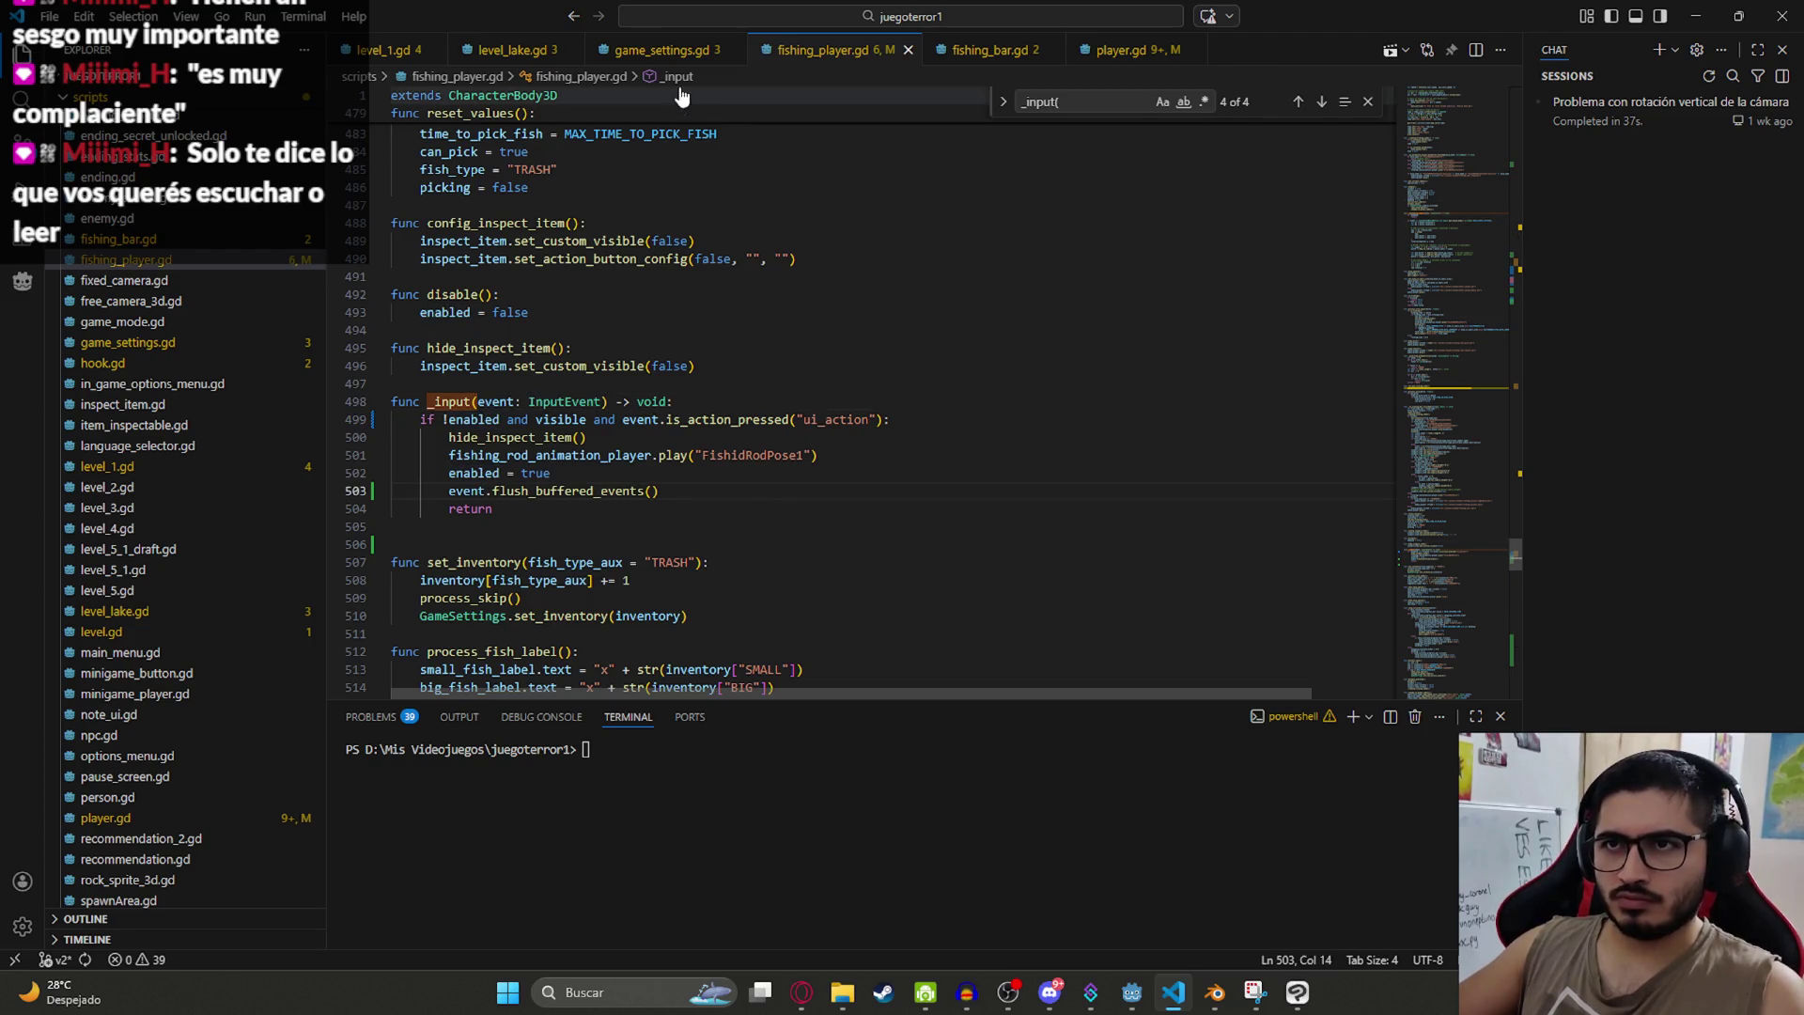
key(alt+Tab)
key(alt+Tab)
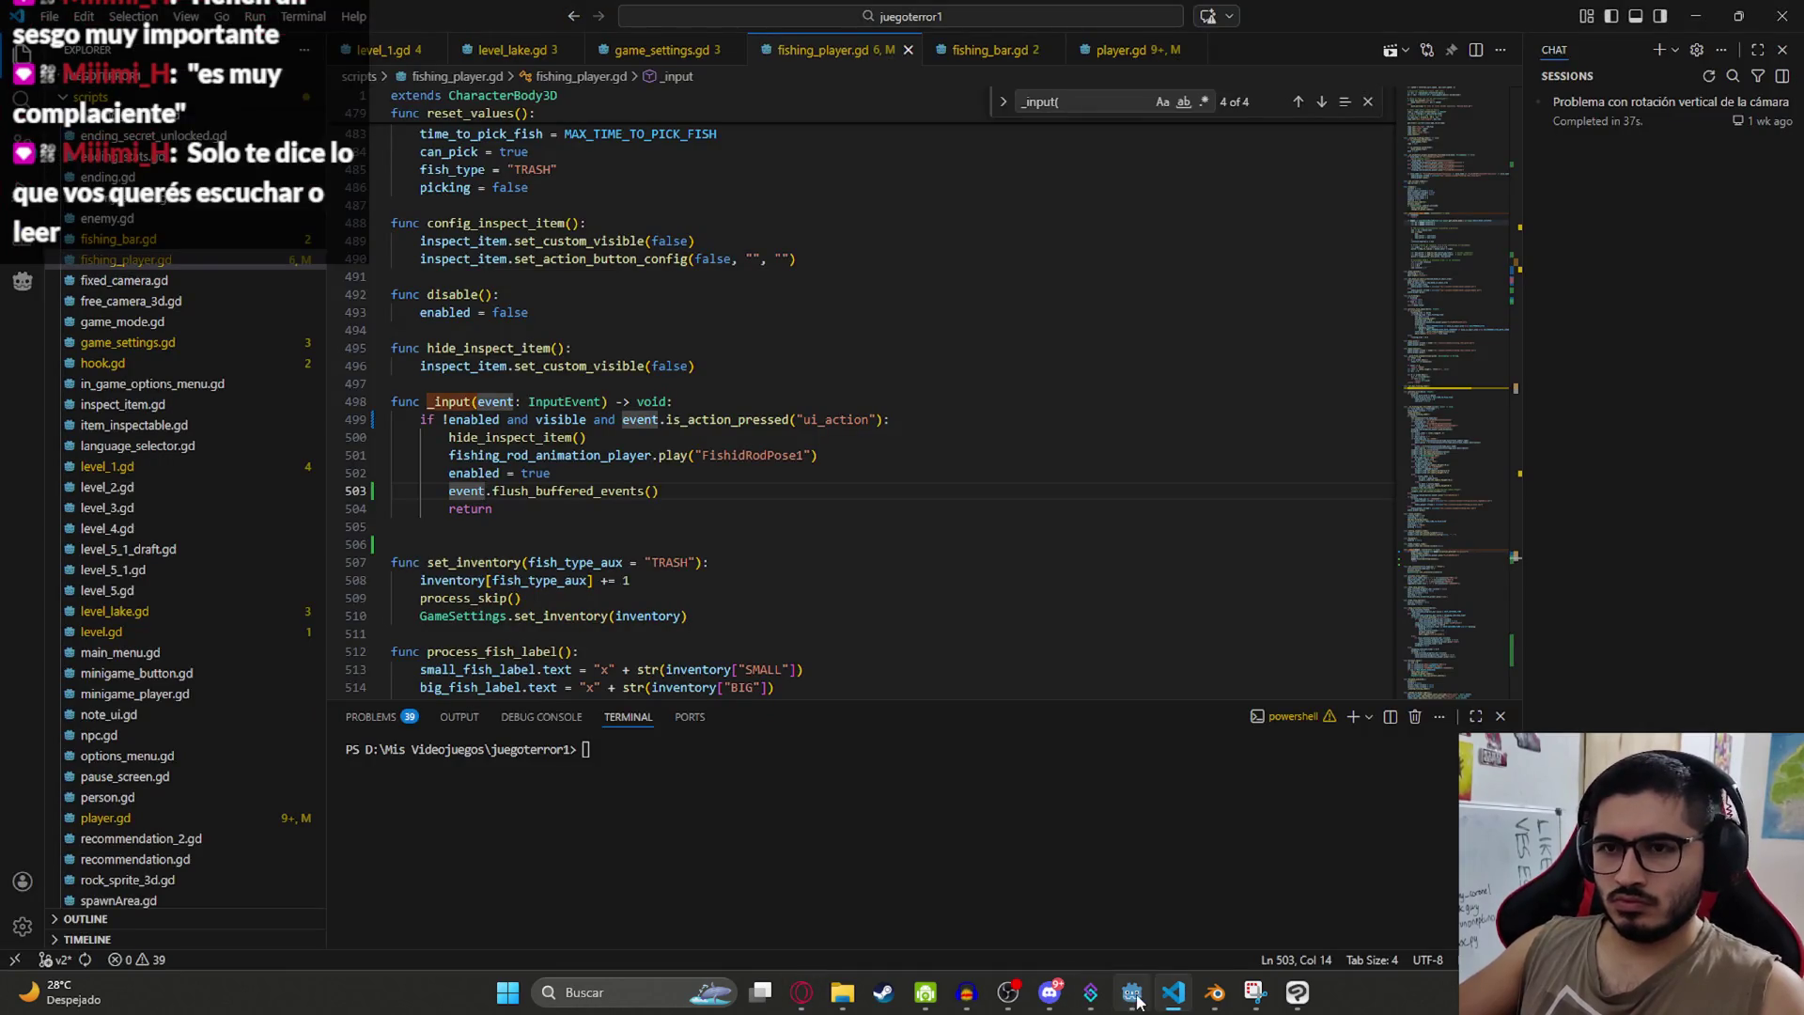
click(1131, 992)
Step: Save the LevelLake scene and run the game with F5
right_click(742, 87)
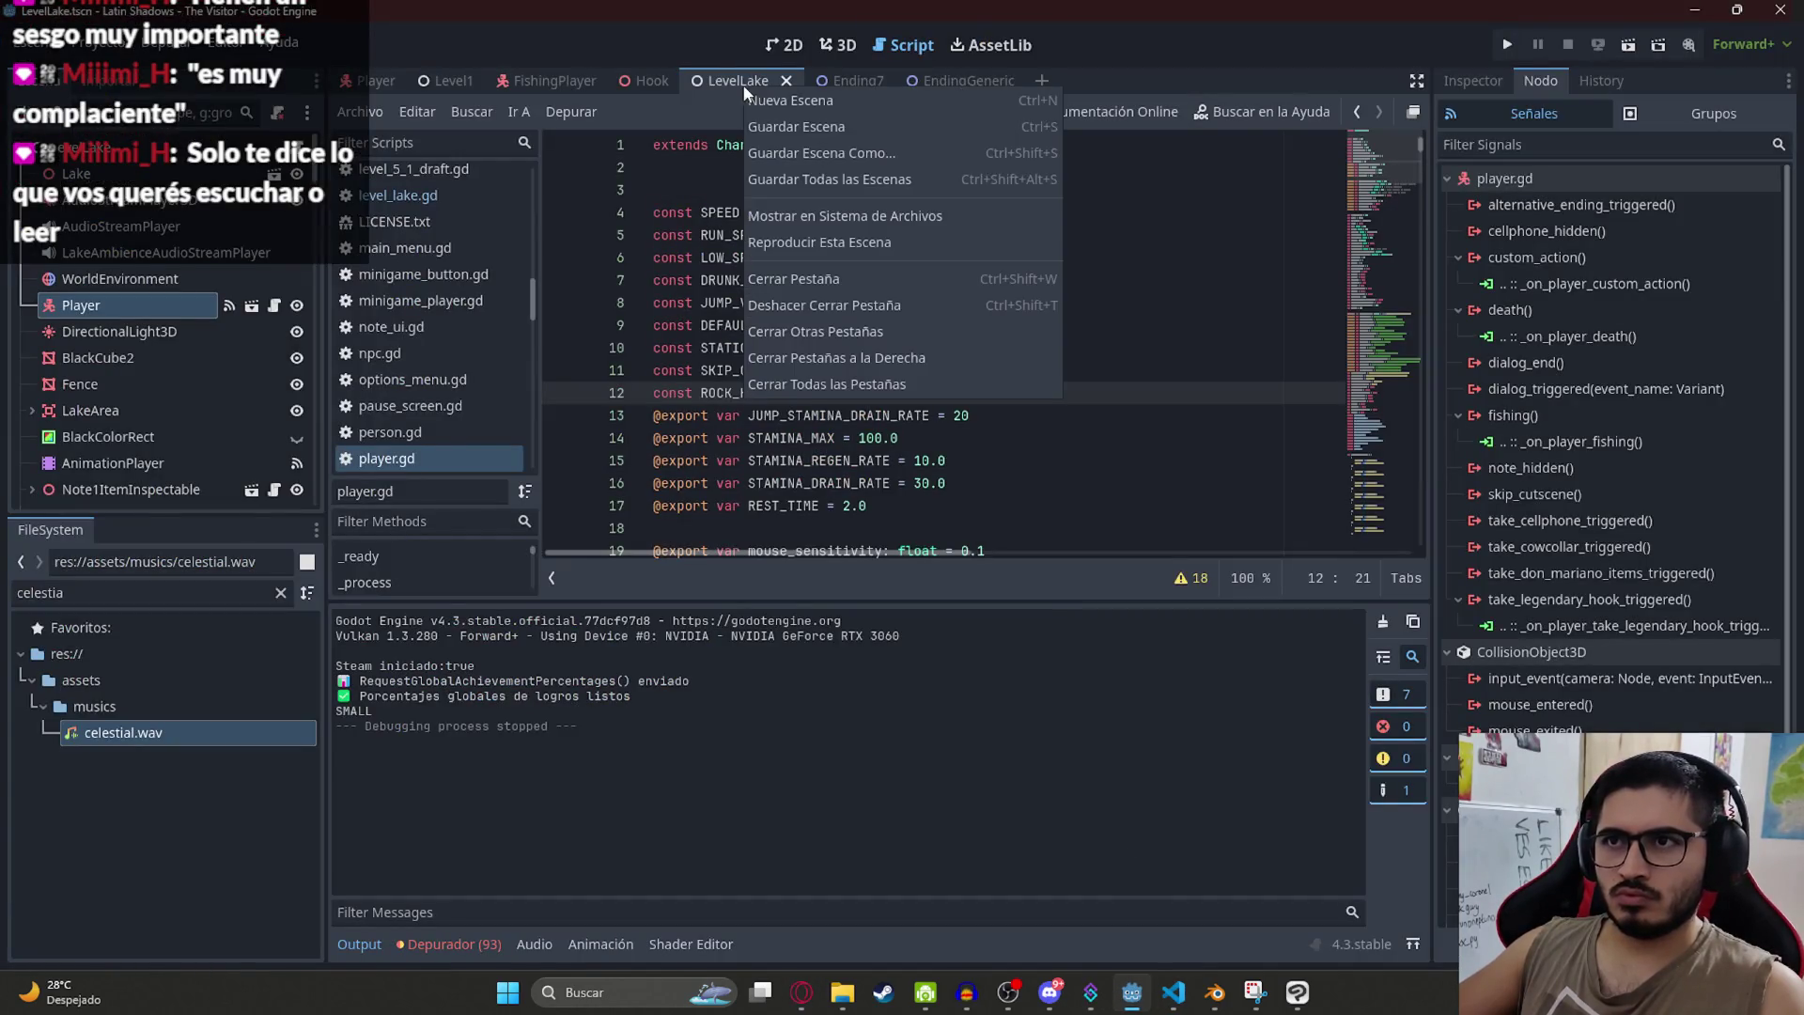
click(805, 240)
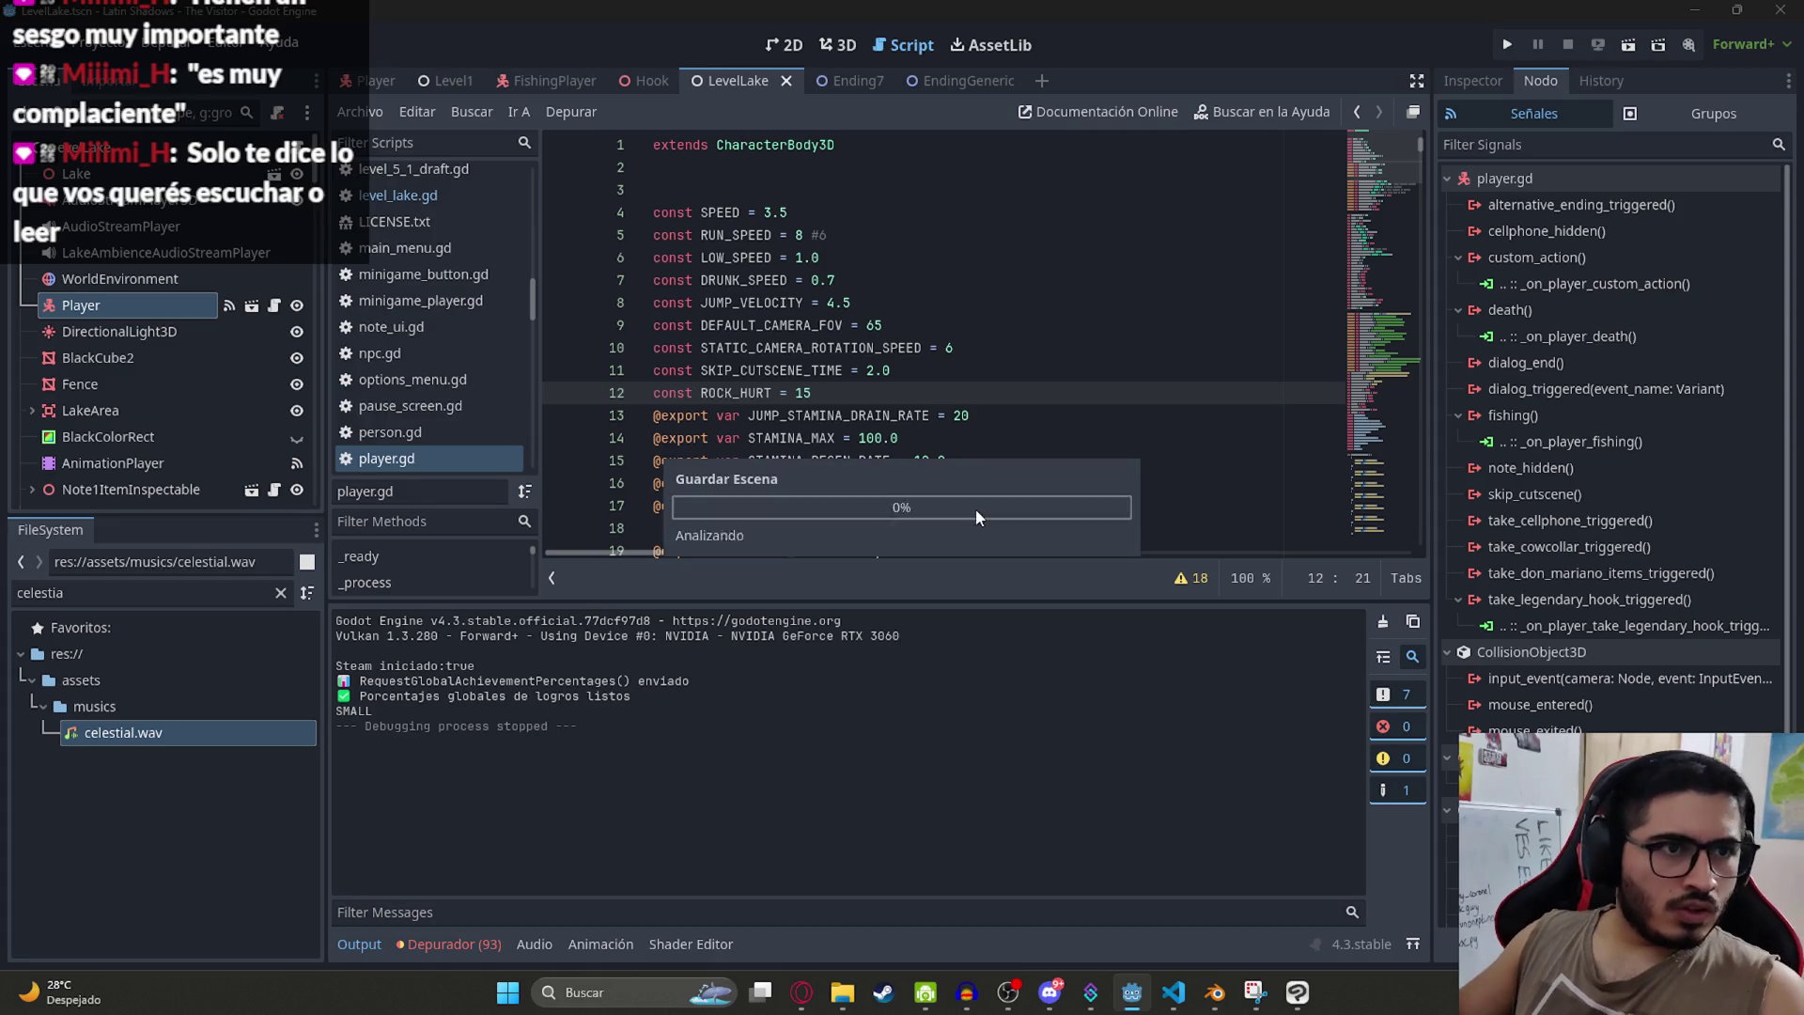
click(977, 518)
key(F5)
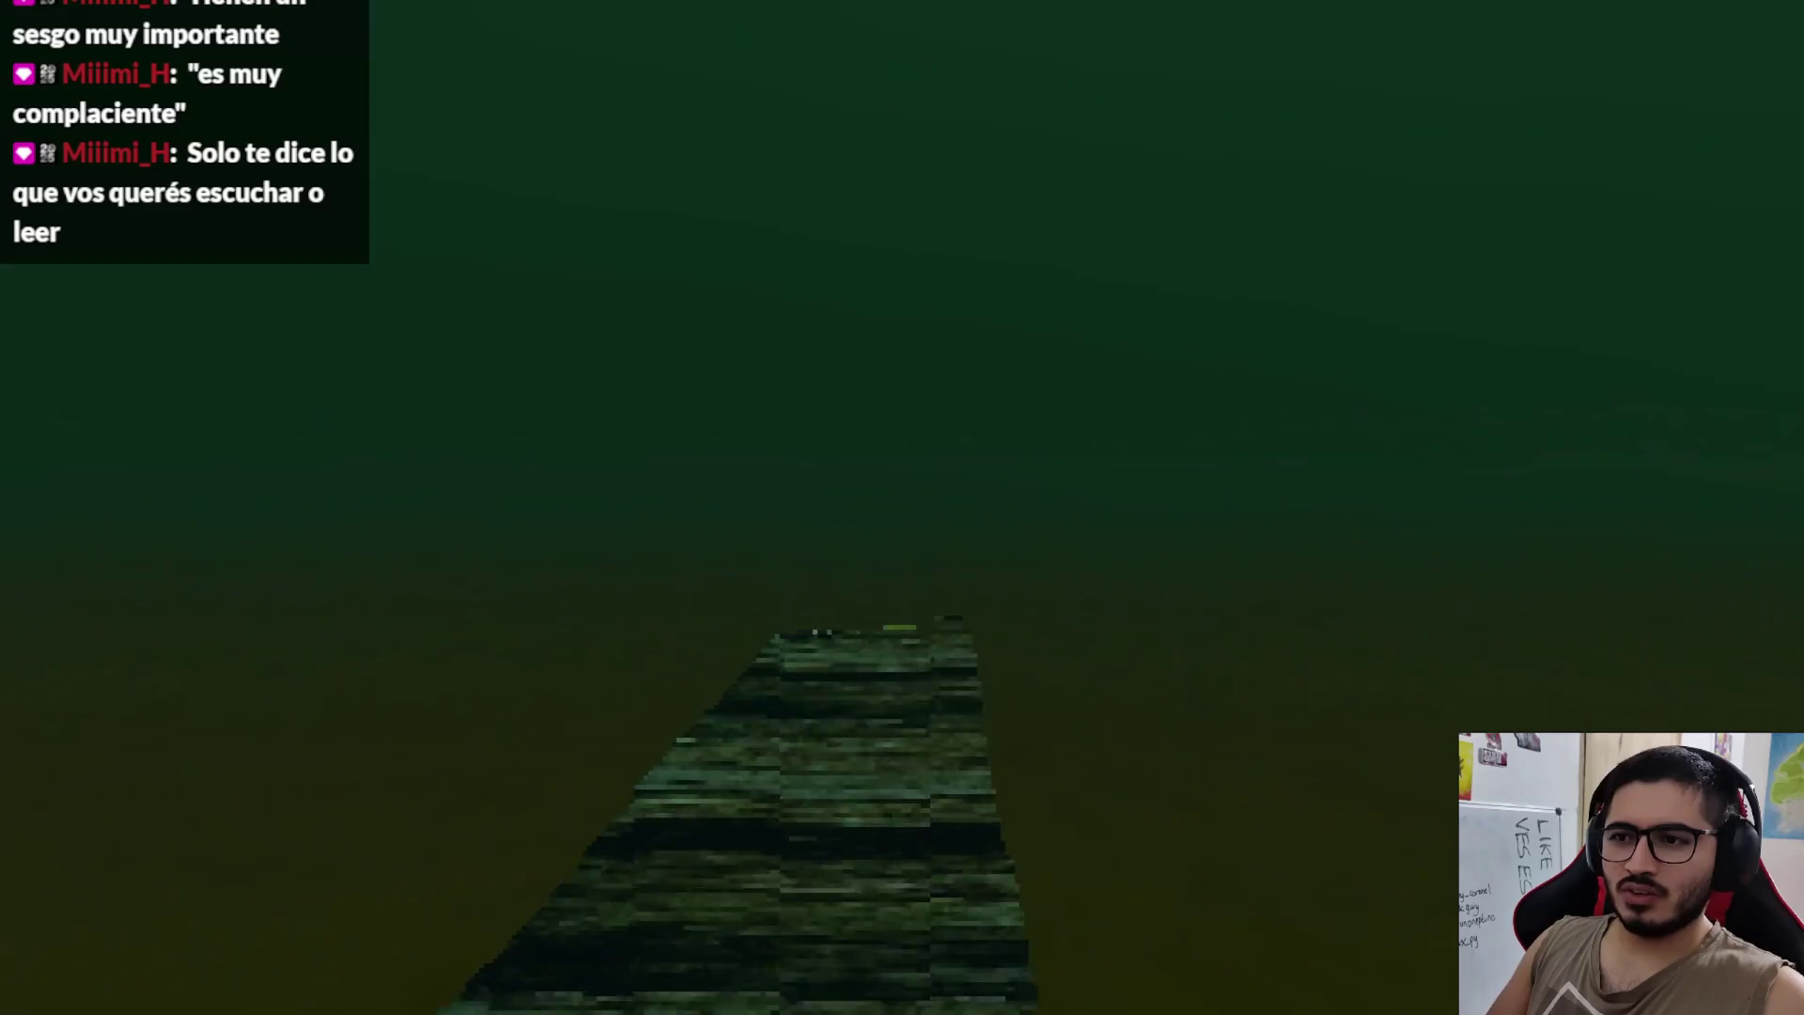
Step: Fish with the rod, raise the green catch bar, and stop the game after the error
key(Return)
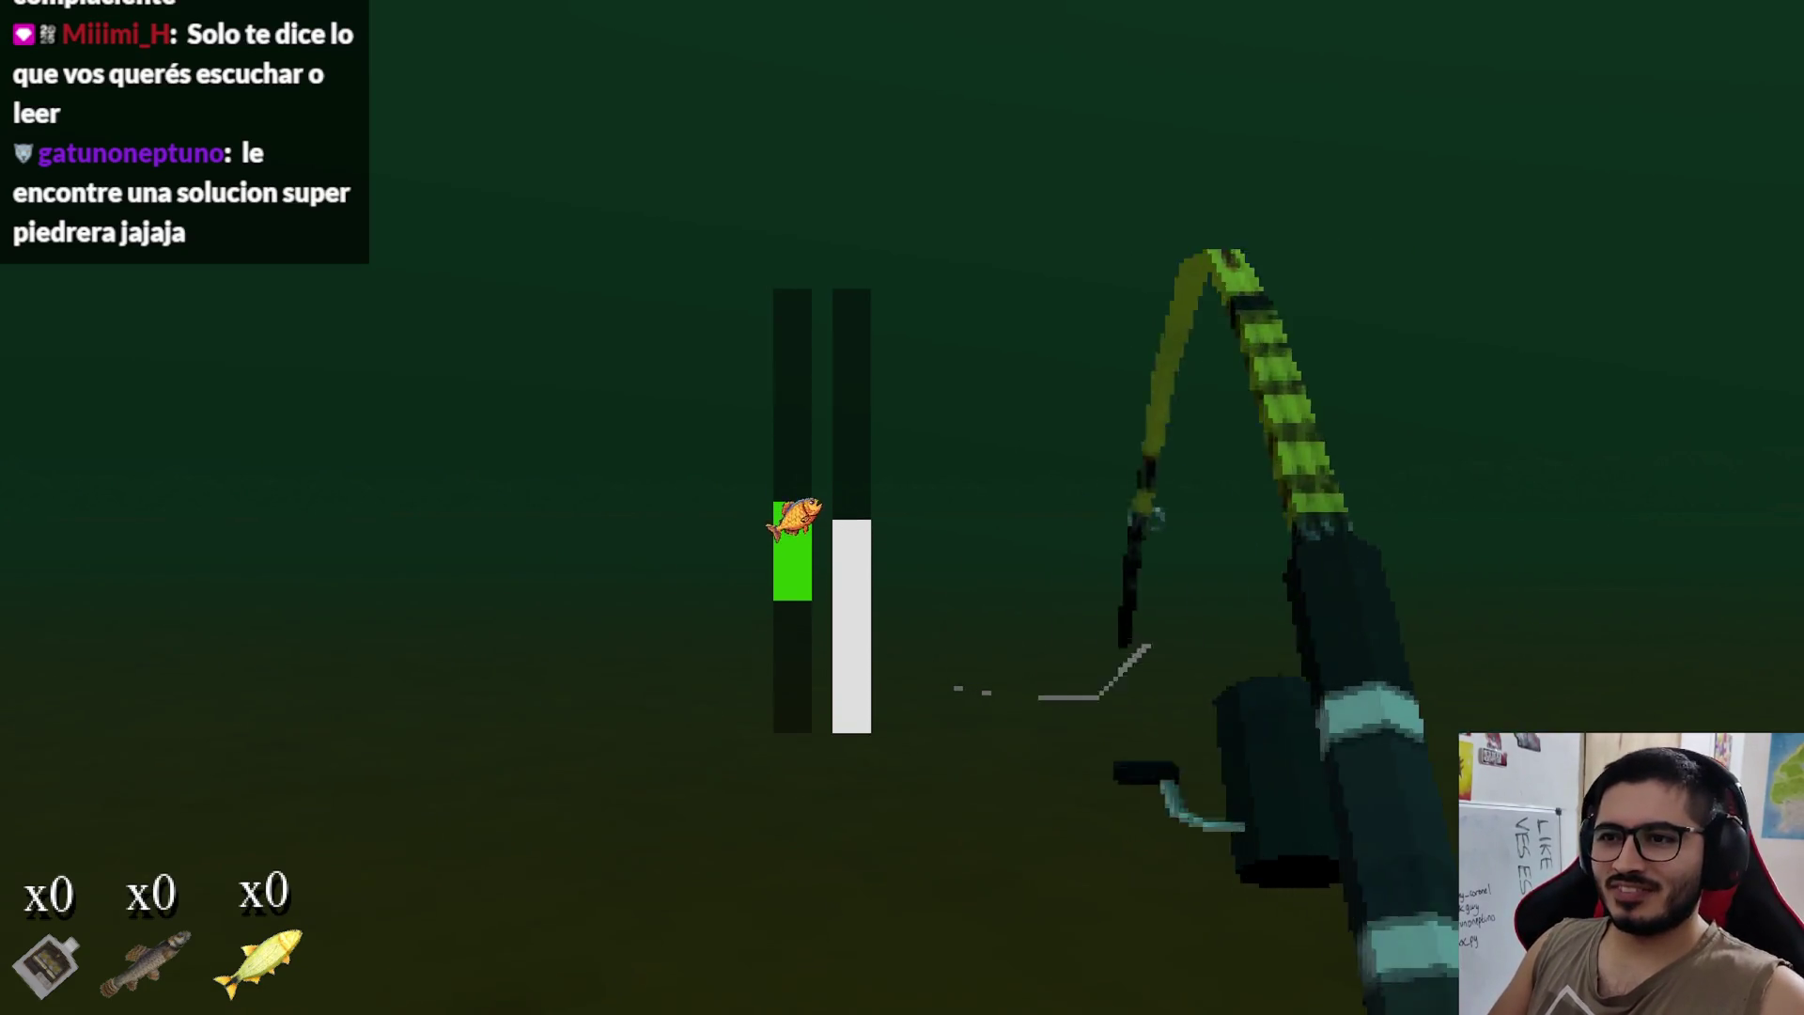
key(space)
key(space)
key(space)
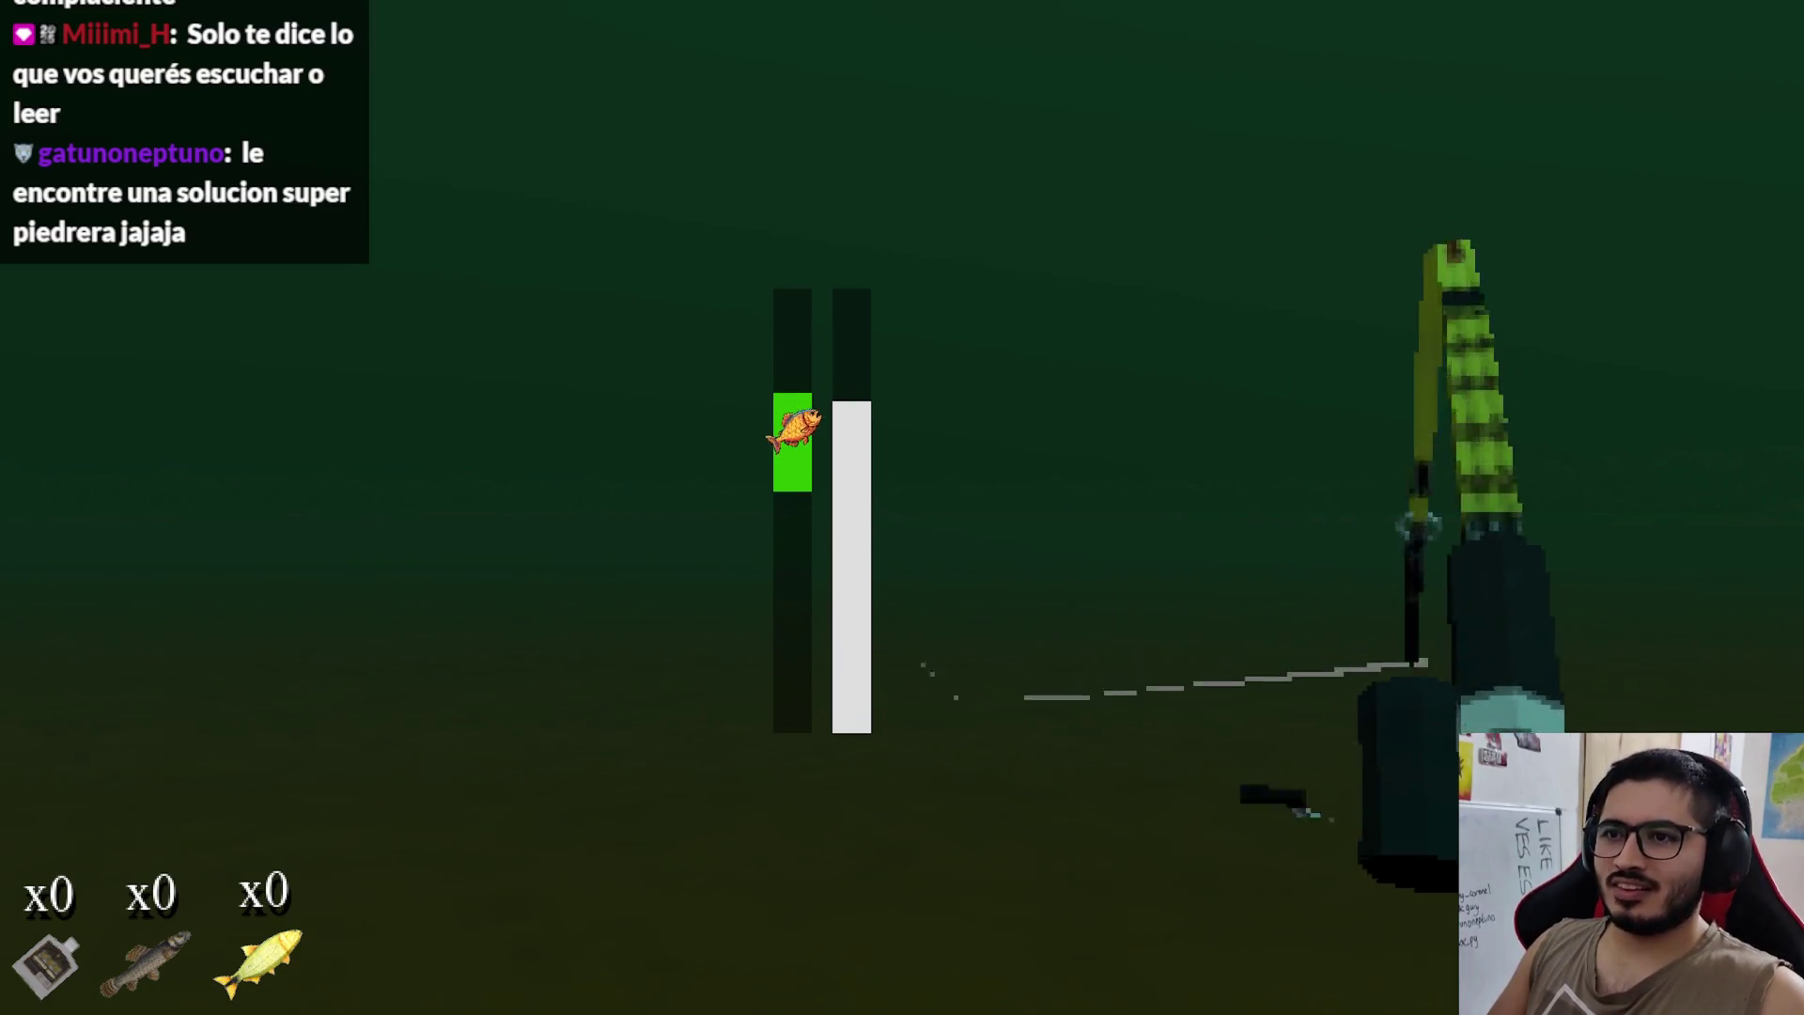
key(space)
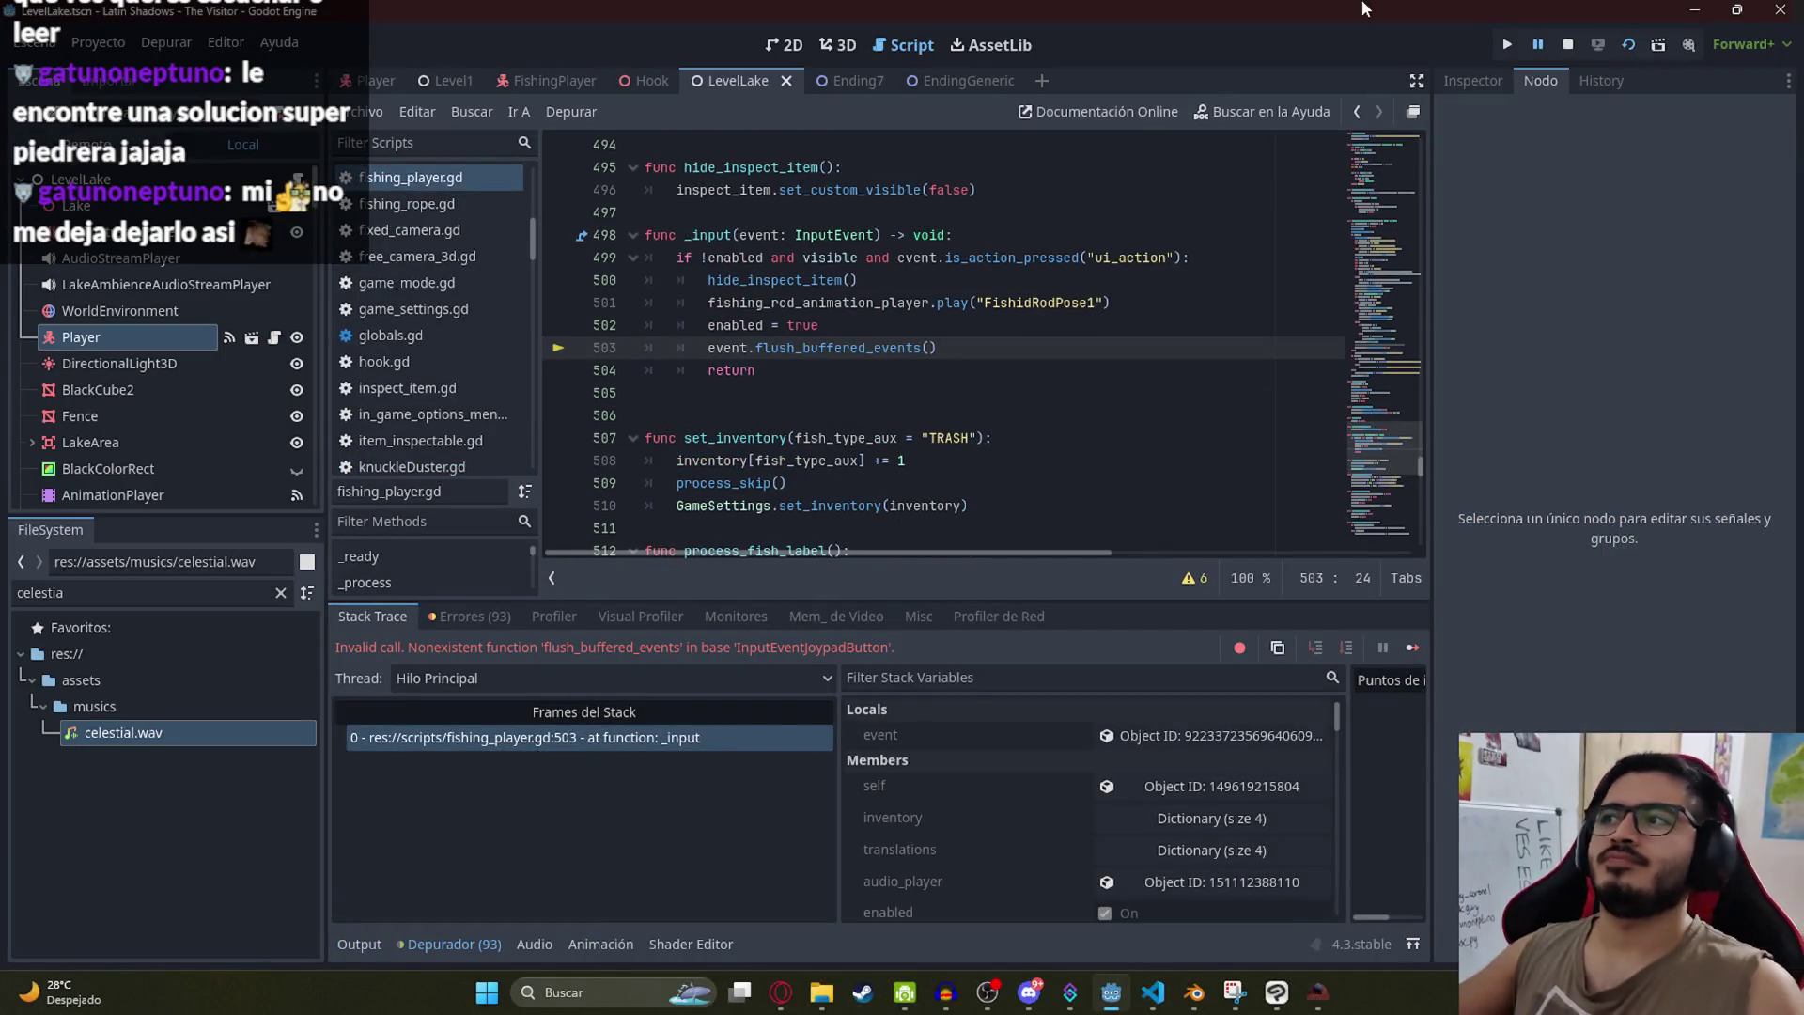
click(1567, 44)
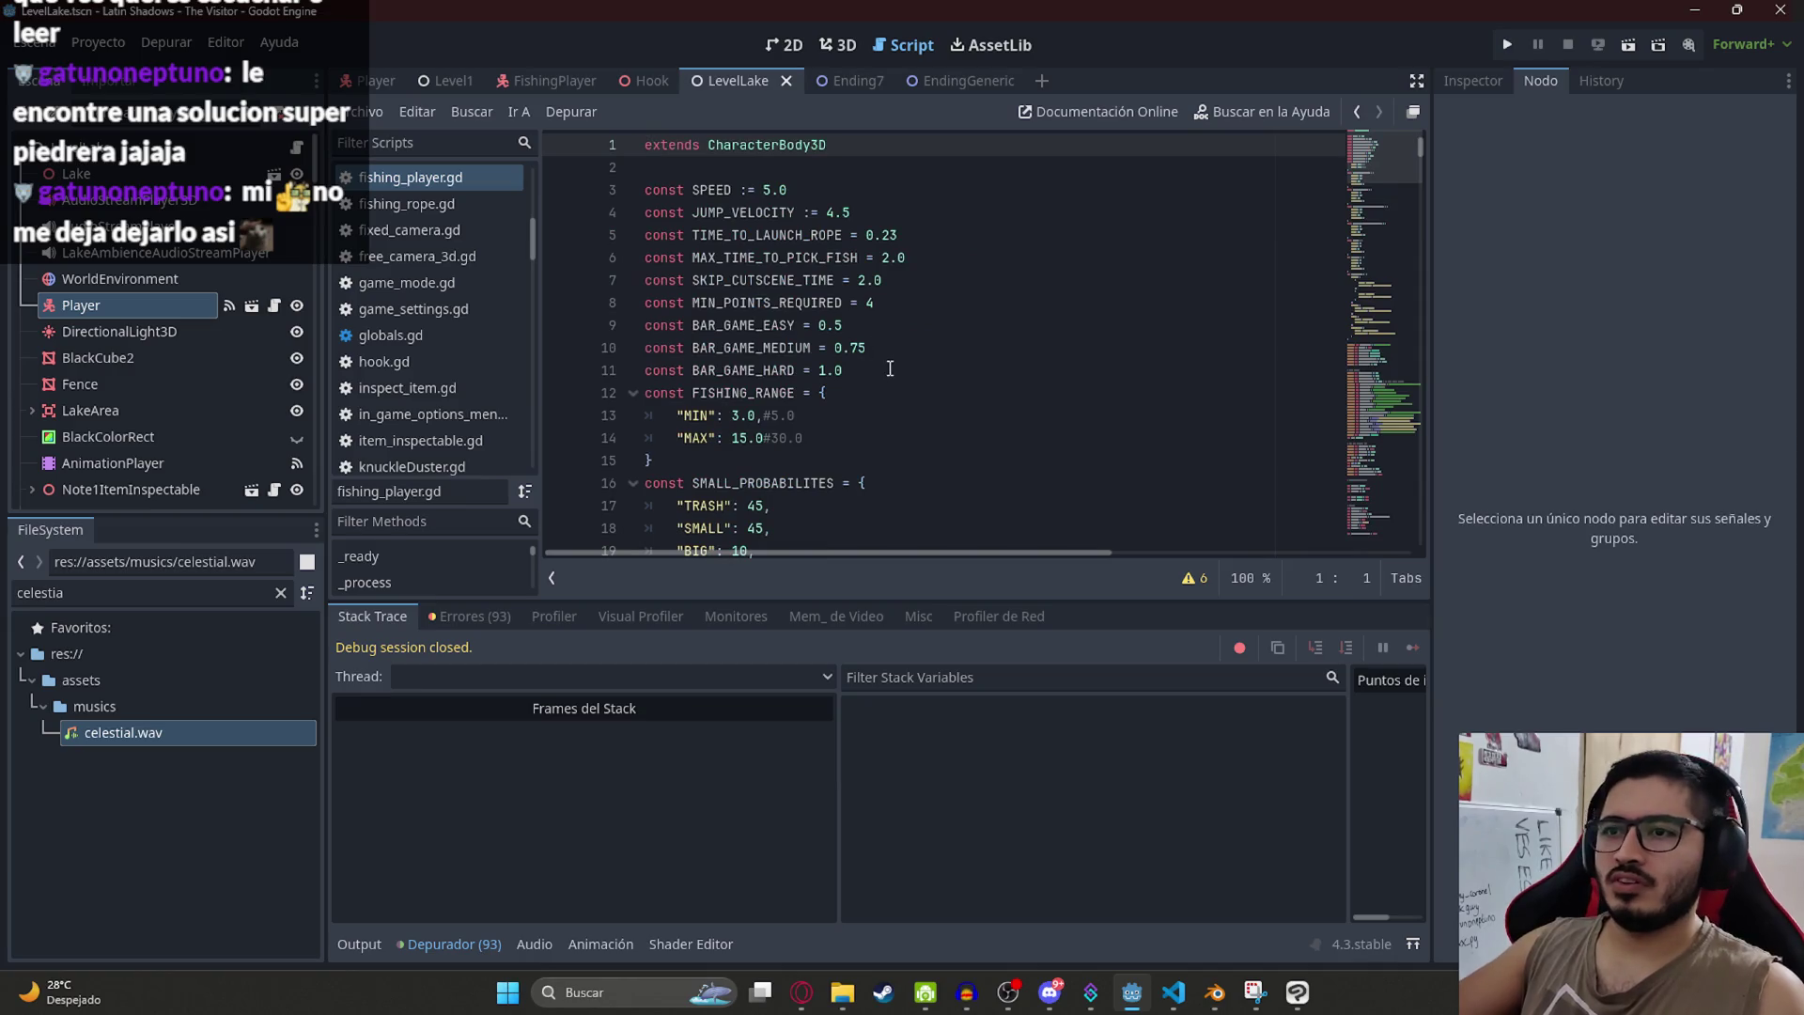
Step: Restore Input.flush_buffered_events() on line 503 and select the _input function code
key(ctrl+End)
key(alt+Tab)
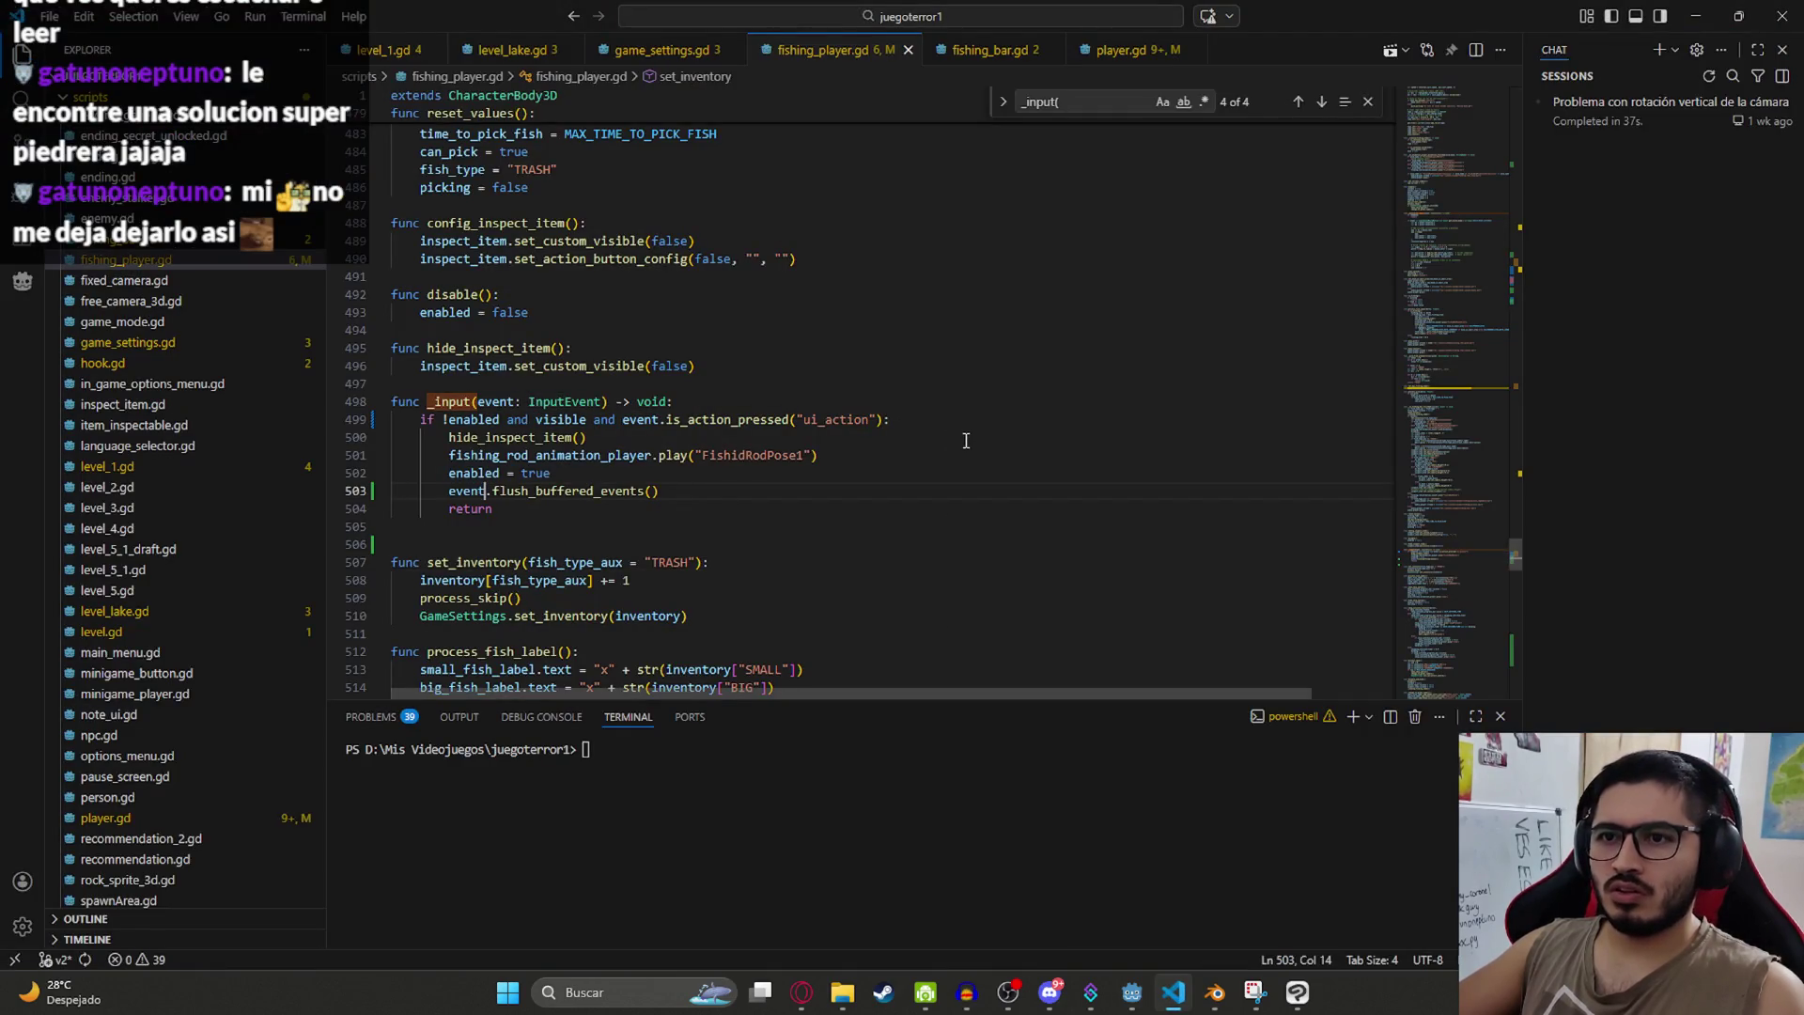
text(Inpu)
click(639, 490)
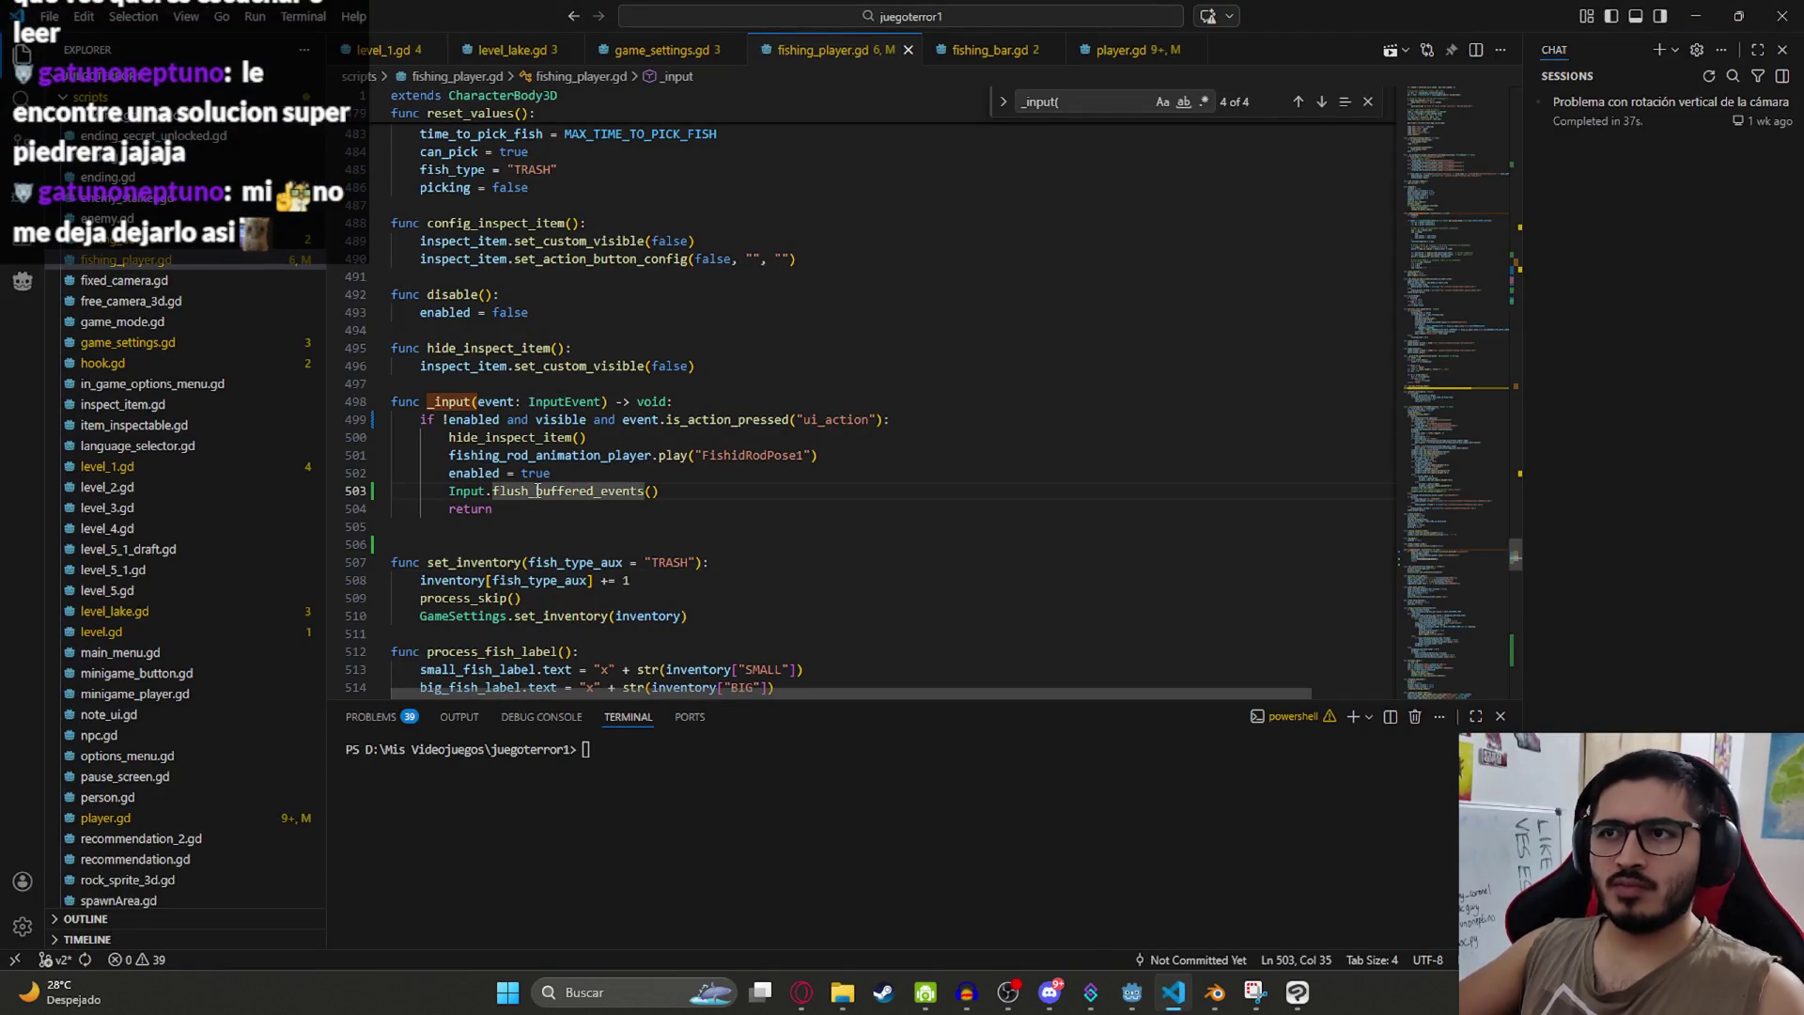
drag(695, 490, 445, 490)
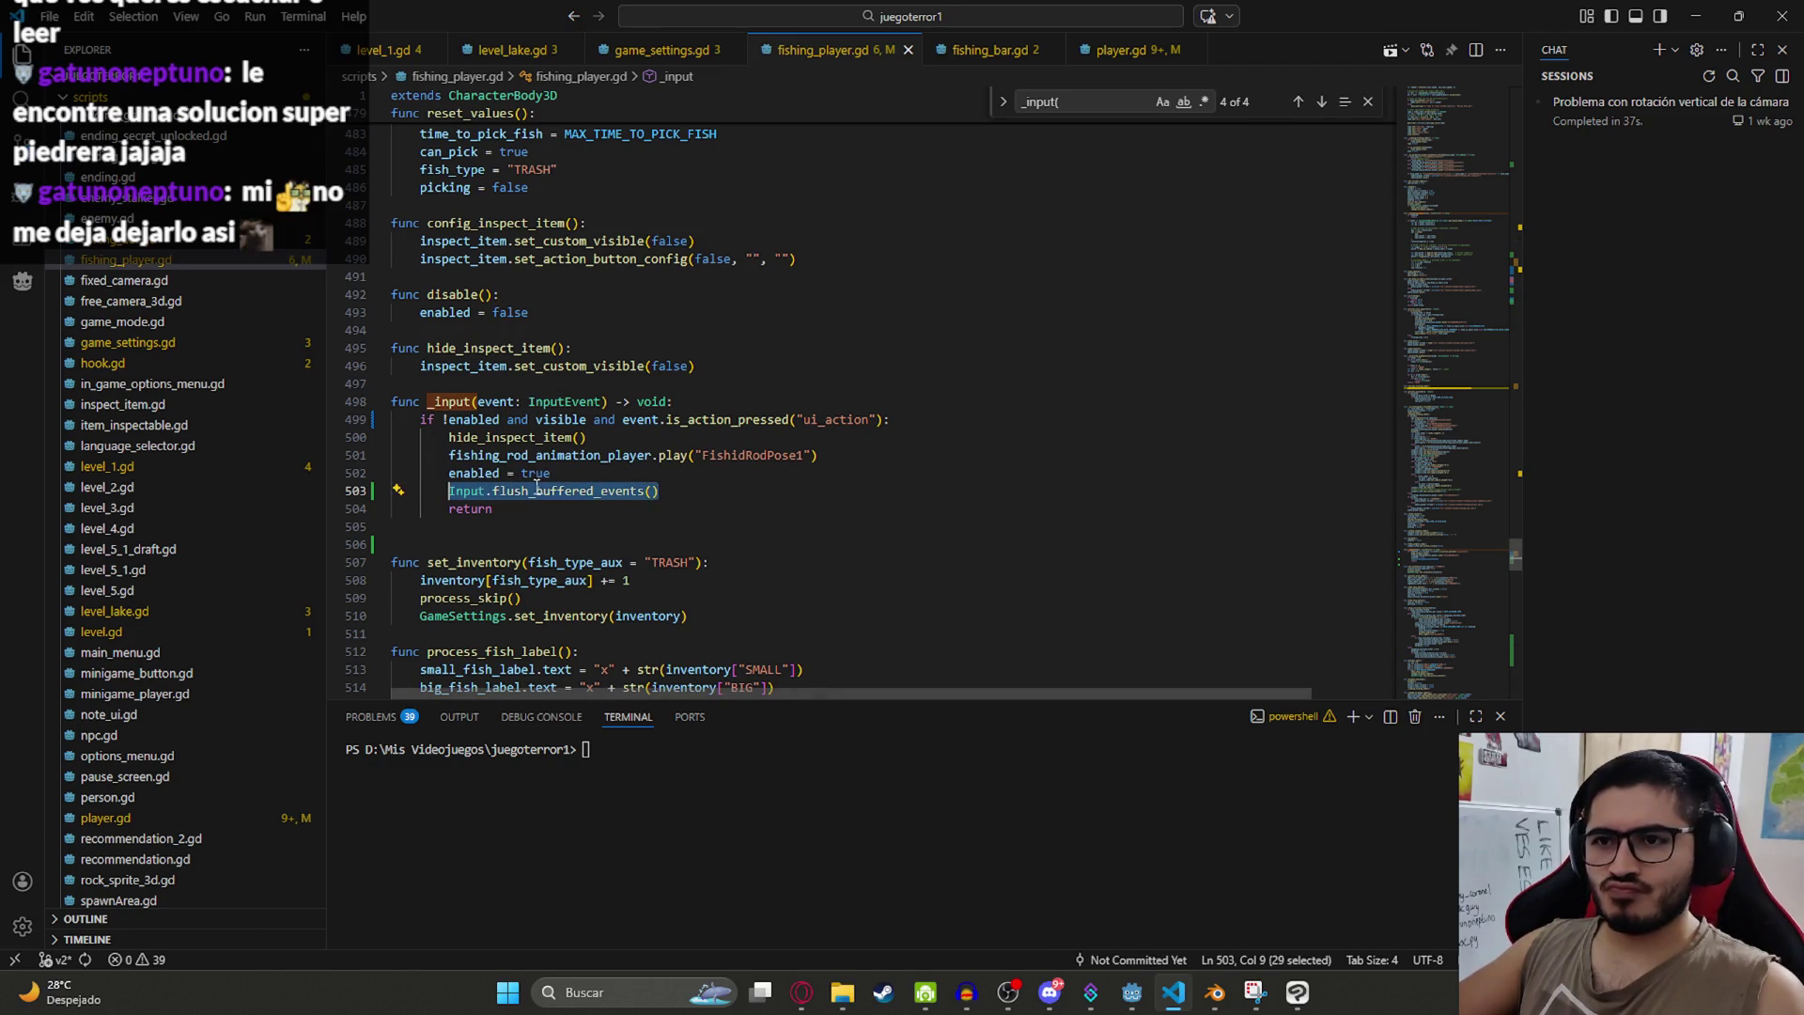
key(shift+Up)
key(shift+Up)
key(shift+Up)
key(ctrl+c)
Step: Replace the ChatGPT draft with a new message containing the pasted _input code
click(802, 992)
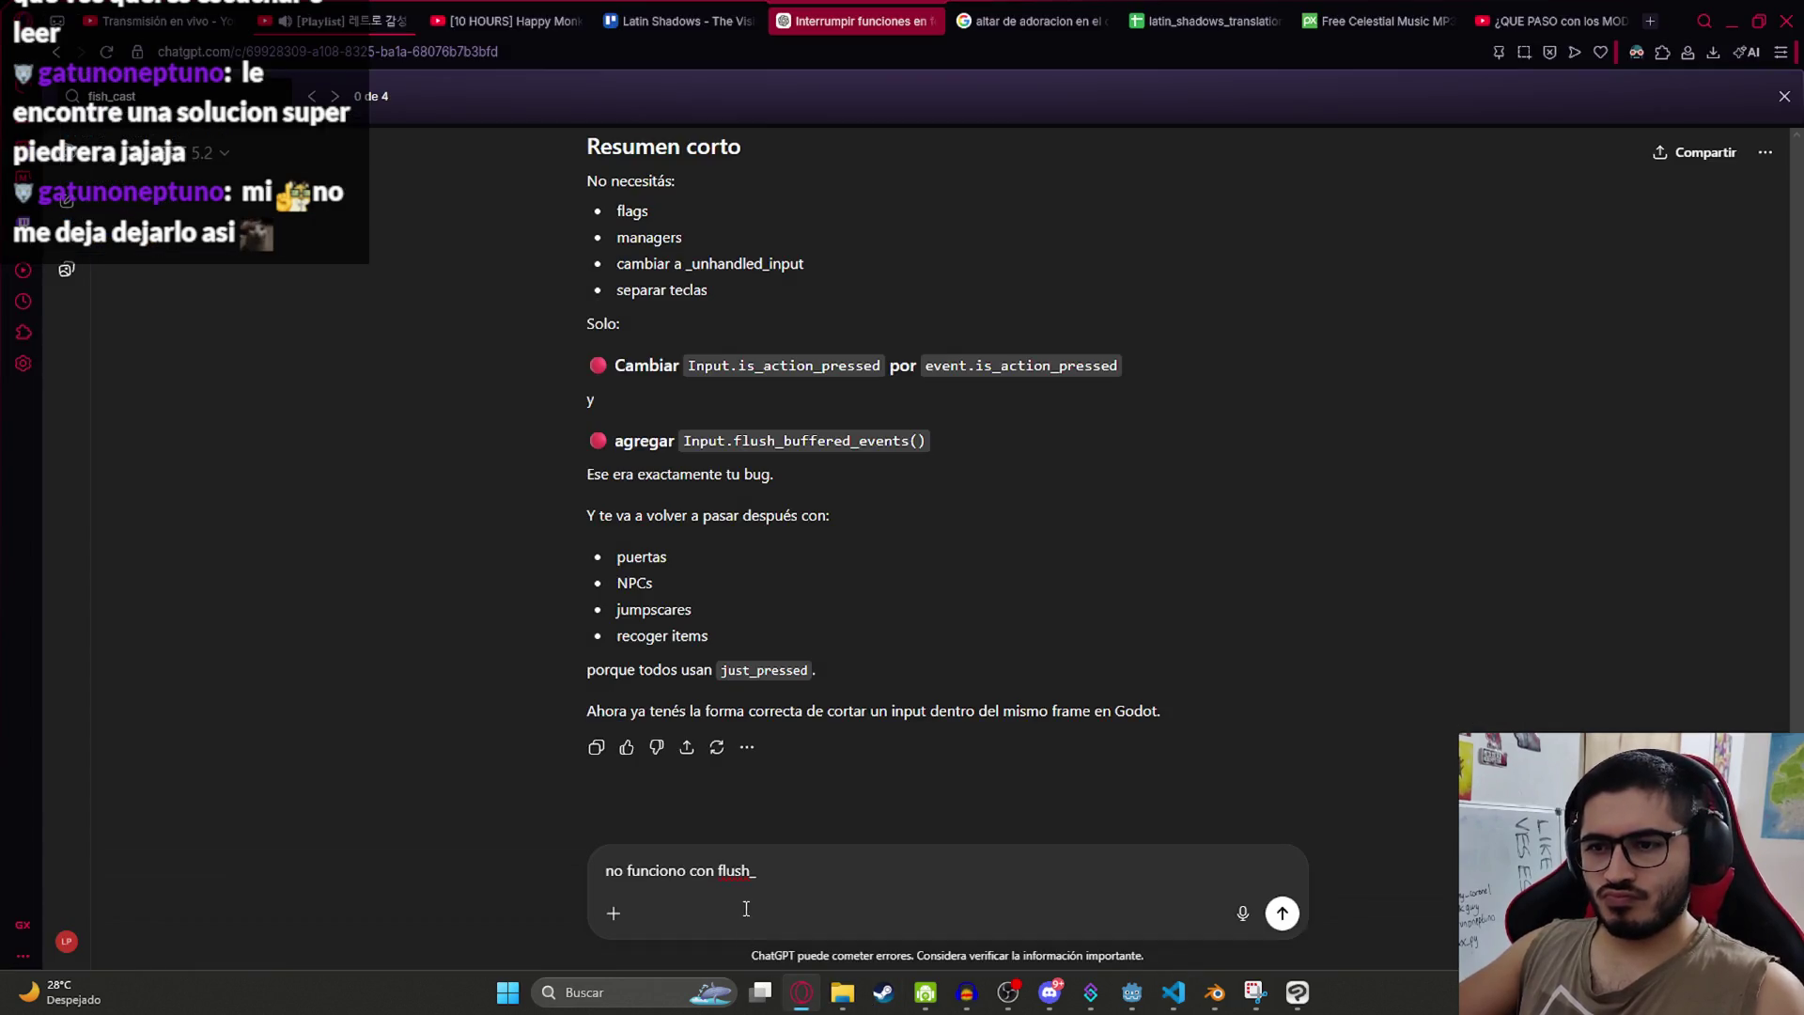
key(ctrl+a)
text(T)
key(shift+Return)
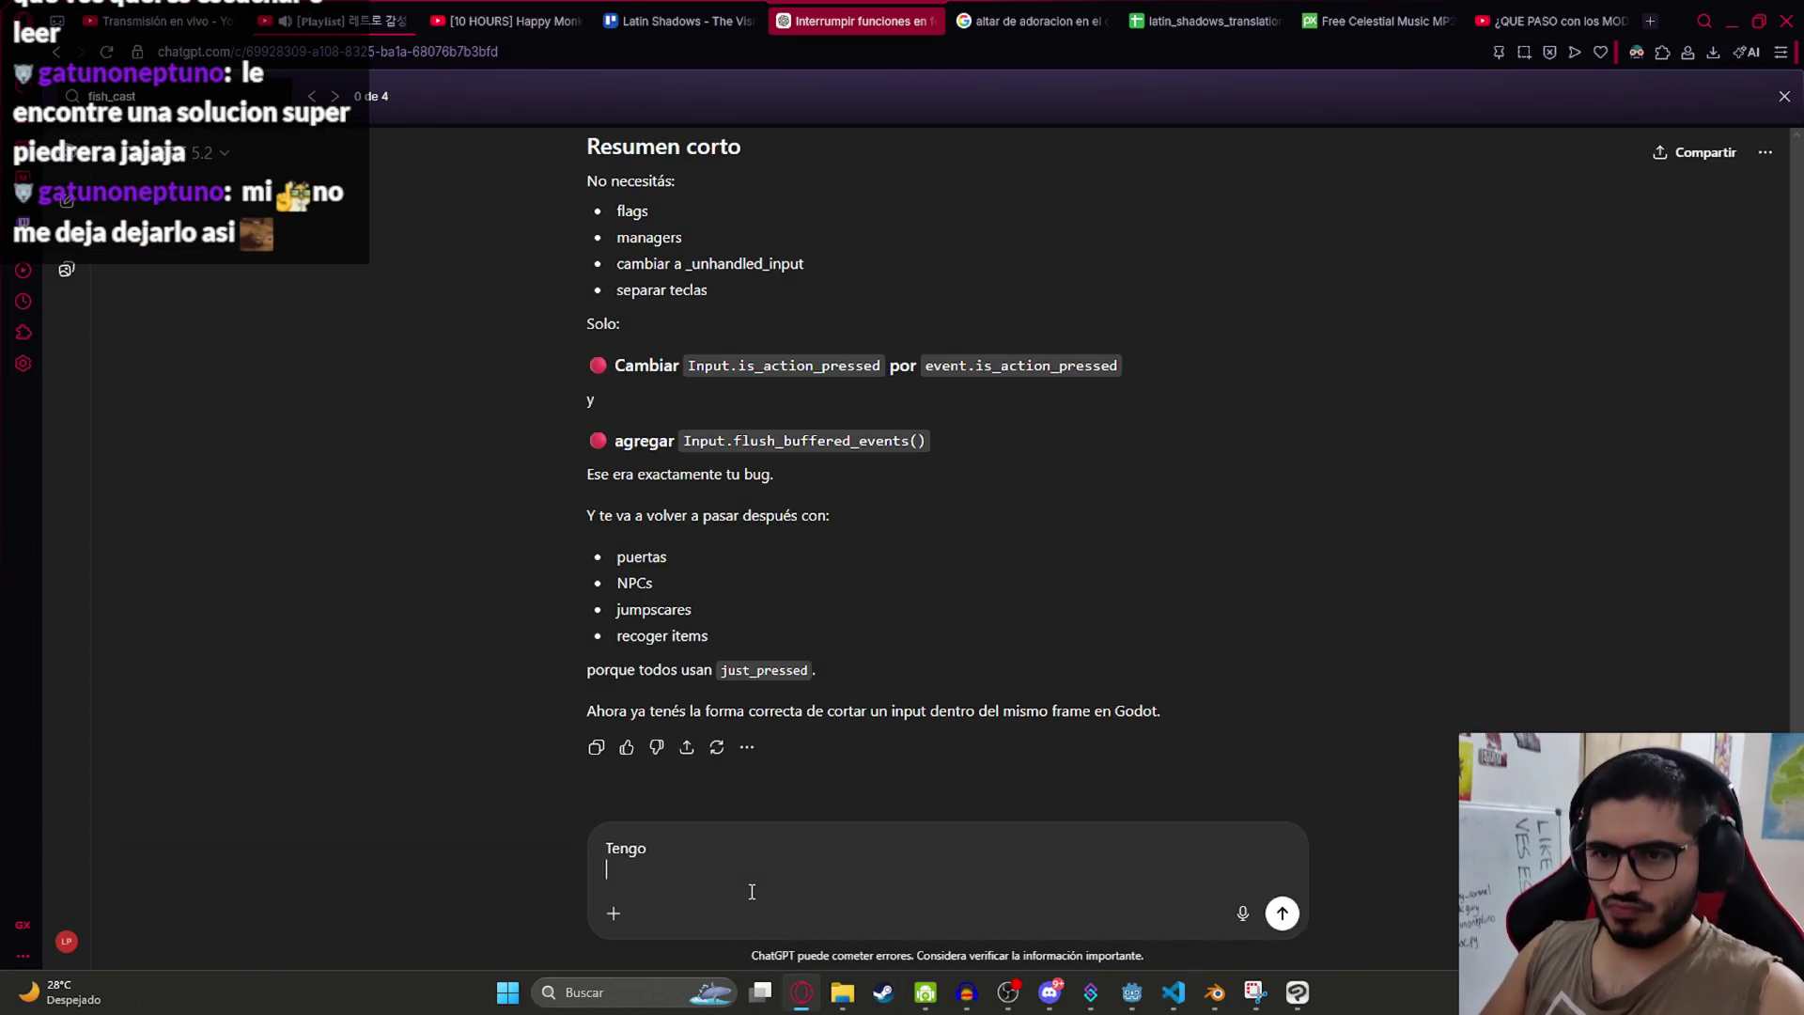
key(ctrl+v)
key(shift+Return)
key(shift+Return)
text(au)
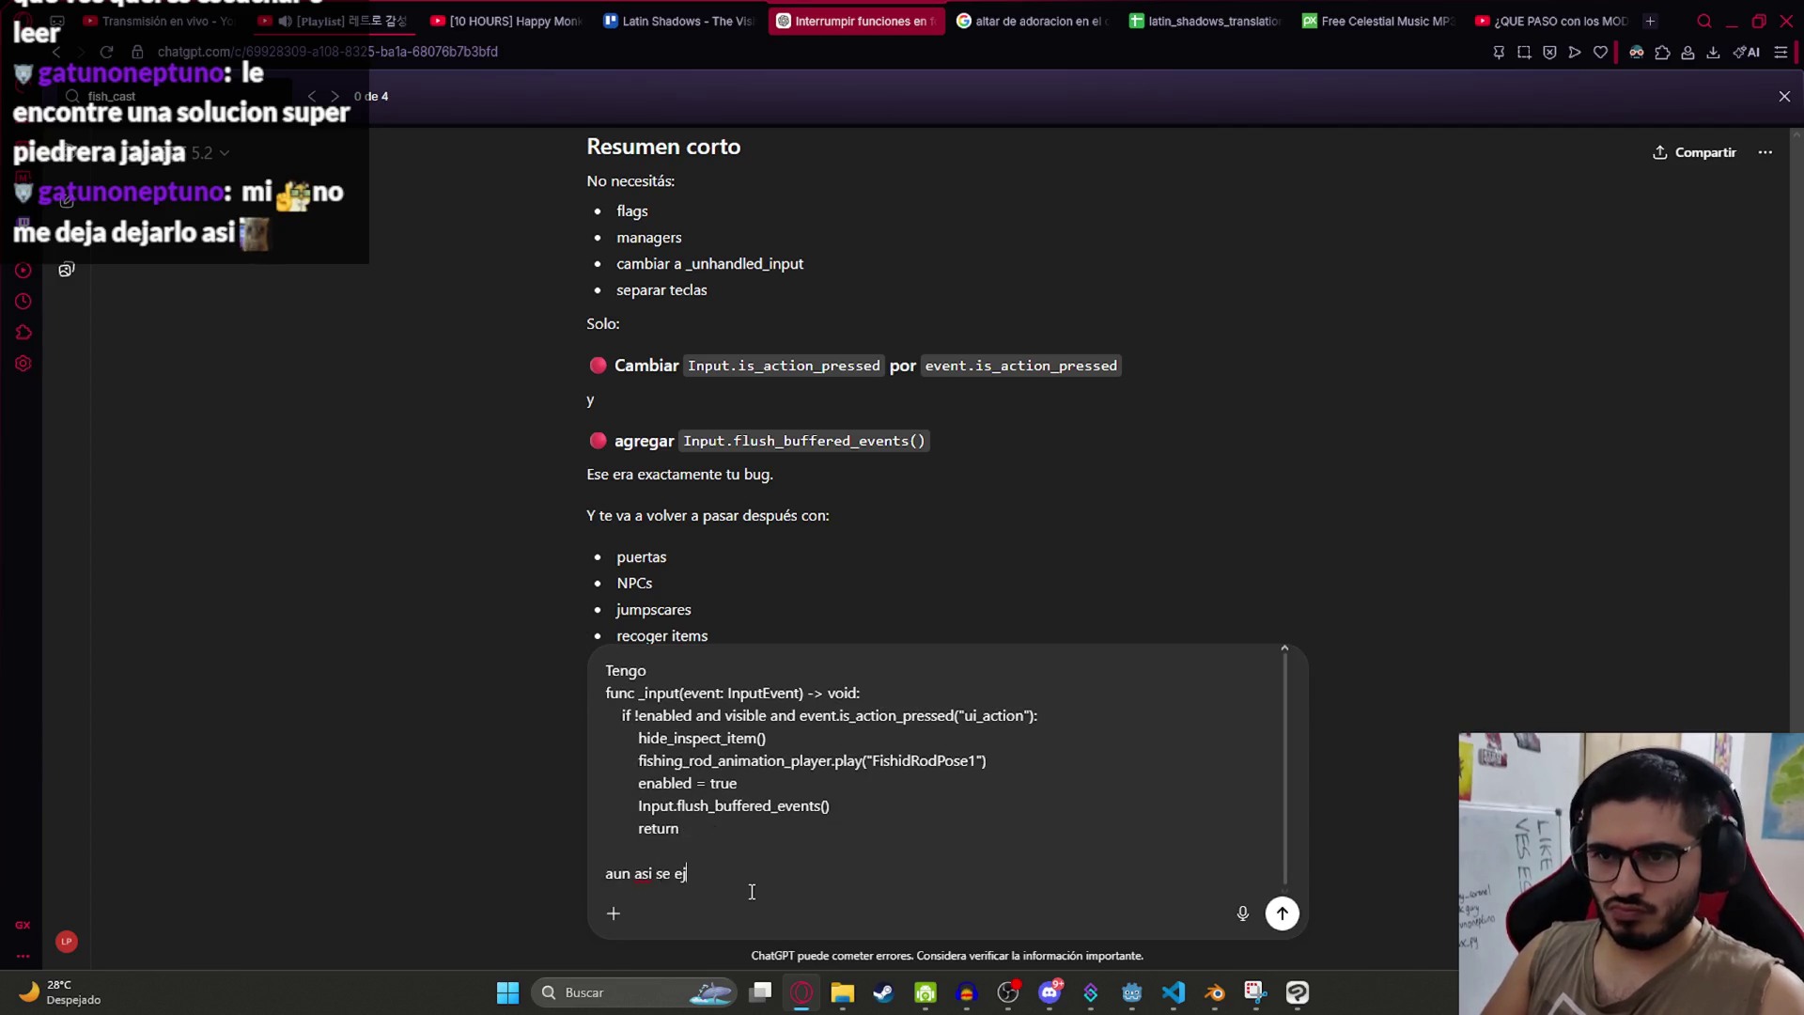
key(alt+Tab)
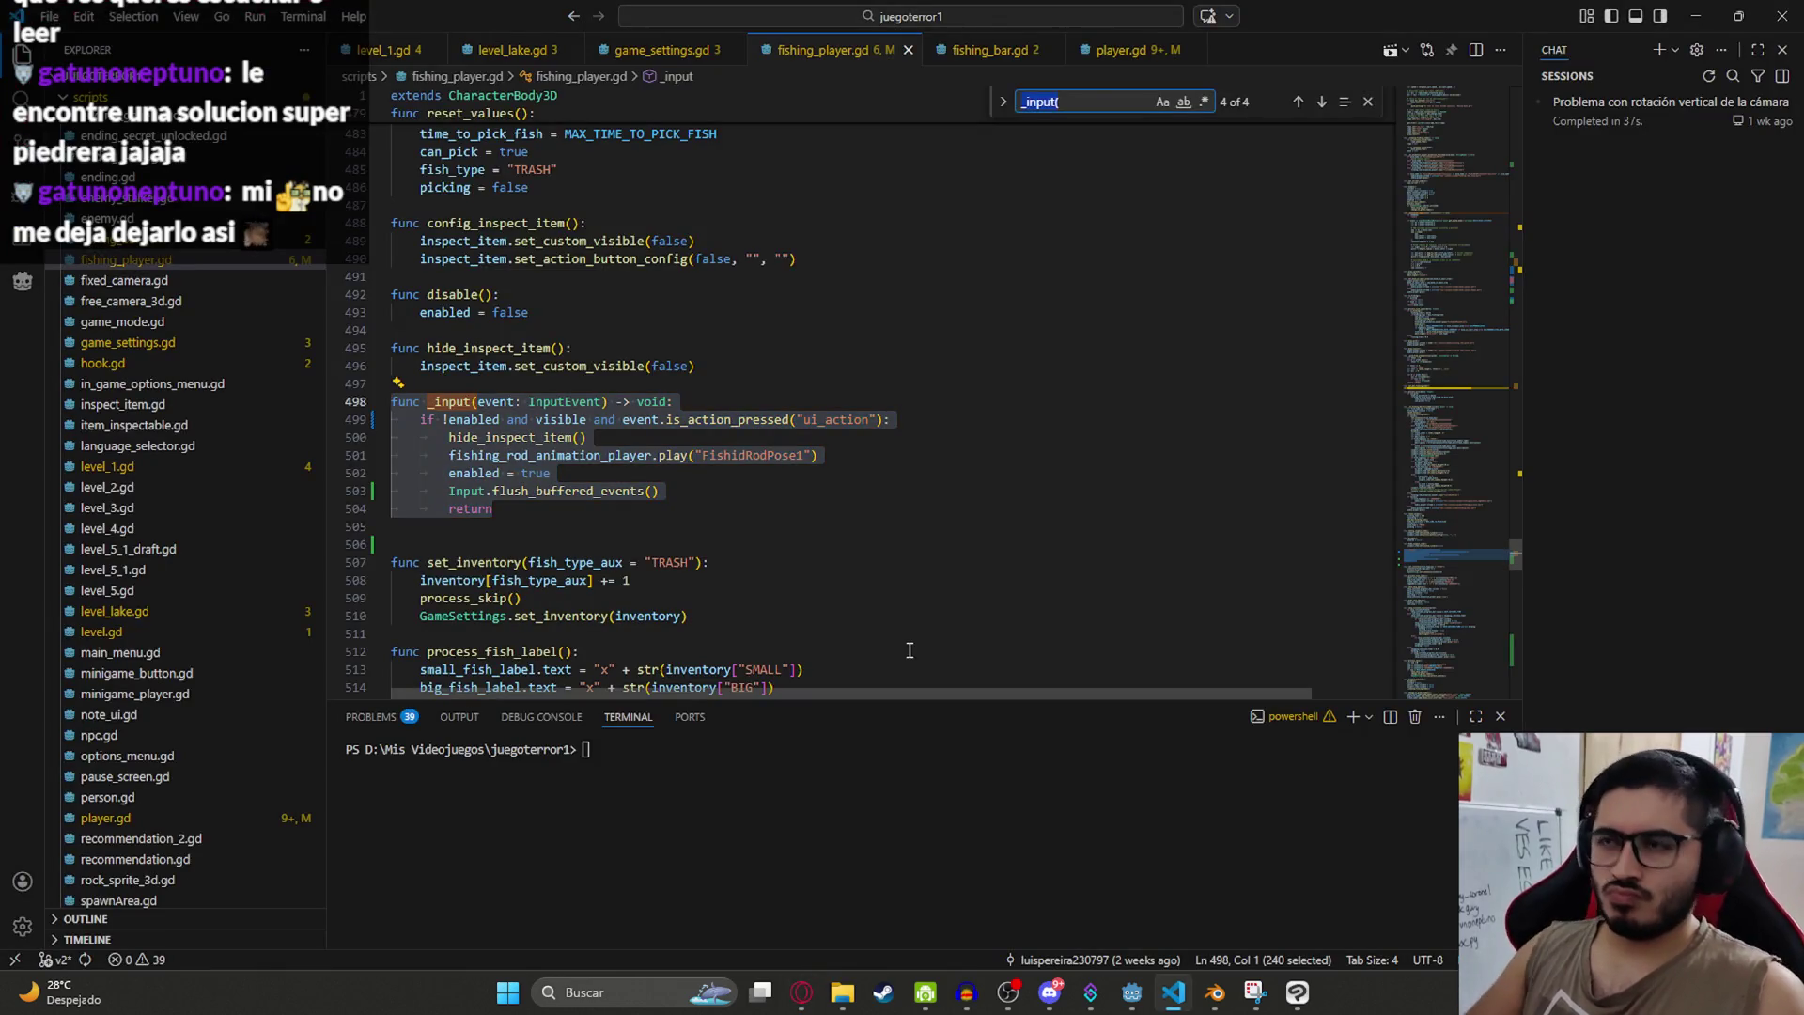
Step: Search fishing_player.gd for fish_take to locate the _physics_process function
text(fish_t)
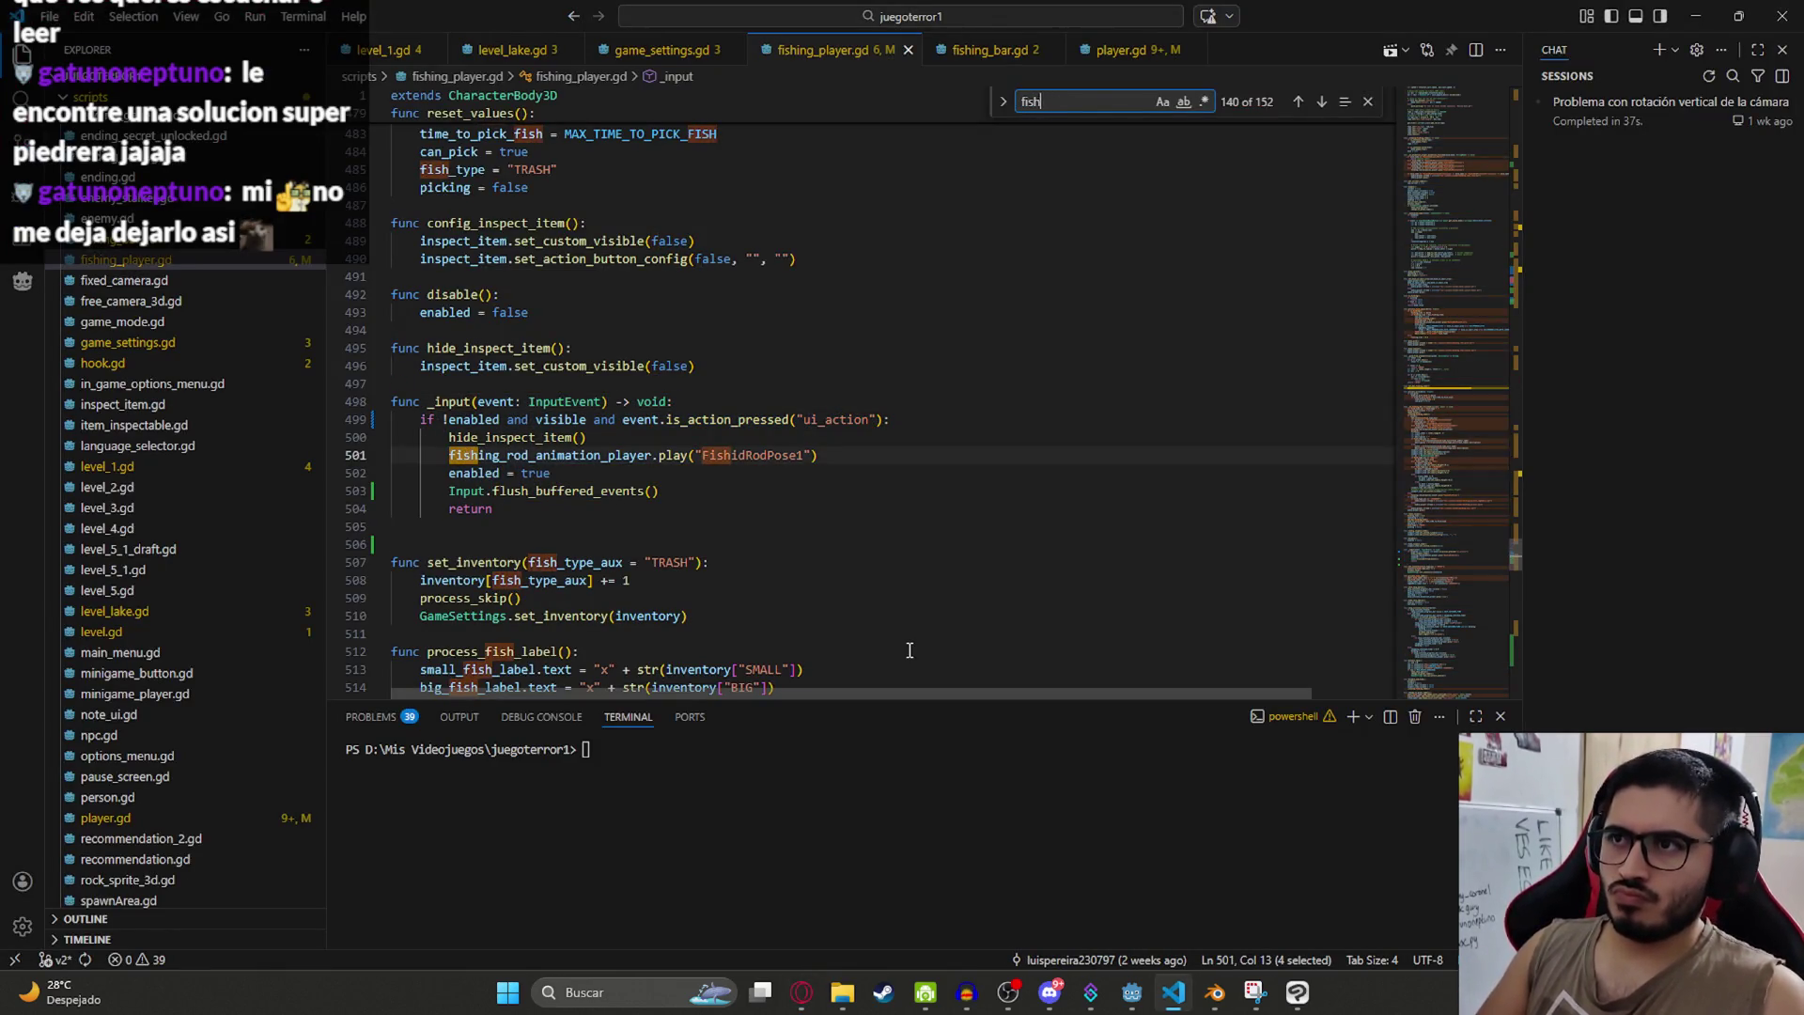
key(Return)
key(shift+Return)
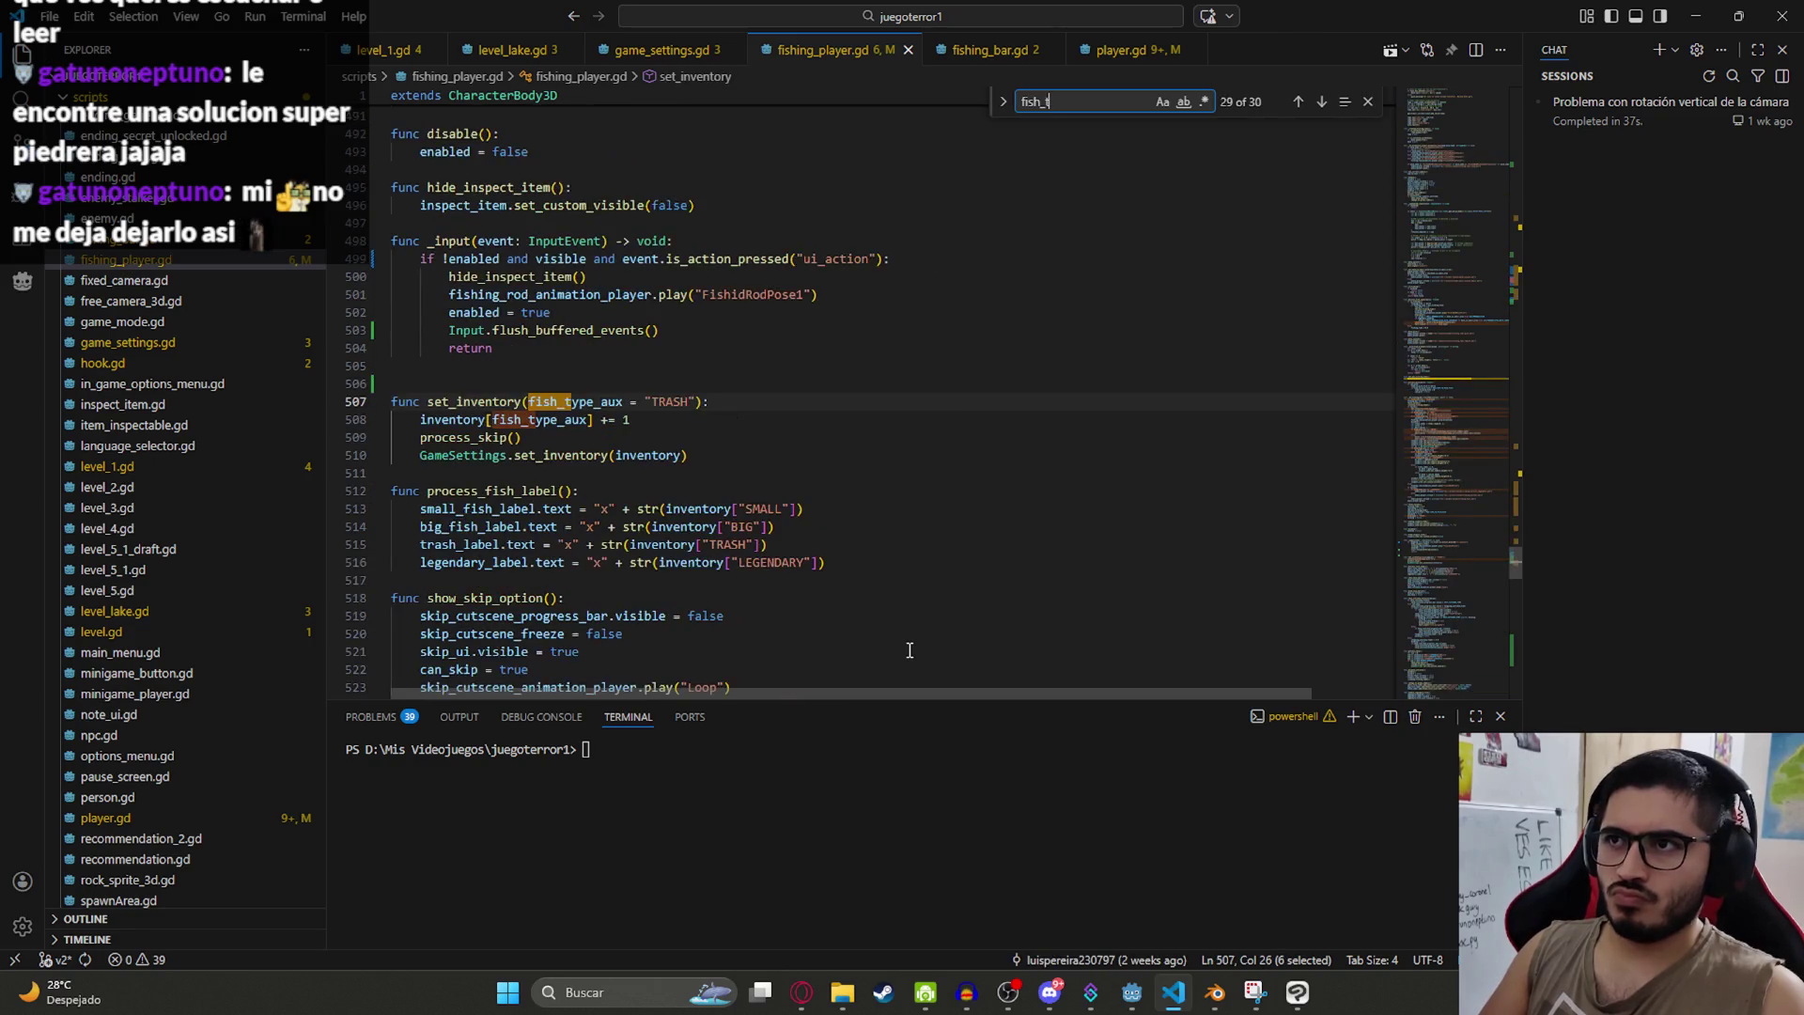
text(ake)
key(Return)
key(Return)
key(Return)
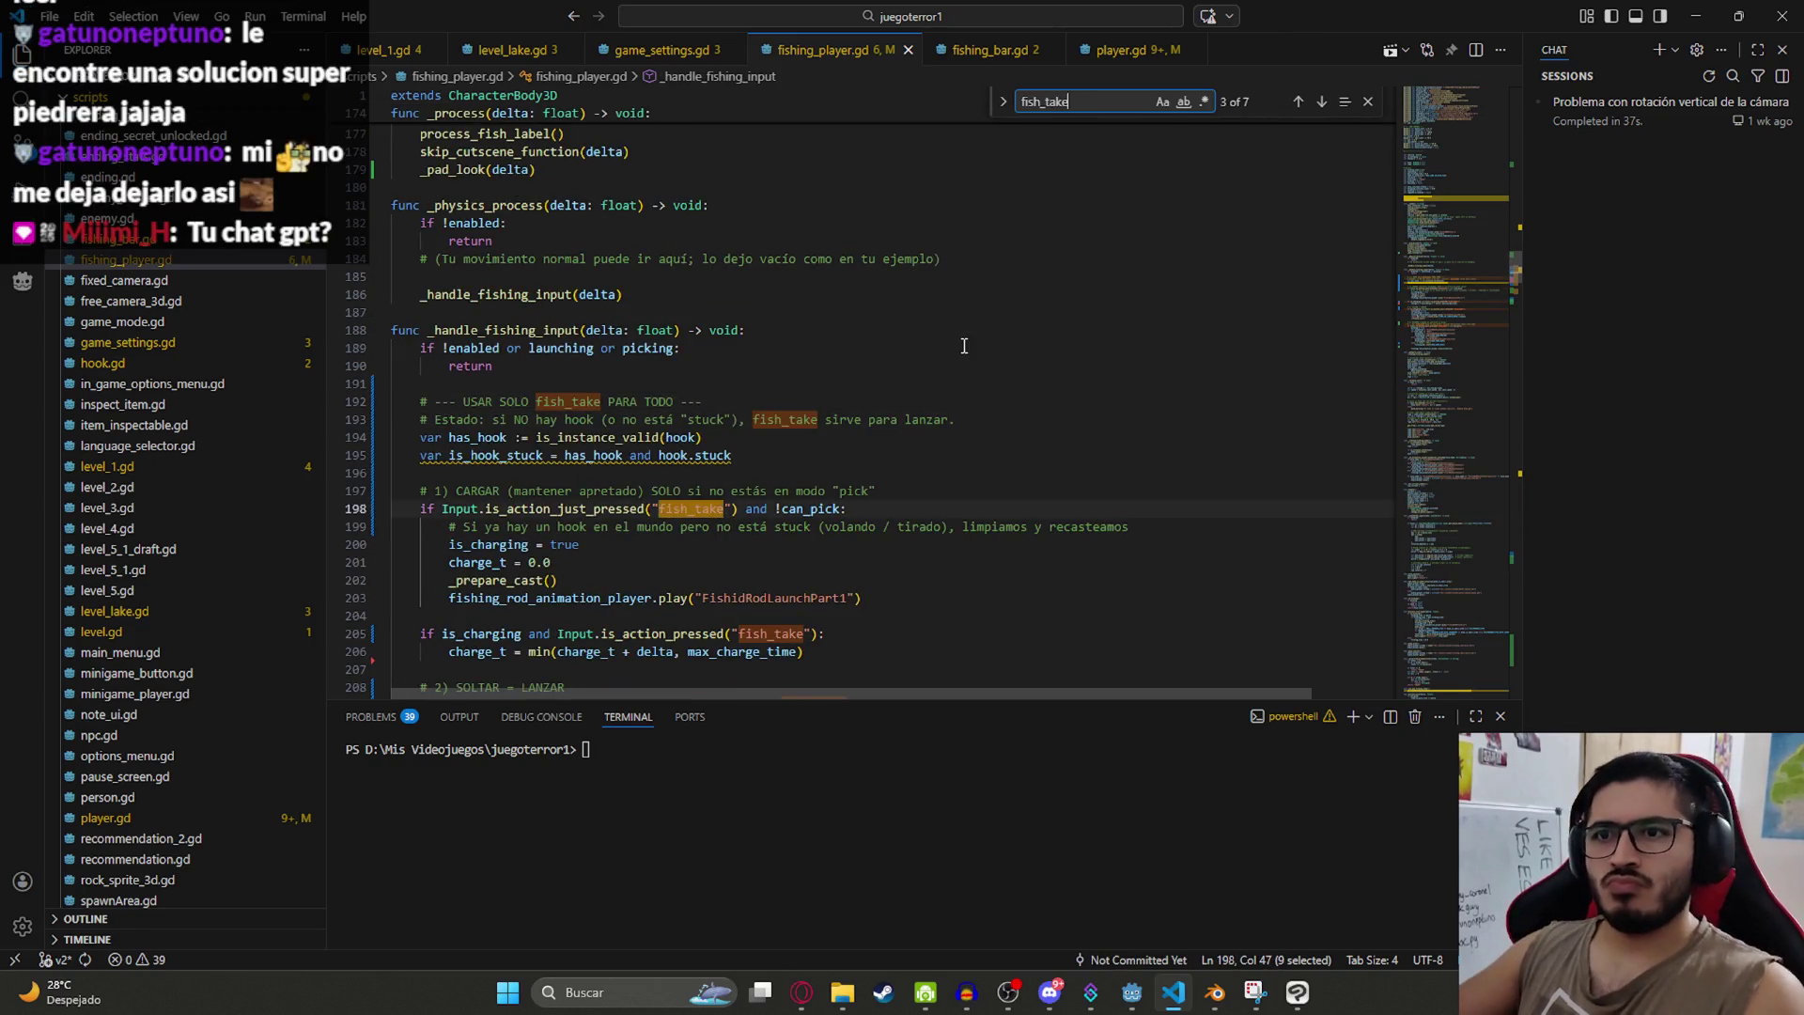
Step: Paste the _physics_process function into the ChatGPT message below _input and send it
drag(622, 296, 391, 207)
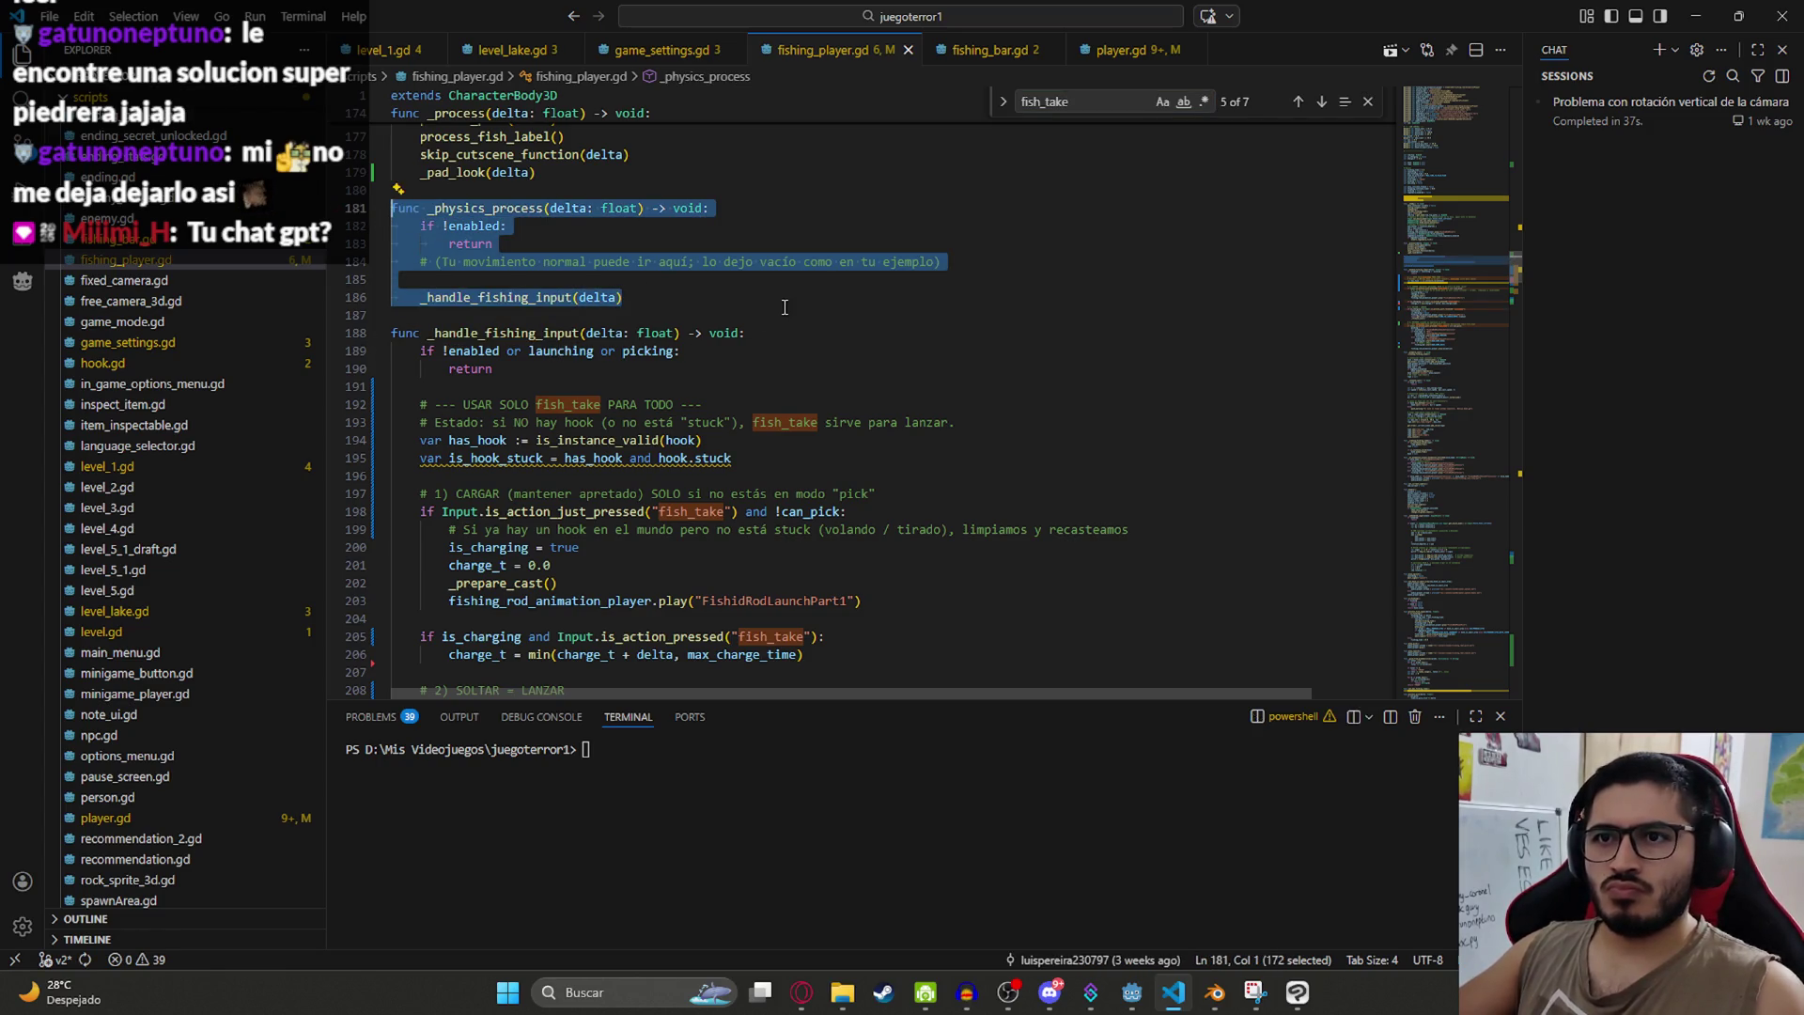
key(alt+Tab)
key(ctrl+v)
key(Return)
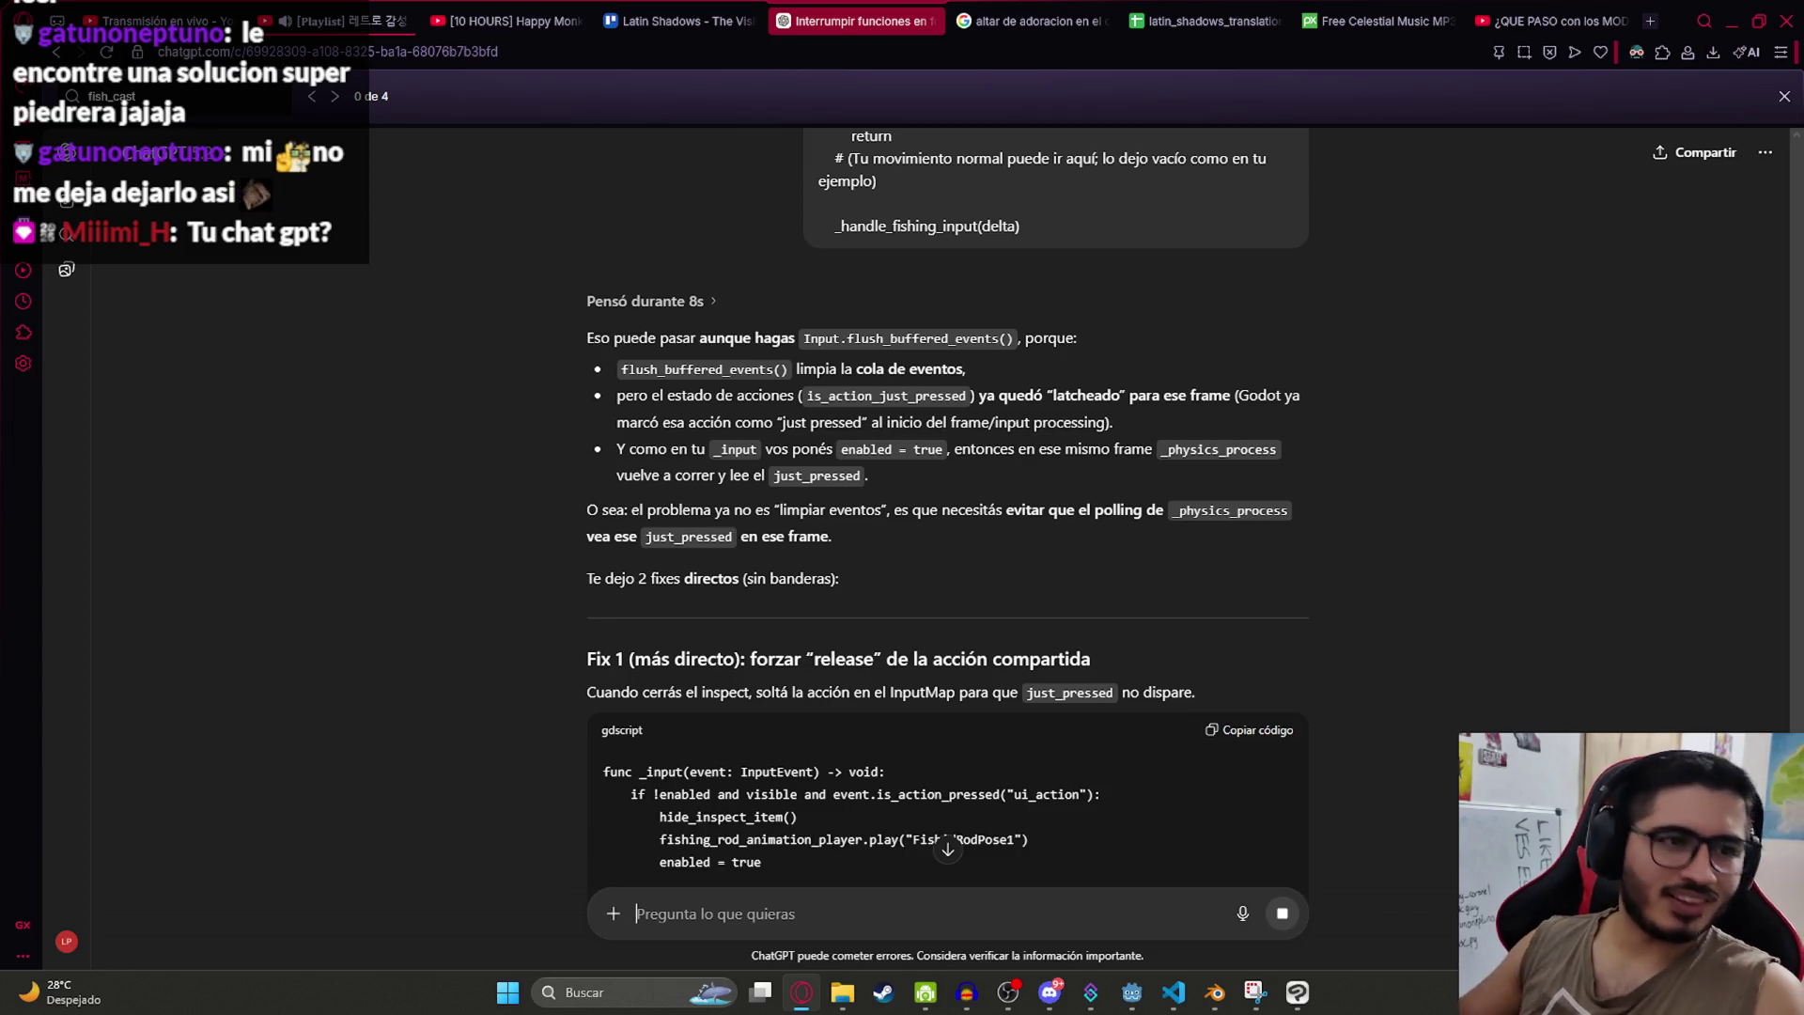
Step: Scroll through ChatGPT's reply to read Fix 2 and its recommendation to try Fix 1 first
scroll(1087, 539, down, 5)
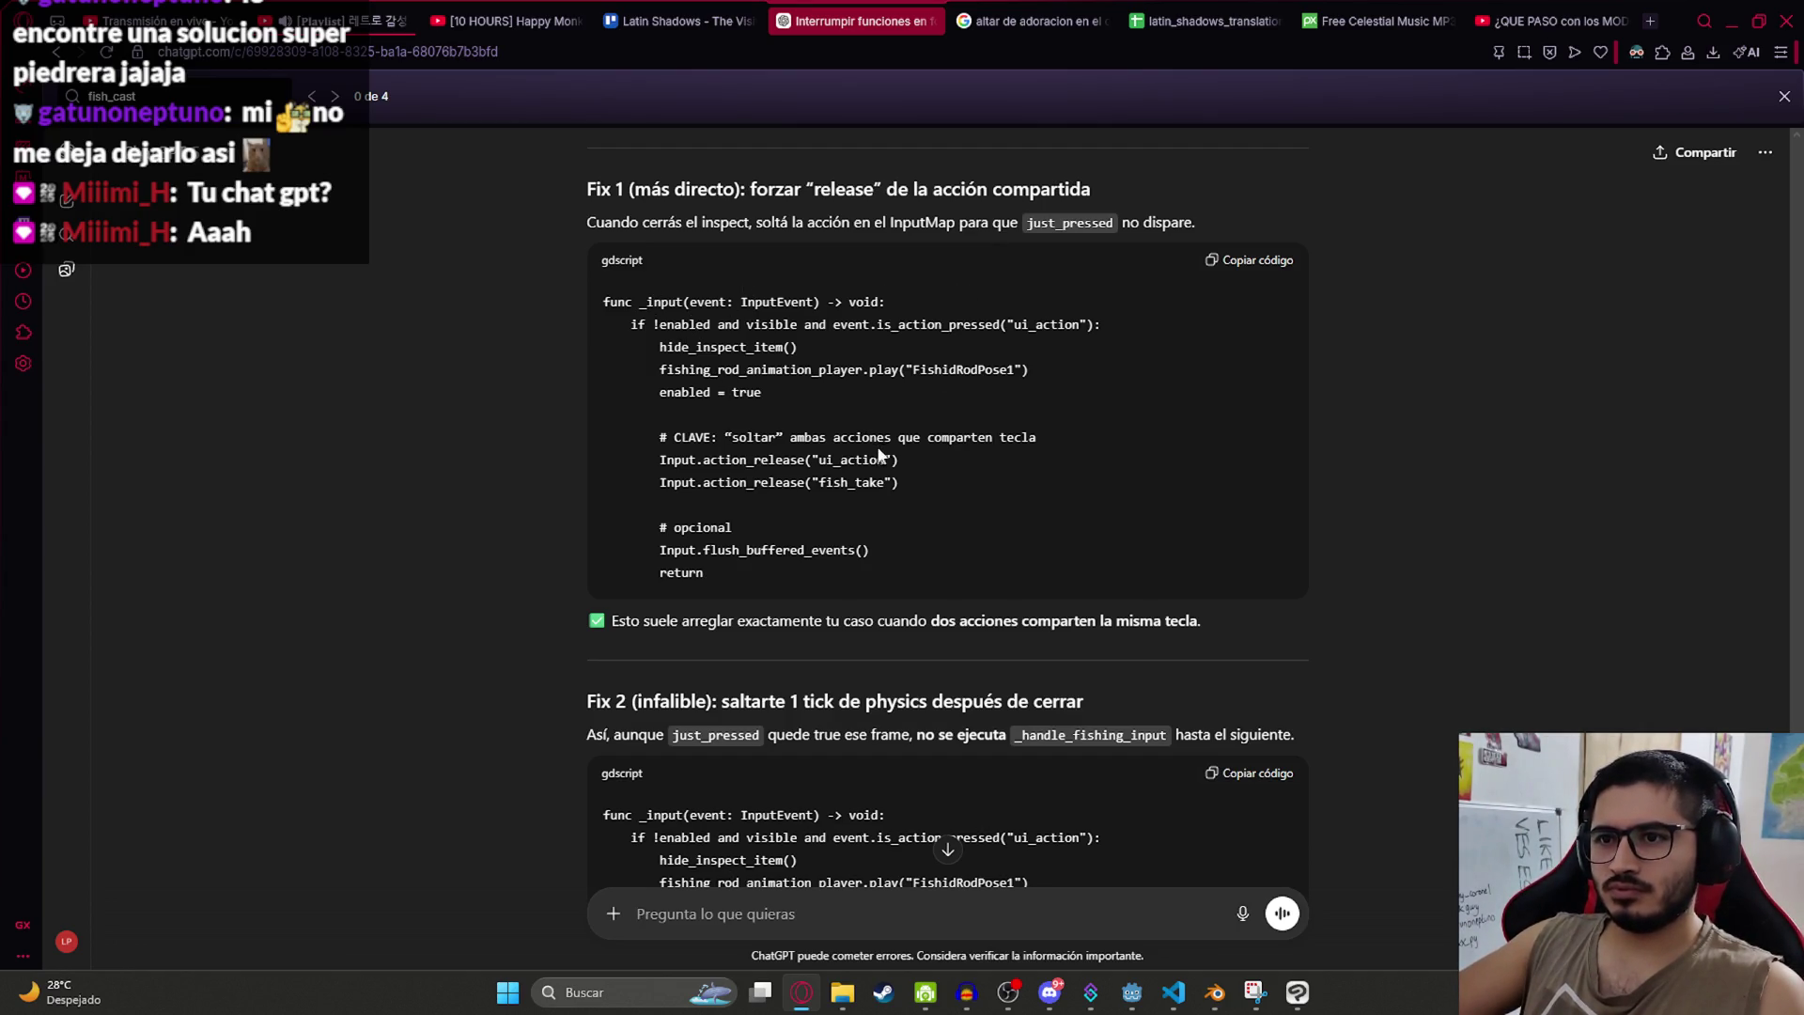
scroll(791, 409, down, 3)
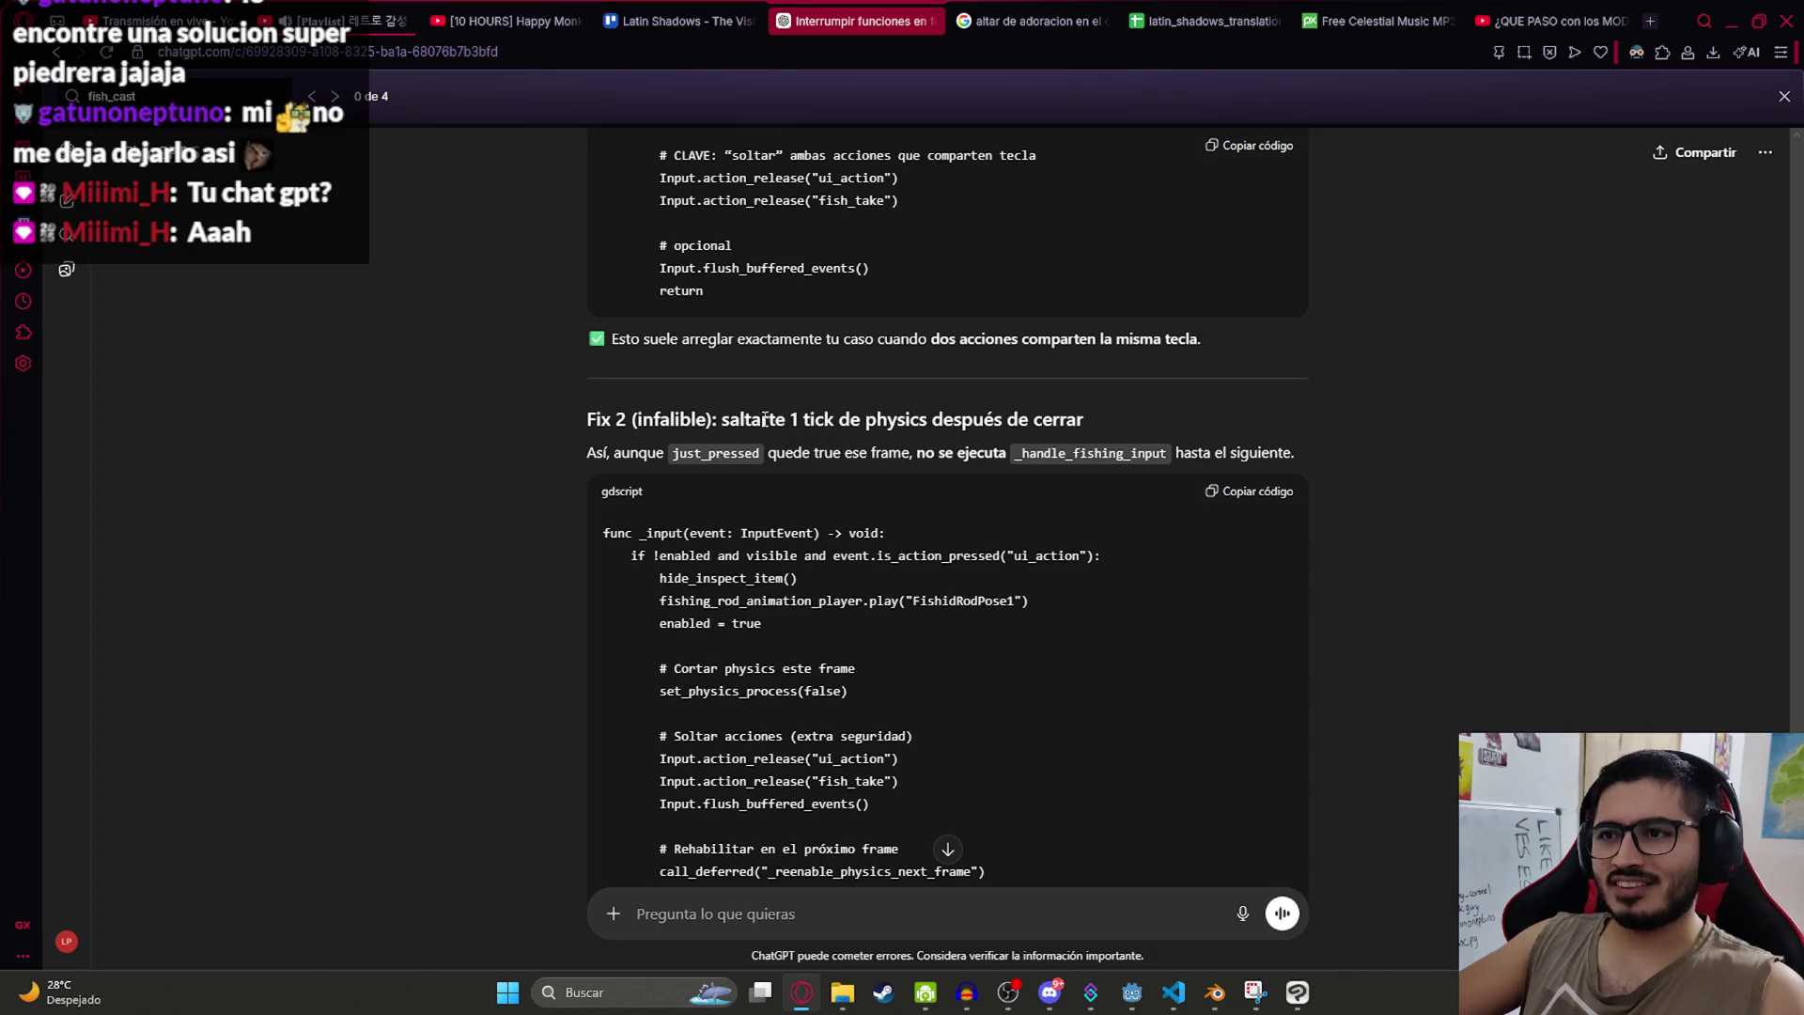
drag(765, 419, 1084, 419)
scroll(892, 567, down, 2)
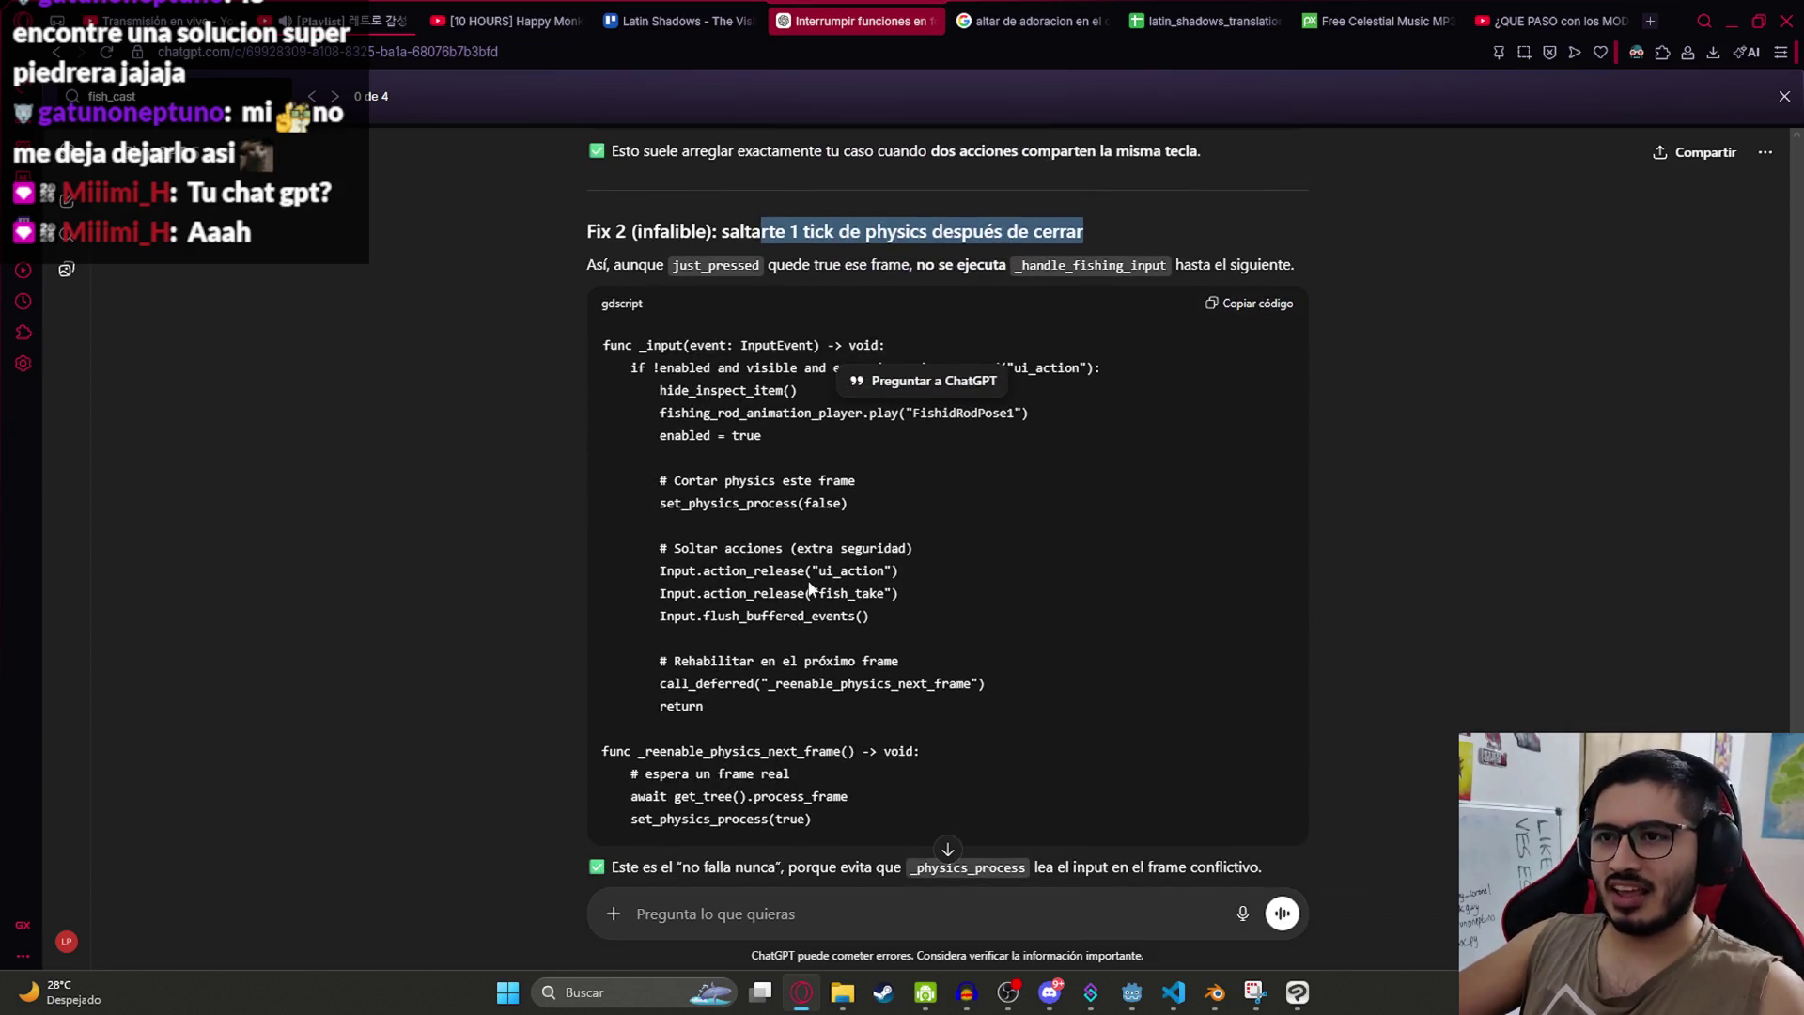
scroll(752, 557, down, 3)
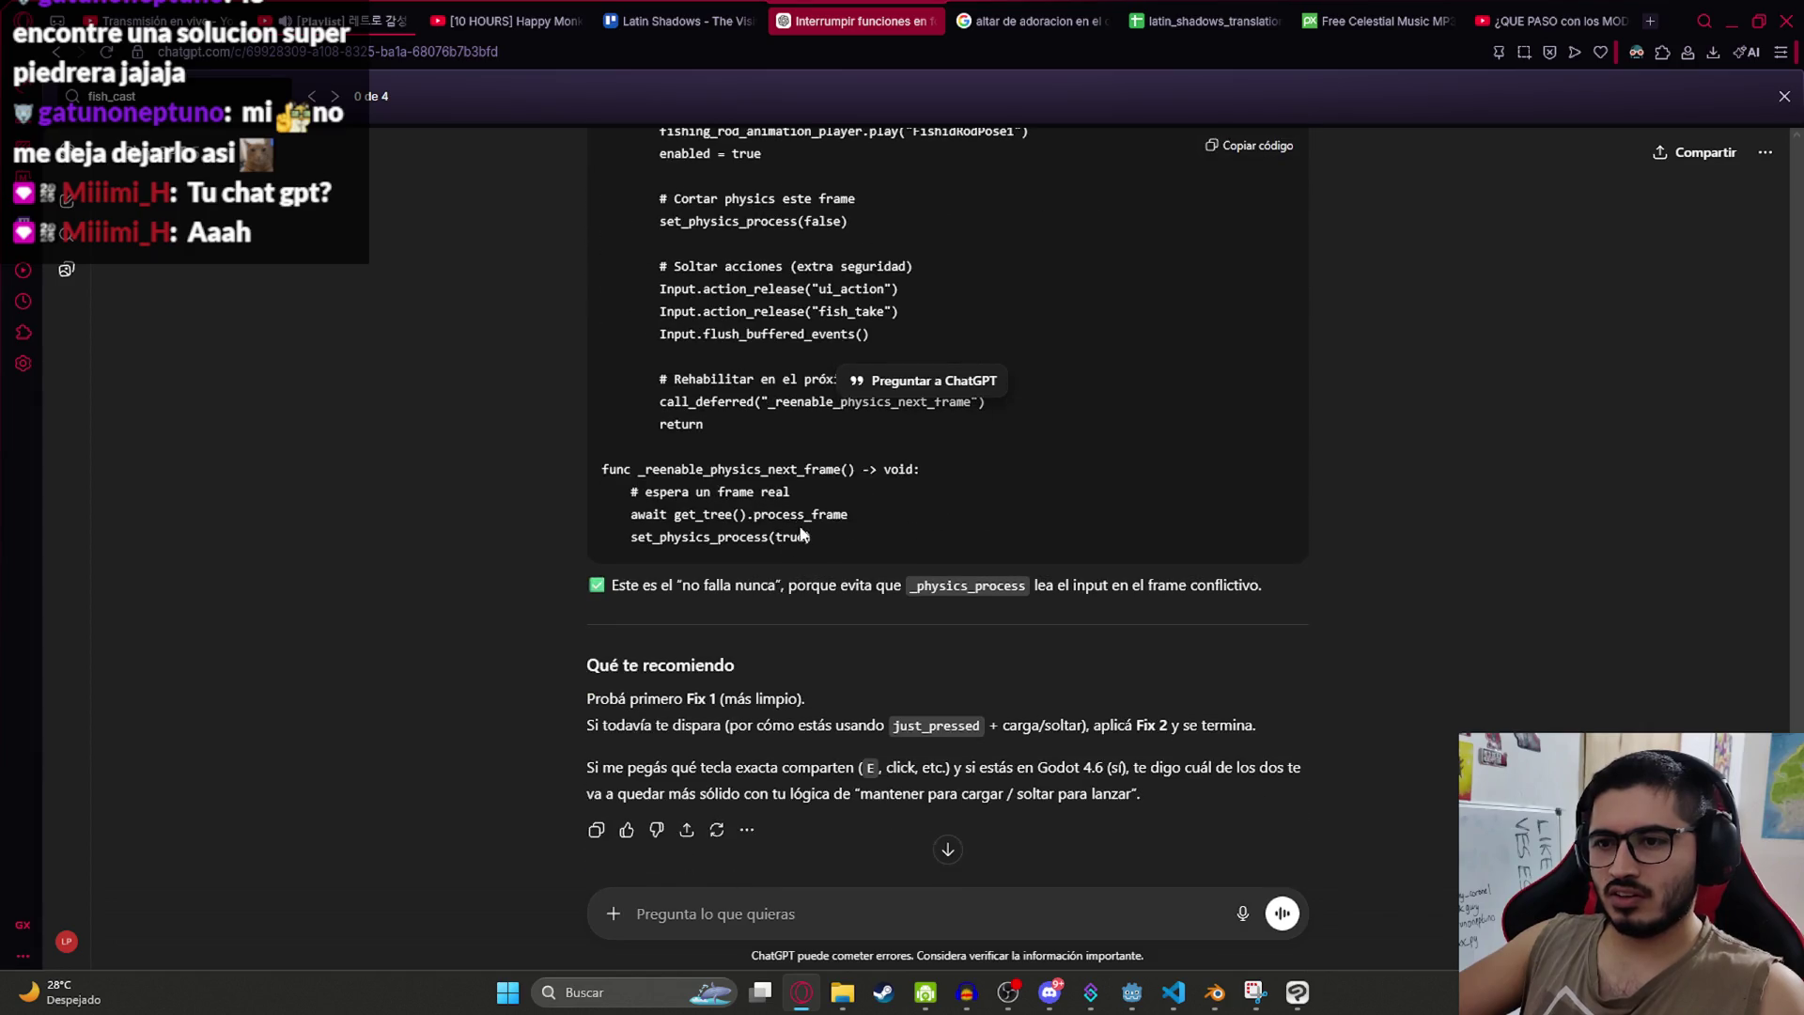
Step: Return to fishing_player.gd in the code editor and start a search in the file
key(alt+Tab)
scroll(658, 329, up, 3)
key(ctrl+f)
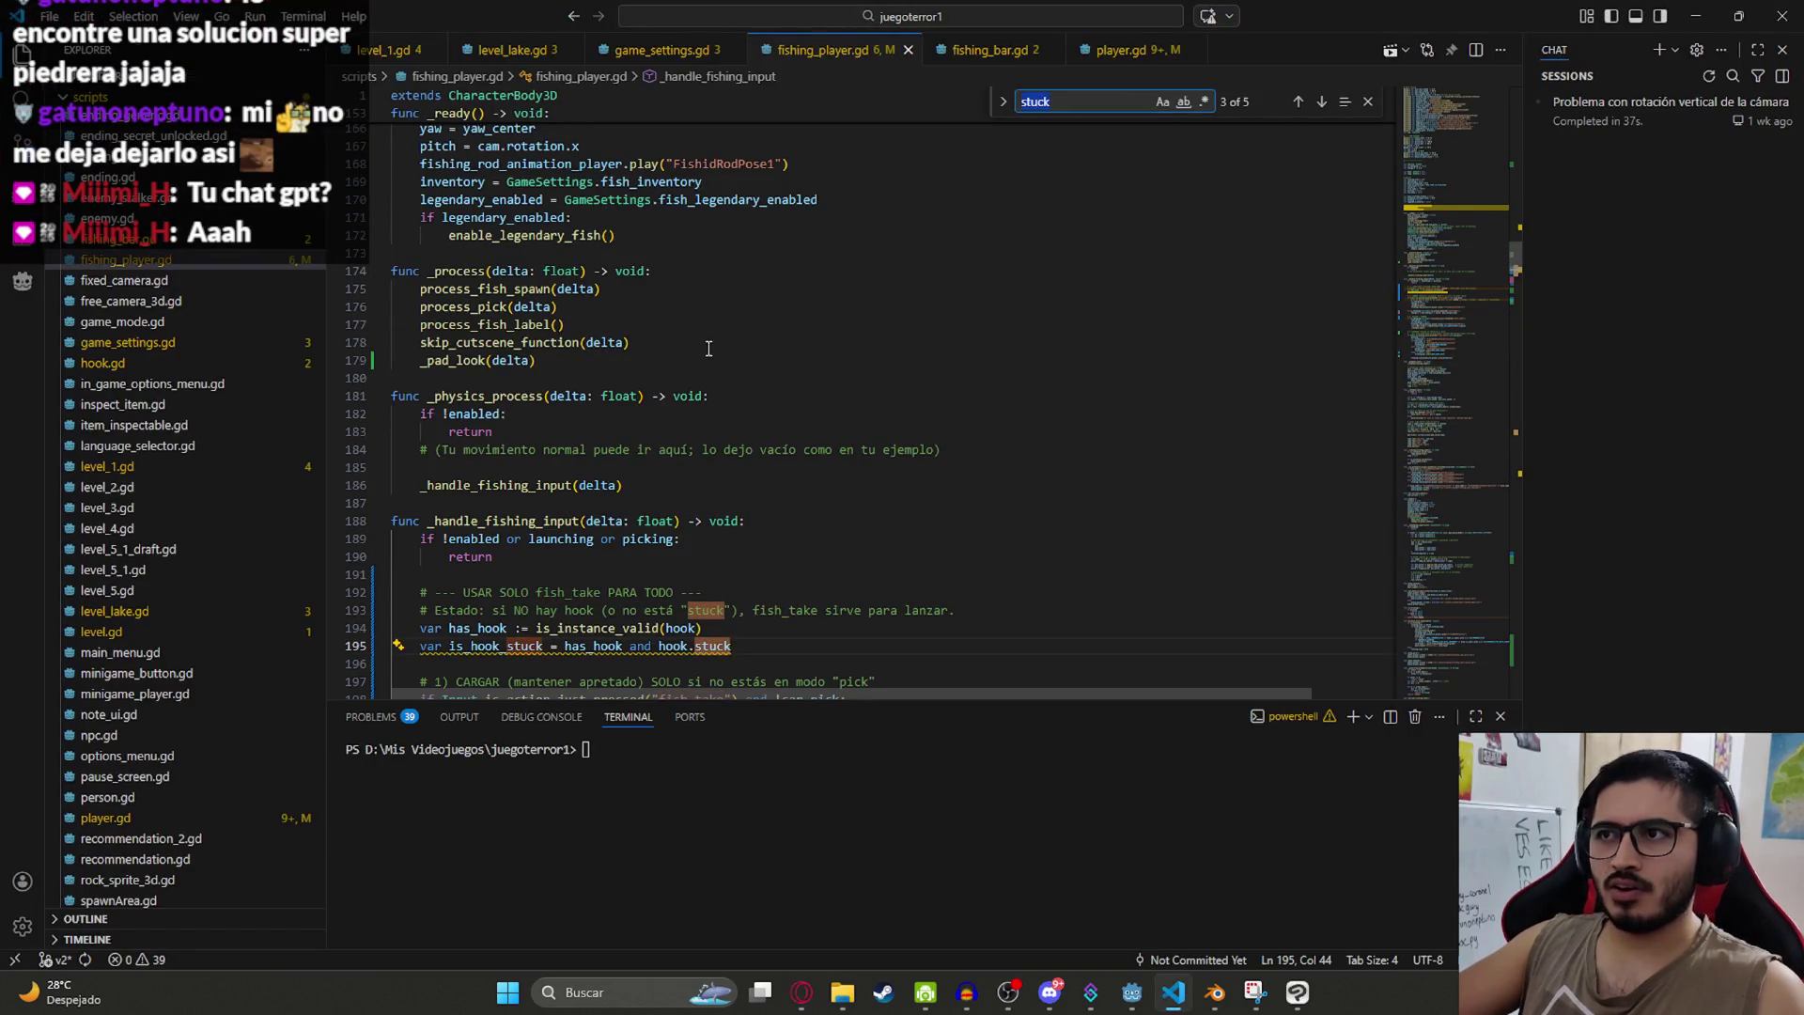
Step: Replace _input with ChatGPT's version releasing ui_action and fish_take before flushing, and save
text(_)
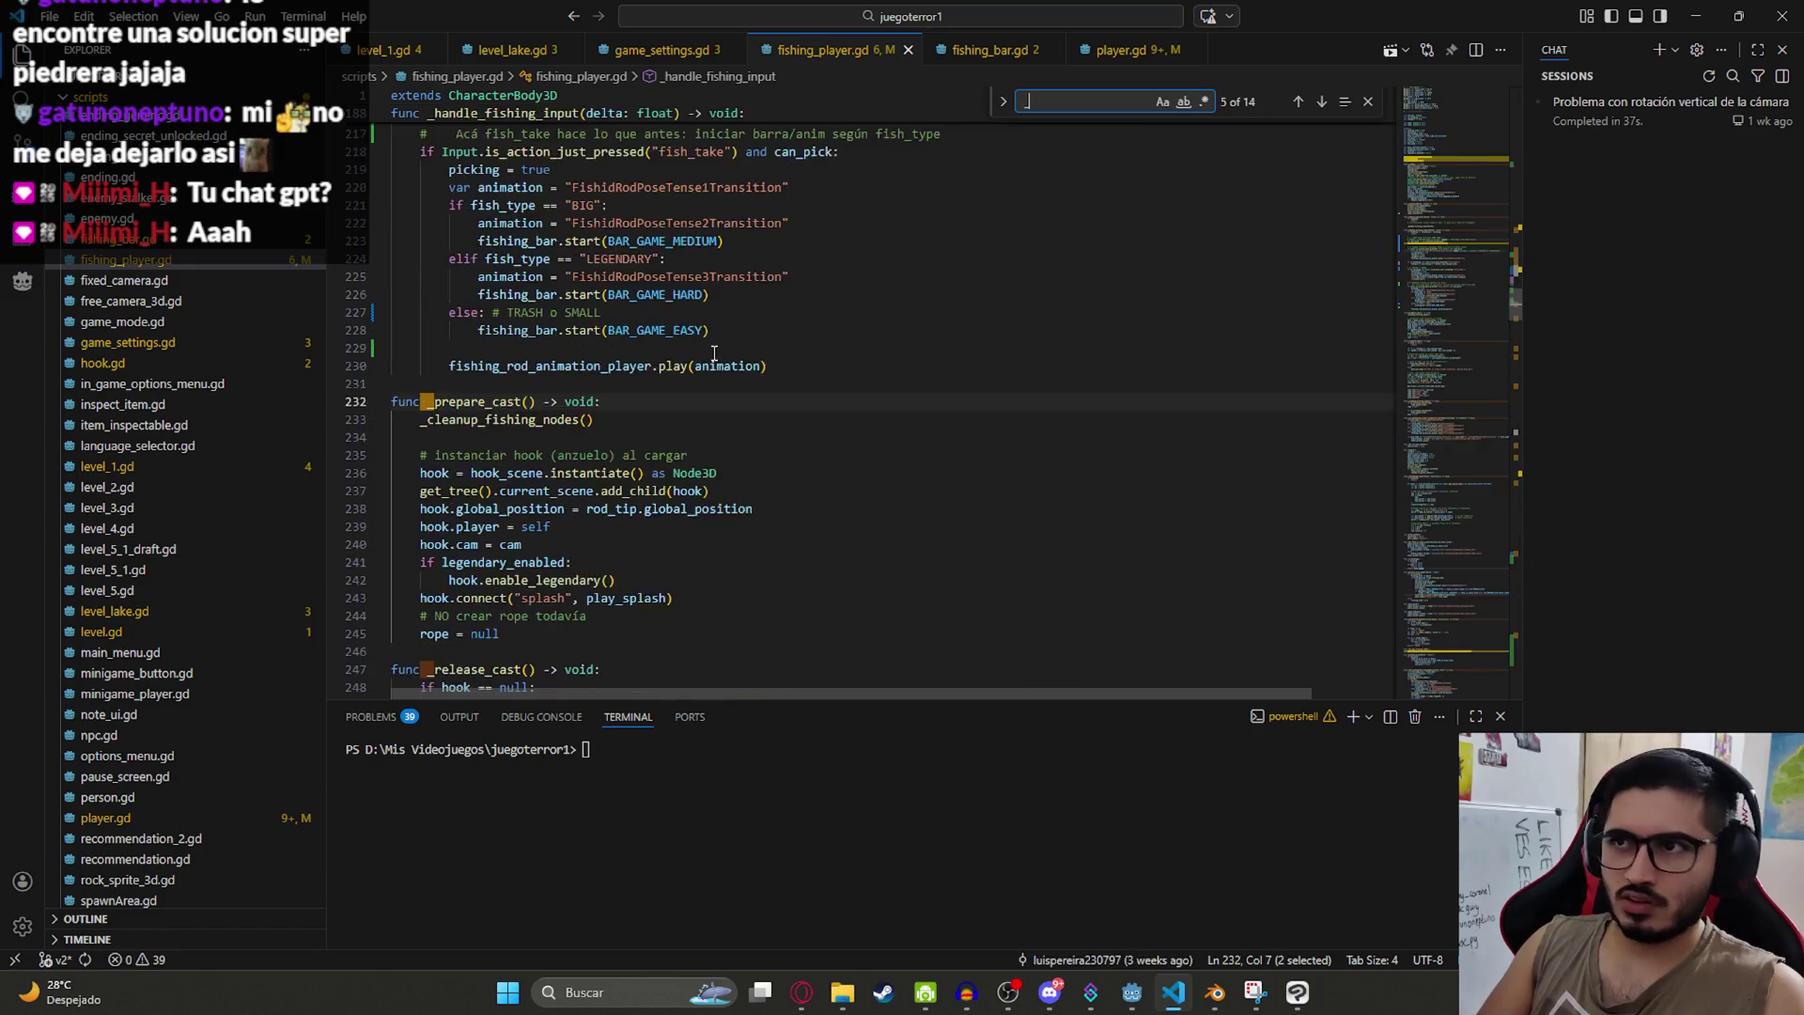
text(input)
drag(508, 502, 390, 402)
text(func _input(event: InputEvent) -> void: 	if !enabled and visible and event.is_action_pressed("ui_action"): 		hide_inspect_item() 		fishing_rod_animation_player.play("FishidRodPose1") 		enabled = true  		# CLAVE: "soltar" ambas acciones que comparten tecla 		Input.action_release("ui_action") 		Input.action_release("fish_take")  		# opcional 		Input.flush_buffered_events() 		return)
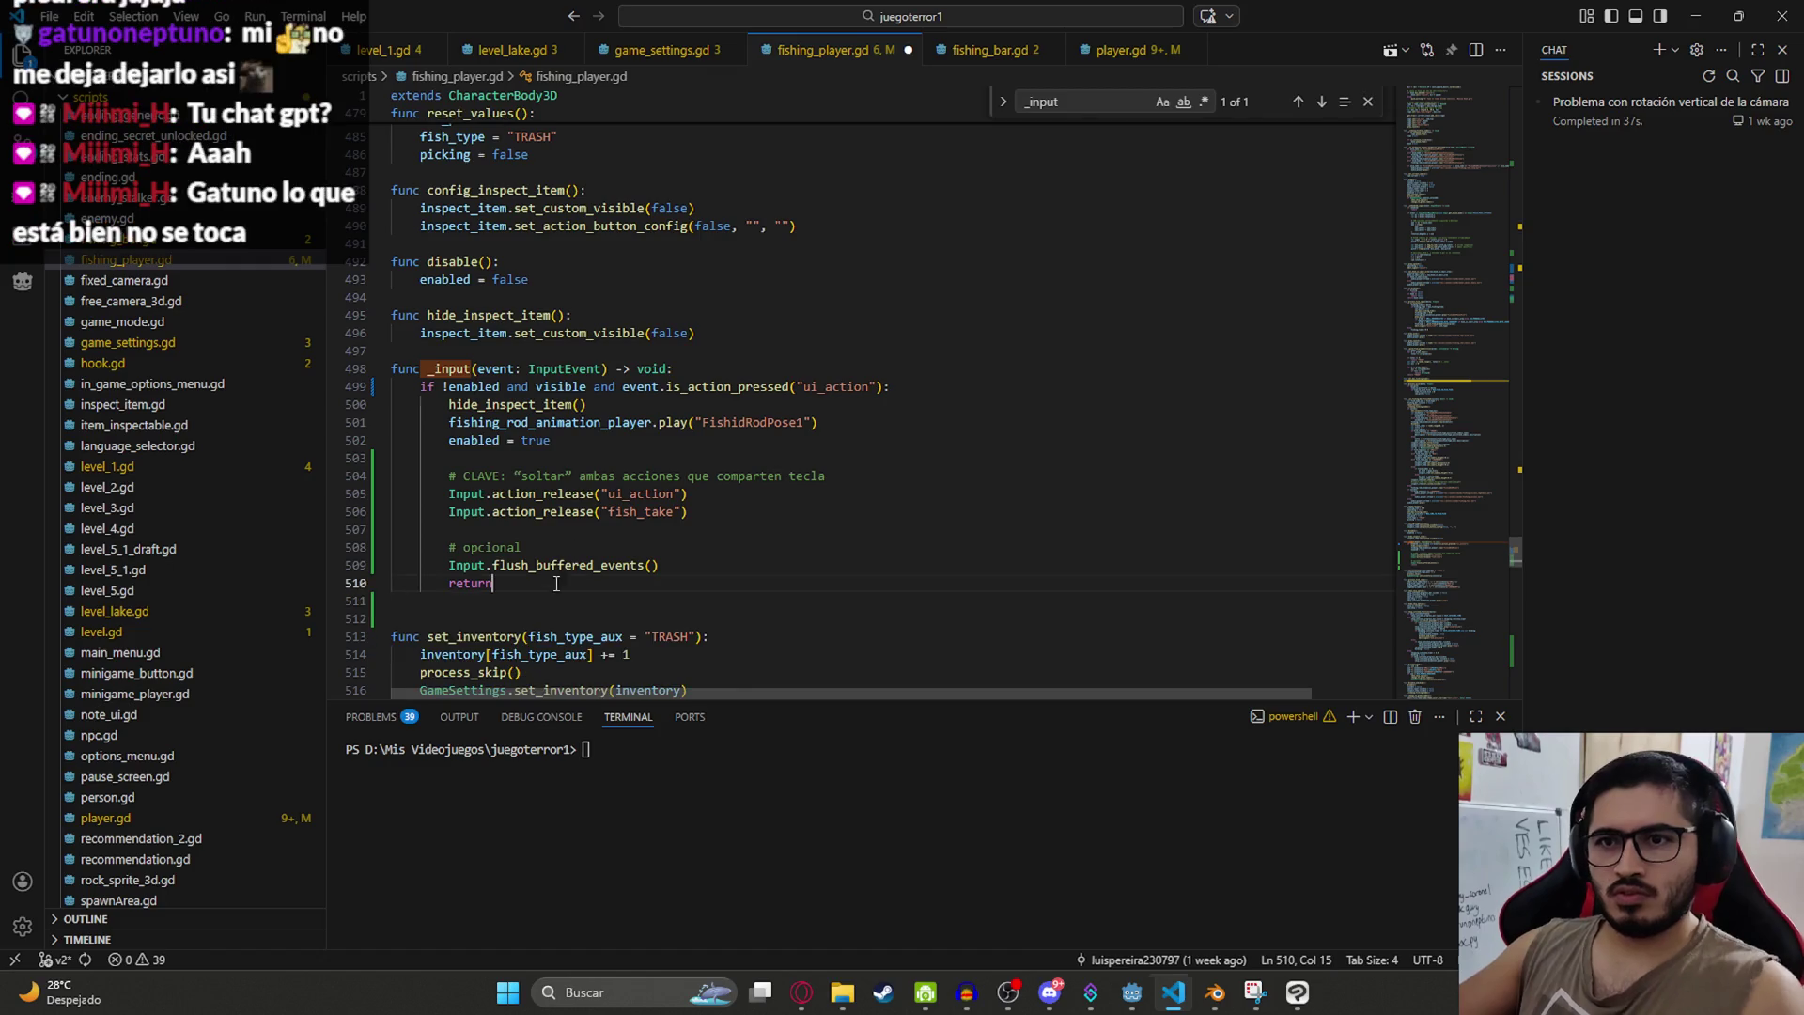
key(ctrl+s)
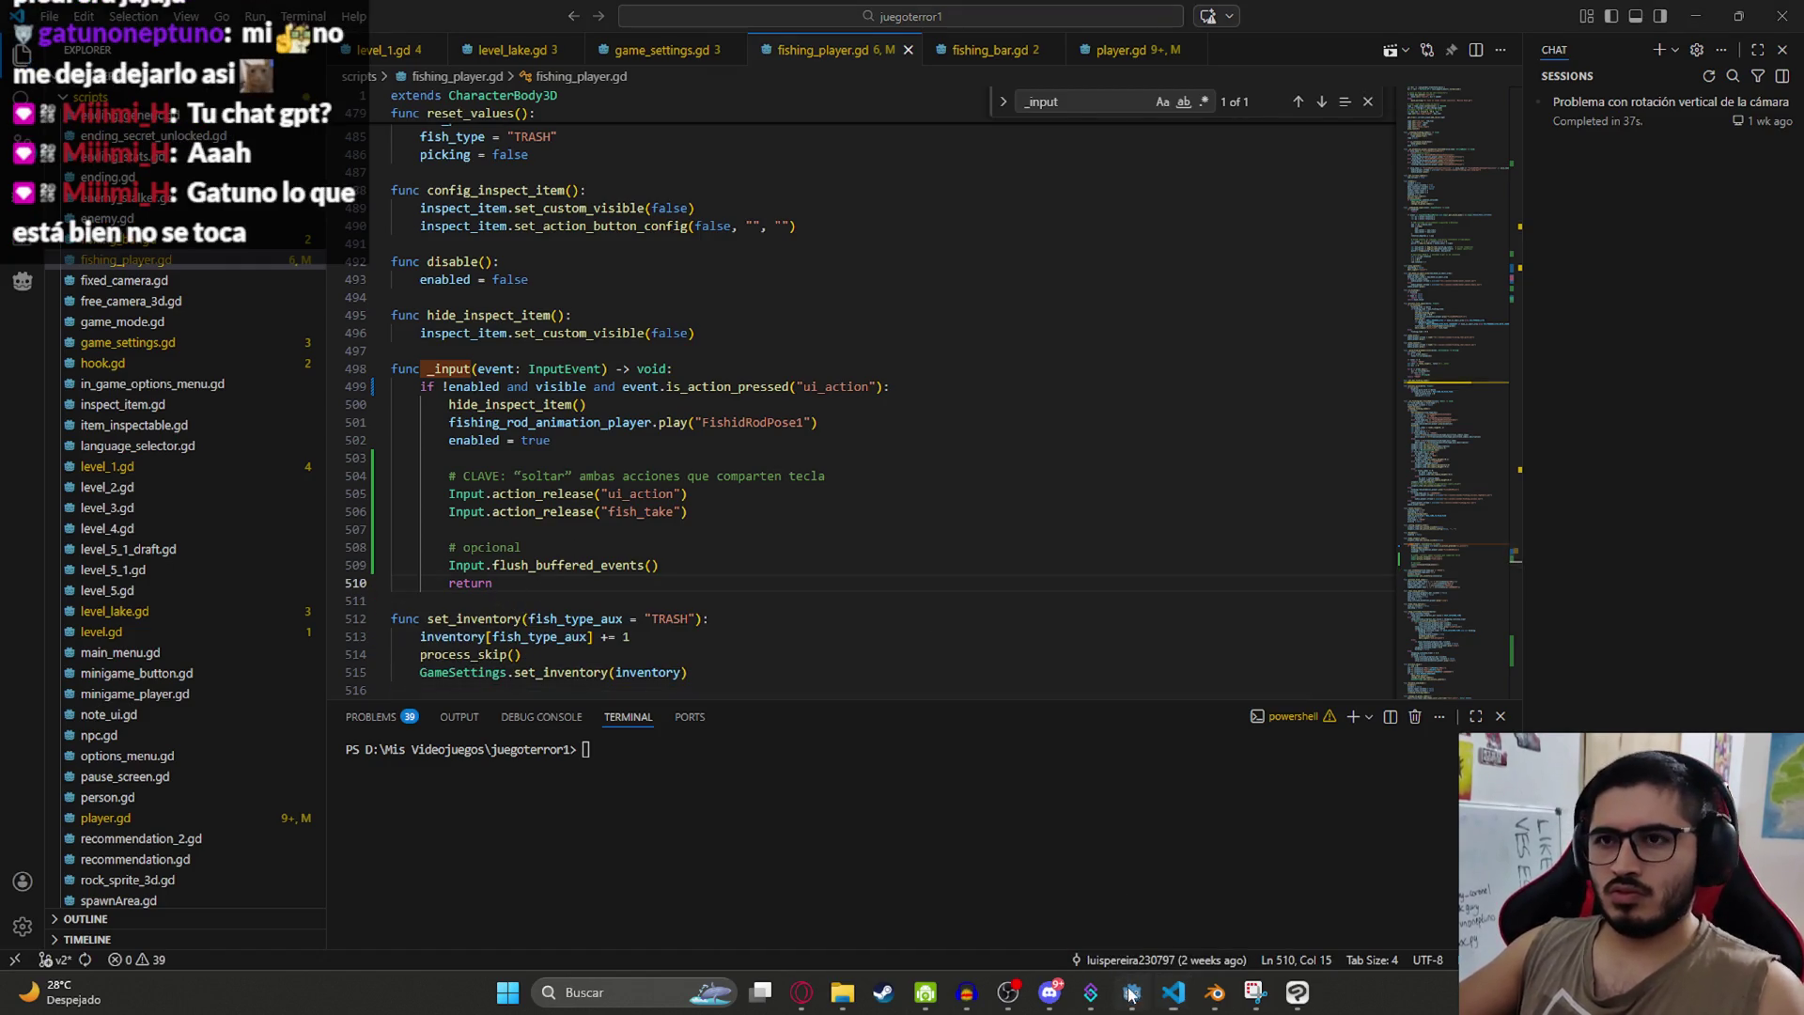
click(1131, 992)
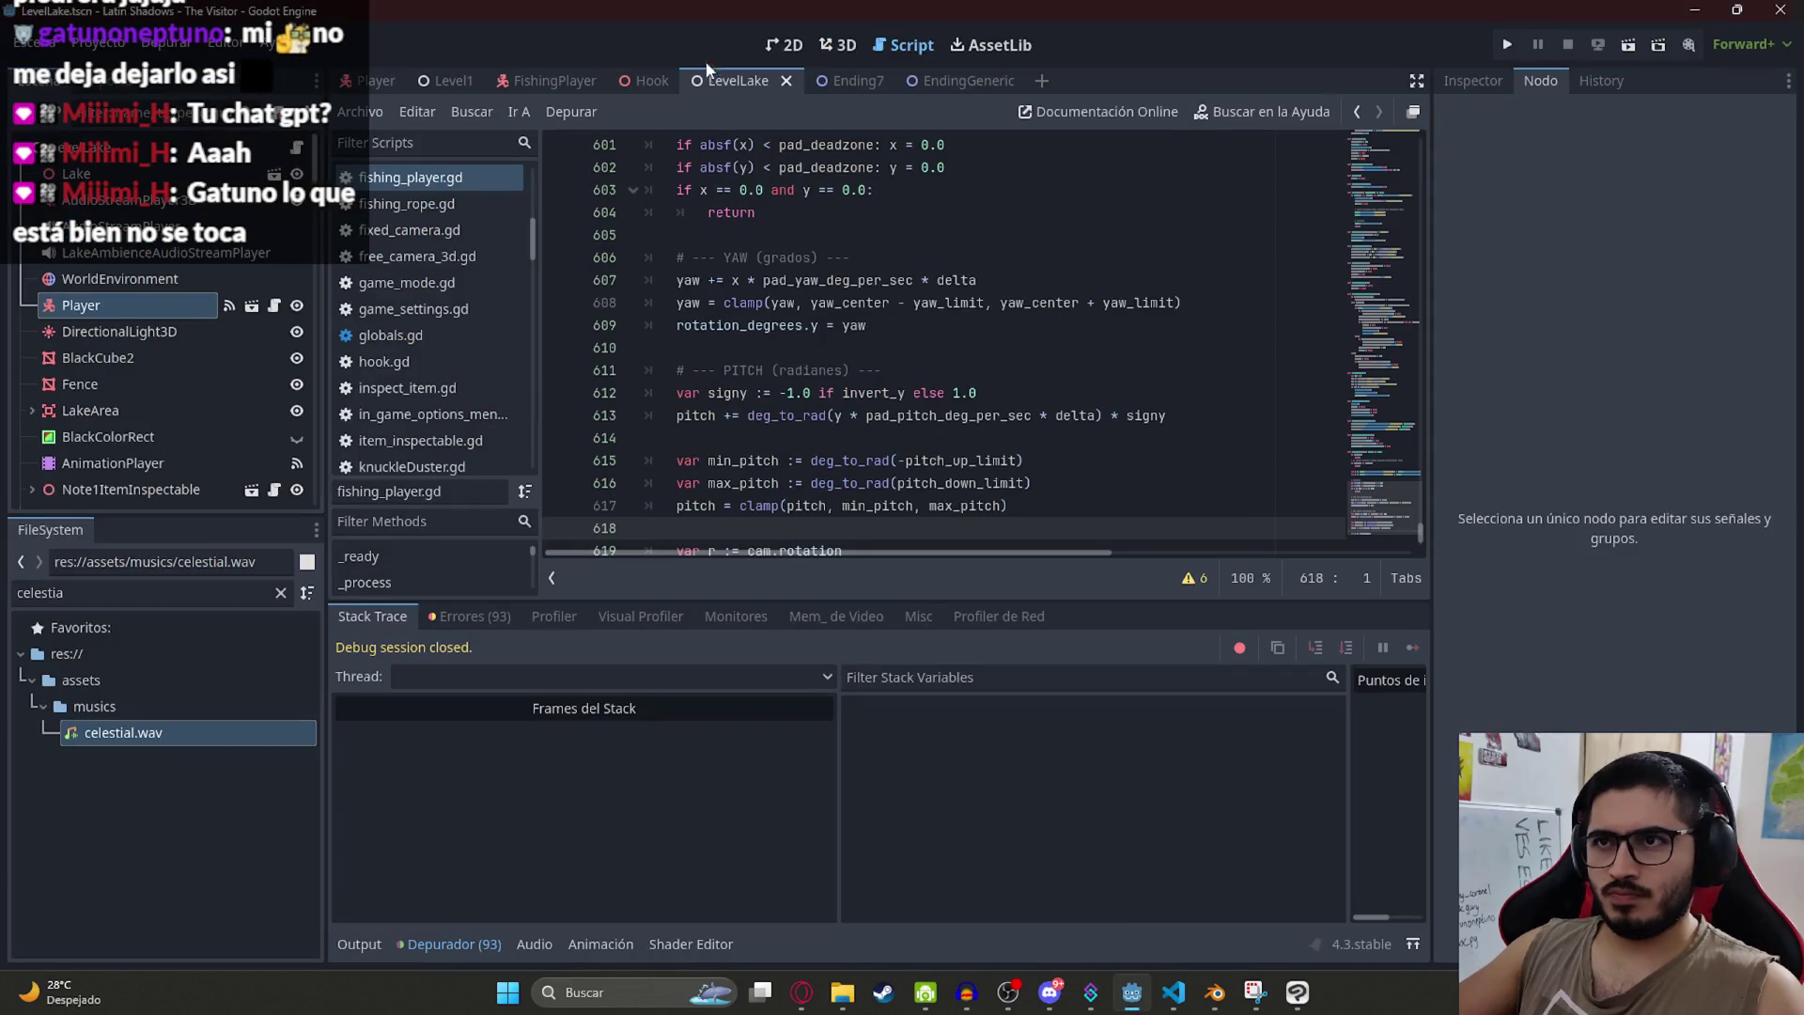
Step: Save and run the LevelLake scene to retest the updated fishing code
right_click(739, 81)
click(872, 240)
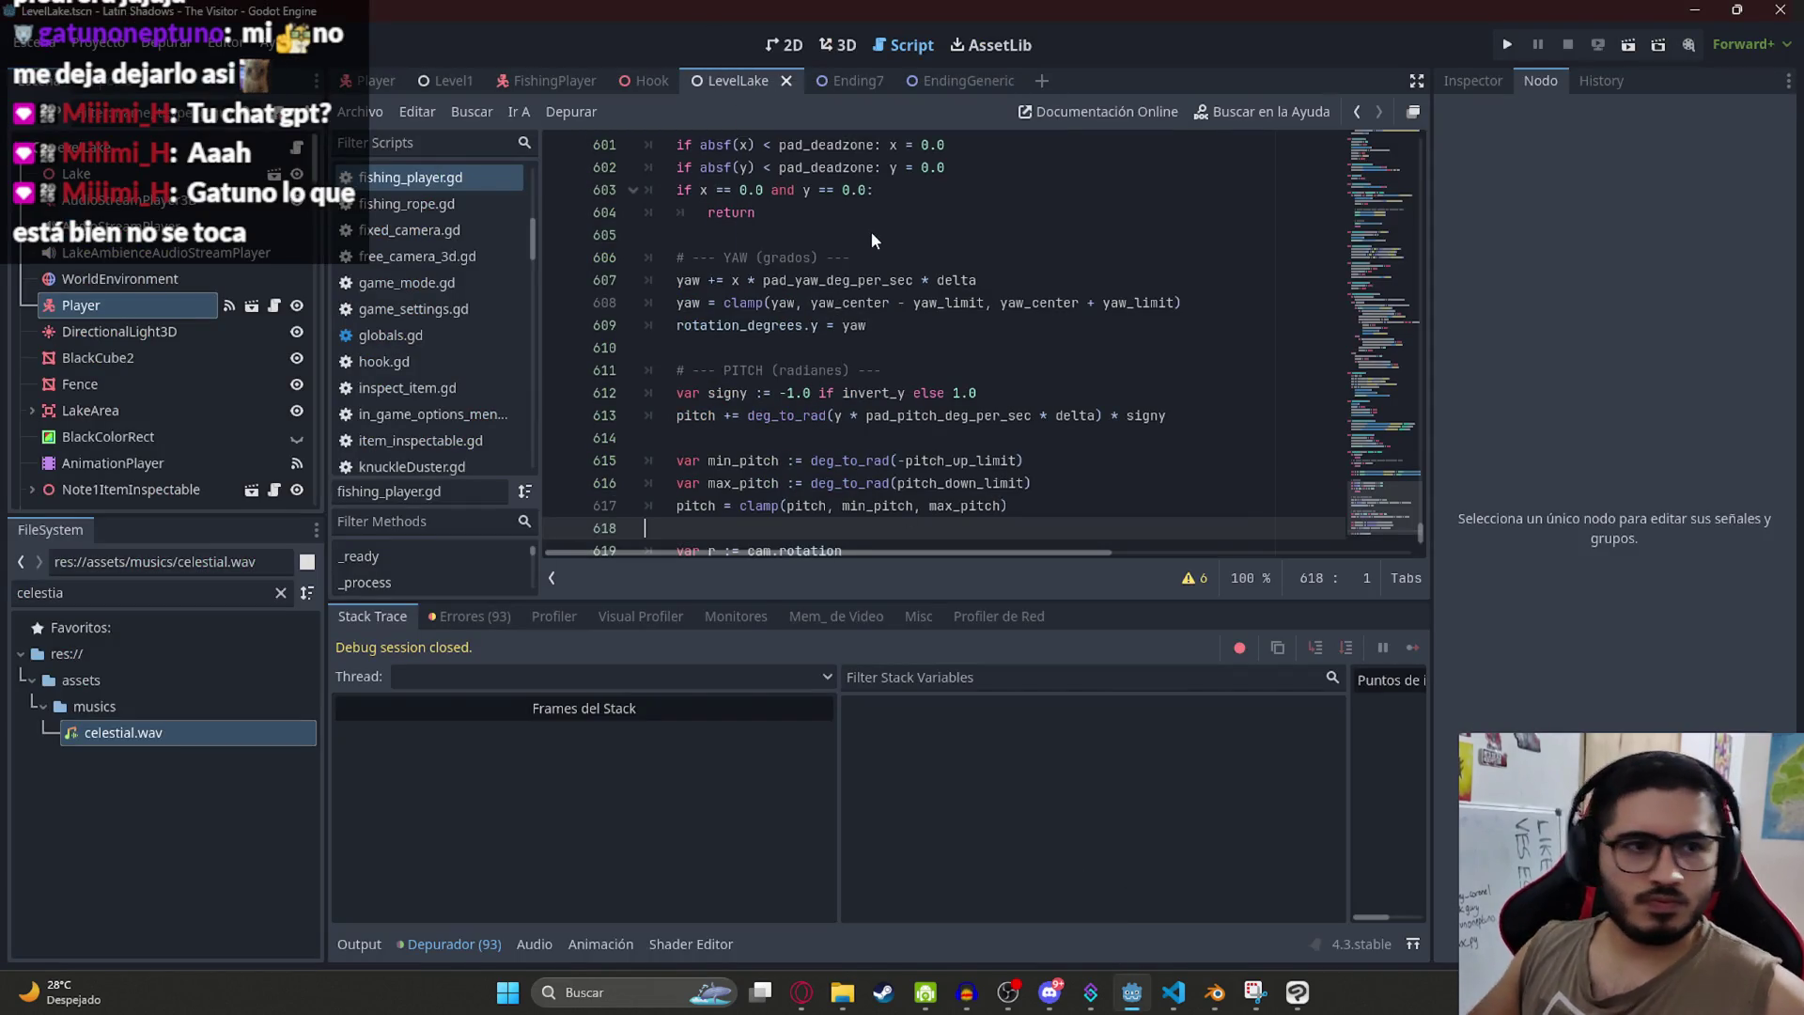
key(F5)
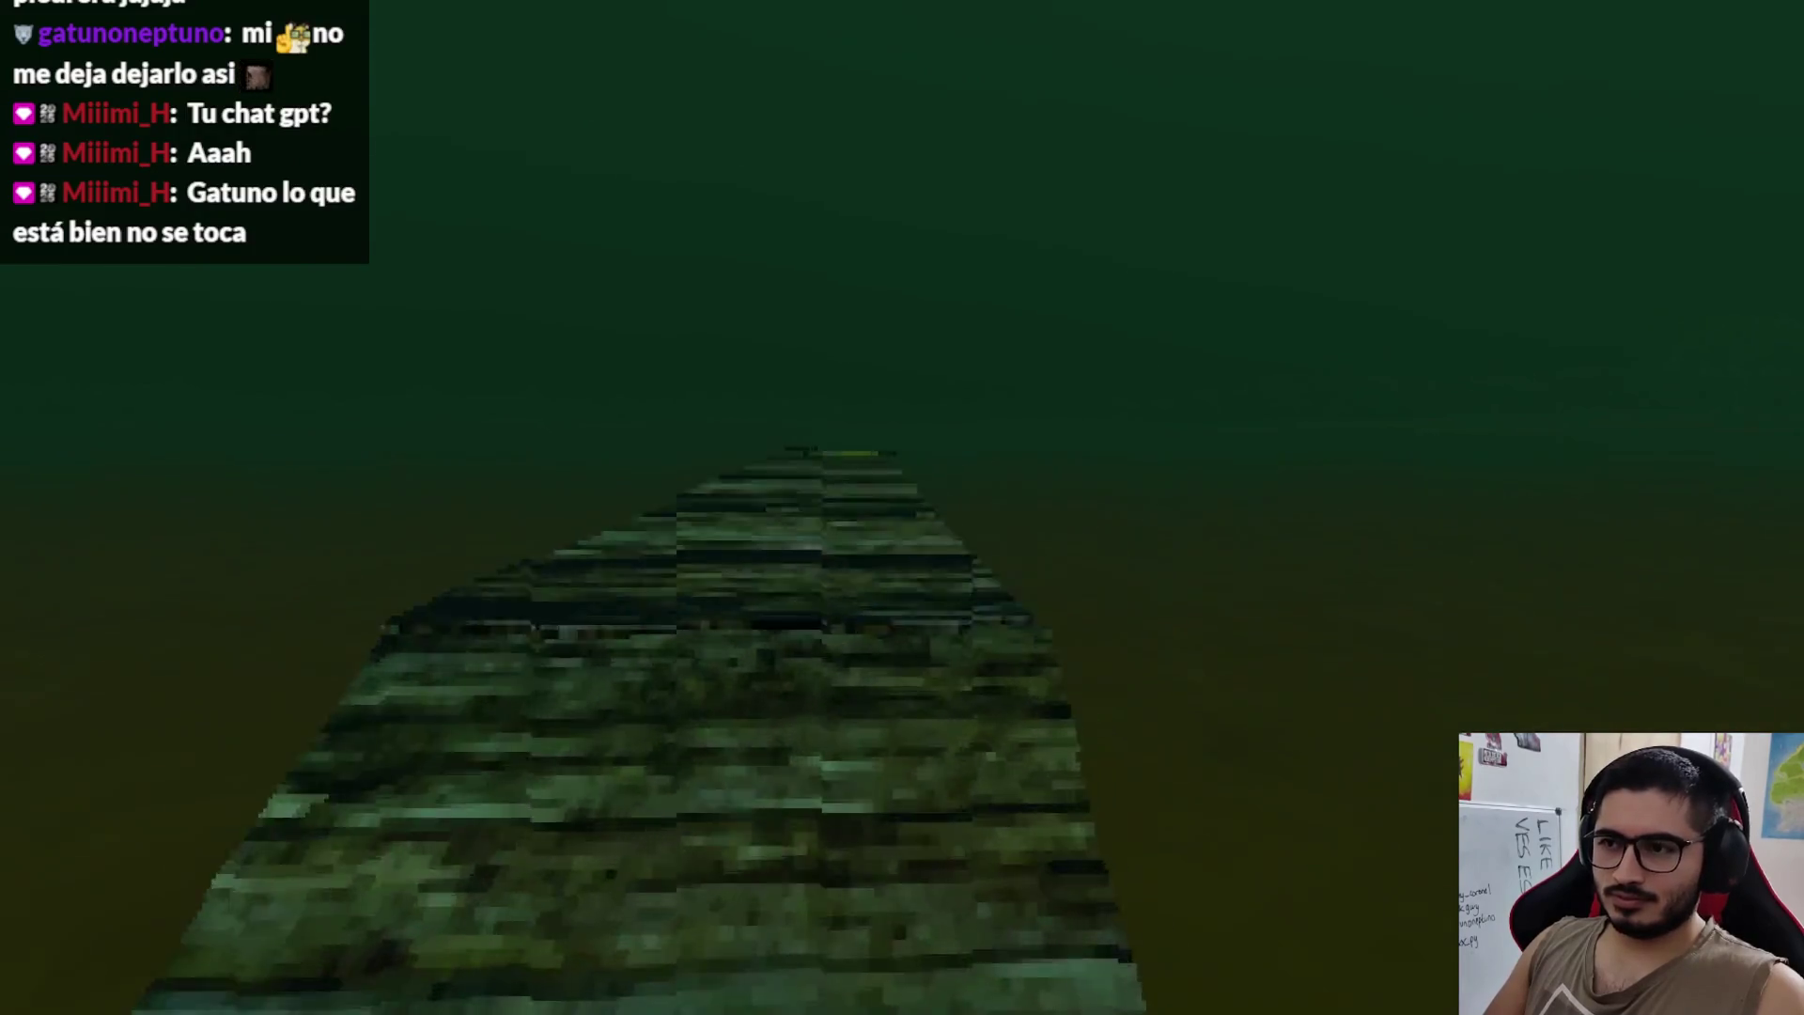
Step: Take up the fishing rod by choosing the Pescar option
key(e)
key(Left)
key(e)
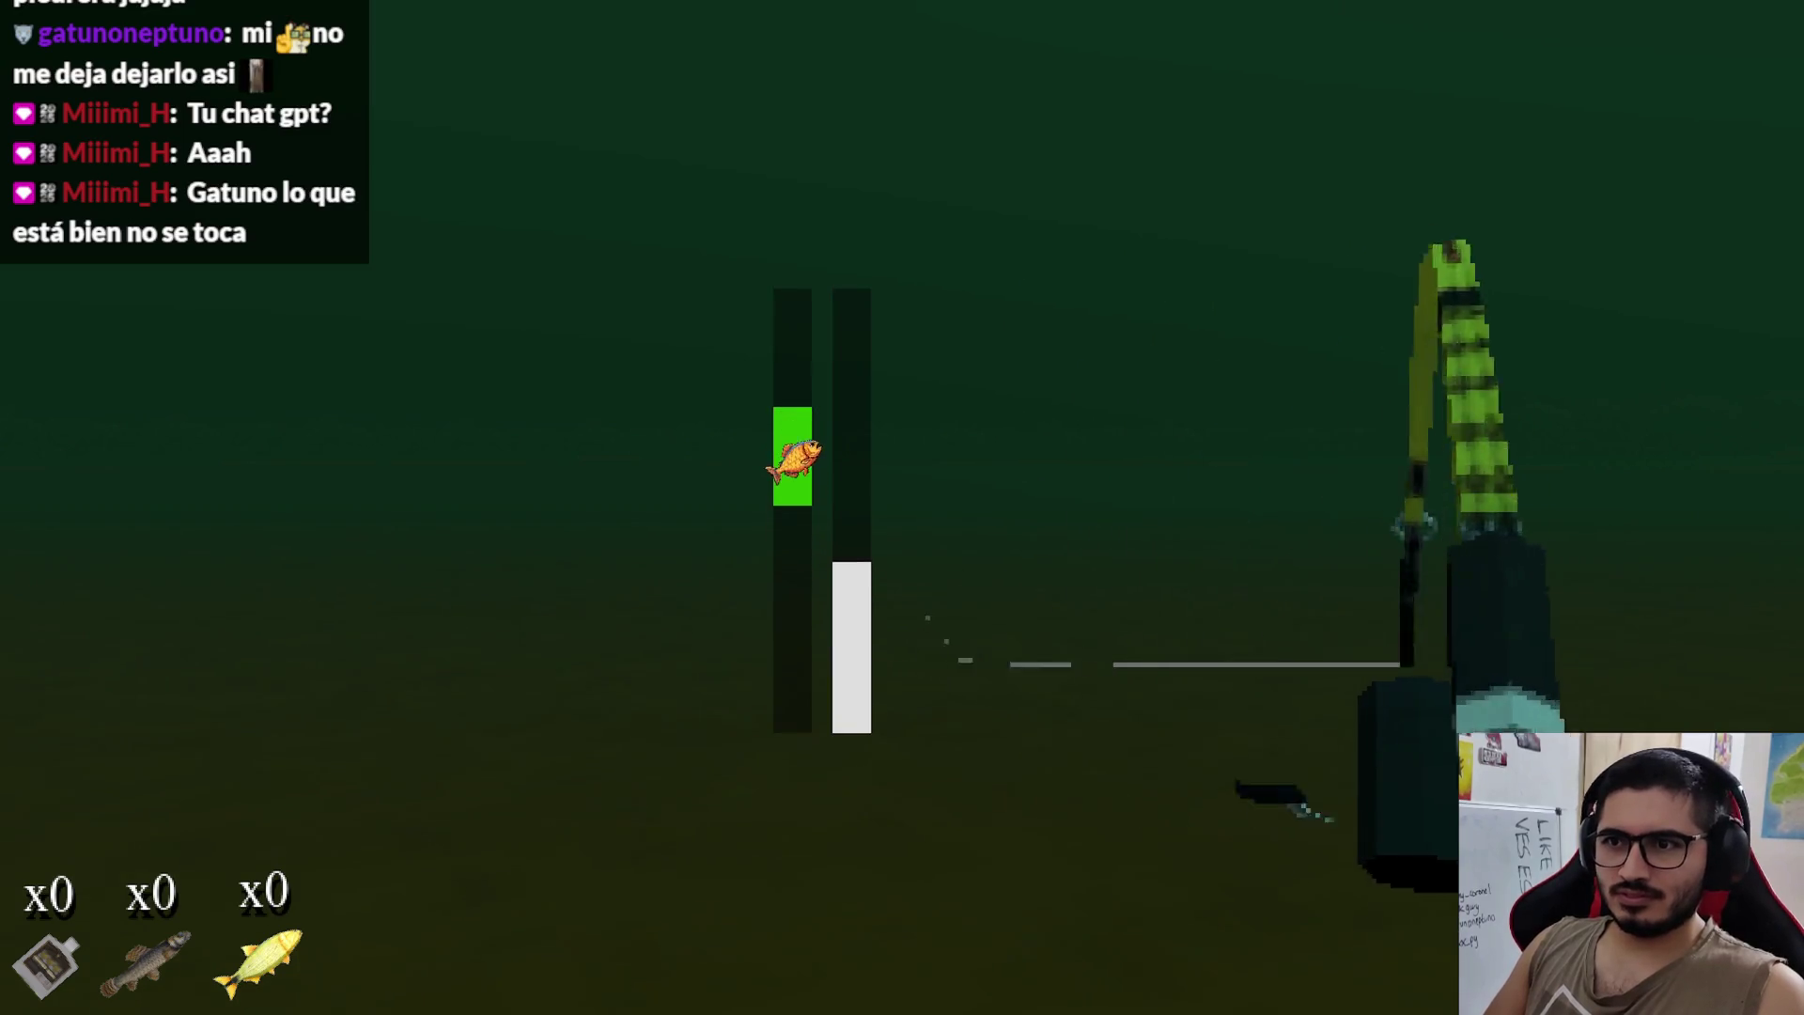
Step: Keep the catch bar over the rising and dropping fish to fill the catch progress
key(space)
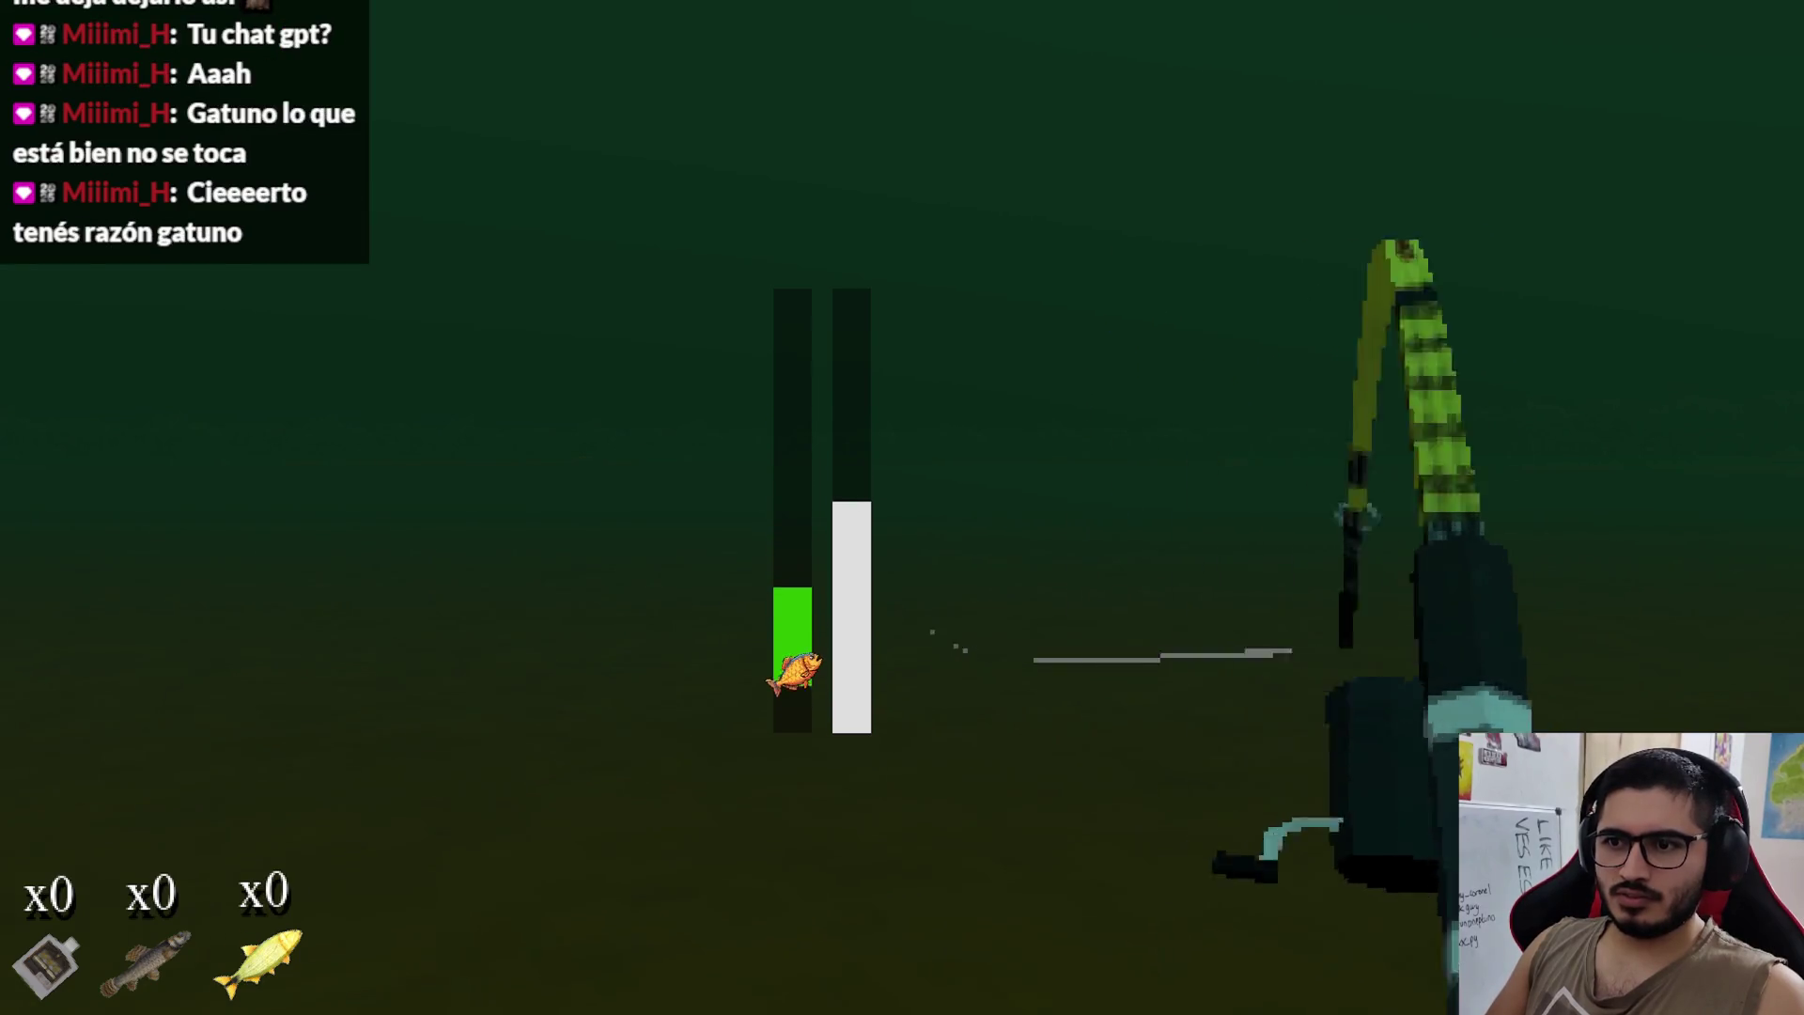
key(space)
key(space)
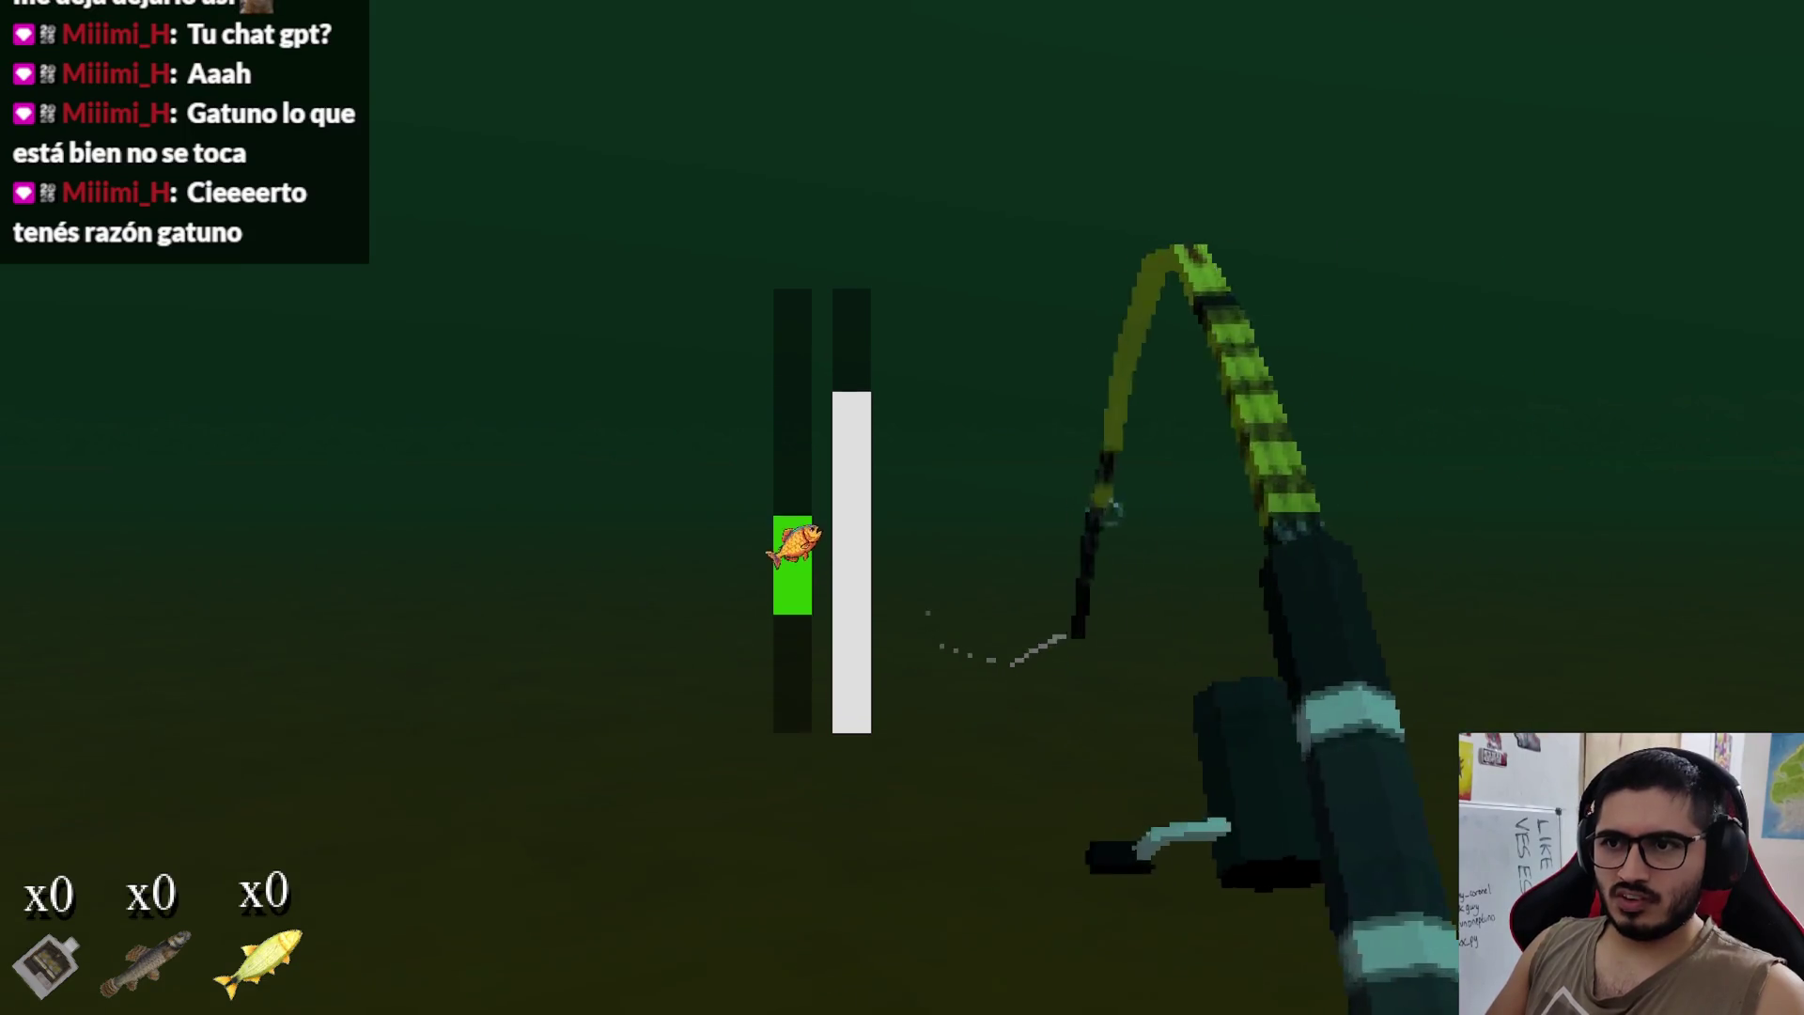
key(space)
key(space)
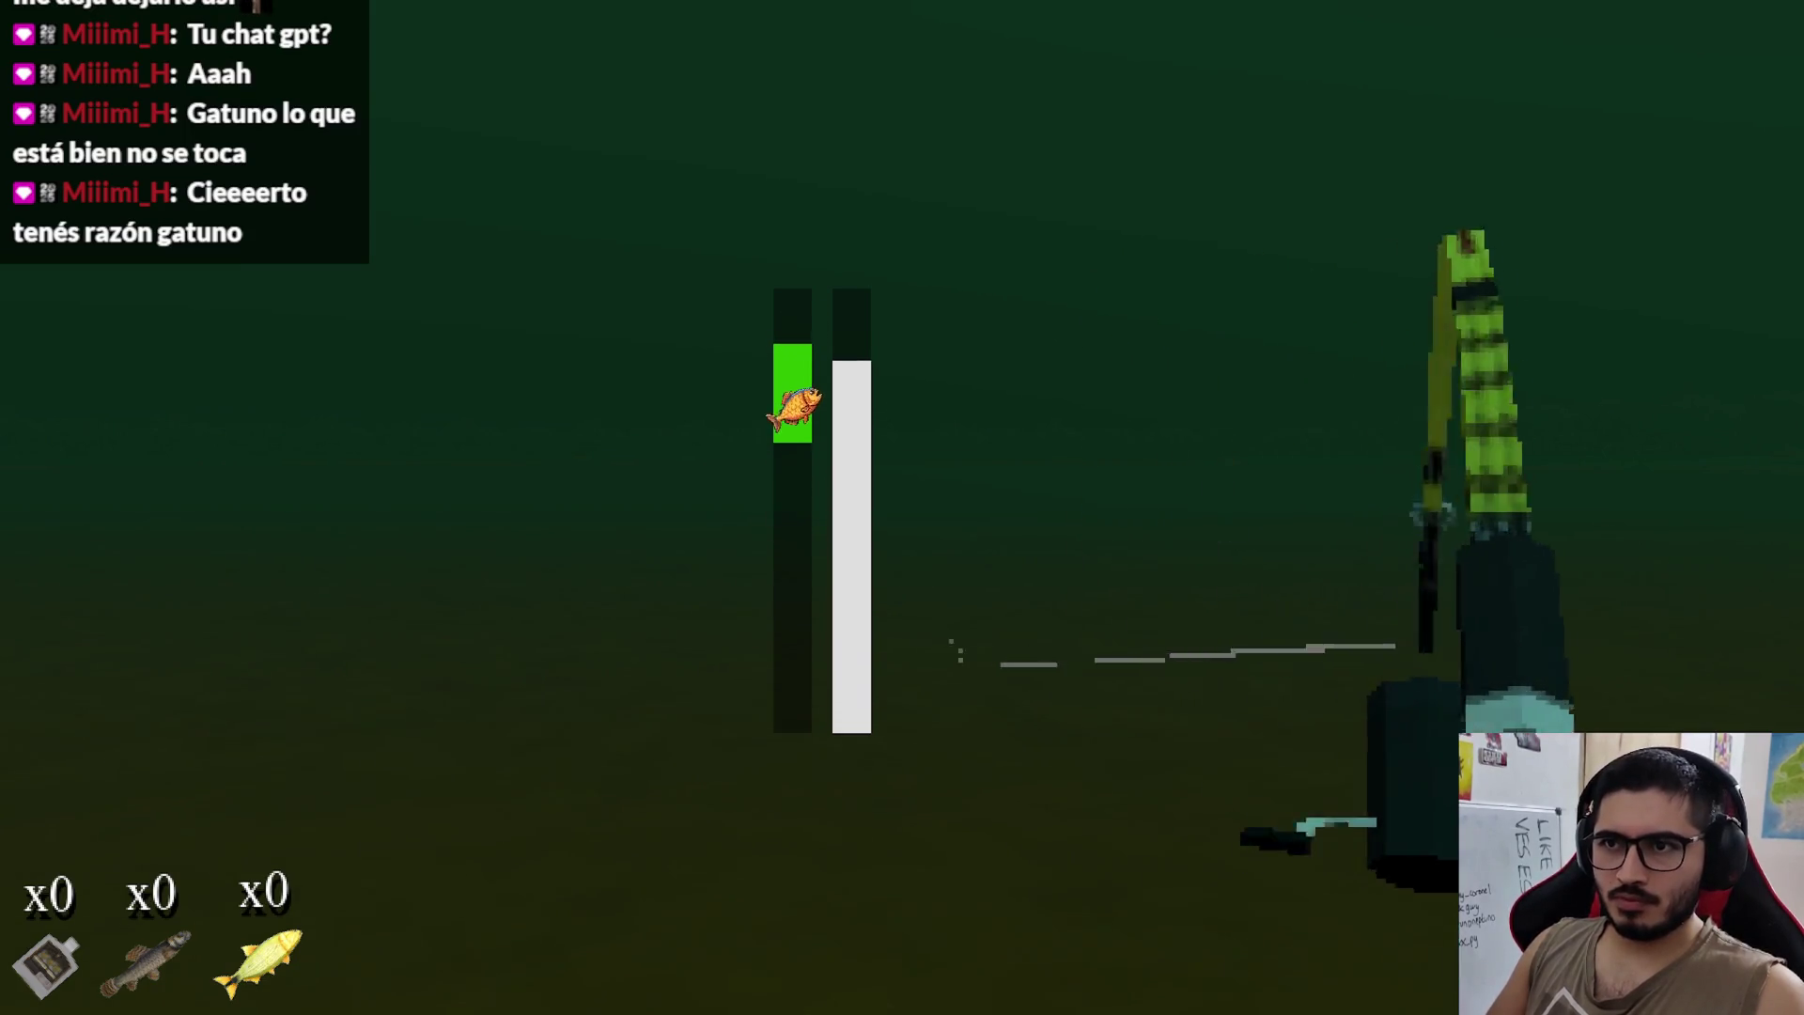
key(space)
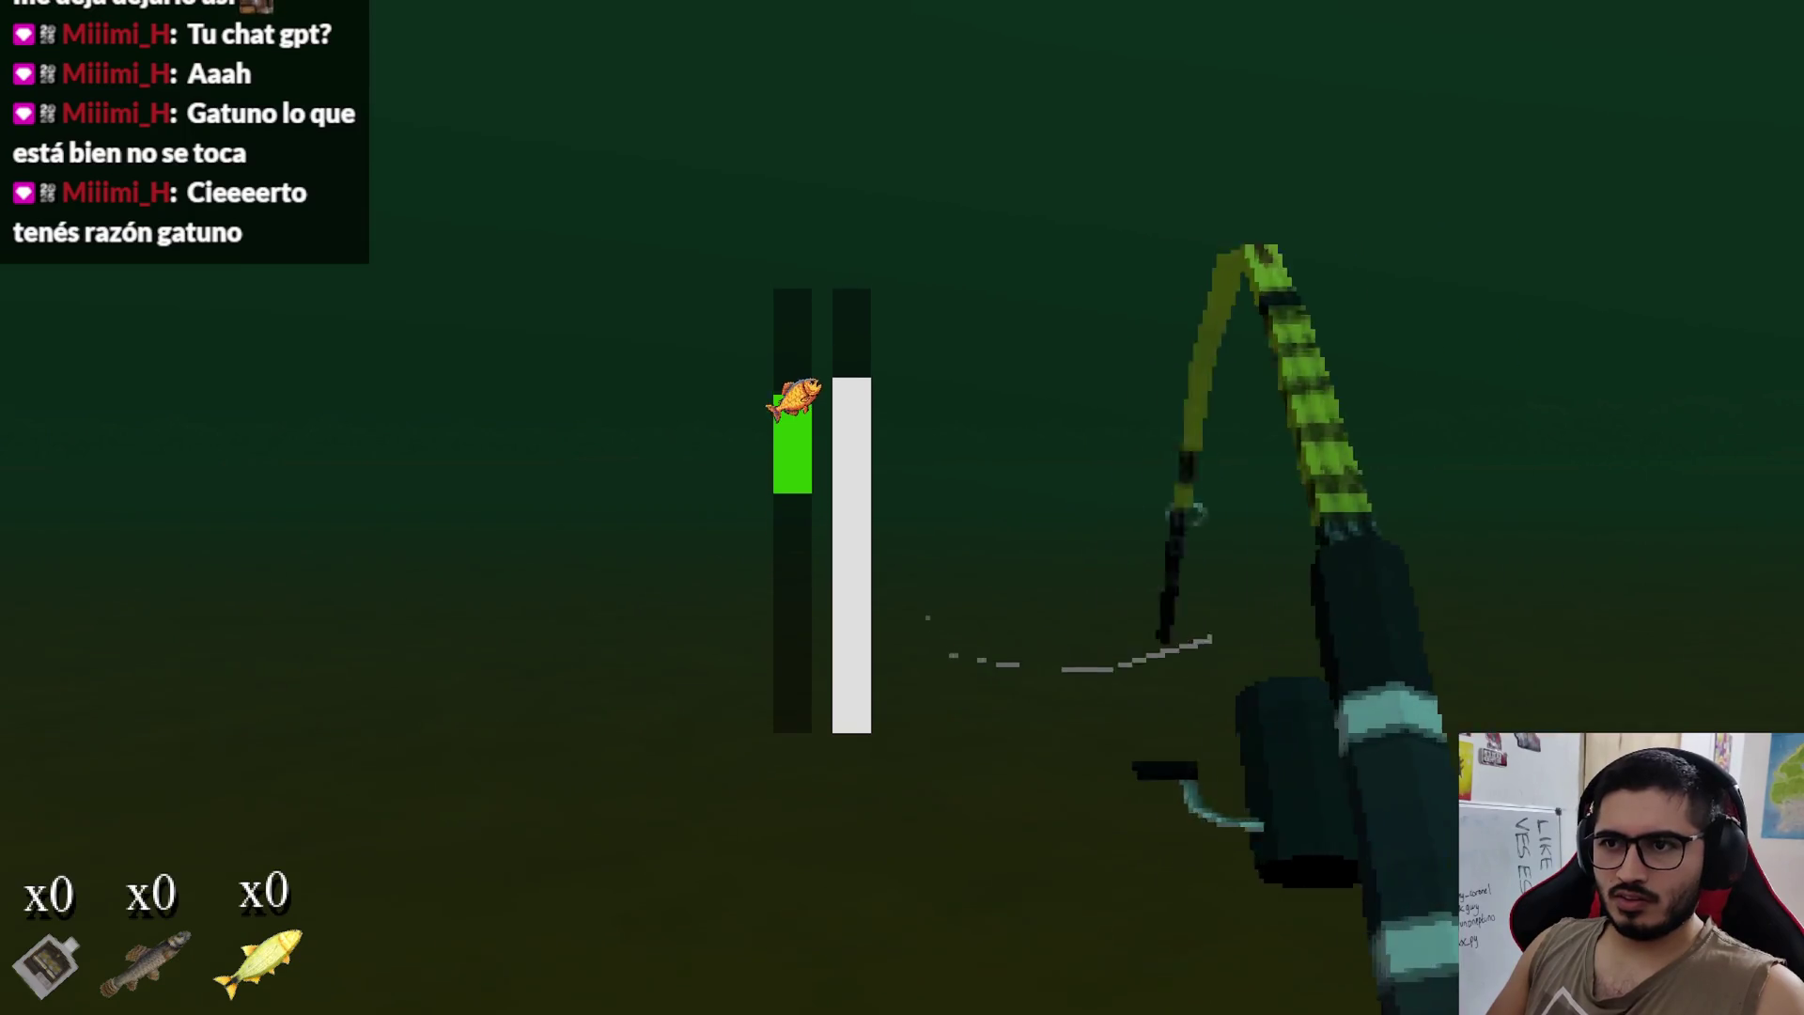
key(space)
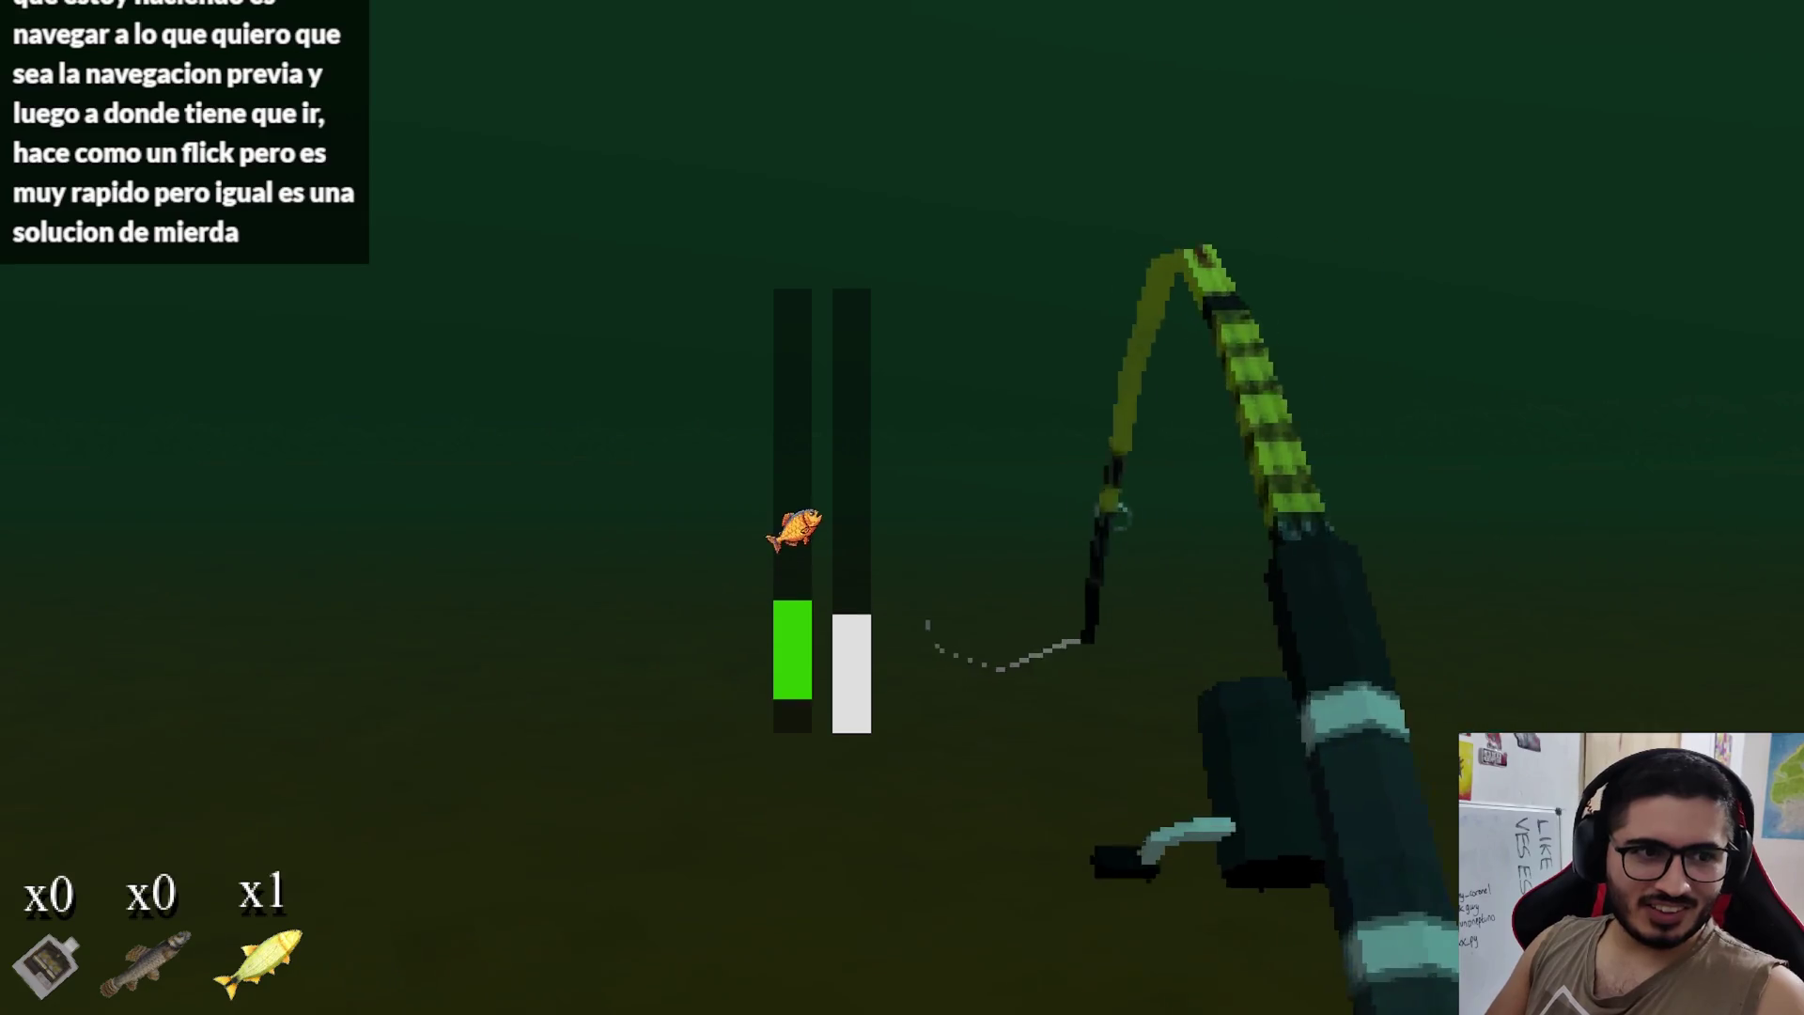
Step: Cast the line, reel it back in, and hook a fish to start the minigame
click(902, 508)
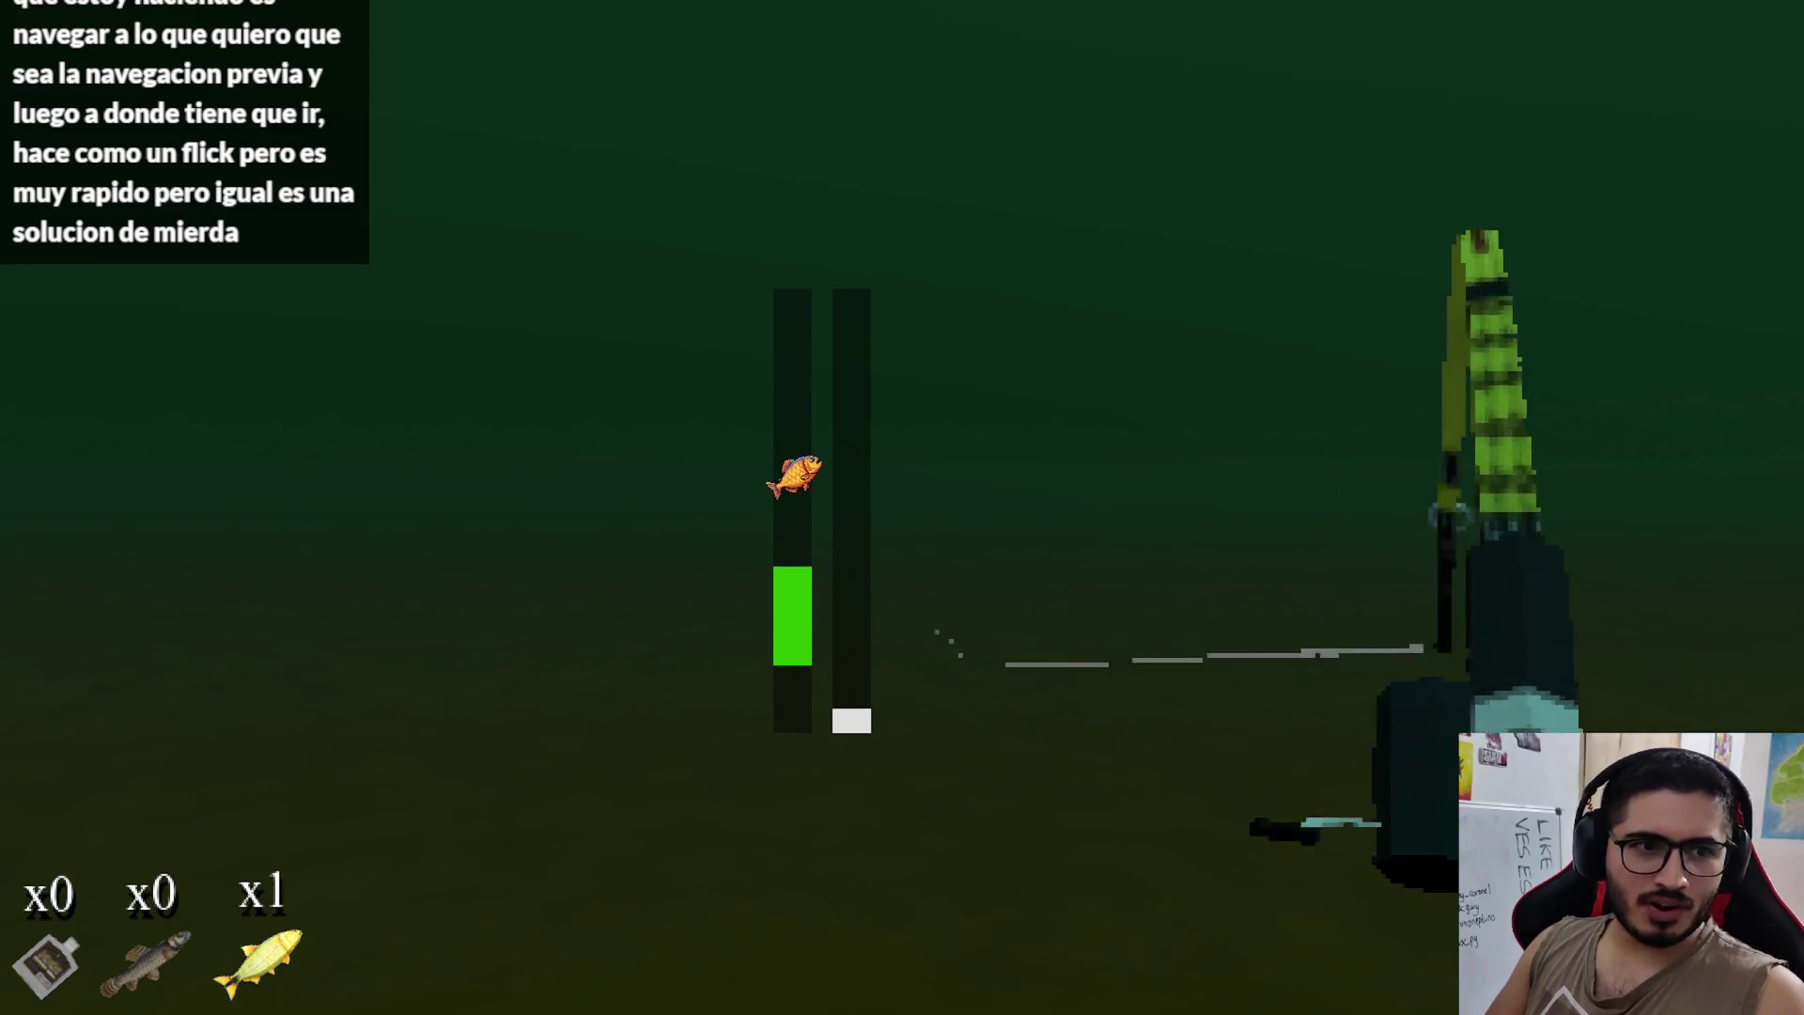
click(902, 507)
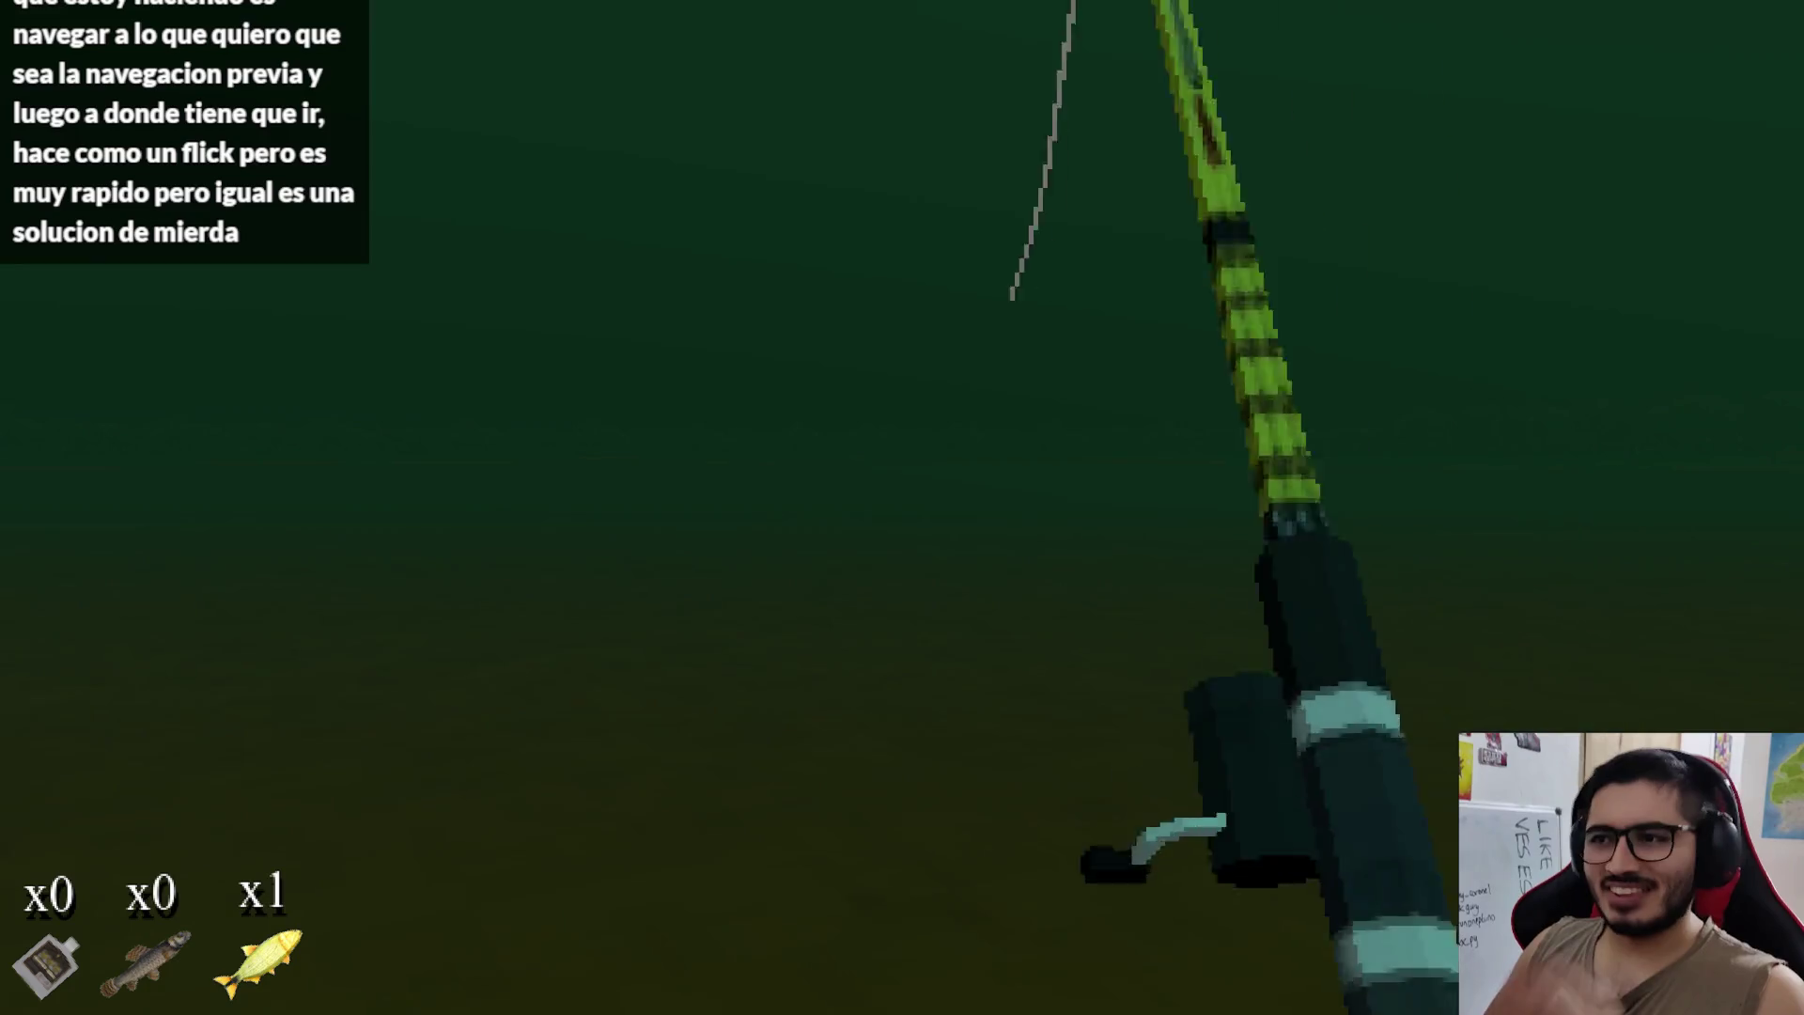
click(901, 508)
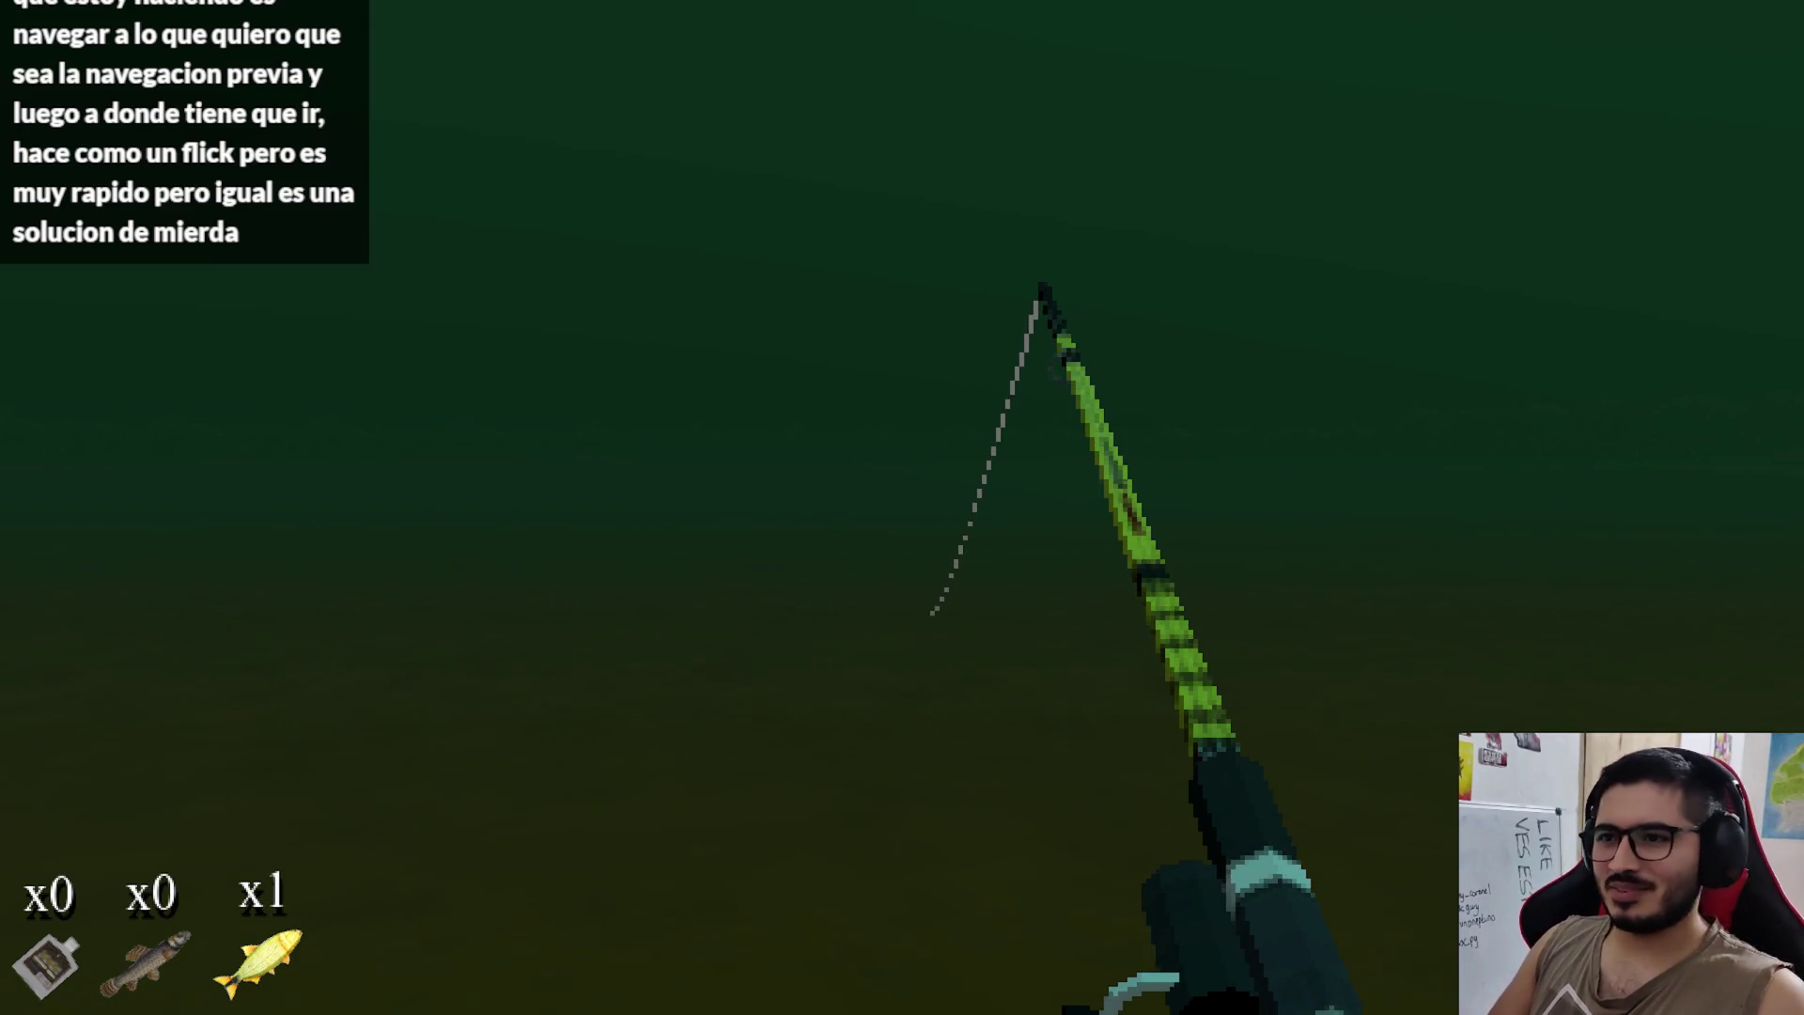
click(902, 507)
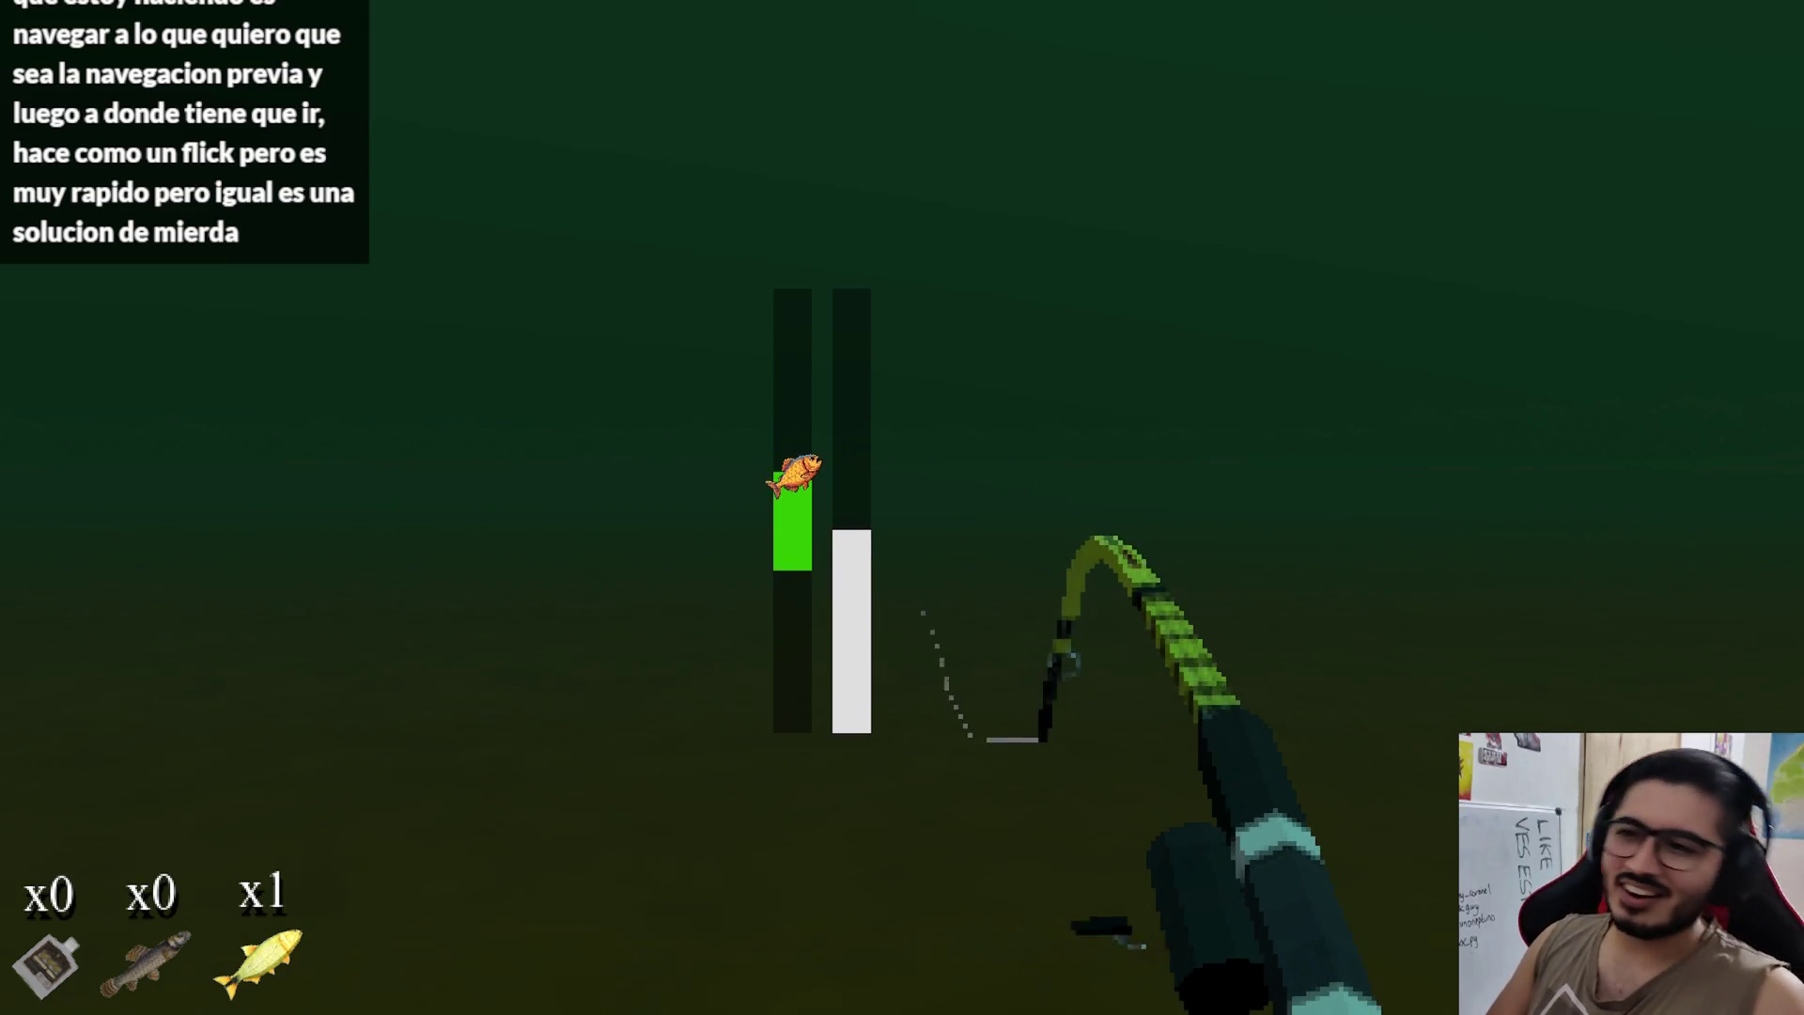
Step: Nudge the catch bar up repeatedly to track the drifting fish
click(902, 508)
click(902, 507)
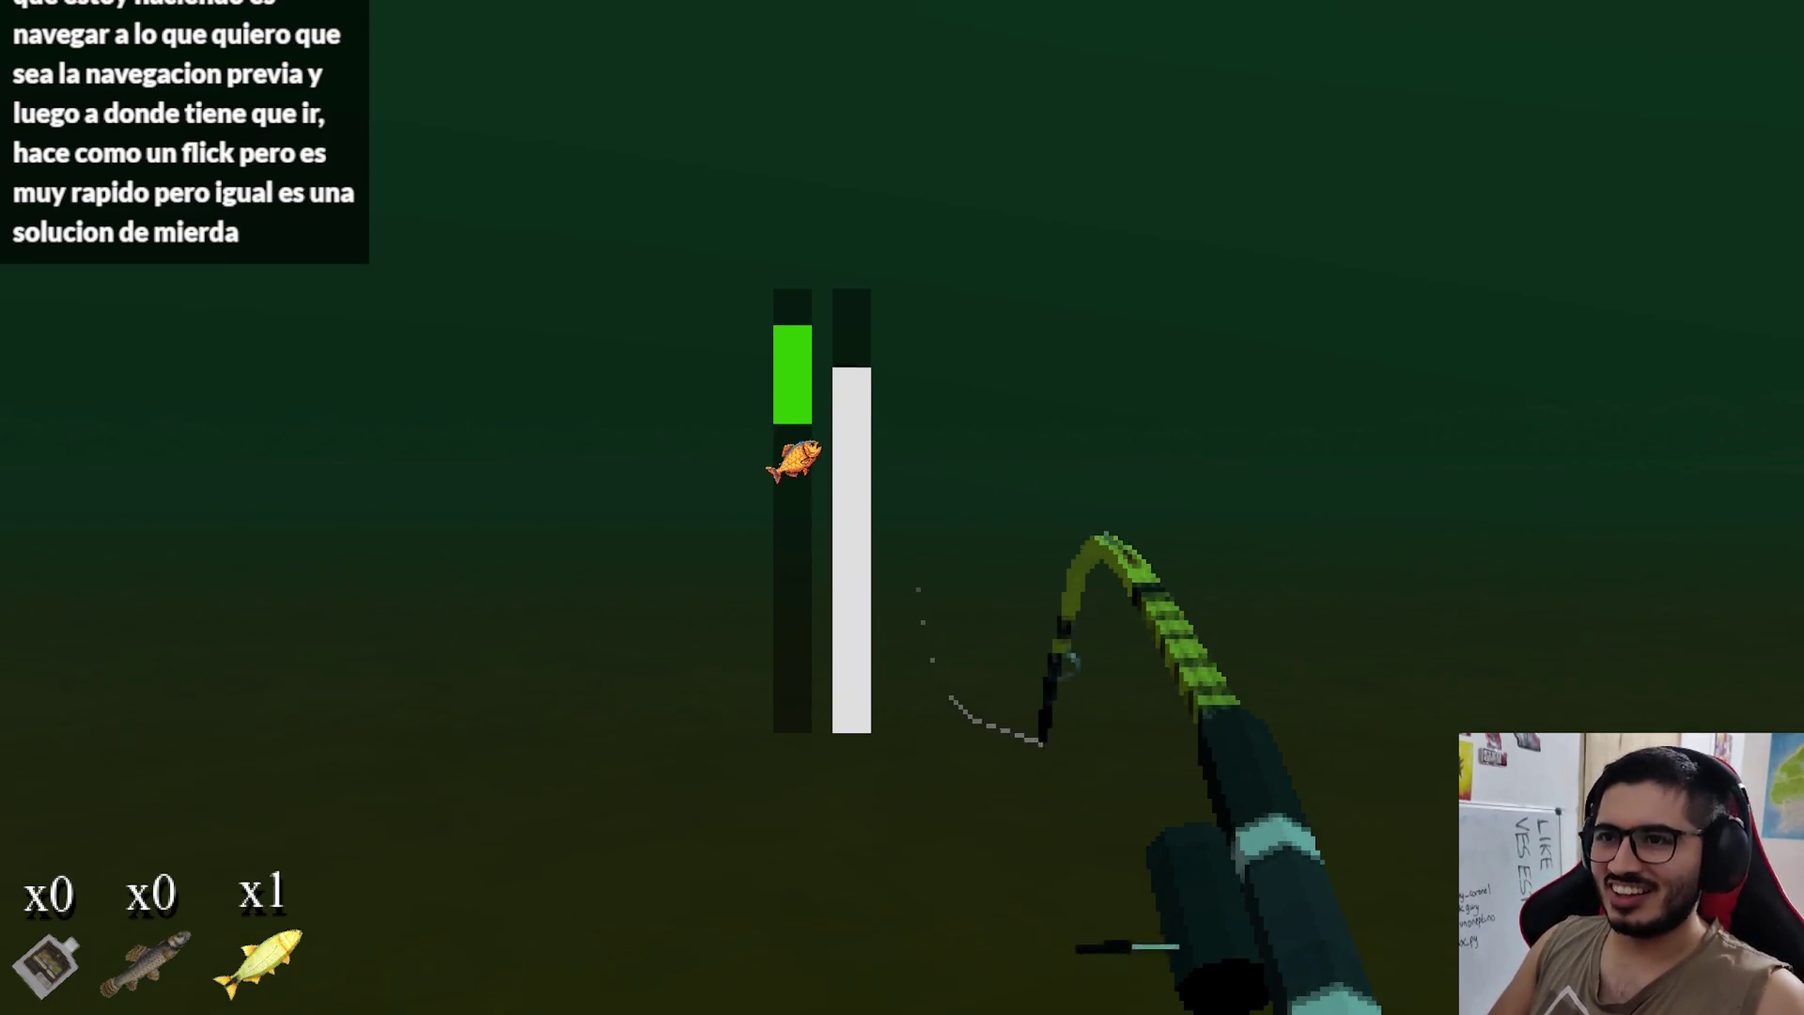
click(902, 508)
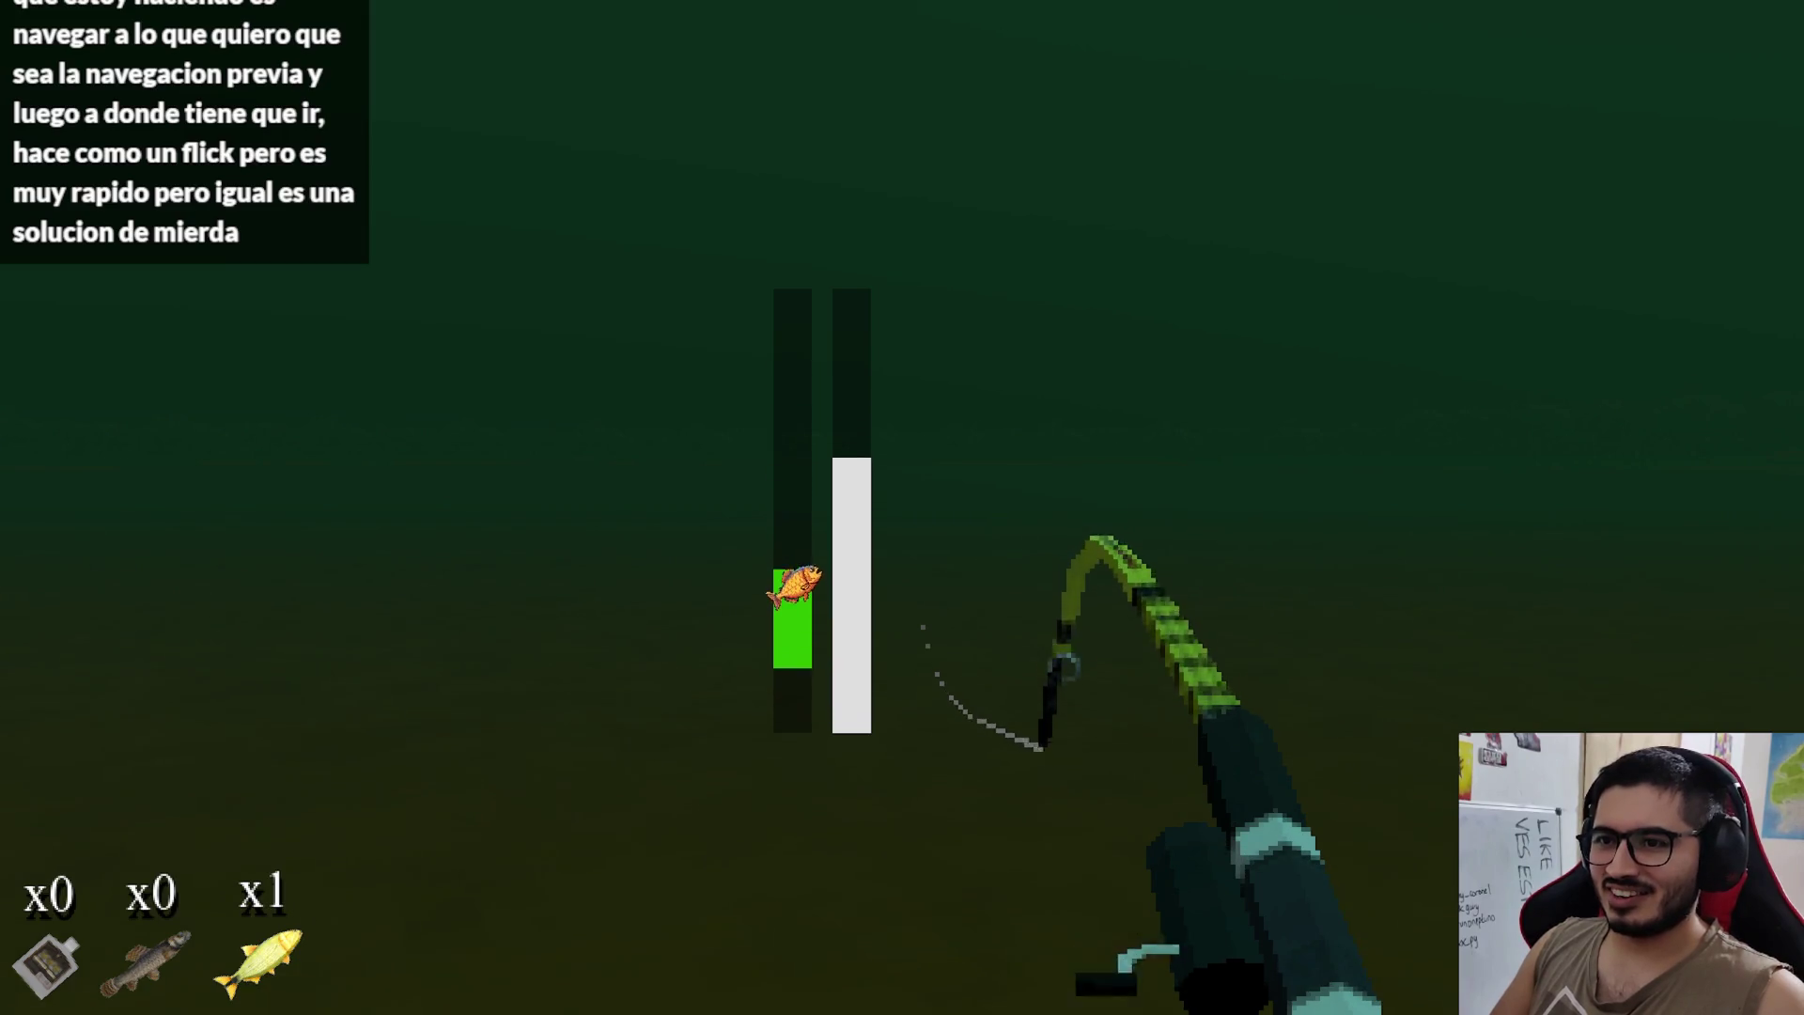
click(902, 507)
click(902, 507)
click(902, 507)
click(902, 507)
Step: Finish landing the fish, bringing the brown count to x1, then close the card and stop the game
click(902, 508)
click(902, 507)
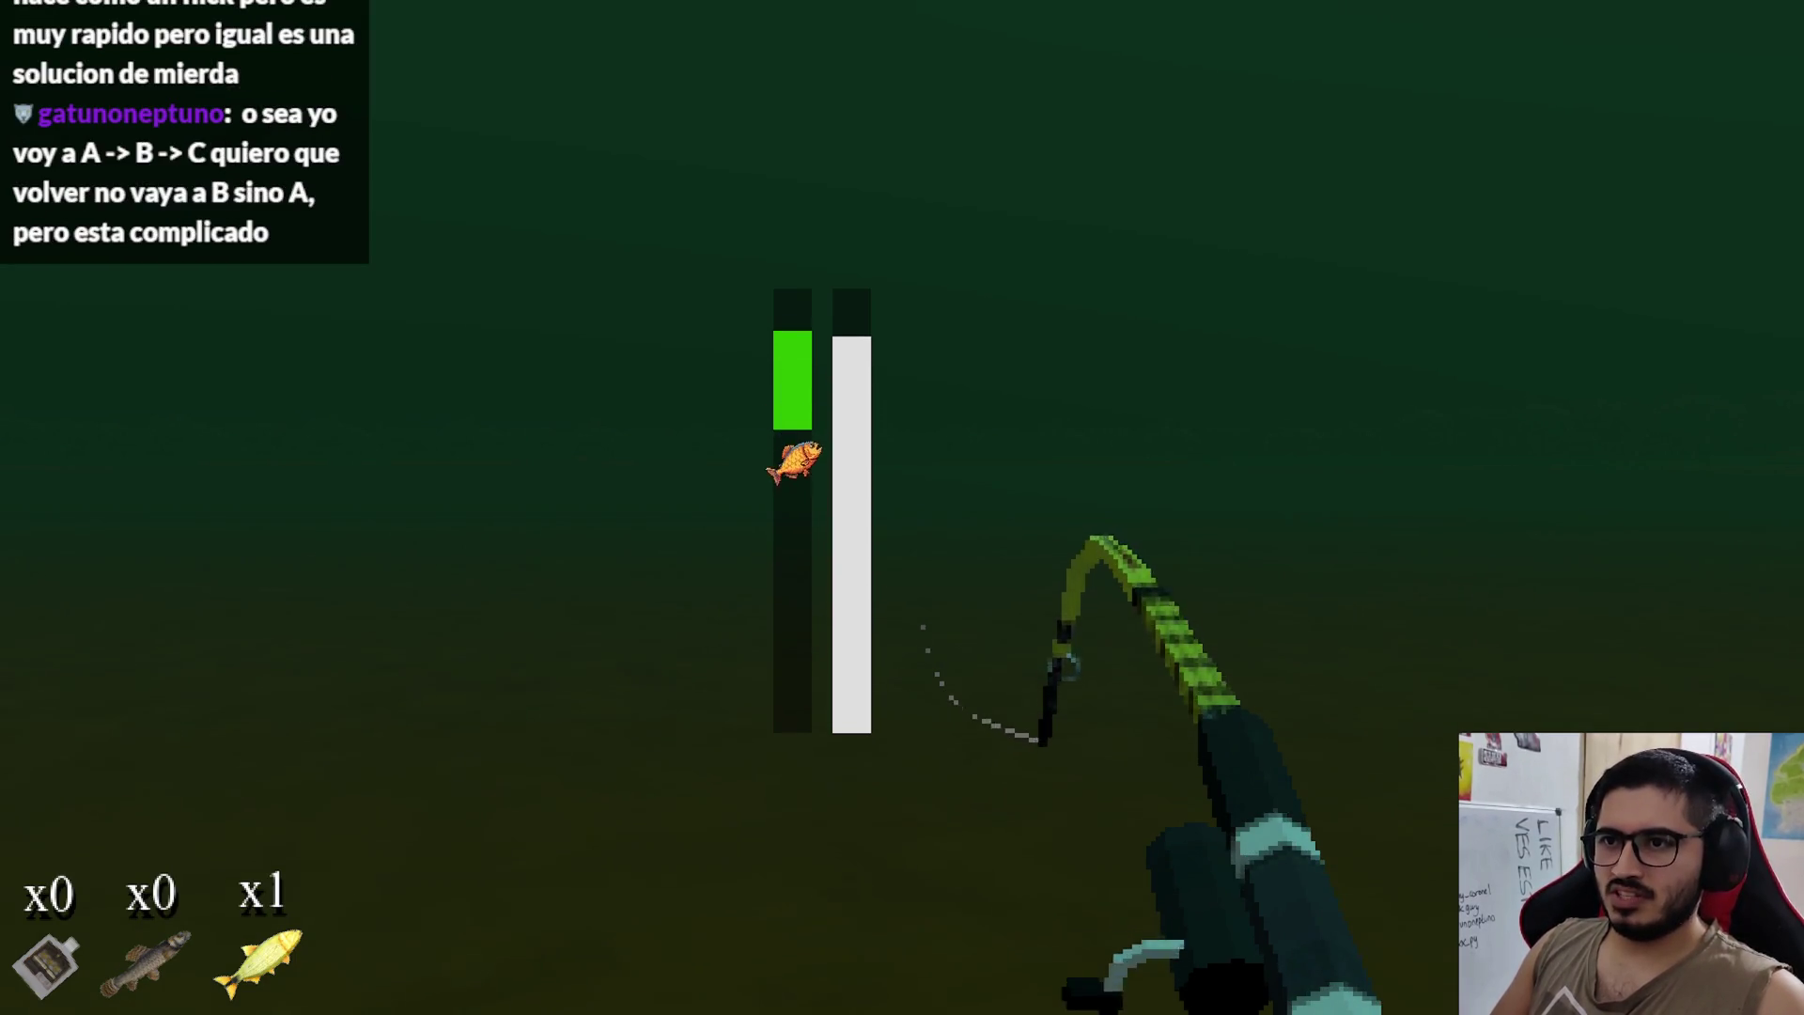
click(902, 507)
click(902, 508)
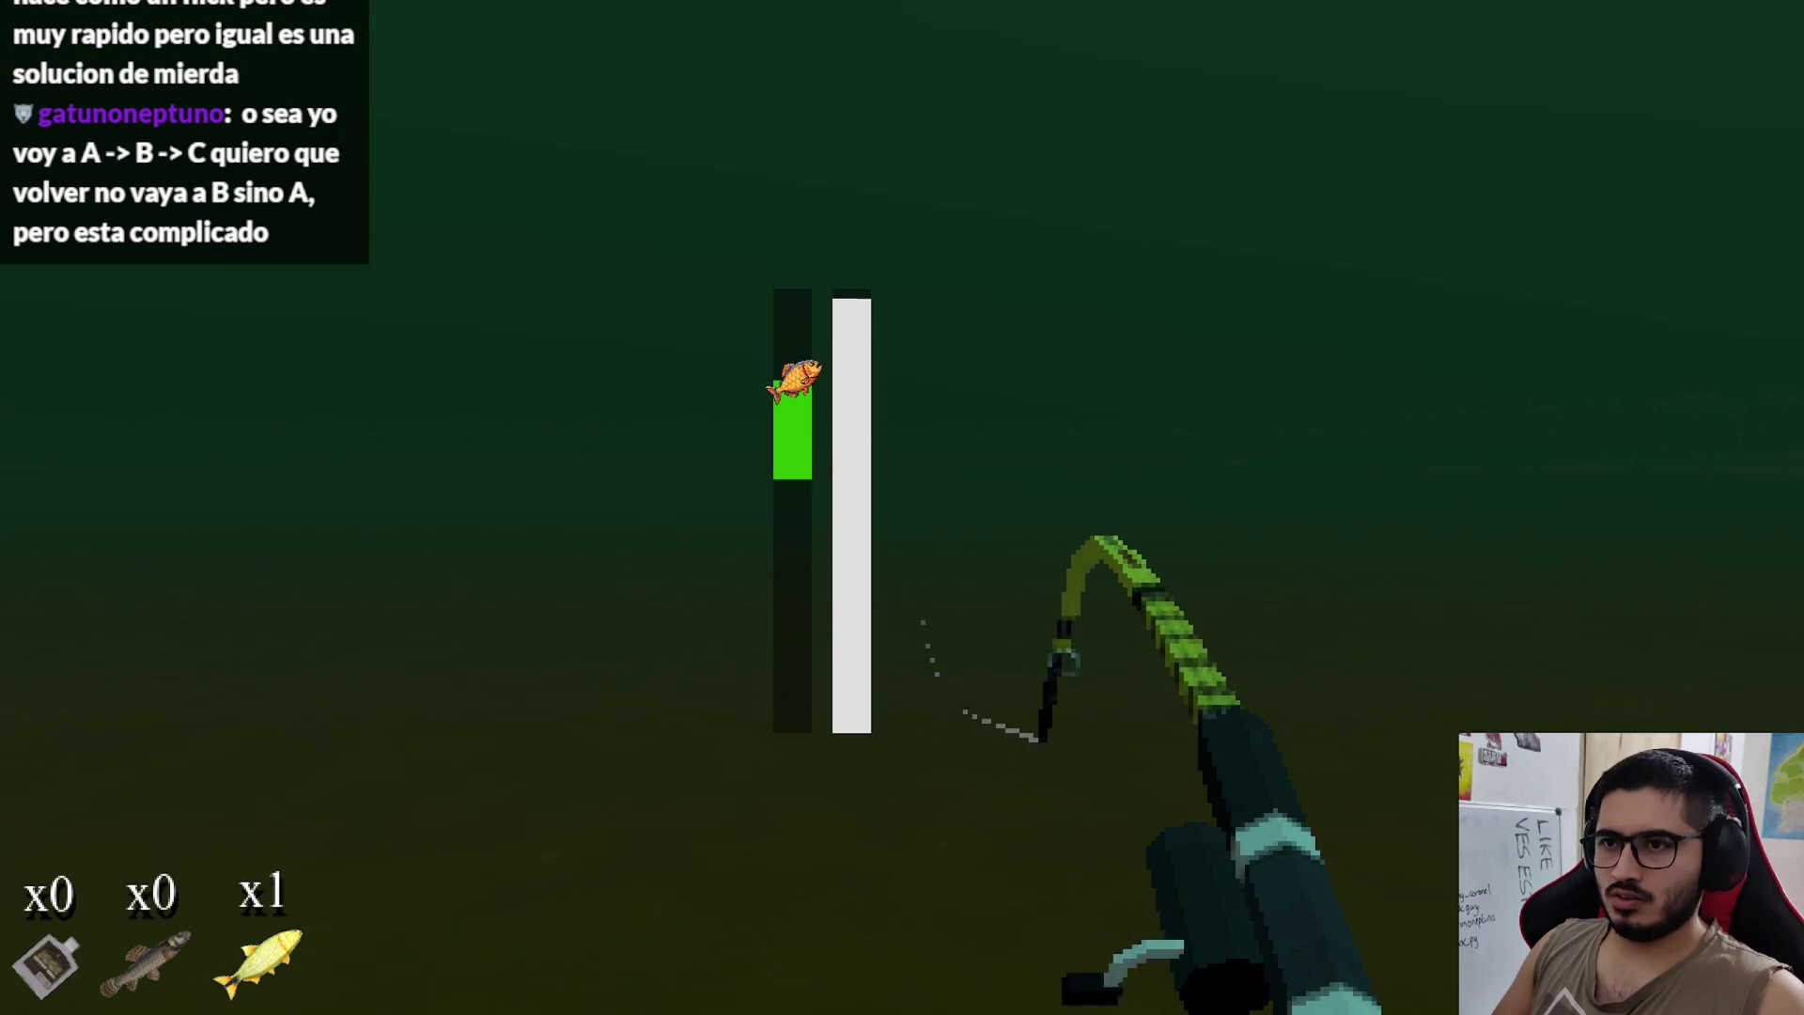
click(902, 507)
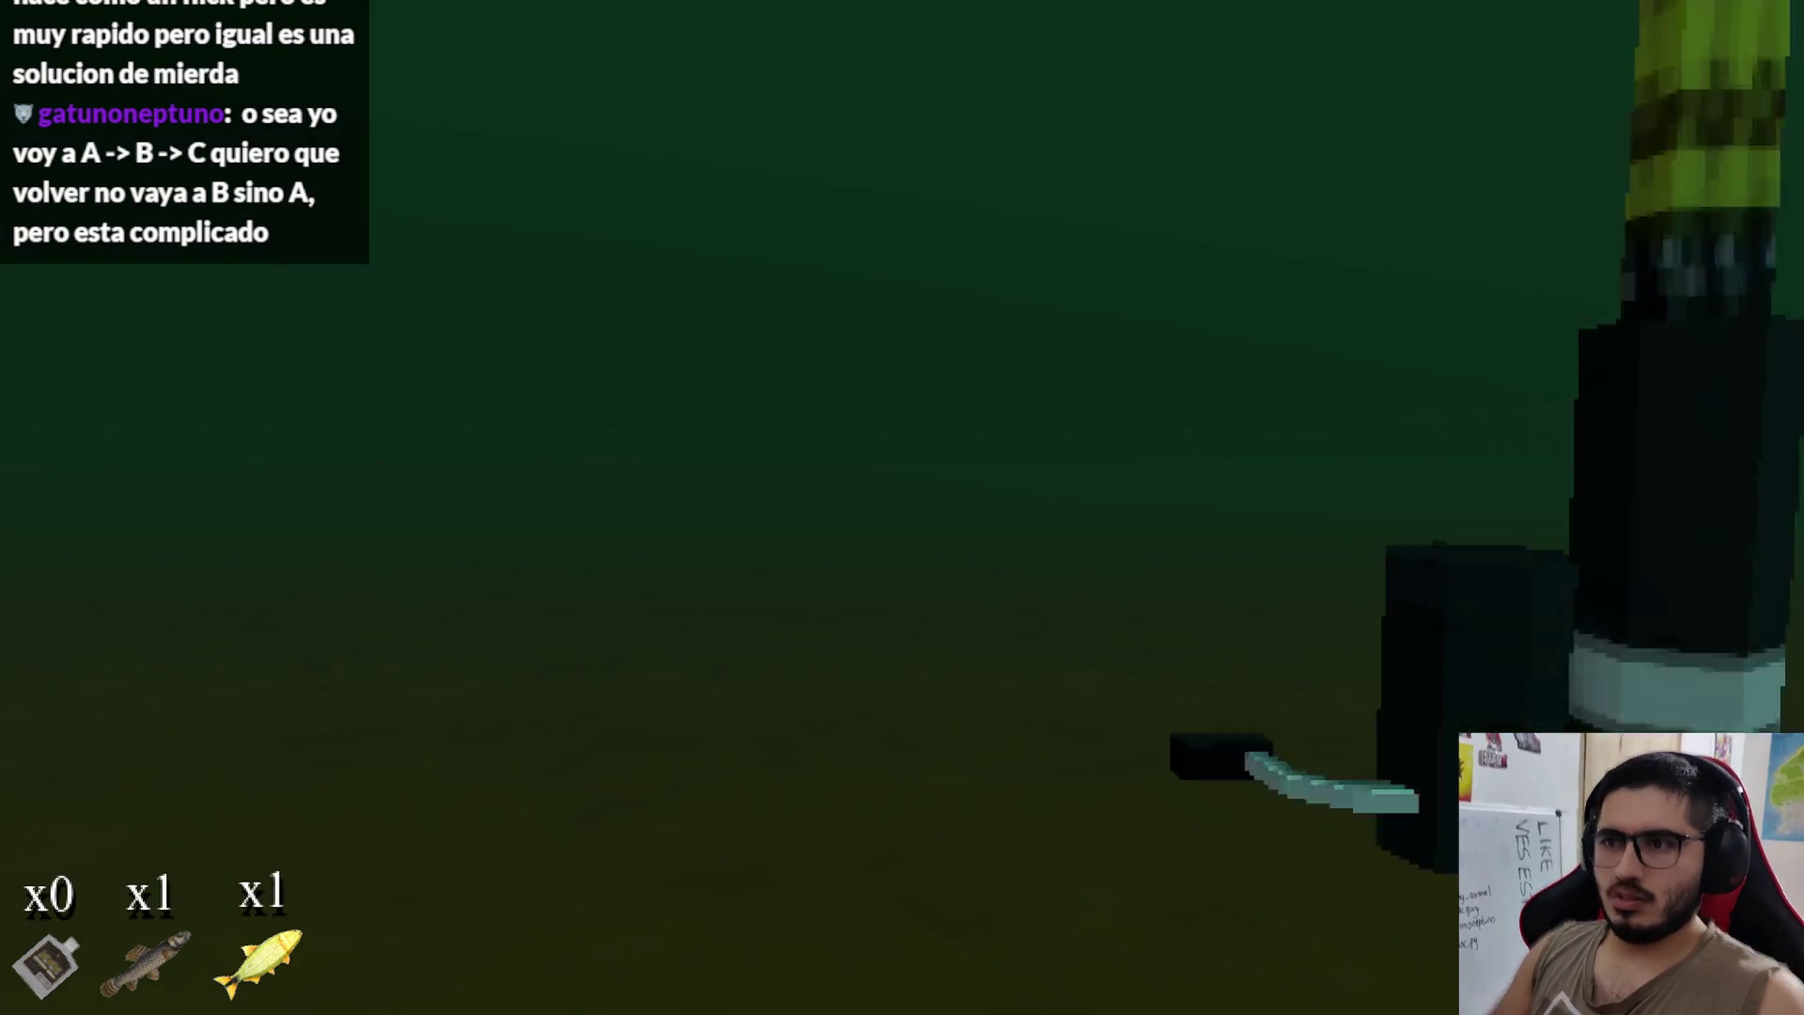
key(alt+F4)
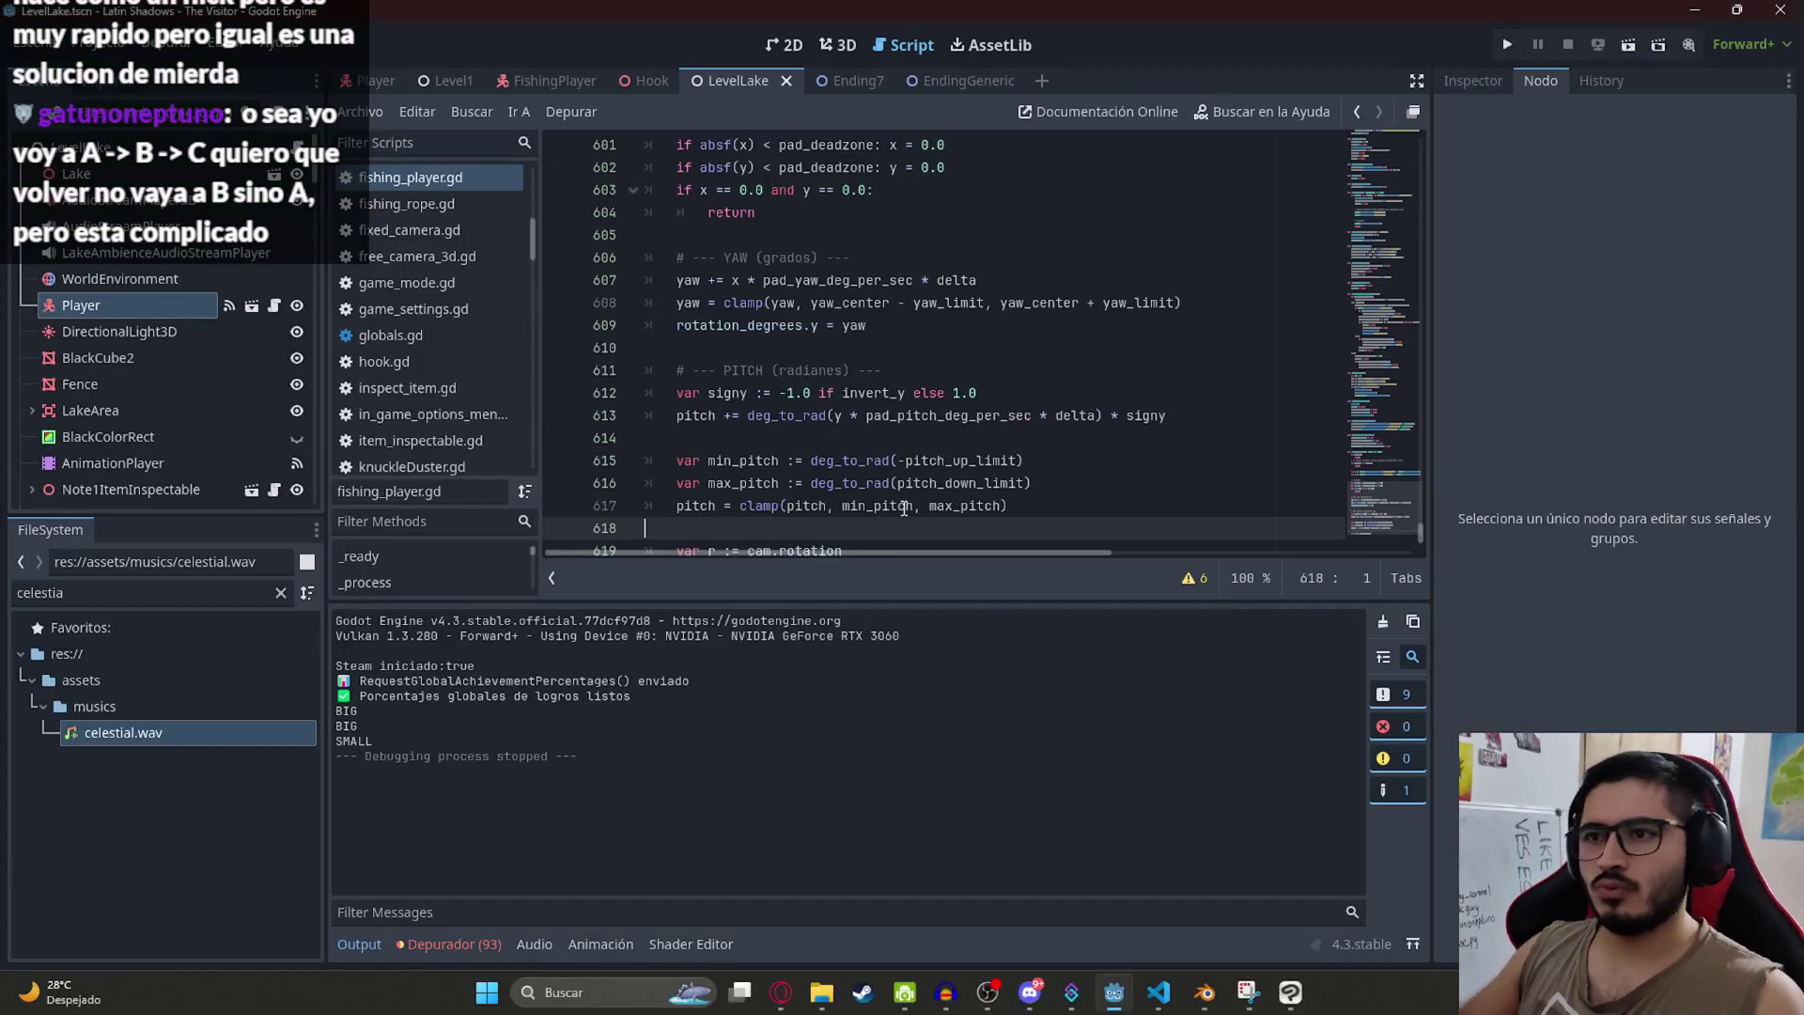
Step: Undo the release and flush calls in _input, restoring the shorter version
click(1175, 991)
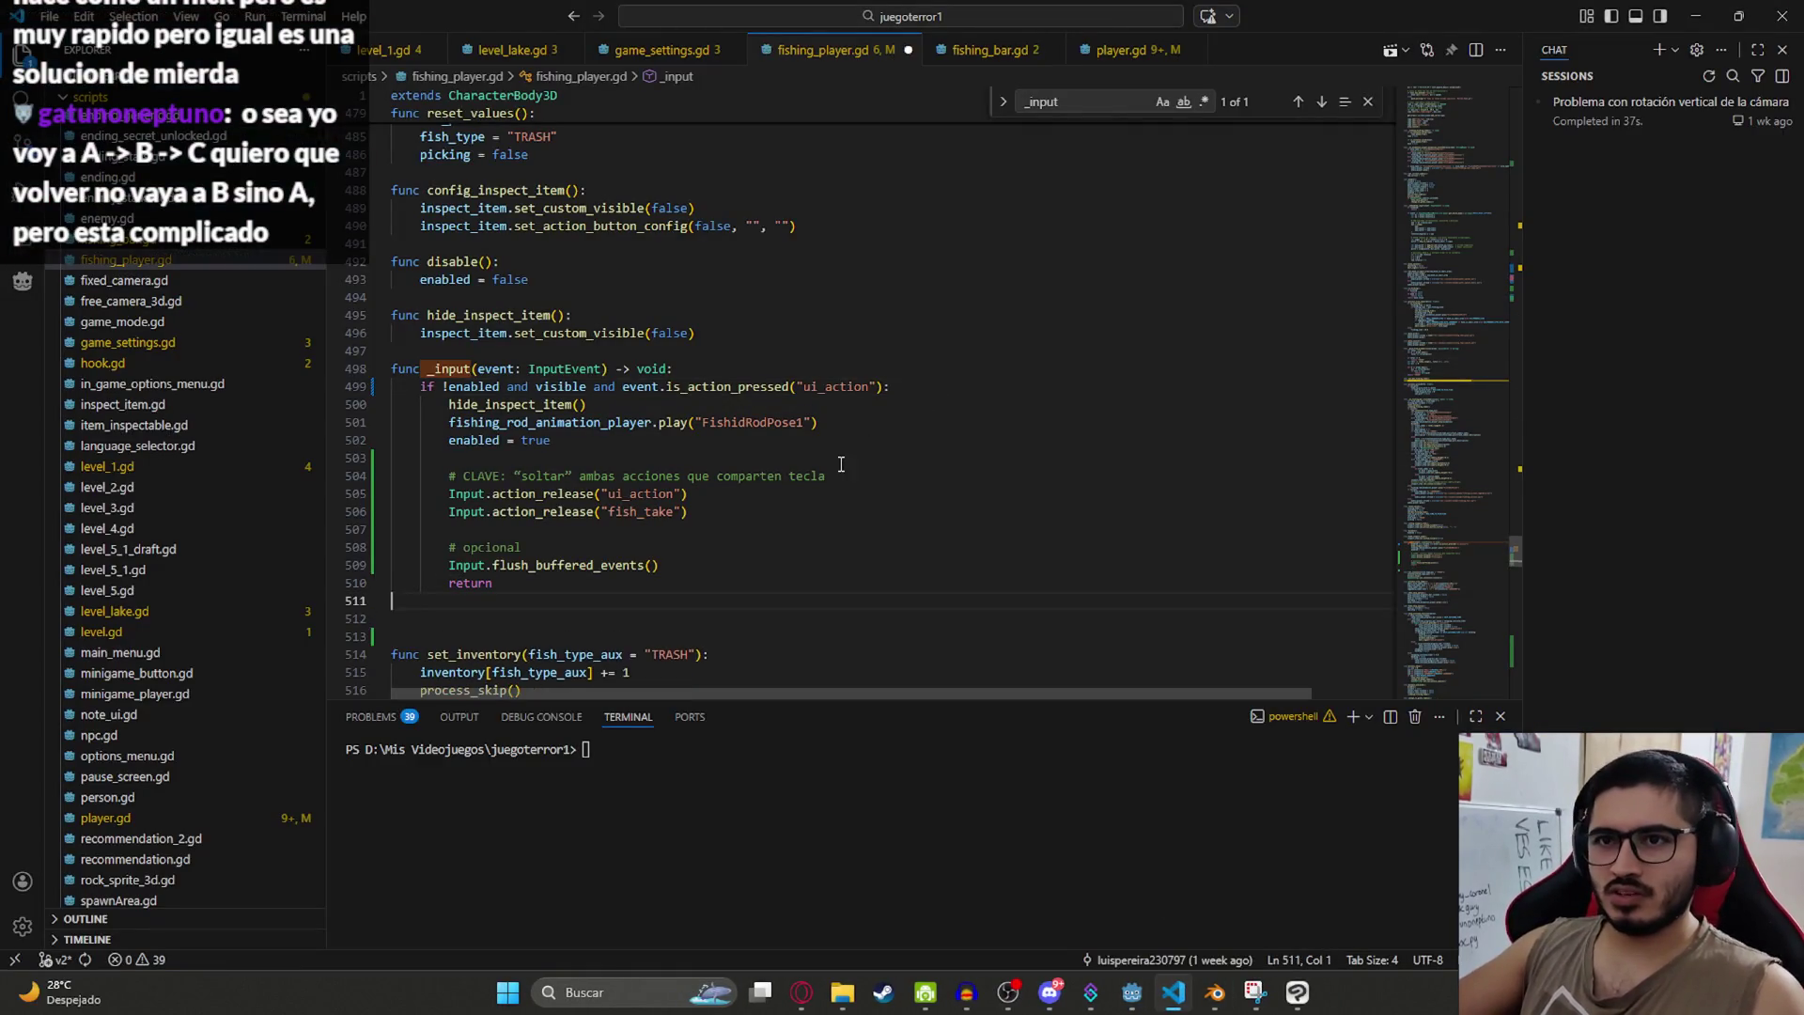
click(627, 449)
key(ctrl+z)
key(ctrl+z)
key(ctrl+z)
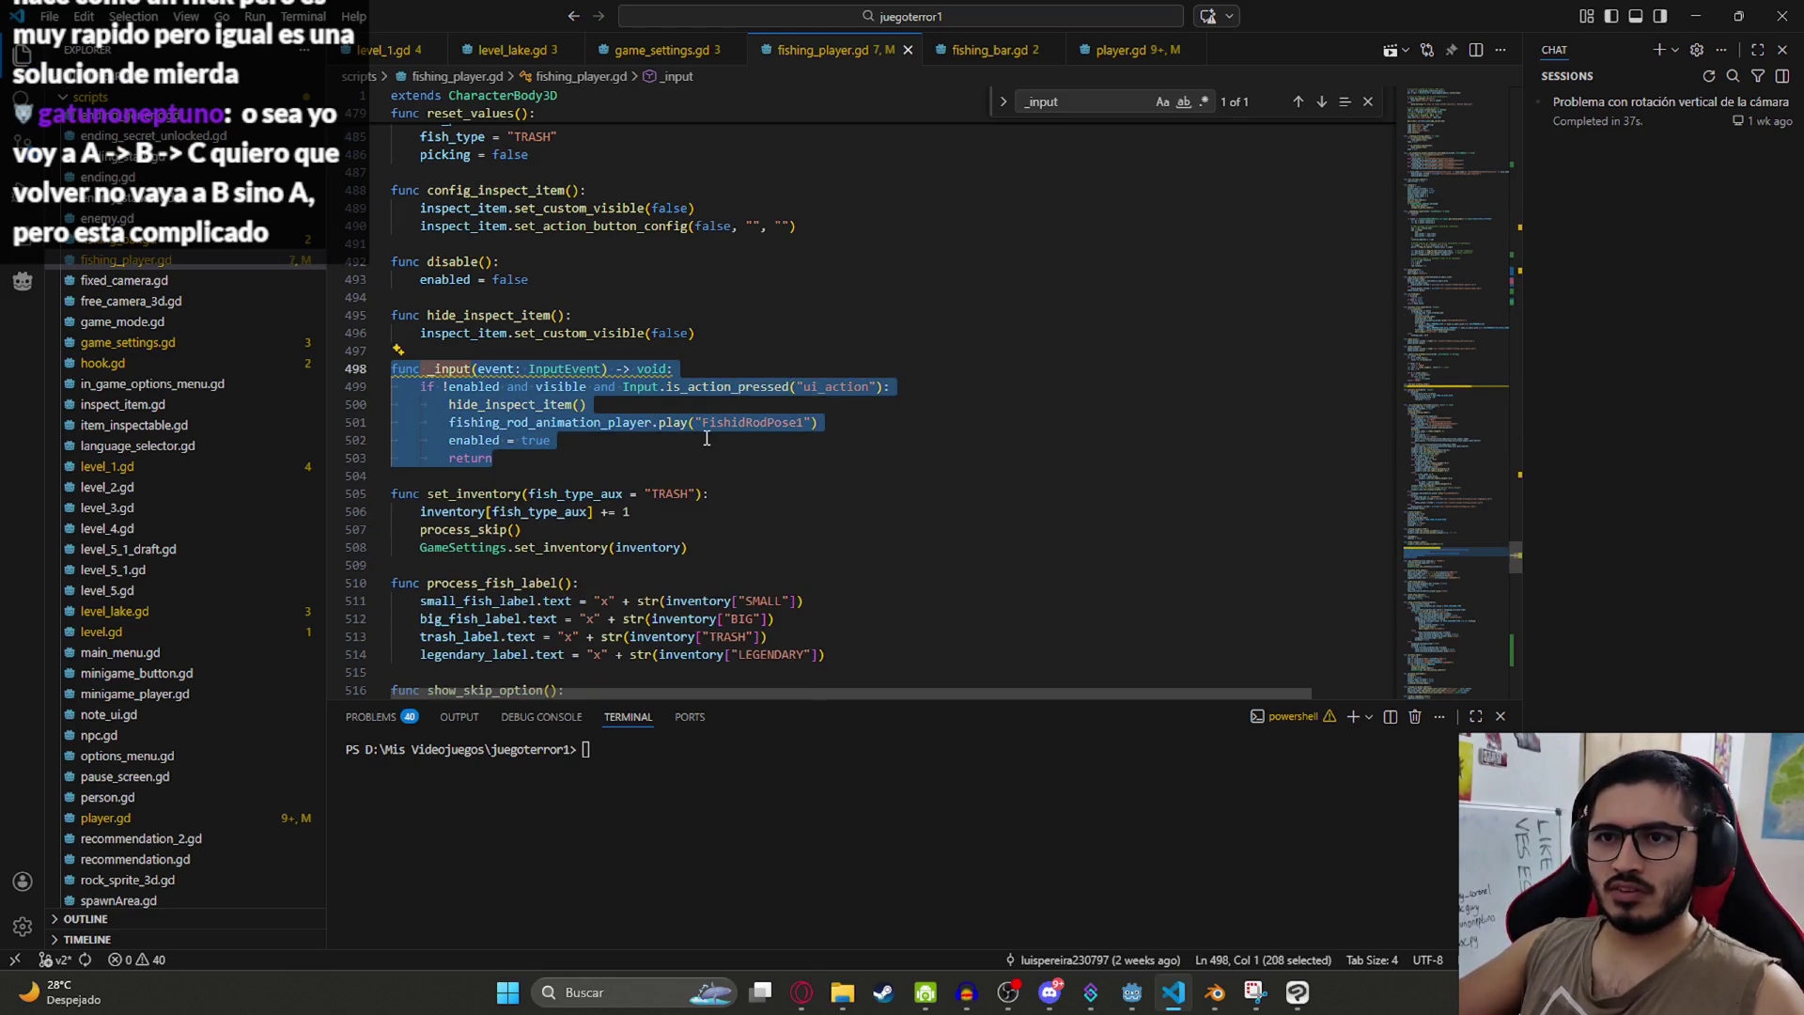
click(803, 992)
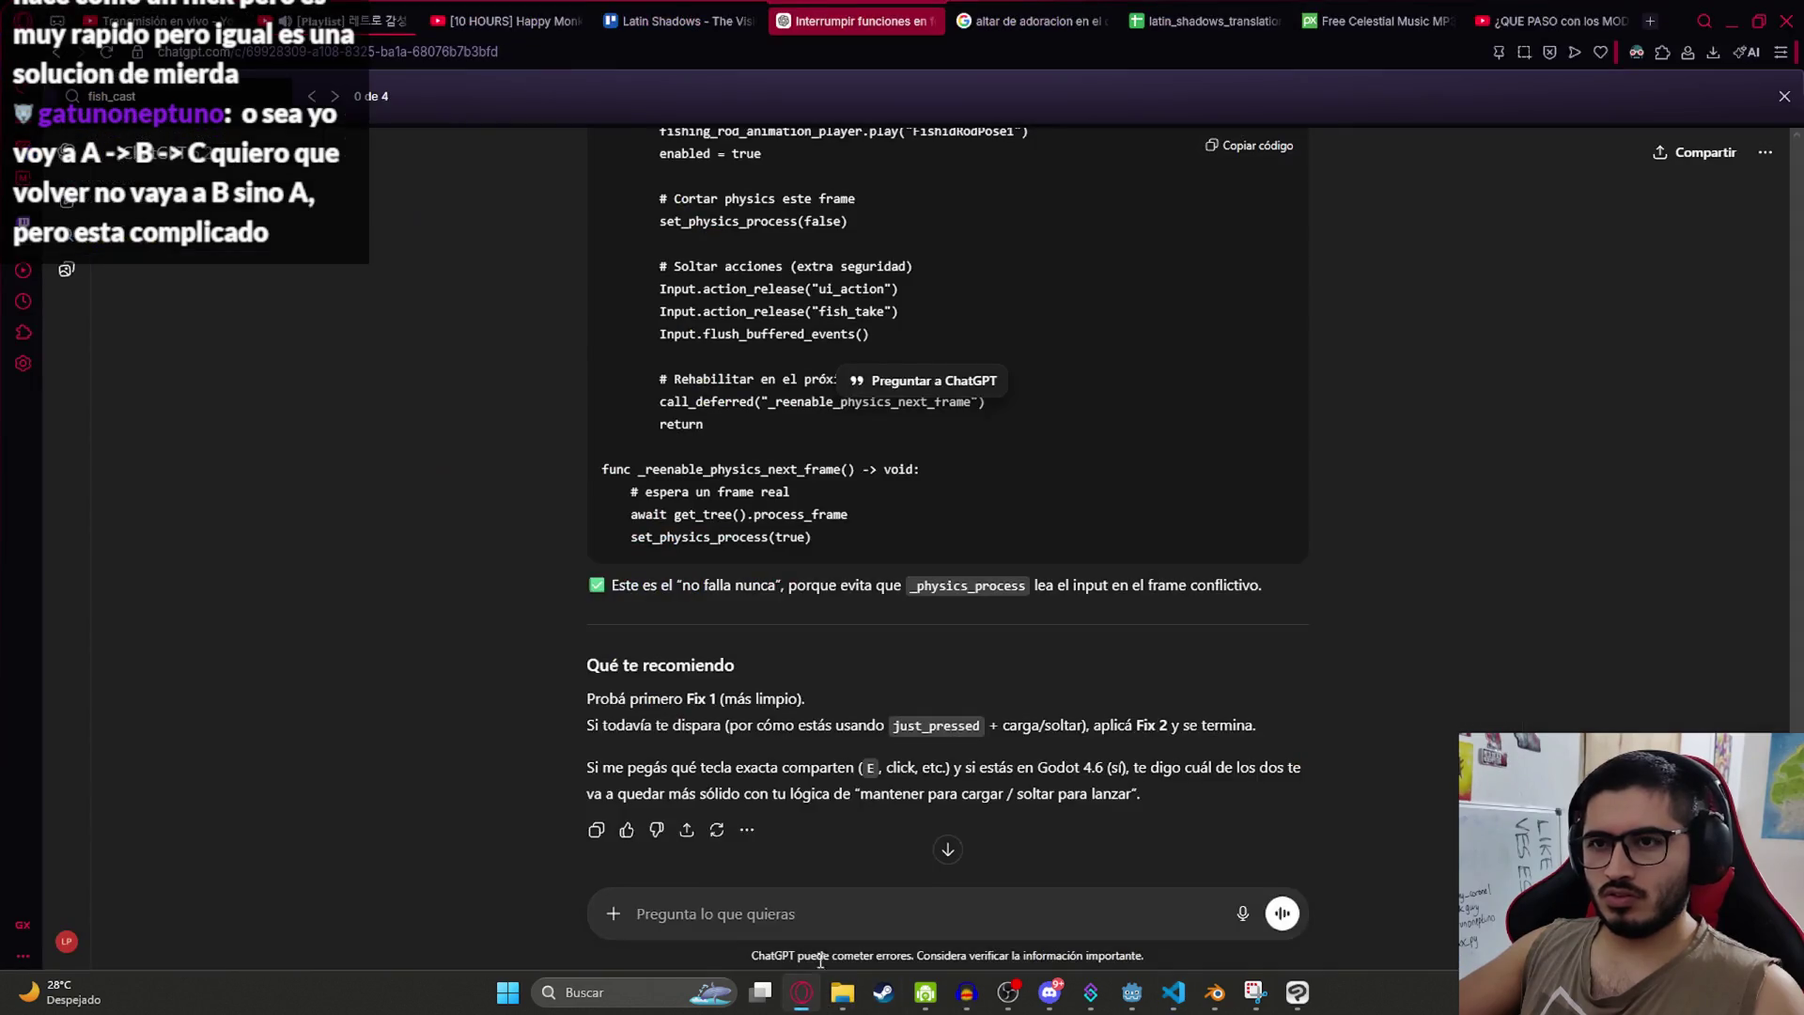
Step: Scroll ChatGPT's reply to the 'Fix 2 (infalible)' code that skips one physics tick
scroll(791, 550, down, 1)
scroll(808, 573, up, 6)
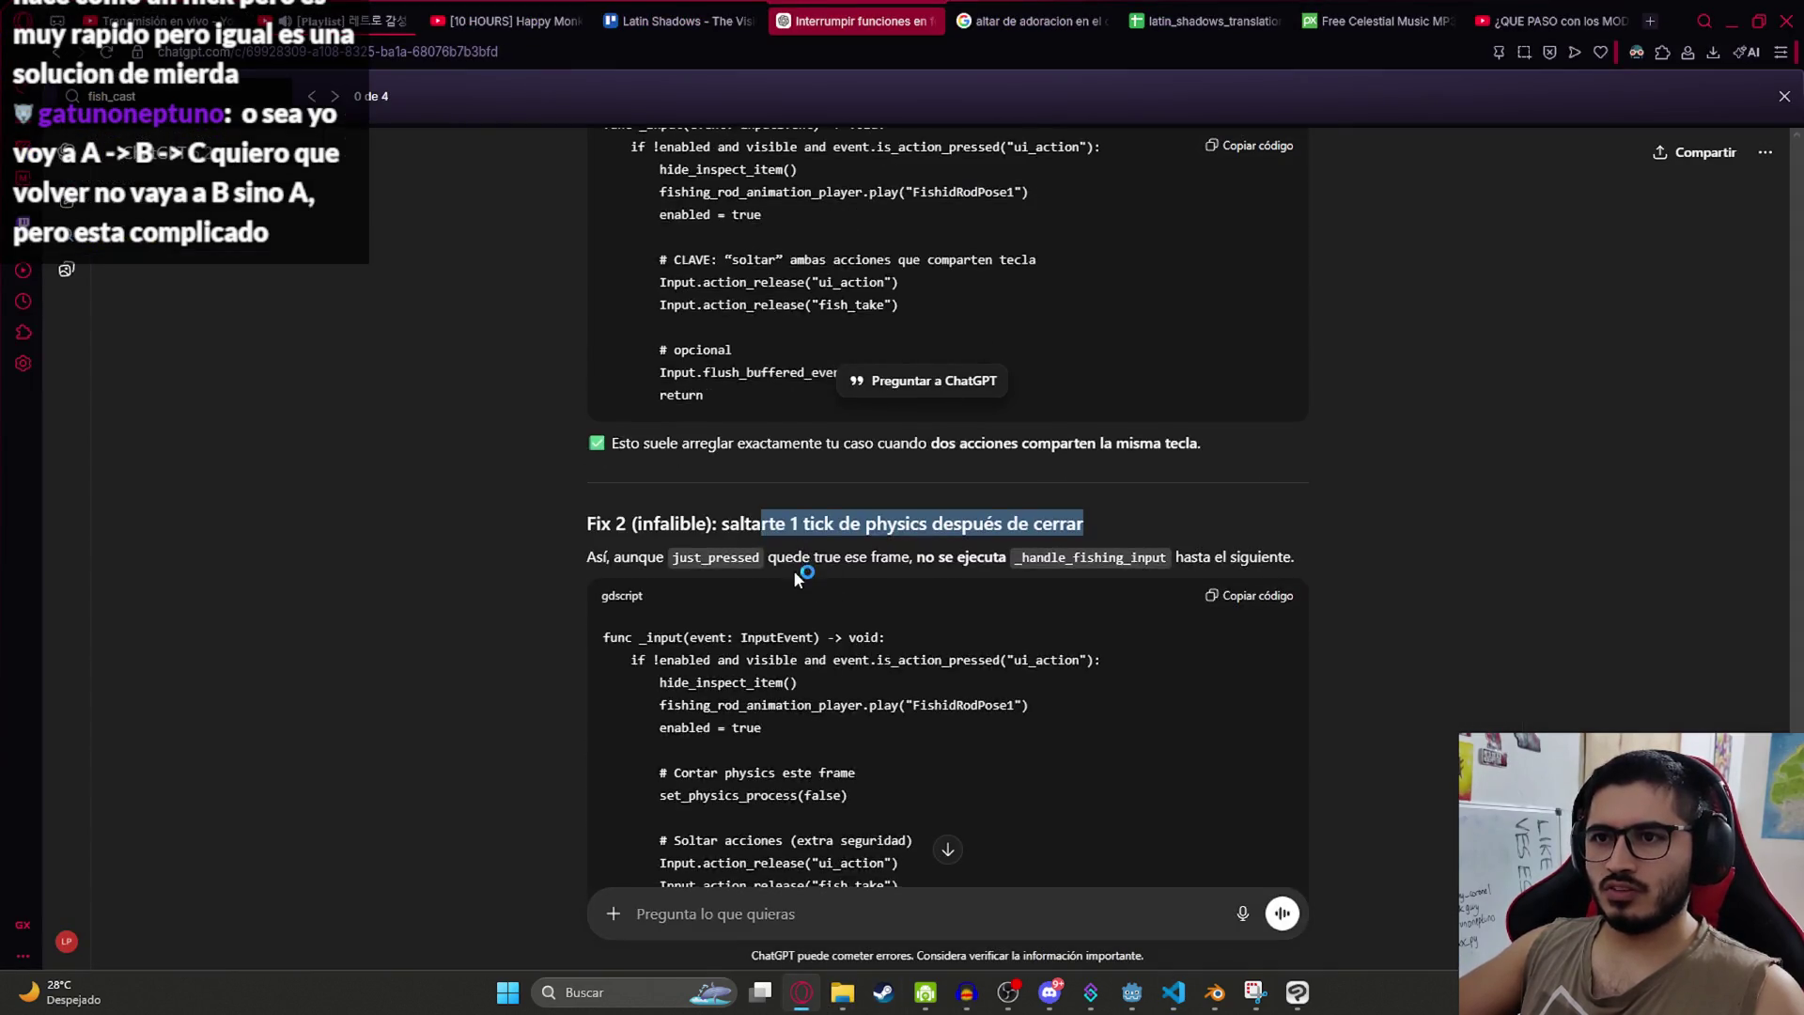
scroll(797, 564, down, 2)
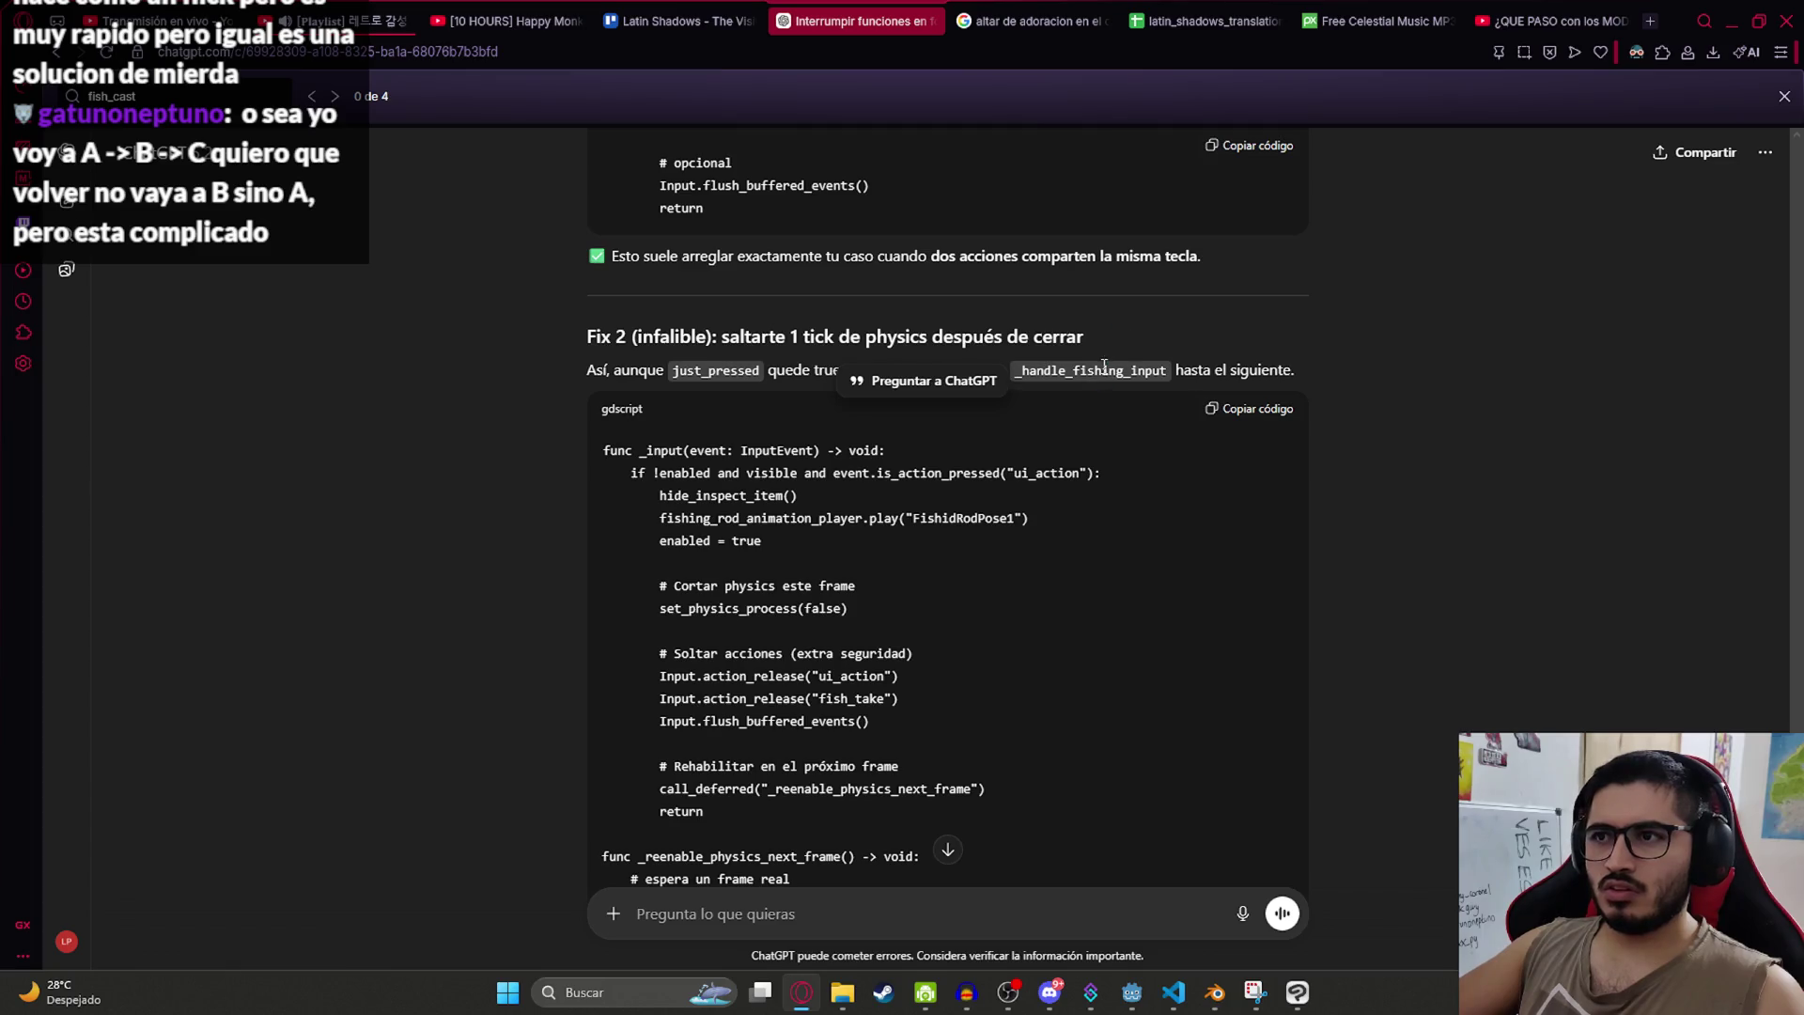
scroll(856, 651, down, 2)
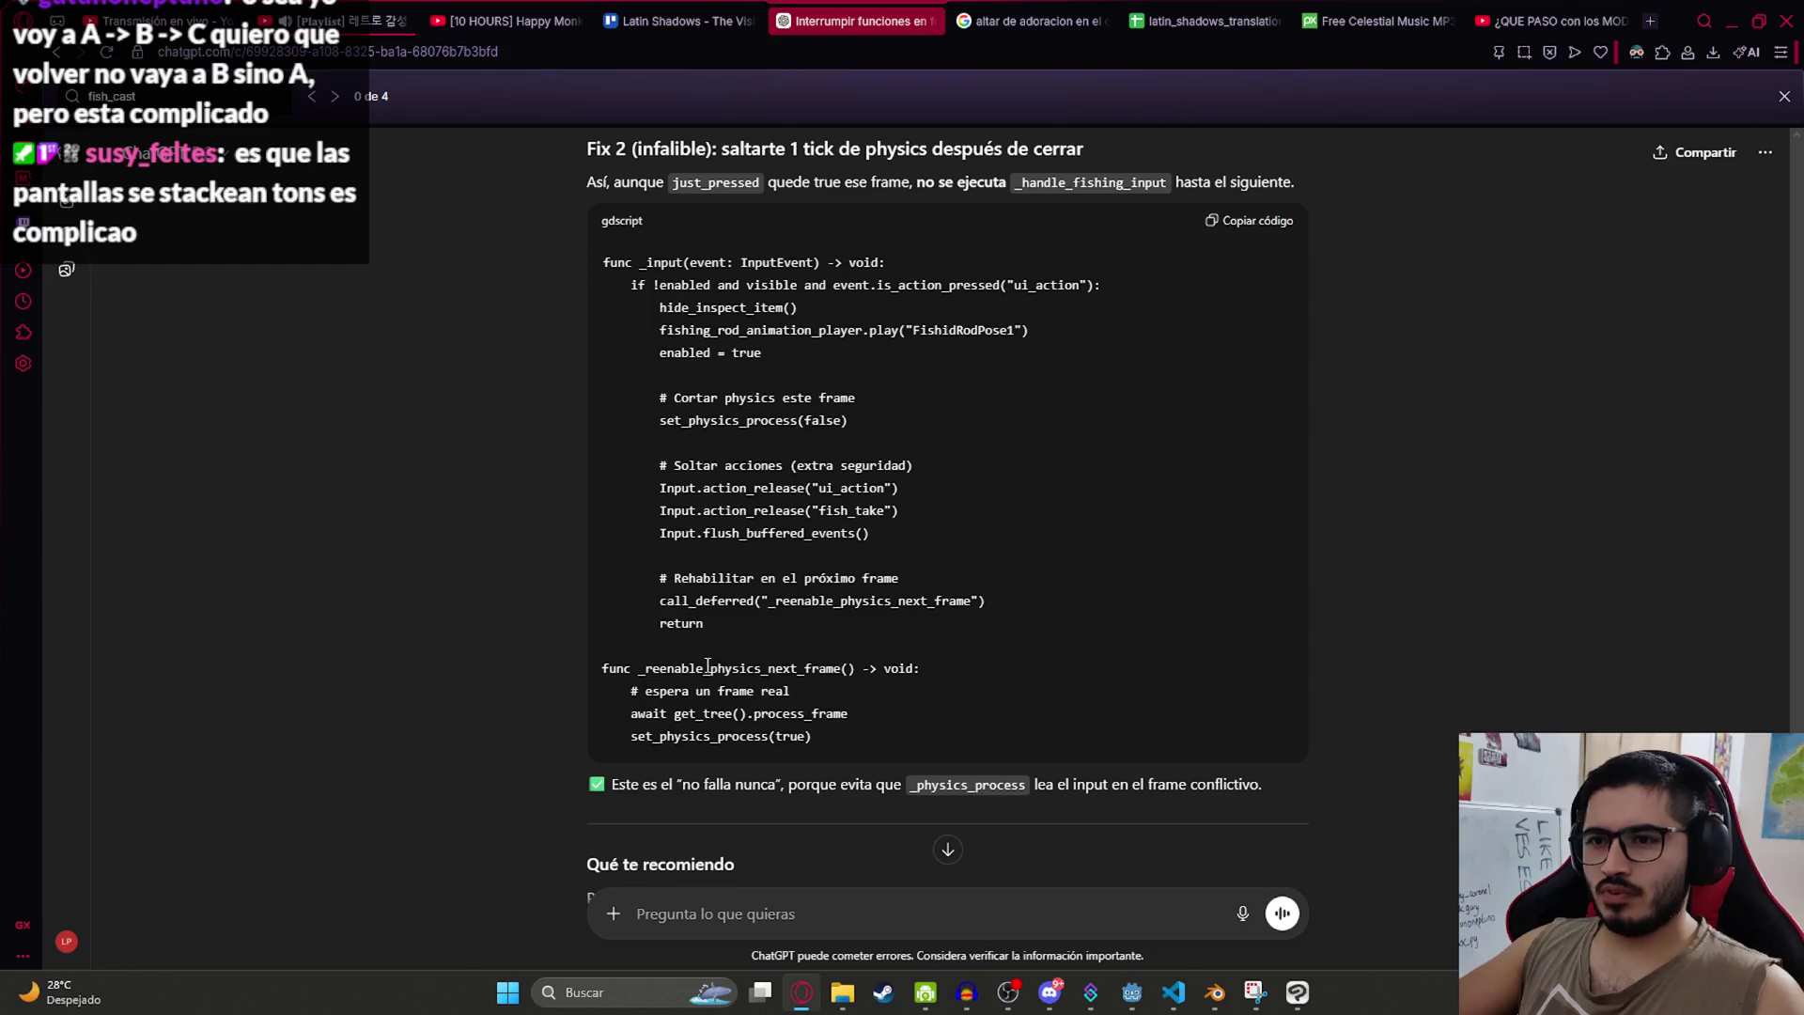
key(alt+Tab)
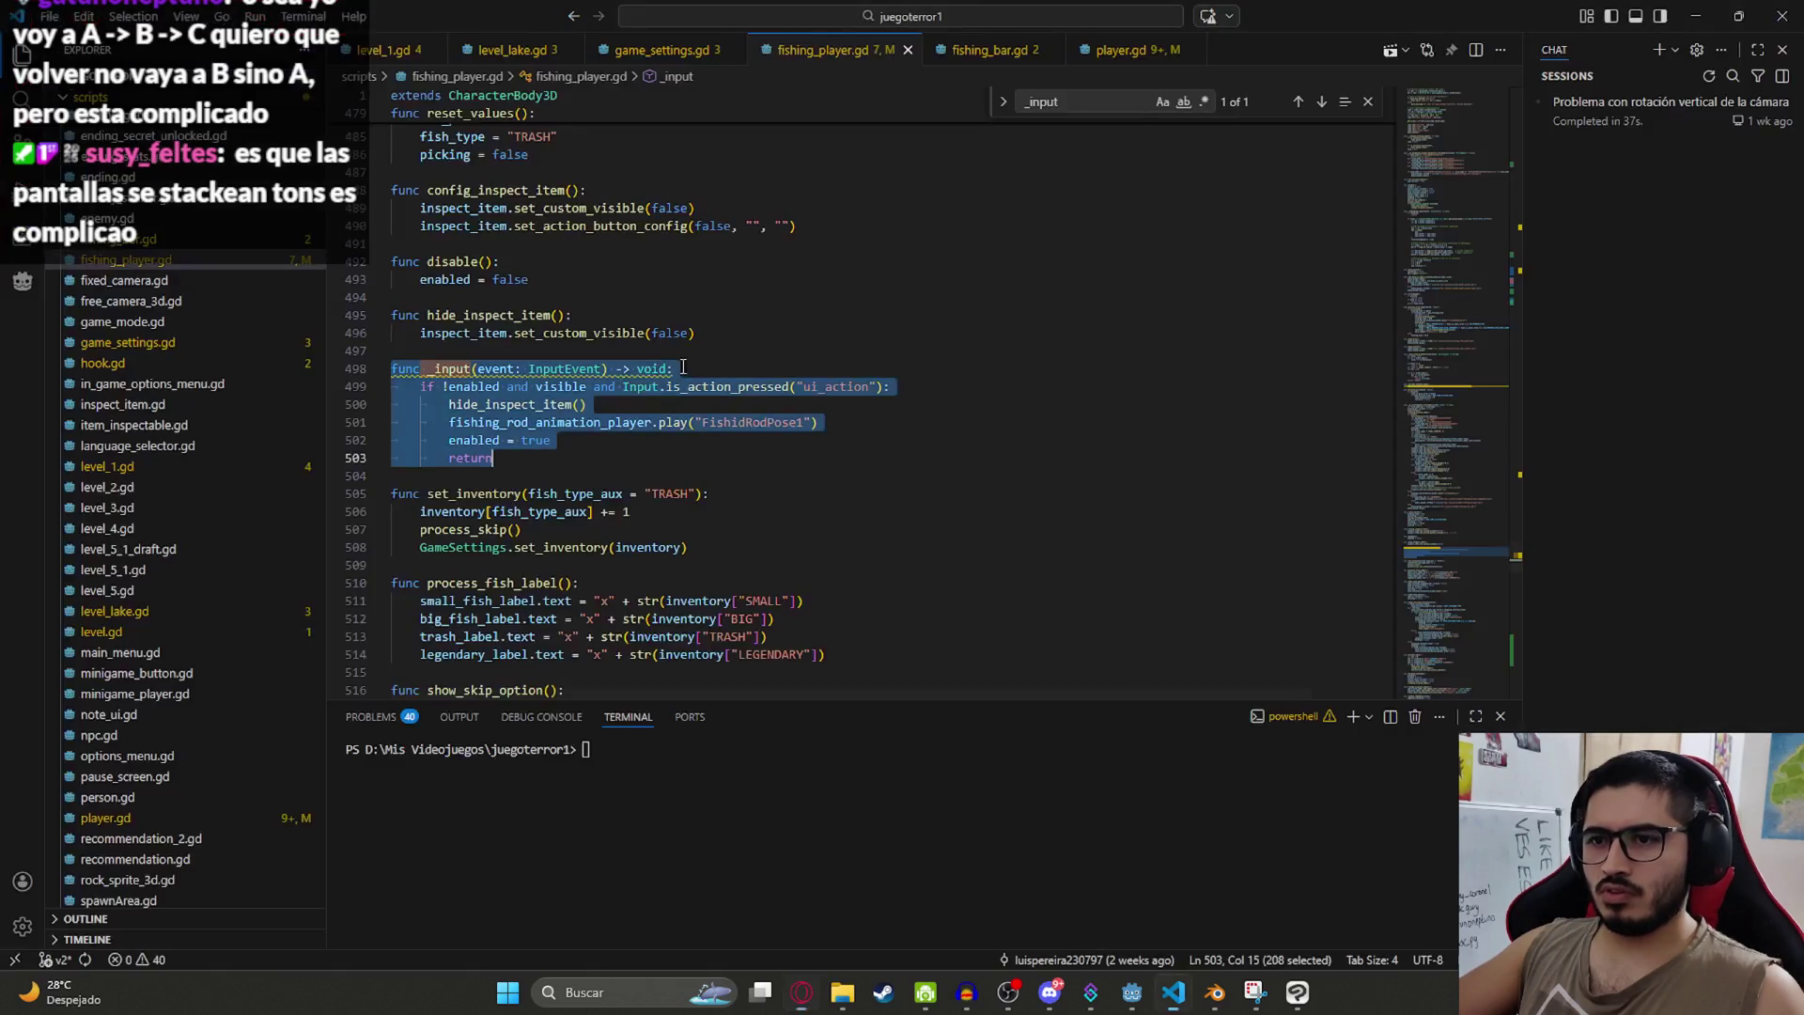
Step: Paste Fix 2 over _input, adding _reenable_physics_next_frame, and delete the extra blank line
text(func _input(event: InputEvent) -> void: 	if !enabled and visible and event.is_action_pressed("ui_action"): 		hide_inspect_item() 		fishing_rod_animation_player.play("FishidRodPose1") 		enabled = true  		# Cortar physics este frame 		set_physics_process(false)  		# Soltar acciones (extra seguridad) 		Input.action_release("ui_action") 		Input.action_release("fish_take") 		Input.flush_buffered_events()  		# Rehabilitar en el próximo frame 		call_deferred("_reenable_physics_next_frame") 		return  func _reenable_physics_next_frame() -> void: 	# espera un frame real 	await get_tree().process_frame 	set_physics_process(true))
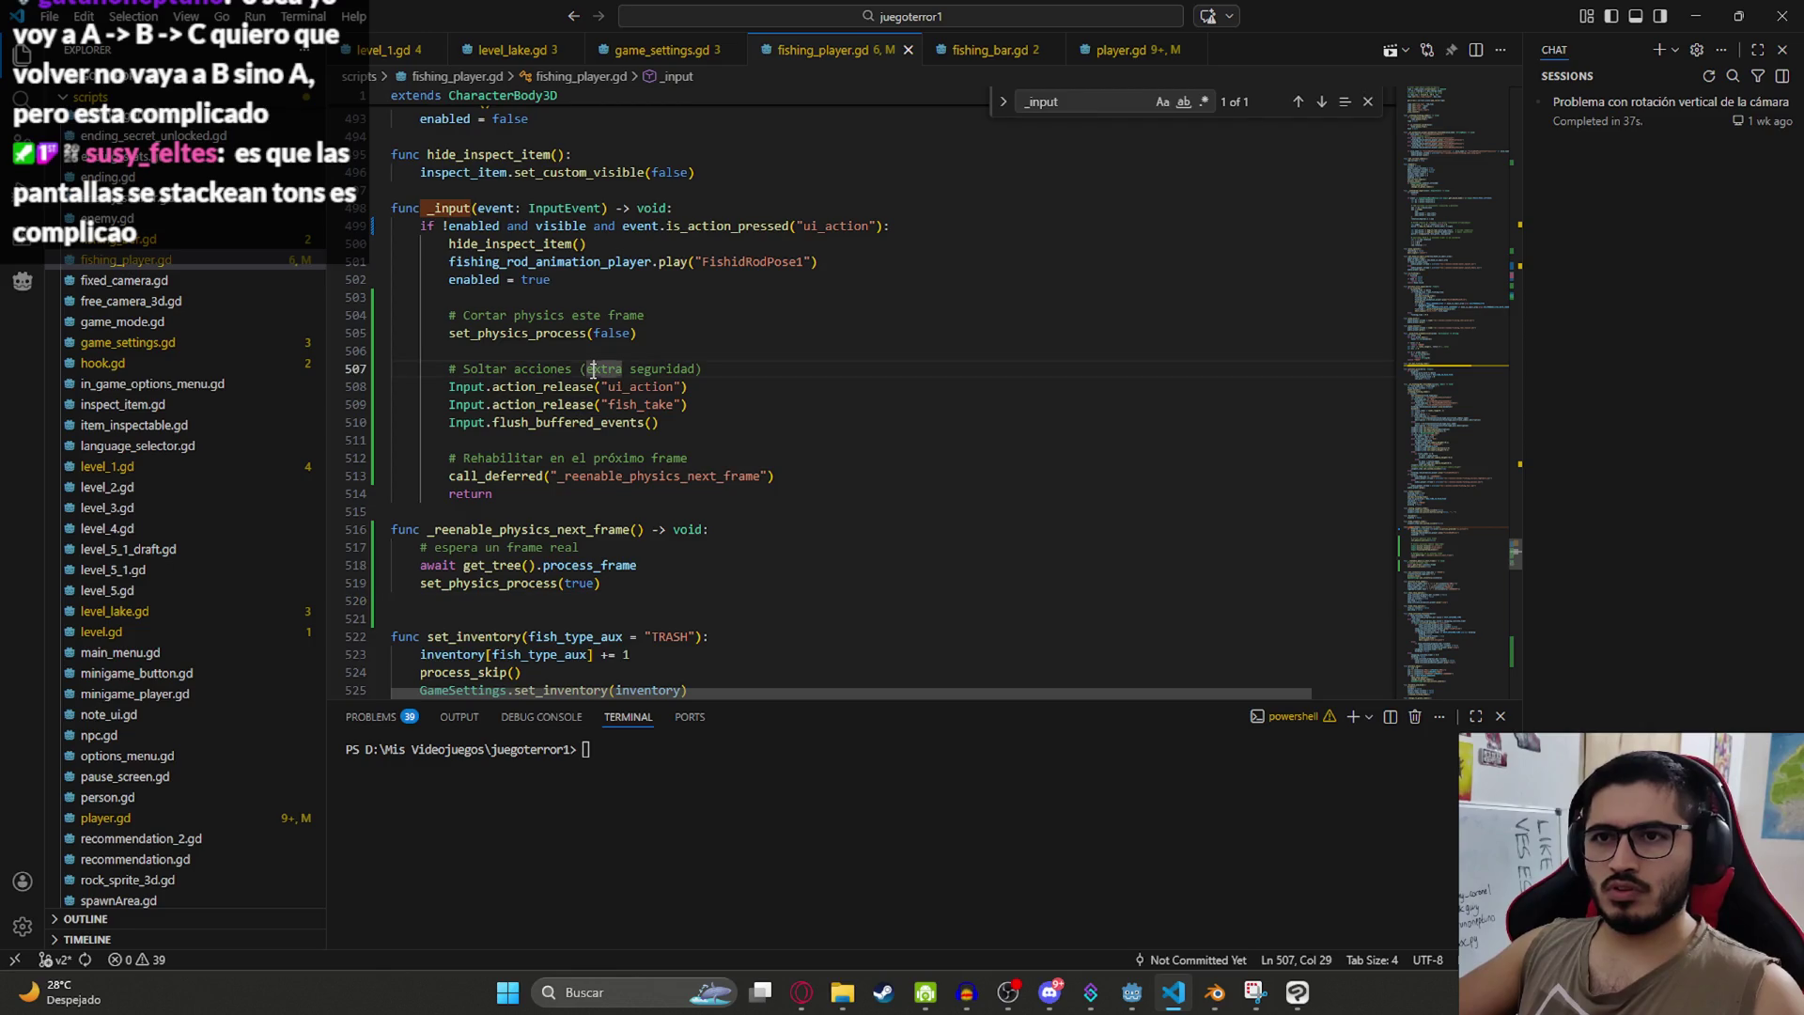
click(462, 583)
click(501, 613)
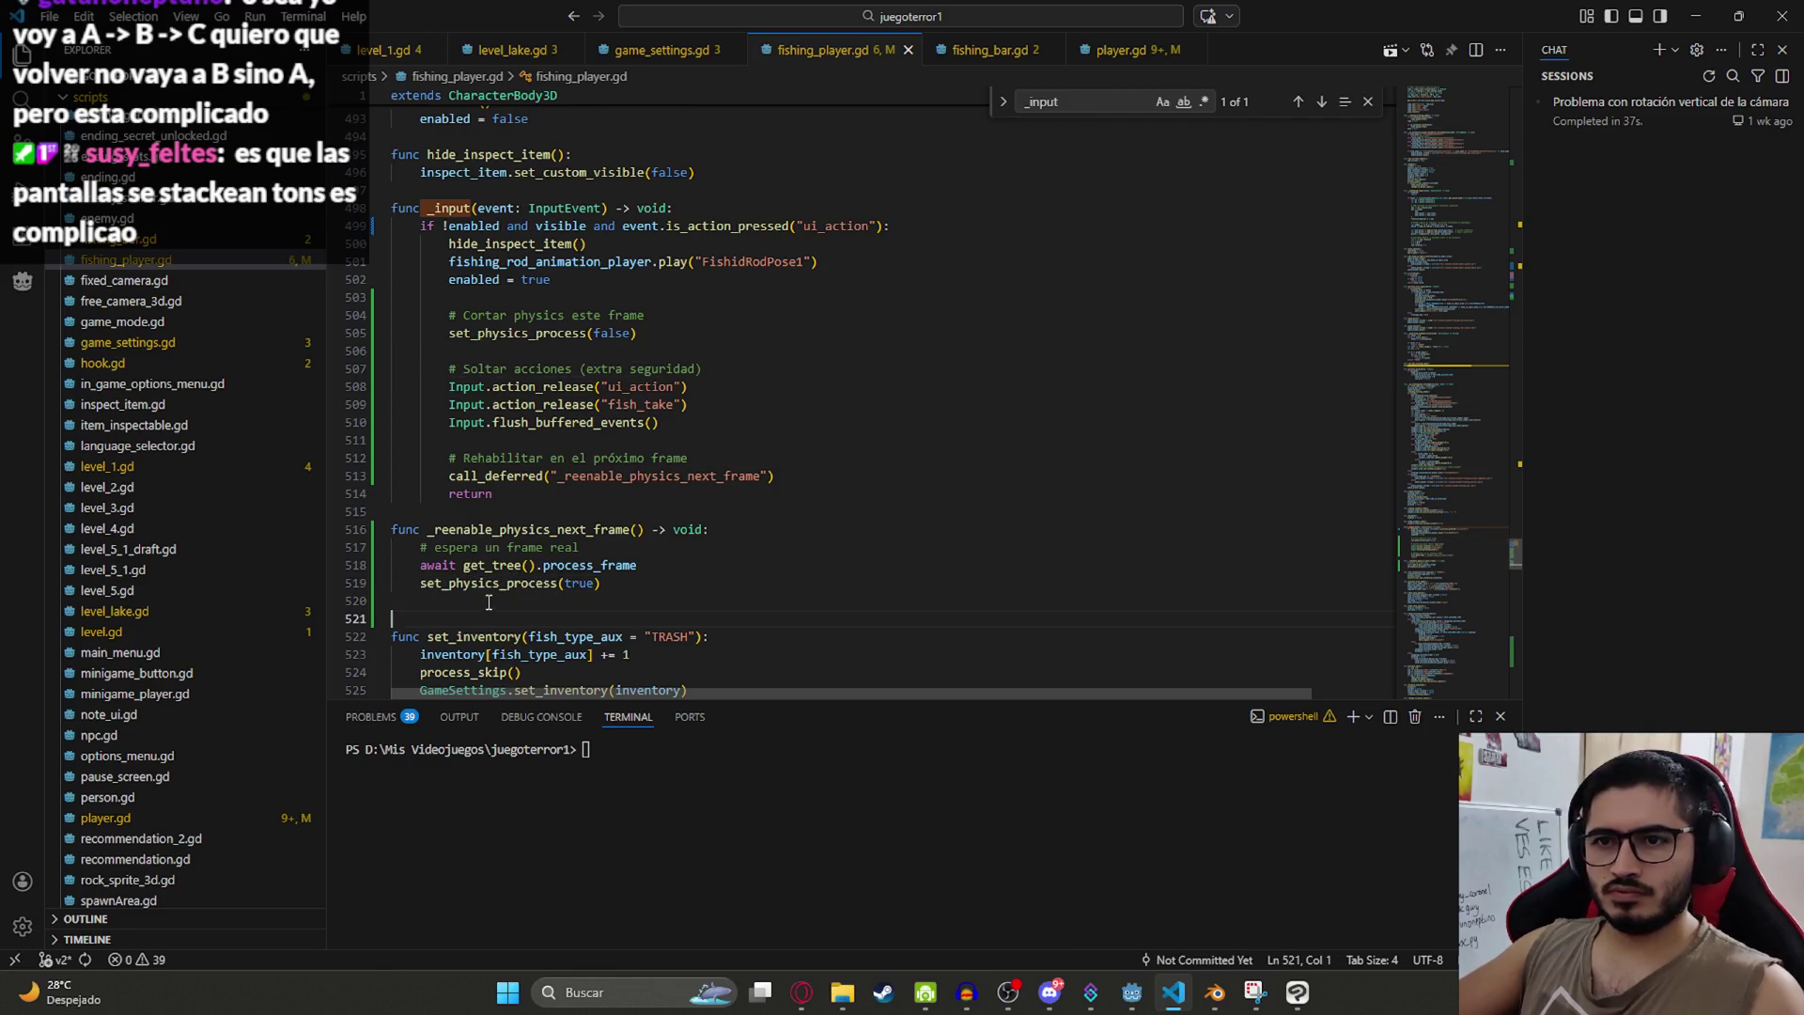
key(BackSpace)
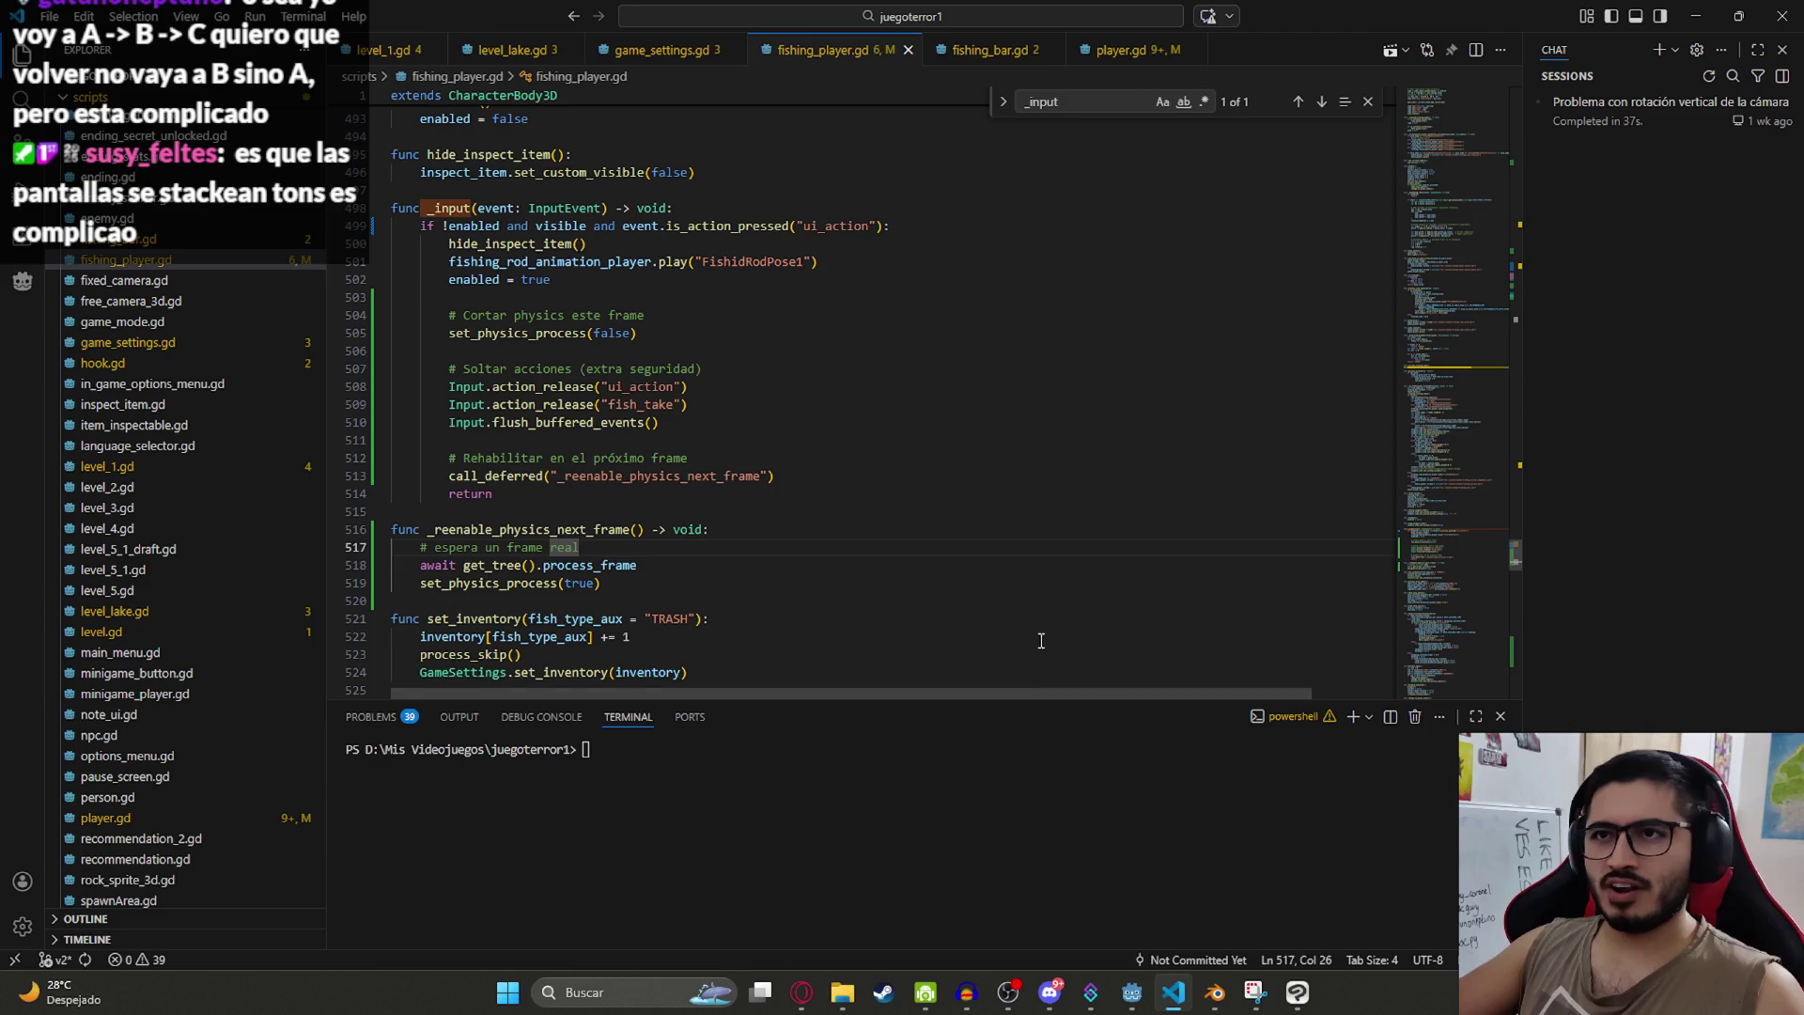
key(alt+Tab)
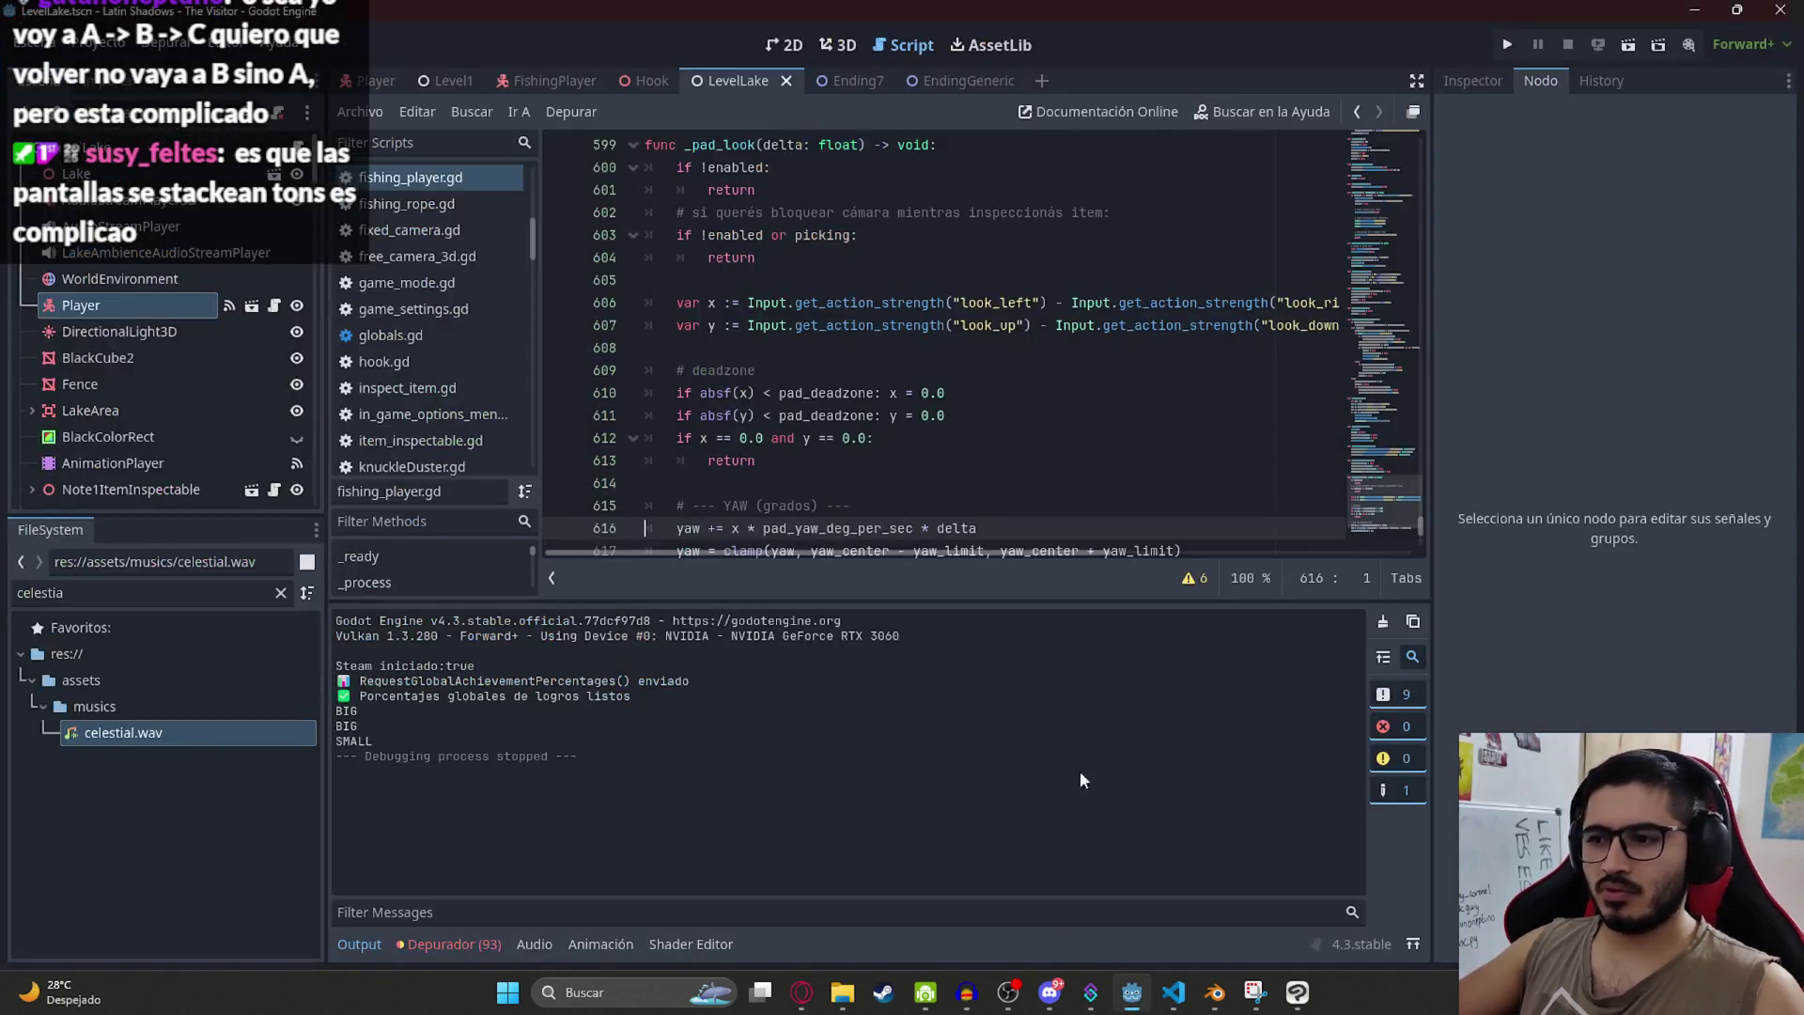
Step: Play the LevelLake scene via Reproducir esta escena and cast the fishing line
right_click(740, 85)
click(872, 231)
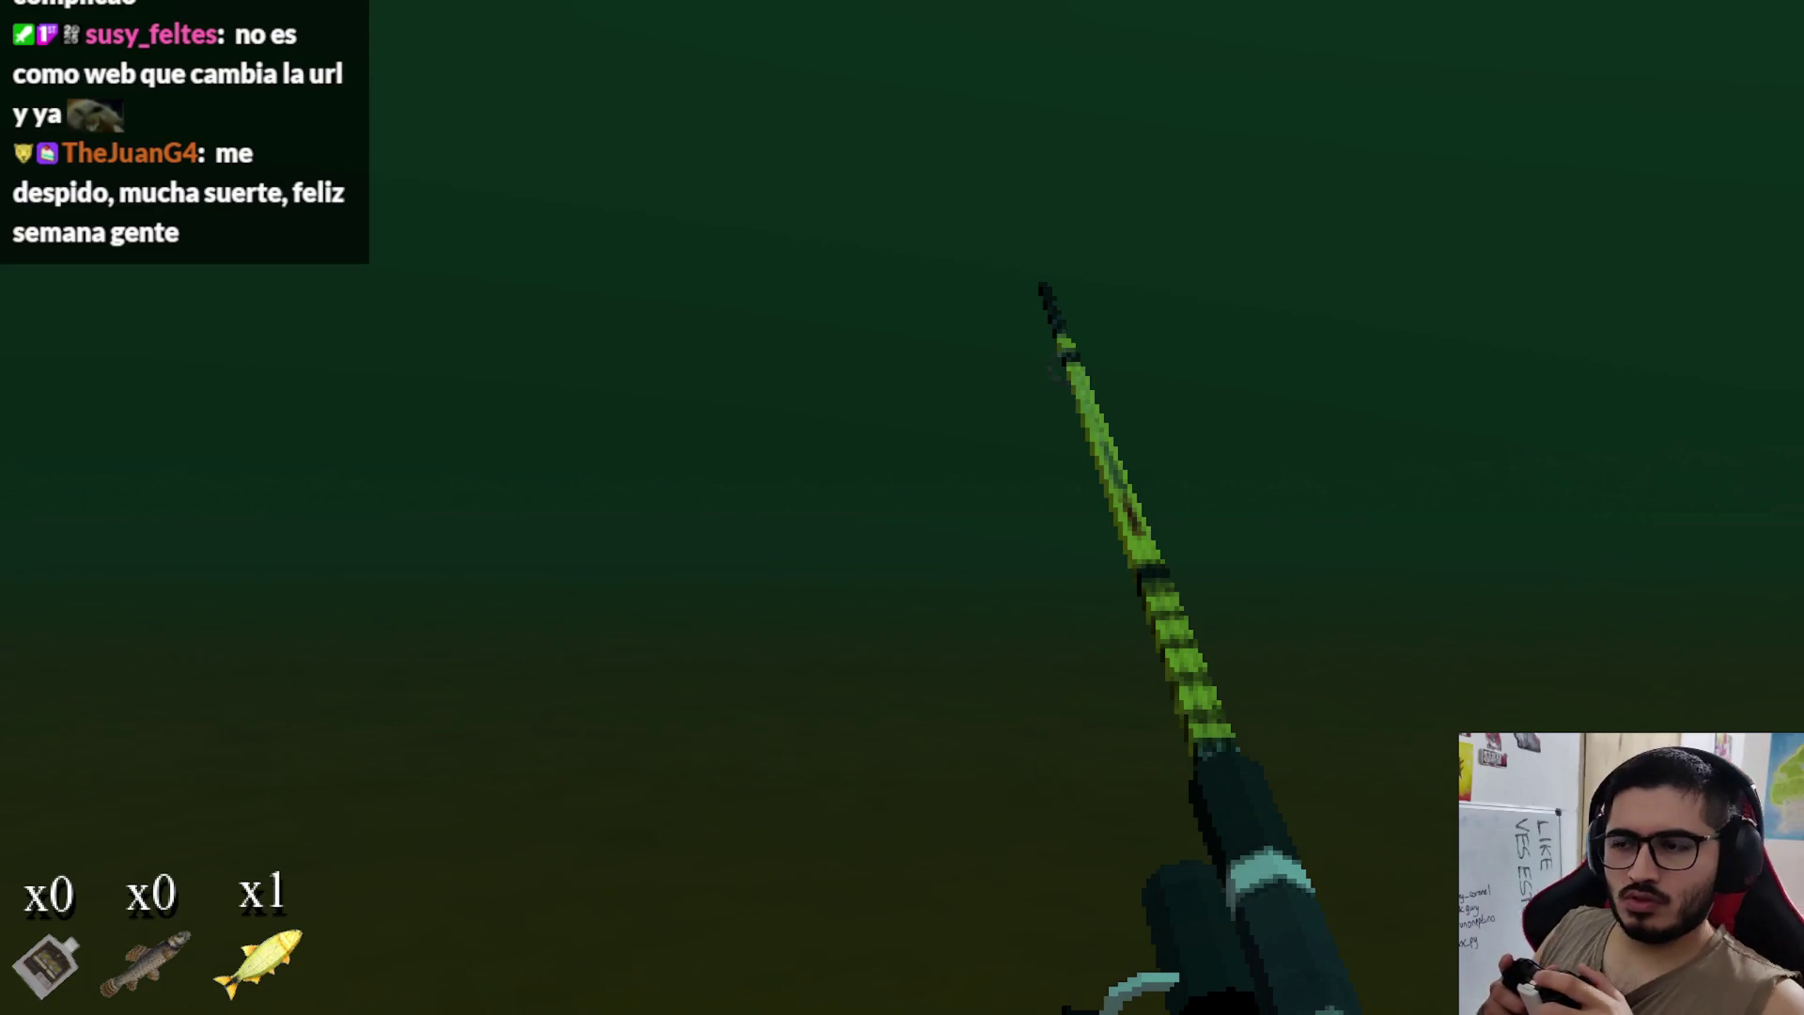
click(902, 507)
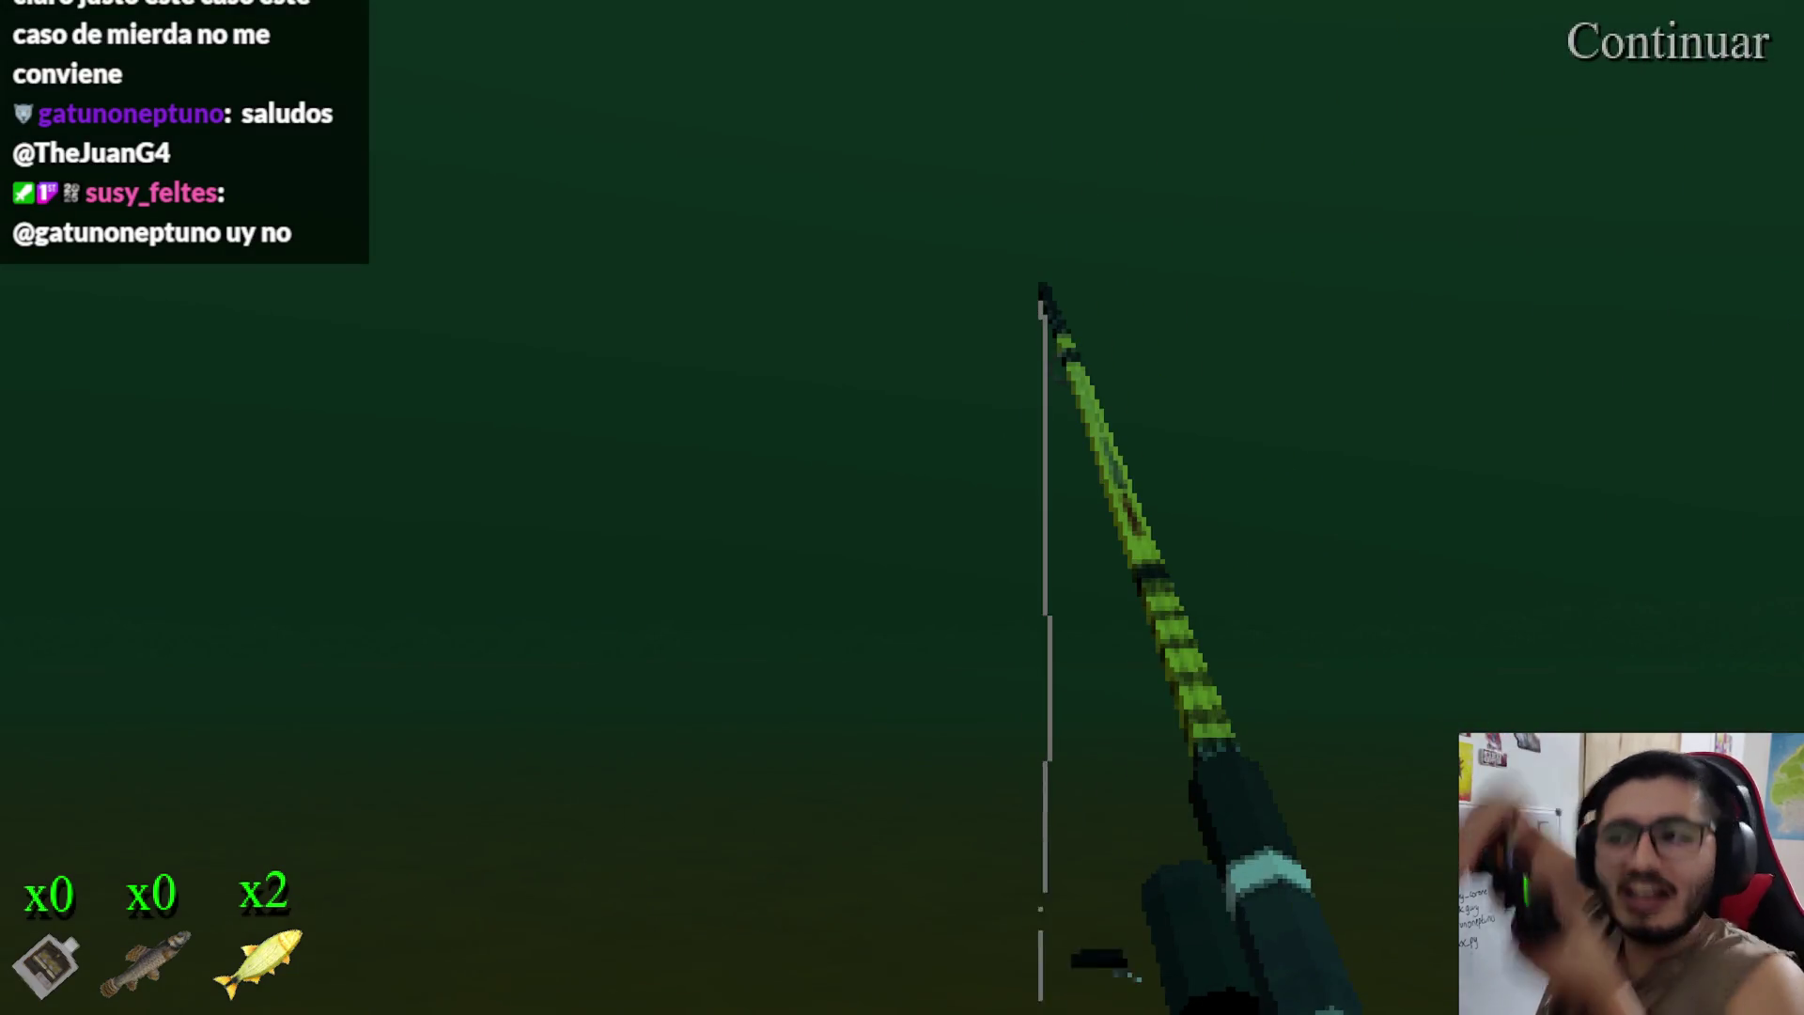
click(902, 508)
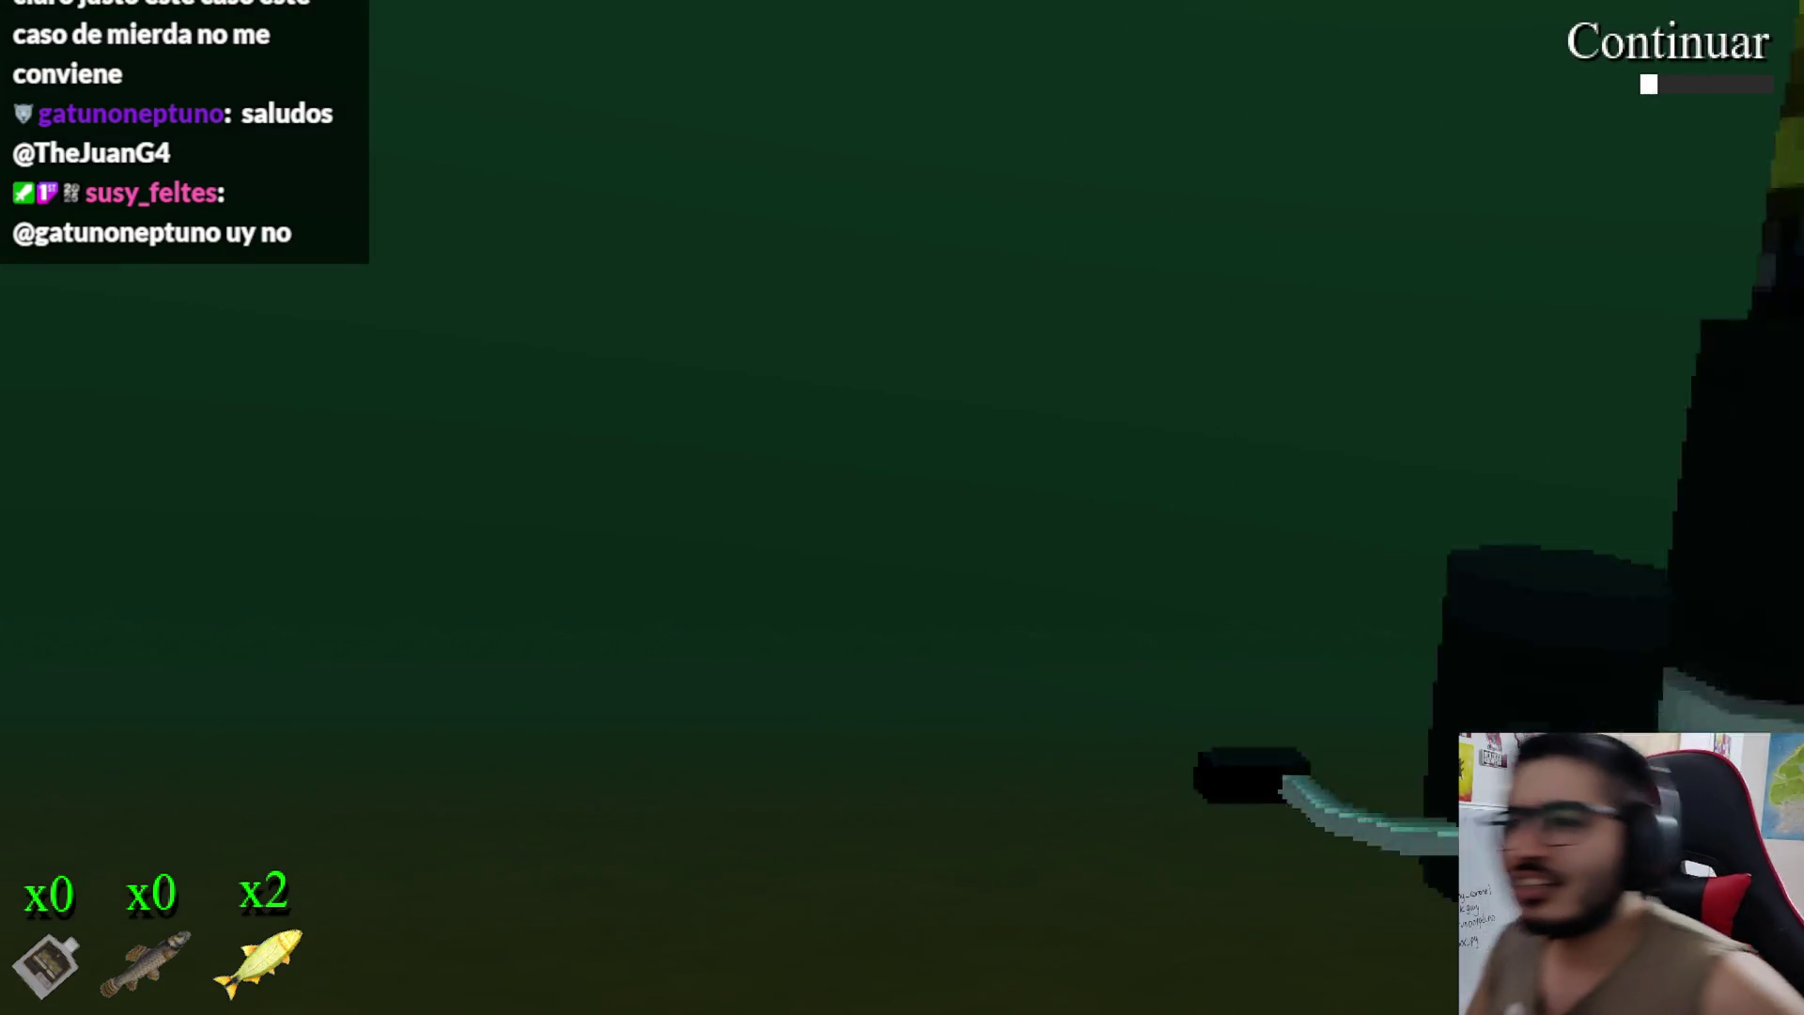
click(902, 507)
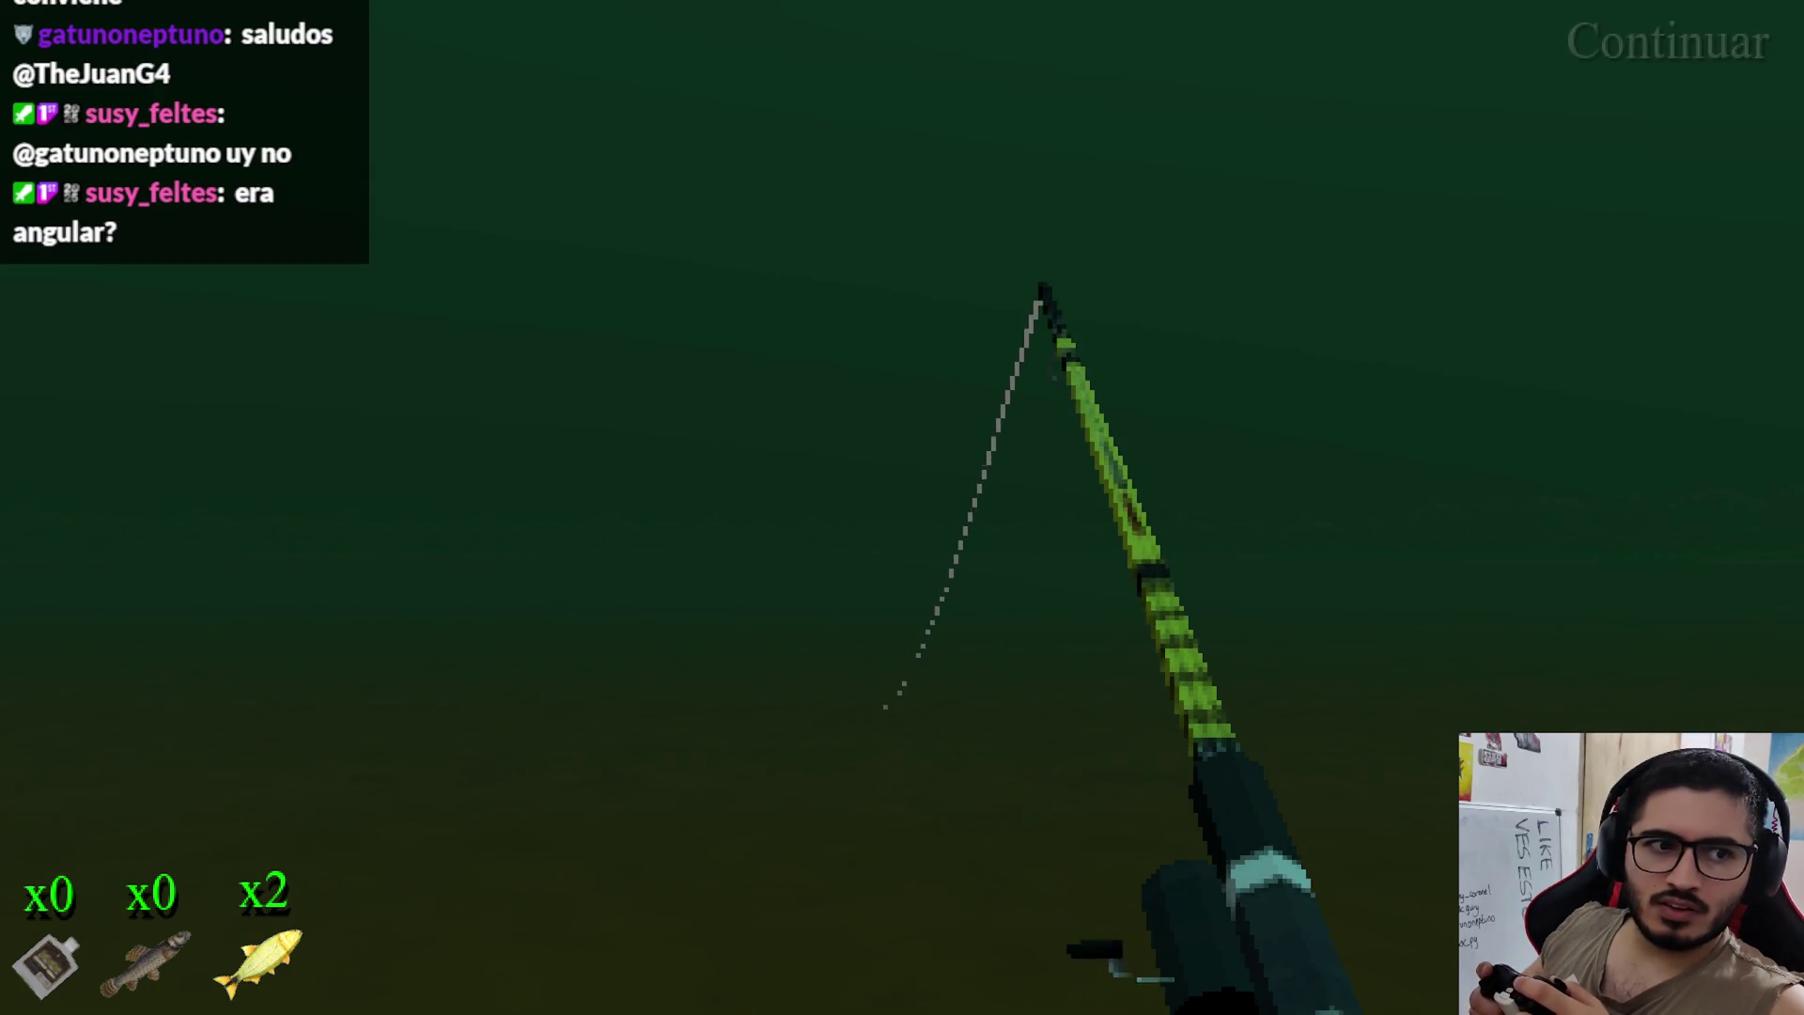
Step: Hook and land a Dorado Grande, raising the yellow fish count to x3
click(902, 508)
click(902, 507)
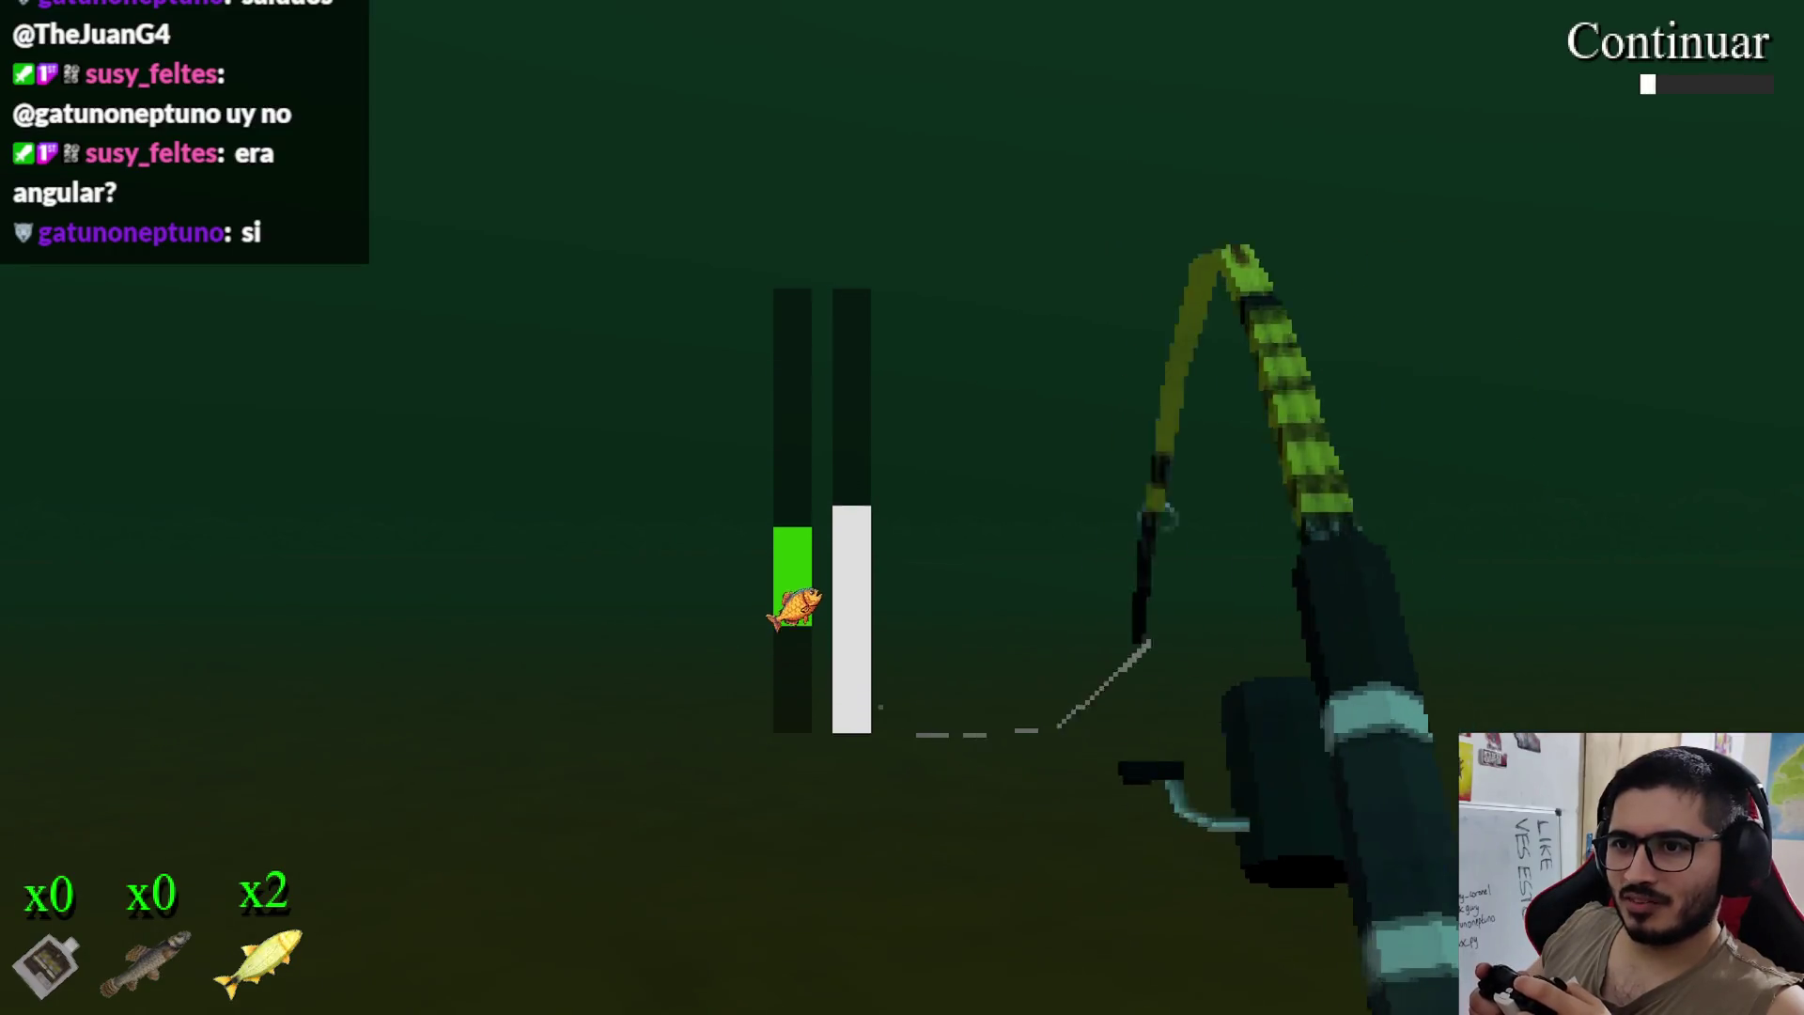
click(902, 507)
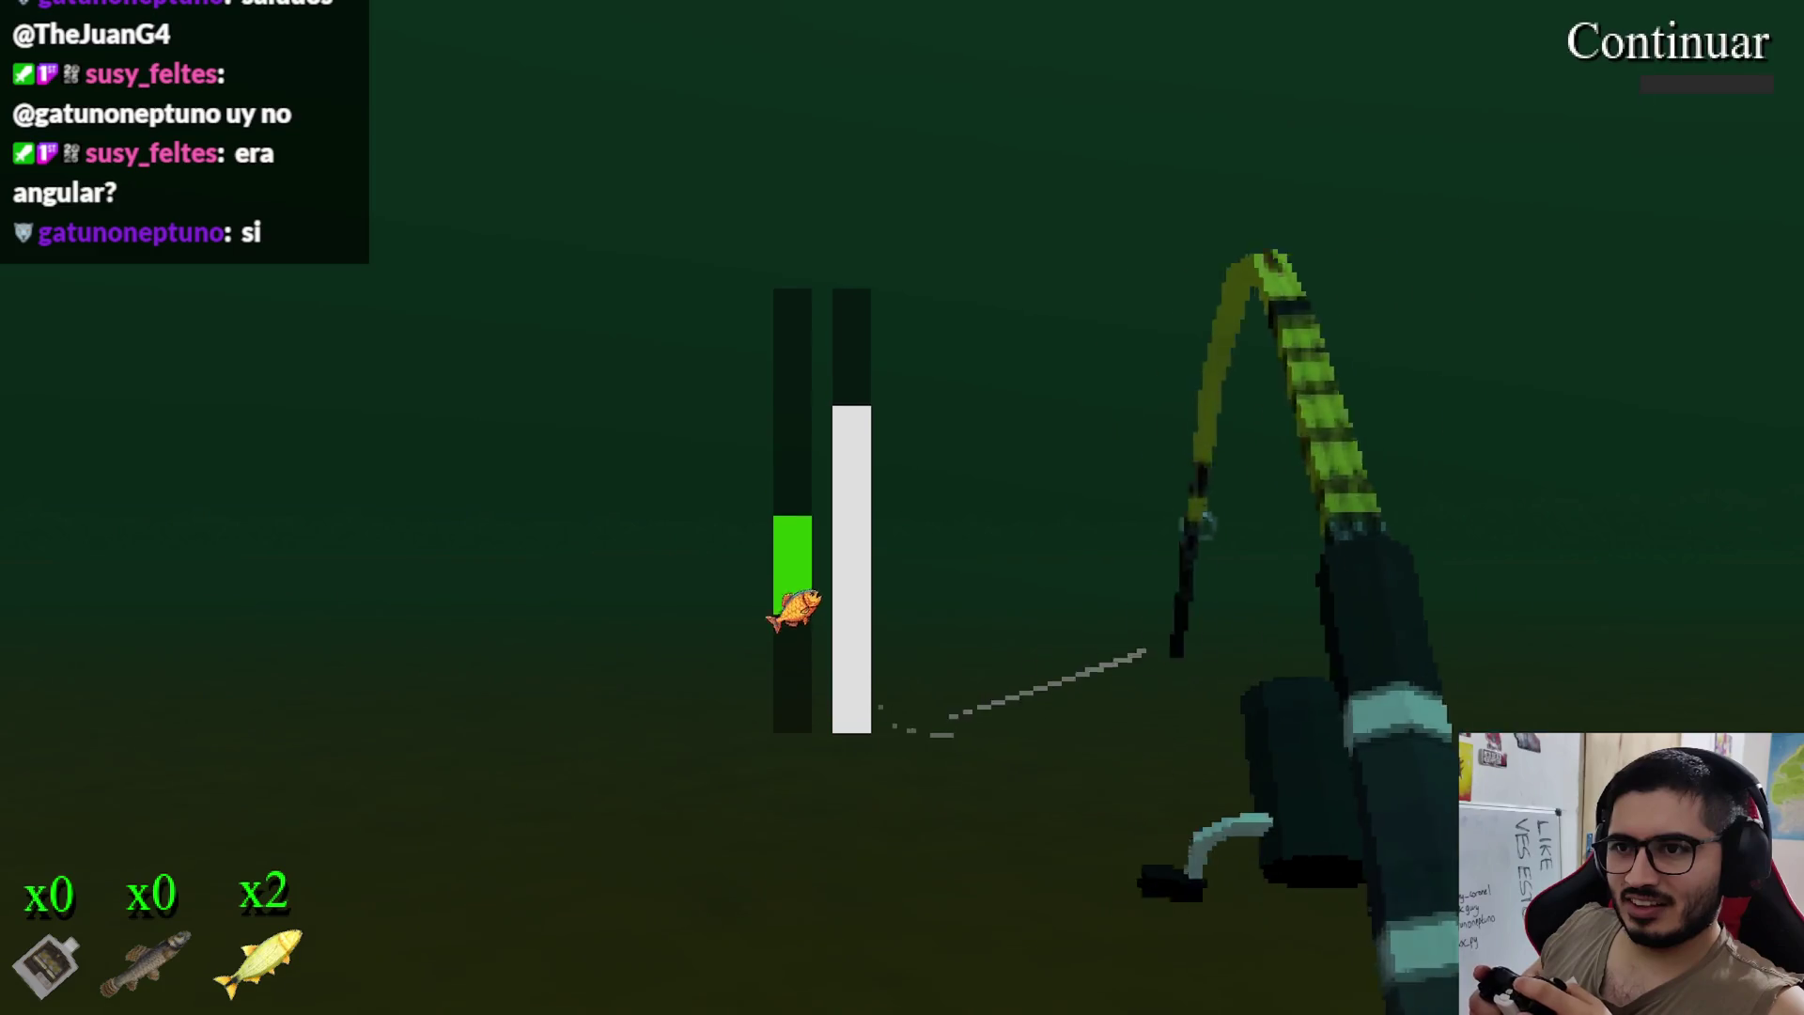
click(902, 507)
click(902, 508)
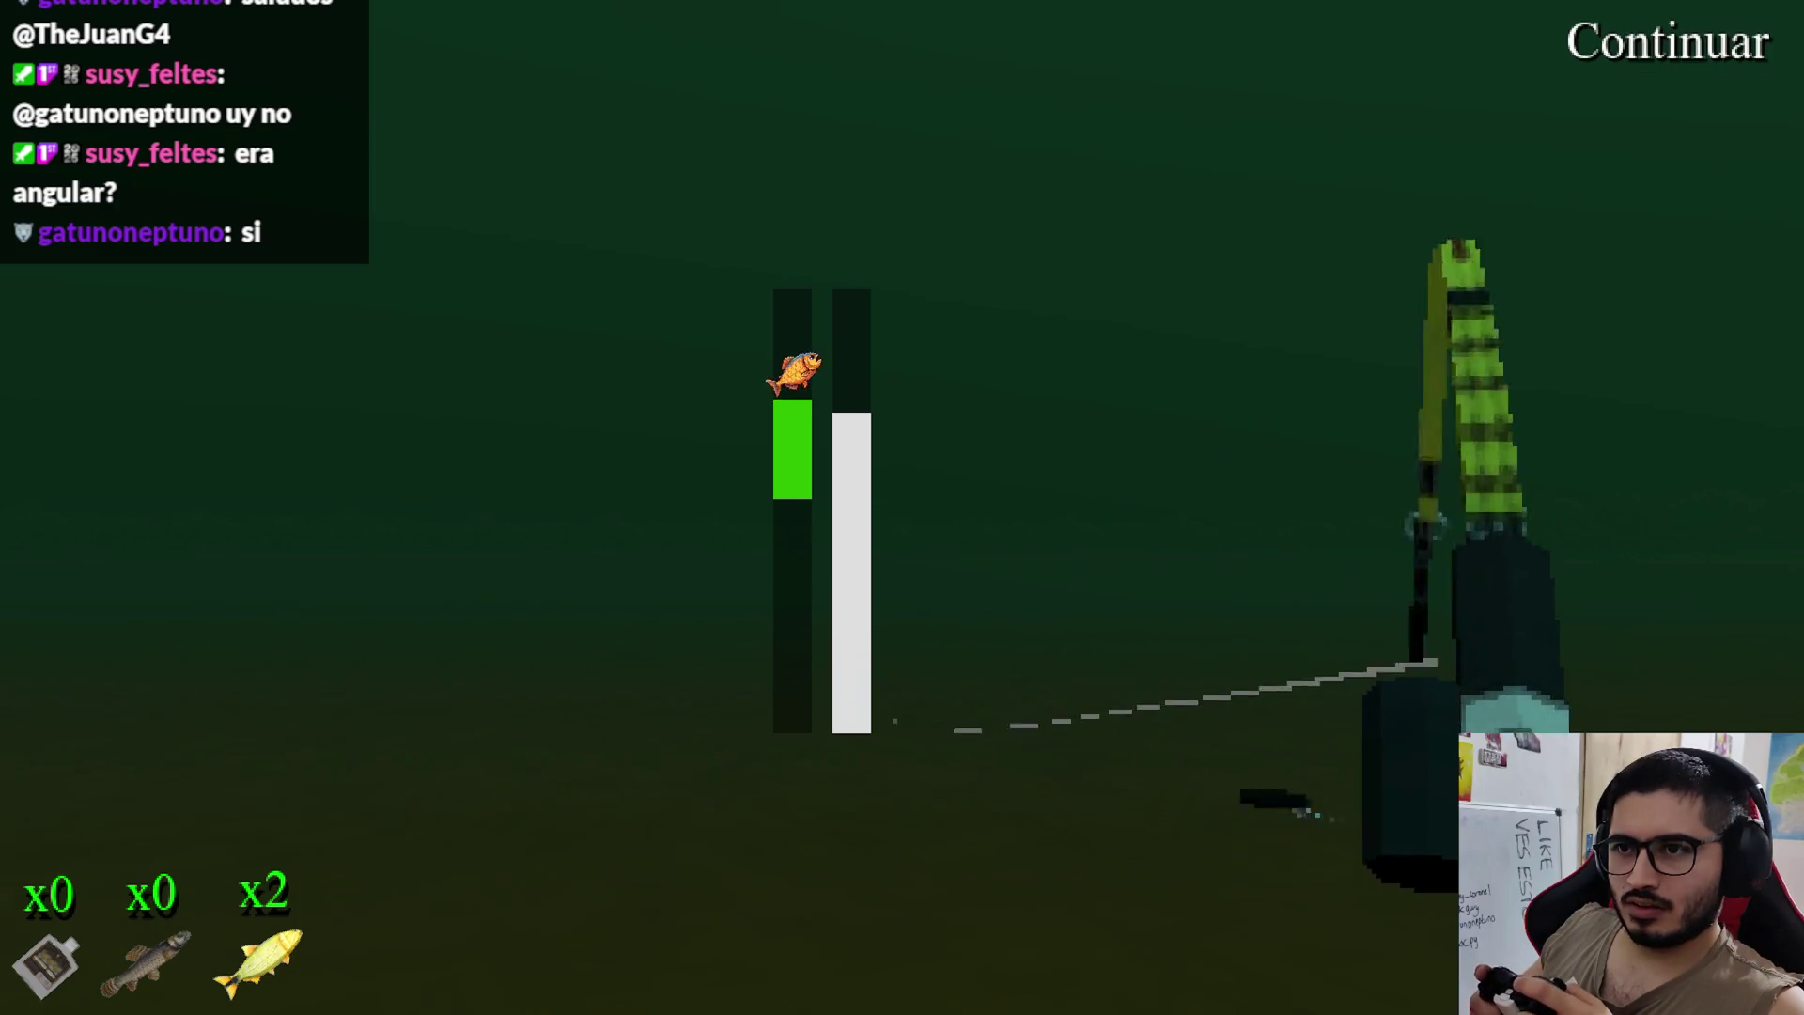
click(902, 507)
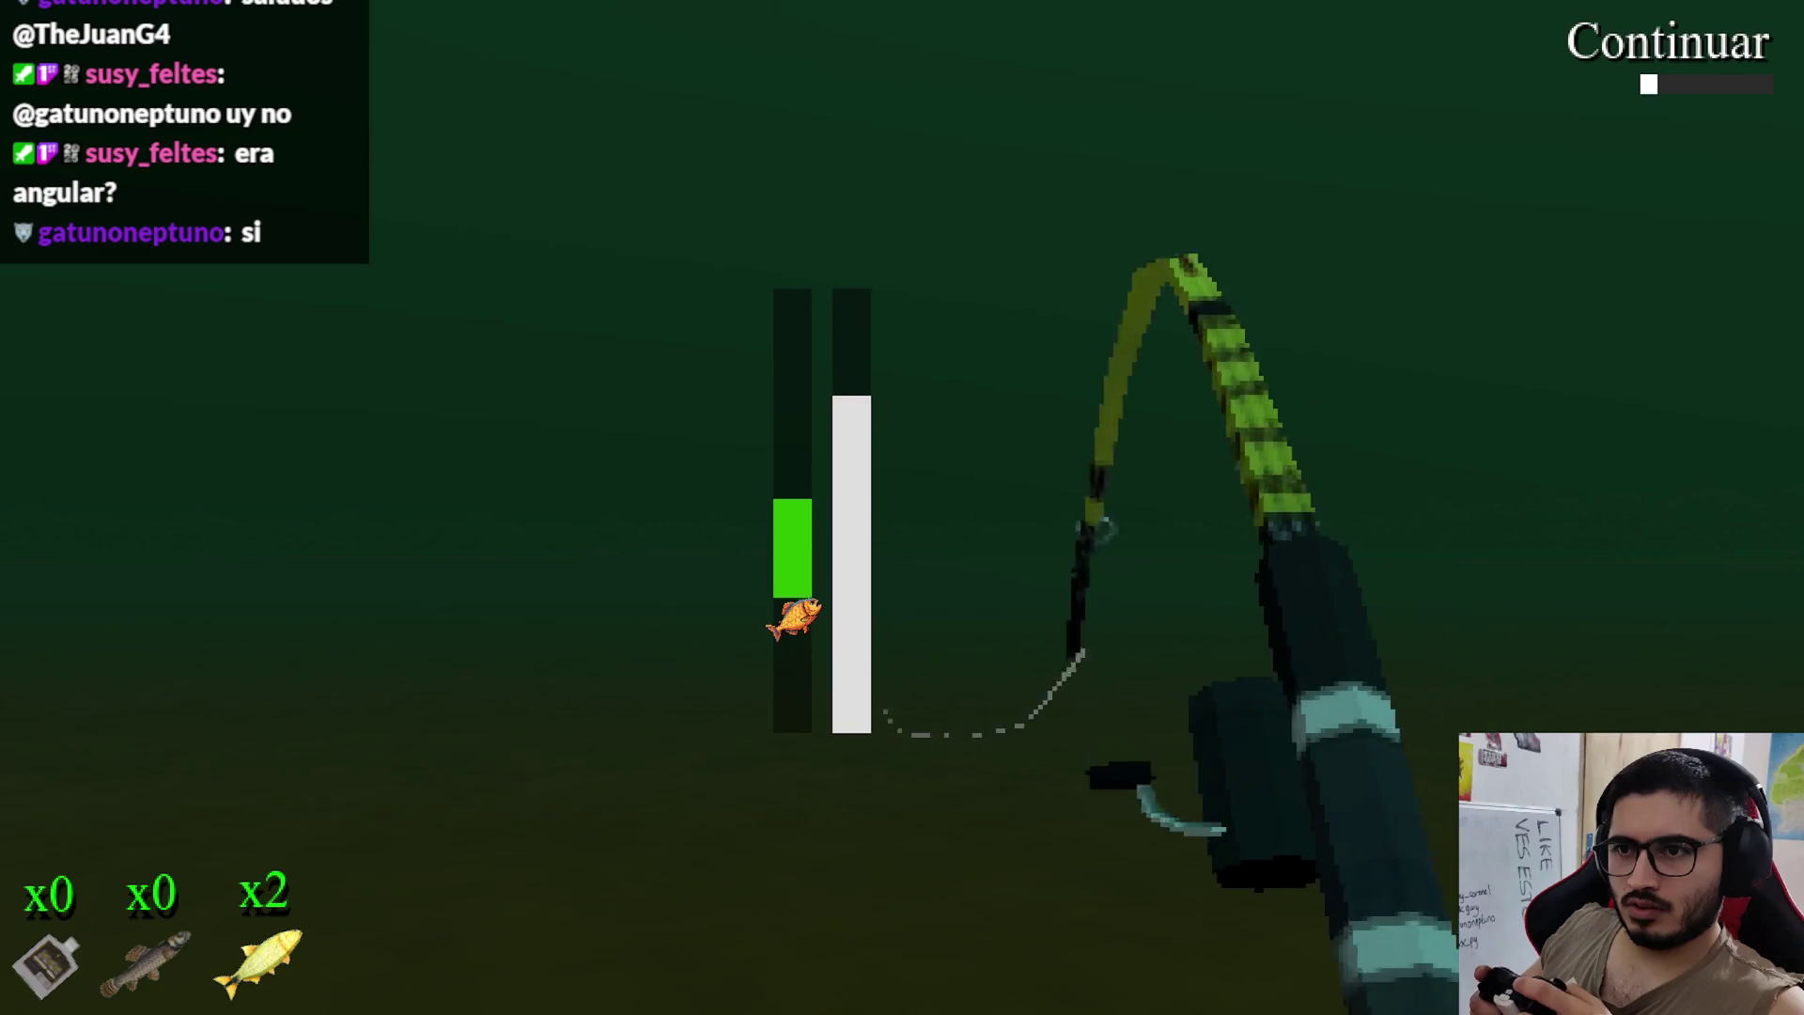
click(902, 507)
click(901, 507)
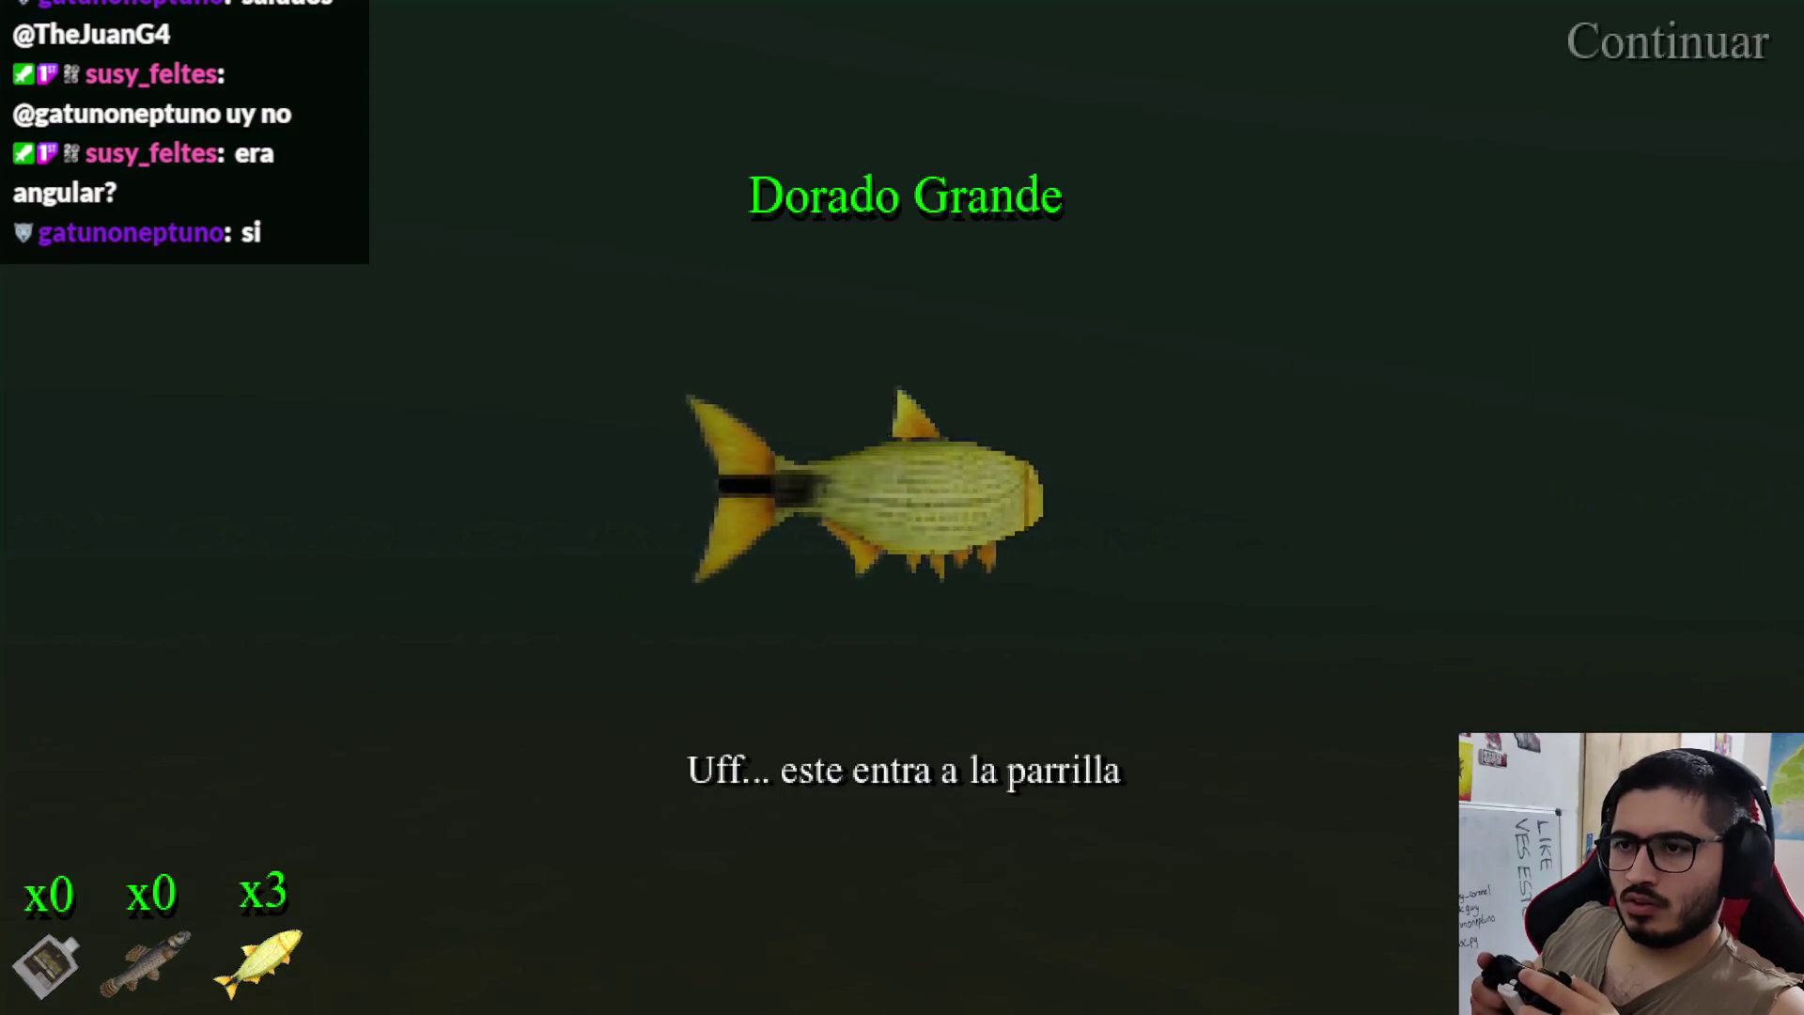
click(902, 507)
Step: Recast and reel in an empty Caña 3 Jaguaretes bottle, making the bottle count x1
click(902, 507)
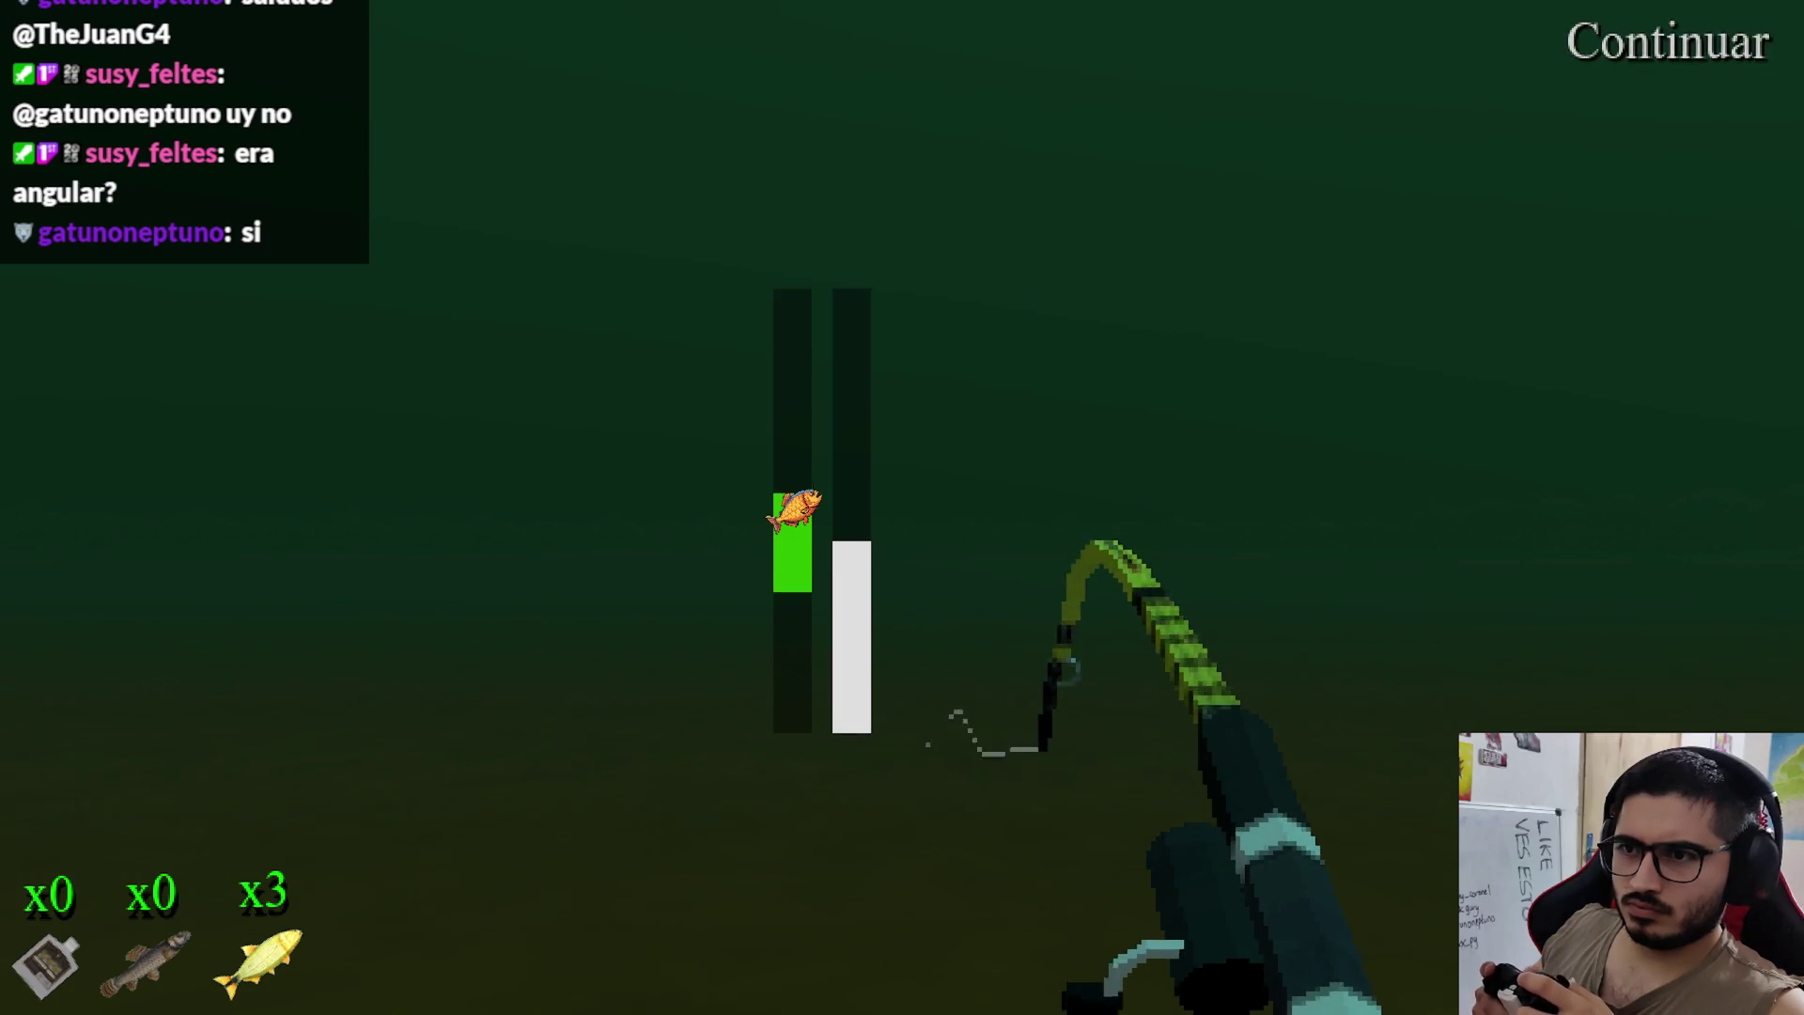
key(space)
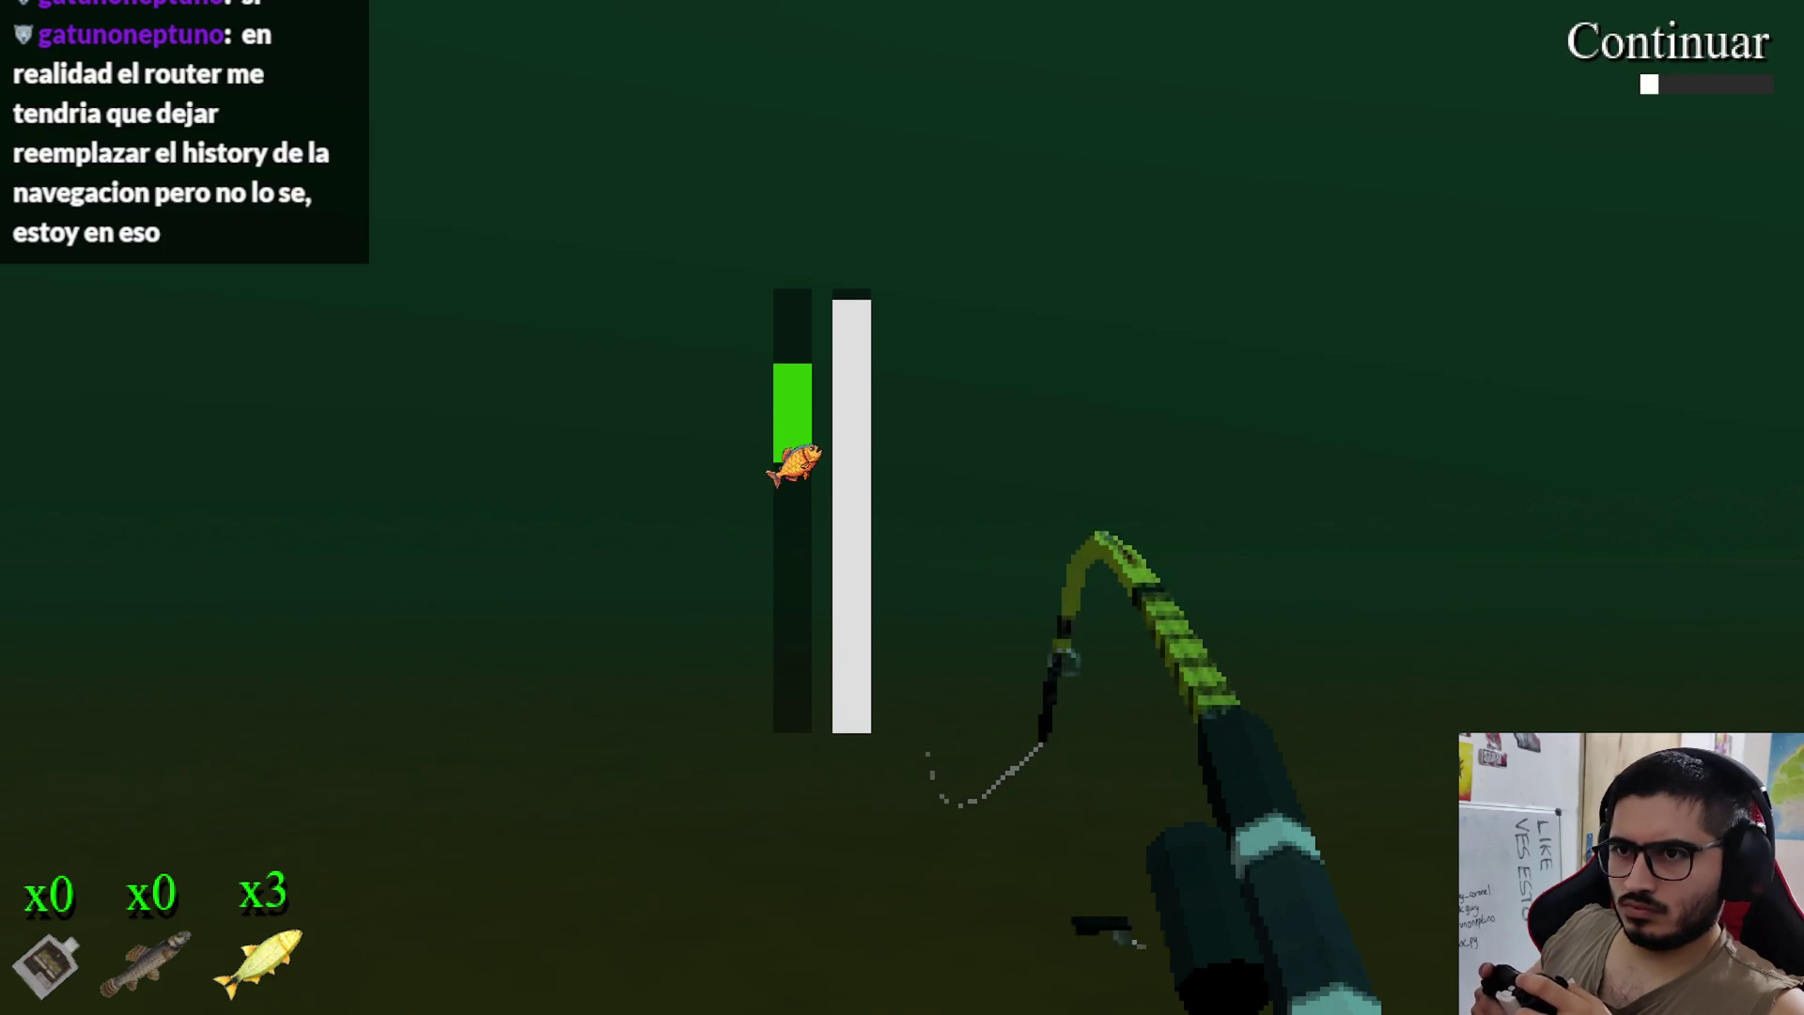
key(space)
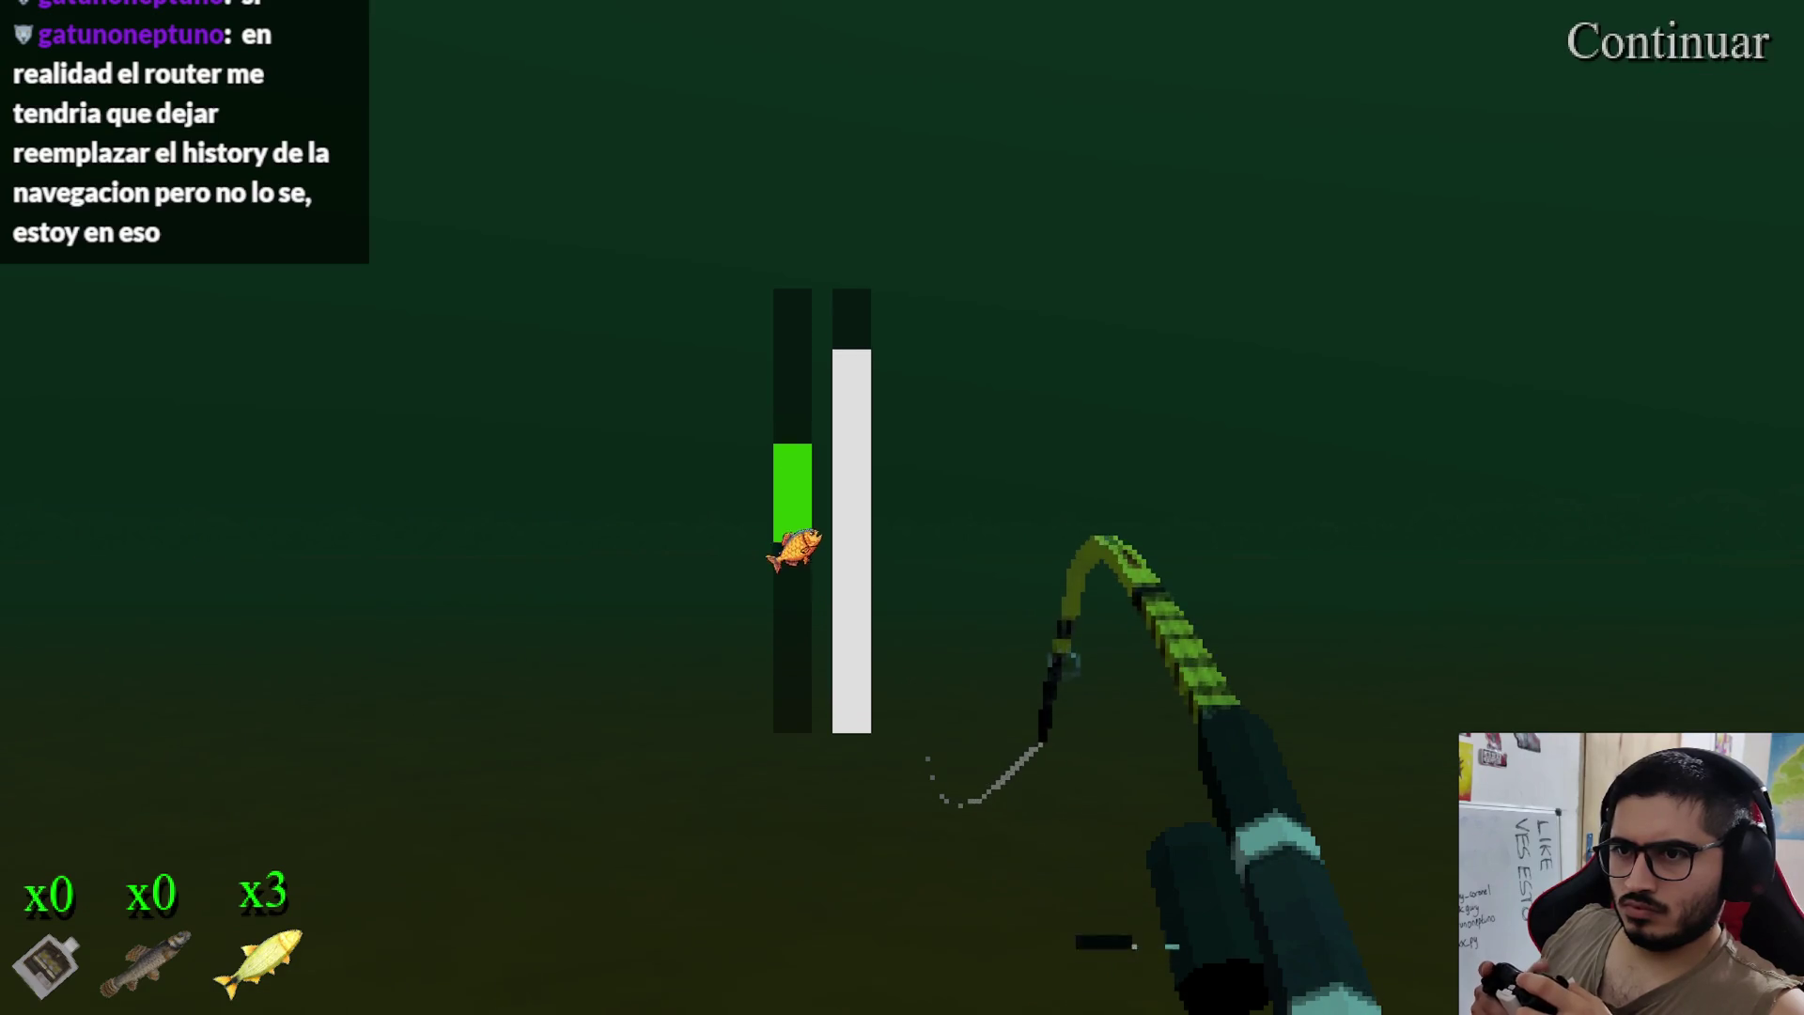
key(space)
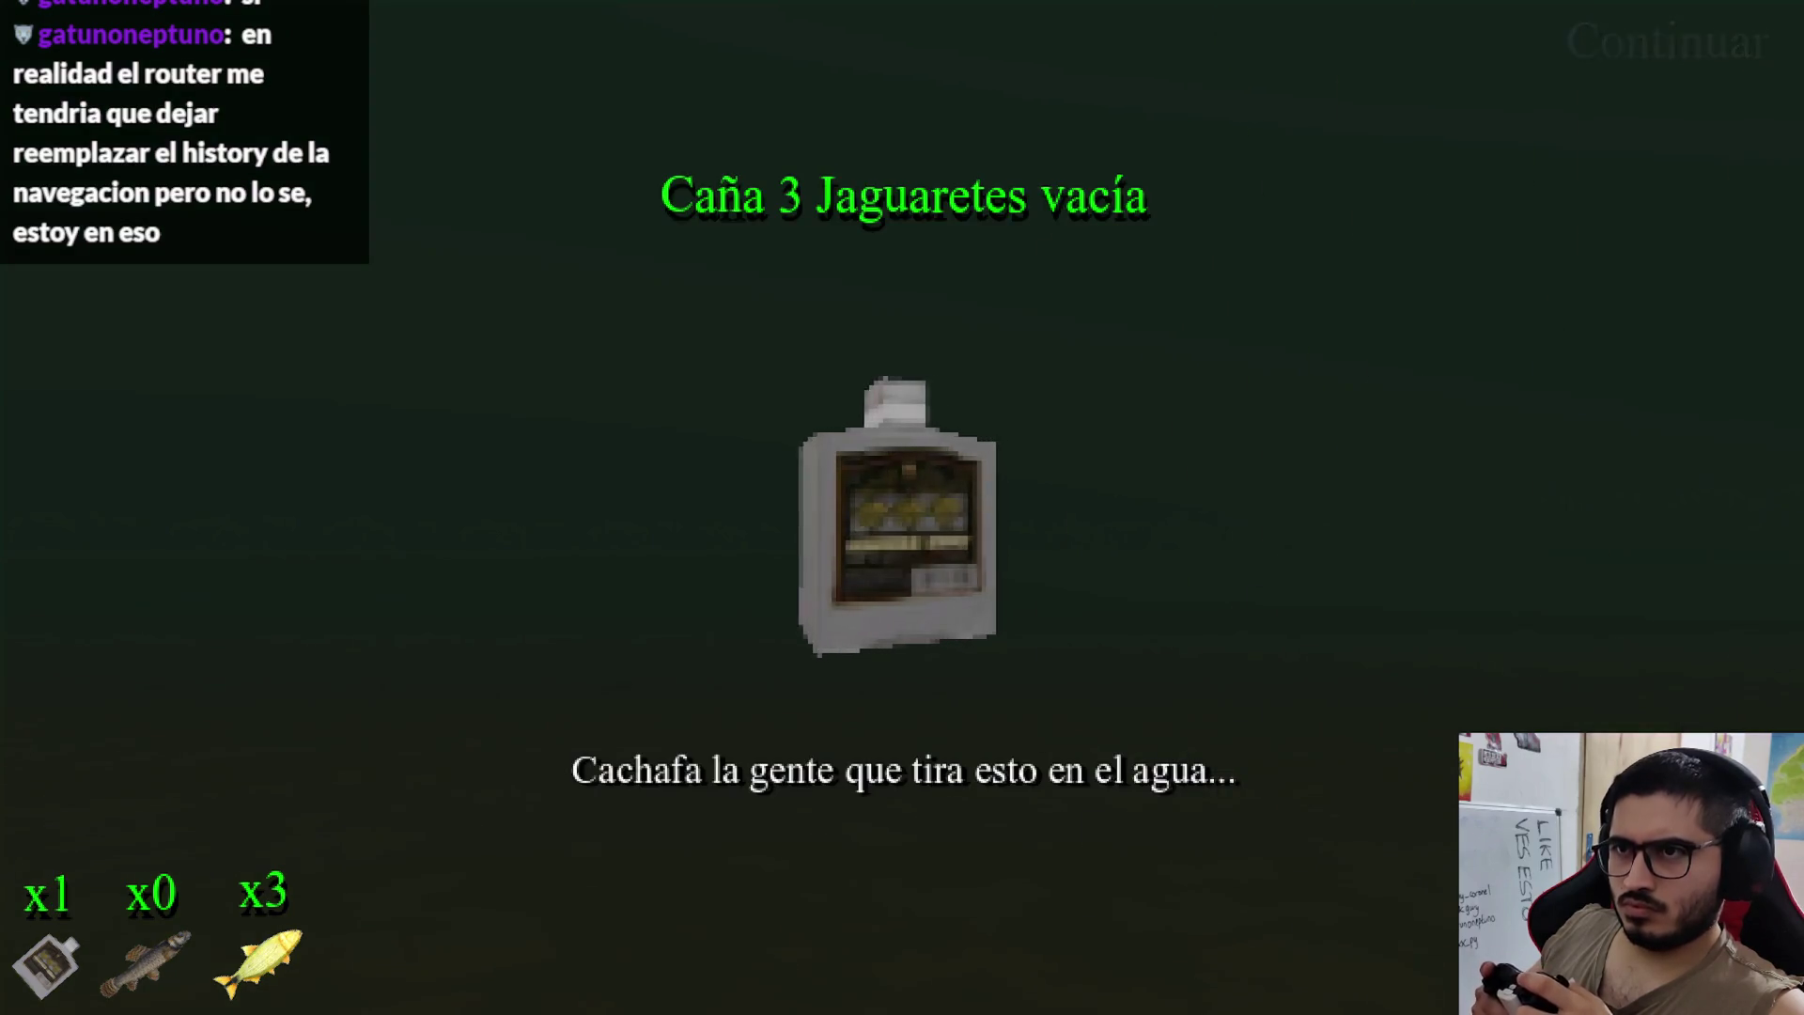
key(space)
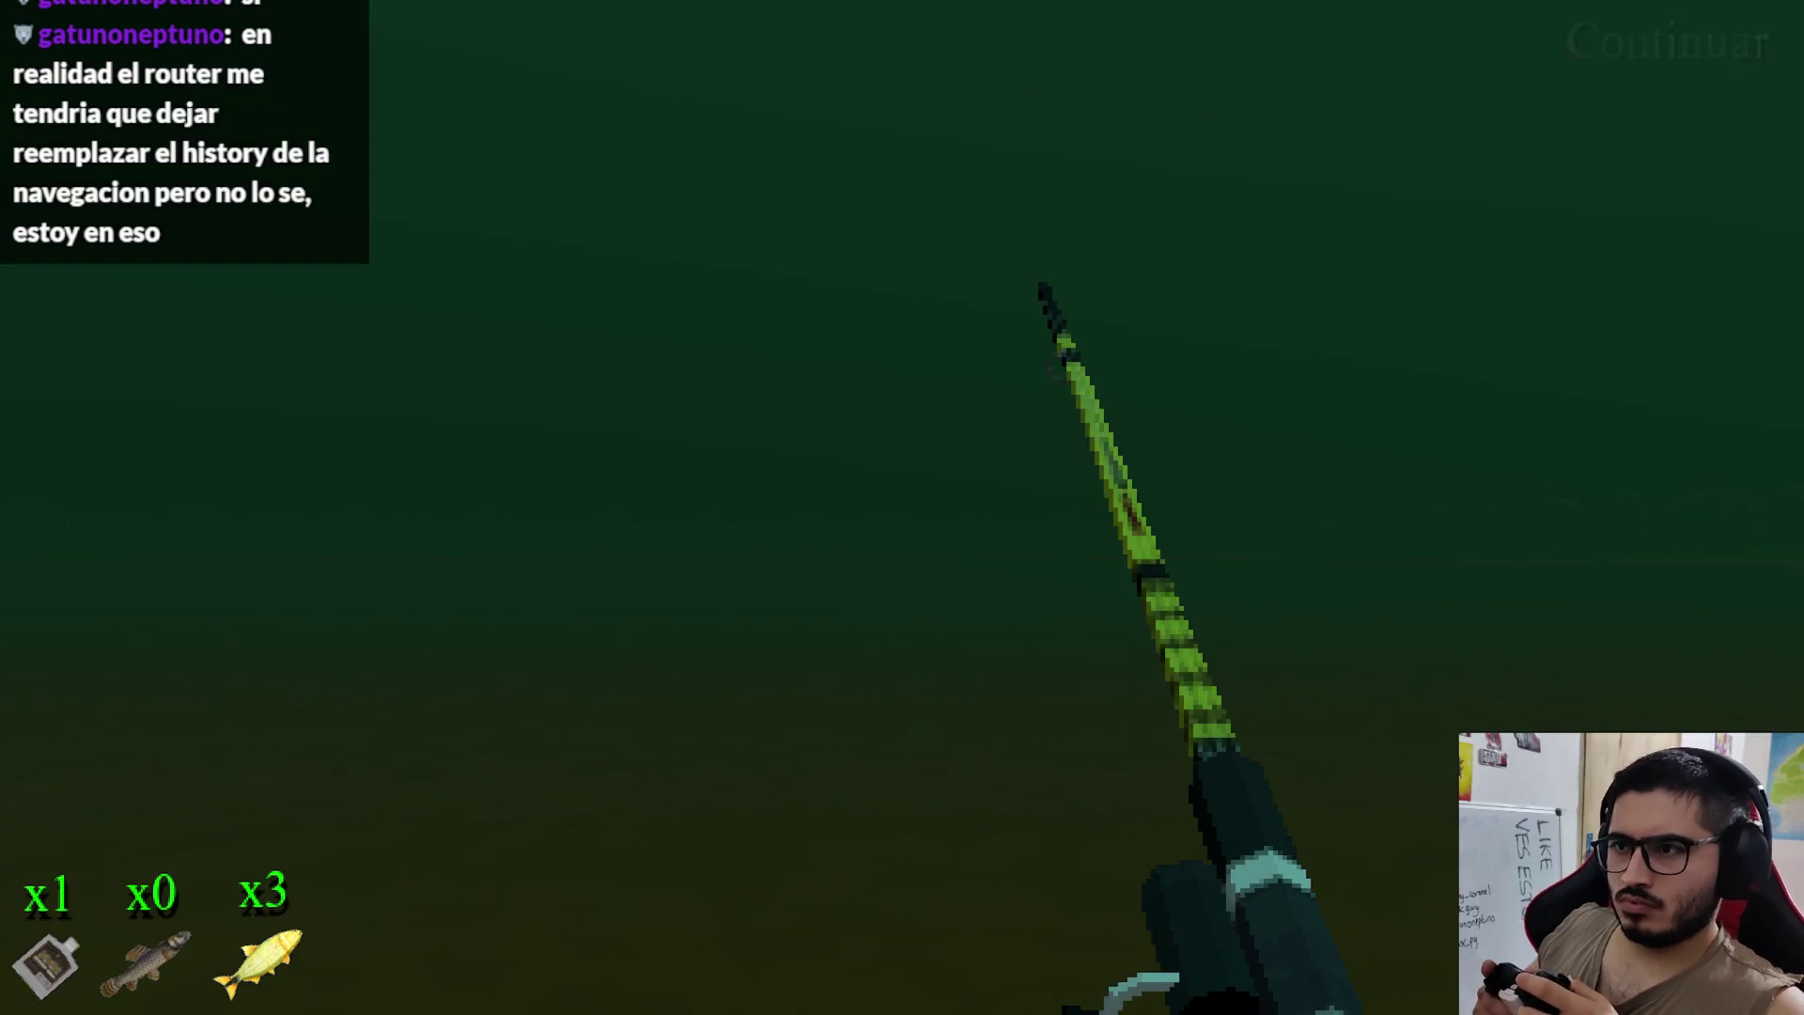
Step: Cast and hold the green catch bar on the fish until a small fish lands, bringing the count to x1
key(space)
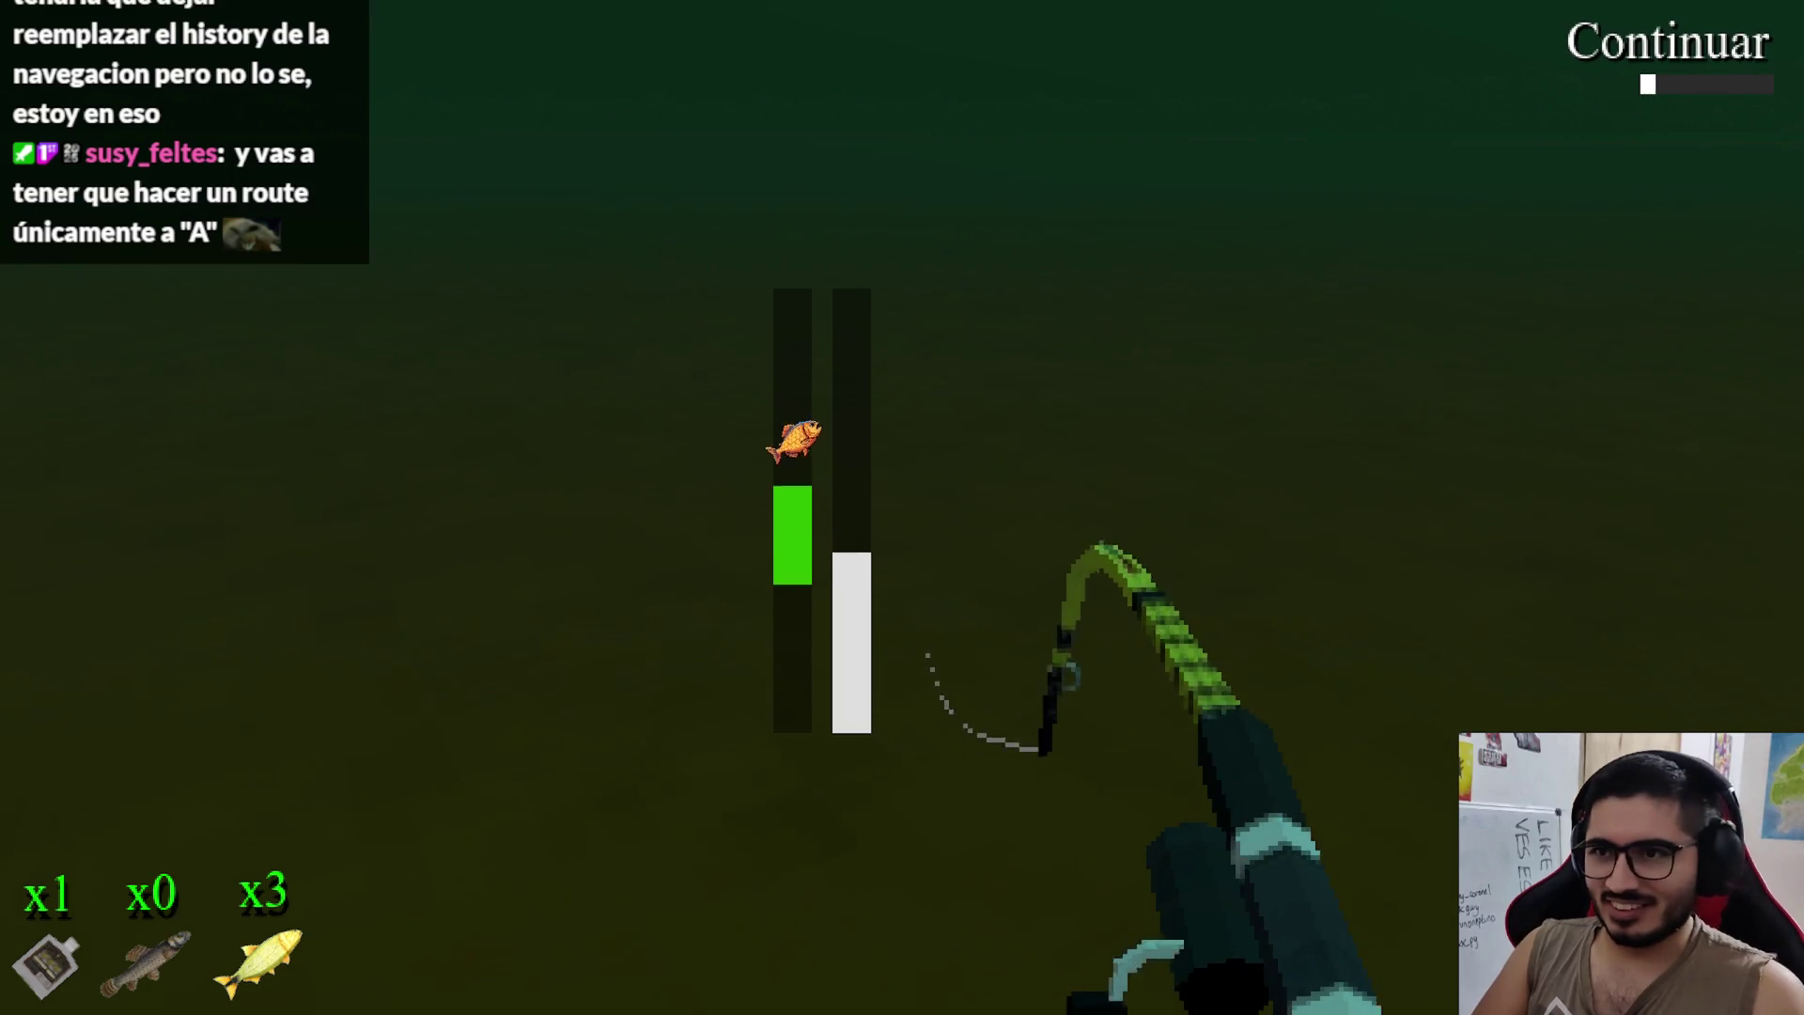
key(space)
key(space)
key(space)
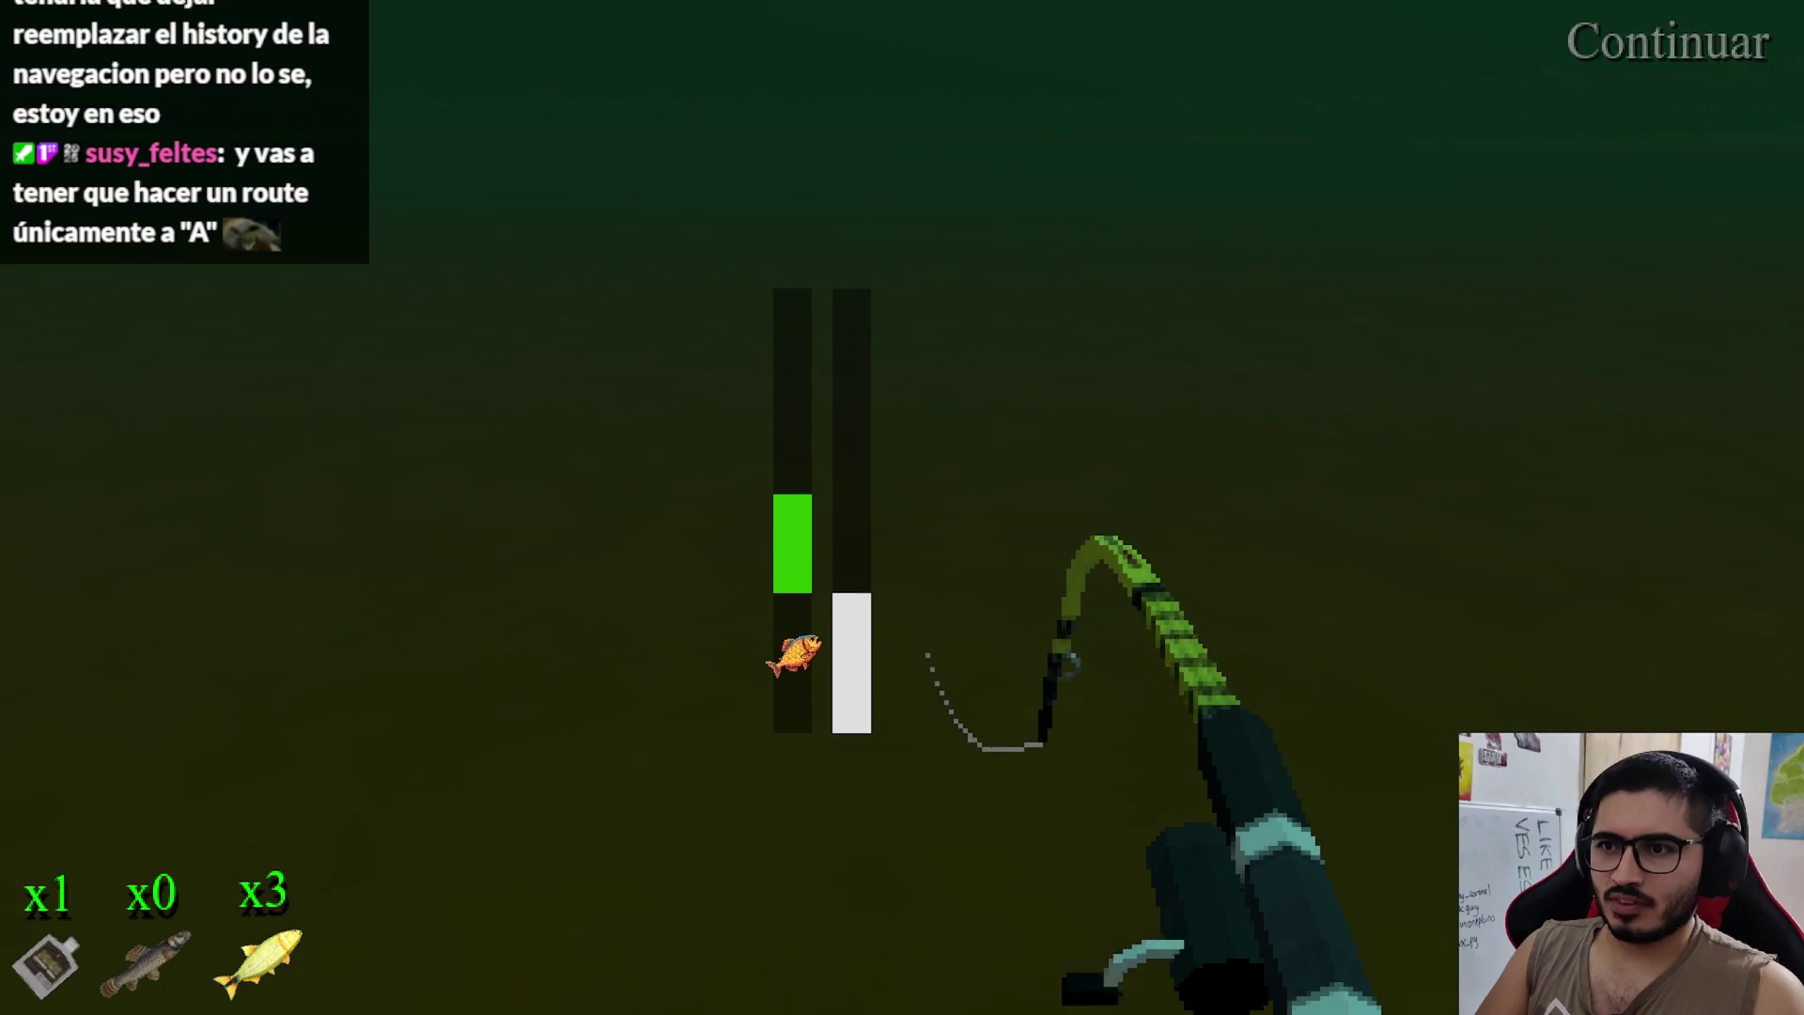
key(space)
key(space)
key(space)
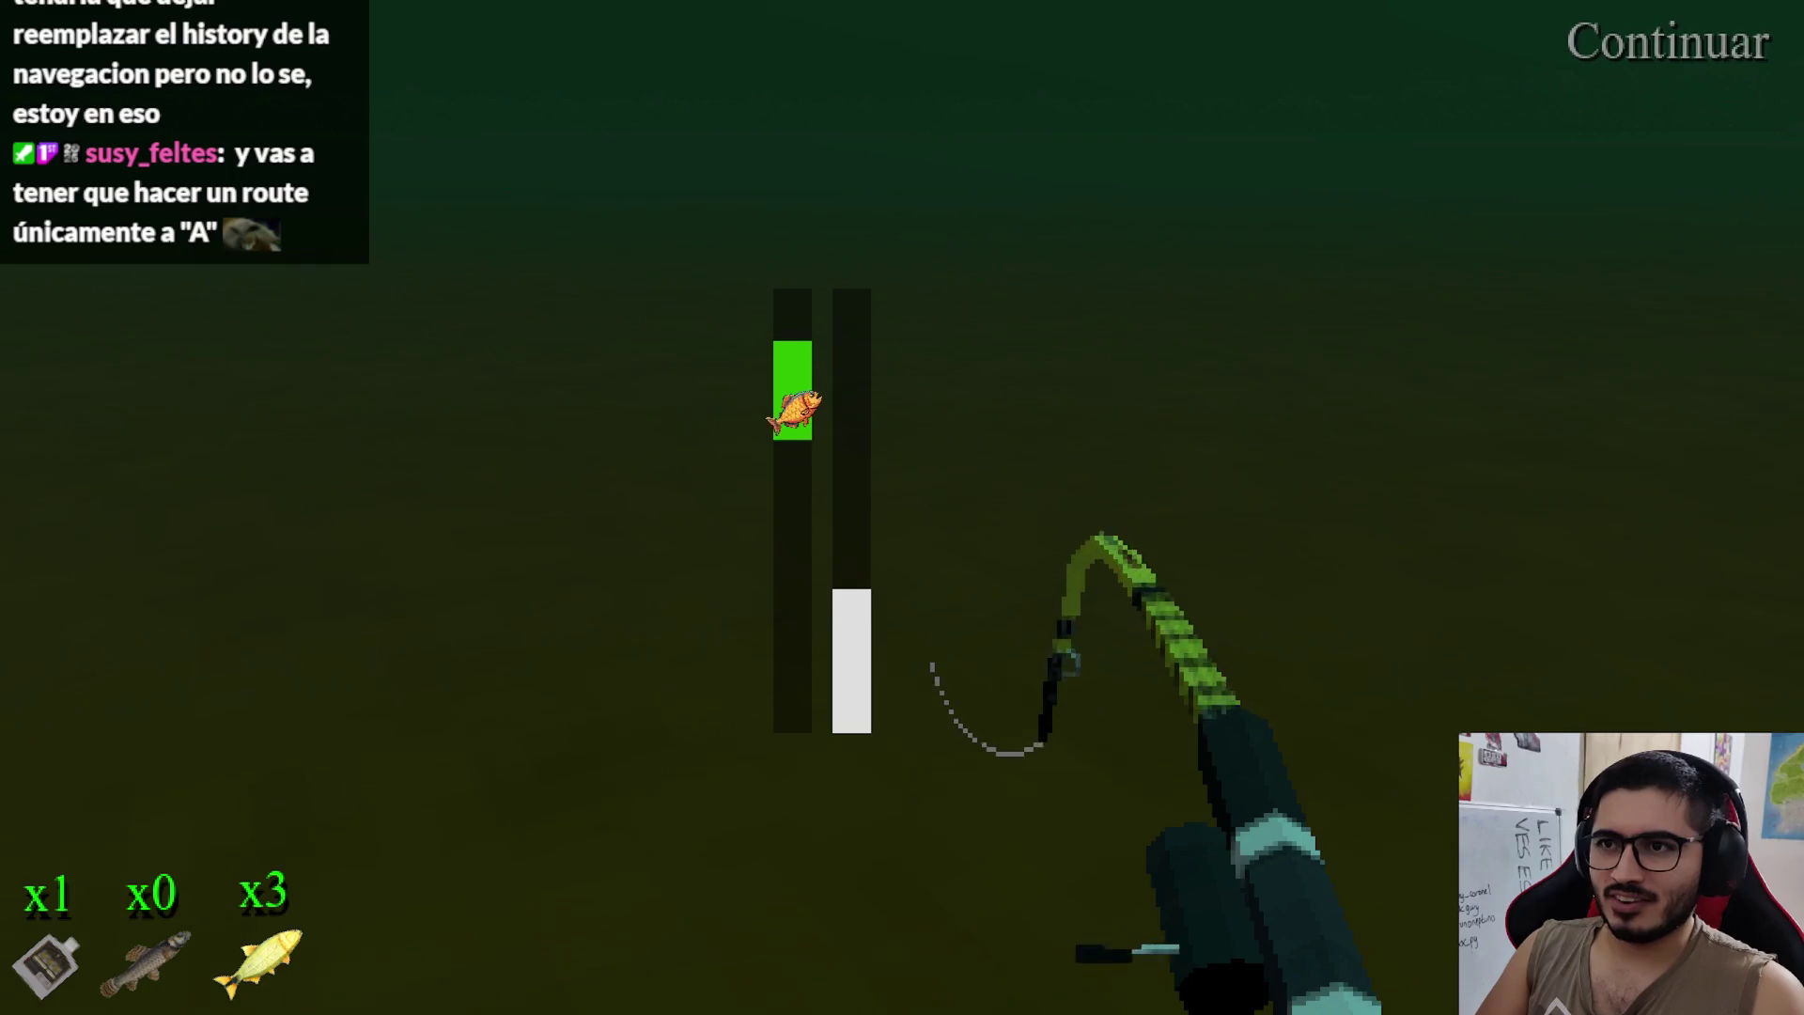
key(space)
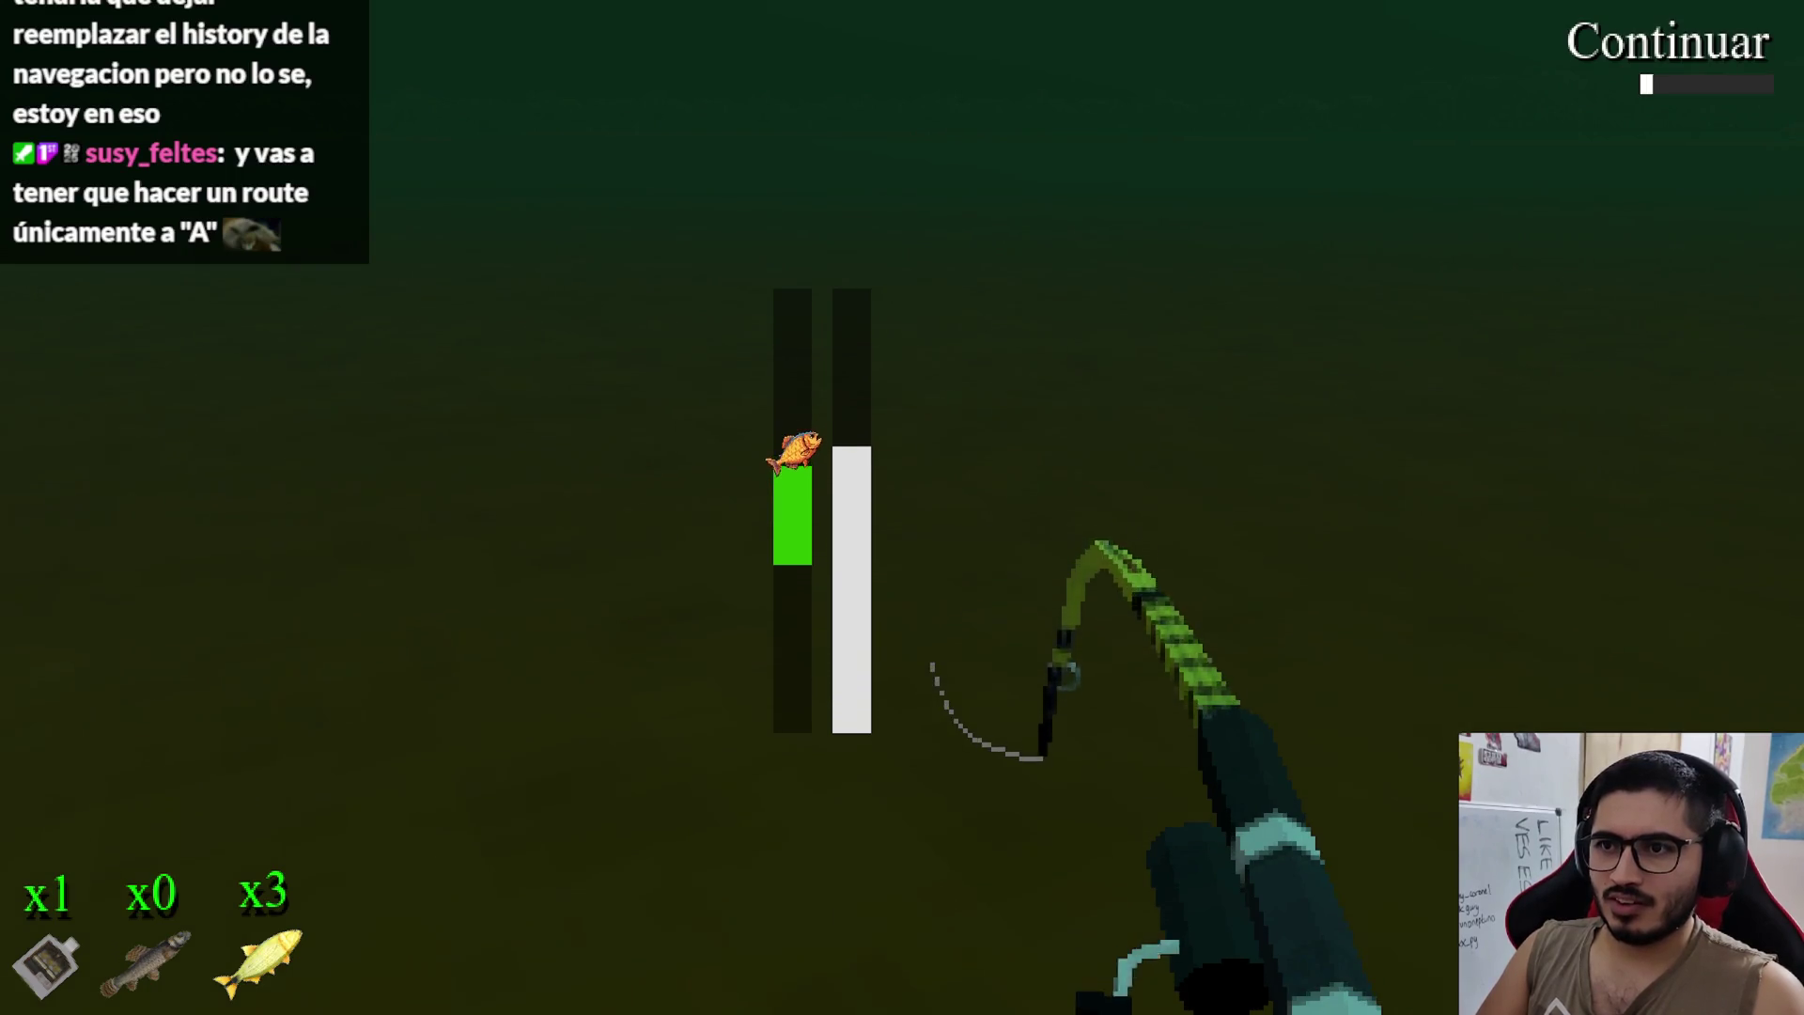
key(space)
key(space)
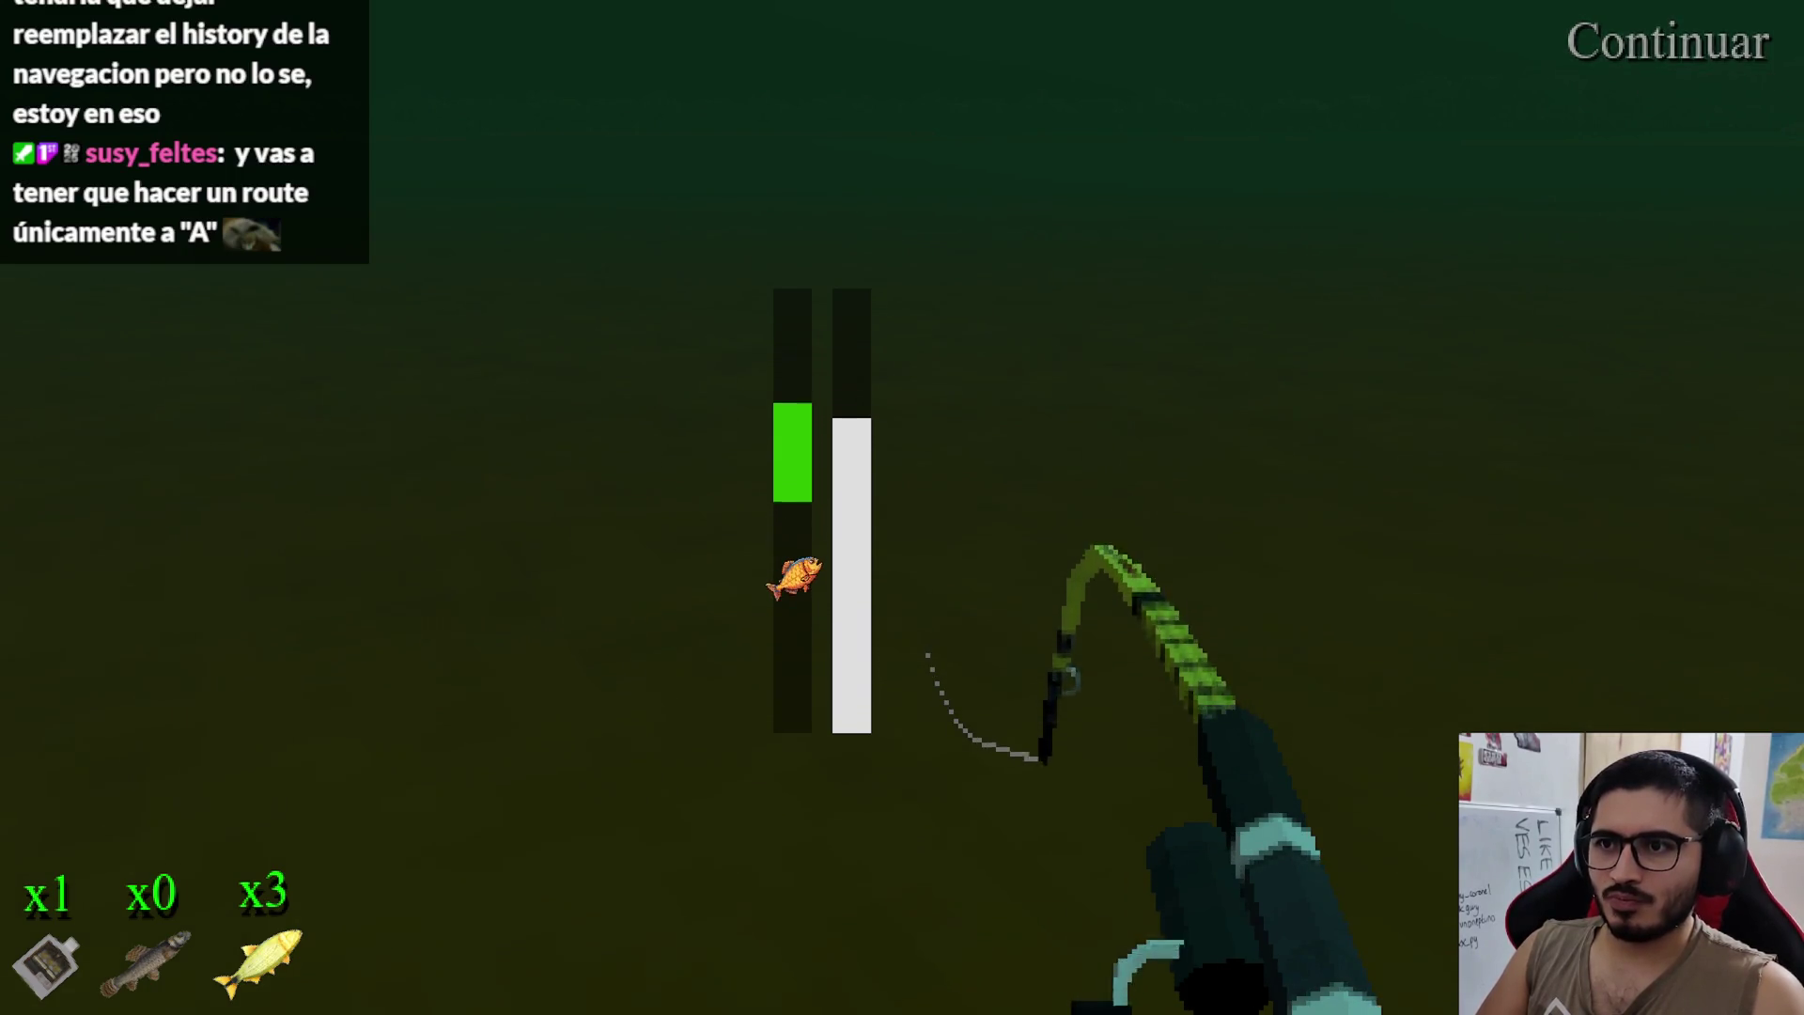
key(space)
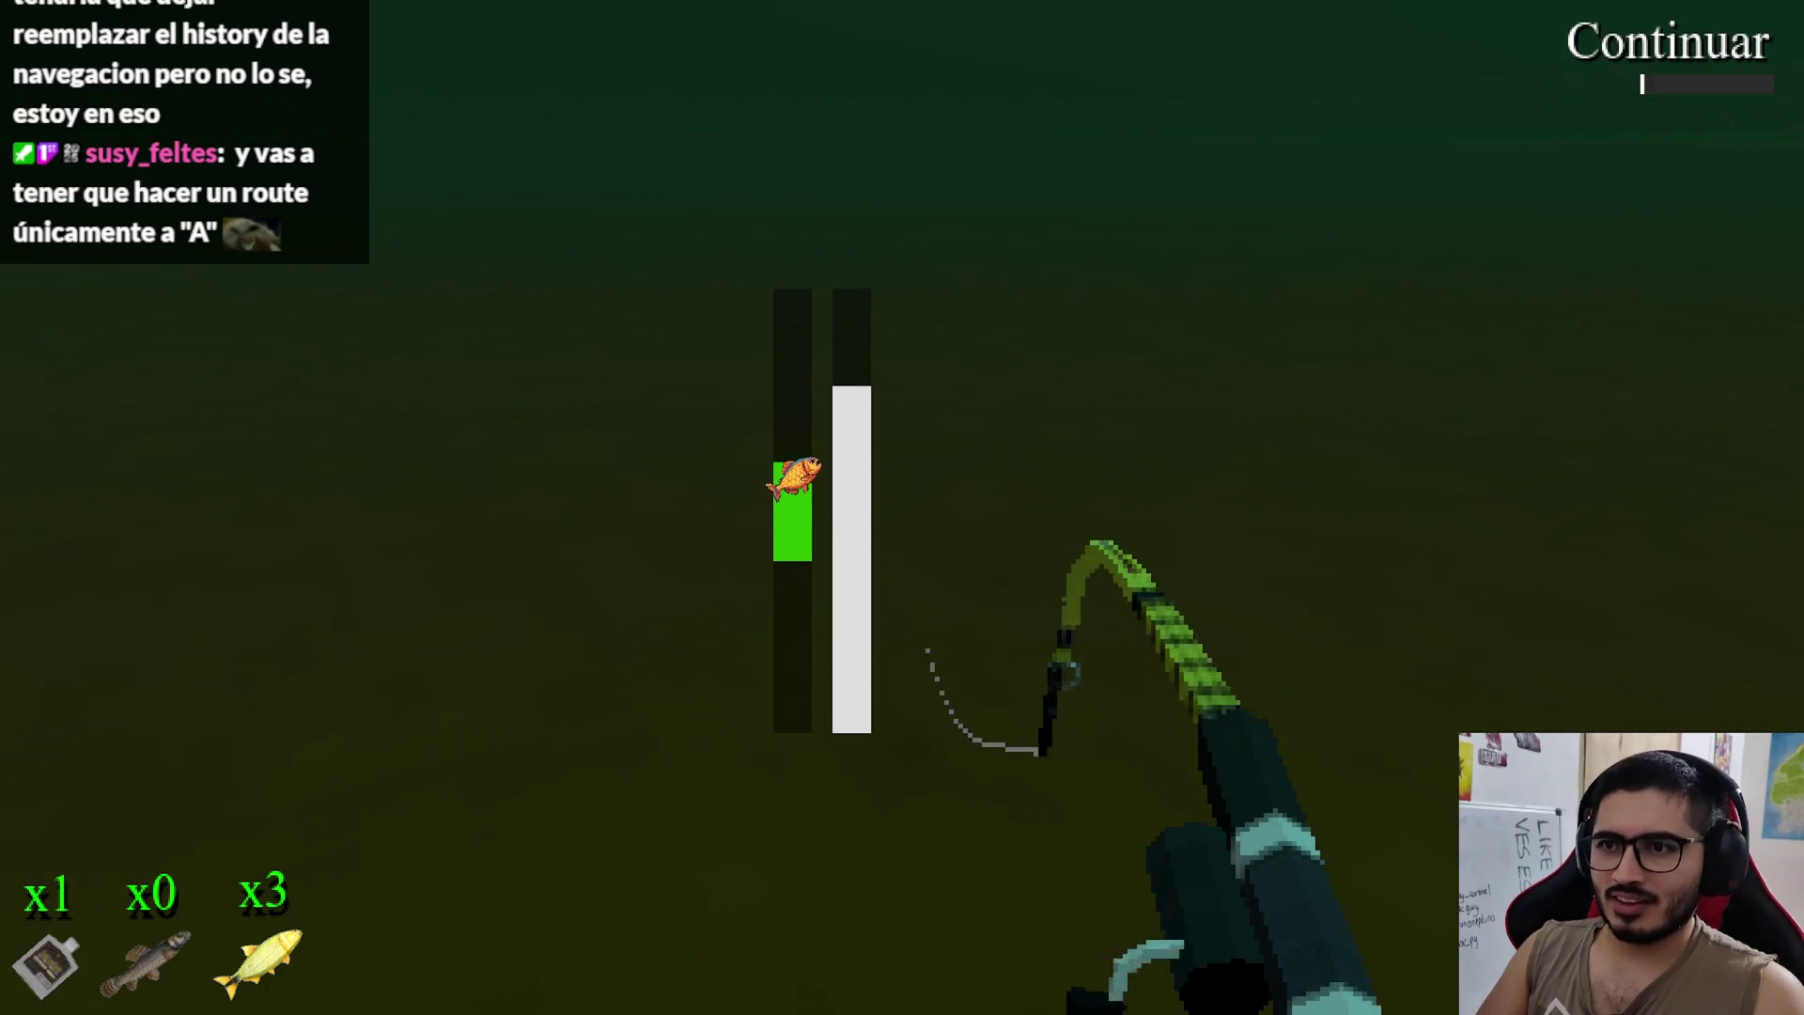
key(space)
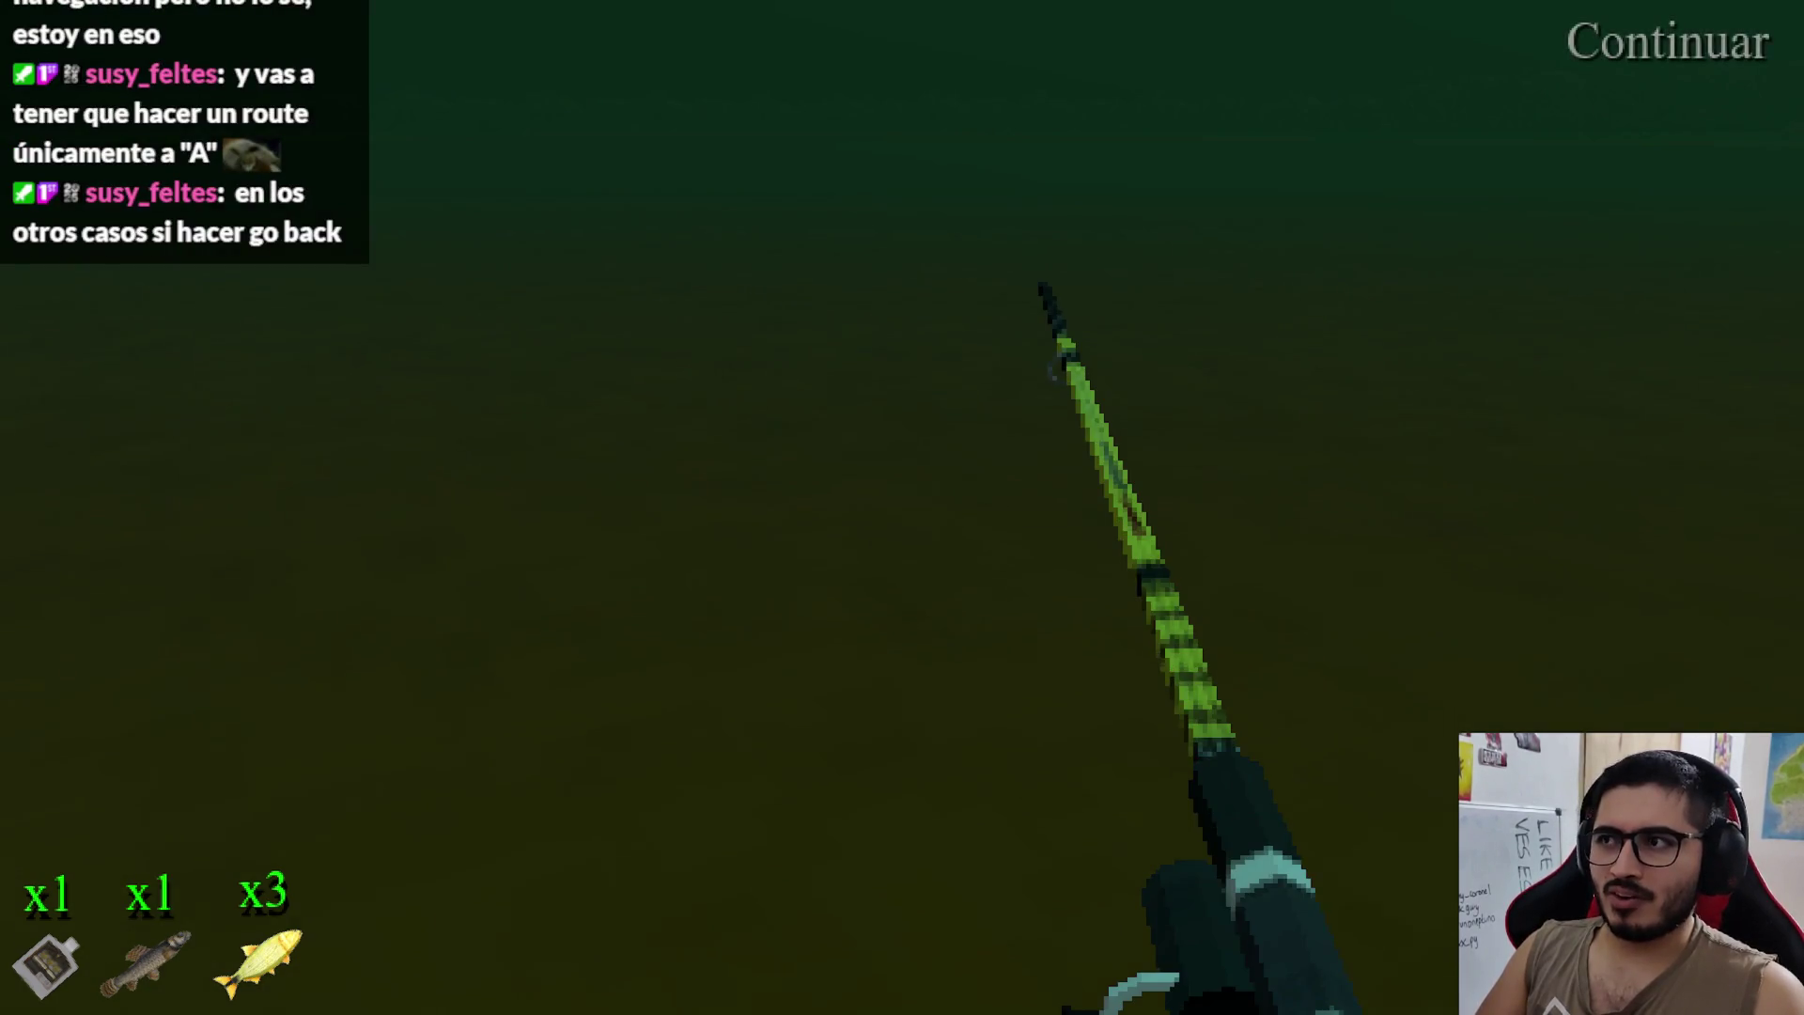
key(space)
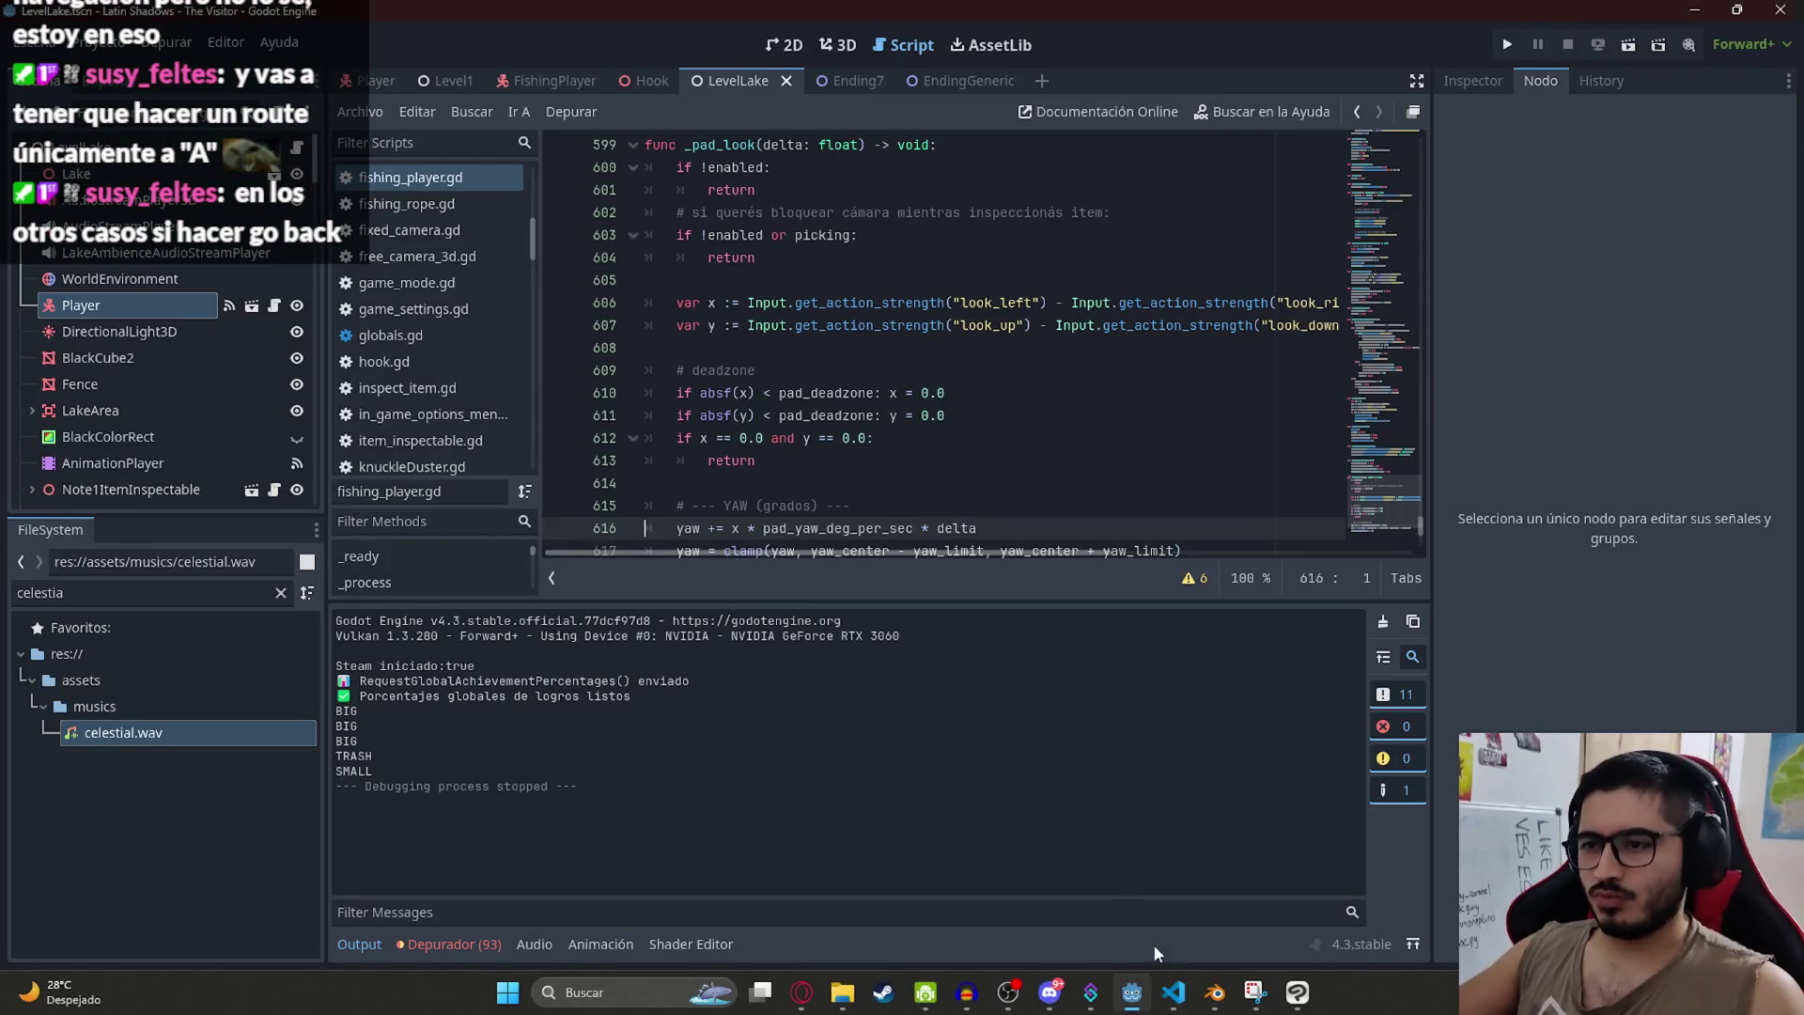
Step: Back in fishing_player.gd, review where enabled is re-enabled in _input
click(1173, 993)
click(993, 466)
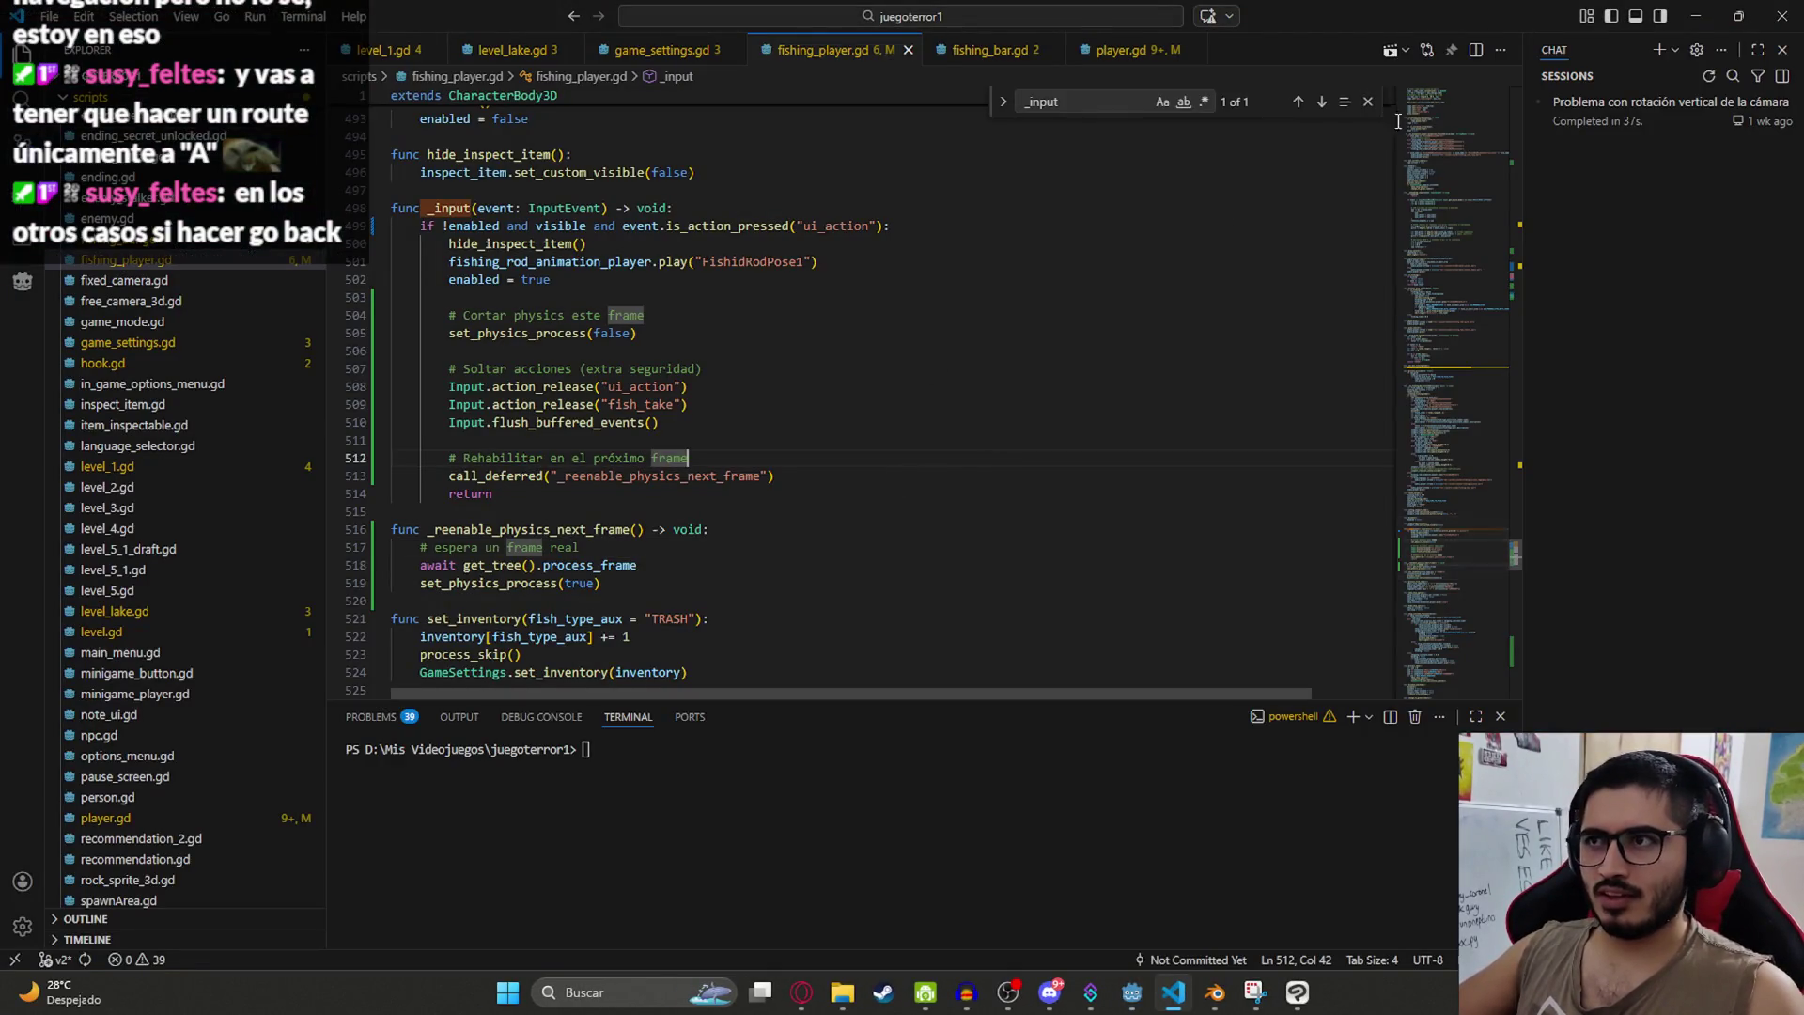
click(1367, 102)
click(554, 279)
scroll(535, 385, up, 4)
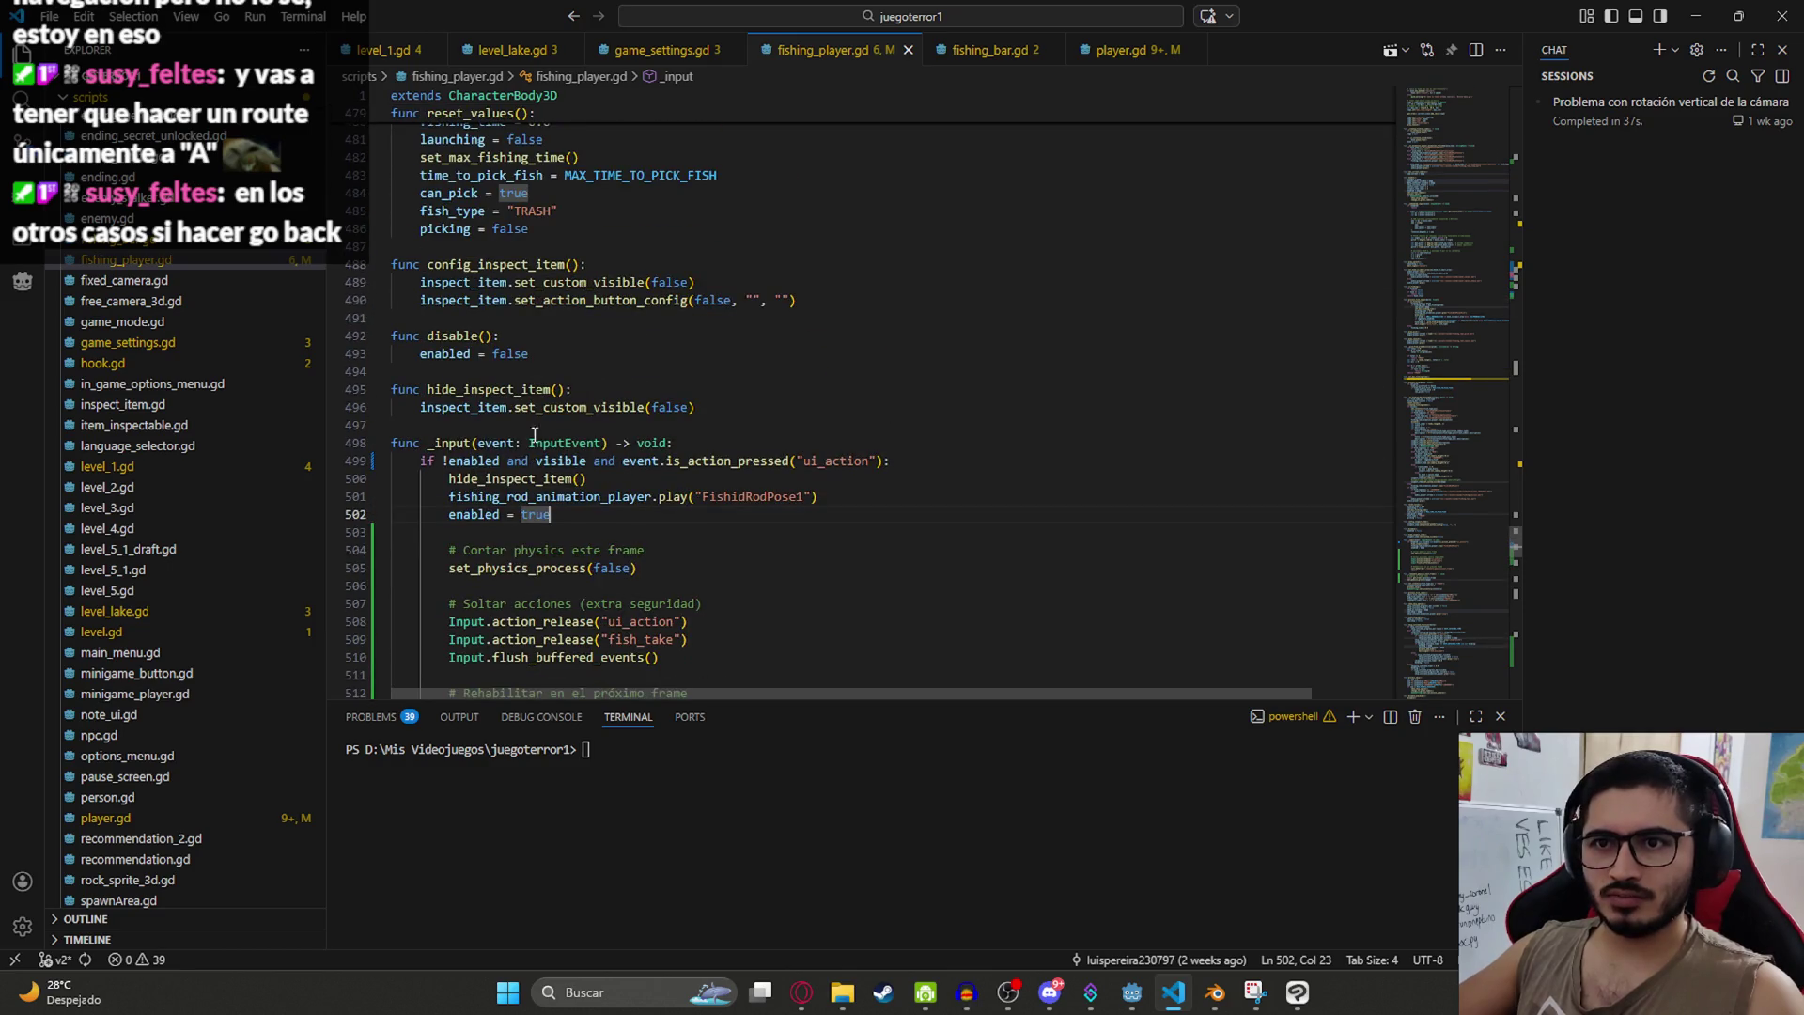
double_click(460, 463)
Step: Find enable() and delete its enabled = true line, moving the blank line below change_to_green_labels()
key(ctrl+f)
text(enable()
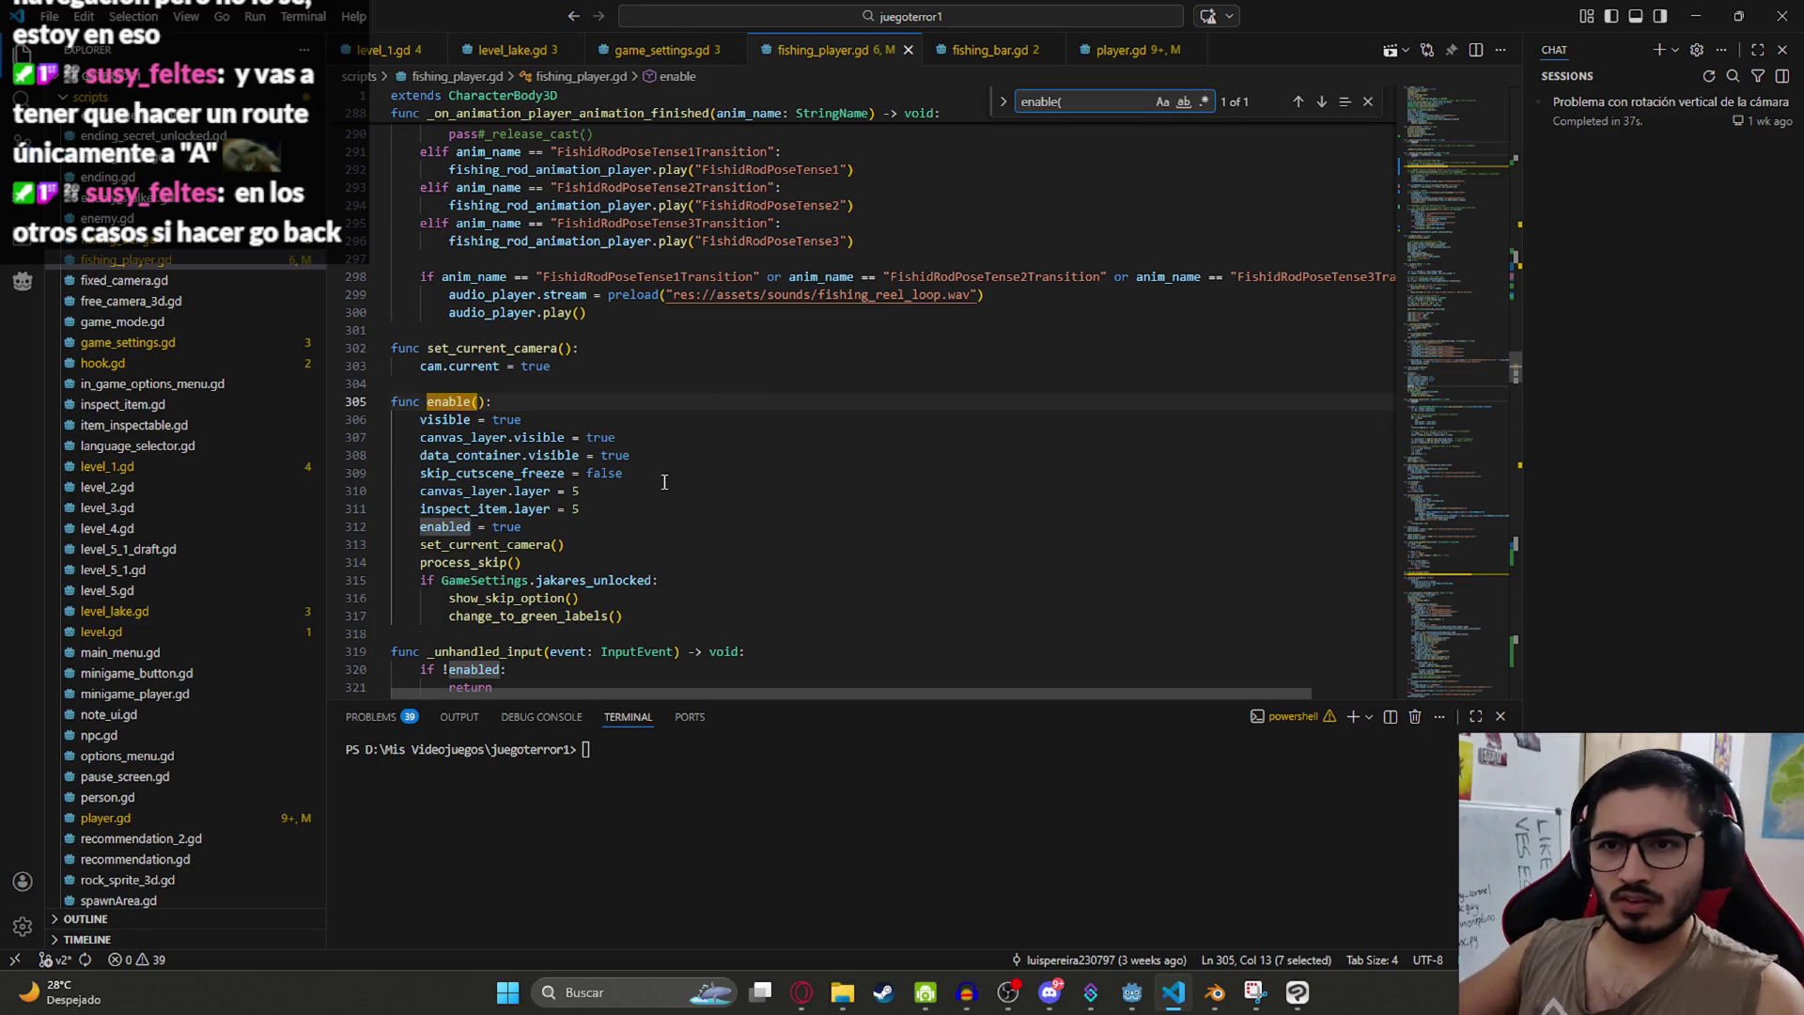
click(664, 482)
drag(531, 529, 435, 530)
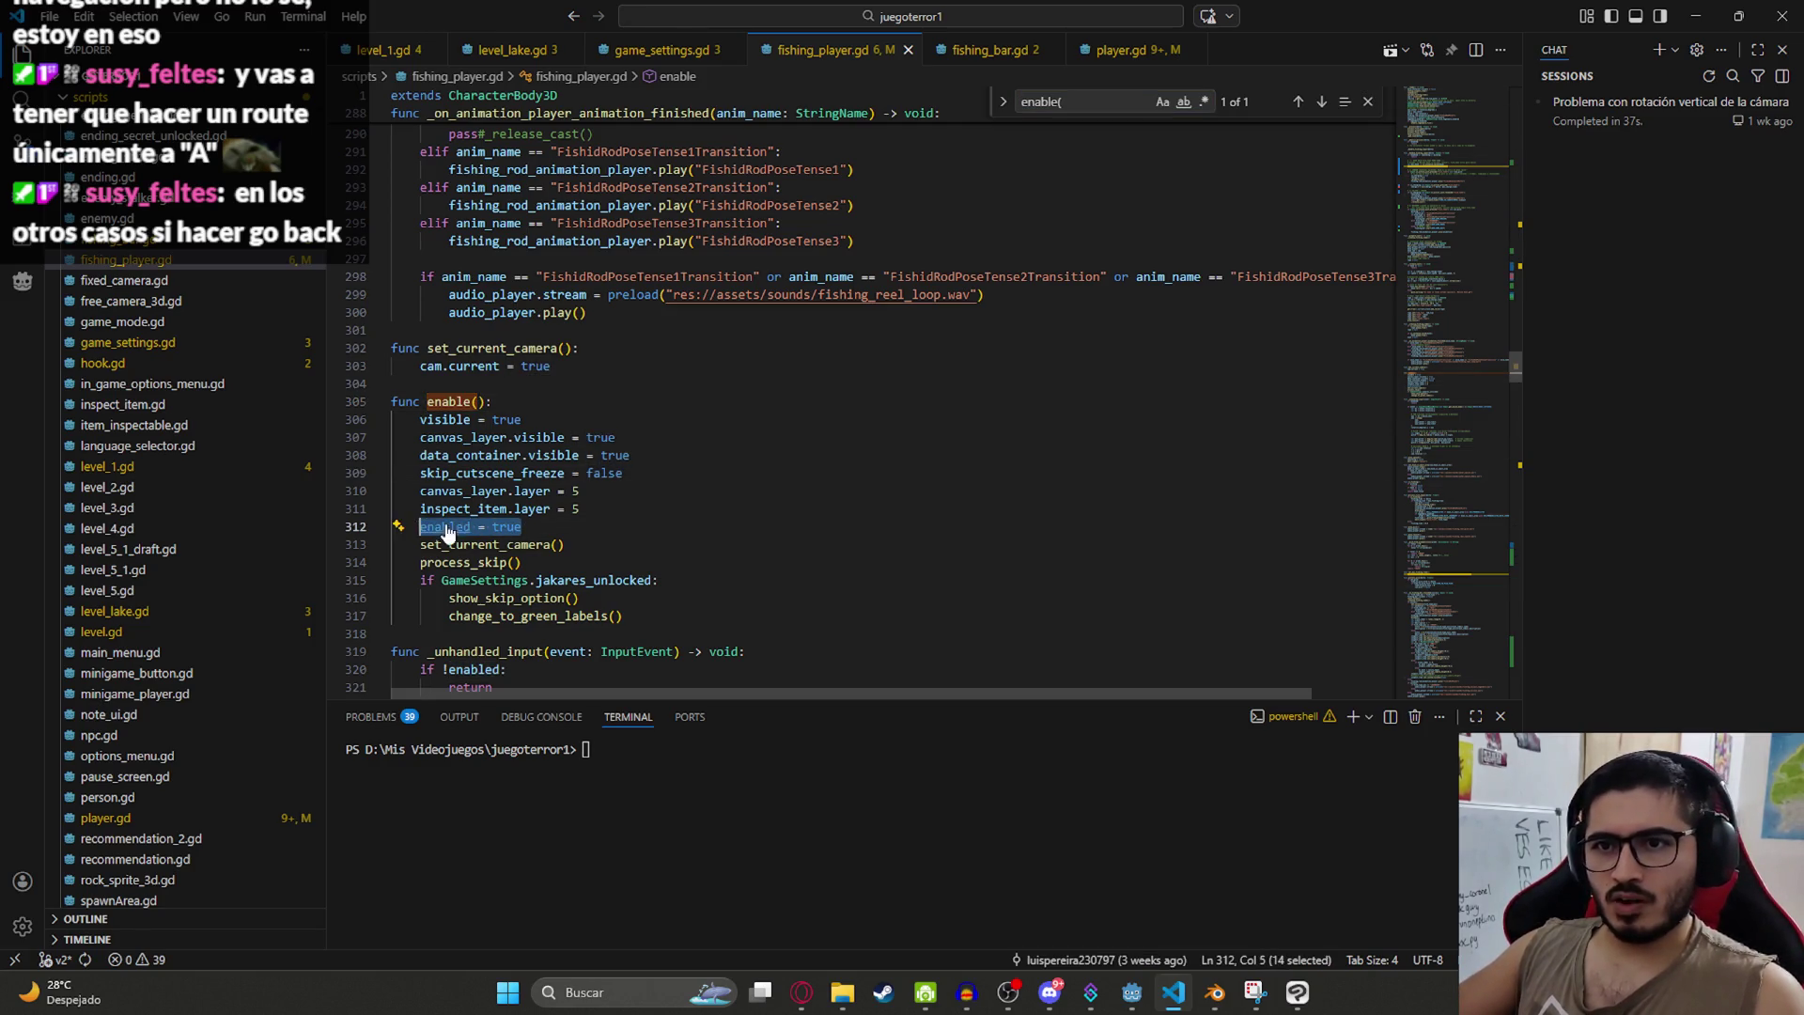
key(BackSpace)
key(alt+Down)
key(alt+Down)
key(alt+Down)
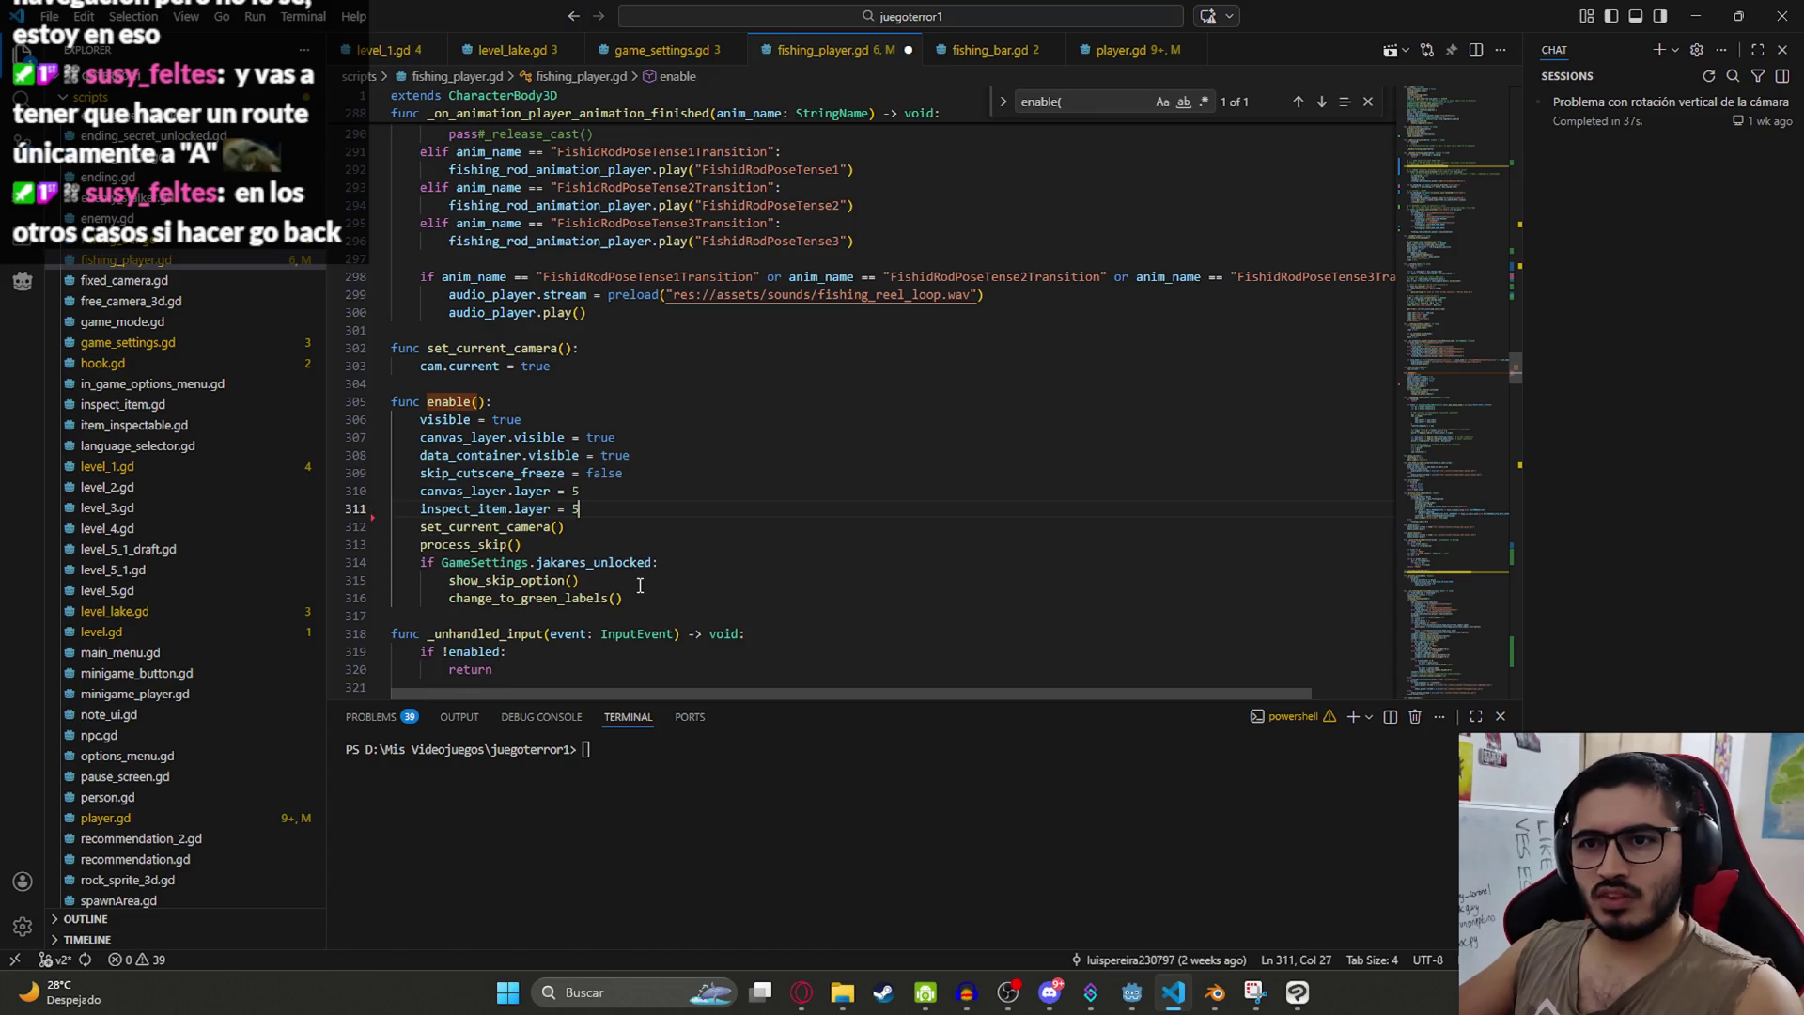
Step: End enable() with 'await get_tree().create_timer(0.2).timeout' followed by 'enabled = true'
text(await g)
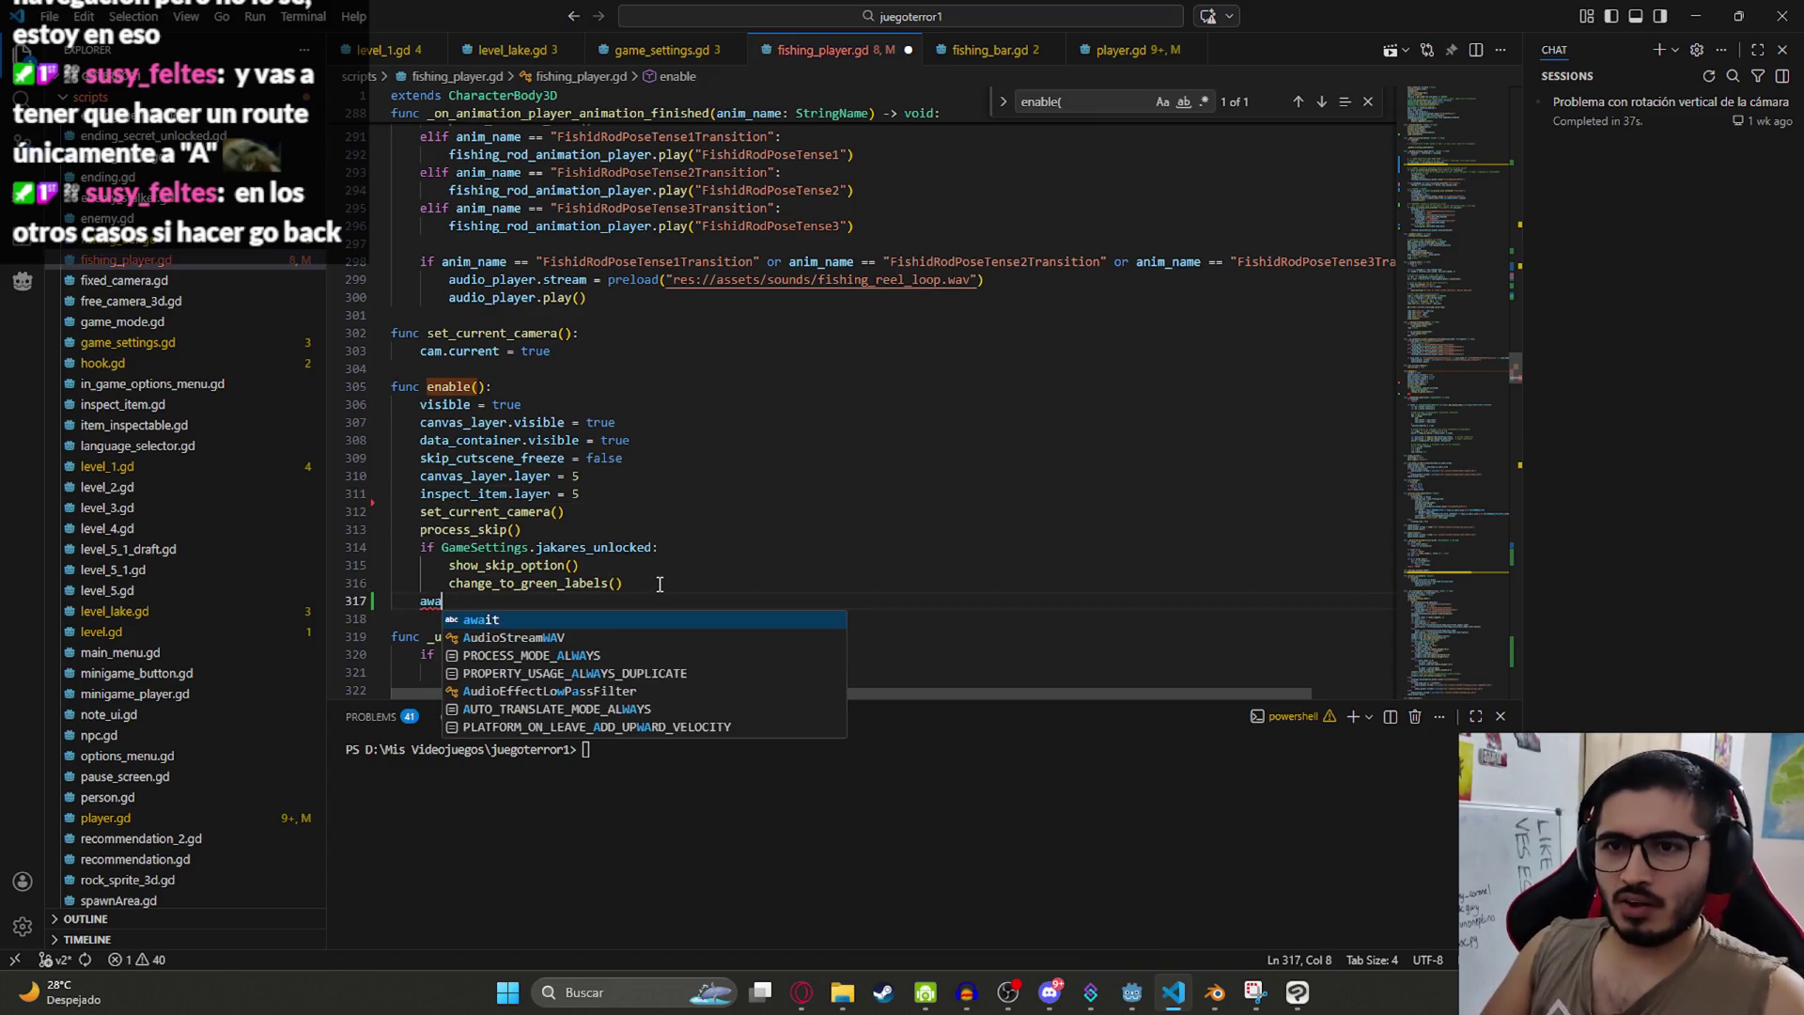
text(et_tree)
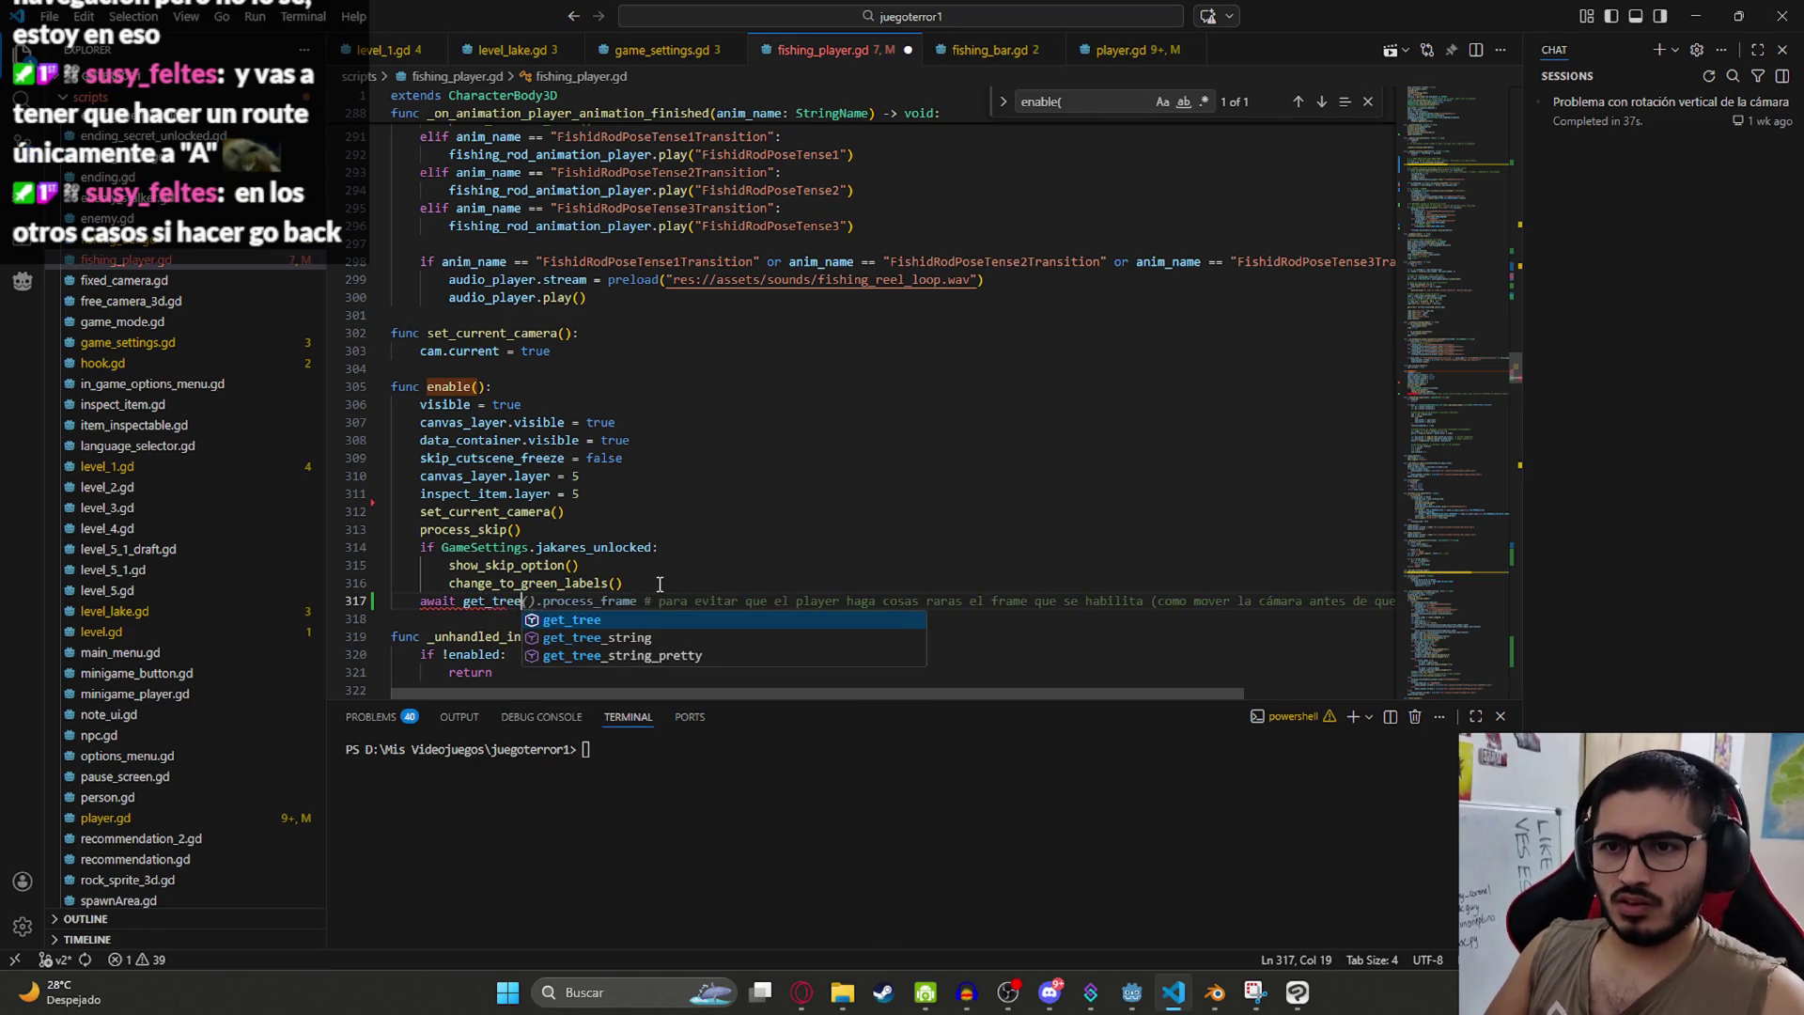
text(())
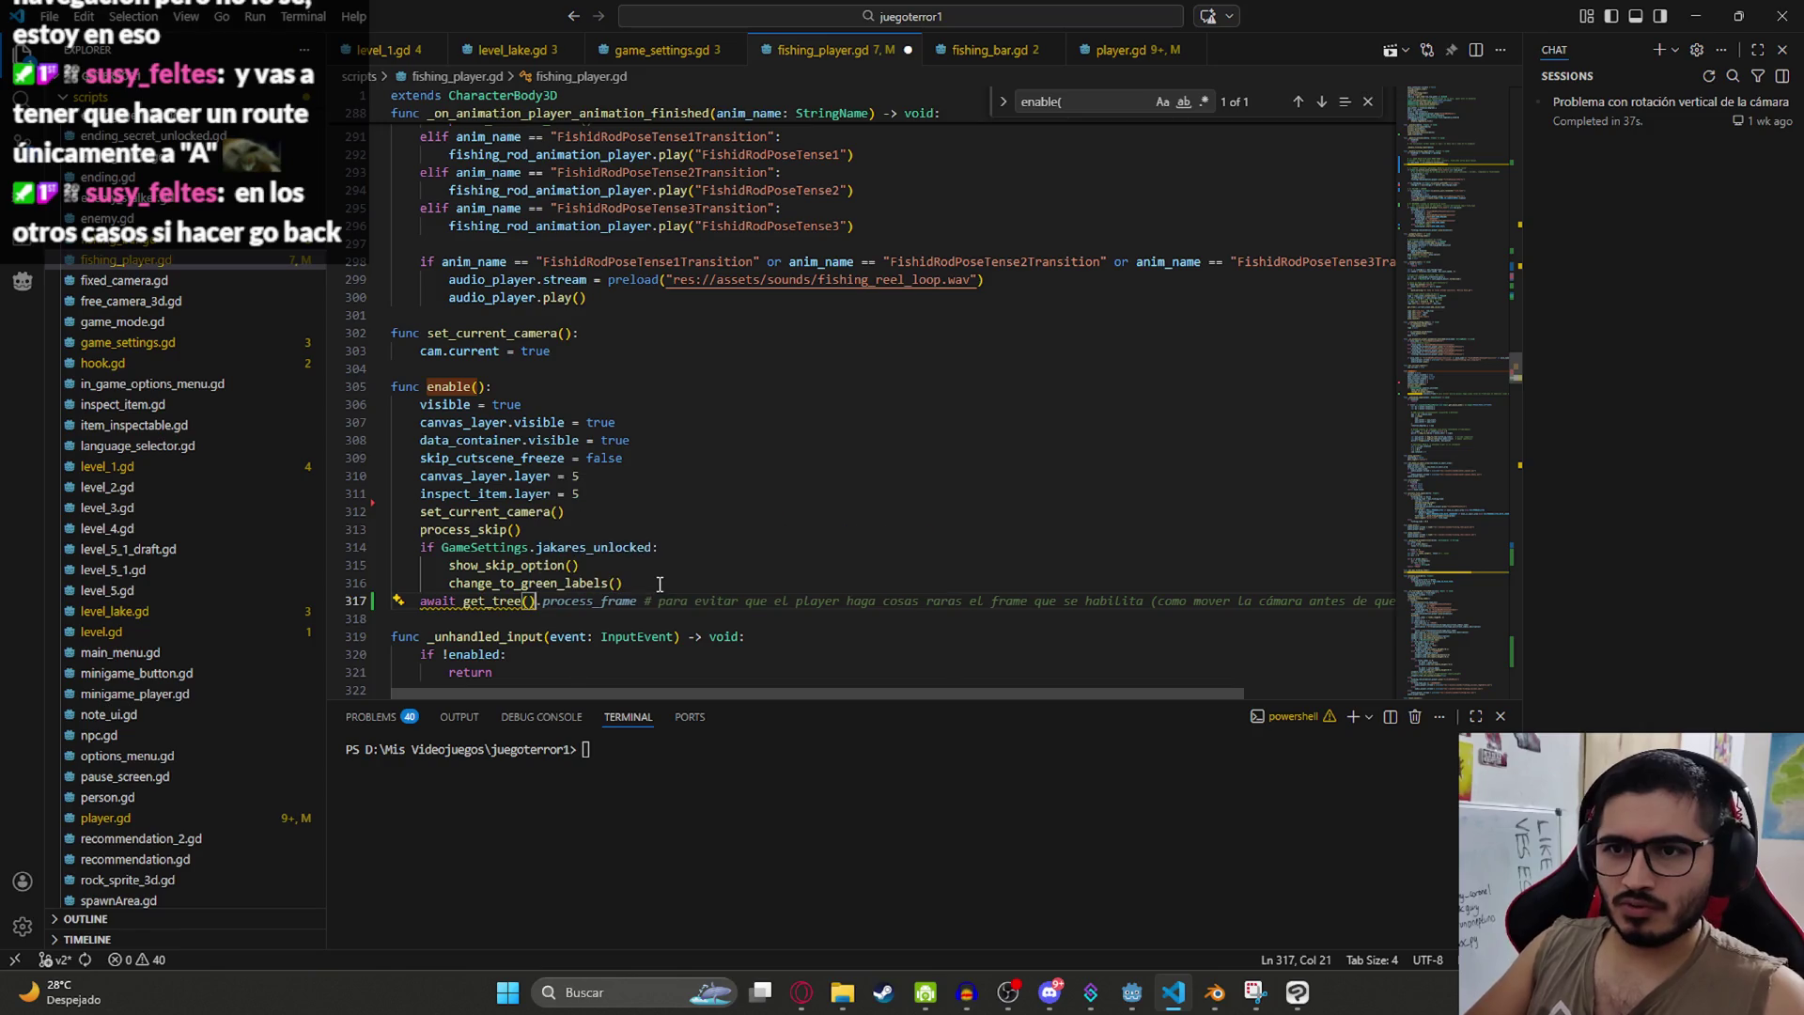
text(.time)
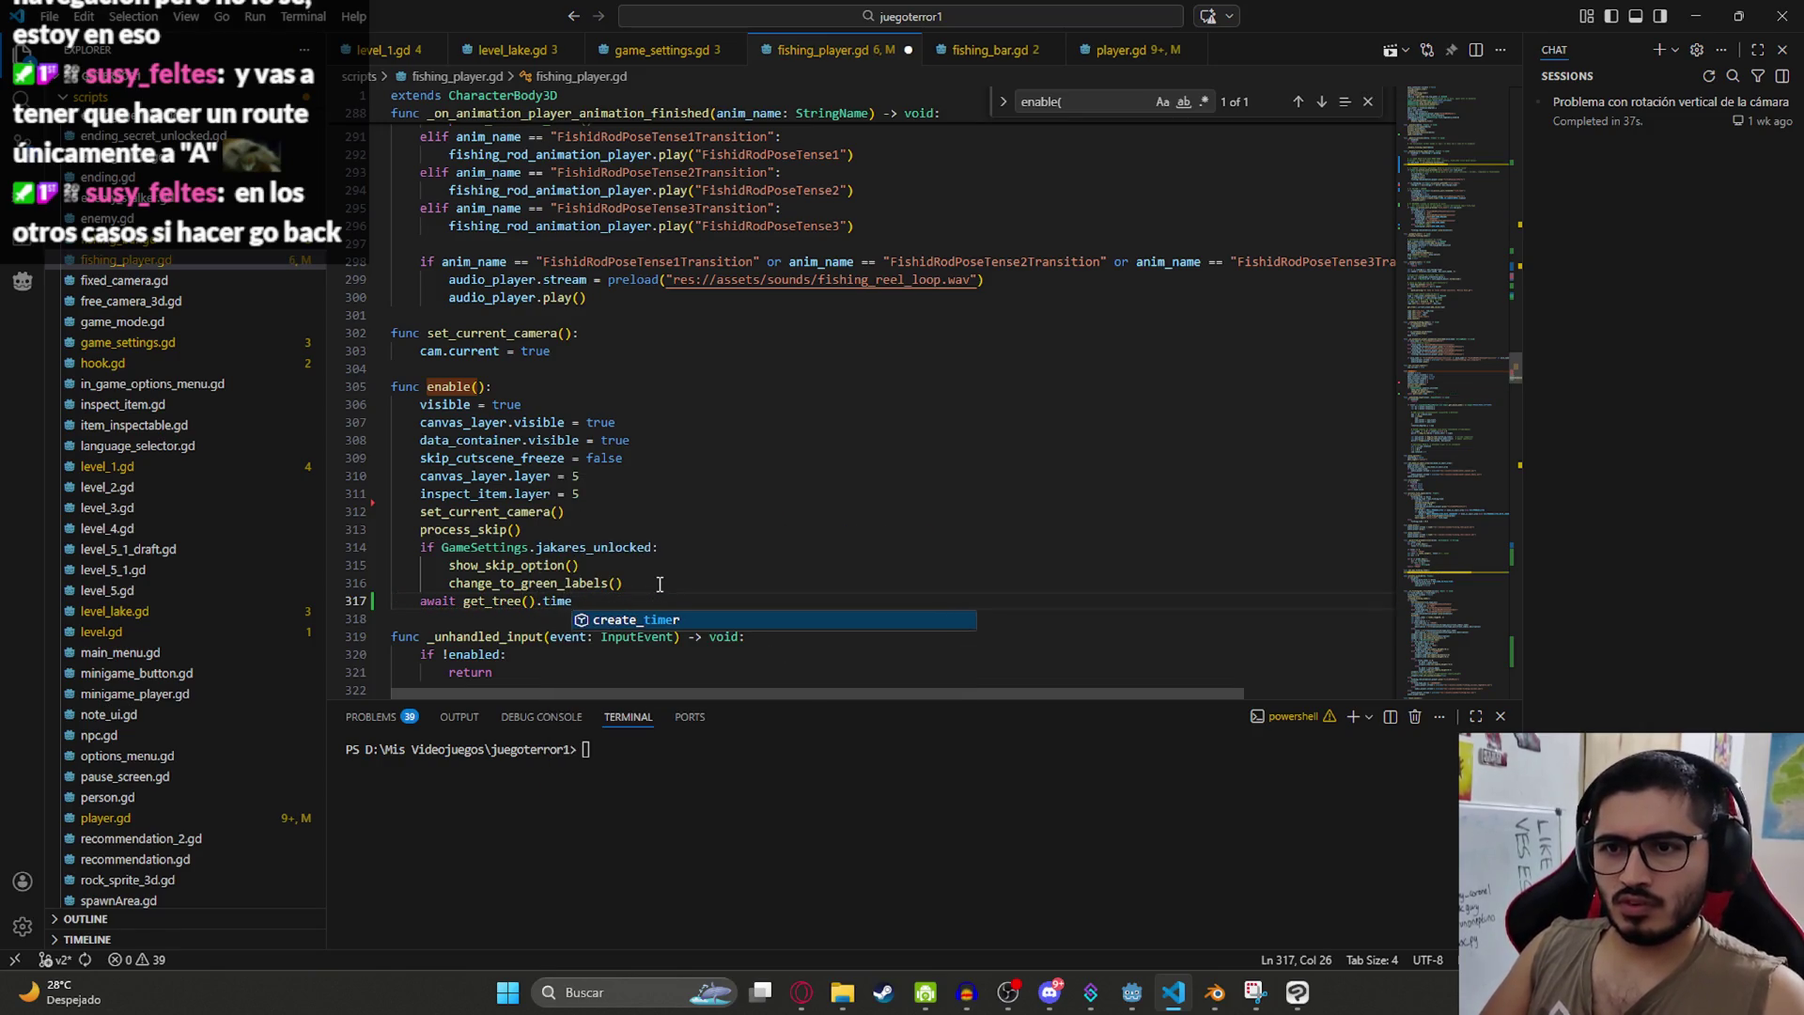
key(Return)
key(Tab)
key(Return)
text(enabled = true)
double_click(652, 584)
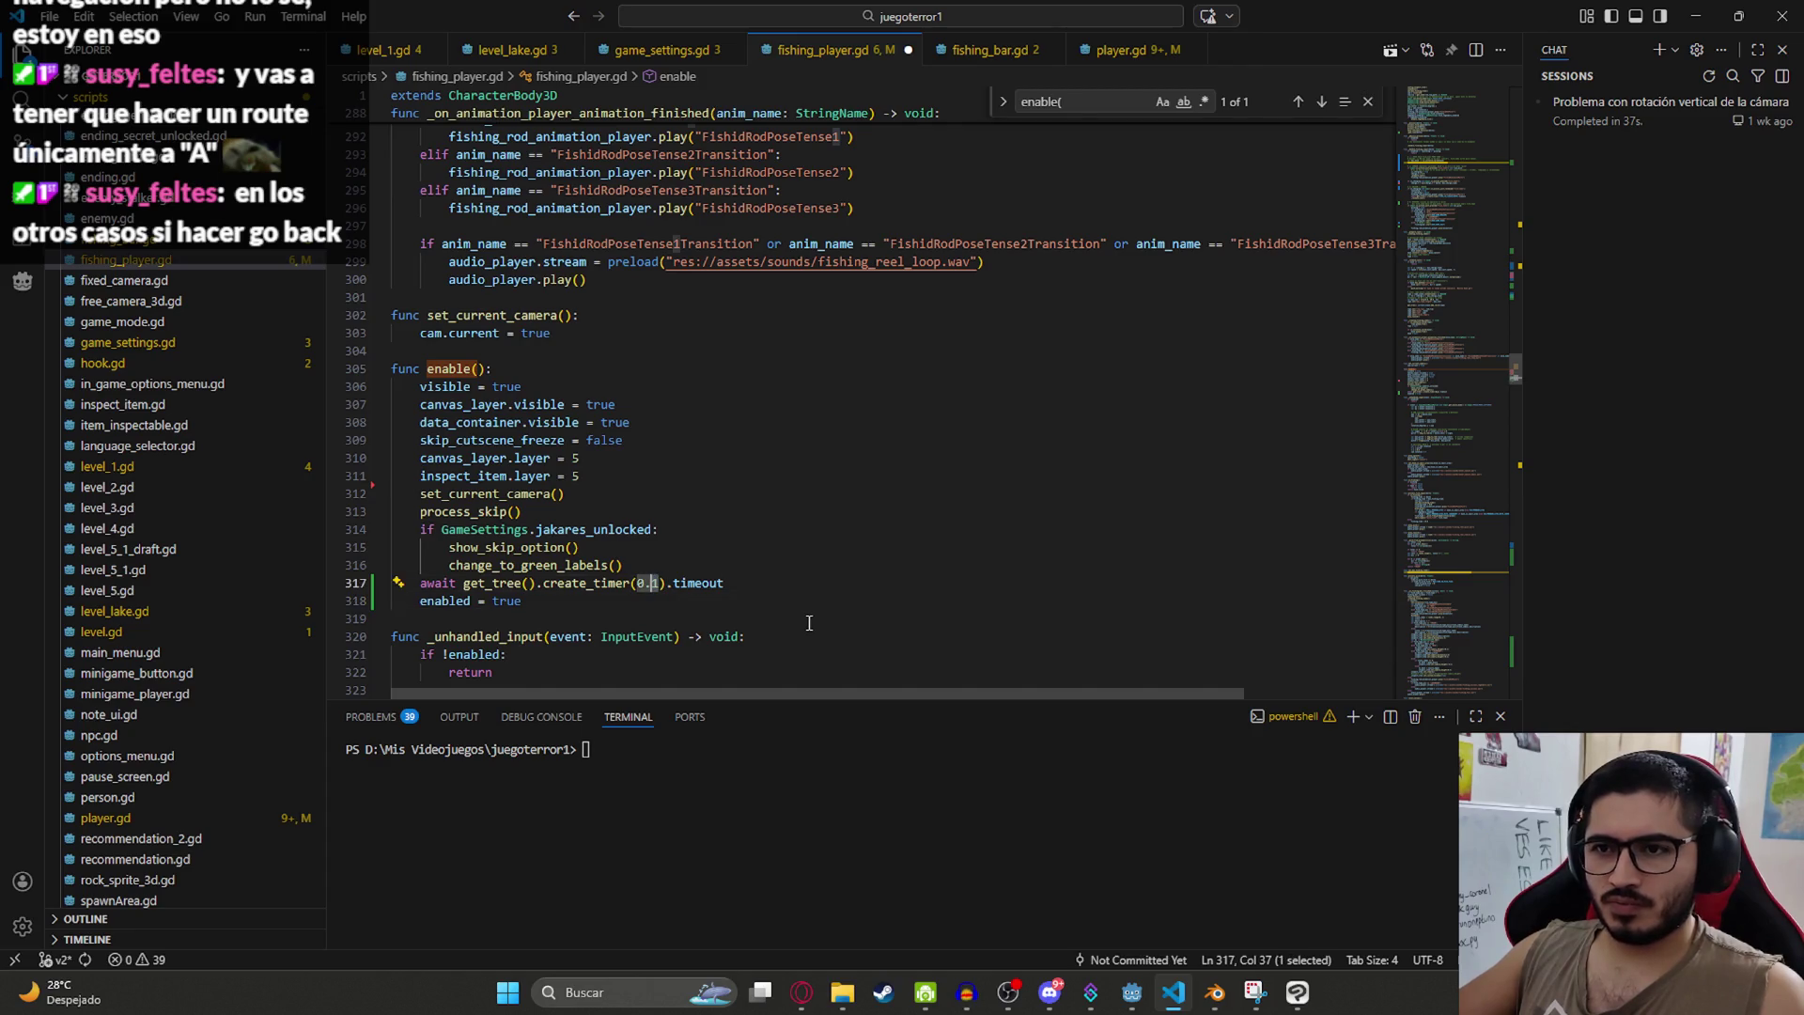
key(BackSpace)
key(Down)
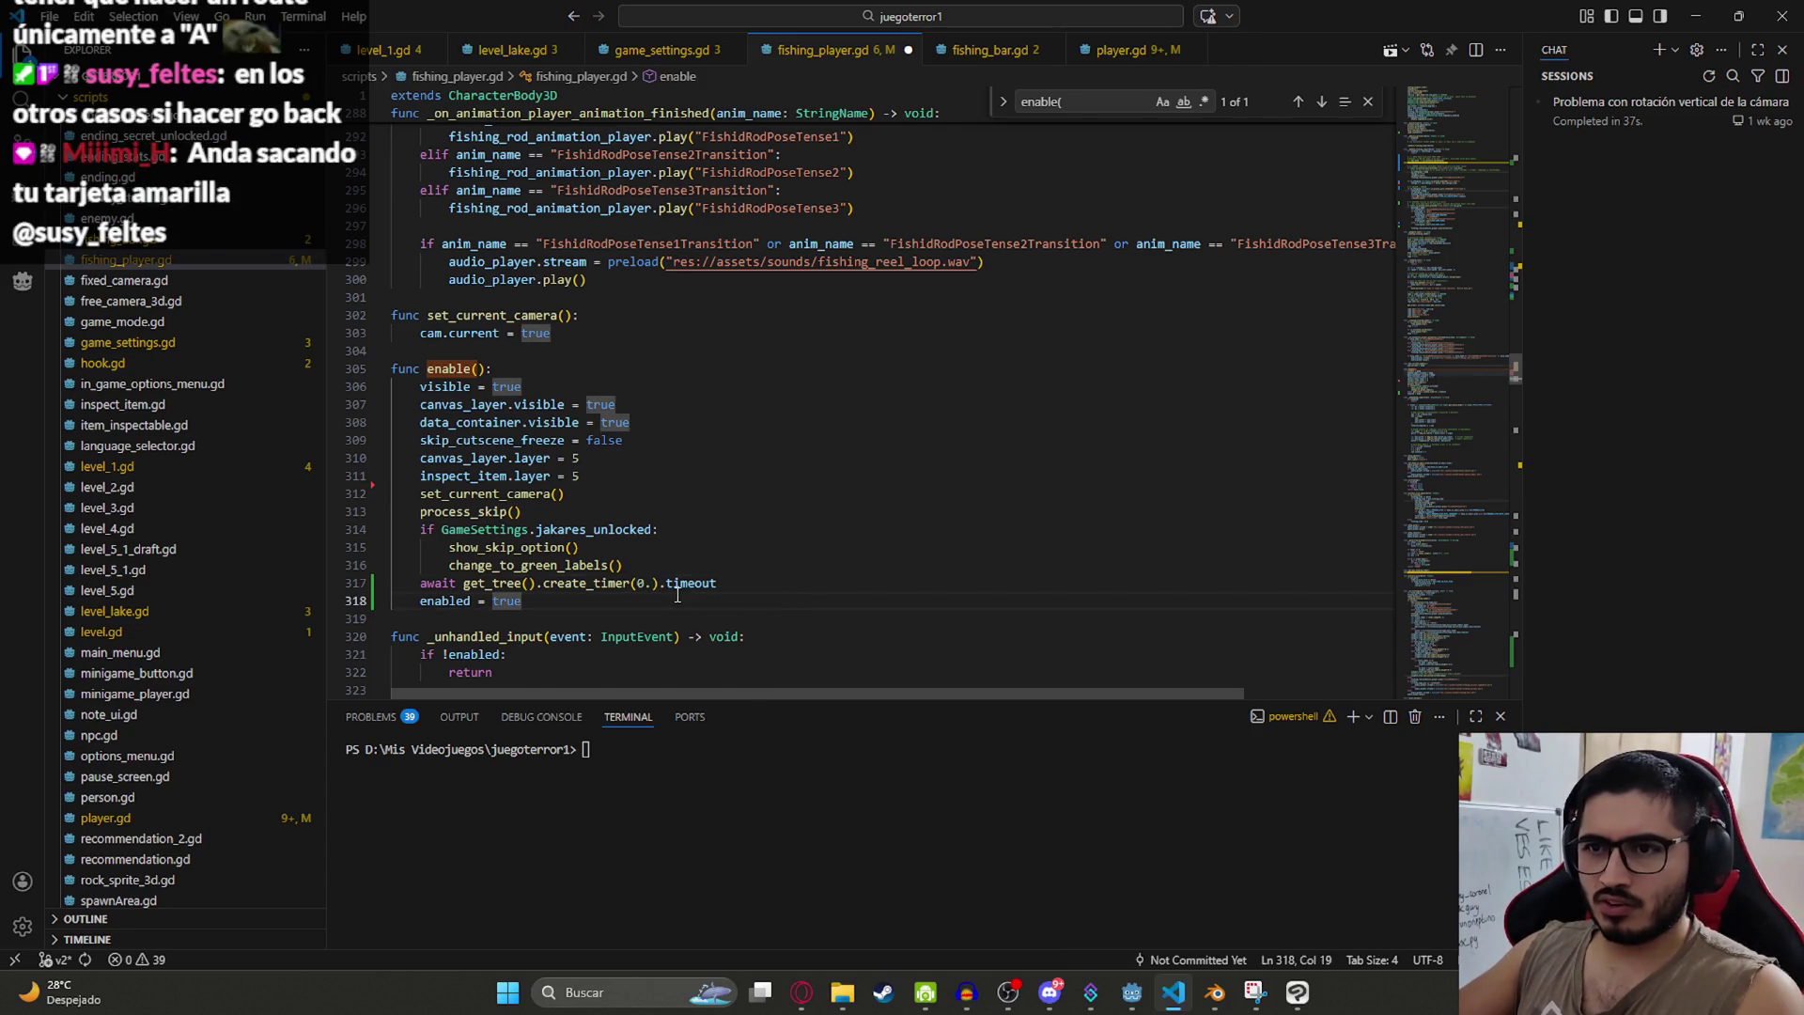
key(Up)
text(2)
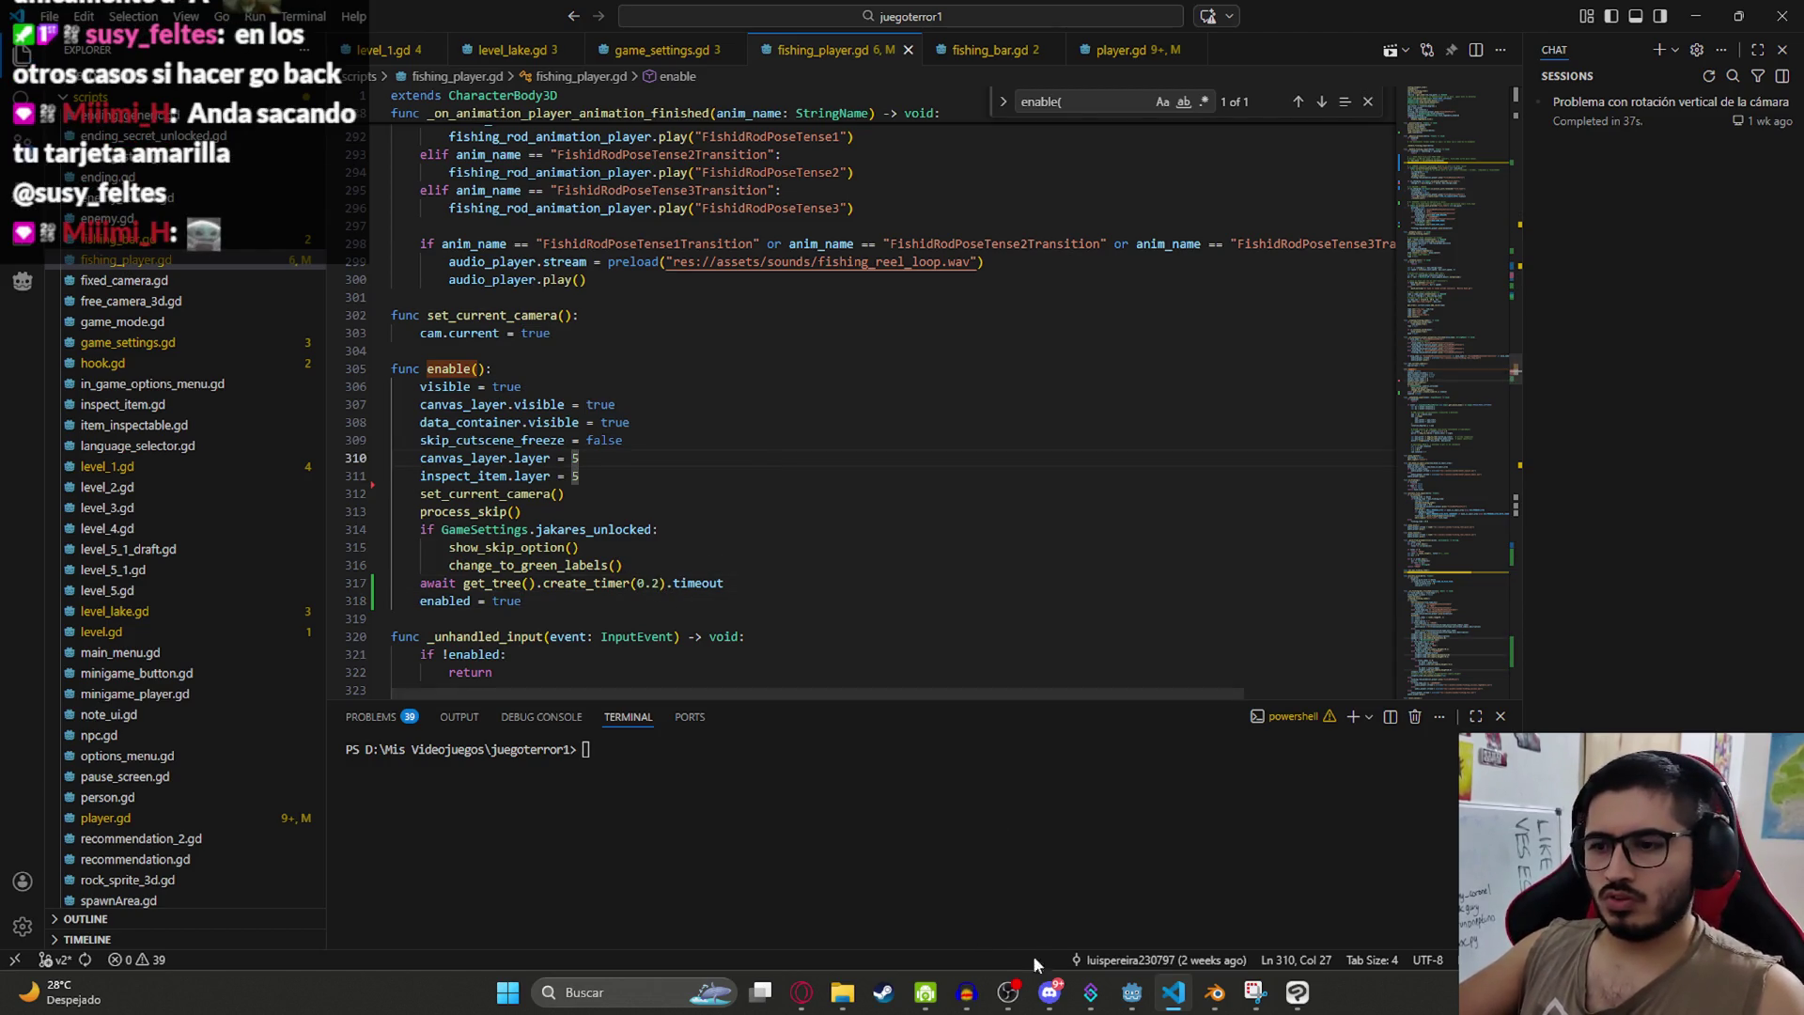
Step: In the Godot editor, save and run the LevelLake scene for testing
click(1132, 992)
right_click(728, 79)
click(800, 233)
key(F5)
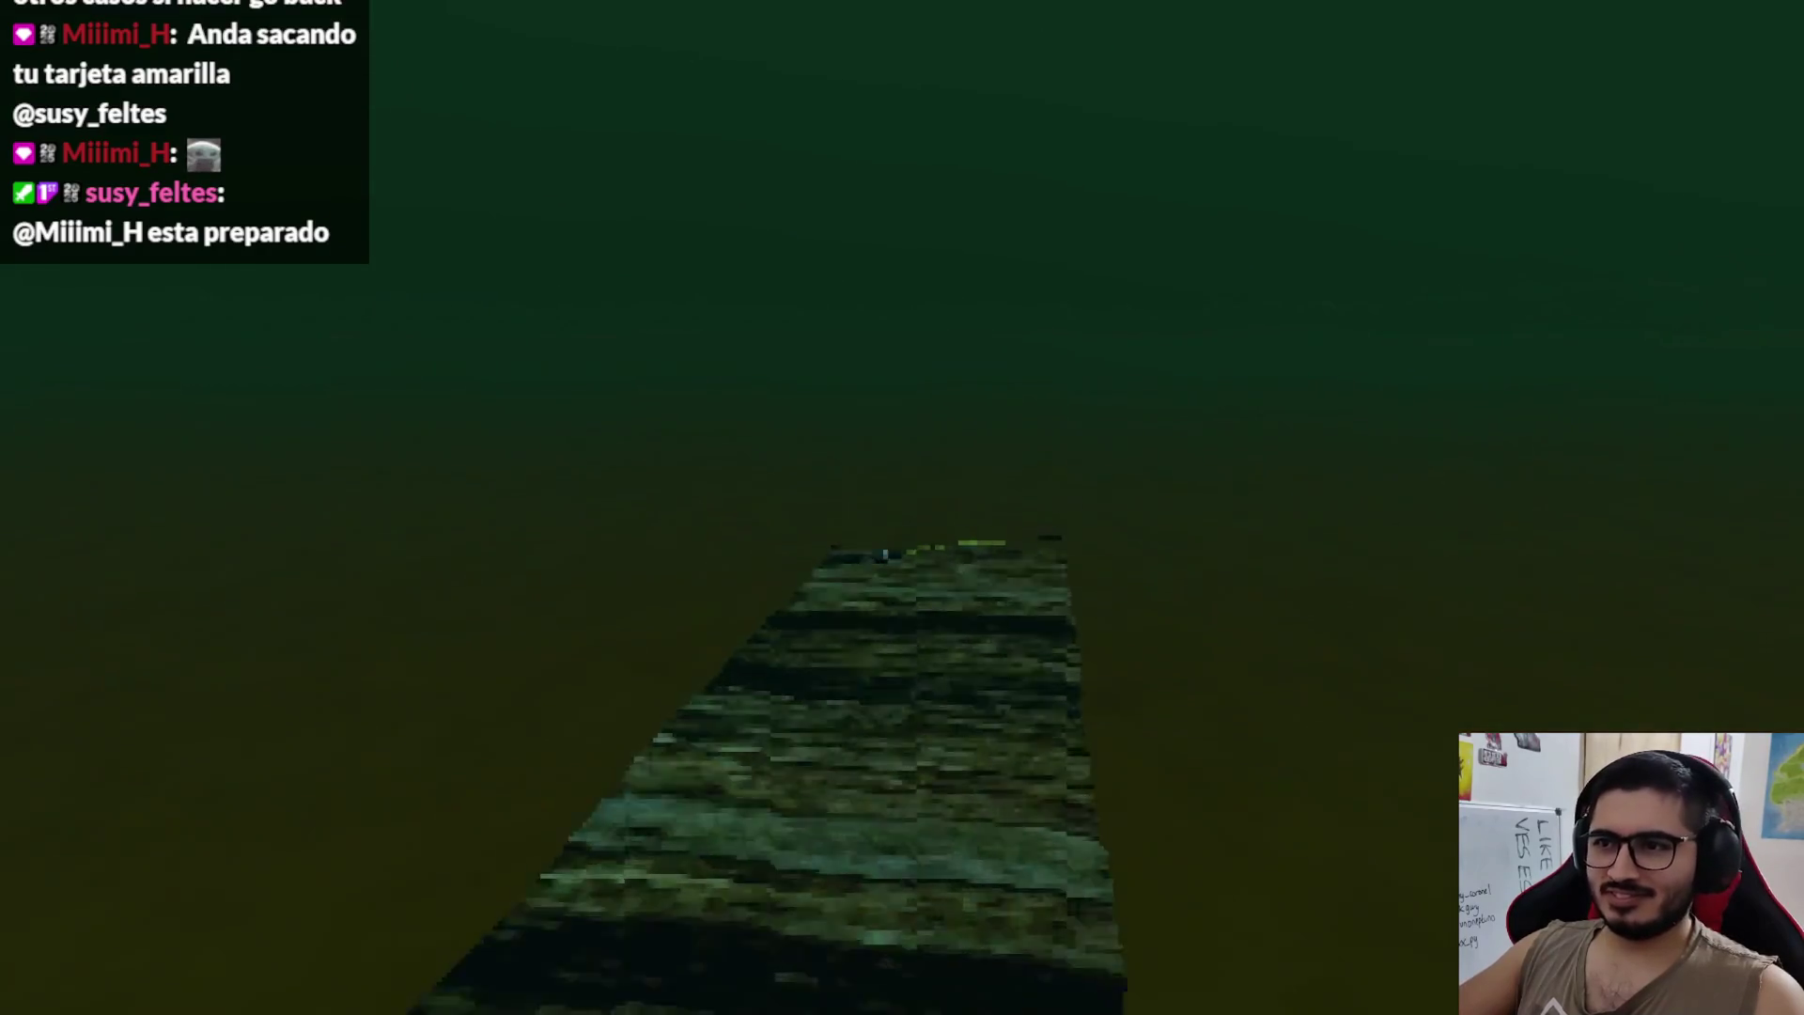
Step: Pick up the rod with Pescar, then cast and reel the line a couple of times
key(e)
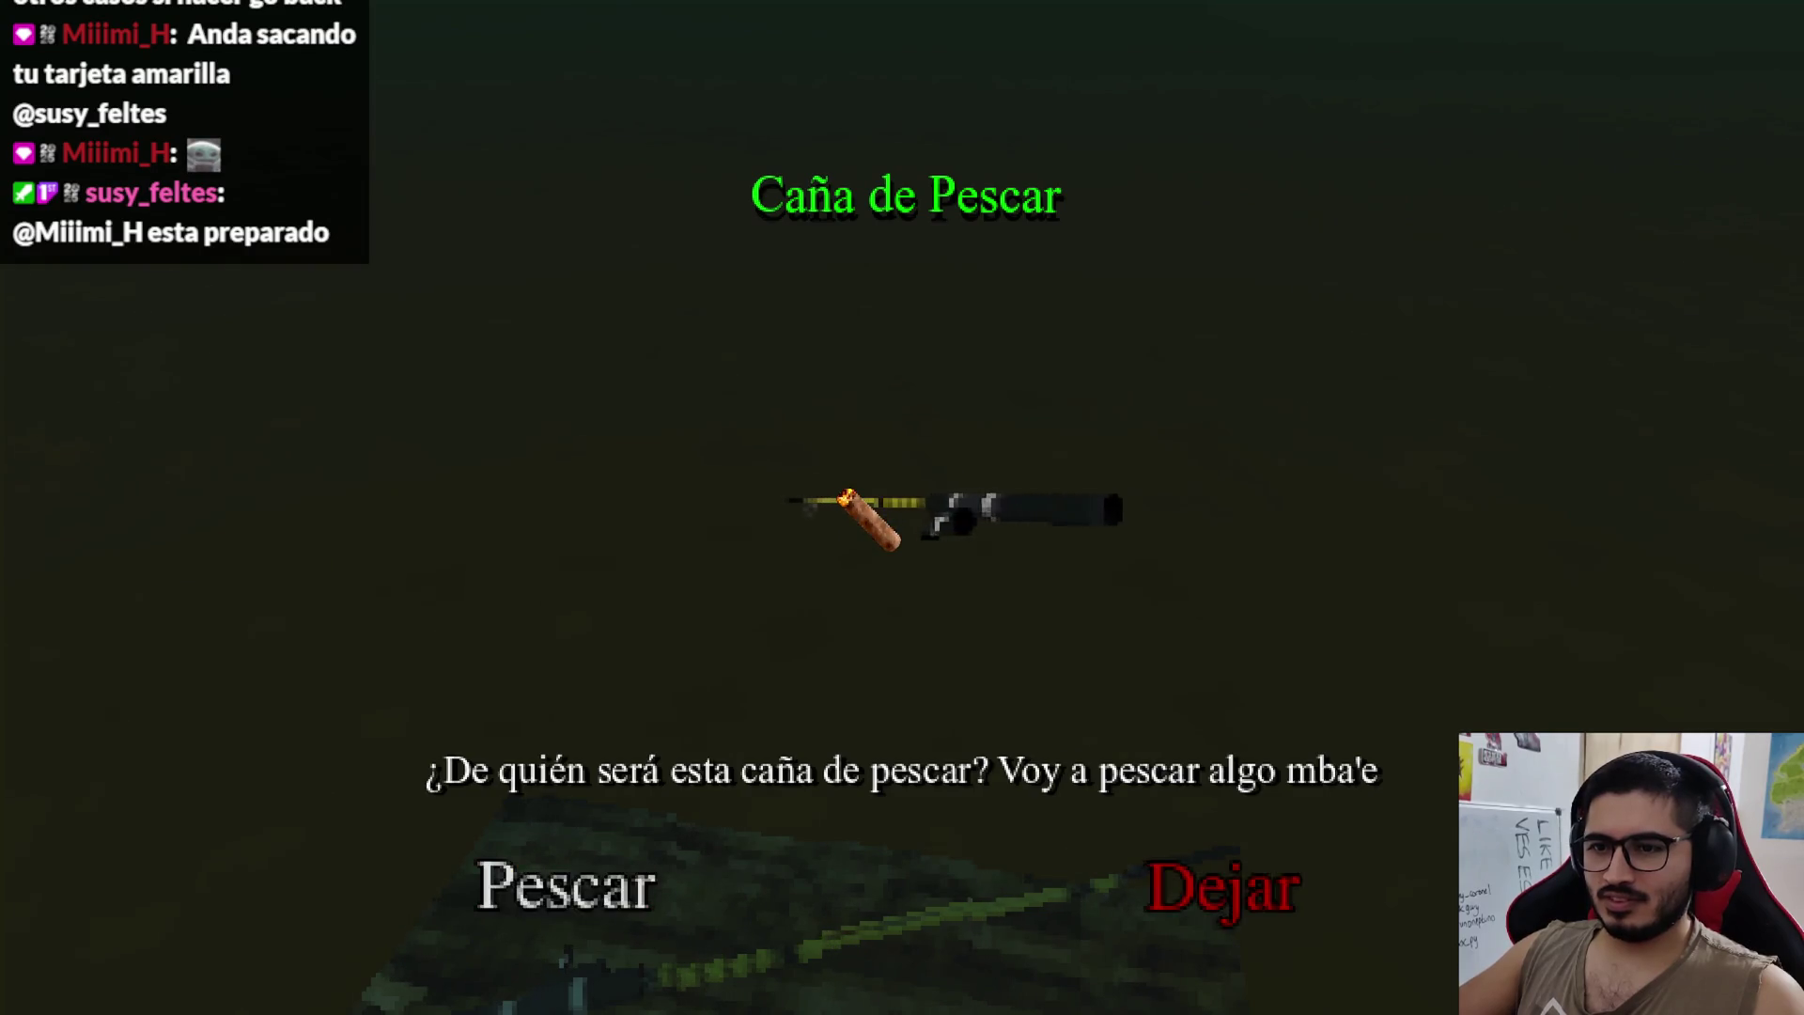
click(568, 883)
click(902, 507)
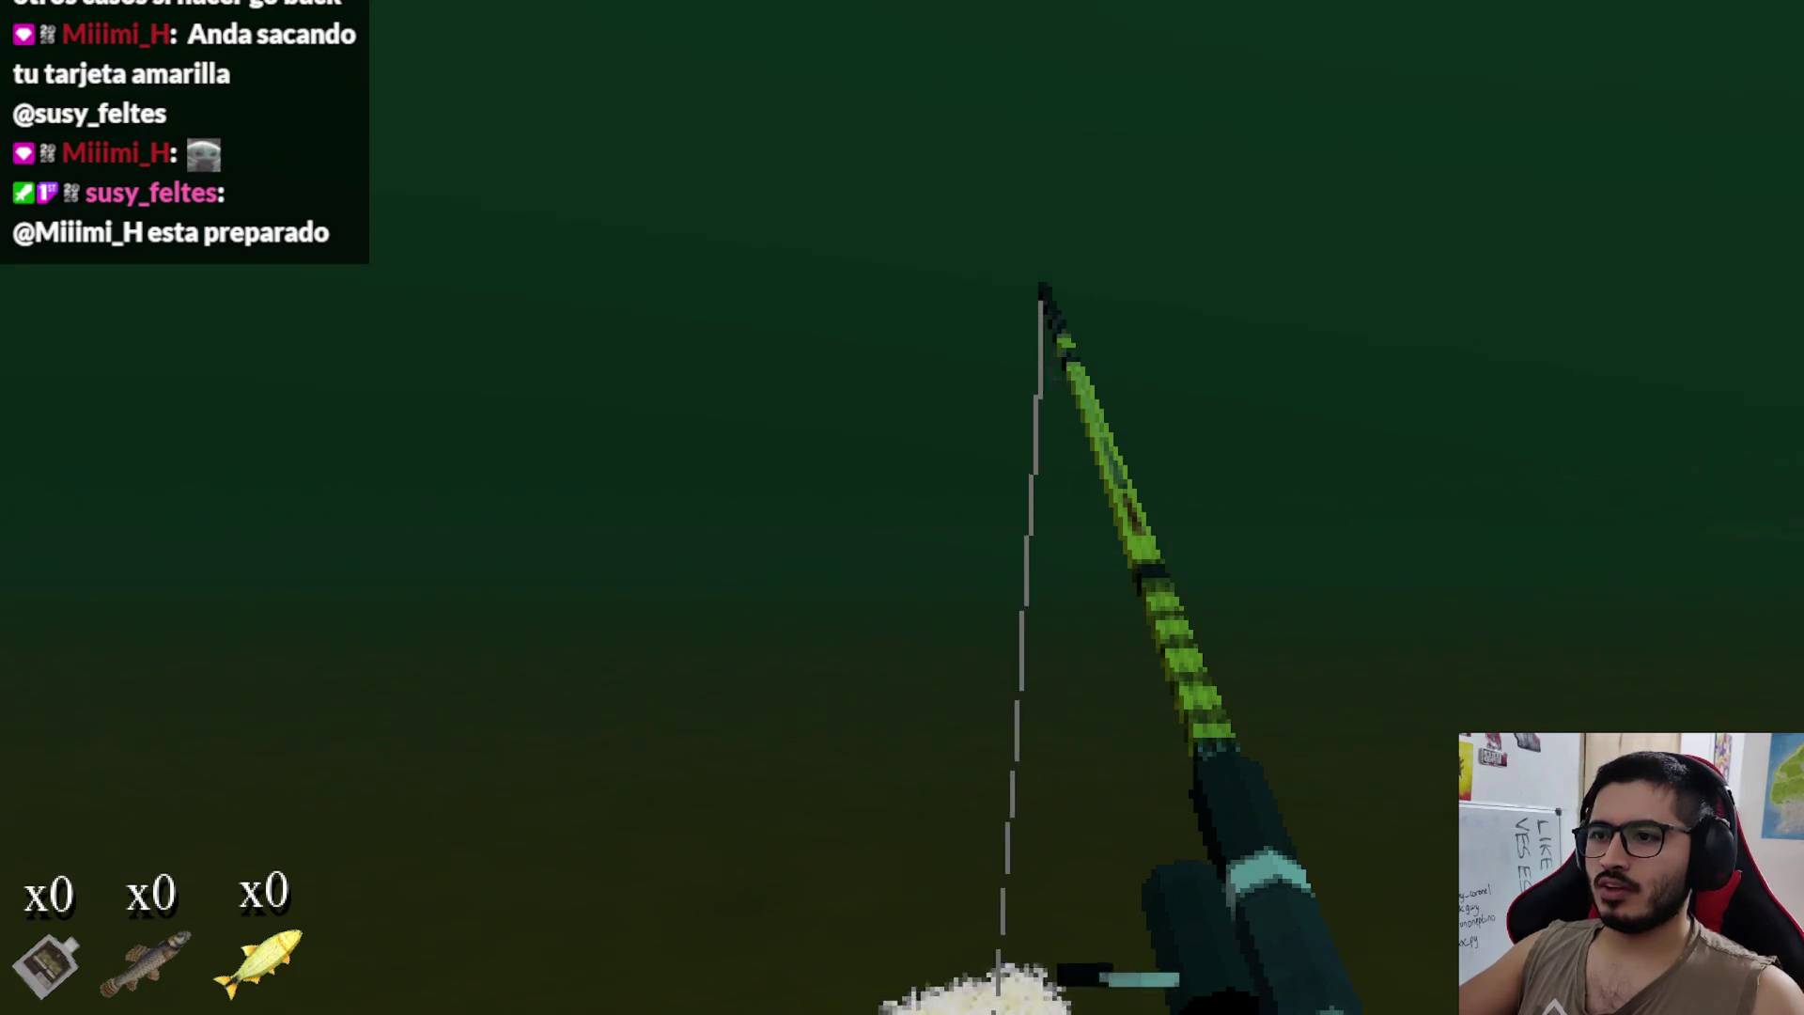
click(902, 507)
click(902, 507)
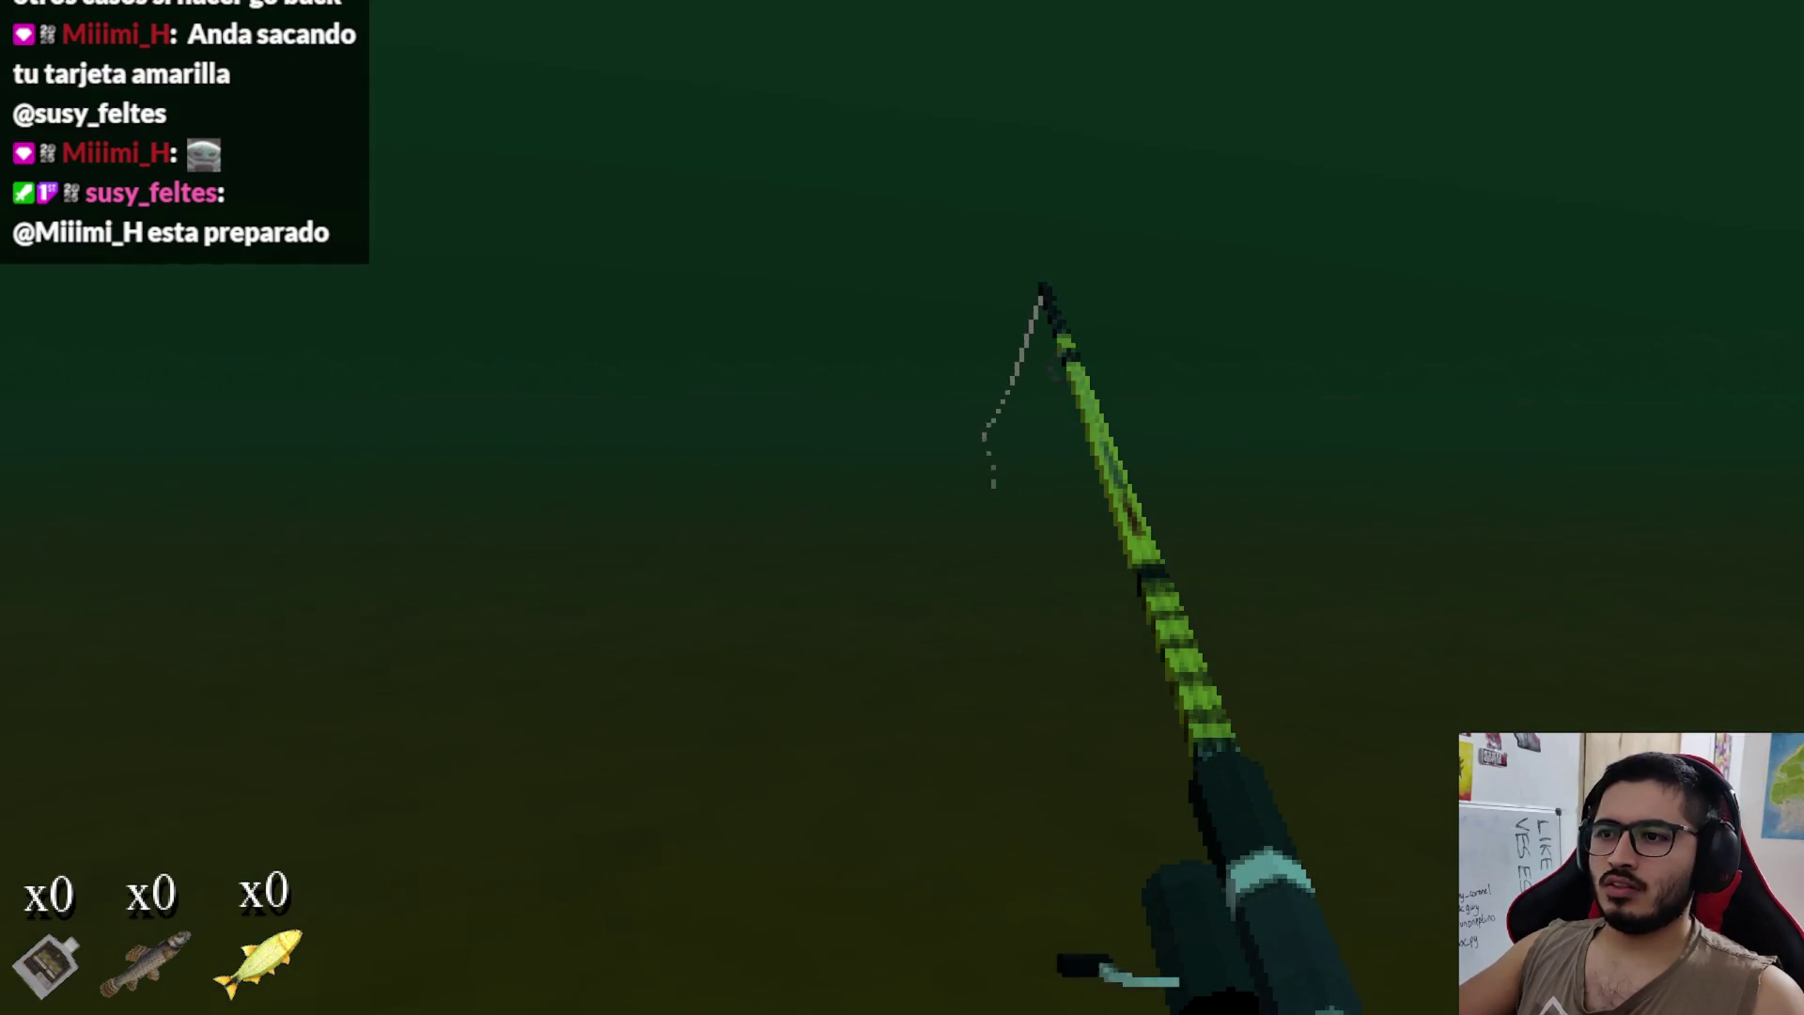
click(902, 508)
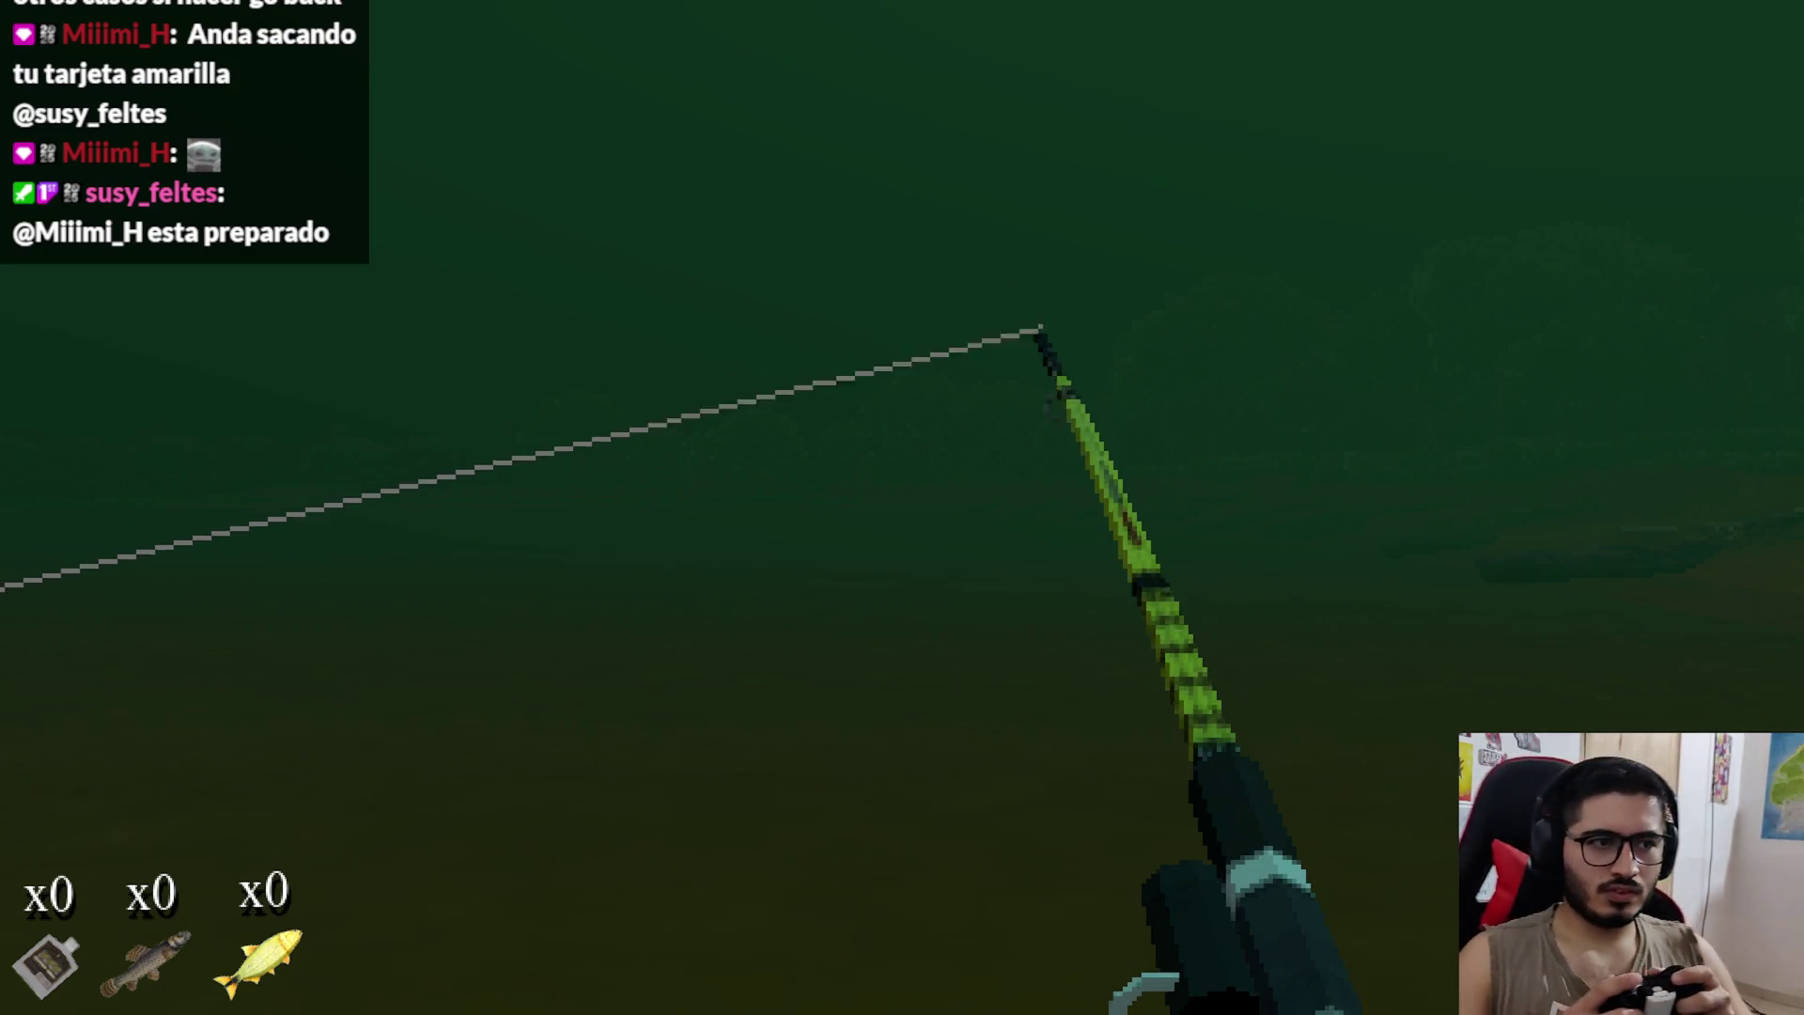
Step: Keep the green catch bar on the fish to land a Dorado Grande, then quit the game
key(space)
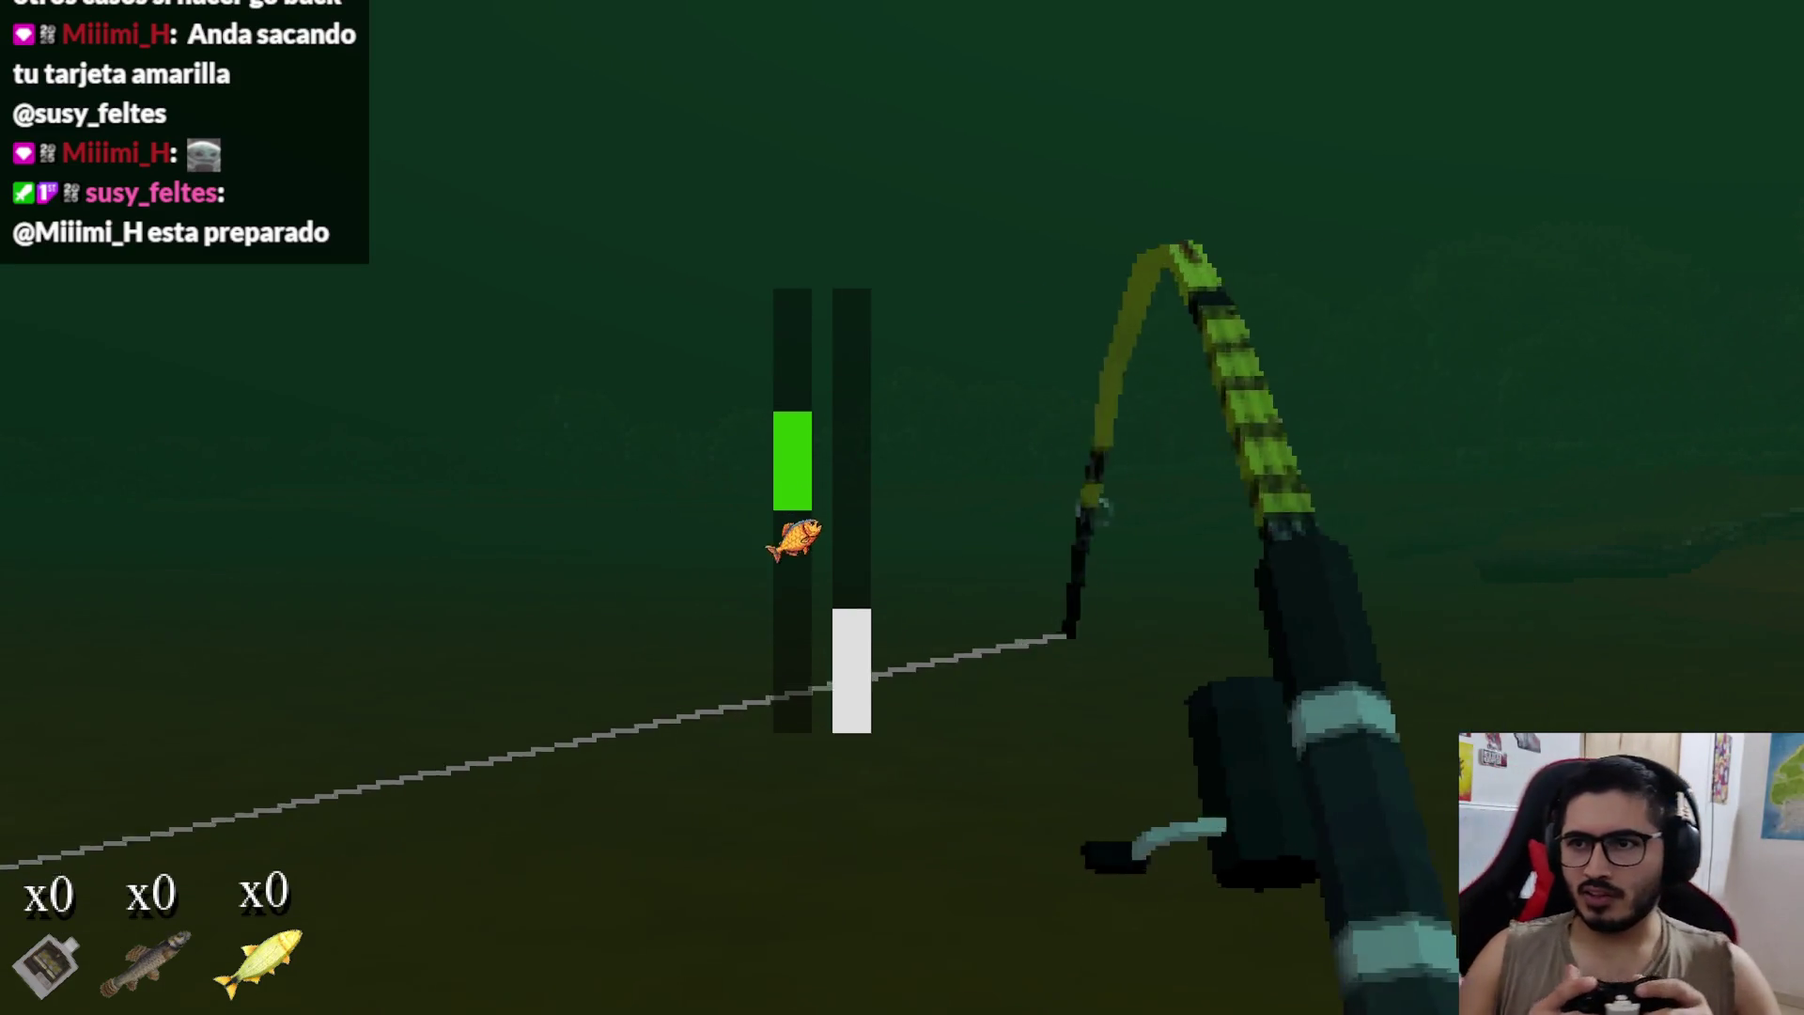
key(space)
key(space)
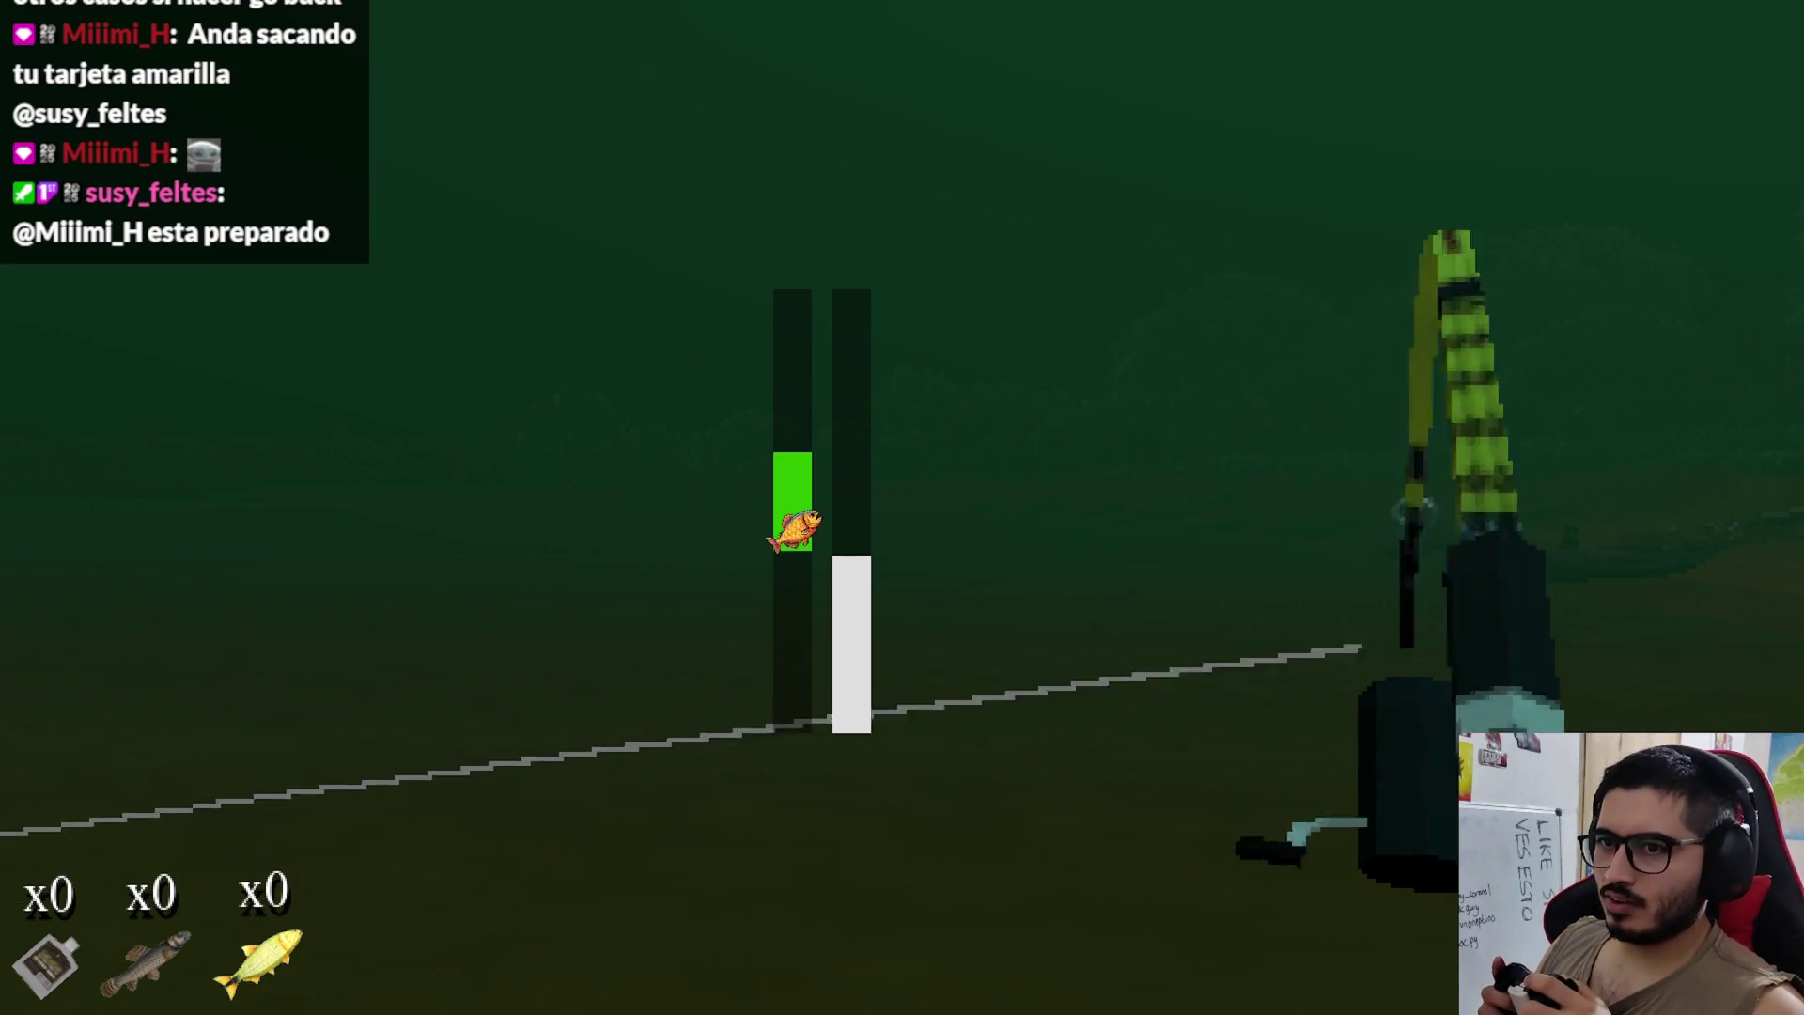
key(space)
key(space)
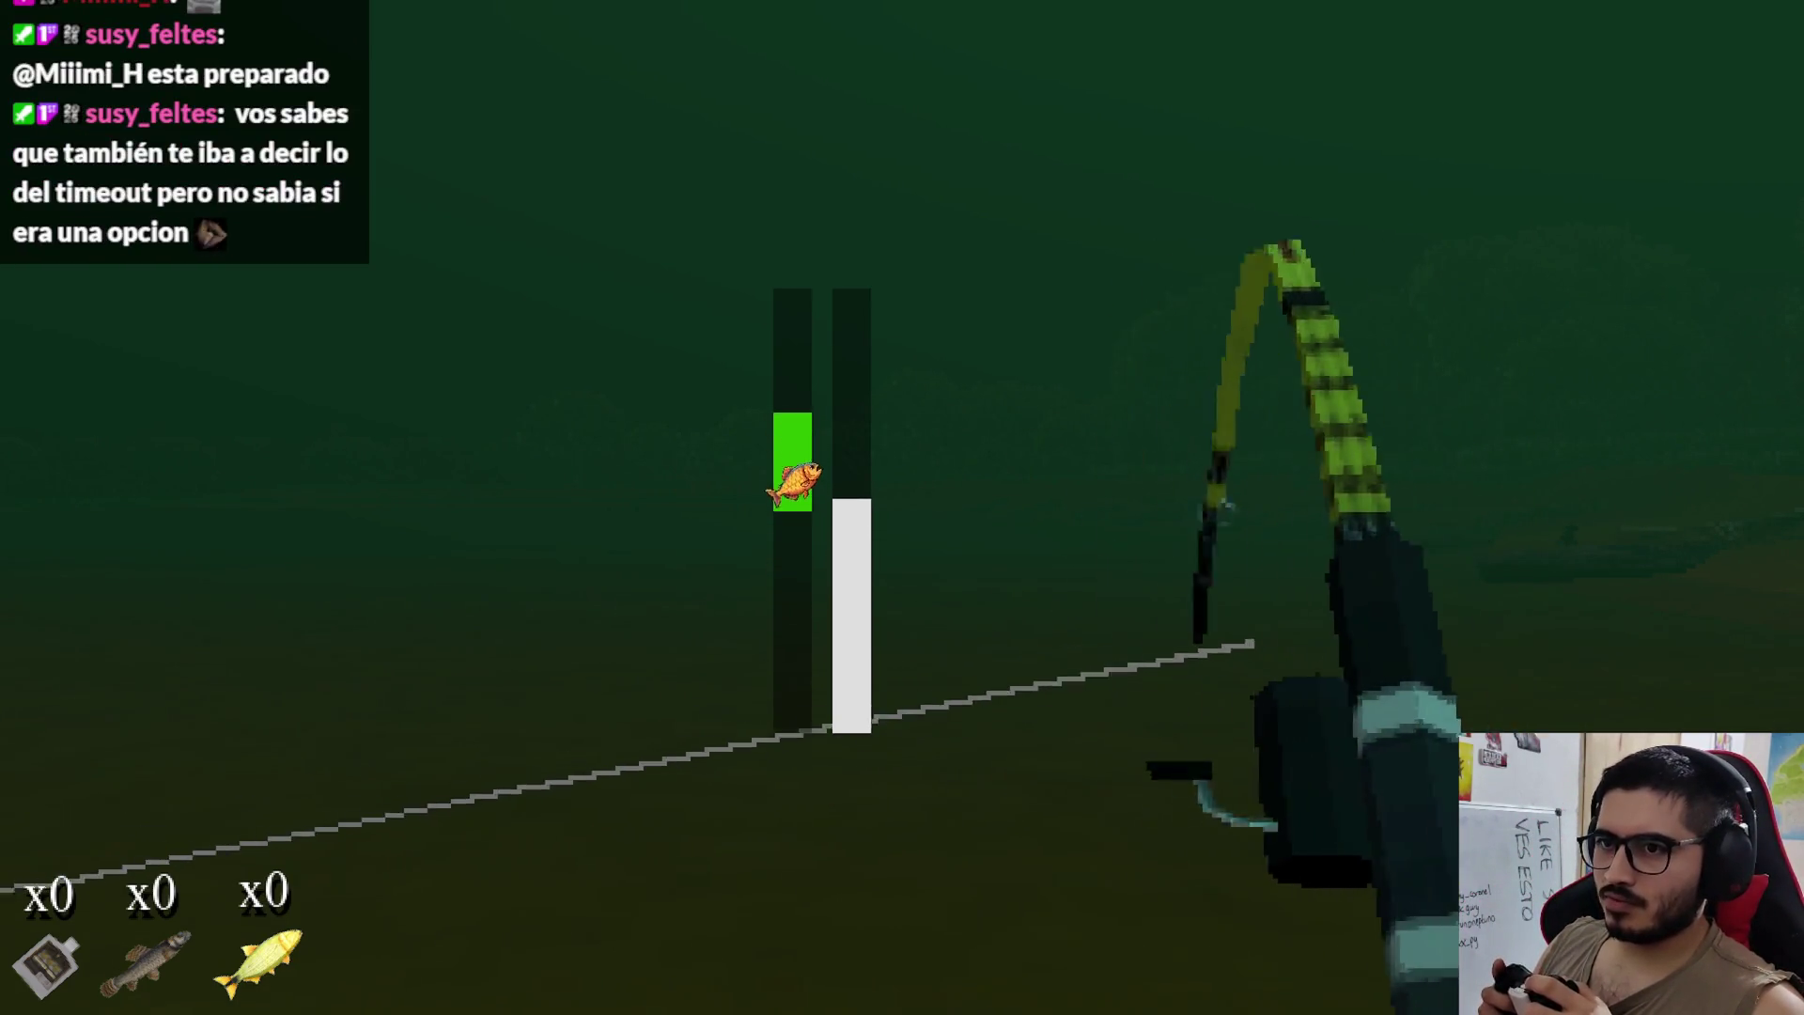
key(space)
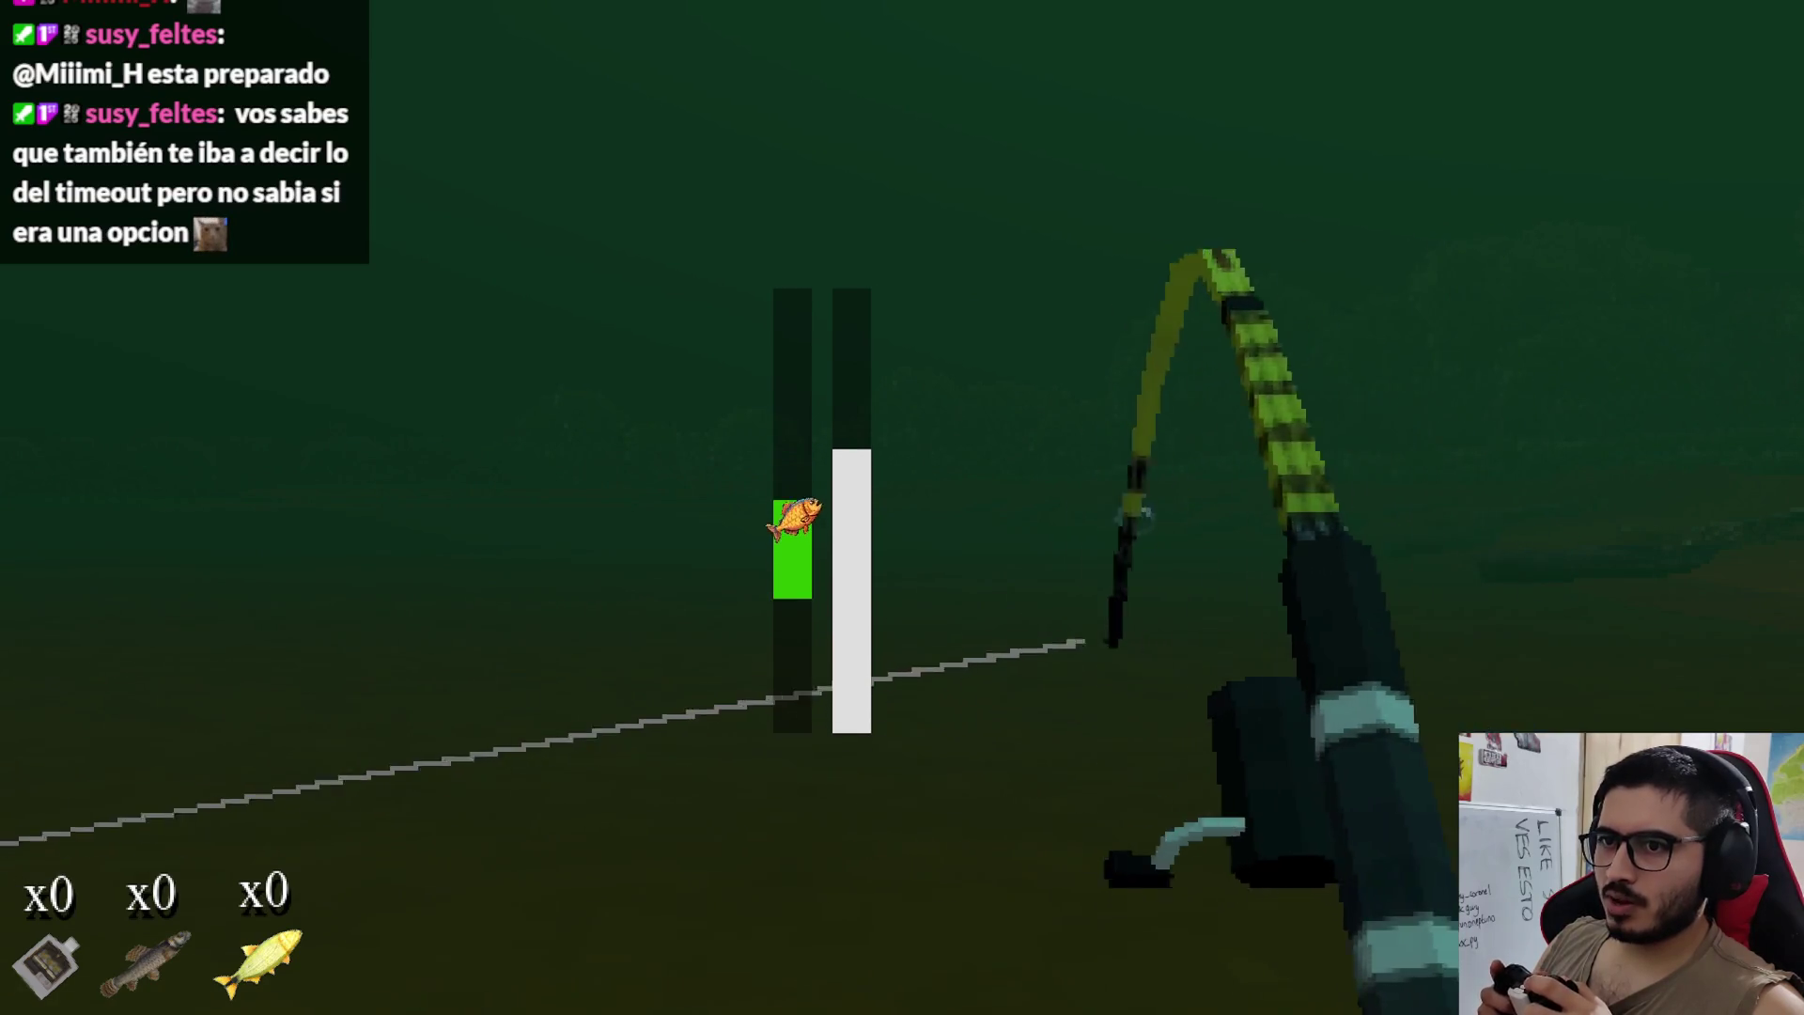
key(space)
key(space)
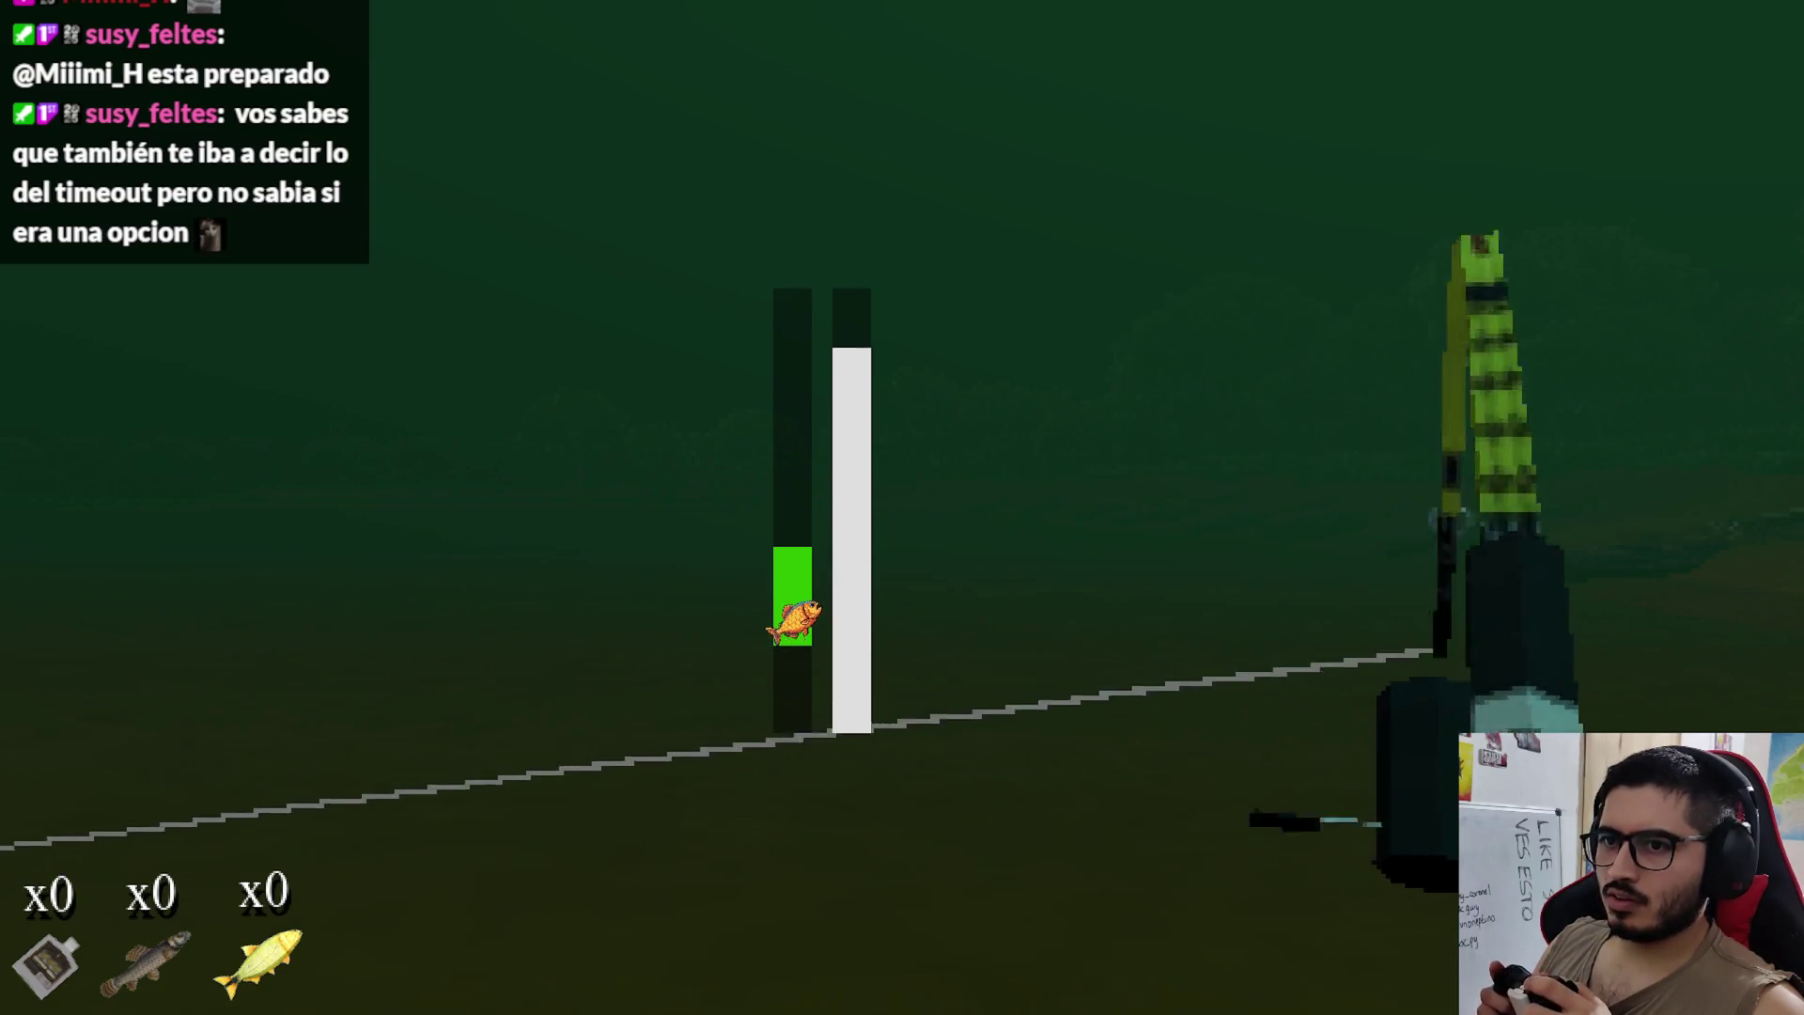
key(space)
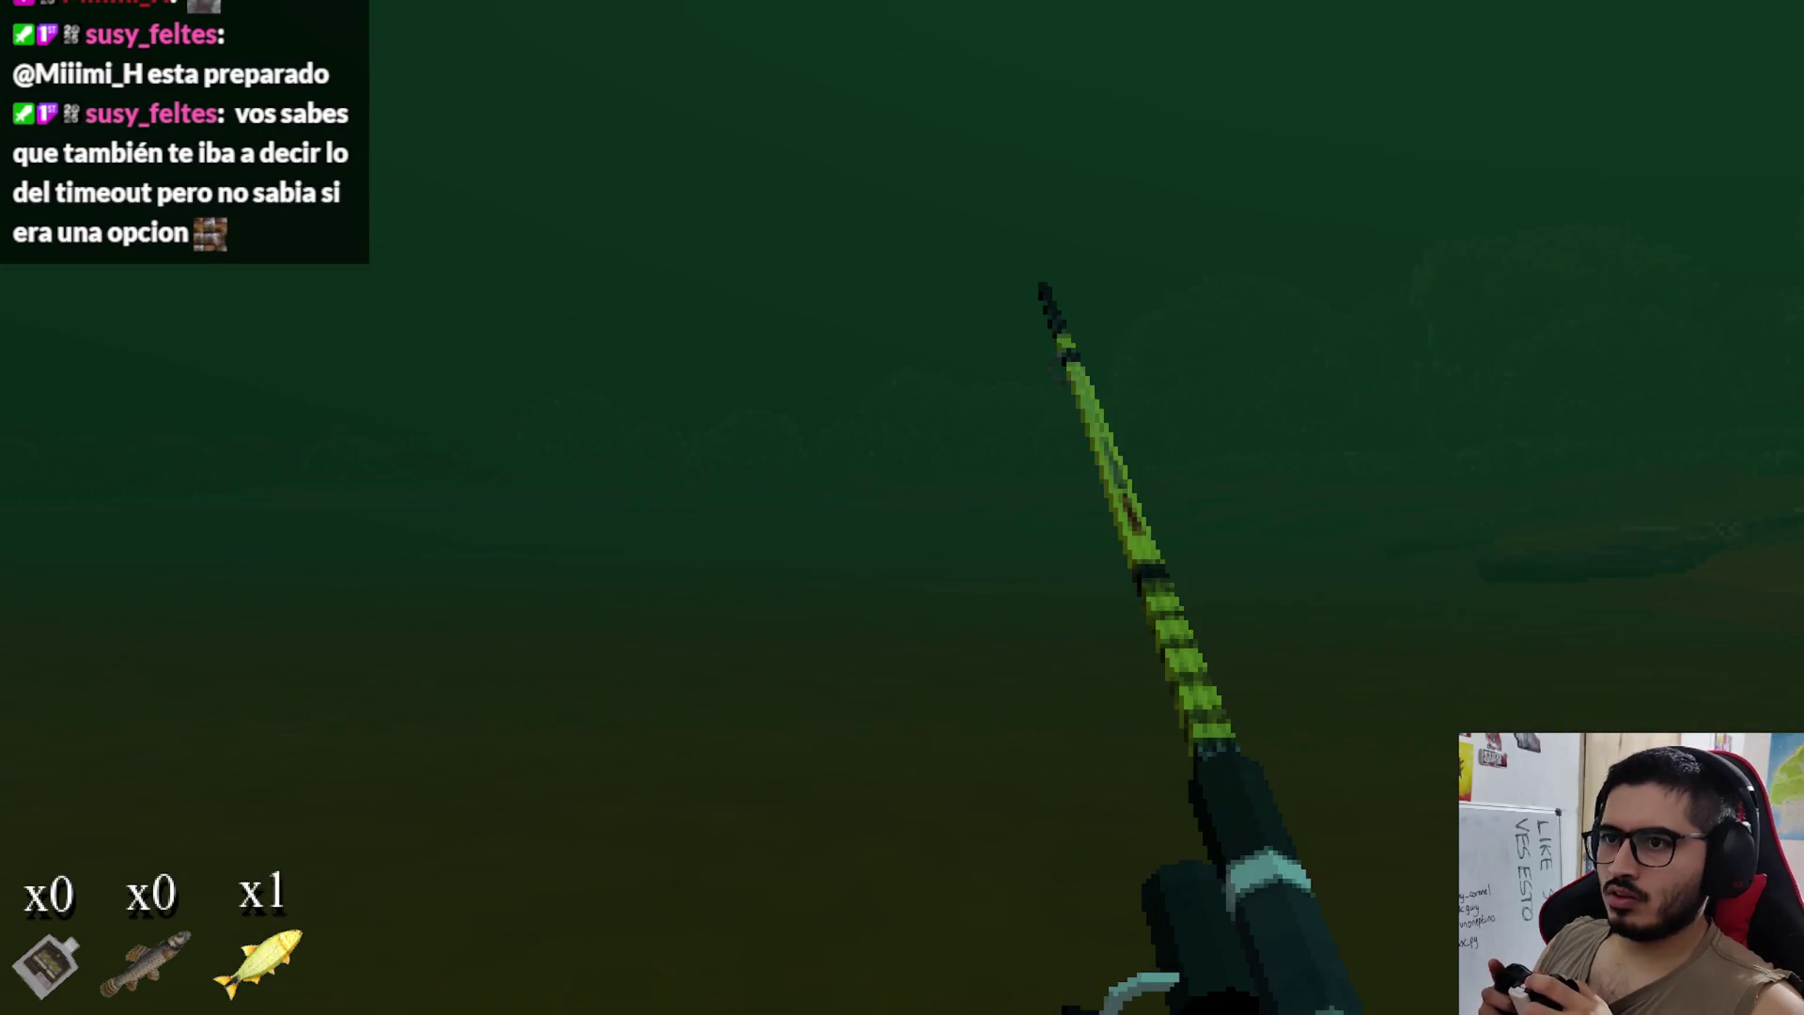
key(space)
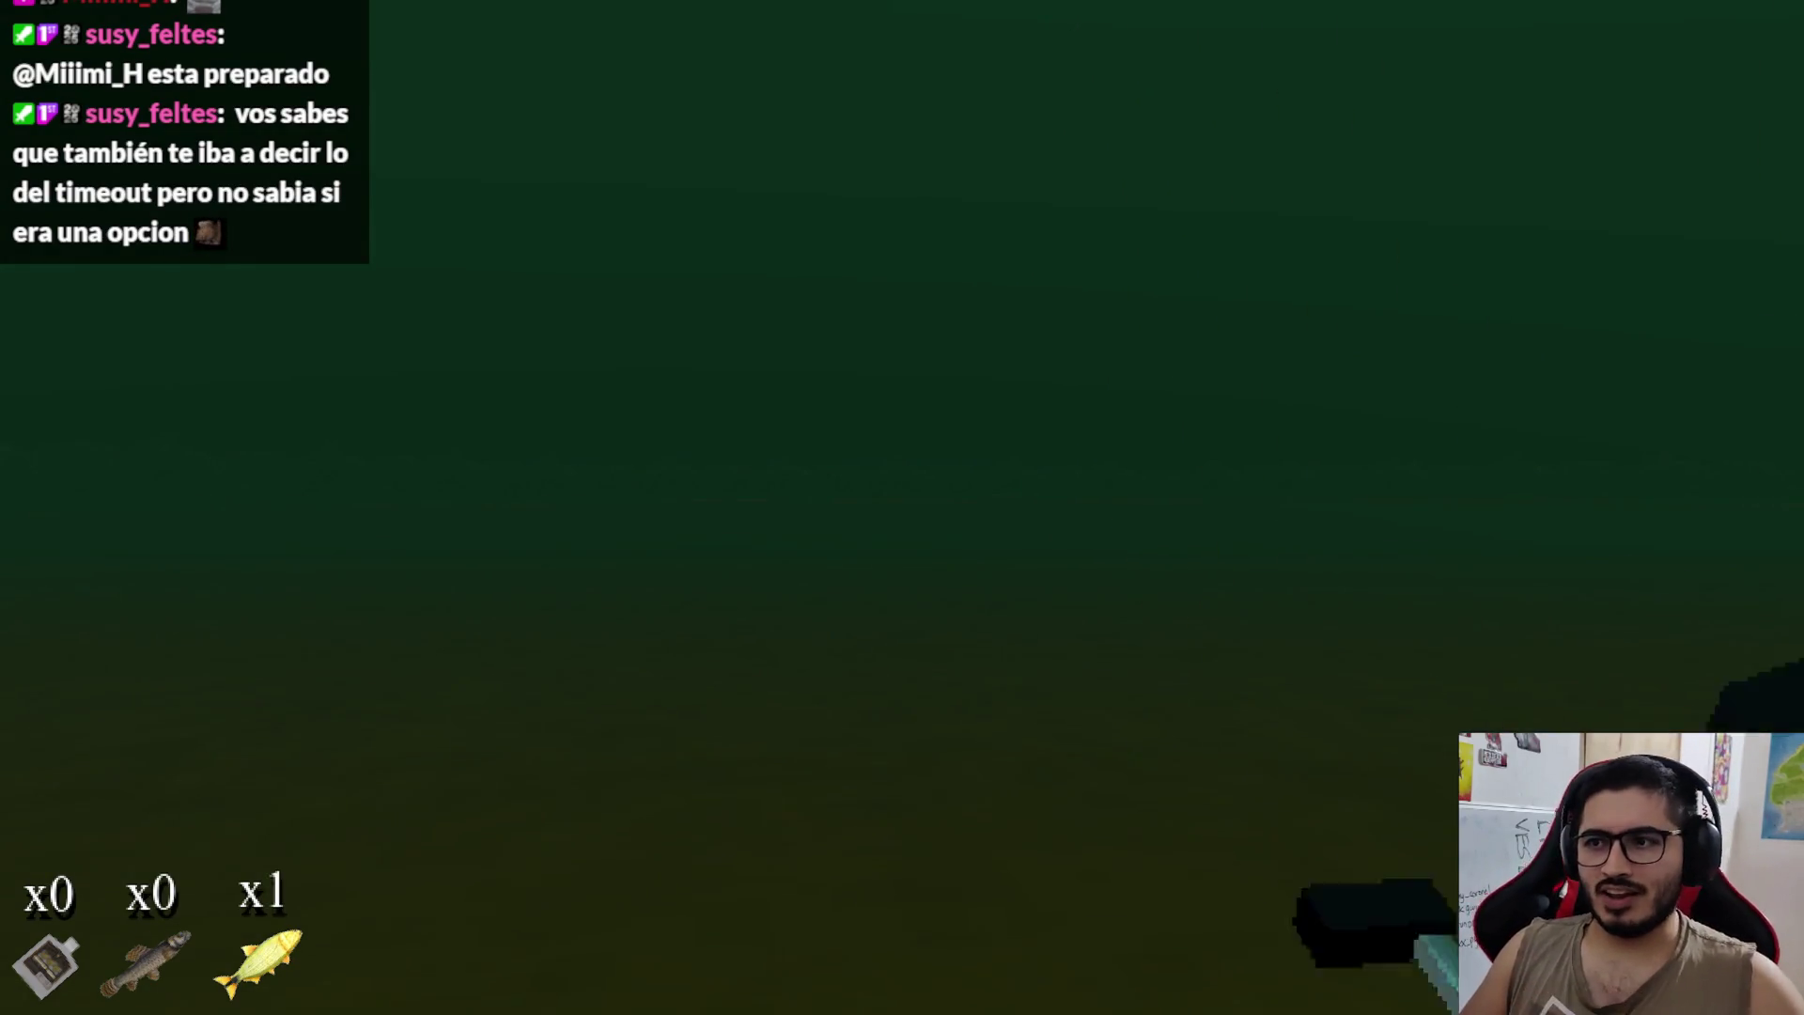
key(F8)
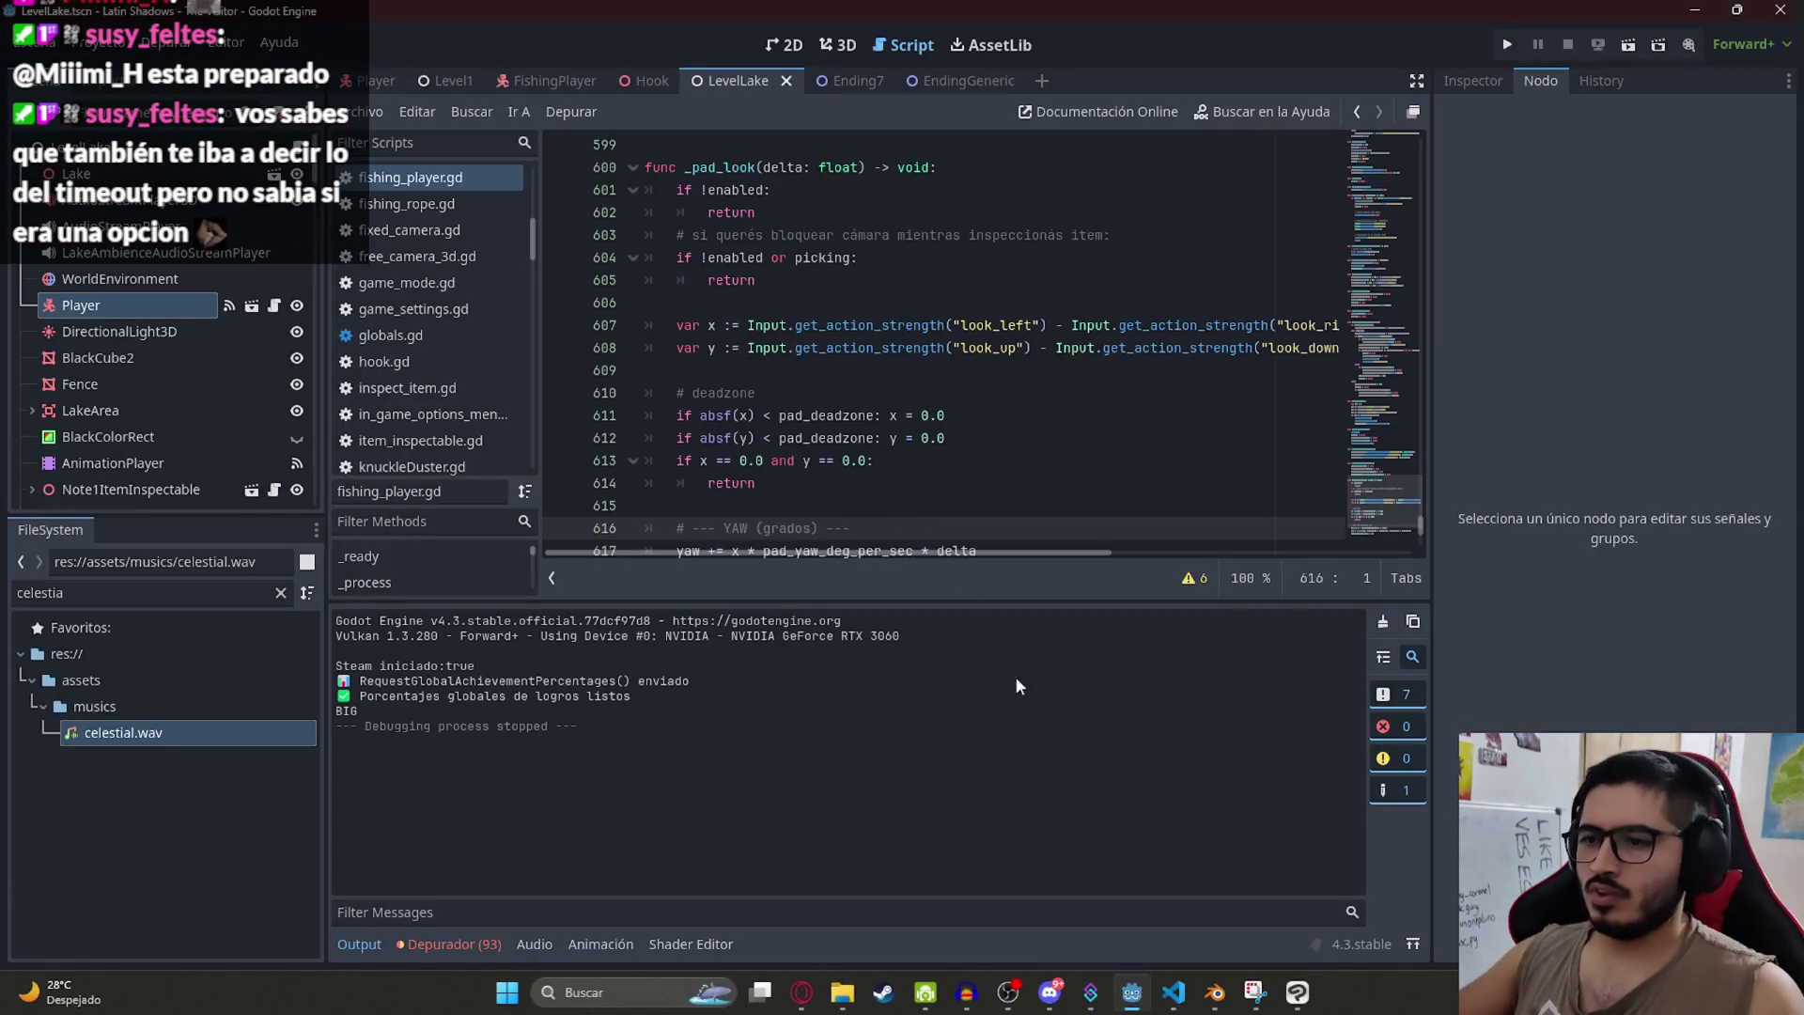
key(alt+Tab)
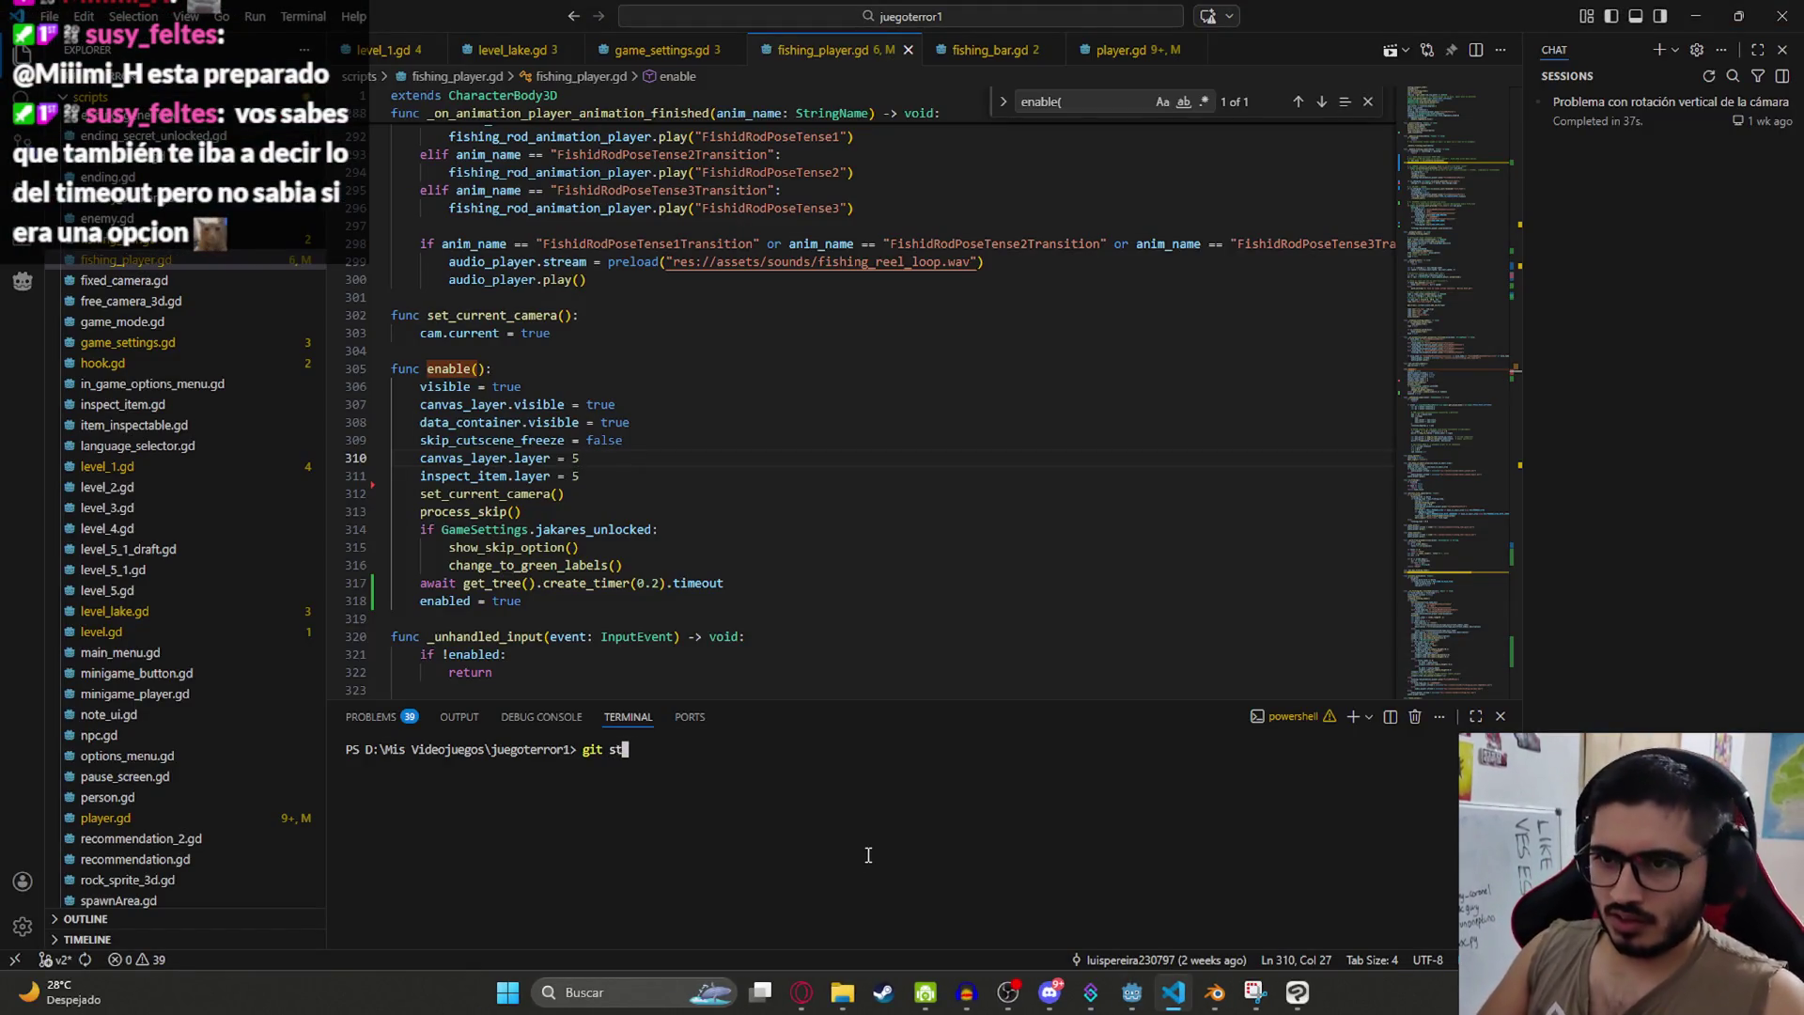
Step: Check git status and commit with message "fix: Se puede pescar solo con una tecla"
text(atus)
key(Return)
key(Return)
text(git commit -m "fix: Se puede pescar solo con una tecla)
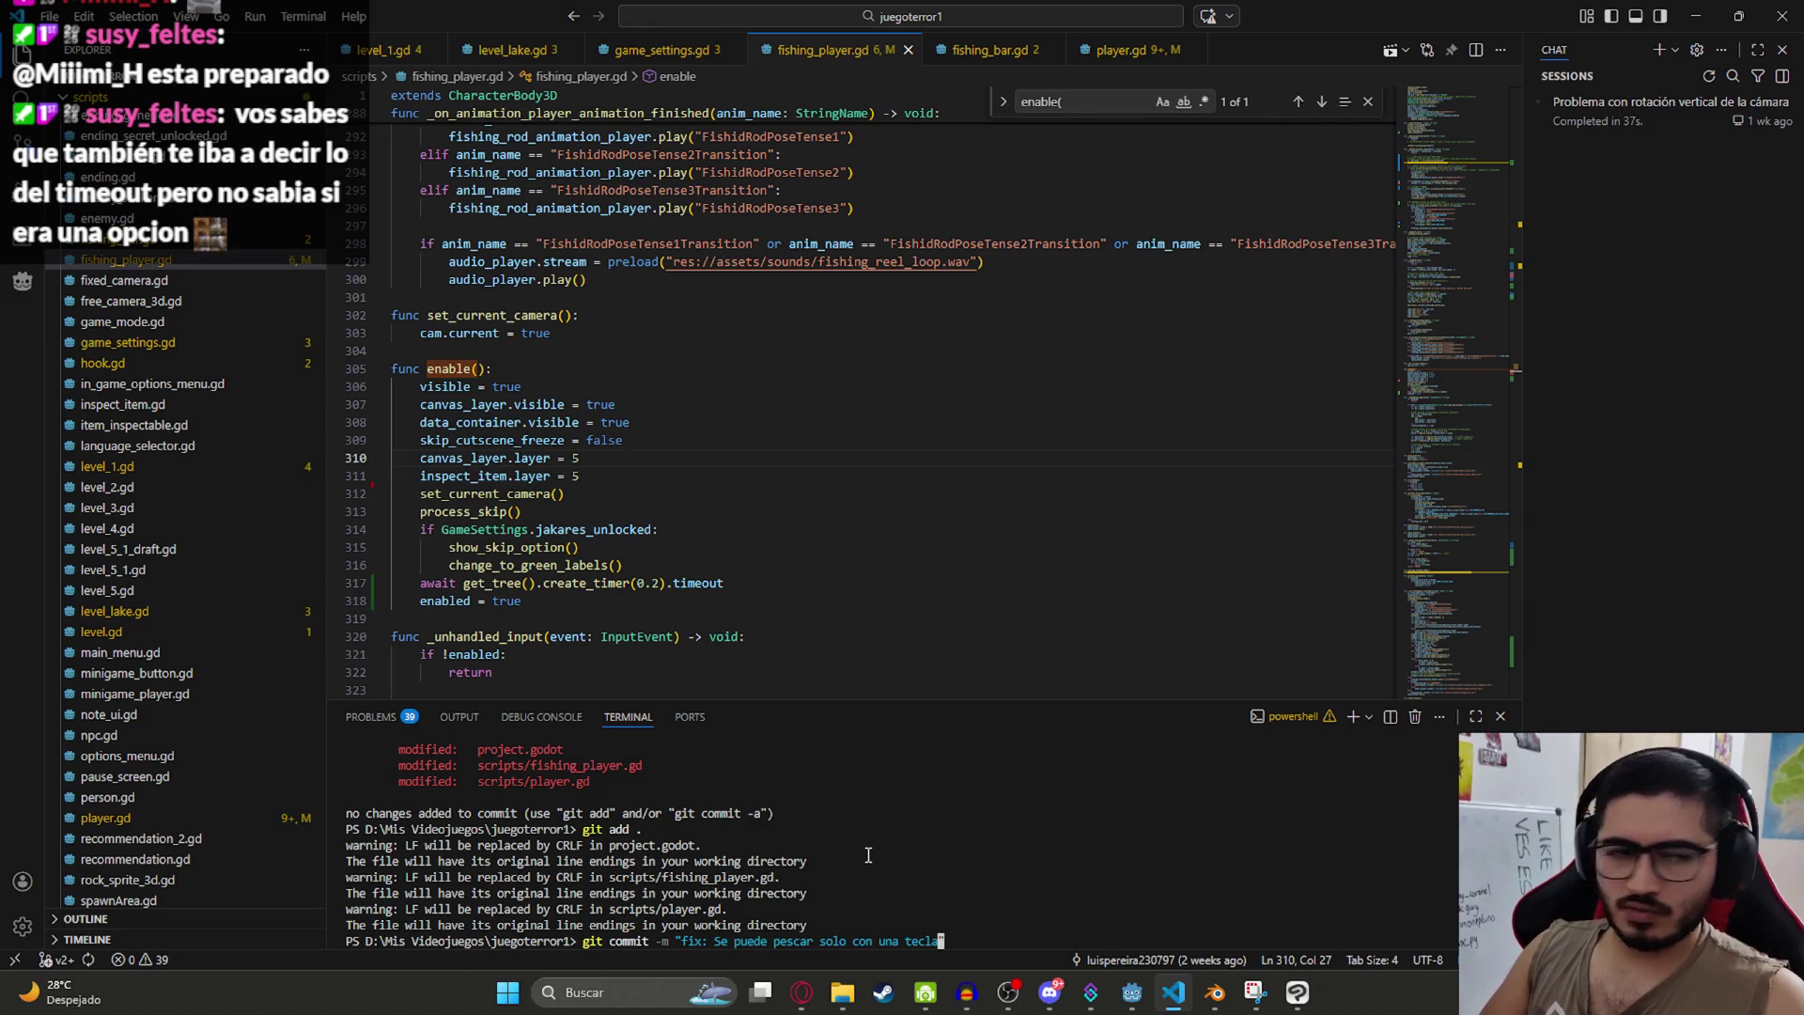
text(")
key(Return)
text(git pus)
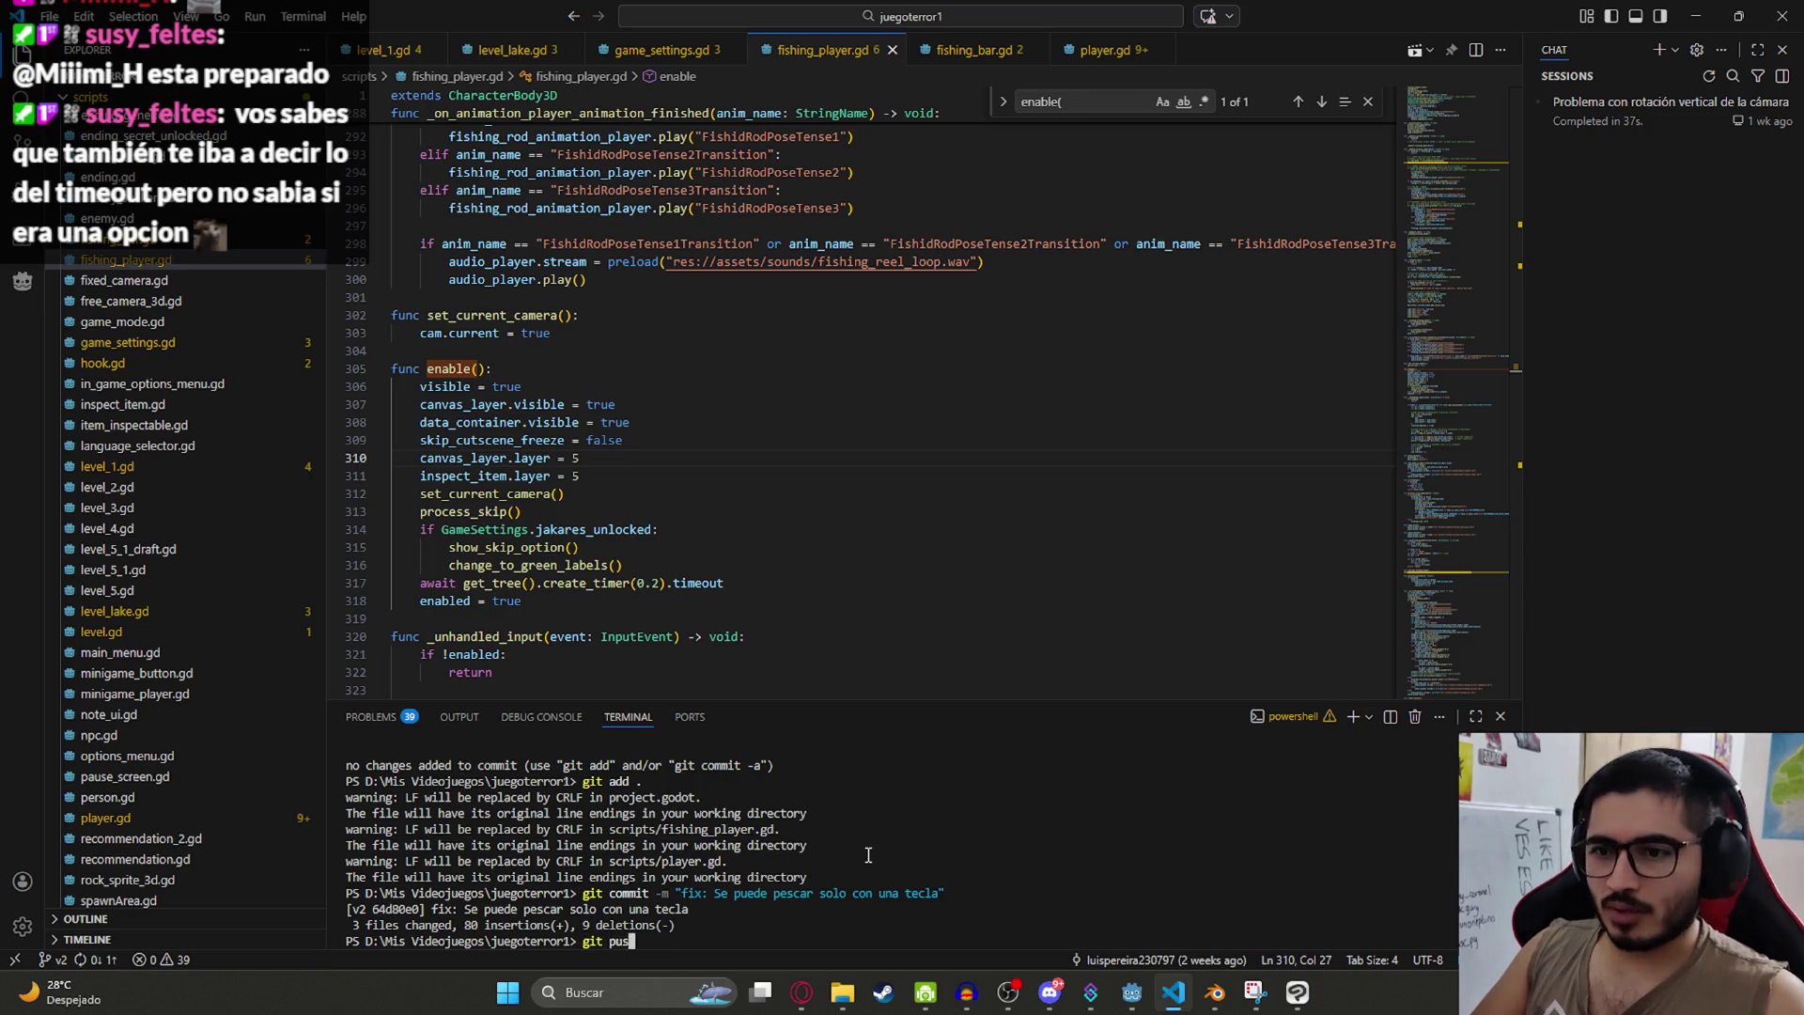
Step: Push the commit to the v2 branch and clear the terminal with cls
text(h)
key(Return)
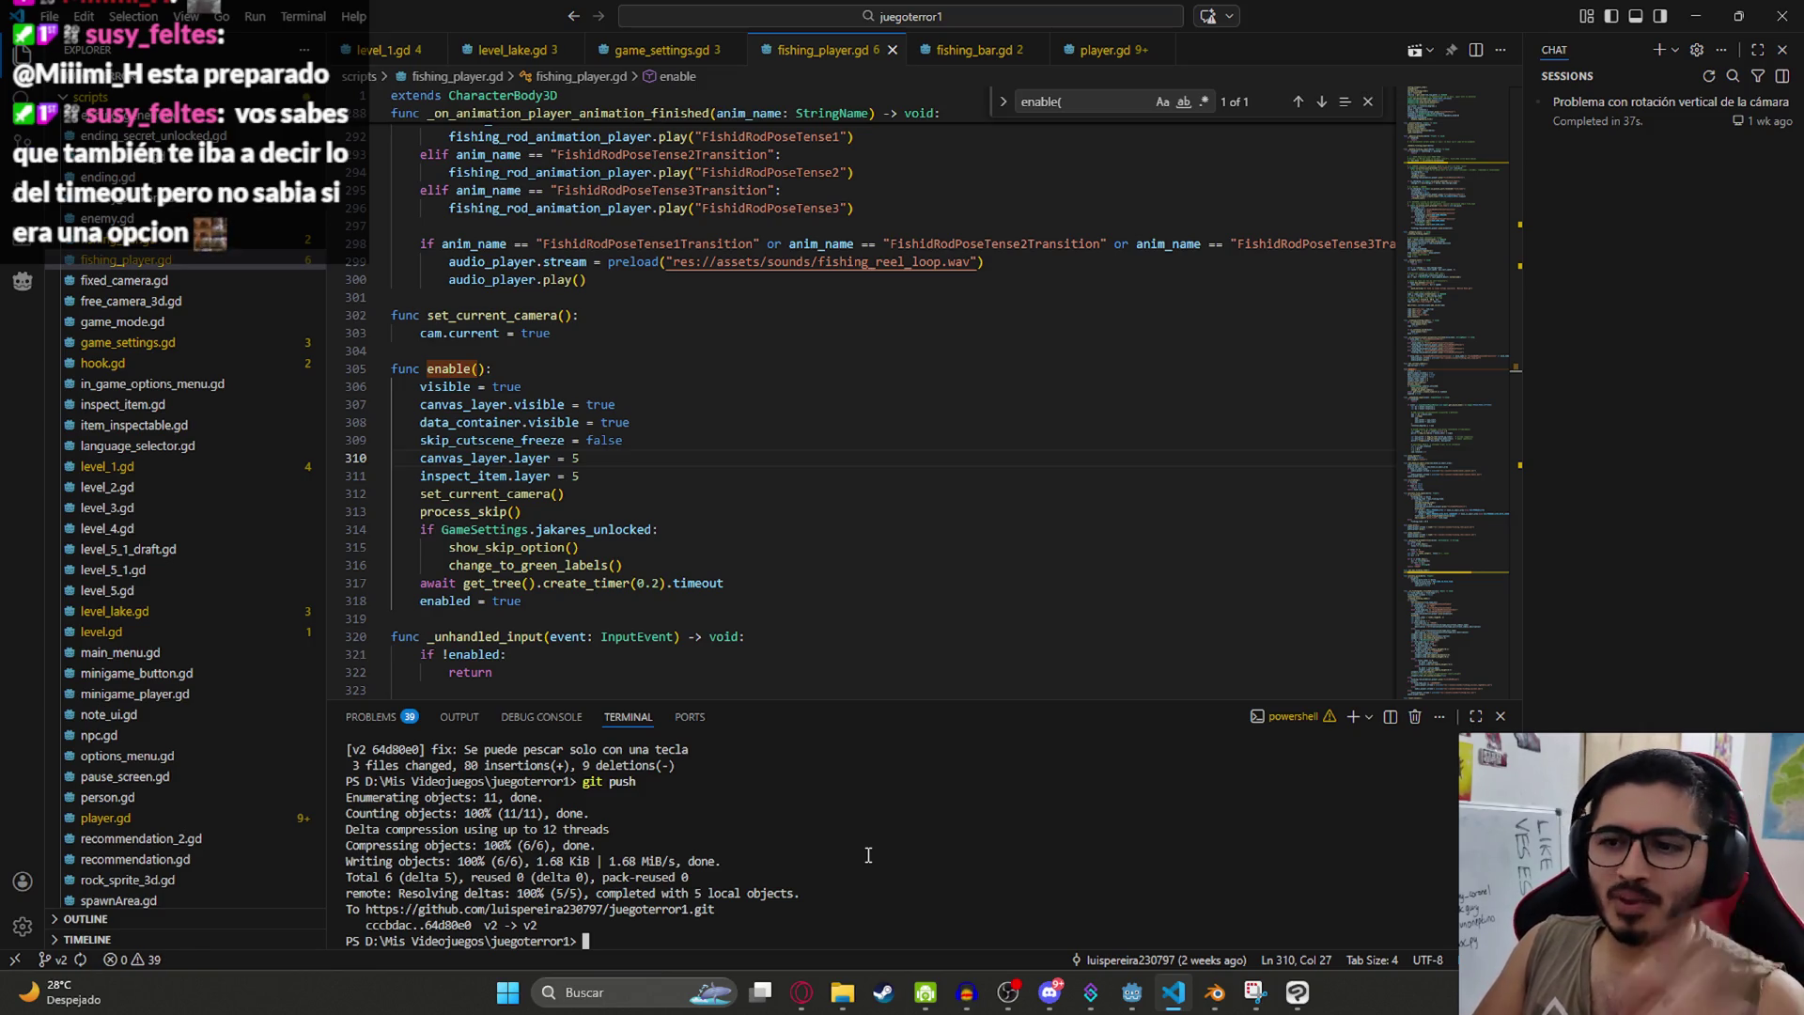
text(s)
key(Return)
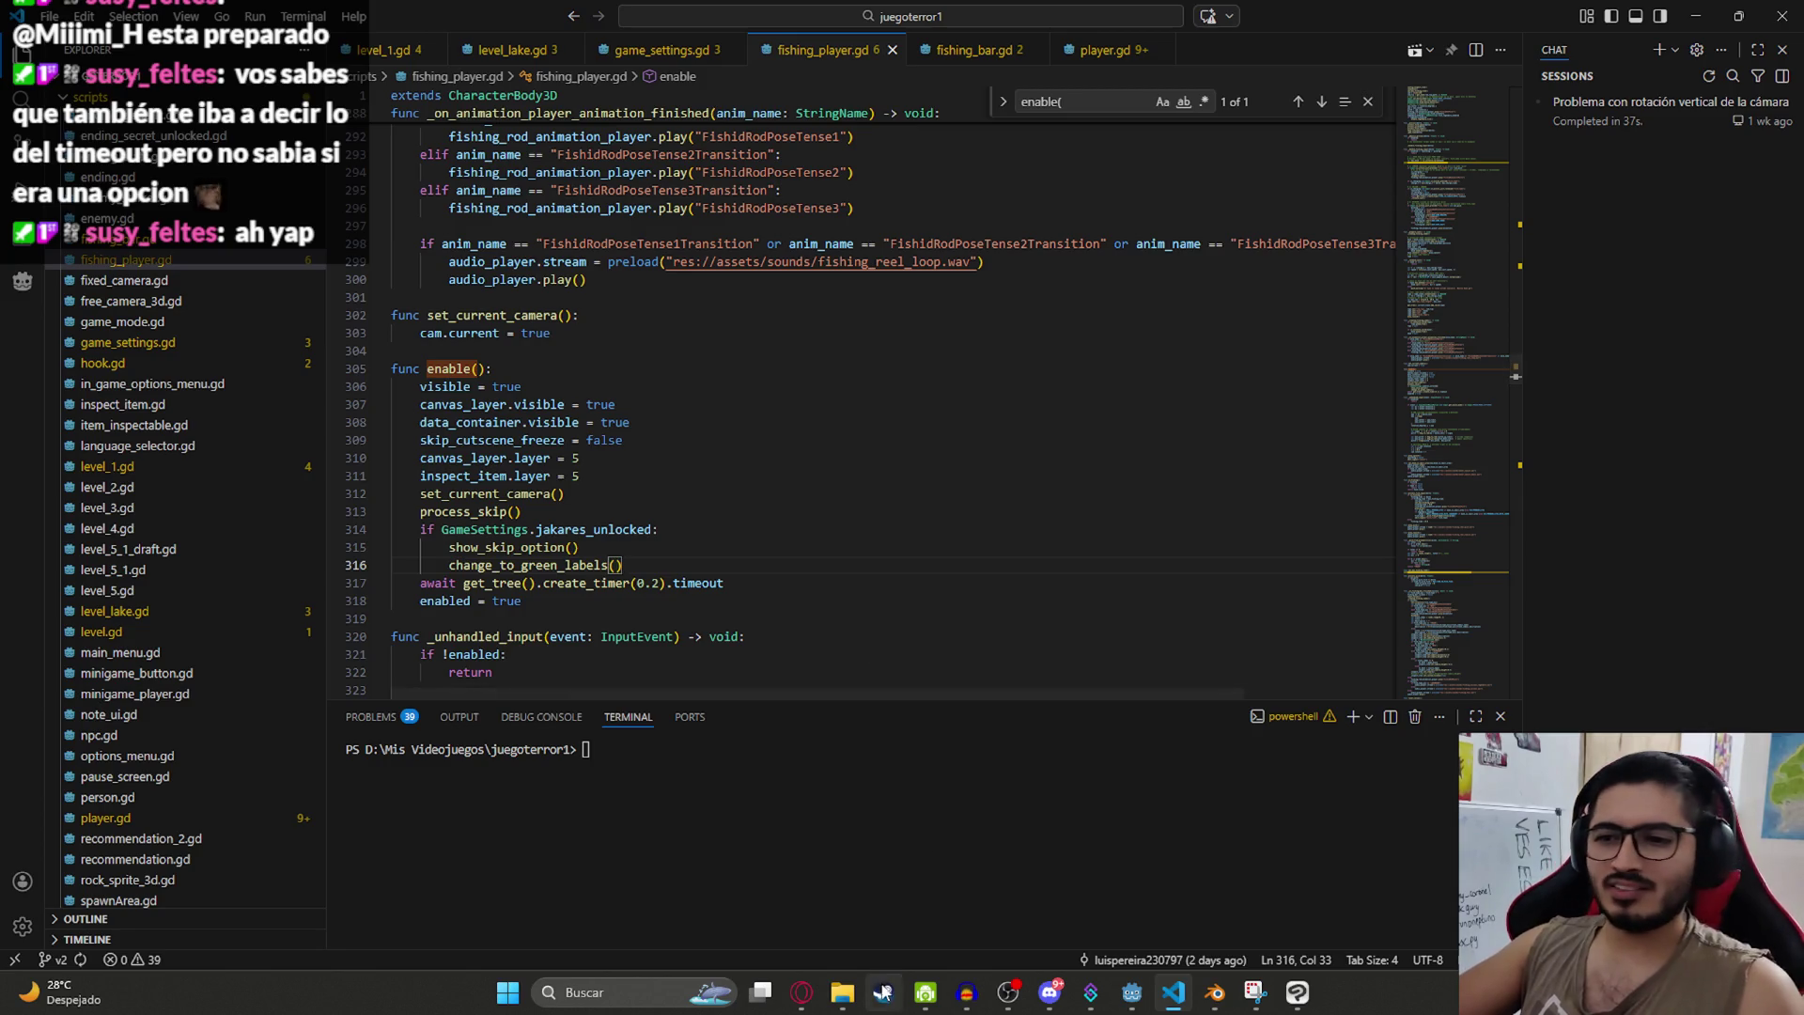
Step: Open fishing_bar.gd in Visual Studio Code, closing the leftover enable( search
mouse_move(842, 993)
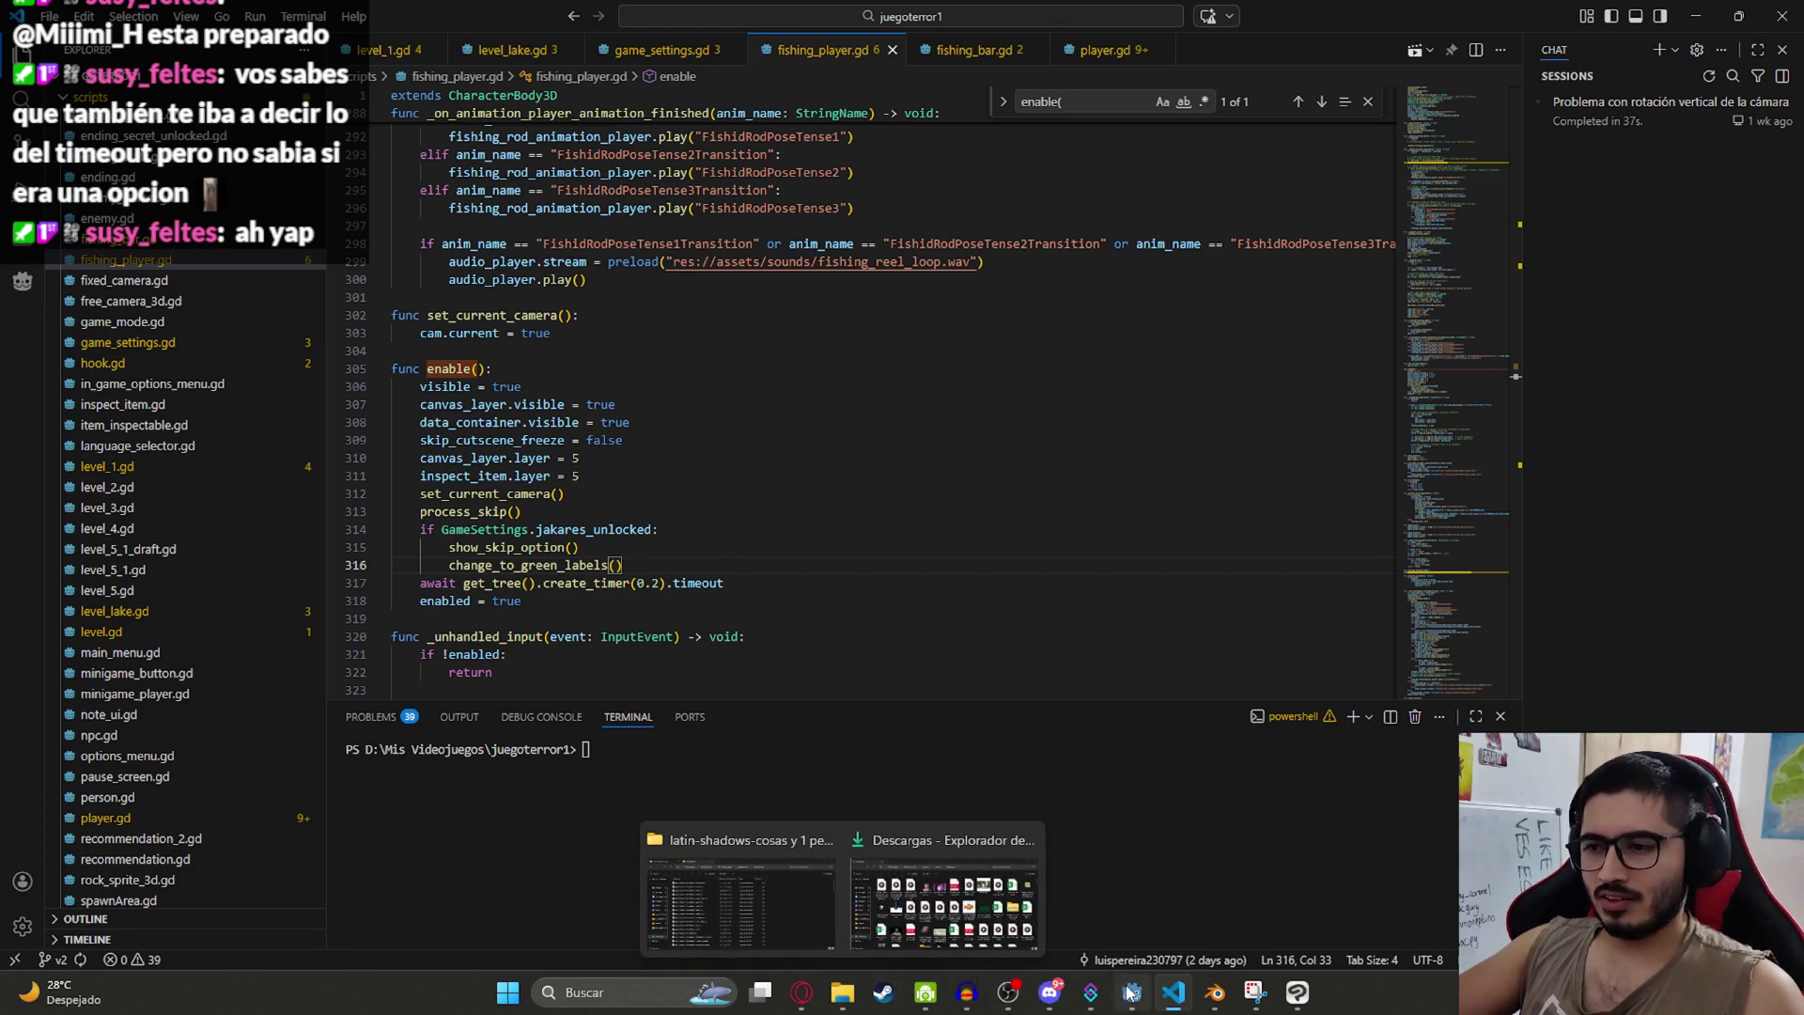
click(1131, 992)
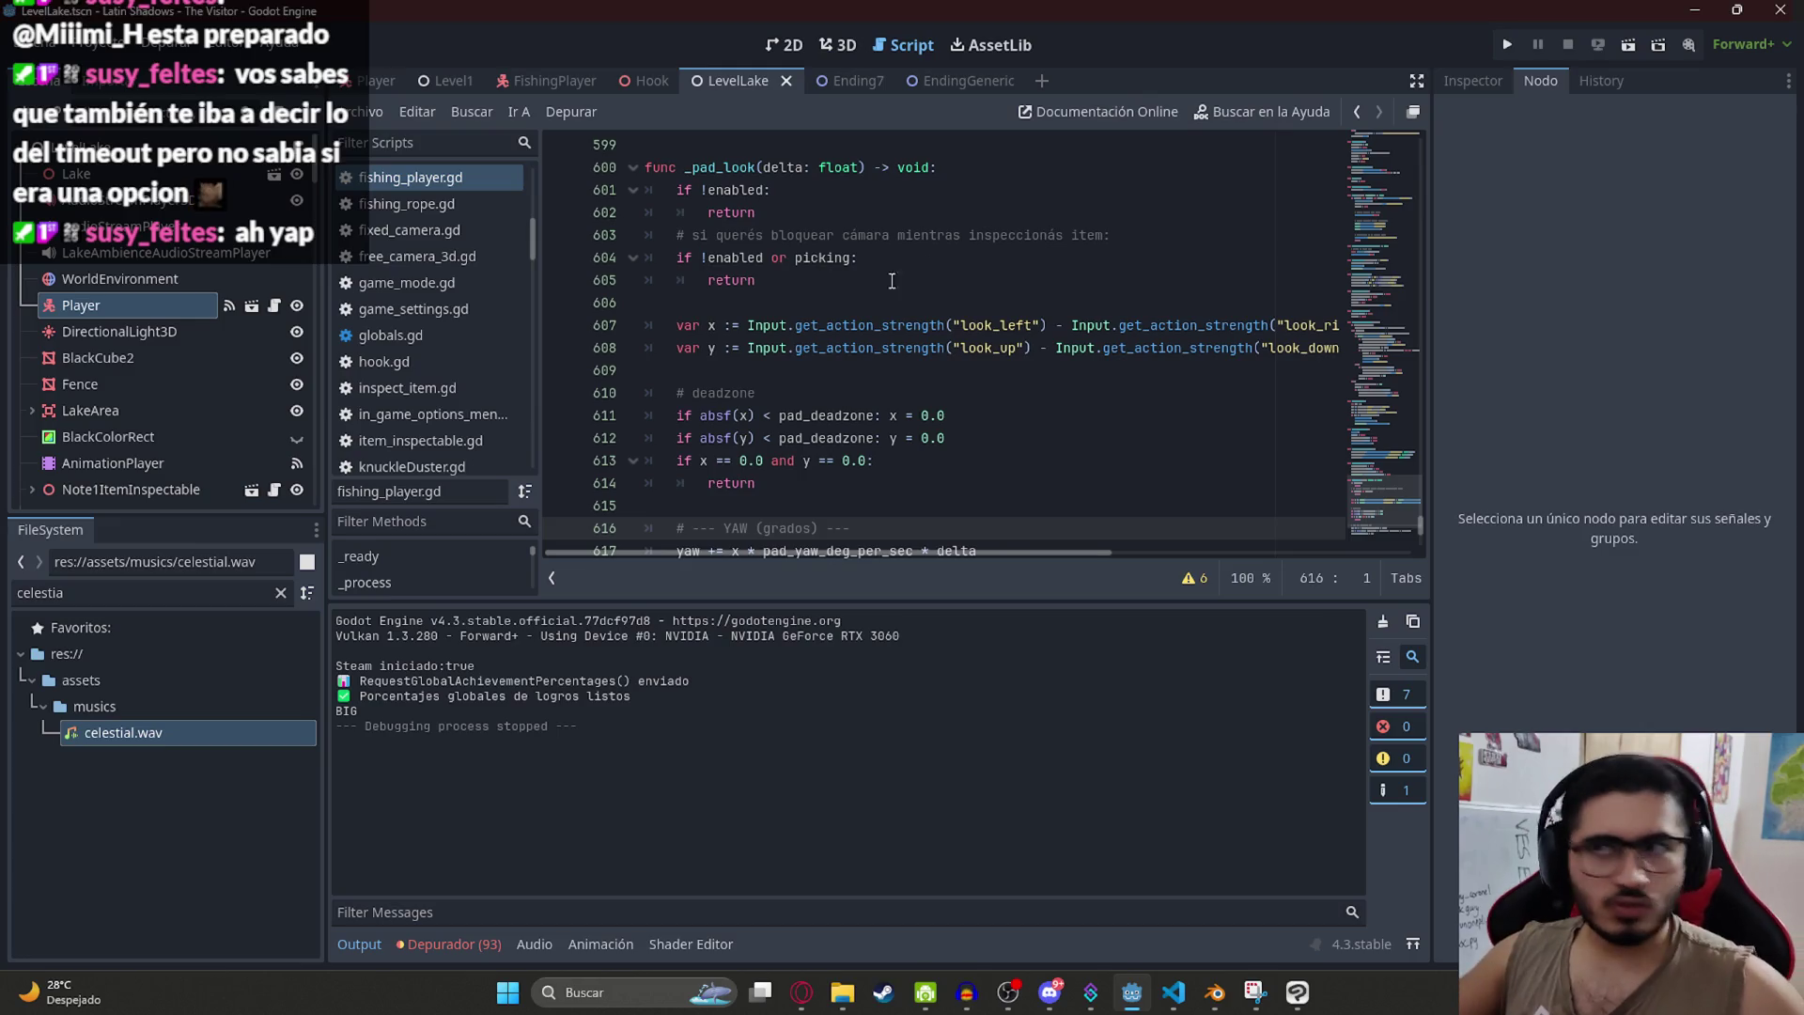
click(1171, 991)
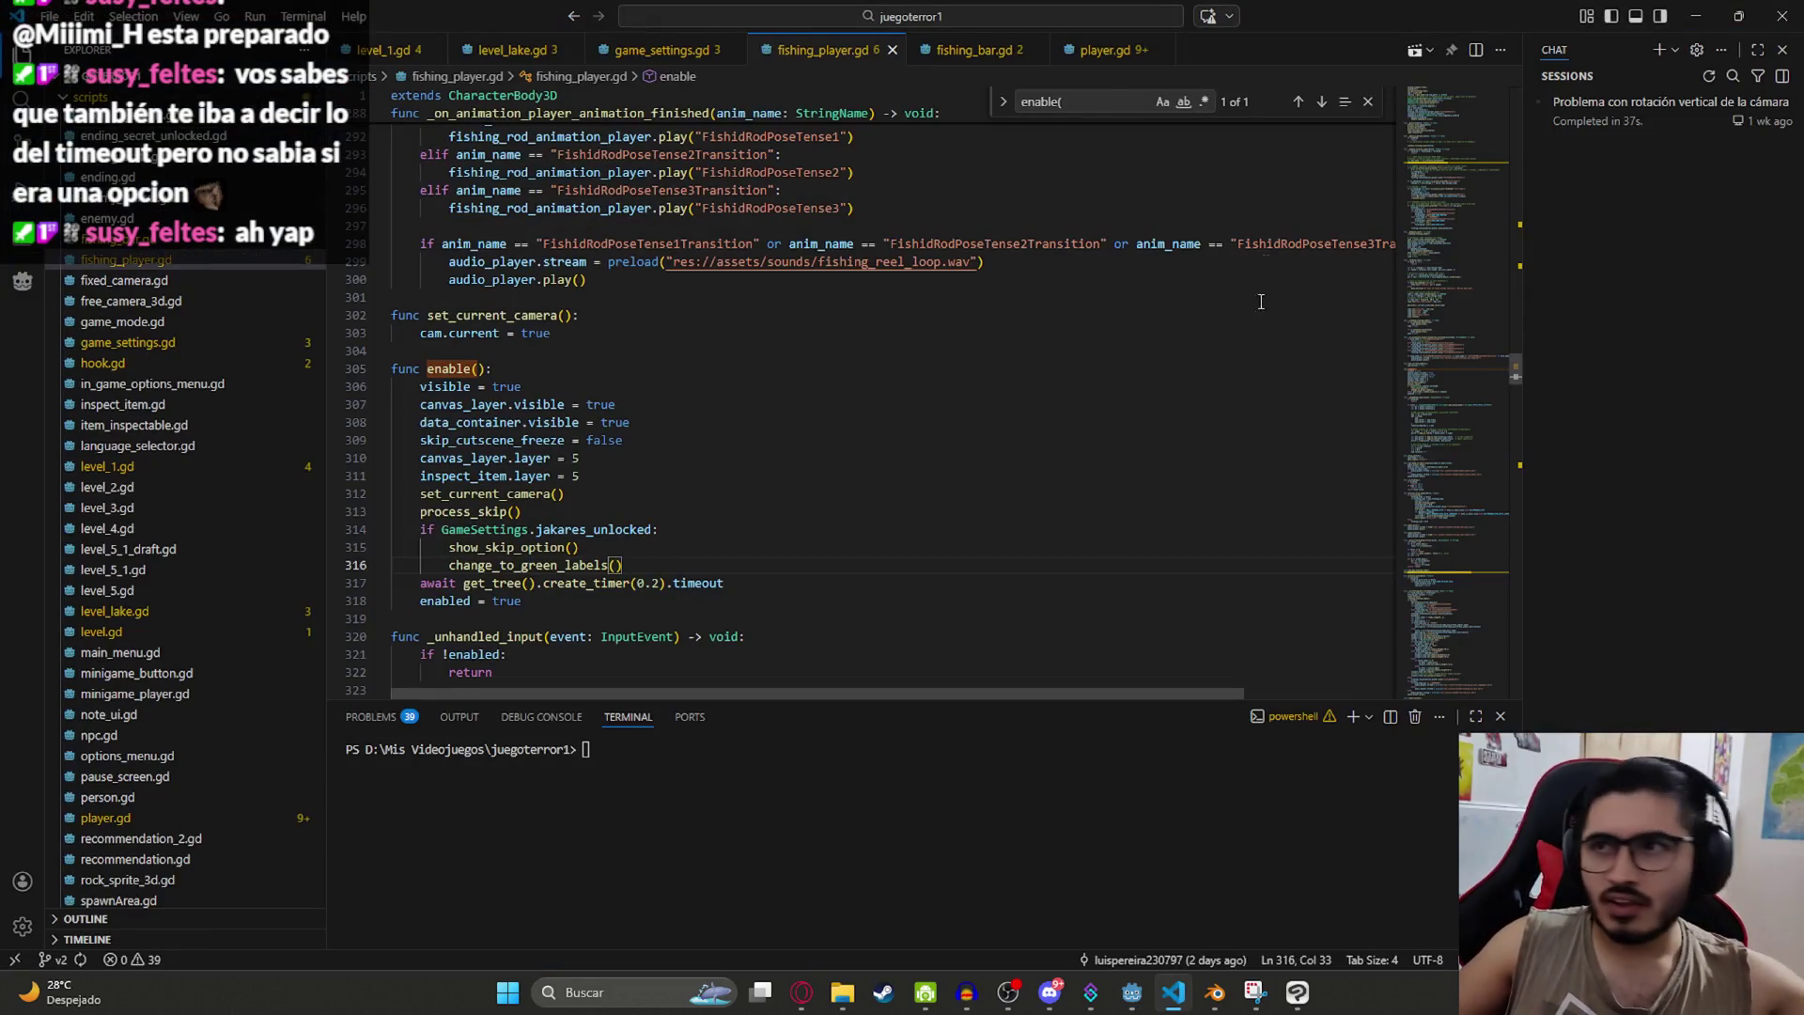
click(973, 49)
click(1367, 102)
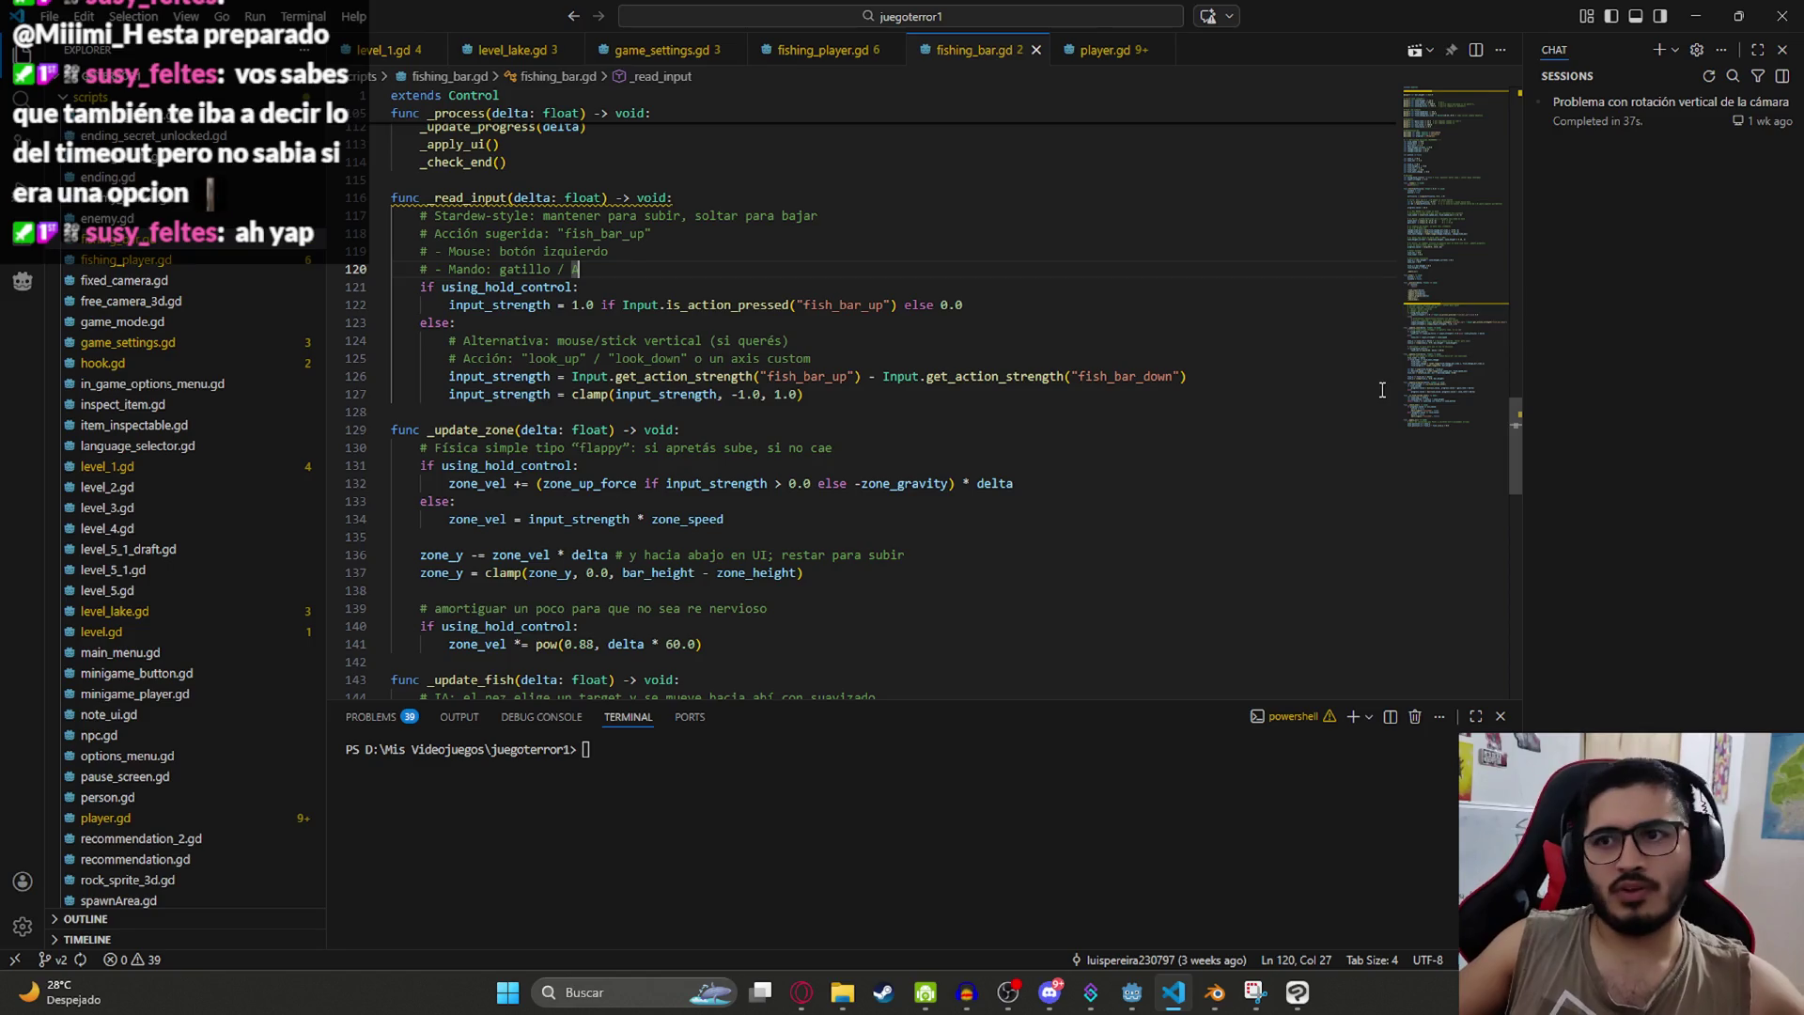
drag(1456, 265, 1469, 117)
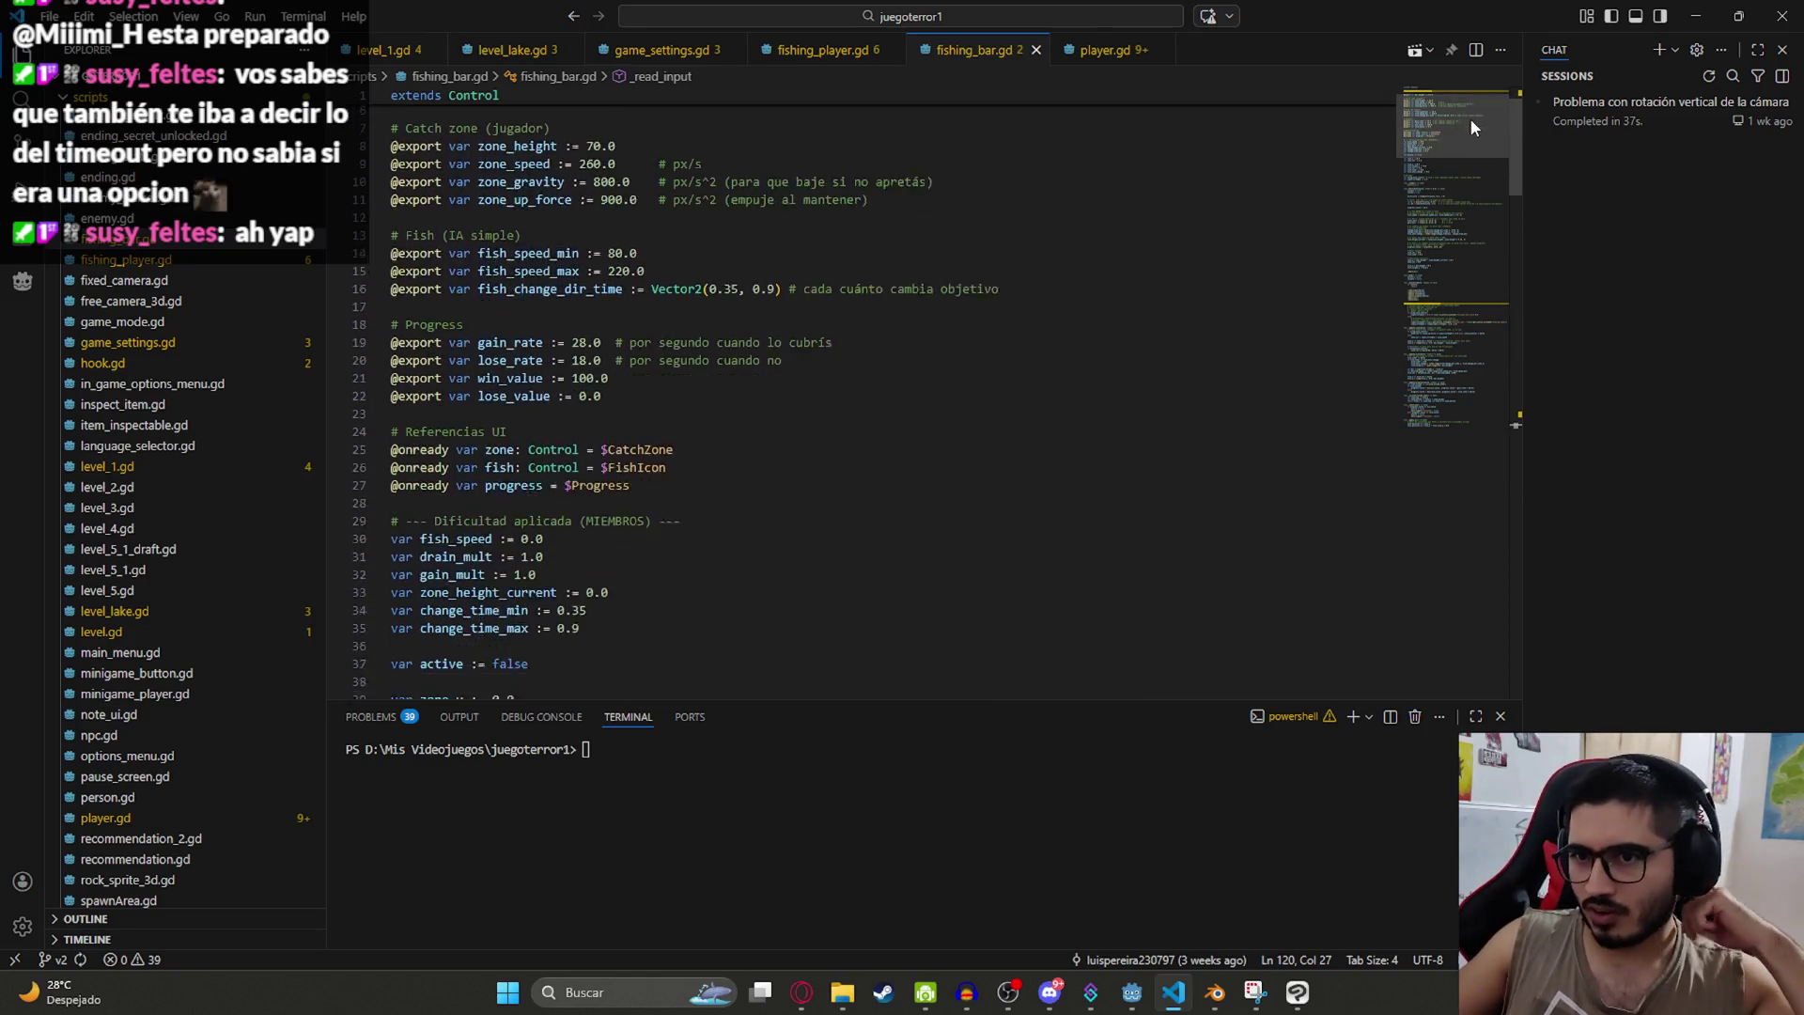
Step: Search for 'gravity' and change zone_gravity on line 10 from 800 to 1200.0
click(779, 368)
key(ctrl+f)
text(gravity)
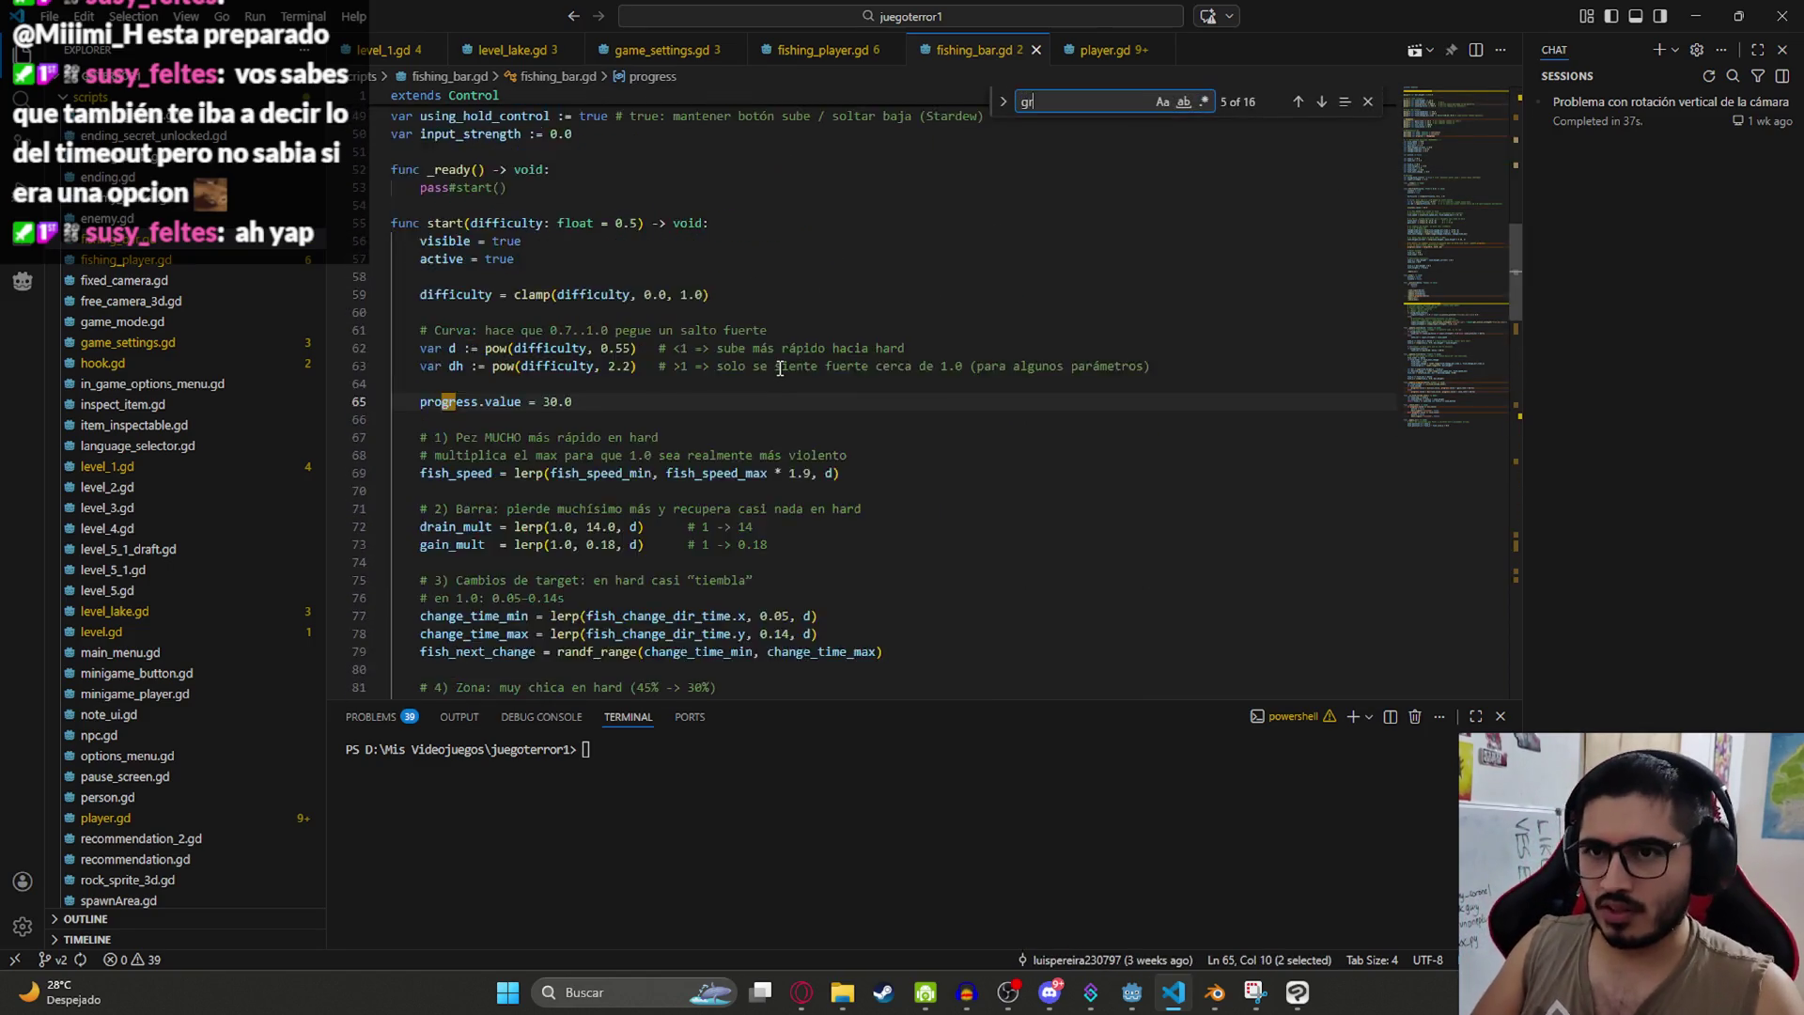
key(Return)
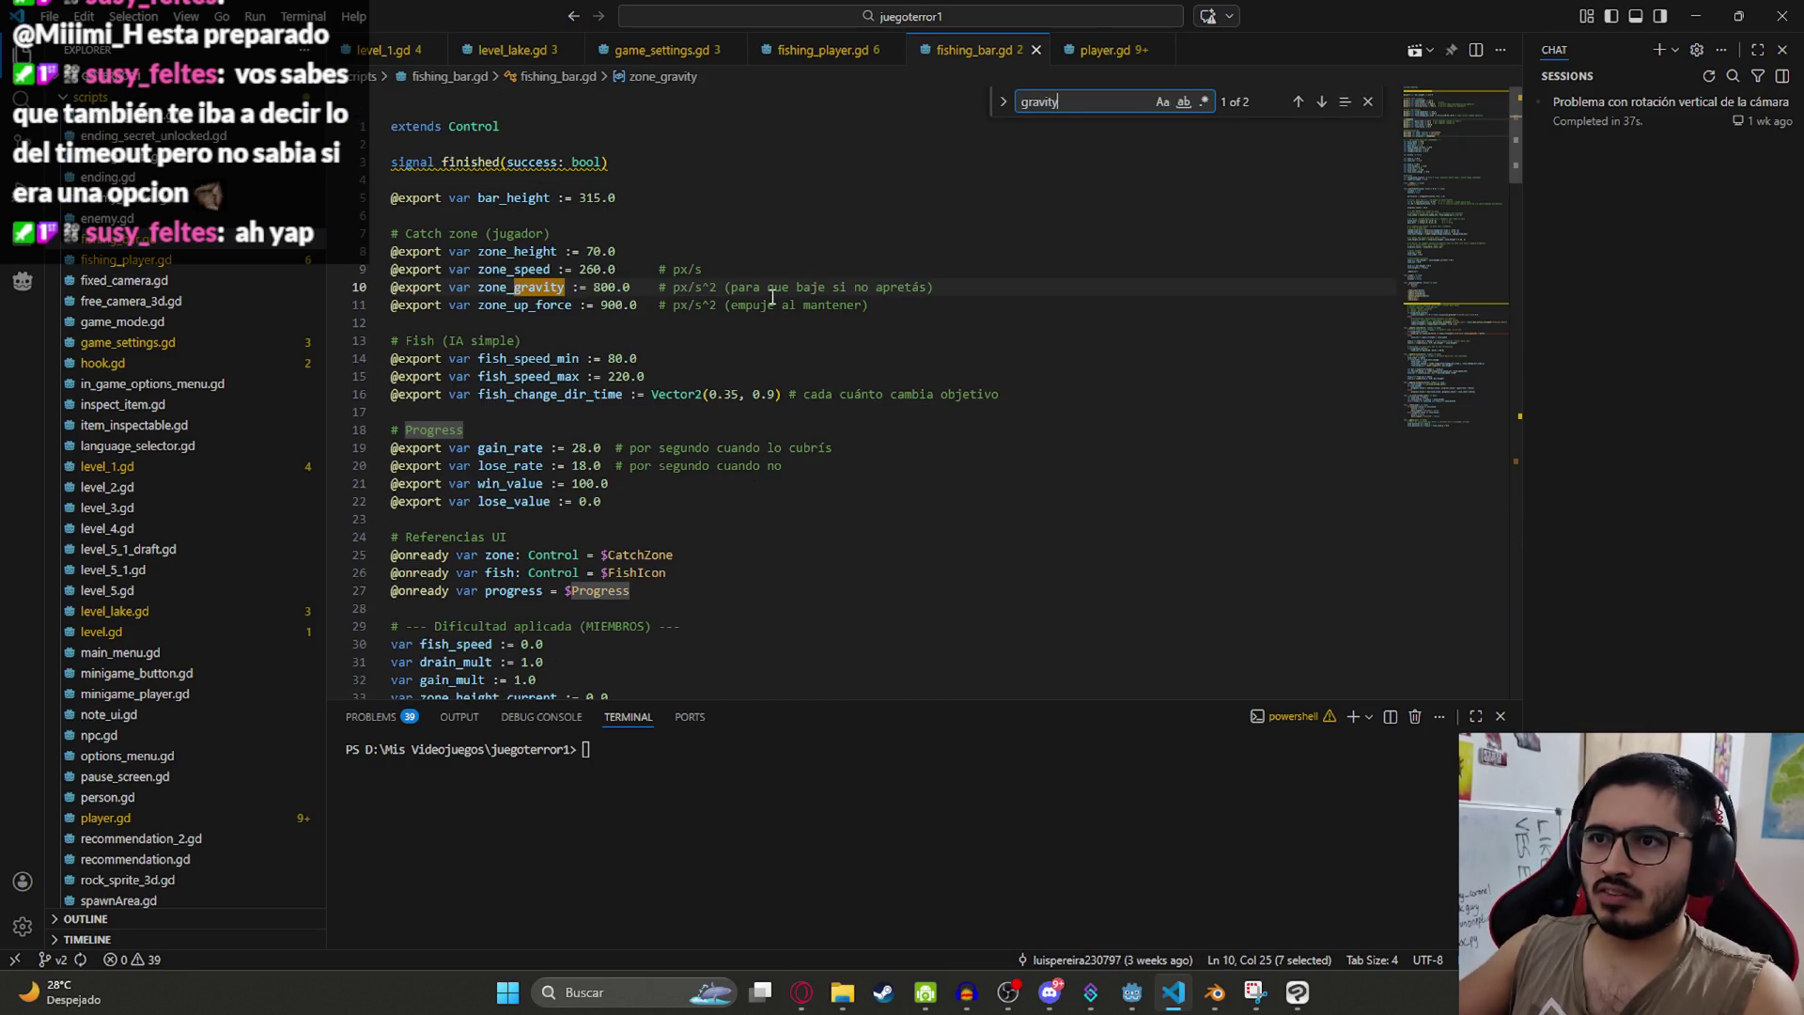
double_click(602, 287)
text(12)
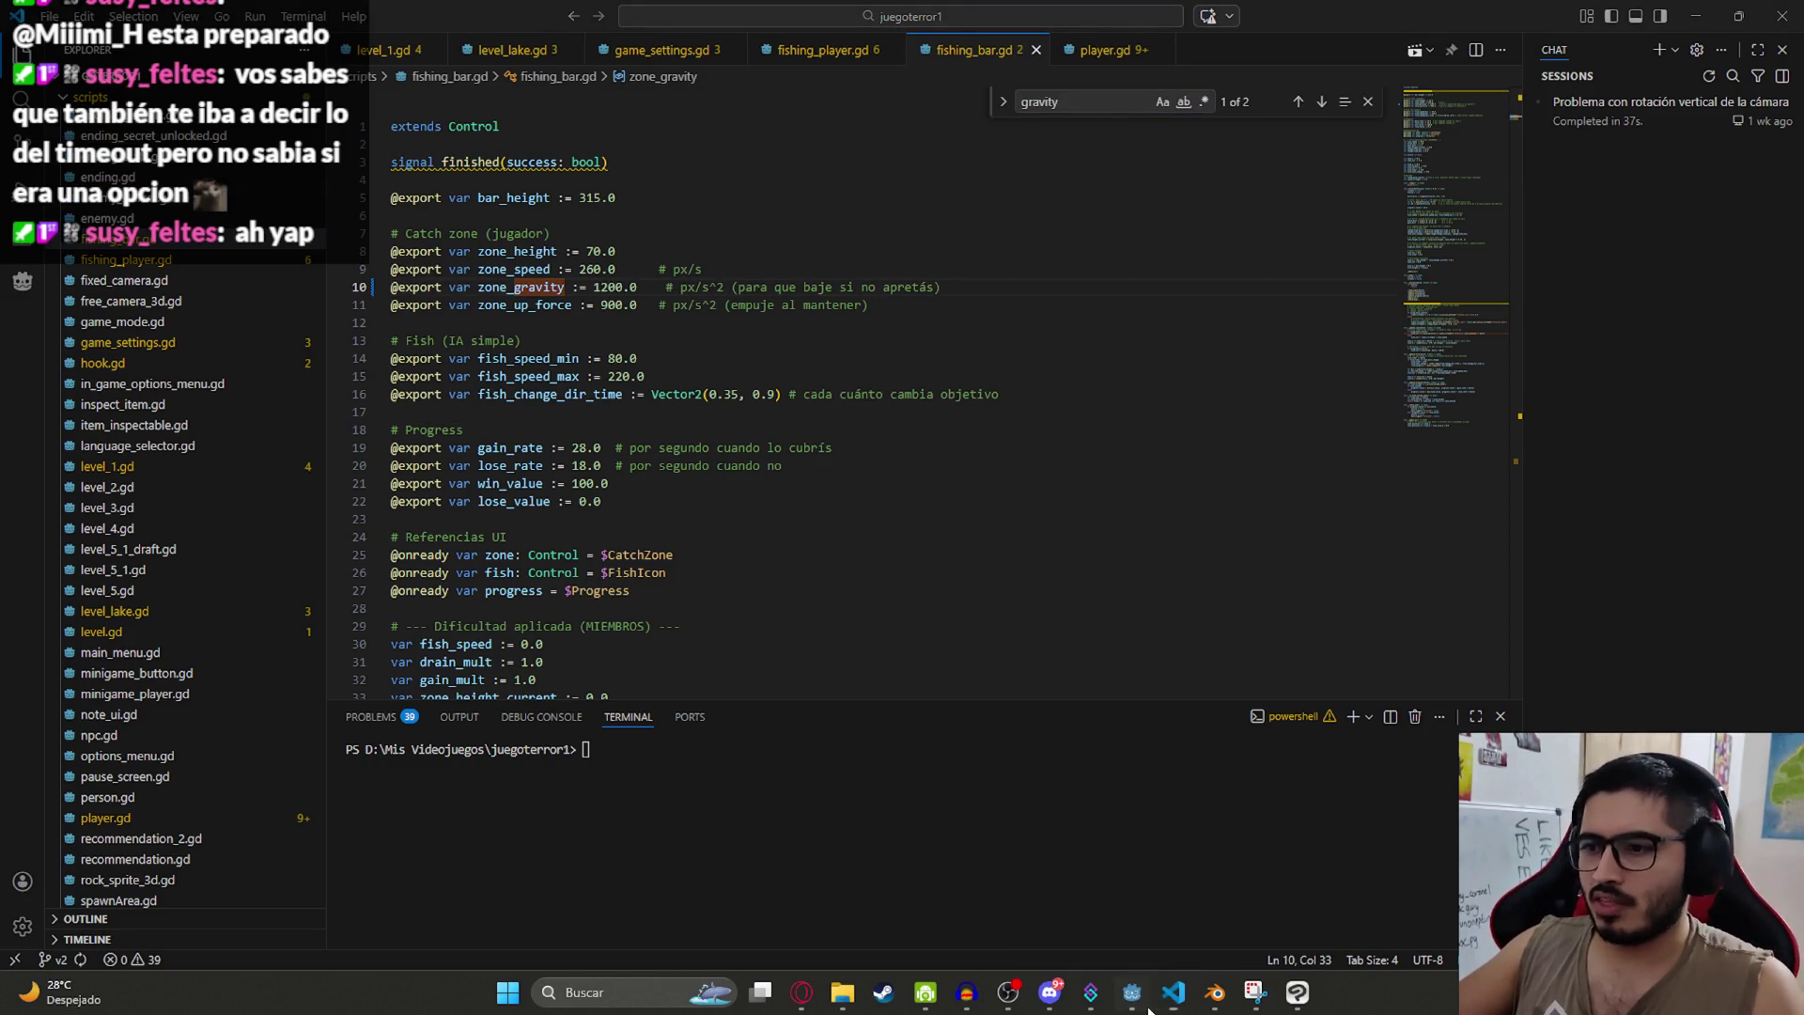
key(alt+Tab)
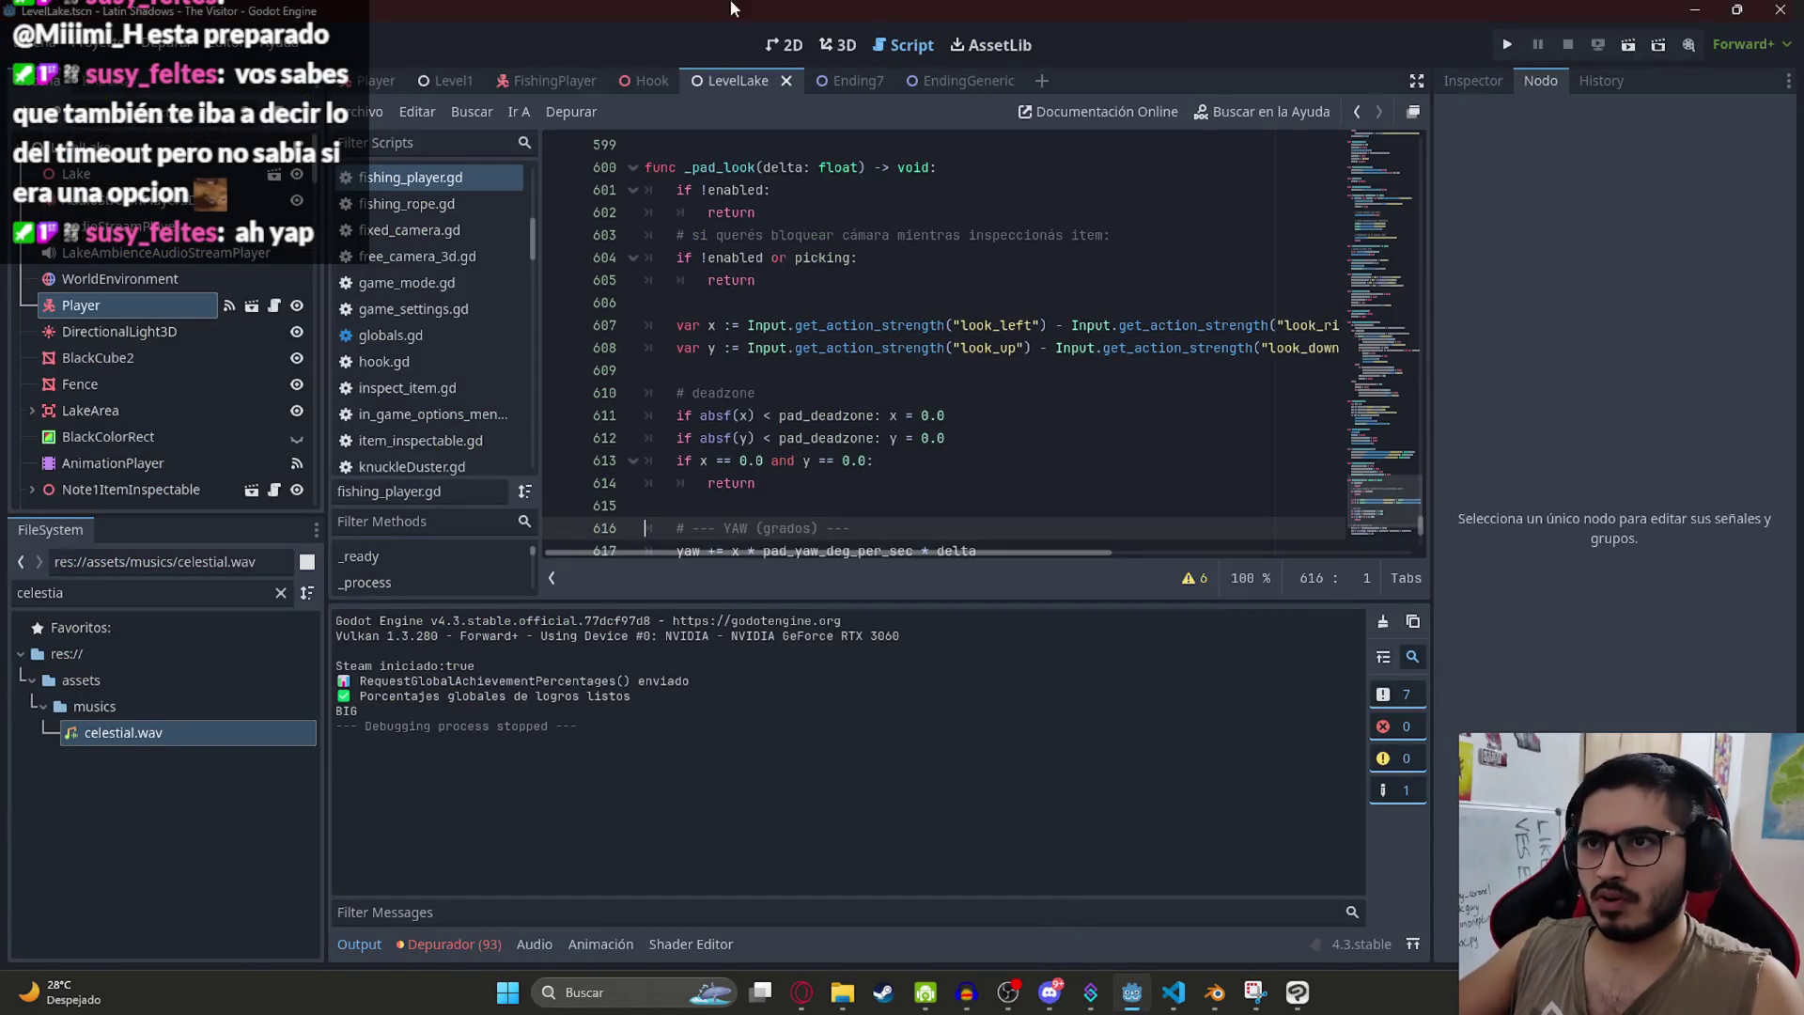
Step: Run the LevelLake scene, walk onto the wooden dock, and pick up and equip the fishing rod
right_click(738, 81)
click(839, 242)
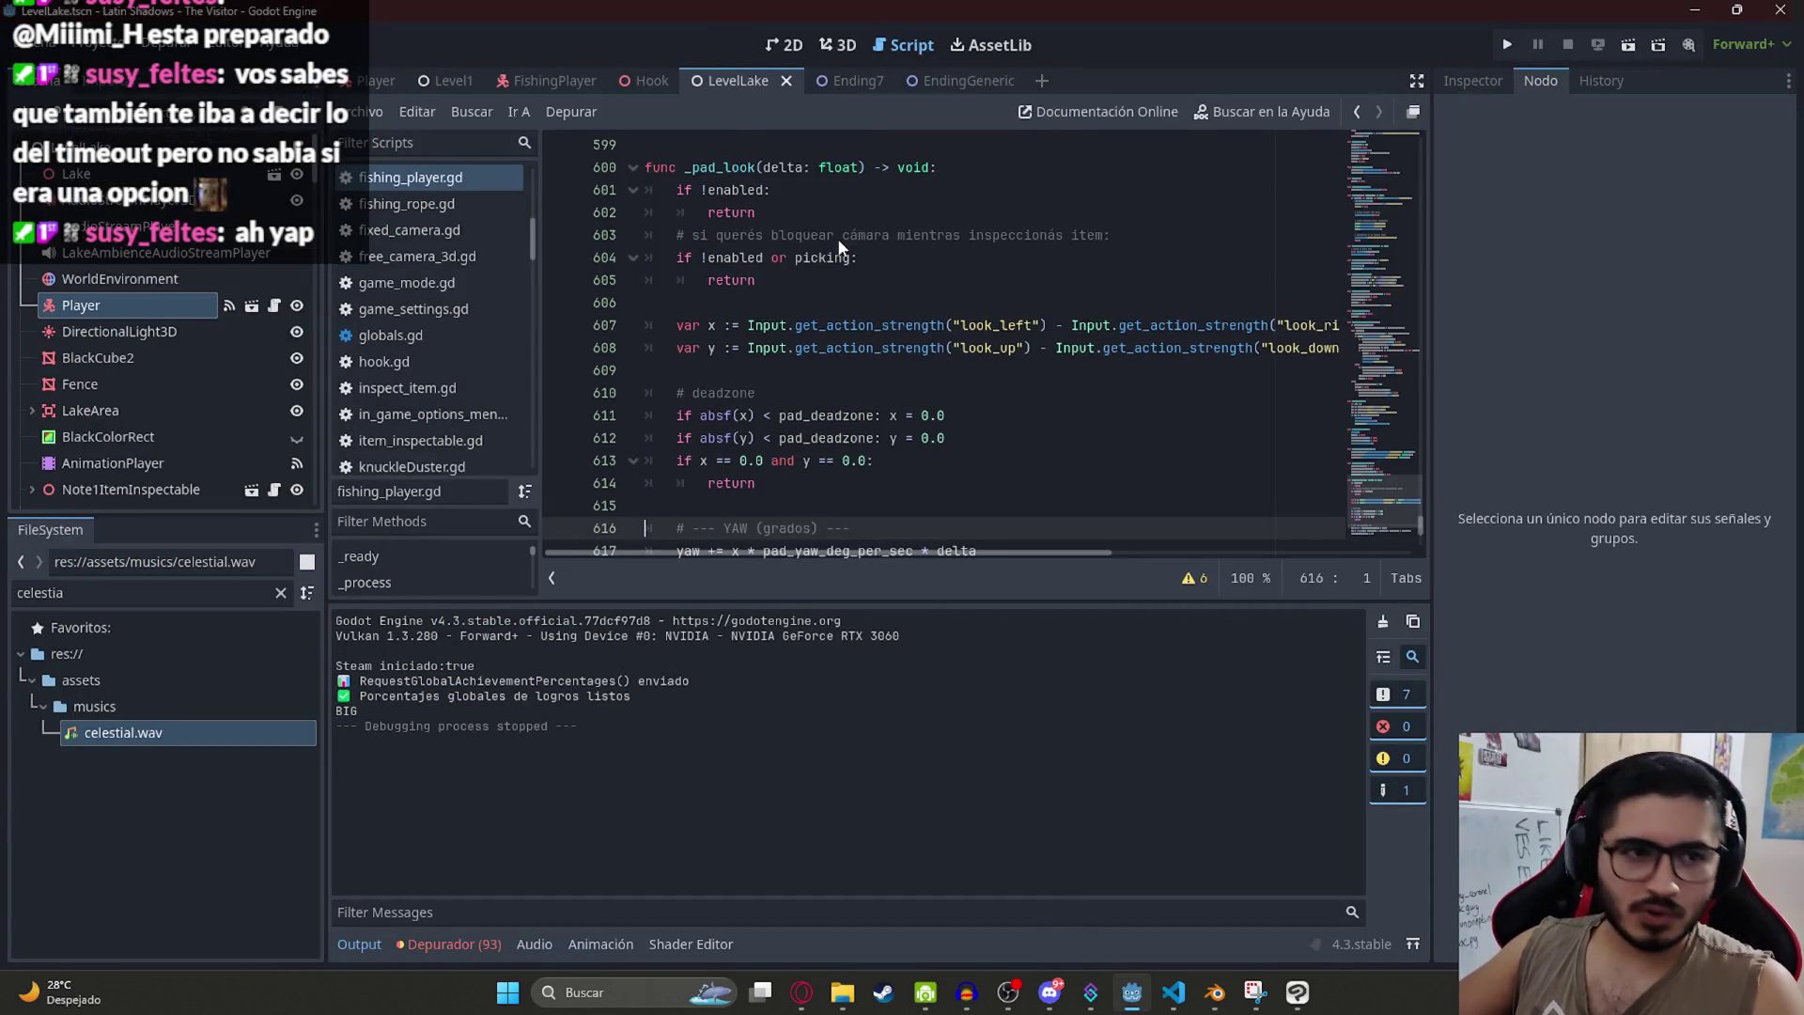
key(F5)
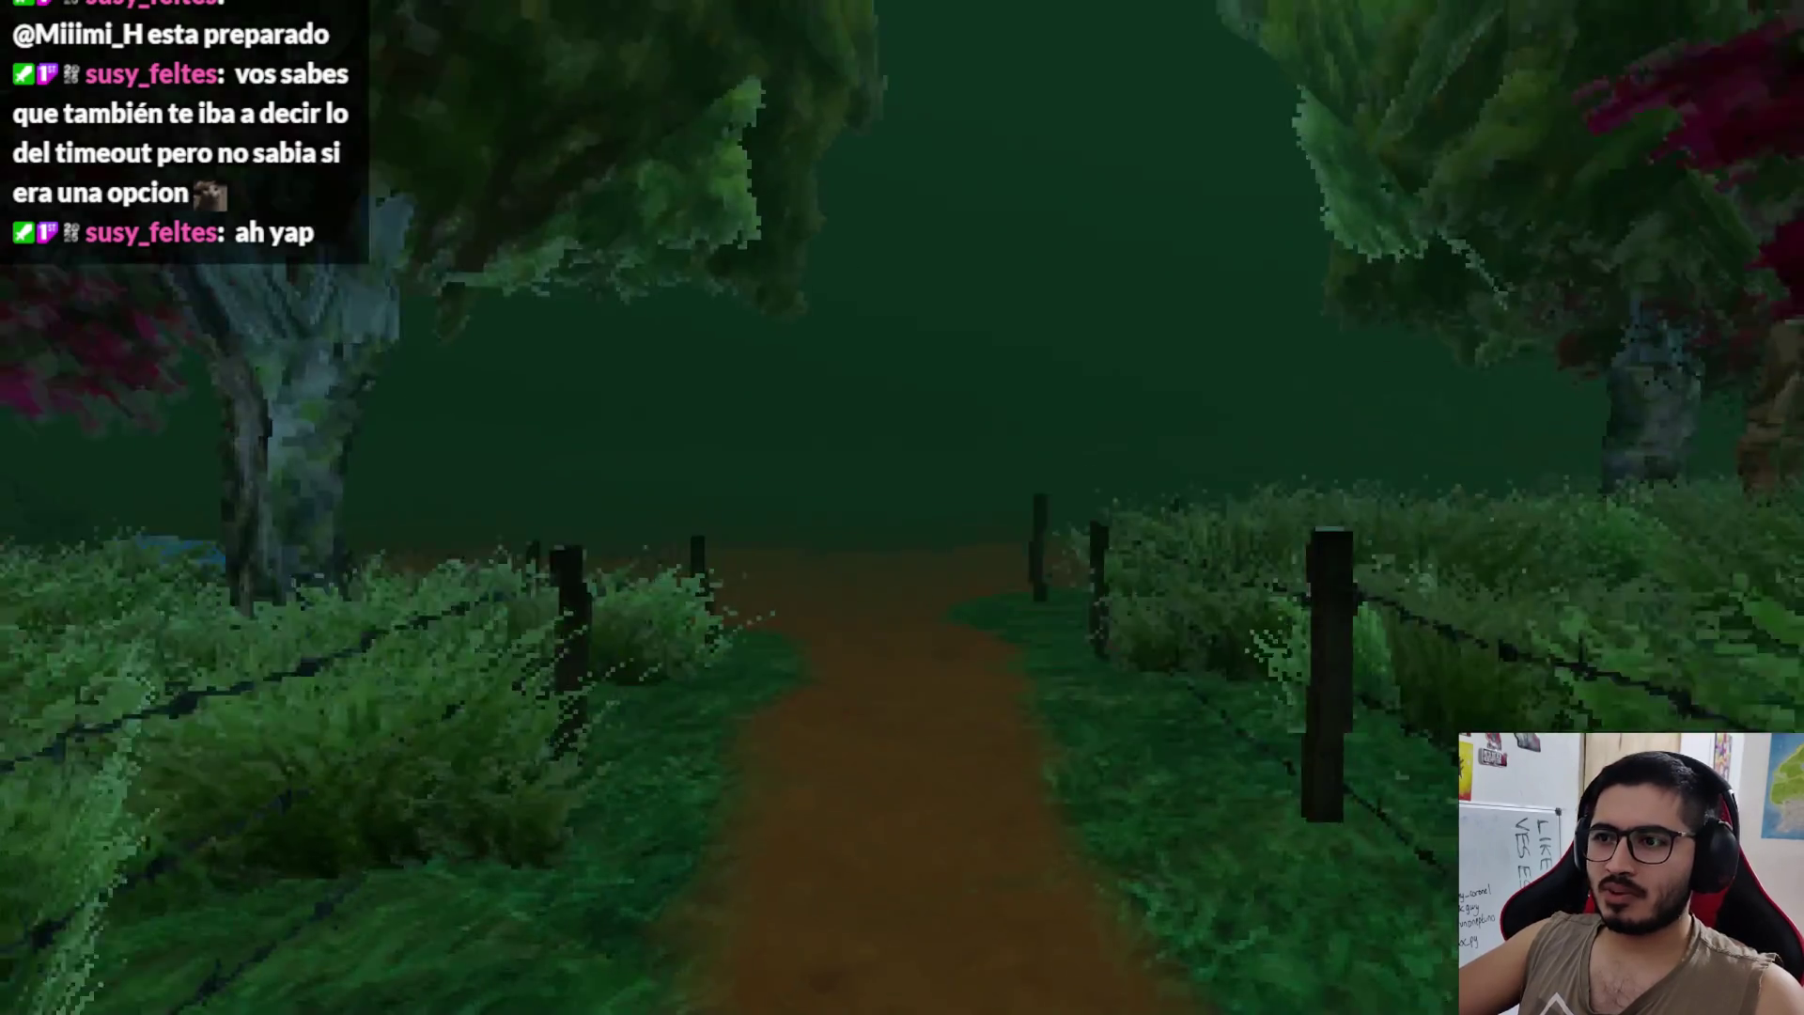
key(w)
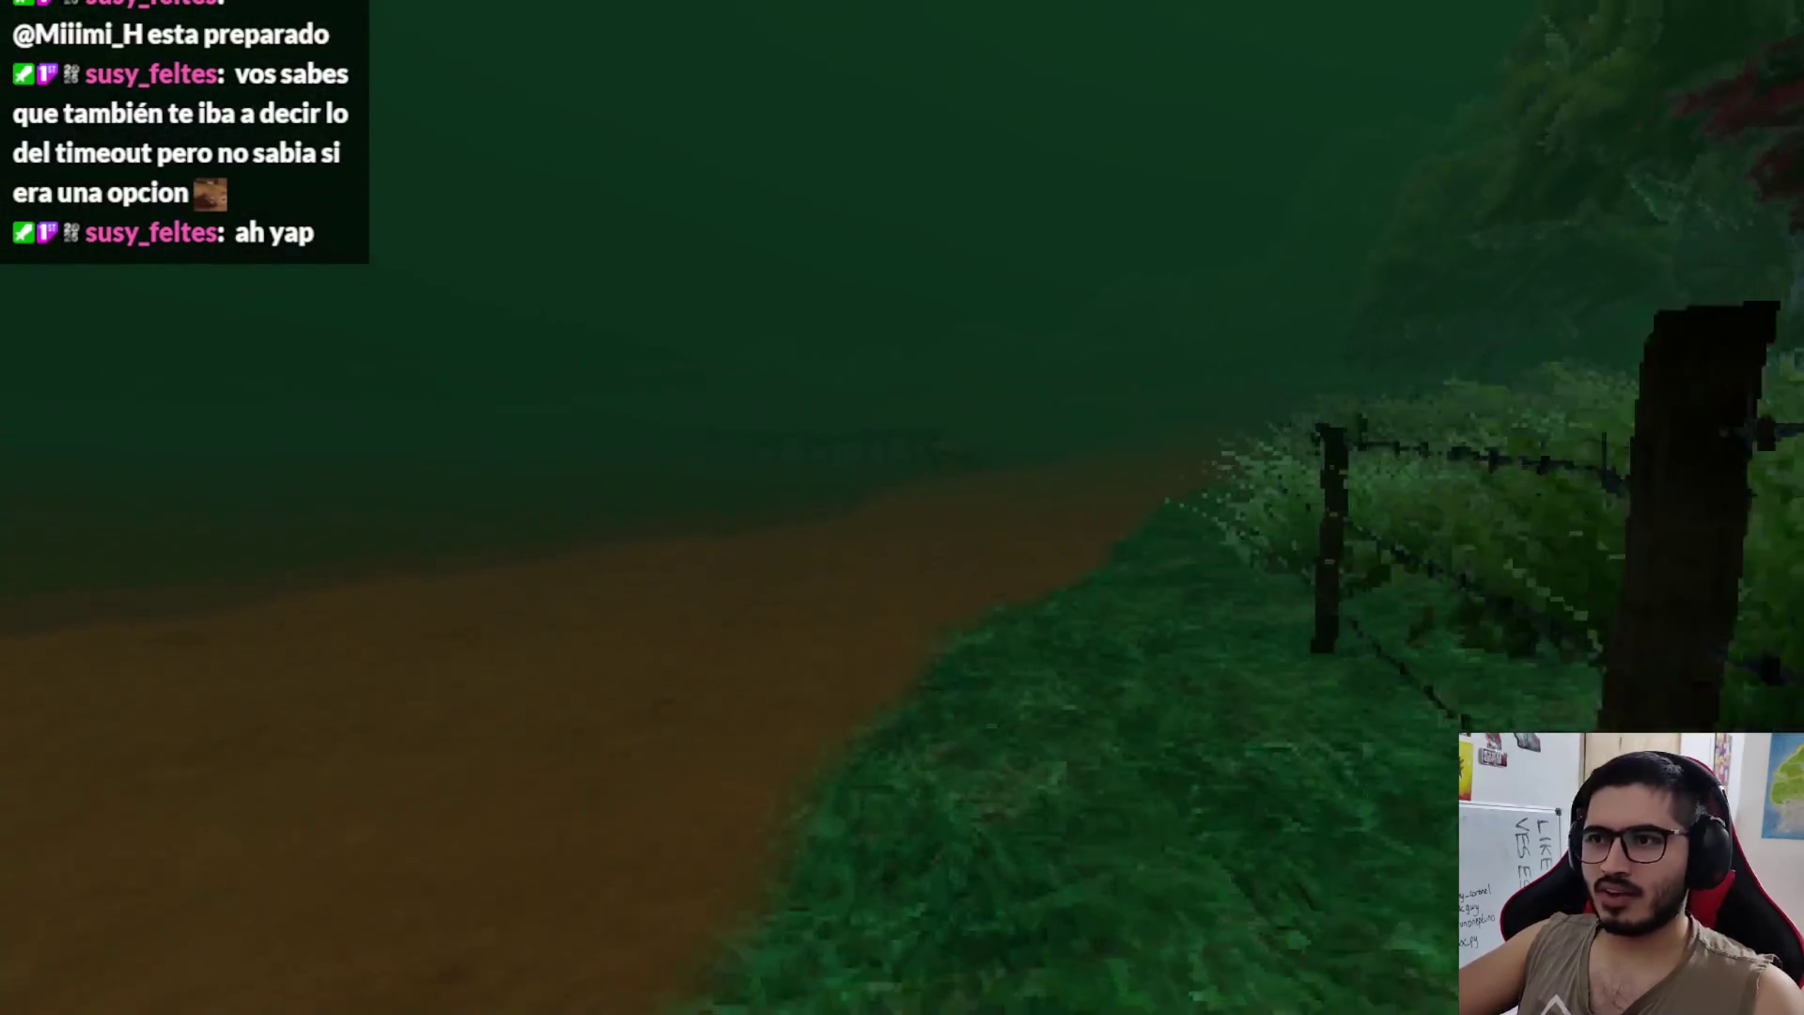
key(a)
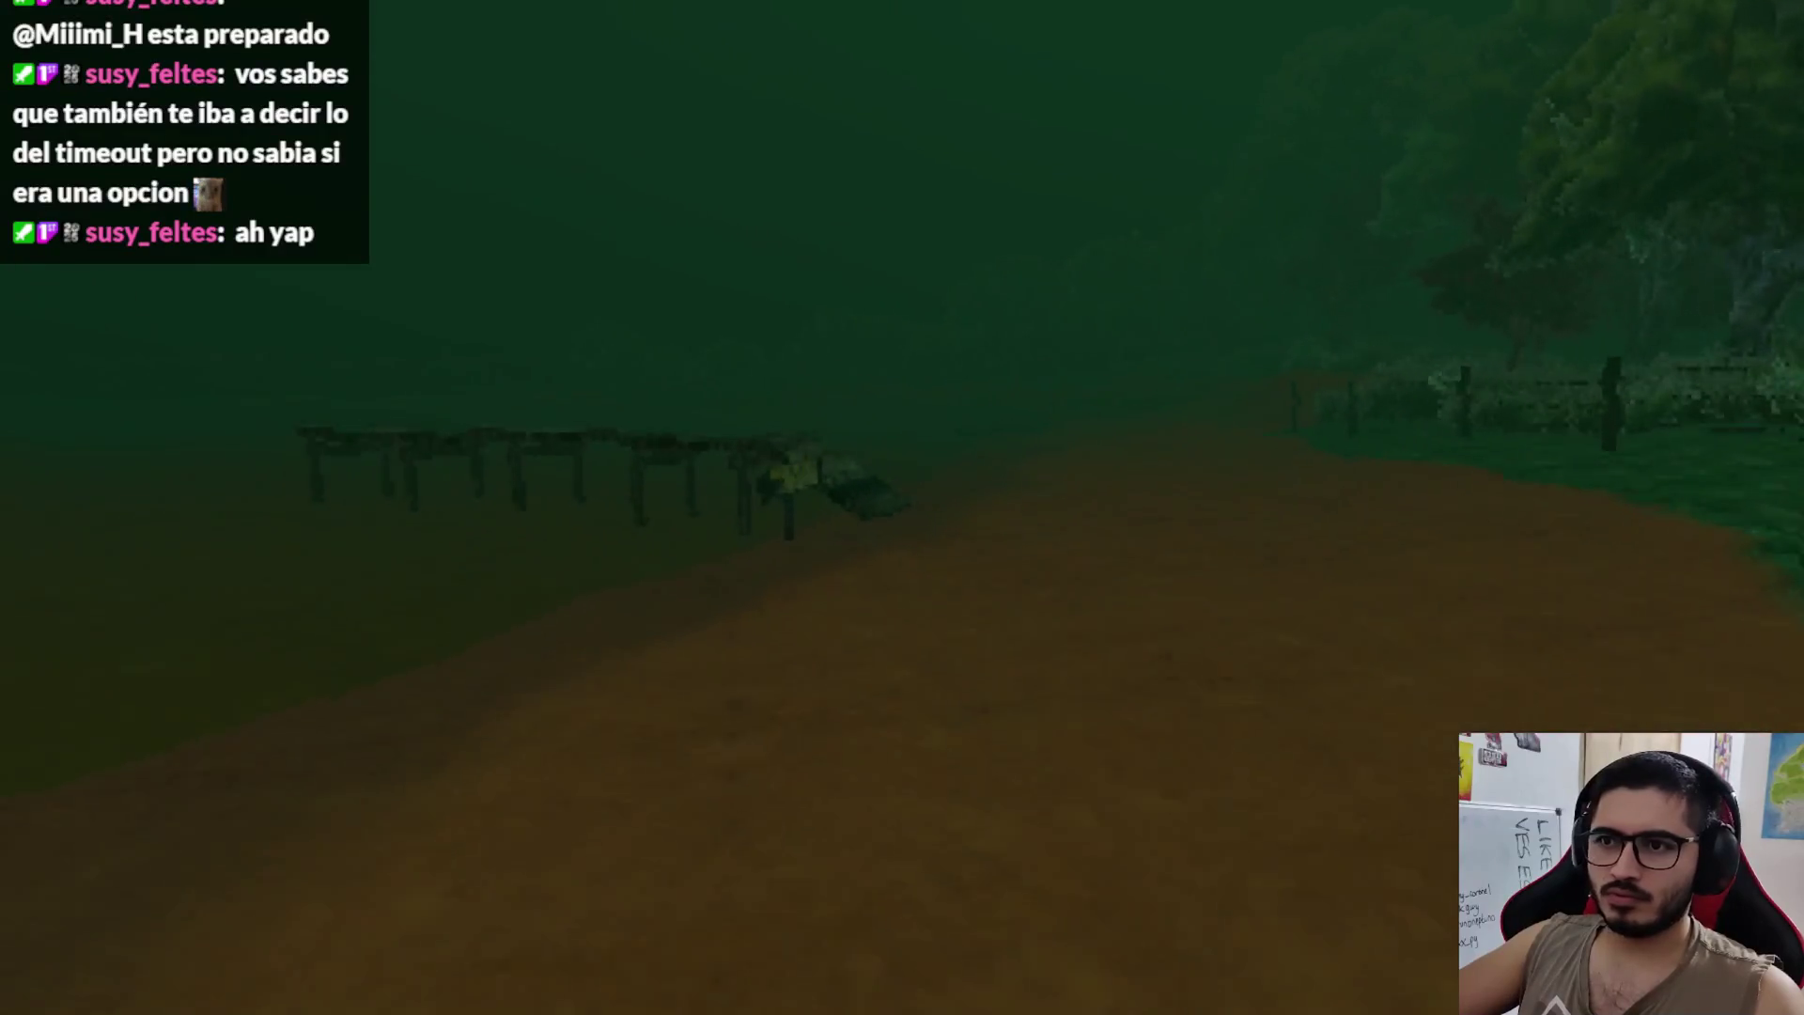
key(w)
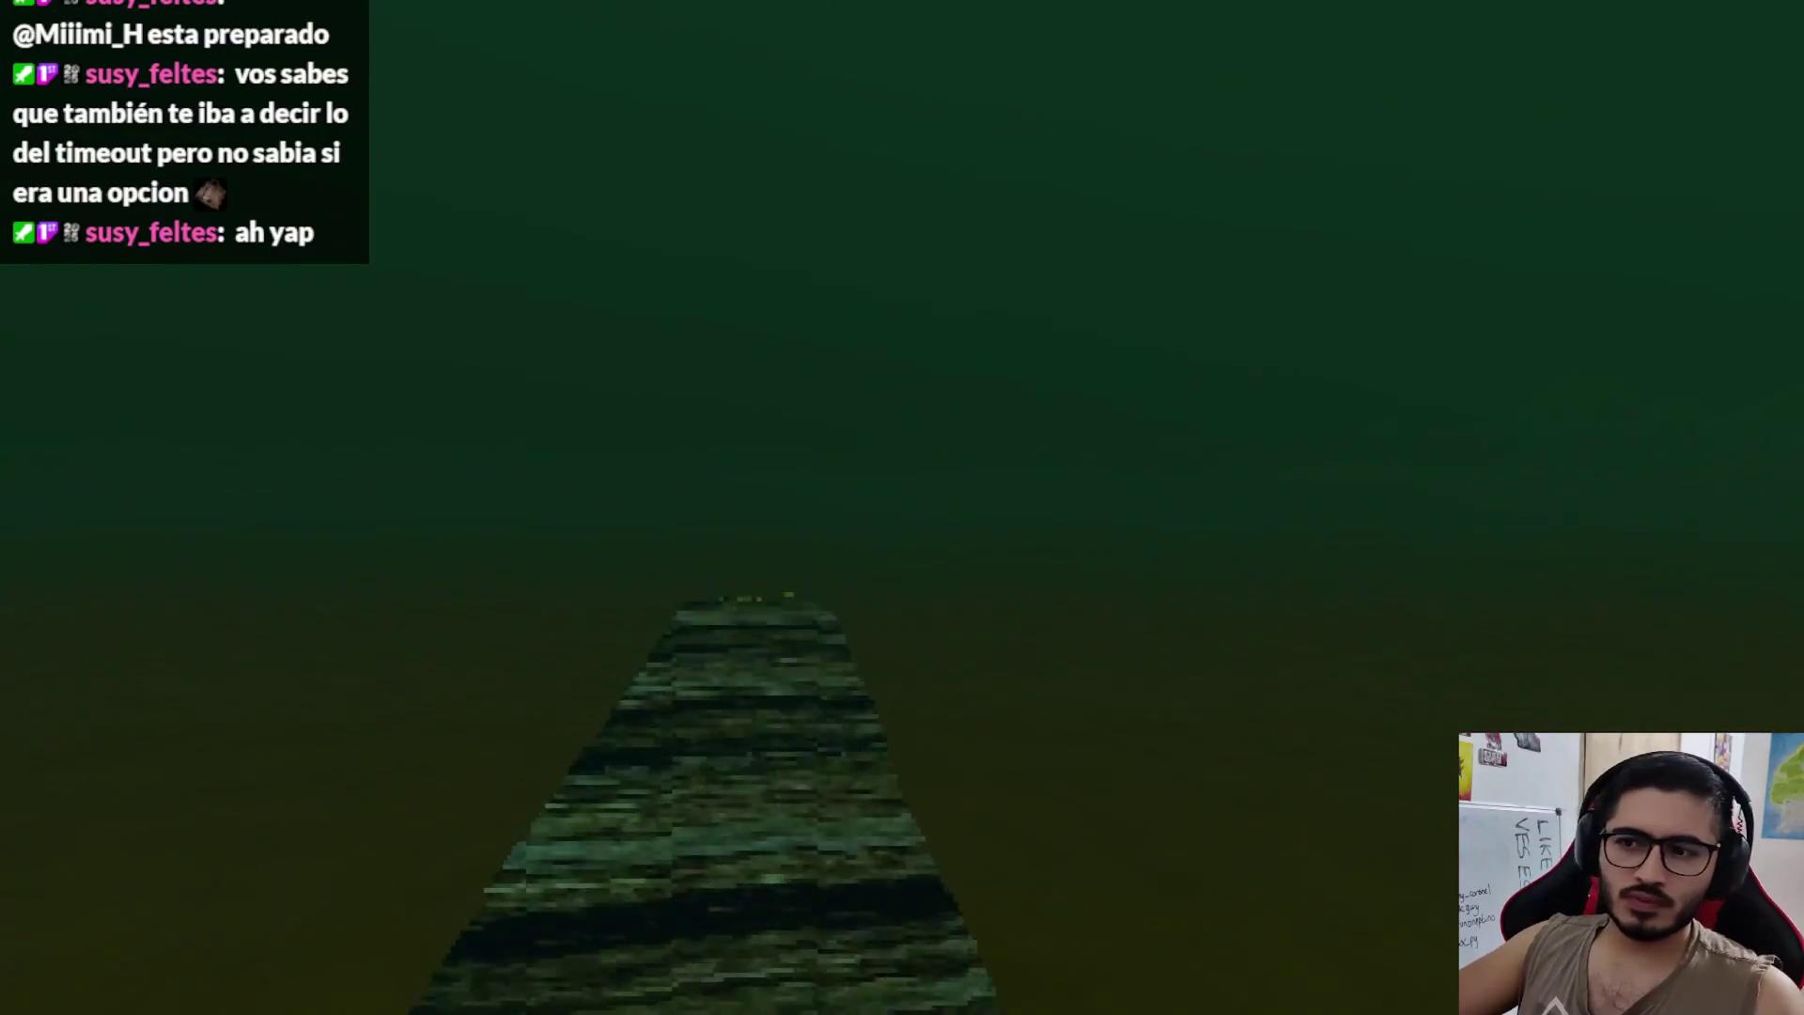
key(w)
key(e)
key(Return)
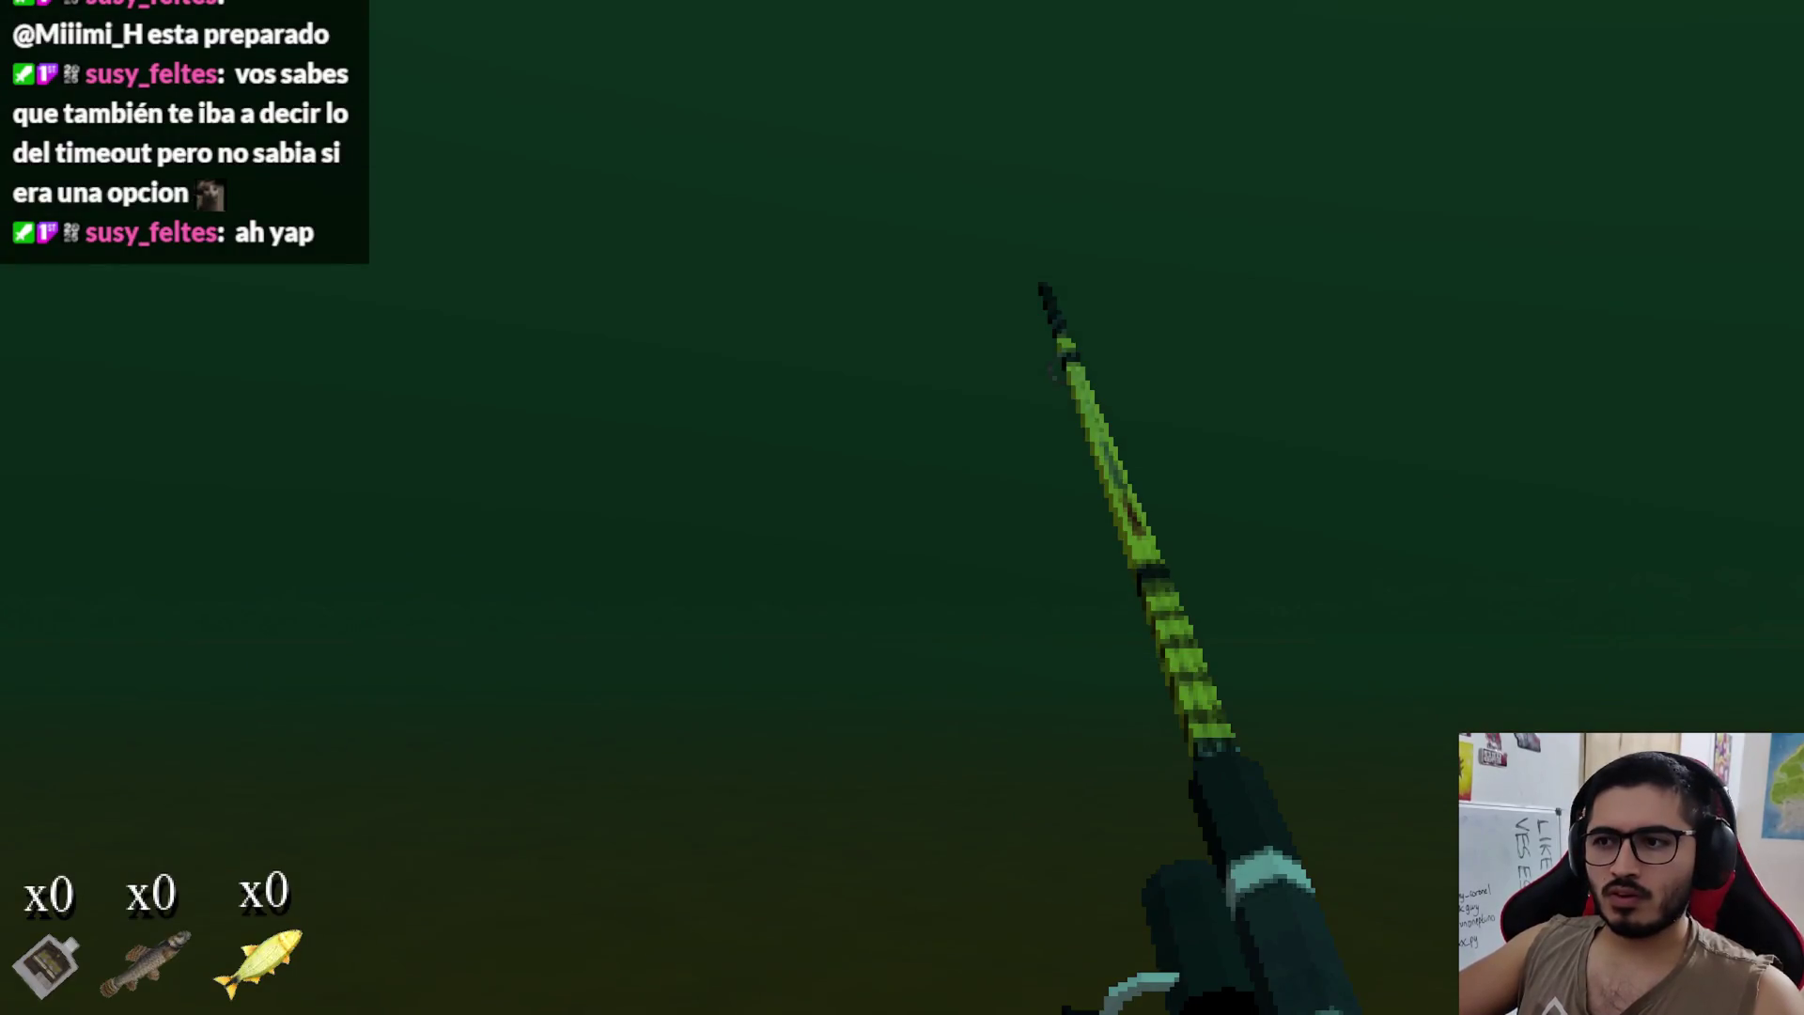
Step: Cast and keep the catch bar on the fish to land a Tare'yi, then quit the game
click(902, 507)
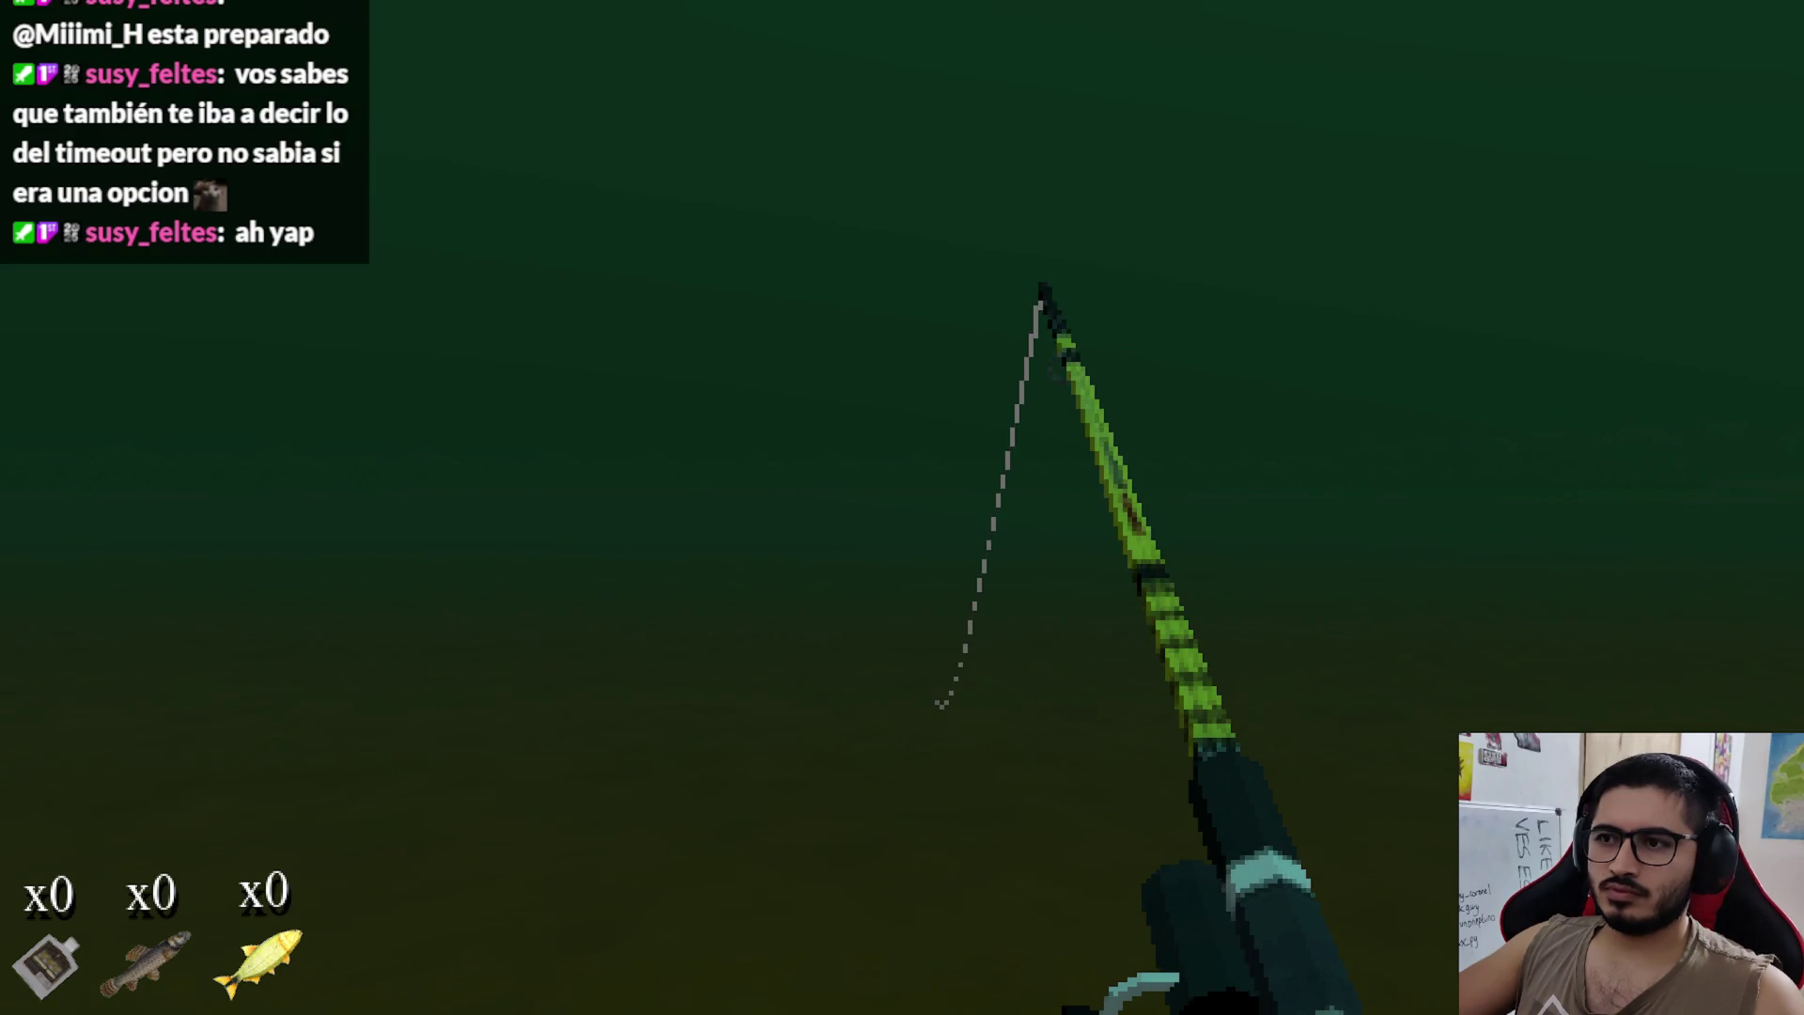
click(902, 507)
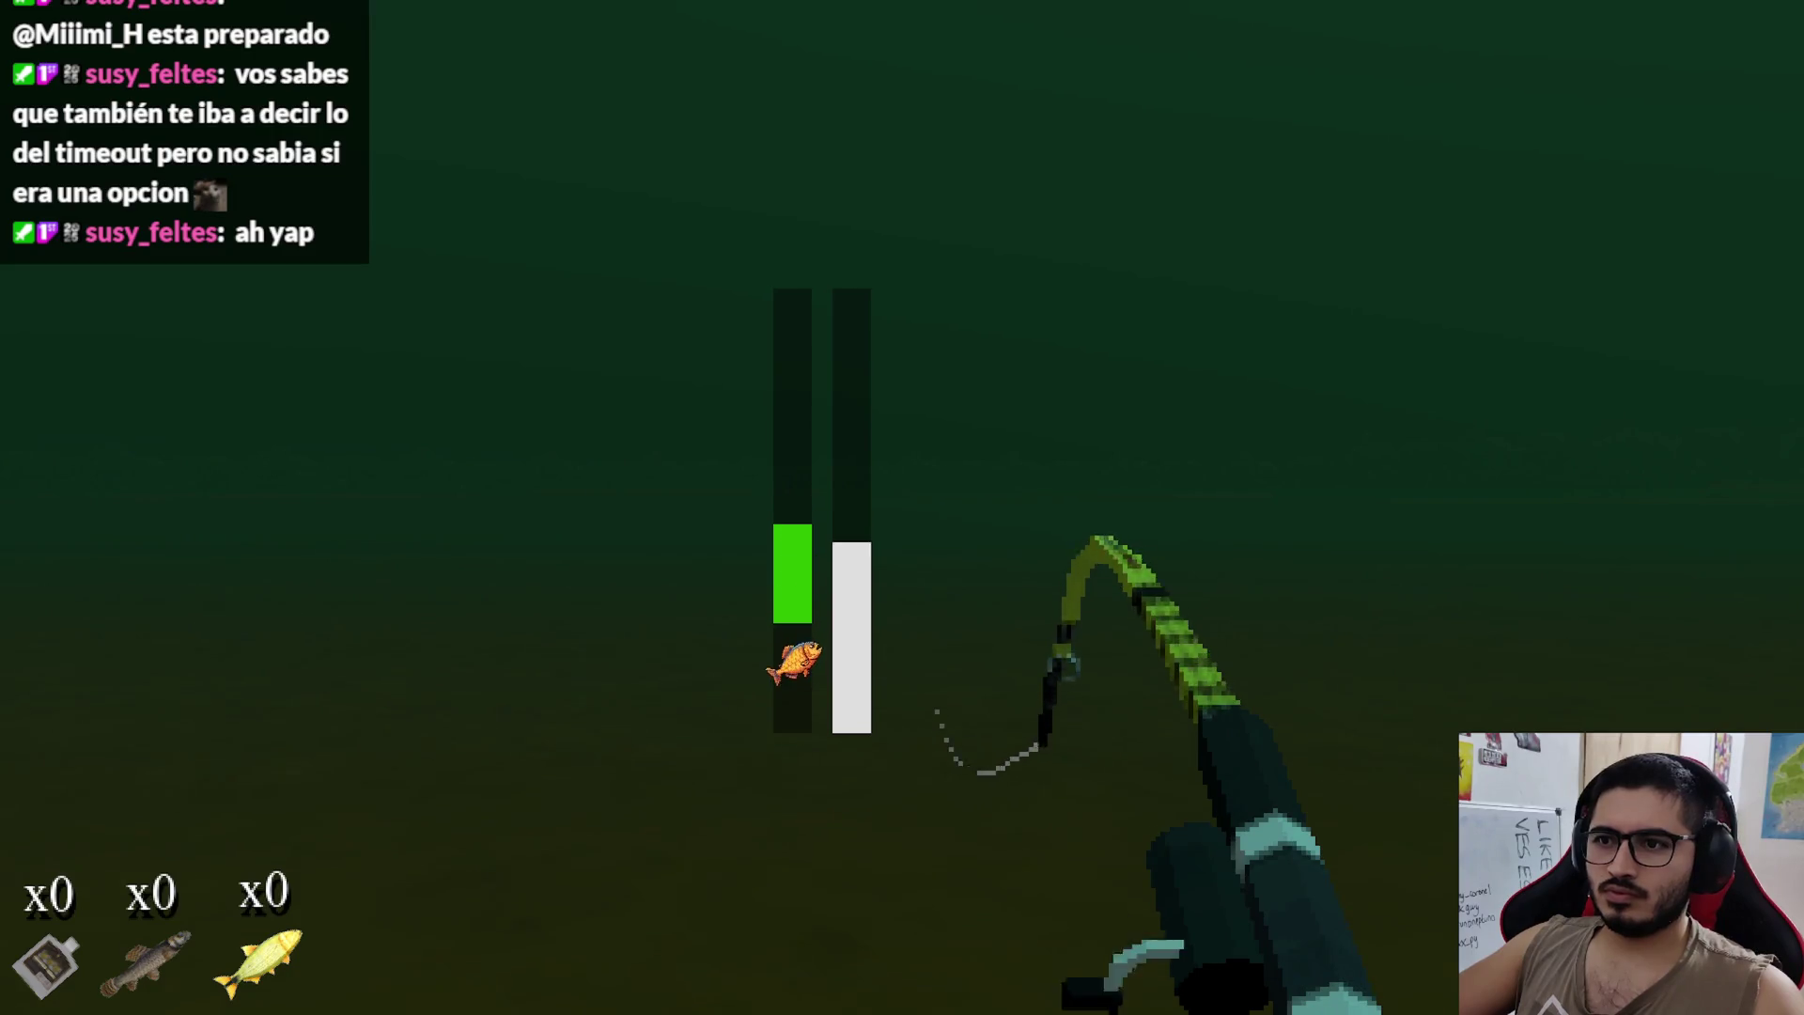
click(902, 507)
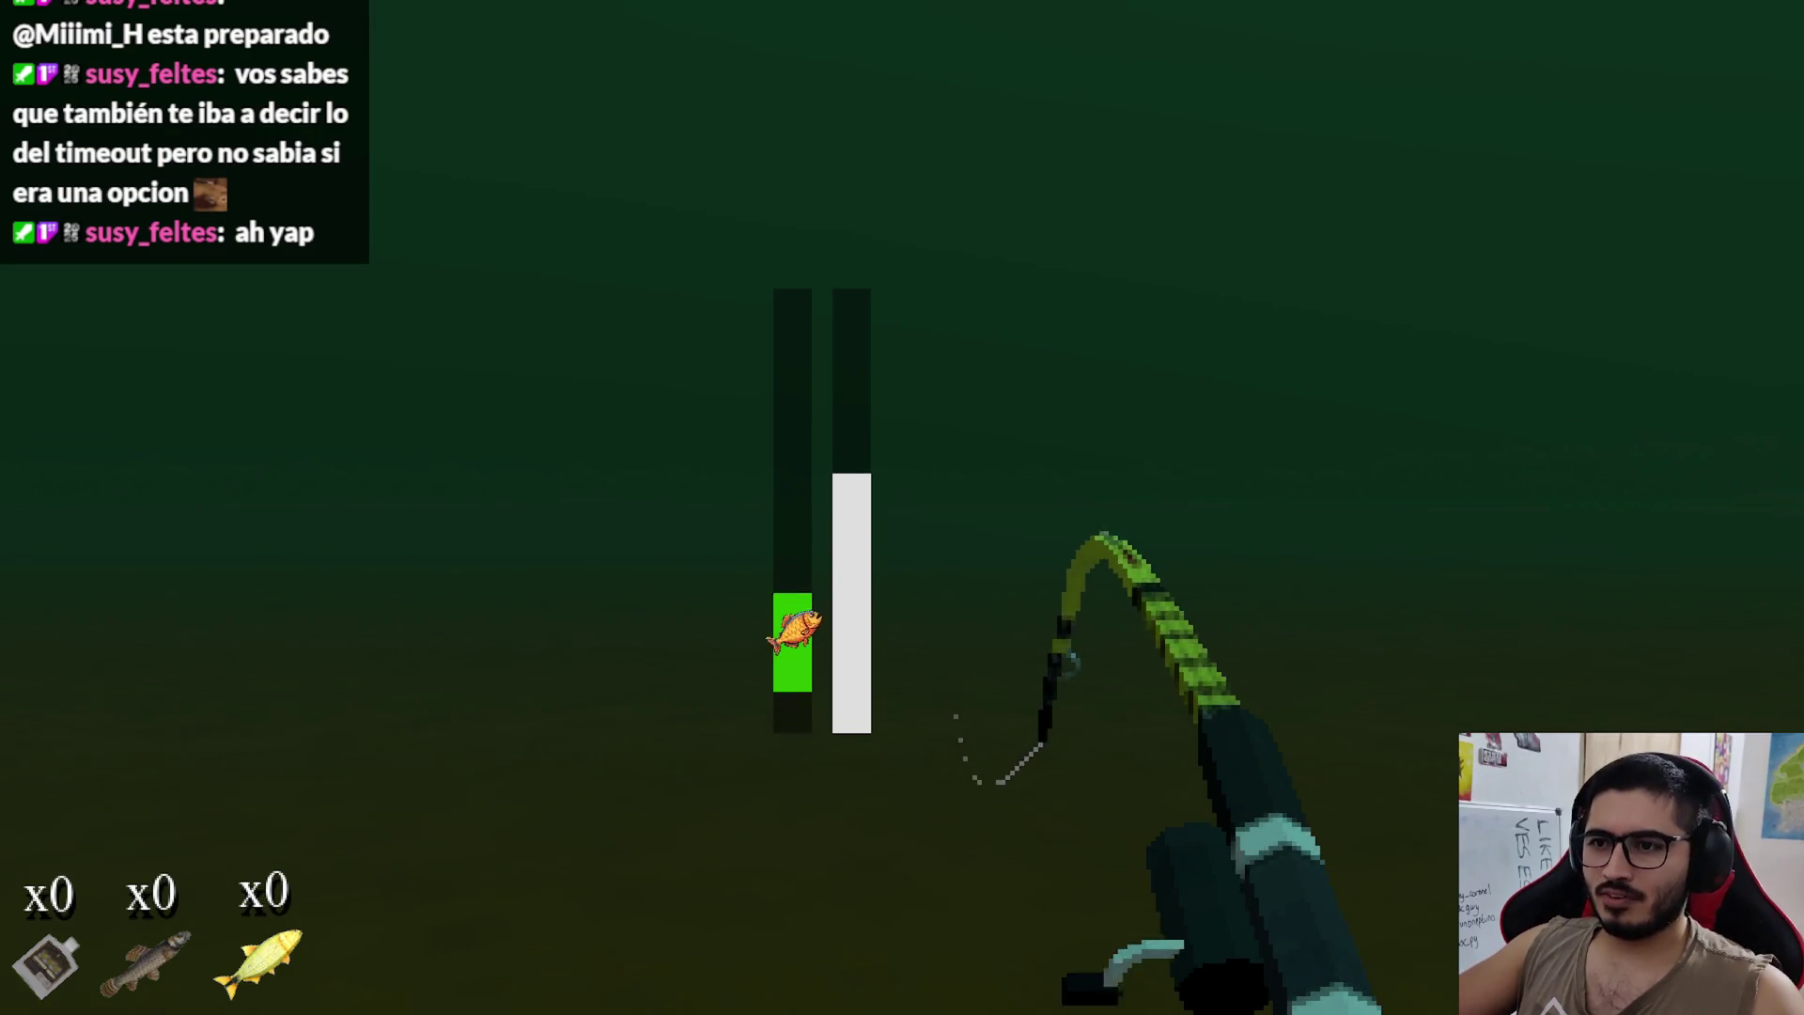
click(901, 507)
click(902, 507)
click(902, 508)
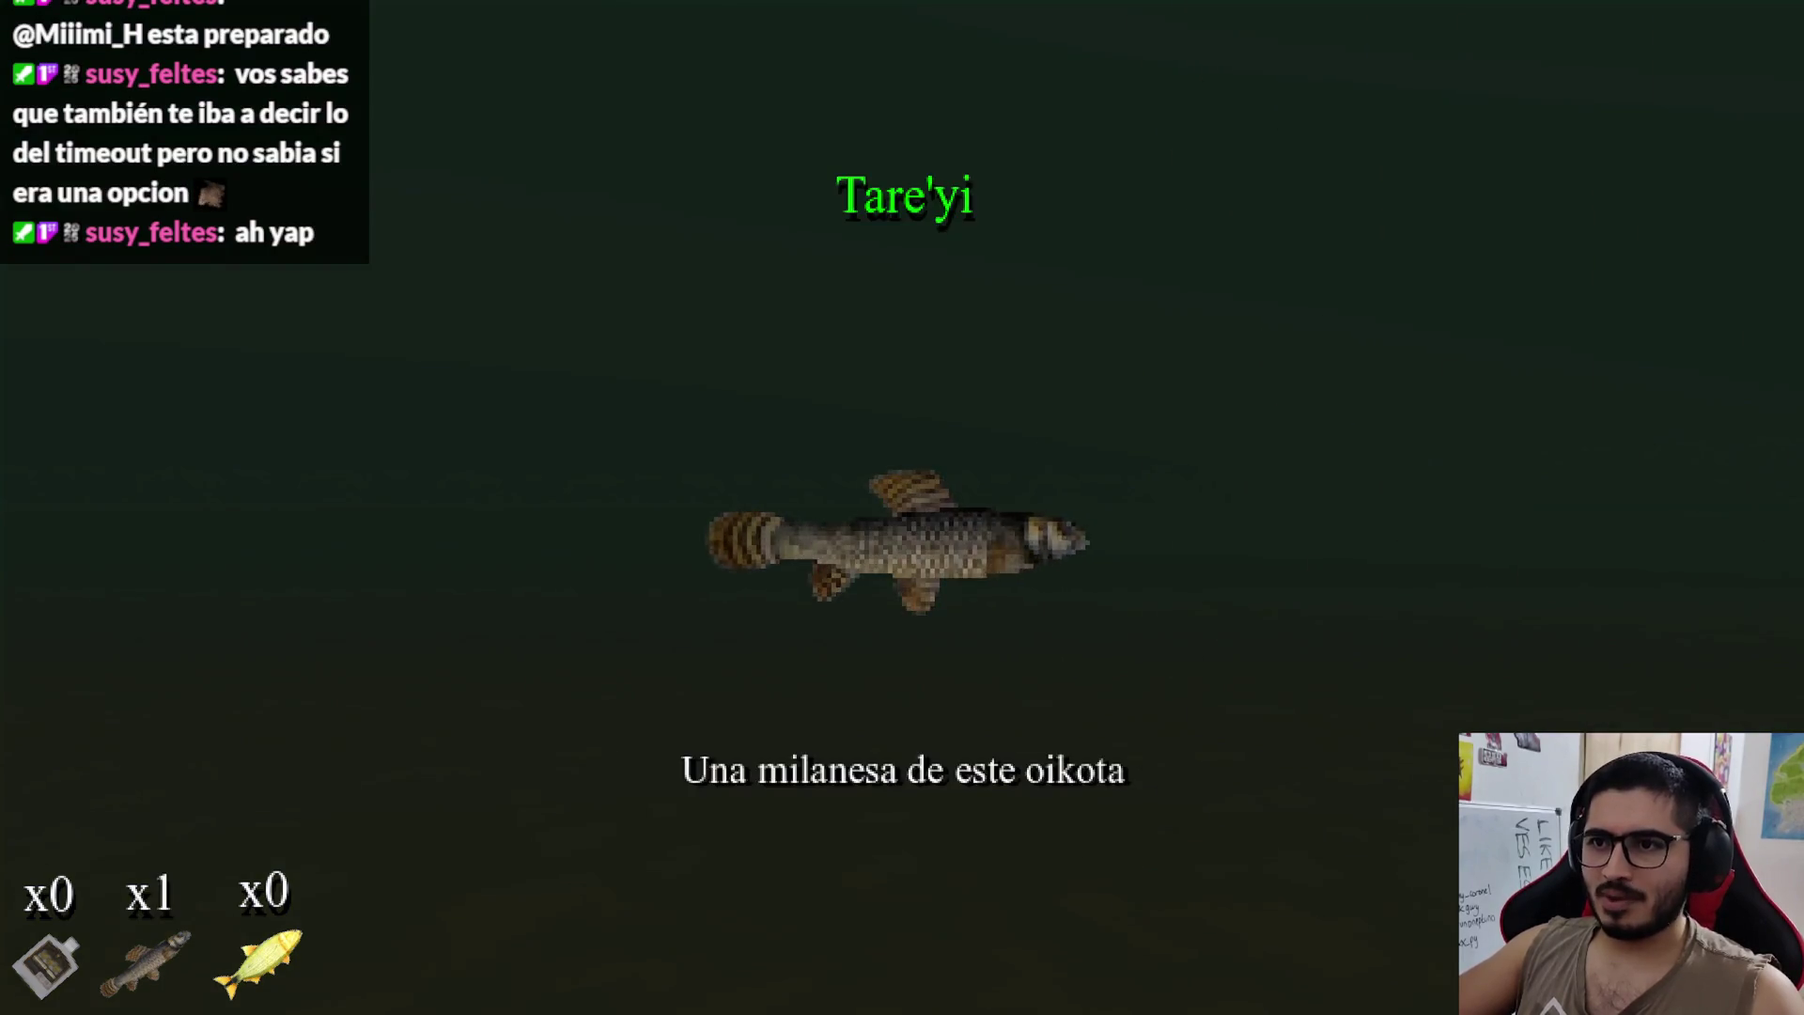
click(902, 507)
key(alt+F4)
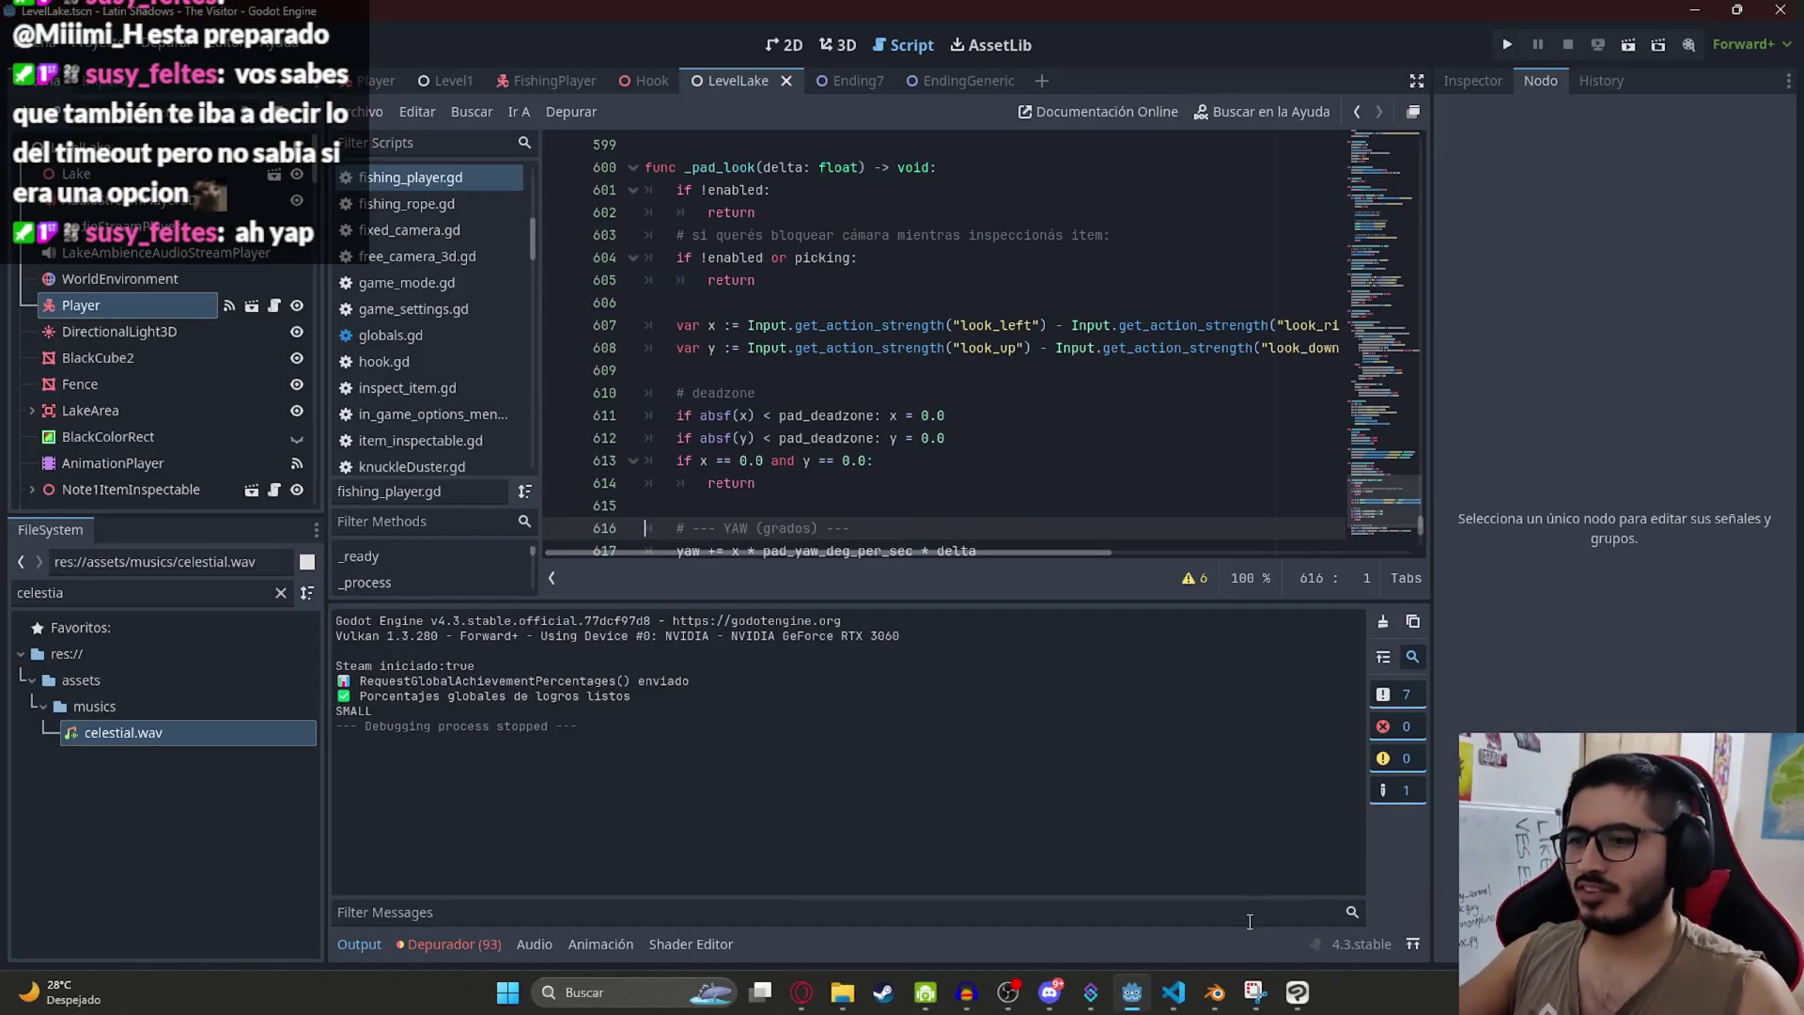
Step: In the terminal, run git add ., commit "fix: Barra de pesca cae mas rapido", and git push
click(1173, 992)
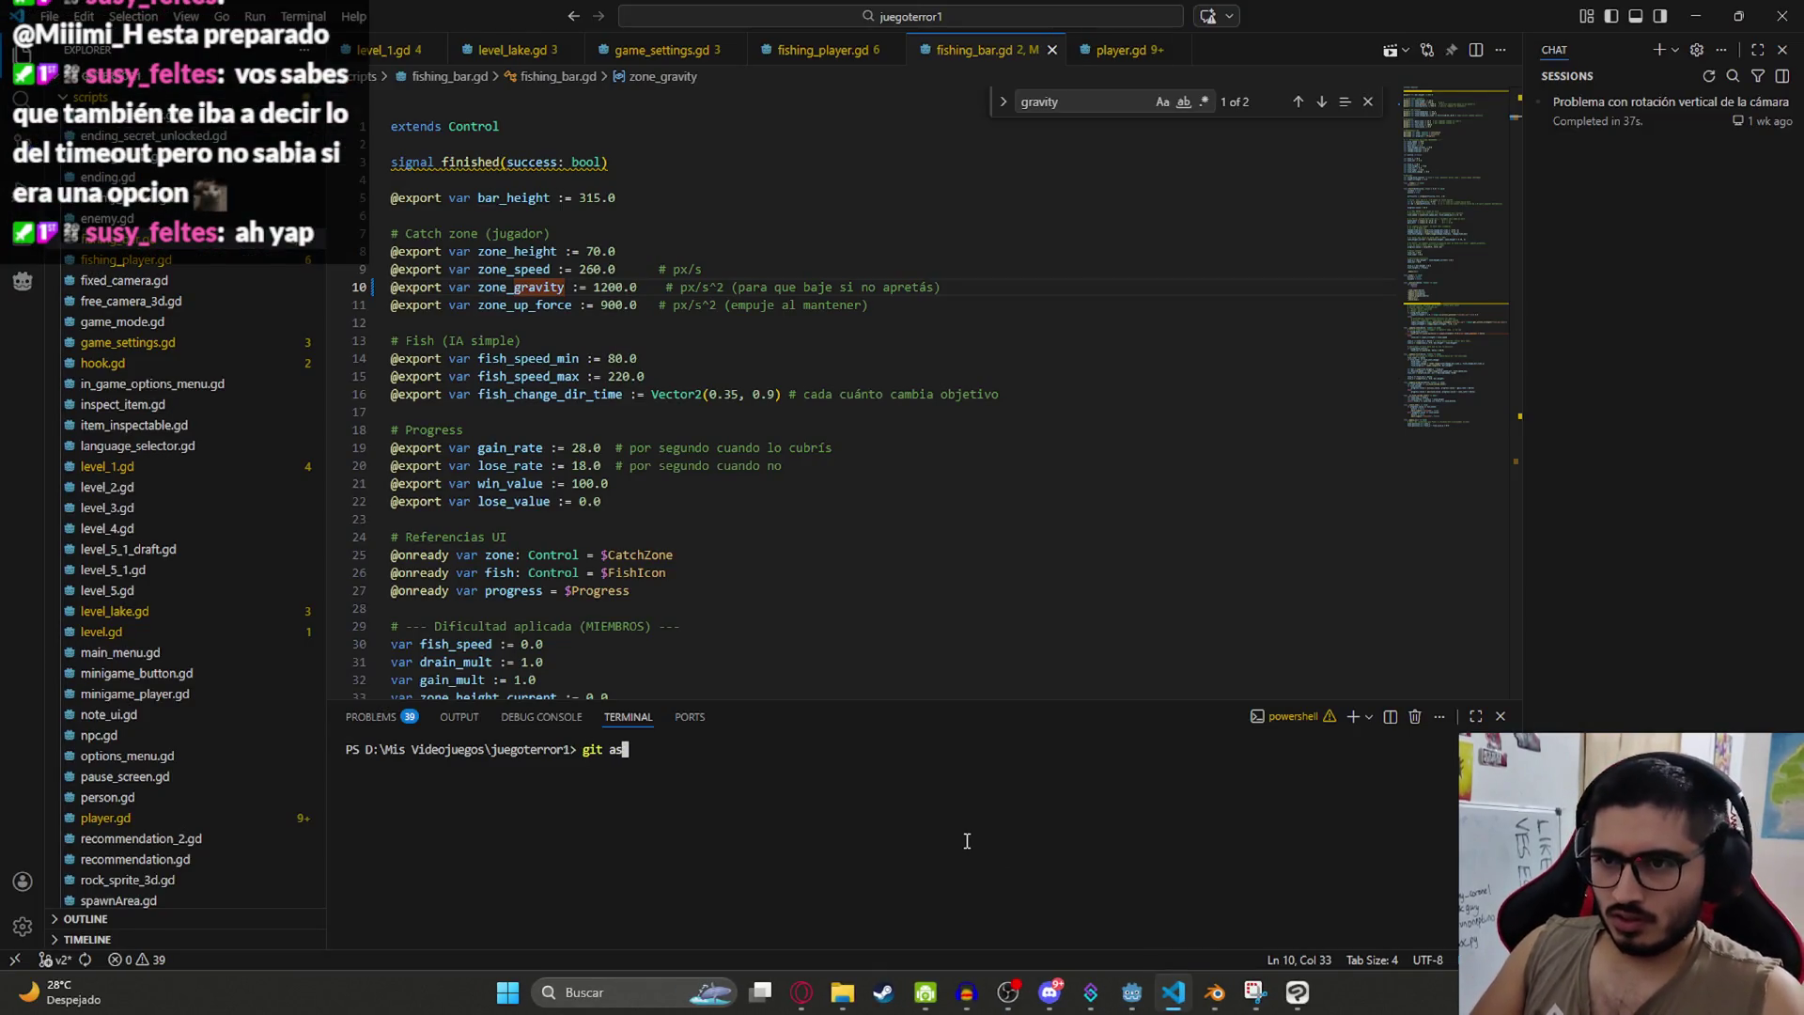
key(Return)
text(git)
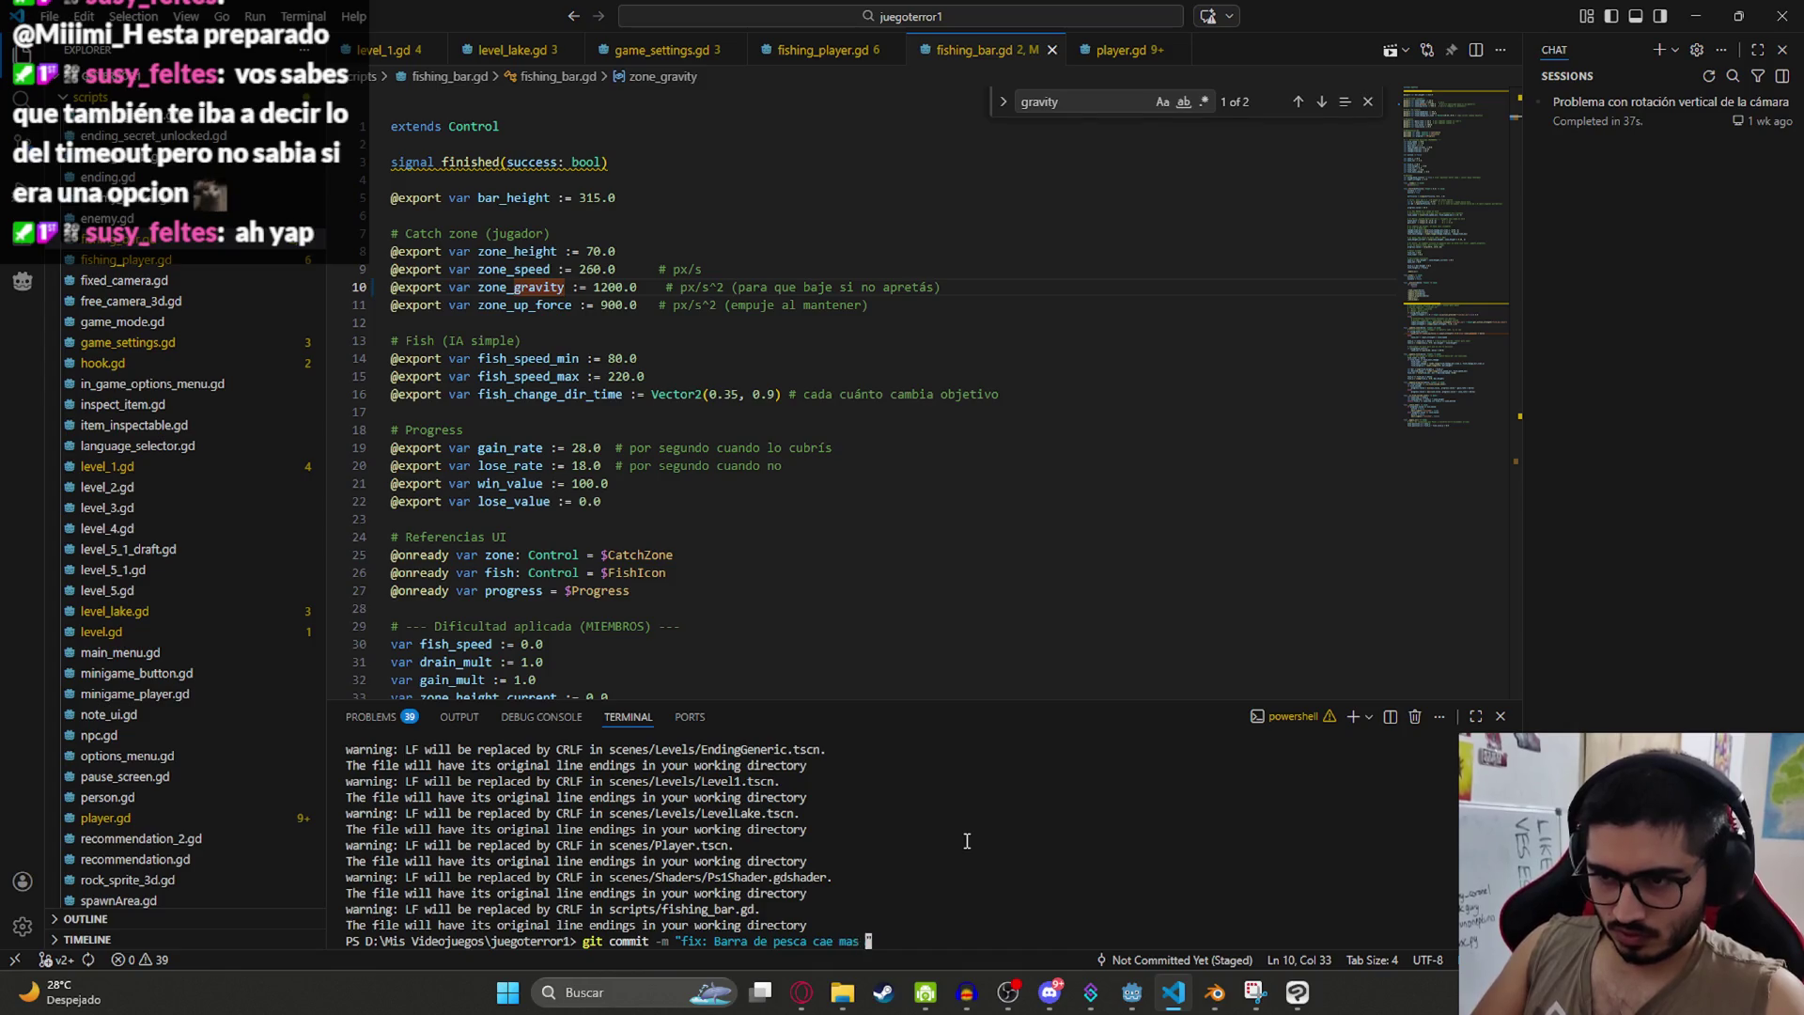
text(o)
key(Return)
text(git push)
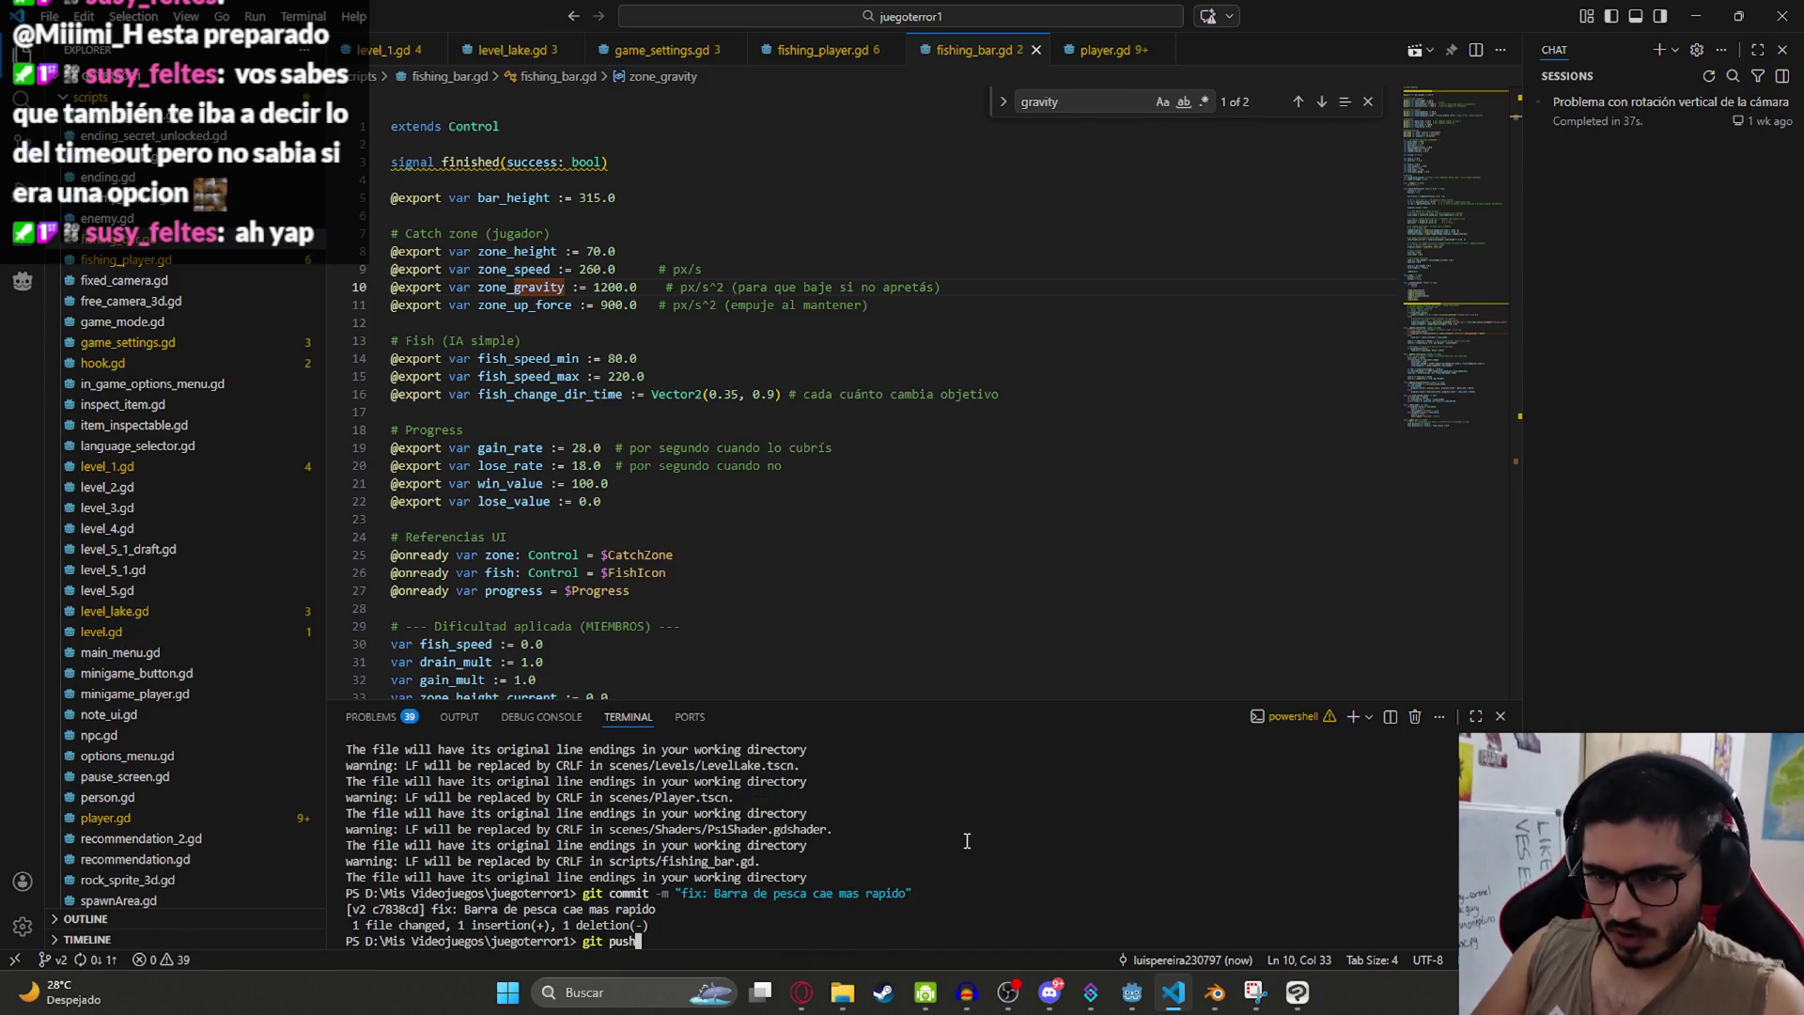
key(Return)
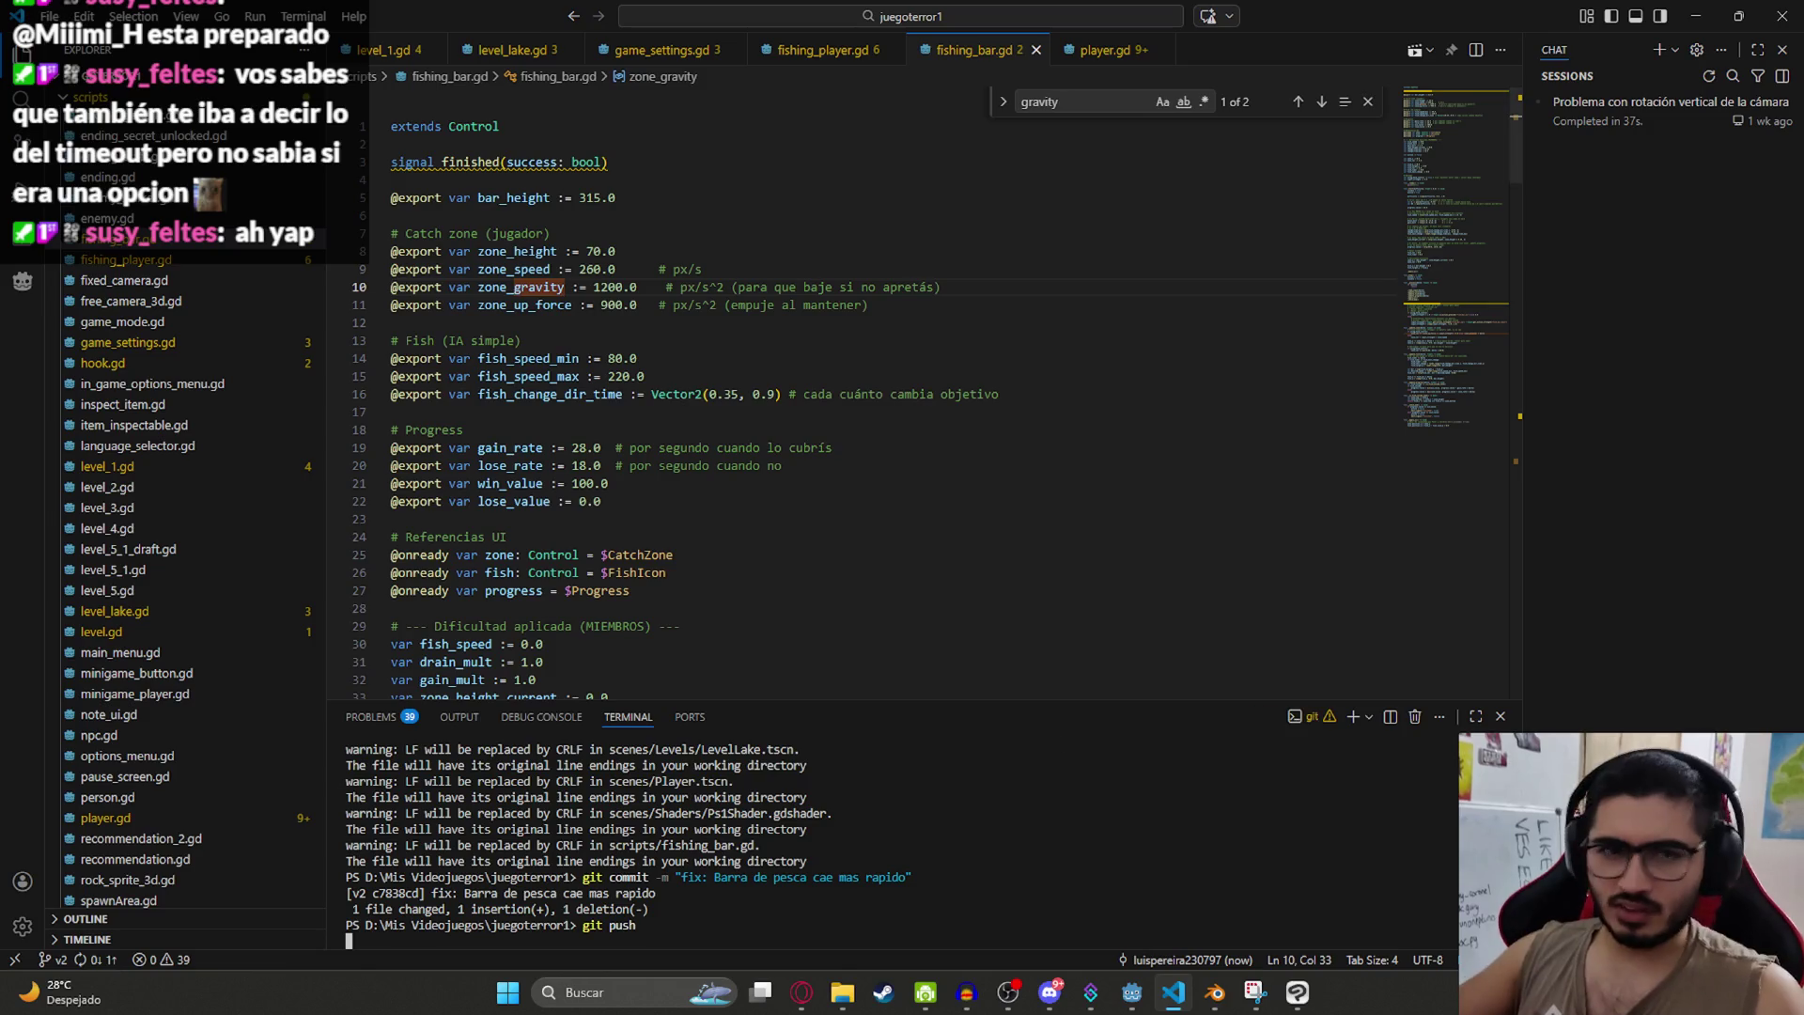